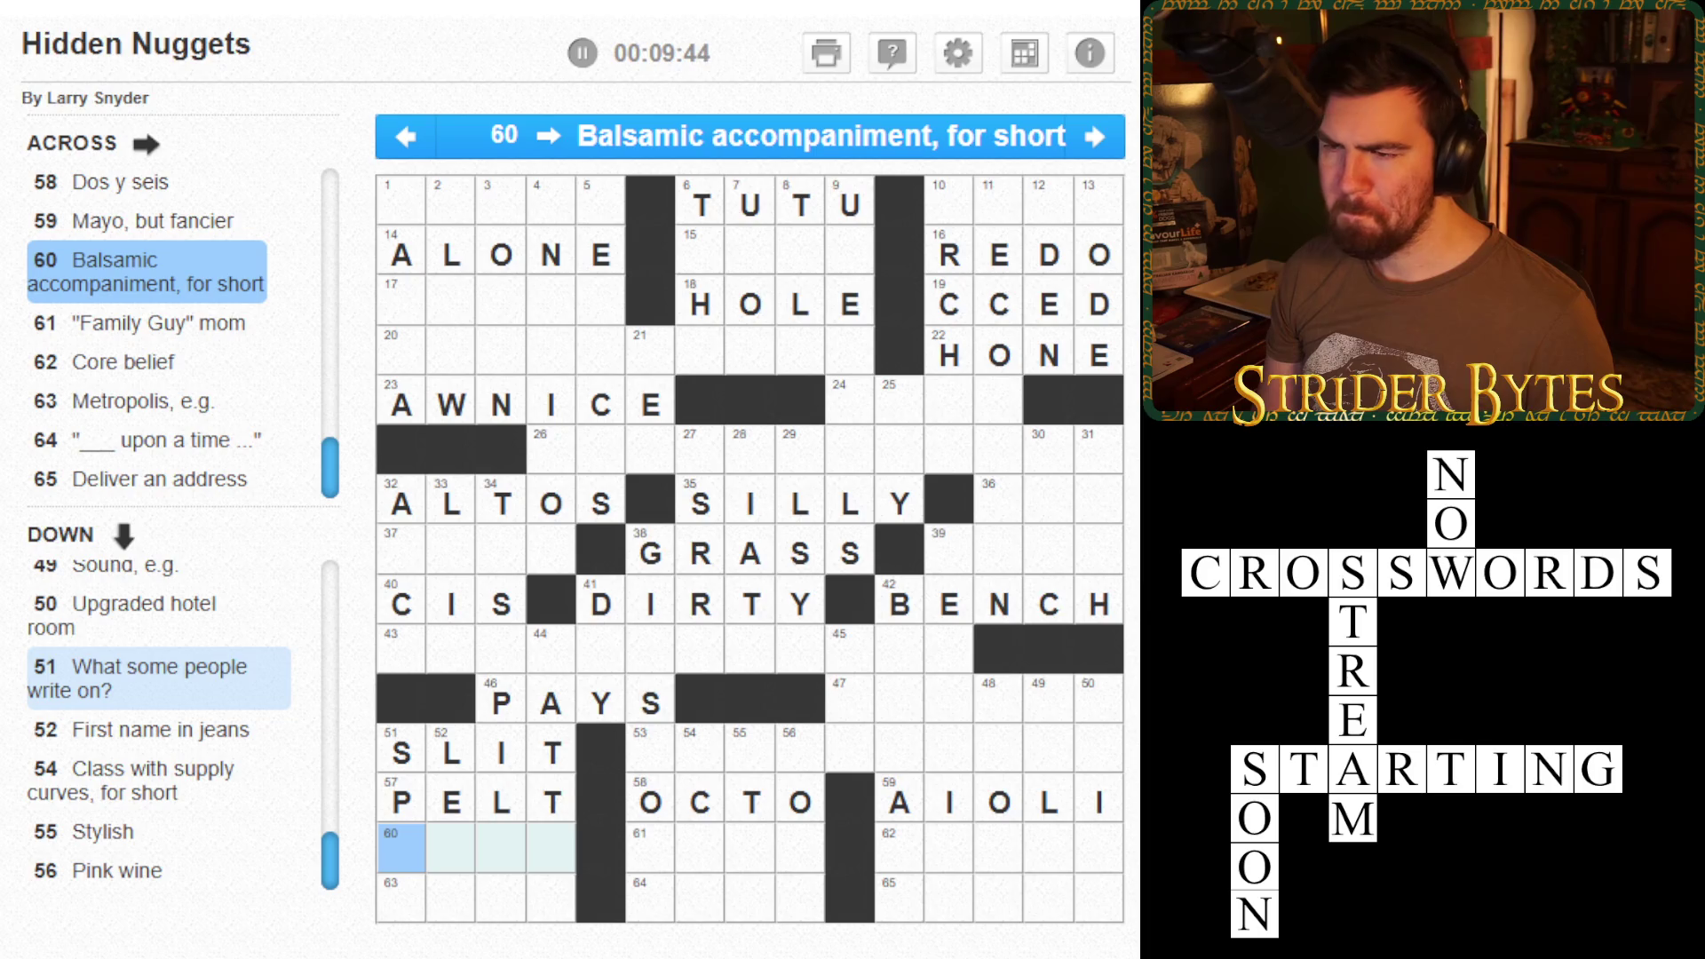
- Enter LOIS in 61 Across and CITYONCEORATE across 63, 64 and 65 Across
click(651, 848)
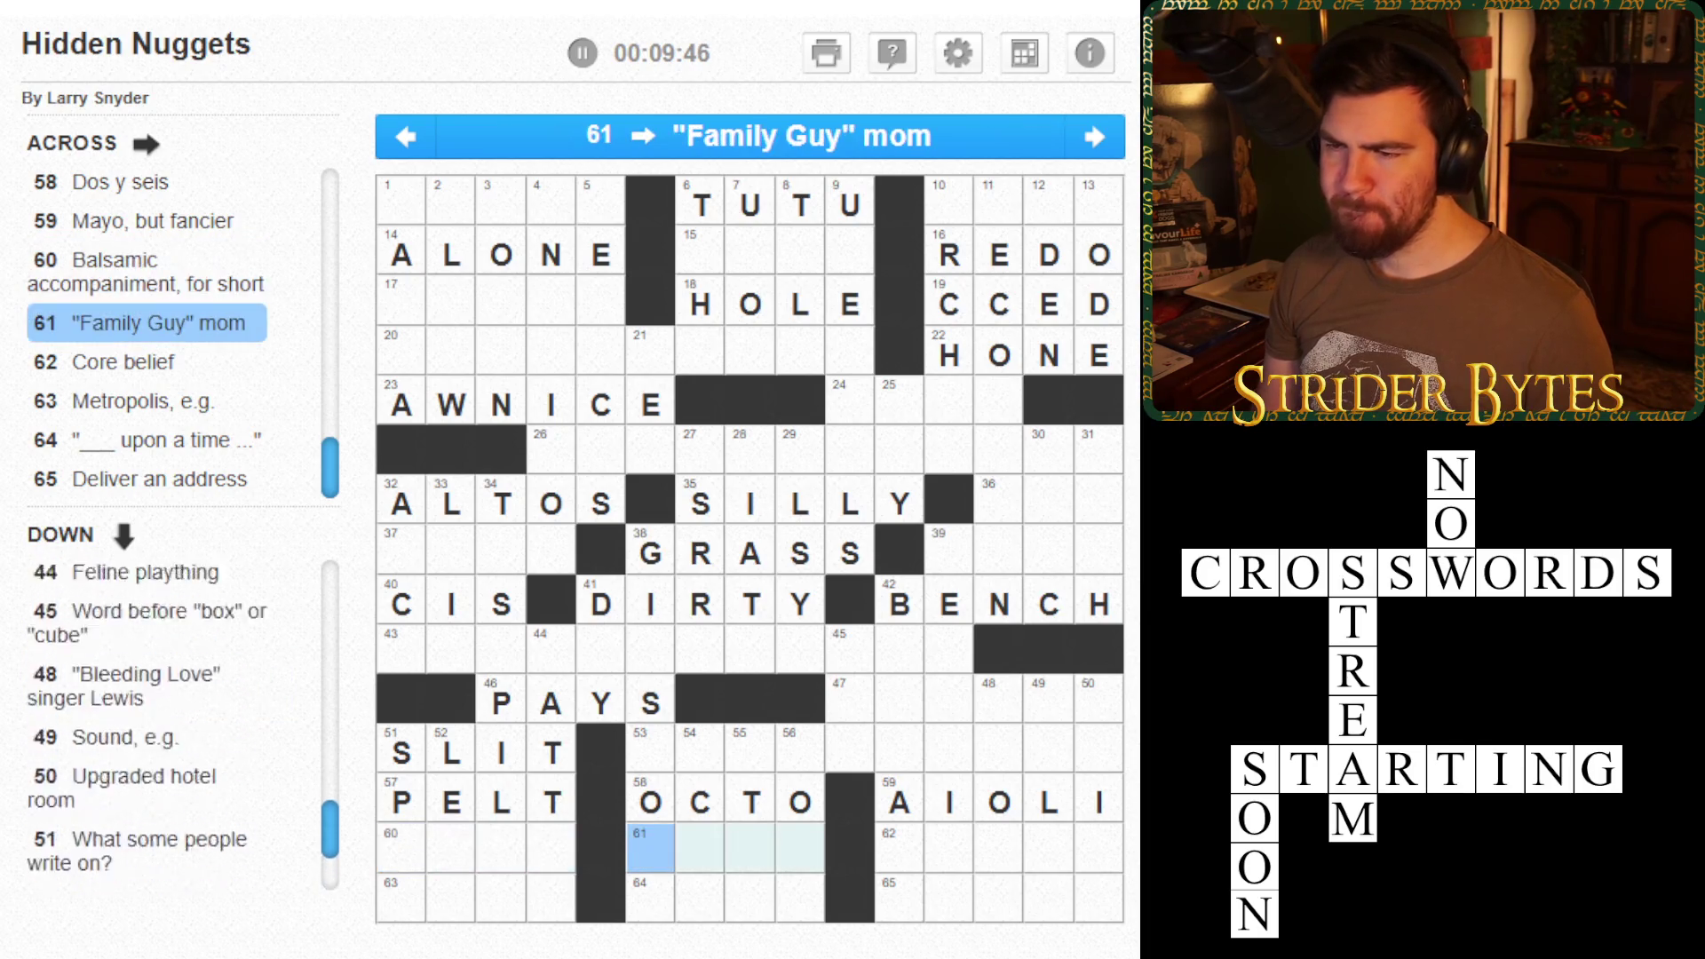
text(LOIS)
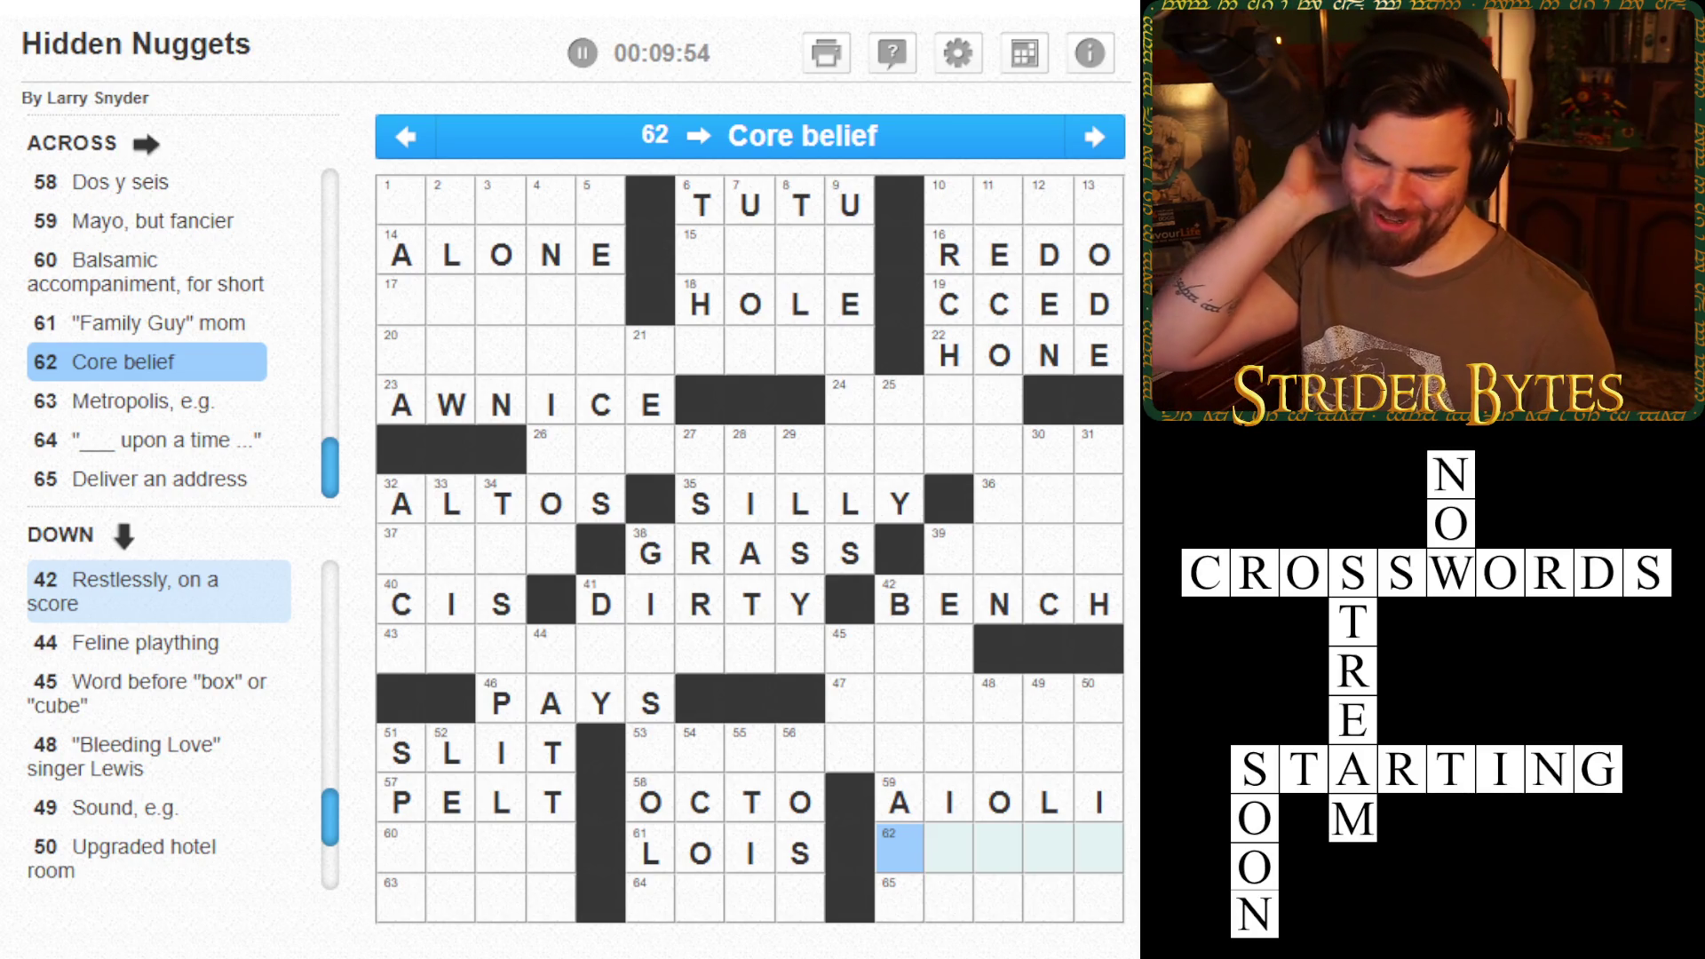
click(400, 898)
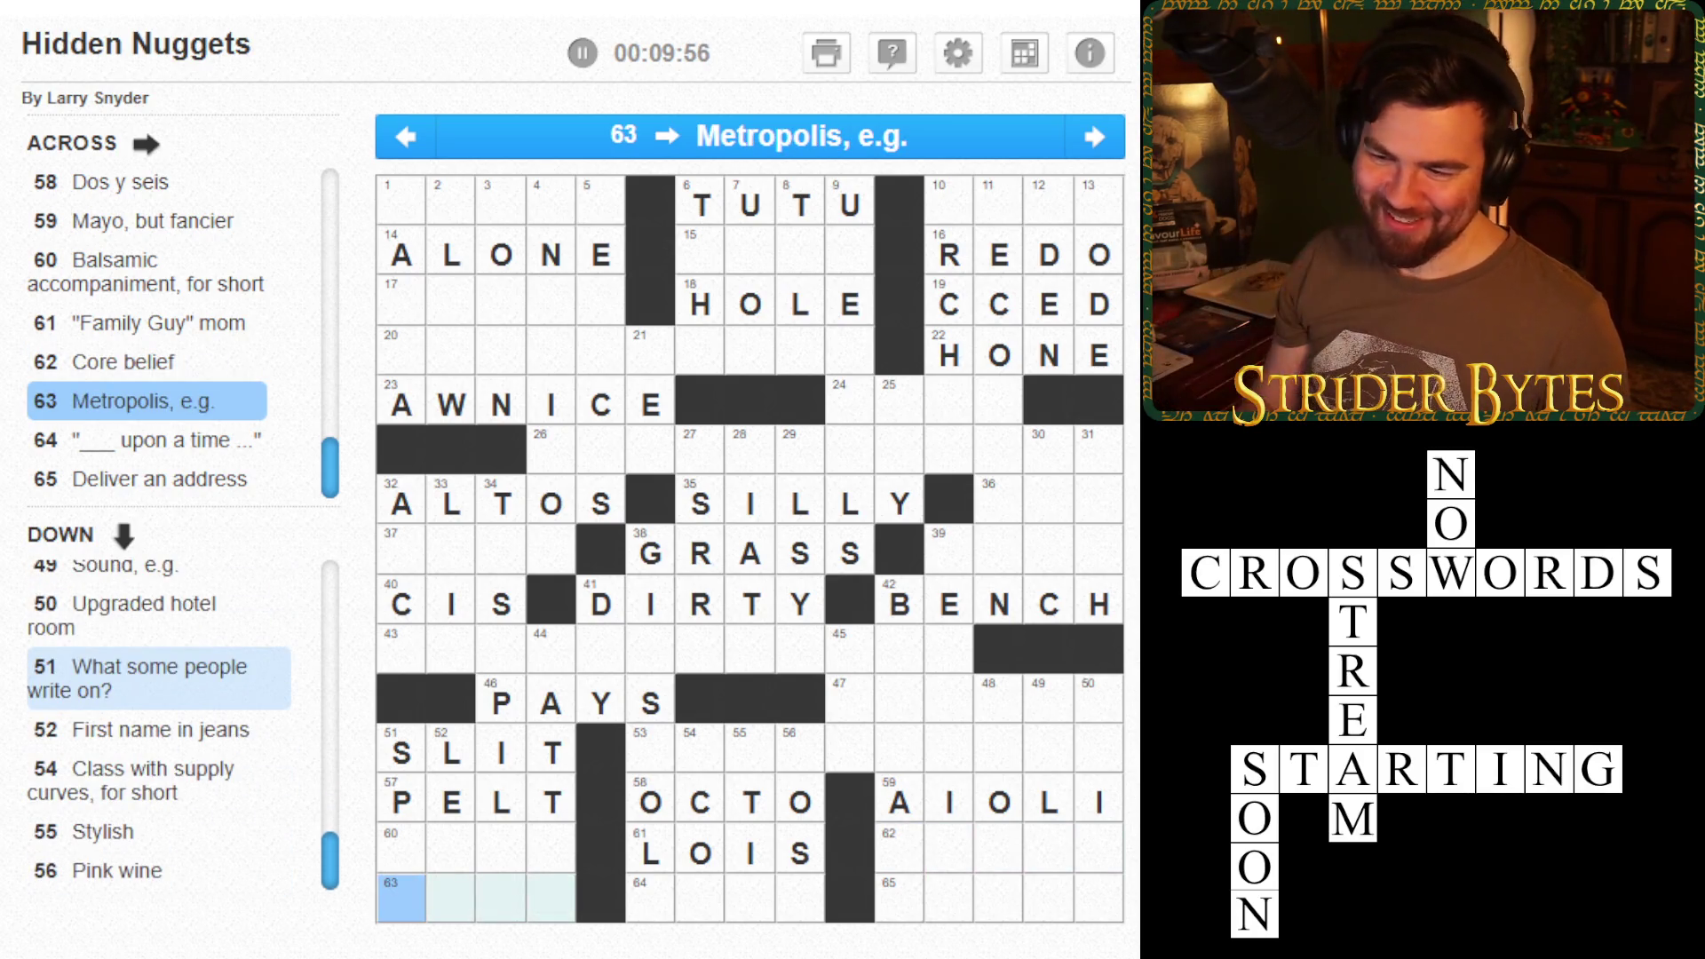
text(C)
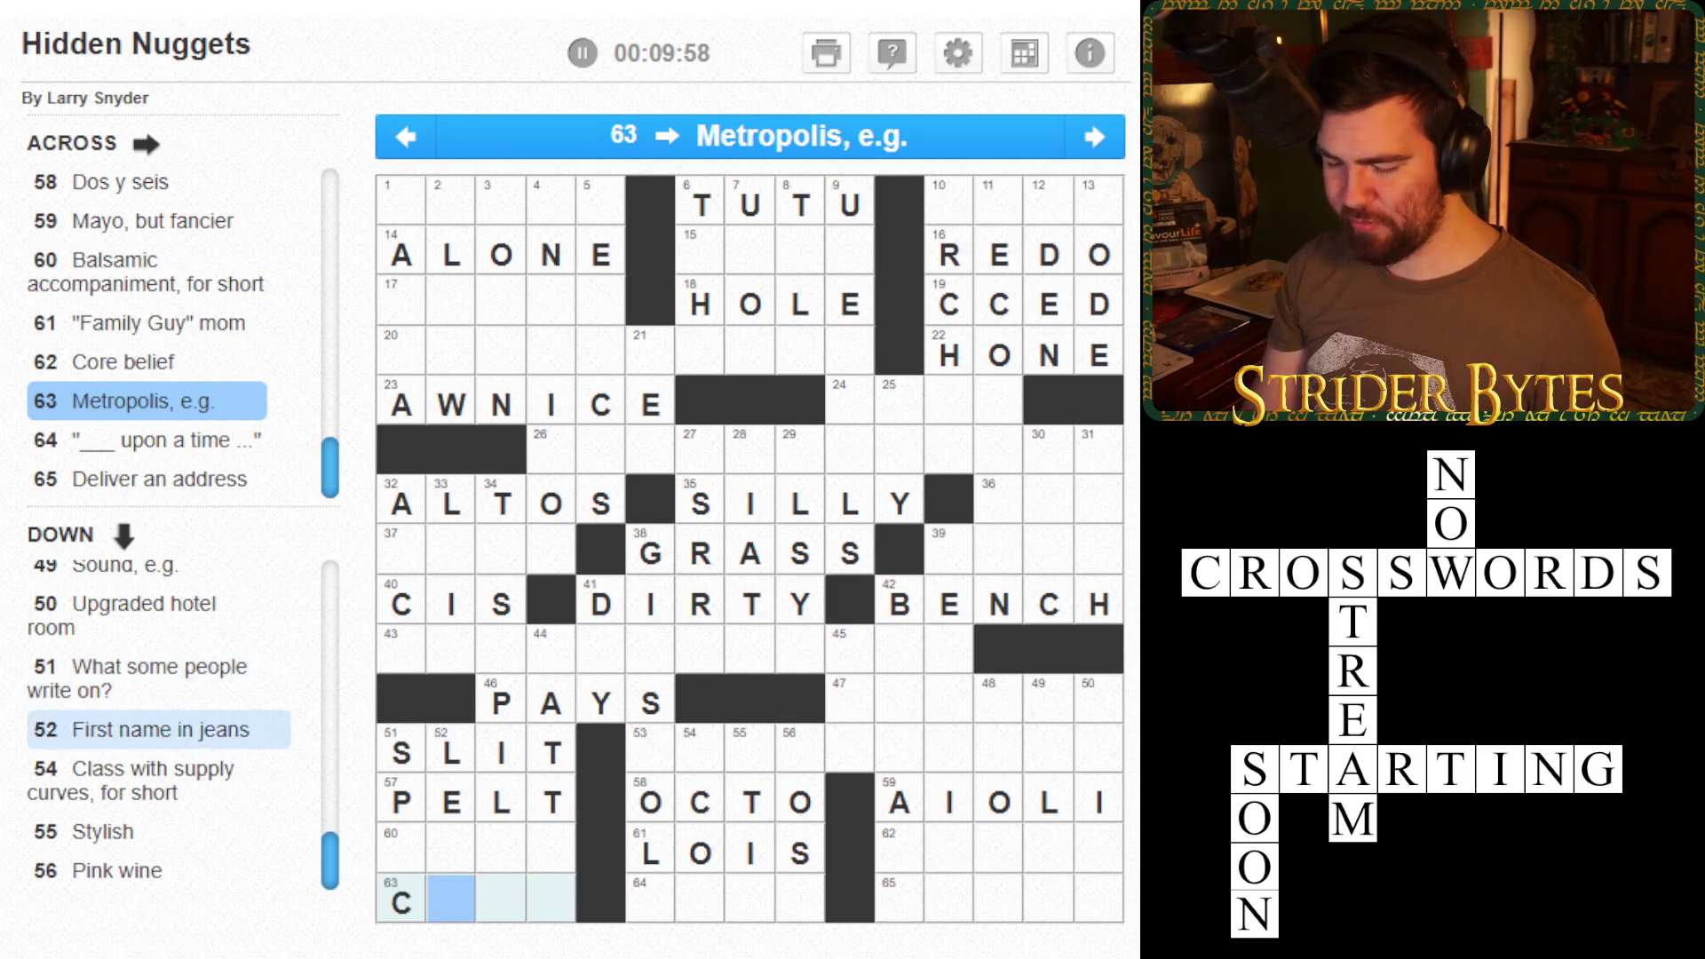
text(ITYONCE)
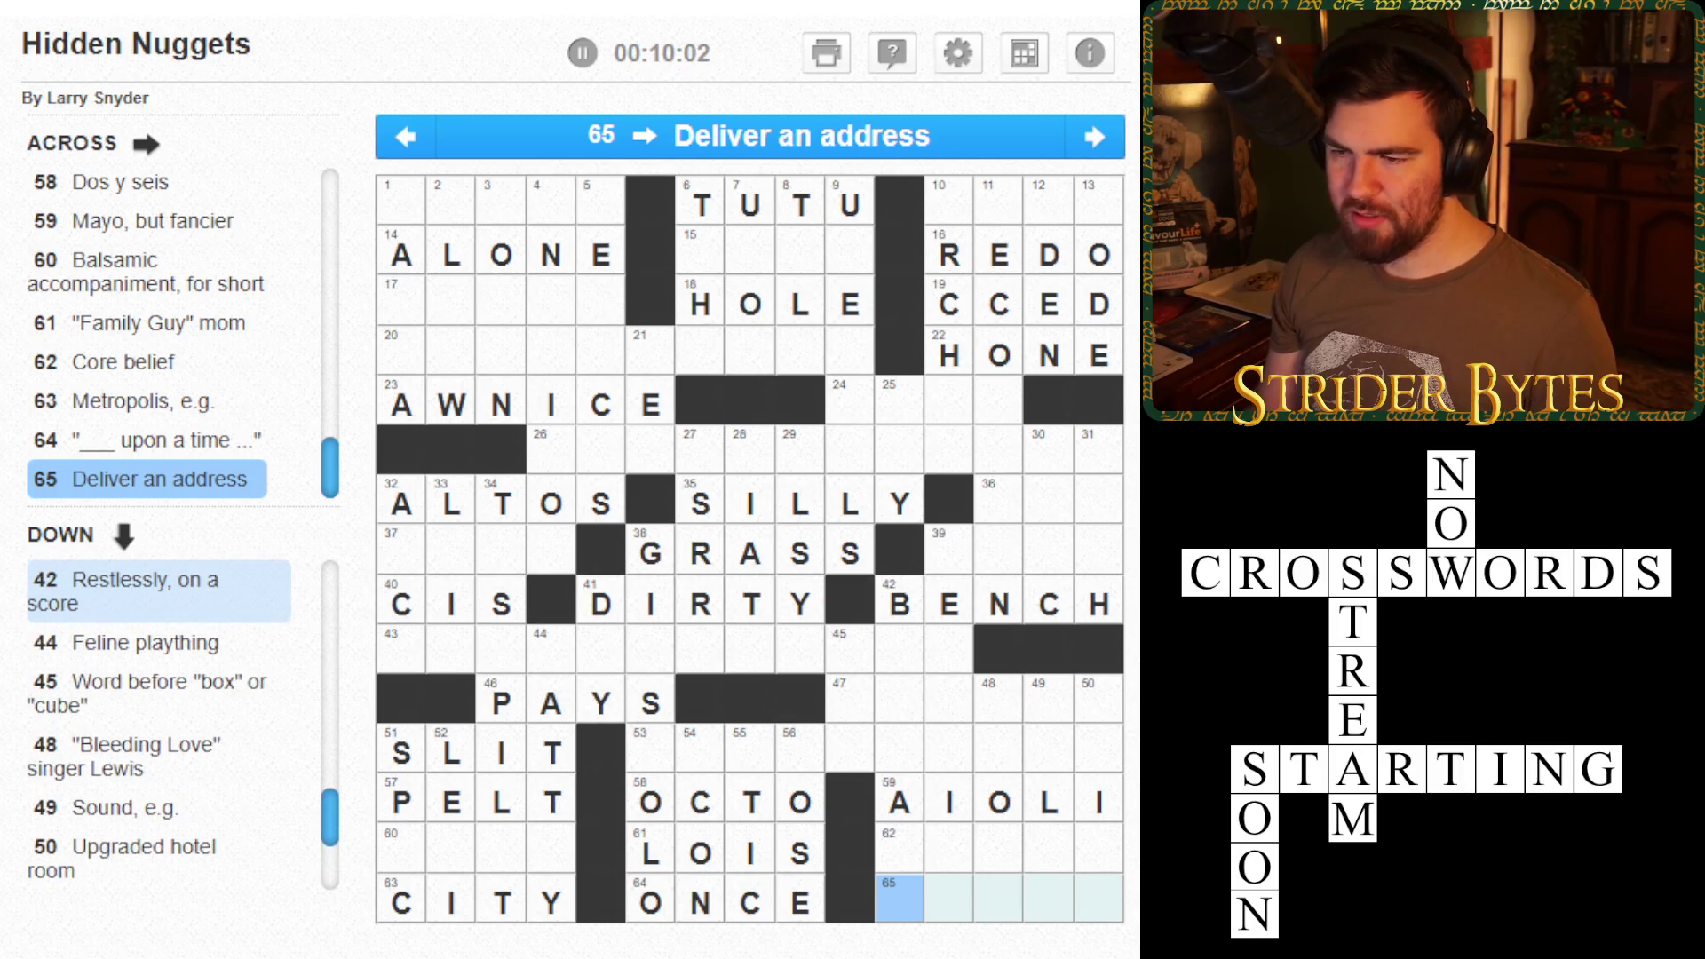
text(ORATE)
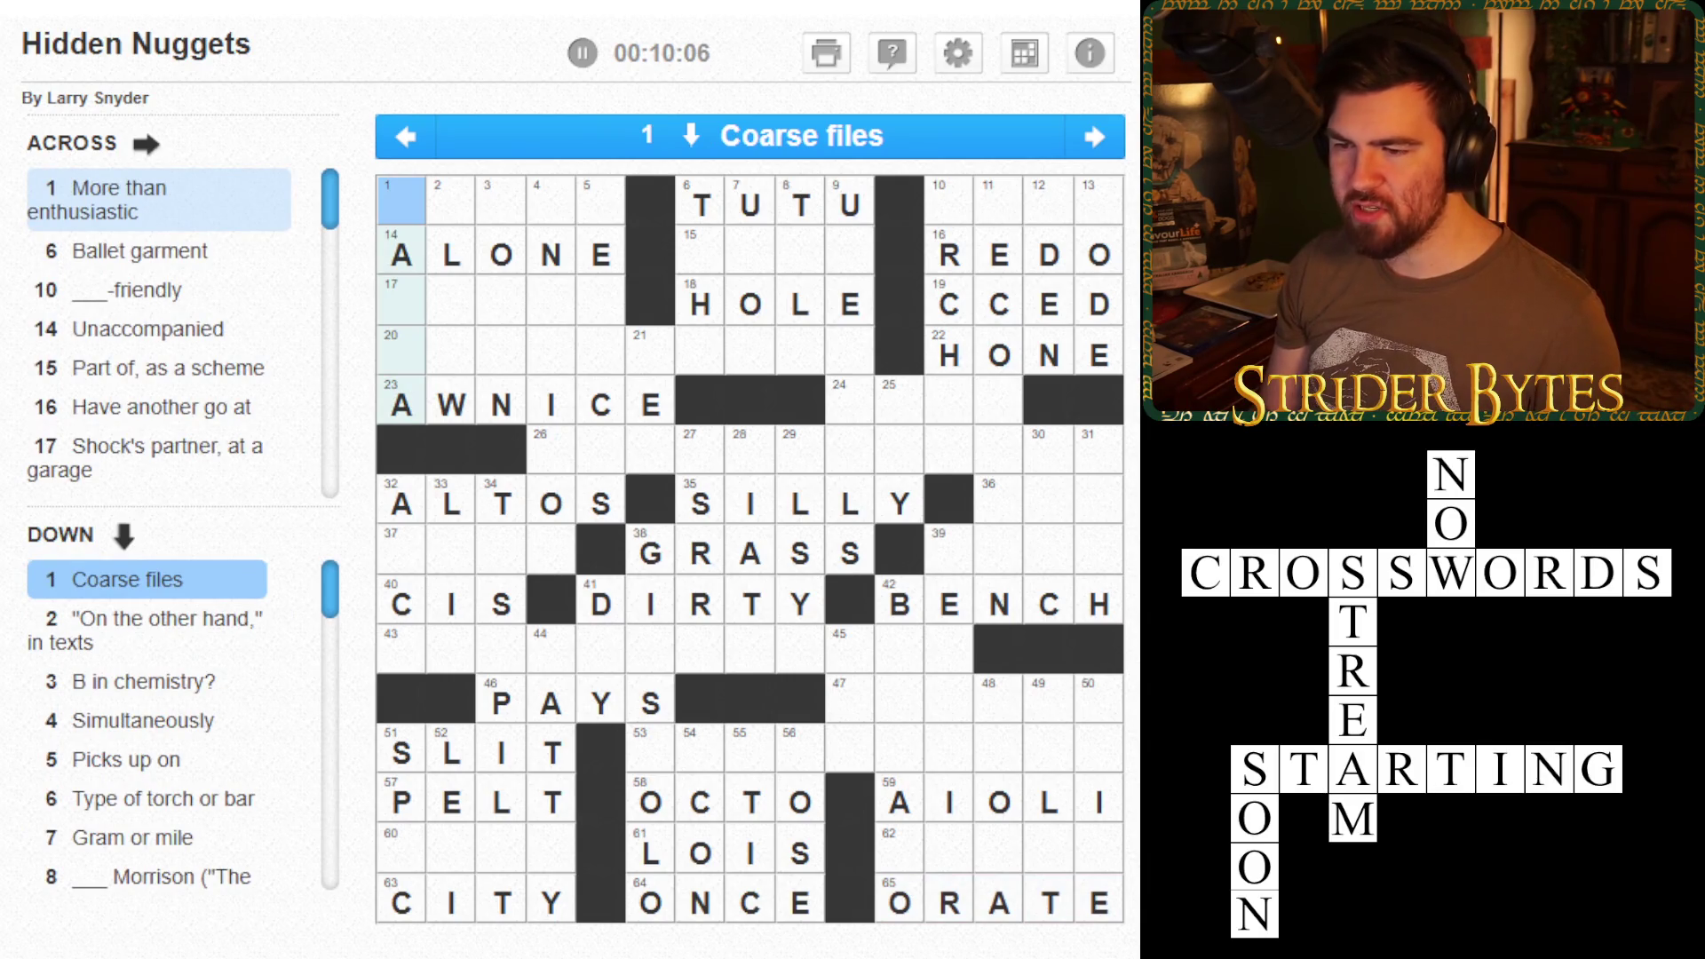
- Replace AWNICE with SONICE in 23 Across
key(Down)
key(Down)
key(Down)
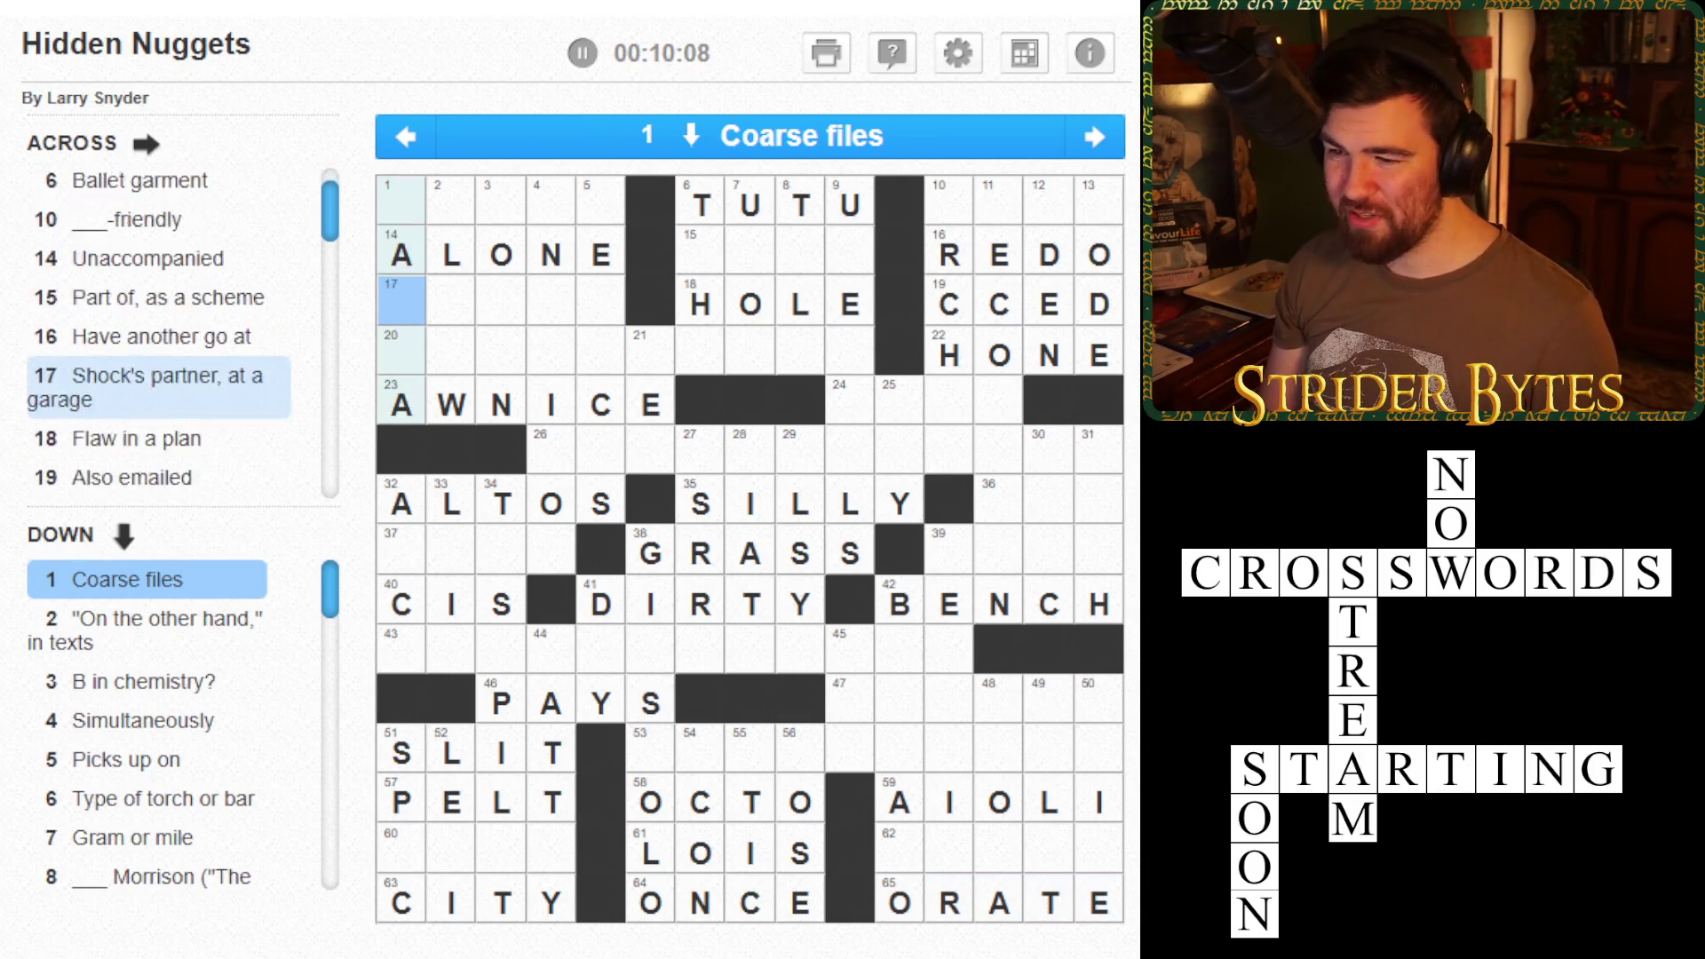
key(Right)
key(Right)
key(Right)
key(Right)
key(BackSpace)
key(BackSpace)
key(BackSpace)
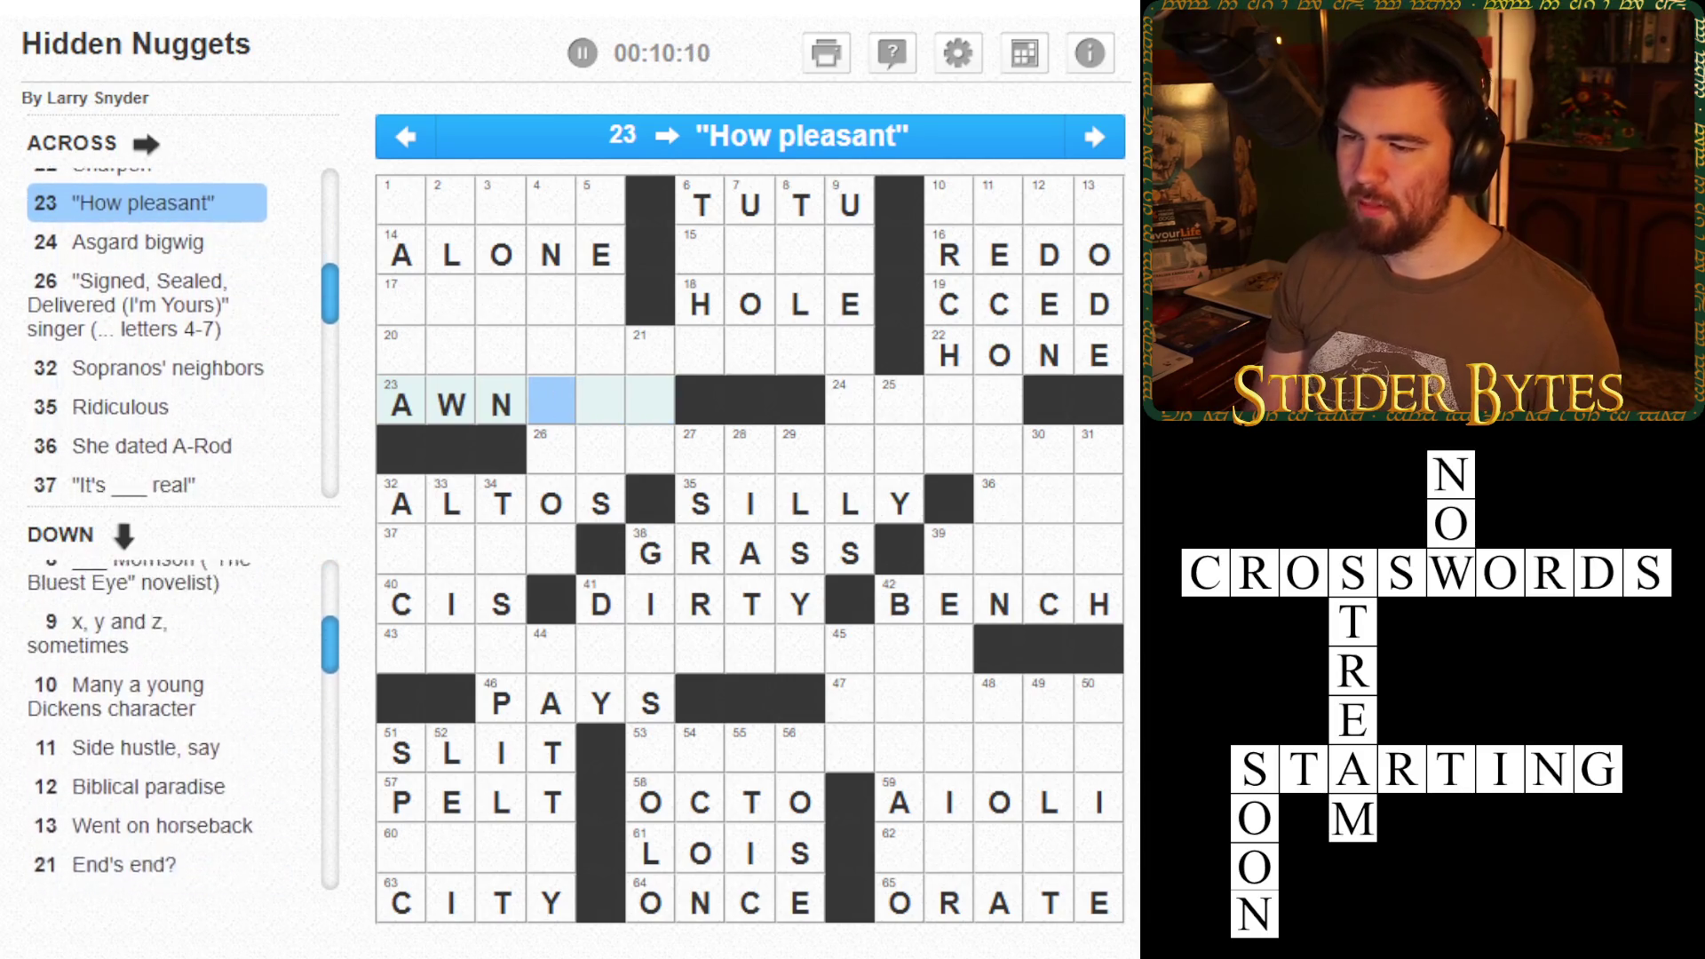
key(BackSpace)
text(SONICE)
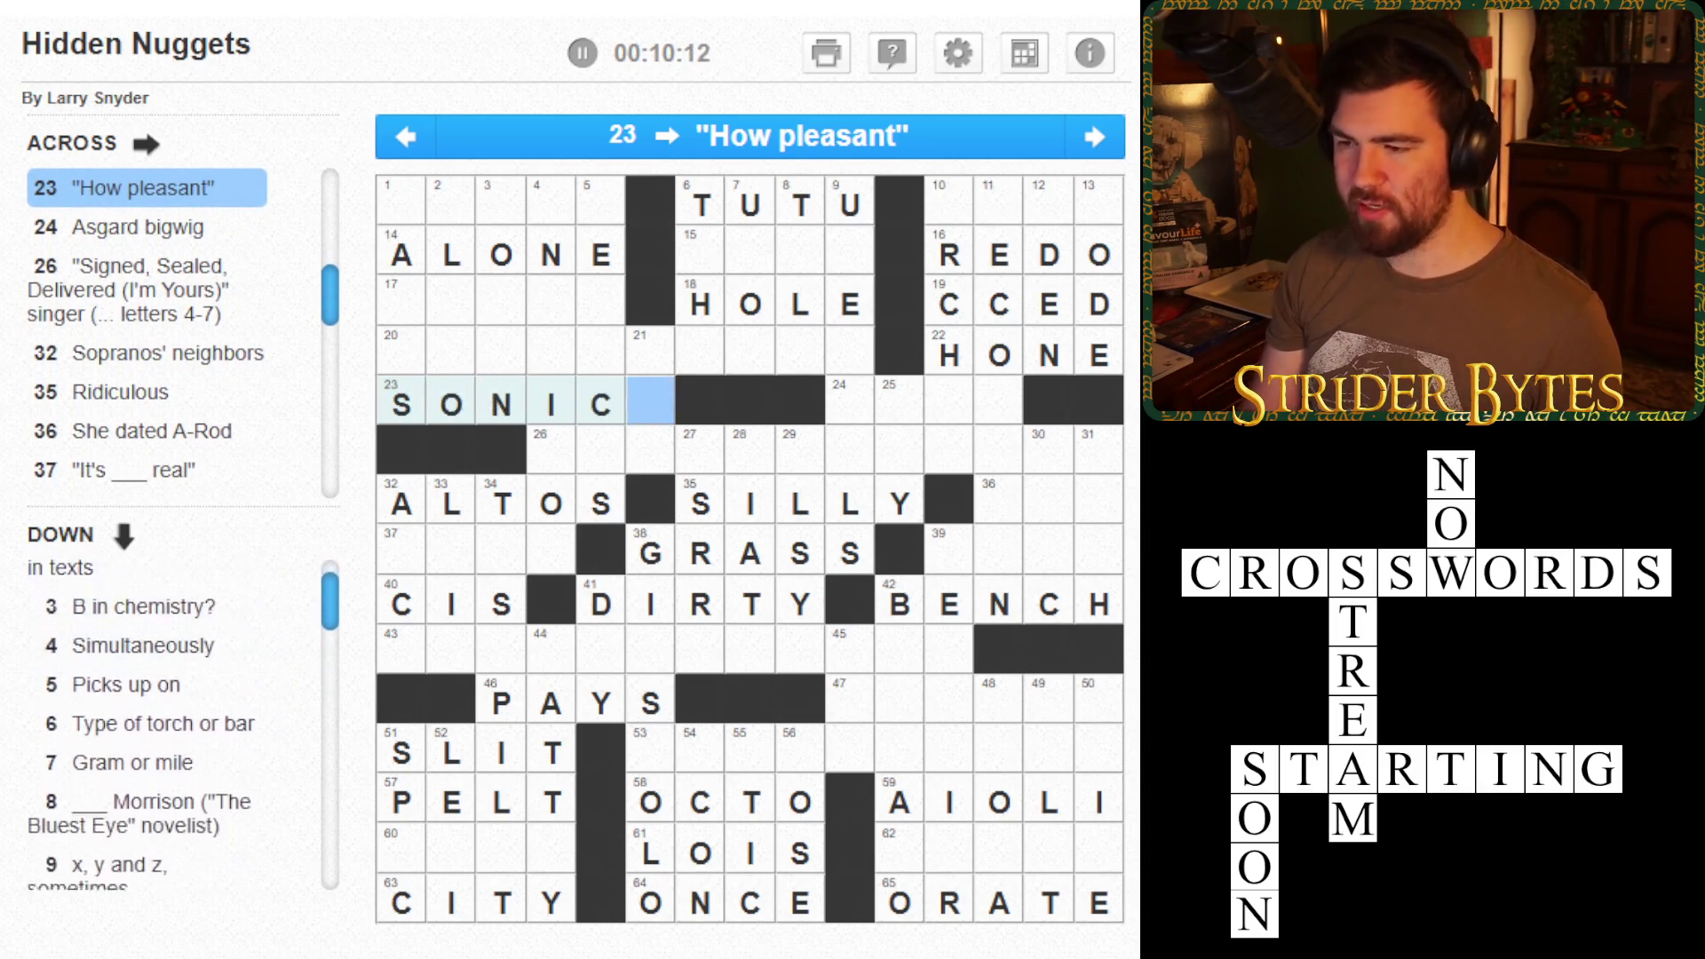
- Enter BRO so 3 Down spells BORON, then move ahead to 6 Down
key(Left)
key(Left)
key(Left)
key(Up)
key(Up)
key(Up)
key(Up)
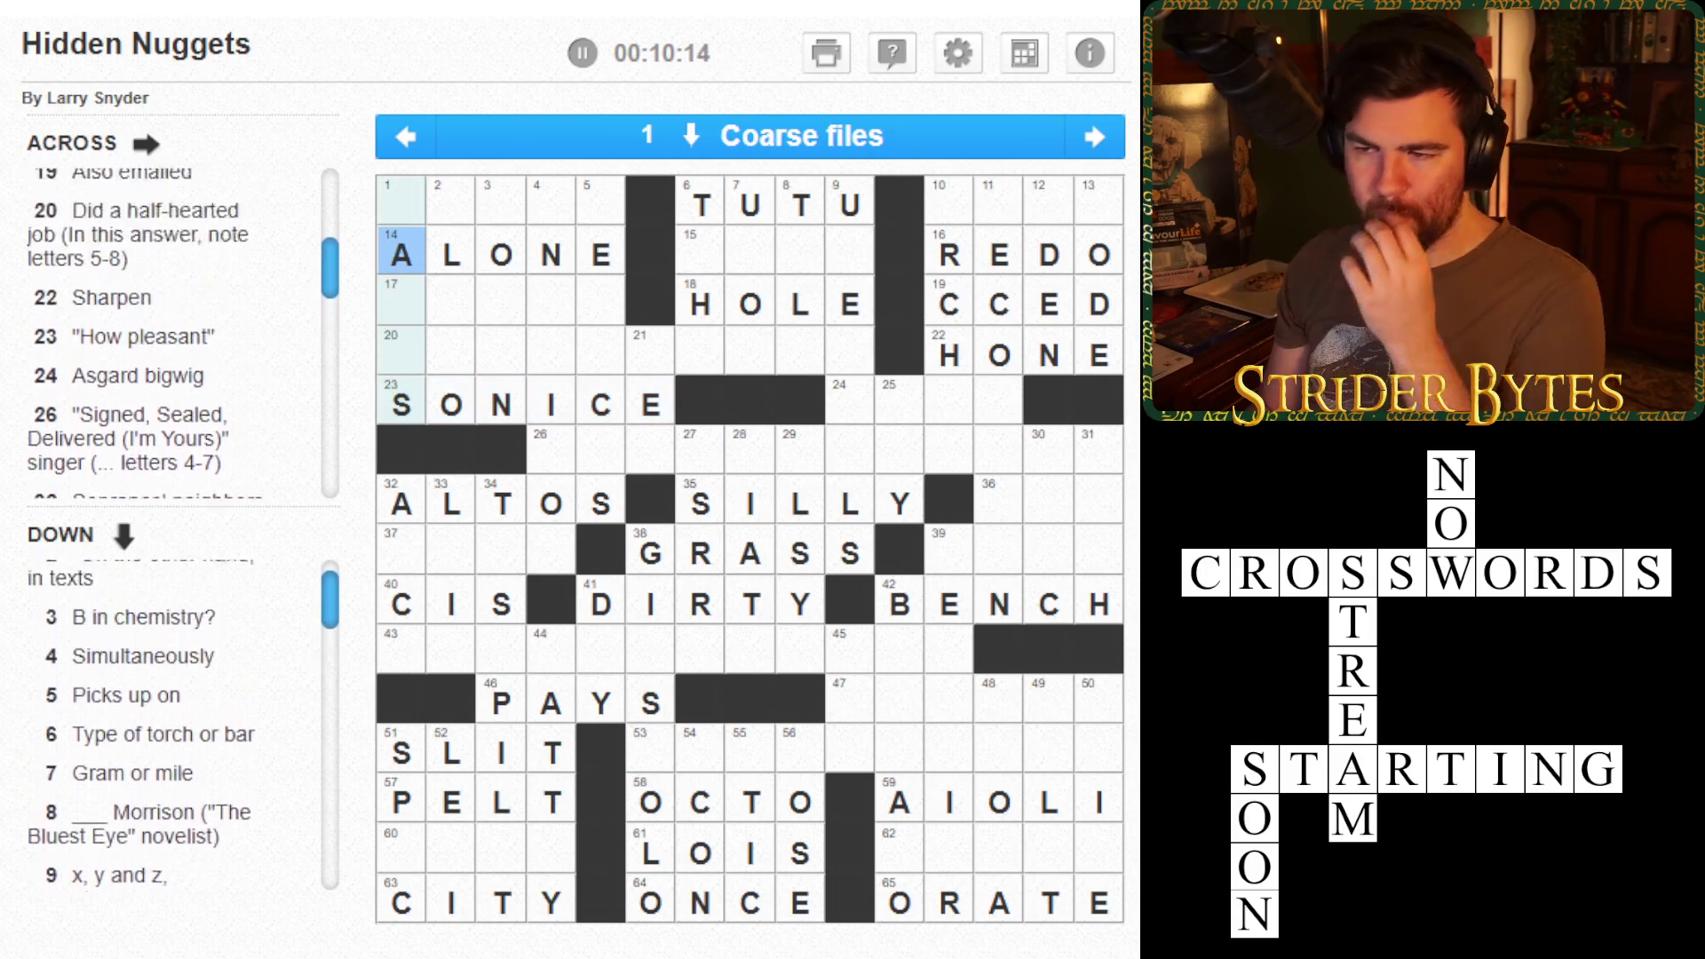
click(400, 199)
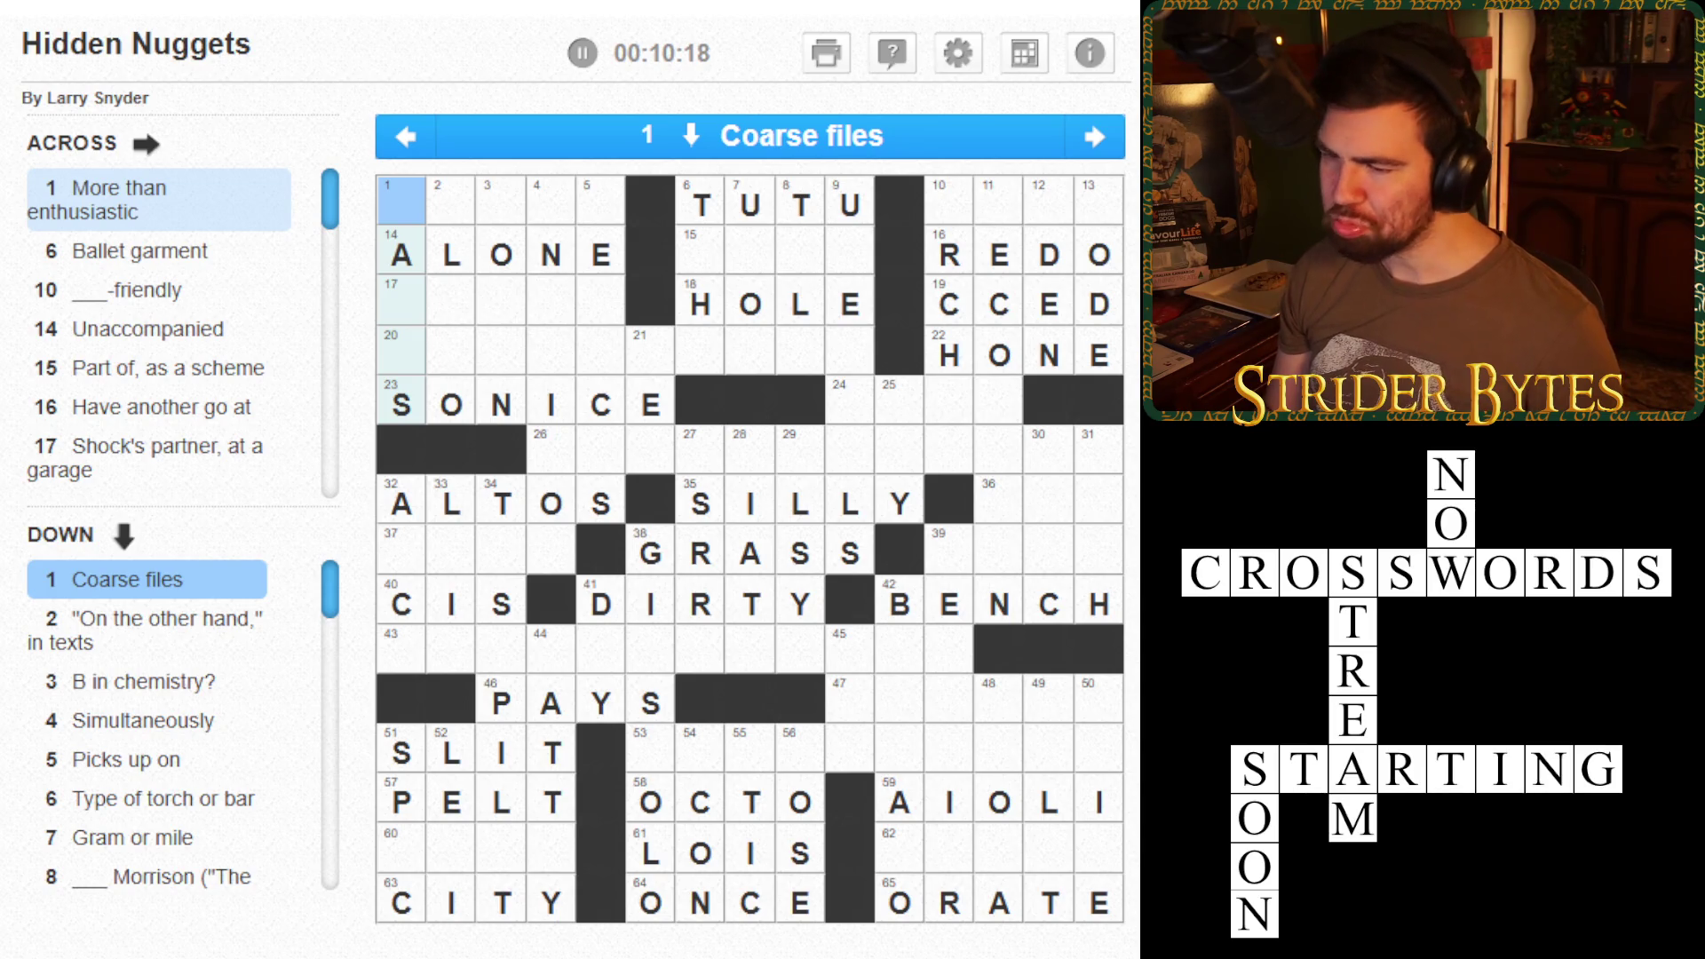
key(Tab)
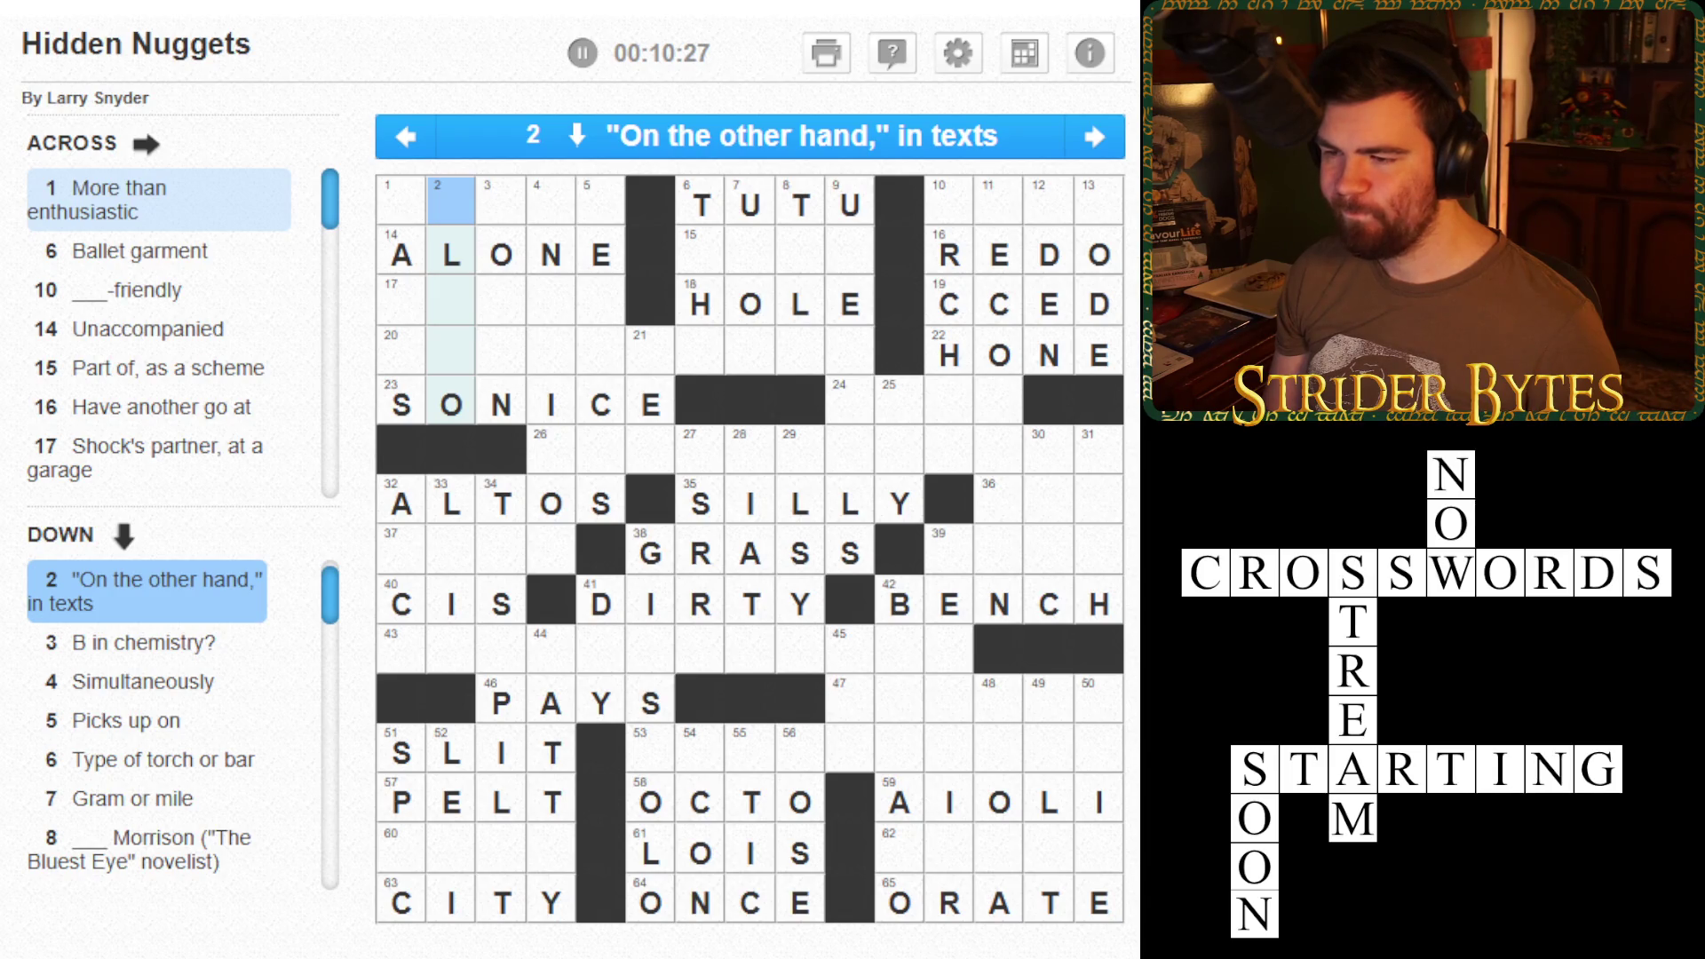
click(501, 200)
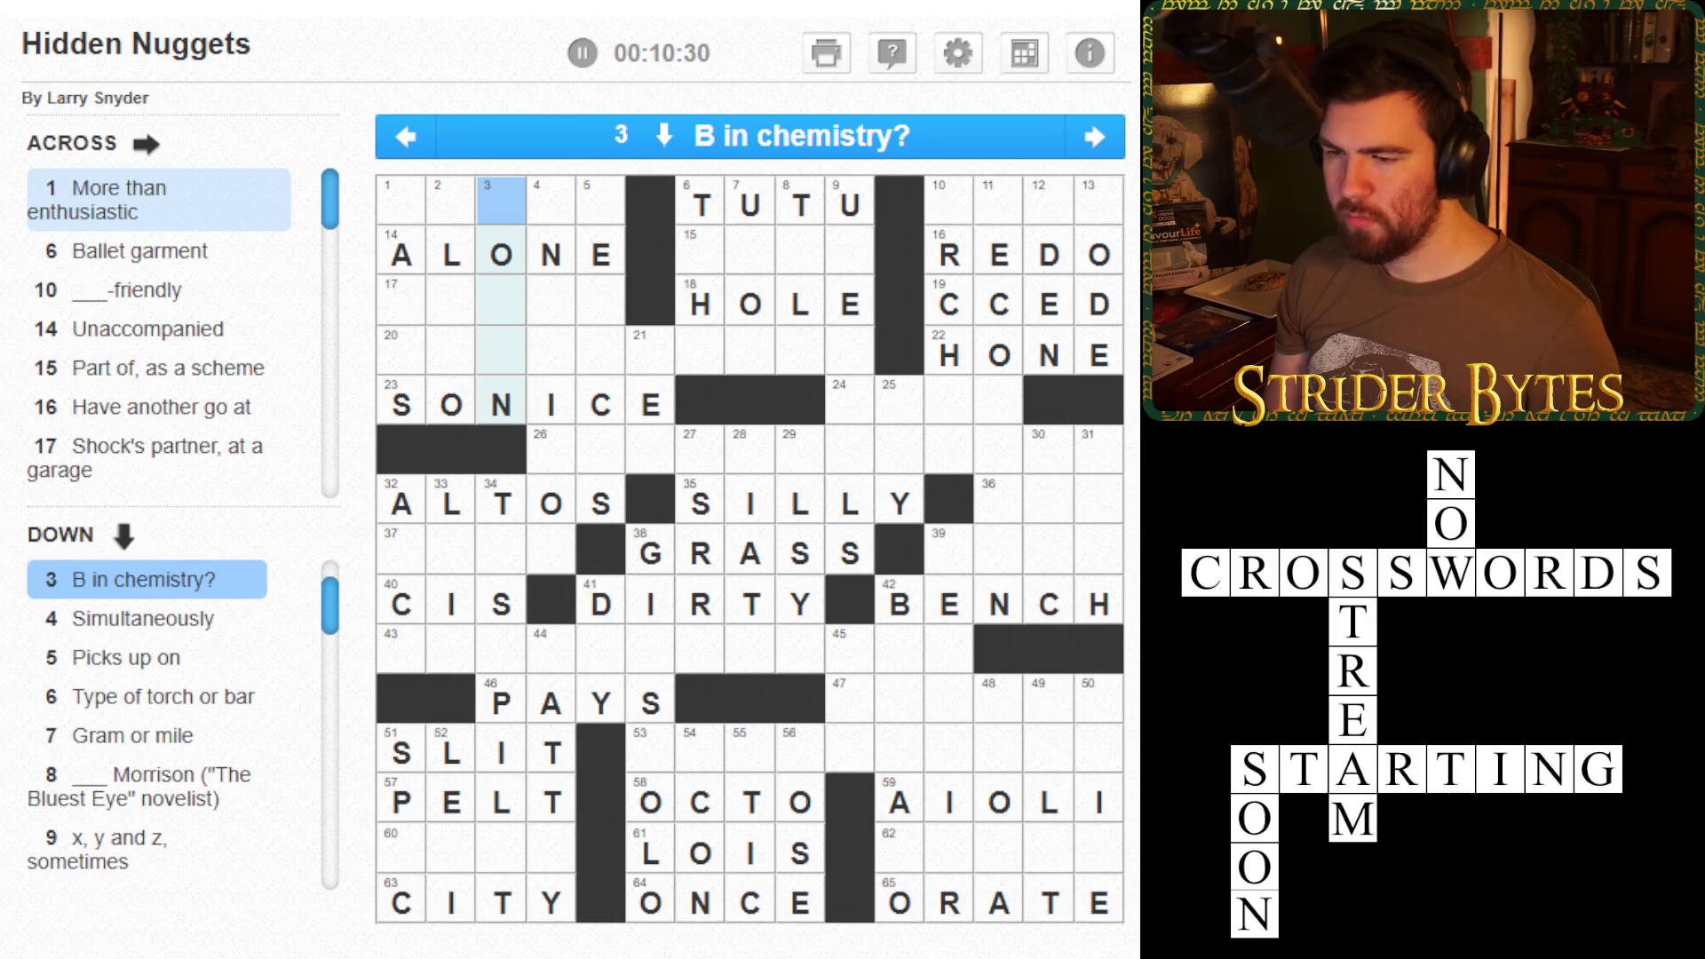
text(BRO)
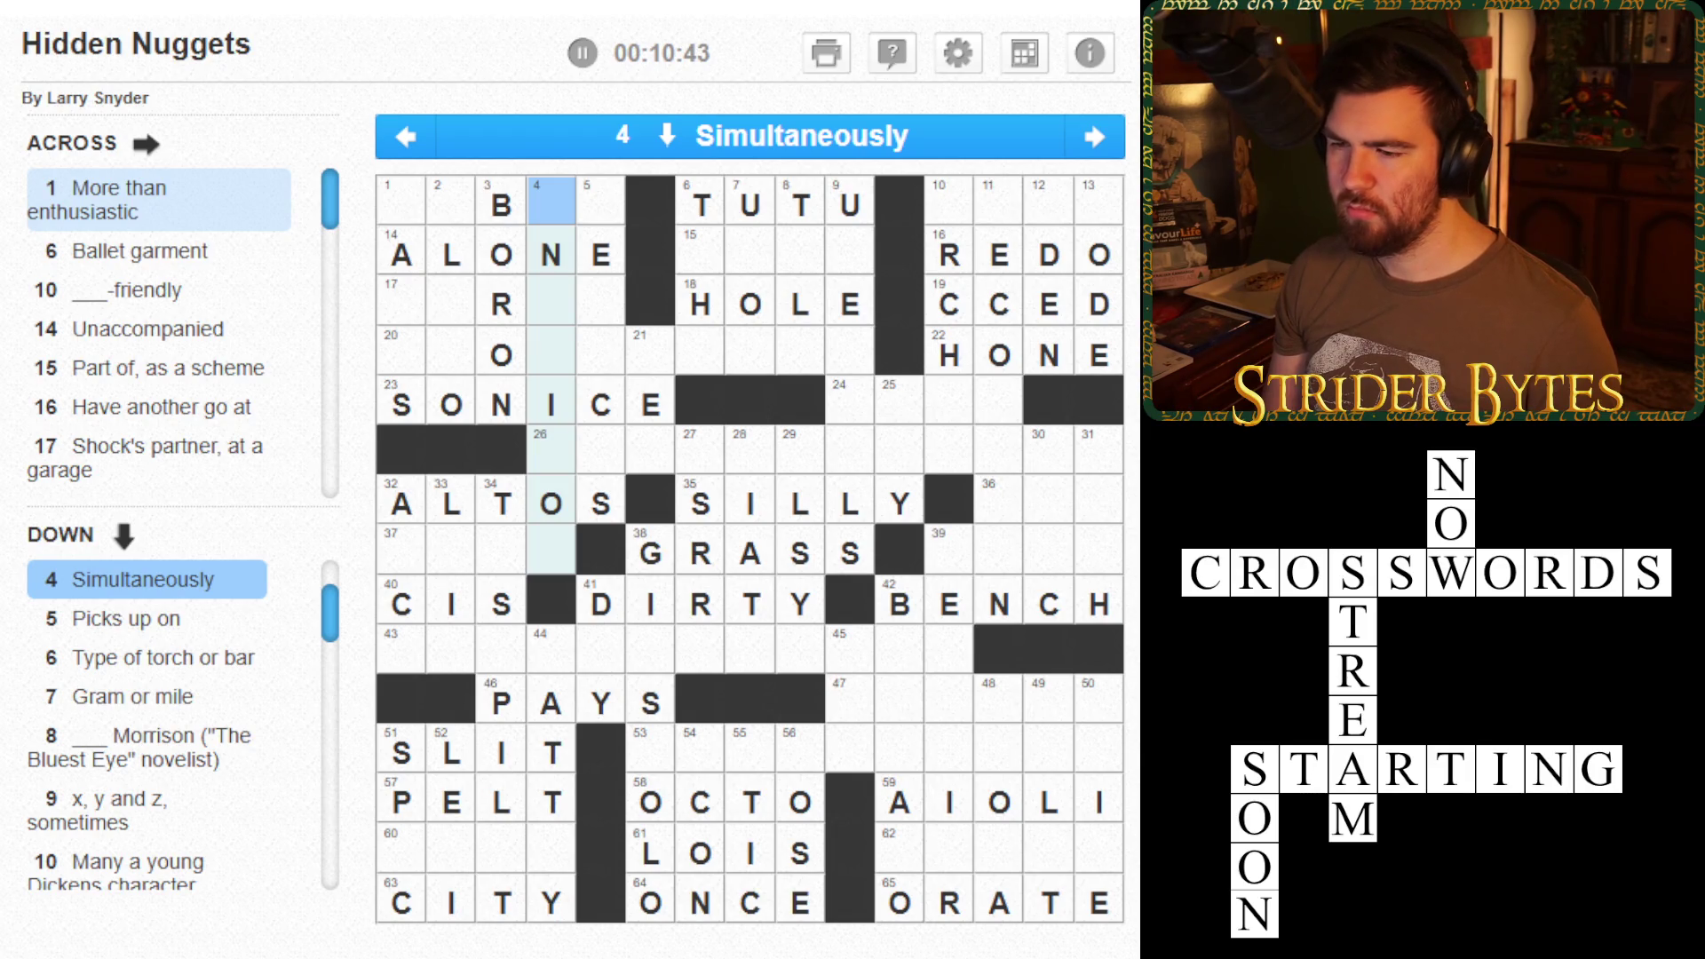
key(Tab)
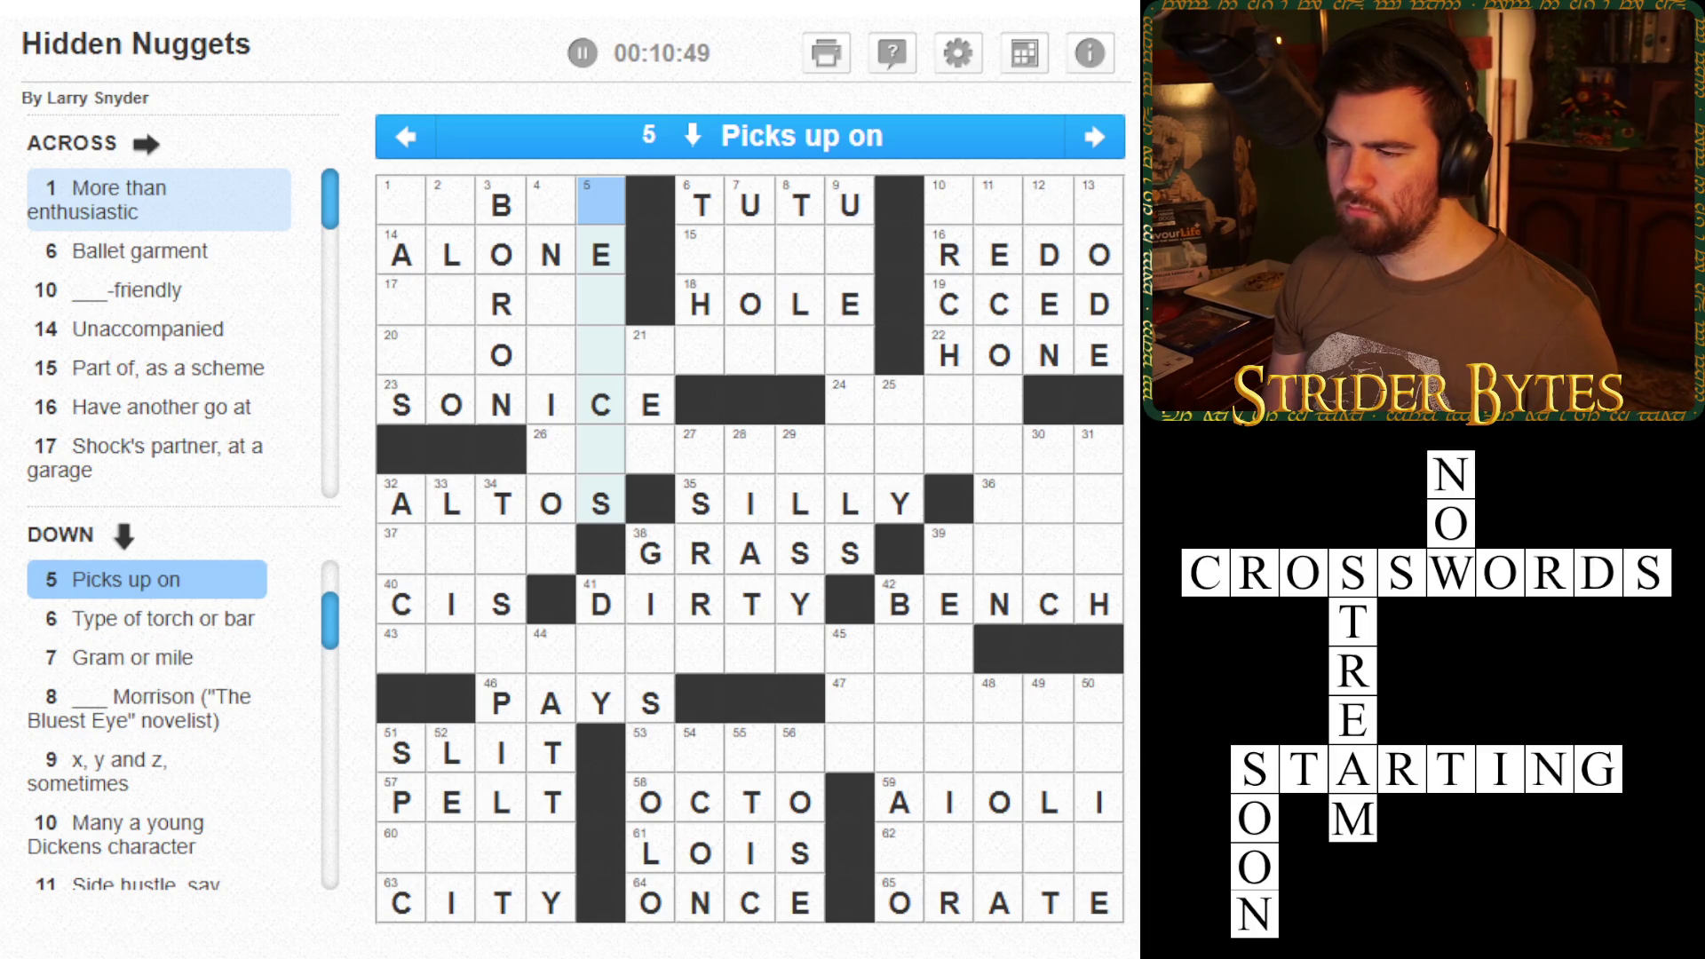
key(Tab)
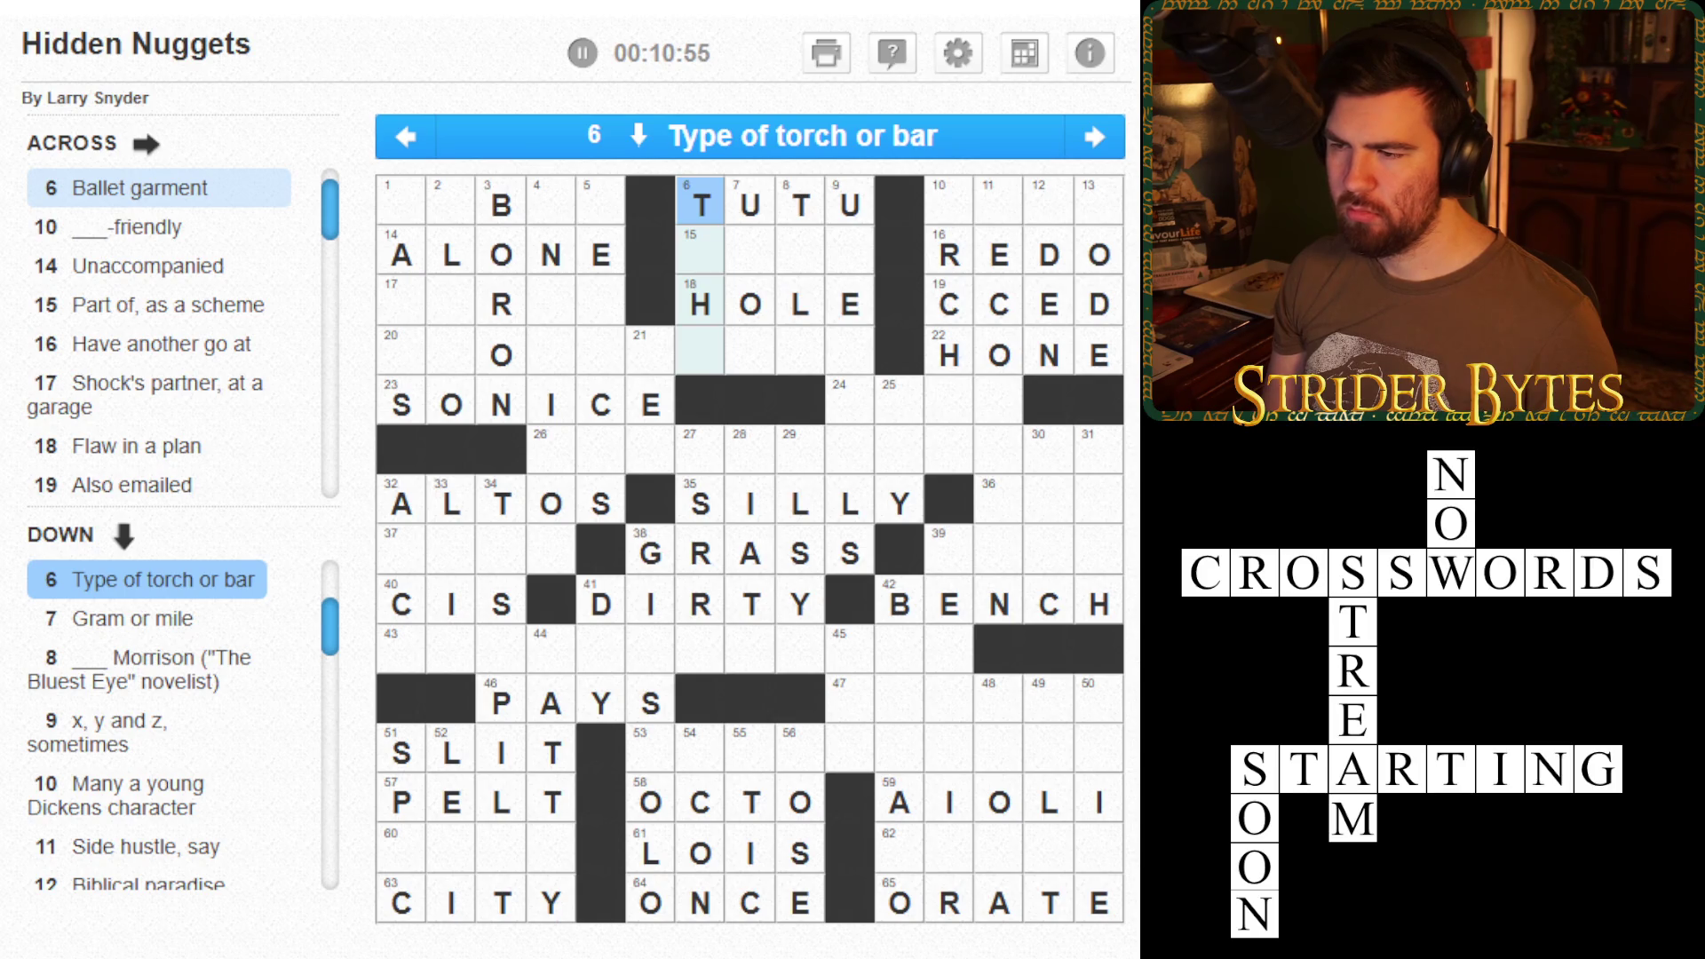
- Enter TIKI, clear the wrong letters in 18 Across, and type NIT into 7 Down
text(TIKI)
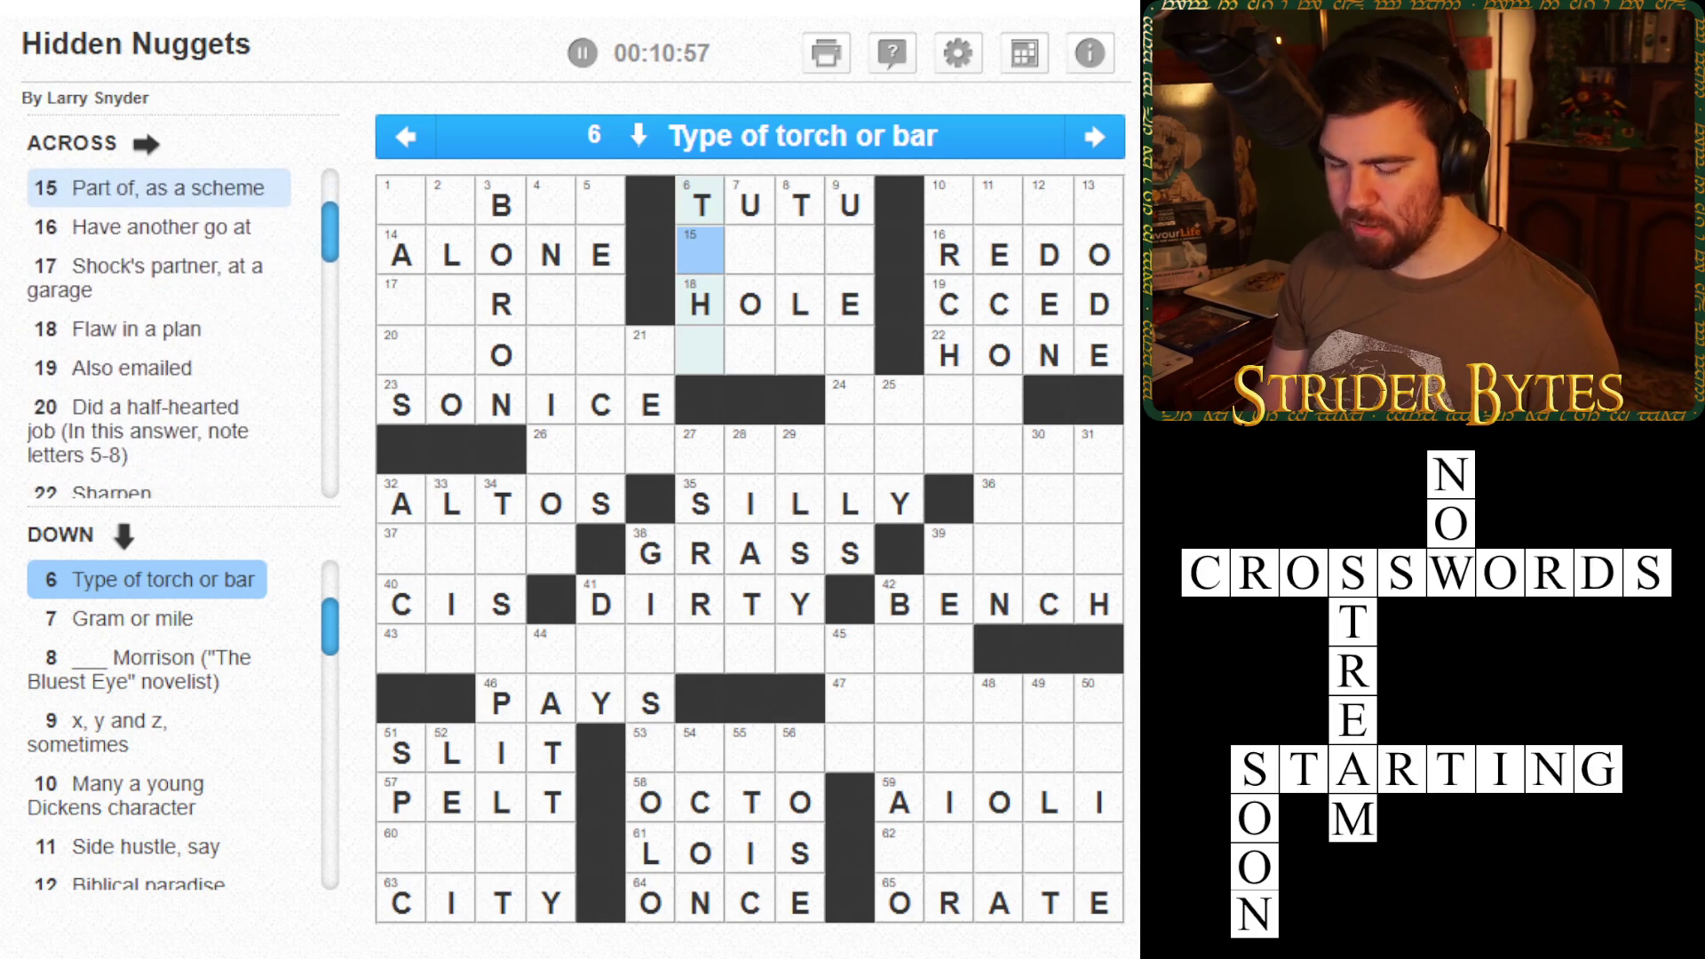
click(850, 304)
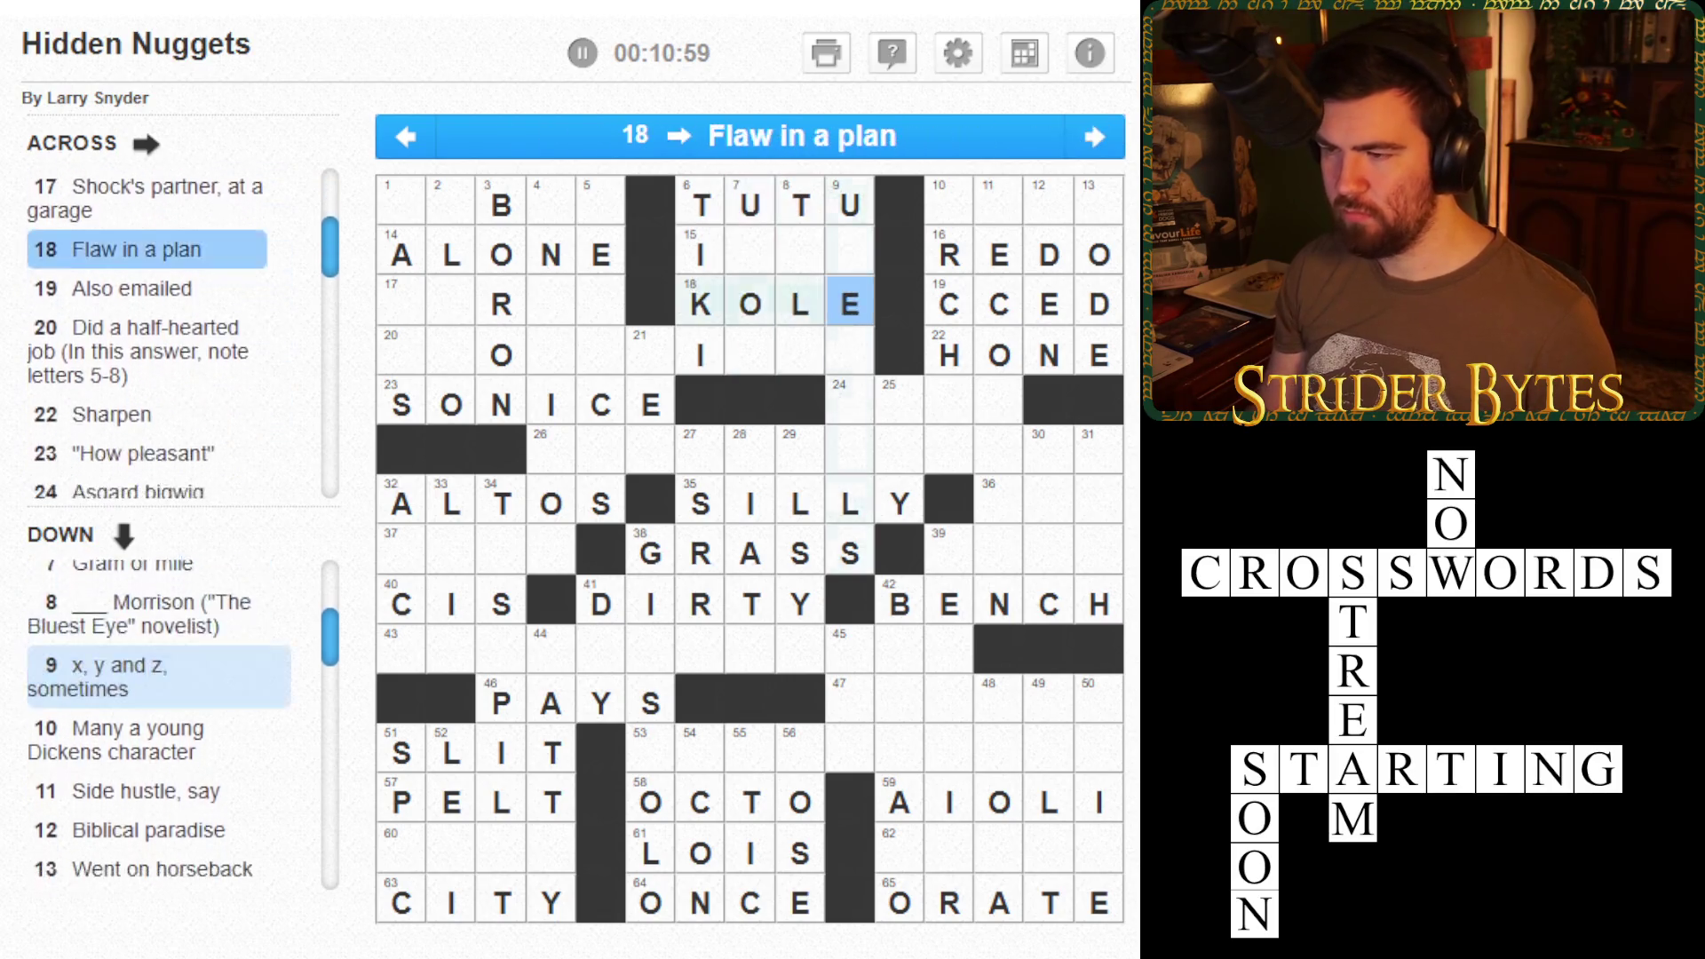
key(BackSpace)
key(BackSpace)
key(BackSpace)
click(750, 255)
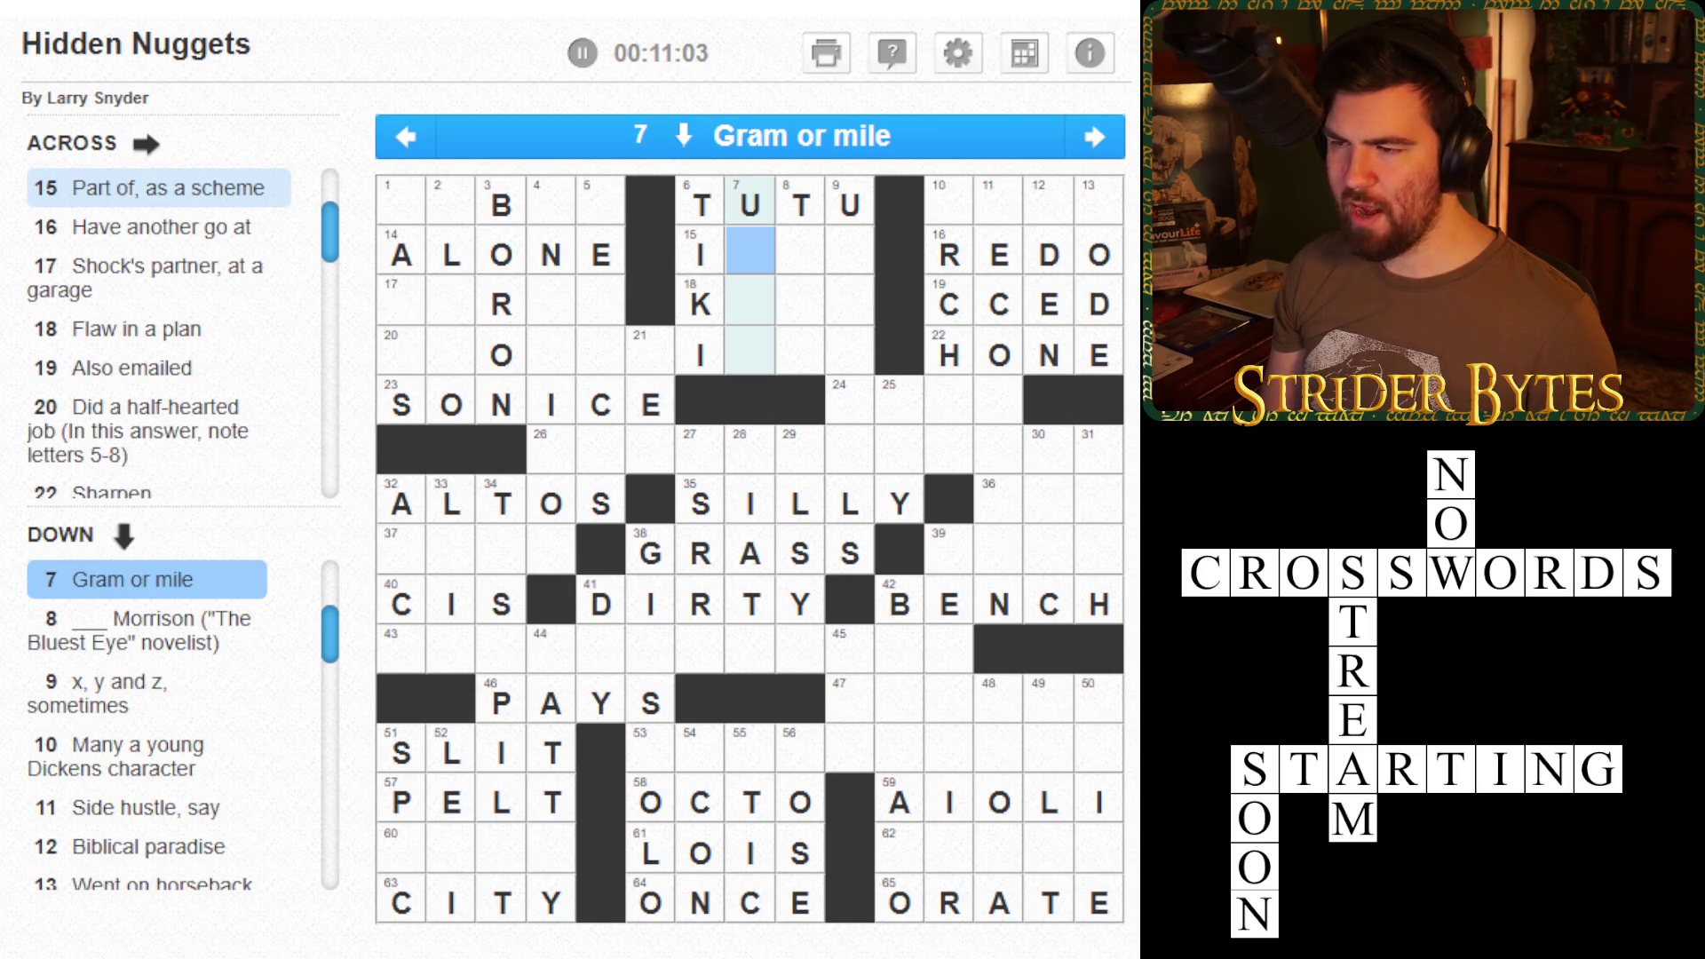
text(NIT)
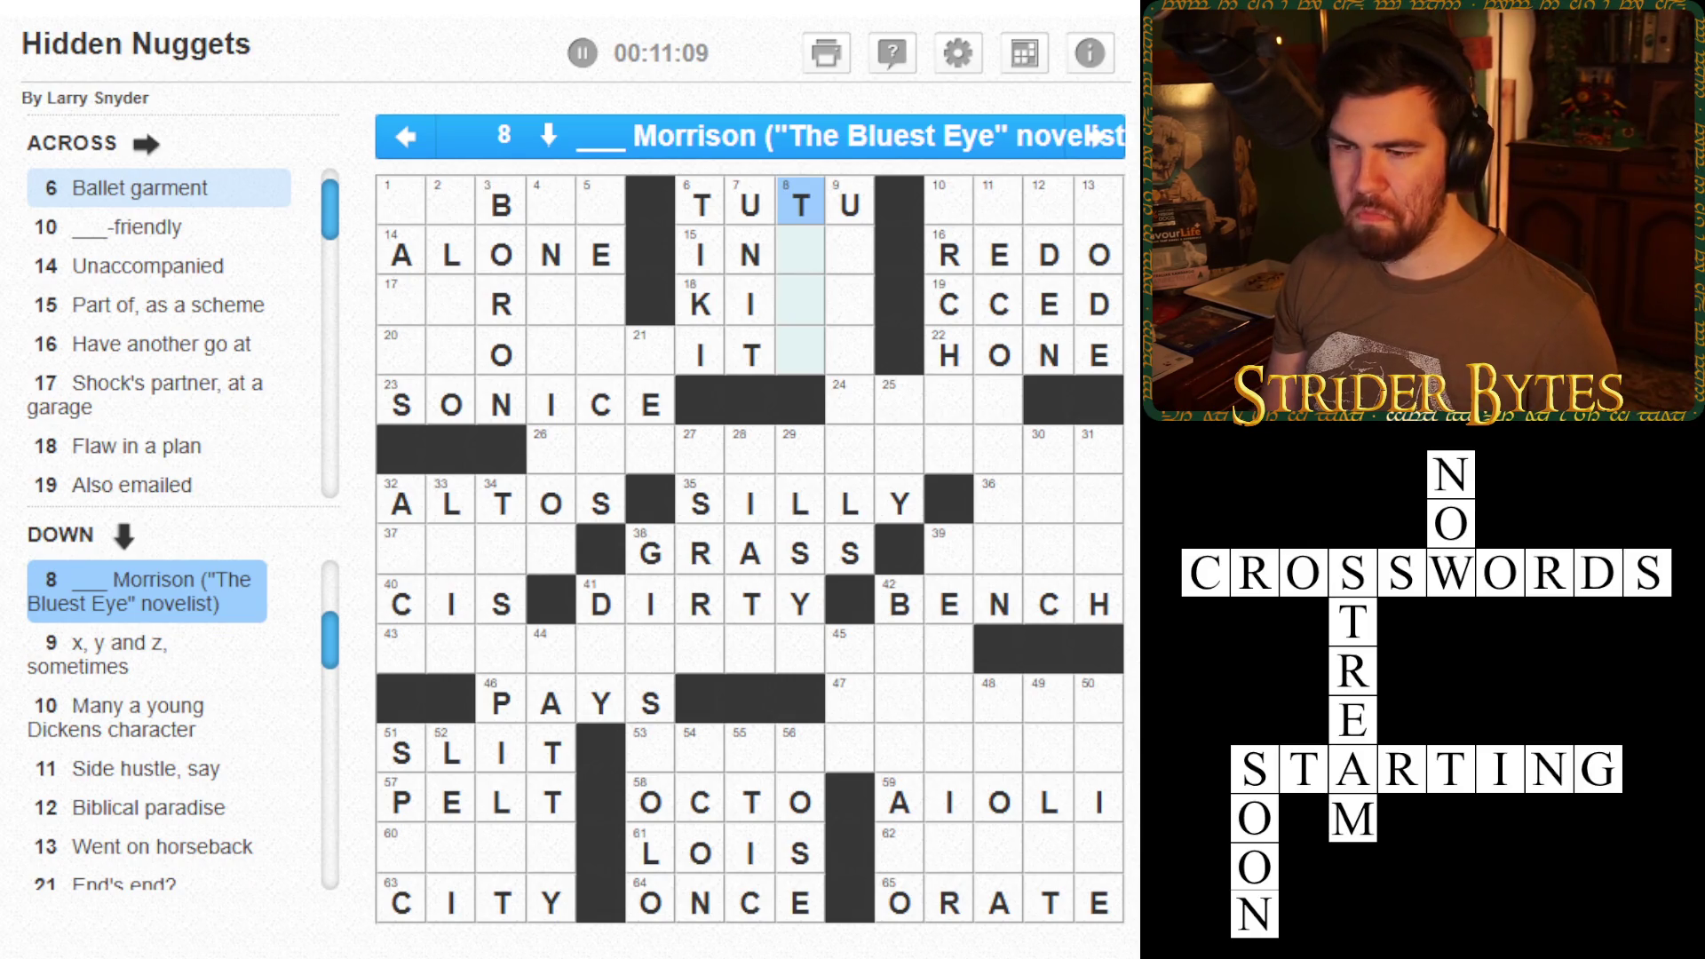
- Complete 10 Down as URCHIN
click(850, 205)
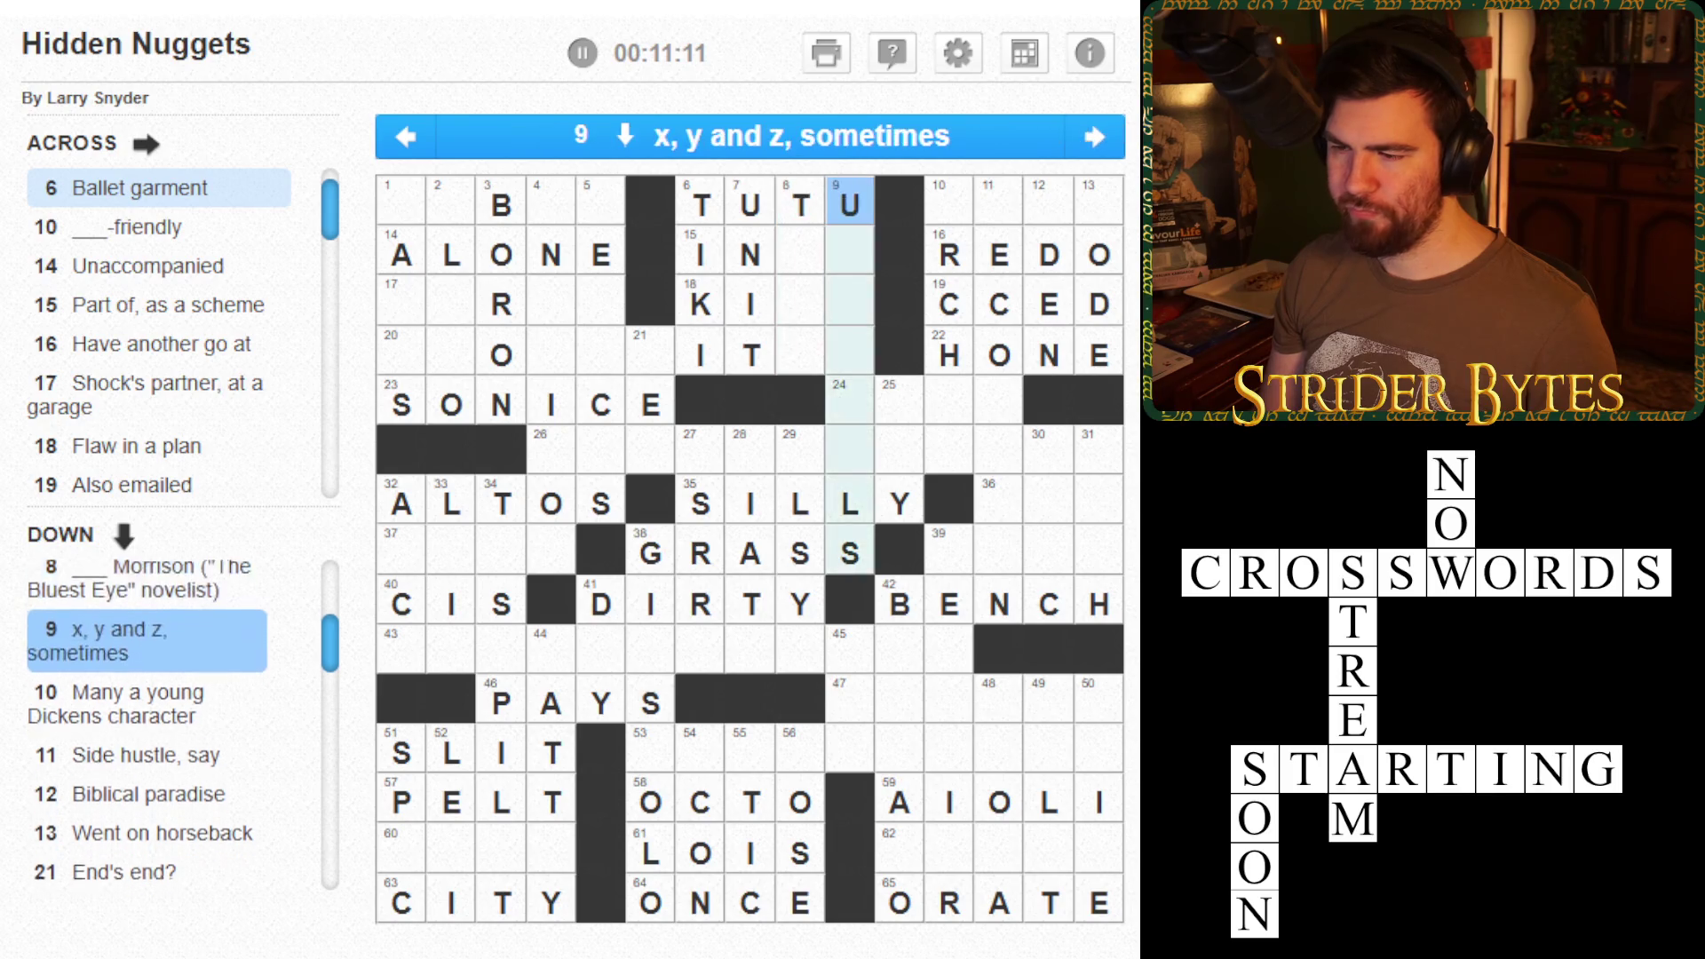
click(849, 254)
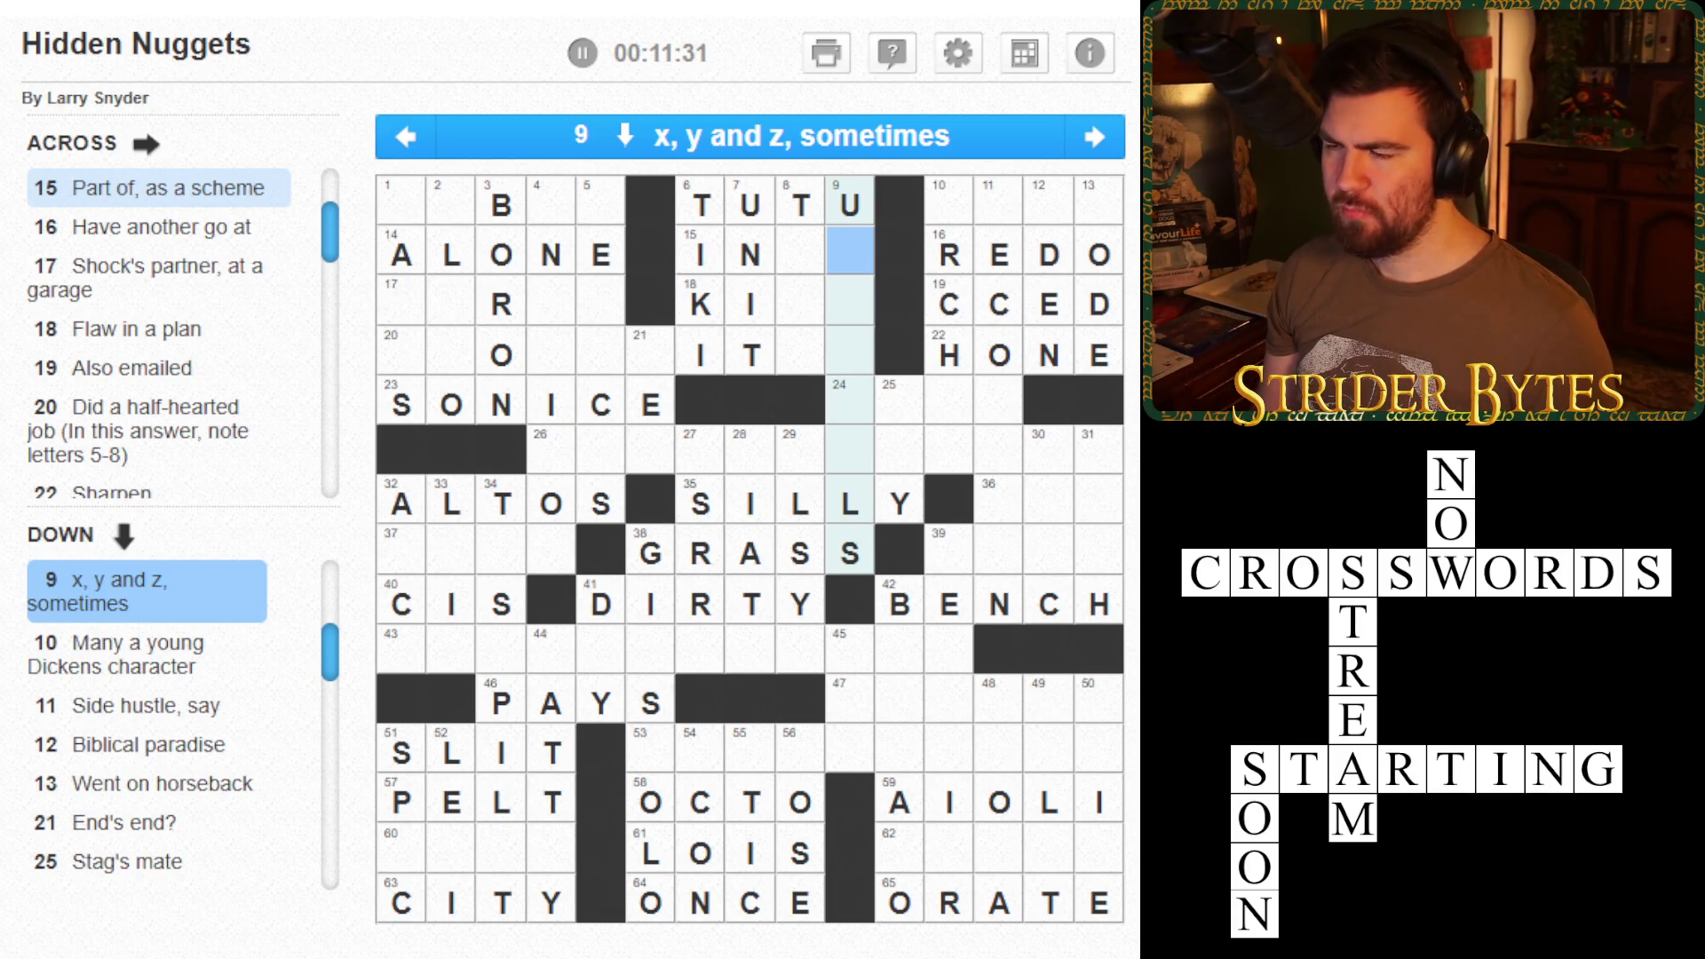
key(Tab)
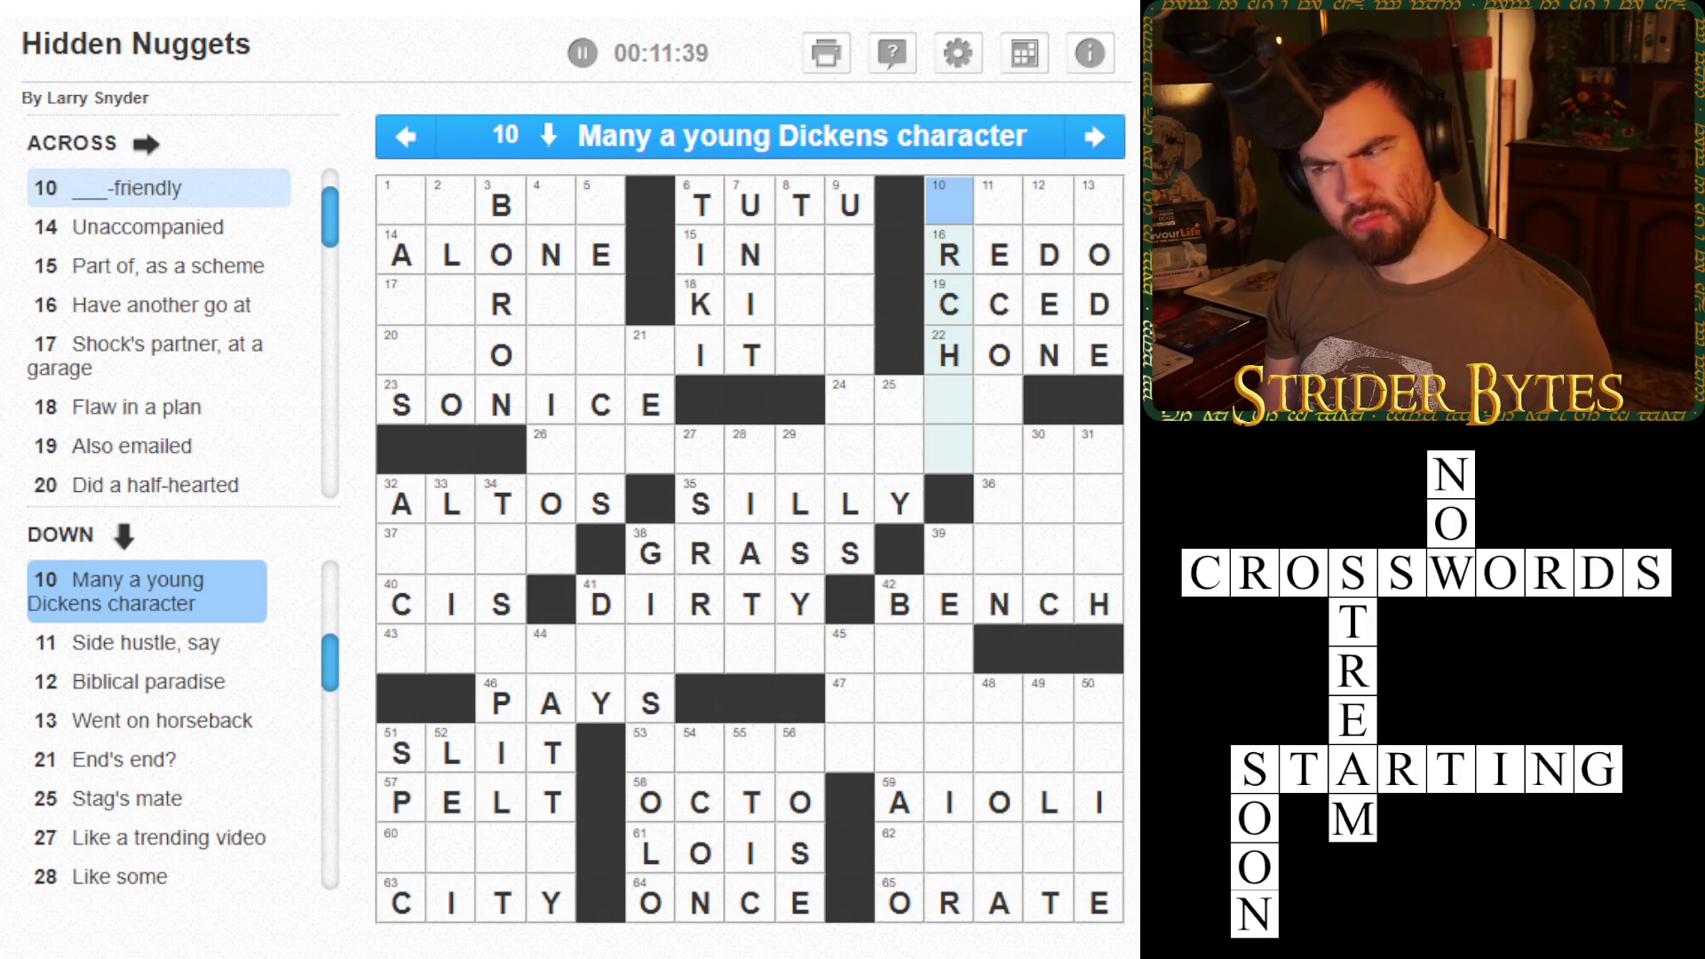
text(uin)
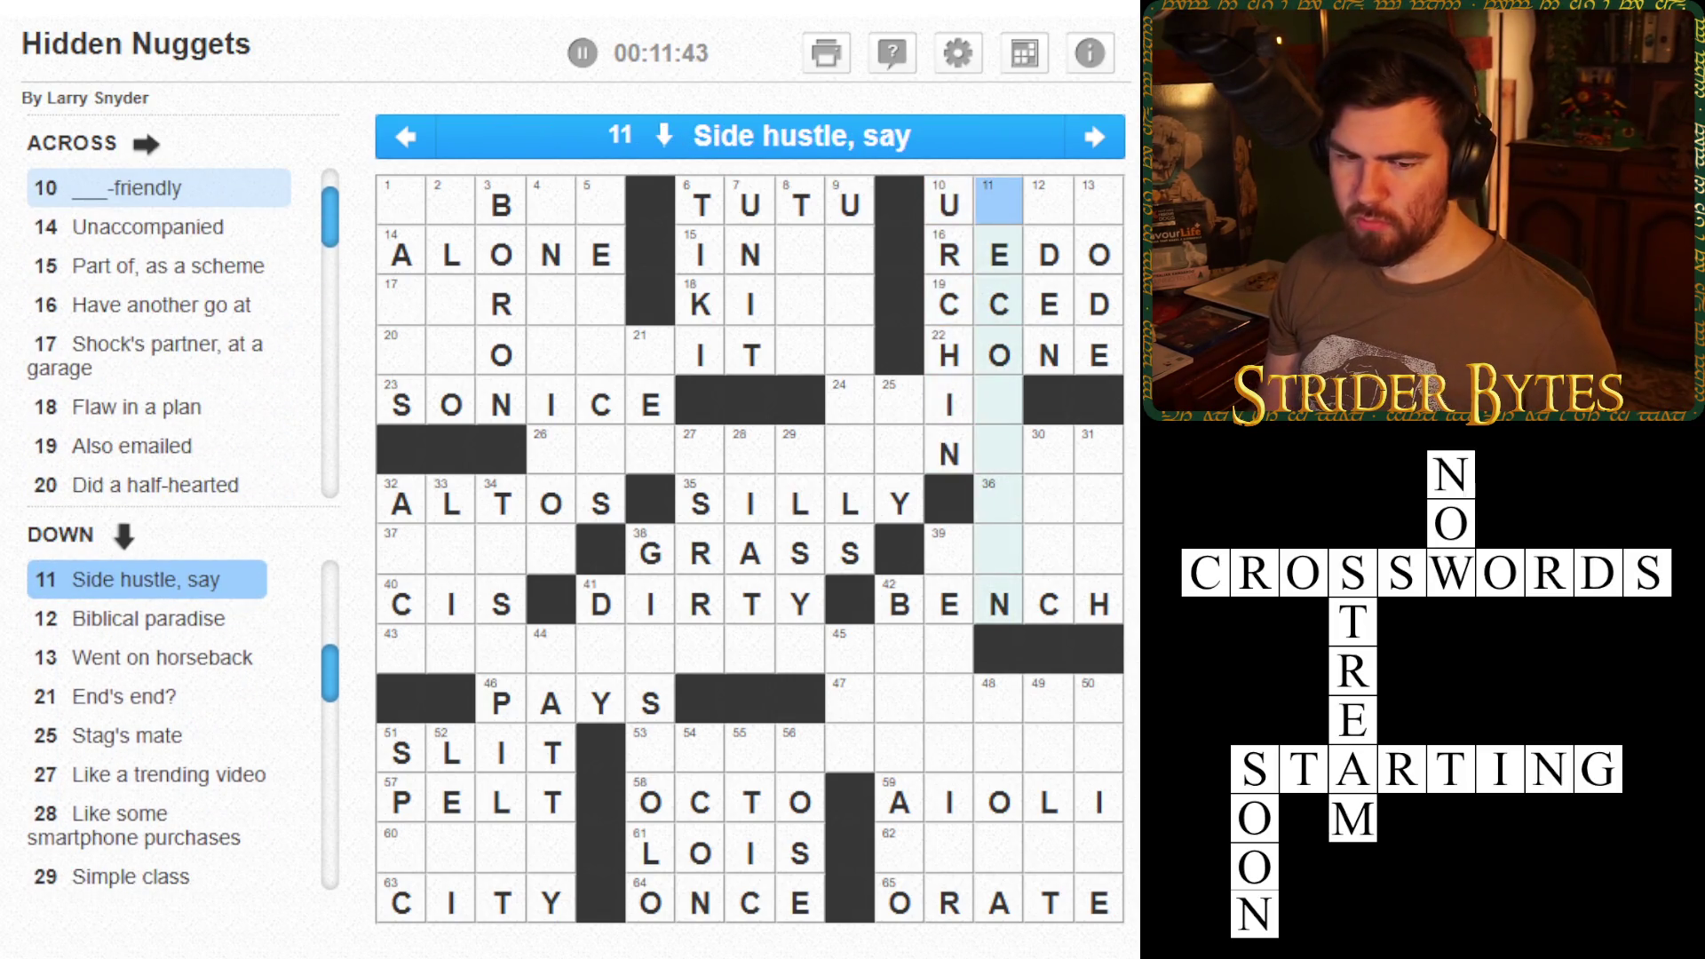
- Type SECONDJOB into 11 Down, 'Side hustle, say'
click(850, 301)
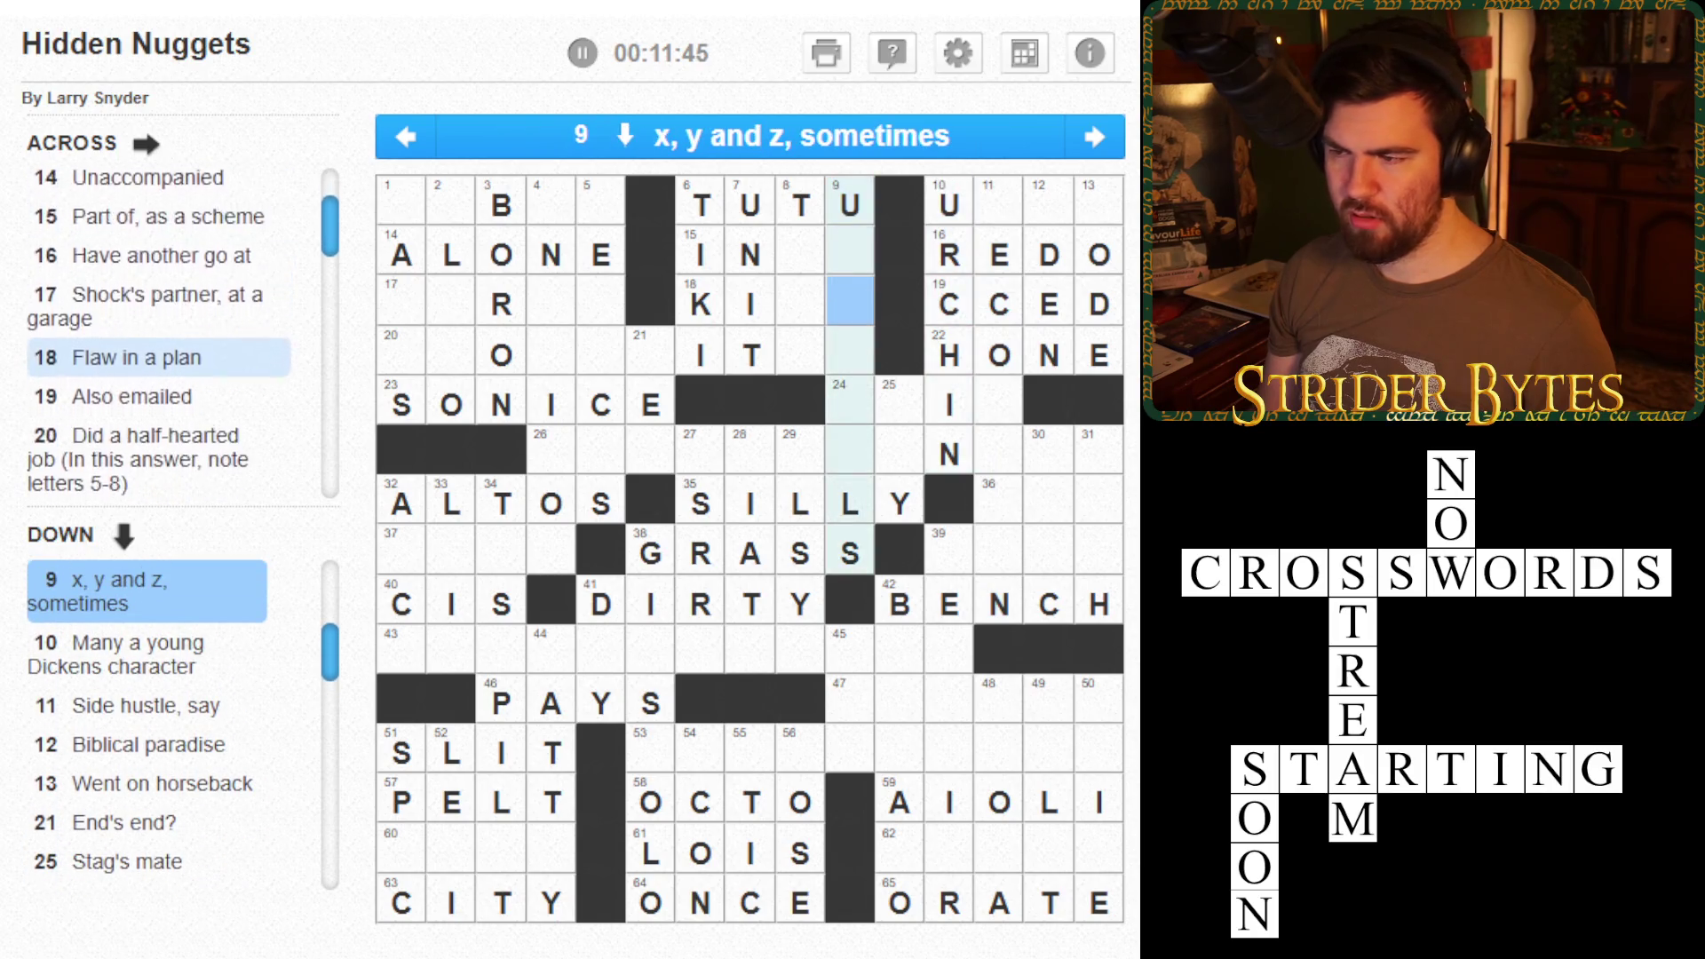
key(Down)
key(Down)
key(Down)
key(Up)
key(Up)
key(Up)
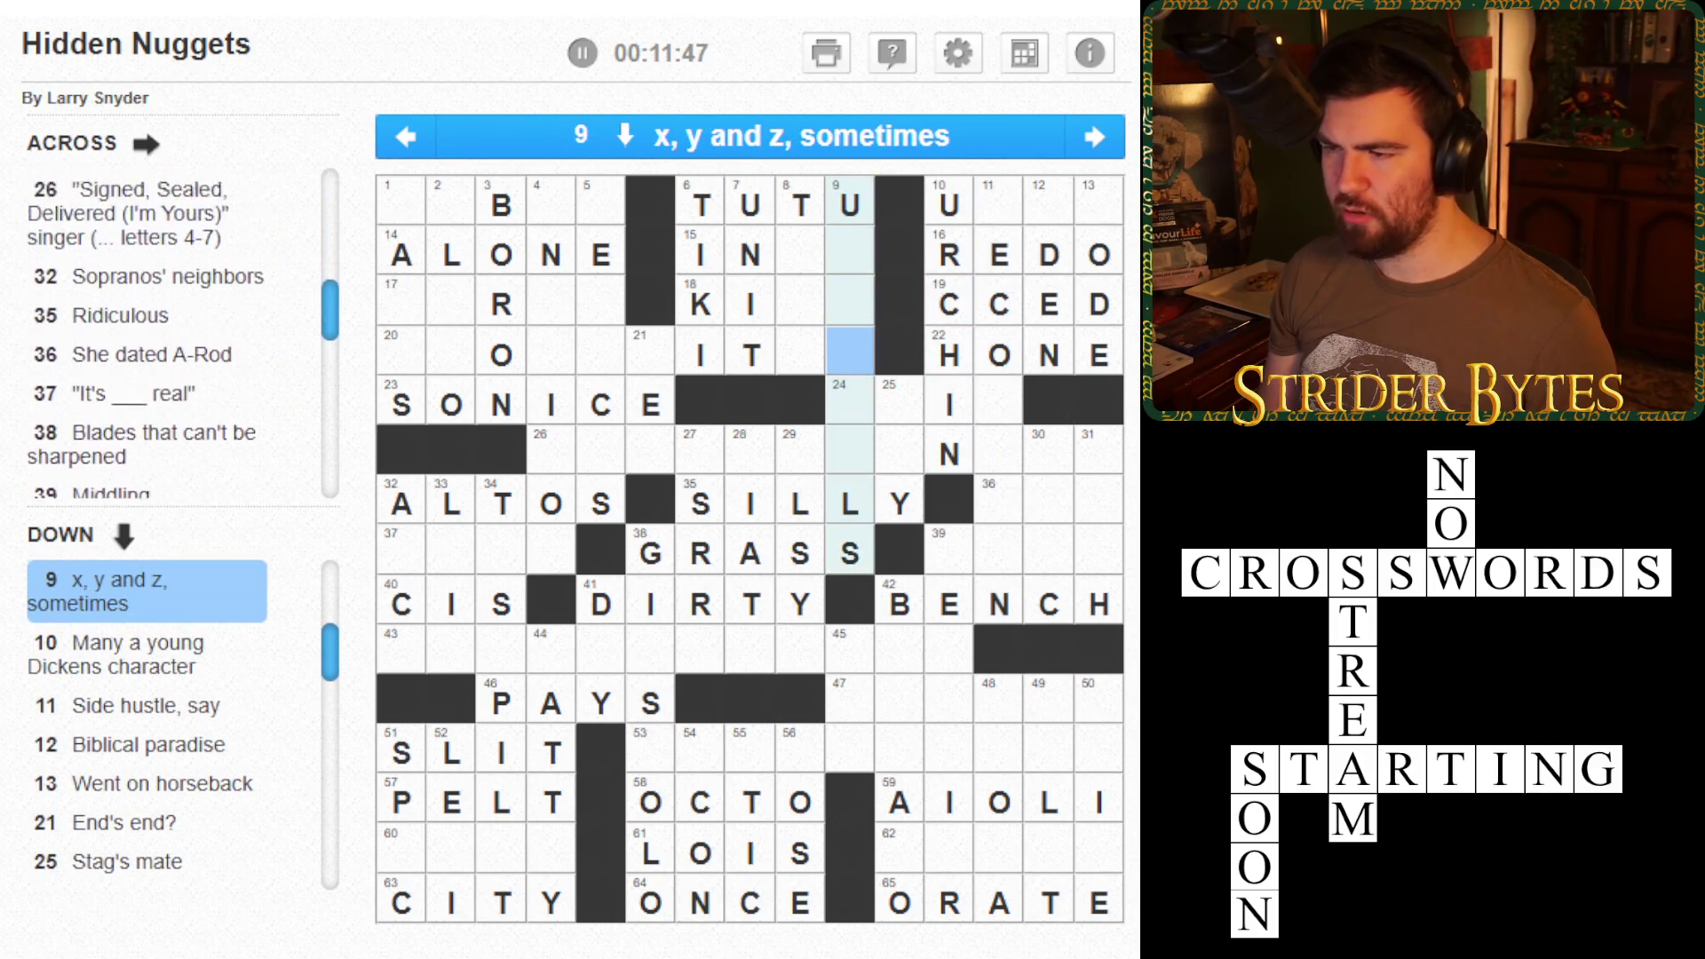
key(Tab)
key(Tab)
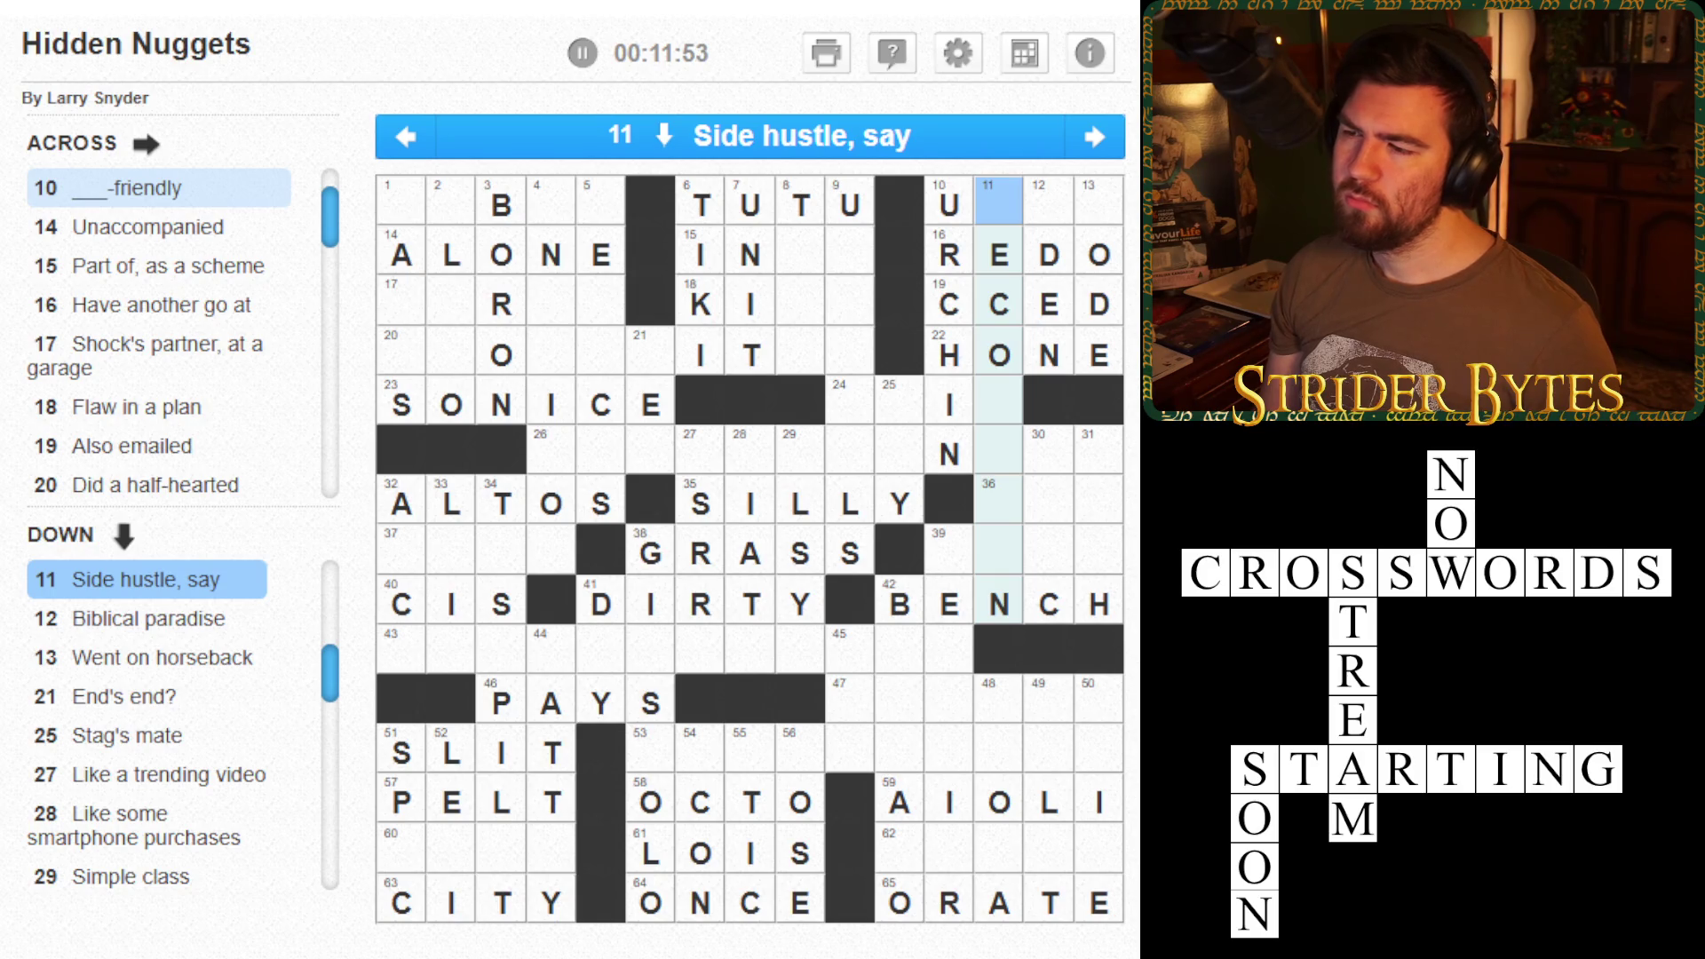
text(SE)
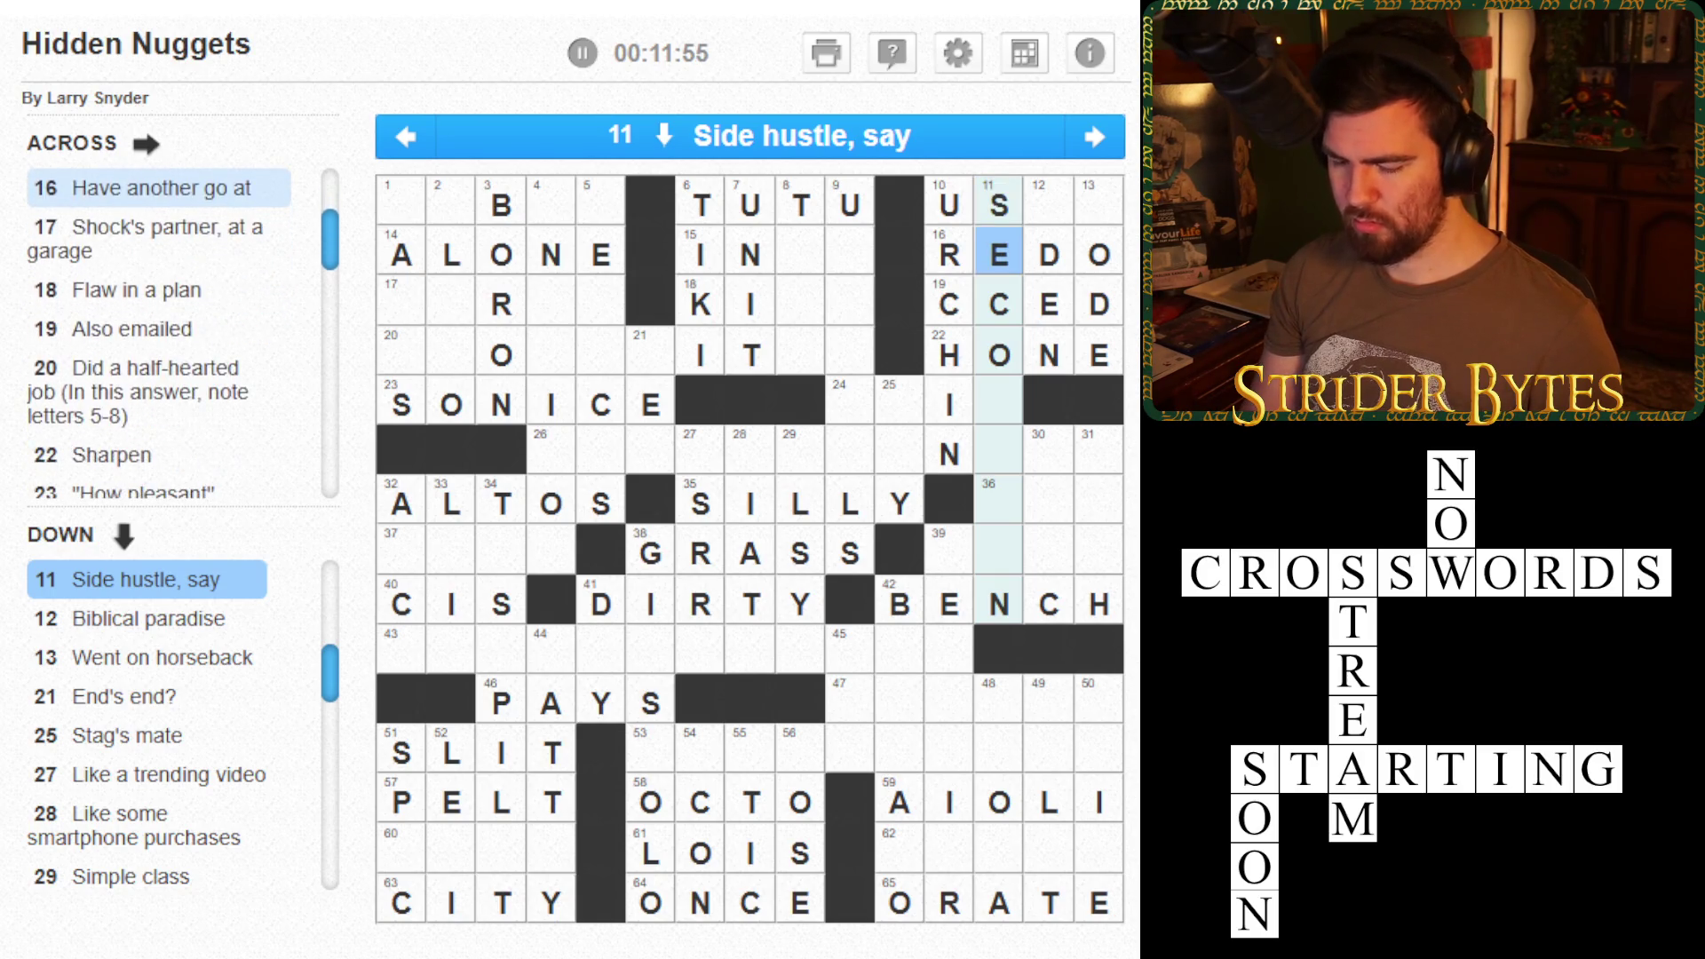
text(CONDJOB)
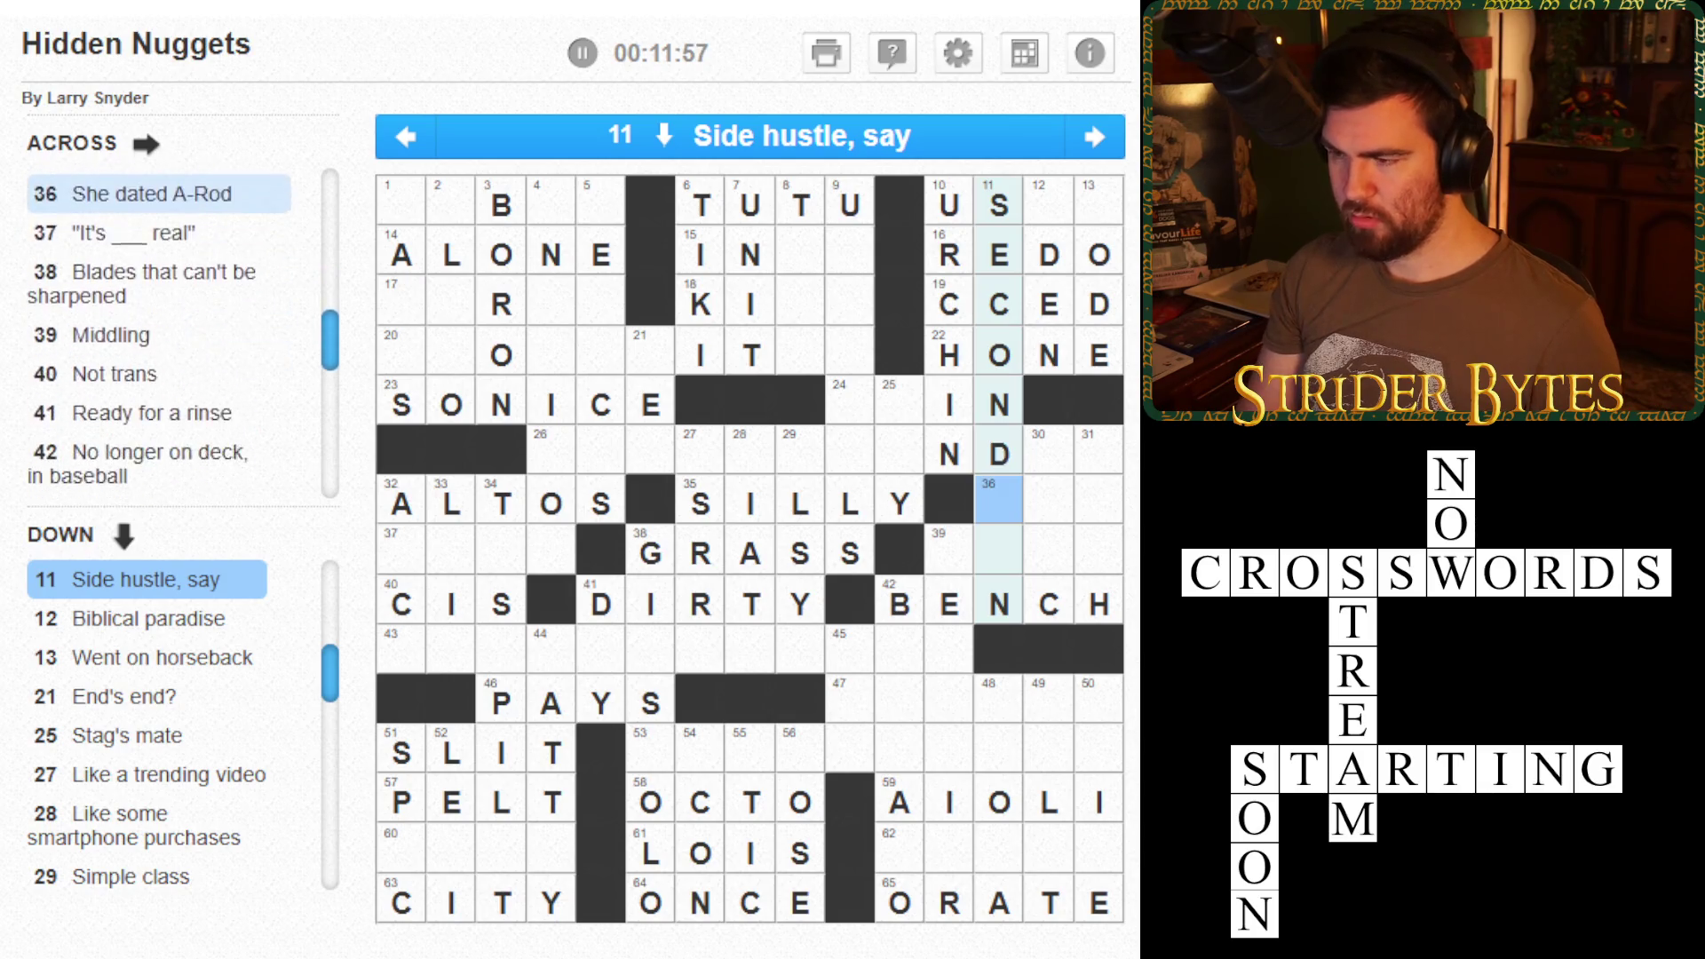
- Erase the stray H and finish 12 Down as USER
click(999, 902)
click(1048, 902)
click(1098, 604)
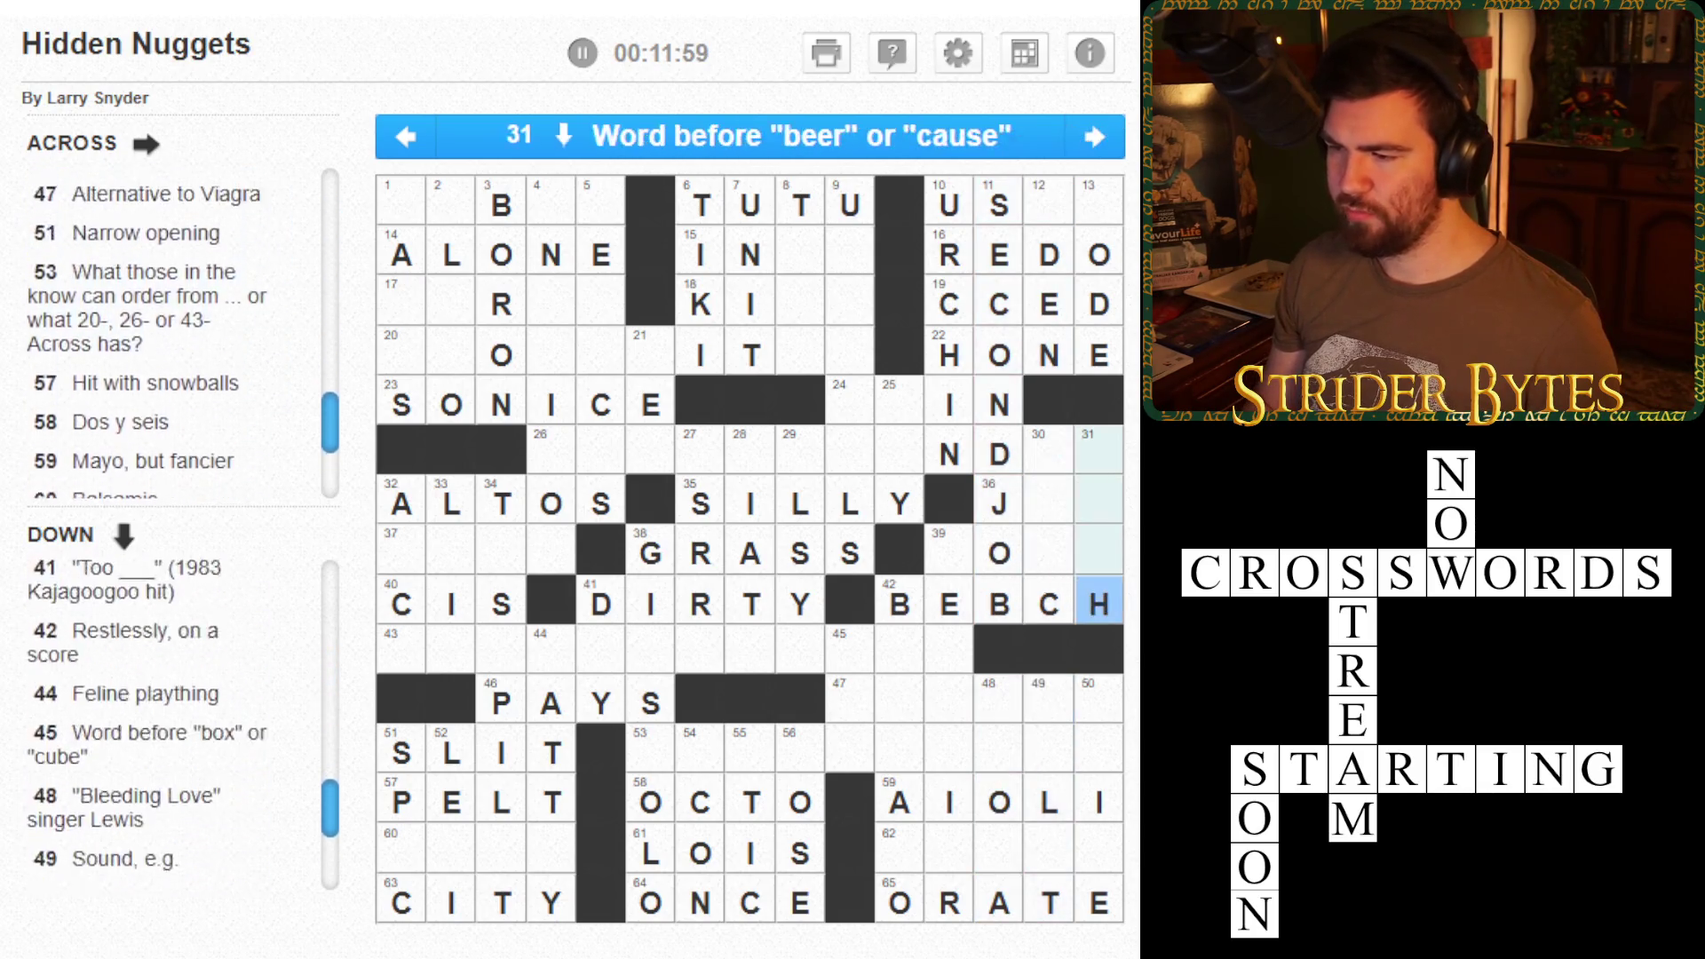
click(1098, 604)
key(BackSpace)
key(BackSpace)
key(BackSpace)
key(BackSpace)
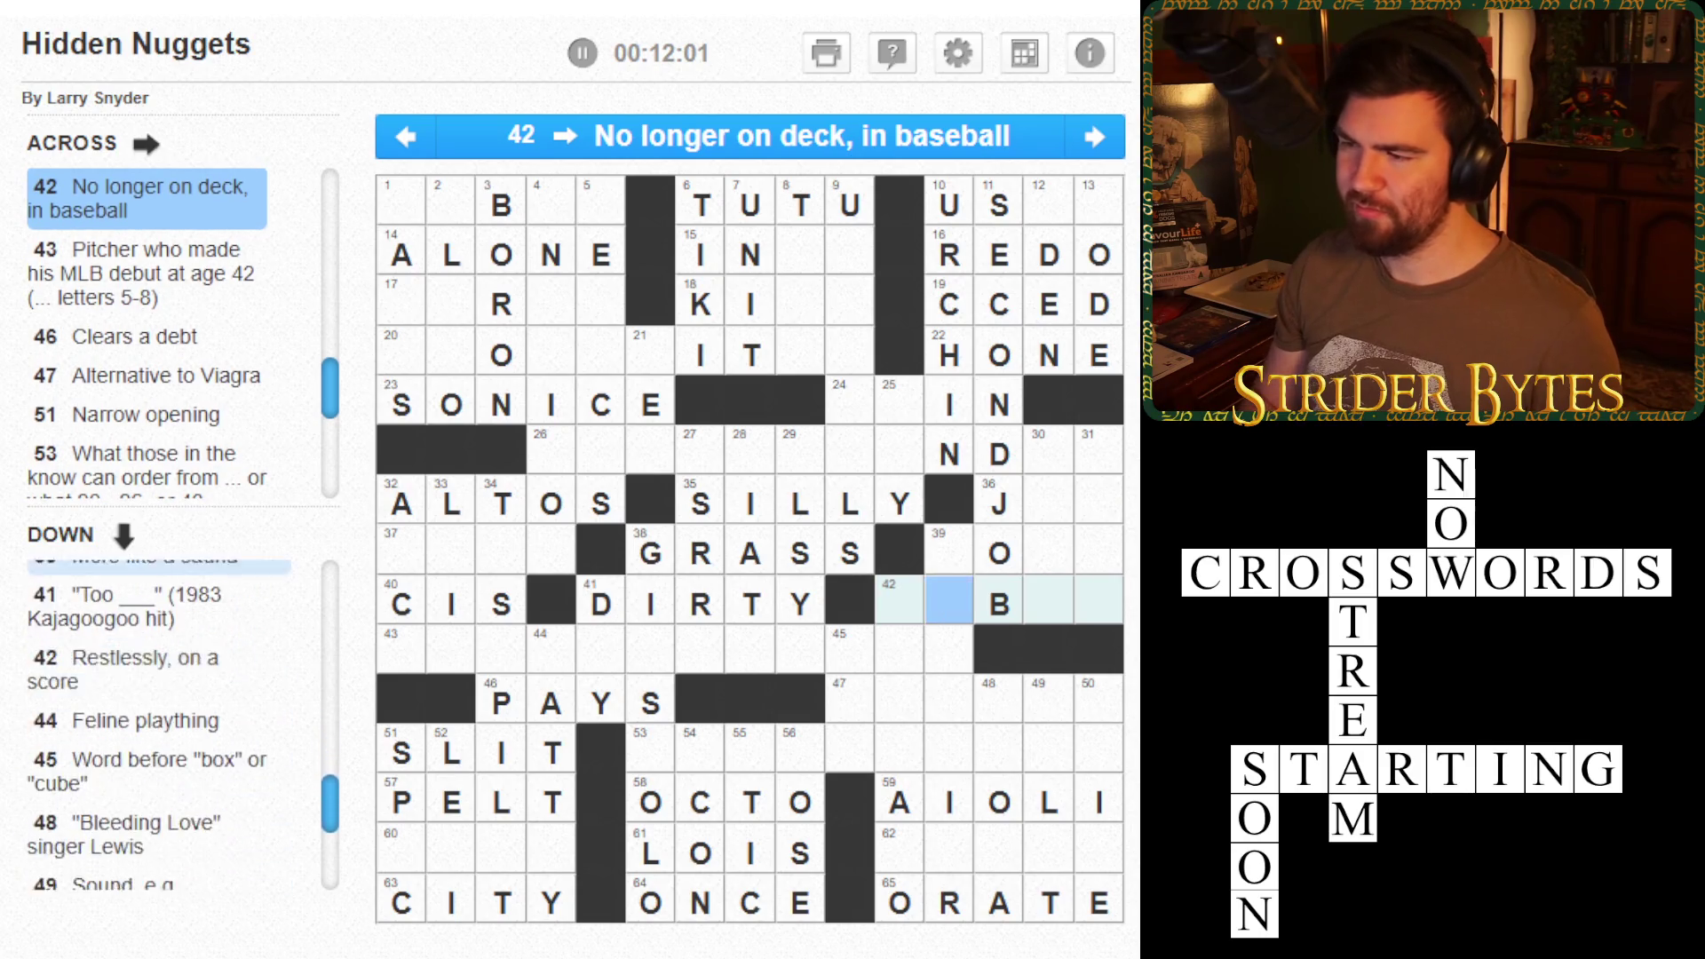
click(999, 553)
click(1048, 204)
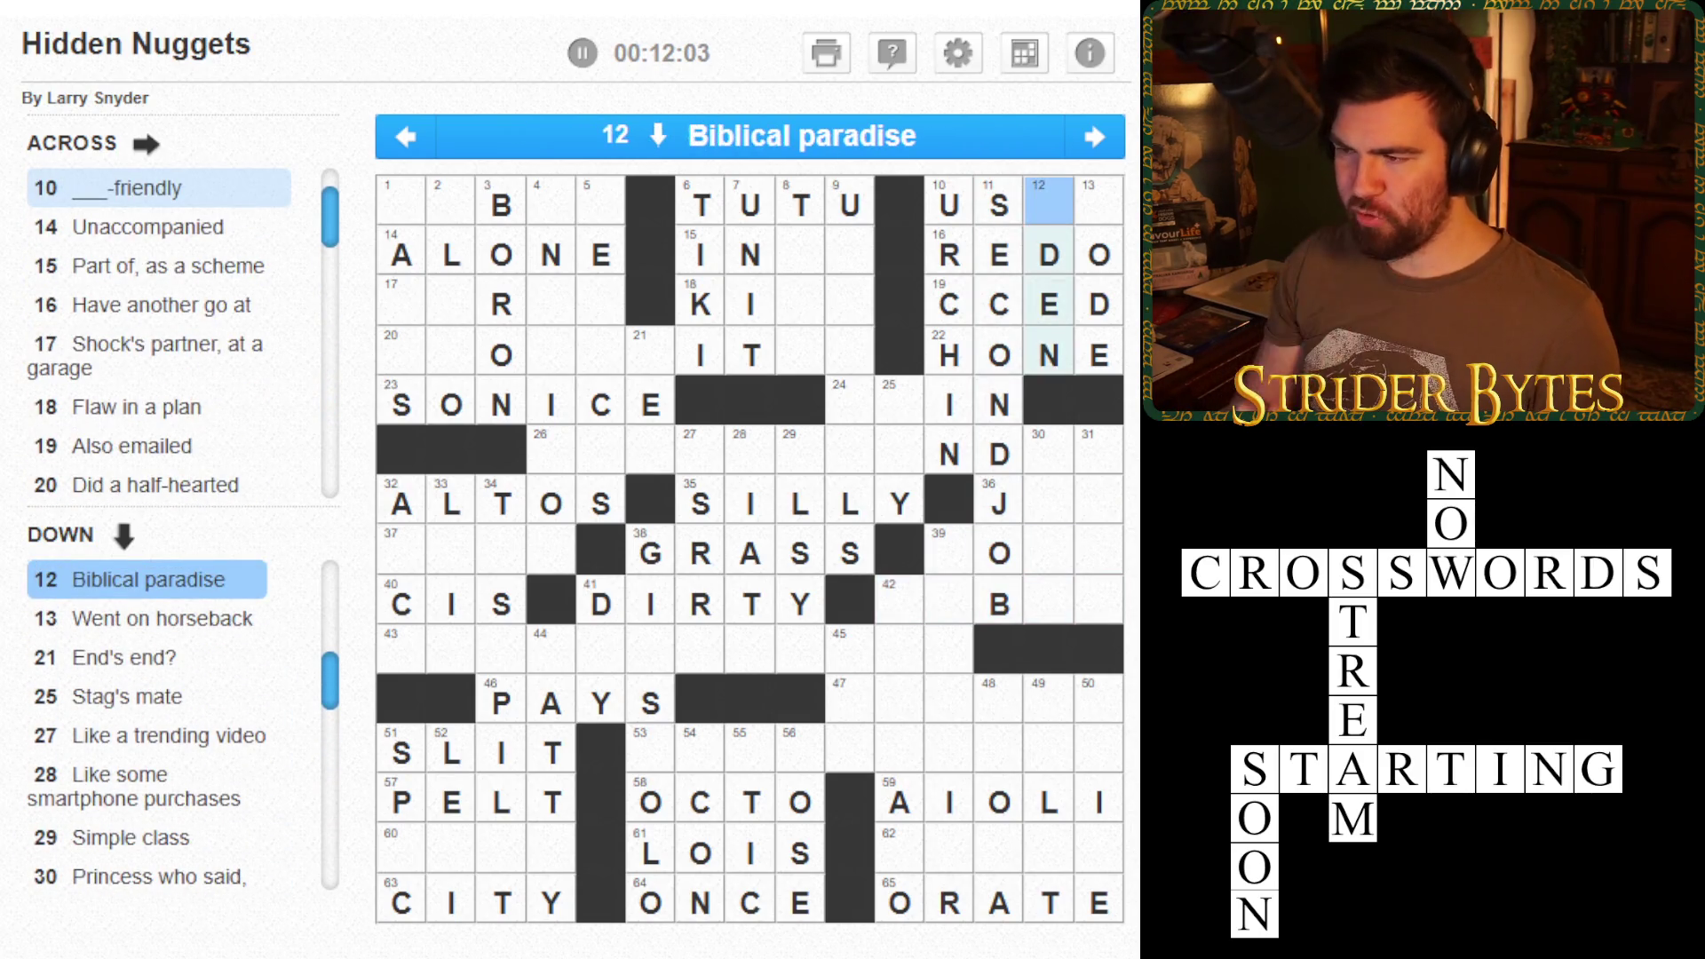
text(ER)
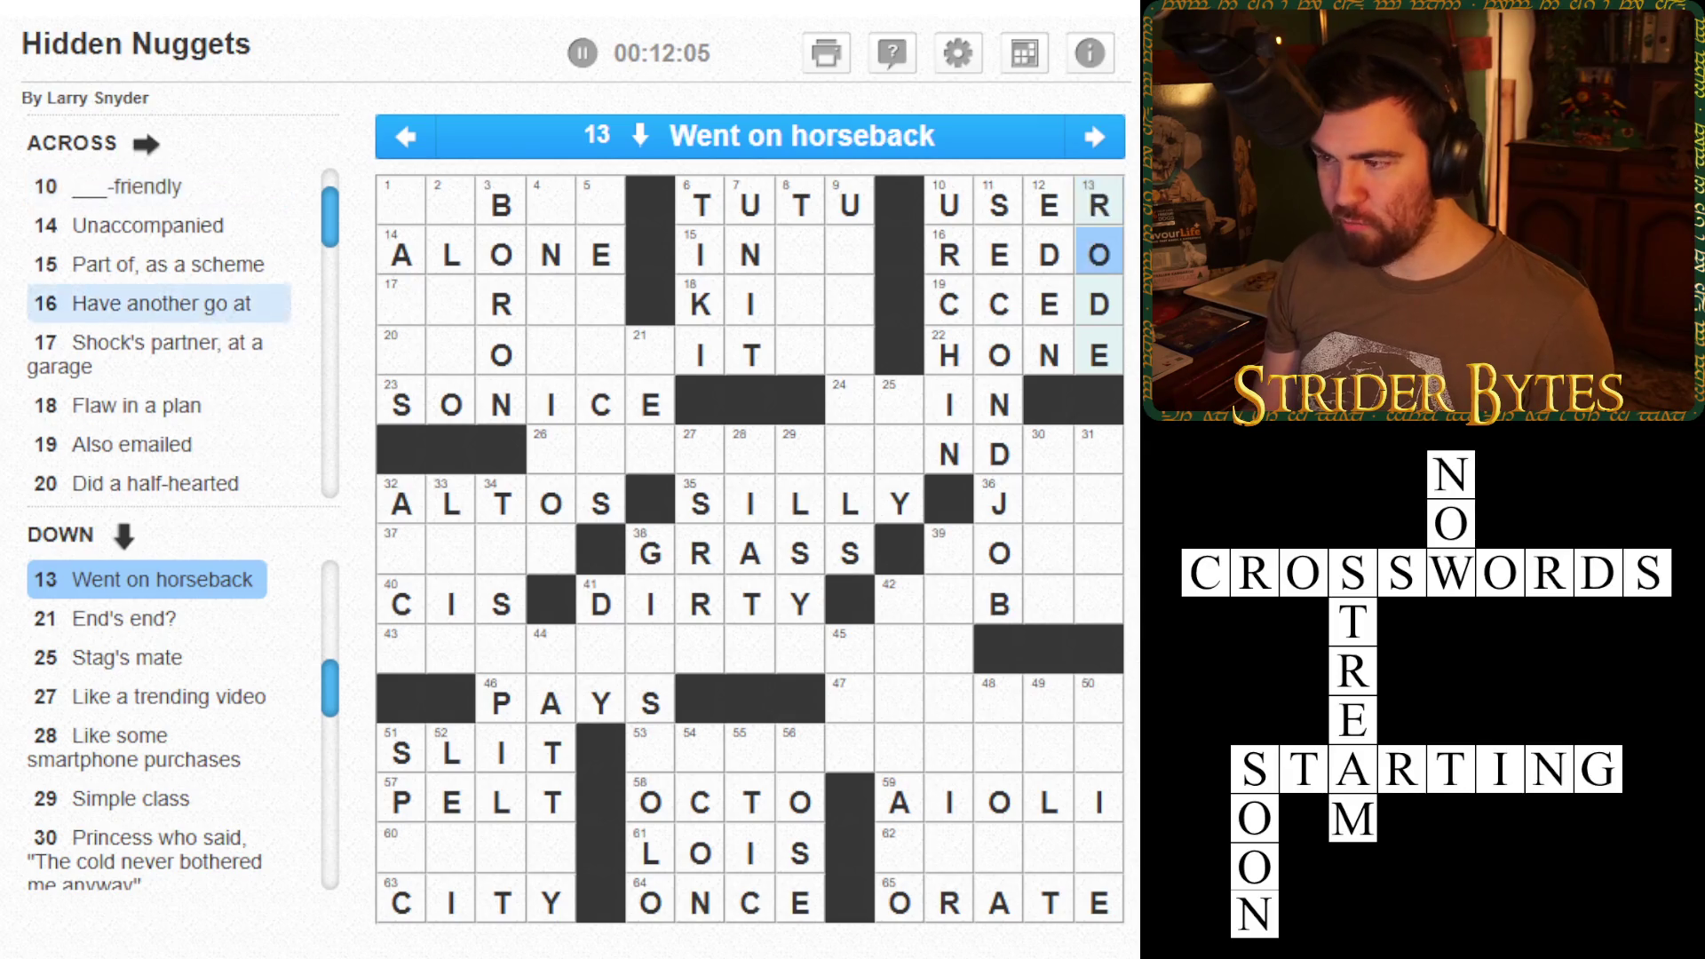
- Enter DEE in 21 Down and DOE in the next Down answer
click(1098, 205)
click(1098, 205)
click(650, 355)
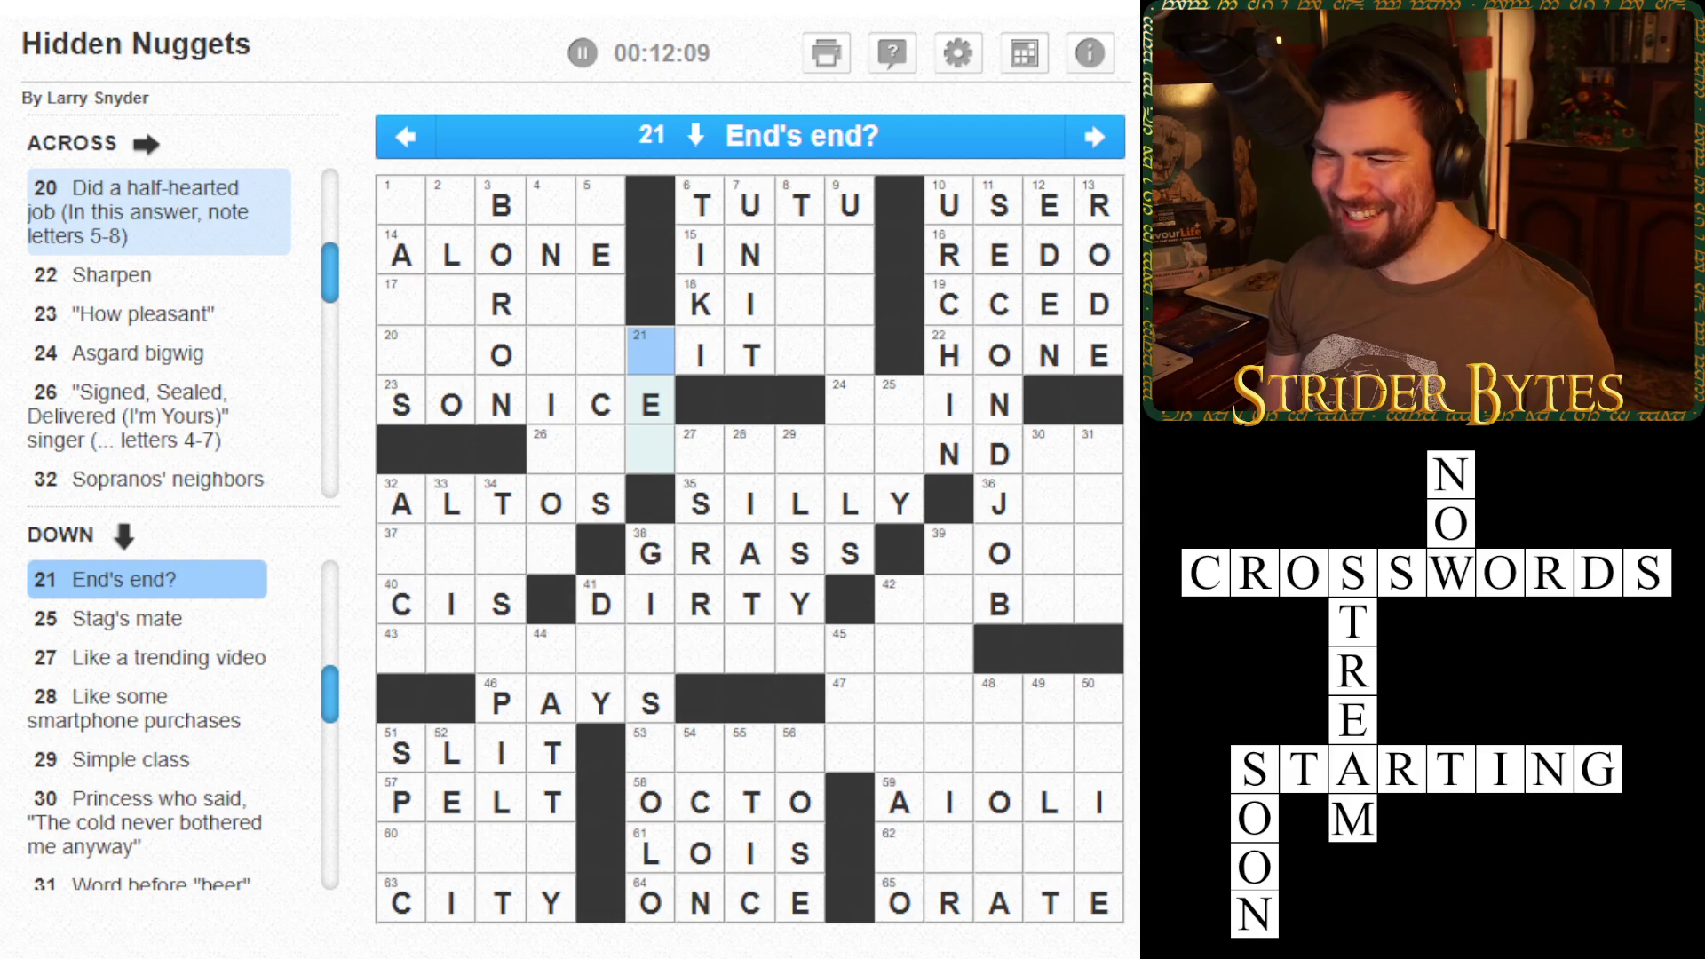
text(DEE)
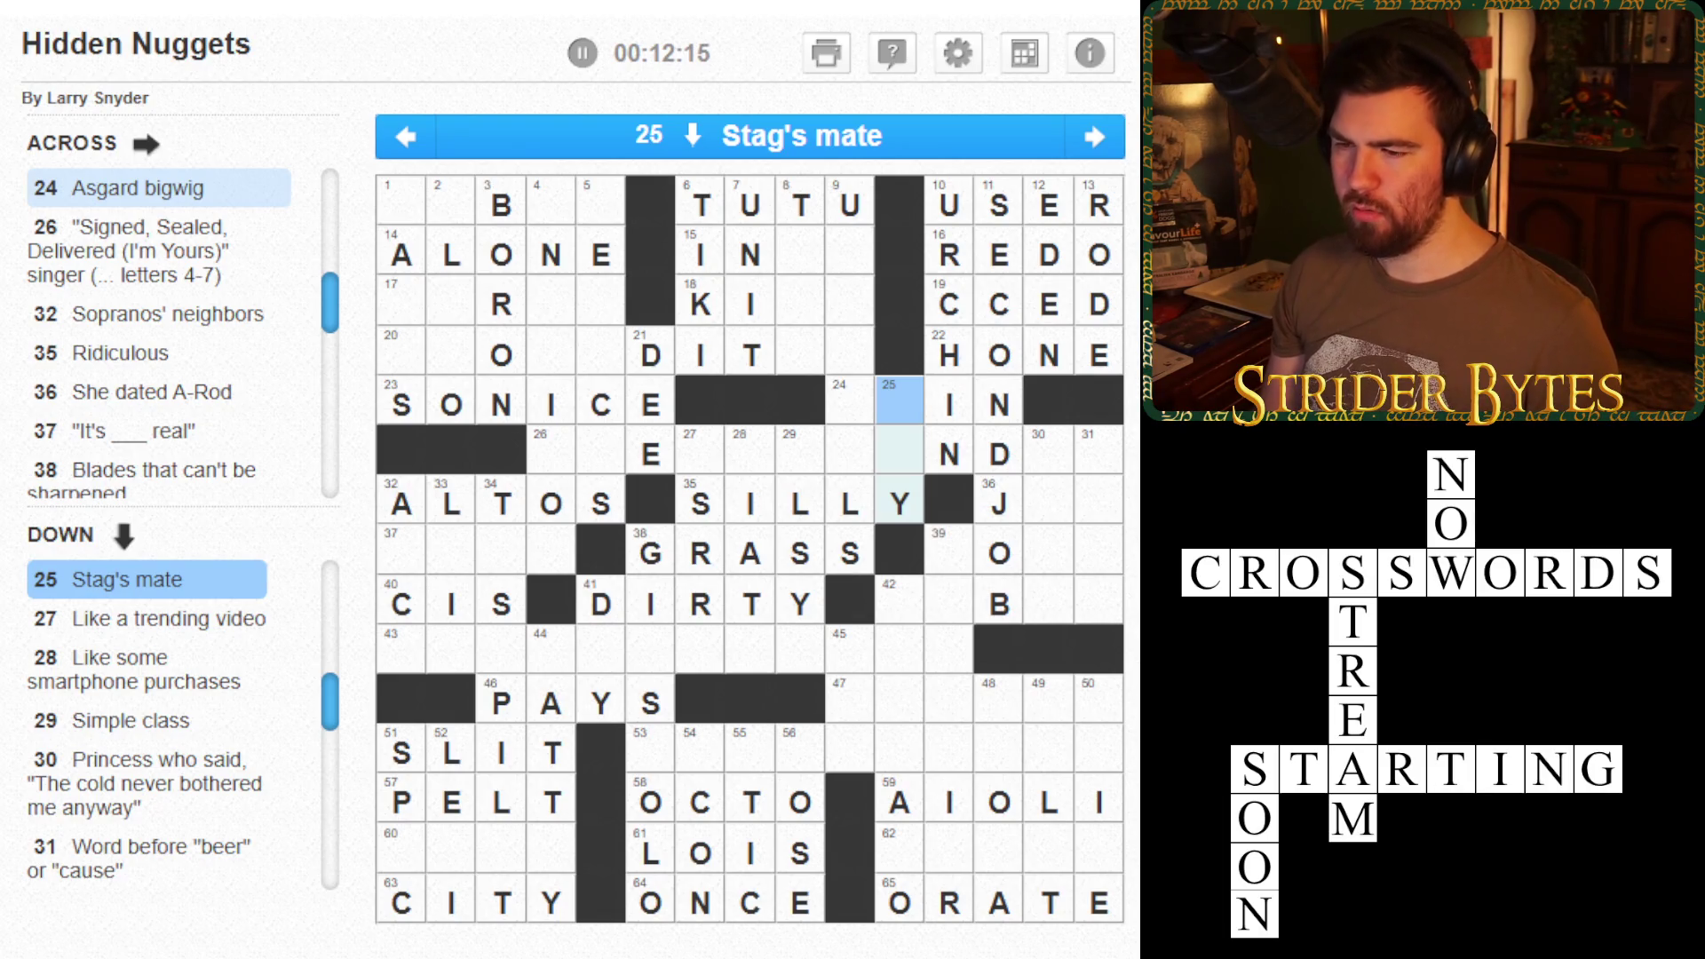
text(DOE)
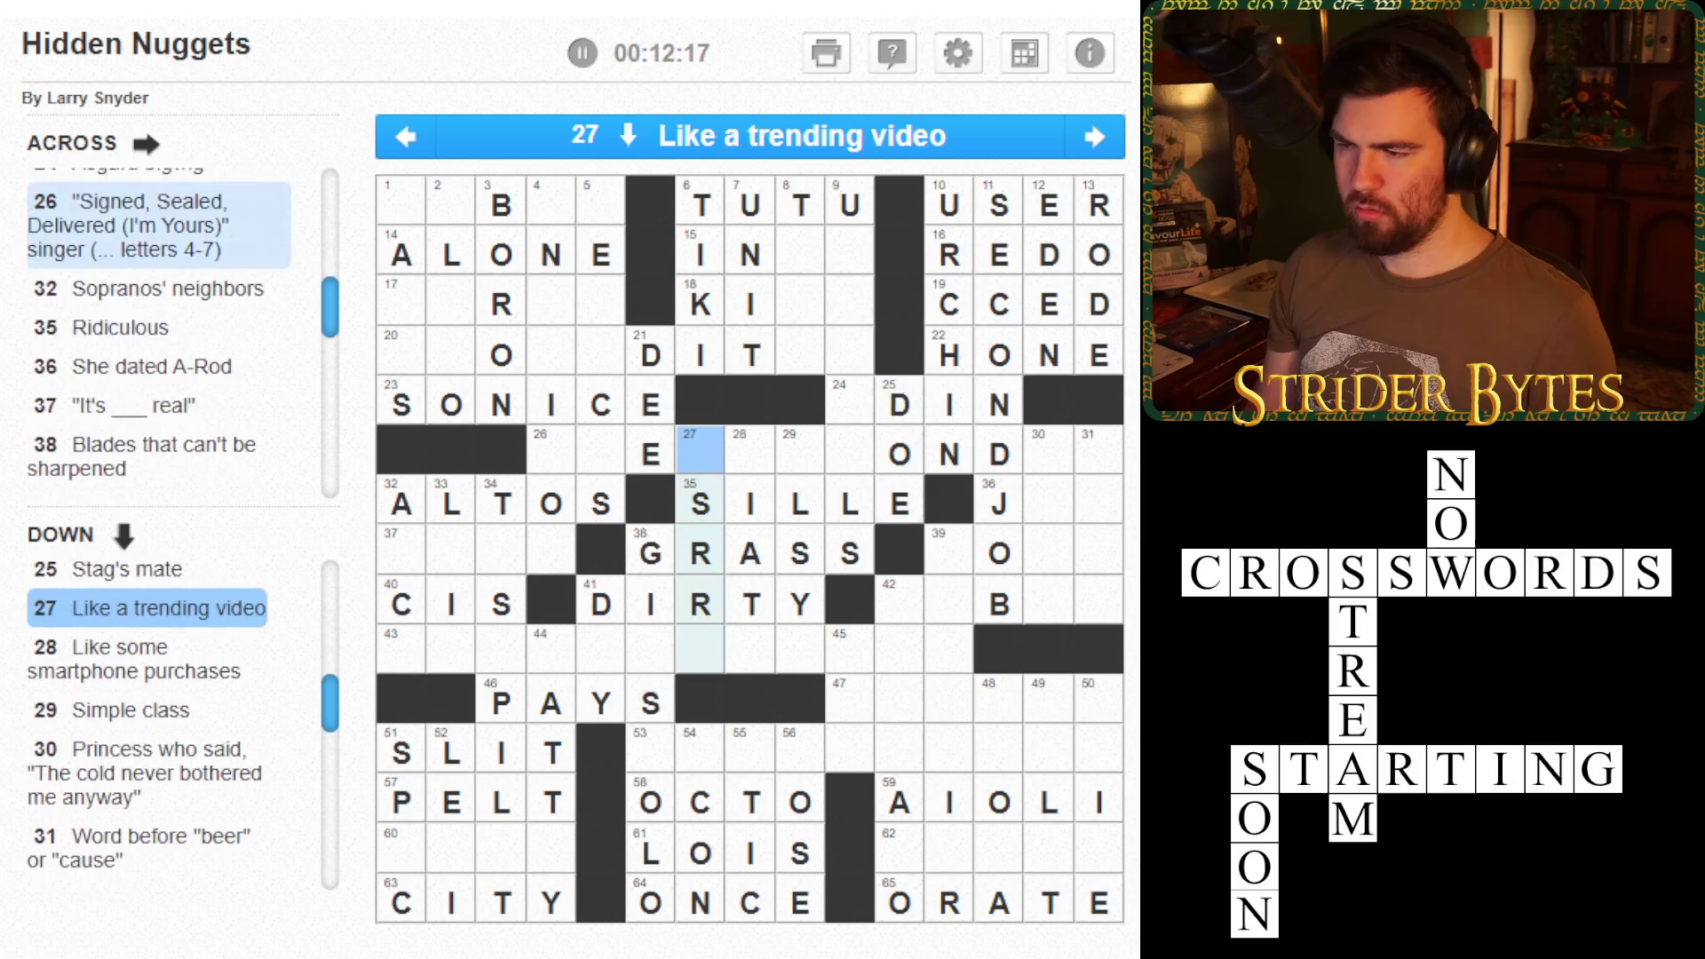
- Clear the wrong letters in 35 Across and enter VIRAL in 27 Down
key(Tab)
click(850, 504)
key(BackSpace)
key(BackSpace)
key(BackSpace)
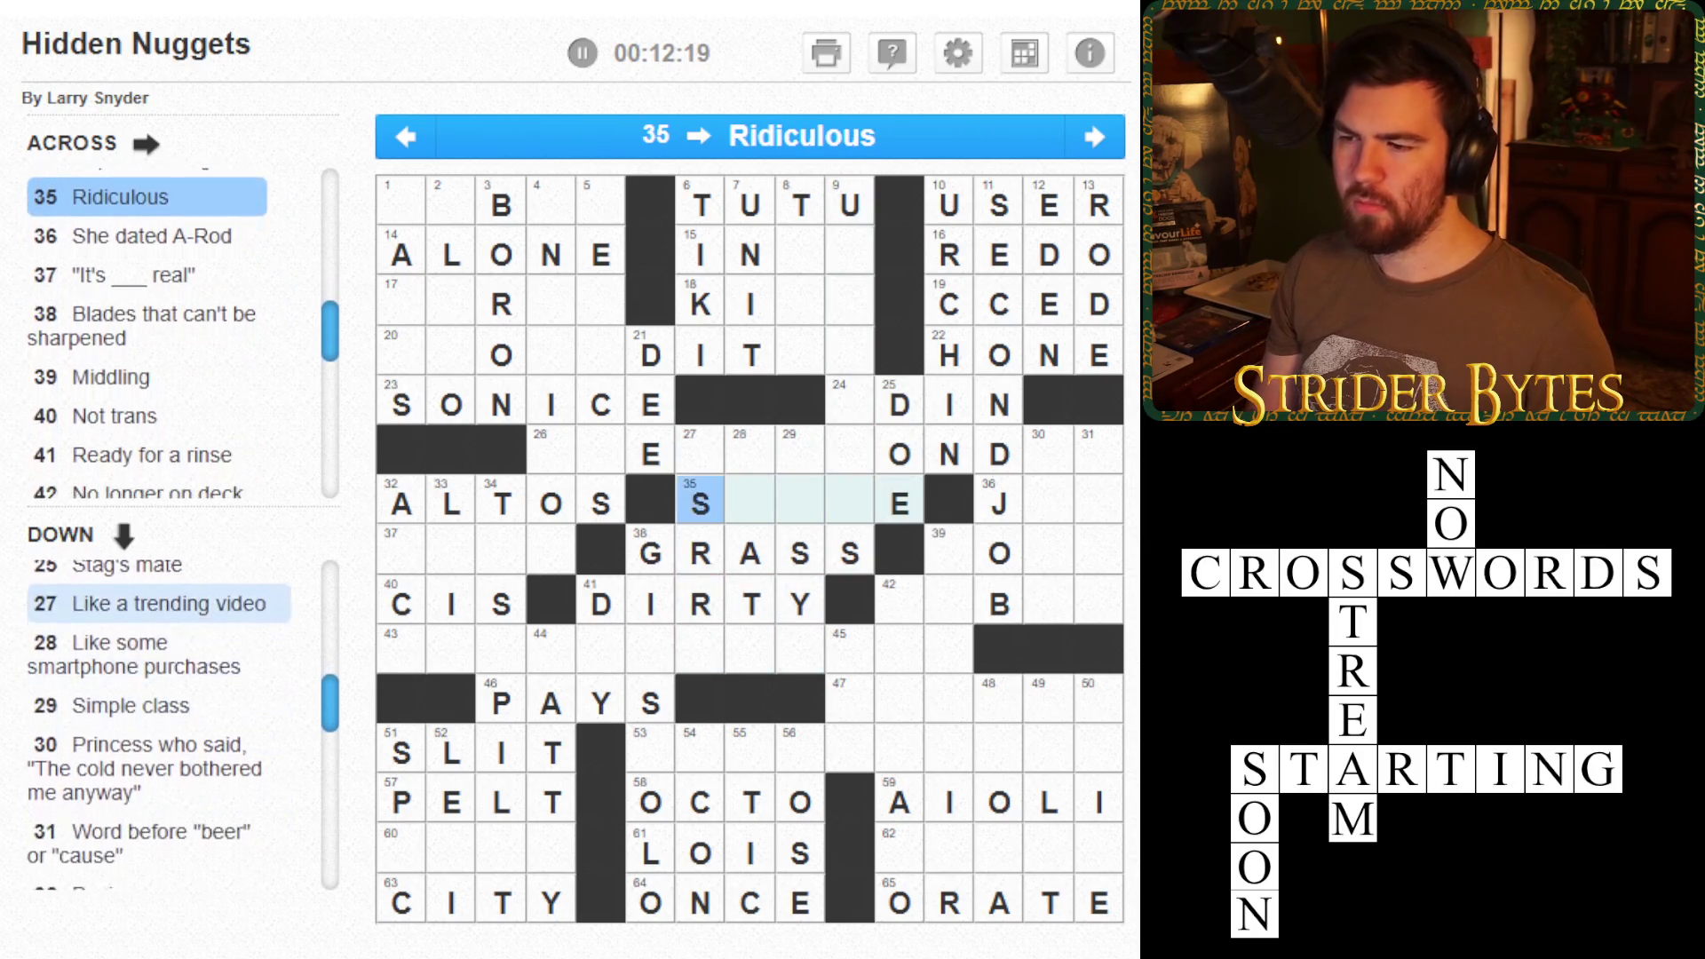
key(BackSpace)
click(899, 504)
click(700, 454)
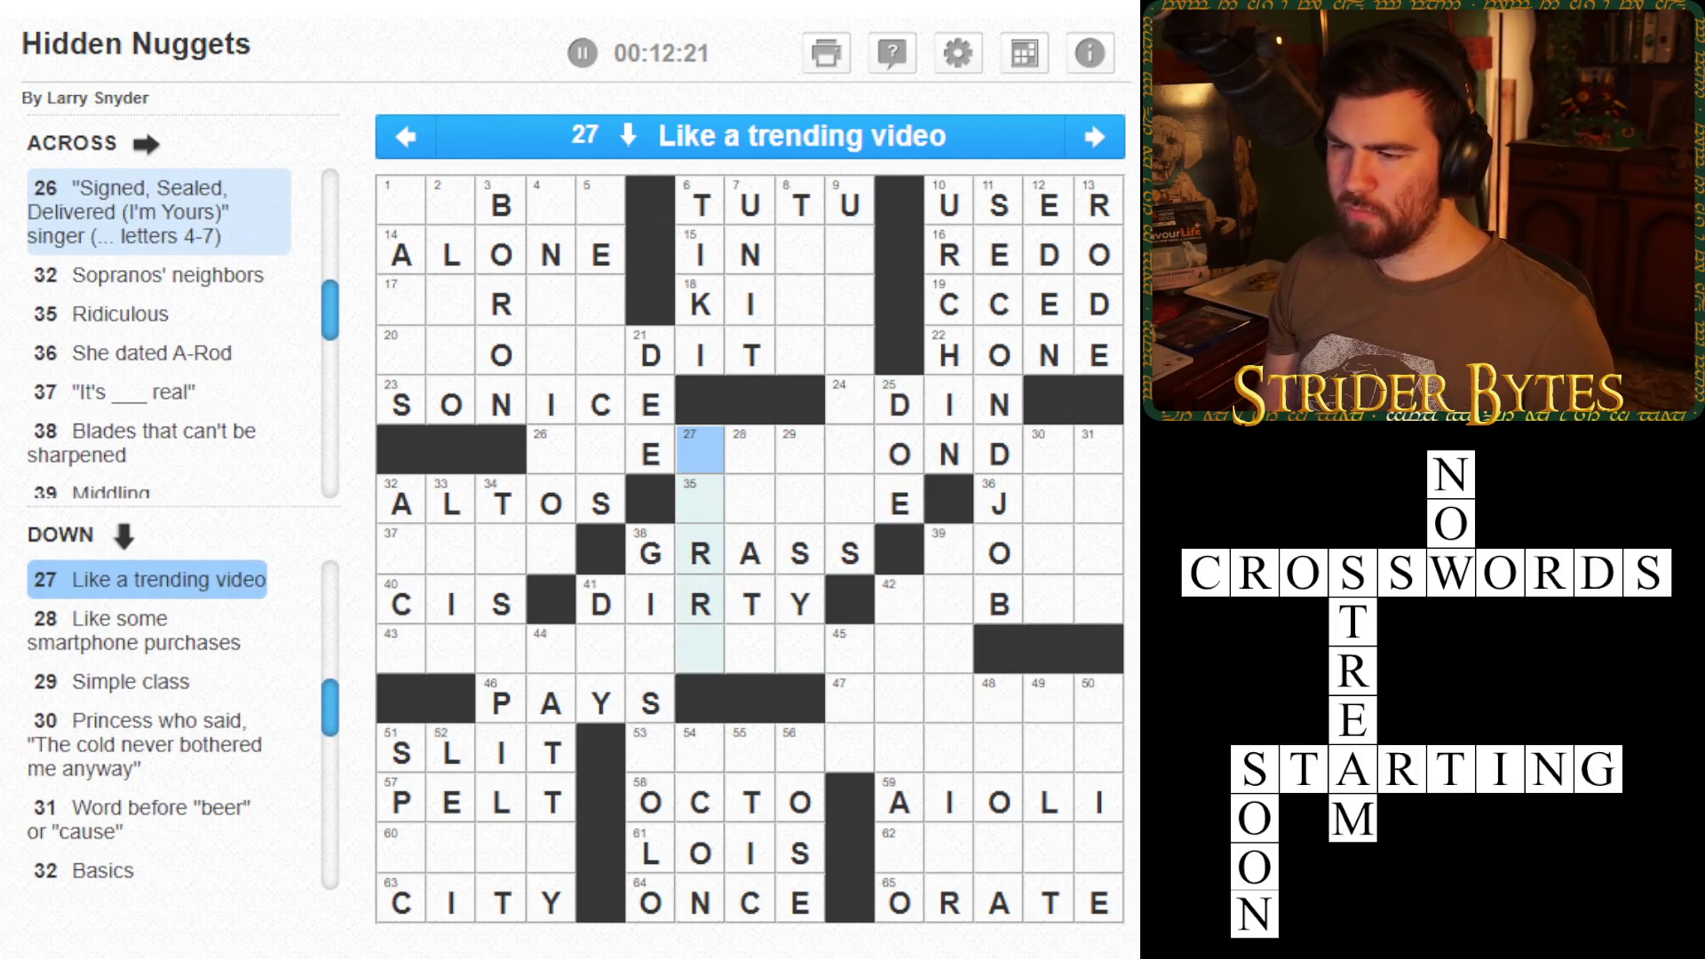
text(VIRAL)
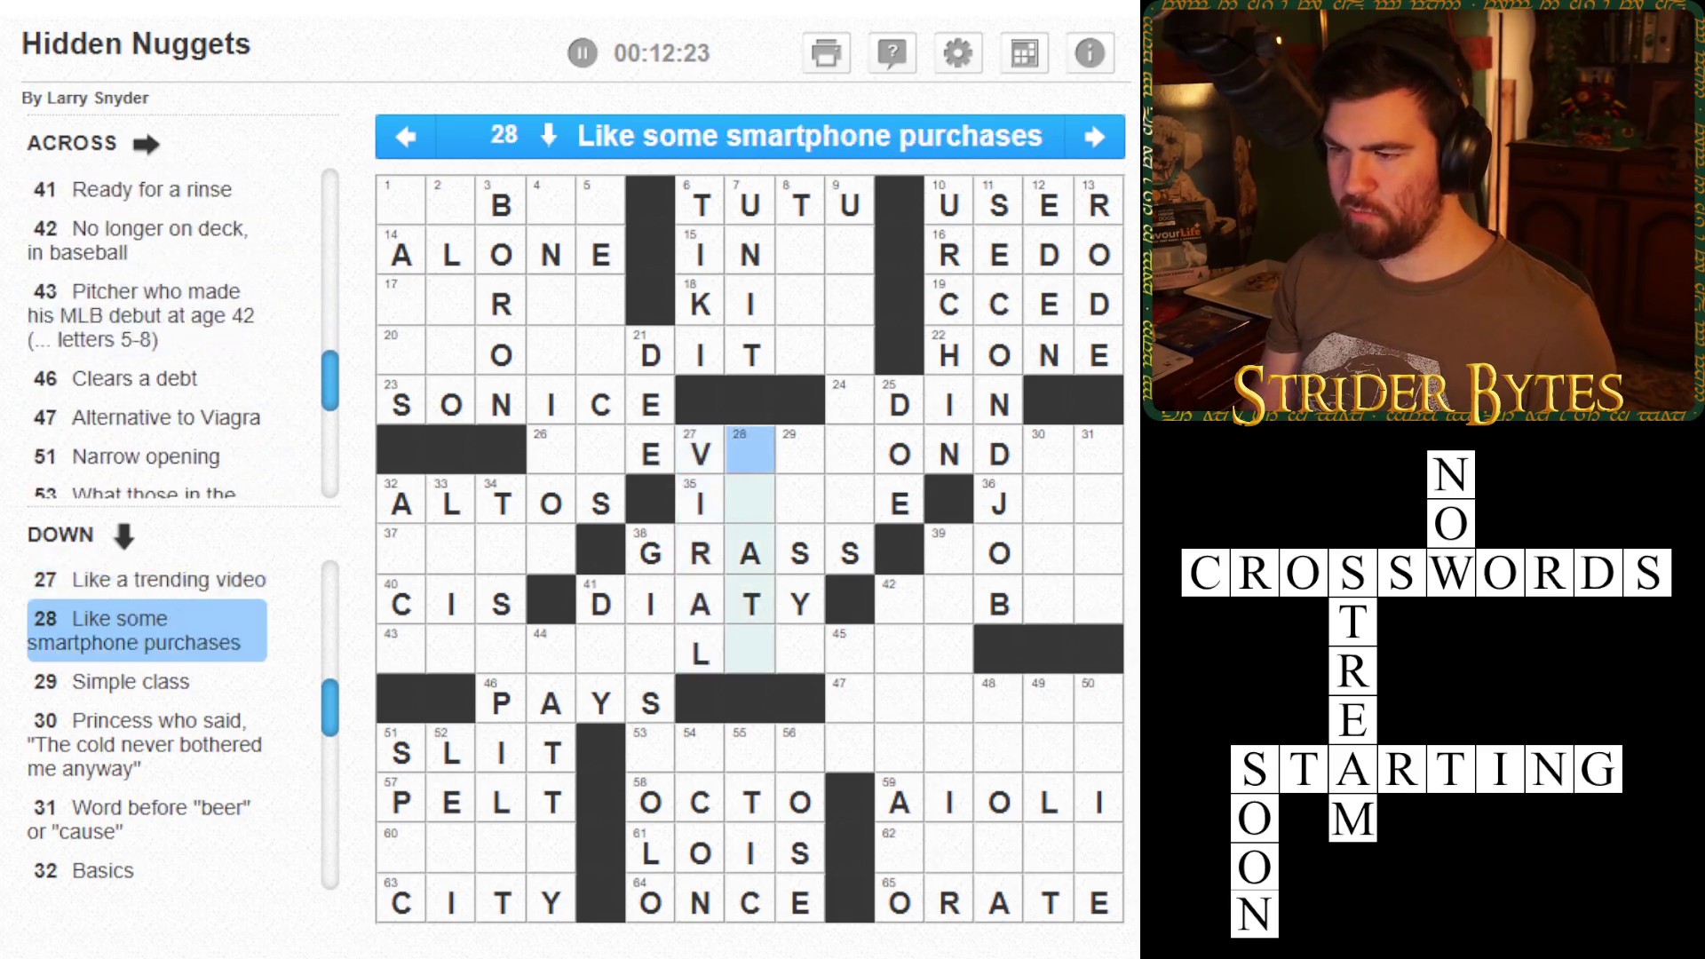
- Clear 41 Across's wrong letters, then enter INAPP in 28 Down and ELSA in 30 Down
click(800, 604)
key(BackSpace)
key(BackSpace)
key(BackSpace)
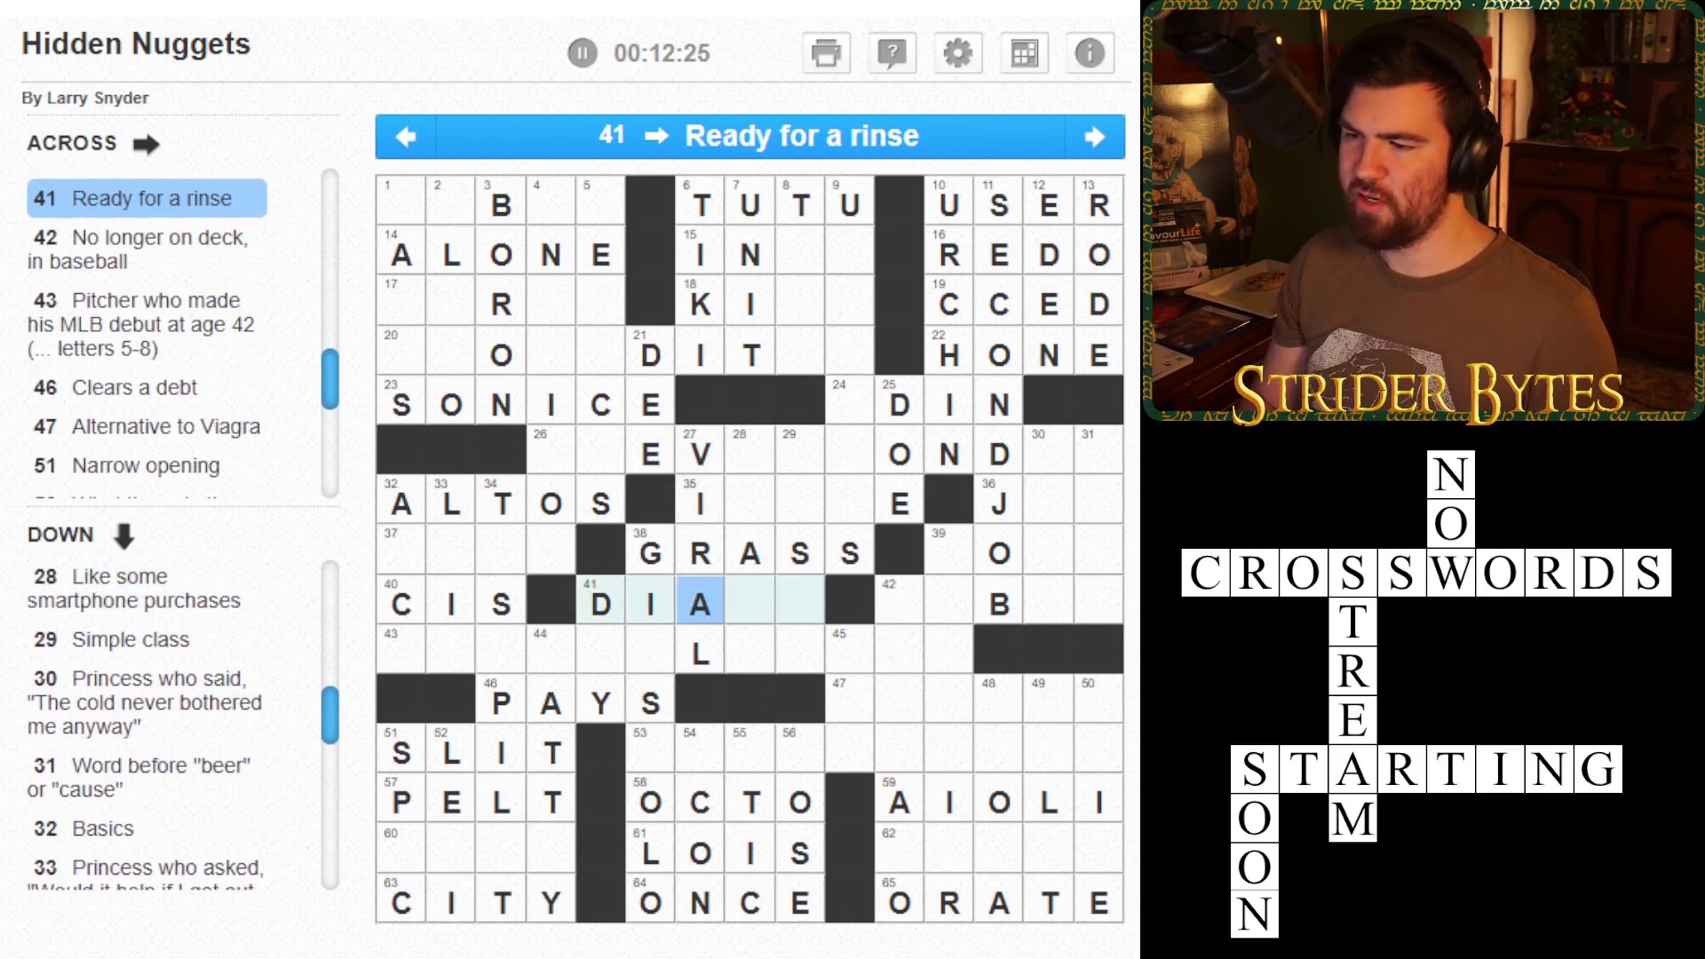
key(BackSpace)
click(750, 453)
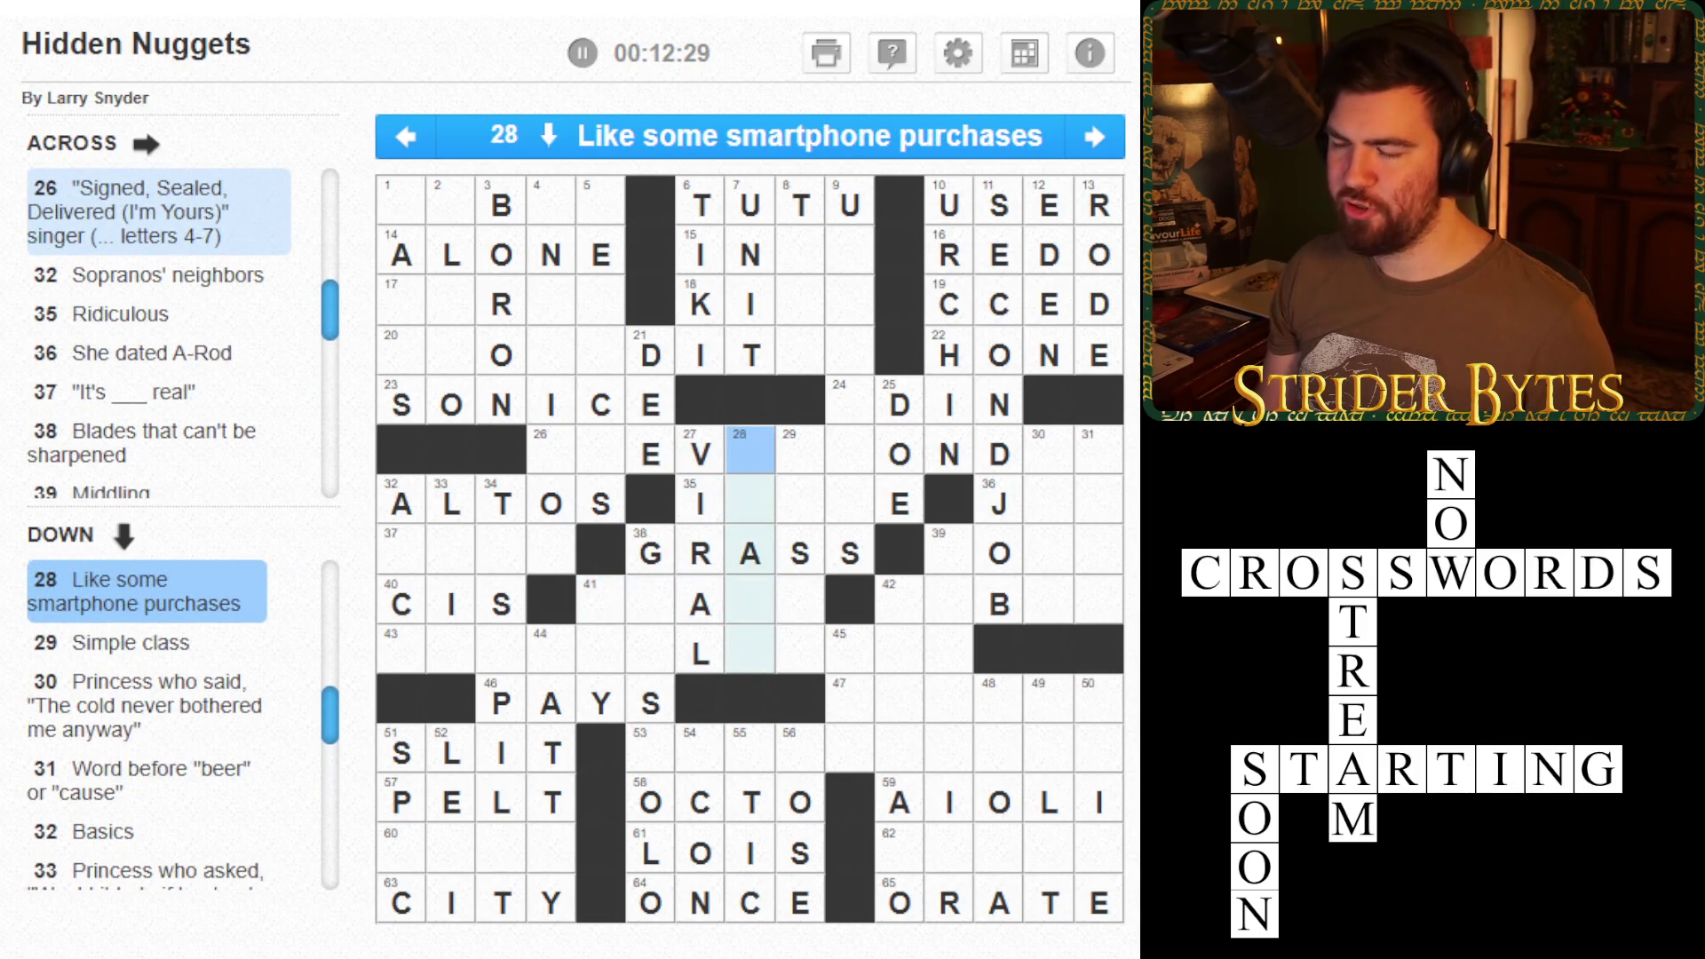
text(INAPP)
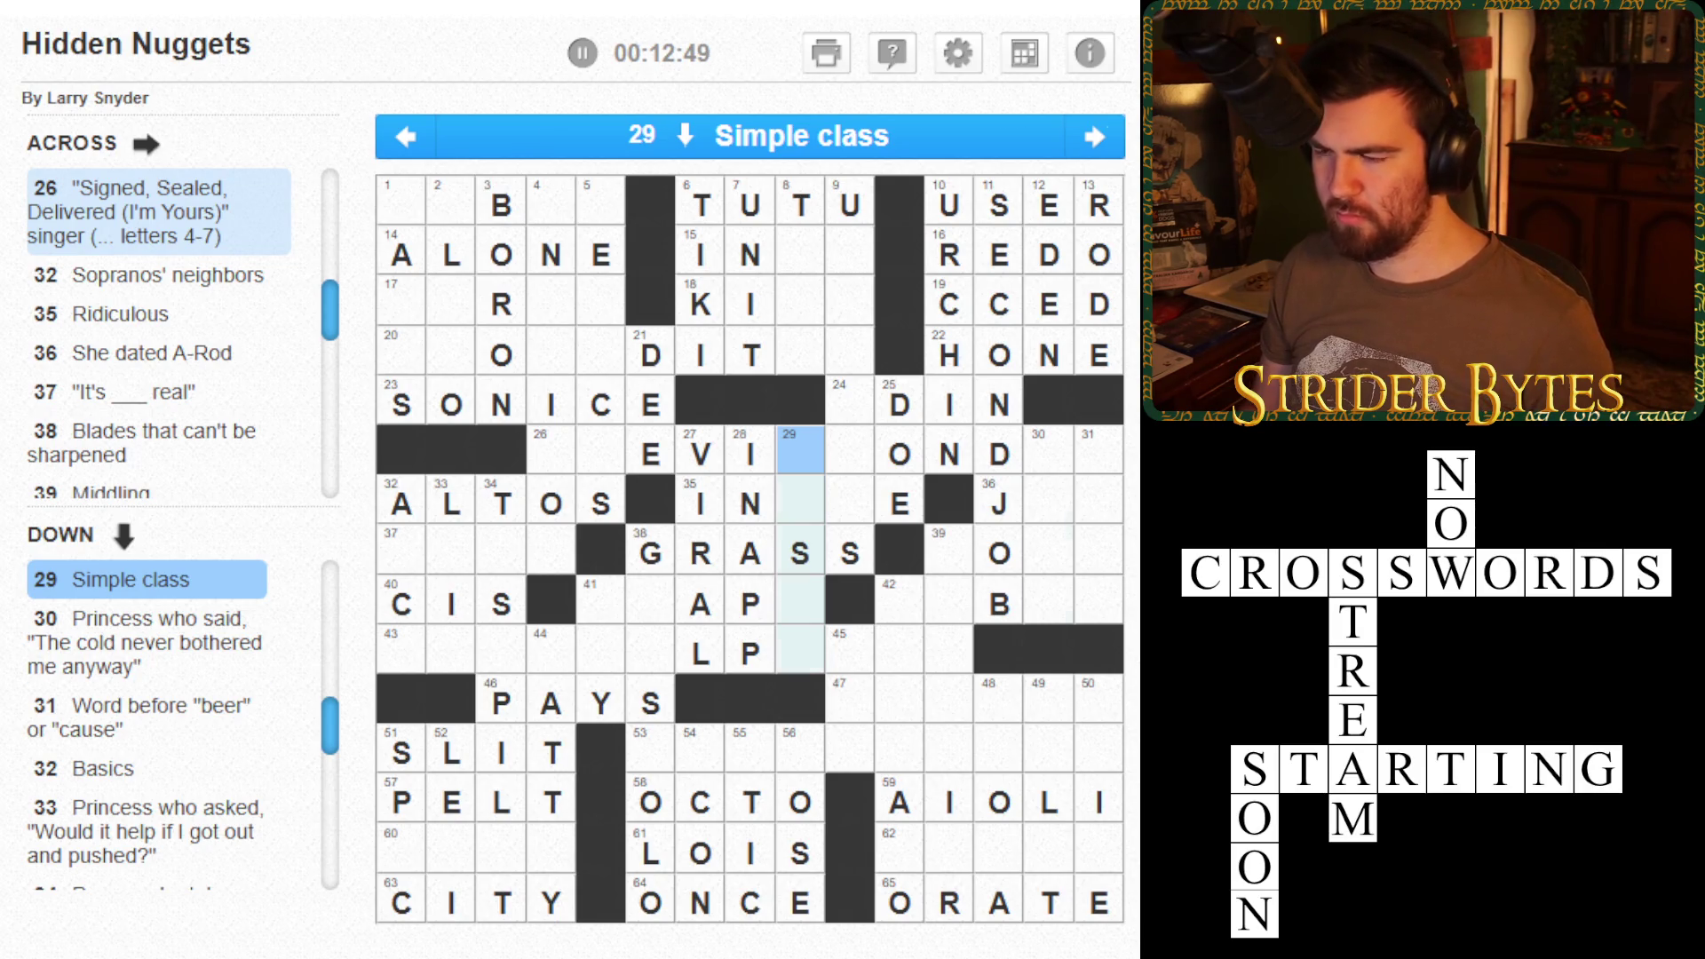
click(1048, 449)
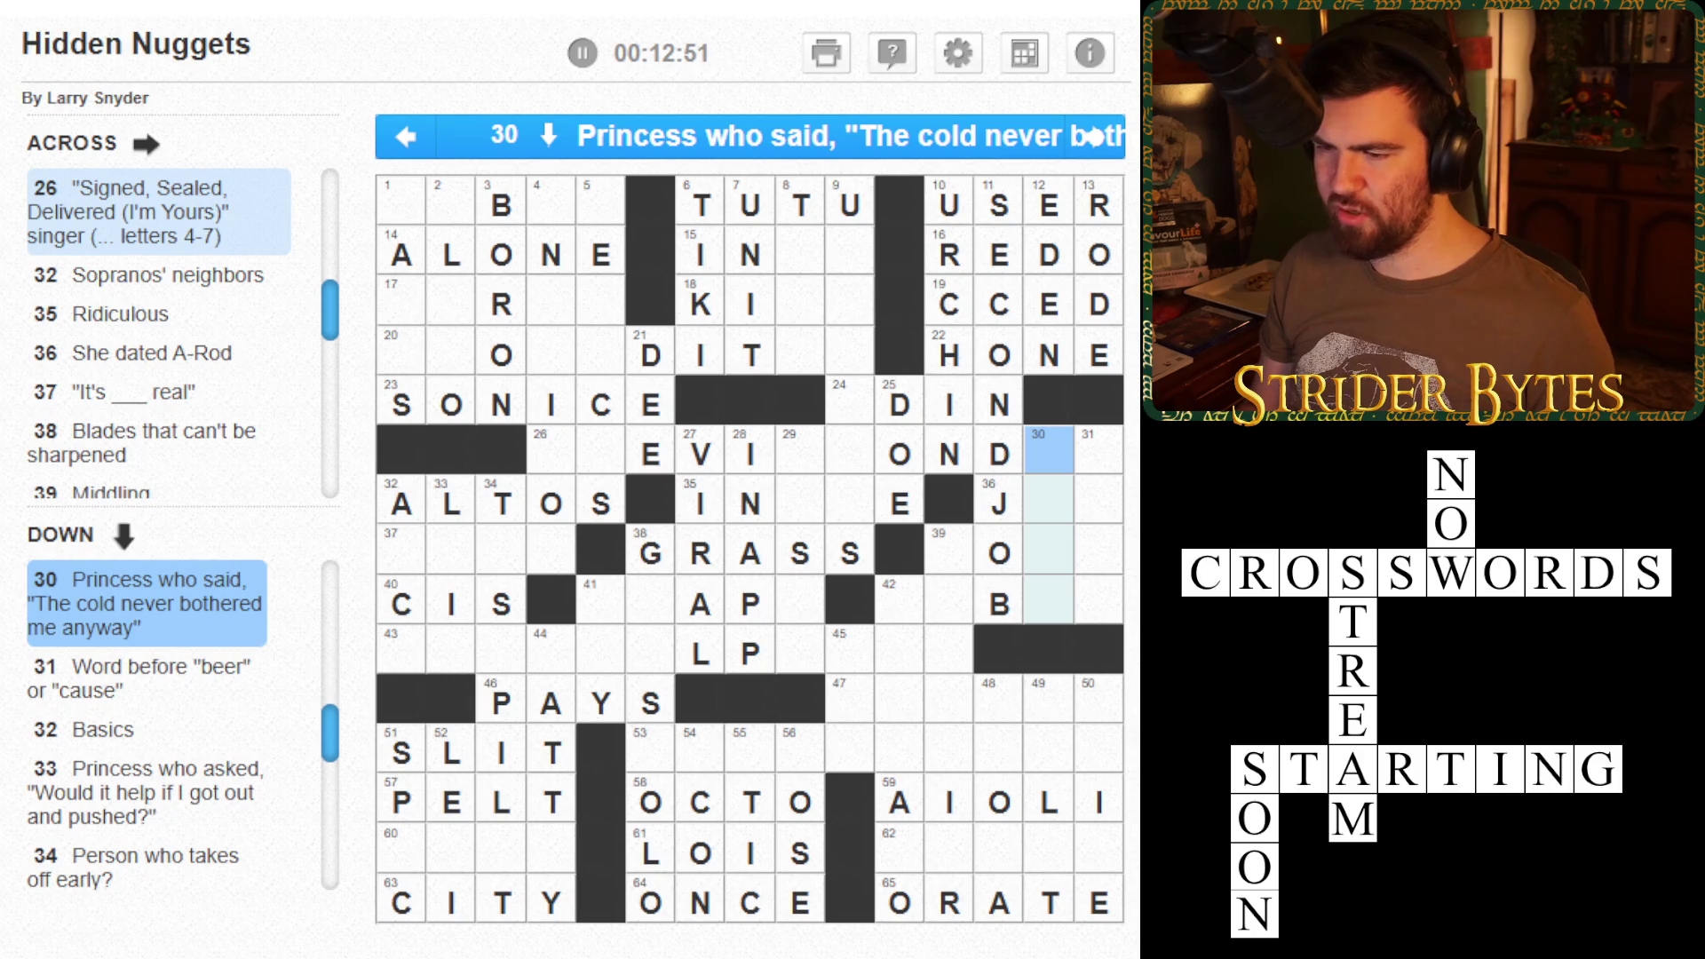
text(ELSA)
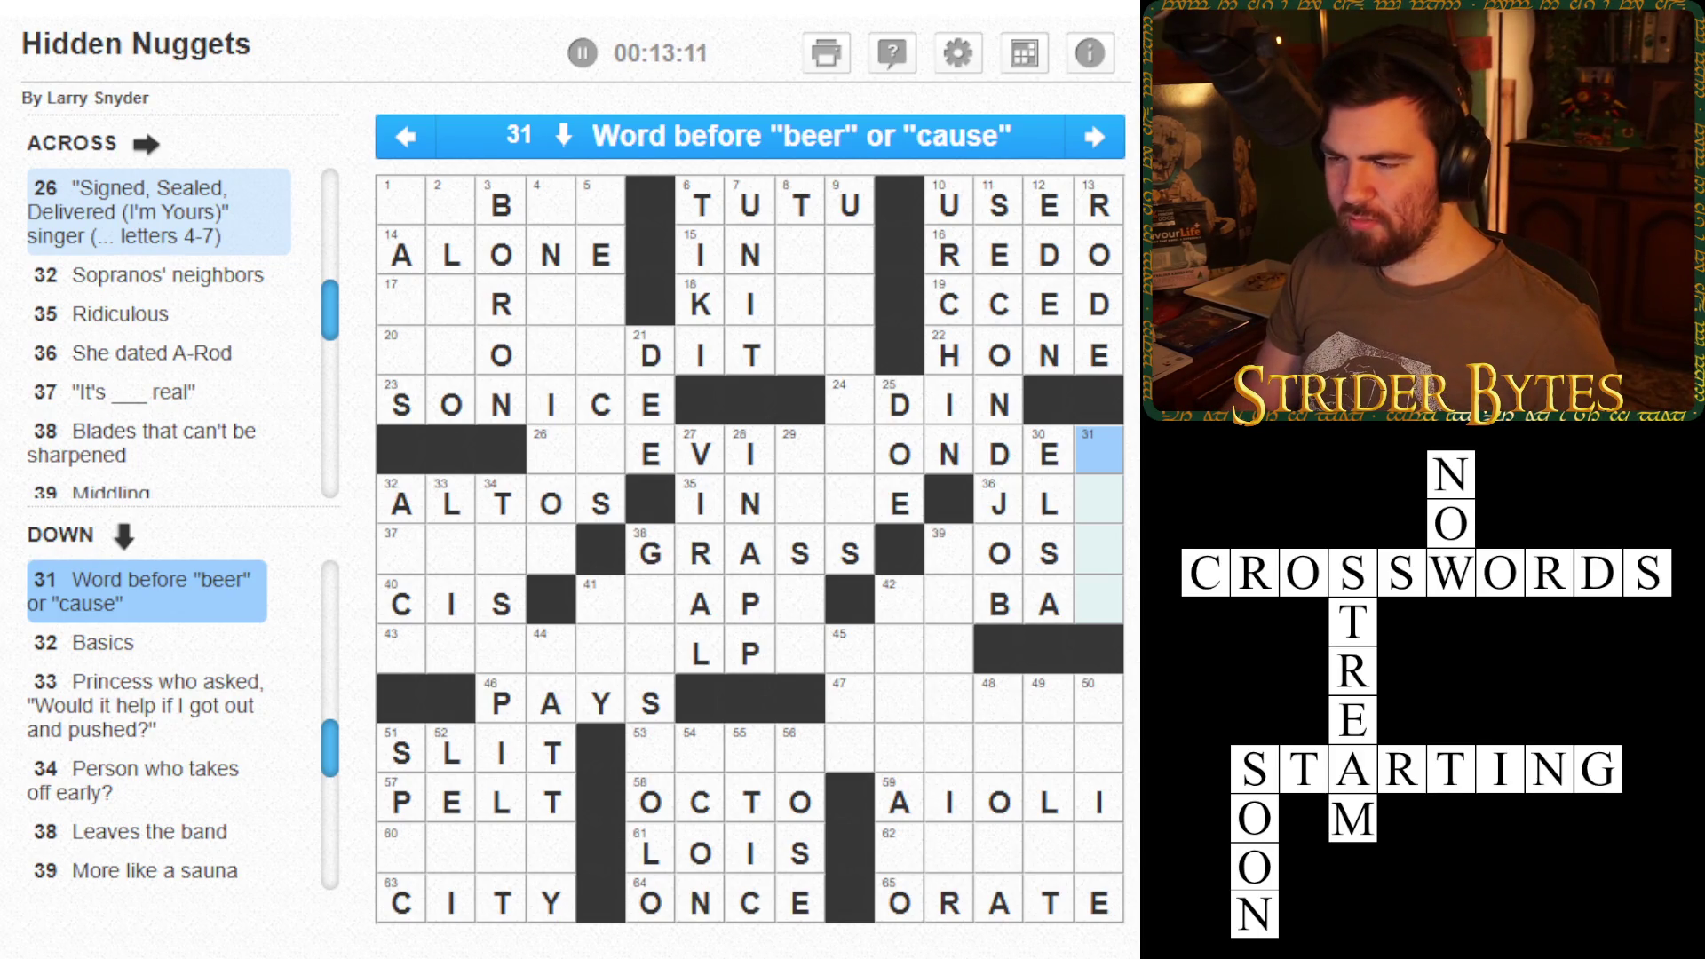
- Type ABCS into 32 Down and put an O in 34 Down's row-60 cell
click(401, 504)
text(ABCS)
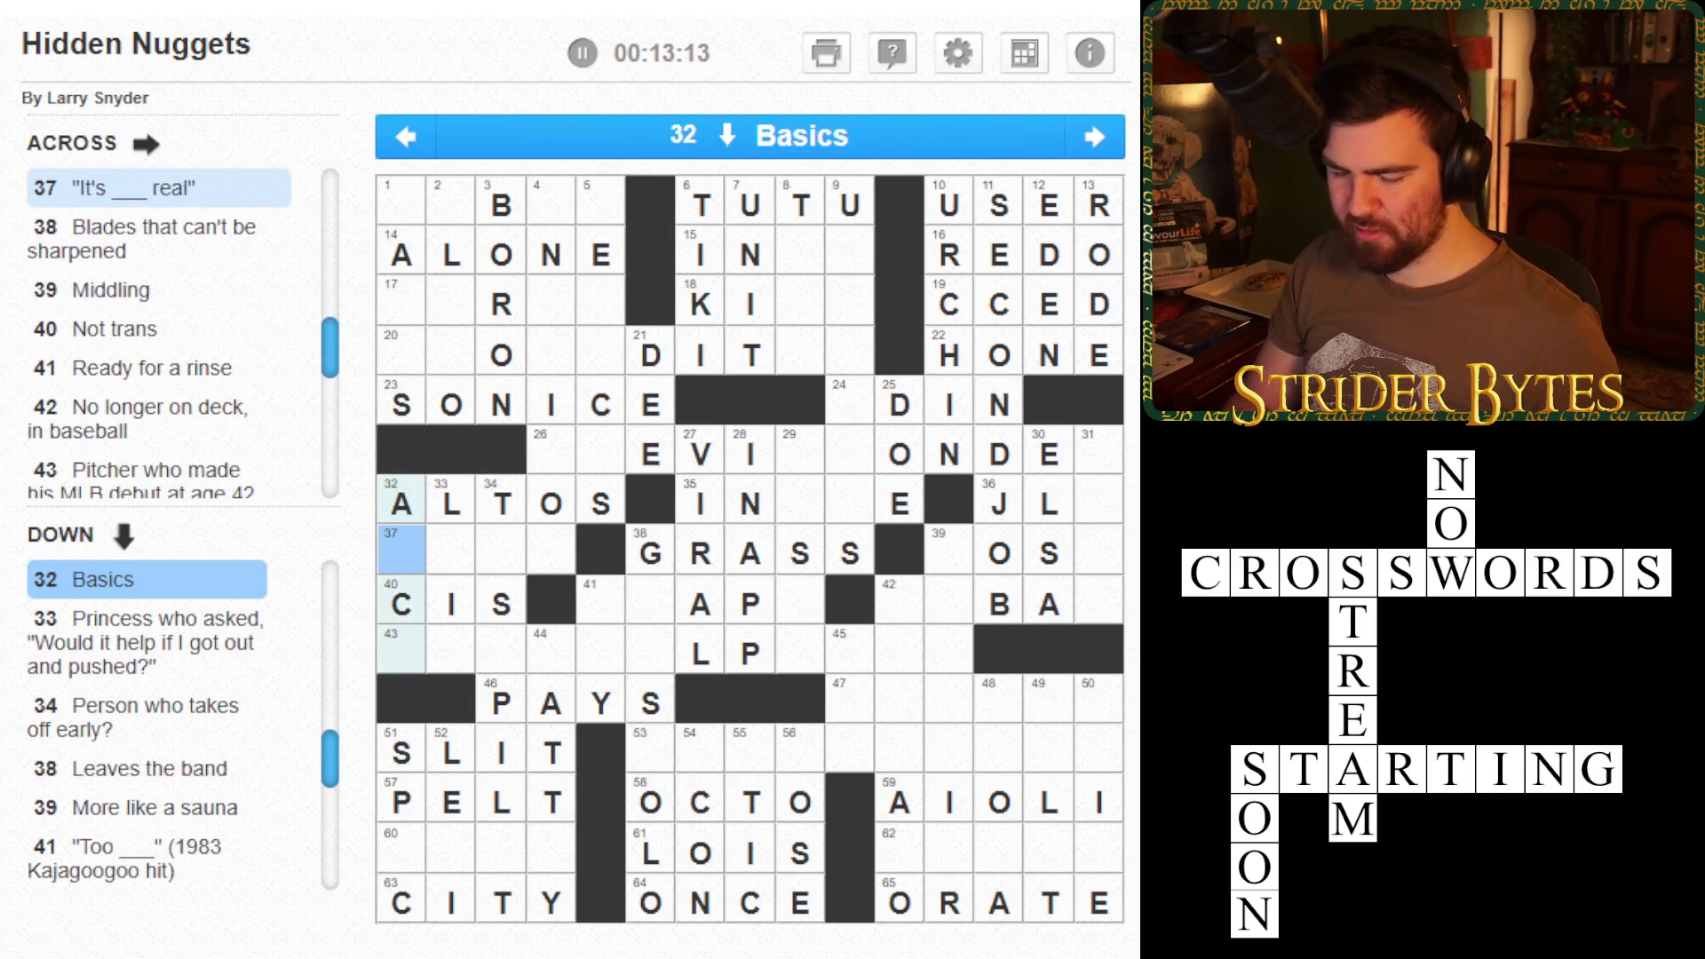
text(L)
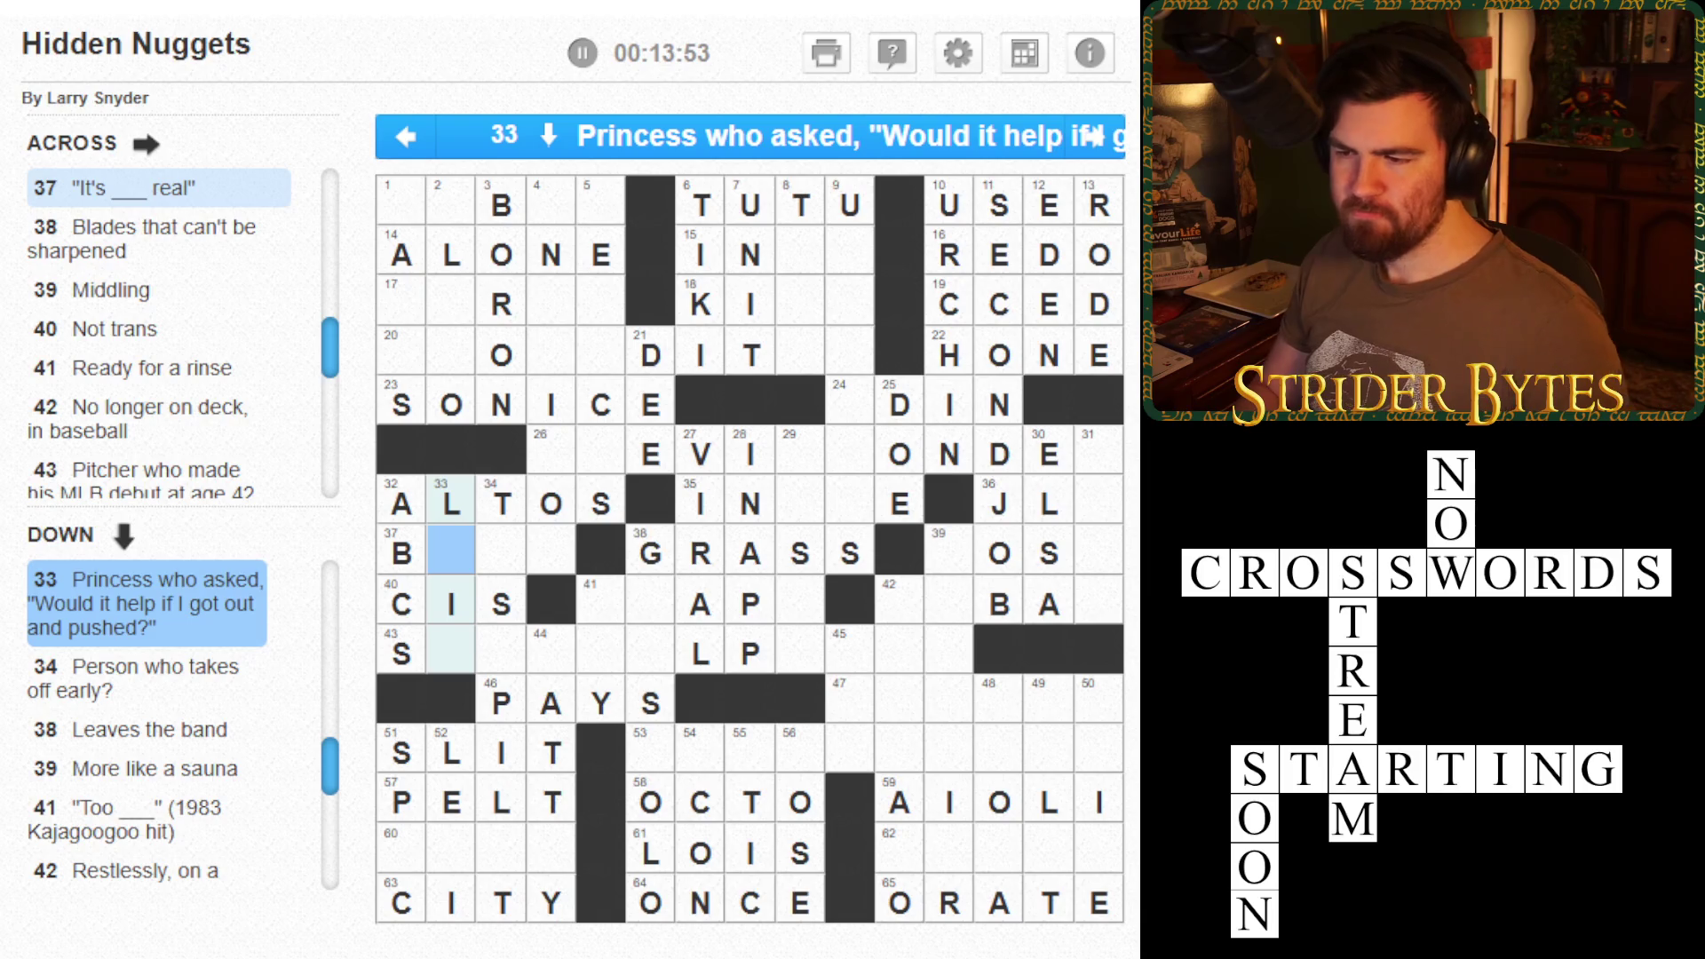
click(501, 553)
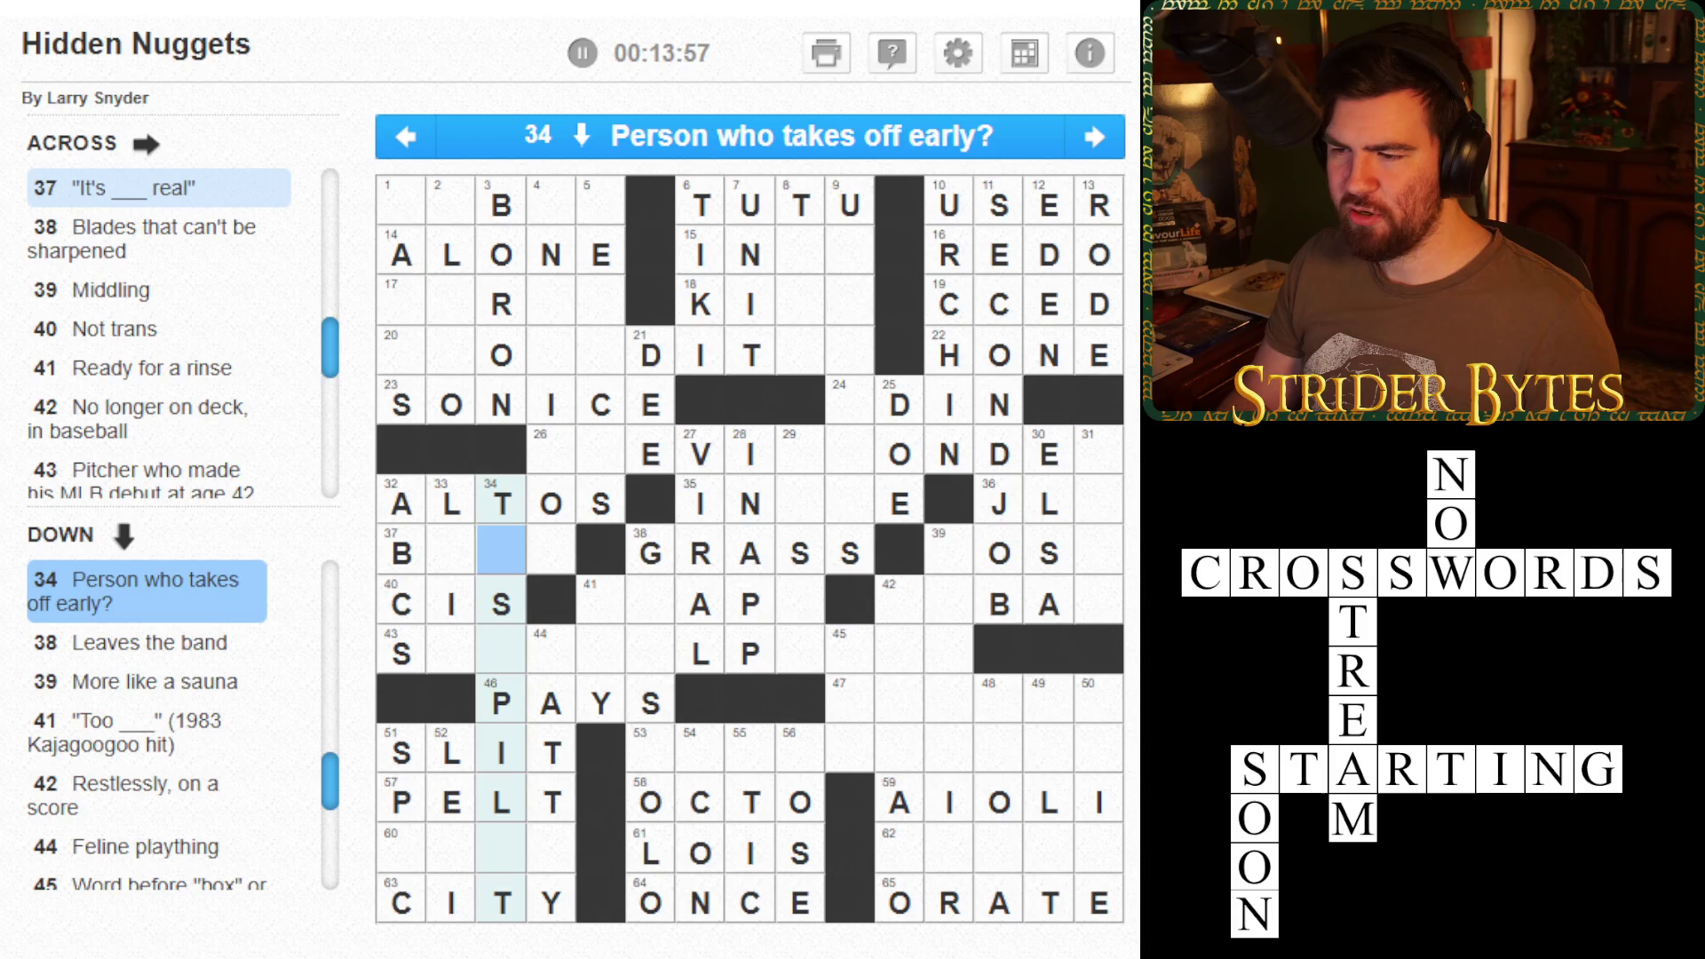
key(Down)
key(Down)
key(Down)
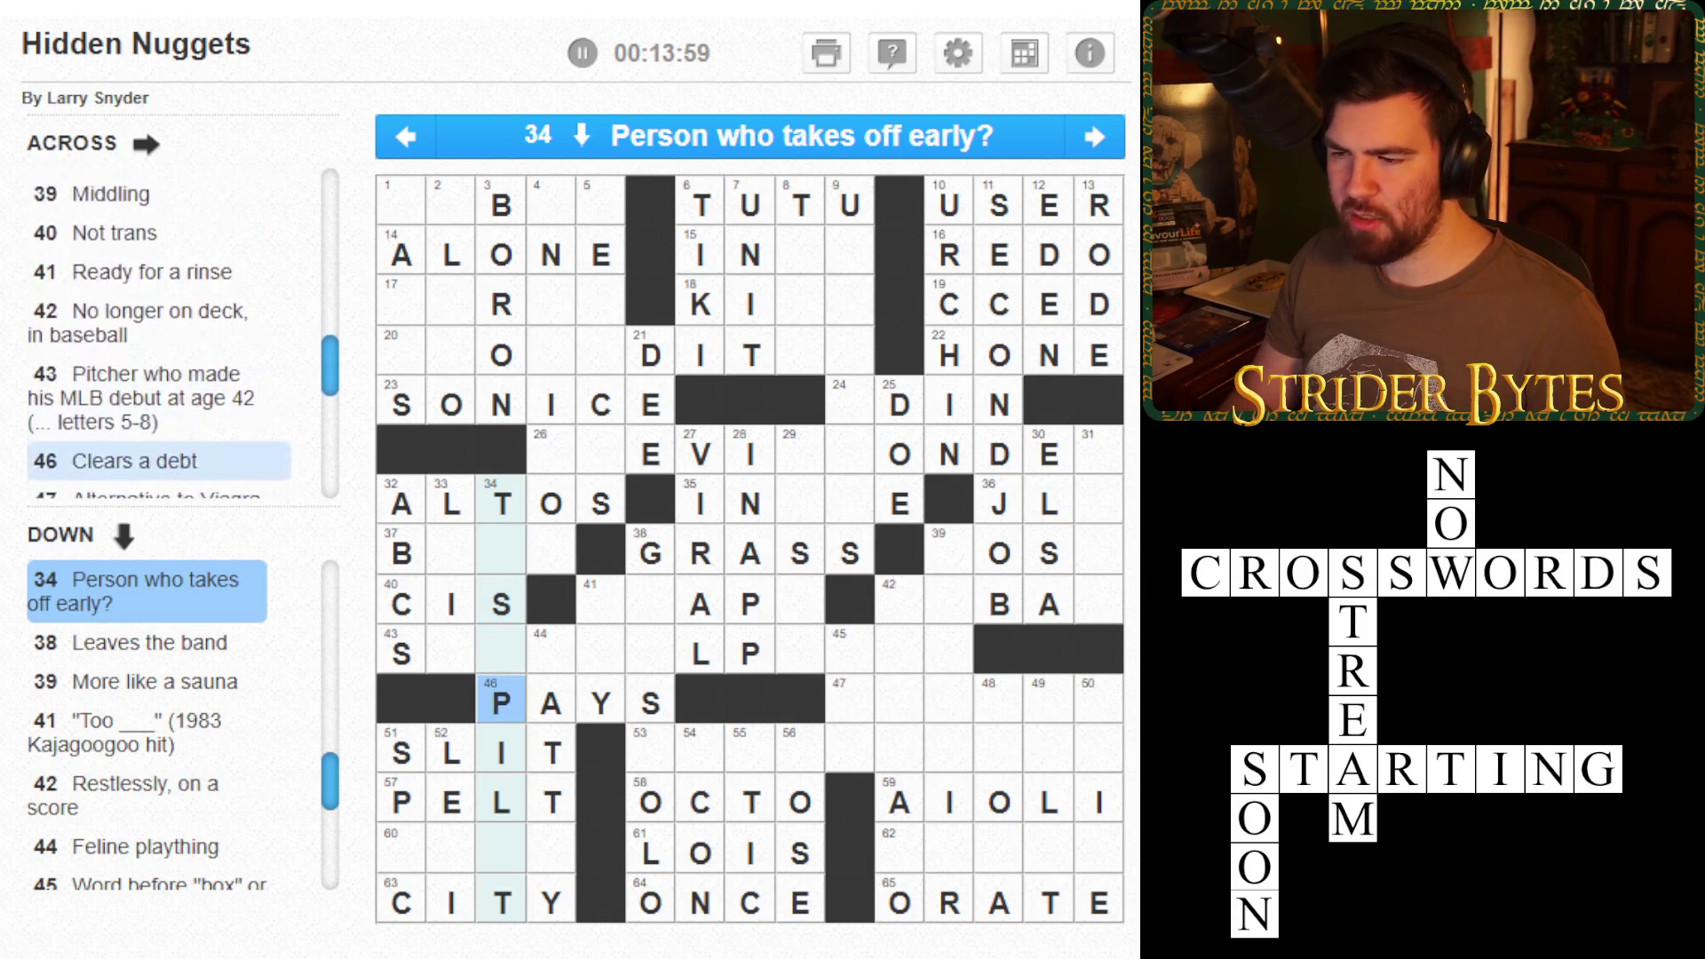
text(O)
key(Up)
key(Up)
key(Up)
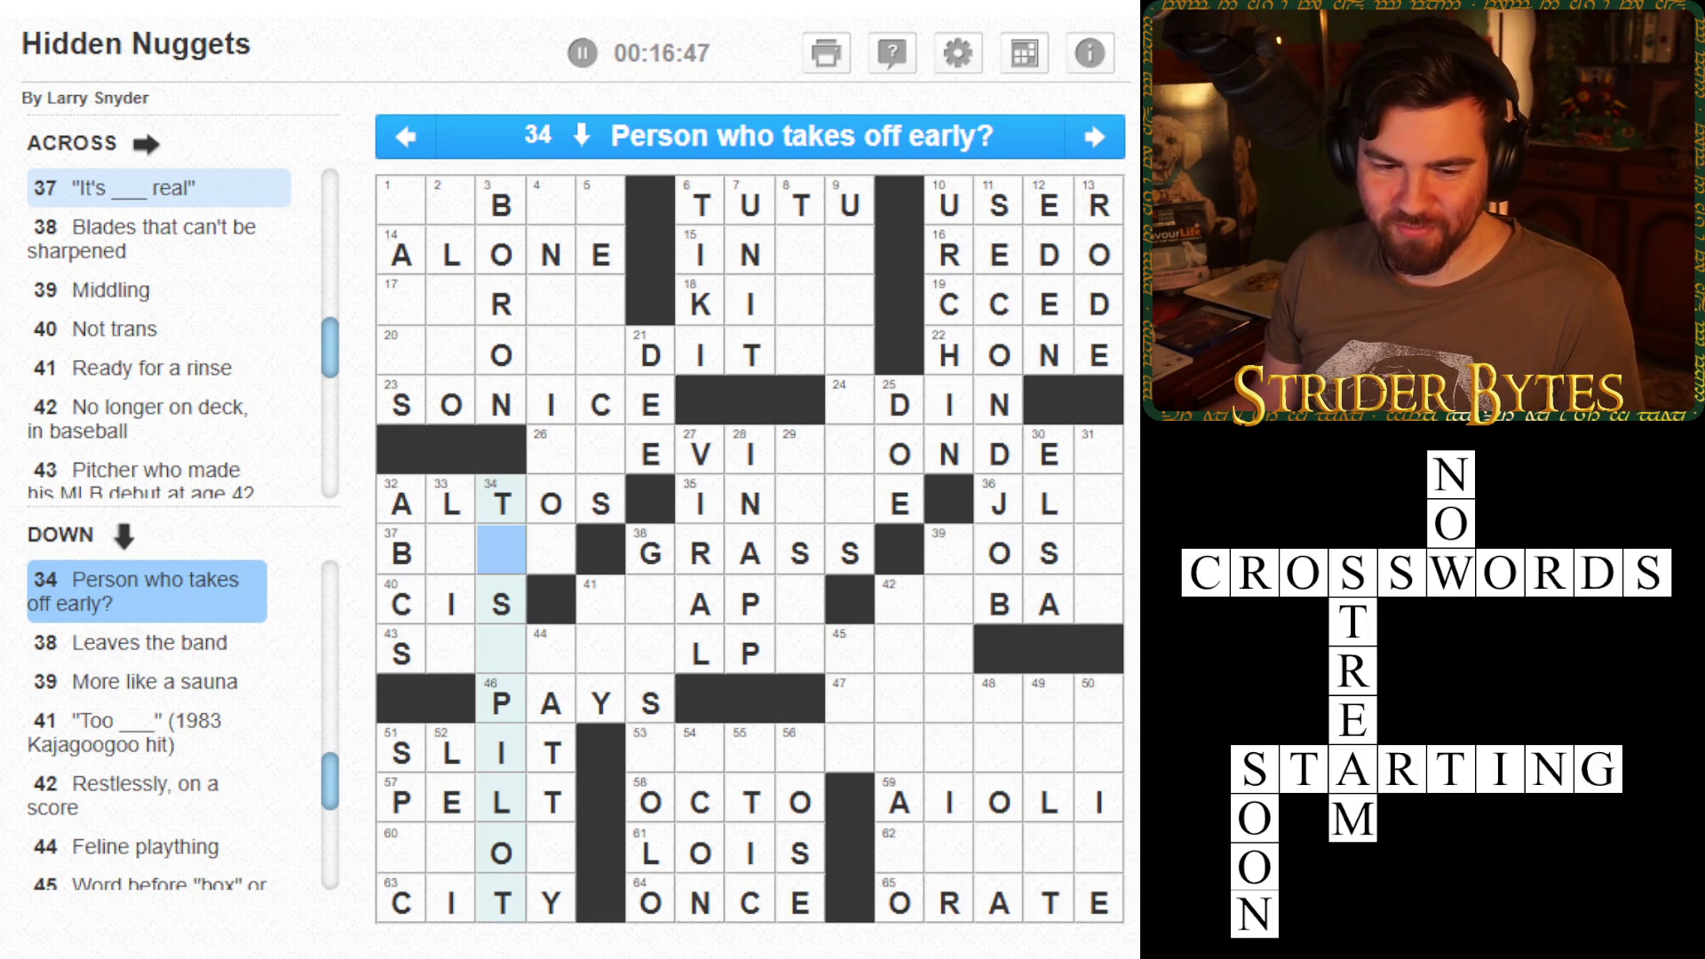
- Add ESTP to complete TESTPILOT in 34 Down, and OES after the G in 38 Down
text(E)
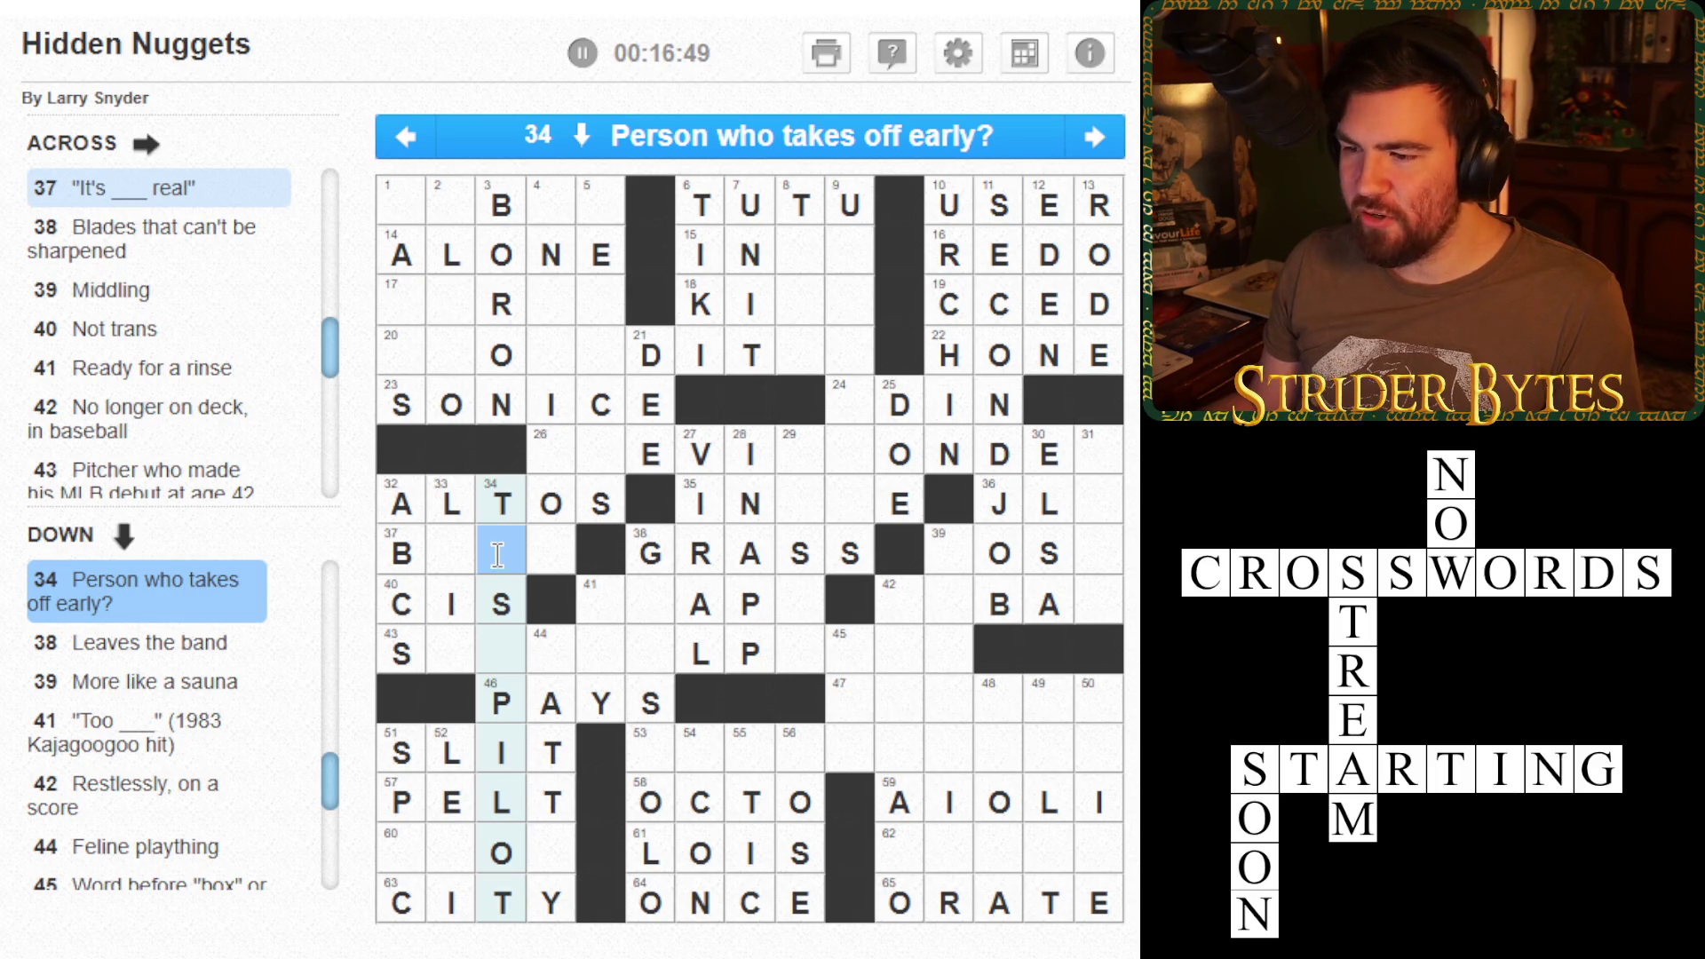
text(ST)
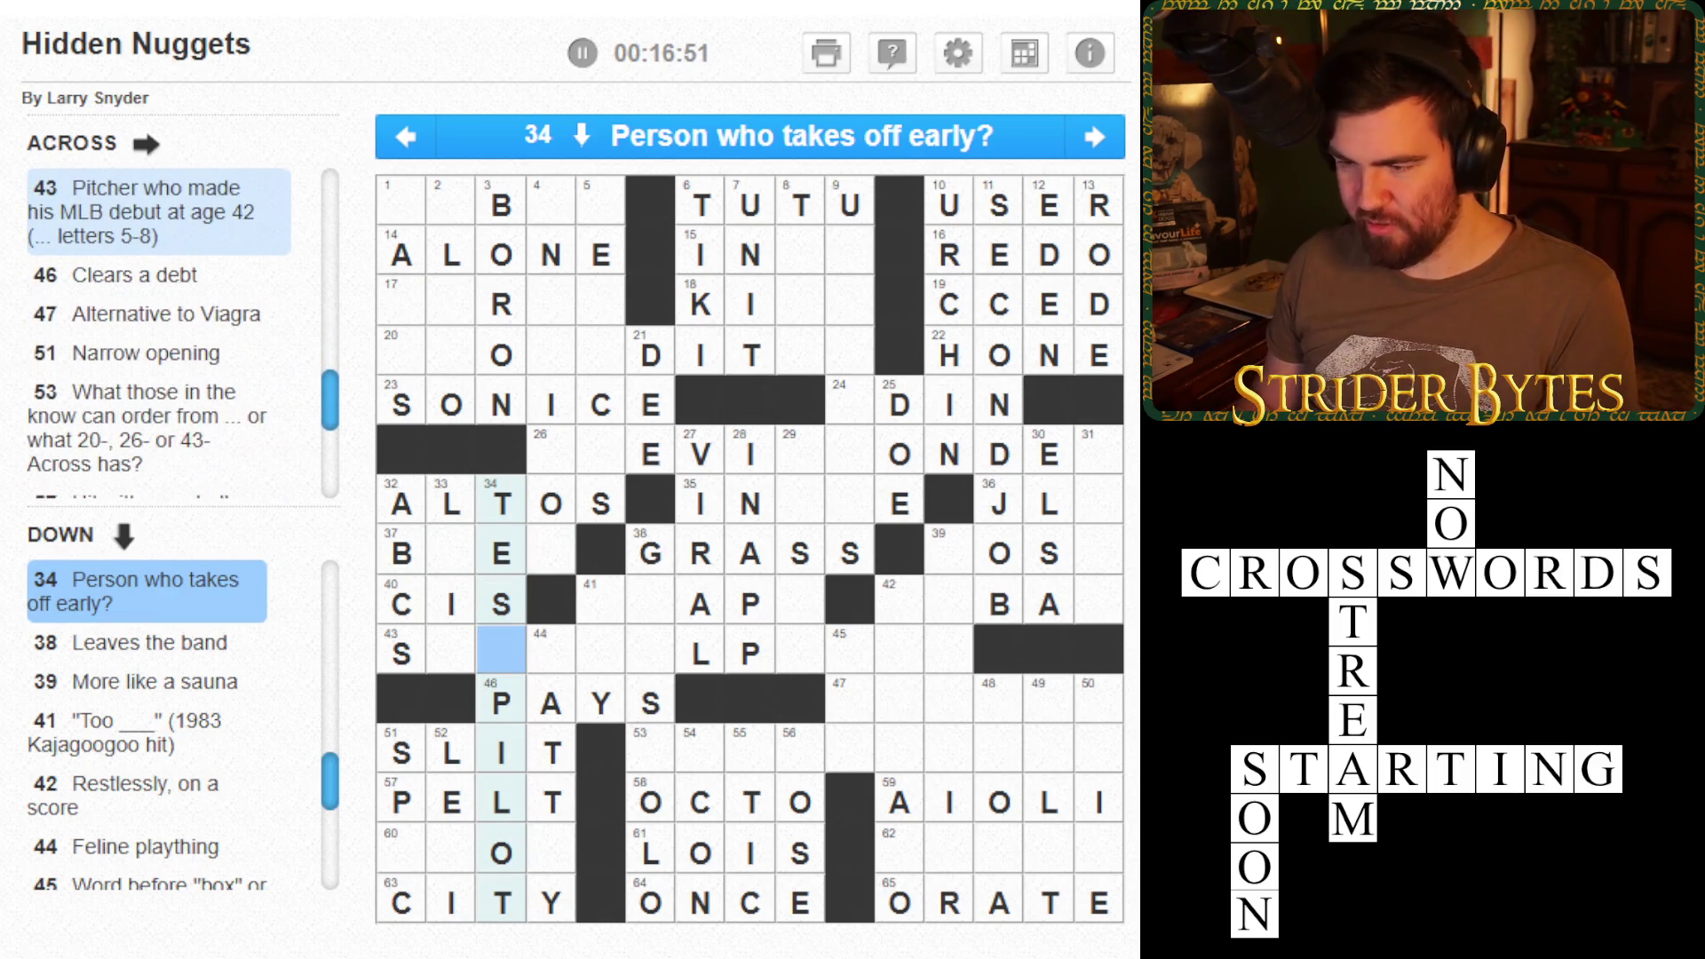
text(P)
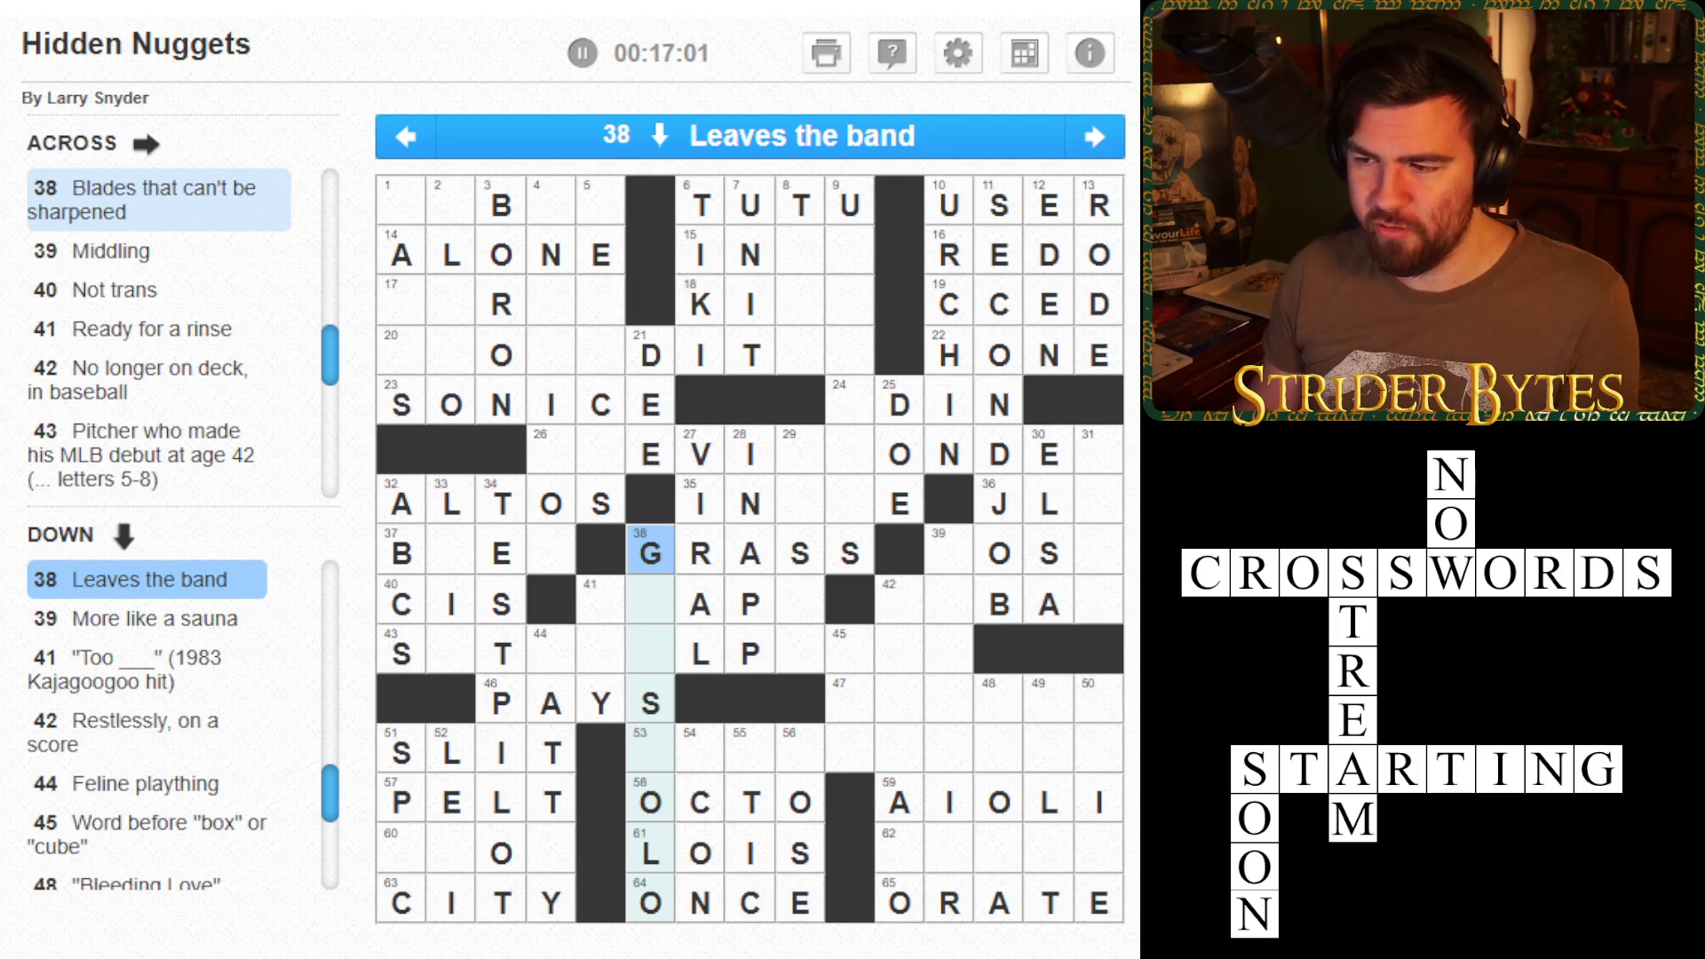
click(650, 604)
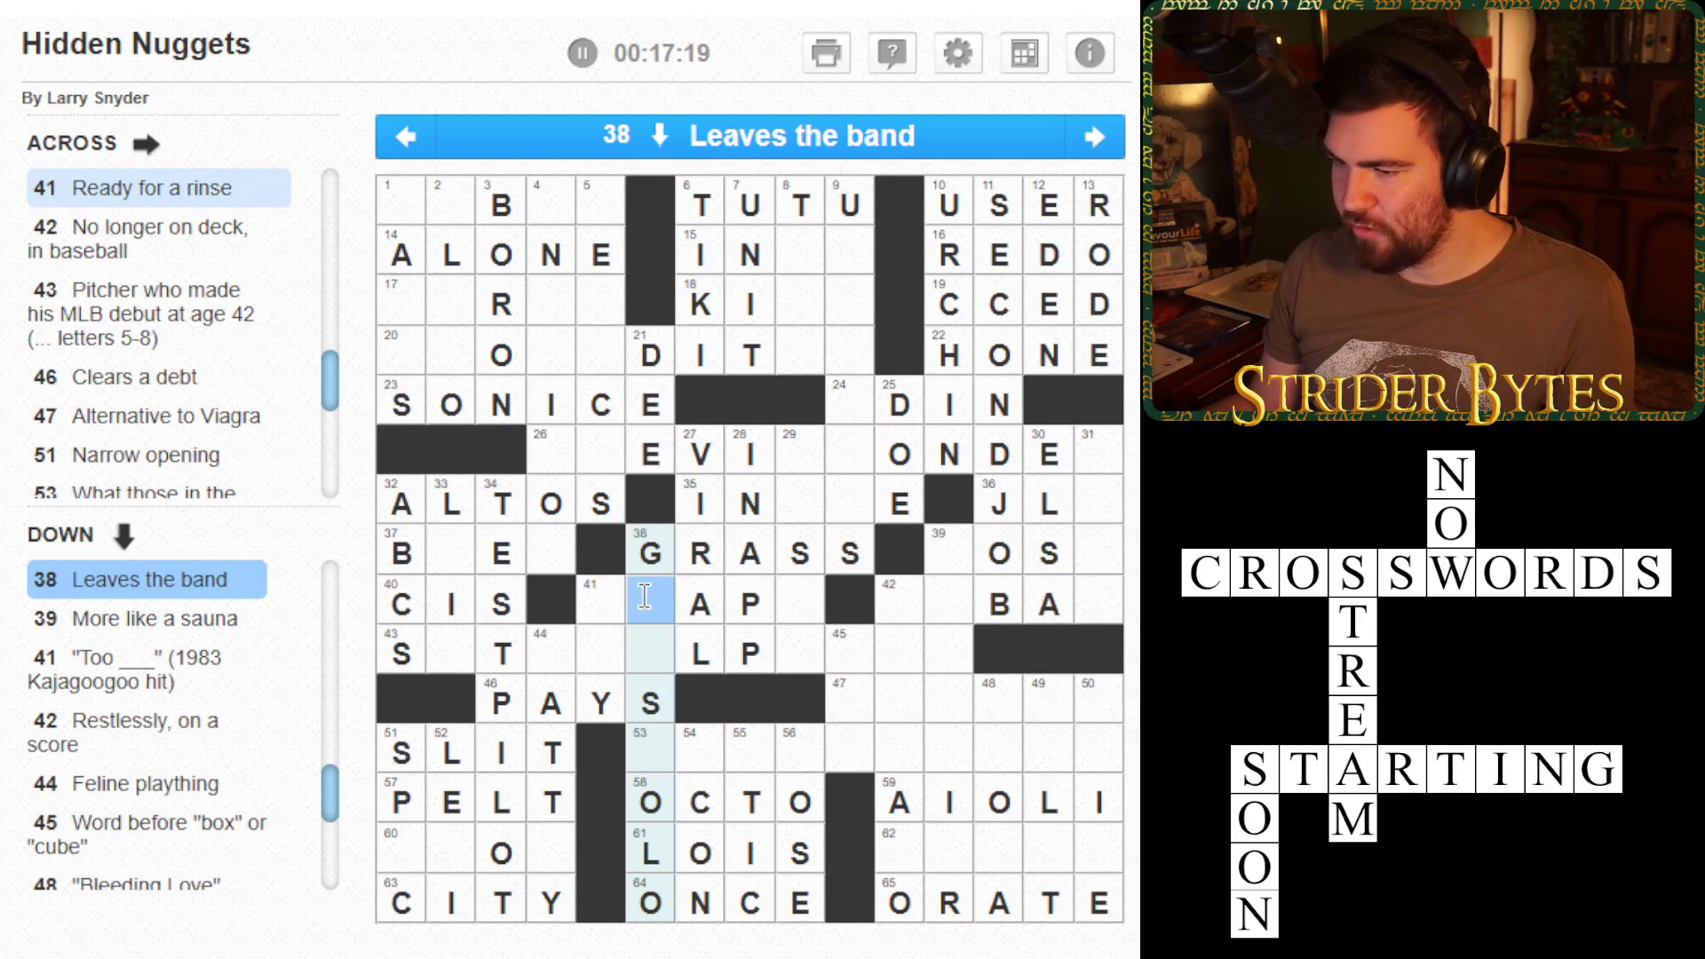
text(OE)
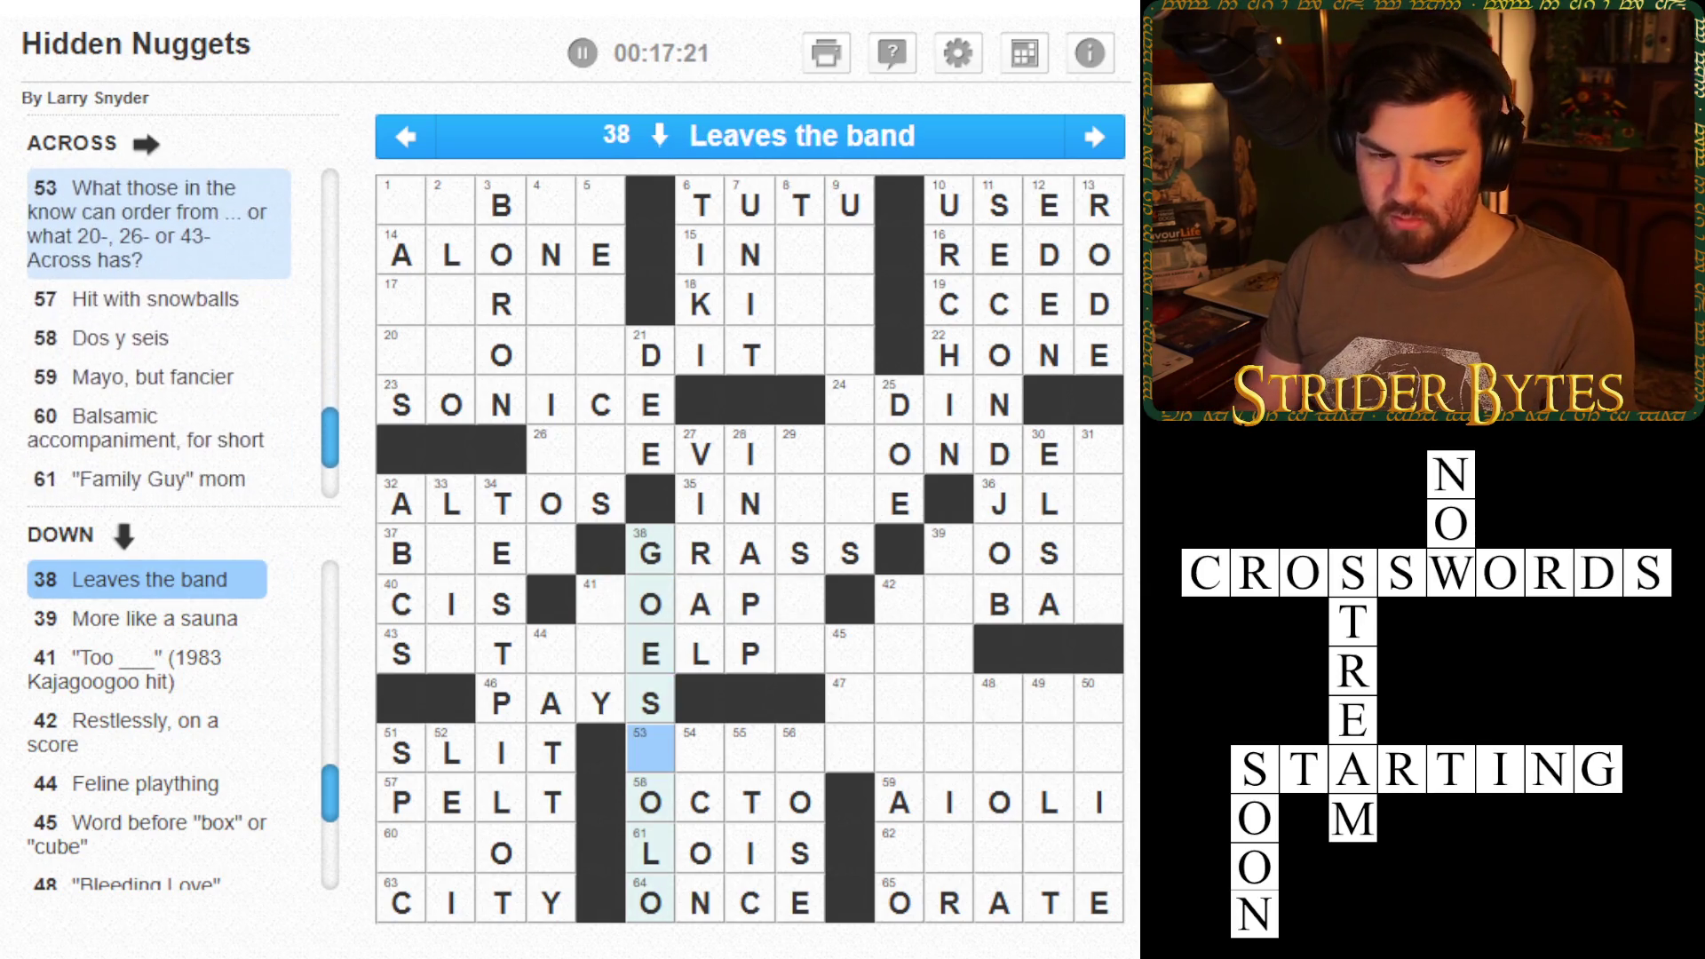
text(S)
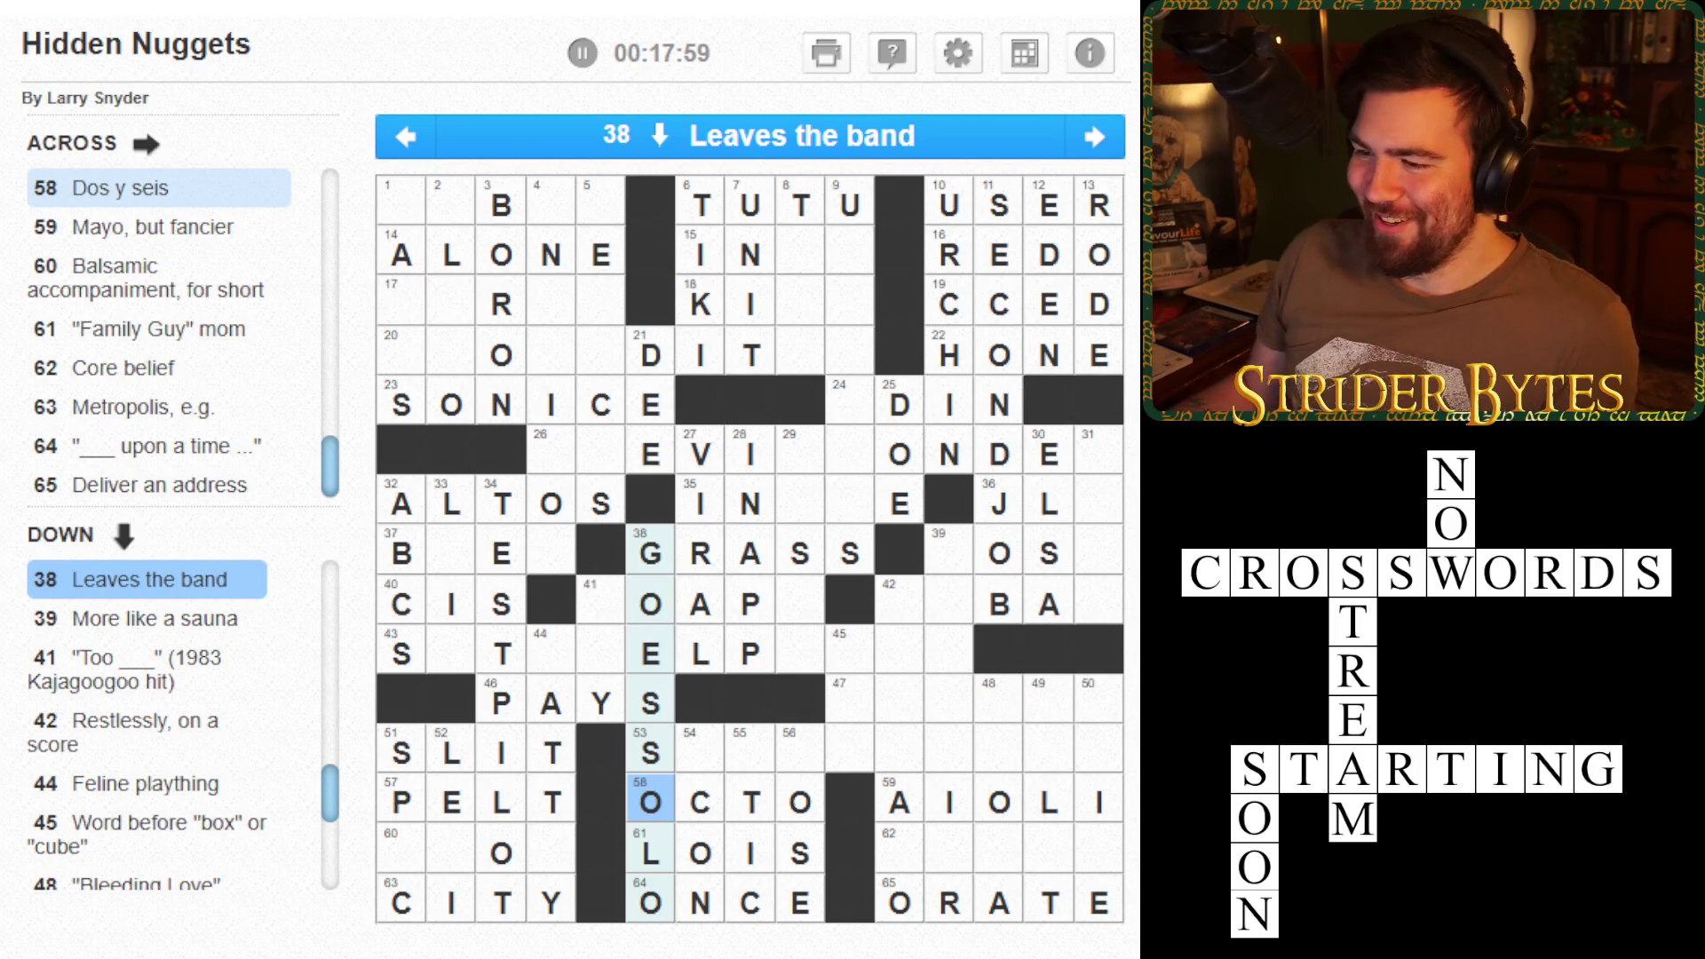
- Check square 38's clues, then advance from 38 Down to 39 Down, 'More like a sauna'
click(647, 545)
key(Down)
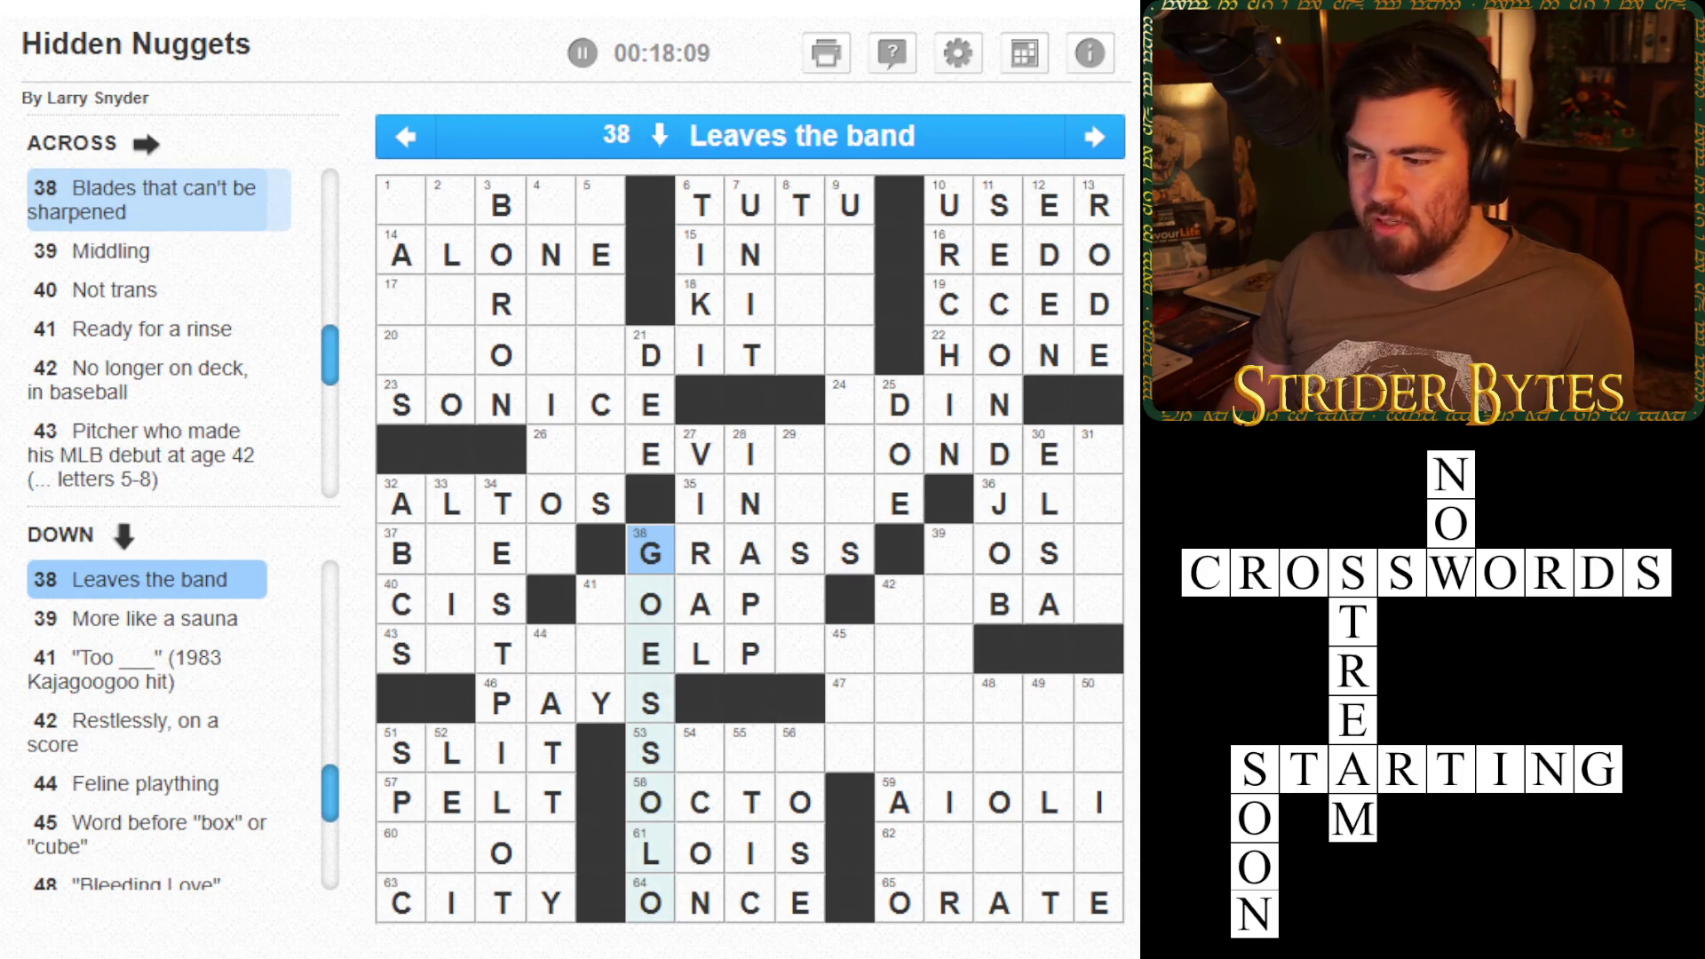
key(Tab)
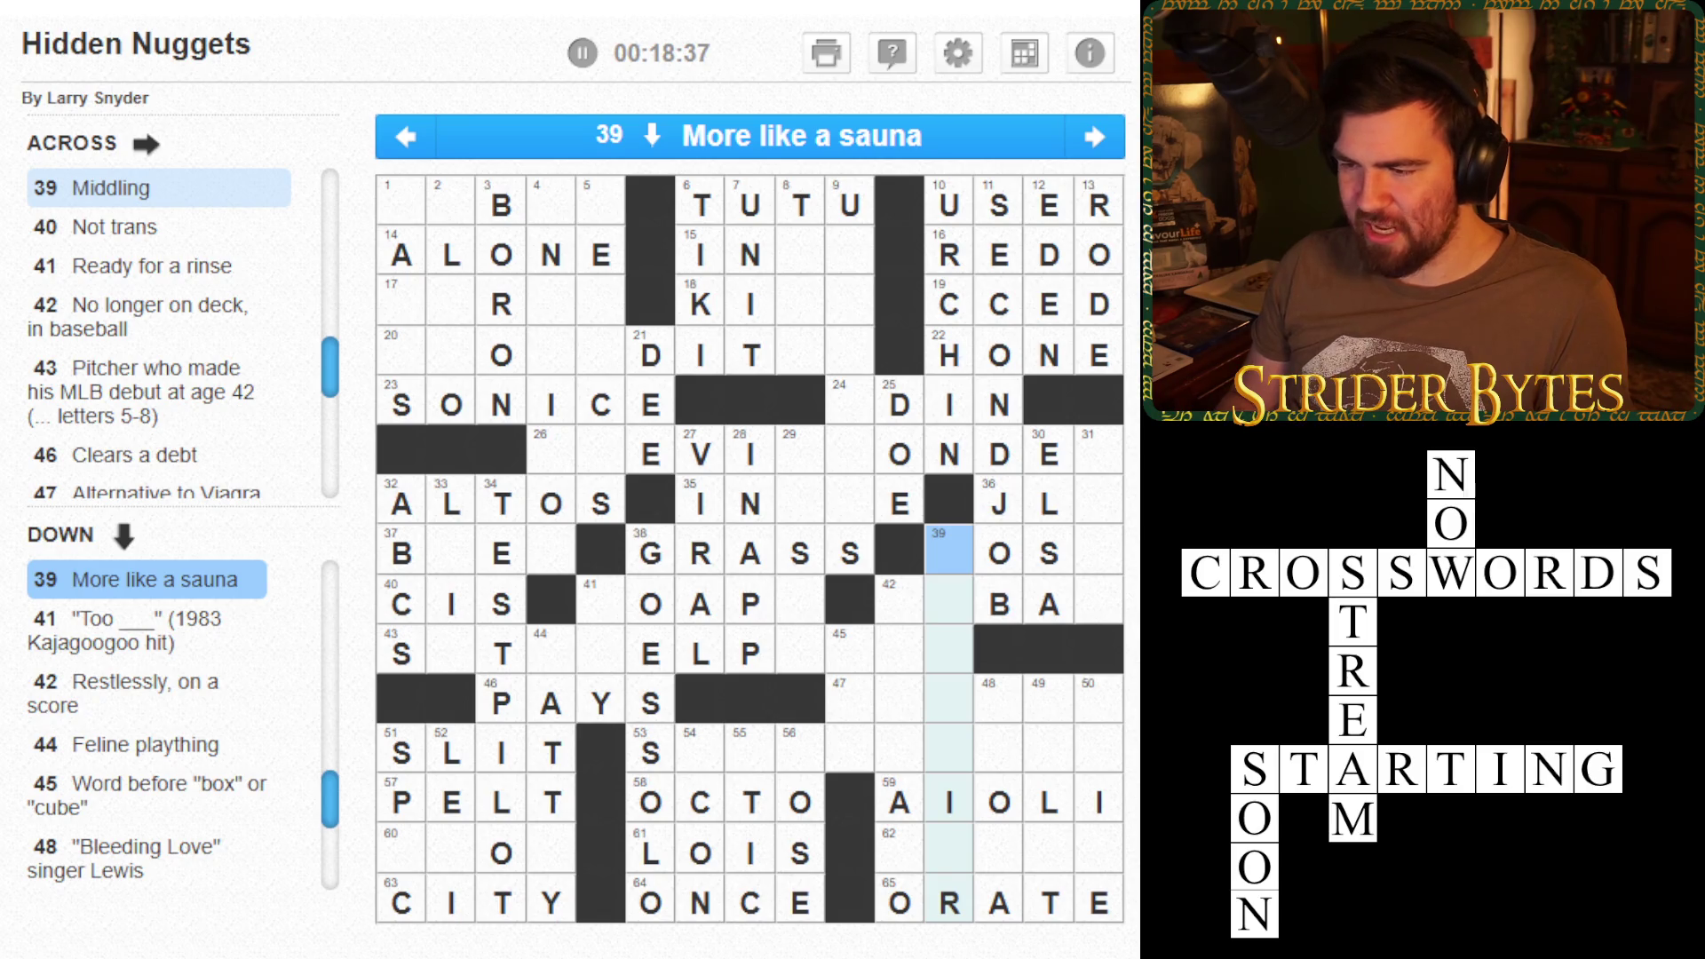
- Enter STEAMIER in 39 Down, CATTOY in 44 Down, then ICE and LEONA
text(steame)
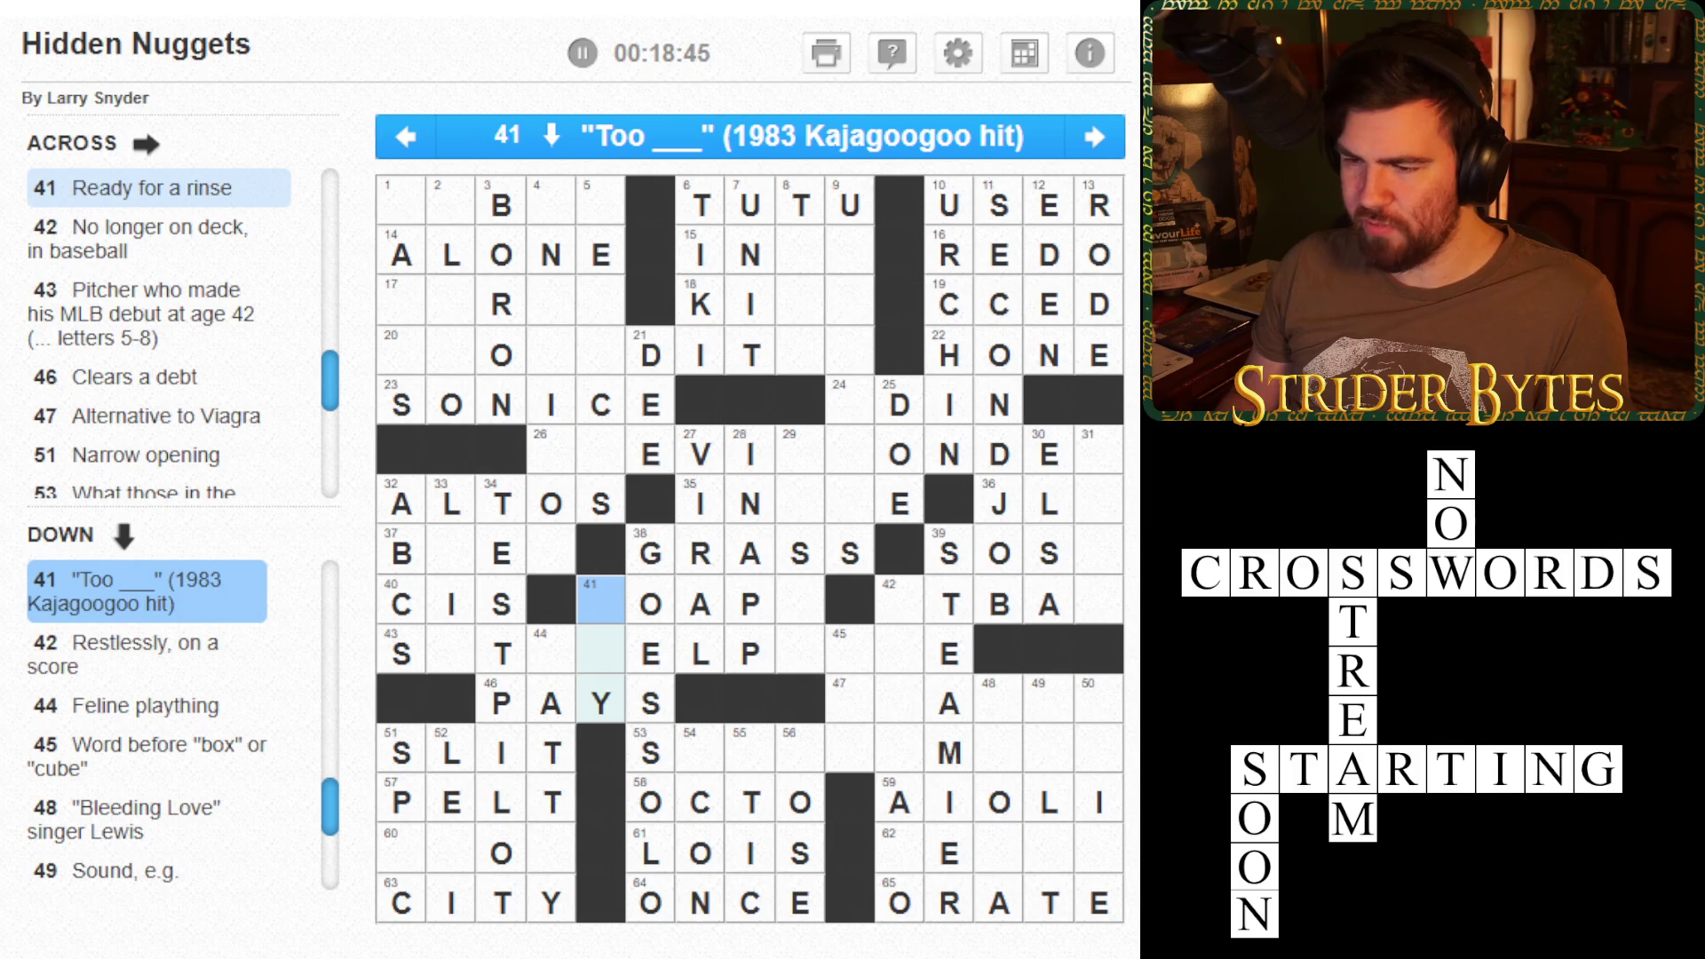
click(900, 604)
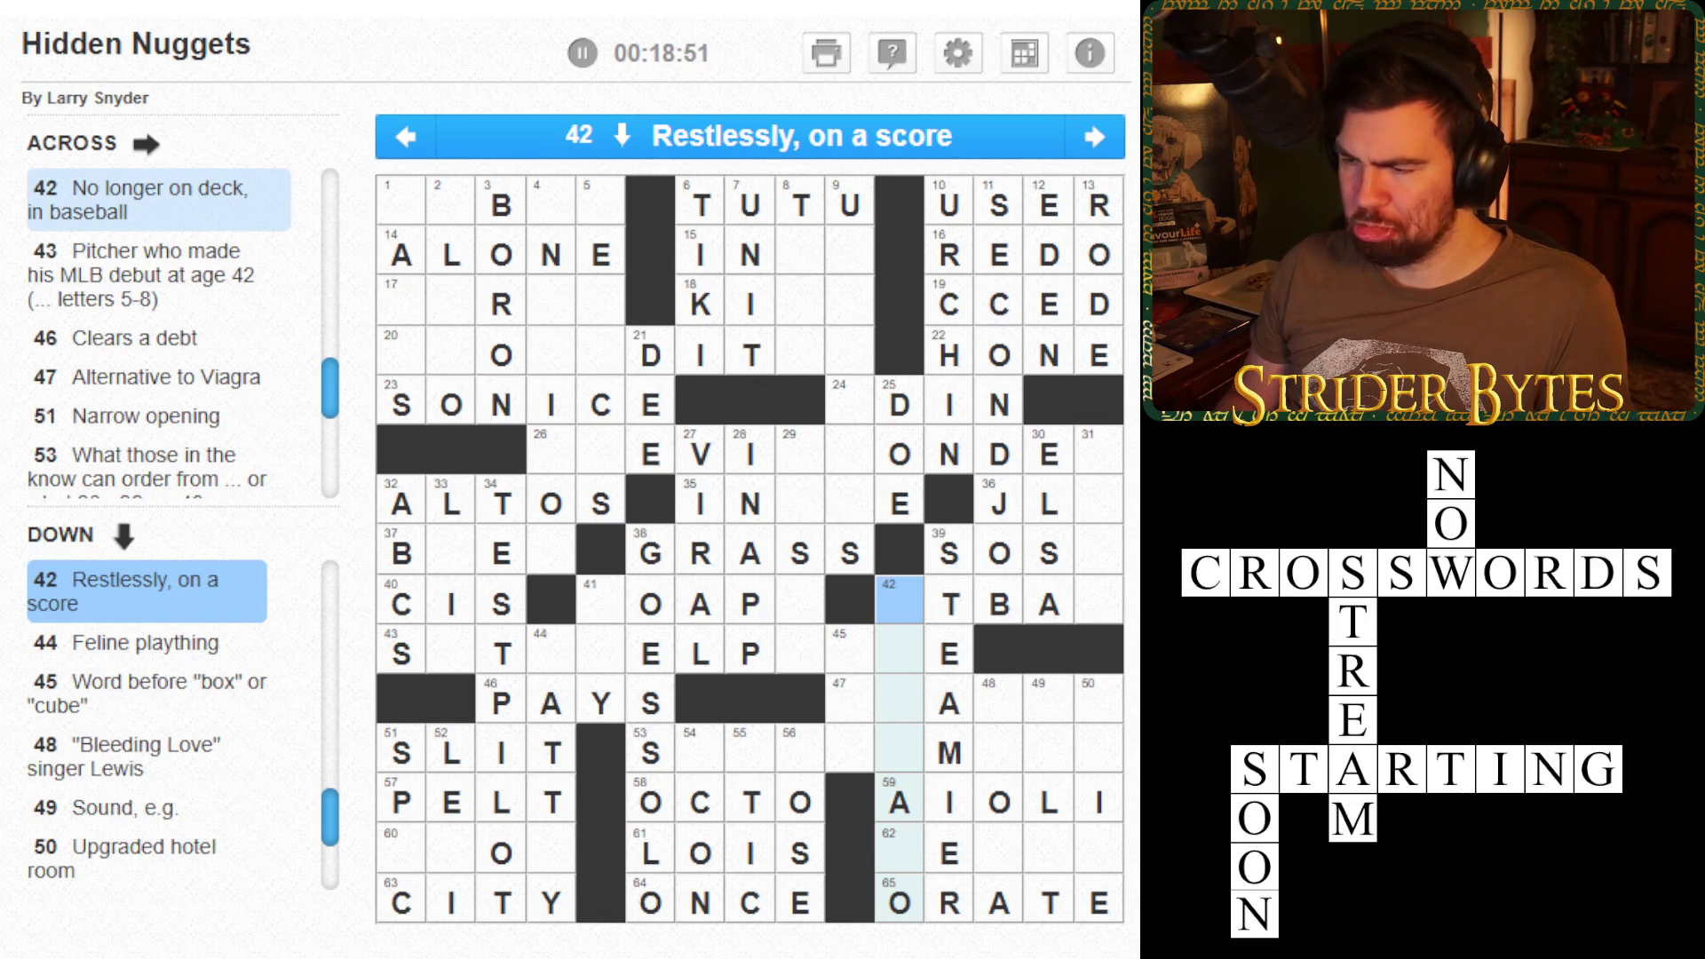
key(Tab)
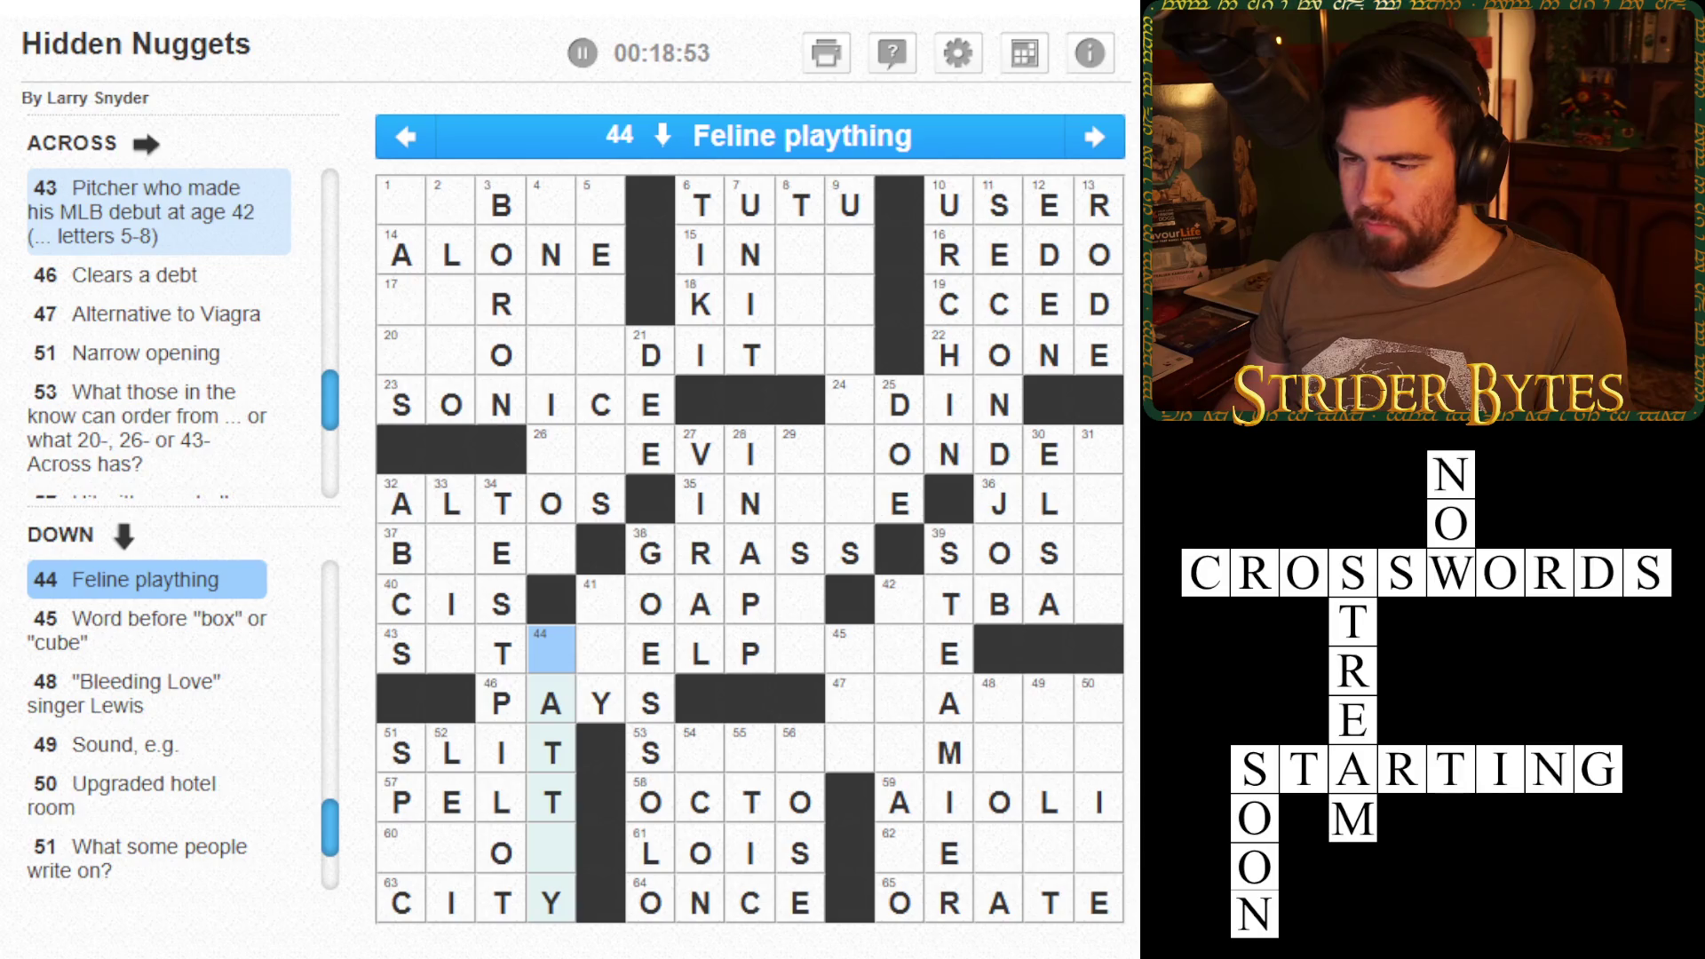
text(catto)
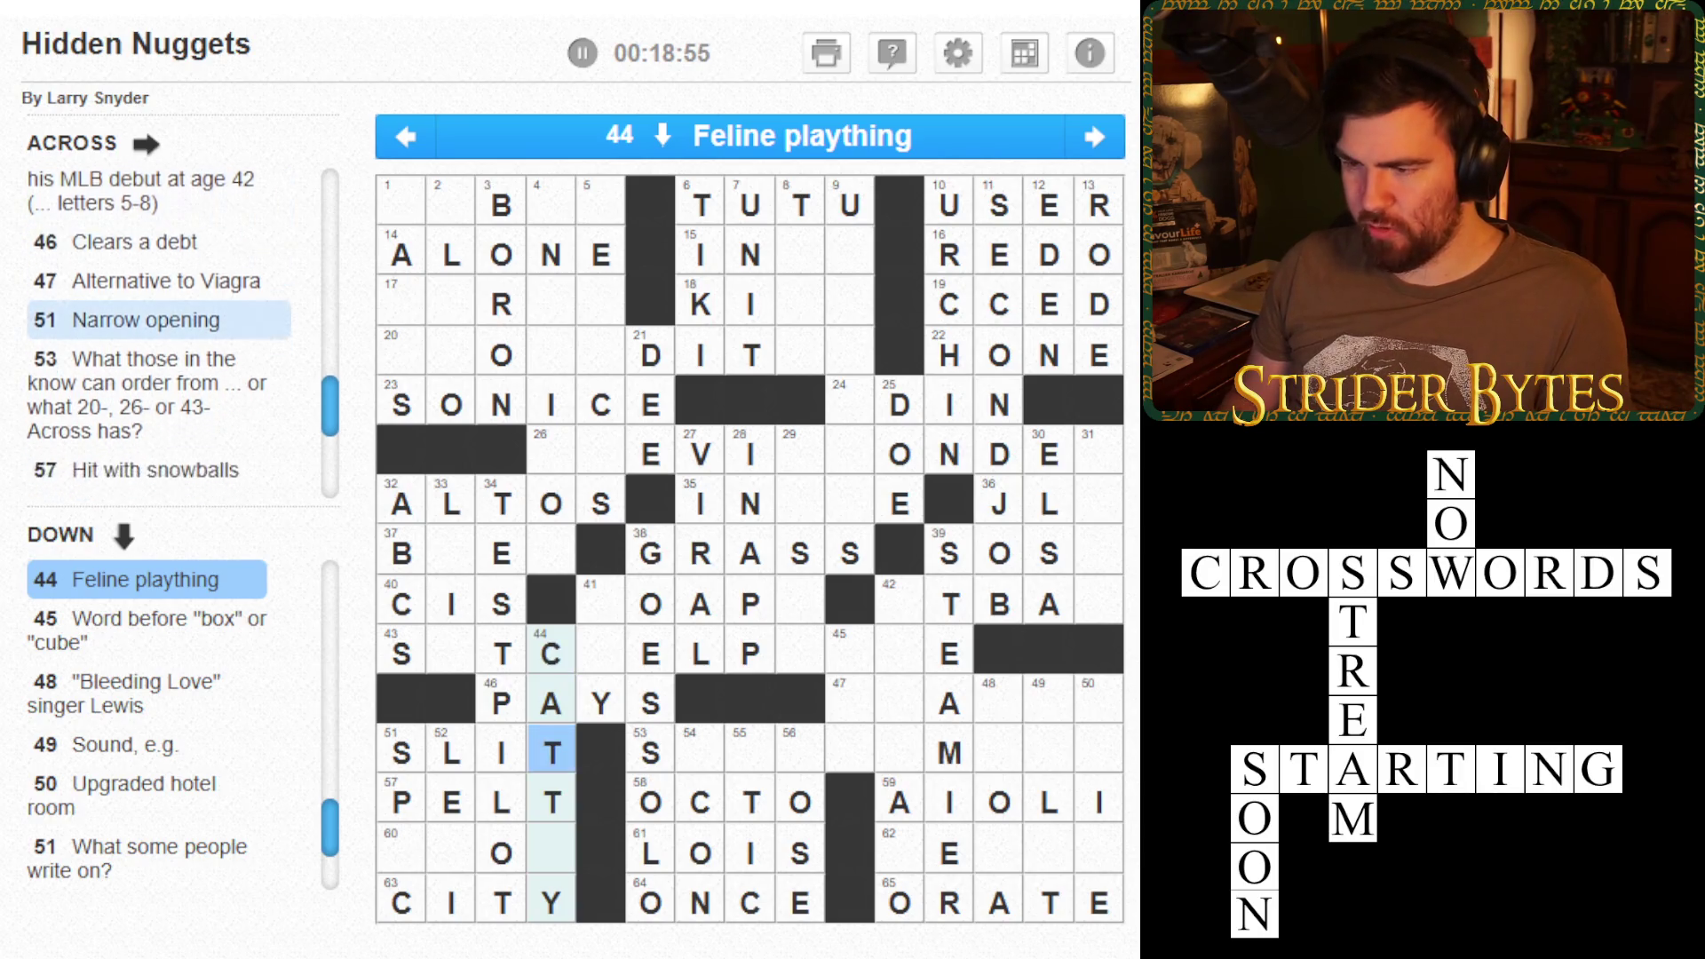
text(y)
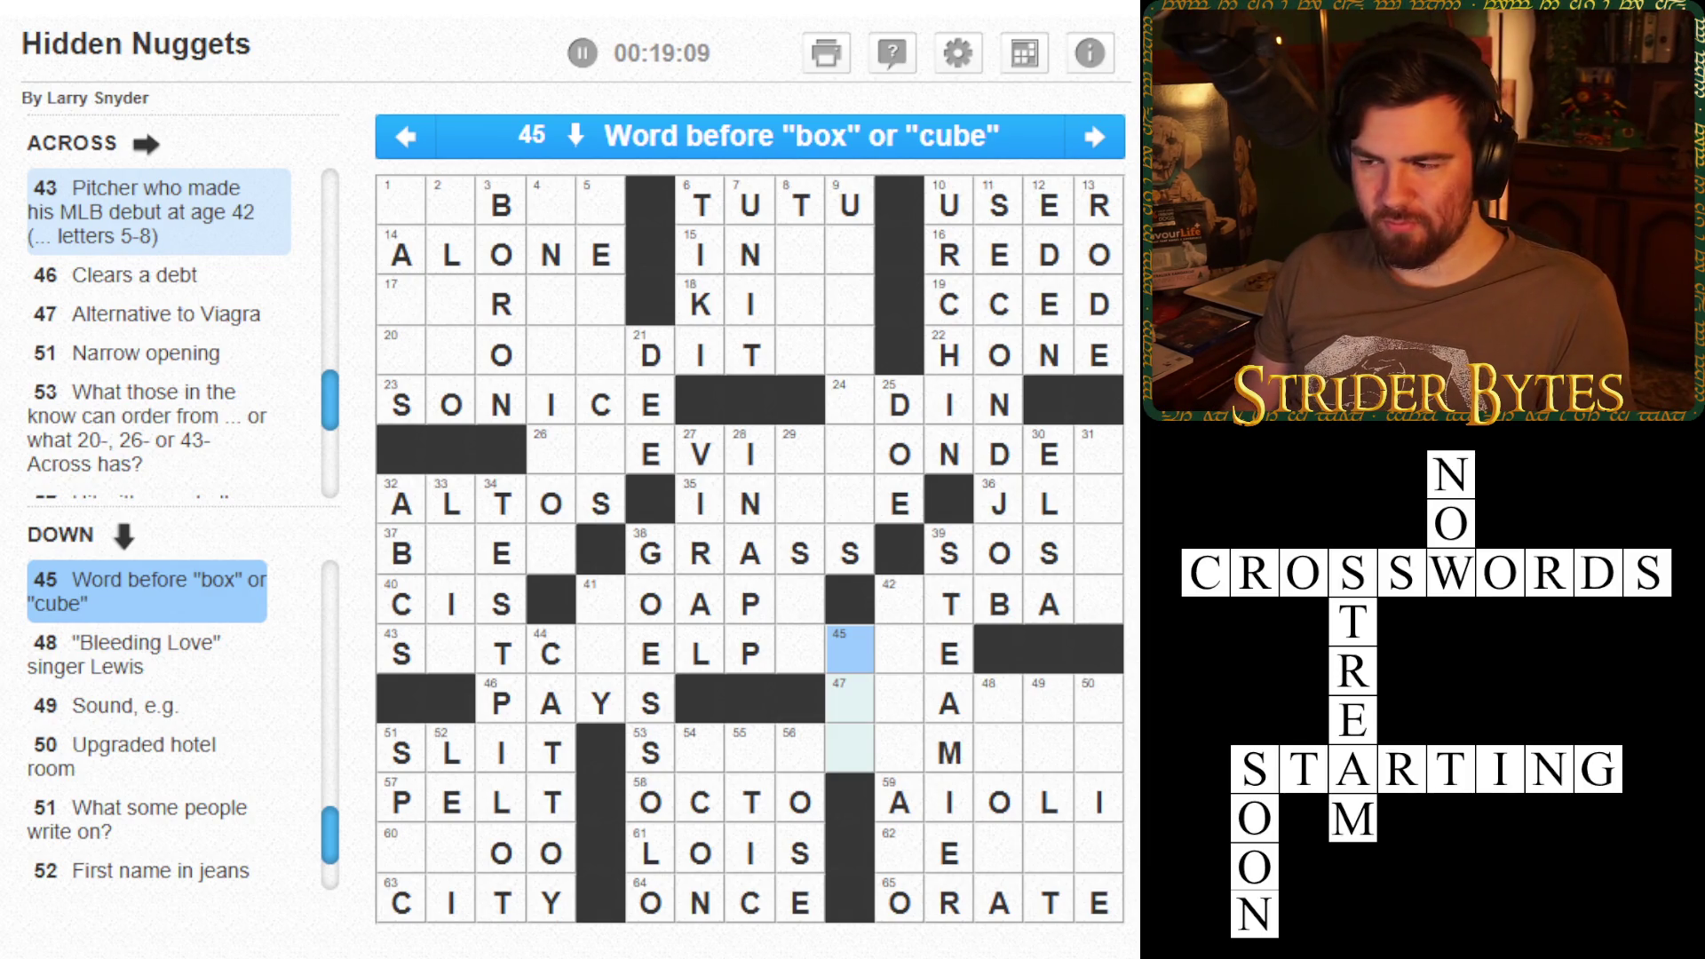
text(ICE)
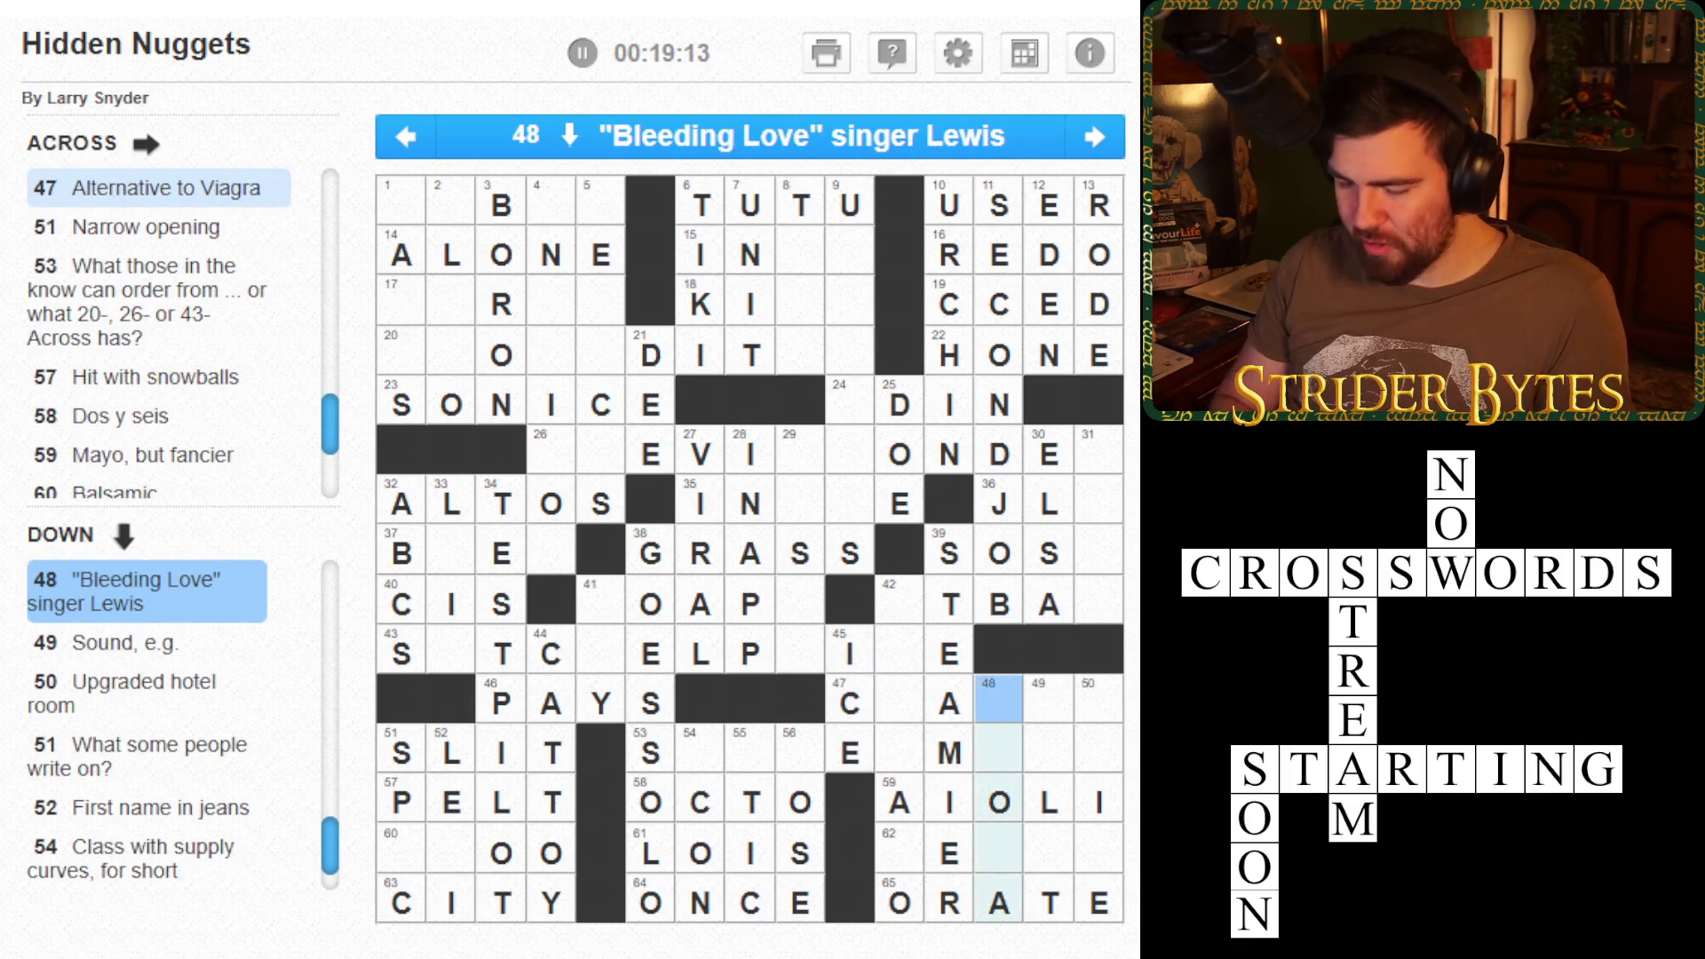
text(LE)
text(NA)
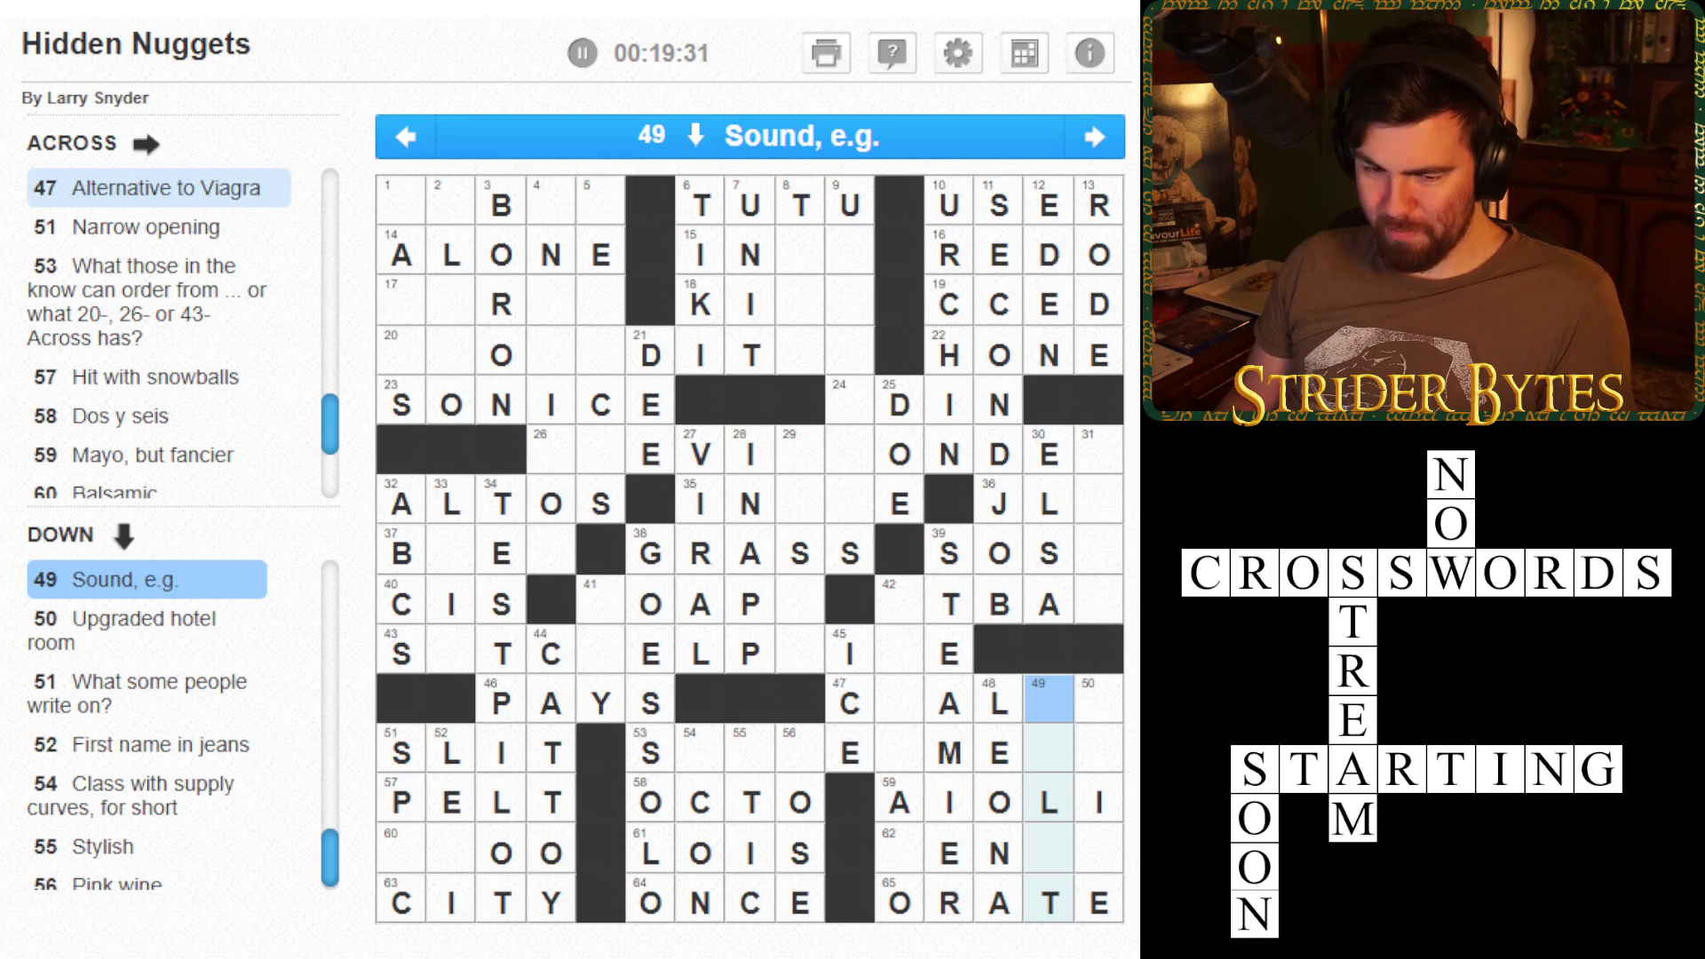
- Fill 50 Down as SUITE and complete EVOO in 60 Across
click(1098, 699)
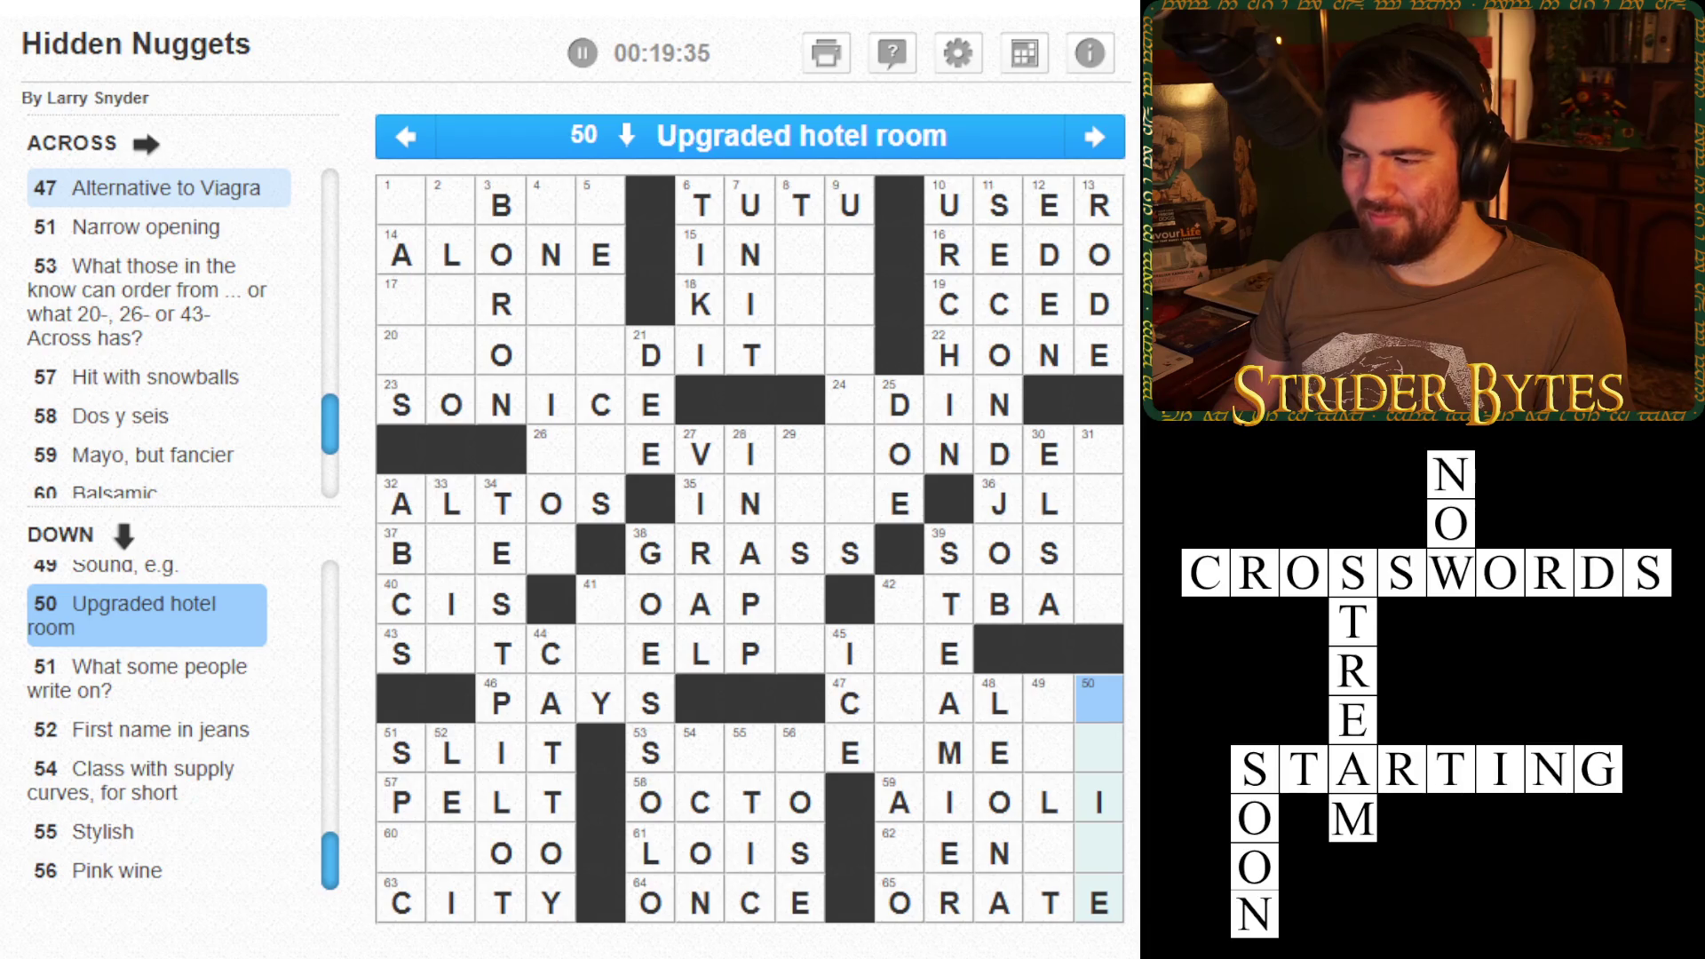
text(SUT)
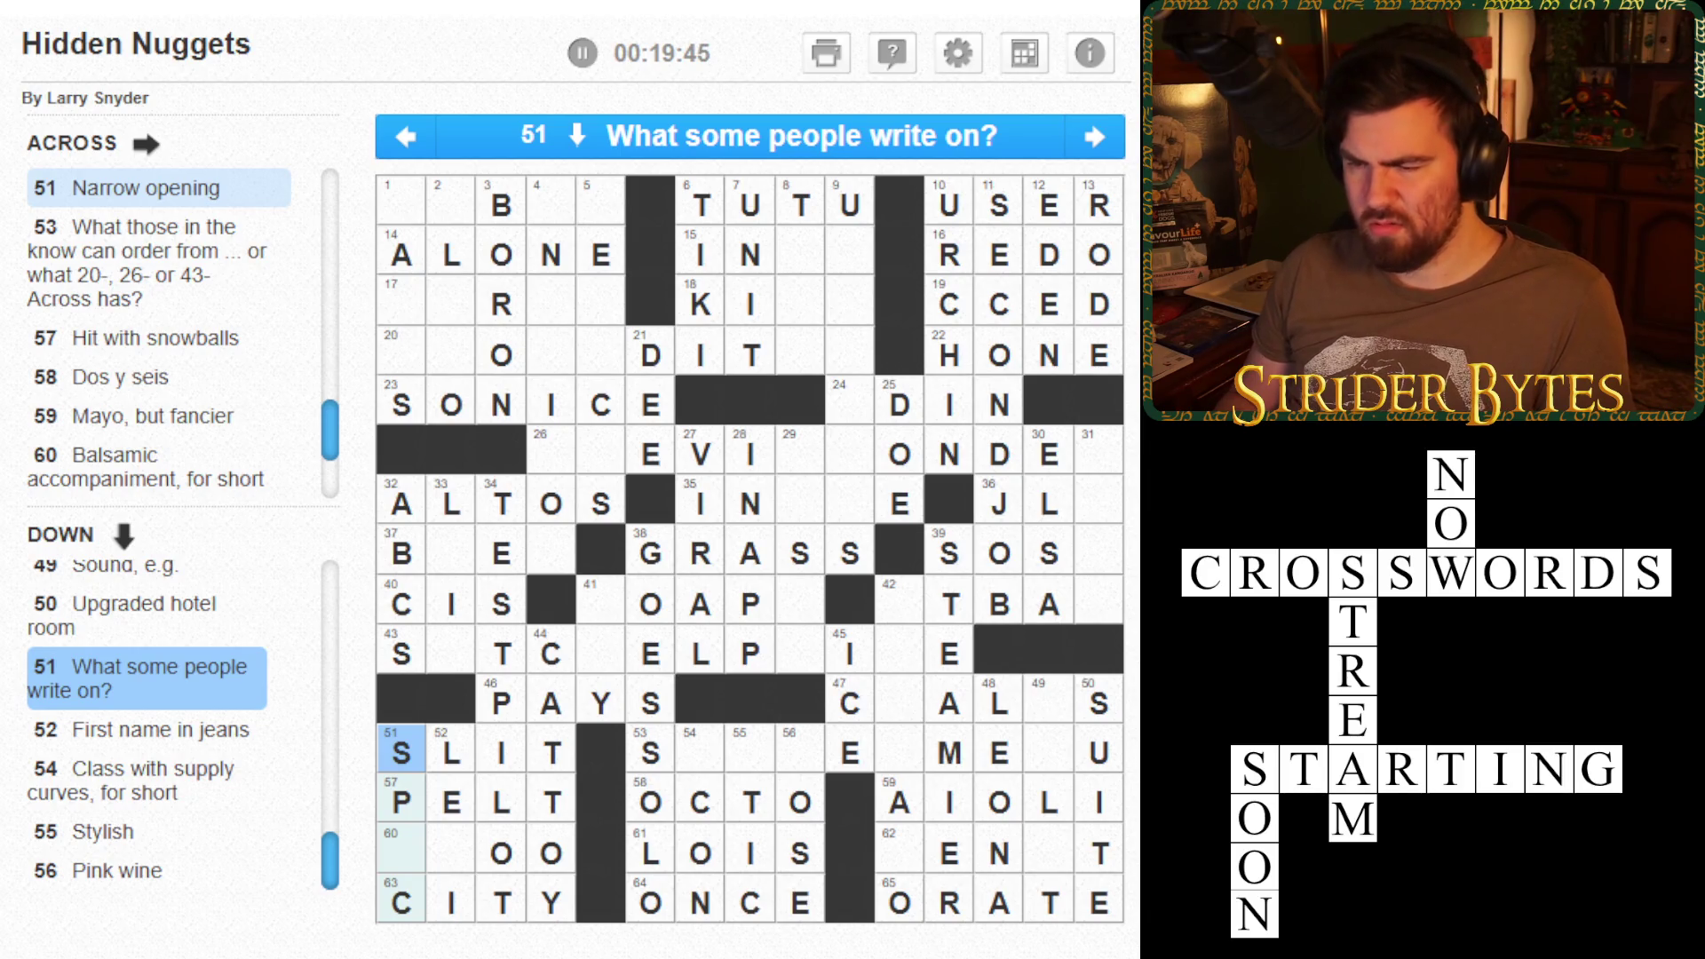
key(Tab)
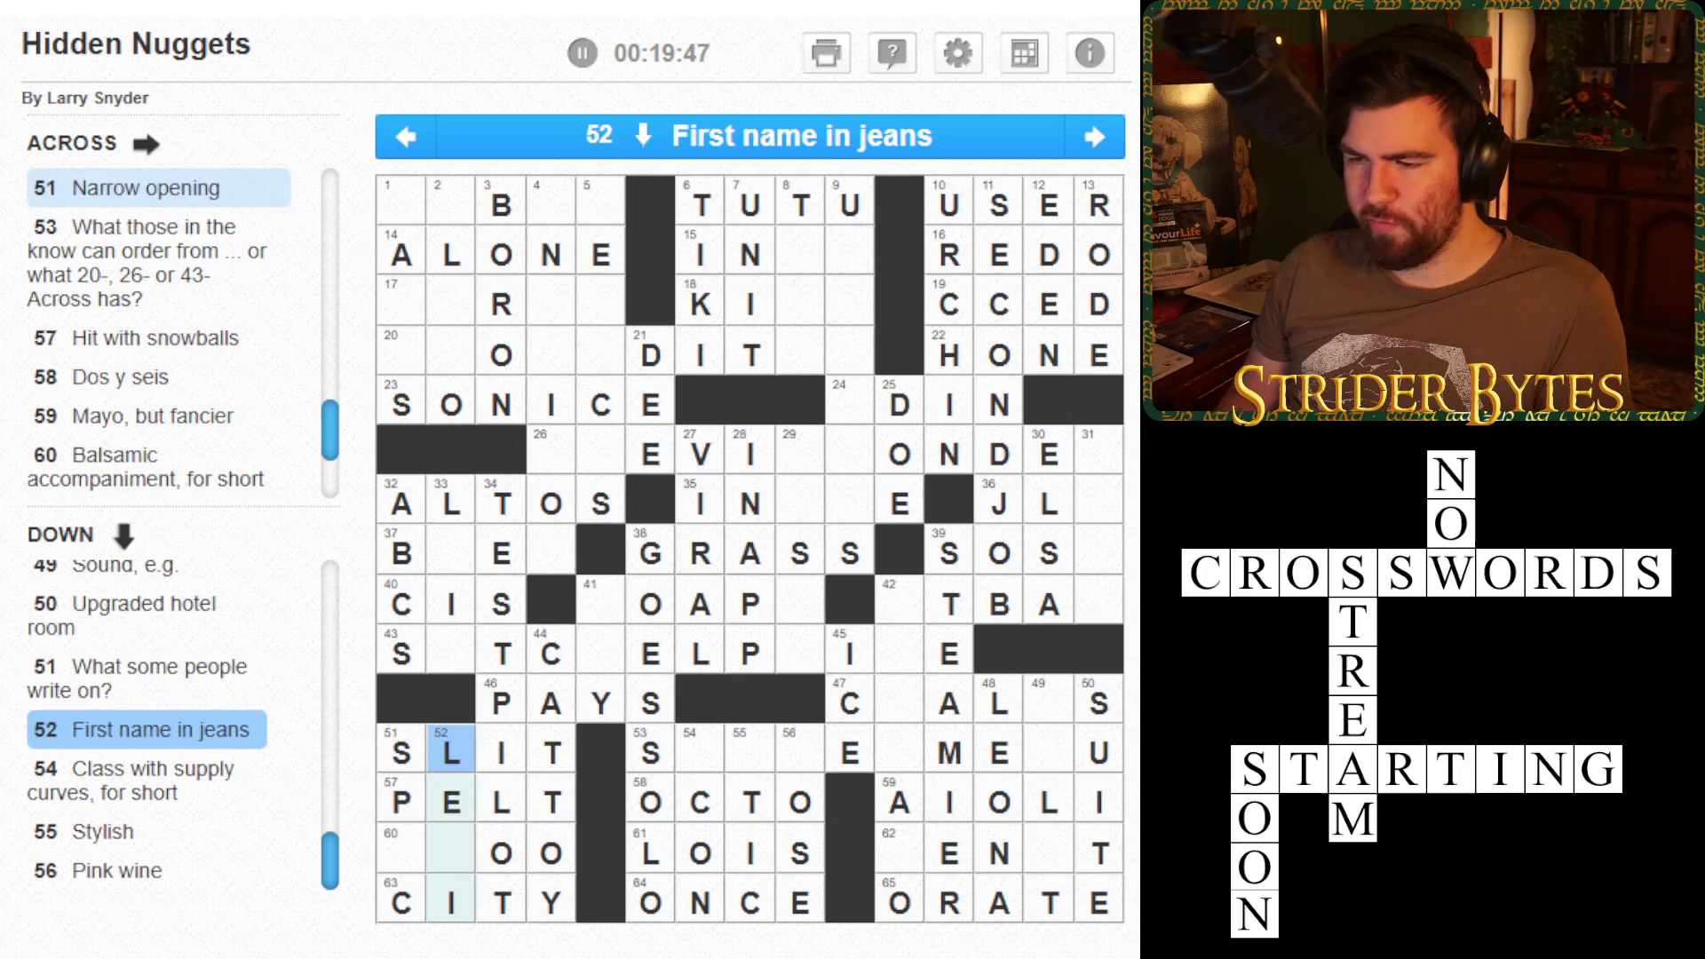
text(V)
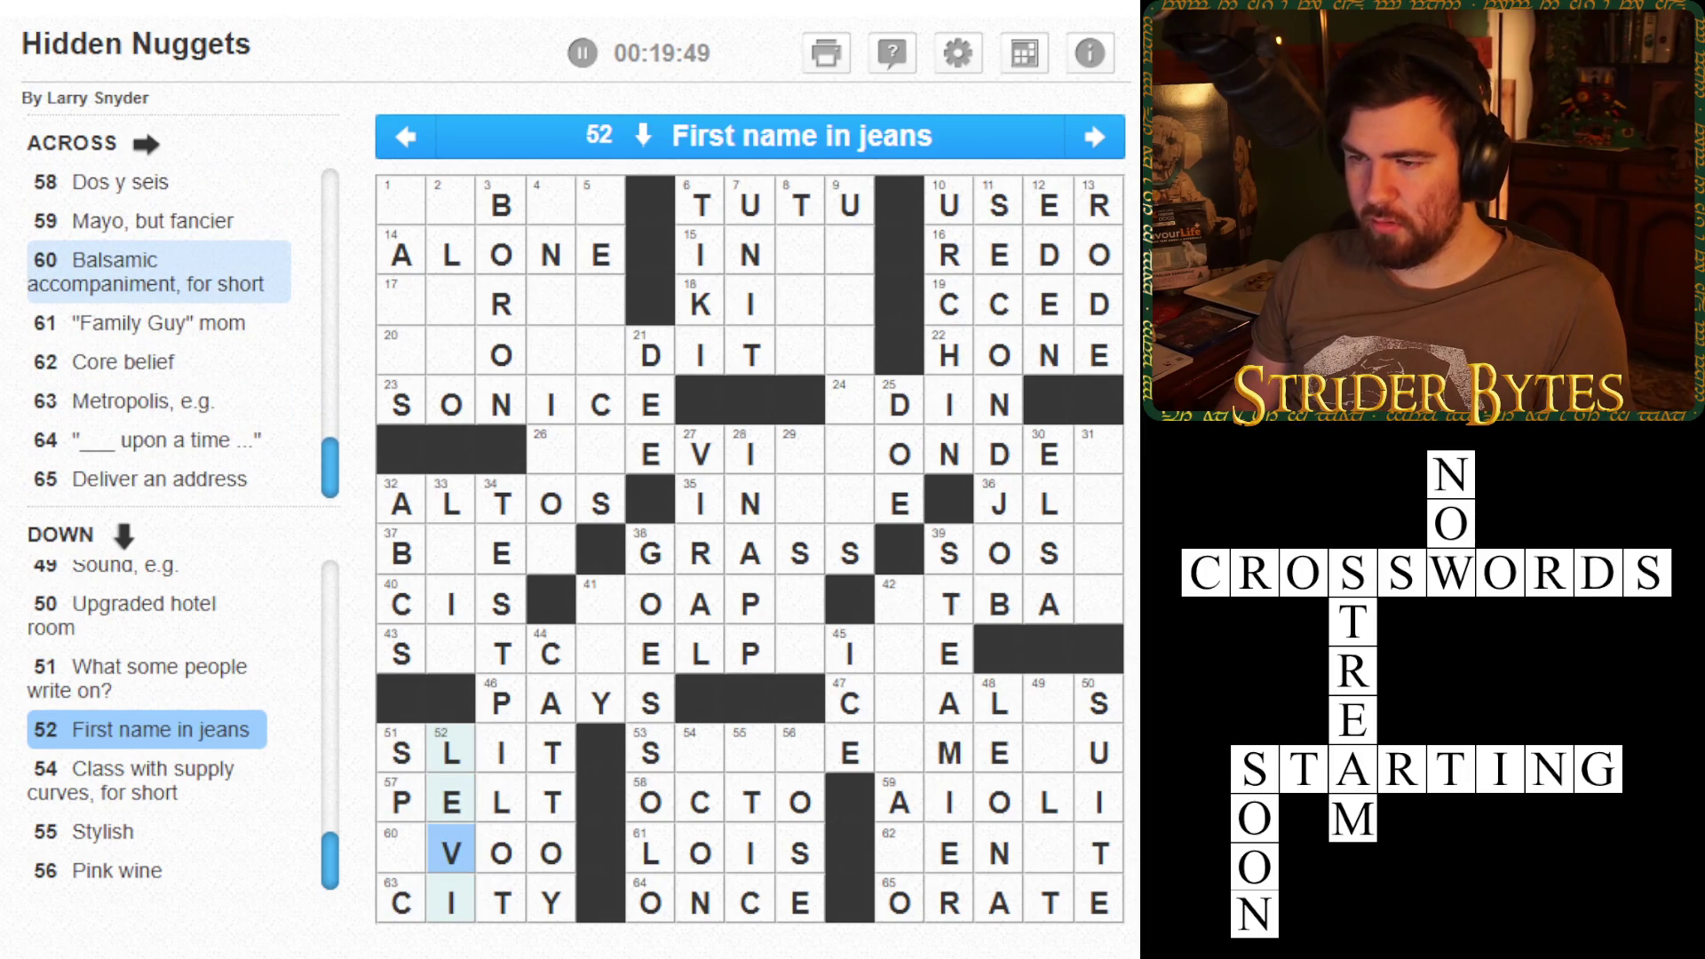
click(401, 848)
key(Right)
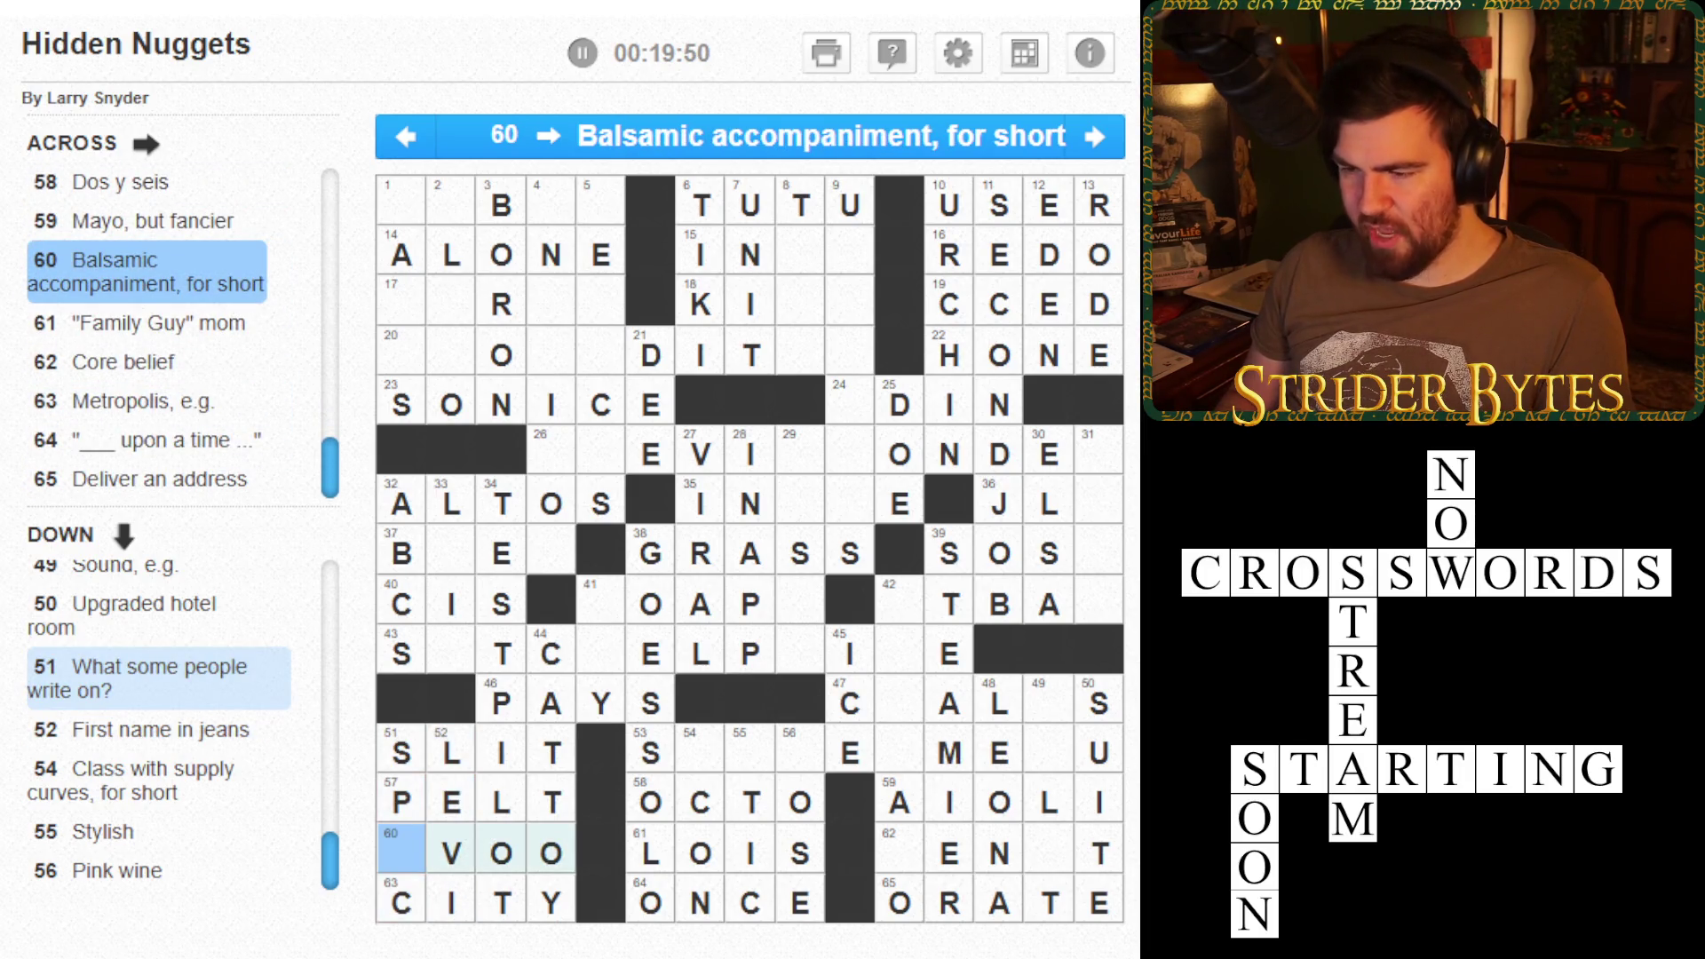
text(E)
key(Down)
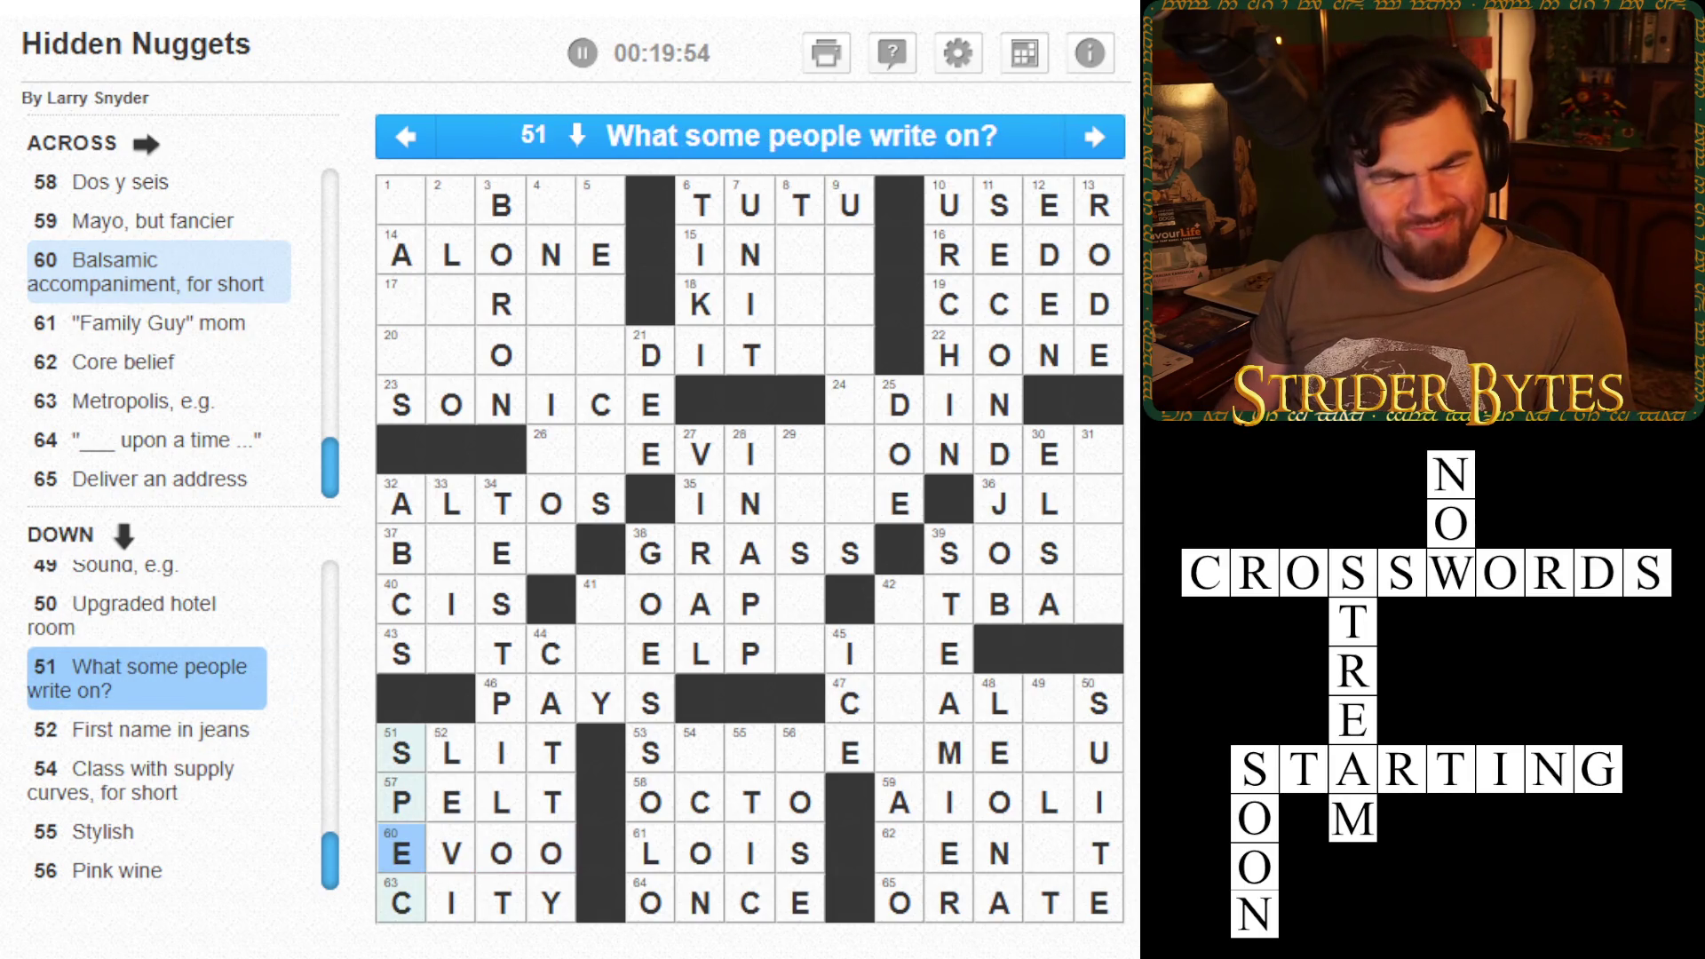
- Finish ECON, correct 58 Across to OCHO, and fill in CHIC and ROSE
key(Tab)
key(Tab)
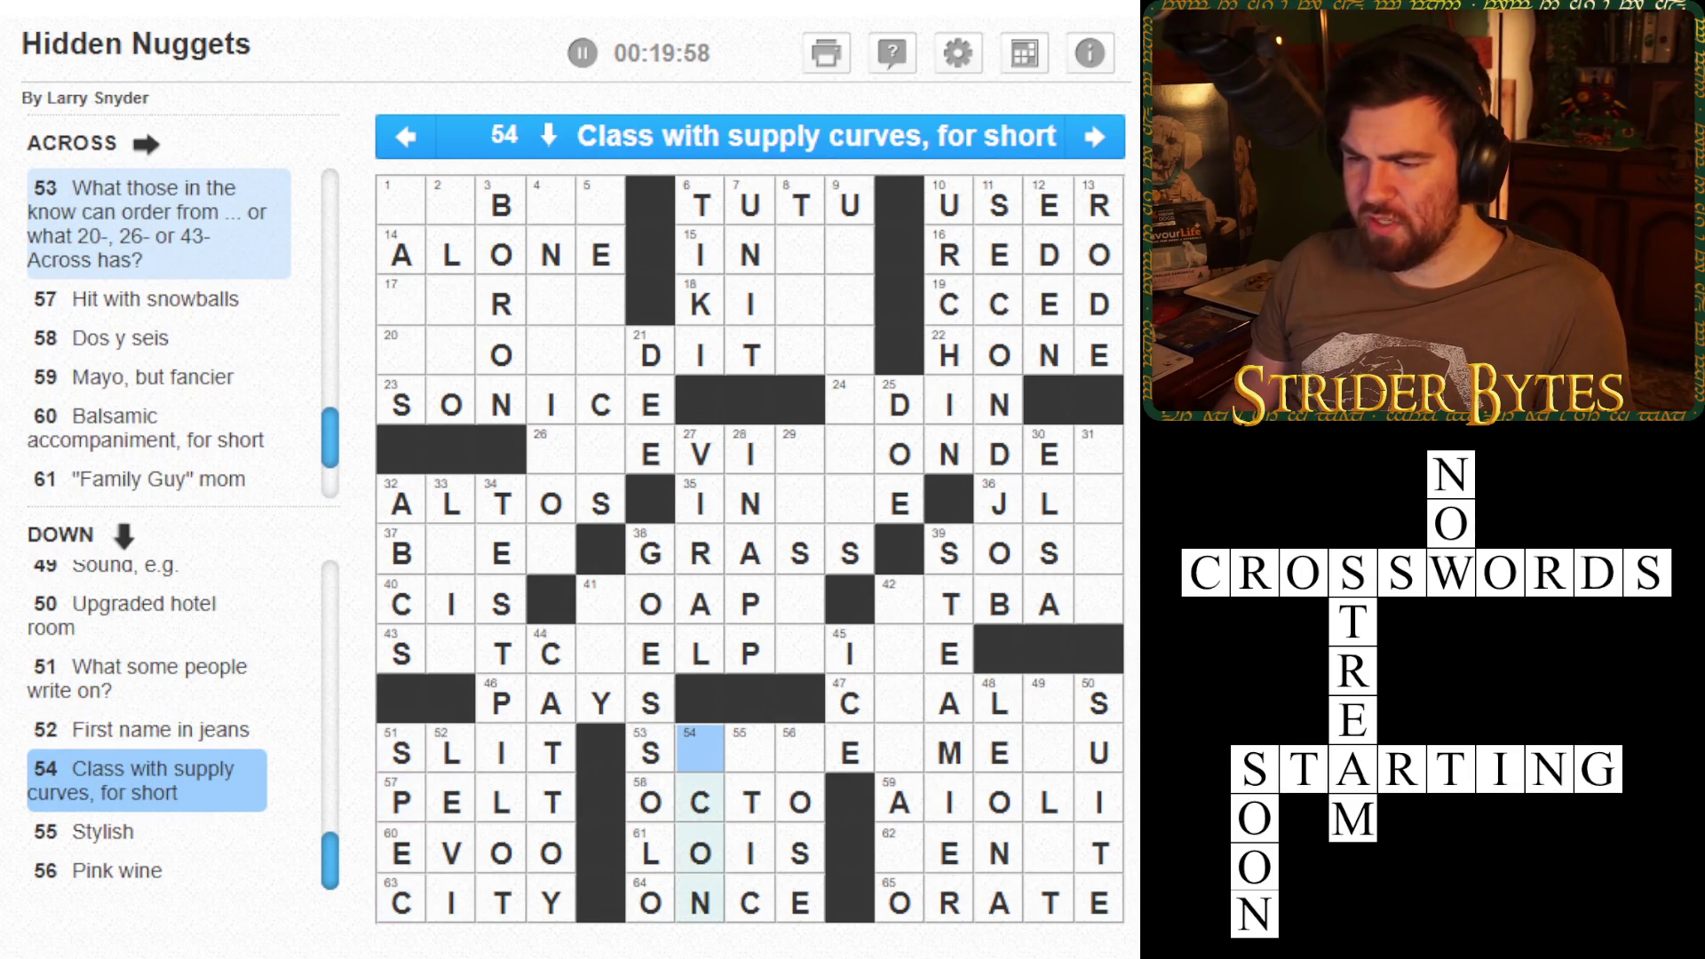
text(E)
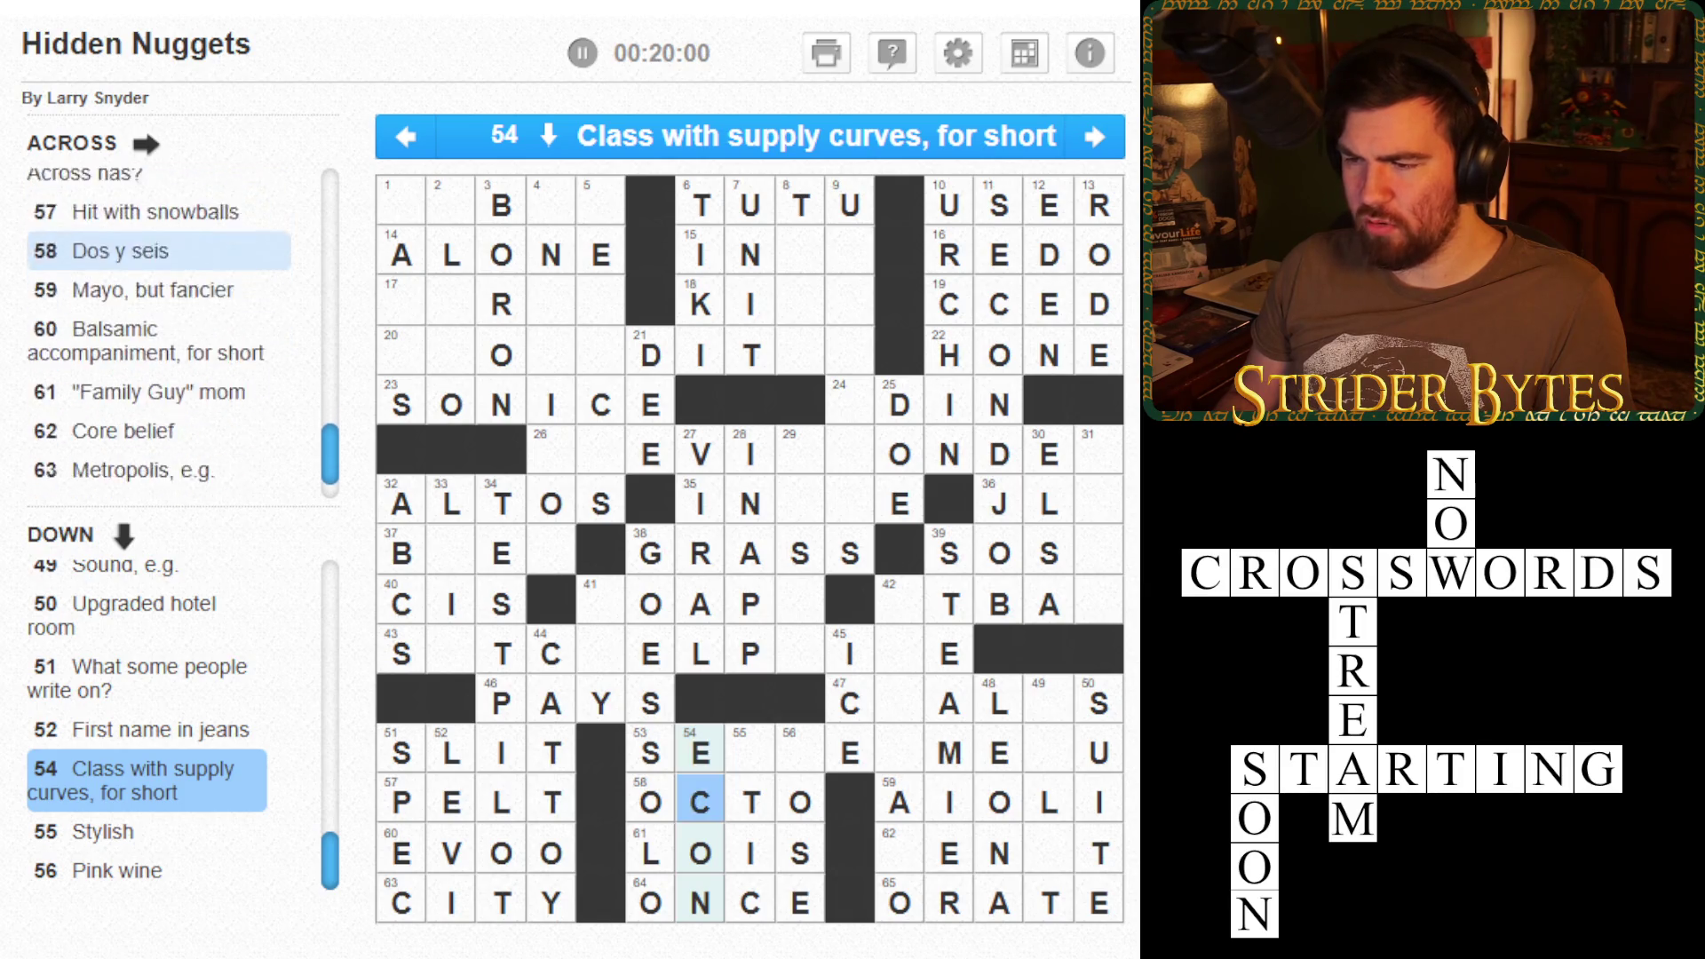
key(Tab)
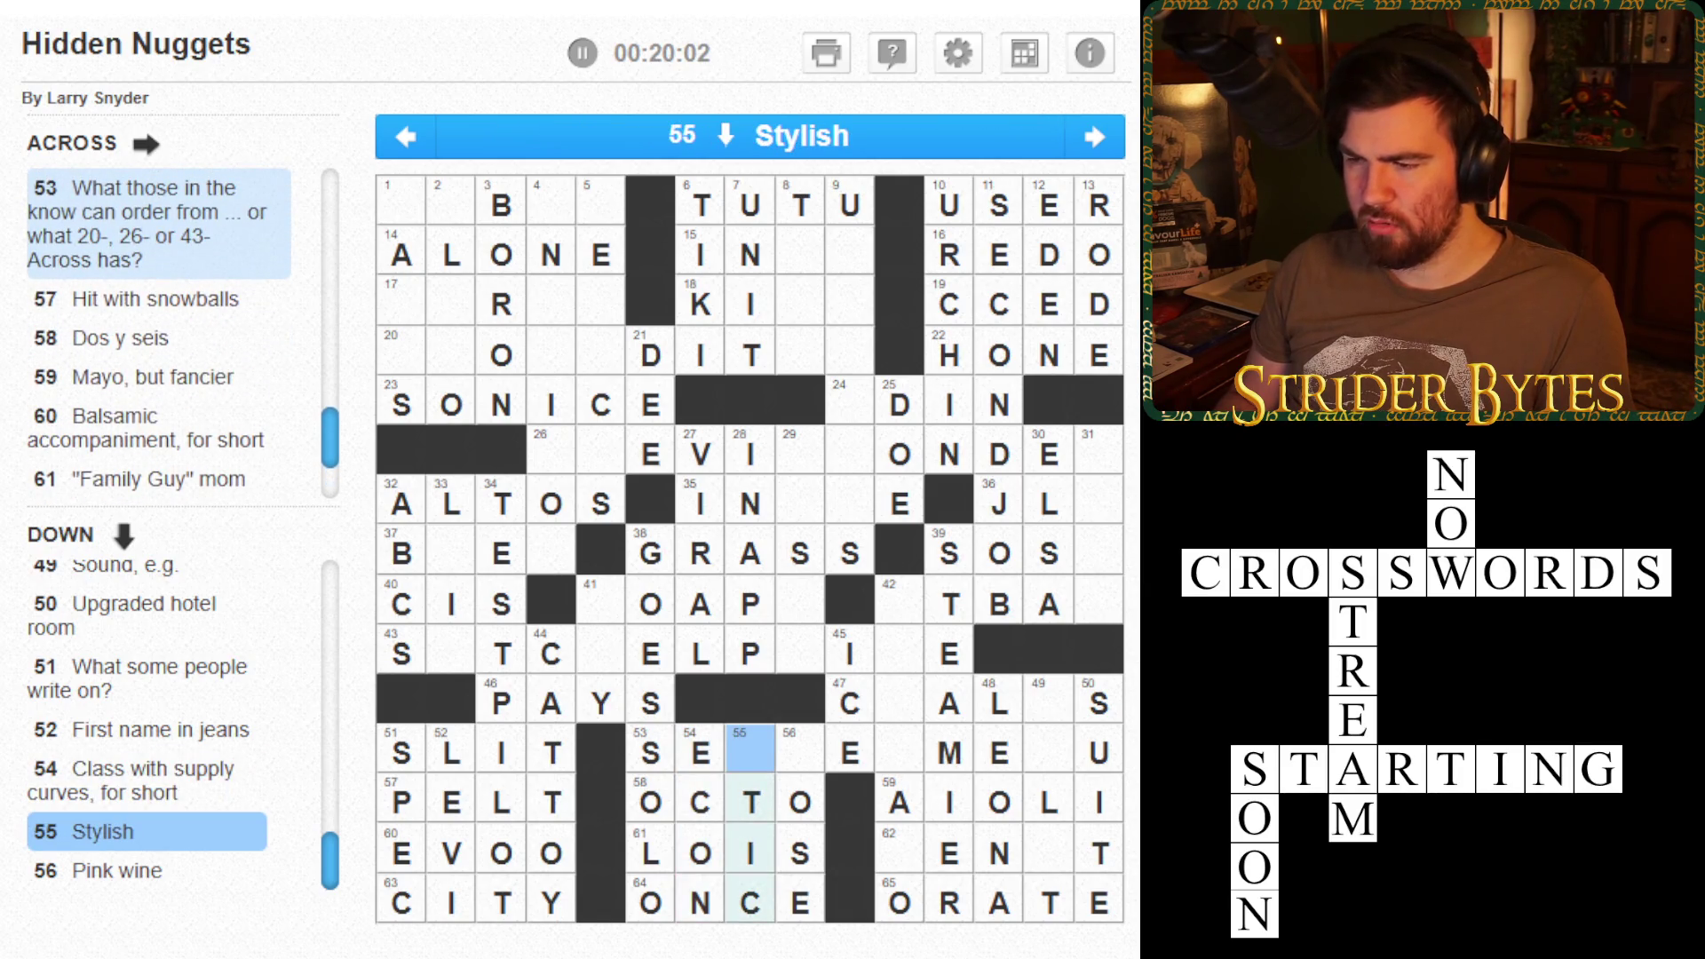
key(Down)
text(H)
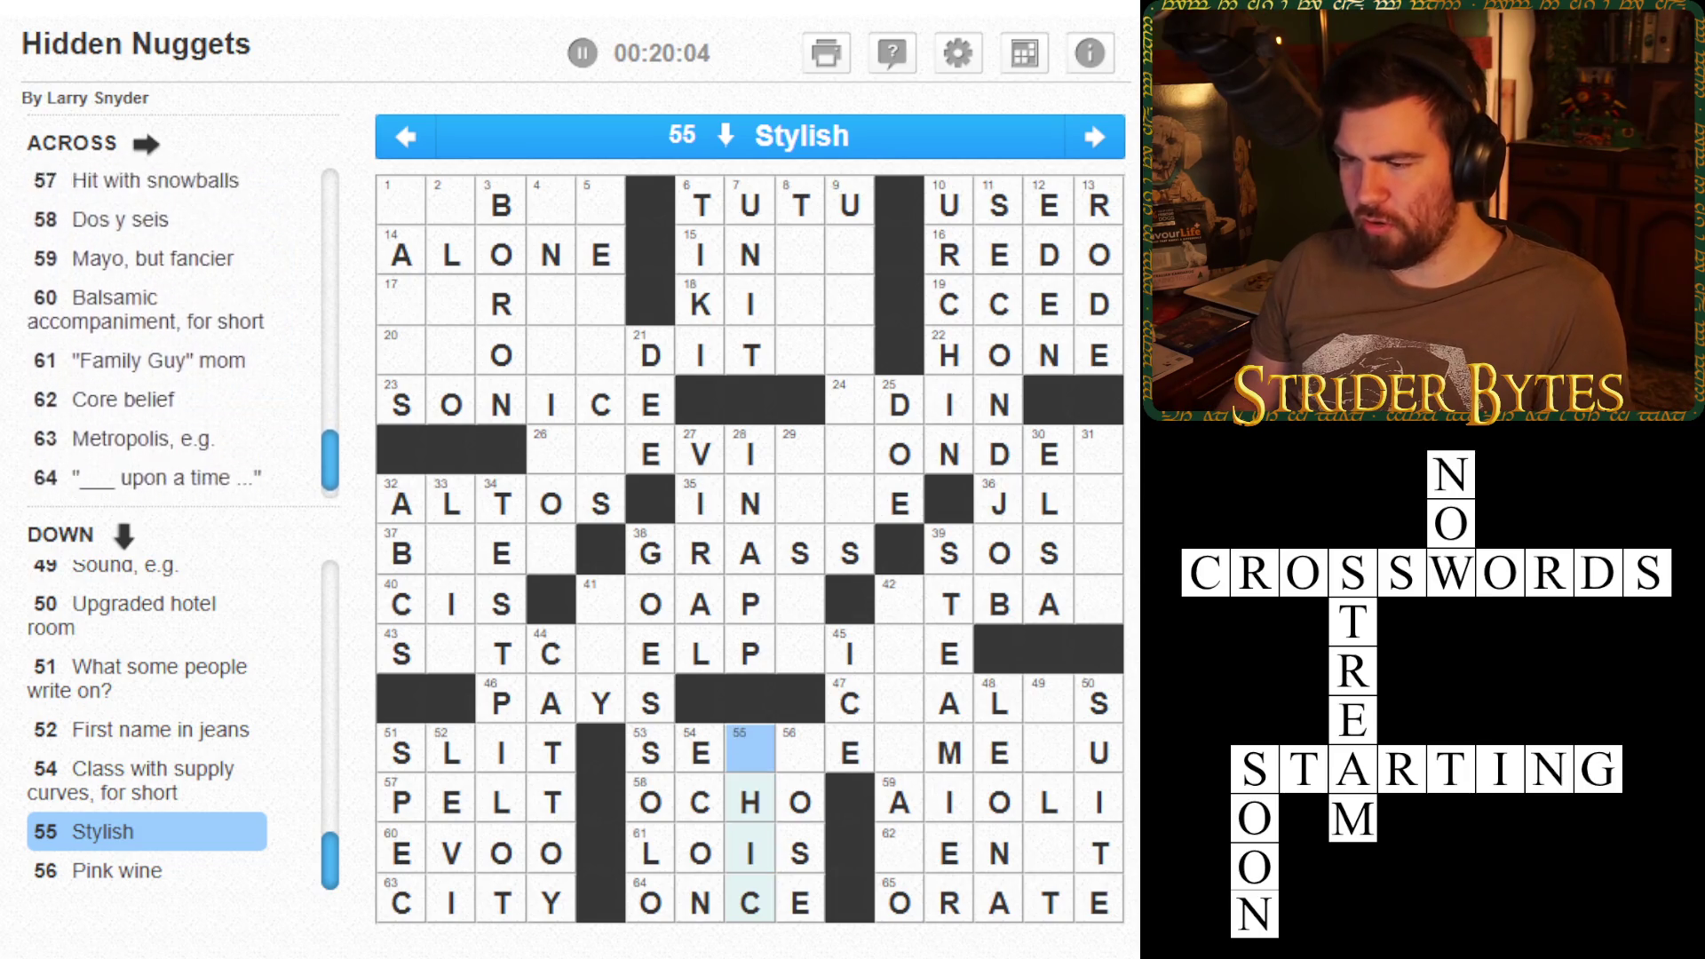
text(C)
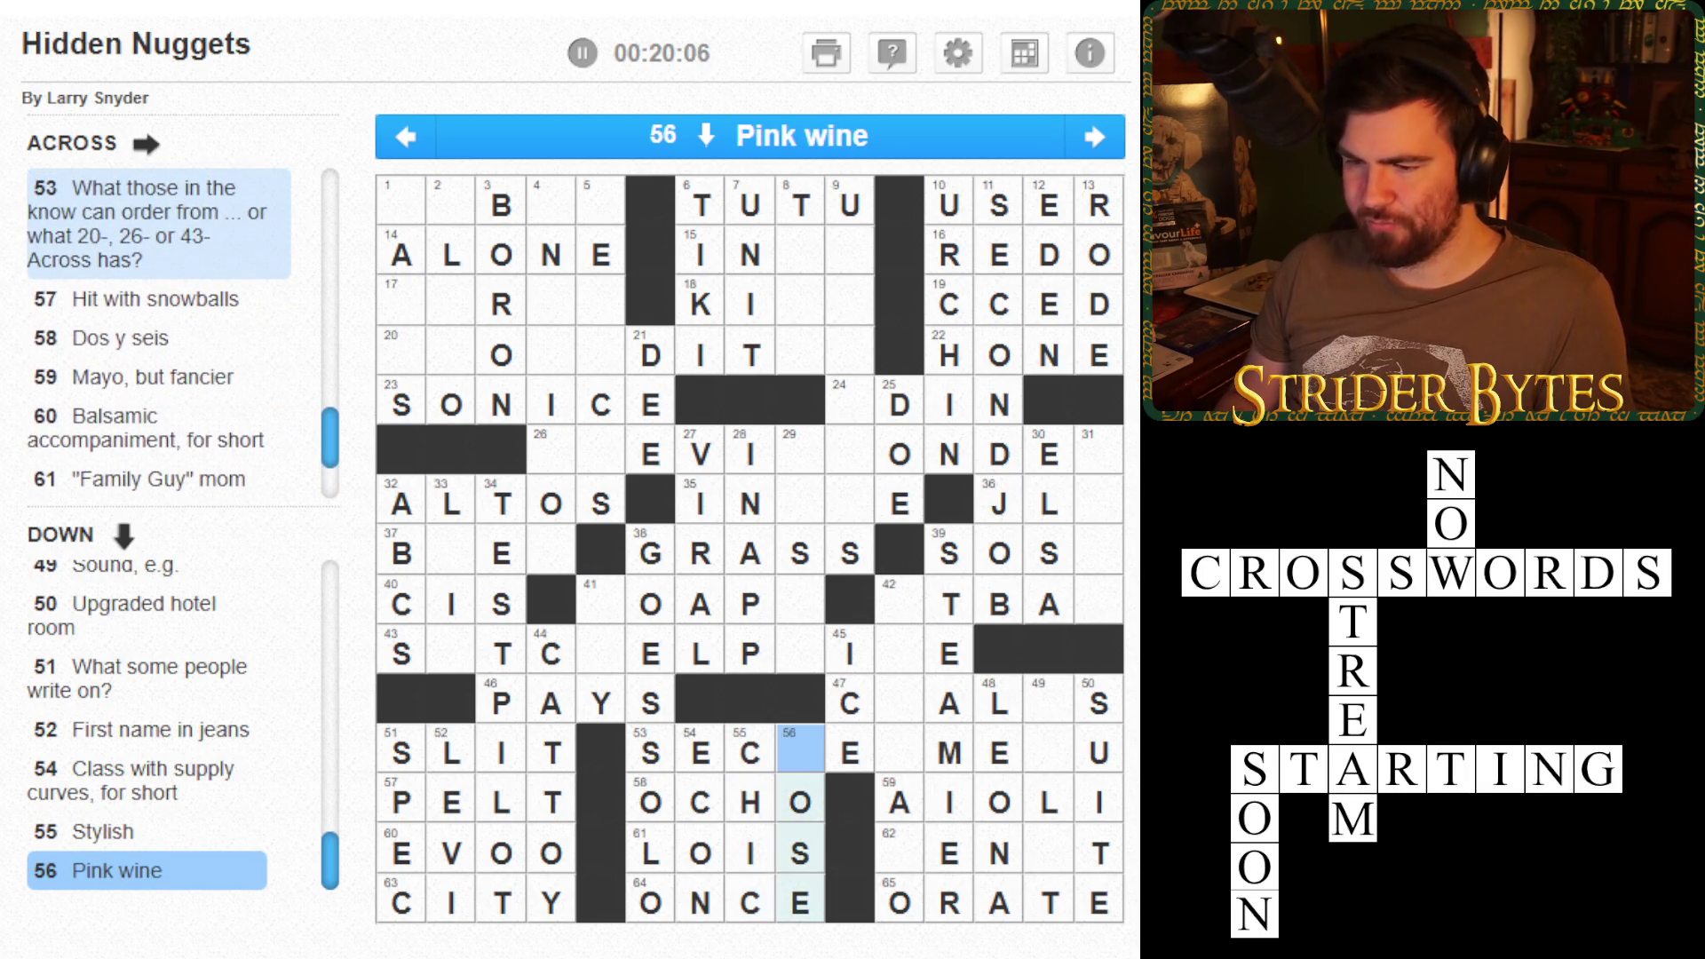
text(R)
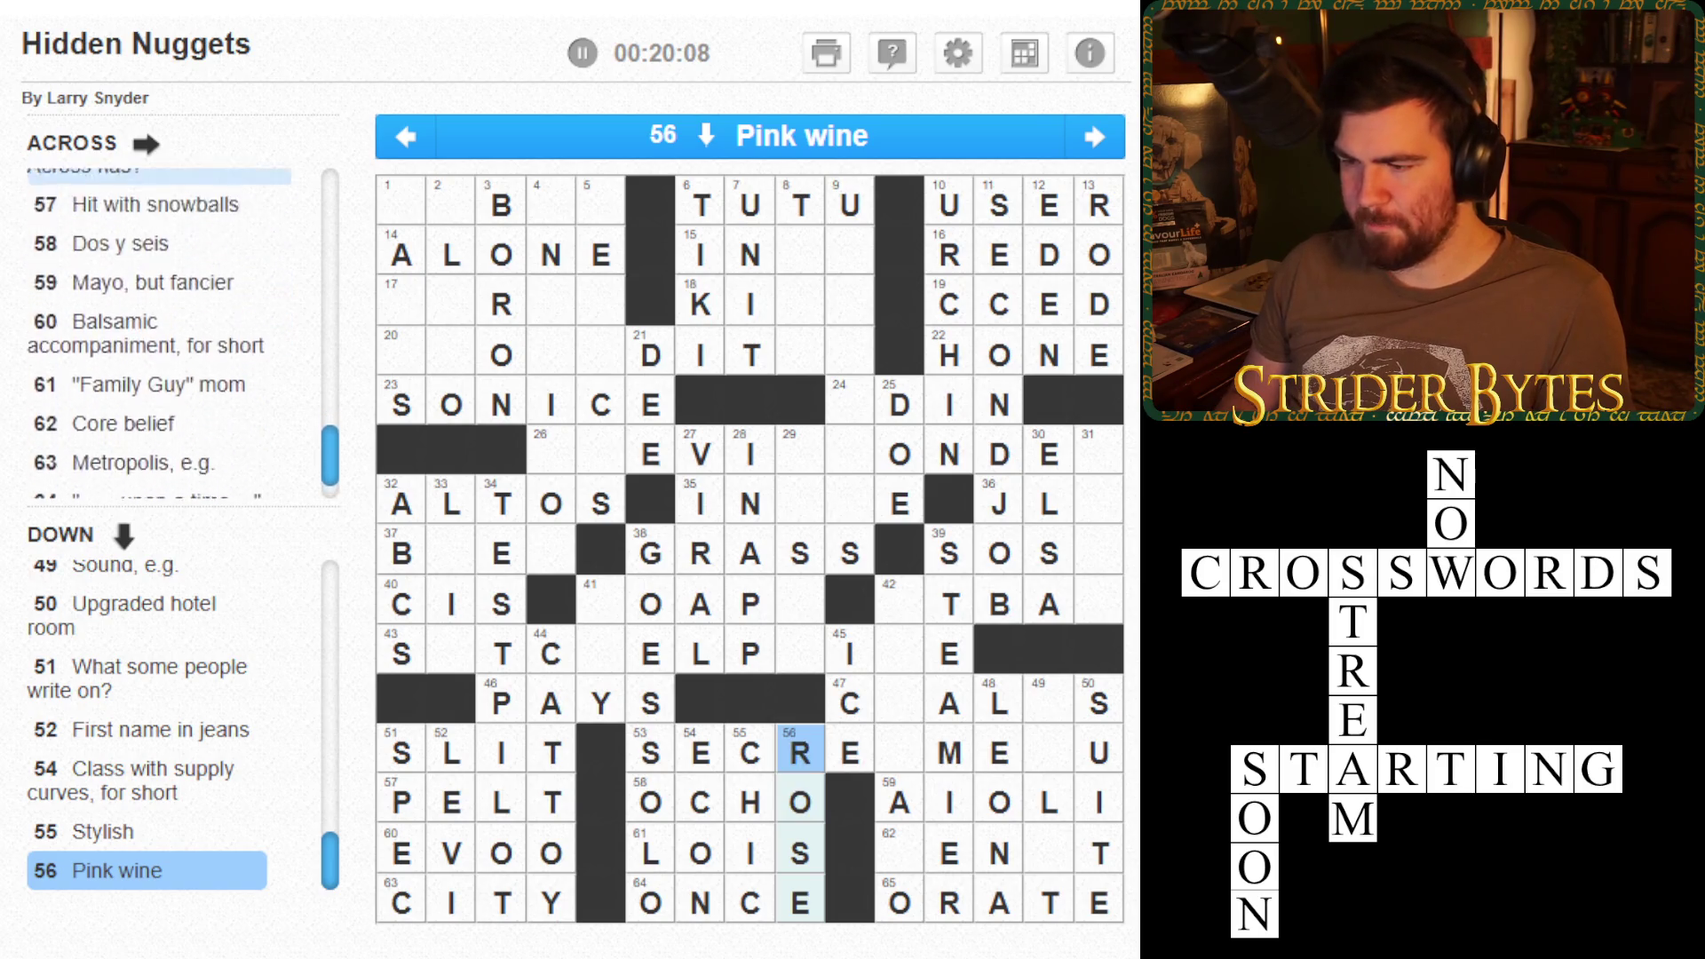
- Fill the empty cells of 53 Across with T and N to spell SECRET MENU
click(1099, 903)
click(1049, 753)
click(949, 753)
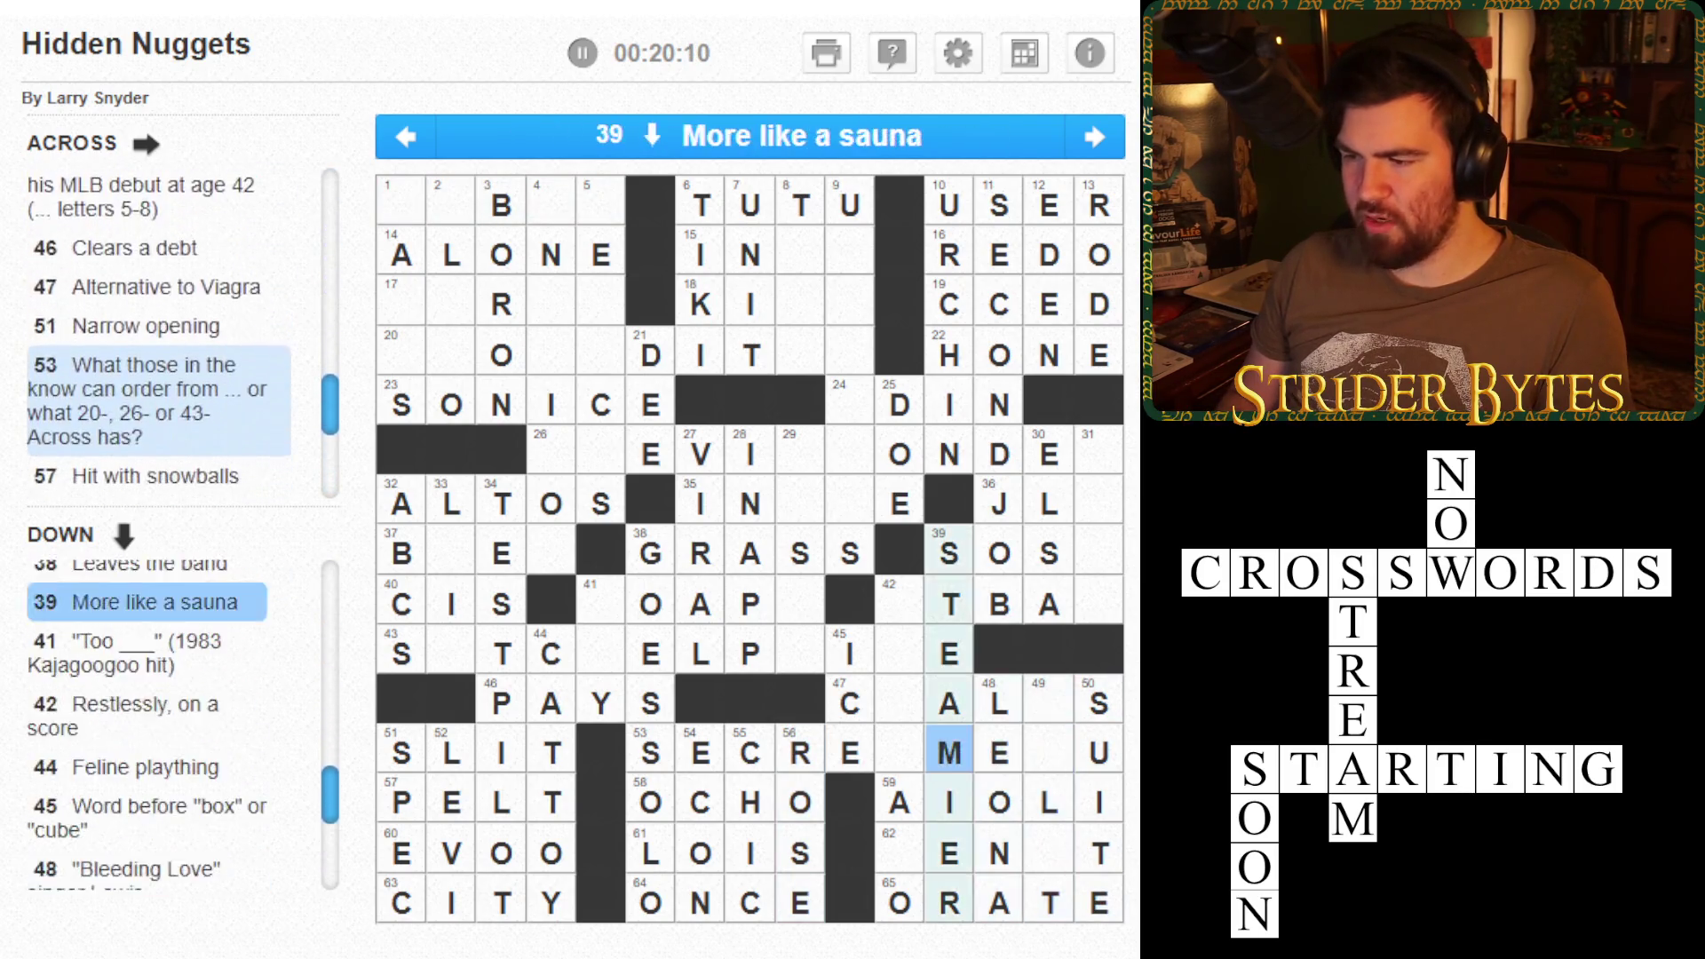
click(899, 753)
text(TMEN)
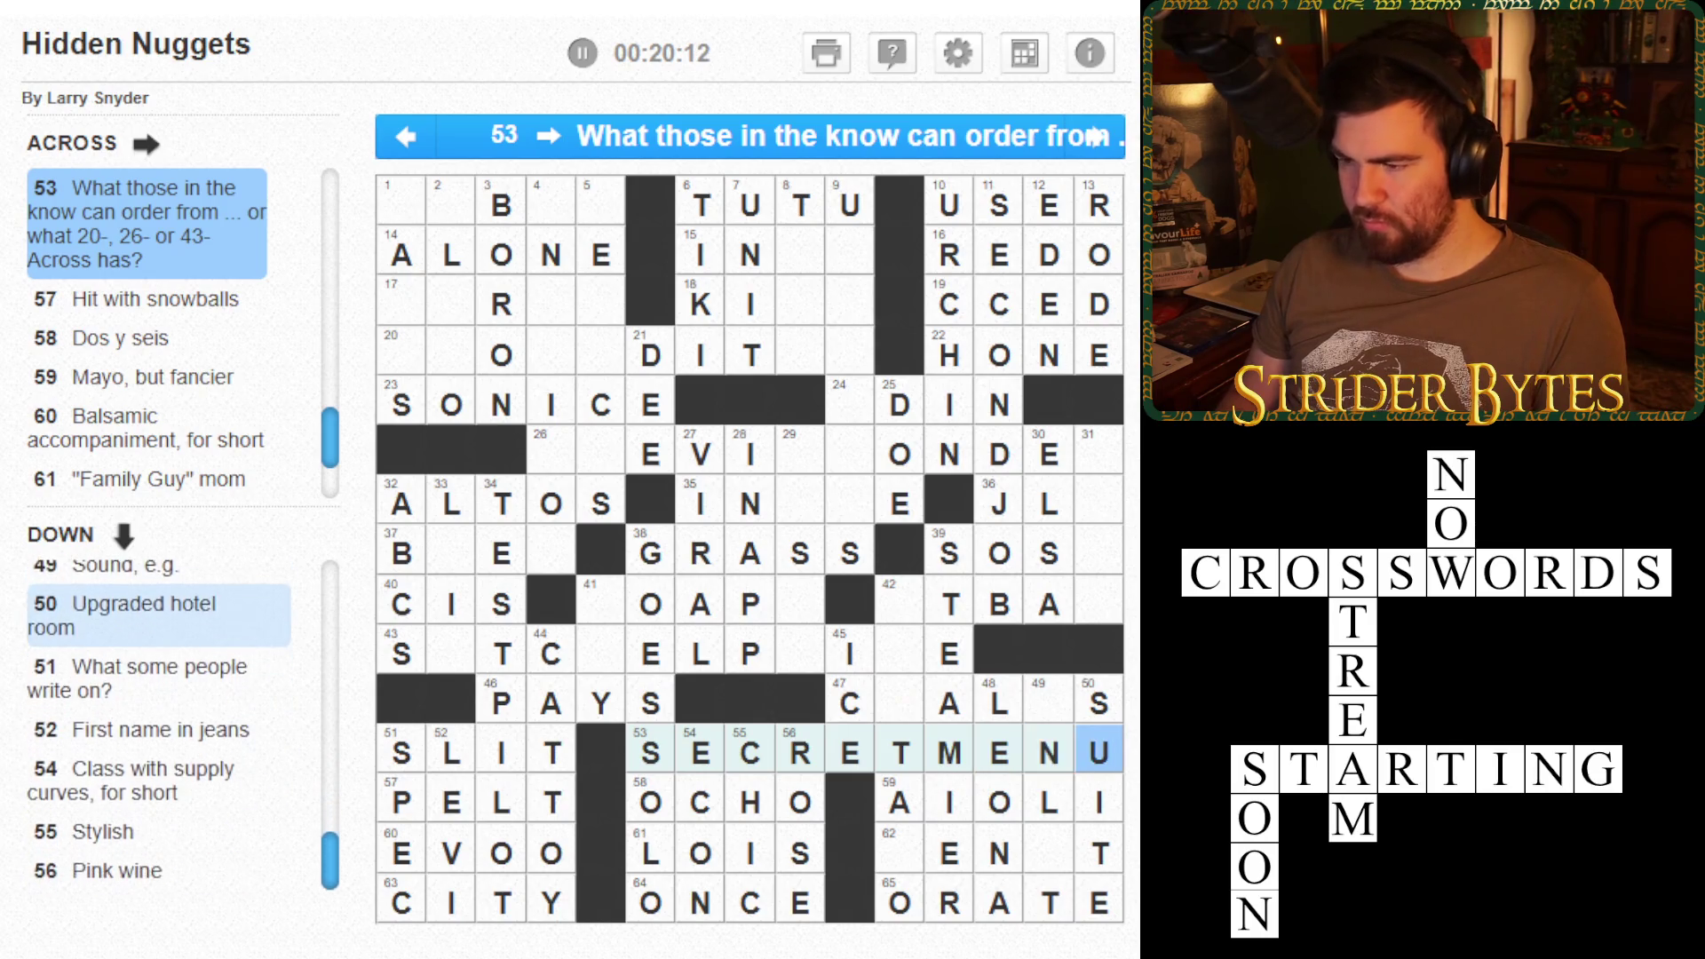
key(Left)
key(Left)
key(Left)
key(Tab)
key(Tab)
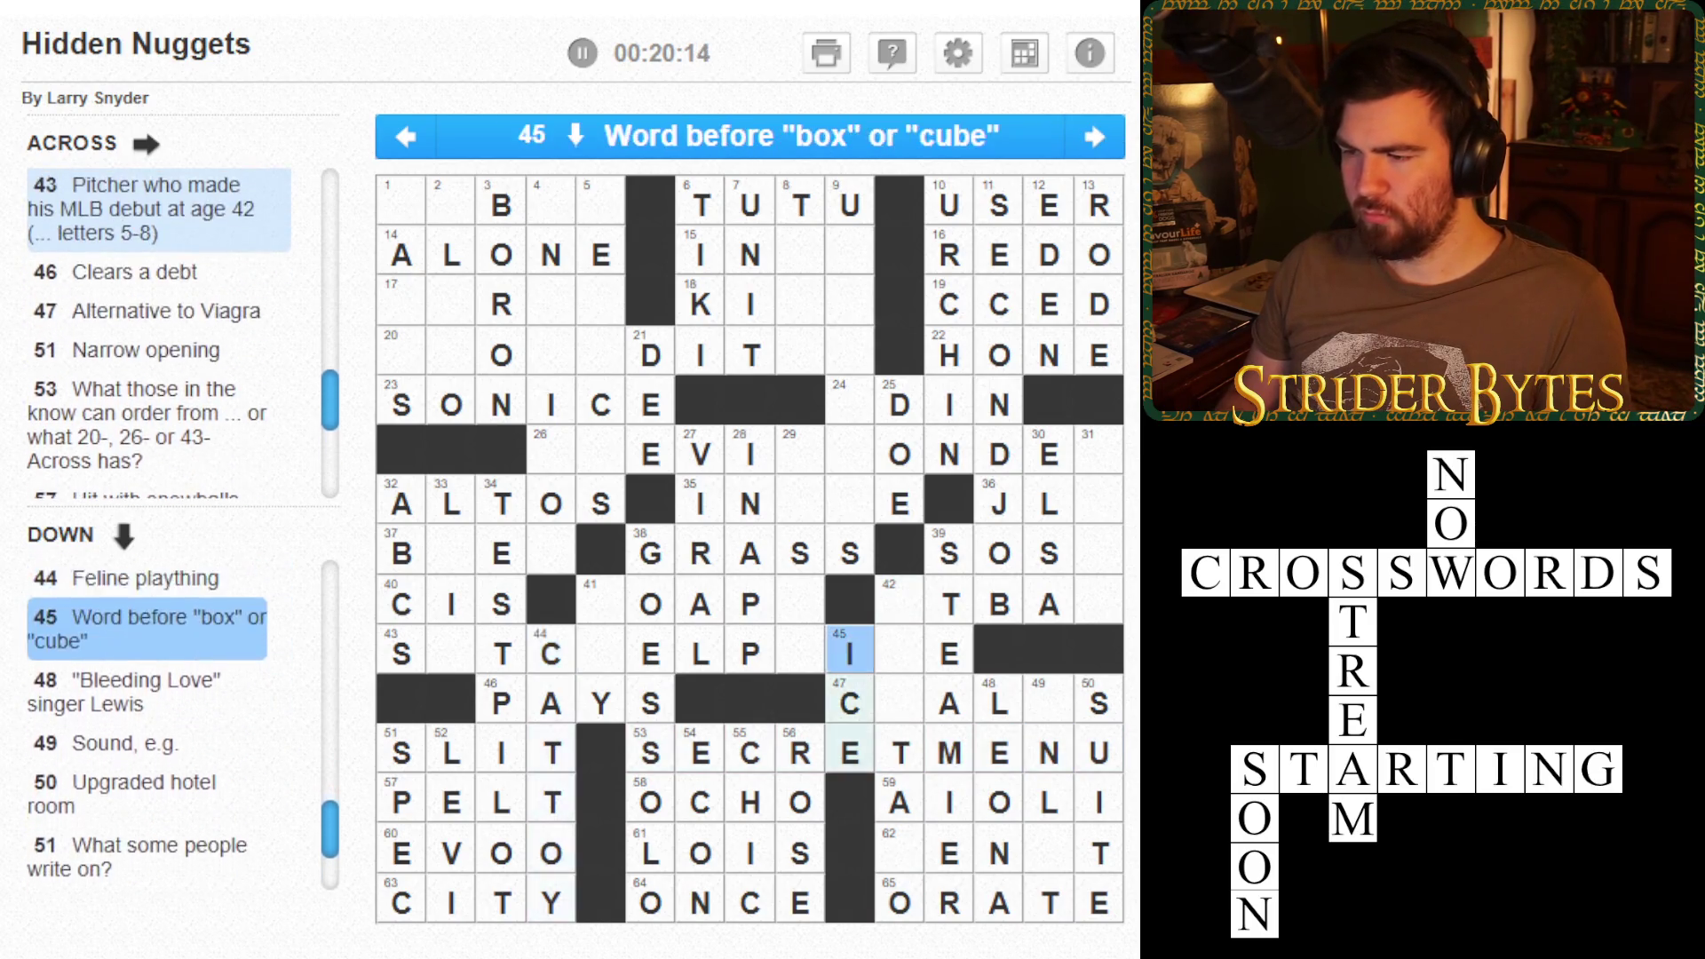
key(Down)
key(Down)
key(Tab)
key(Tab)
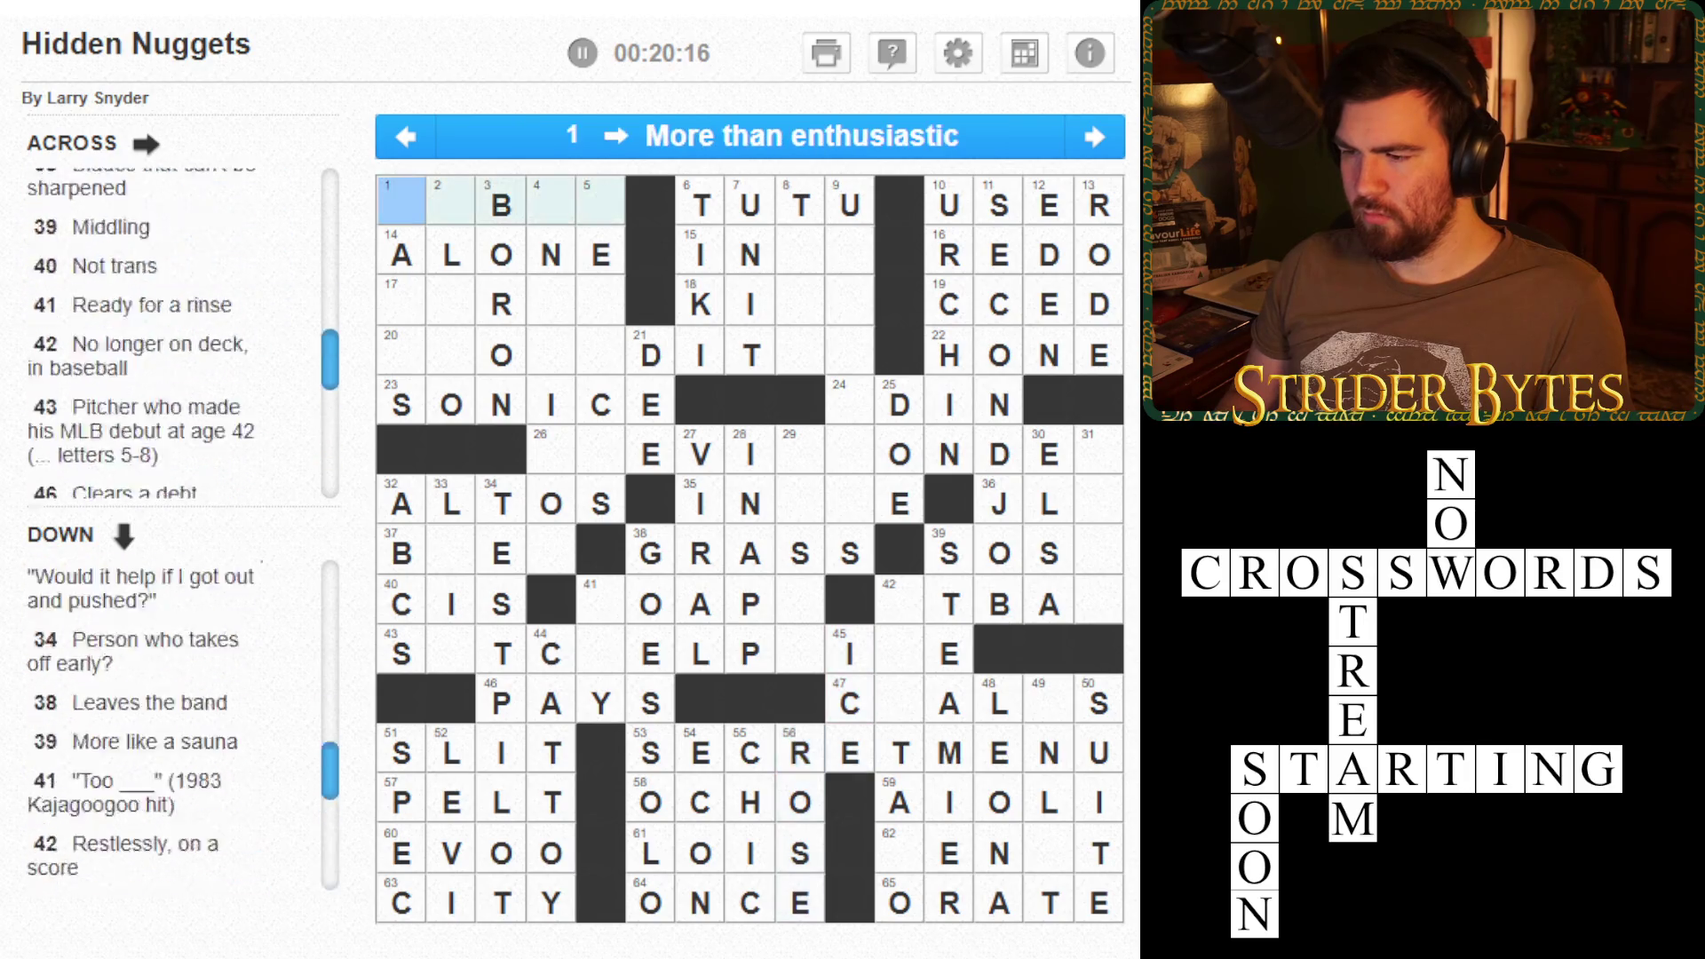
- Enter TENET in 62 Across, 'Core belief'
click(1099, 853)
key(Left)
key(Left)
key(Left)
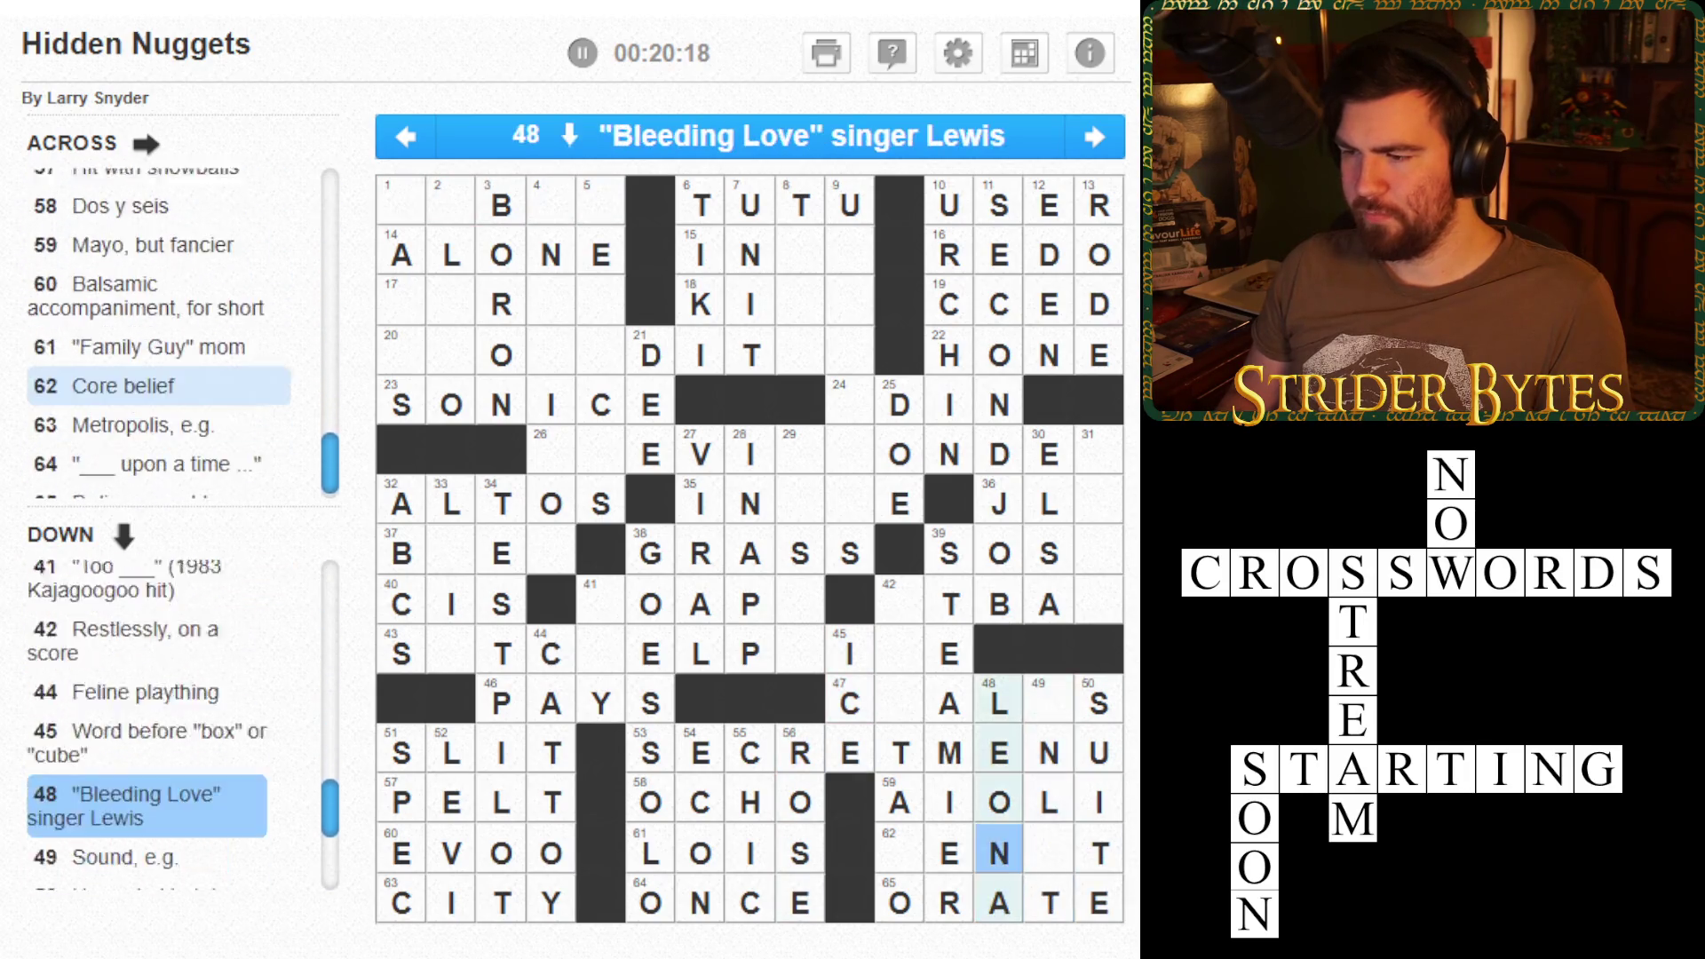
key(space)
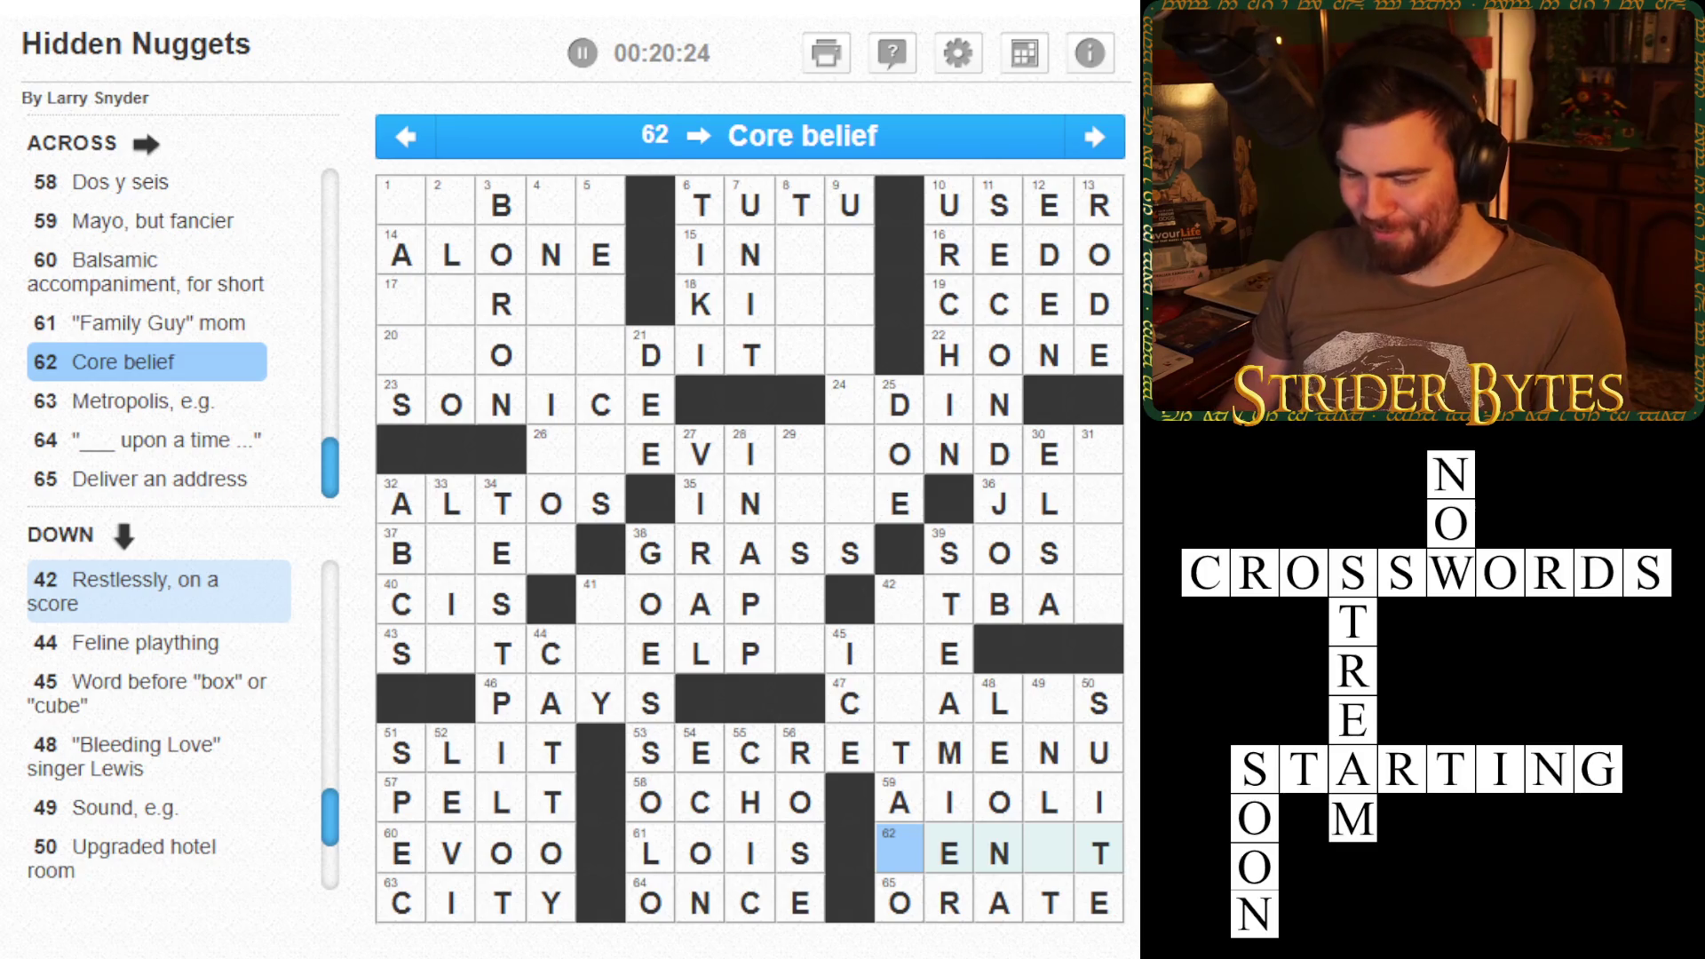
text(TENET)
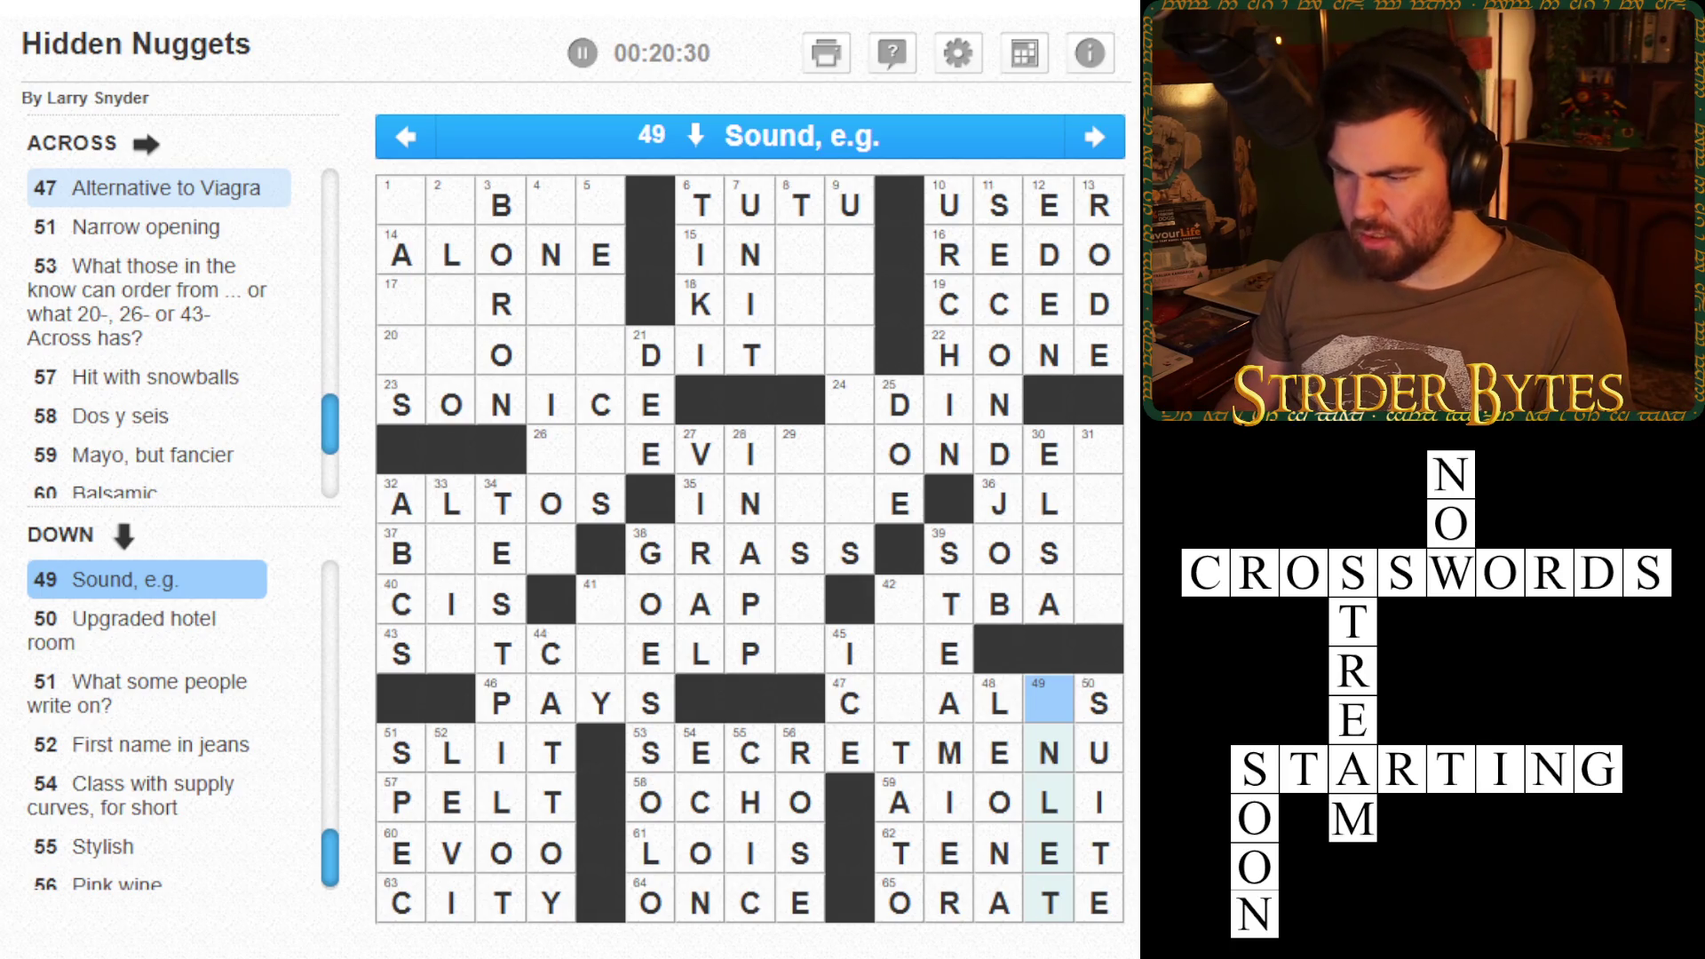
key(space)
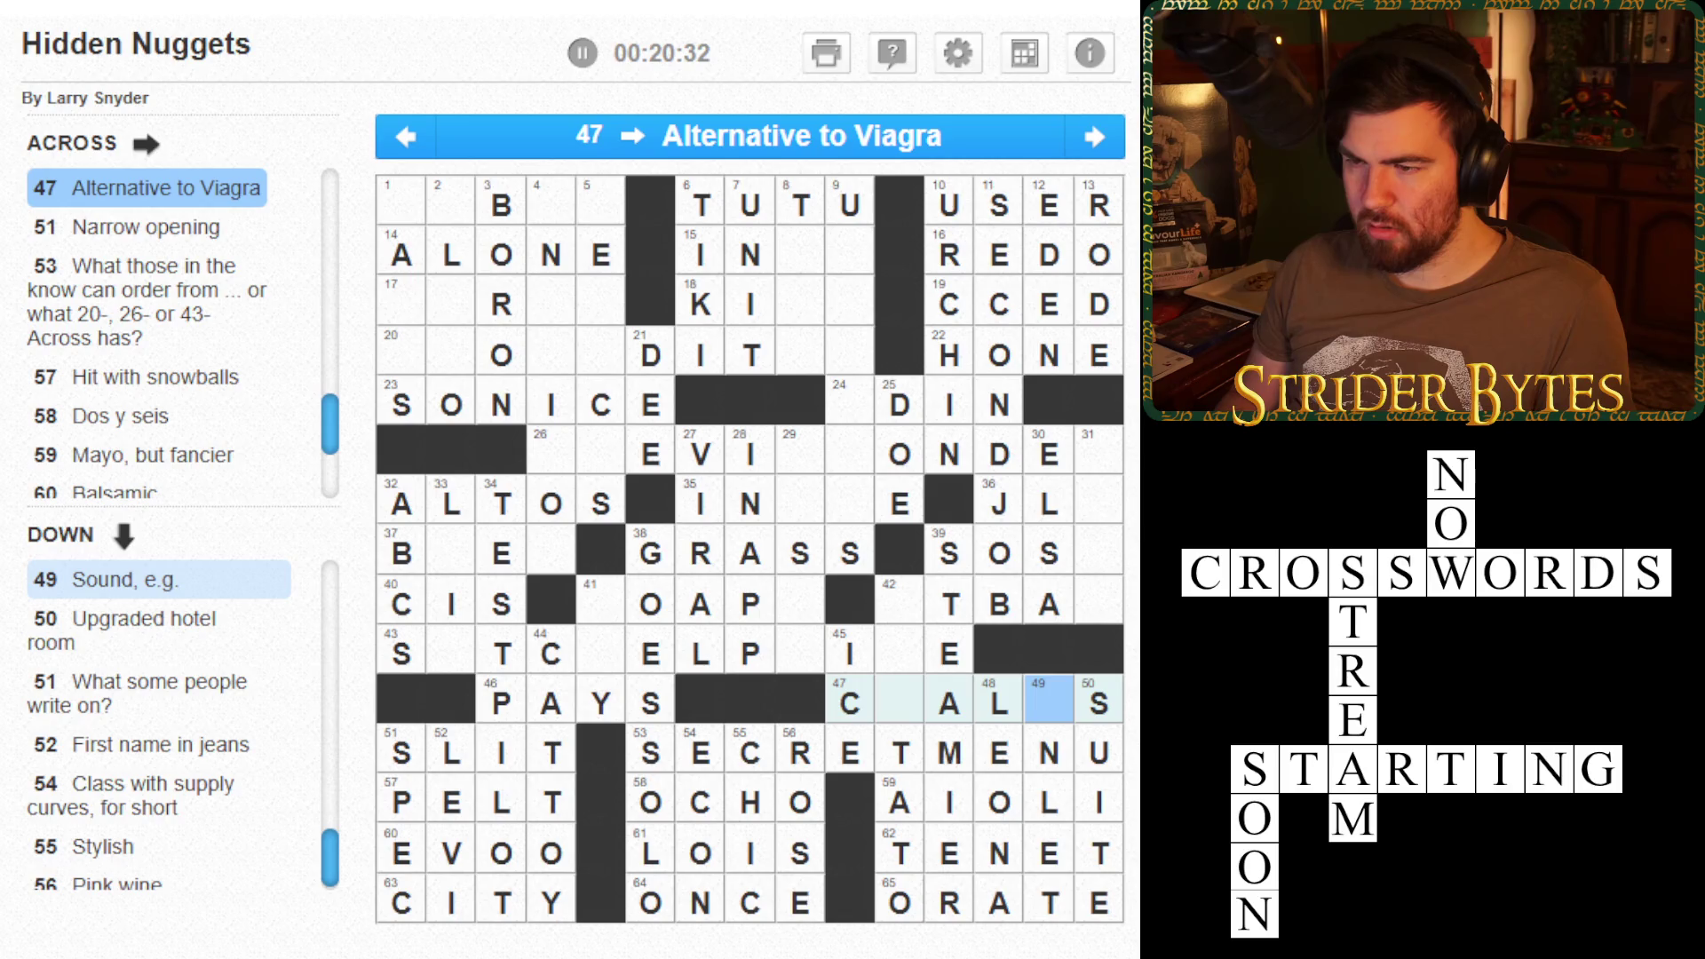
key(space)
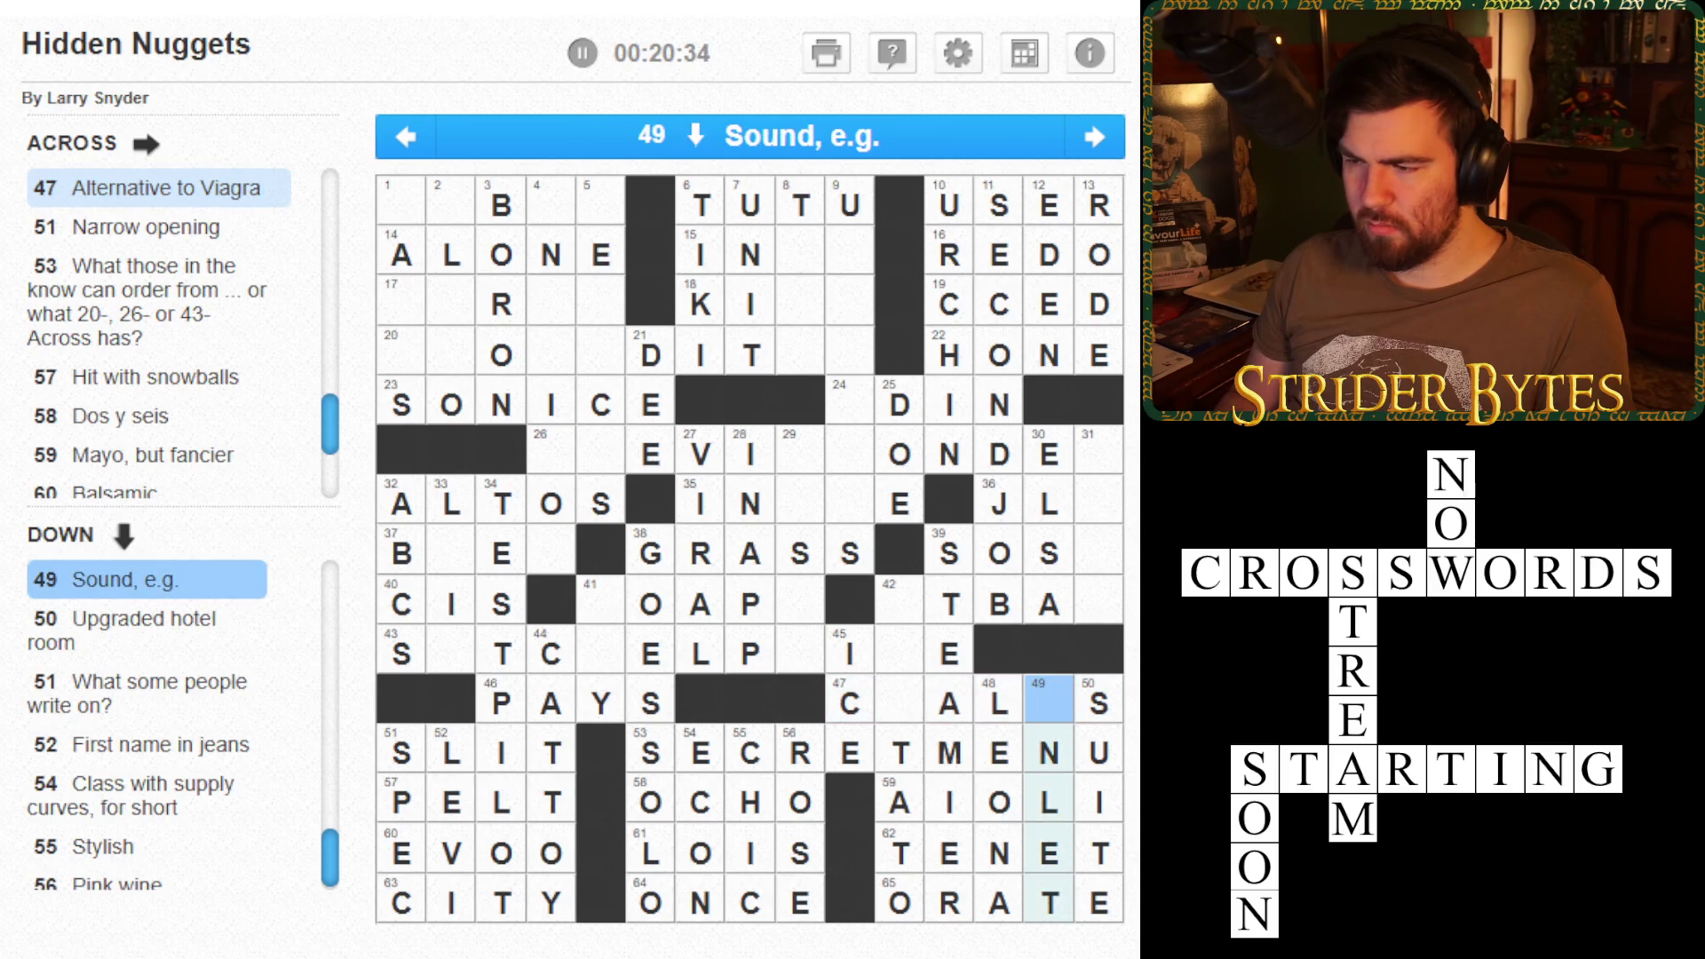
key(Left)
key(Left)
key(Left)
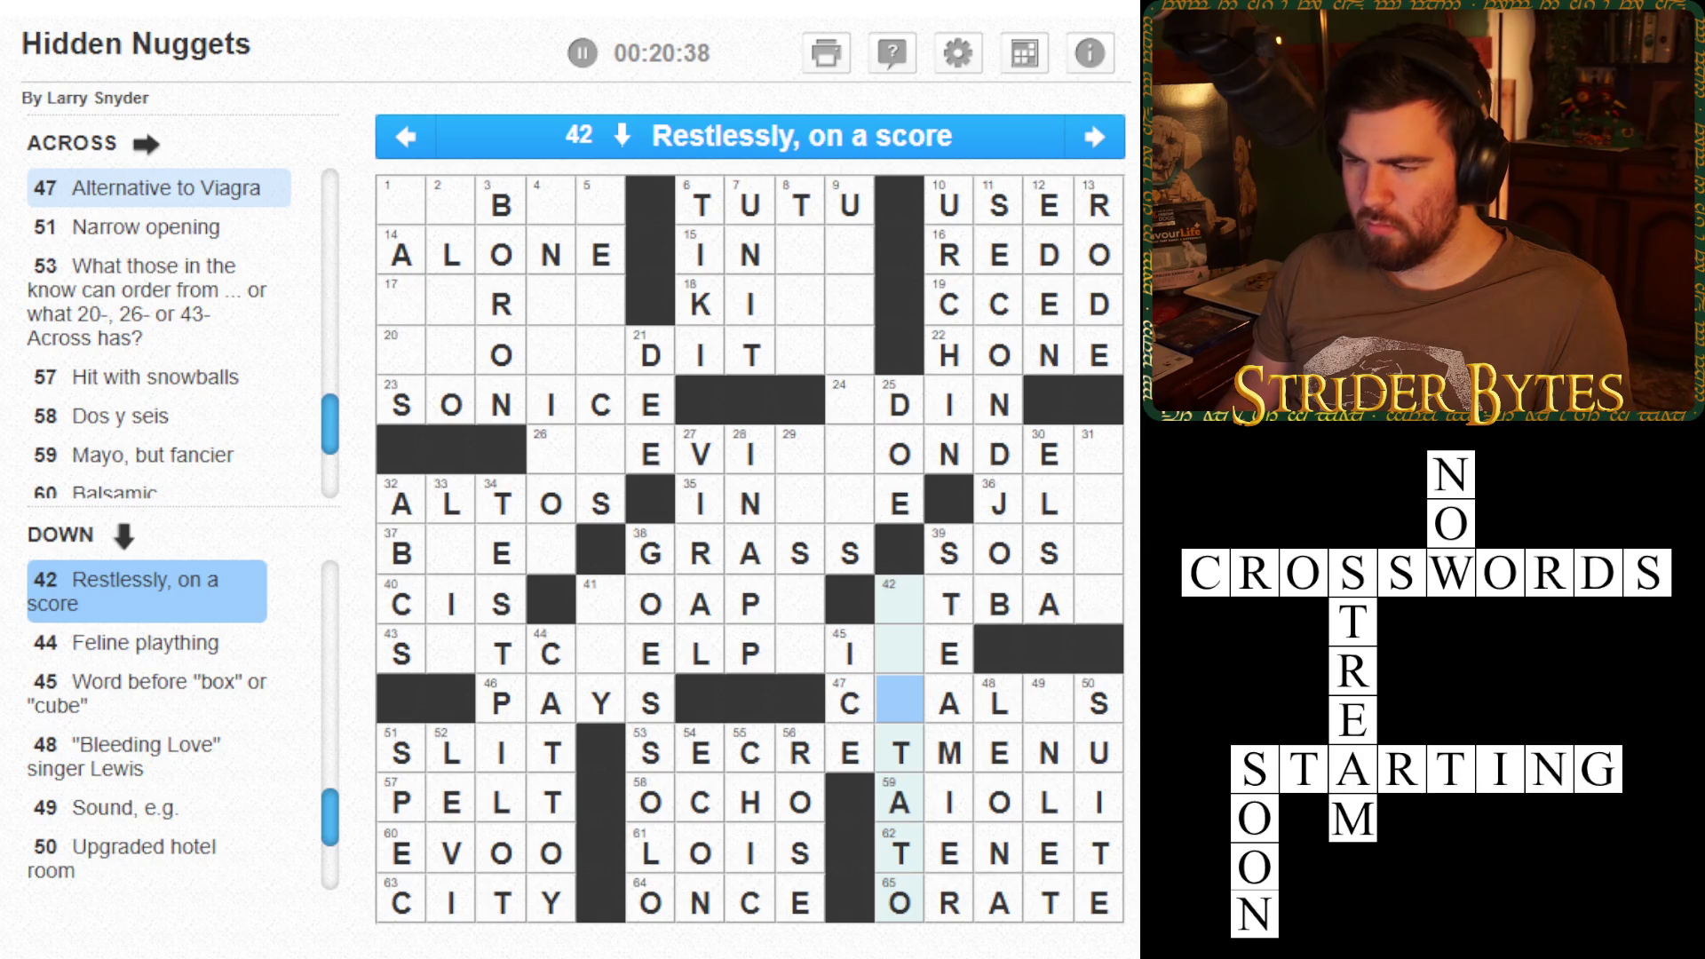
key(Up)
key(space)
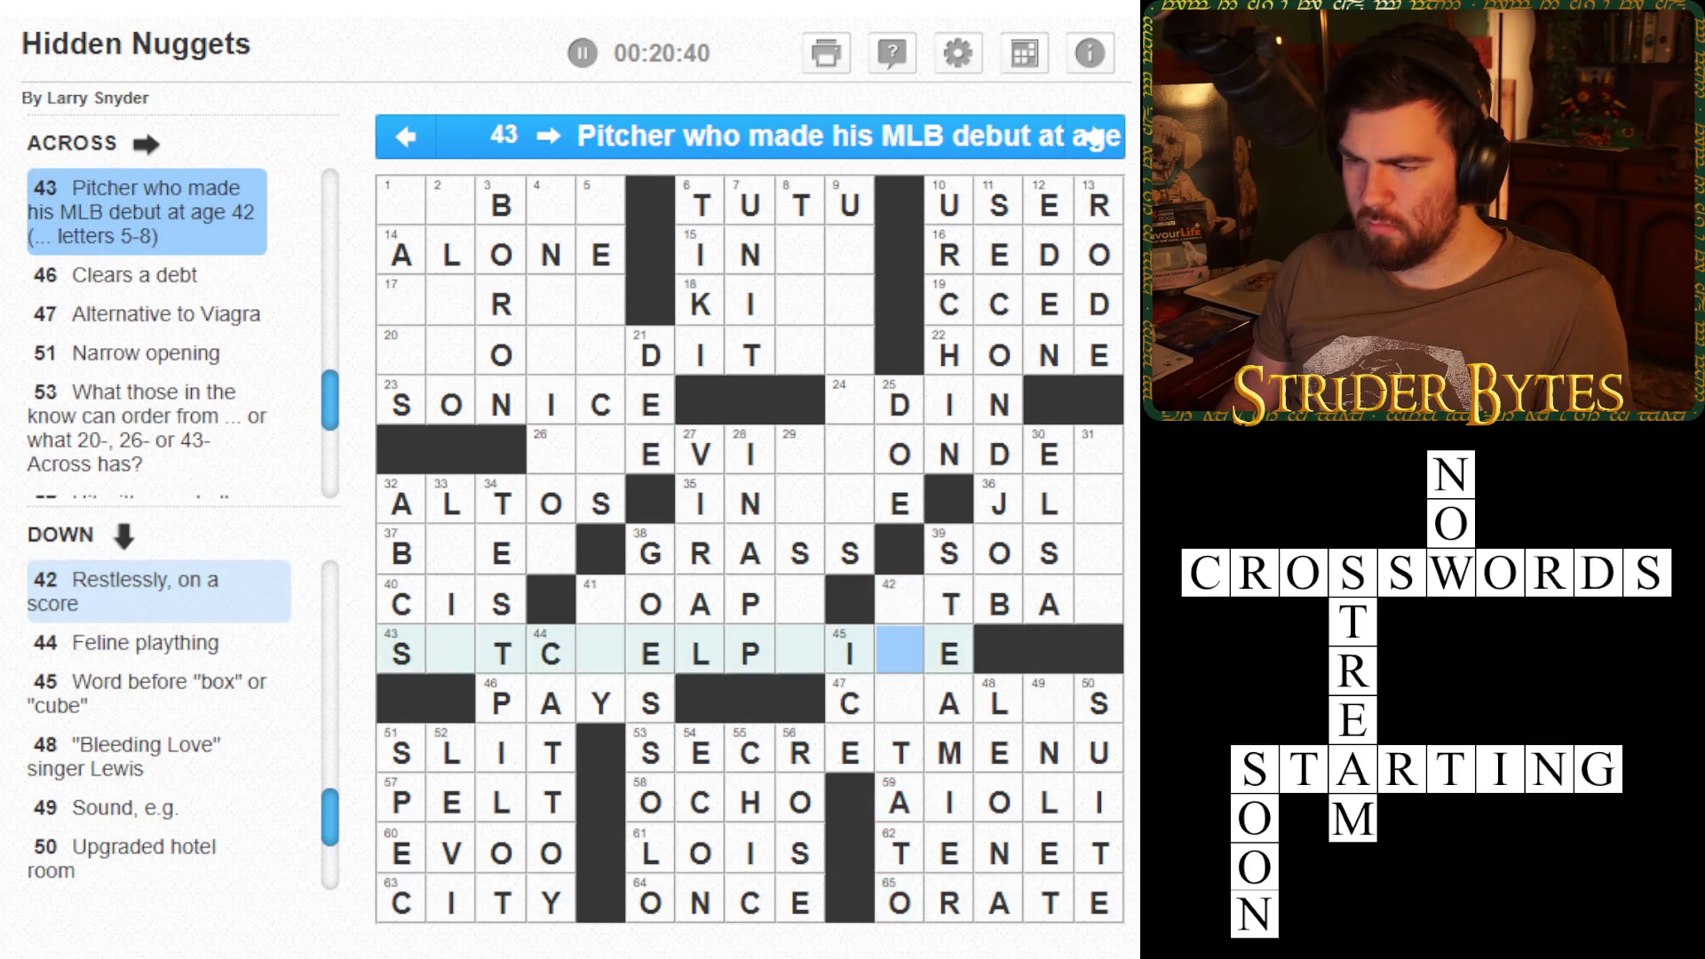
key(Left)
key(Left)
key(Left)
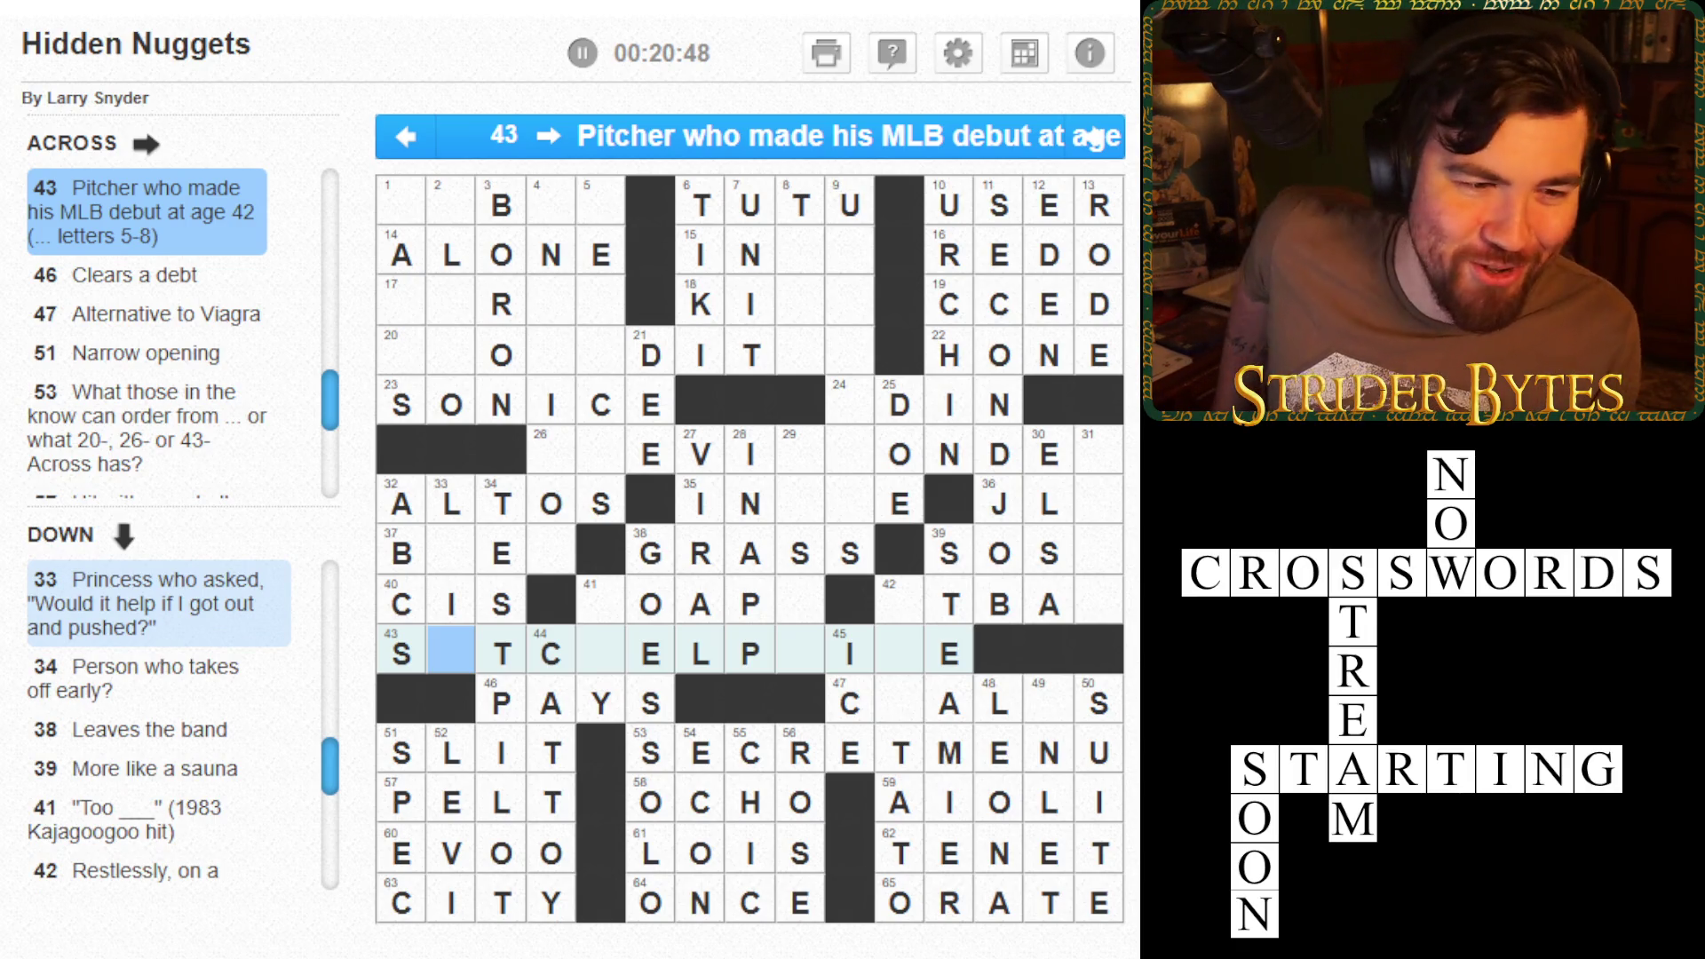
key(Up)
key(Up)
key(Up)
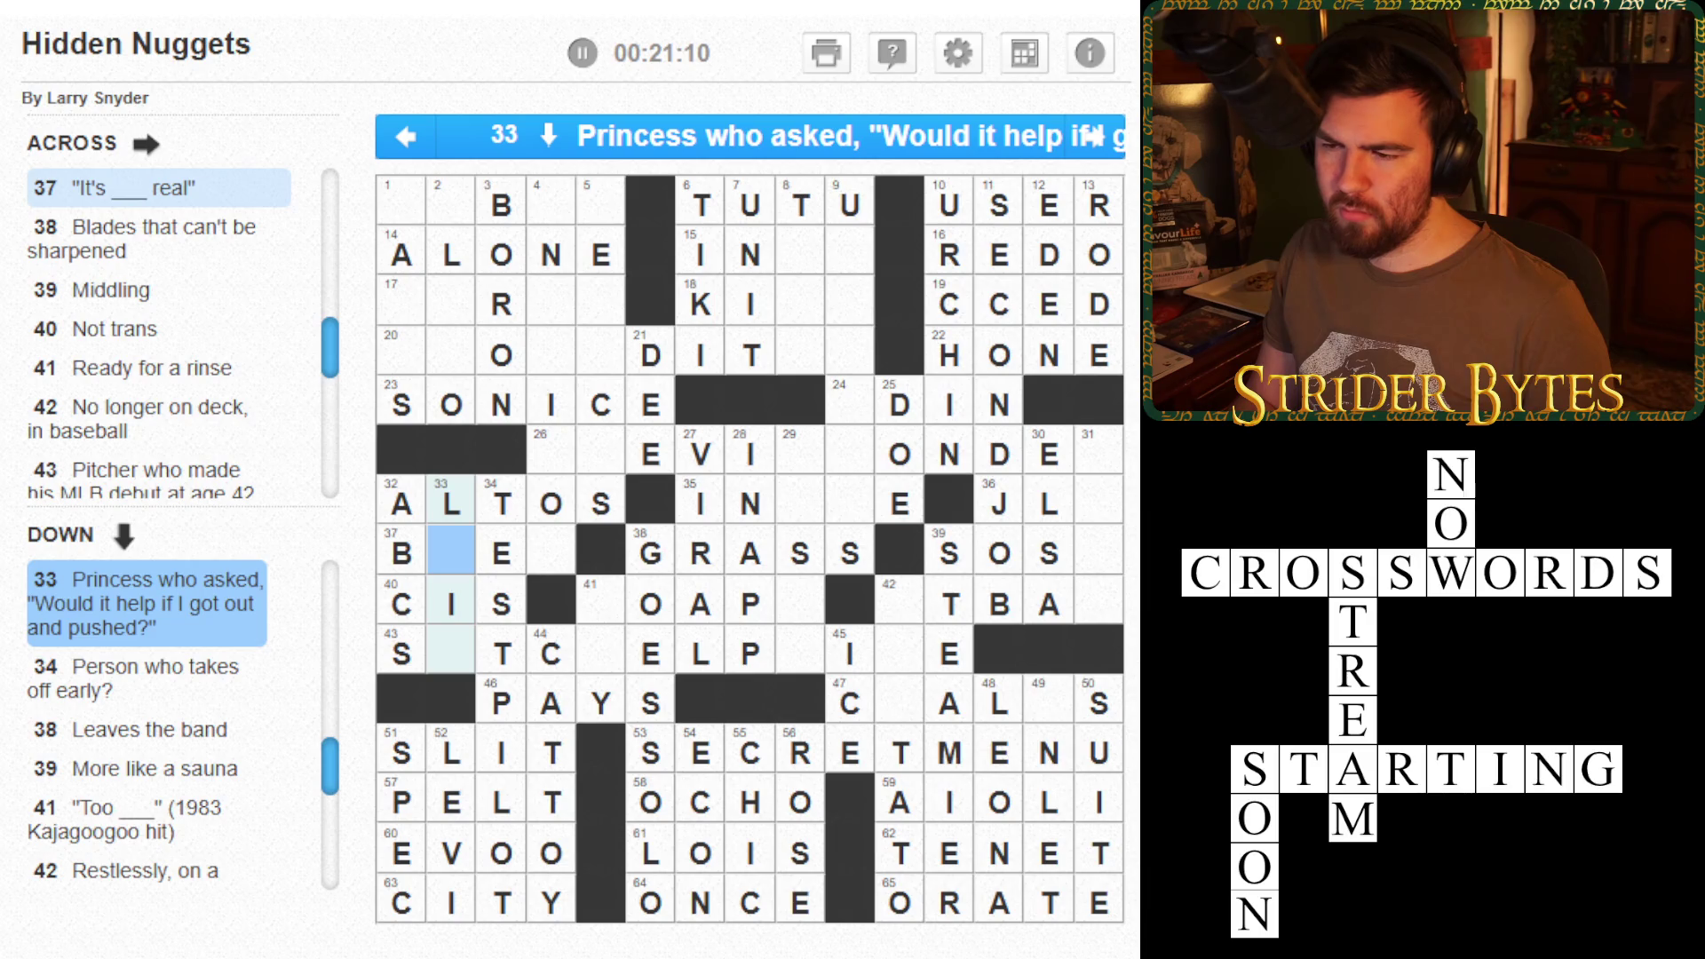
- Fill the missing O at the start of 24 Across to complete ODIN
key(Down)
key(Down)
key(Tab)
key(Tab)
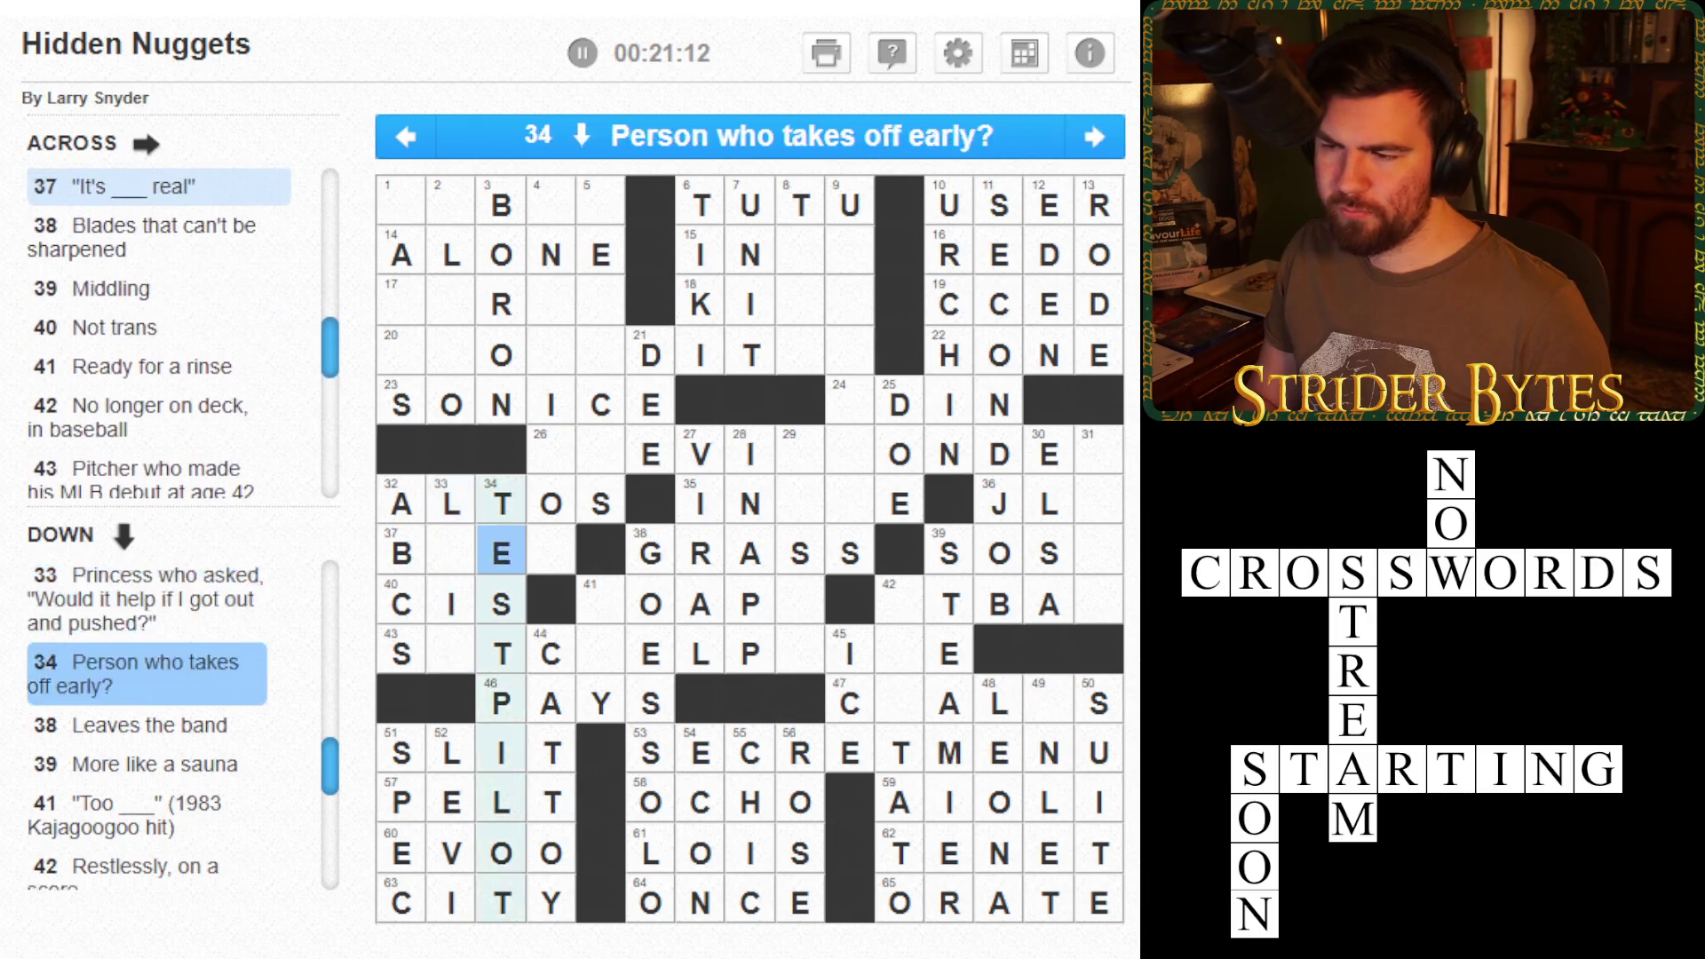
key(Right)
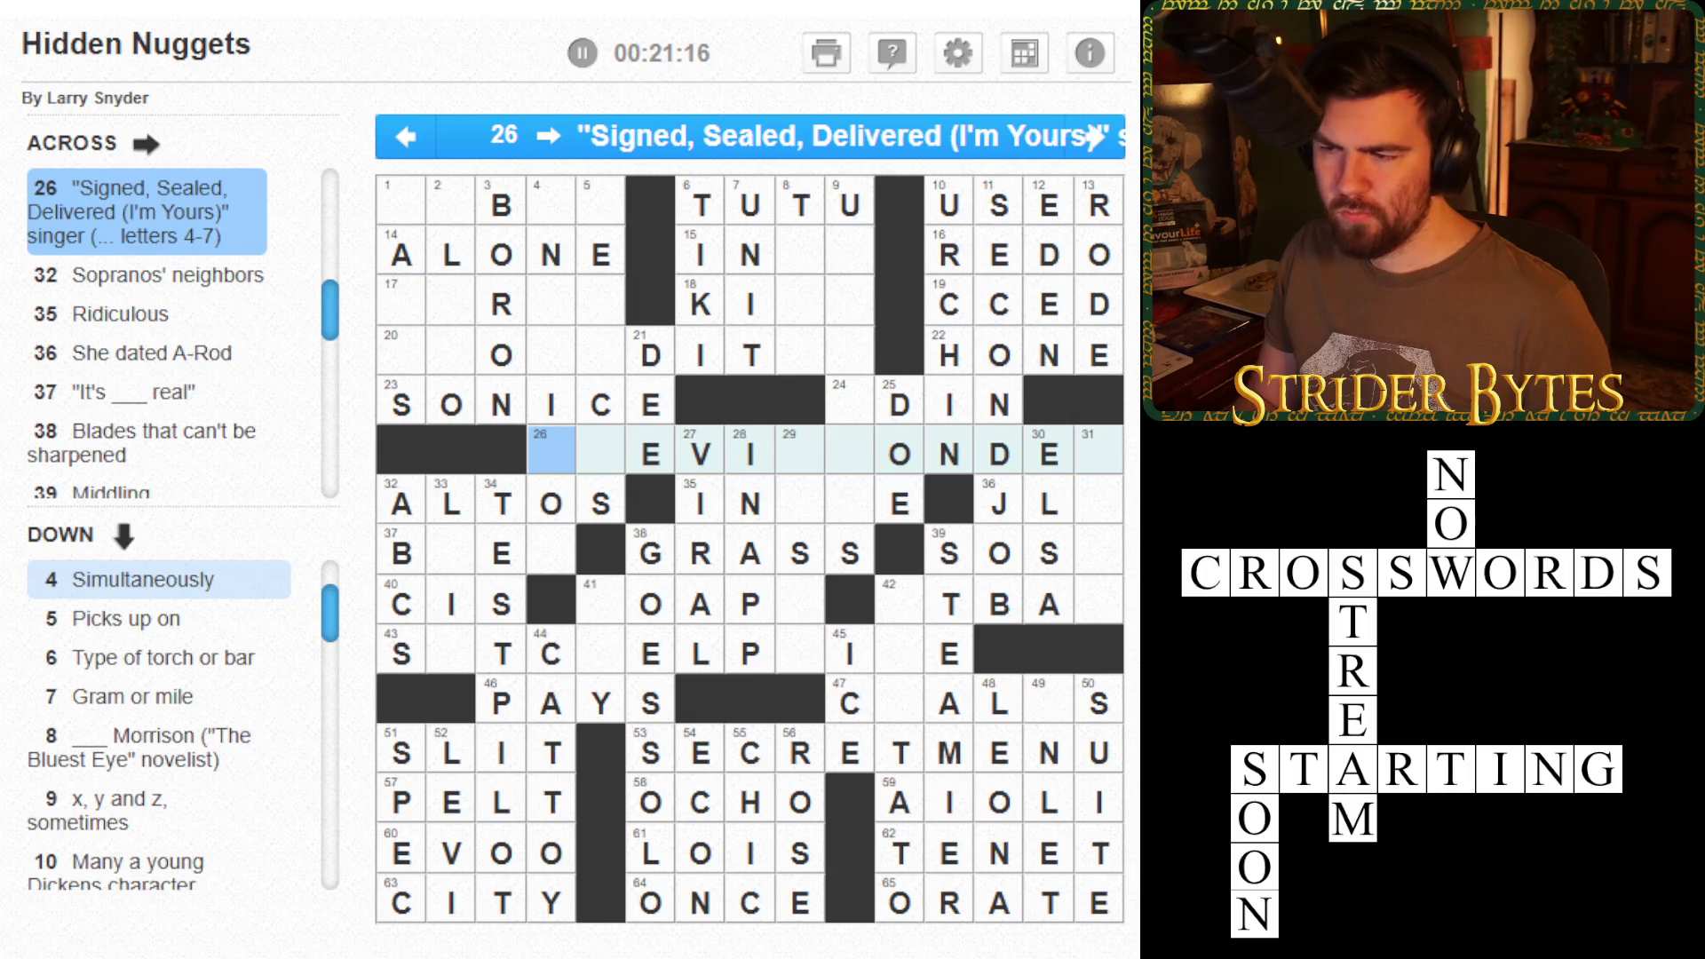
key(Right)
key(Right)
key(Right)
key(Up)
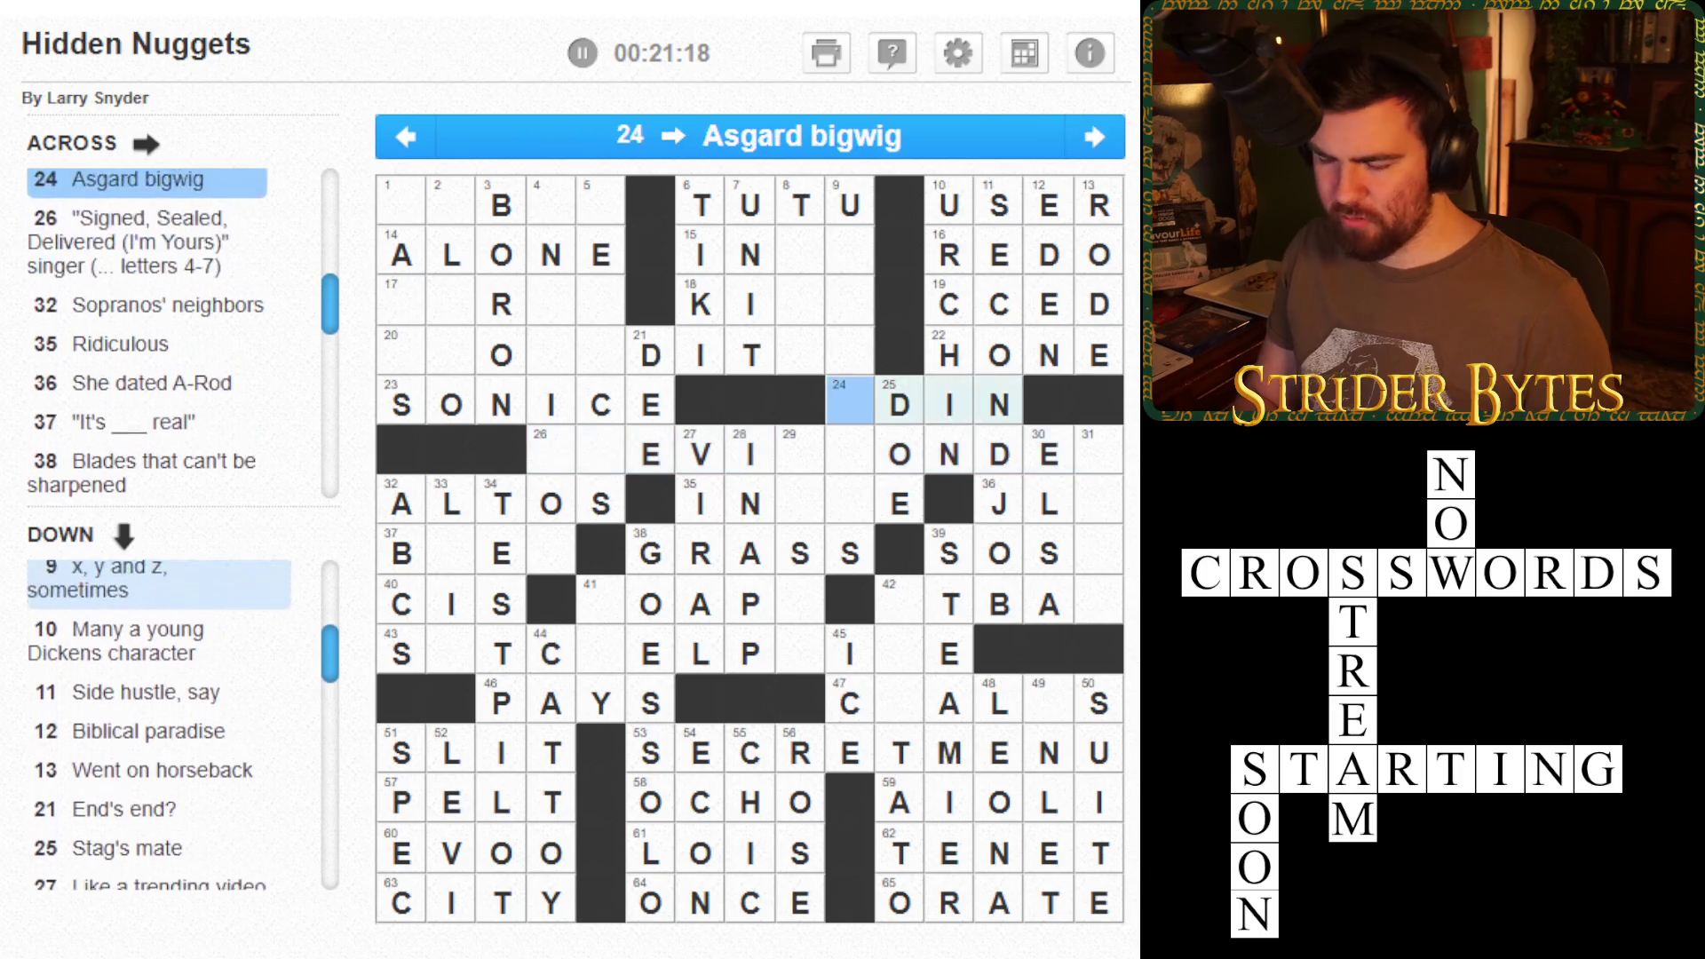
text(O)
- Type SY into 41 Across so it reads SOAPY
key(Left)
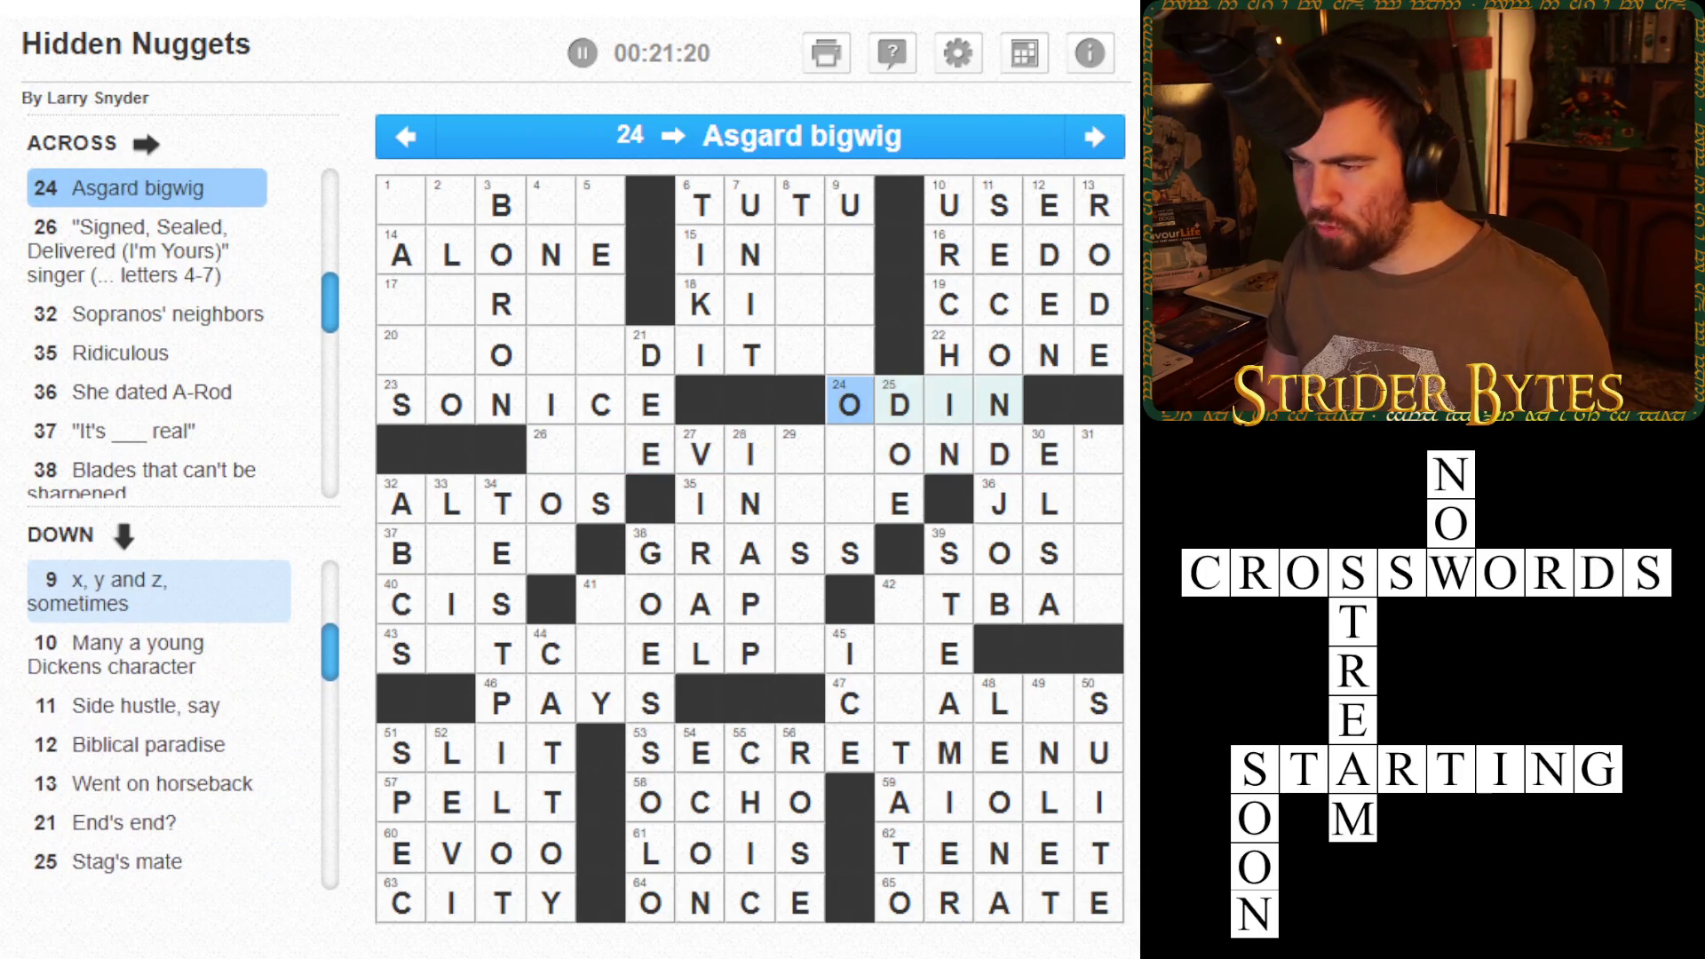
key(Down)
click(749, 653)
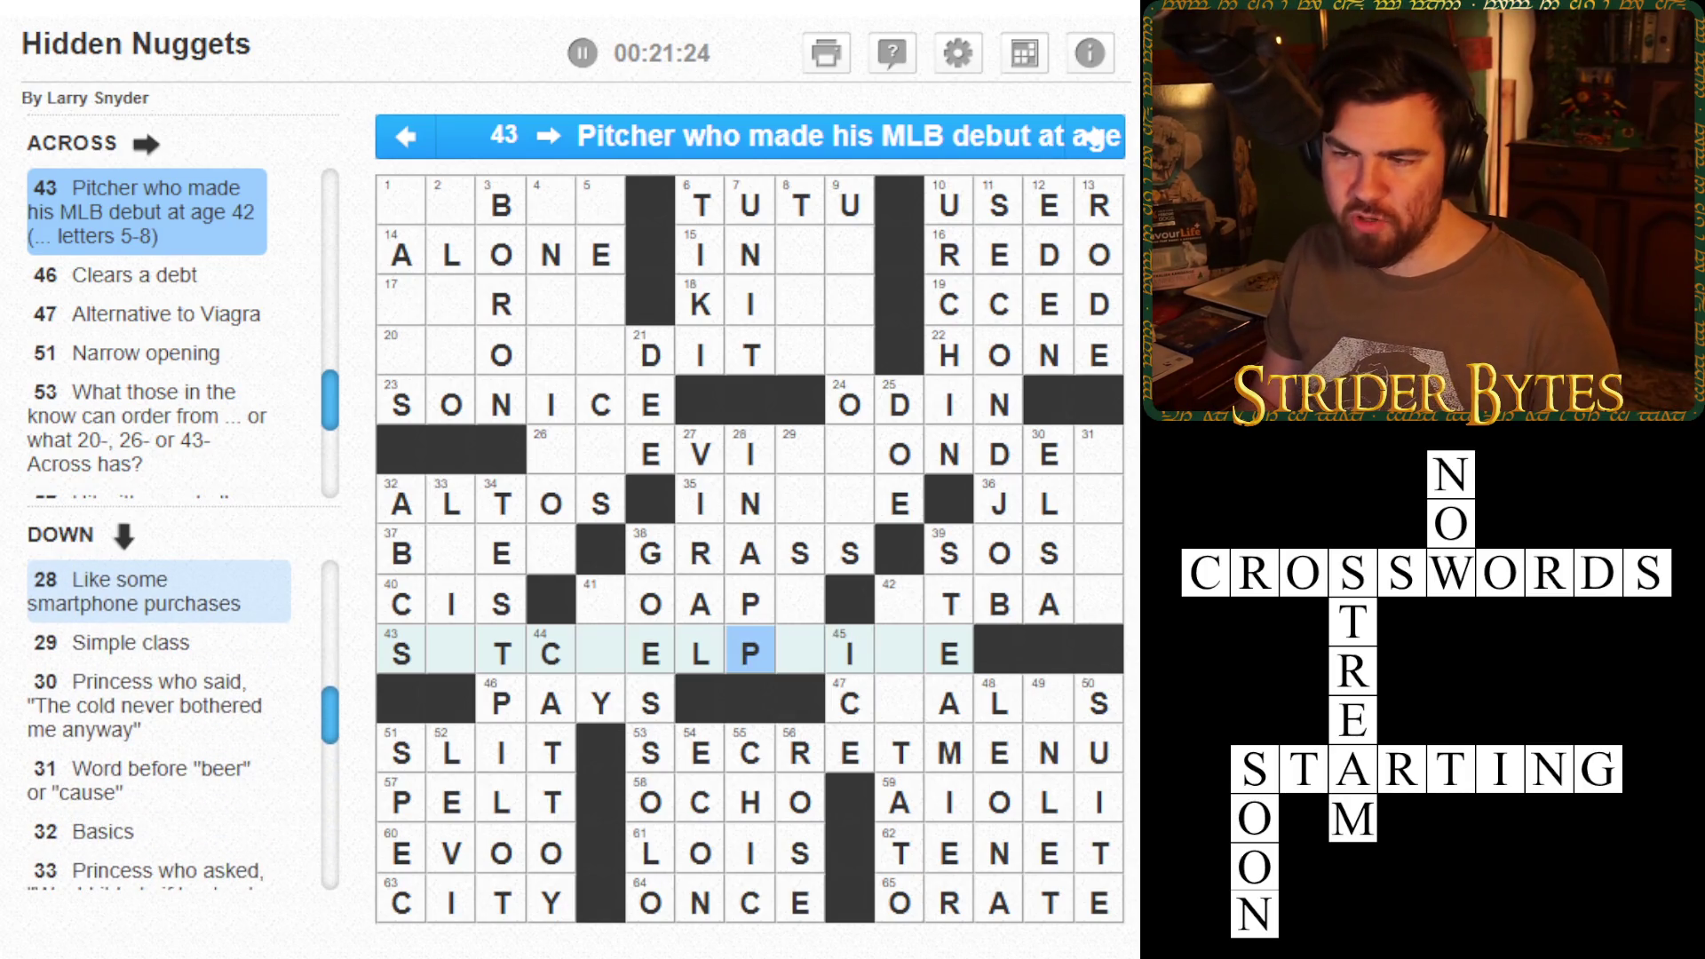
key(Right)
key(Up)
key(Left)
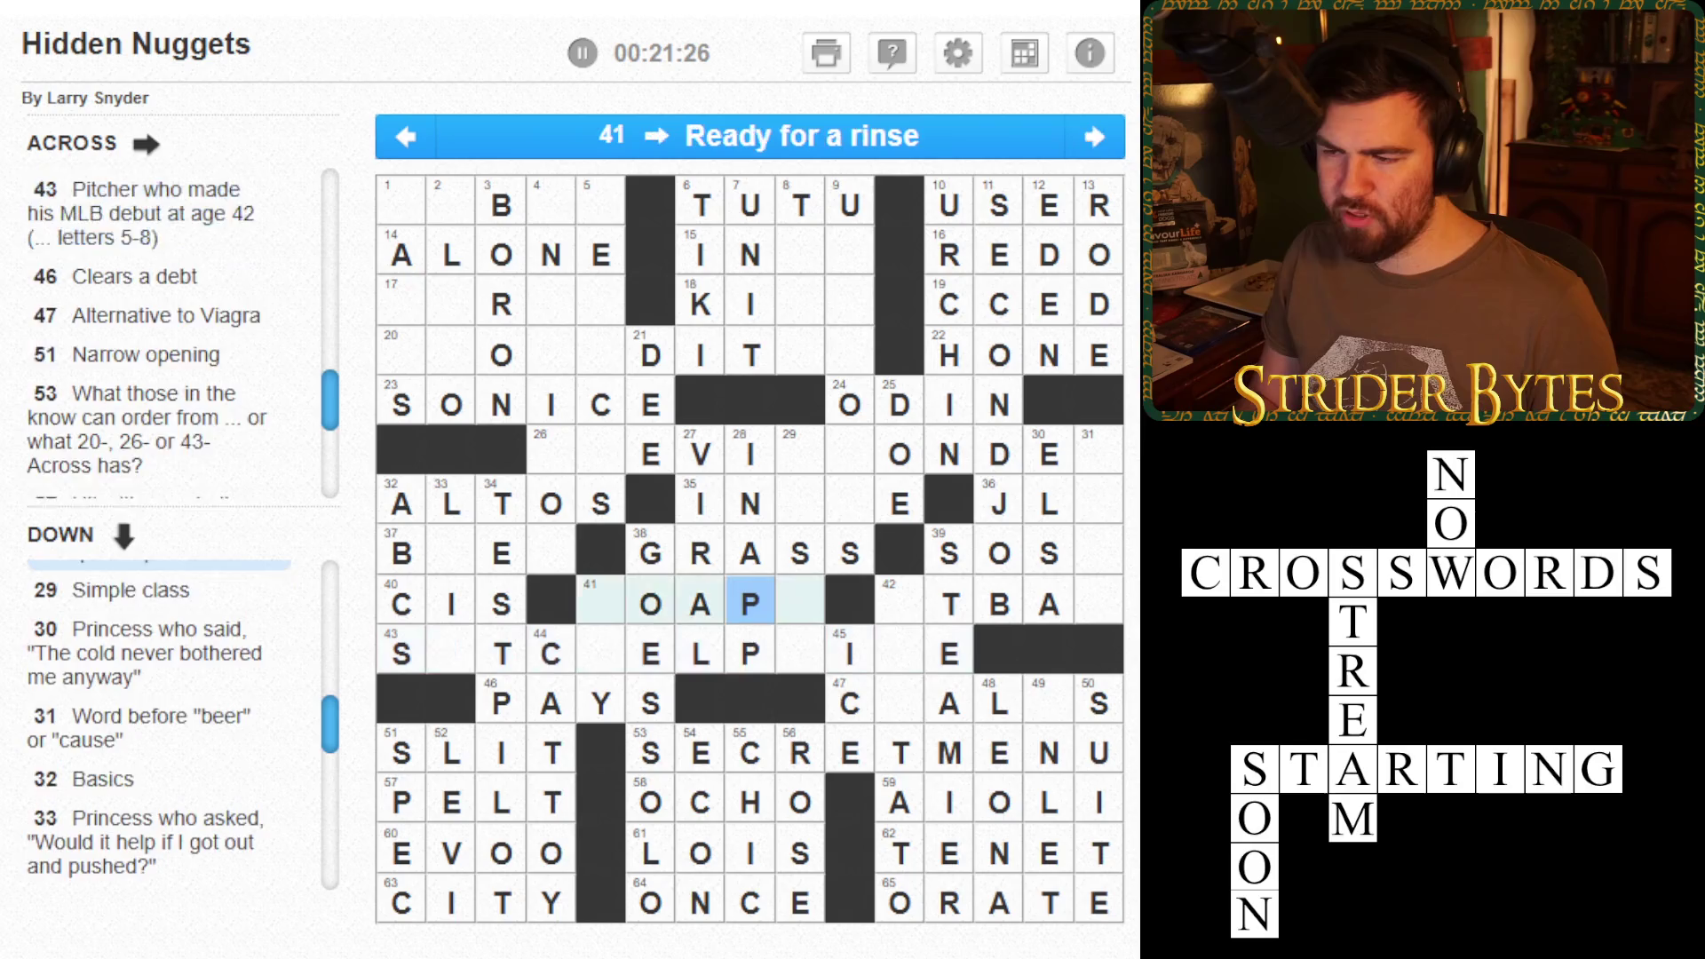
click(600, 604)
text(S)
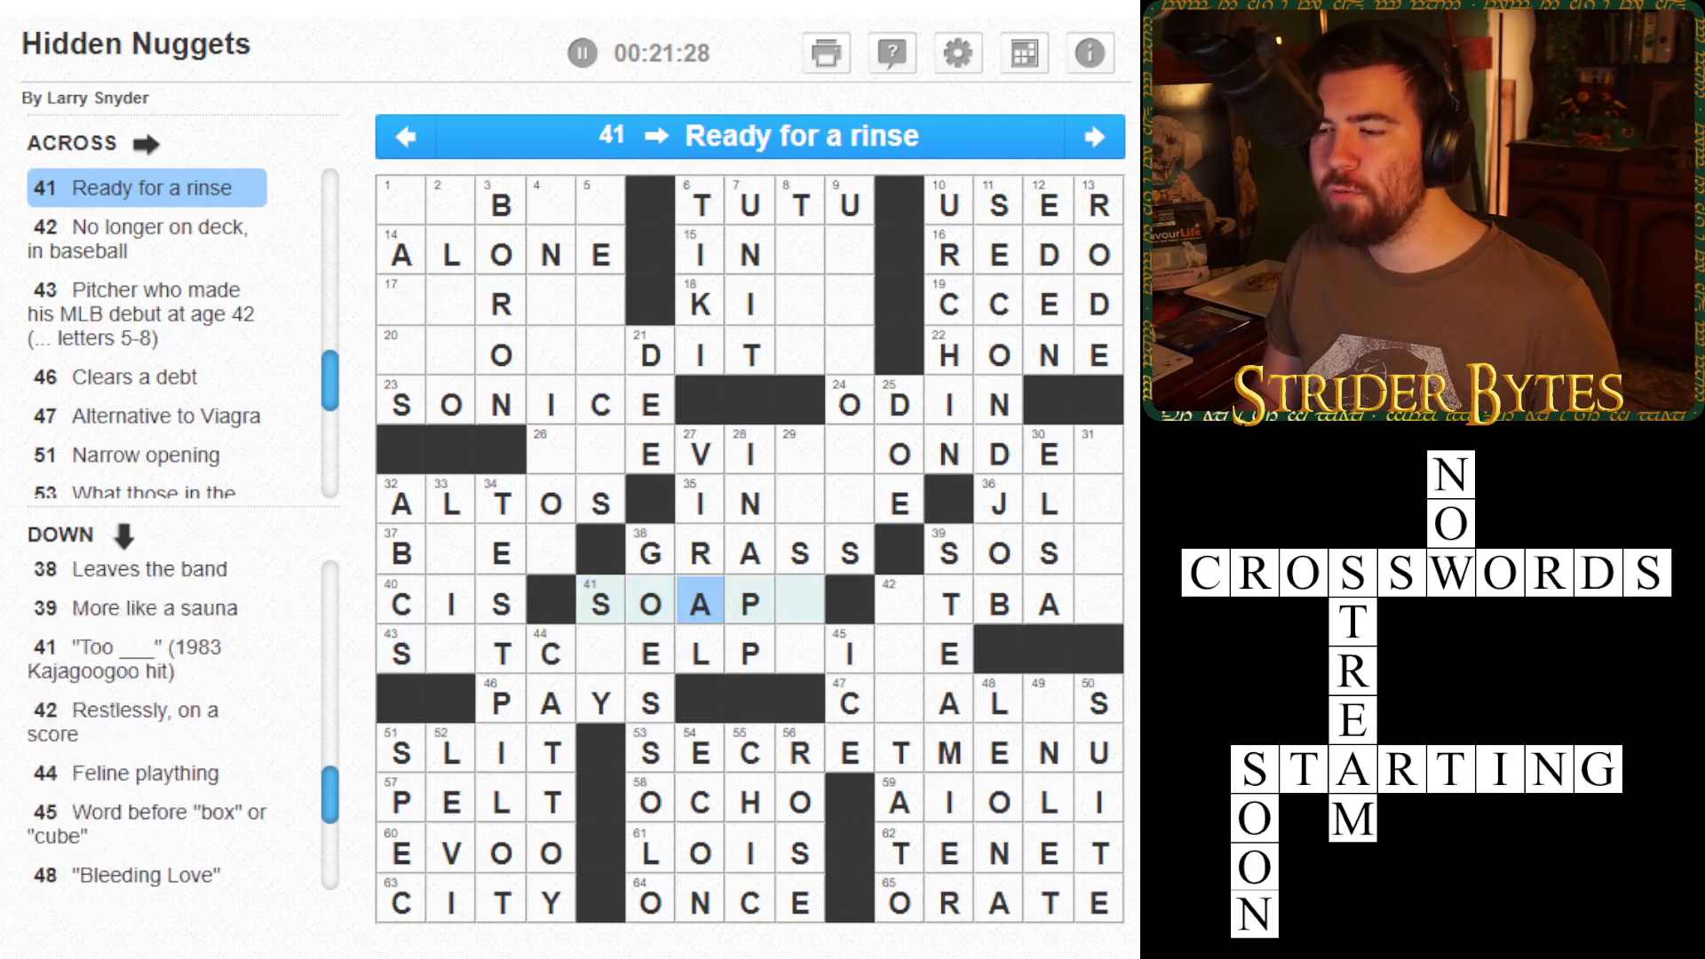
text(Y)
- Enter EAA into 29 Down so it reads EASYA
click(800, 604)
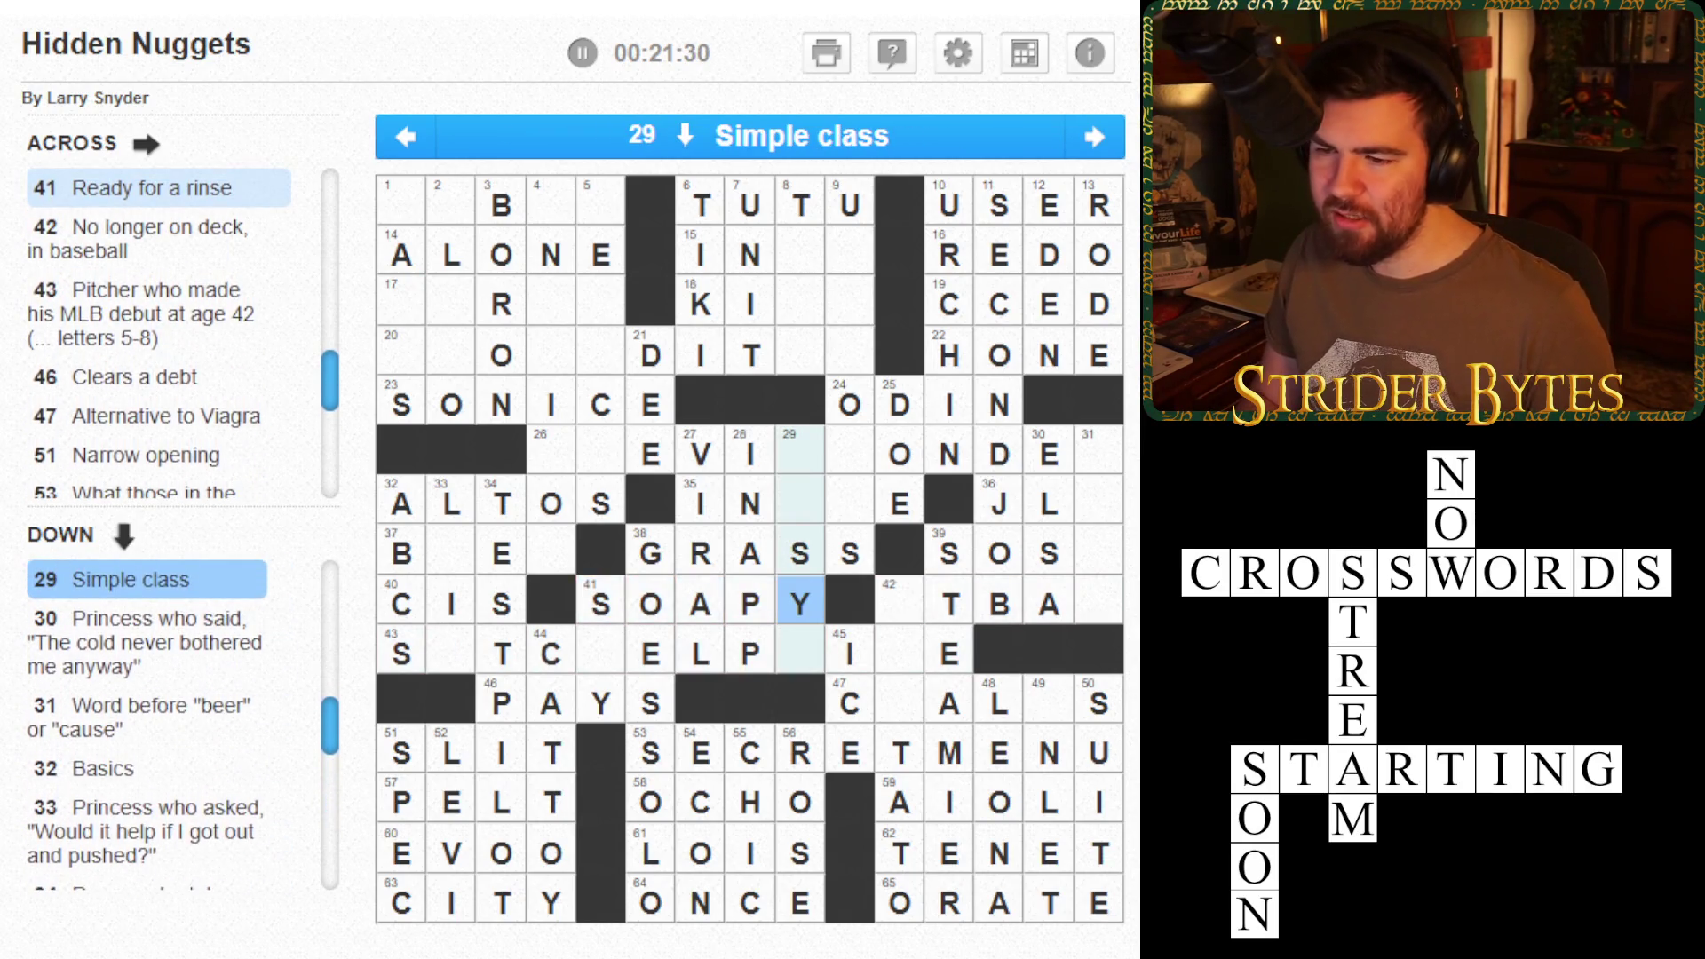
click(800, 454)
text(EAA)
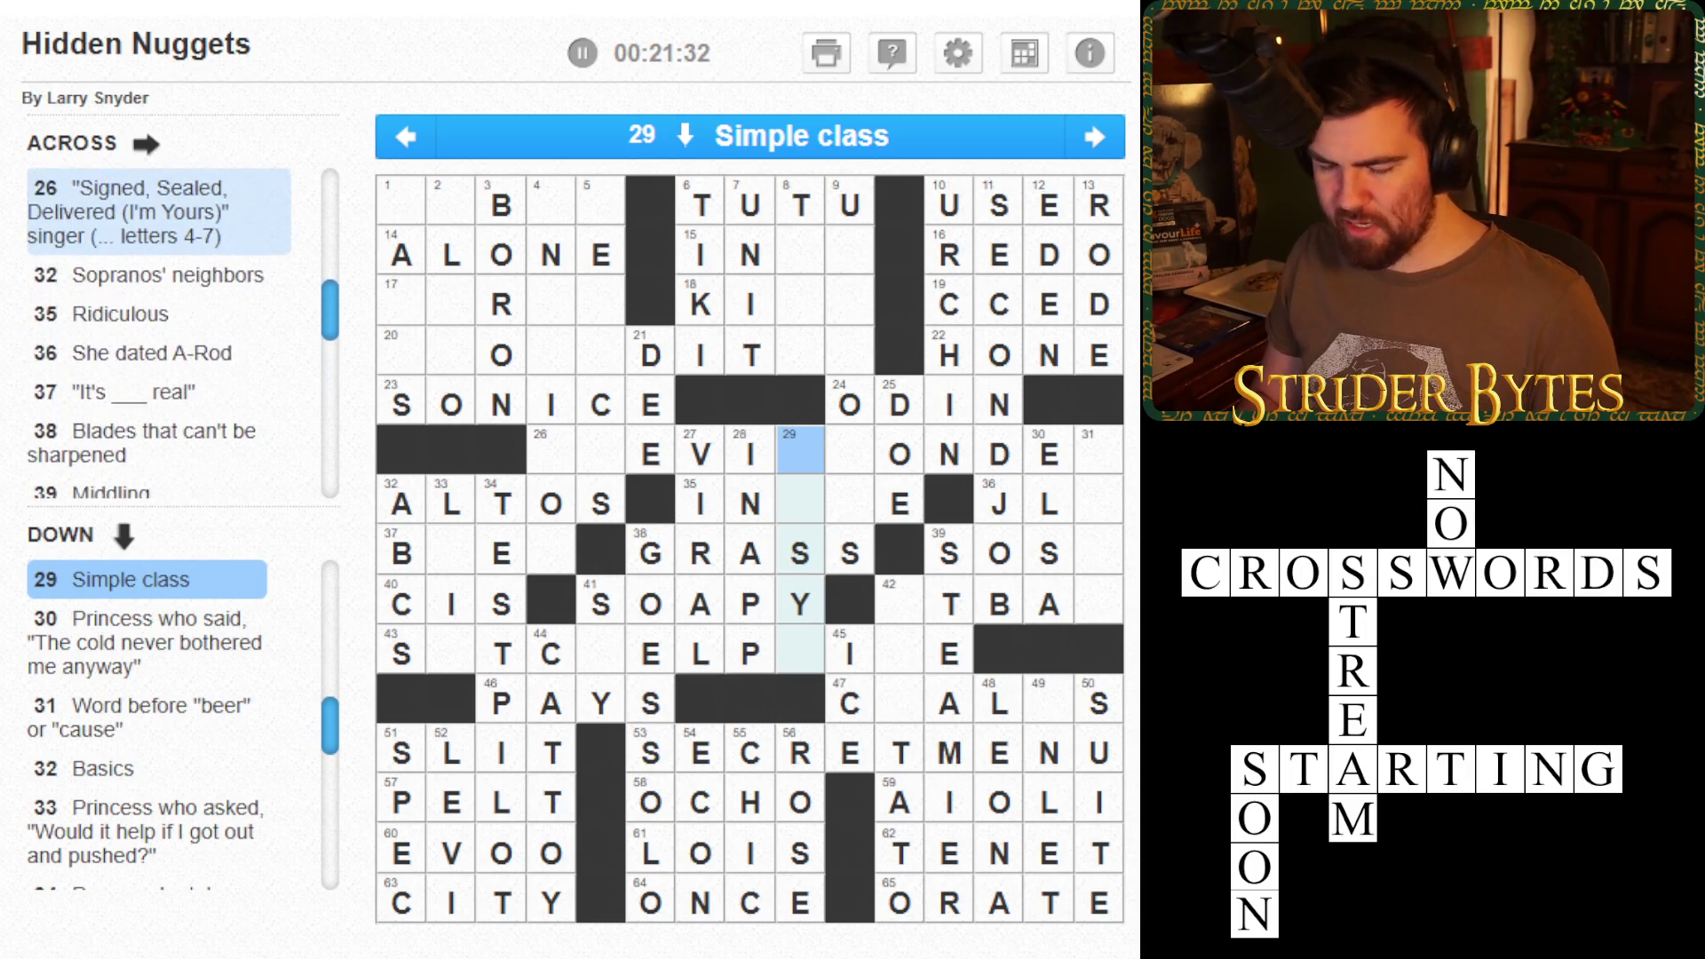
click(900, 455)
- Type AT into 42 Across to complete ATBAT
click(850, 553)
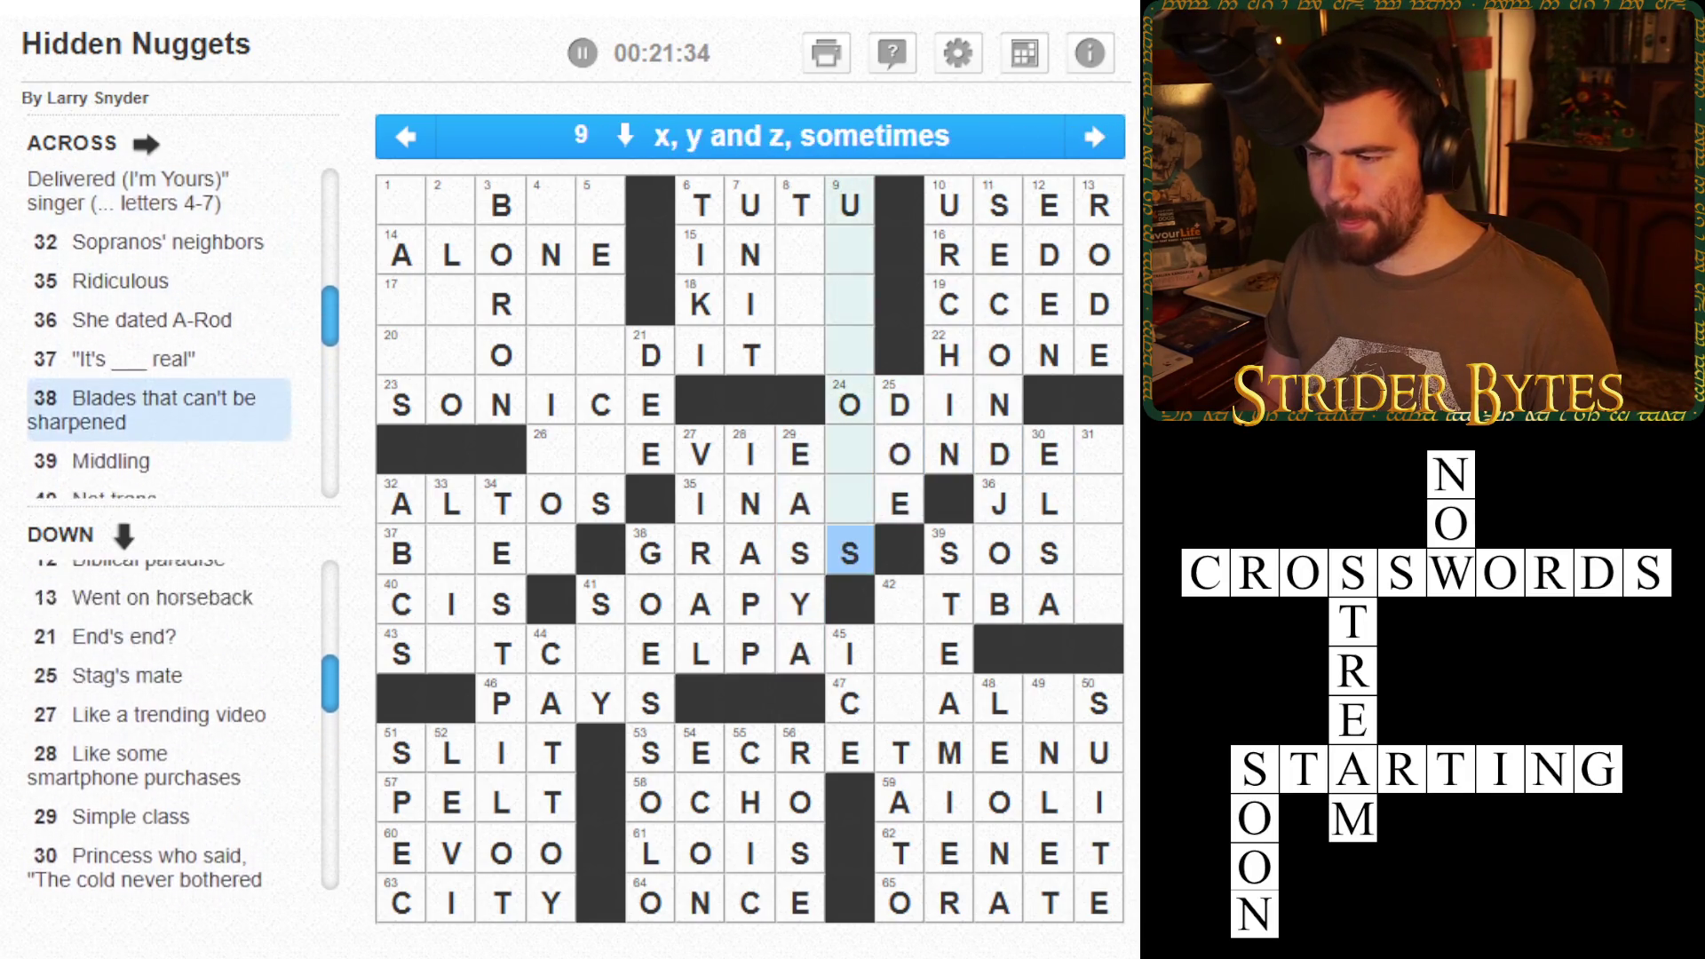
click(850, 655)
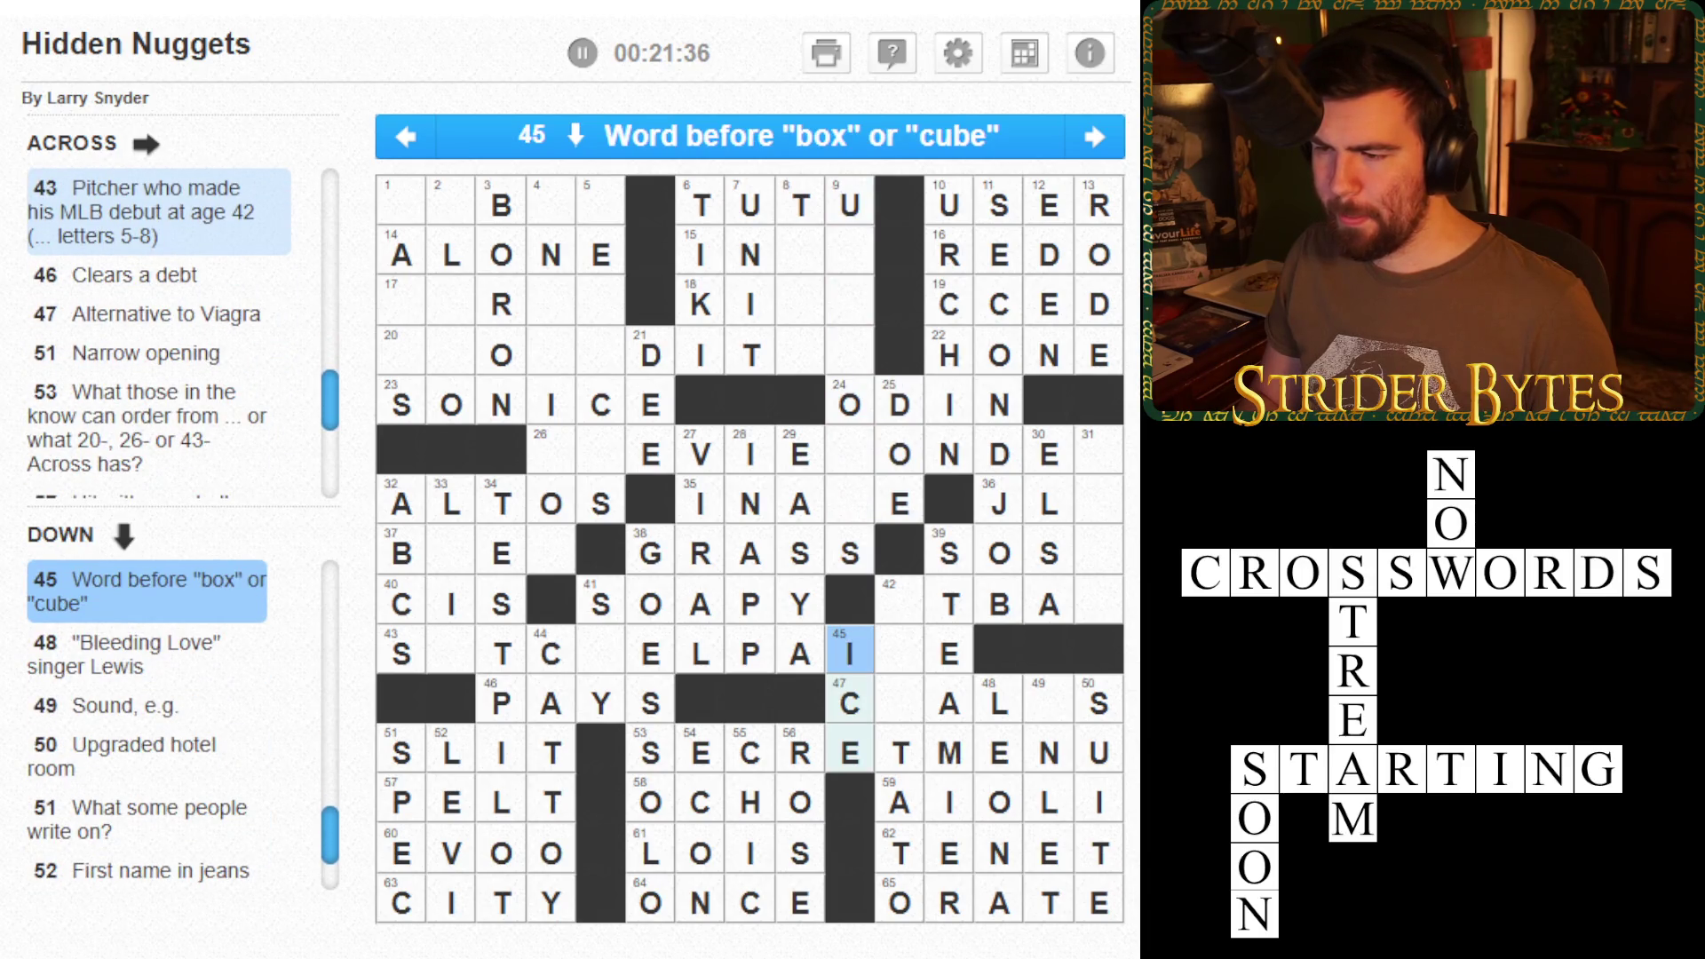
click(900, 603)
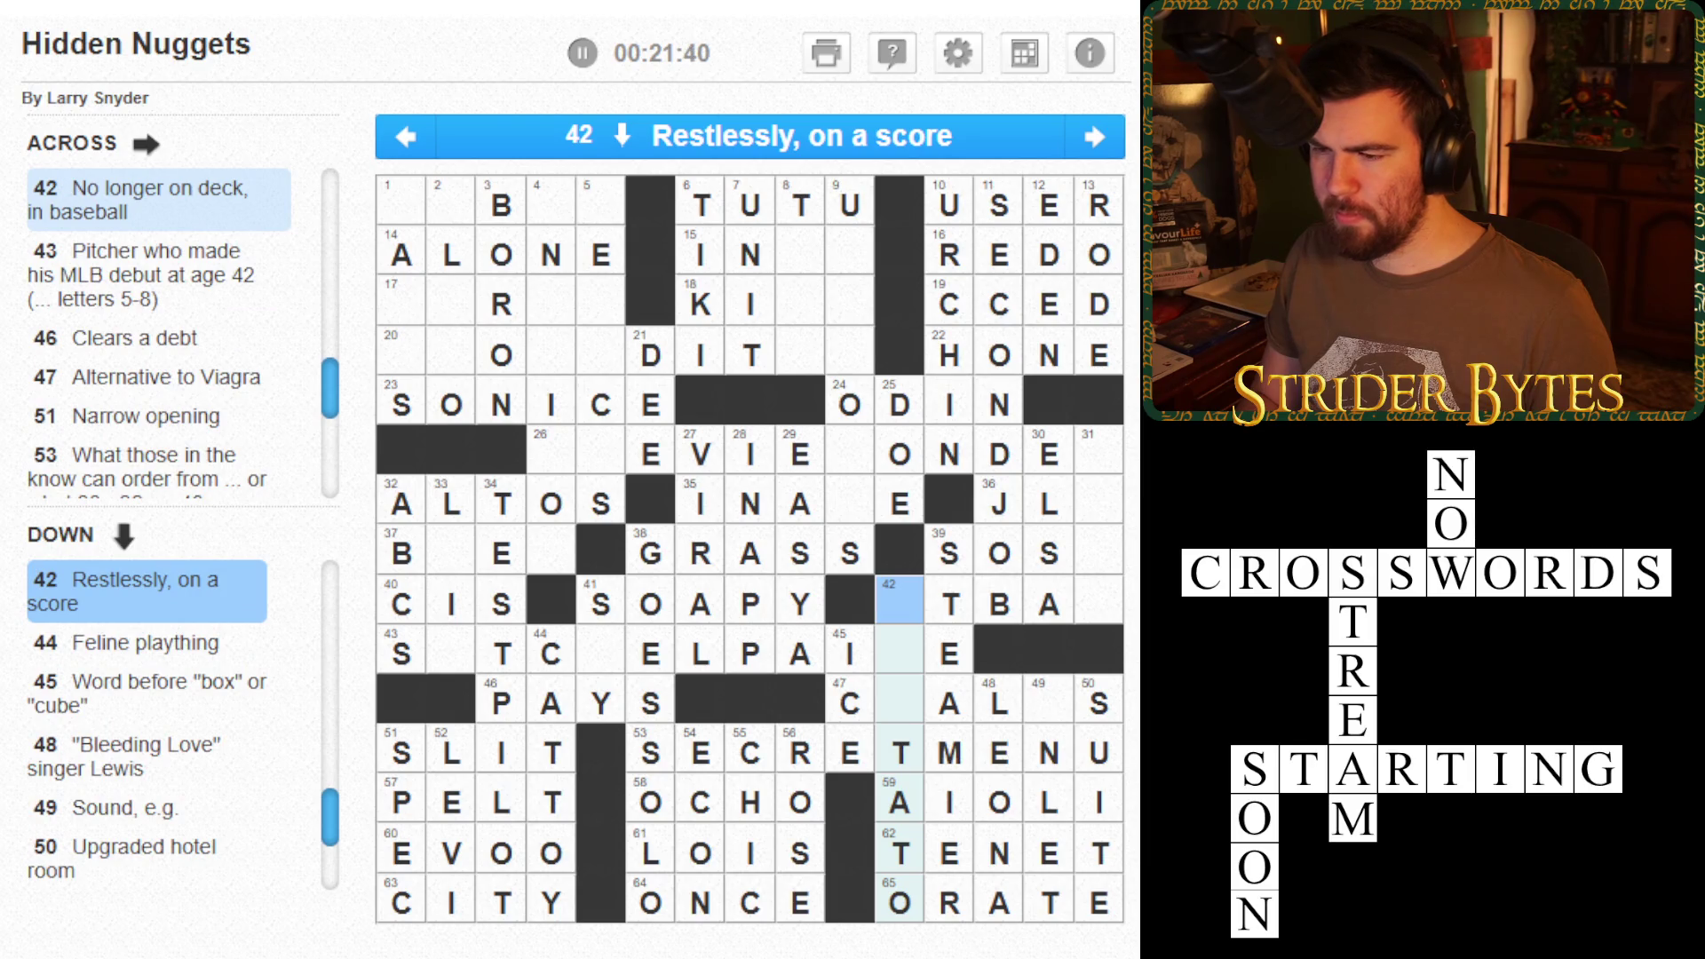
key(space)
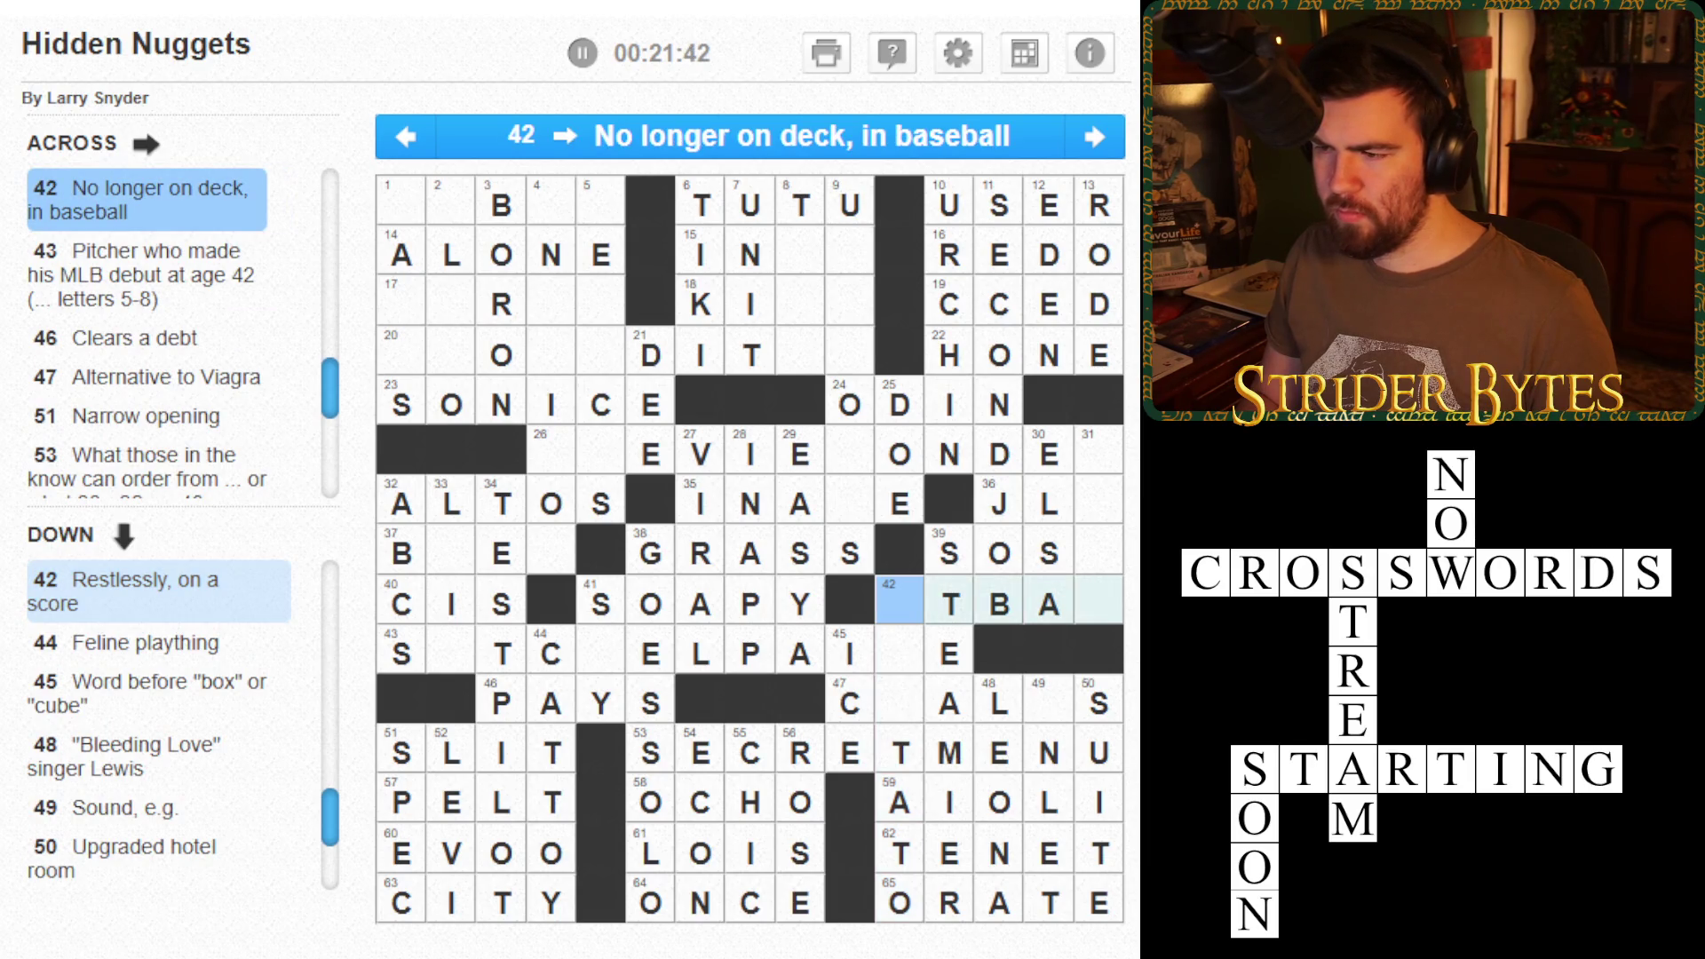
text(A)
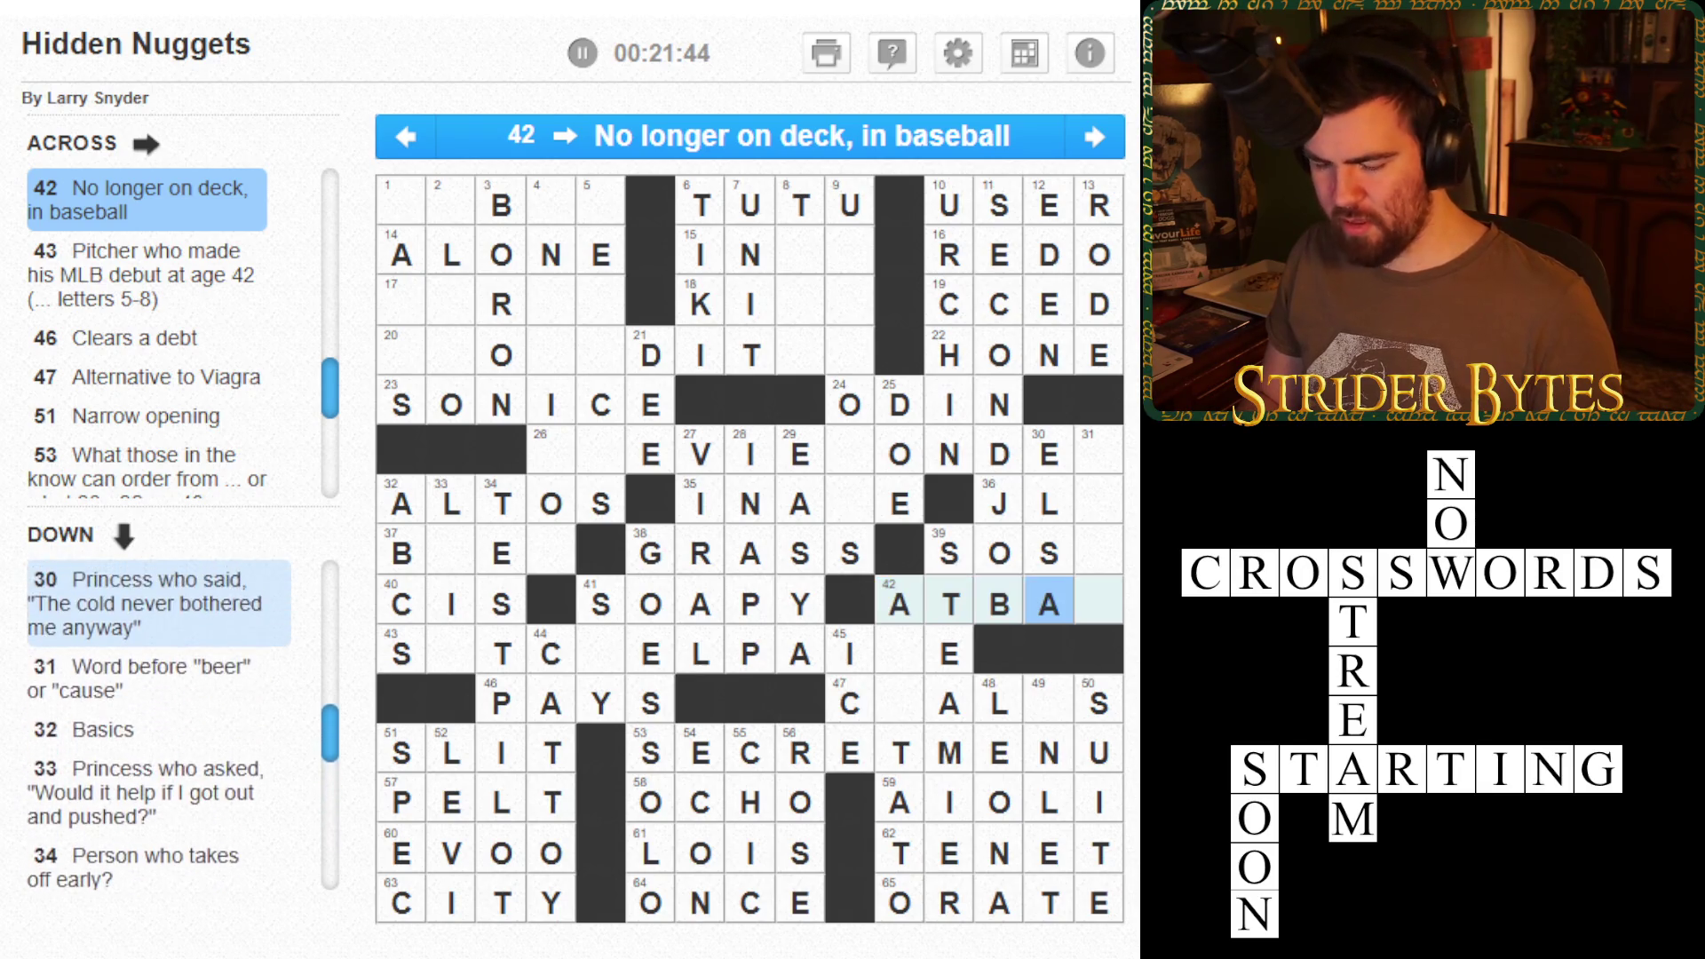
text(T)
key(space)
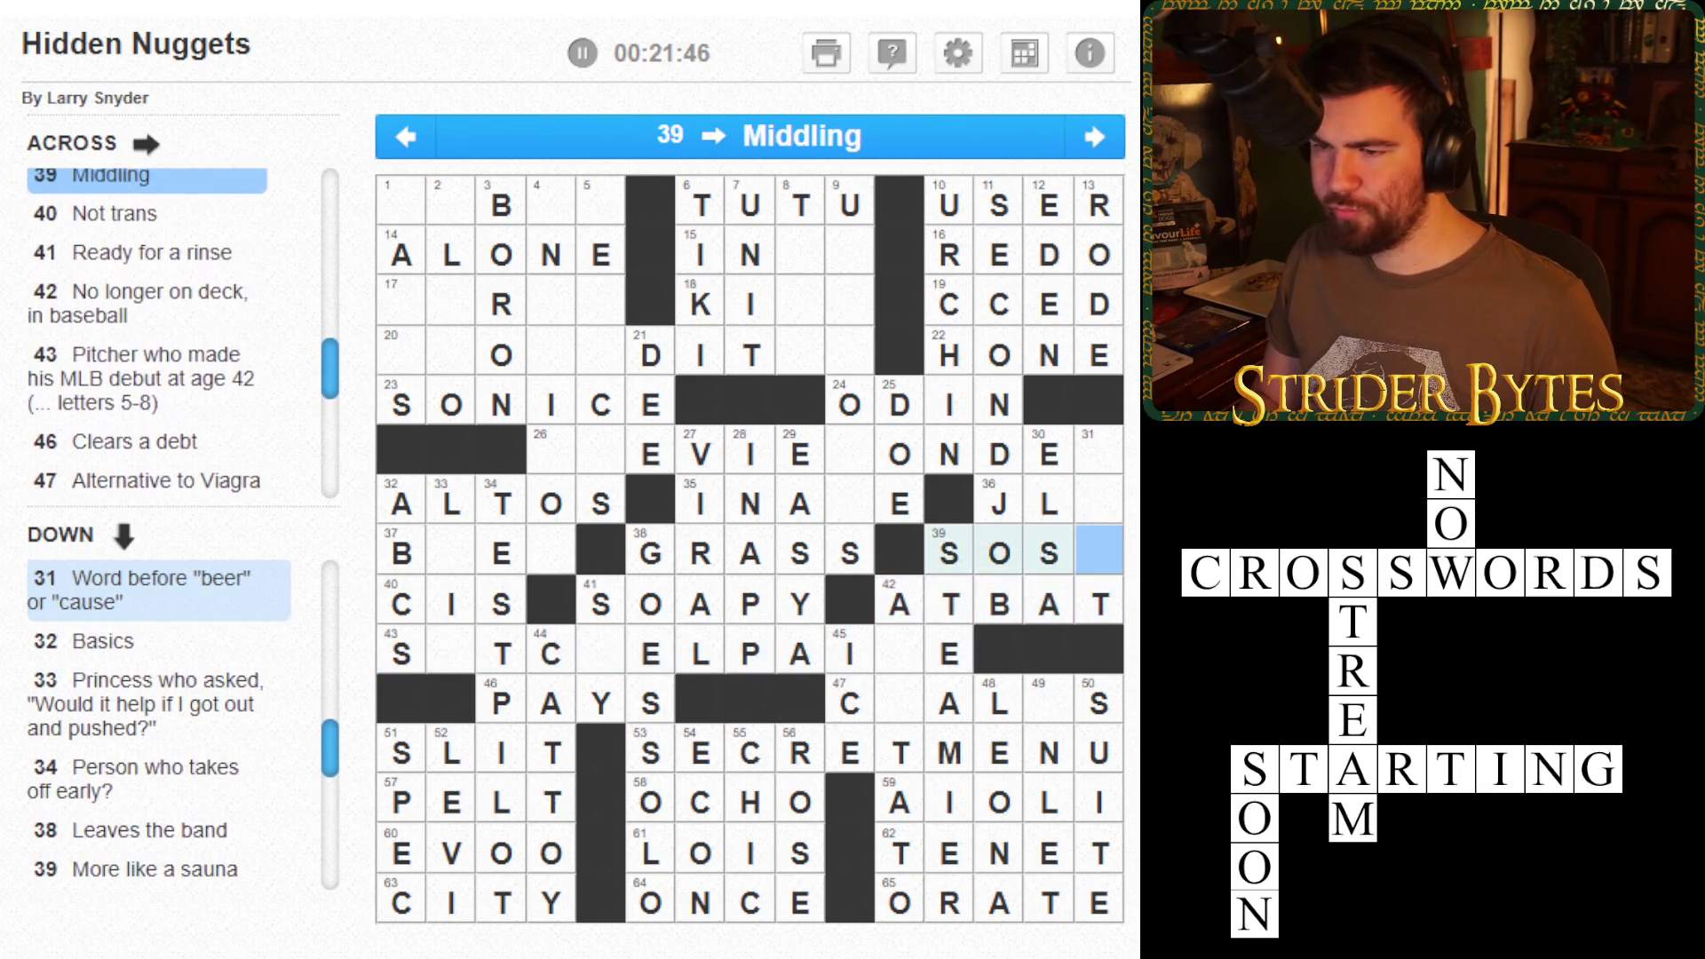
- Fill letters in 31 Down and correct the last square of SOSS in 39 Across
click(1099, 503)
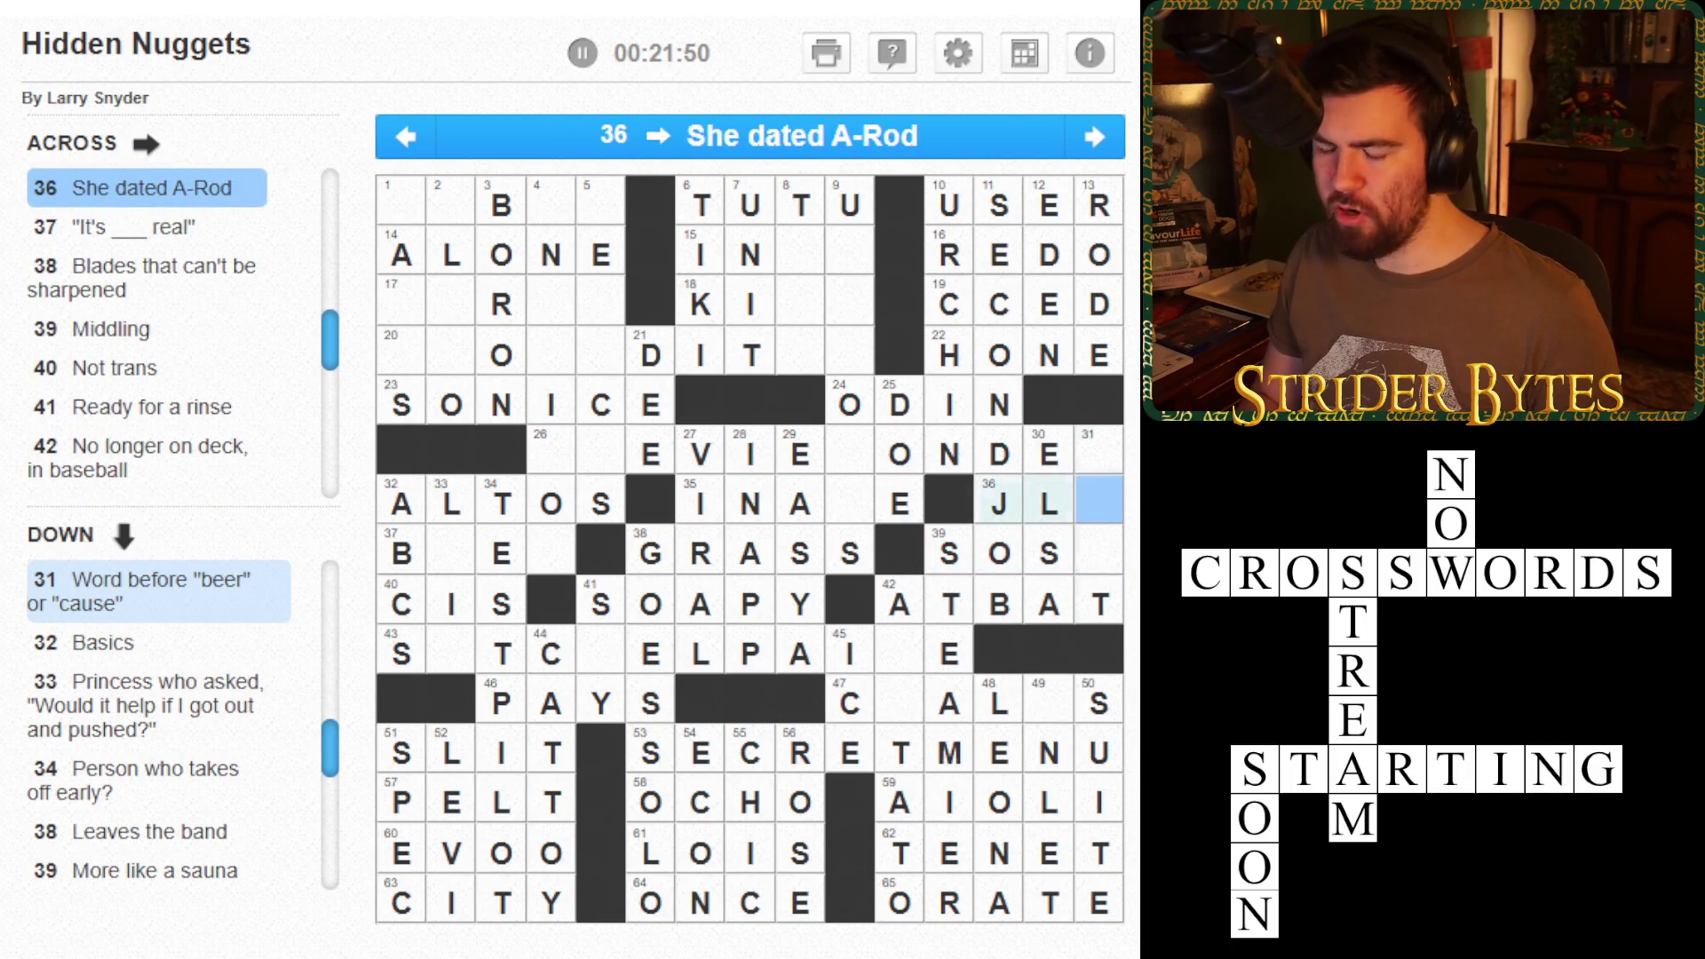
key(space)
text(O)
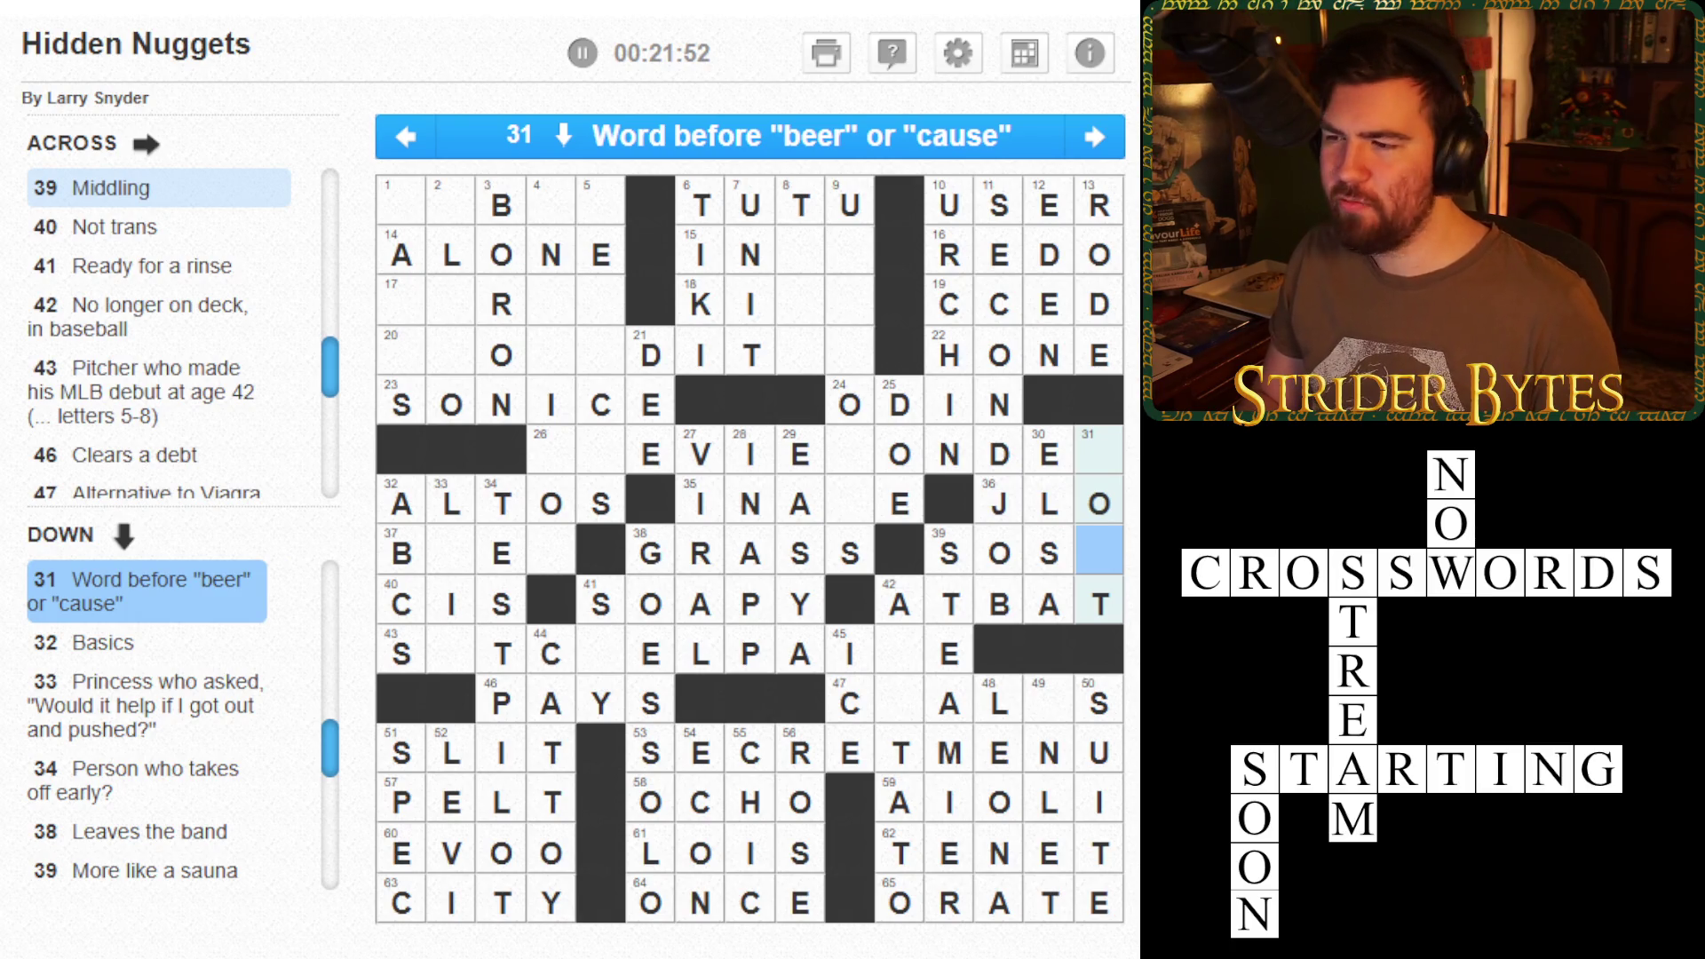
key(Up)
key(Up)
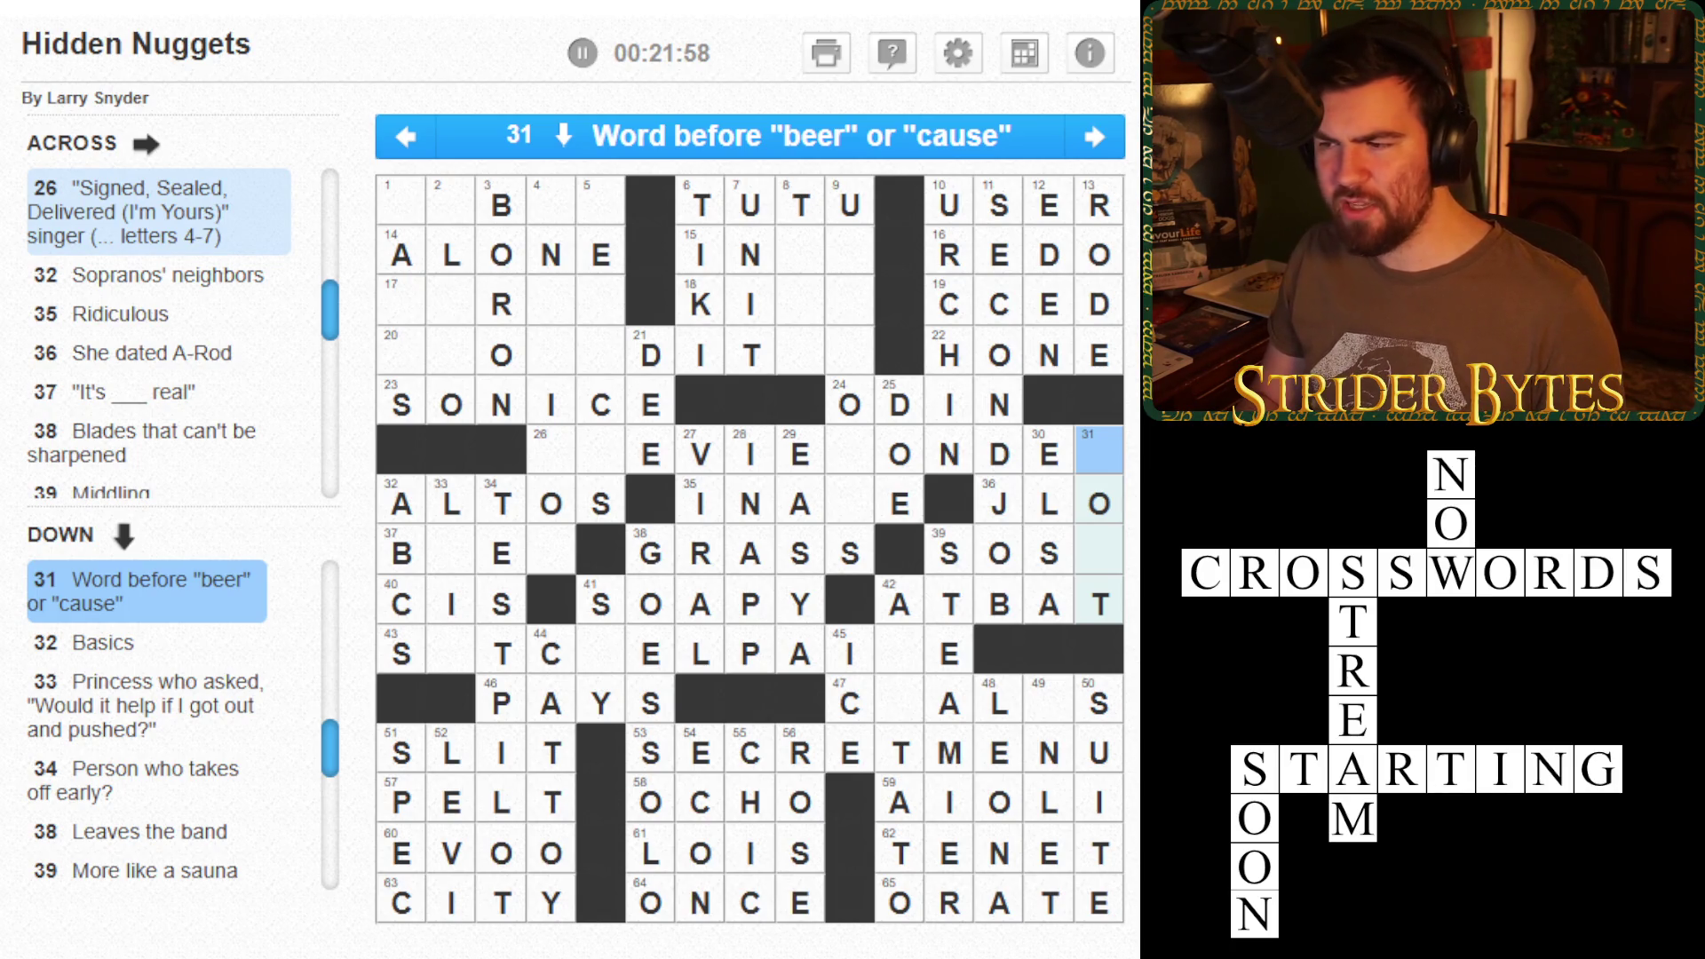
key(Down)
key(Down)
text(s)
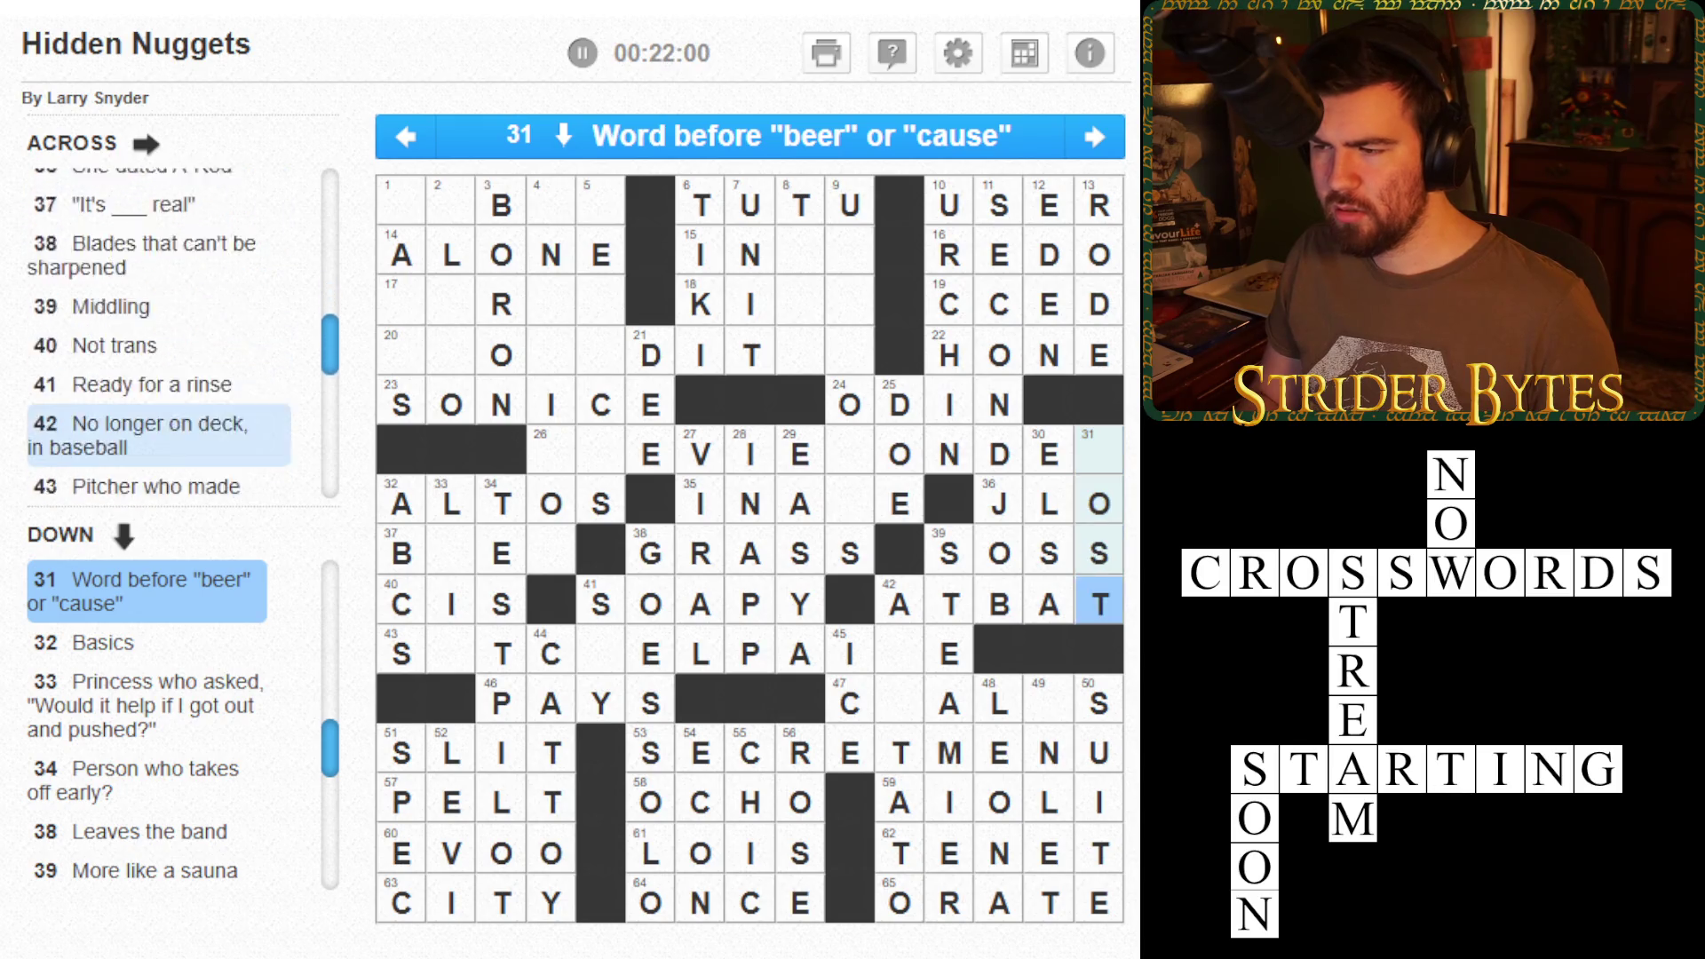
text(l)
click(998, 603)
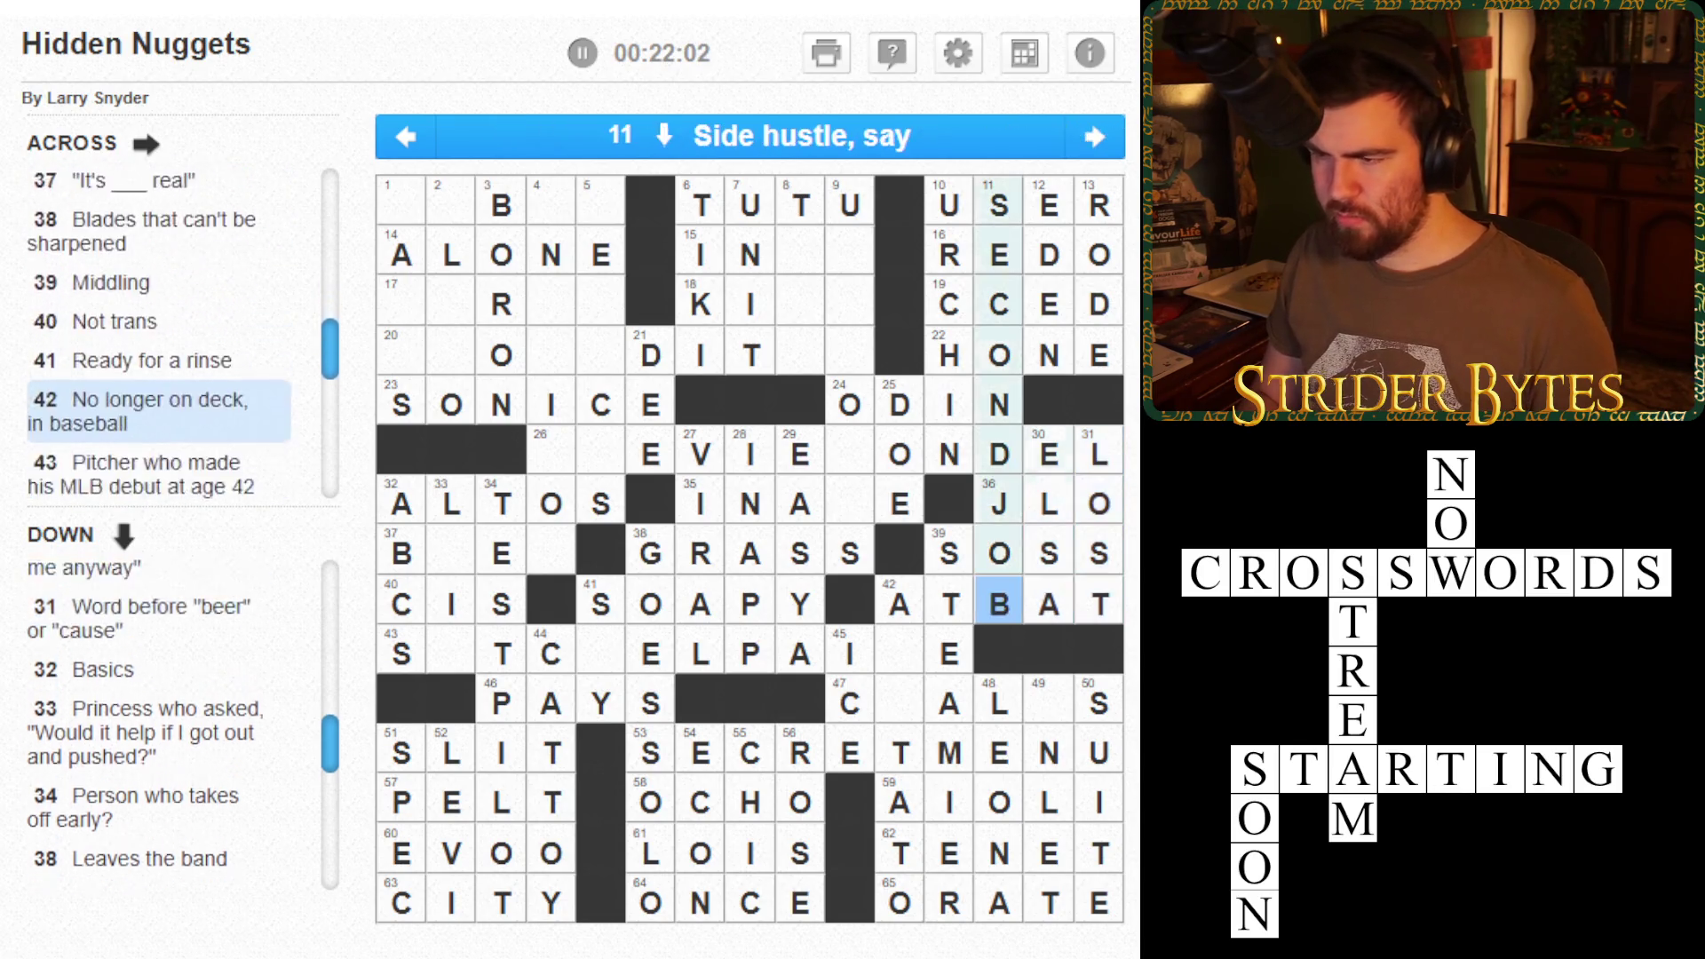
click(998, 553)
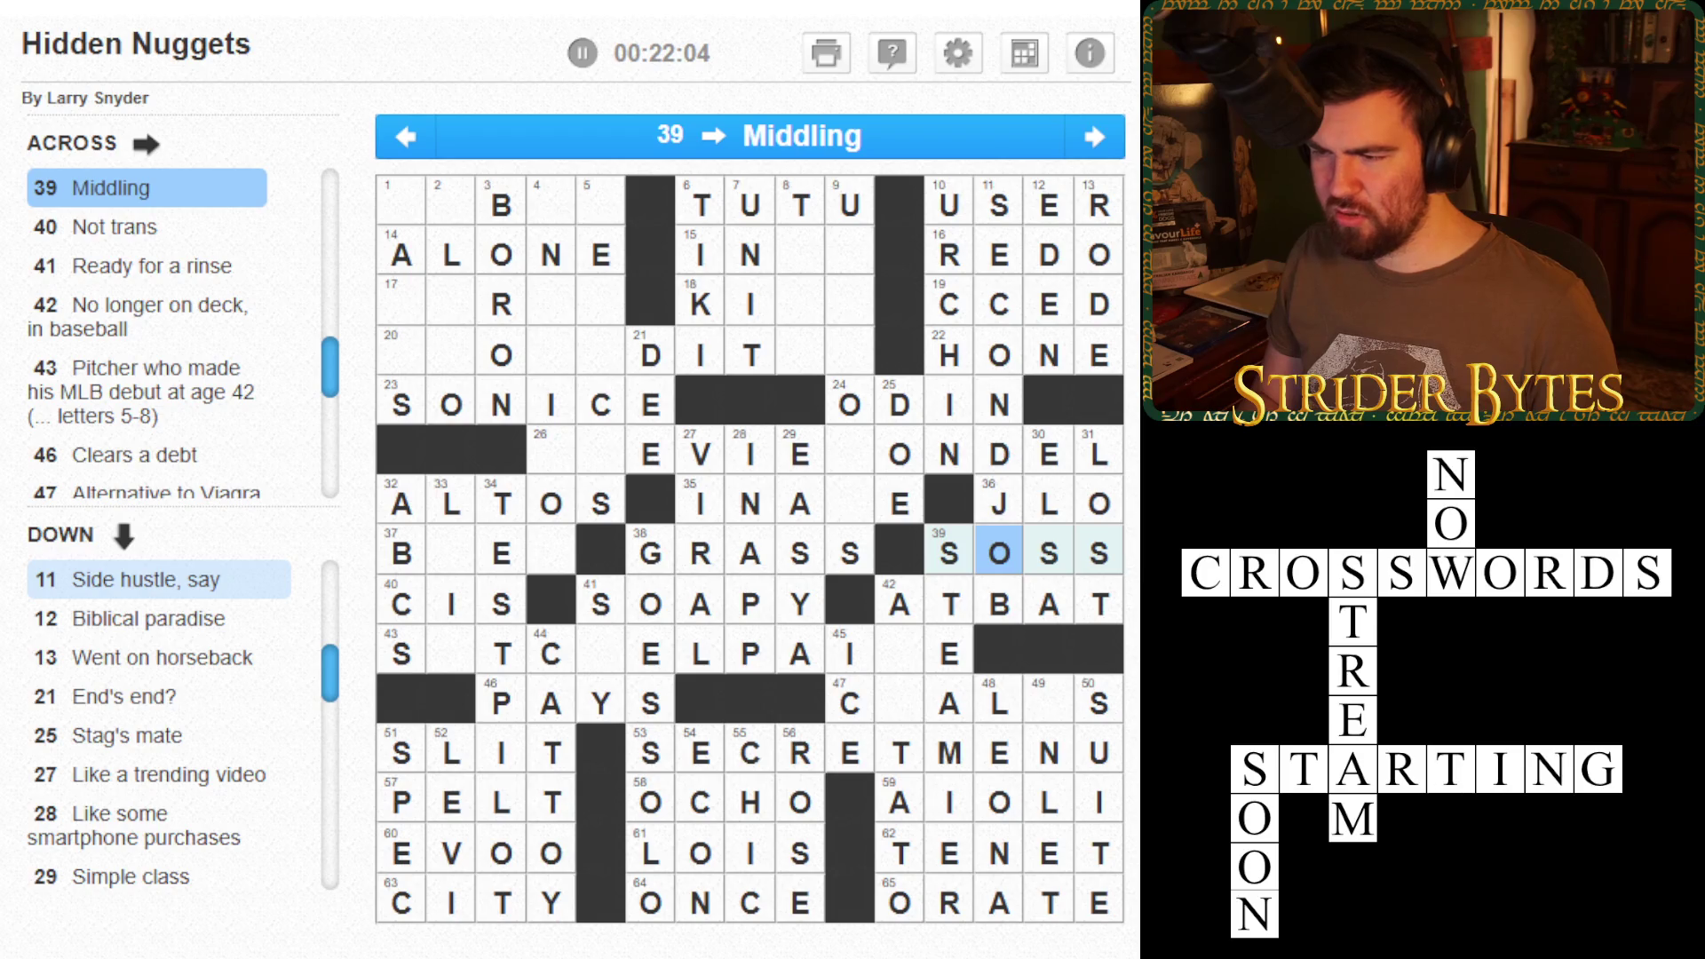
click(1099, 553)
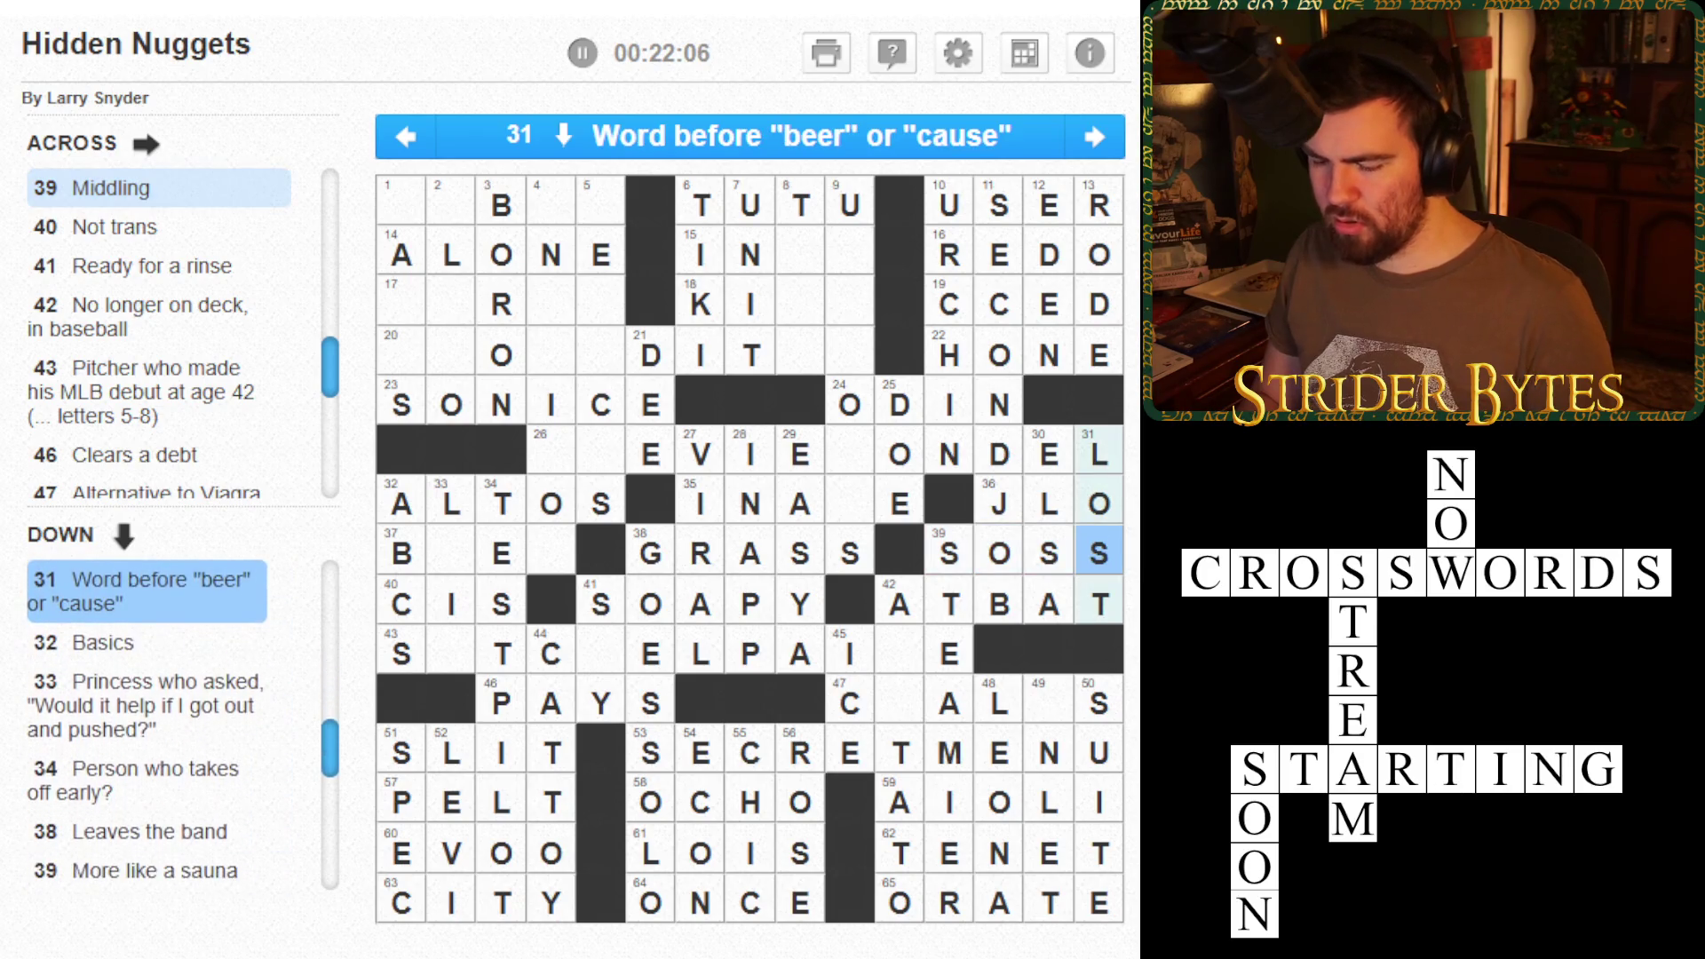
text(o)
- Replace the L in cell 31 with R so 31 Down reads ROOT
click(1098, 454)
key(BackSpace)
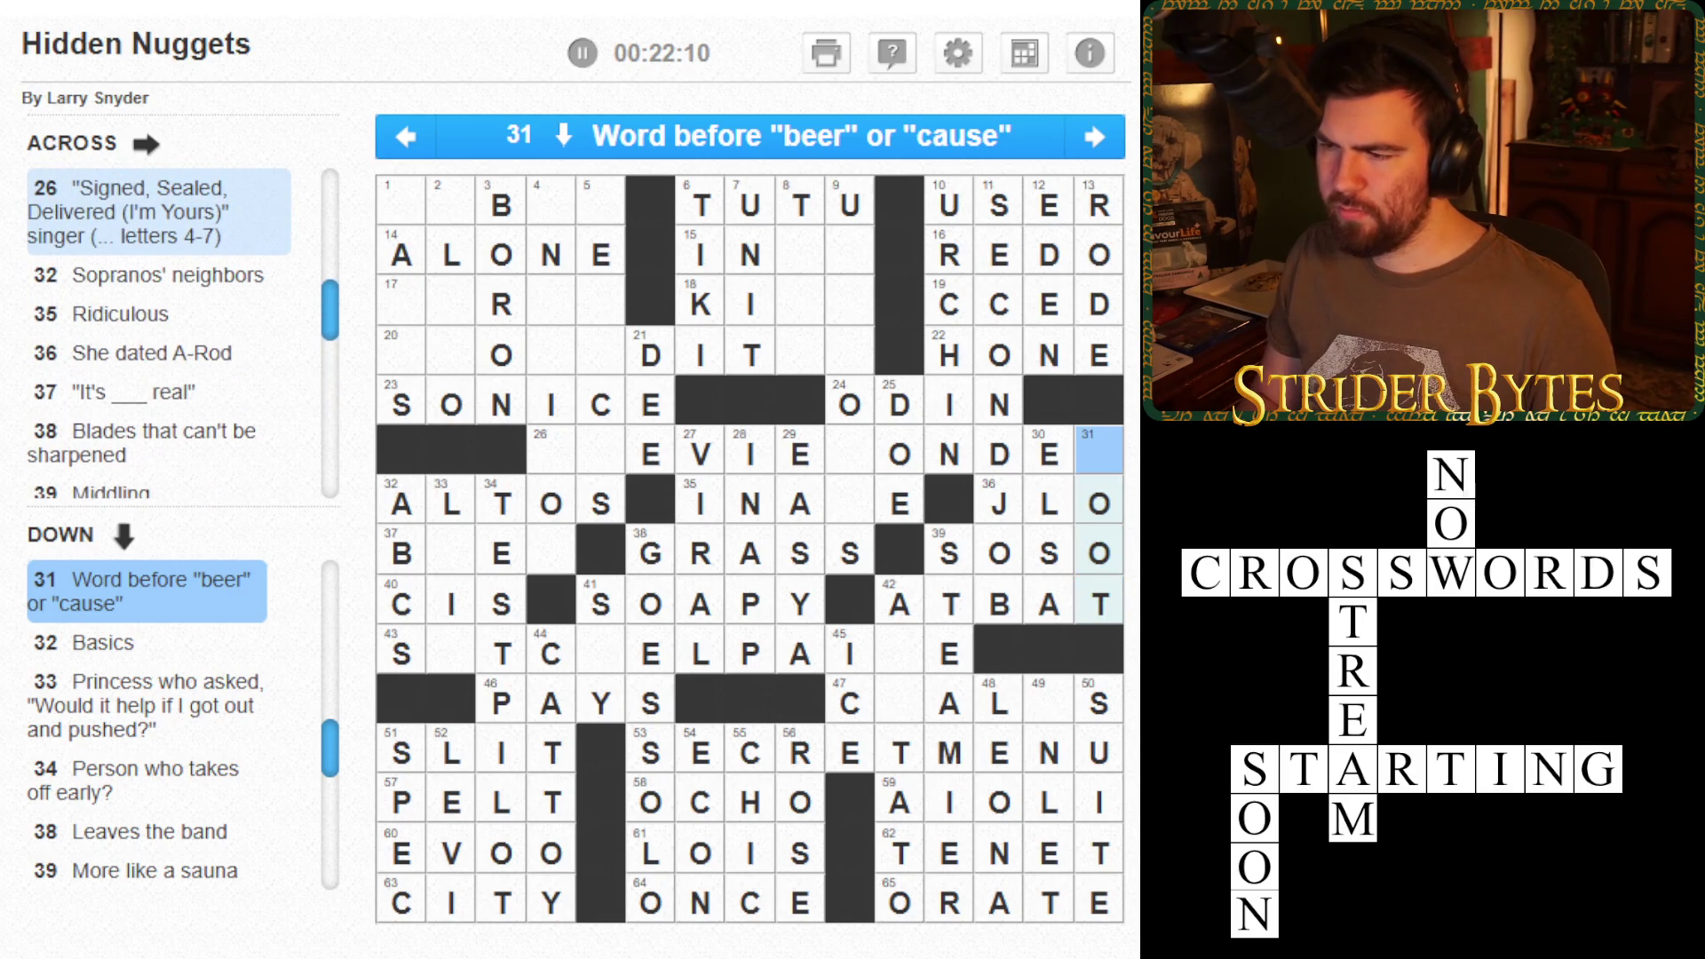
key(Down)
key(Down)
key(Up)
key(Up)
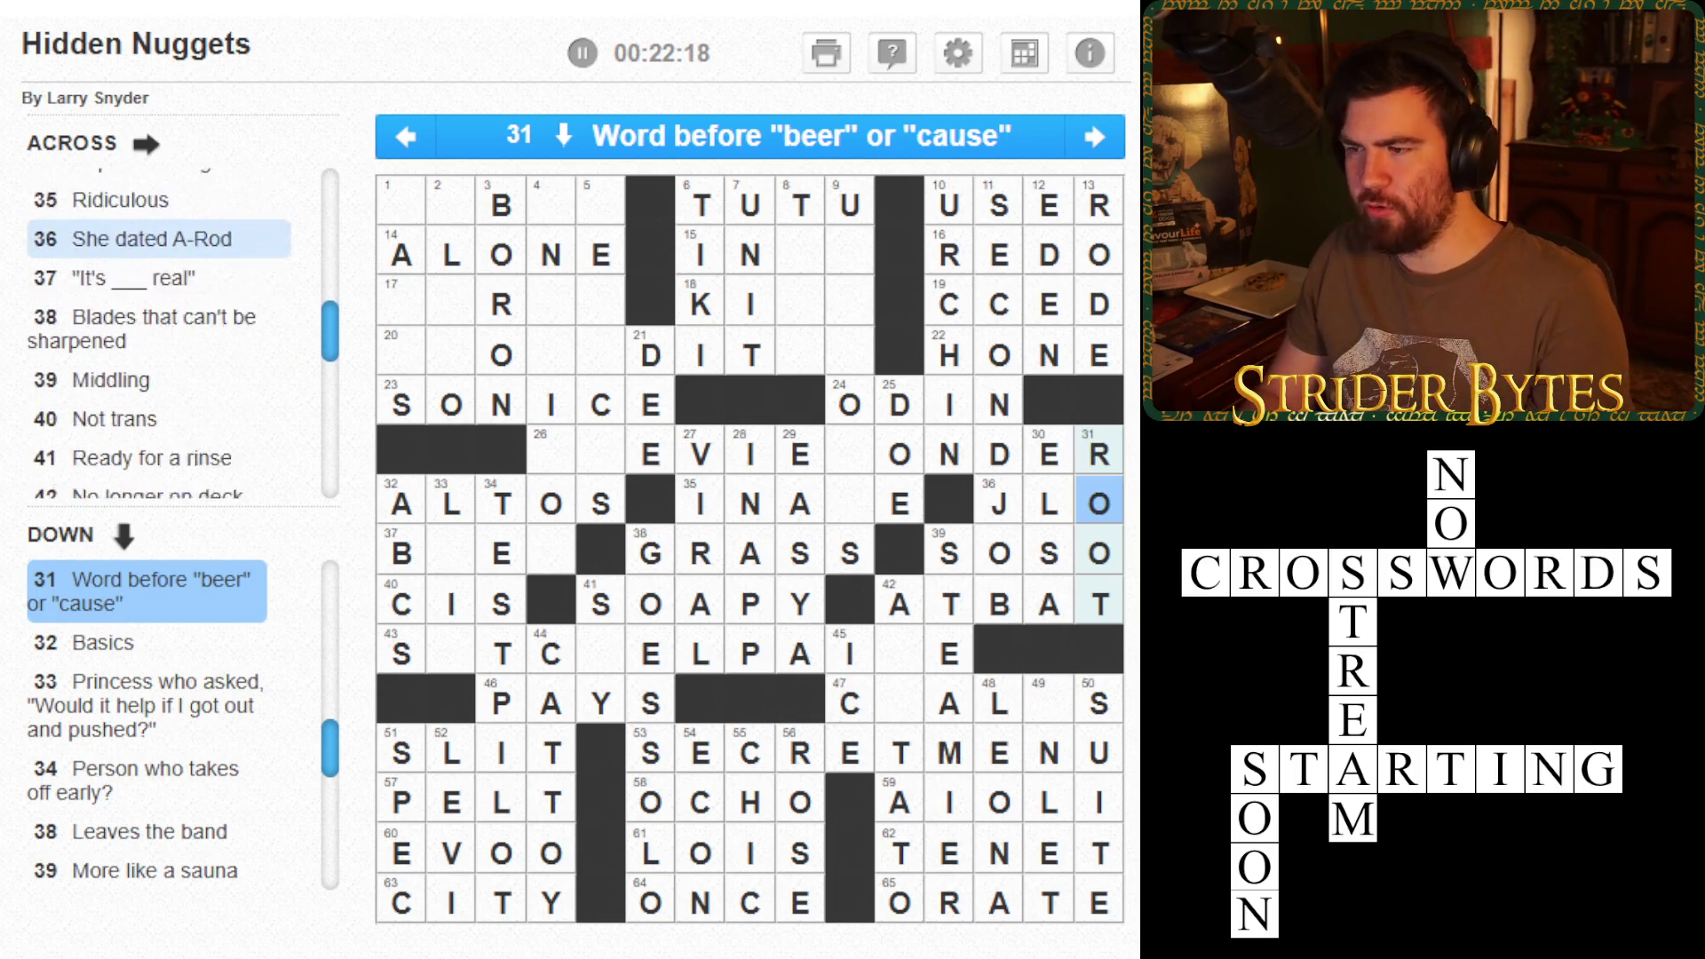
text(R)
click(950, 453)
click(600, 454)
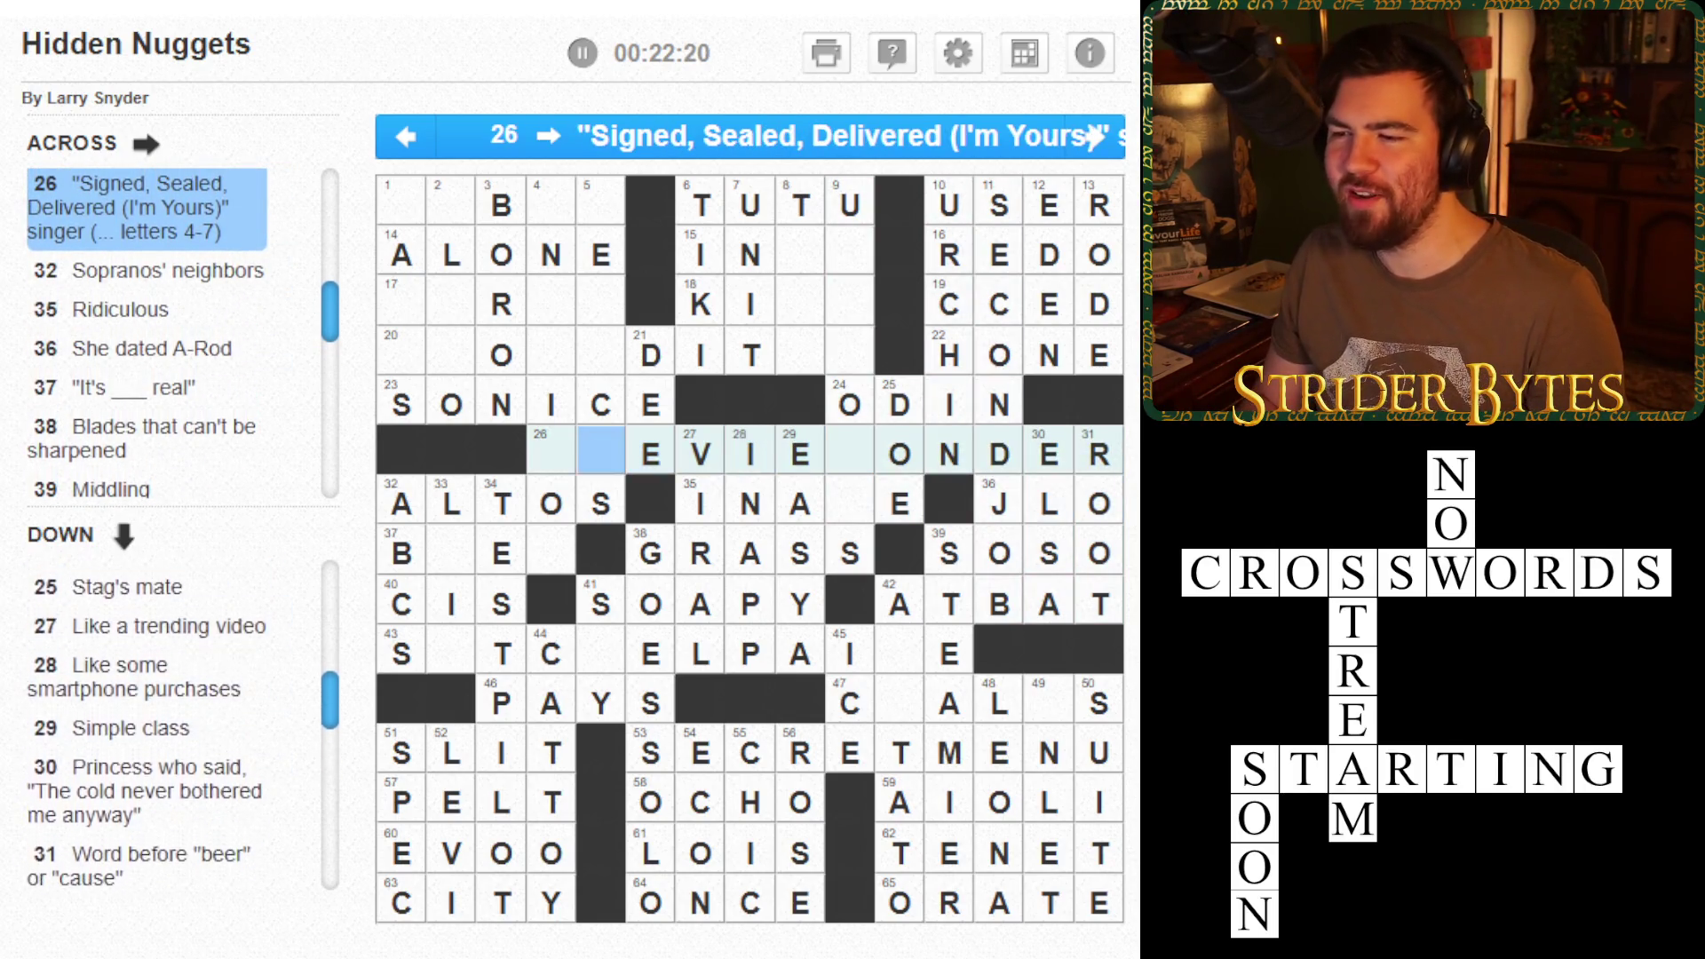
- Type TEVIEW into 26 Across to spell STEVIE WONDER
text(STEVIEW)
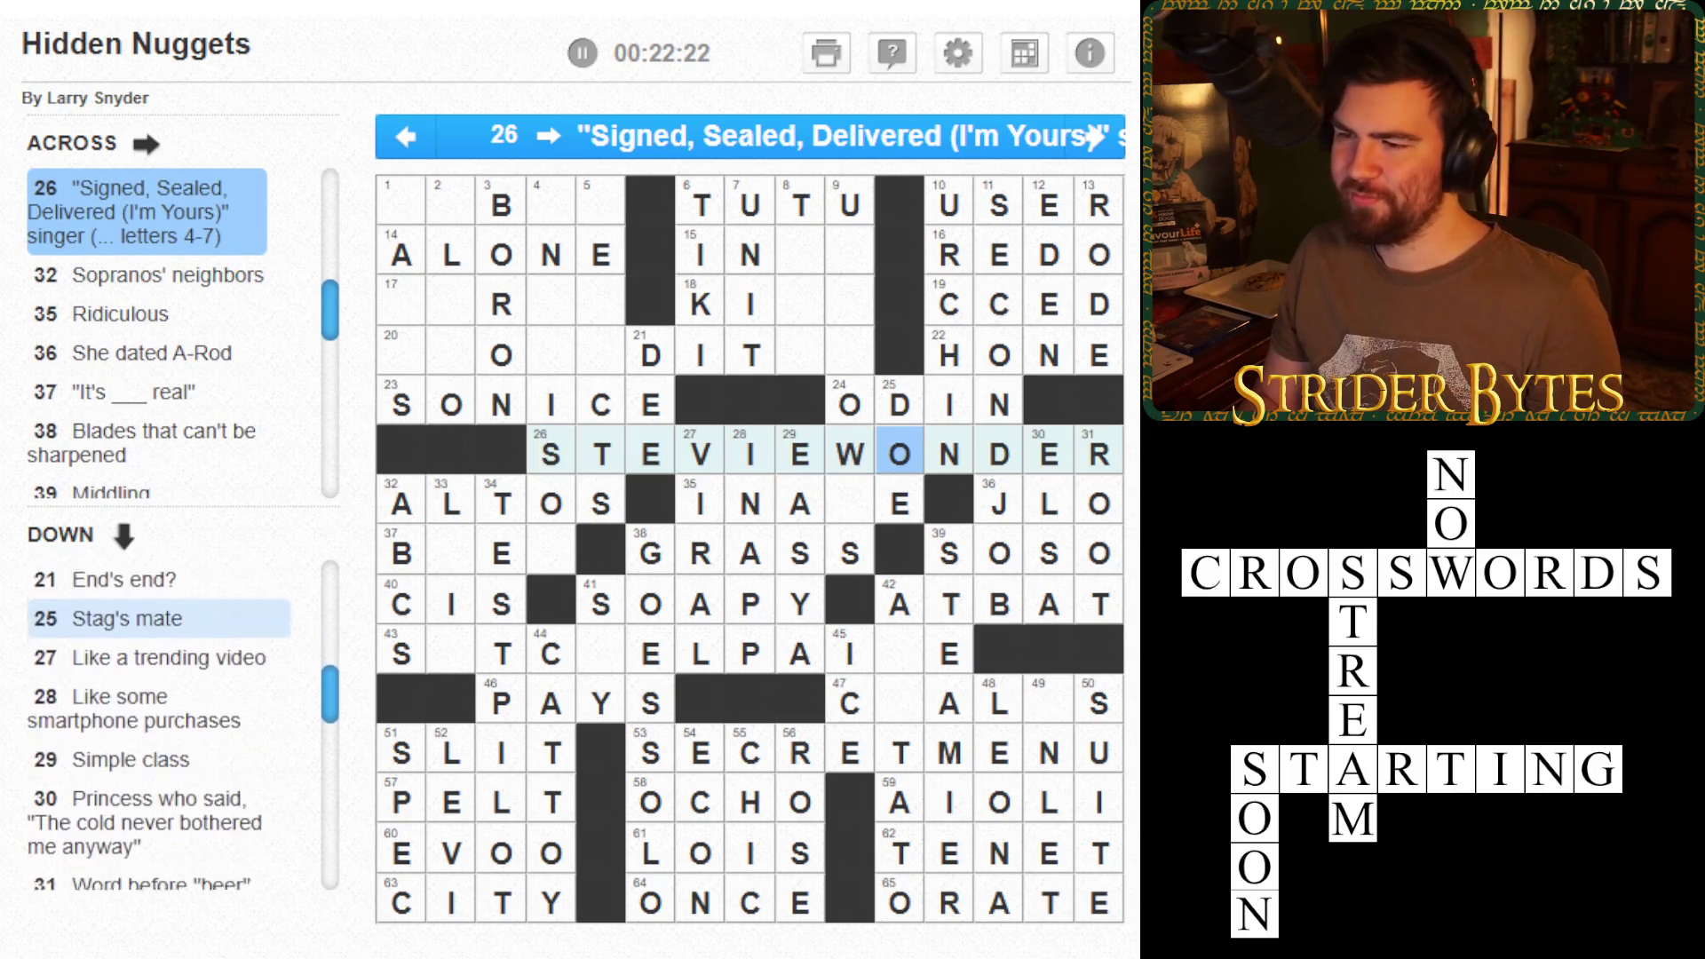
click(601, 453)
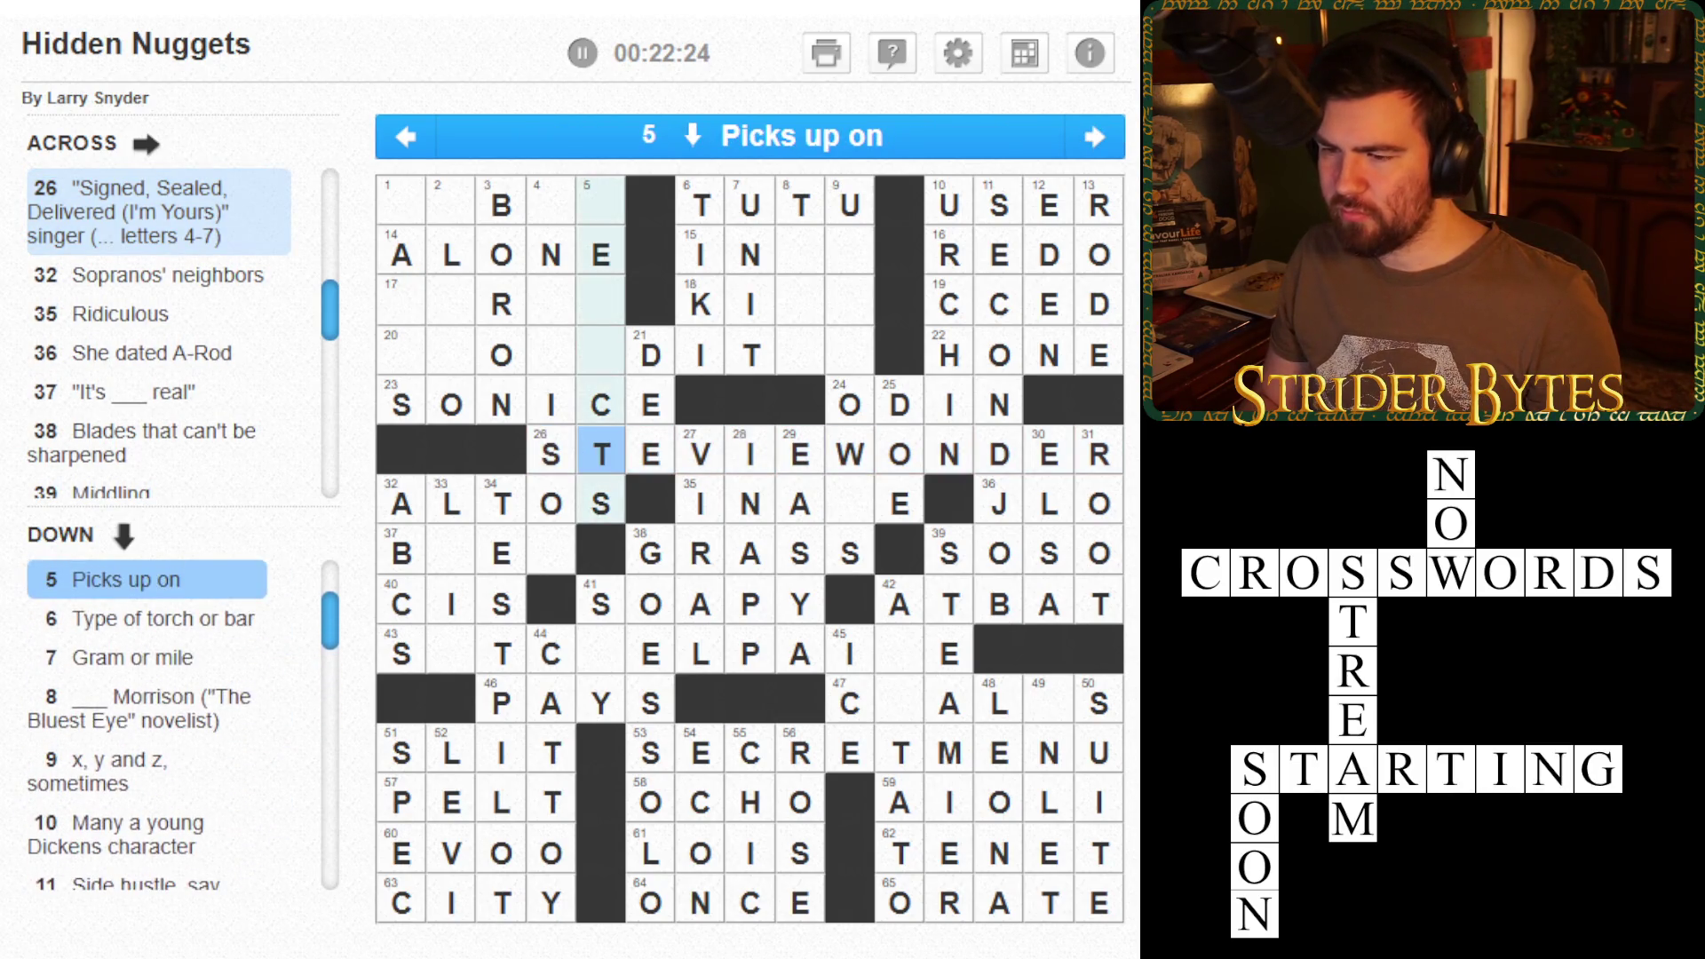
click(550, 453)
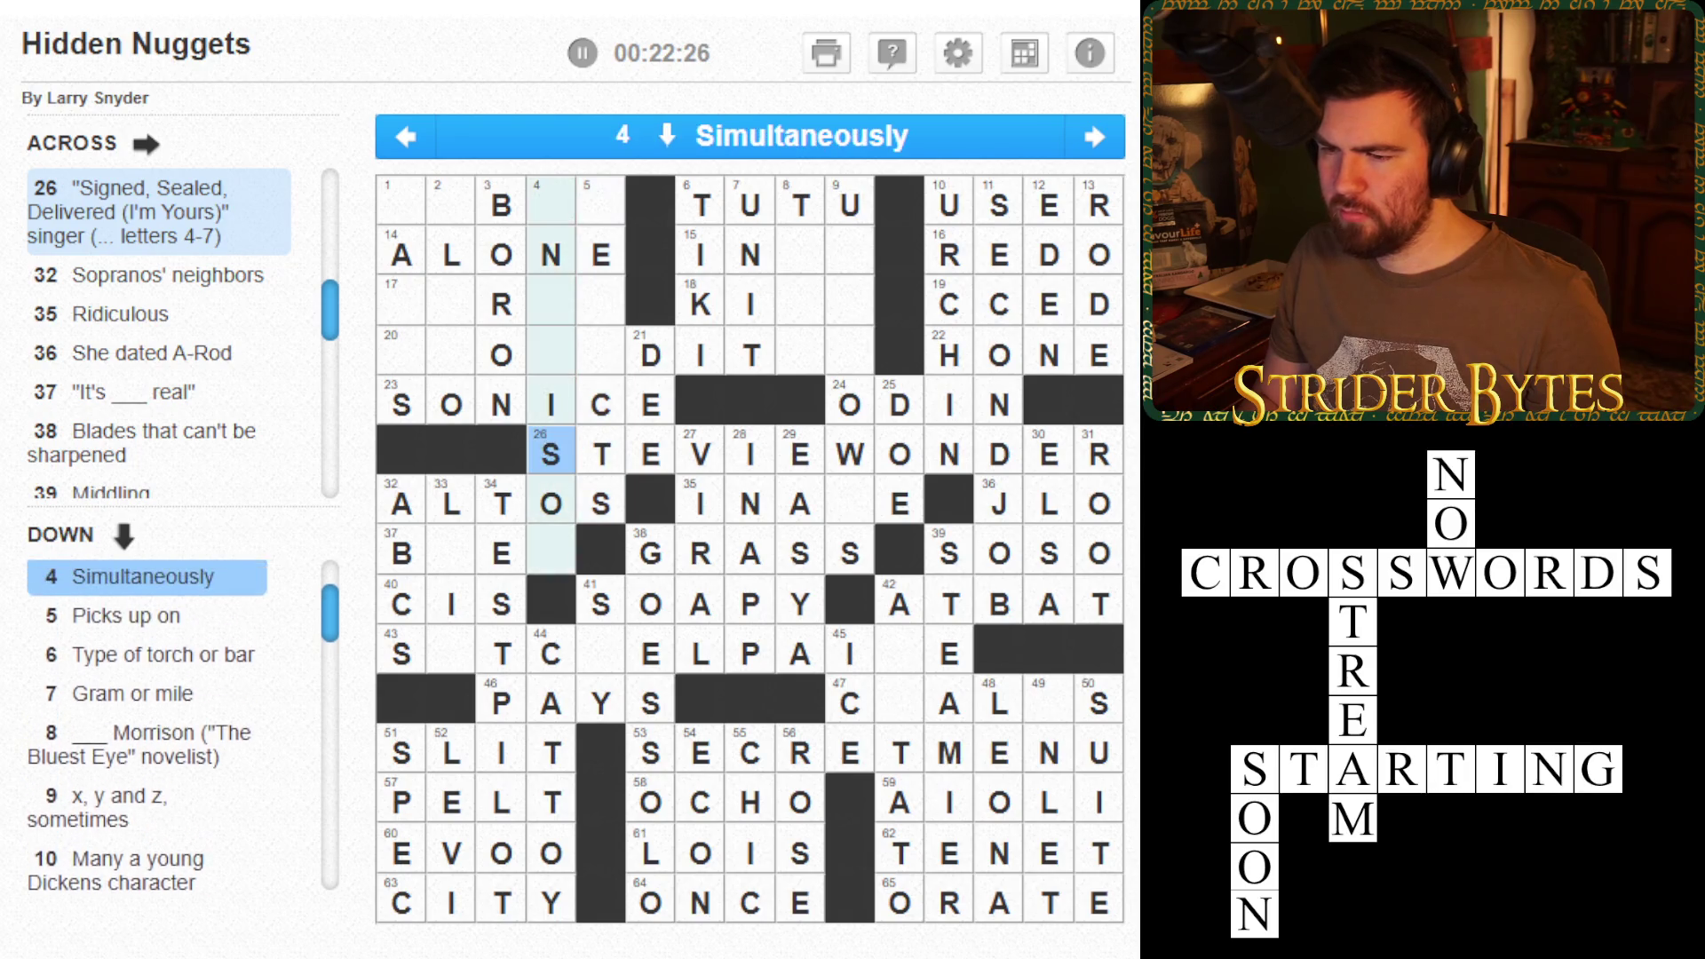
click(550, 354)
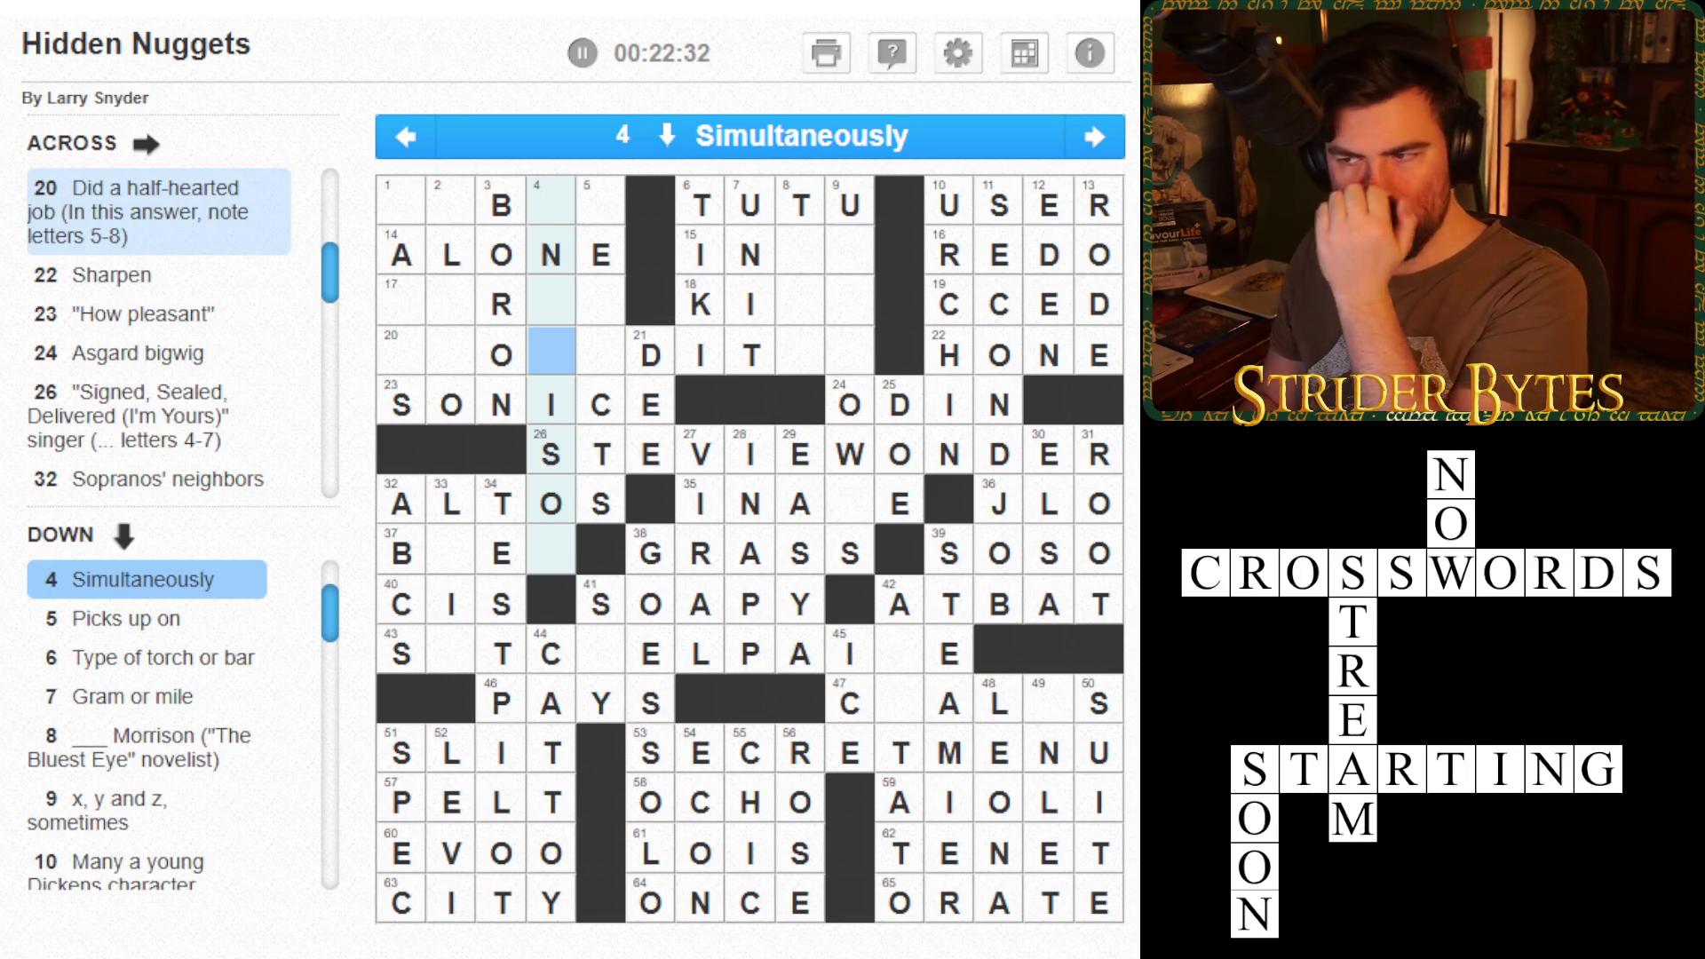
click(650, 354)
- Enter ON in 15 Across to complete INON
click(800, 304)
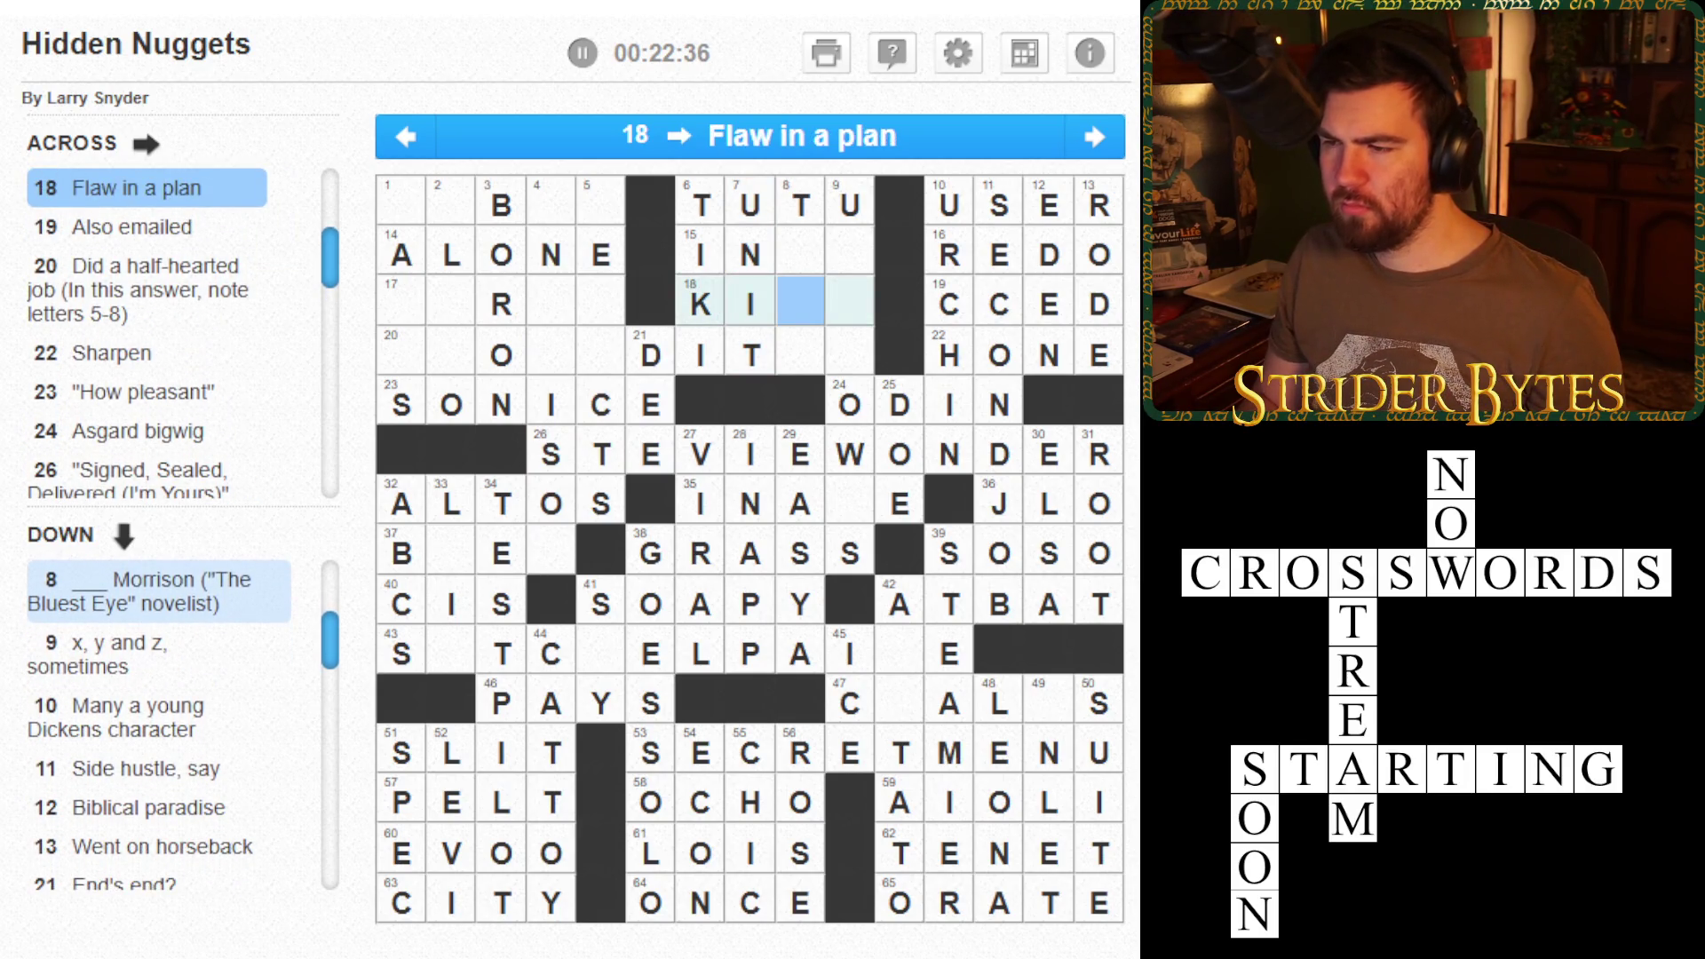
click(800, 255)
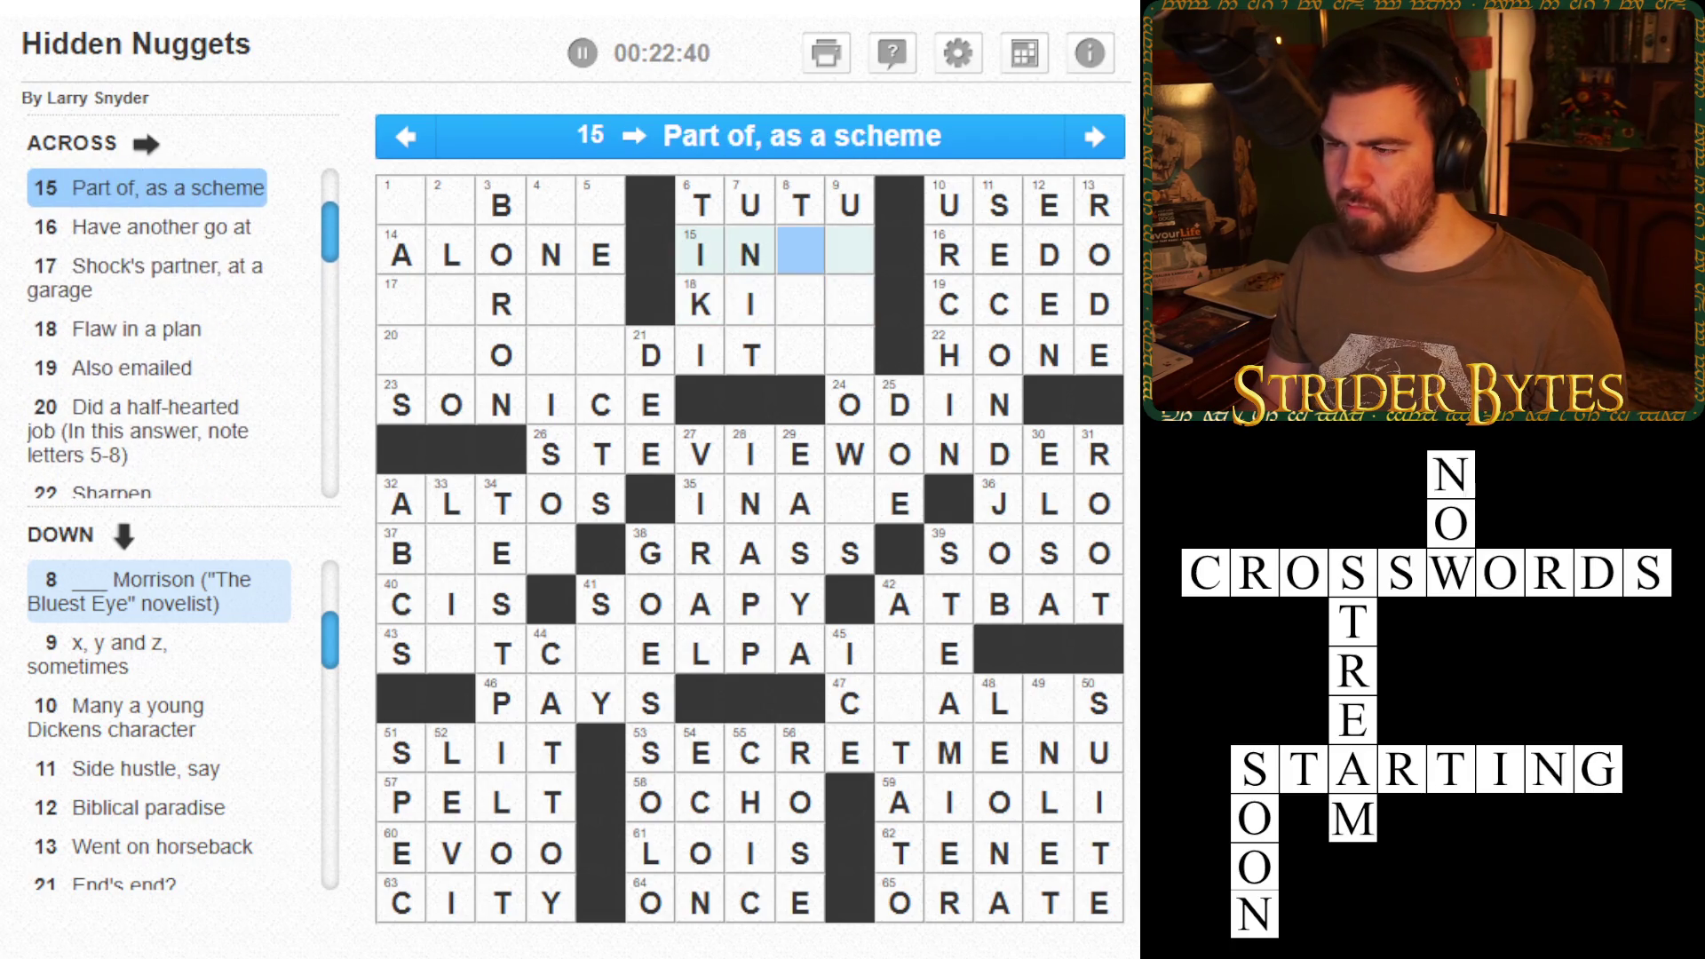
text(on)
click(800, 255)
click(800, 255)
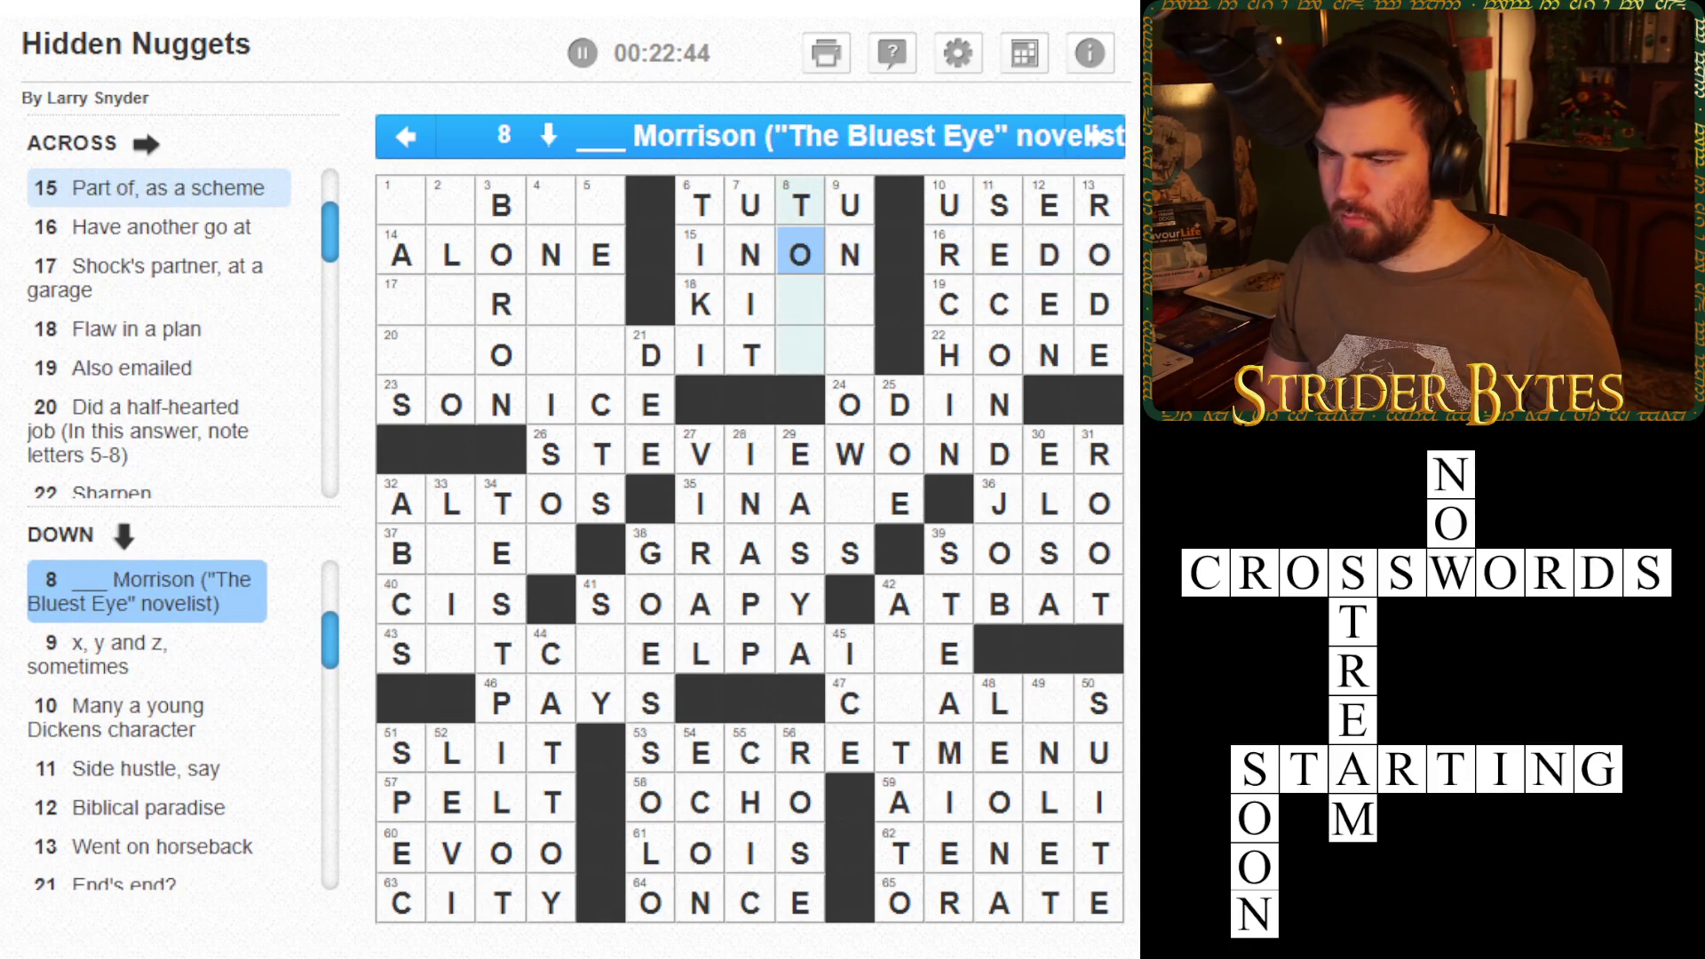
- Fill 9 Down with KNN for UNKNOWNS and add the N completing KINK
click(800, 354)
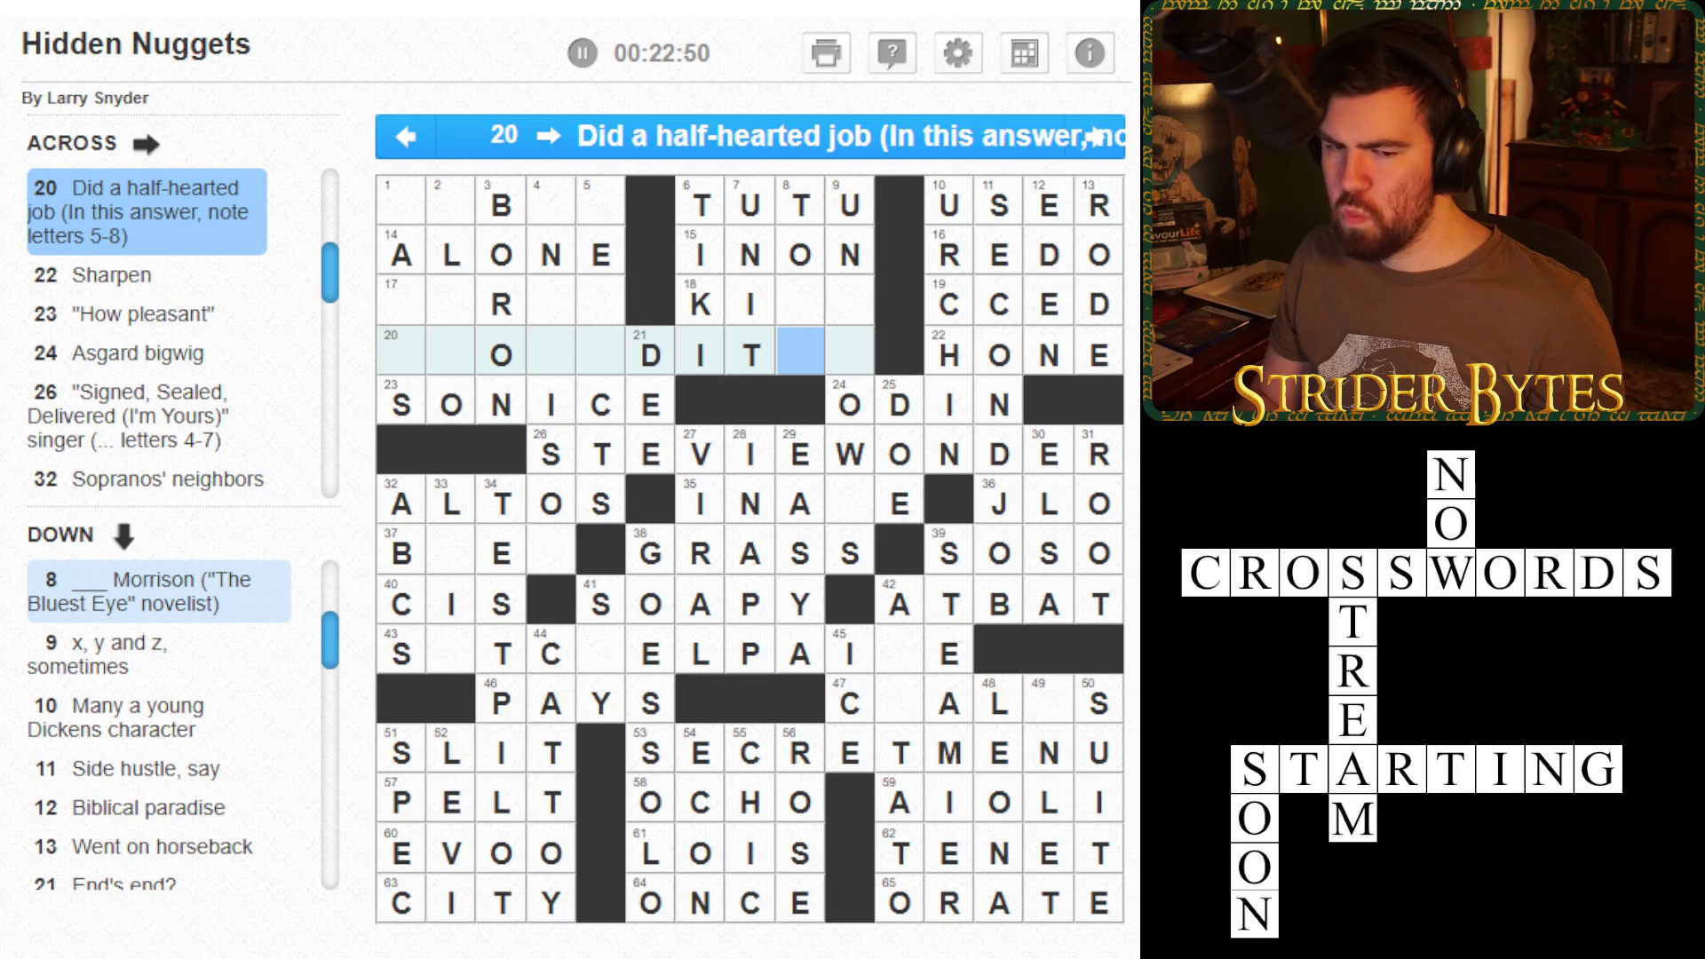
click(849, 354)
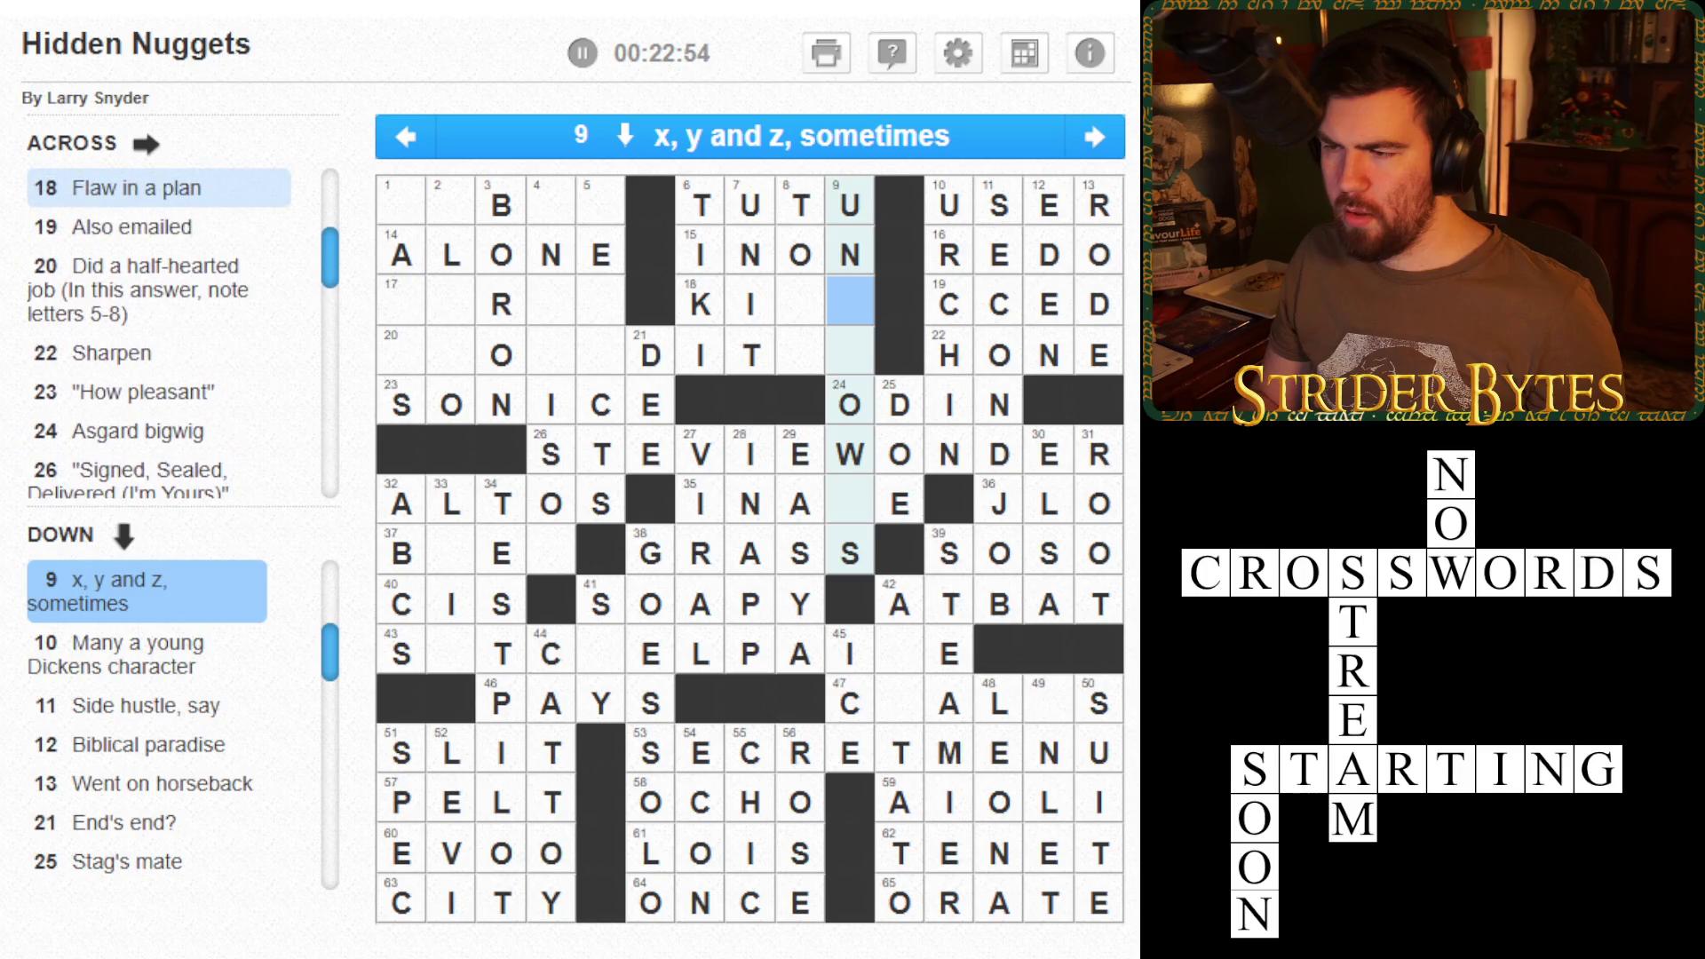
text(KNN)
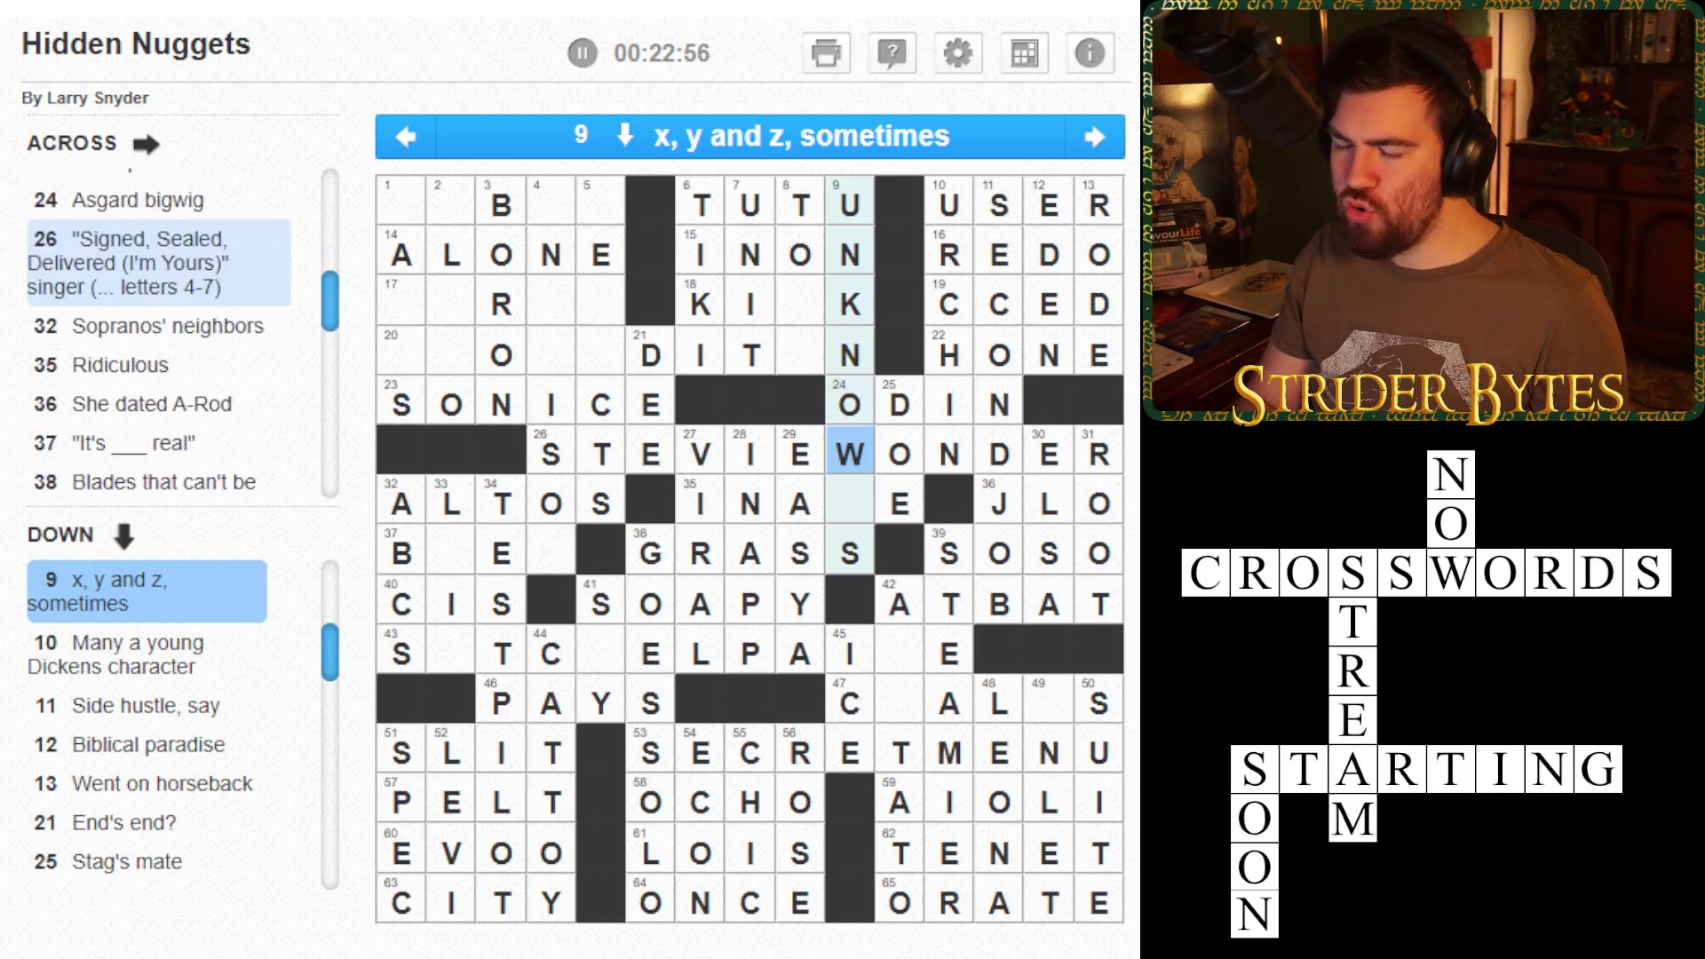
click(850, 504)
click(850, 503)
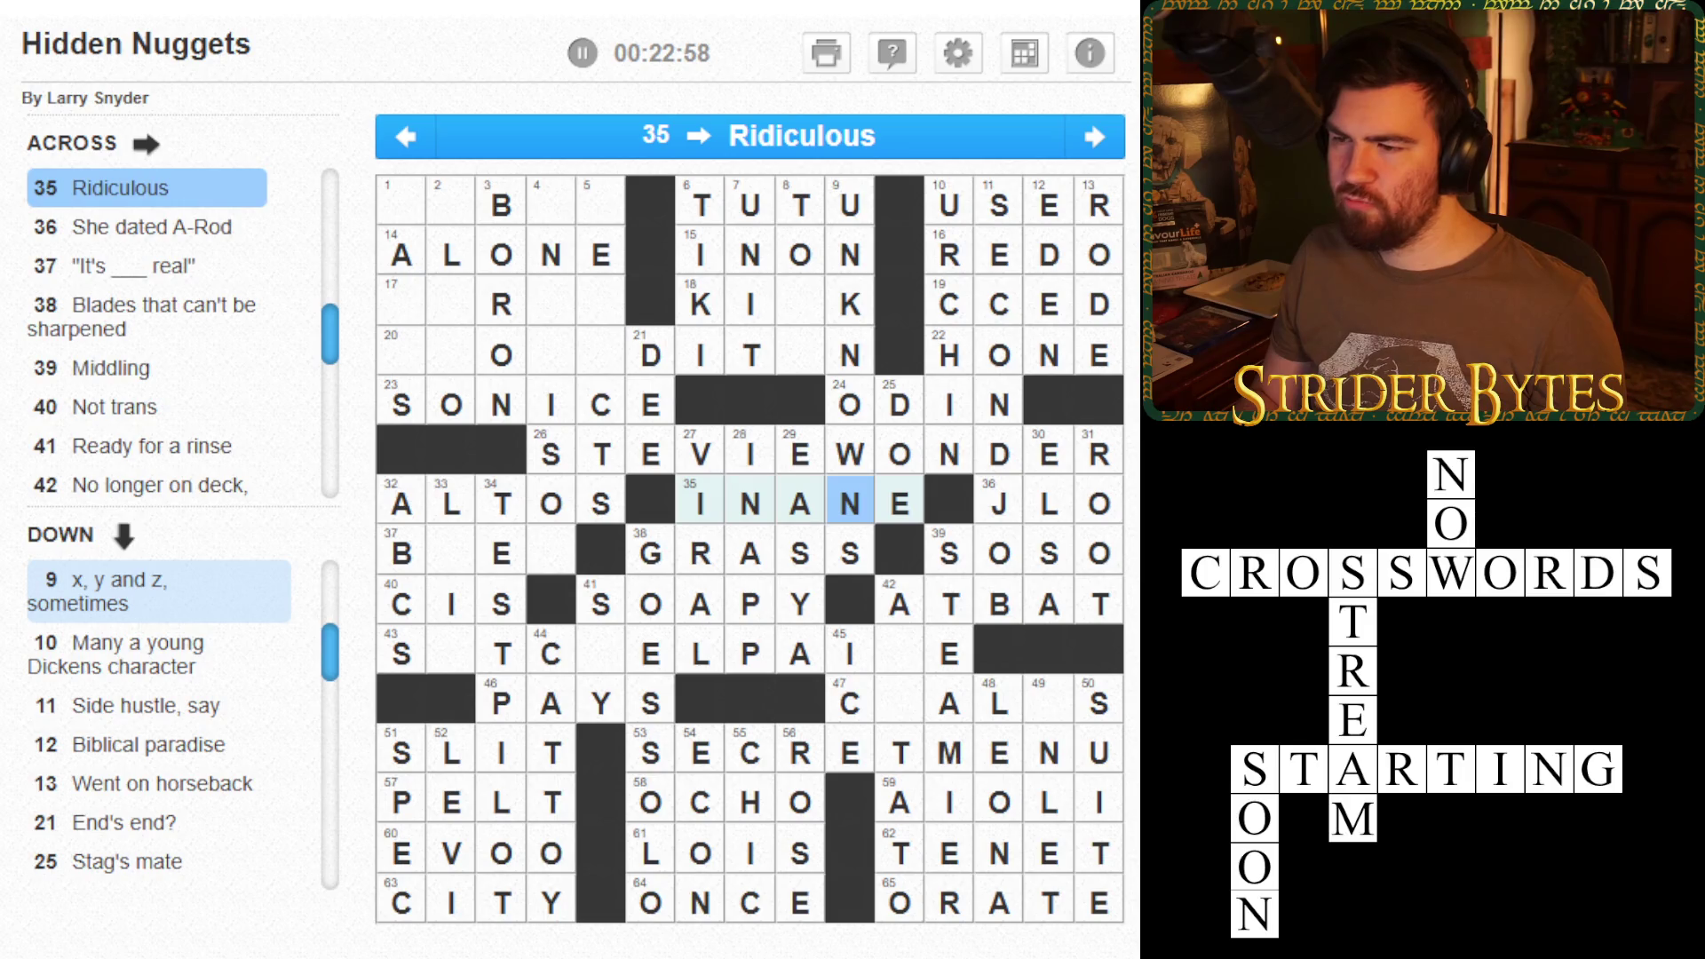
key(Up)
key(Up)
key(Up)
key(Up)
key(Left)
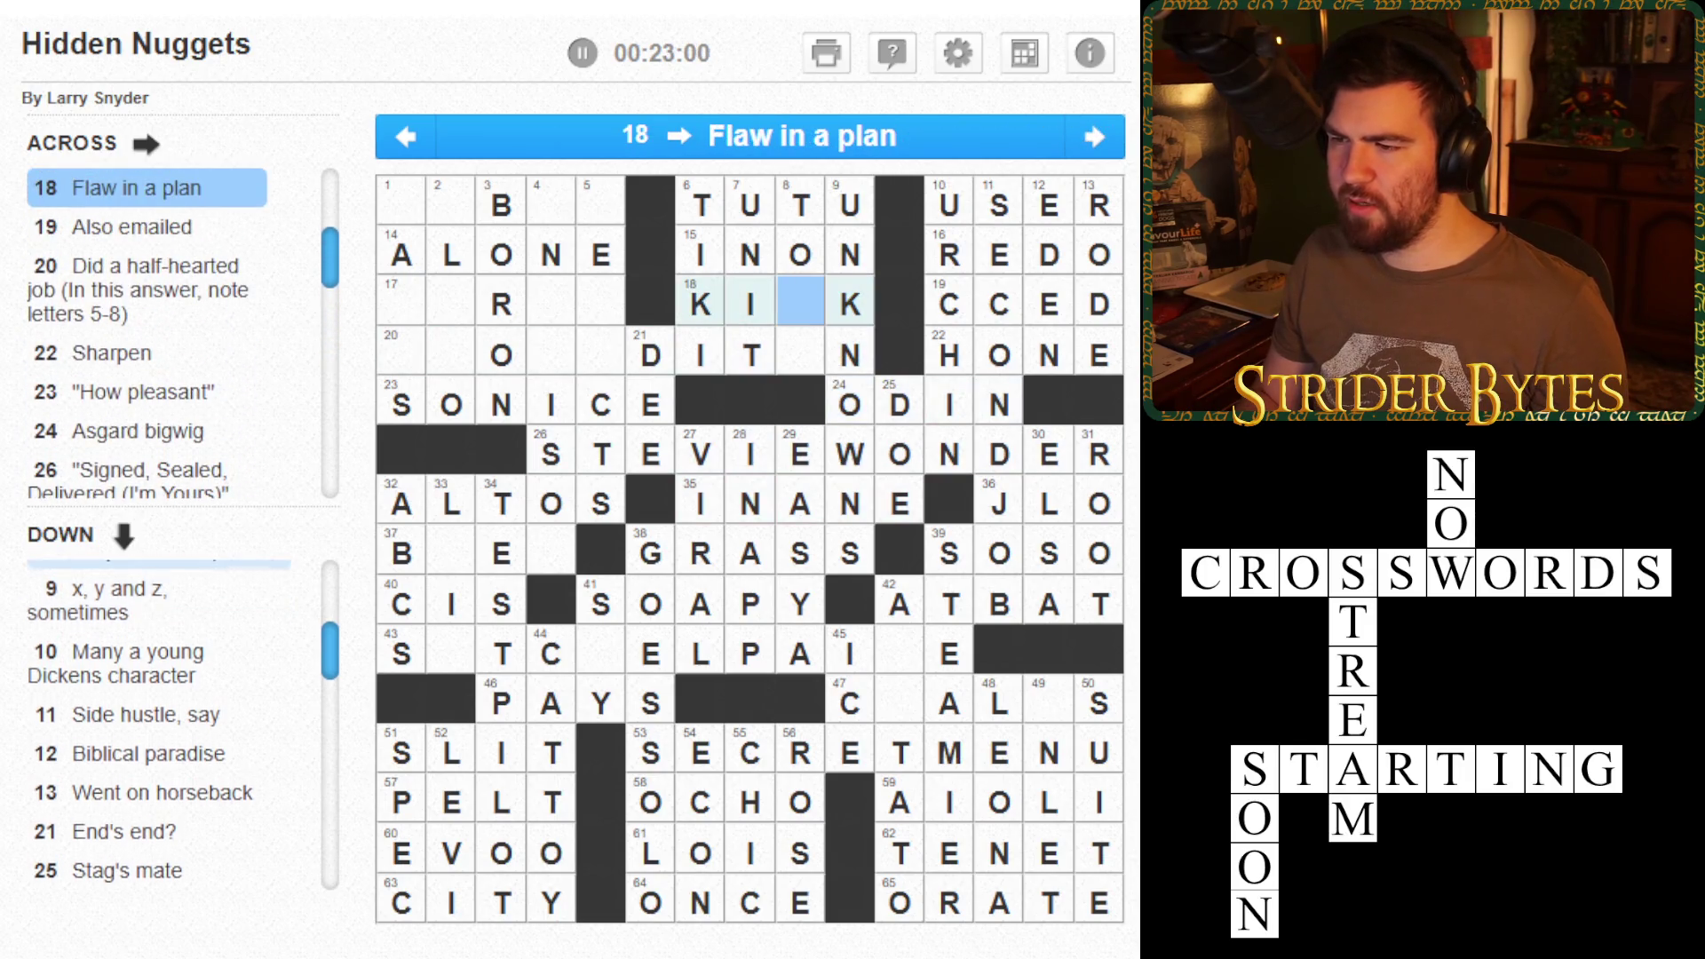
text(N)
- Complete 20 Across as PHONEDITIN by adding I and PHONE
key(Left)
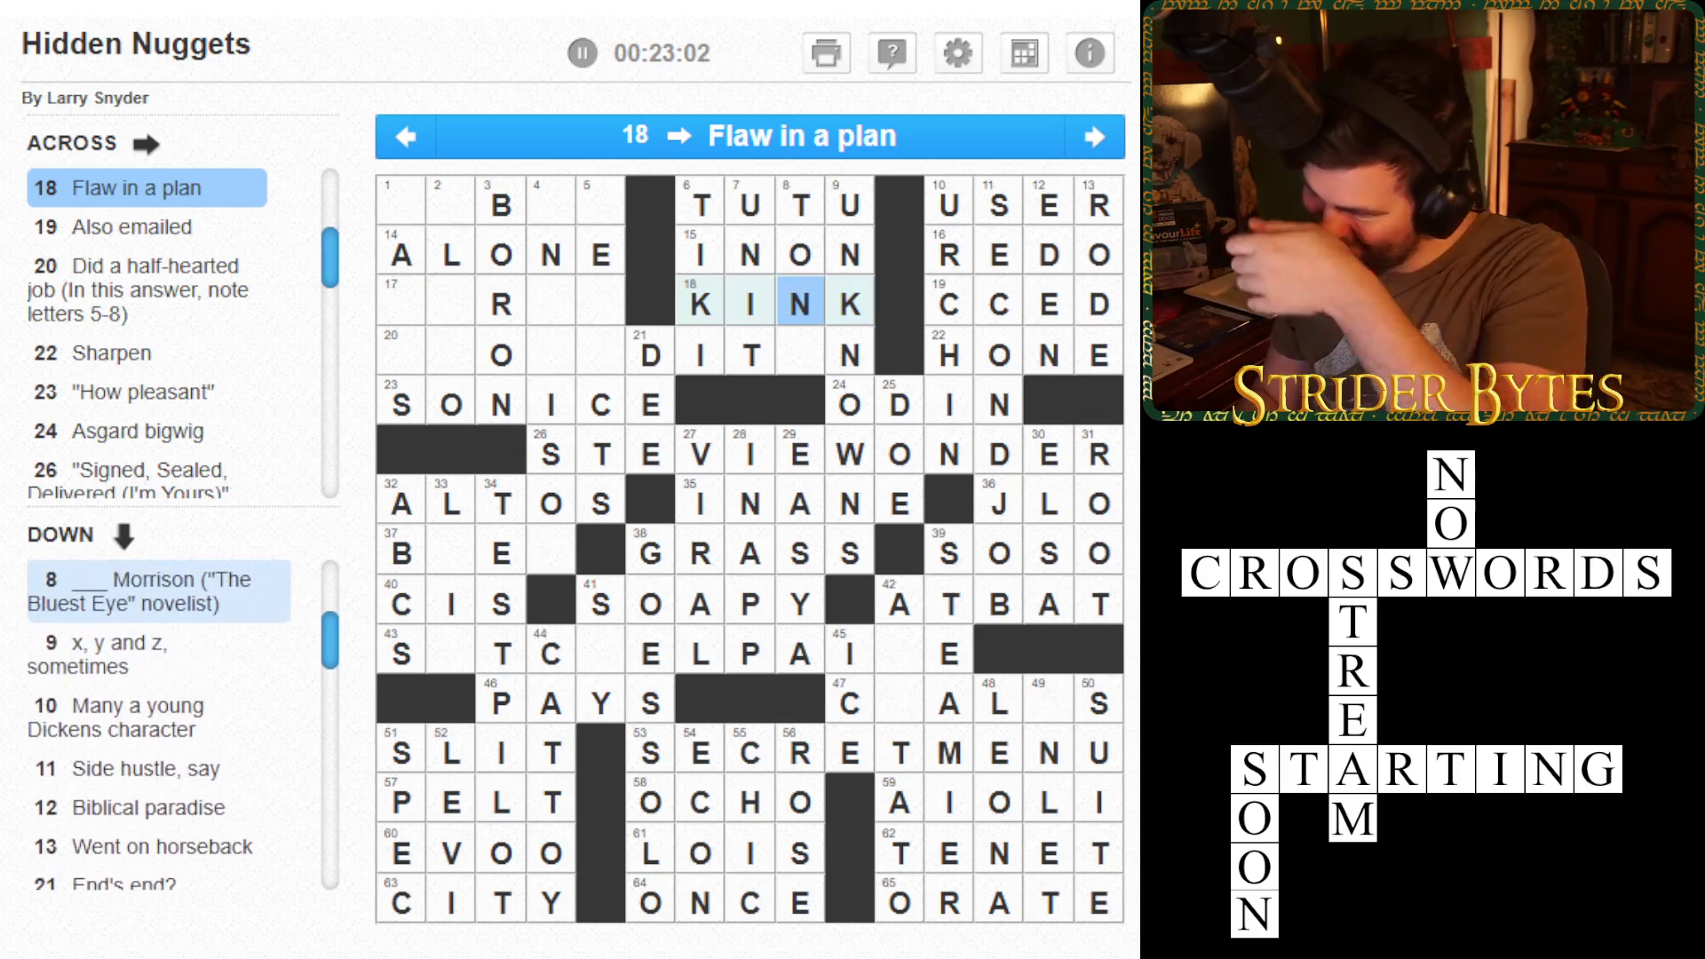
key(Down)
key(Down)
key(Right)
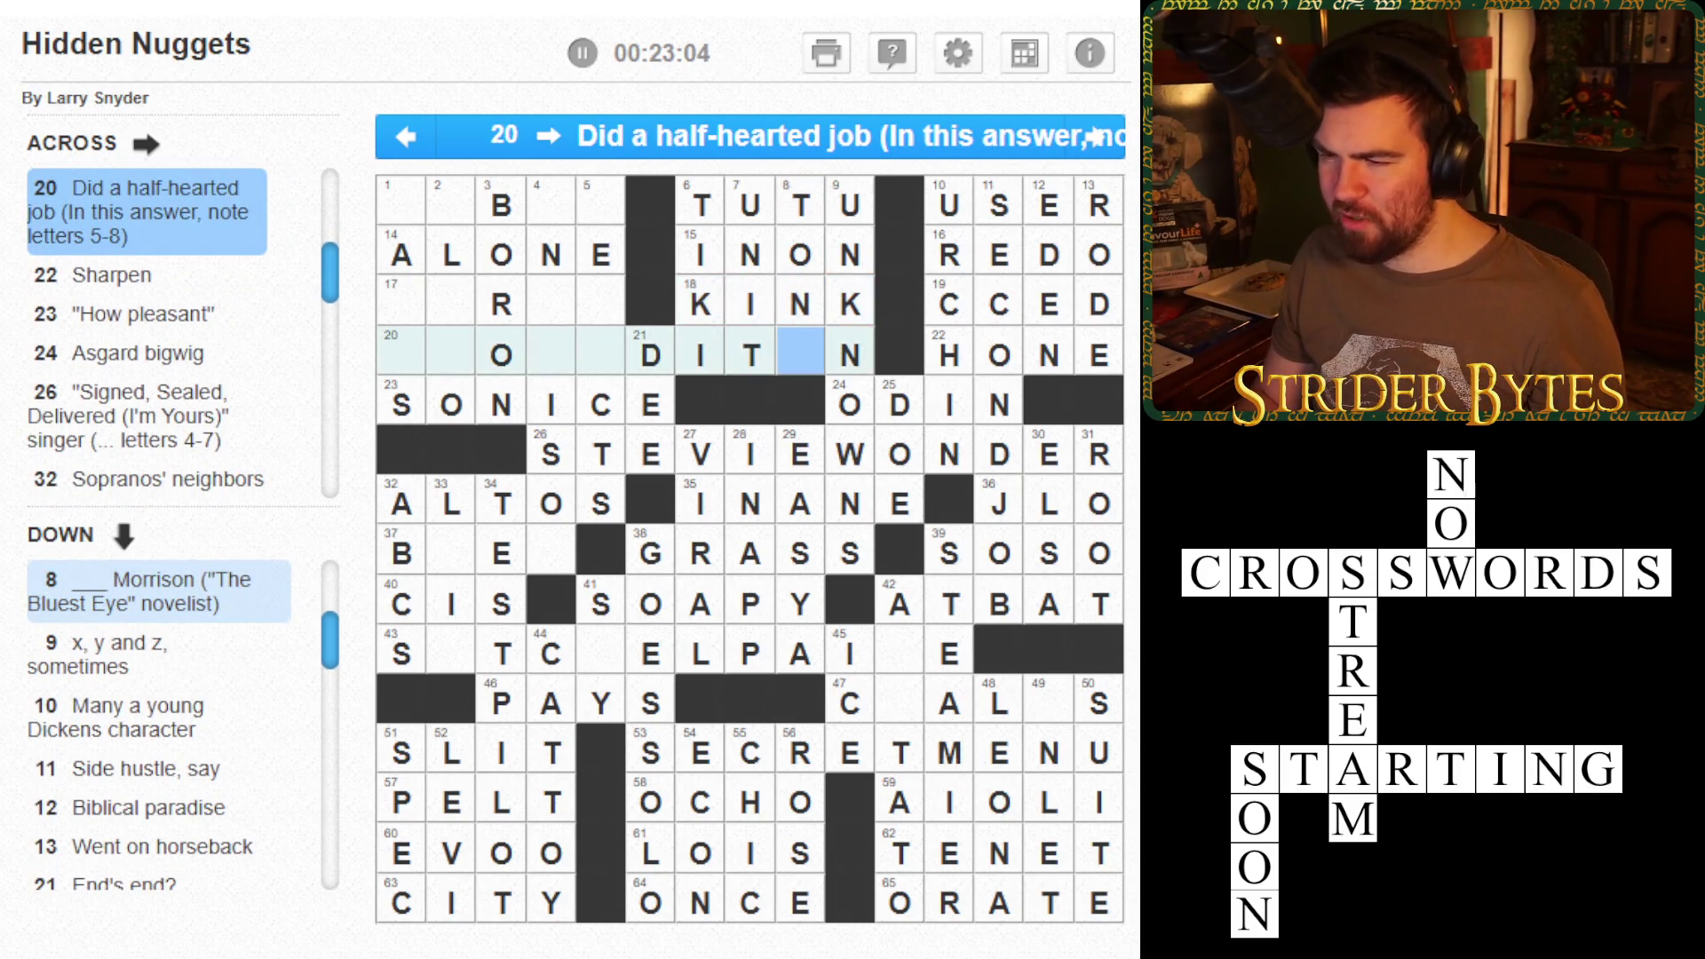
key(Left)
key(Left)
key(Left)
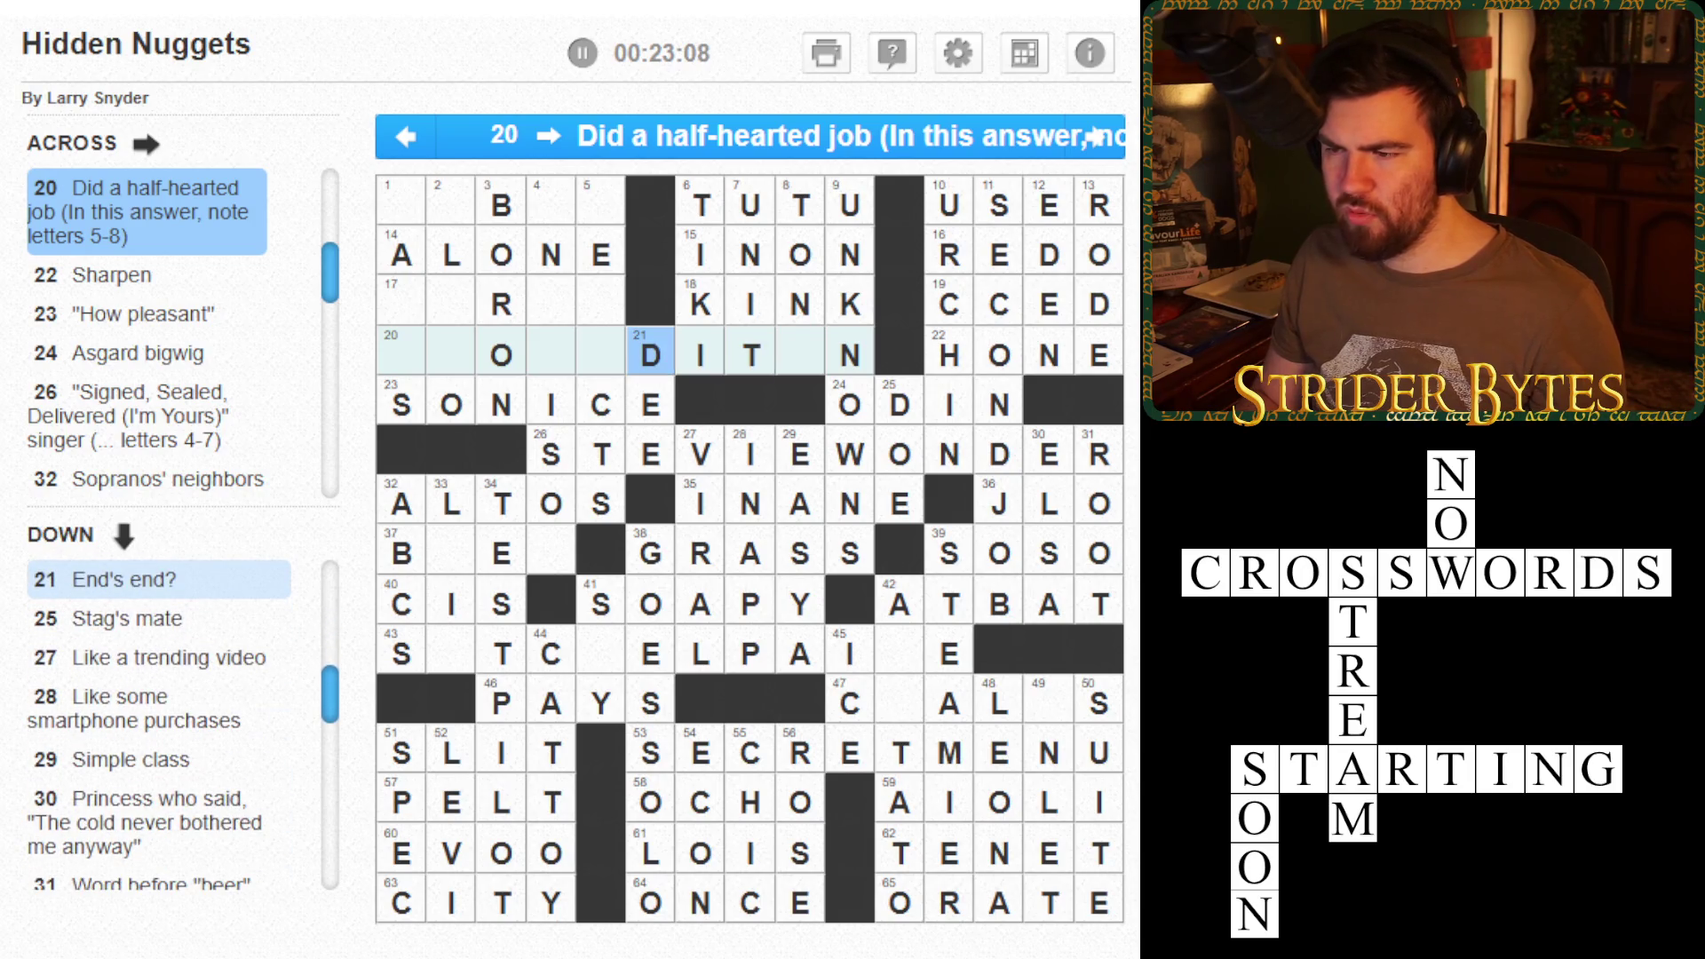
key(Right)
key(Right)
key(Right)
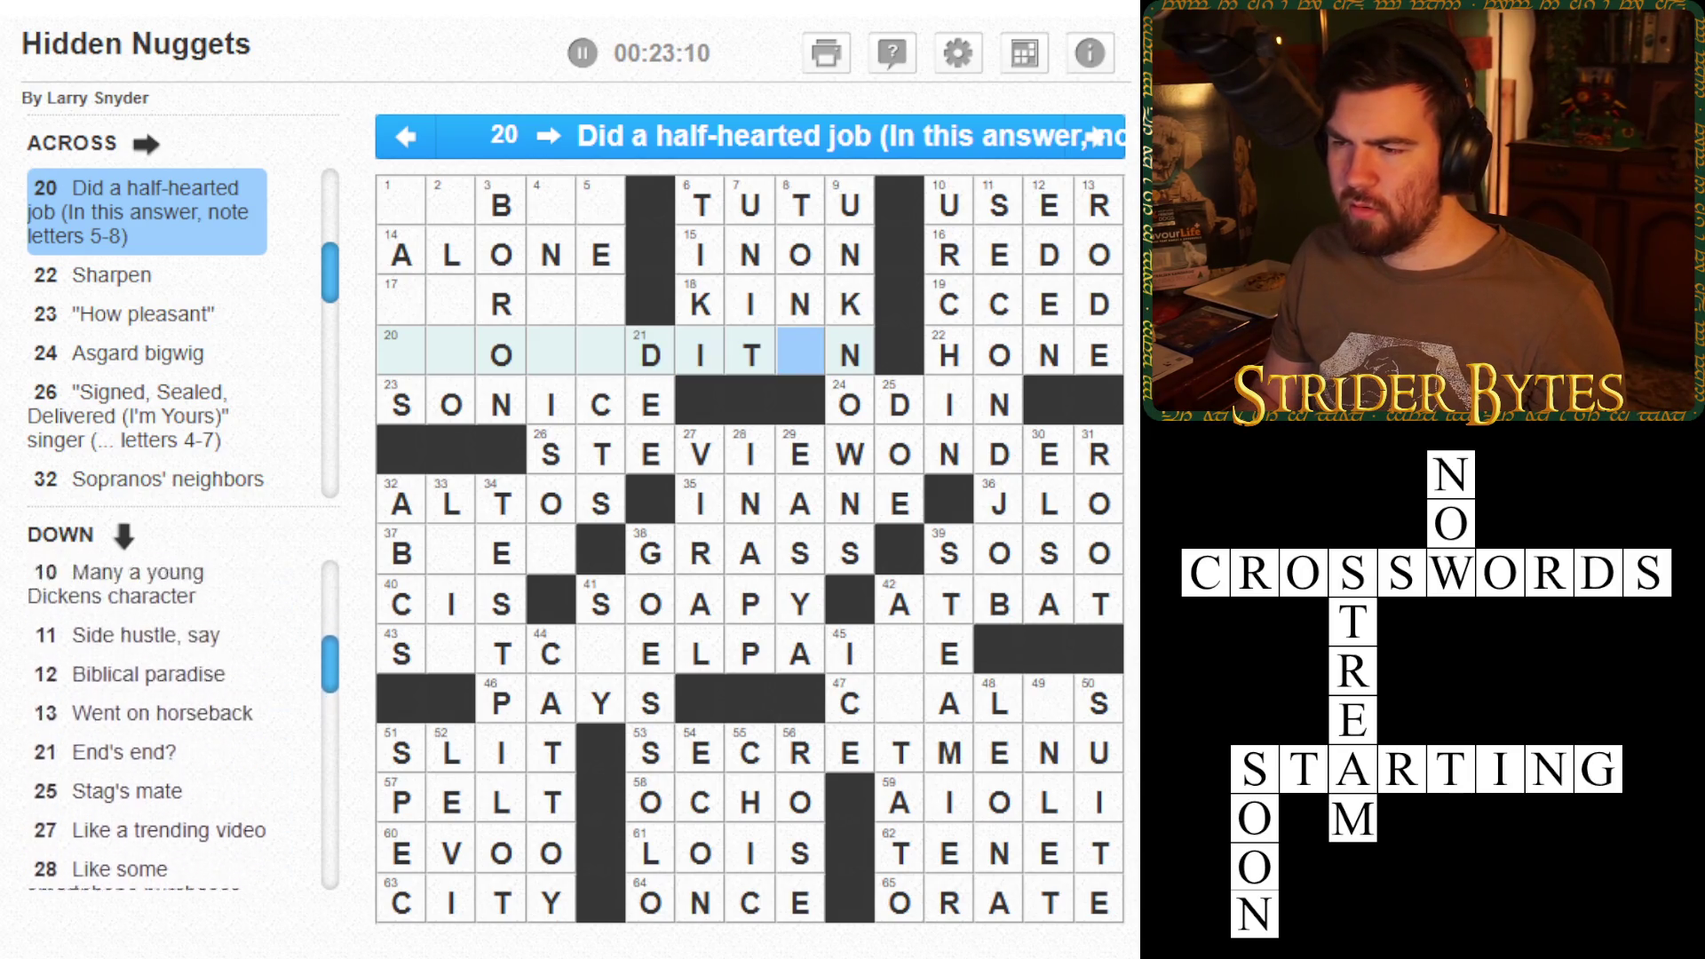
text(I)
key(Left)
key(Left)
key(Left)
key(Left)
key(Left)
key(Left)
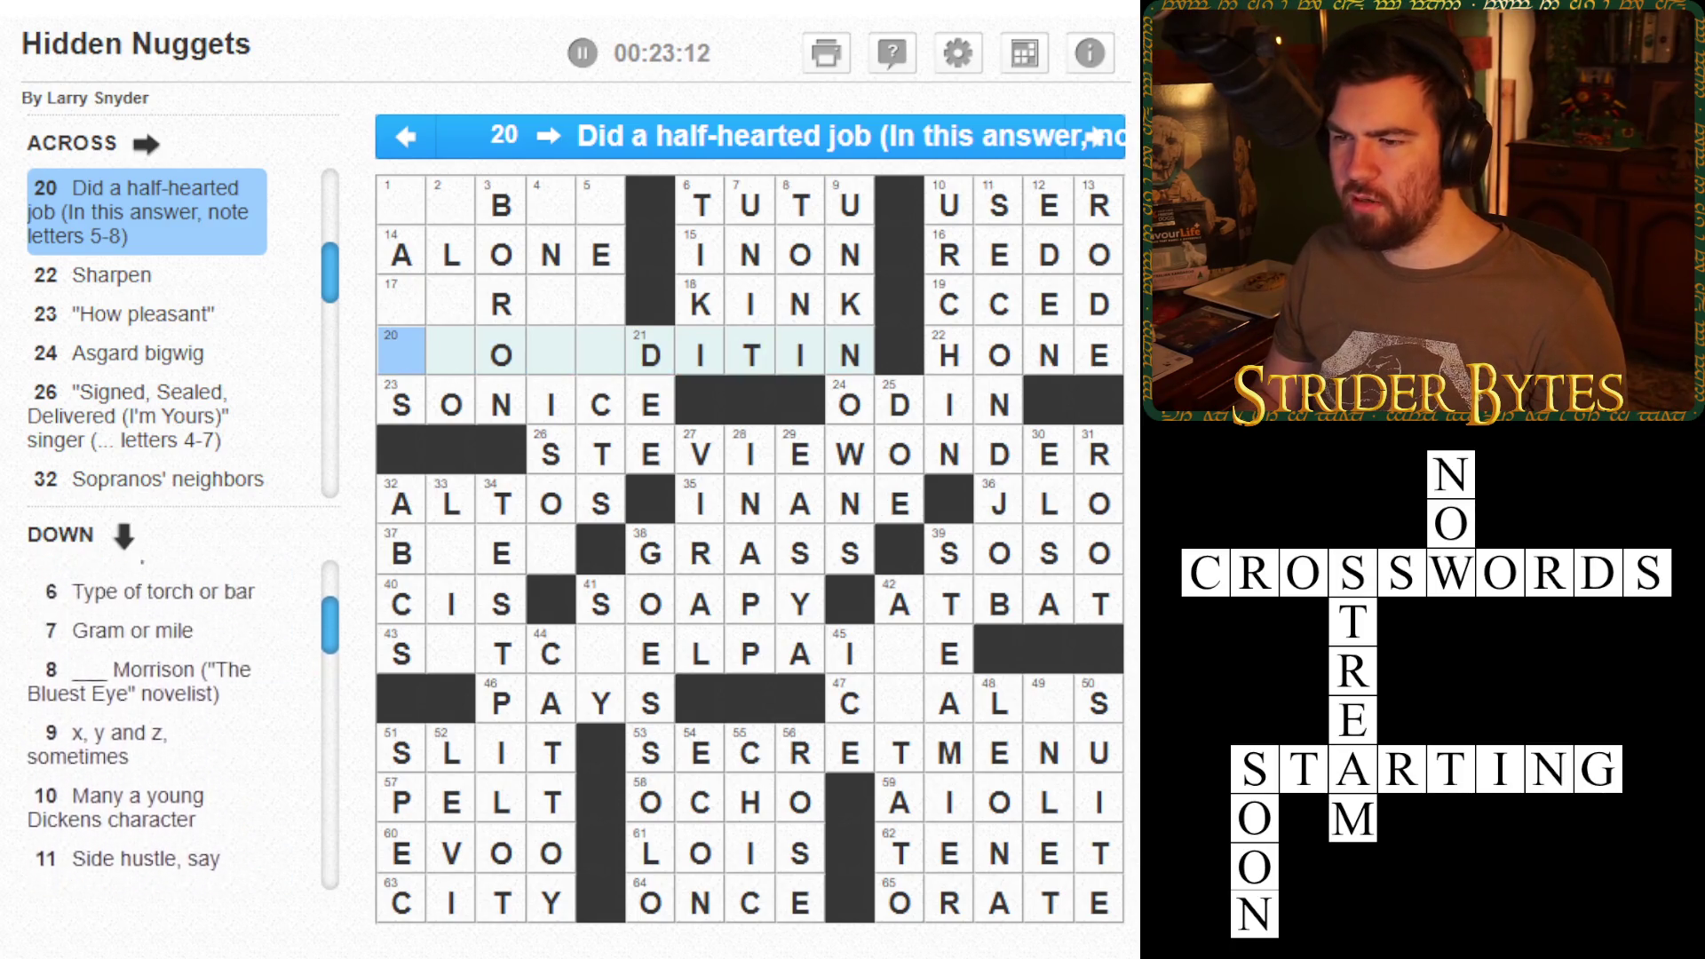
text(PHONE)
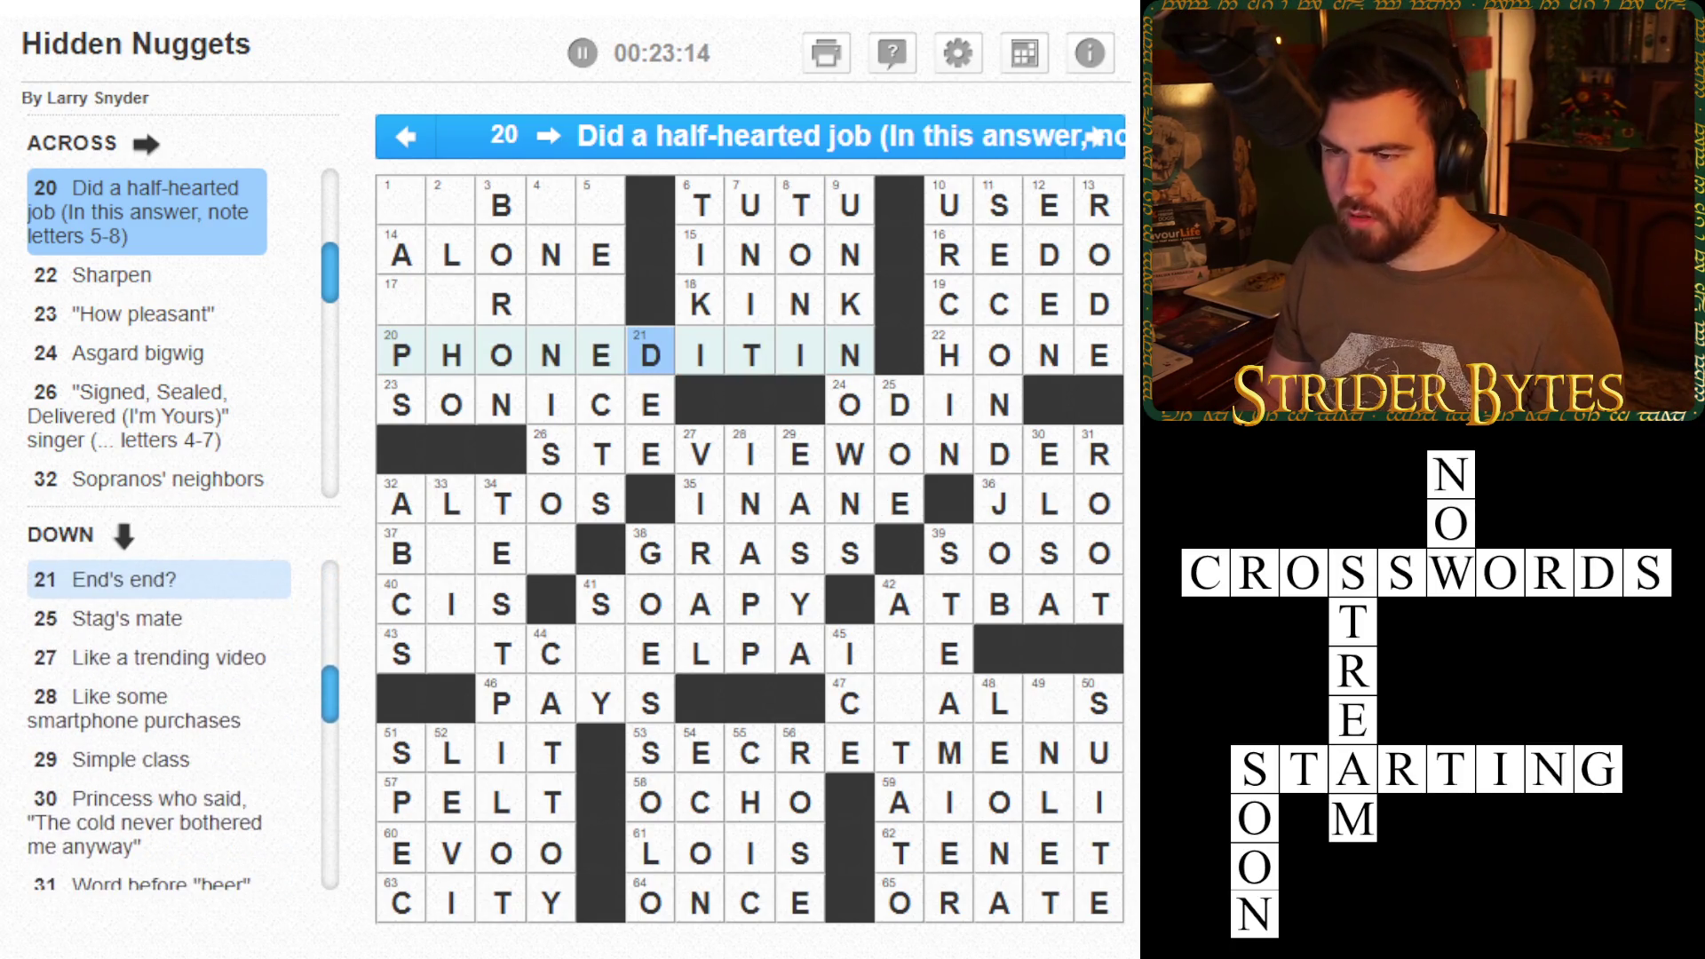
key(Left)
key(Left)
key(Left)
- Enter H in the blank fifth square of 43 Across, making 41 Down SHY
key(Right)
key(Right)
key(Right)
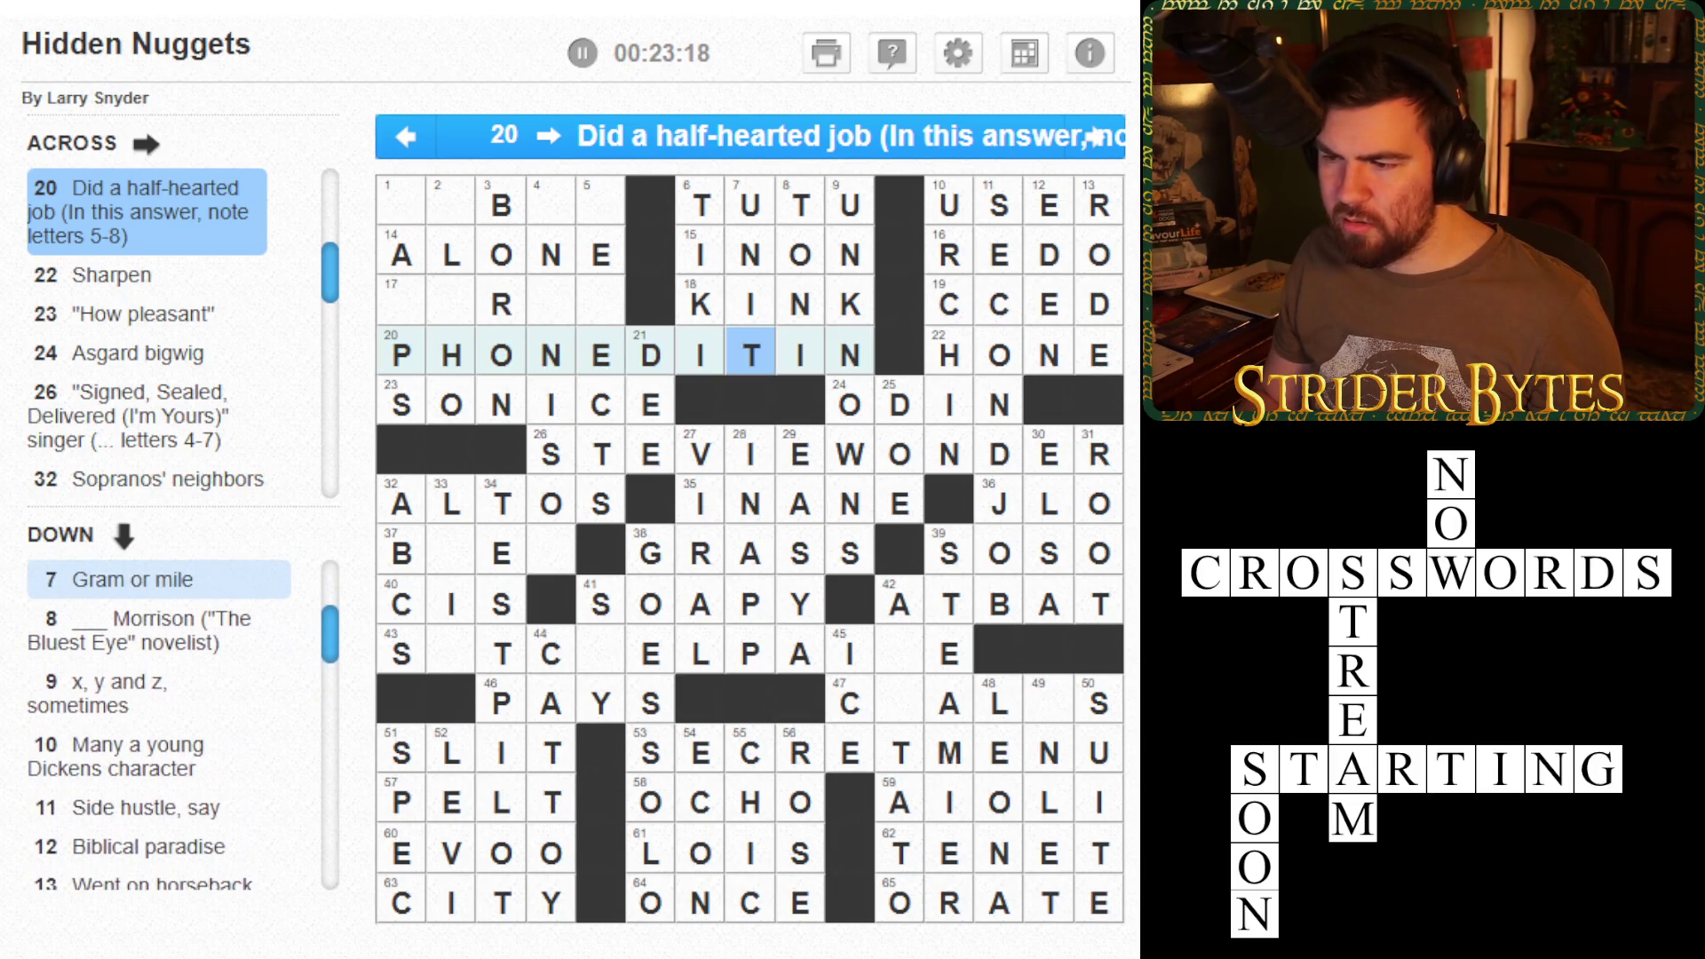
key(Left)
key(Left)
key(Left)
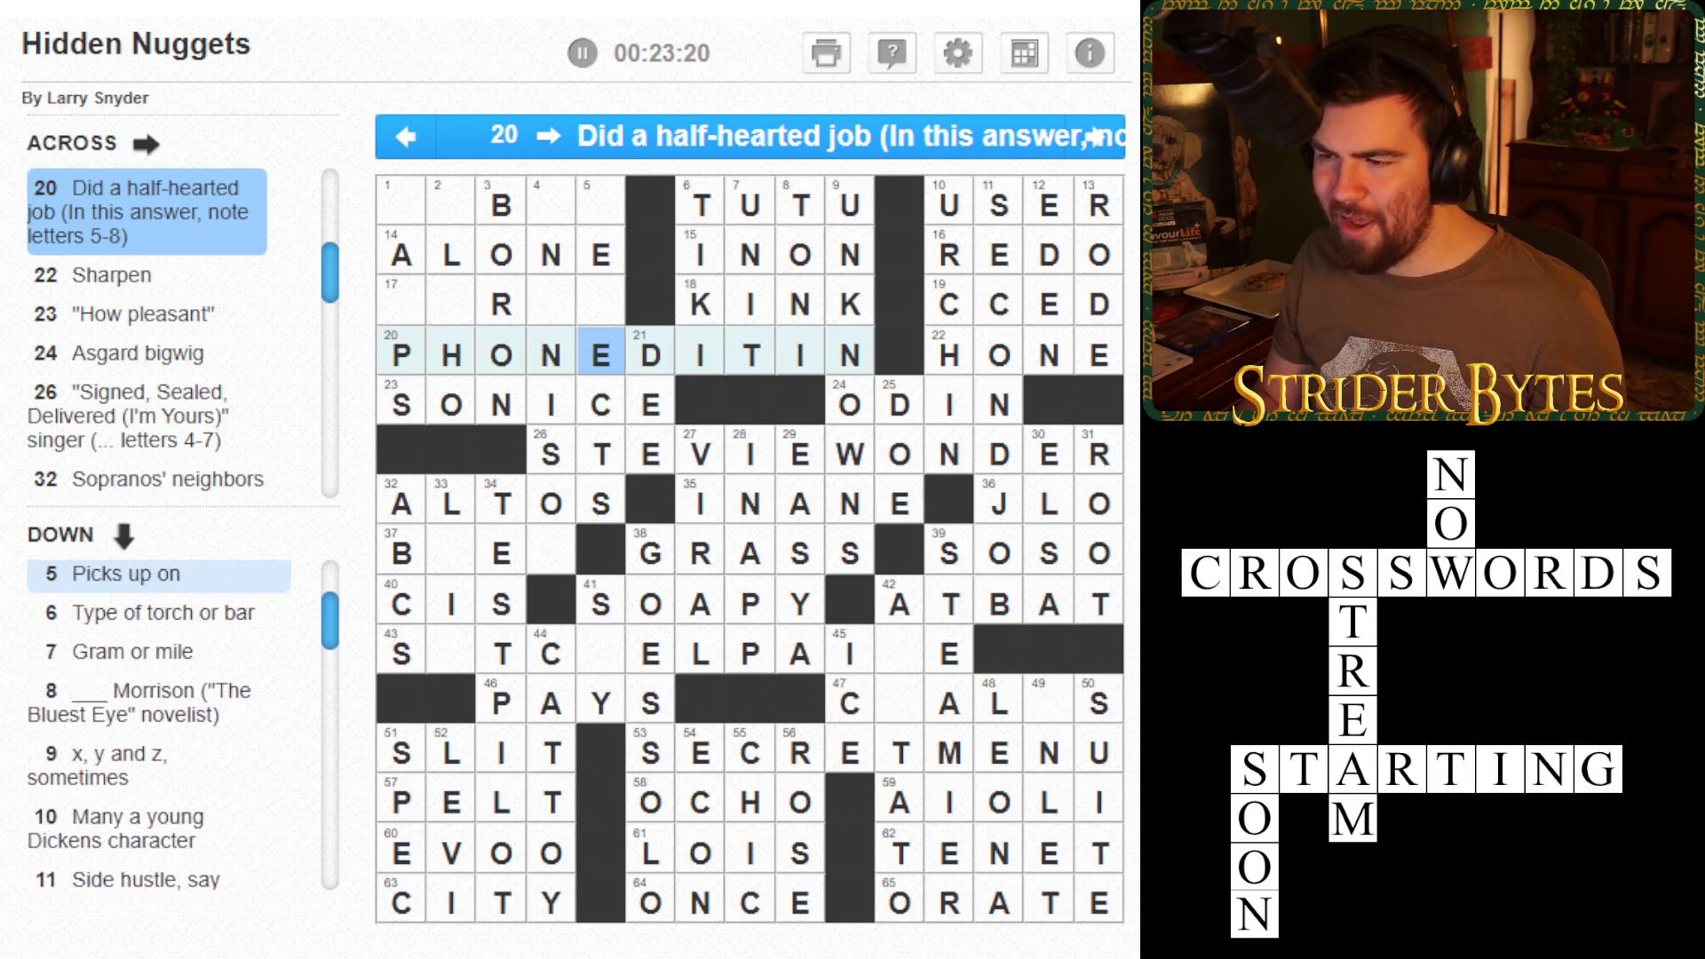
key(Down)
key(Down)
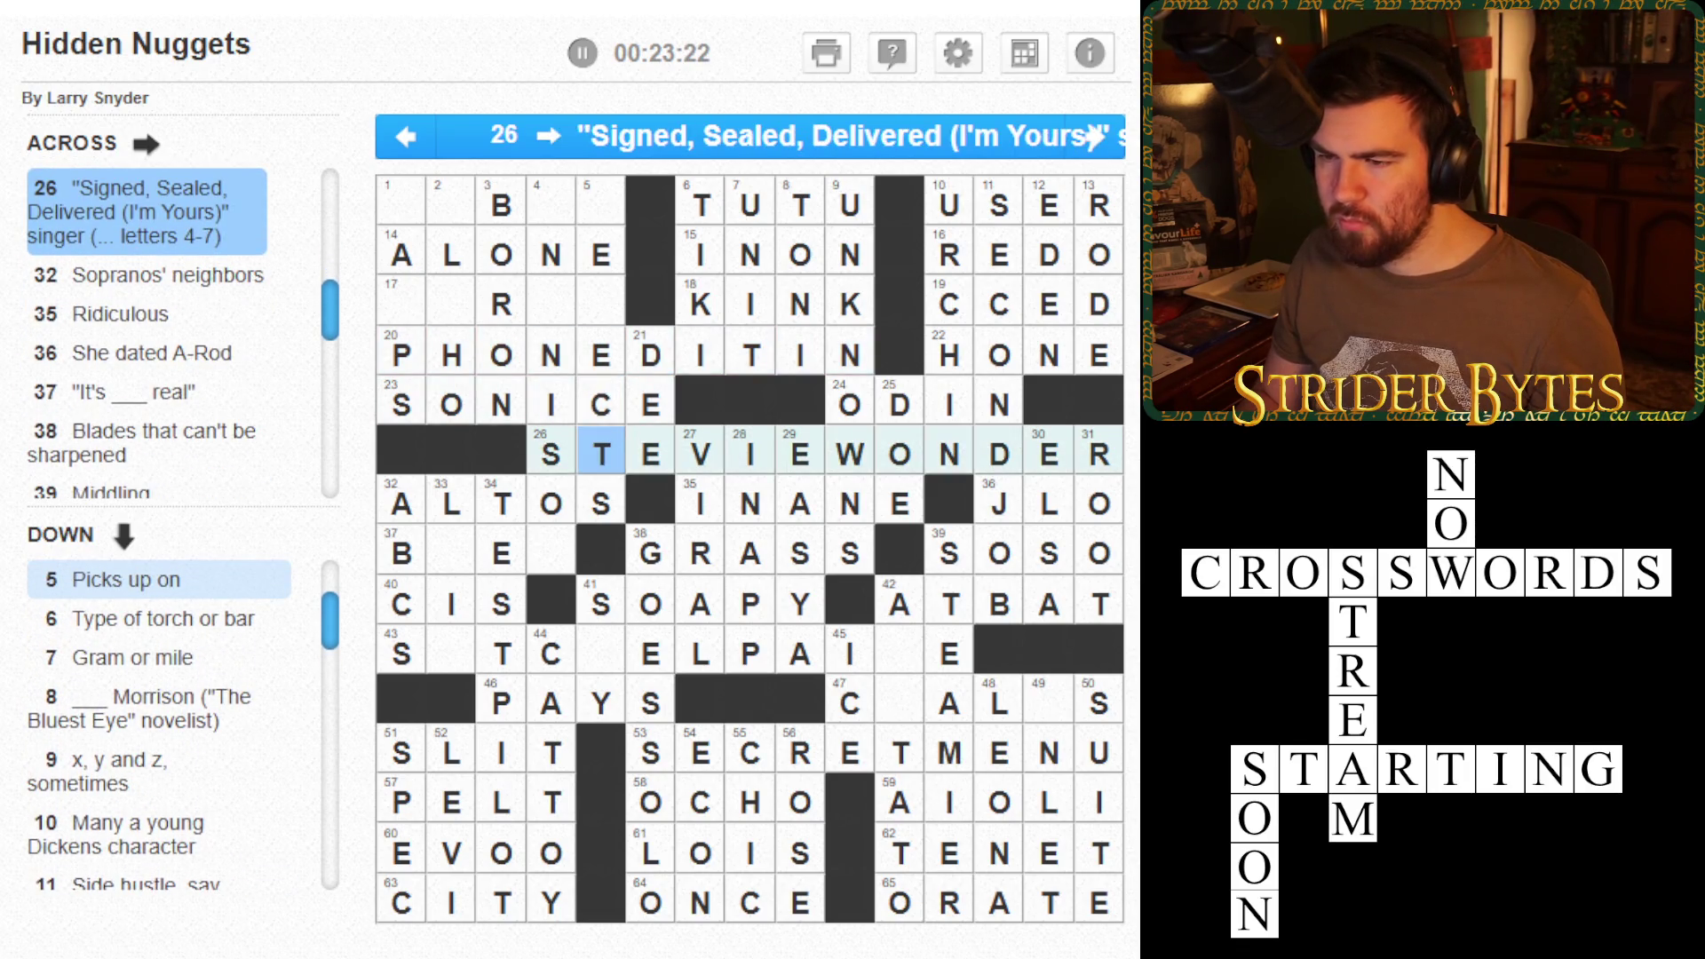
key(Right)
key(Right)
key(Right)
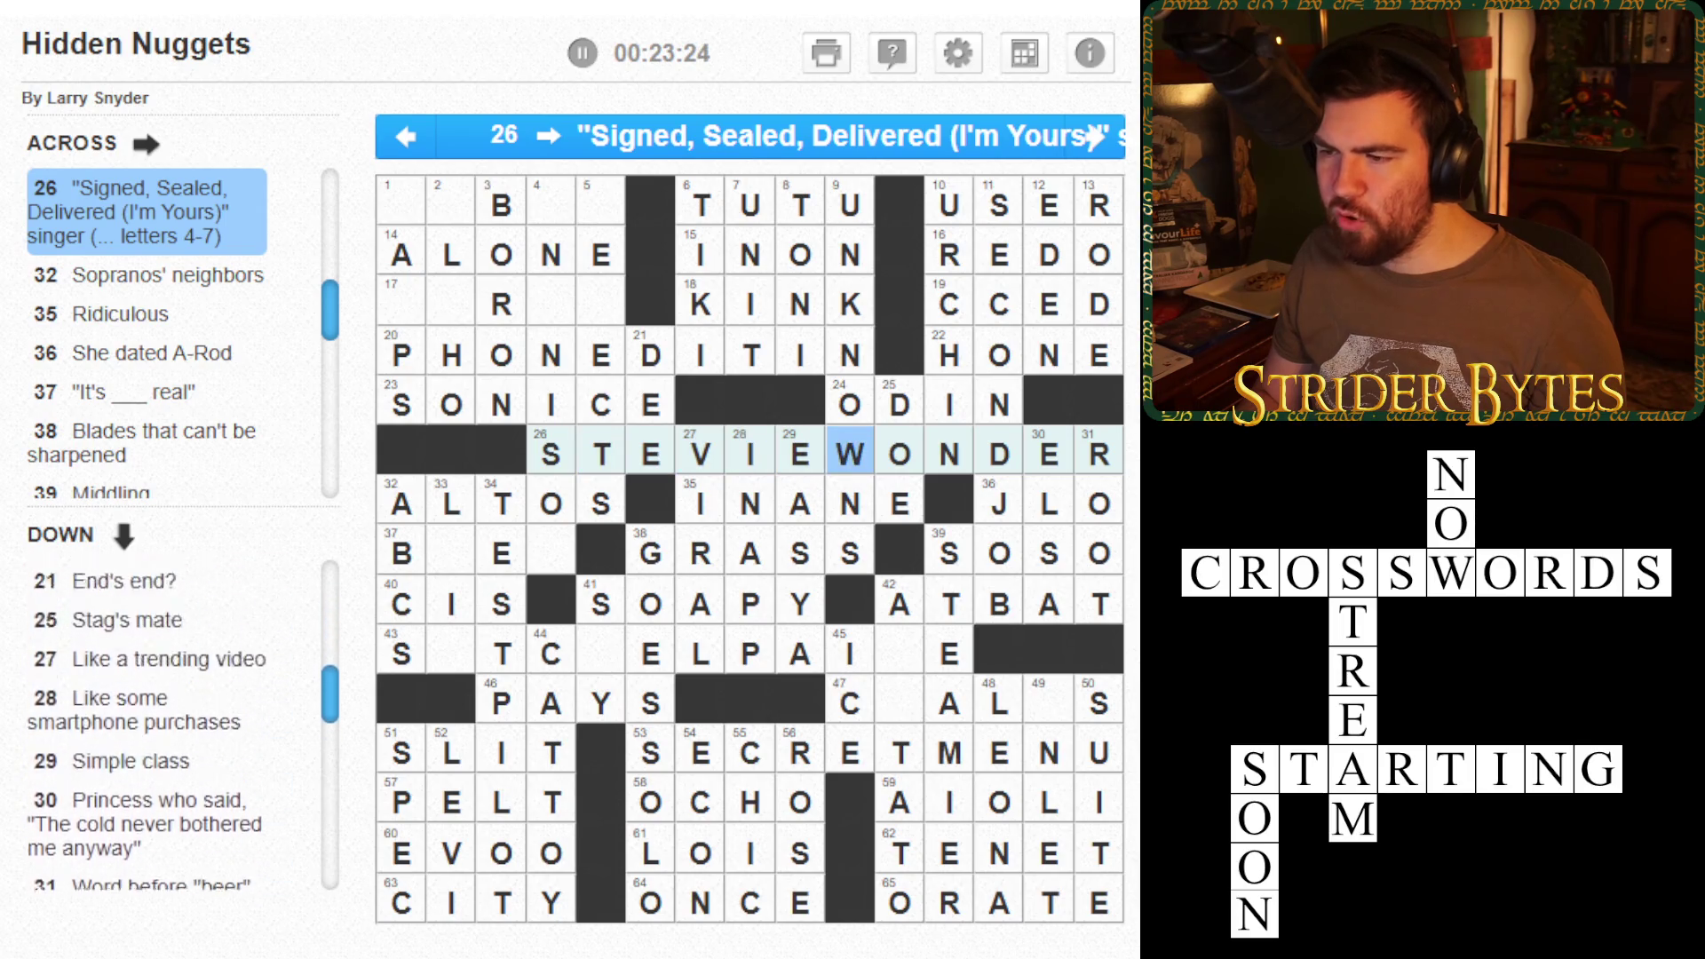
key(Left)
key(Left)
key(Down)
key(Down)
key(Down)
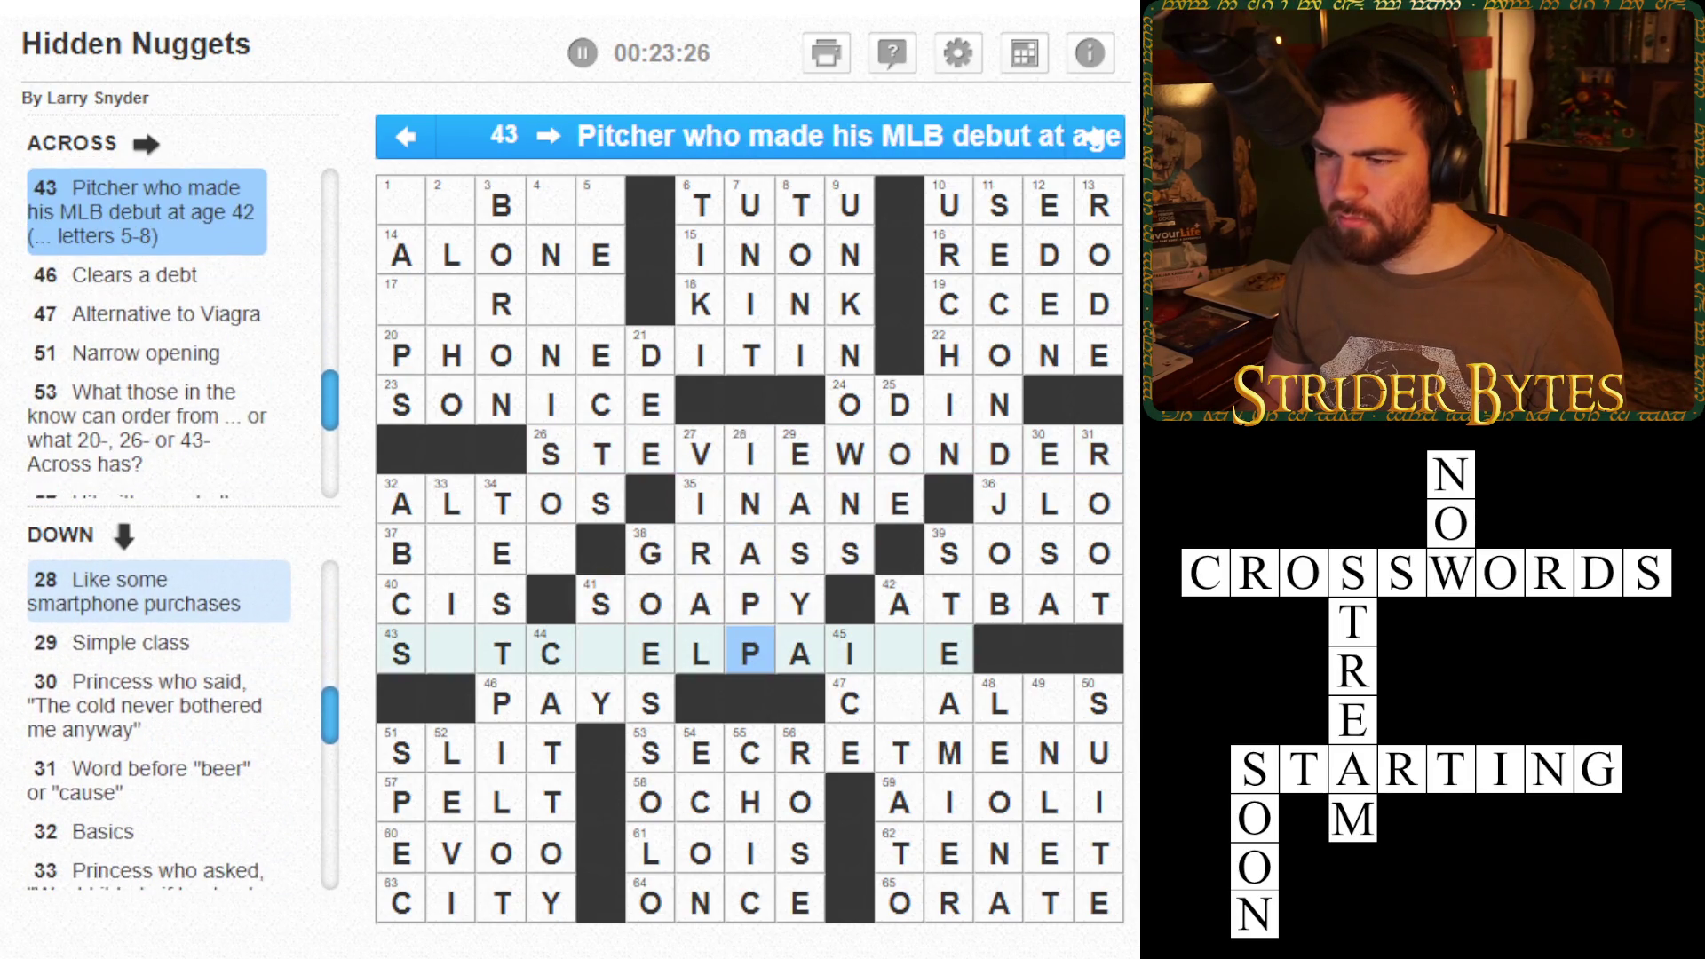
key(Left)
key(Left)
key(Left)
key(Right)
key(Right)
key(Right)
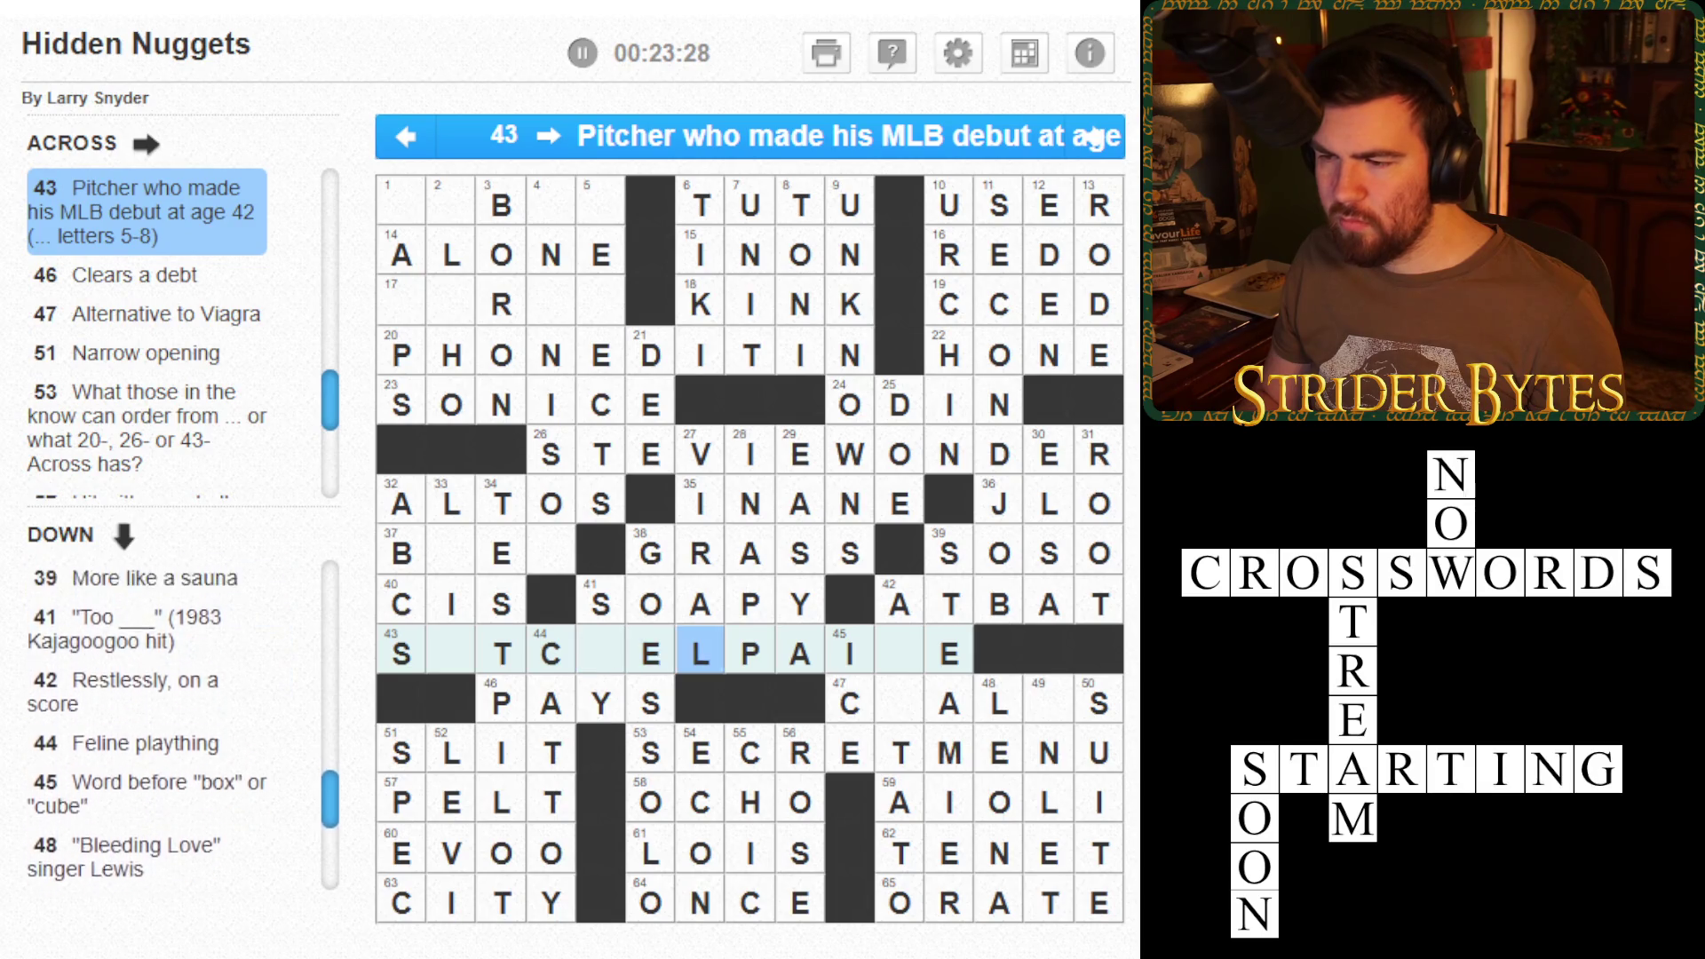
key(Left)
key(Left)
key(Left)
key(Up)
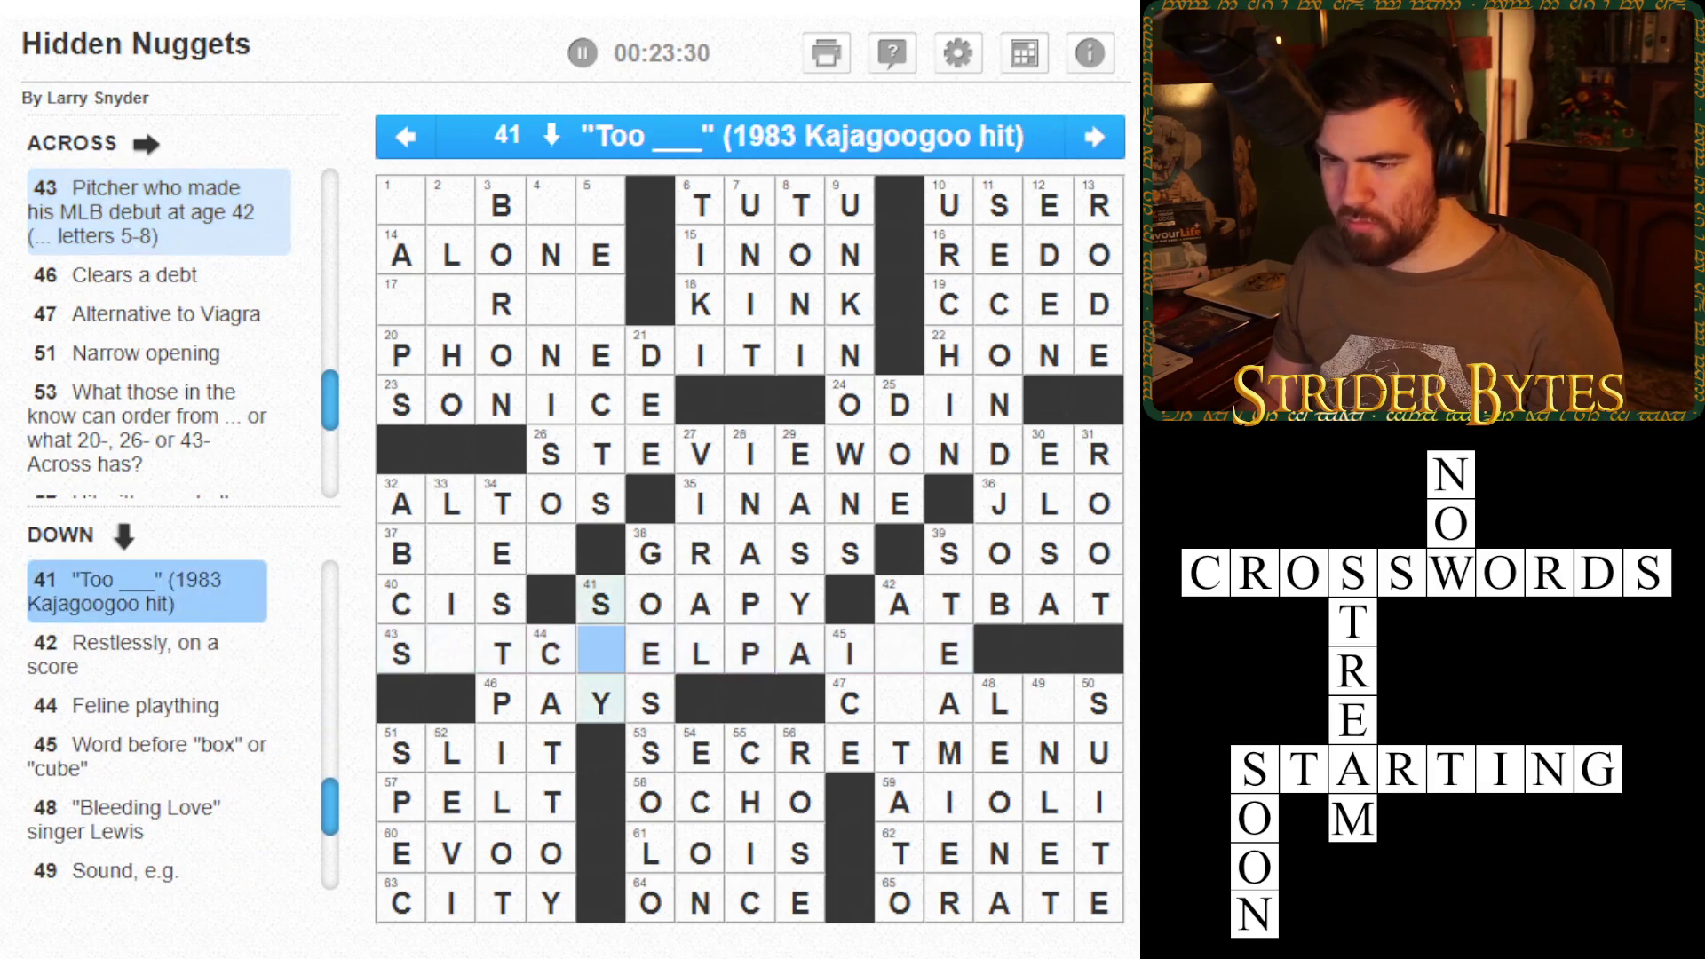
key(Left)
text(H)
key(Left)
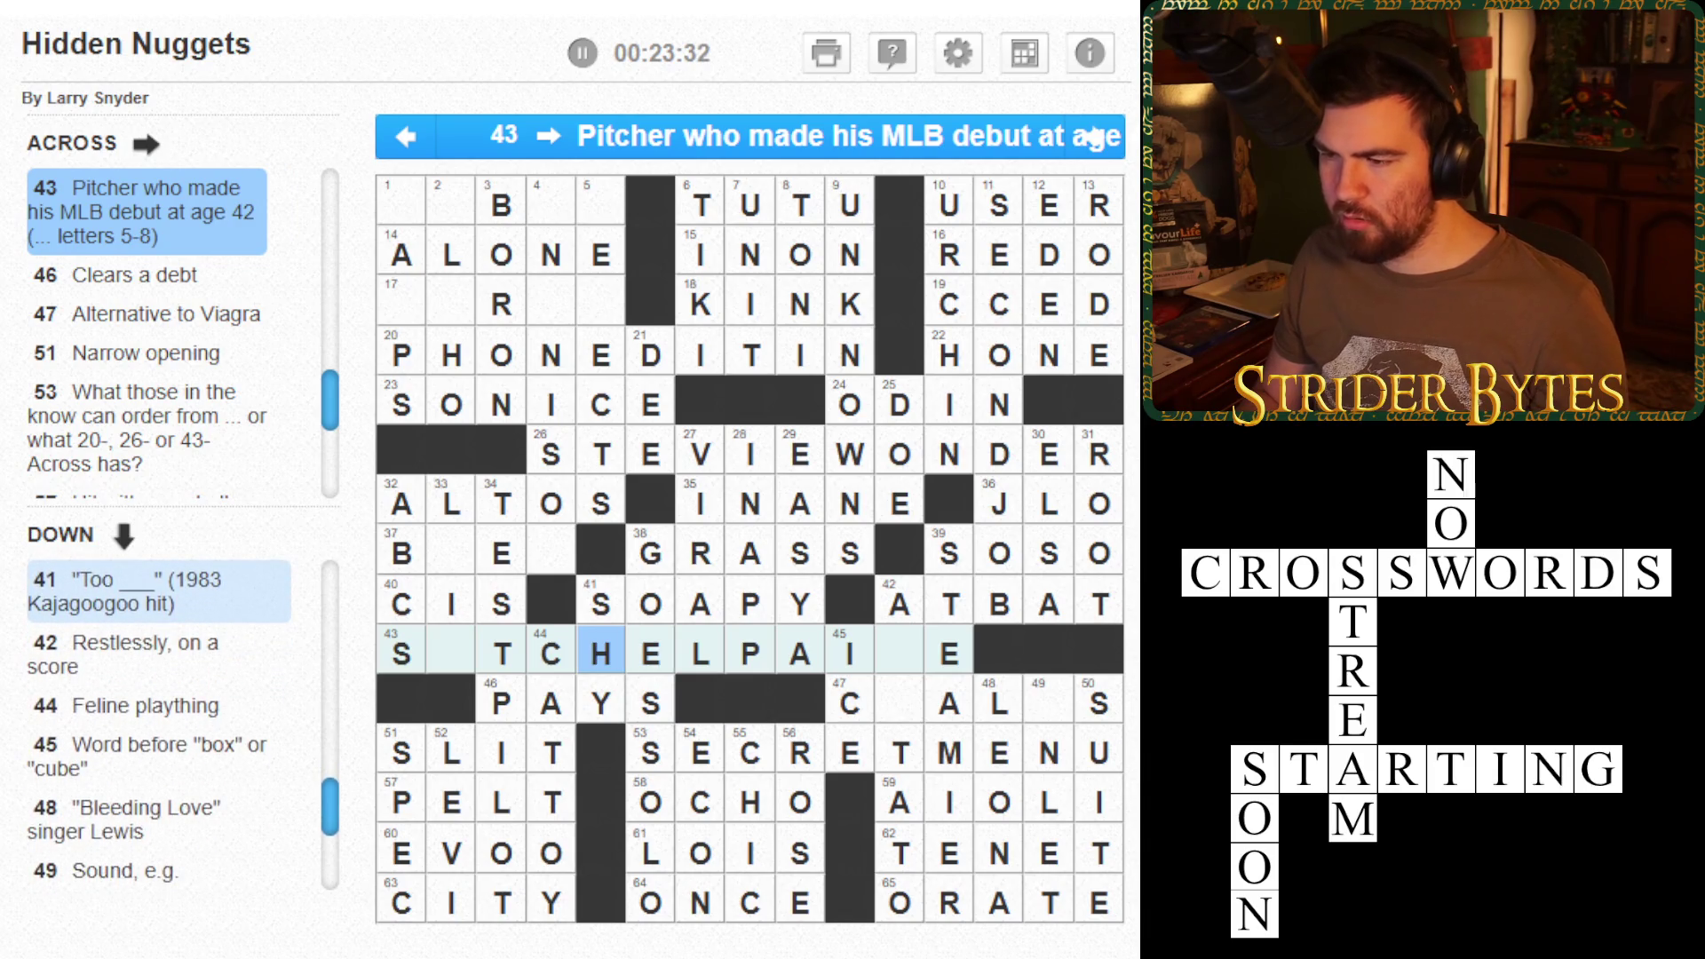
key(Left)
- Move to the empty square of 37 Across and up the 4 Down column
click(452, 553)
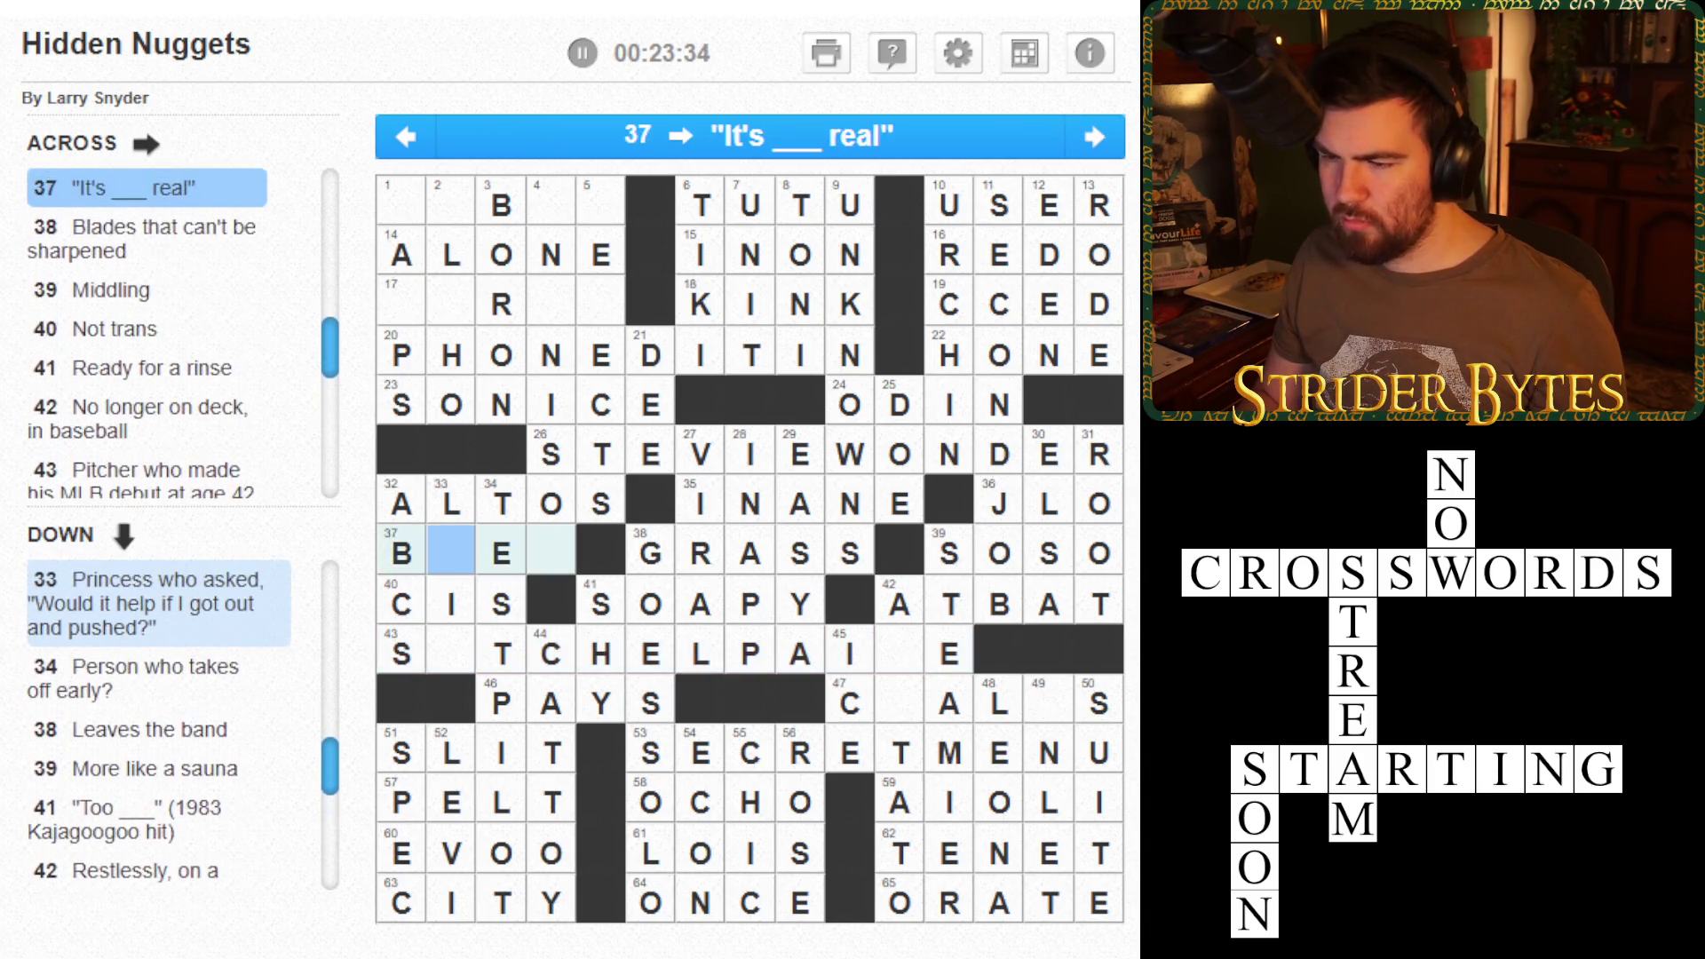
key(Right)
key(Right)
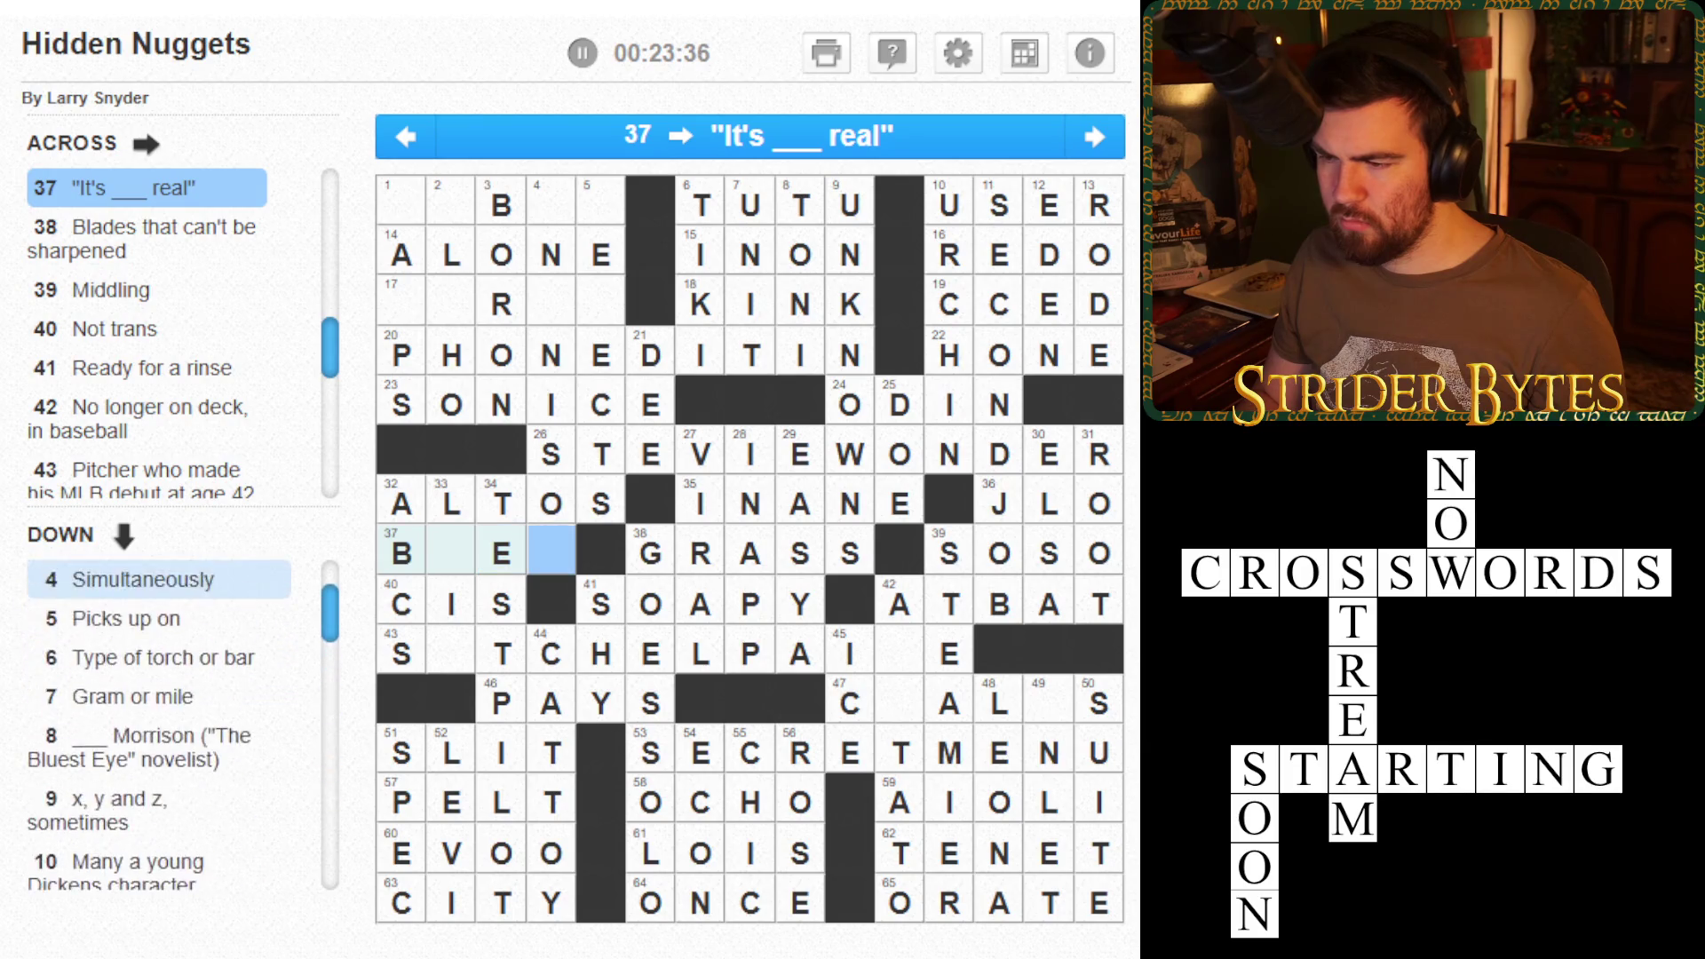
key(Up)
key(Up)
key(Up)
key(Up)
key(Up)
key(Left)
key(Left)
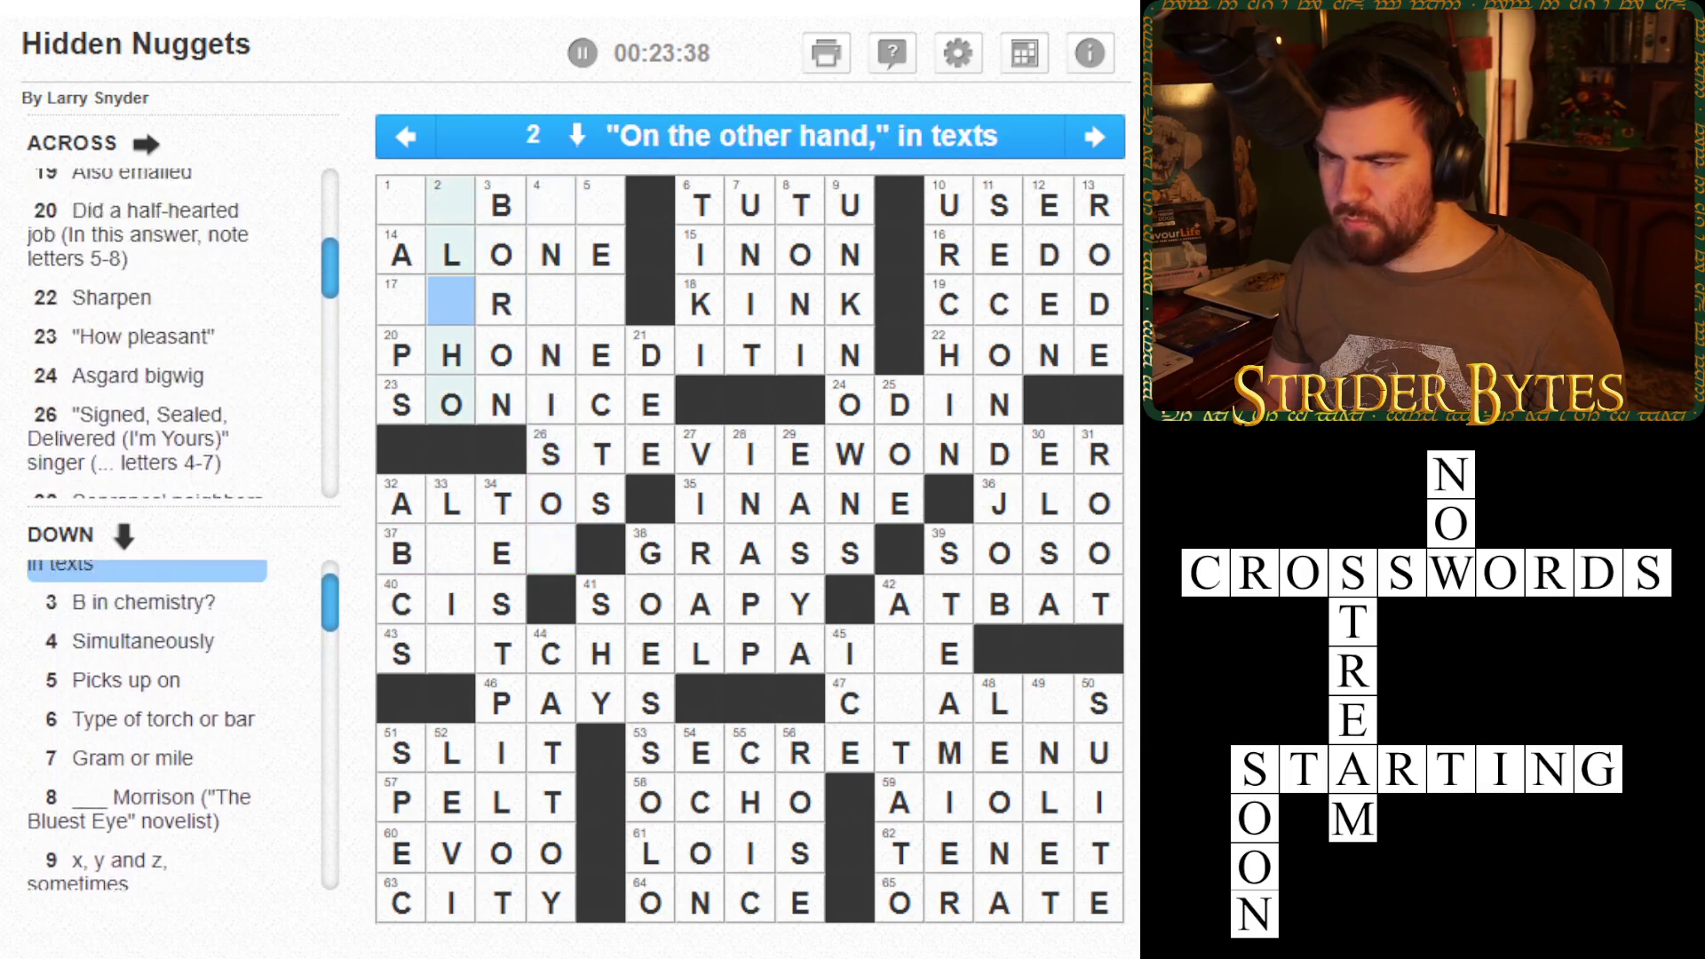
key(Up)
click(1098, 903)
key(Tab)
key(Tab)
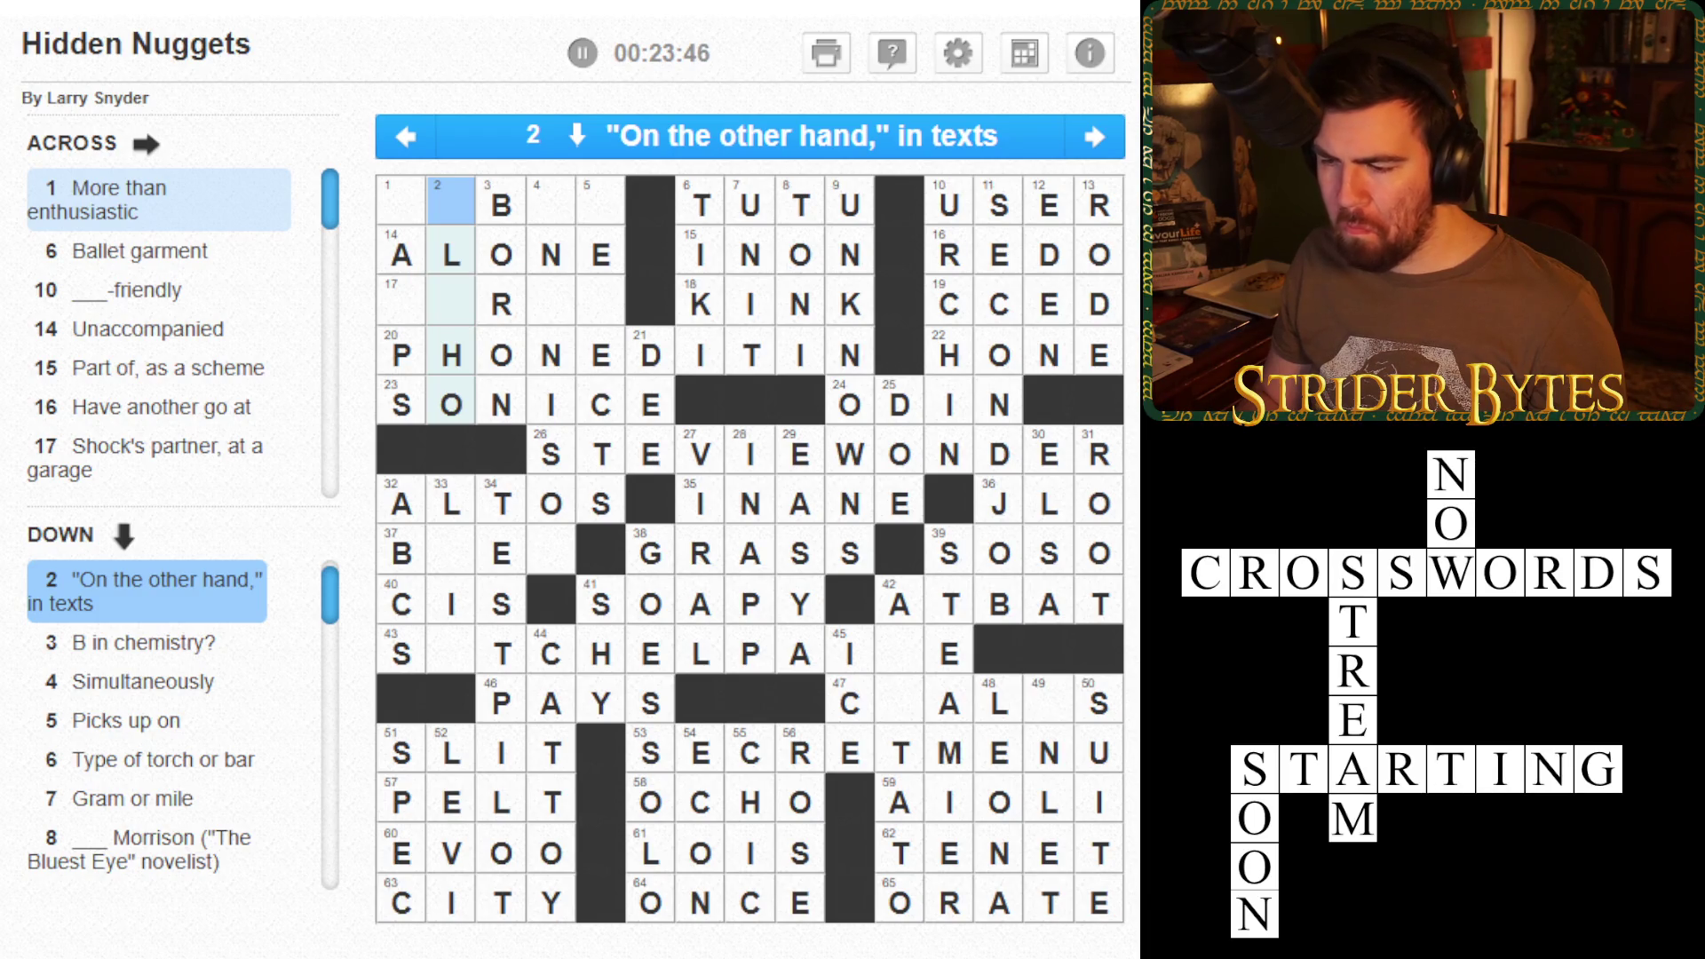
key(Right)
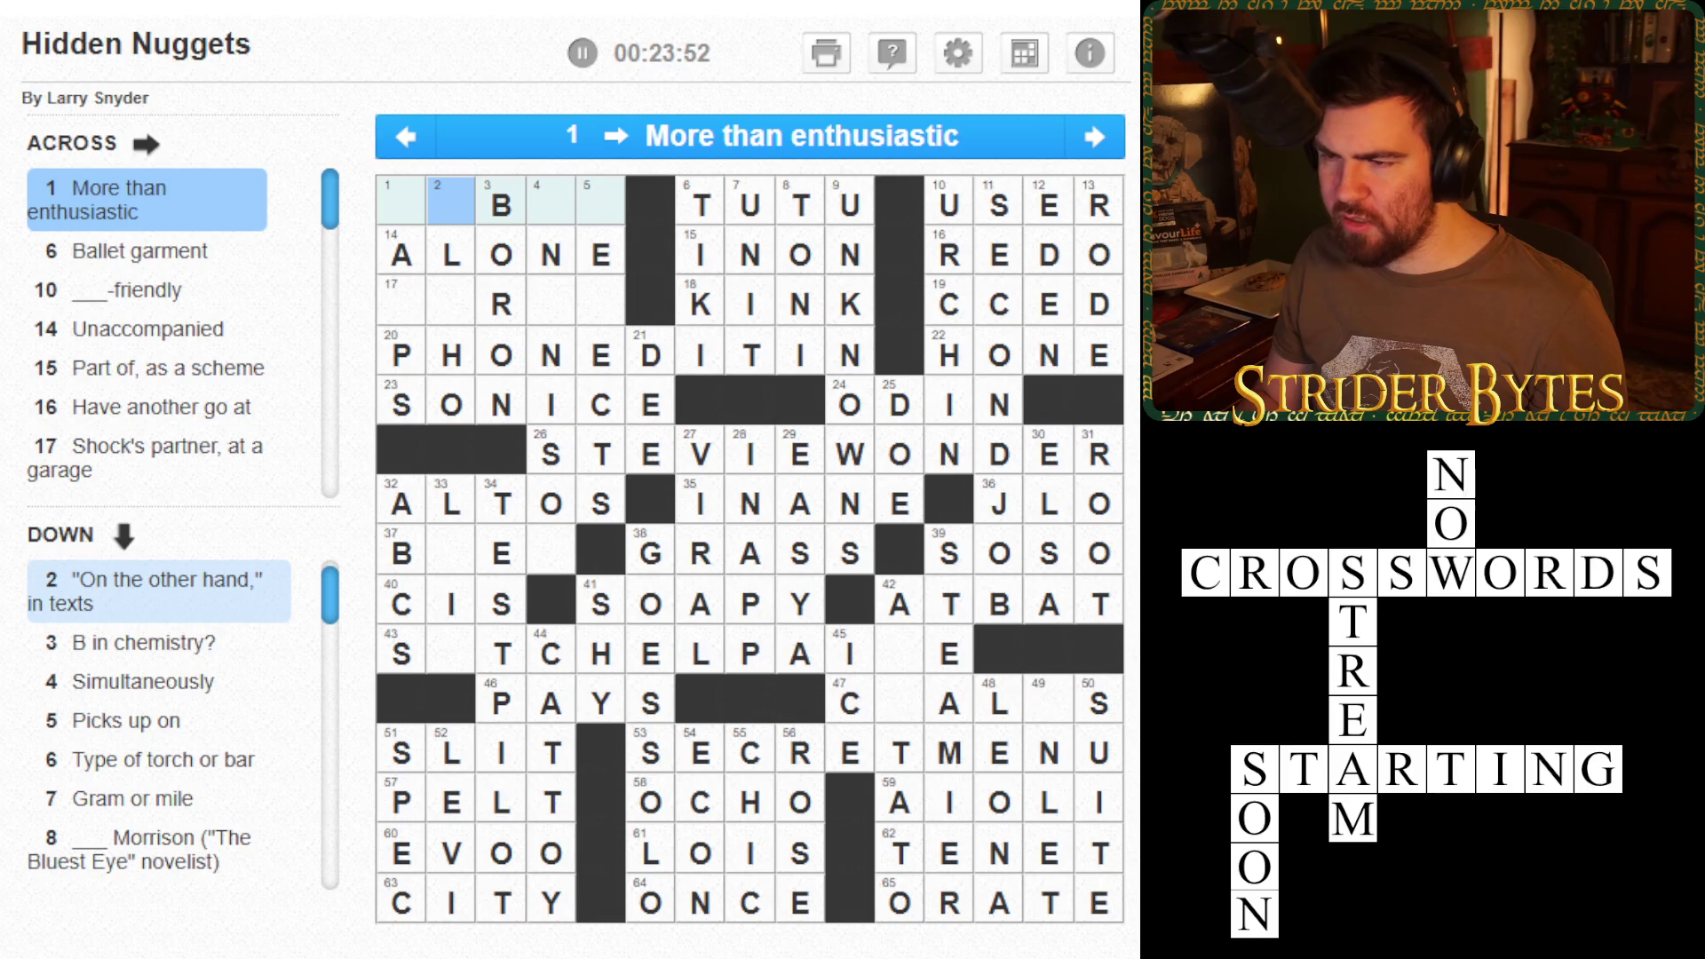
click(402, 204)
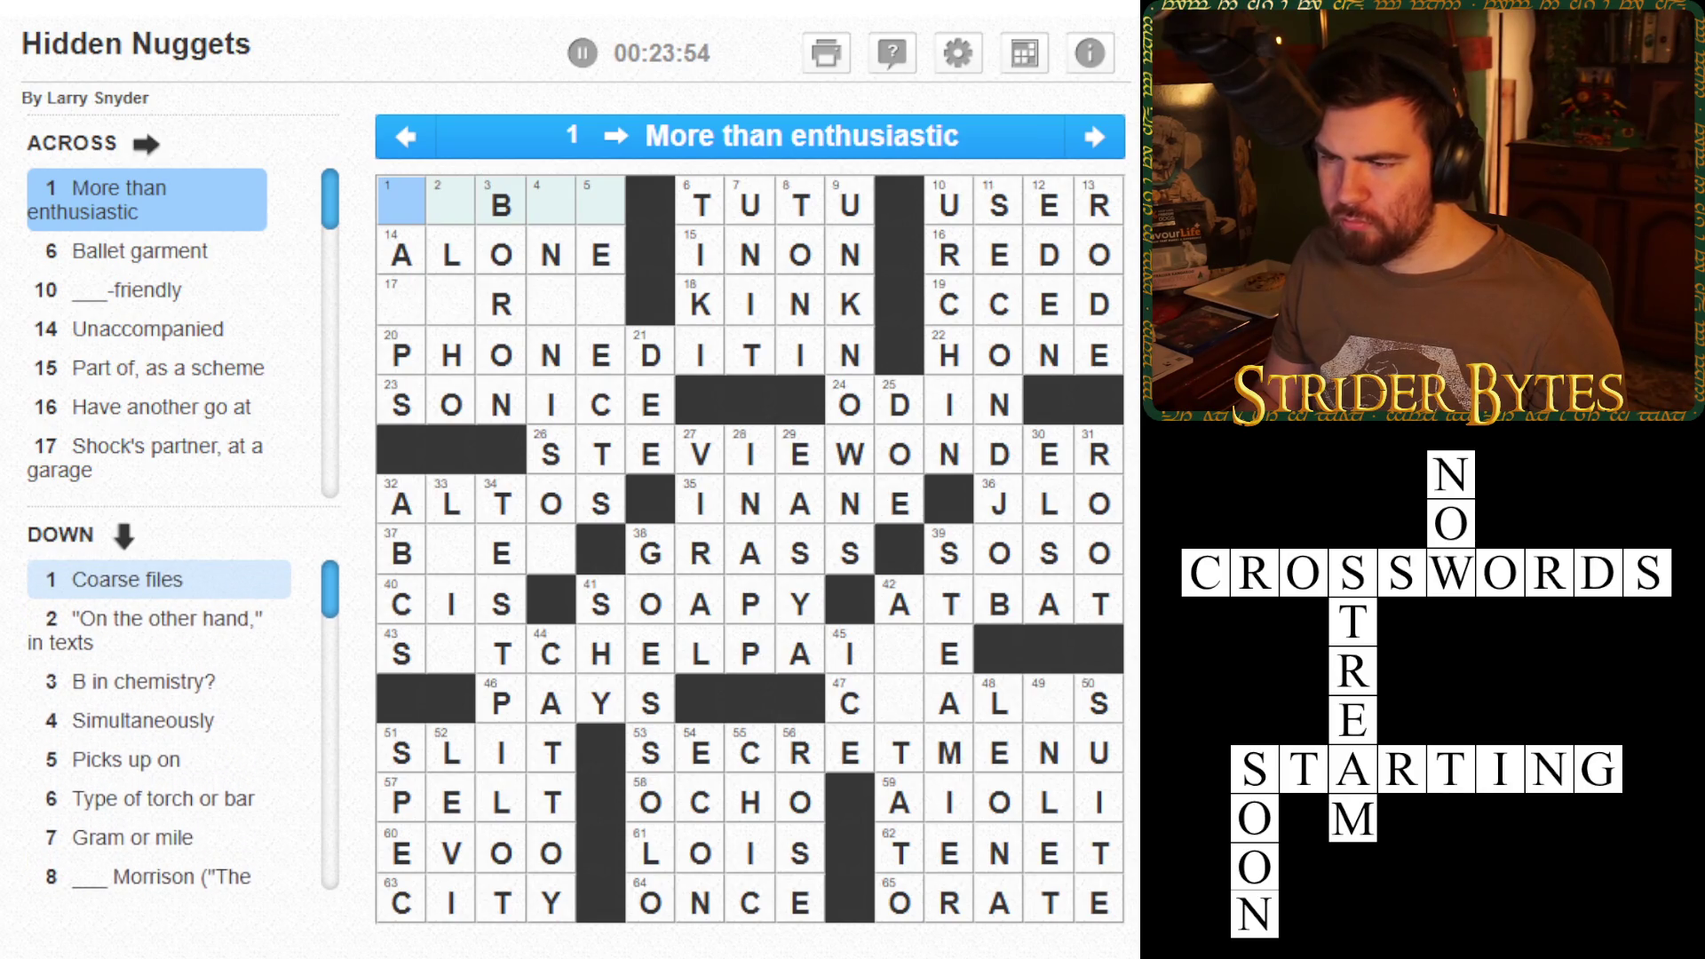
key(Down)
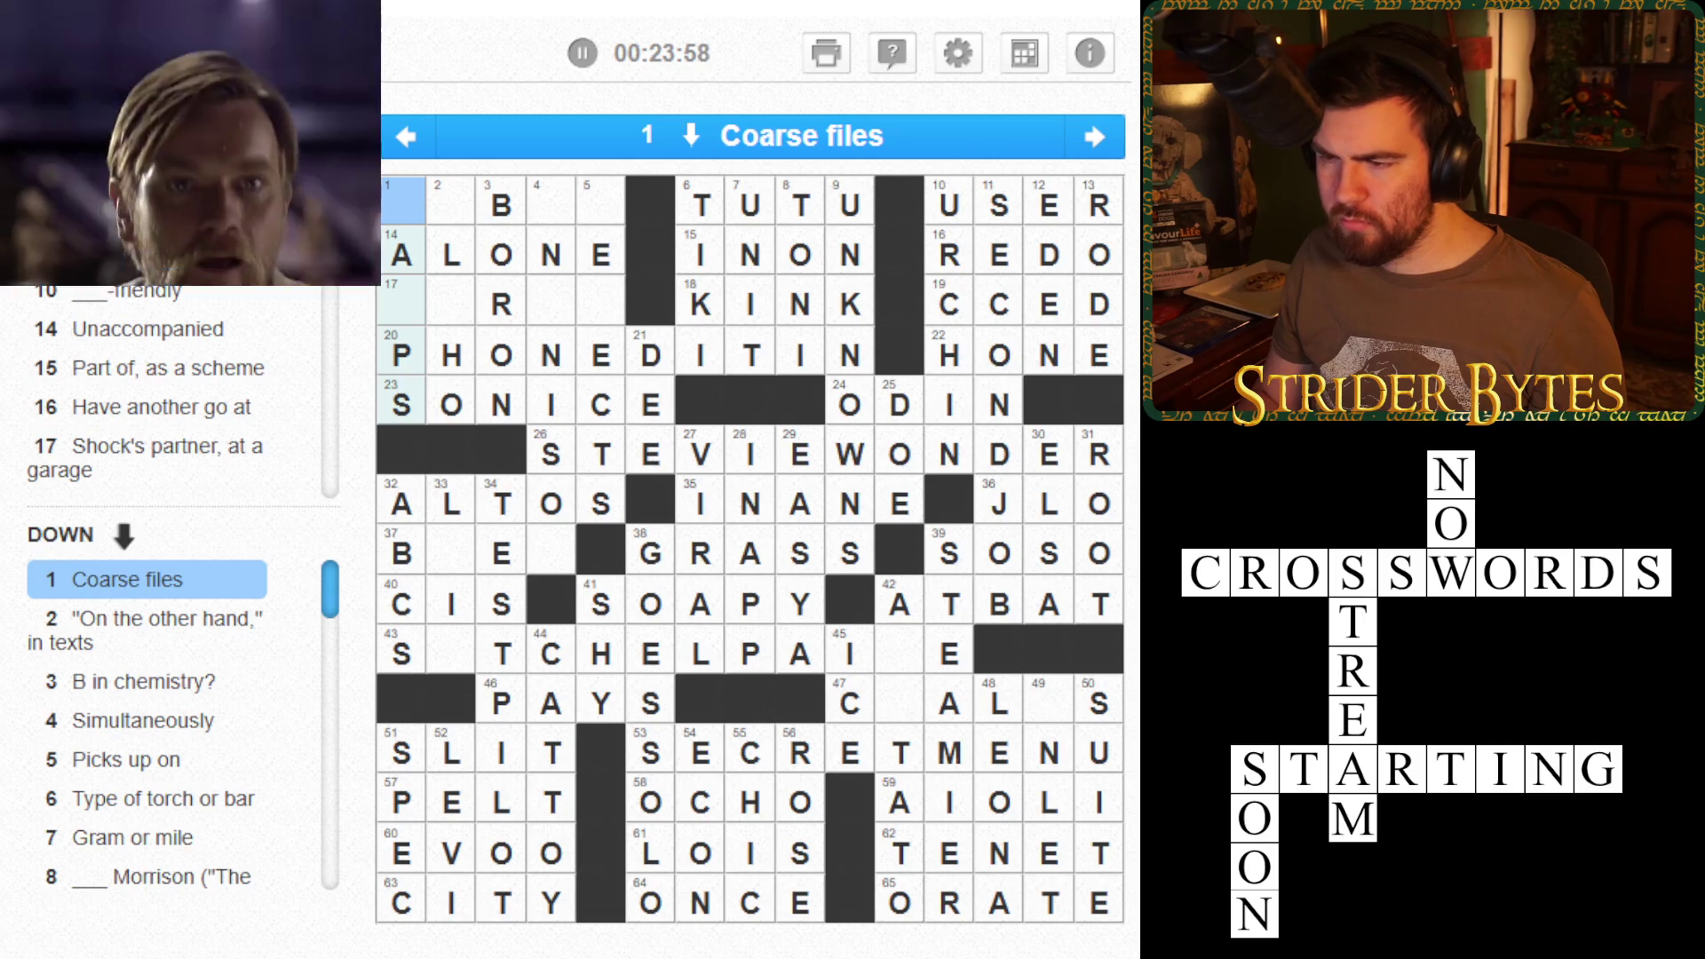
click(550, 204)
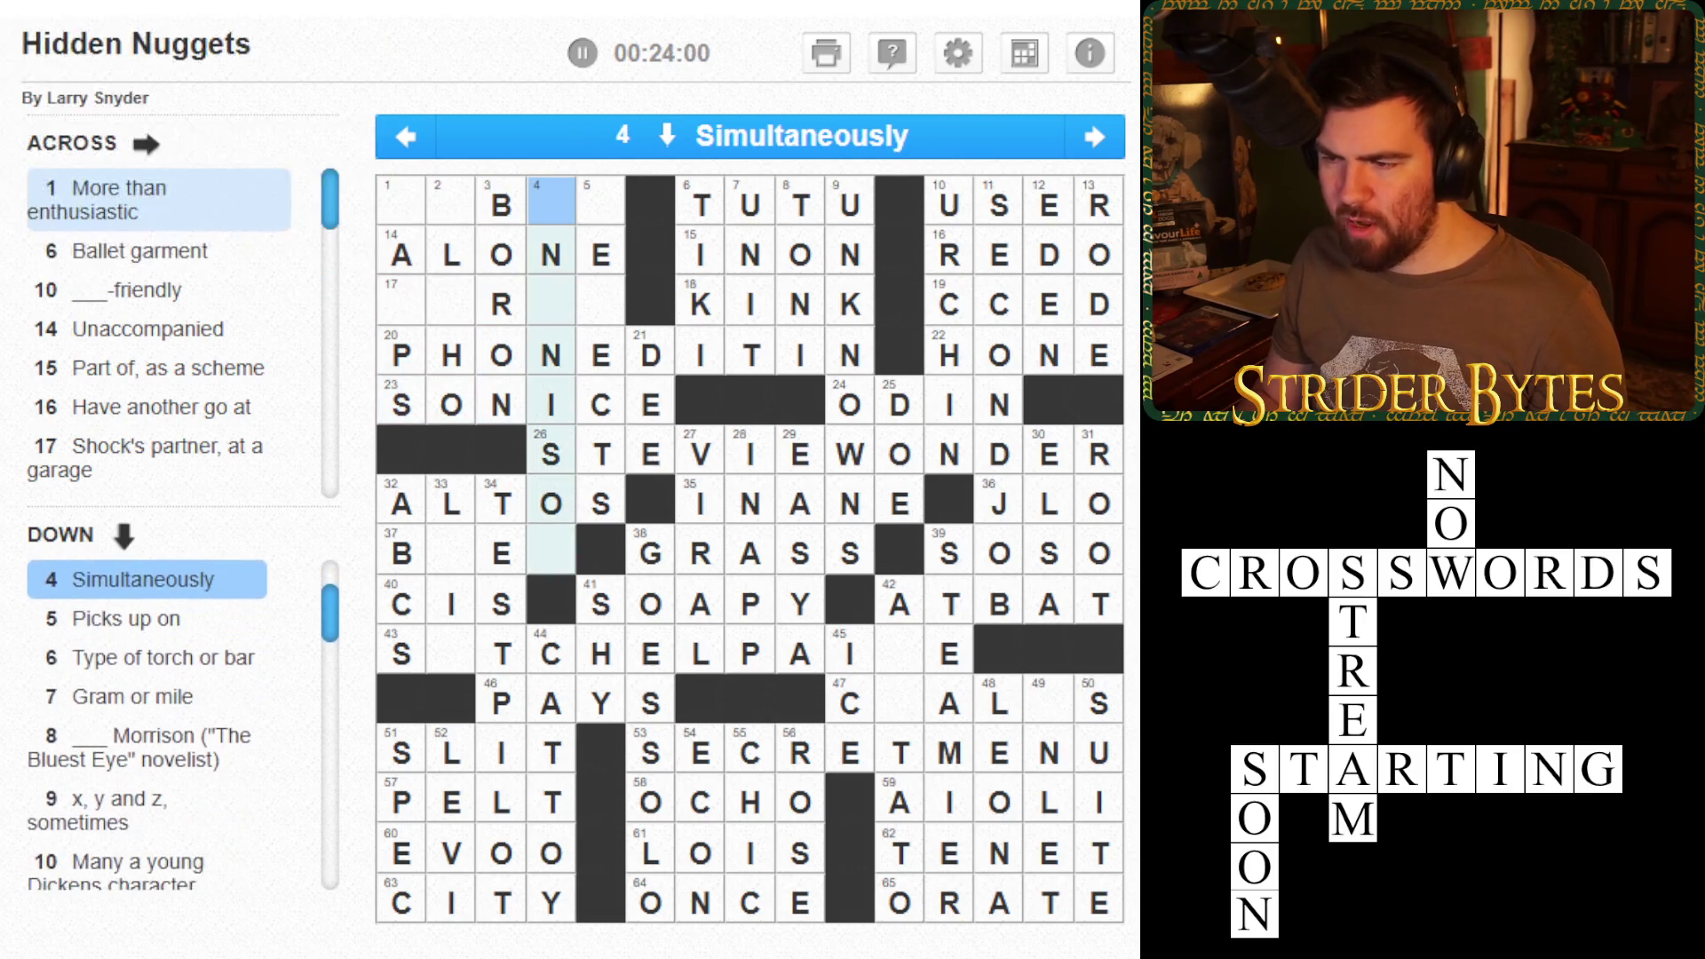
click(600, 205)
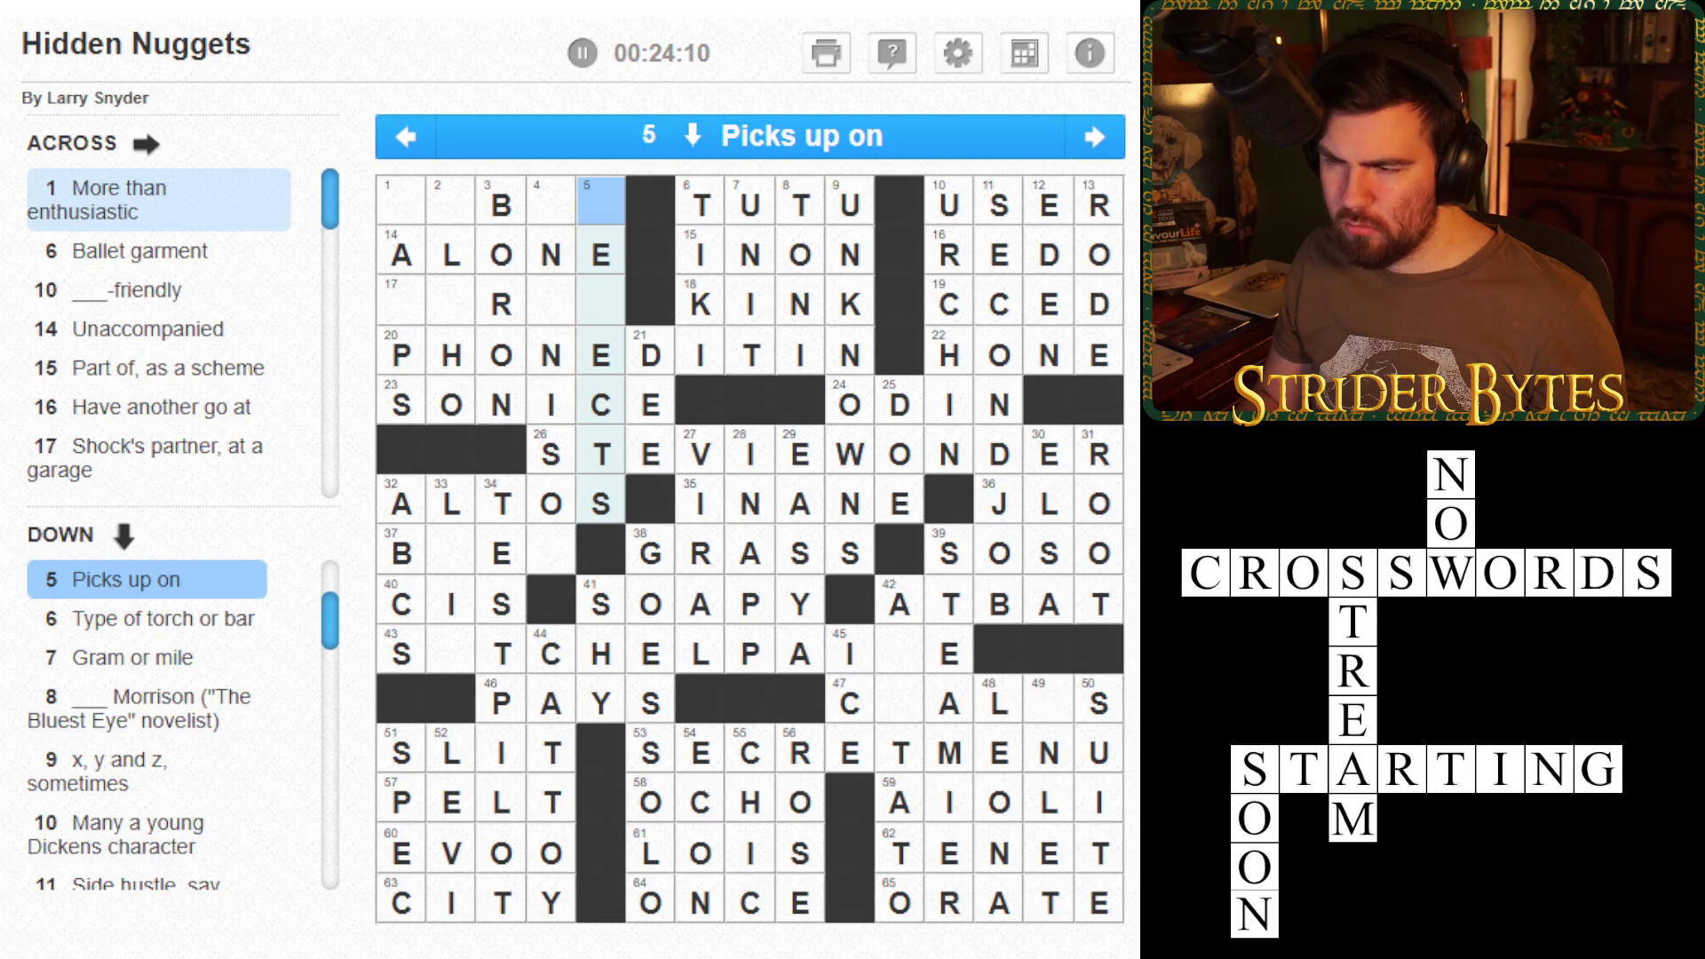
key(Down)
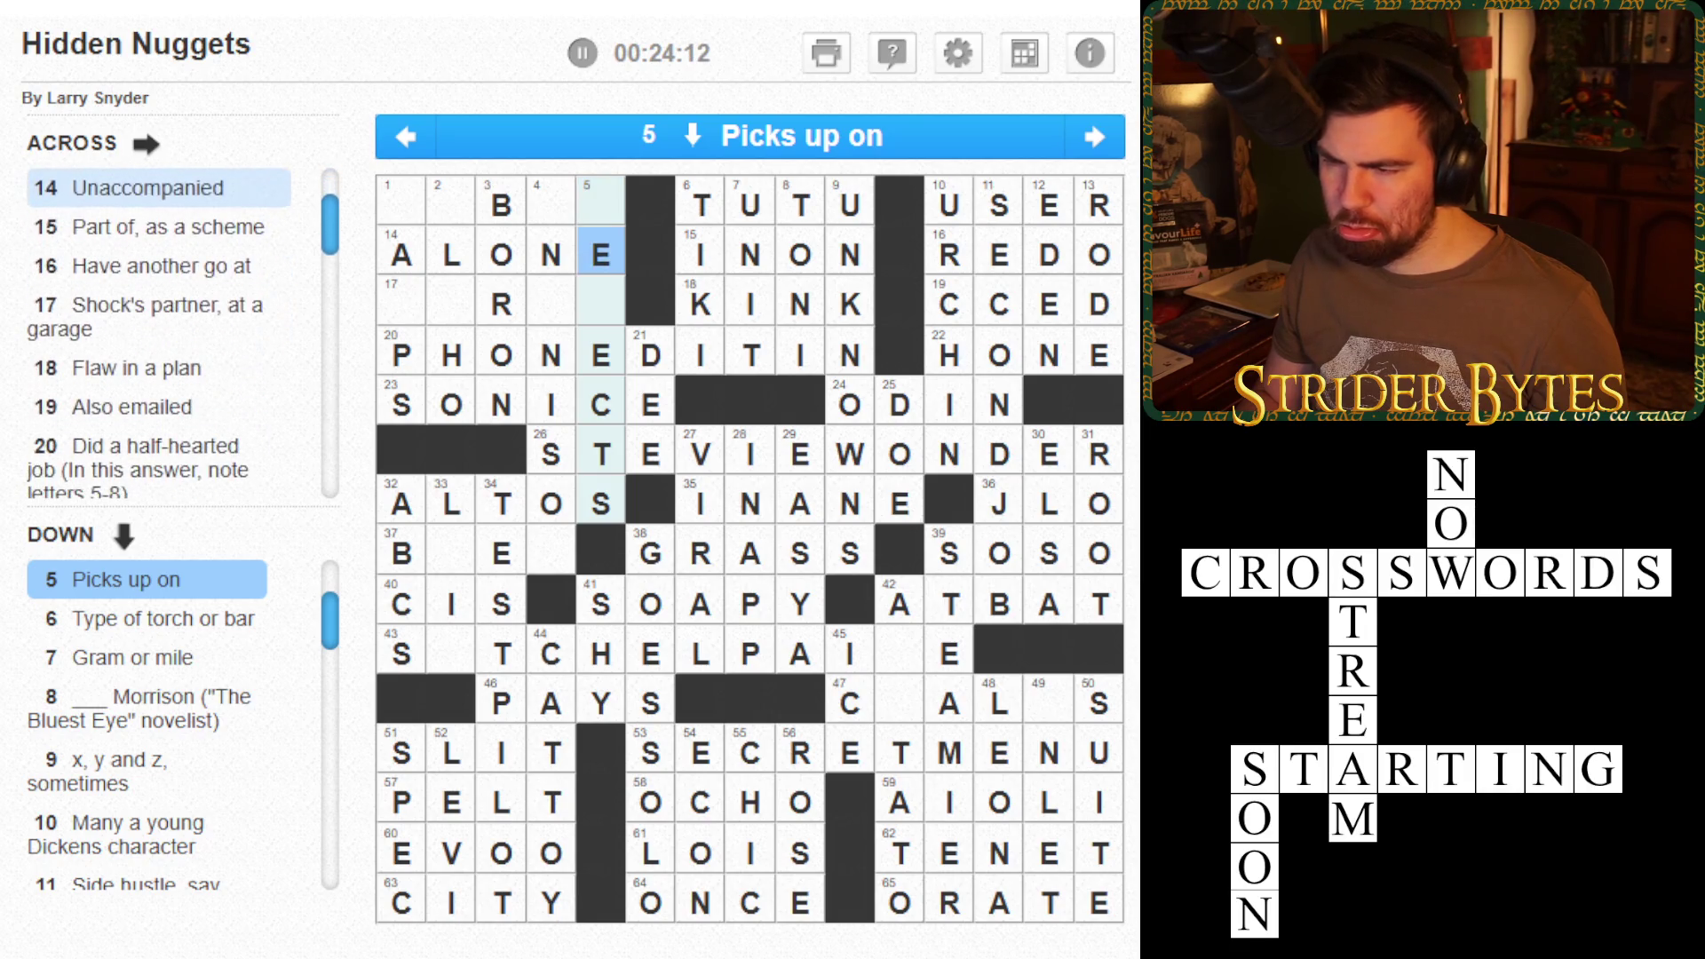
key(Down)
key(Right)
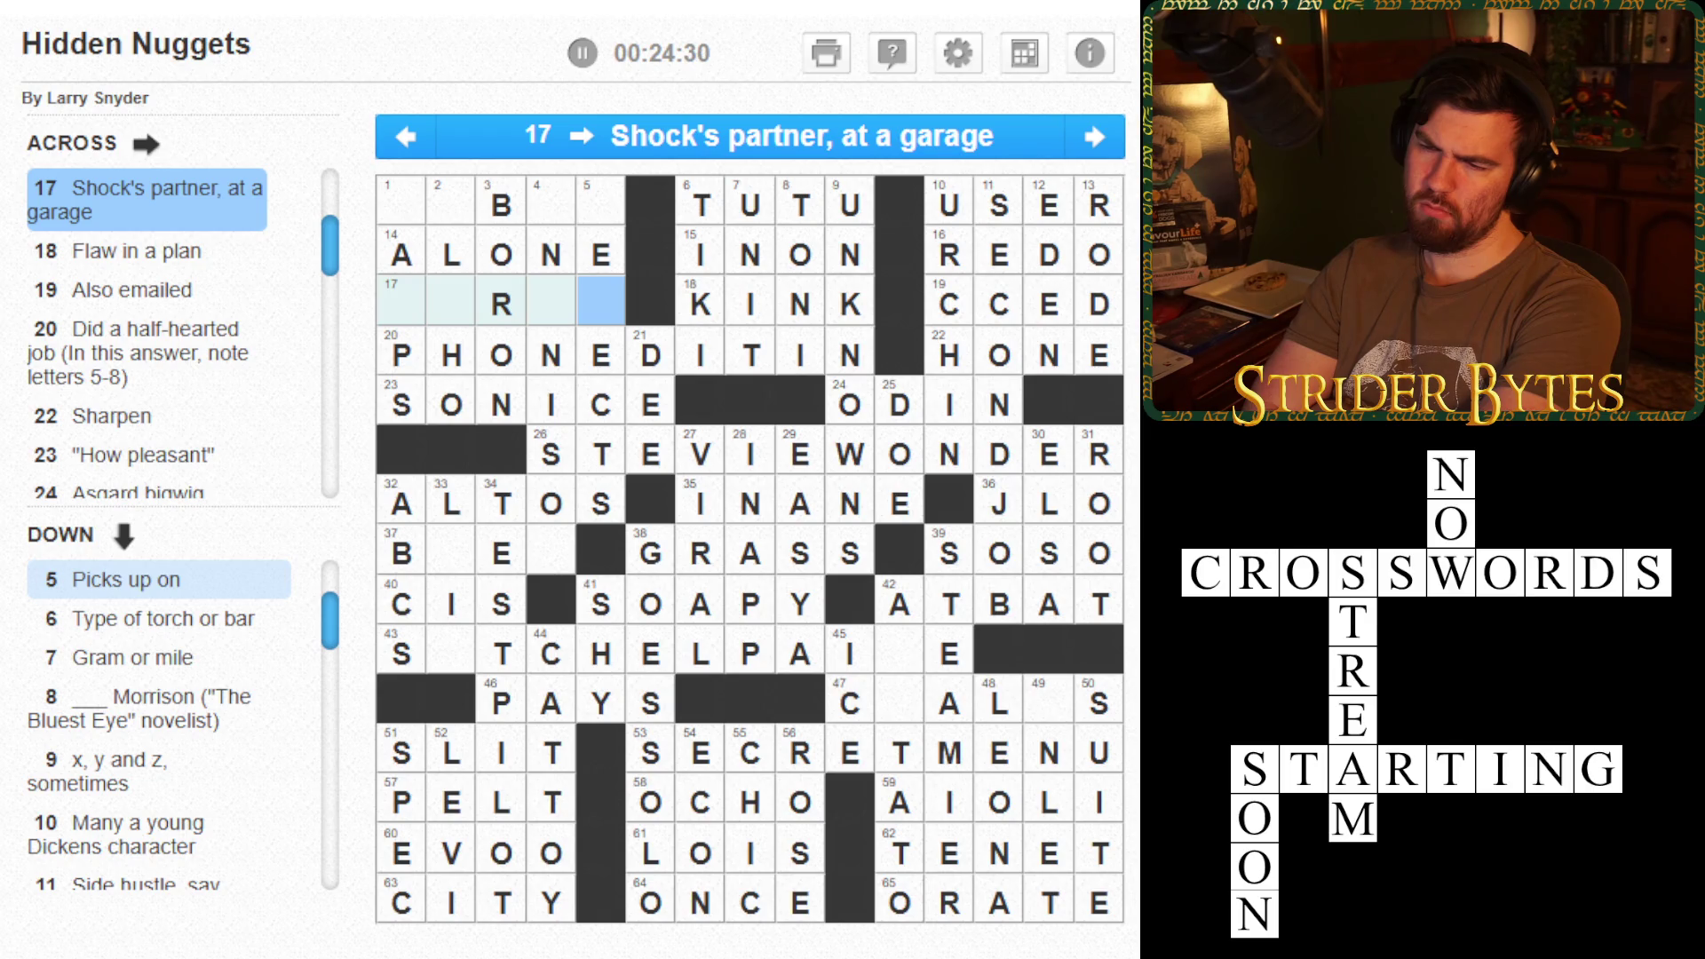
- Enter I in square 49 so 49 Down reads INLET
click(550, 404)
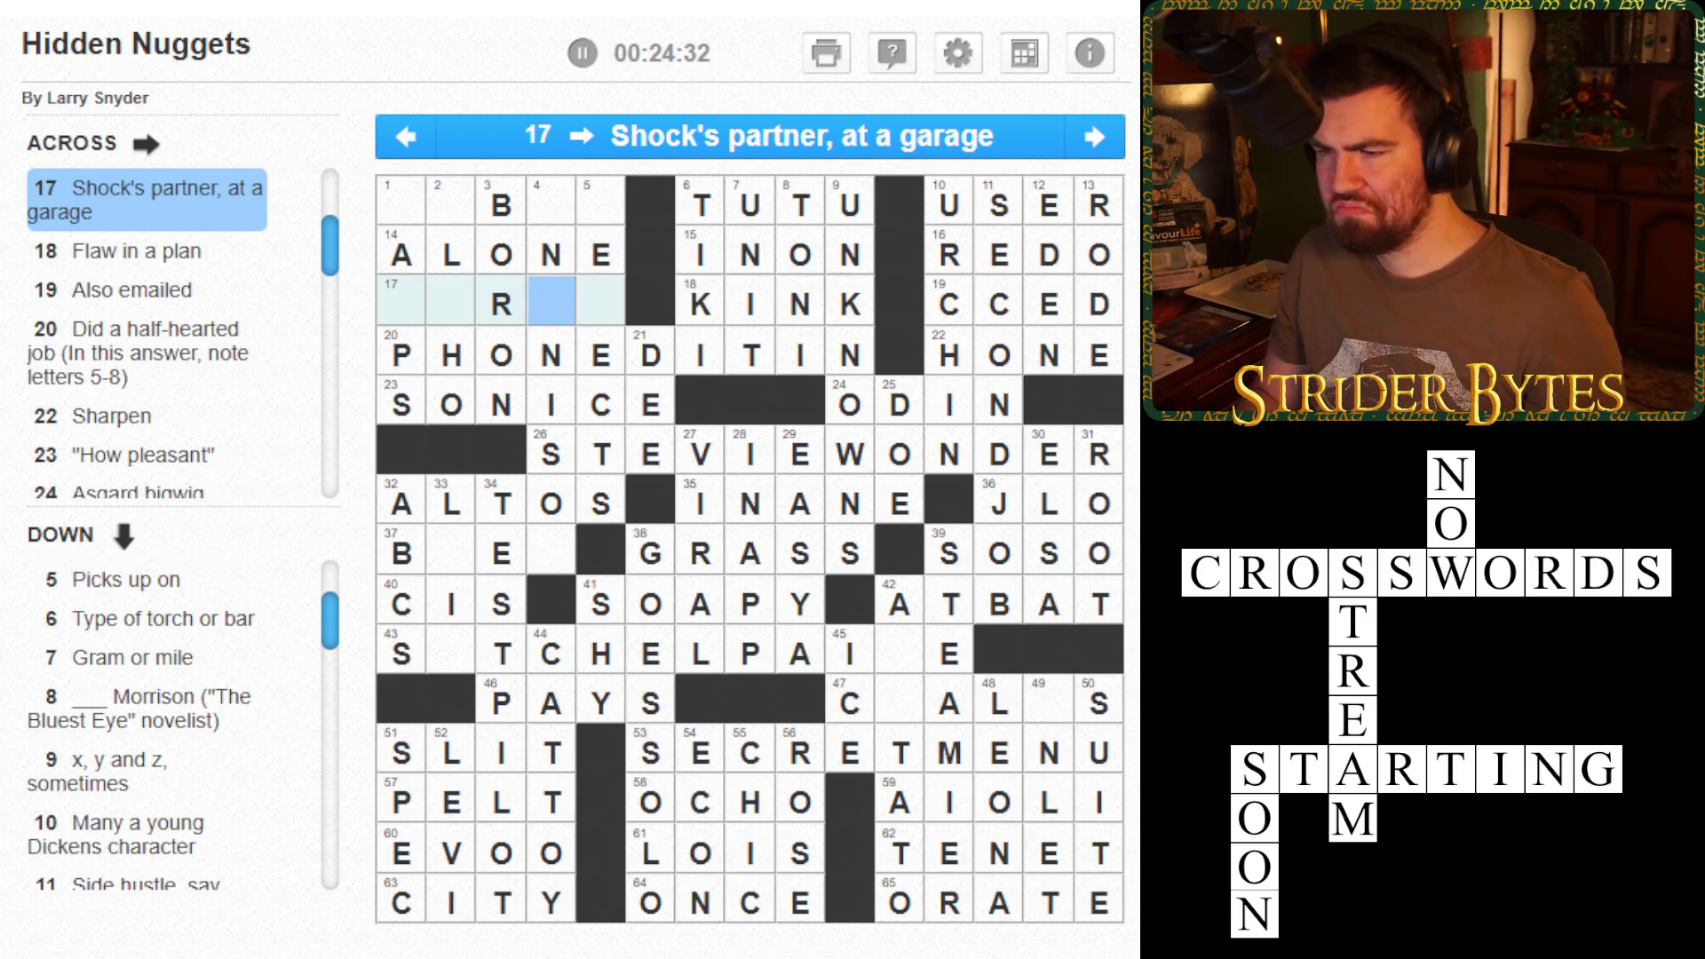
click(700, 503)
click(899, 704)
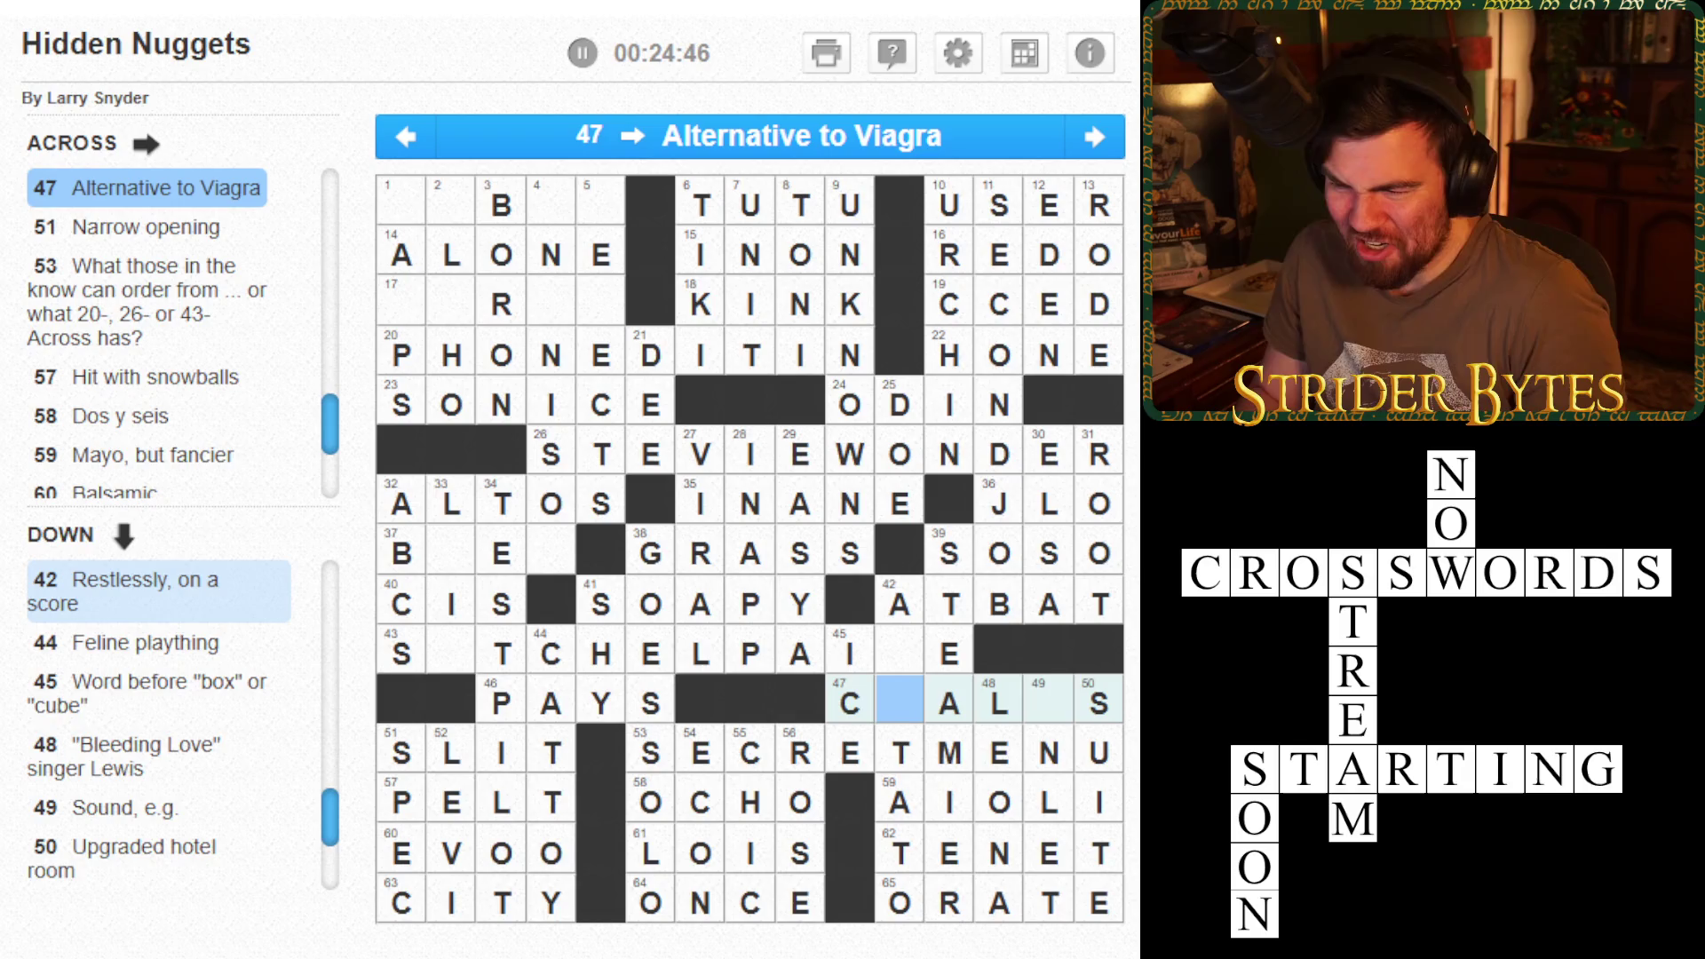
click(1048, 697)
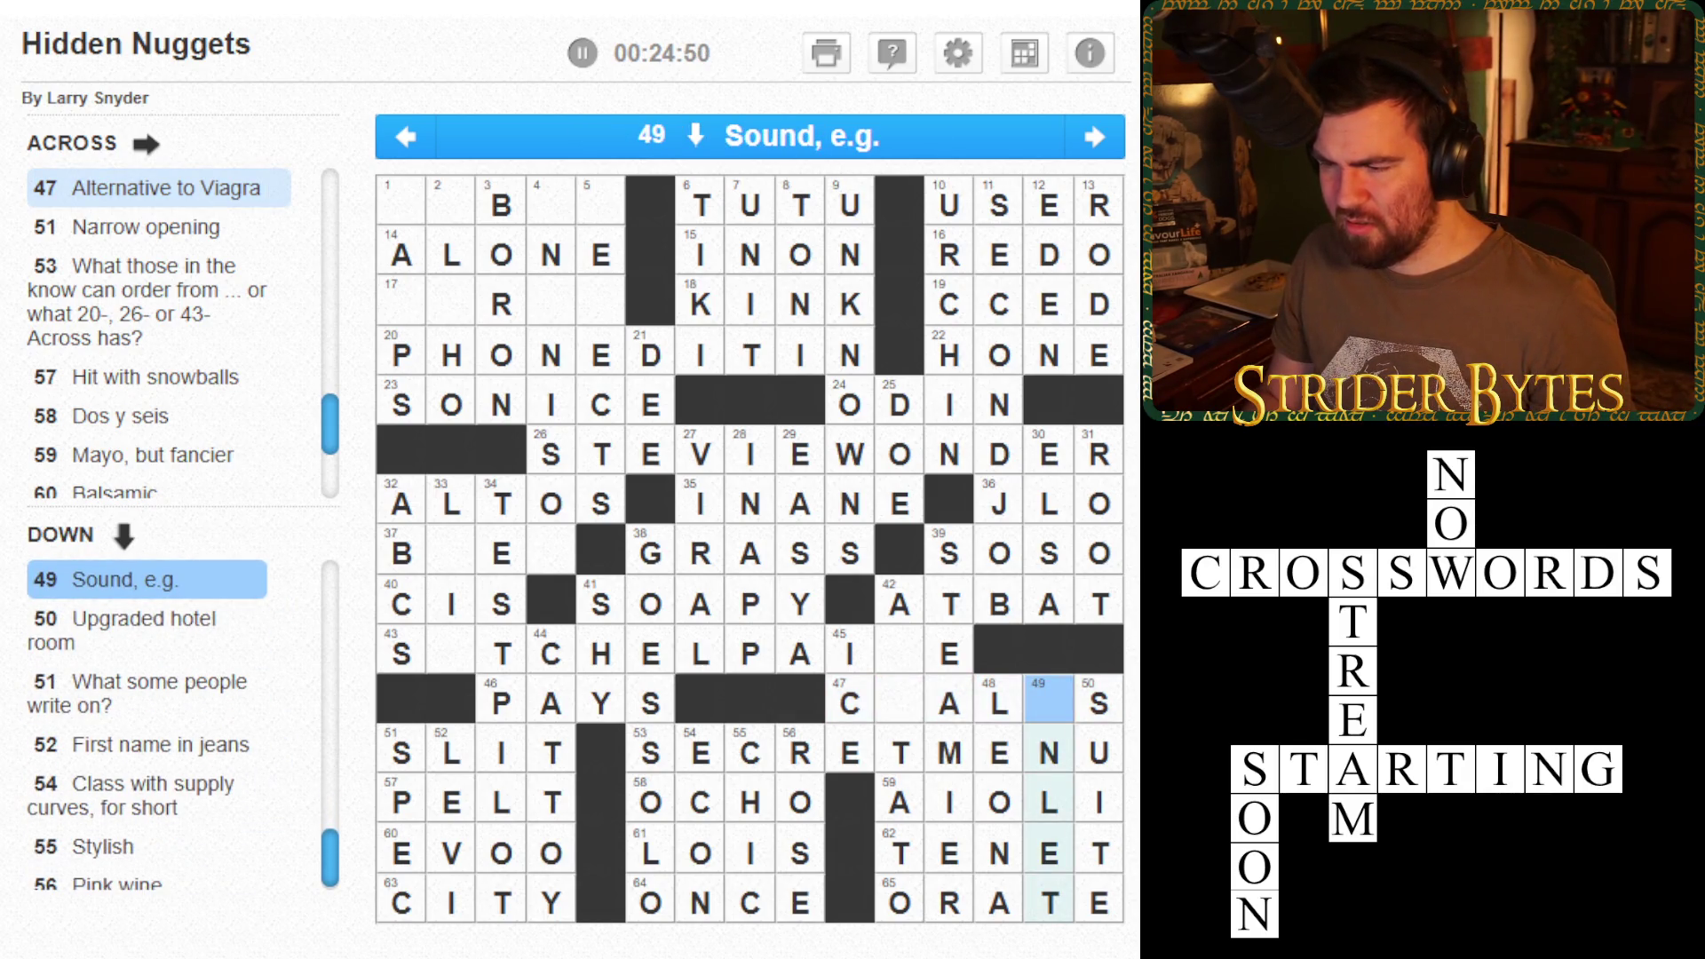
text(i)
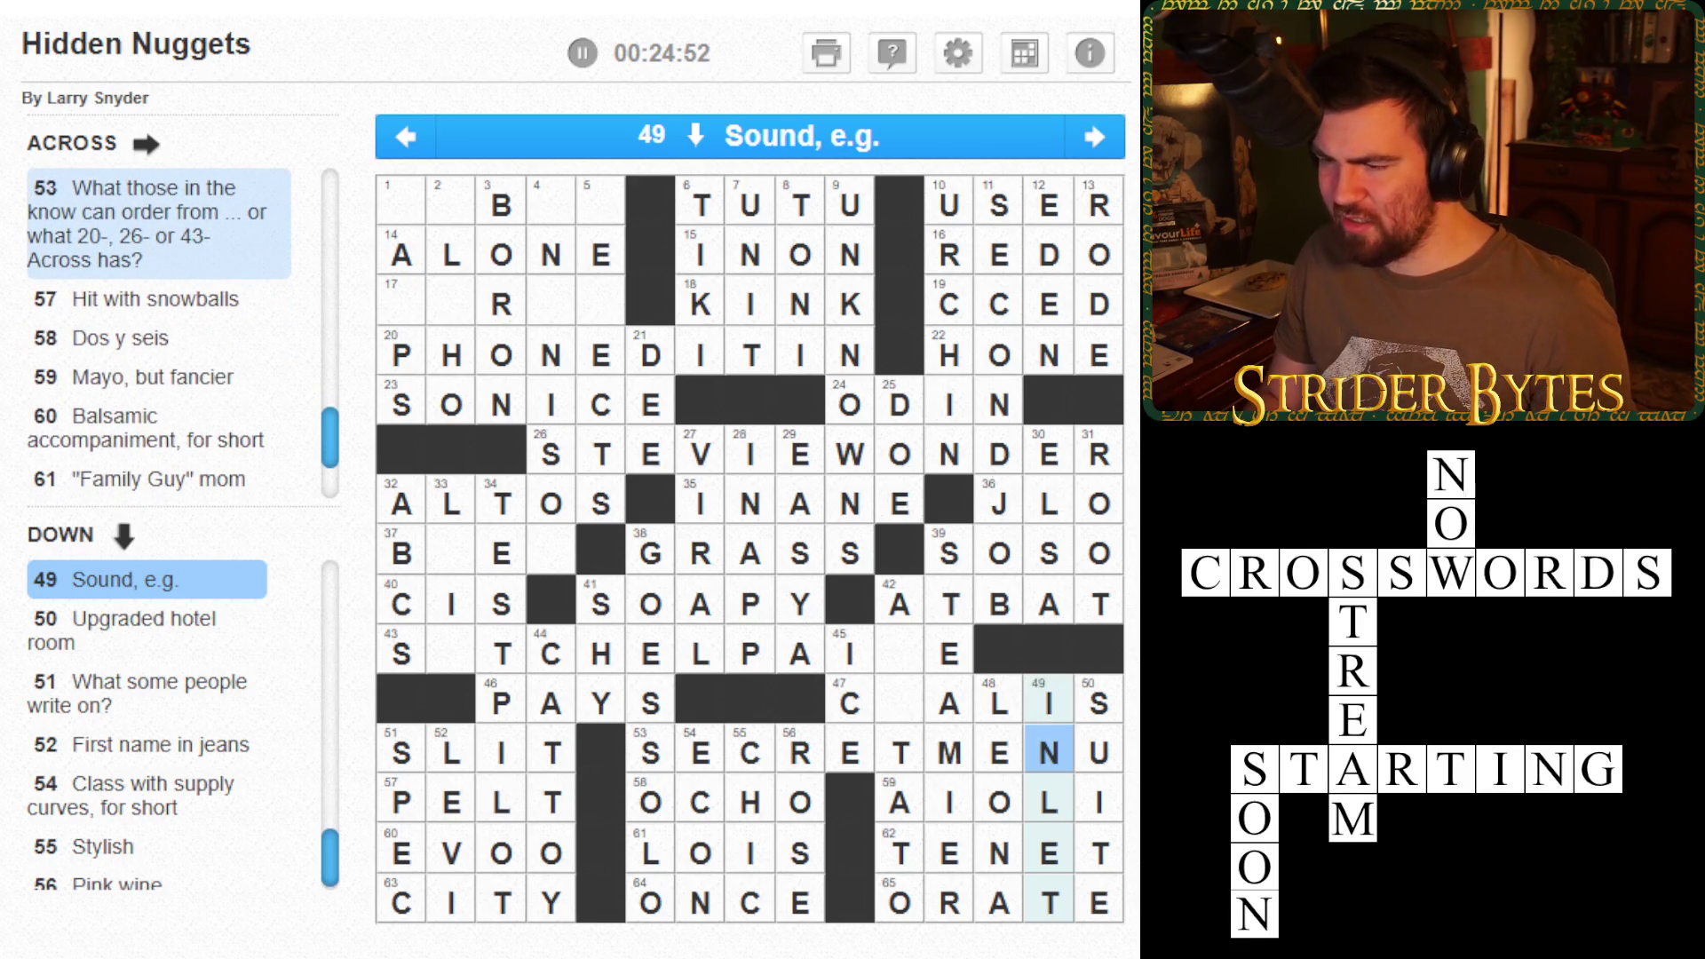
click(1048, 703)
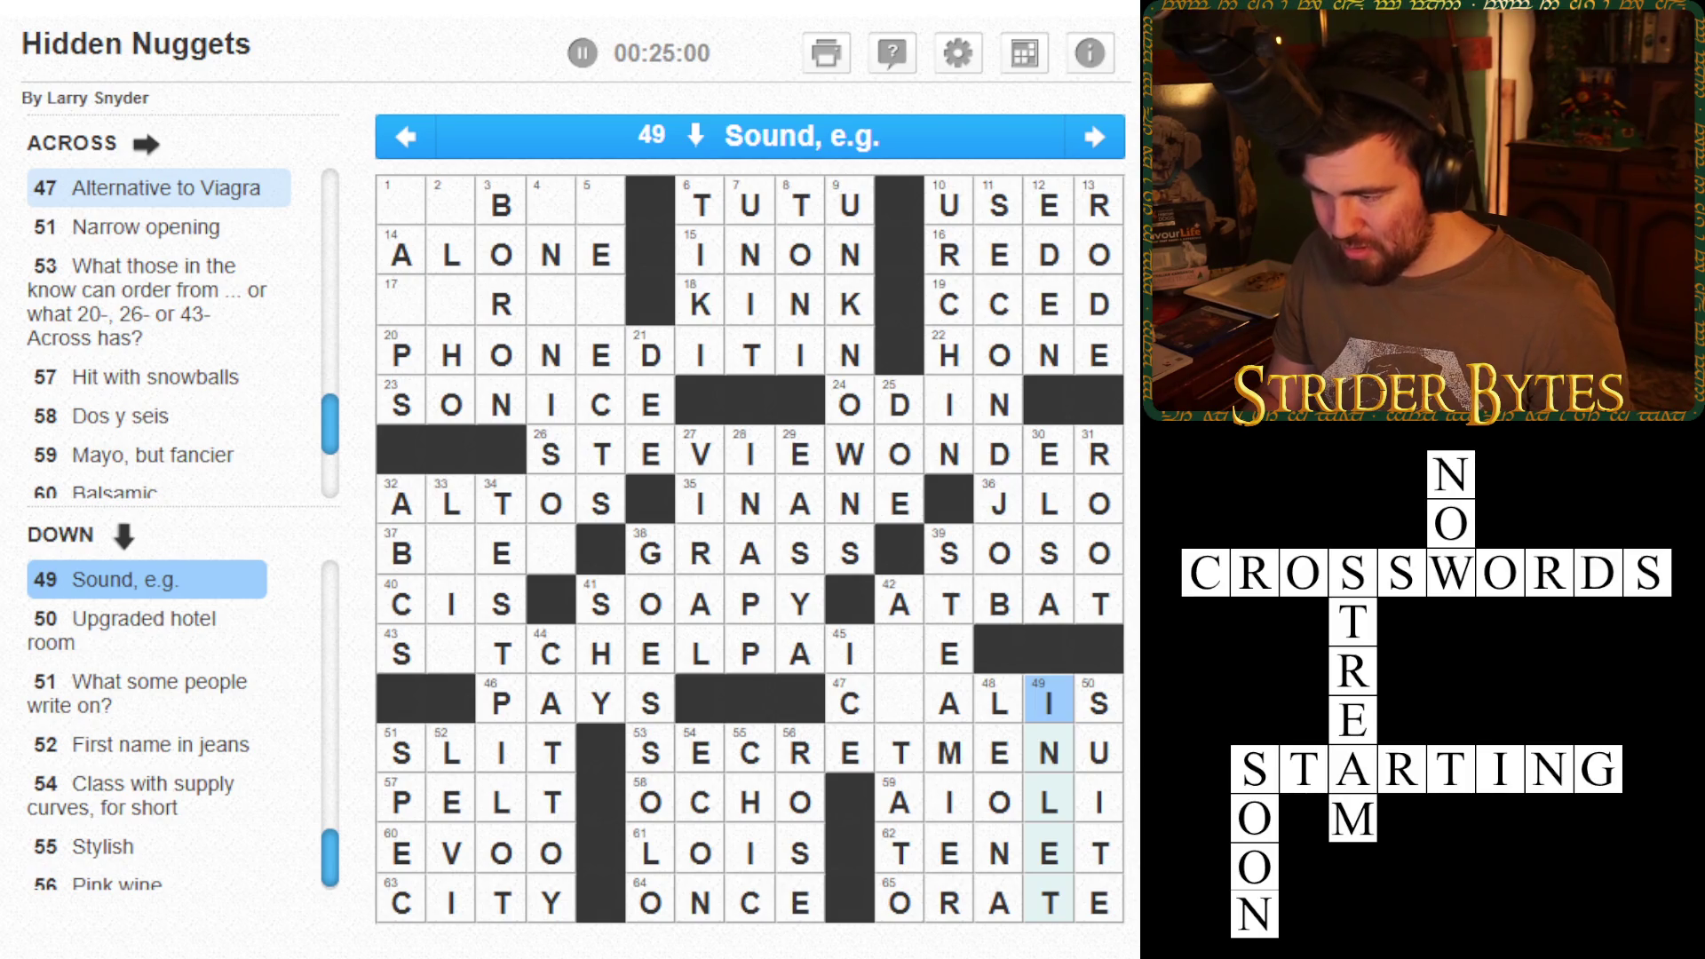
key(Left)
key(Left)
key(Left)
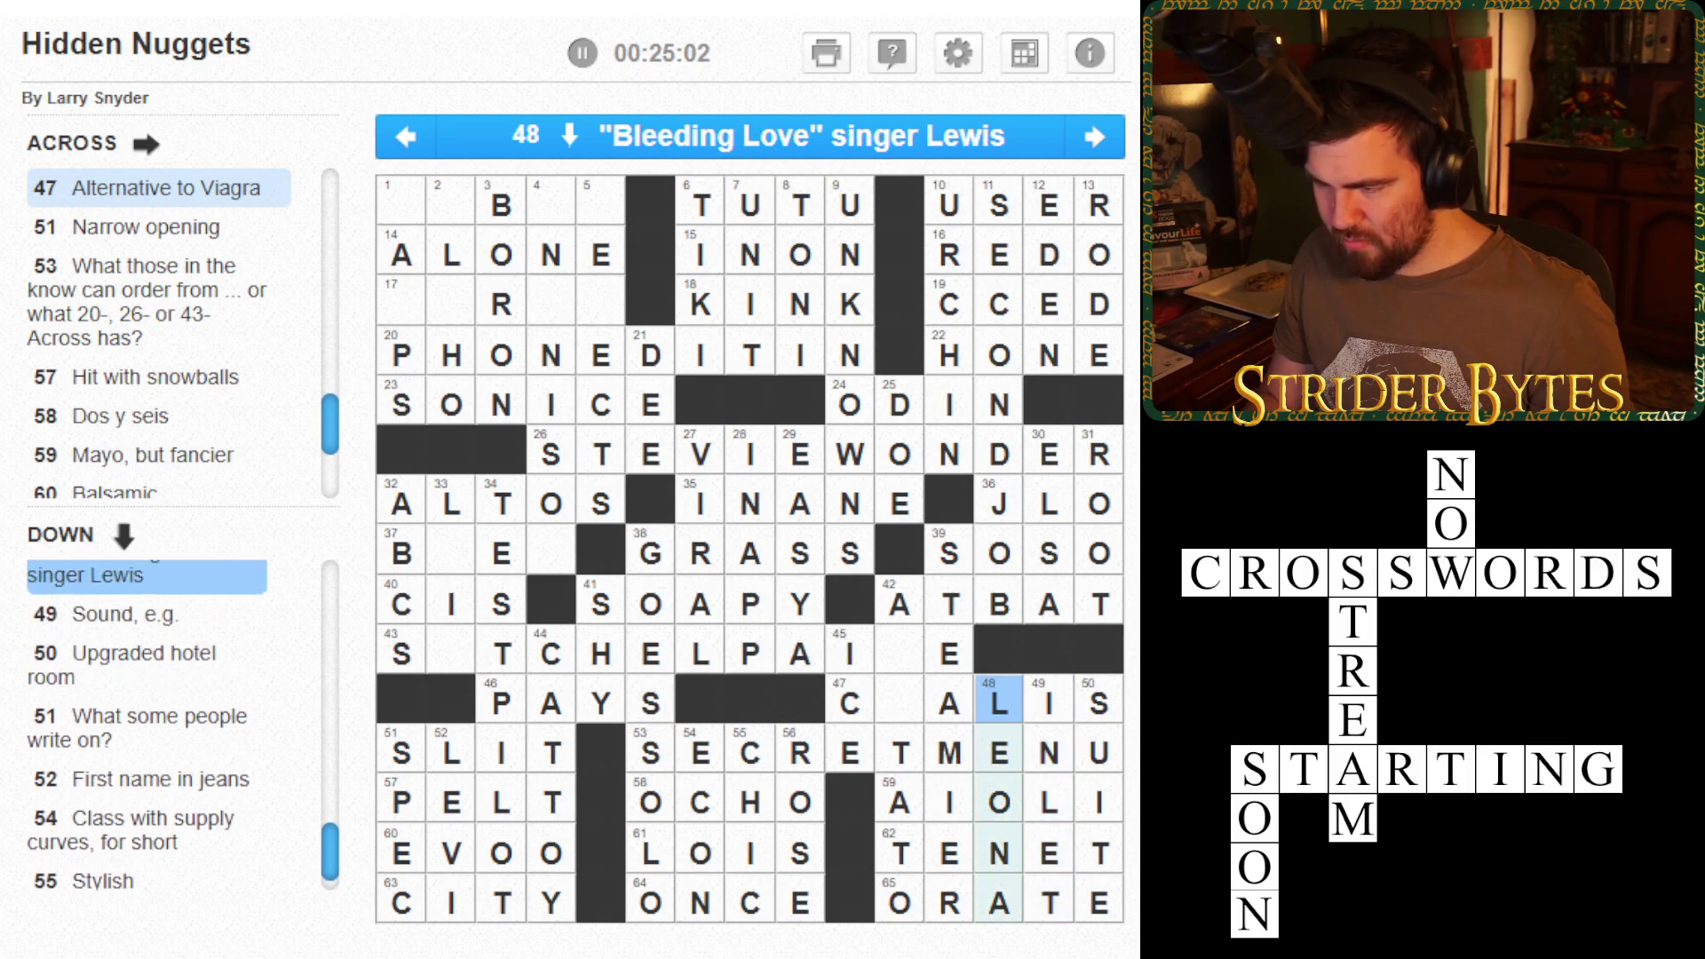
key(Up)
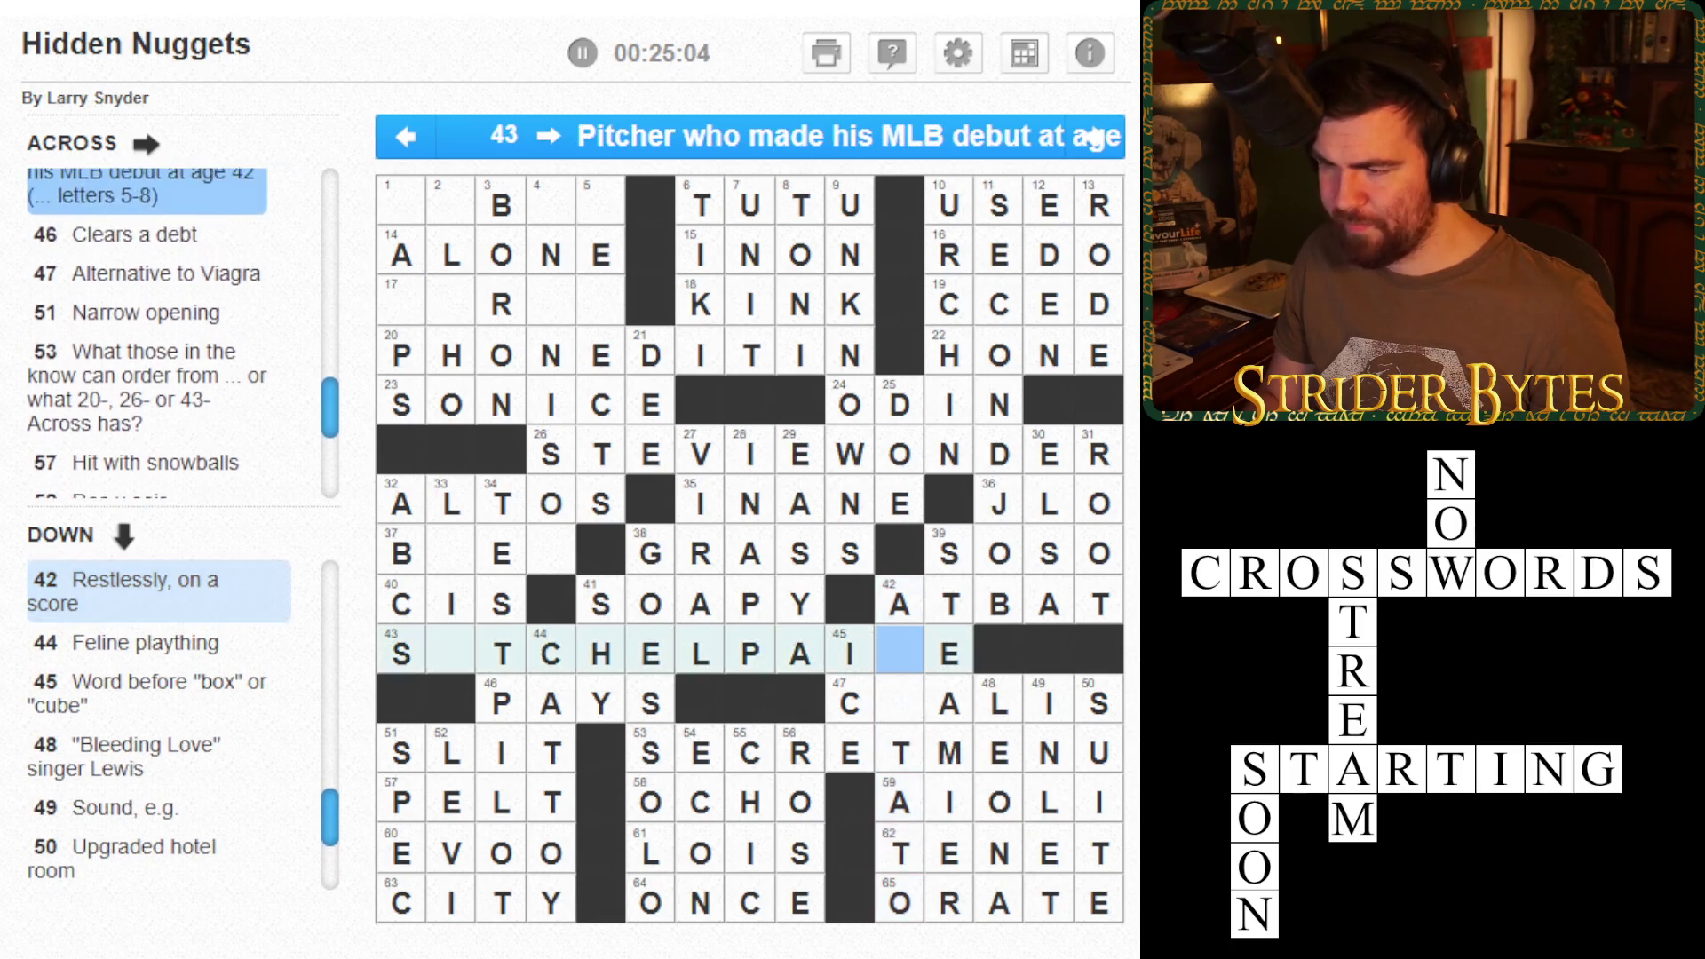
key(Up)
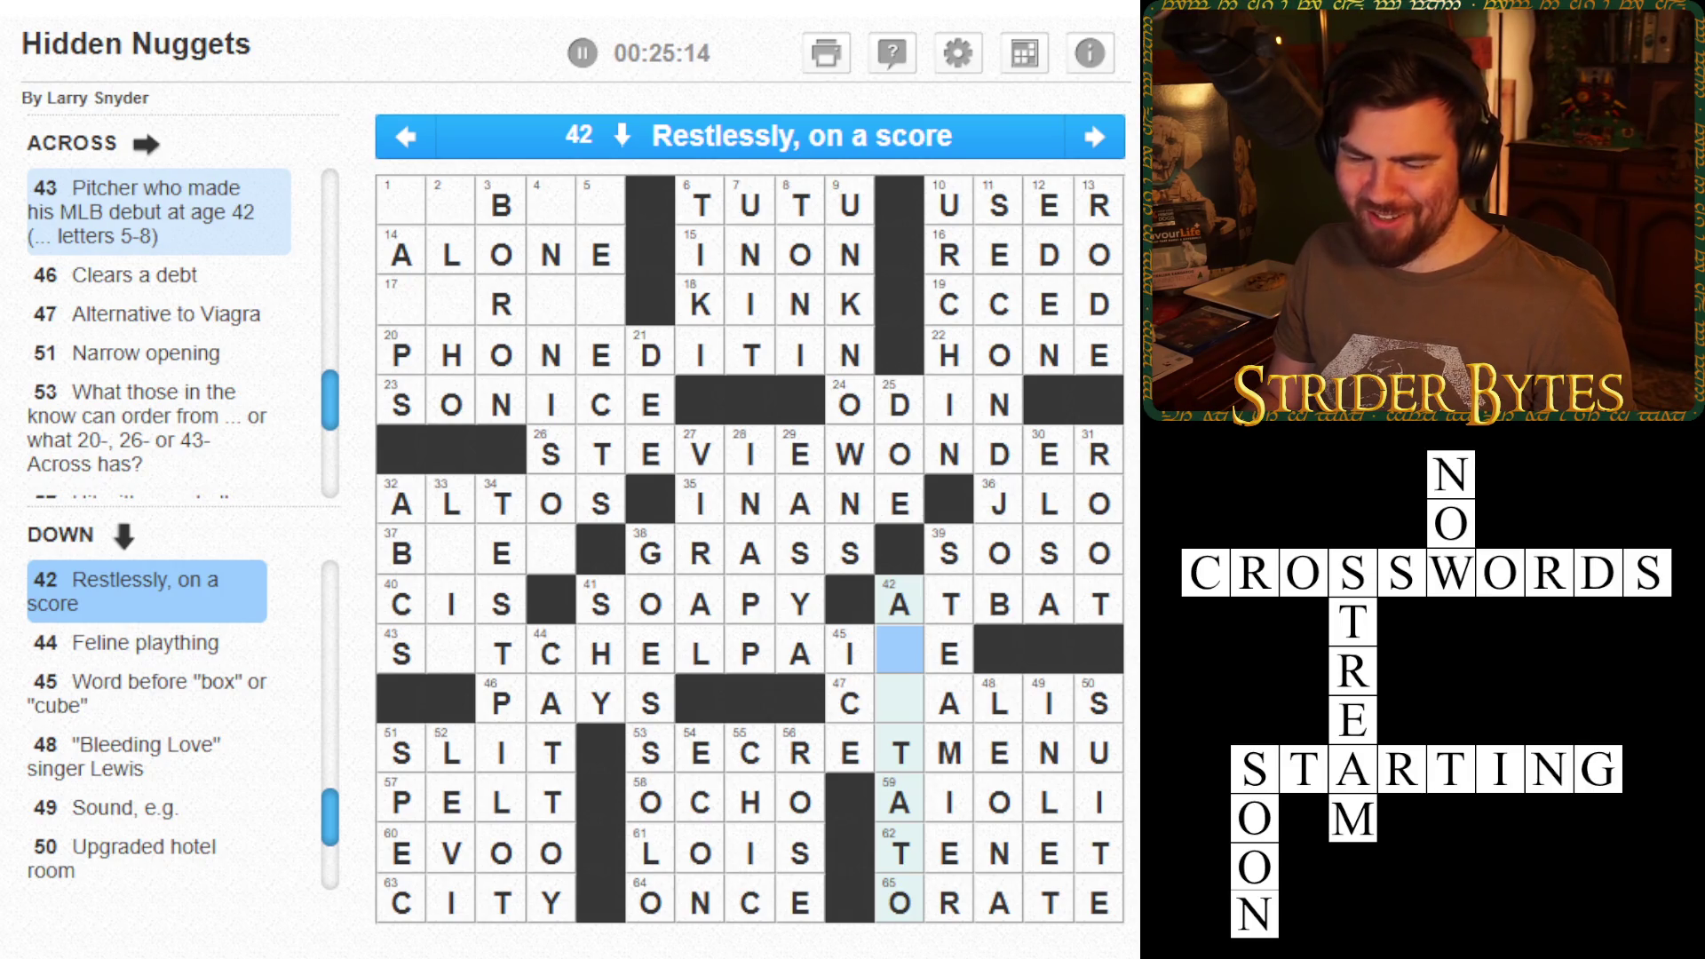
click(949, 704)
click(1048, 703)
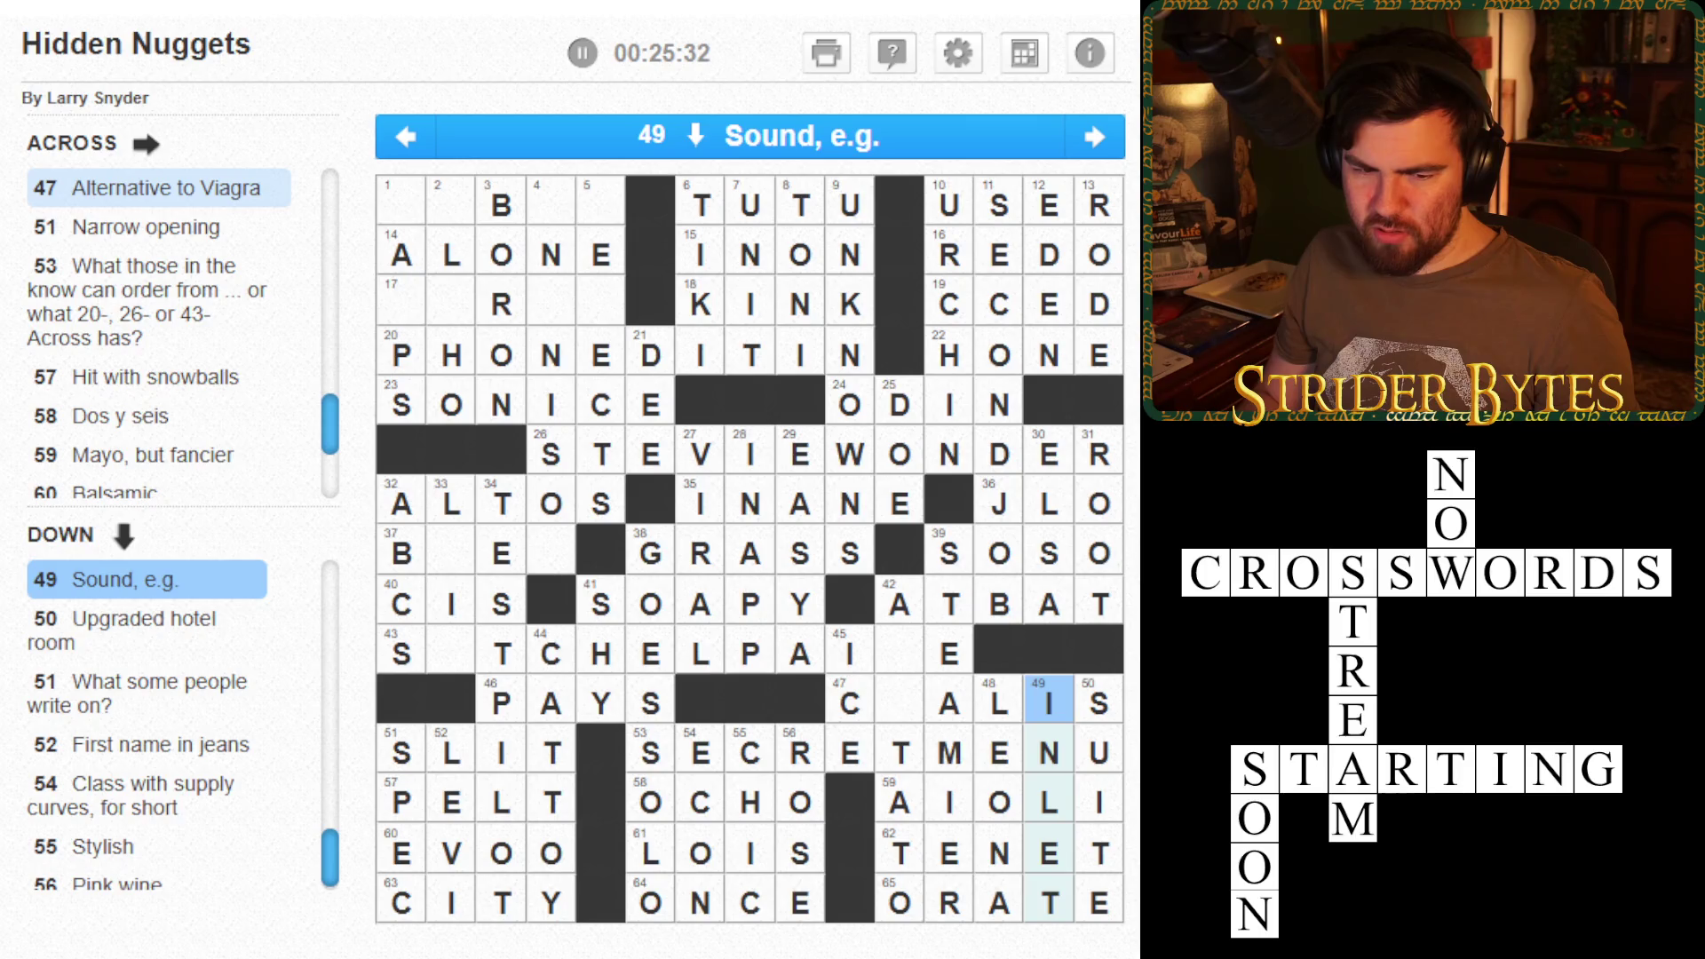
key(shift+Tab)
key(shift+Tab)
key(shift+Tab)
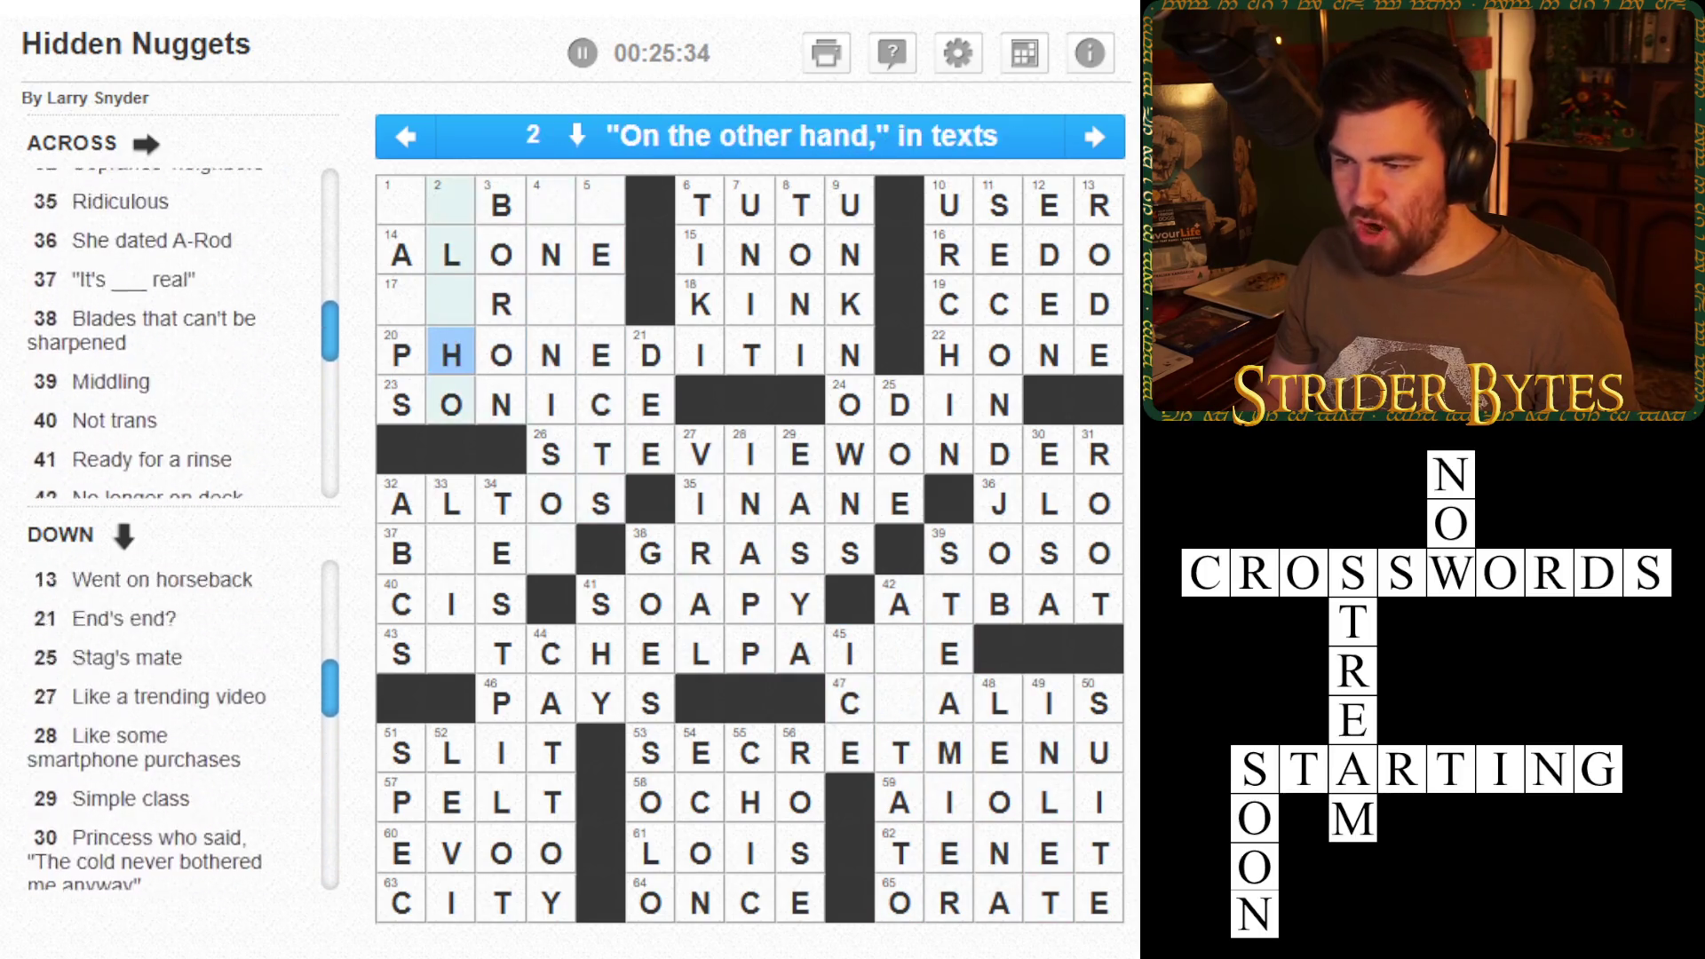
- Type STRUT into 17 Across
click(401, 303)
text(STRUT)
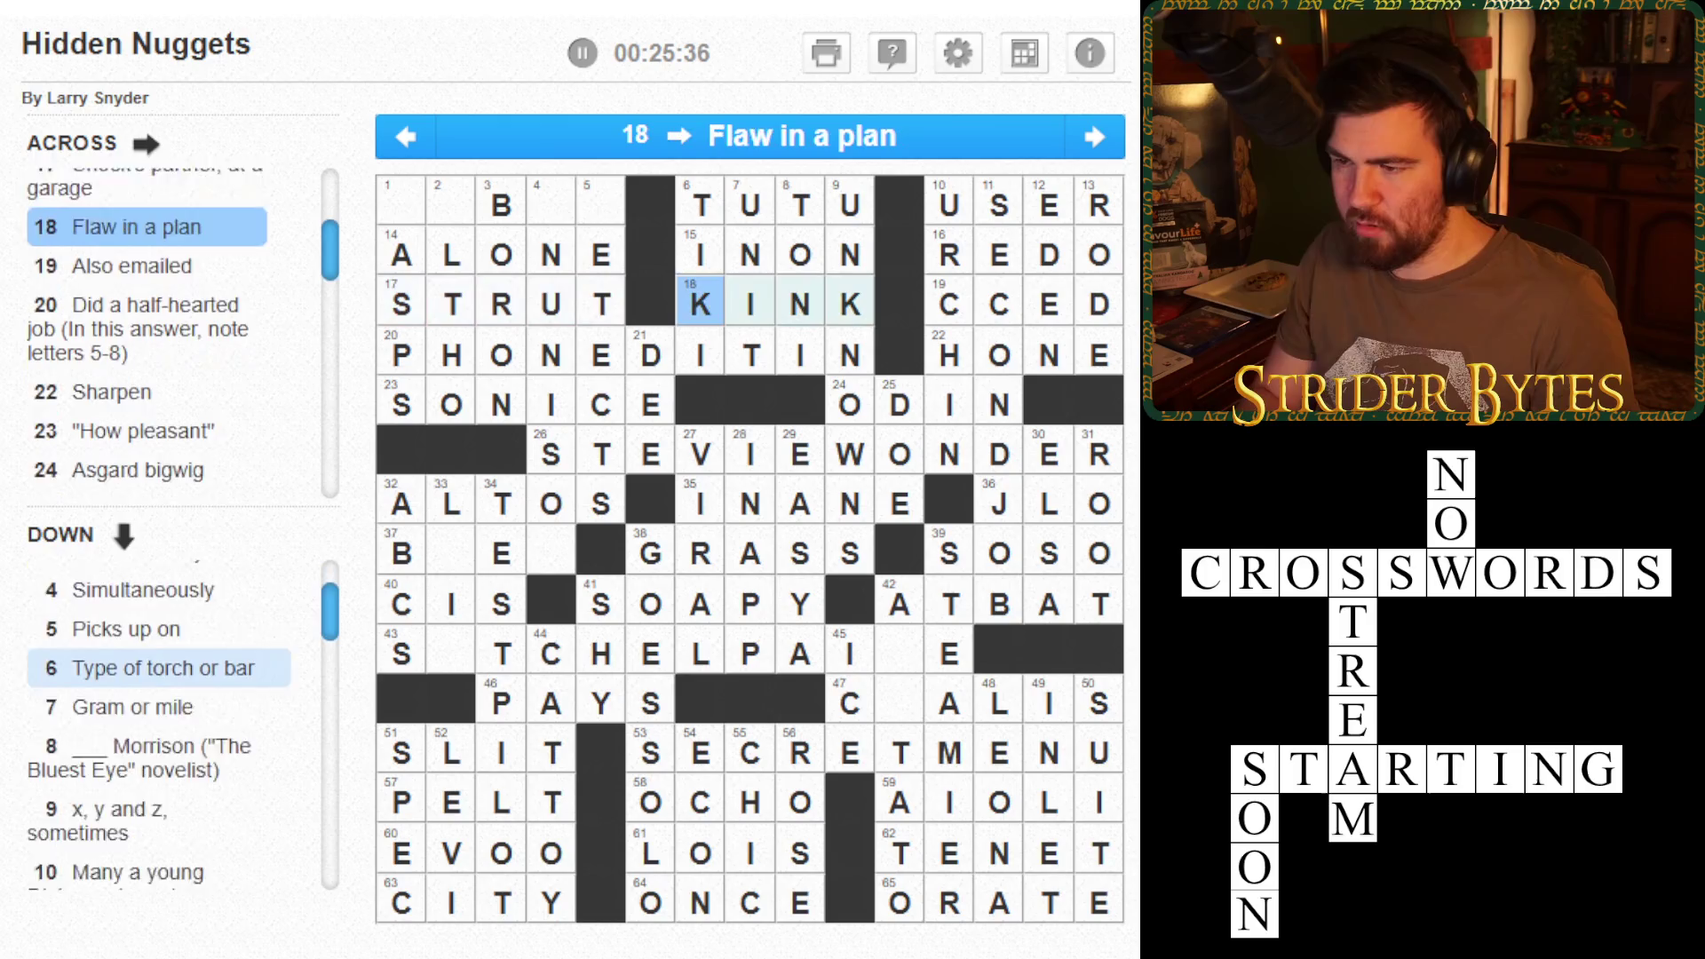
click(601, 303)
click(701, 503)
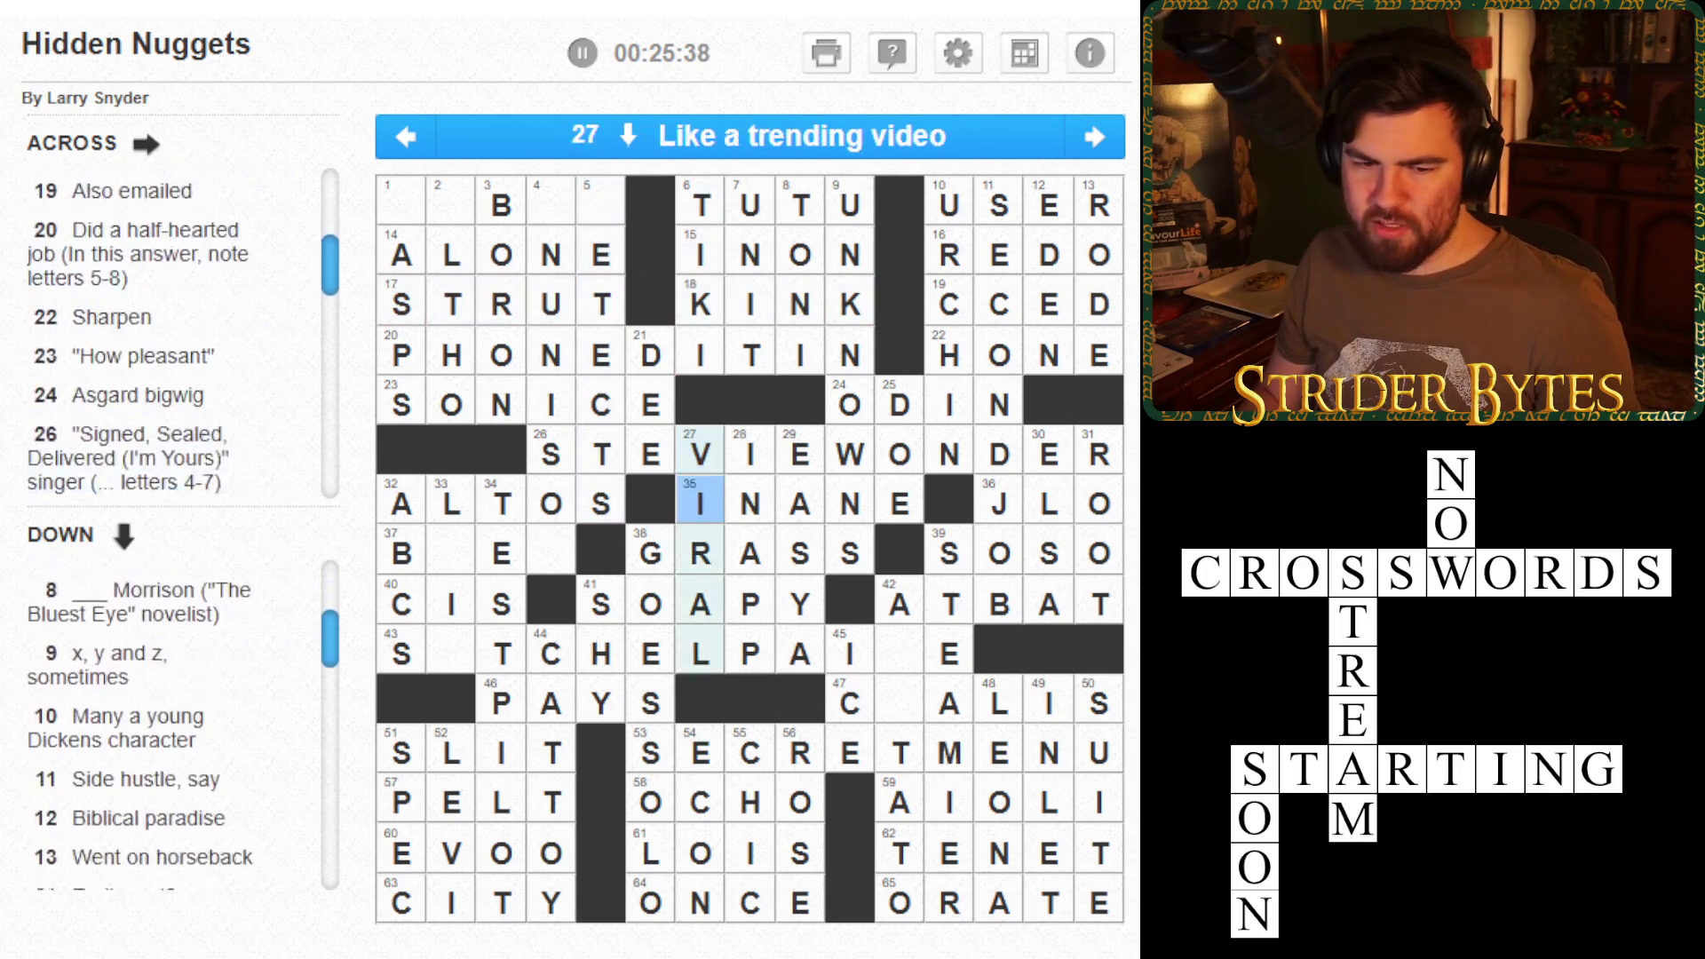
key(Tab)
- Fill the blank square of 47 Across with I
click(899, 703)
text(I)
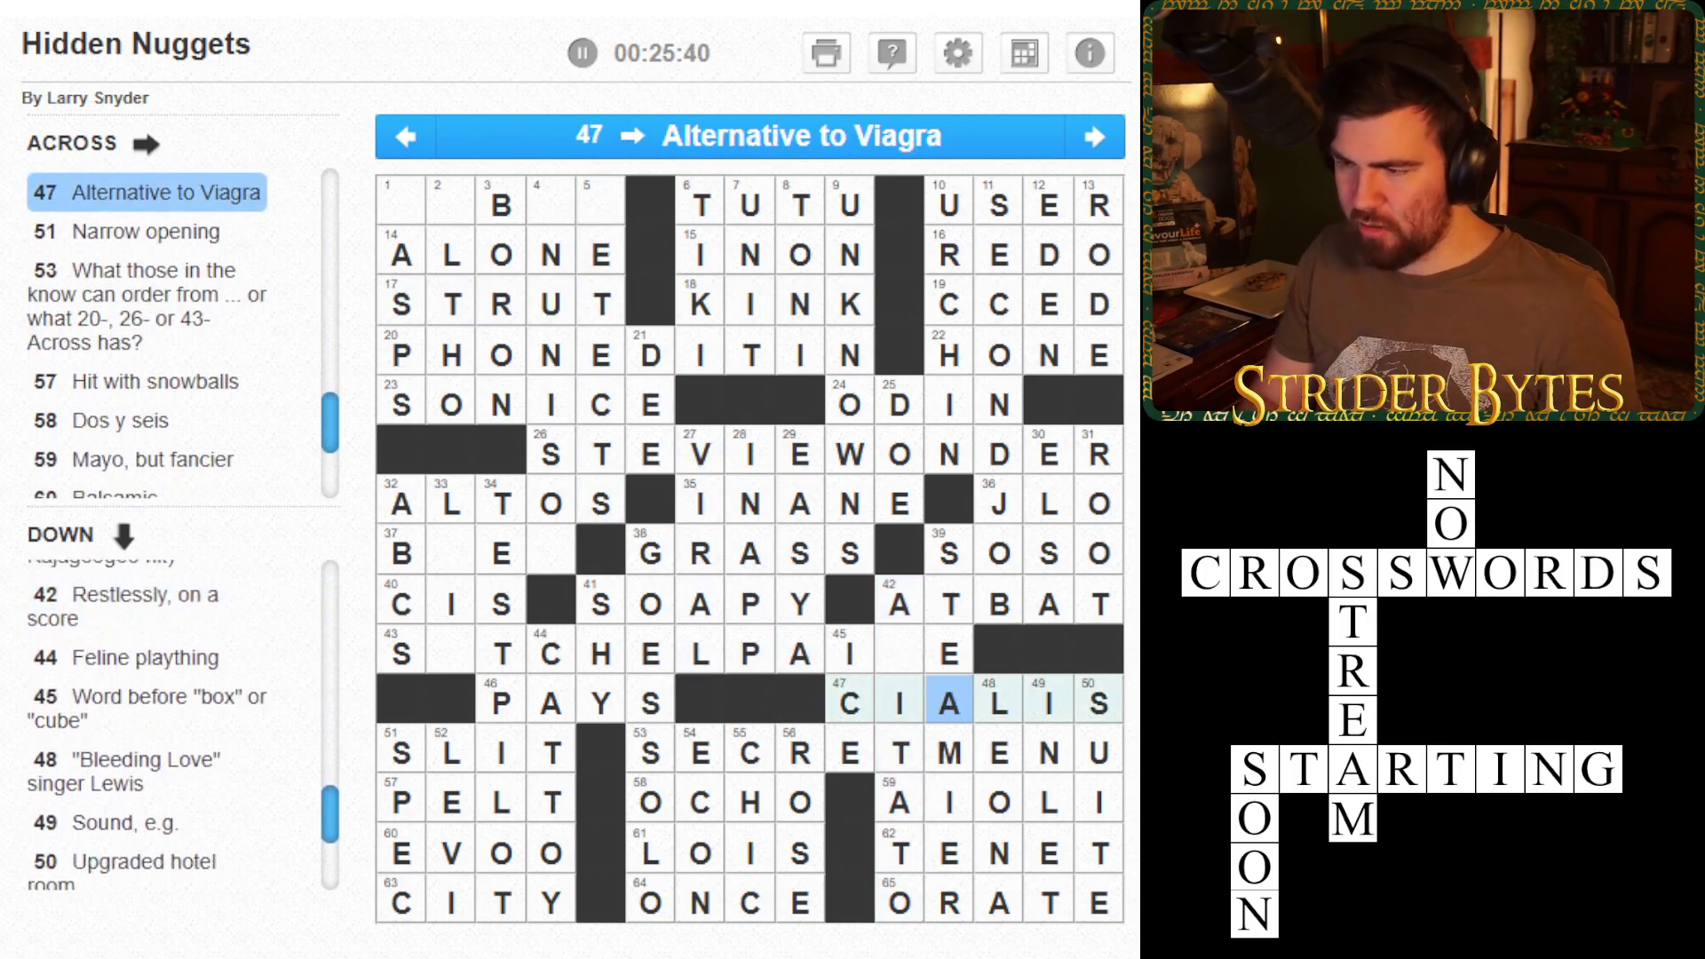
click(899, 653)
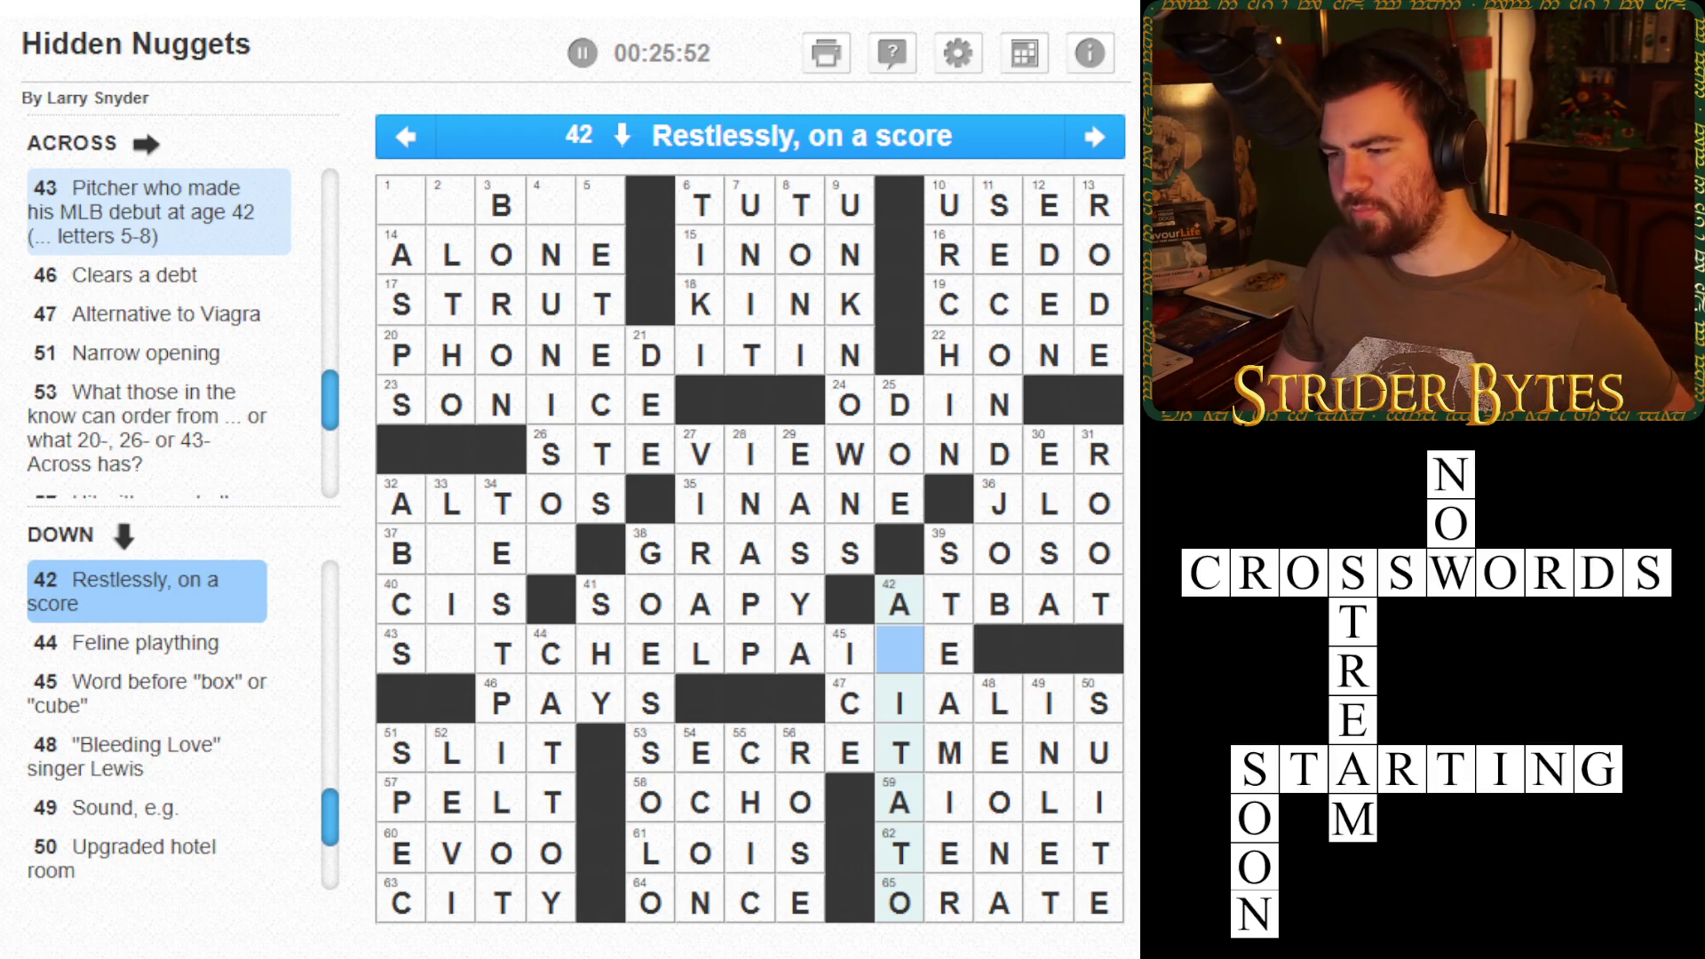
click(899, 703)
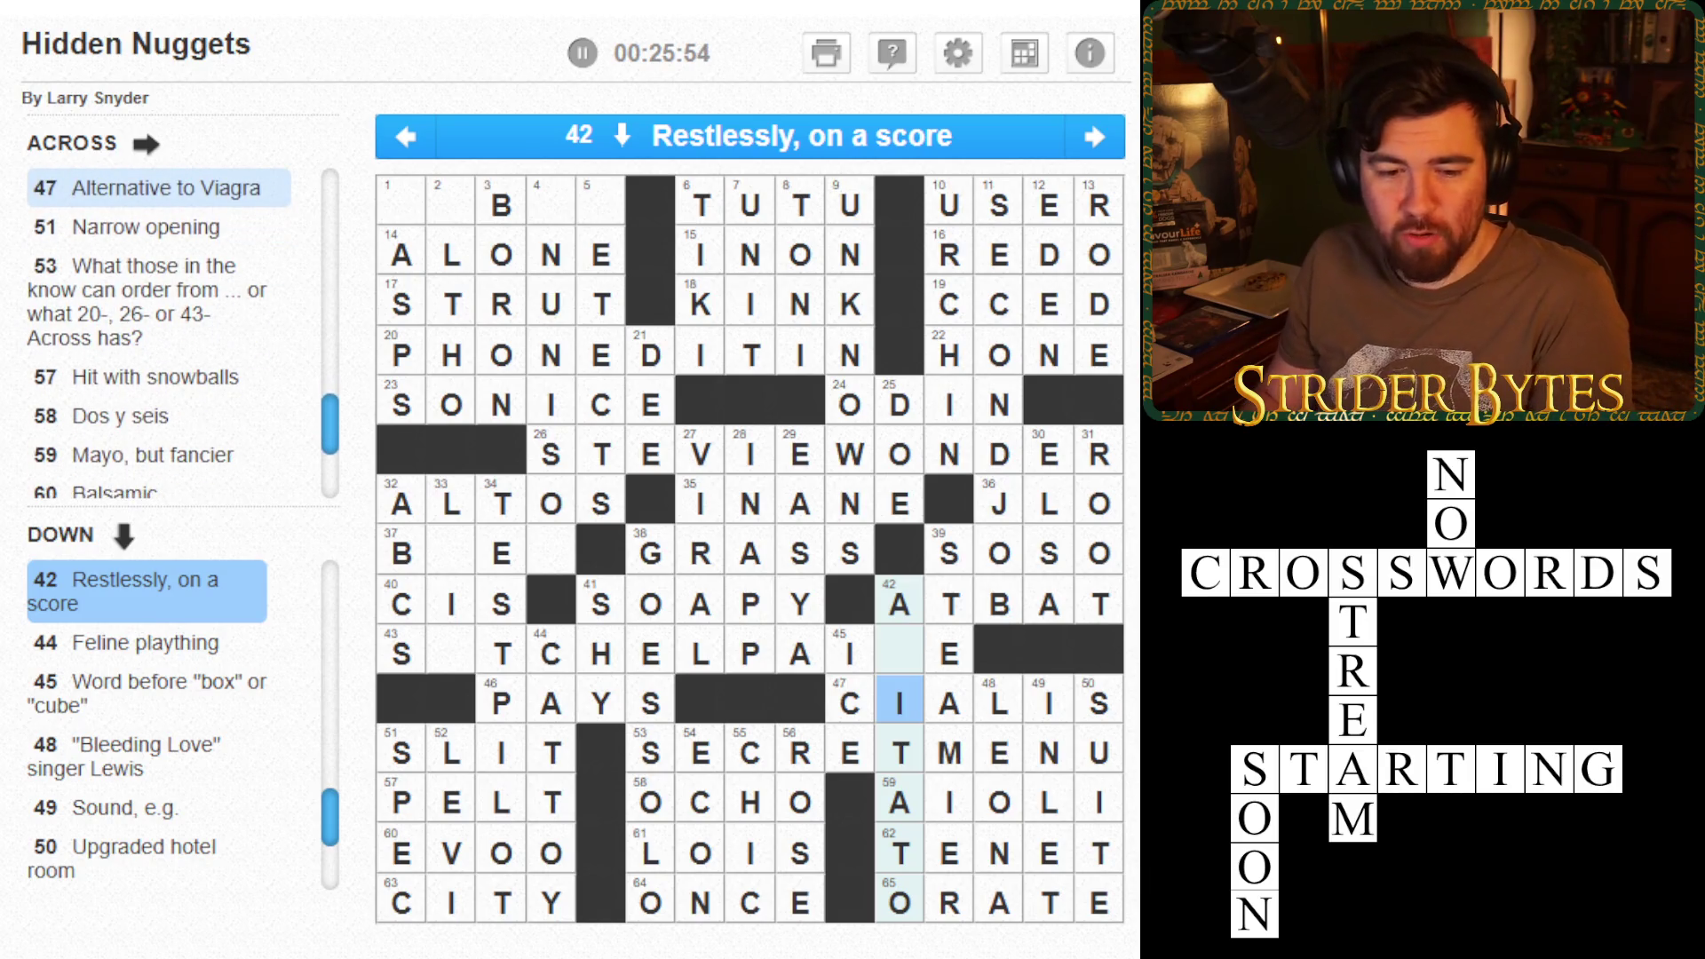
click(899, 653)
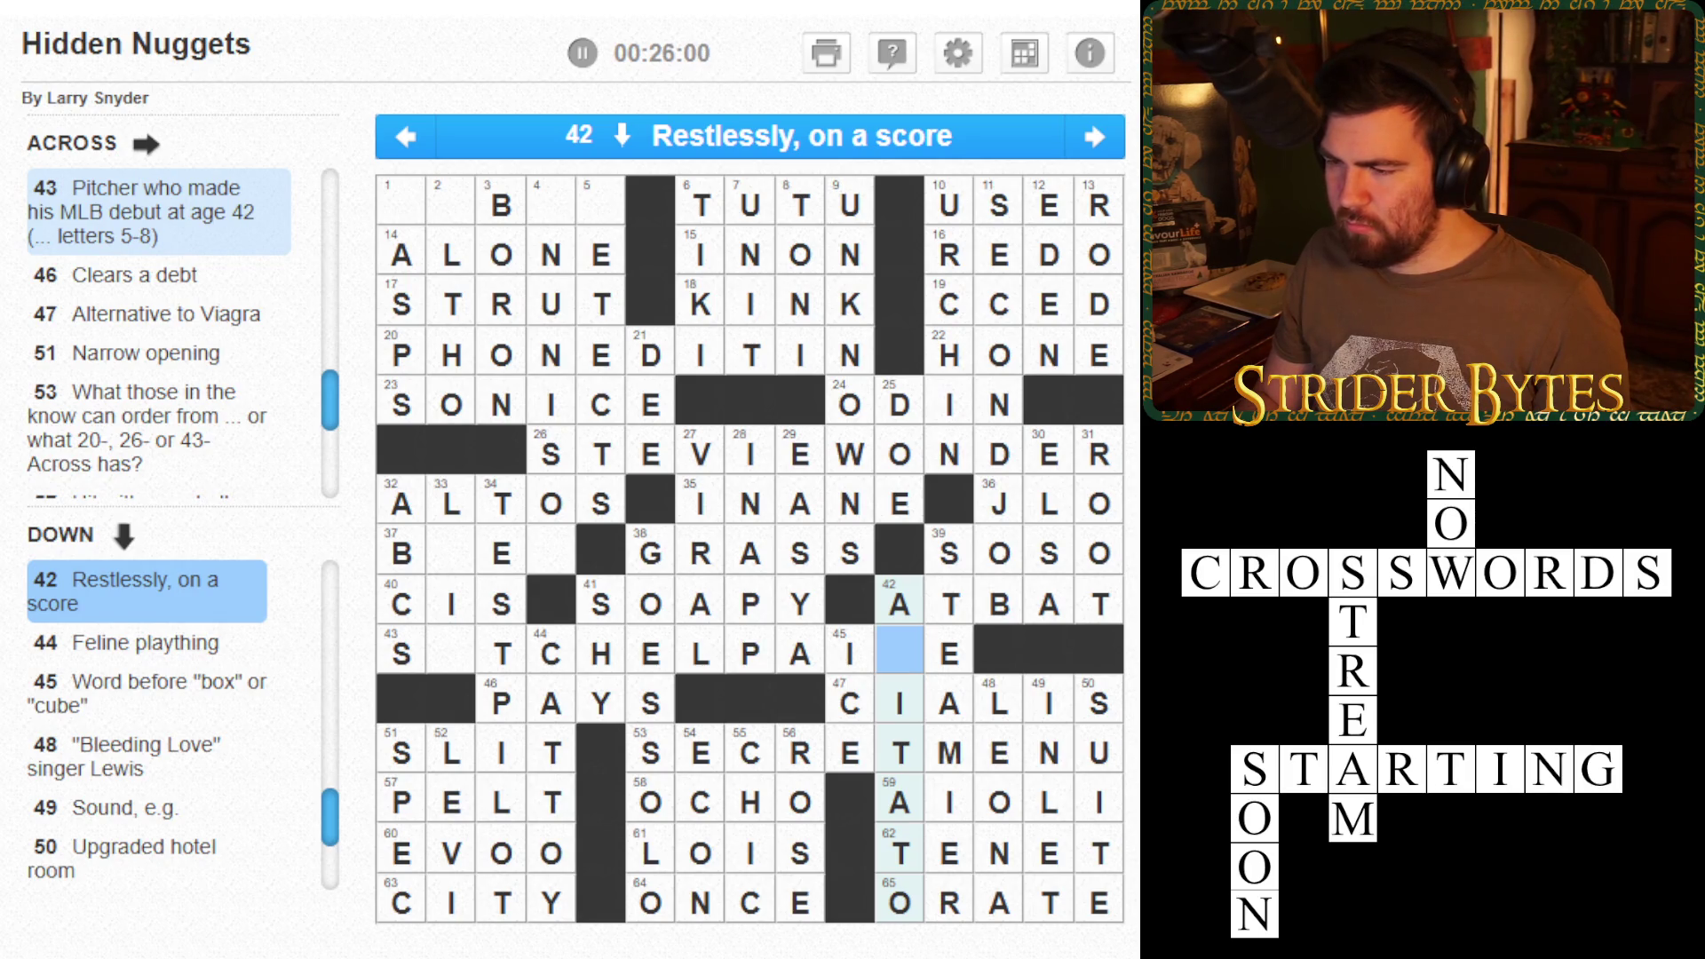
key(shift+Tab)
key(shift+Tab)
key(shift+Tab)
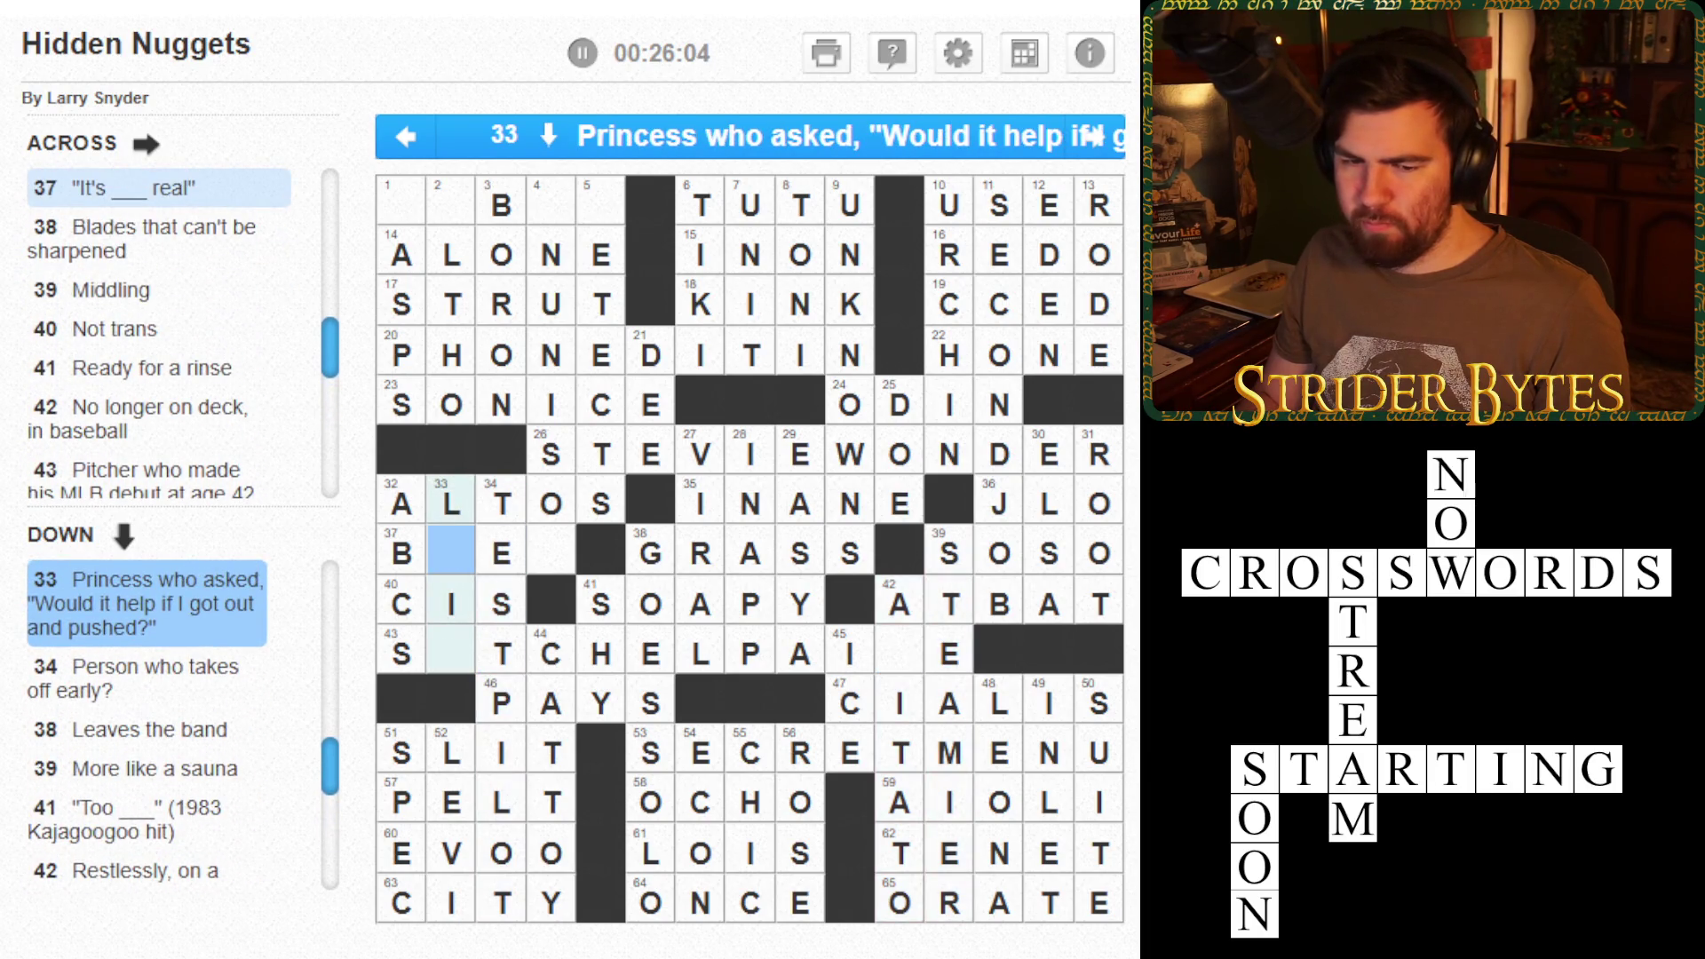
key(Right)
key(Right)
key(Right)
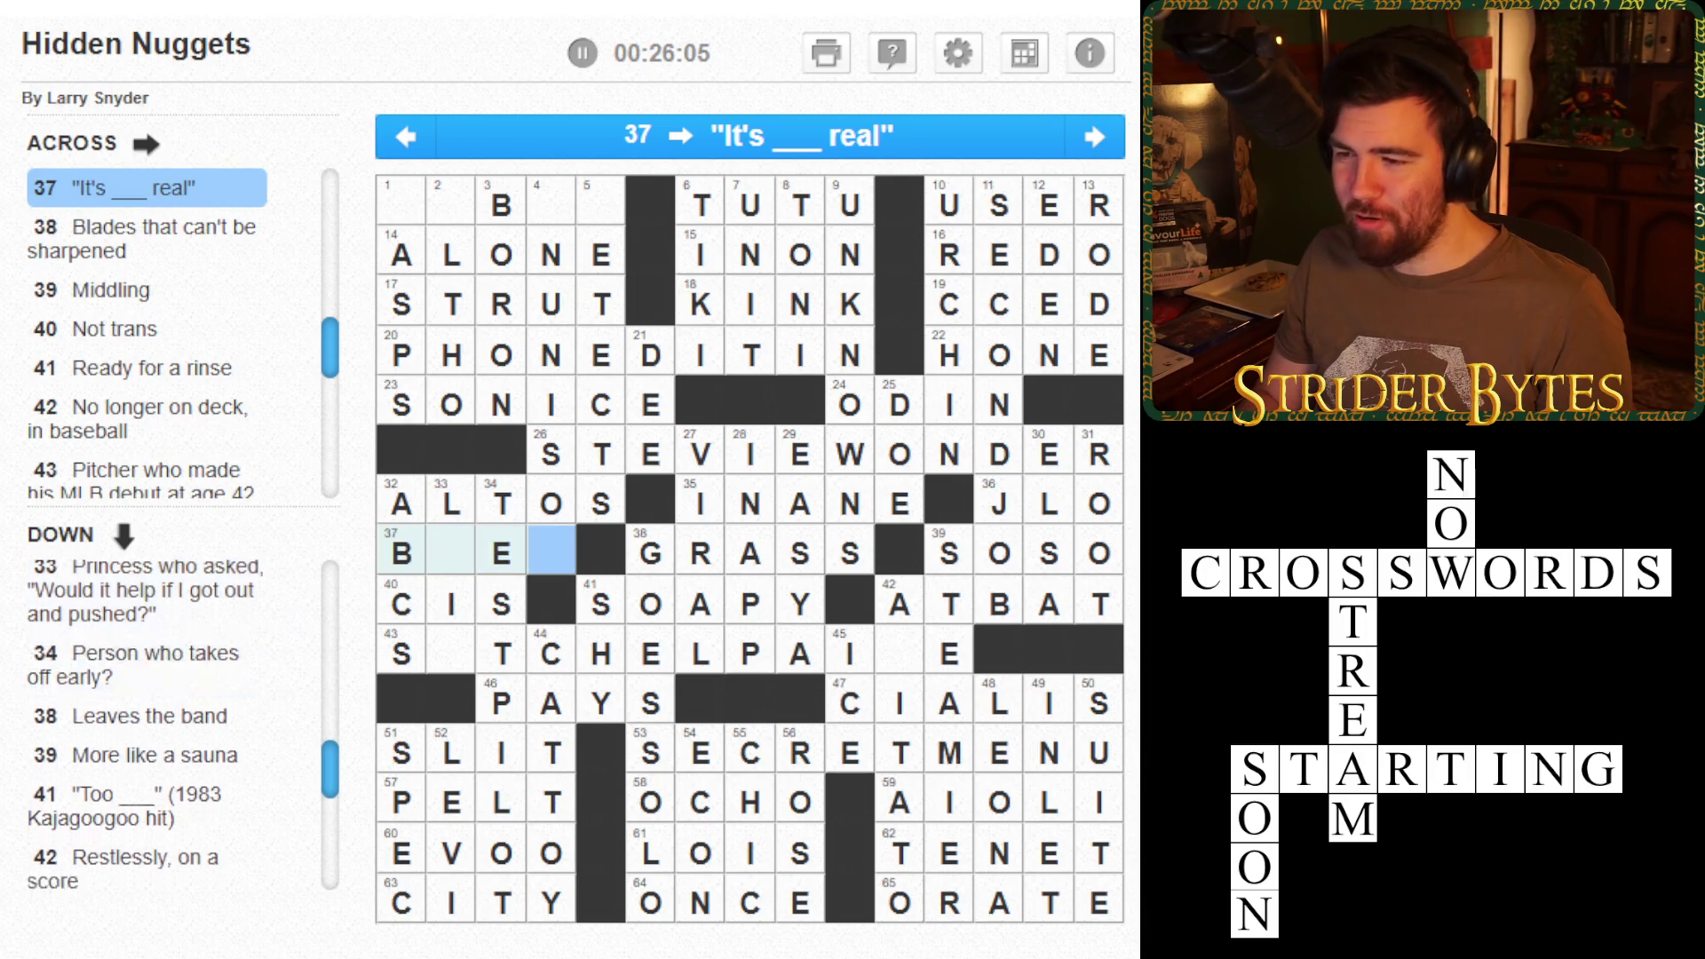
key(Up)
key(Up)
key(Up)
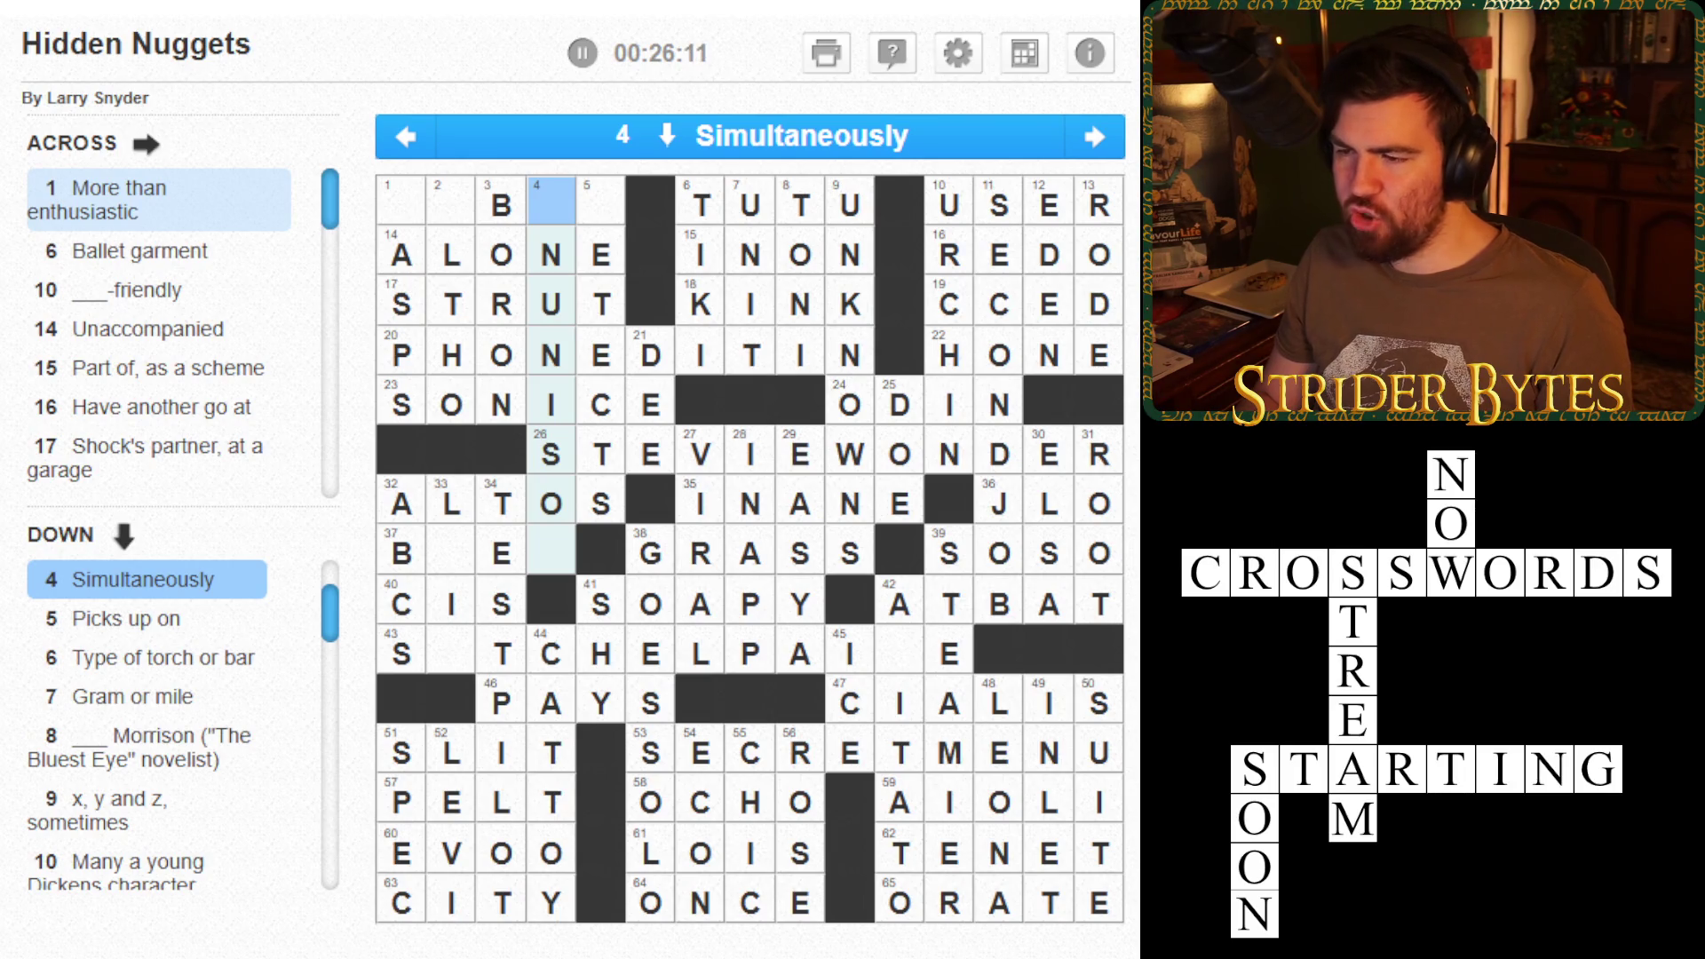
- Enter I and N in 4 Down and A in 2 Down
text(I)
key(Down)
key(Down)
key(Down)
text(N)
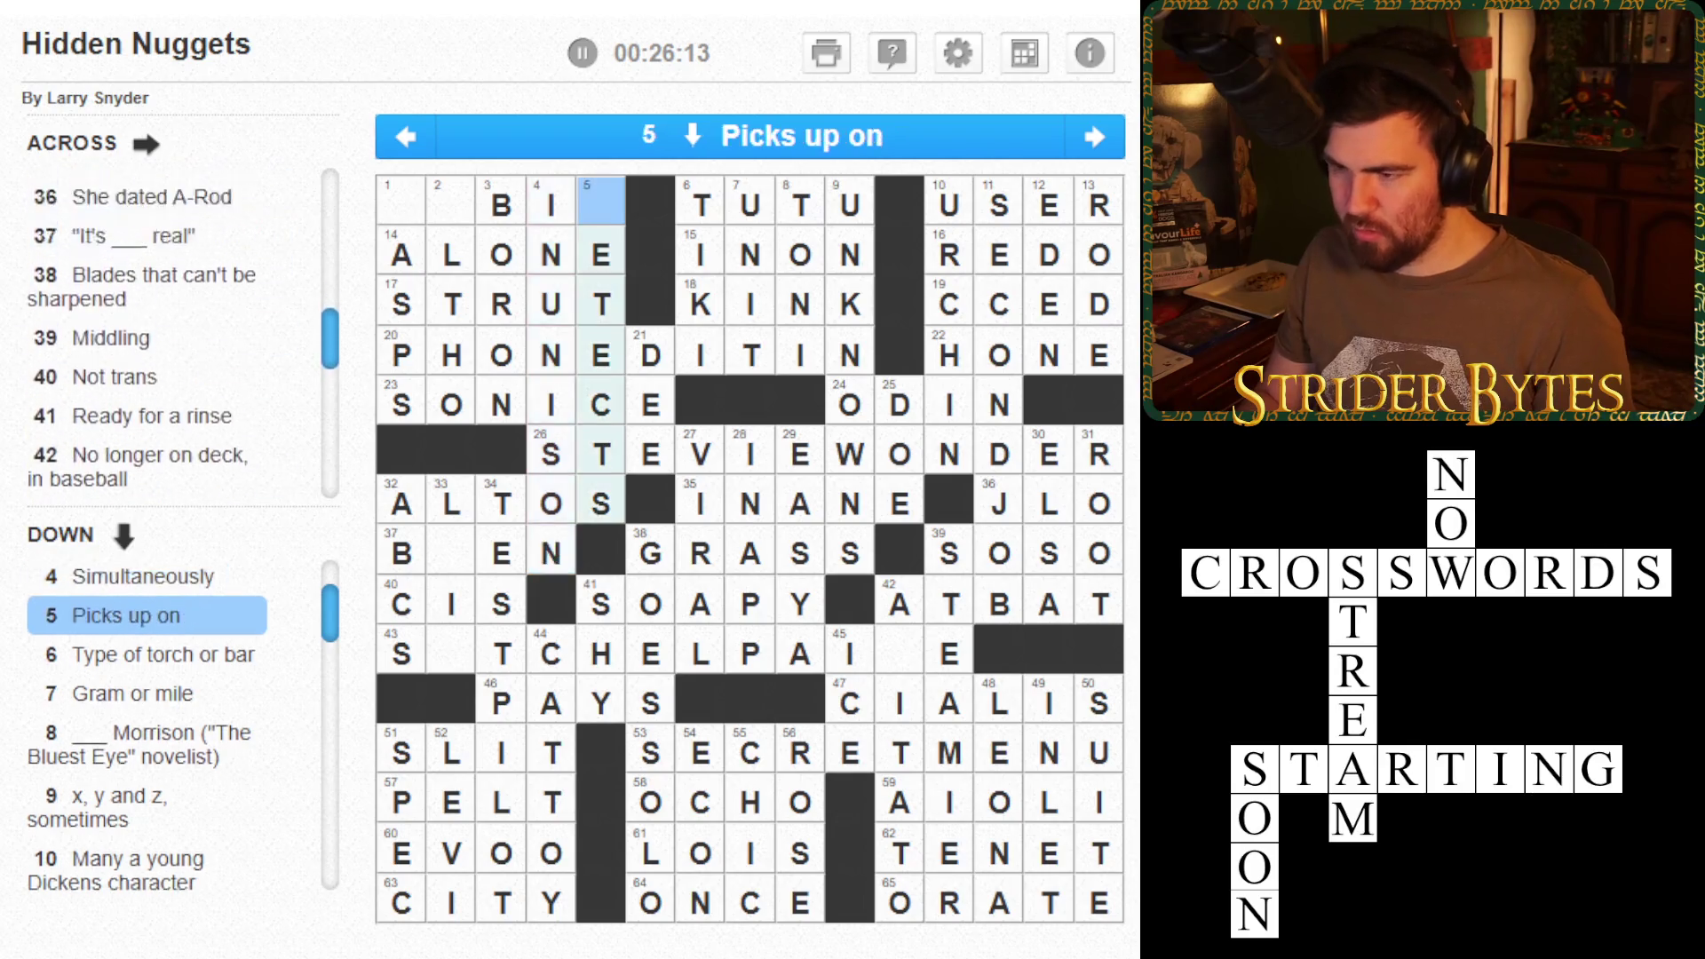
key(shift+Tab)
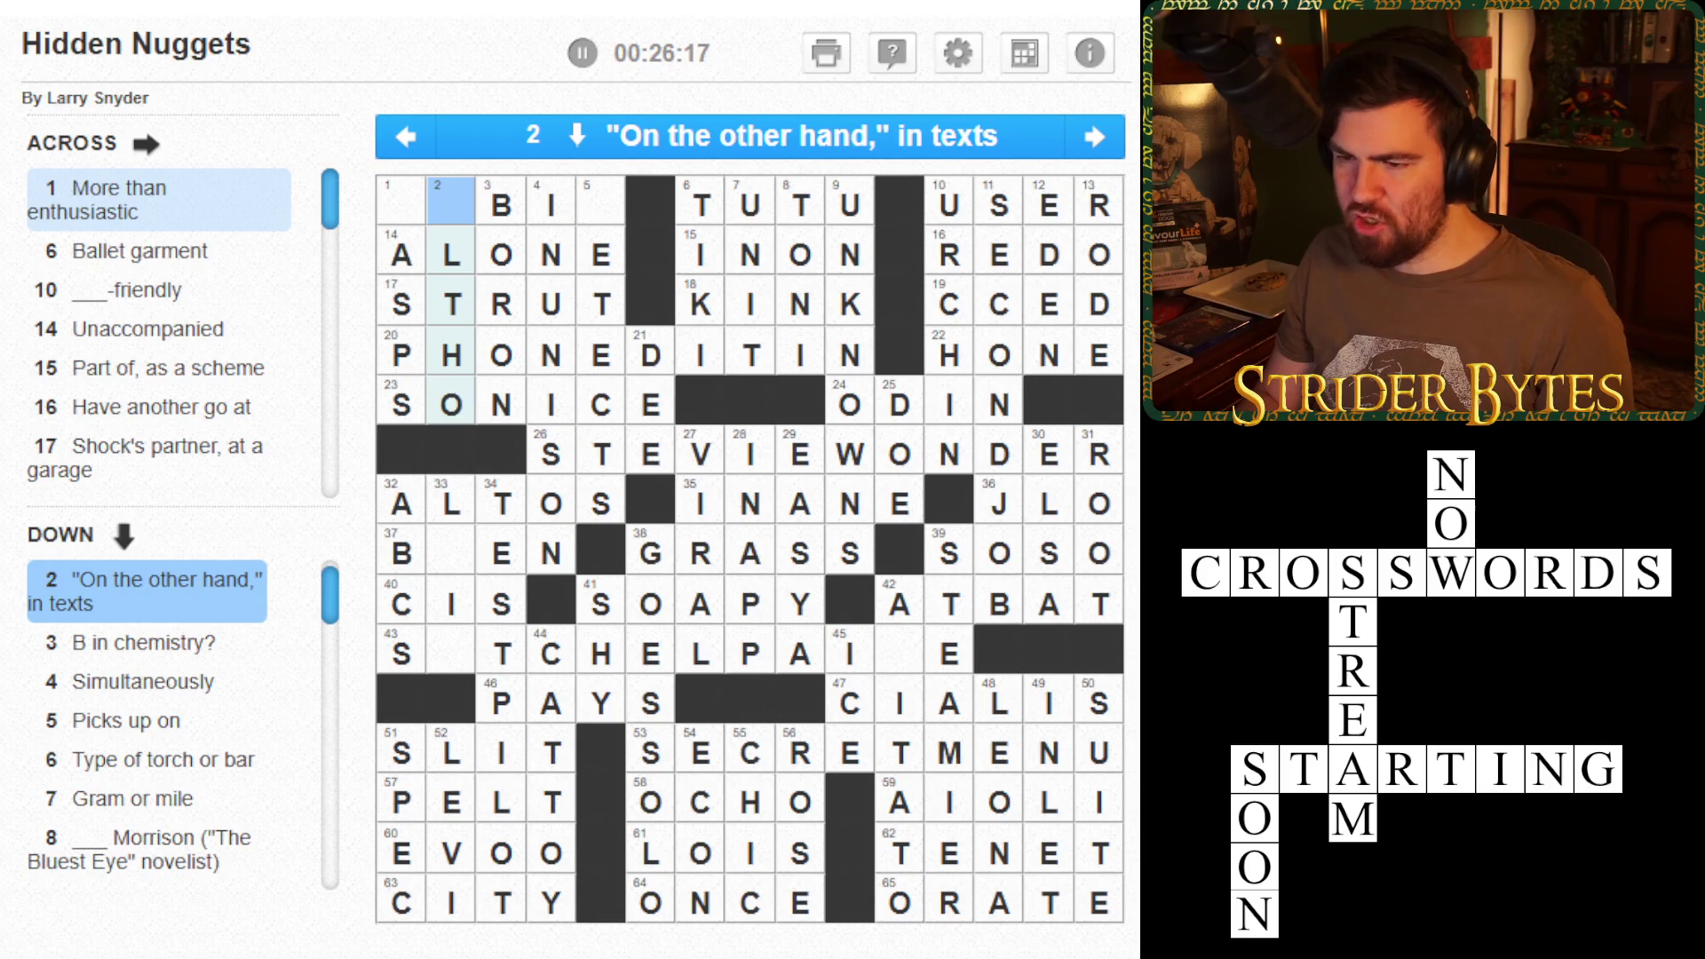
text(A)
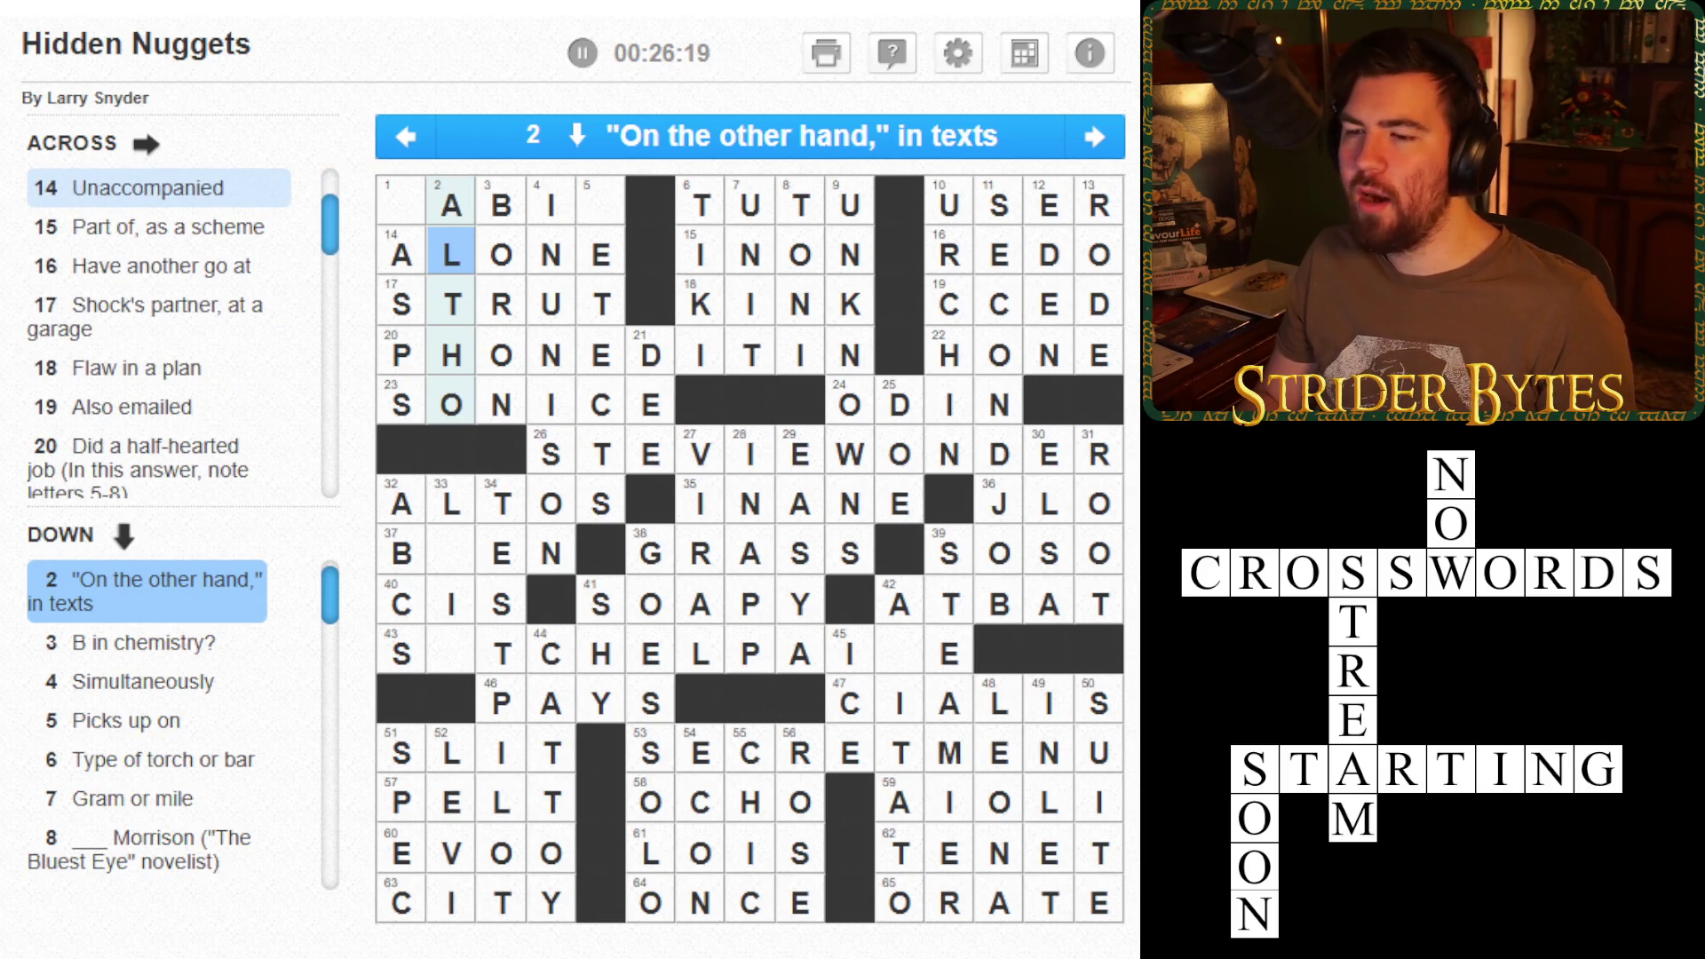
- Add D to 5 Down and R to the first square, completing RABID
key(shift+Tab)
key(shift+Tab)
key(Tab)
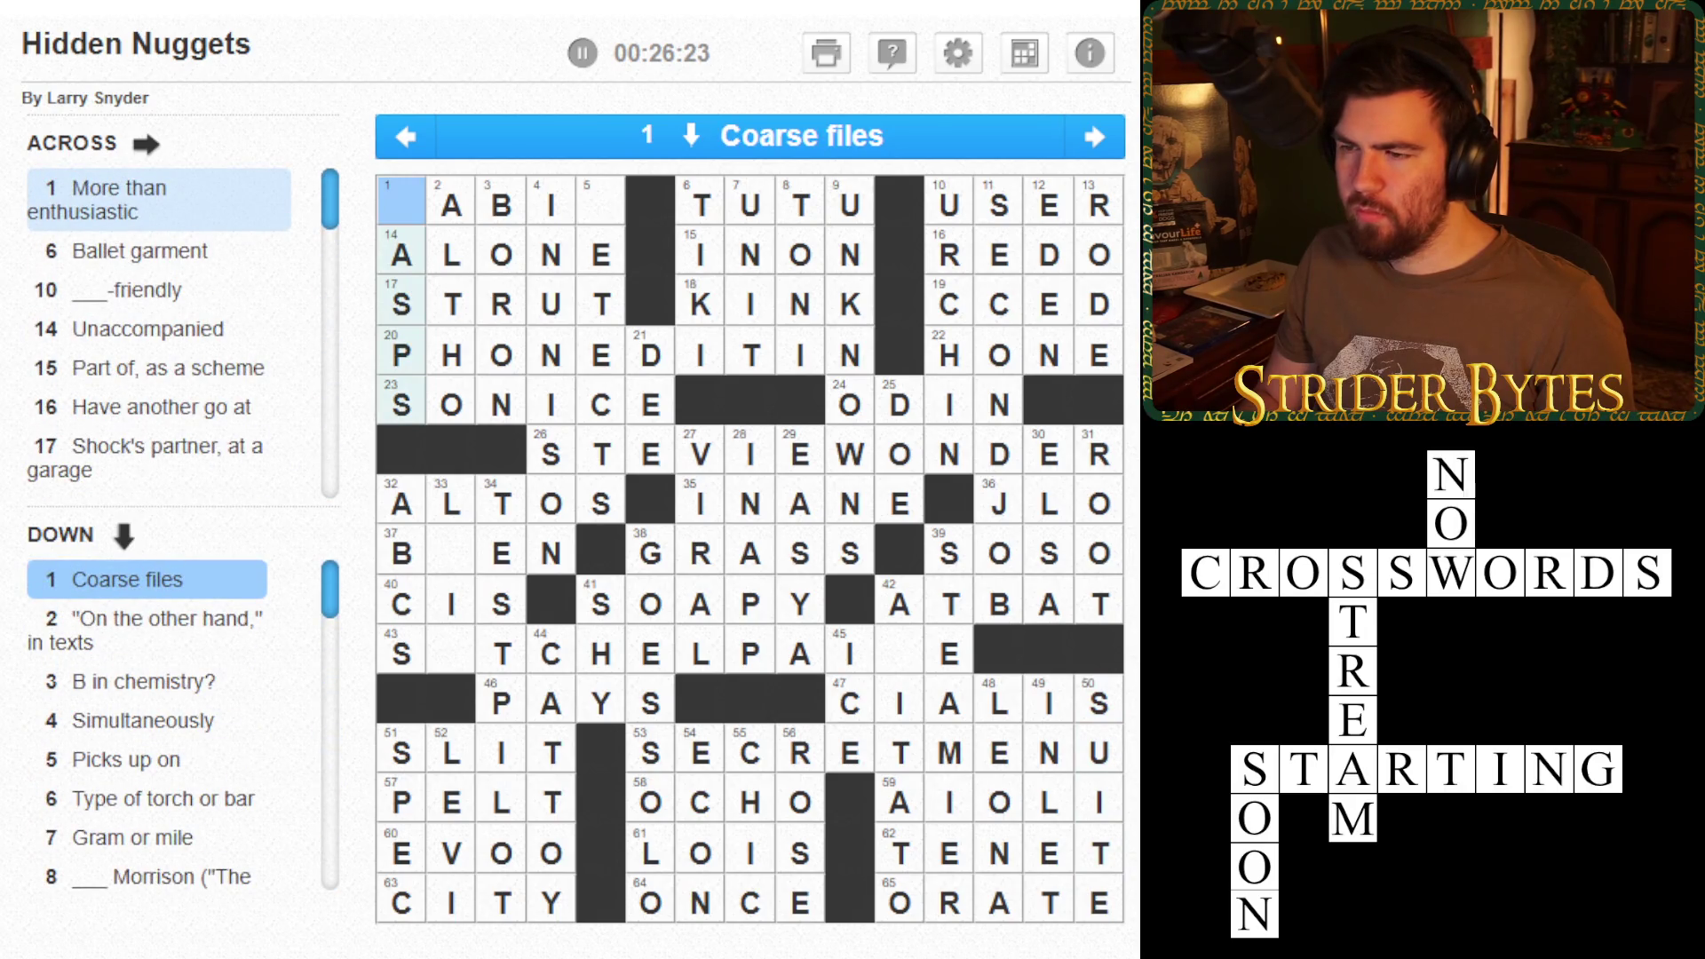
key(space)
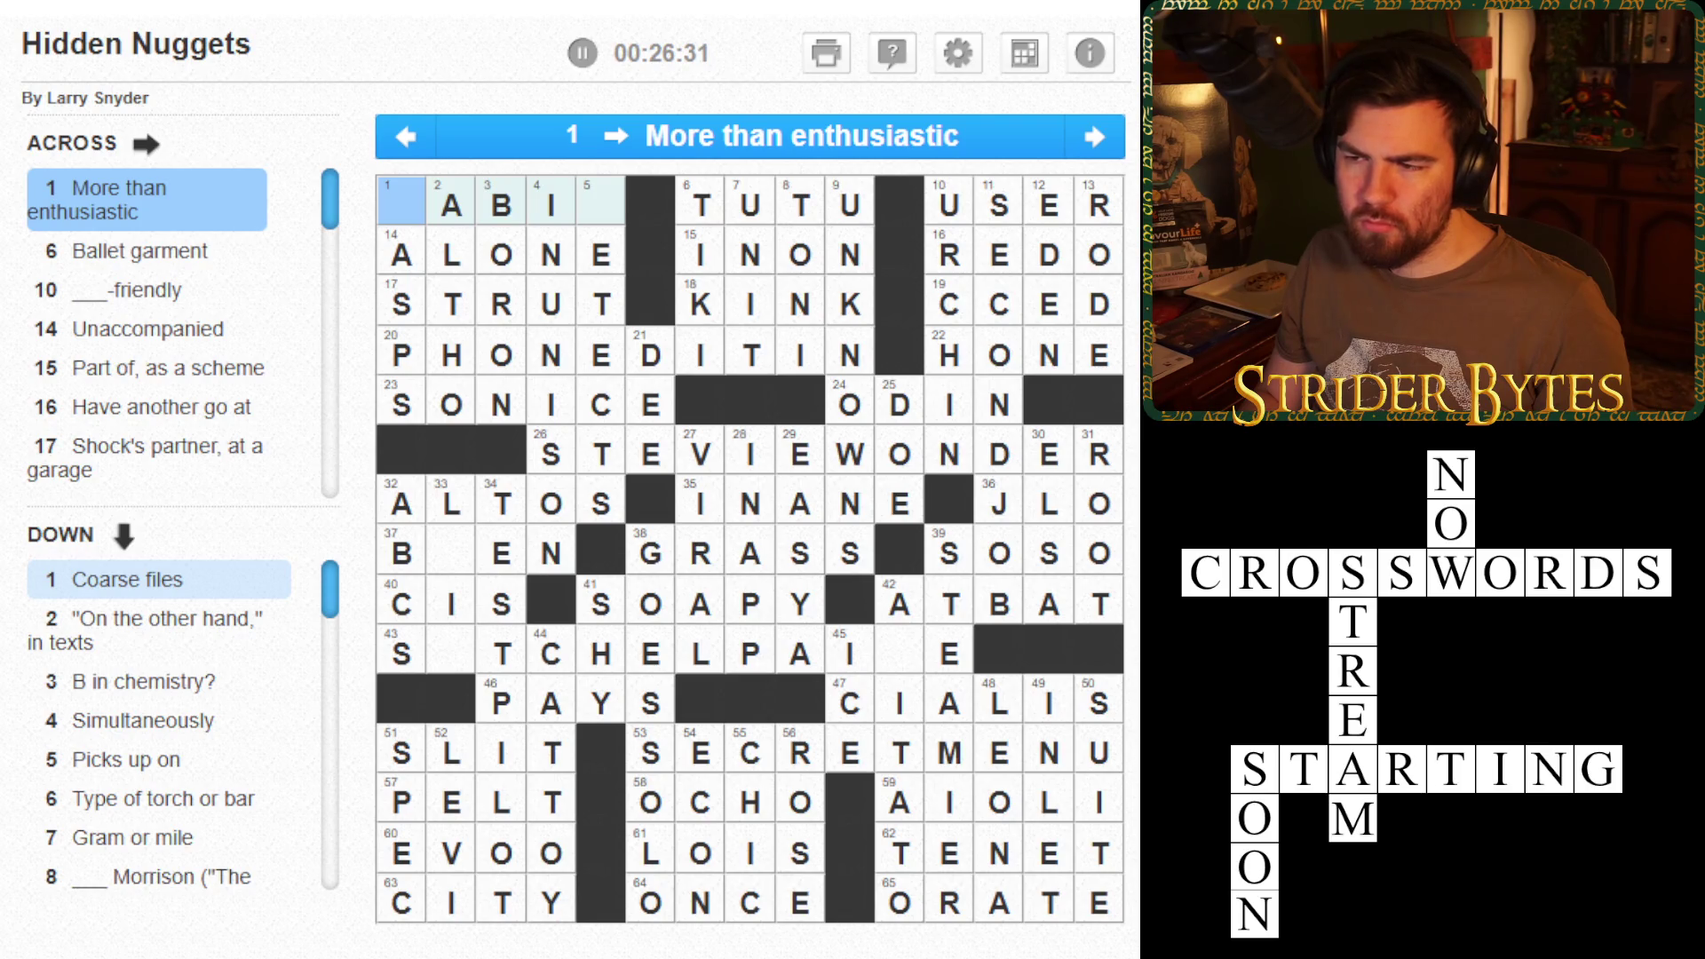
key(Right)
key(Right)
key(Right)
key(space)
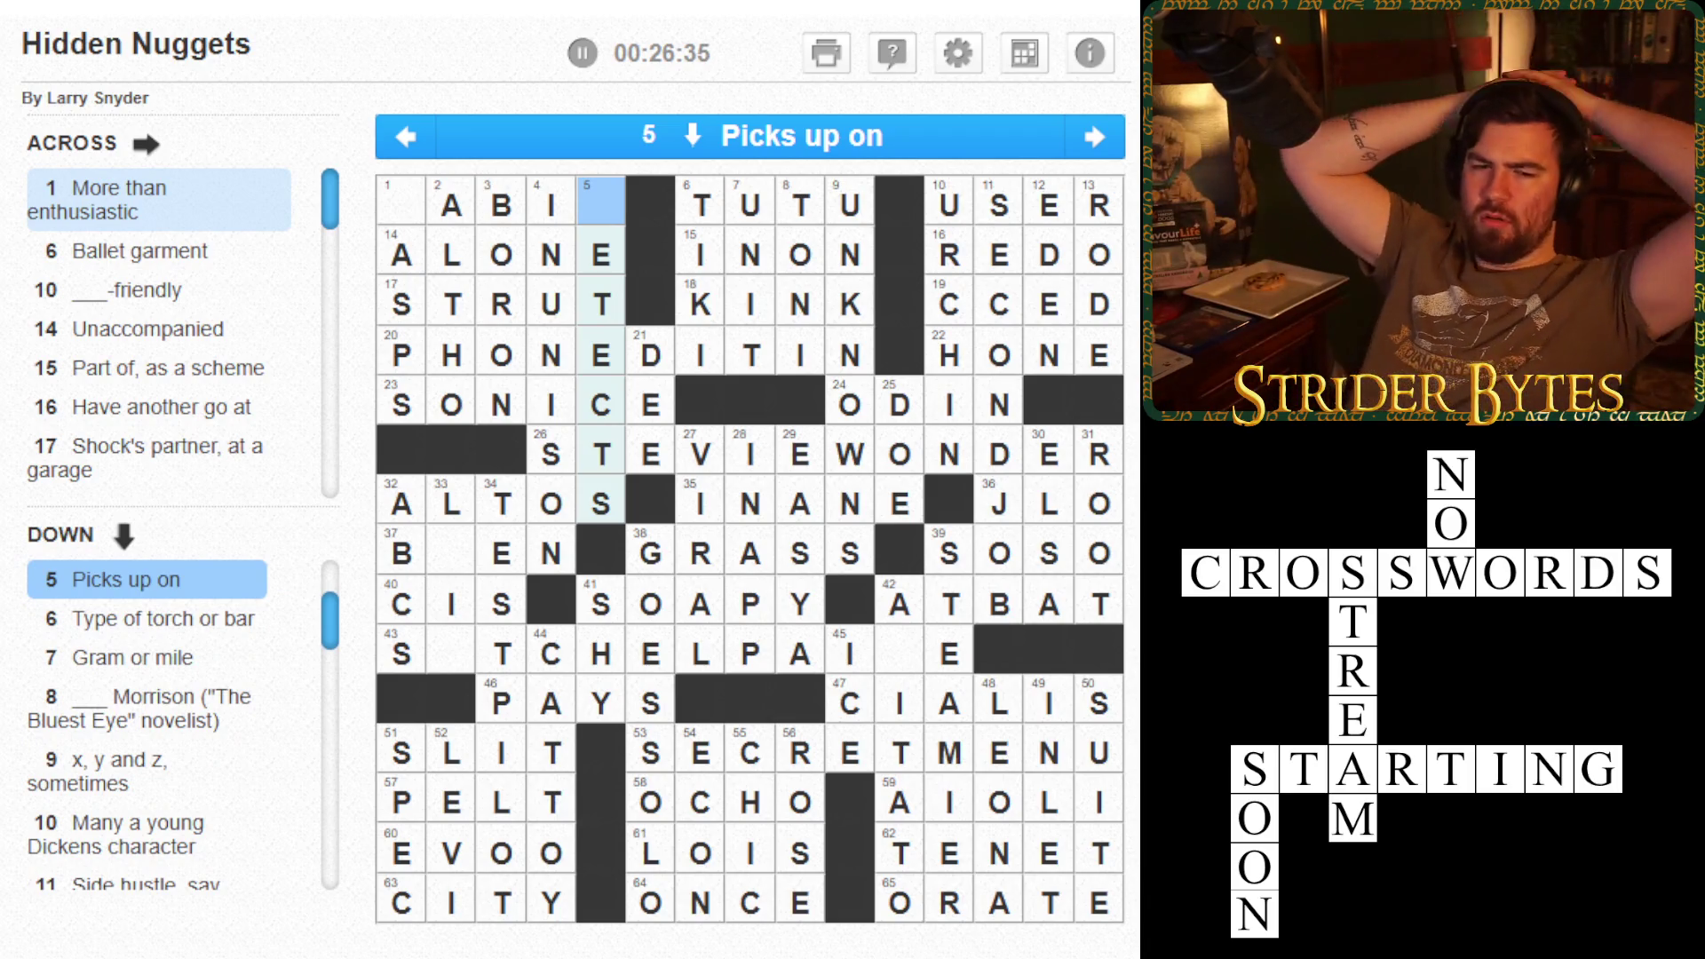
text(D)
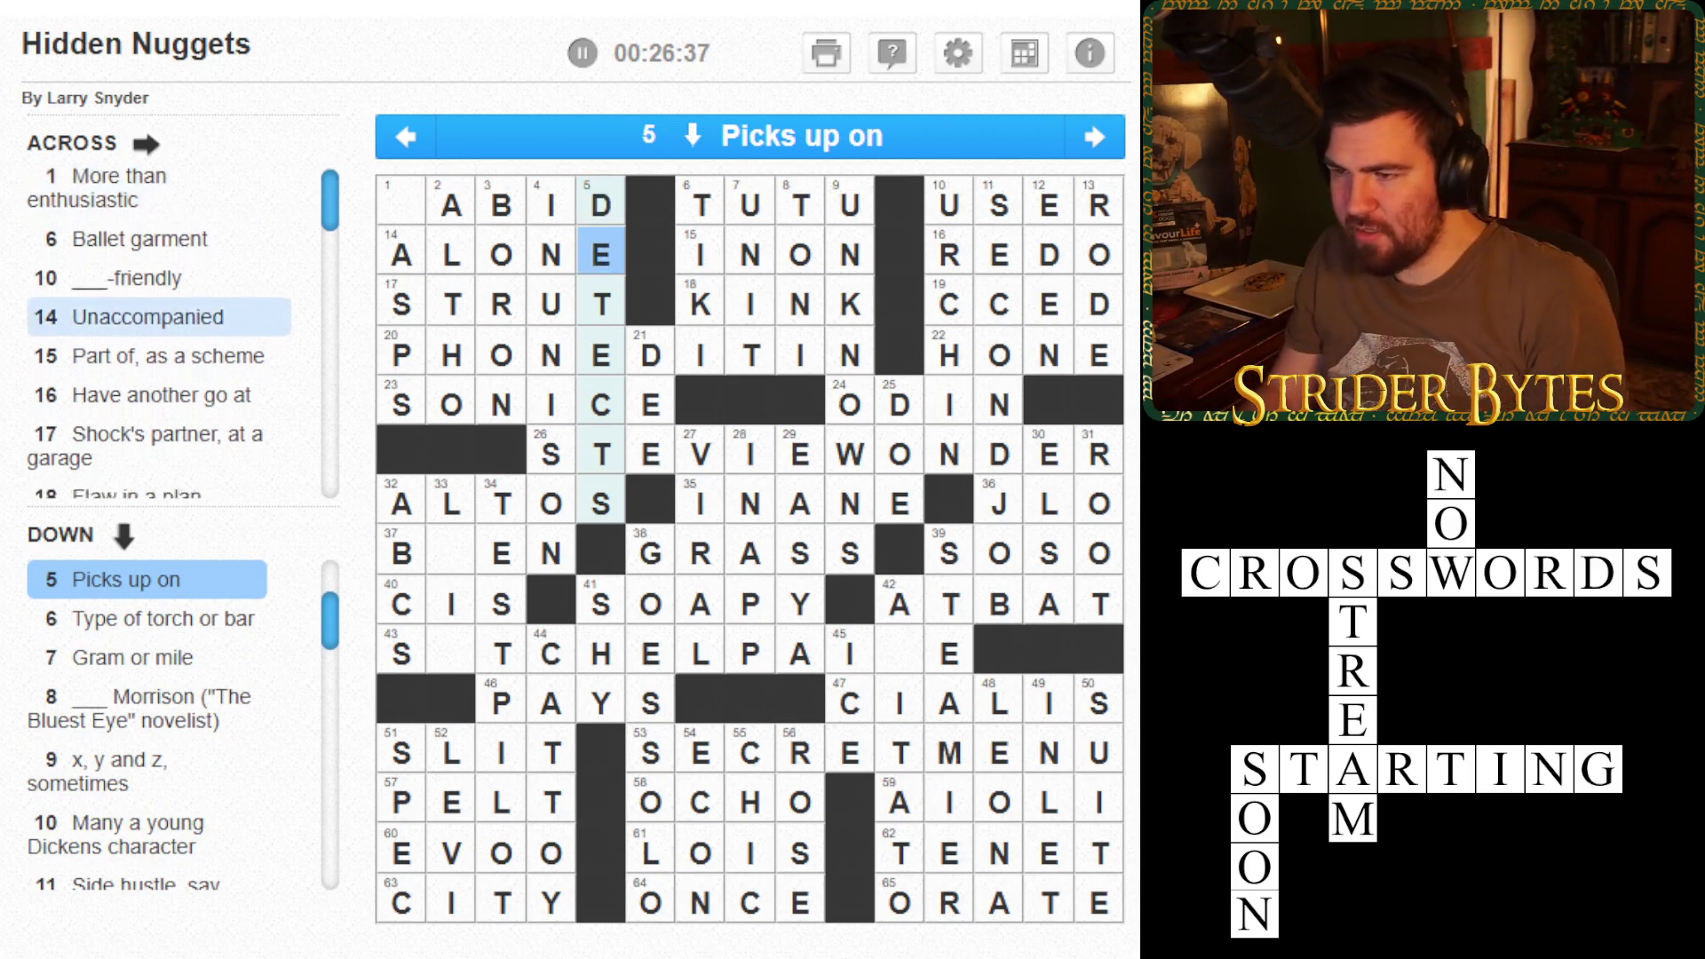
key(shift+Tab)
text(R)
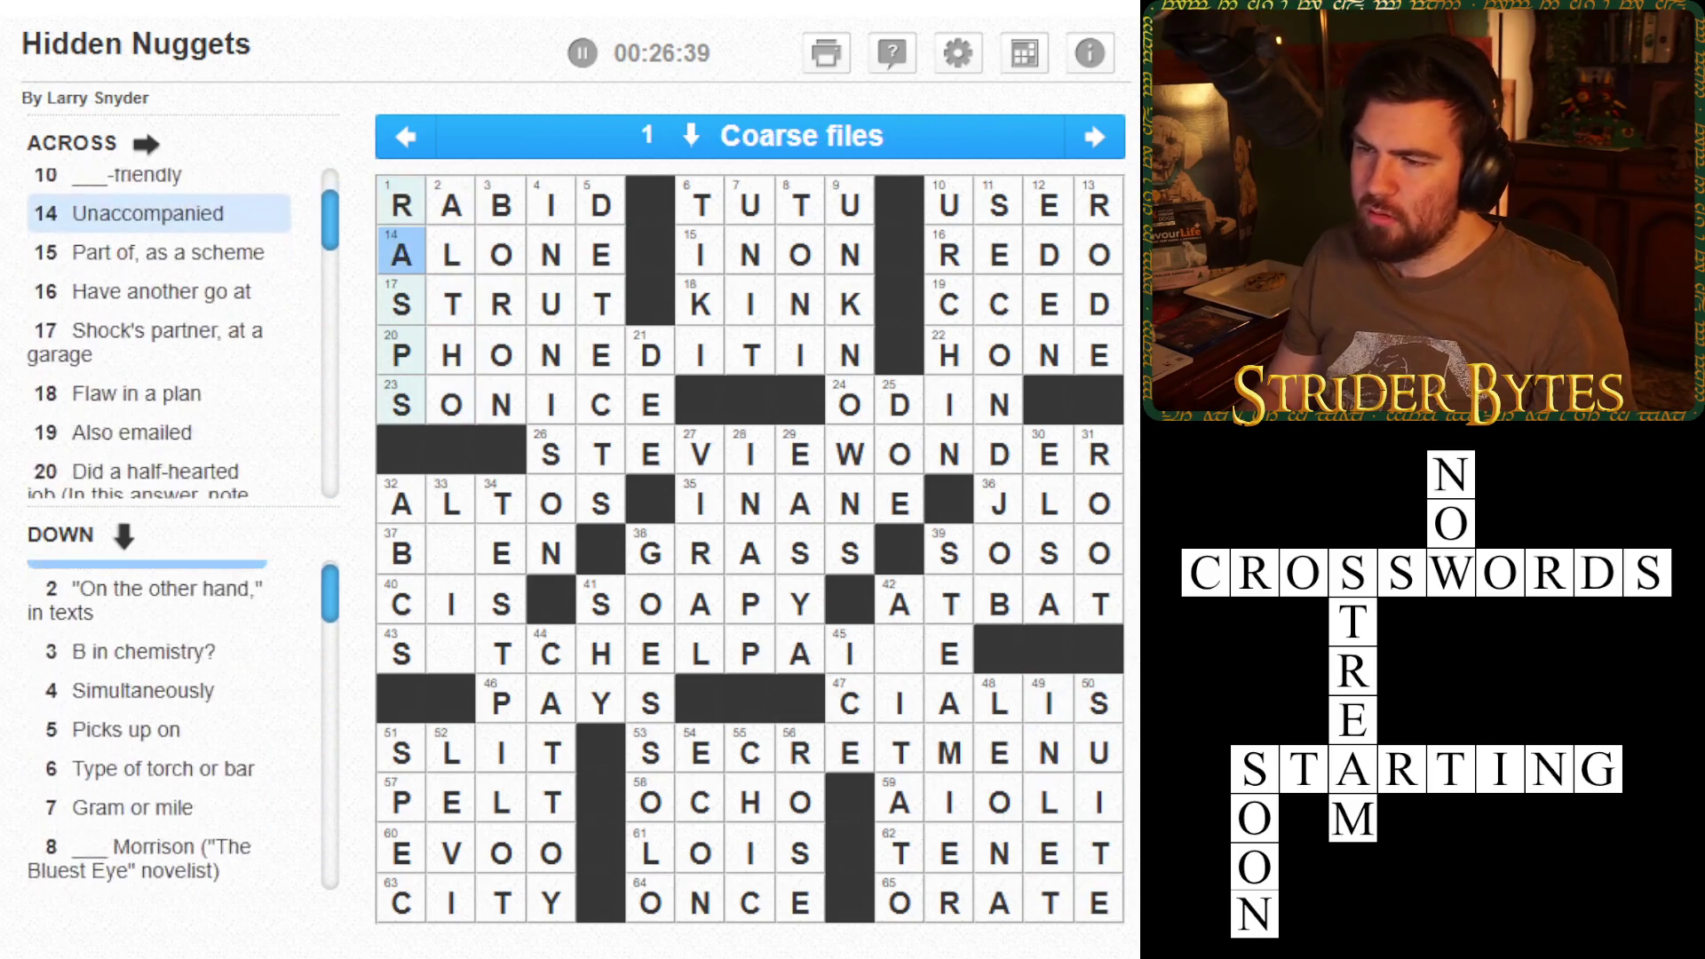
key(Down)
key(Down)
key(Down)
key(Down)
key(Down)
key(Right)
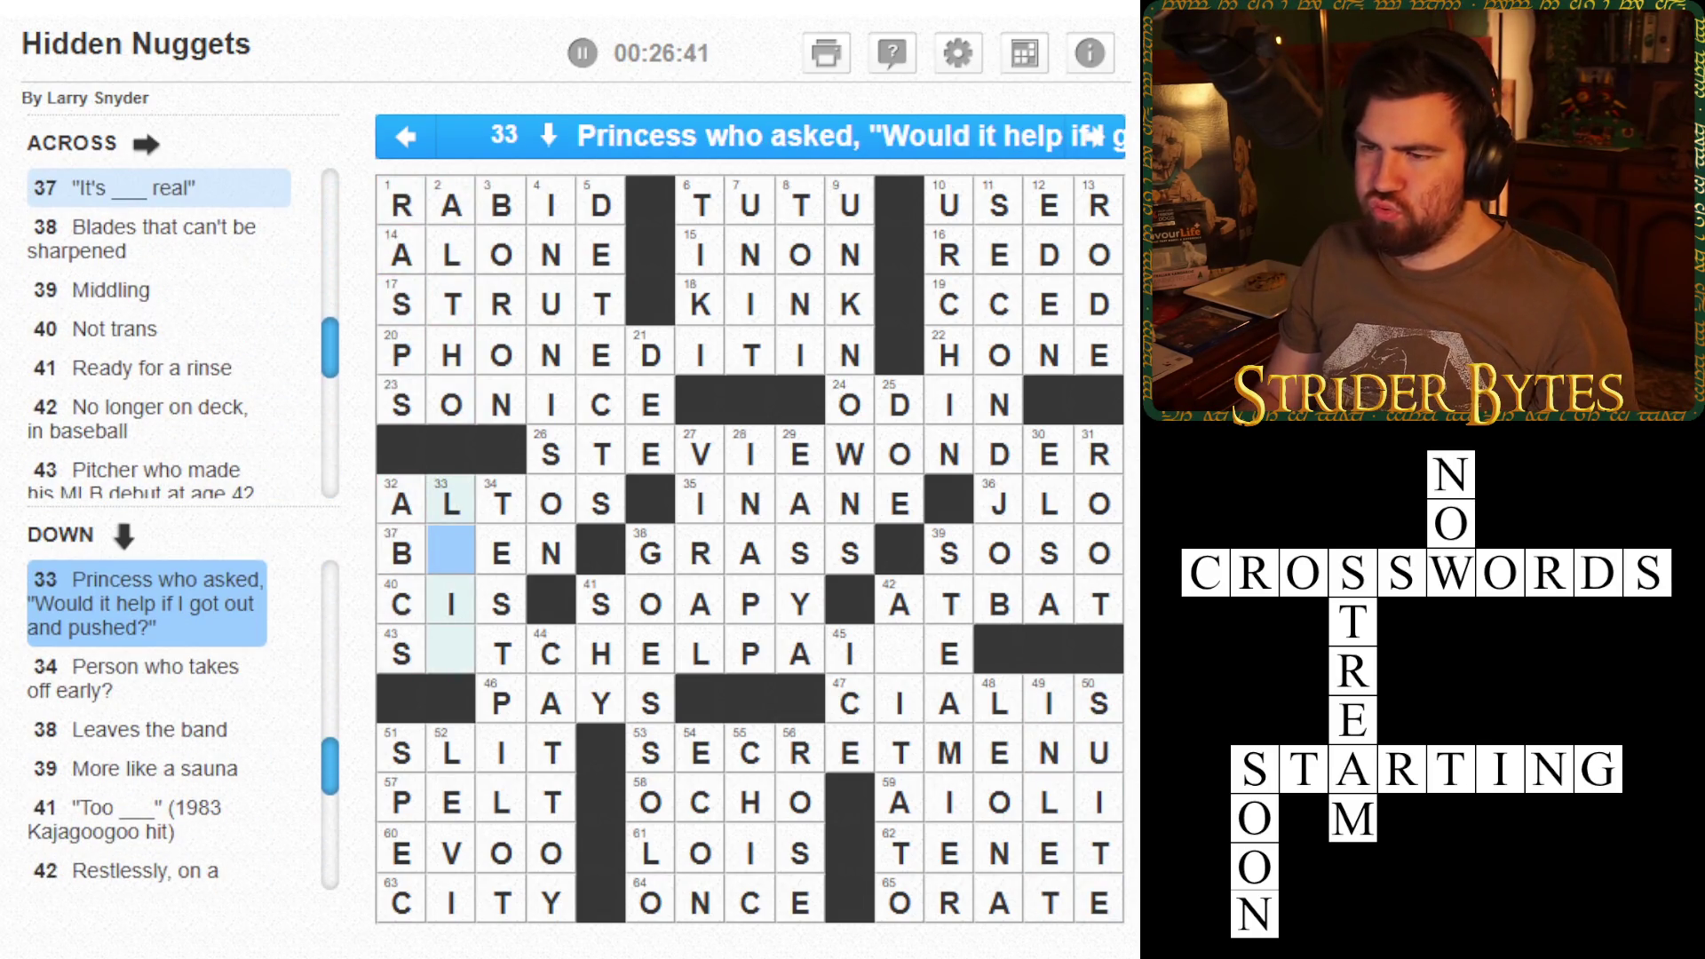
- Type E in 37 Across for BEEN and A in 33 Down for LEIA
key(space)
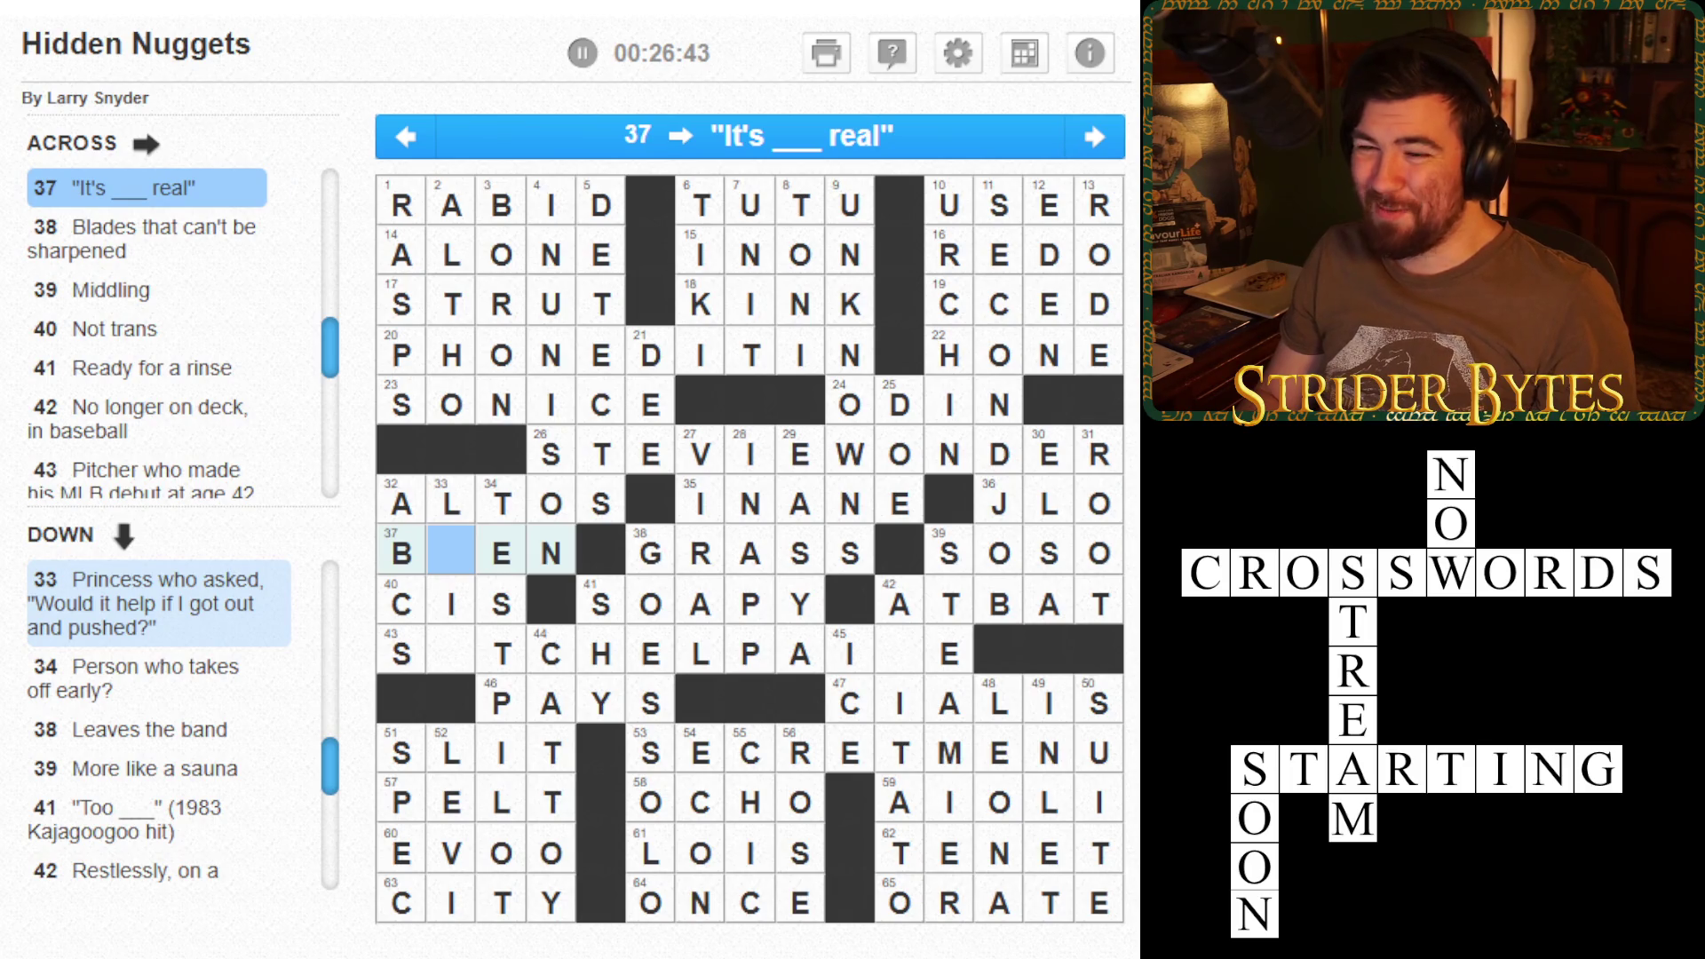
text(E)
key(Left)
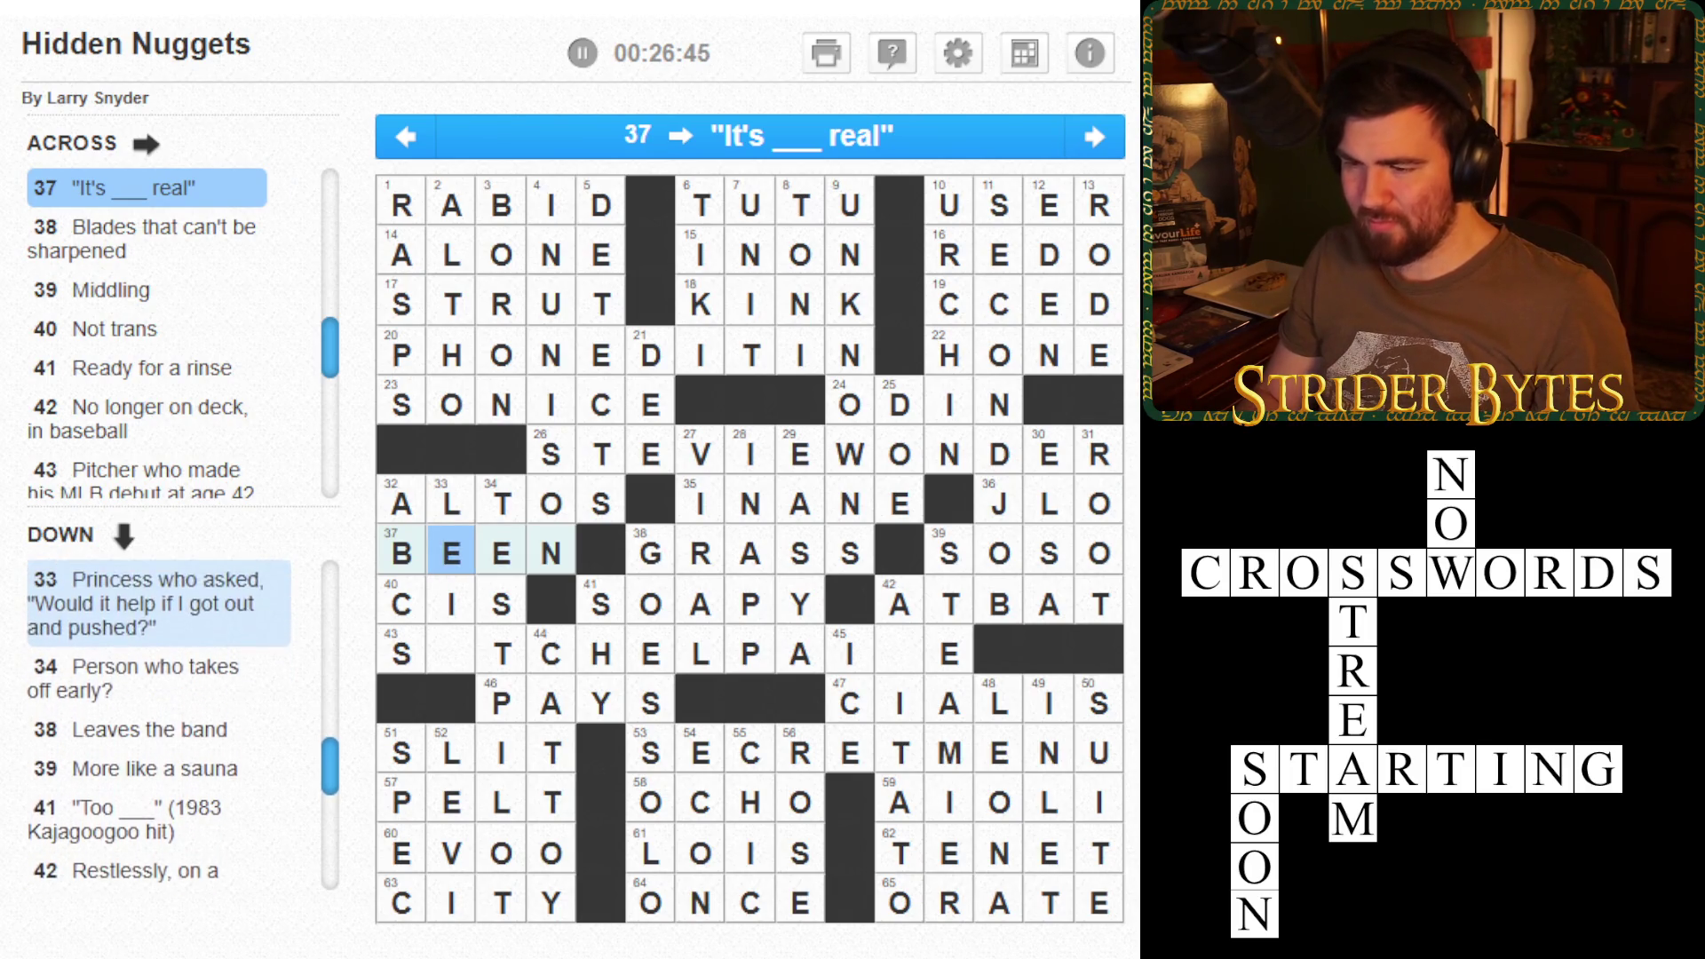
key(space)
key(Down)
key(Down)
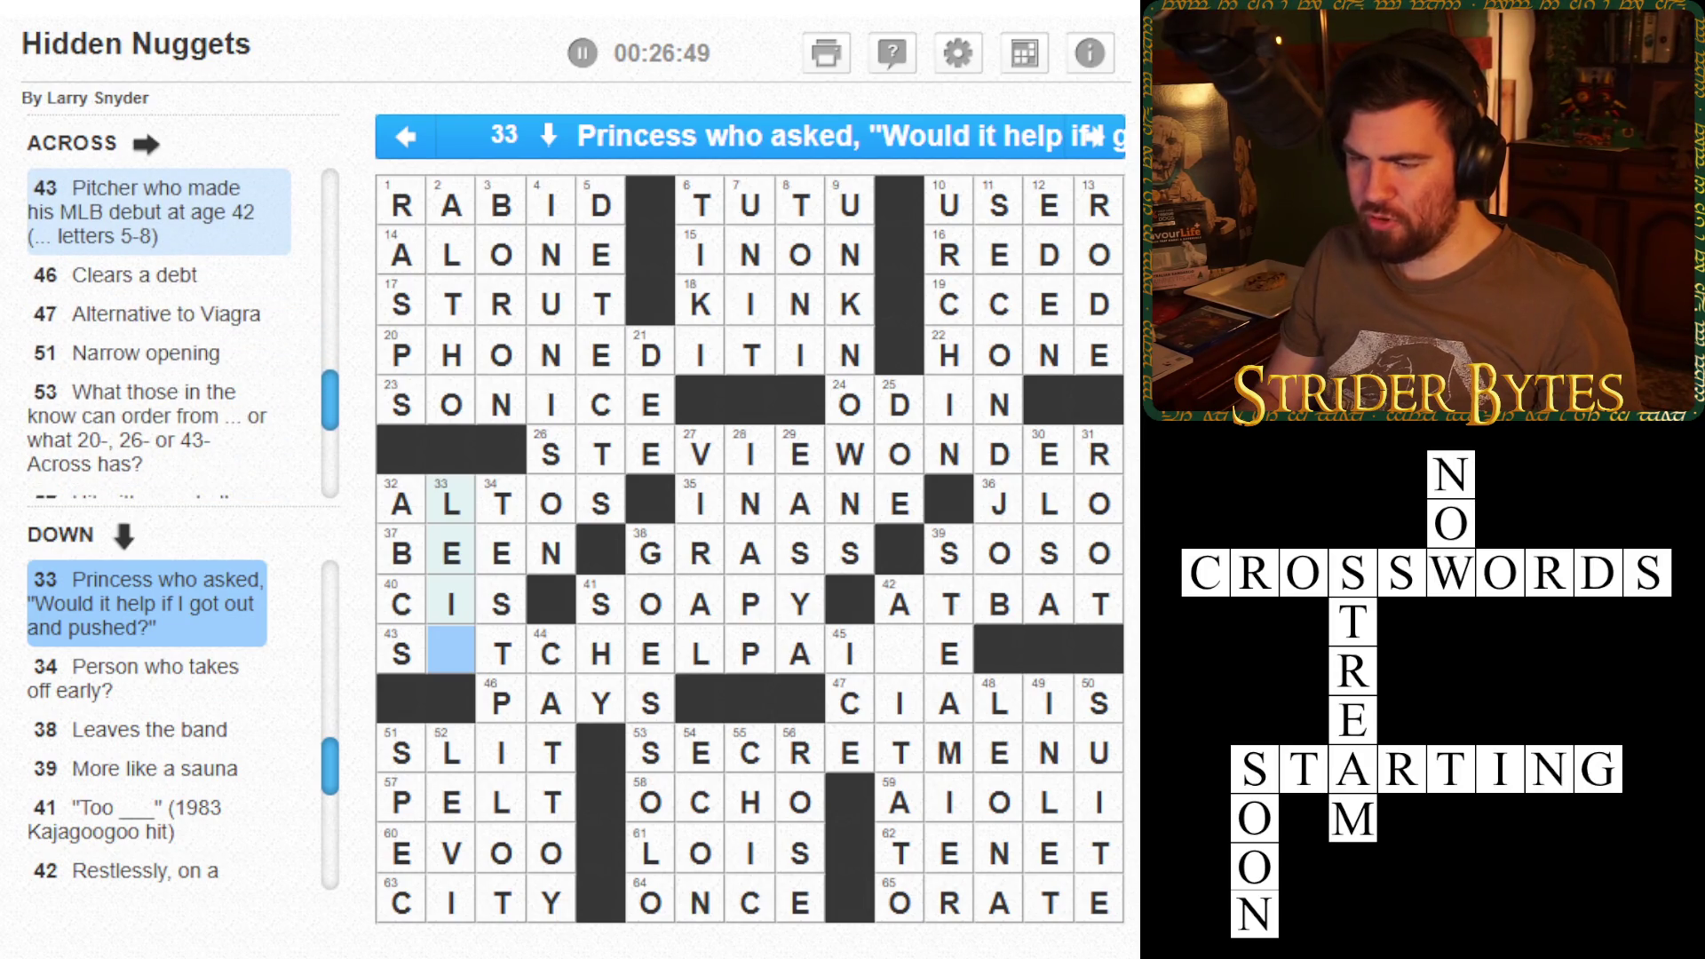
text(A)
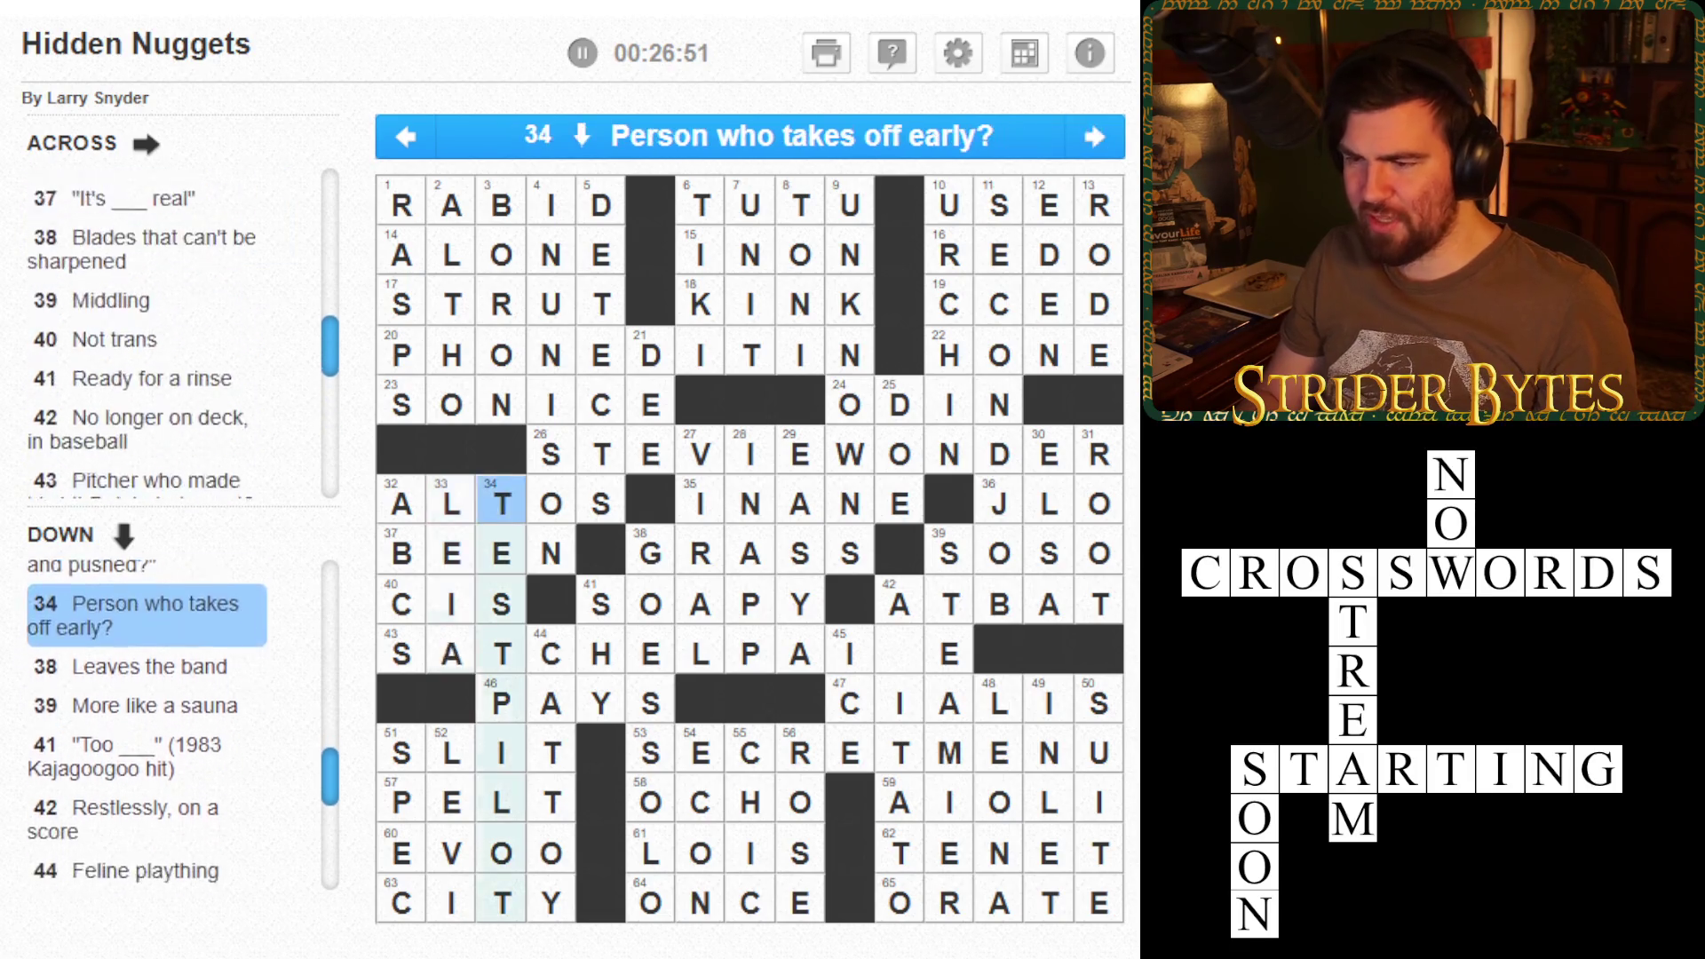
- Enter G in the last empty square of 43 Across, finishing SATCHELPAIGE
key(shift+Tab)
key(Down)
key(space)
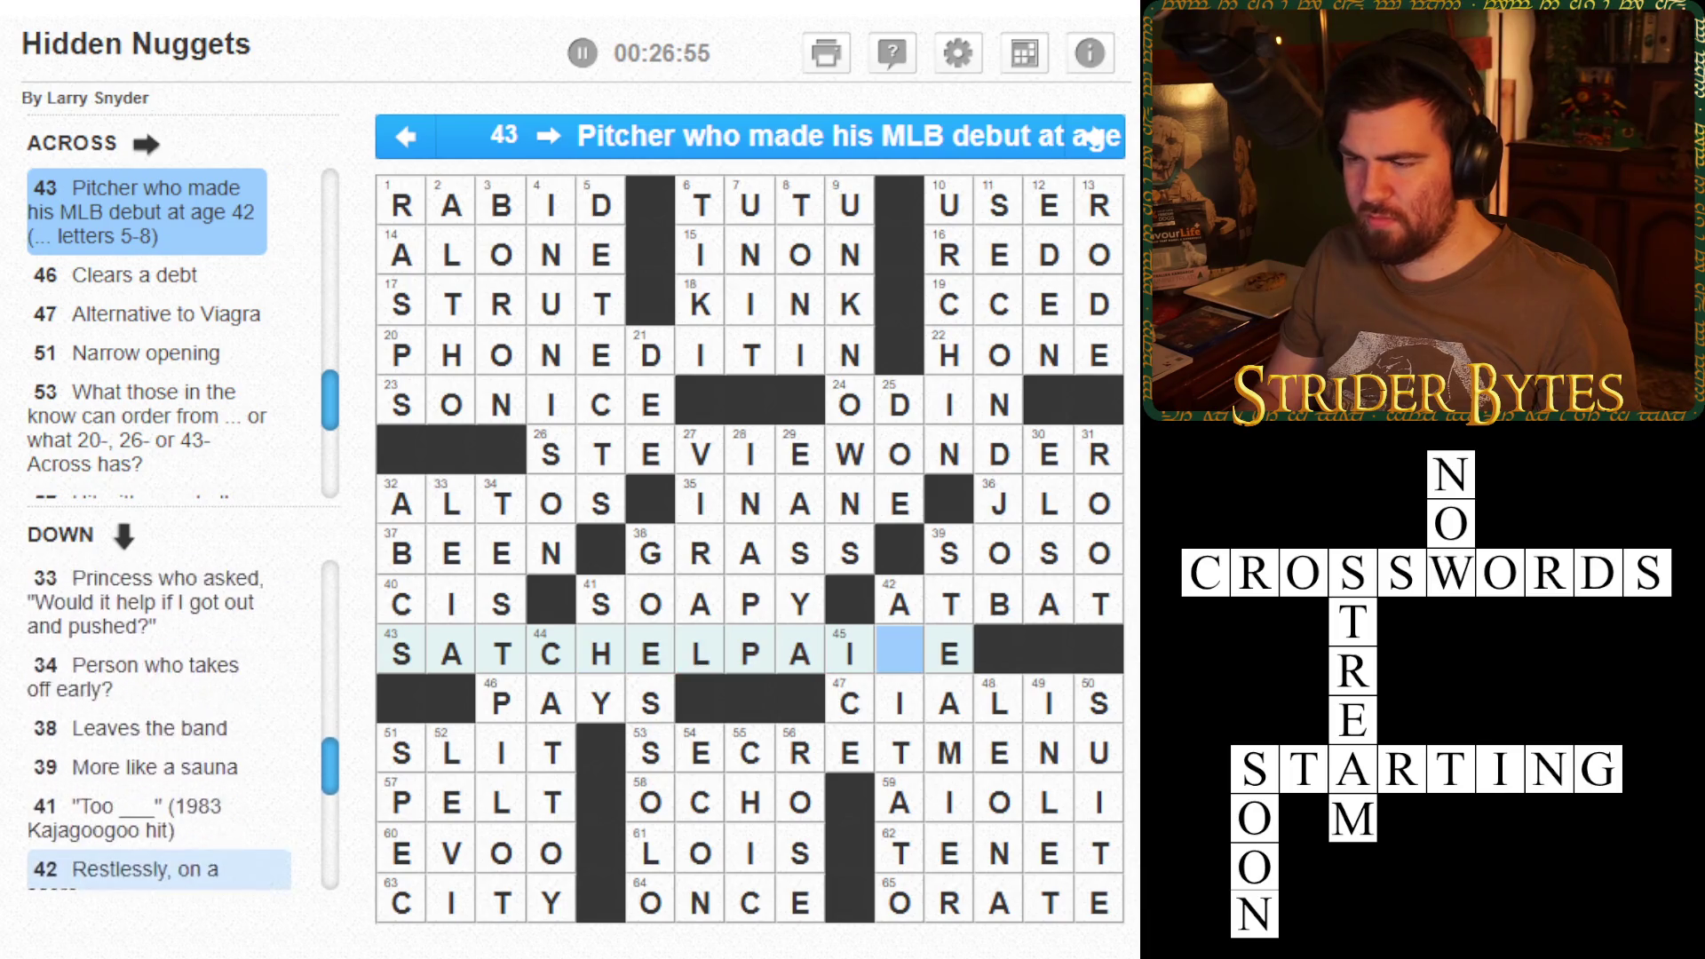
click(899, 654)
key(space)
text(G)
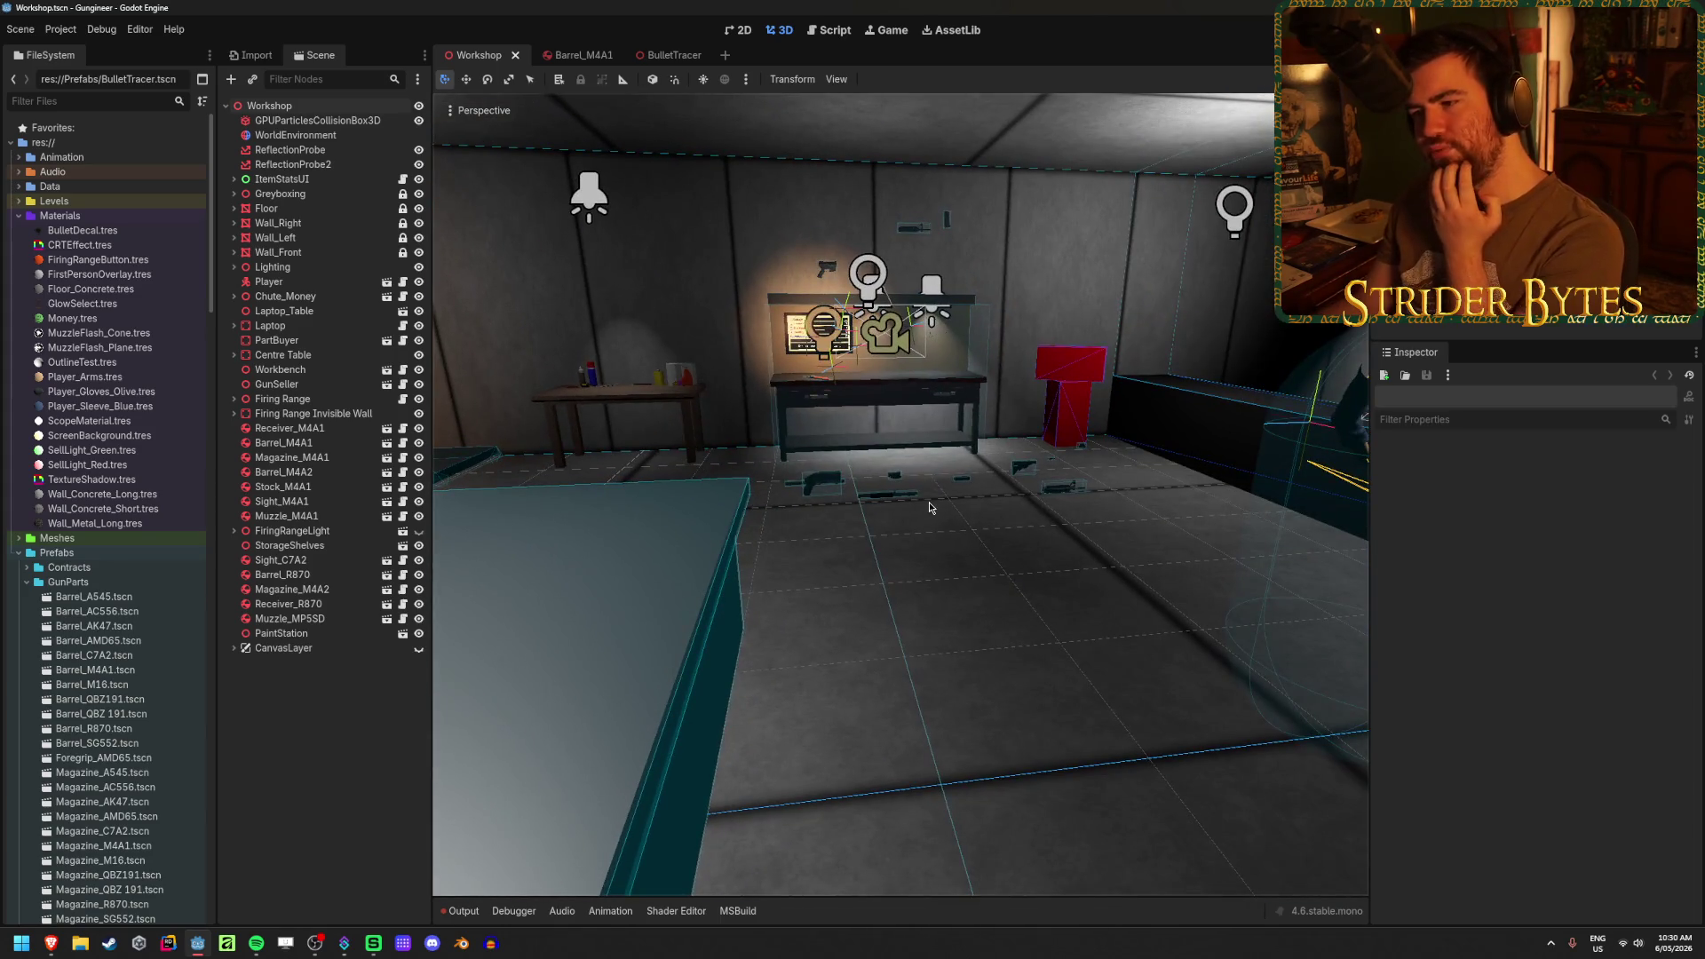
- Turn the view toward the firing range and run the Workshop scene with F5
drag(929, 506, 804, 602)
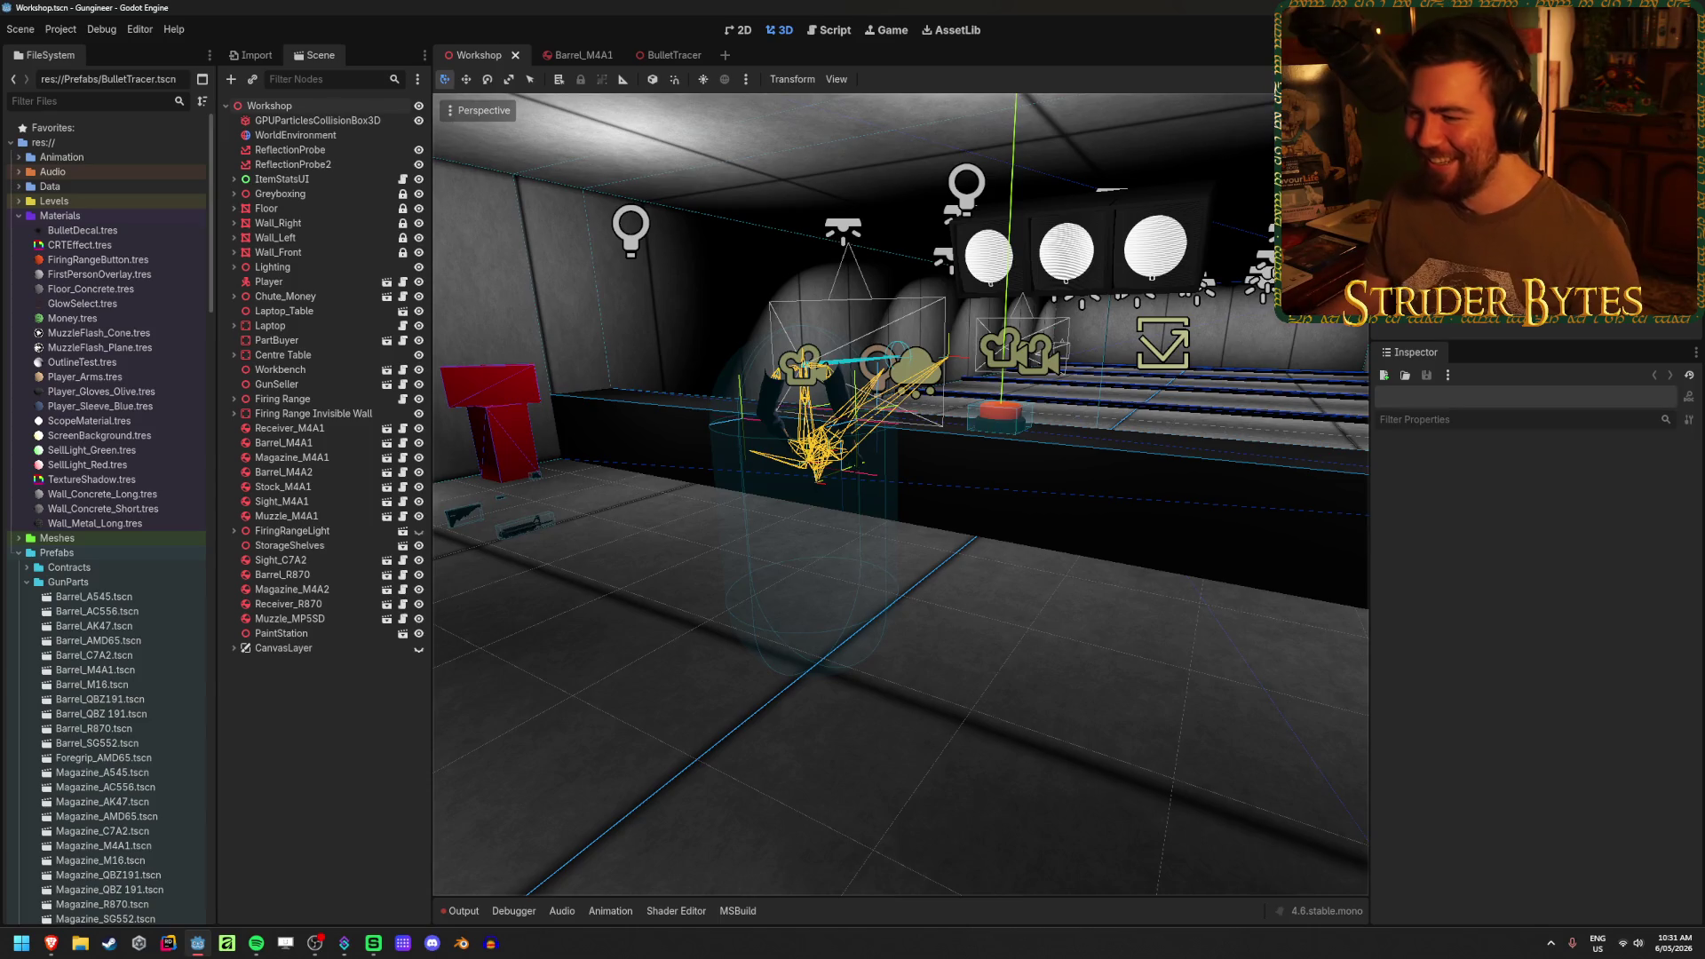
key(F5)
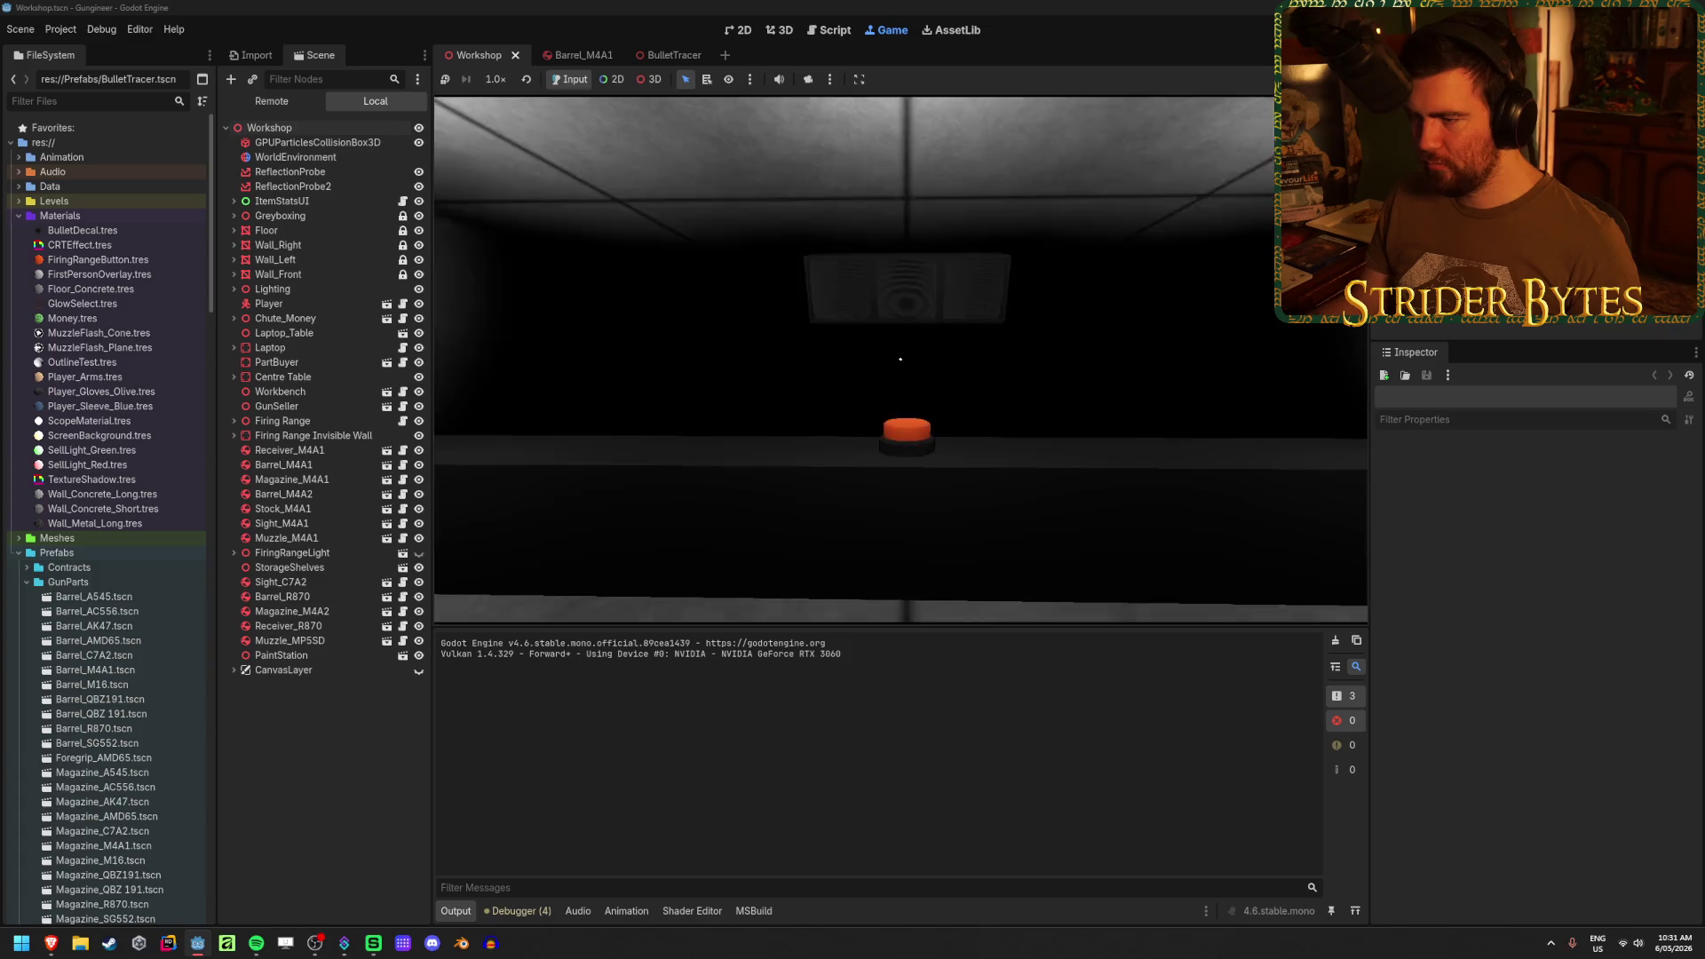
key(w)
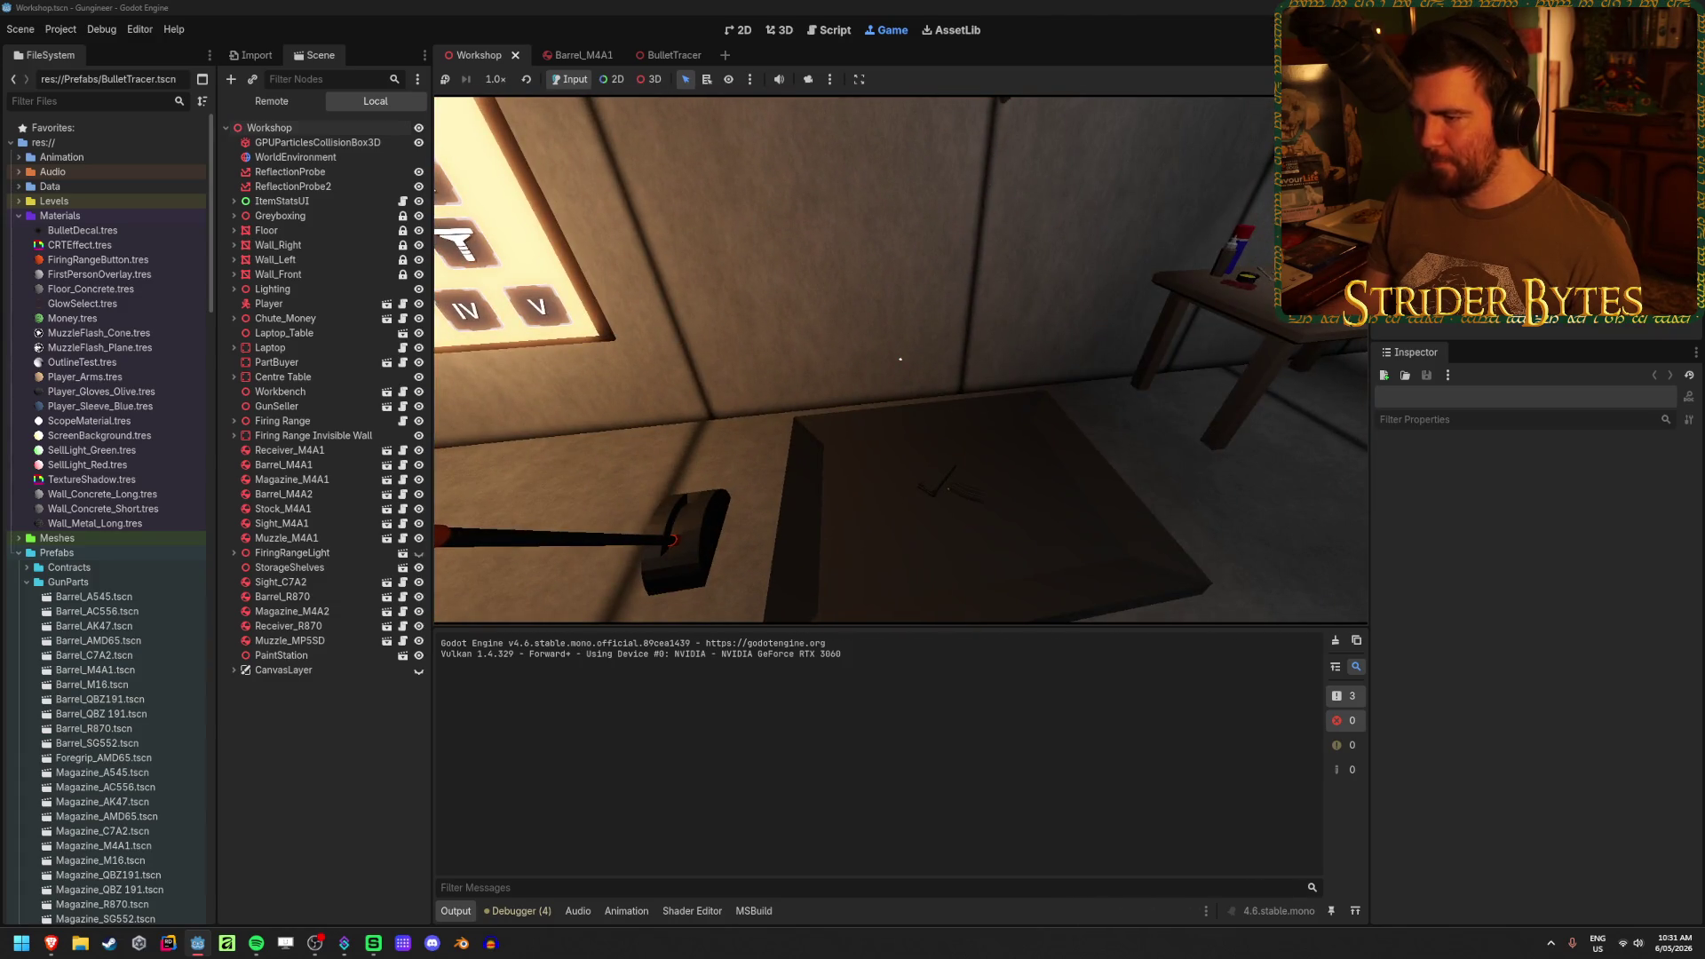
mouse_move(900, 358)
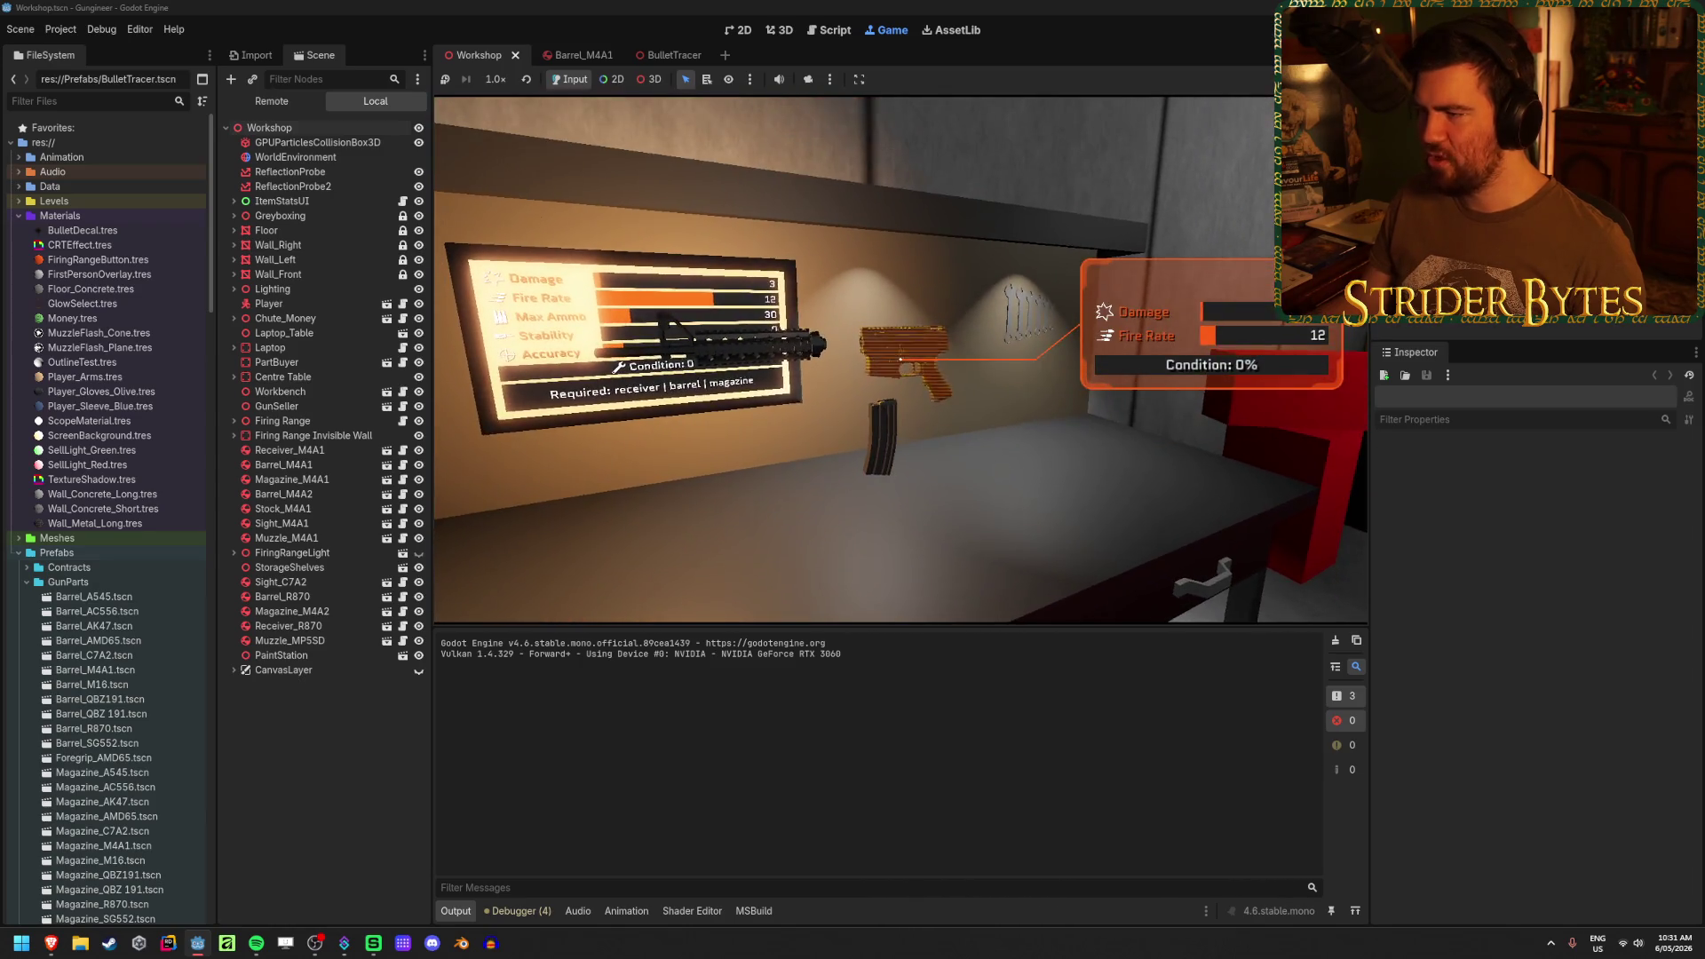
key(w)
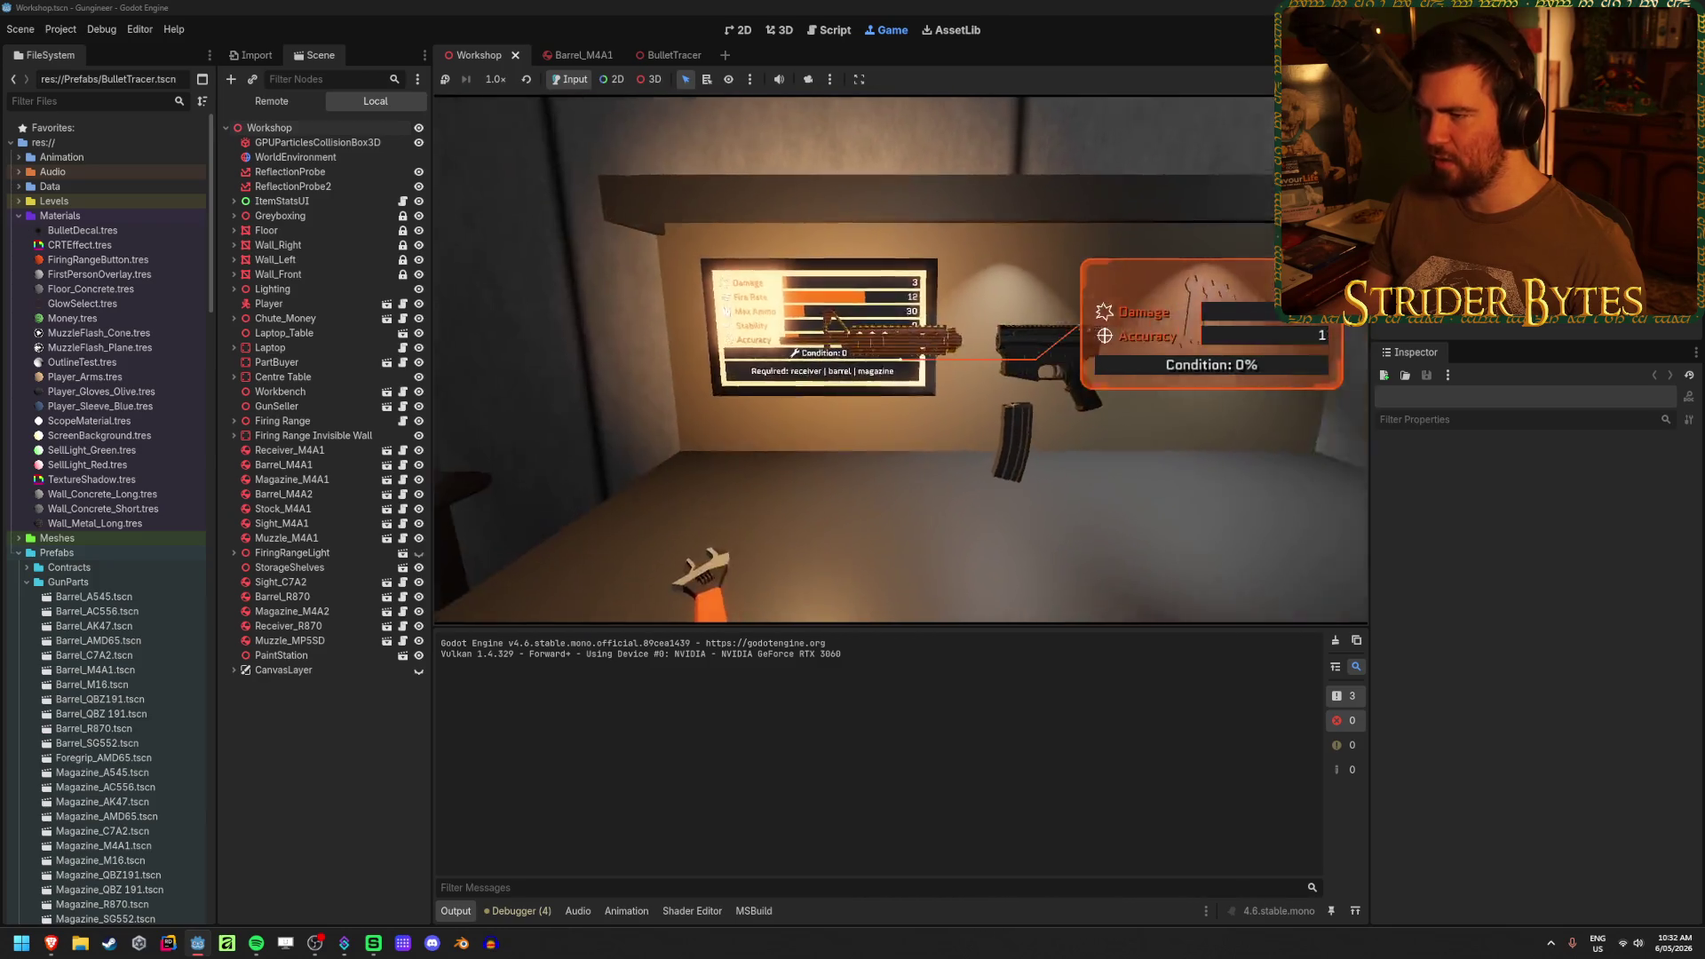
key(s)
key(w)
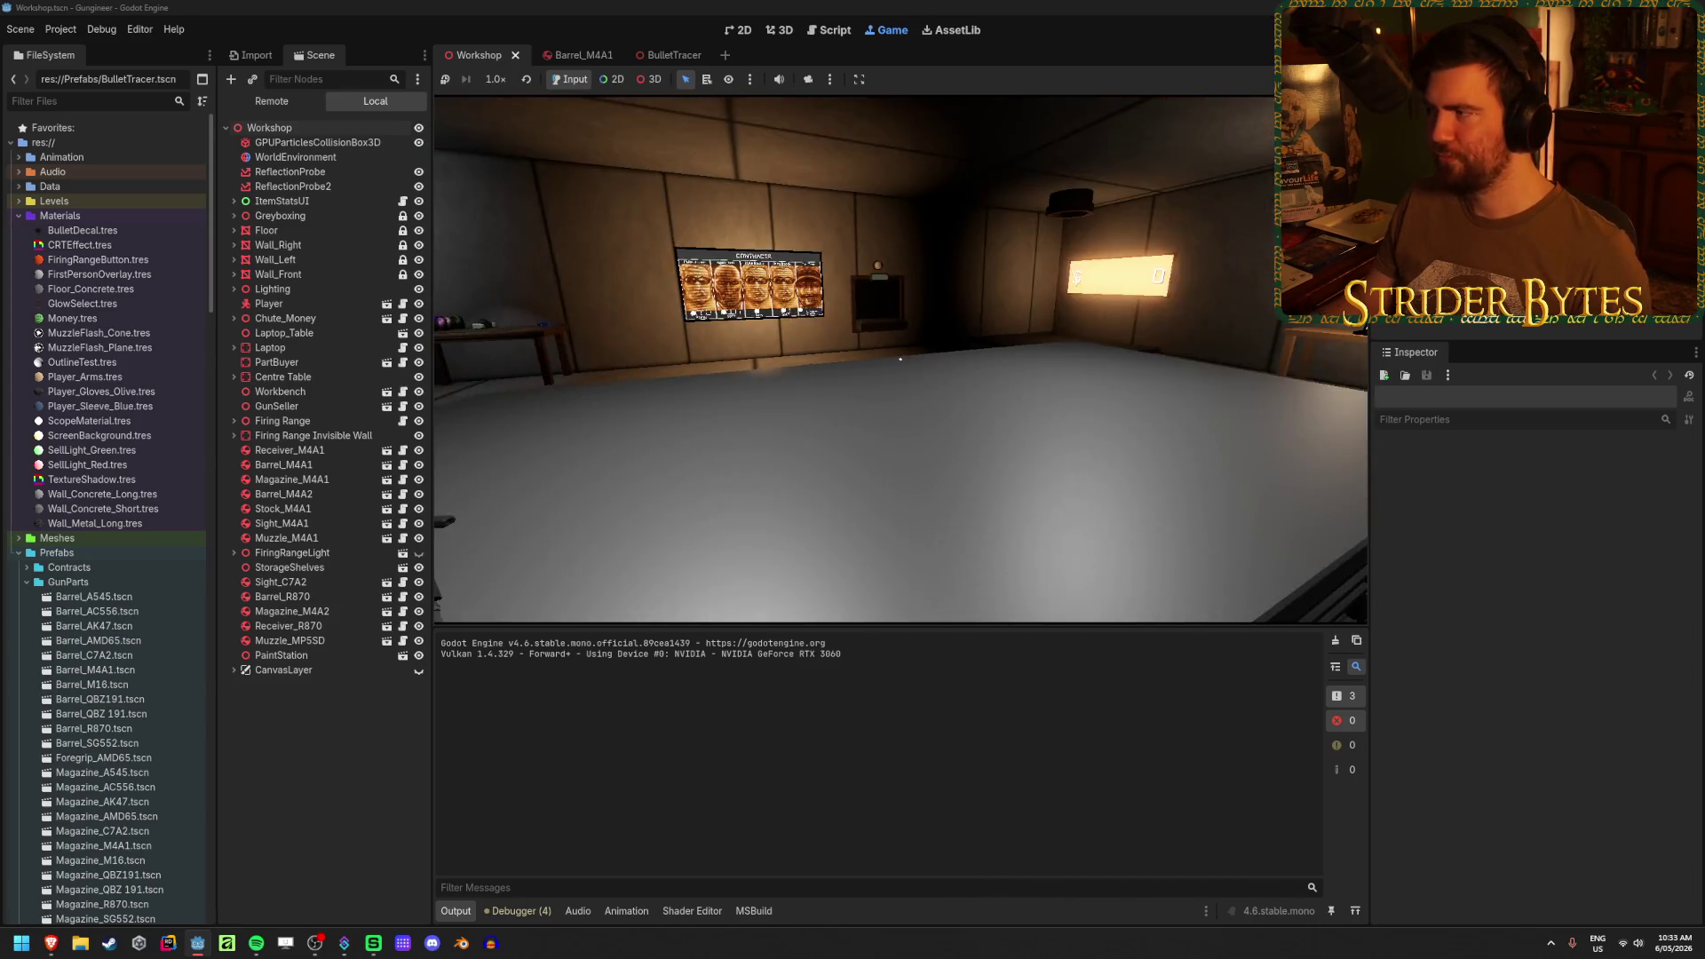
- Stop the game and select the Centre Table's StaticBody3D in the Scene tree
key(F8)
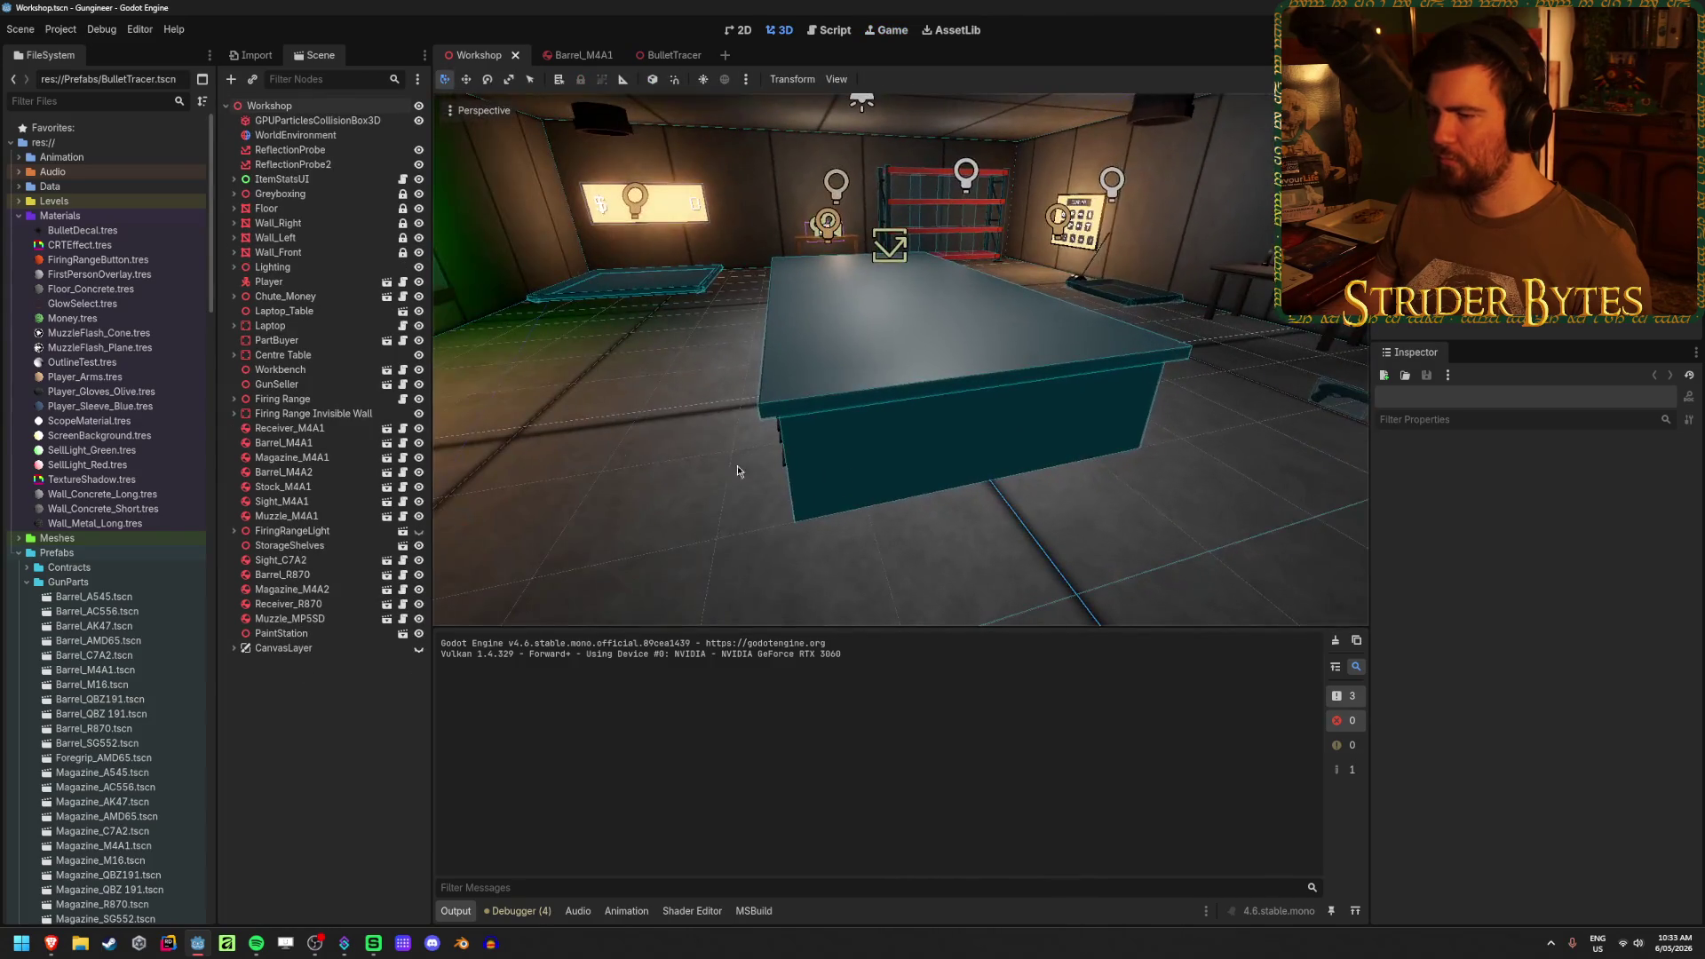
click(315, 356)
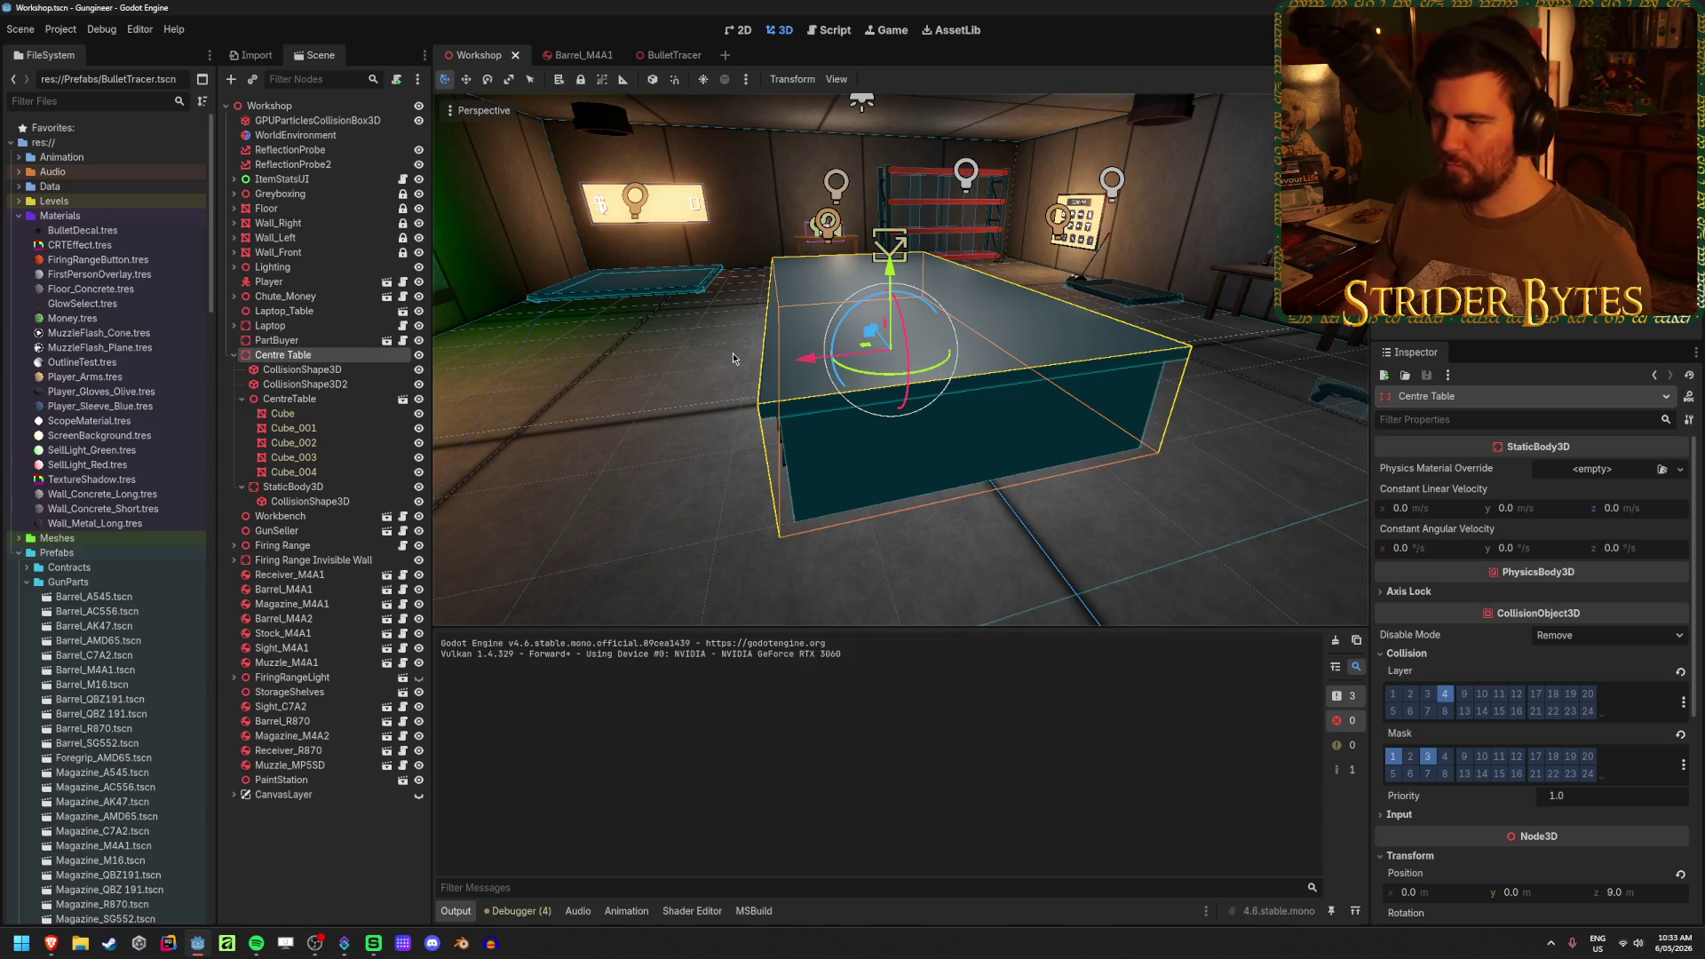
key(Down)
key(Down)
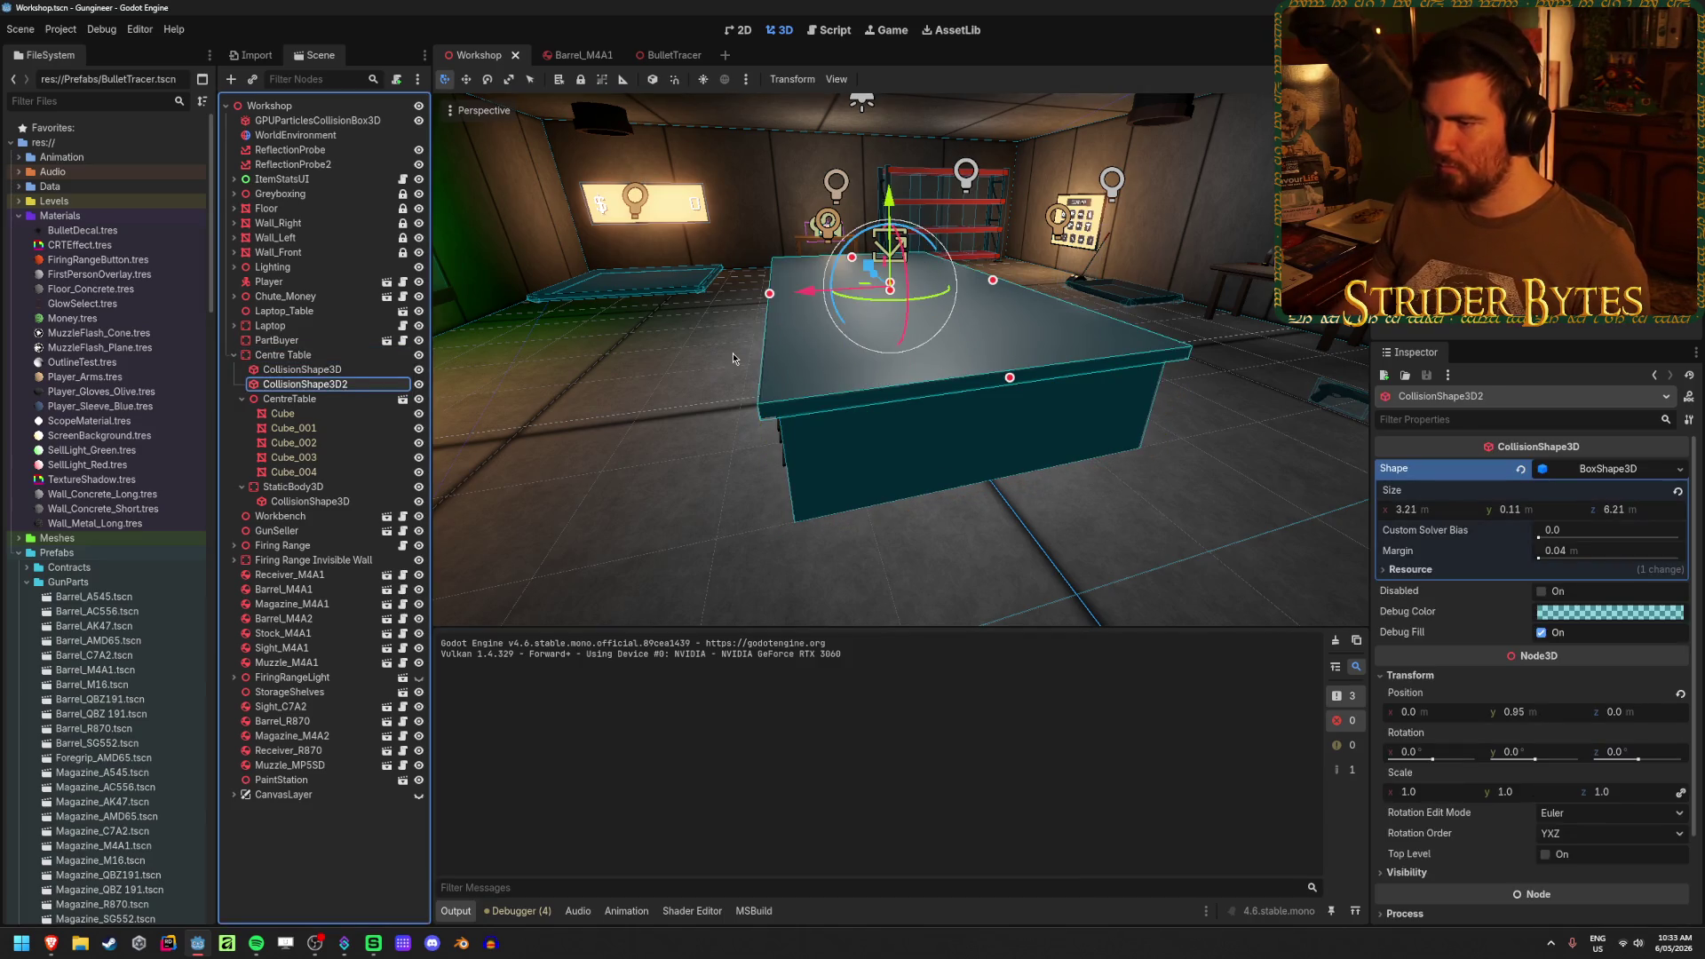
key(Up)
key(Down)
key(Down)
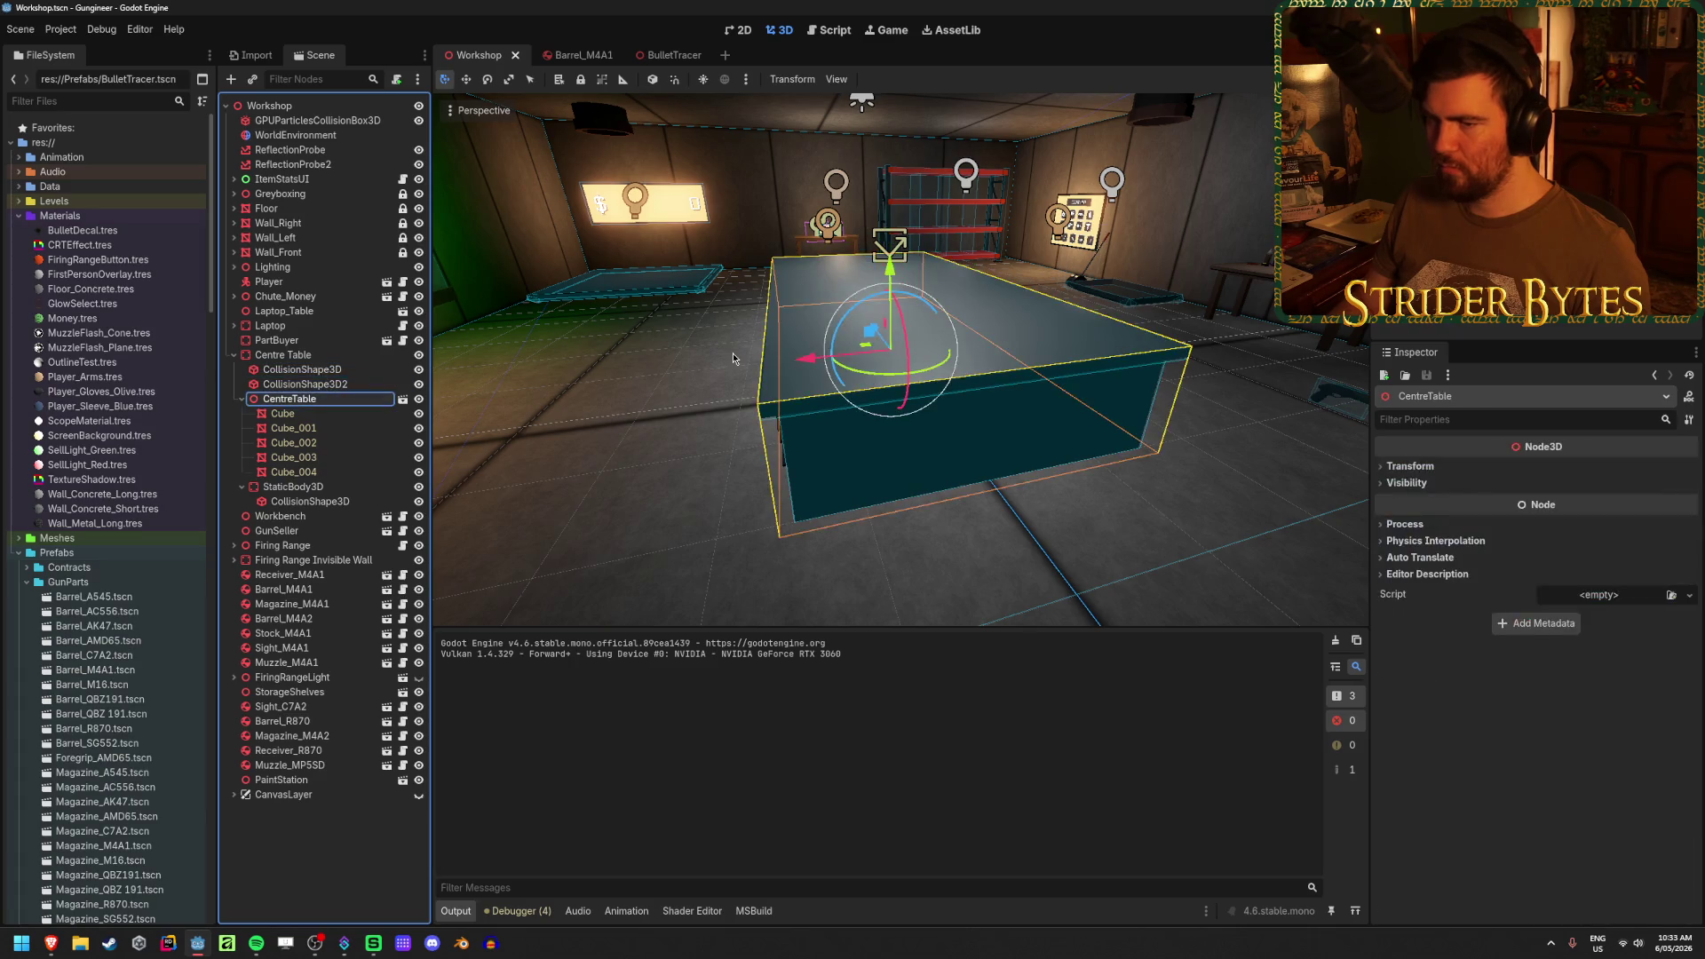
key(Left)
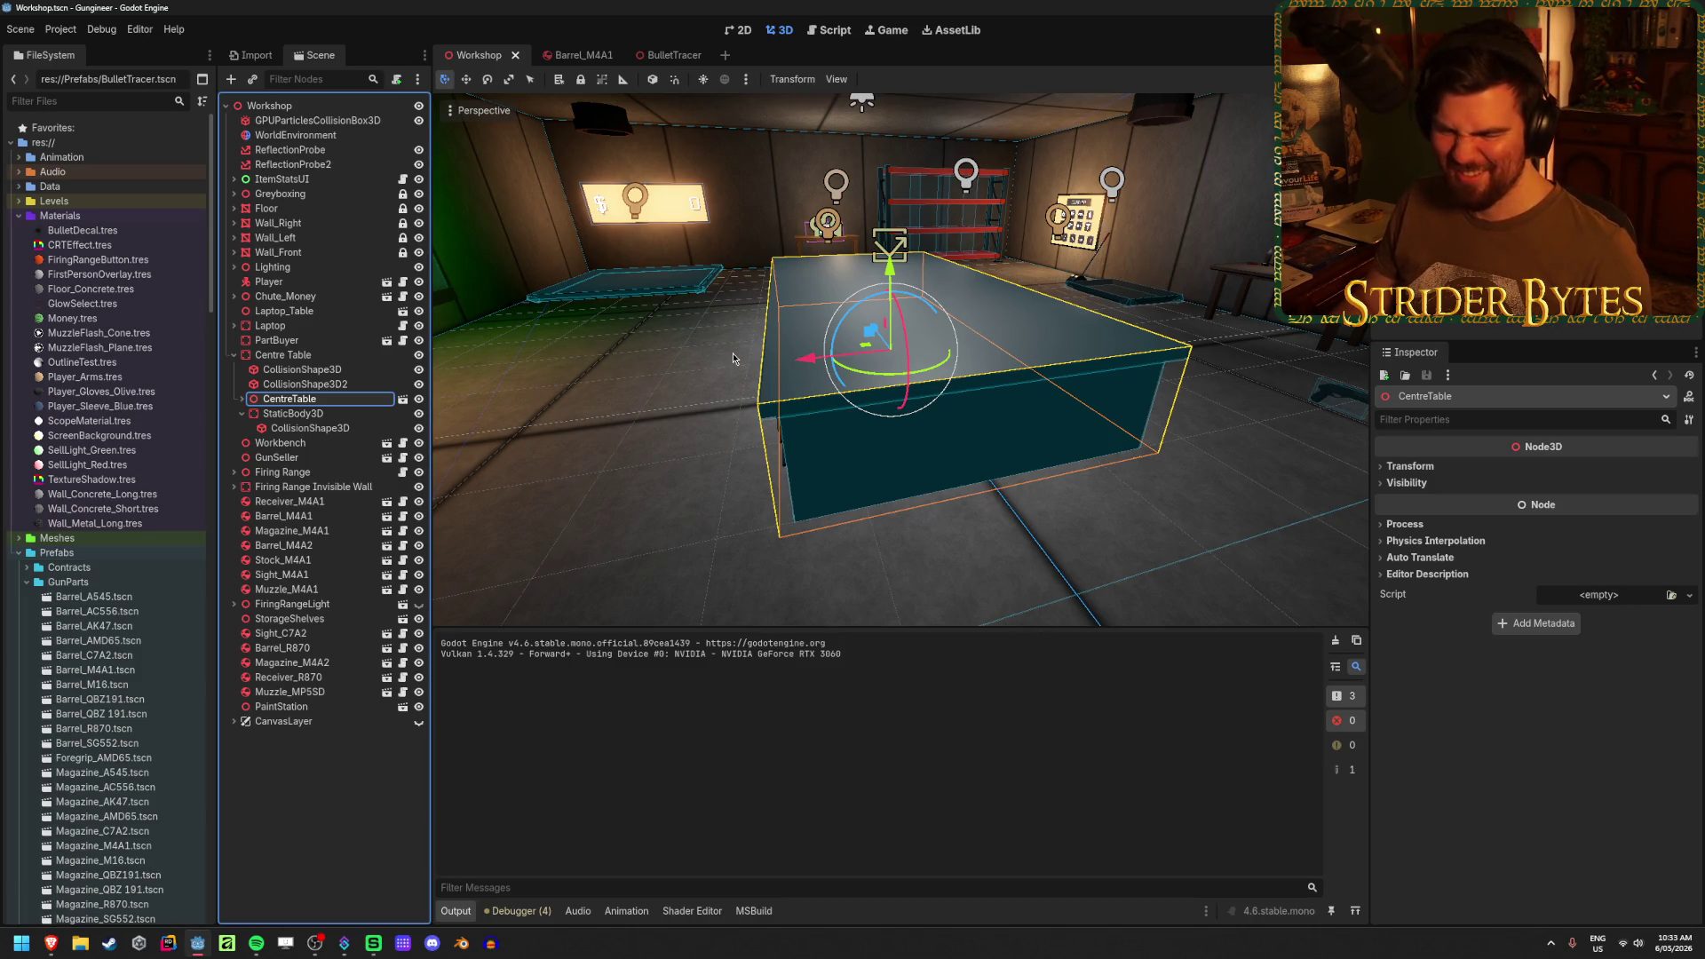
key(Down)
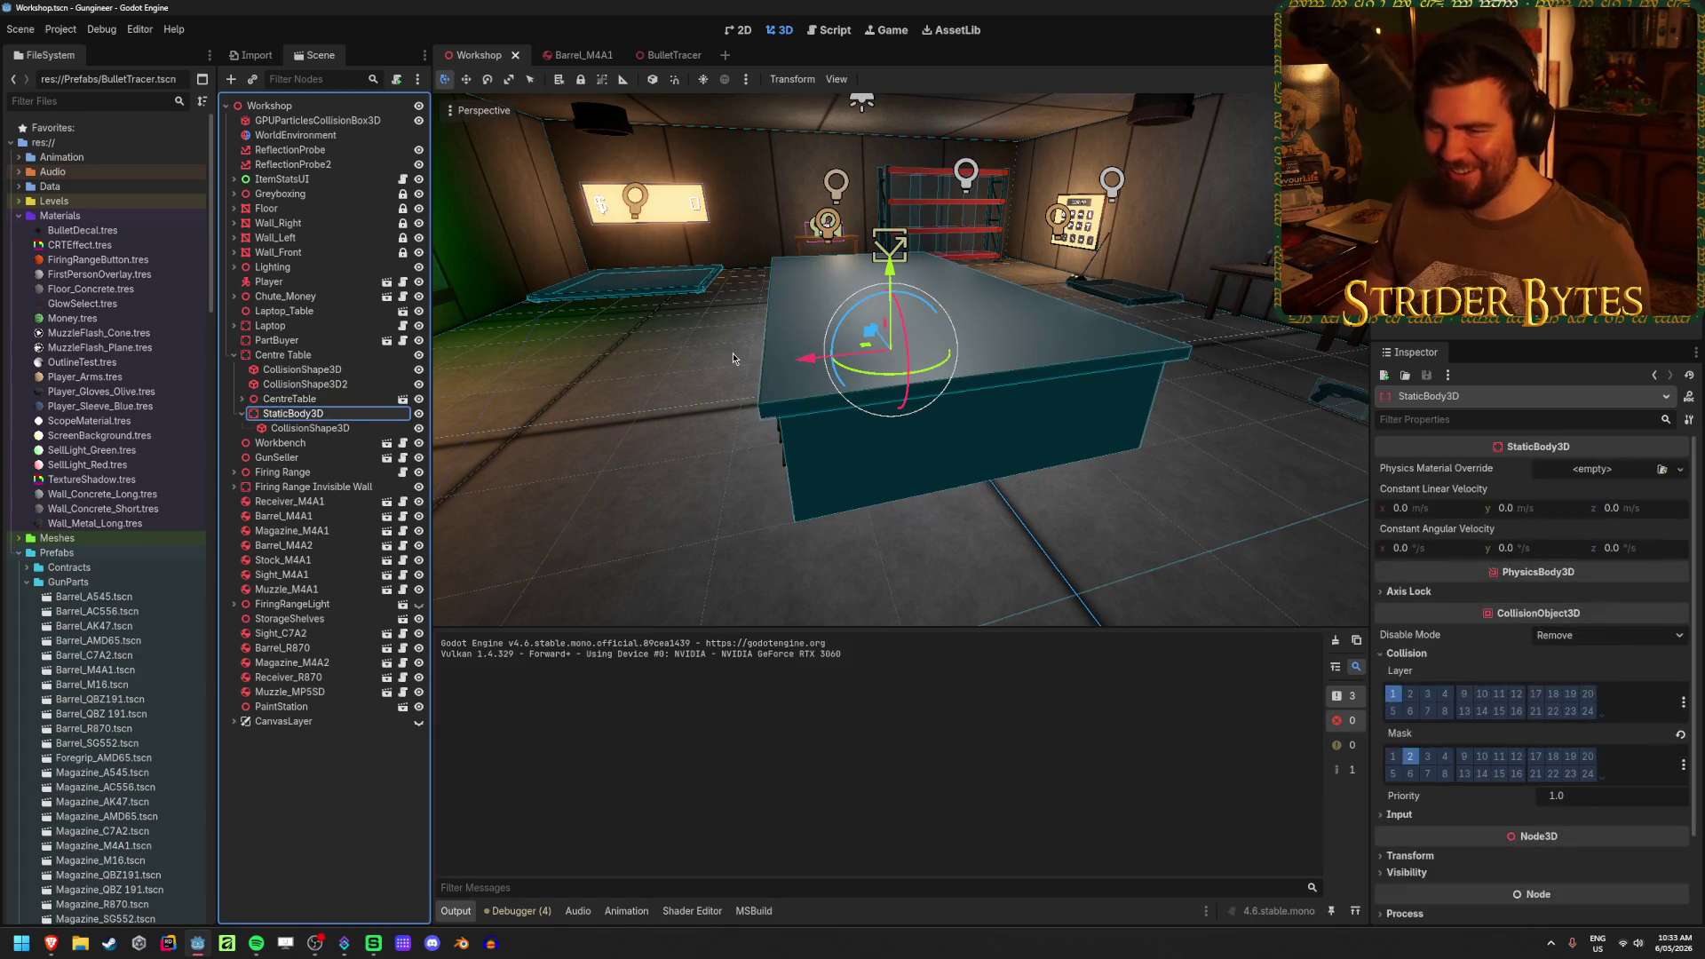
key(Up)
key(Down)
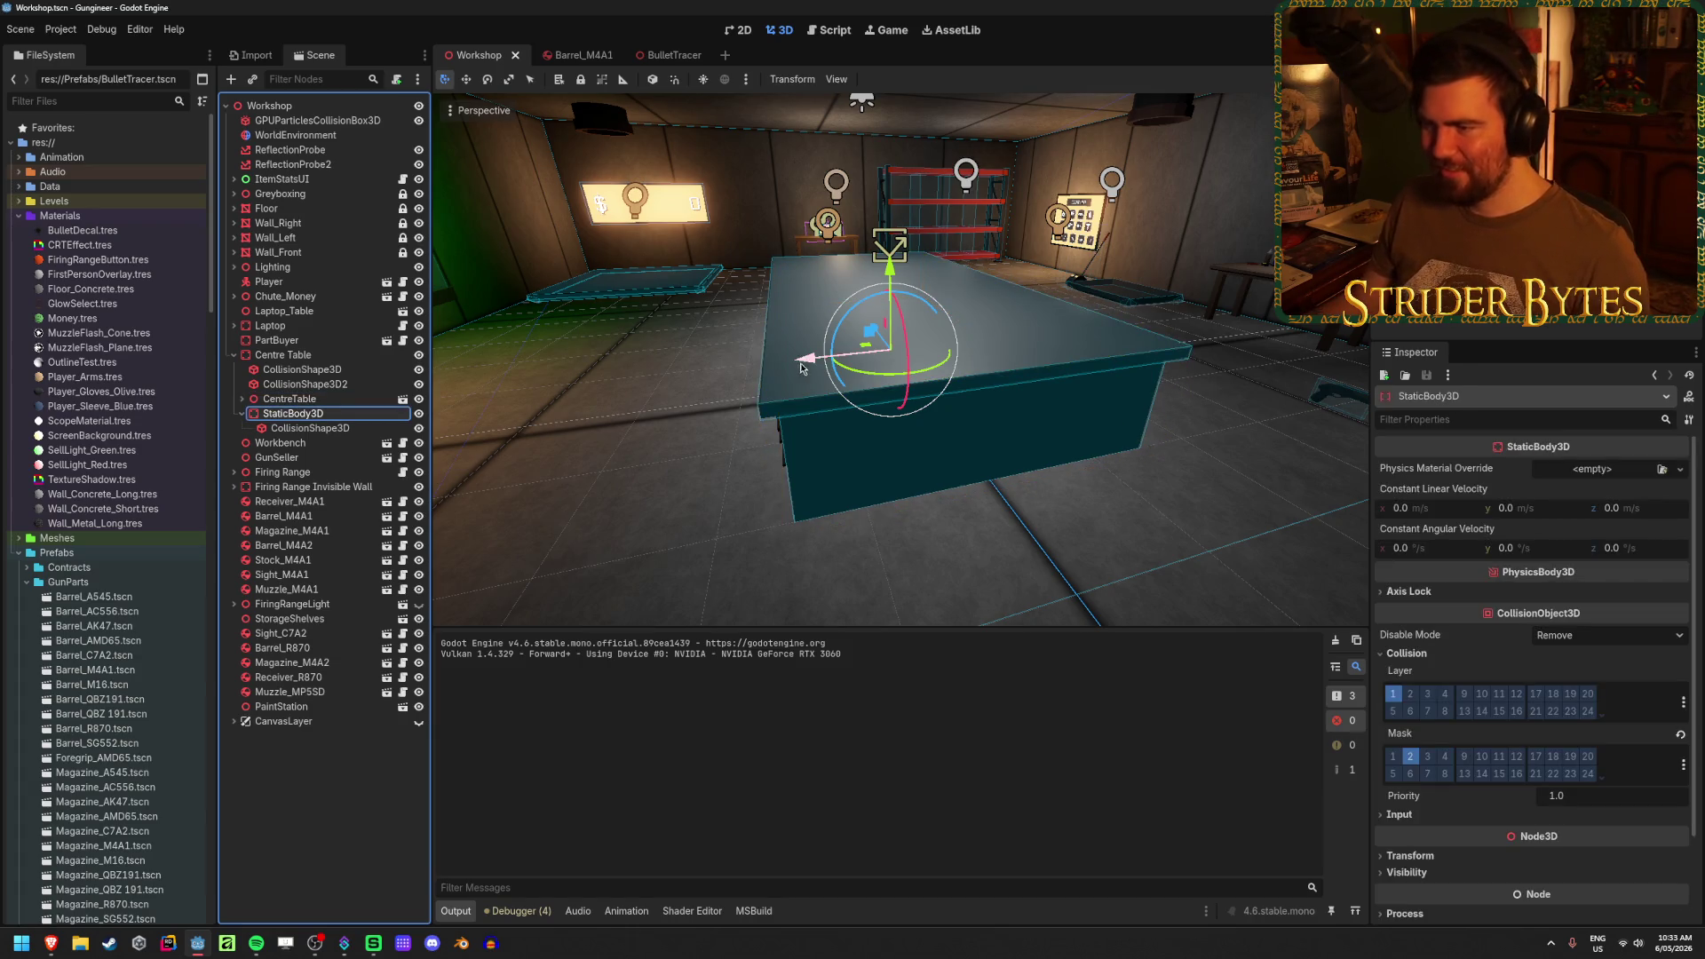
- Review the table's collision shapes and add layer 3 to the Centre Table body's collision mask
mouse_move(803, 357)
mouse_down()
mouse_move(557, 378)
mouse_move(777, 369)
mouse_up()
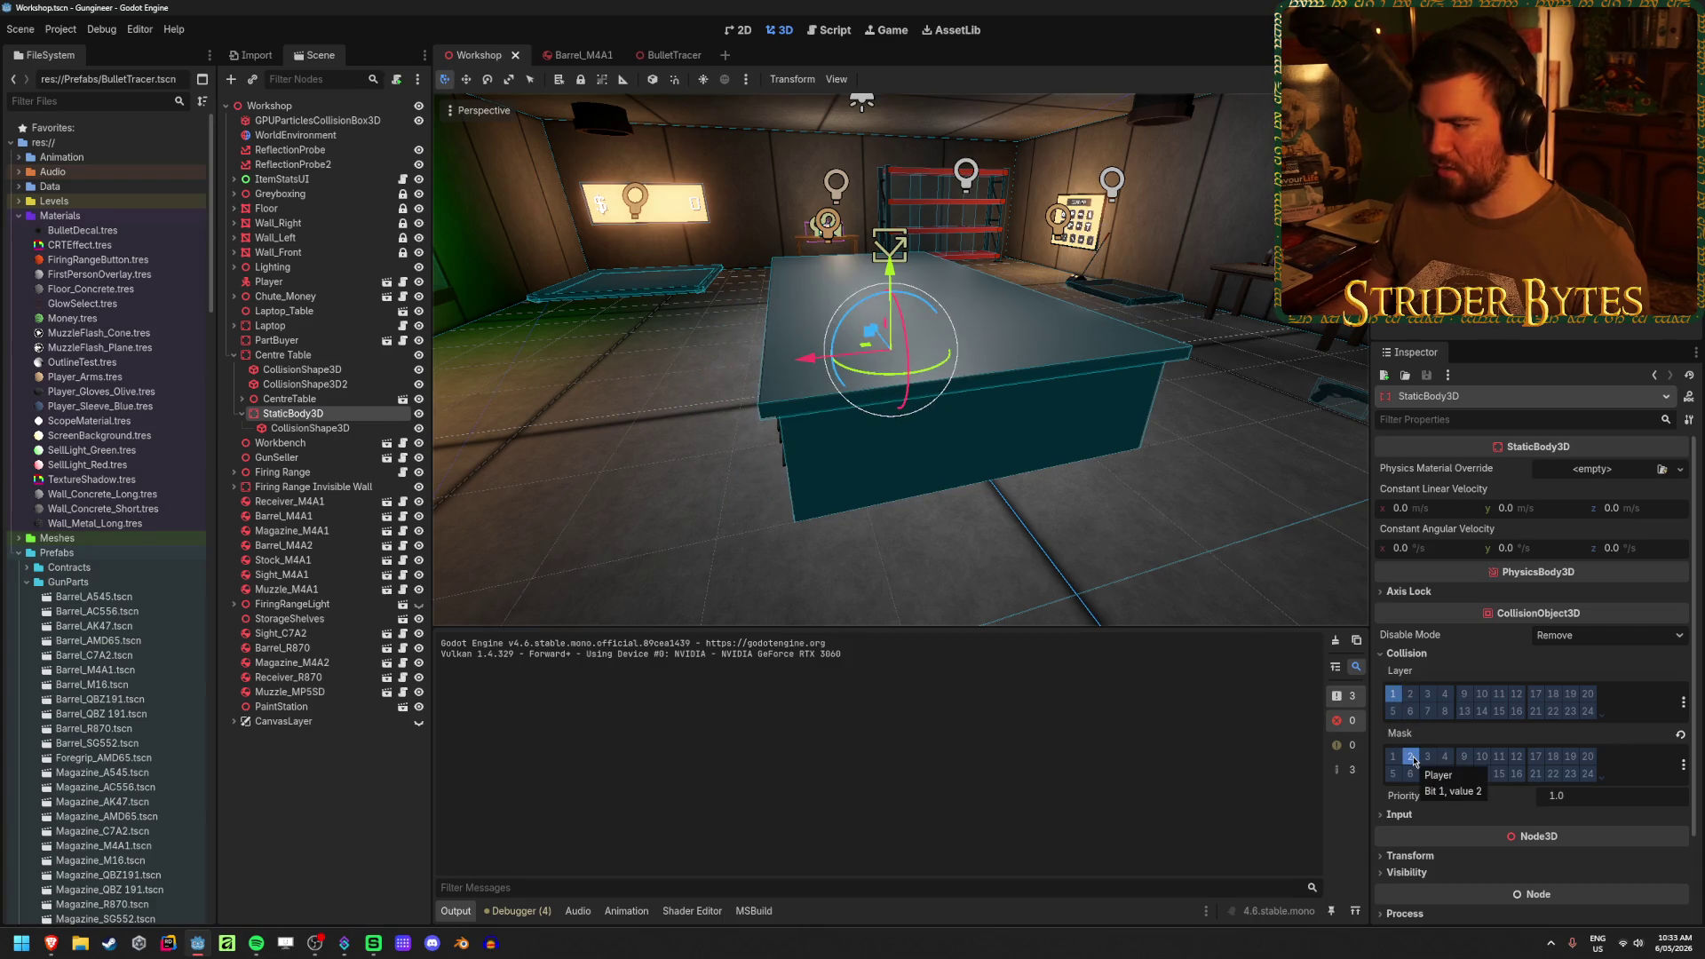
click(336, 371)
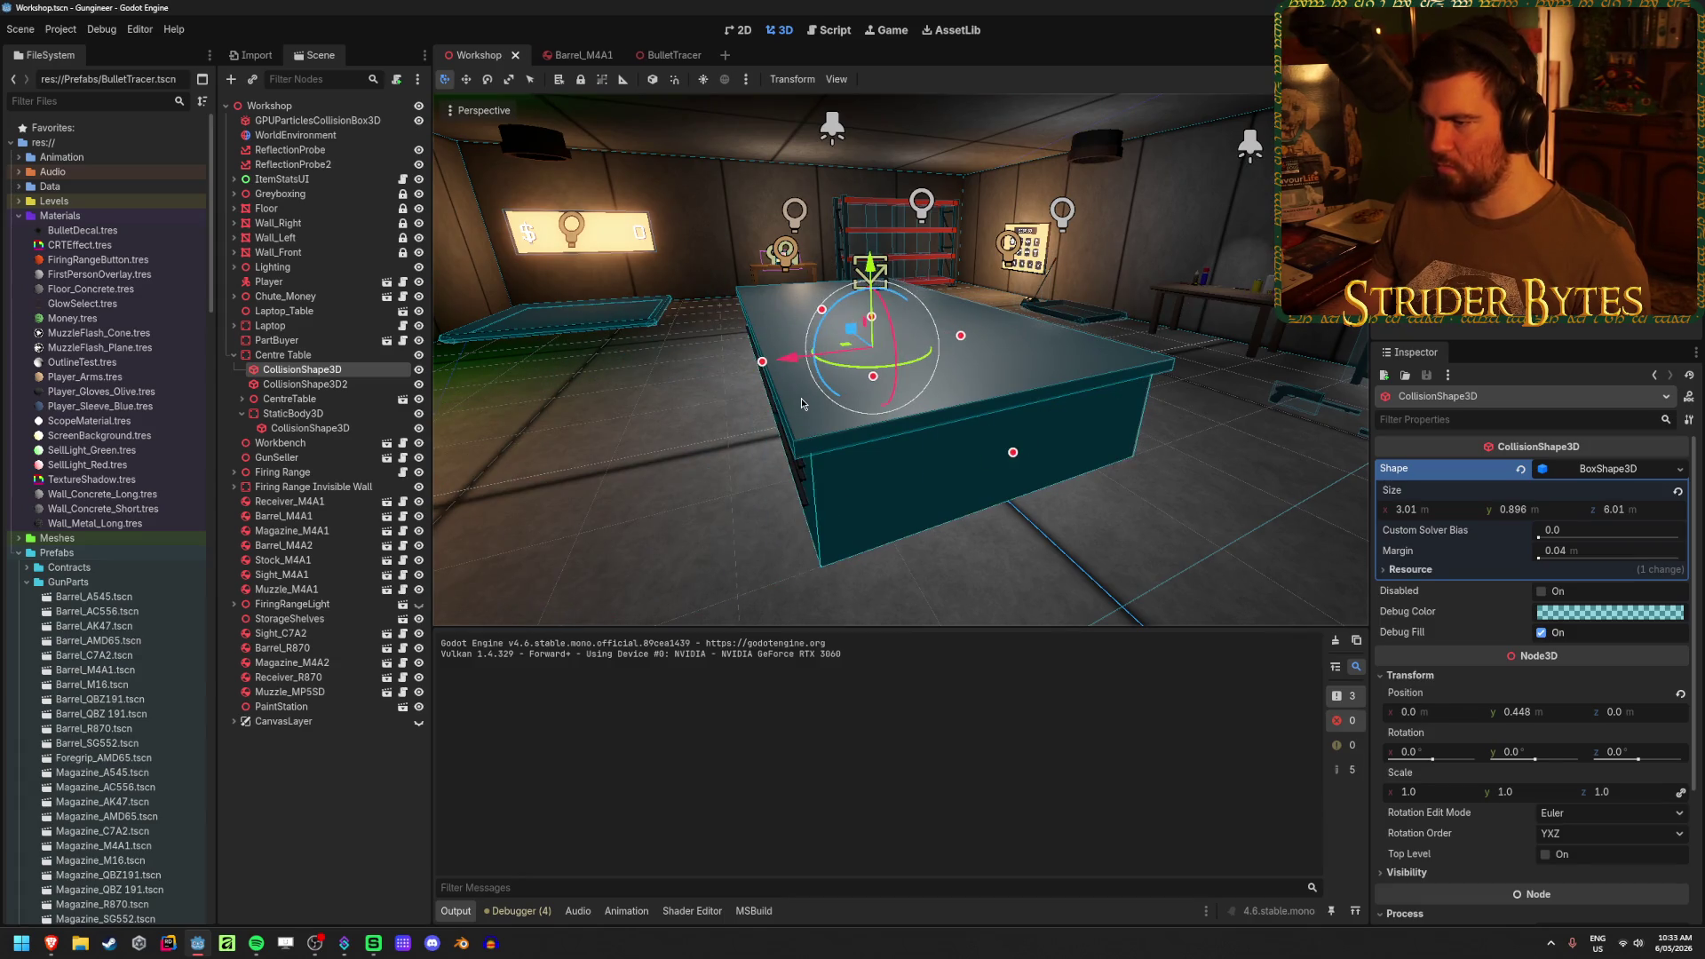
click(305, 384)
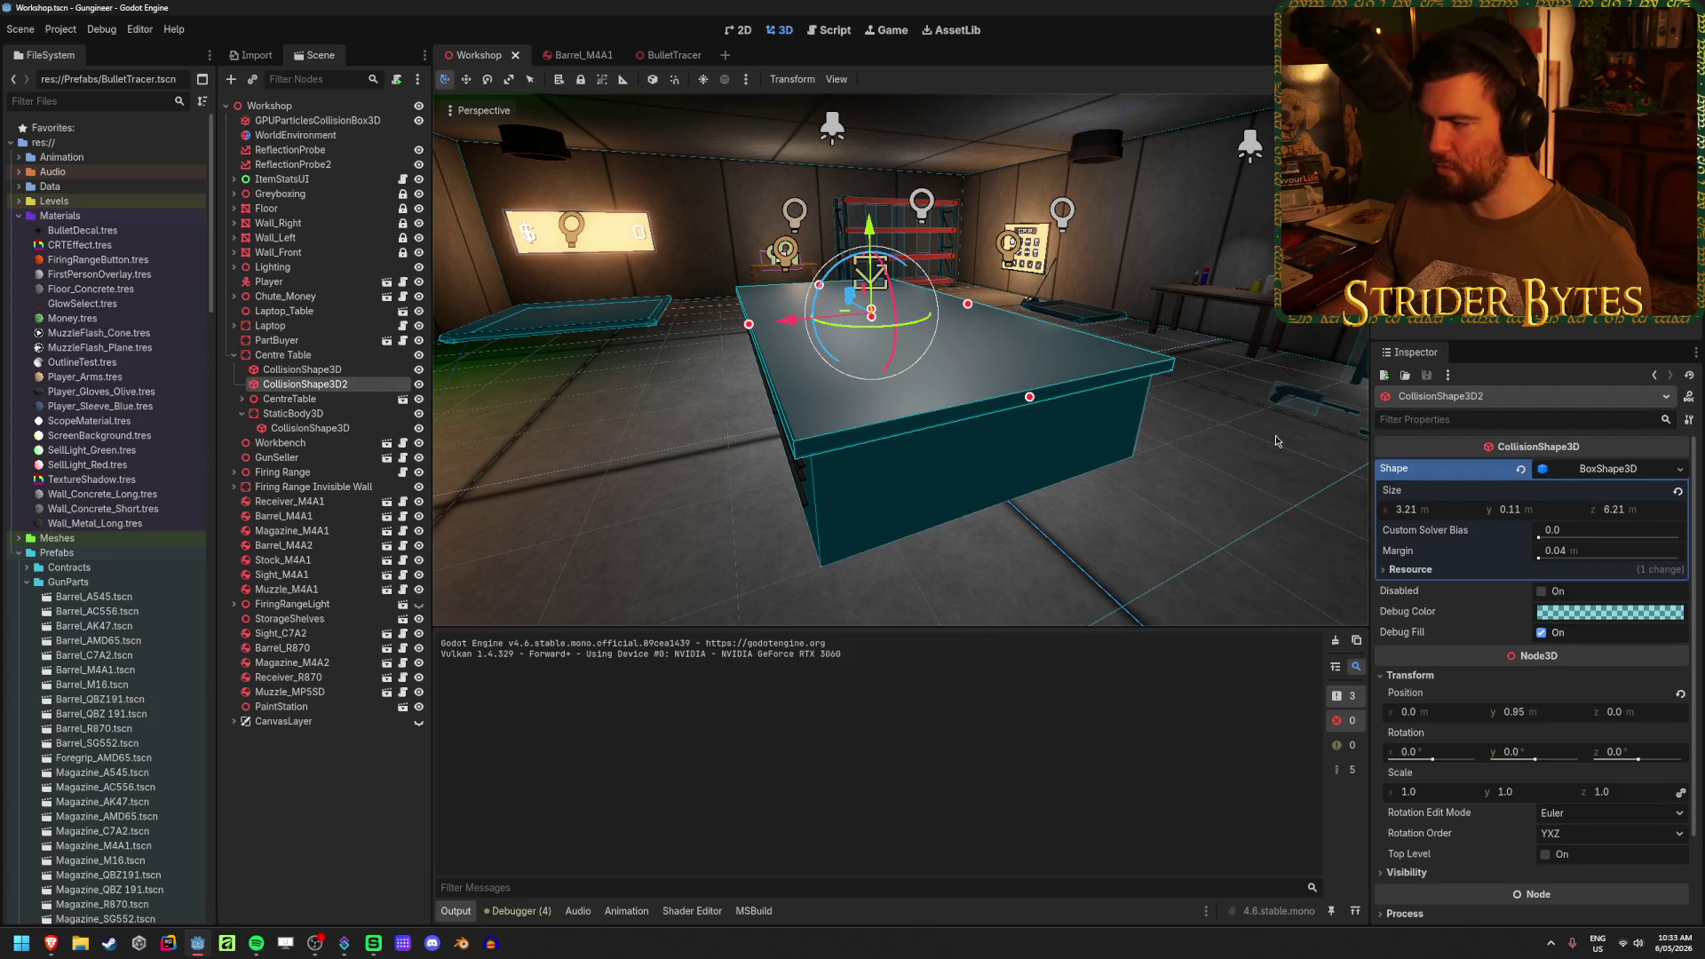
scroll(1471, 684, down, 3)
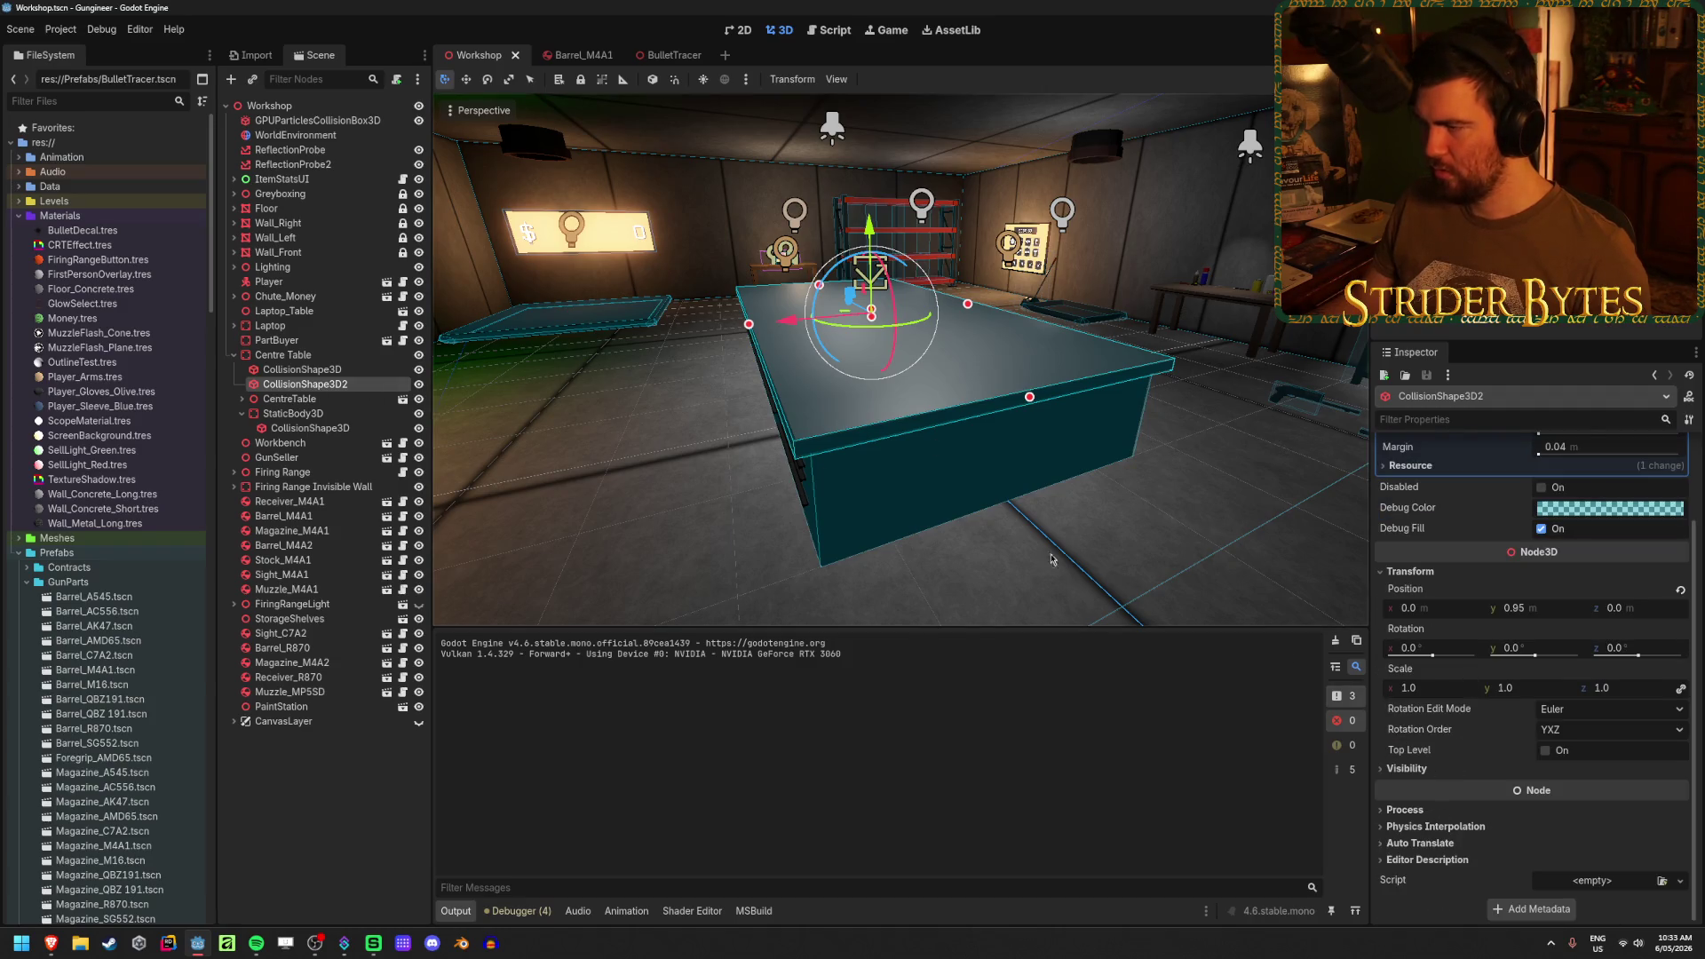
click(1048, 462)
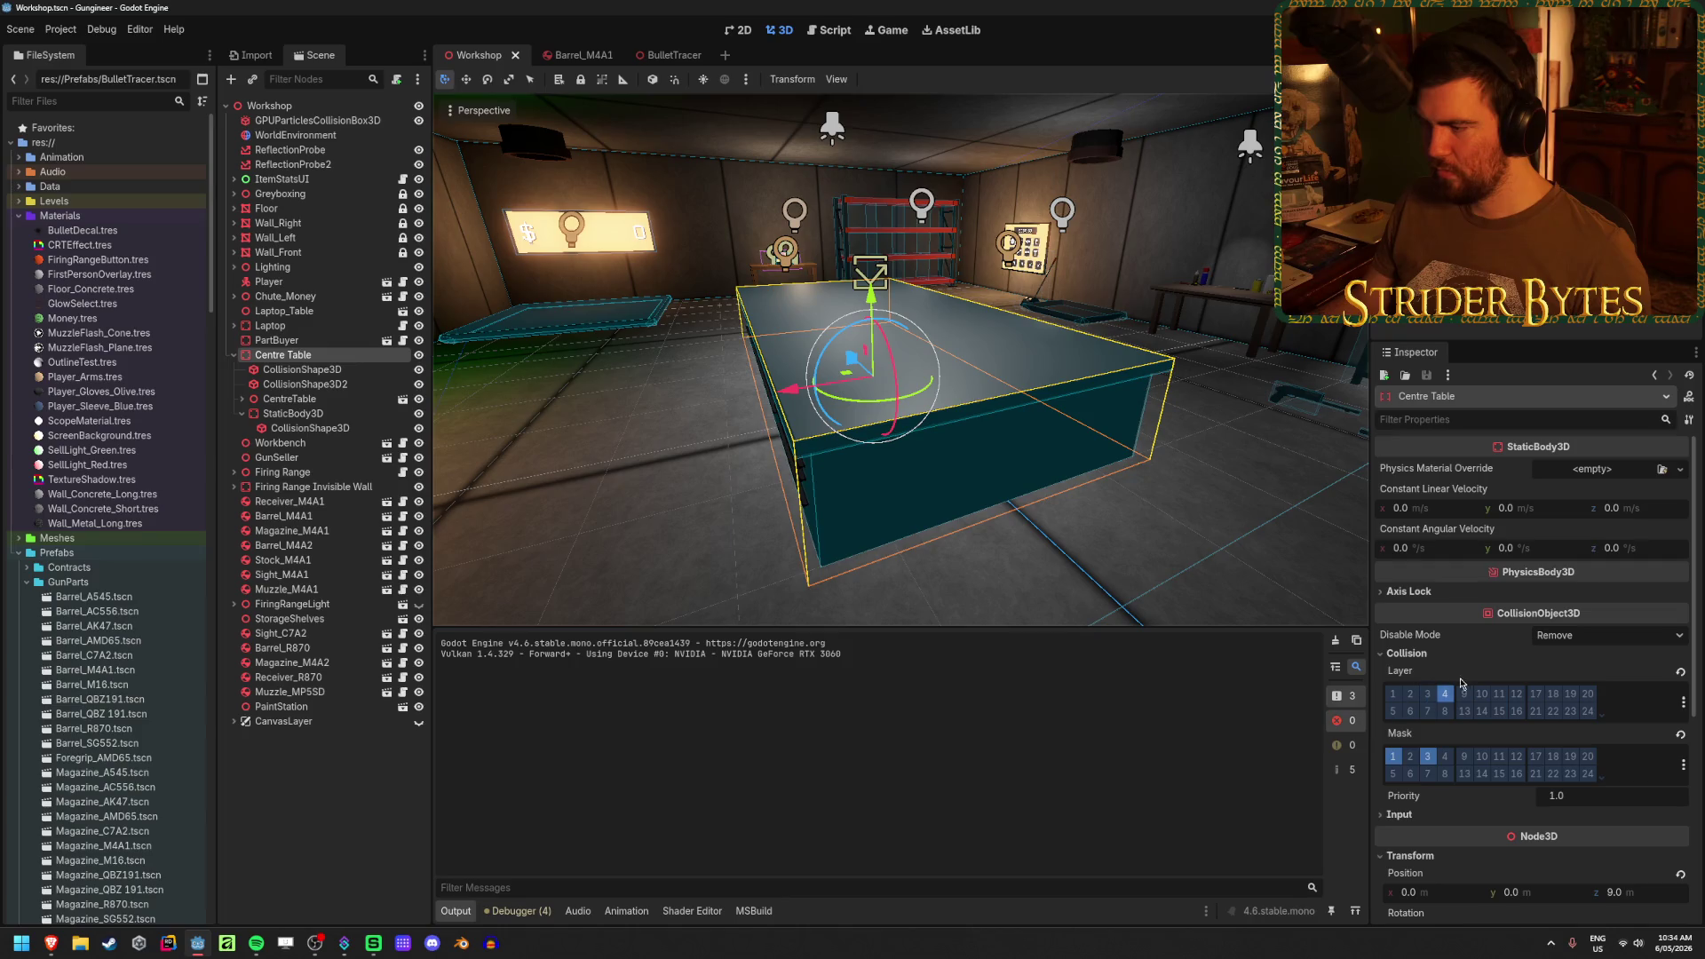
click(1428, 757)
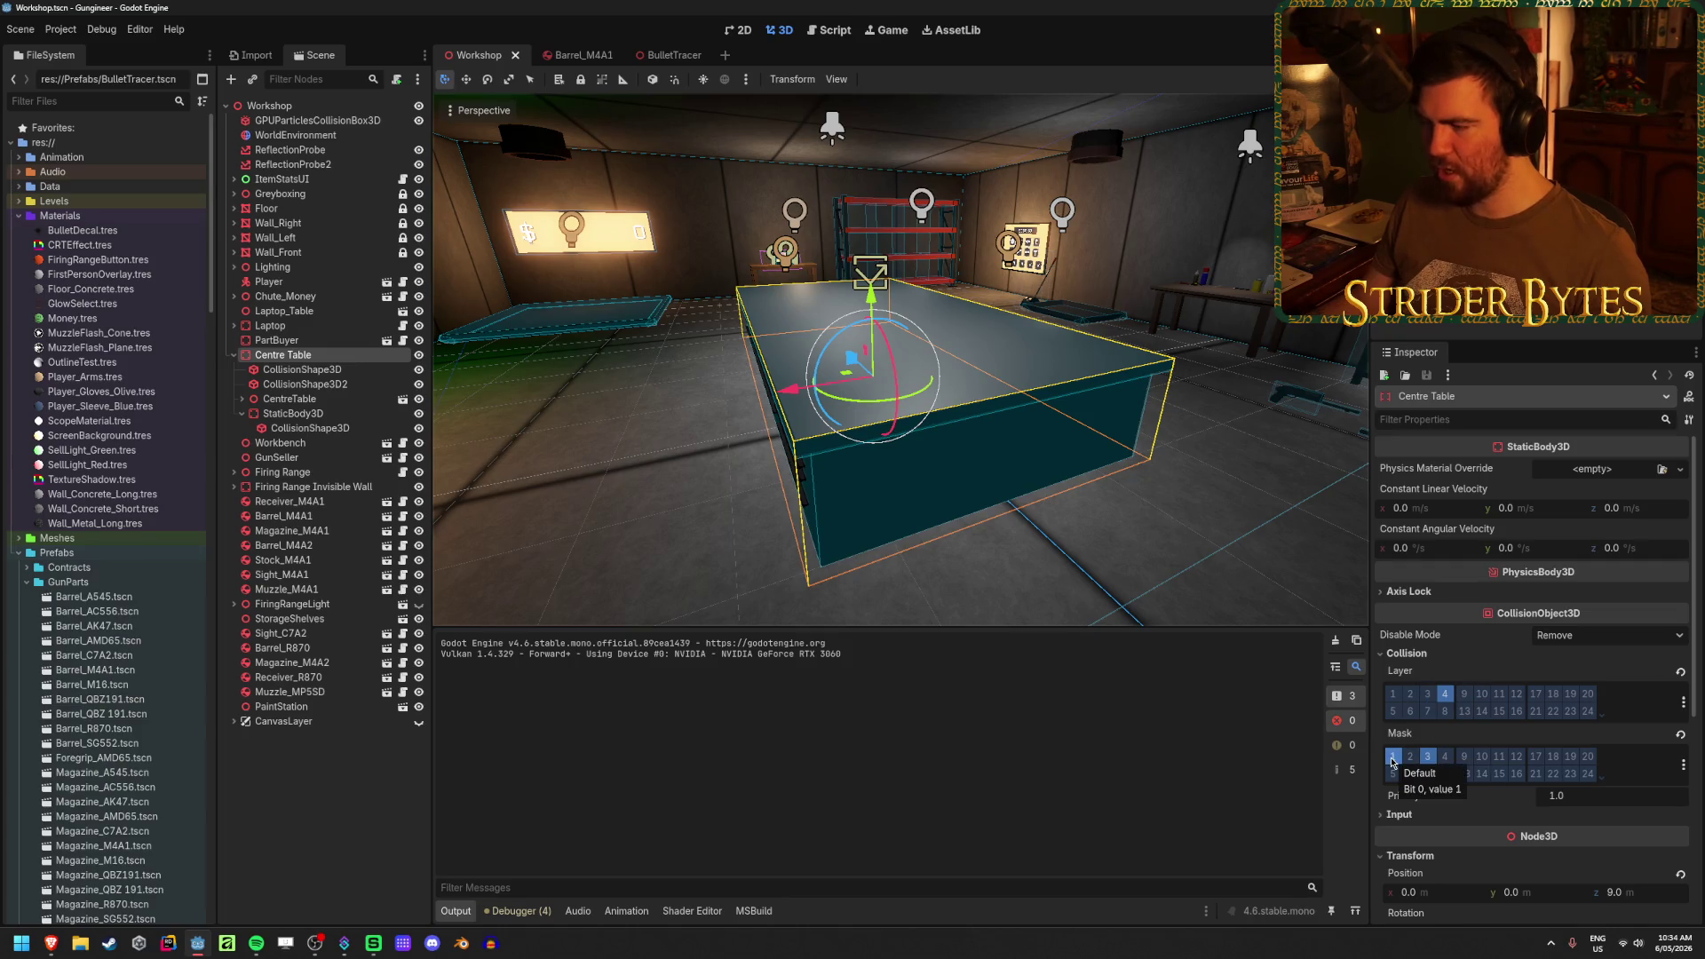
- Check the Magazine_M4A2 part's collision layers and mask in the Inspector
key(w)
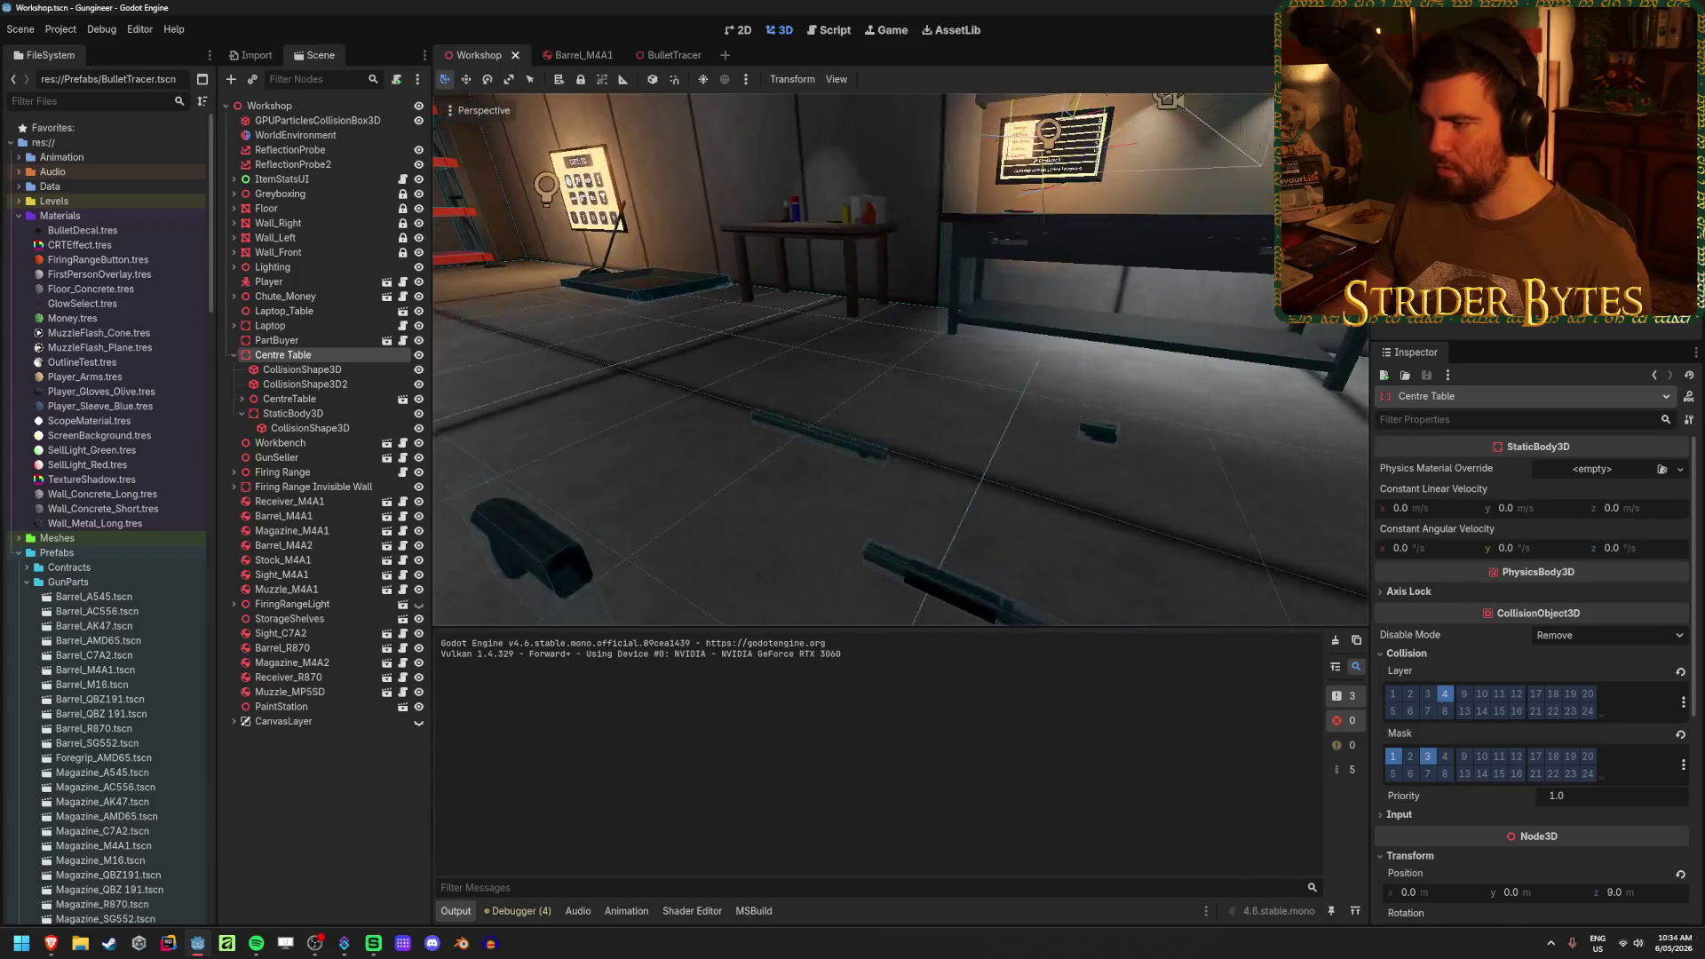
click(923, 463)
scroll(1580, 670, down, 3)
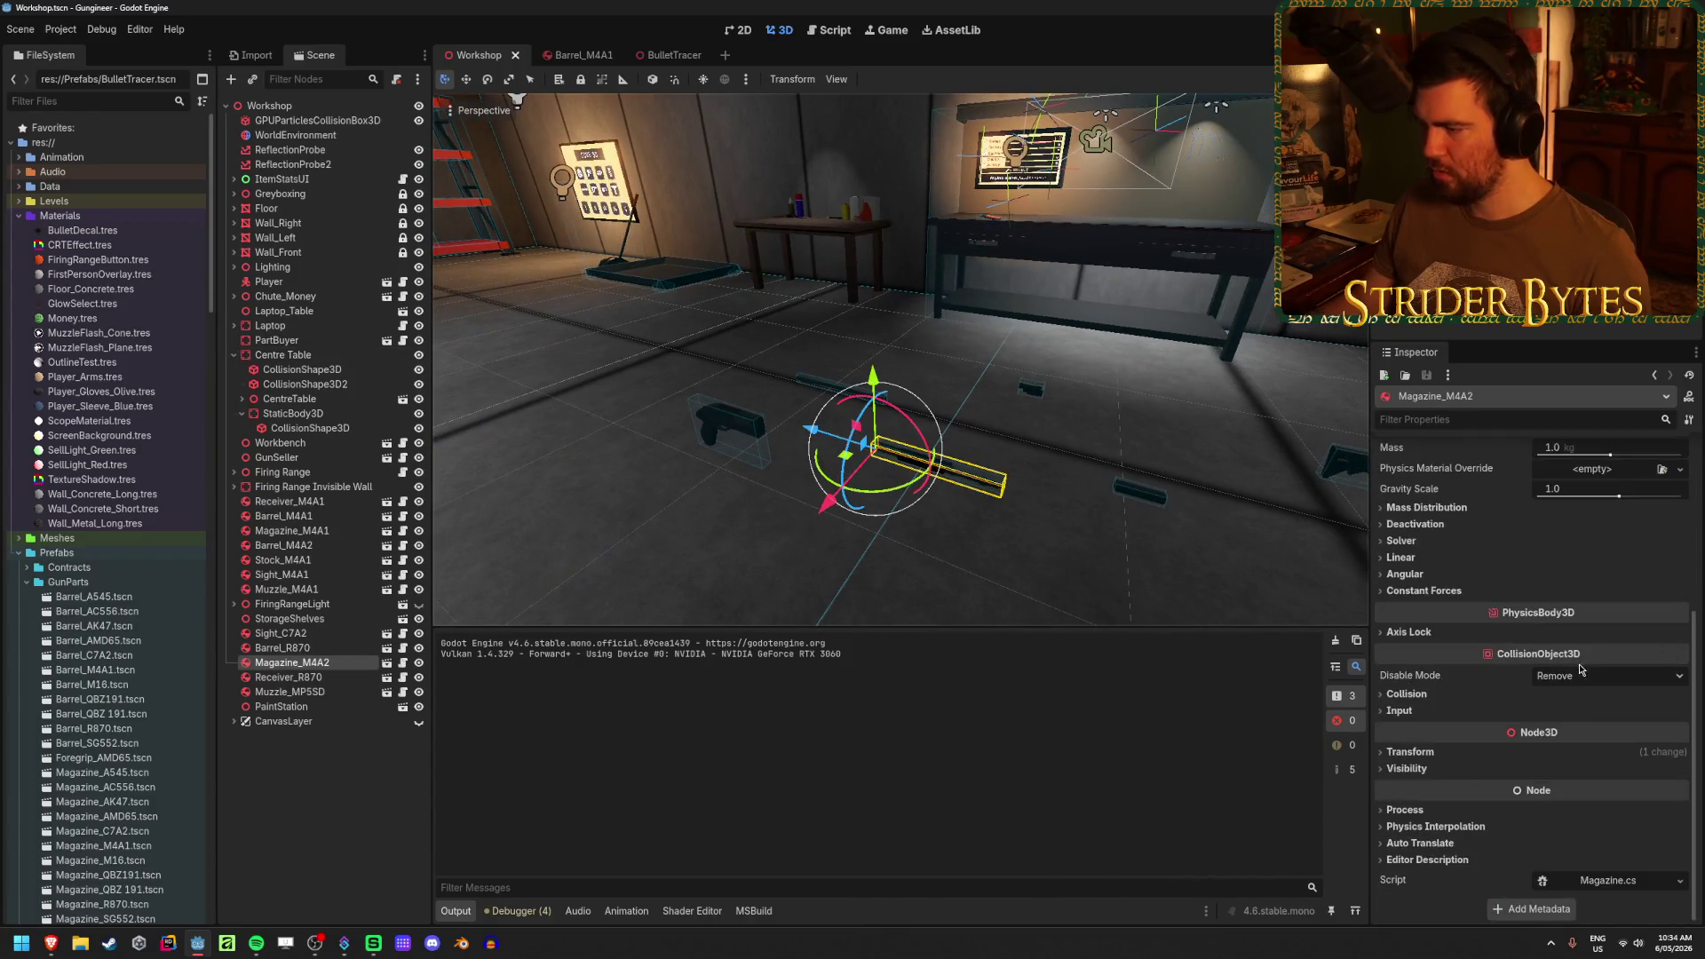
click(1407, 694)
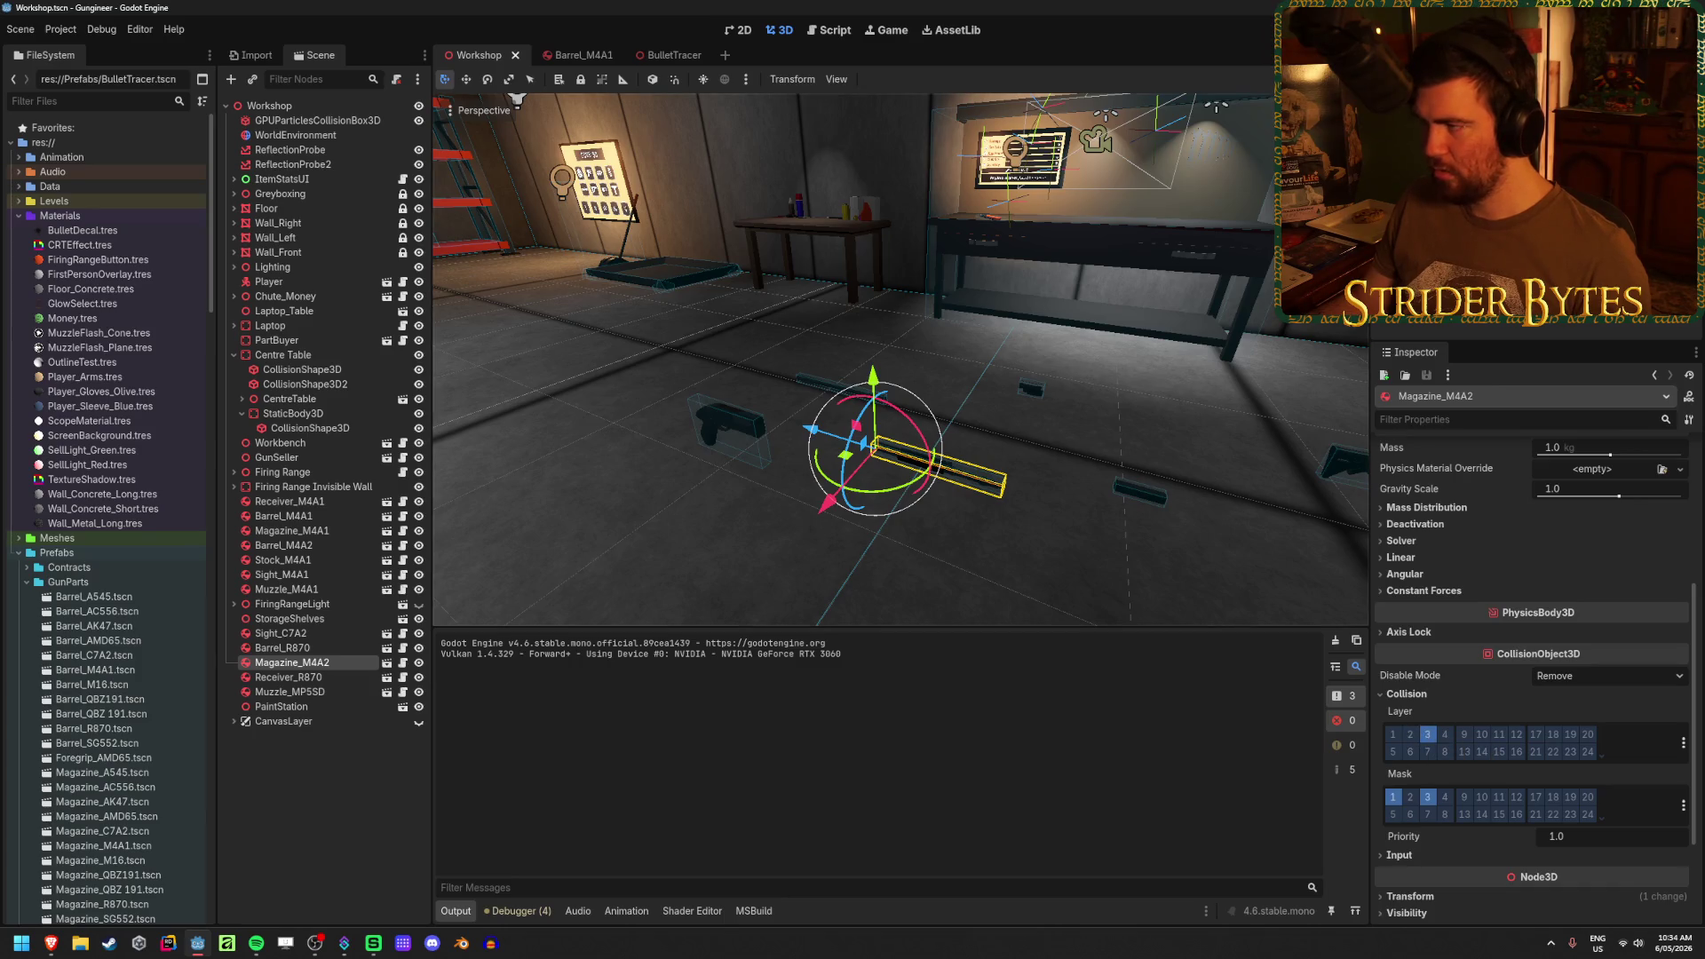
- Run the game and inspect the live Barrel_R870 part in the Remote scene tree
key(F5)
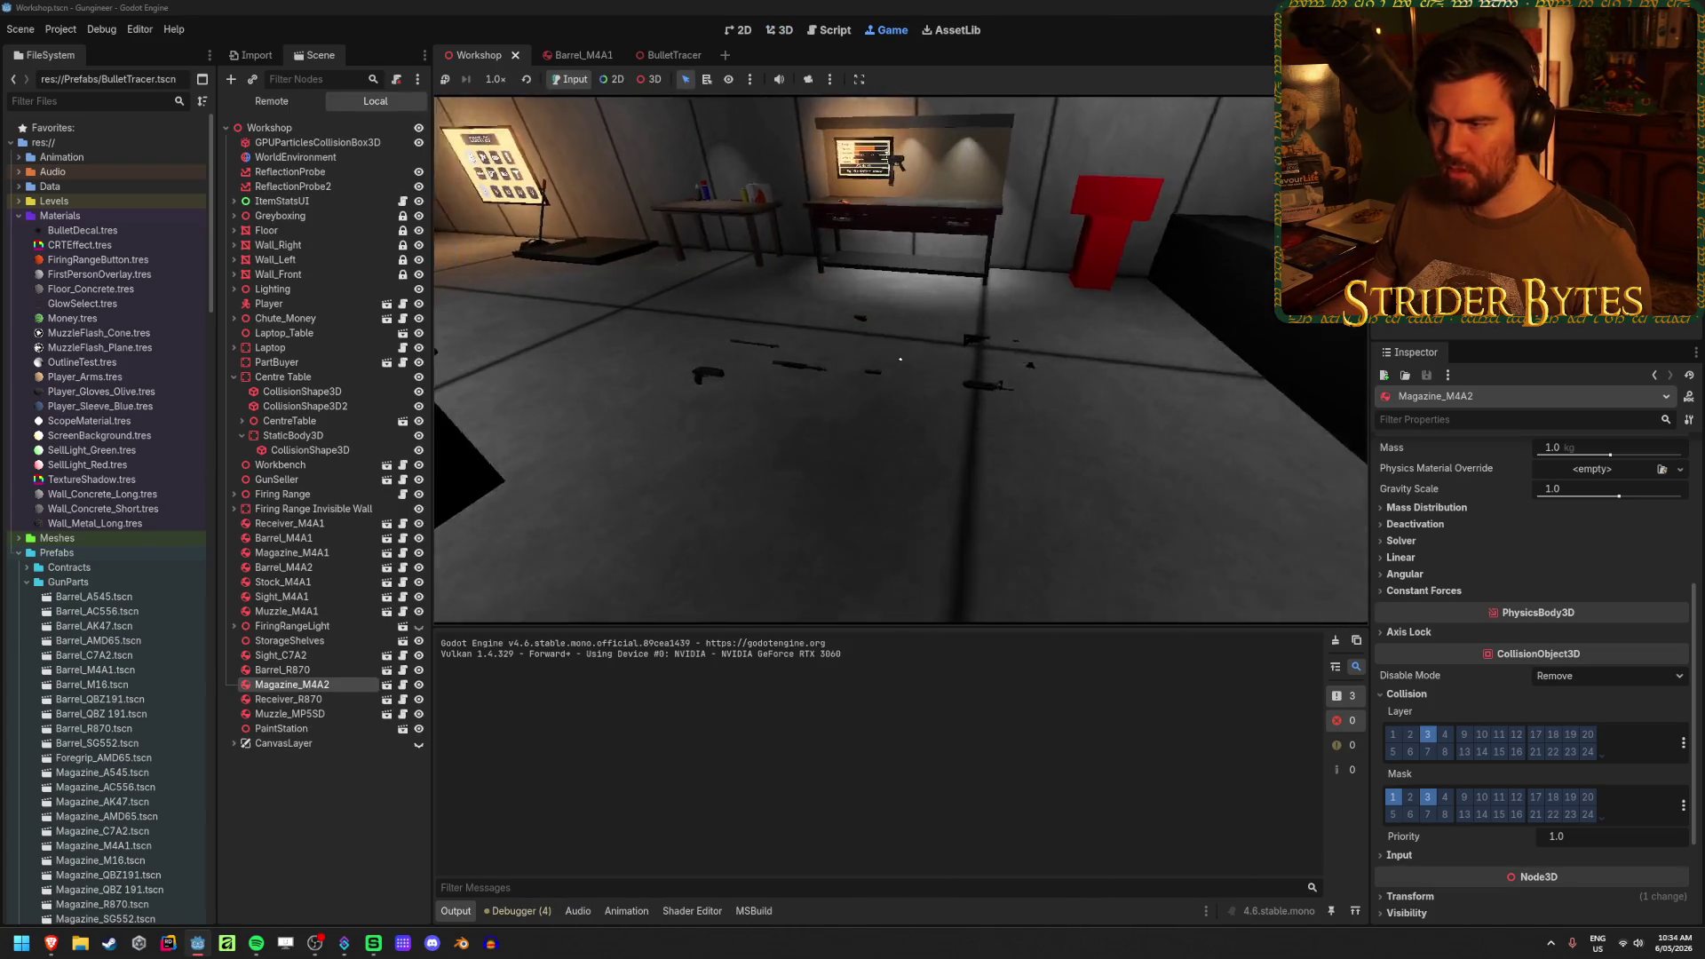
click(272, 100)
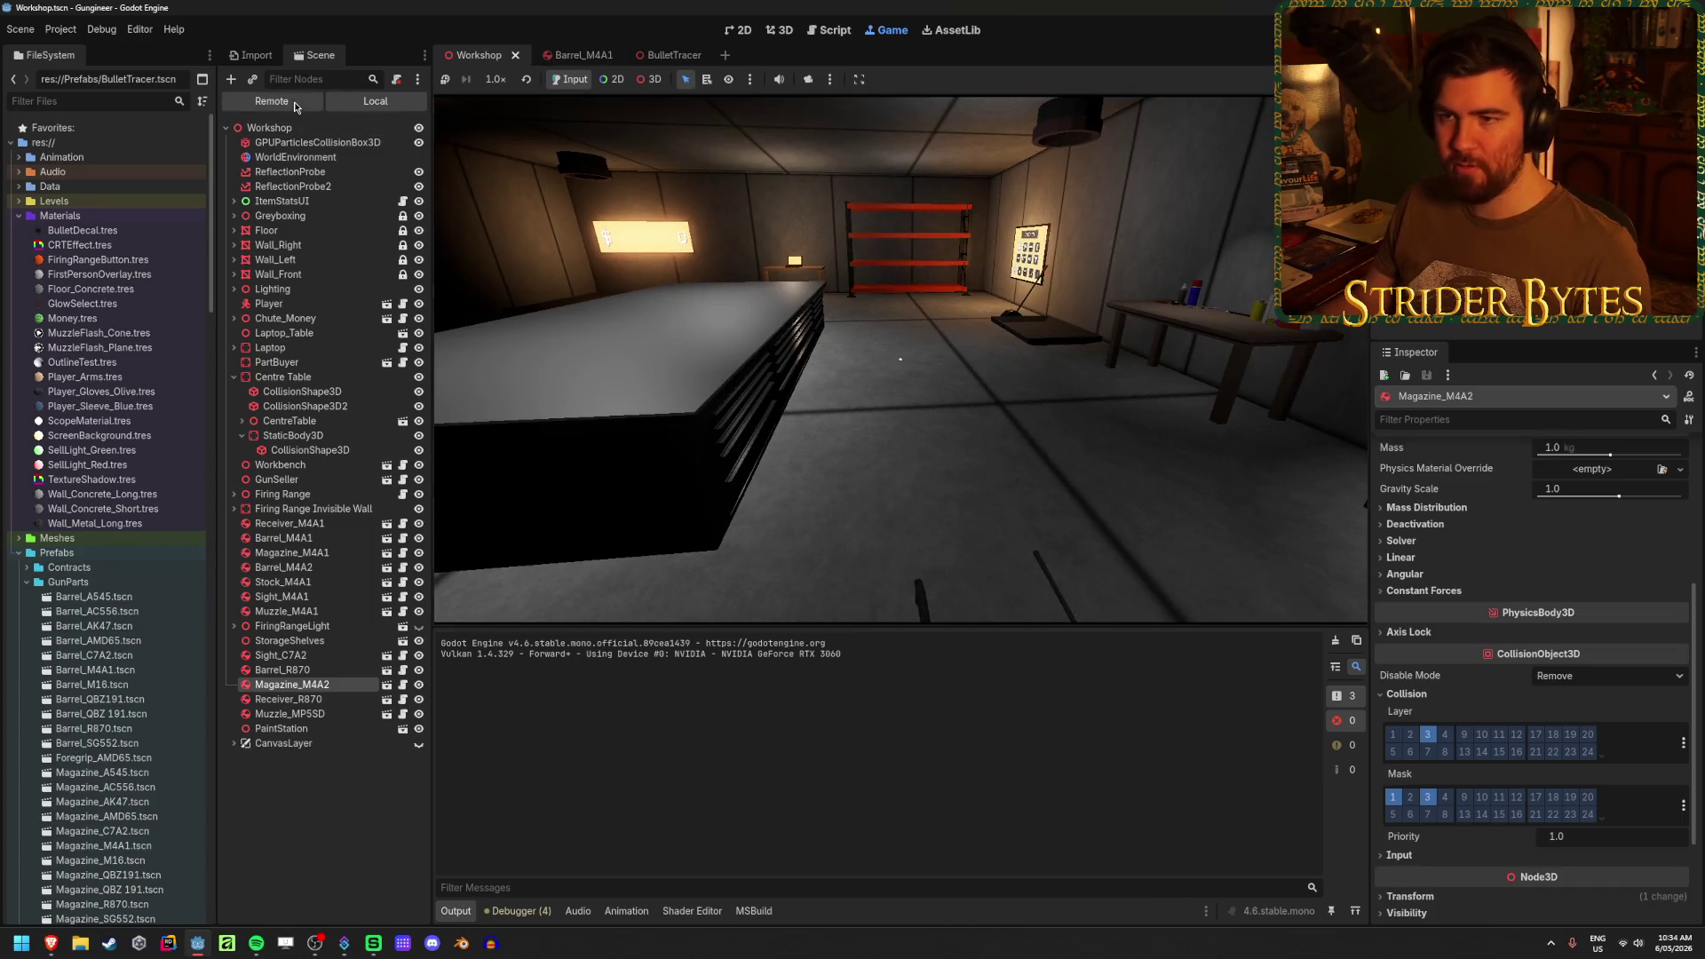
click(235, 173)
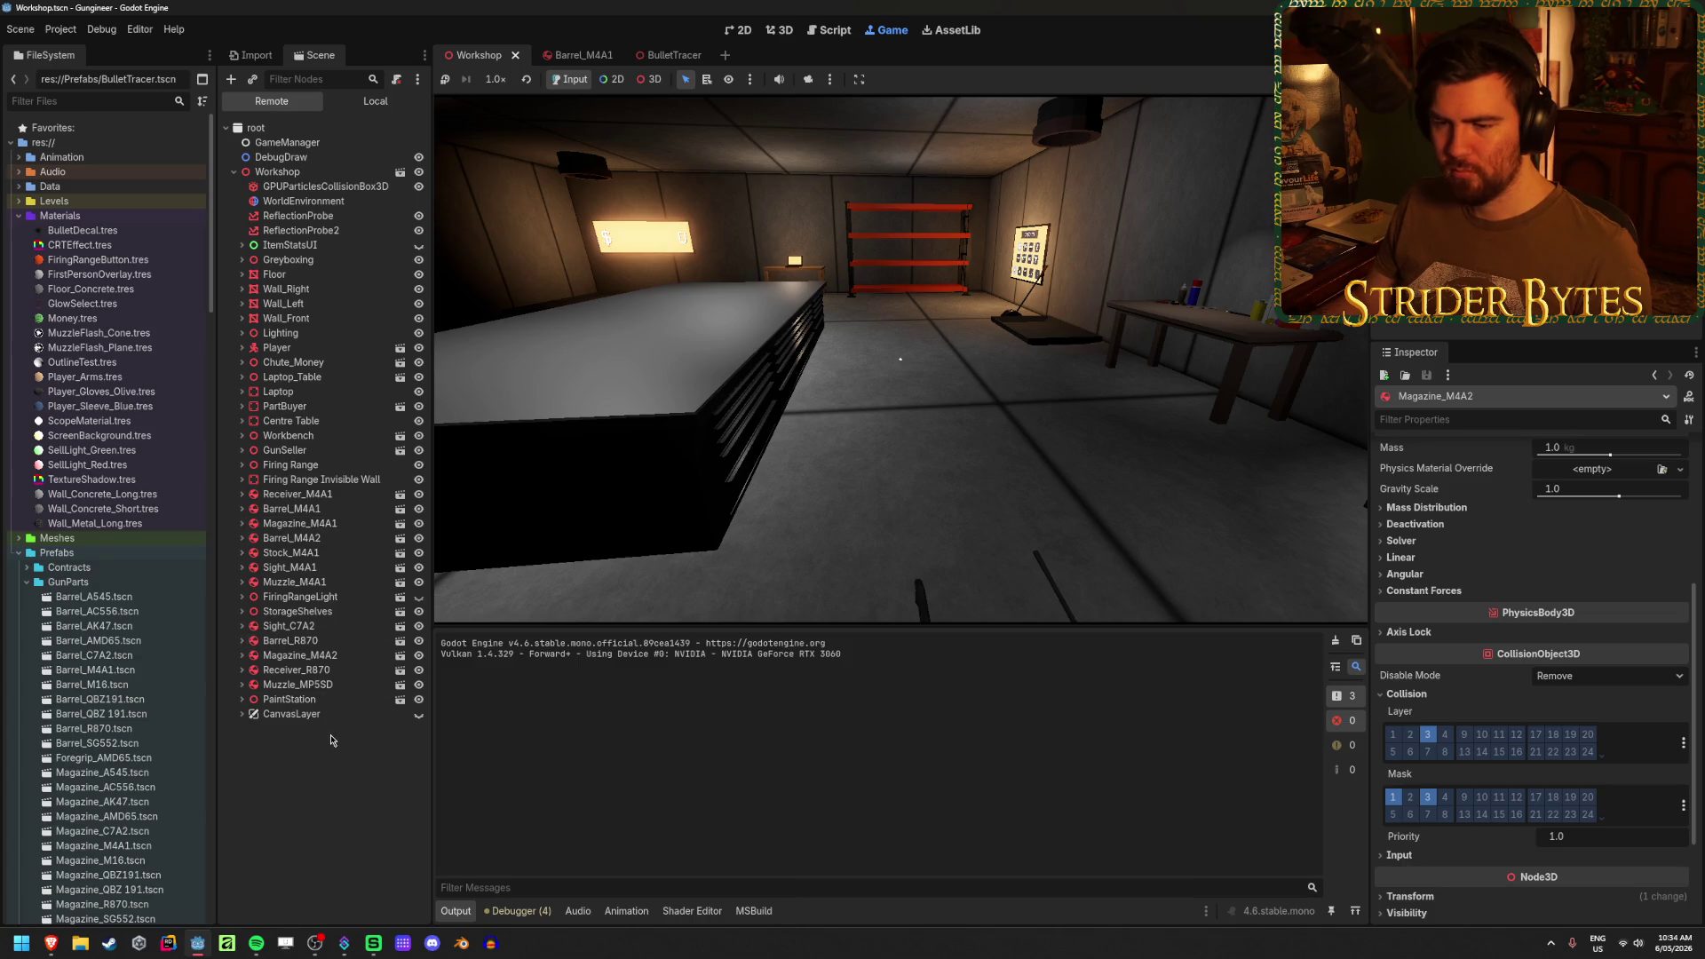
double_click(317, 643)
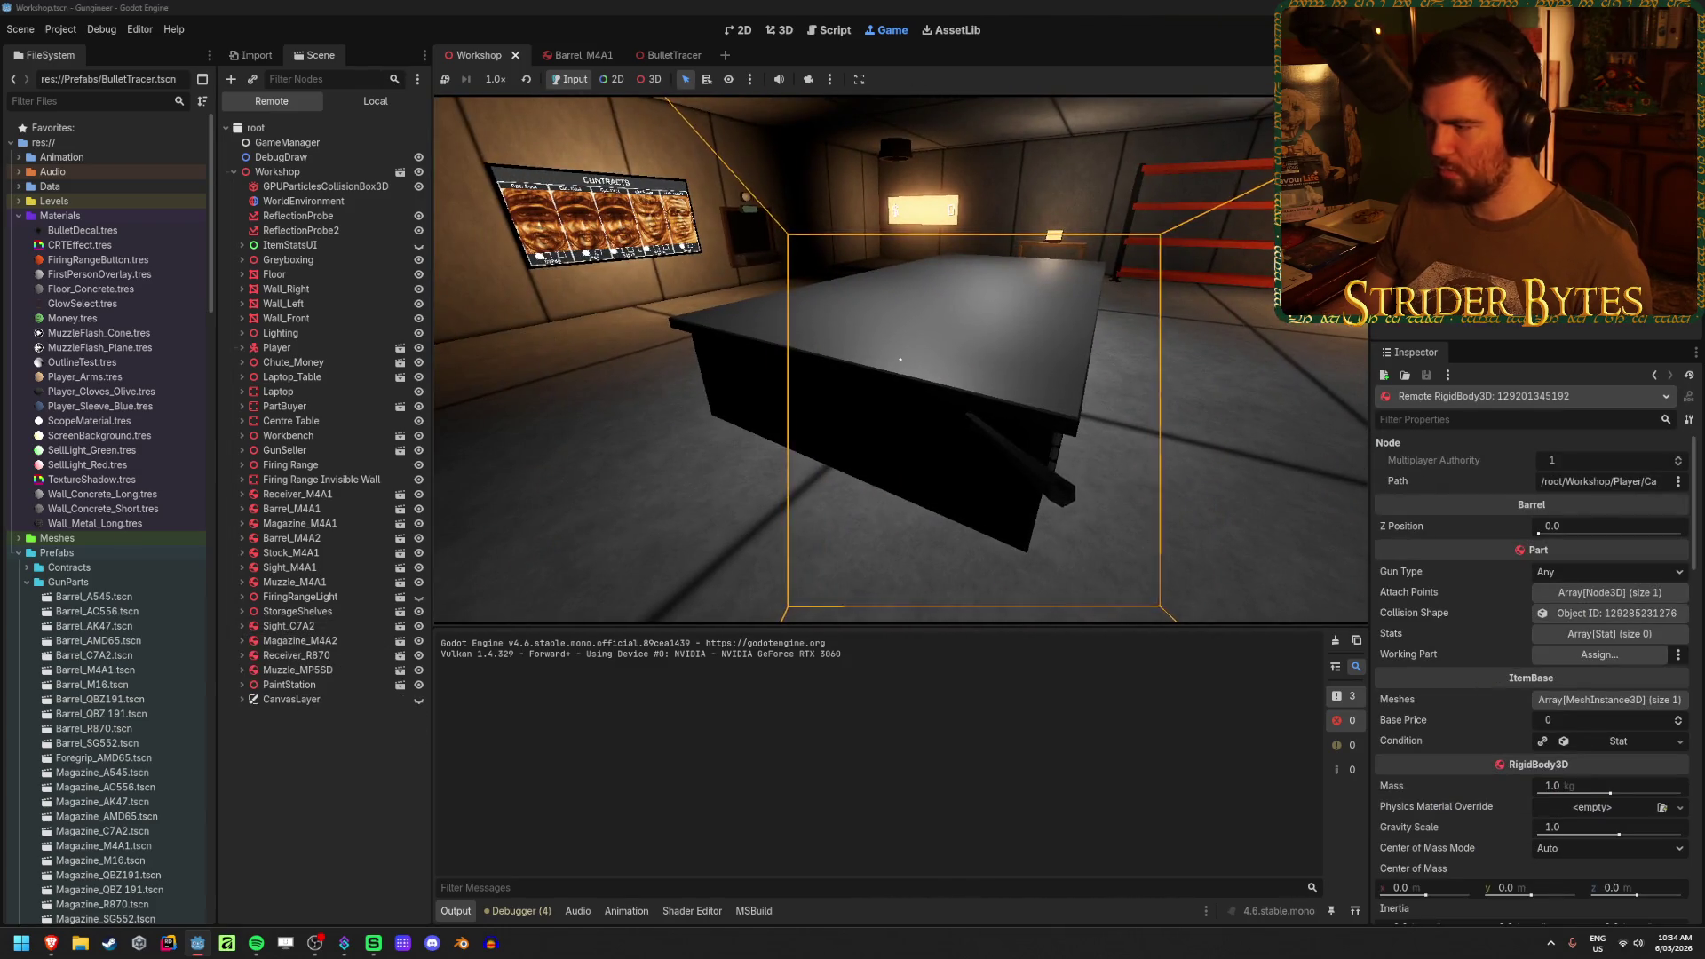
scroll(1490, 583, down, 15)
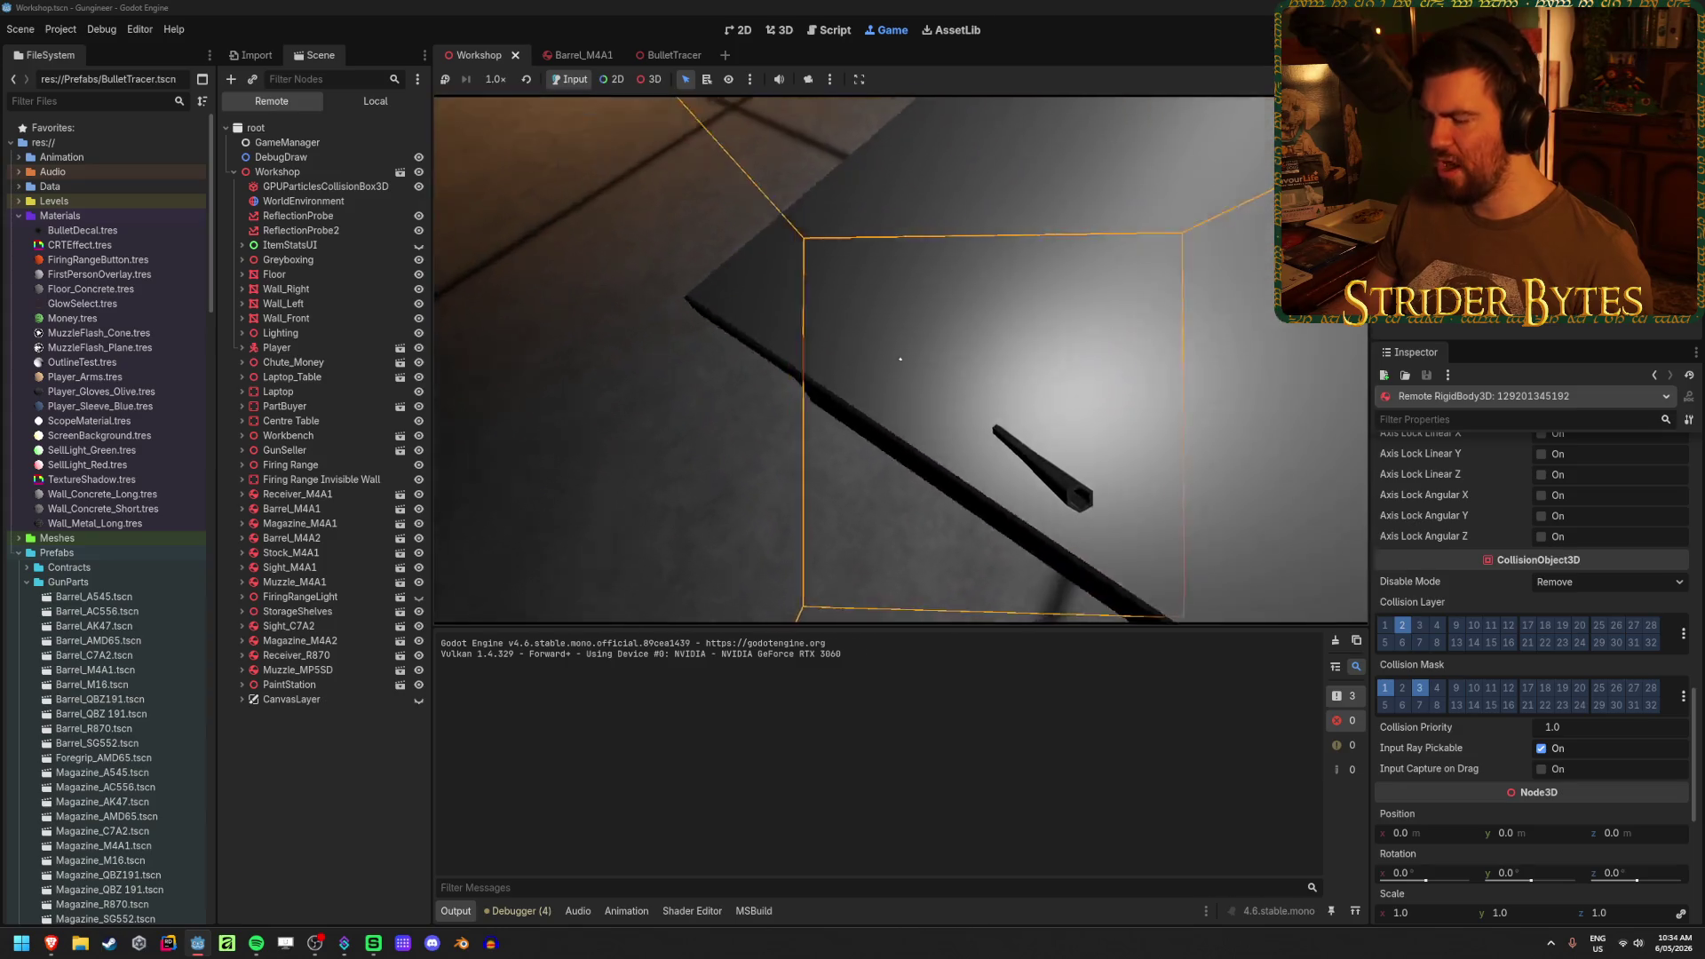
- Repeatedly pick up and drop the barrel part in-game to test its collisions, then stop the game
click(900, 358)
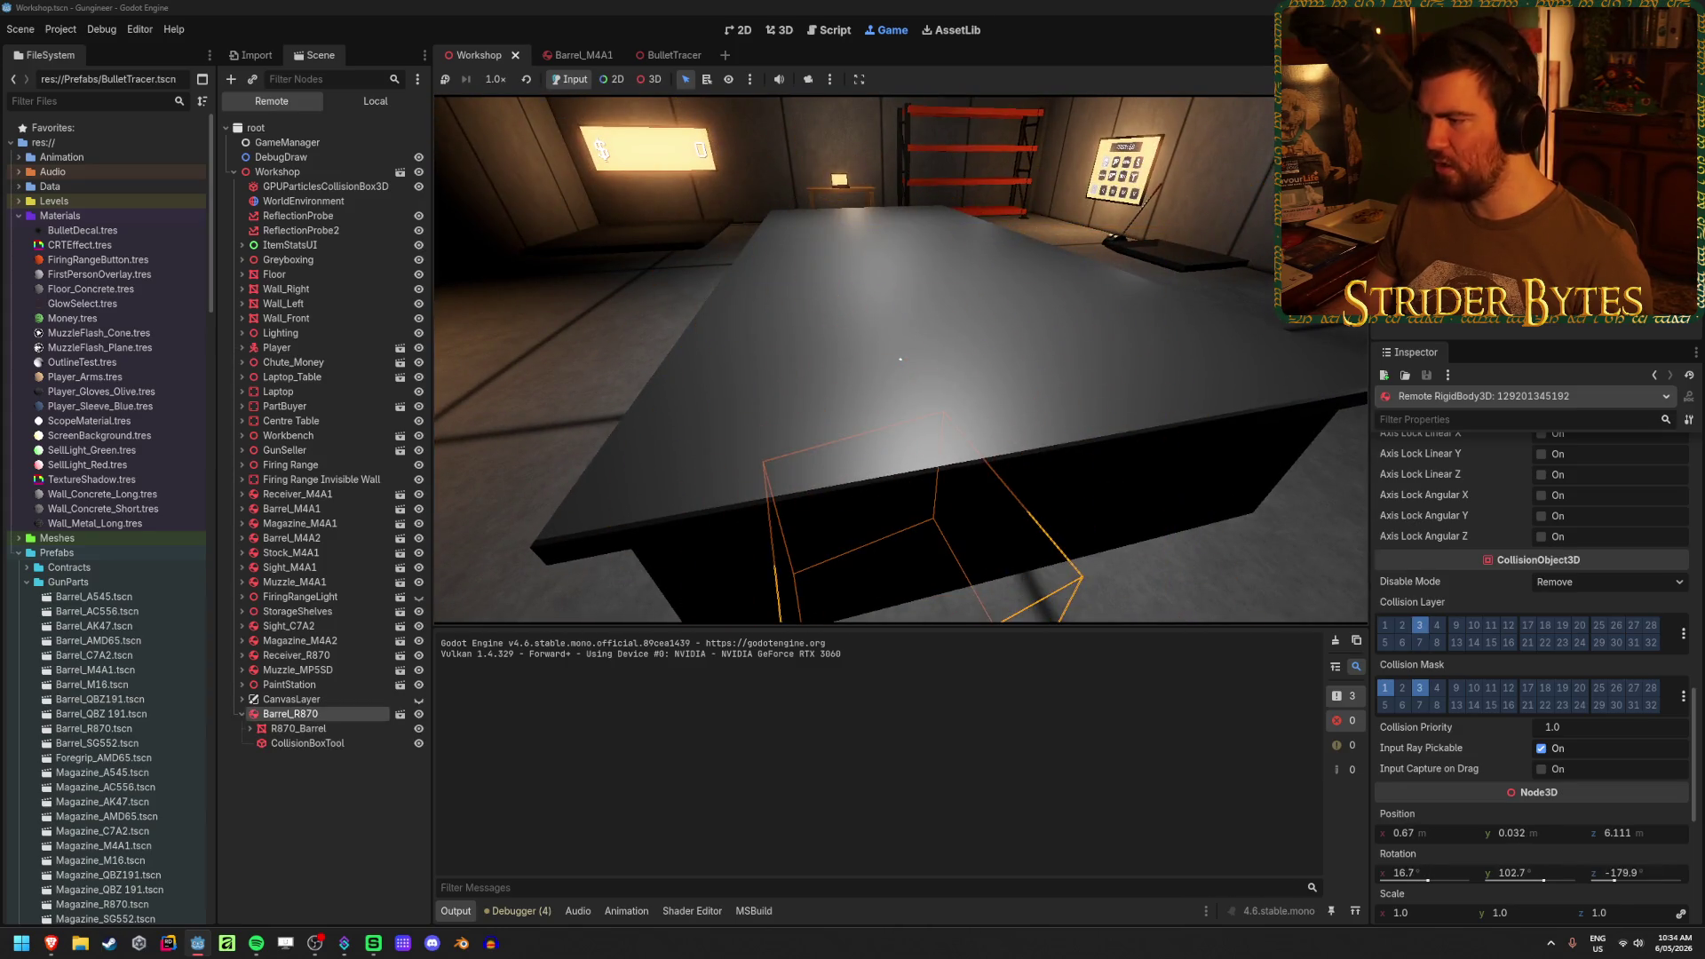
click(900, 358)
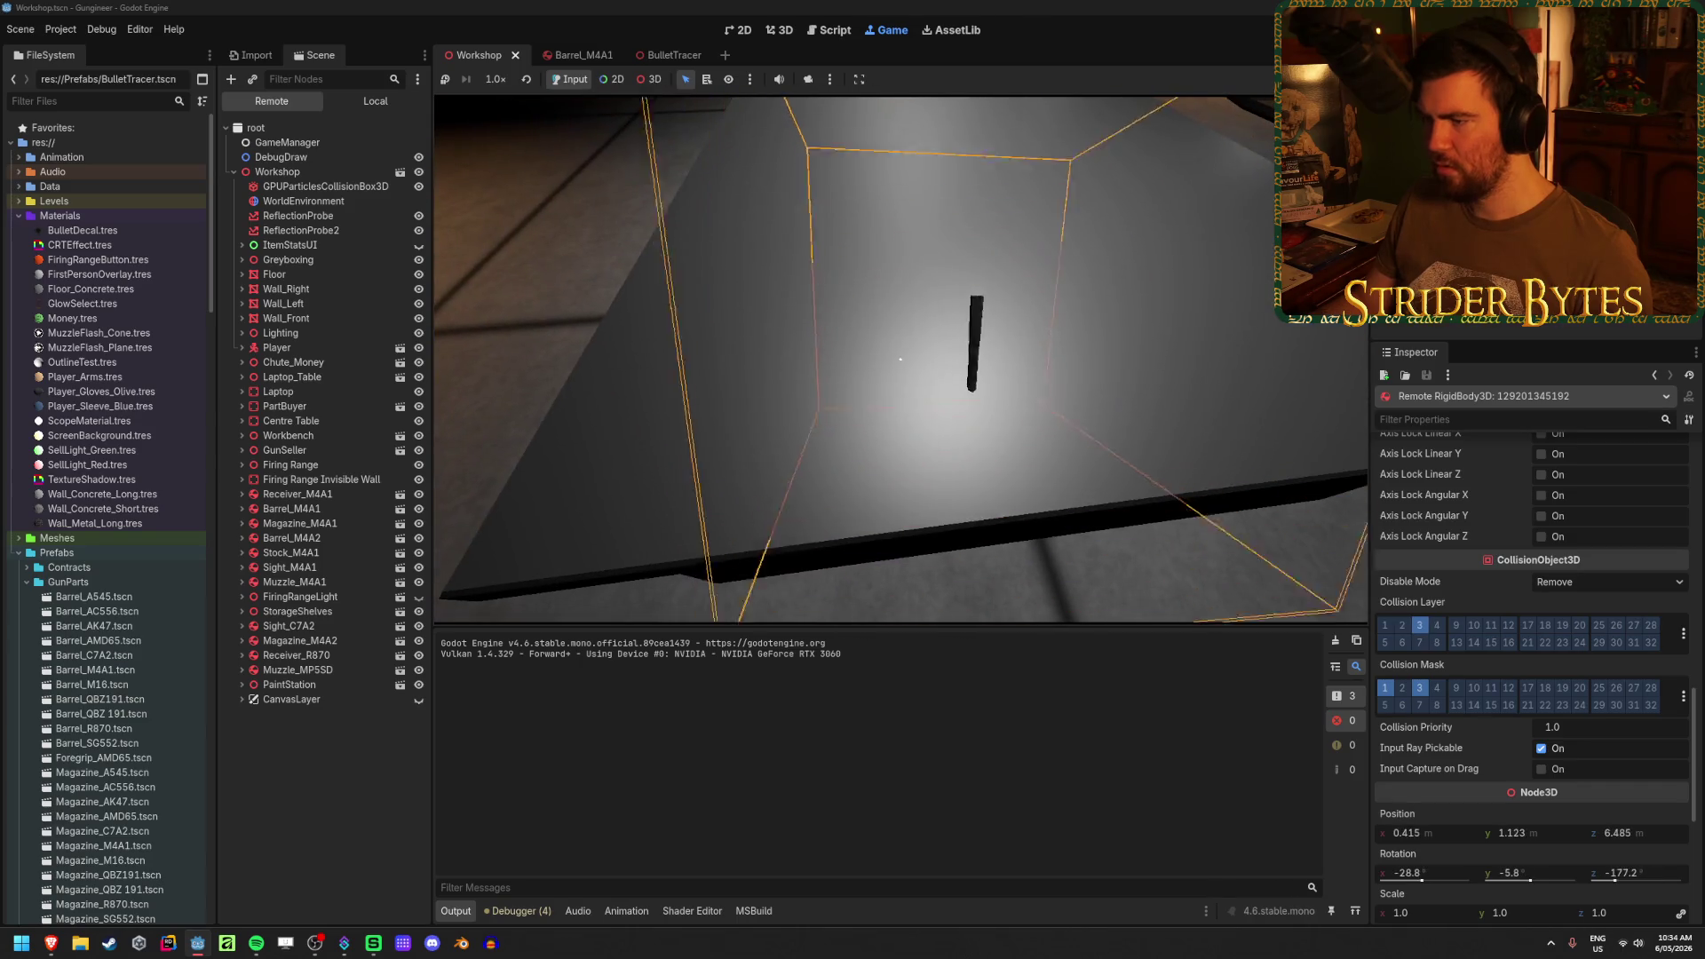
click(900, 359)
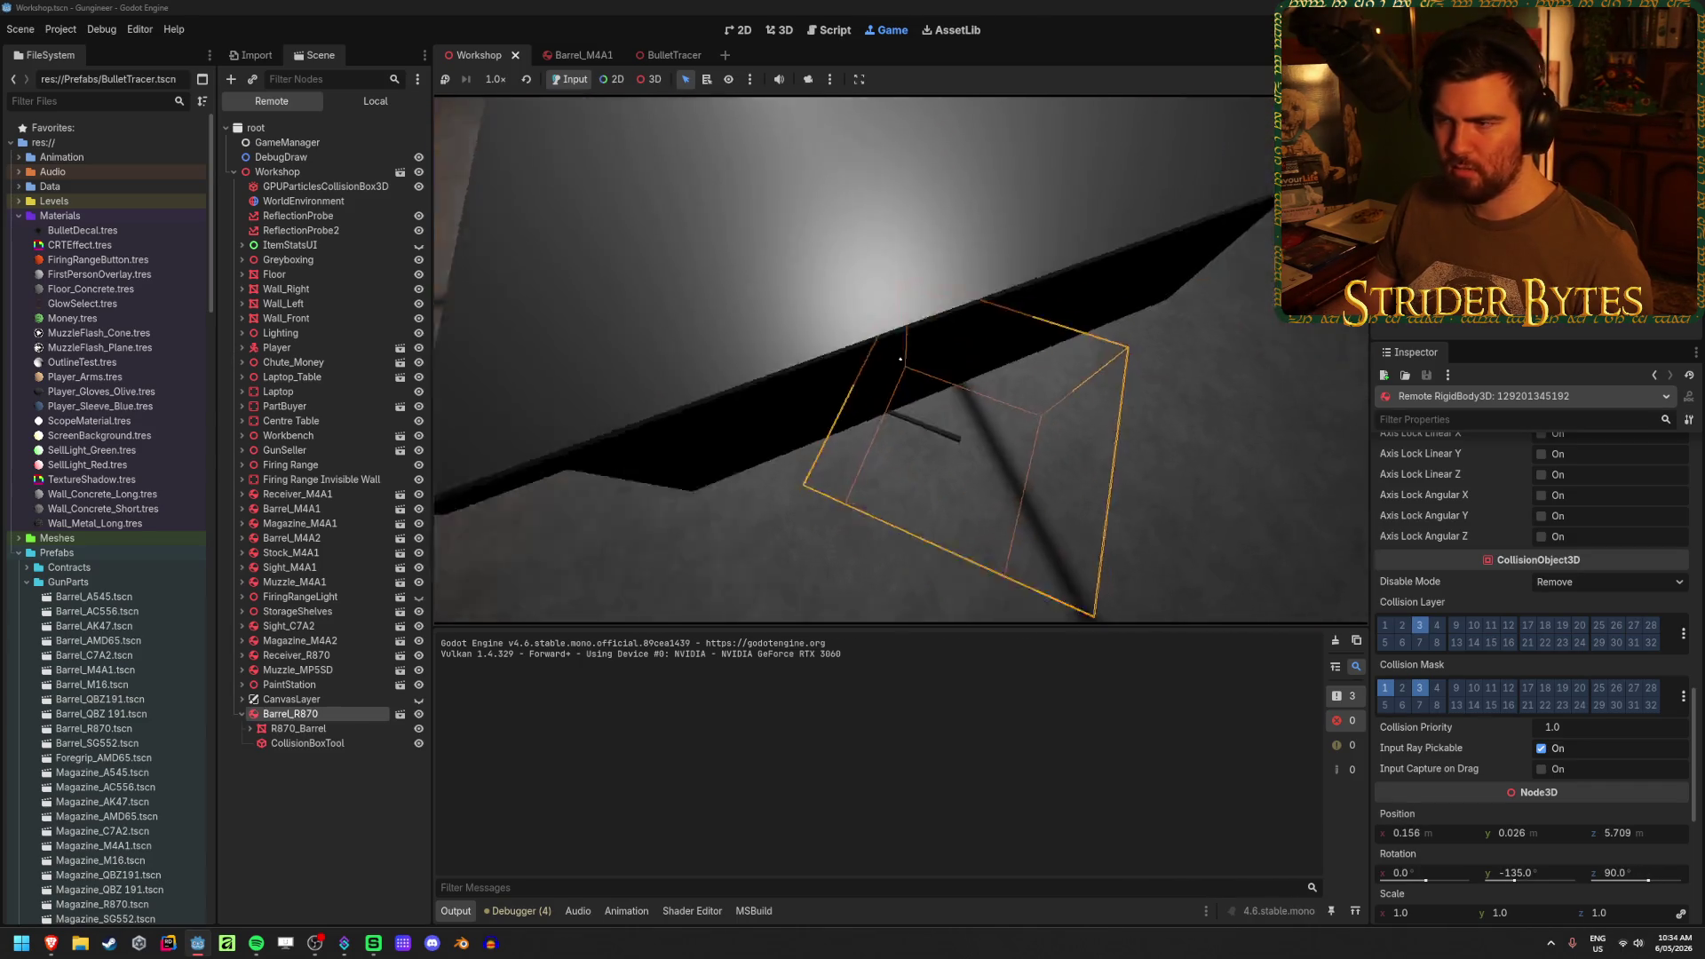
click(901, 359)
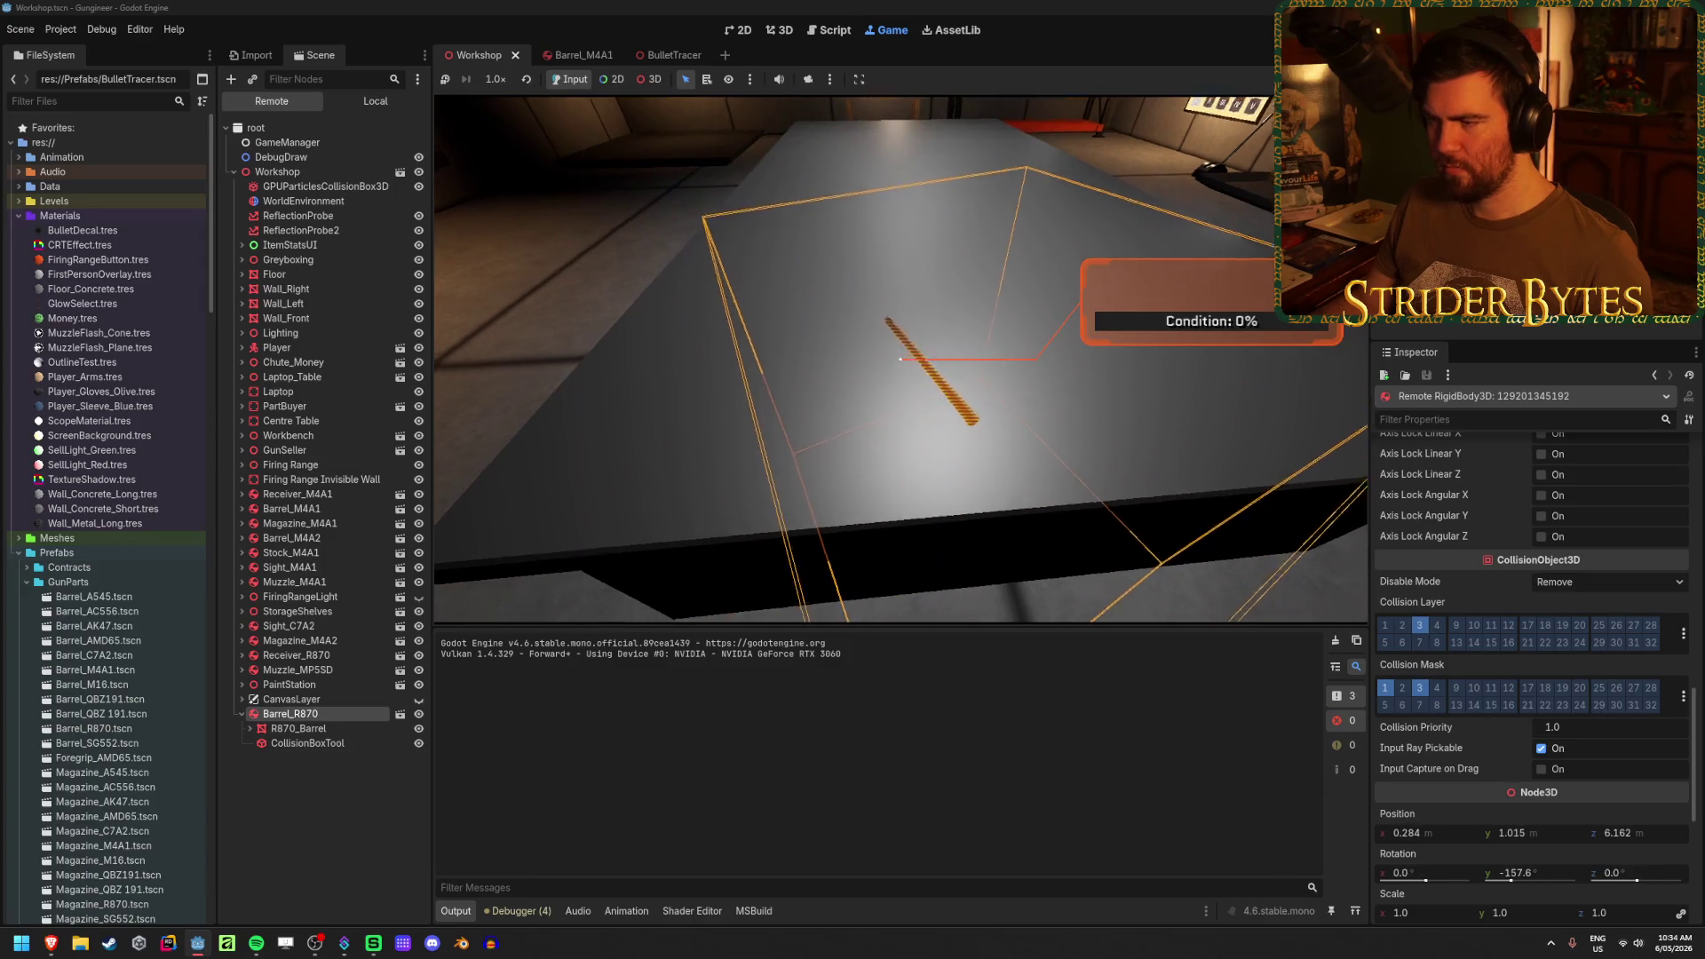
click(900, 359)
click(900, 359)
key(s)
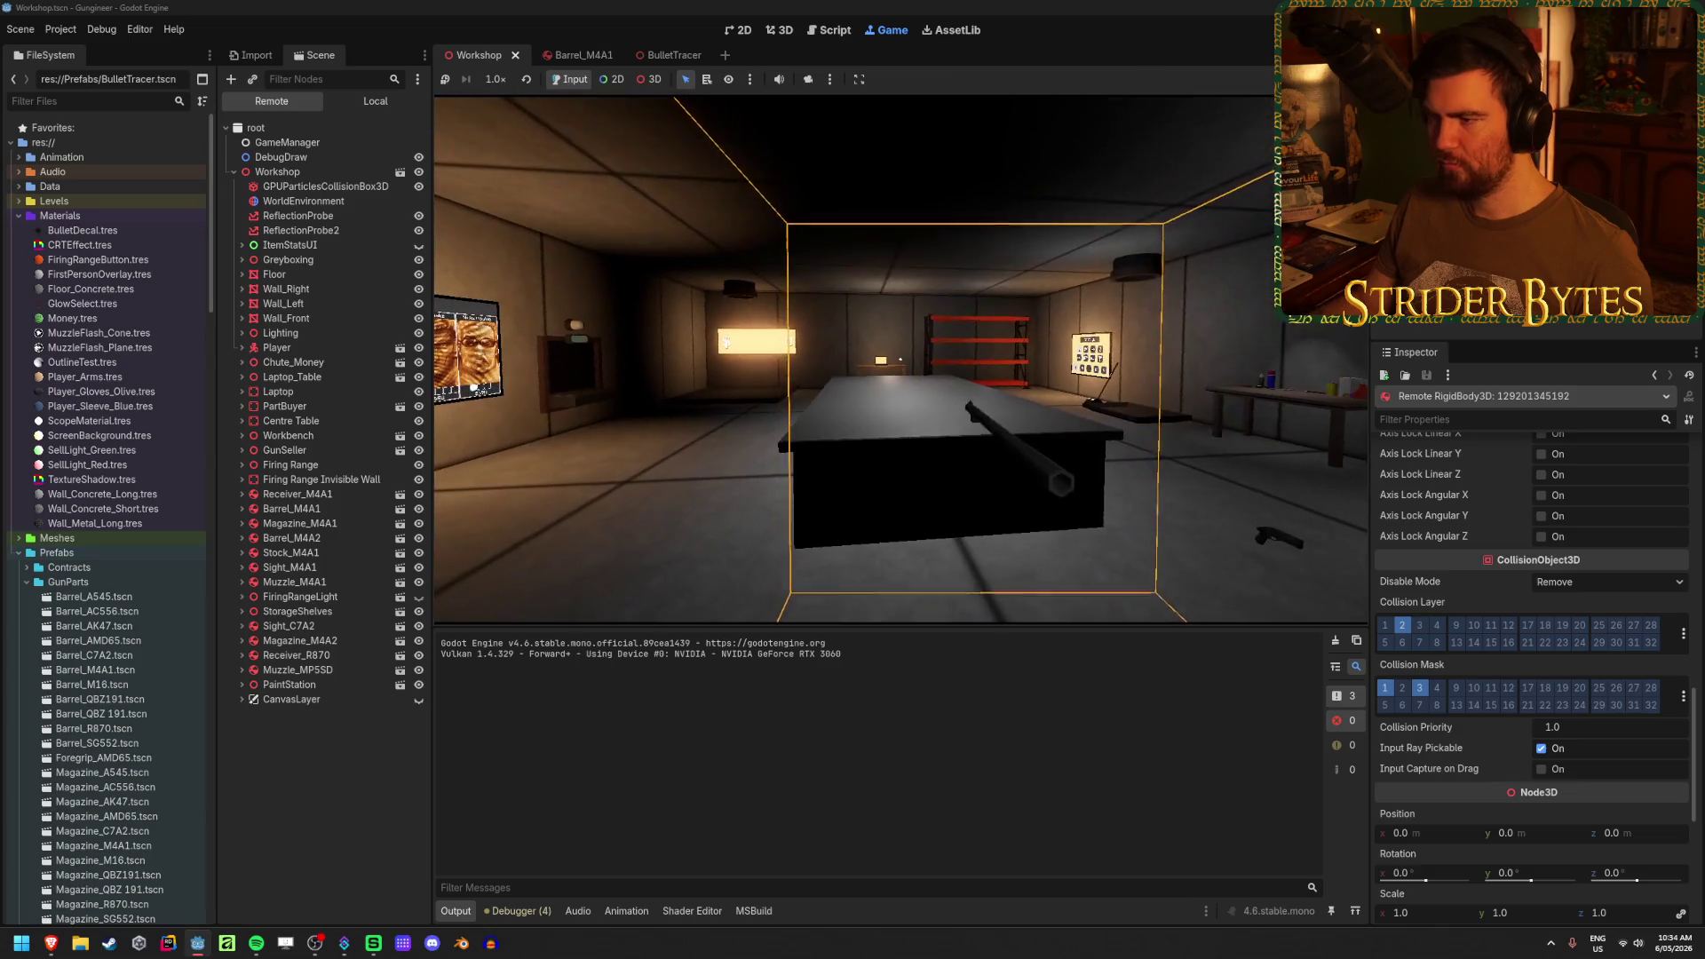
click(900, 358)
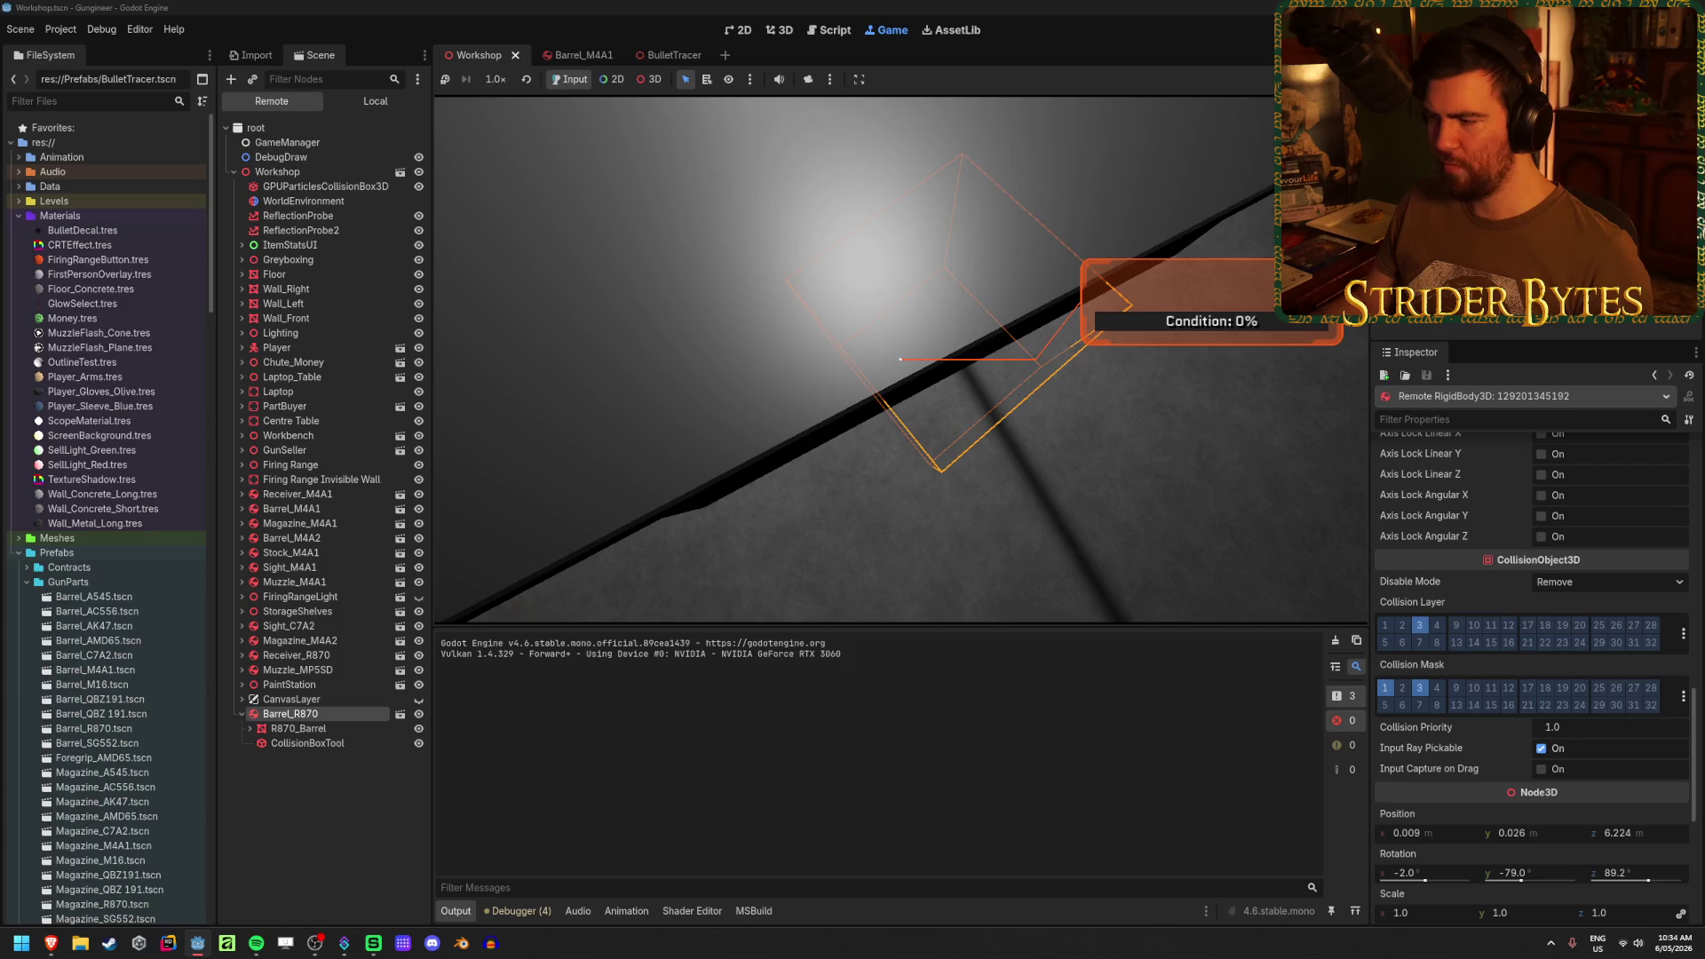
click(900, 359)
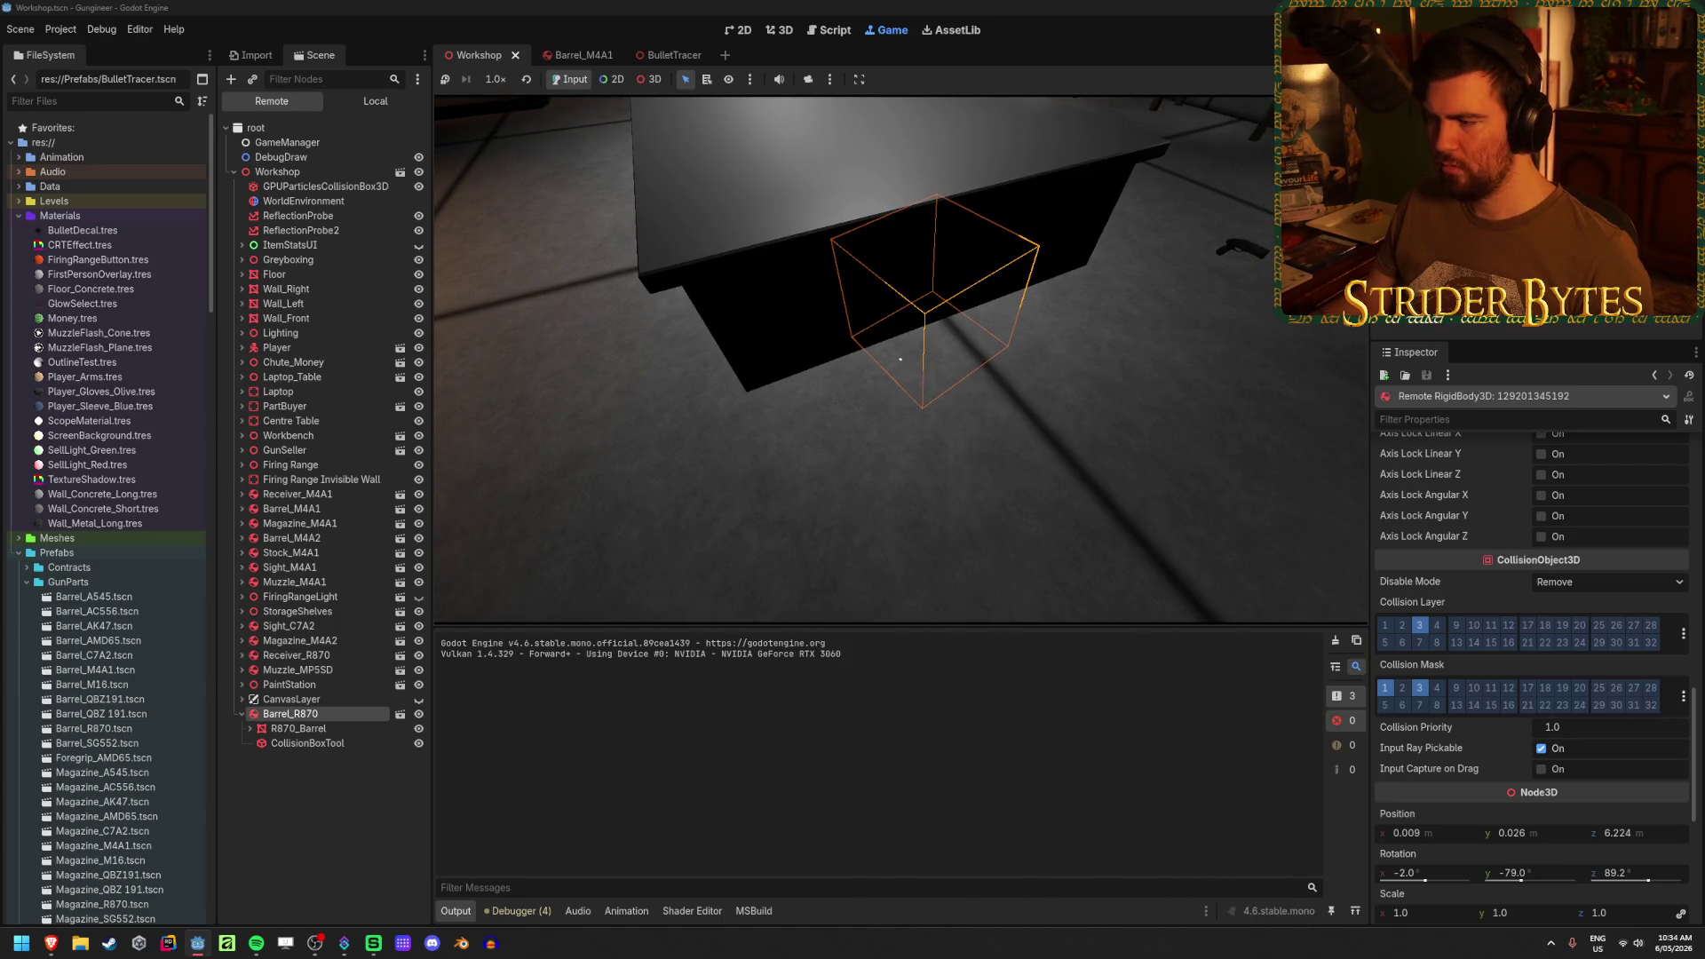
mouse_move(1421, 707)
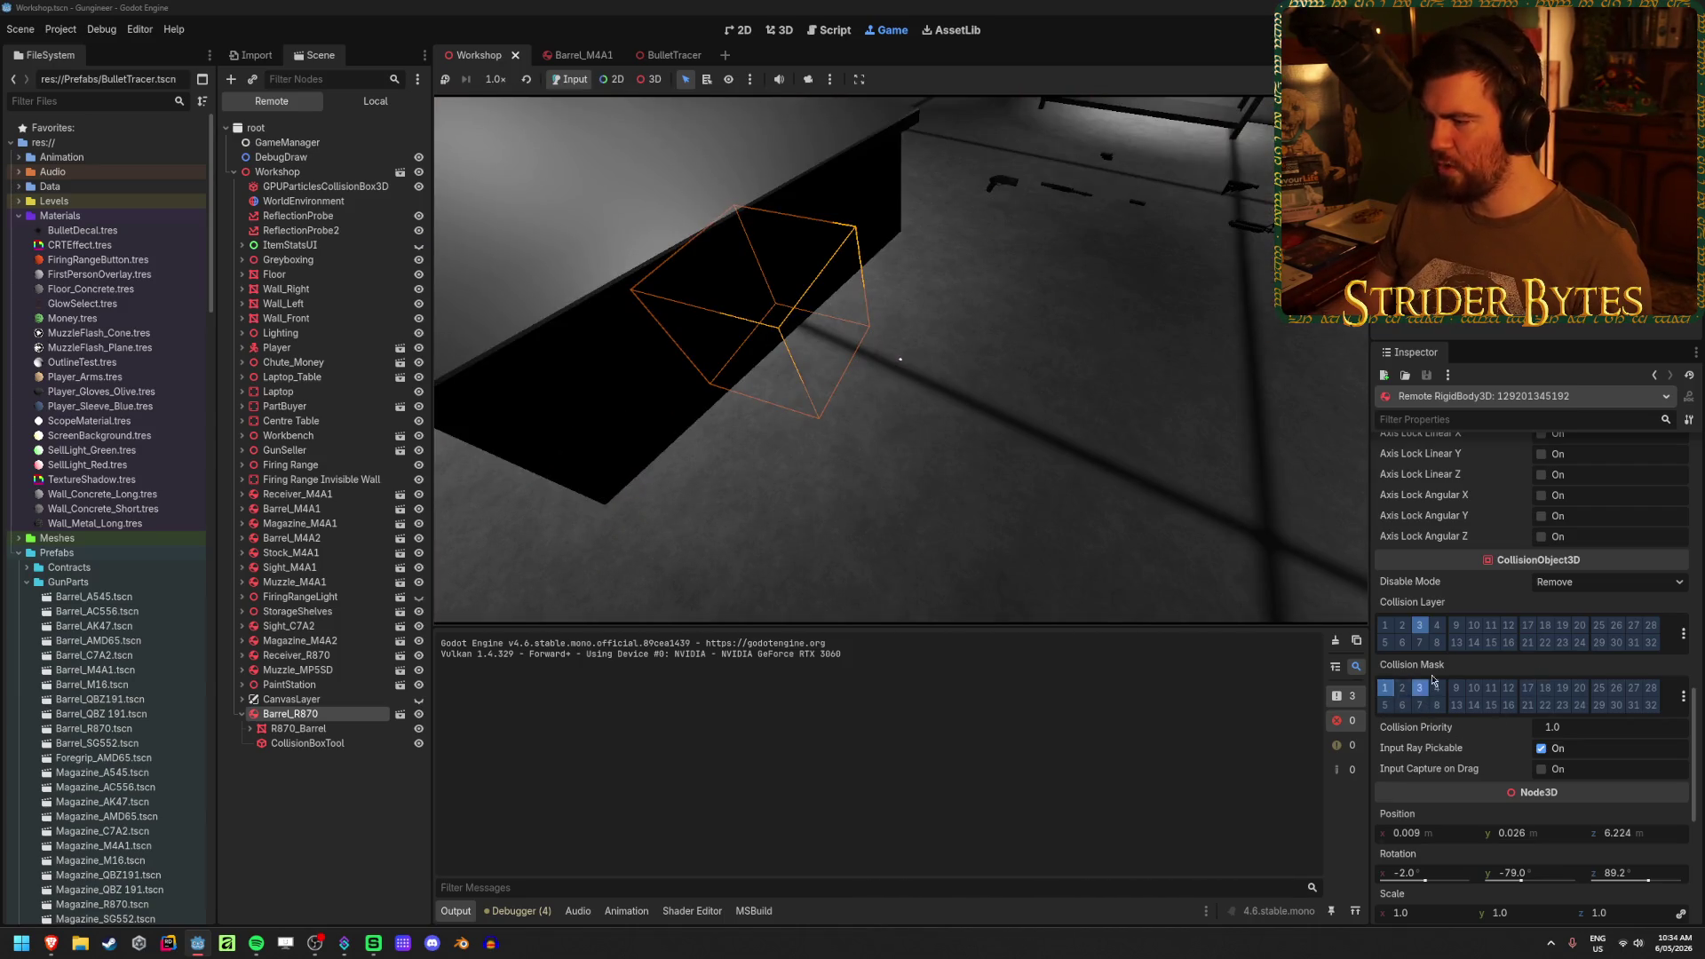
key(F8)
- Collapse the Centre Table node and check the Magazine_M4A1 part's collision layers
click(307, 356)
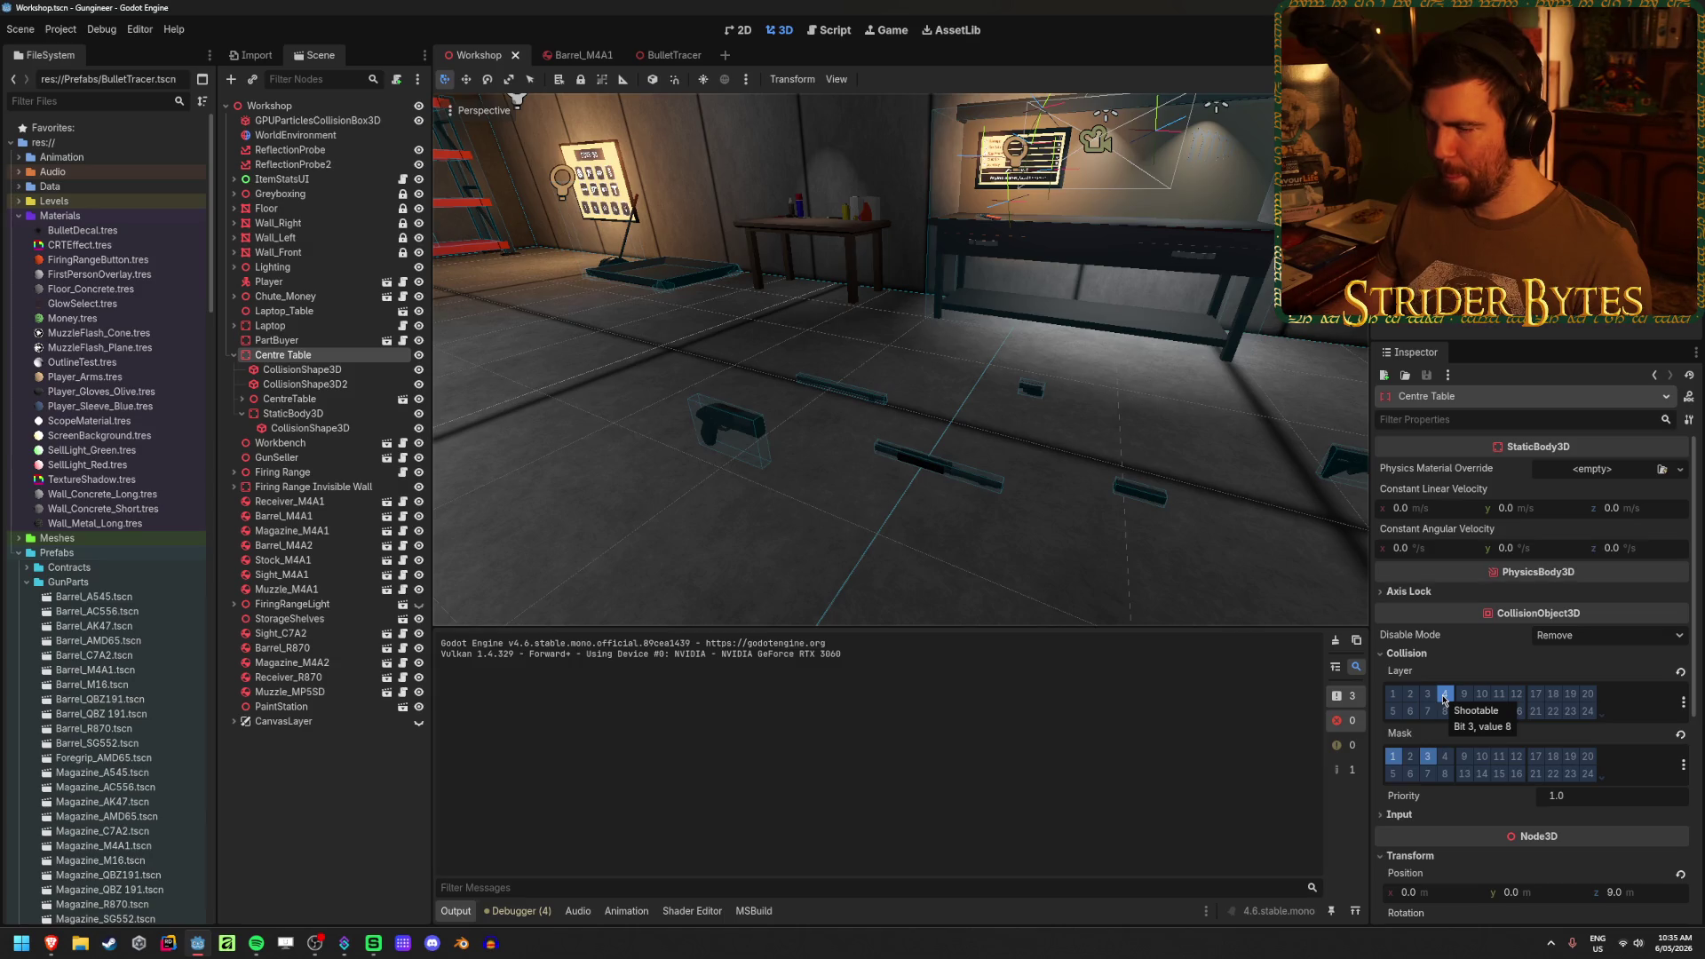
click(234, 355)
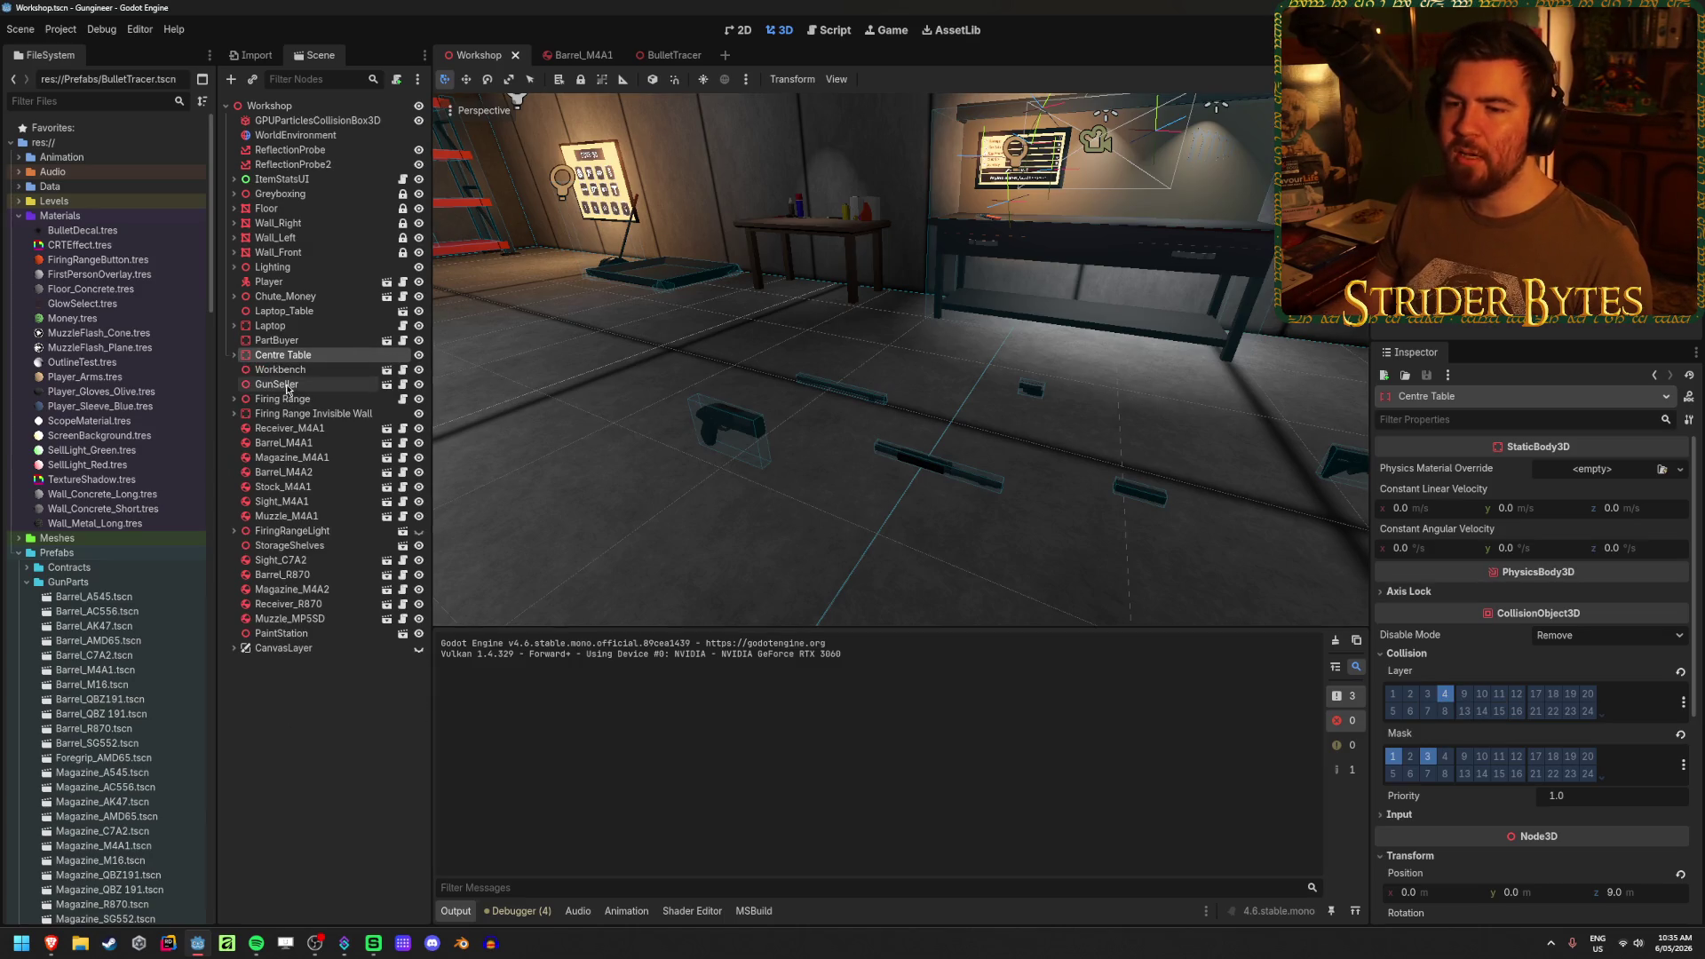
click(298, 458)
scroll(1488, 756, down, 5)
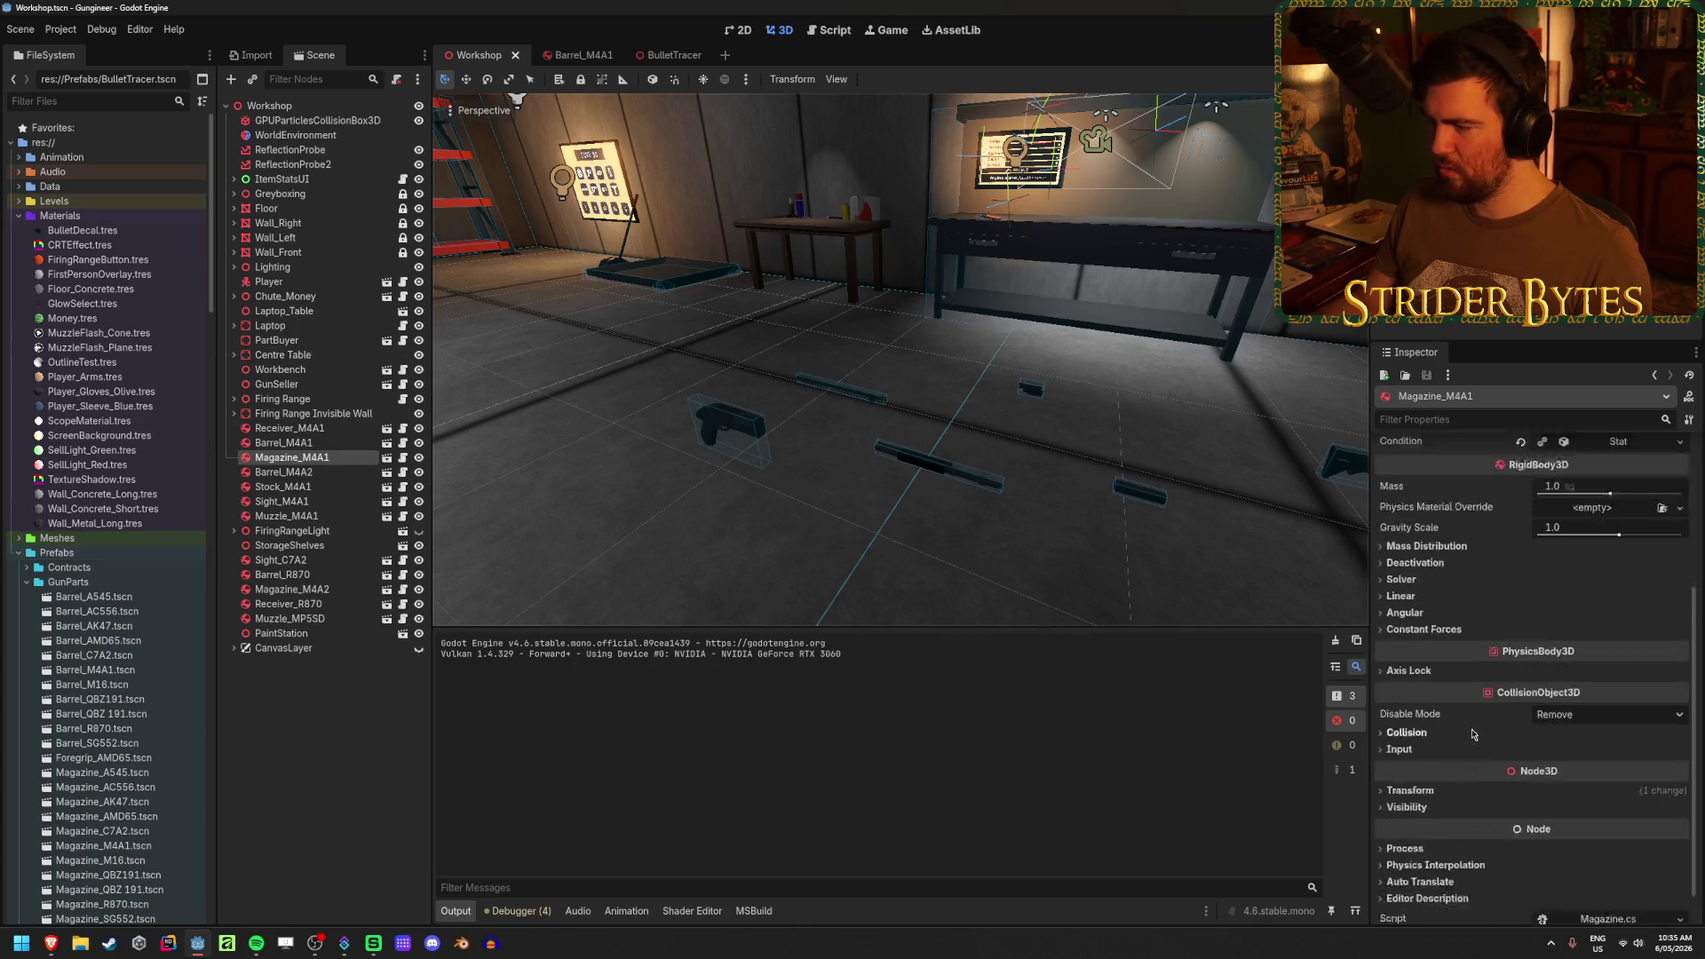
click(1412, 694)
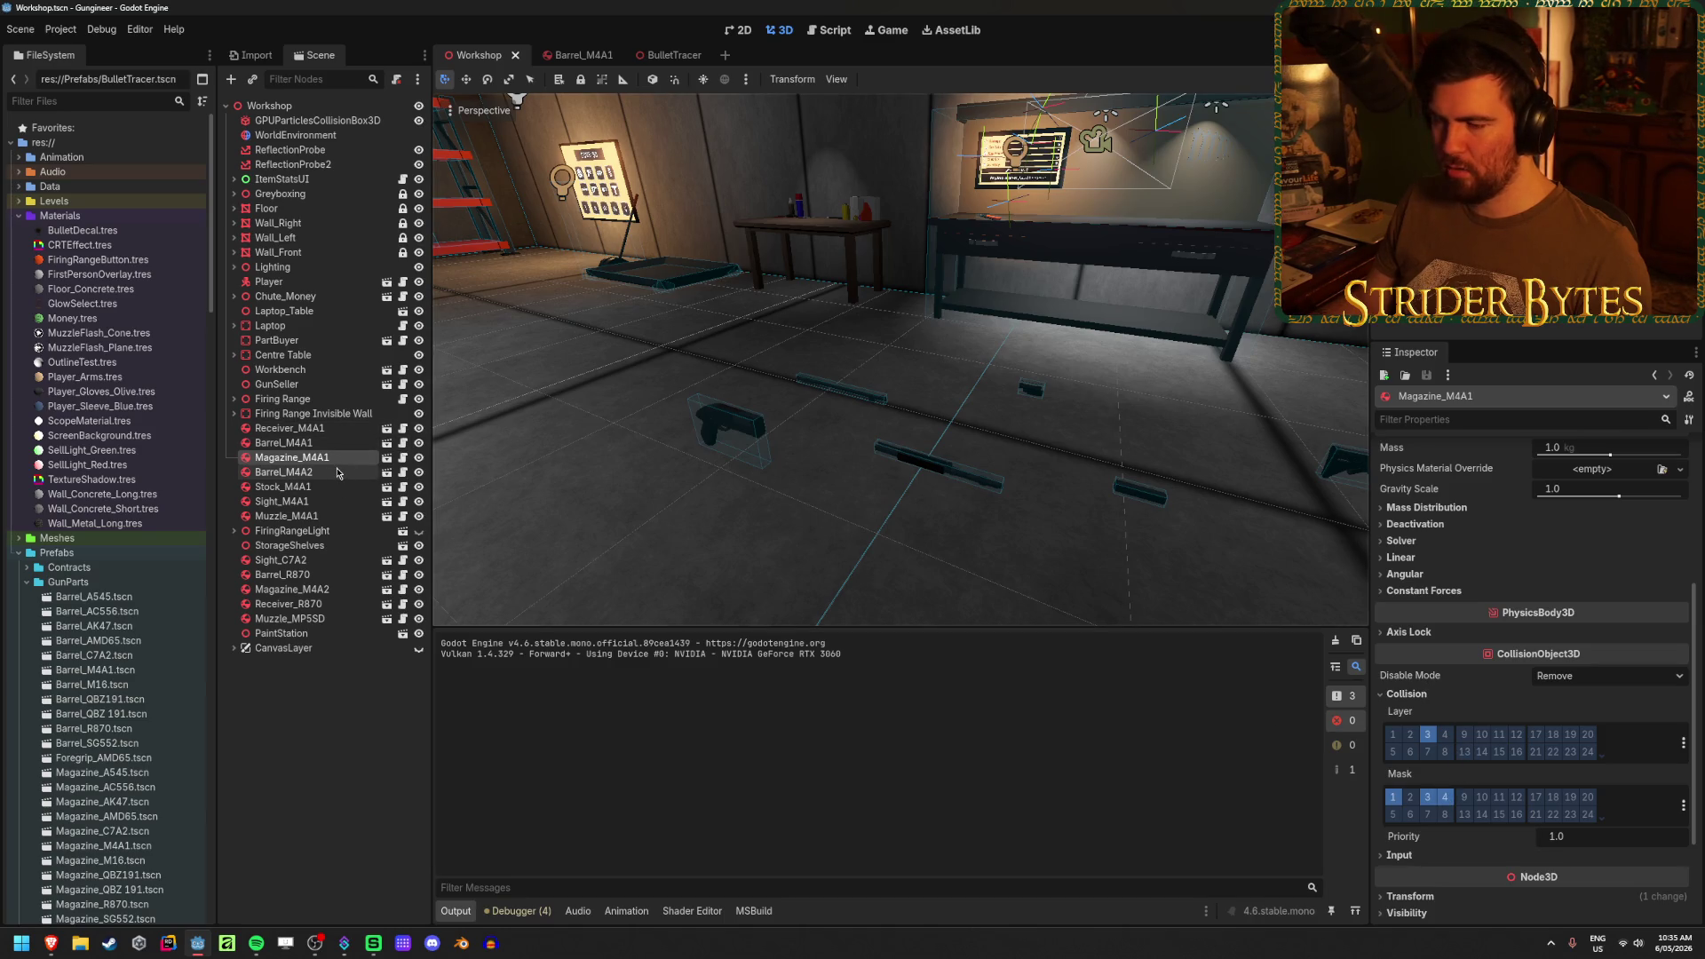
- Set the Muzzle_MP5SD part's collision layer bits in the Inspector
click(328, 428)
click(324, 619)
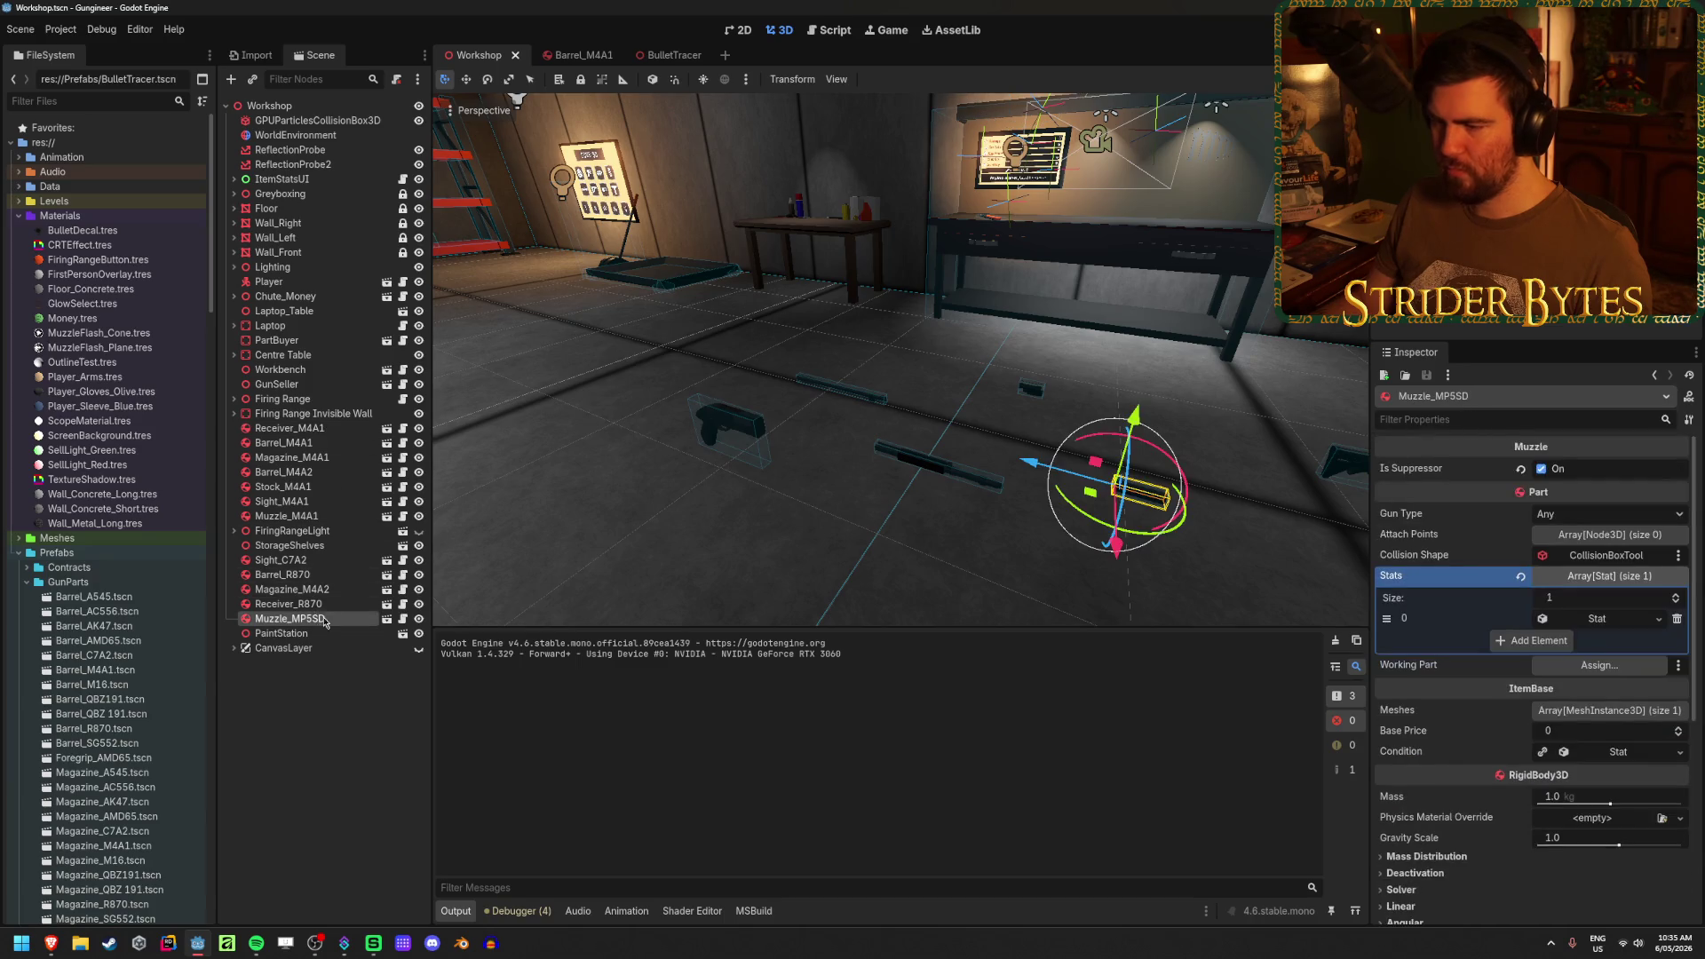
scroll(1474, 751, down, 5)
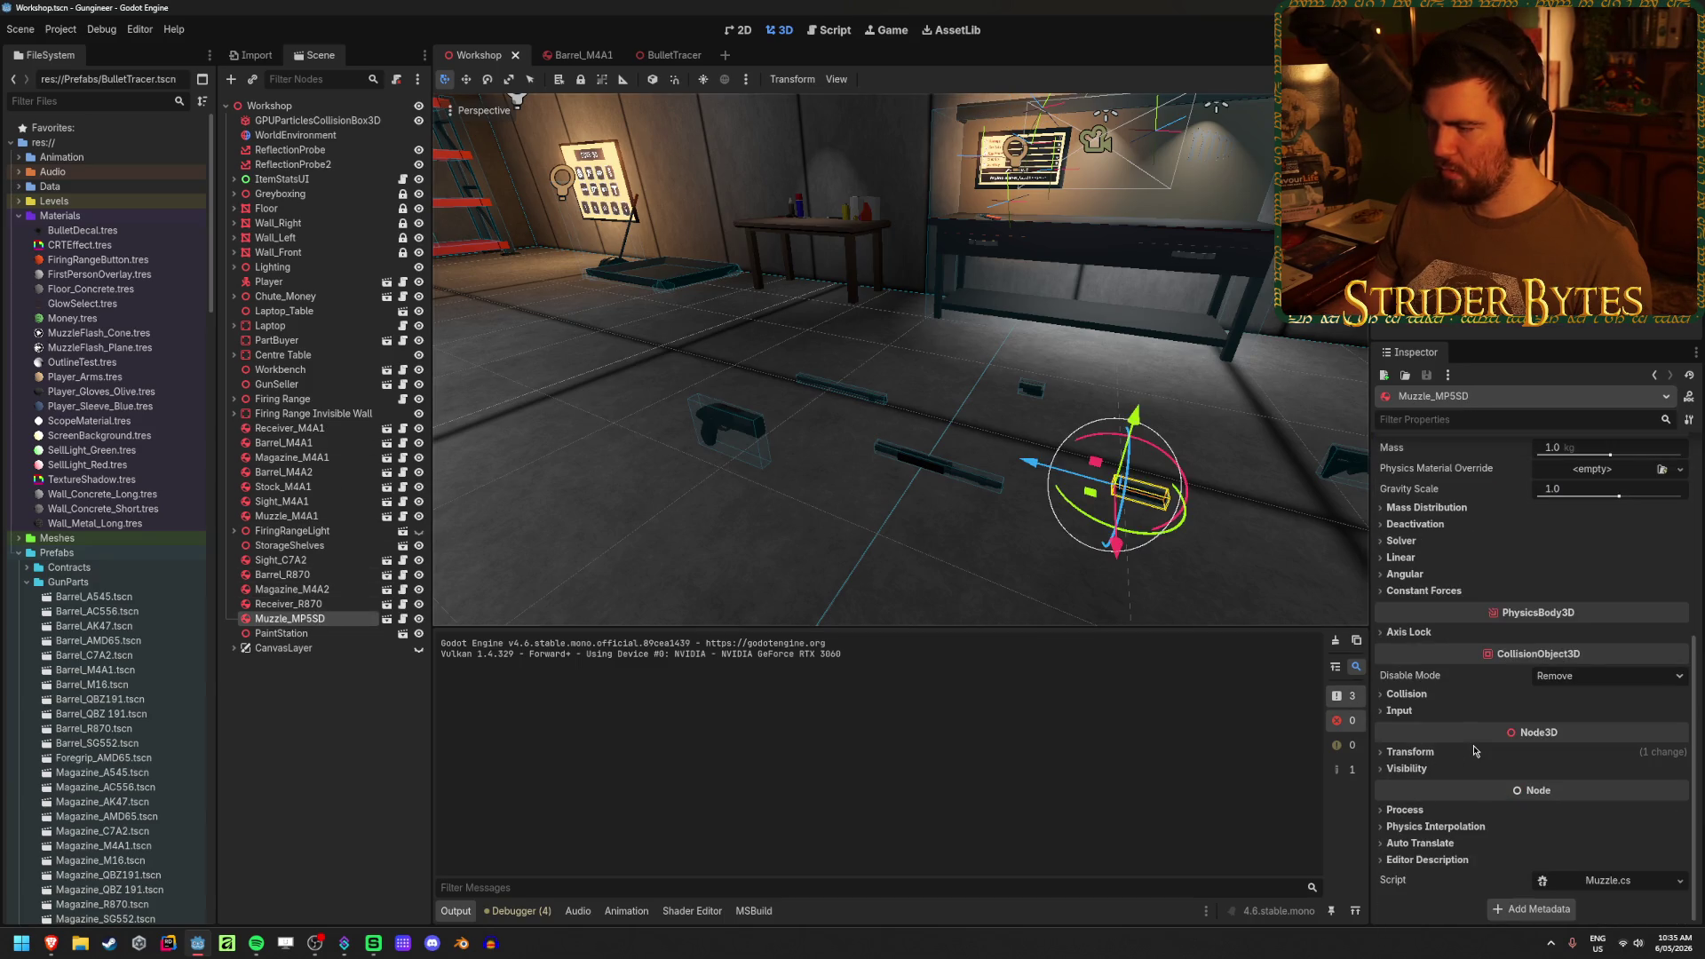
click(1408, 694)
click(1407, 694)
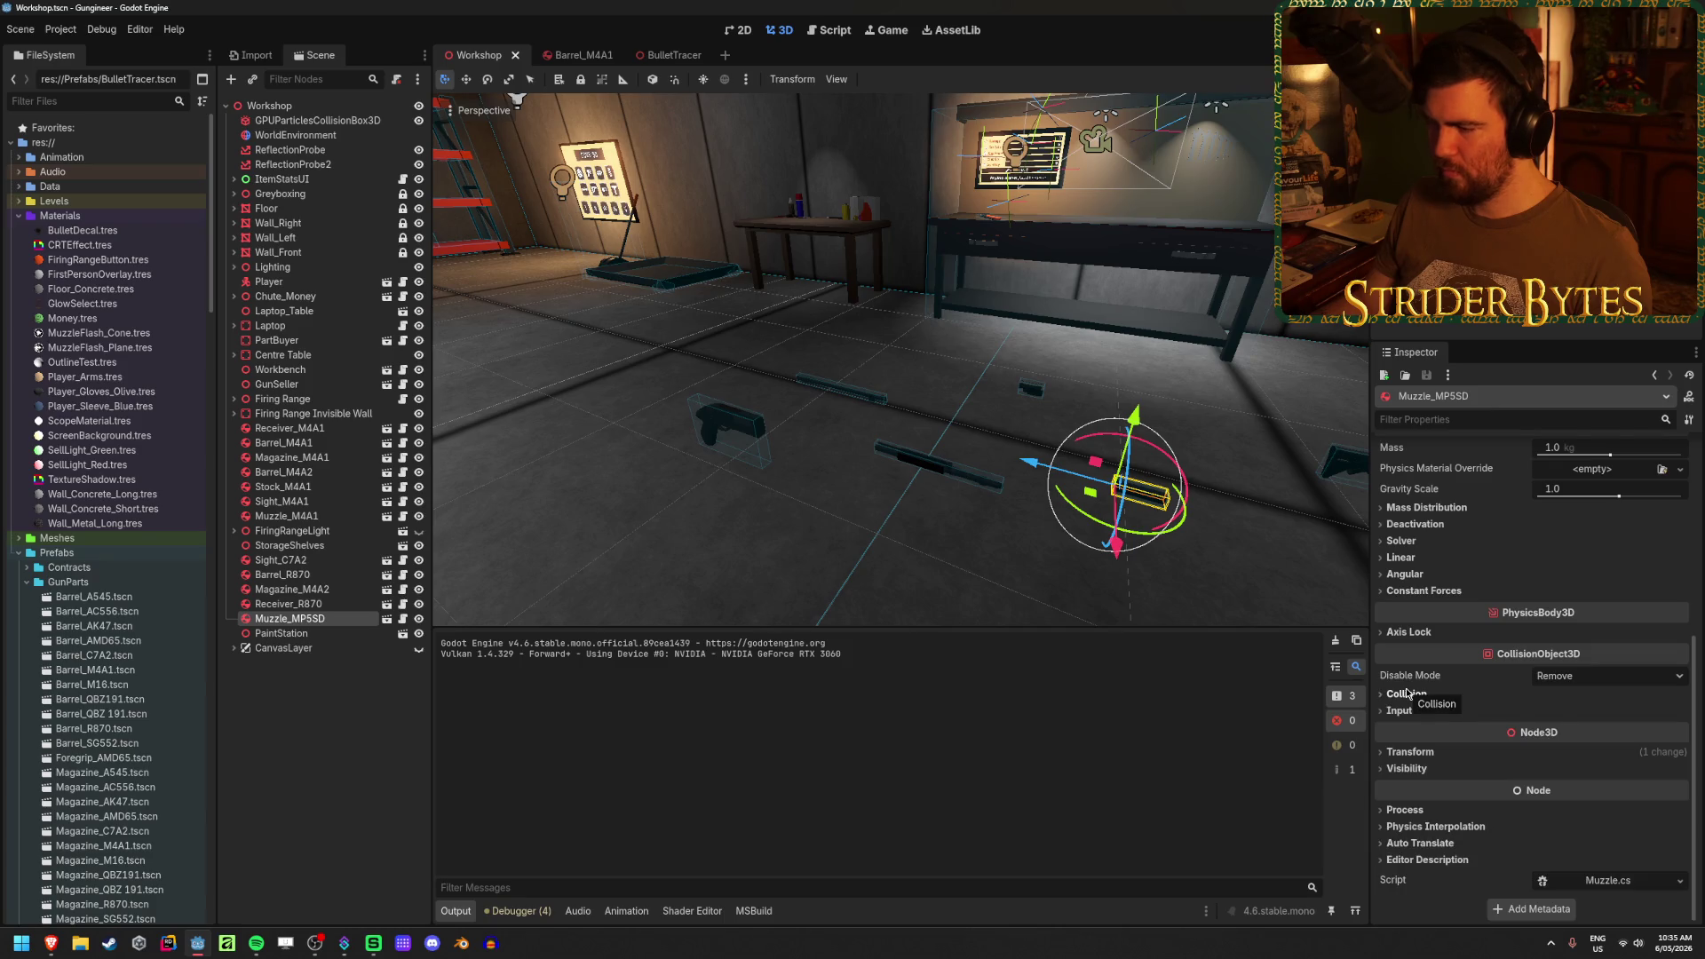
click(1408, 693)
click(1451, 801)
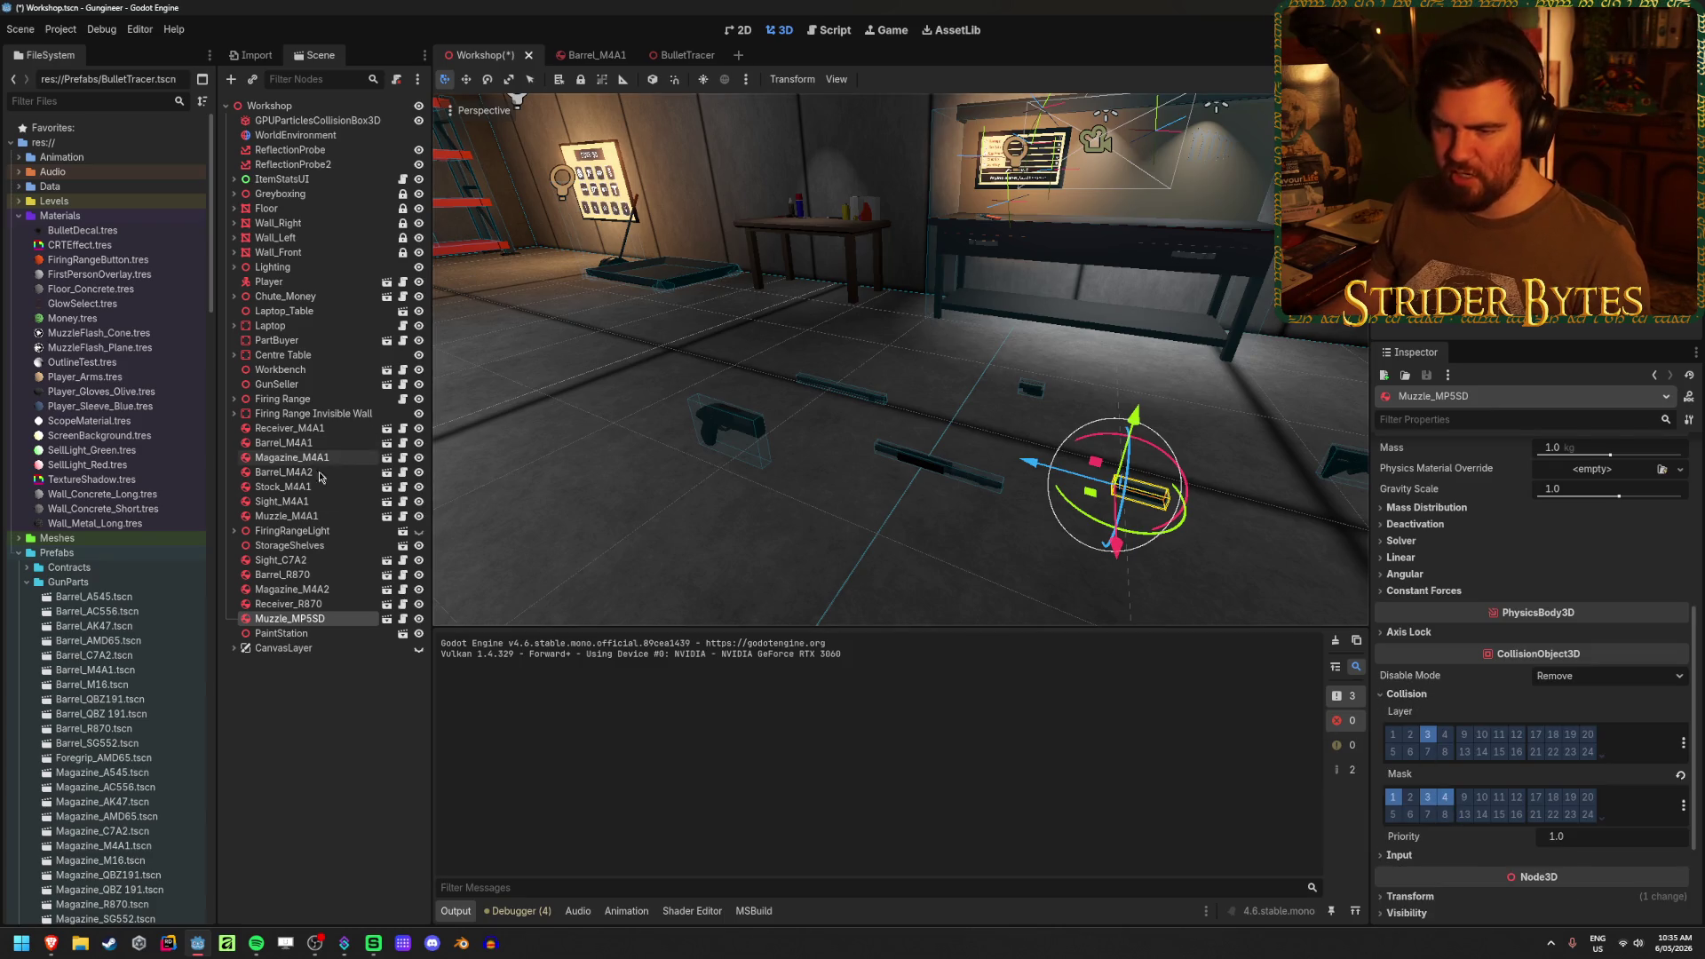
- Review and adjust the Receiver_R870 part's collision layer and mask
click(289, 604)
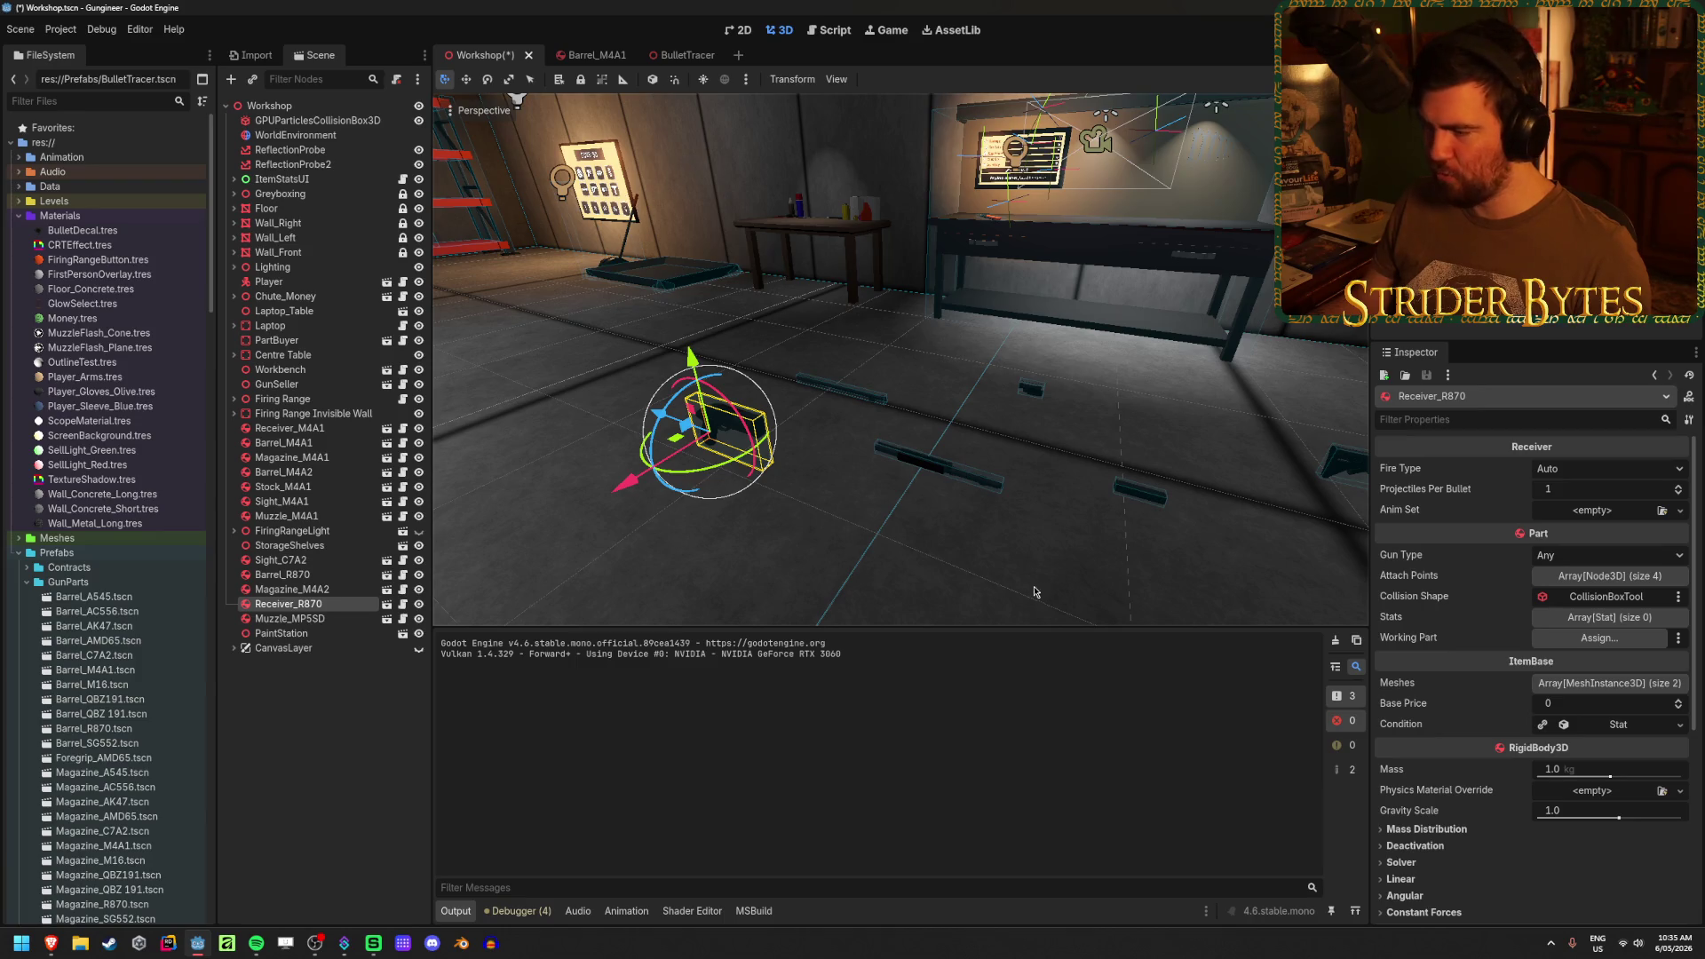
scroll(1517, 680, down, 5)
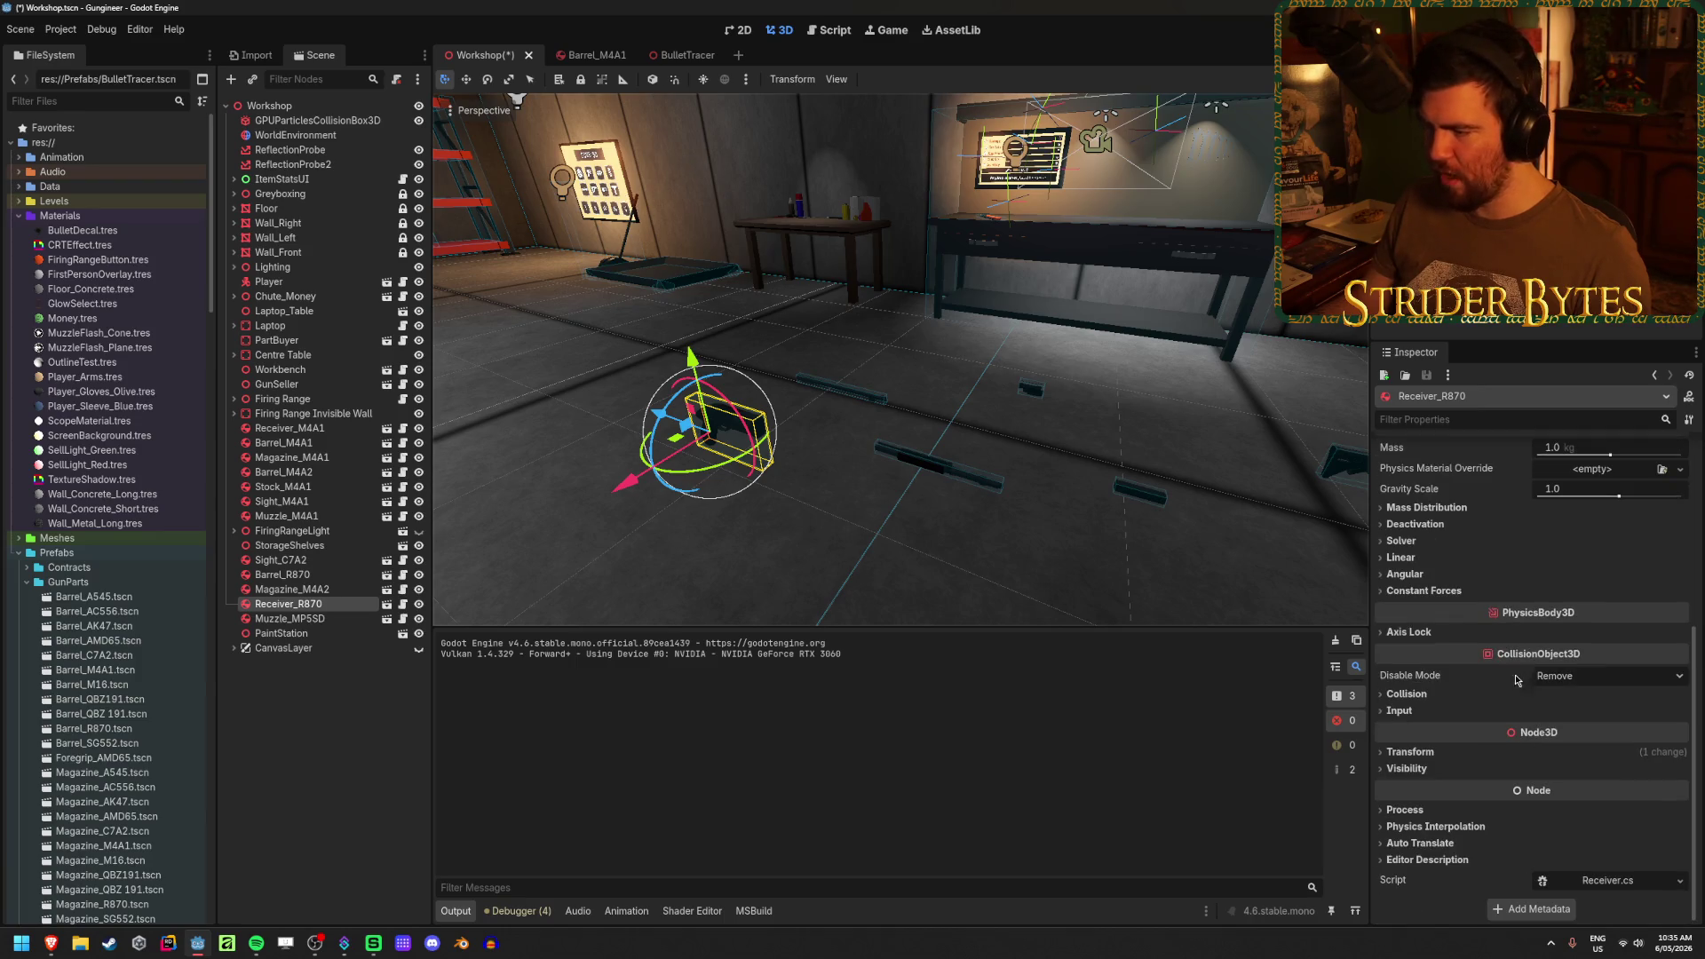
click(1429, 771)
click(1433, 762)
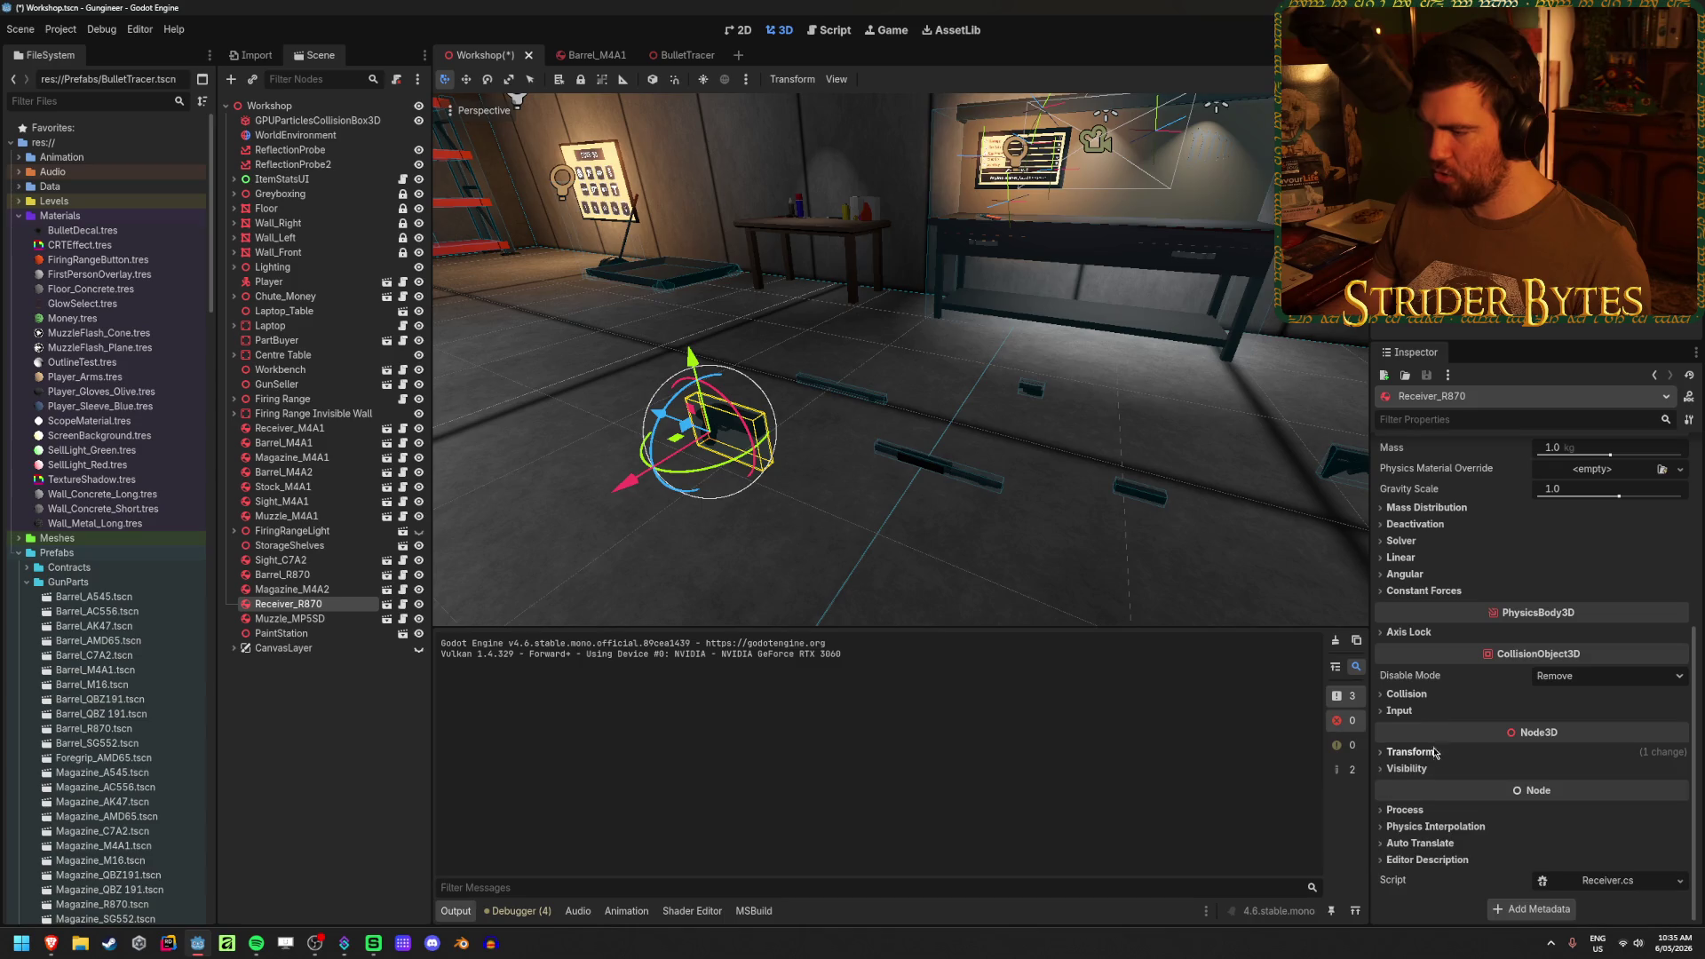
click(1437, 696)
- Add collision mask 4 to the Barrel_R870 part
click(293, 589)
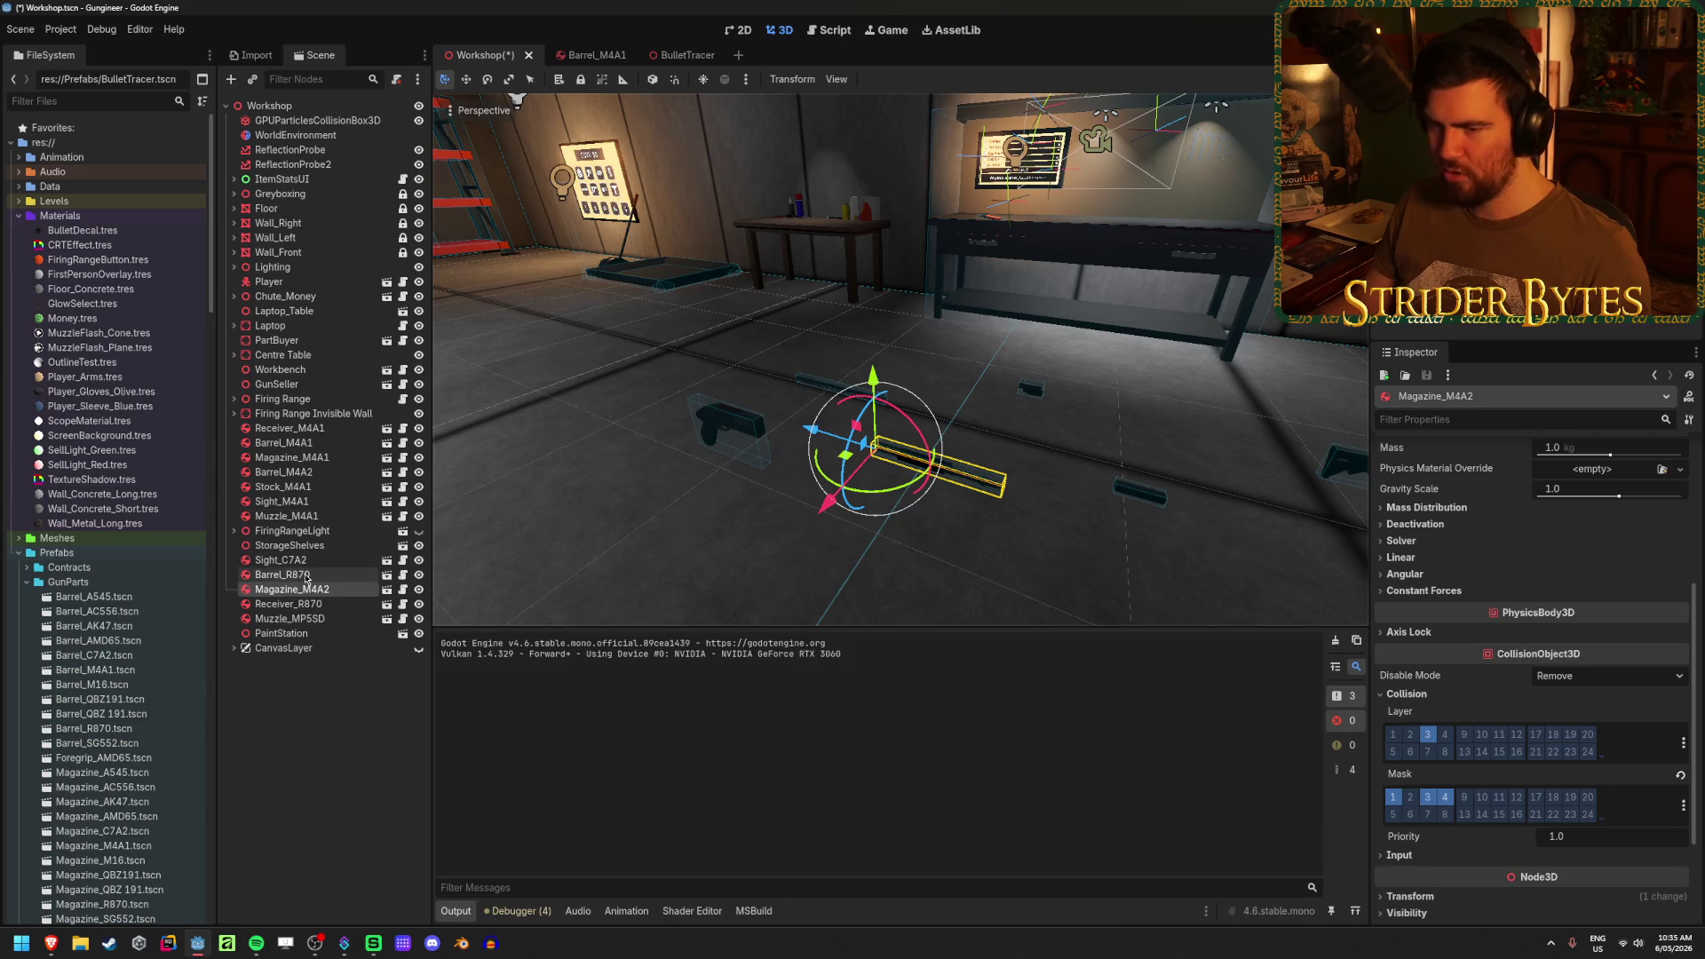
click(313, 578)
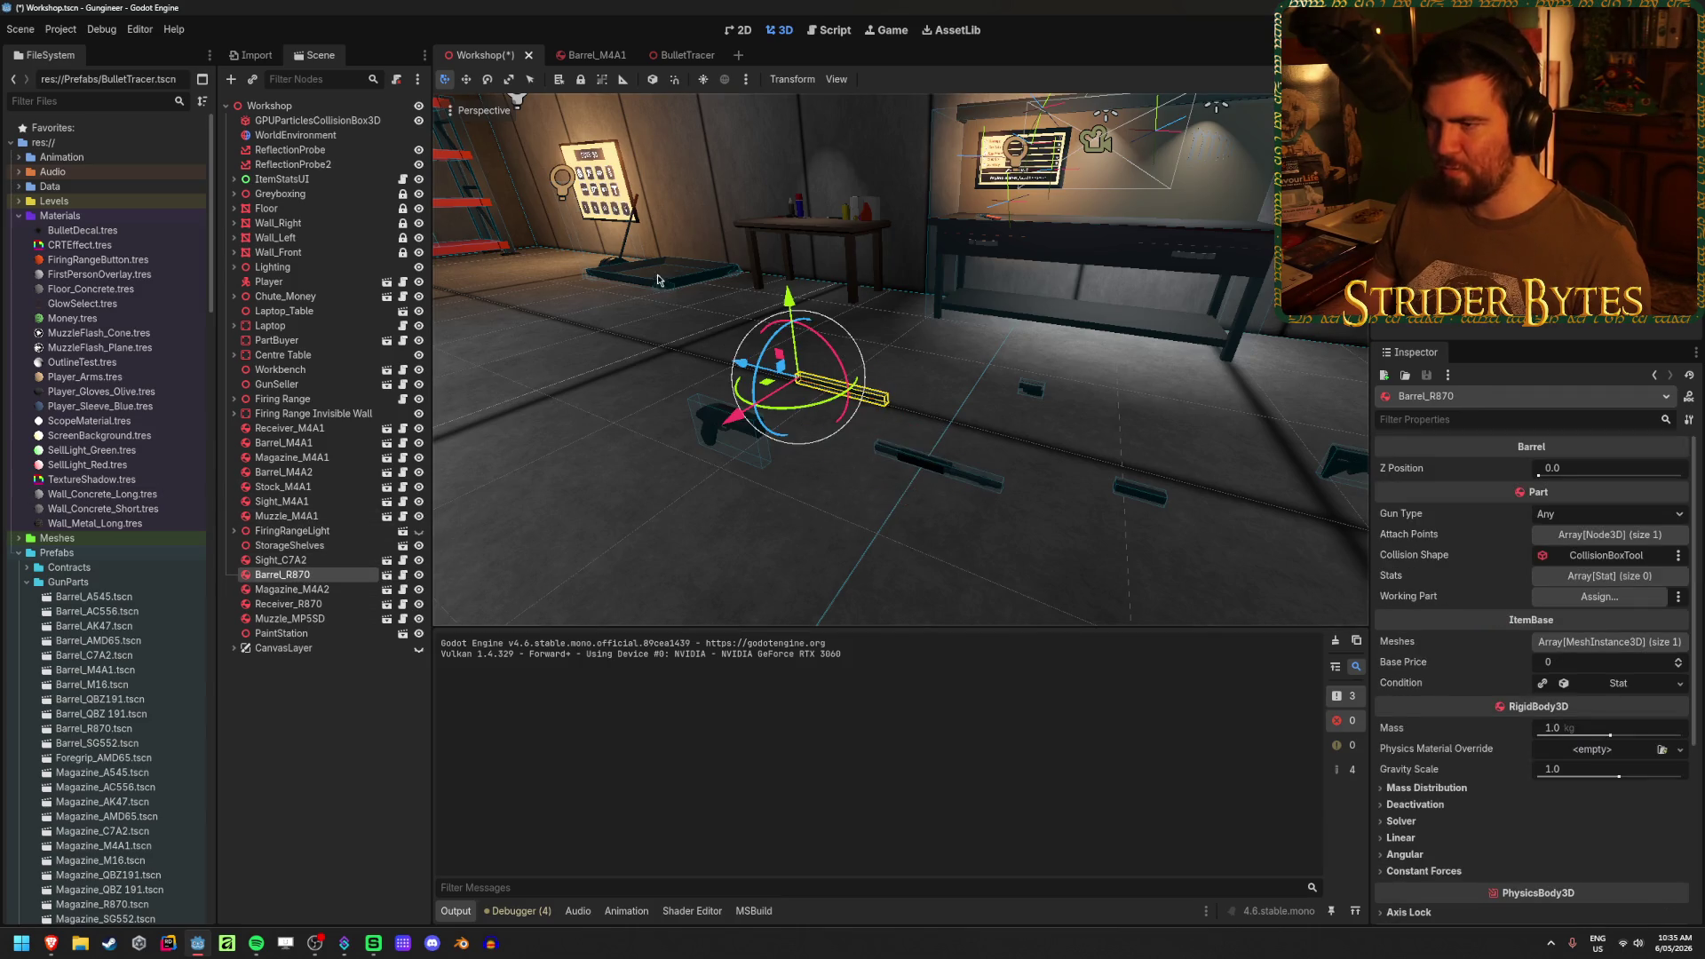
scroll(1584, 762, down, 4)
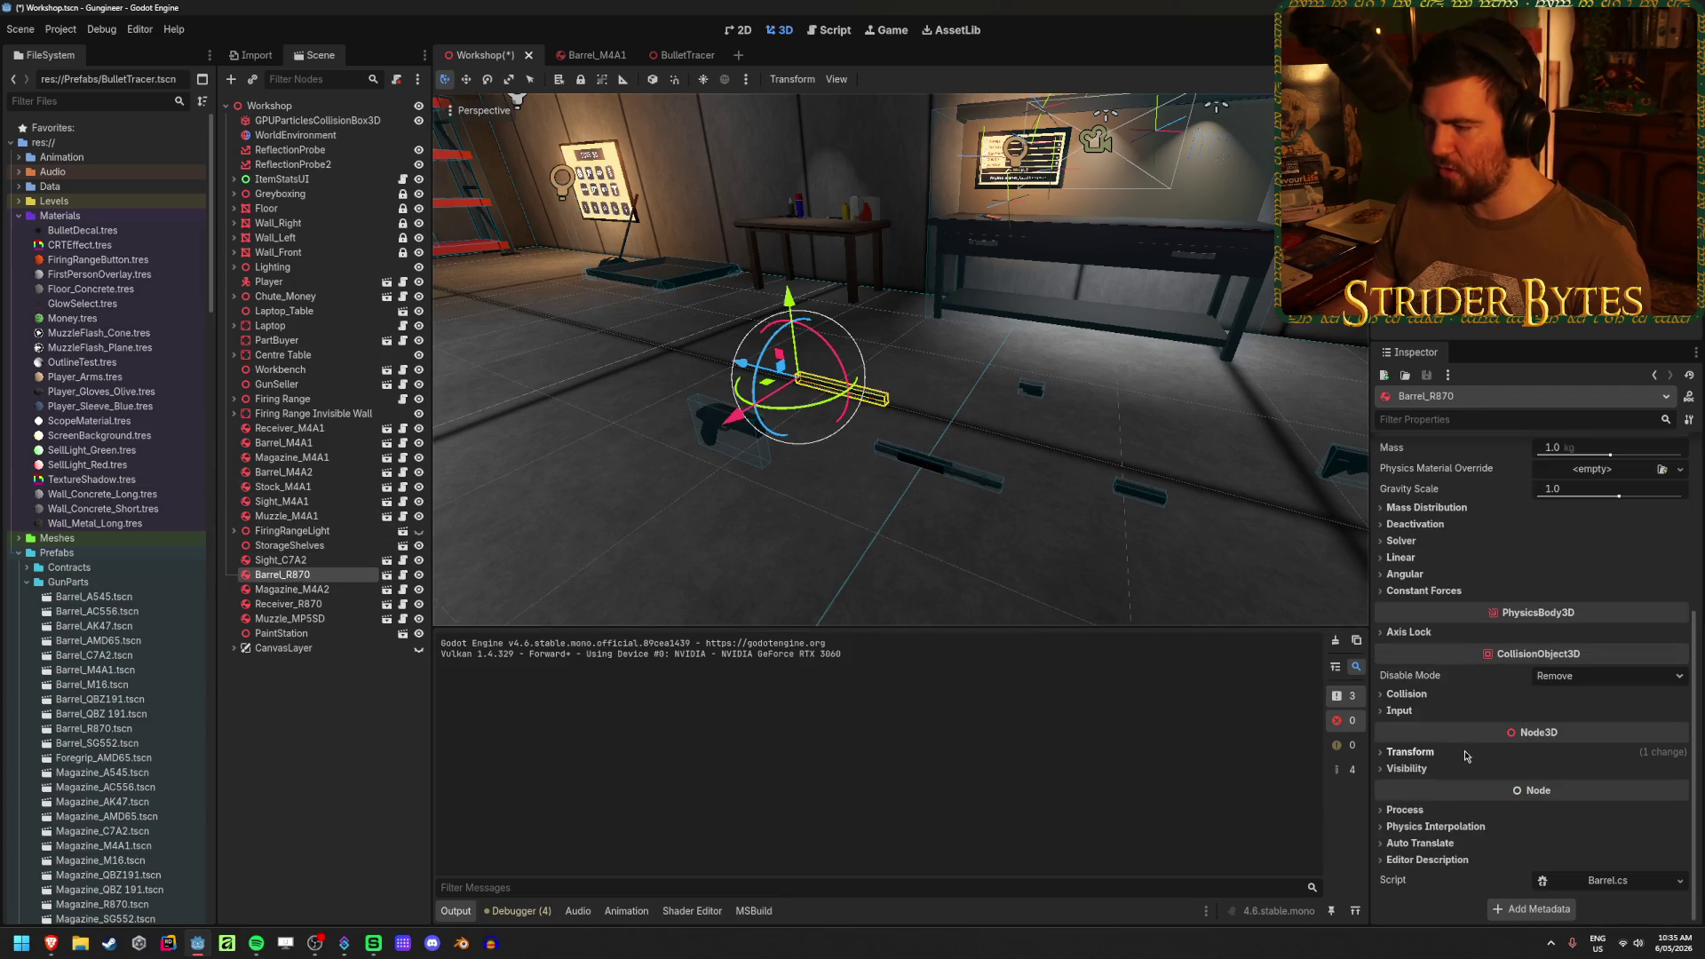
click(1412, 694)
click(1444, 797)
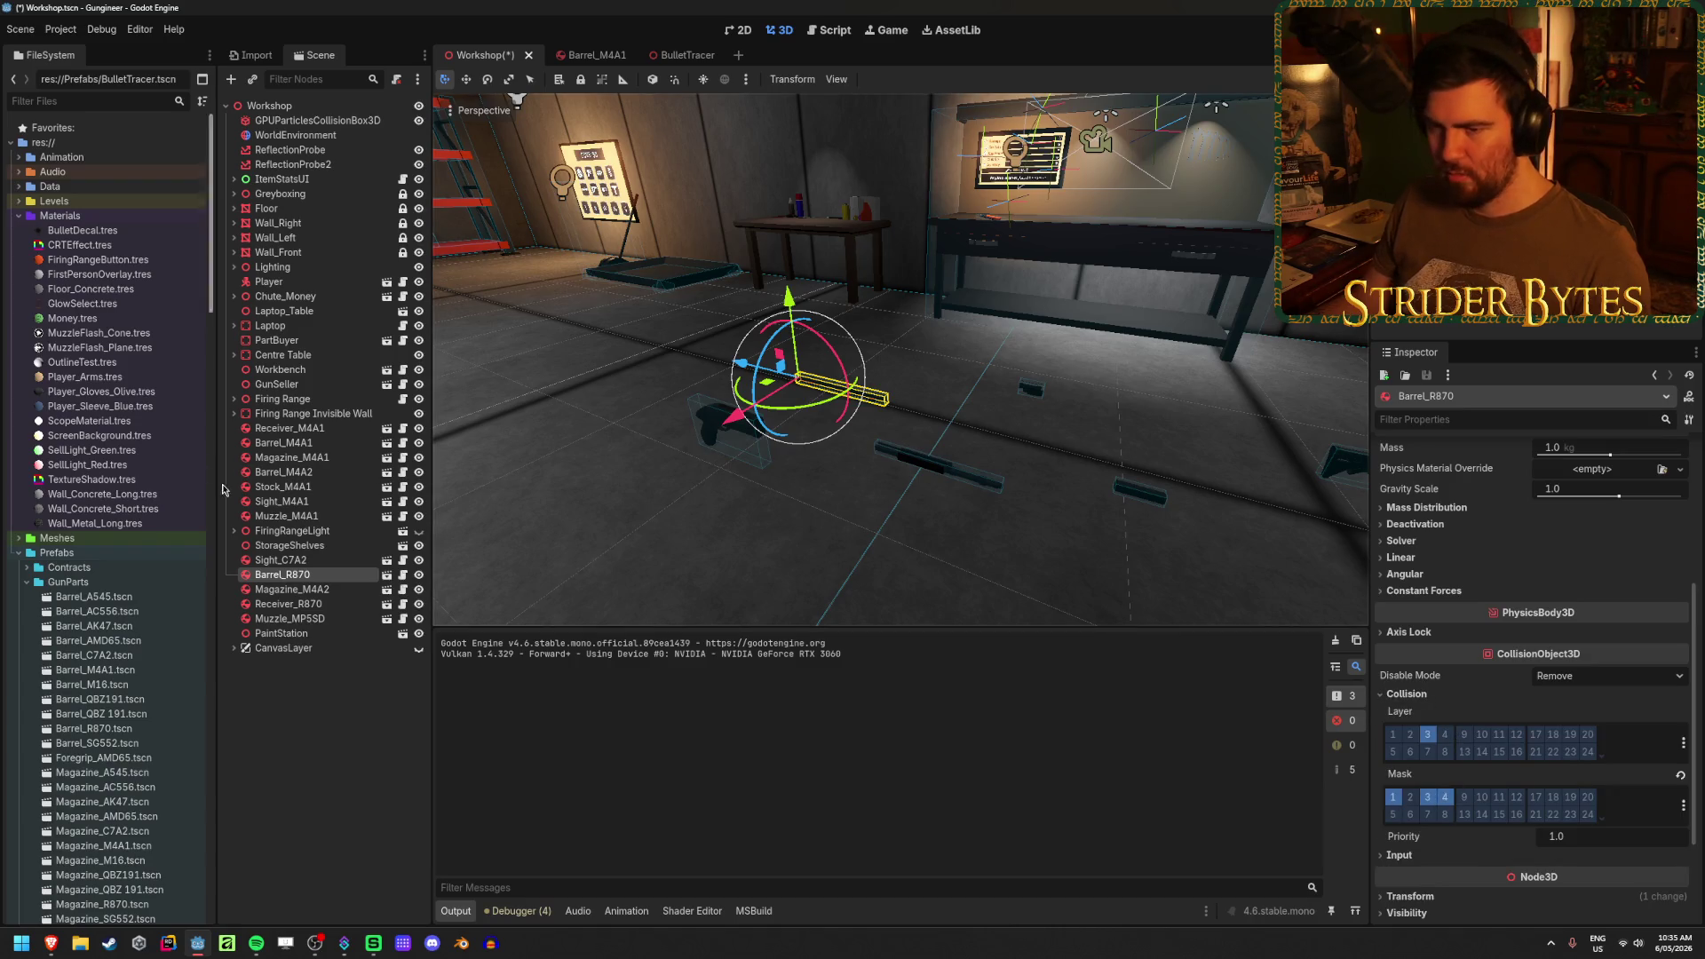
click(281, 560)
- Check collision layers and masks on the Sight_C7A2, Muzzle_M4A1 and Sight_M4A1 parts
click(1406, 732)
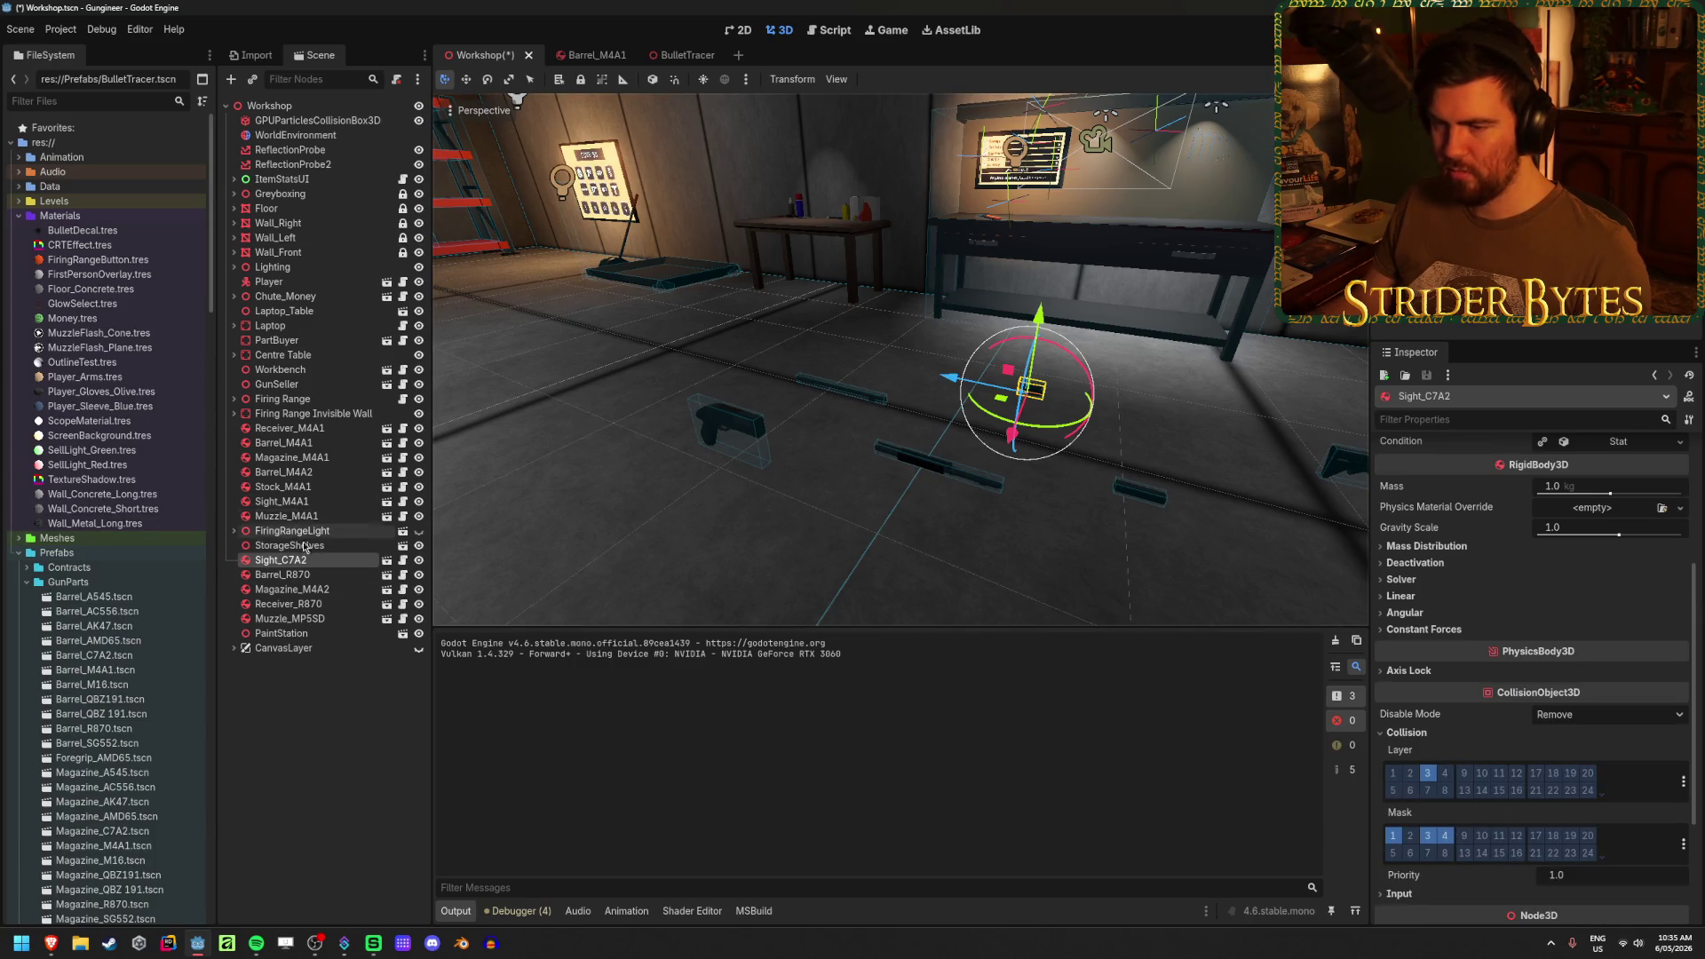
click(286, 516)
scroll(1436, 772, down, 5)
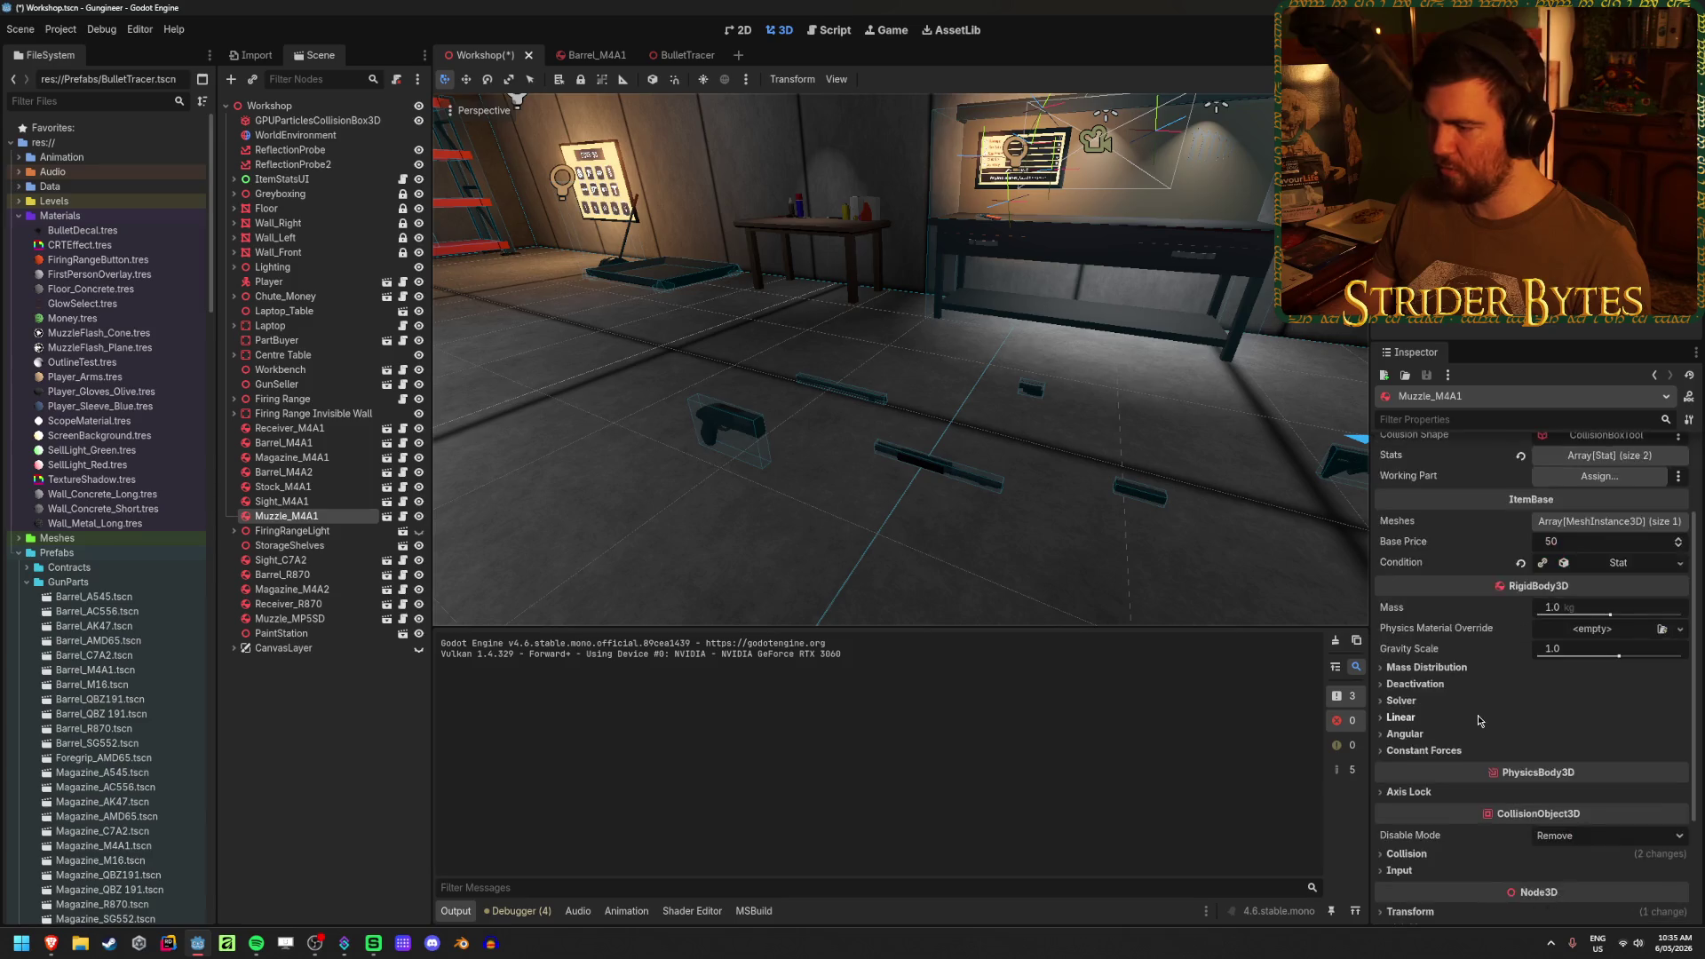
click(1414, 701)
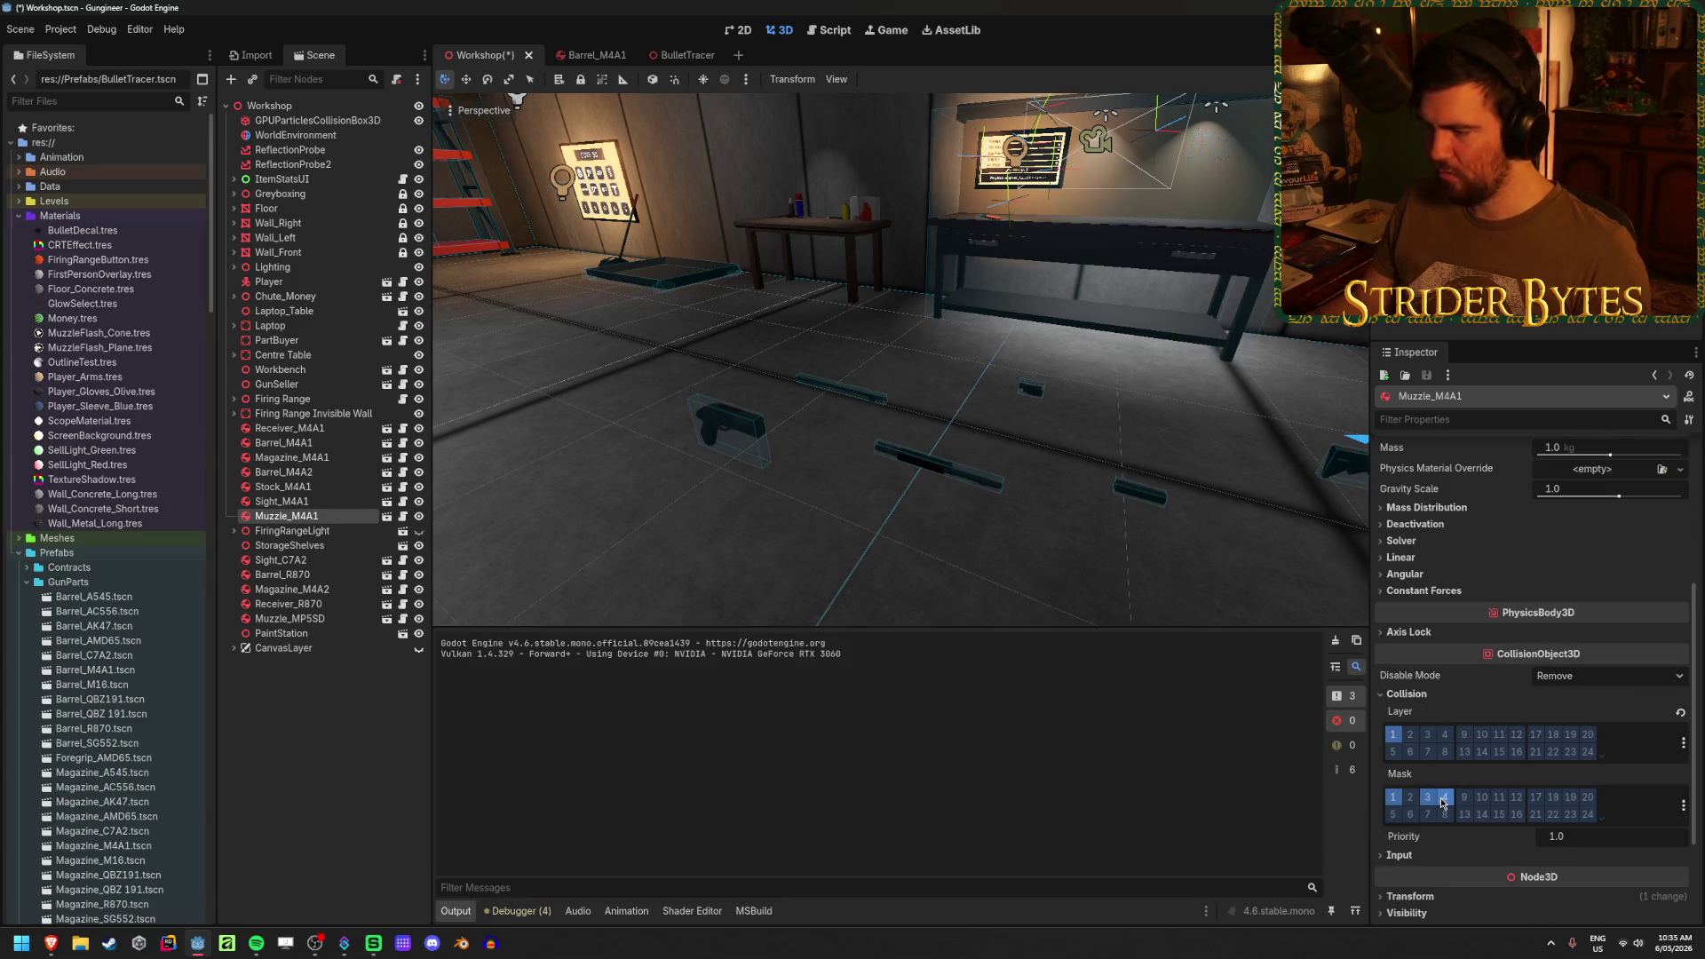
click(302, 503)
click(1407, 695)
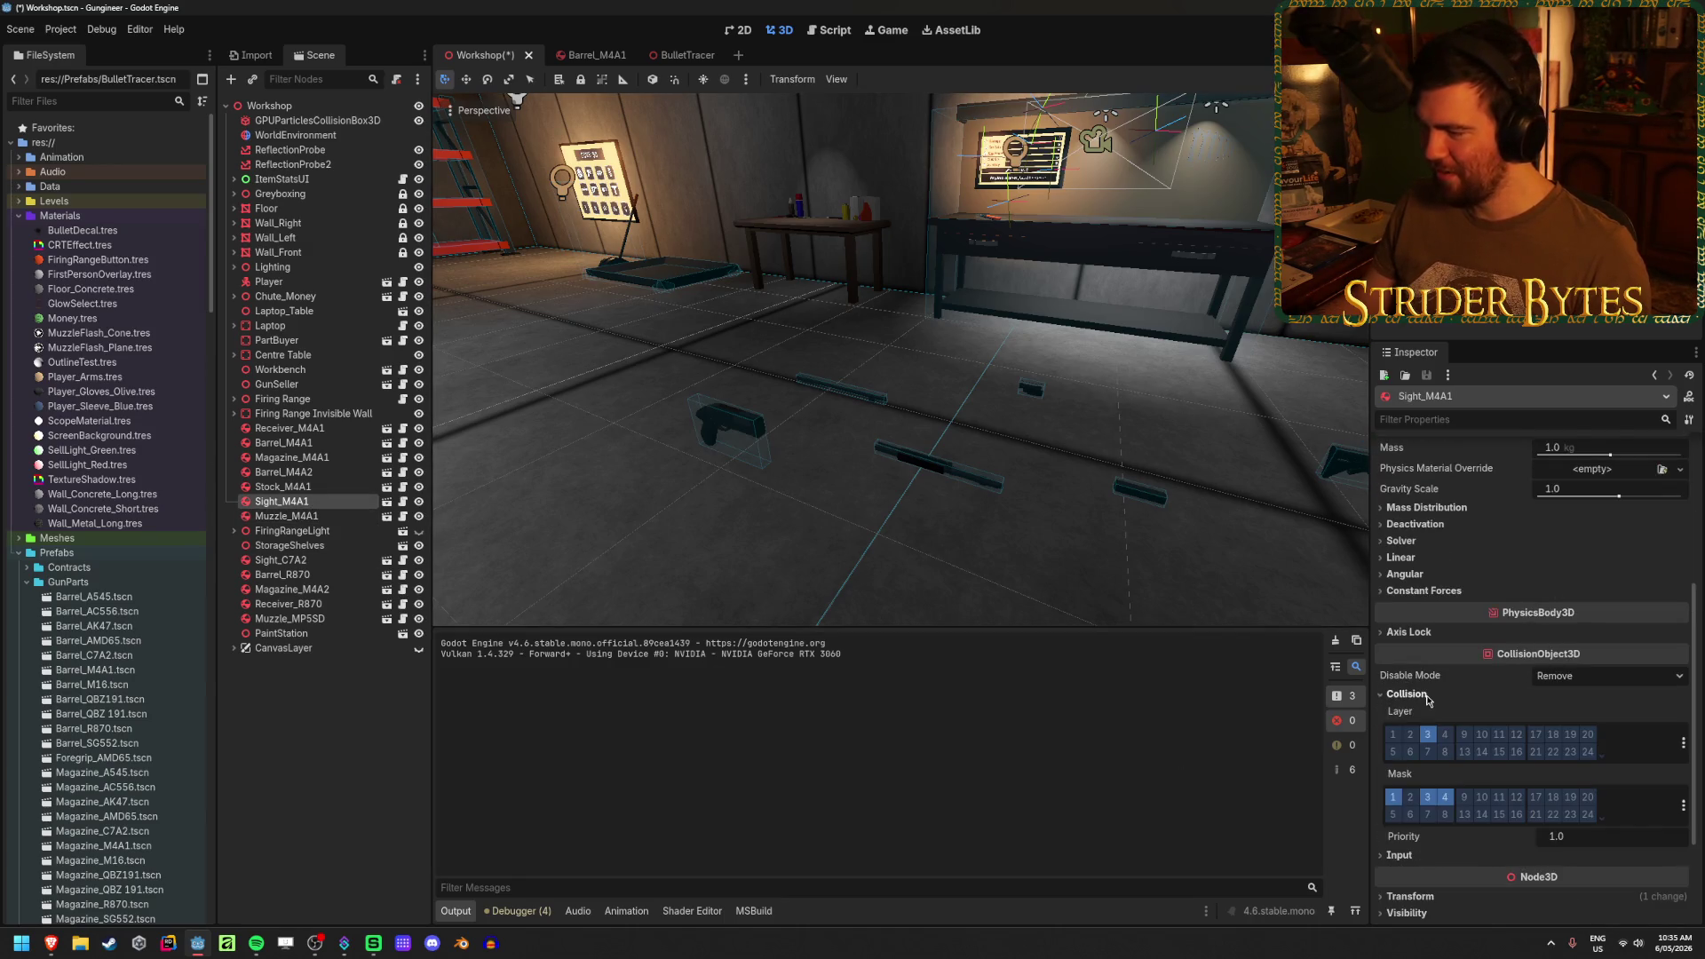
- Check the Stock_M4A1 and Barrel_M4A2 parts' collision layers and masks
click(282, 487)
click(1448, 753)
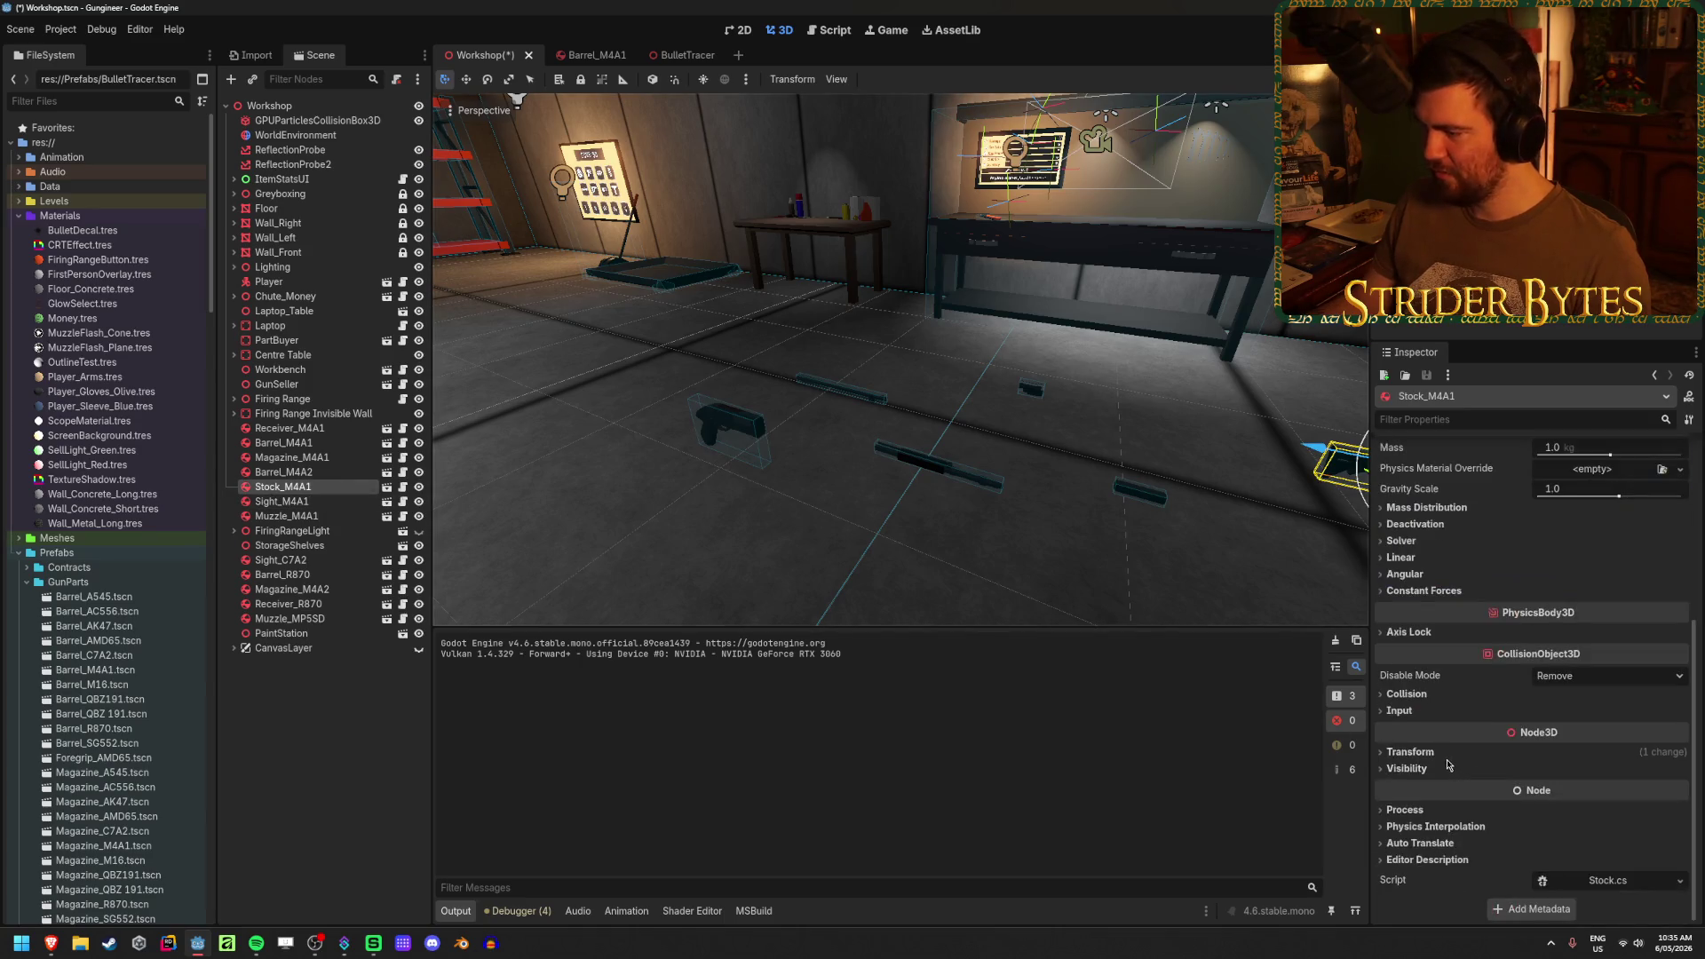
click(1407, 694)
click(284, 471)
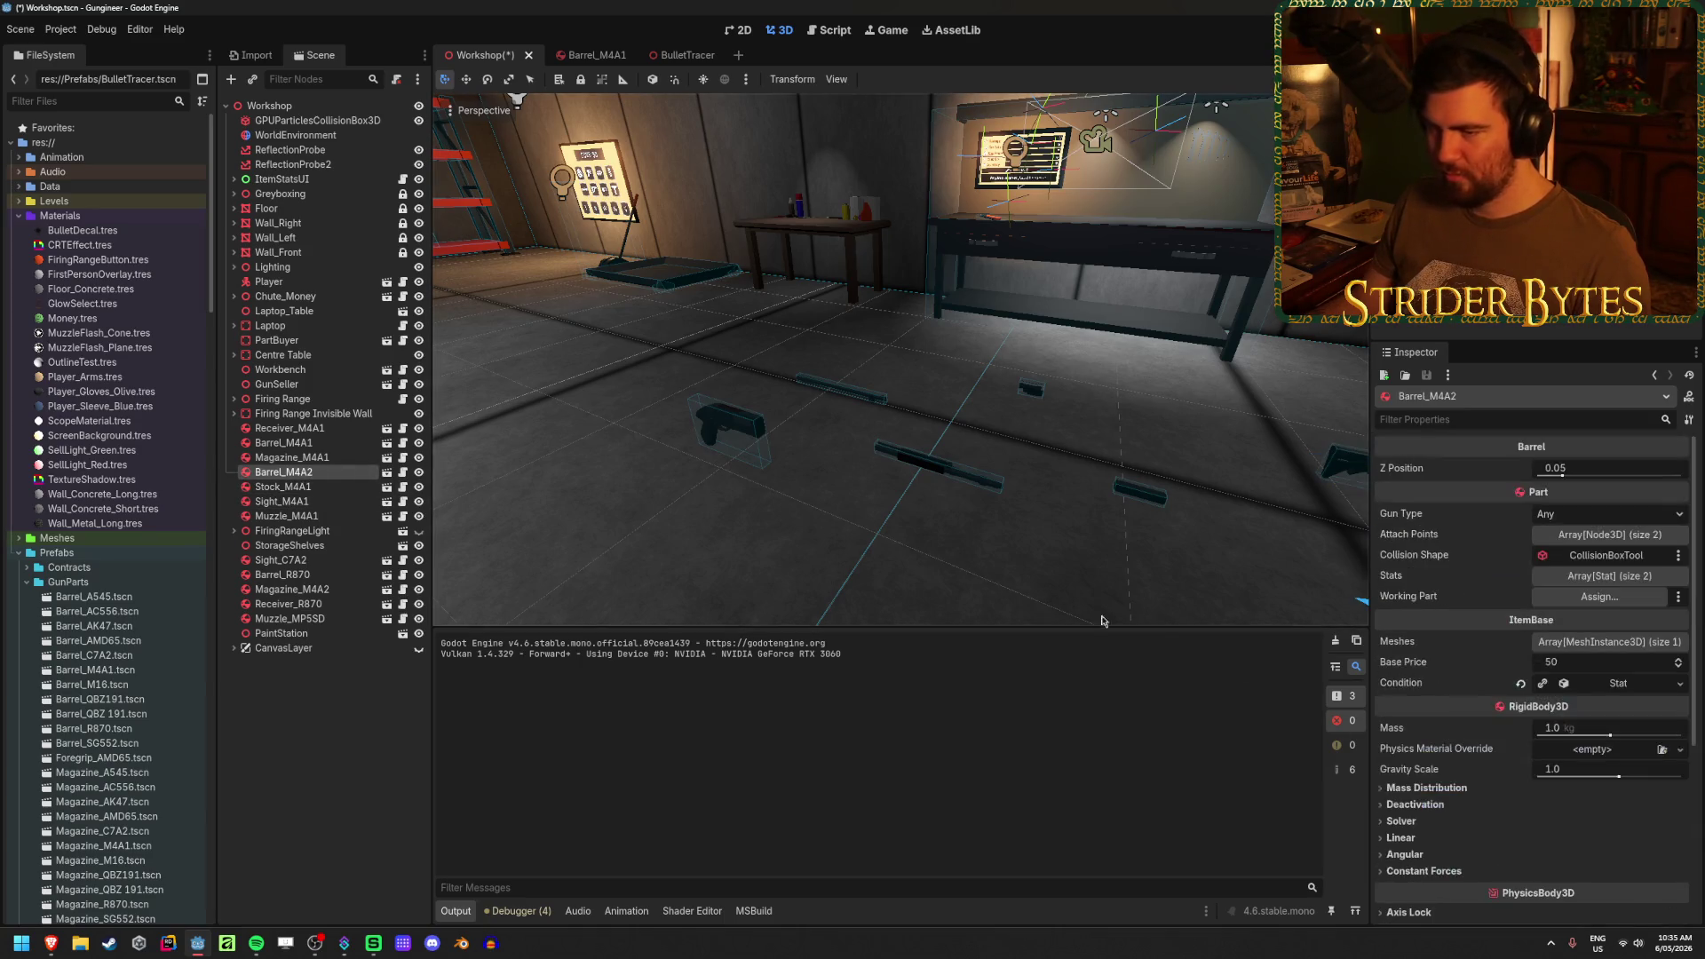
click(1408, 694)
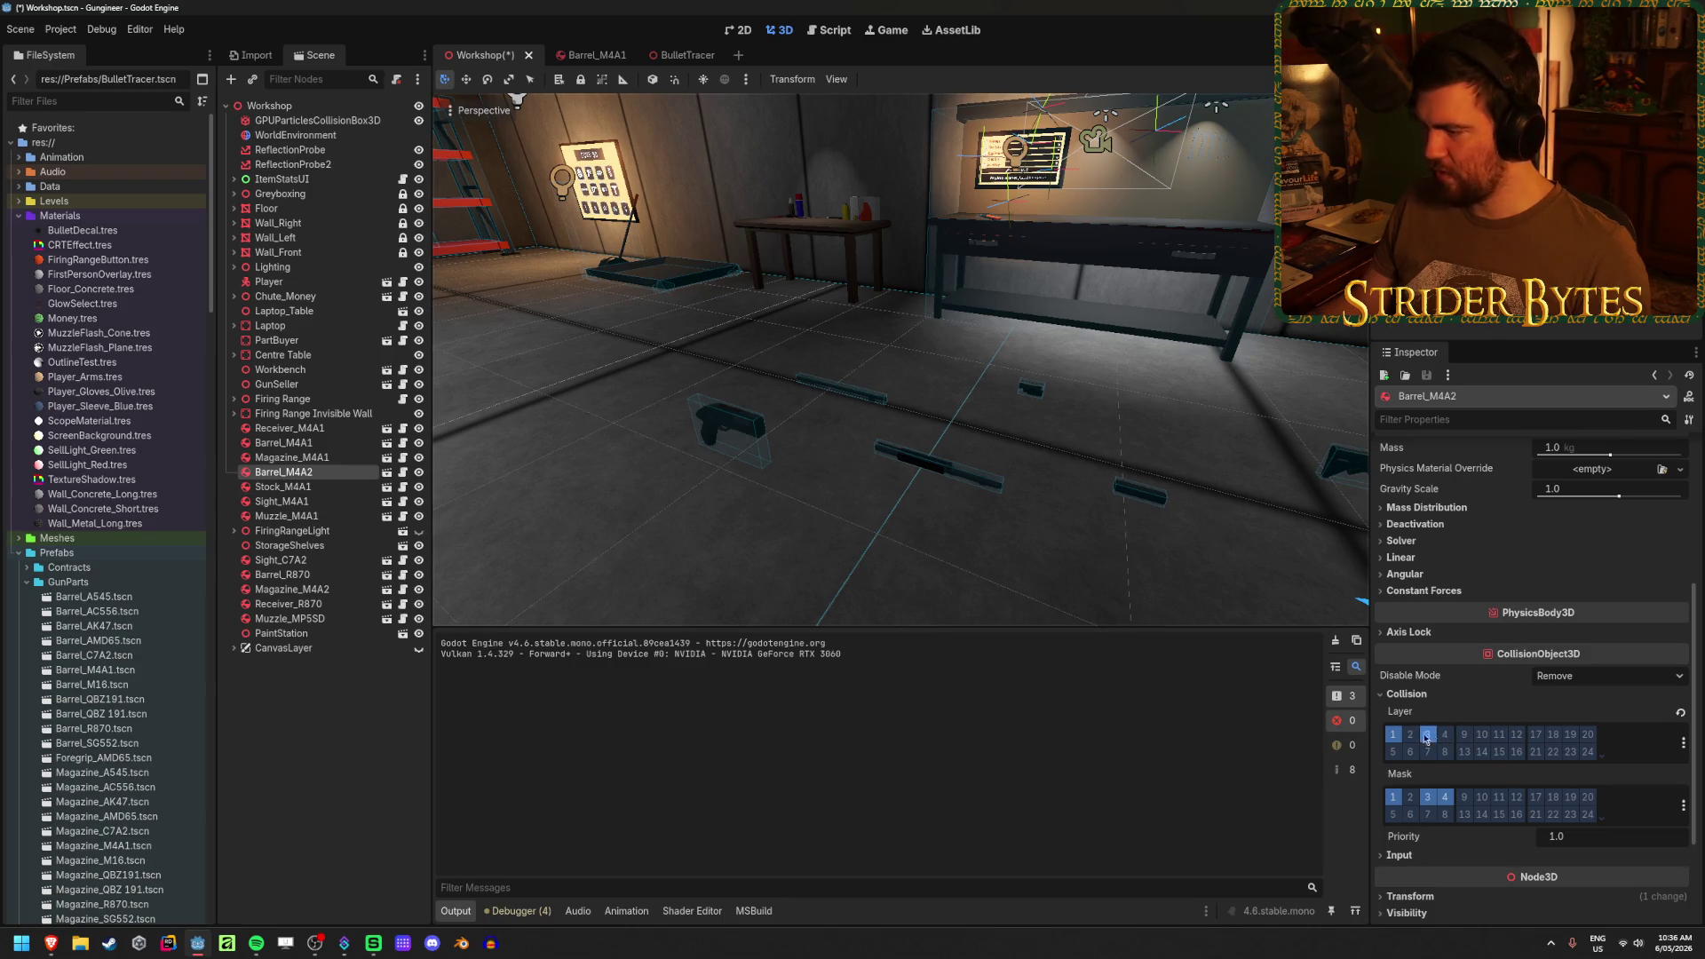
- Recheck the M4A1 sight, muzzle, barrel and receiver, then save the scene and run the game
click(281, 500)
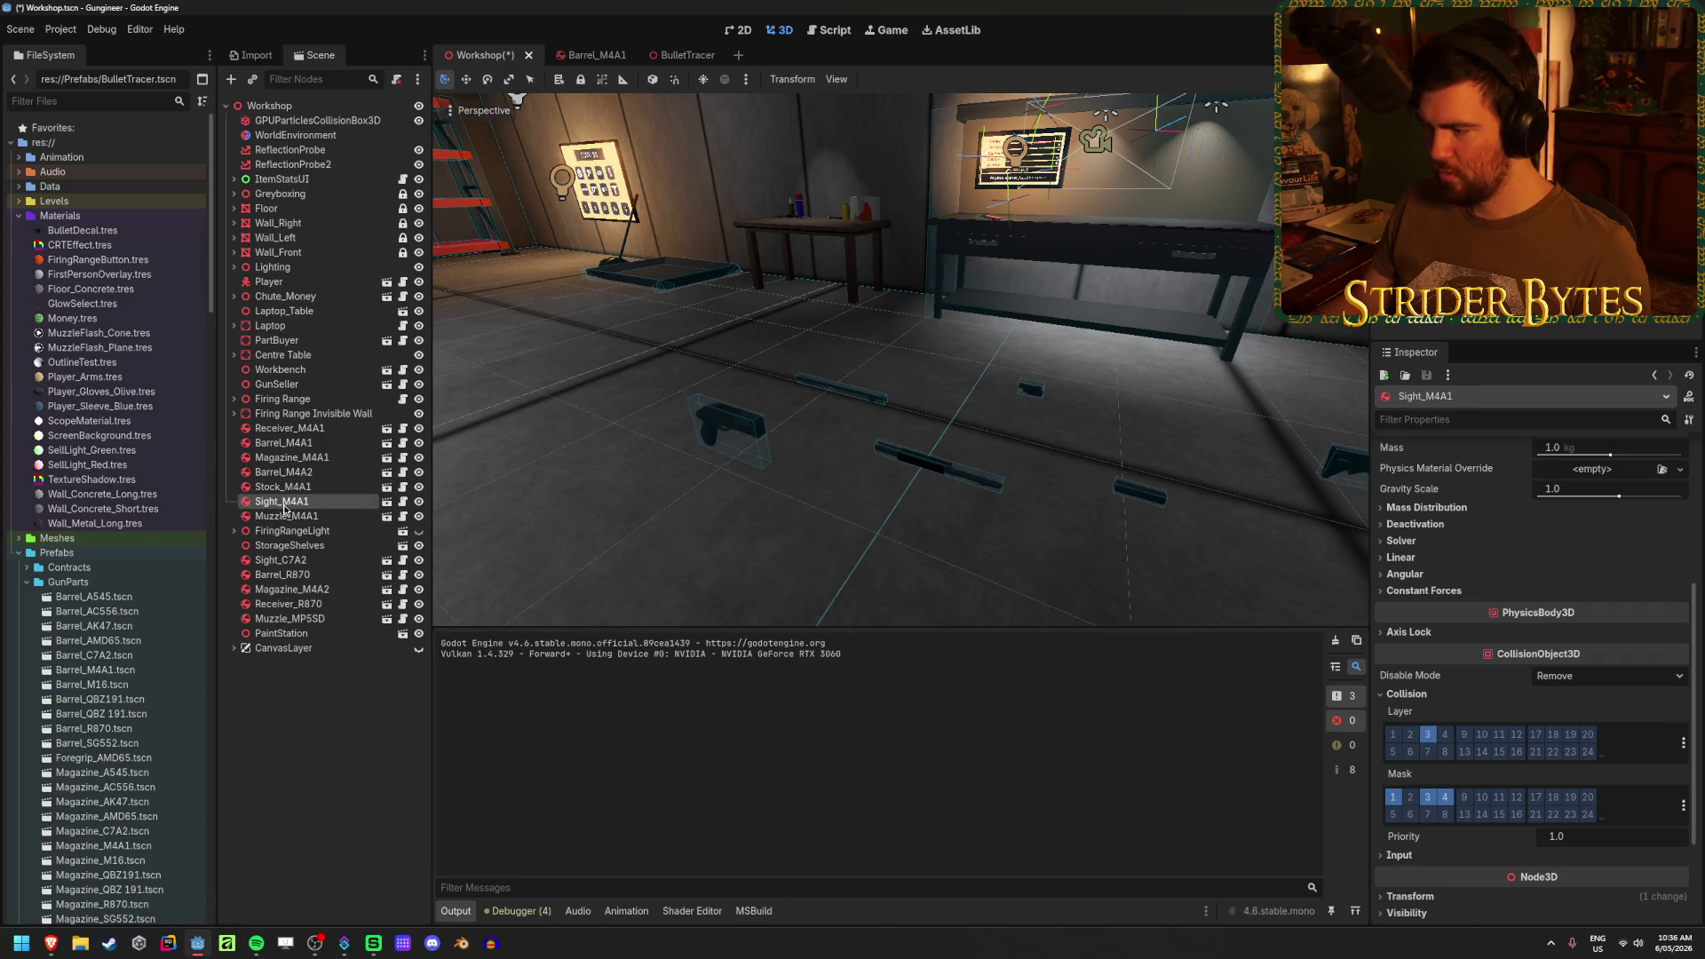
click(284, 517)
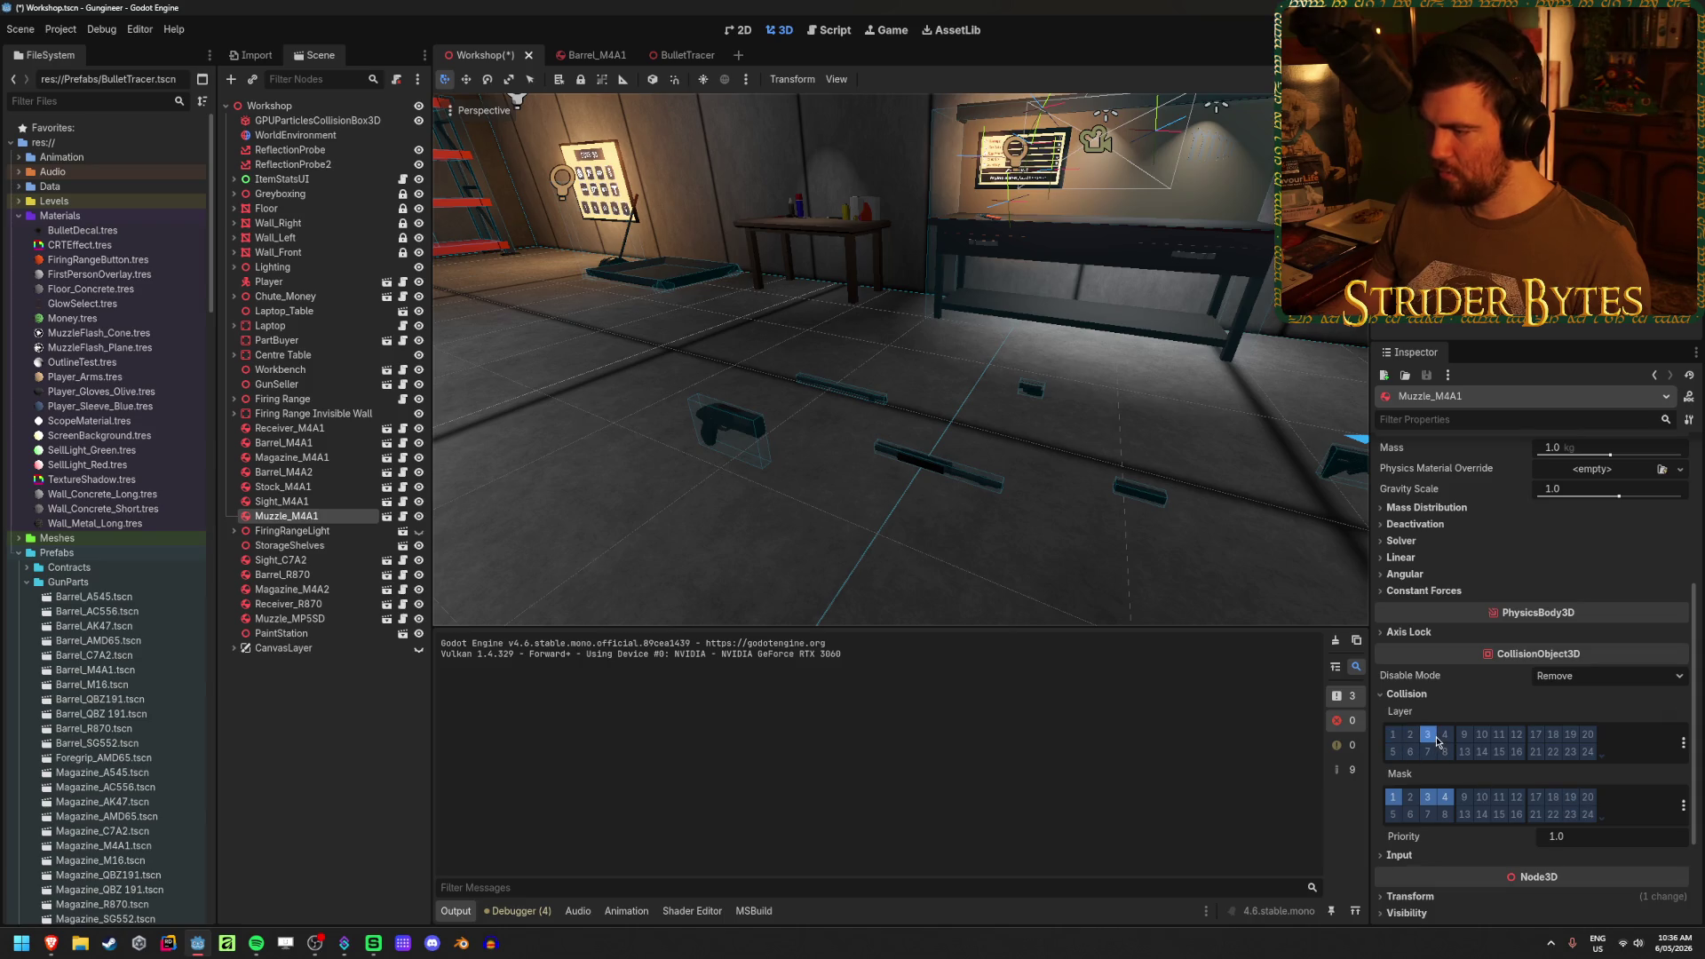
click(282, 442)
scroll(1475, 687, down, 3)
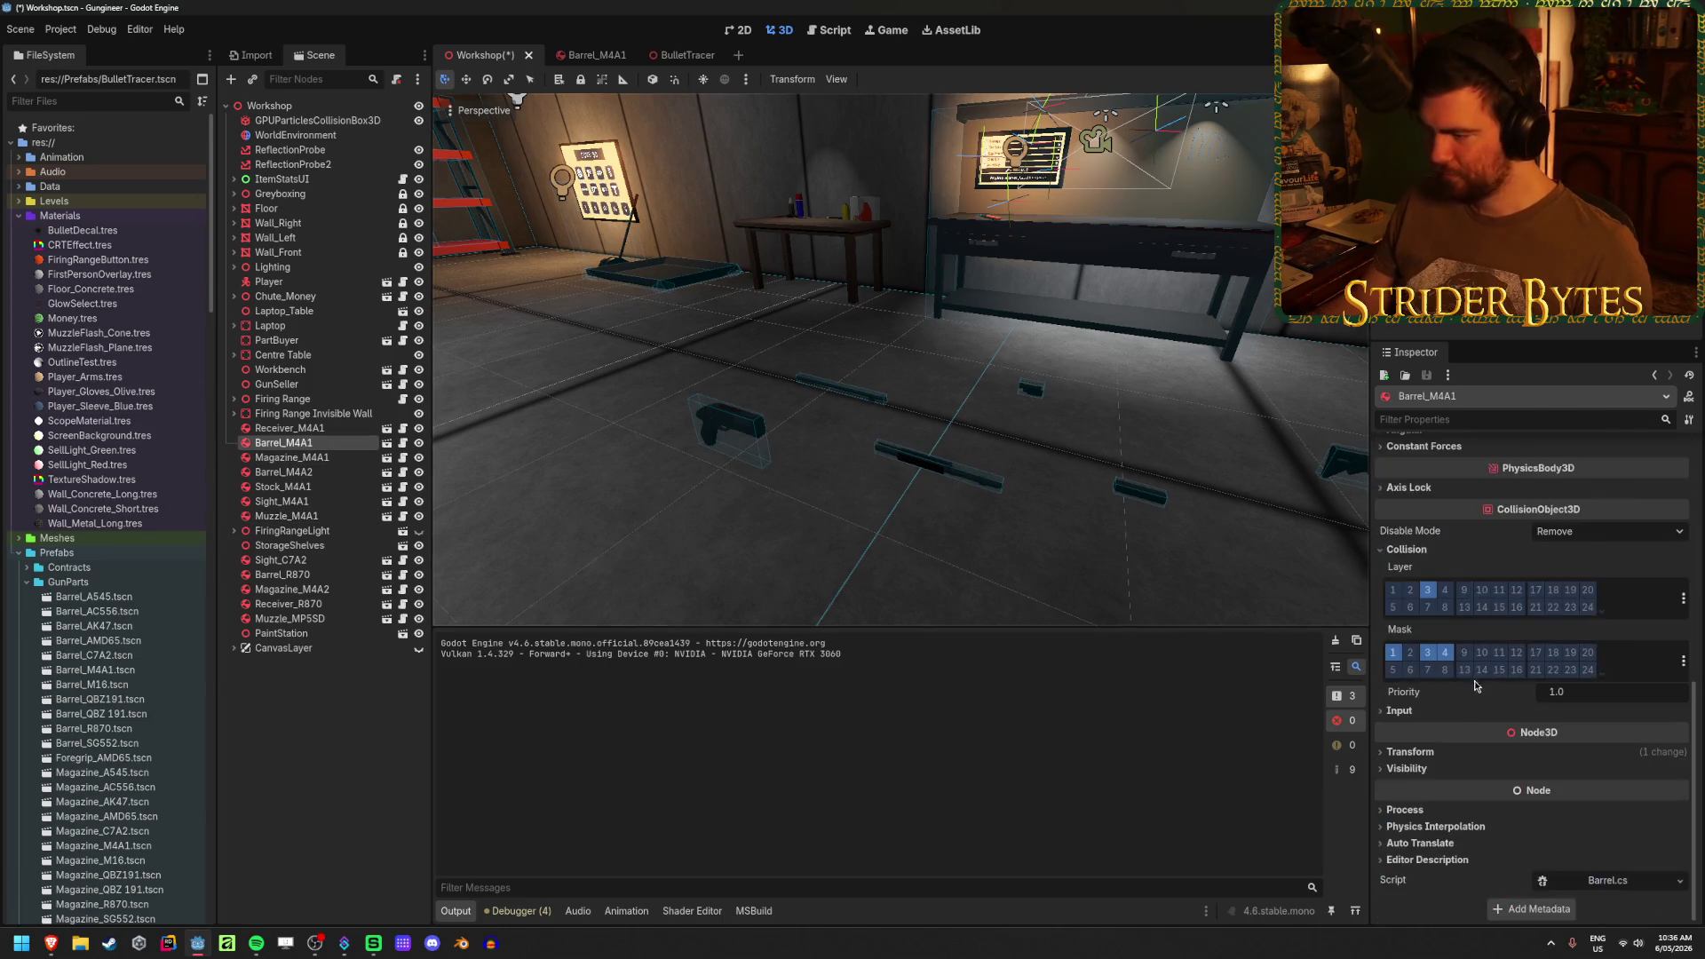
key(Up)
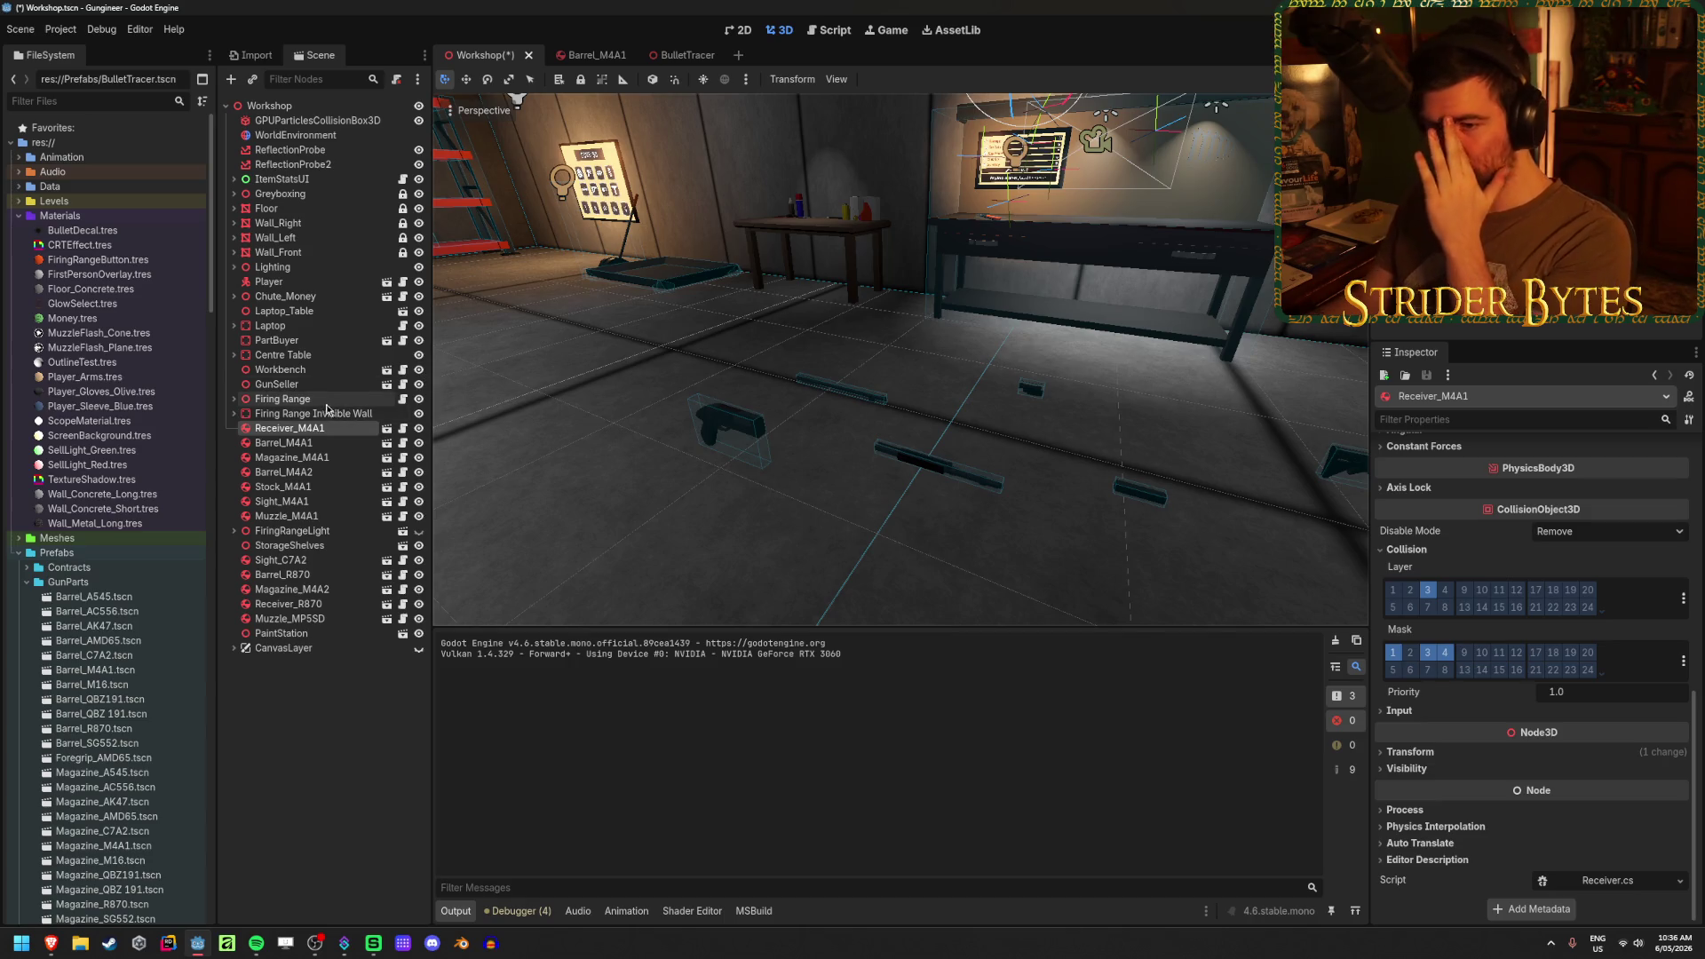
key(F5)
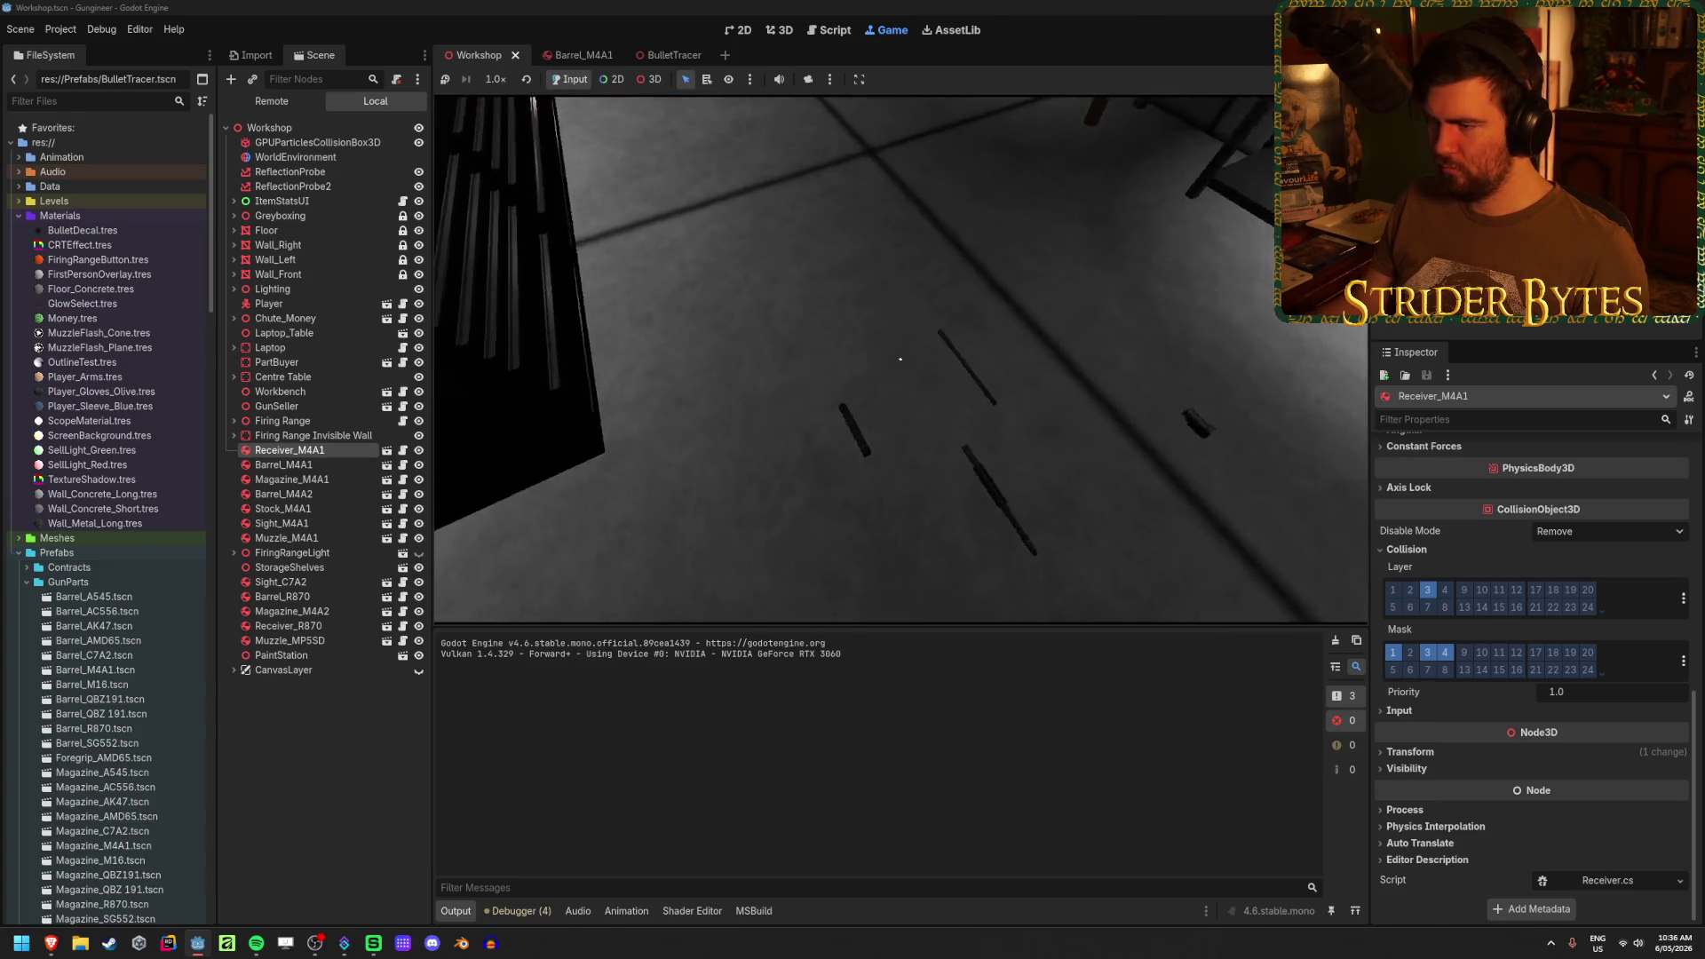
- Fire a test shot at the floor in the running game
click(900, 359)
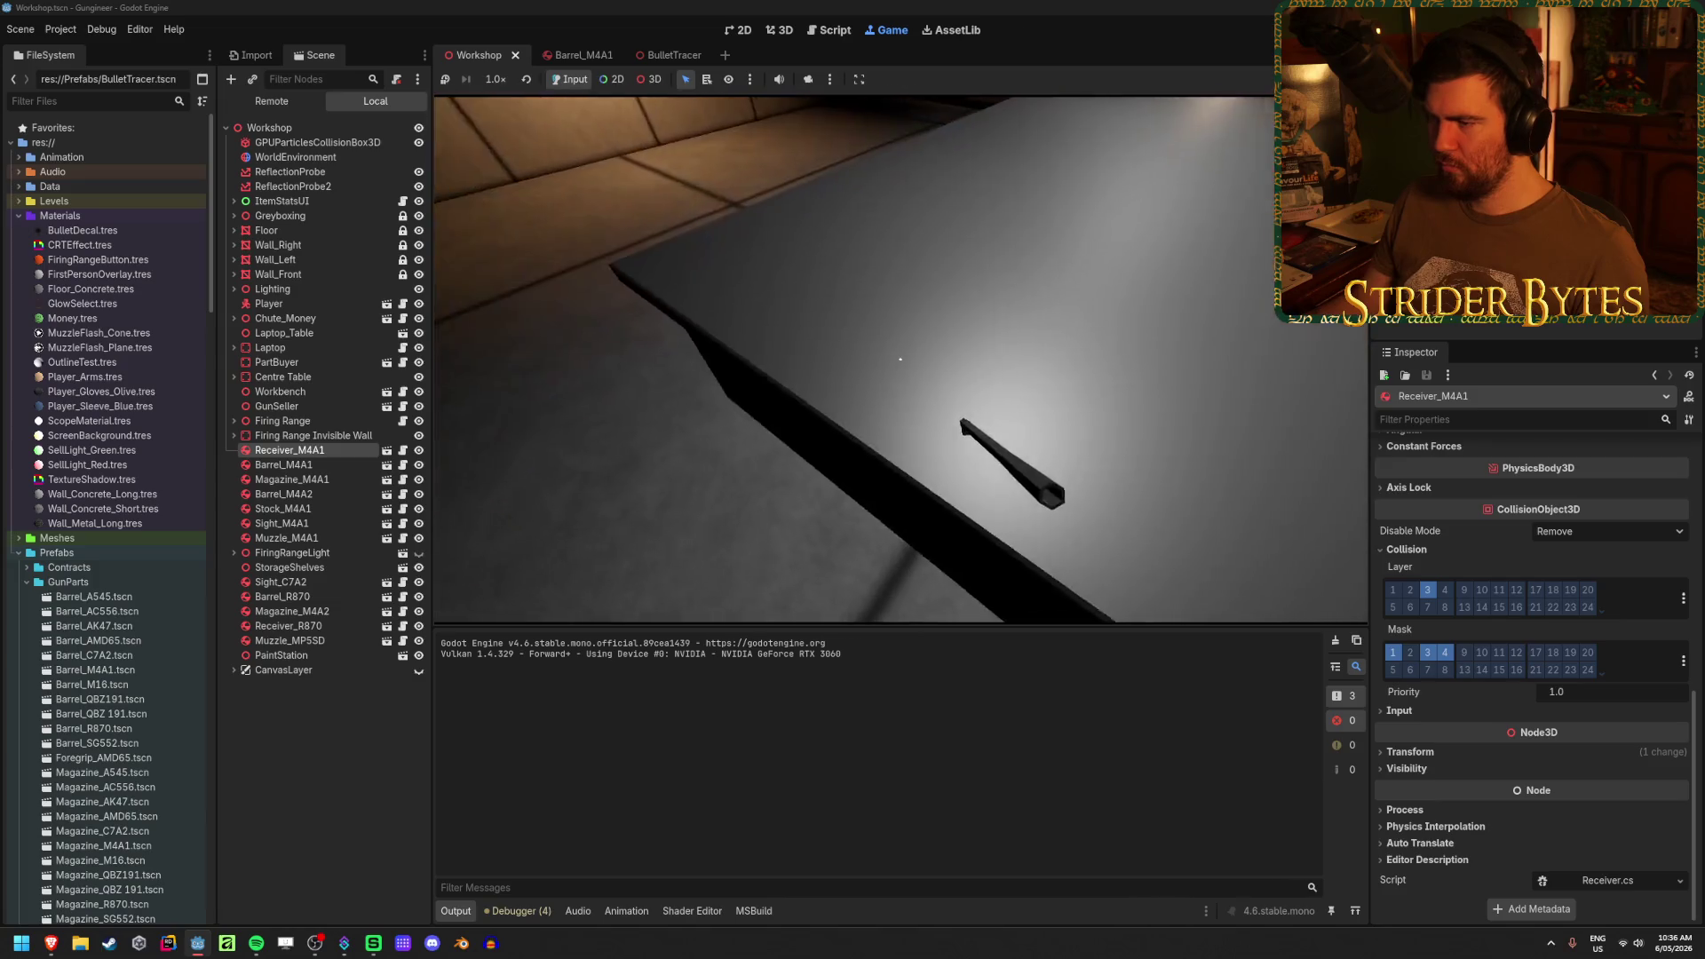
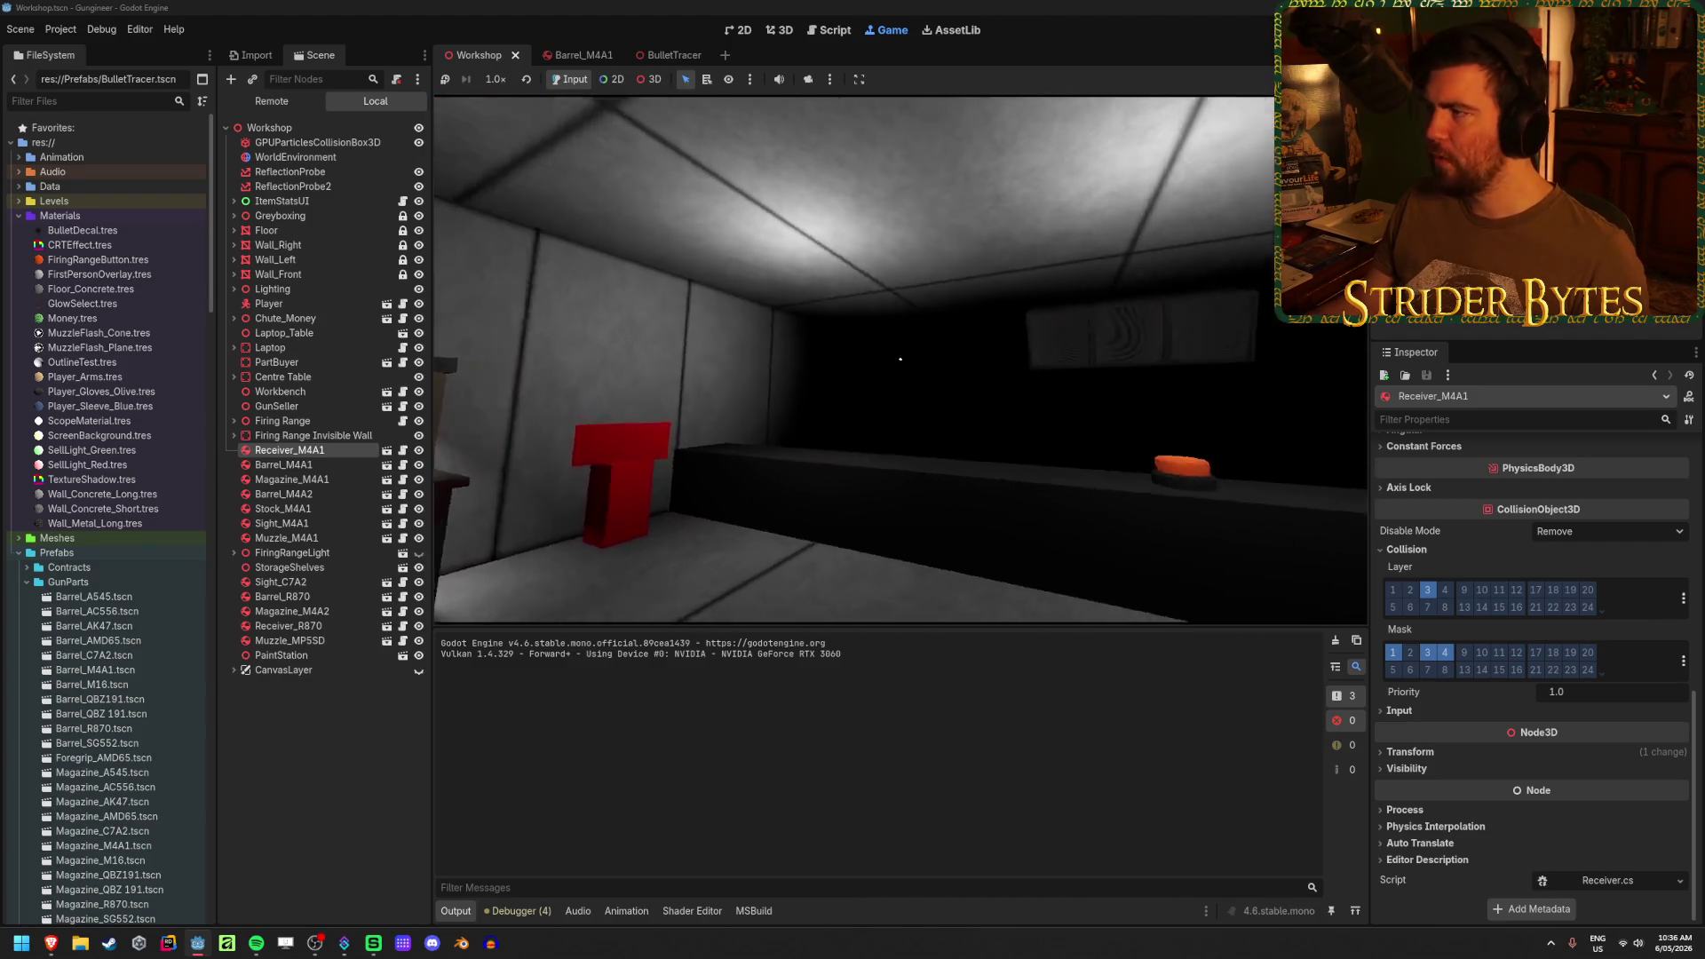
- Stop the running test game with F8 to get back to the Workshop scene
key(F8)
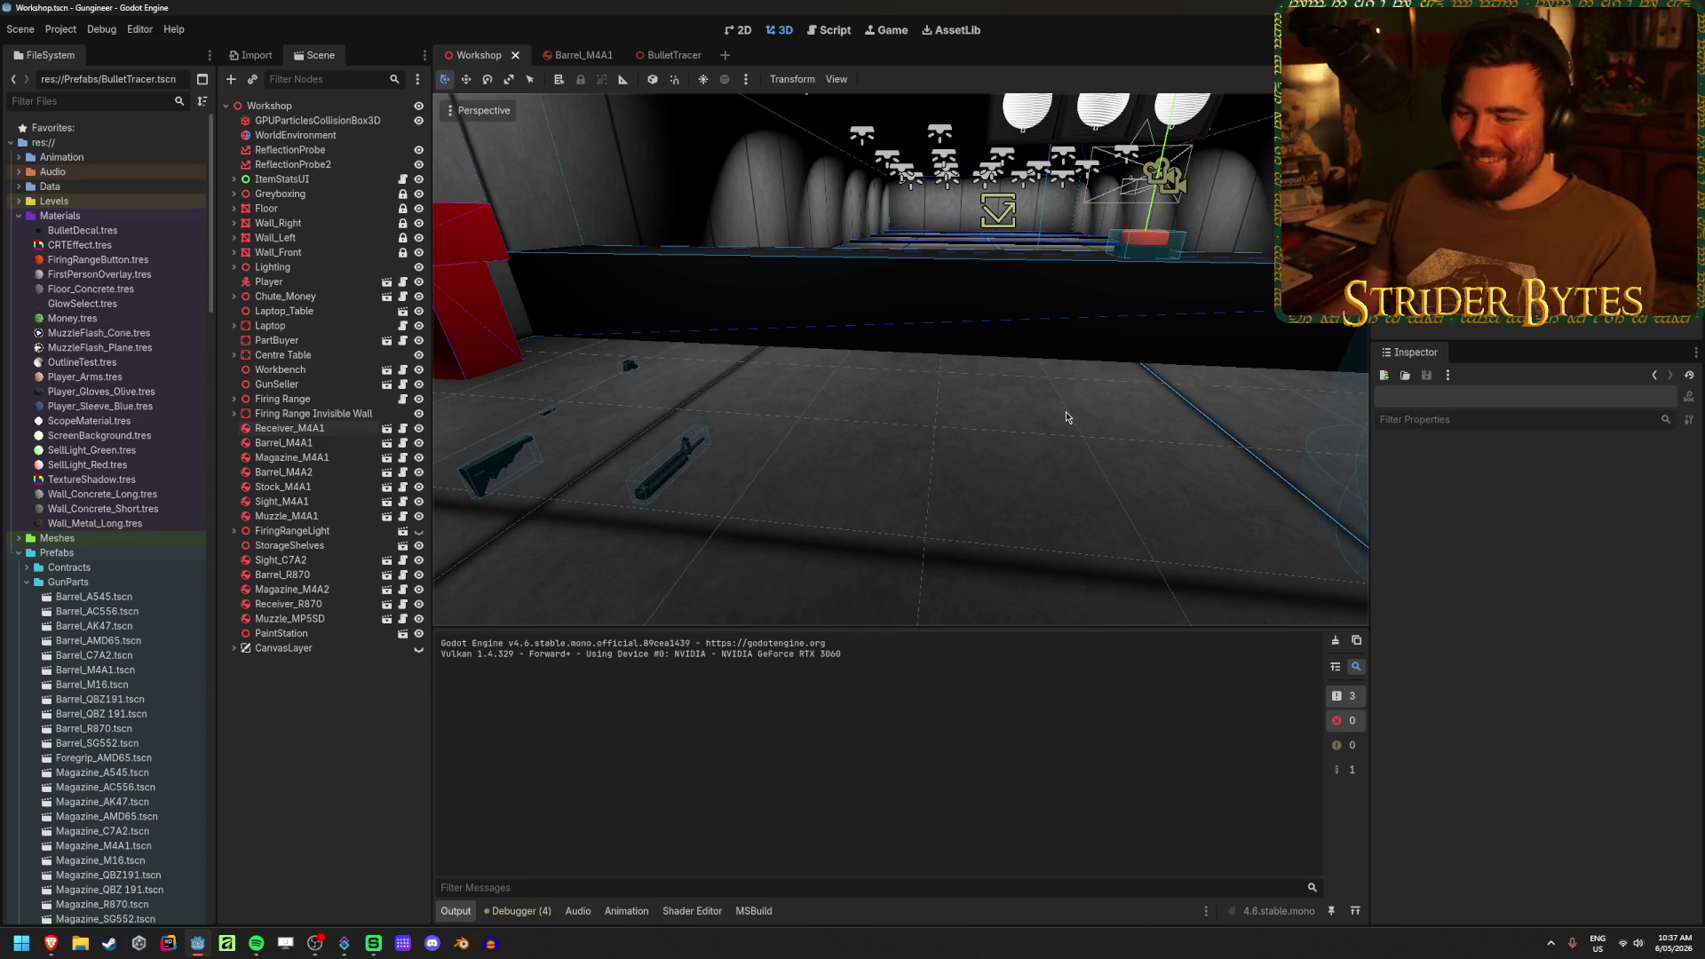
- Save the Workshop scene and fly the view toward the workbench and side table
key(ctrl+s)
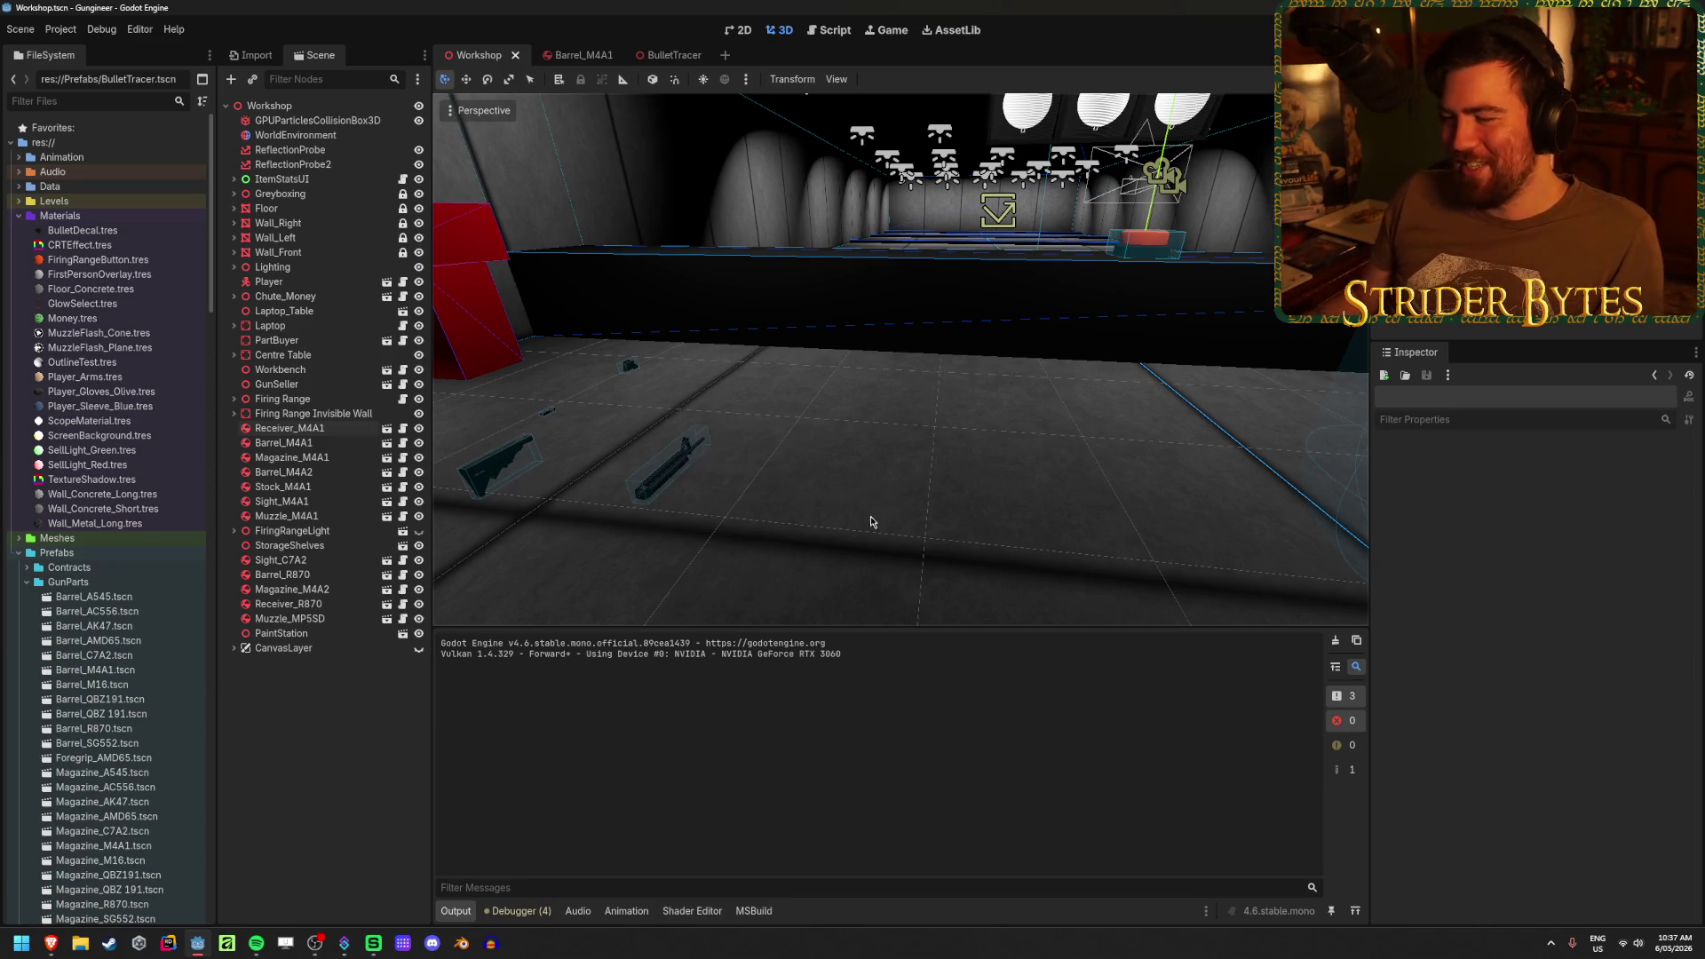
drag(858, 448, 858, 449)
key(ctrl+s)
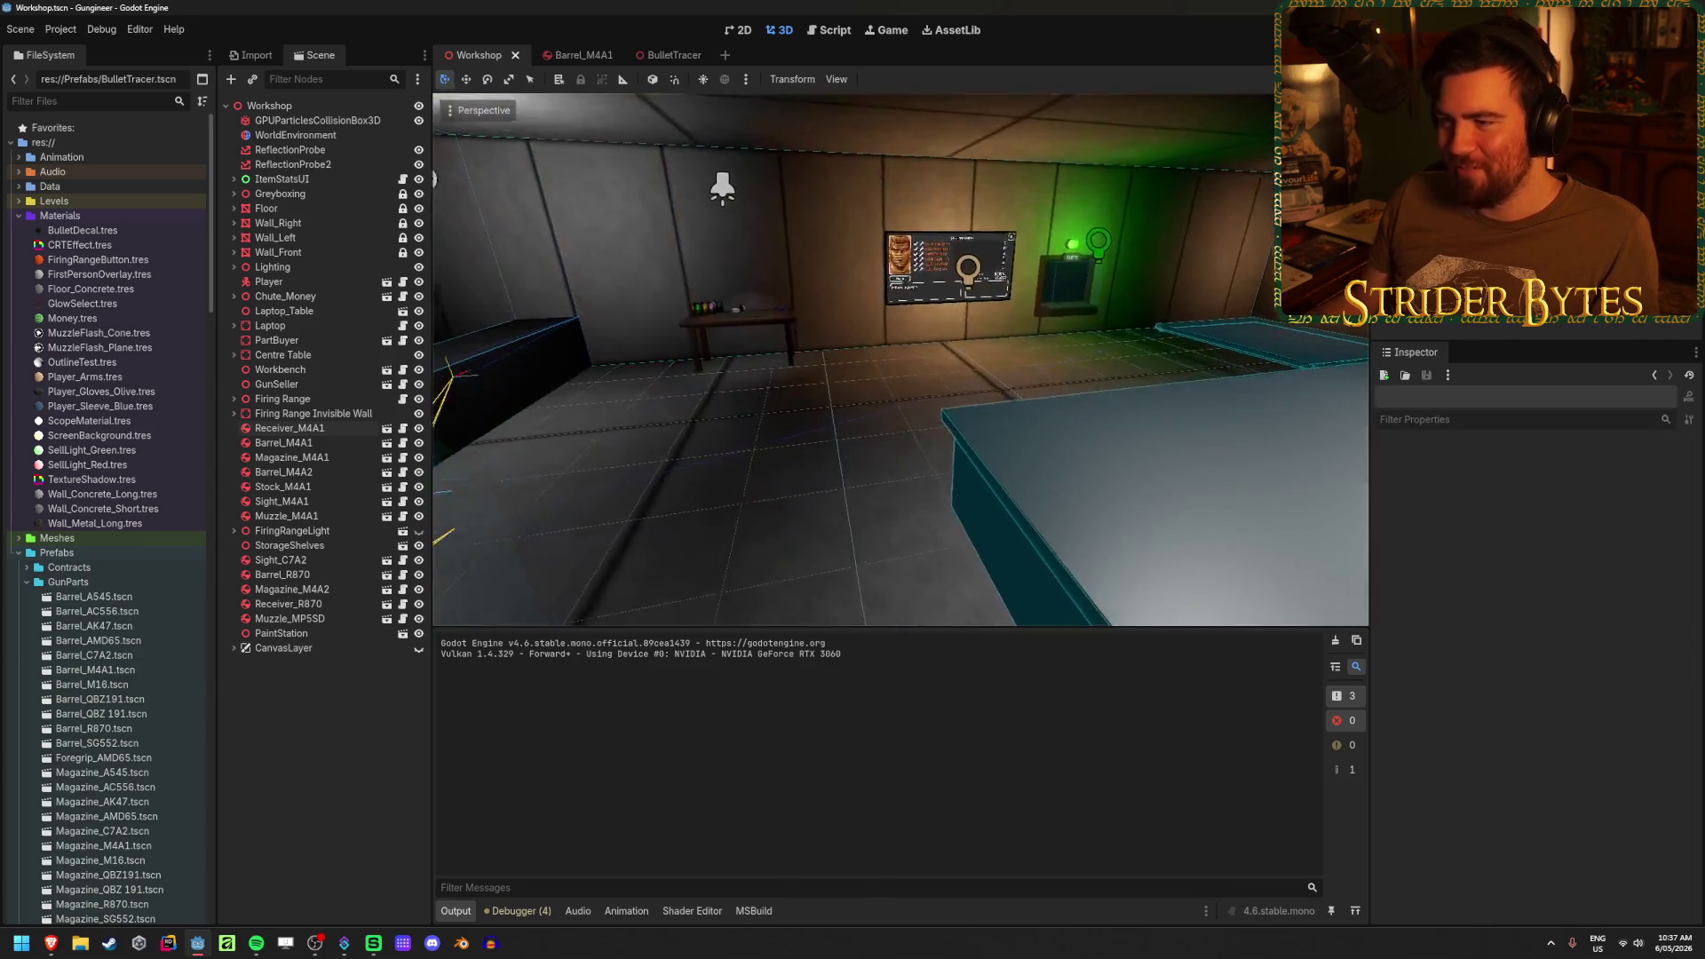
key(w)
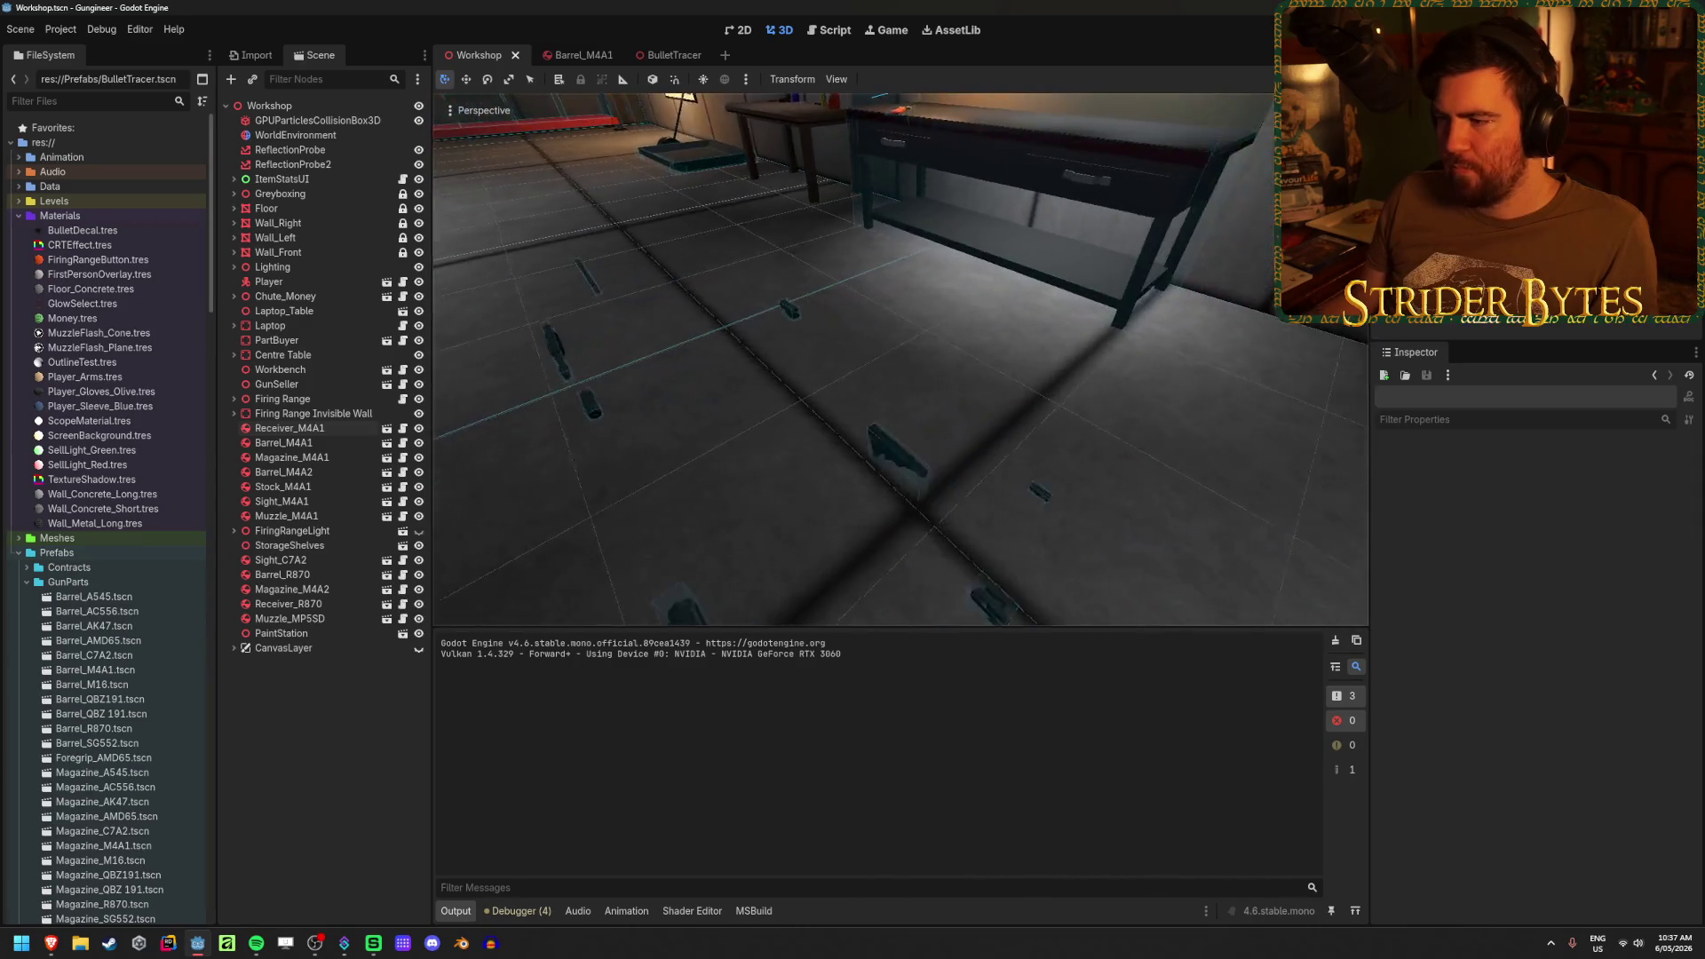
- Inspect the Sight_M4A1 part on the floor, switch to the Move tool, and save again
click(876, 290)
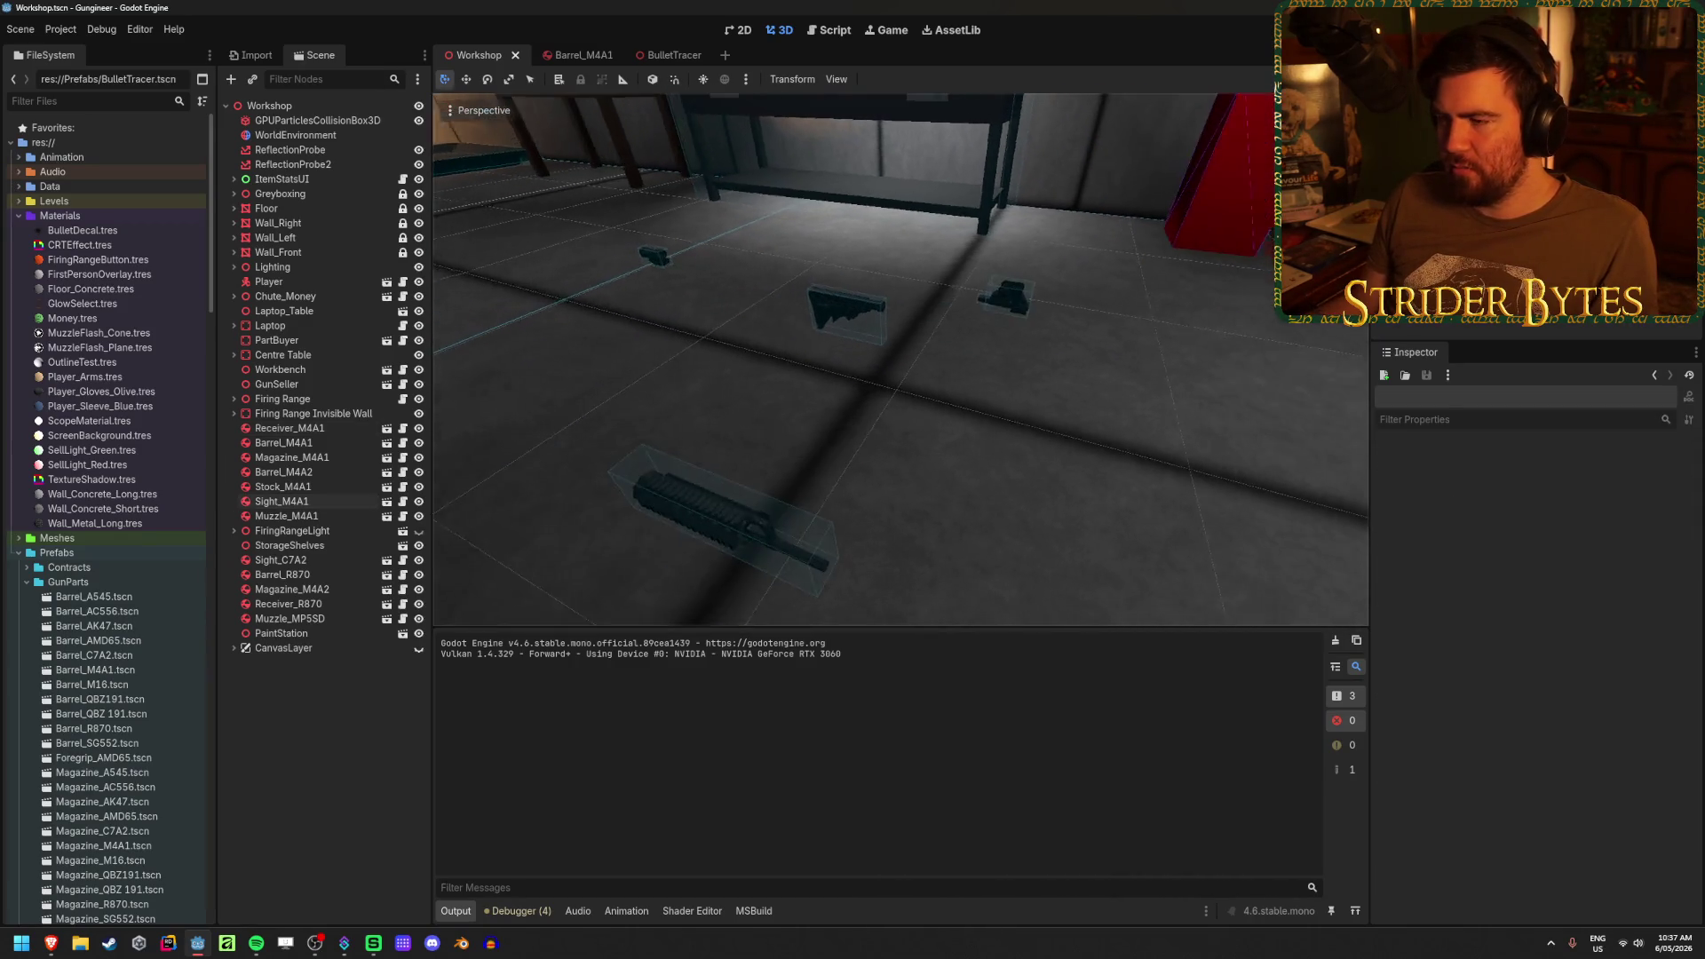
click(1038, 393)
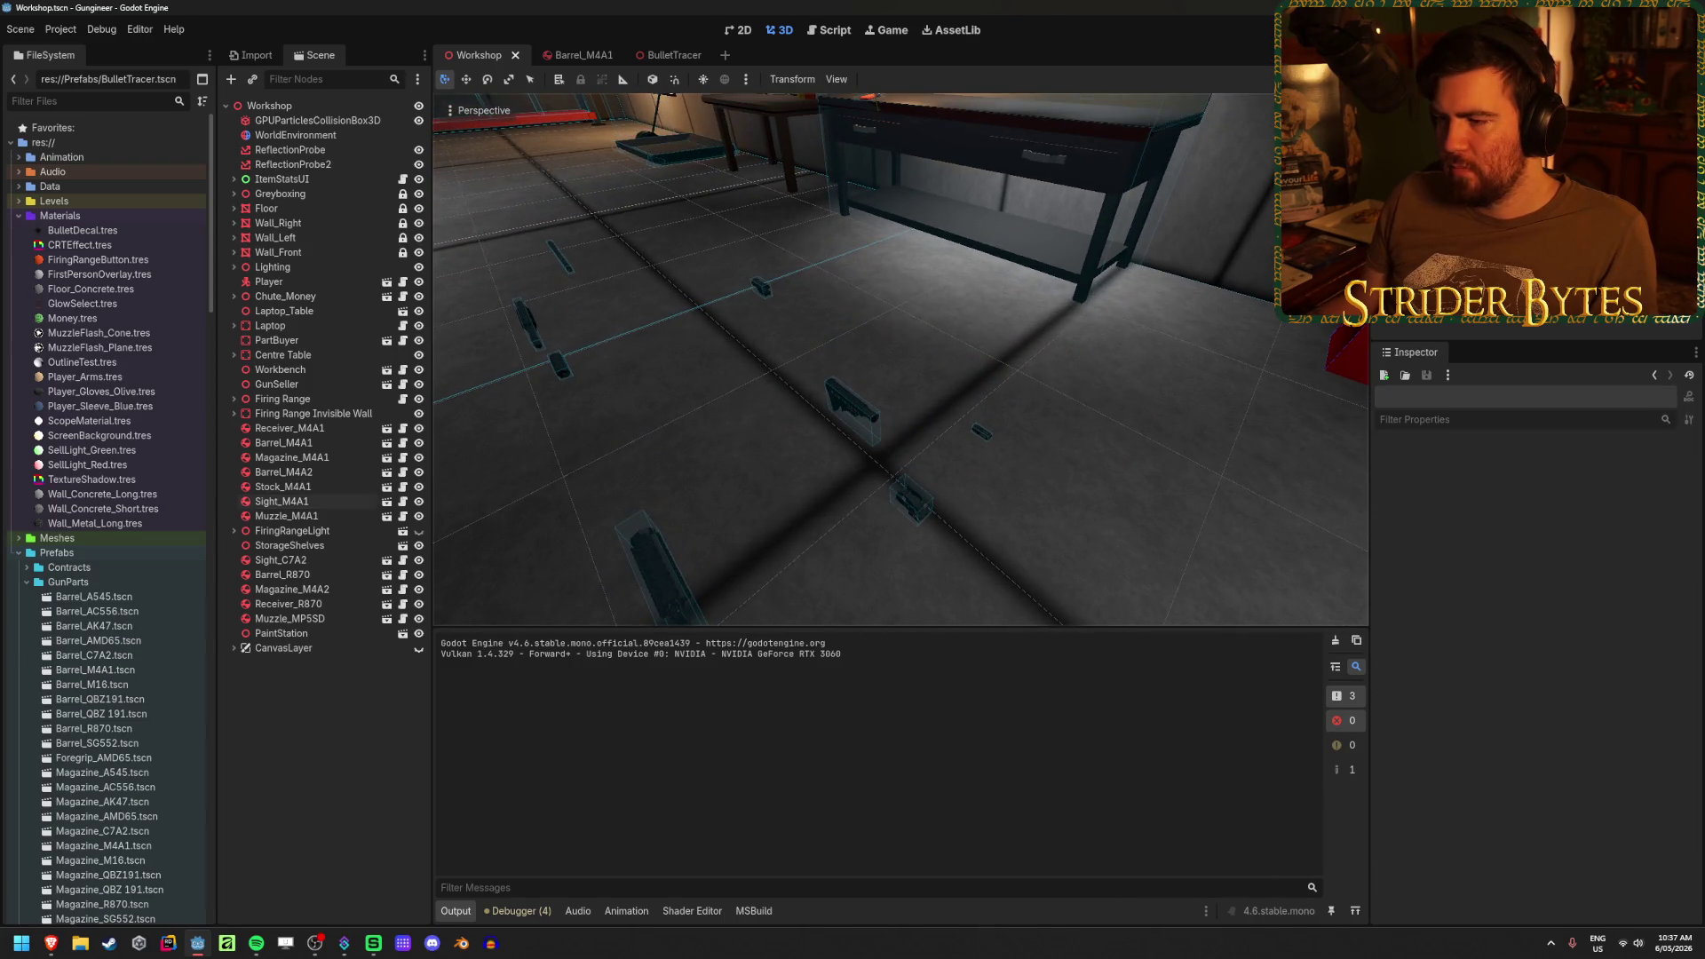
click(918, 509)
click(1139, 476)
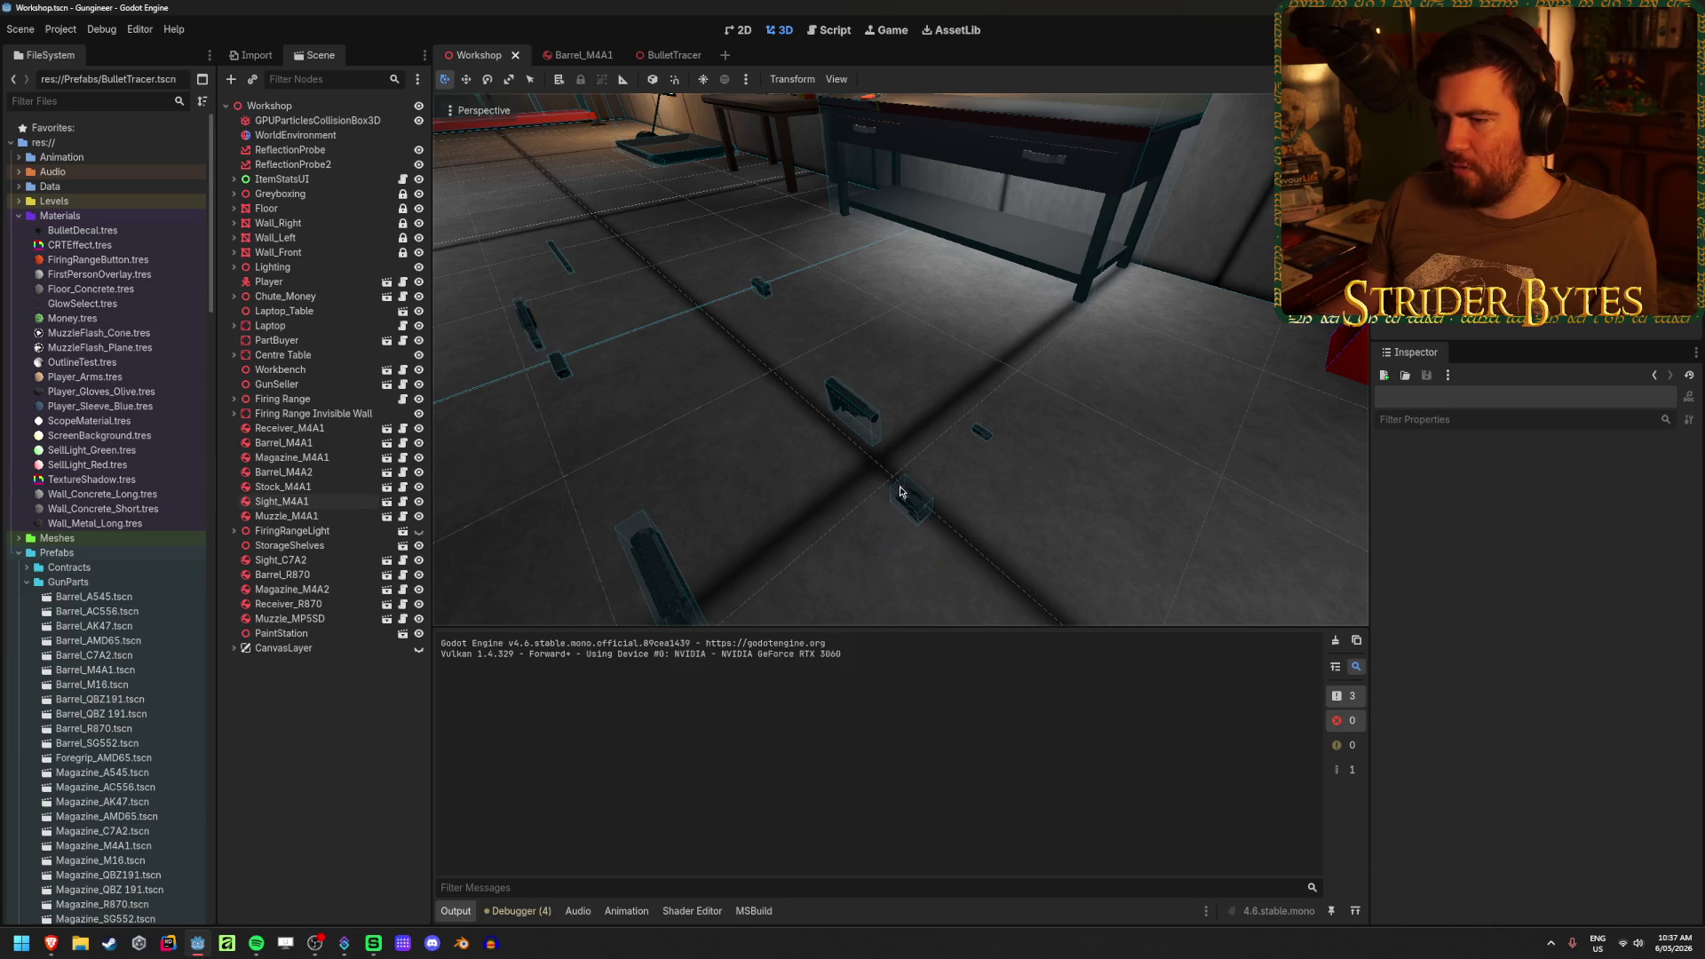
click(913, 509)
click(1139, 476)
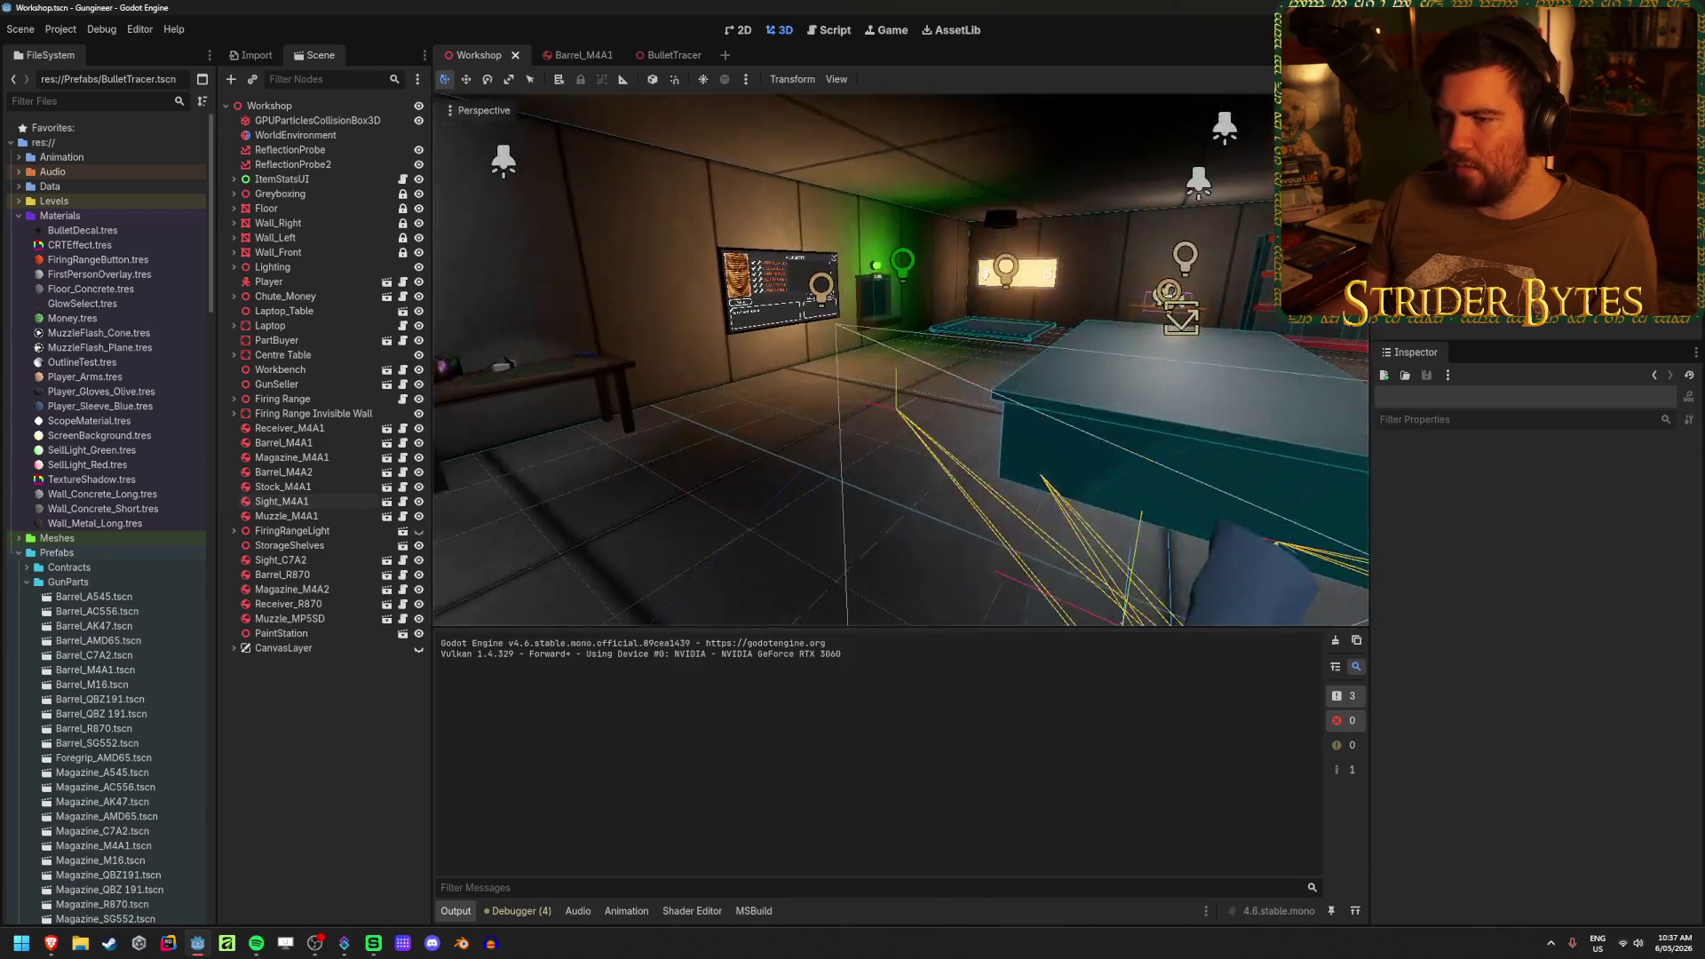
key(w)
scroll(890, 525, up, 3)
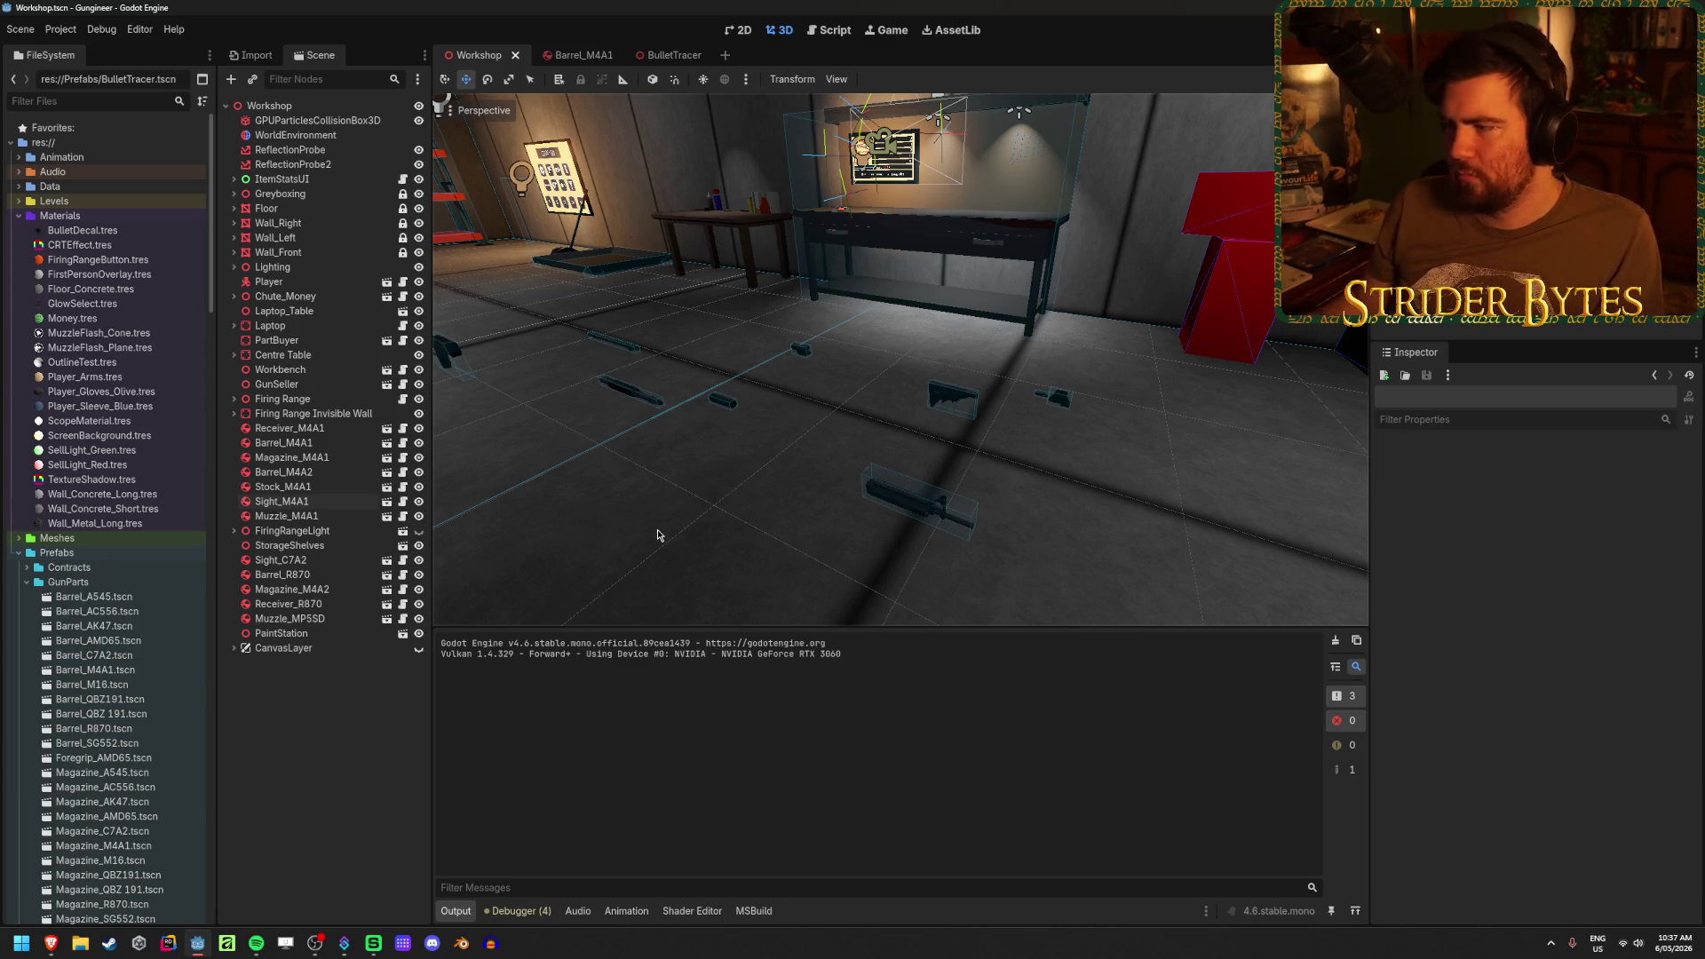
key(ctrl+s)
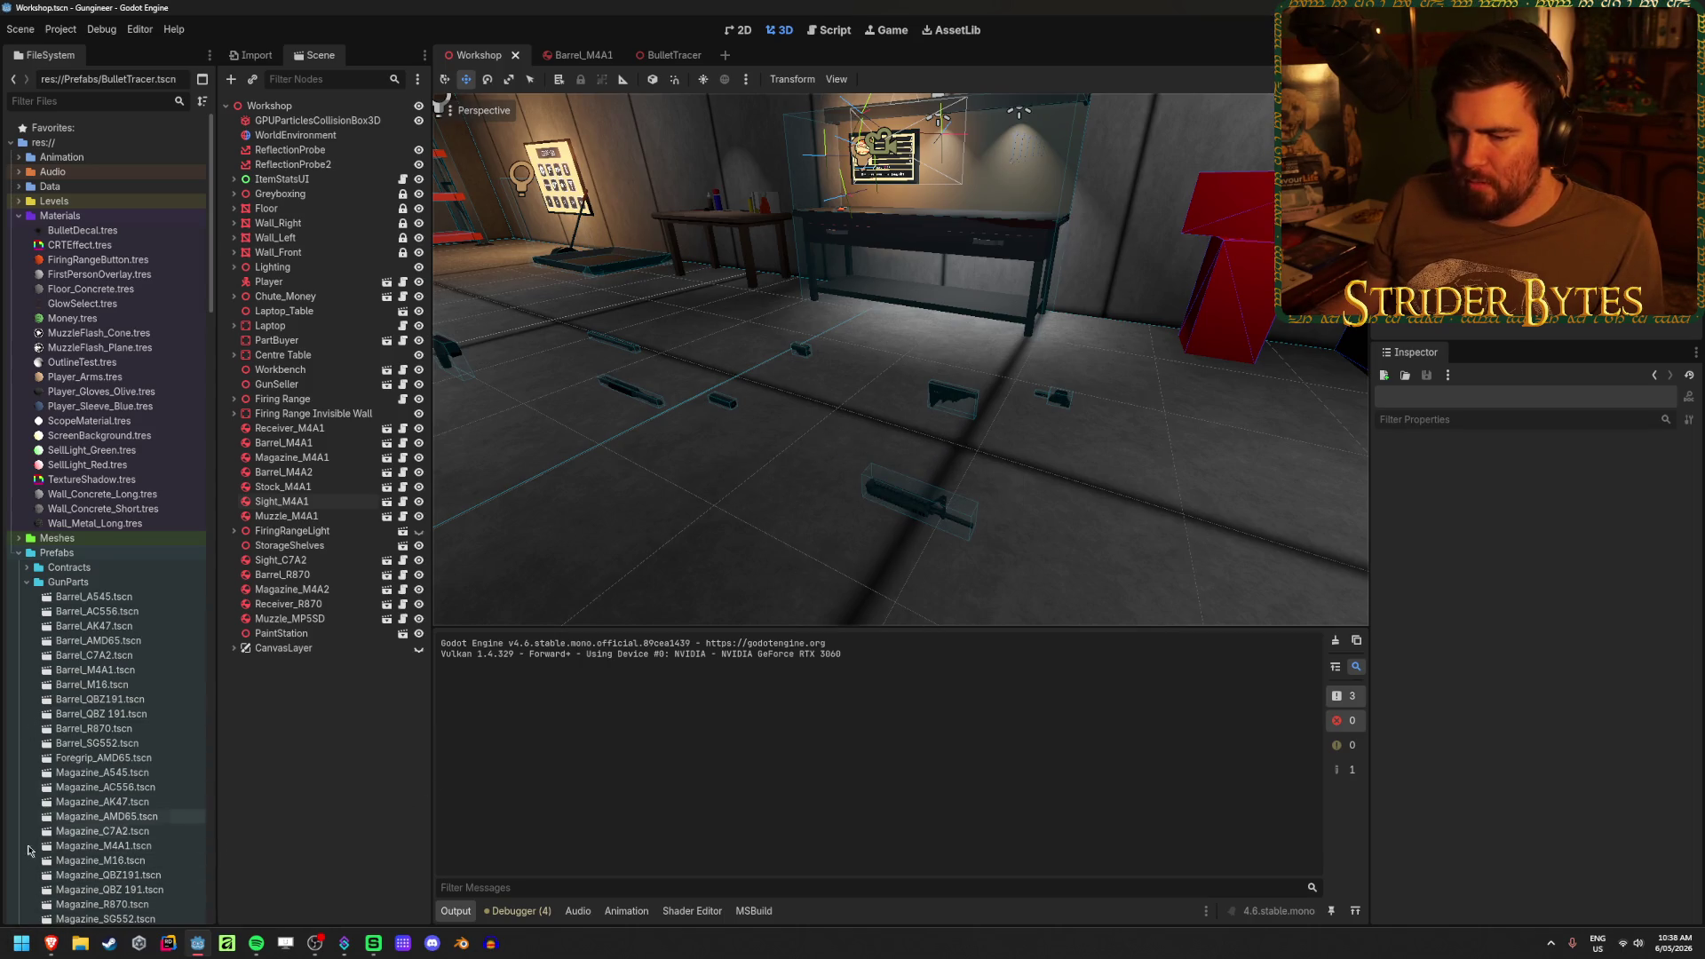
- Launch Visual Studio from the Start menu and open the Gungineer solution
click(21, 943)
text(visual studio)
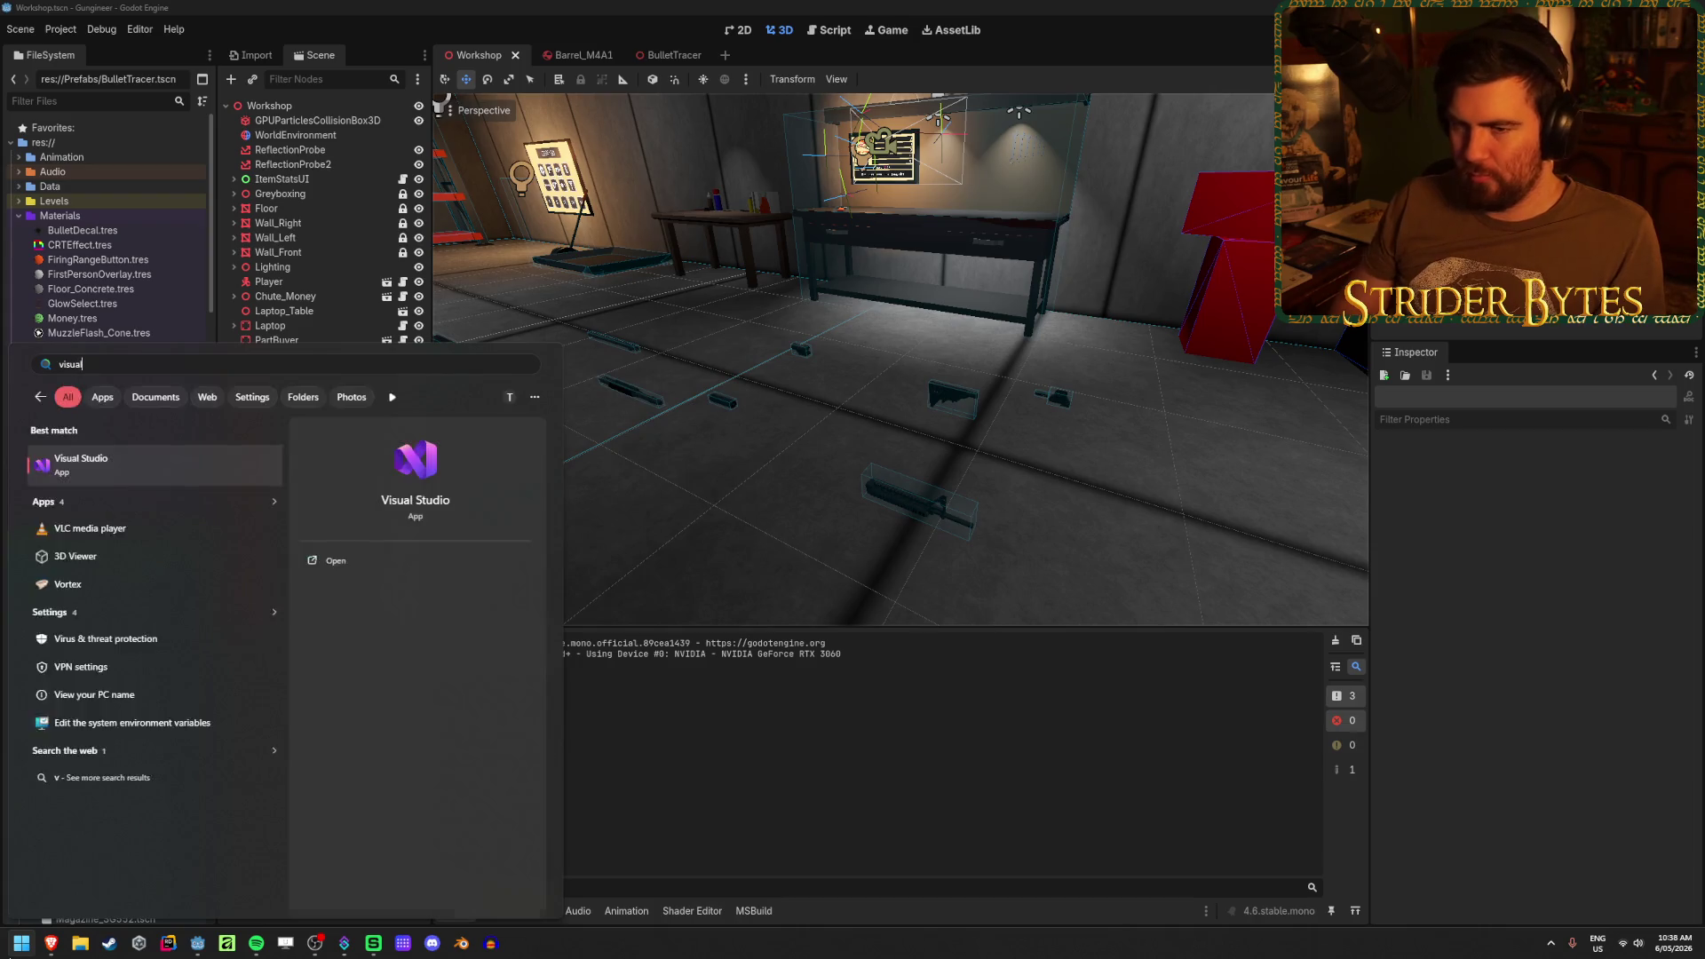
key(Return)
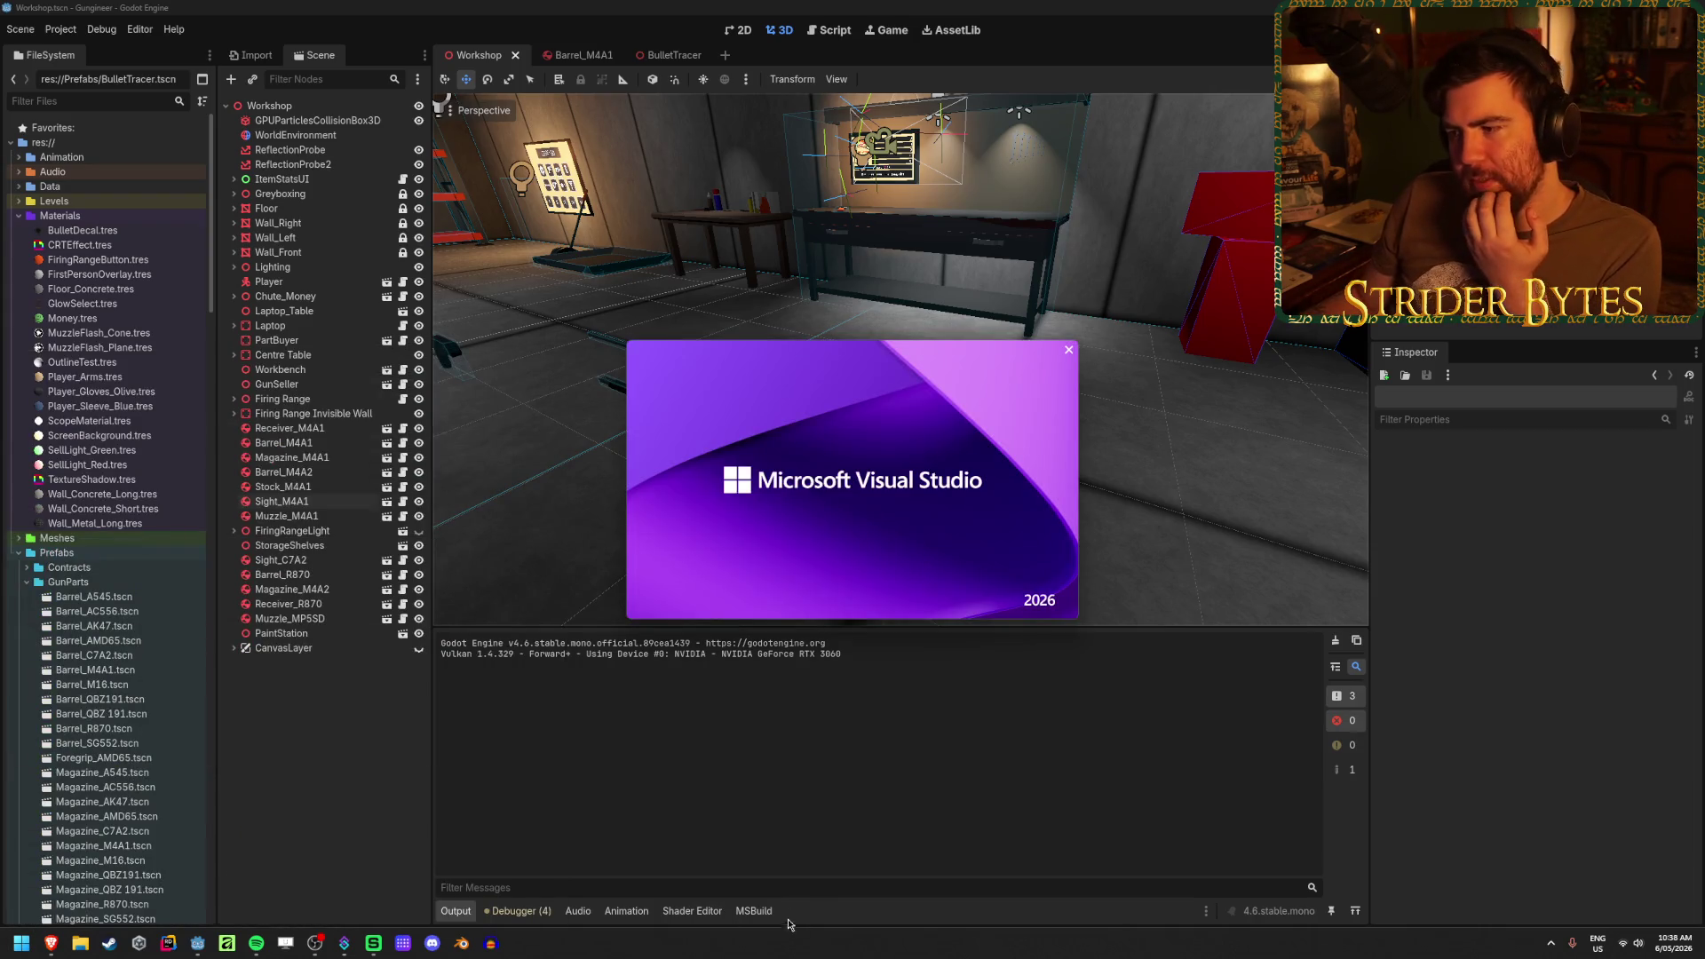
click(700, 393)
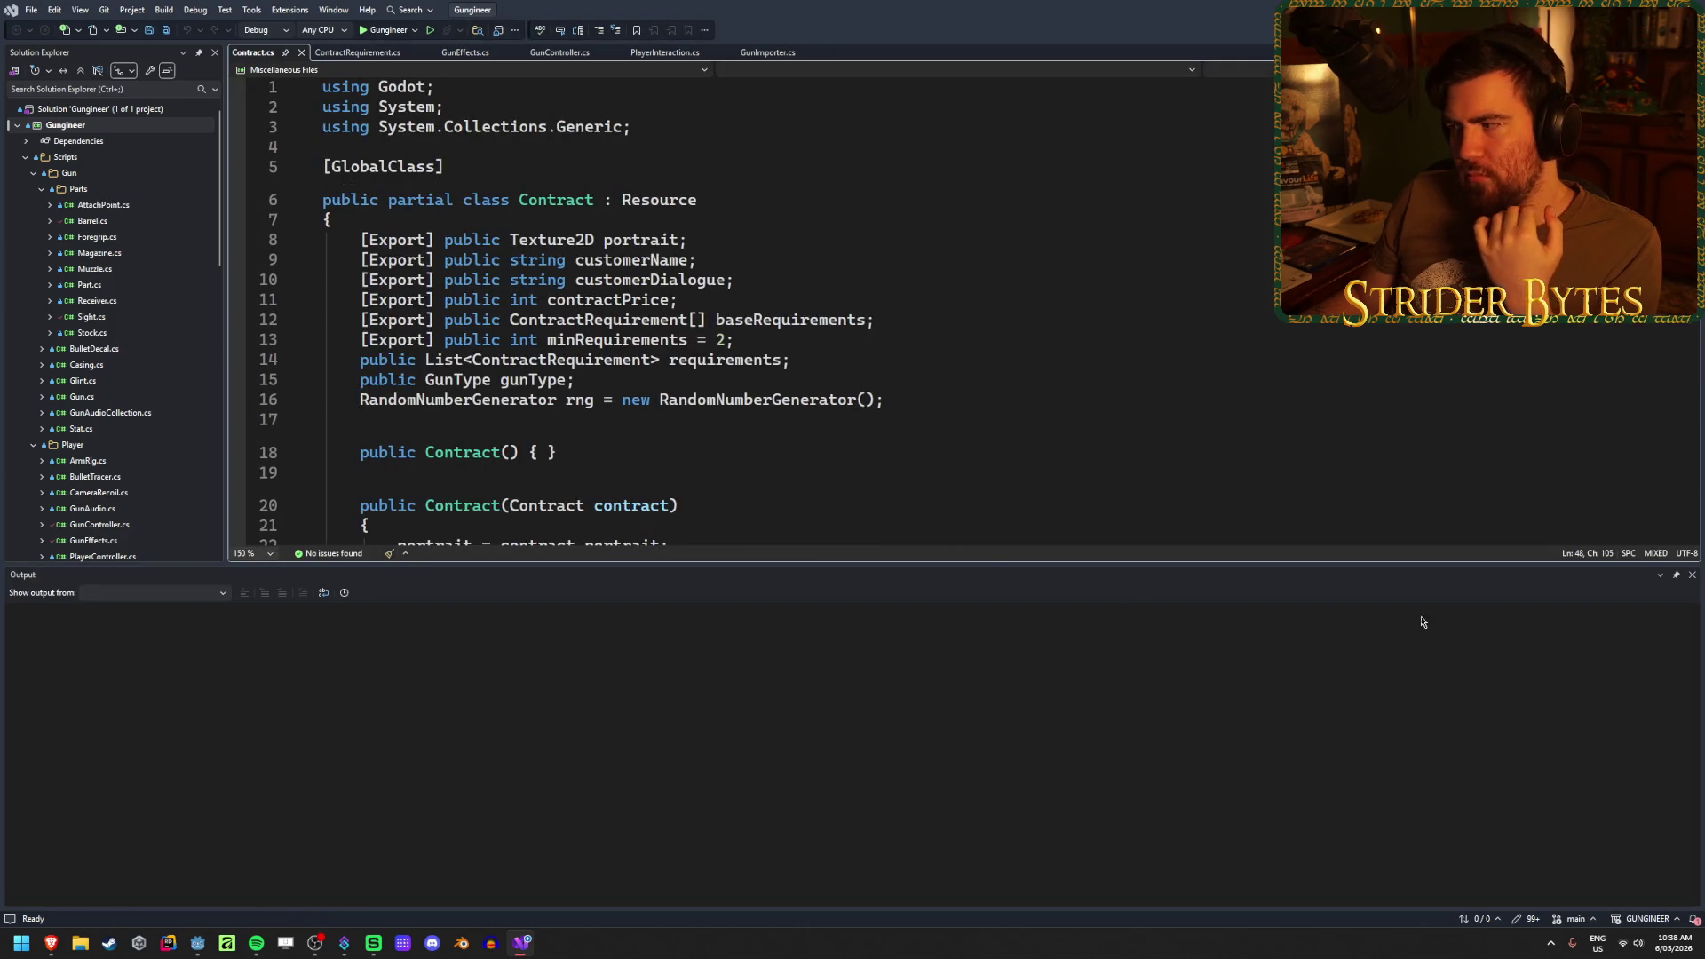
- Close the Output panel and open ItemBase.cs from Solution Explorer
click(1691, 575)
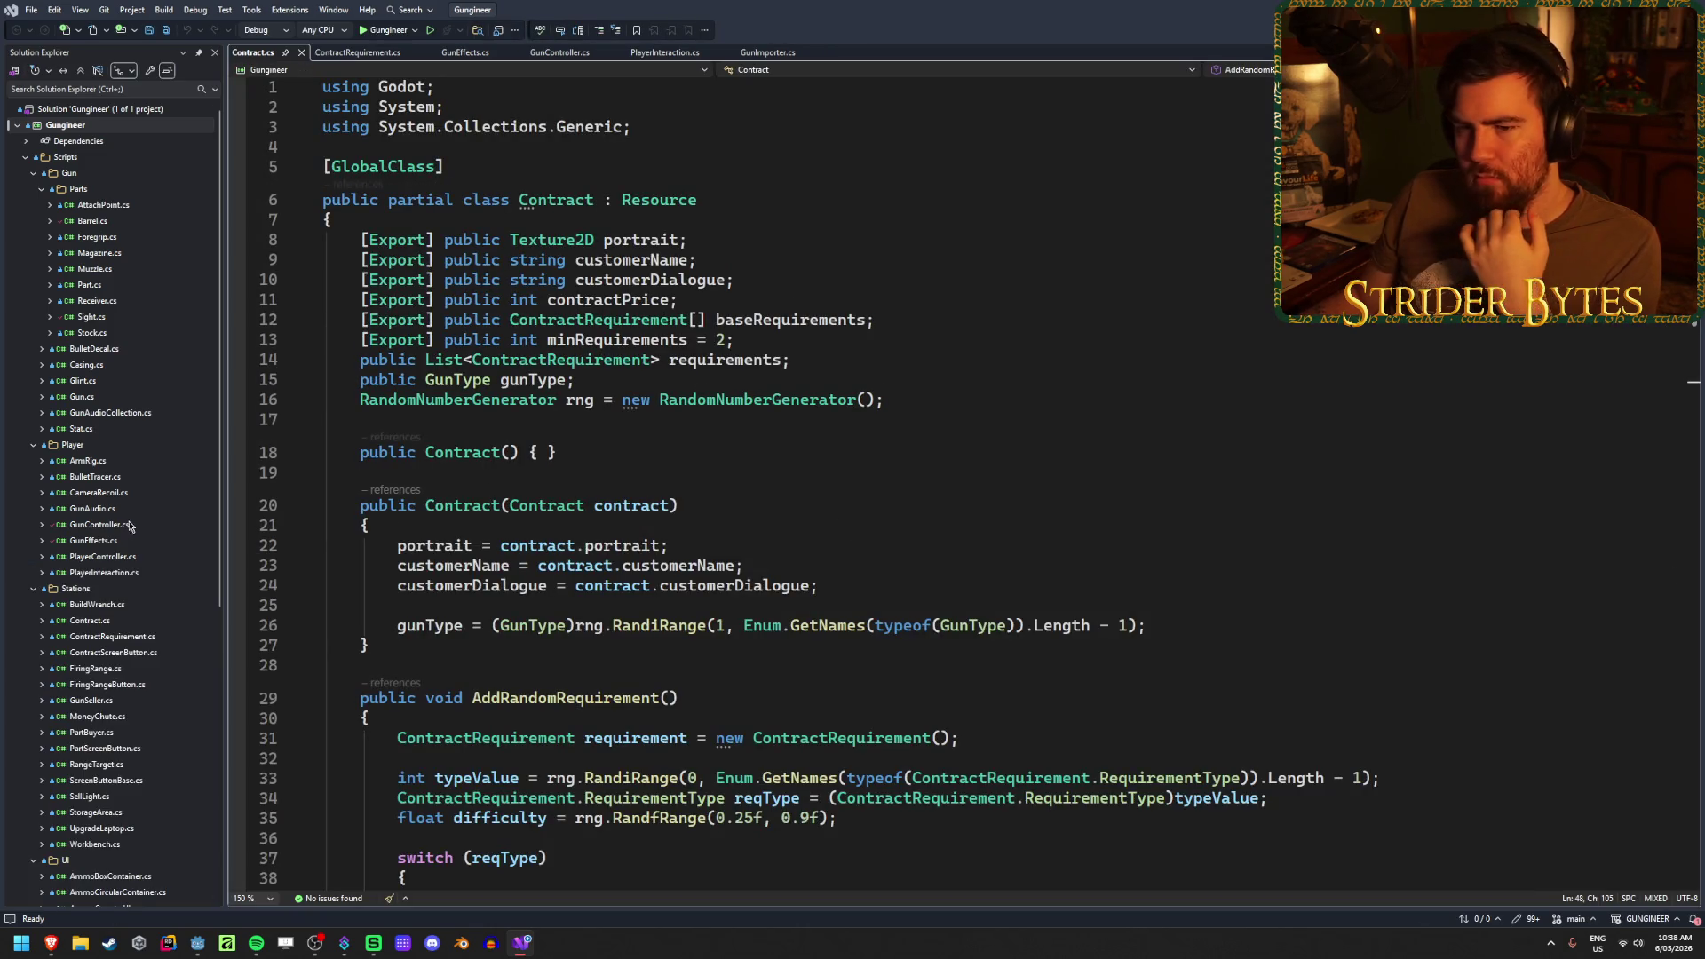
scroll(117, 515, down, 10)
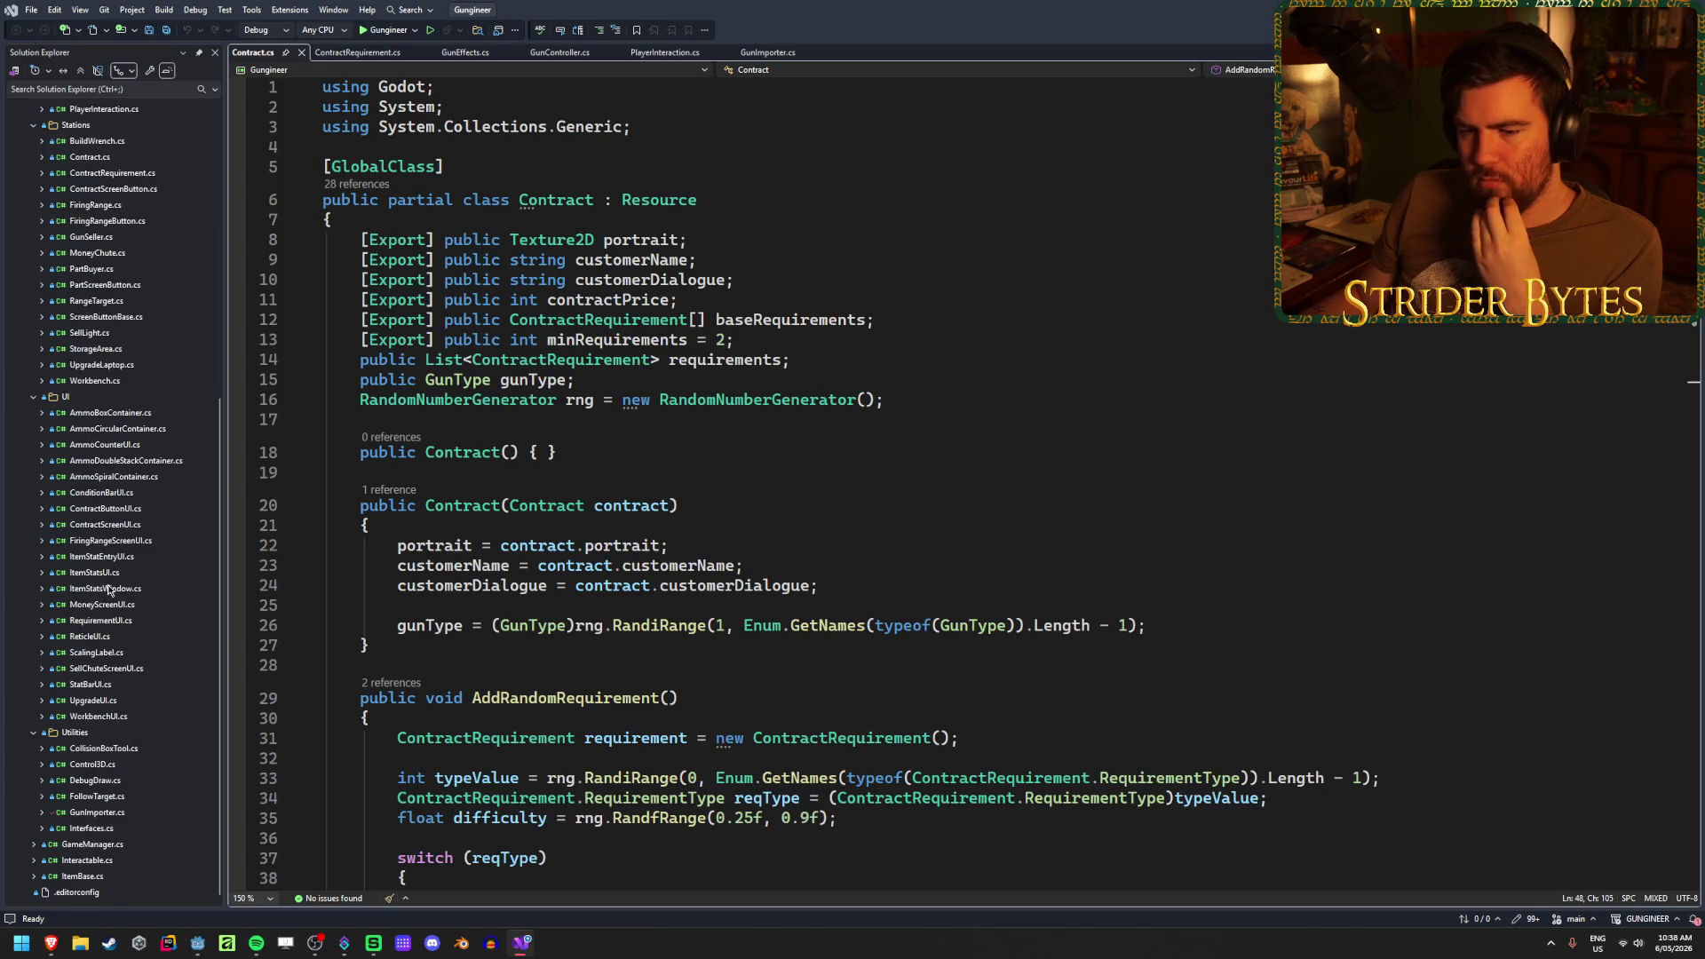
double_click(100, 876)
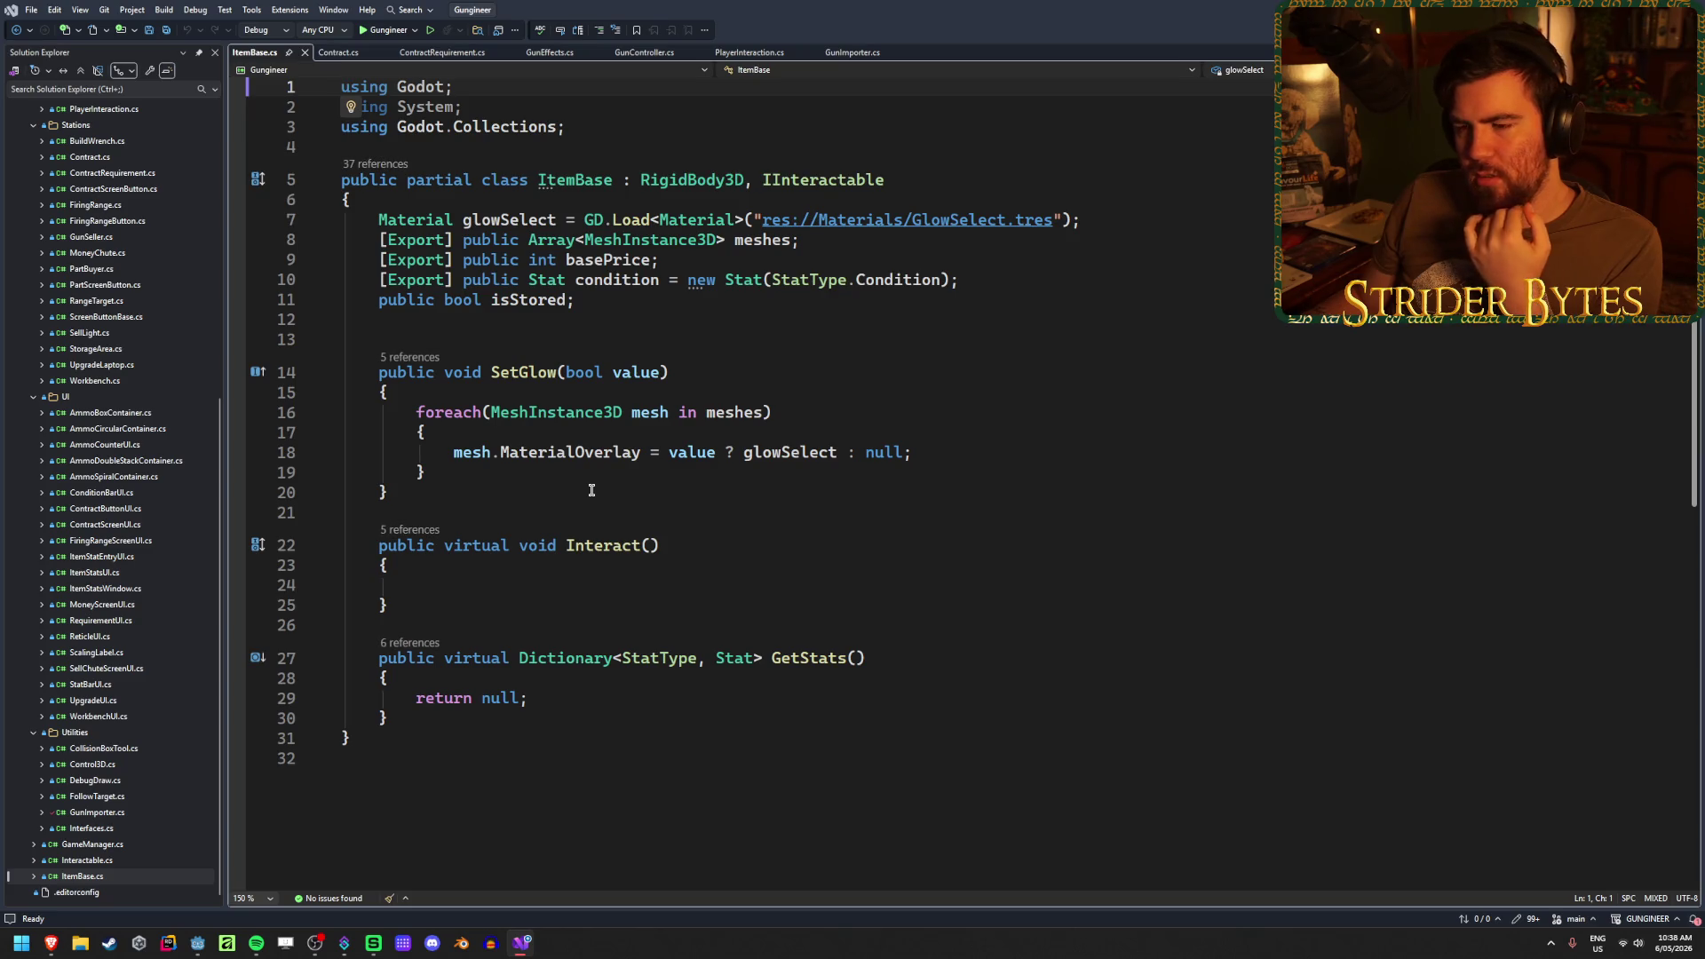
- Read through ItemBase.cs around the isStored field and the SetGlow method
click(692, 545)
click(957, 452)
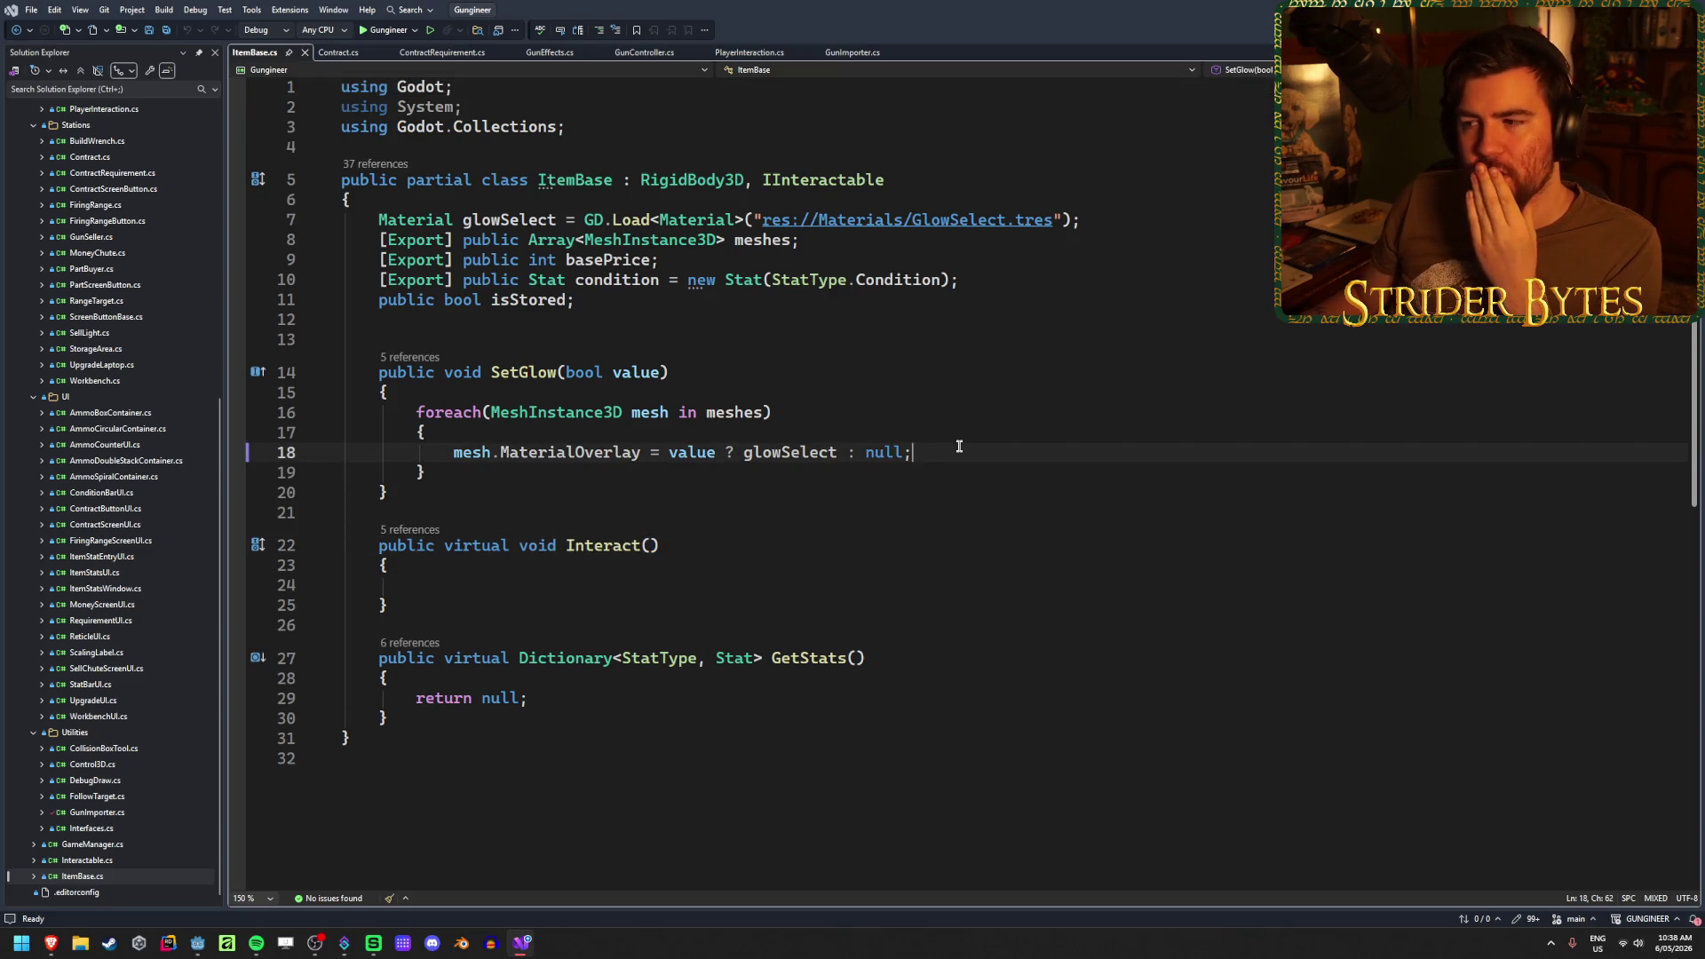
click(847, 412)
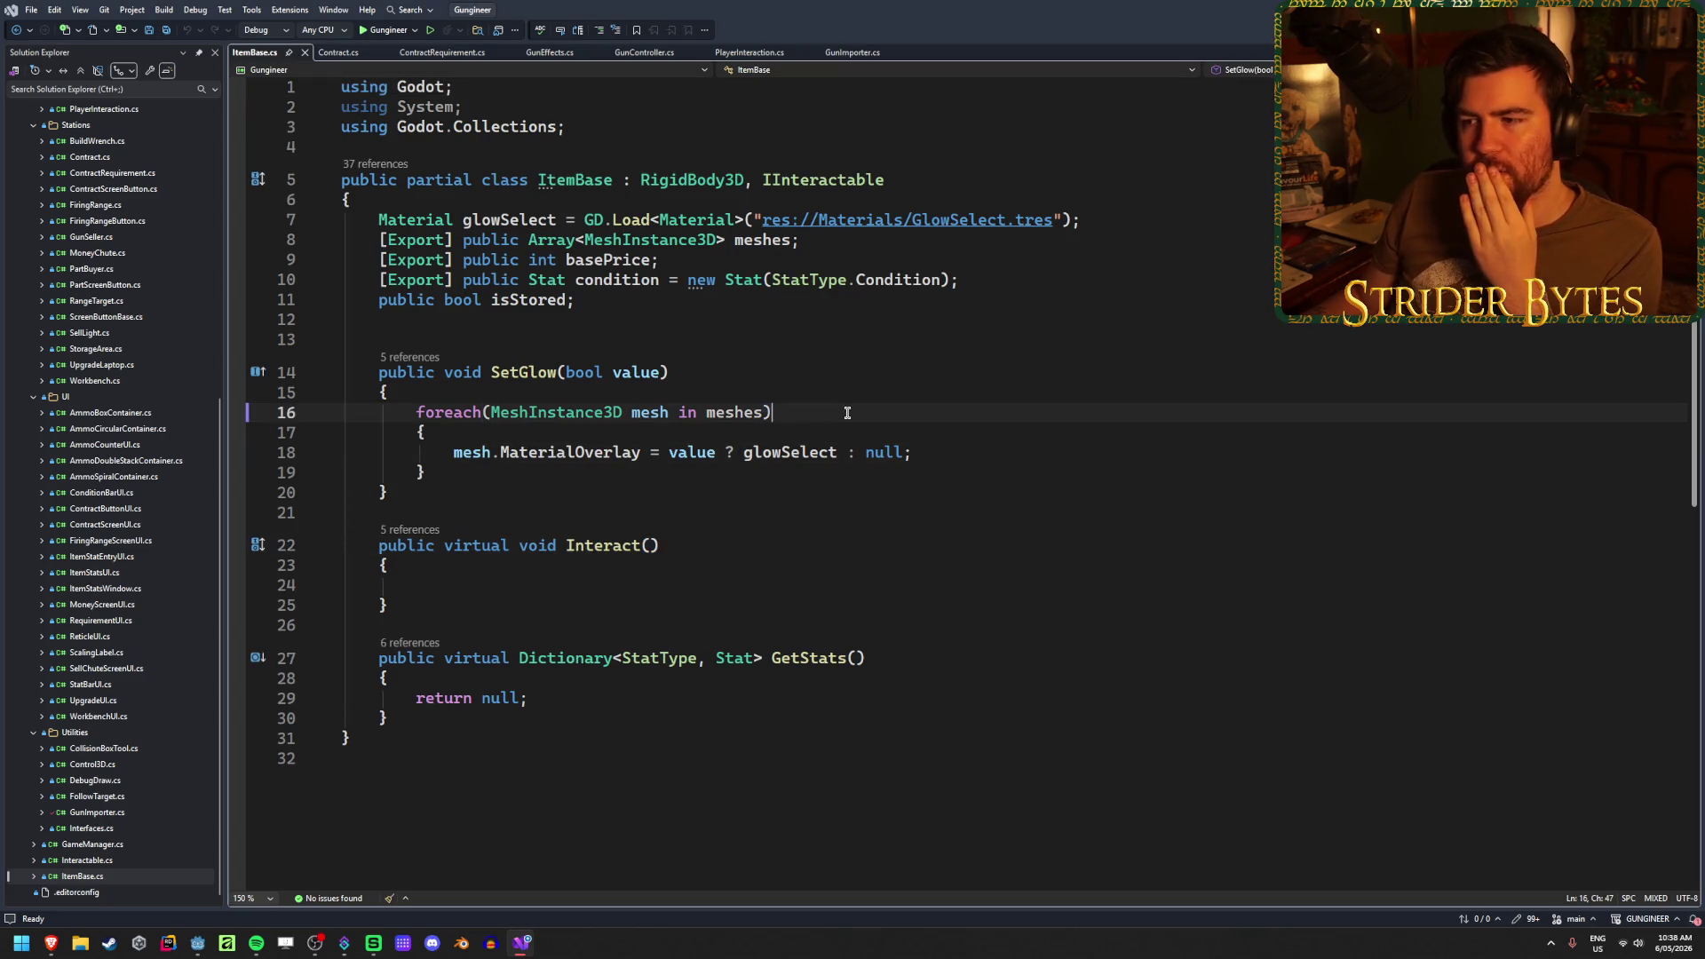
click(558, 318)
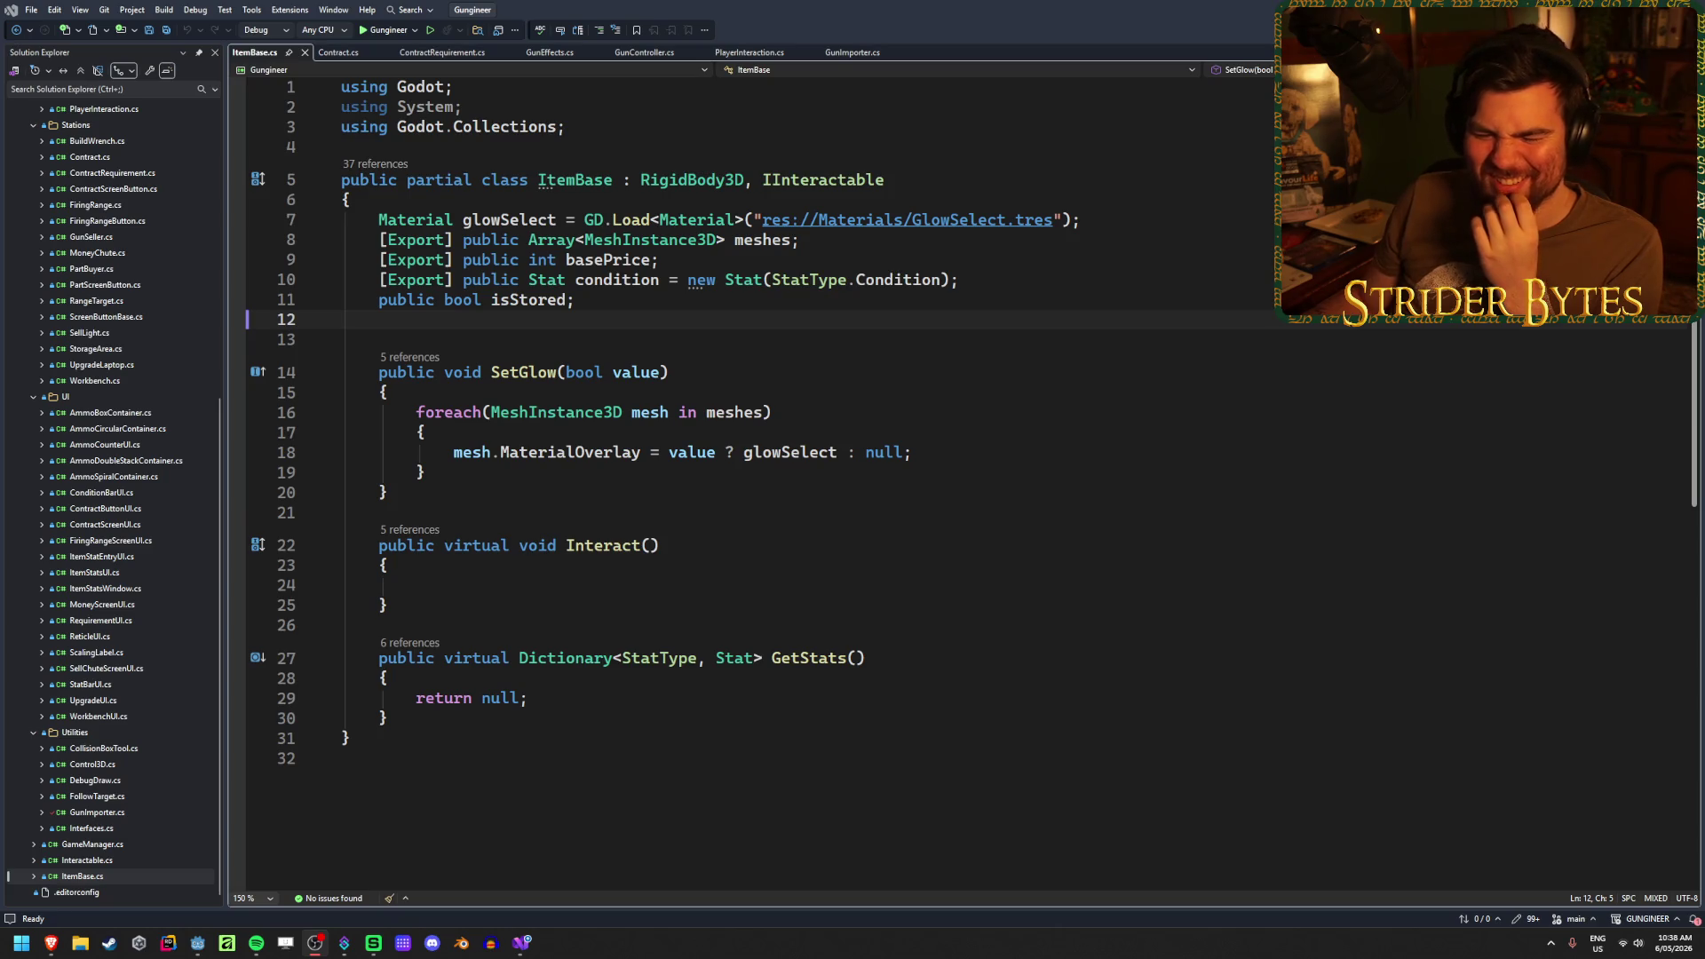
click(562, 319)
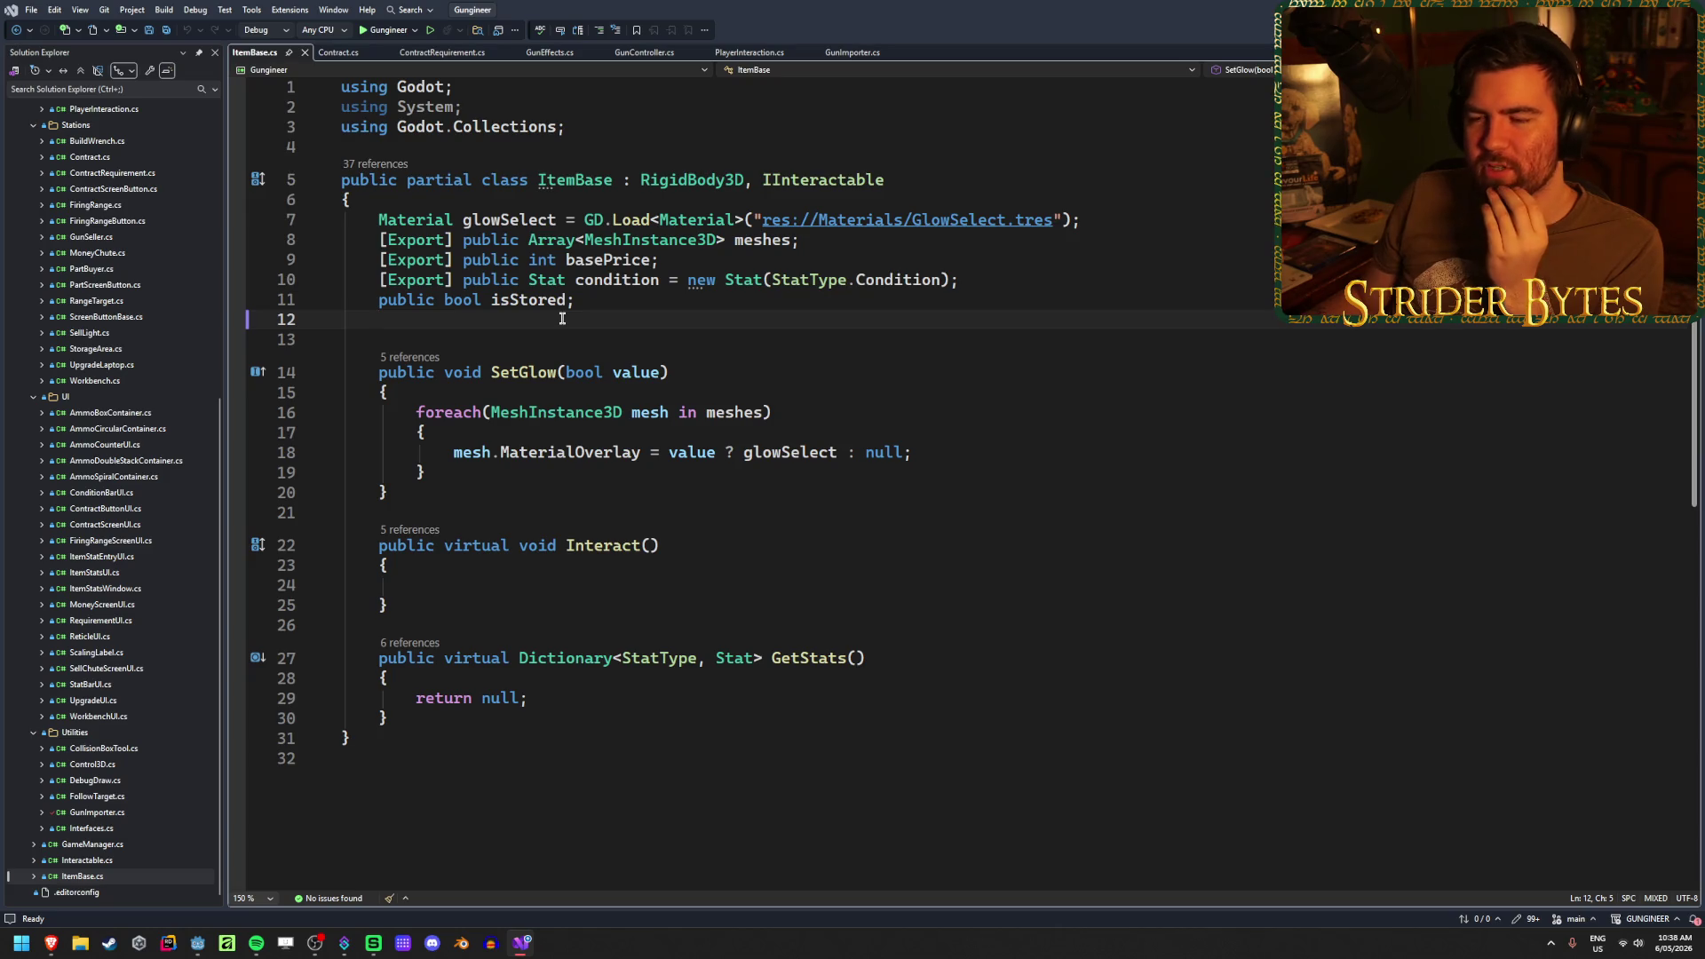
click(641, 305)
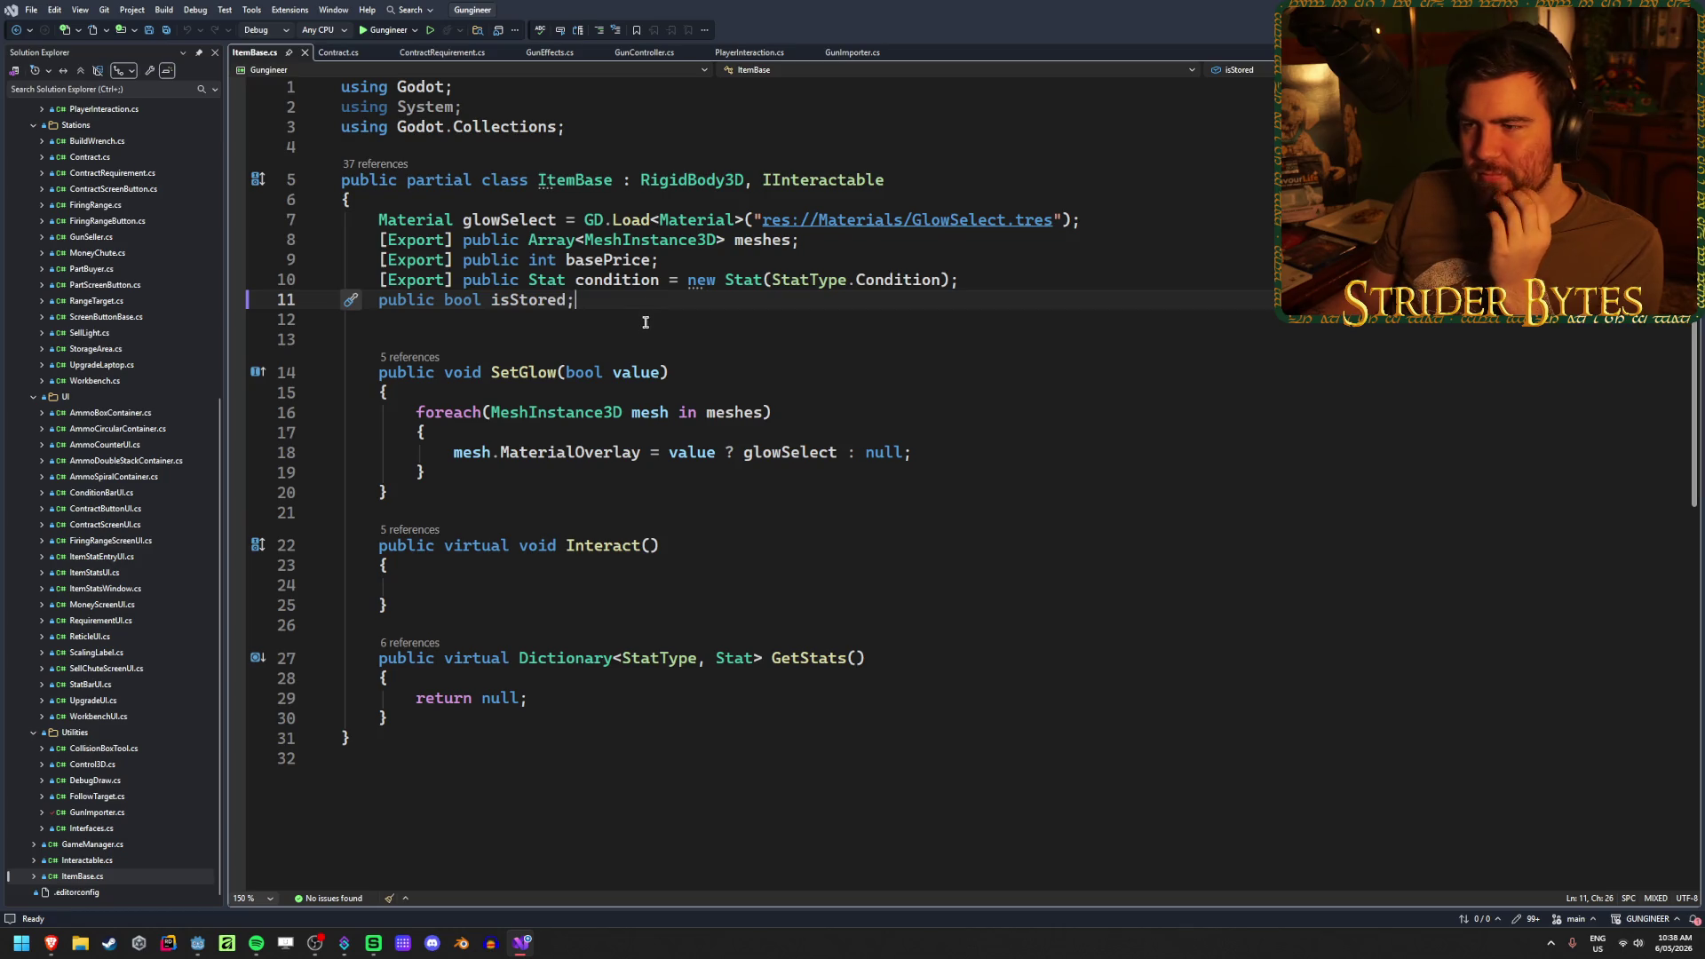
click(651, 338)
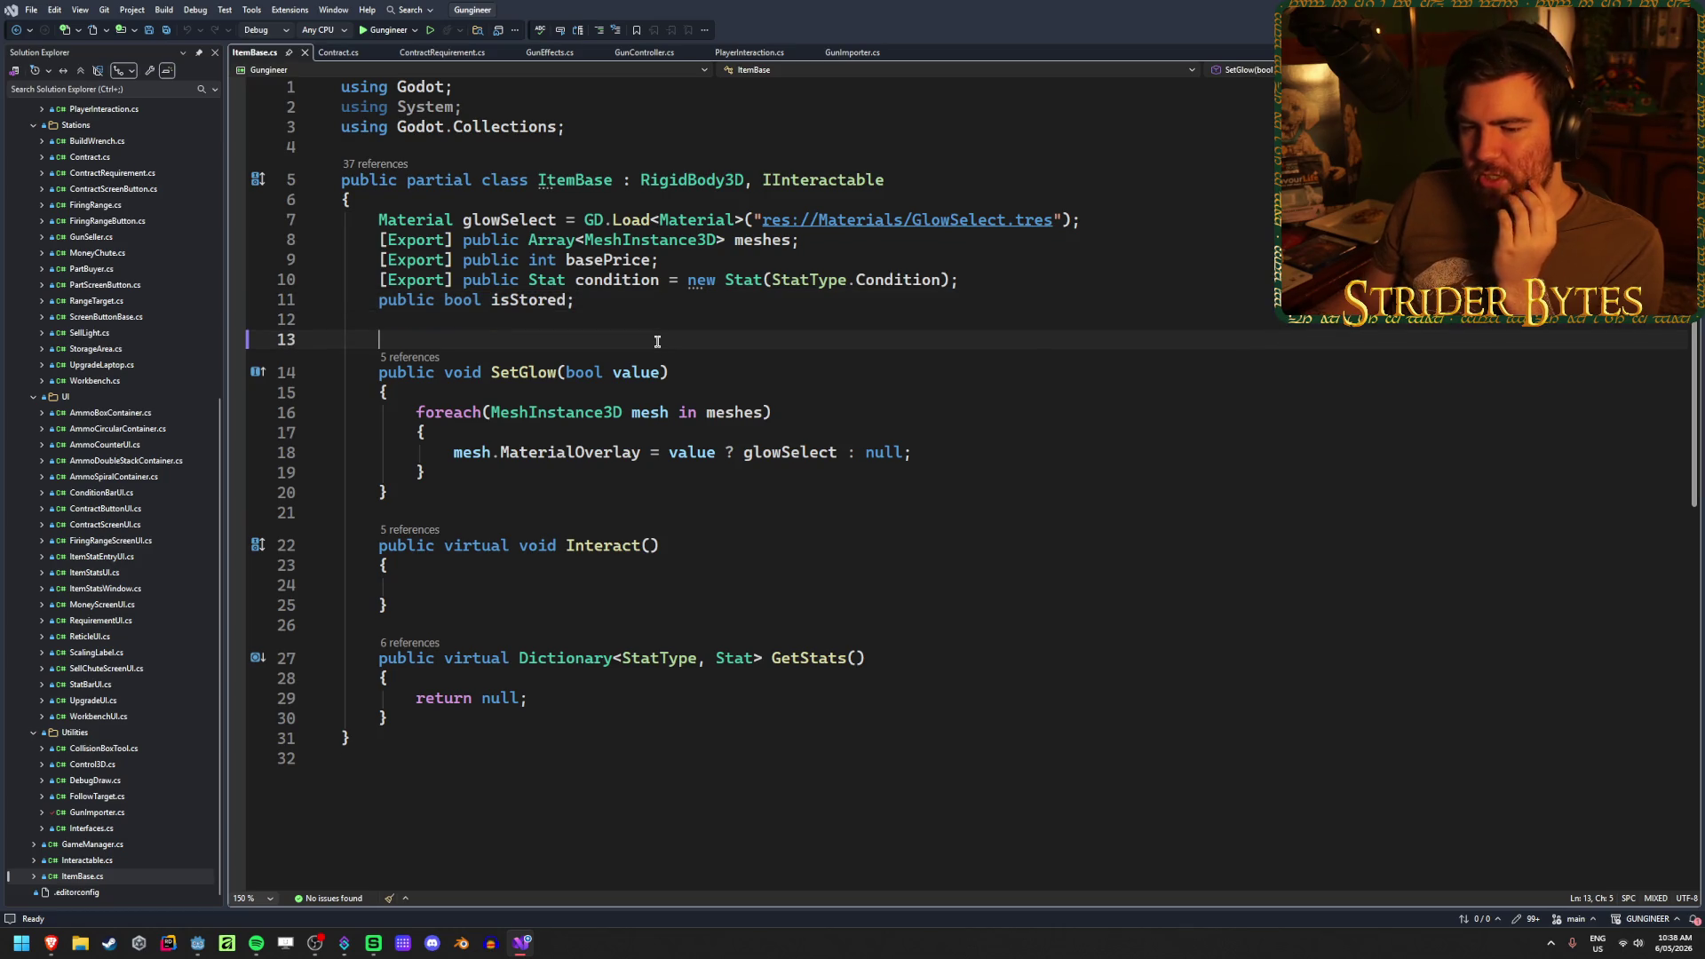
click(714, 375)
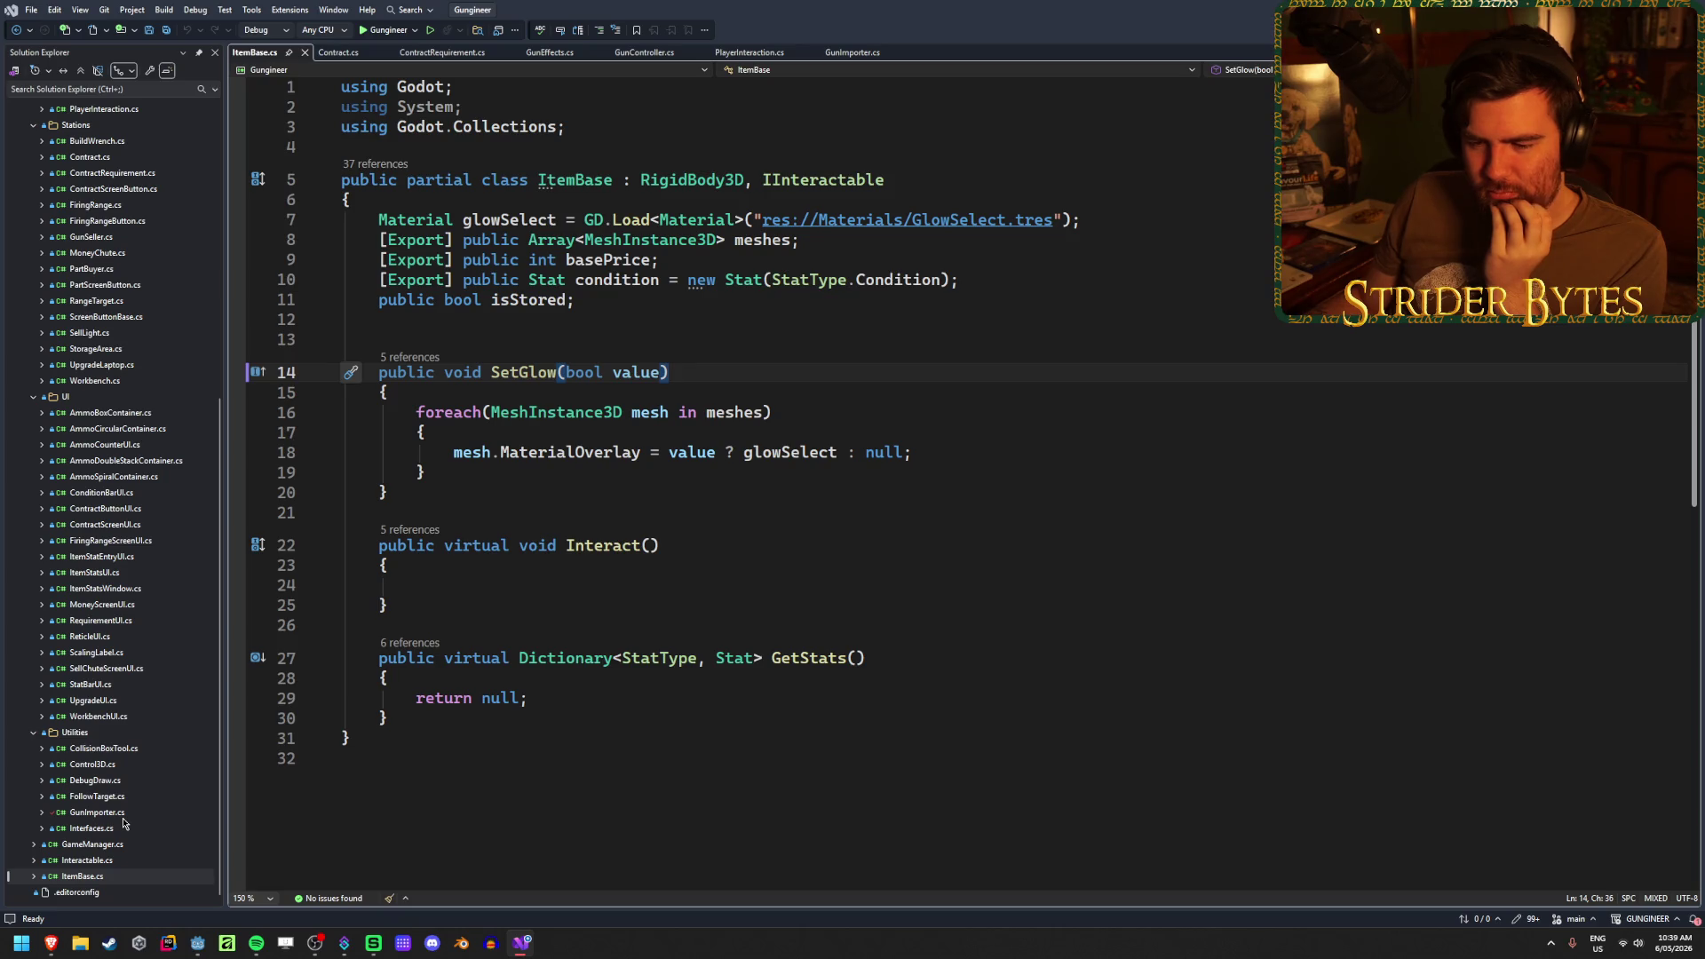
scroll(125, 823, up, 3)
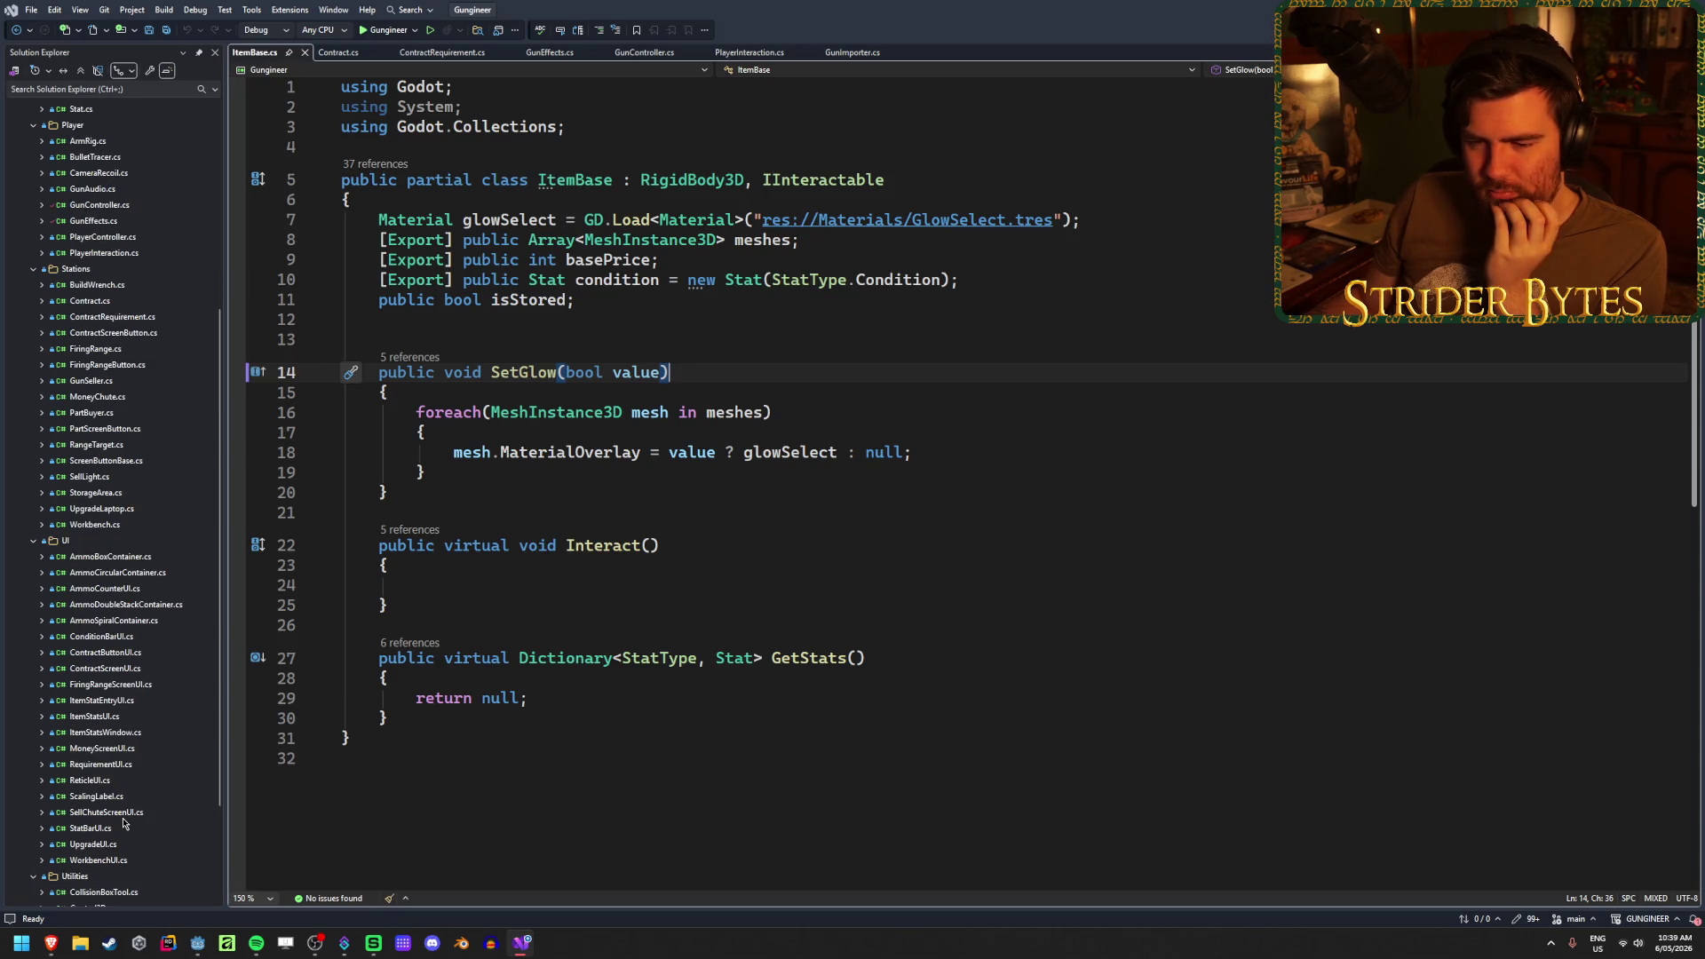
scroll(124, 823, up, 6)
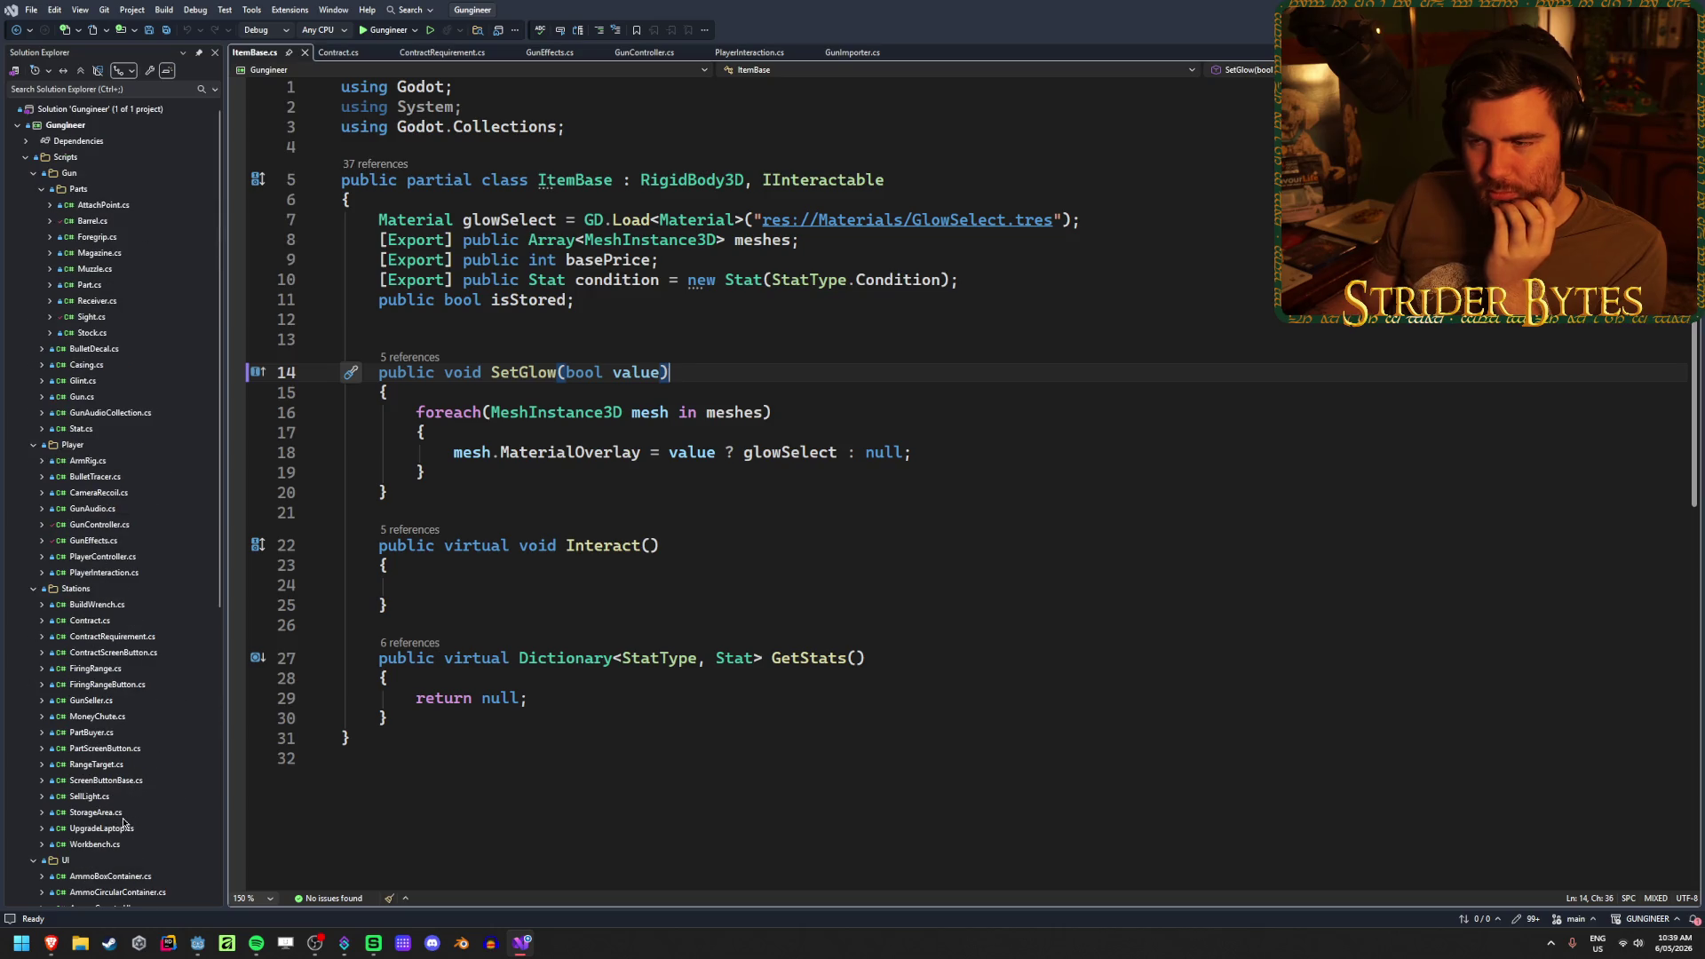
scroll(124, 823, down, 10)
scroll(124, 823, up, 10)
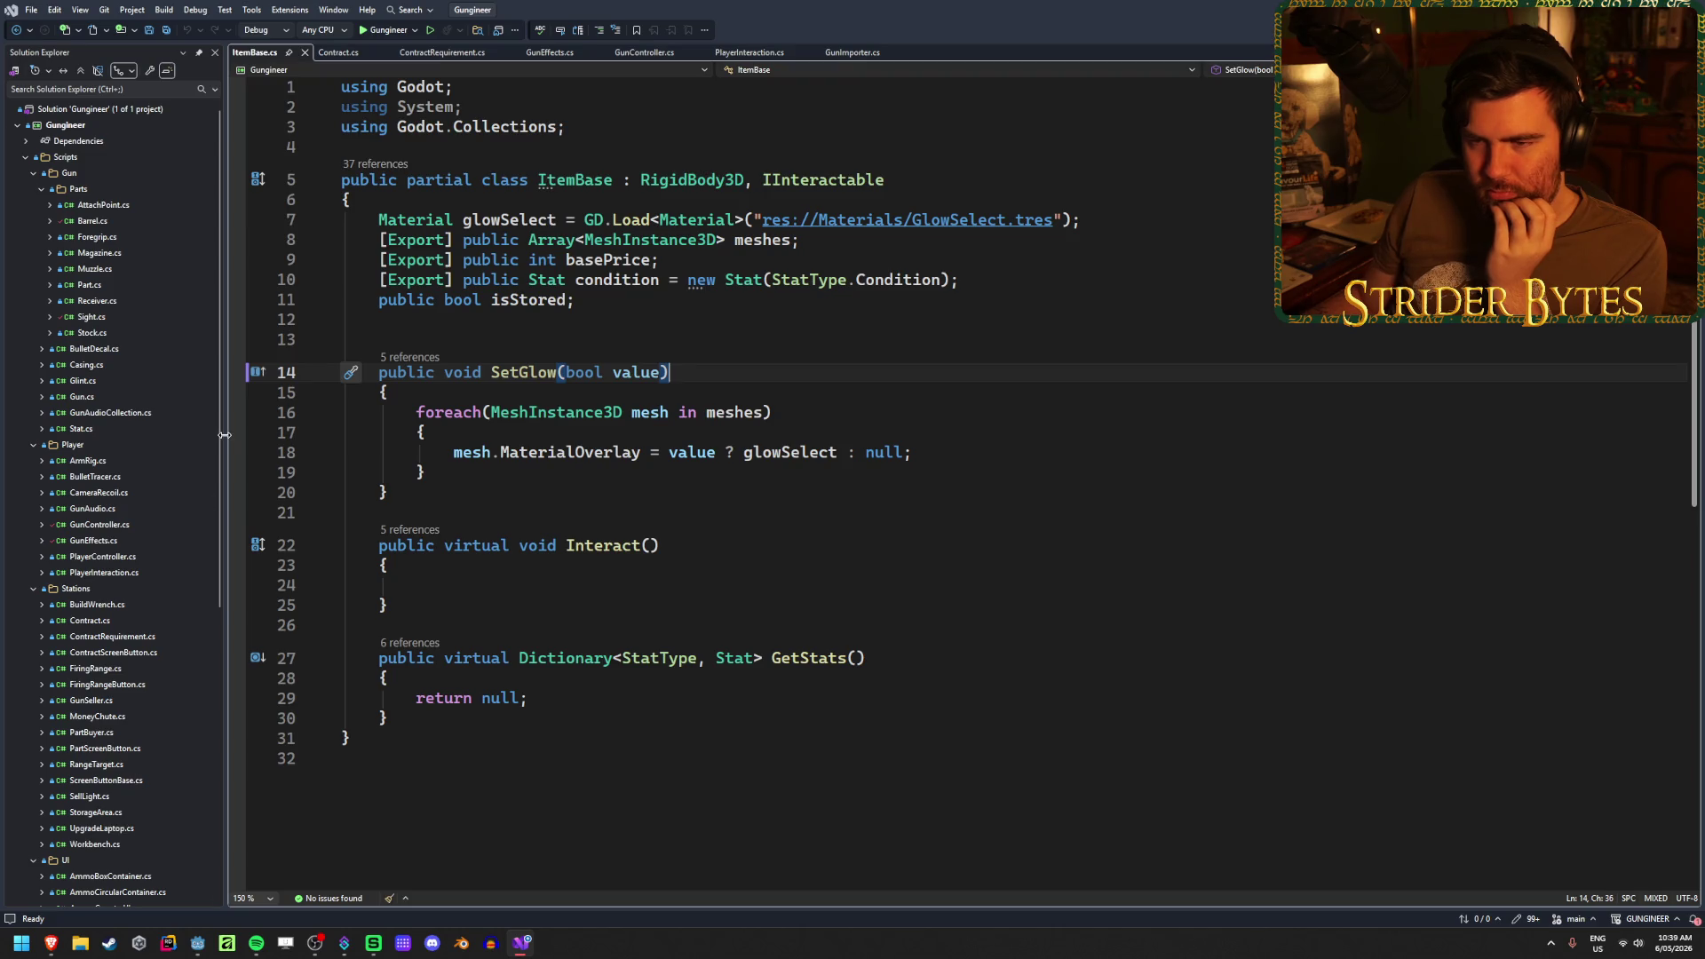
- Open Part.cs and go to the end of the workingPart field
double_click(132, 284)
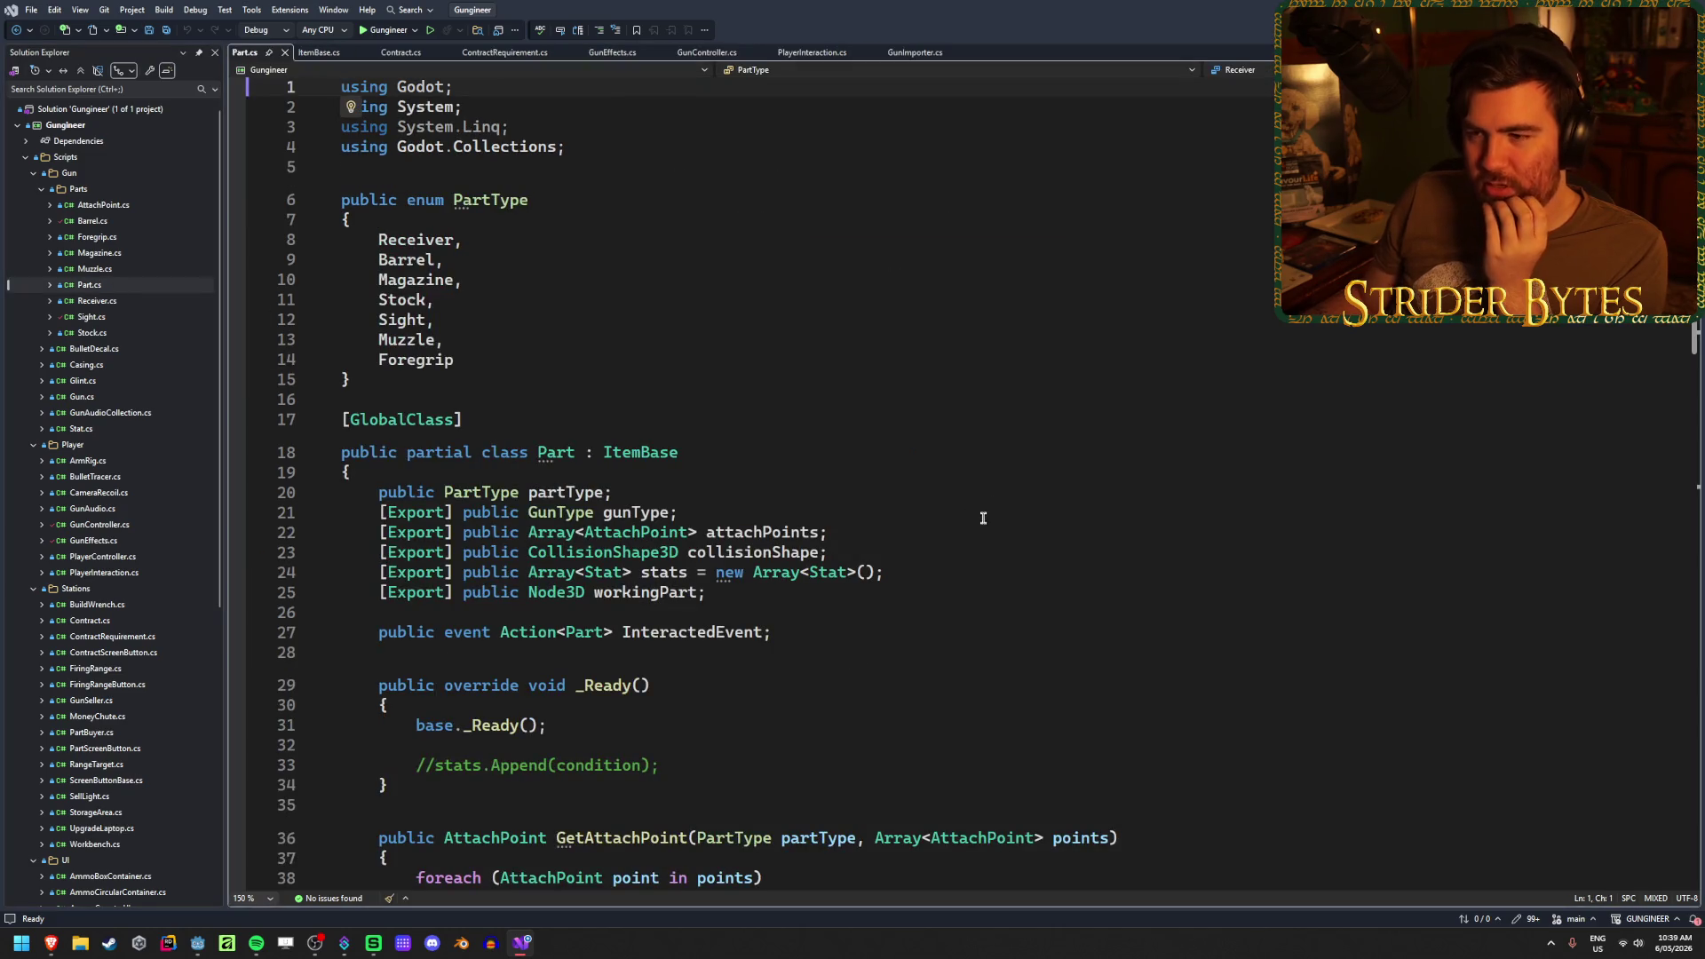
click(753, 594)
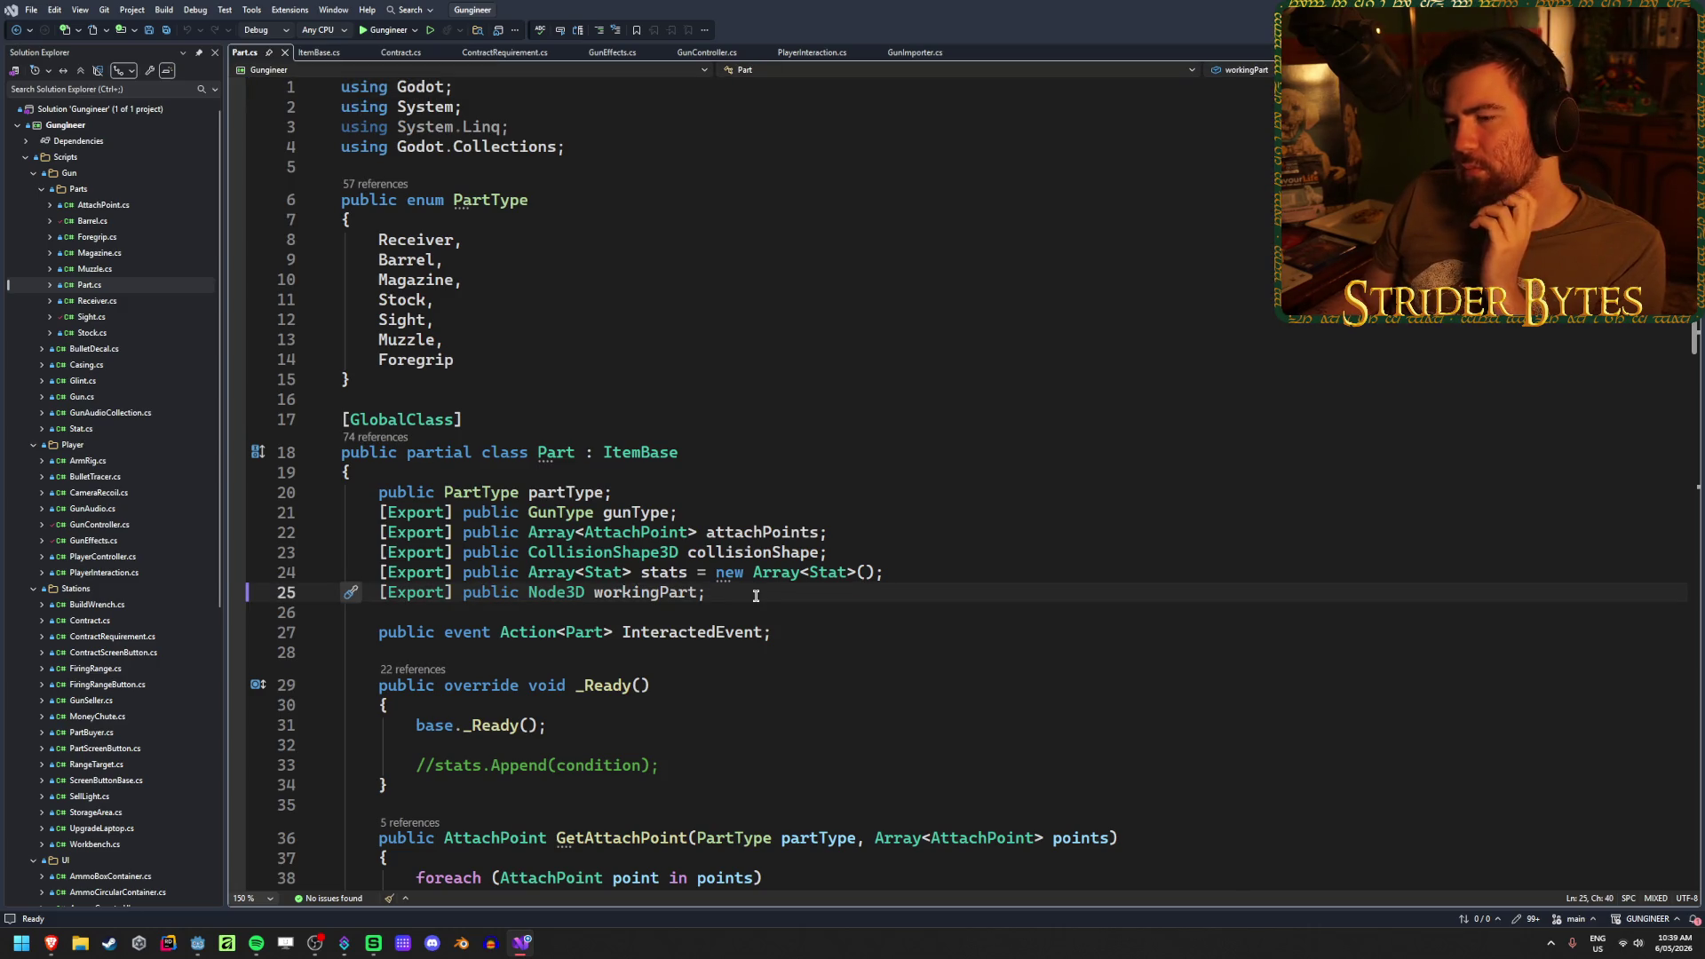
scroll(755, 595, down, 2)
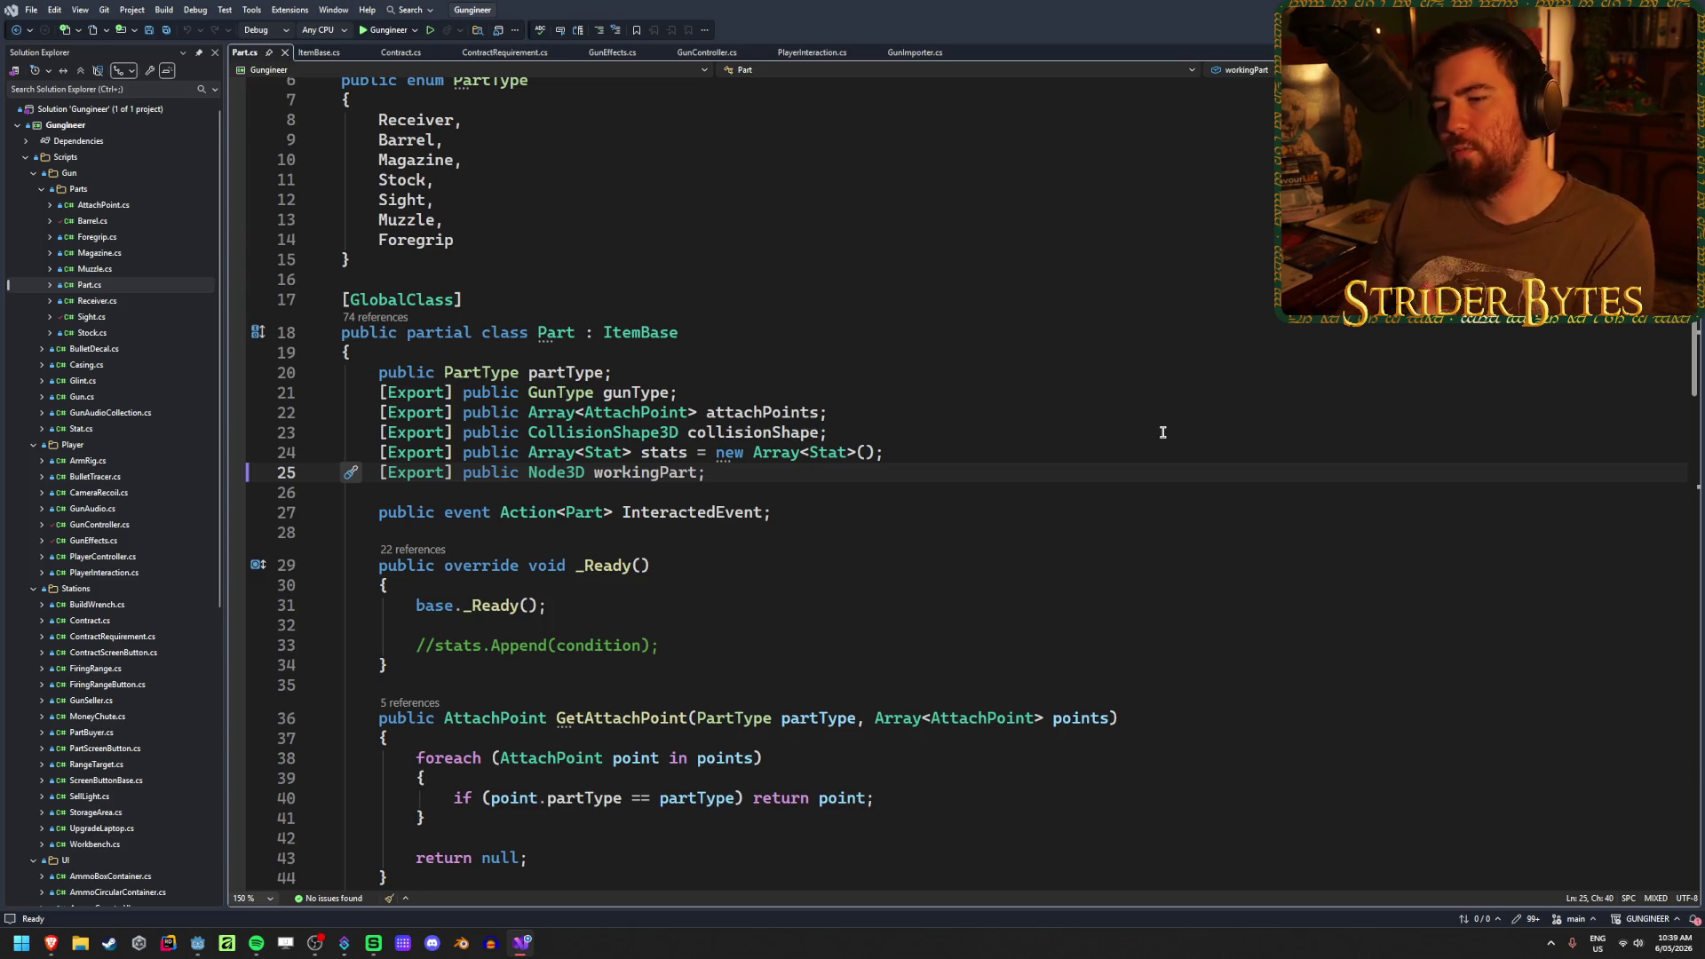
- Add '[Export] public float partScale = 1f;' below workingPart and save Part.cs
key(Return)
text([)
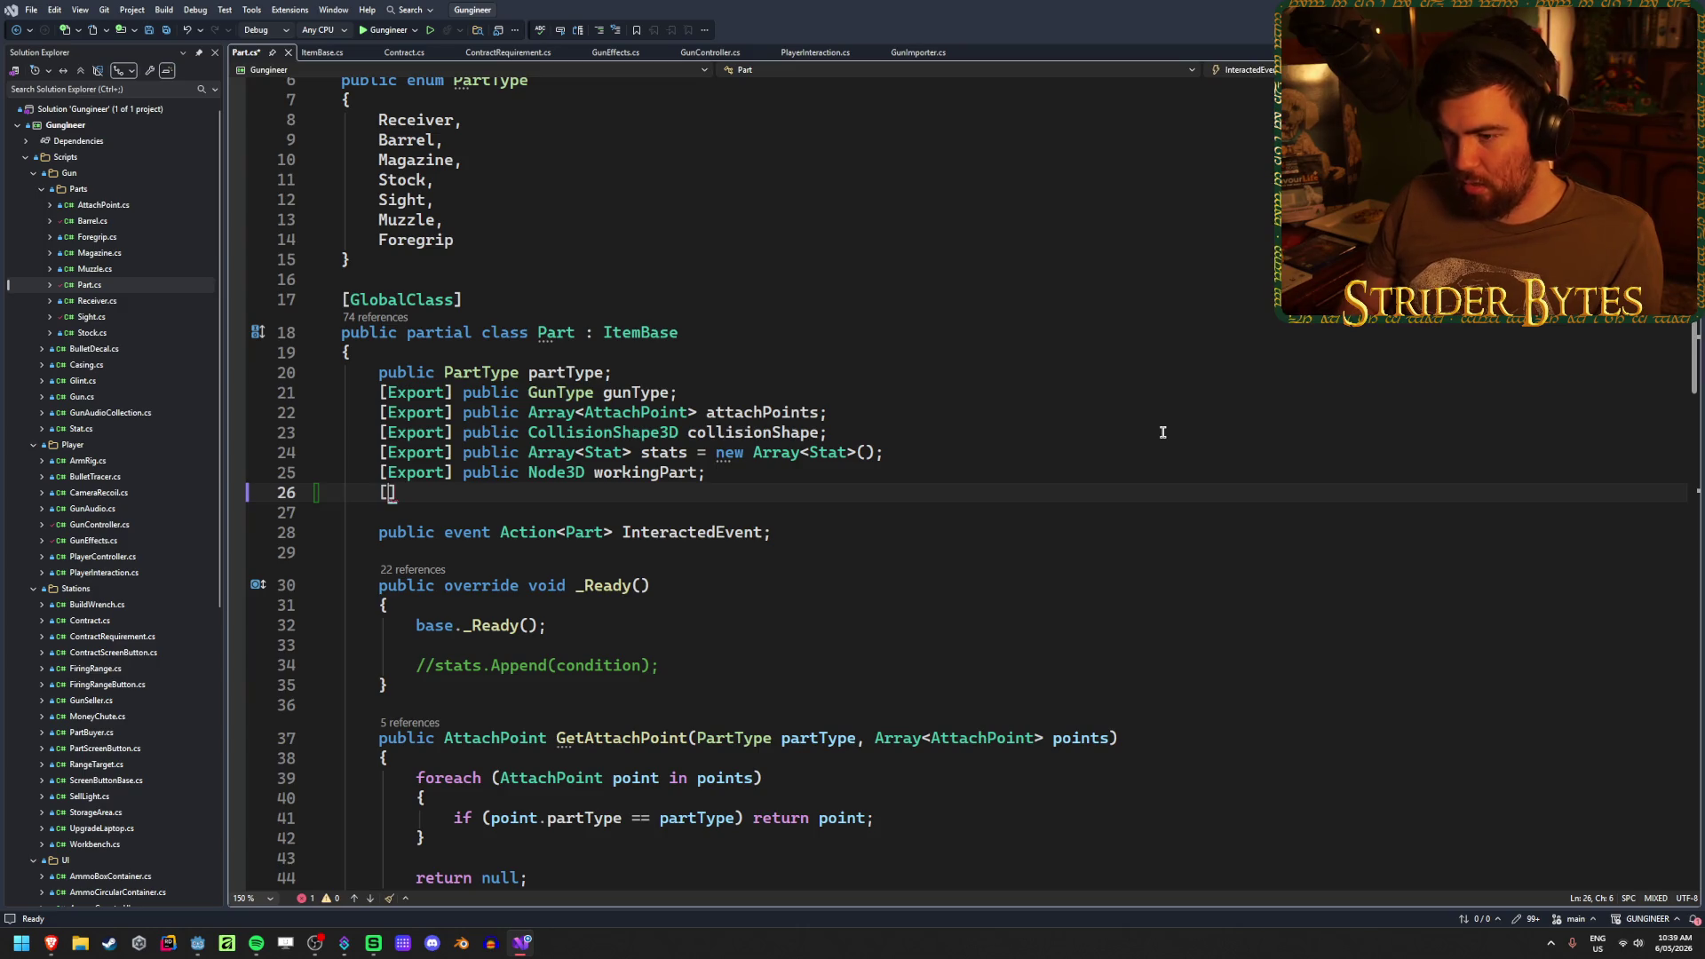
text(Export] )
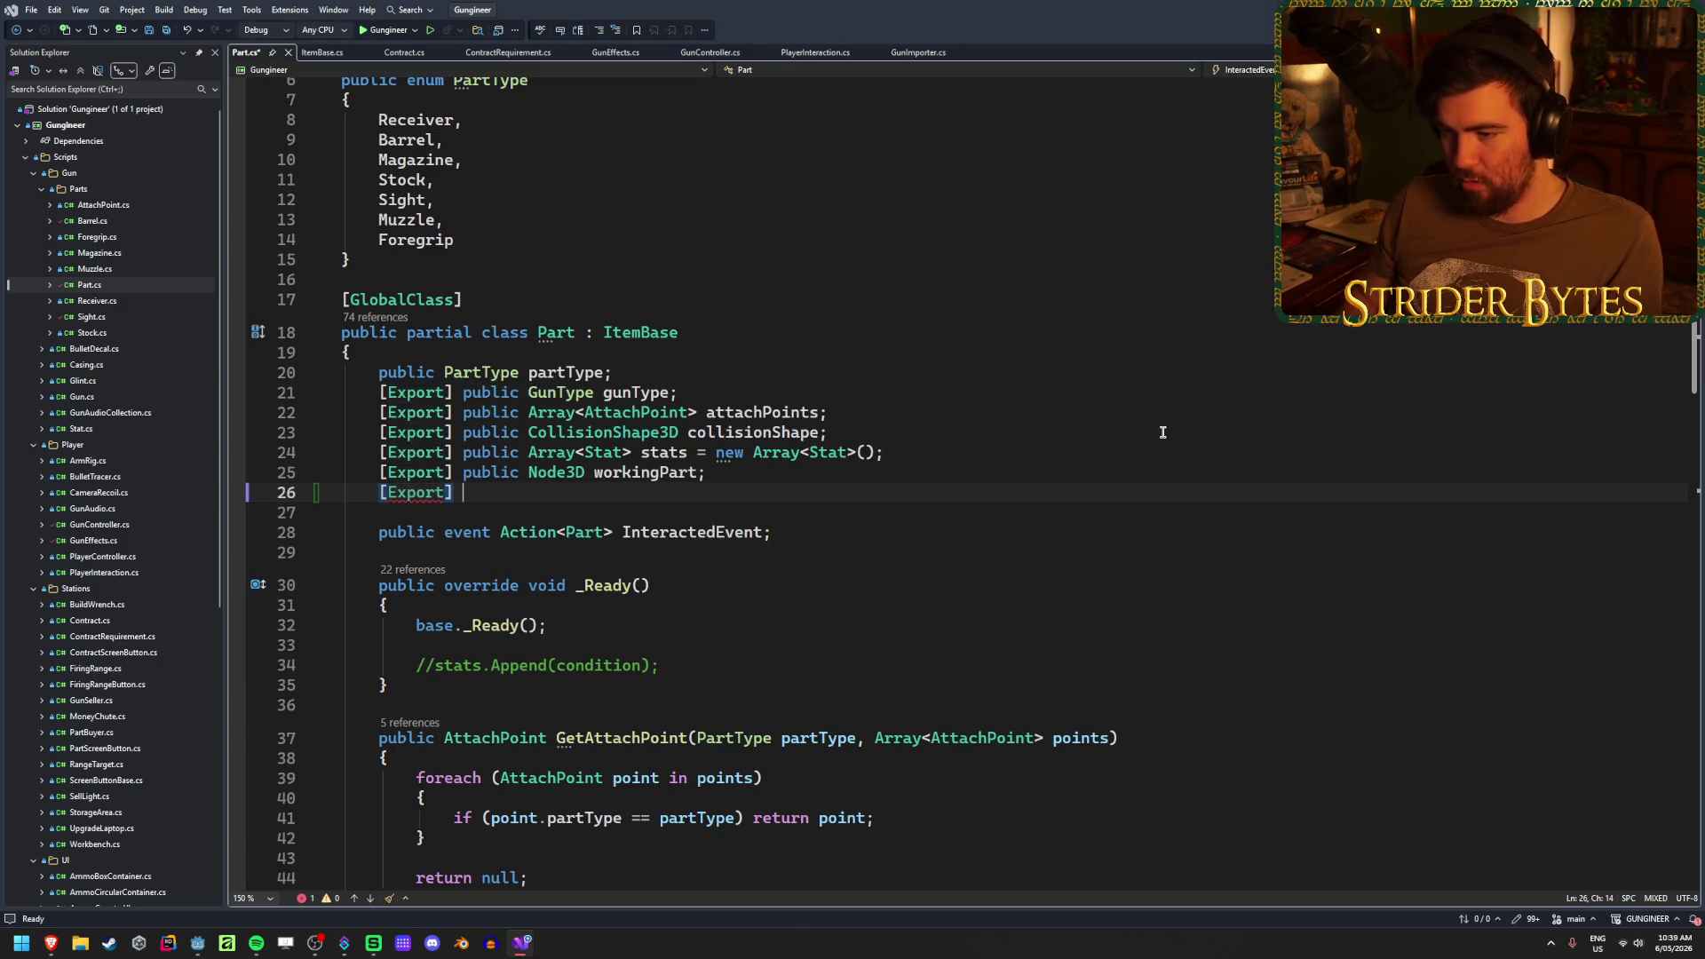
text(floa)
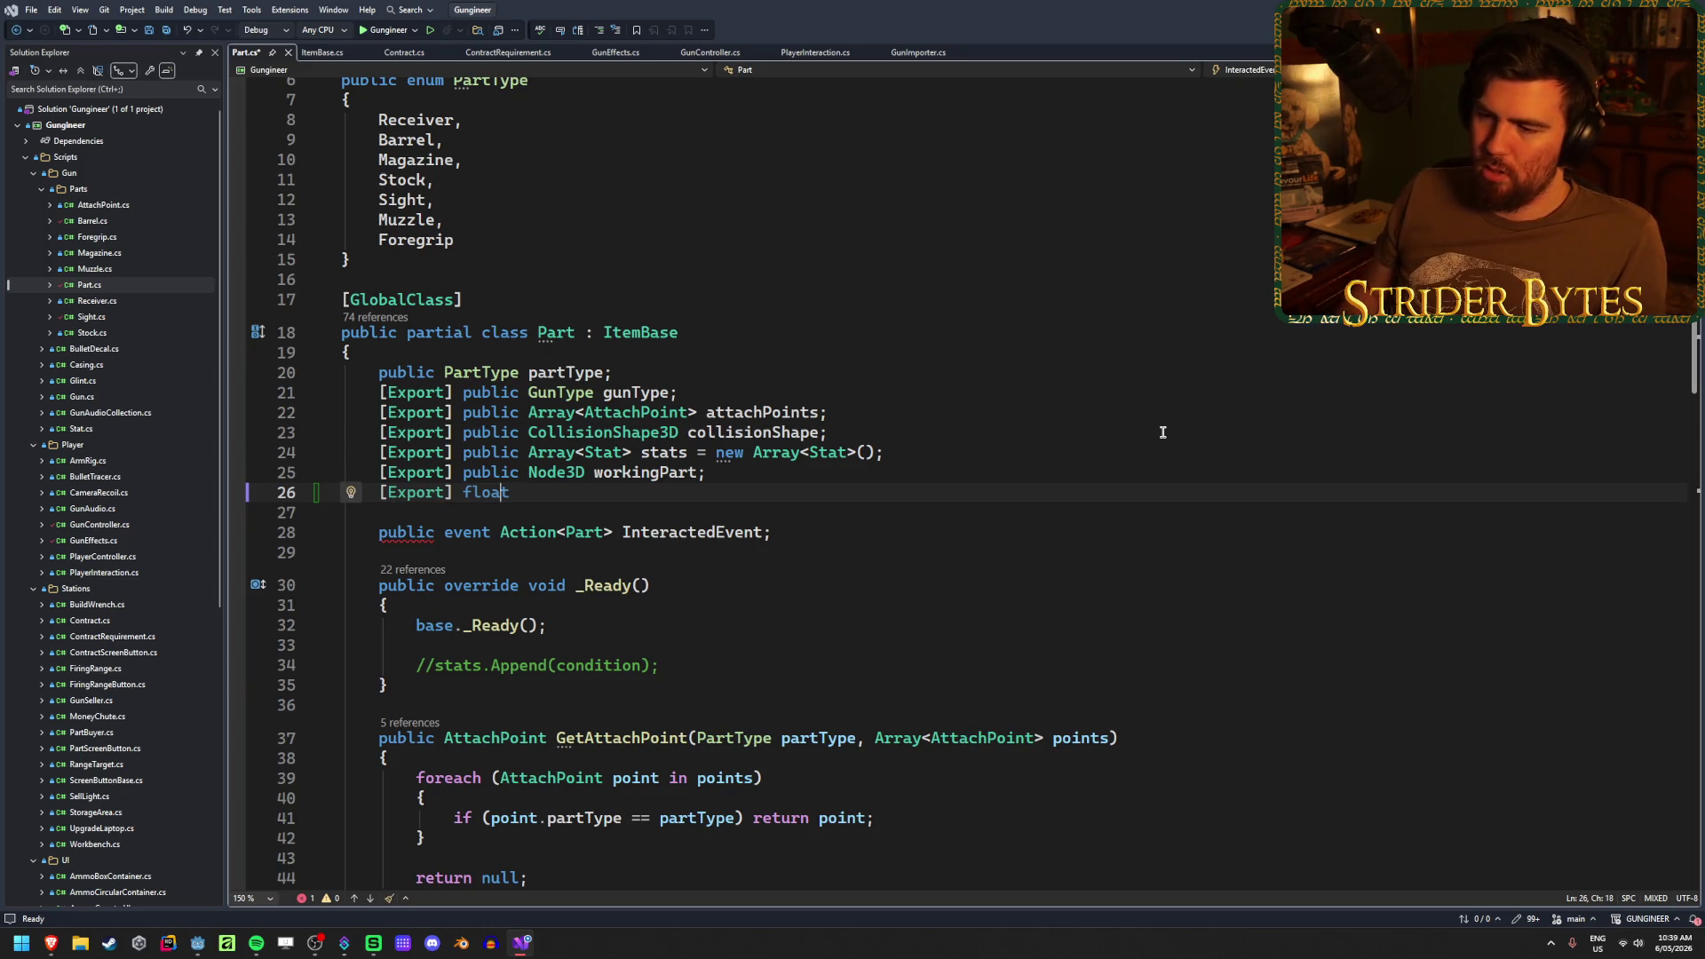
text(t publ)
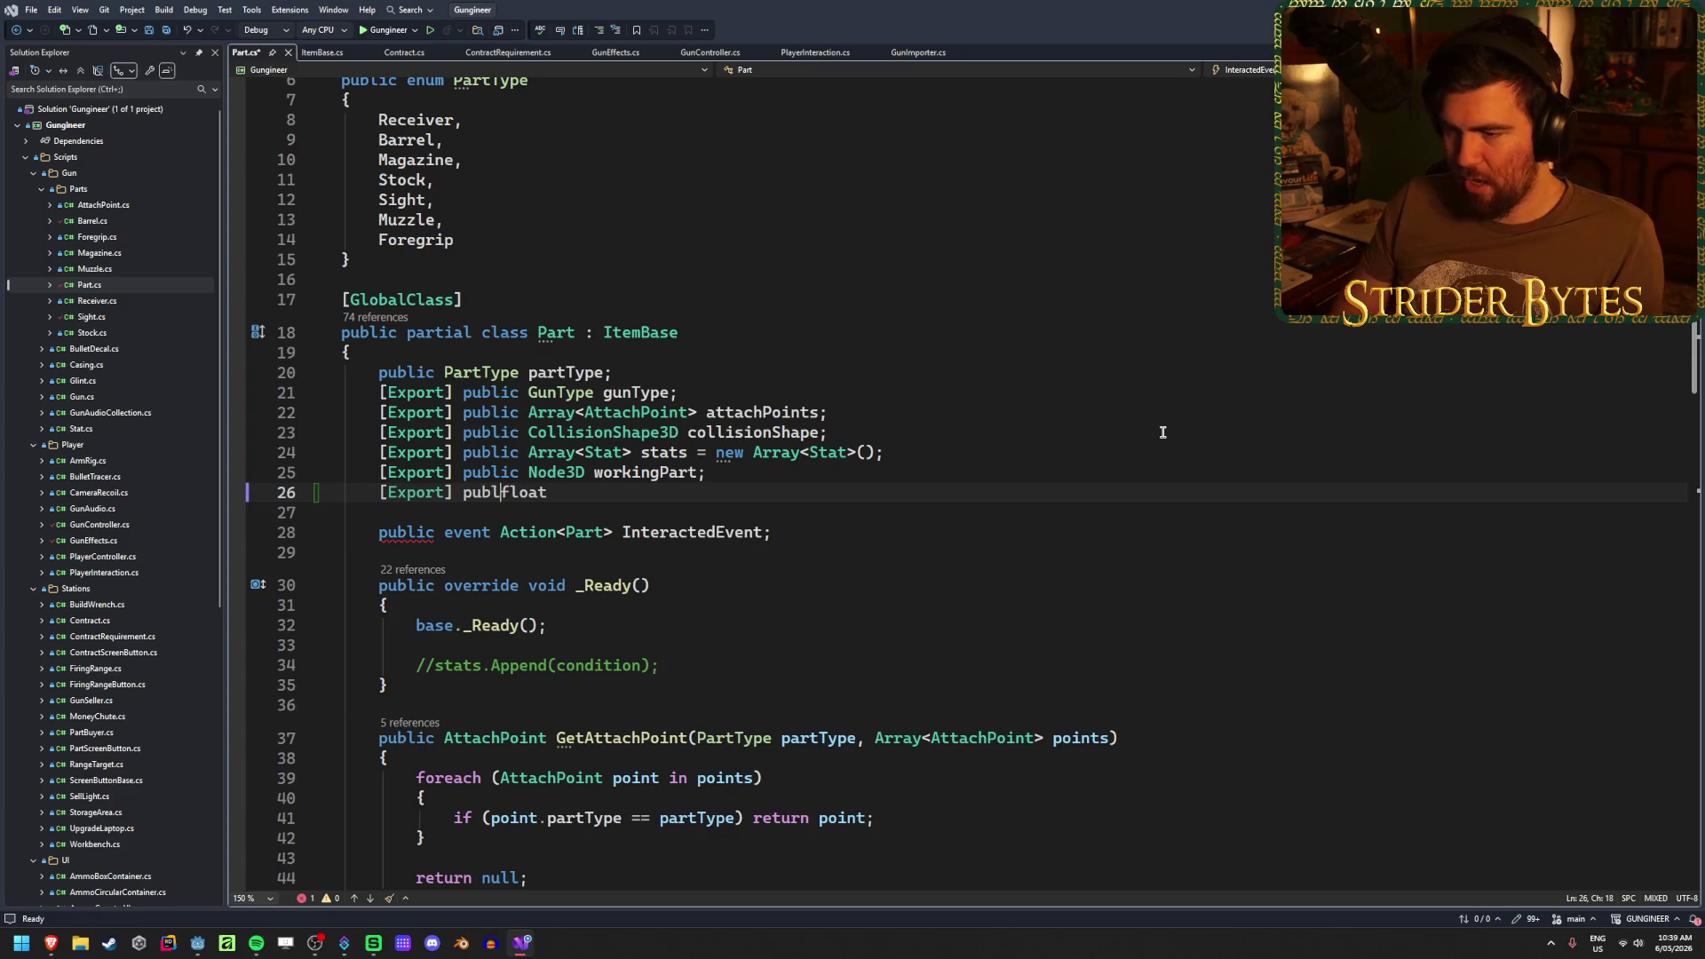
text(ic)
key(Down)
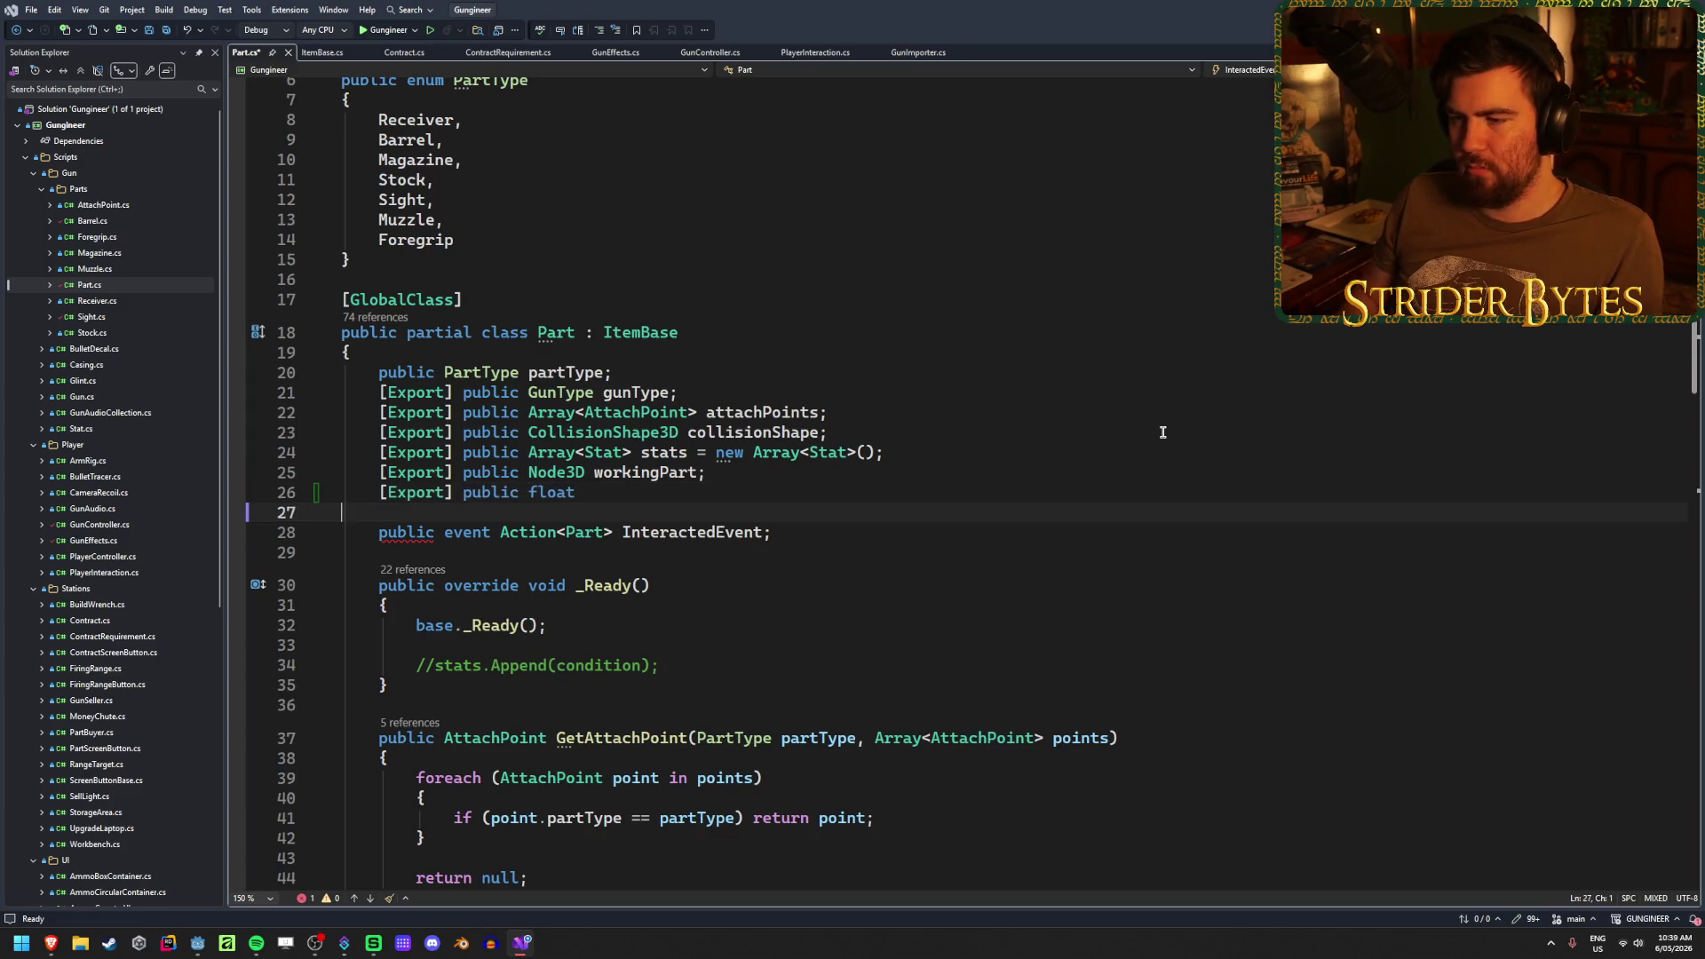
key(Up)
key(End)
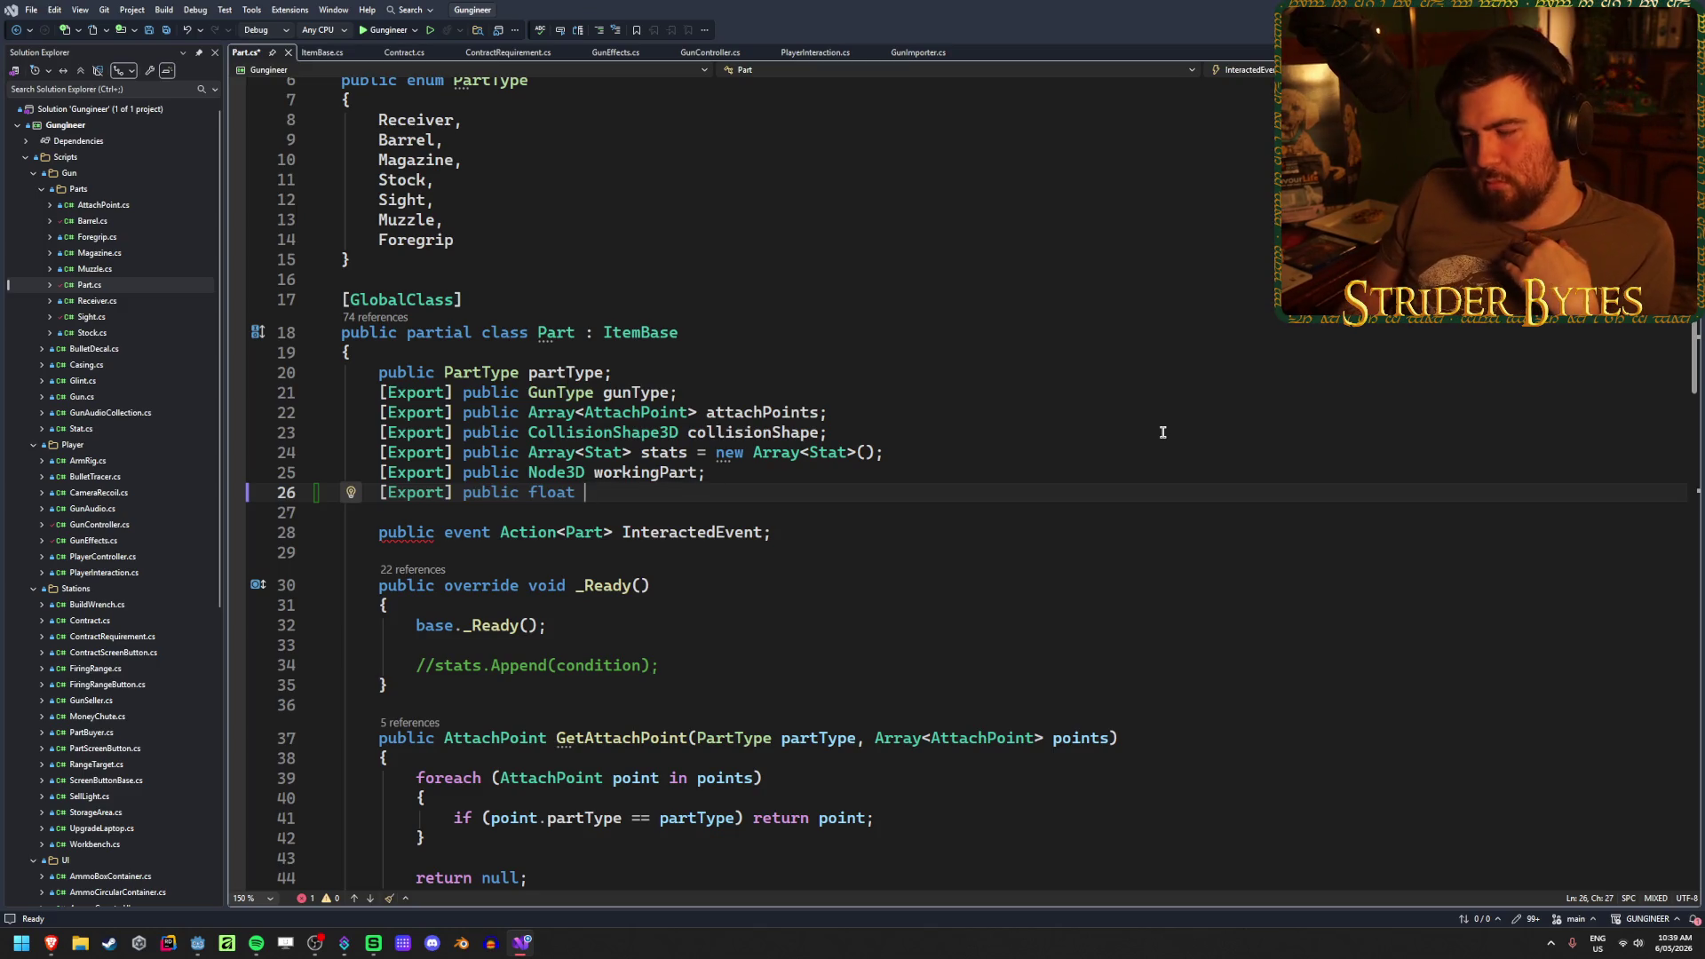
text(partS)
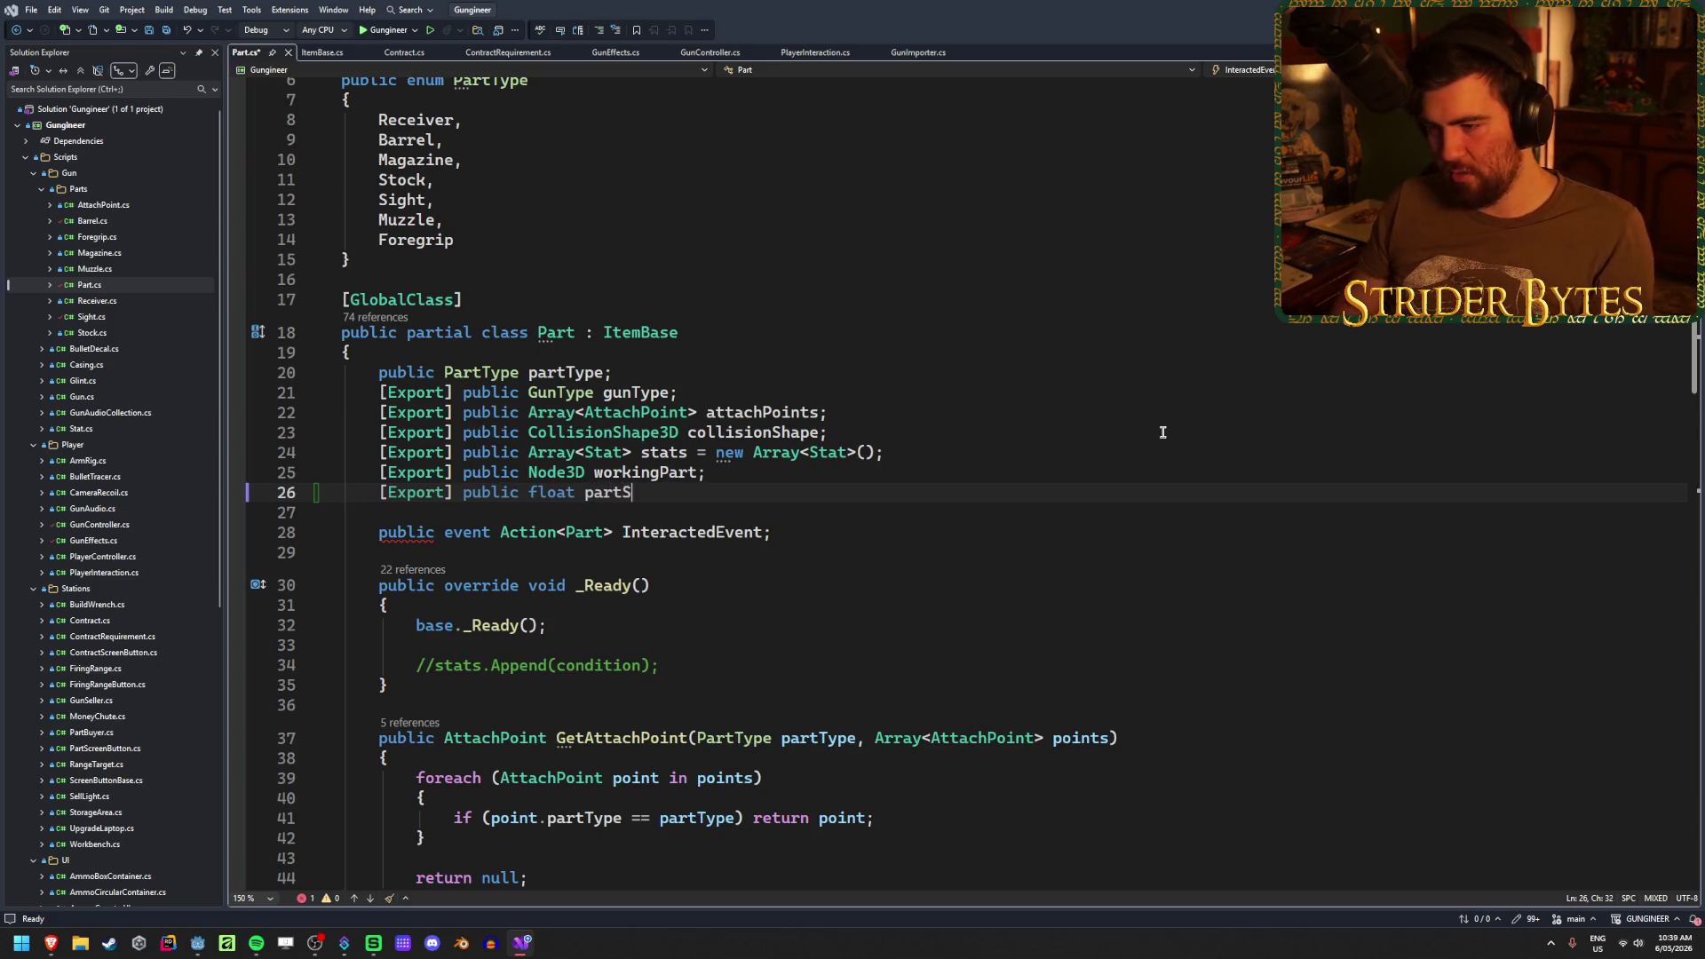
text(cale = 1f;)
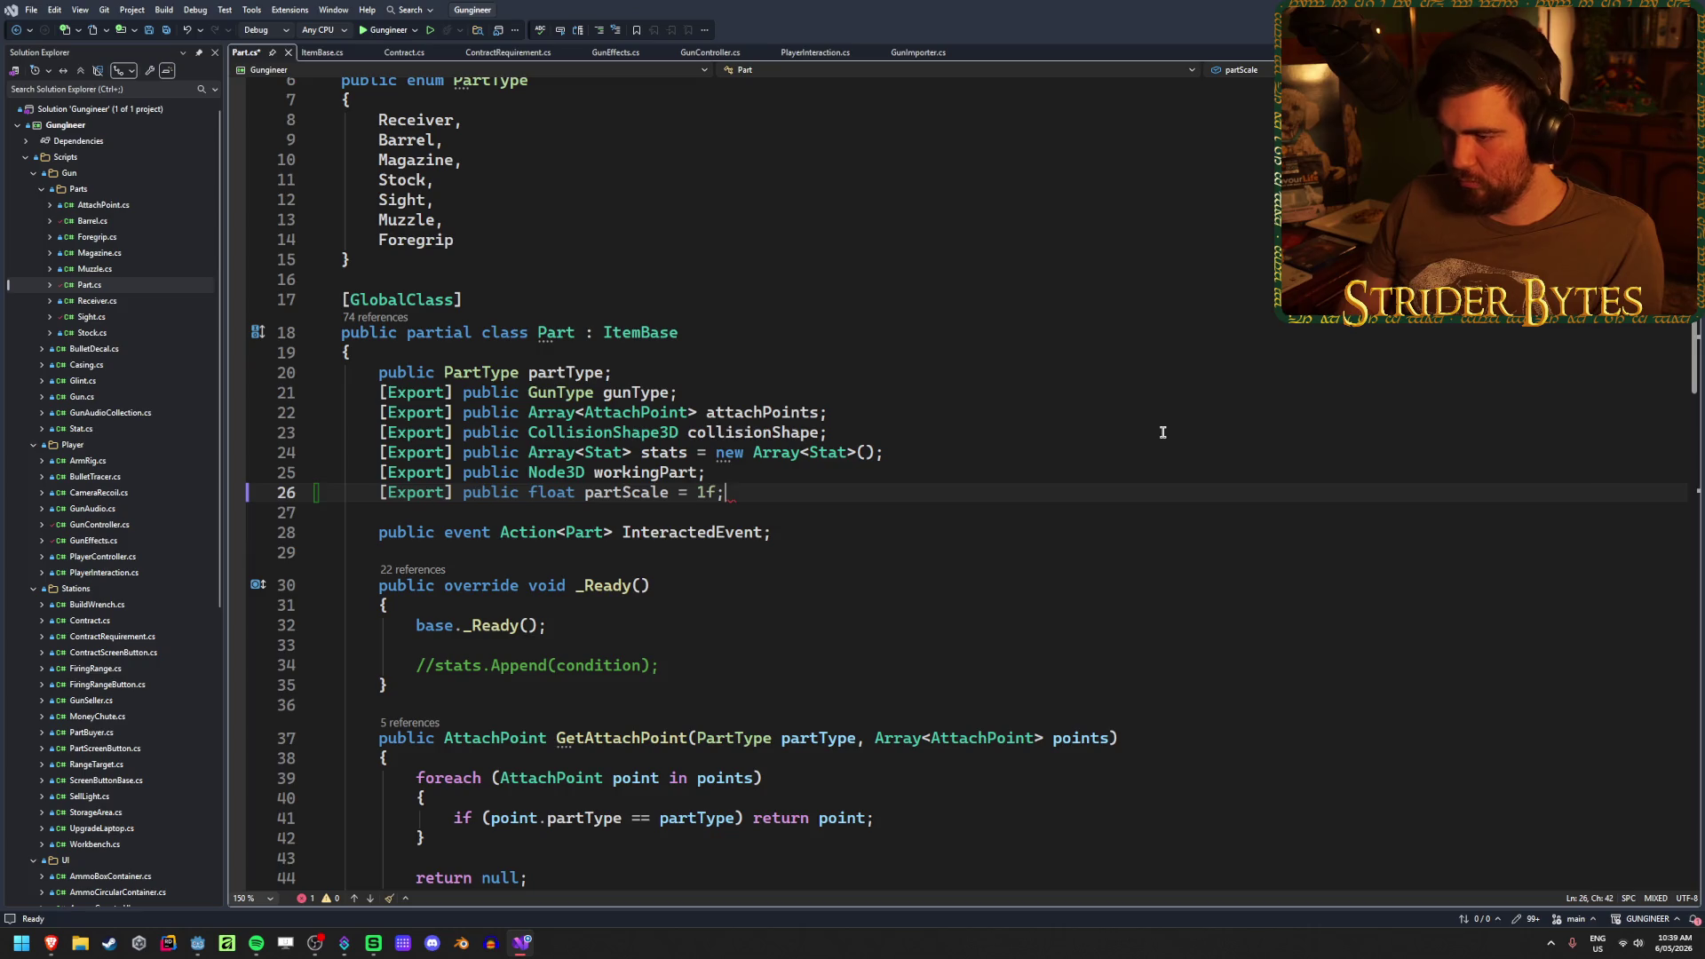
key(ctrl+s)
scroll(1163, 433, down, 3)
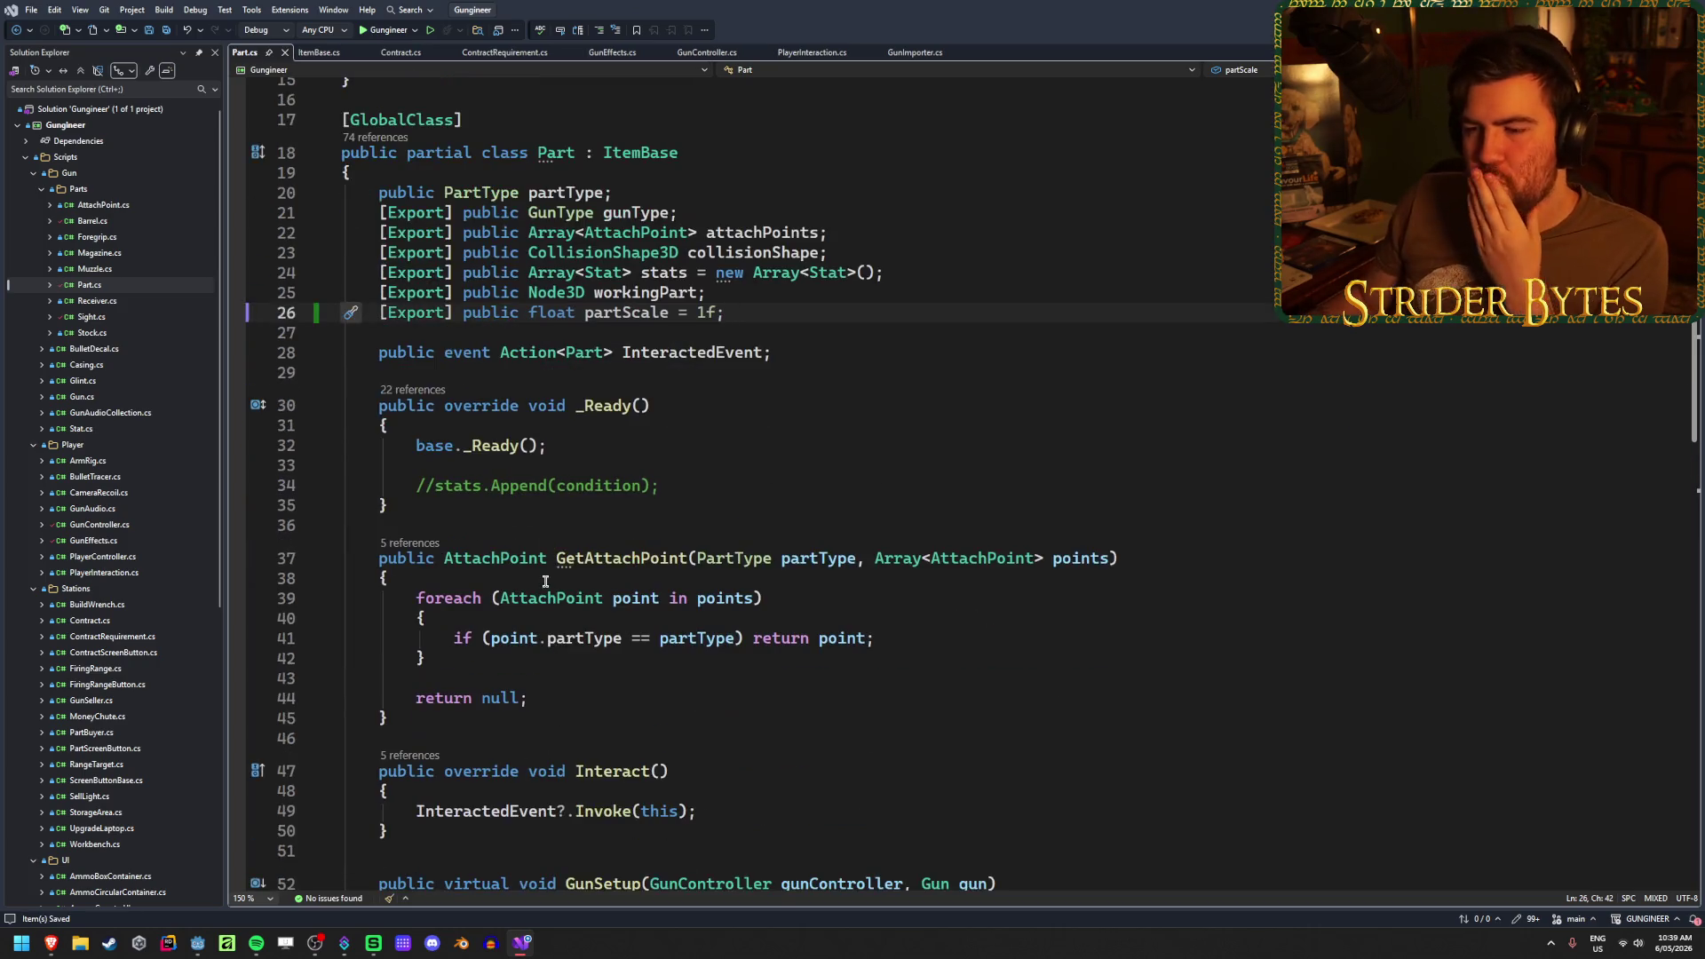
- Add 'Scale = Vector3.One * partScale;' after base._Ready() and save Part.cs
click(600, 468)
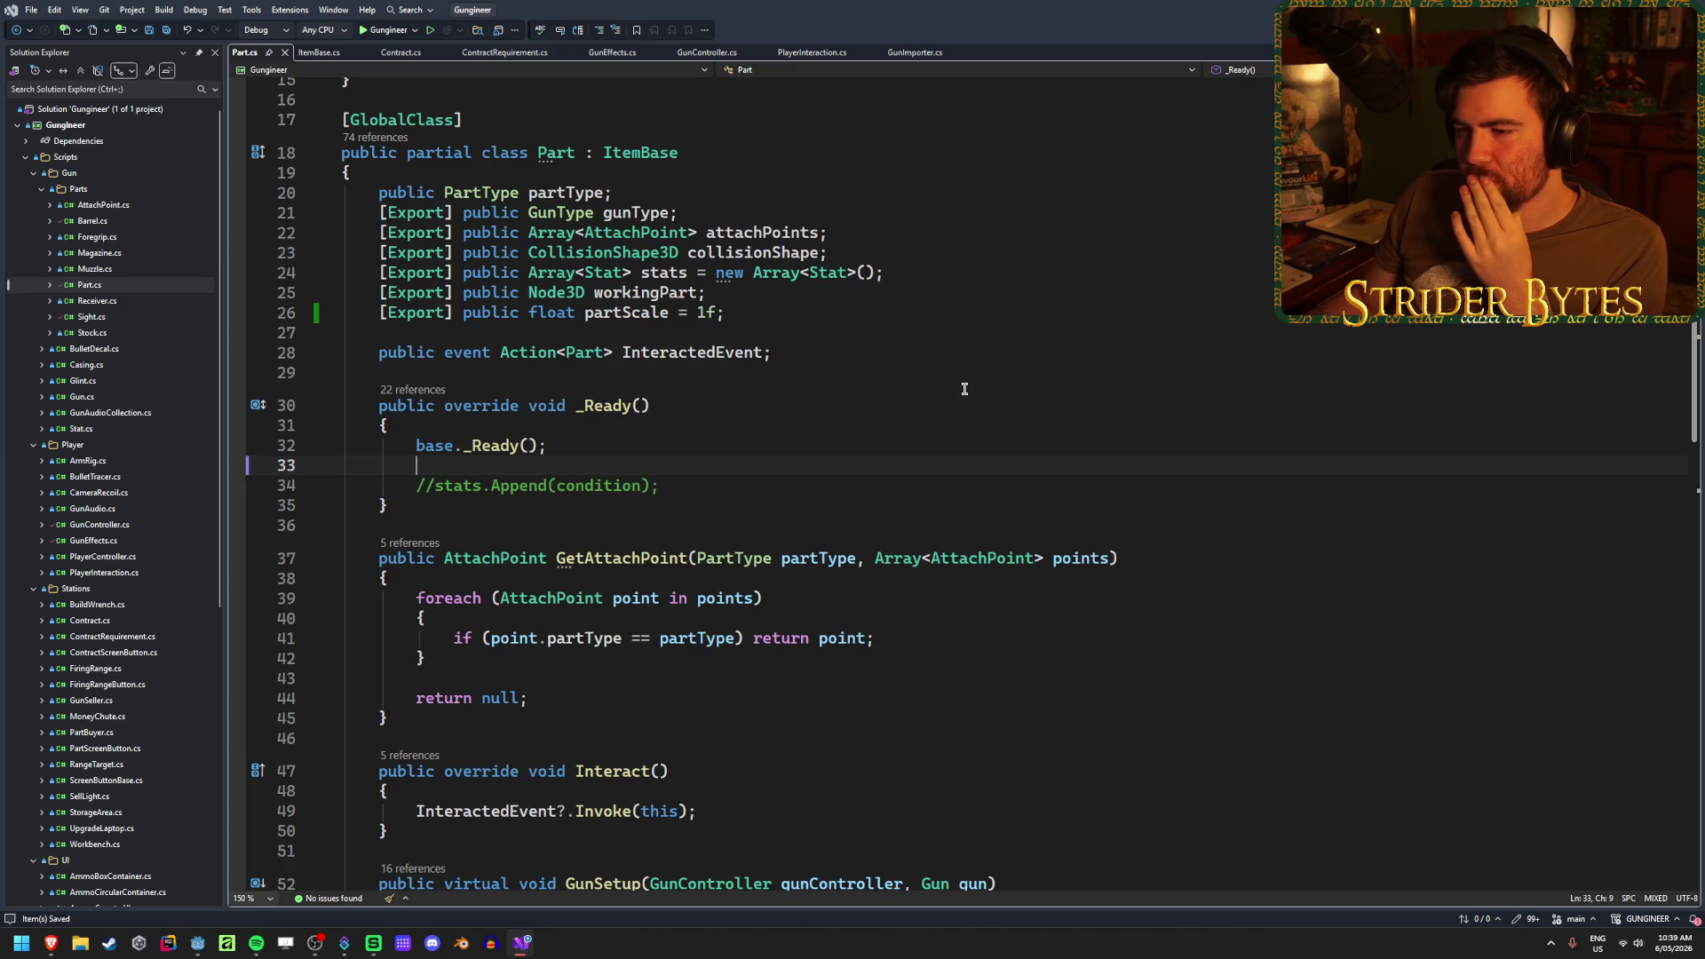
key(Return)
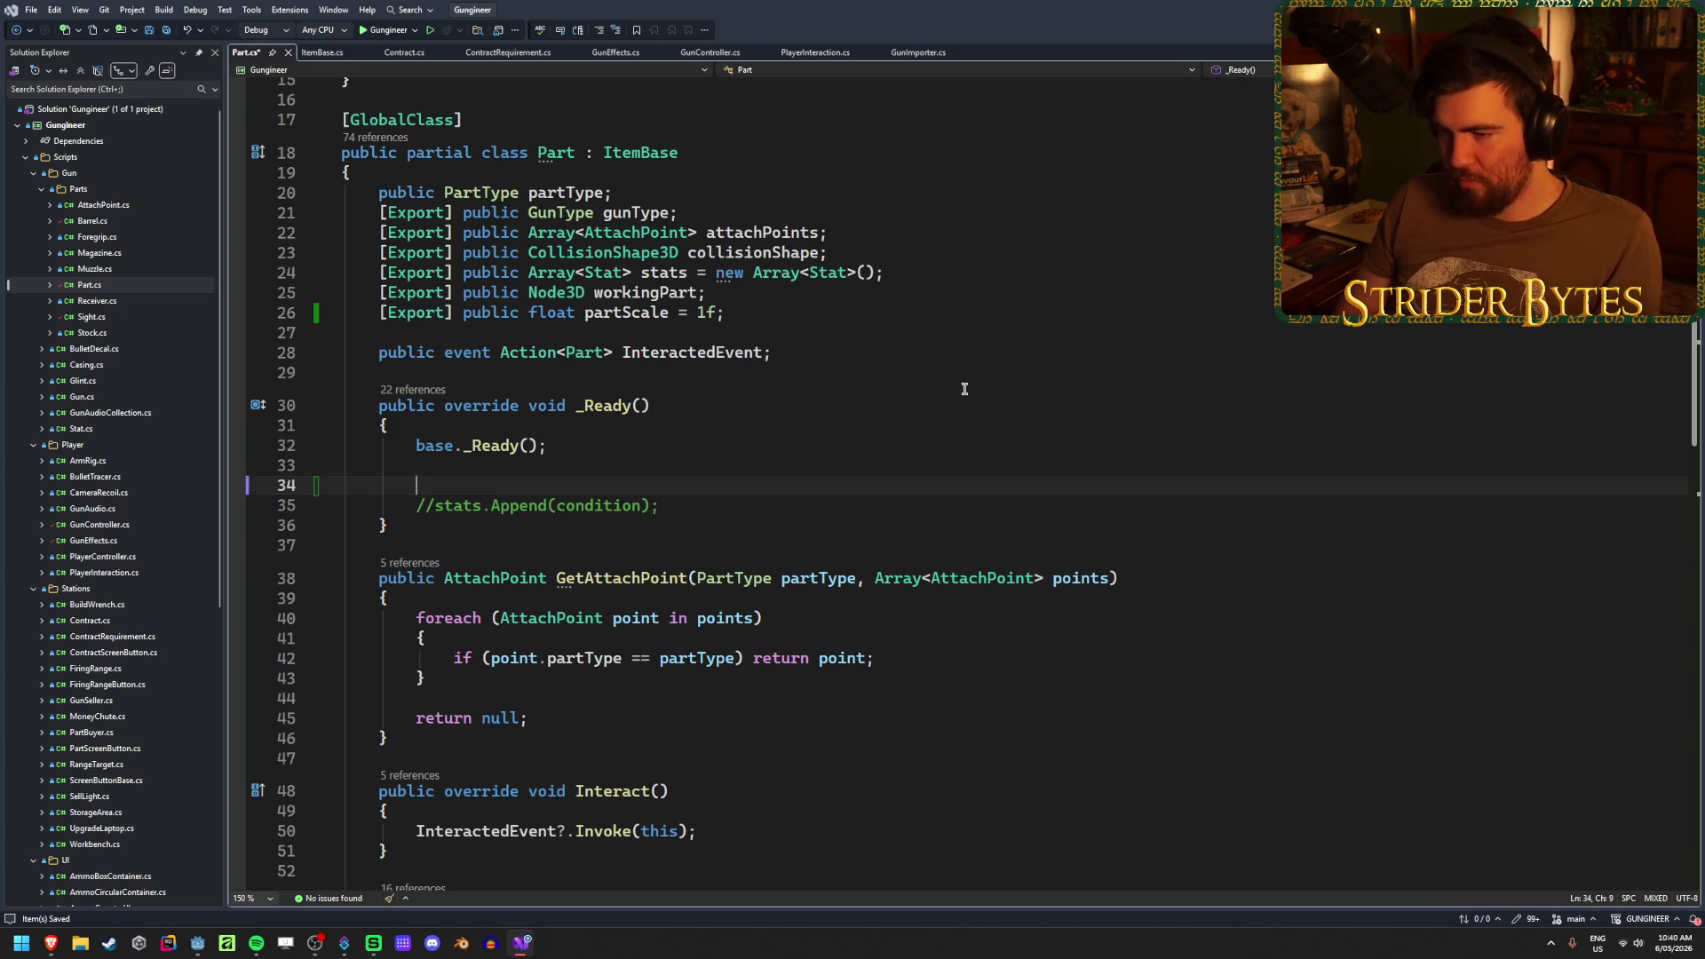
text(Scale)
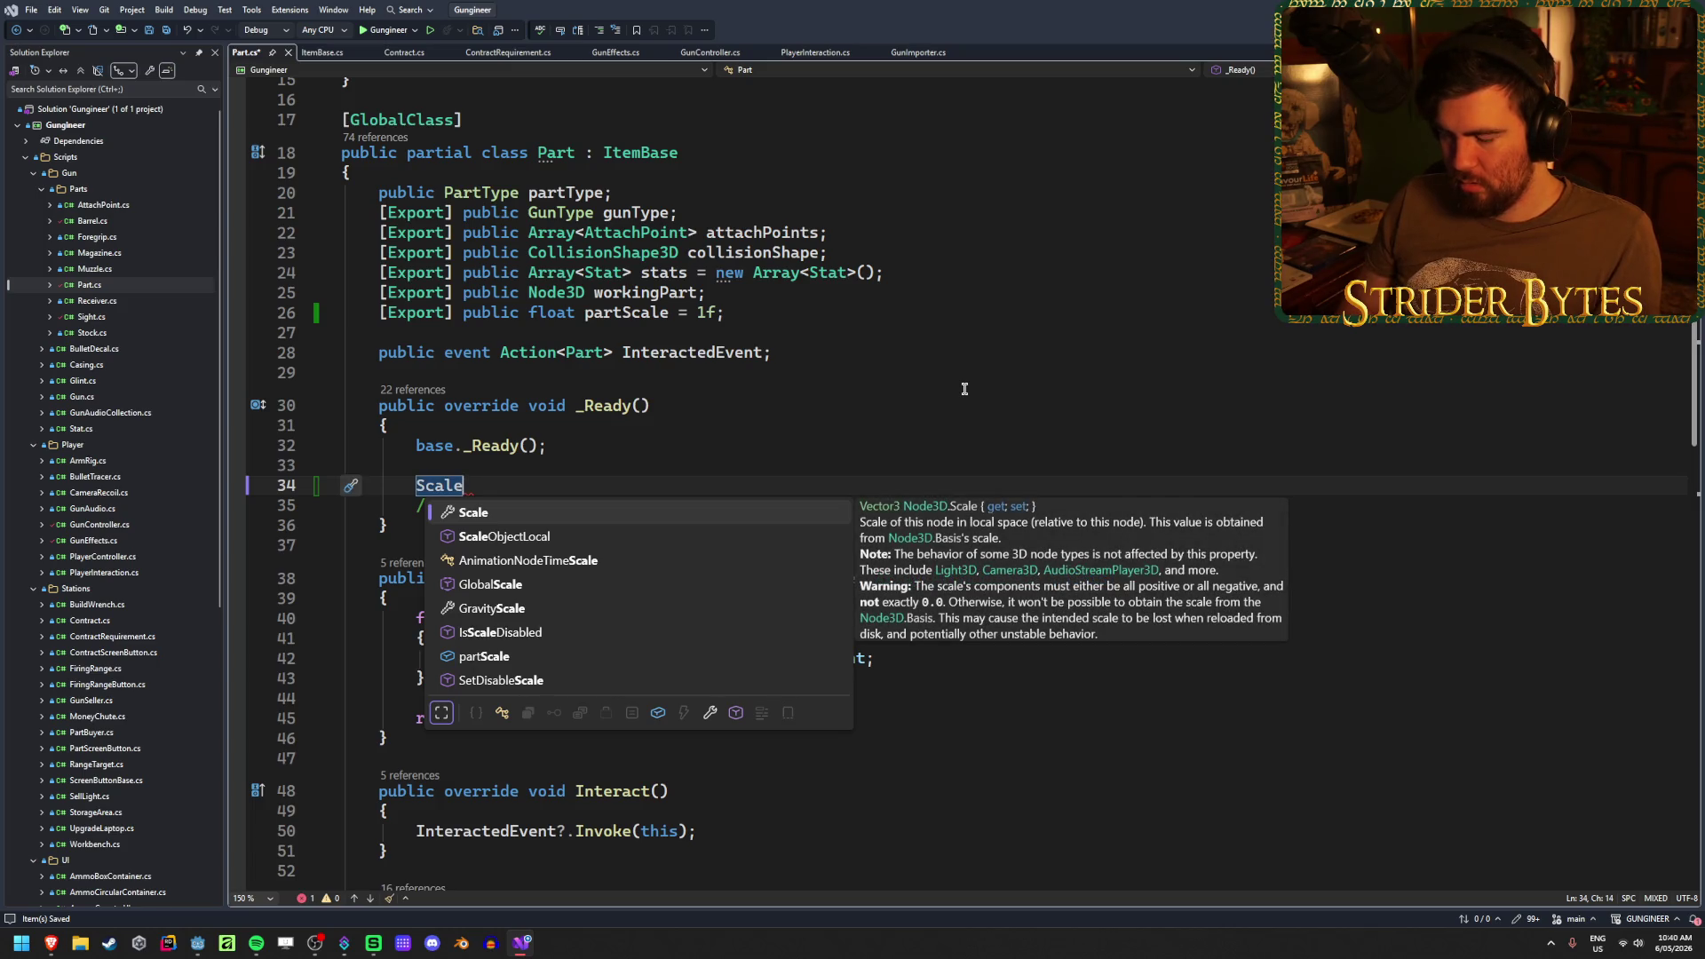
key(Down)
key(Down)
key(Down)
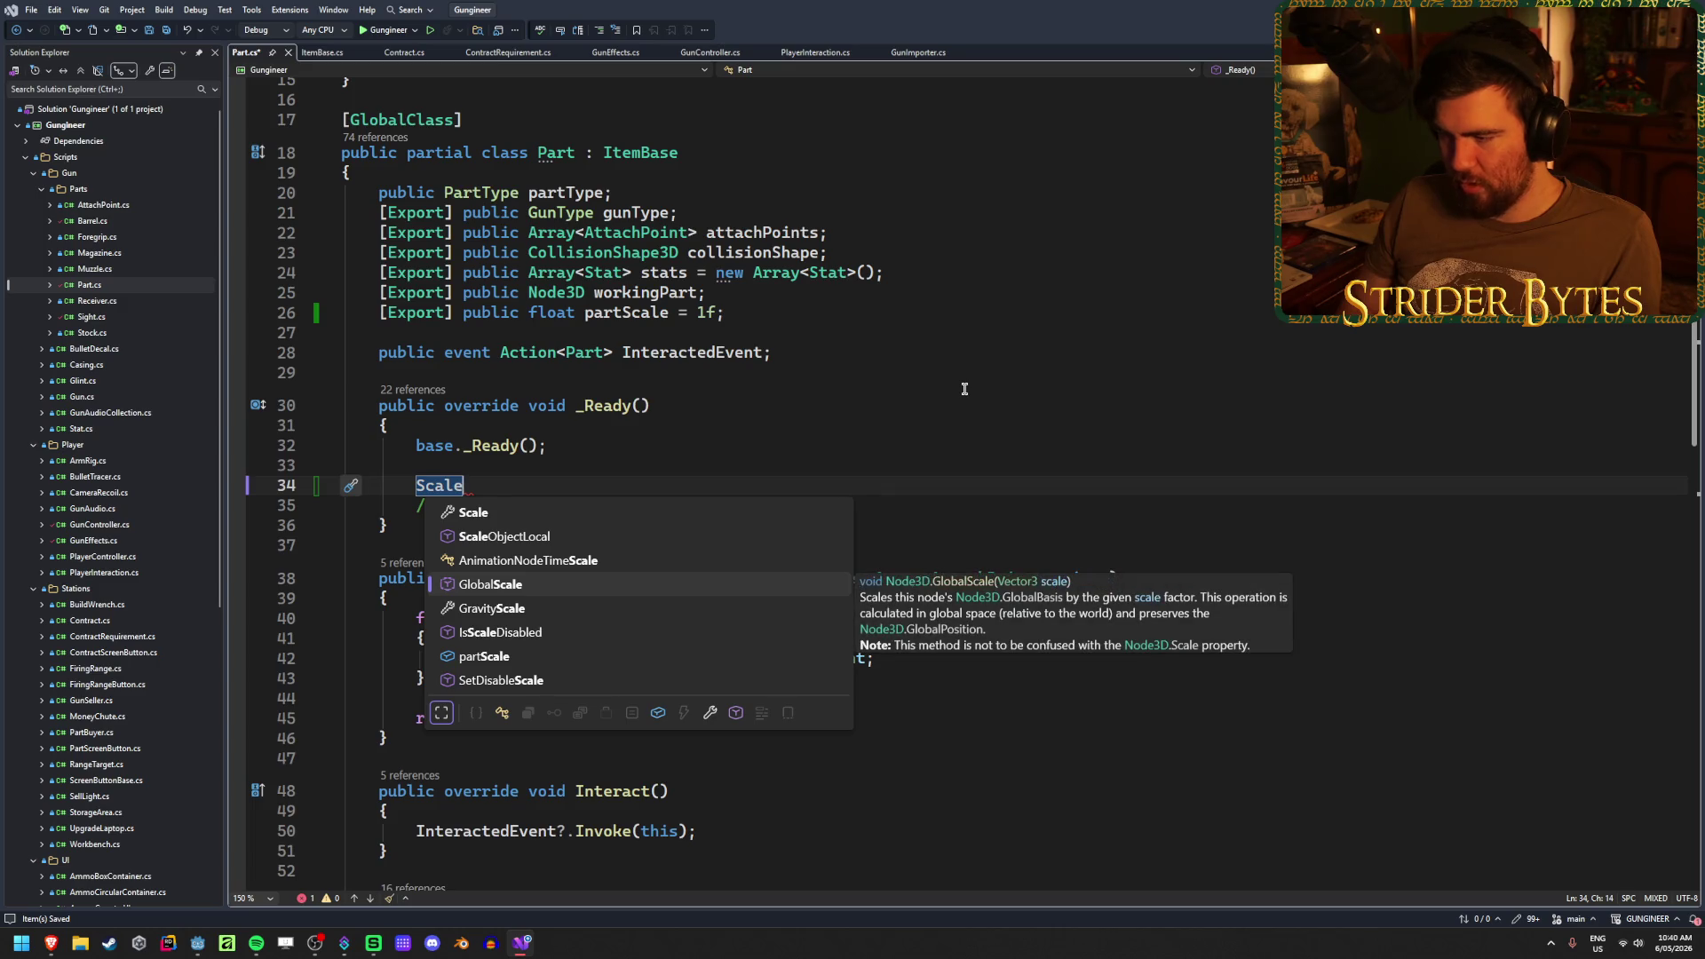
key(Down)
key(Down)
key(Down)
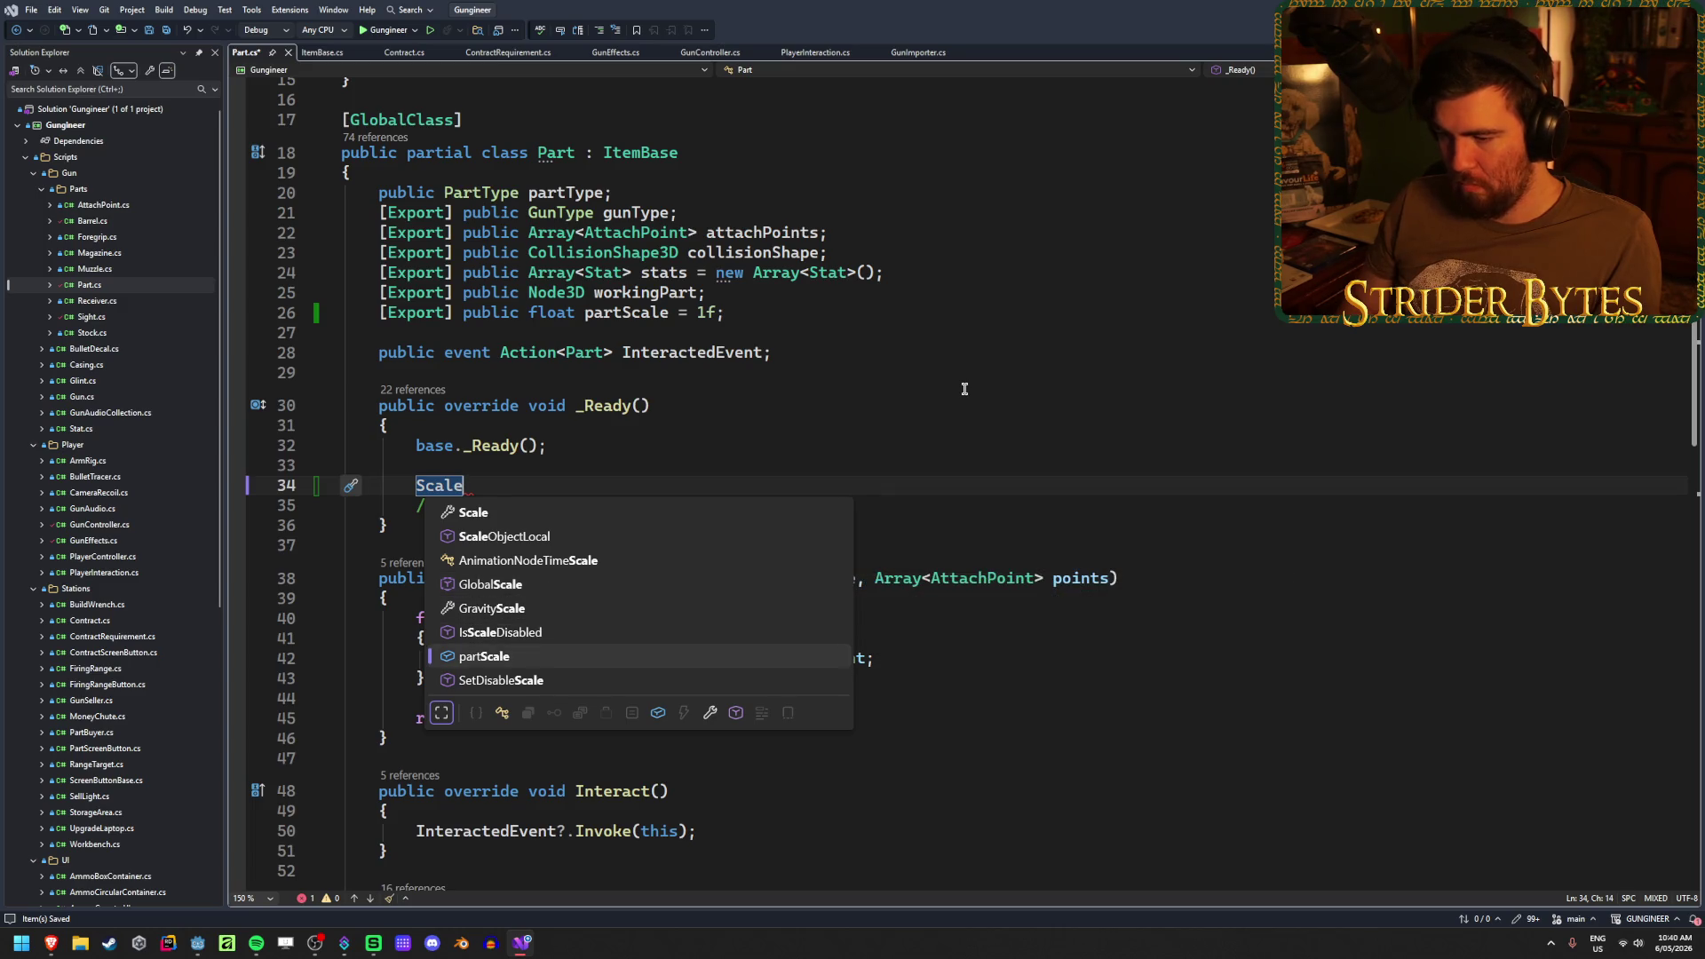
key(Up)
key(Up)
key(Up)
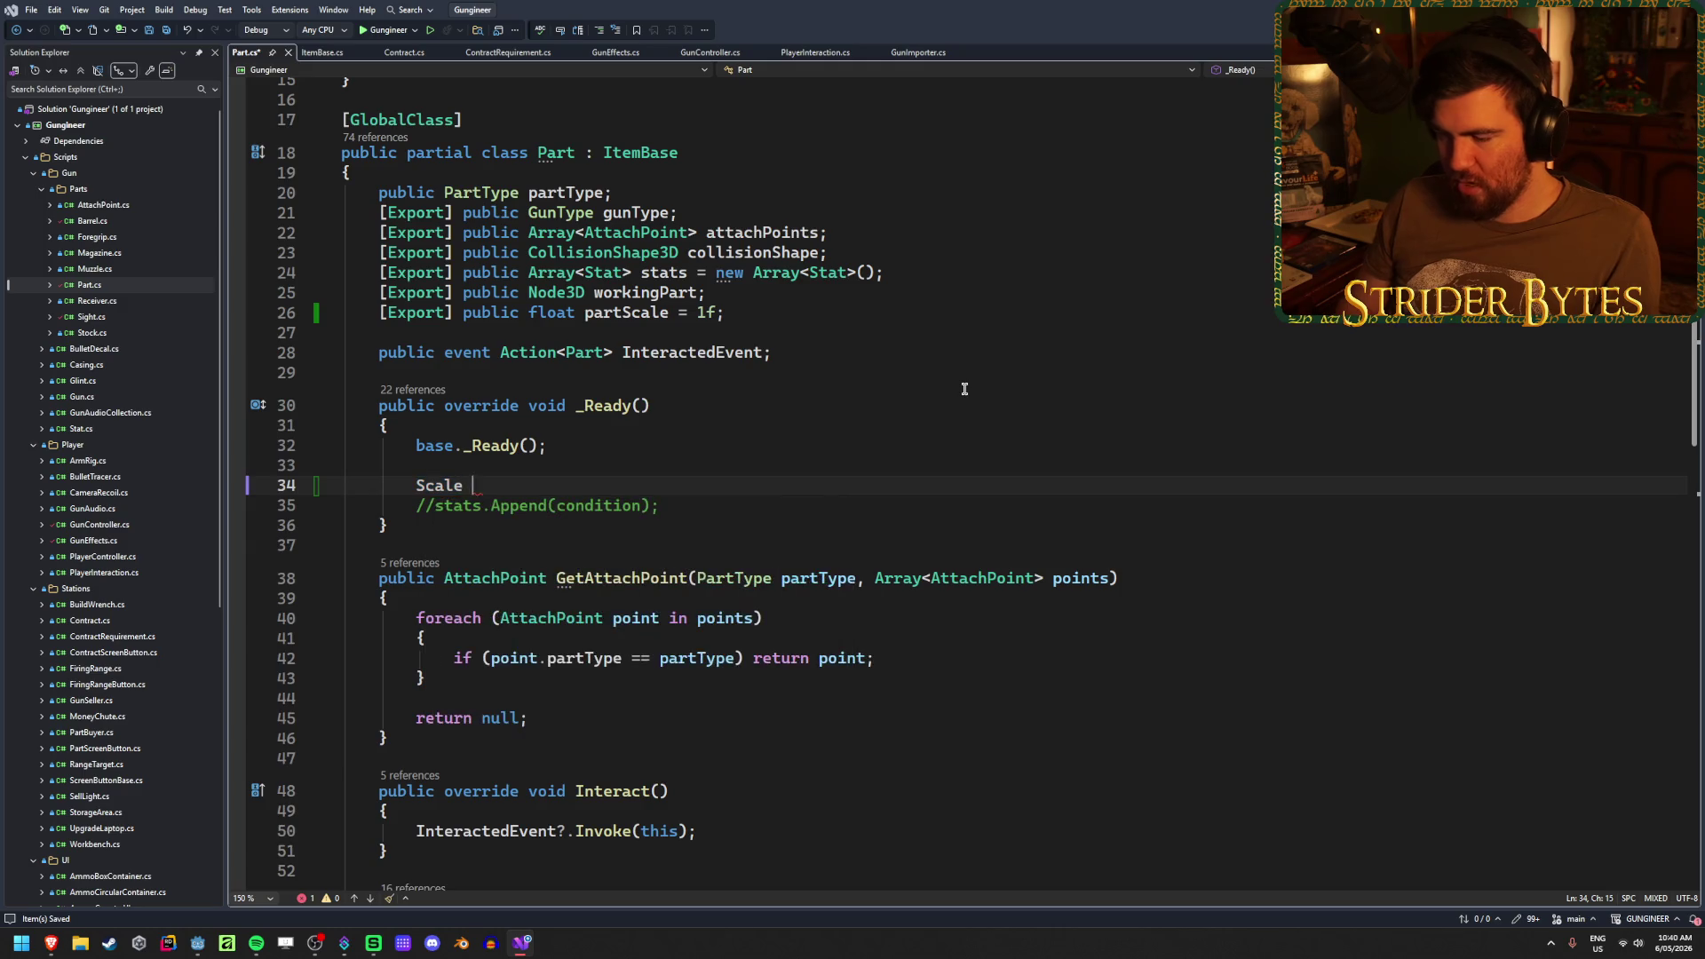
text(= Vector)
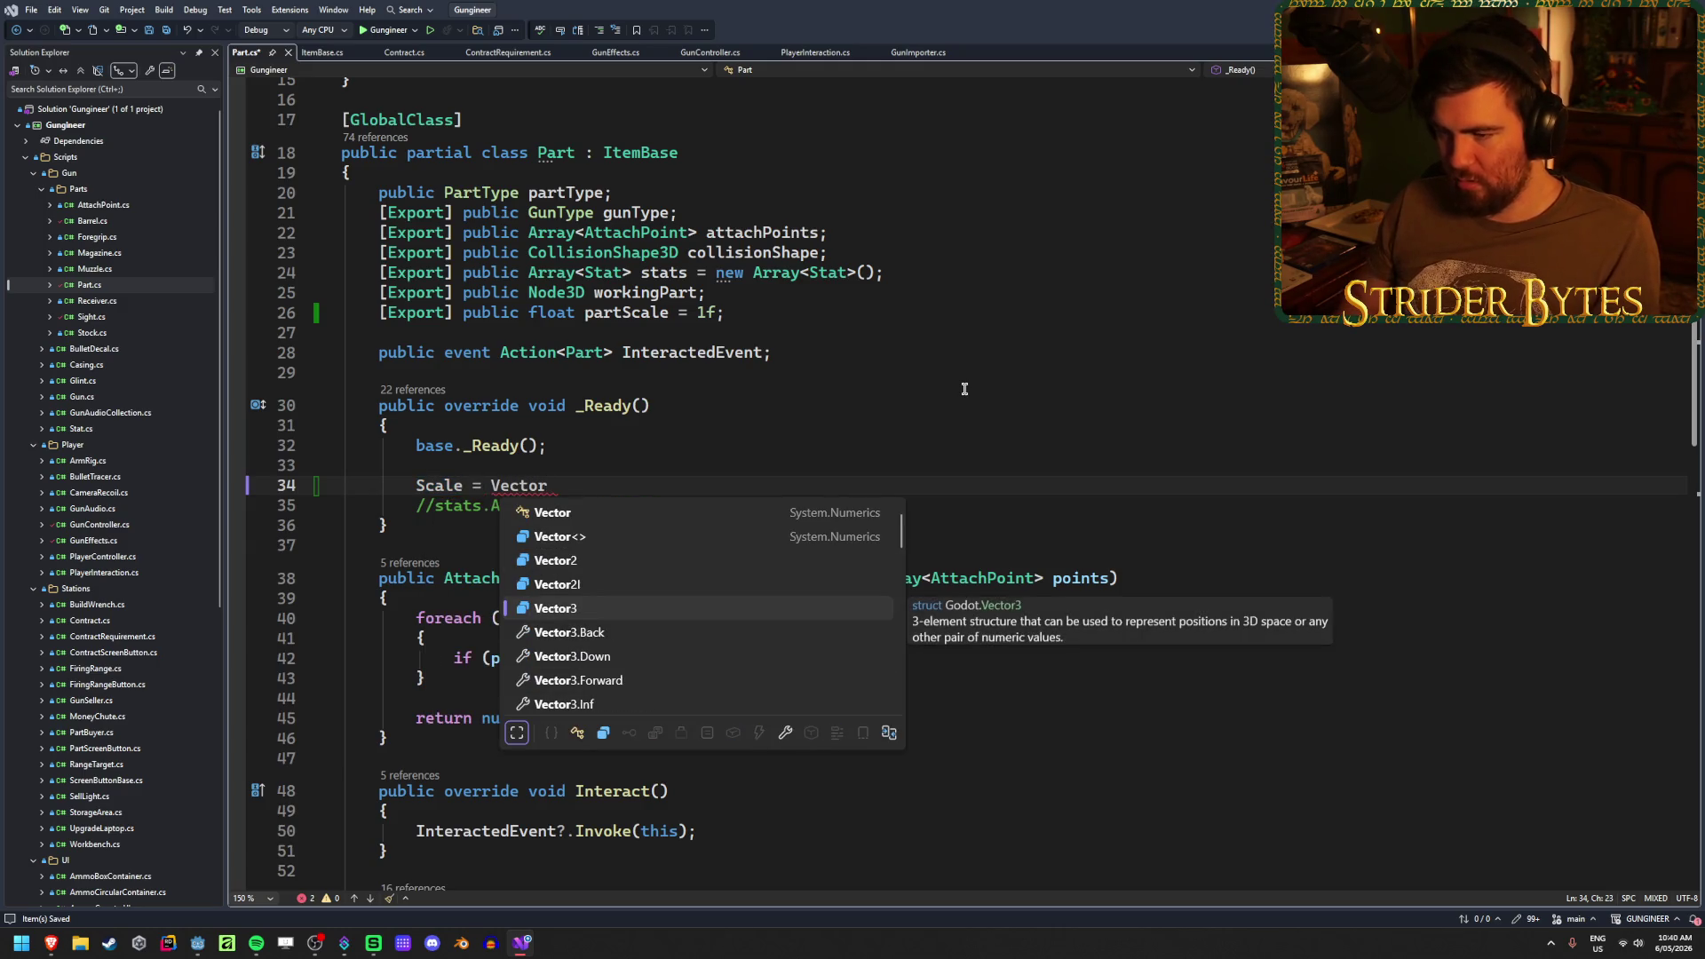
text(3.)
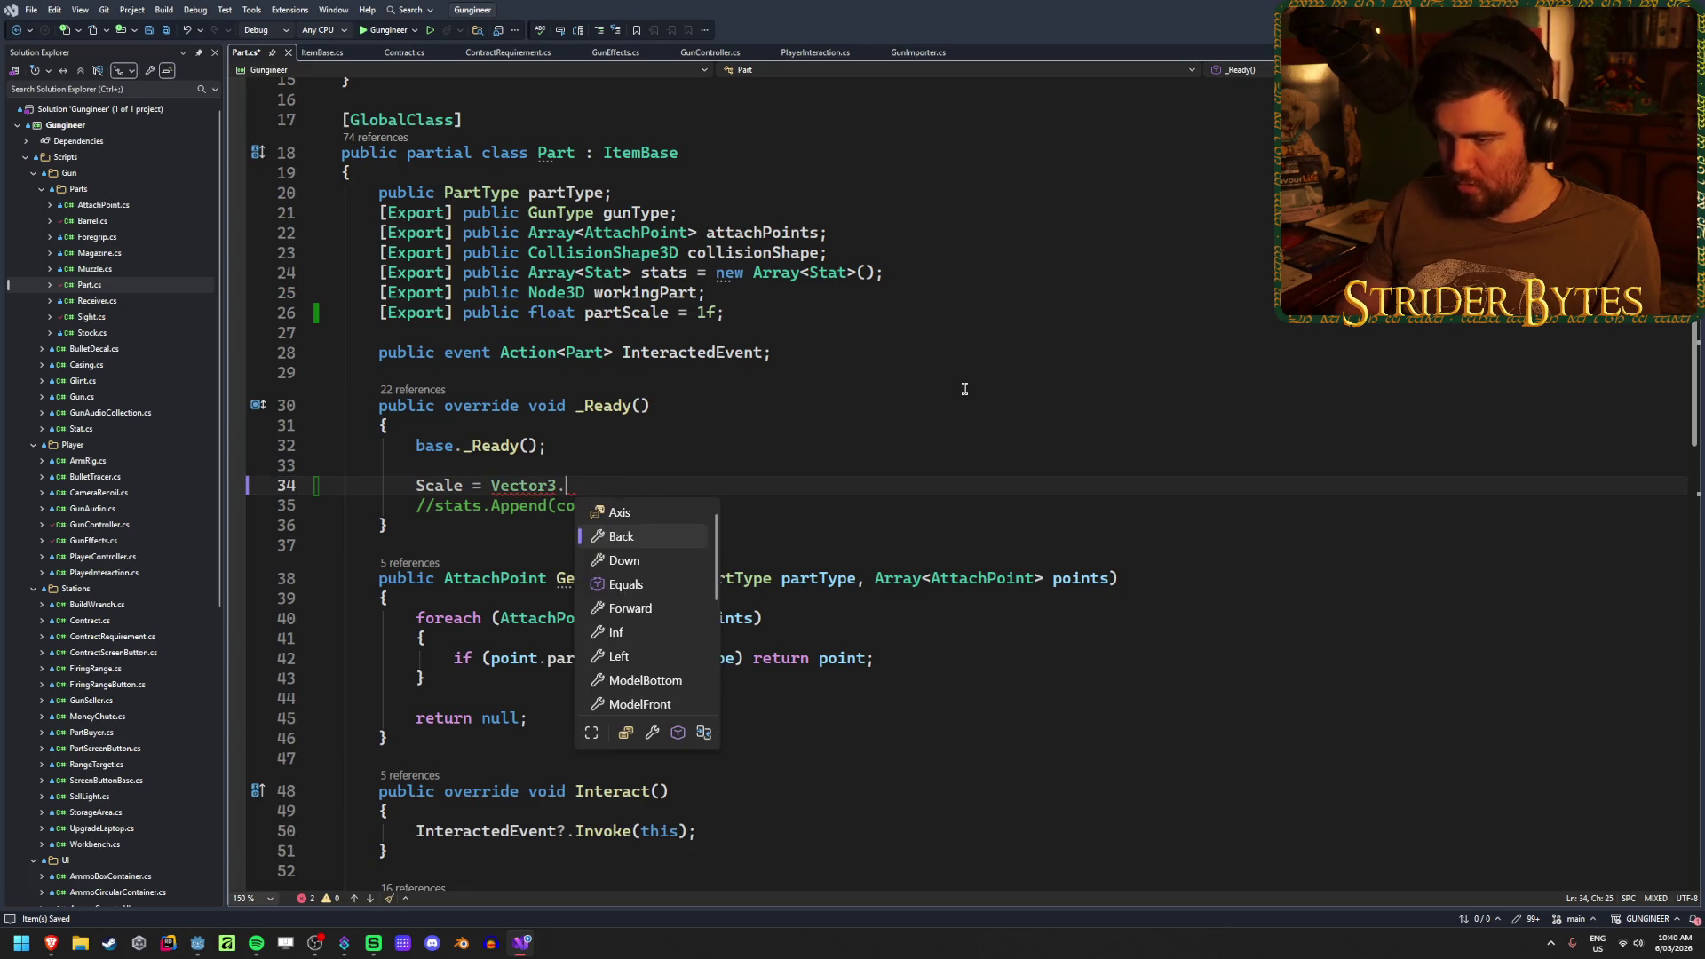
text(One * p)
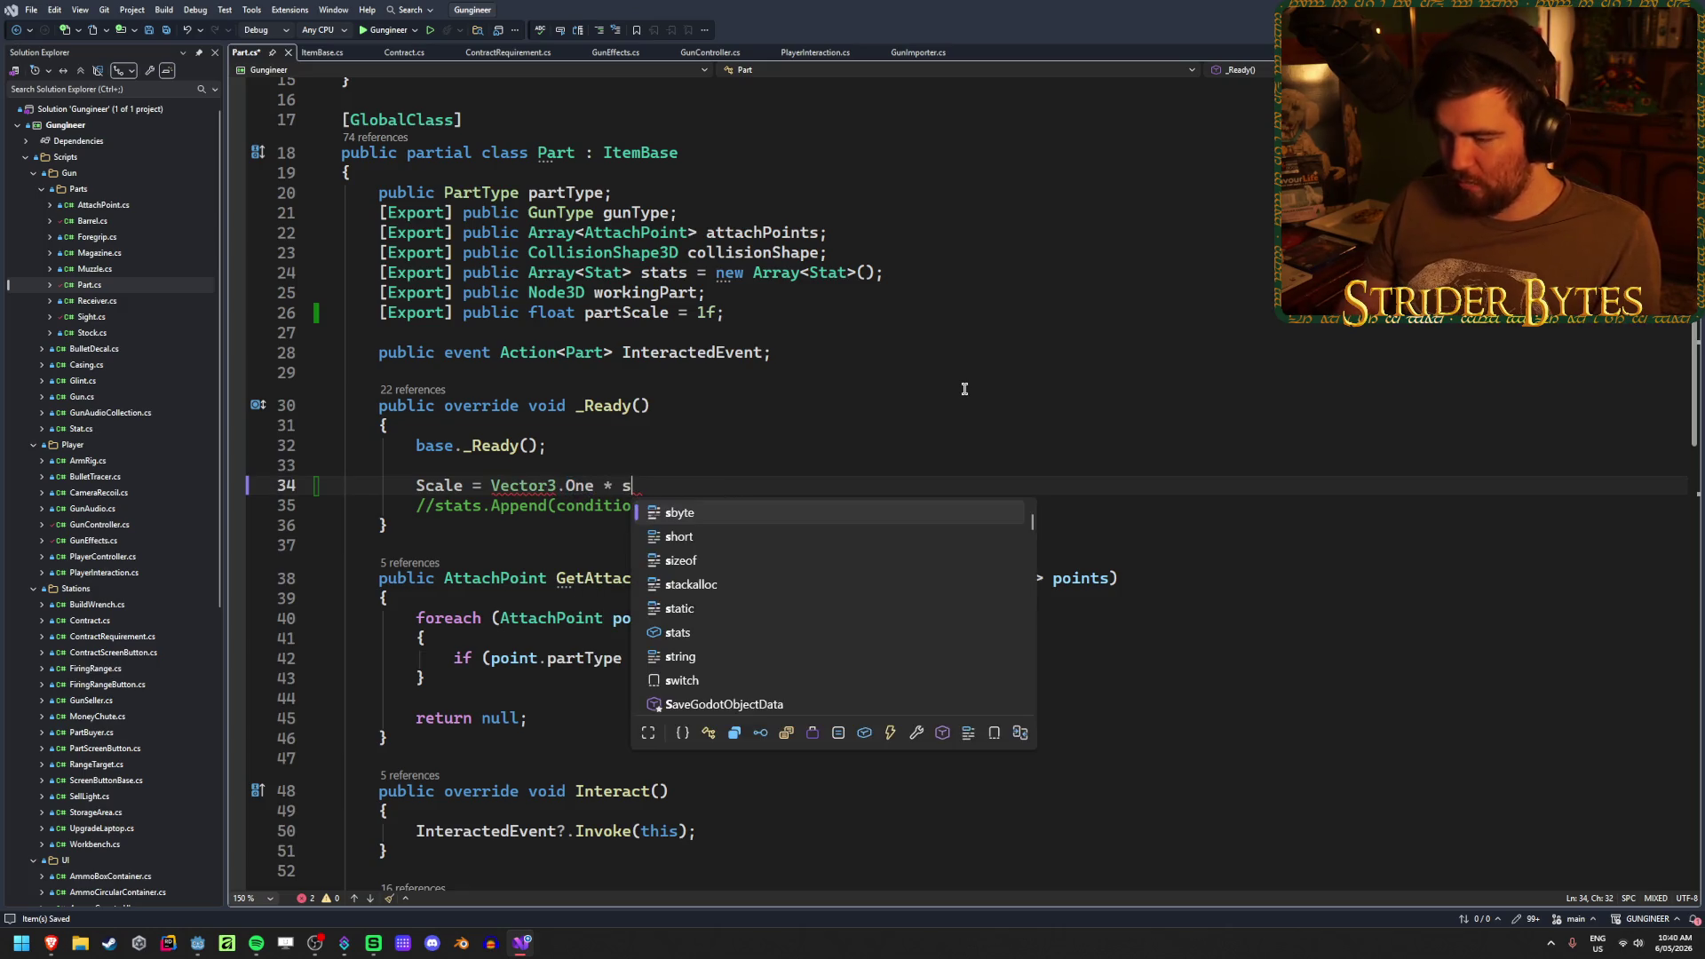
text(artScale;)
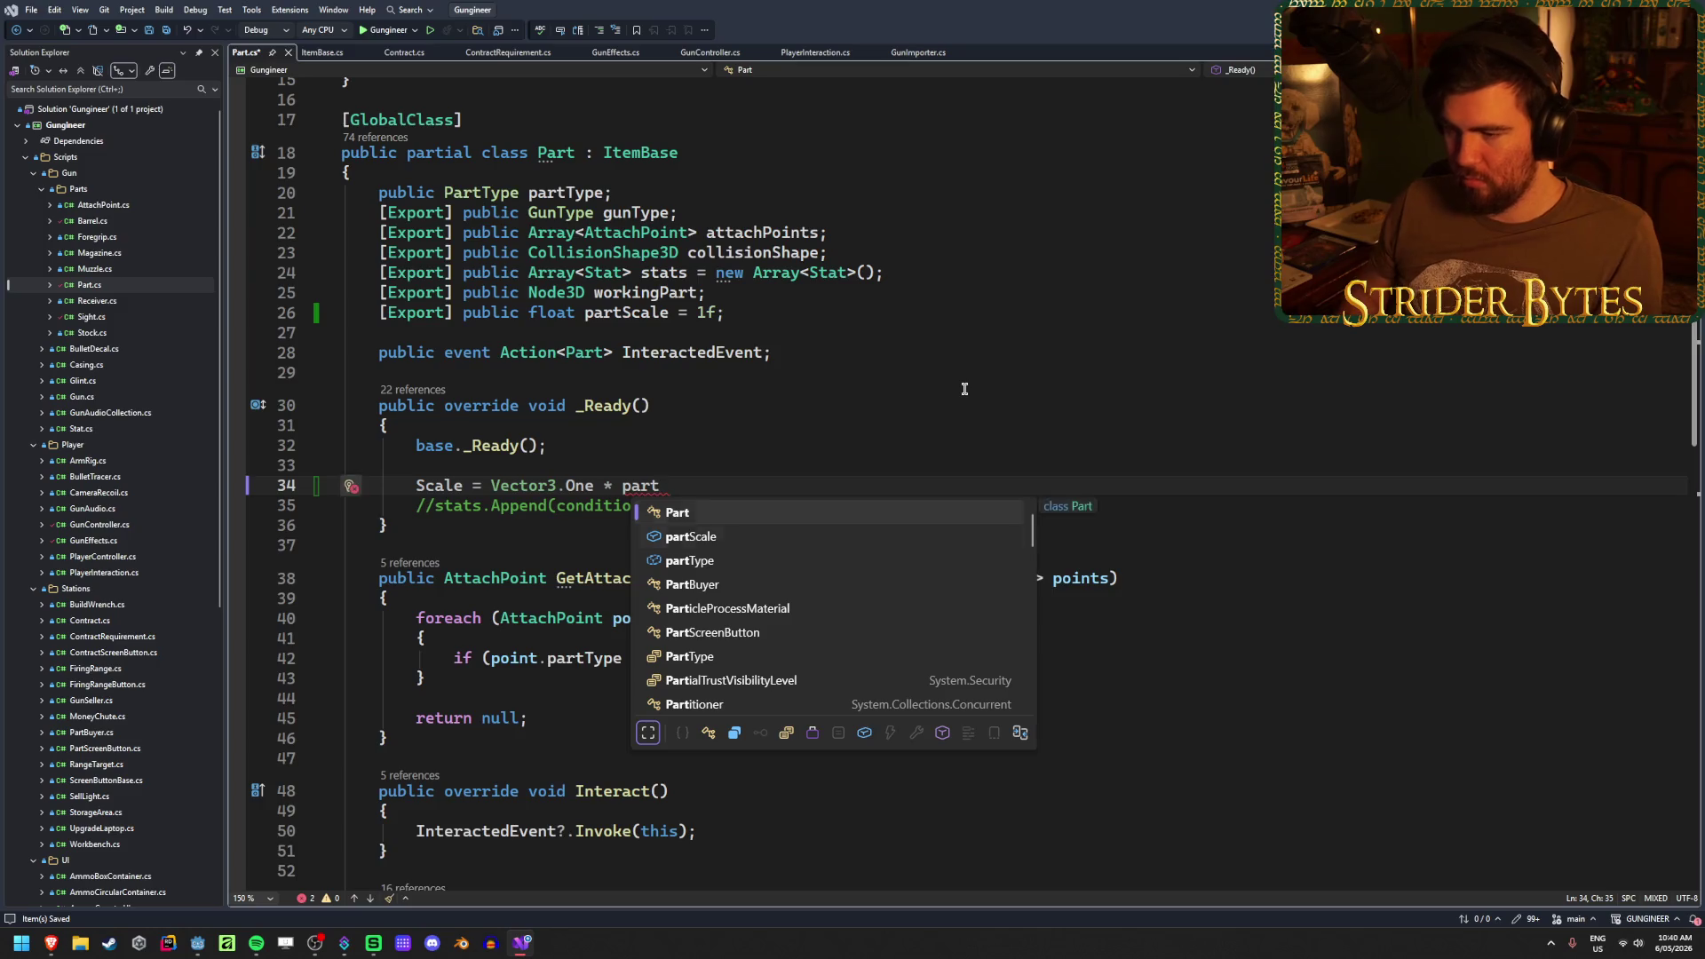
key(ctrl+s)
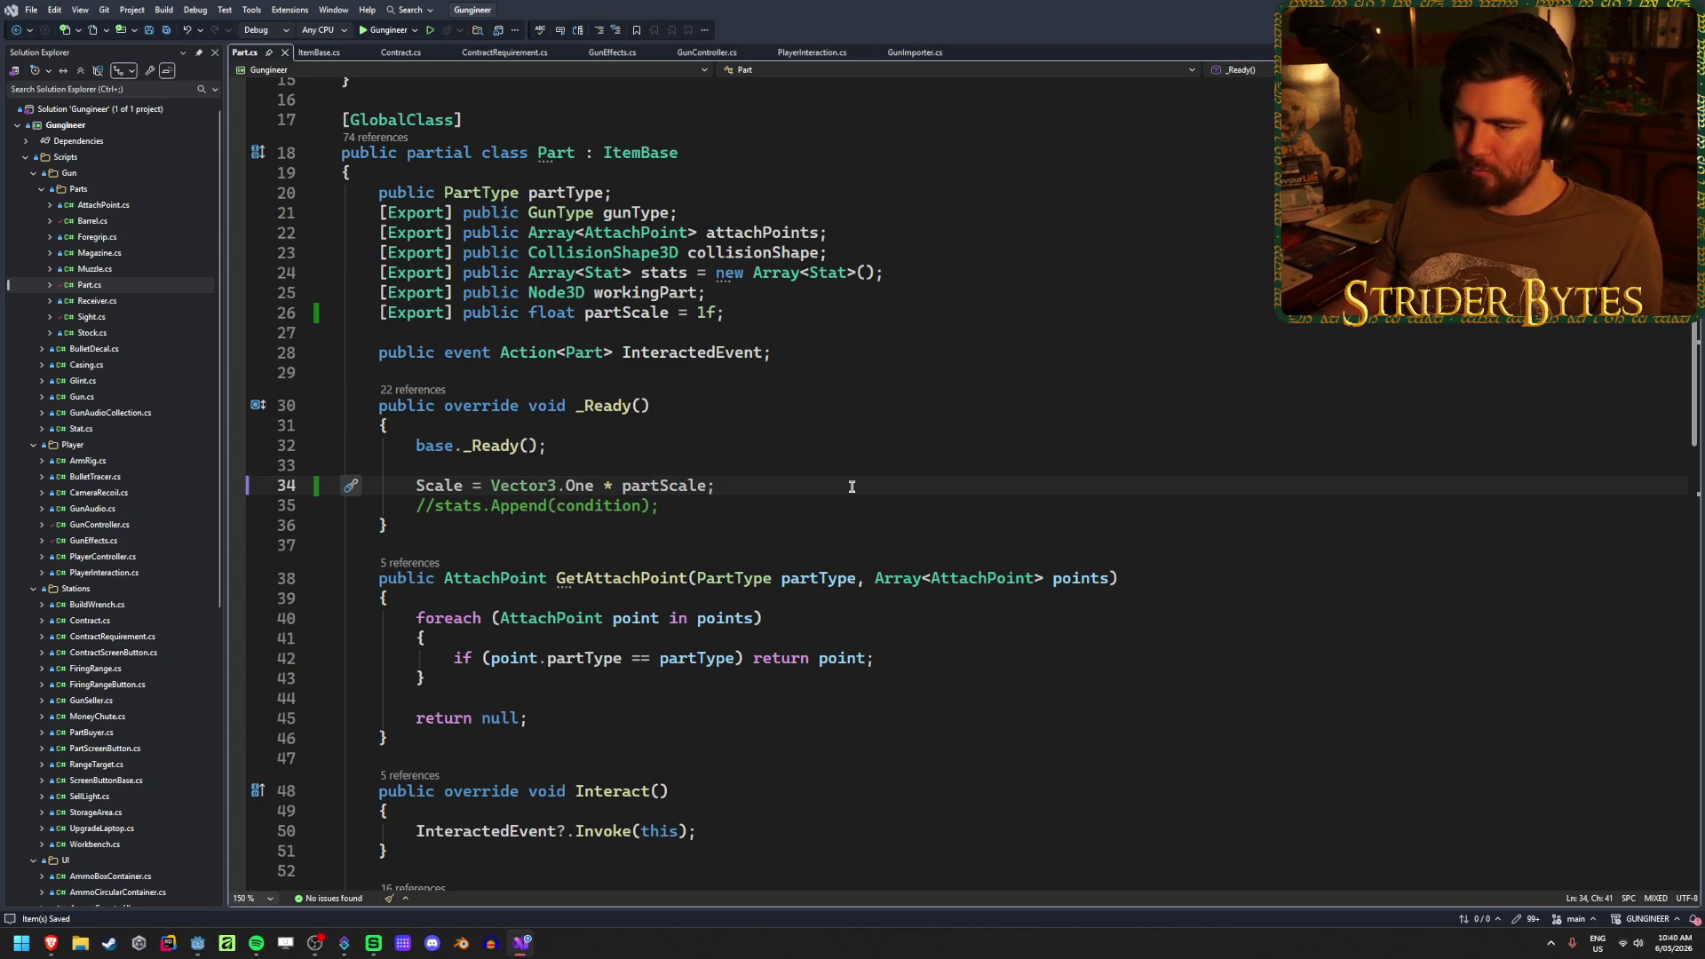
- Scroll down to Interact and back to review the new scale line in _Ready
scroll(851, 487, down, 6)
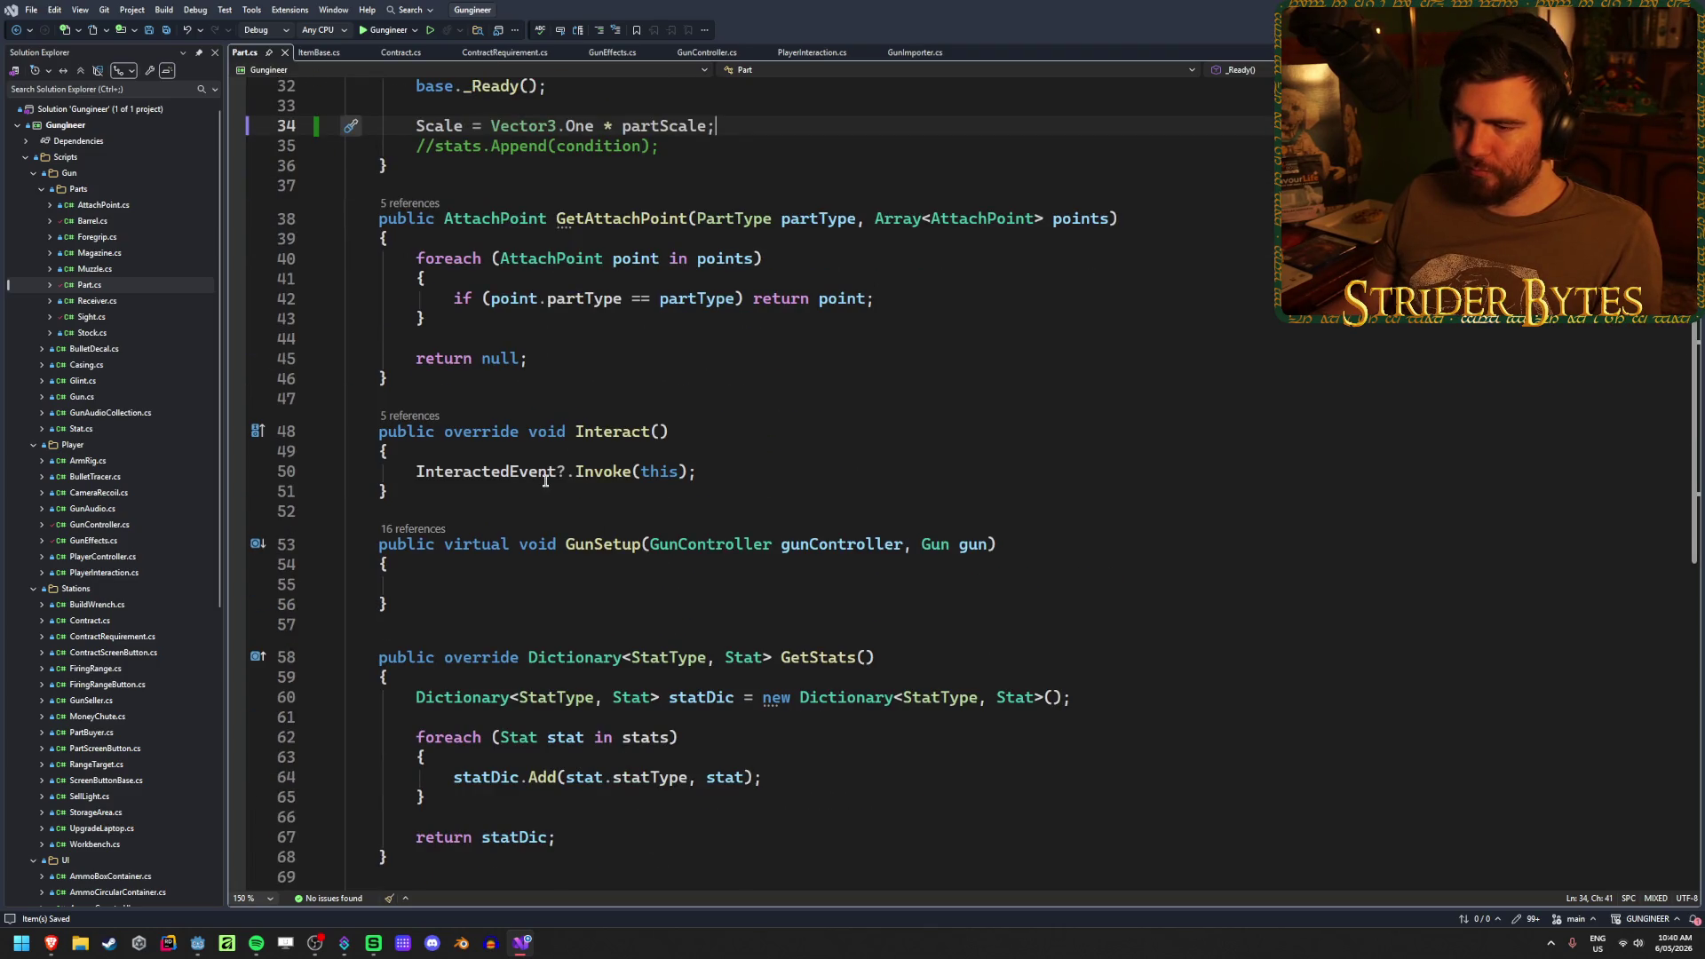
click(850, 467)
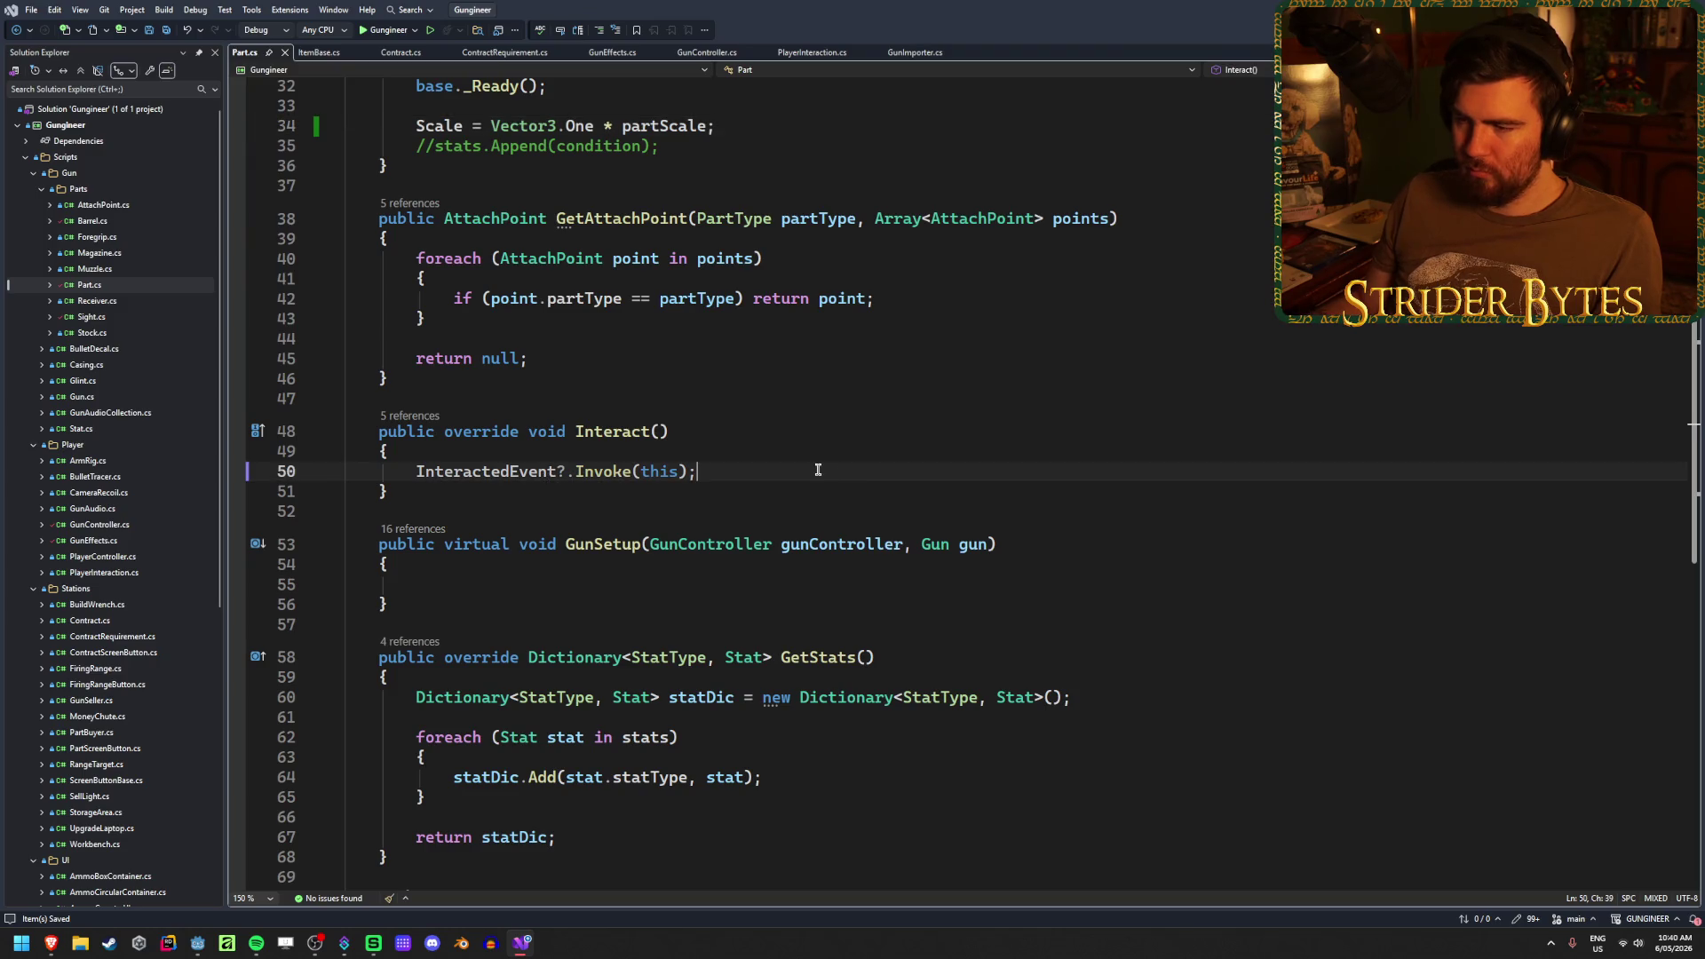
scroll(791, 497, up, 6)
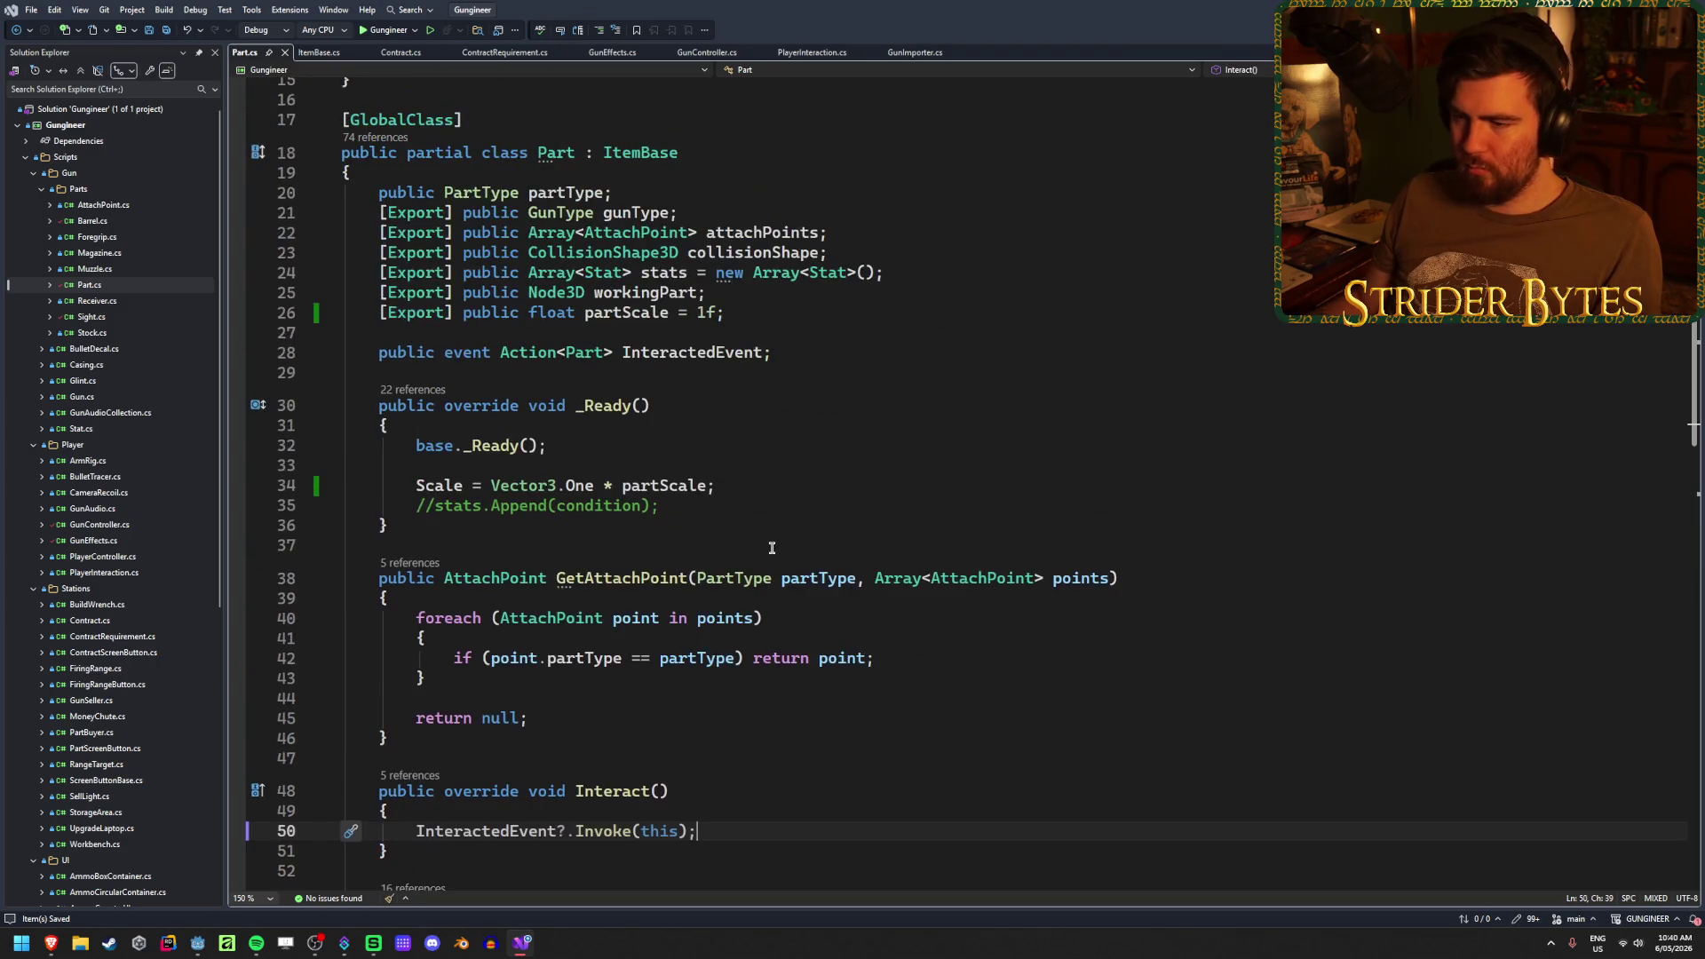
click(782, 499)
click(788, 488)
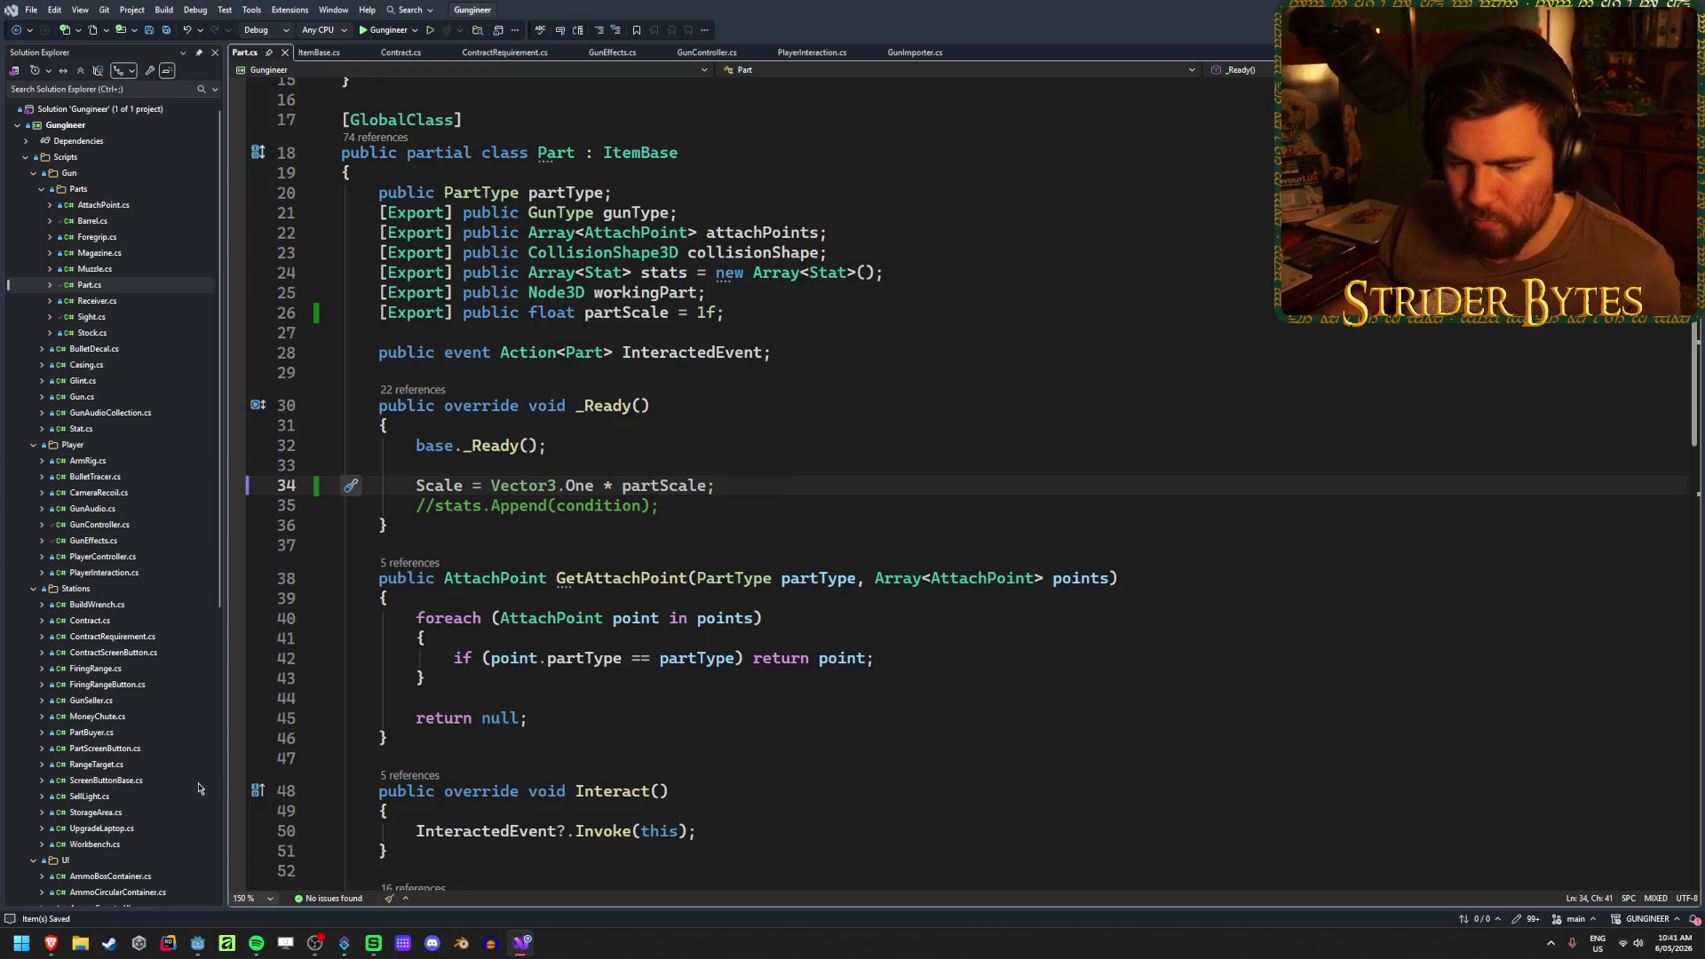
- Open Workbench.cs and look over its fields around partTween
double_click(97, 843)
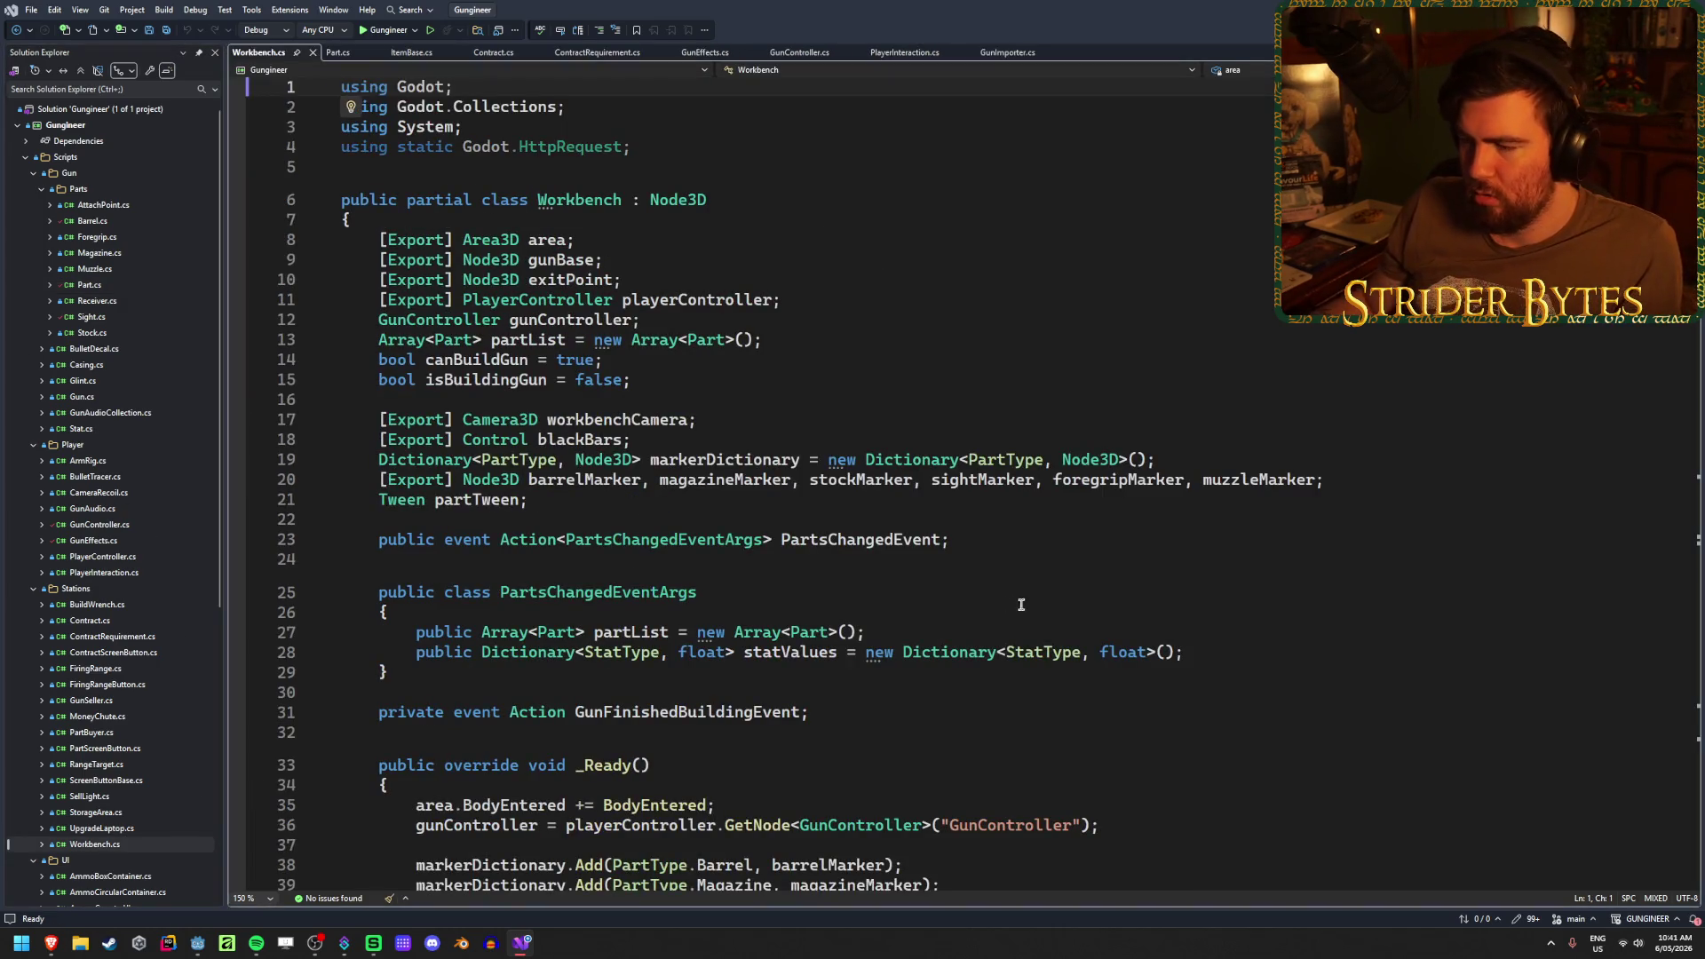
click(977, 539)
click(951, 494)
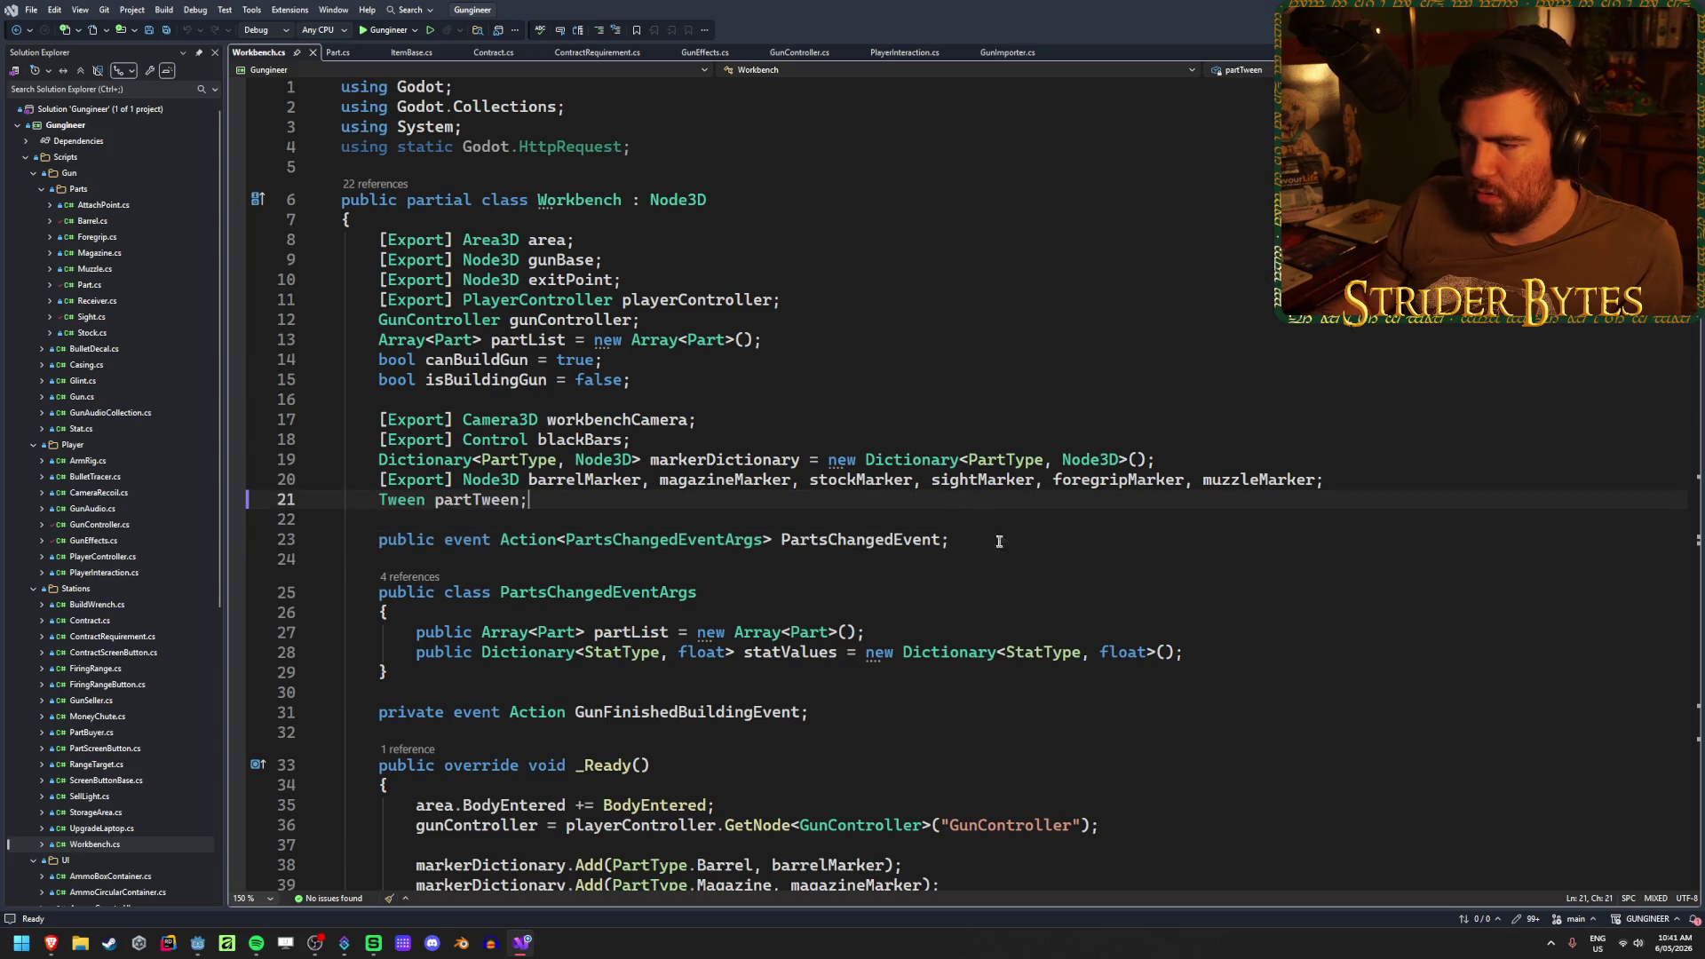
click(1009, 540)
click(1009, 495)
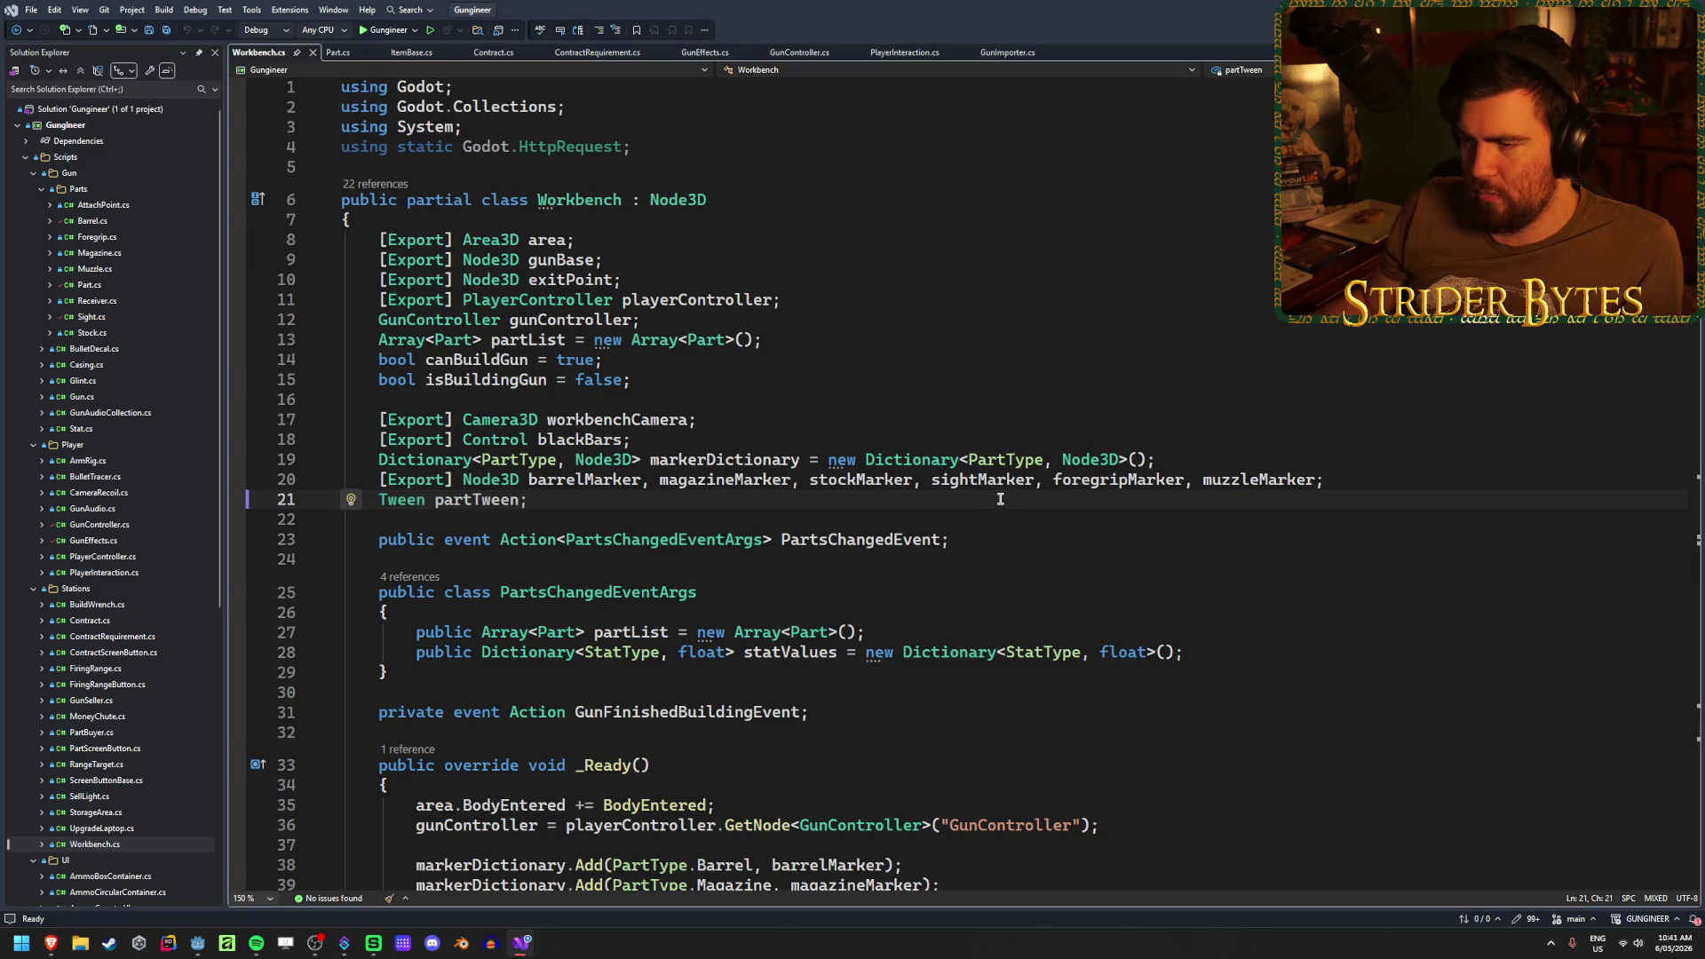
- Insert 'part.Scale = Vector3.One;' after the GlobalRotation line in AddPart and save
scroll(986, 508, down, 6)
scroll(1000, 452, down, 11)
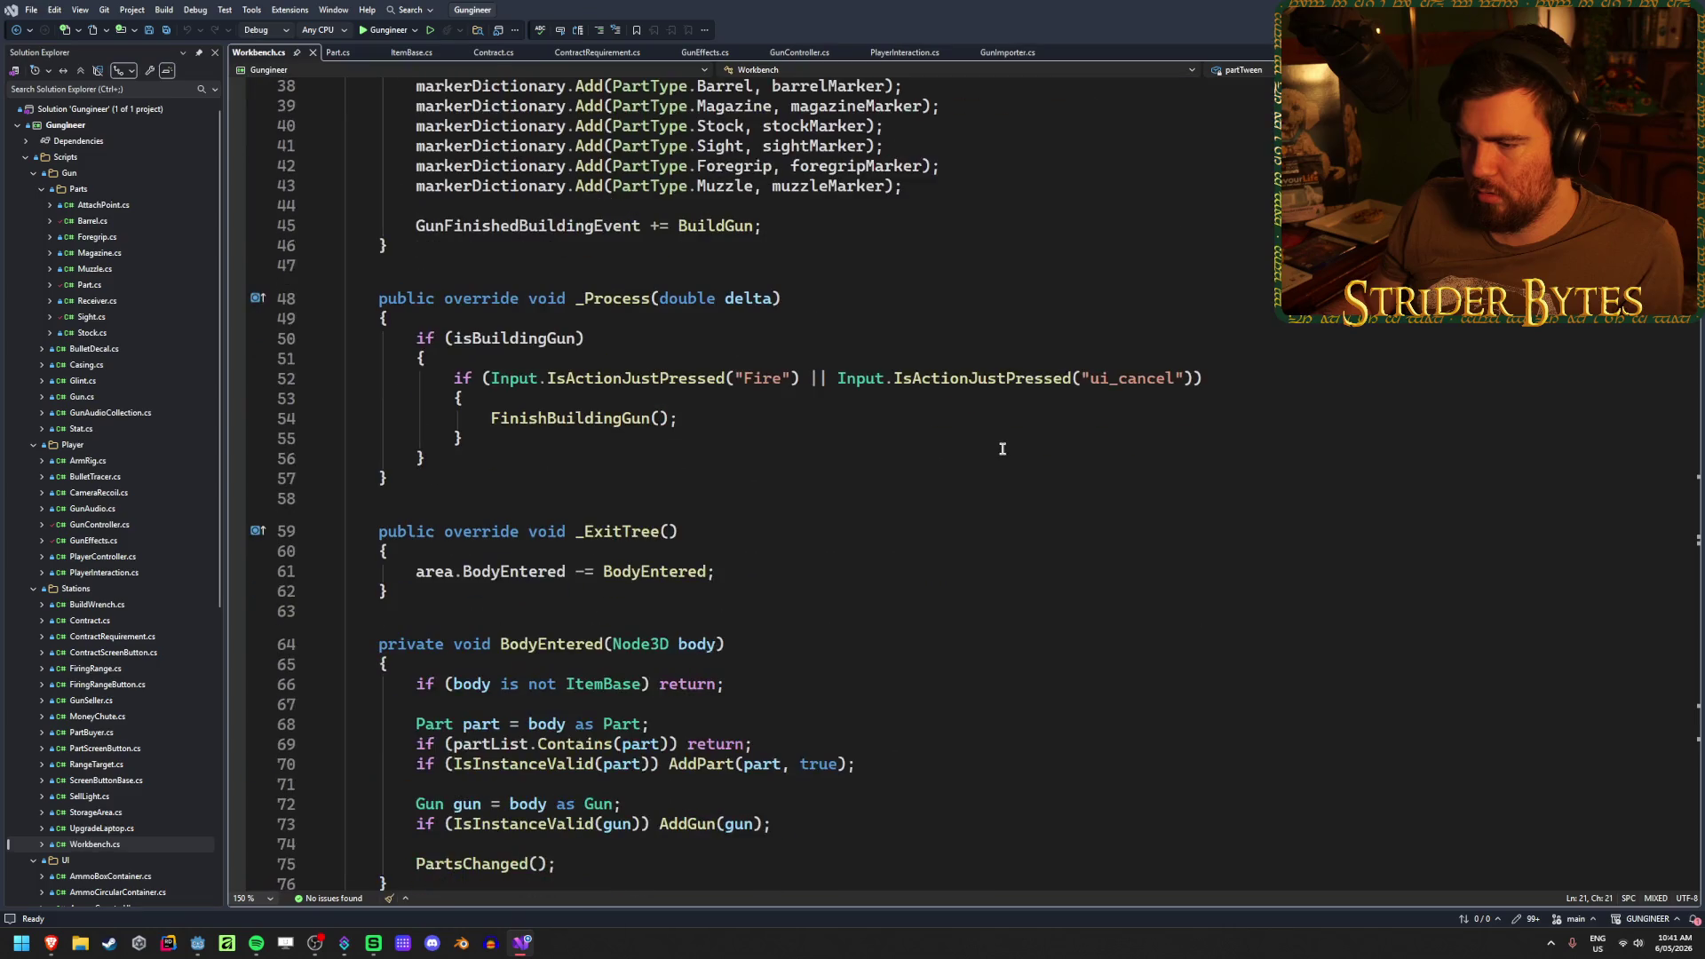
scroll(1002, 448, down, 6)
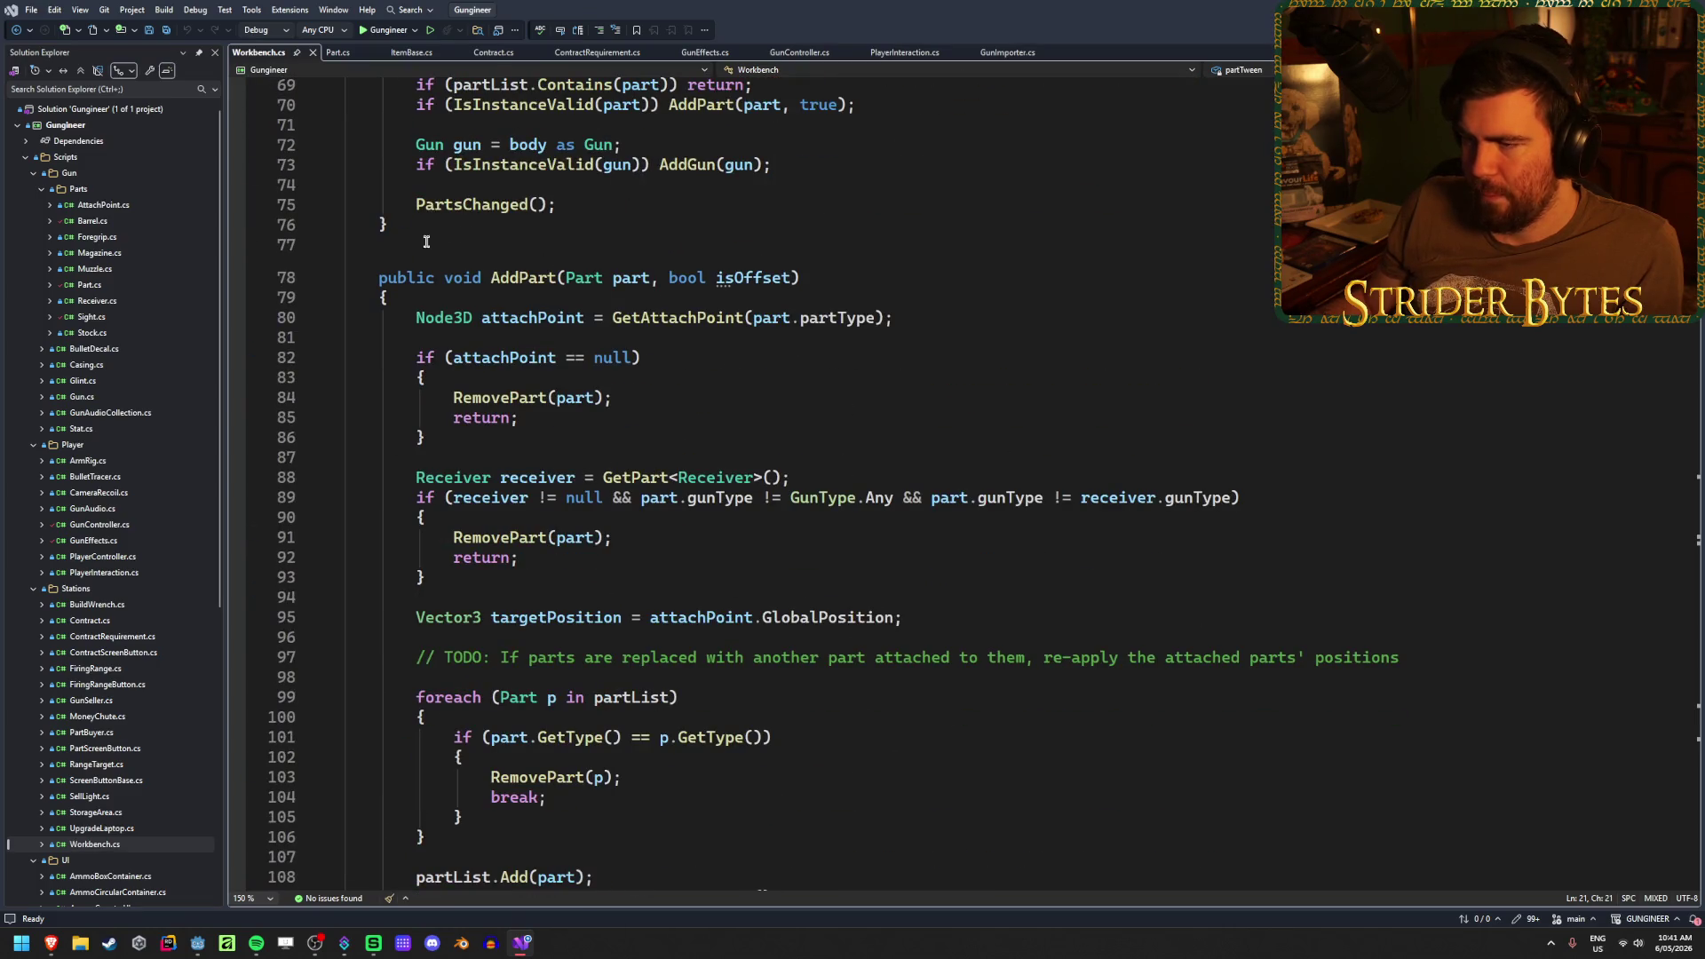
scroll(798, 380, down, 4)
scroll(616, 728, down, 2)
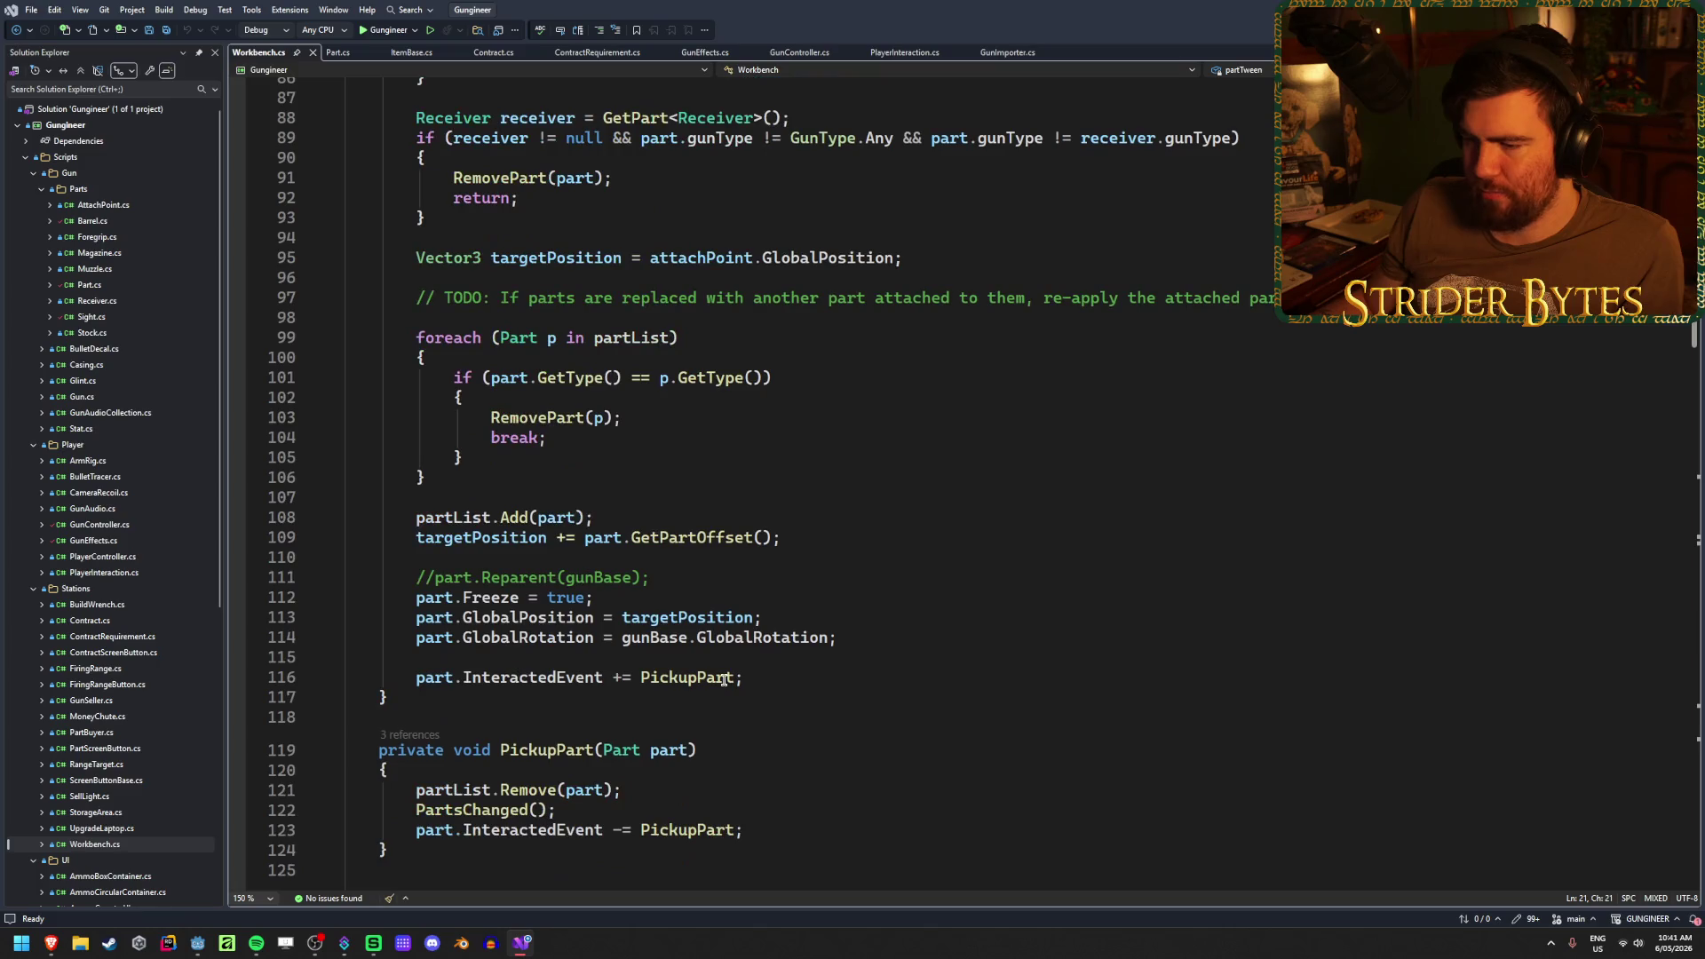
click(803, 617)
click(870, 637)
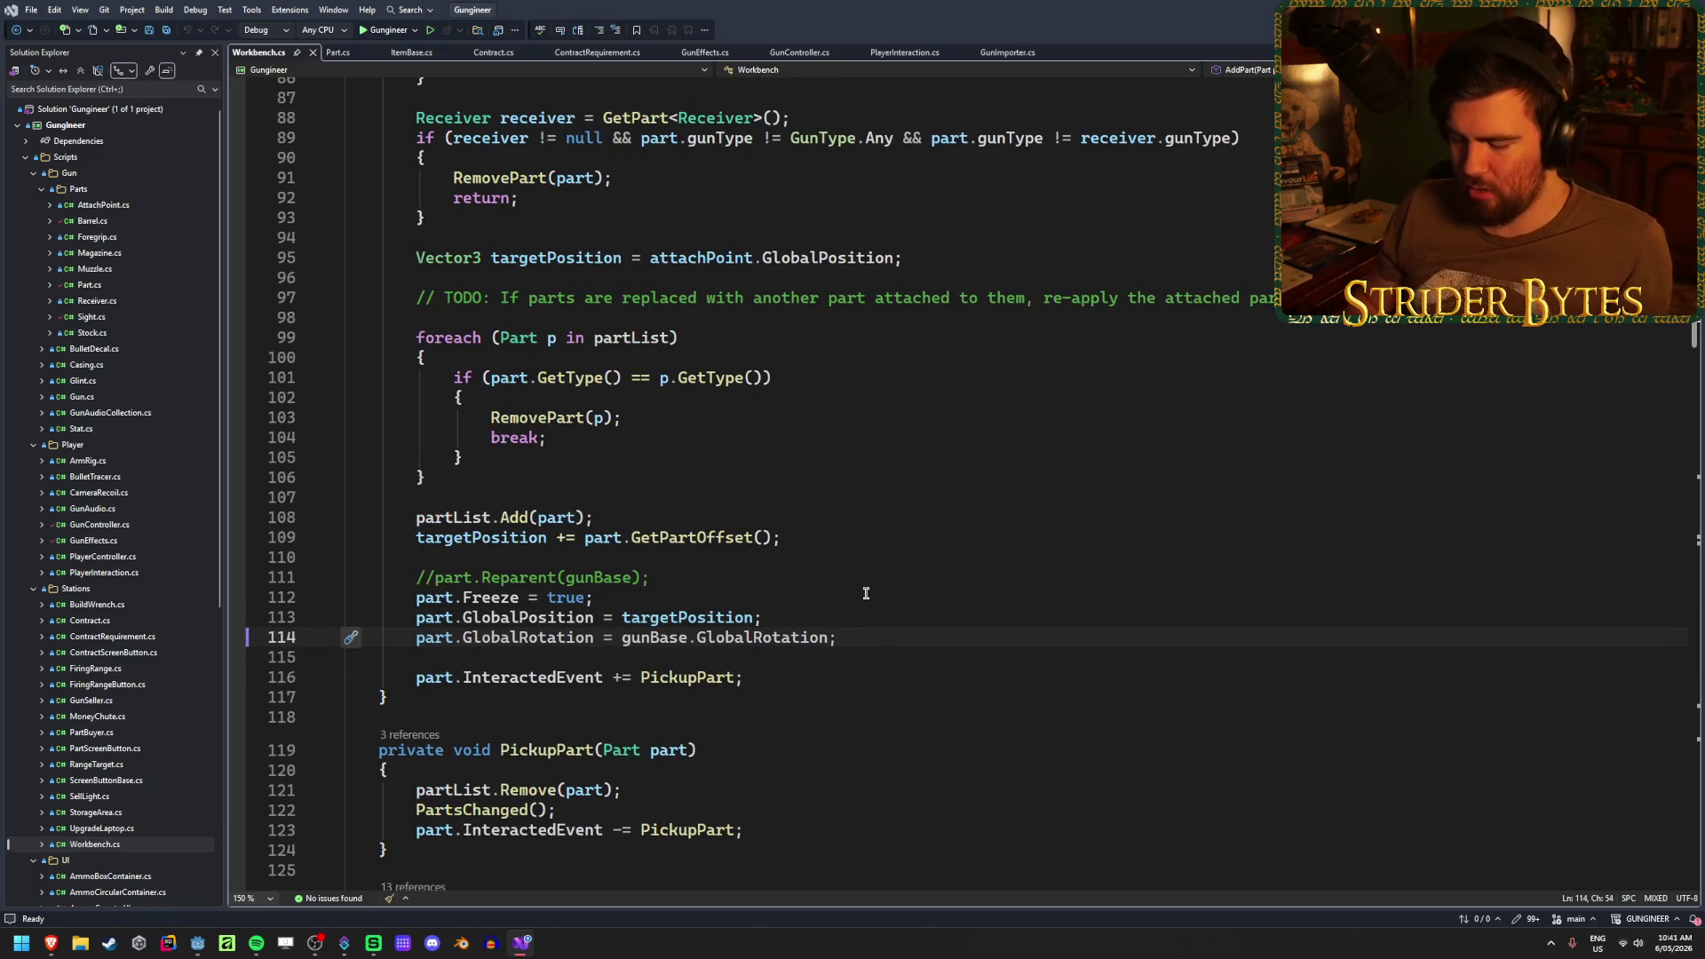
key(Return)
text(part.Scla)
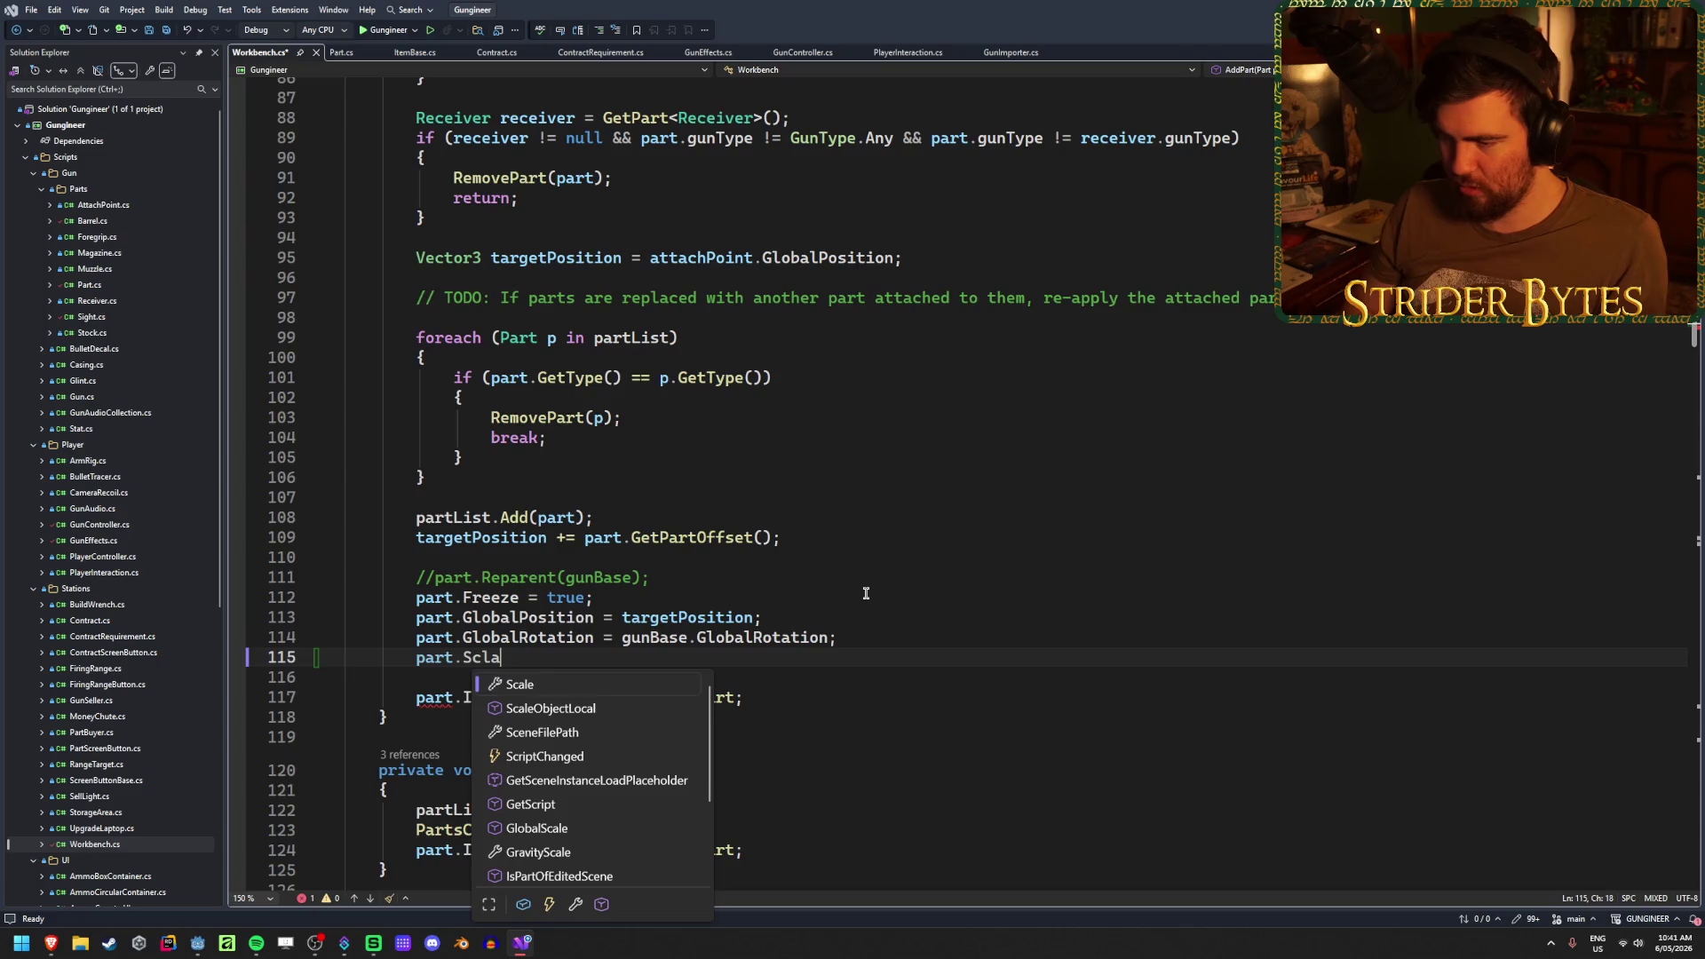
key(BackSpace)
key(BackSpace)
text(ale = )
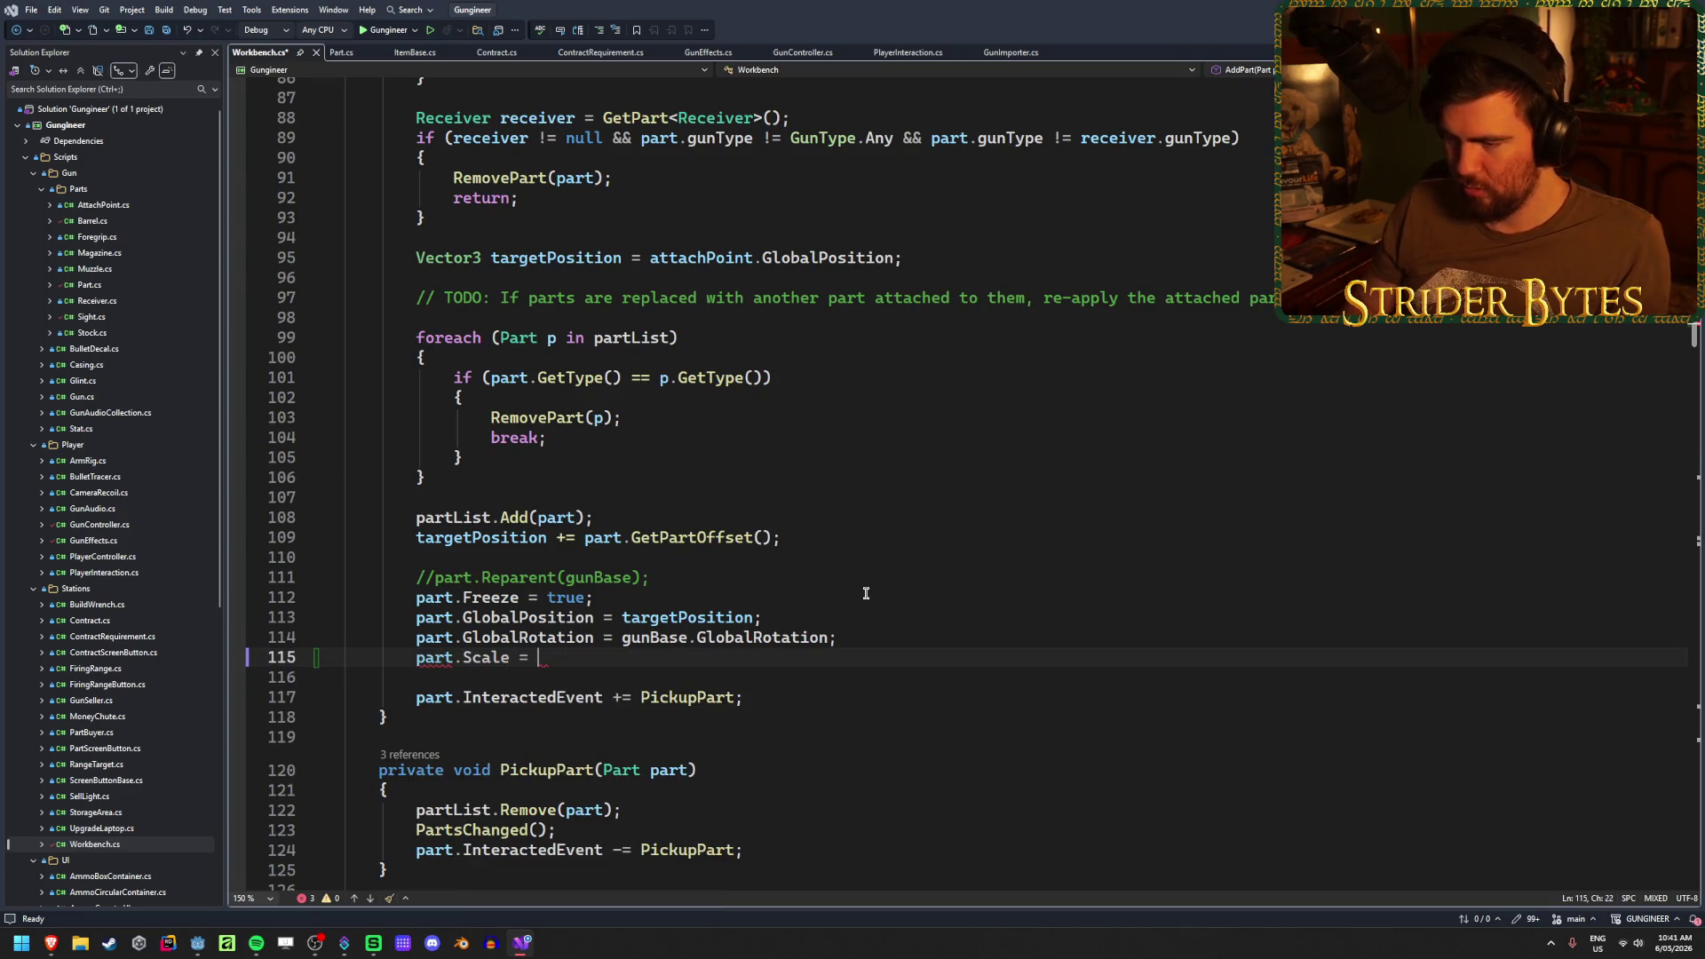
text(Vector3.One;)
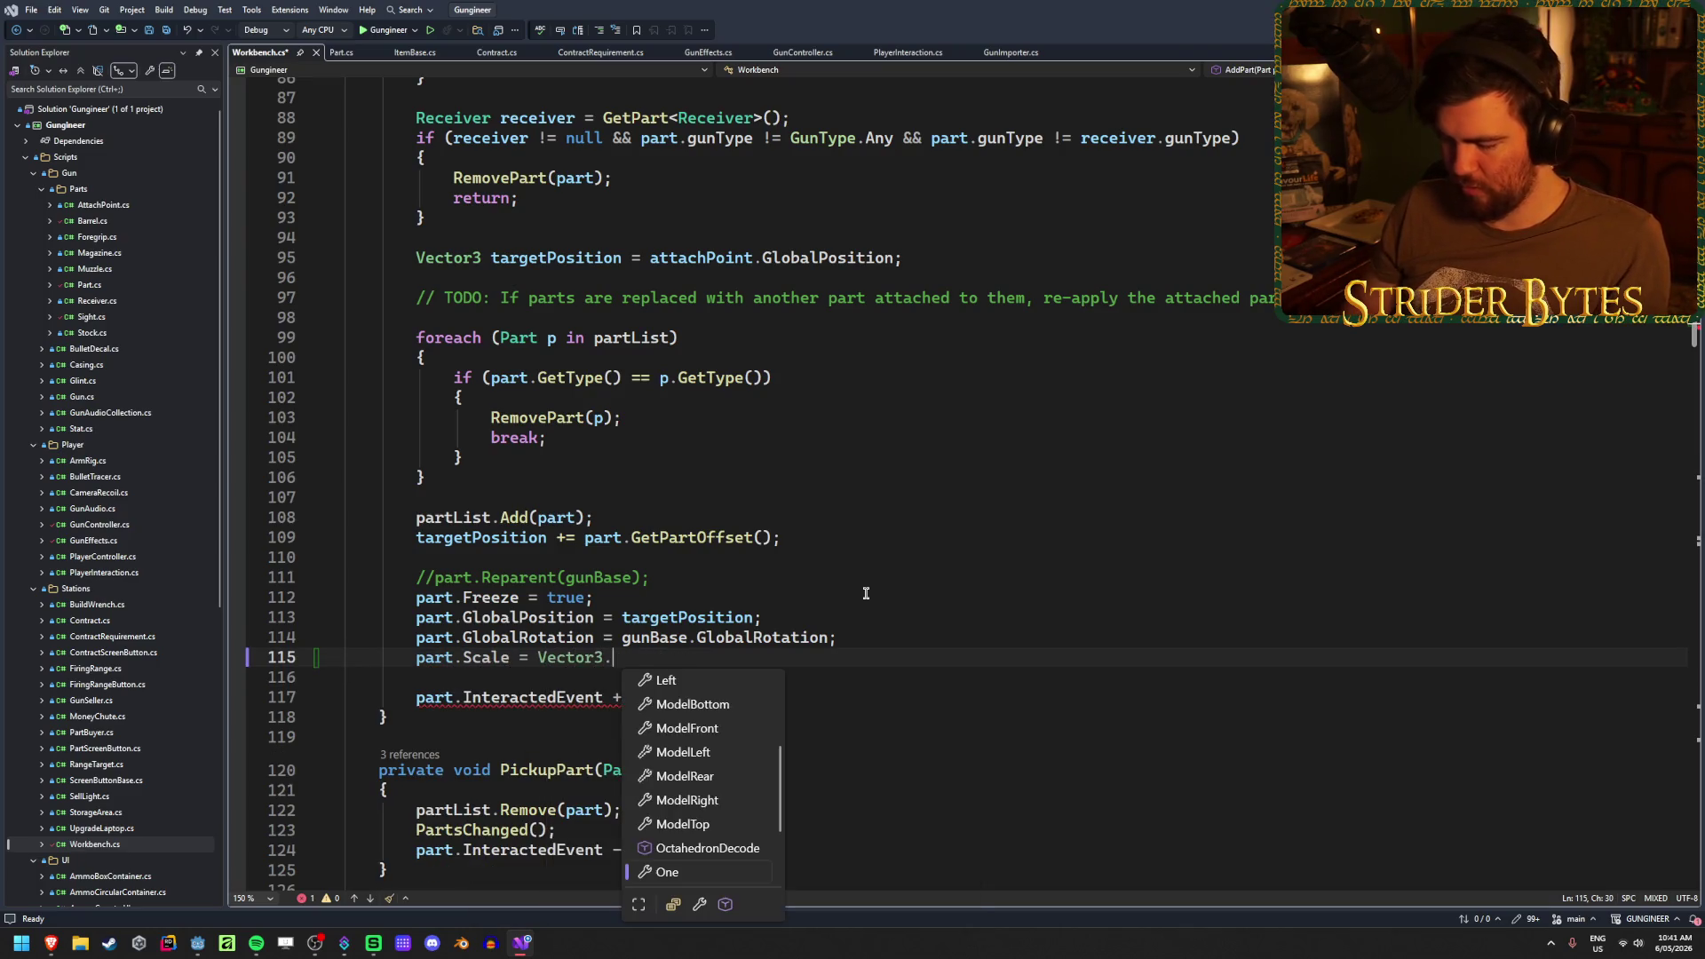
key(ctrl+s)
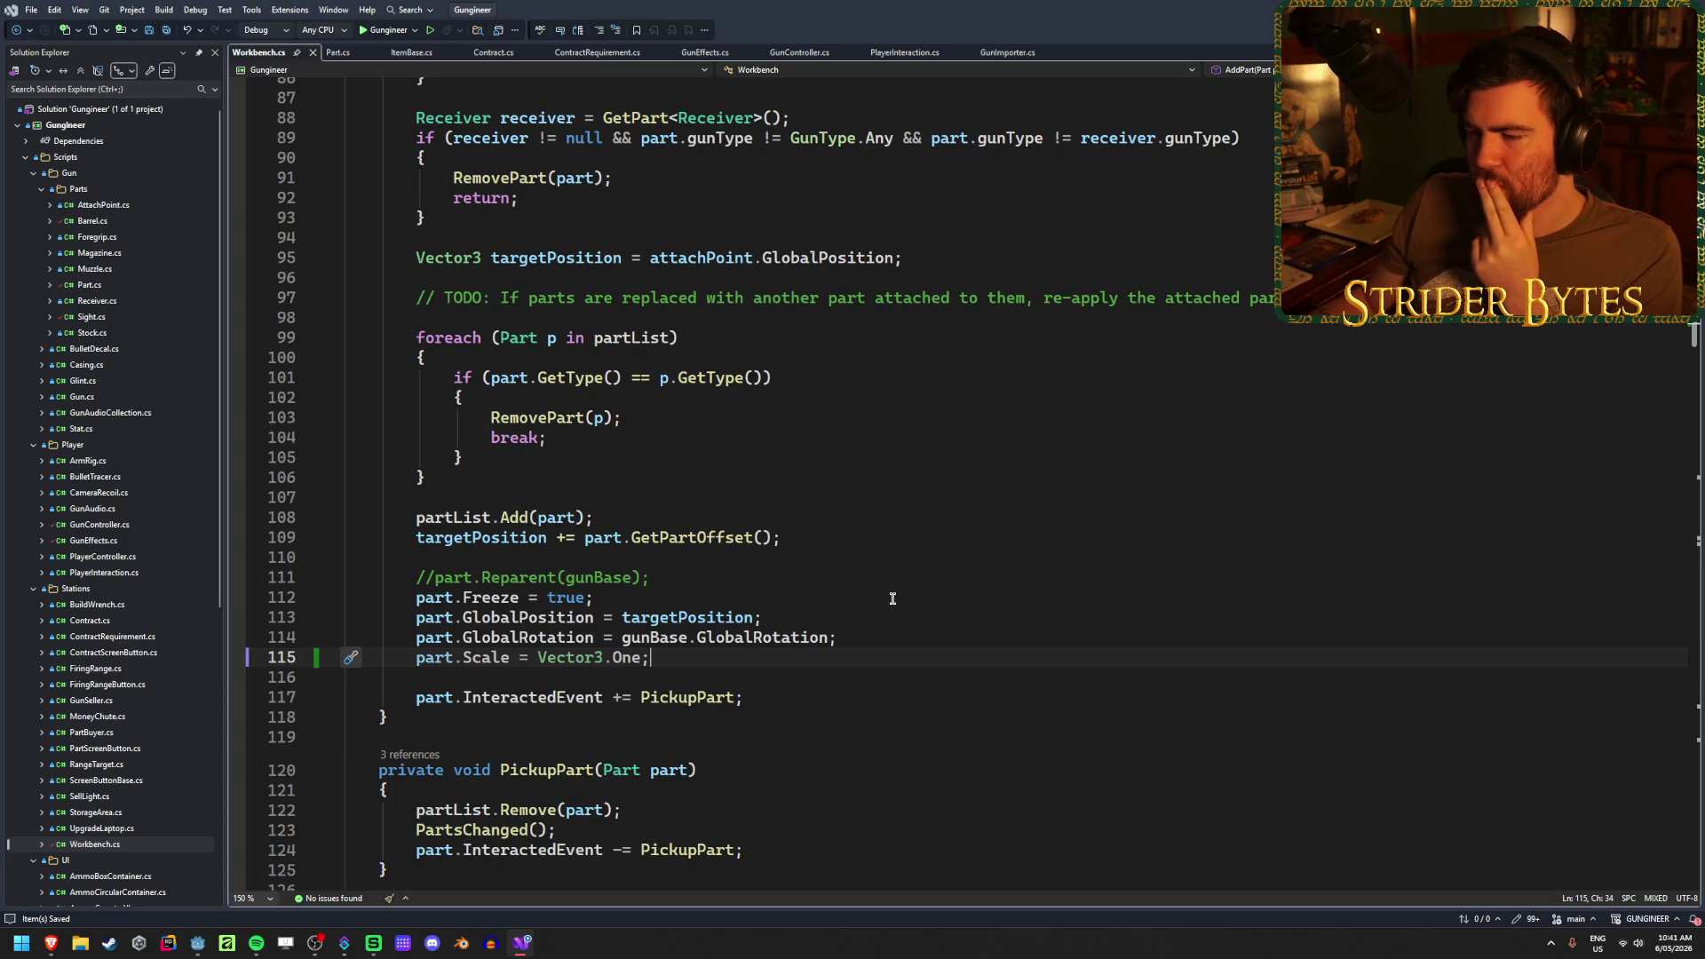
- Scroll down to RemovePart and place the caret after its GlobalPosition line
scroll(892, 598, down, 3)
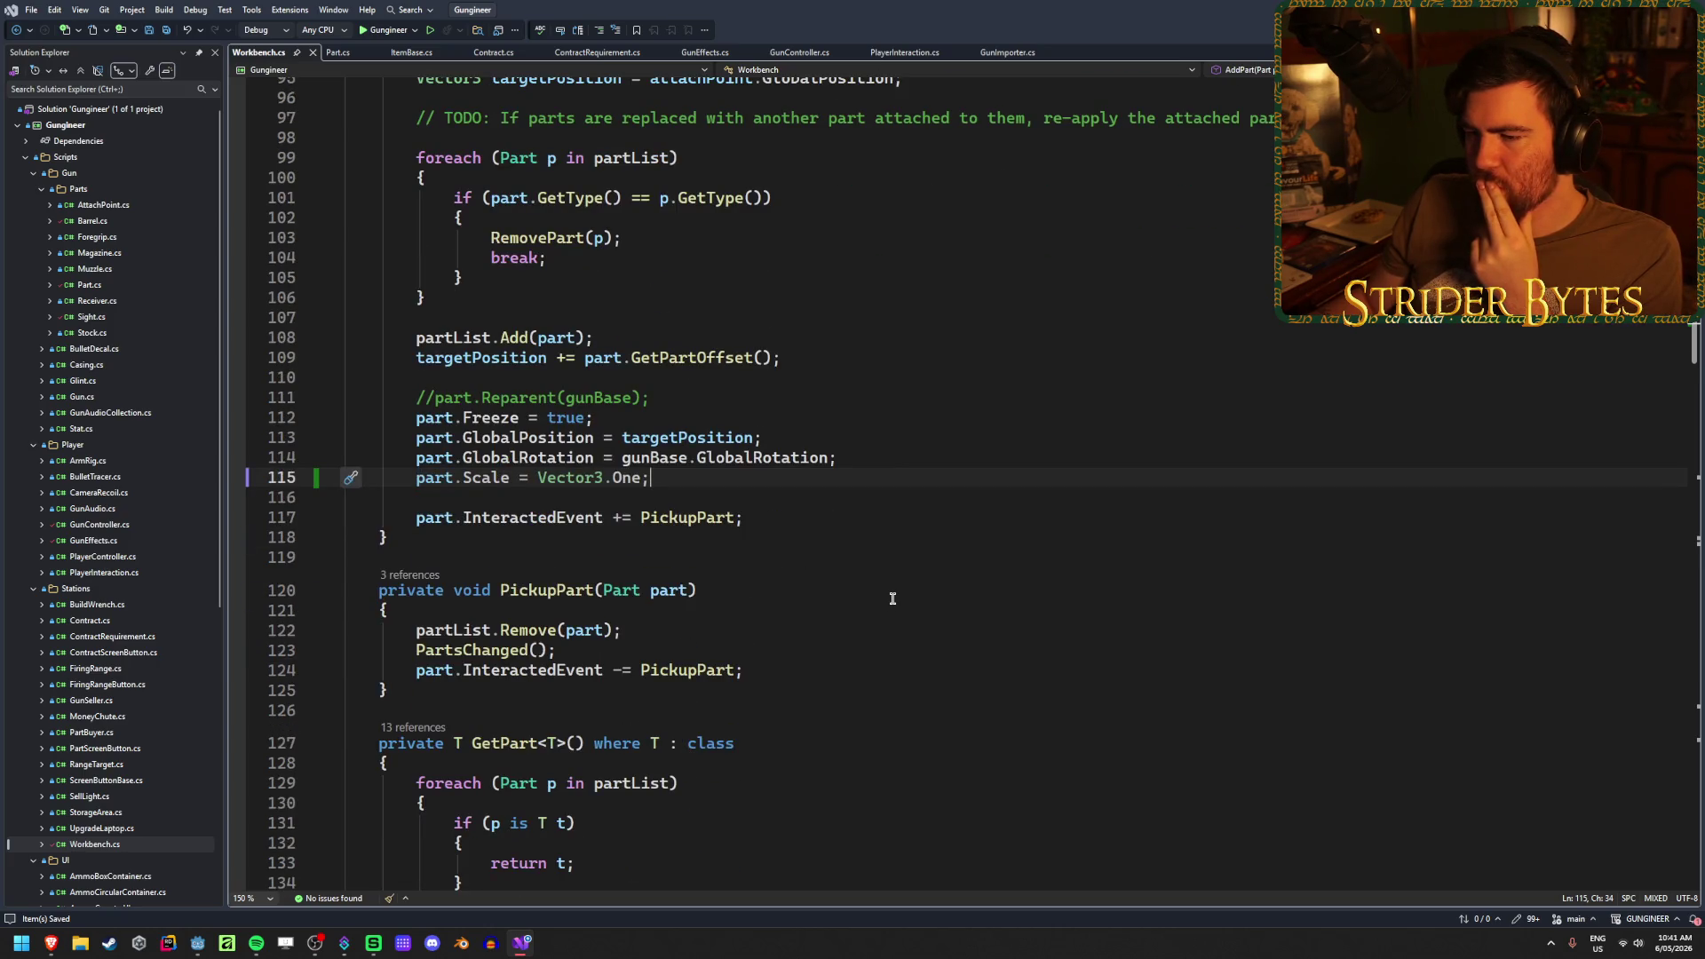
scroll(892, 599, down, 2)
scroll(892, 599, down, 4)
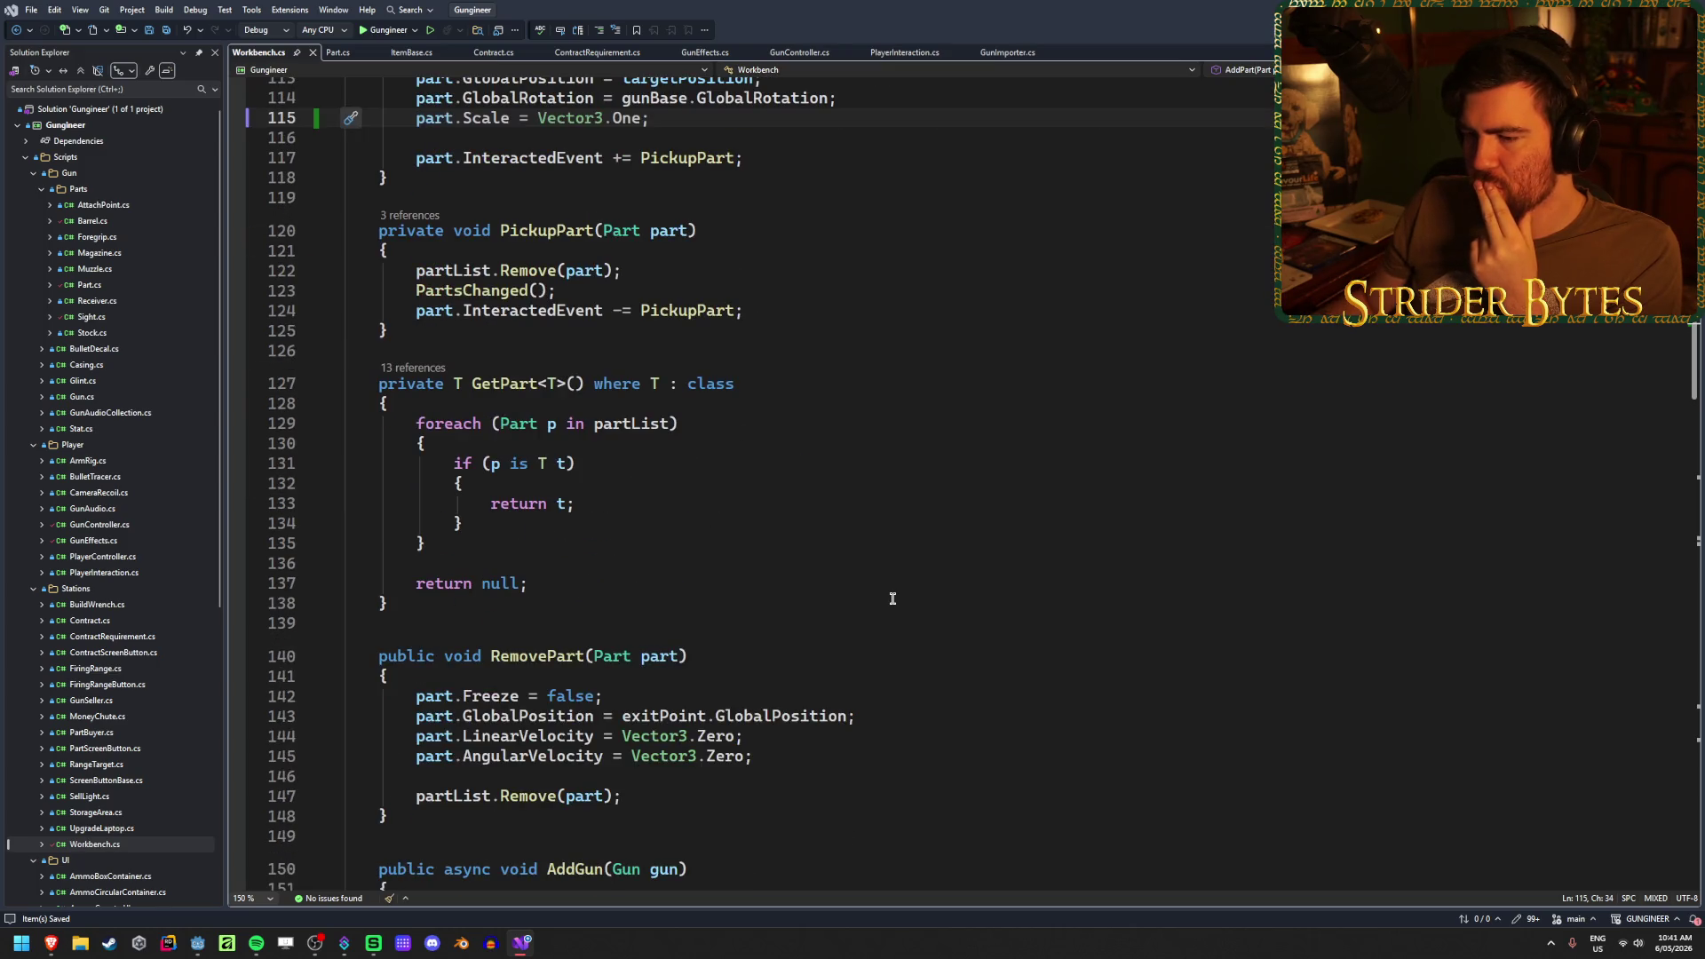
scroll(892, 598, down, 2)
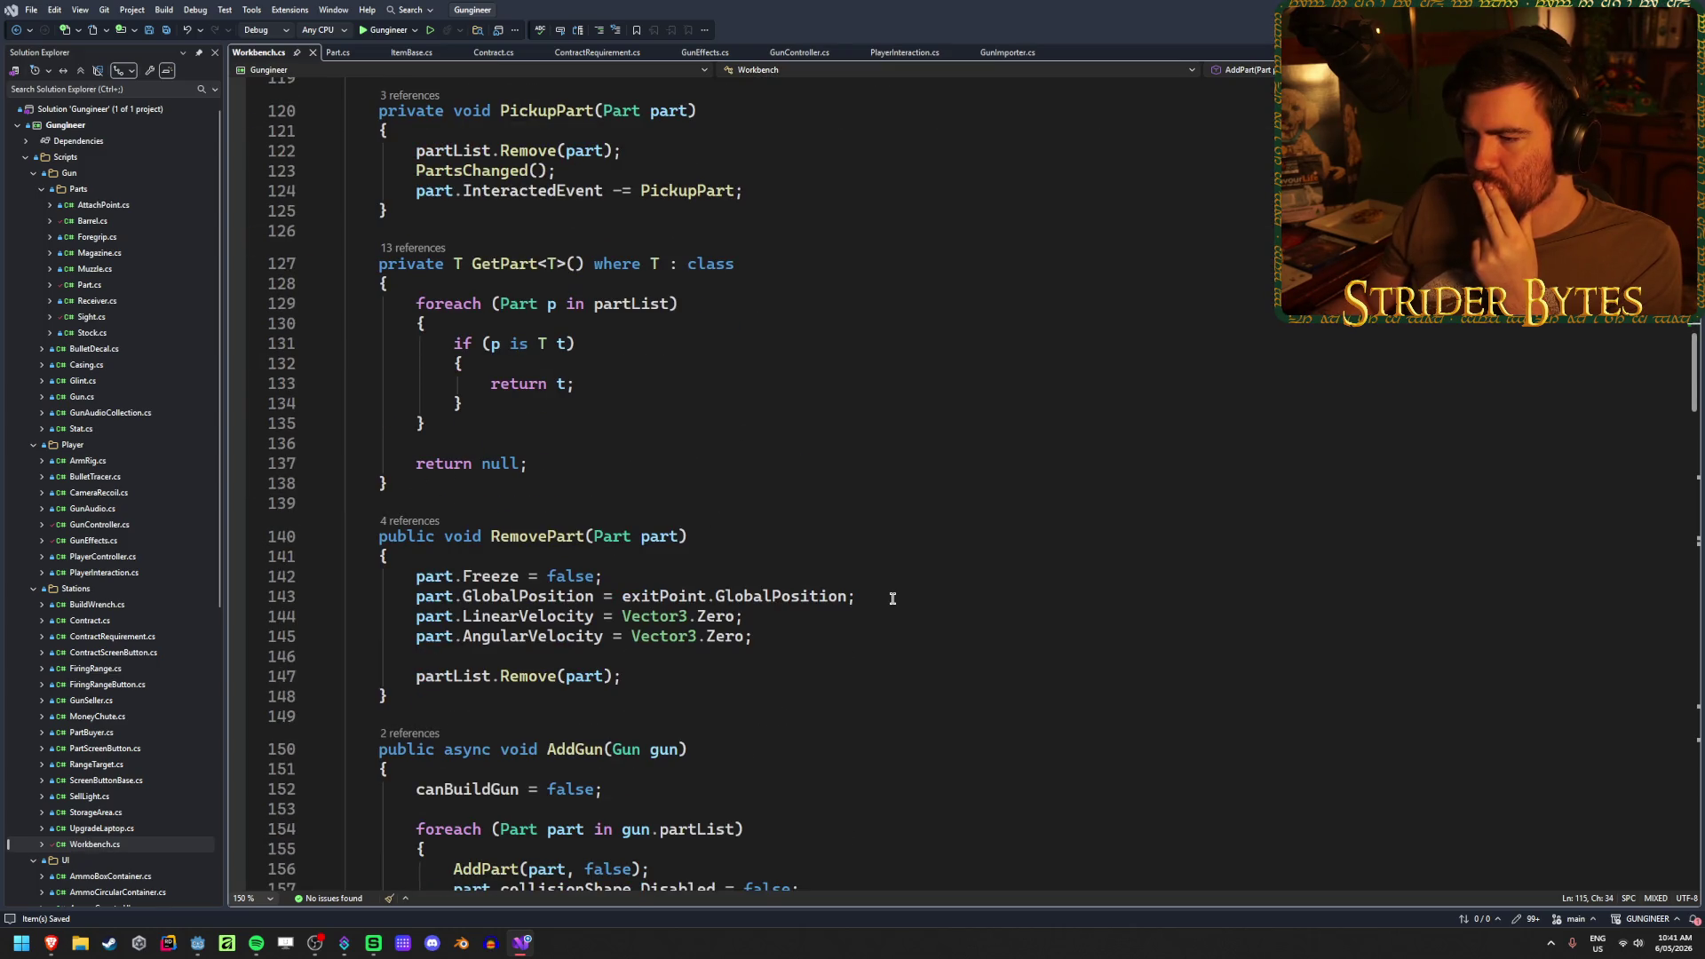
click(892, 598)
- Add 'part.Scale = Vector3.One * part.partScale;' below GlobalPosition in RemovePart, then scroll through the file
key(Return)
text(pa)
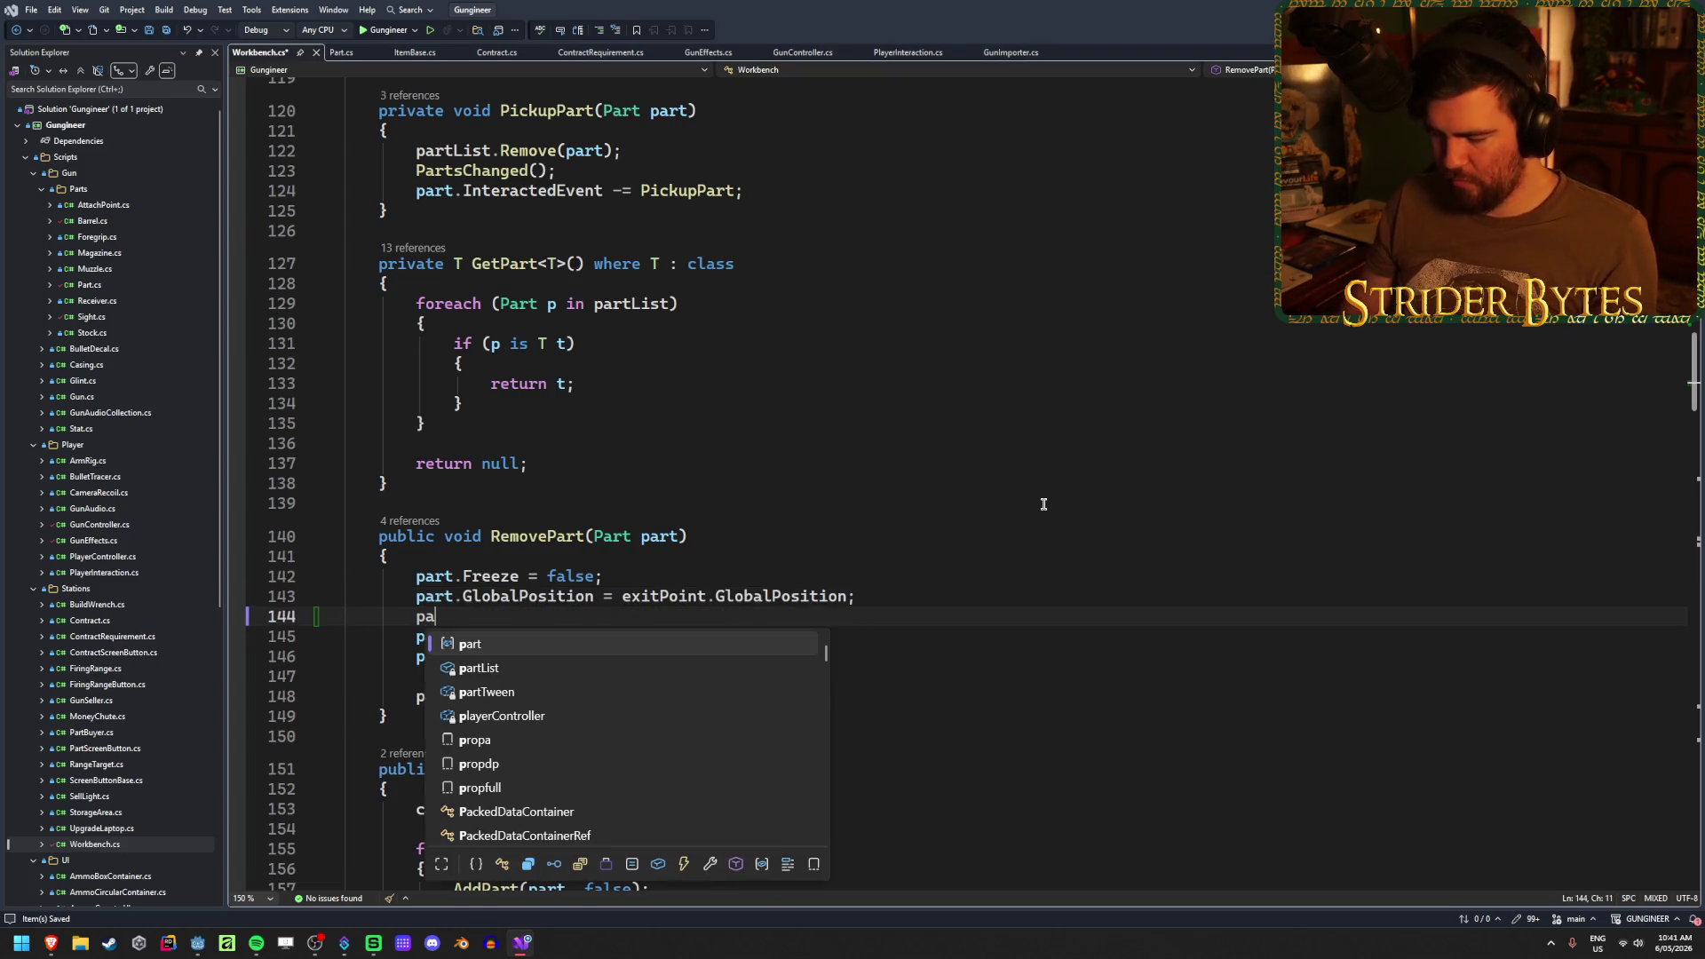
text(rt.Scale )
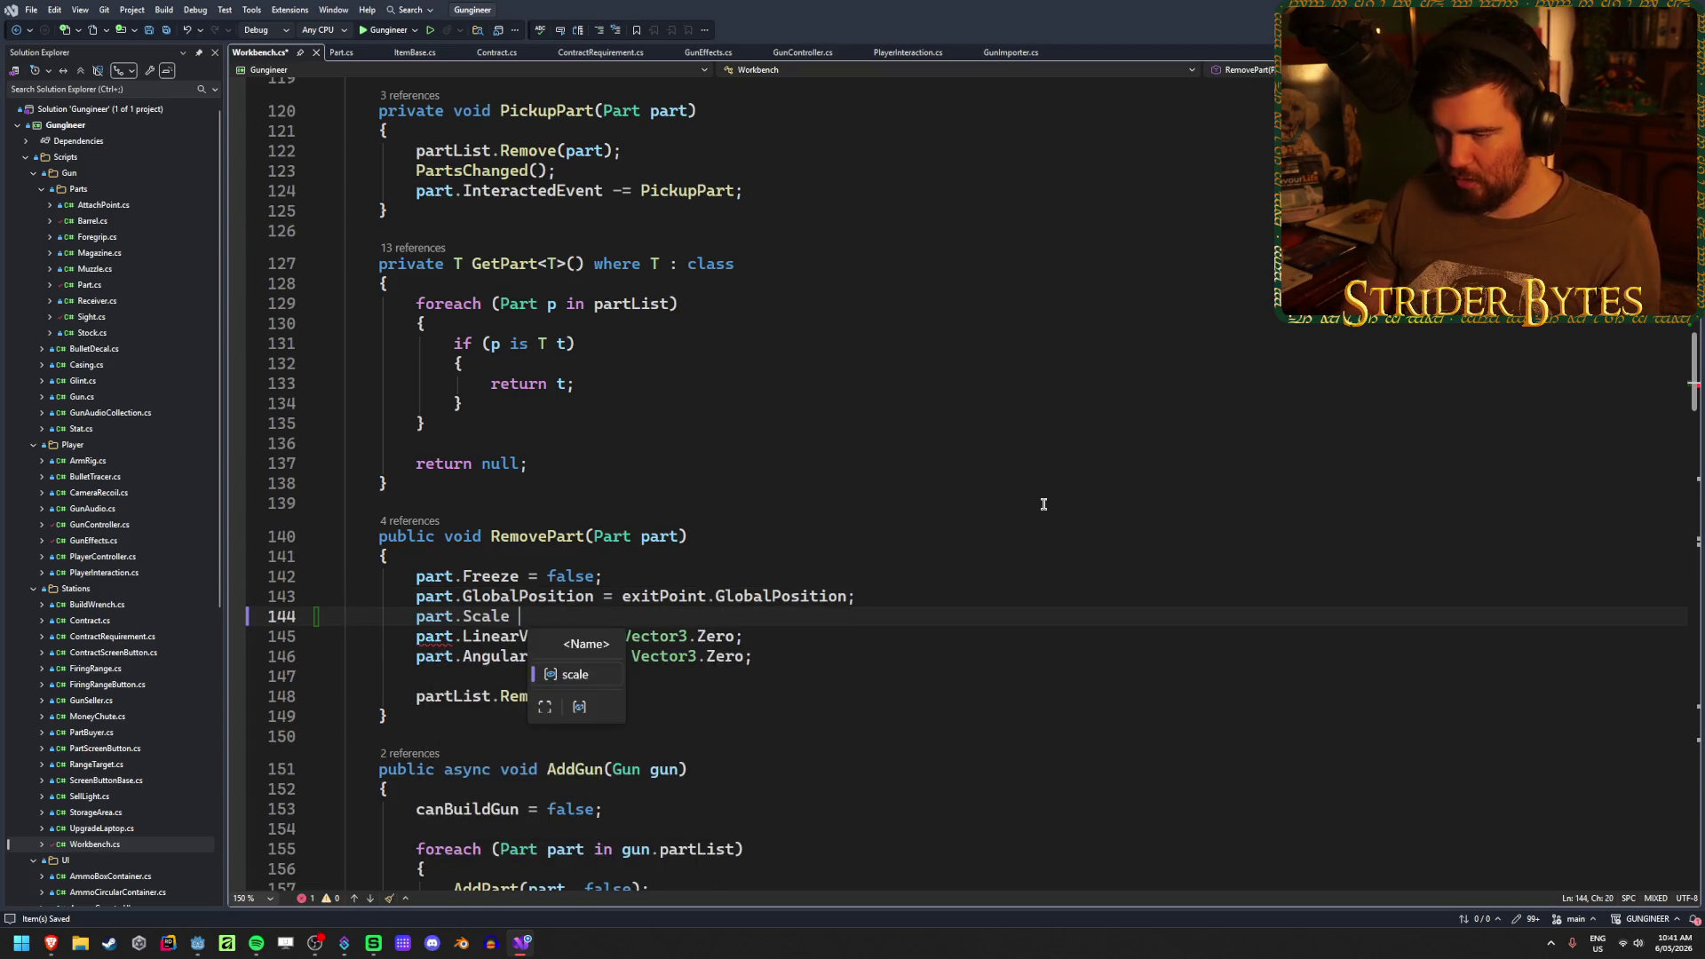
text(= Vector3)
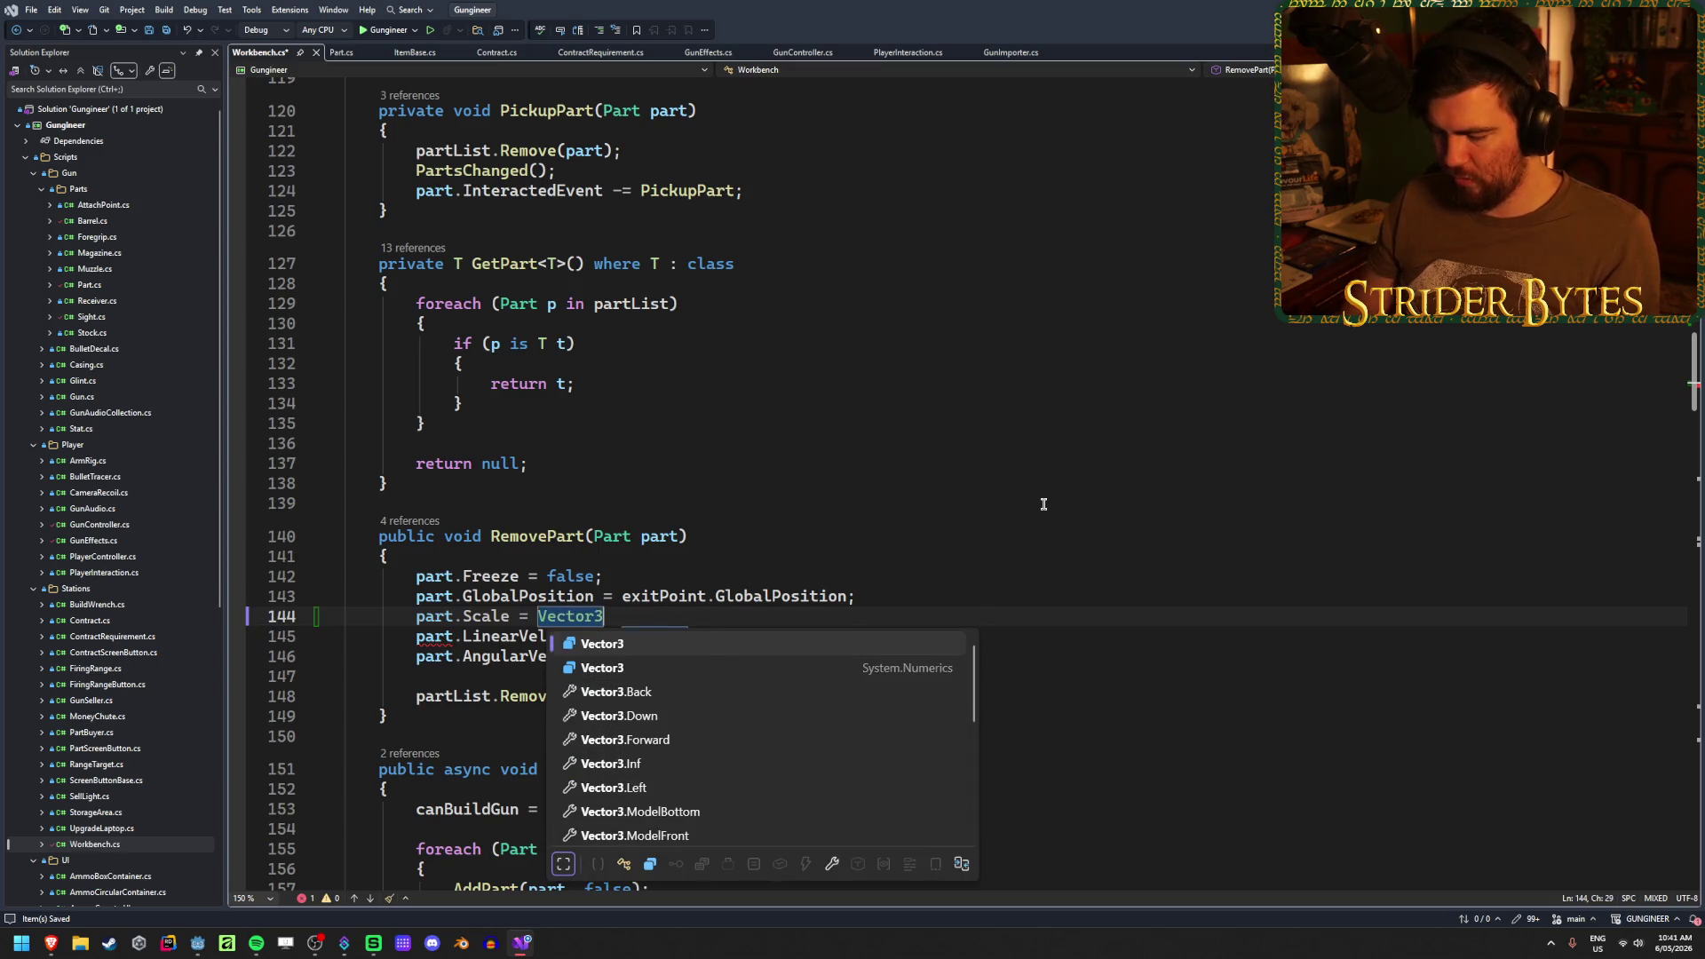
text(.One * )
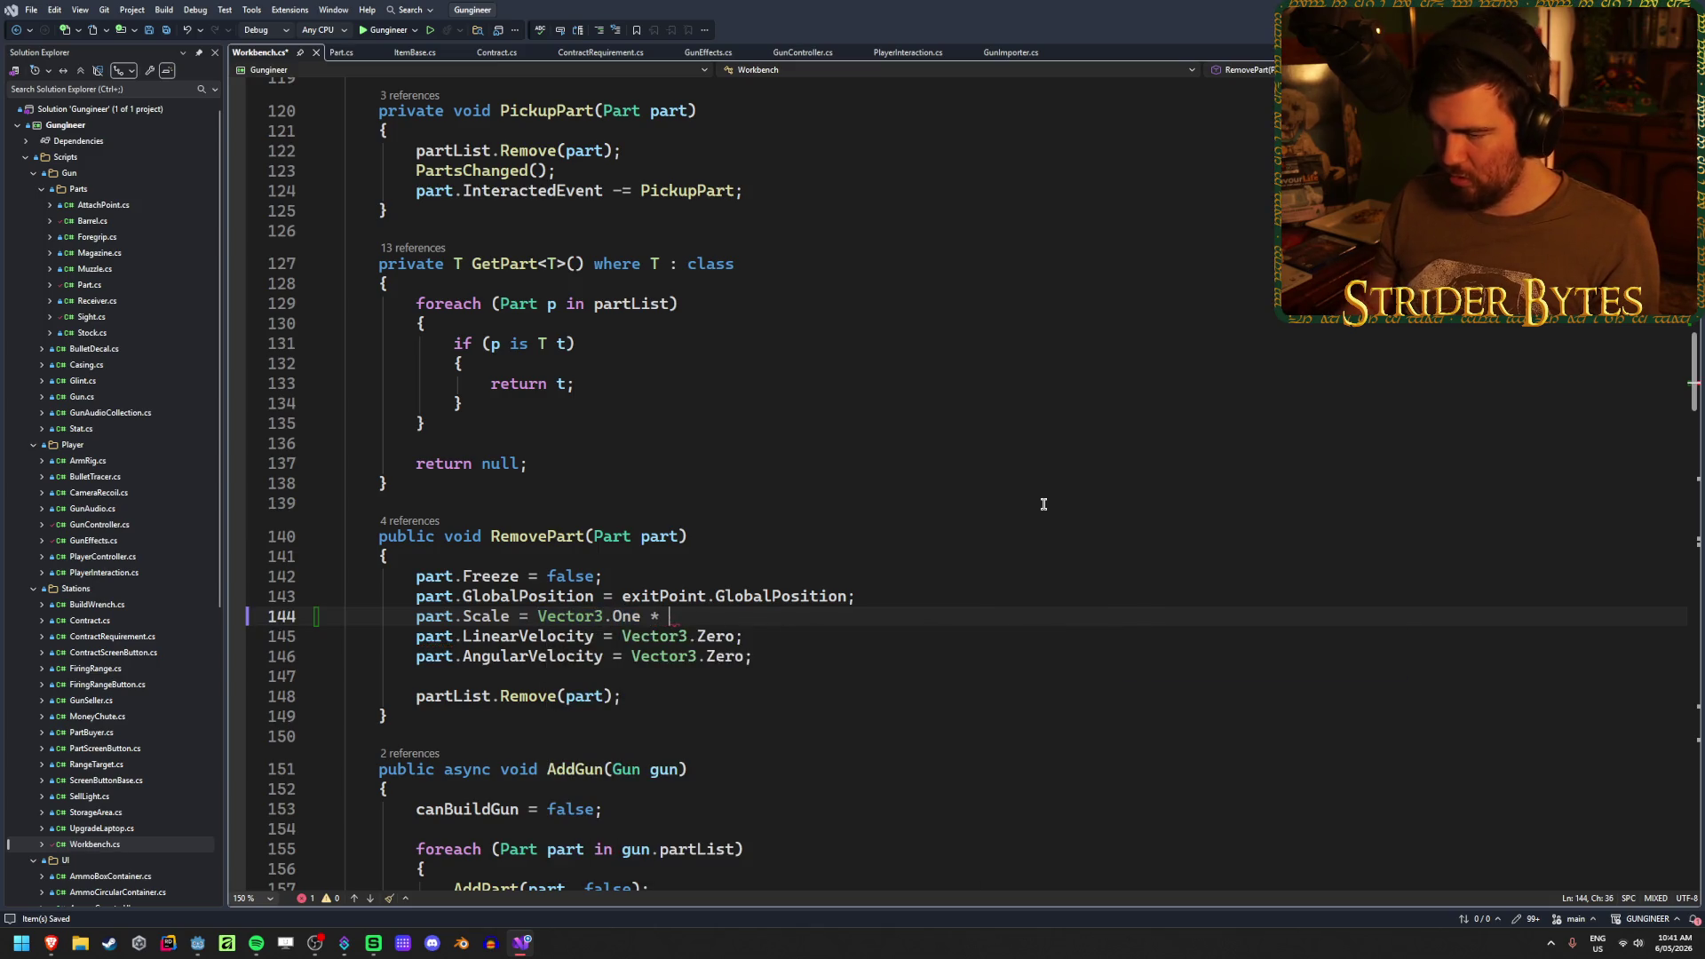
text(part.par)
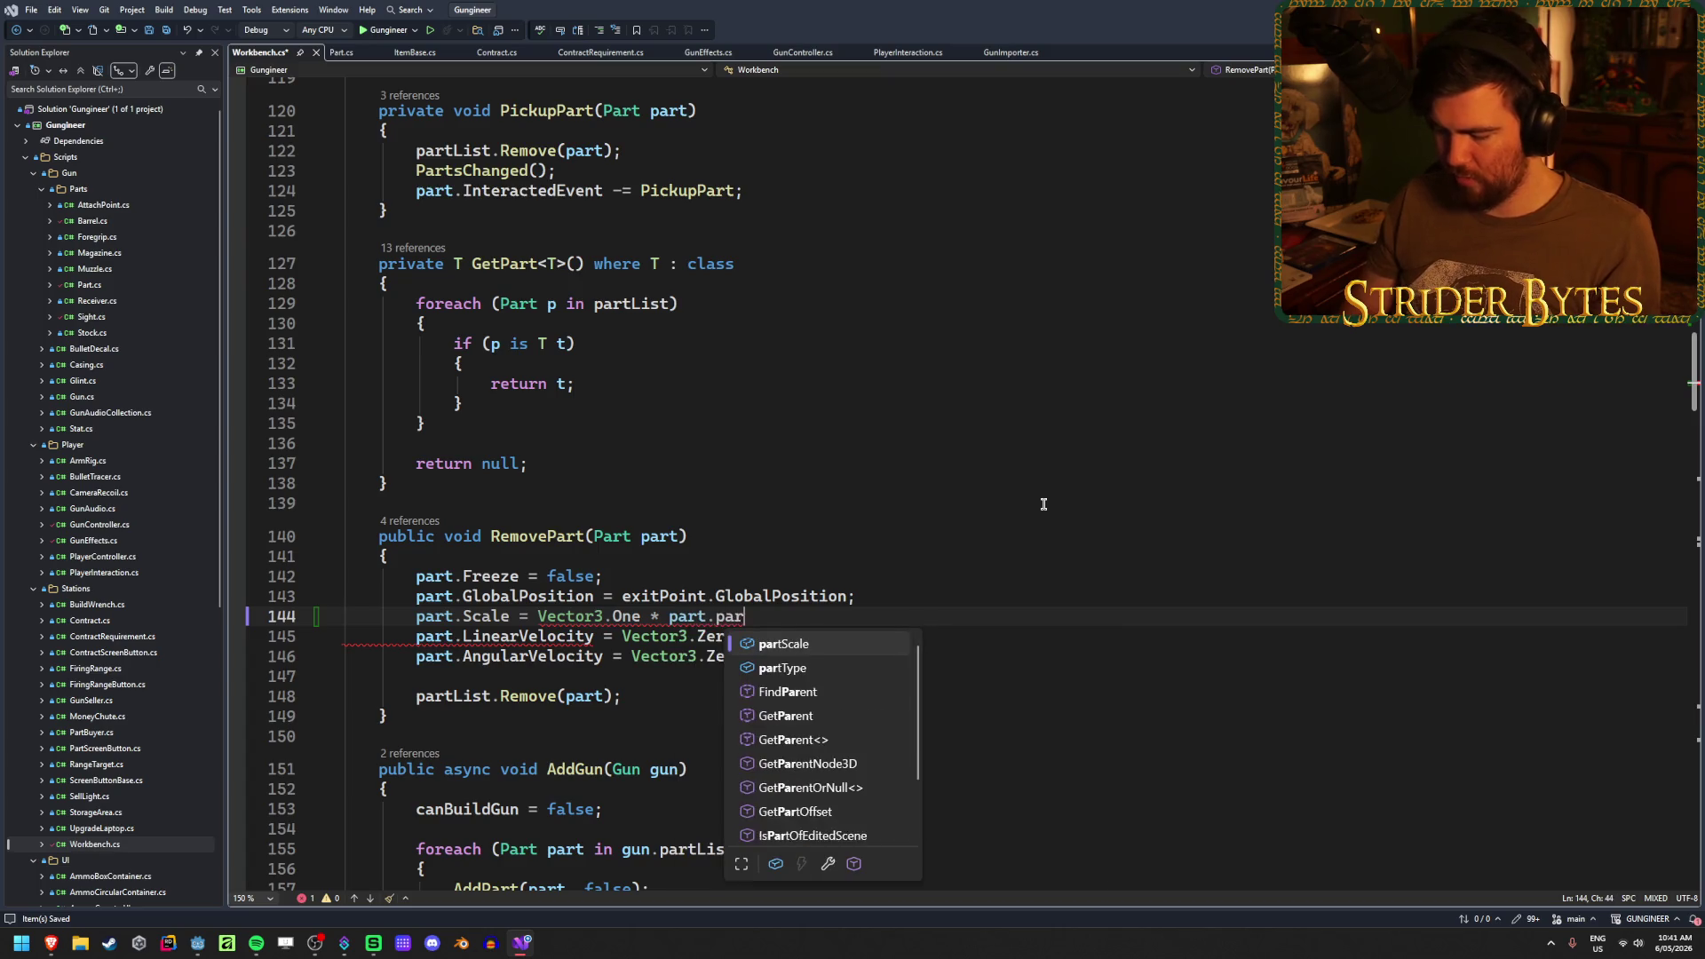
text(tScale;)
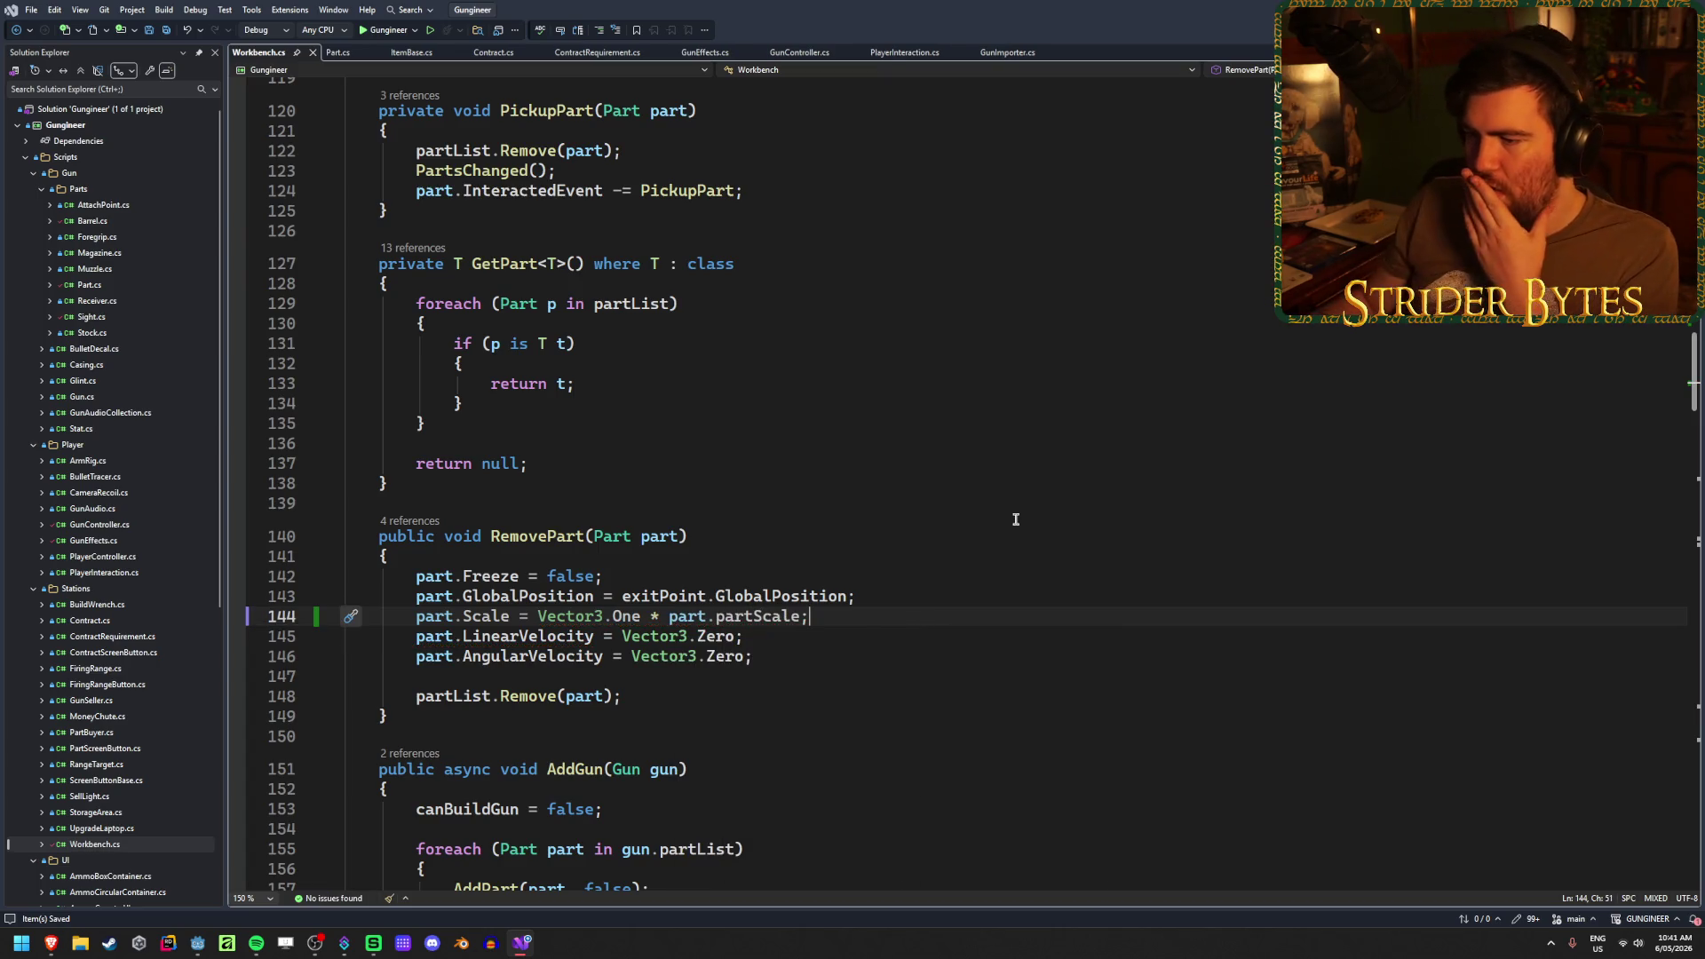
scroll(900, 669, down, 4)
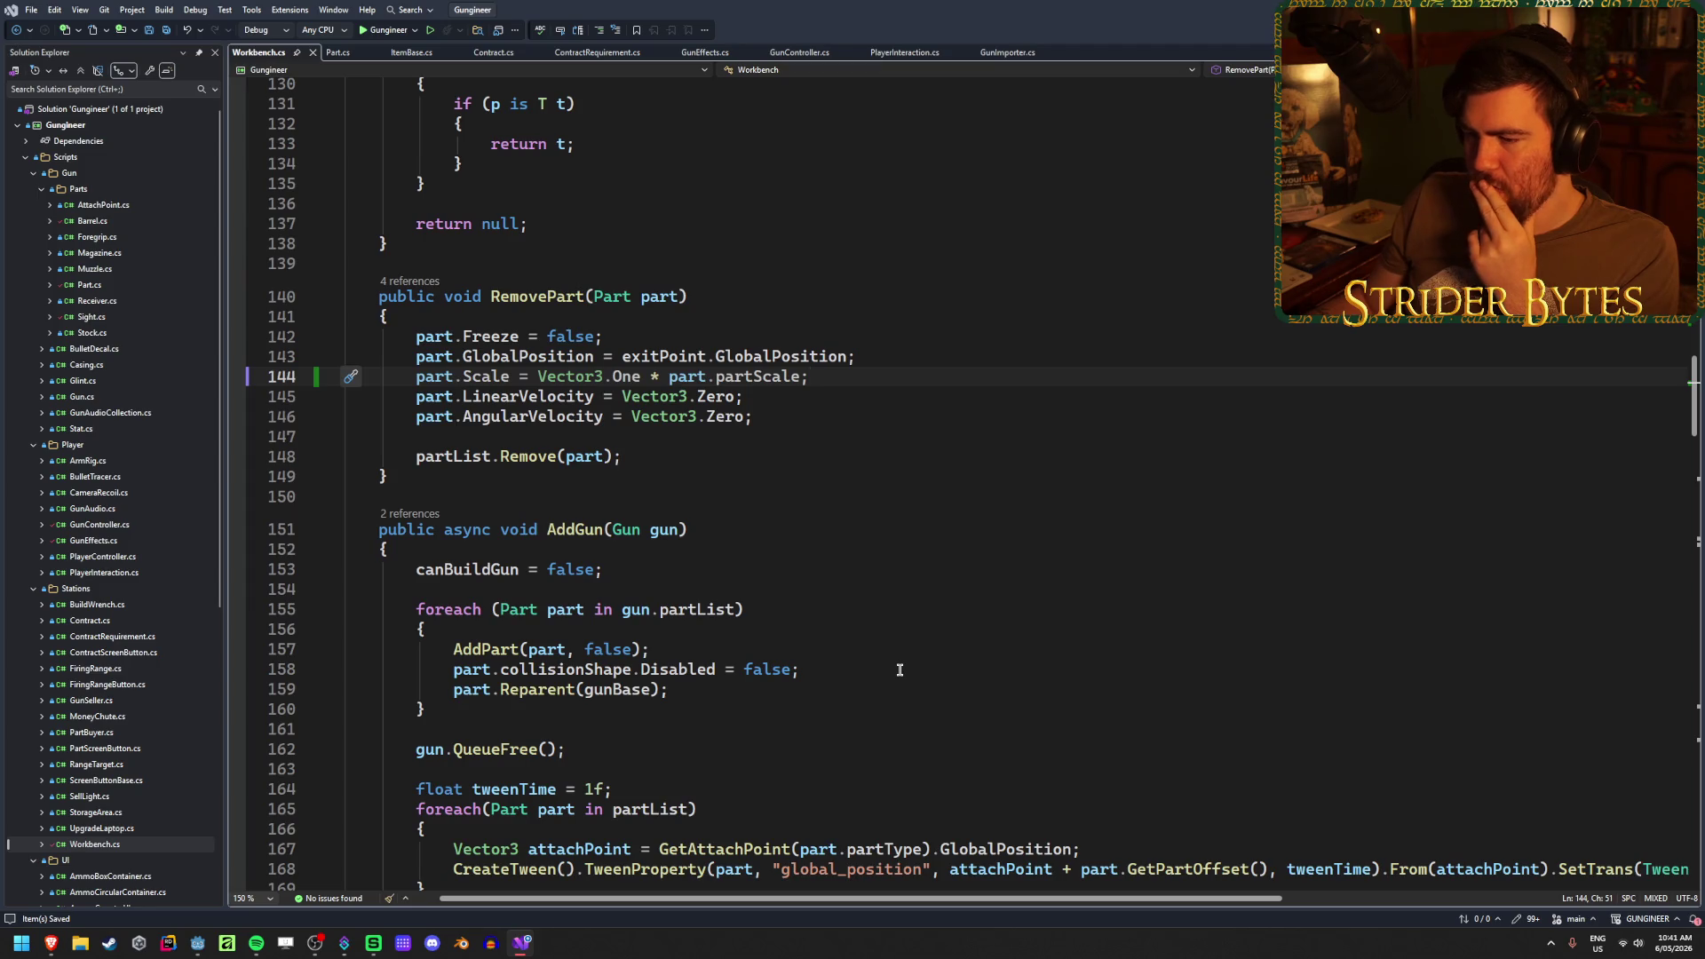
scroll(900, 670, down, 10)
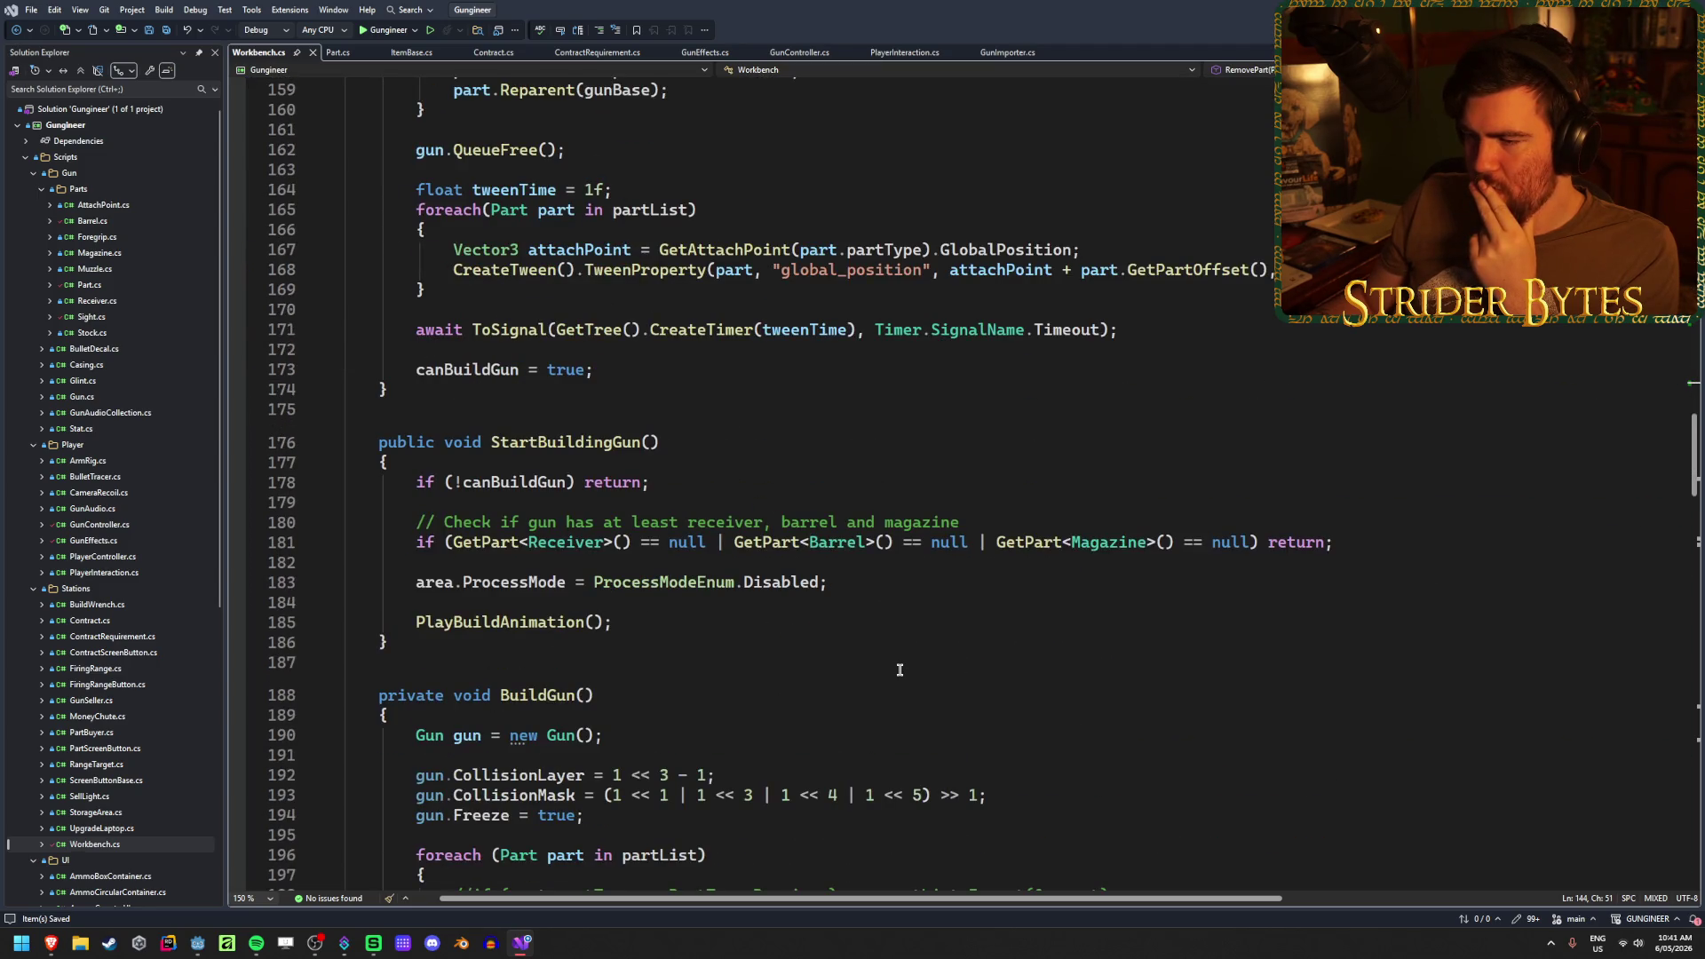
scroll(900, 669, down, 5)
scroll(900, 669, down, 16)
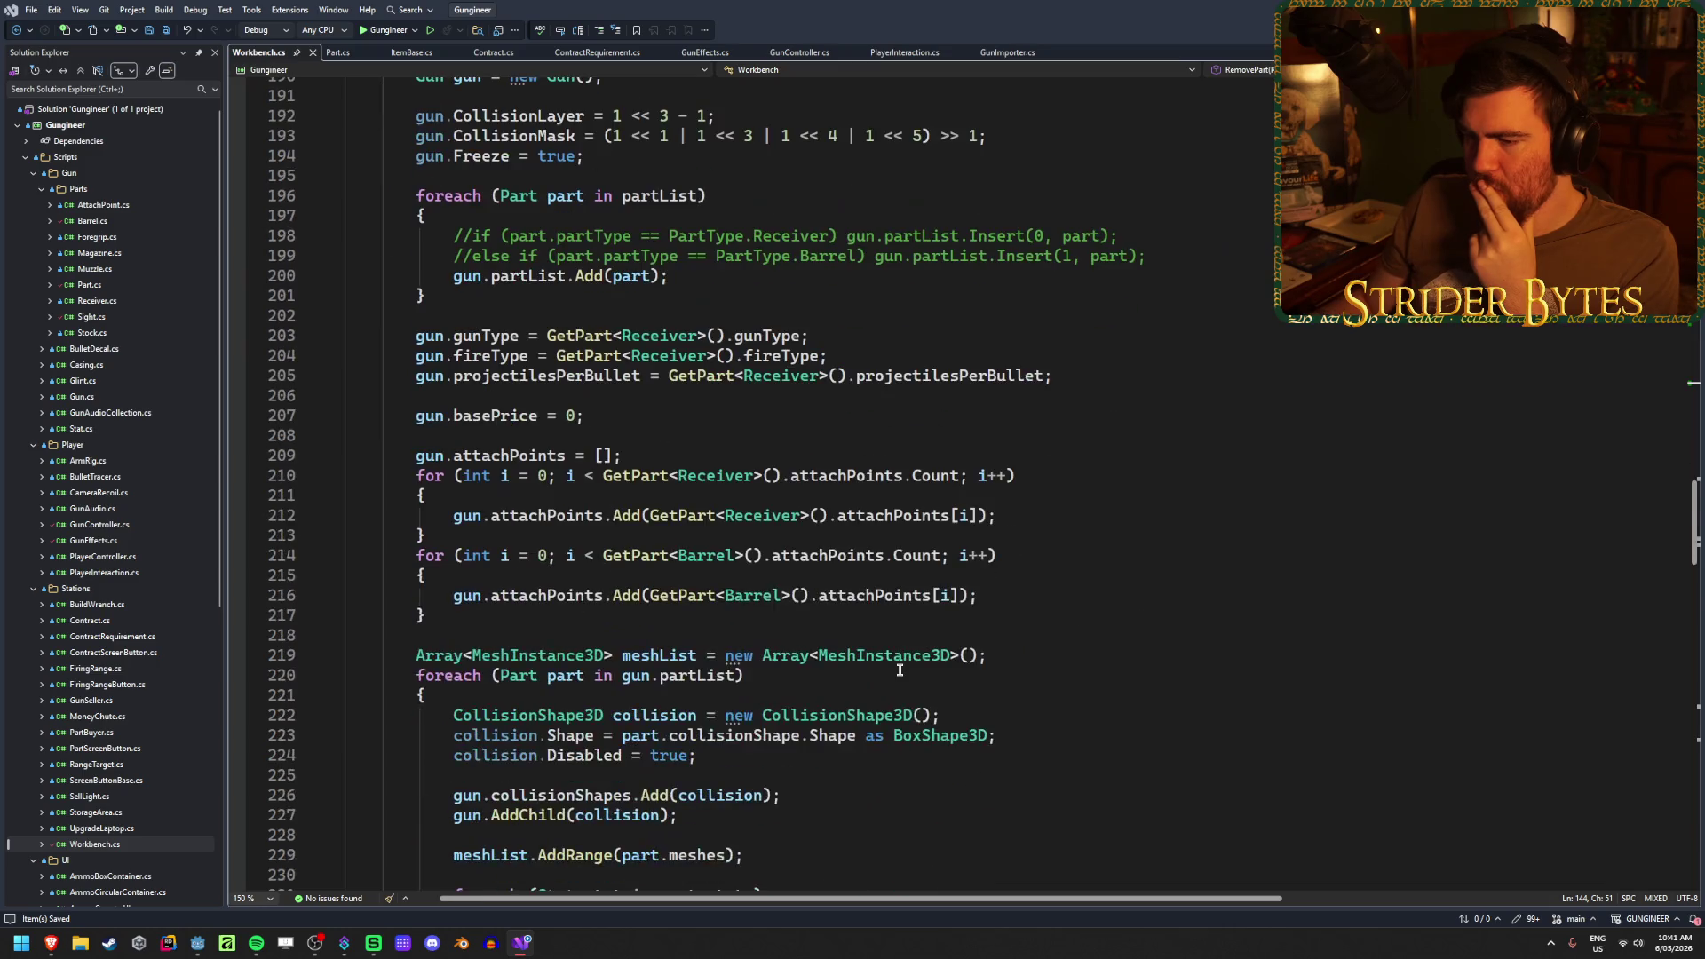
scroll(901, 663, up, 20)
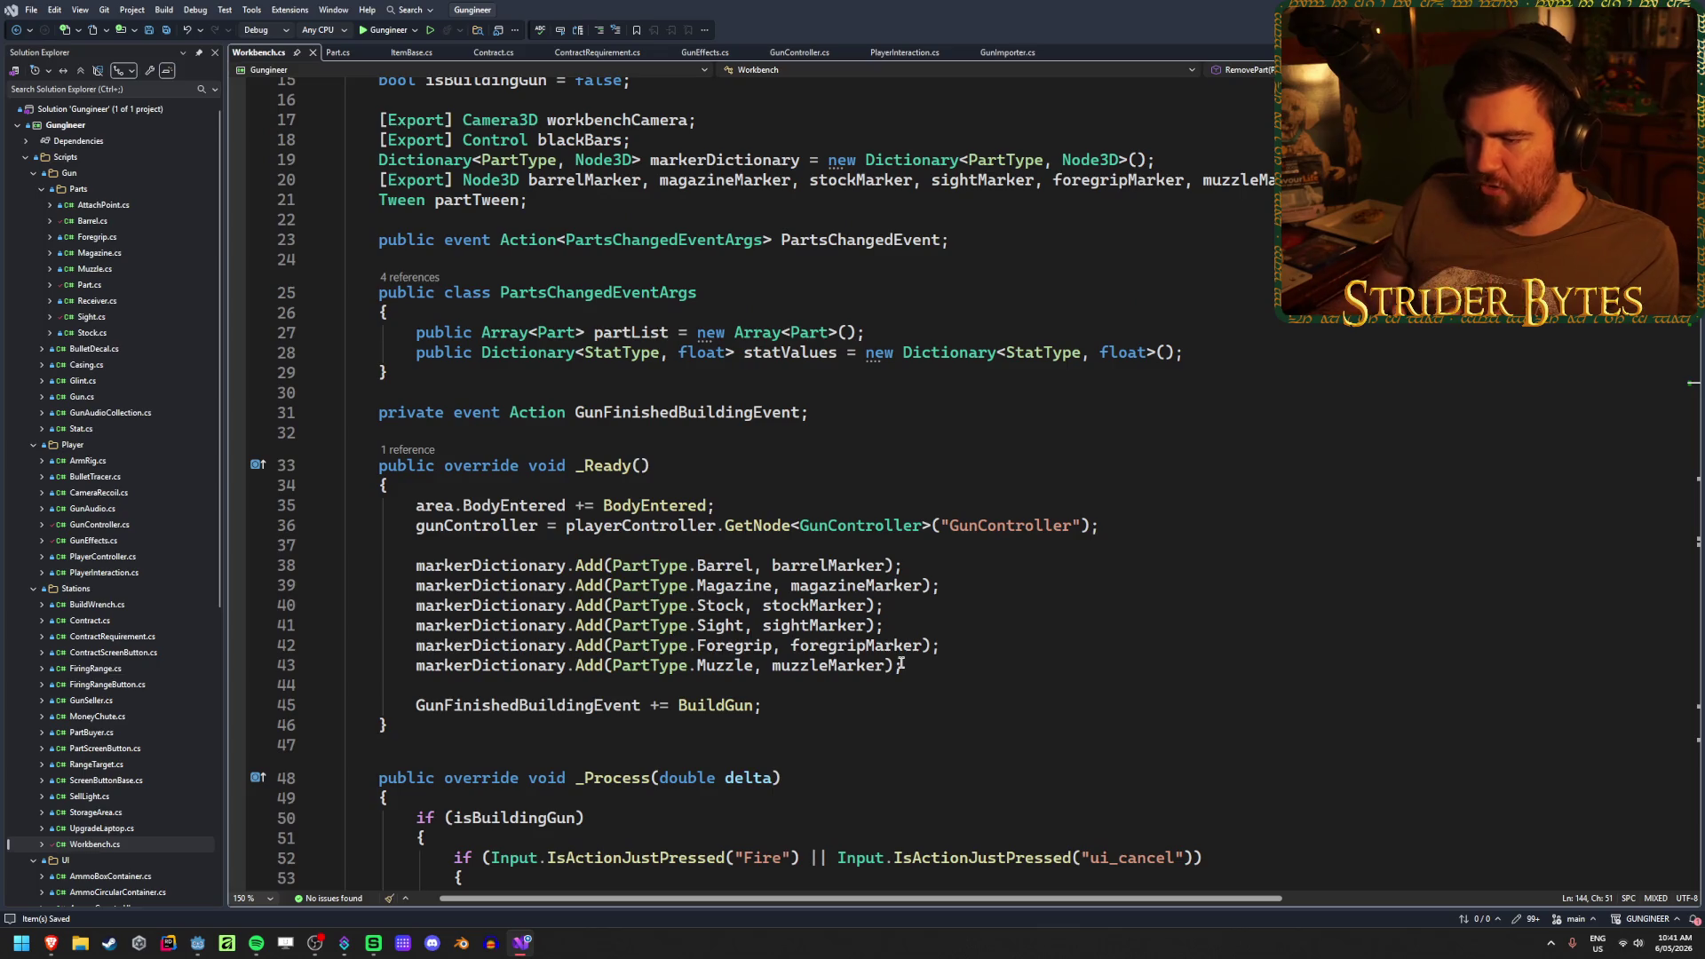
- Switch to Part.cs and move into its Interact method
click(336, 53)
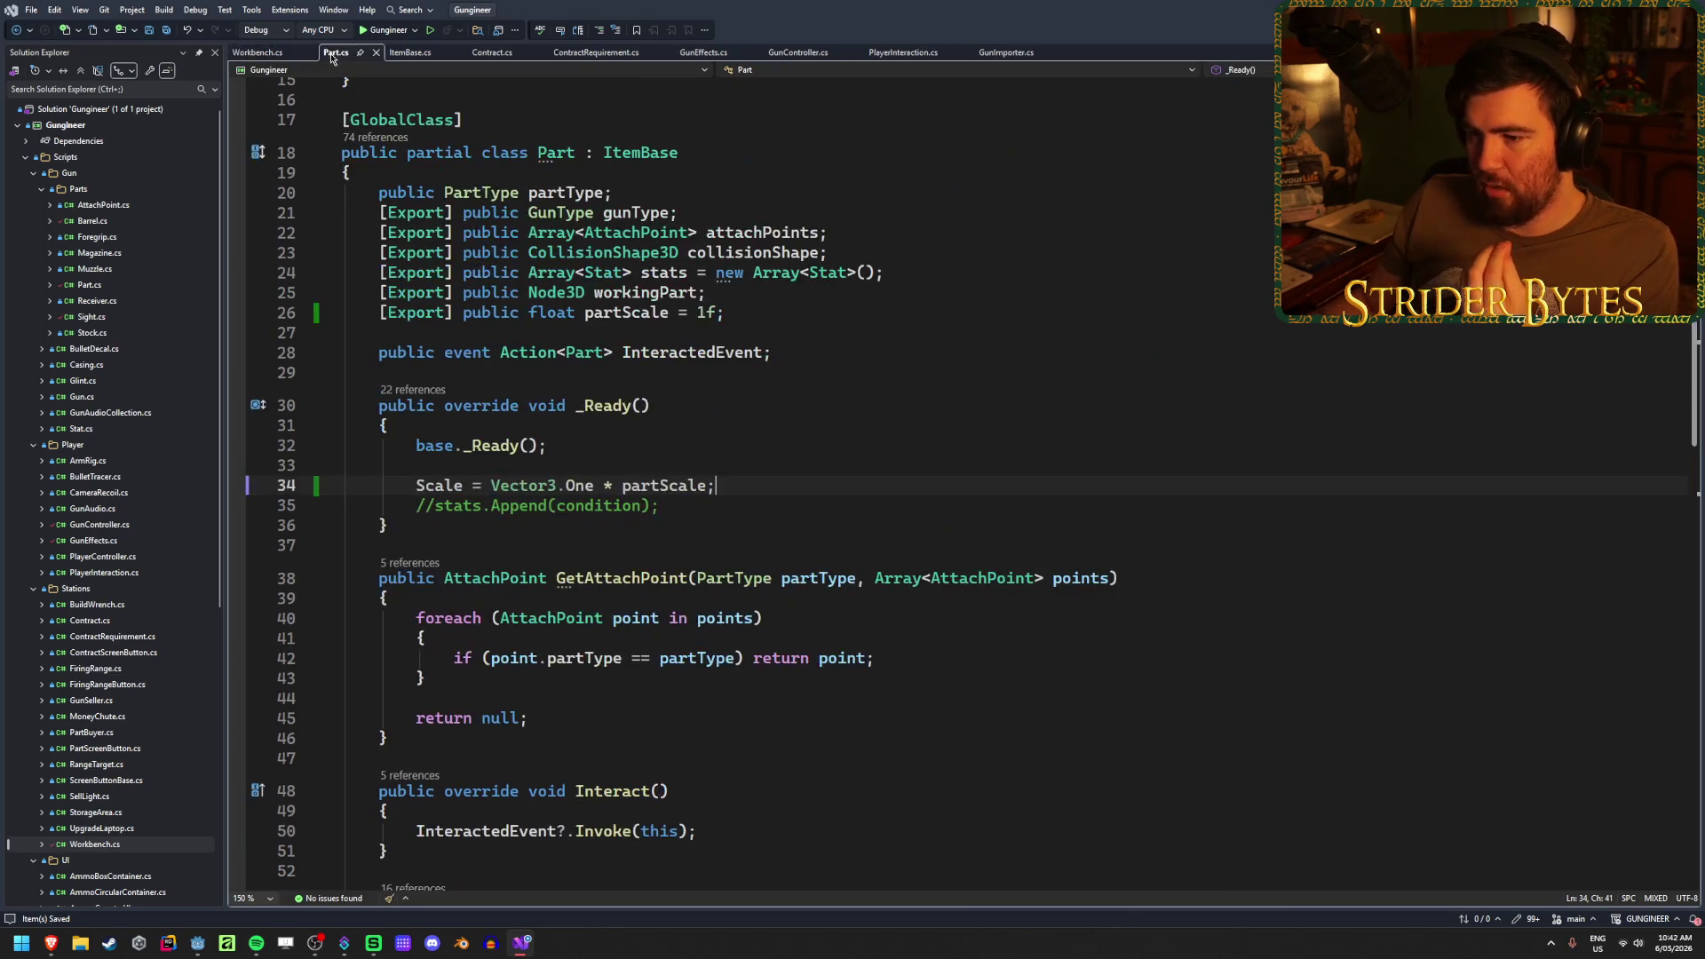
scroll(699, 599, down, 3)
click(698, 609)
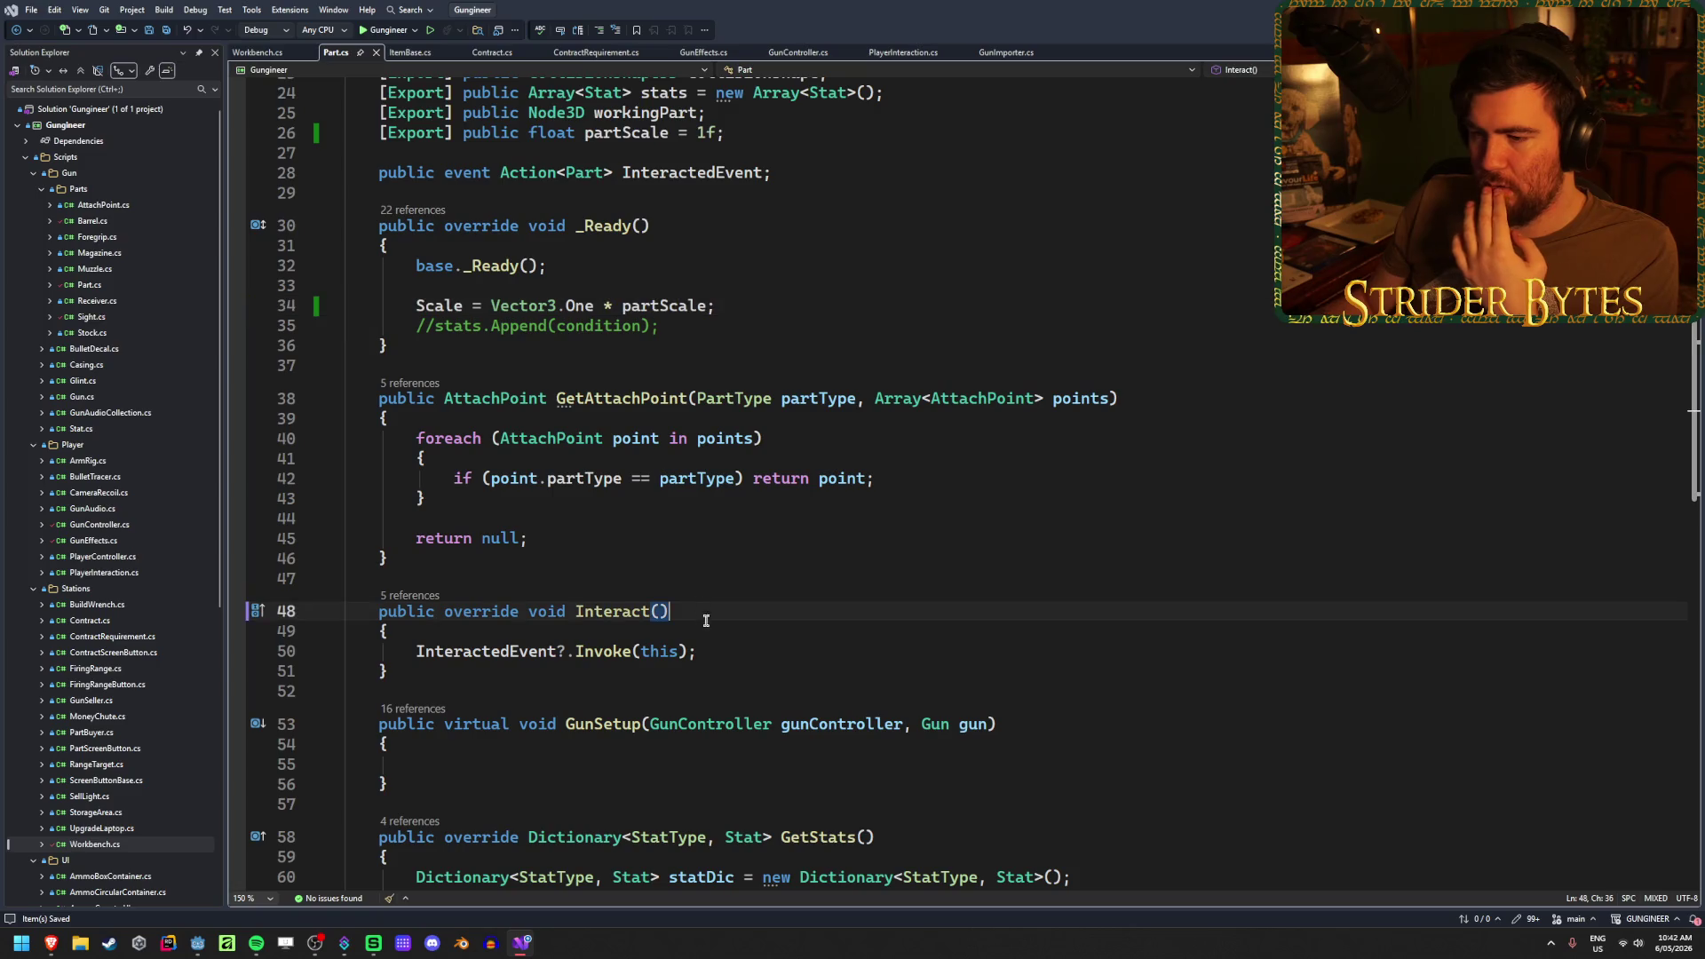
click(702, 651)
click(537, 628)
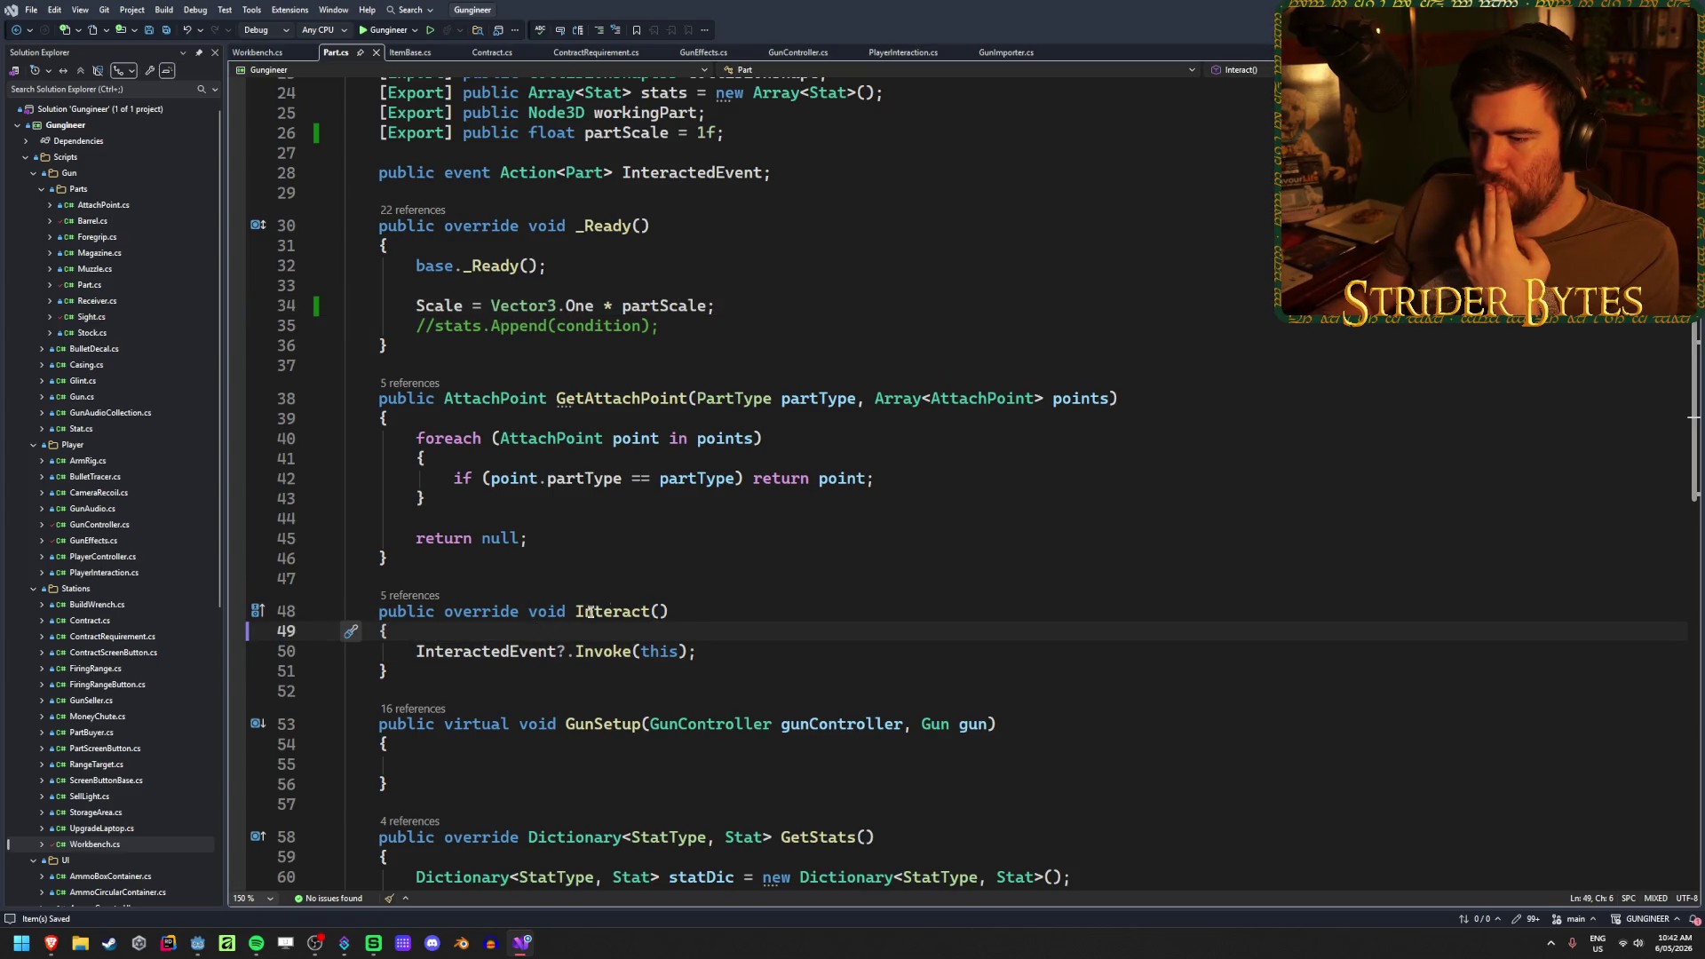
- List Interact's 5 references and jump to the call in PlayerInteraction.cs, inspecting the SetupGun branch
click(429, 598)
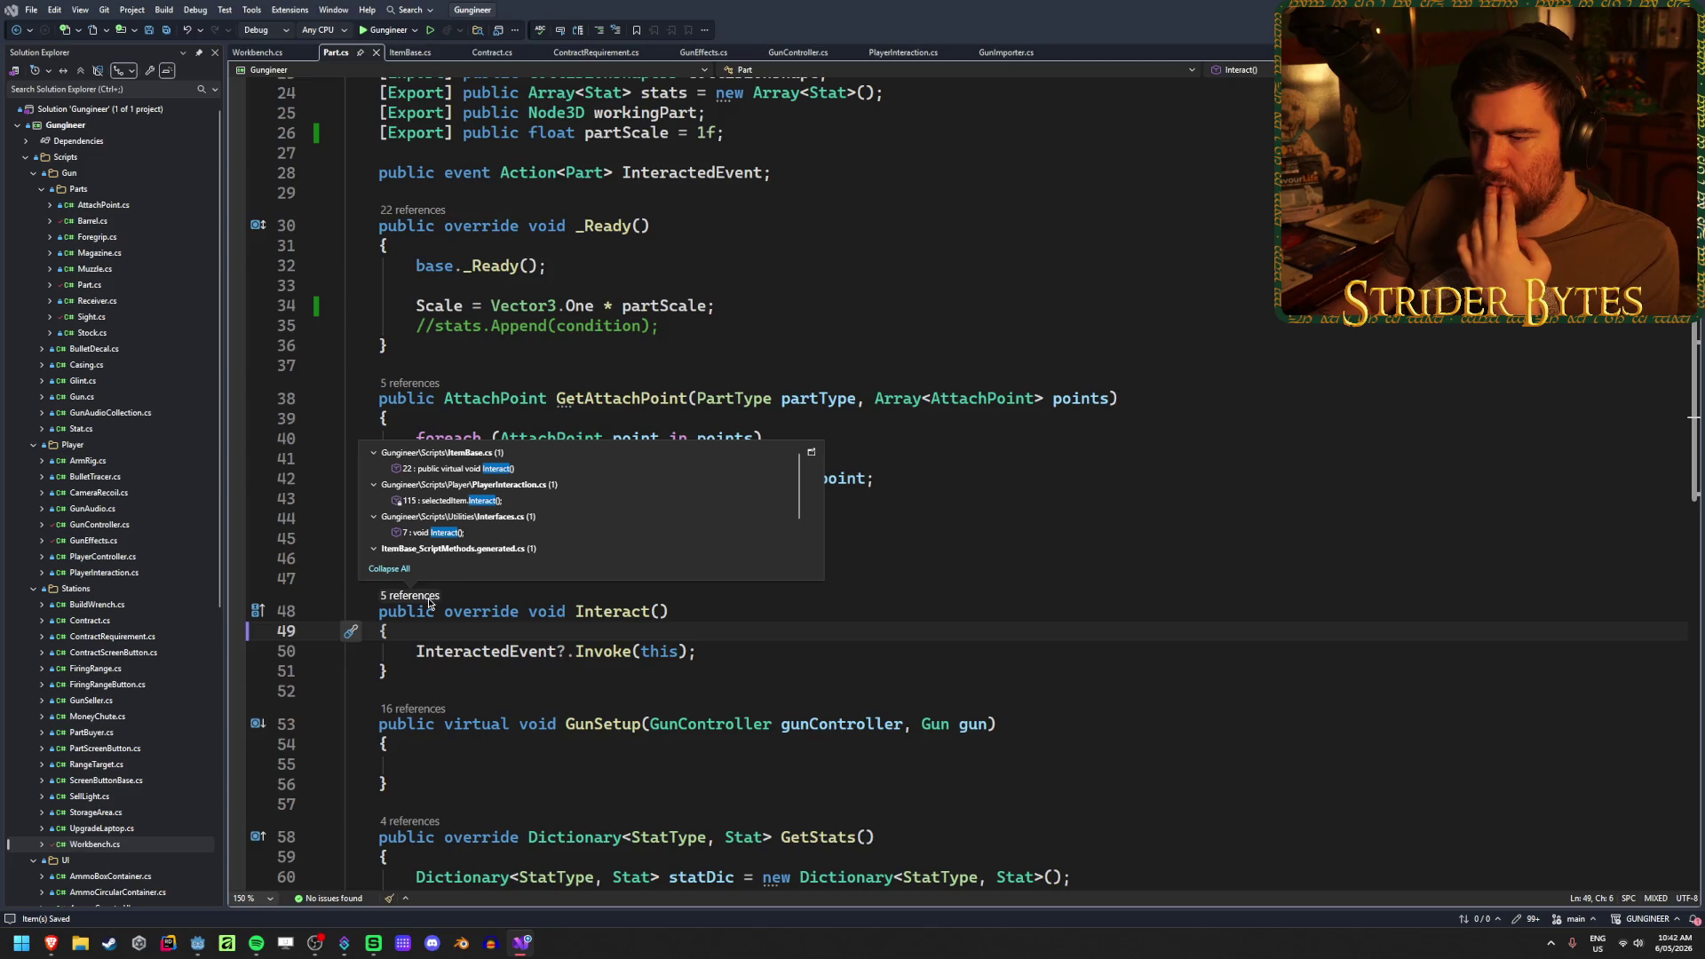
scroll(511, 548, down, 1)
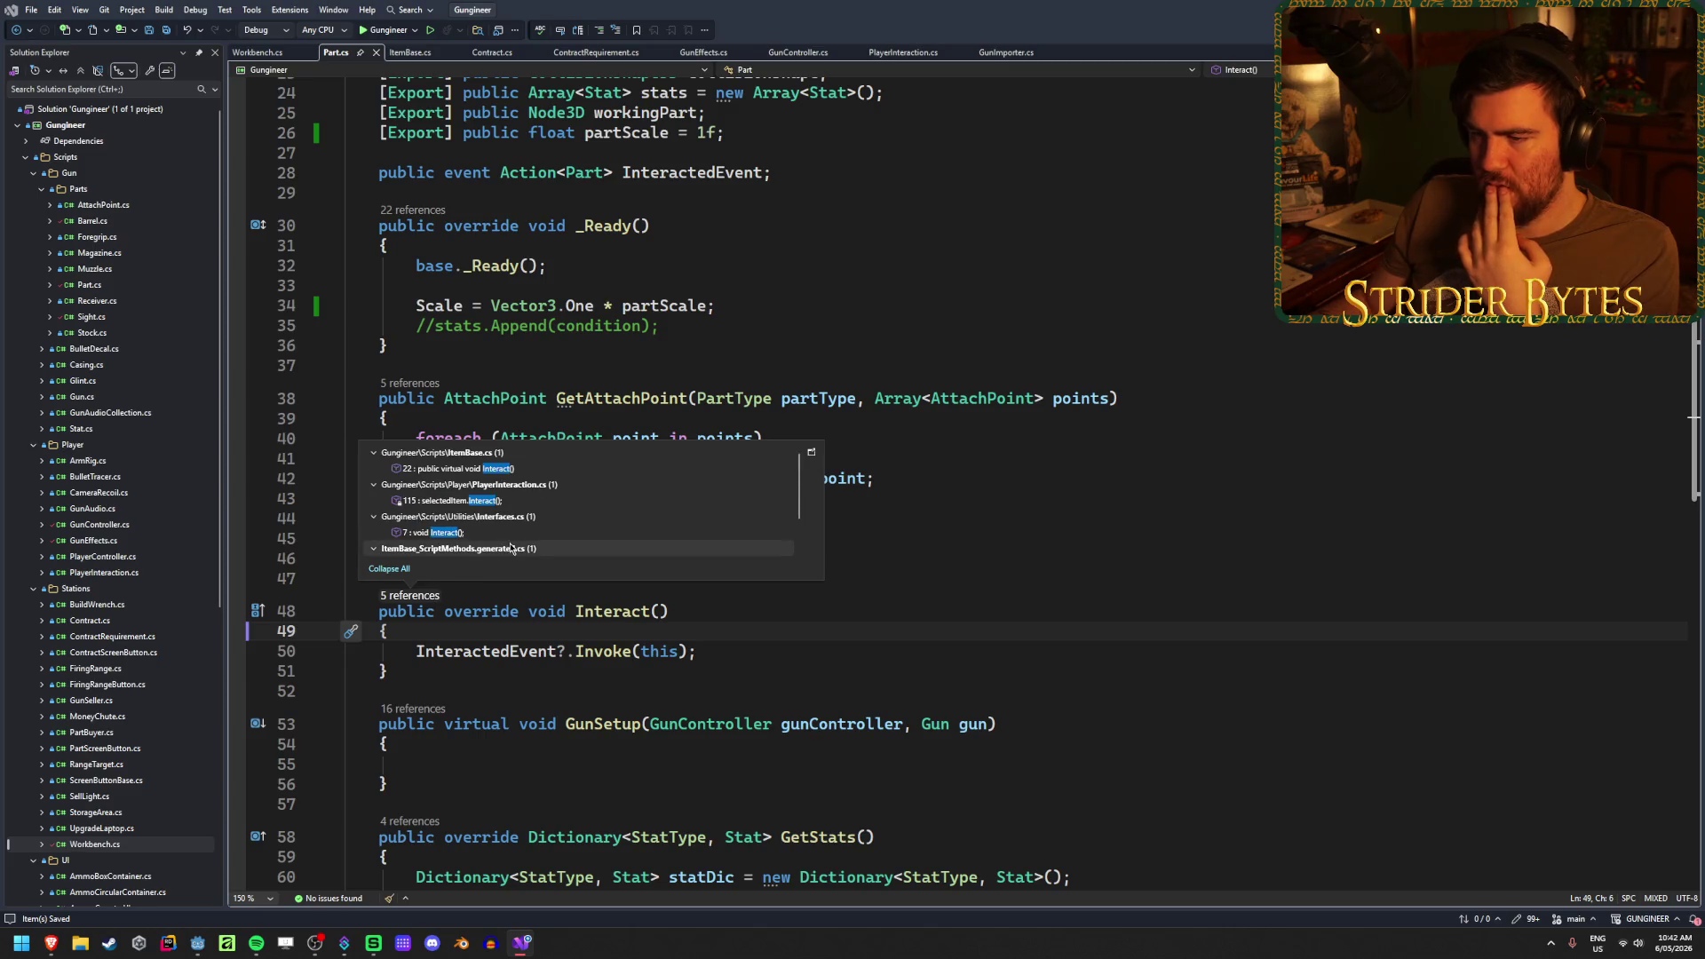
scroll(511, 549, up, 1)
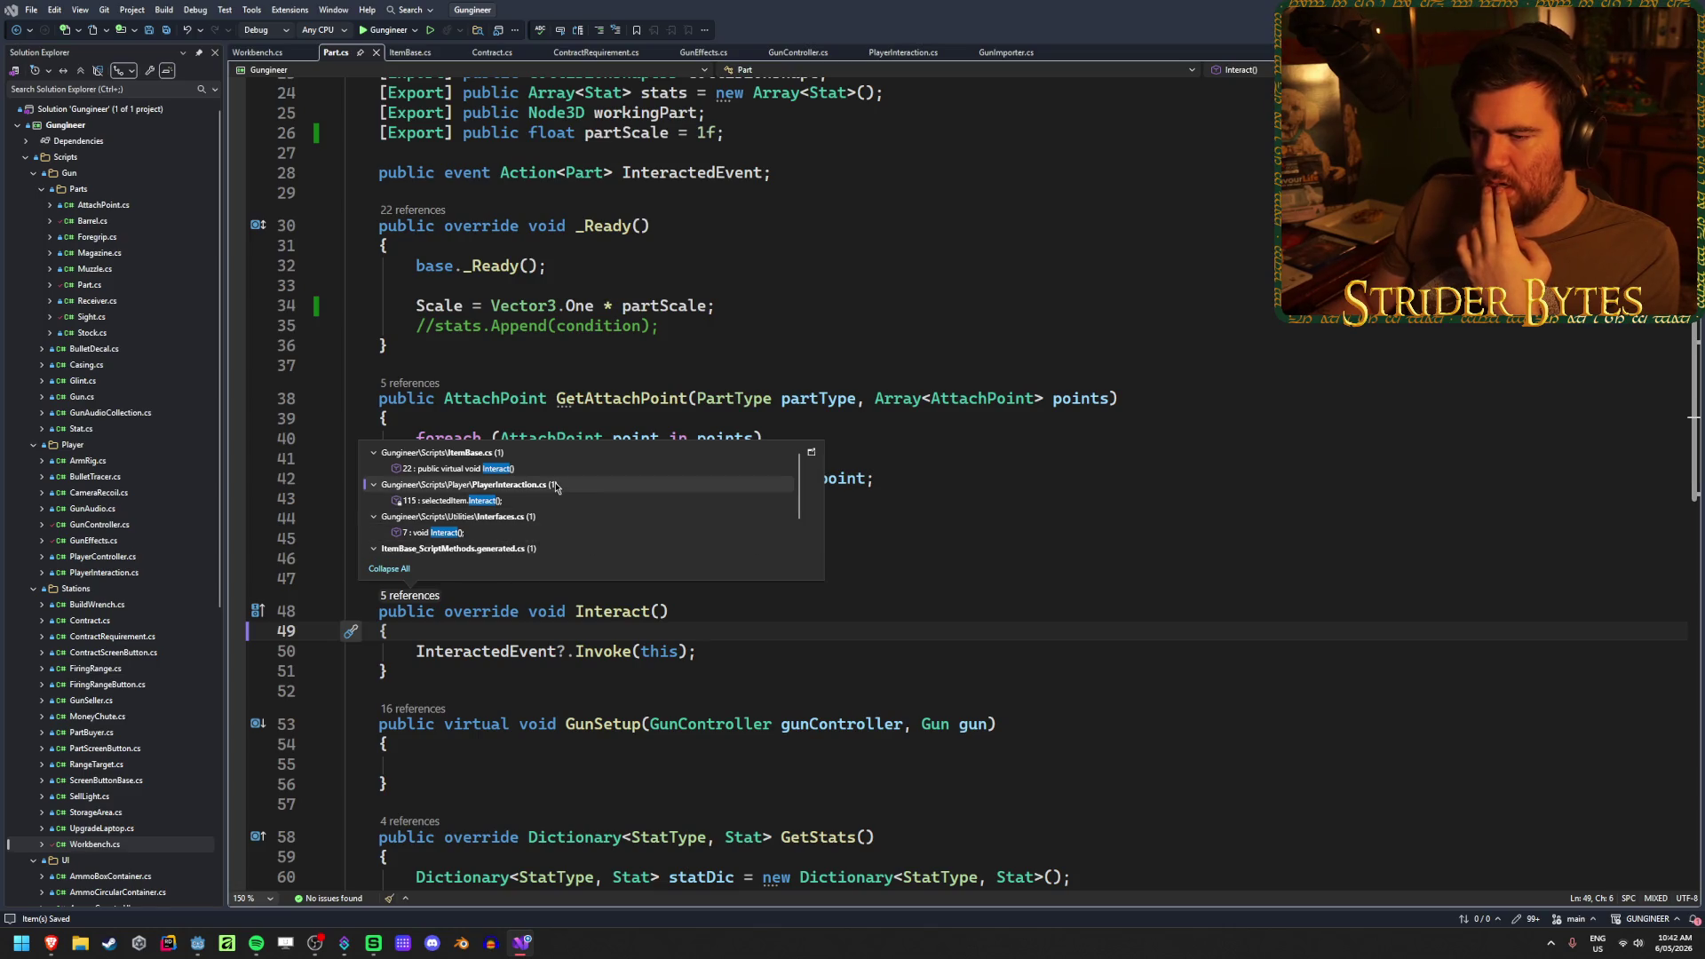
double_click(423, 500)
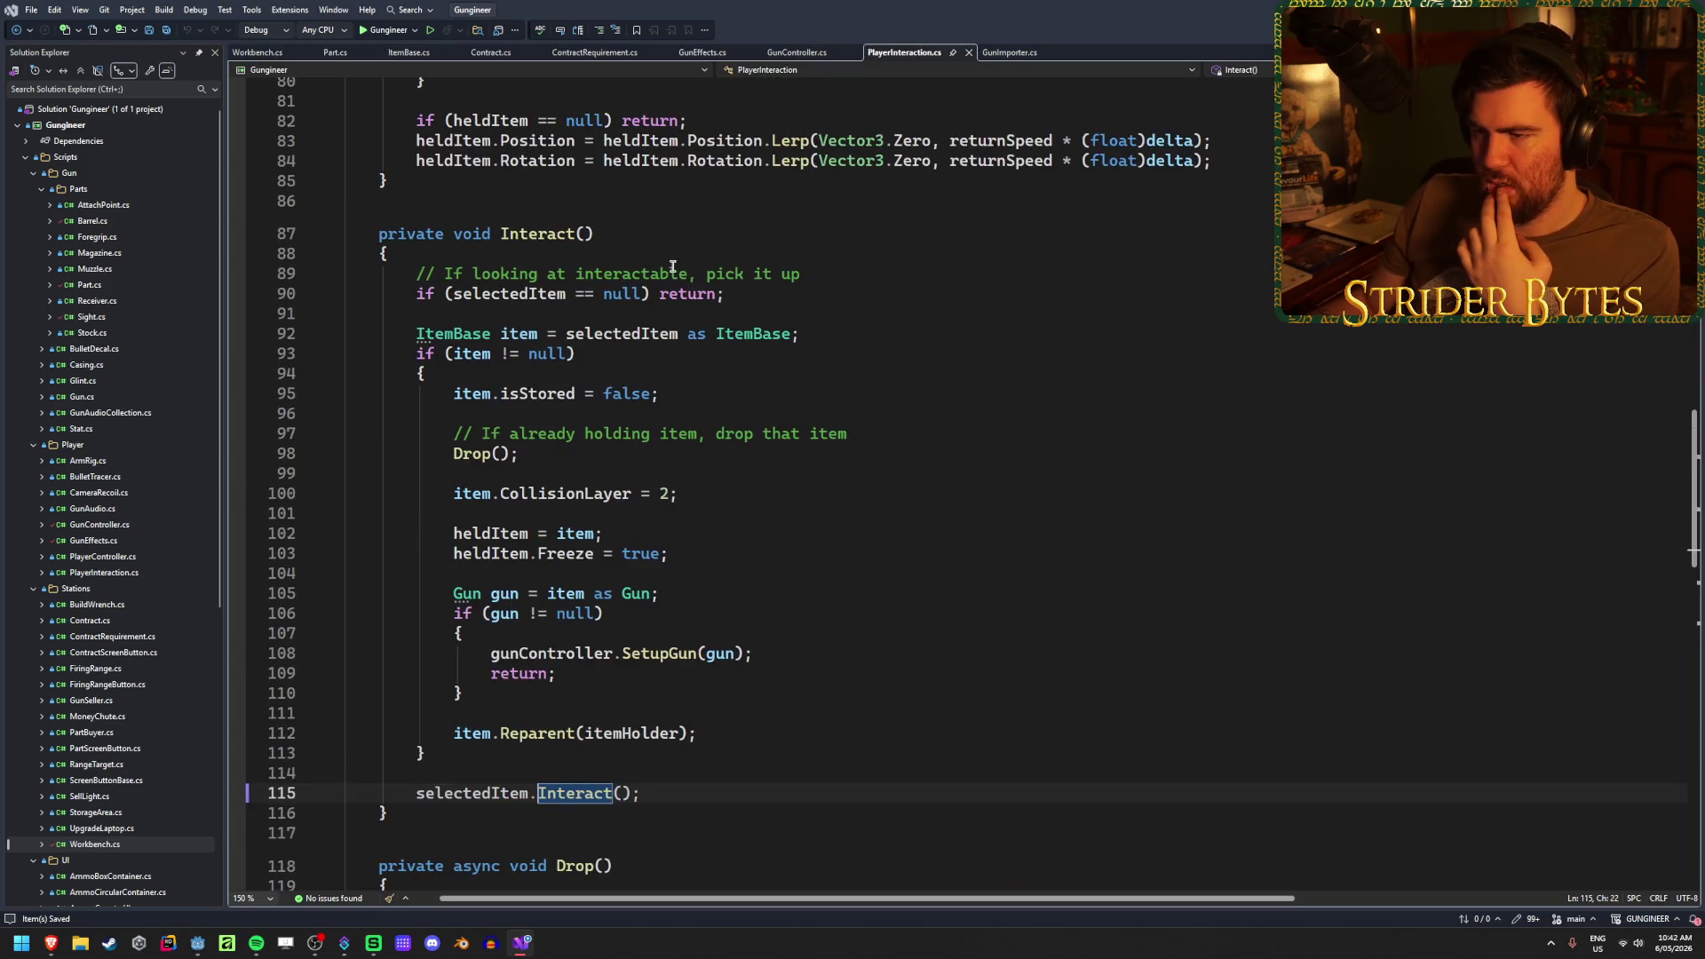
click(832, 674)
click(848, 657)
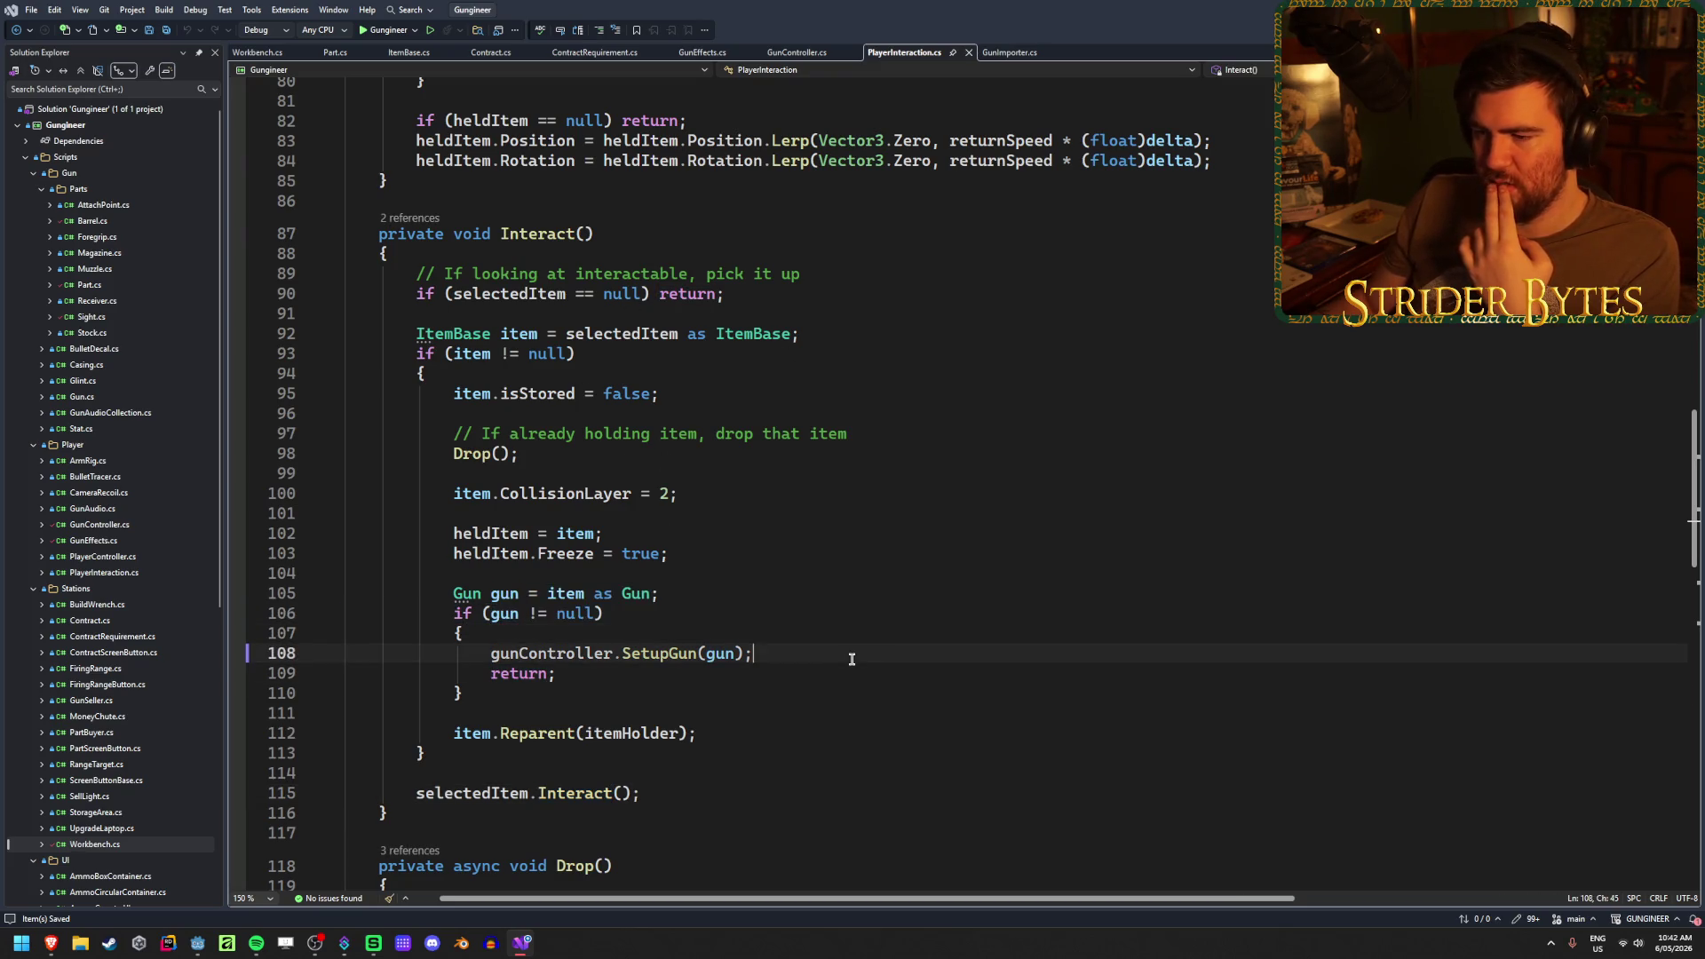
scroll(901, 641, down, 5)
scroll(898, 636, up, 5)
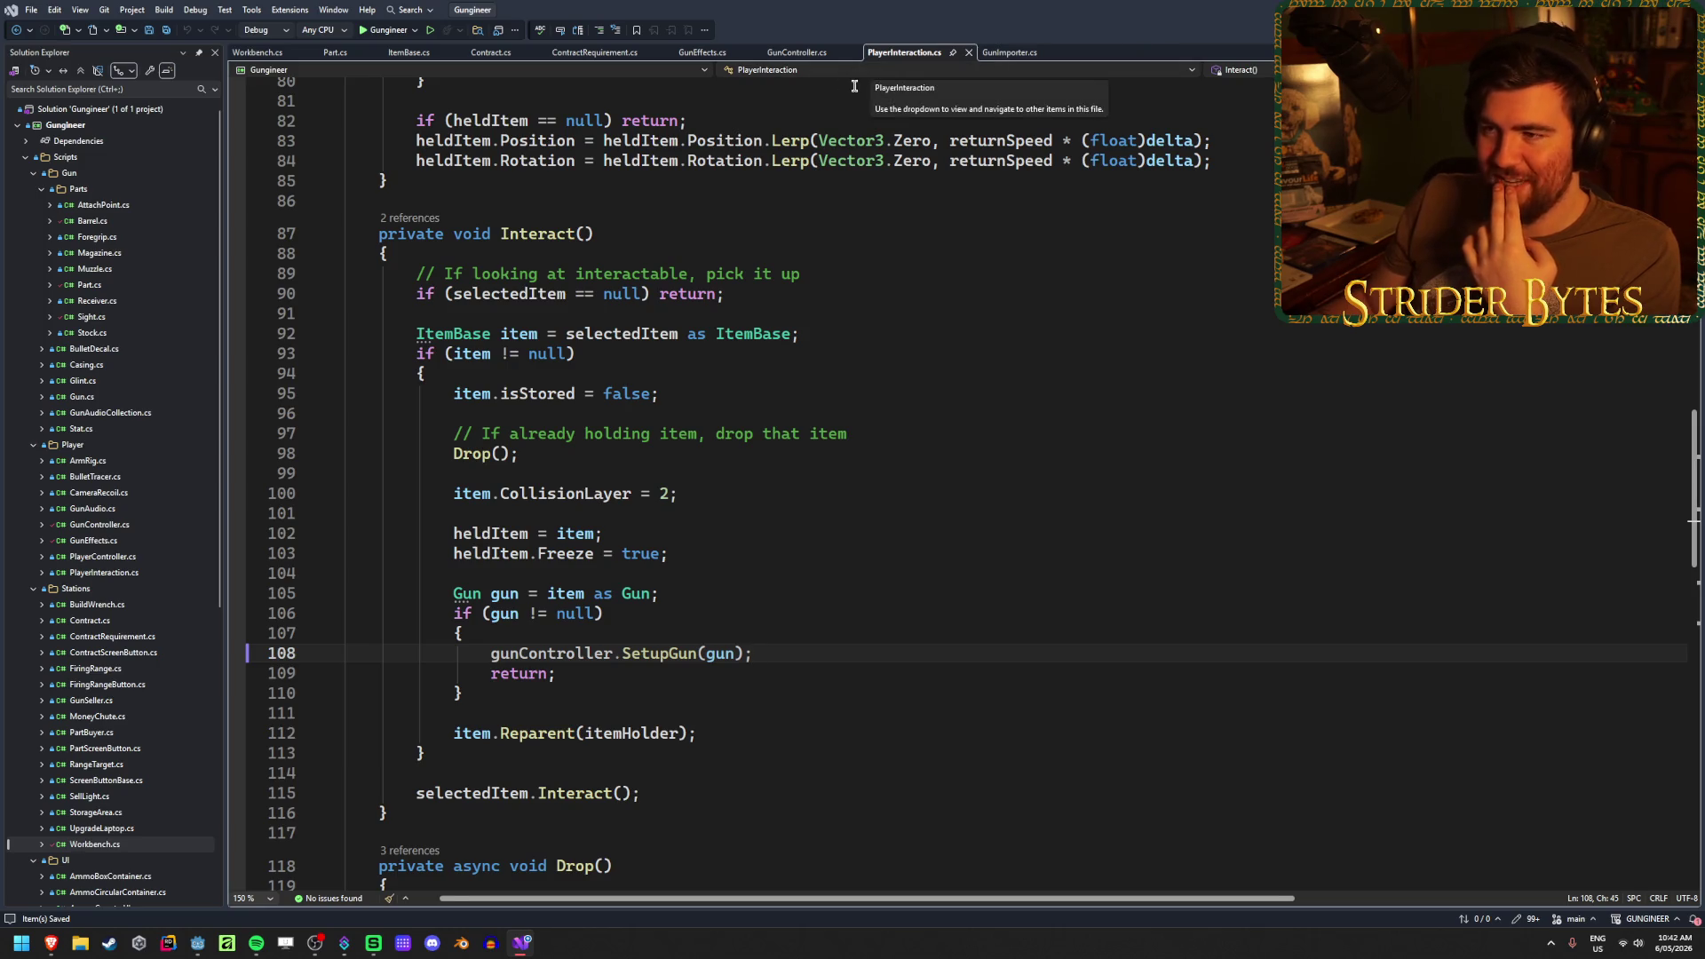
- In Part.cs, add 'Scale = Vector3.One * partScale;' at the top of Interact() via IntelliSense
click(340, 57)
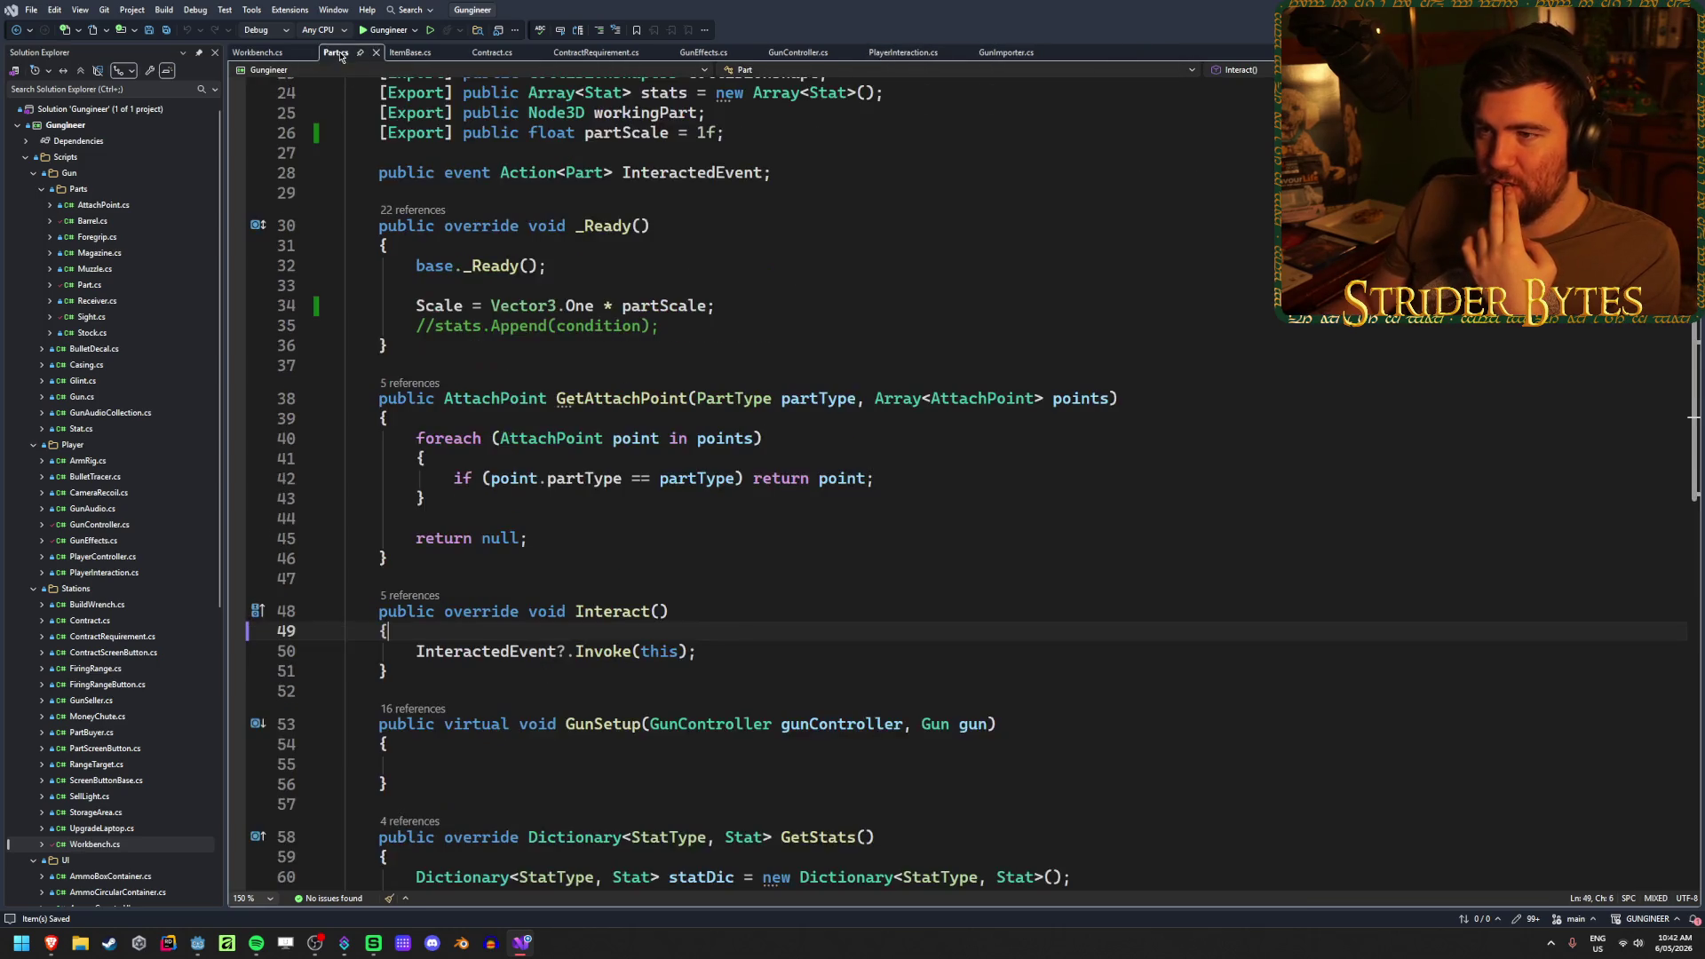
key(Return)
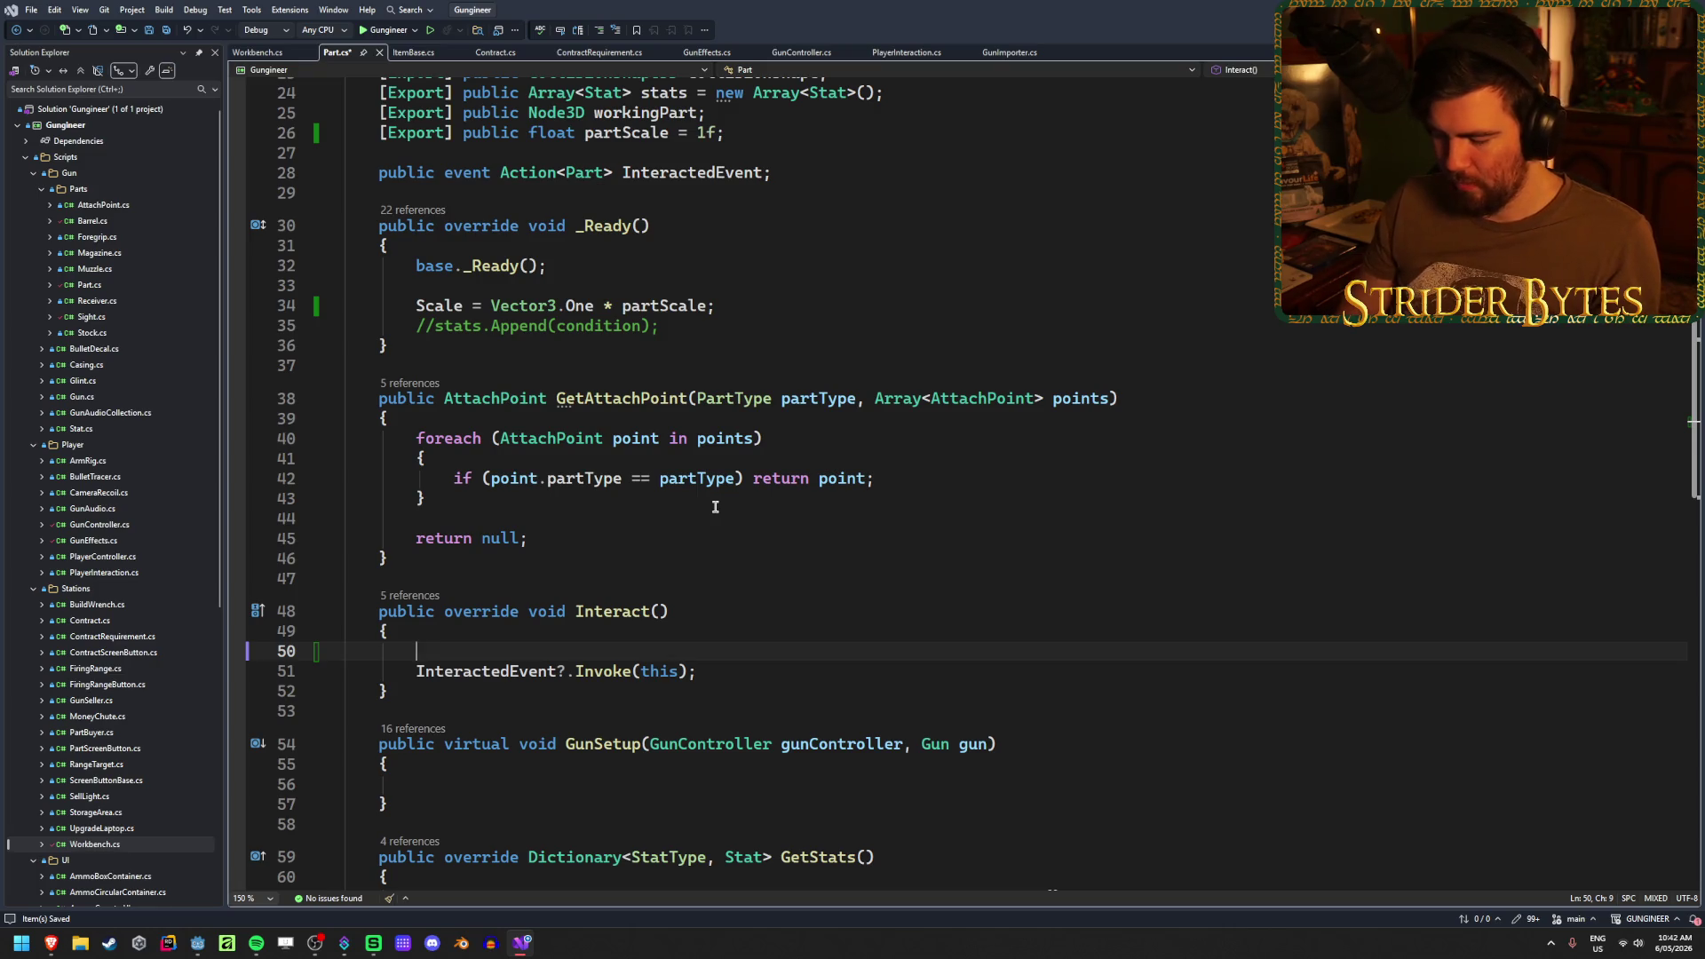
text(Scale)
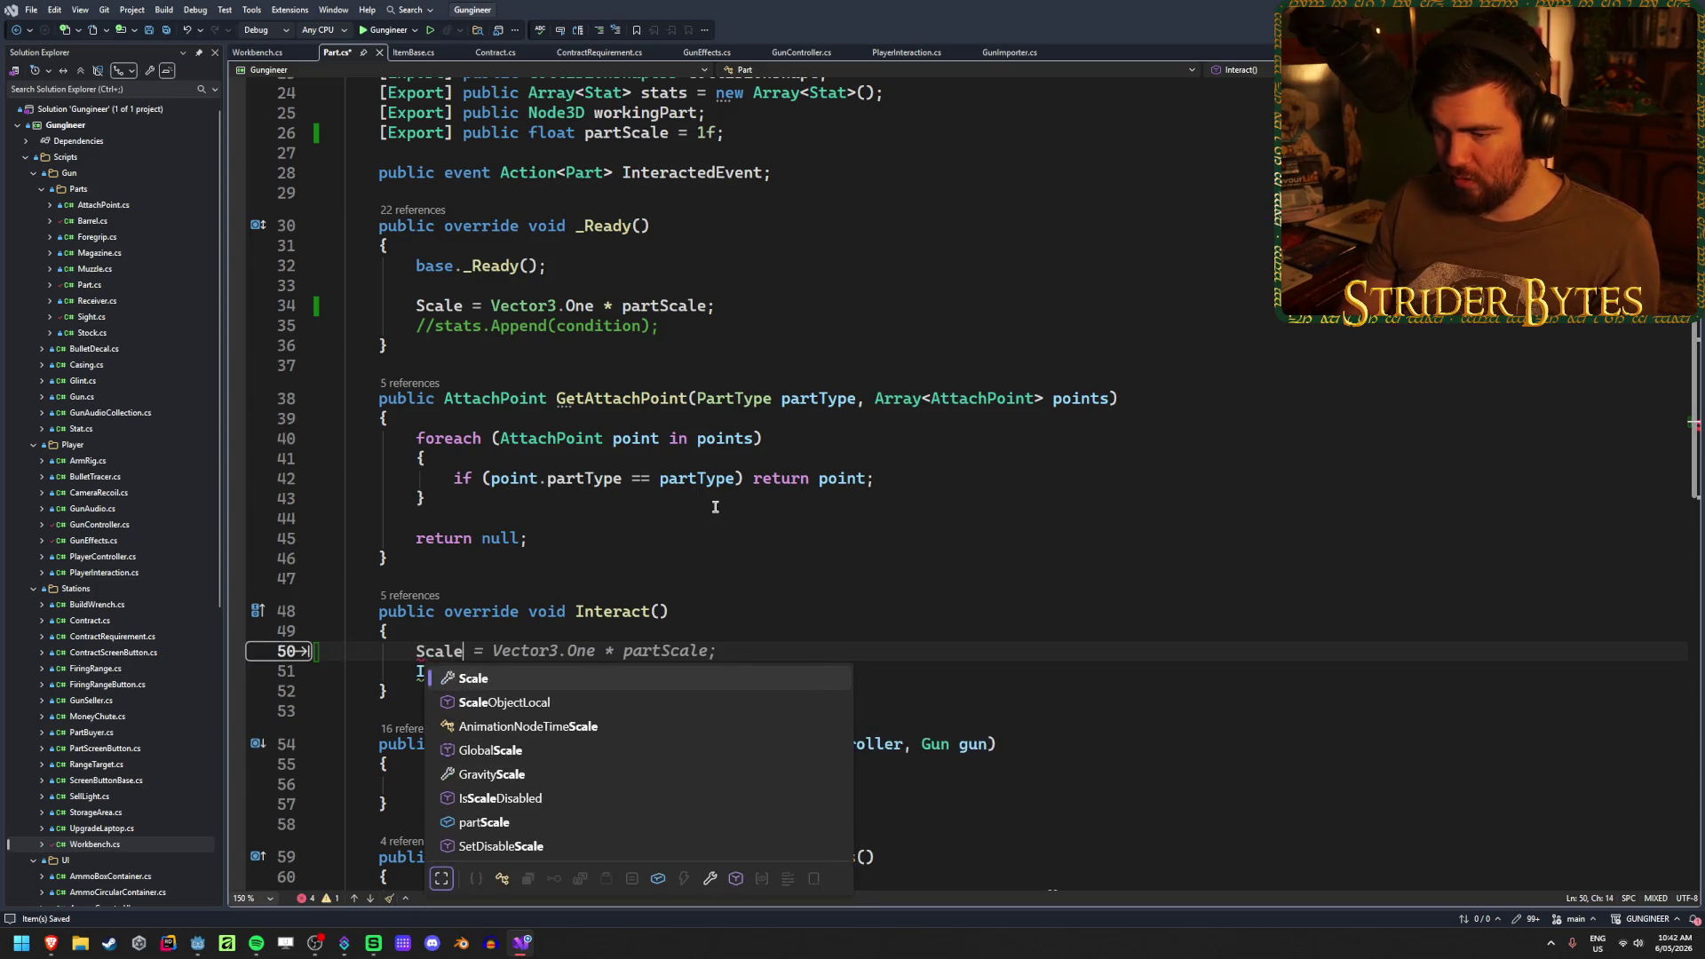
key(Tab)
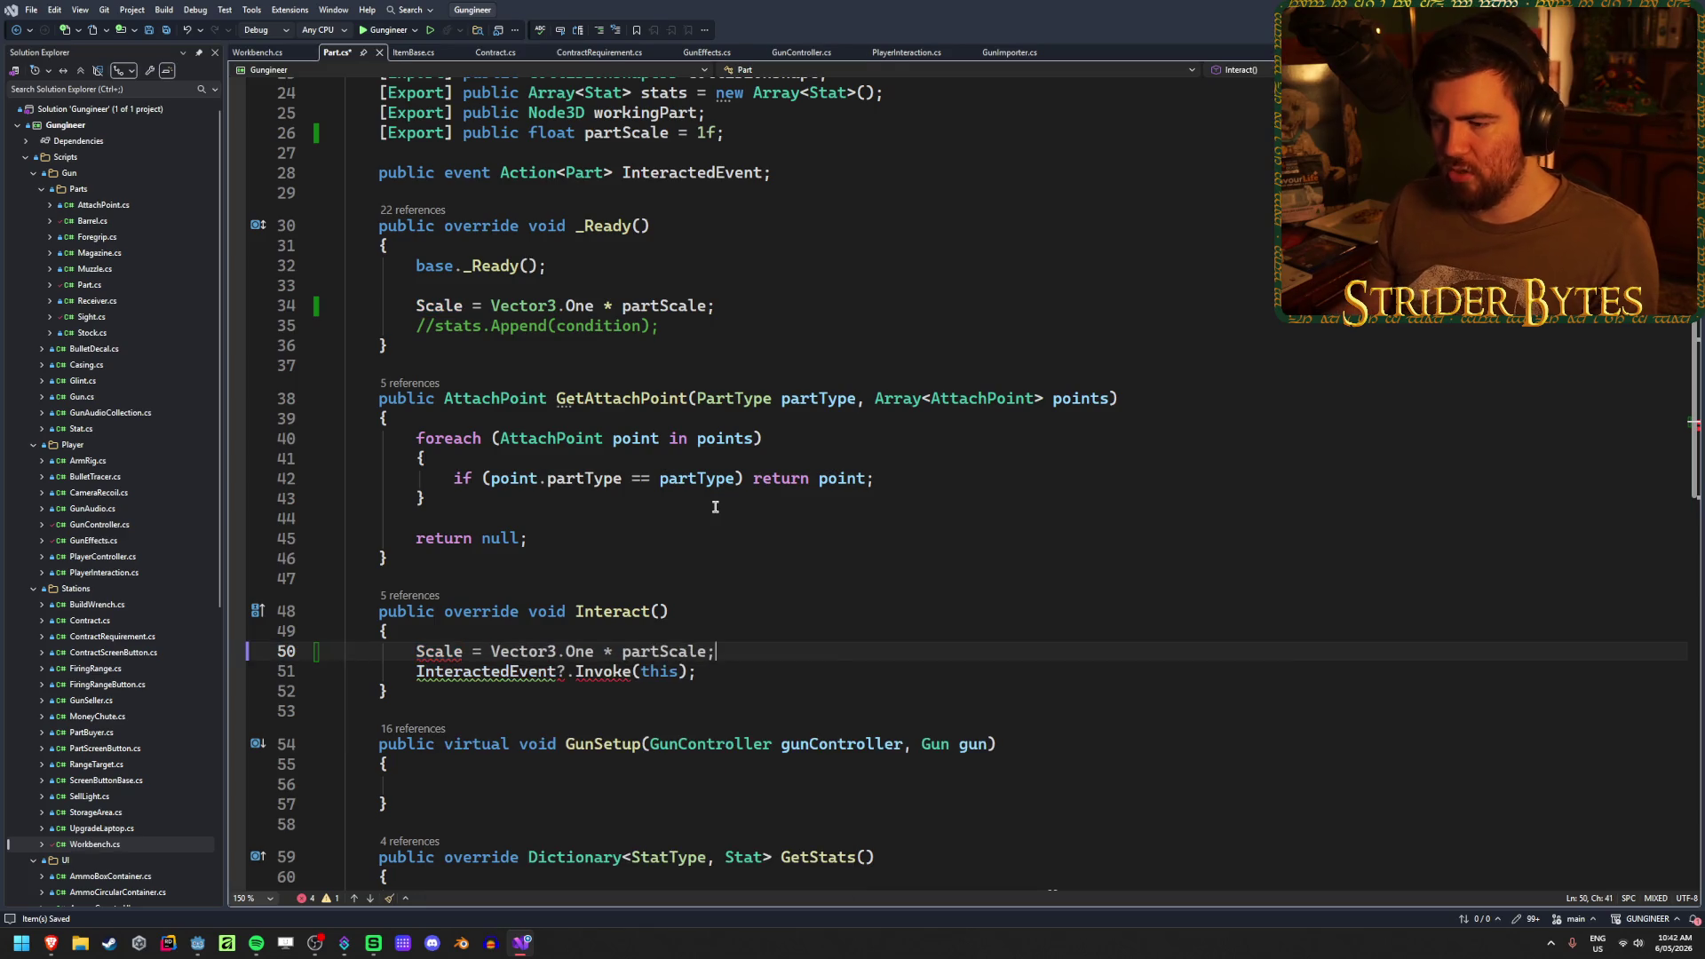
- Try an extra line after the InteractedEvent invoke, undo it, and review the scale line
click(736, 676)
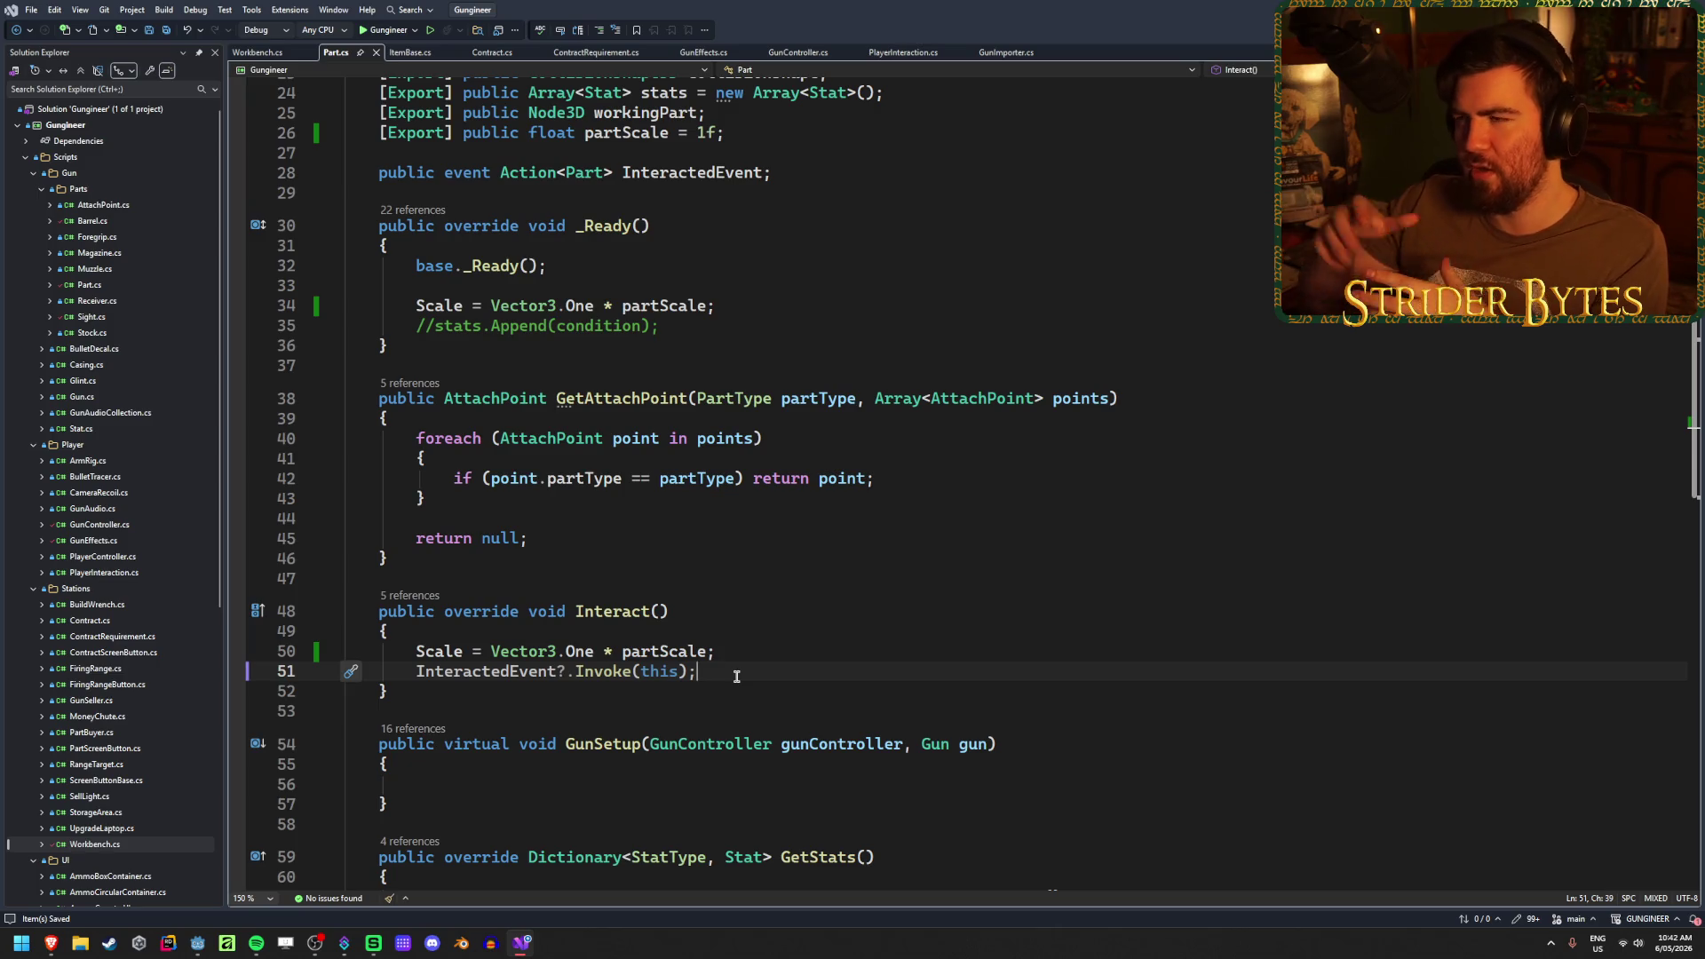
key(Return)
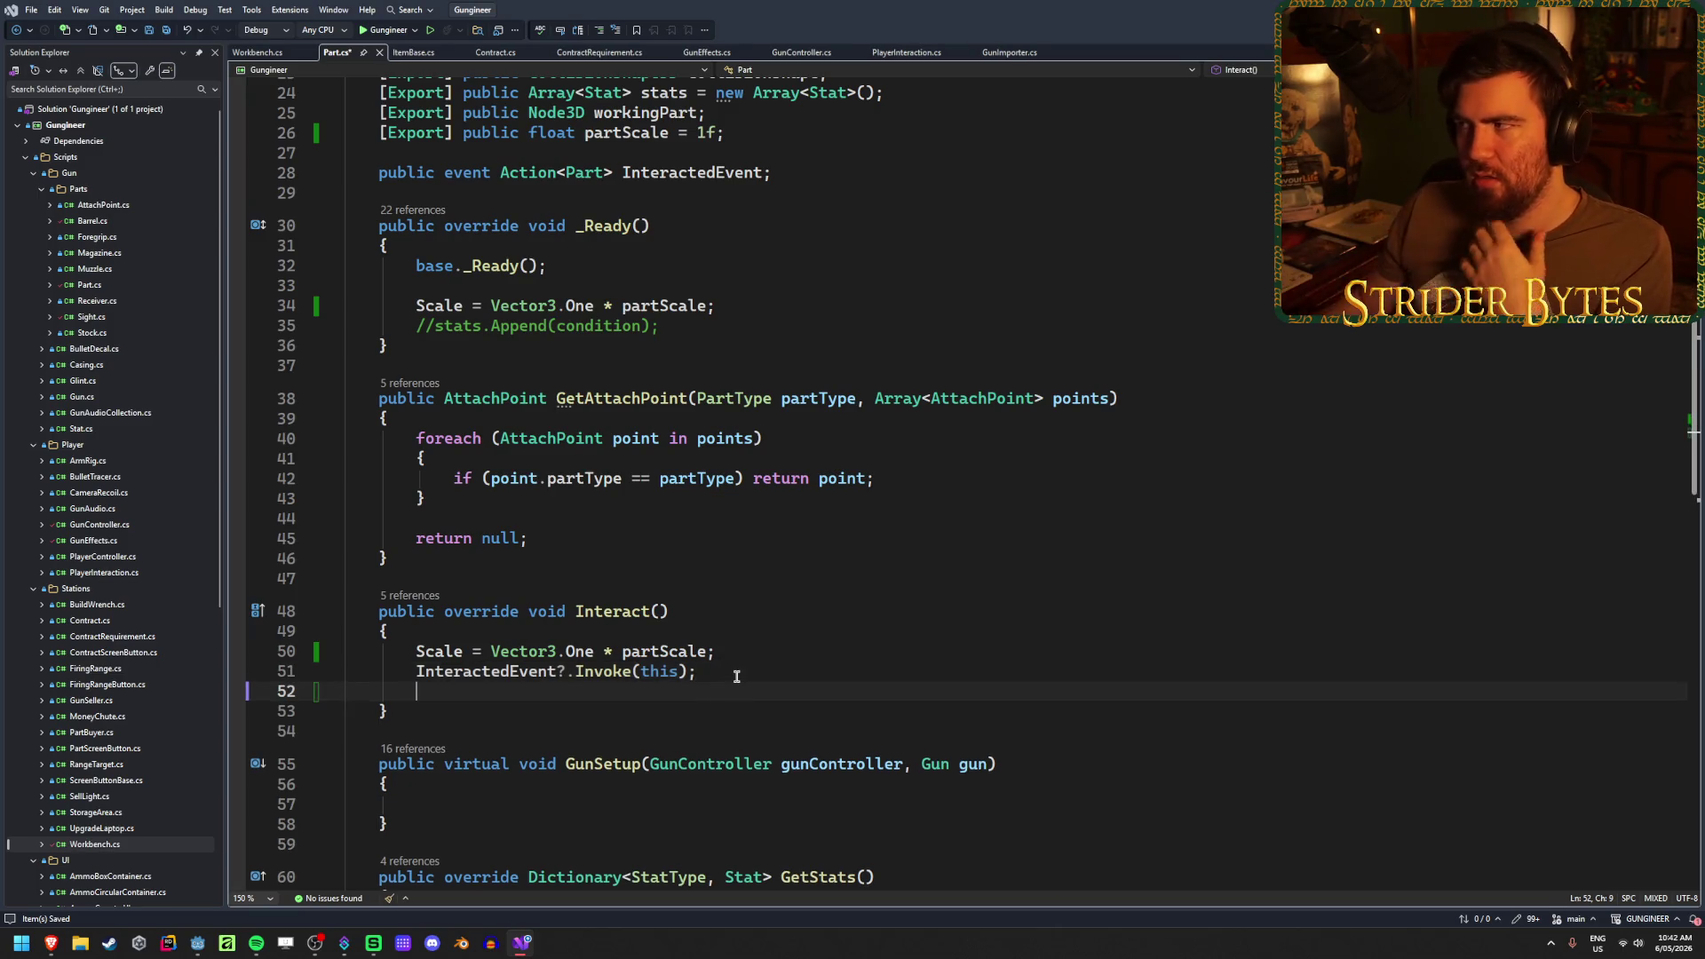
key(ctrl+z)
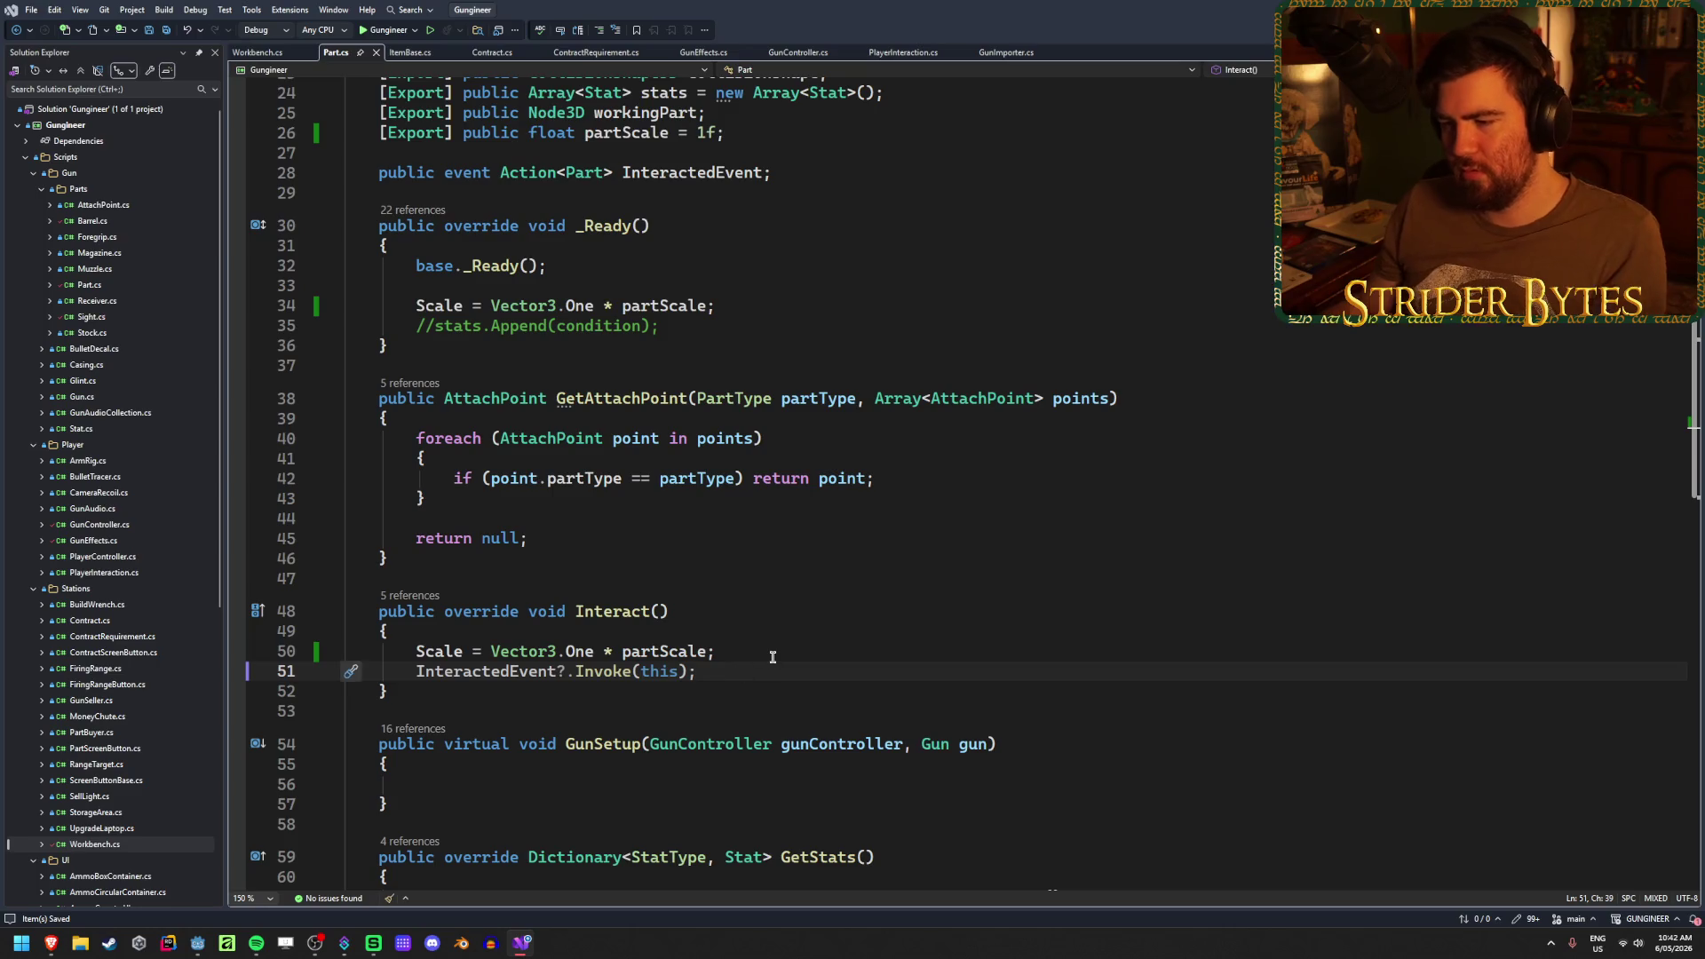
click(773, 658)
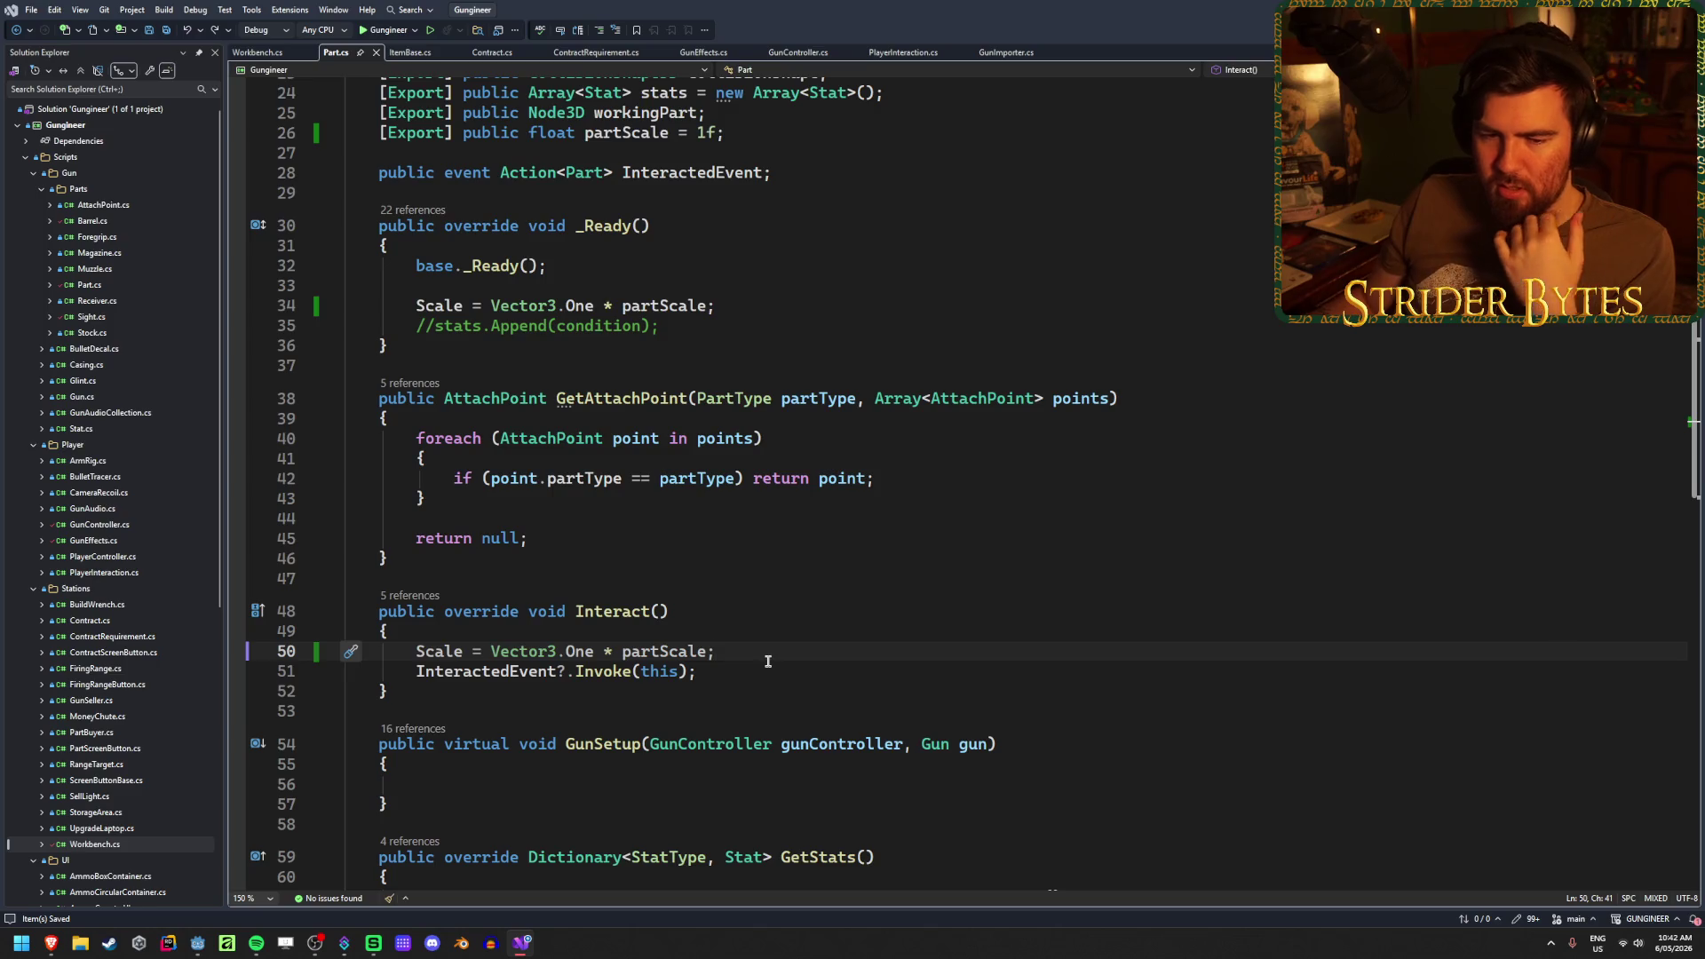
click(759, 671)
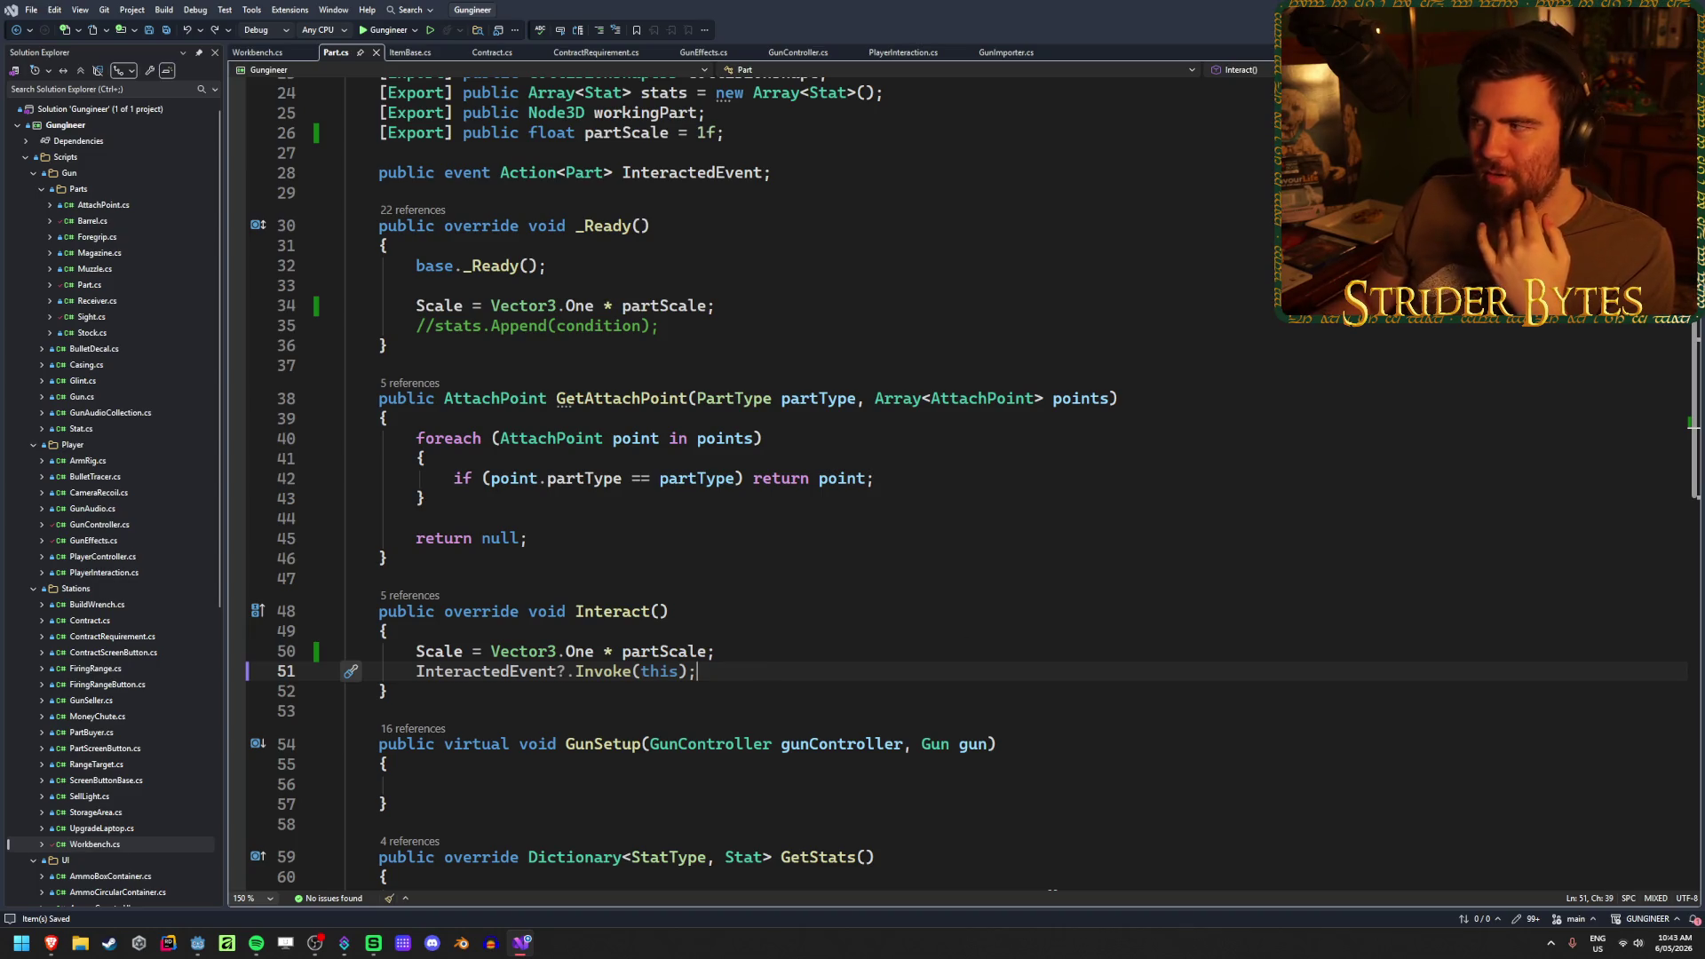
- Switch to Godot and fly the camera around the workshop floor
key(alt+Tab)
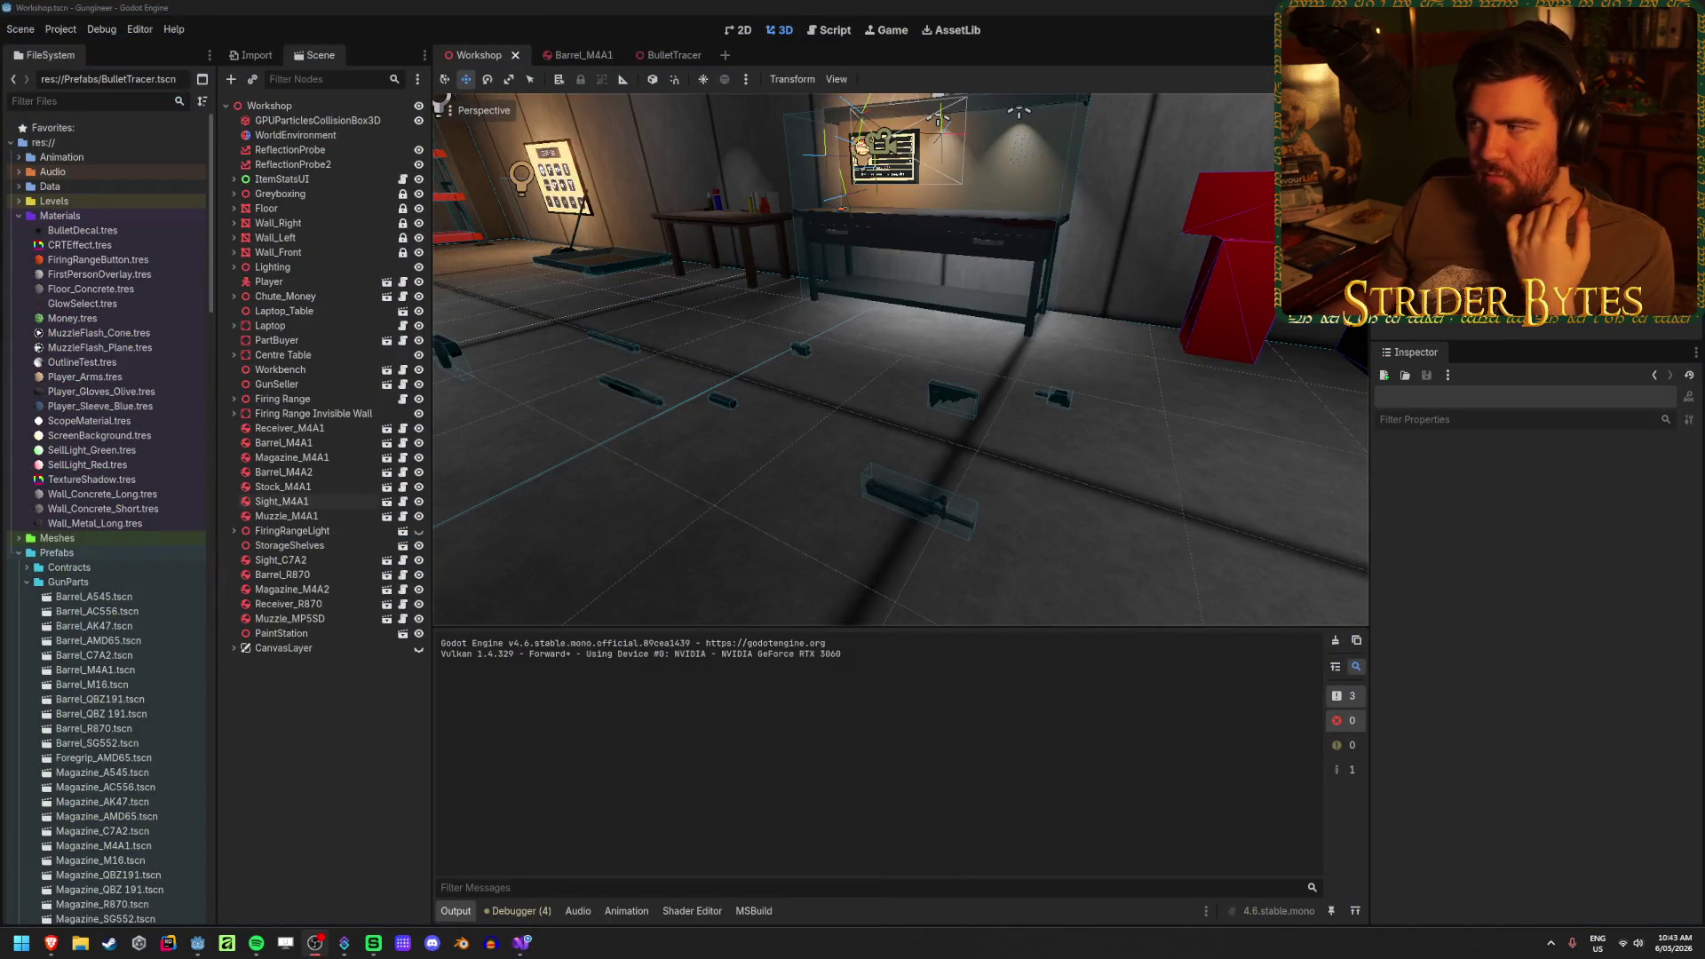
scroll(152, 766, down, 10)
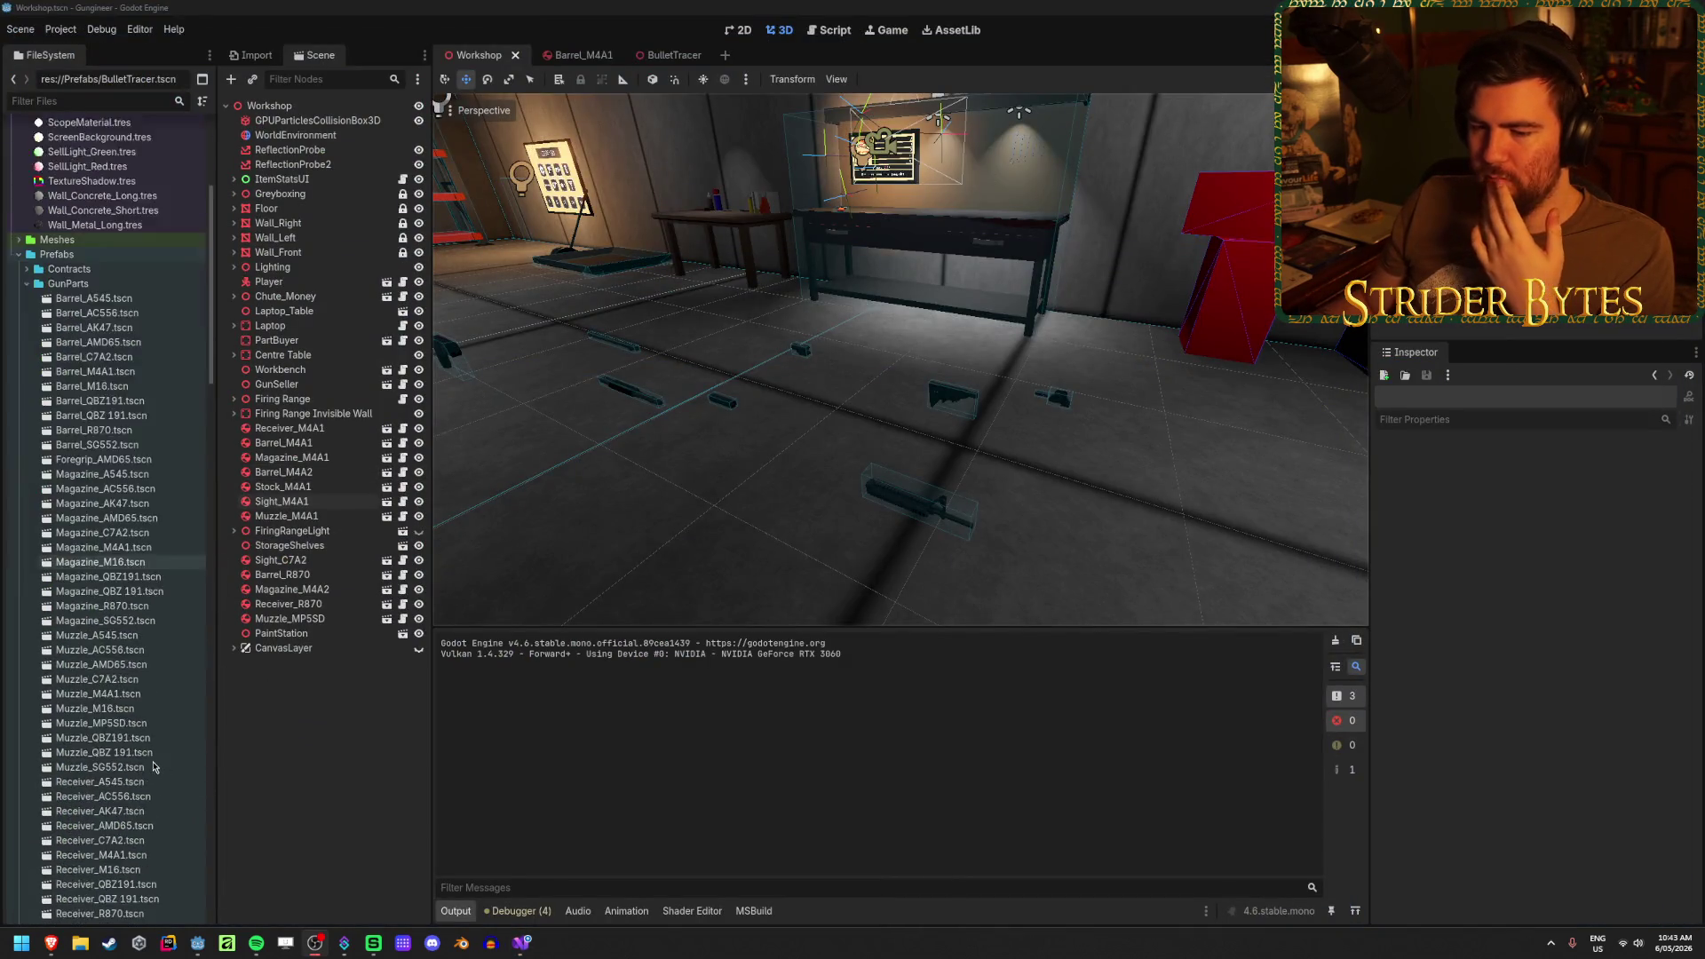
scroll(152, 766, down, 2)
scroll(152, 765, down, 2)
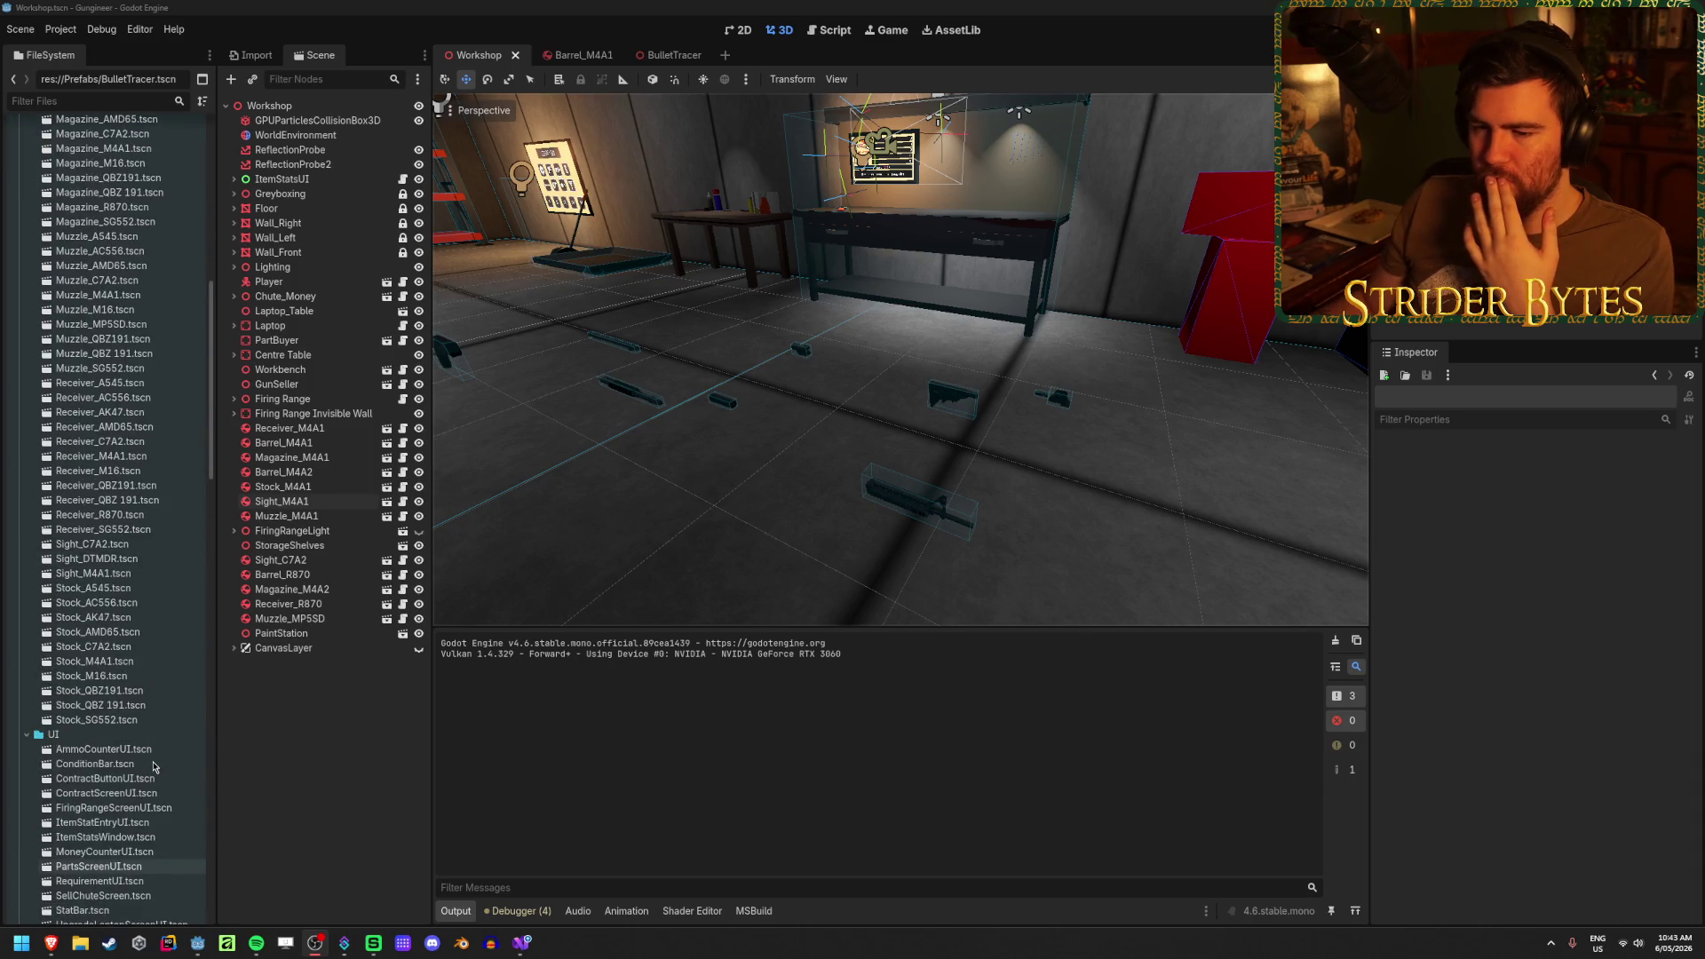
right_click(813, 490)
key(w)
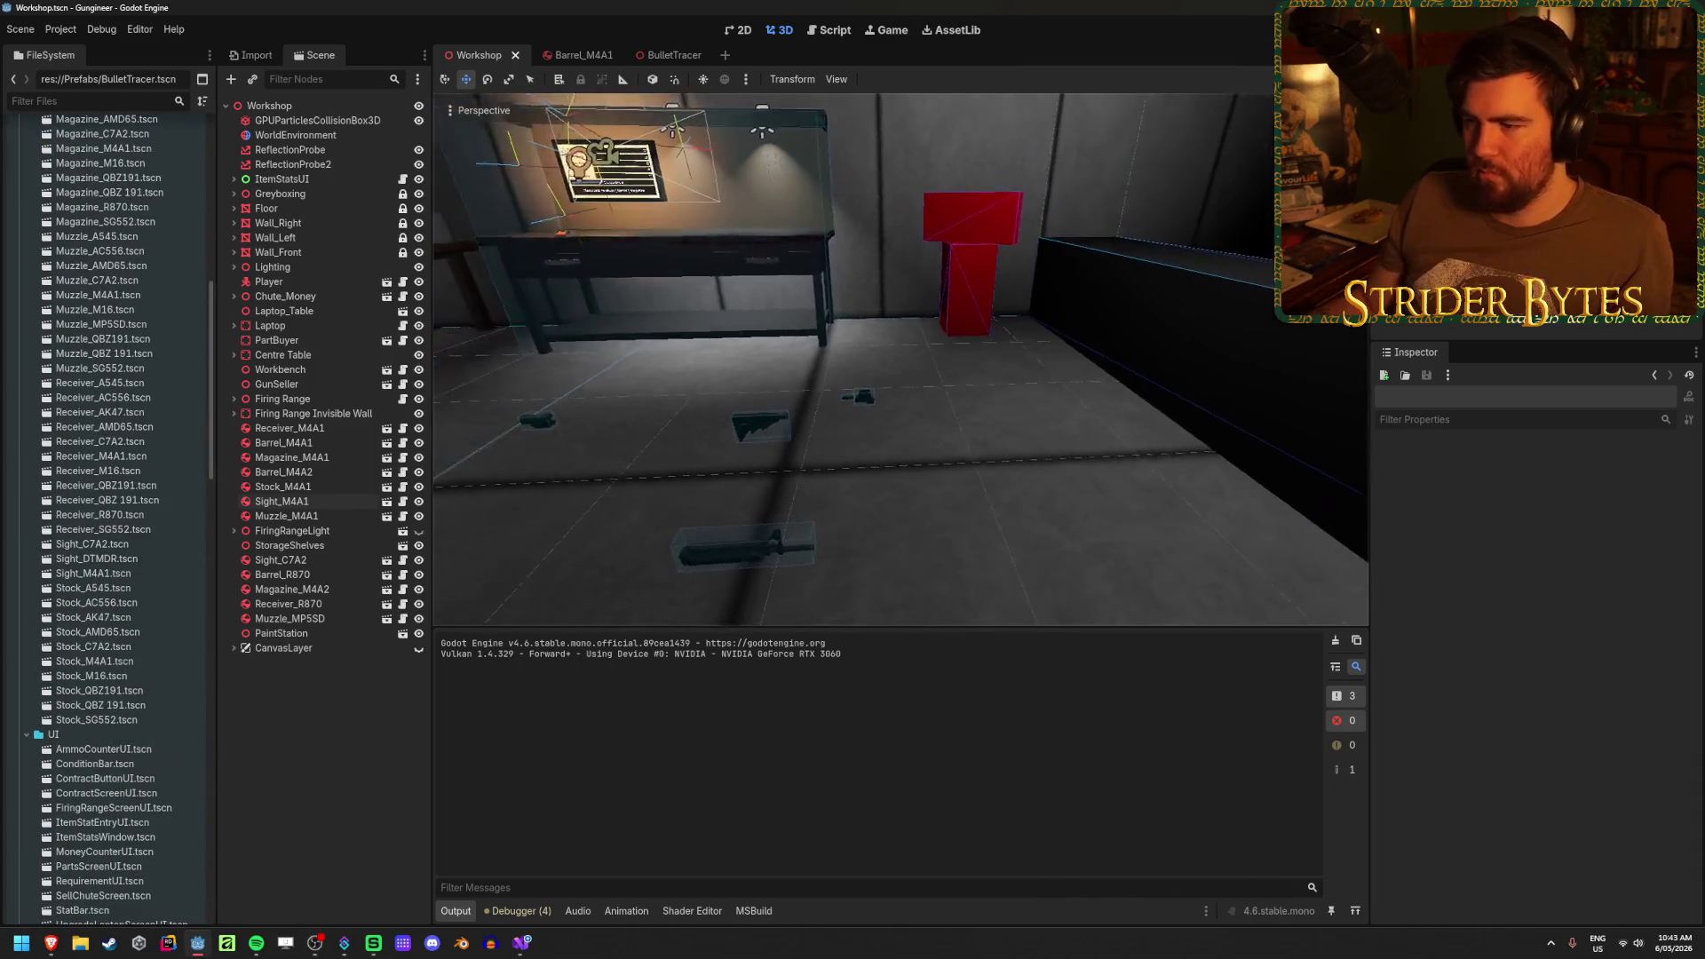
right_click(810, 493)
right_click(852, 477)
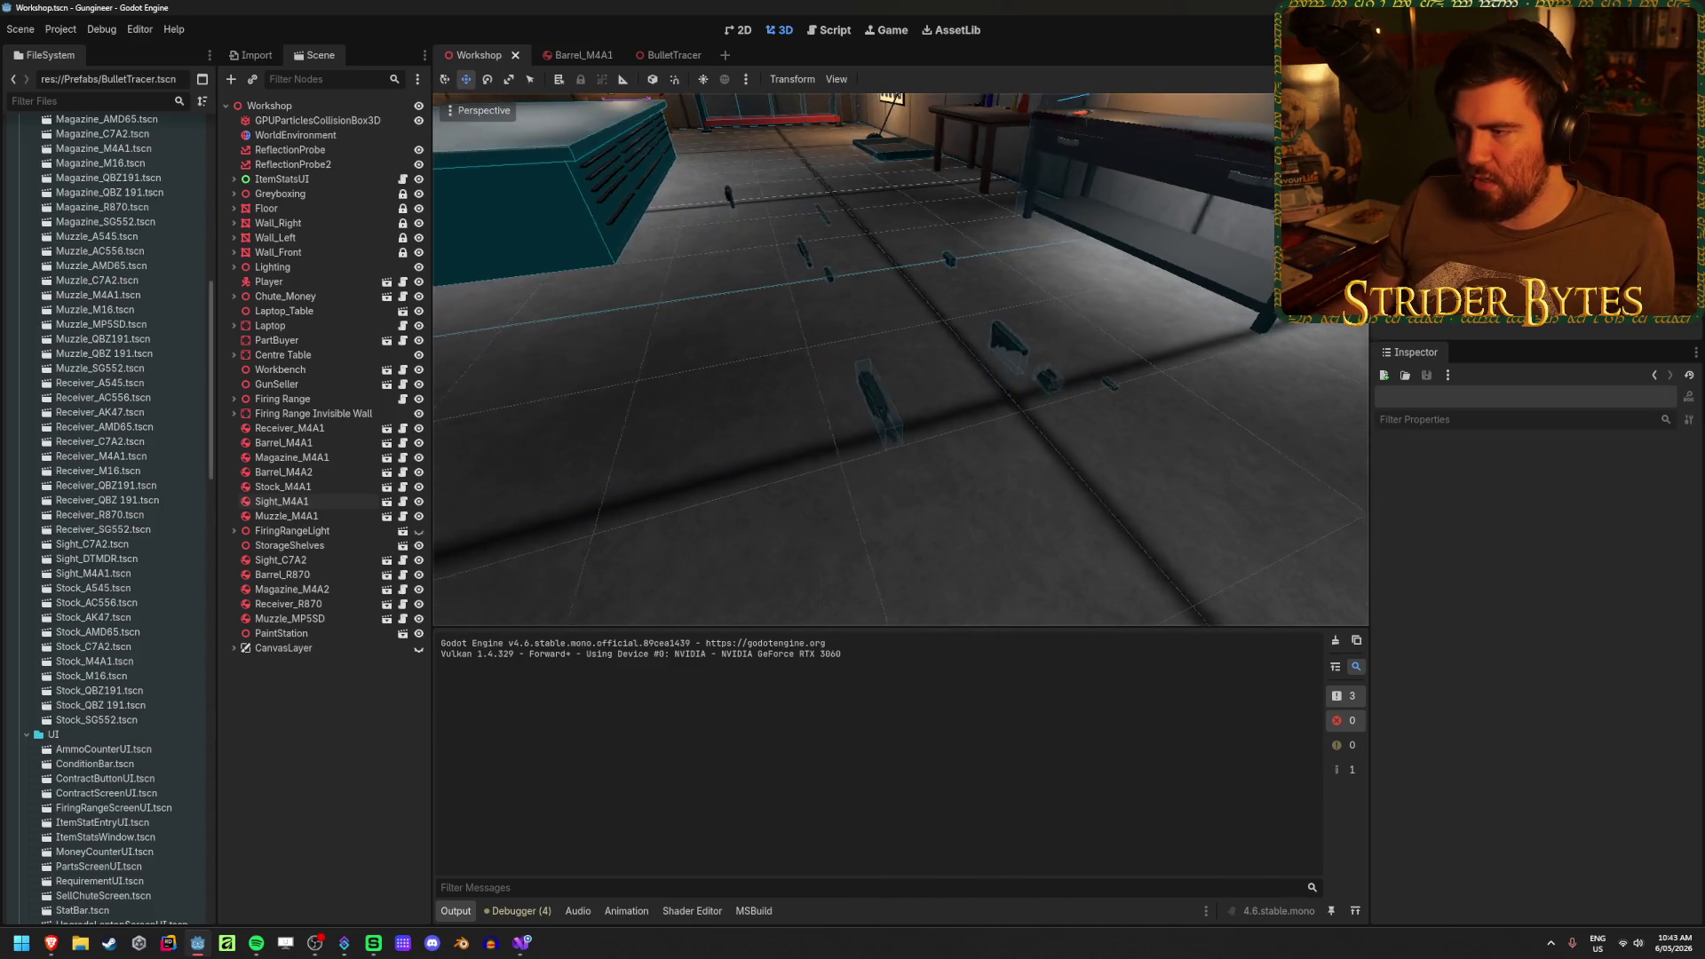
- Open Sight_M4A1.tscn, build the C# project, clear the output, and check its nodes
double_click(106, 574)
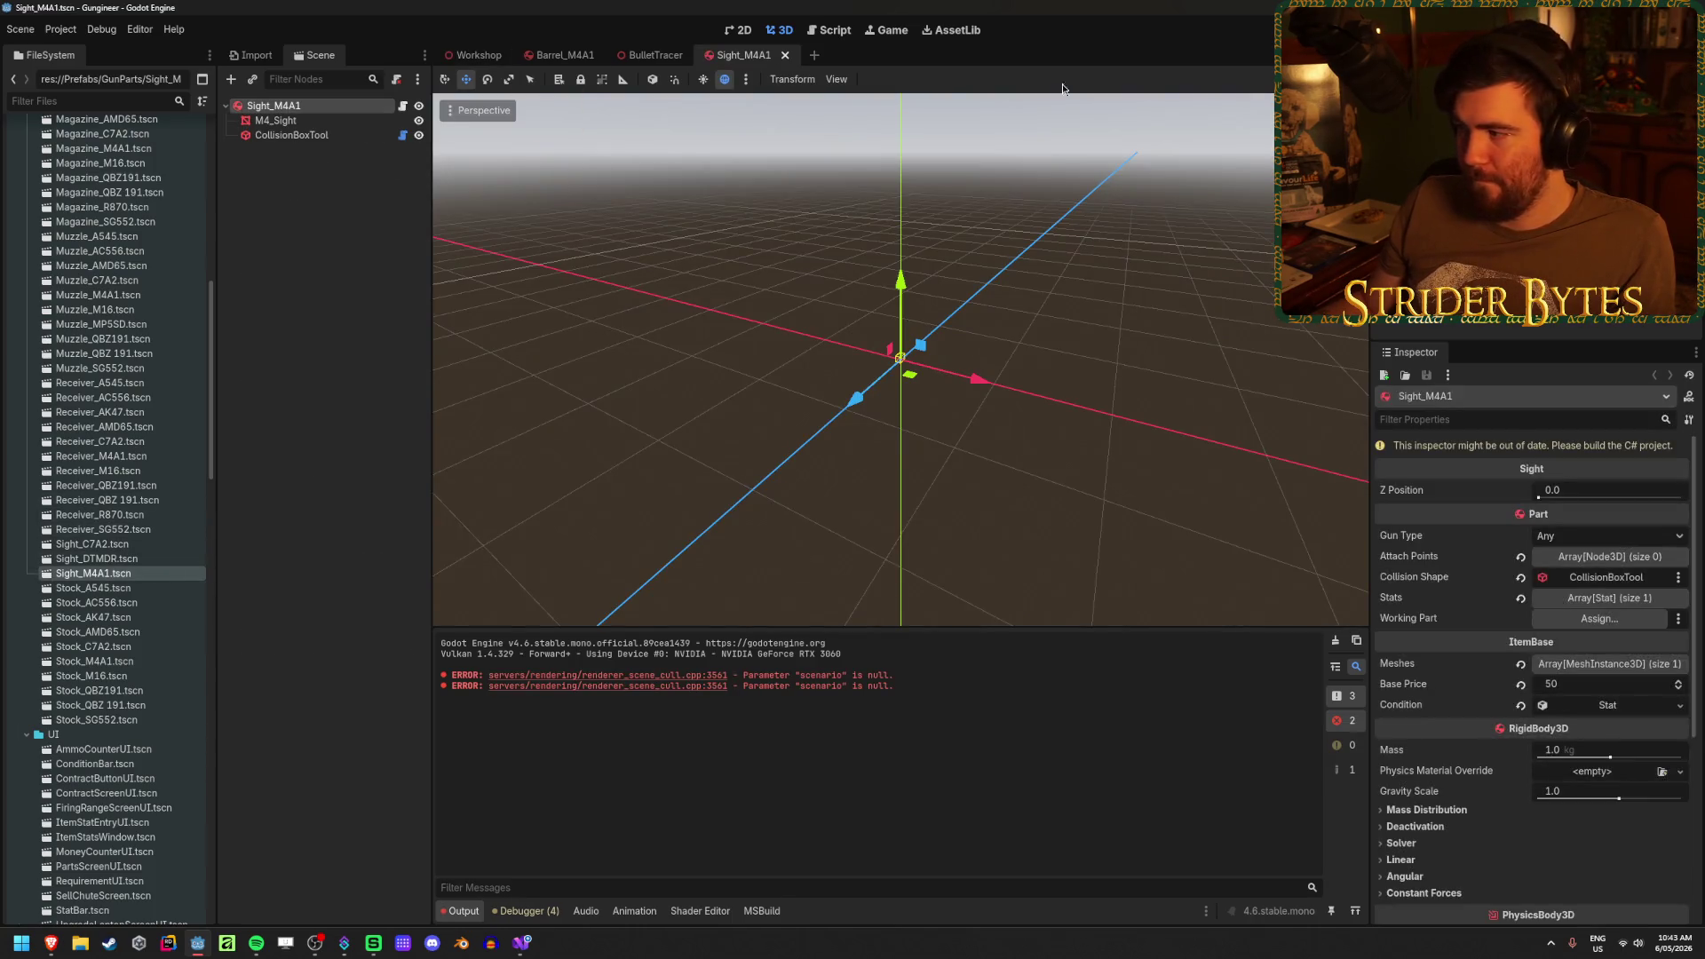
key(alt+b)
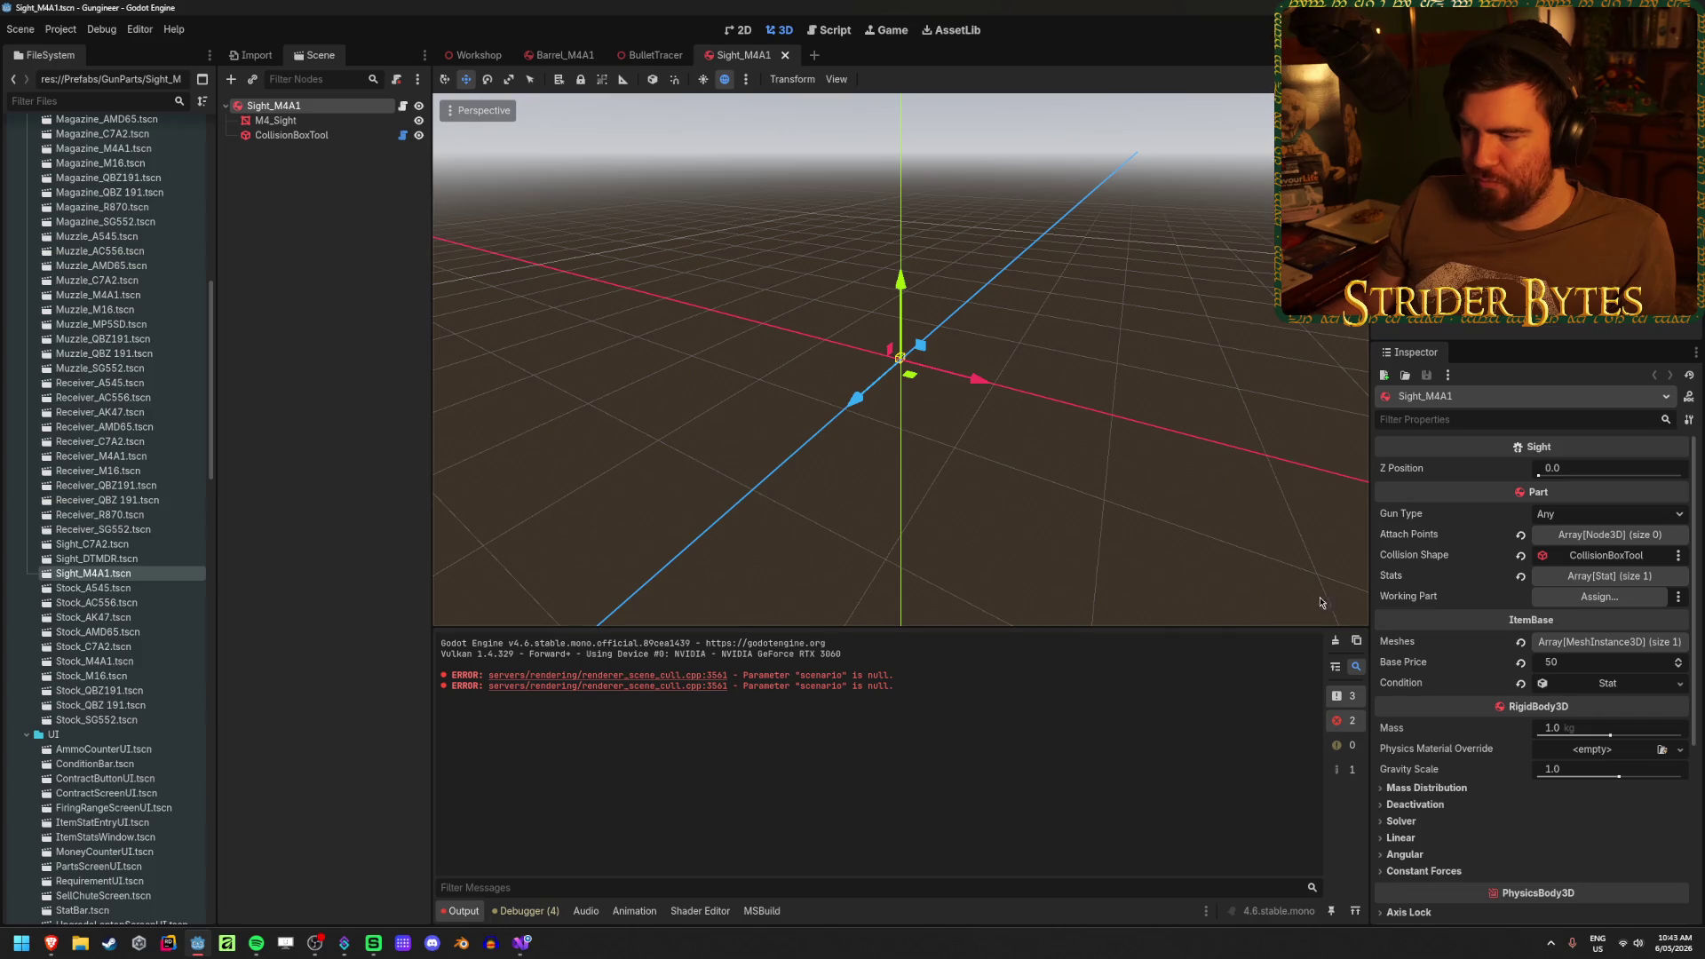
click(1334, 643)
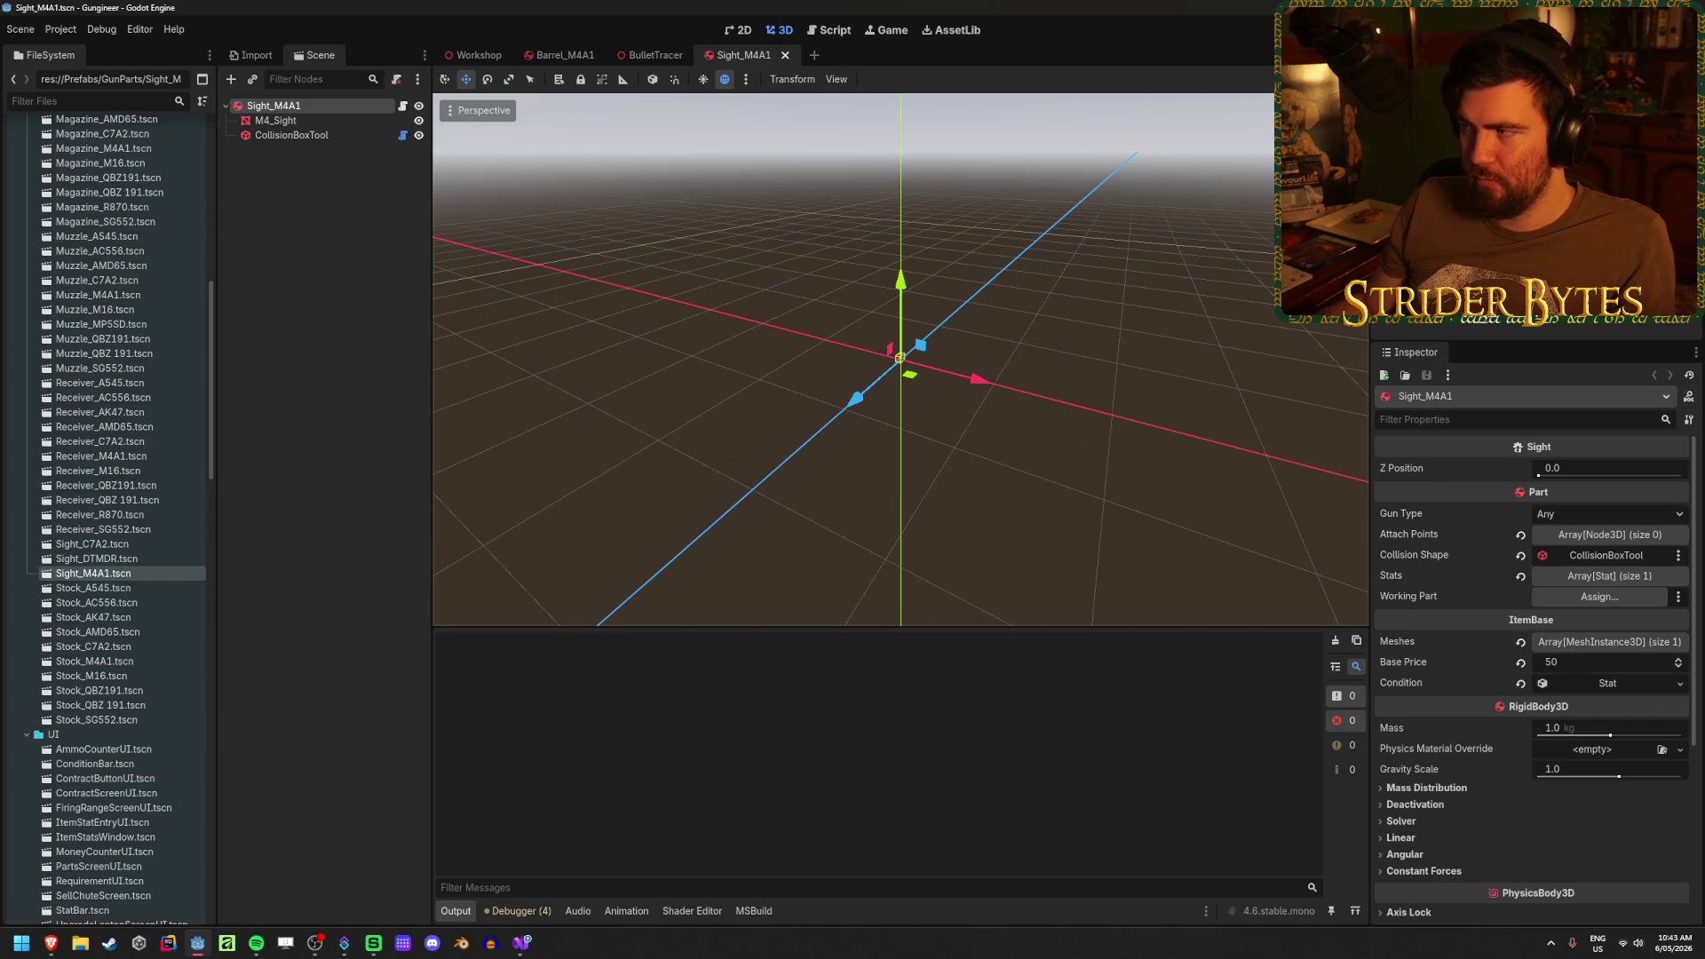
click(328, 119)
click(326, 105)
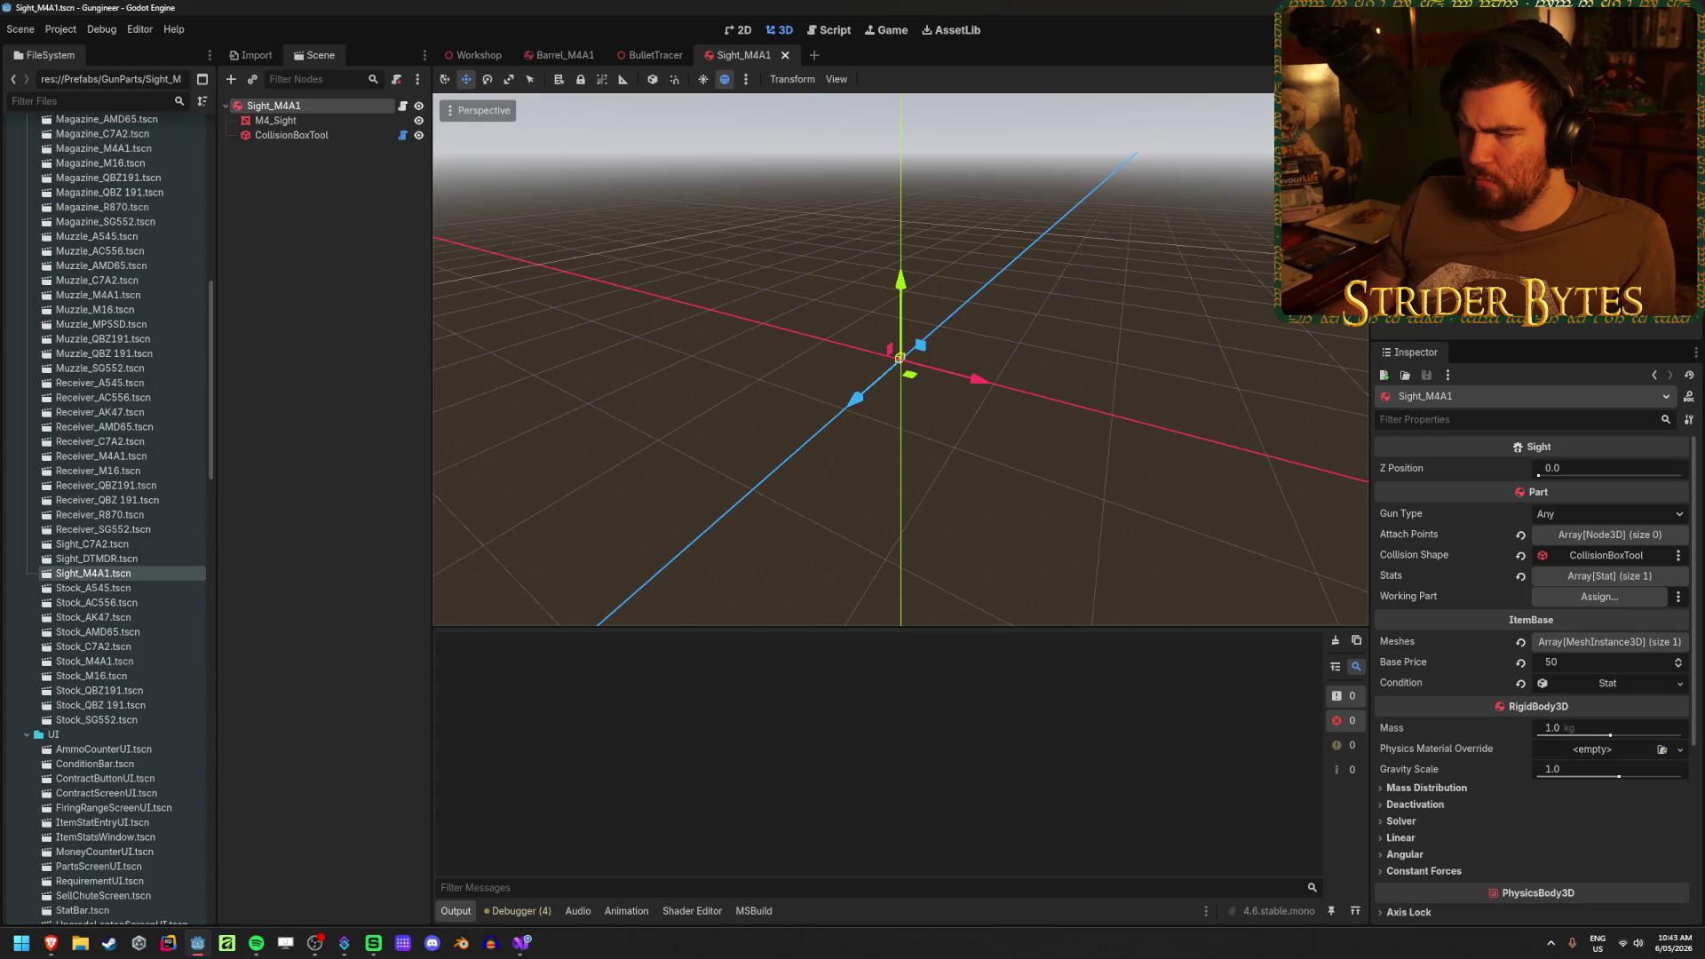
key(F5)
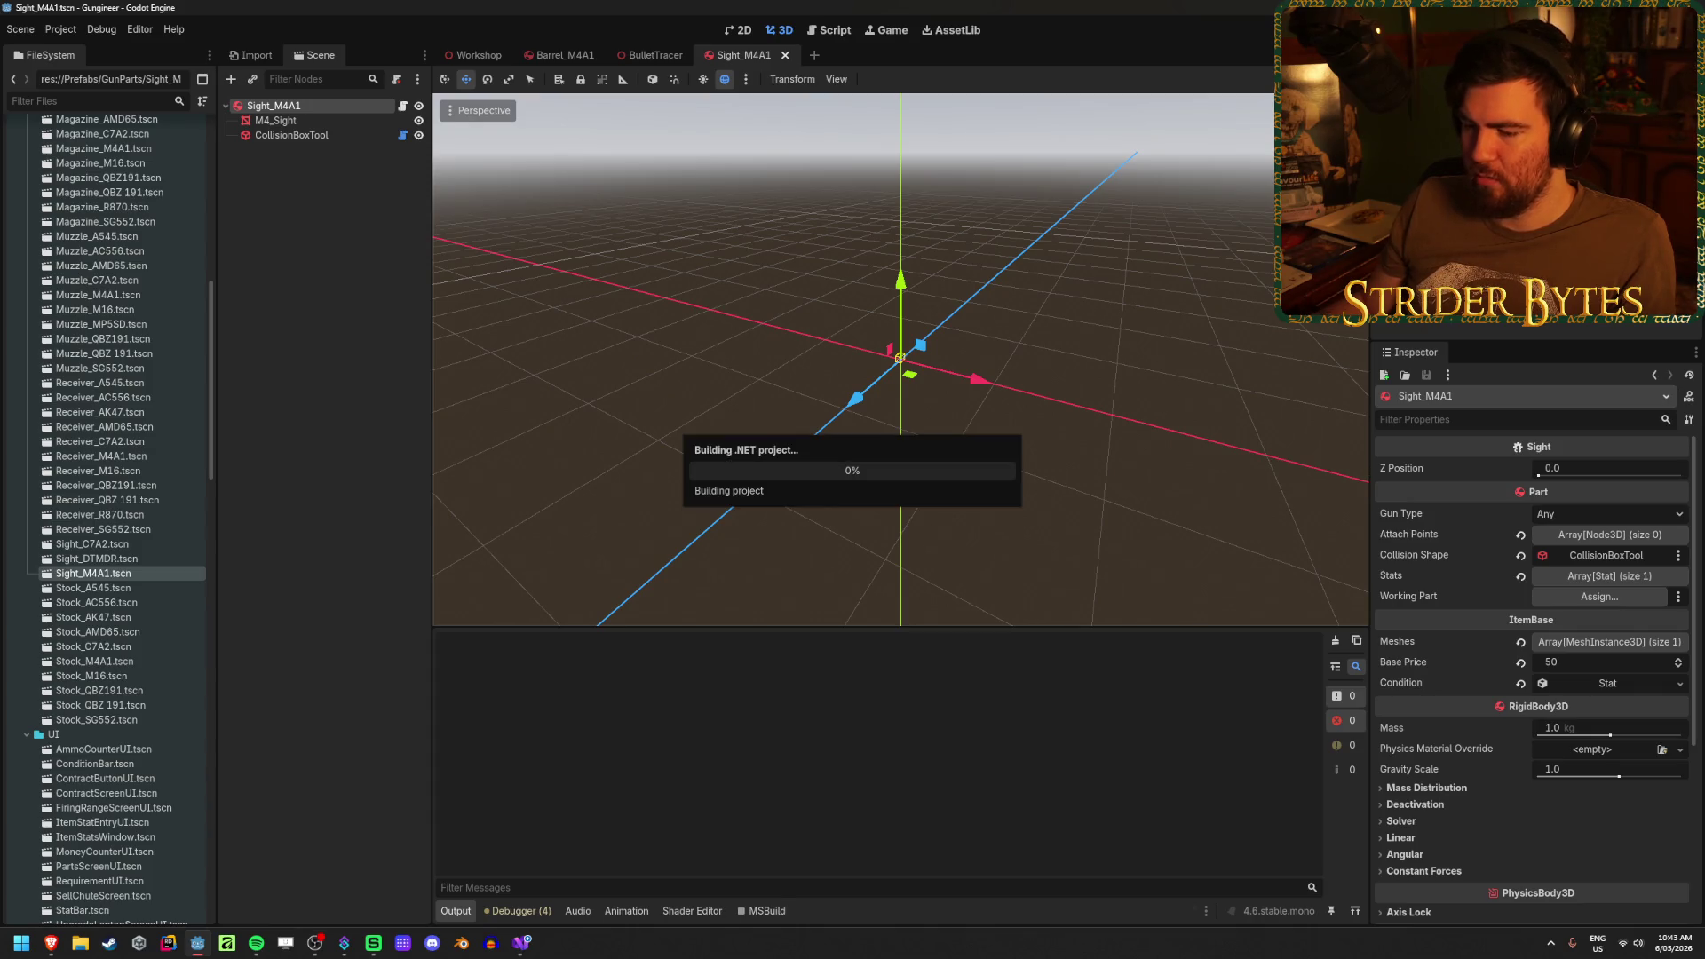
- Review the partScale declaration in Visual Studio, then return to Godot
click(521, 943)
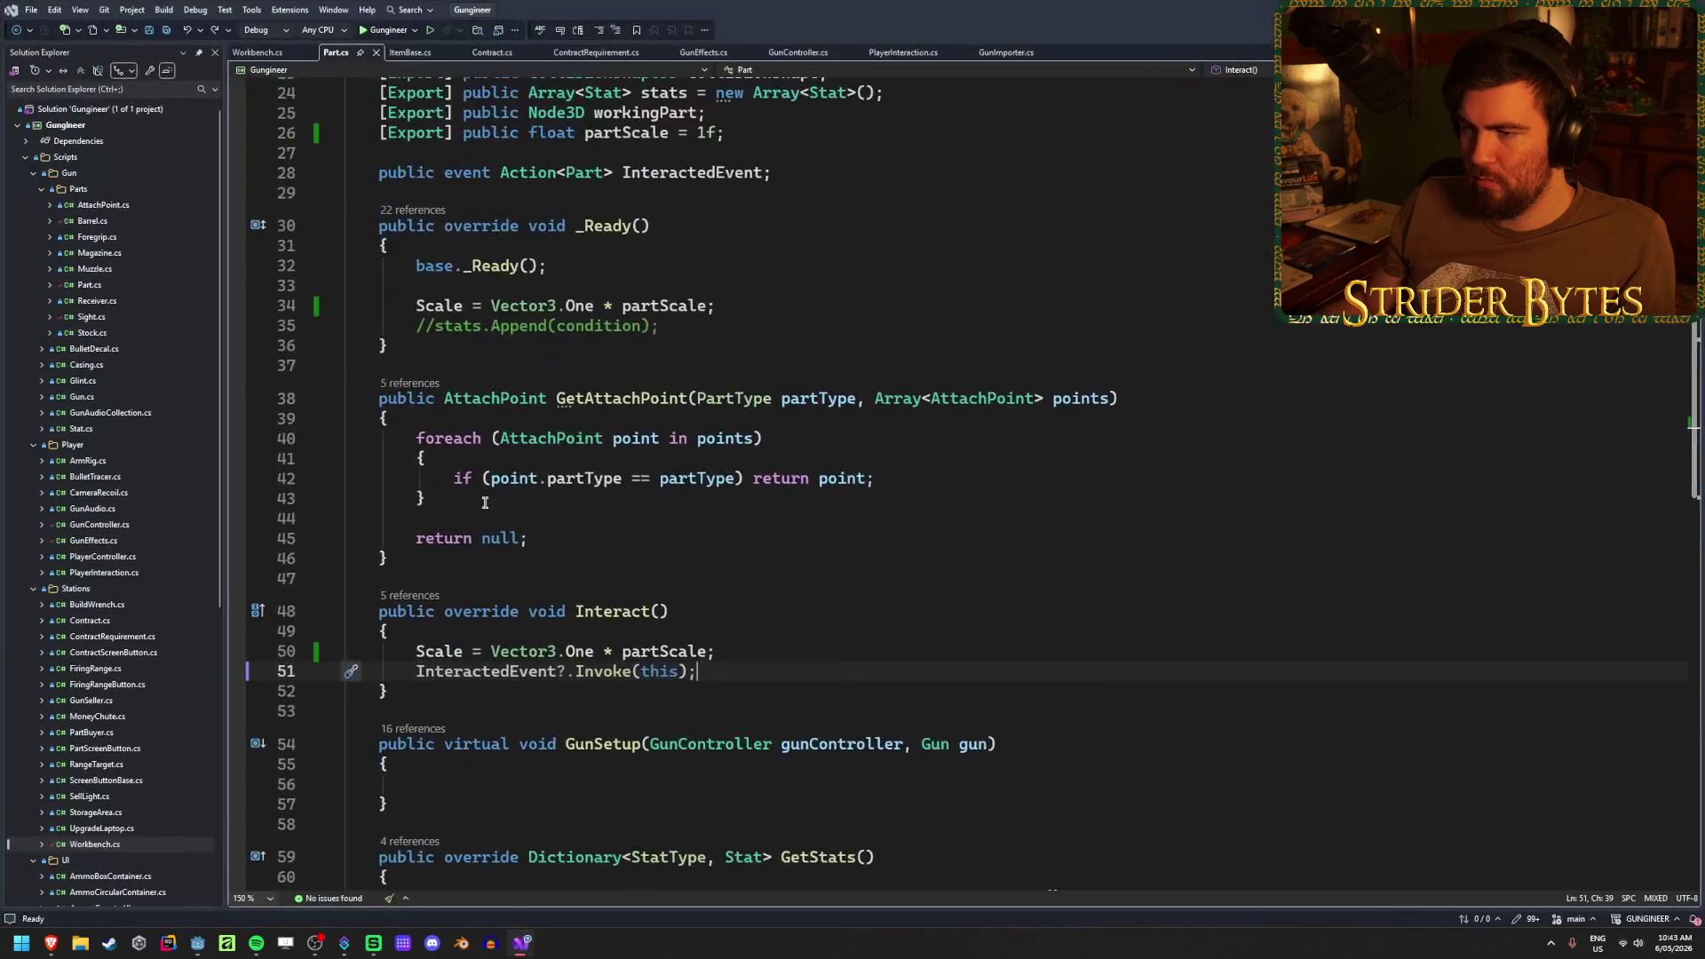
drag(726, 613, 371, 619)
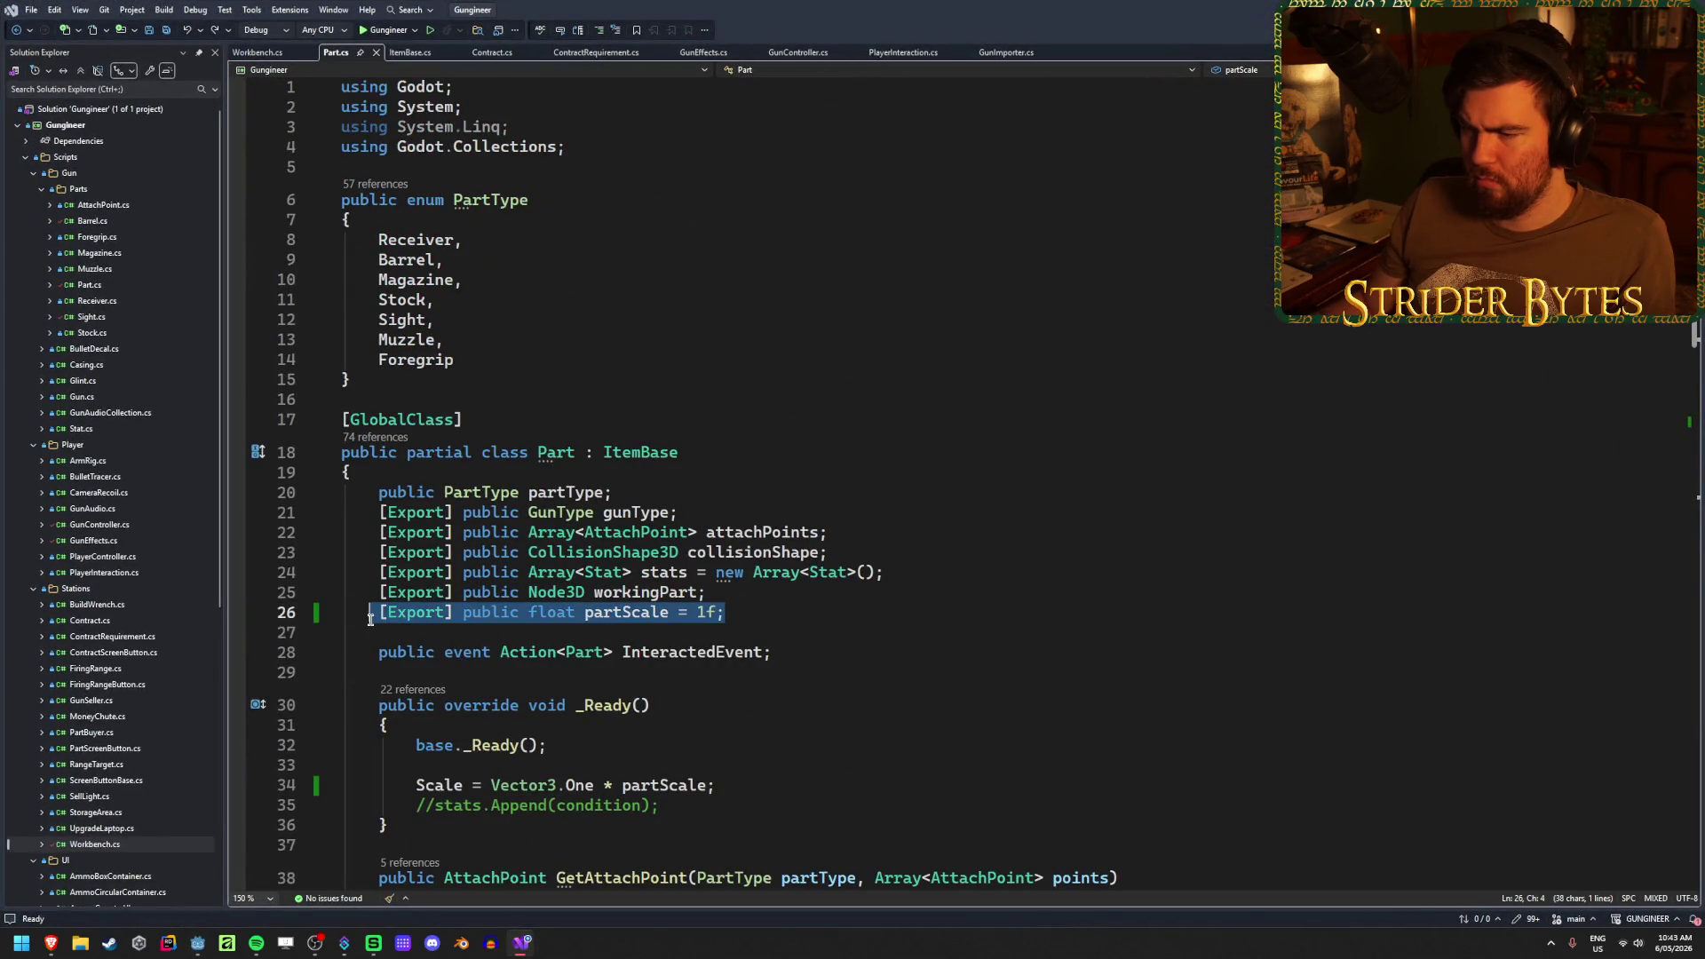
click(786, 617)
scroll(786, 617, down, 2)
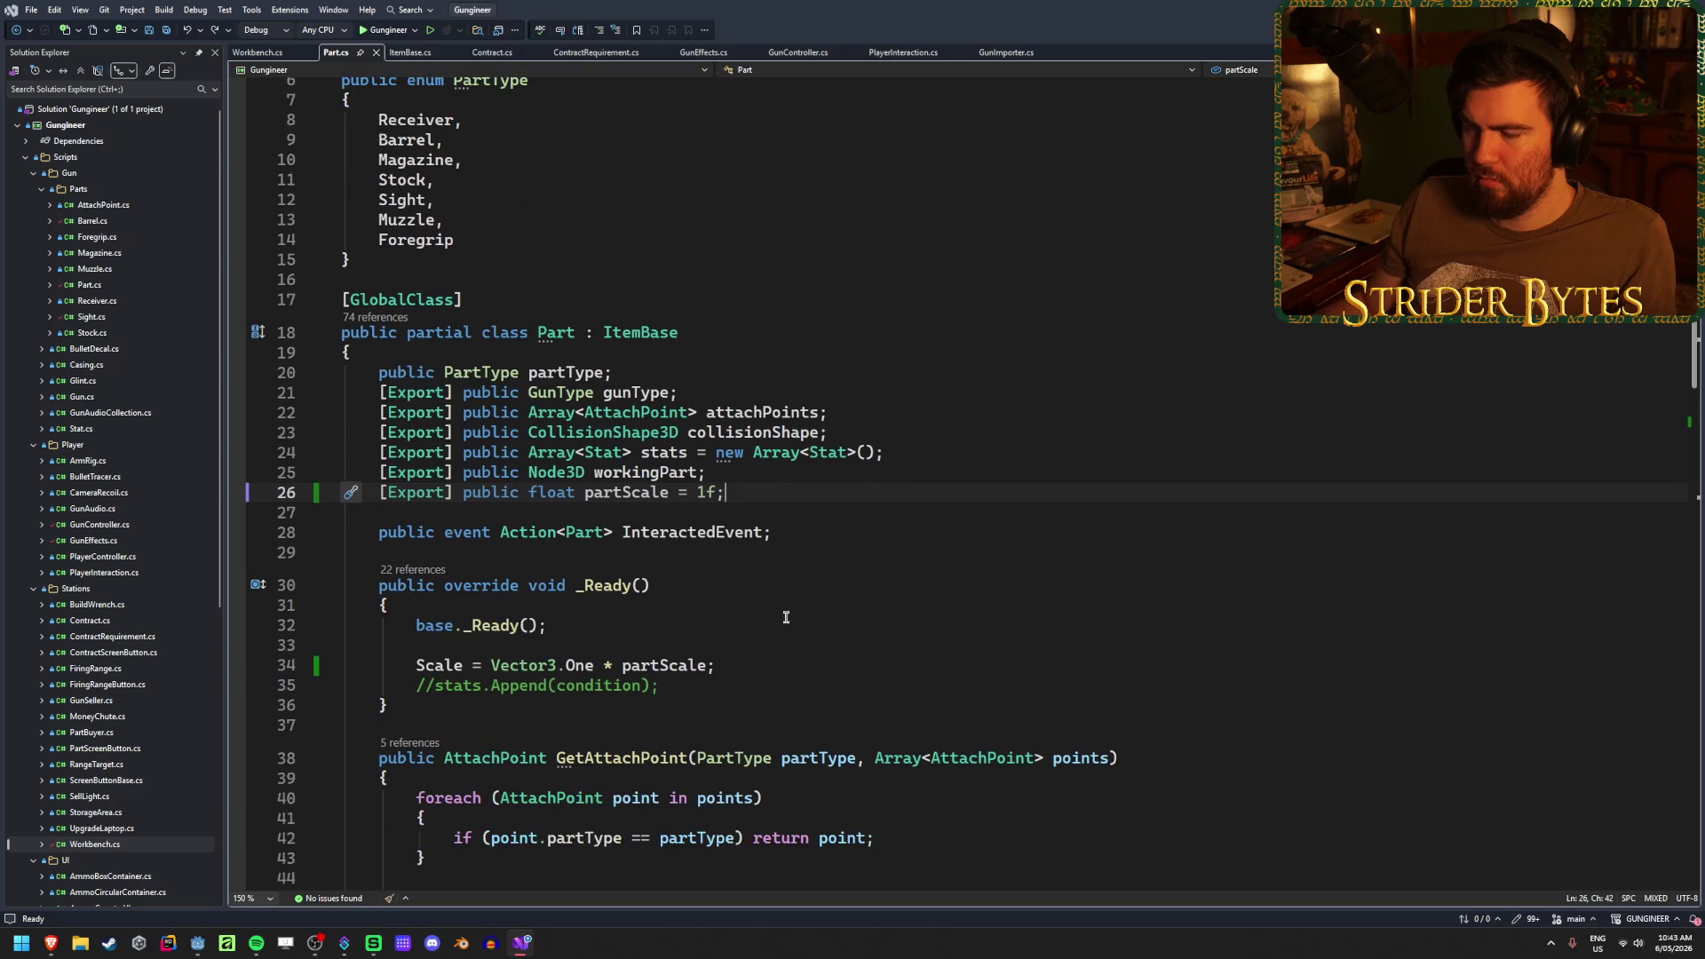
key(alt+Tab)
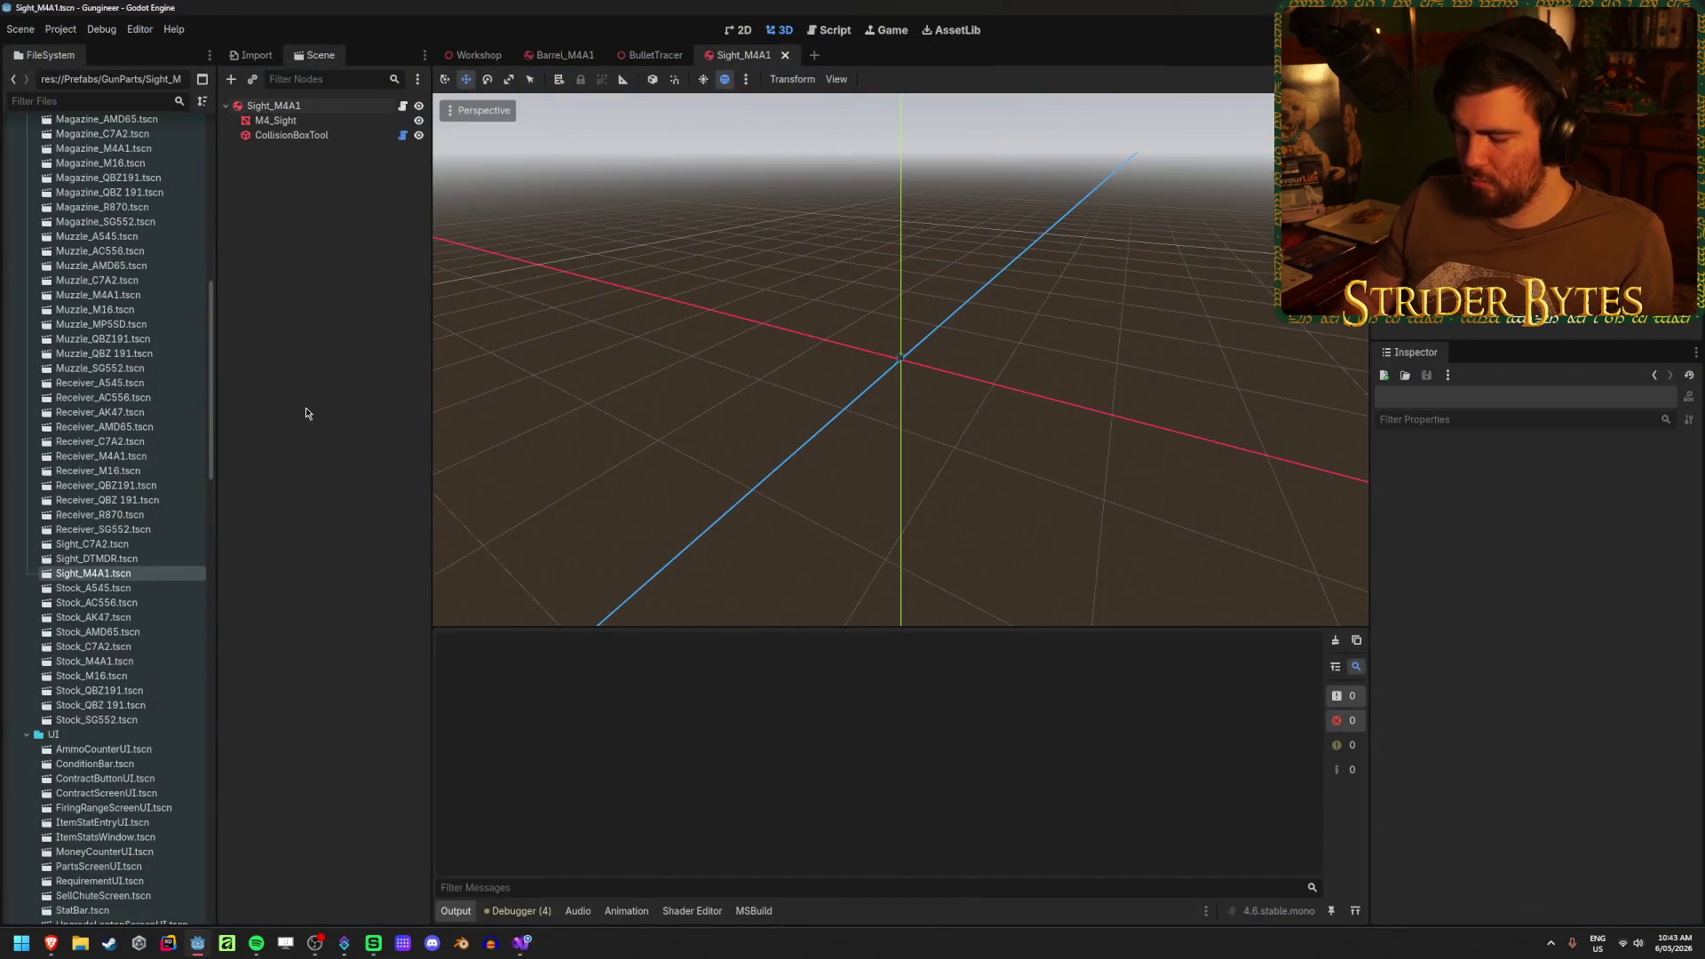
- Back in Godot, set the Sight_M4A1 root node's Part Scale to 2.0
key(ctrl+shift+p)
key(Escape)
click(284, 107)
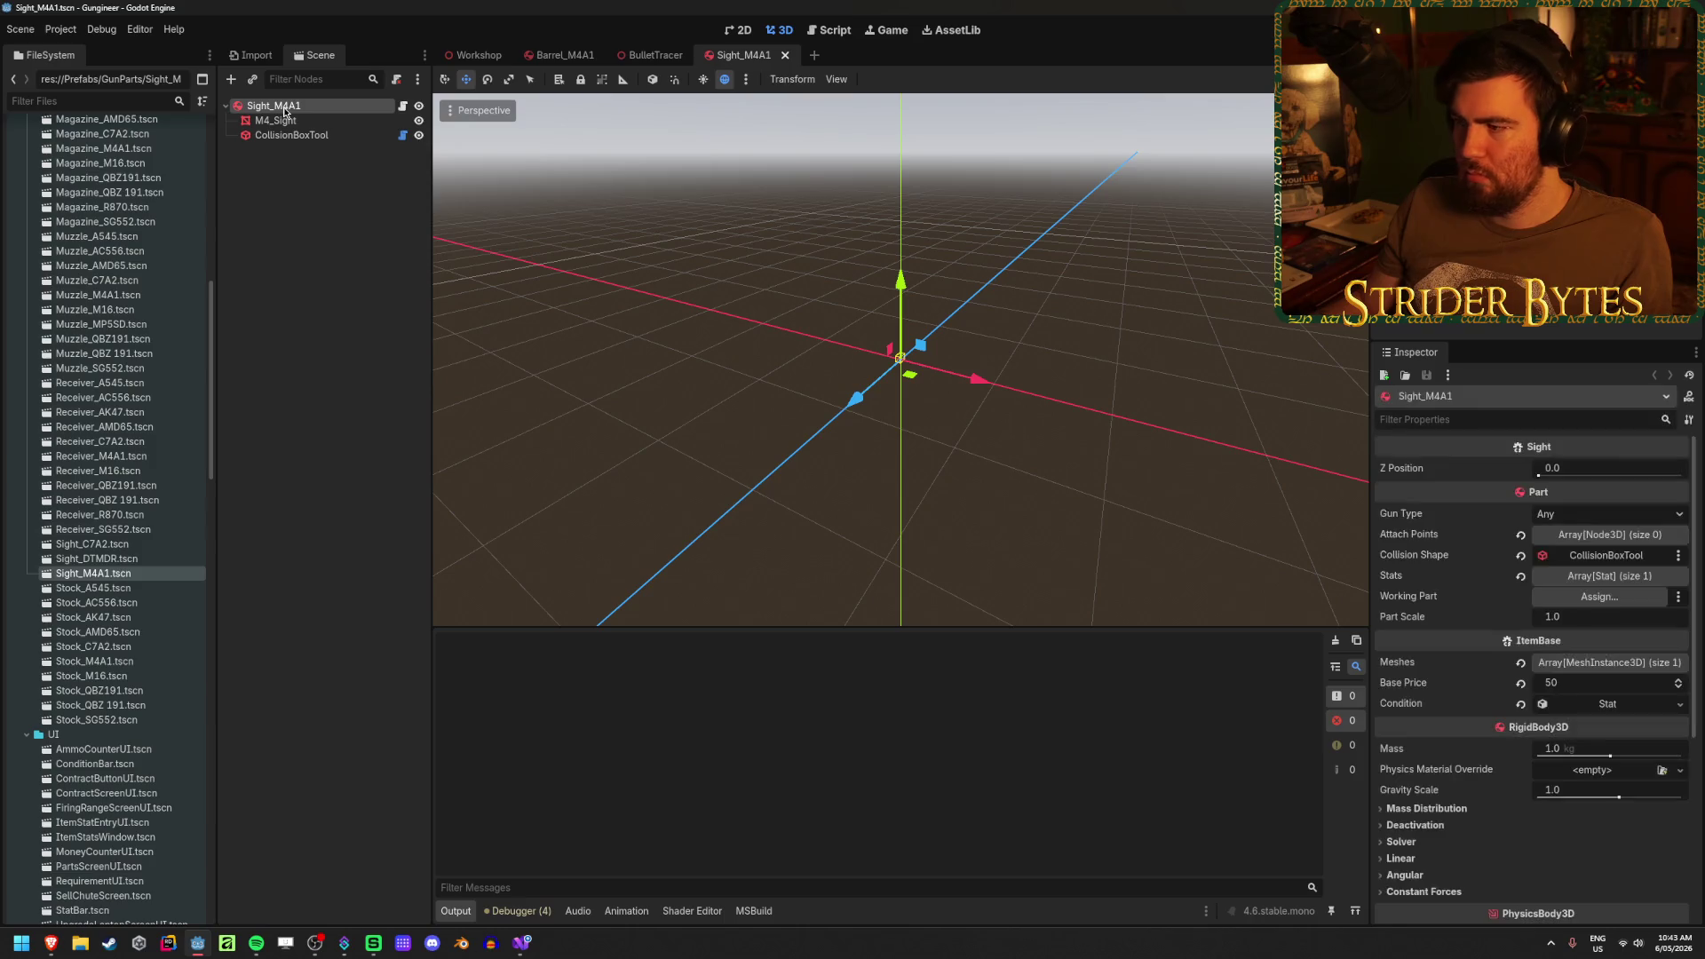
click(1577, 618)
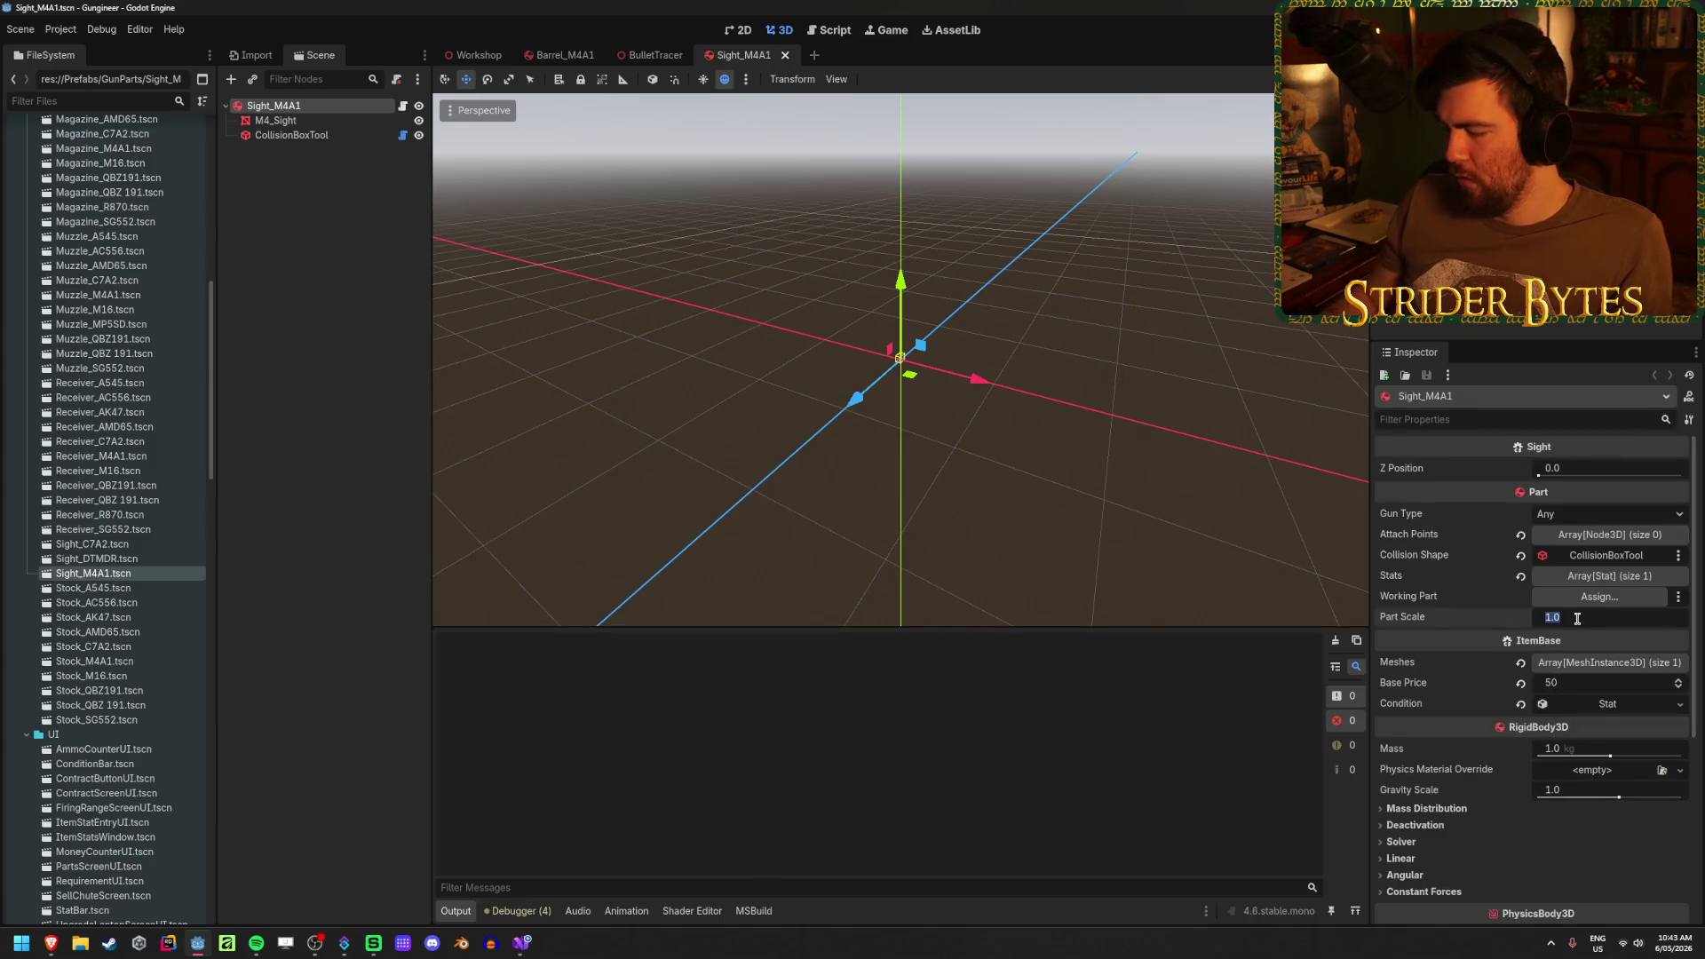
text(2)
key(Return)
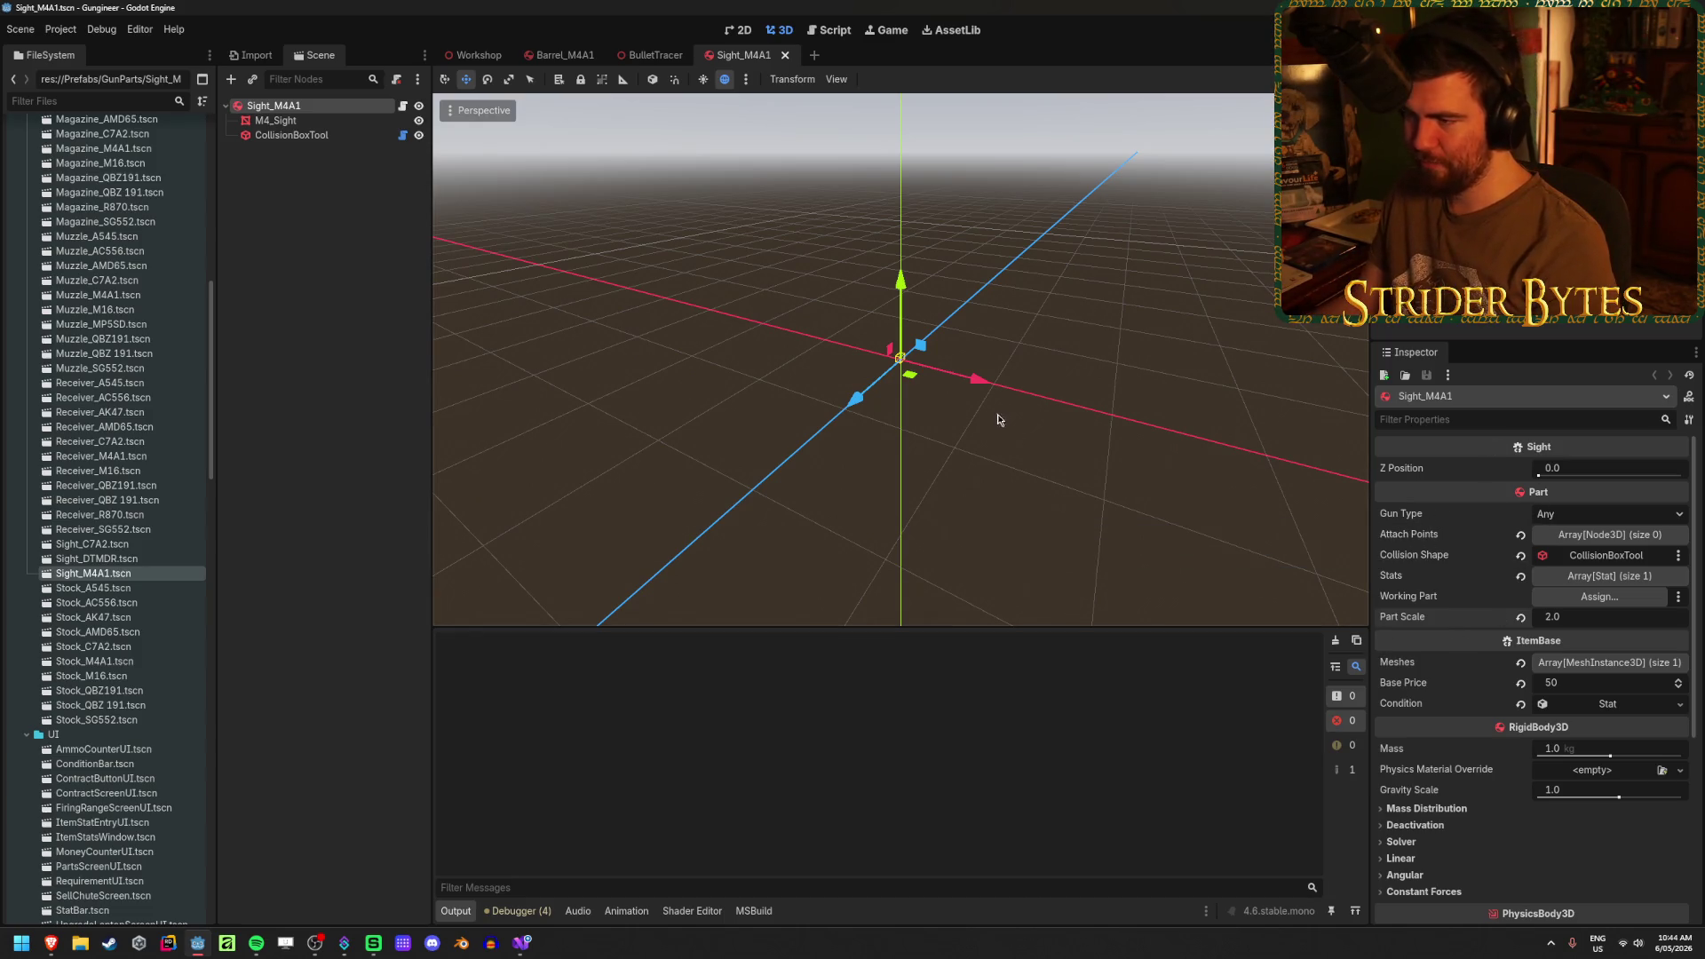
- Reselect Sight_M4A1, orbit around the sight, and switch to the Workshop scene
scroll(998, 426, up, 5)
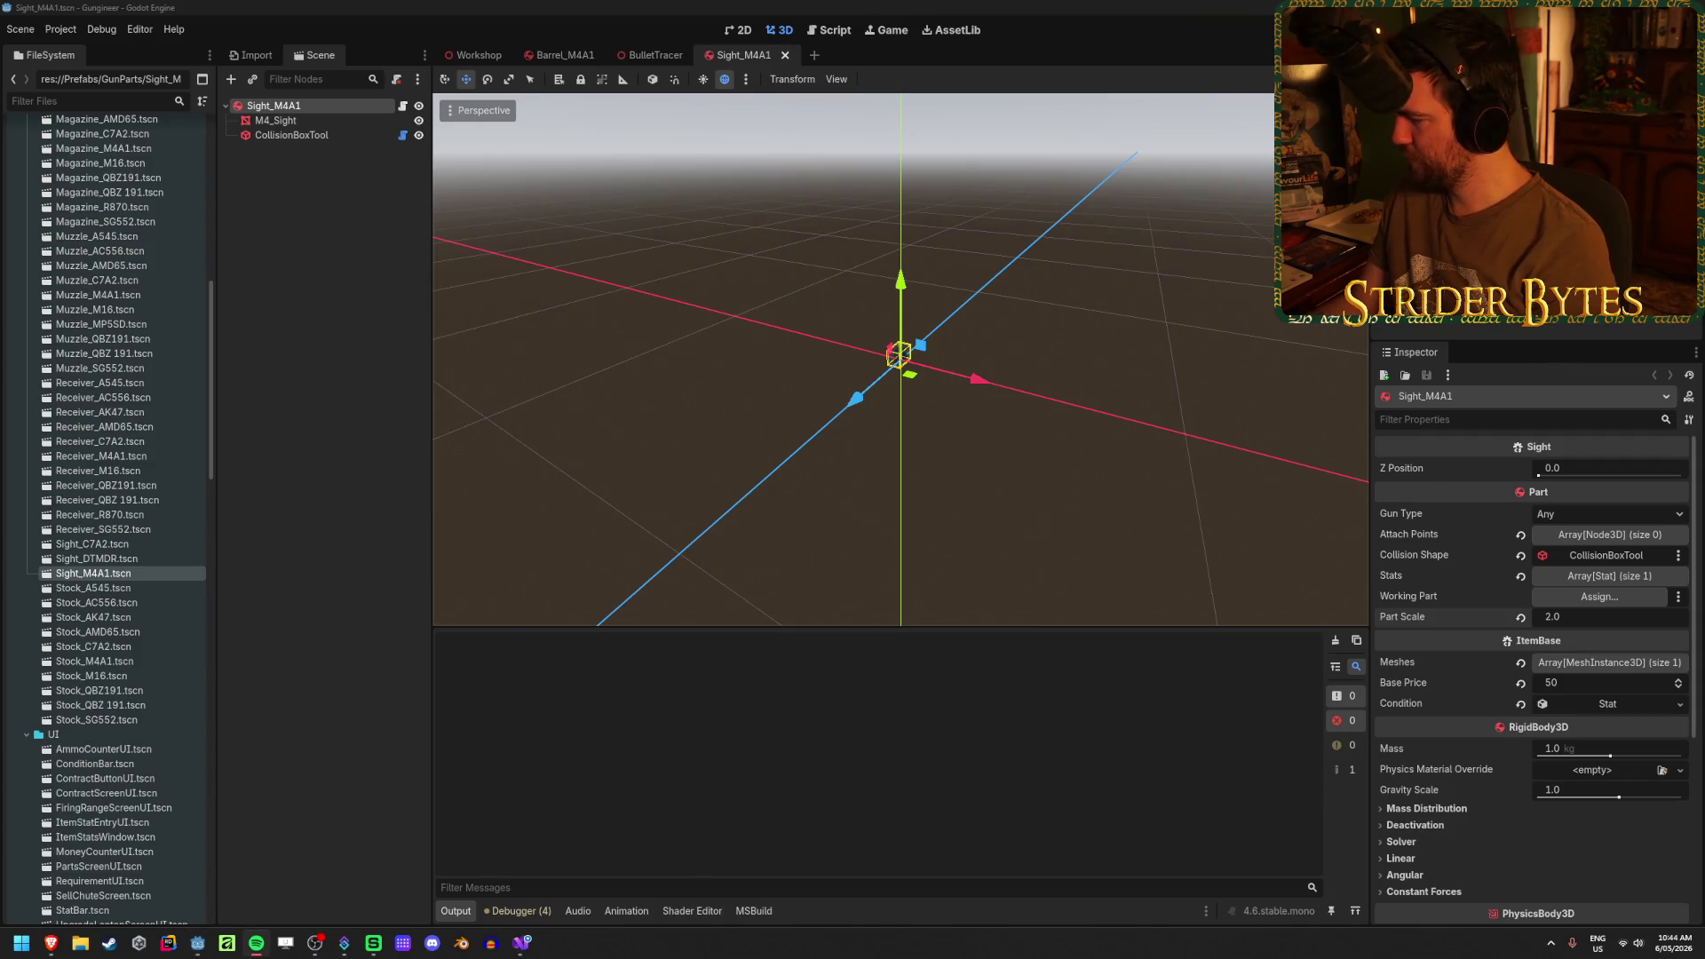
click(354, 414)
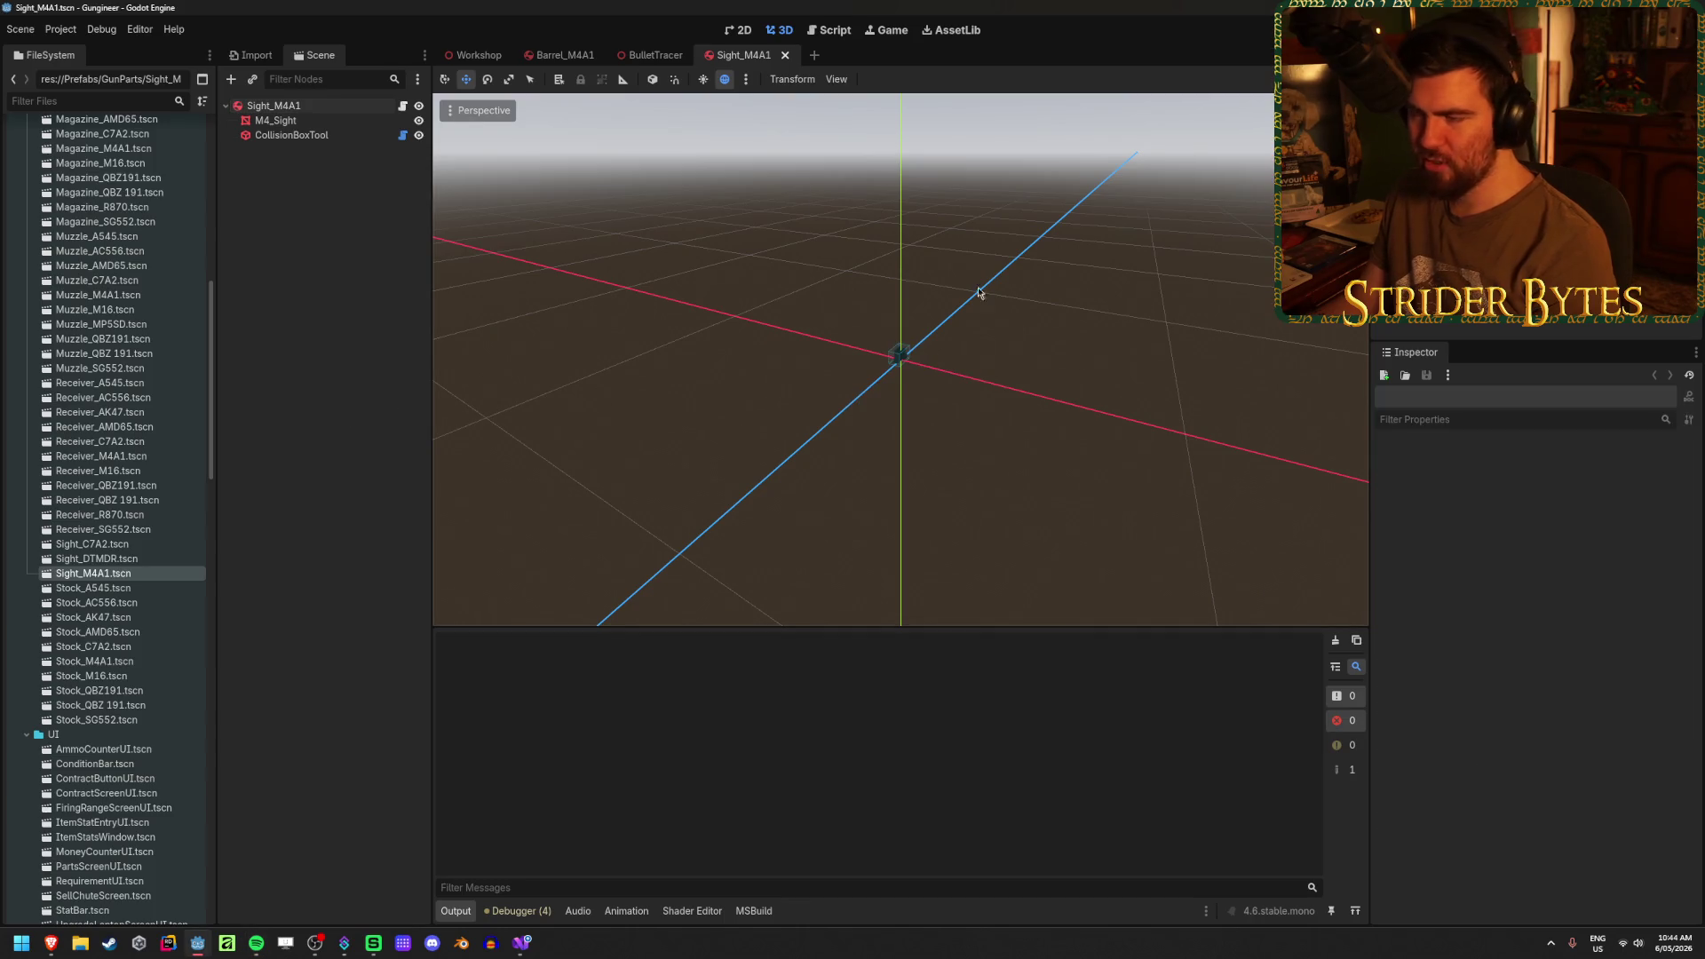
click(287, 110)
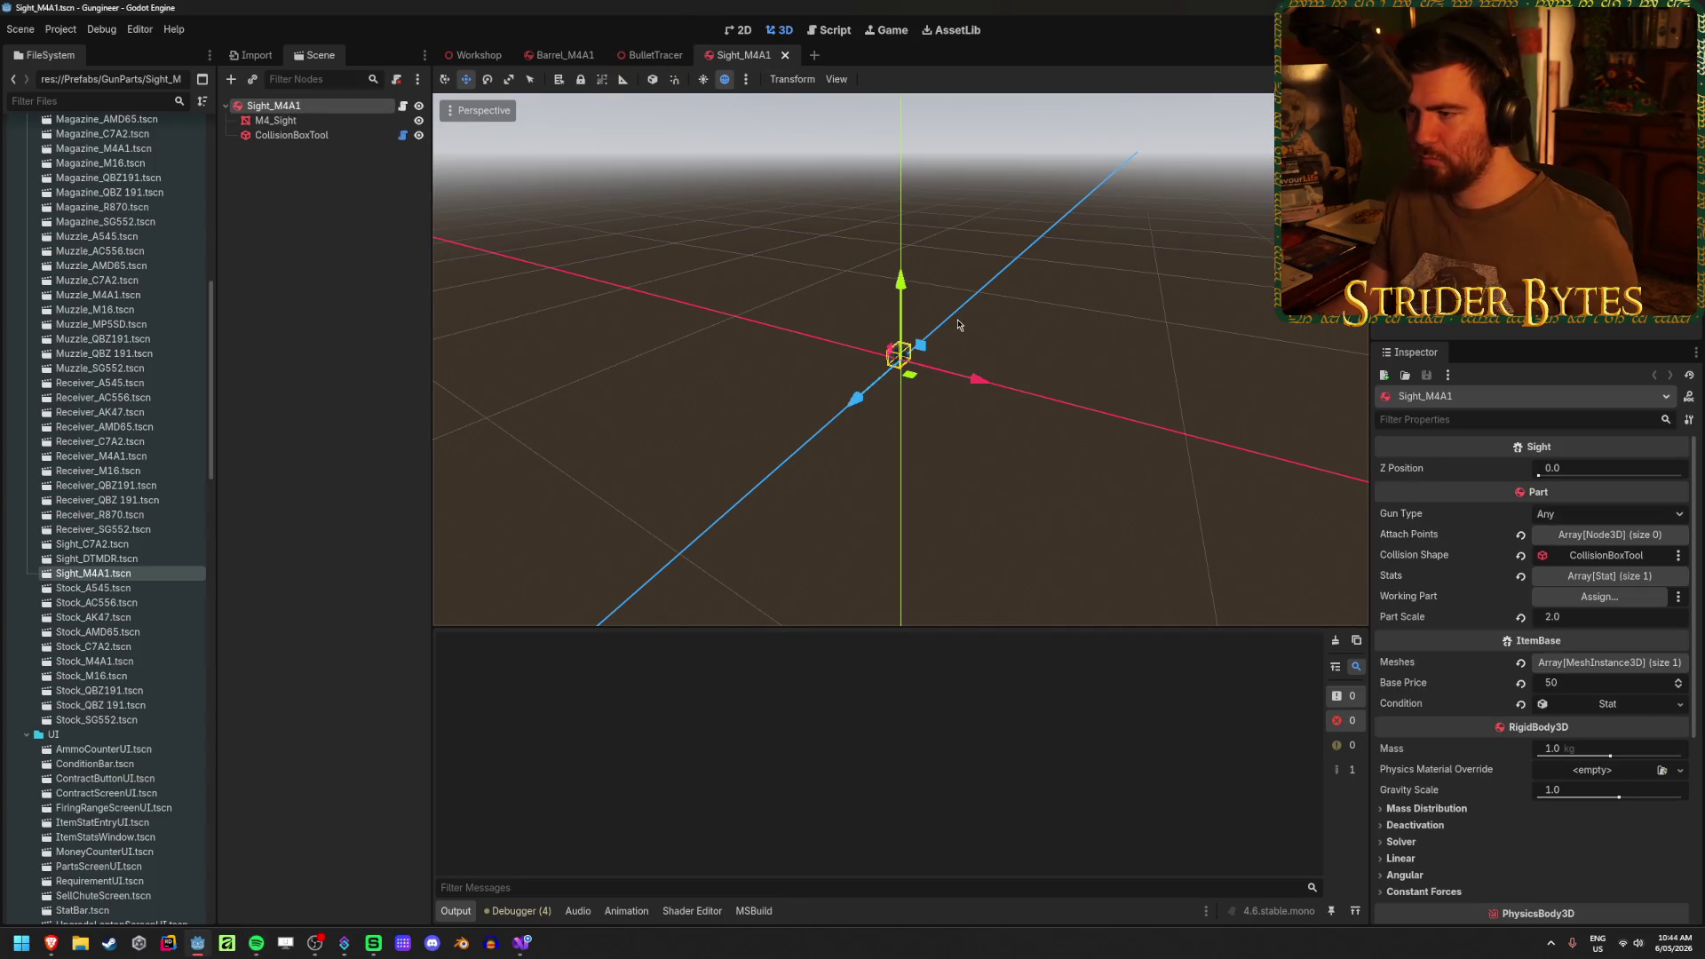
scroll(1101, 382, up, 4)
drag(1039, 423, 976, 418)
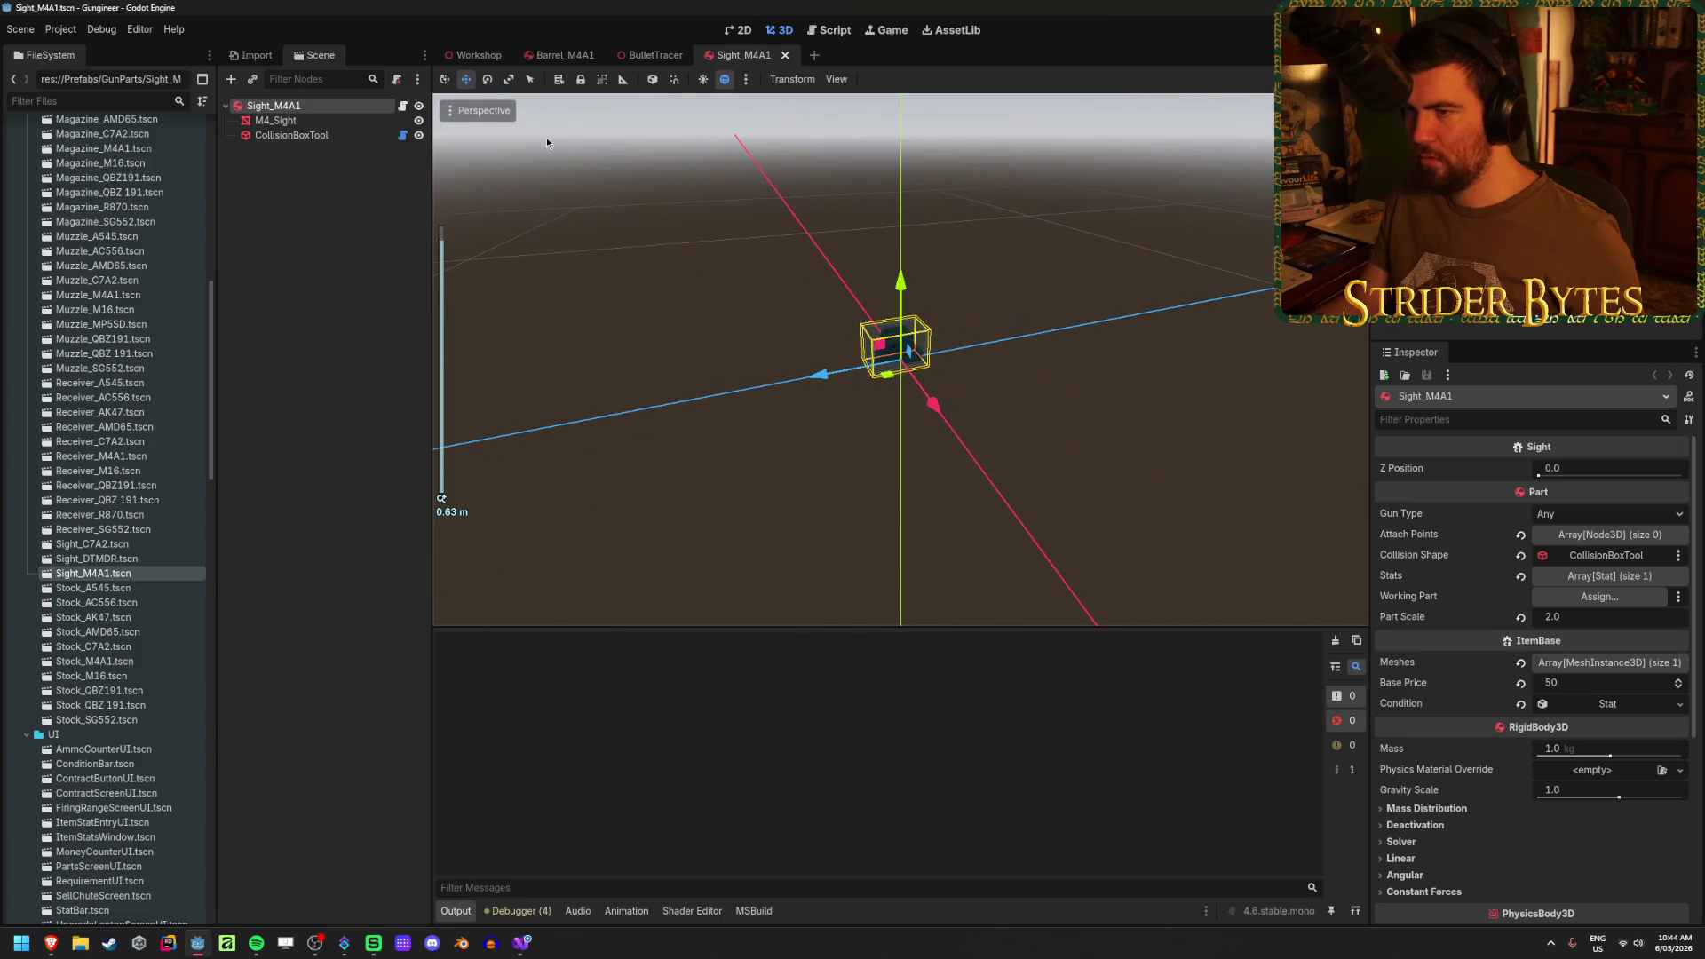
click(463, 56)
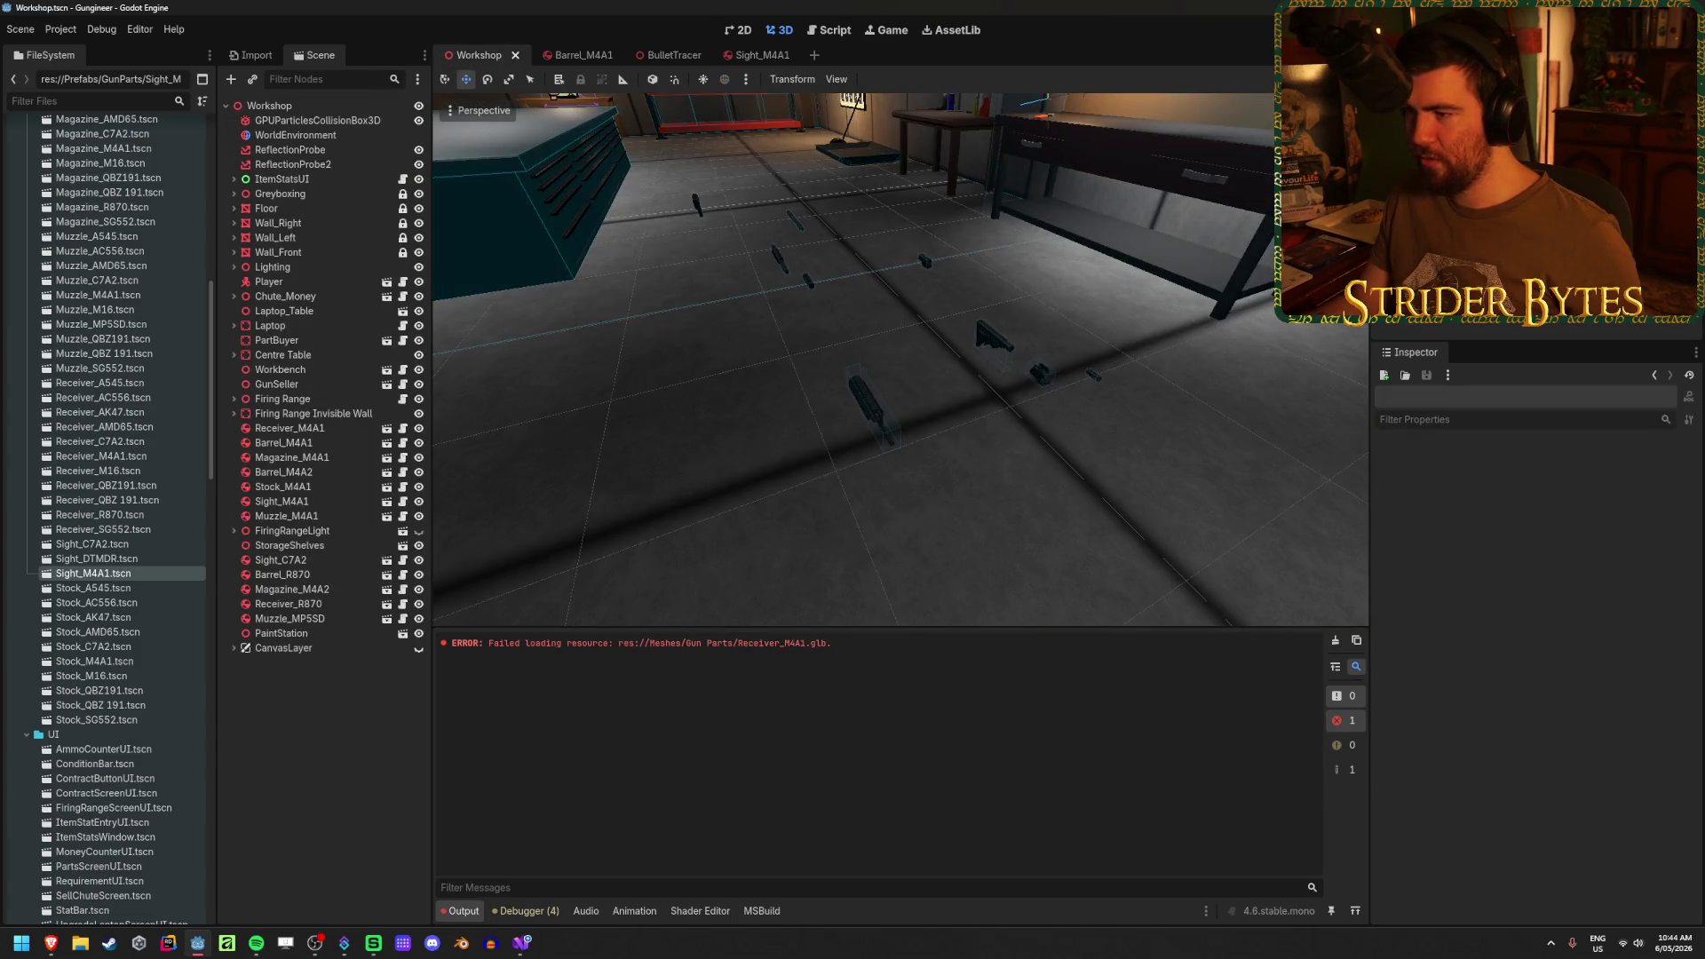
key(F5)
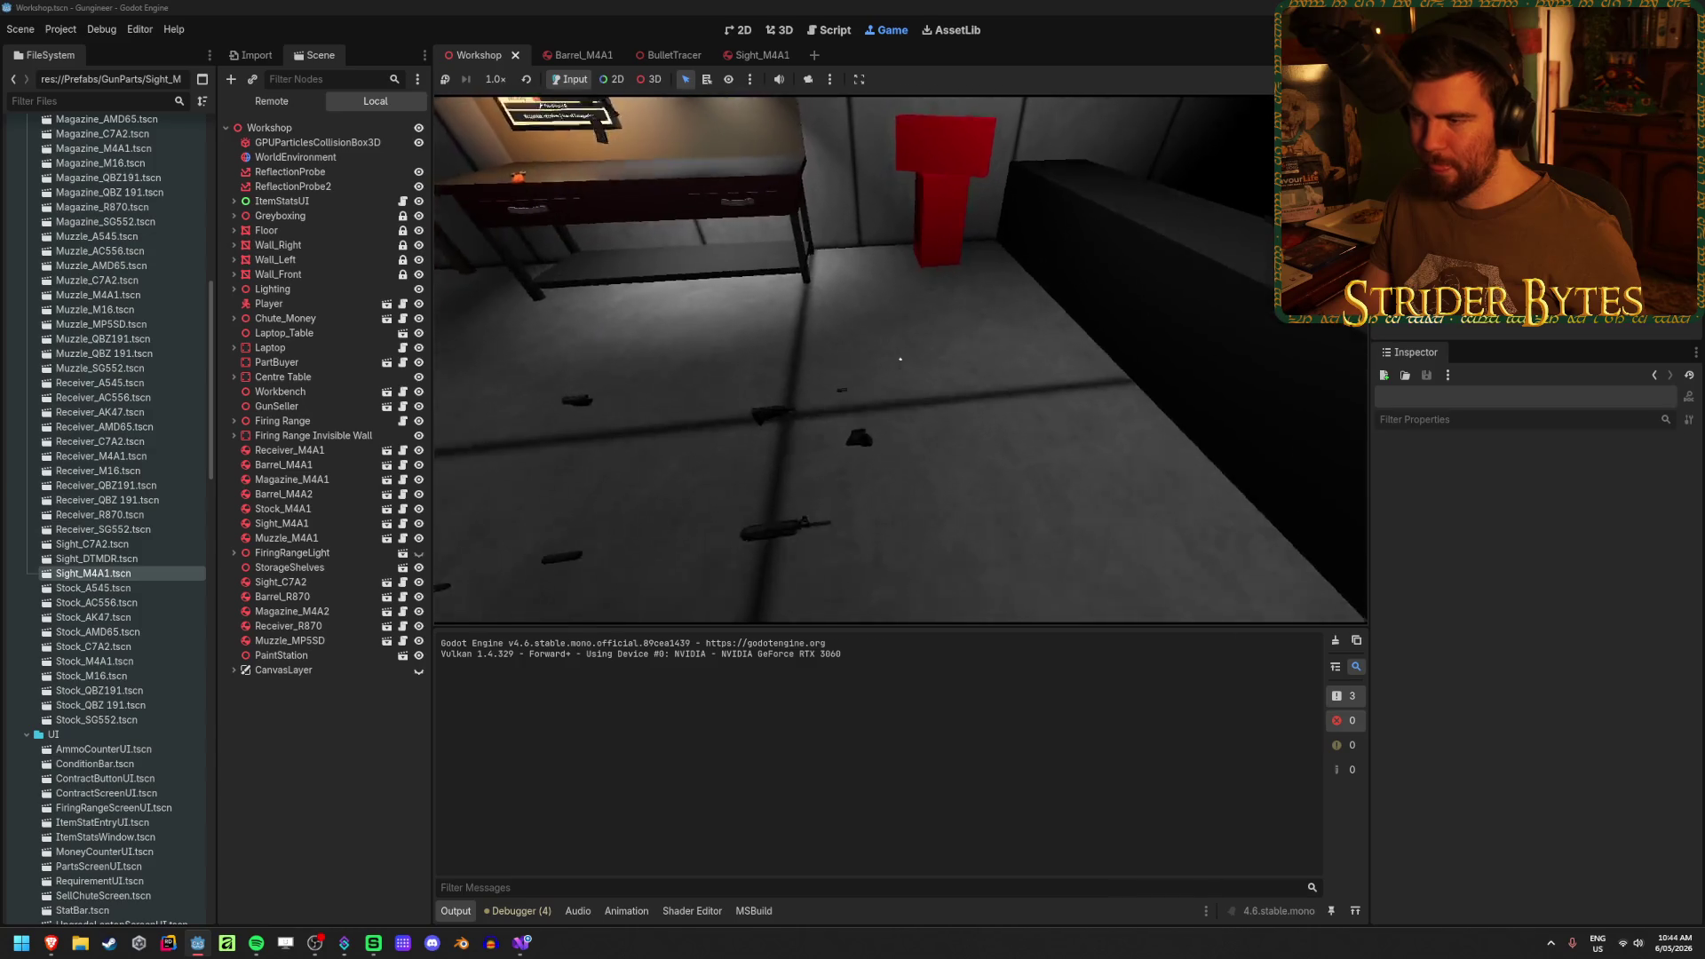
key(e)
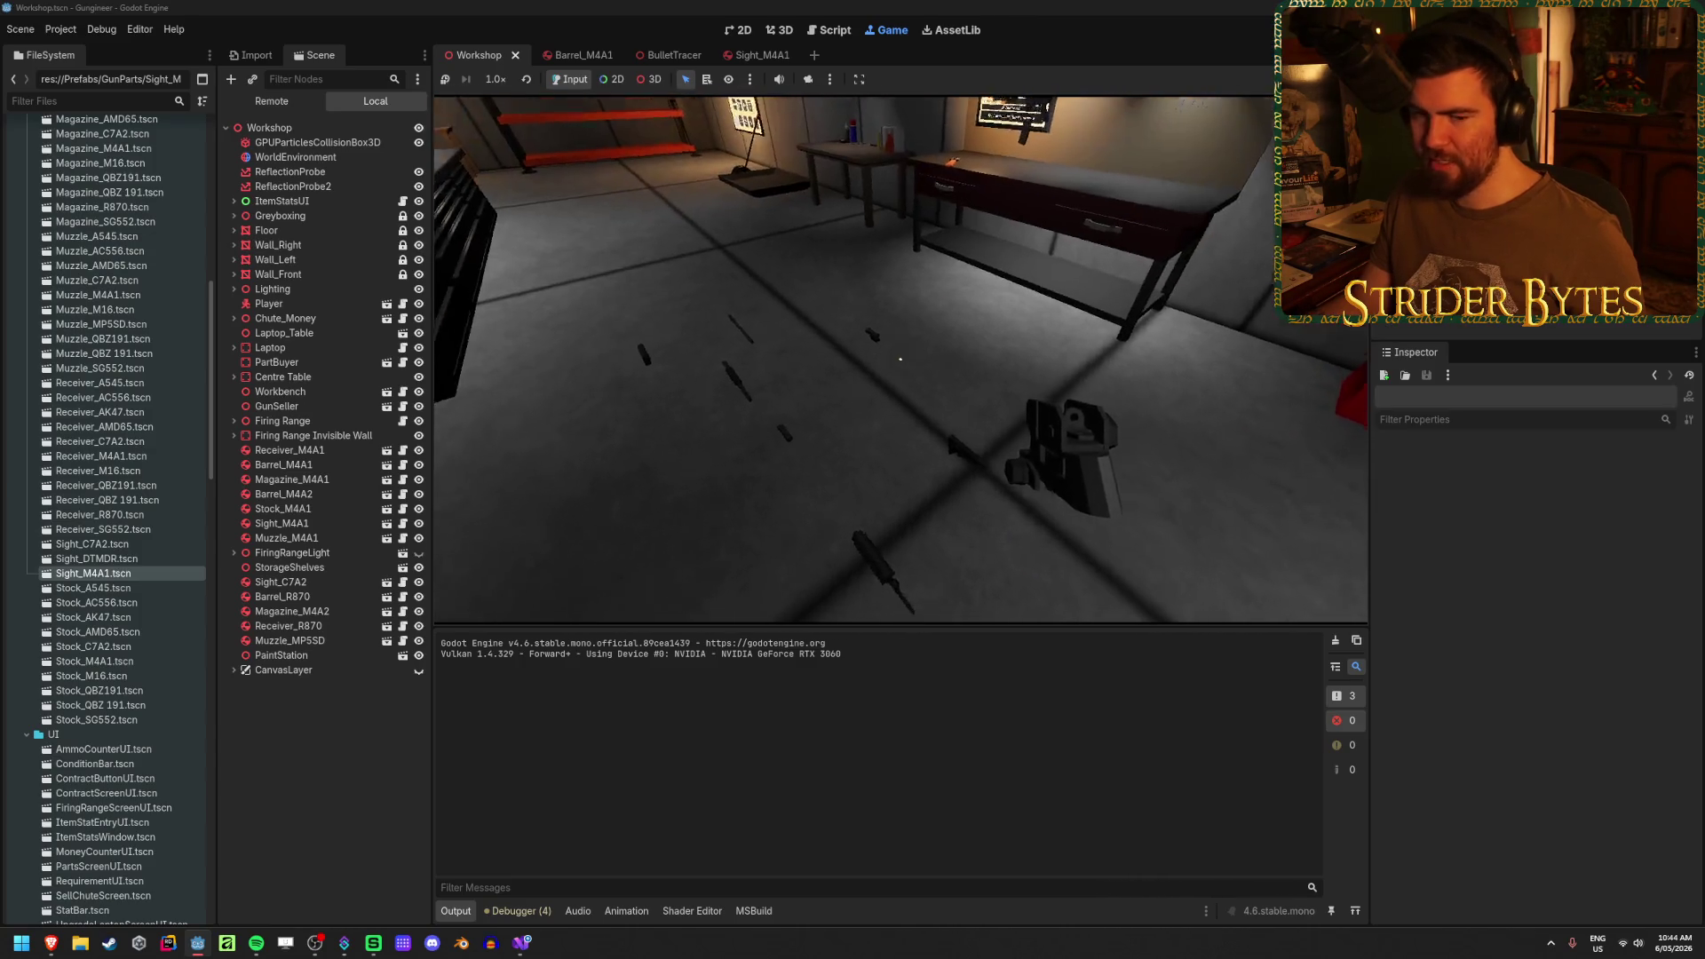
key(e)
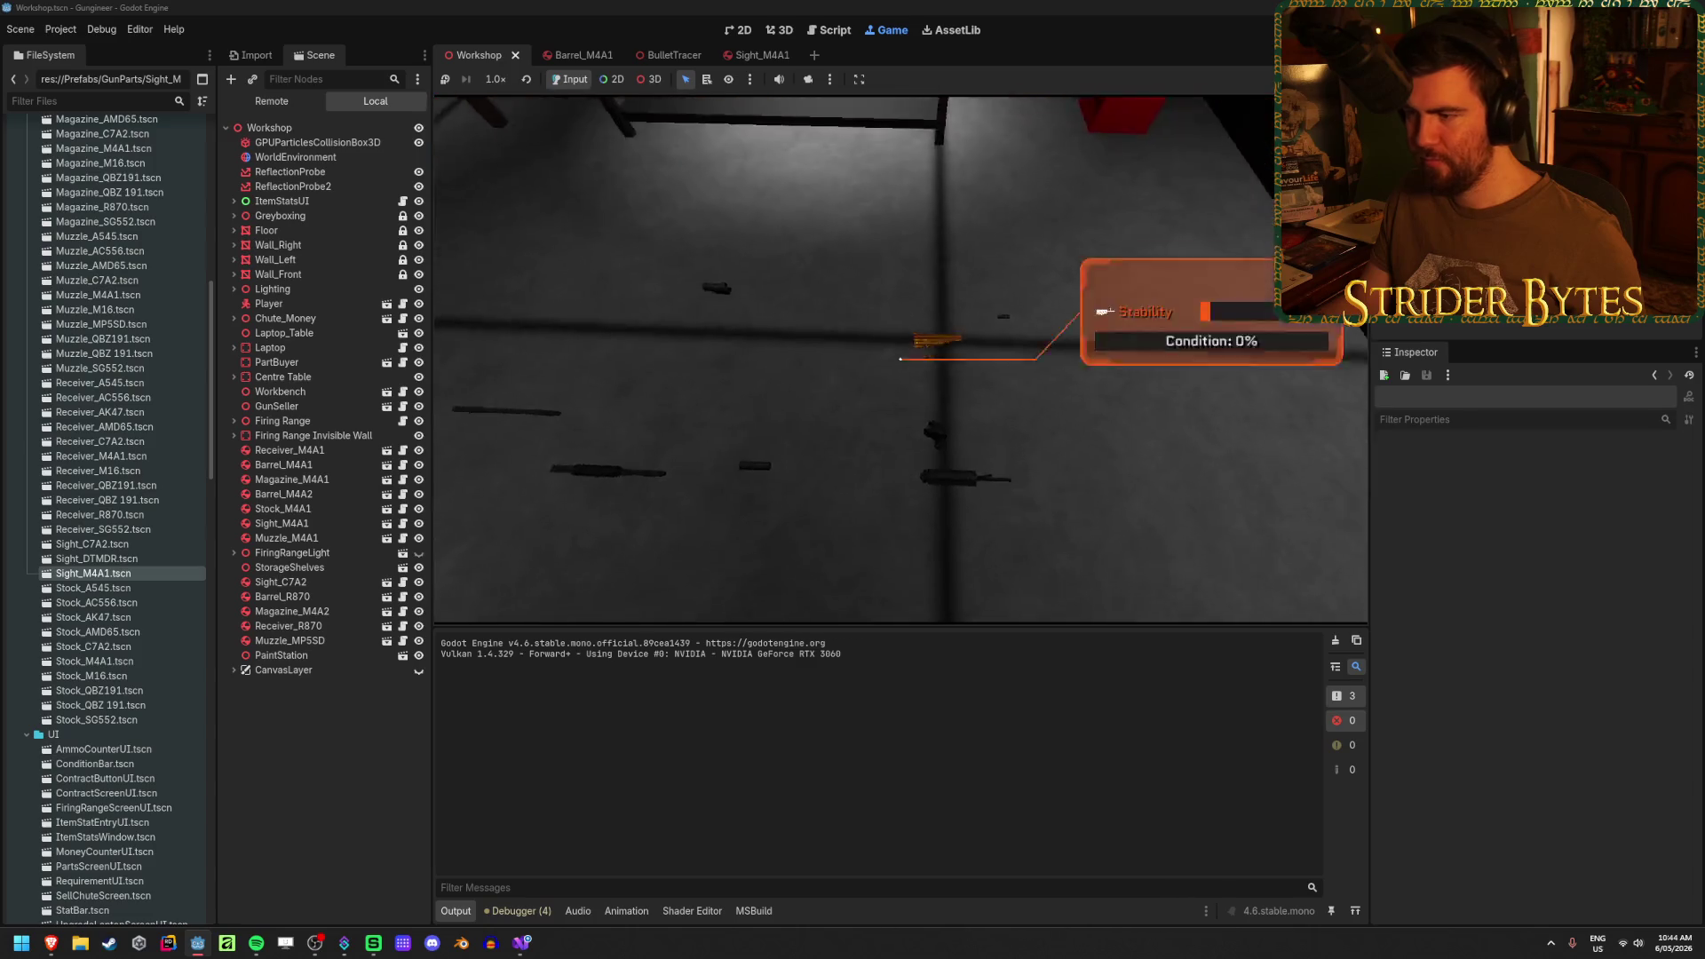
key(w)
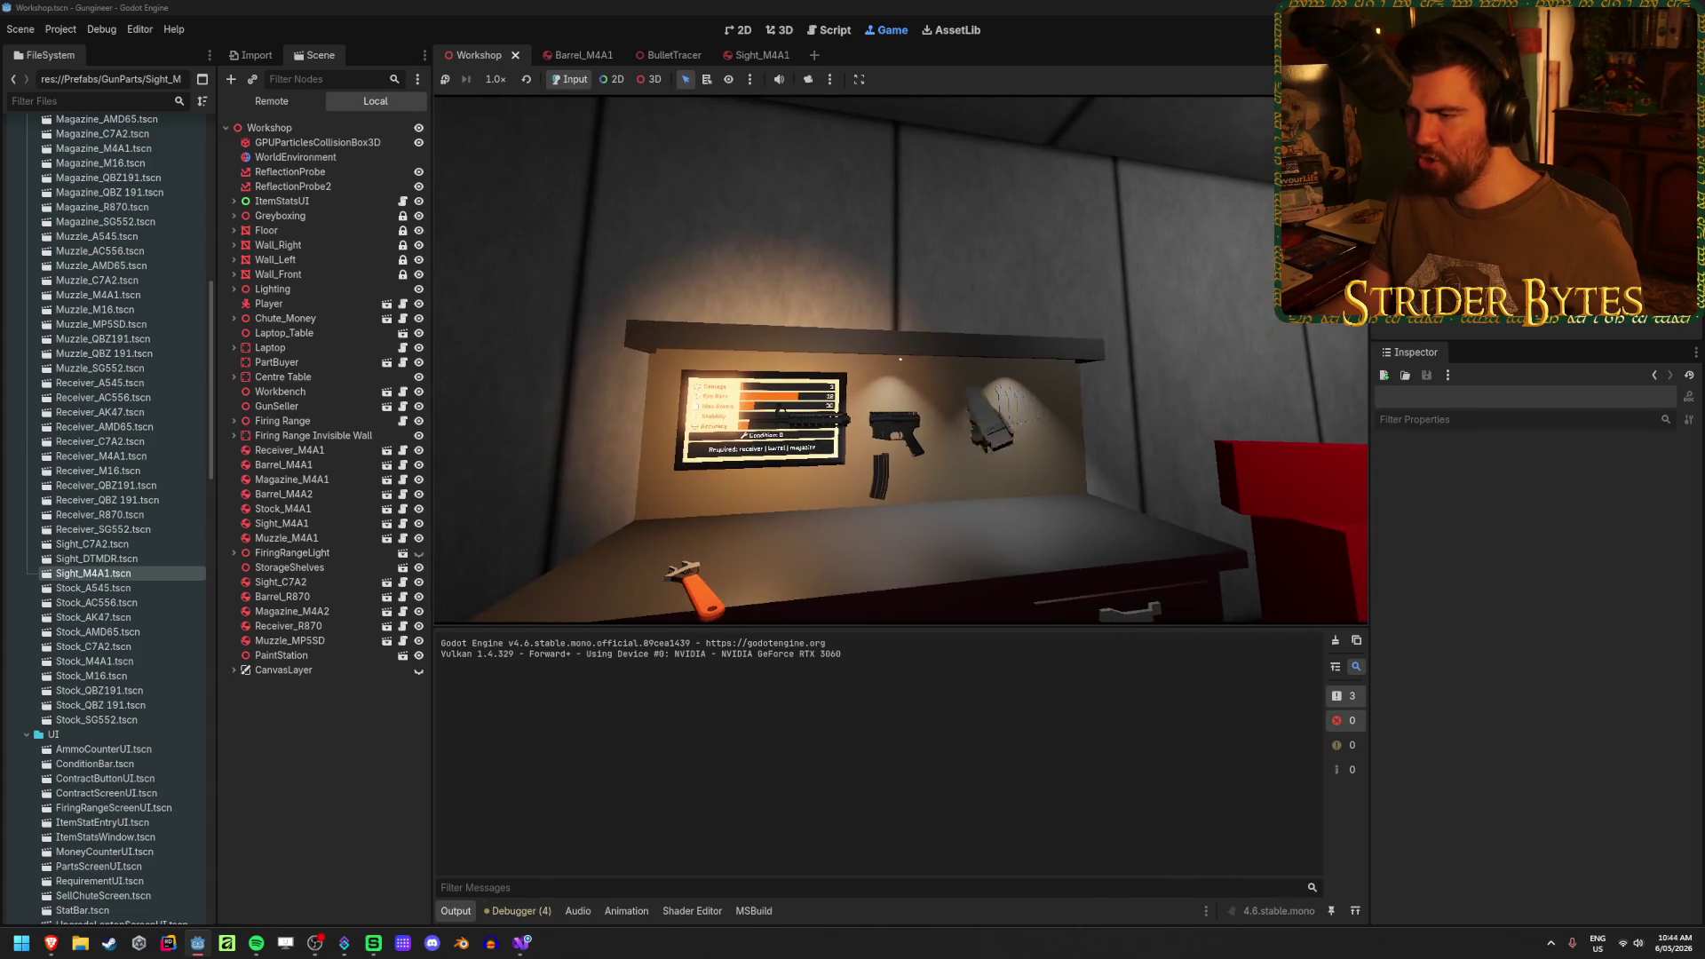
key(w)
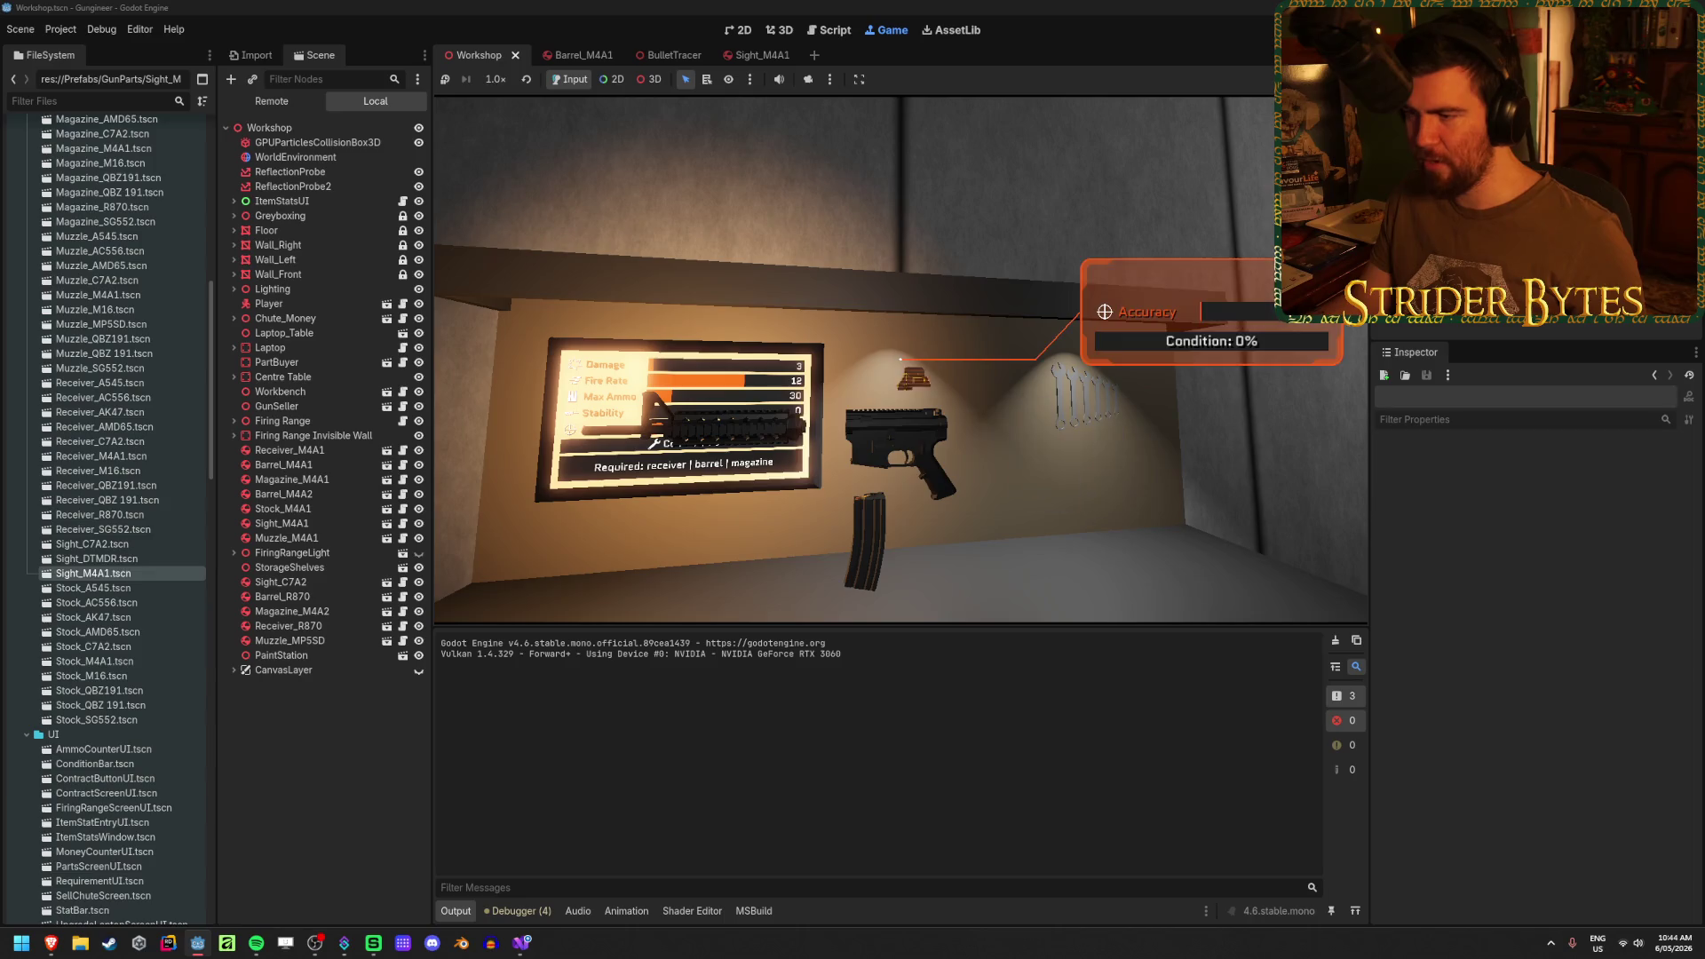
key(e)
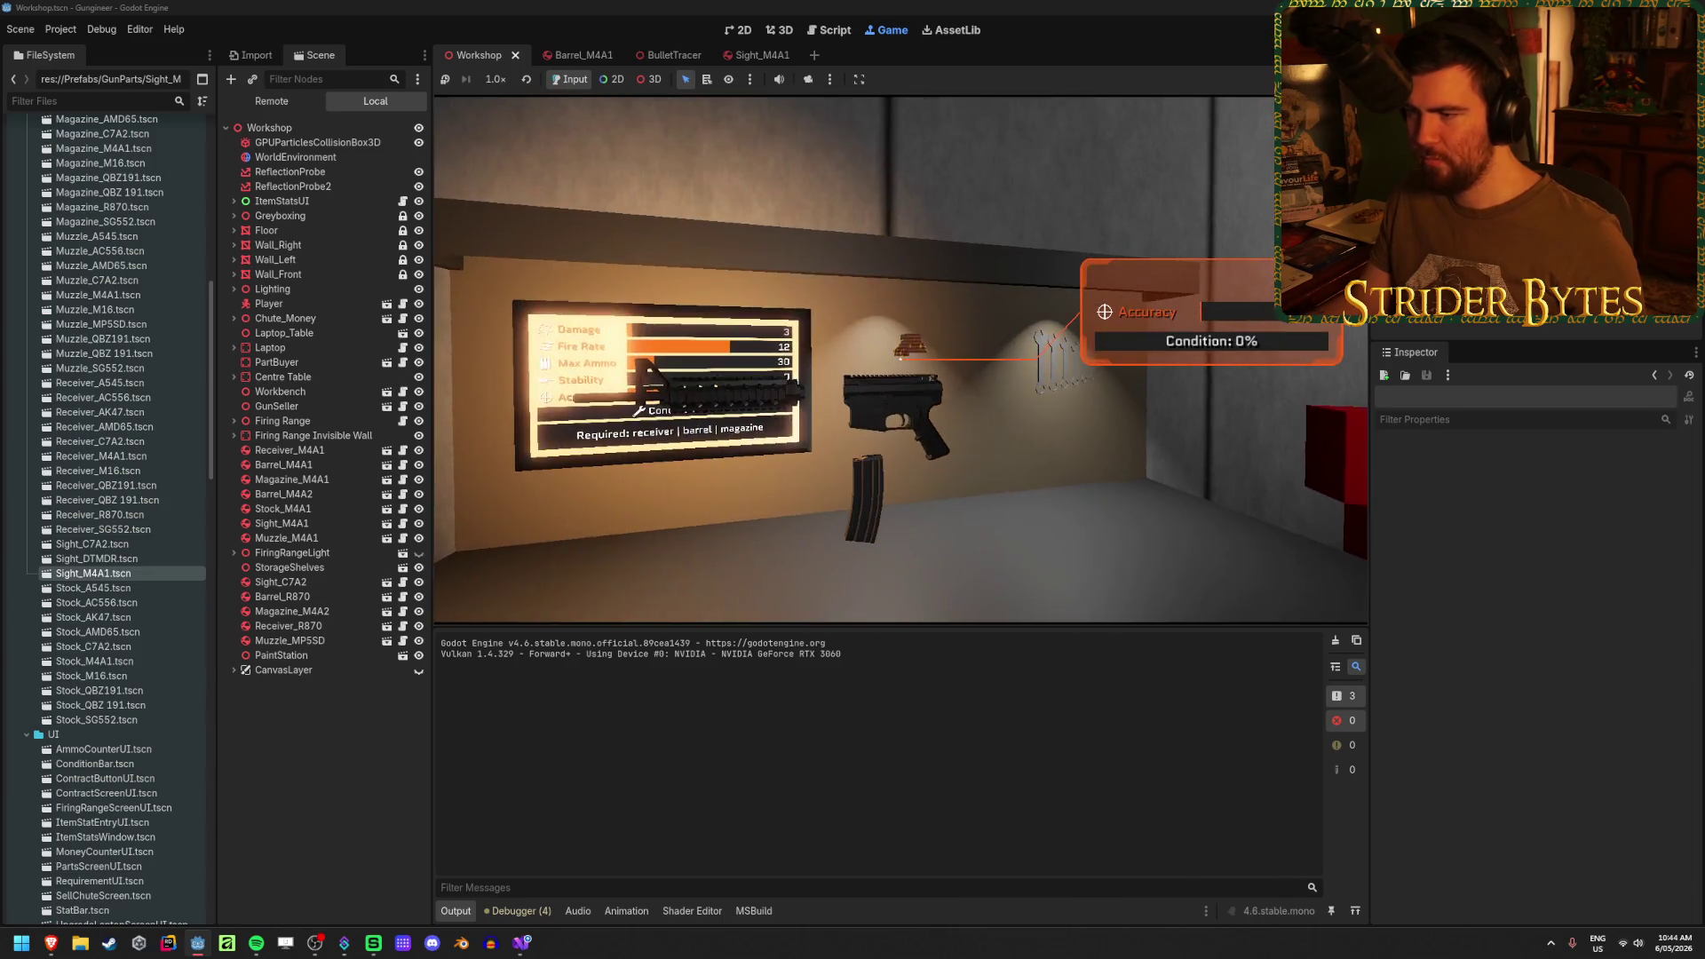
mouse_move(900, 359)
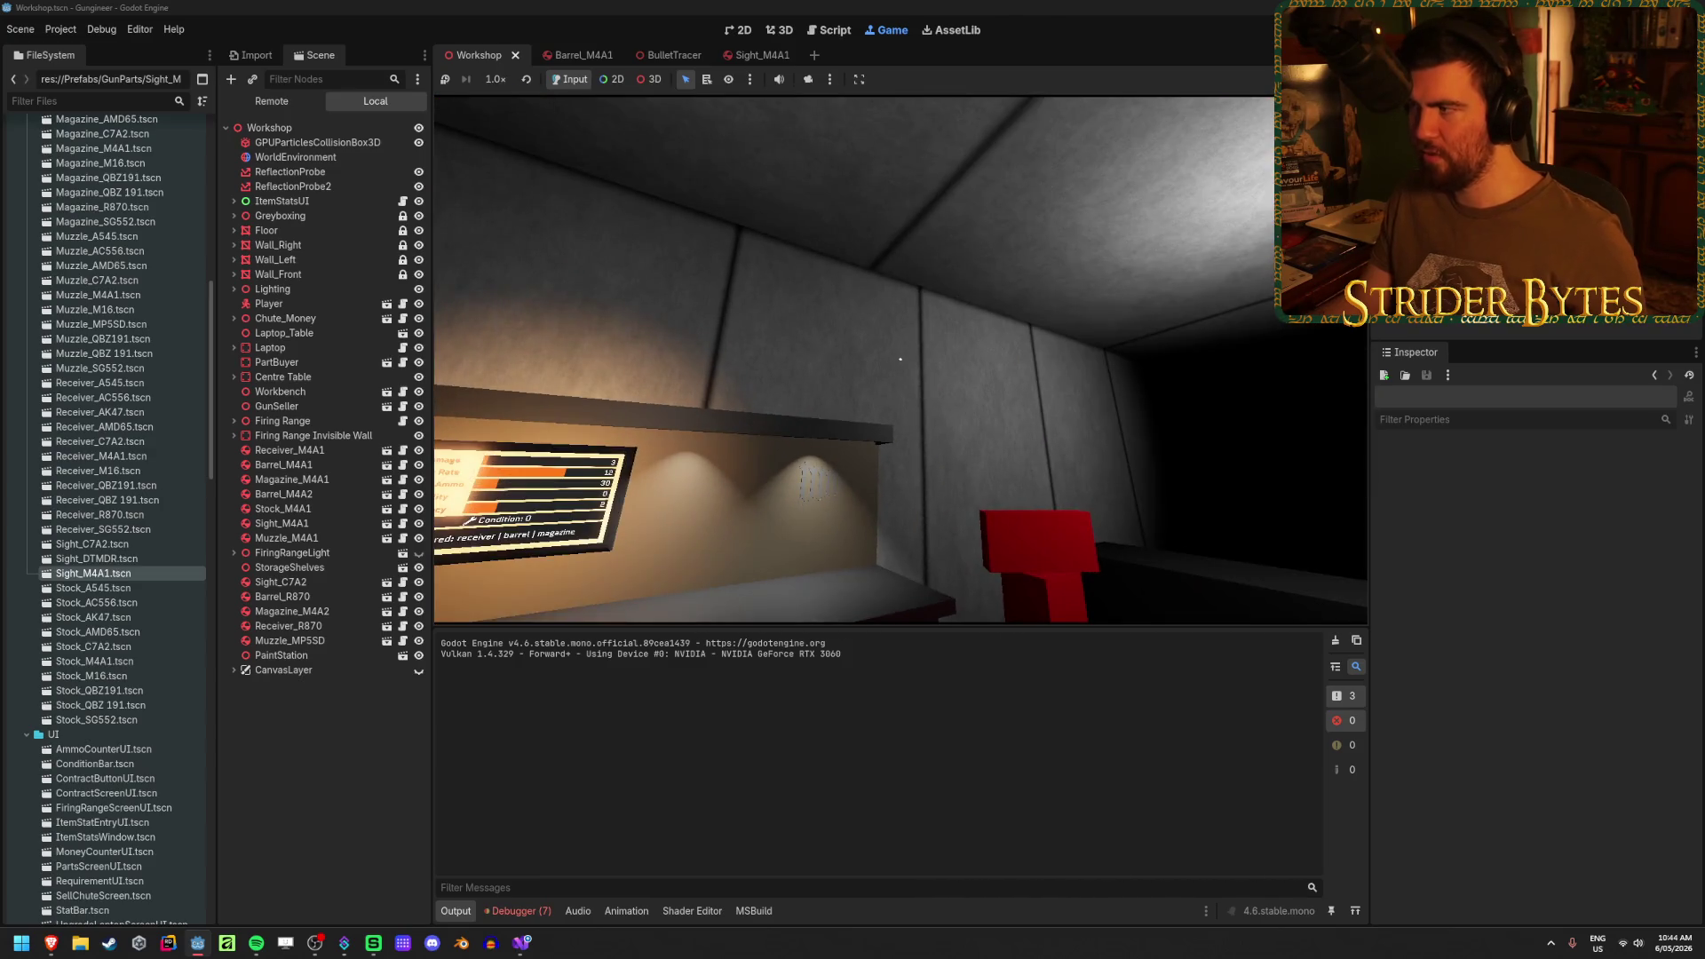
key(F8)
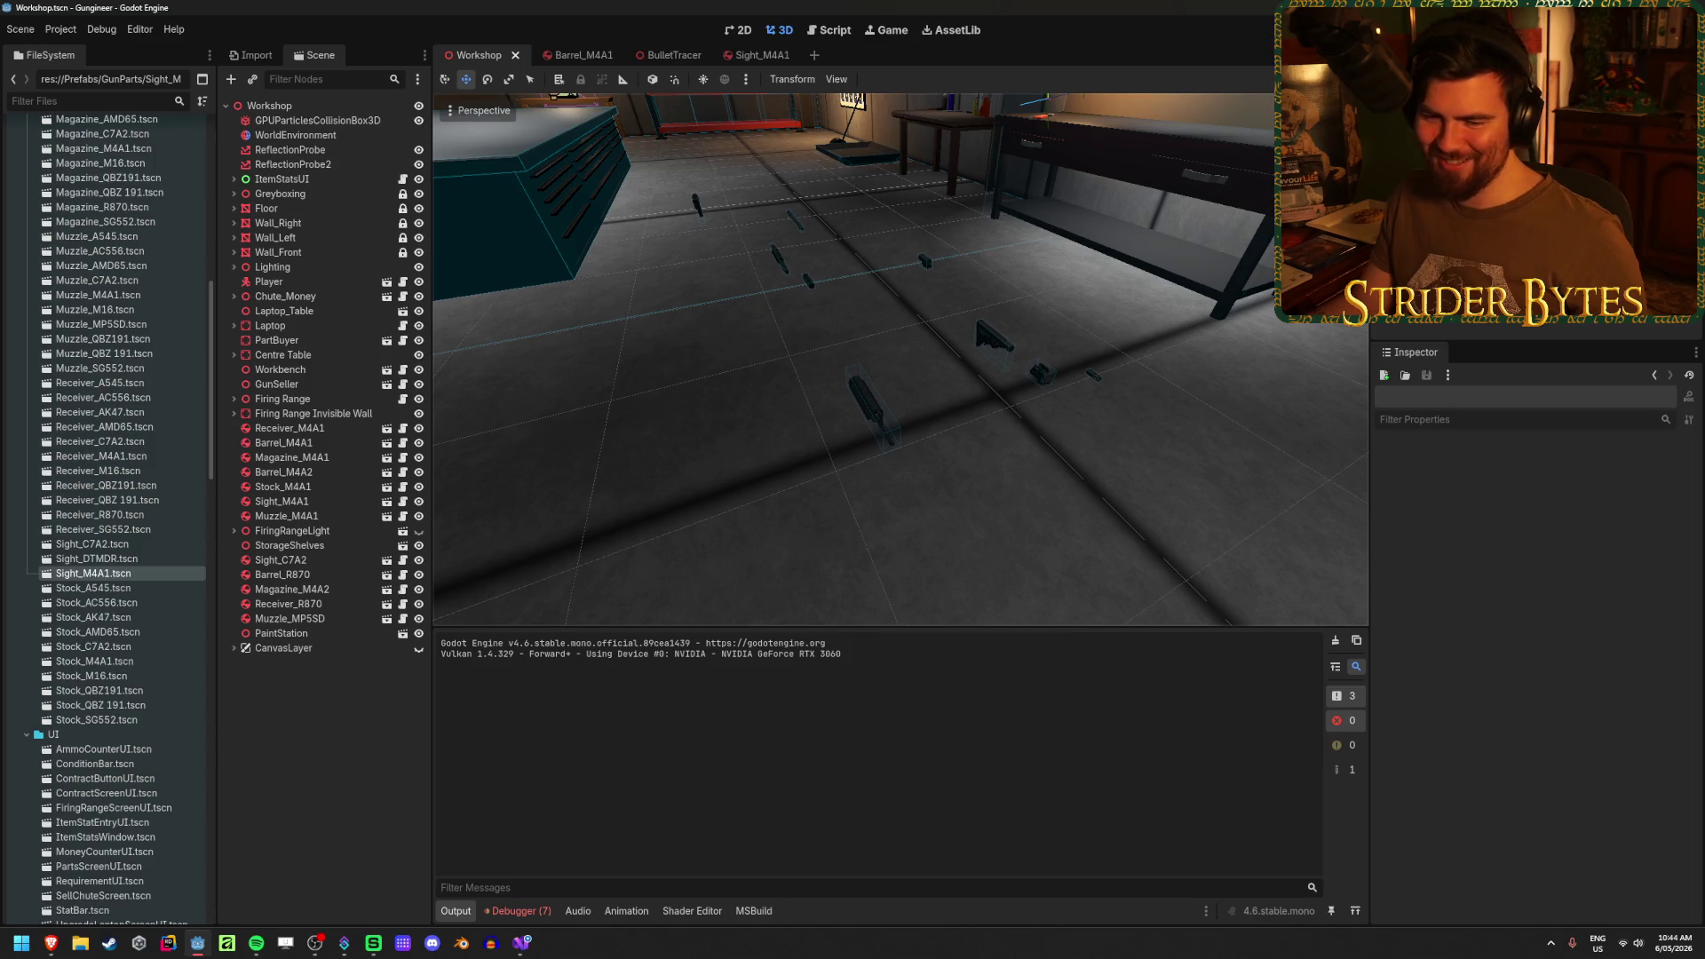
- In FileSystem under Meshes/GunParts/ARs, reimport the Sight_M4A1.glb mesh
mouse_move(735, 499)
mouse_down()
mouse_move(745, 391)
mouse_move(651, 515)
mouse_up()
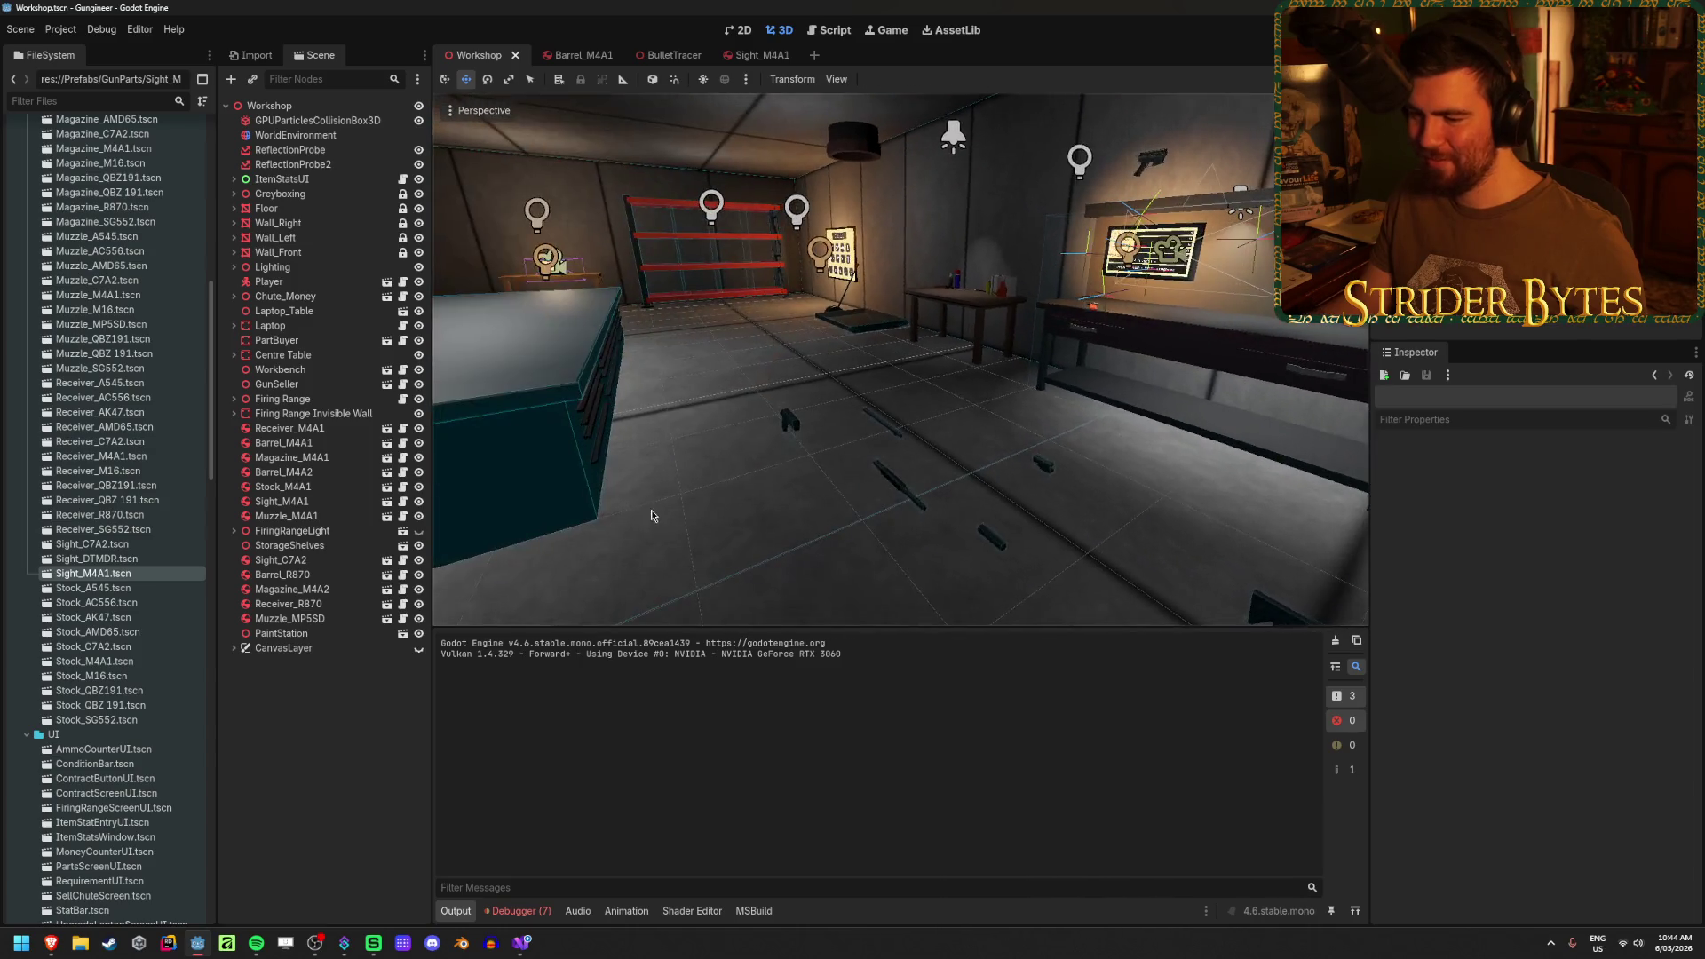
scroll(145, 566, up, 3)
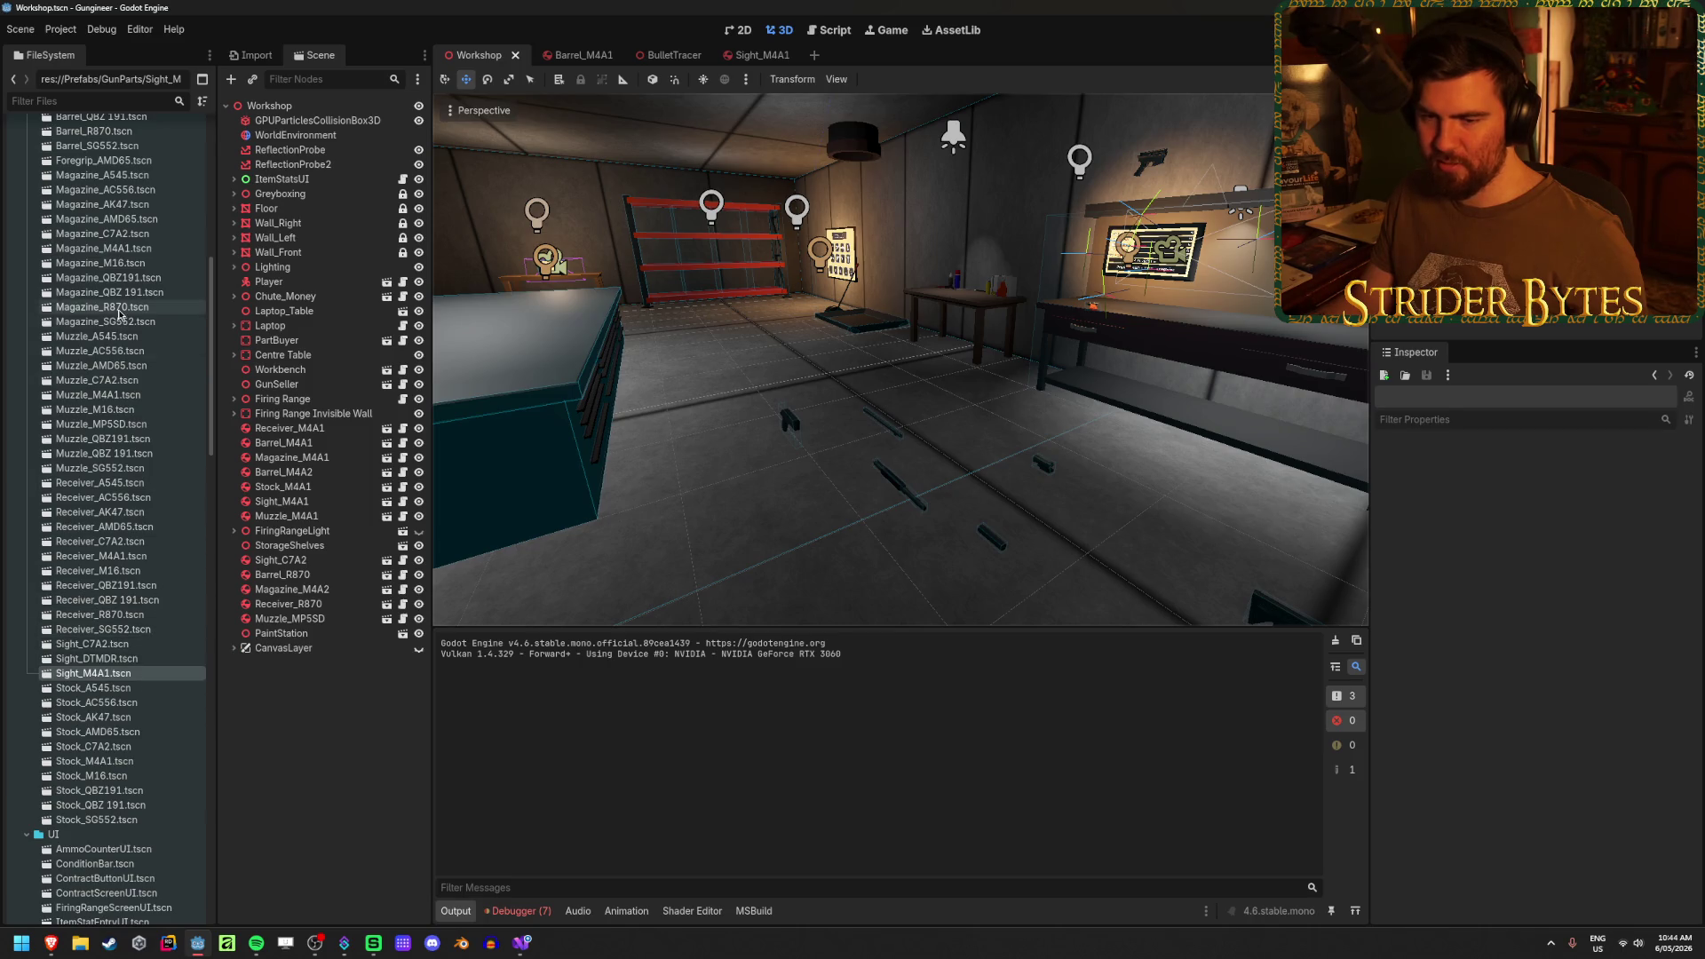
scroll(89, 559, up, 15)
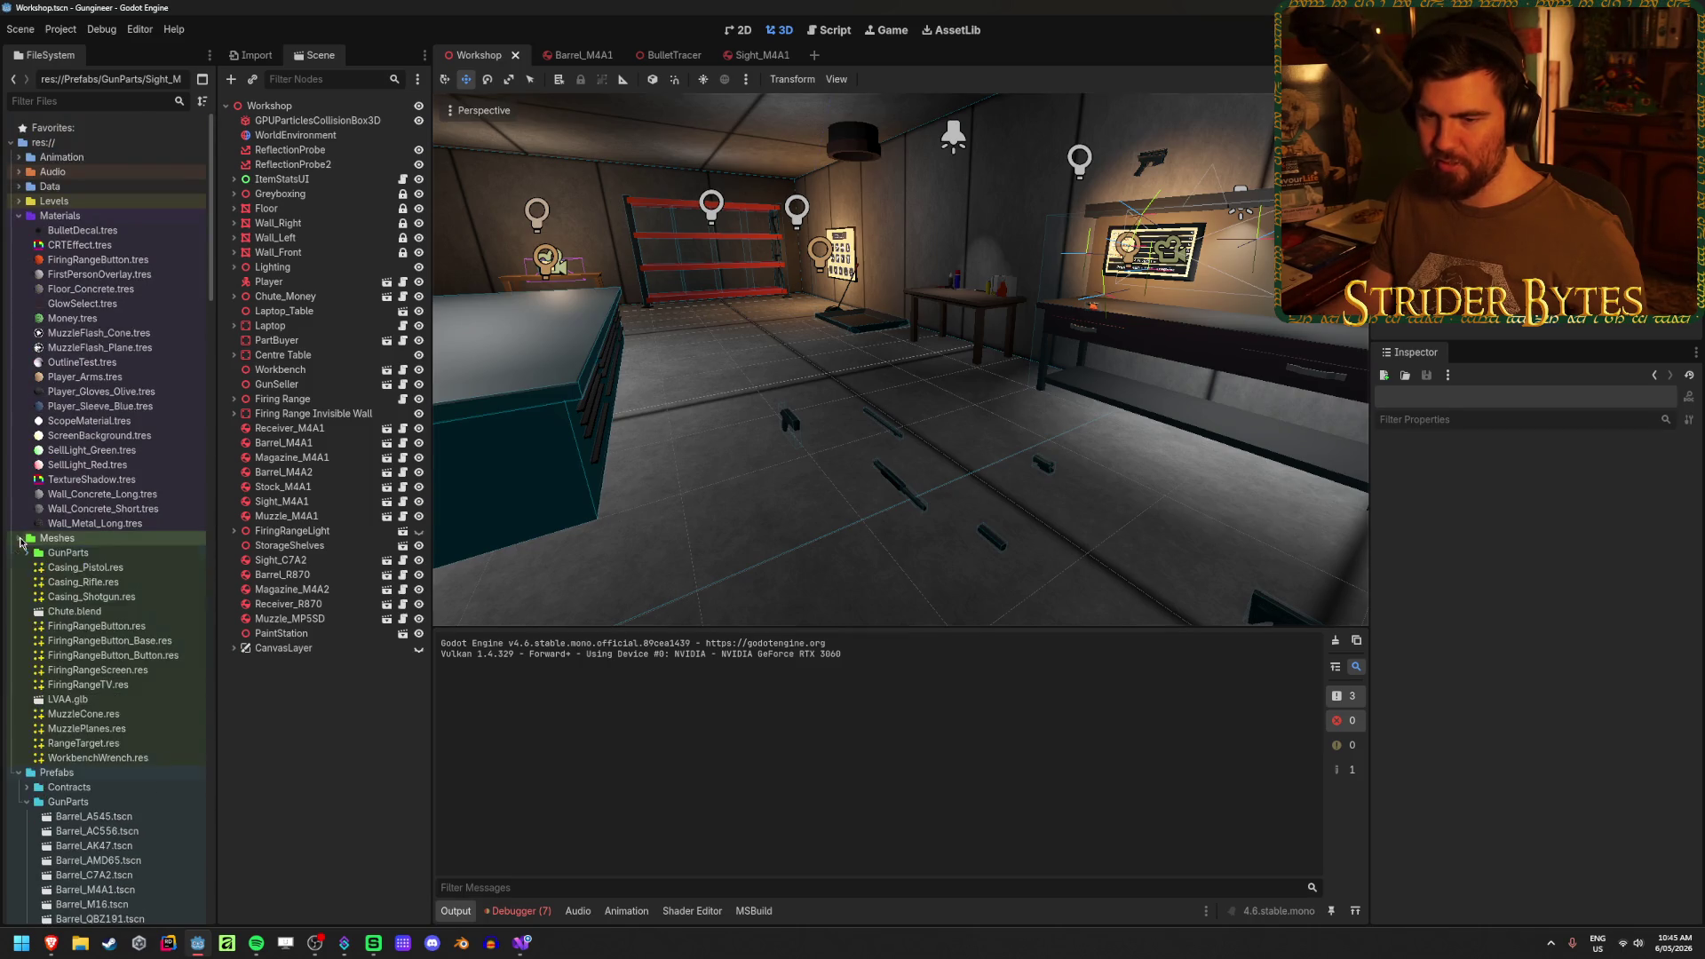
click(19, 216)
click(27, 245)
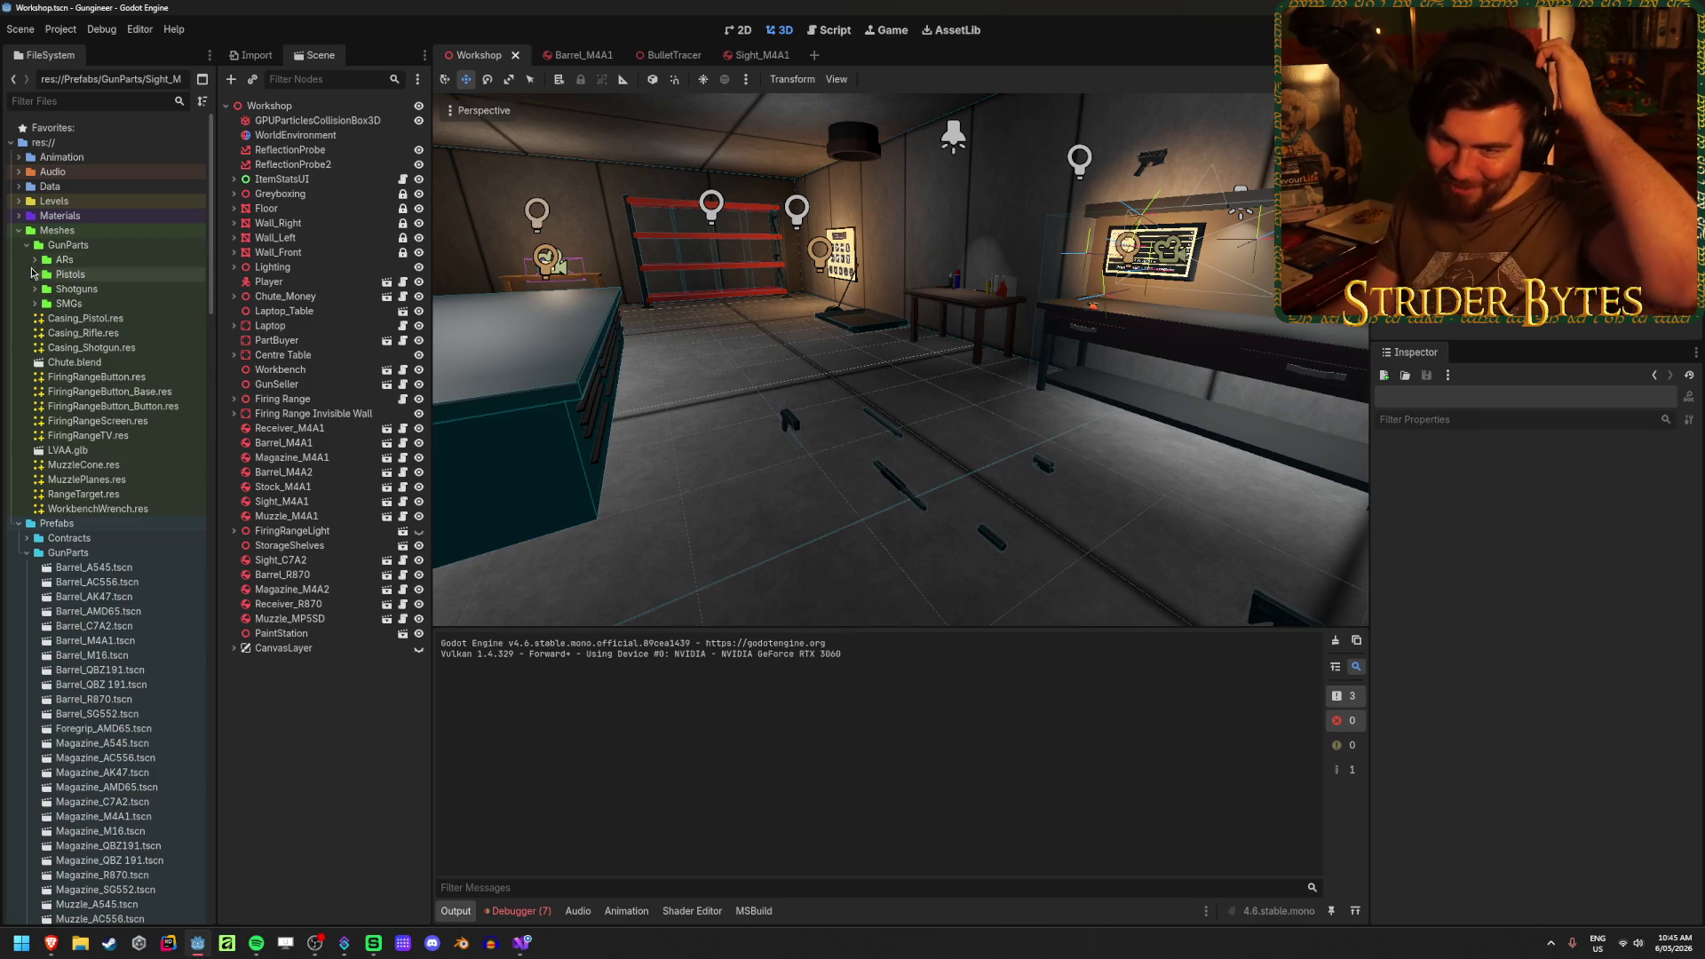
click(35, 259)
scroll(119, 627, down, 5)
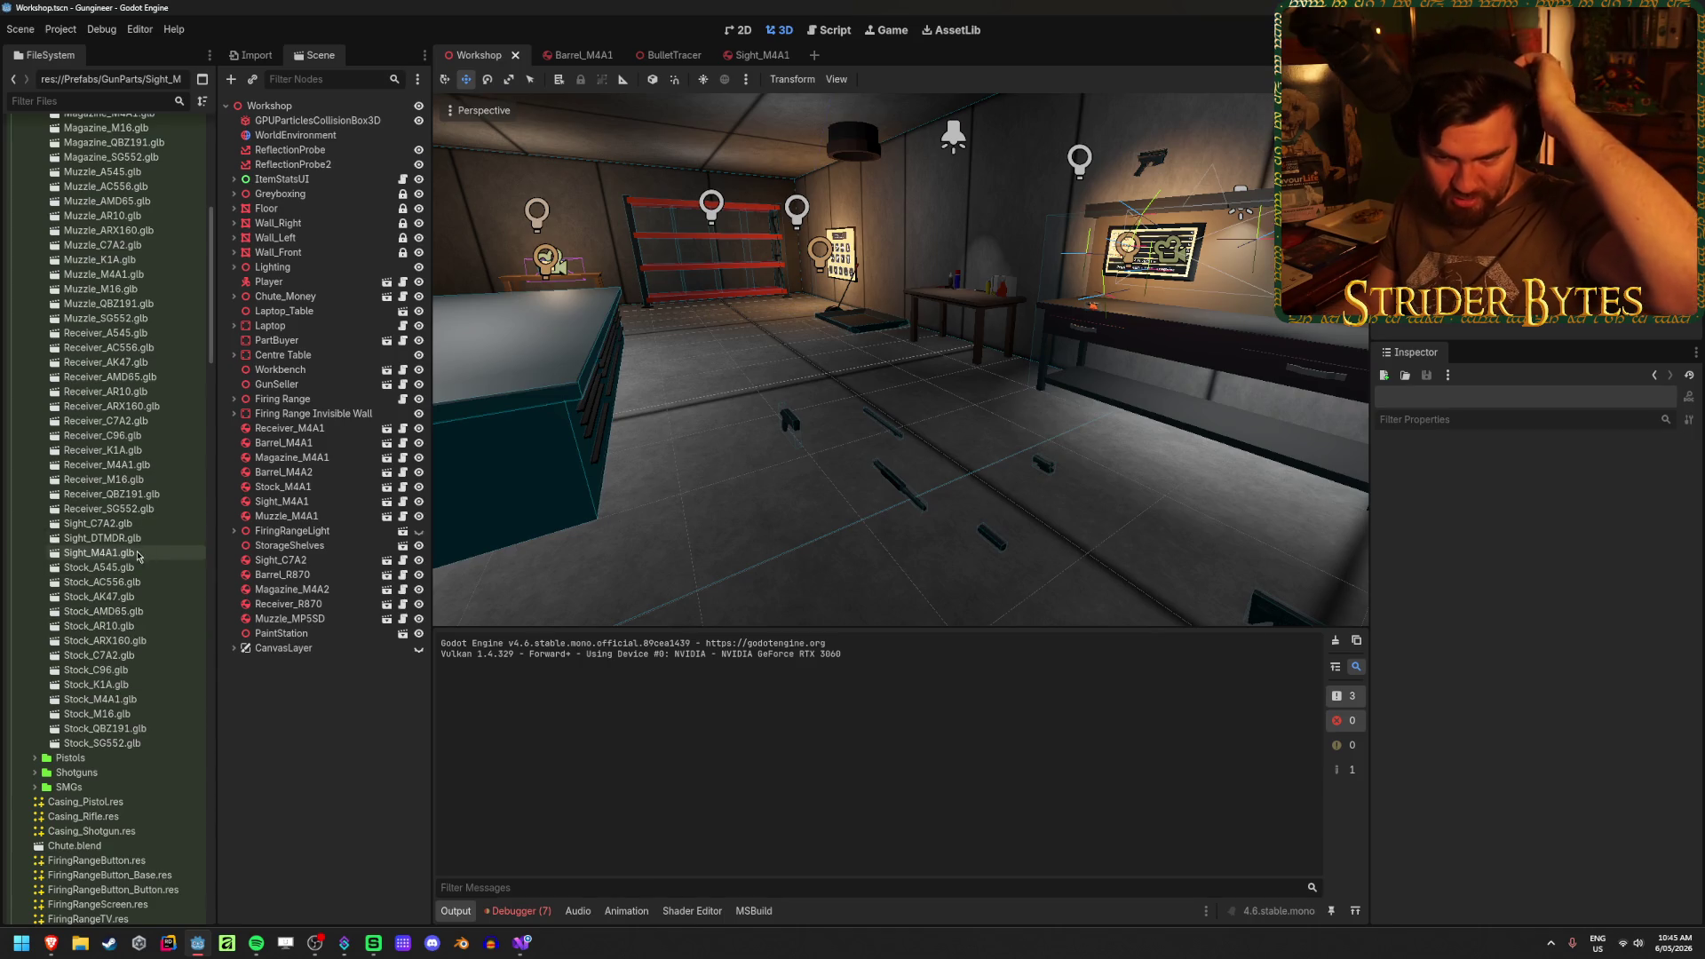
double_click(97, 552)
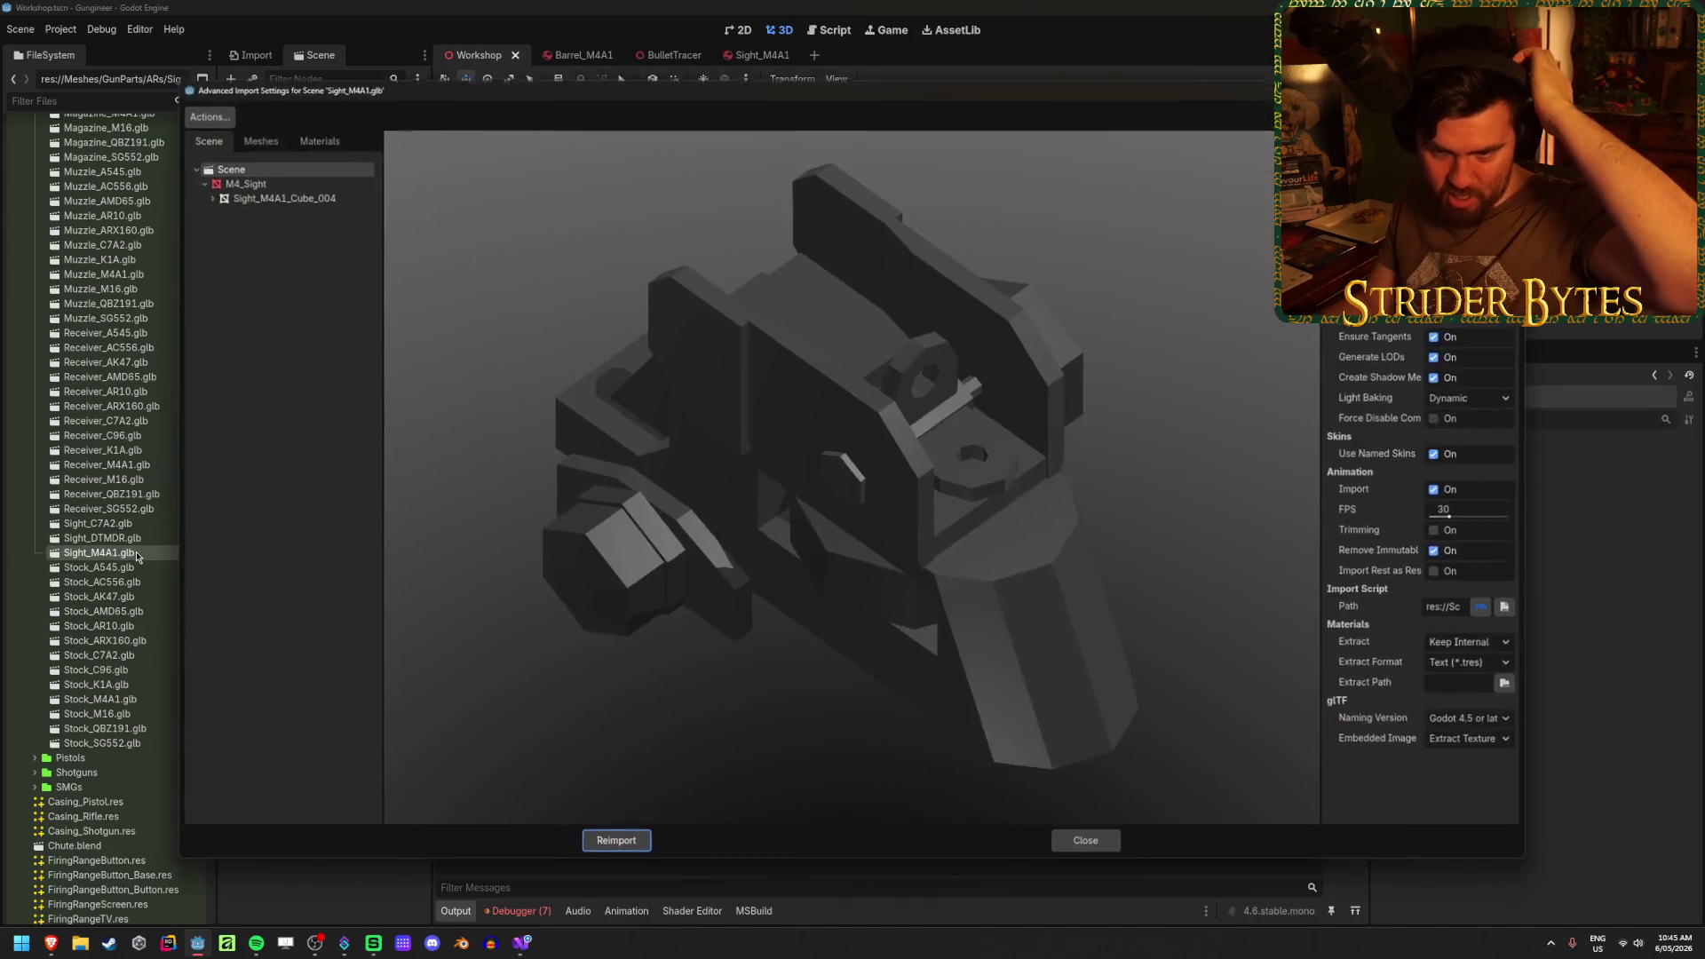
click(614, 845)
- Close and reopen the Sight_M4A1 scene, then clear the Output log
scroll(162, 703, down, 5)
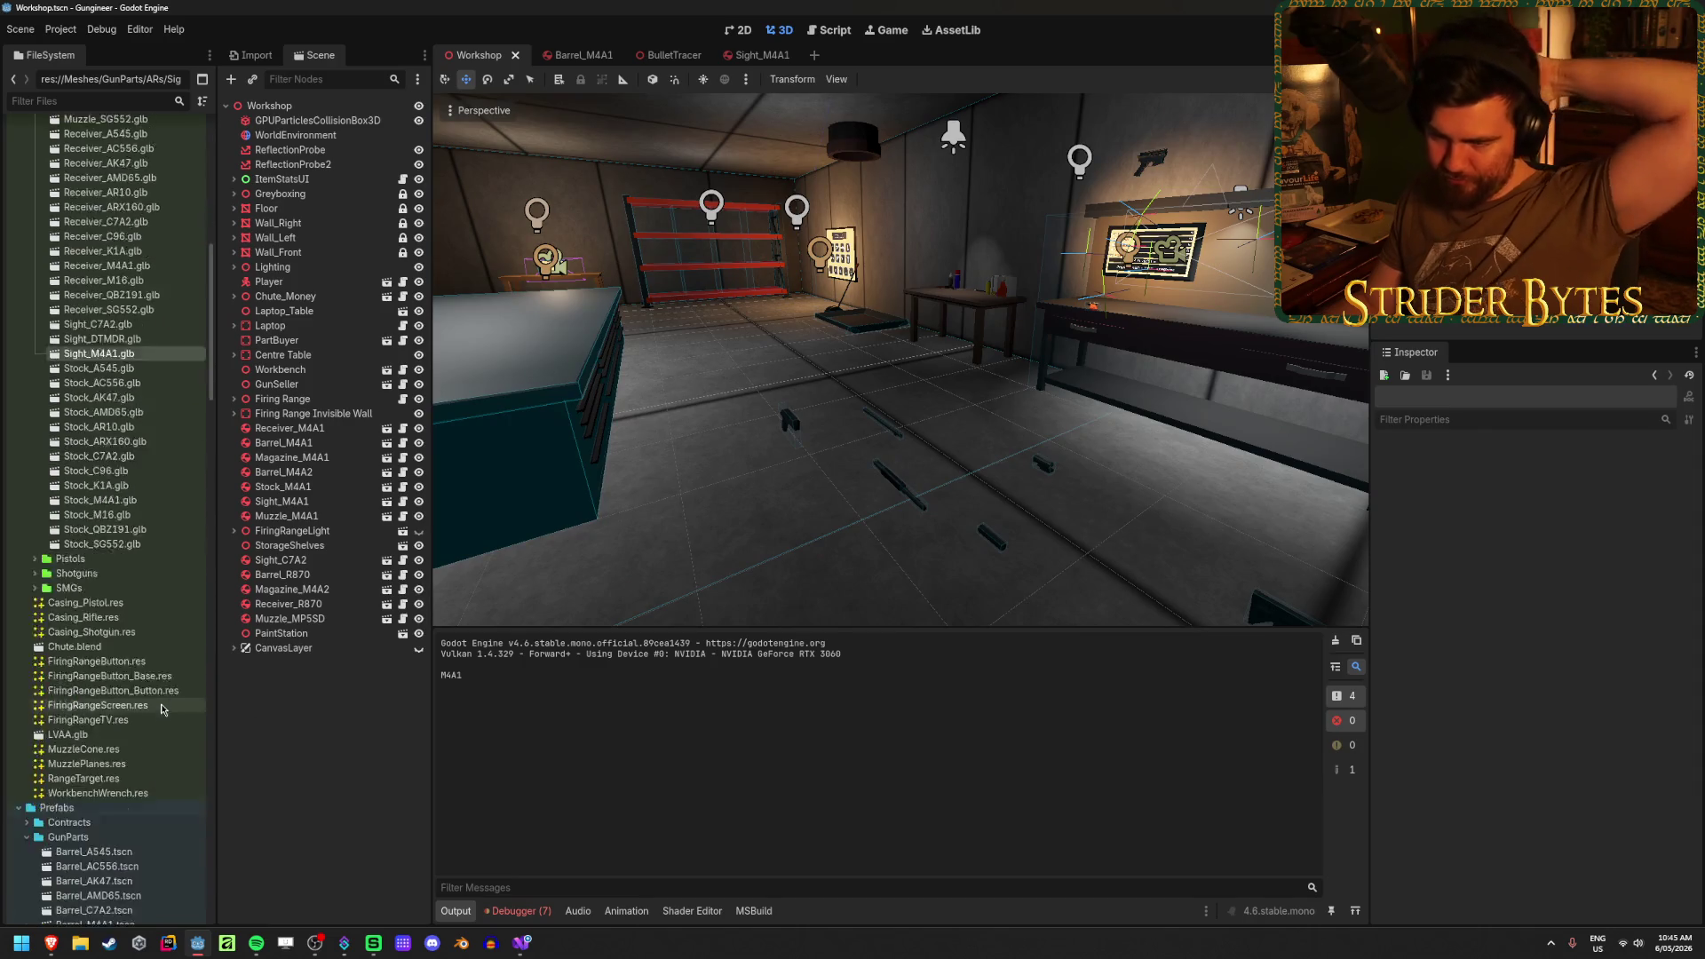
scroll(163, 703, down, 5)
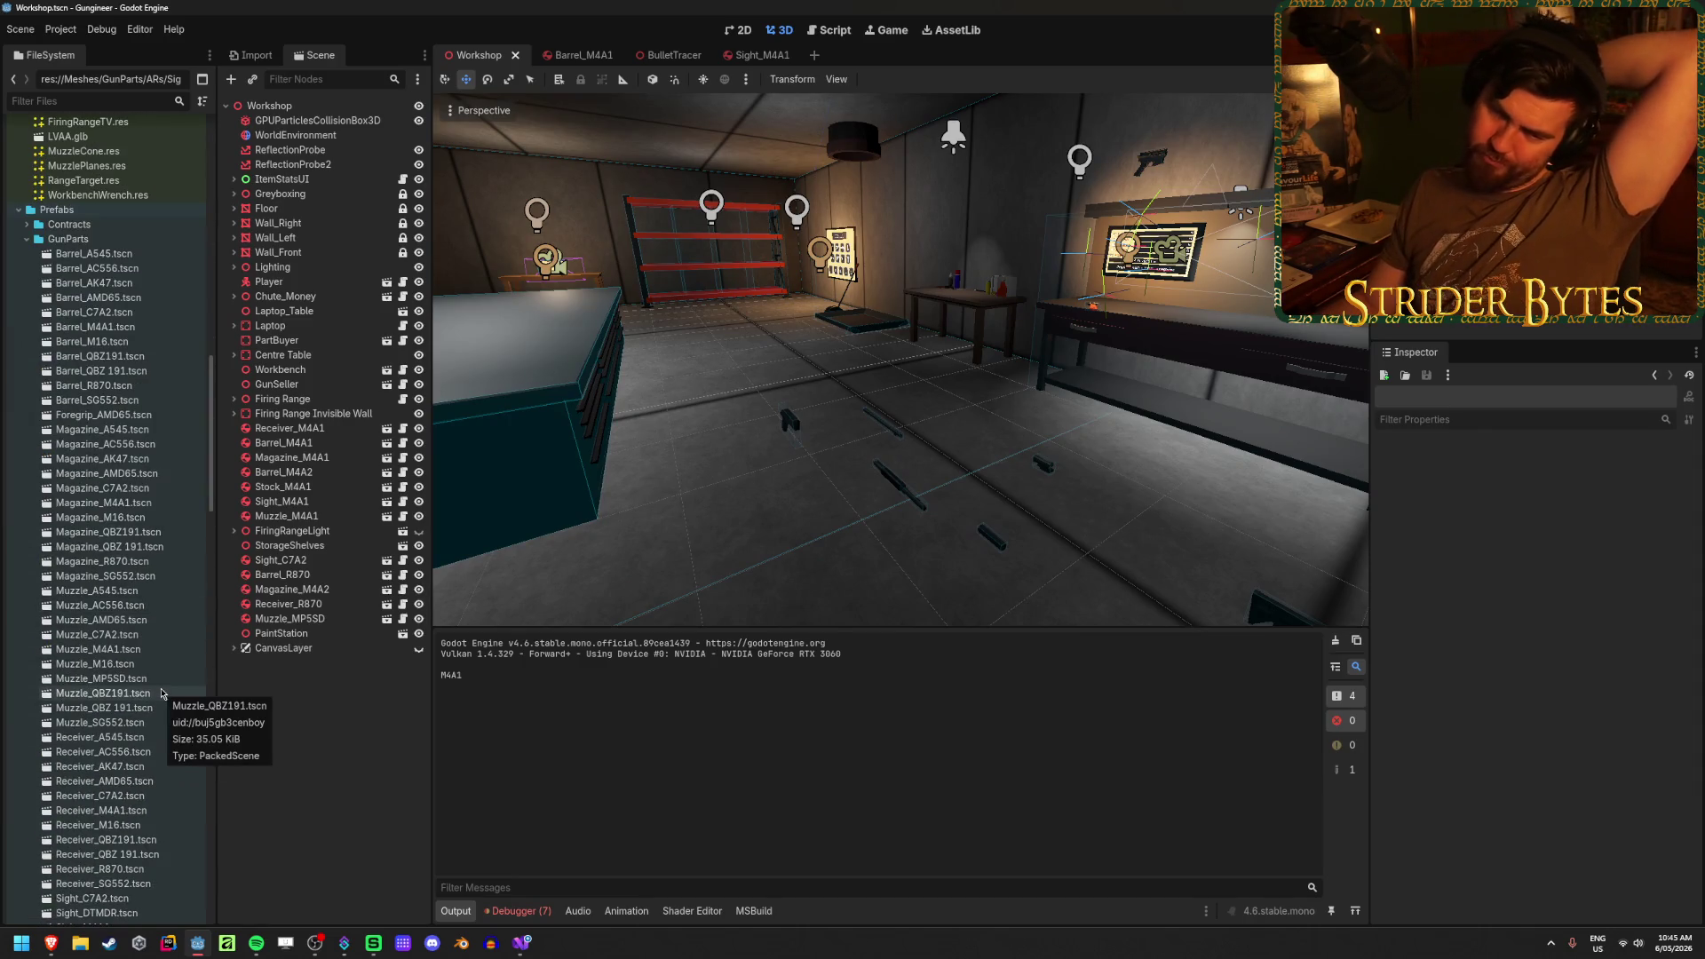
scroll(163, 693, up, 5)
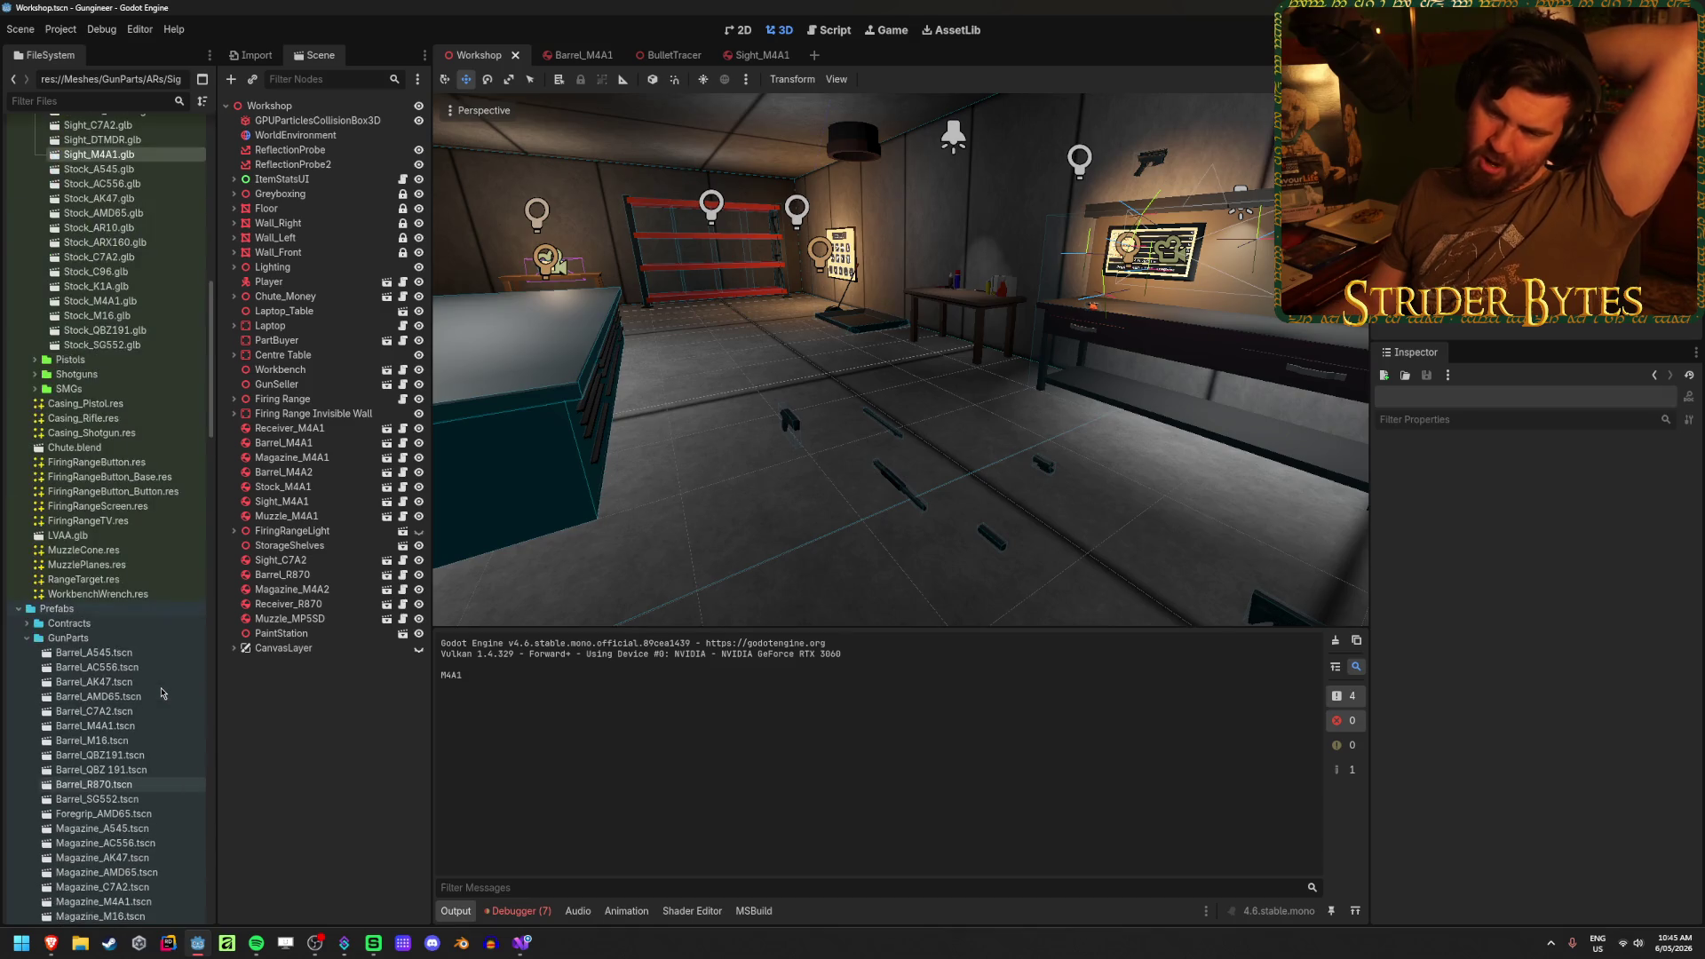
scroll(163, 693, down, 12)
scroll(162, 693, down, 3)
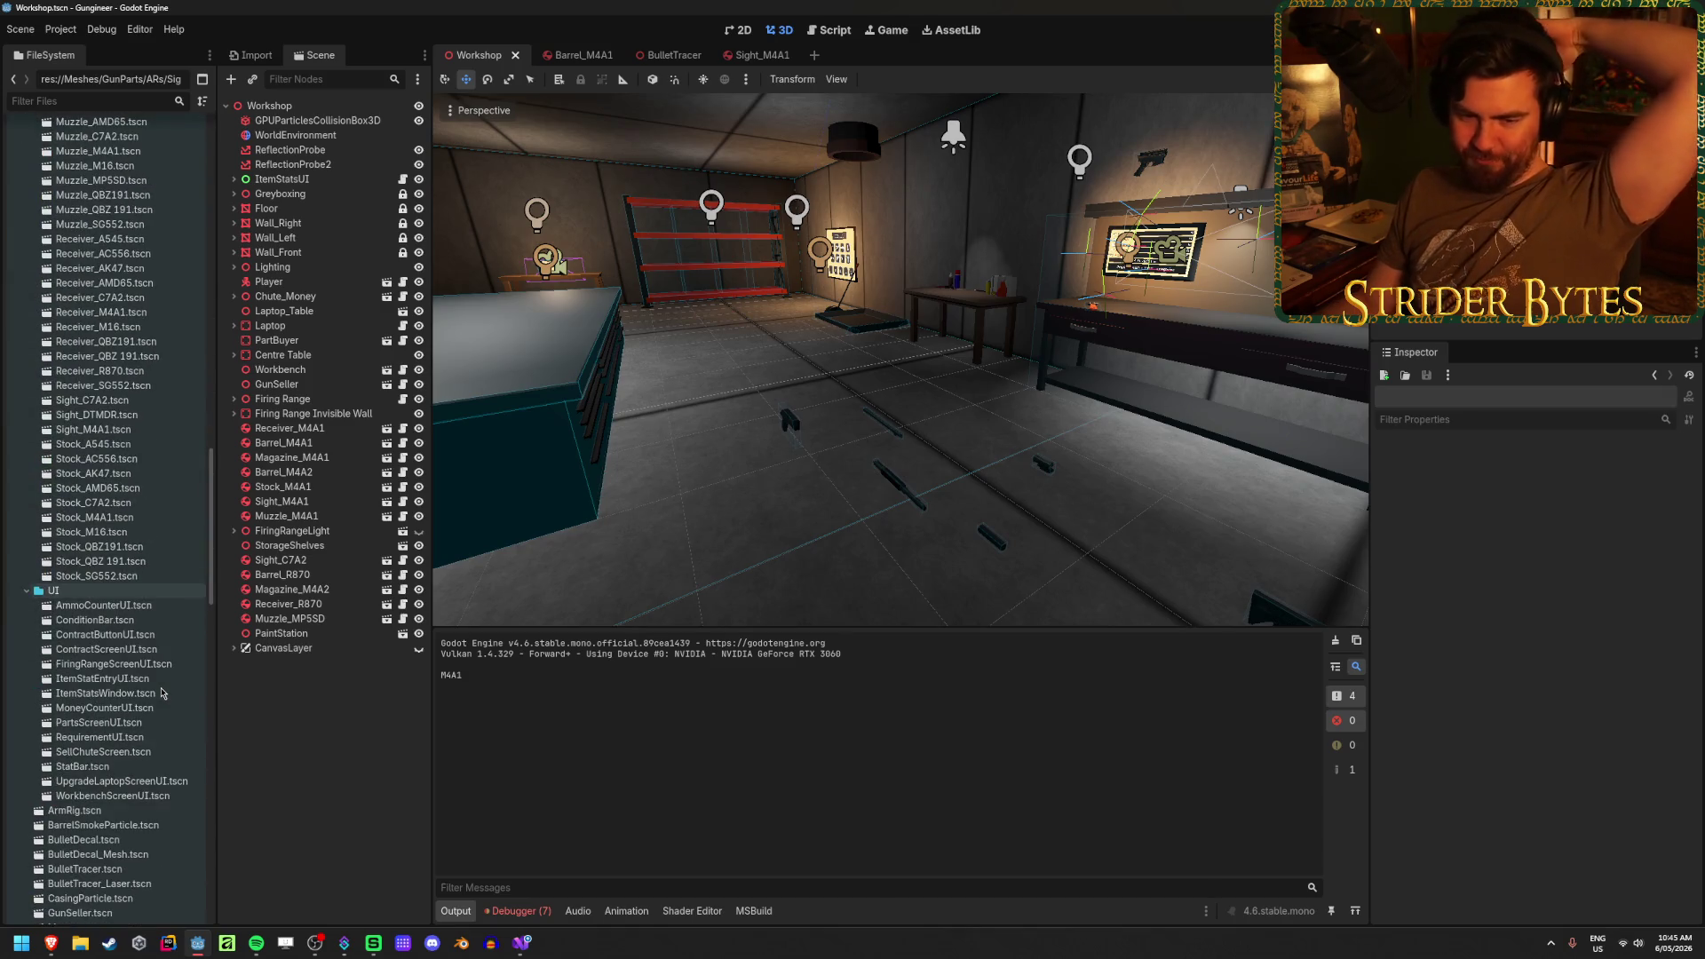
scroll(162, 693, up, 5)
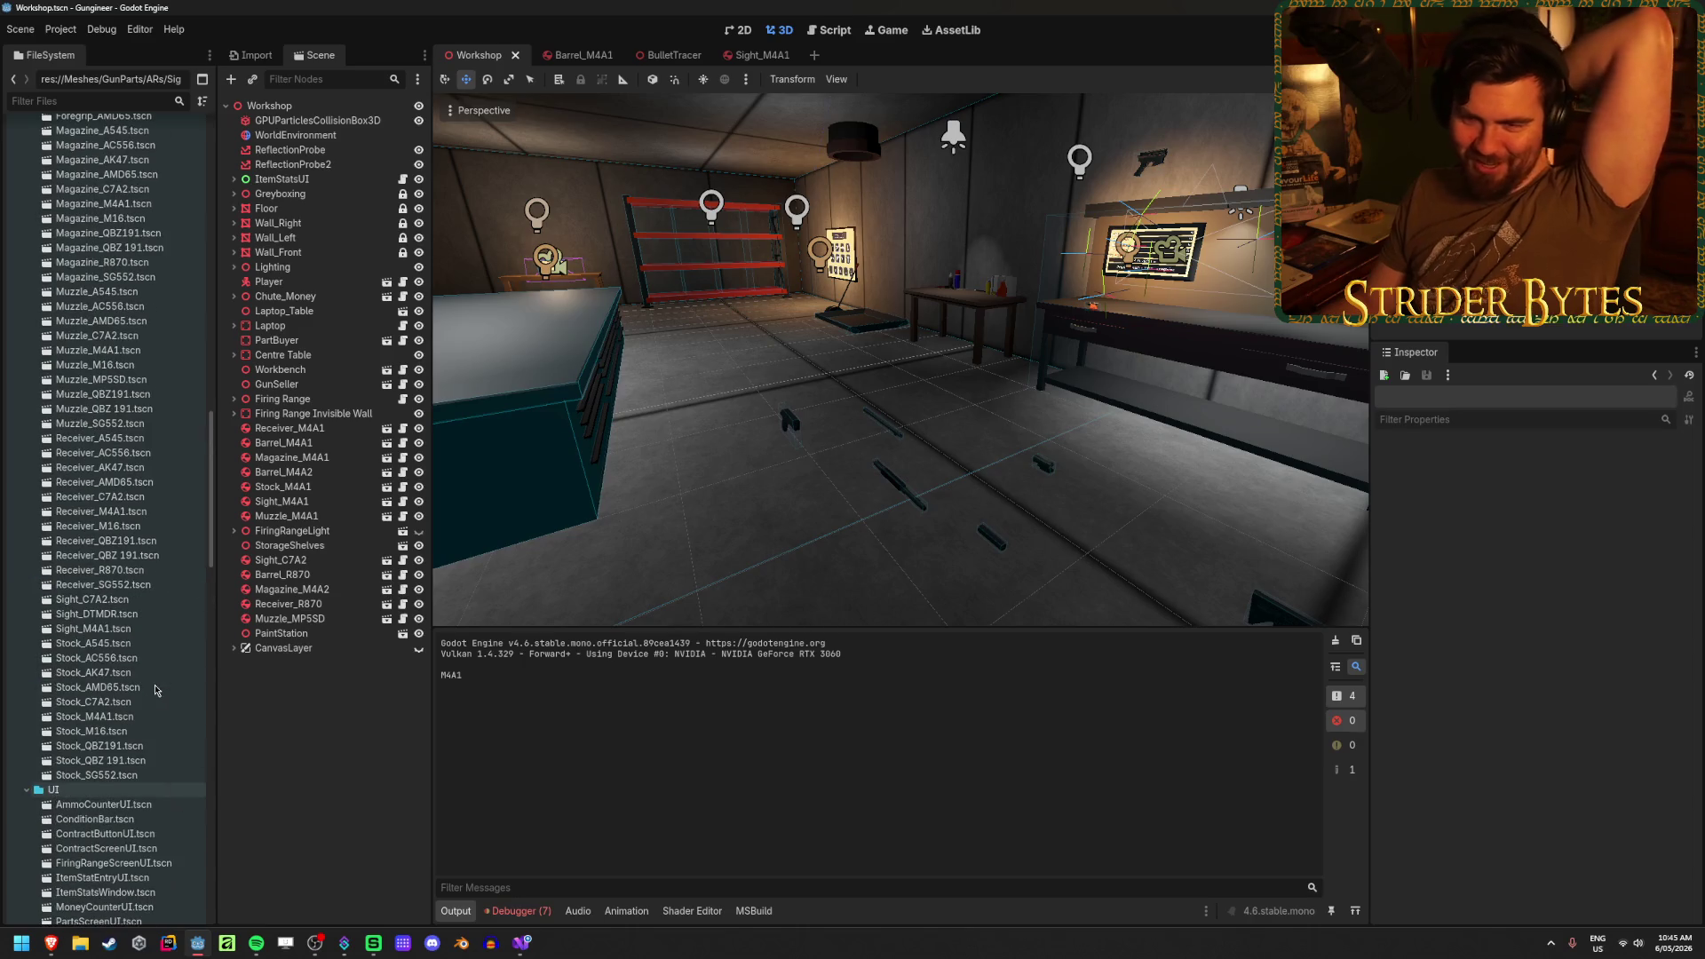
middle_click(742, 57)
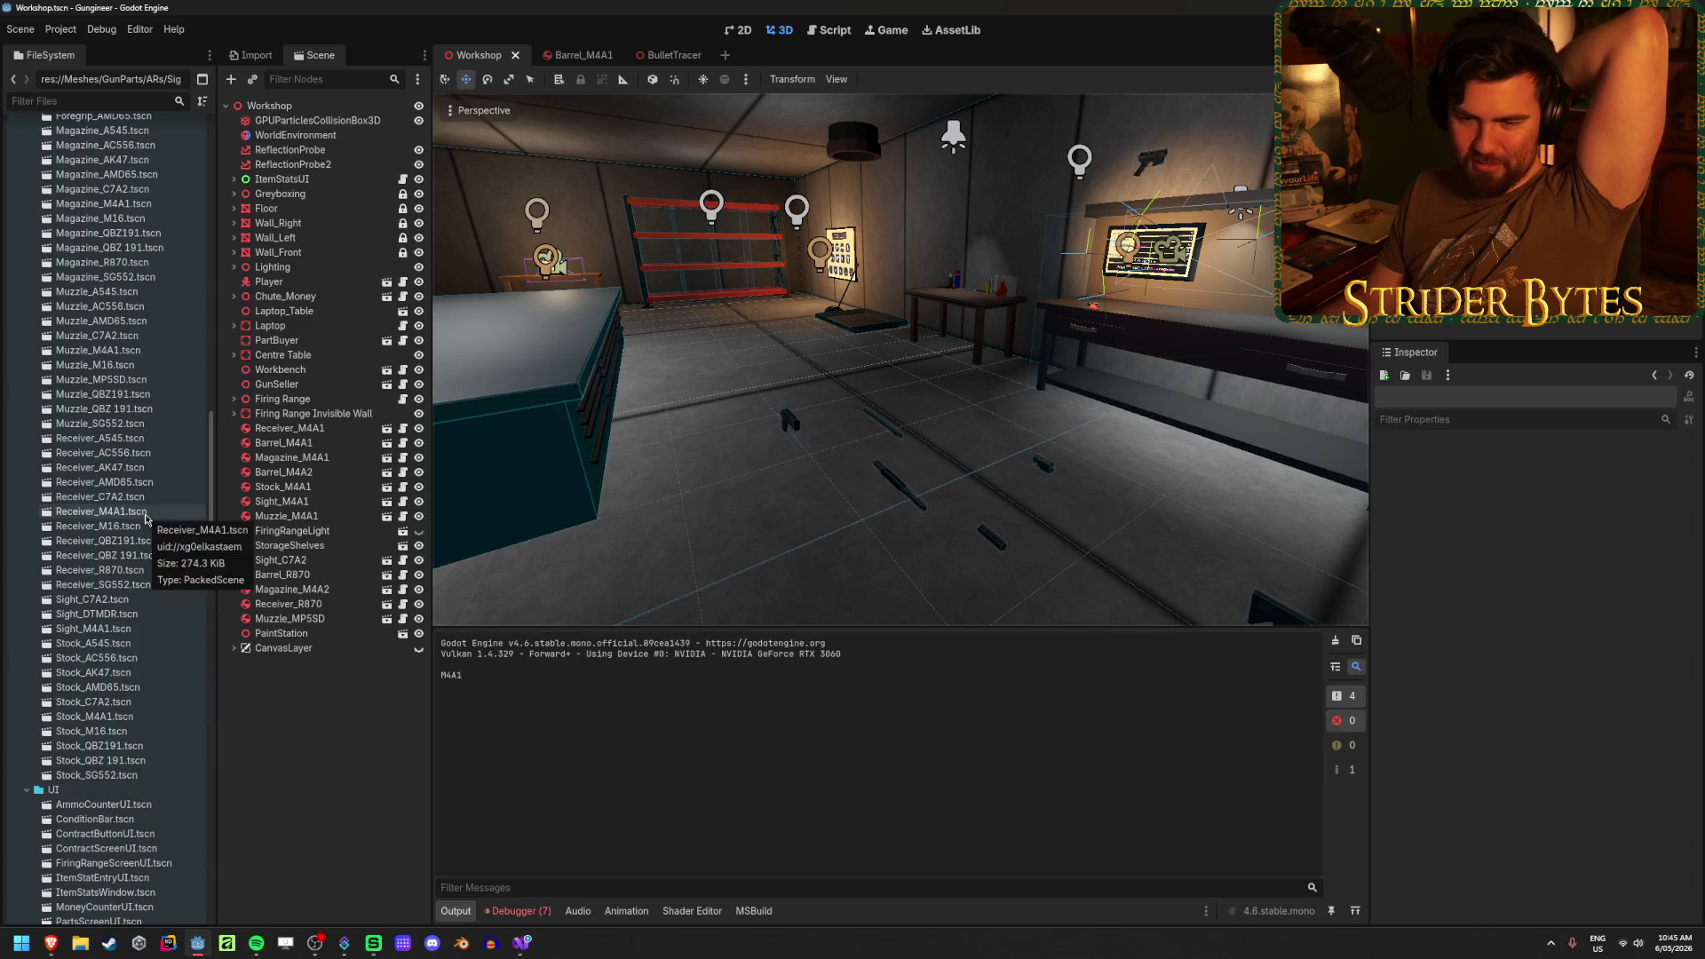
double_click(93, 628)
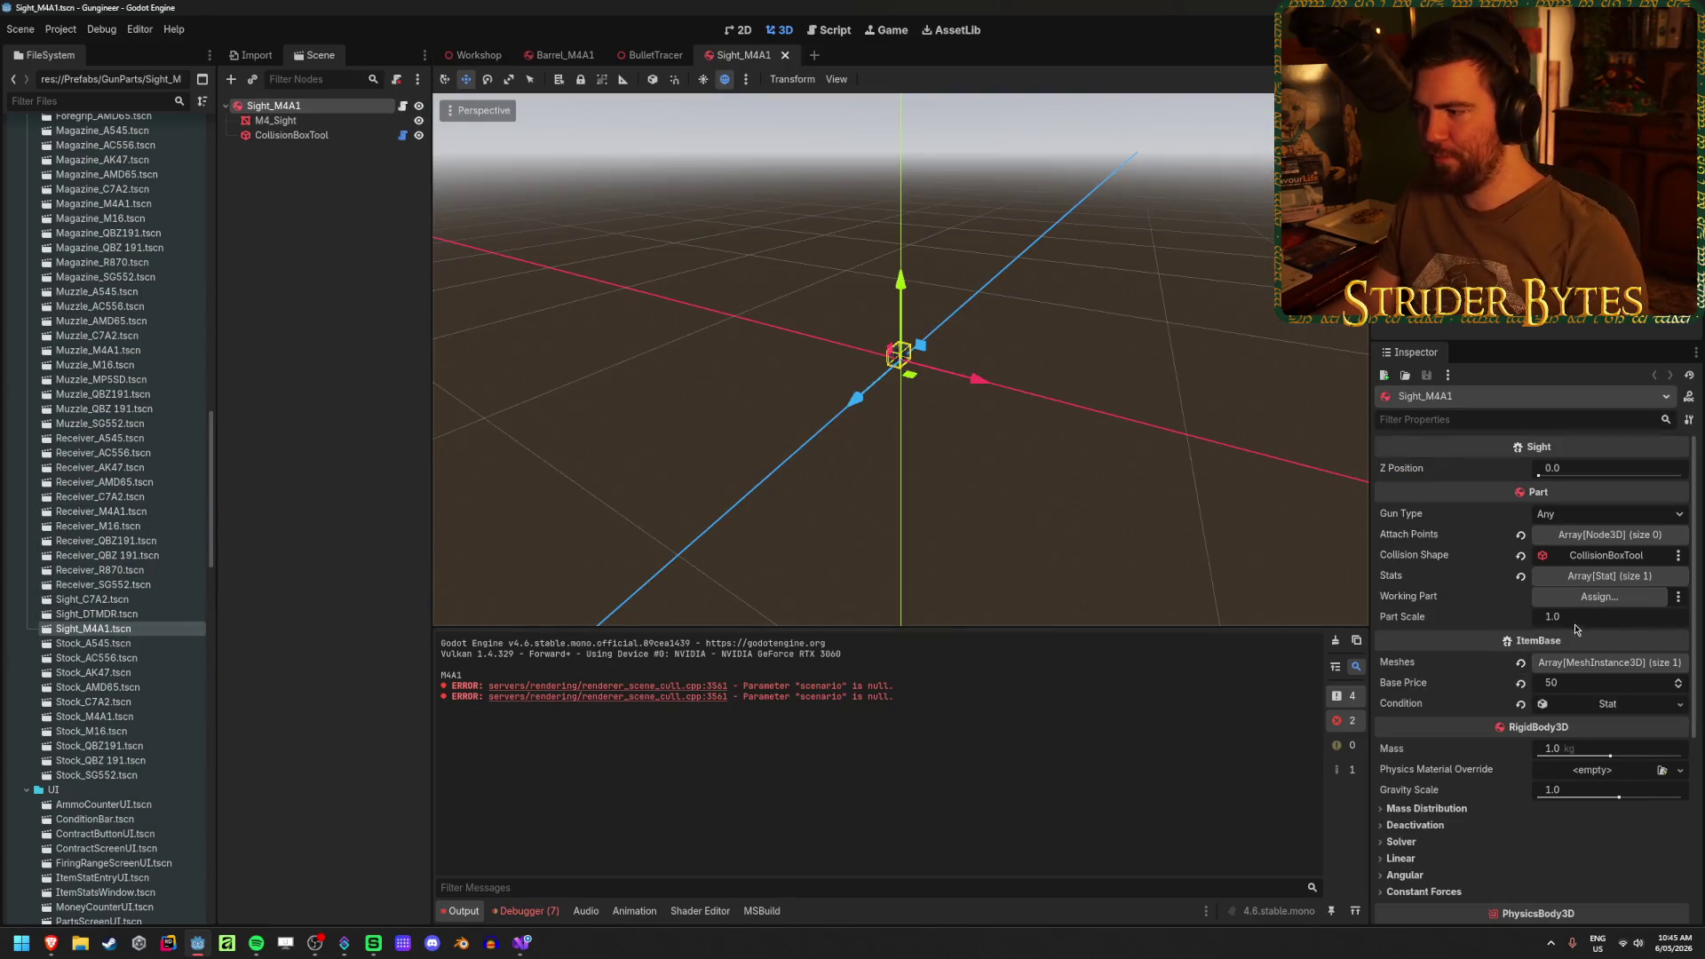
click(1334, 640)
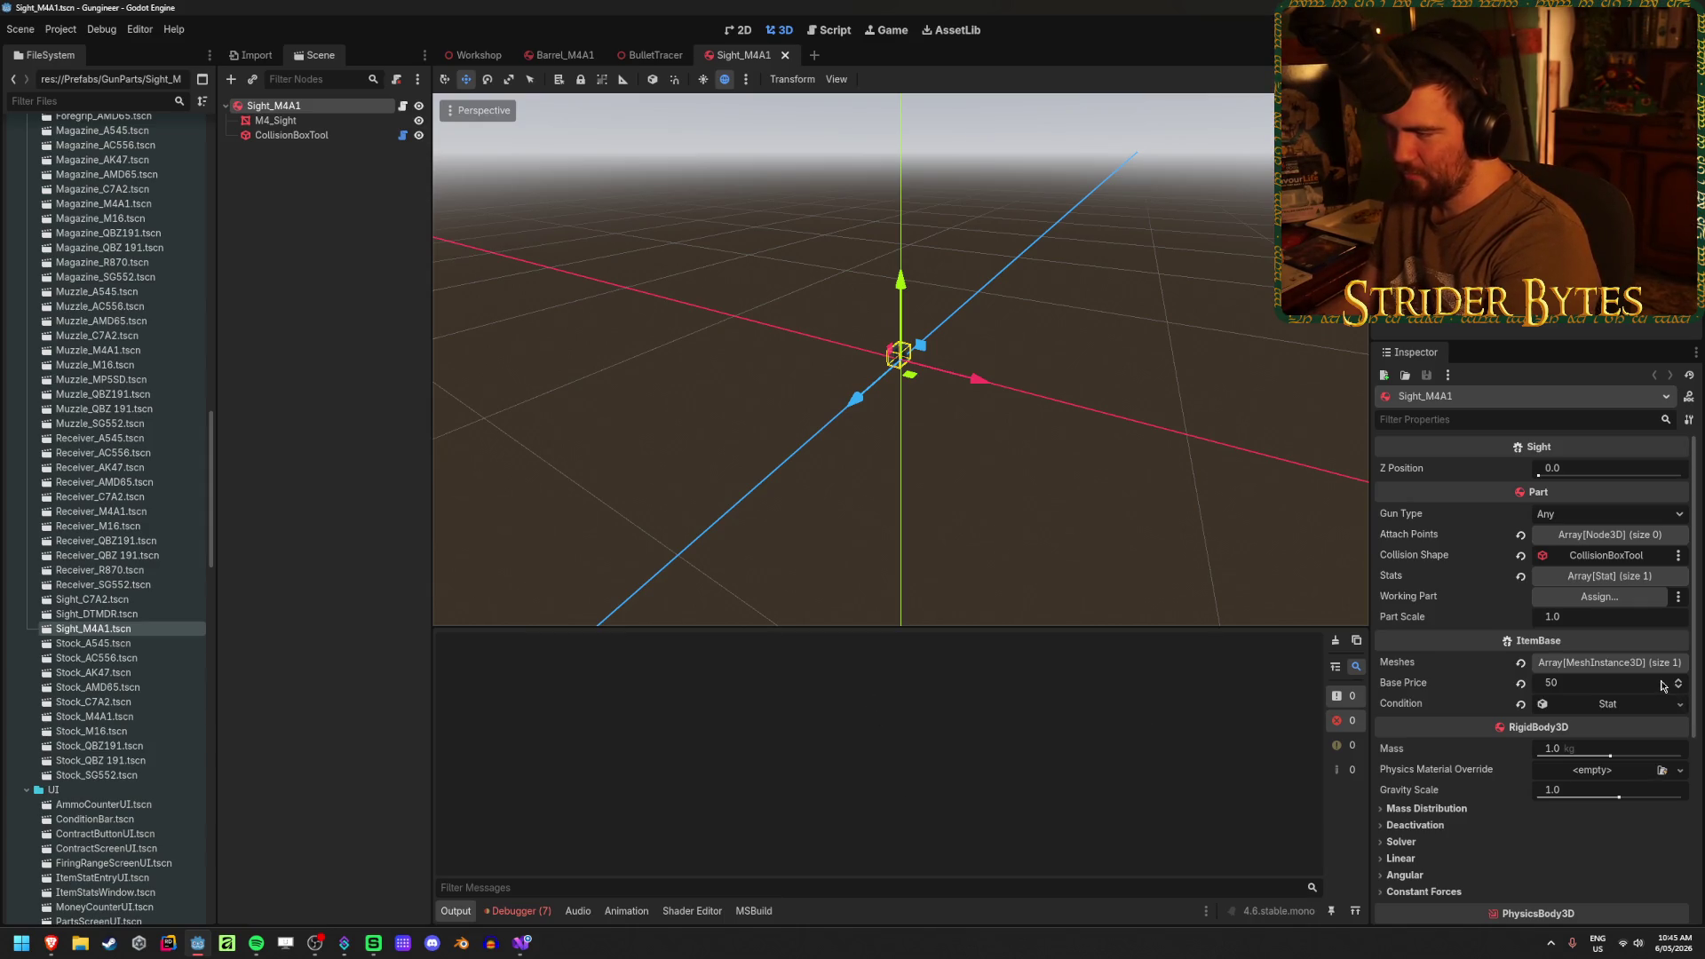
- Orbit to face the sight, now showing Part Scale 1.0, and return to Workshop
scroll(941, 400, up, 5)
mouse_move(952, 423)
mouse_down()
mouse_move(1092, 323)
mouse_move(966, 293)
mouse_move(1016, 301)
mouse_up()
scroll(1017, 301, down, 3)
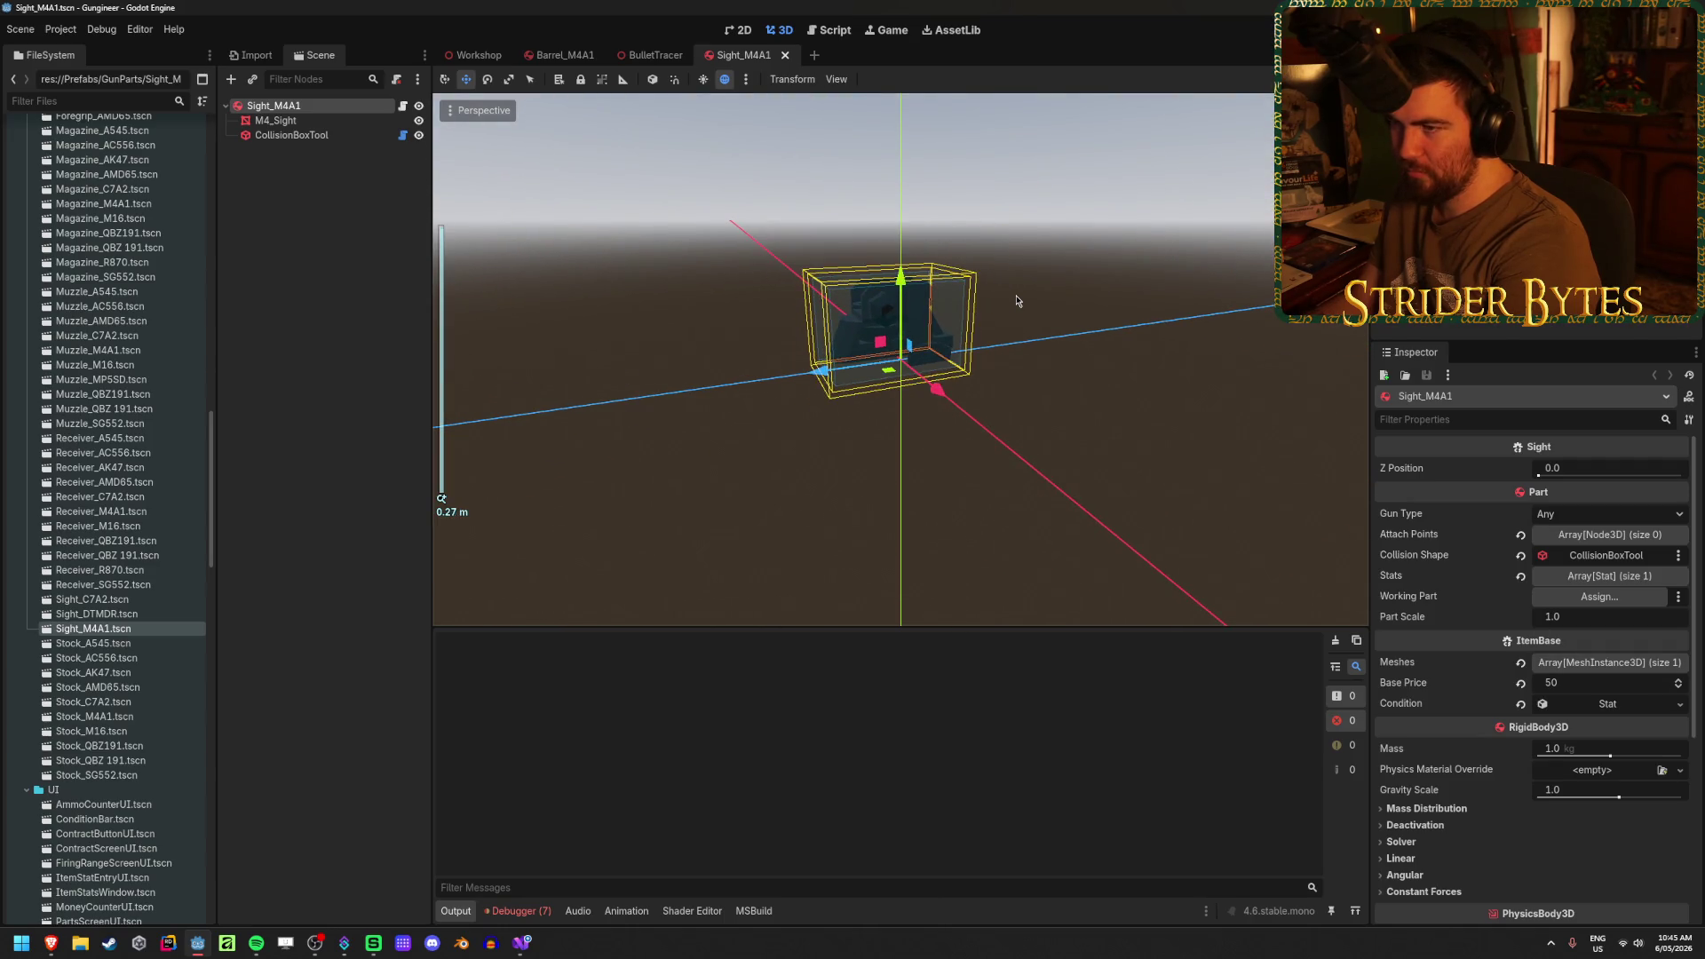
key(ctrl+Tab)
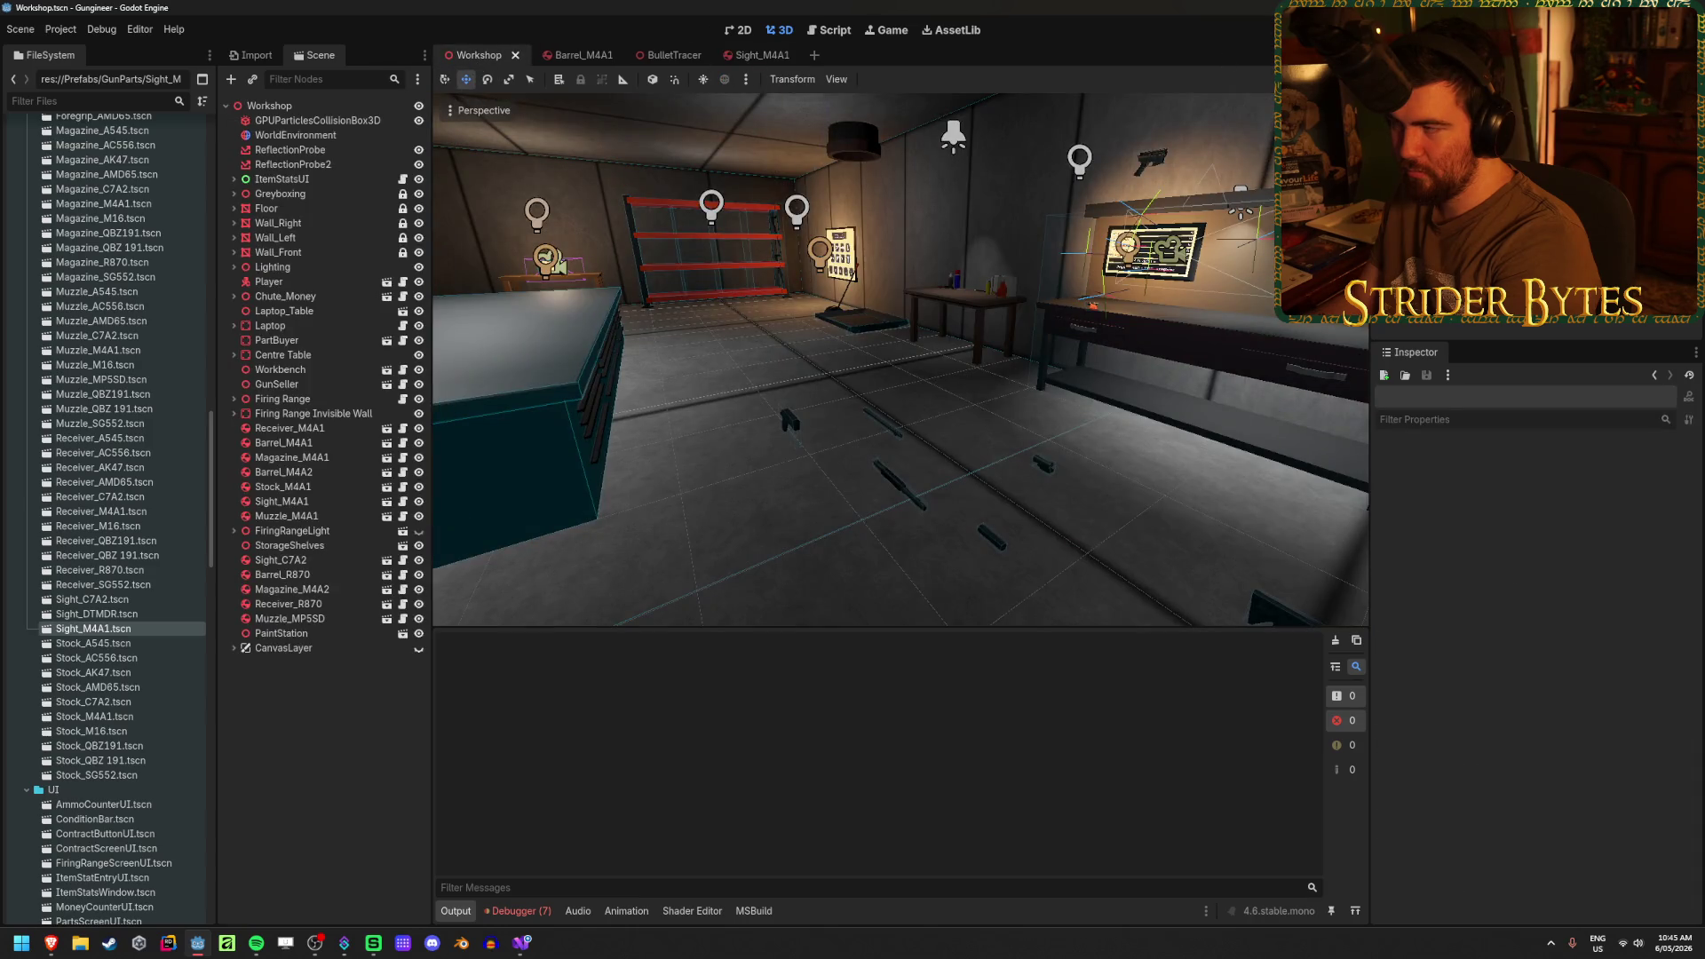
- Run the project with F5, walk the player toward the workbench, then stop the game
key(F5)
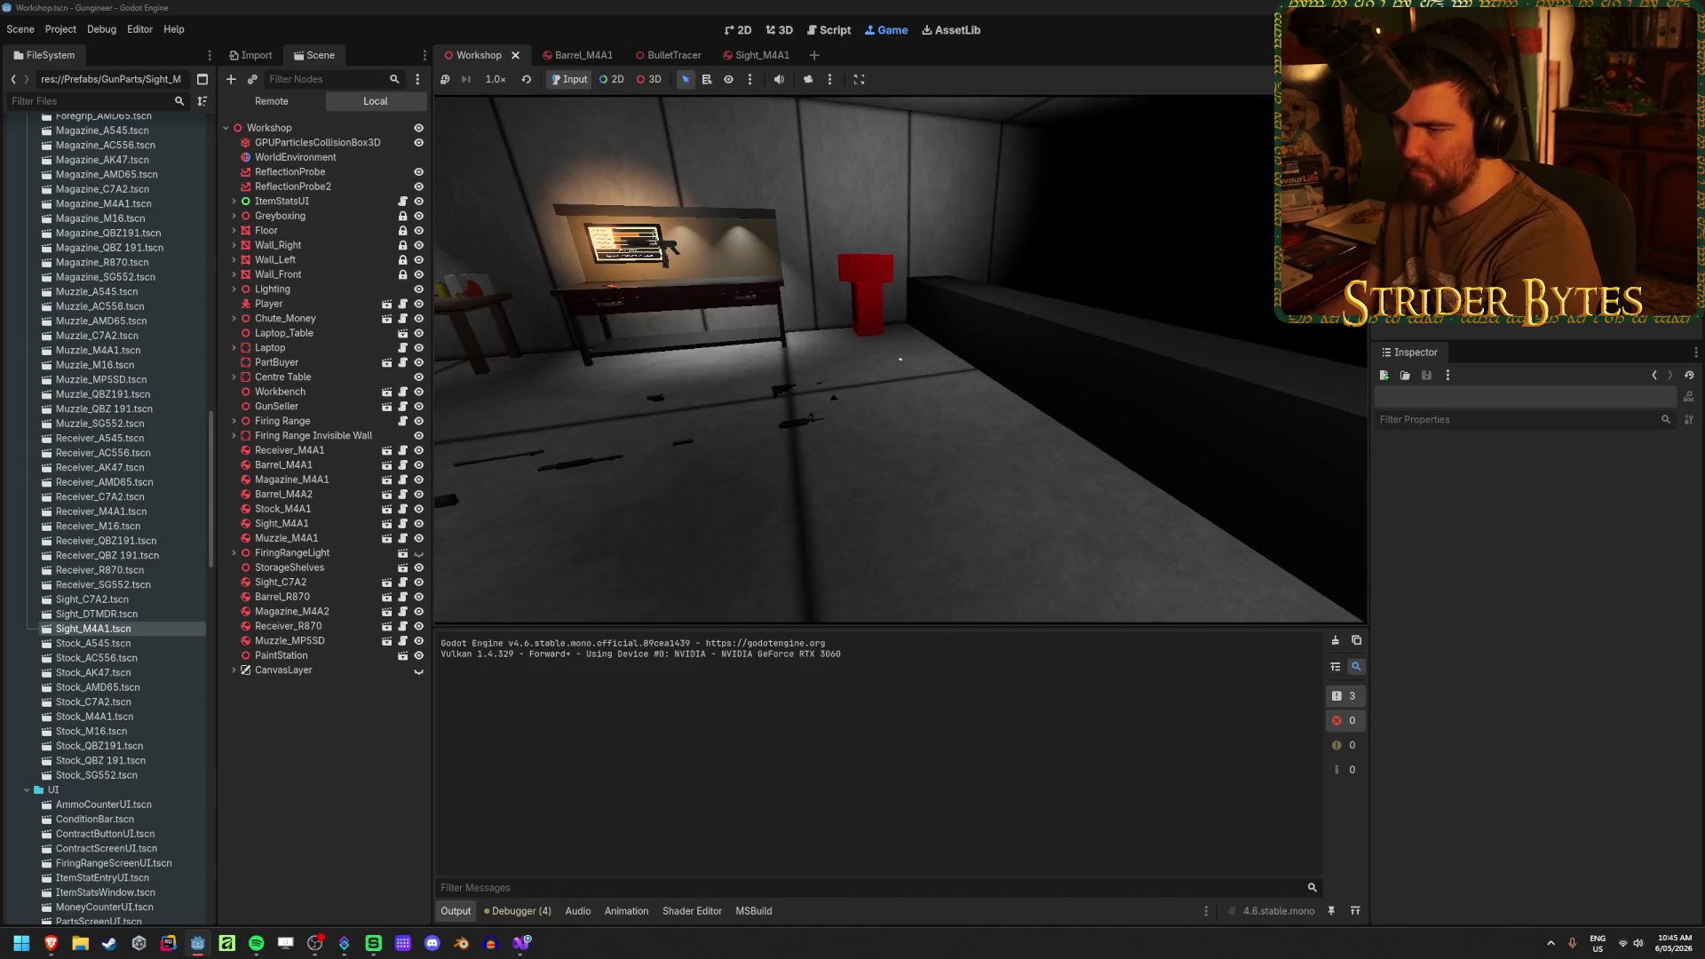
key(w)
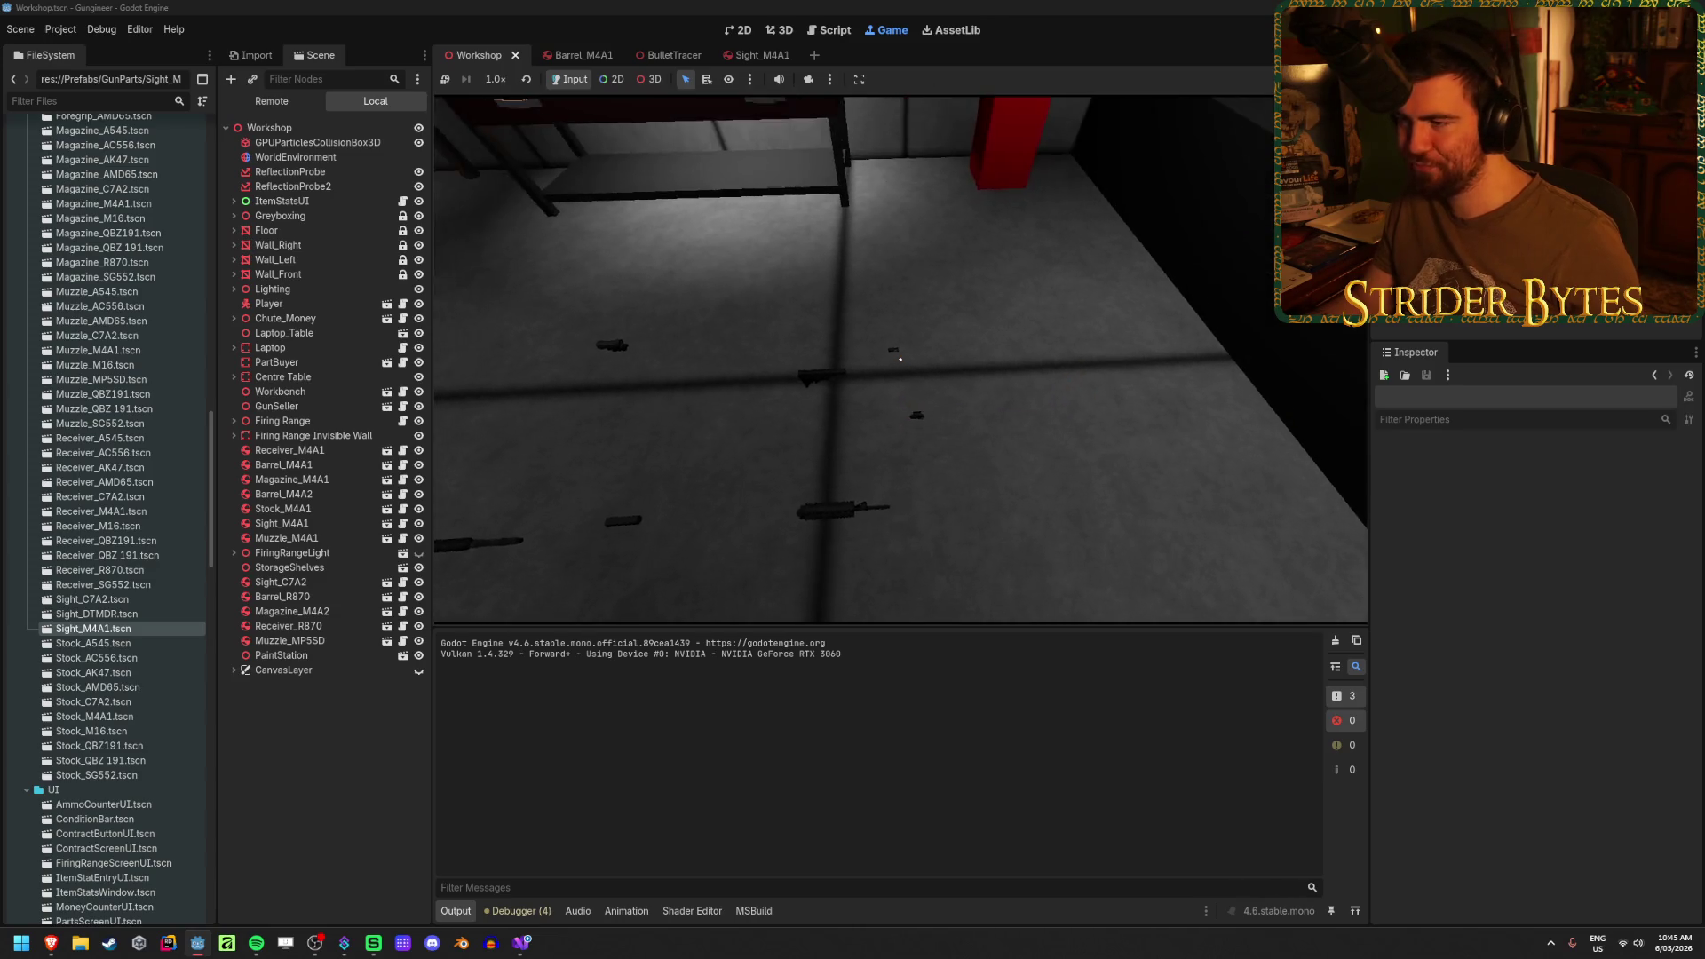
key(F8)
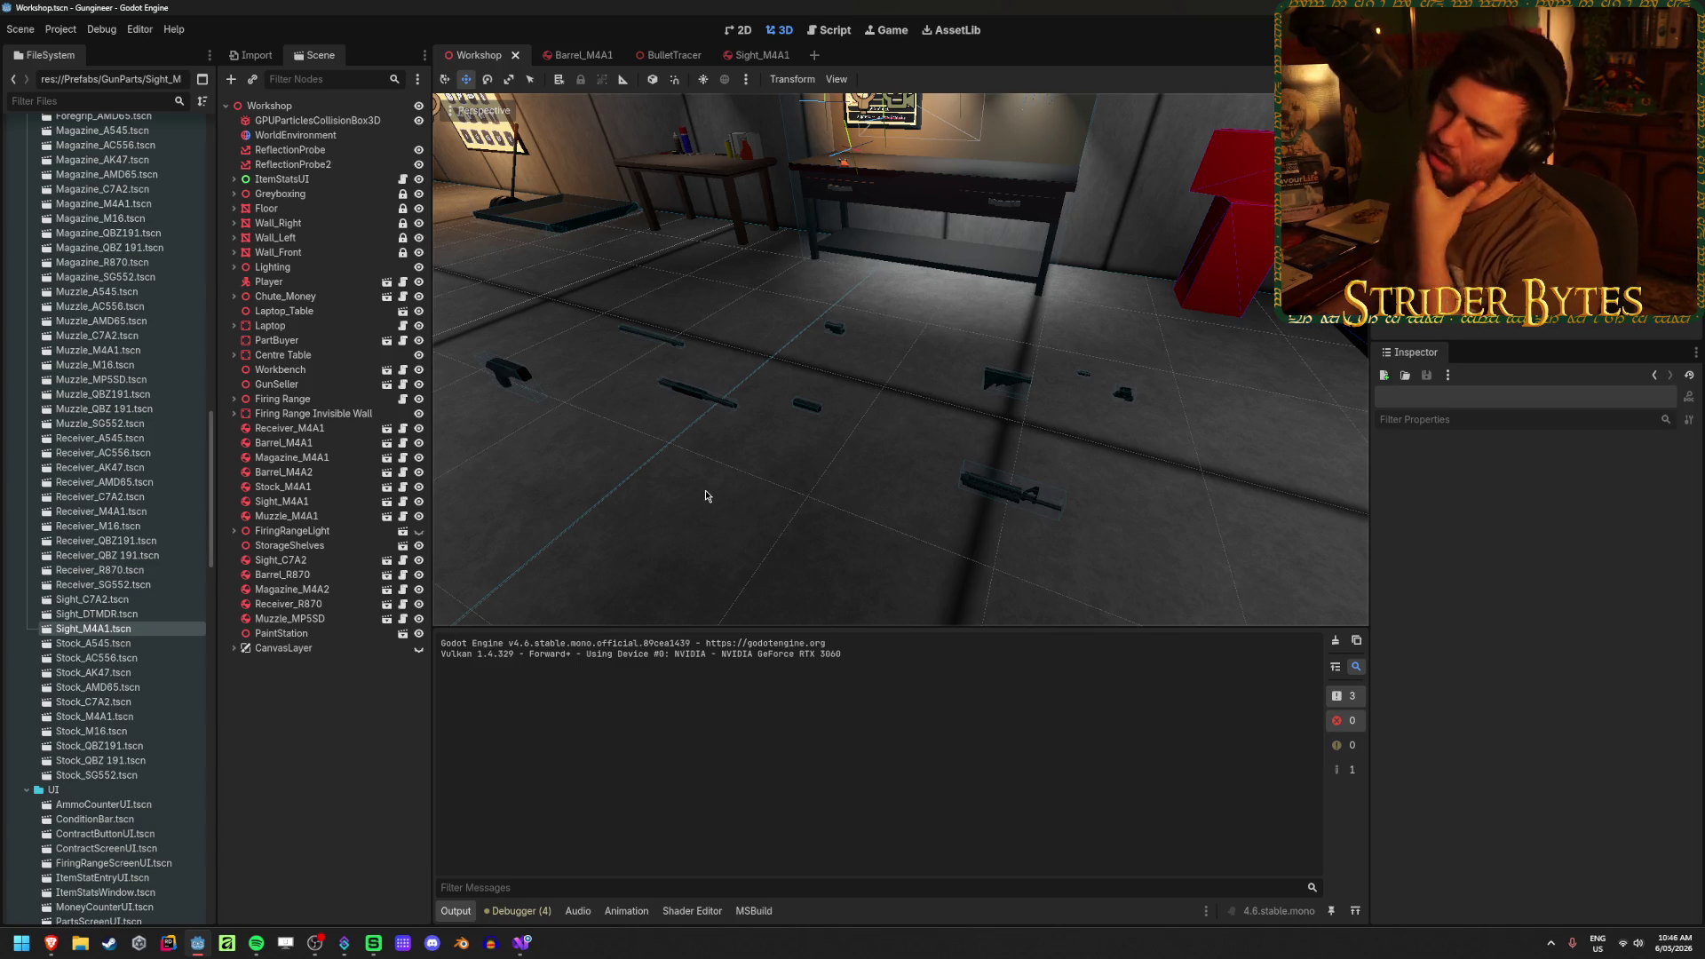
mouse_move(534, 952)
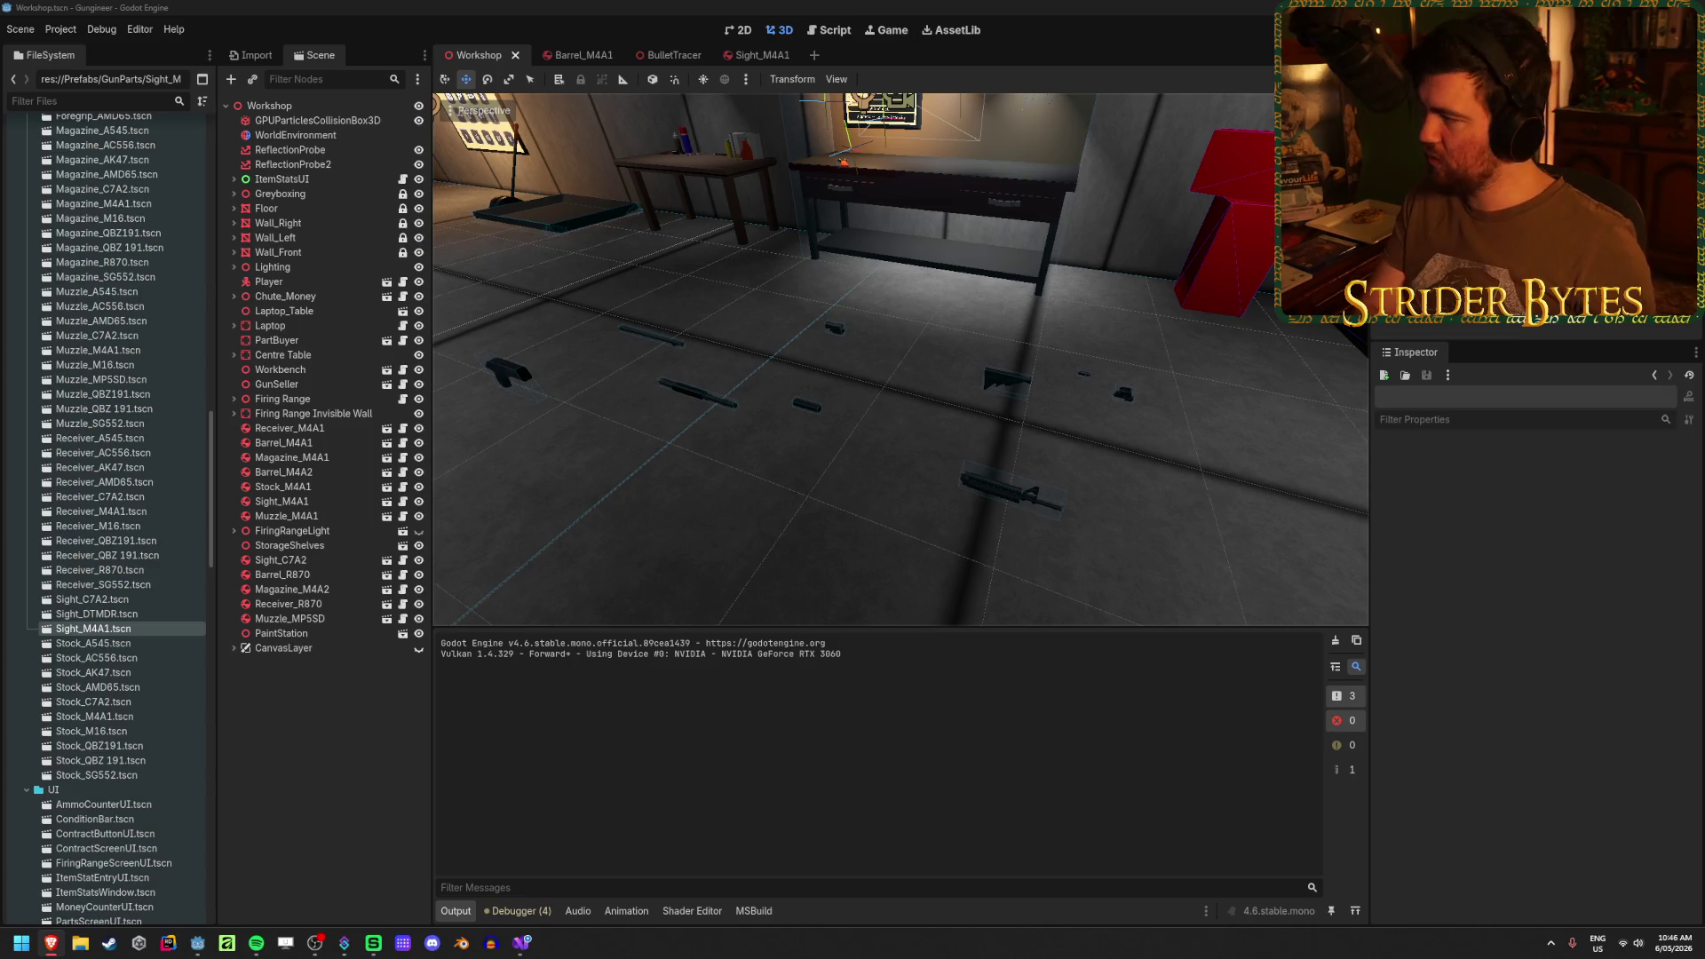
- In the GunStats Receiver sheet, add a PartScale header in cell L1
key(alt+Tab)
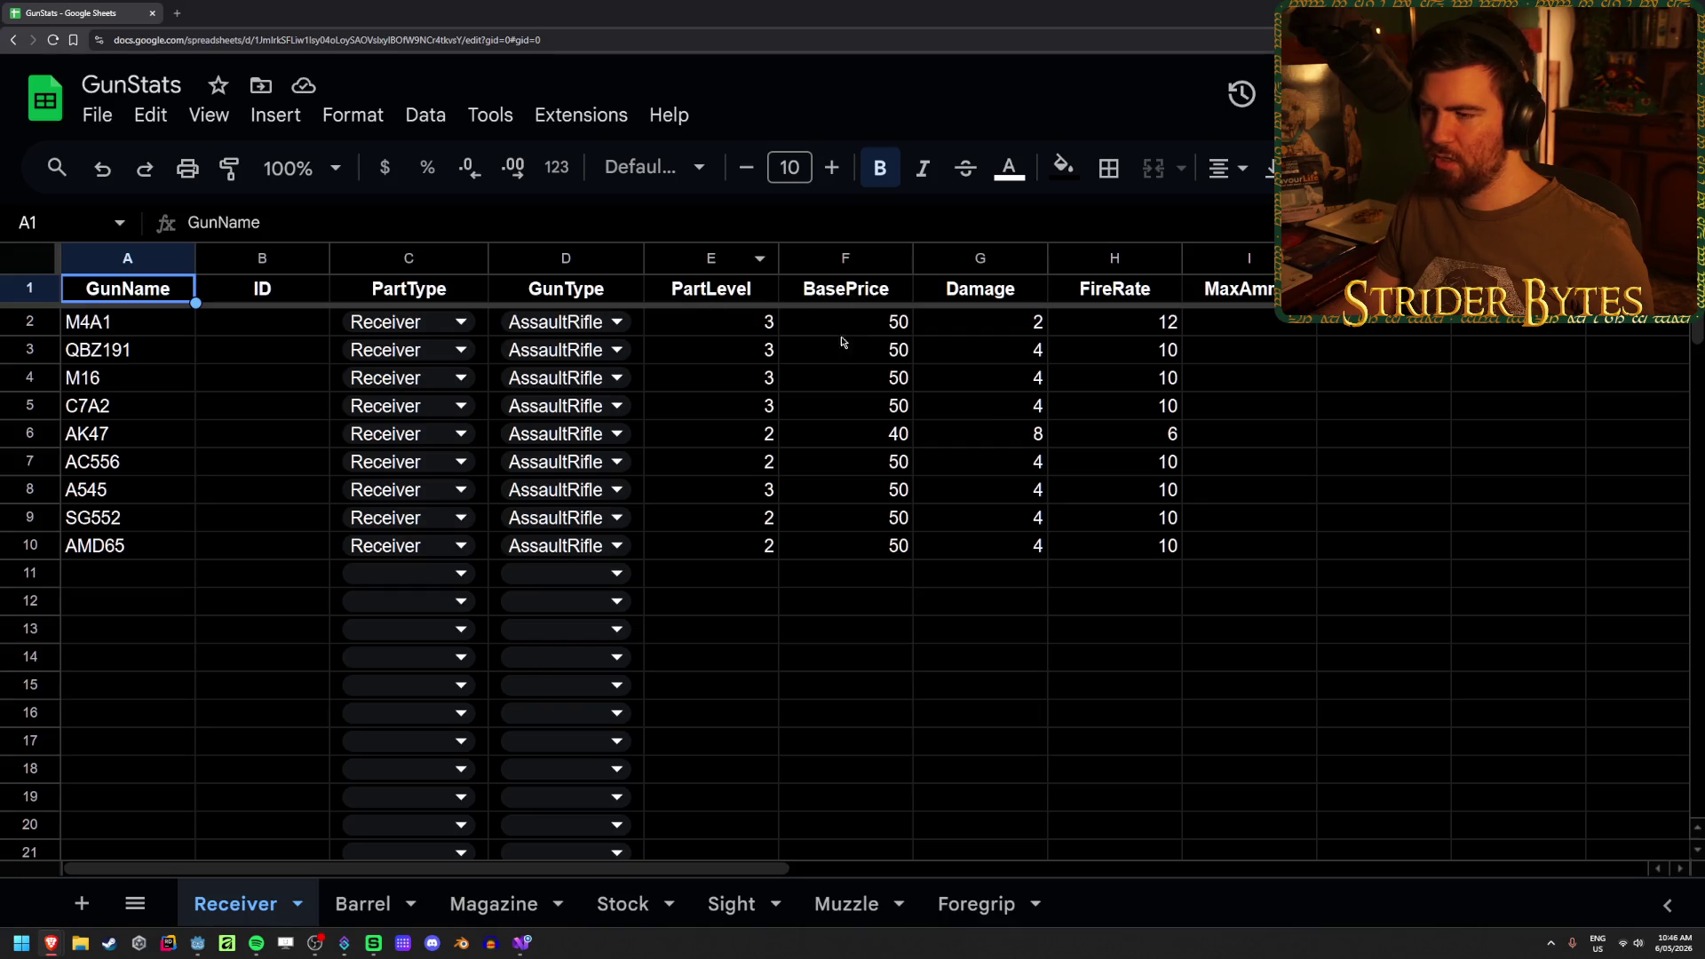
right_click(699, 257)
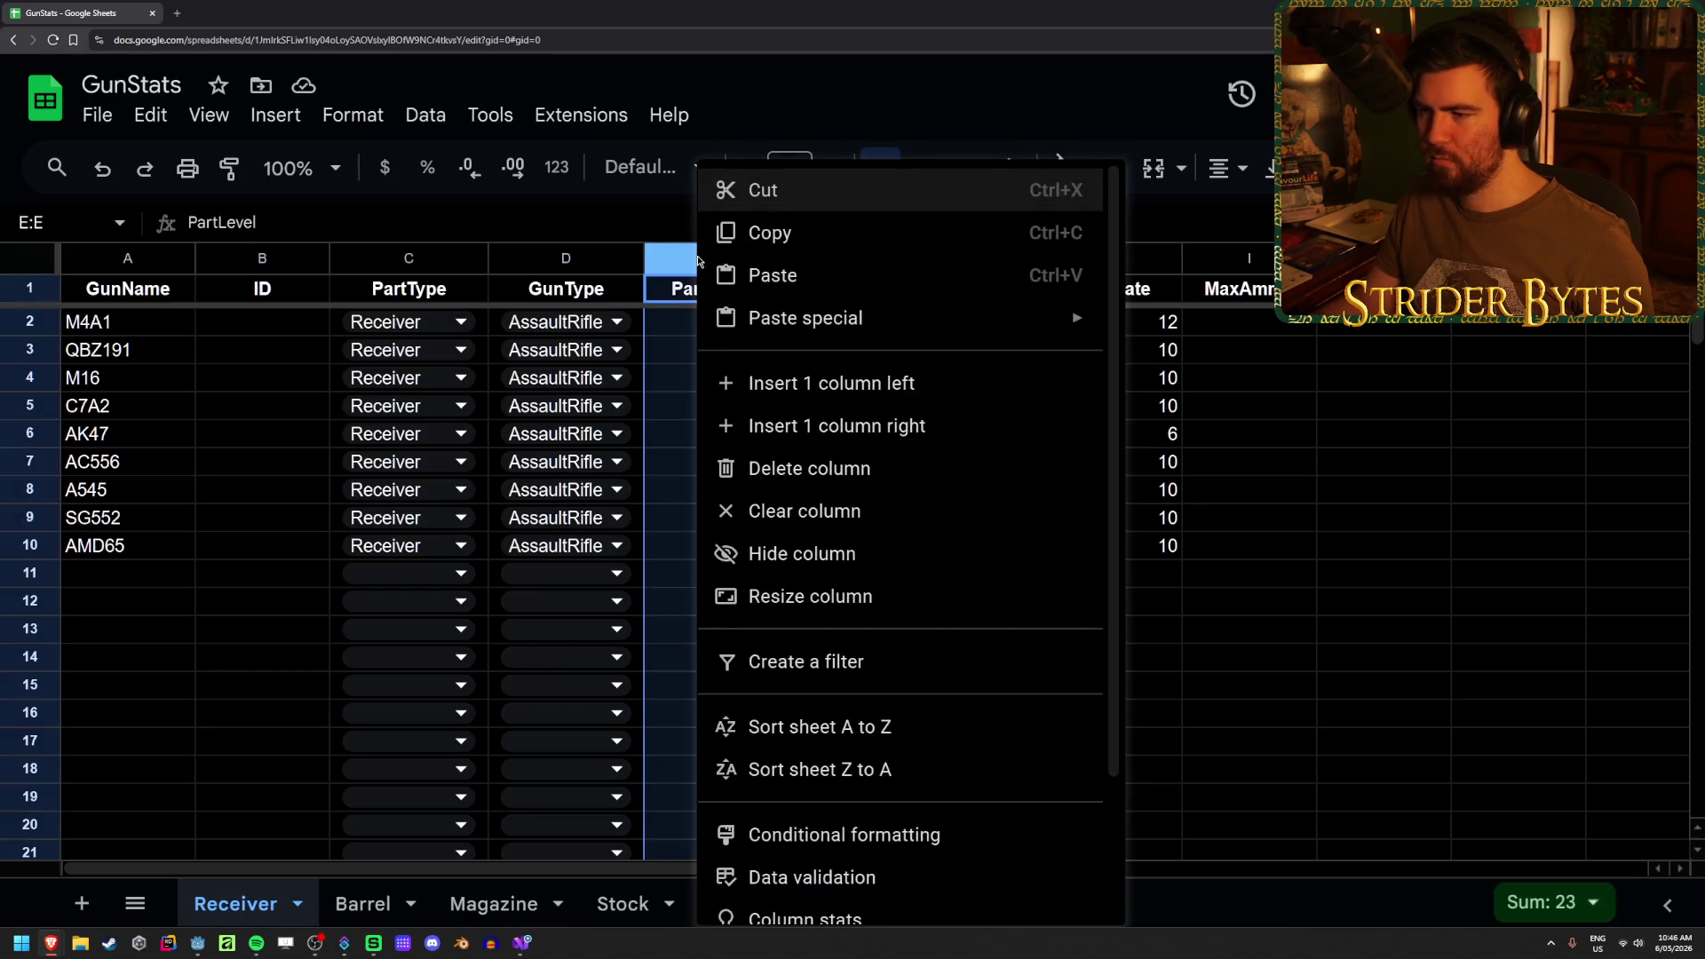
click(1383, 378)
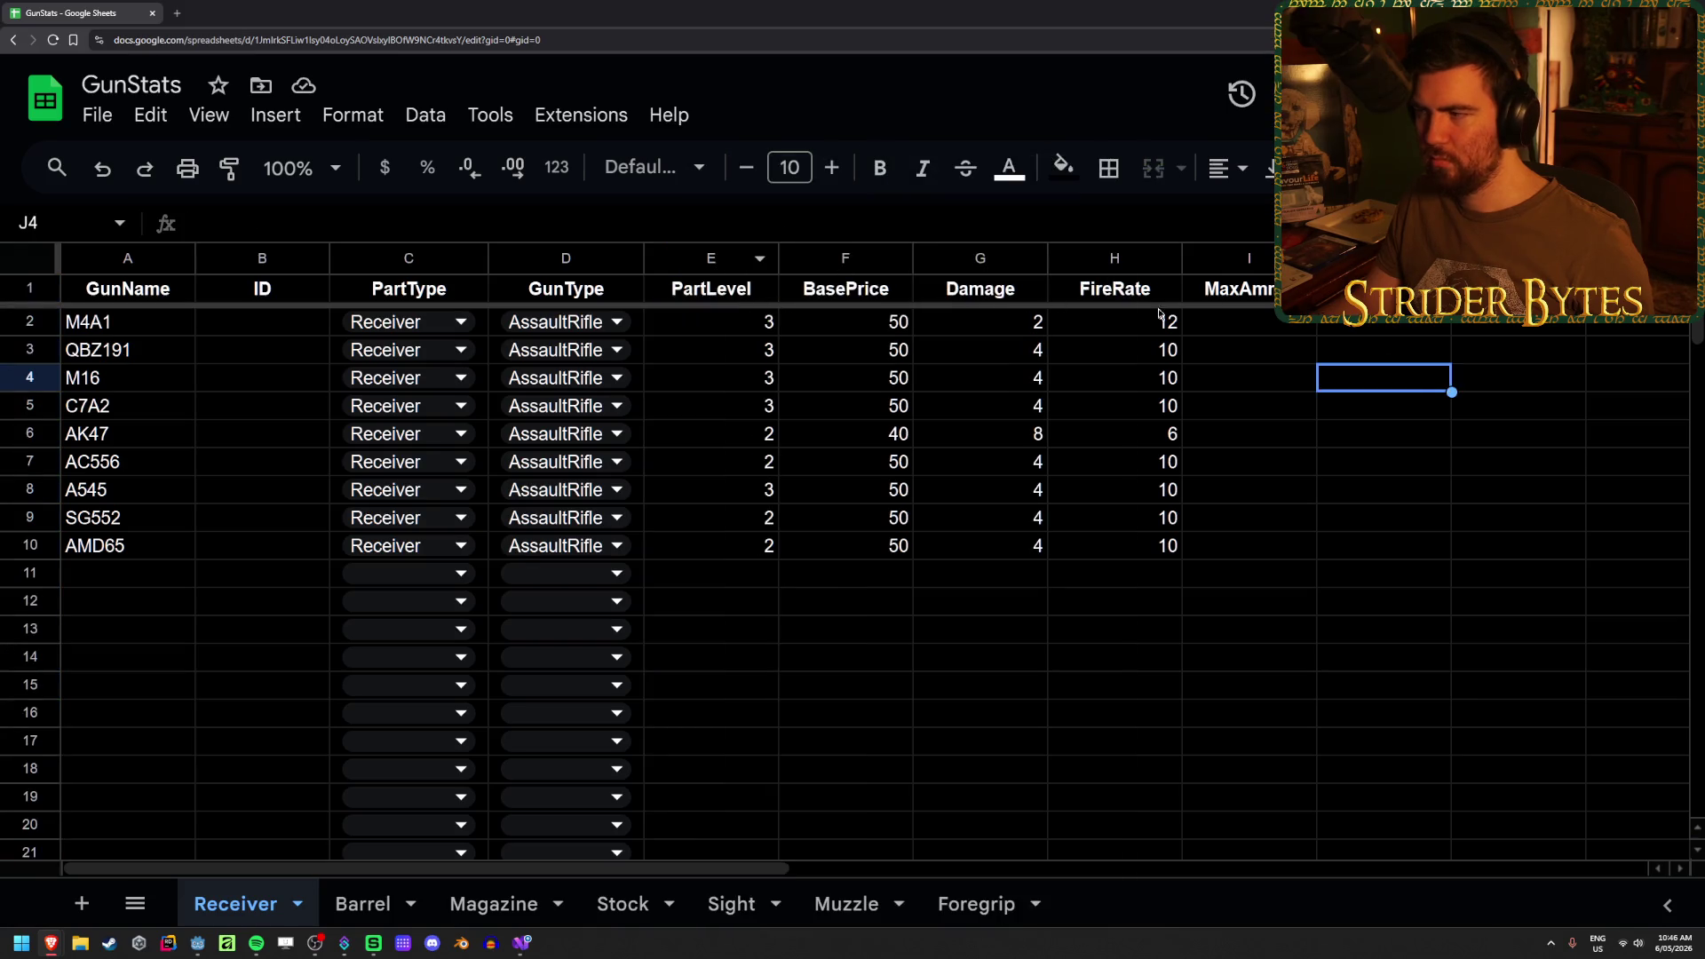
click(1637, 289)
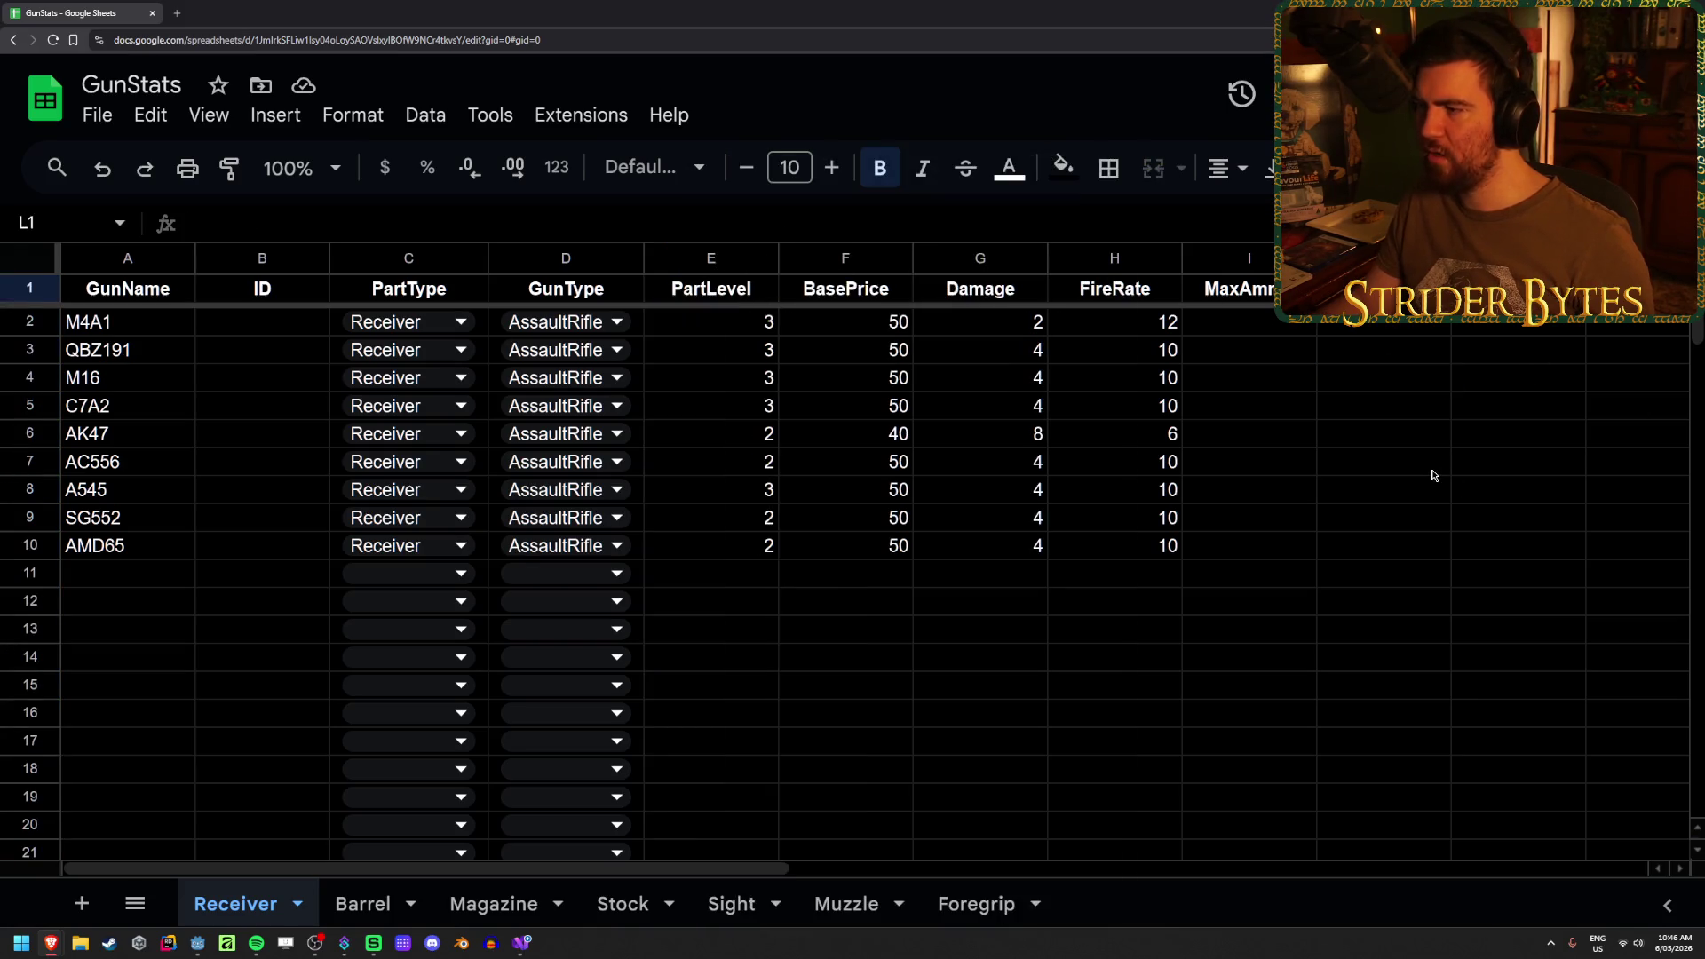
key(Right)
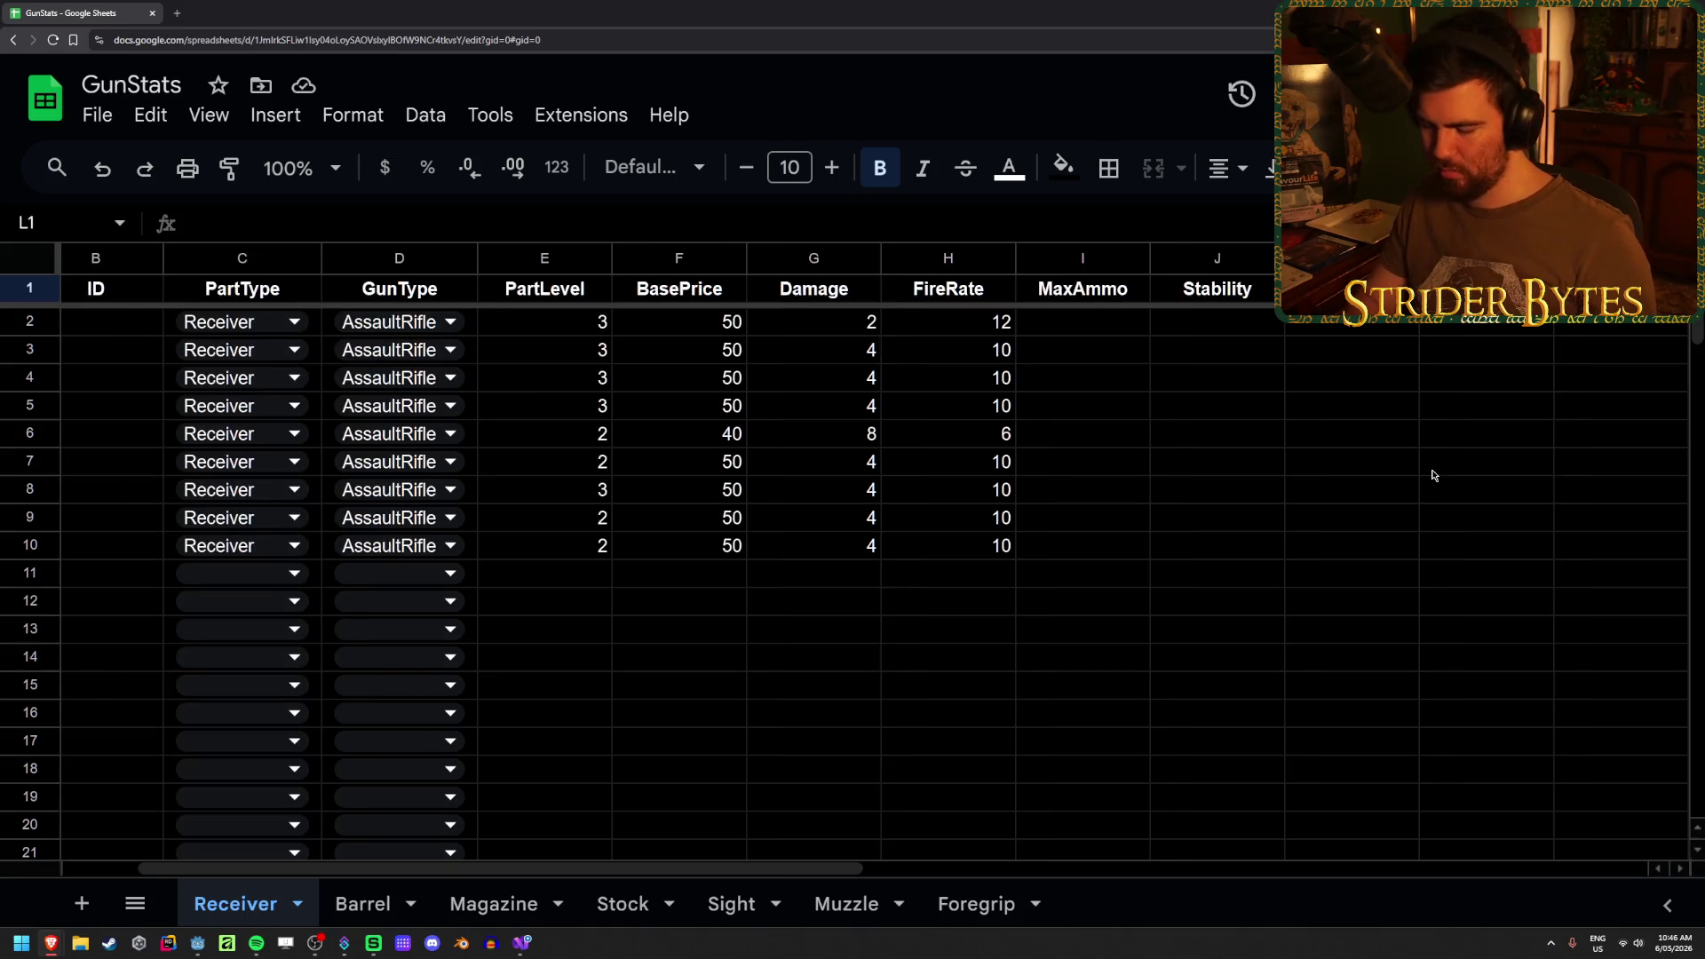
text(PartSc)
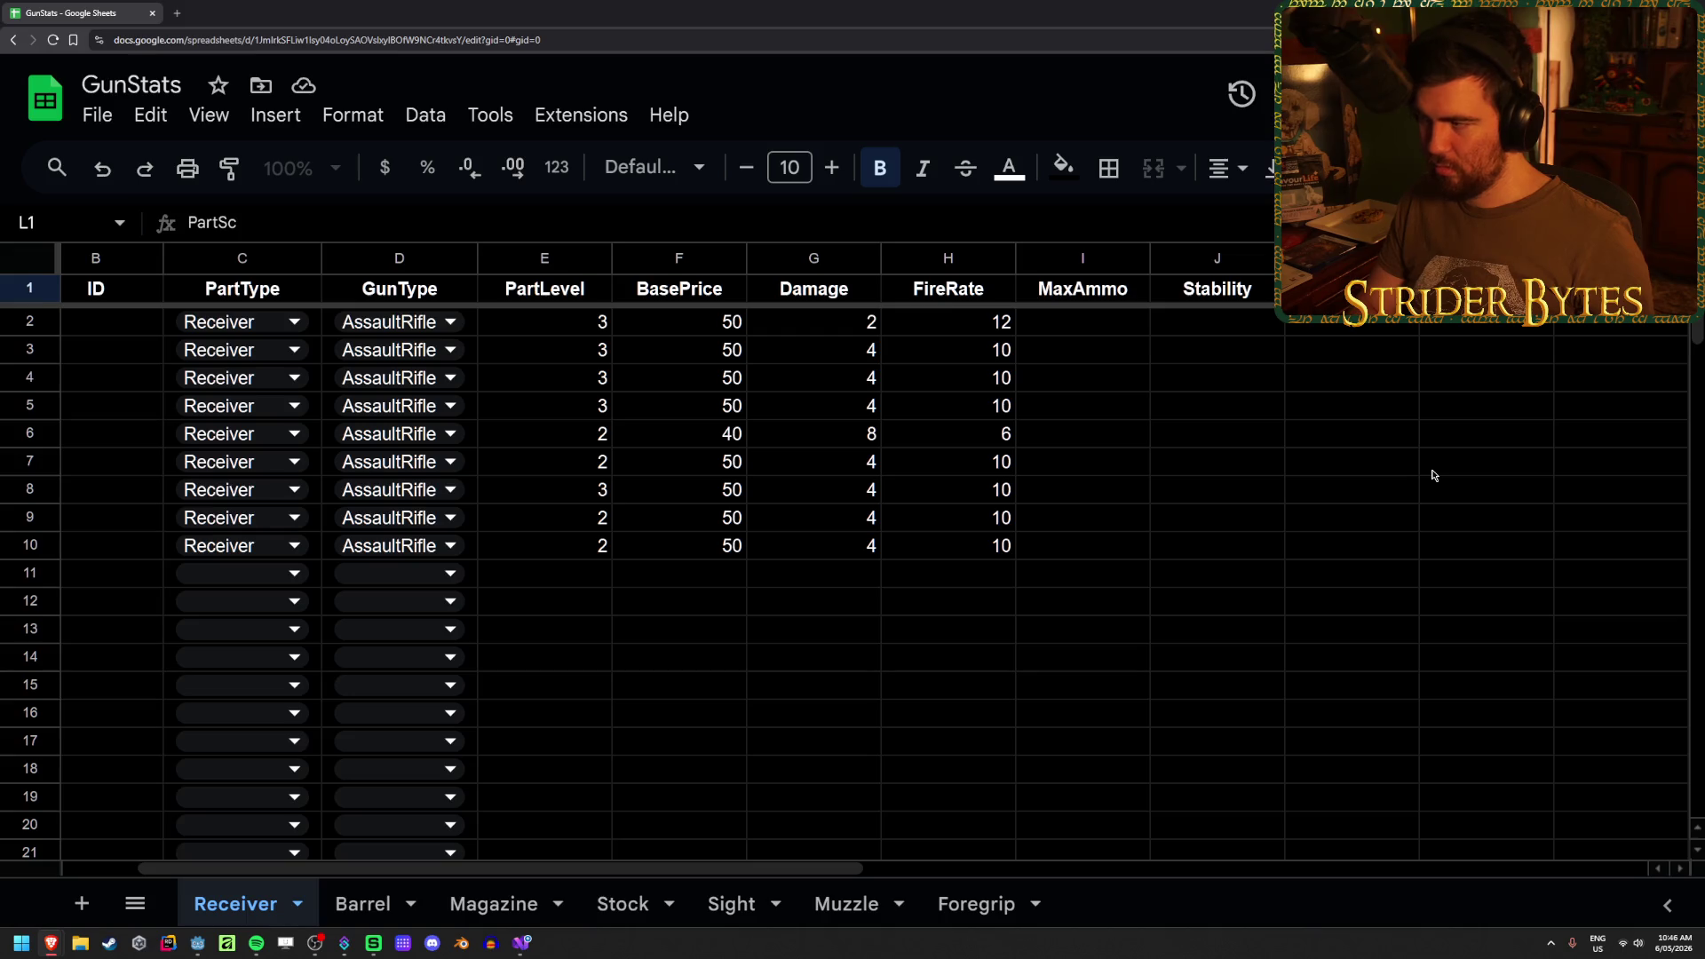
key(Return)
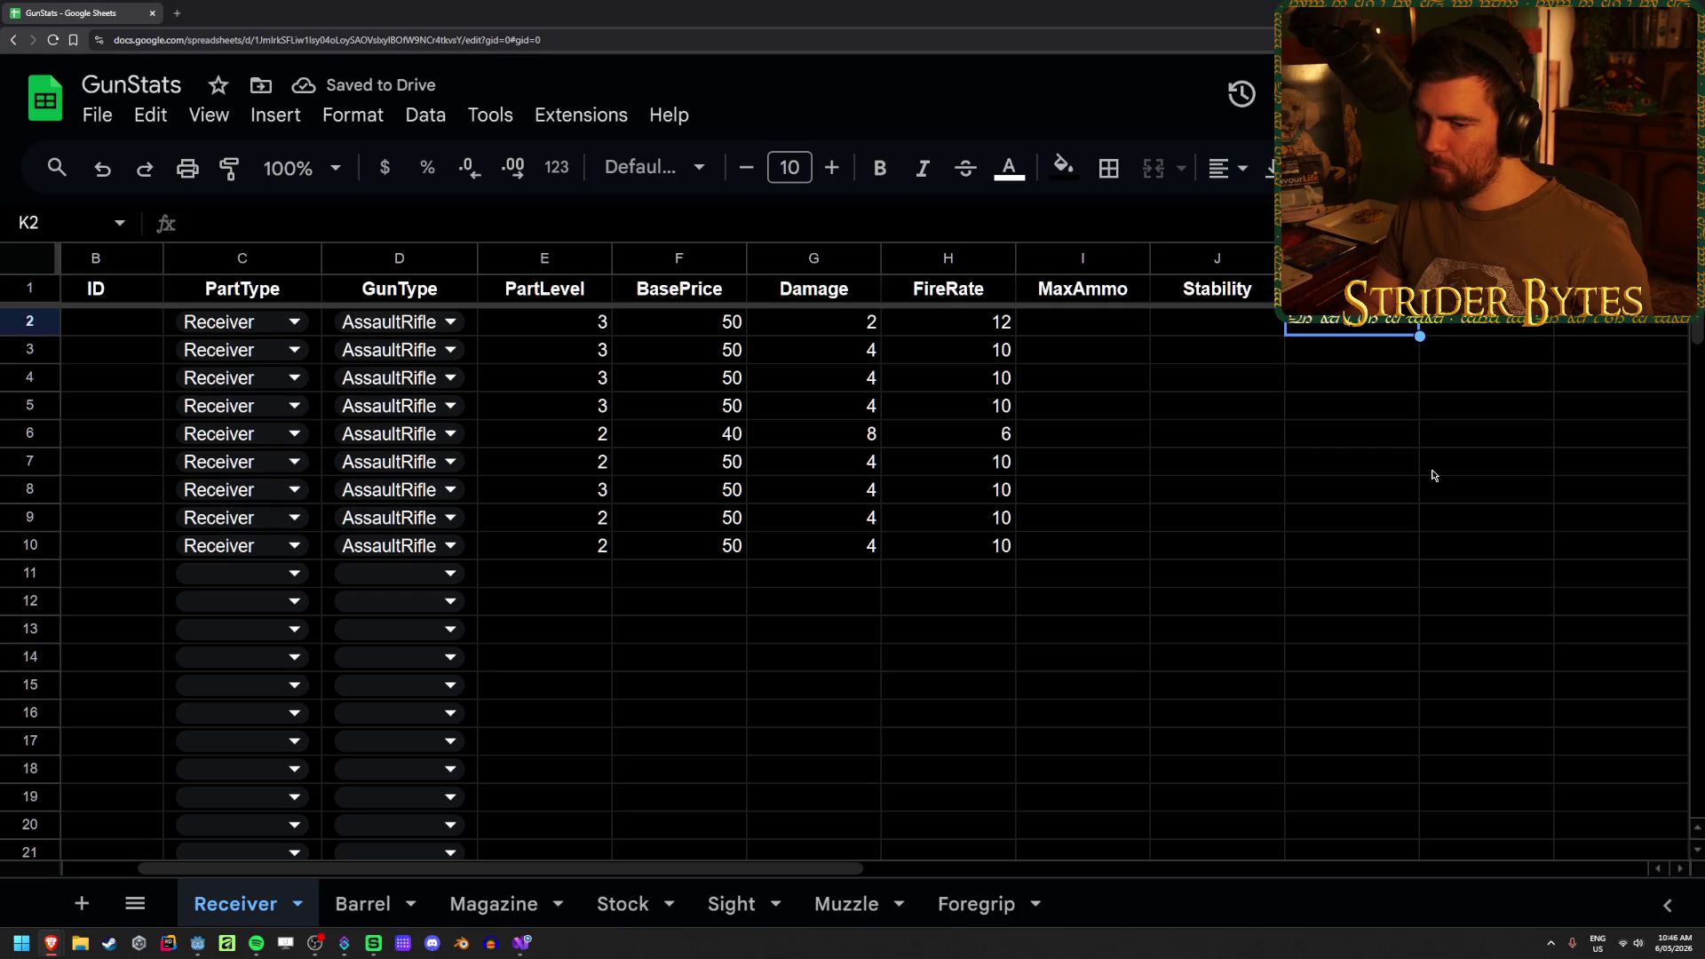
- Enter a part scale of 1 in L2:L10 for all nine receivers
key(Home)
key(Right)
key(End)
key(Left)
key(Left)
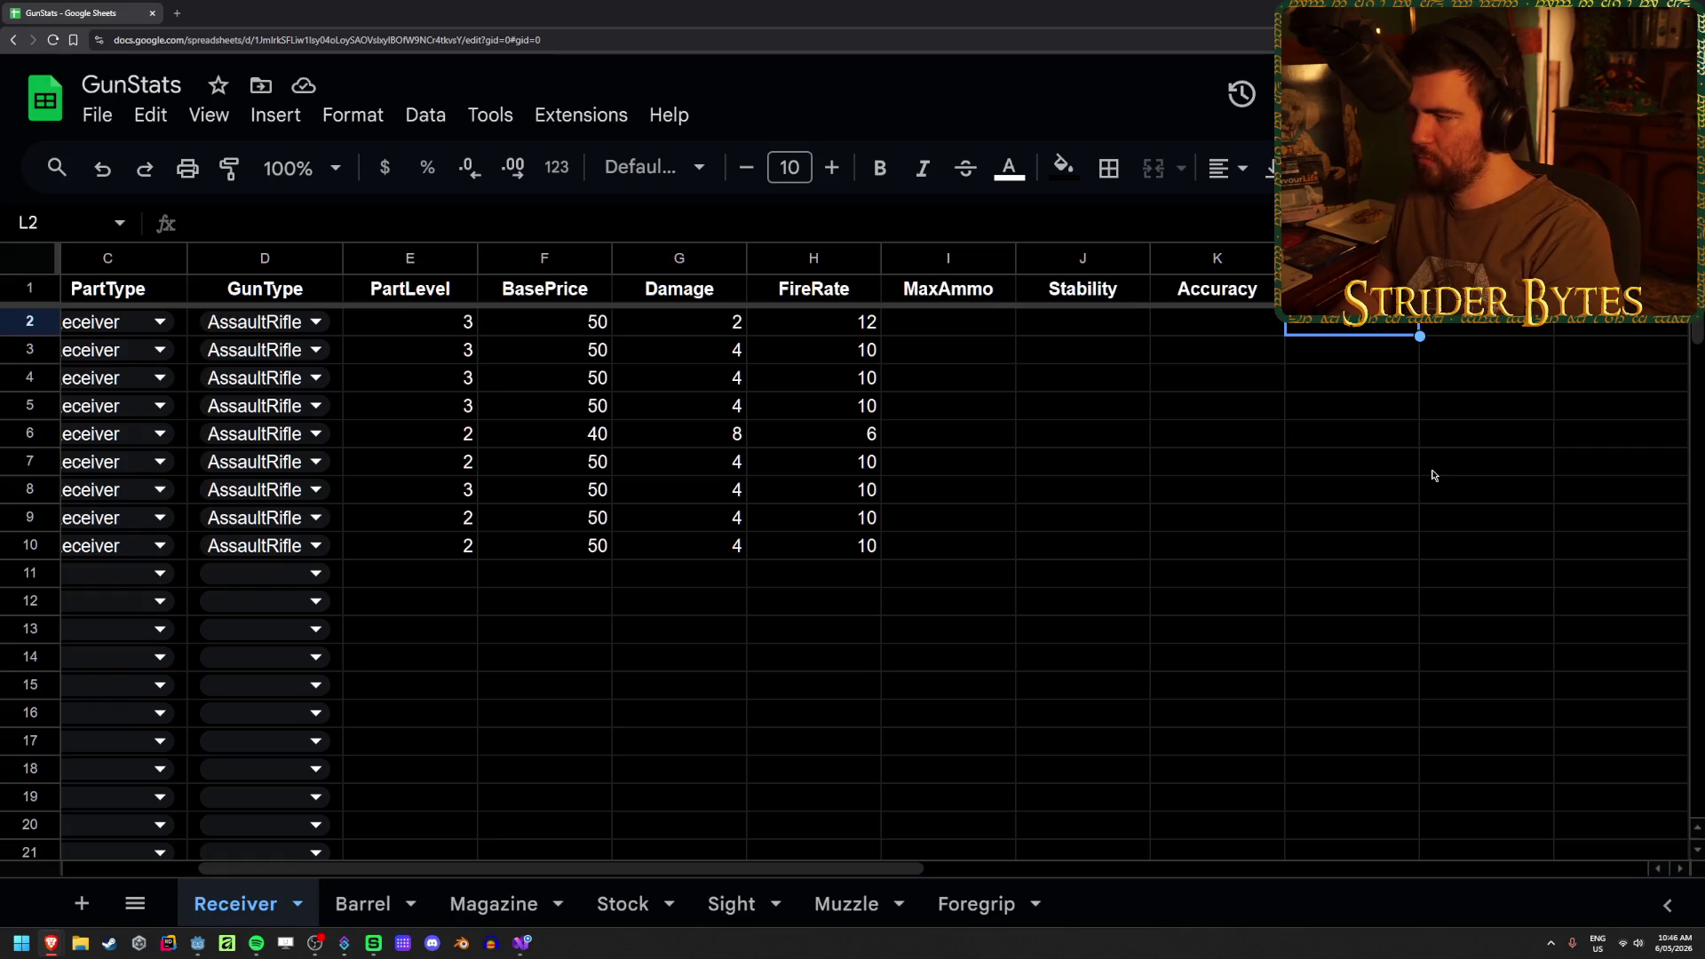
text(1)
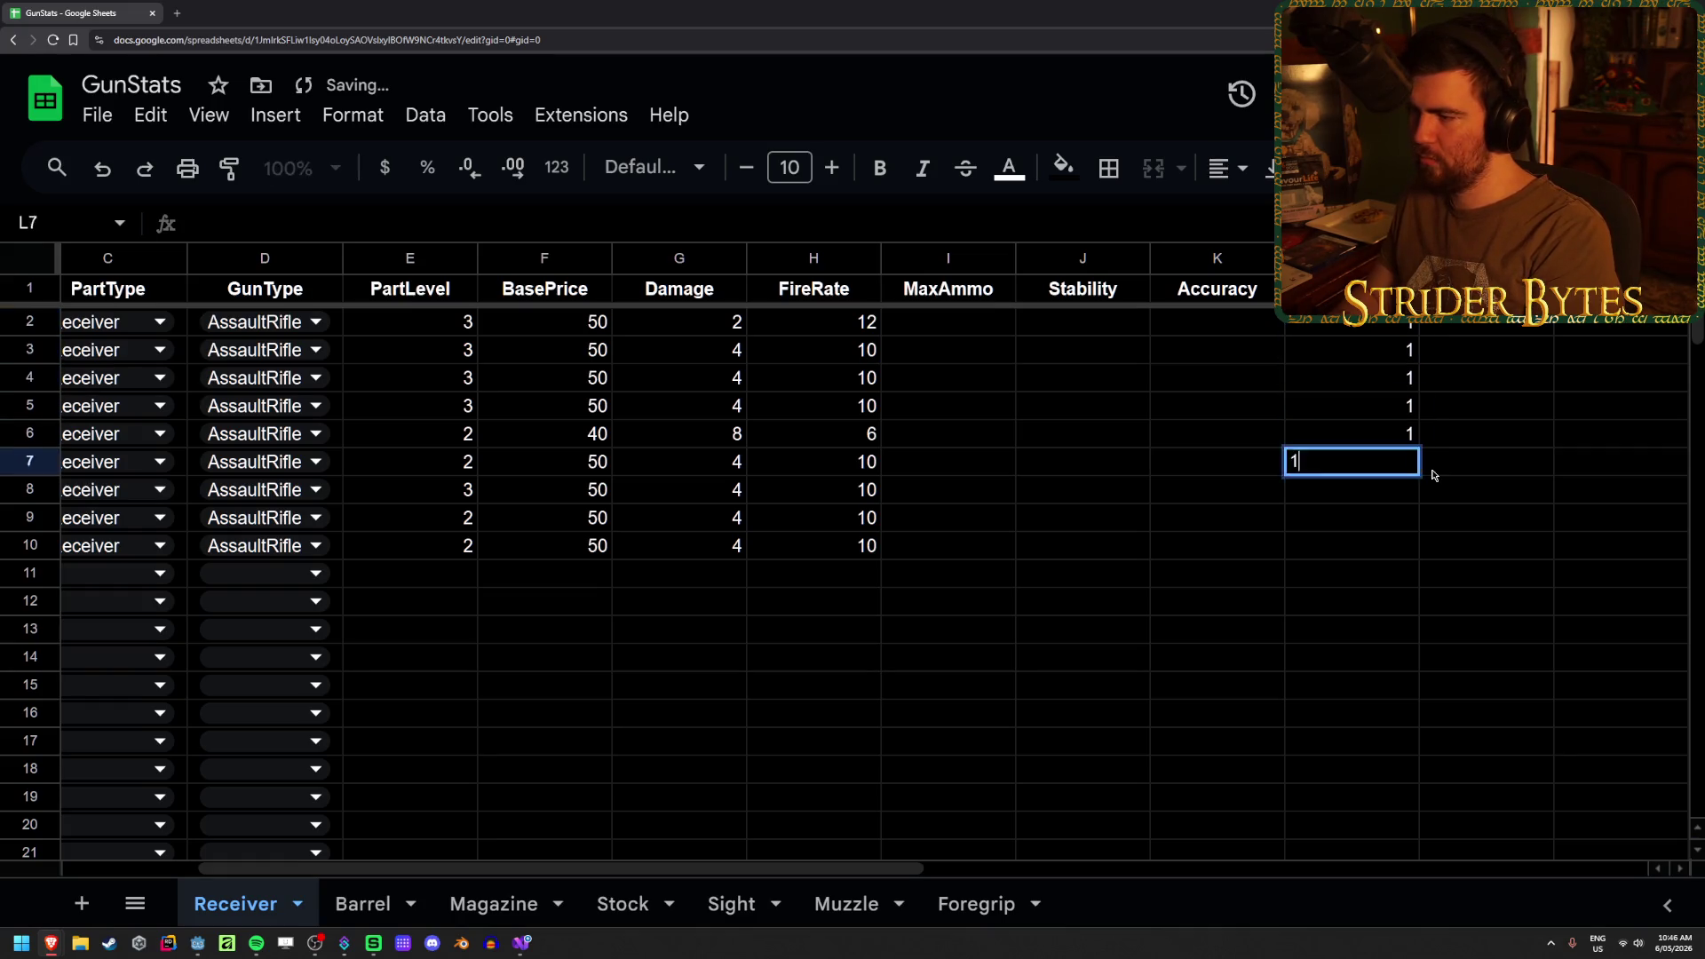
text( 1 1 1 1 1 1 1 1)
key(Return)
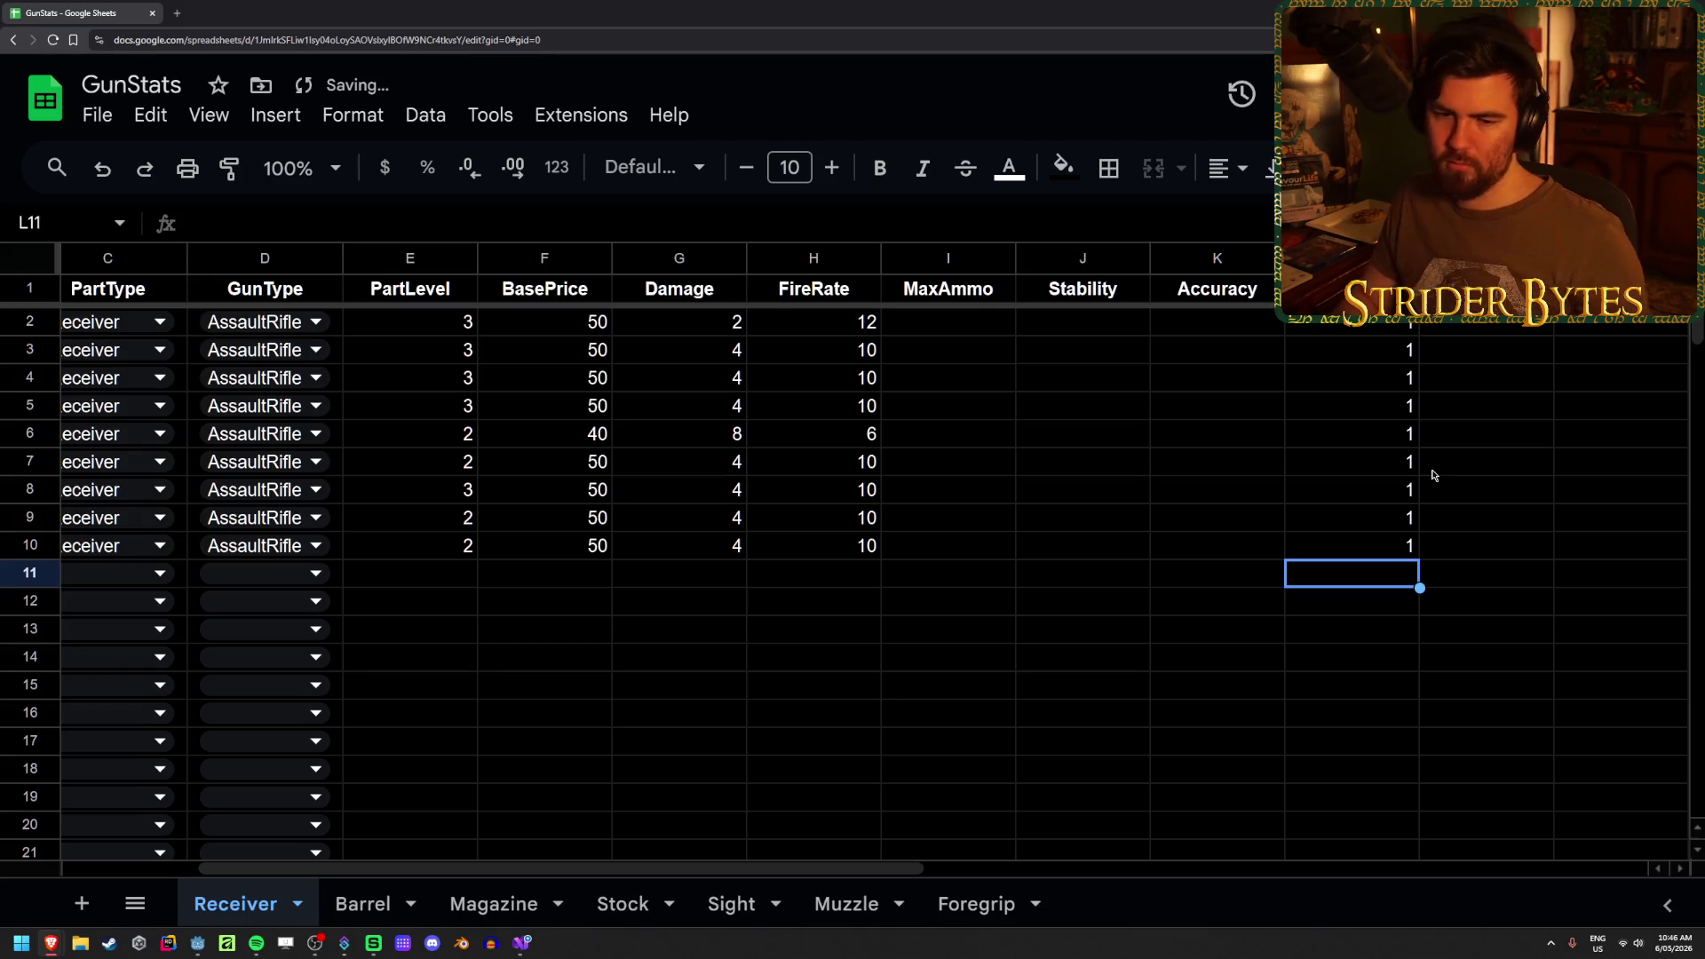
key(Up)
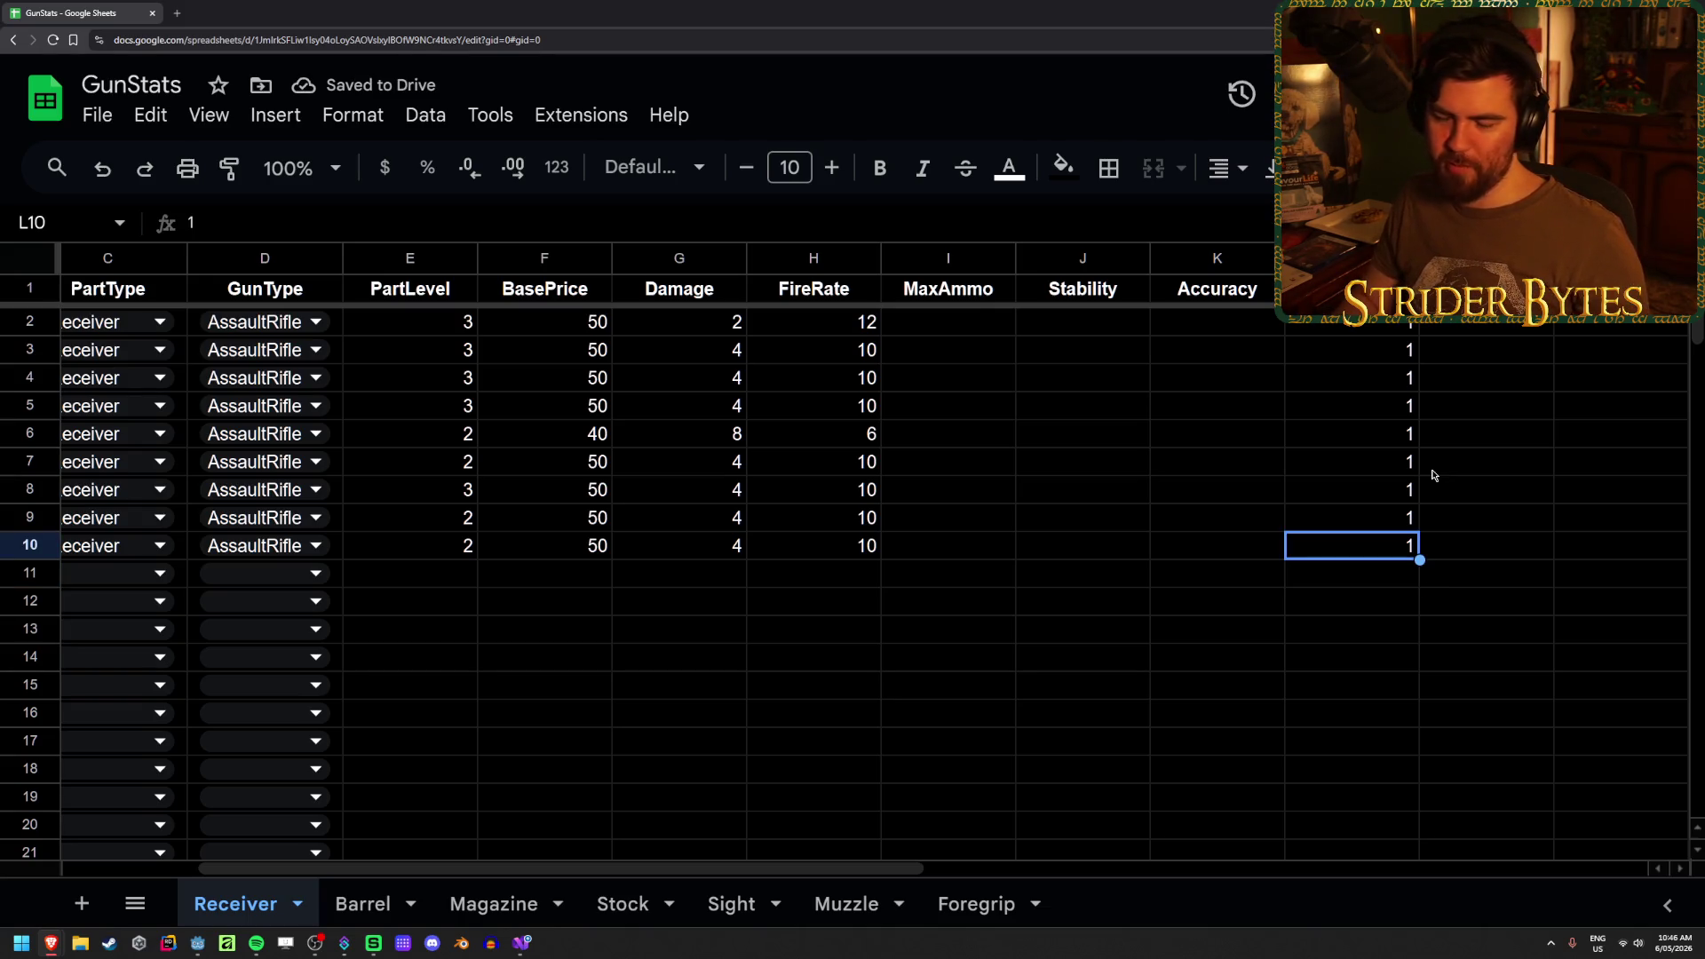
key(ctrl+shift+Page_Down)
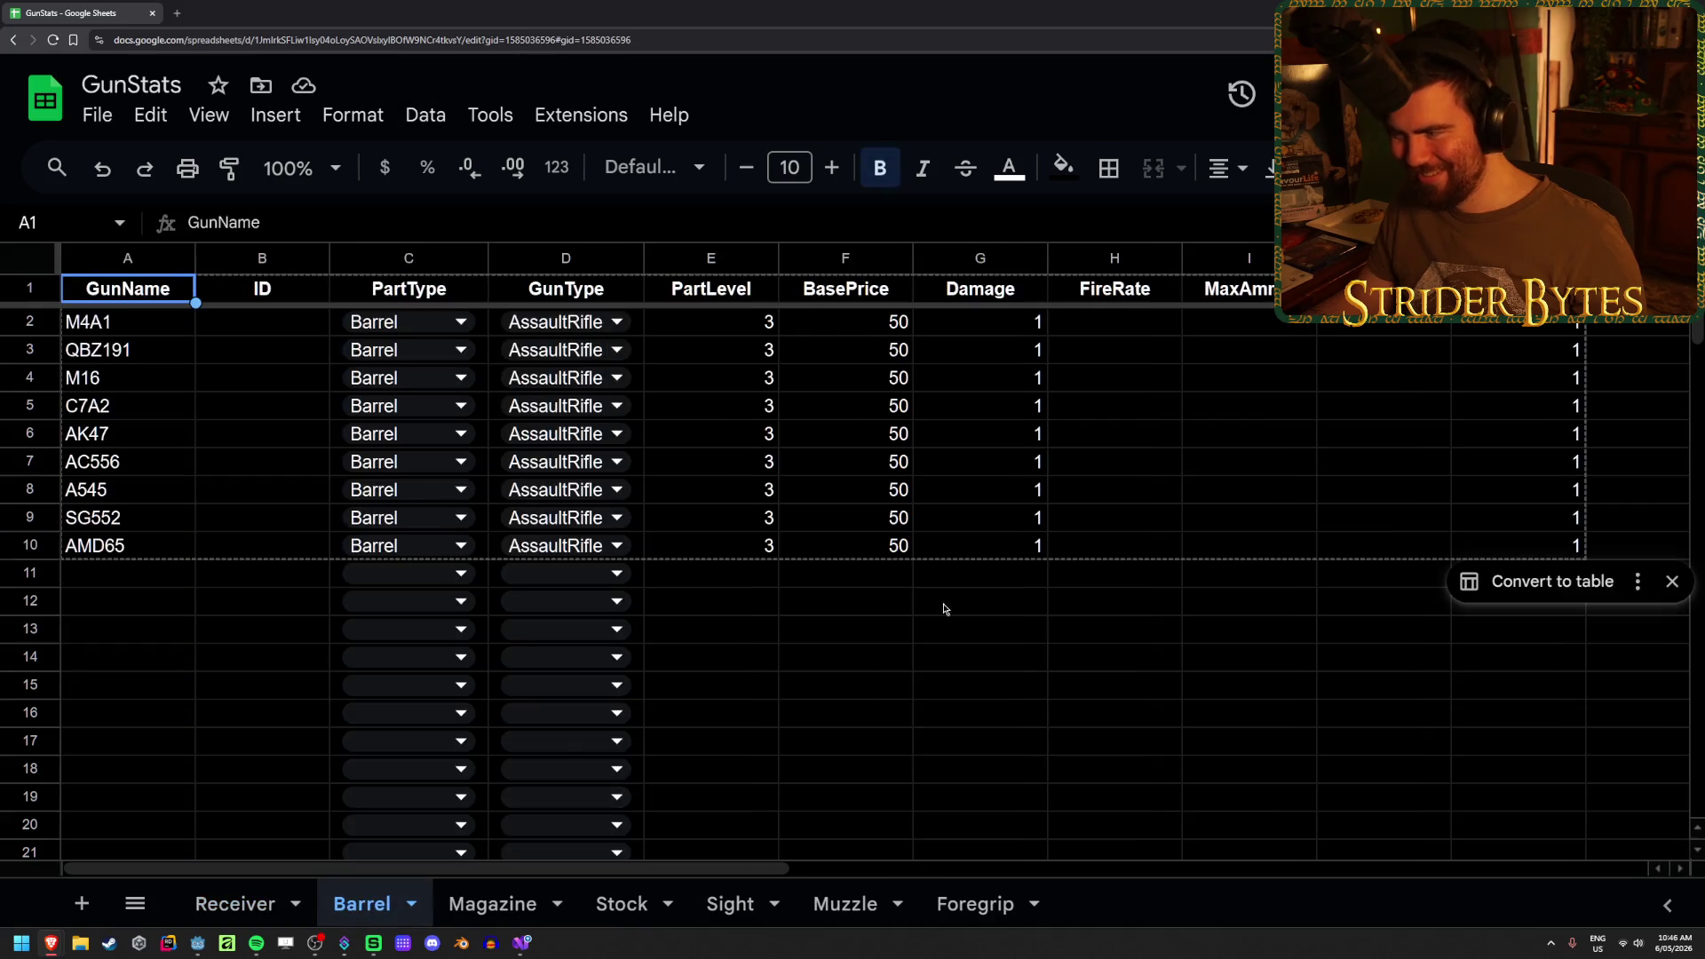
- Copy the PartScale column L1:L10 from the Receiver sheet
click(1247, 657)
click(1637, 289)
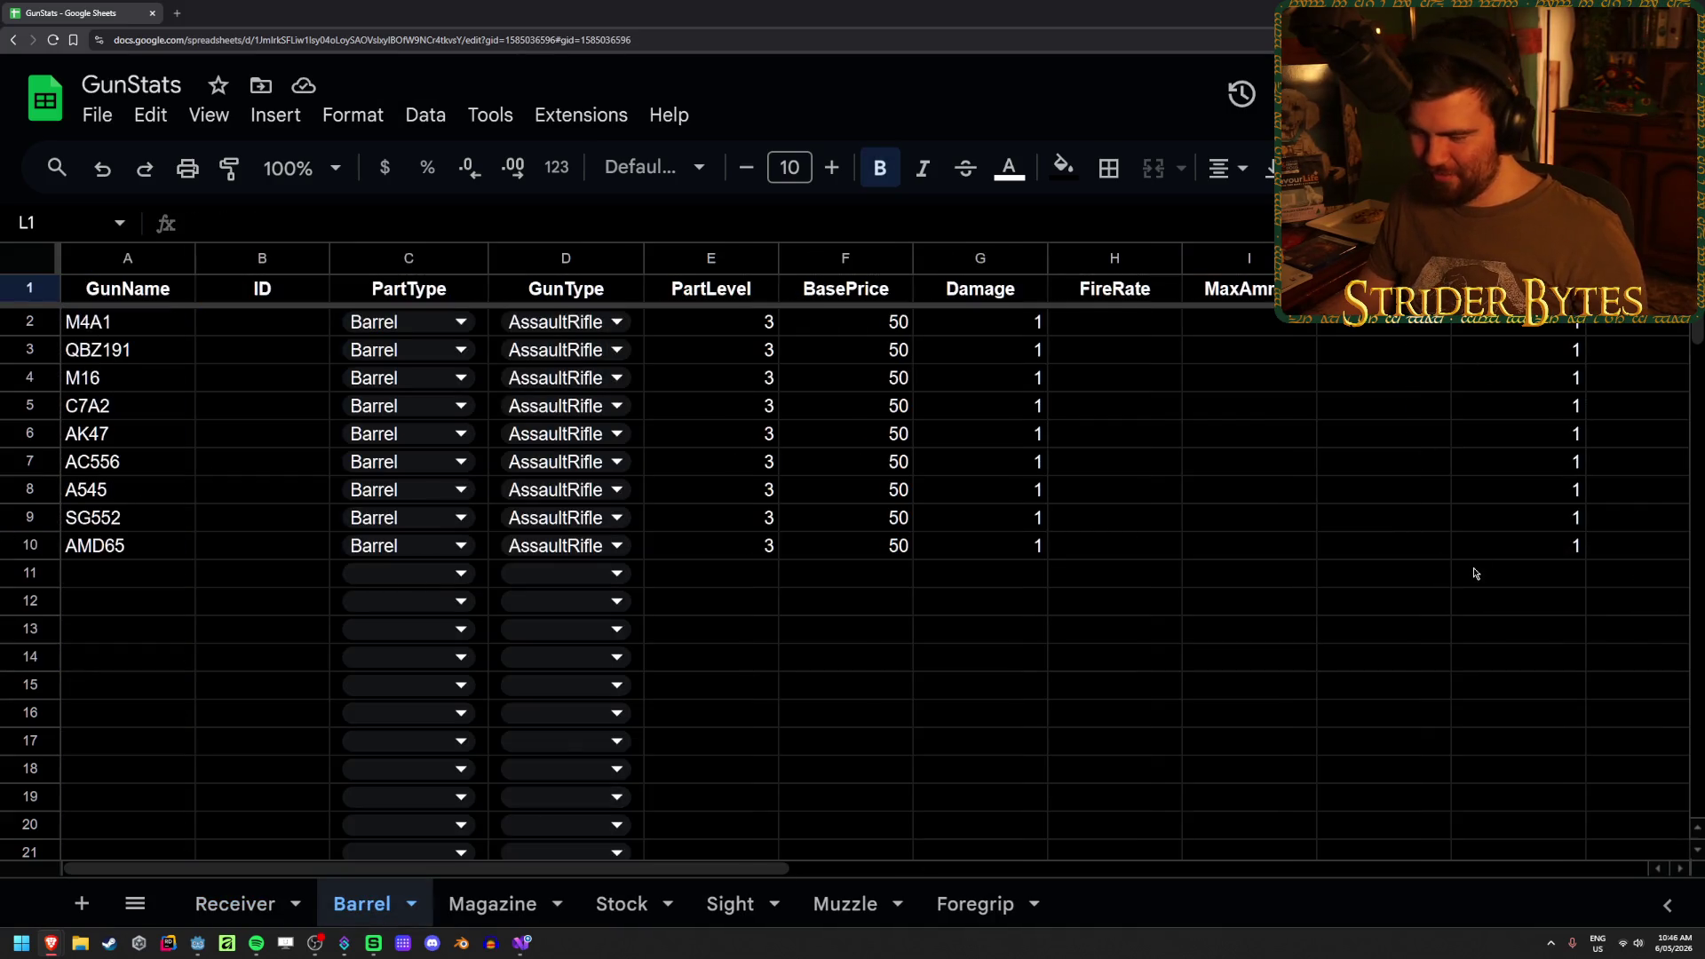
click(249, 904)
key(ctrl+Up)
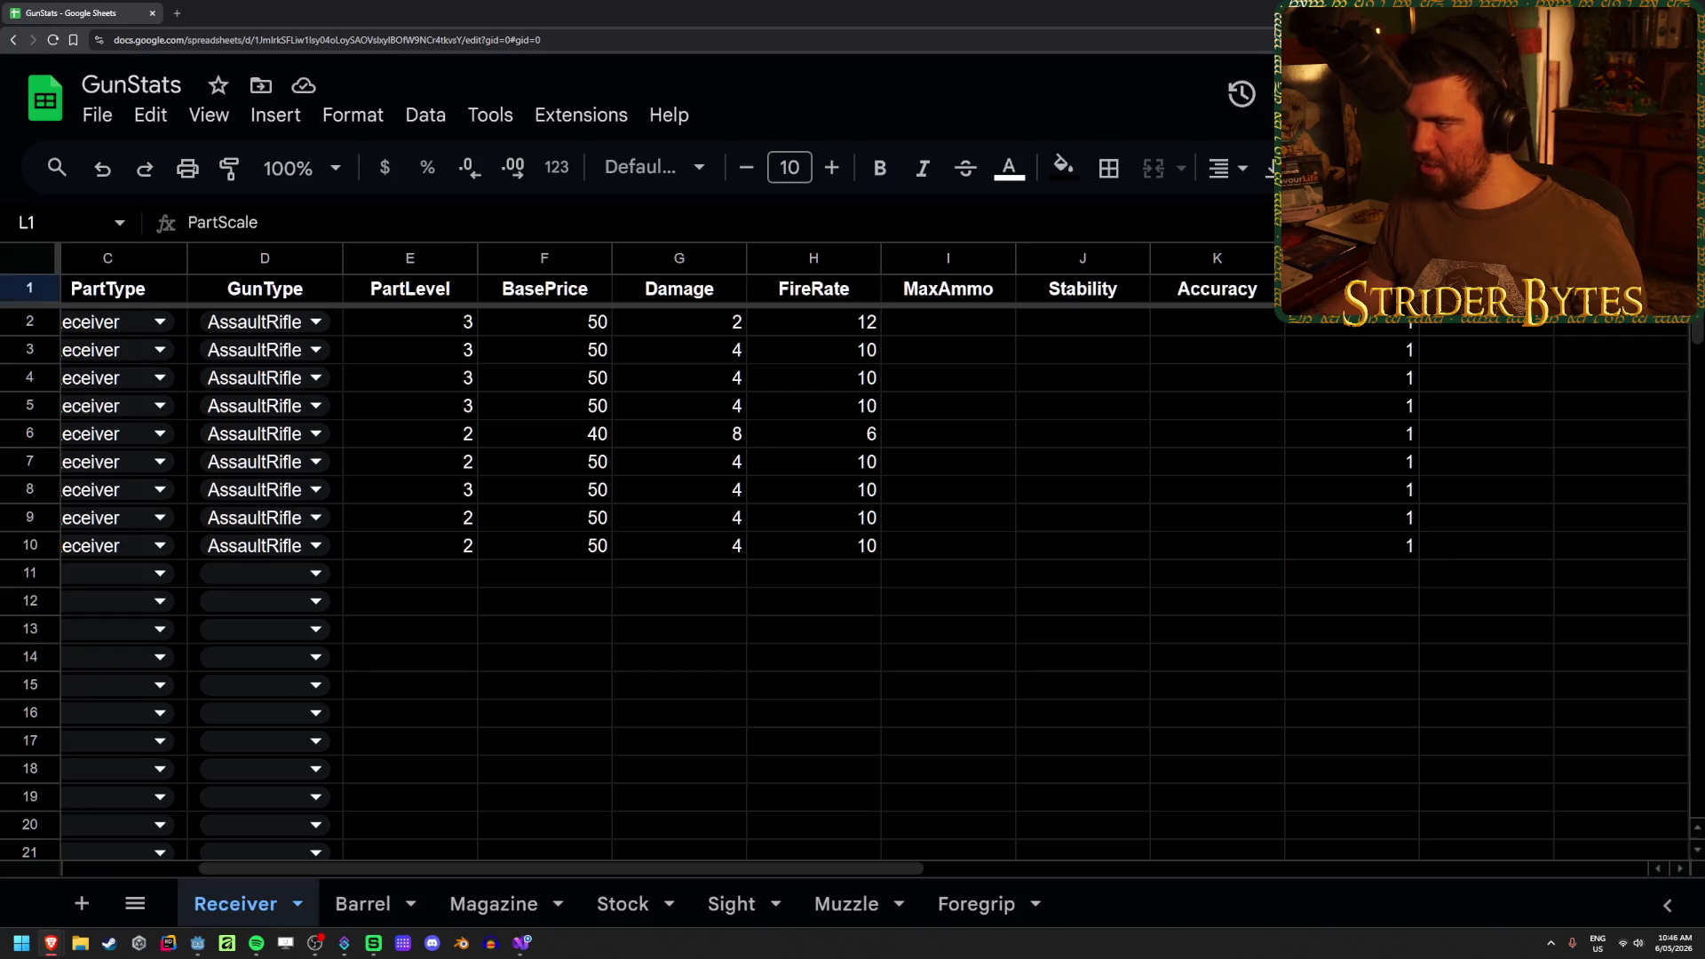
shift+click(1367, 542)
key(ctrl+c)
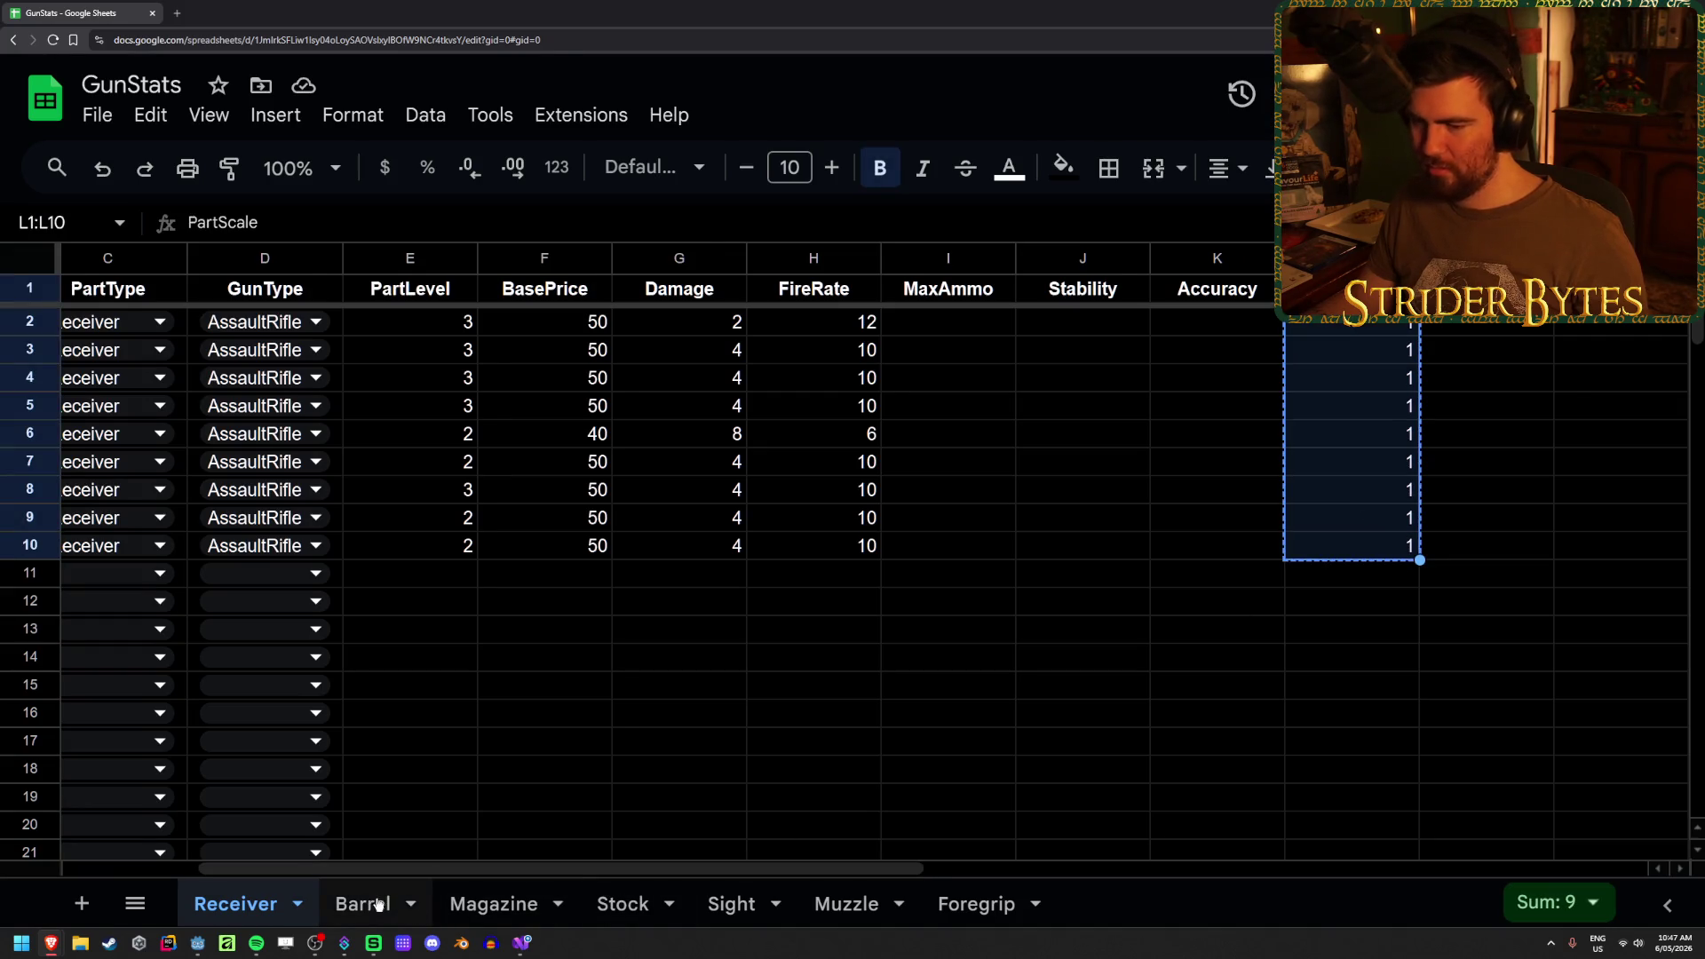
- Paste the PartScale column into the Barrel, Magazine and Stock sheets
click(362, 904)
key(ctrl+v)
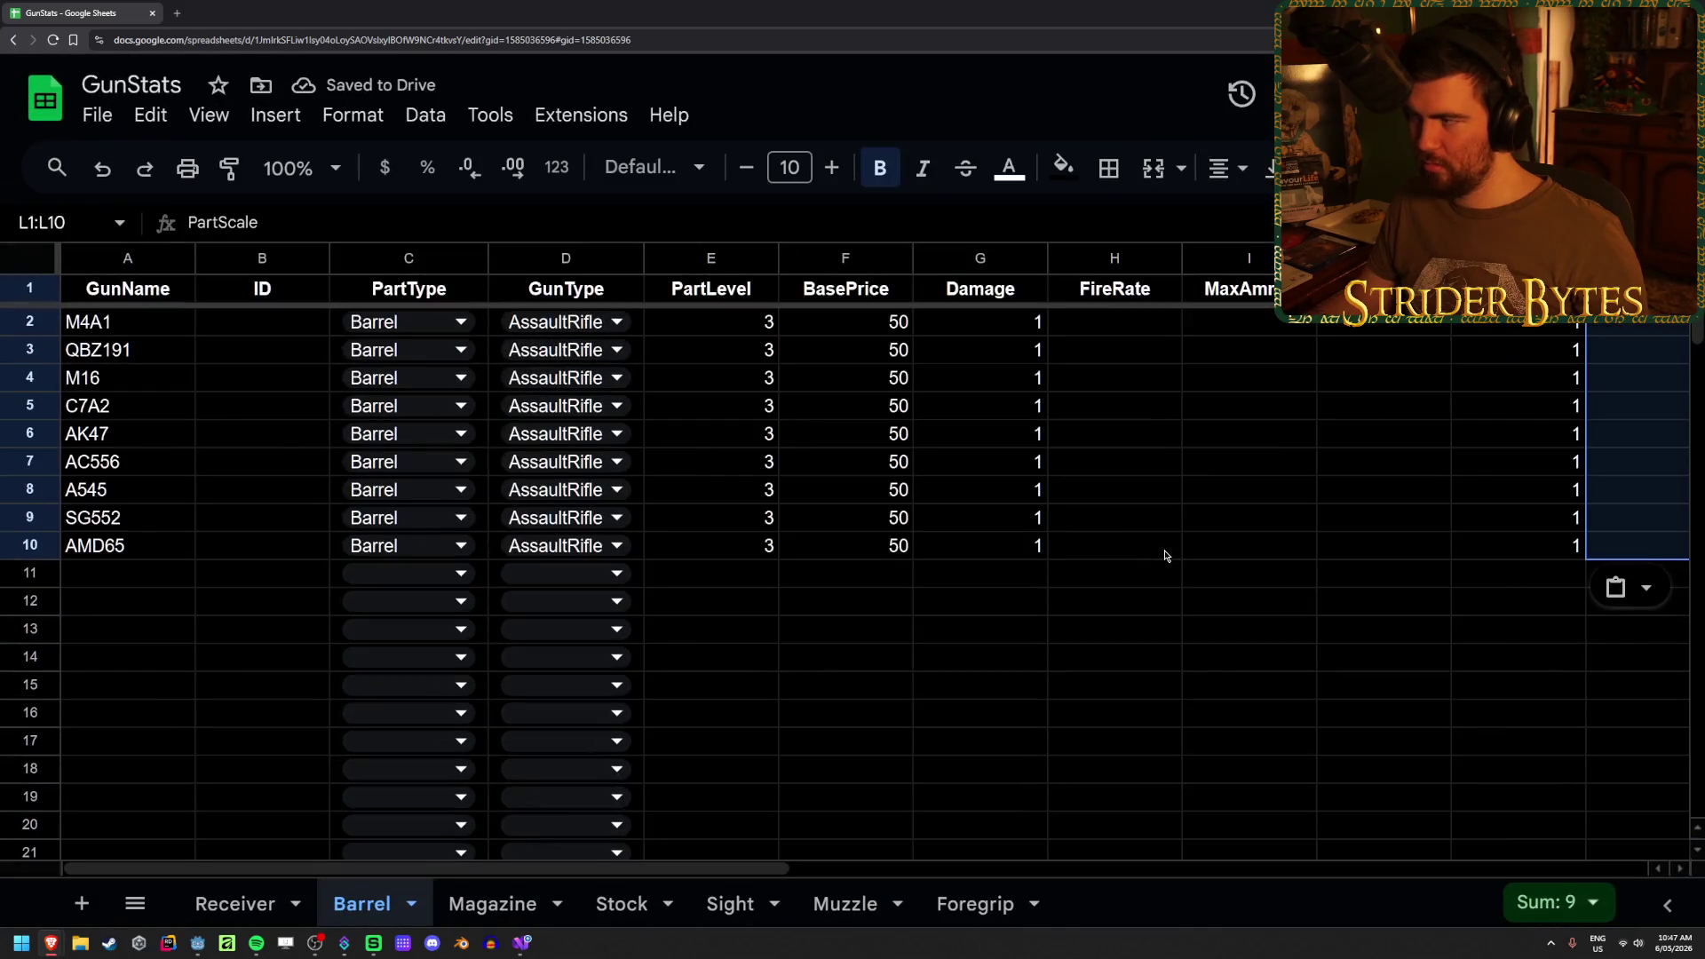
click(492, 903)
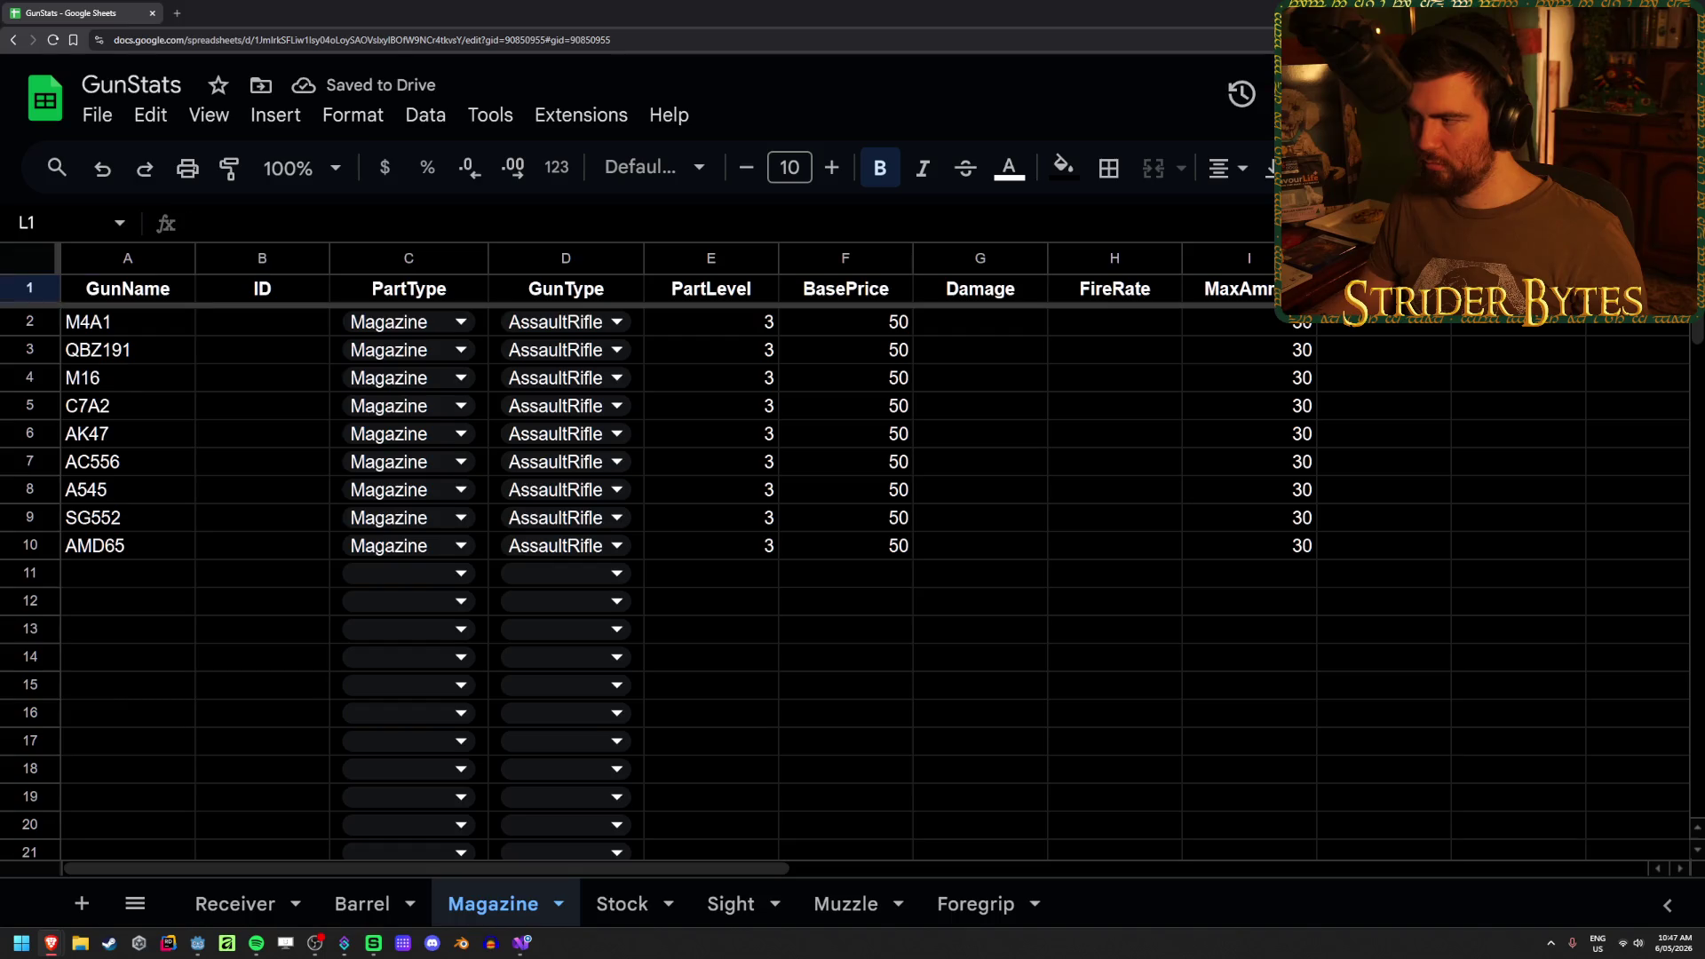
key(ctrl+v)
key(ctrl+Page_Down)
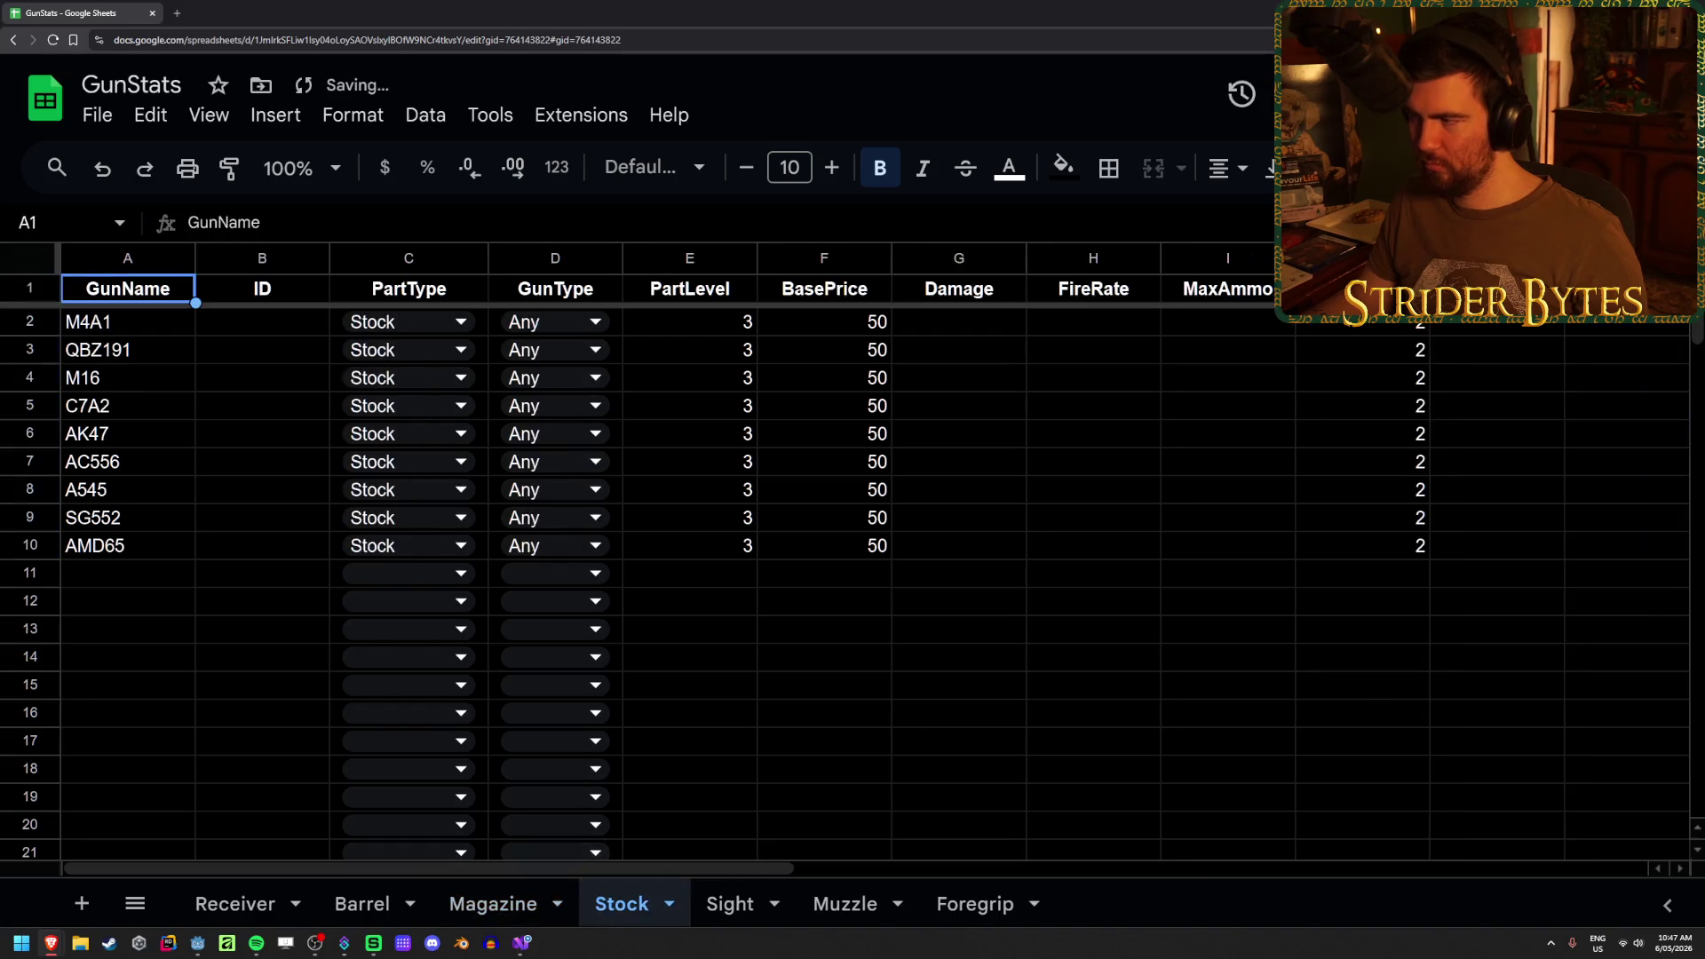
key(ctrl+v)
- Paste the PartScale column into the Sight sheet and set the M4A1 sight's scale to 2
click(730, 904)
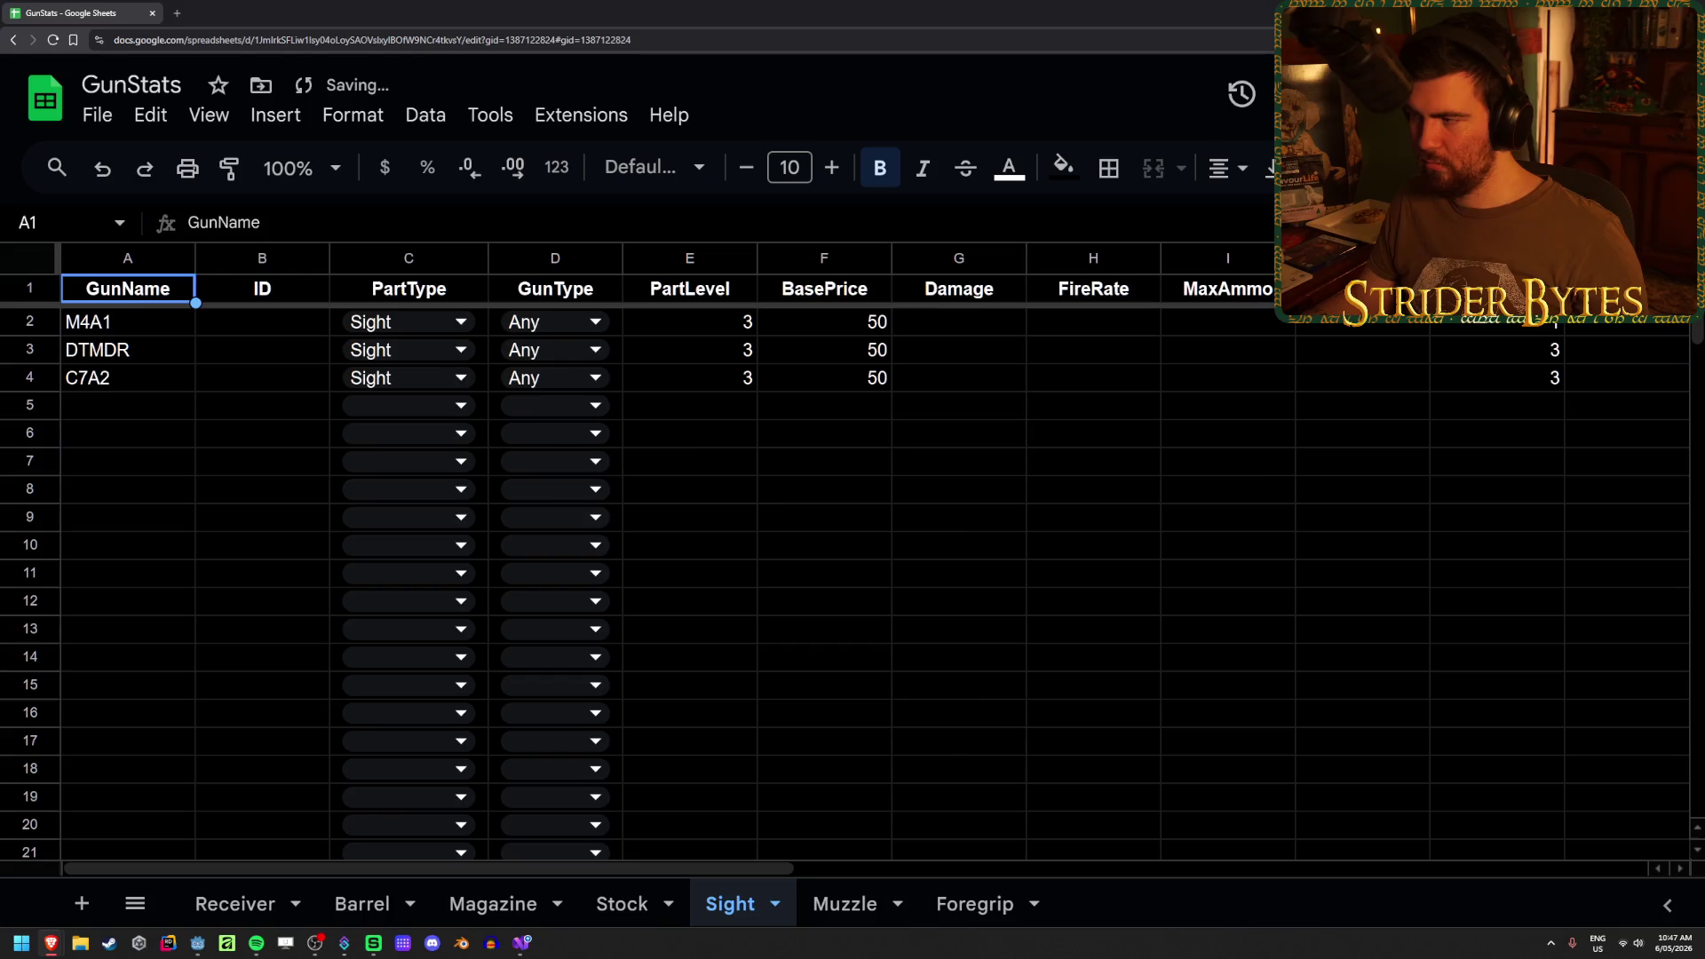
click(1626, 288)
key(ctrl+v)
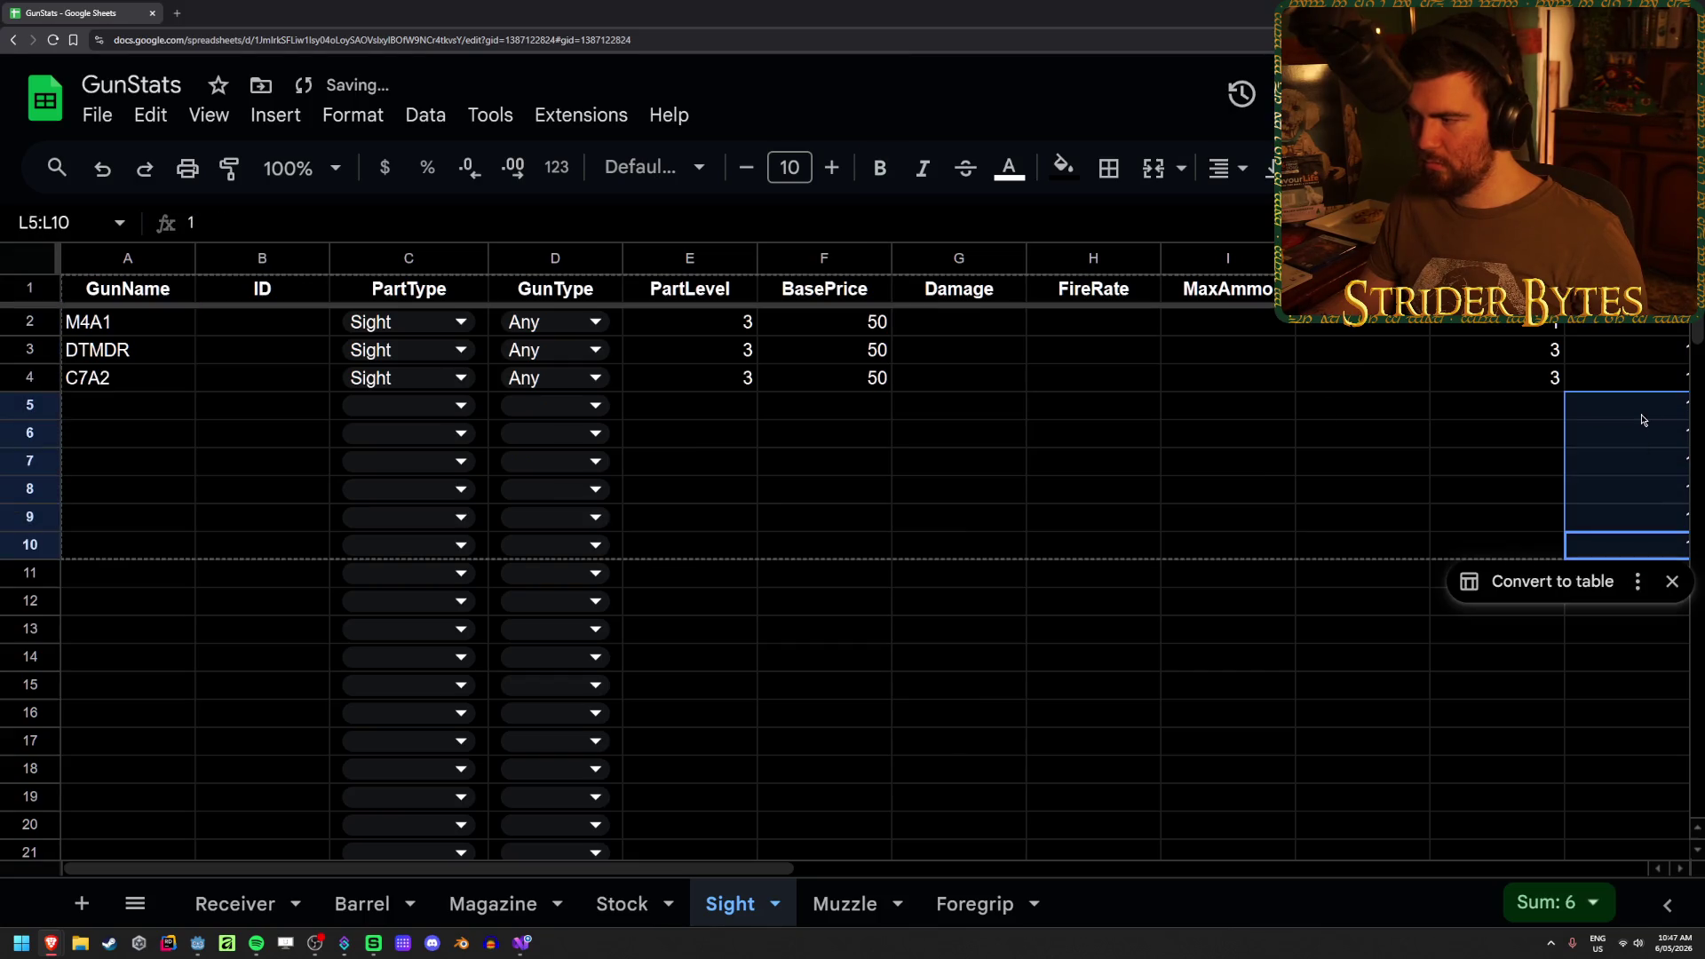
click(1643, 490)
key(Up)
key(Up)
key(Left)
key(Left)
key(Left)
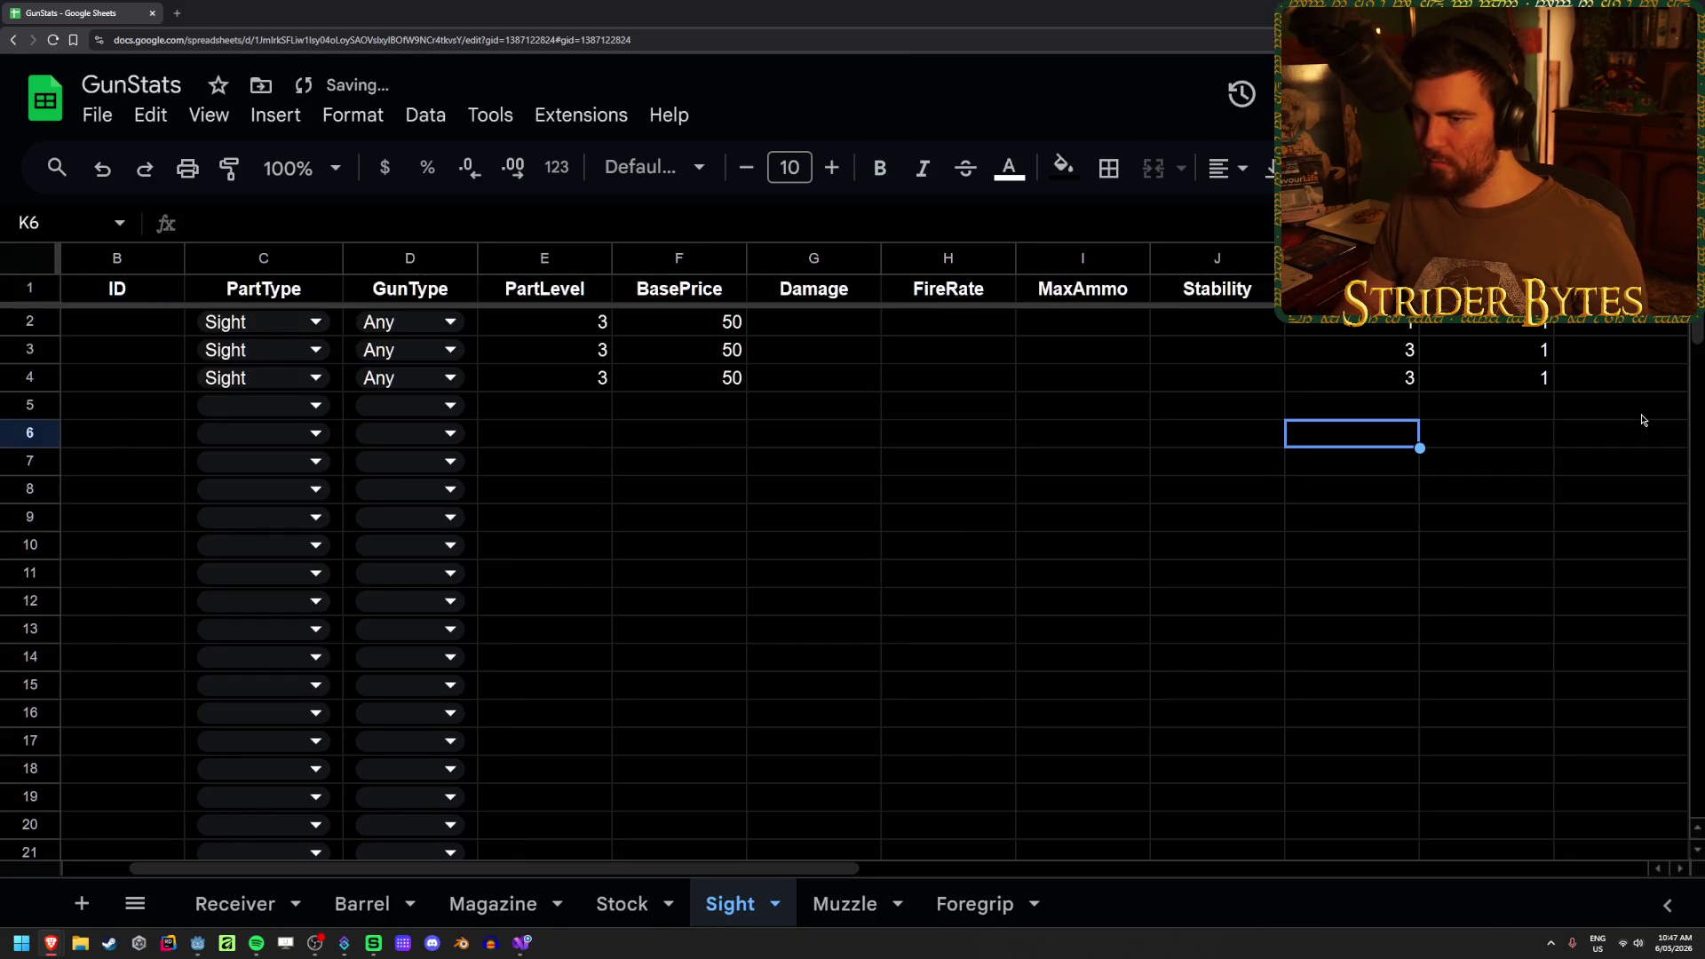
key(Up)
key(Up)
key(Up)
key(Up)
key(Right)
key(Right)
key(Right)
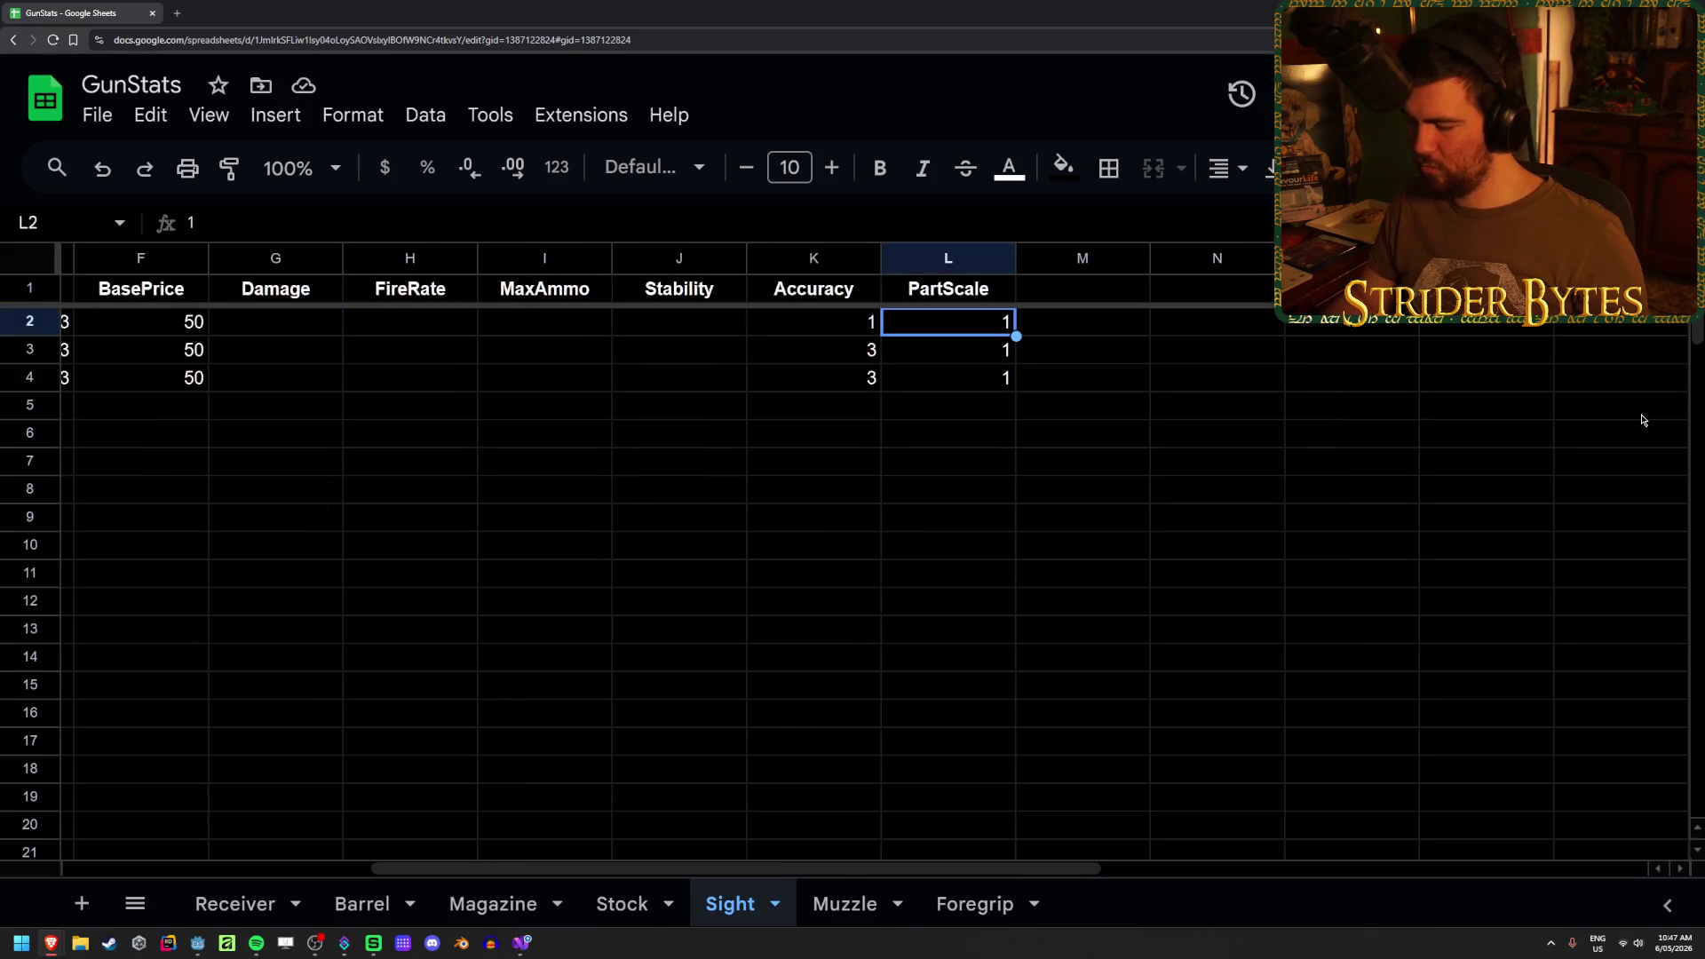
text(2)
key(Return)
- Paste the PartScale column into the Muzzle sheet and set every muzzle's scale to 2
click(849, 906)
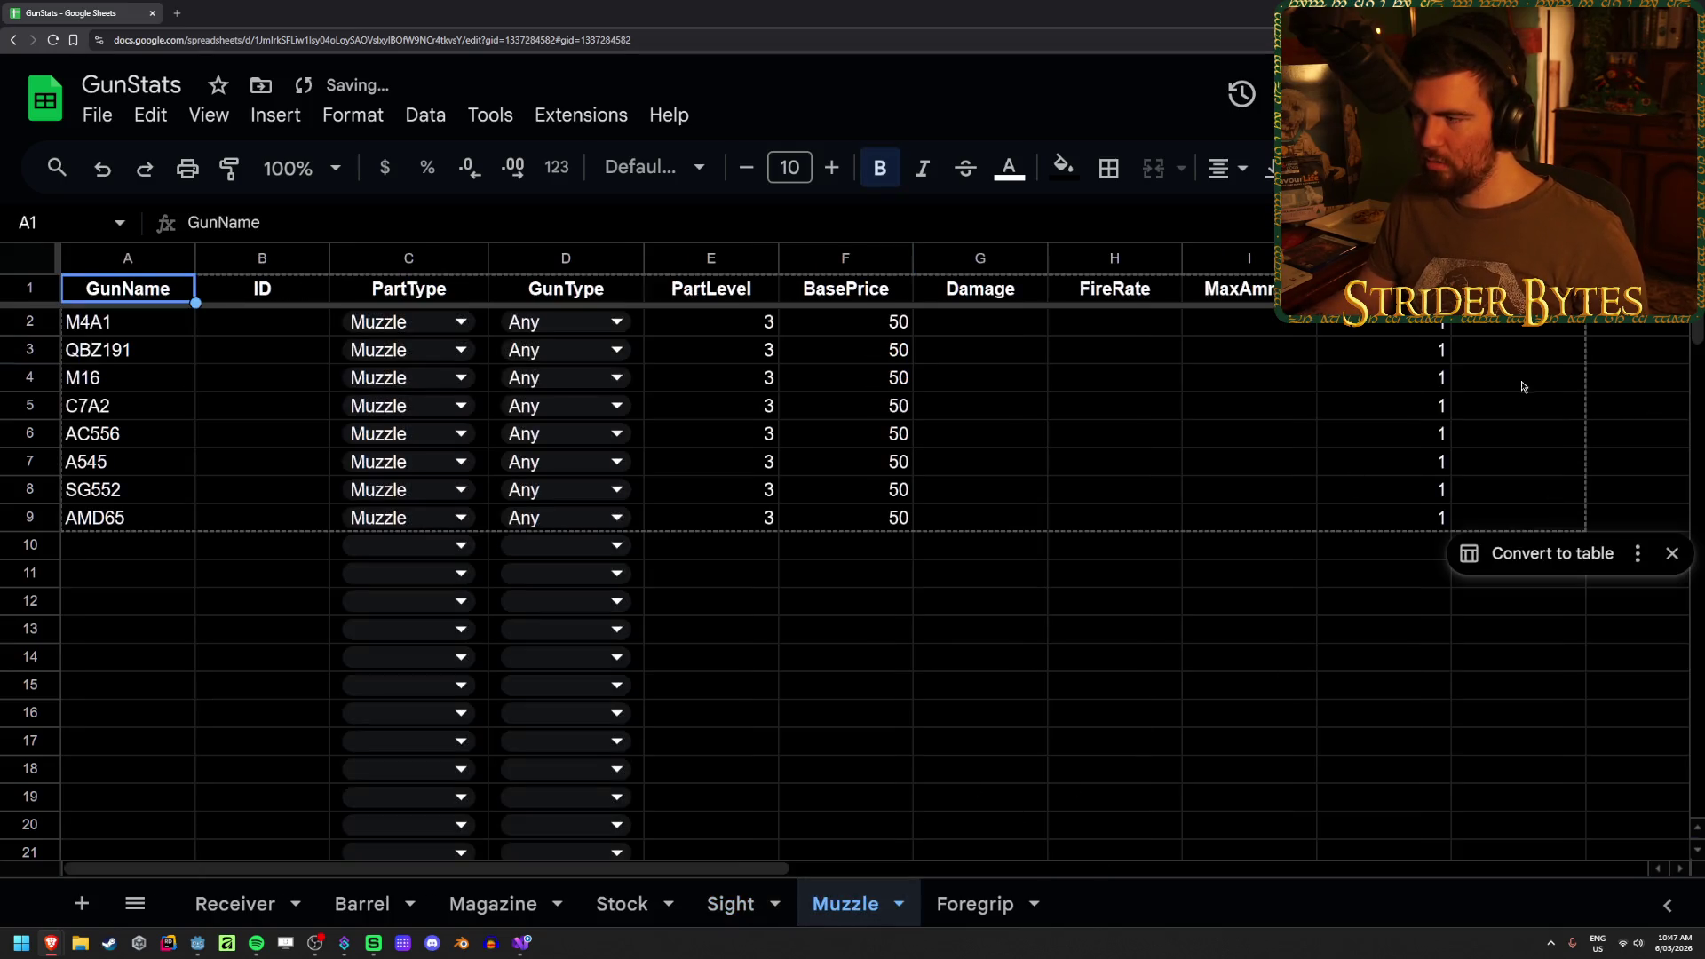
key(Up)
key(Up)
key(Up)
key(ctrl+v)
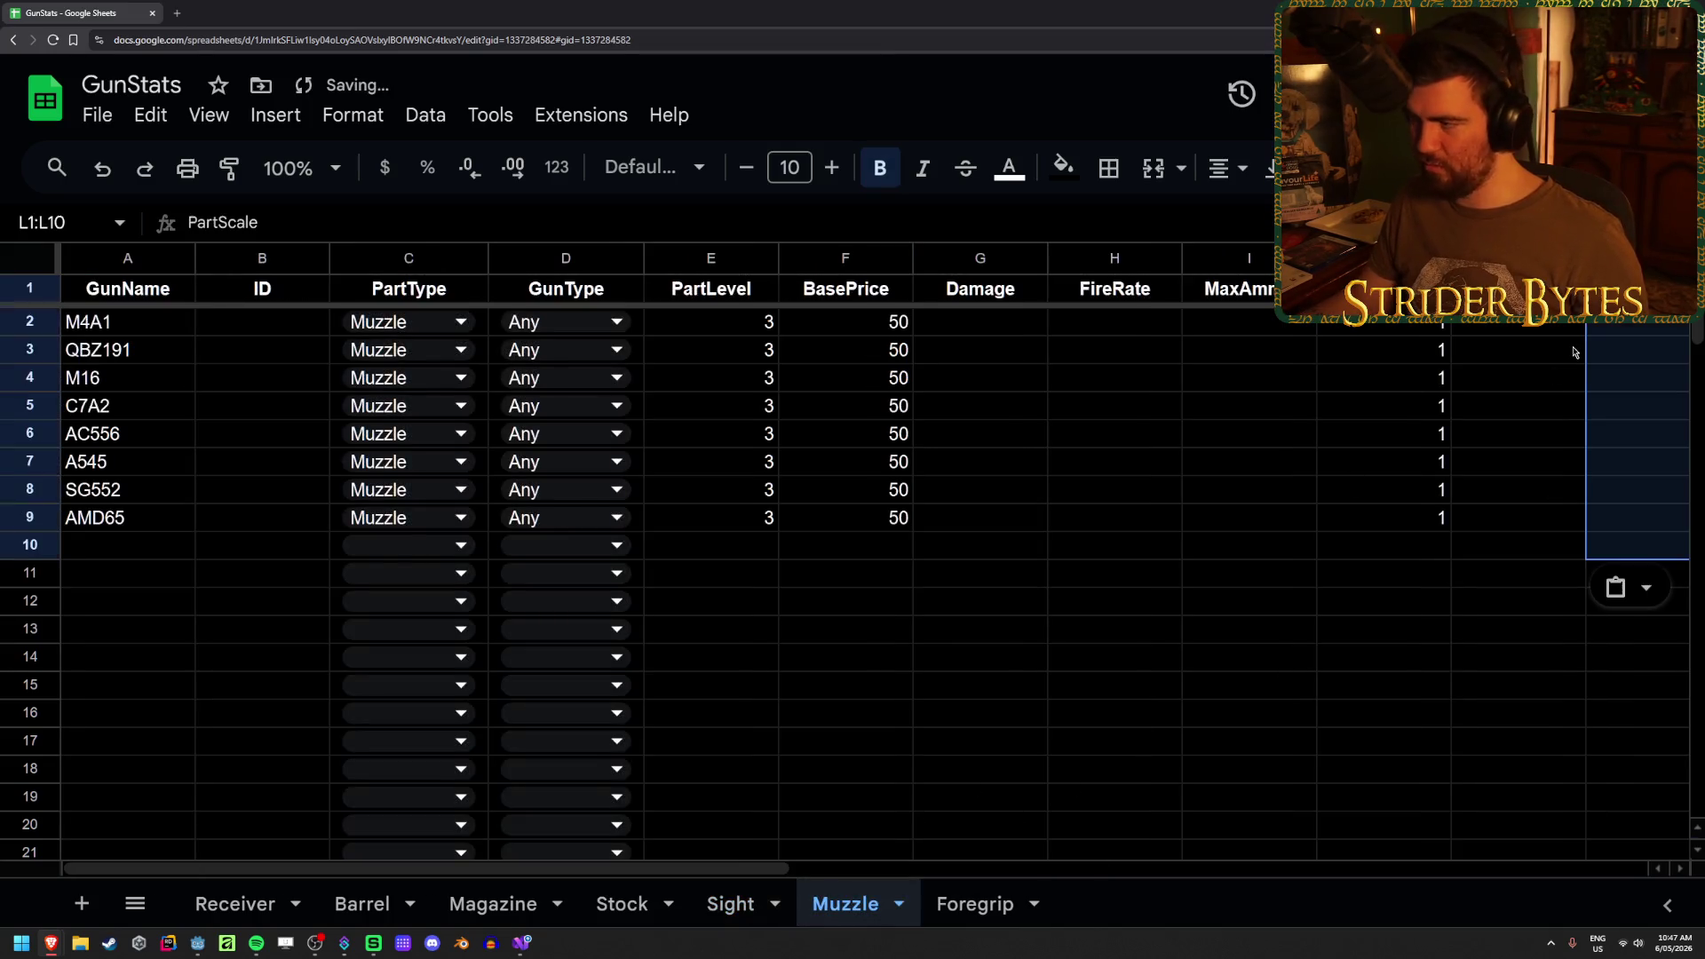
key(Up)
key(Down)
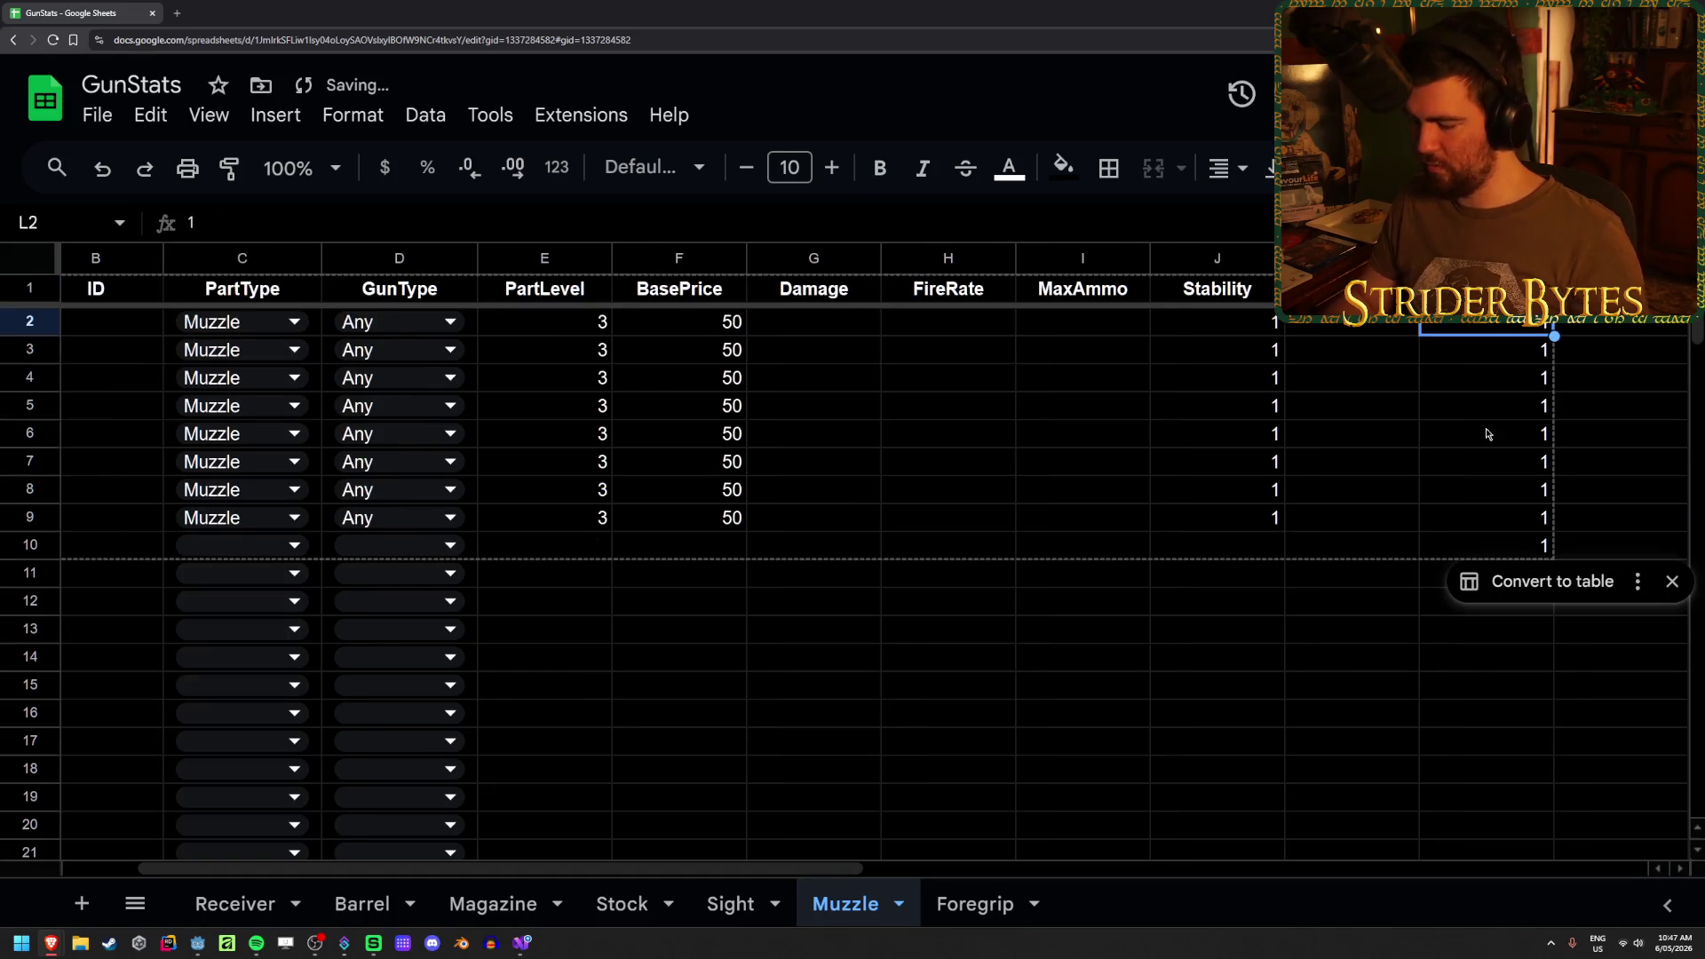
text(2)
key(Return)
key(Up)
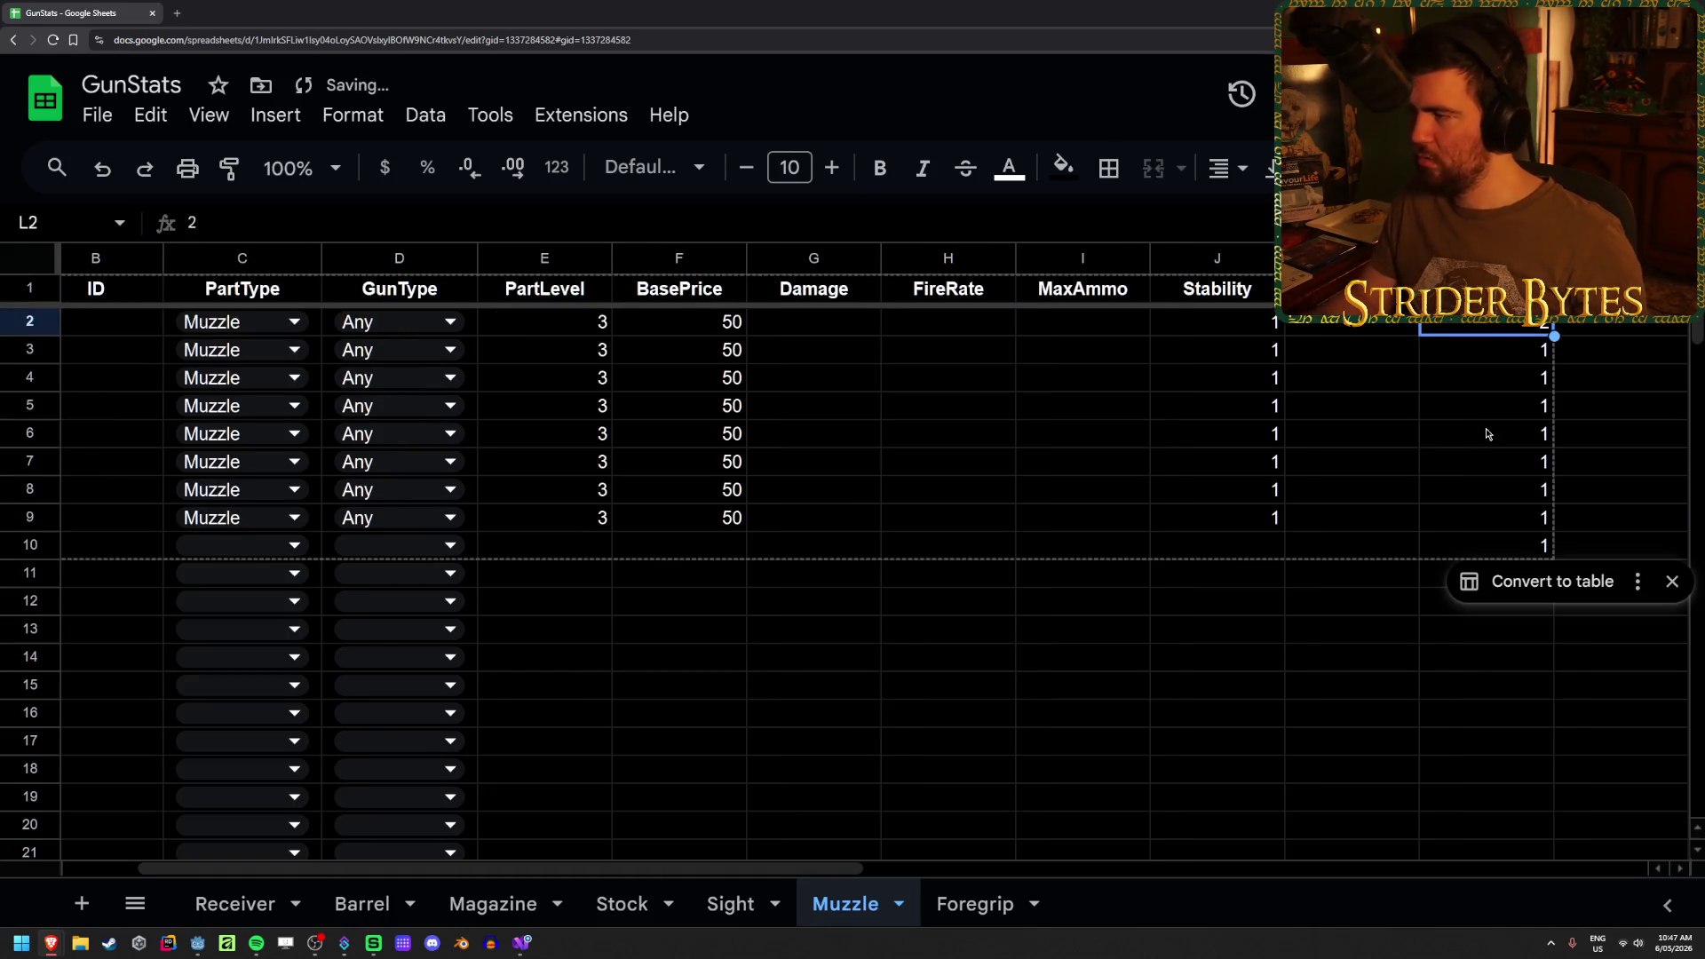
drag(1553, 336, 1557, 544)
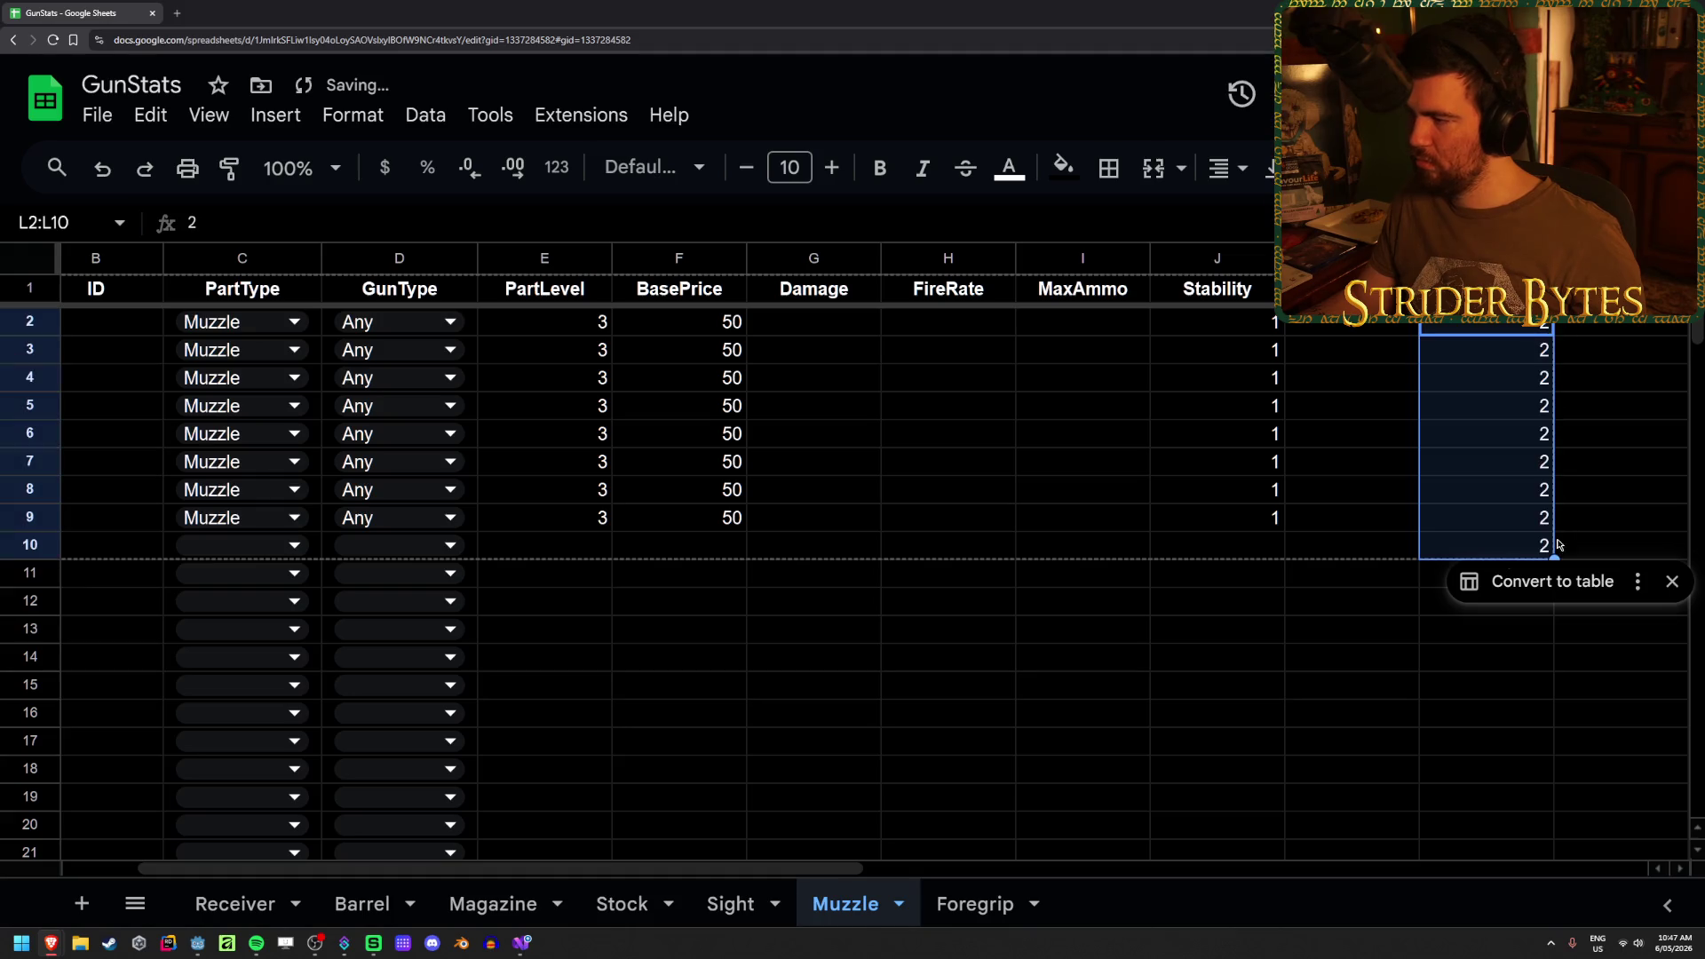
click(1305, 662)
- Paste PartScale into Foregrip column L, clear L3:L10, and set AMD65's scale to 2
click(974, 902)
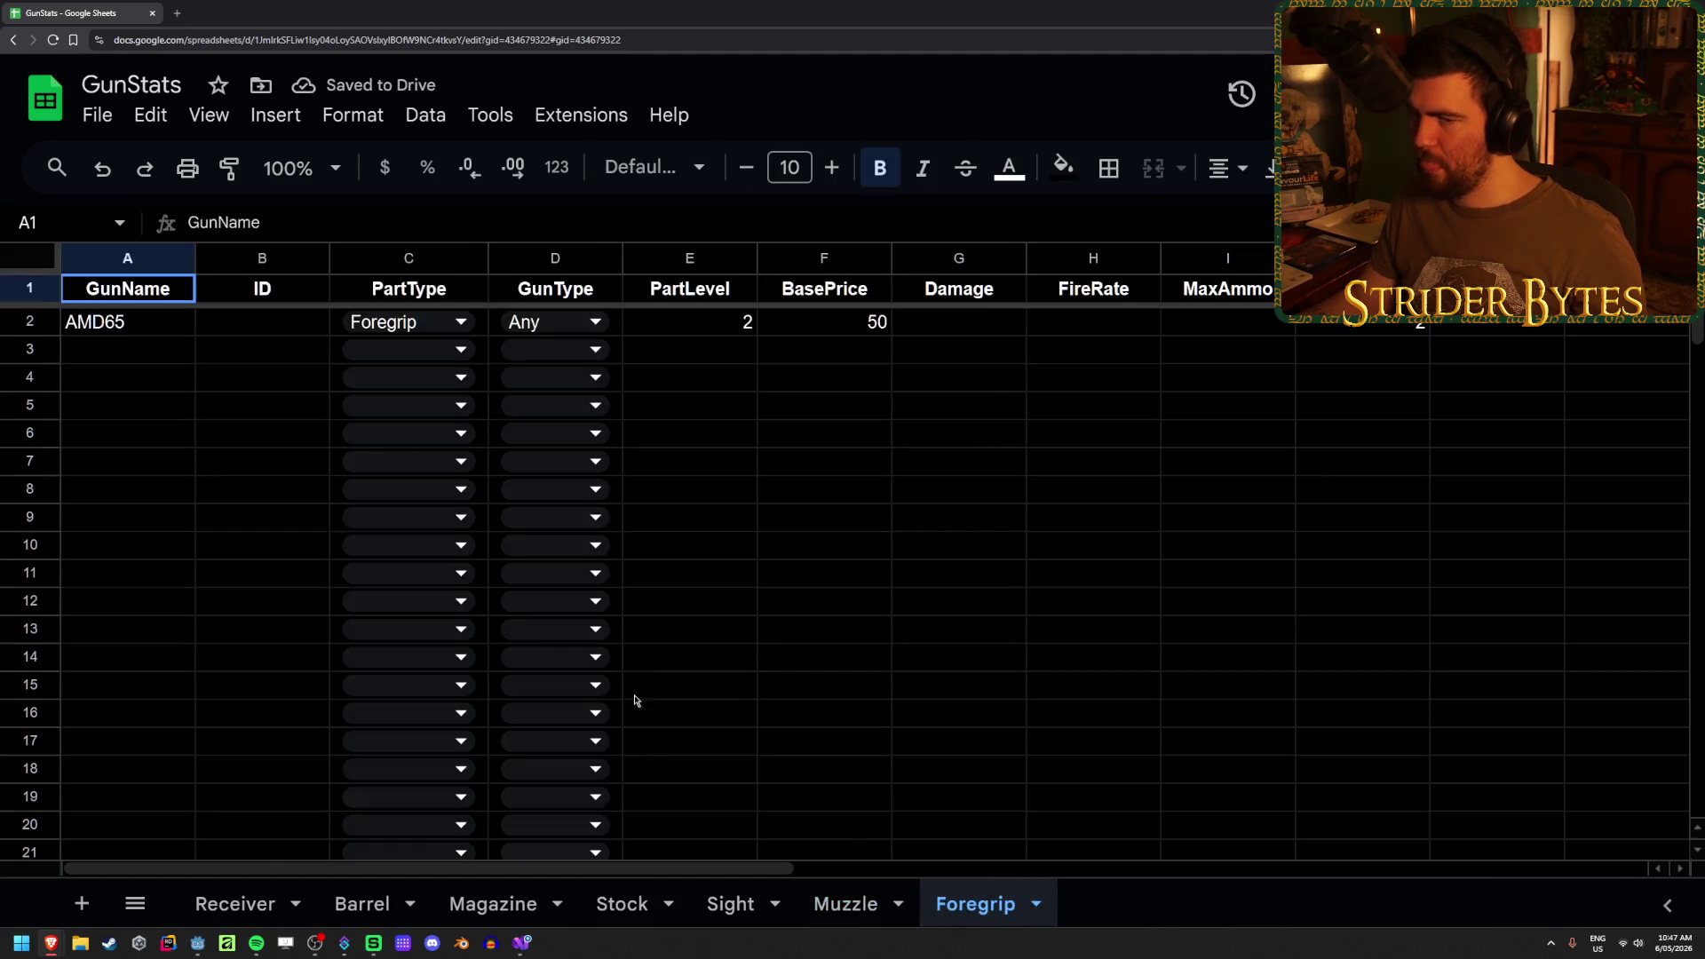
click(1625, 288)
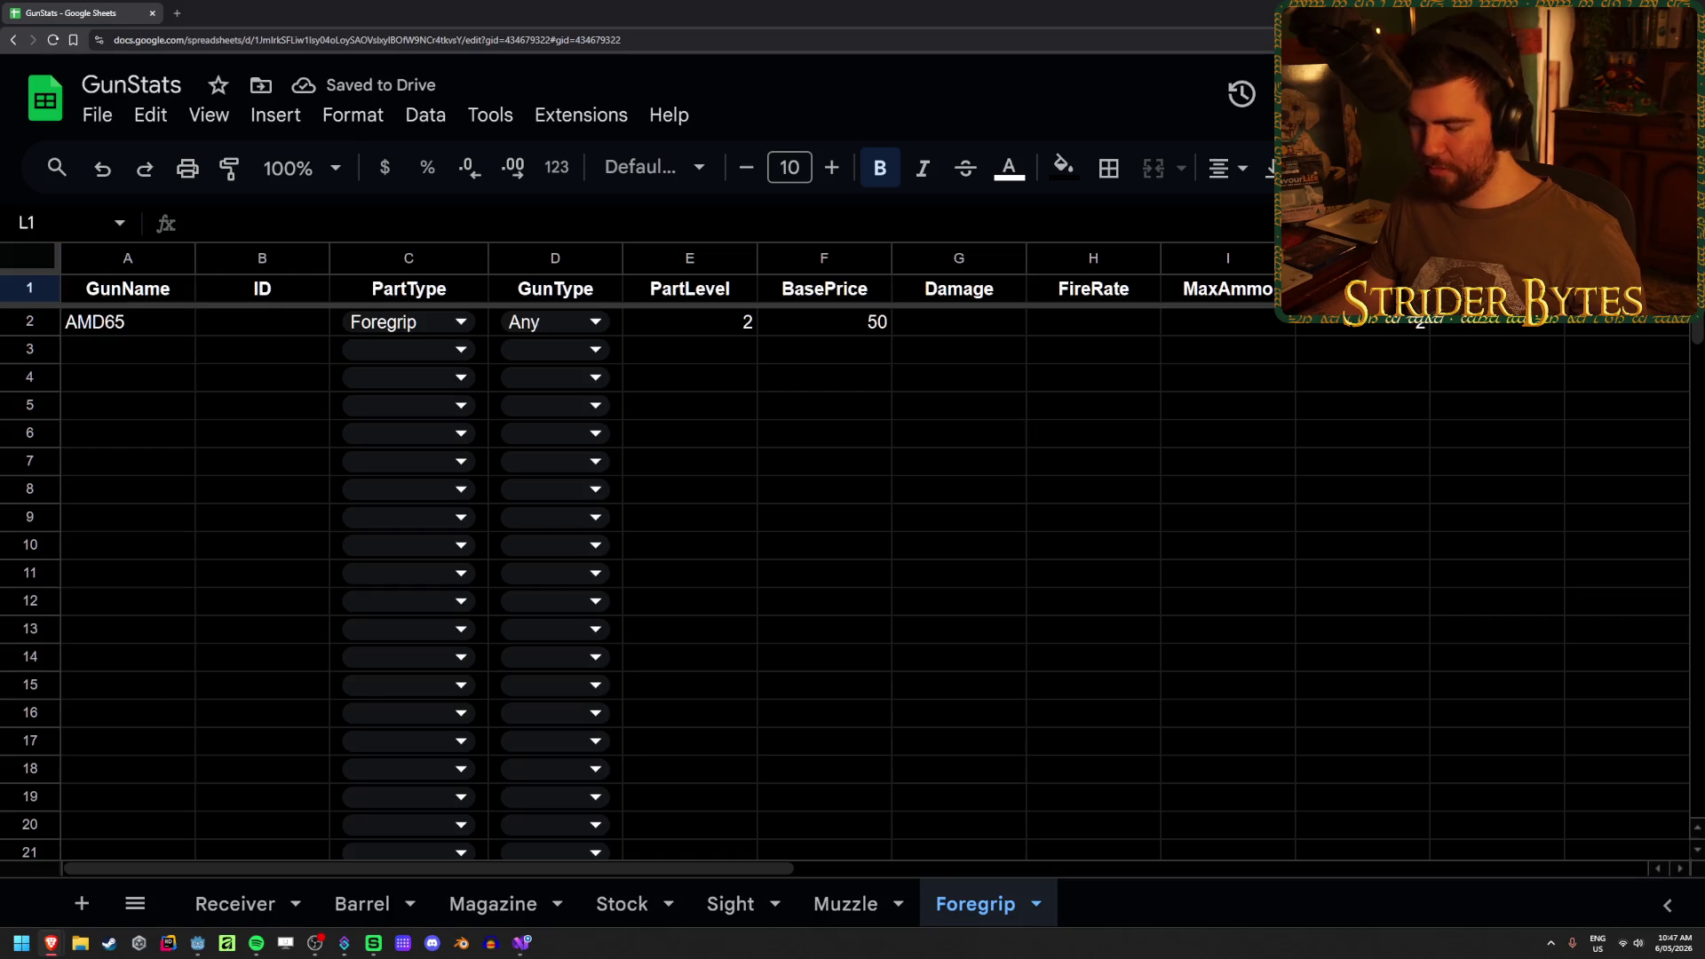
key(ctrl+v)
drag(1632, 321, 1636, 556)
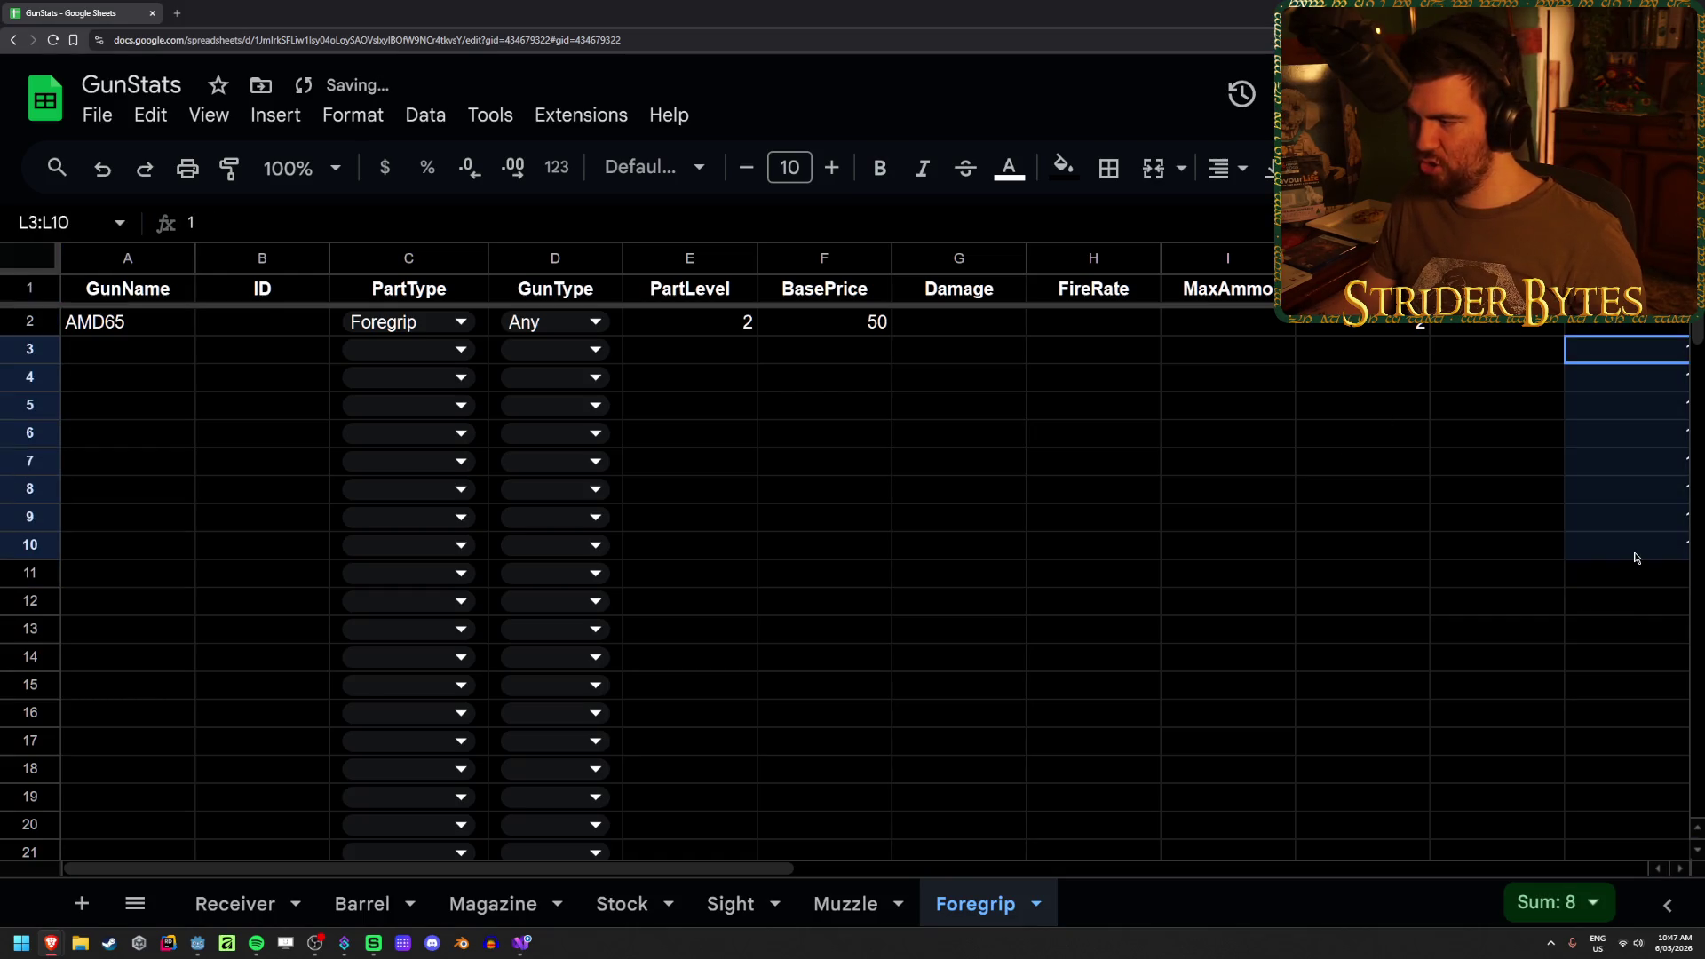
key(ctrl+z)
text(2)
key(Return)
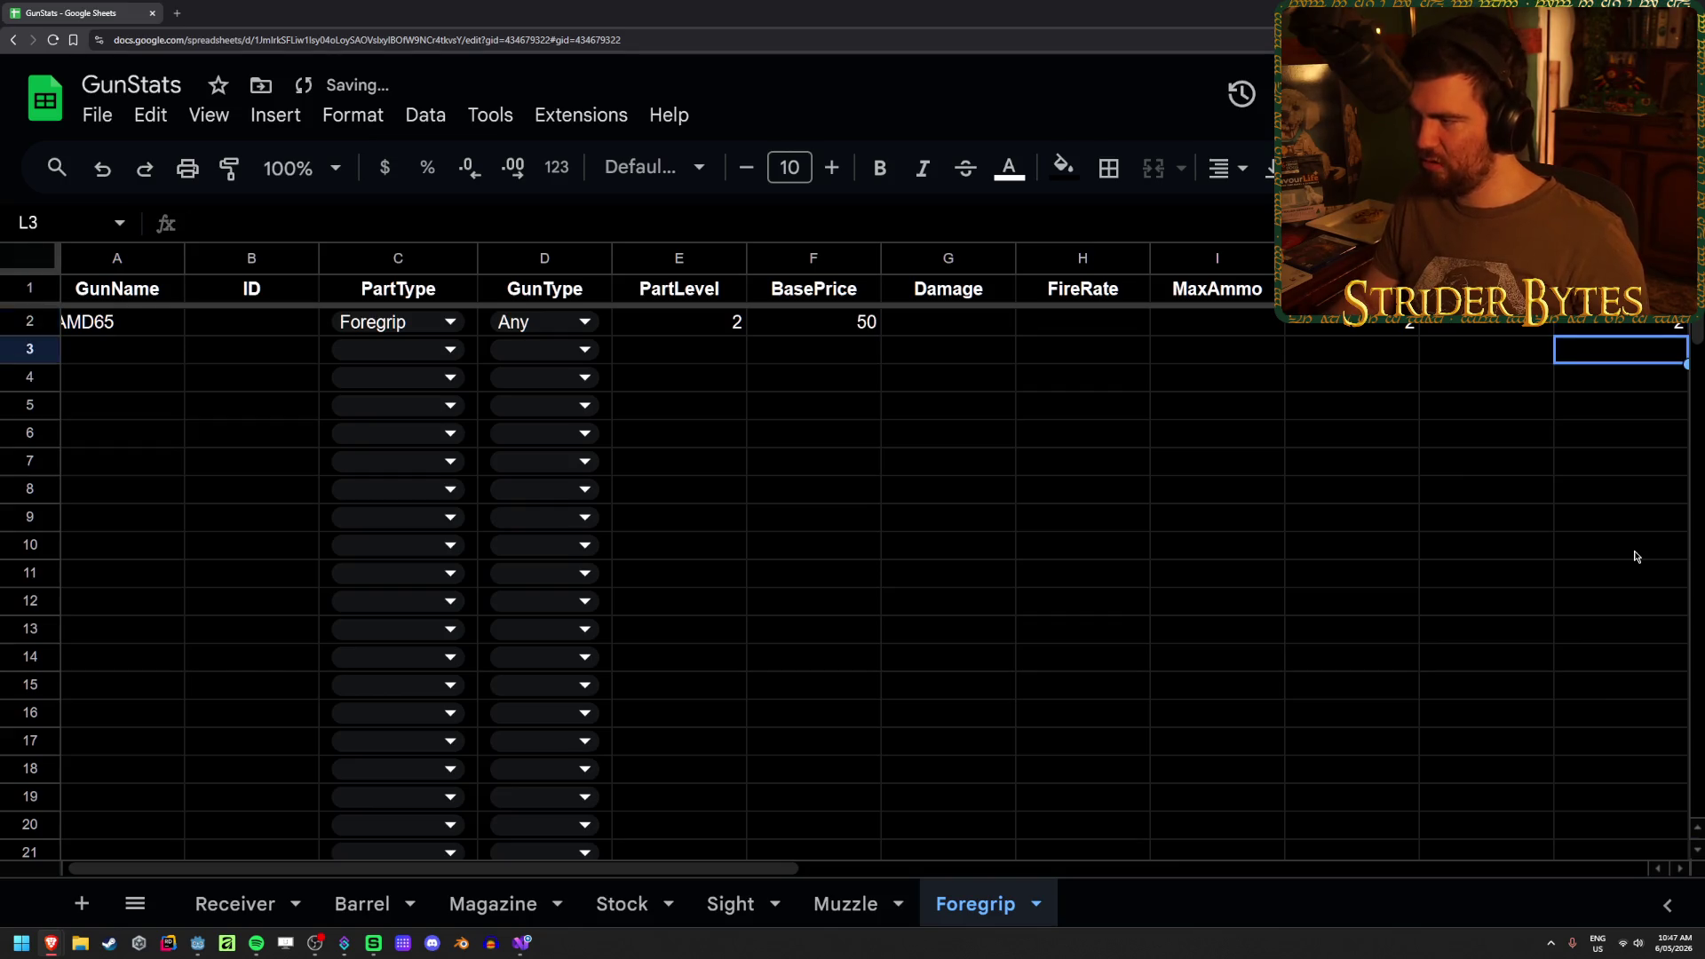
key(Up)
key(Left)
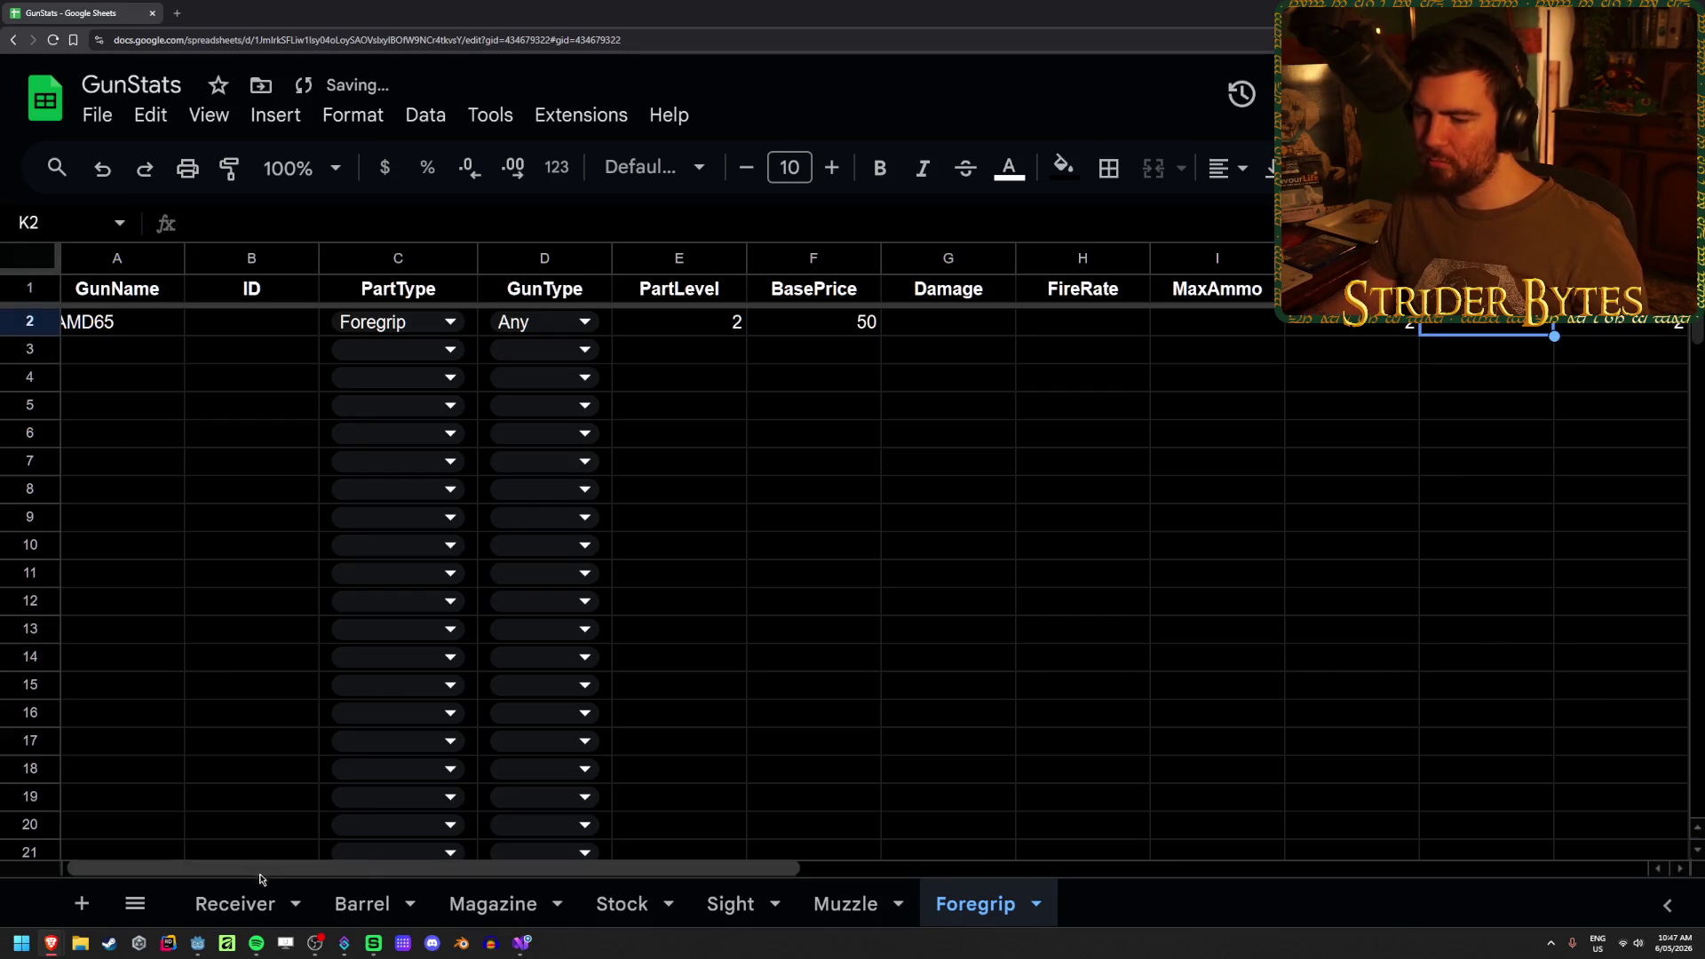
- On the Receiver sheet, confirm column L holds a part scale of 1 for every receiver
click(236, 903)
key(ctrl+c)
click(1260, 714)
click(1569, 499)
key(Escape)
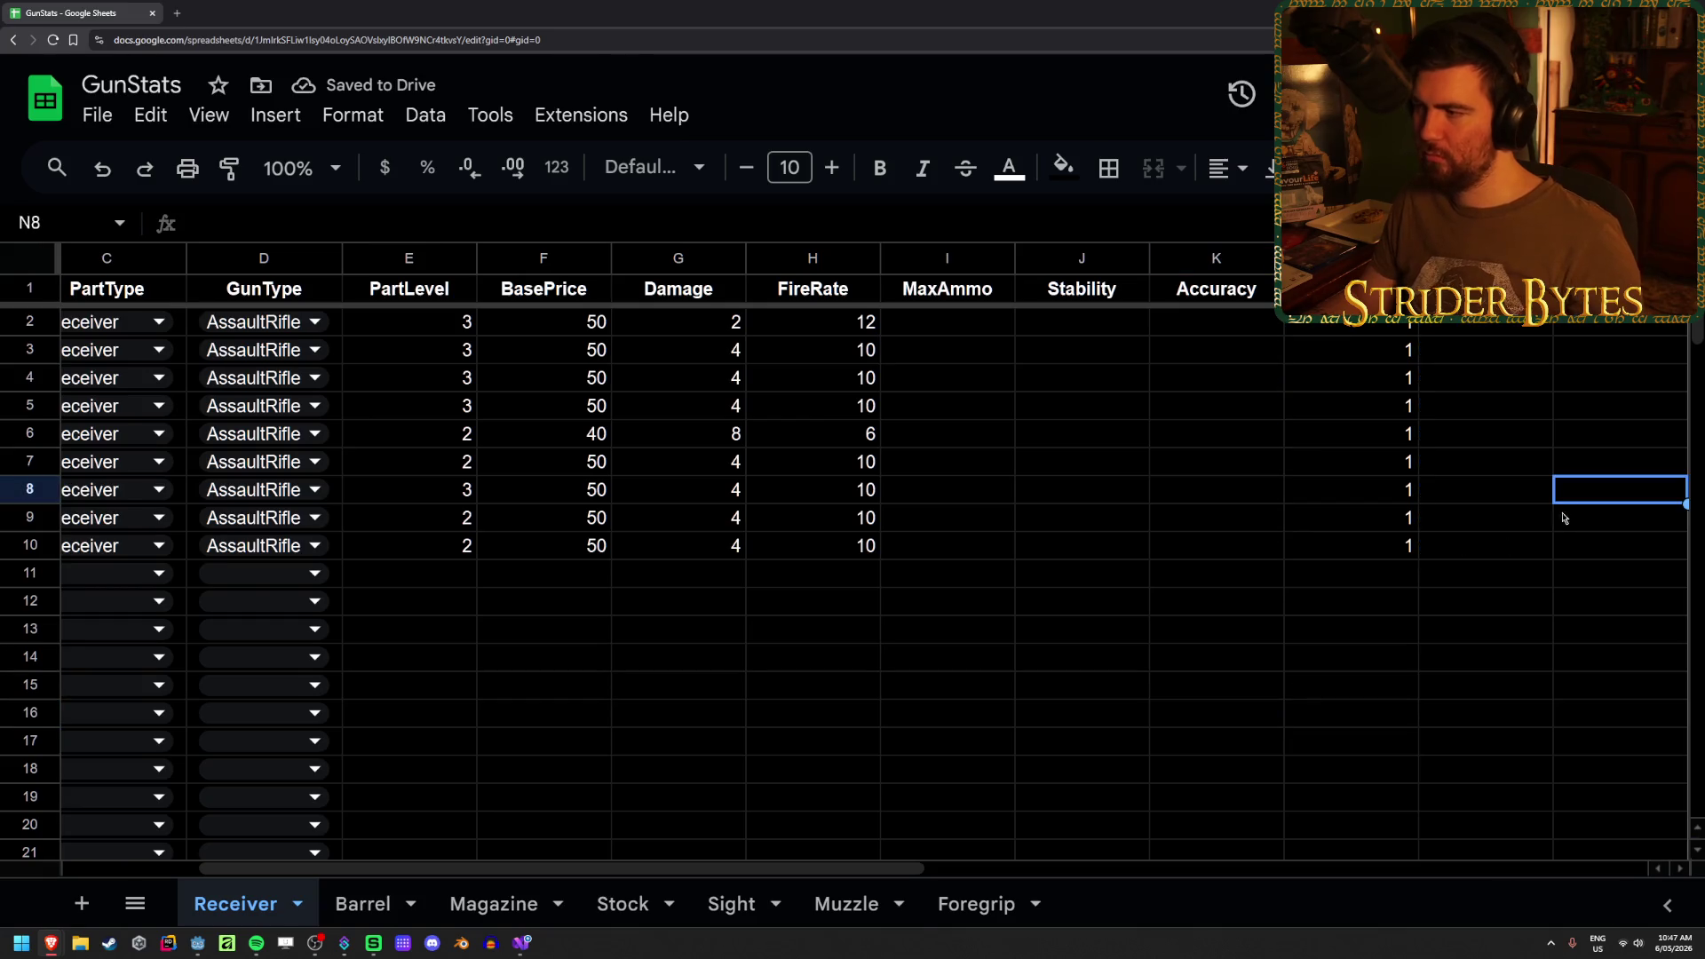
click(1476, 561)
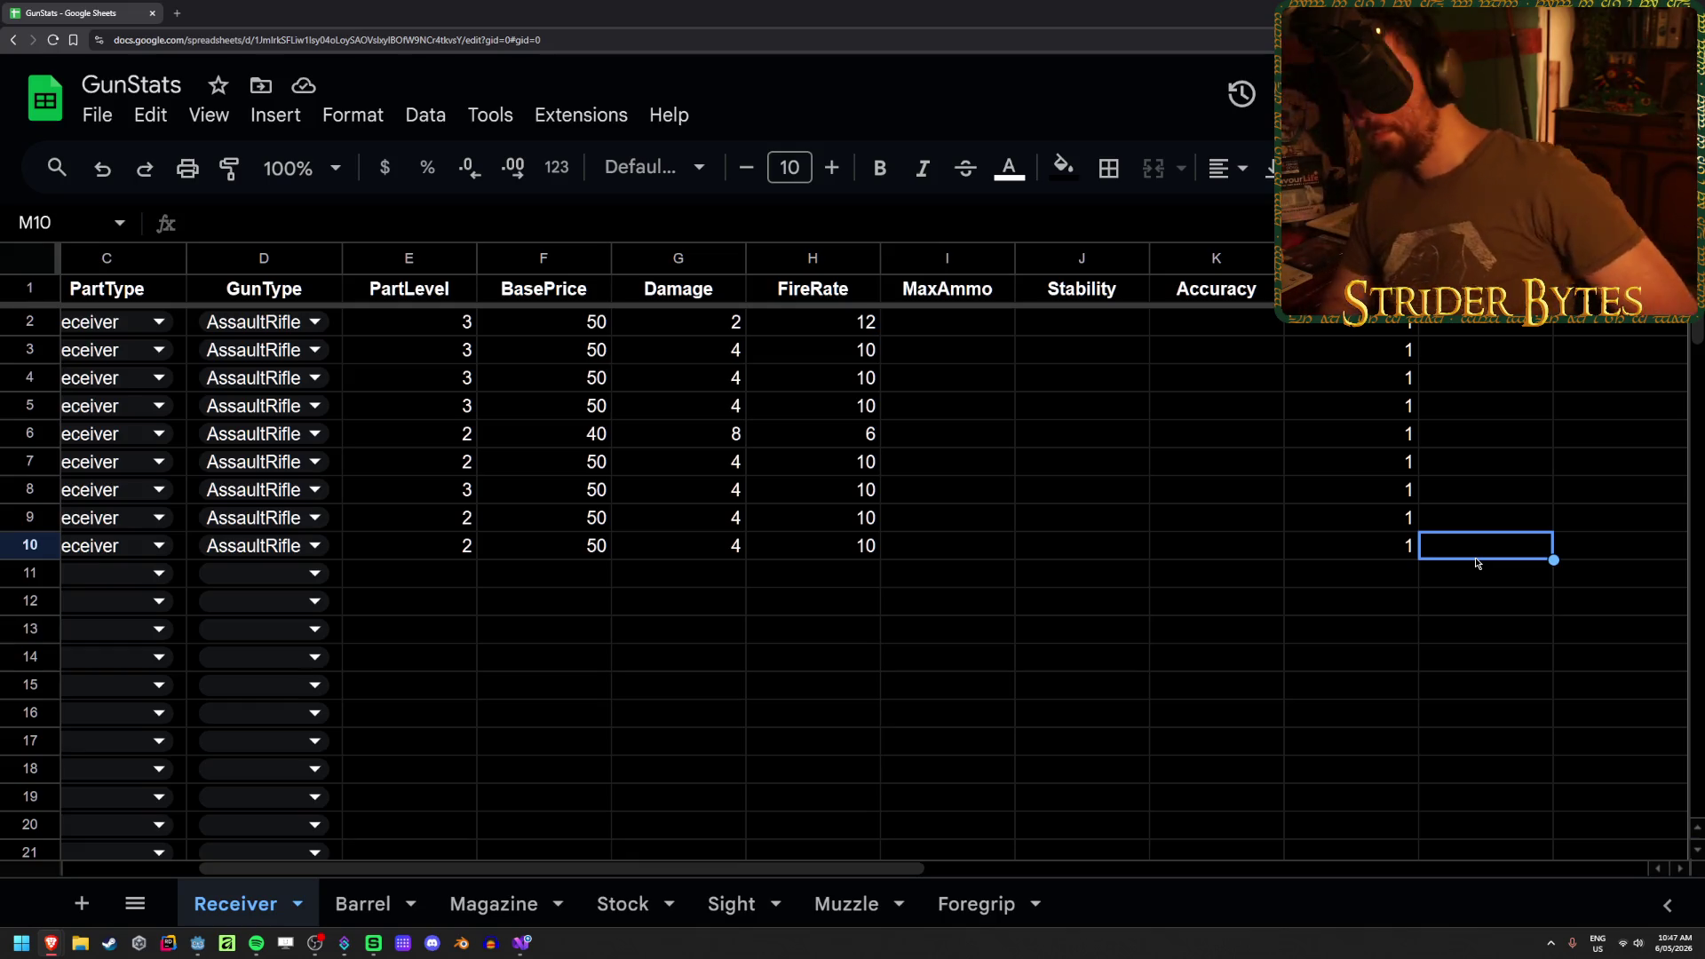
key(Left)
key(Home)
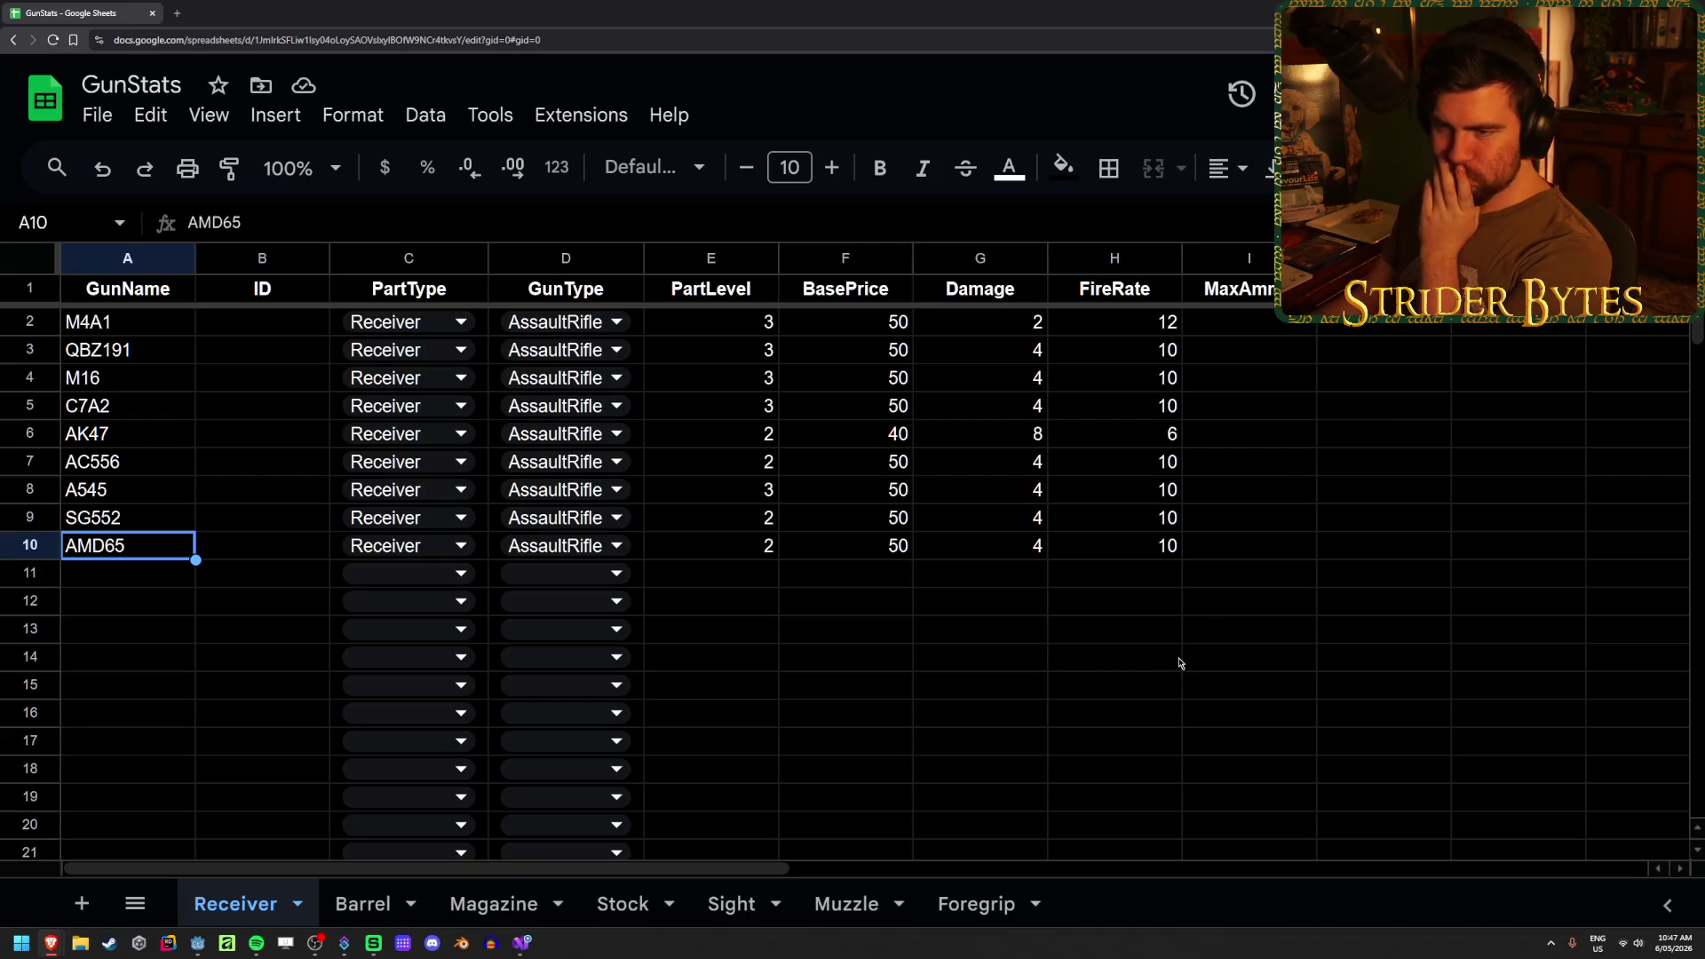
- In GunImporter.cs, review the Receiver and Foregrip cases and the BasePrice and stats lines
key(alt+Tab)
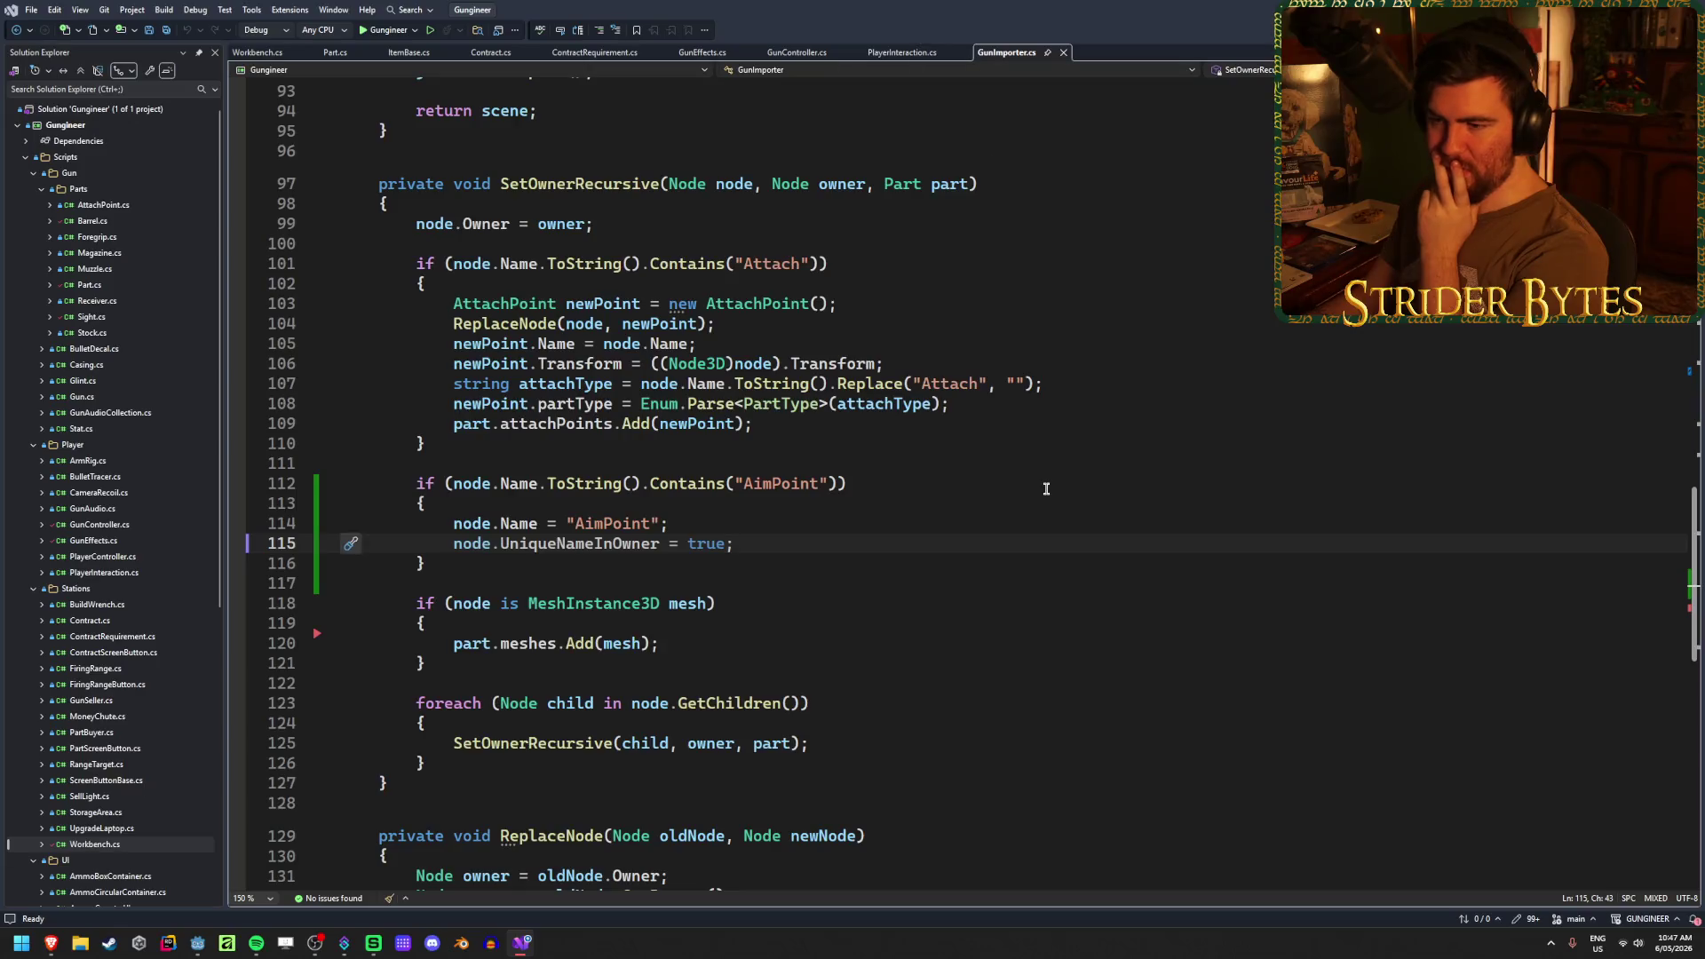
scroll(1046, 488, up, 5)
scroll(1046, 487, up, 14)
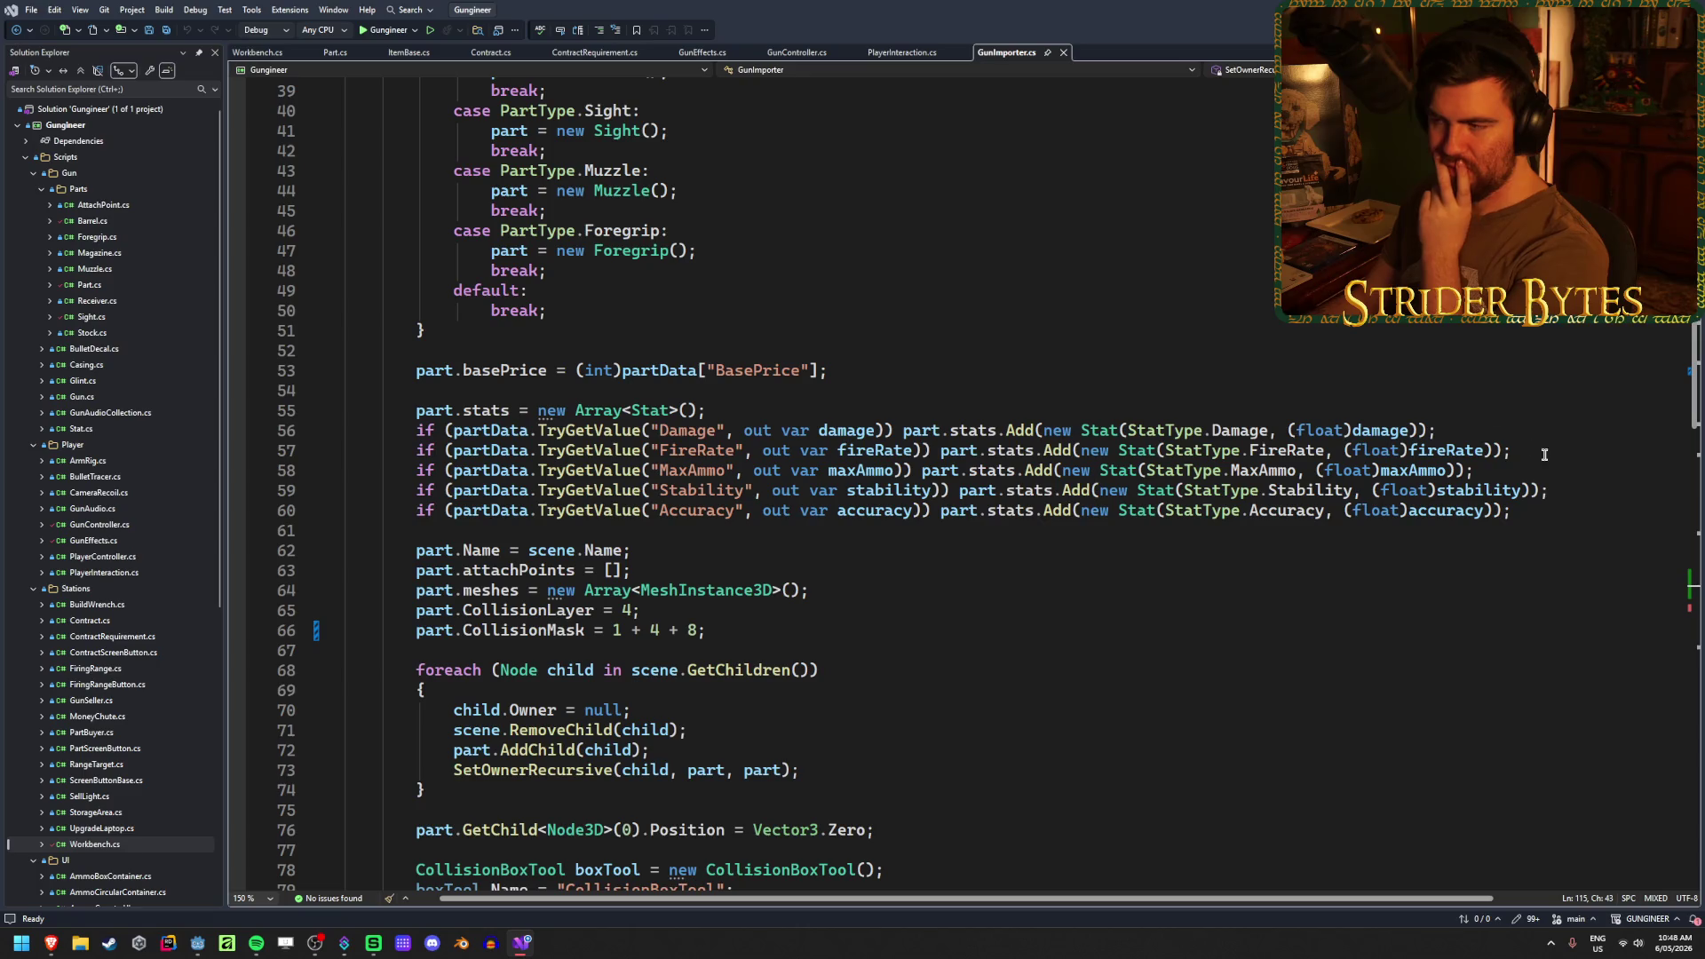
scroll(848, 577, up, 7)
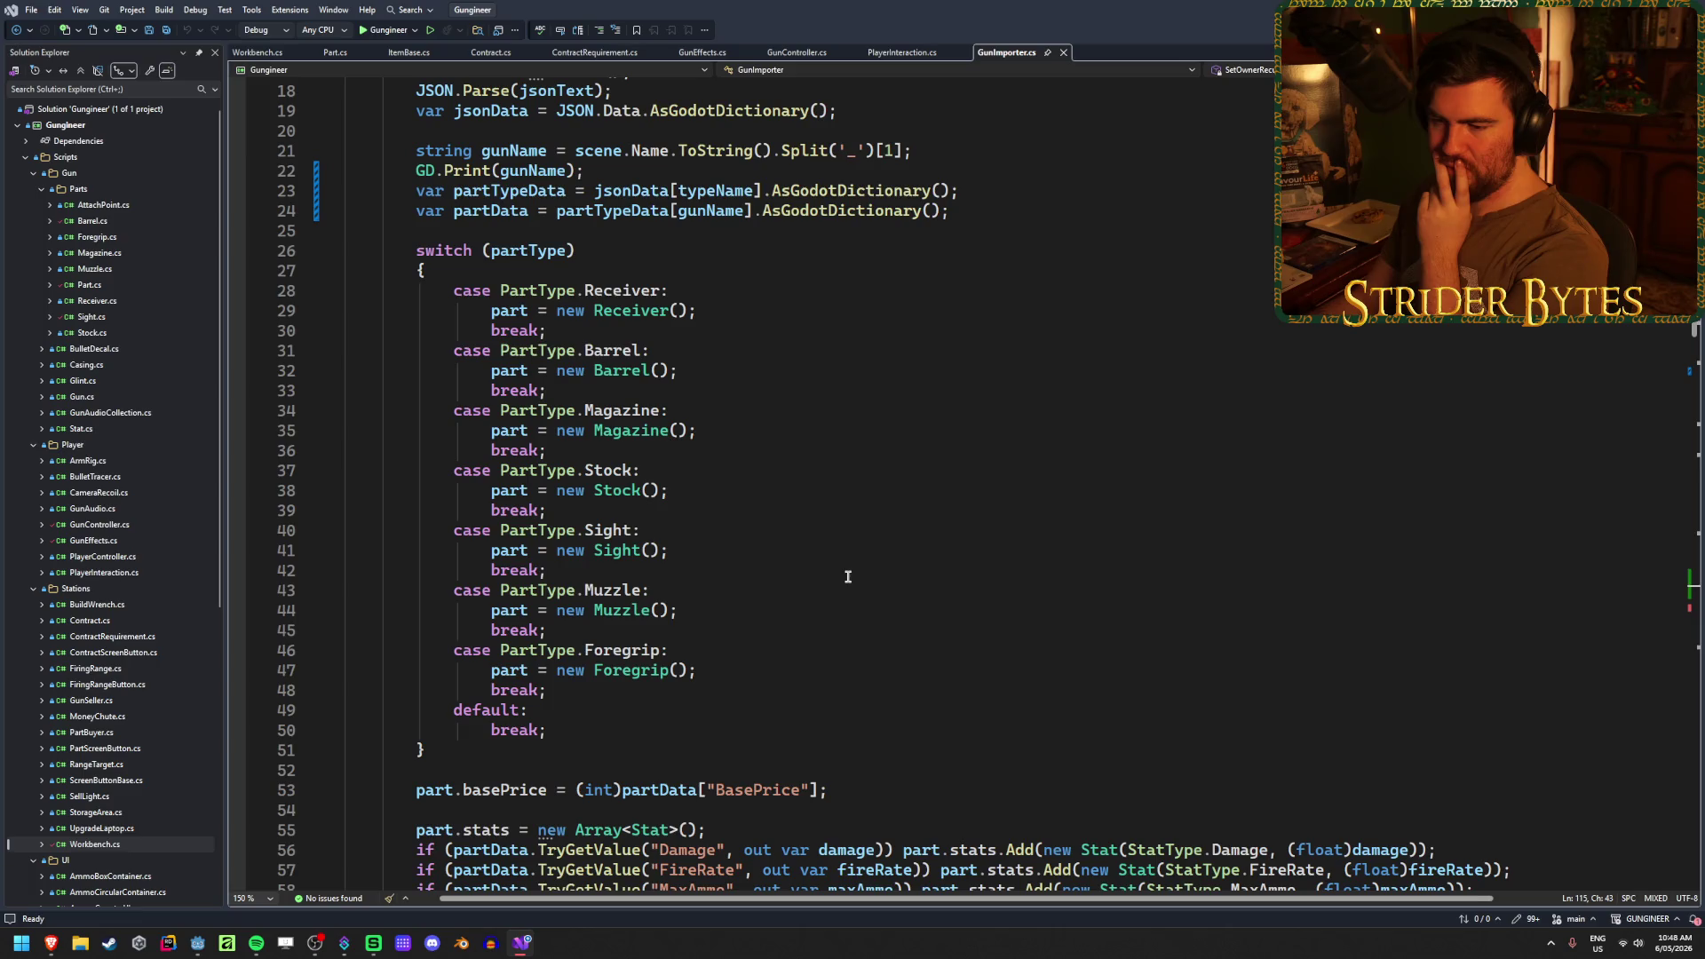
scroll(848, 577, down, 2)
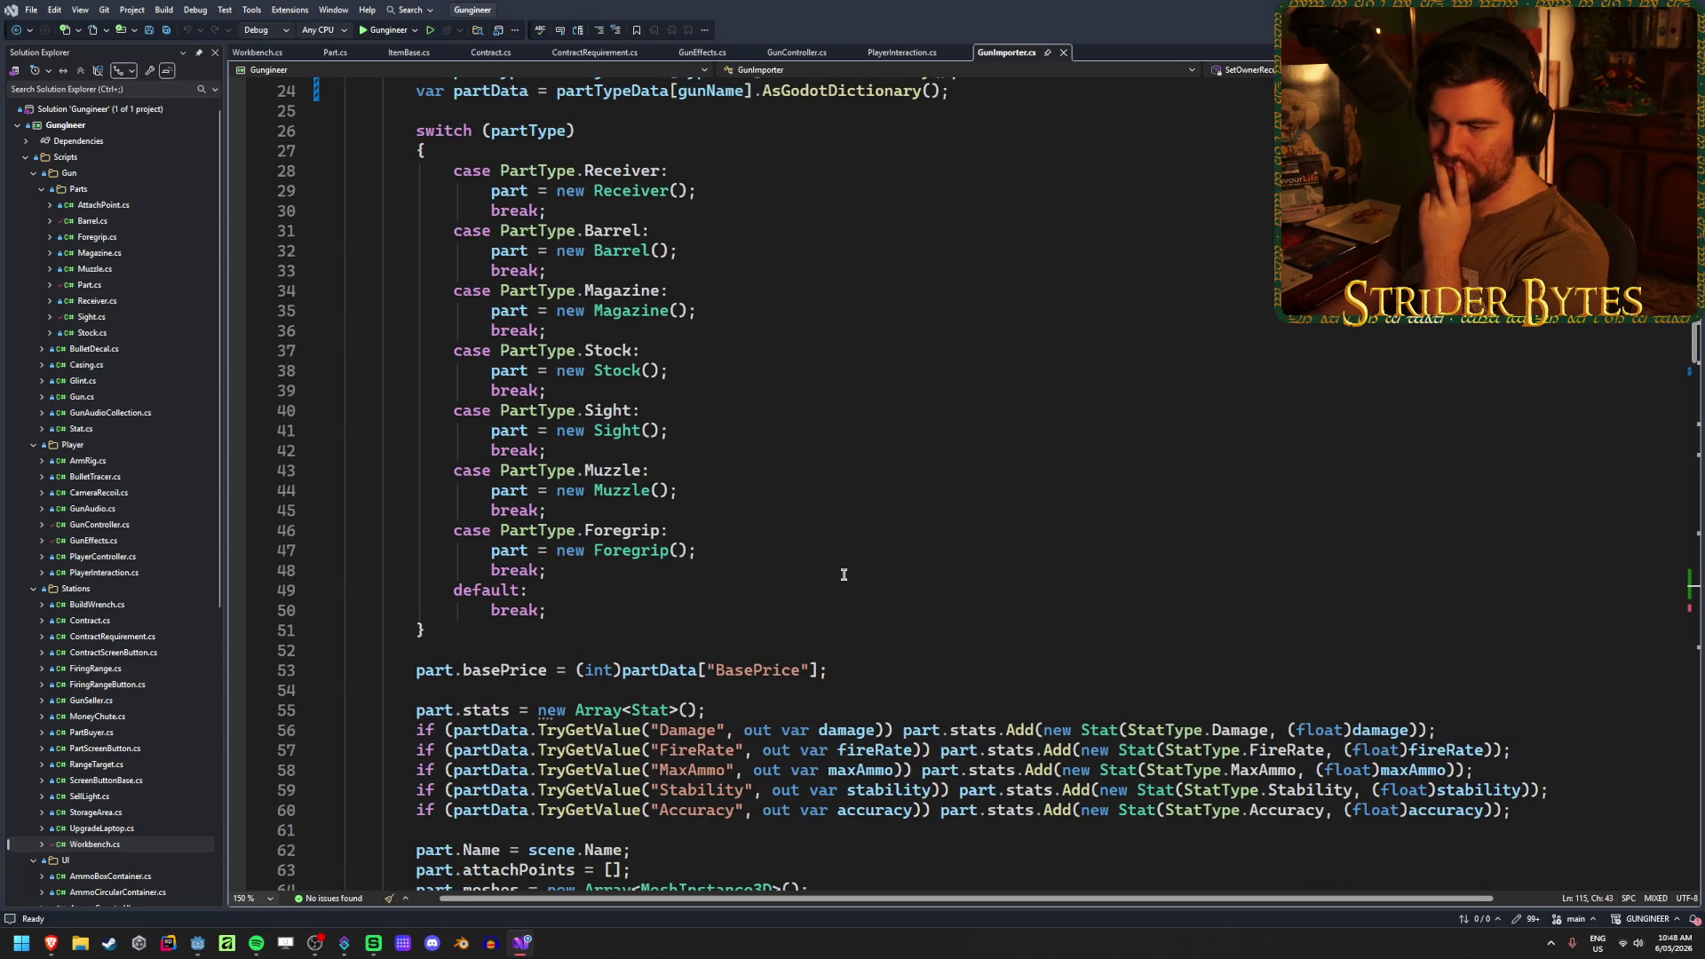
click(736, 556)
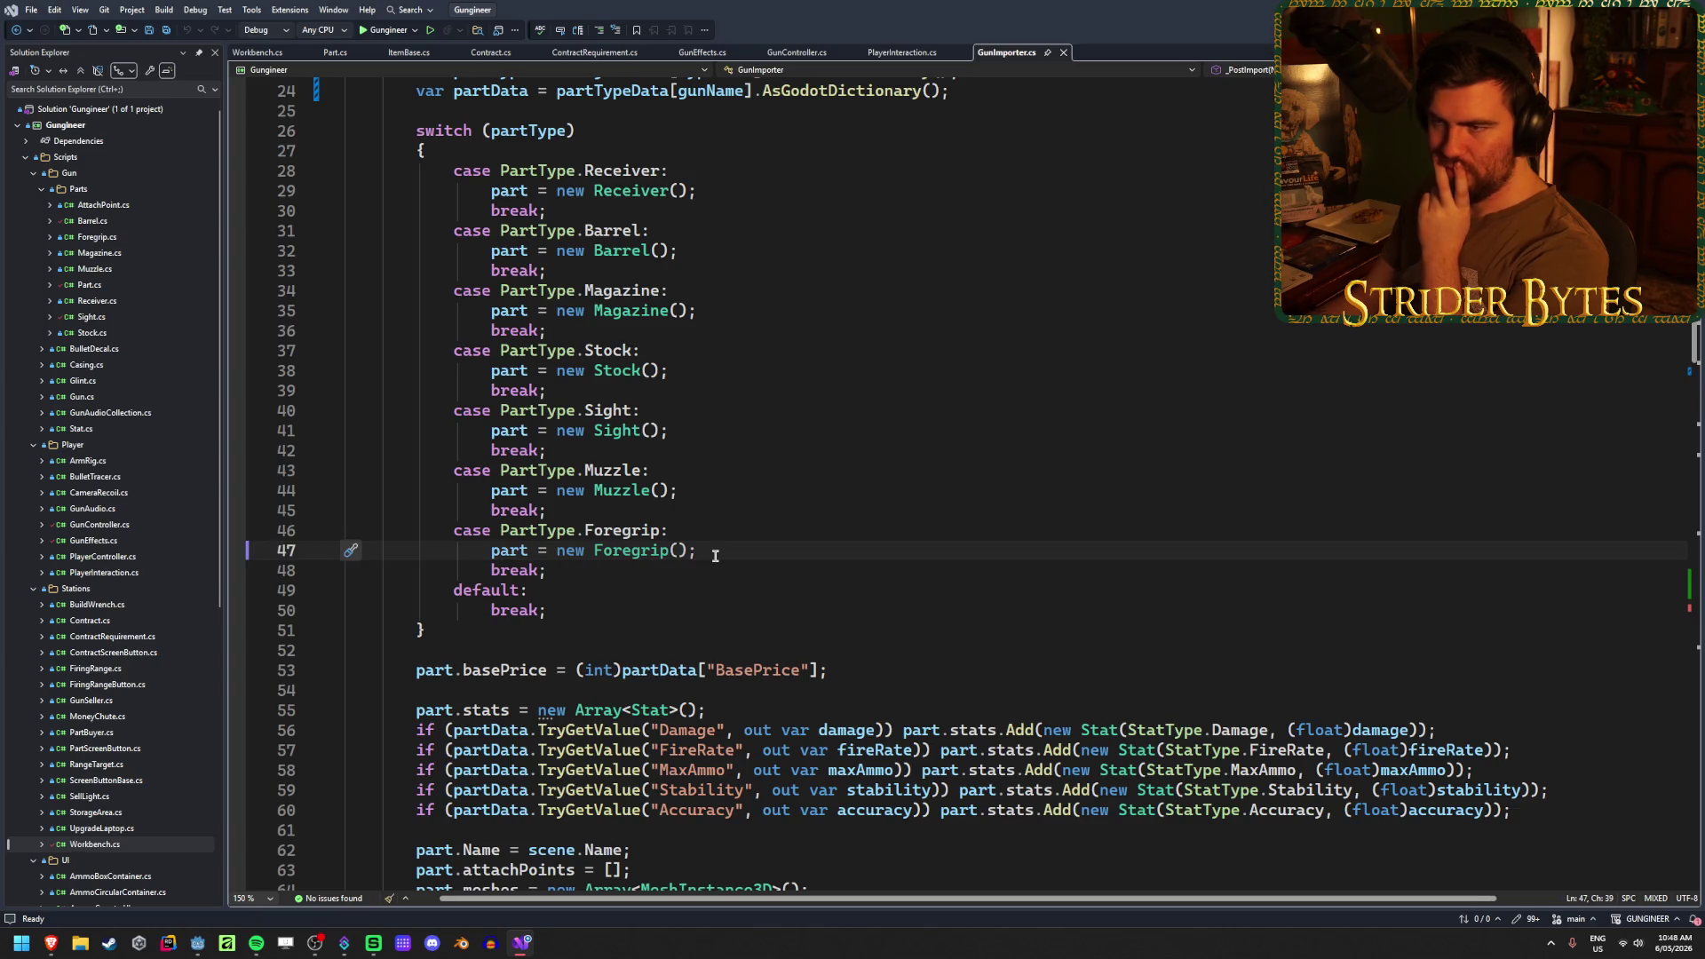
scroll(657, 498, up, 1)
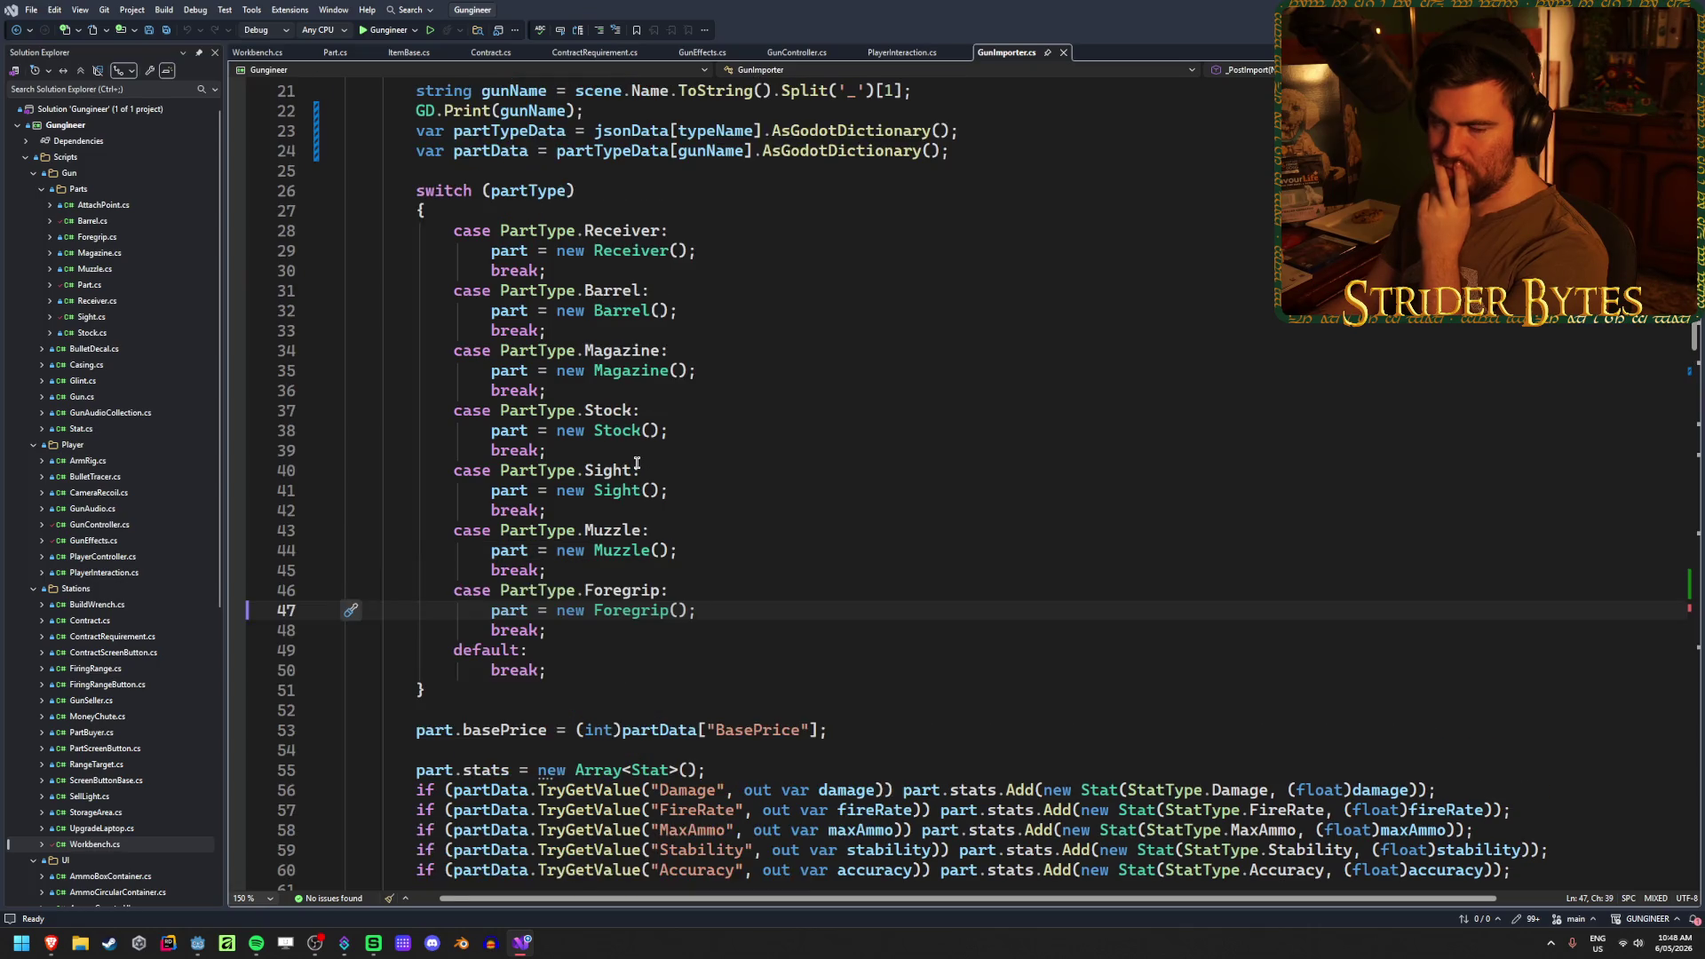
scroll(636, 464, down, 1)
click(722, 192)
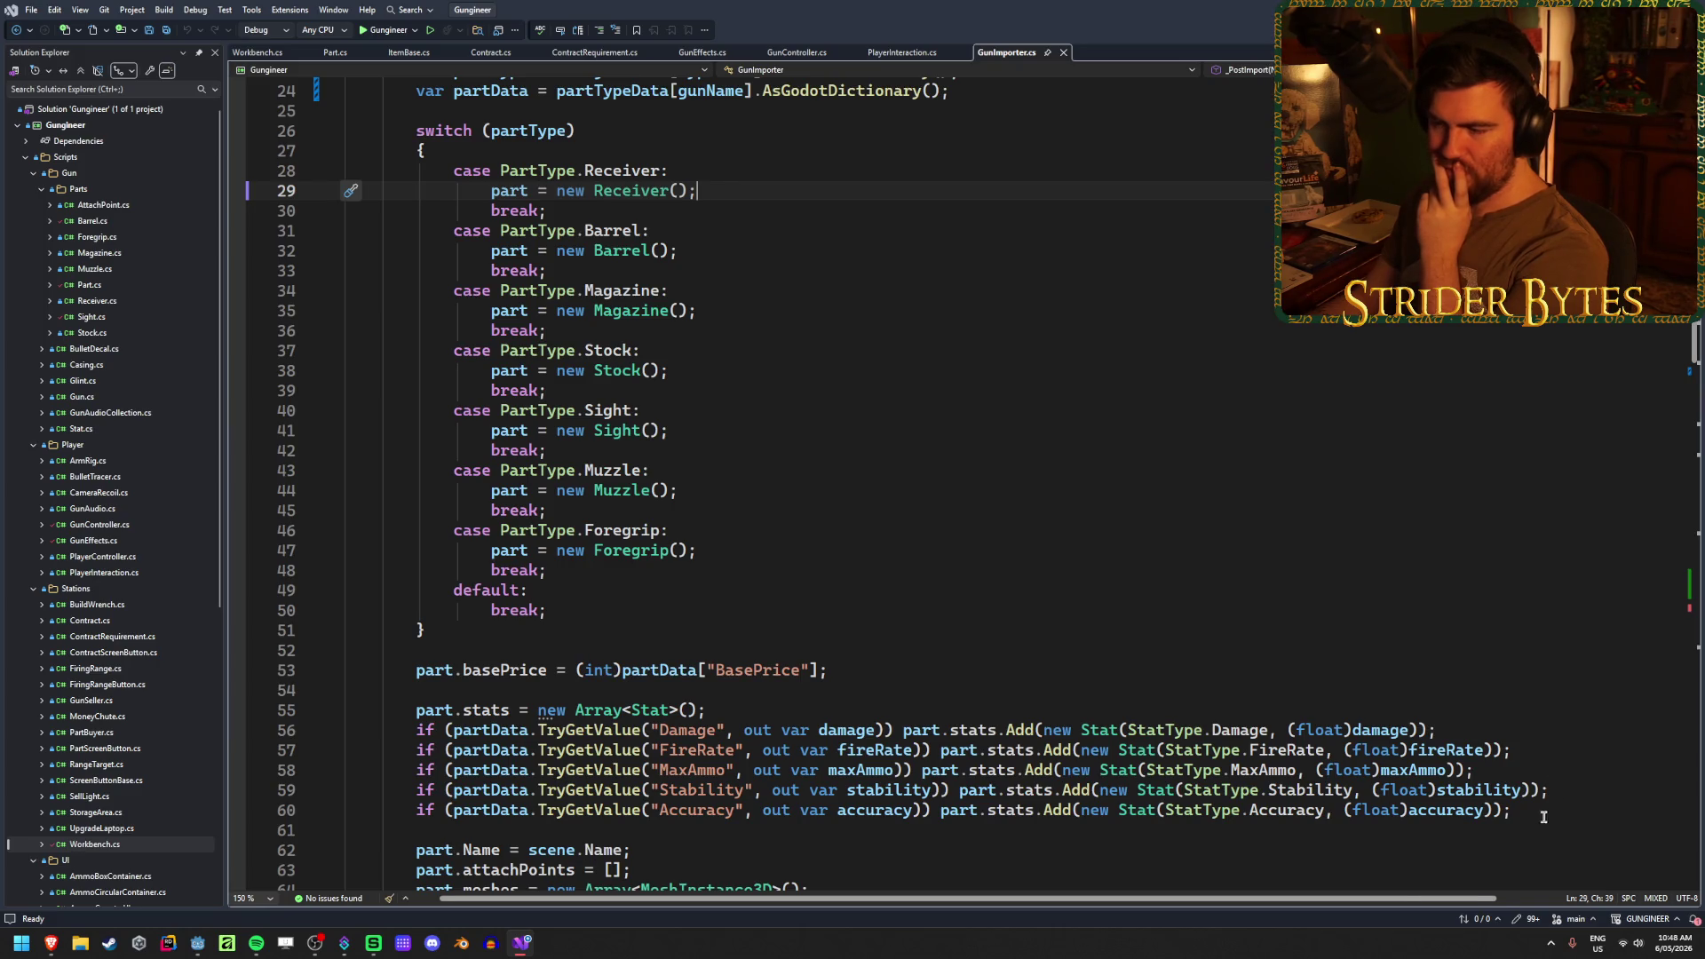
drag(1543, 816, 346, 670)
click(852, 669)
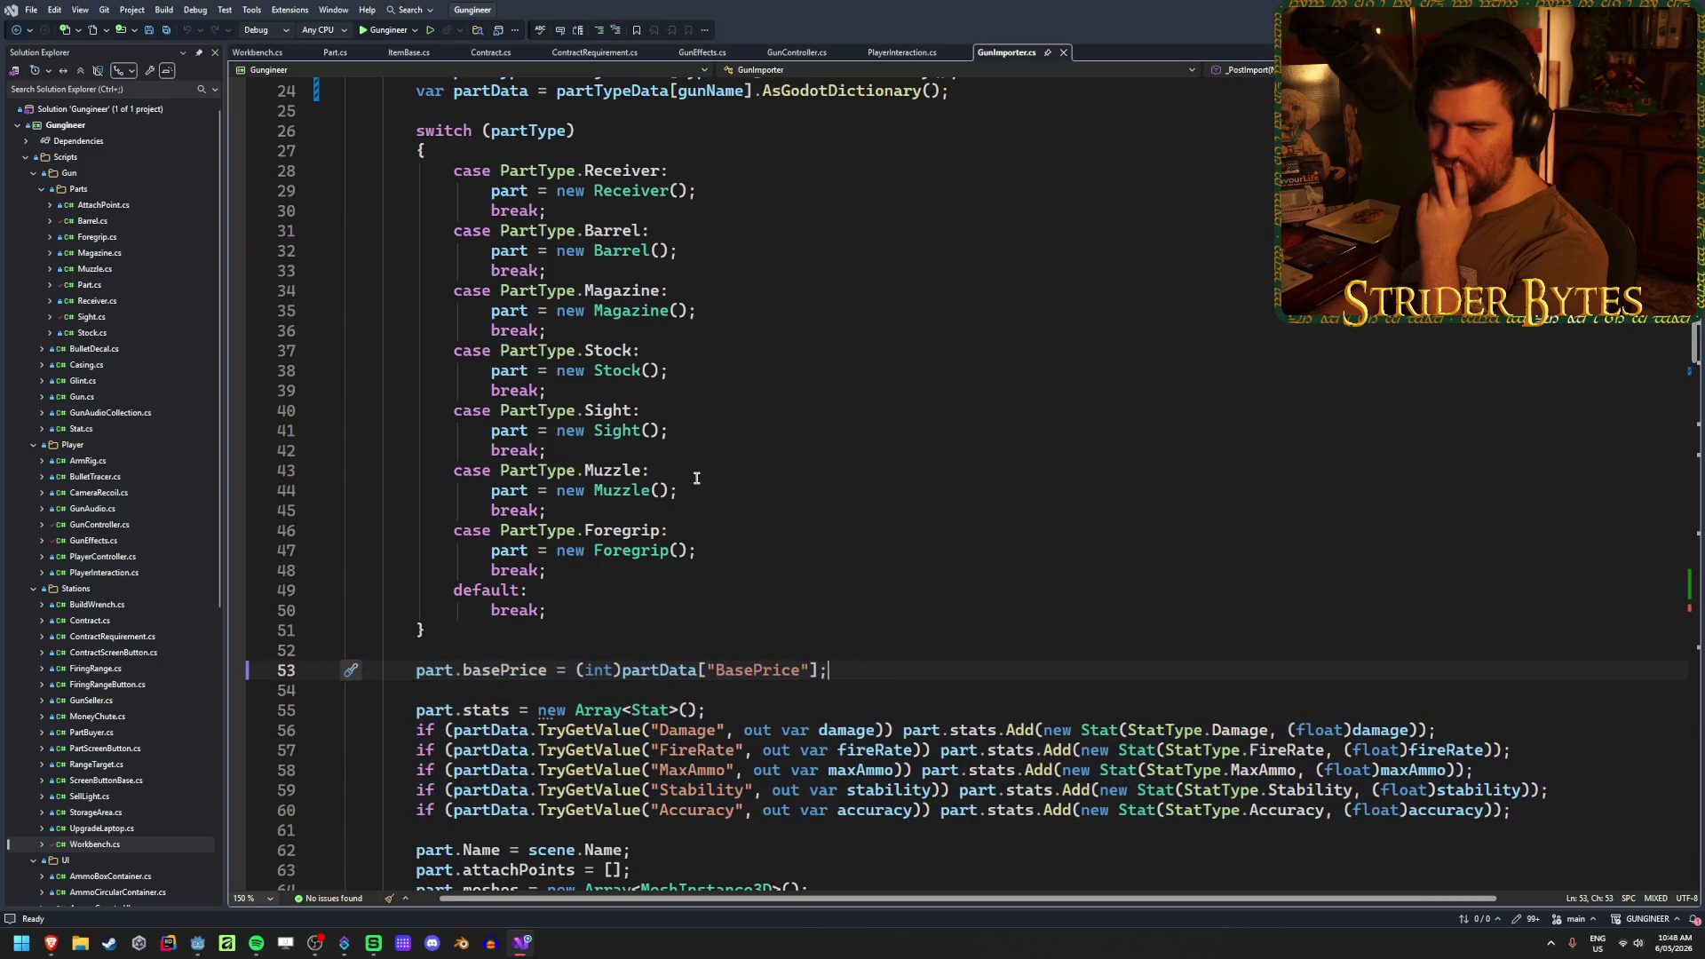
click(732, 197)
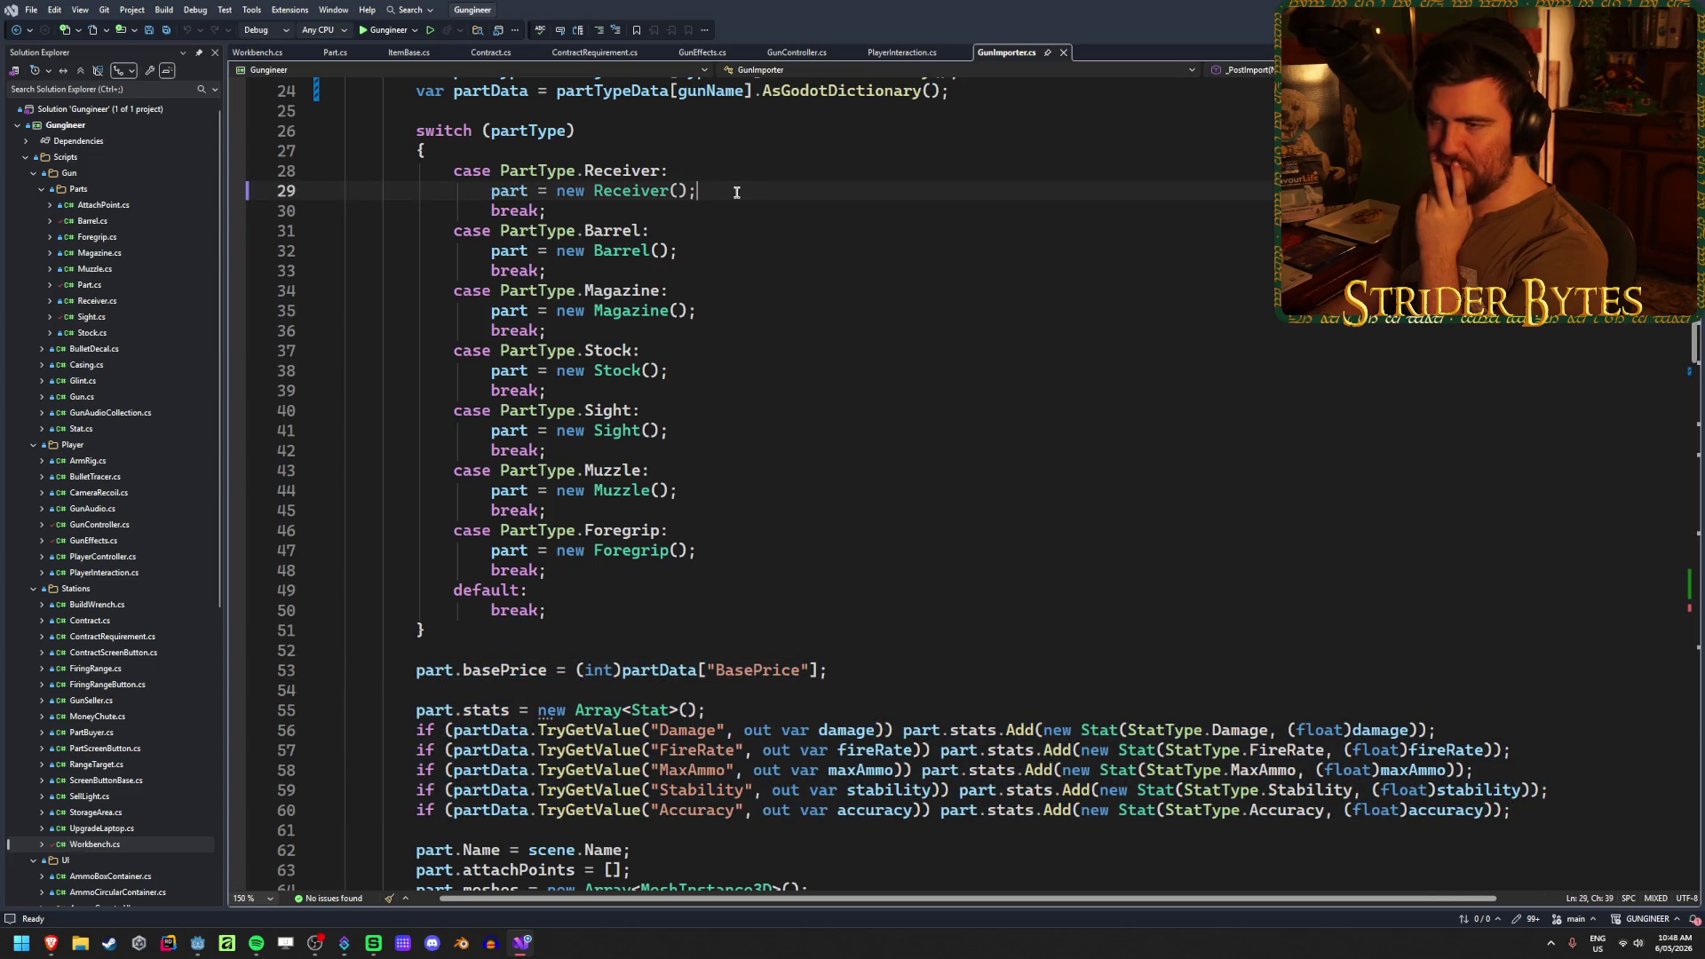
click(757, 548)
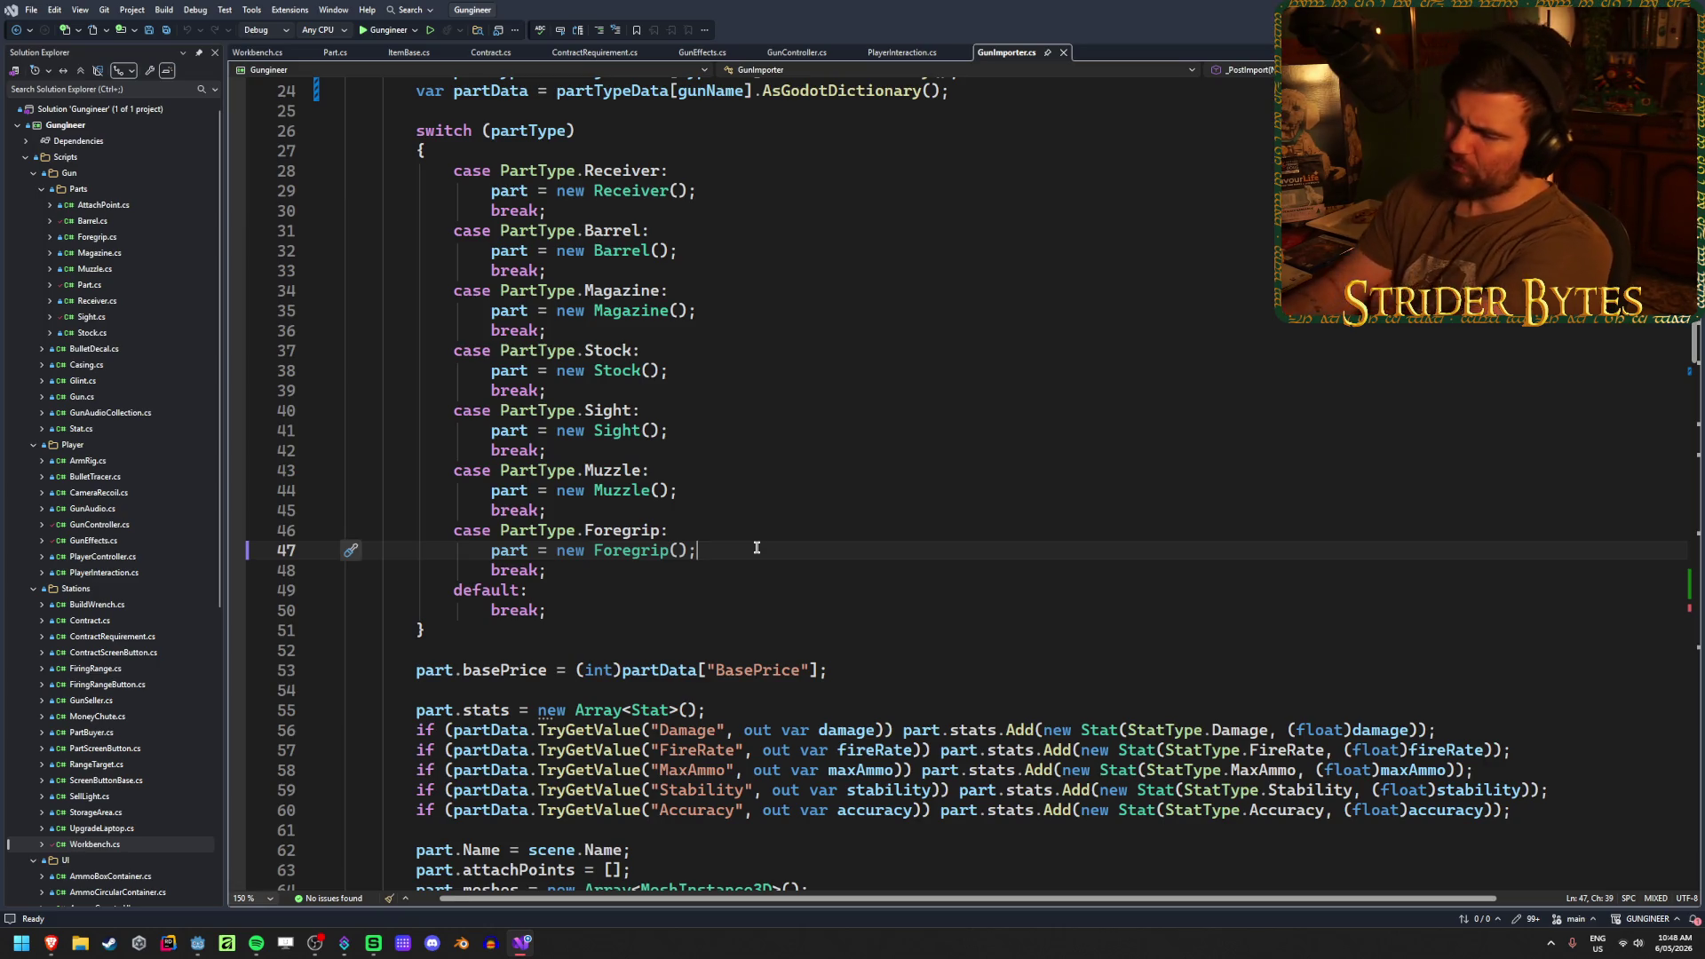
- Review the position reset line 76 and the rest of the switch, then save GunImporter.cs
scroll(774, 519, up, 2)
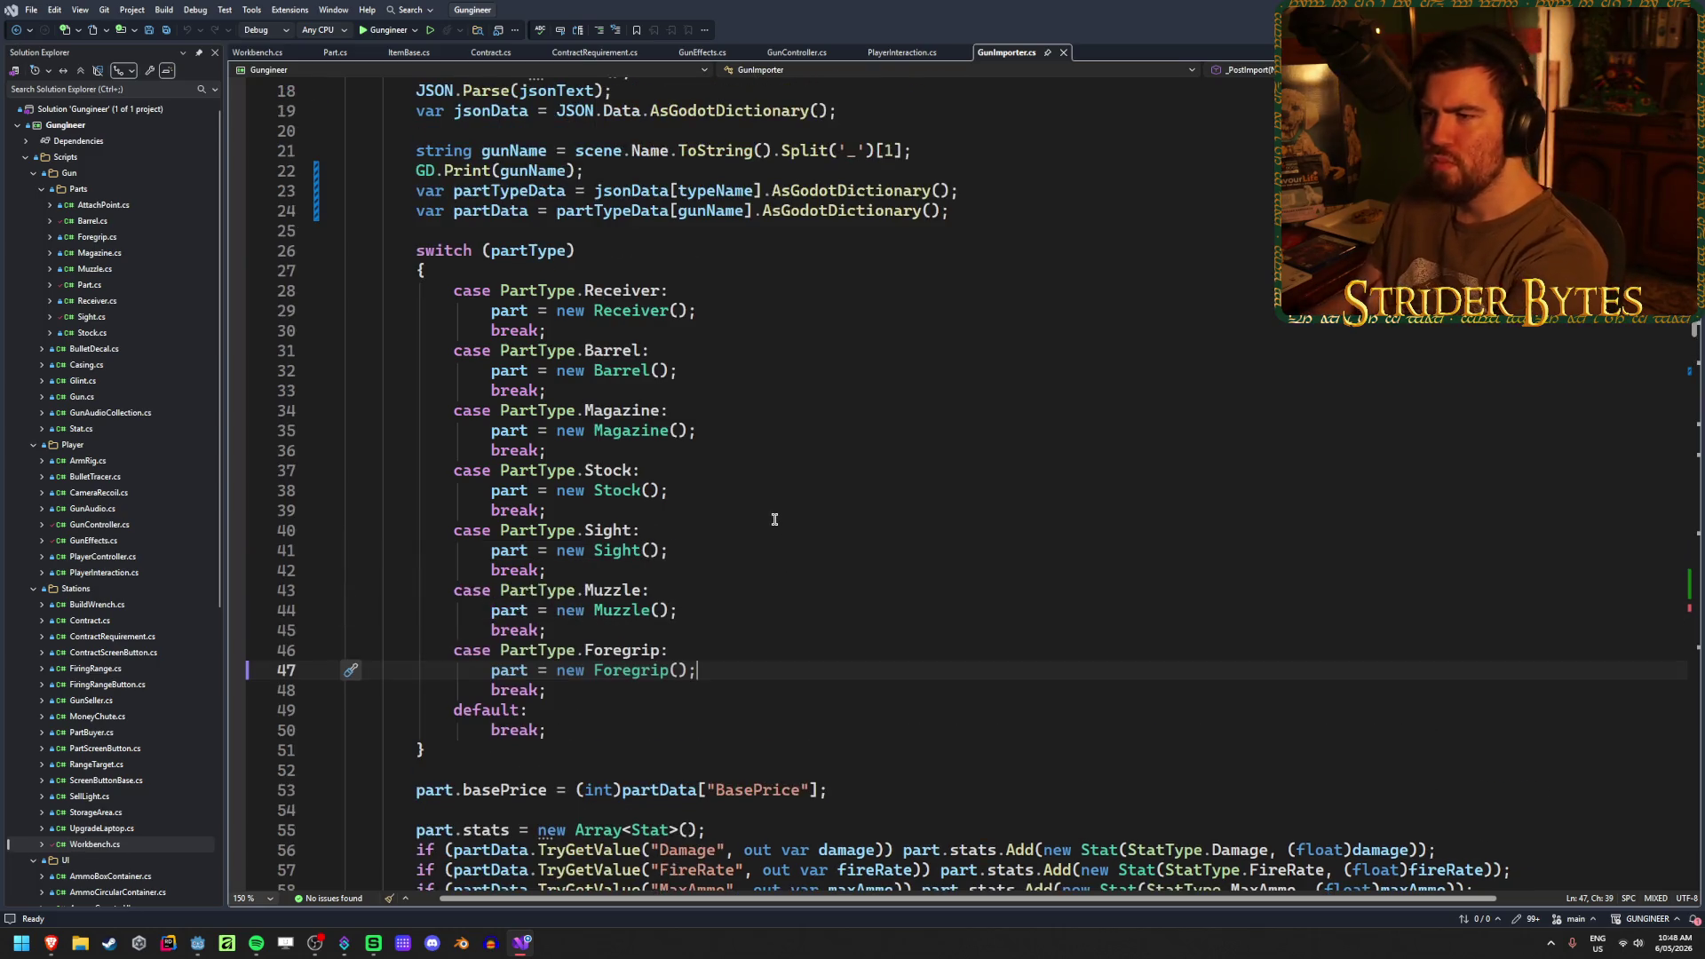
scroll(774, 519, down, 2)
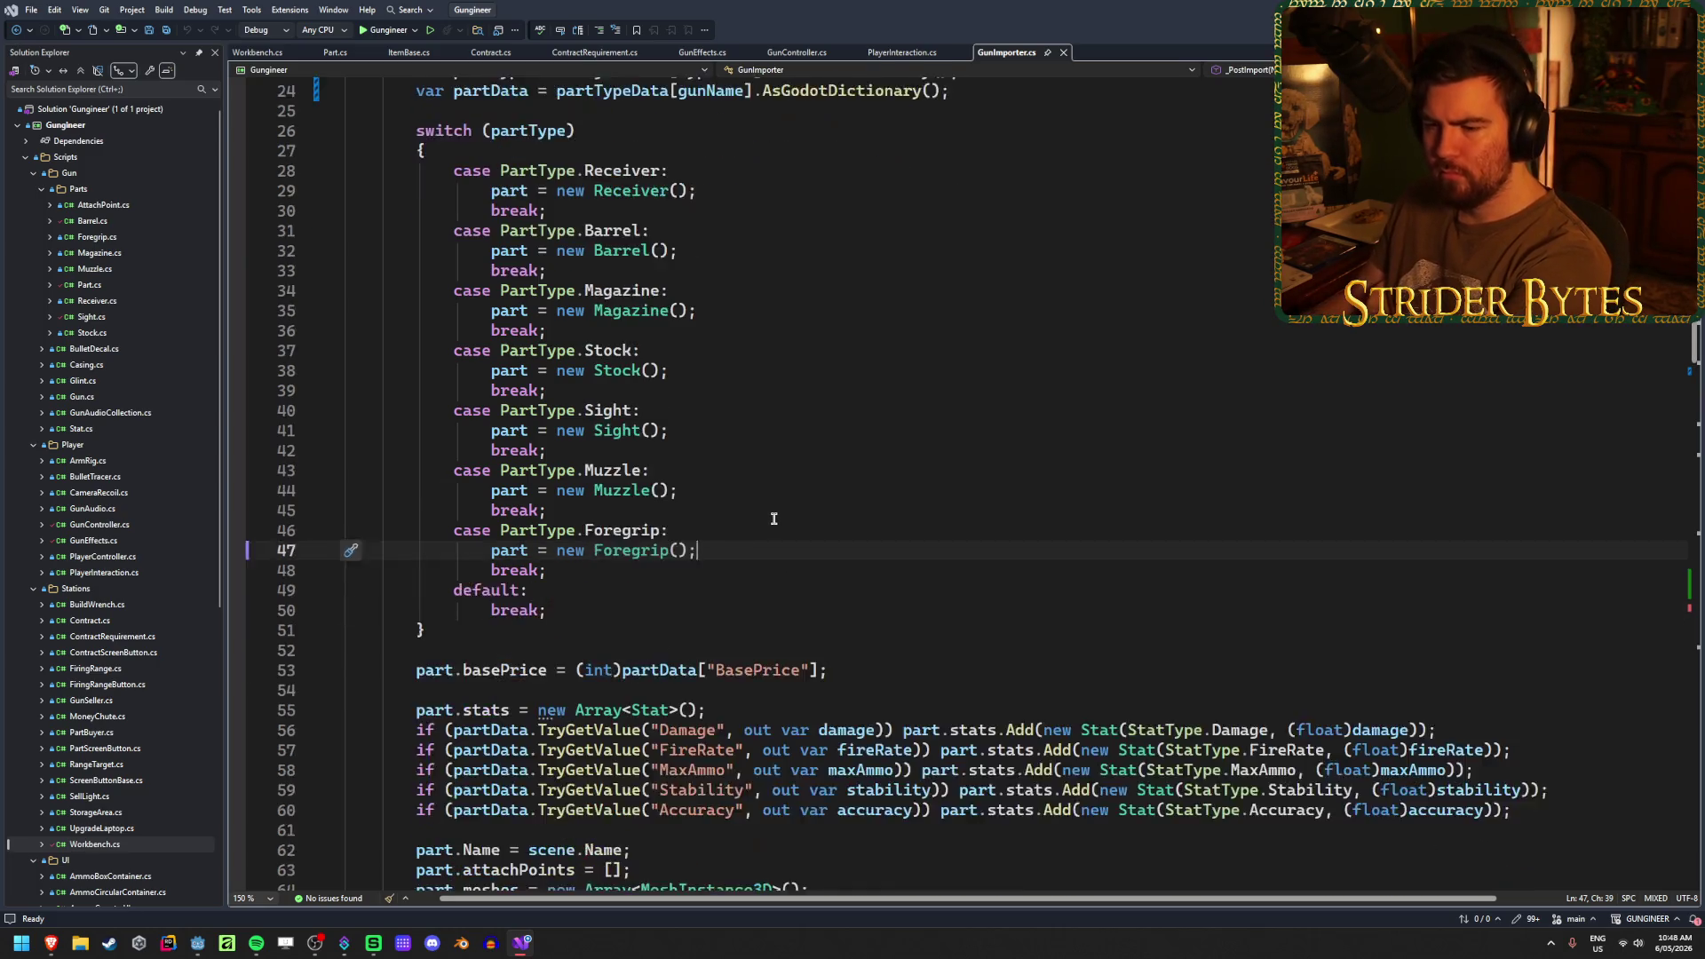
scroll(773, 519, down, 6)
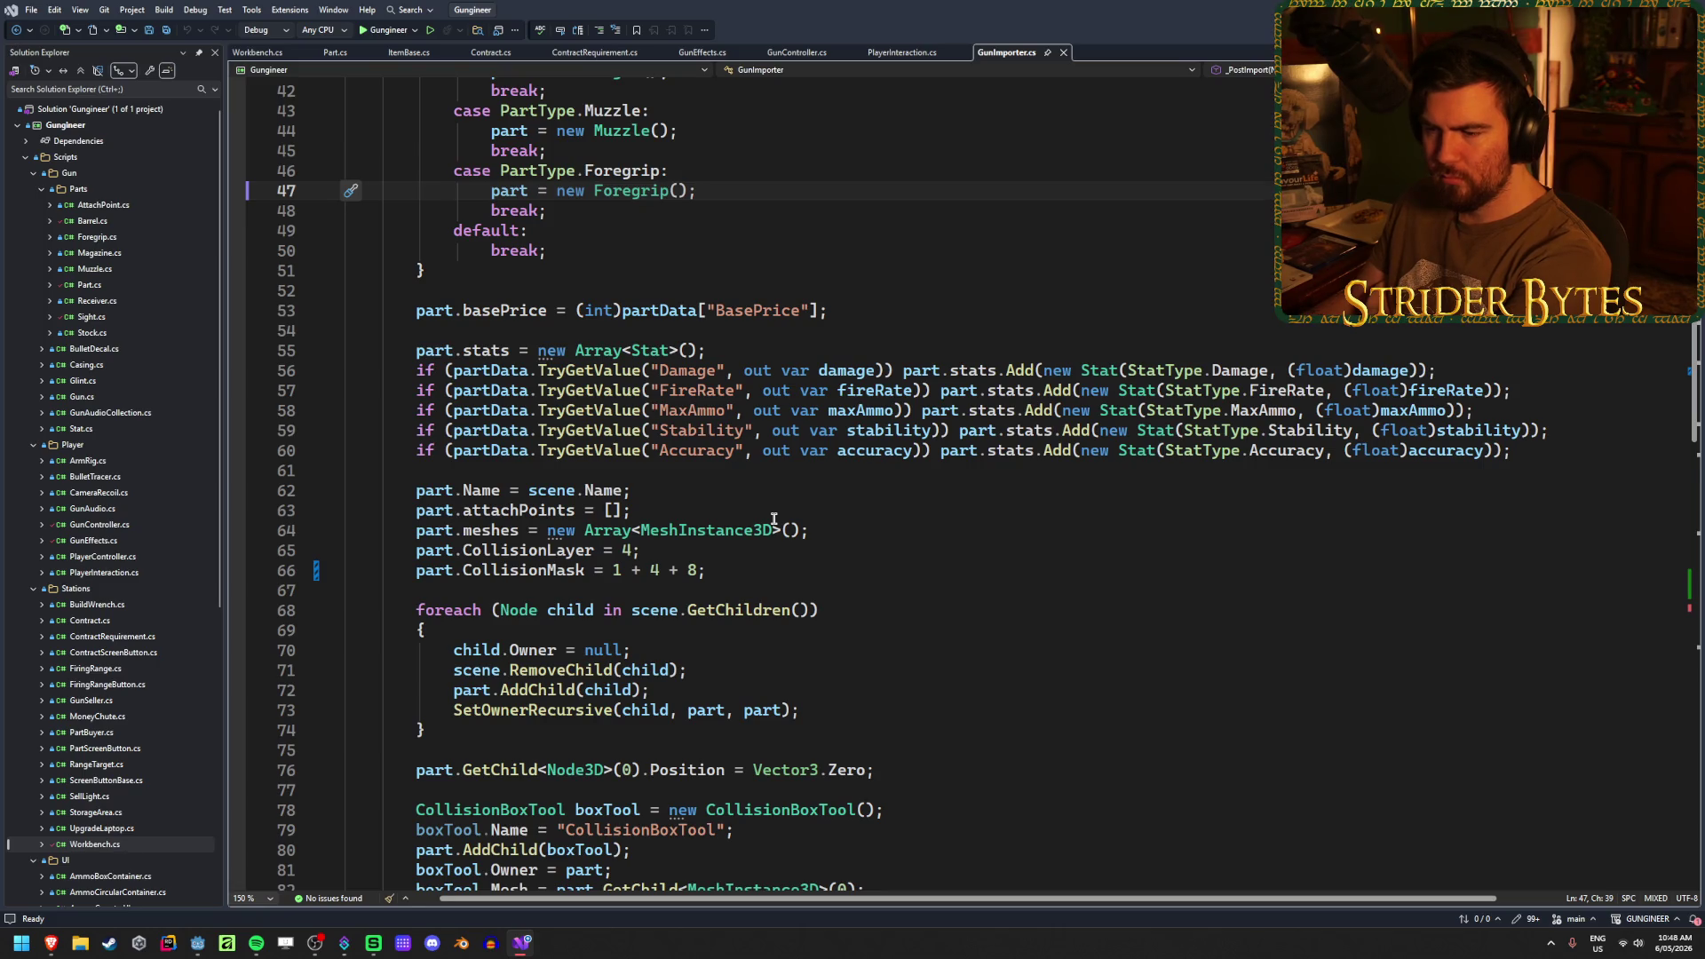
scroll(773, 518, down, 2)
scroll(774, 518, down, 2)
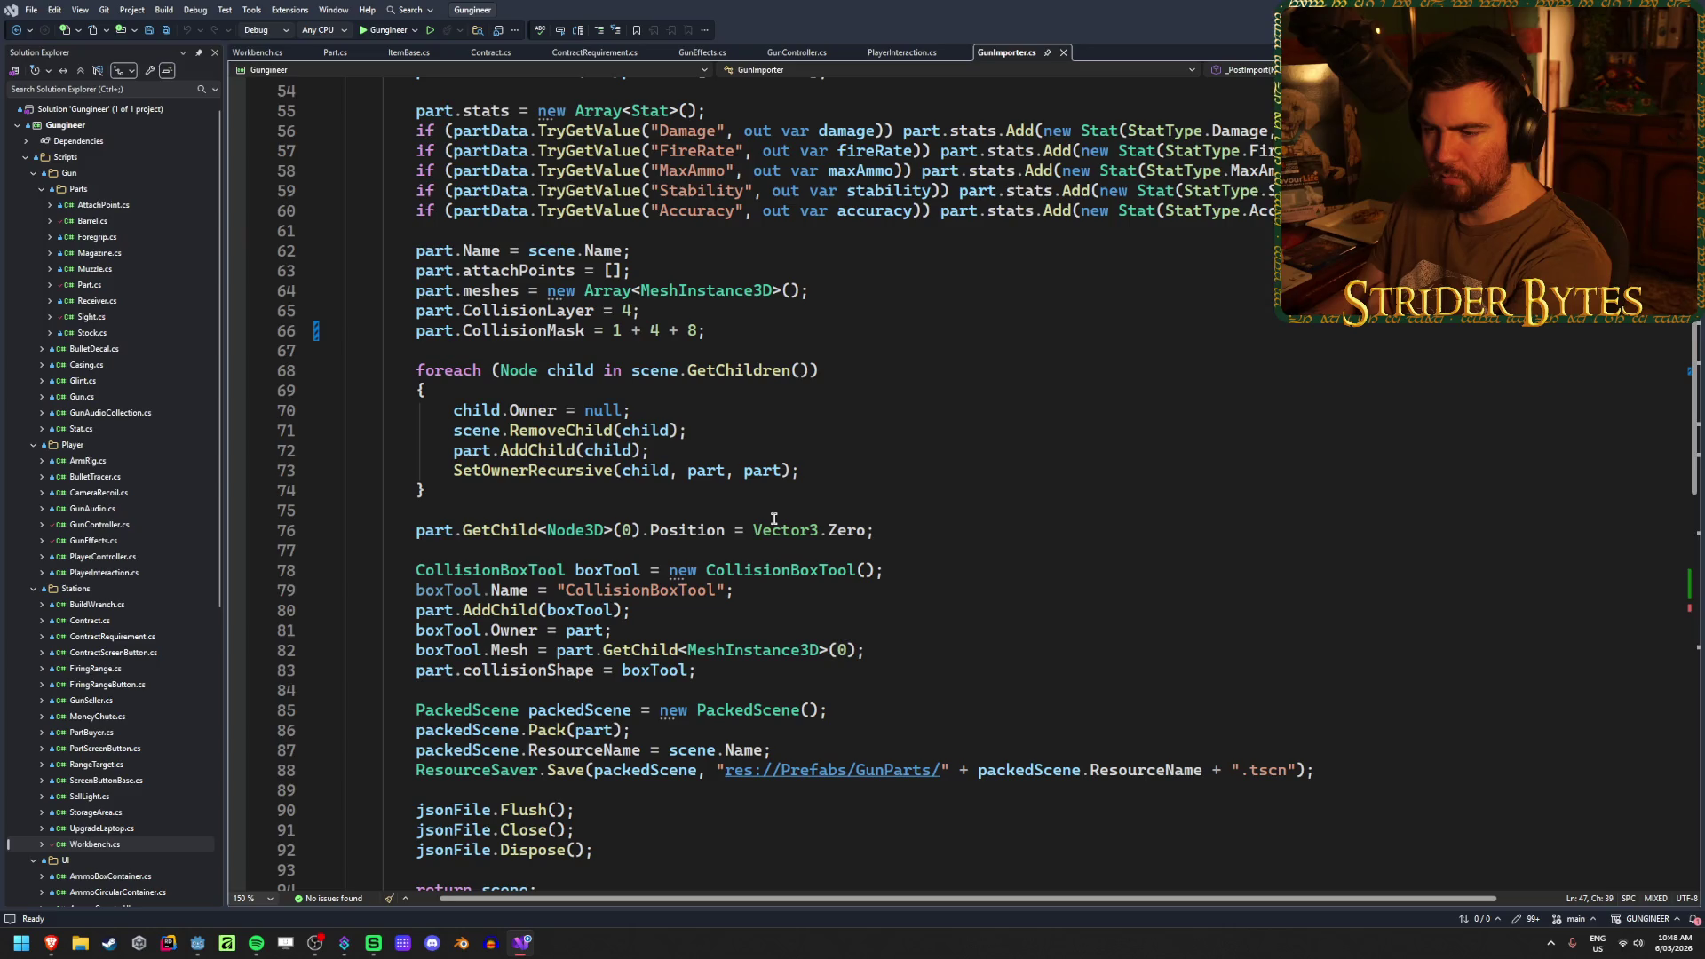
scroll(773, 519, down, 1)
scroll(774, 518, up, 1)
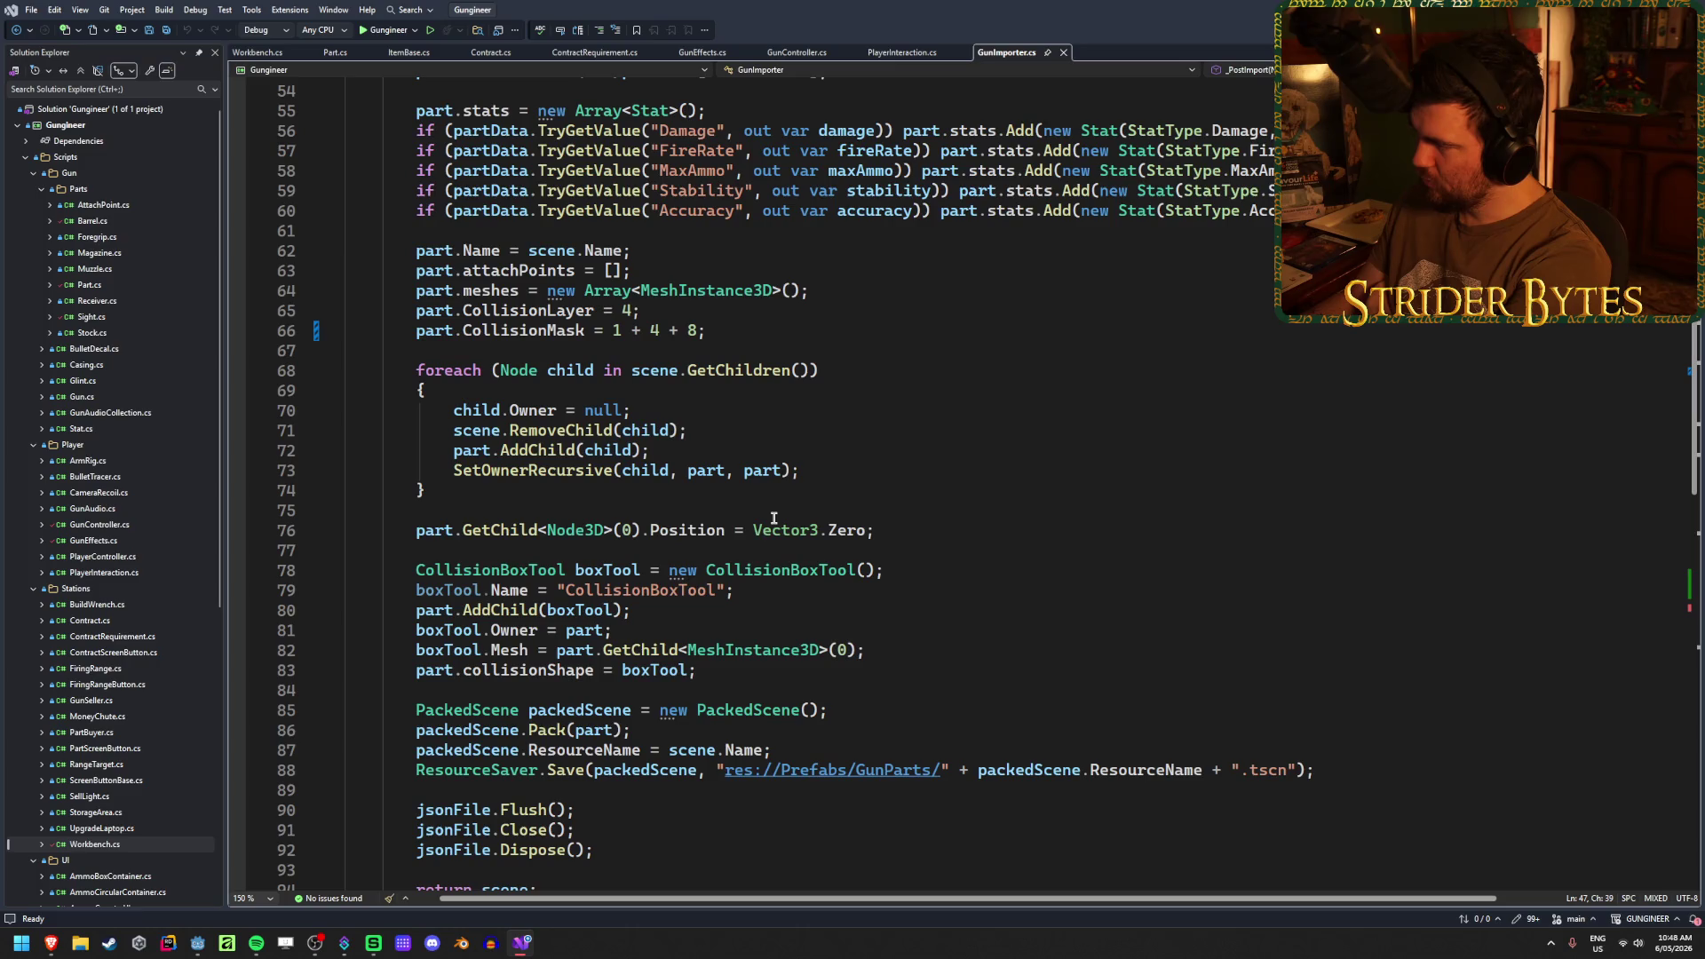
click(947, 534)
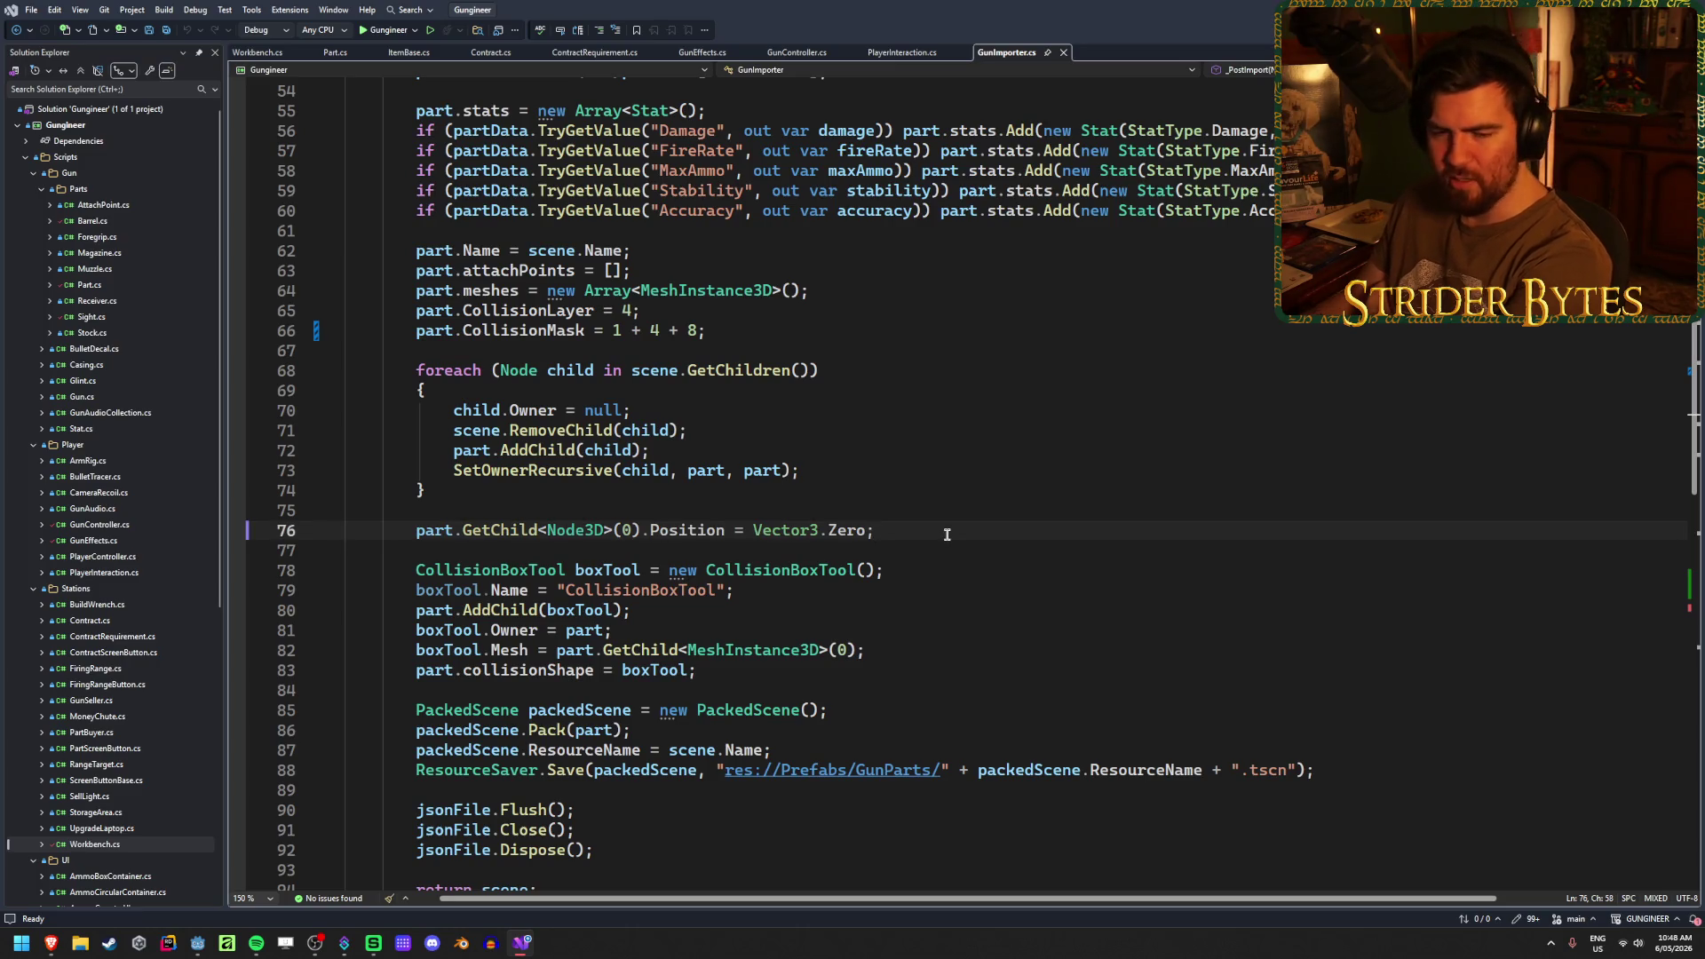
click(1065, 569)
click(911, 528)
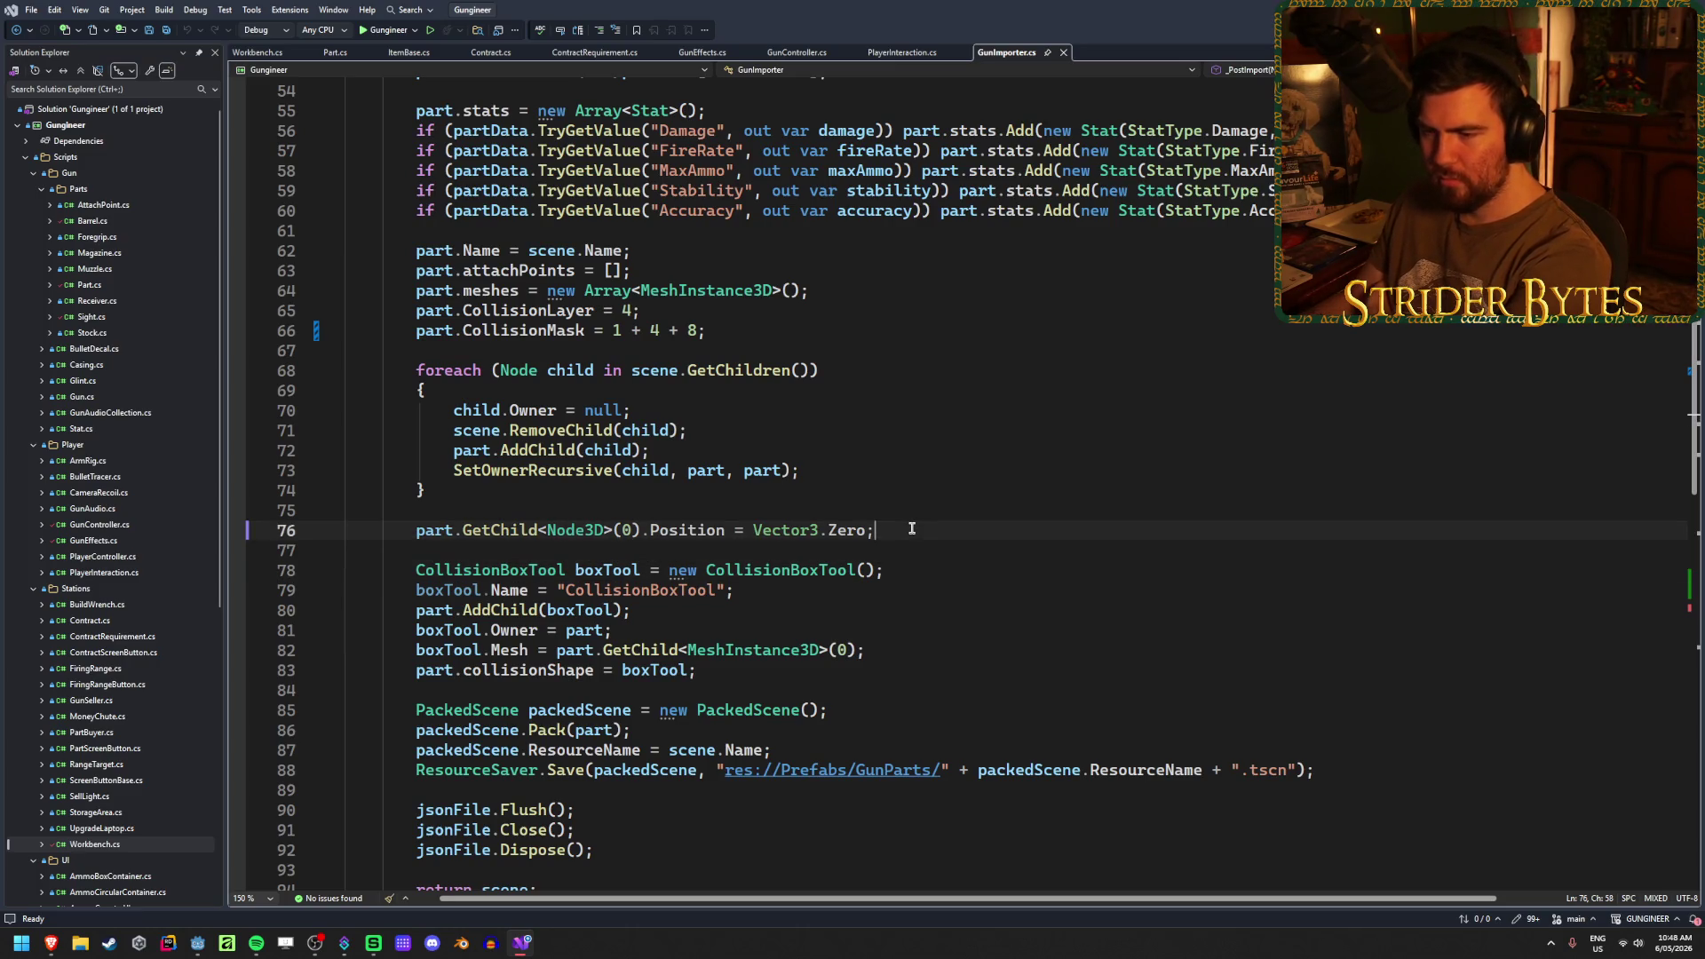
scroll(911, 529, down, 2)
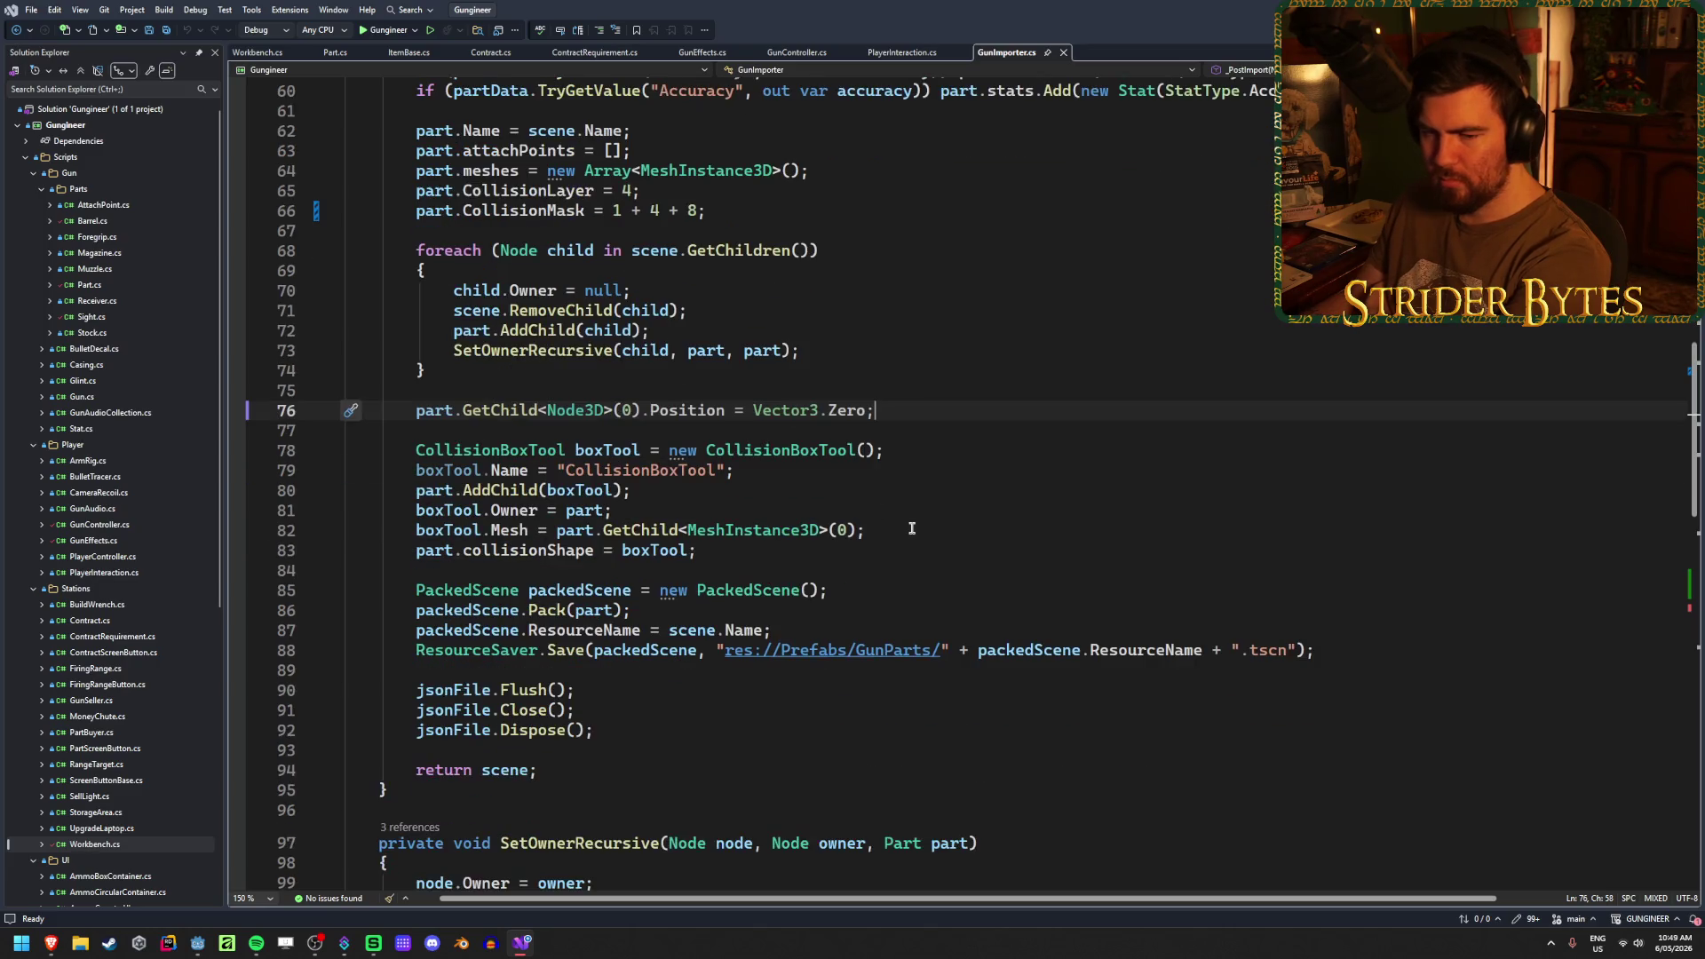
scroll(911, 529, up, 1)
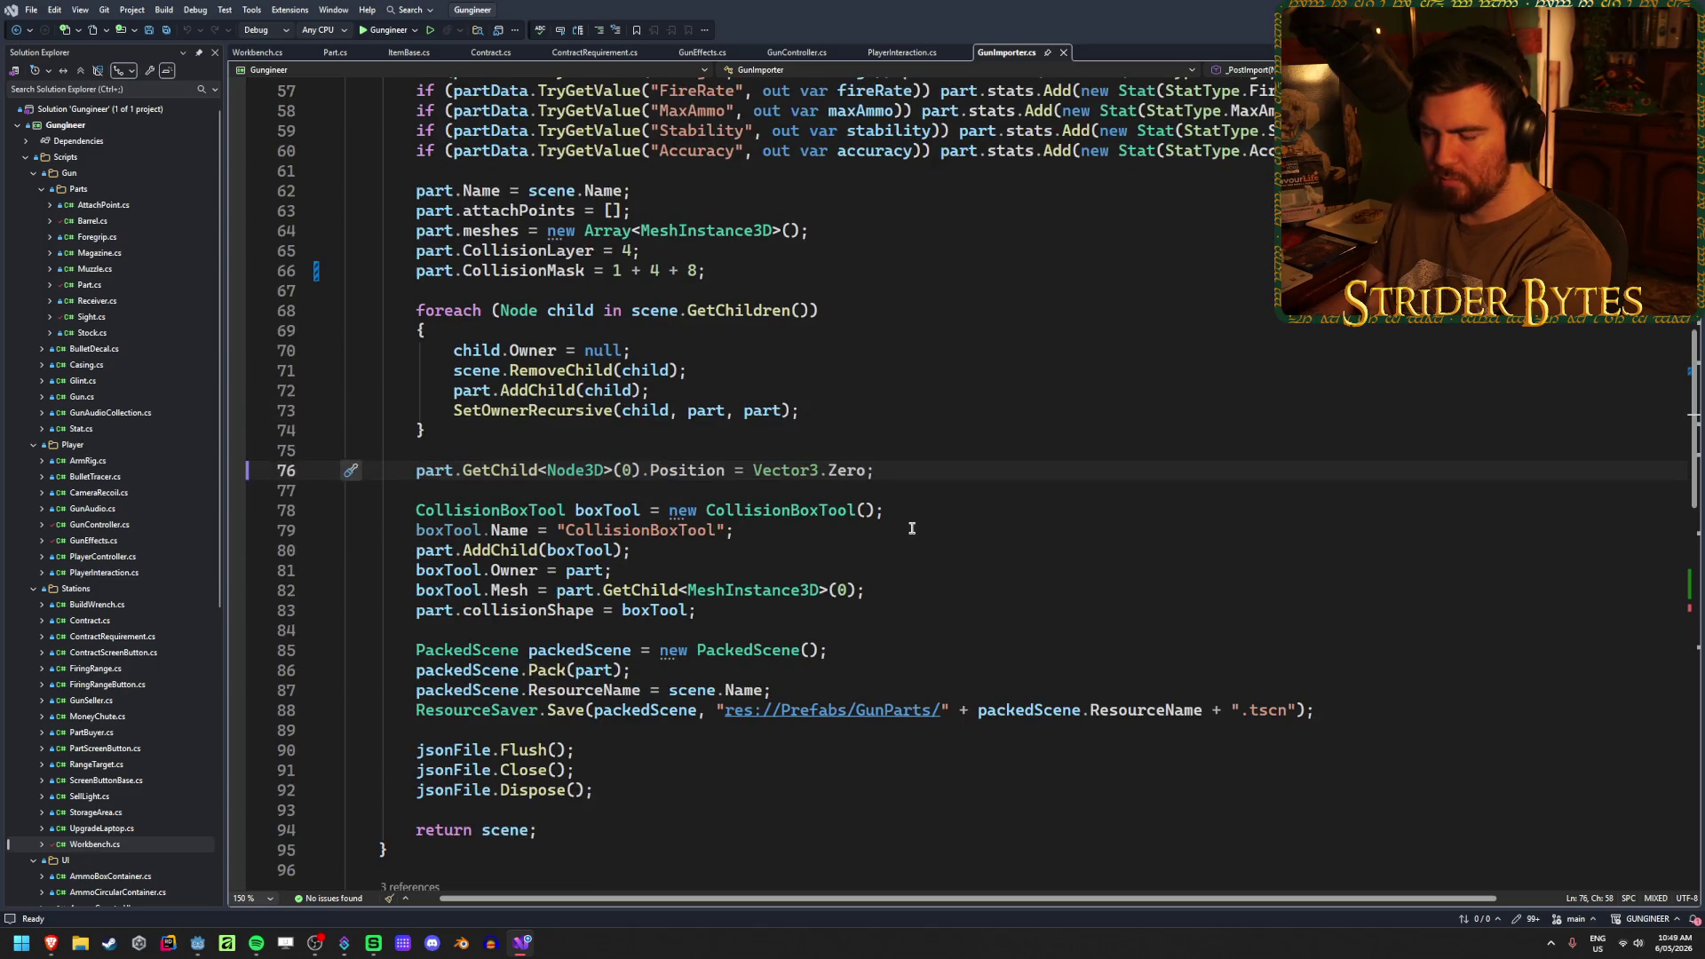
scroll(911, 528, up, 11)
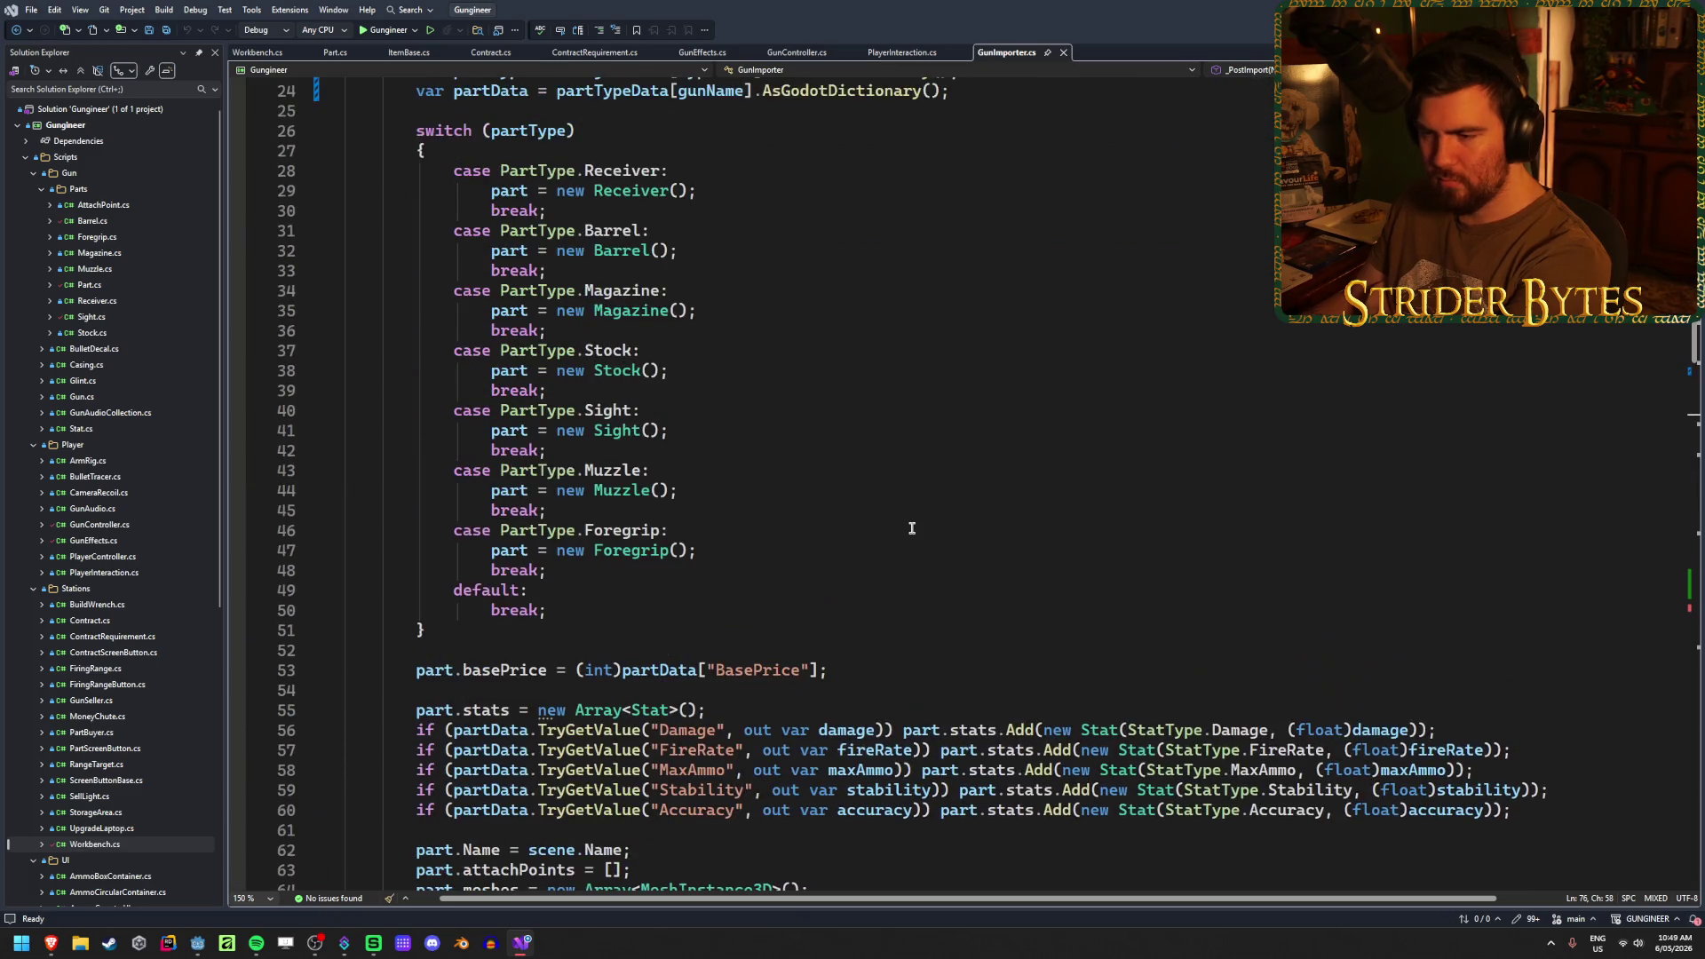
scroll(911, 528, up, 1)
scroll(911, 528, down, 1)
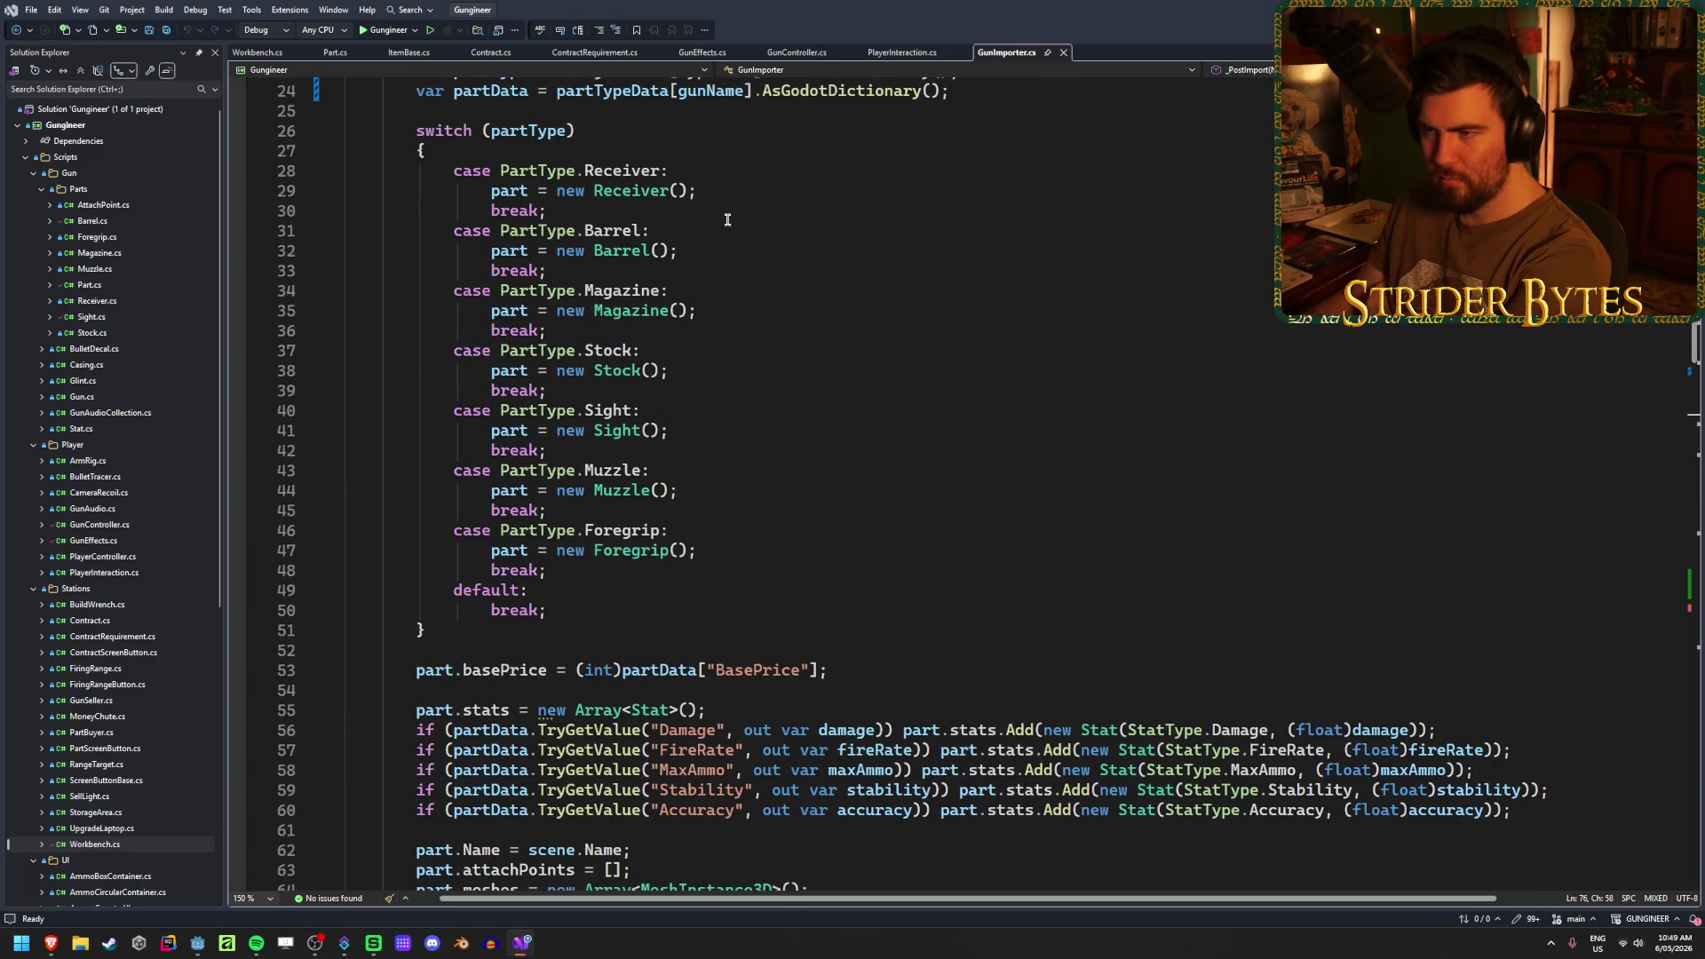
click(821, 191)
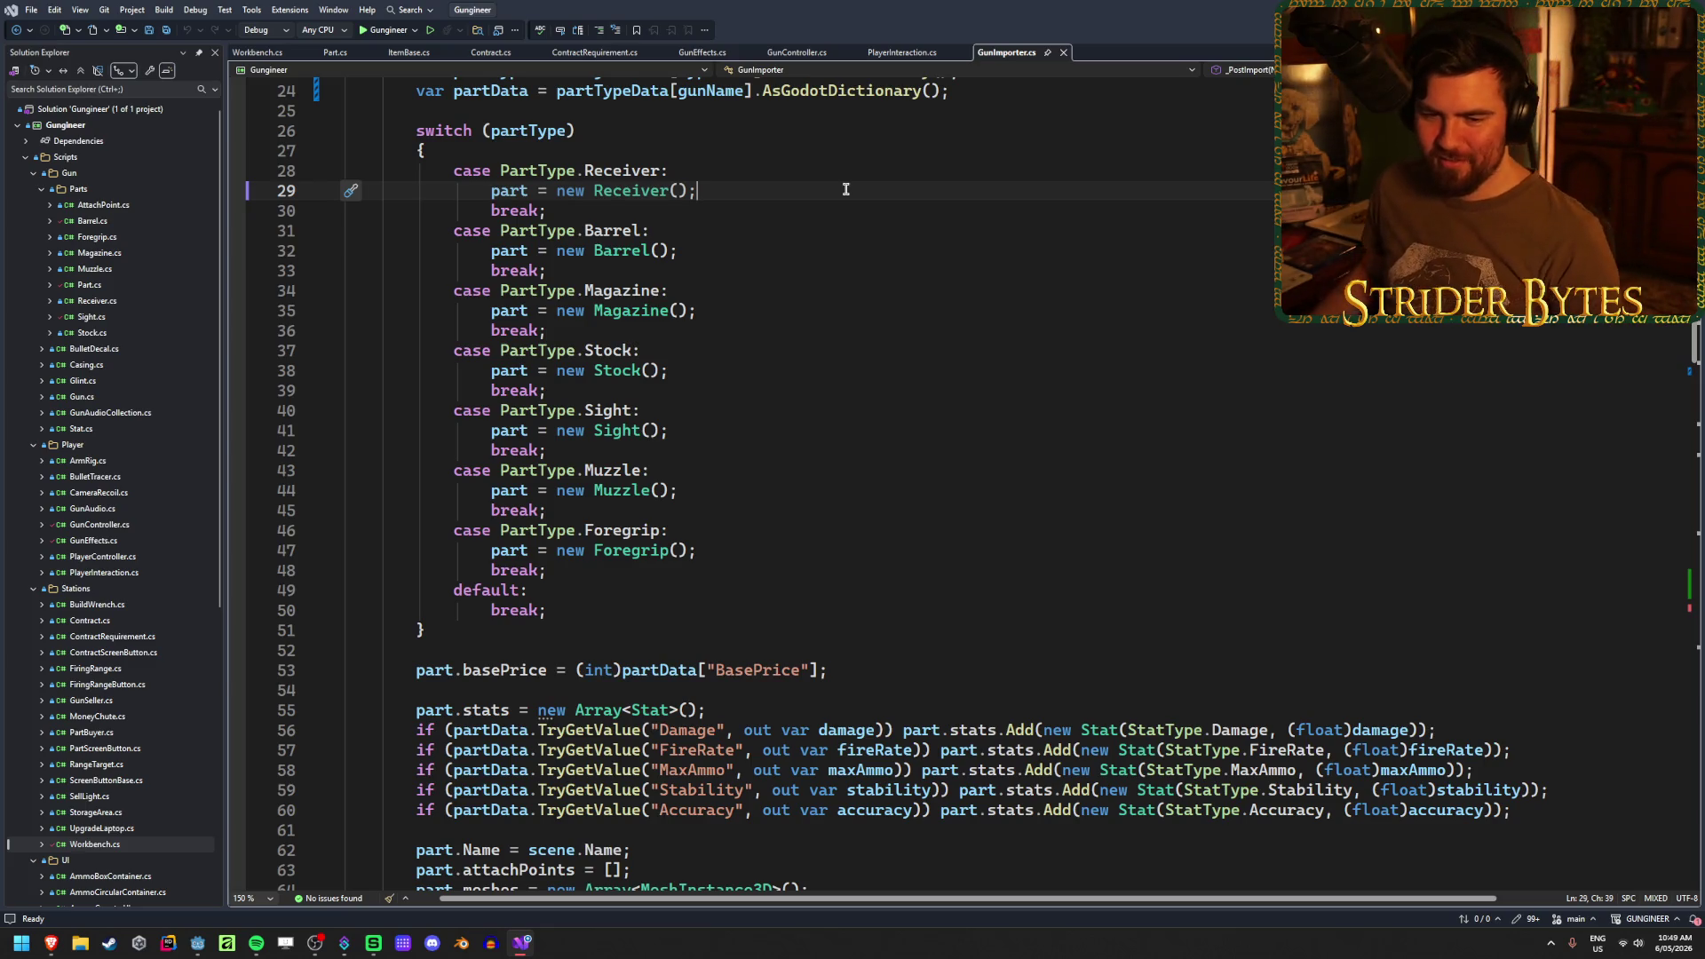
key(ctrl+s)
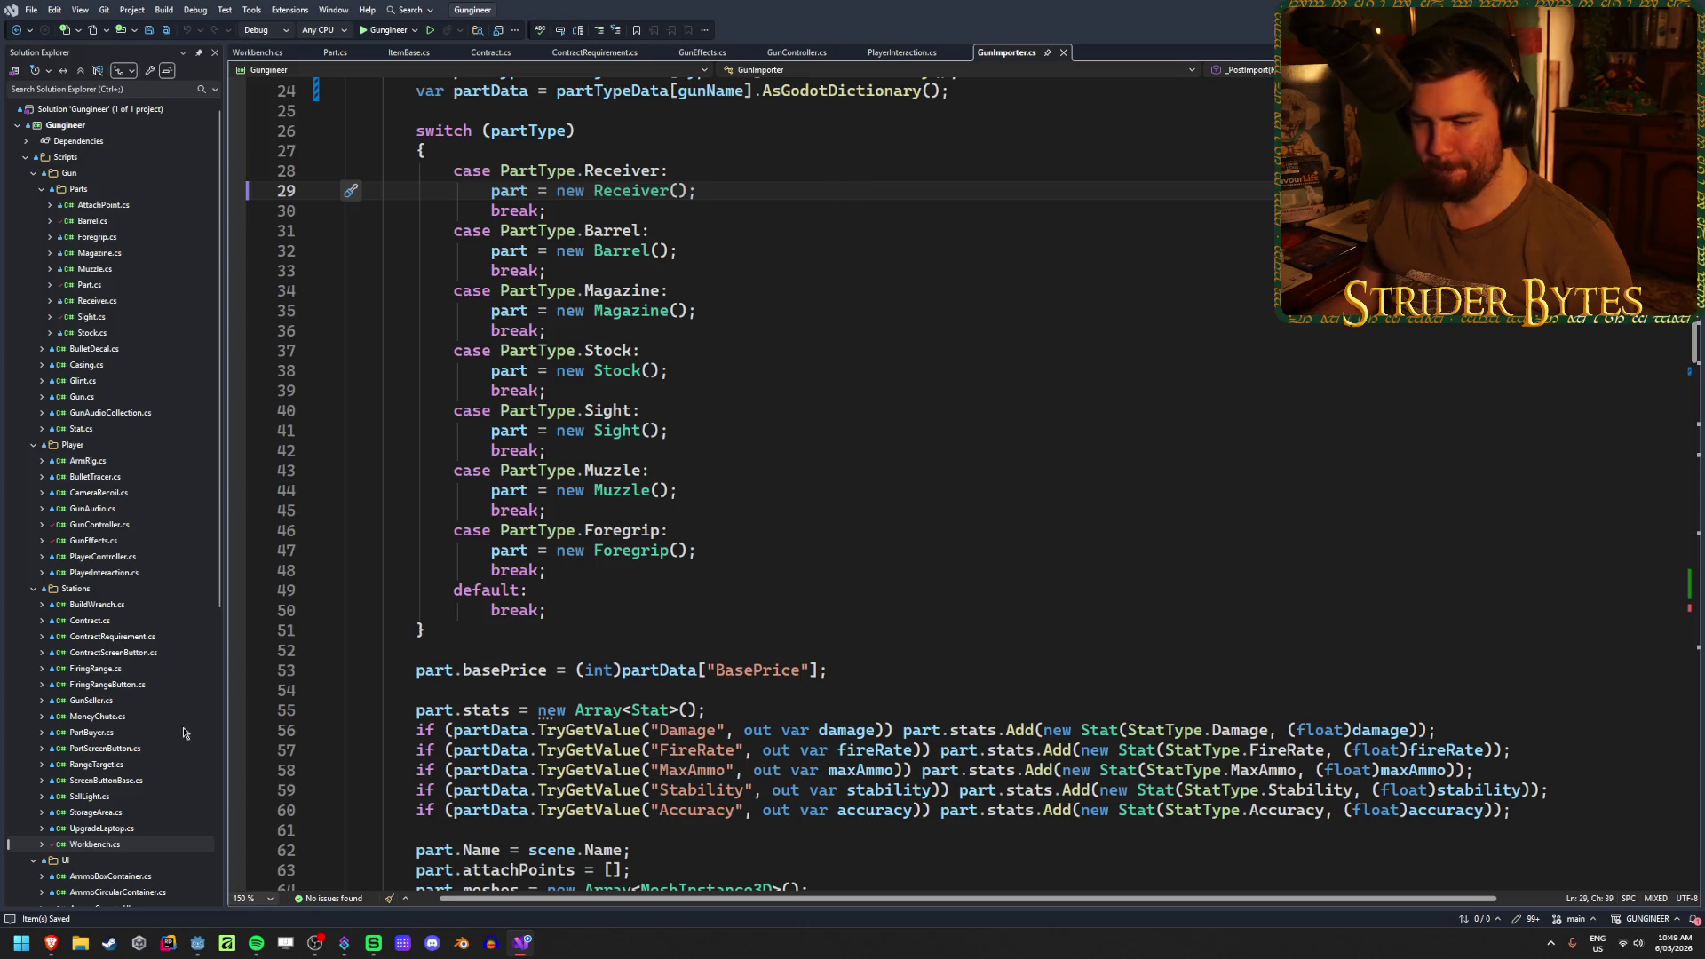
- Open Receiver.cs and select the animSet declaration and the exported fields above it
mouse_move(46, 956)
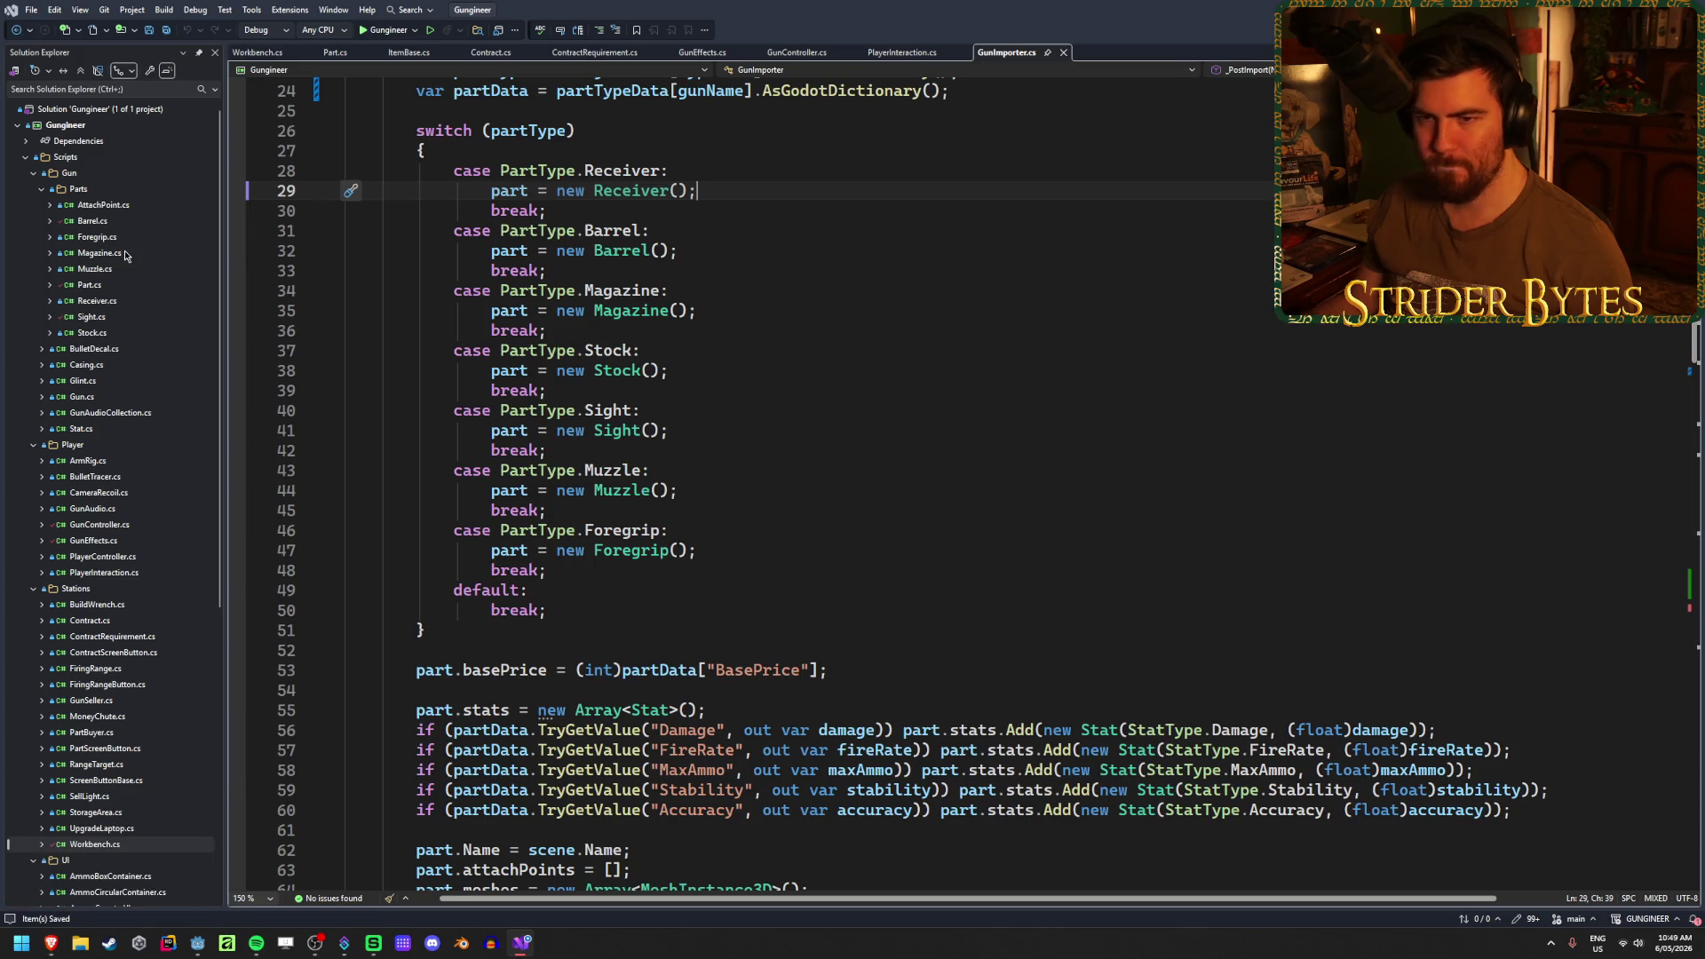
double_click(119, 300)
click(817, 239)
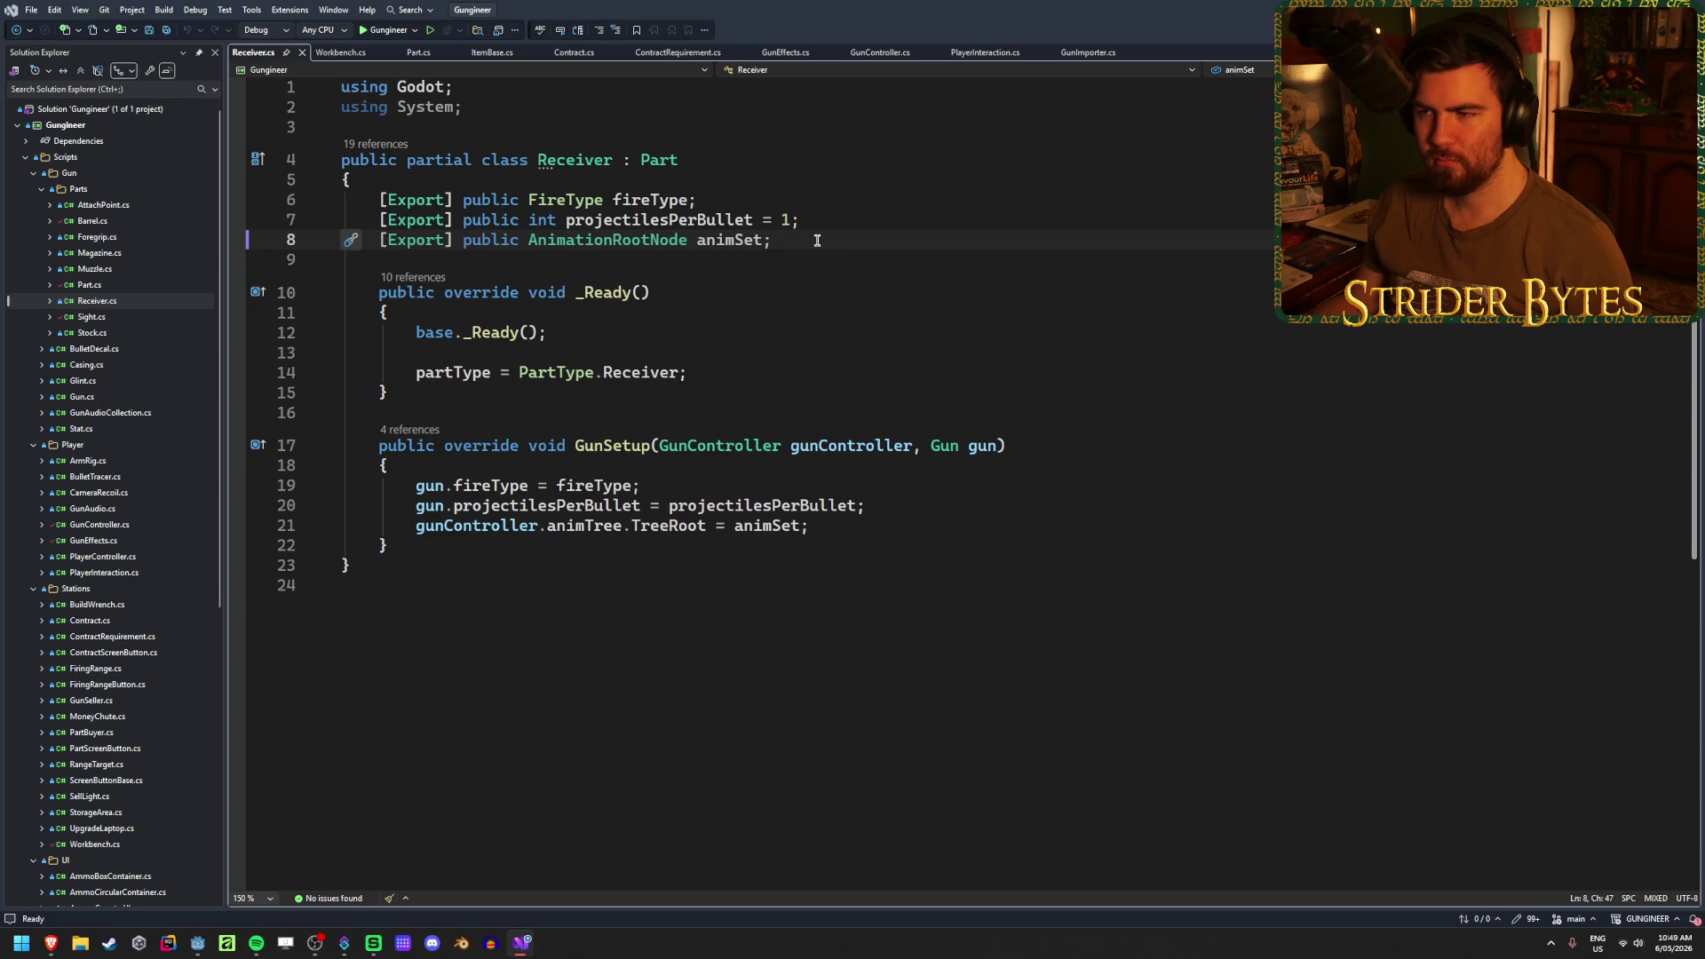
drag(826, 240, 378, 236)
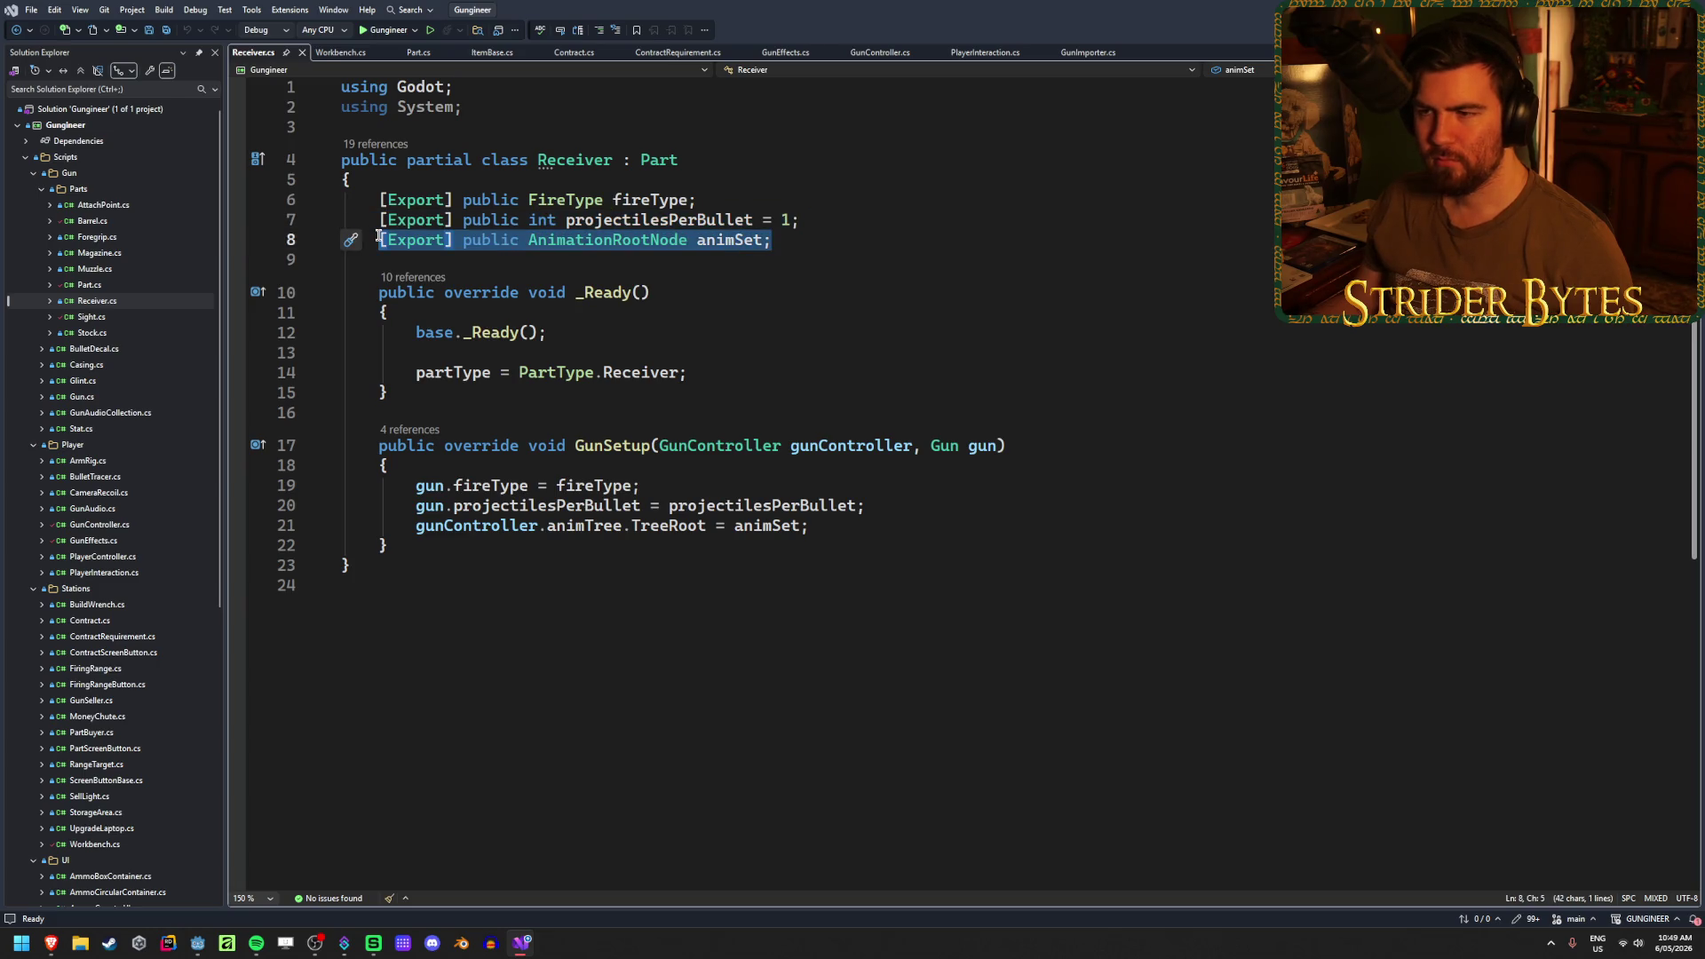
mouse_move(846, 217)
mouse_down()
mouse_move(381, 199)
mouse_move(348, 180)
mouse_up()
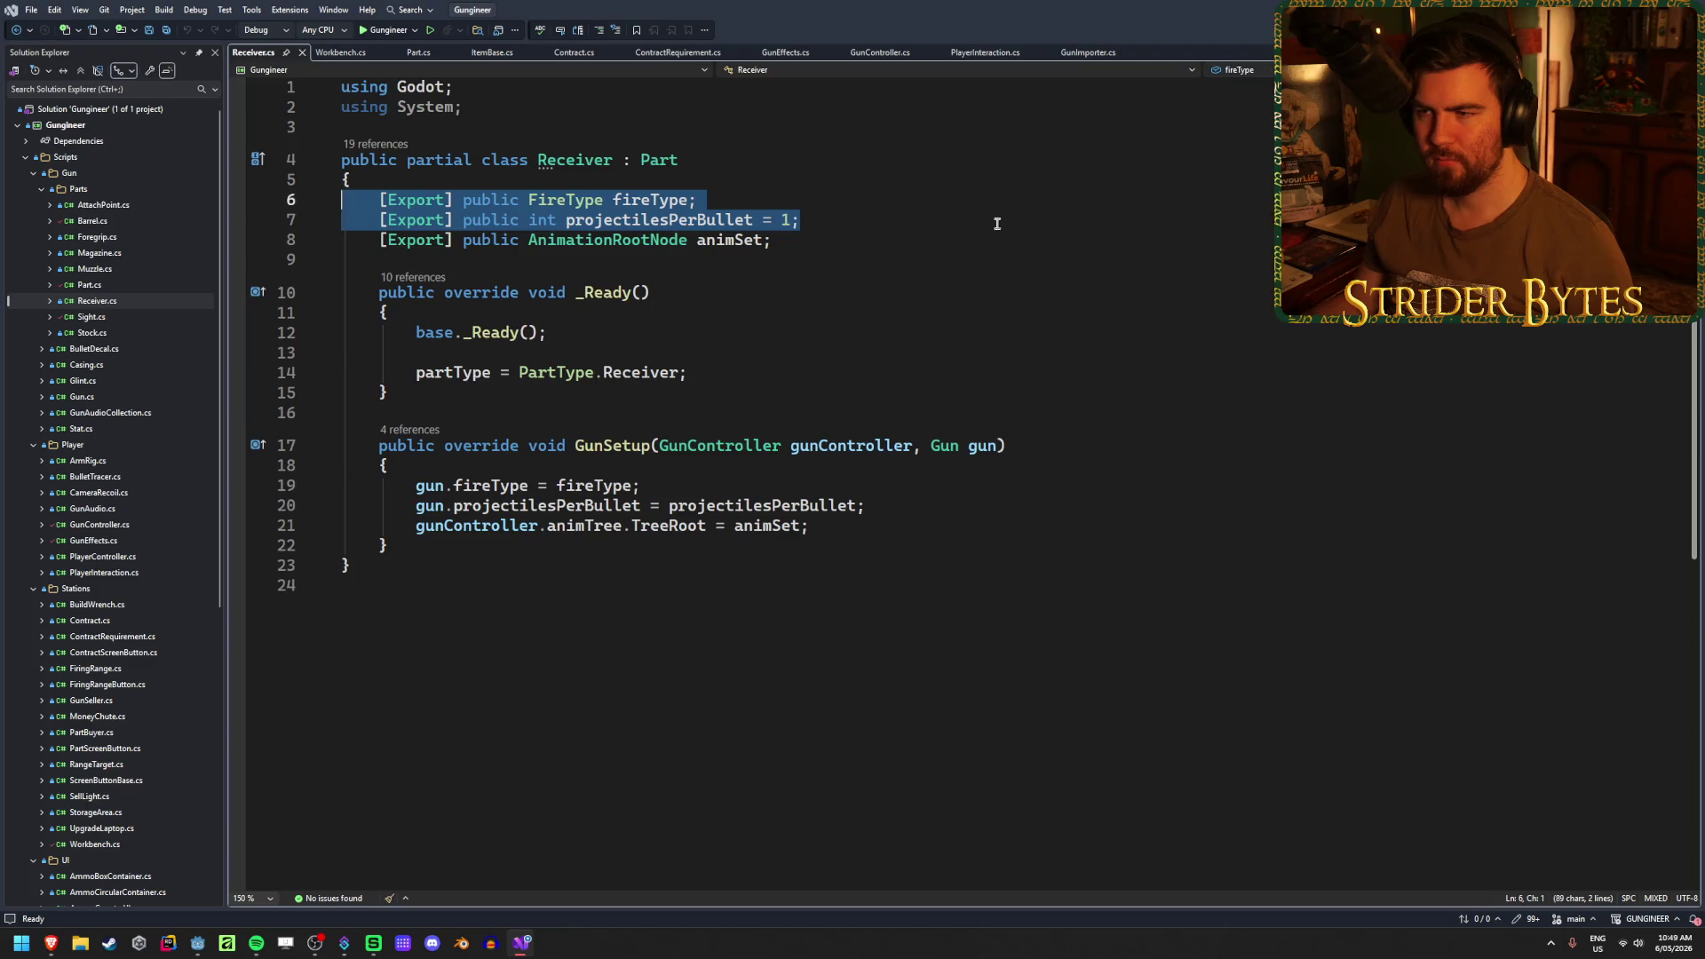
click(935, 225)
click(914, 240)
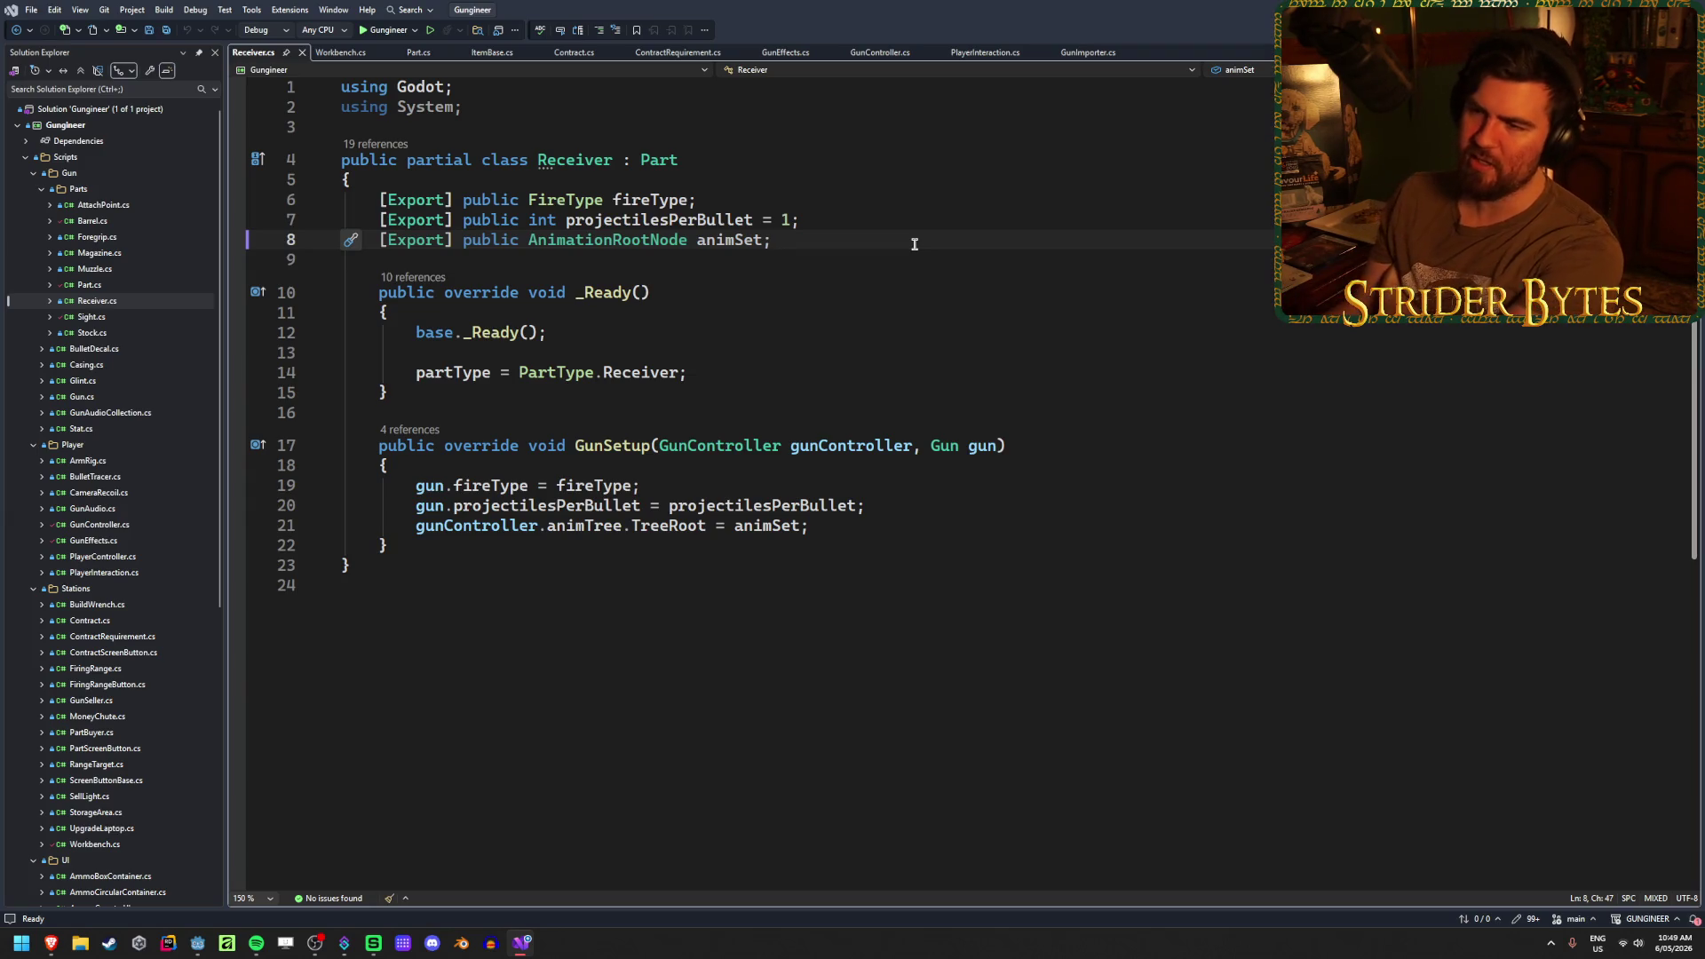
- Reselect the three exported fields fireType, projectilesPerBullet and animSet, ending after animSet
mouse_move(772, 239)
mouse_down()
mouse_move(346, 221)
mouse_move(341, 200)
mouse_up()
click(817, 240)
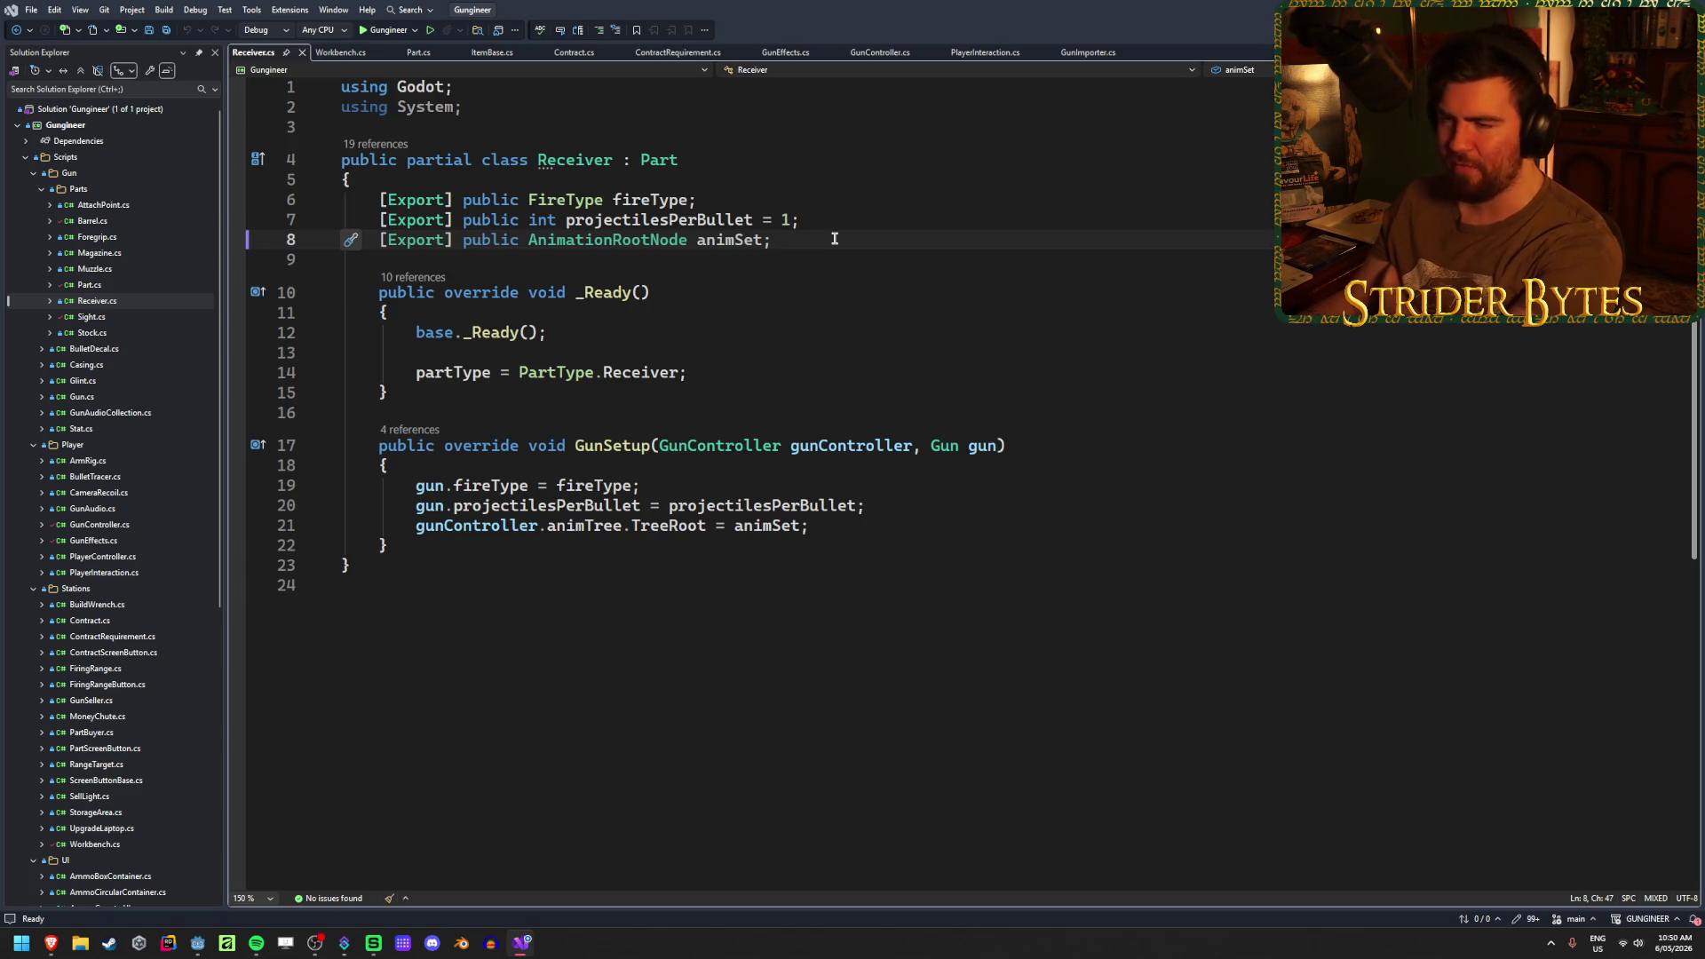
key(shift+Up)
key(shift+Up)
key(shift+Home)
key(shift+Home)
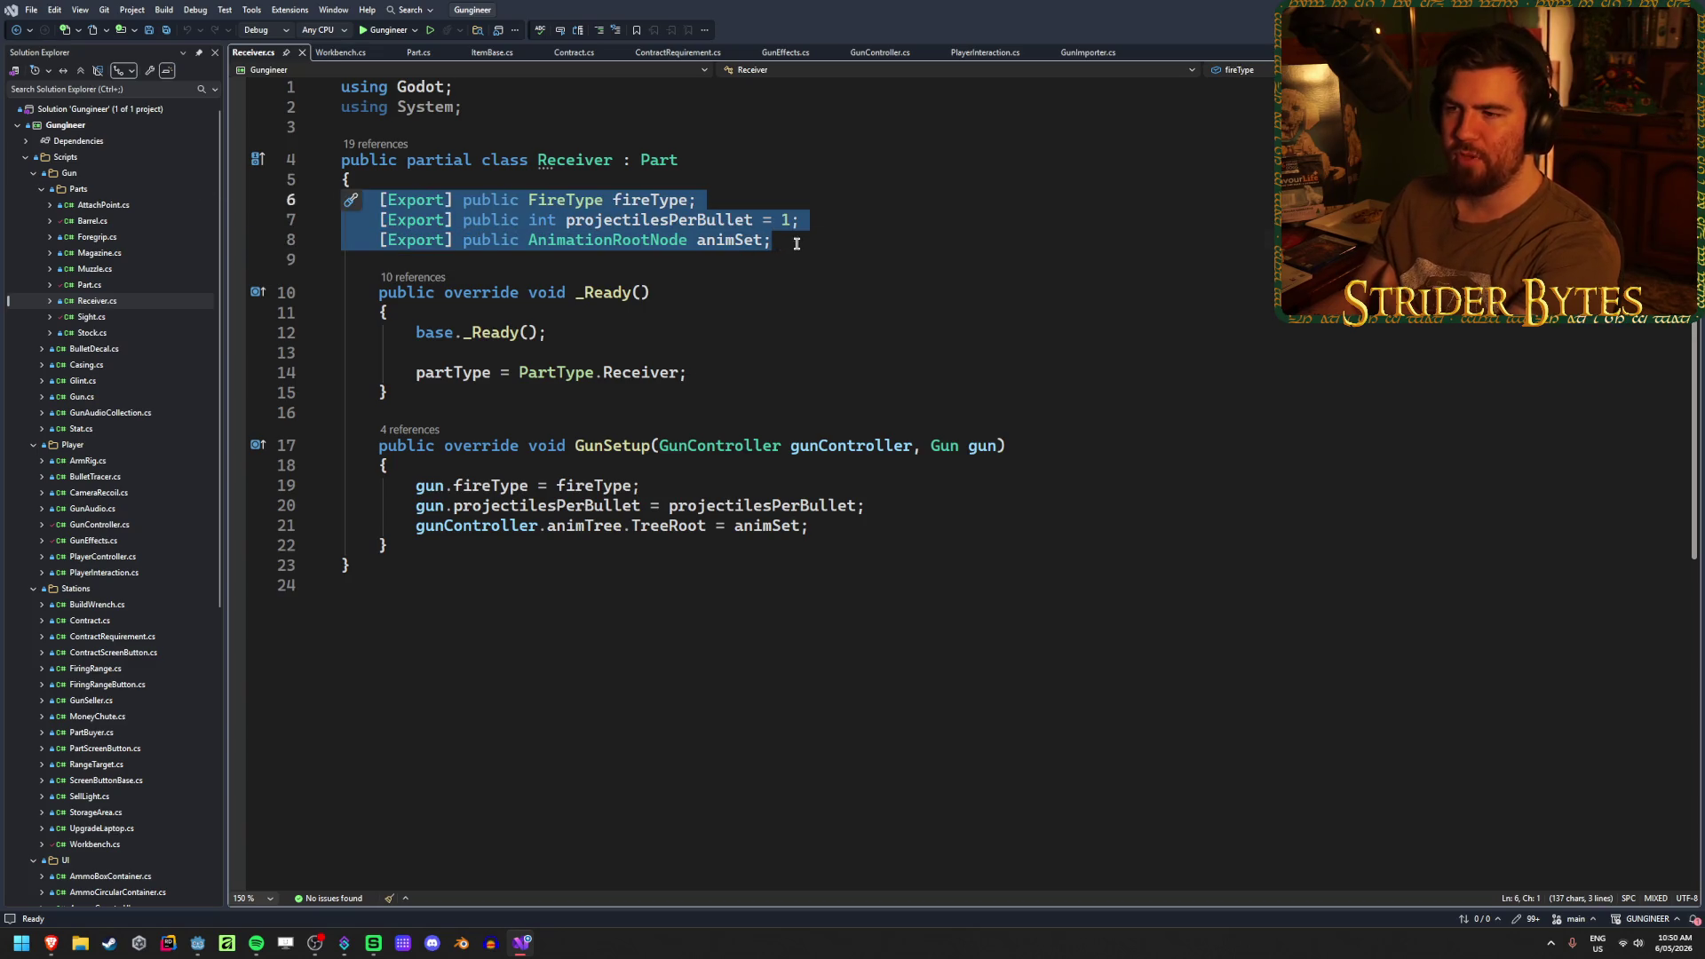
click(796, 244)
key(shift+Up)
key(shift+Up)
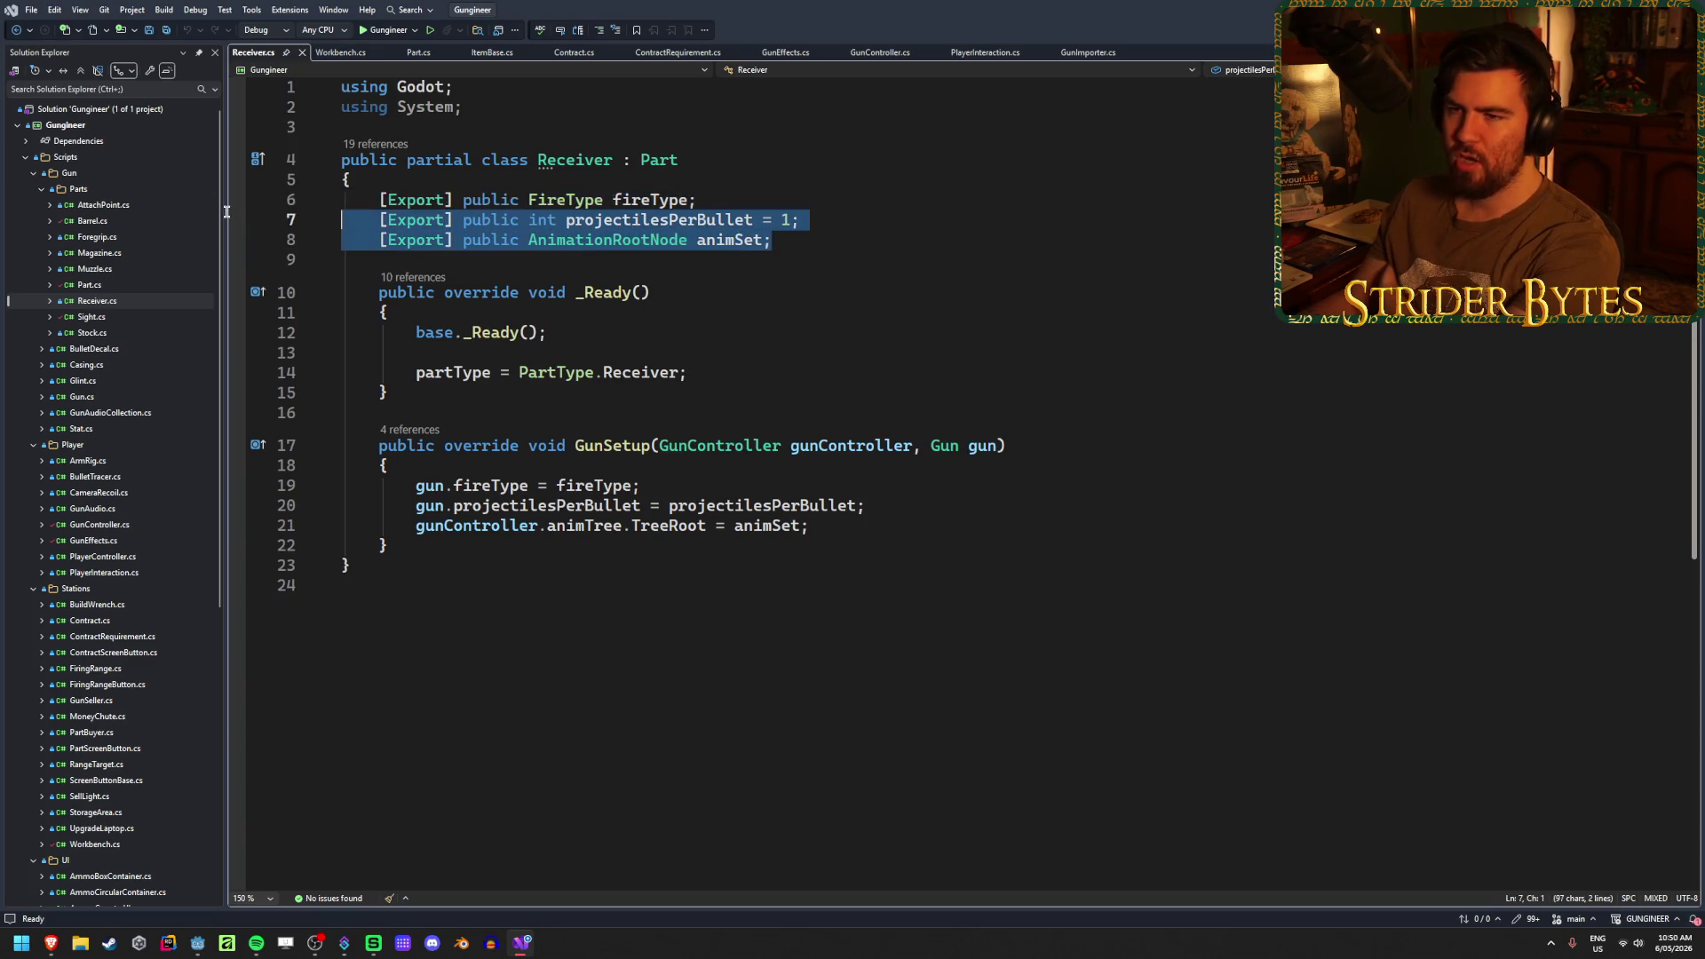
key(shift+Home)
key(shift+Home)
click(832, 239)
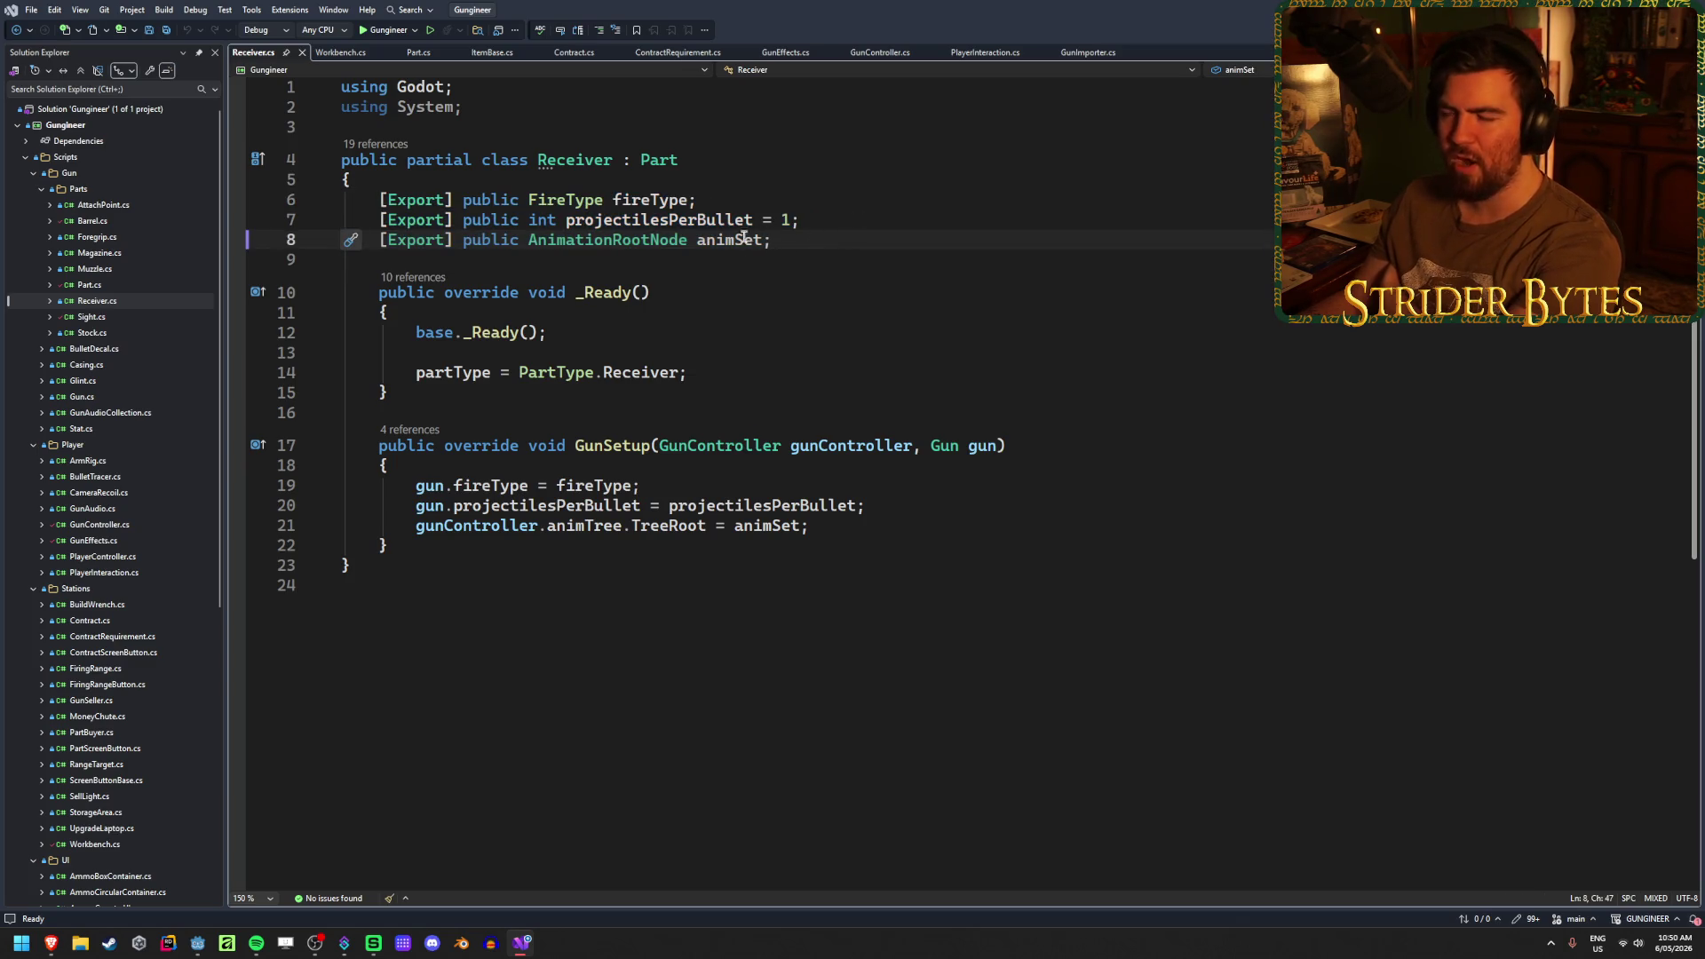
- Open Part.cs and review the collisionShape, workingPart and partScale field lines
double_click(93, 285)
scroll(493, 371, up, 2)
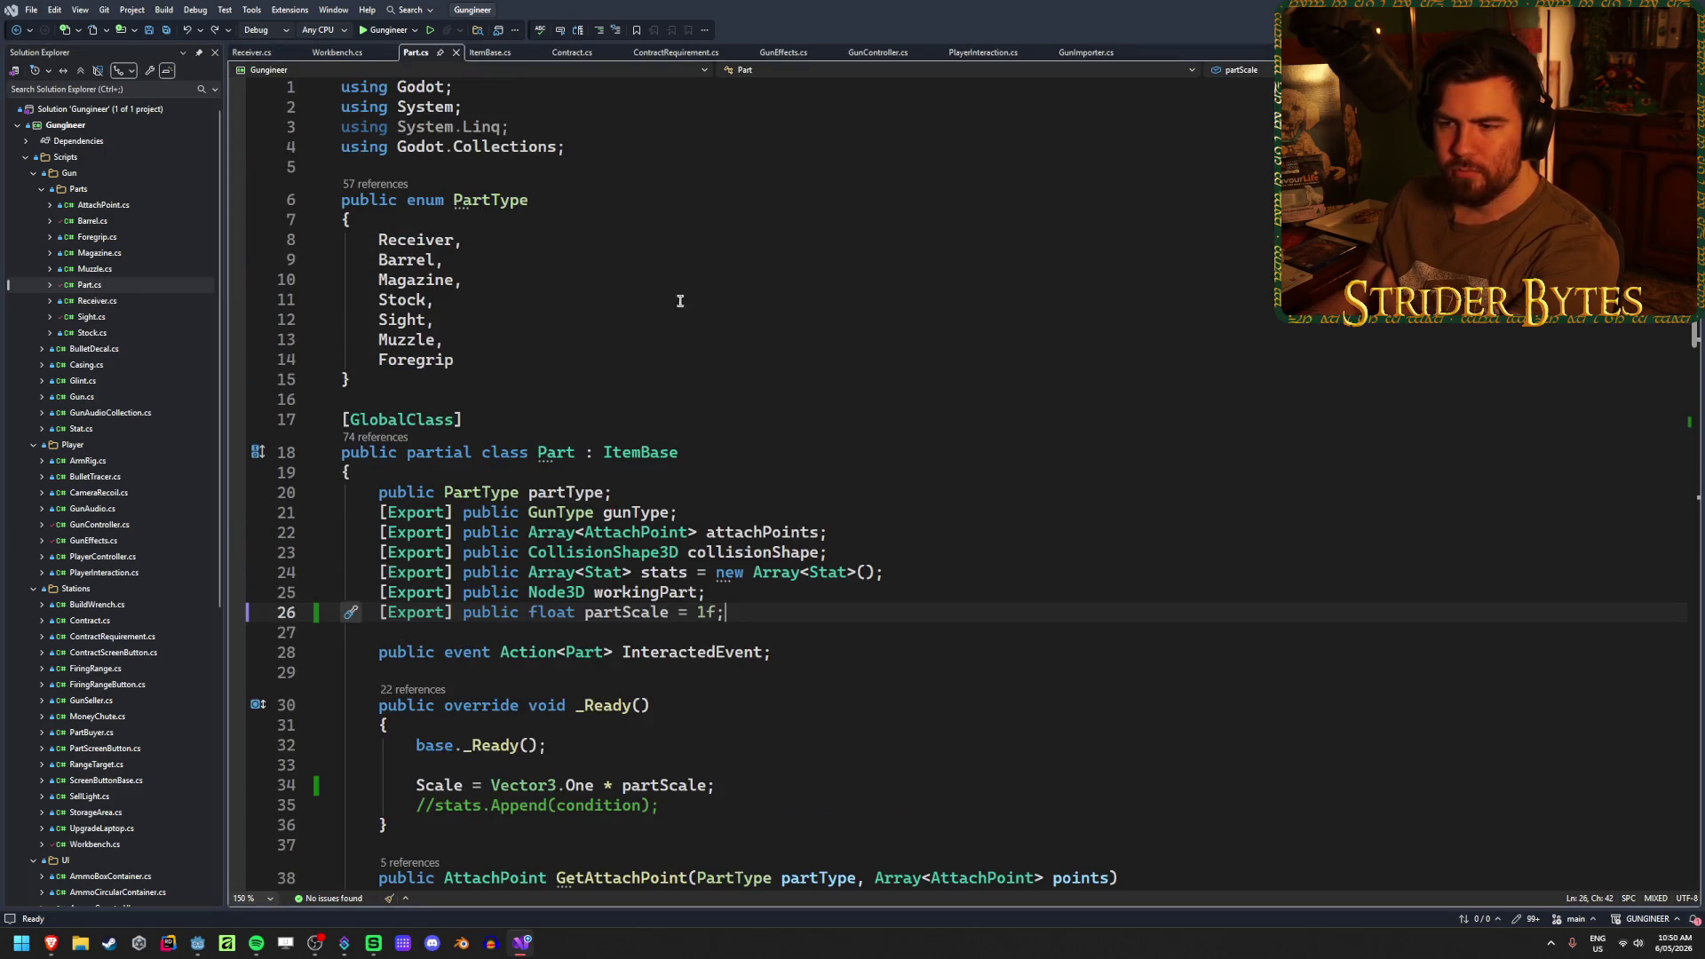
scroll(678, 302, down, 3)
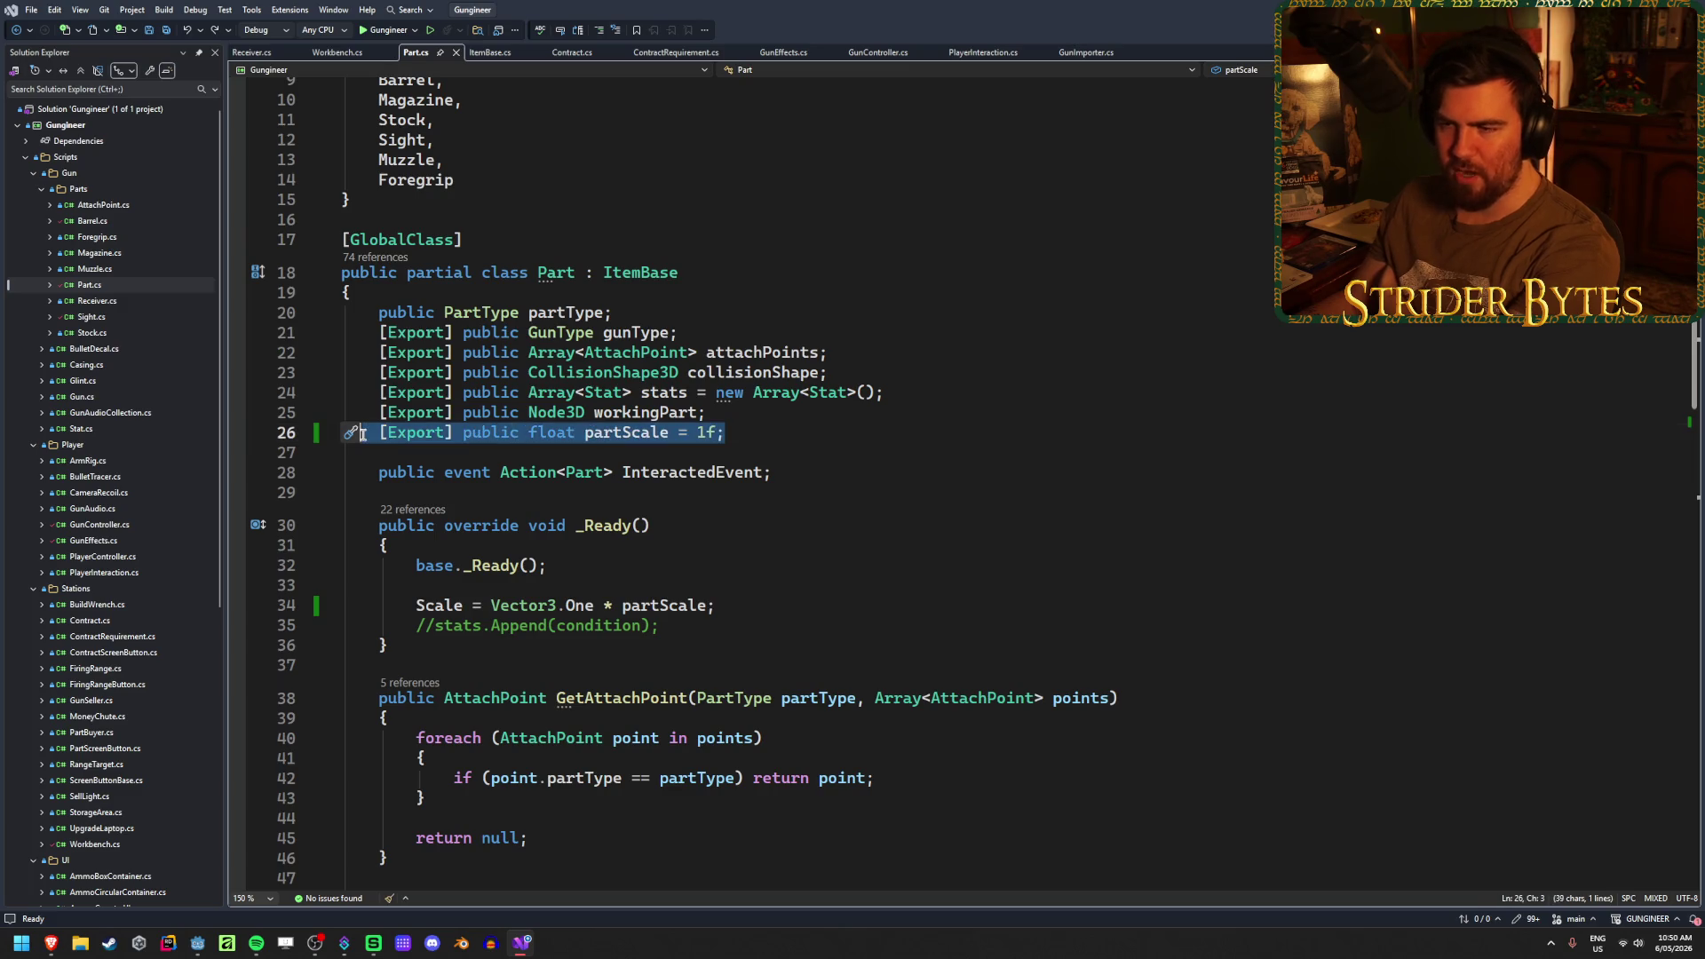
click(962, 374)
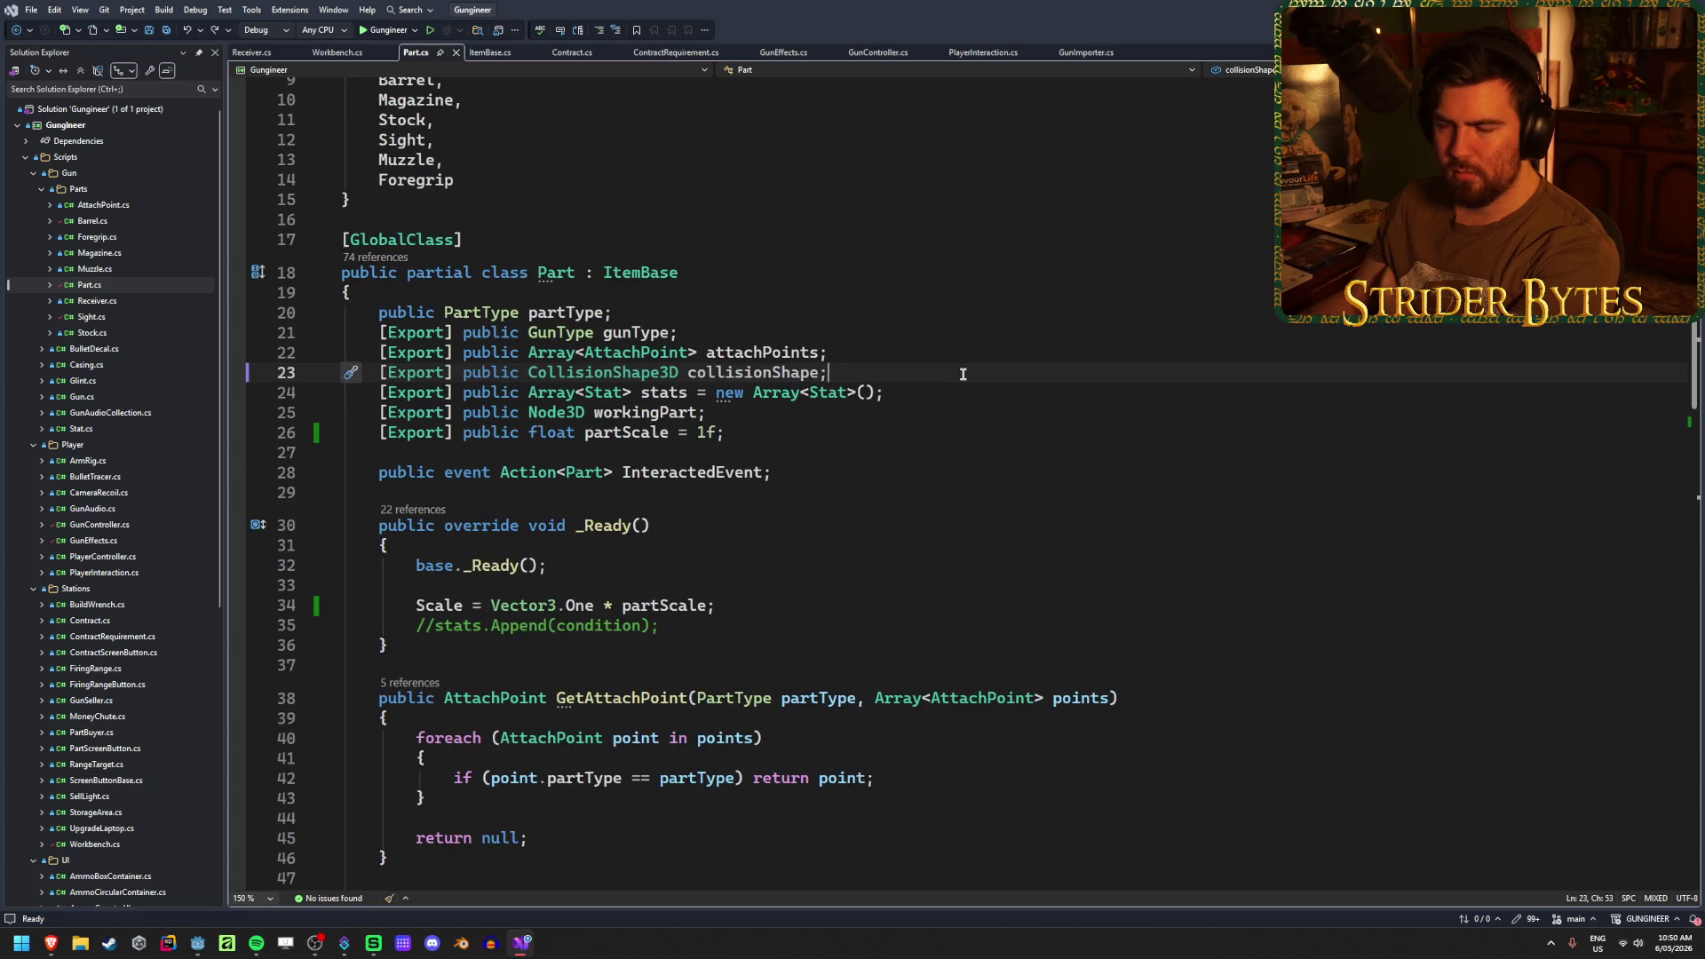
click(734, 412)
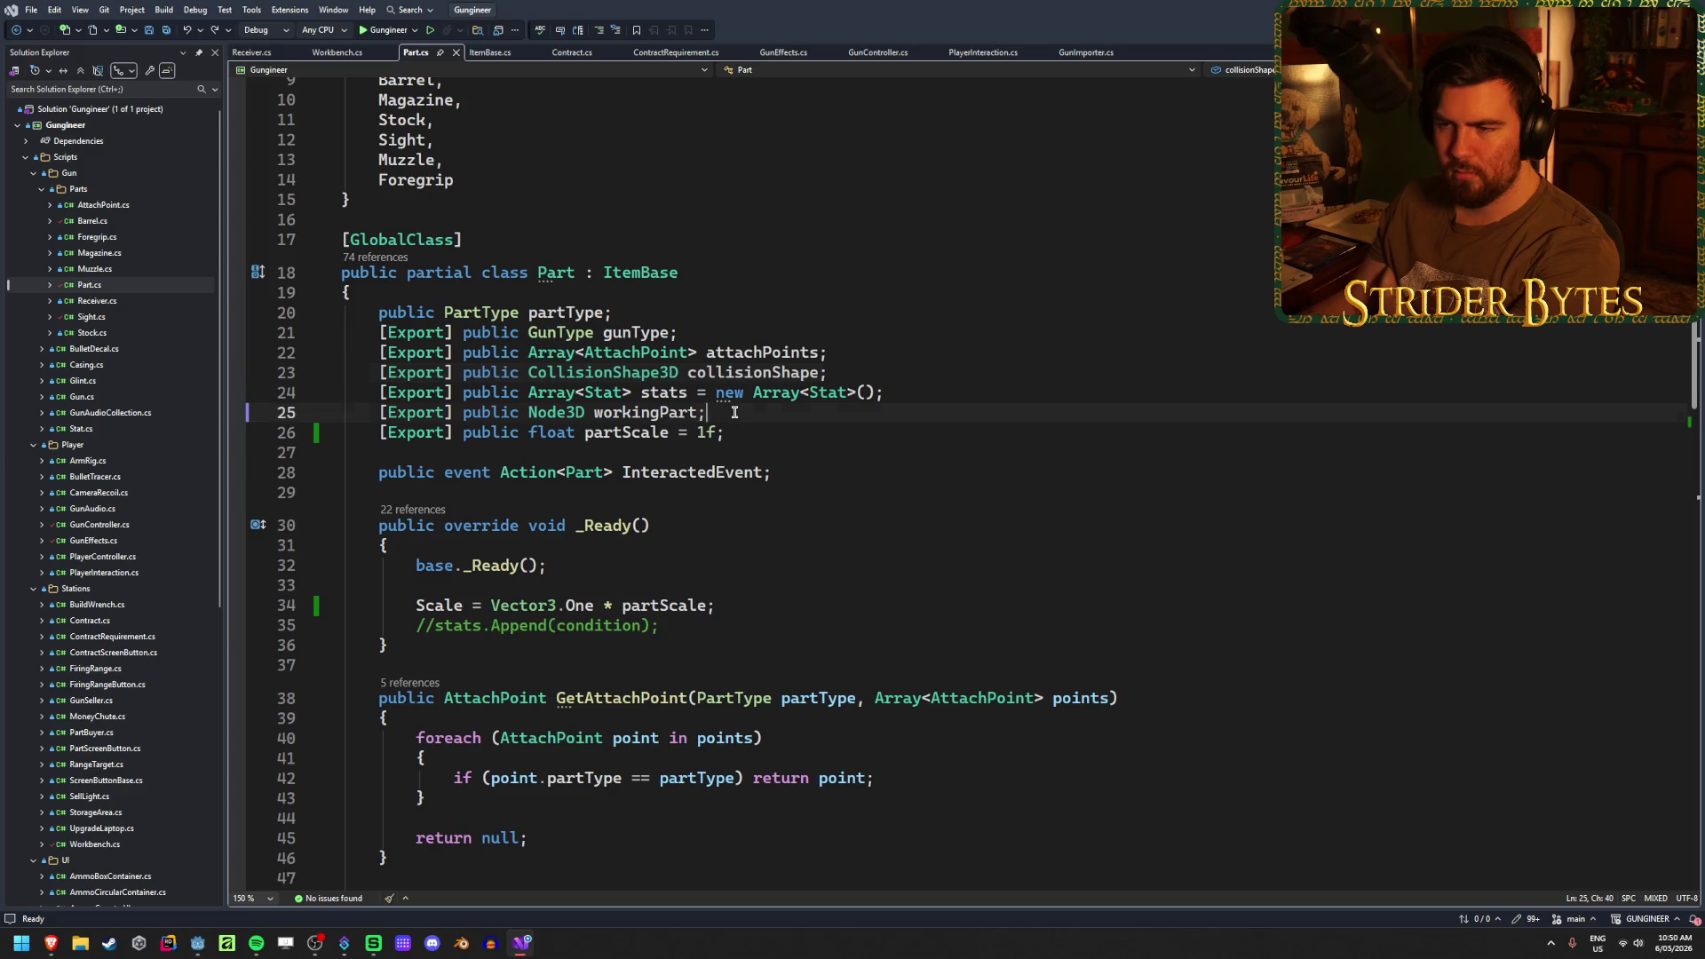
click(744, 434)
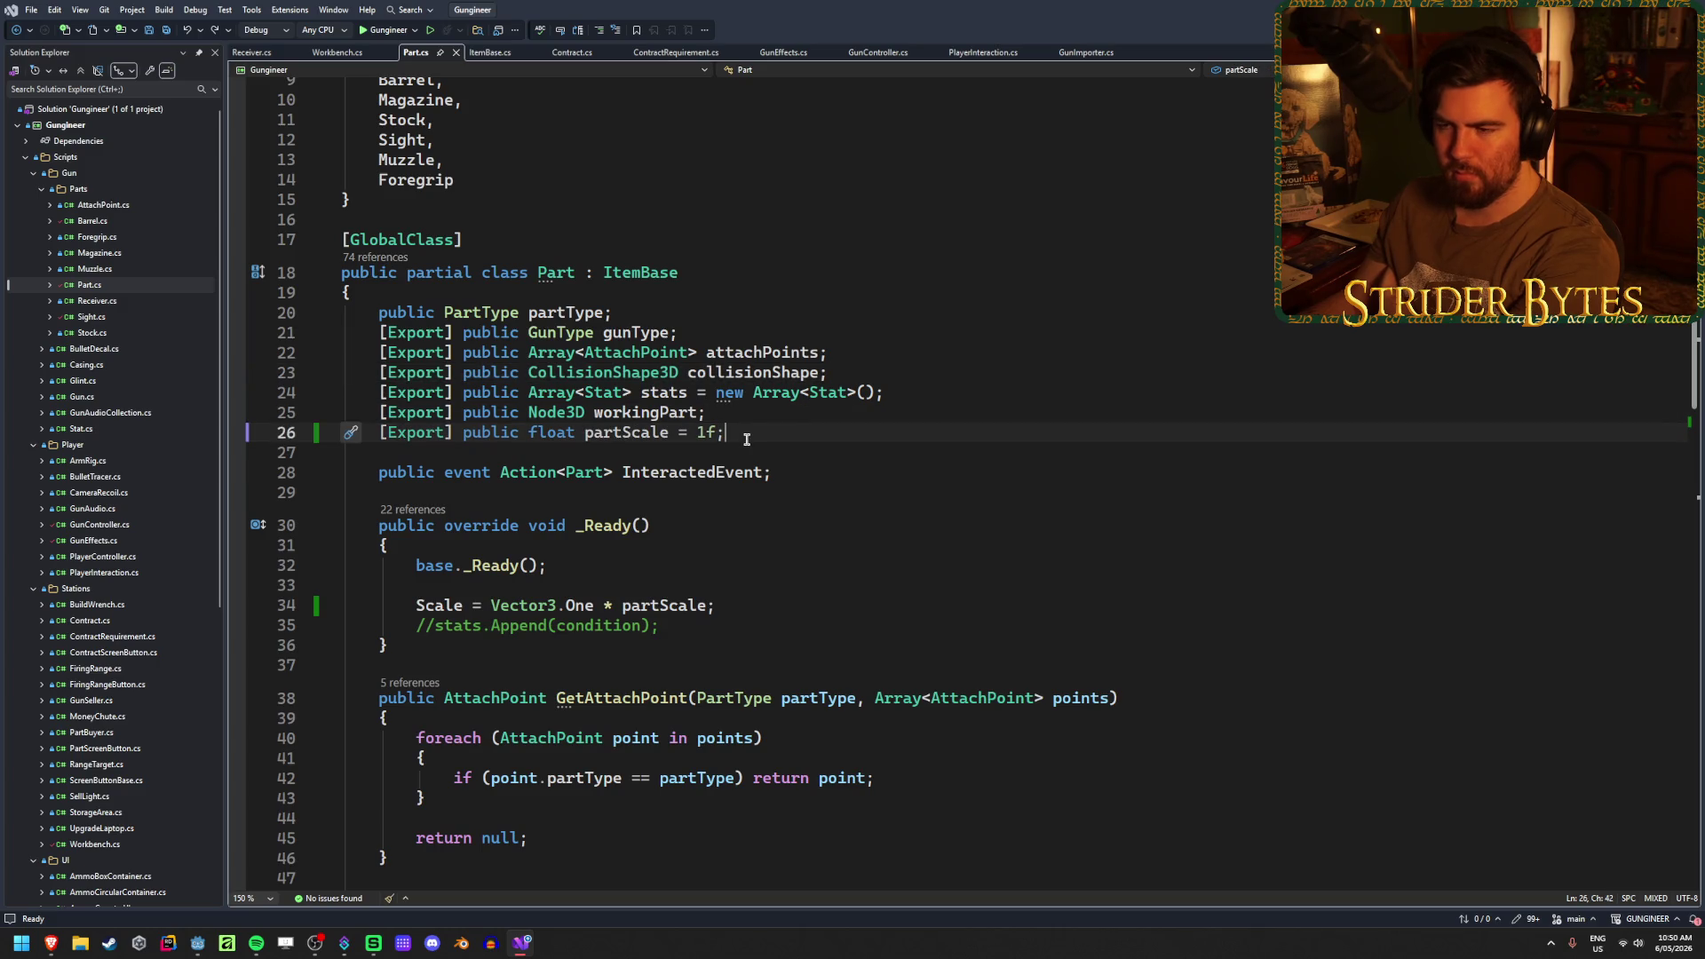
click(756, 418)
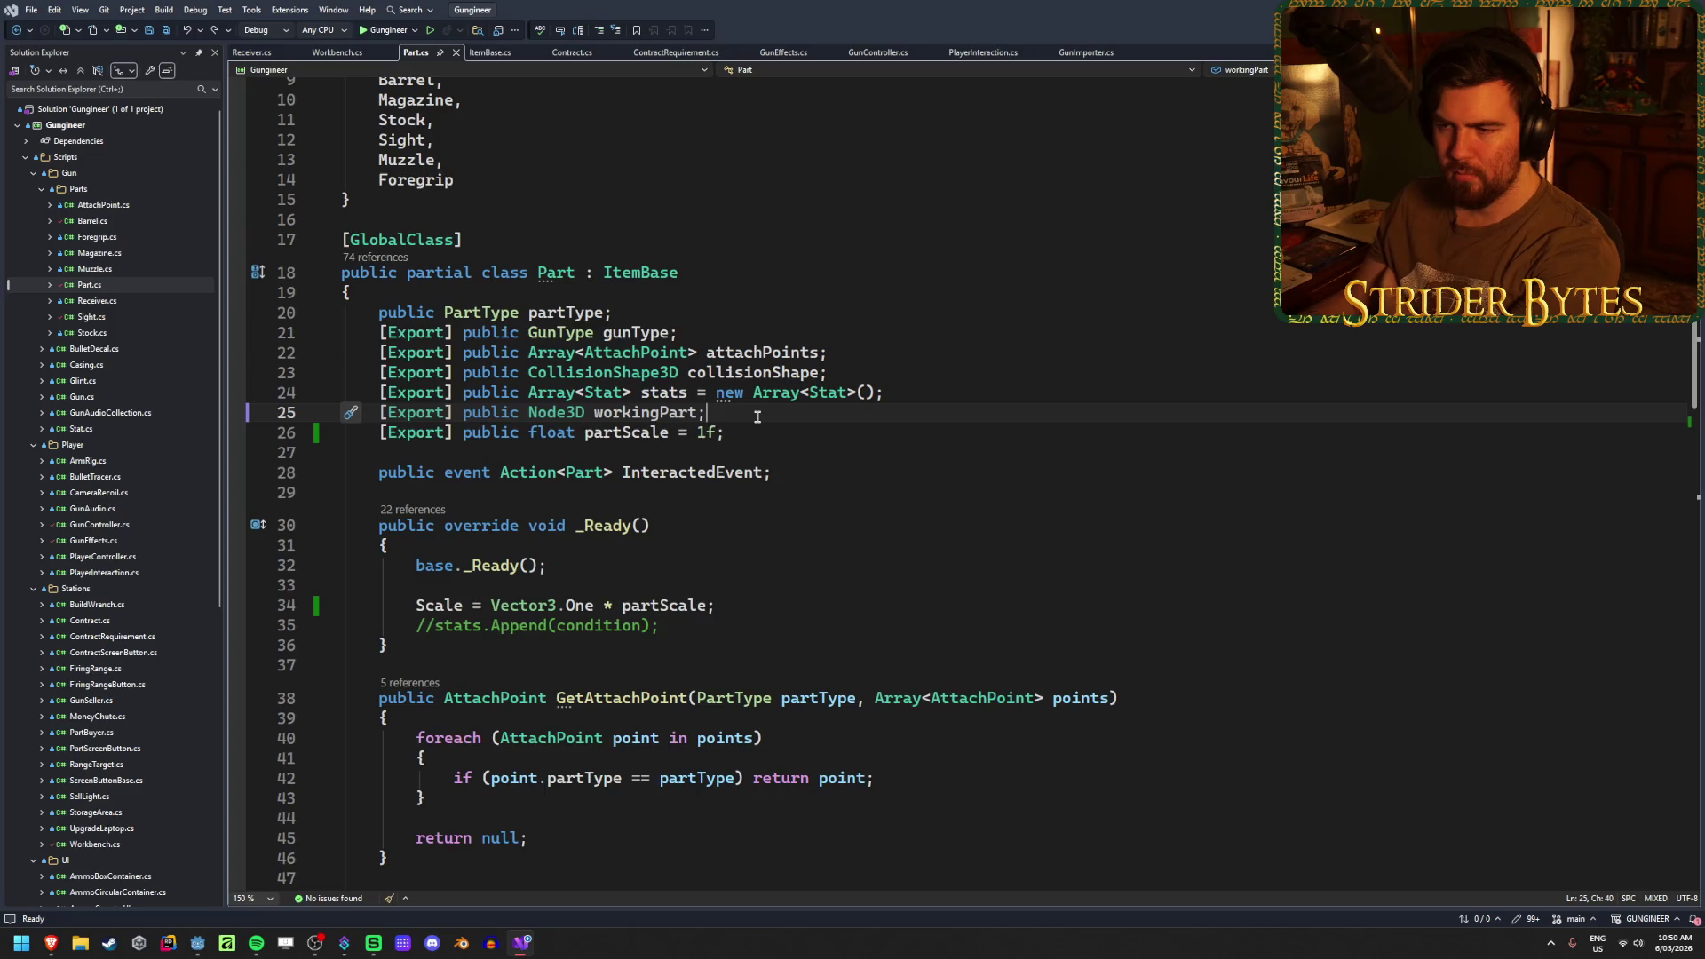
- Highlight the workingPart field name on line 25 of Part.cs
drag(707, 413, 594, 413)
click(728, 412)
drag(728, 412, 524, 413)
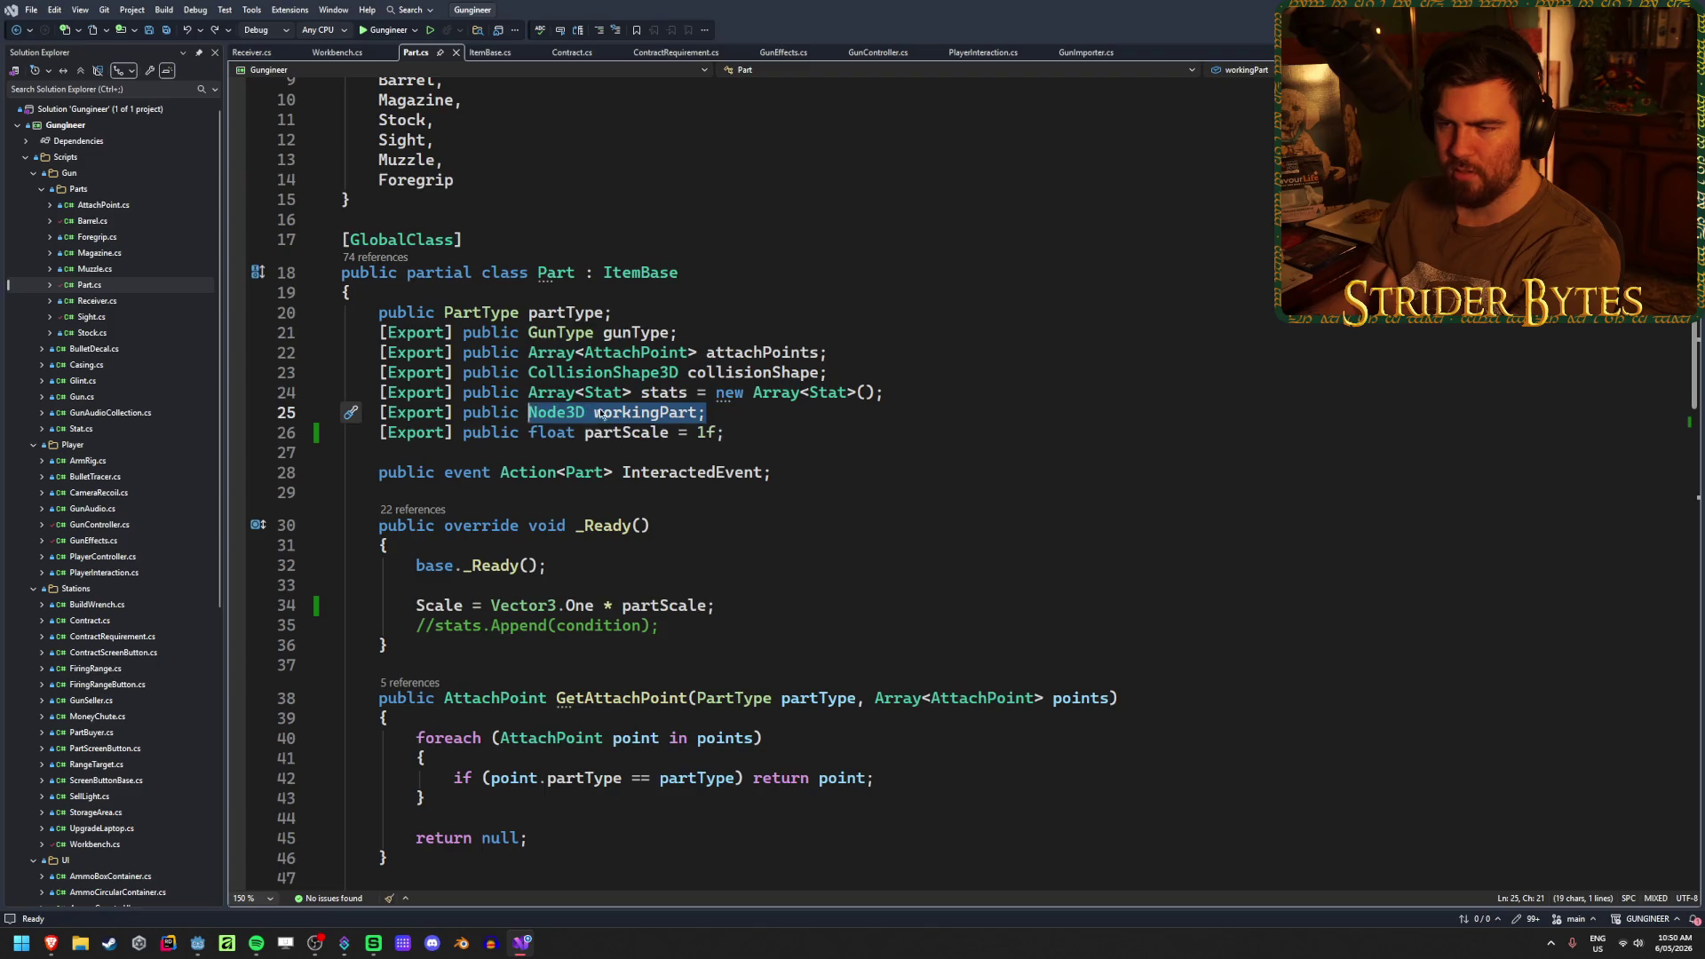
mouse_move(707, 412)
mouse_down()
mouse_move(524, 413)
mouse_move(600, 413)
mouse_up()
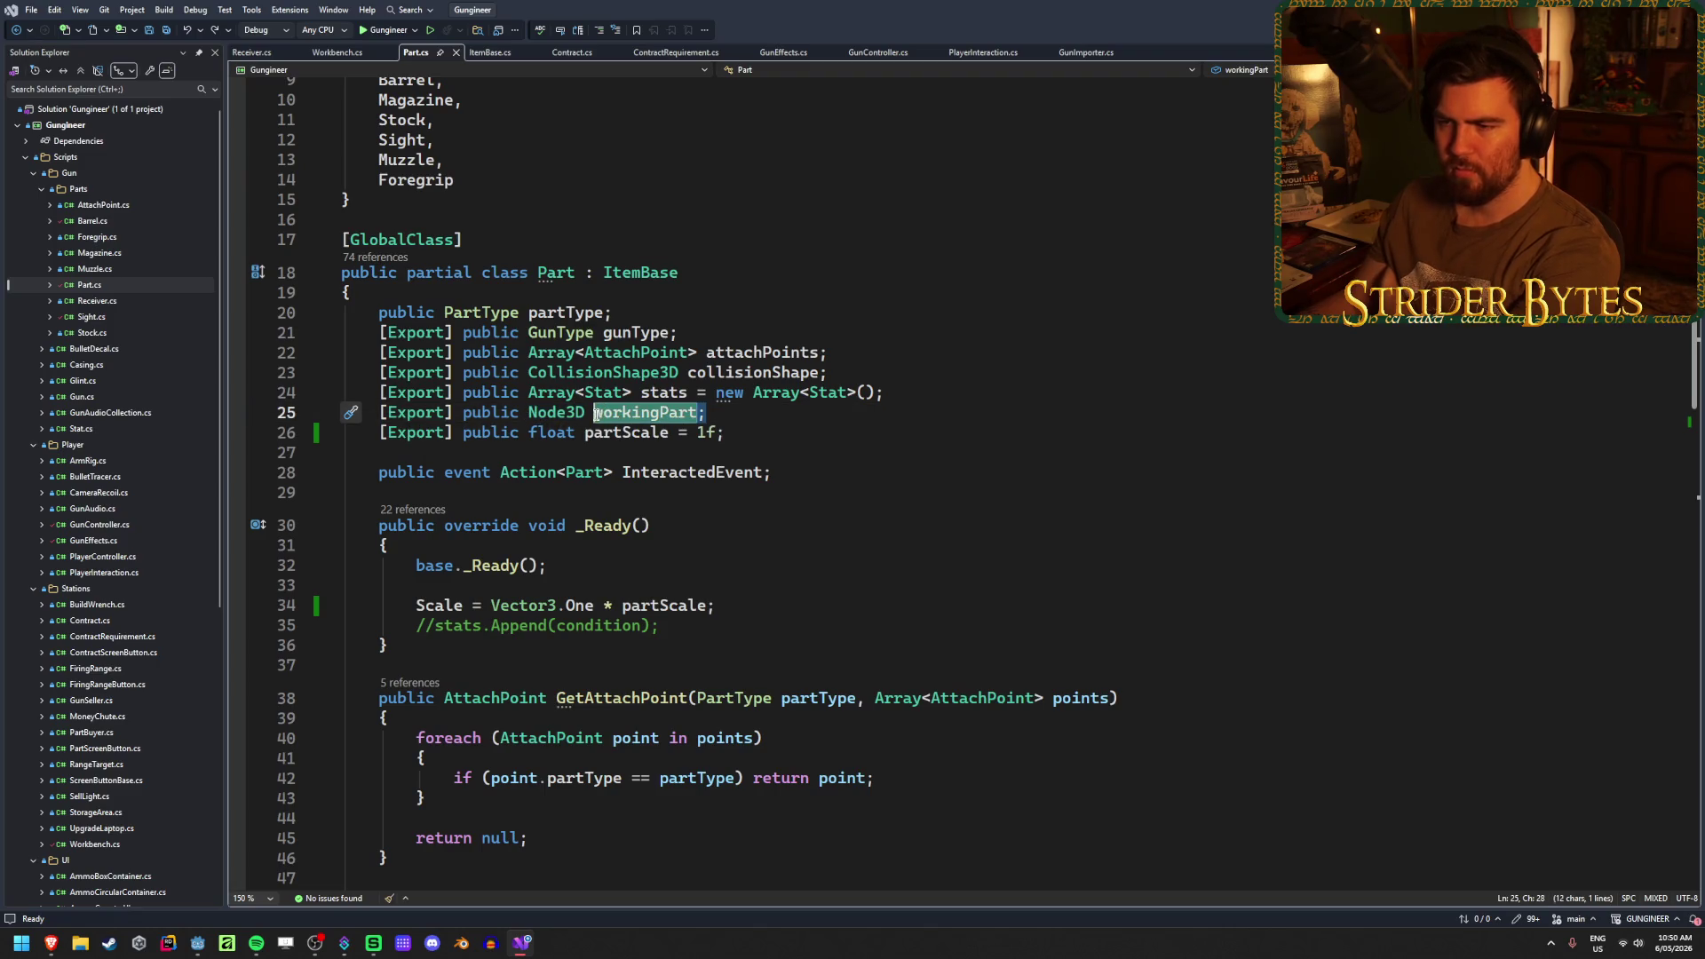
click(799, 413)
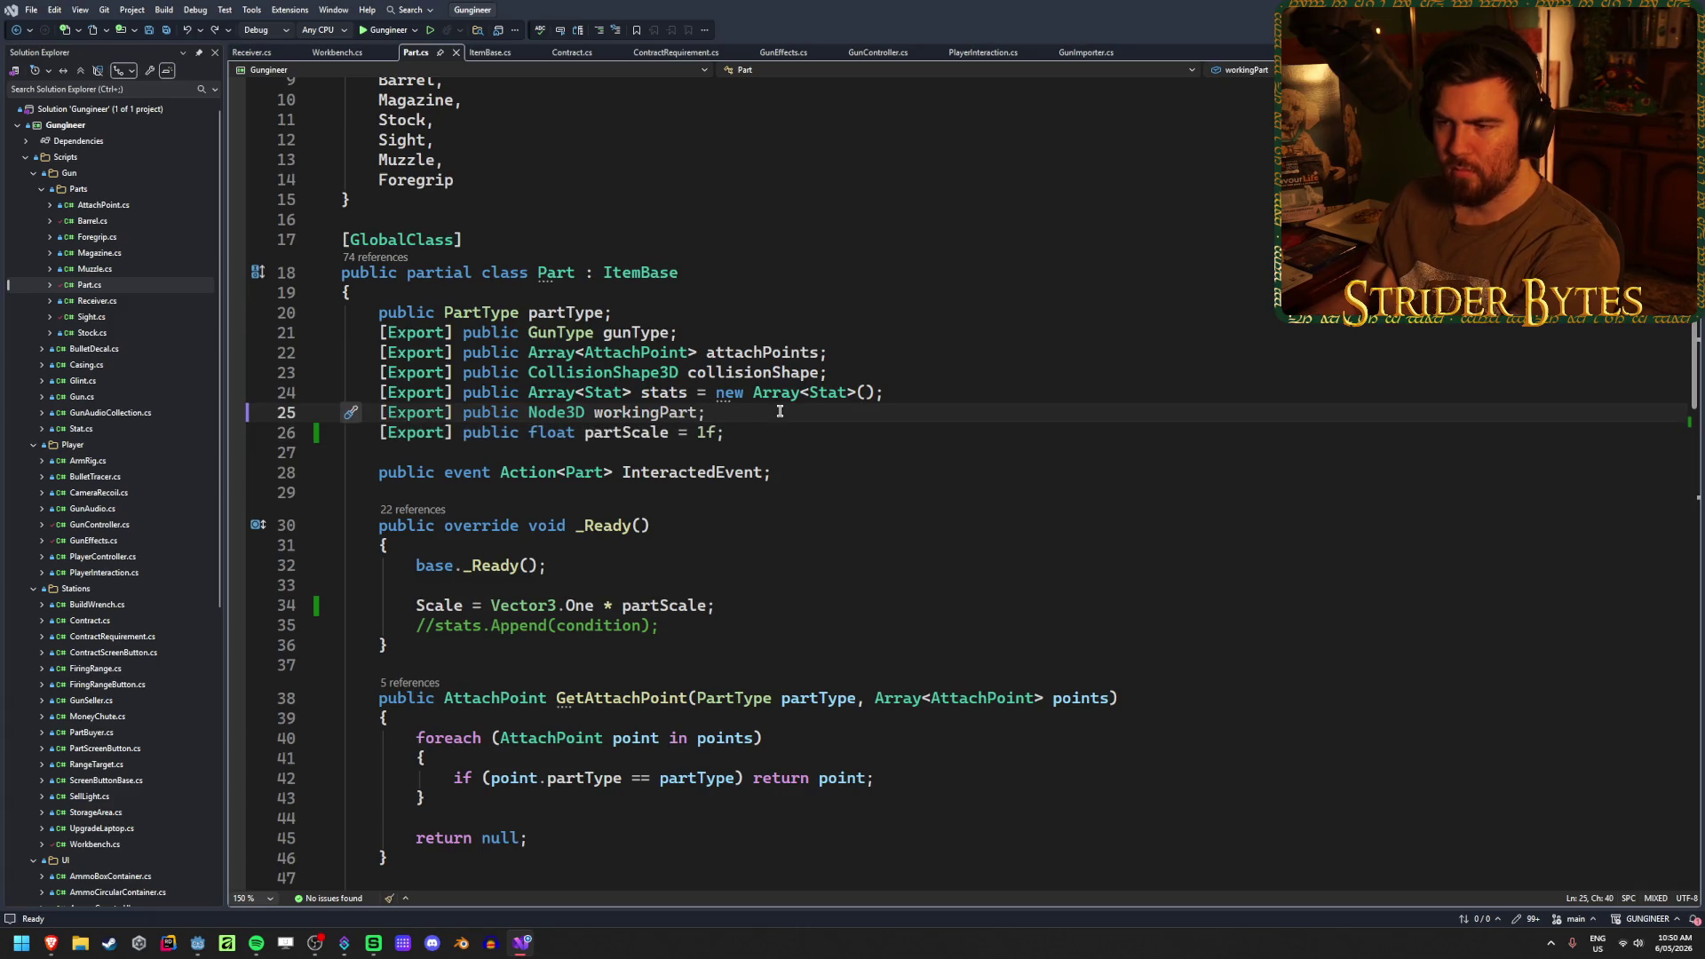
mouse_move(51, 943)
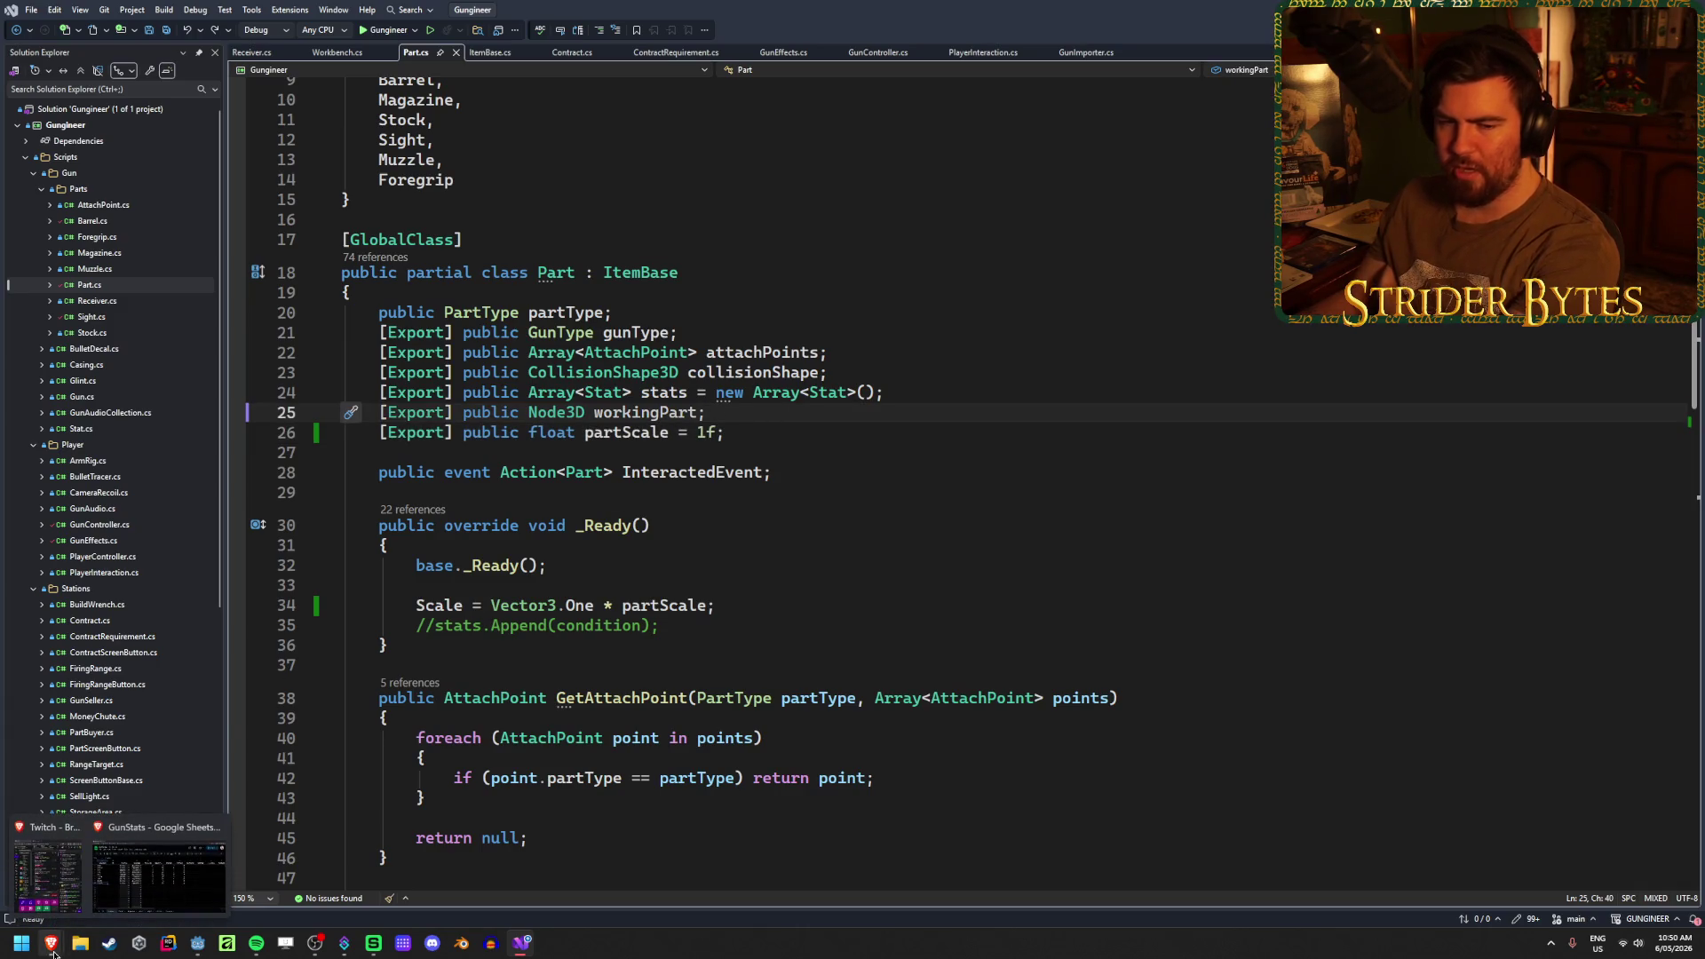
click(141, 897)
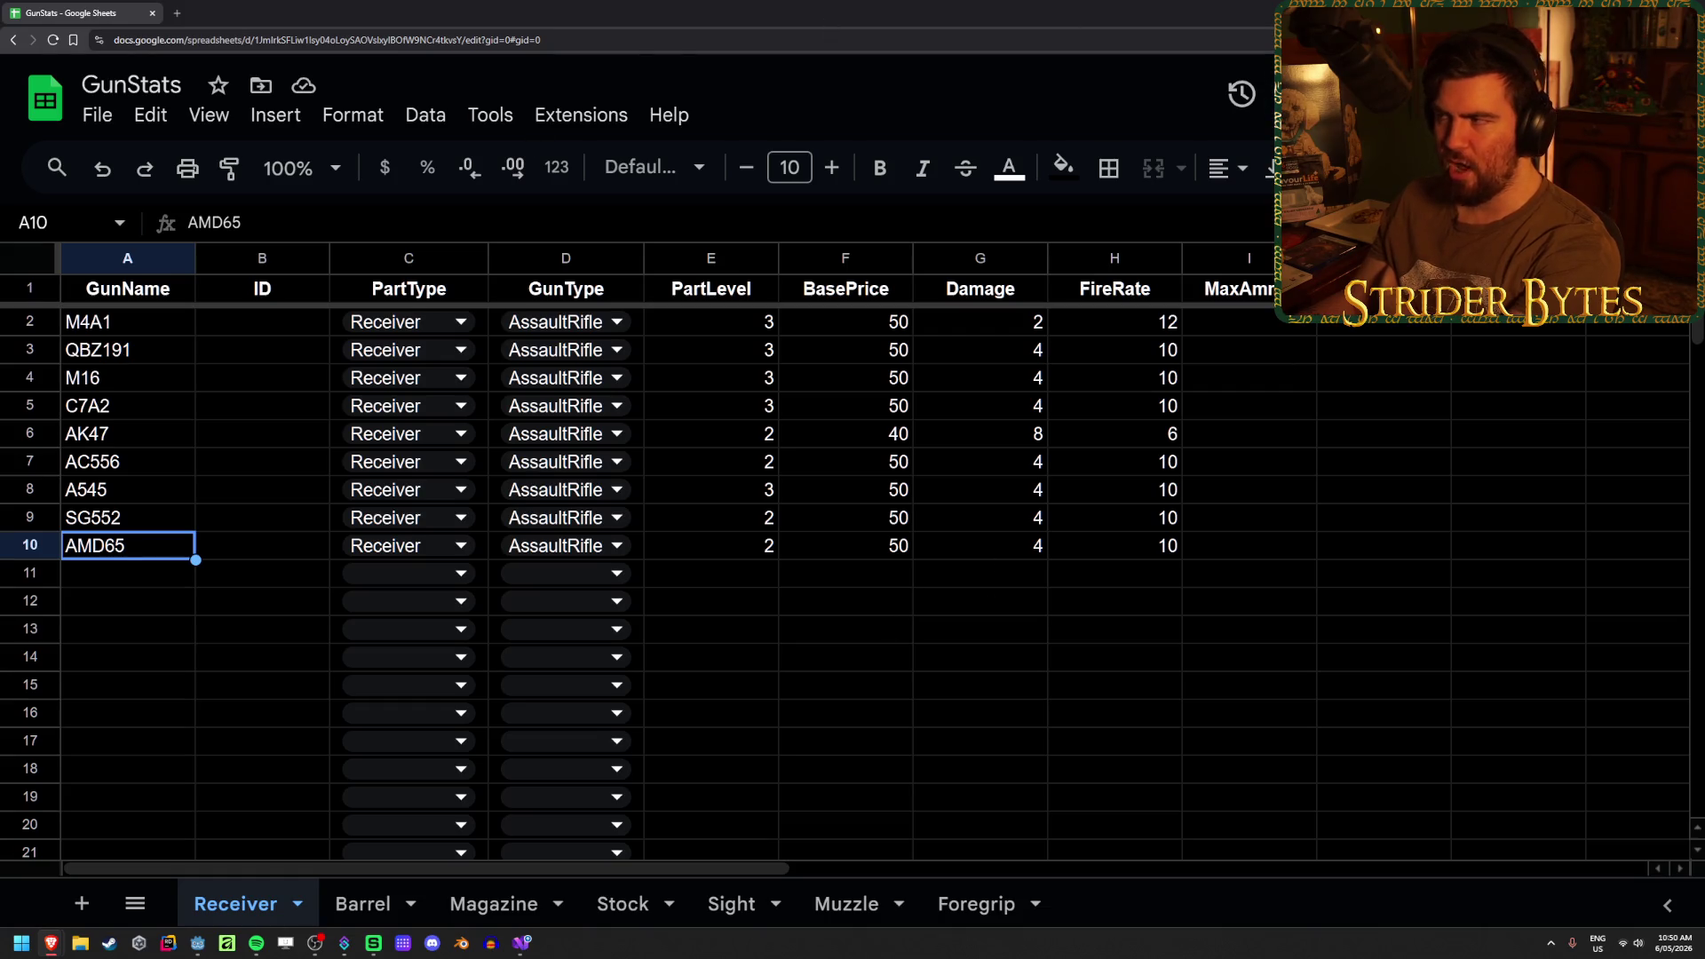
key(alt+Tab)
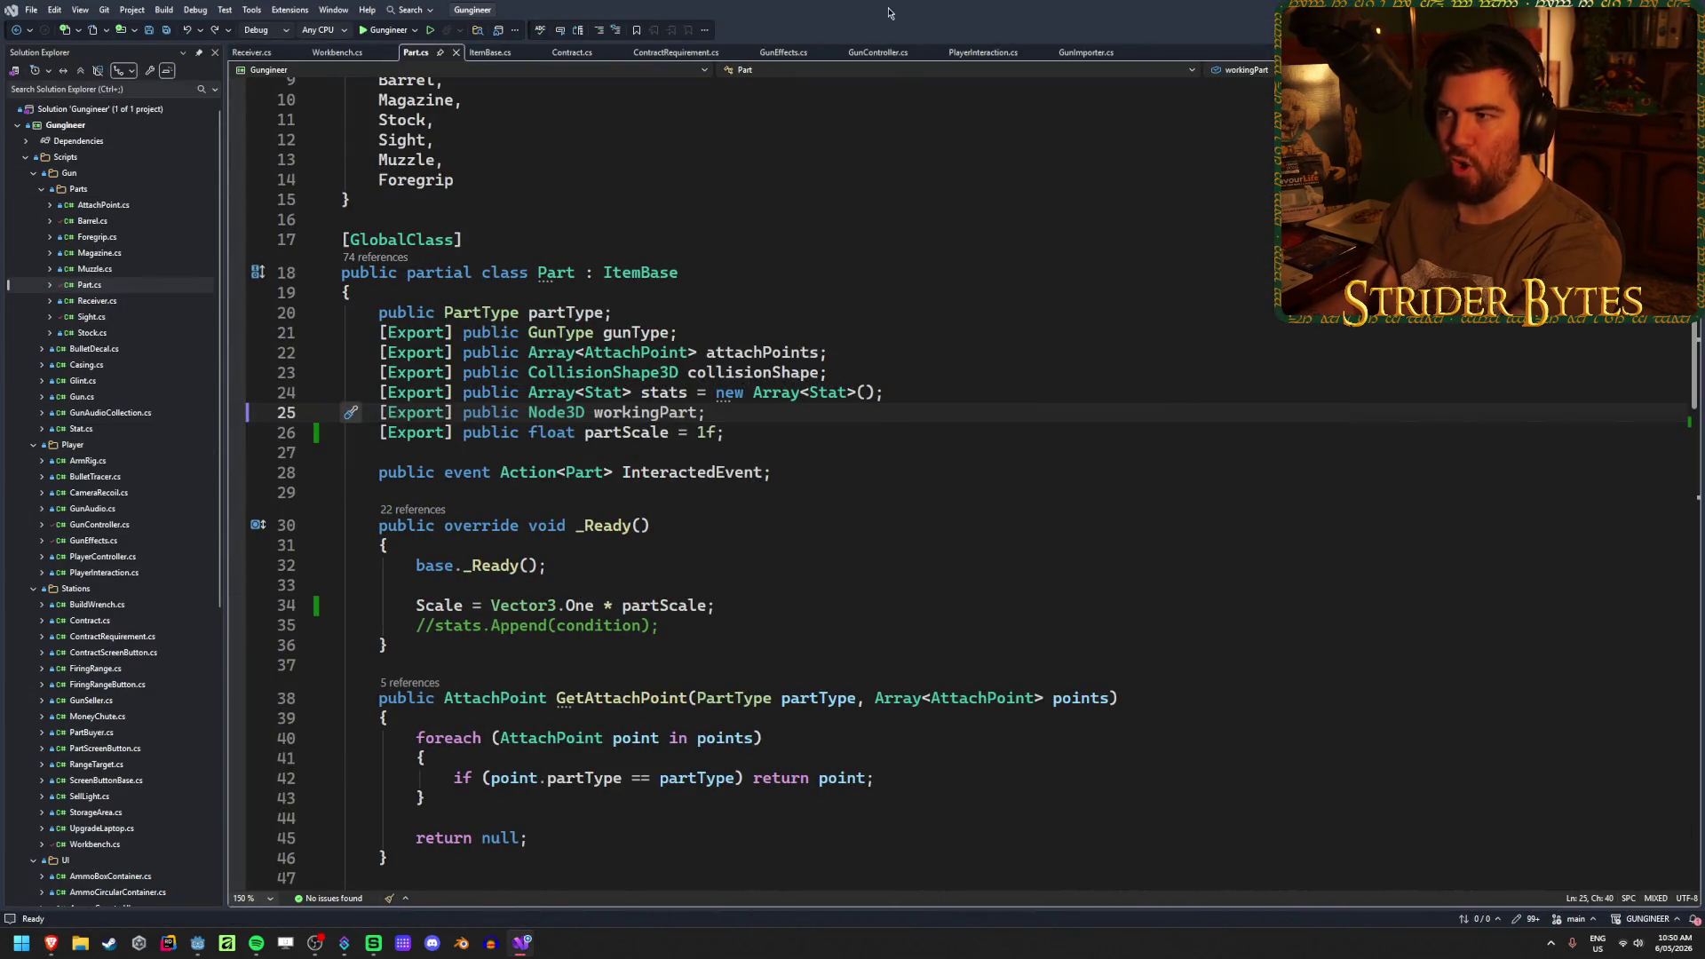
- Return to GunImporter.cs and inspect the Receiver case and its new Receiver() line
click(1079, 52)
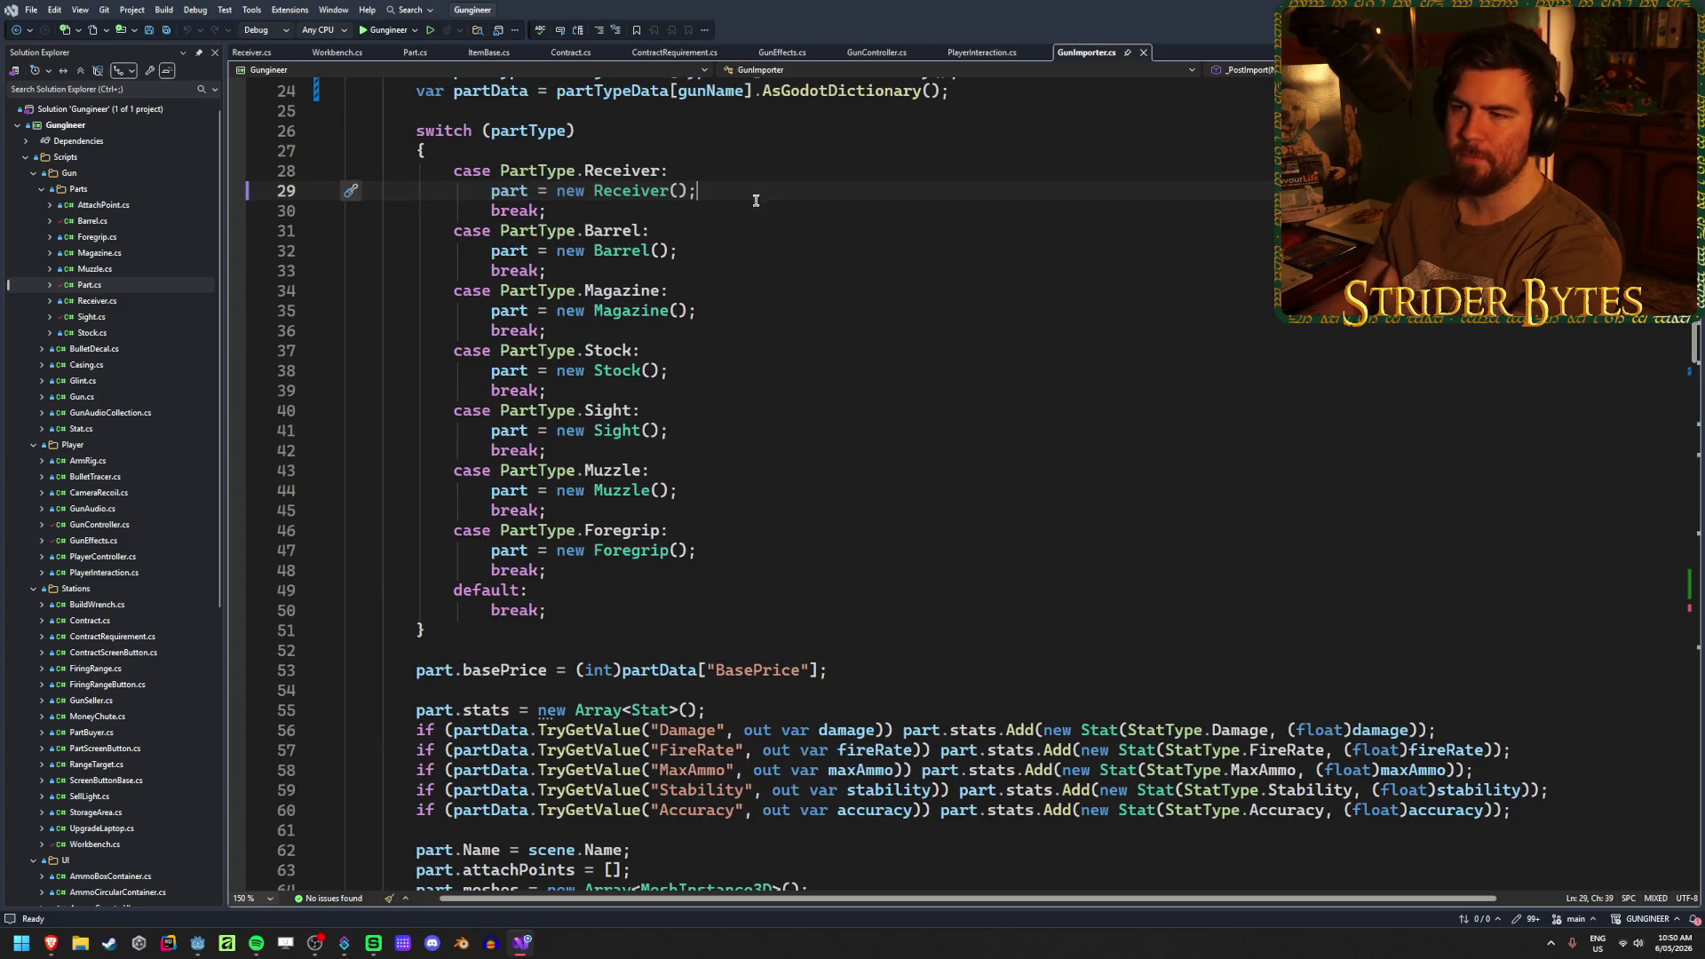
scroll(727, 521, down, 1)
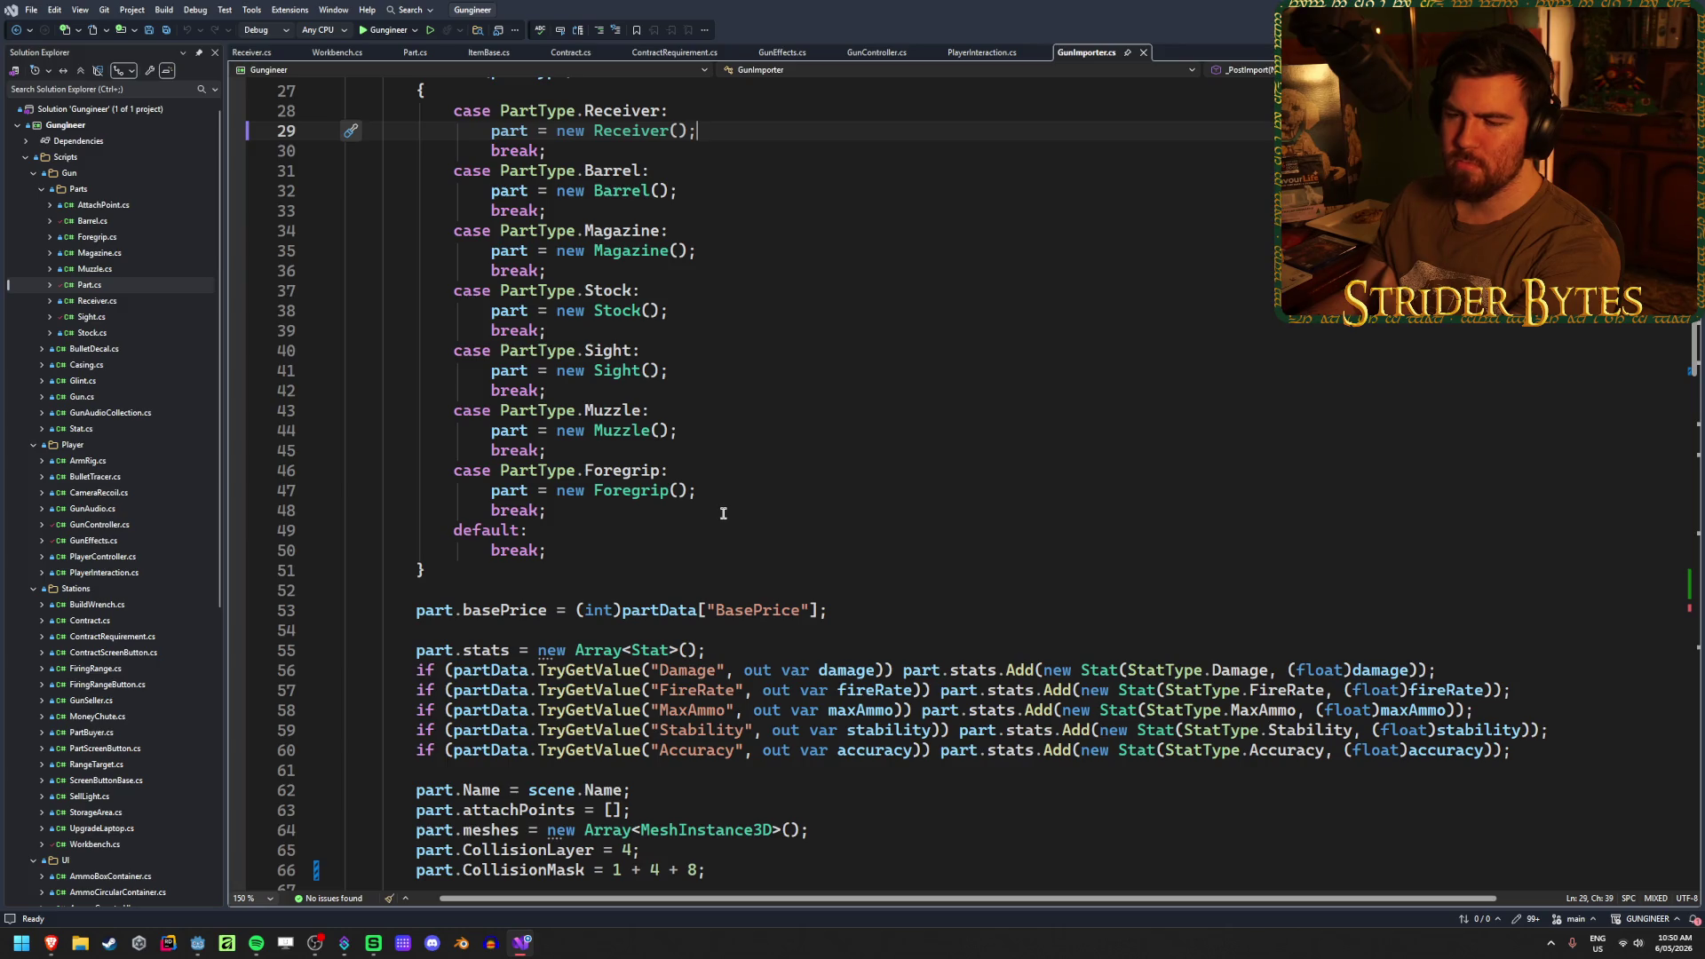
scroll(722, 514, down, 2)
scroll(723, 512, up, 11)
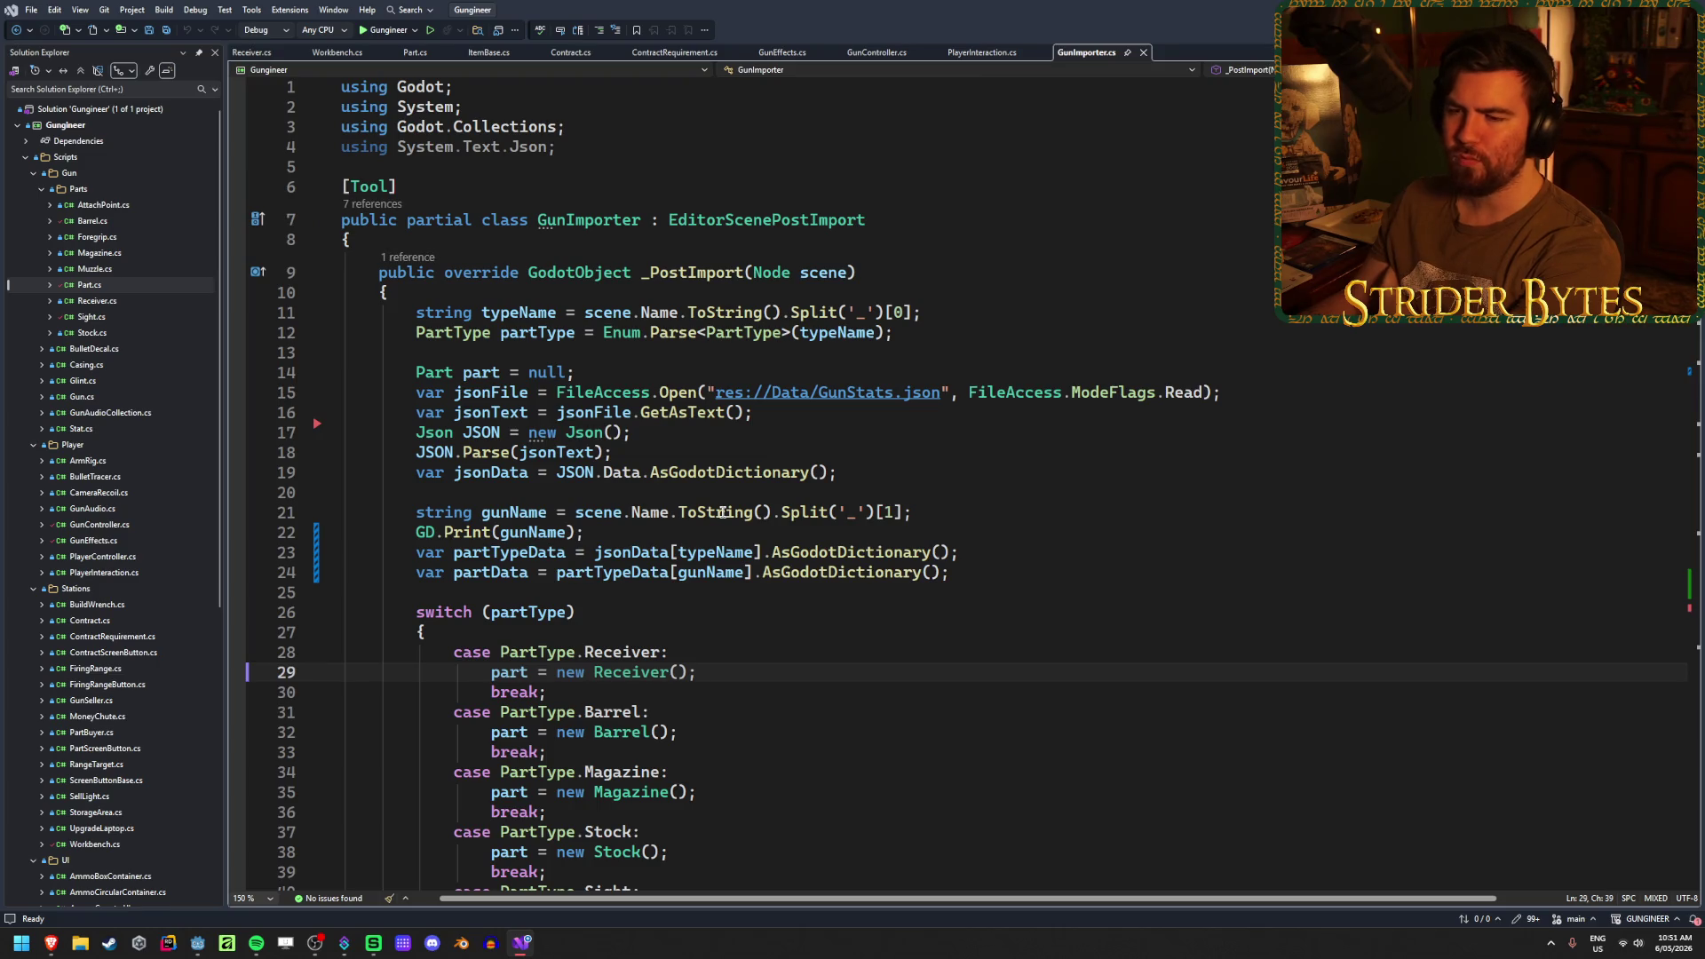
scroll(723, 512, down, 2)
click(680, 529)
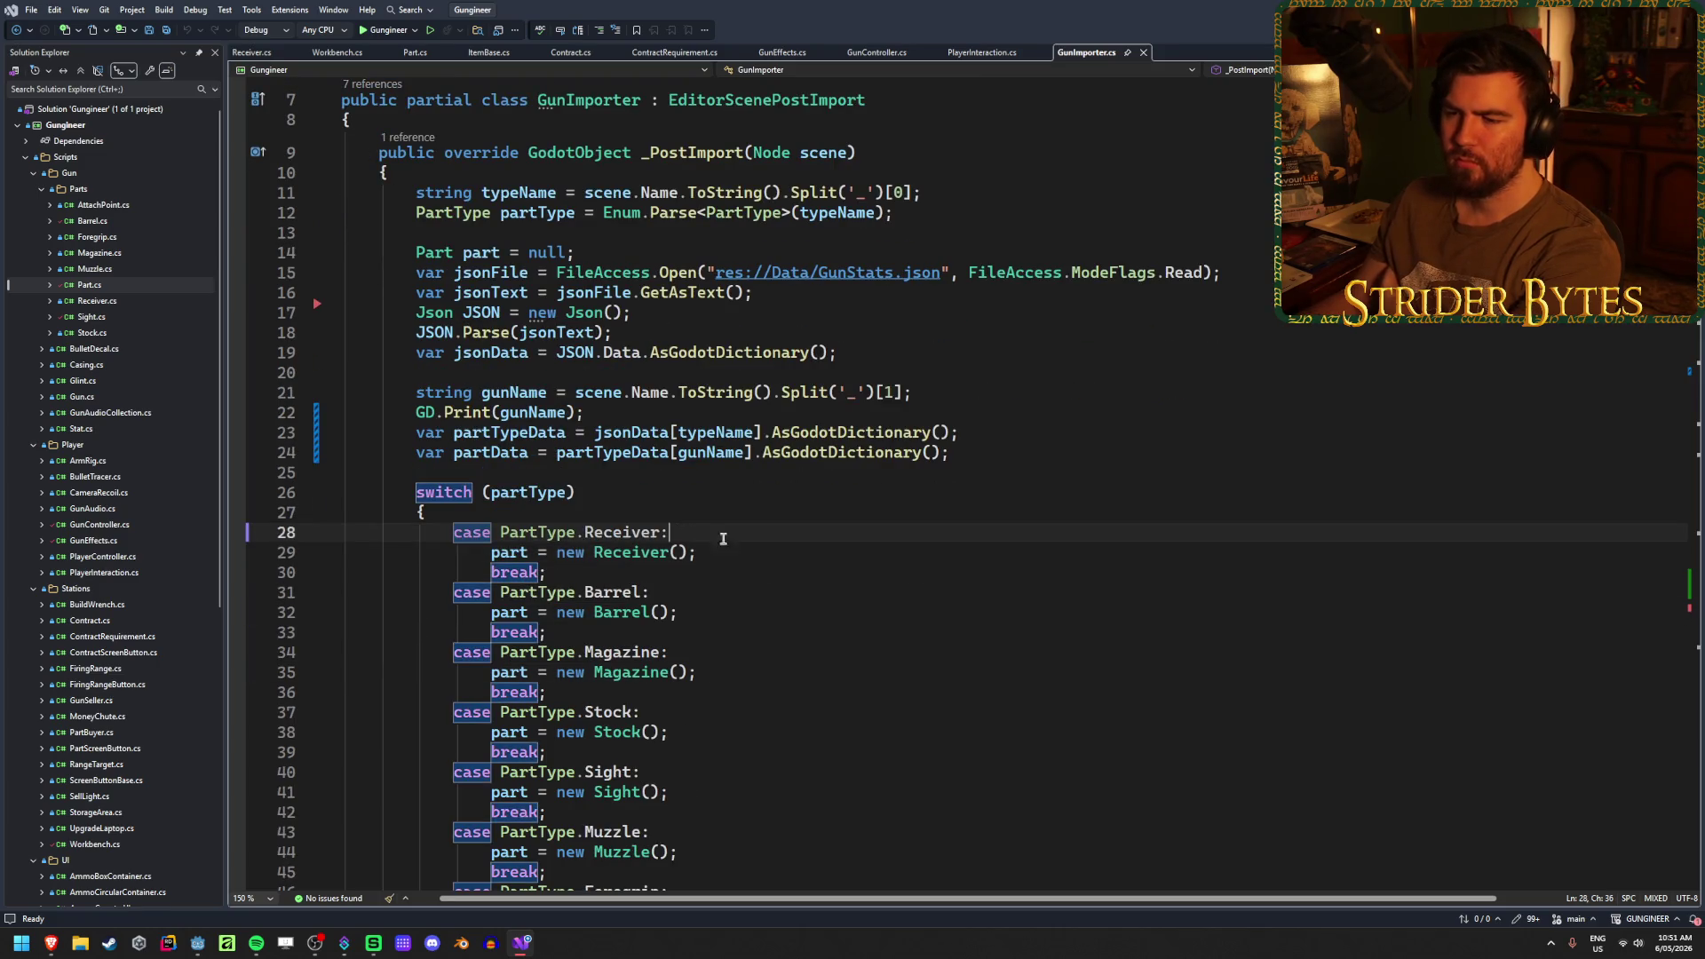
click(729, 547)
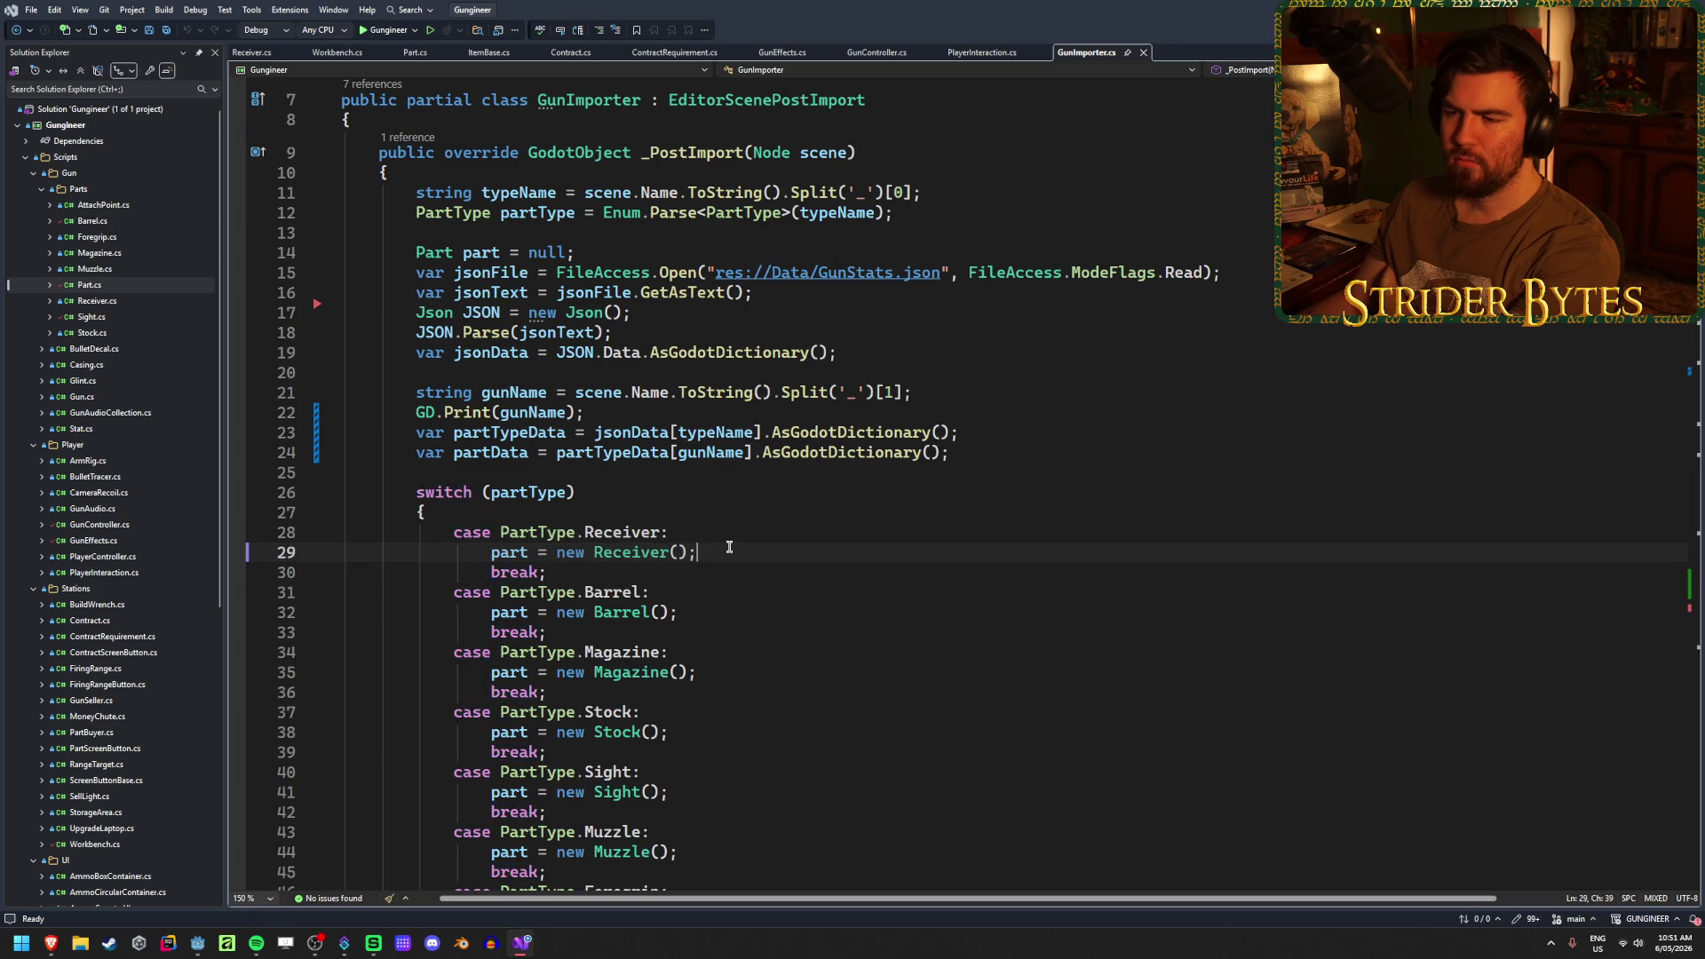
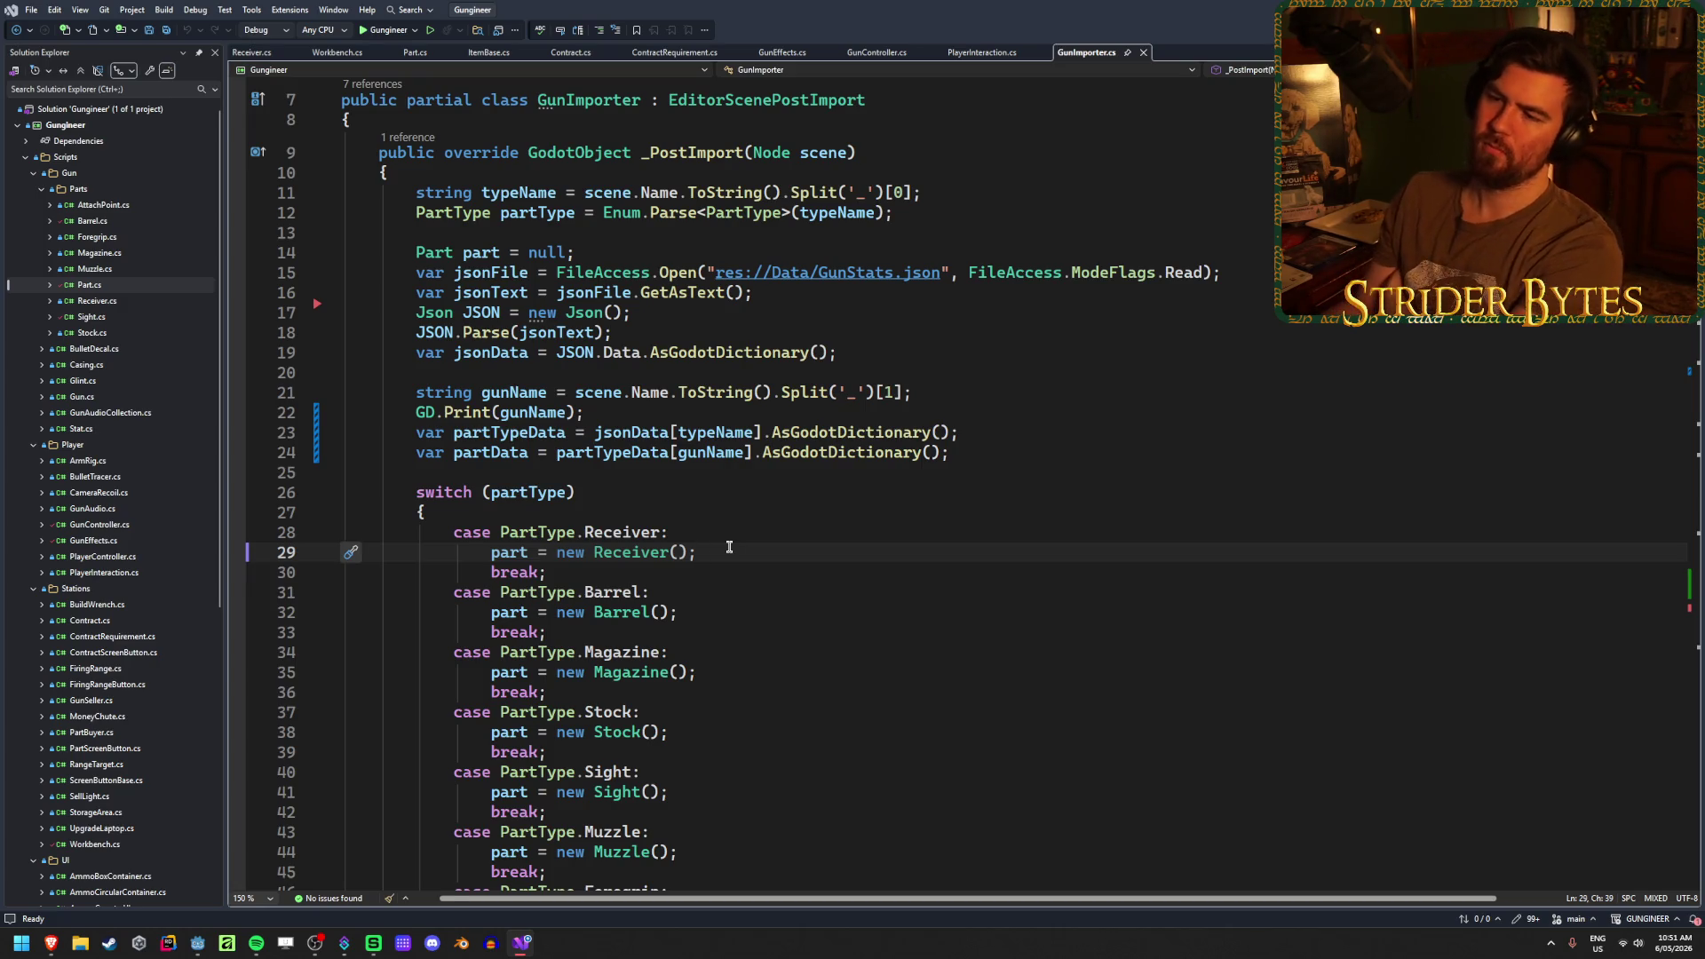
- Scroll through GunImporter.cs and highlight the stat-reading lines 56–60
scroll(756, 547, down, 1)
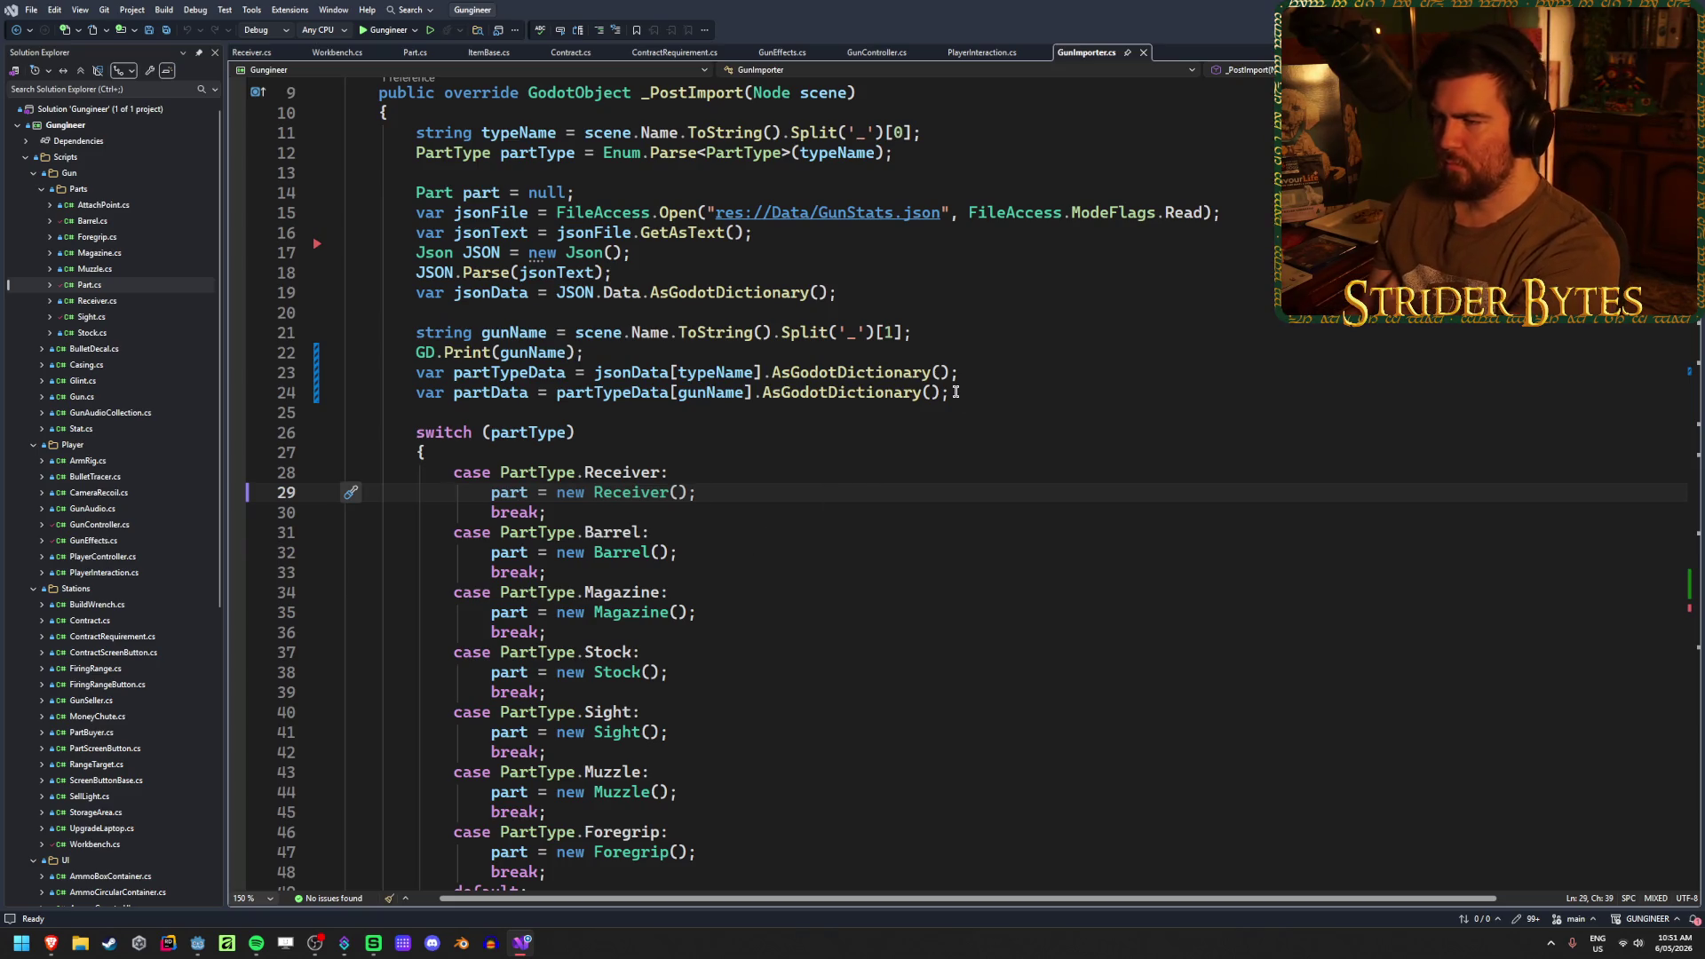
scroll(986, 426, down, 5)
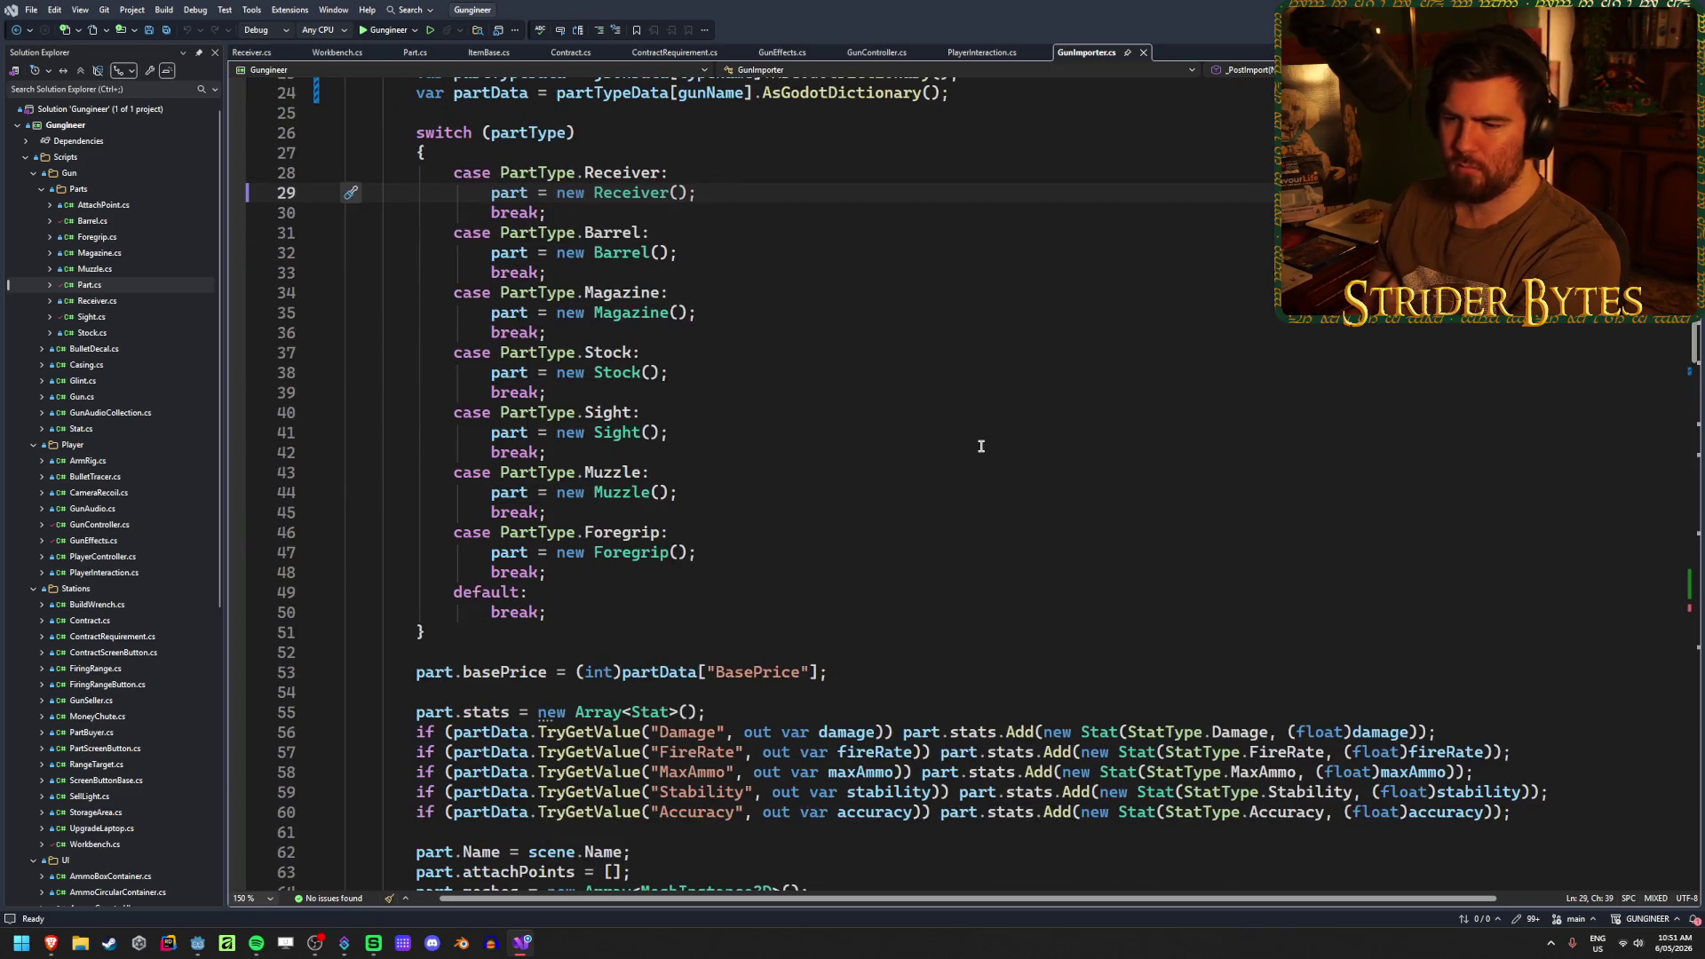
scroll(981, 446, down, 3)
scroll(981, 446, down, 16)
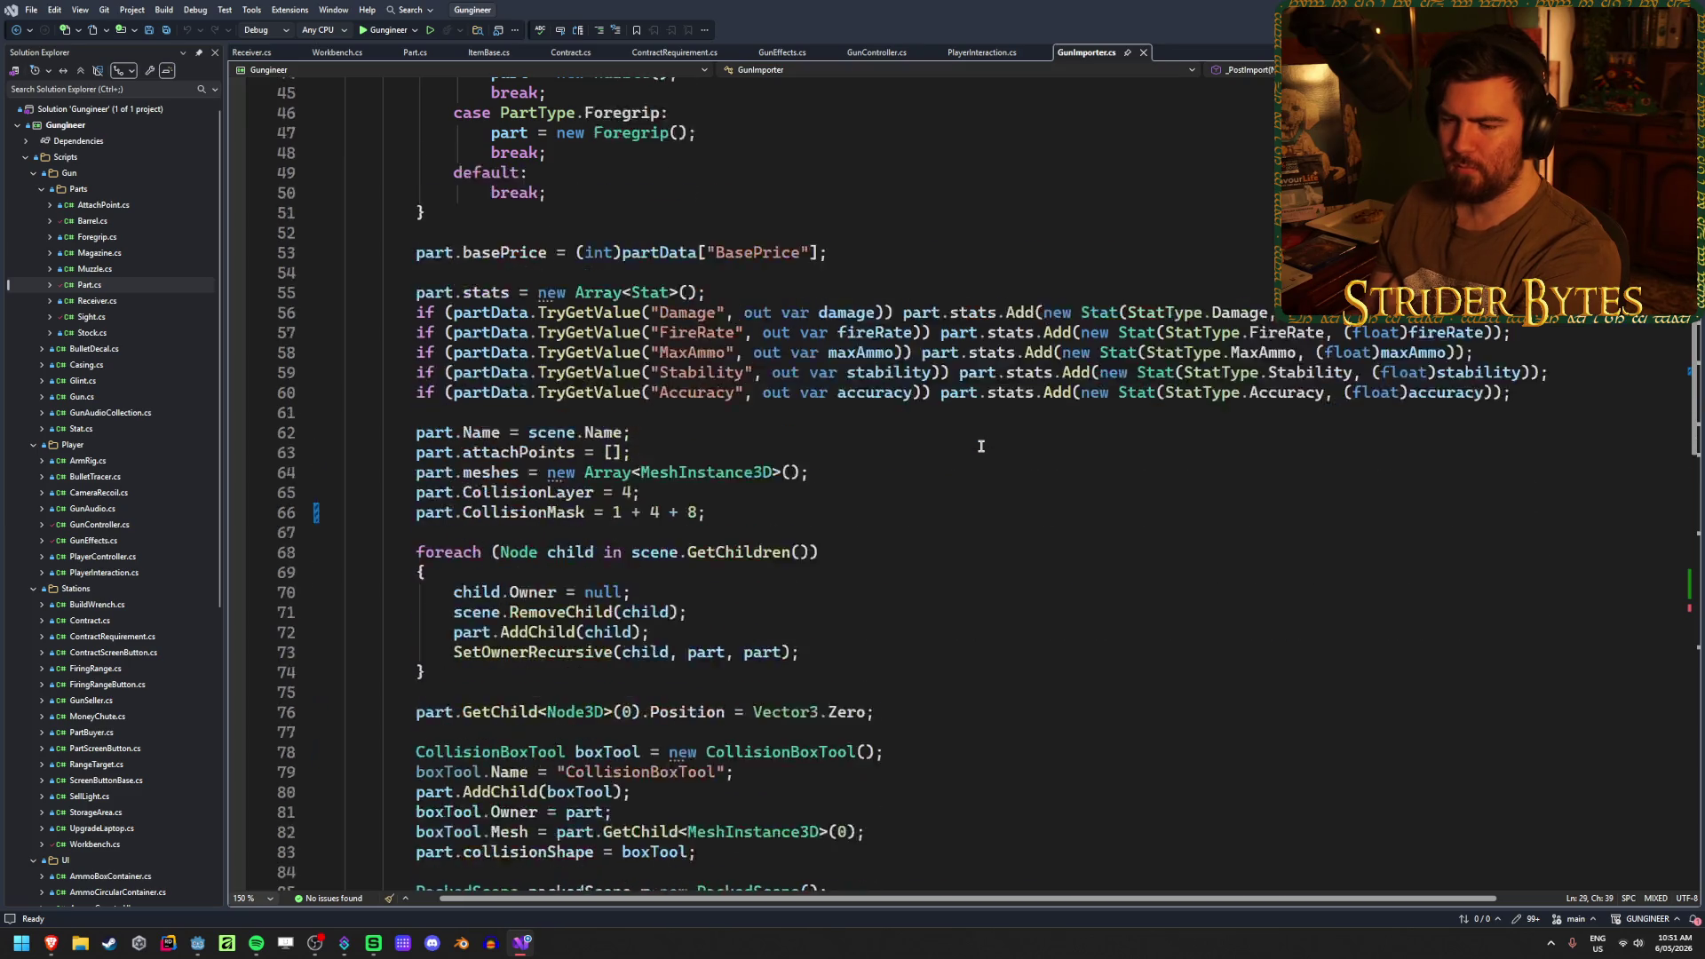
scroll(981, 446, down, 13)
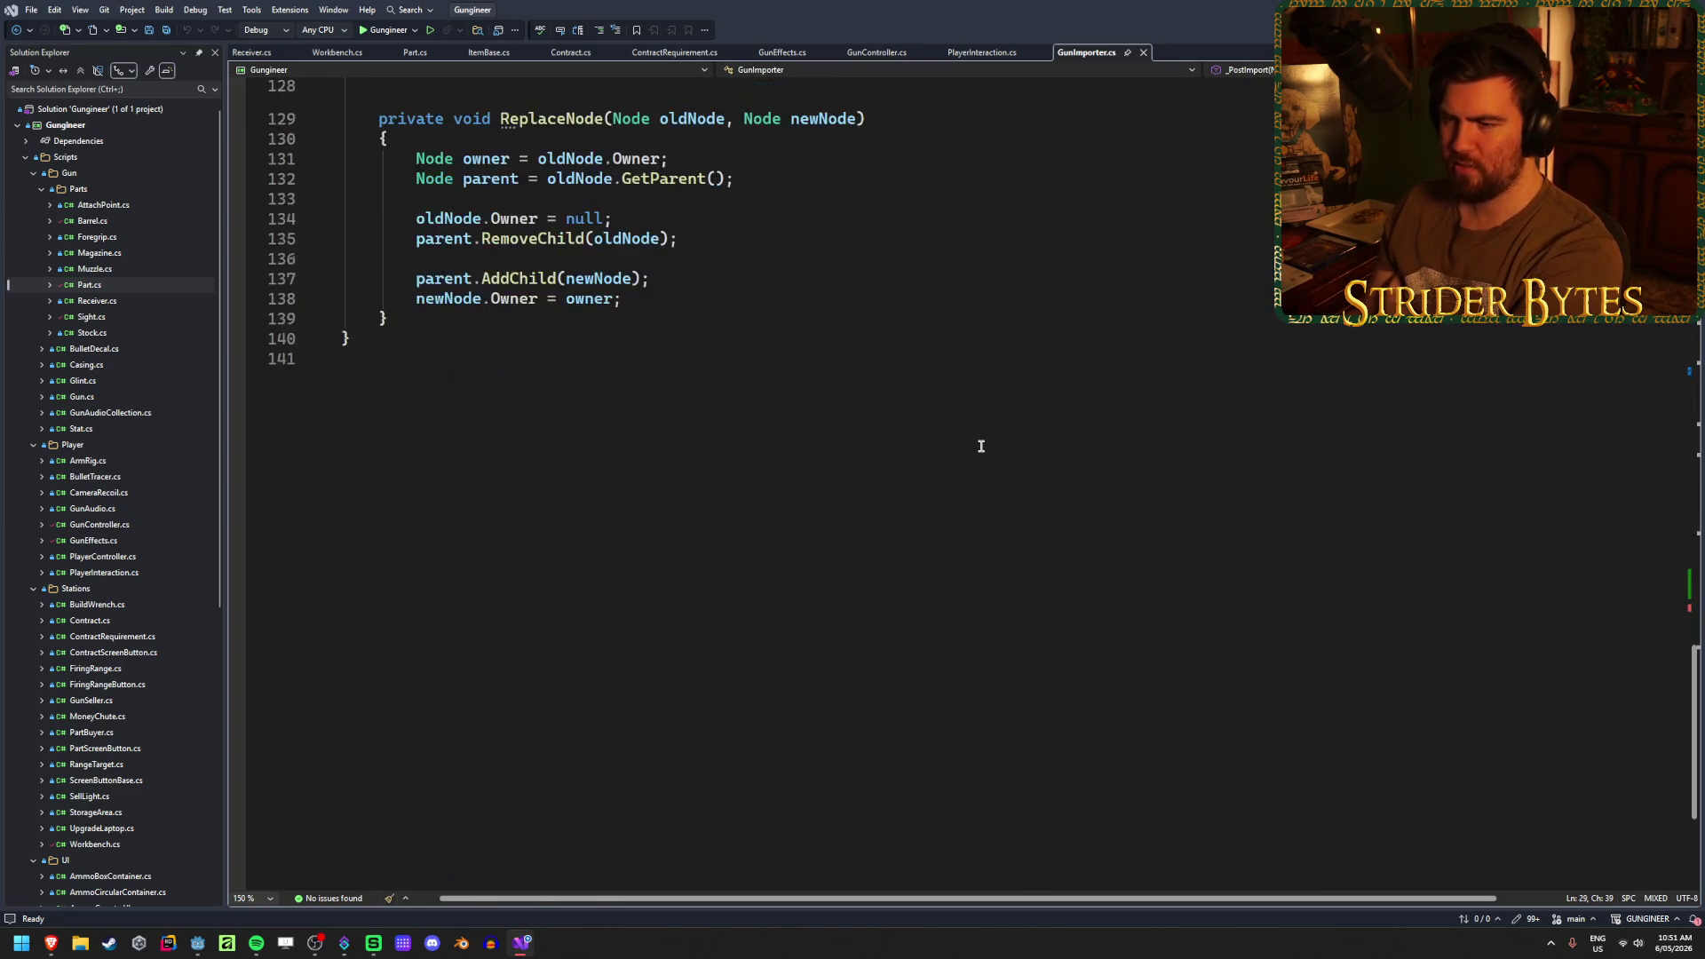
scroll(981, 446, up, 20)
scroll(981, 445, down, 6)
scroll(1050, 498, down, 1)
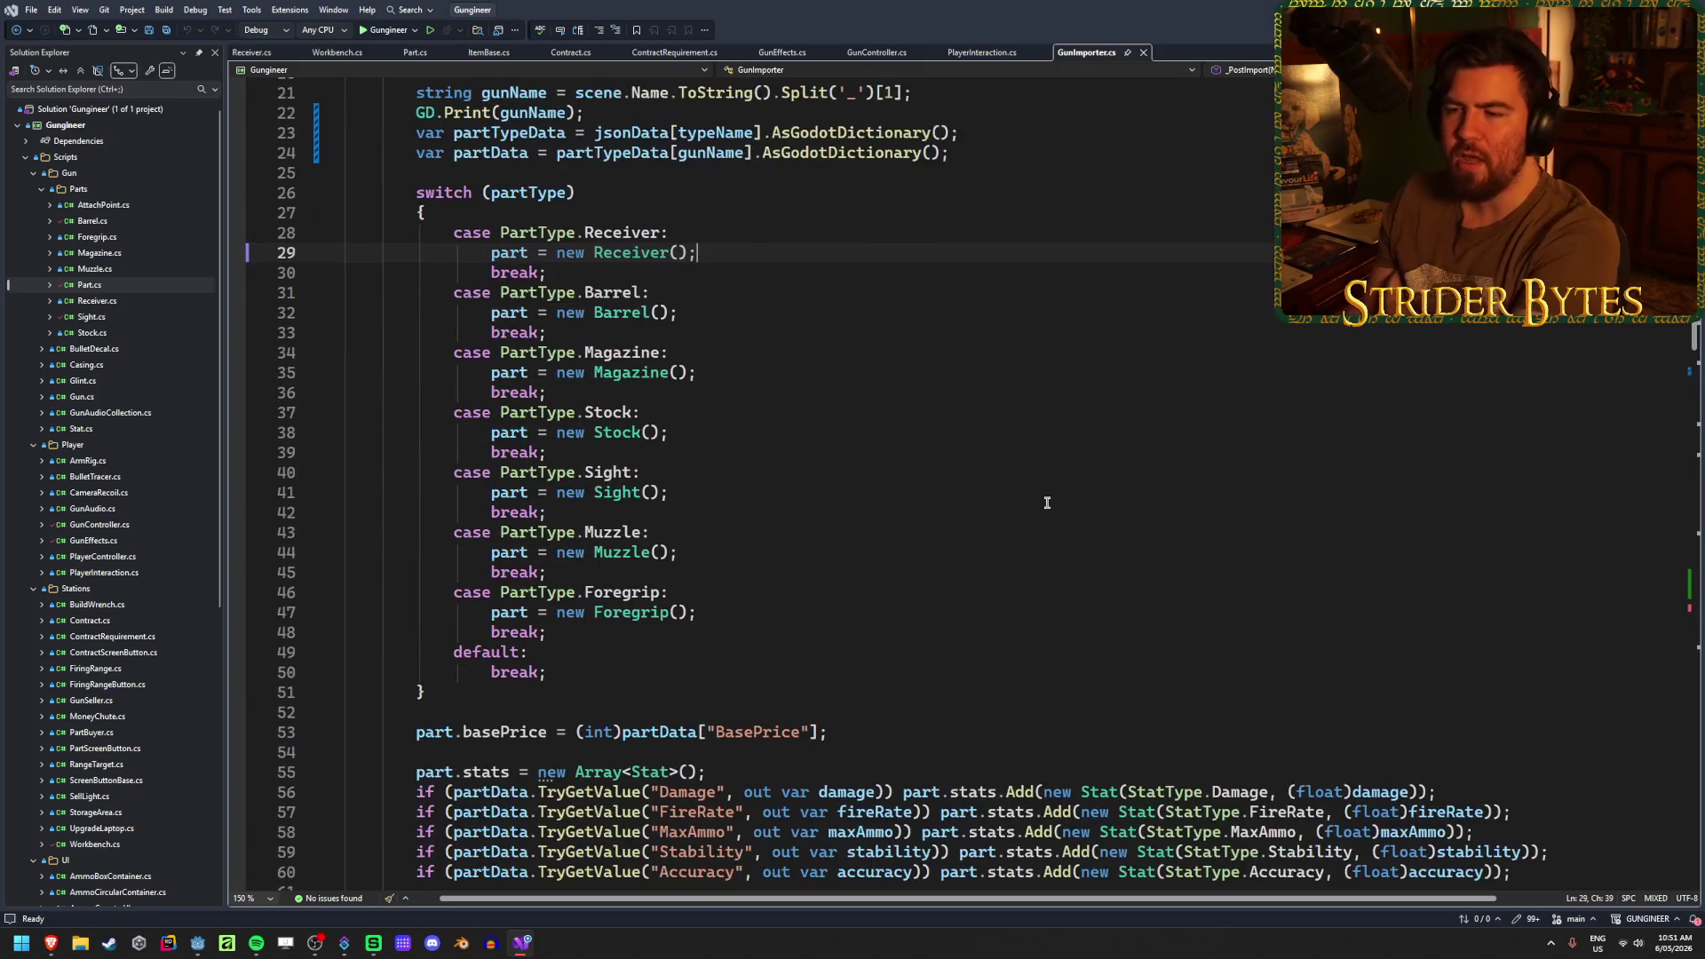
scroll(1079, 530, up, 1)
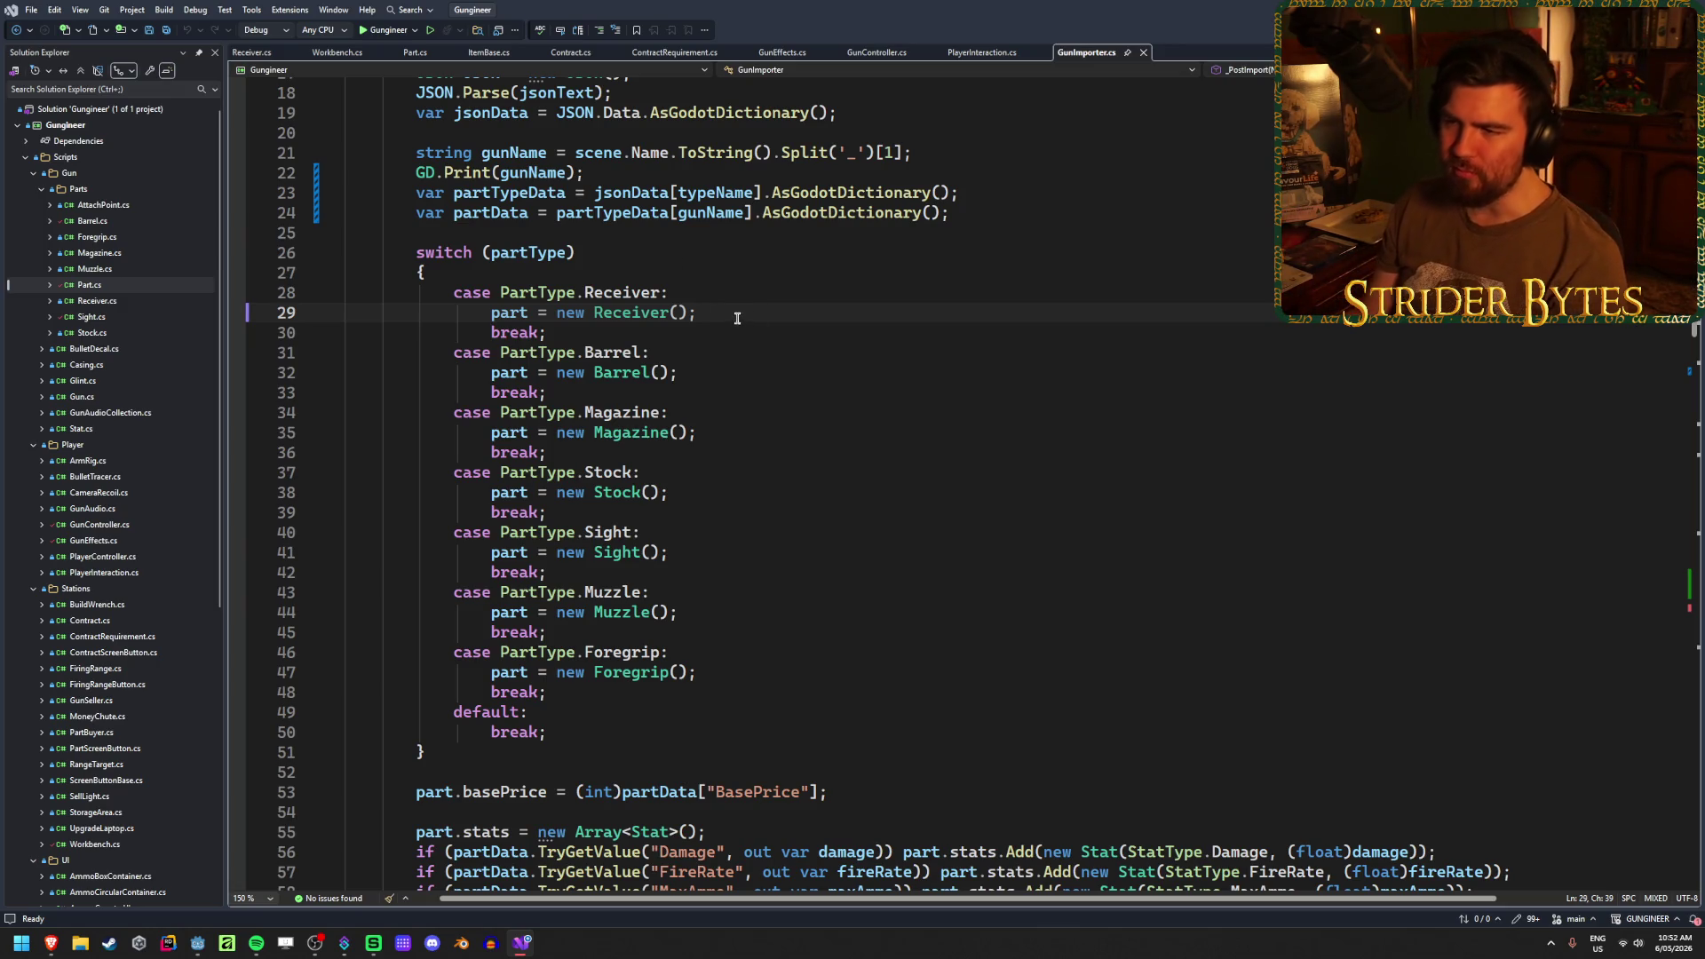
scroll(871, 575, down, 3)
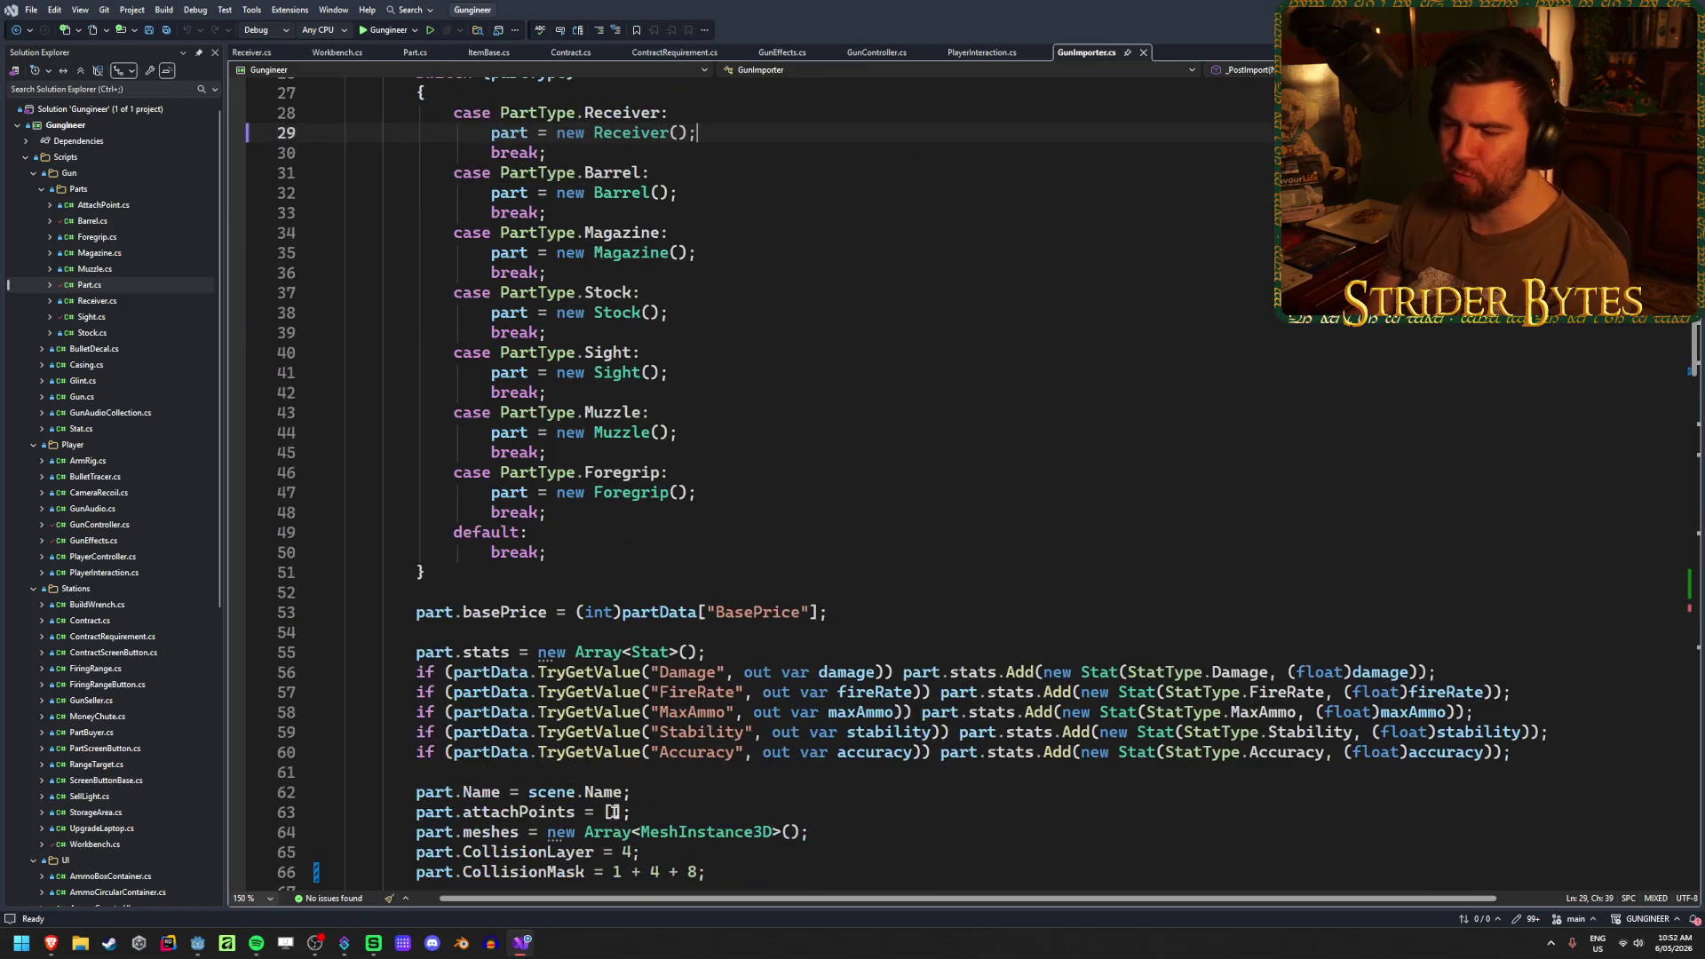
mouse_move(1540, 762)
mouse_down()
mouse_move(1228, 752)
mouse_move(888, 654)
mouse_up()
click(888, 654)
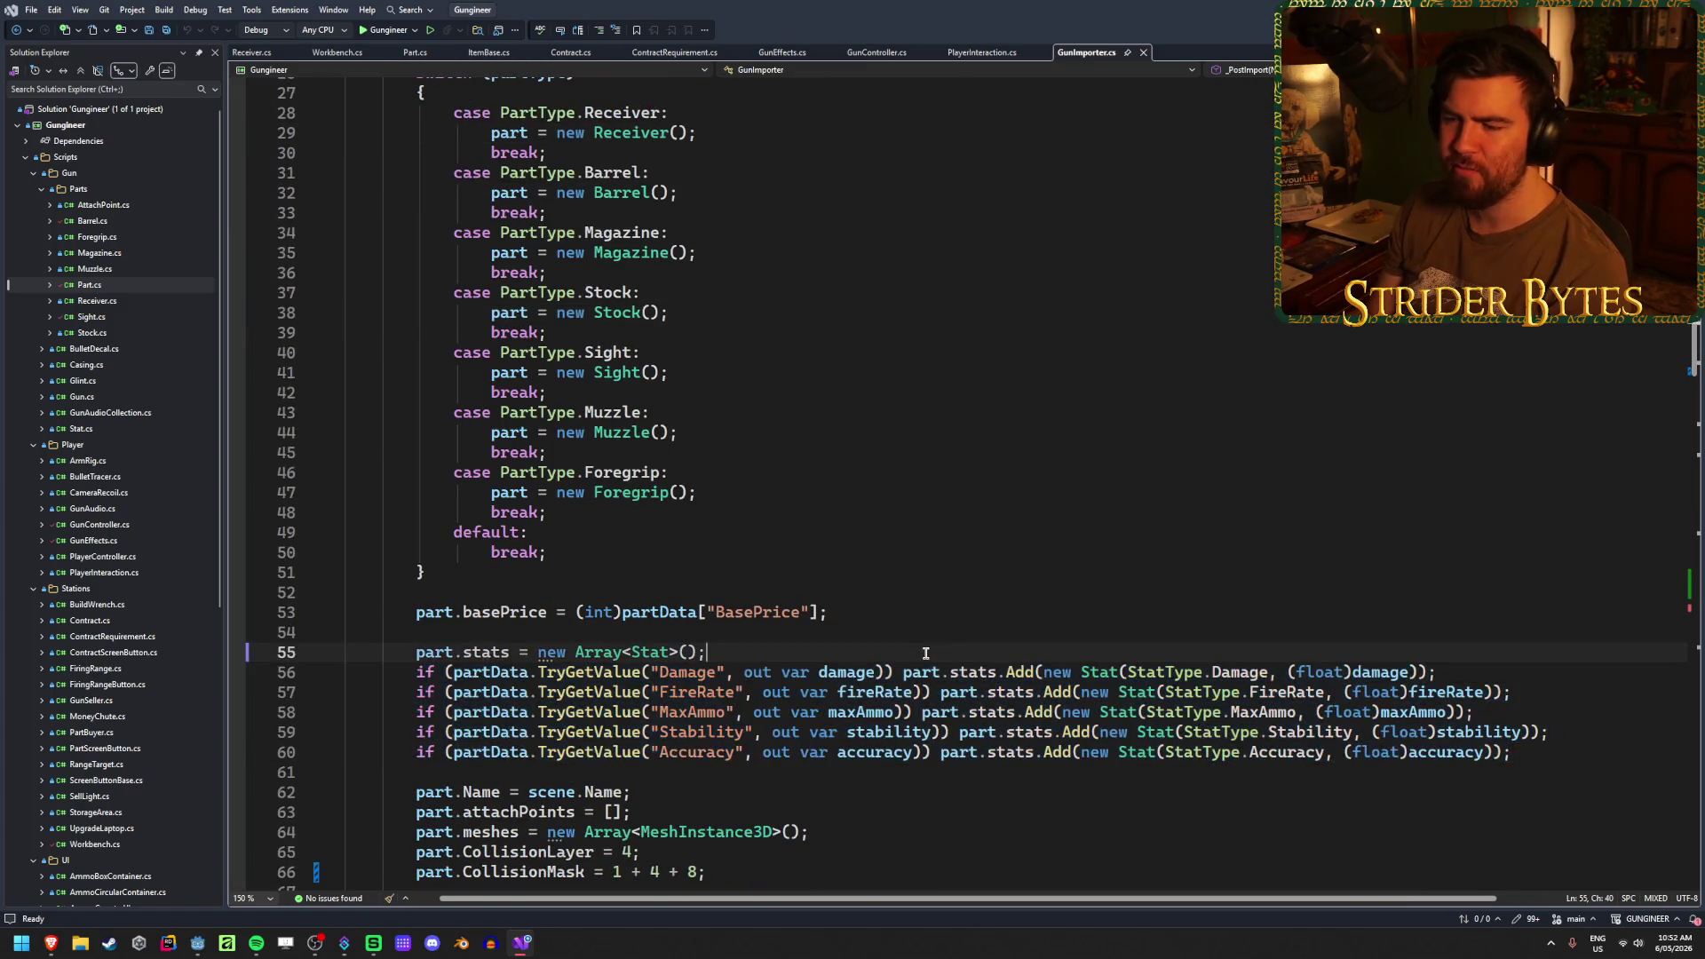
- Highlight the gun-name lookup lines and the GunStats.json file-open call in GunImporter.cs
scroll(1555, 759, up, 9)
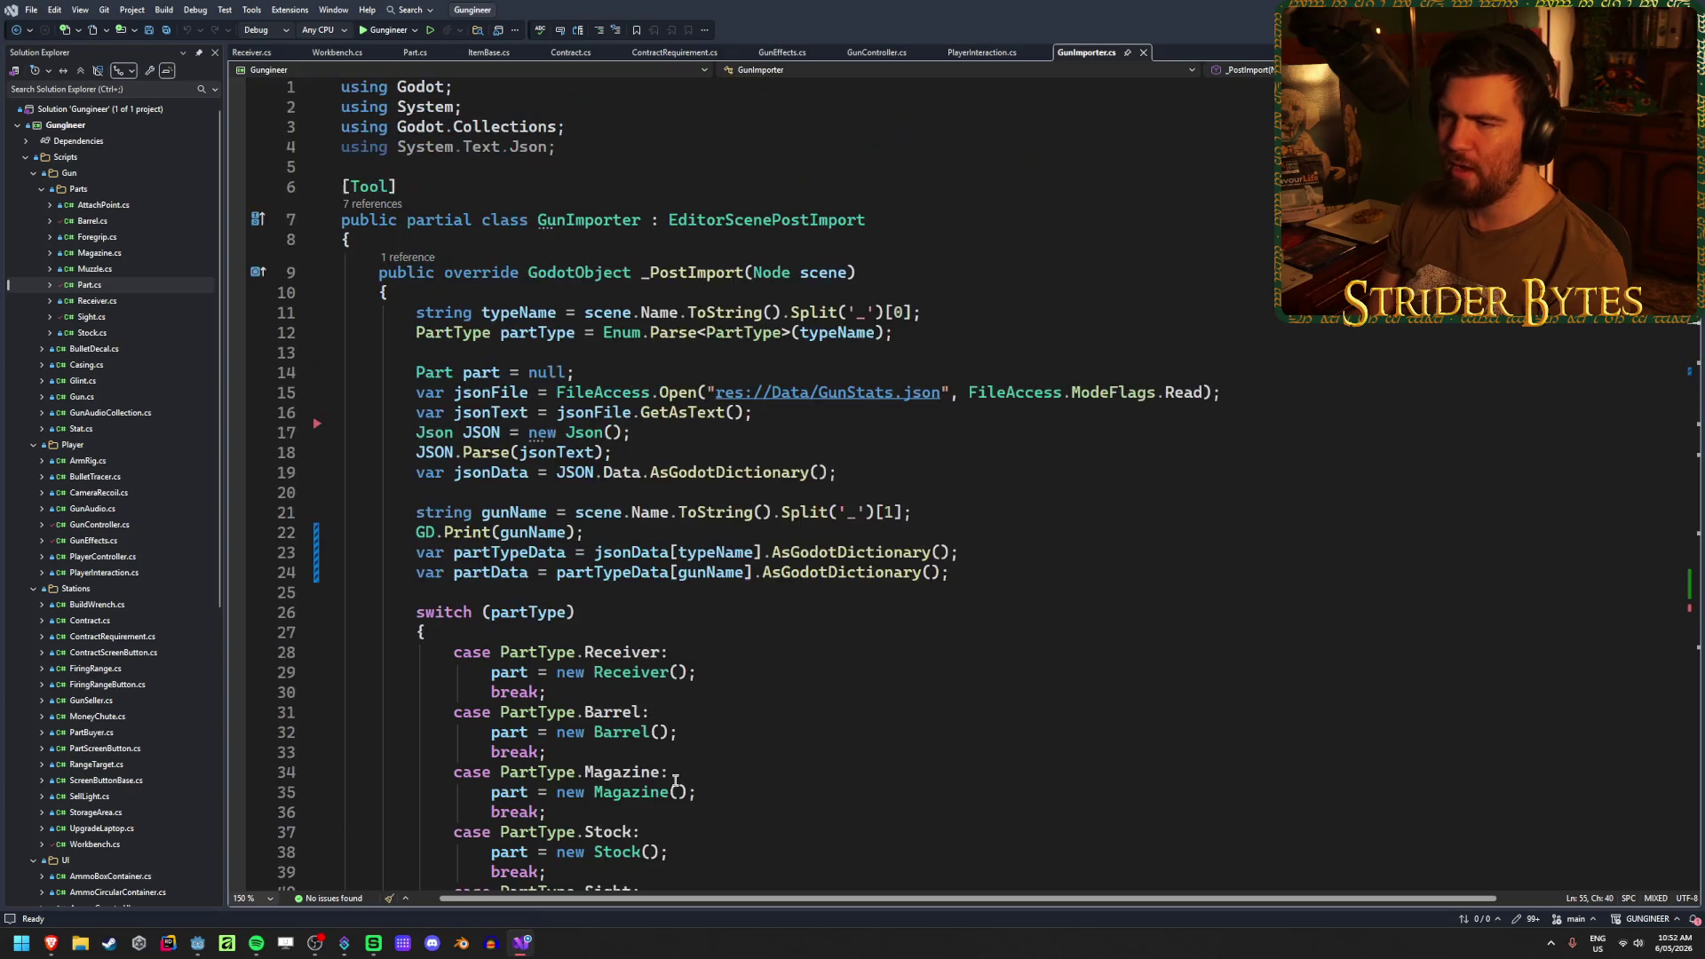
mouse_move(950, 573)
mouse_down()
mouse_move(86, 519)
mouse_move(125, 393)
mouse_up()
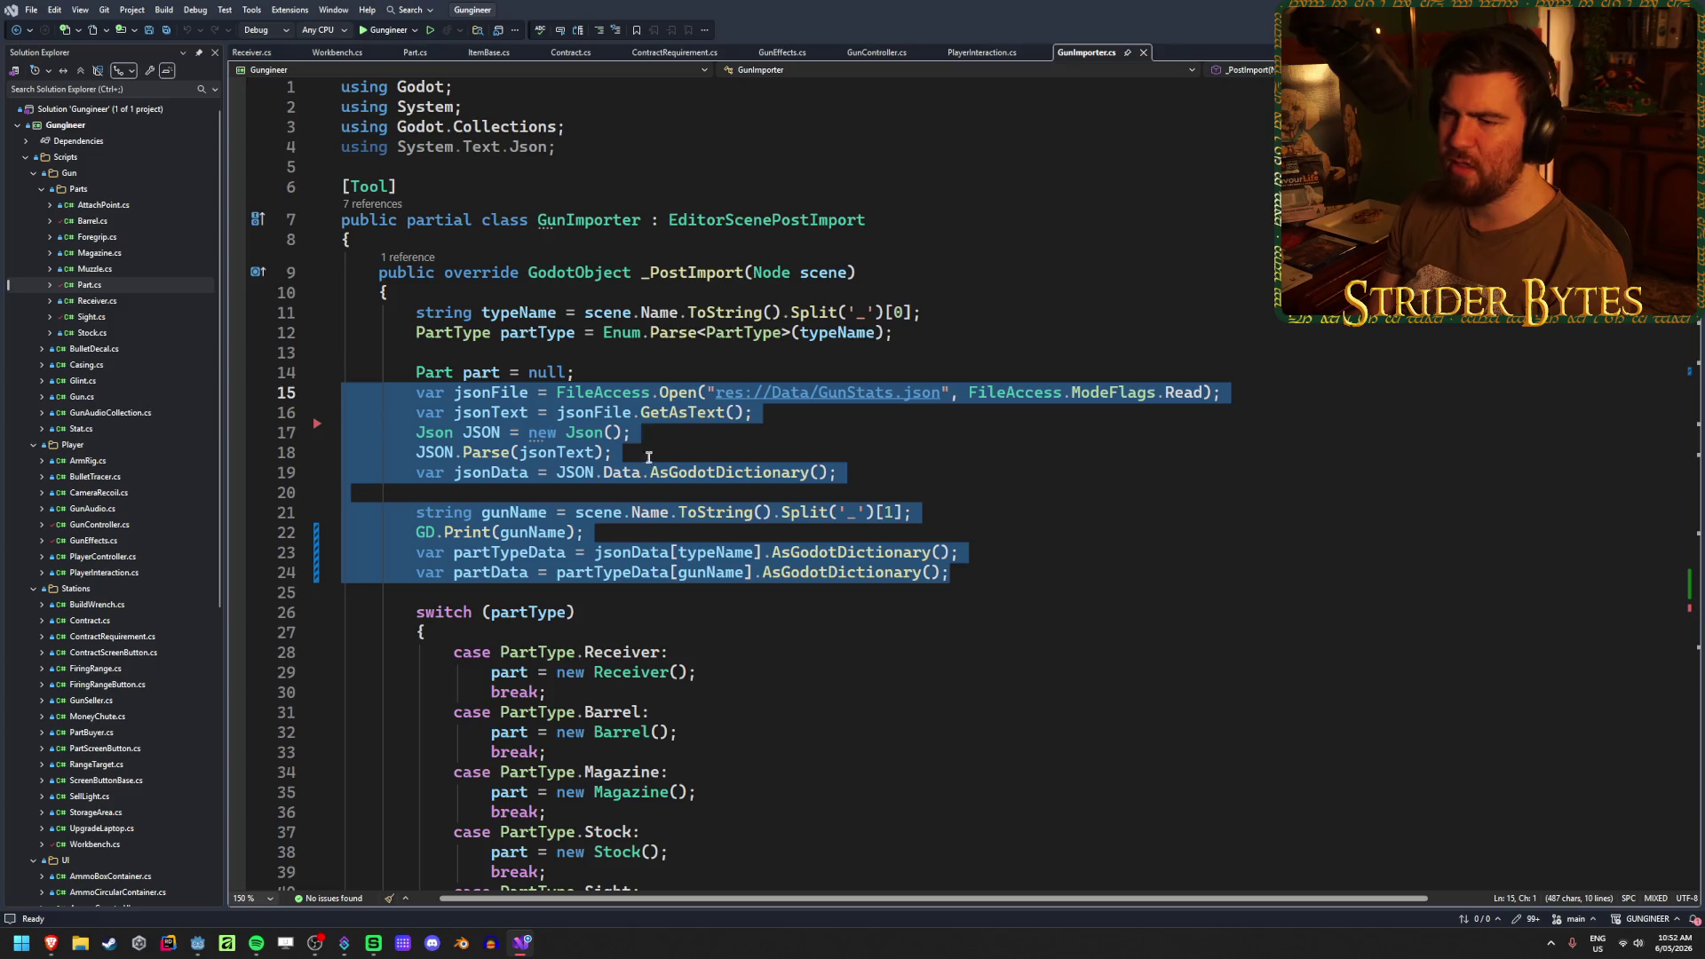
drag(1222, 393, 658, 393)
key(End)
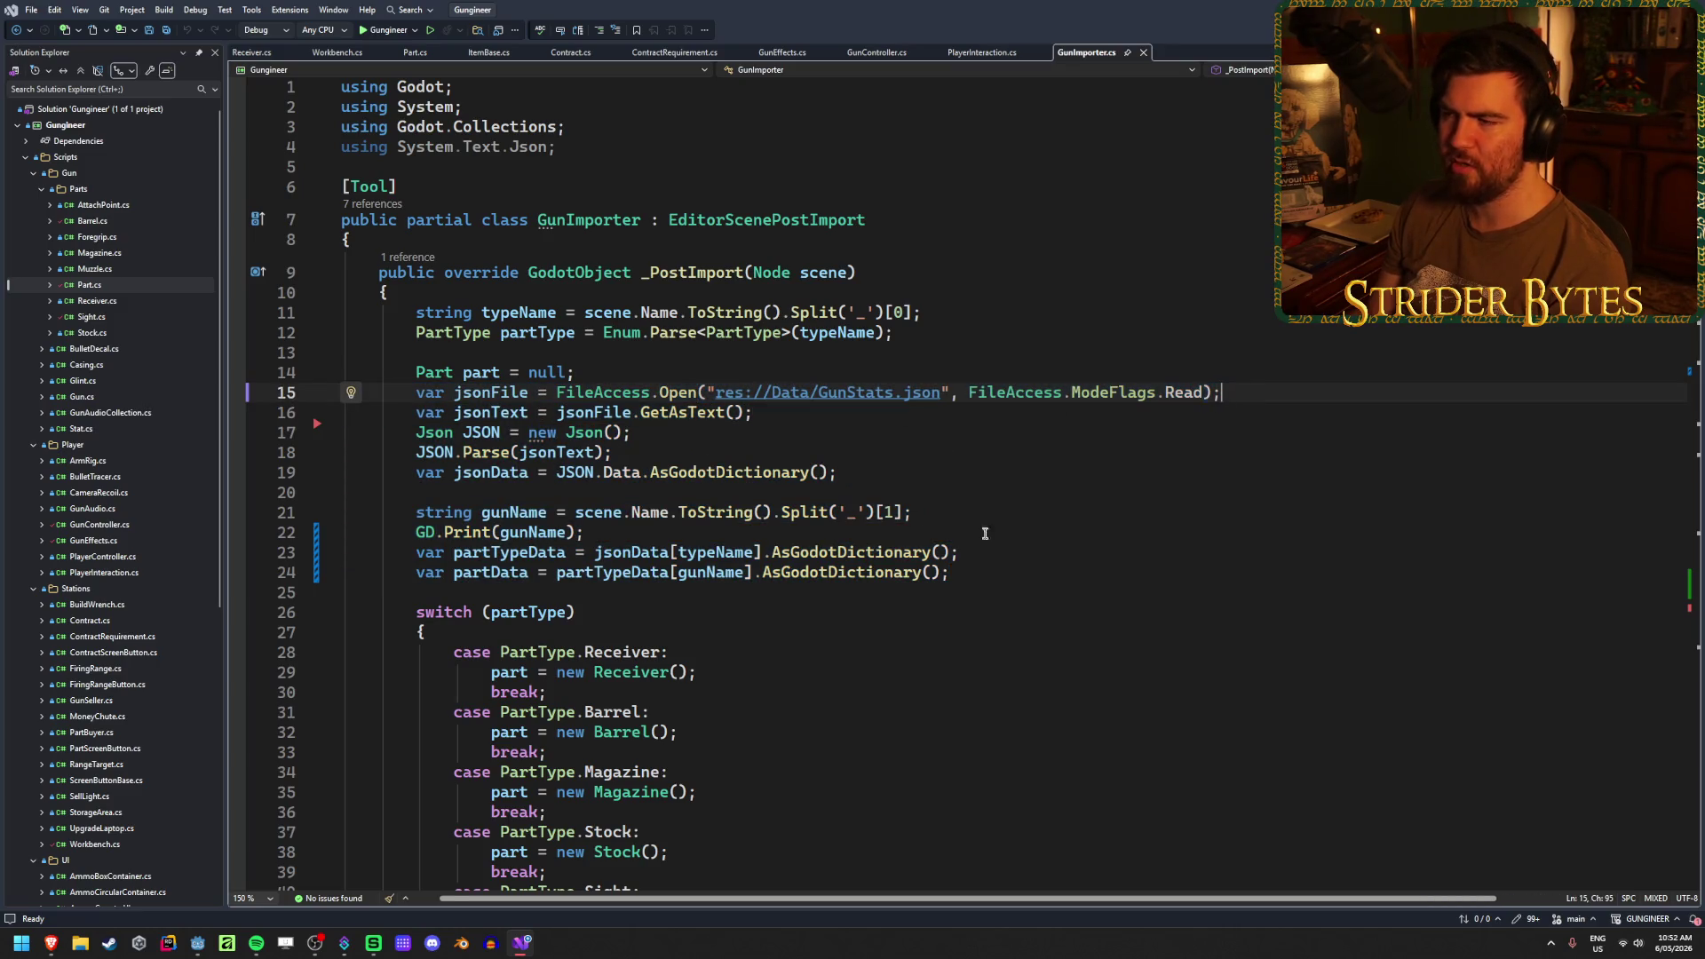
scroll(984, 533, down, 11)
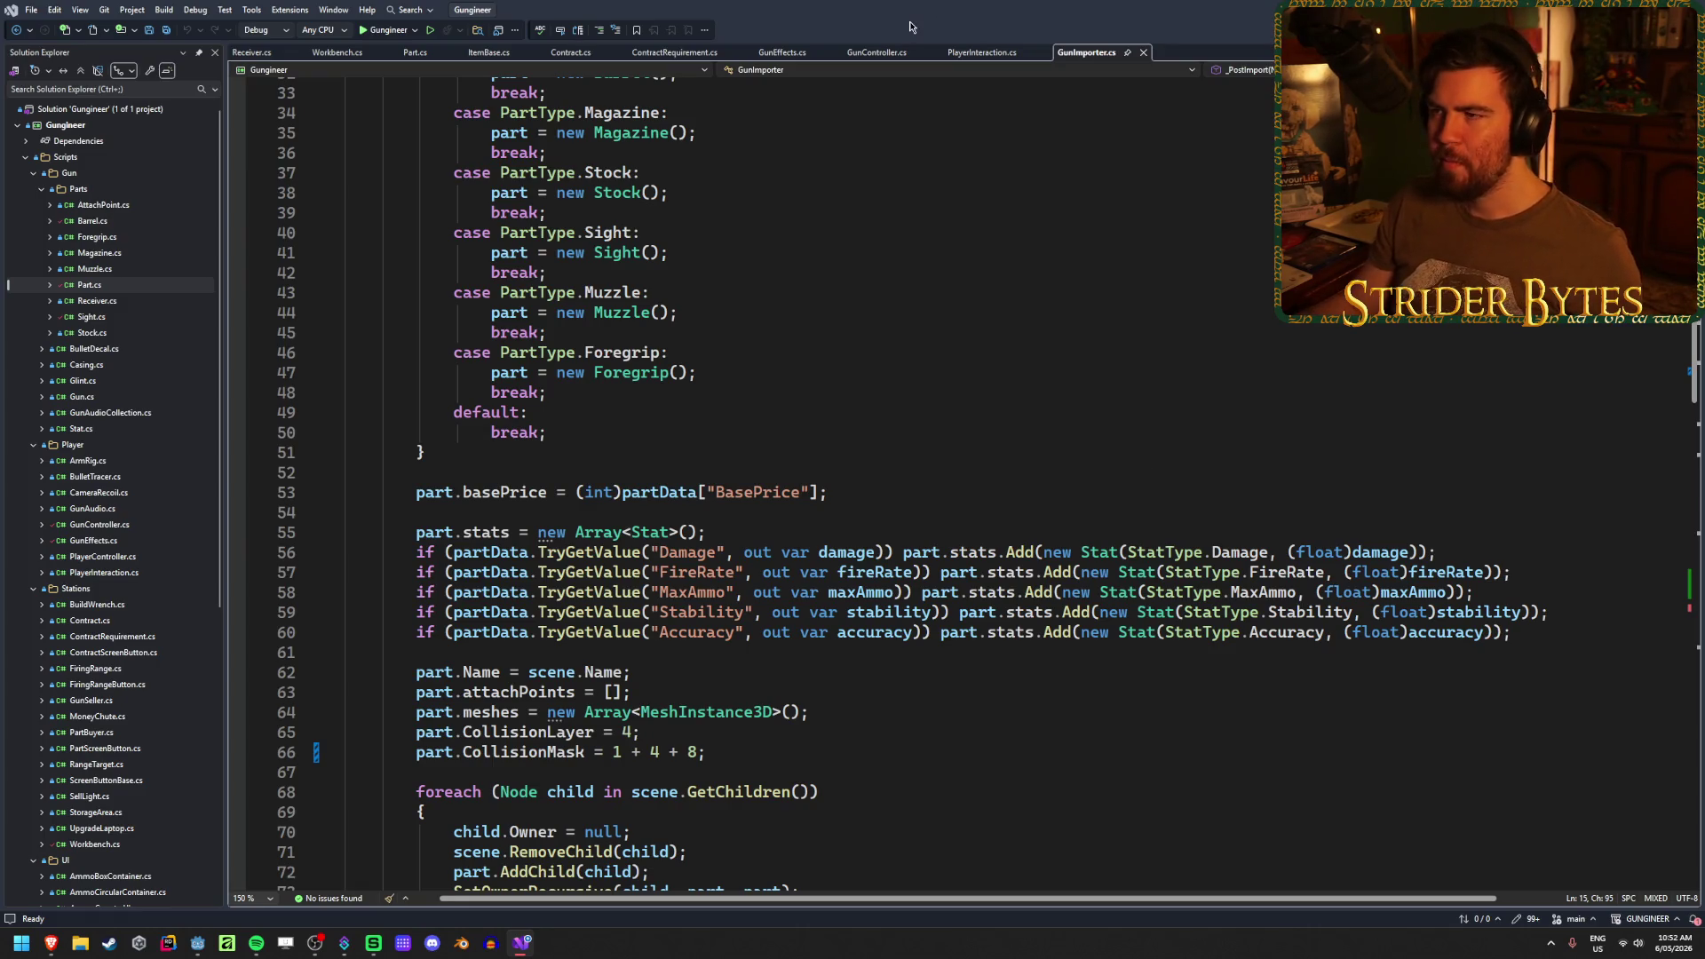
scroll(842, 542, up, 6)
click(775, 372)
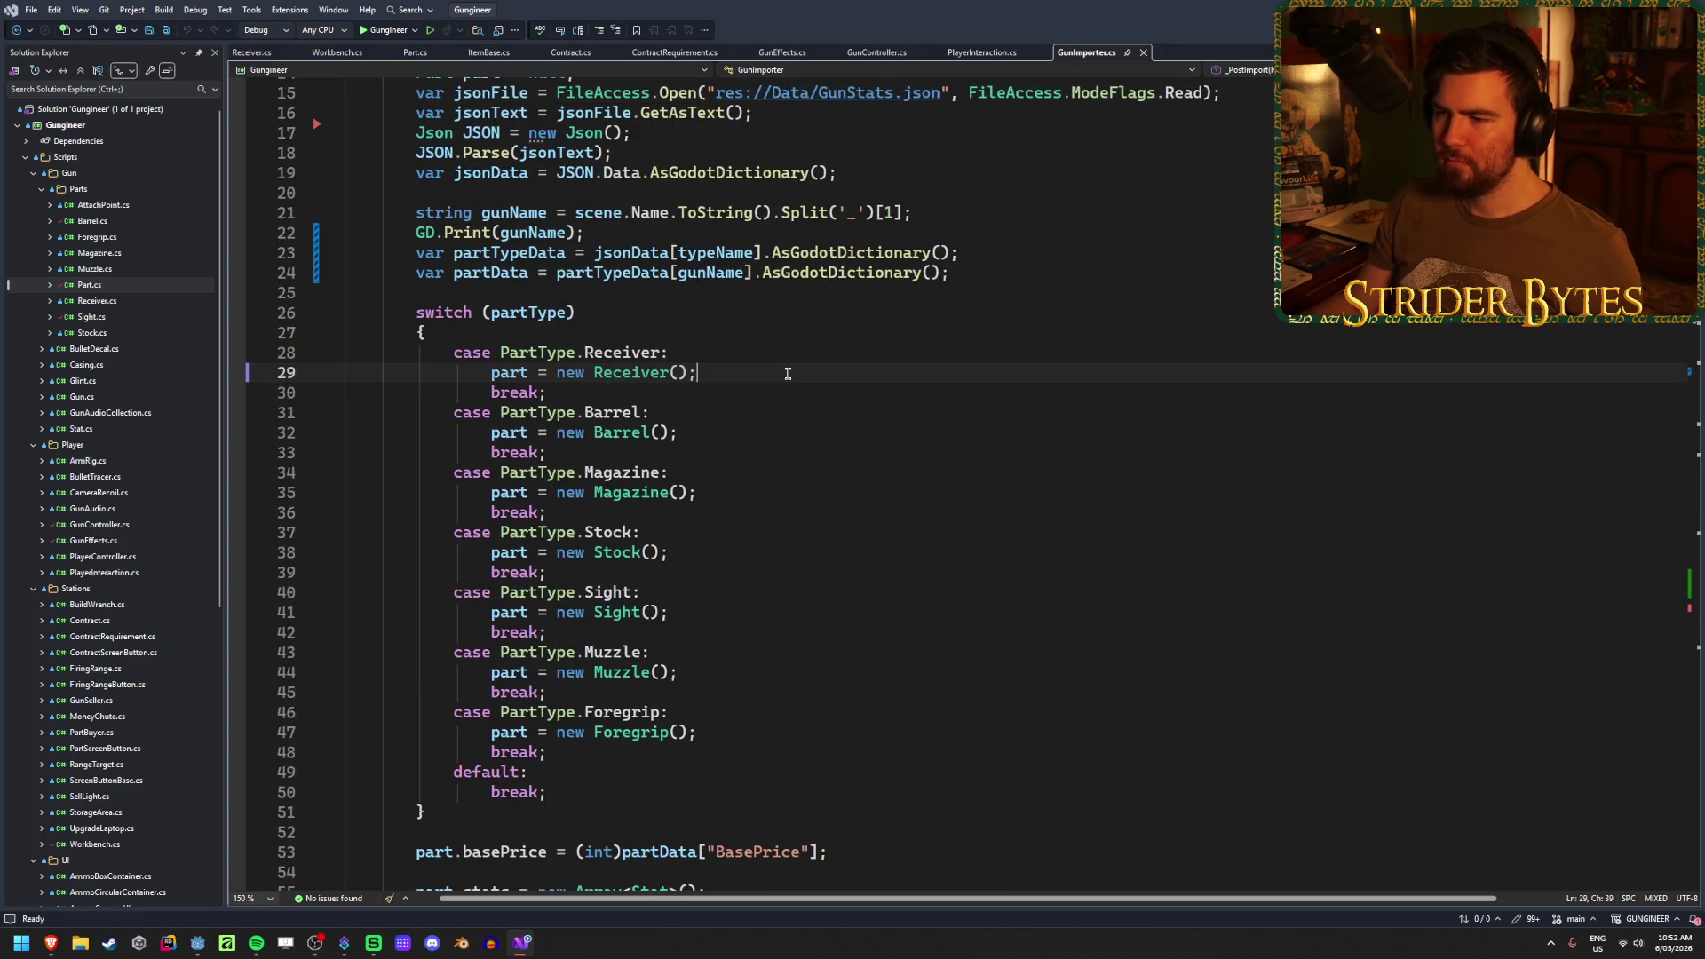
- Glance at the GunStats spreadsheet and Godot editor, then return to GunImporter.cs
mouse_move(51, 951)
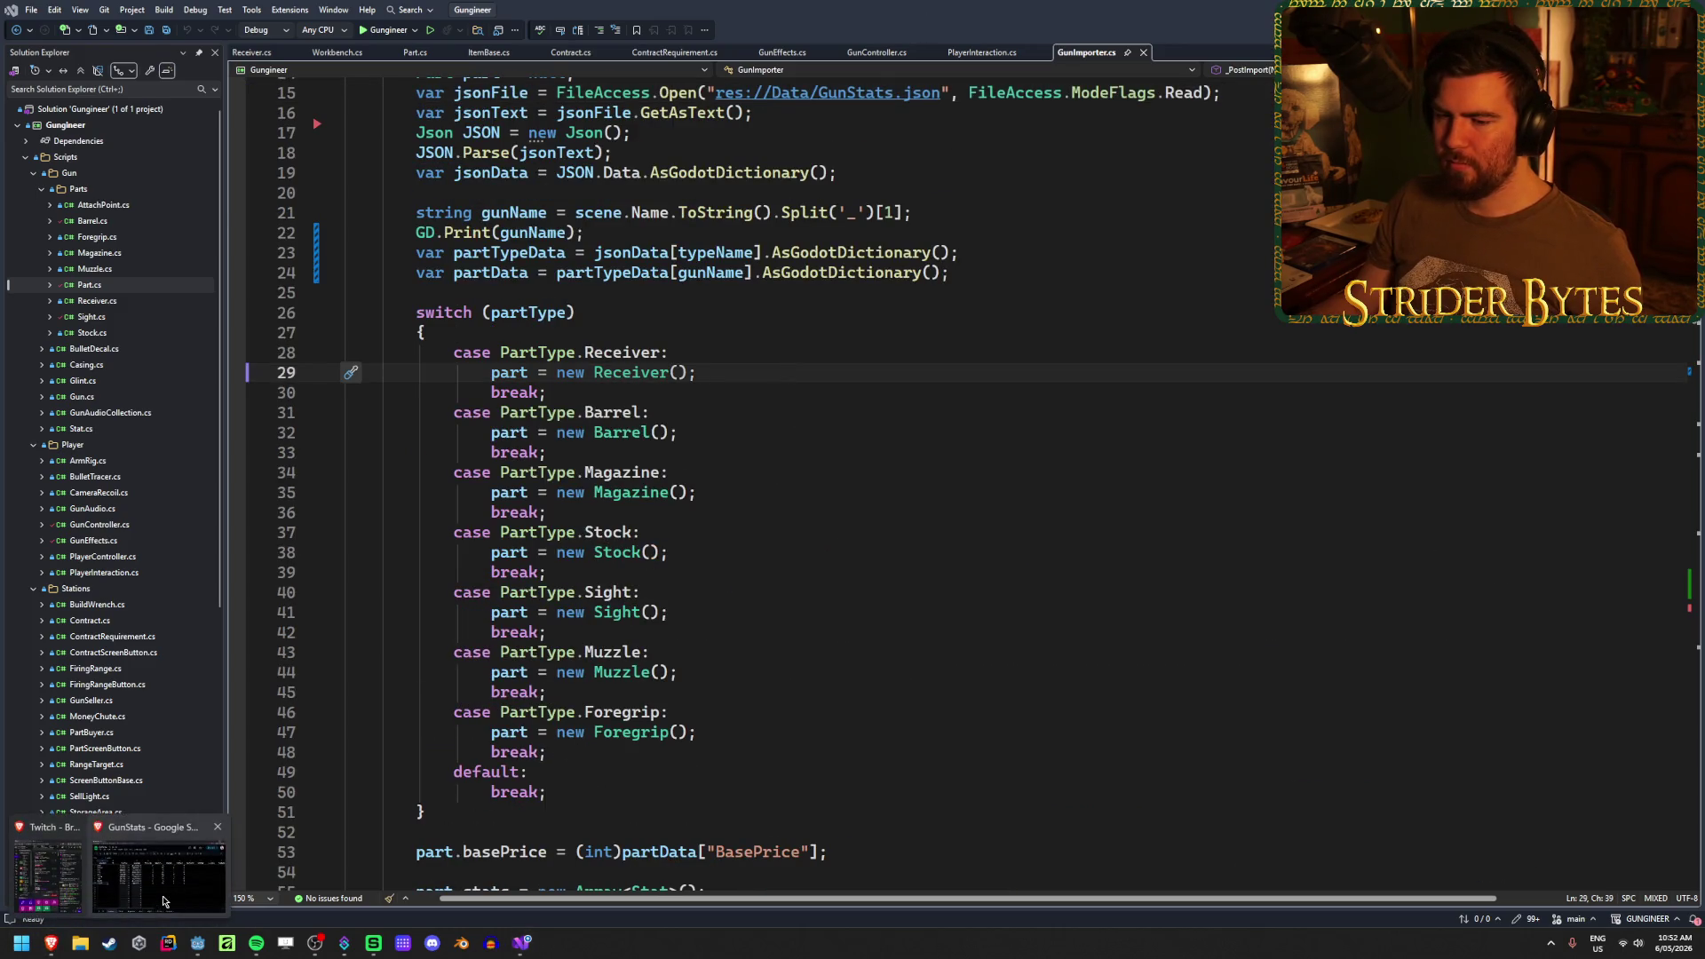
click(163, 902)
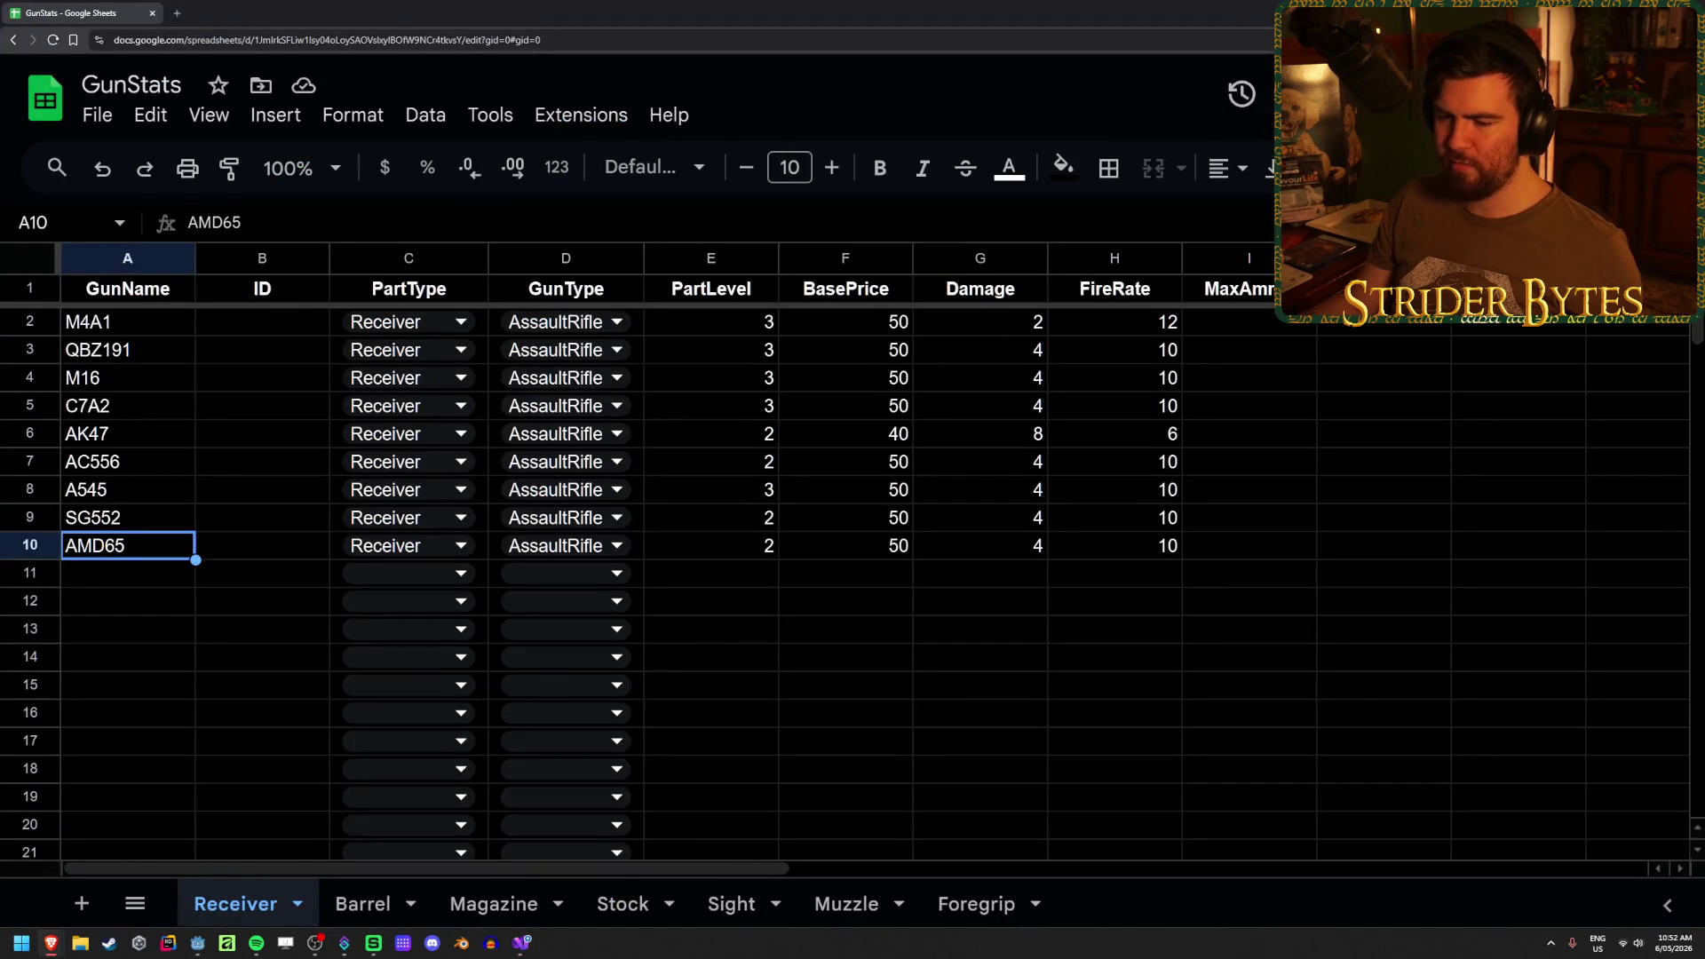
click(50, 942)
mouse_move(50, 942)
click(186, 887)
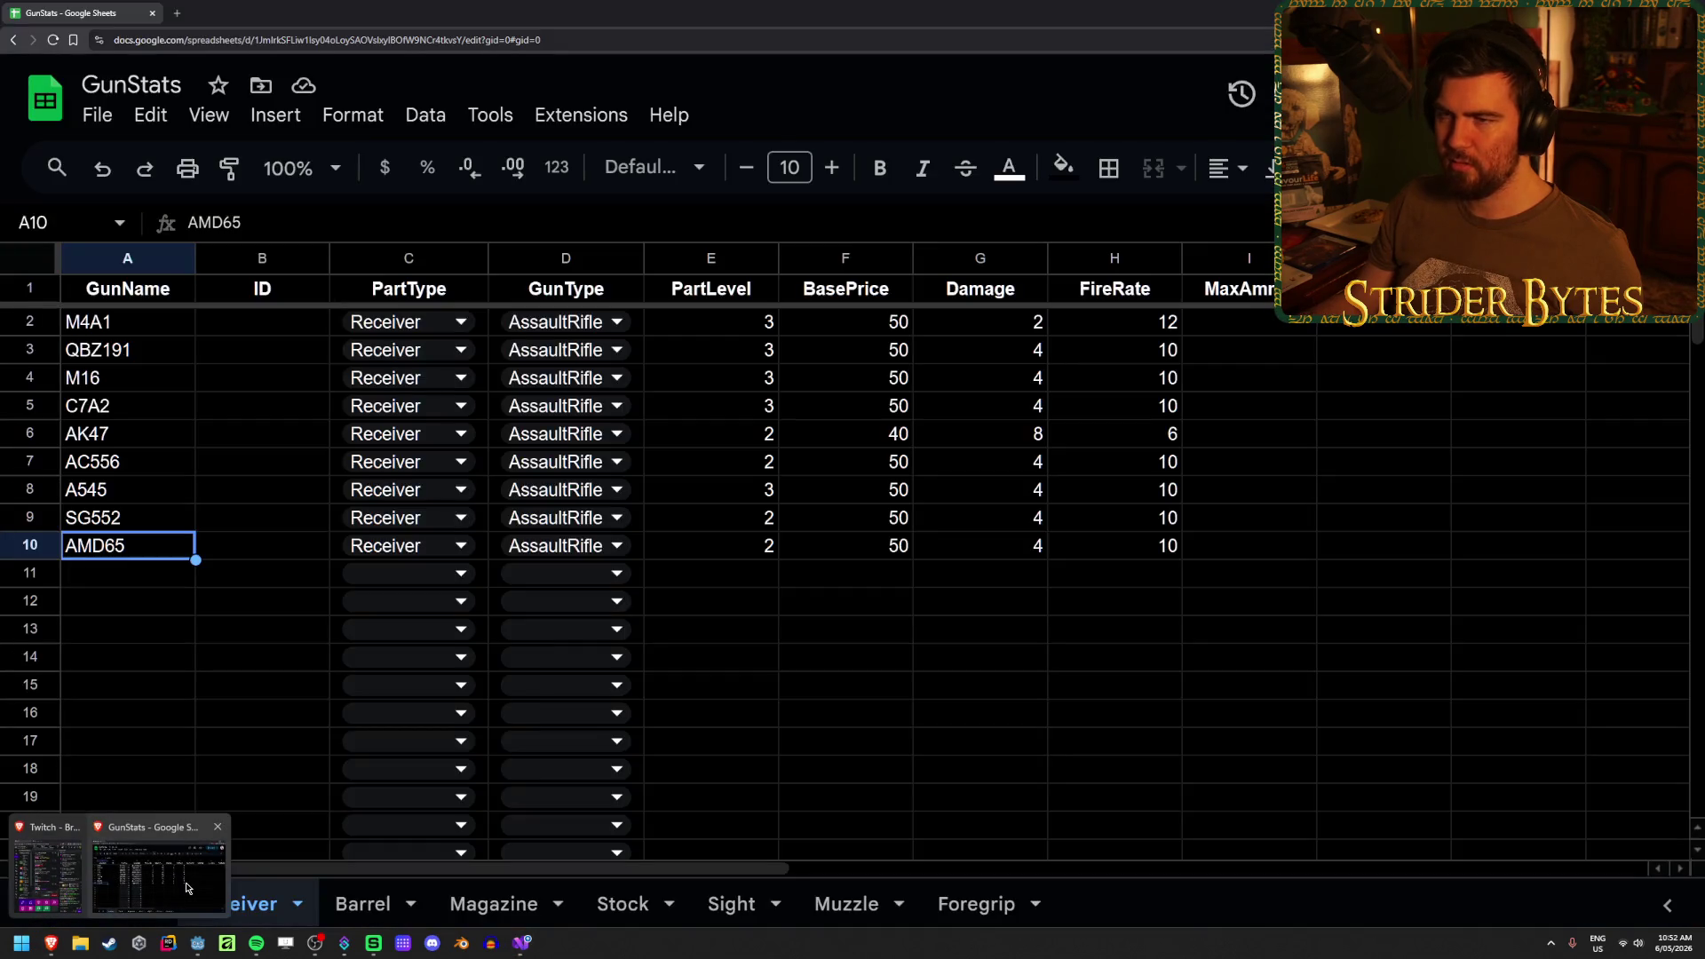
click(518, 942)
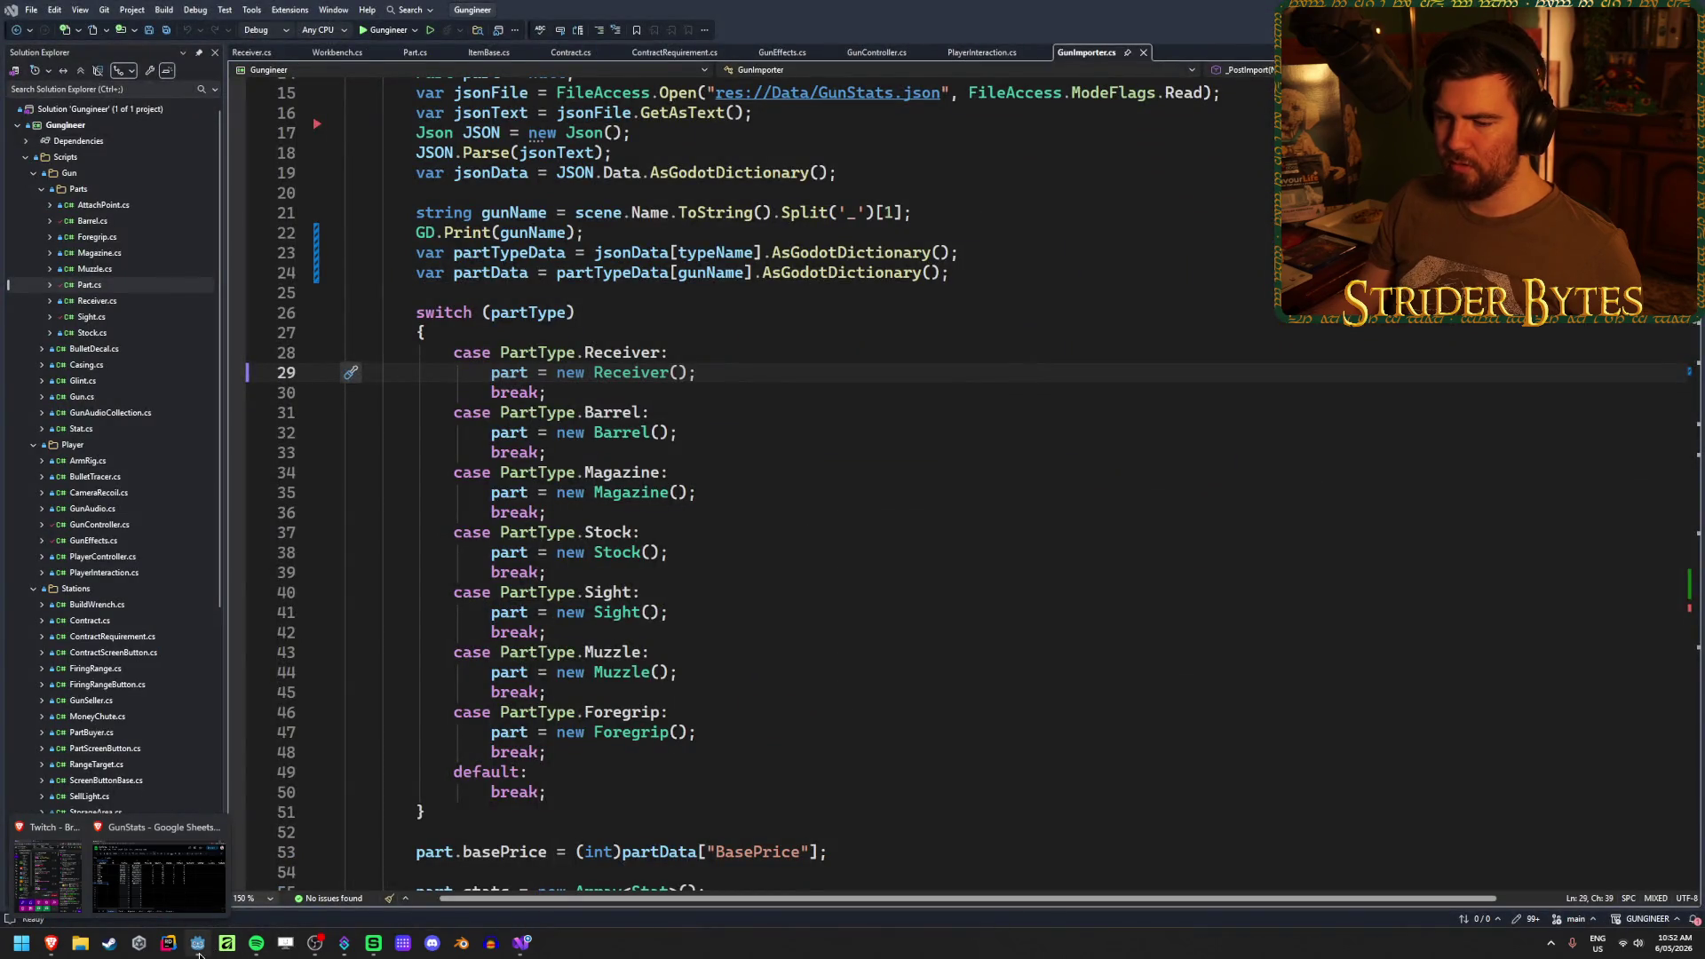
click(199, 950)
click(518, 948)
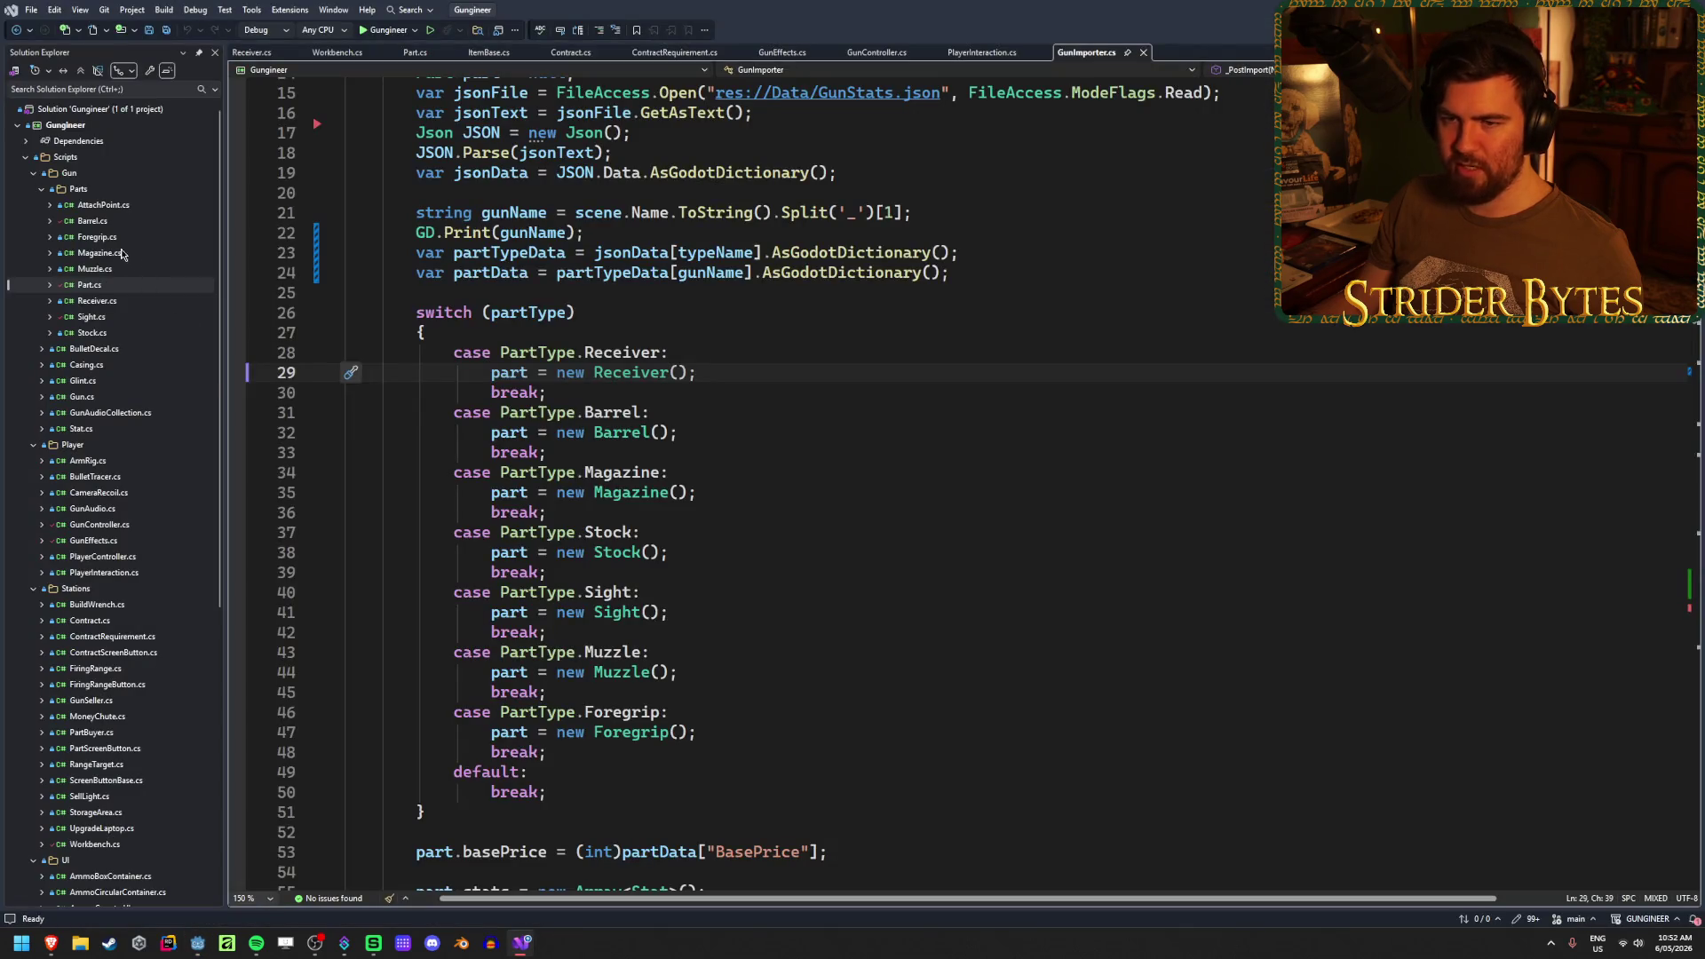
- Close the PlayerInteraction, GunController, GunEffects, ContractRequirement, ItemBase, Contract and Workbench tabs, keeping Receiver.cs
middle_click(981, 53)
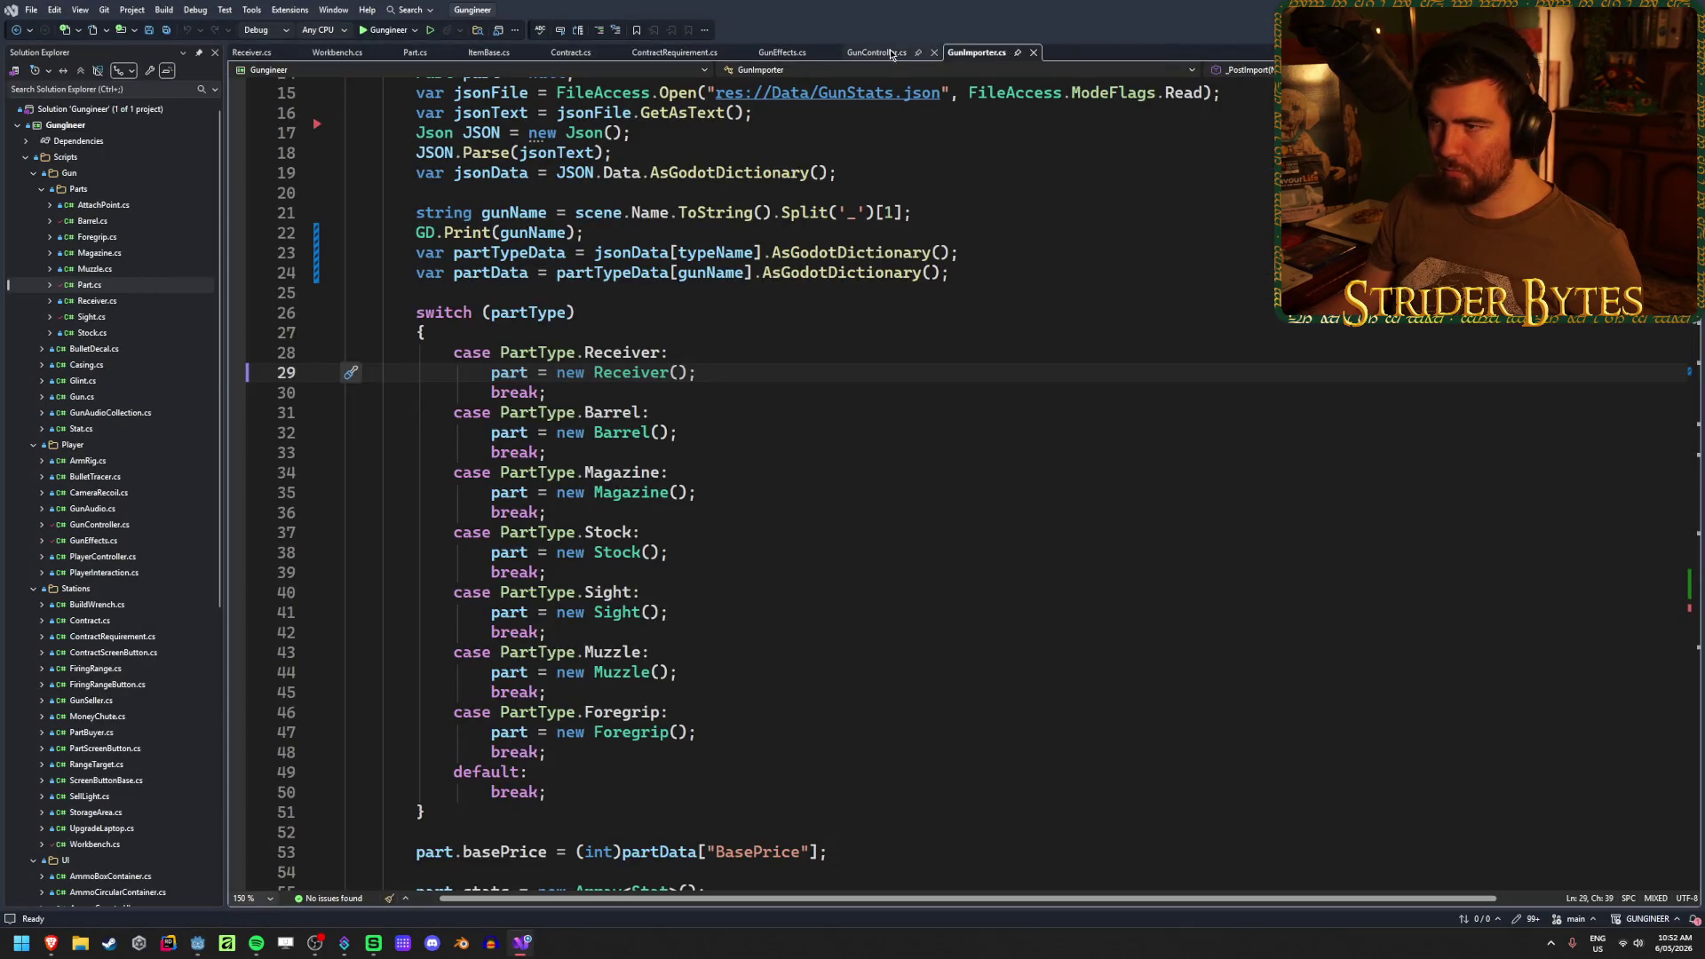
middle_click(877, 53)
middle_click(781, 53)
middle_click(668, 55)
middle_click(571, 53)
middle_click(488, 54)
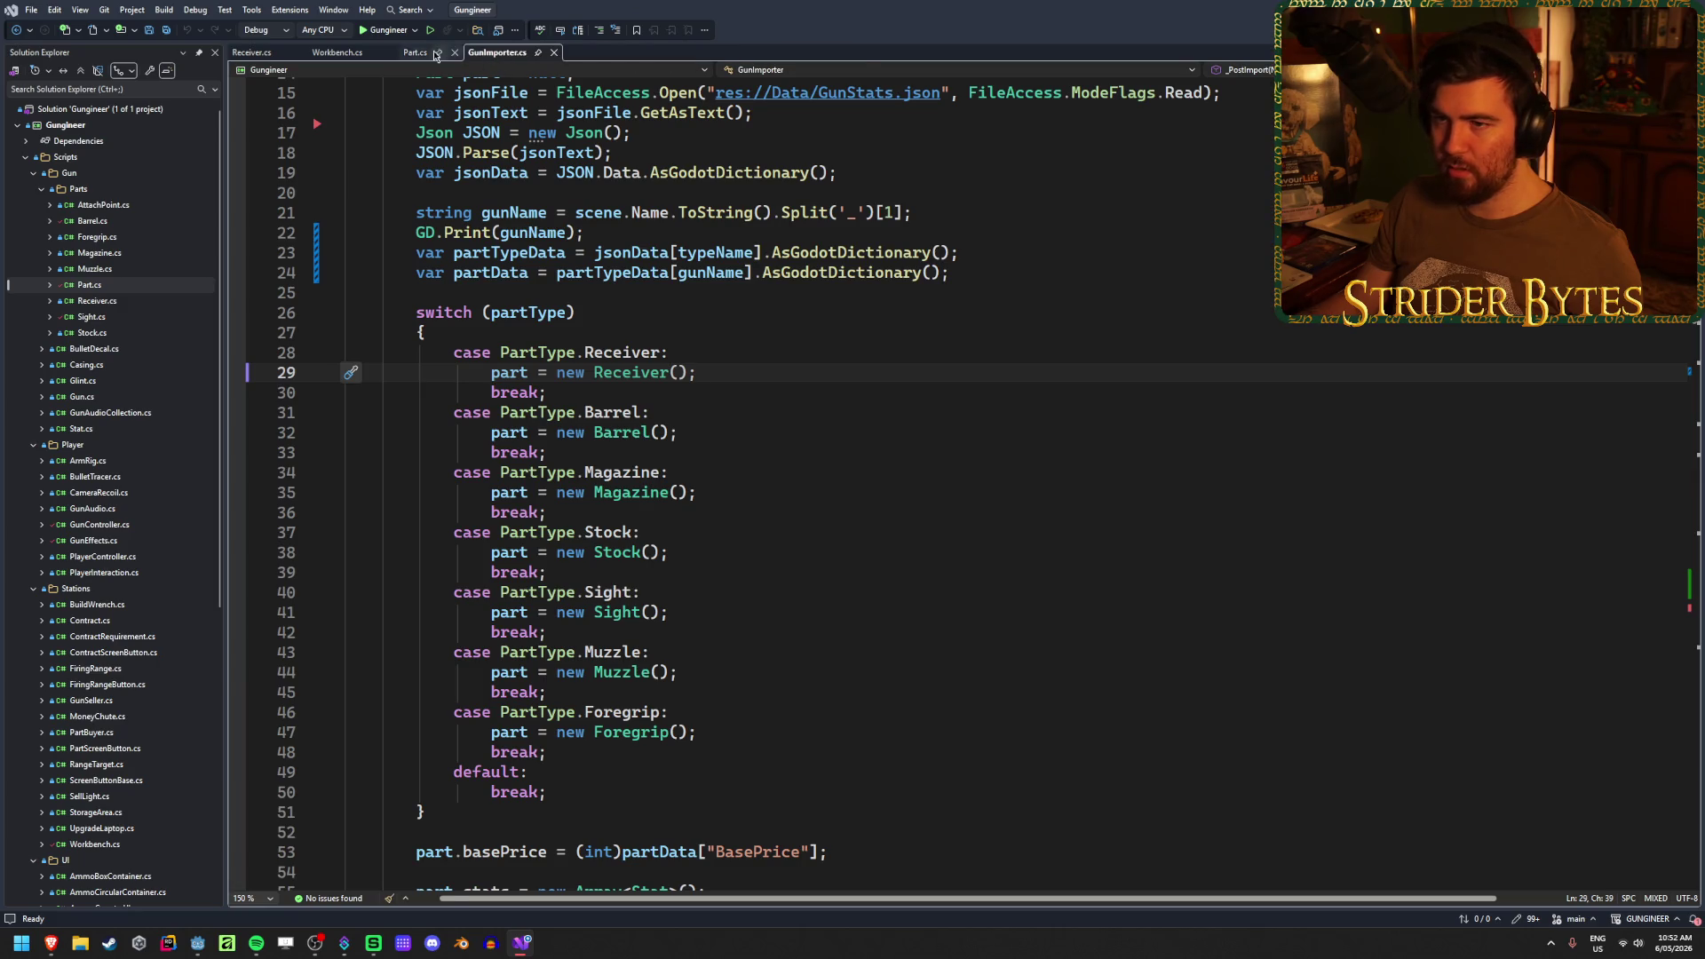
click(277, 54)
middle_click(328, 53)
middle_click(329, 54)
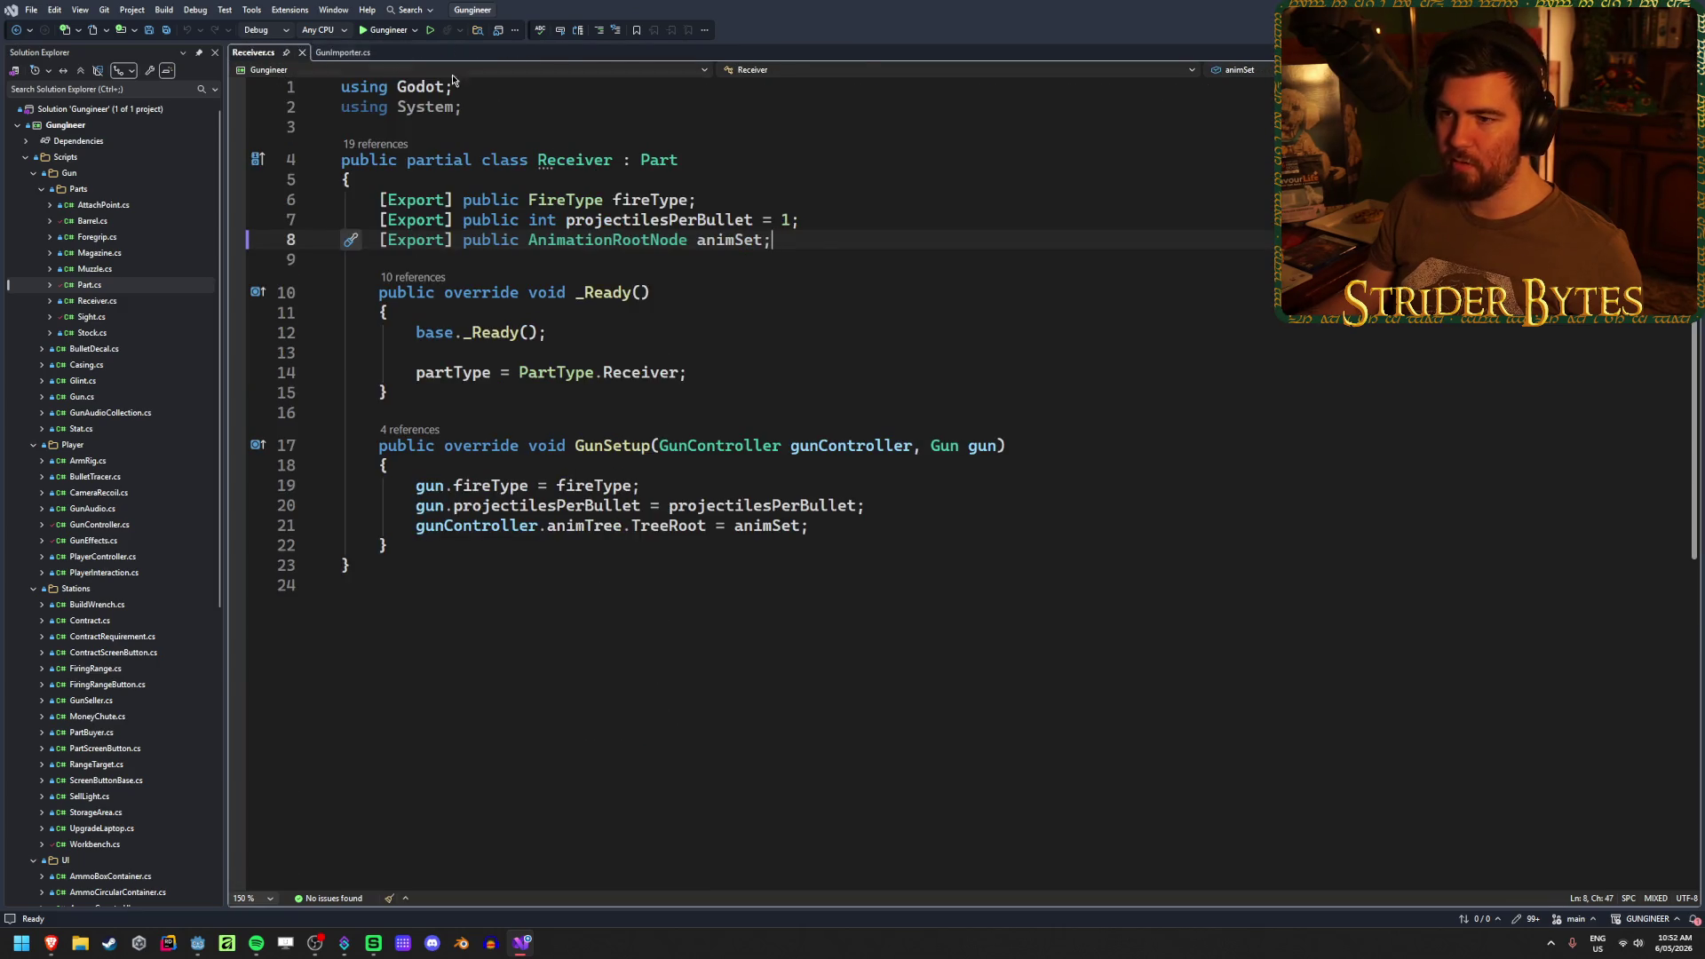
- Review Receiver.cs's exported fireType, projectilesPerBullet and animSet fields, then bring up Godot
mouse_move(779, 239)
mouse_down()
mouse_move(420, 258)
mouse_move(390, 239)
mouse_move(794, 219)
mouse_move(383, 220)
mouse_move(569, 201)
mouse_up()
drag(460, 221, 463, 226)
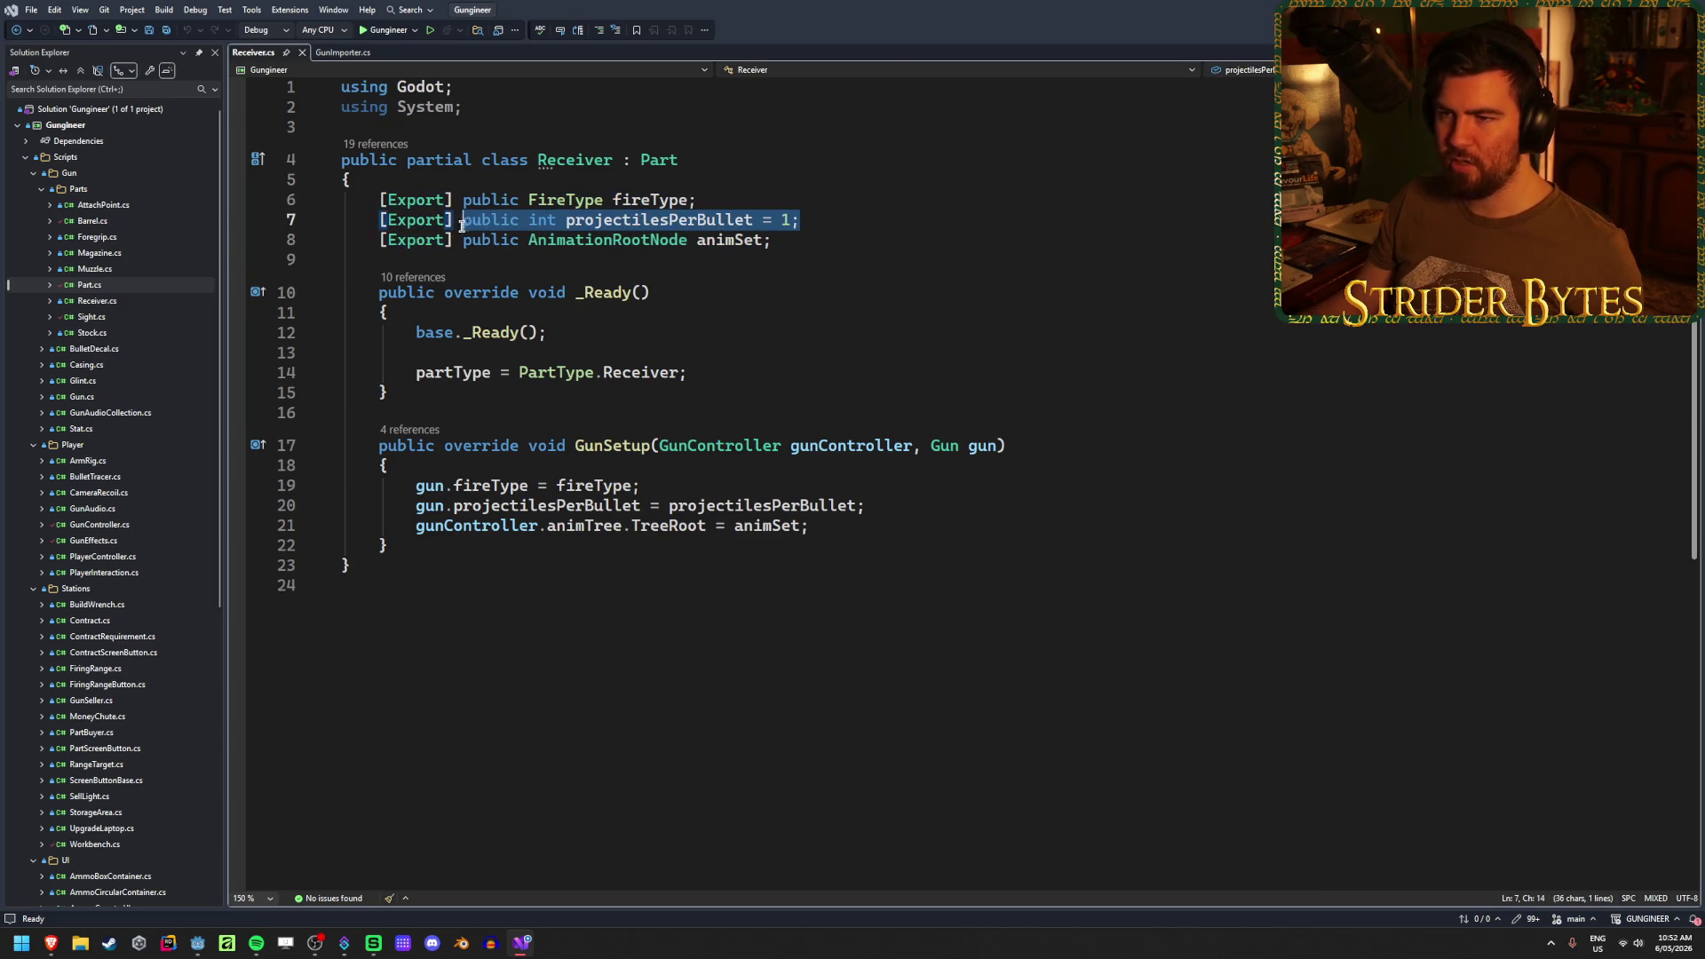
mouse_move(698, 201)
mouse_down()
mouse_move(351, 182)
mouse_move(380, 201)
mouse_up()
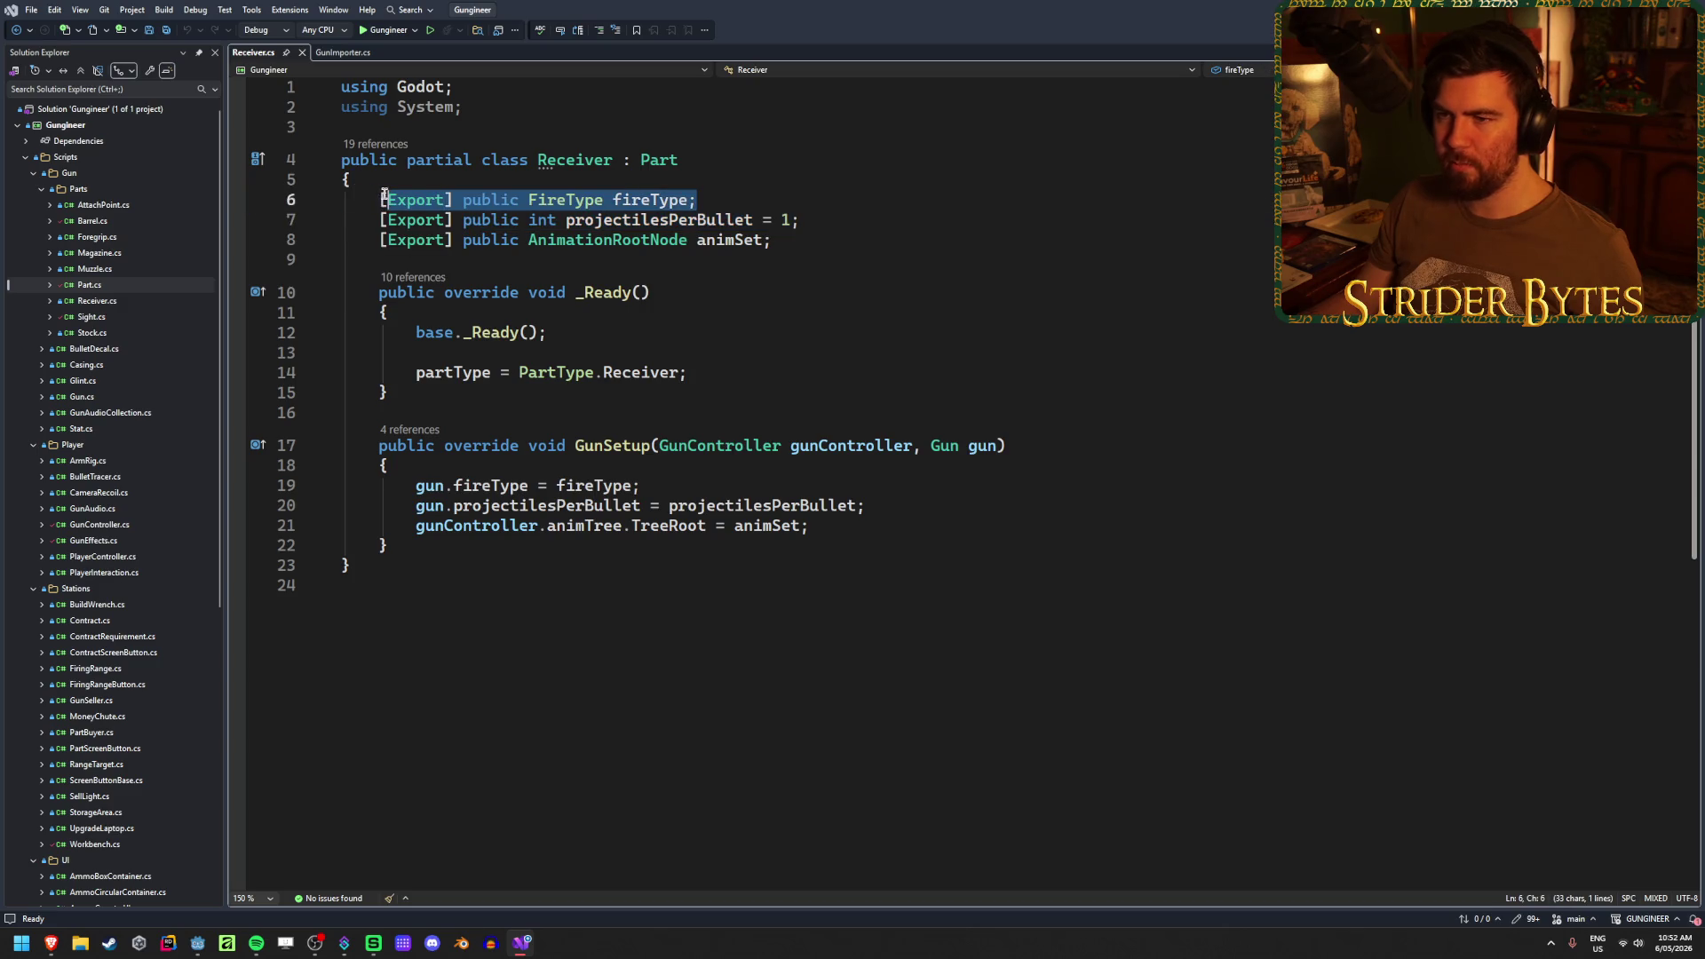
drag(771, 239, 369, 245)
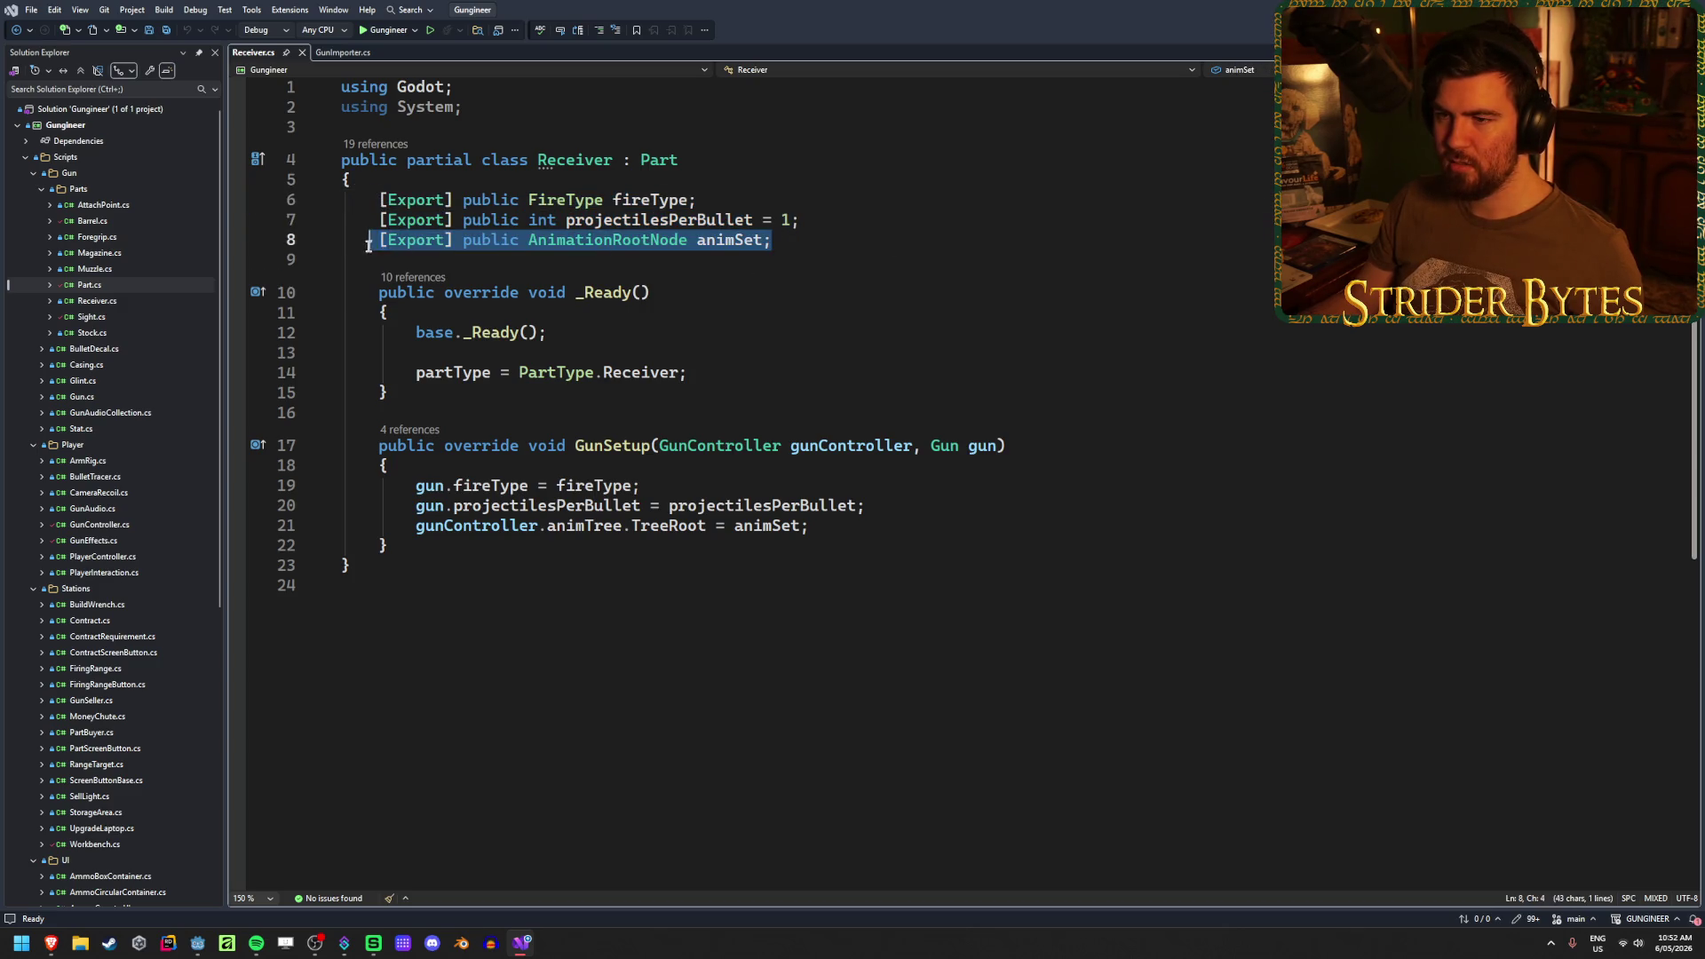
click(835, 242)
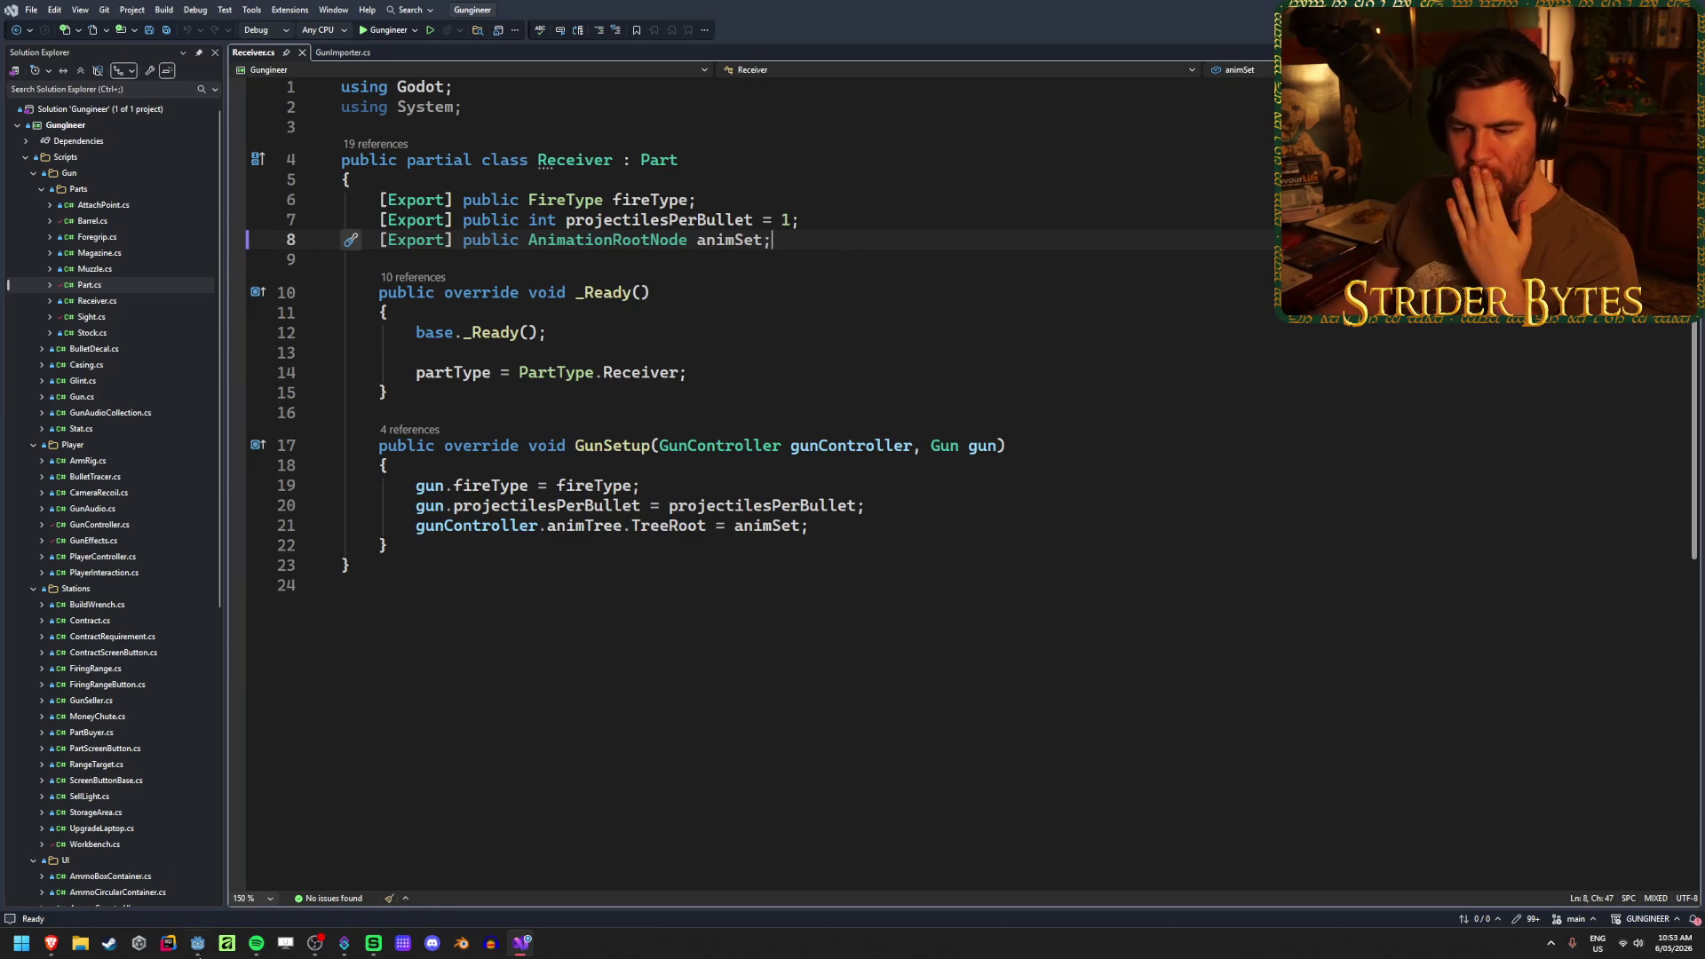
click(198, 948)
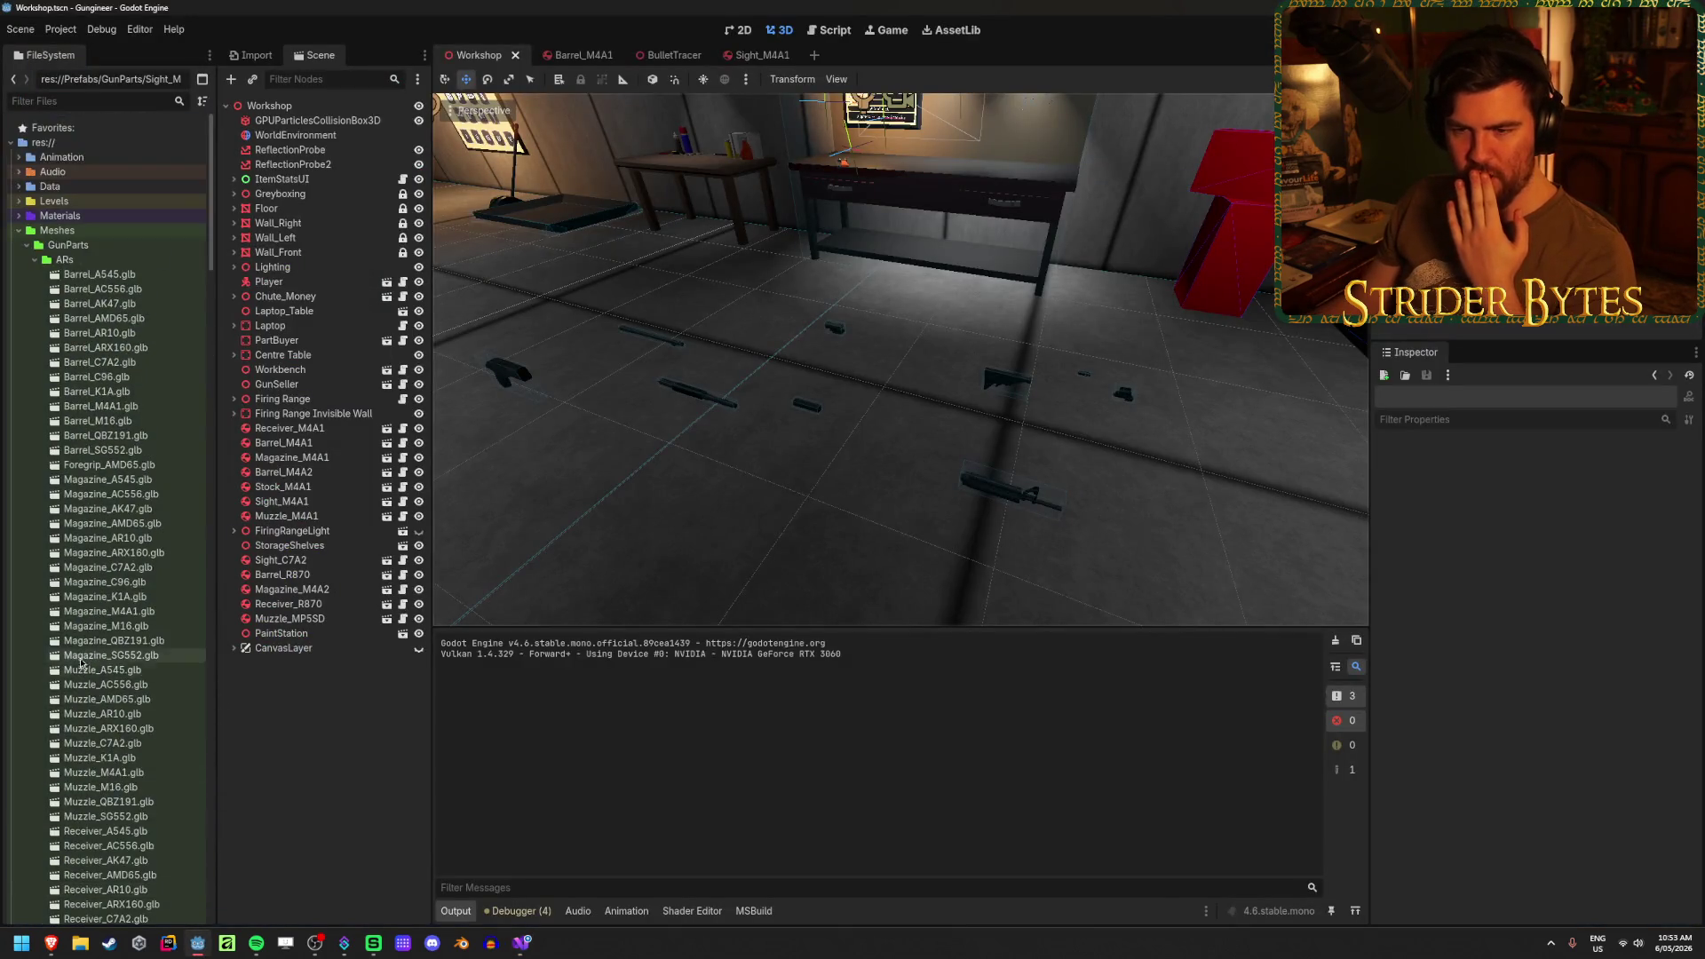
- Expand the Animation folder in the FileSystem dock to list AnimTree_AR.tres
click(20, 159)
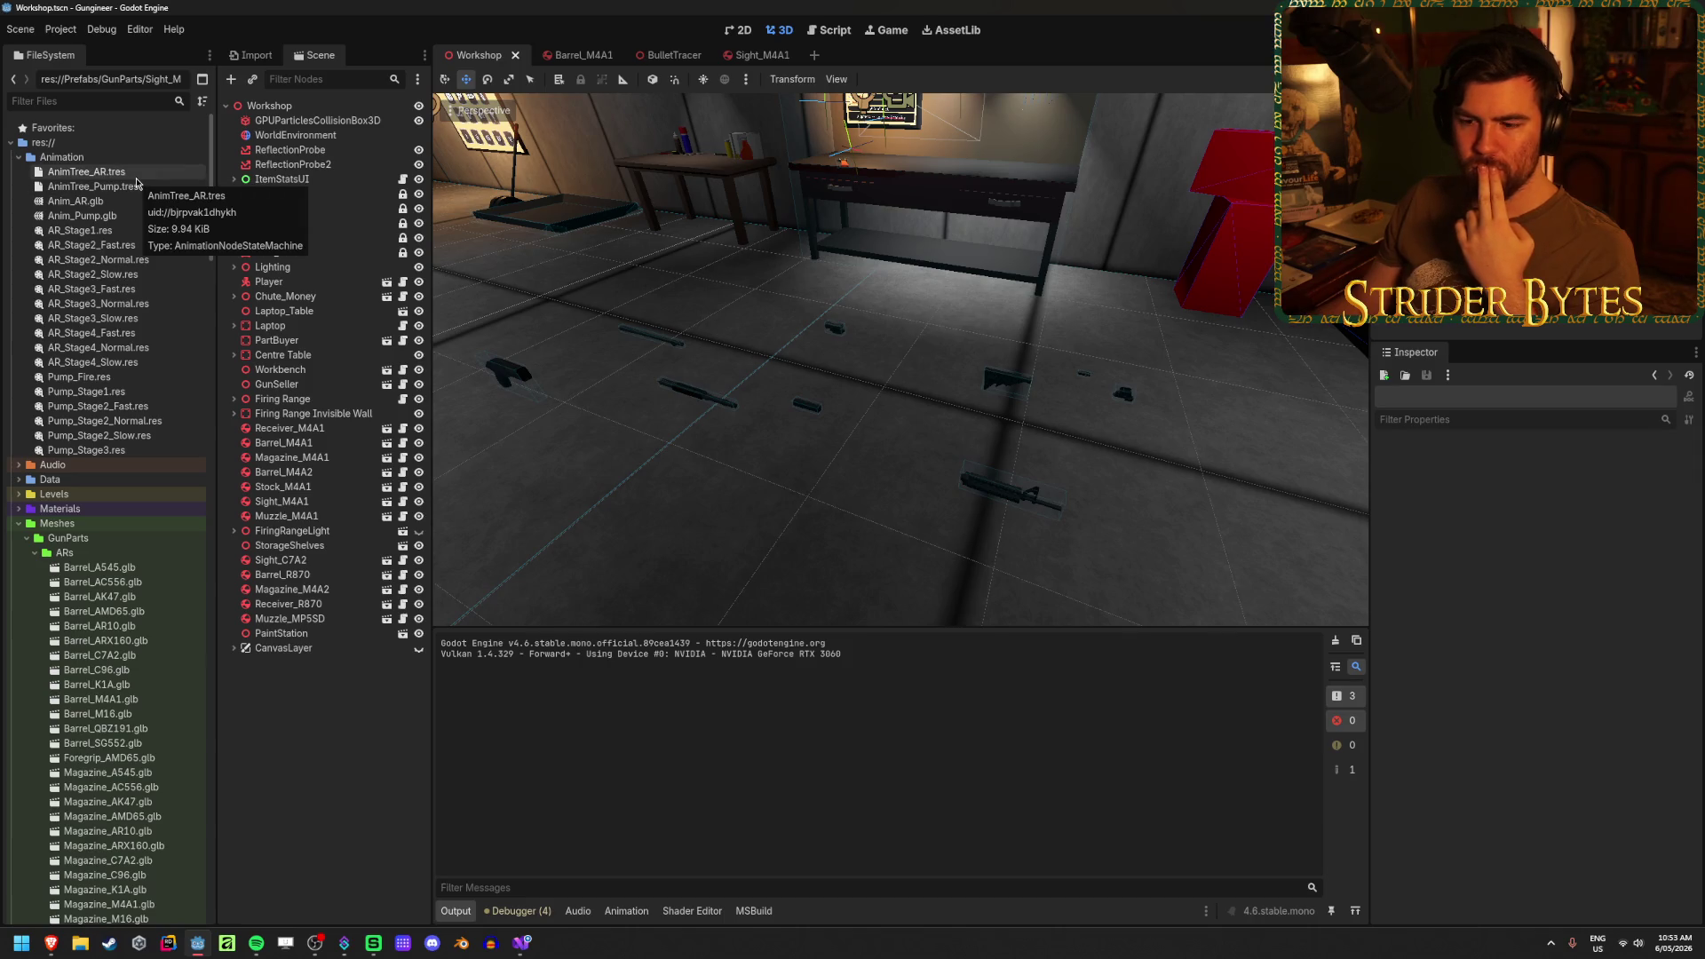
- Select the empty header cell M1 in GunStats, then return to Receiver.cs
mouse_move(50, 943)
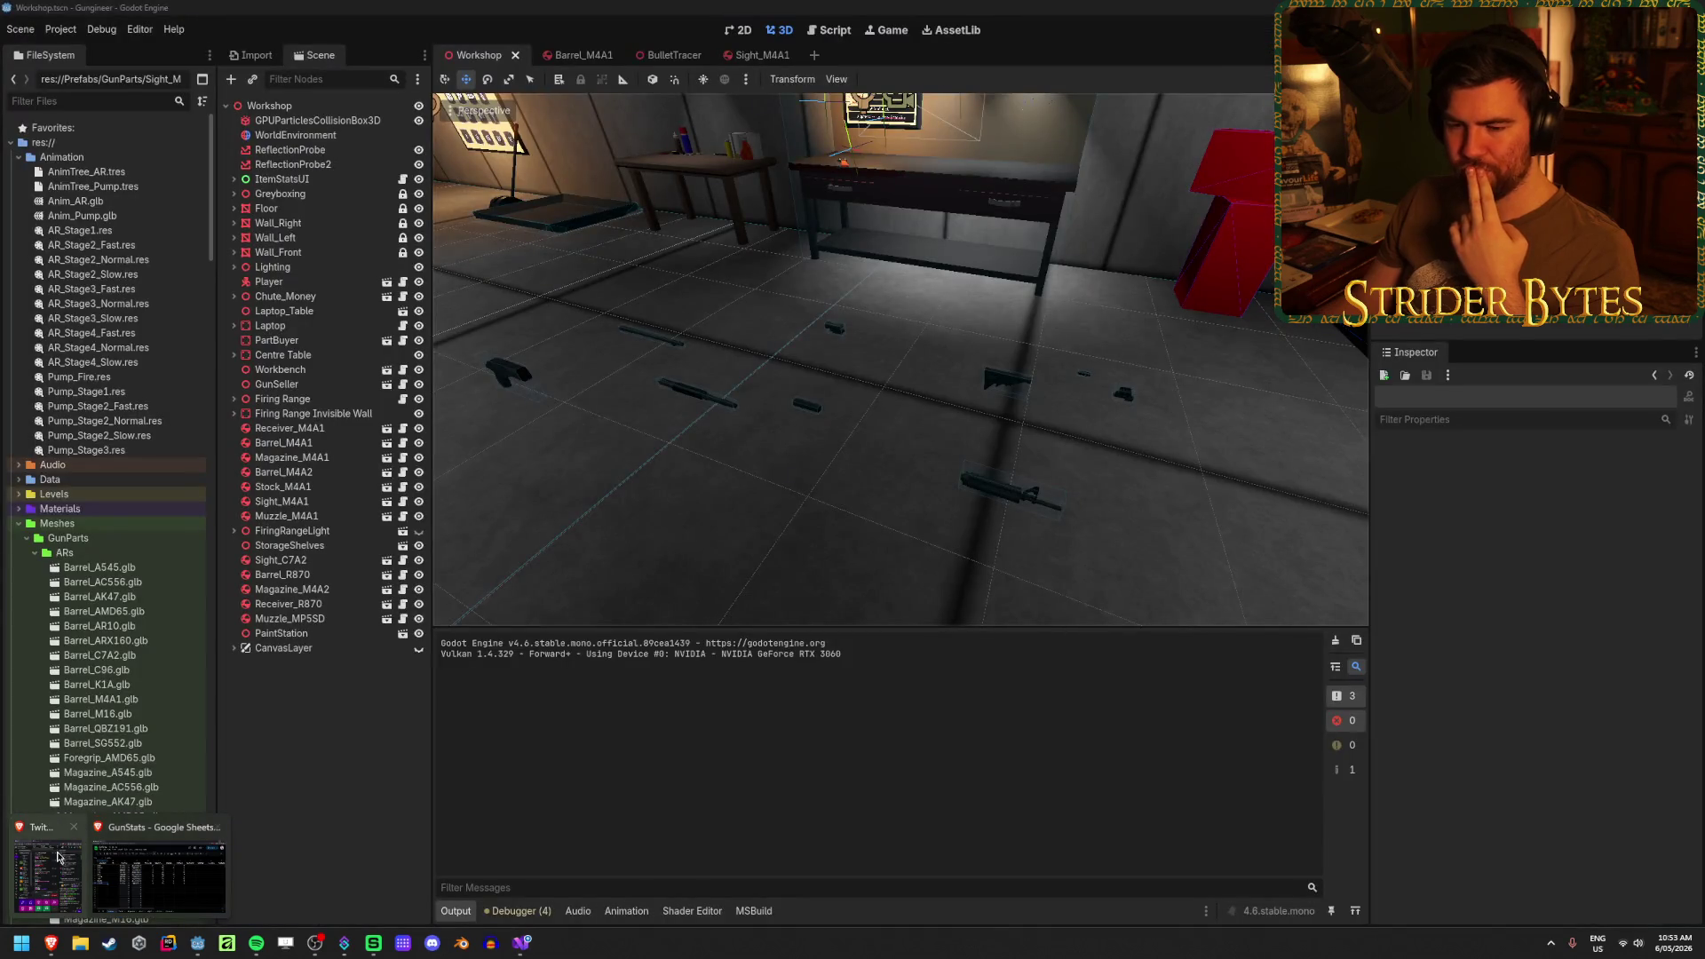
click(158, 877)
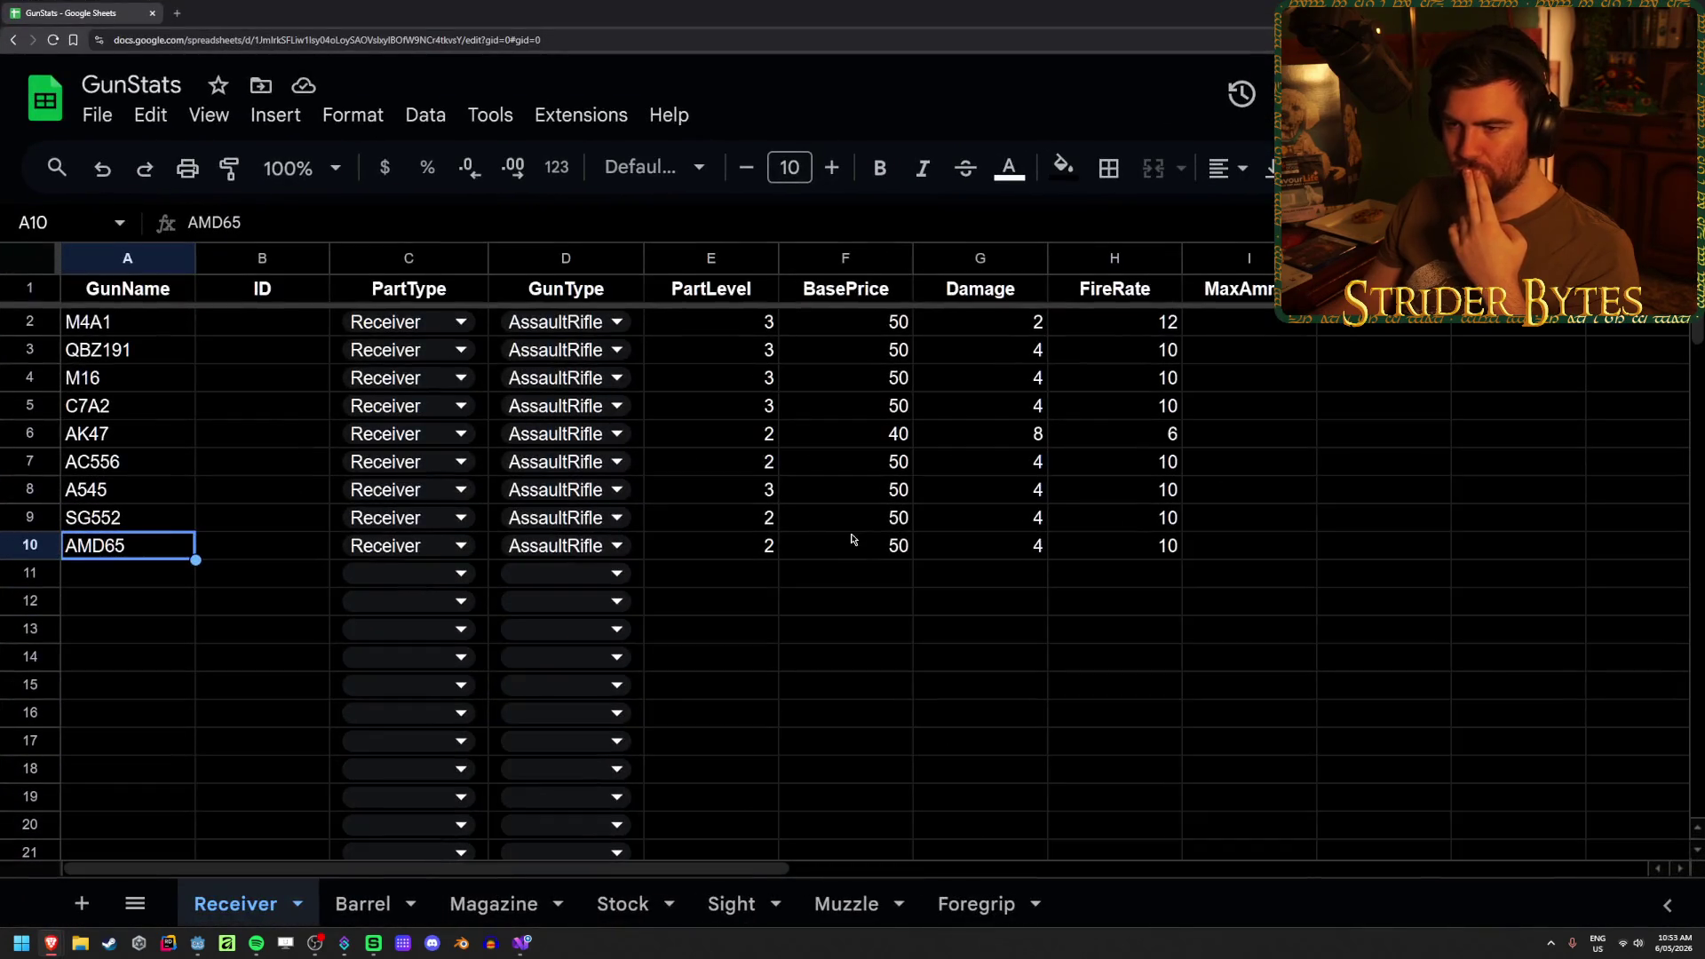
click(1393, 461)
key(Right)
key(Right)
key(Right)
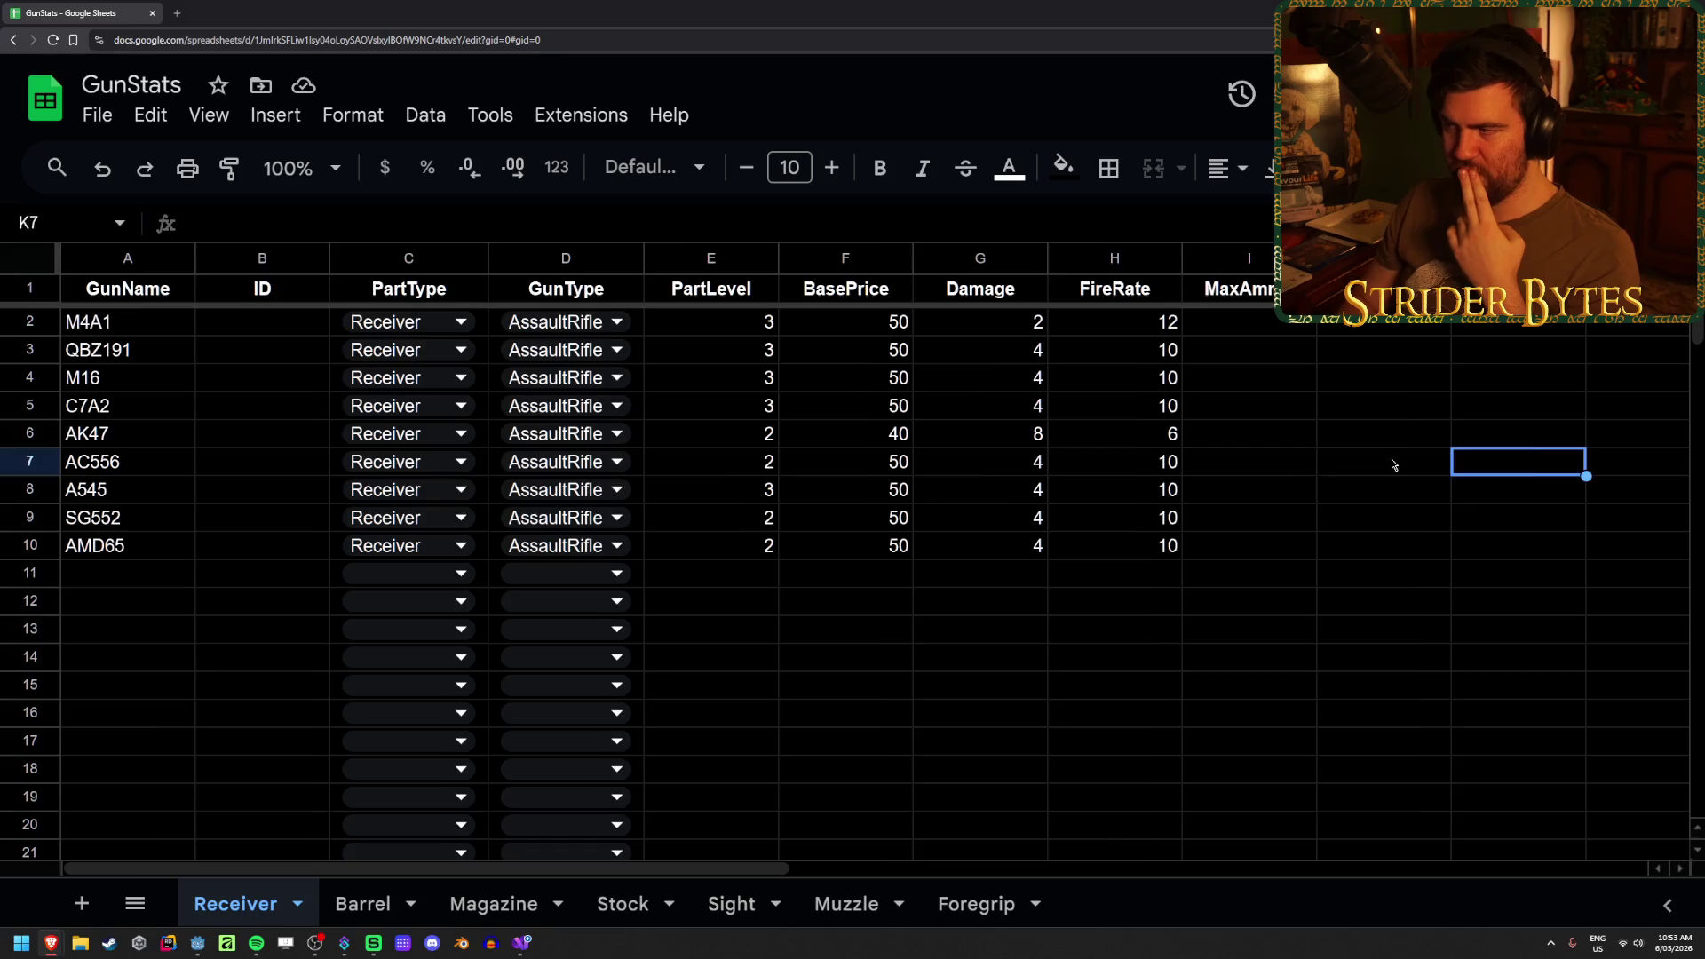
key(Left)
key(Up)
key(Up)
key(Up)
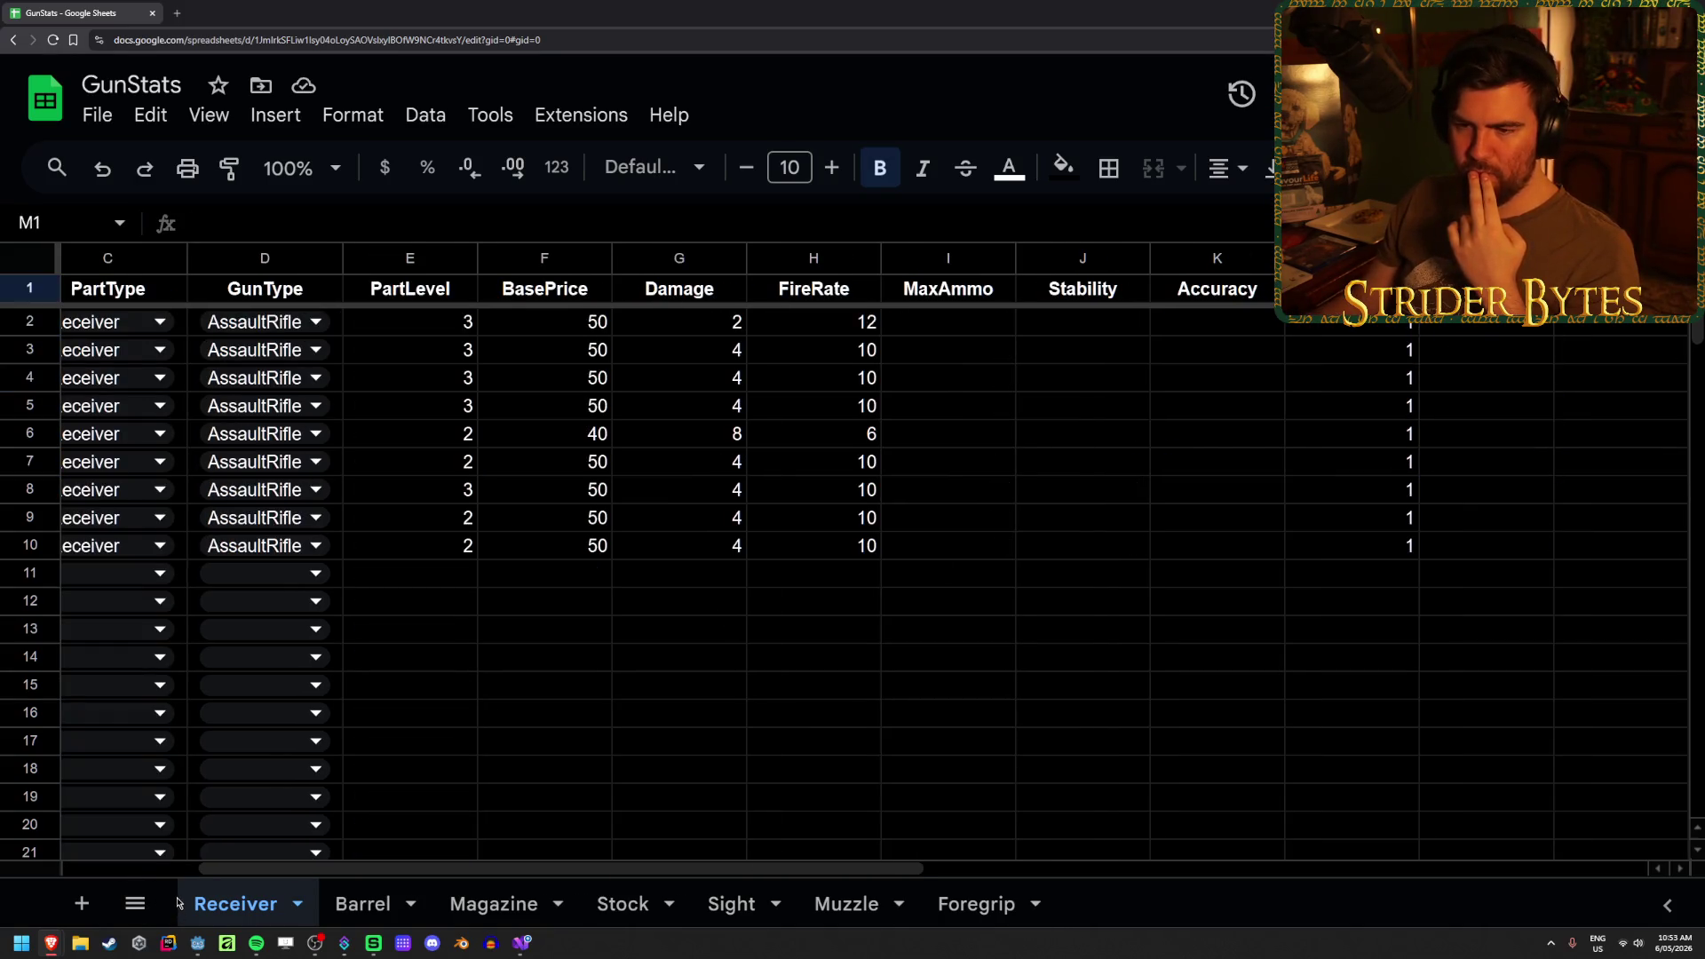
mouse_move(51, 943)
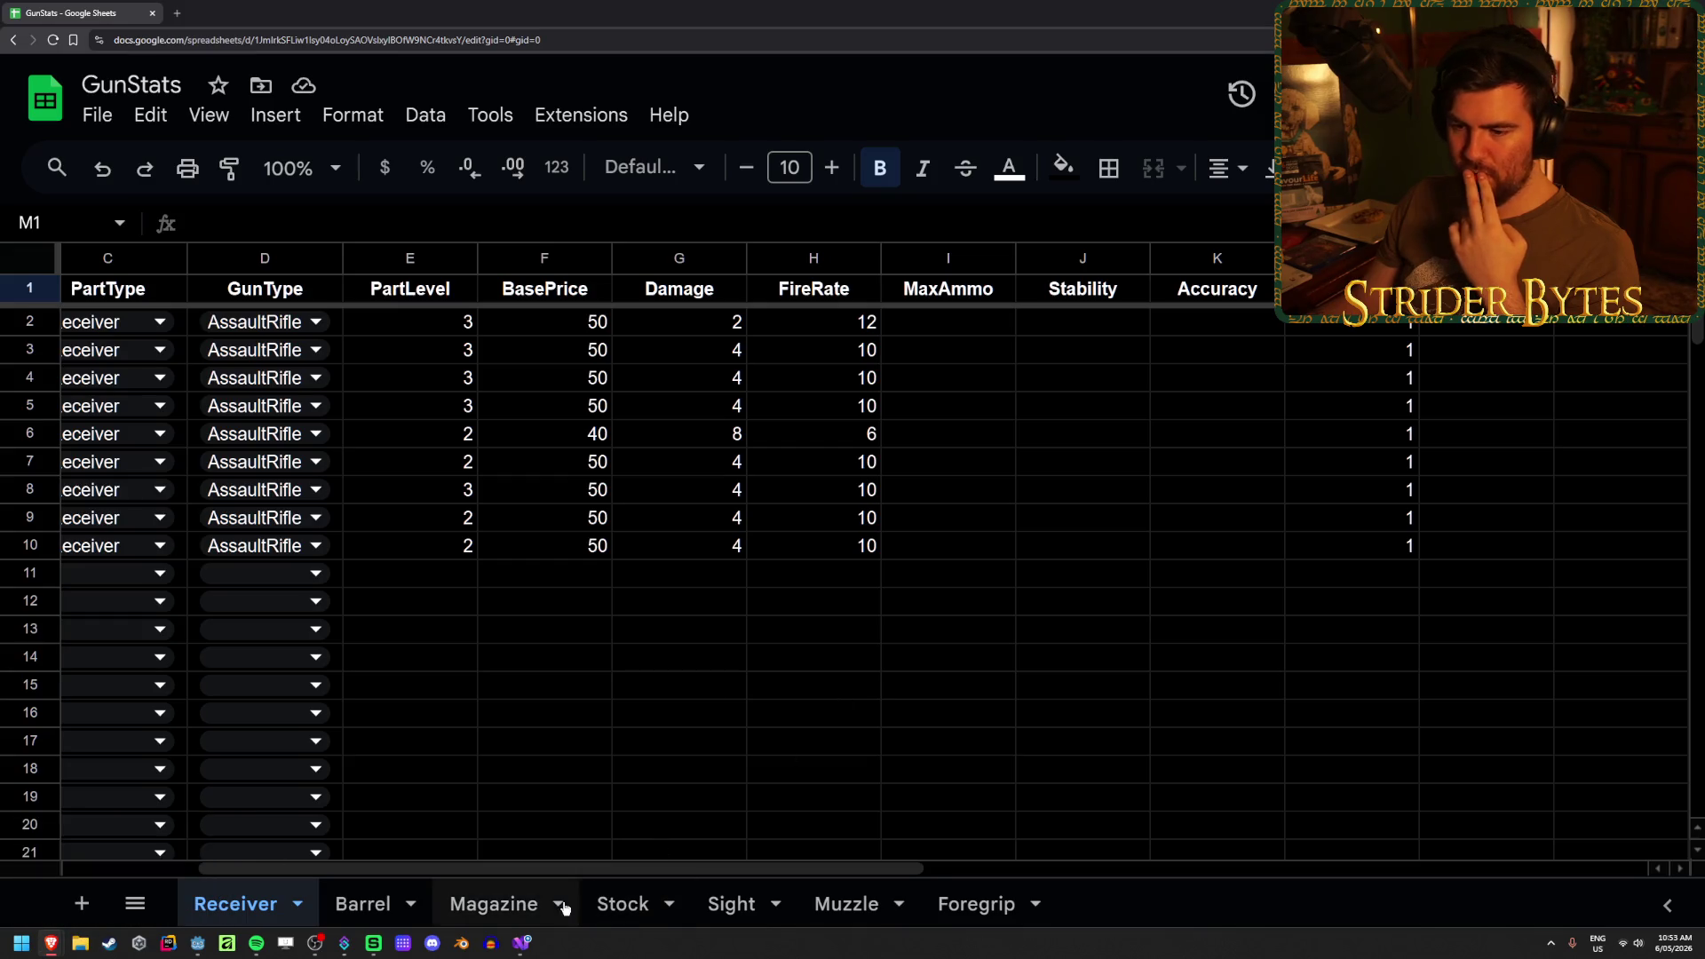
click(521, 943)
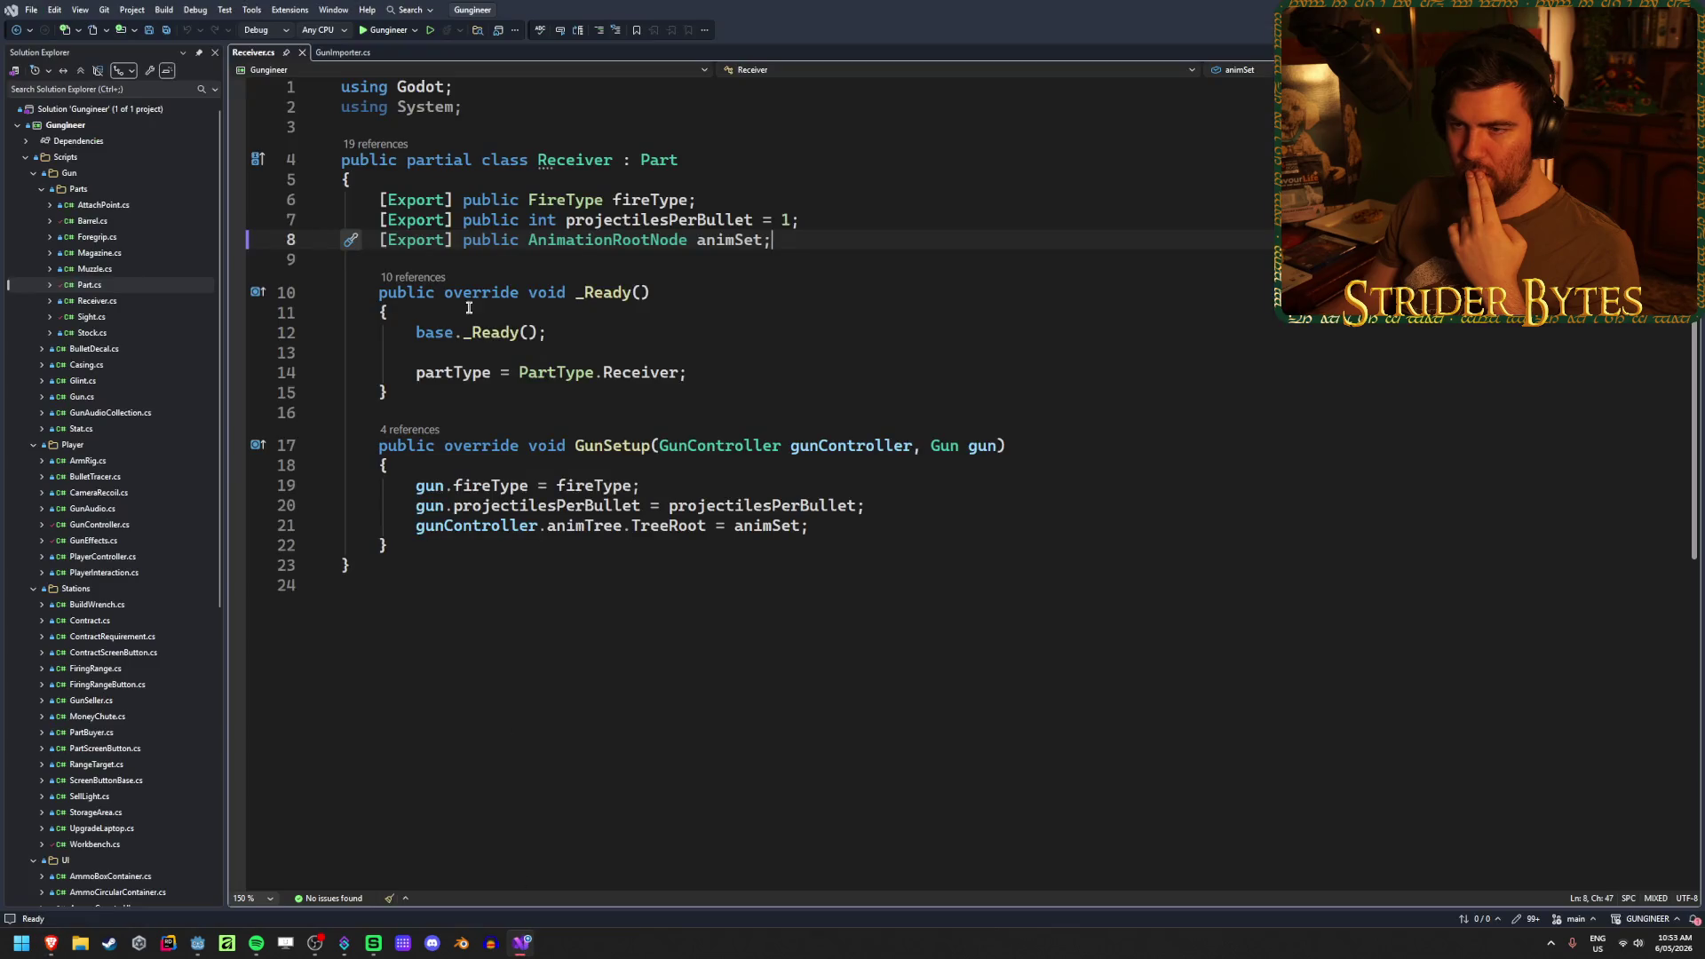
- Go to the FireType enum definition from Receiver.cs, then return to the GunStats sheet
drag(780, 234, 88, 199)
click(806, 233)
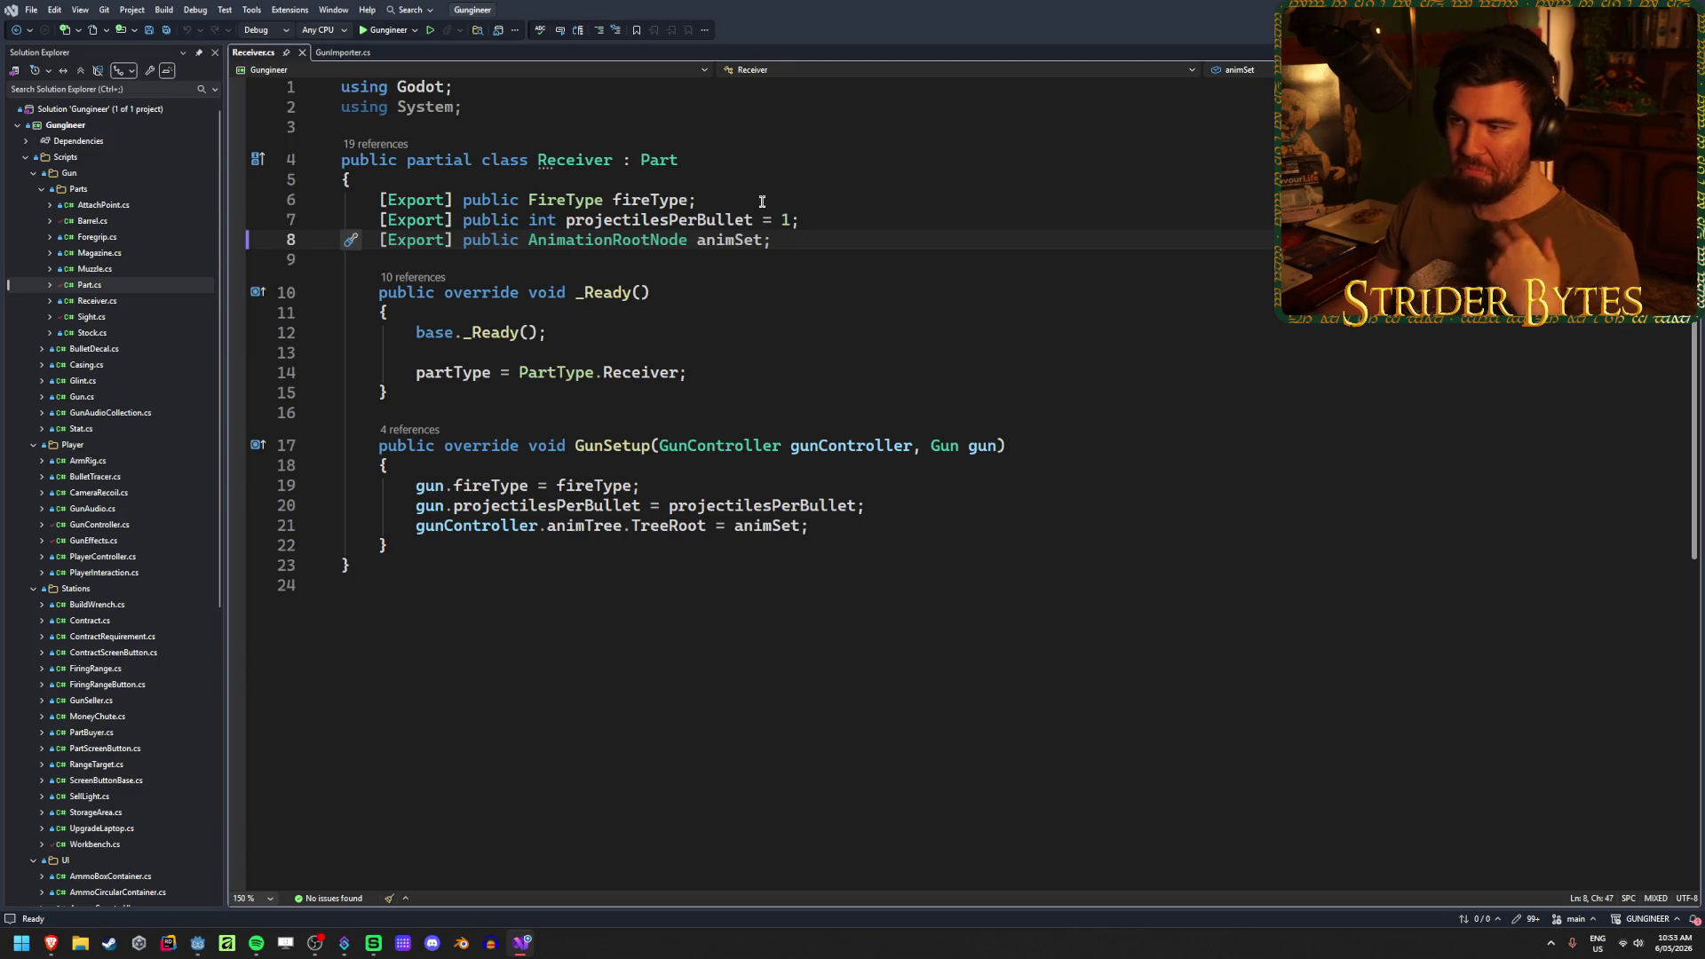
double_click(566, 201)
key(F12)
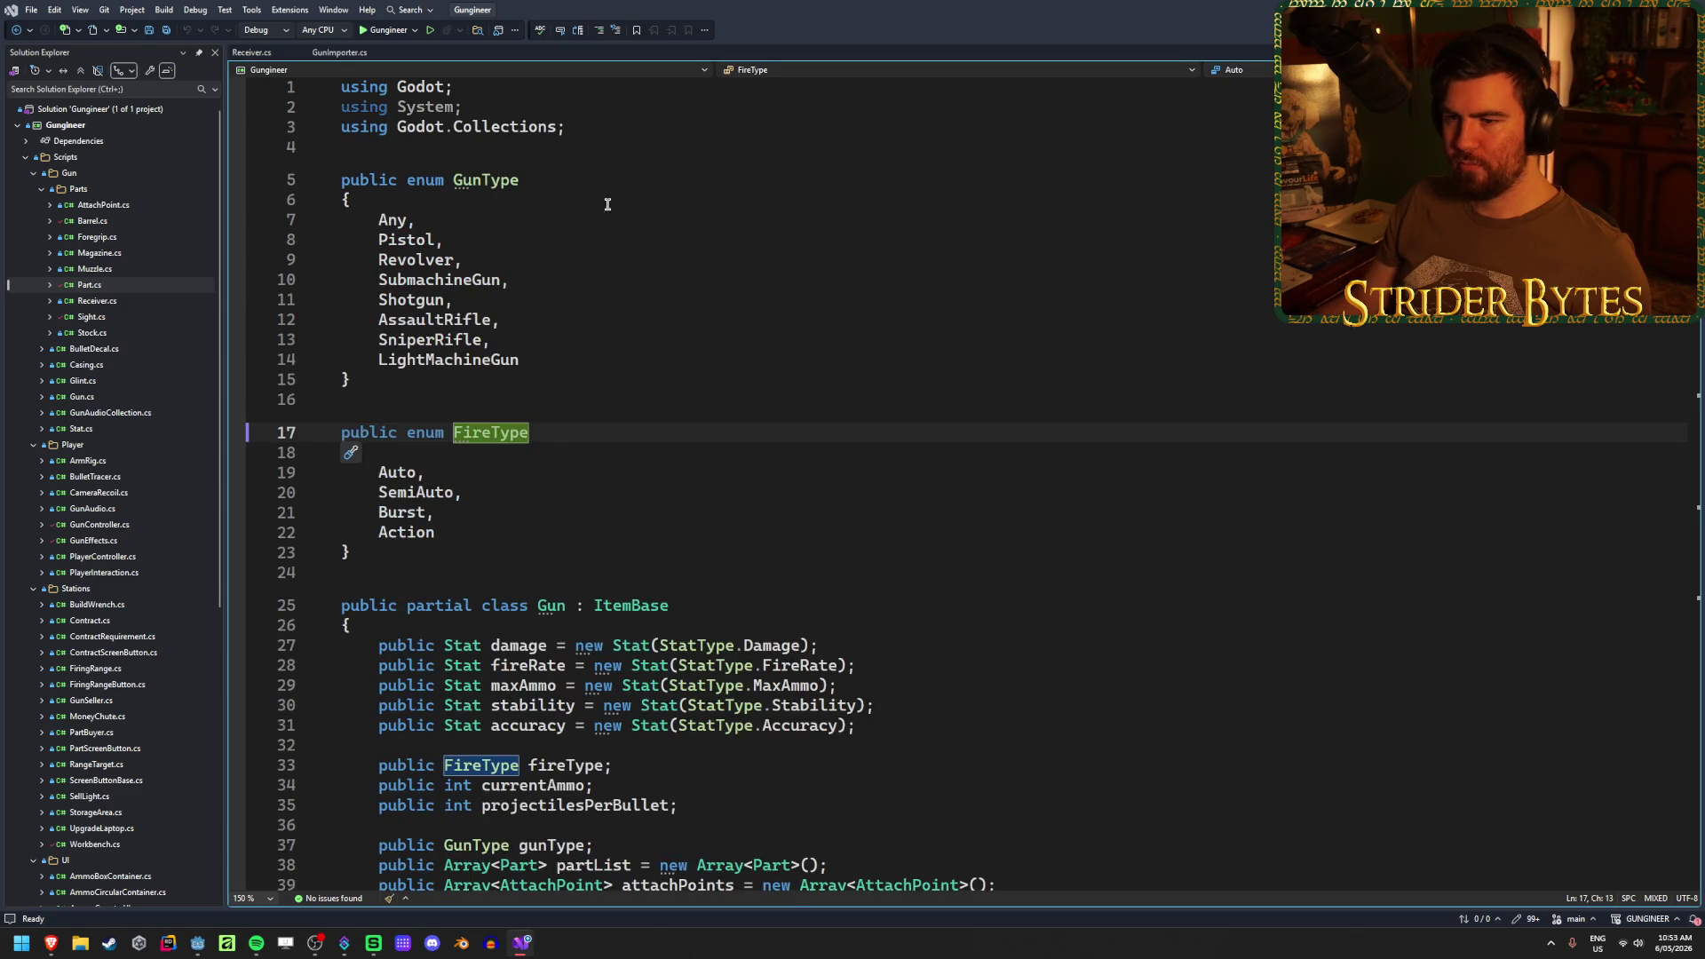
key(alt+Tab)
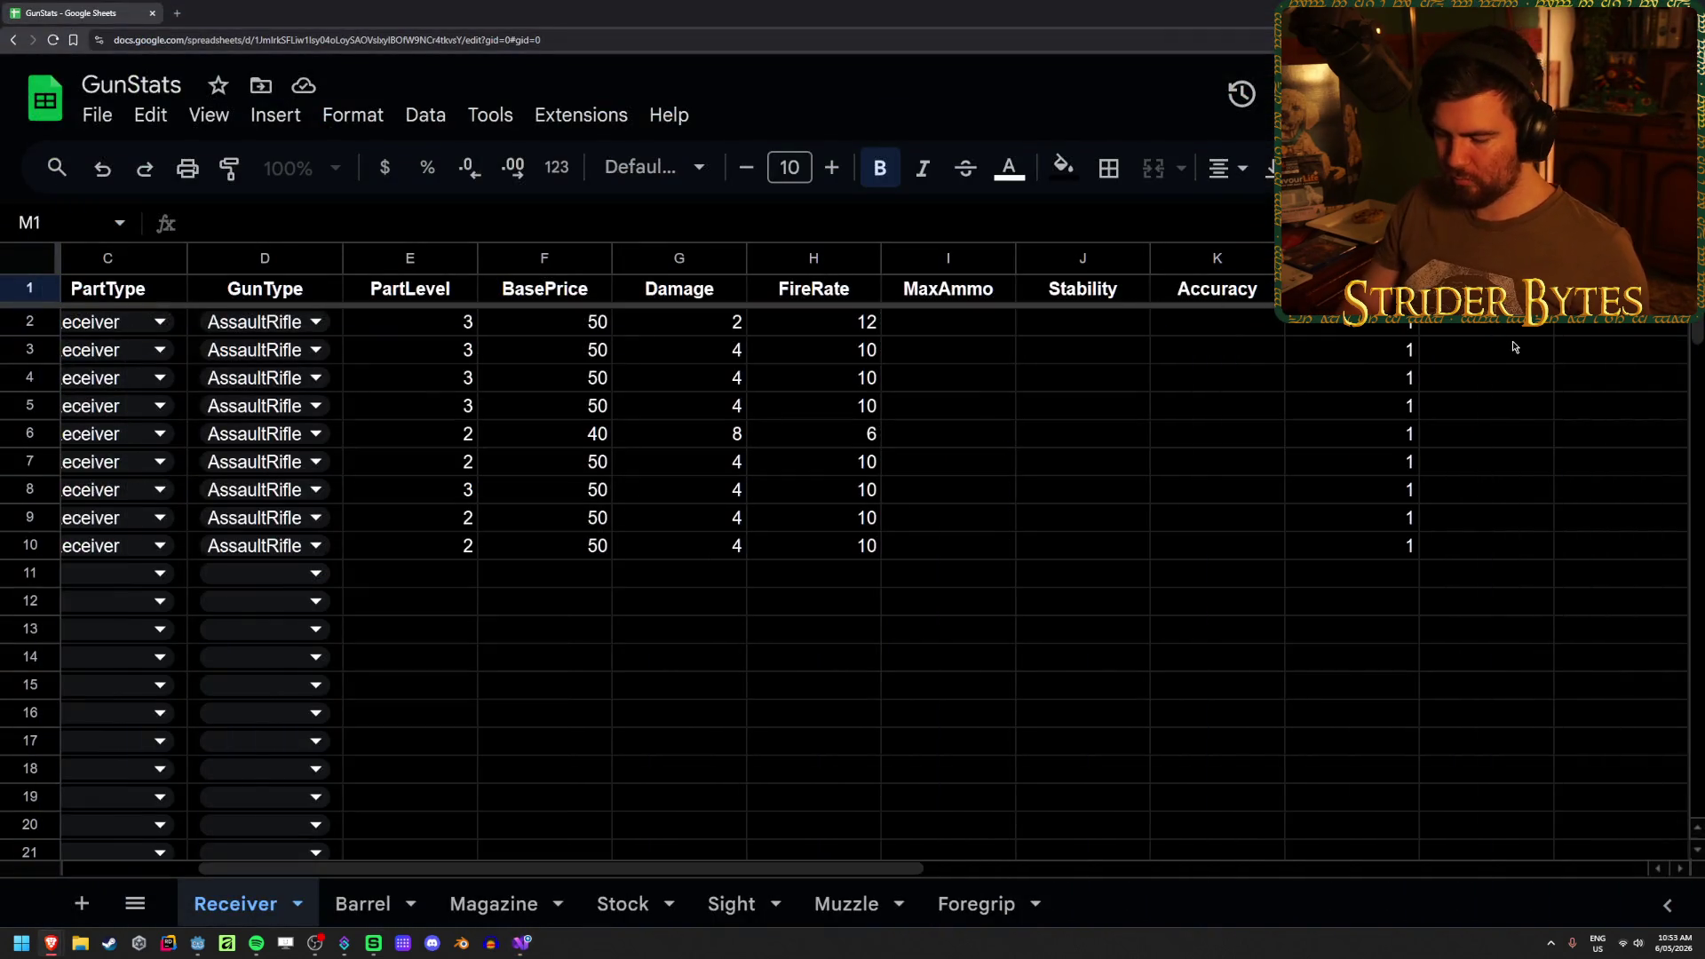
- Name column M 'FireType' and look over the cell right-click menus
text(eType)
key(Return)
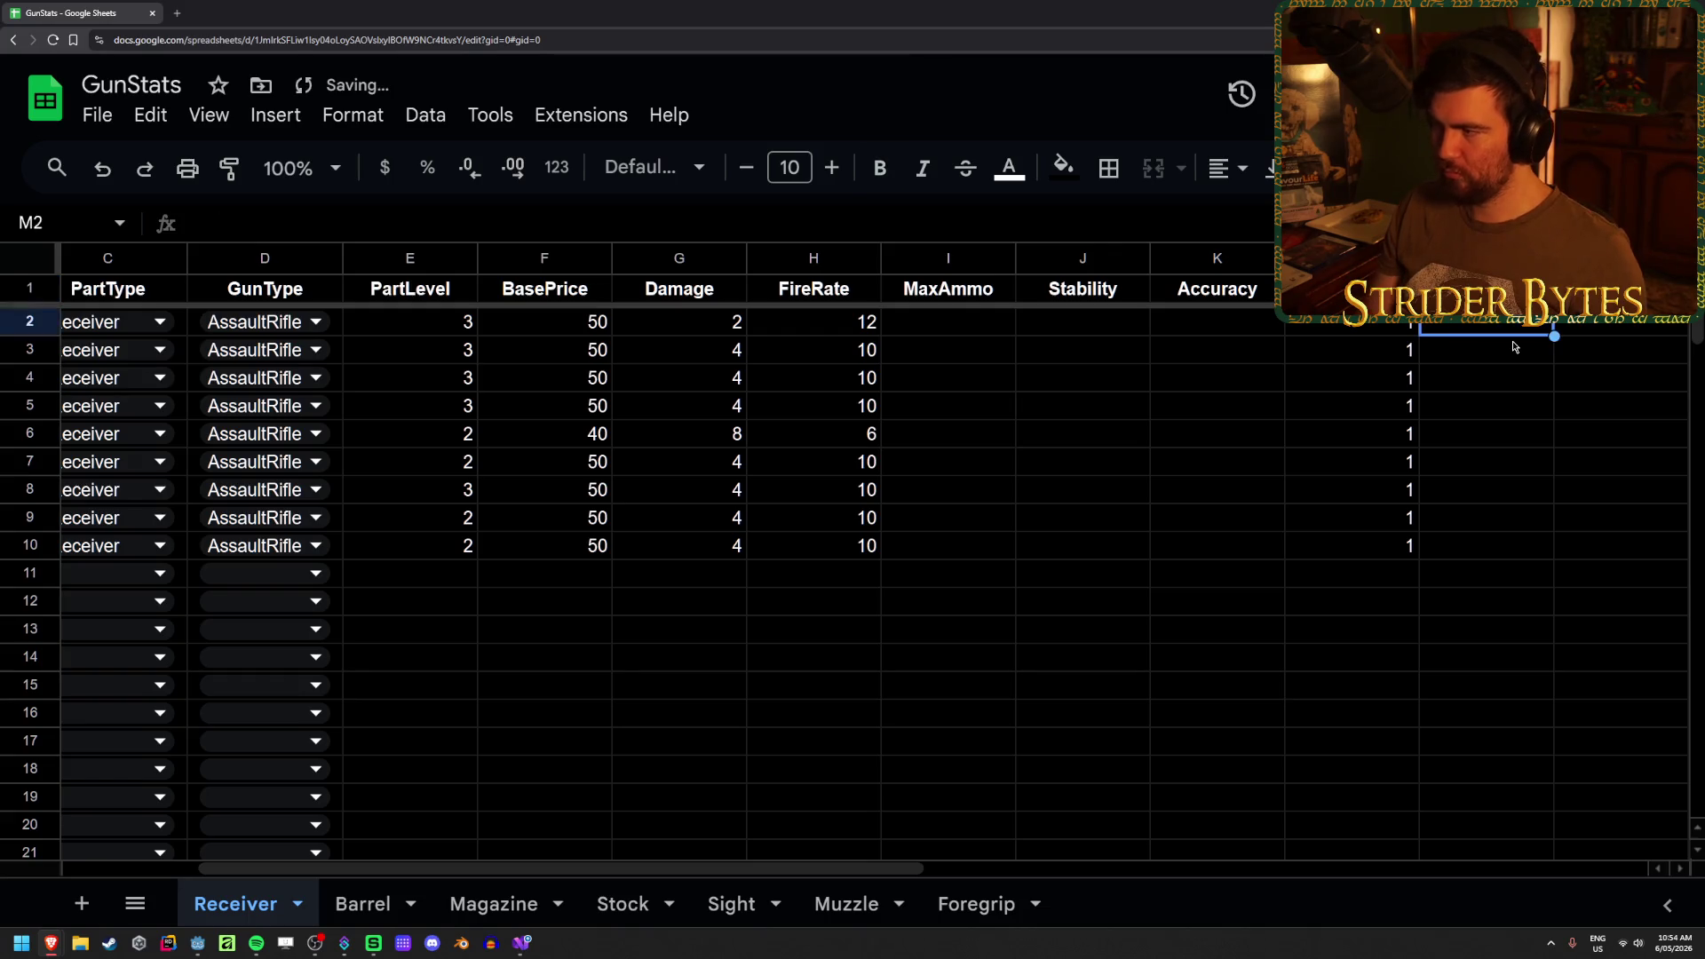
right_click(1514, 346)
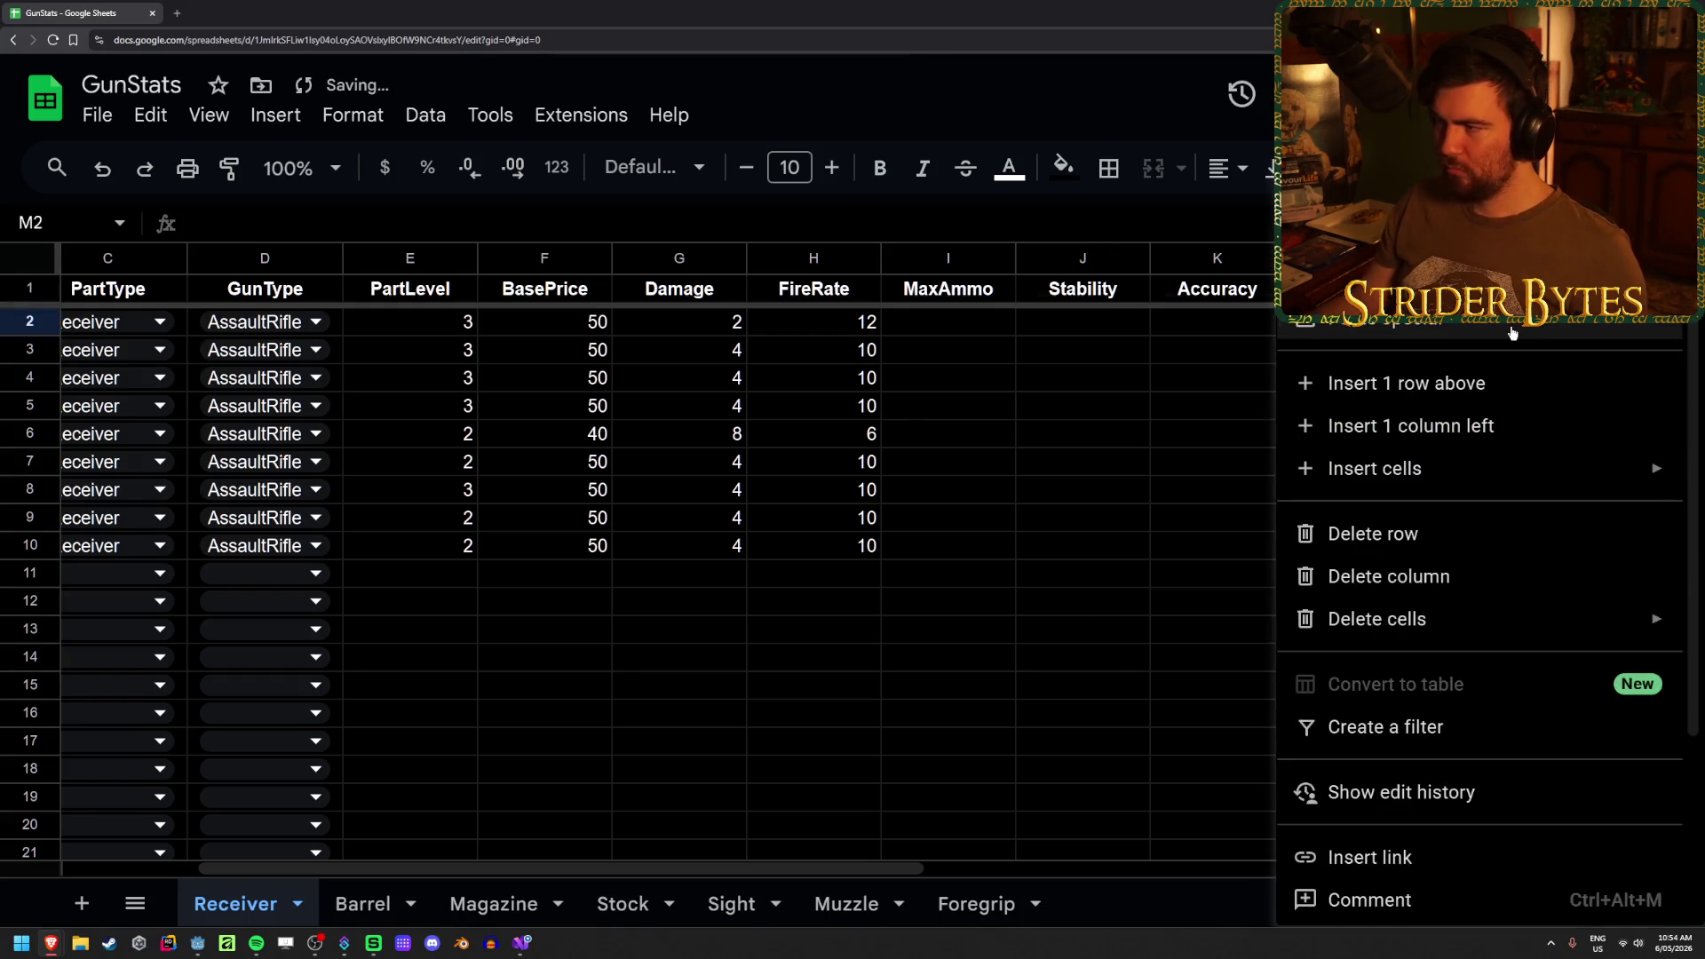
mouse_move(1512, 333)
scroll(1408, 816, down, 3)
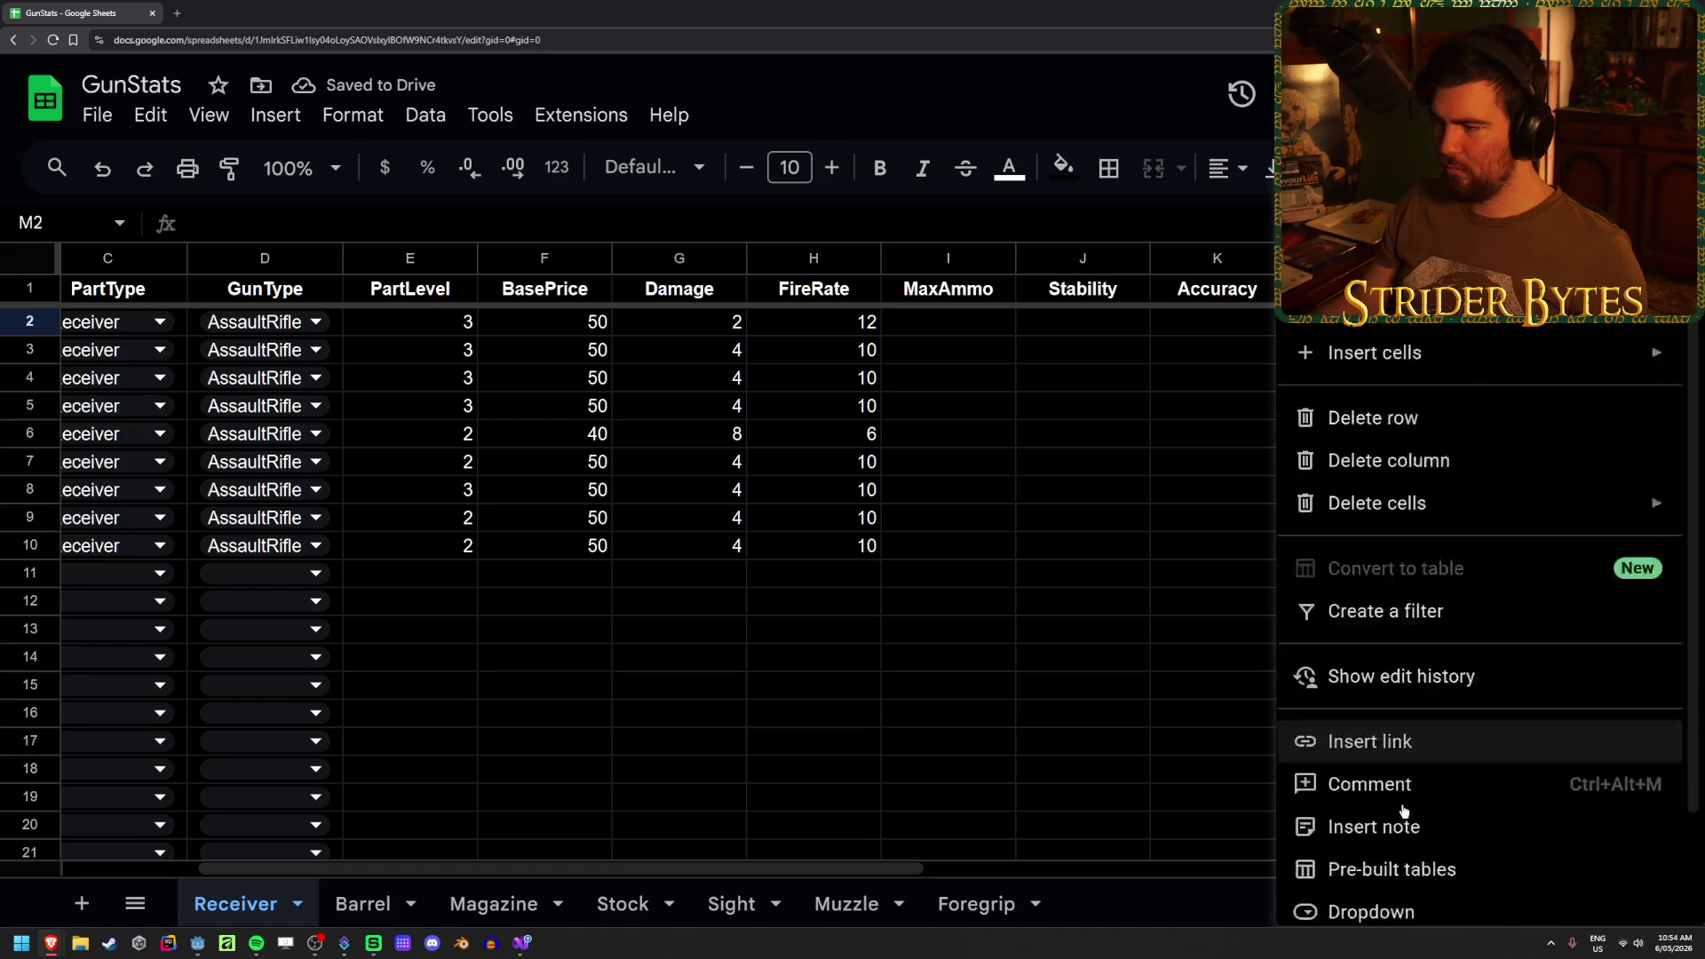
scroll(1407, 803, up, 3)
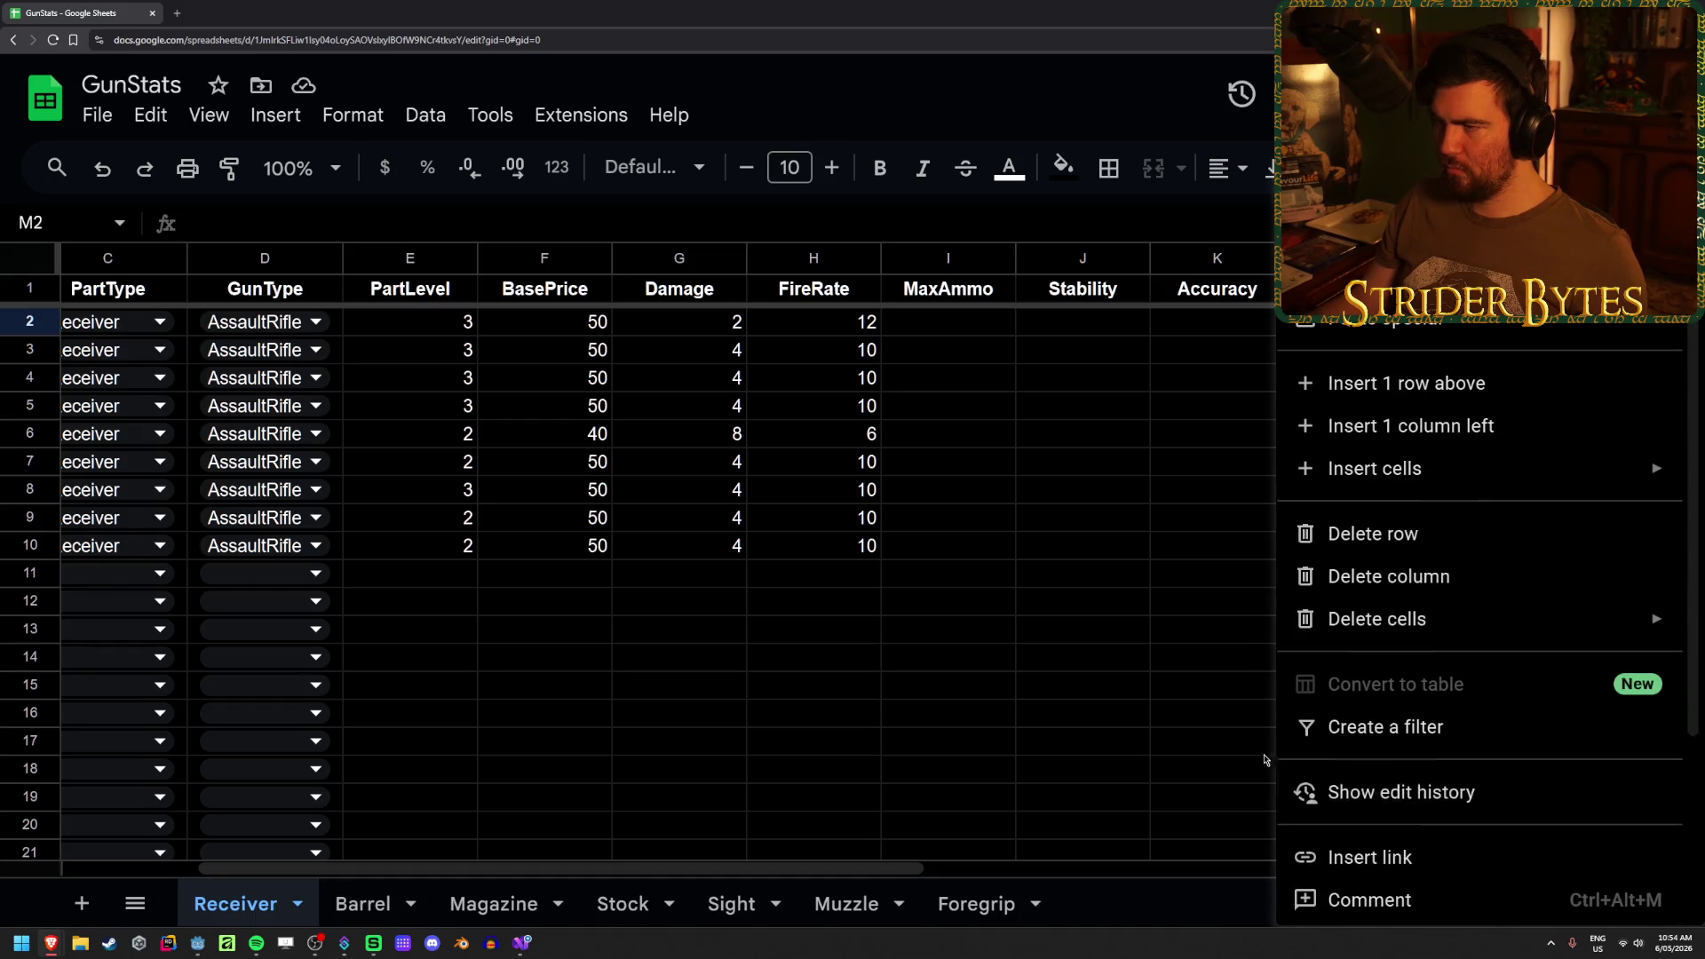
click(1083, 713)
right_click(182, 328)
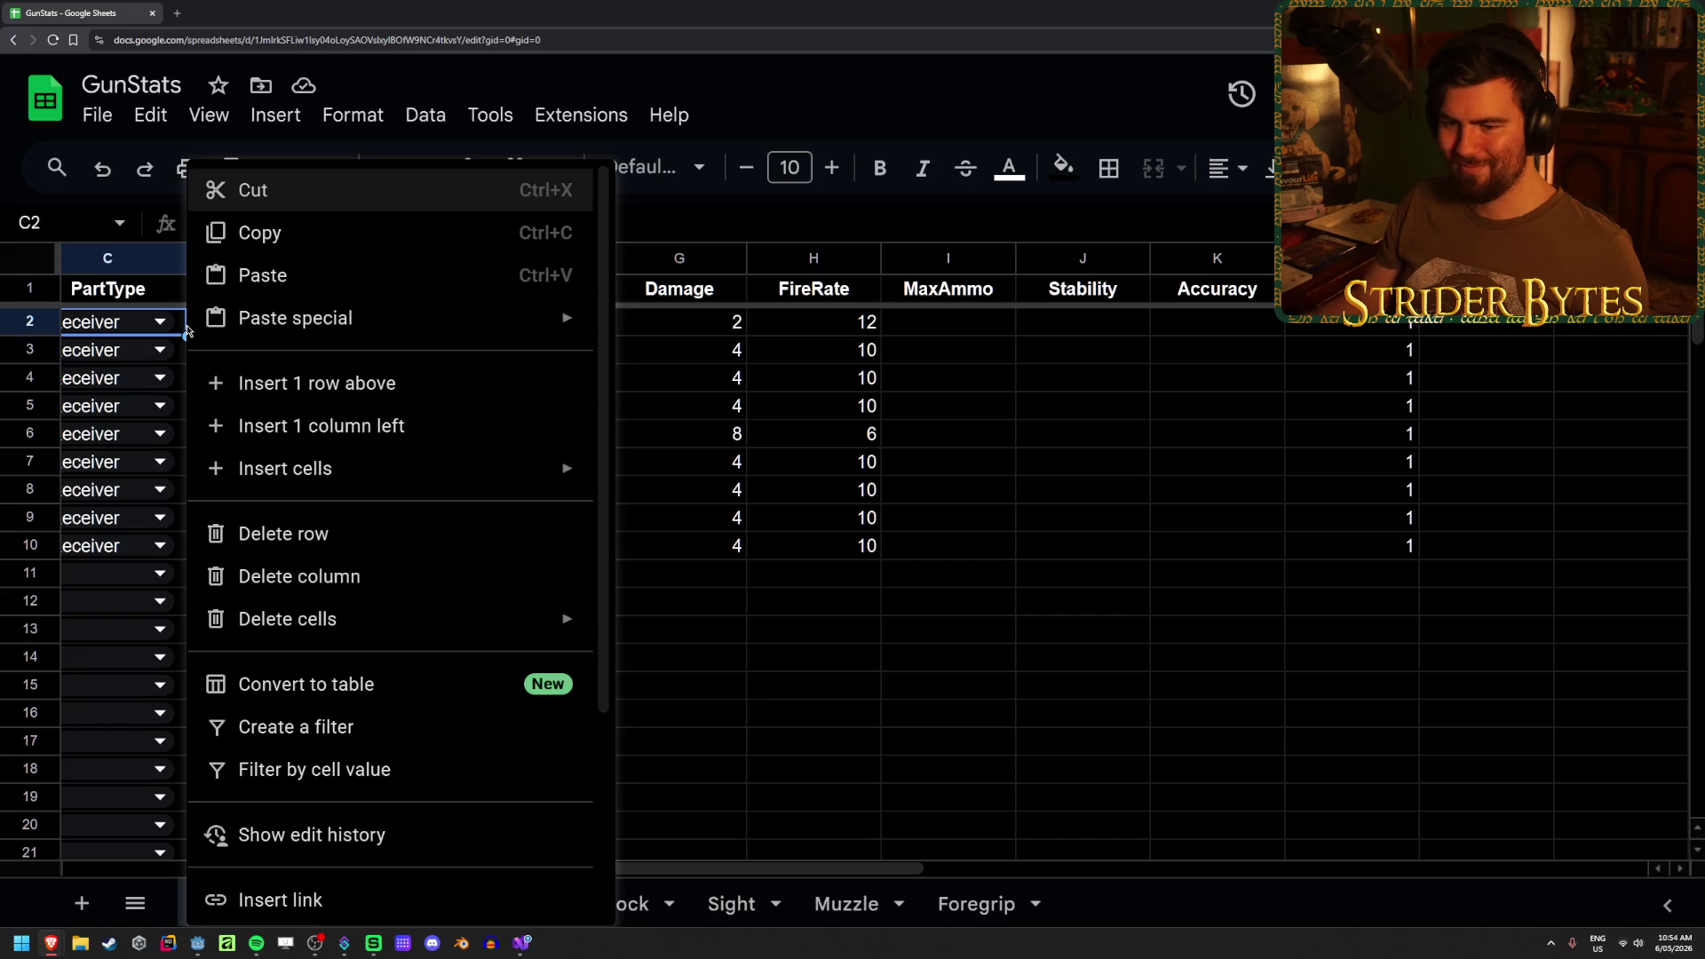
scroll(366, 440, down, 3)
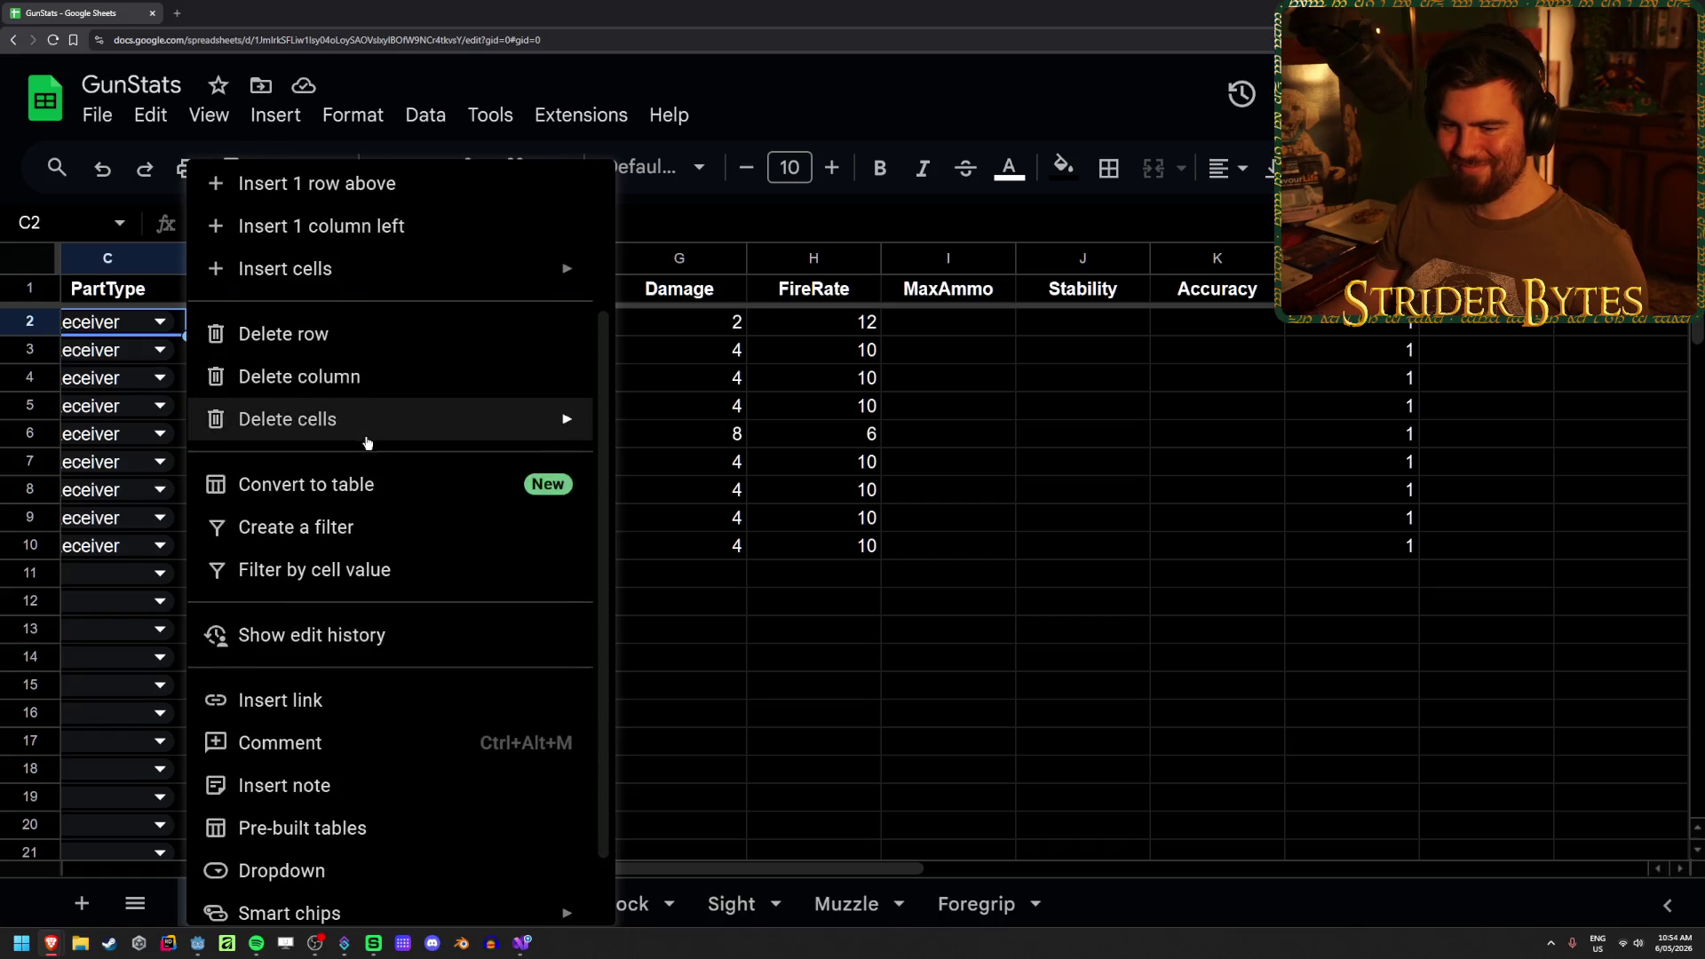
click(1012, 780)
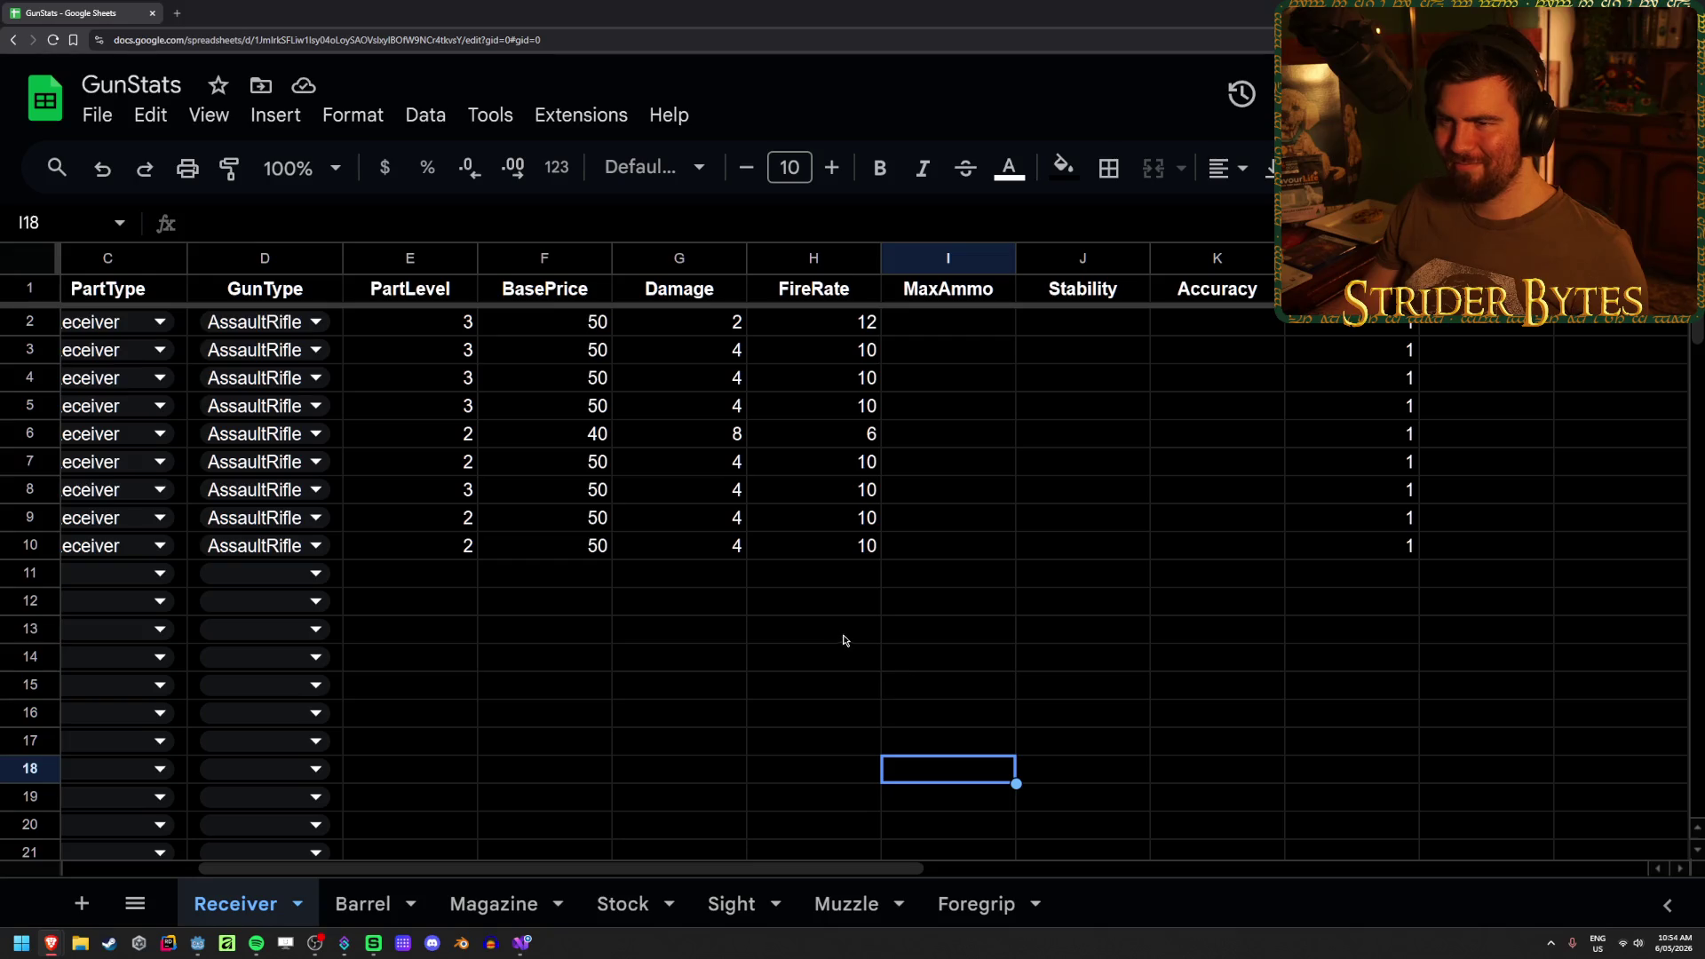
- Add a data validation rule on M2 and extend the selection down to M1000
click(1509, 325)
click(414, 112)
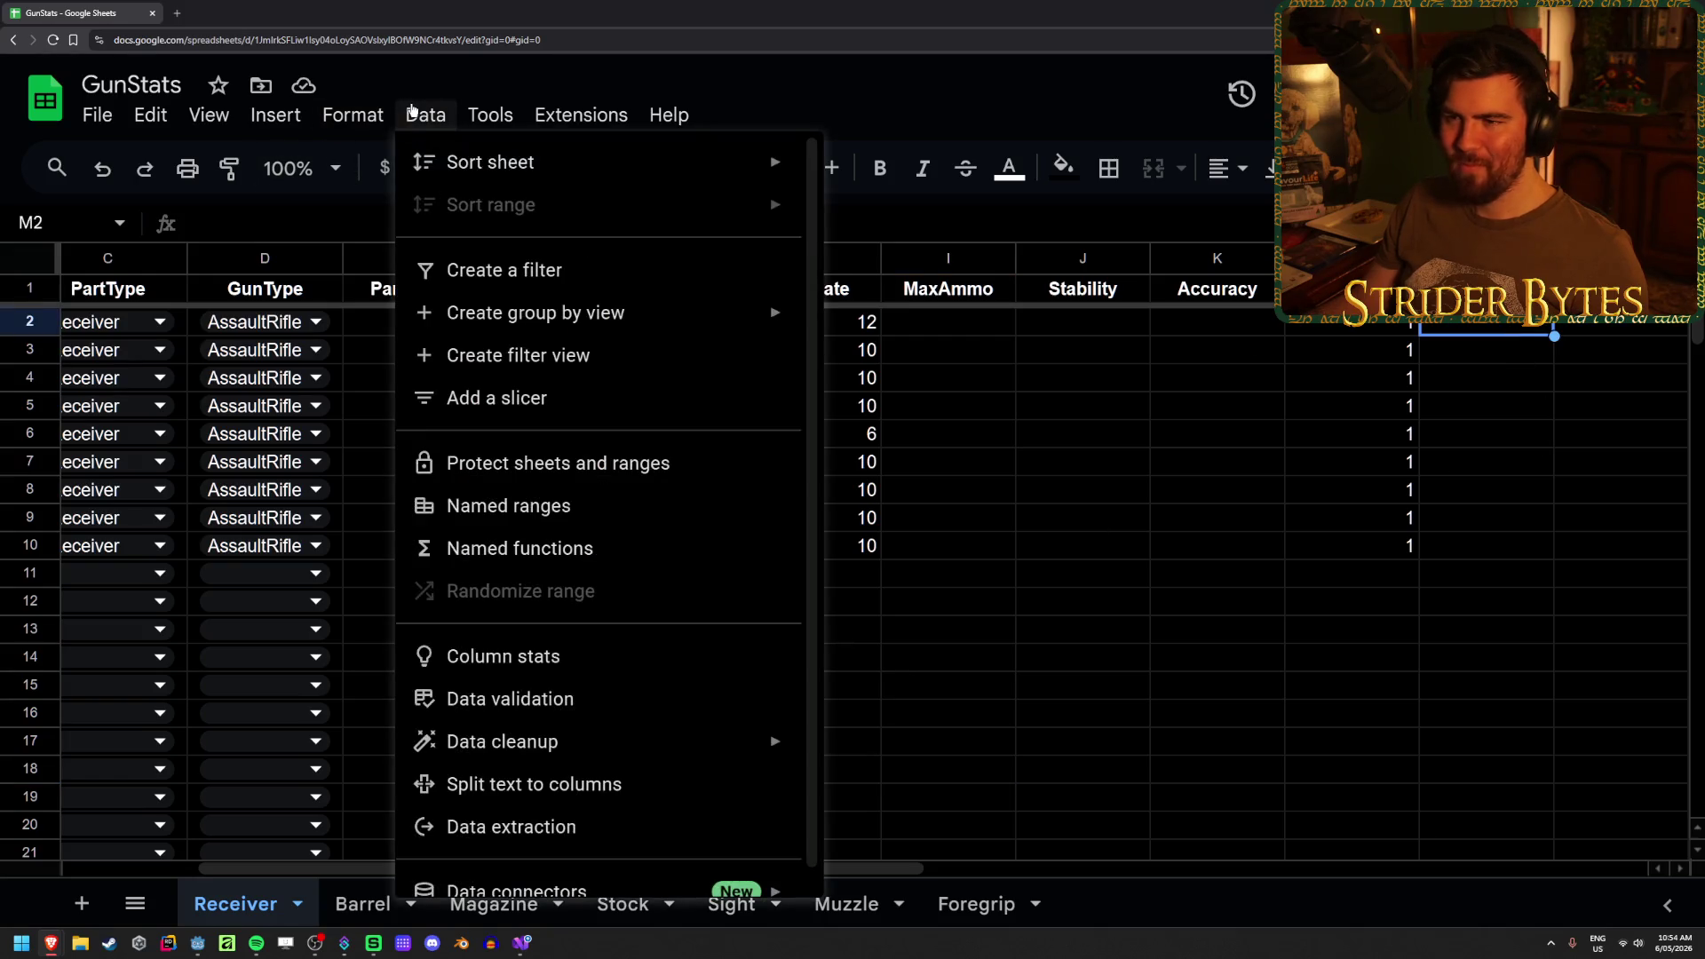
click(541, 697)
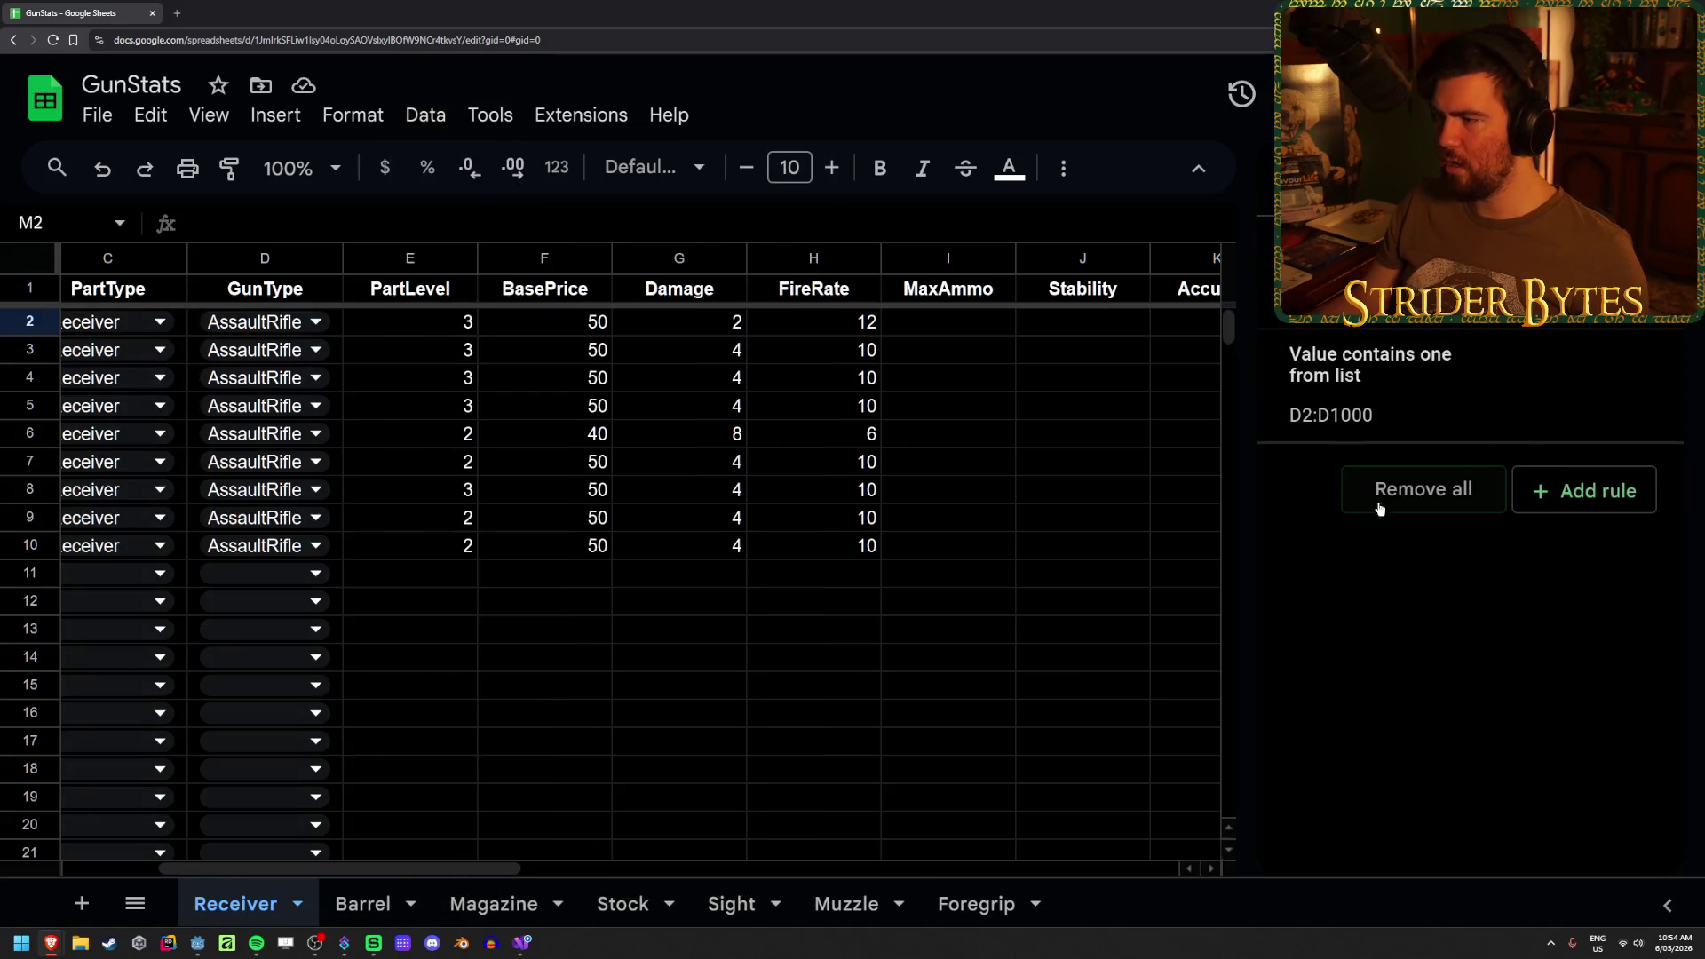
click(1598, 493)
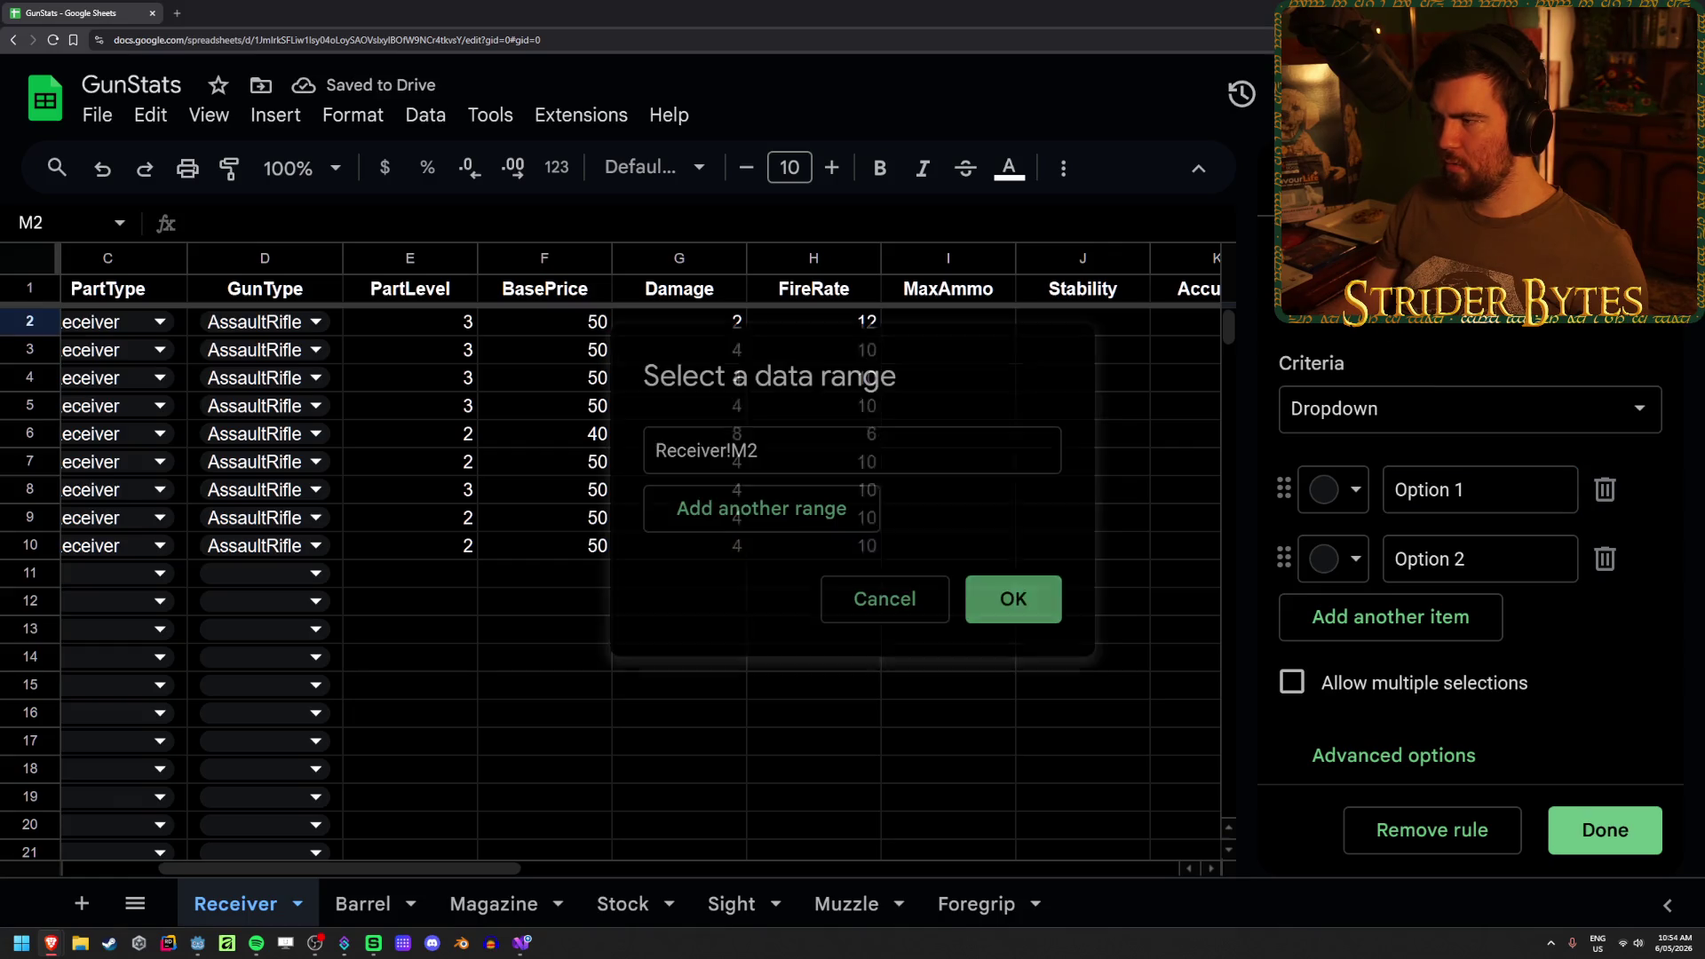
click(1040, 374)
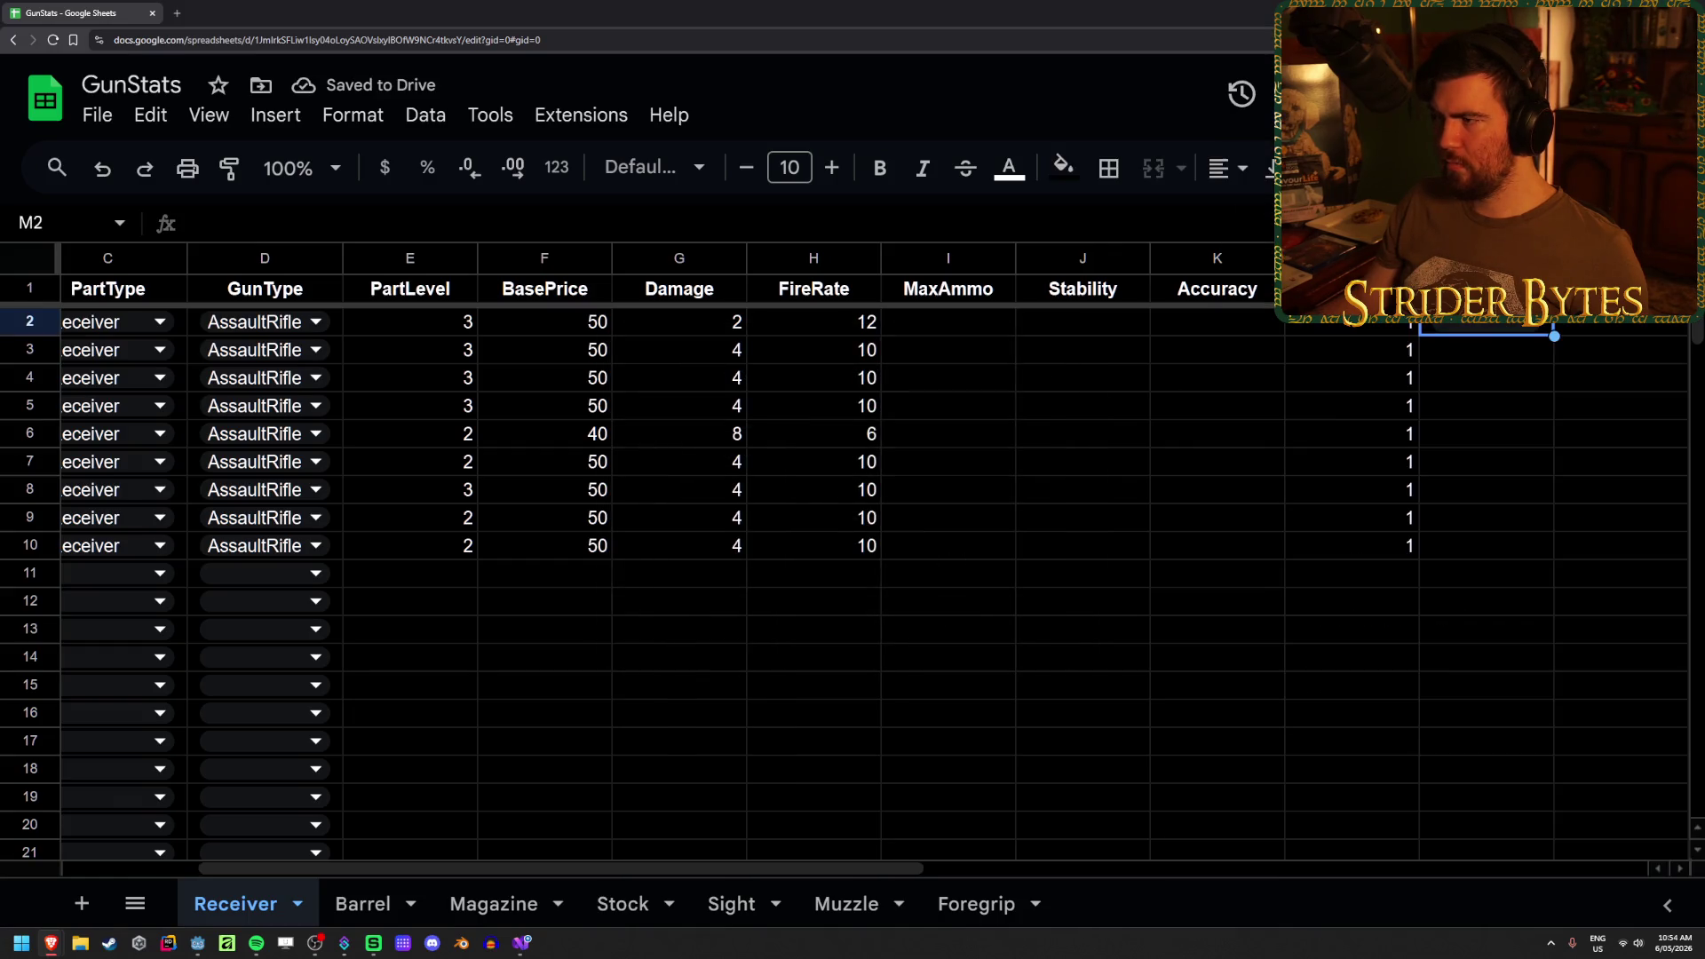
click(1669, 223)
key(ctrl+shift+Down)
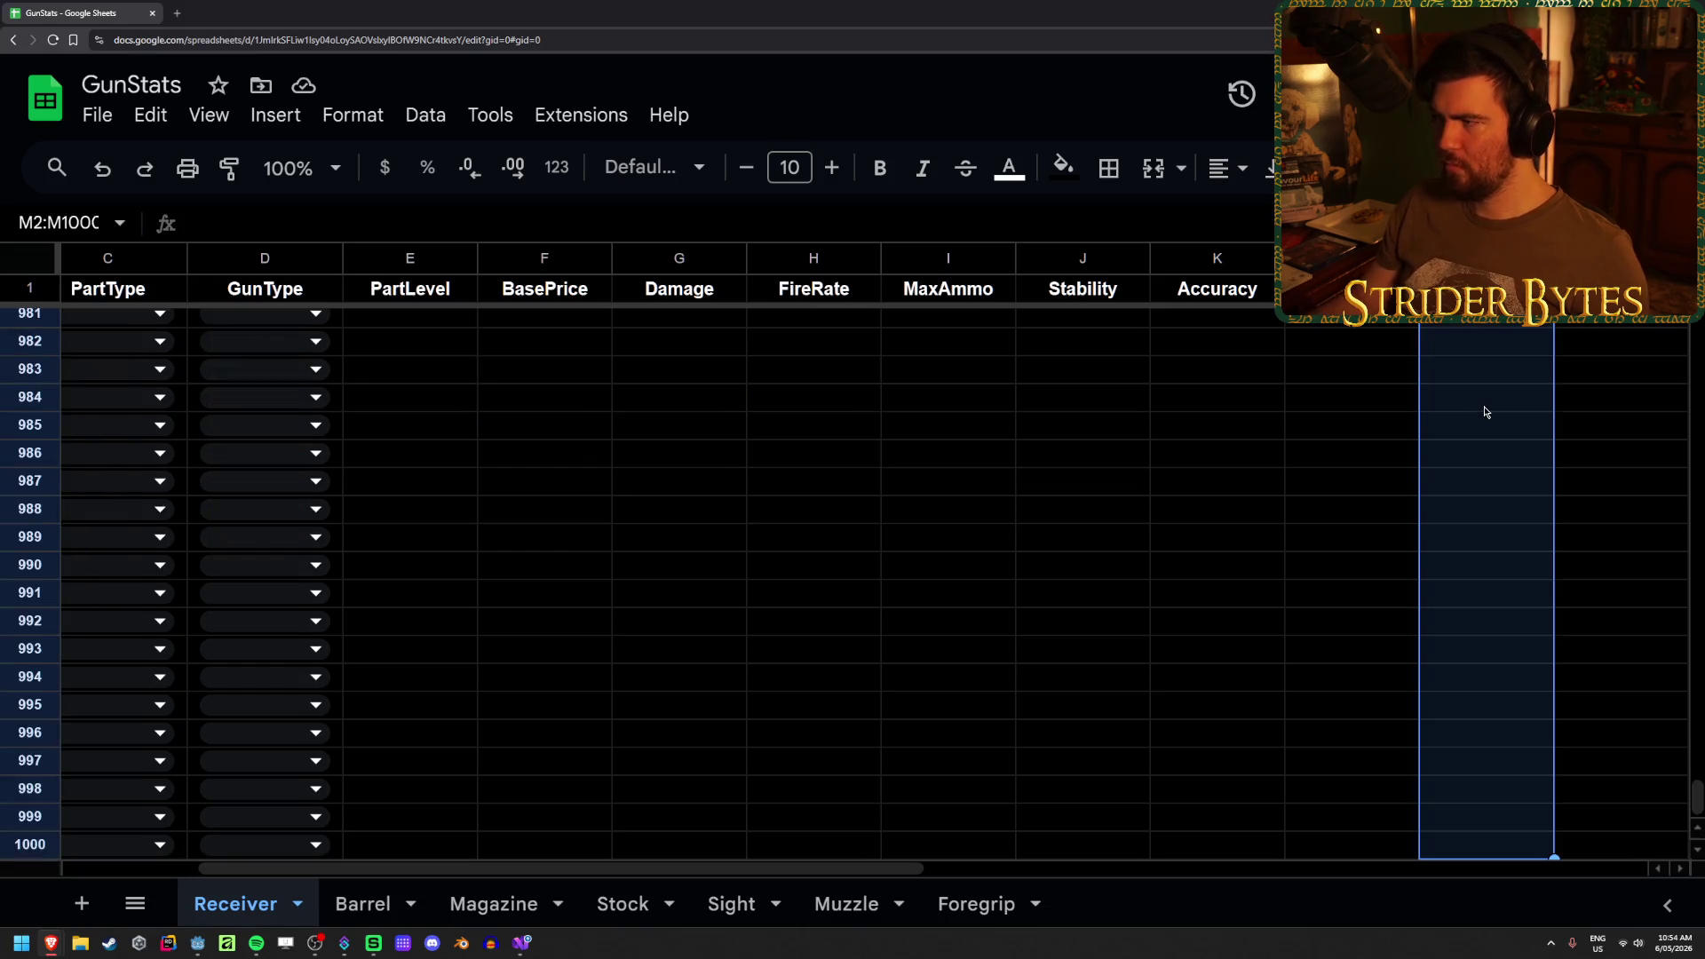
- Reopen data validation for column M and edit the M2 dropdown rule
click(425, 115)
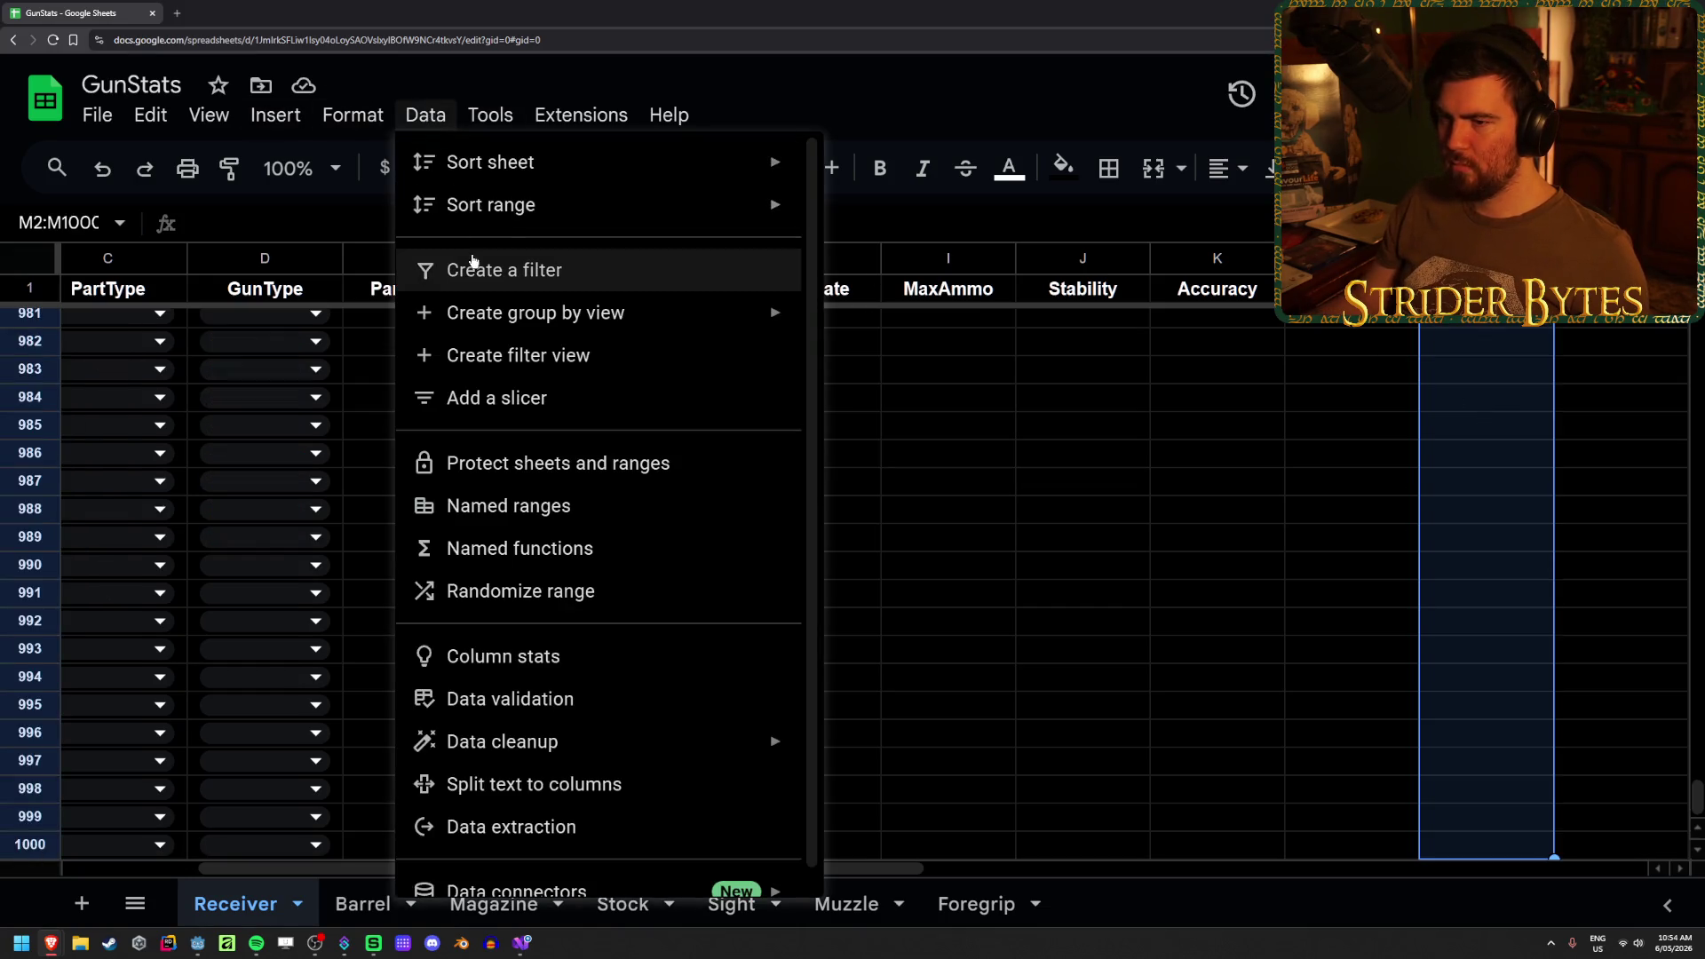
click(533, 696)
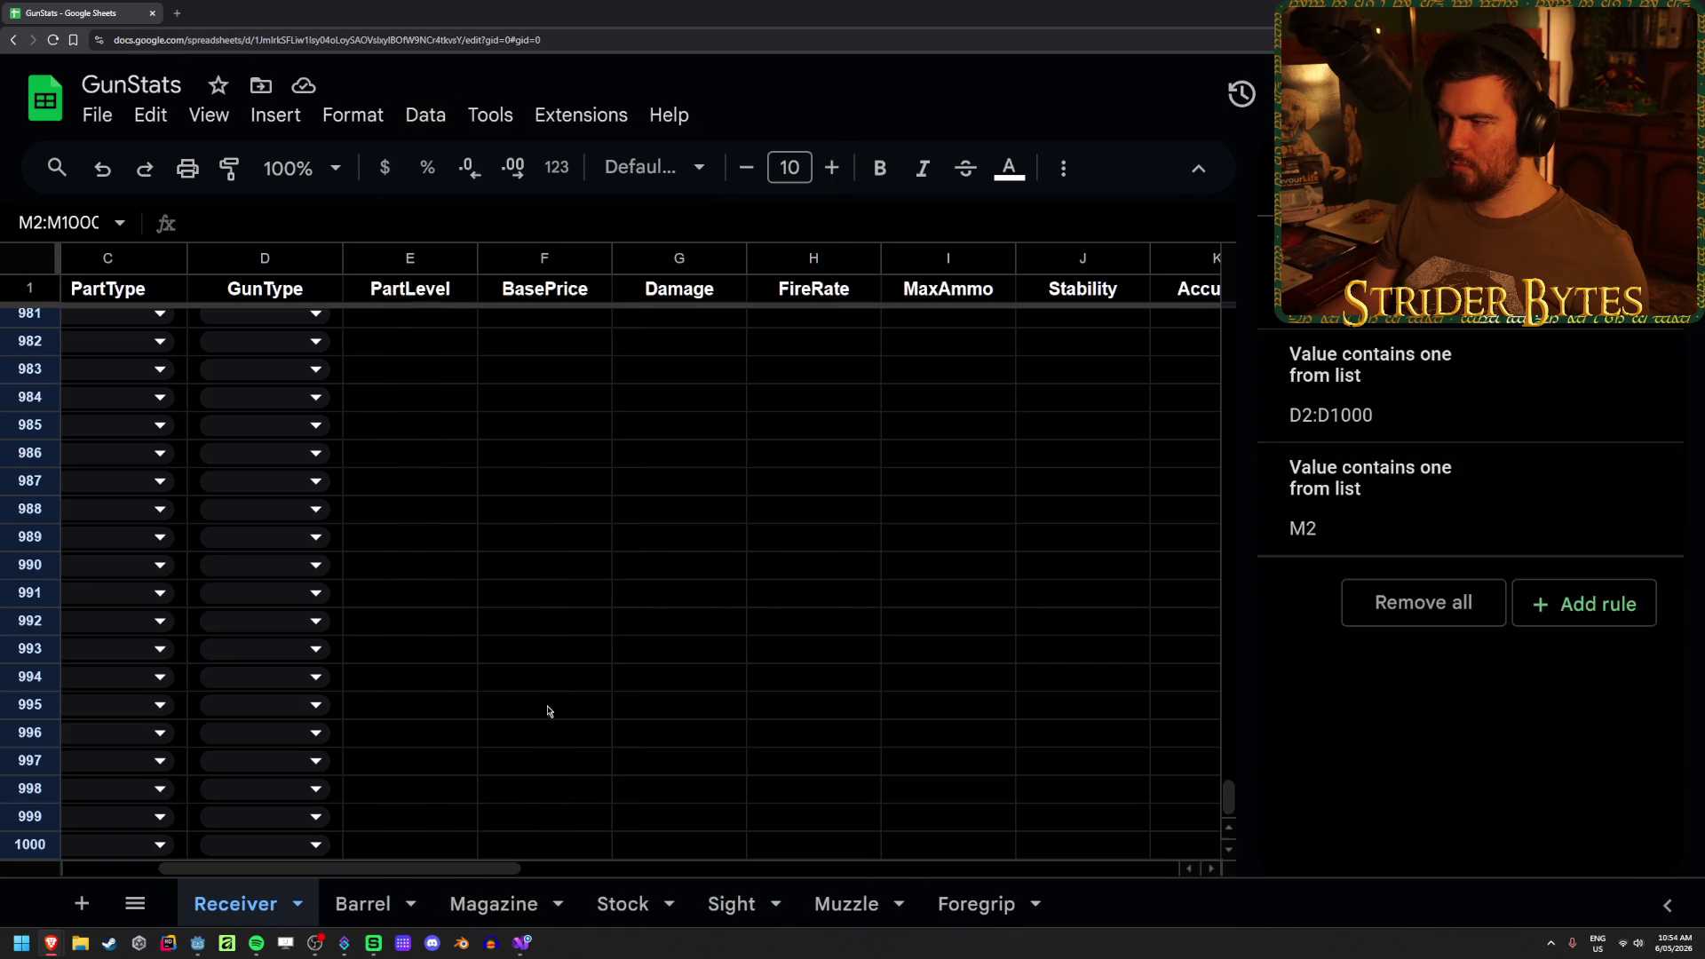
click(1472, 524)
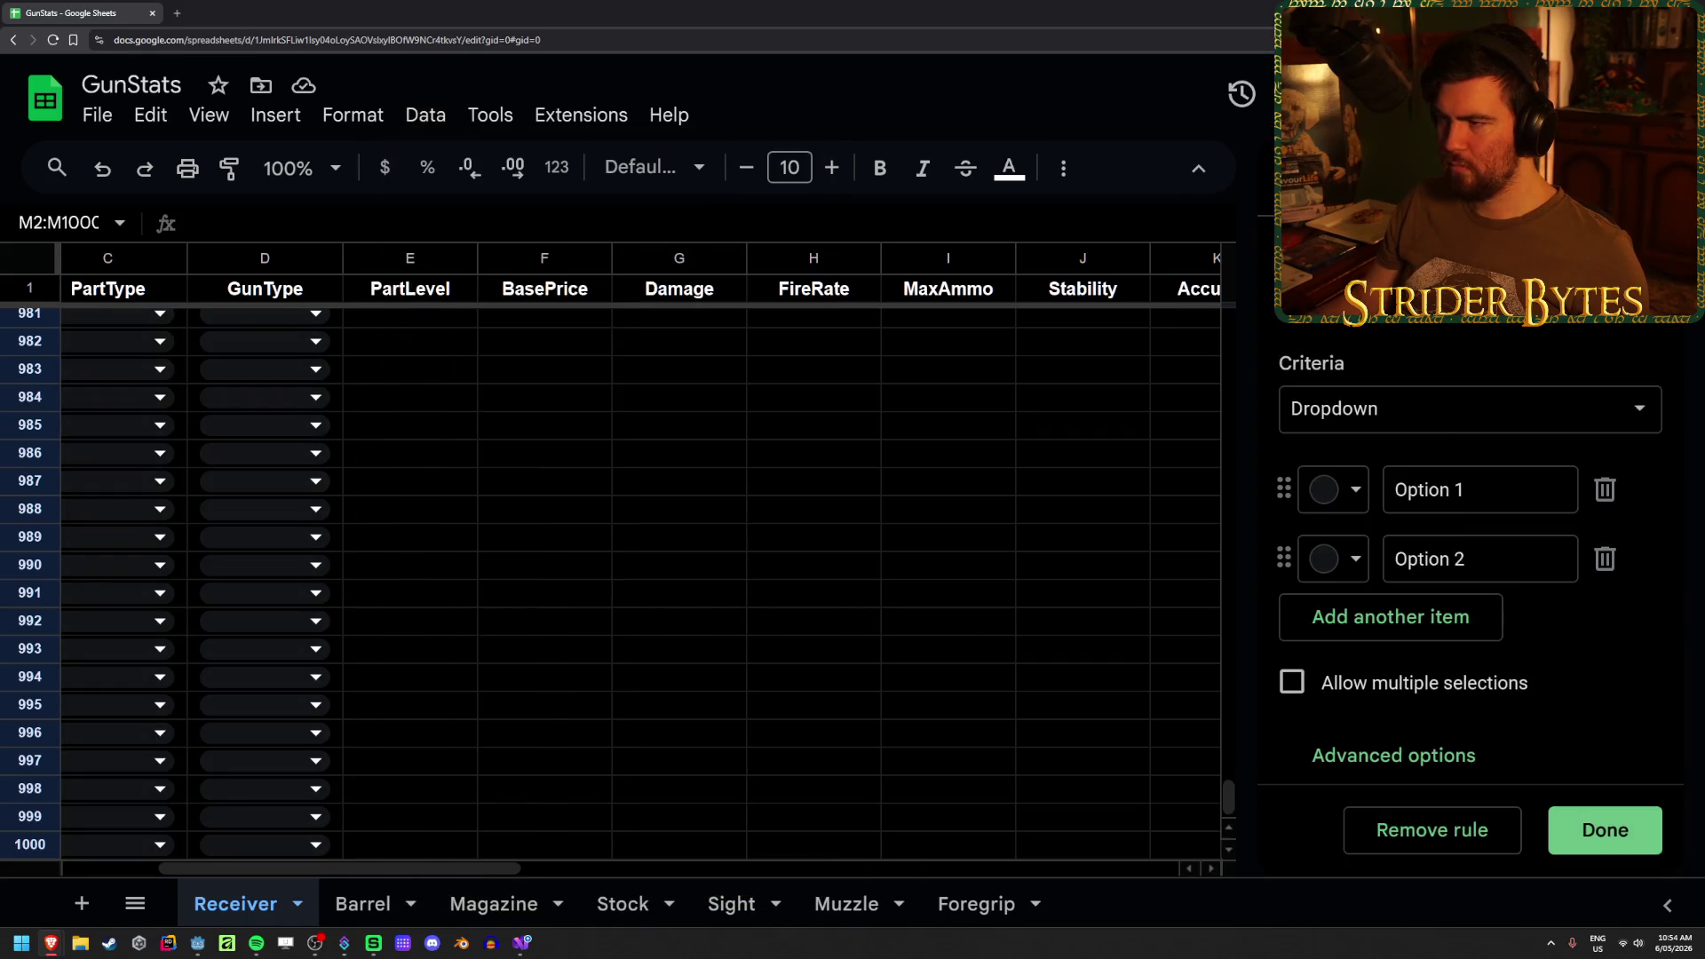
click(1668, 251)
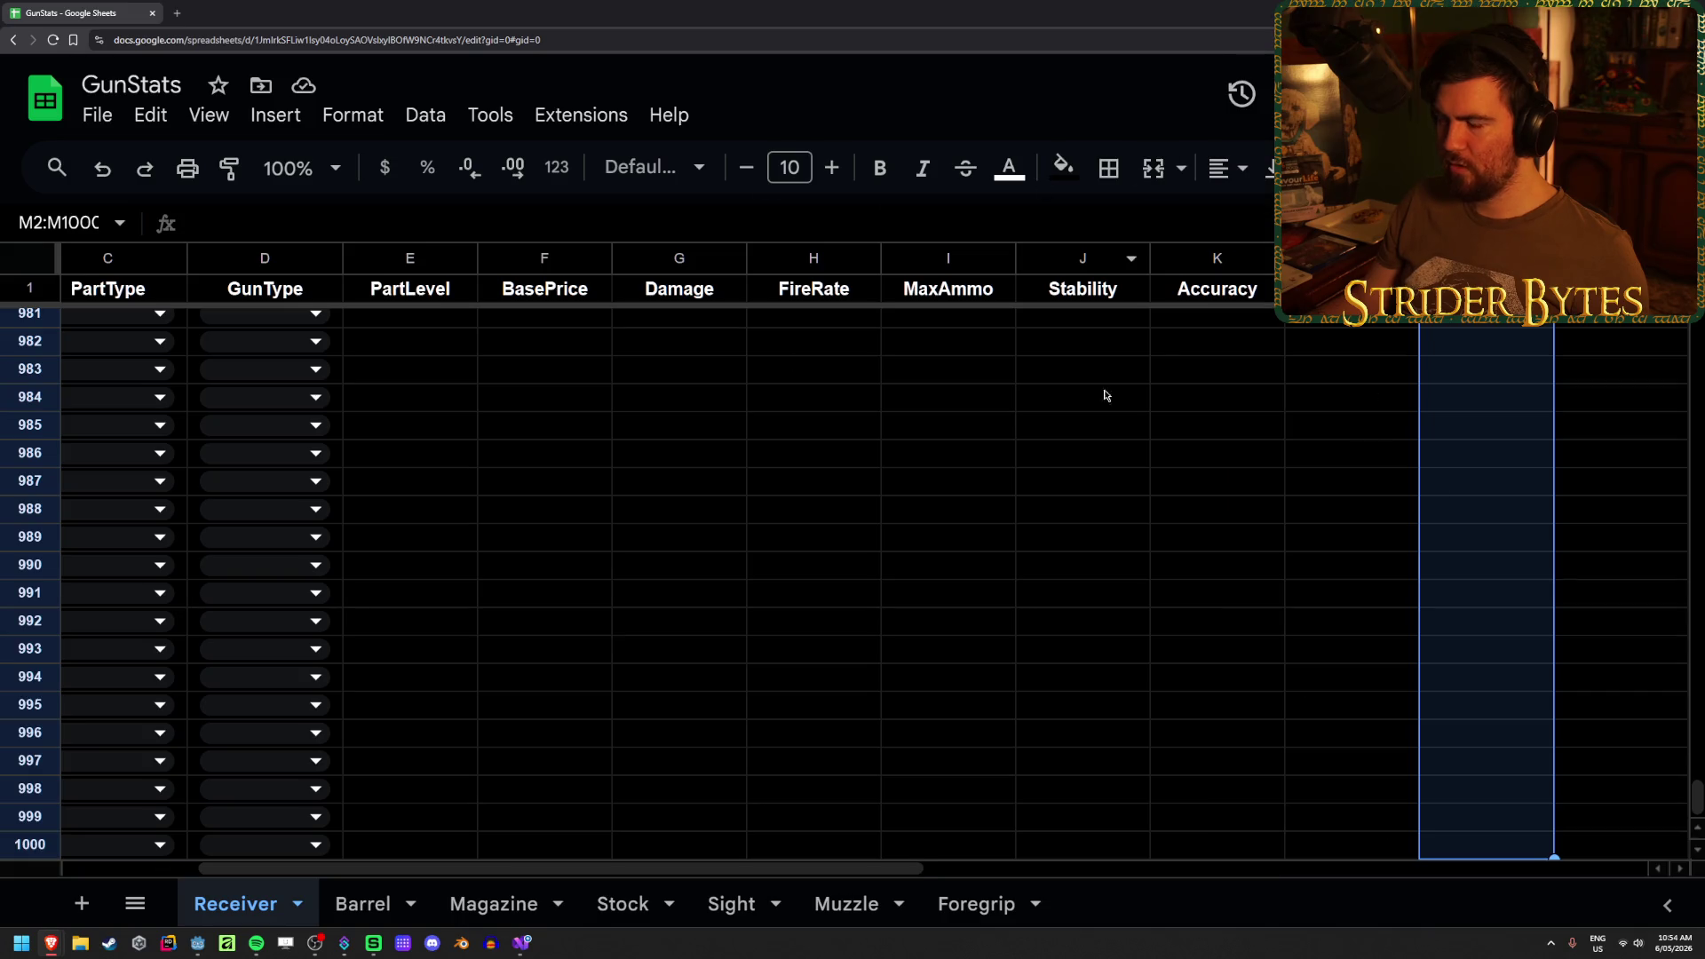
click(426, 115)
click(461, 697)
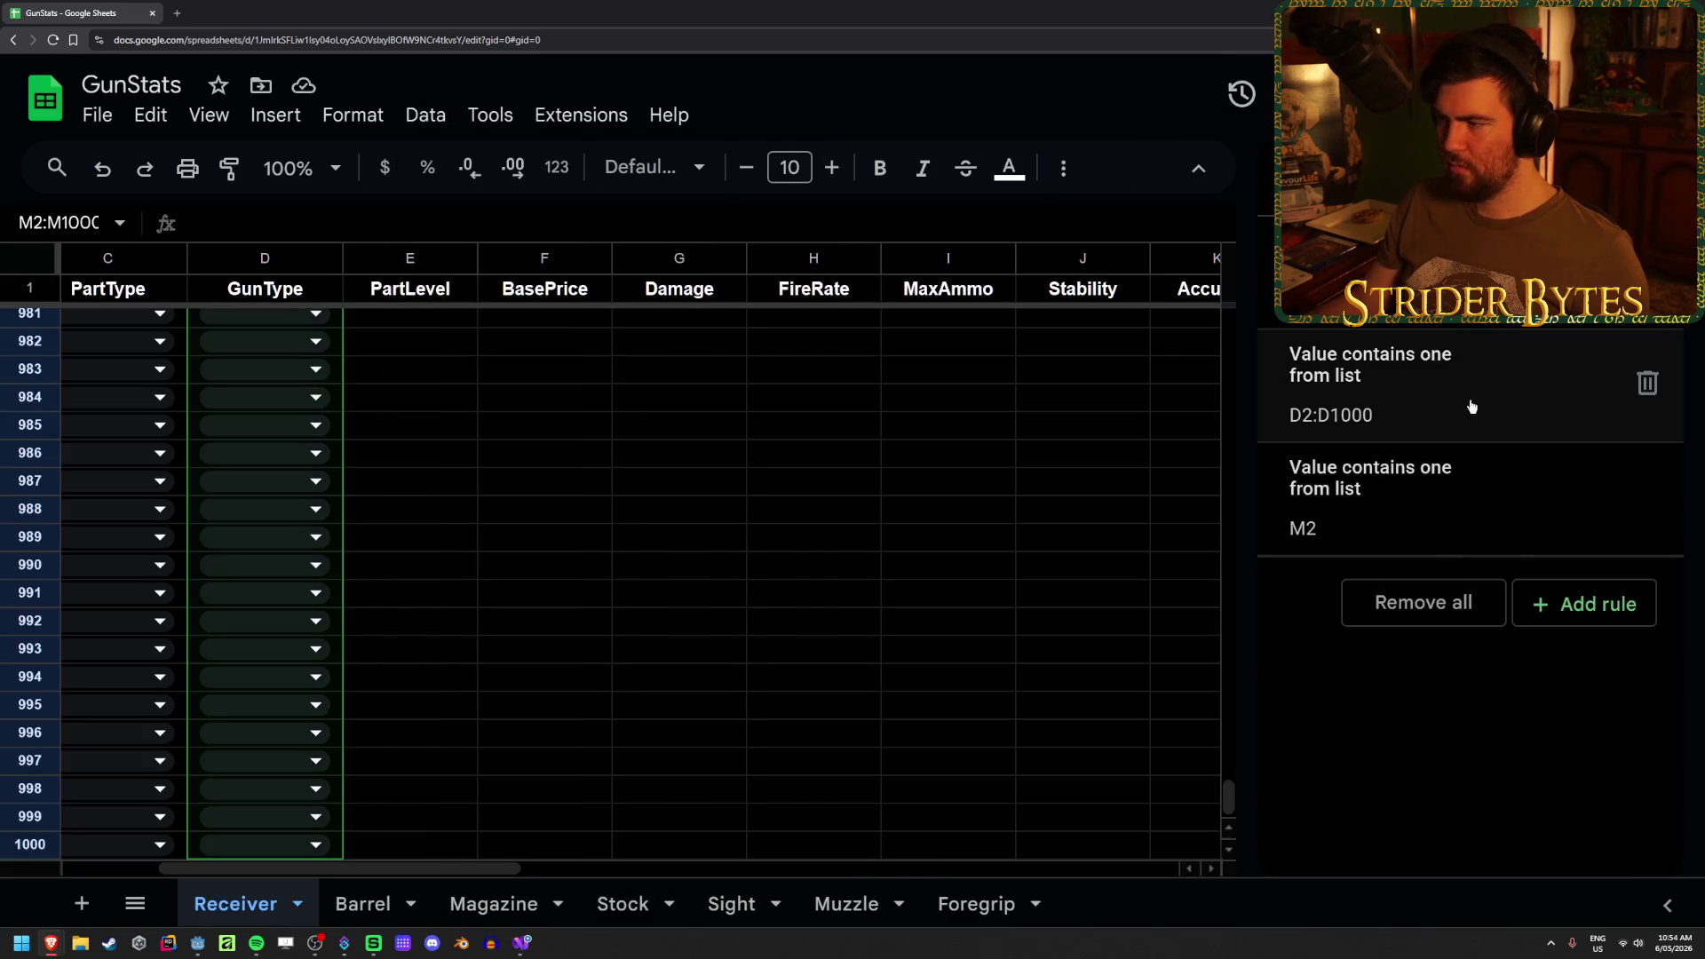
click(1495, 524)
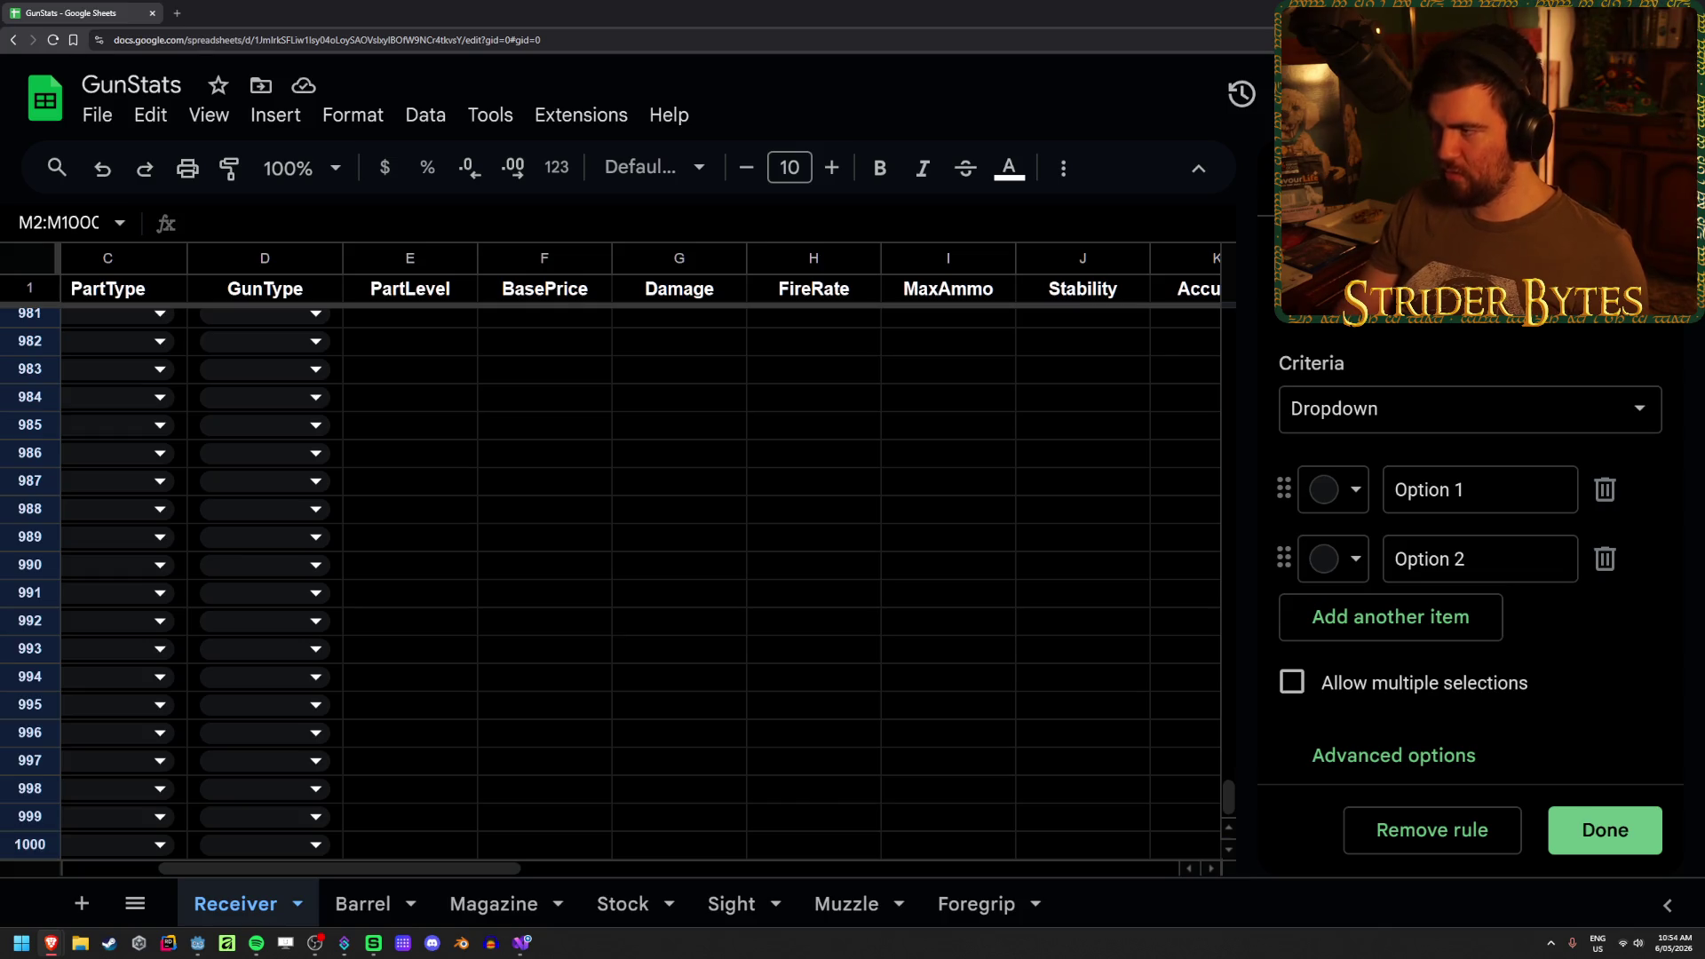
- Fill the dropdown options with Auto, SemiAuto, Burst and Action, and save the rule
triple_click(1488, 489)
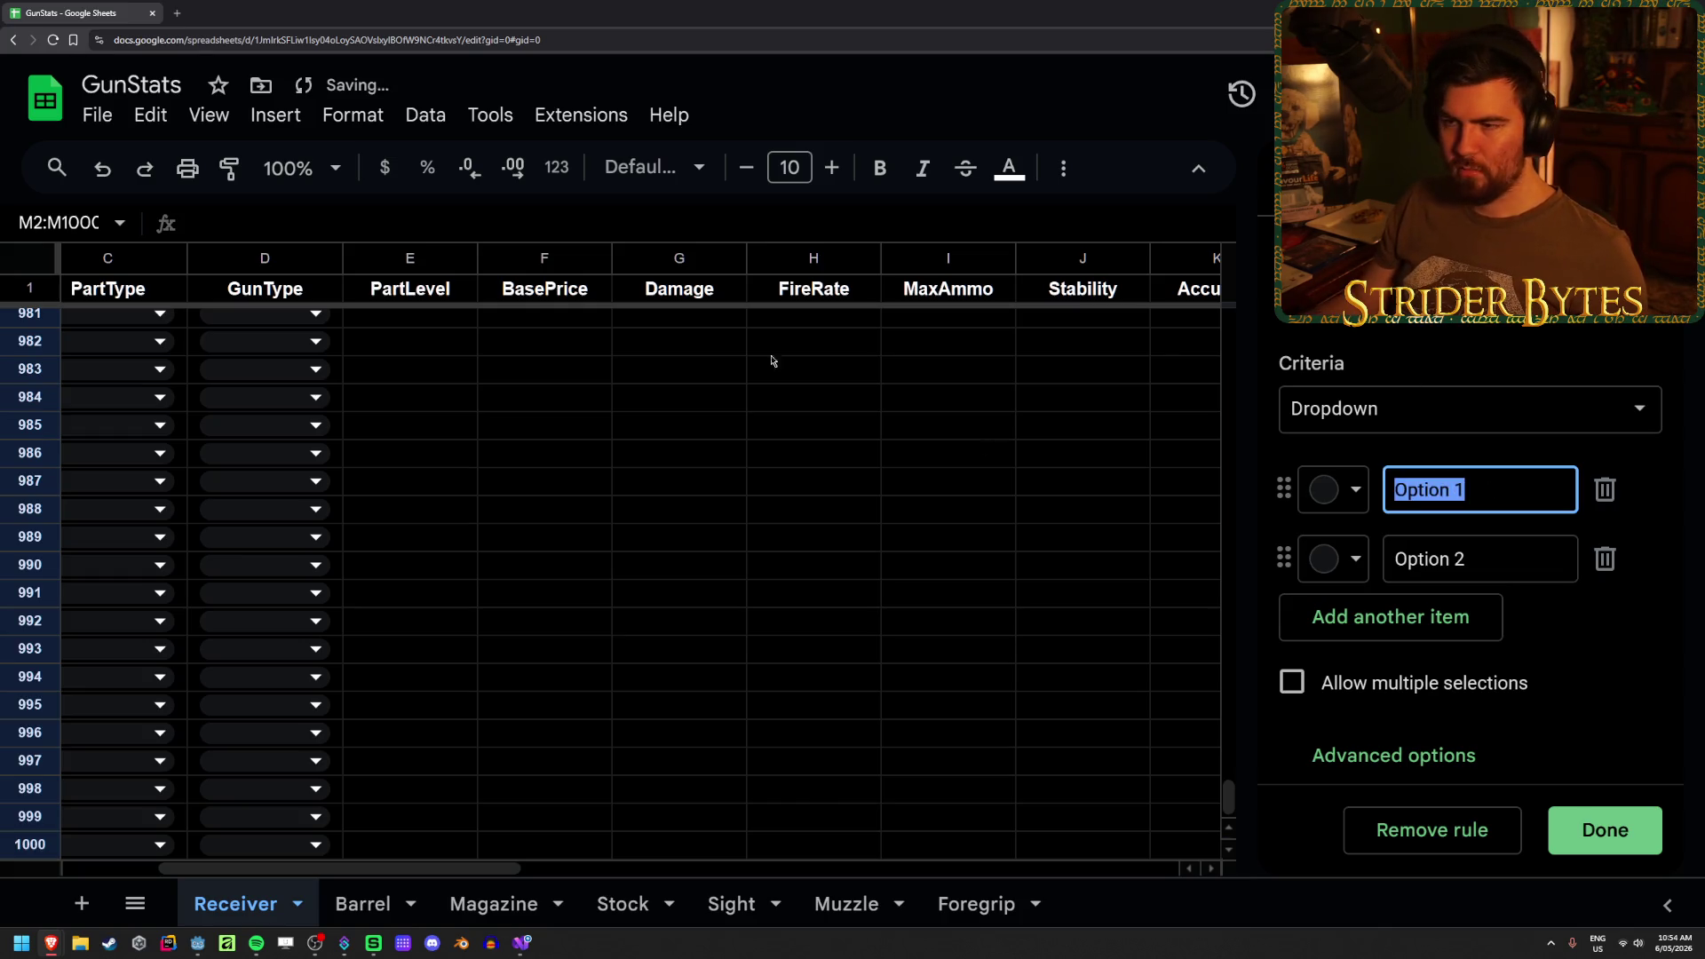
mouse_move(521, 943)
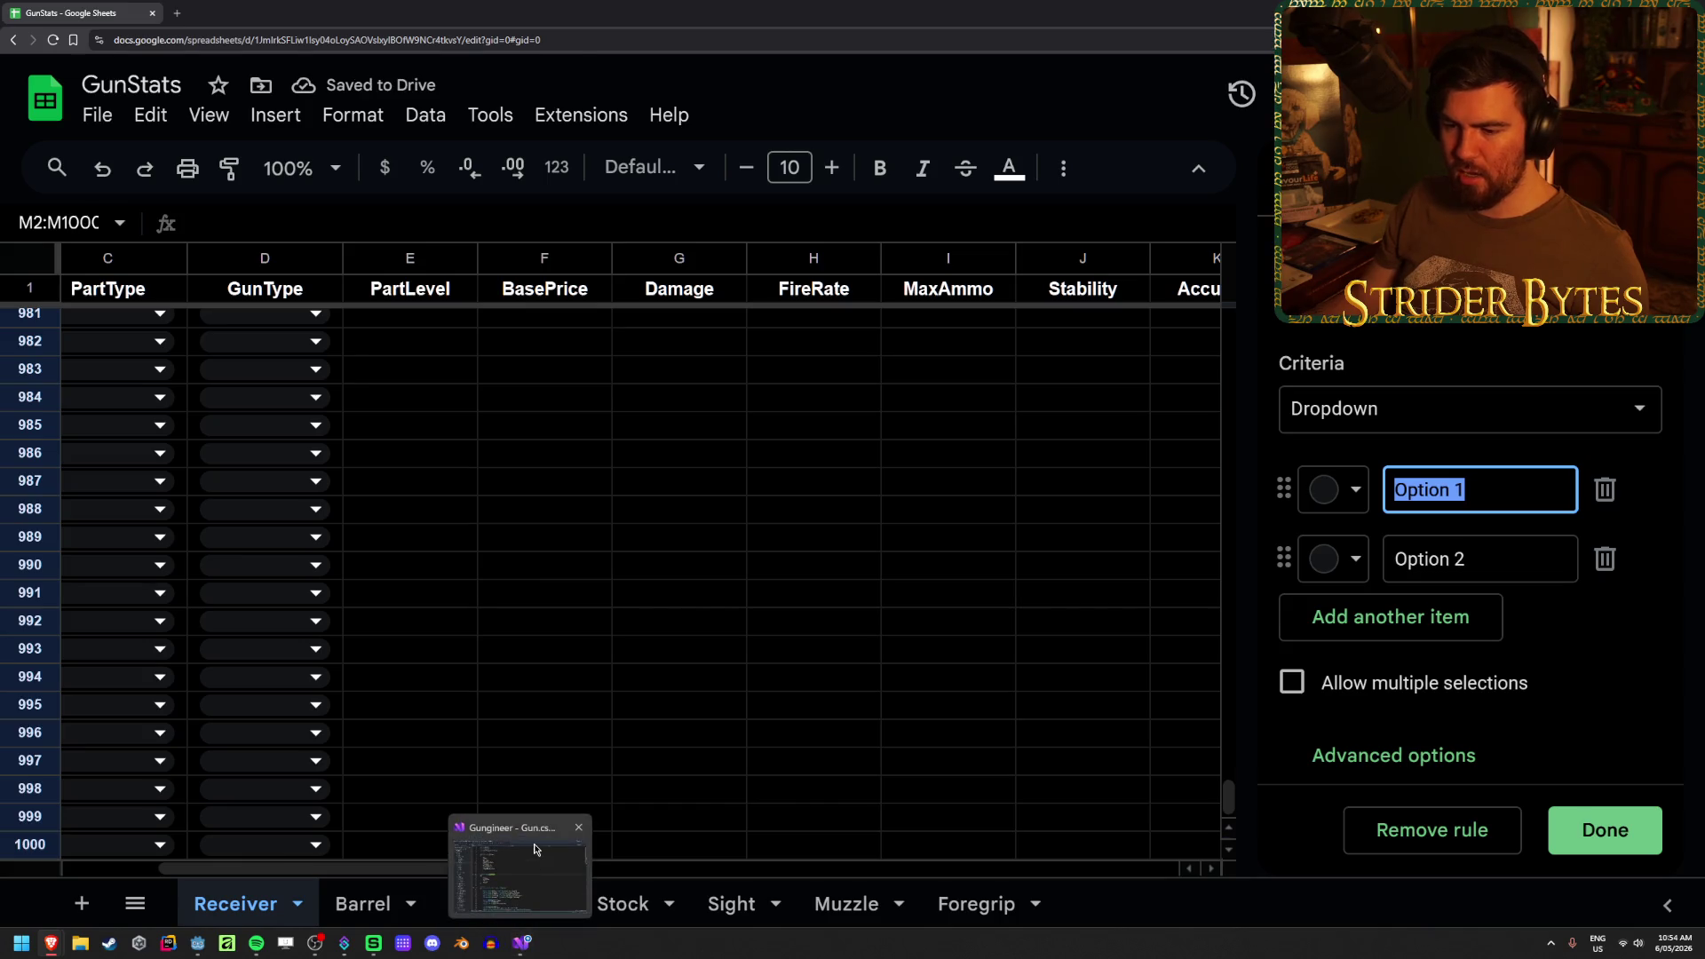
click(535, 850)
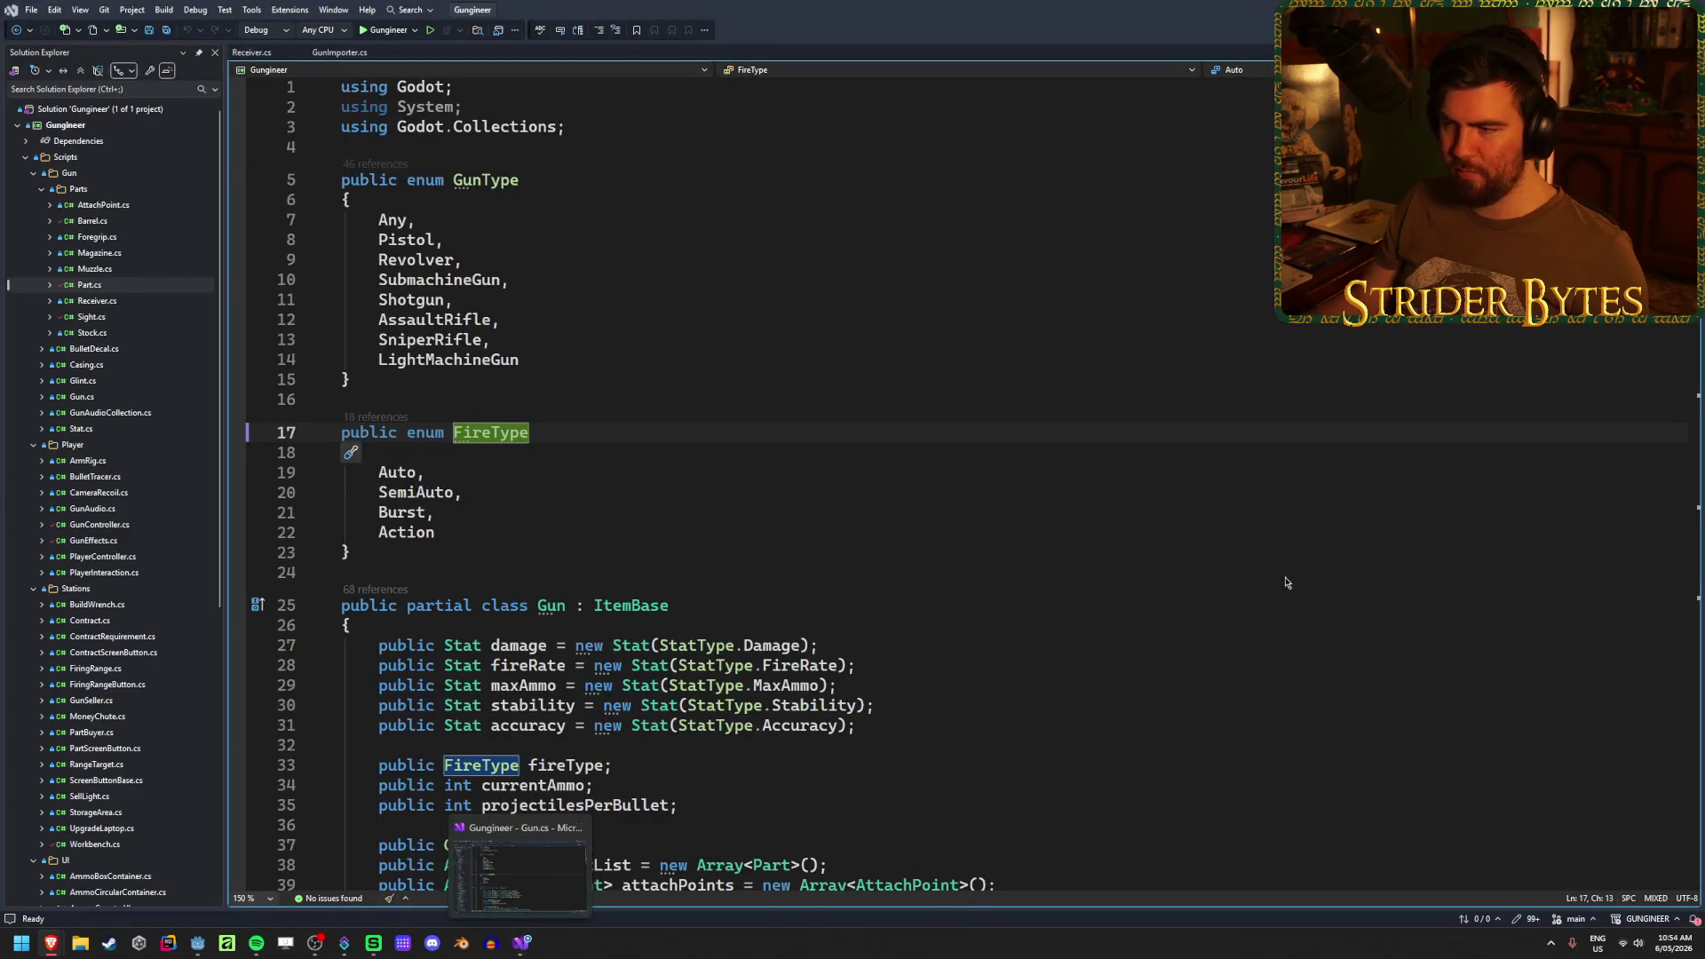
key(alt+Tab)
text(Auto)
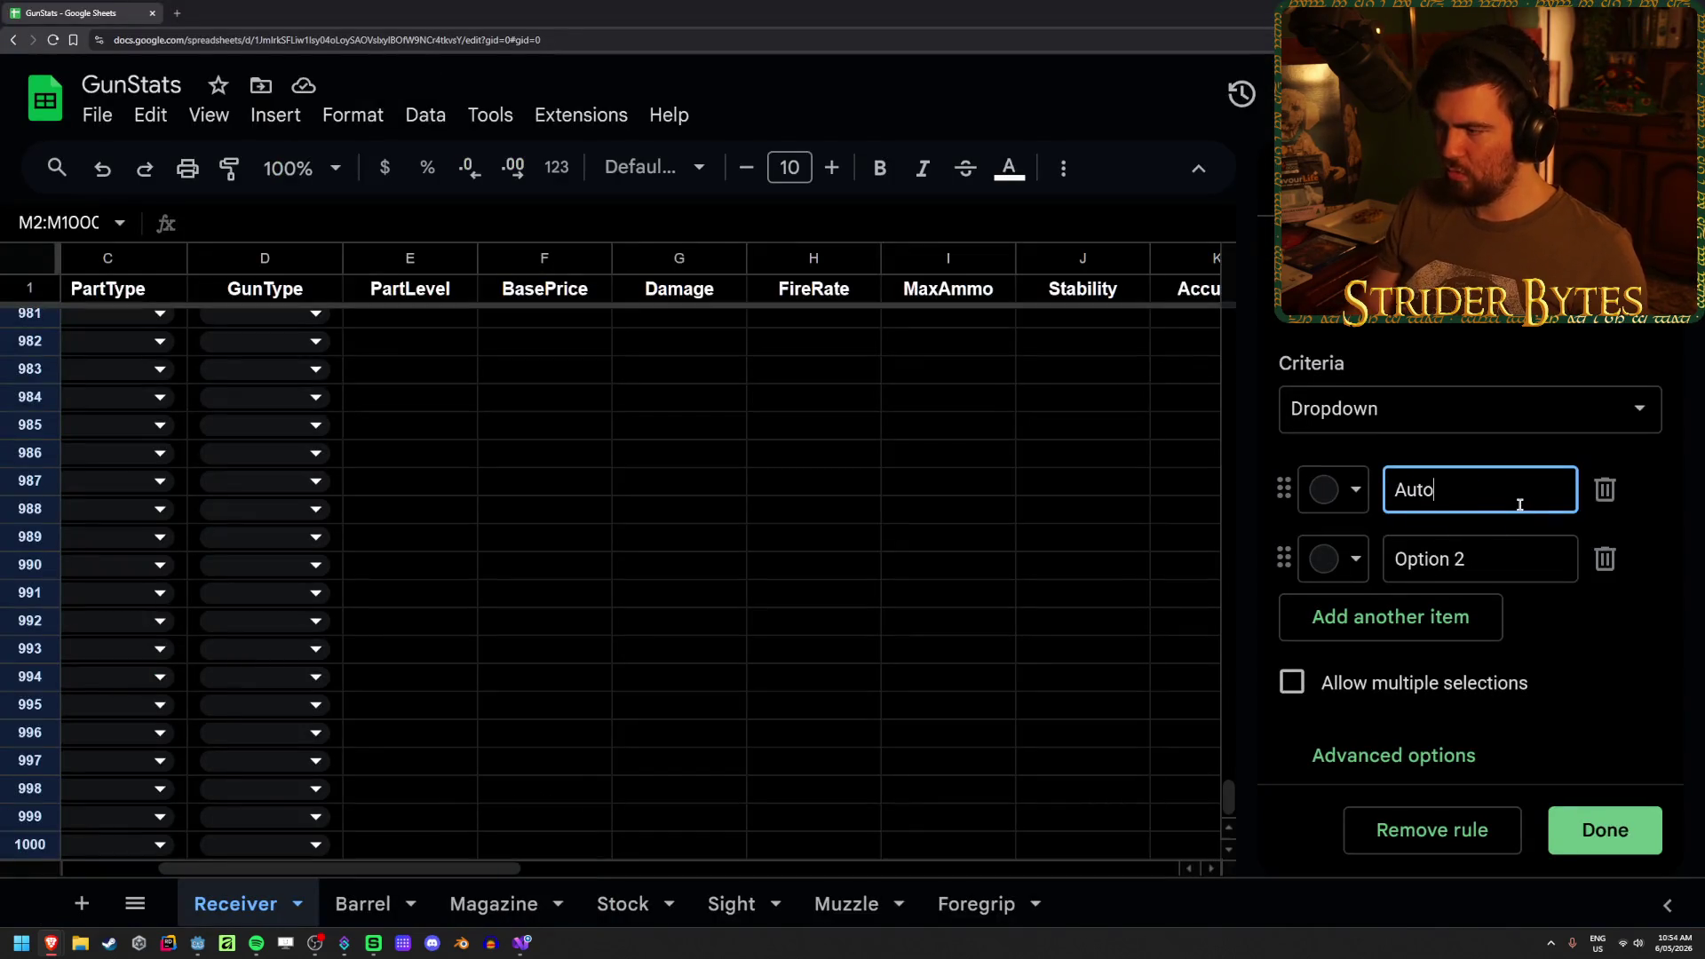
key(Tab)
key(Tab)
key(Tab)
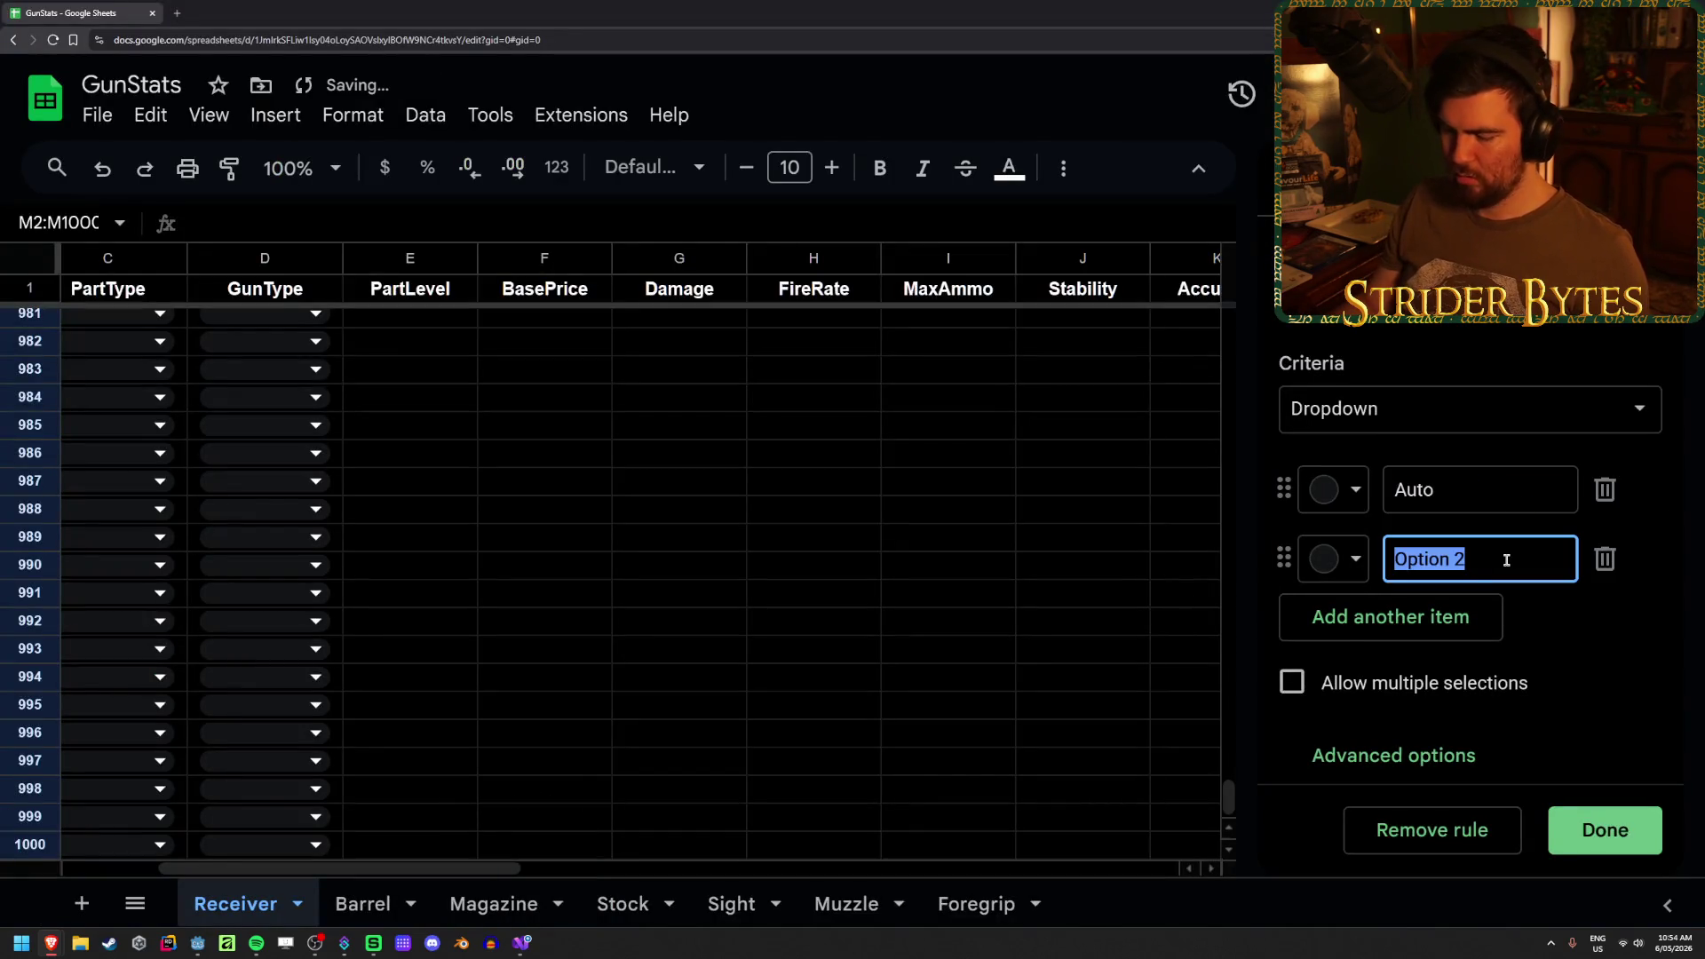
text(SemiAuto)
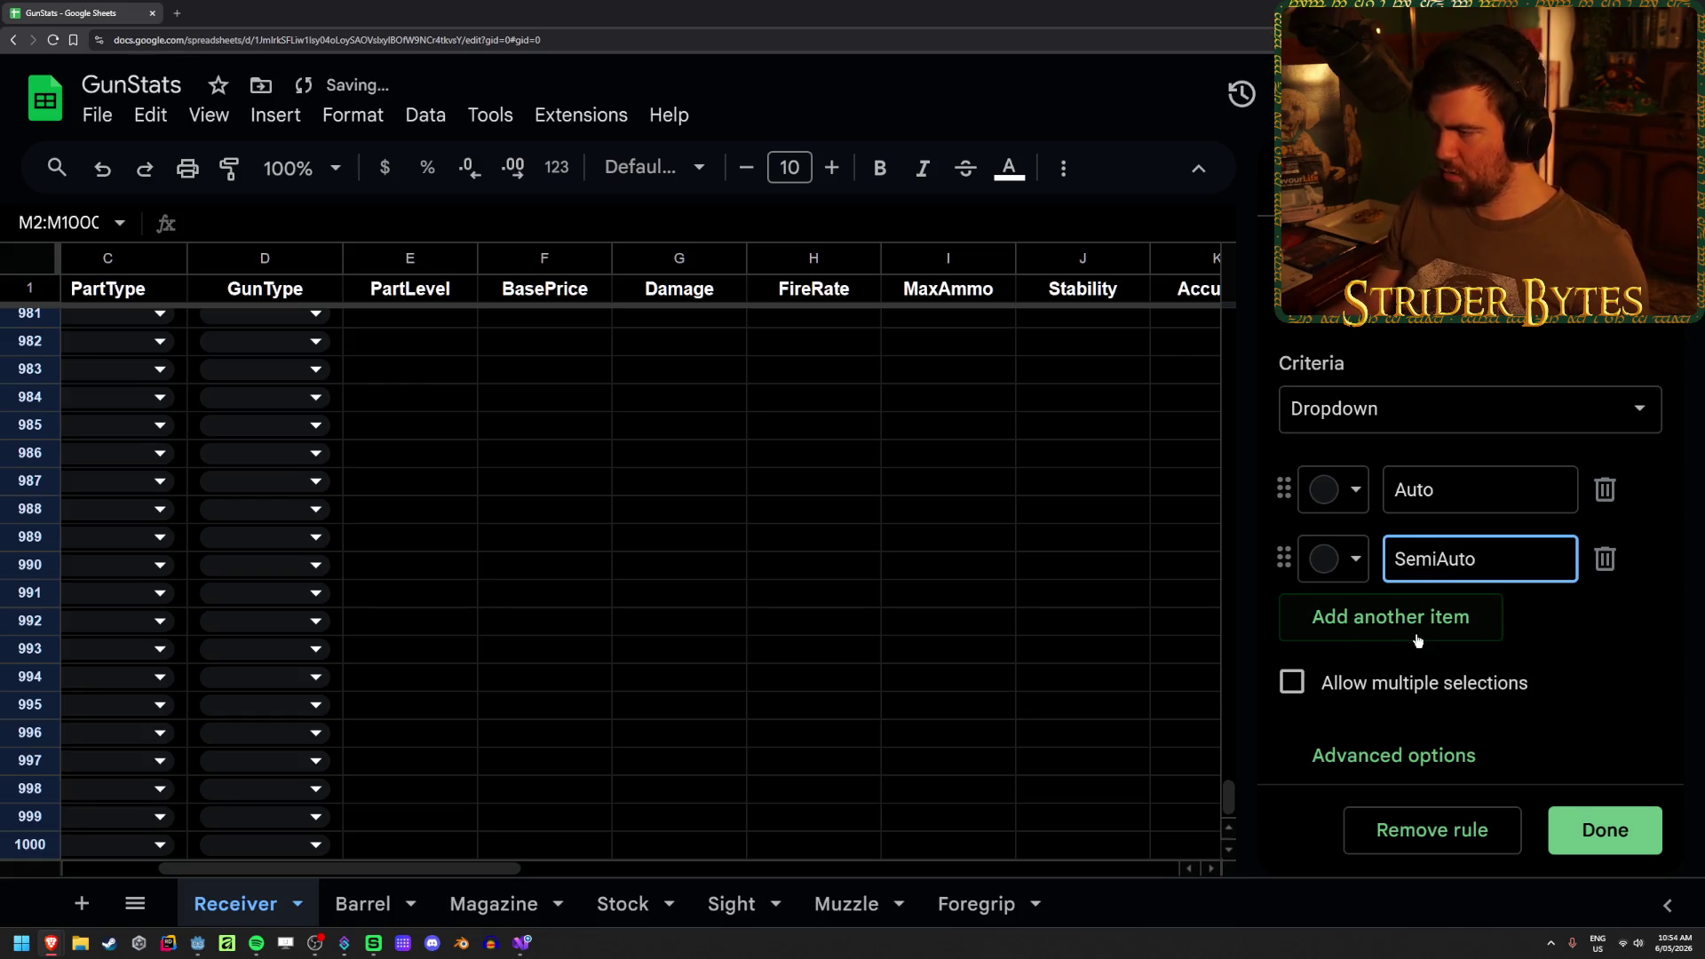
click(1417, 640)
text(Burst)
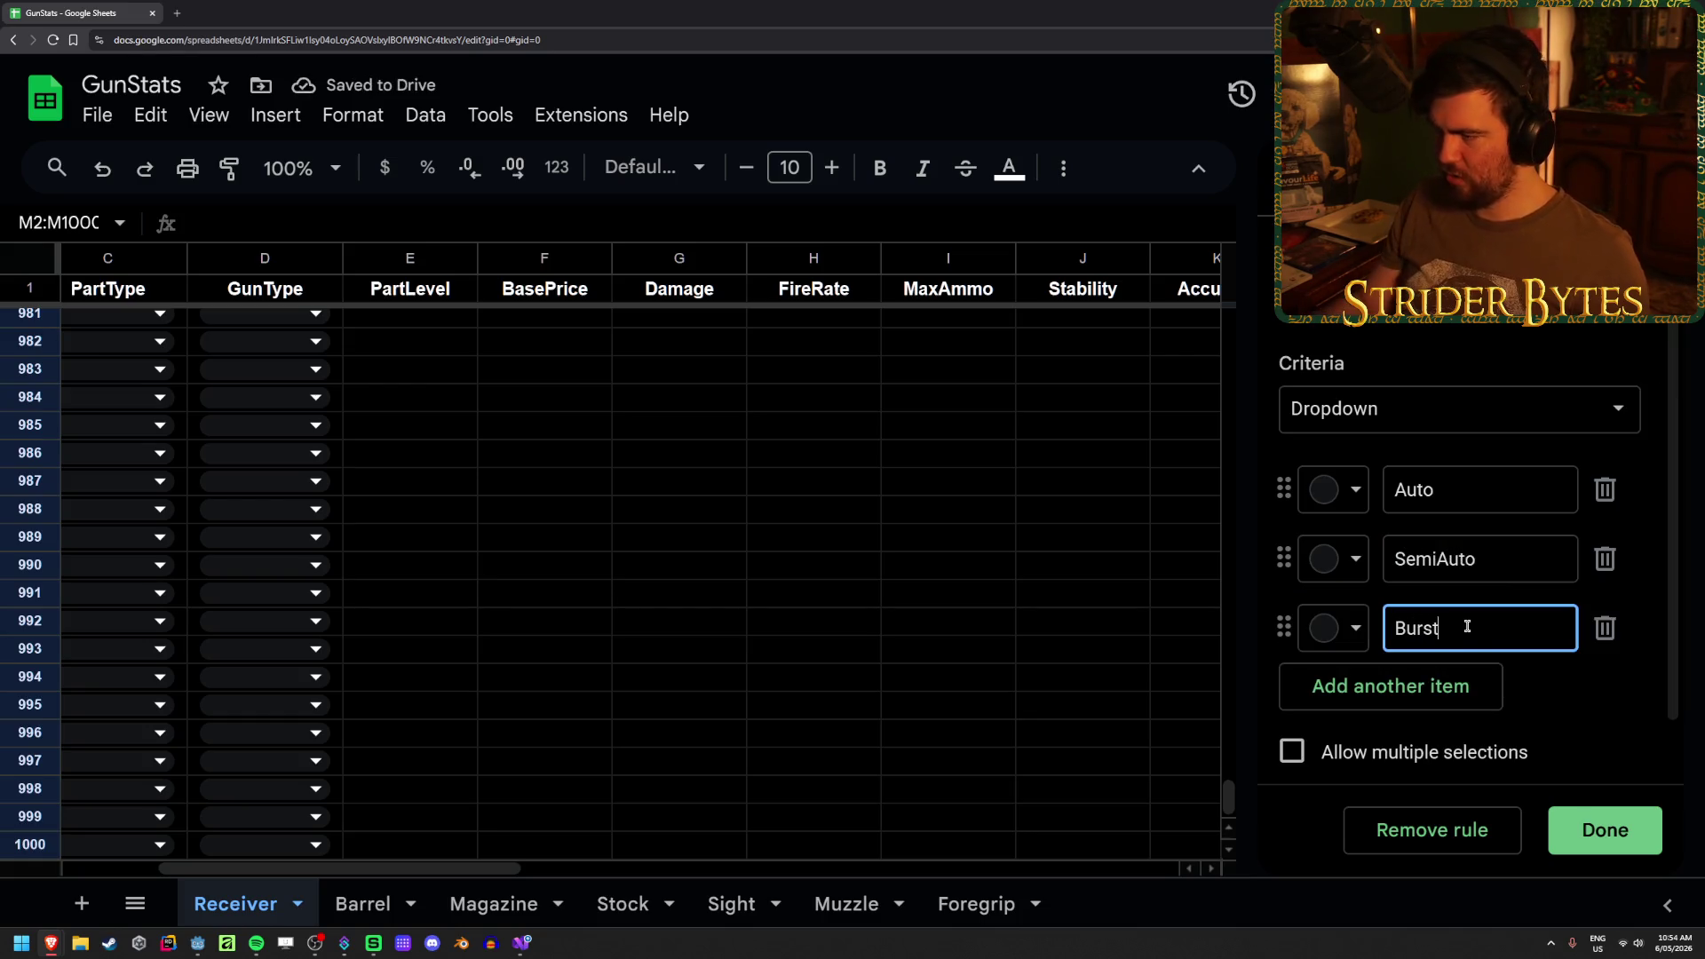
click(1473, 676)
text(Action)
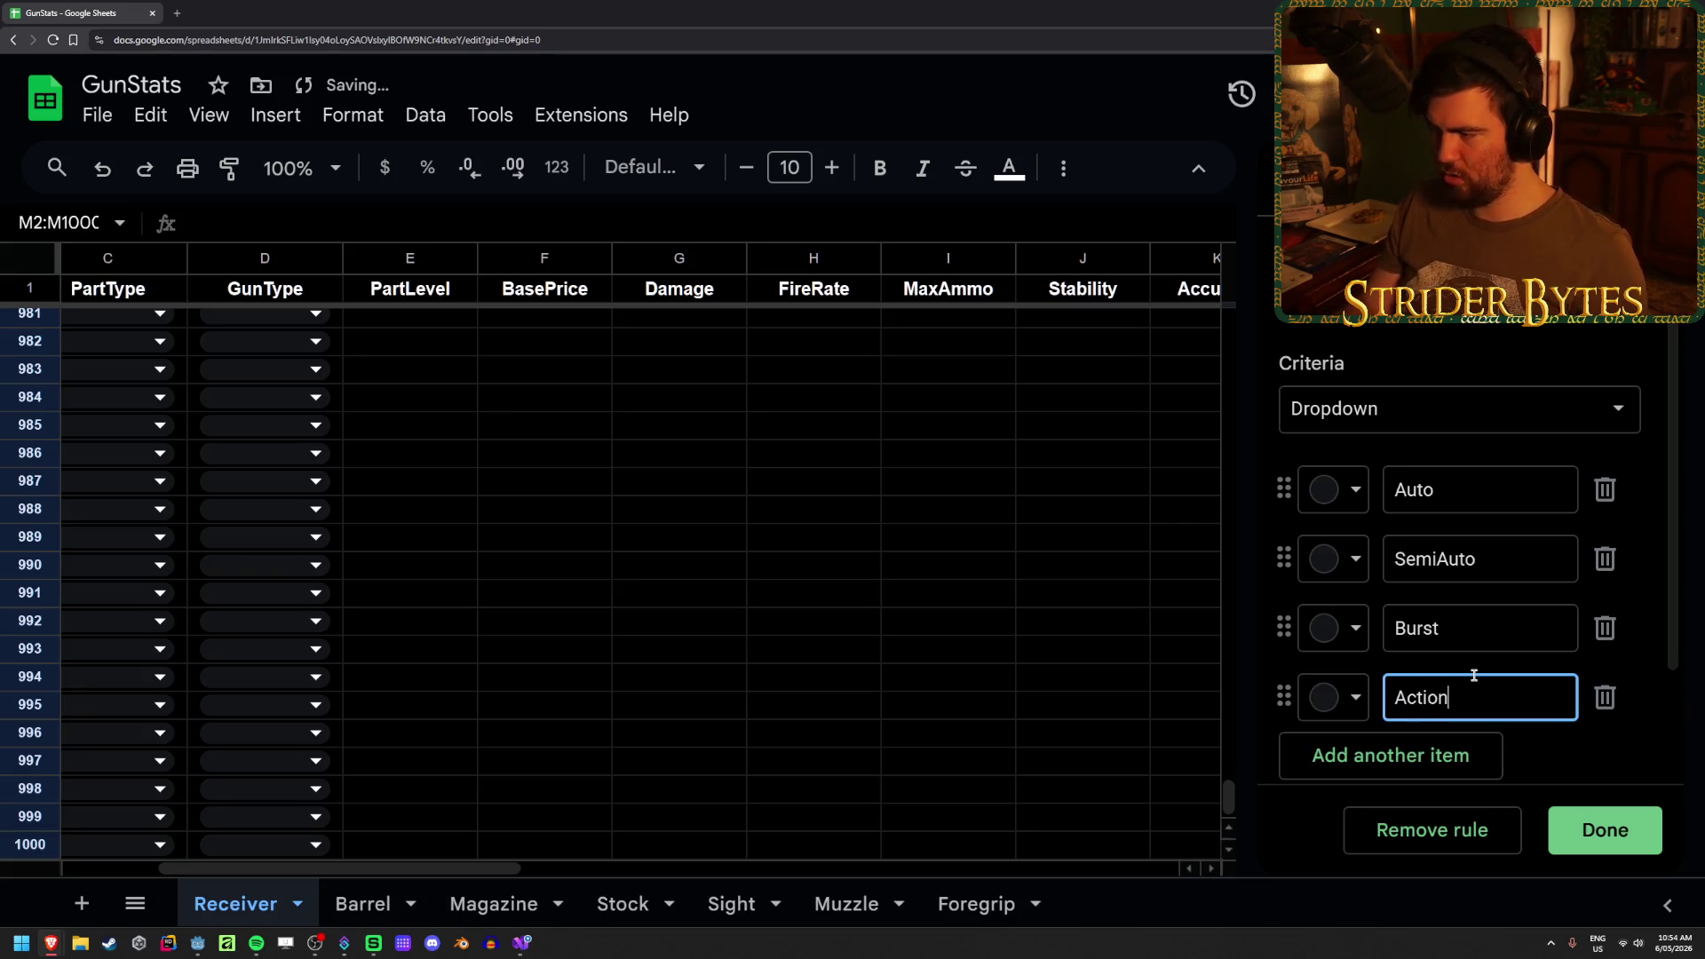
key(Return)
click(1027, 564)
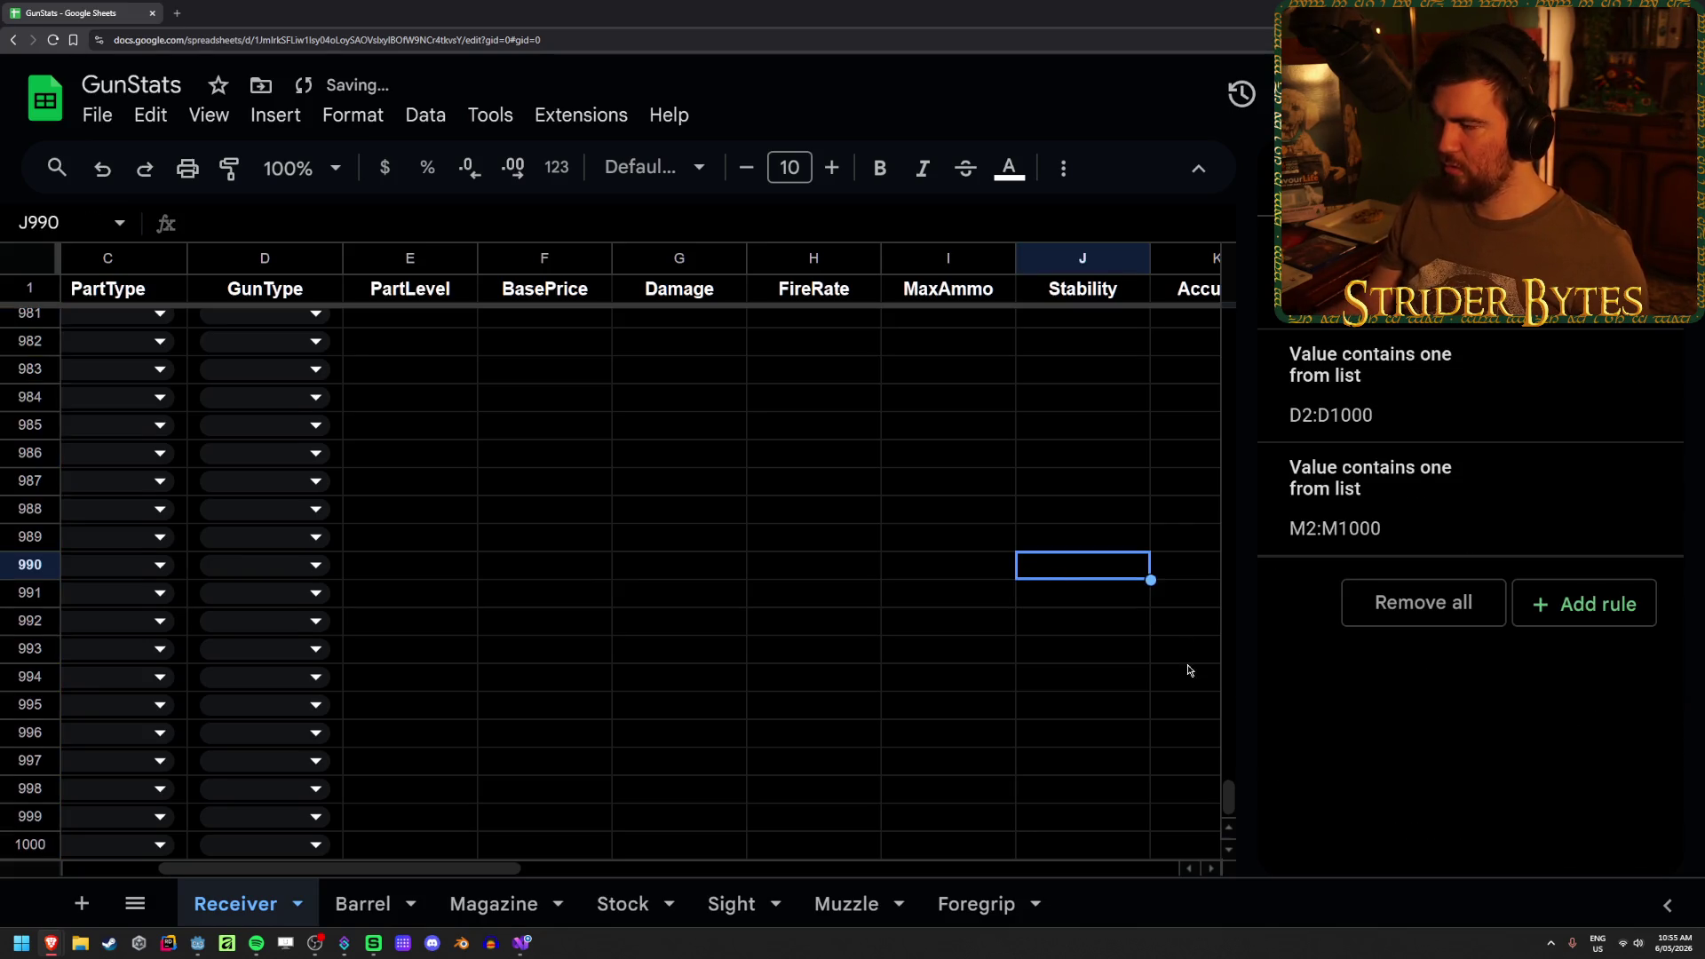
scroll(1187, 621, up, 20)
- Scroll to the top of the sheet and select header cell N1, briefly checking the code
scroll(1188, 605, up, 20)
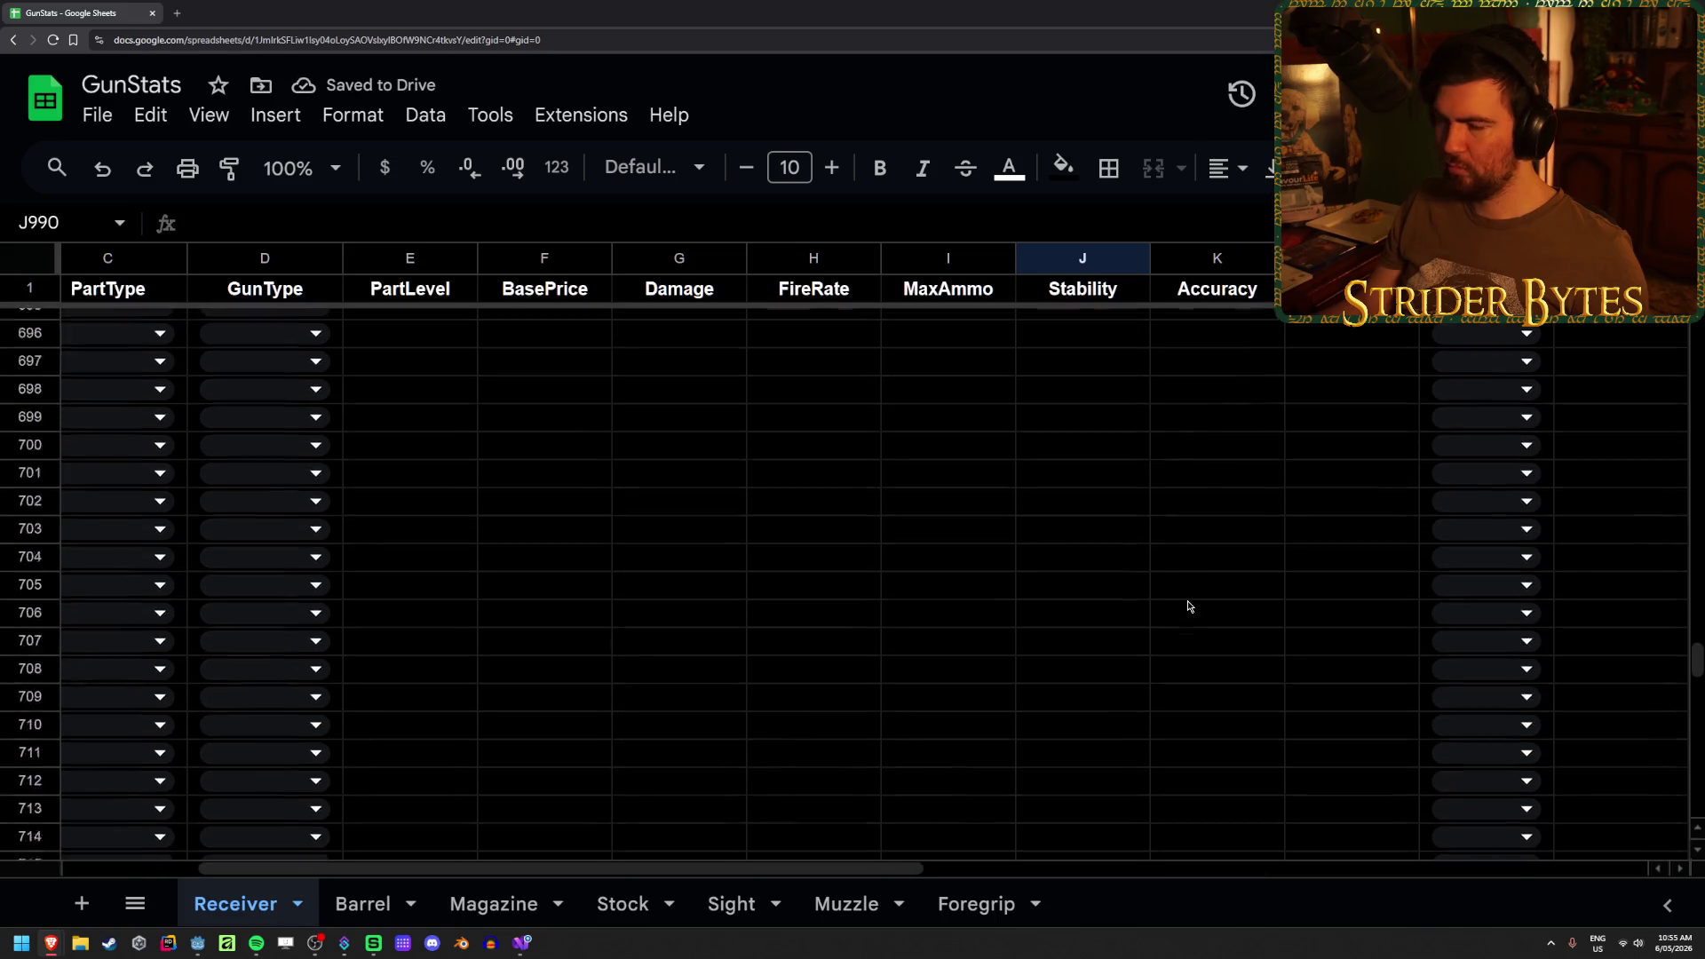
scroll(1182, 616, up, 20)
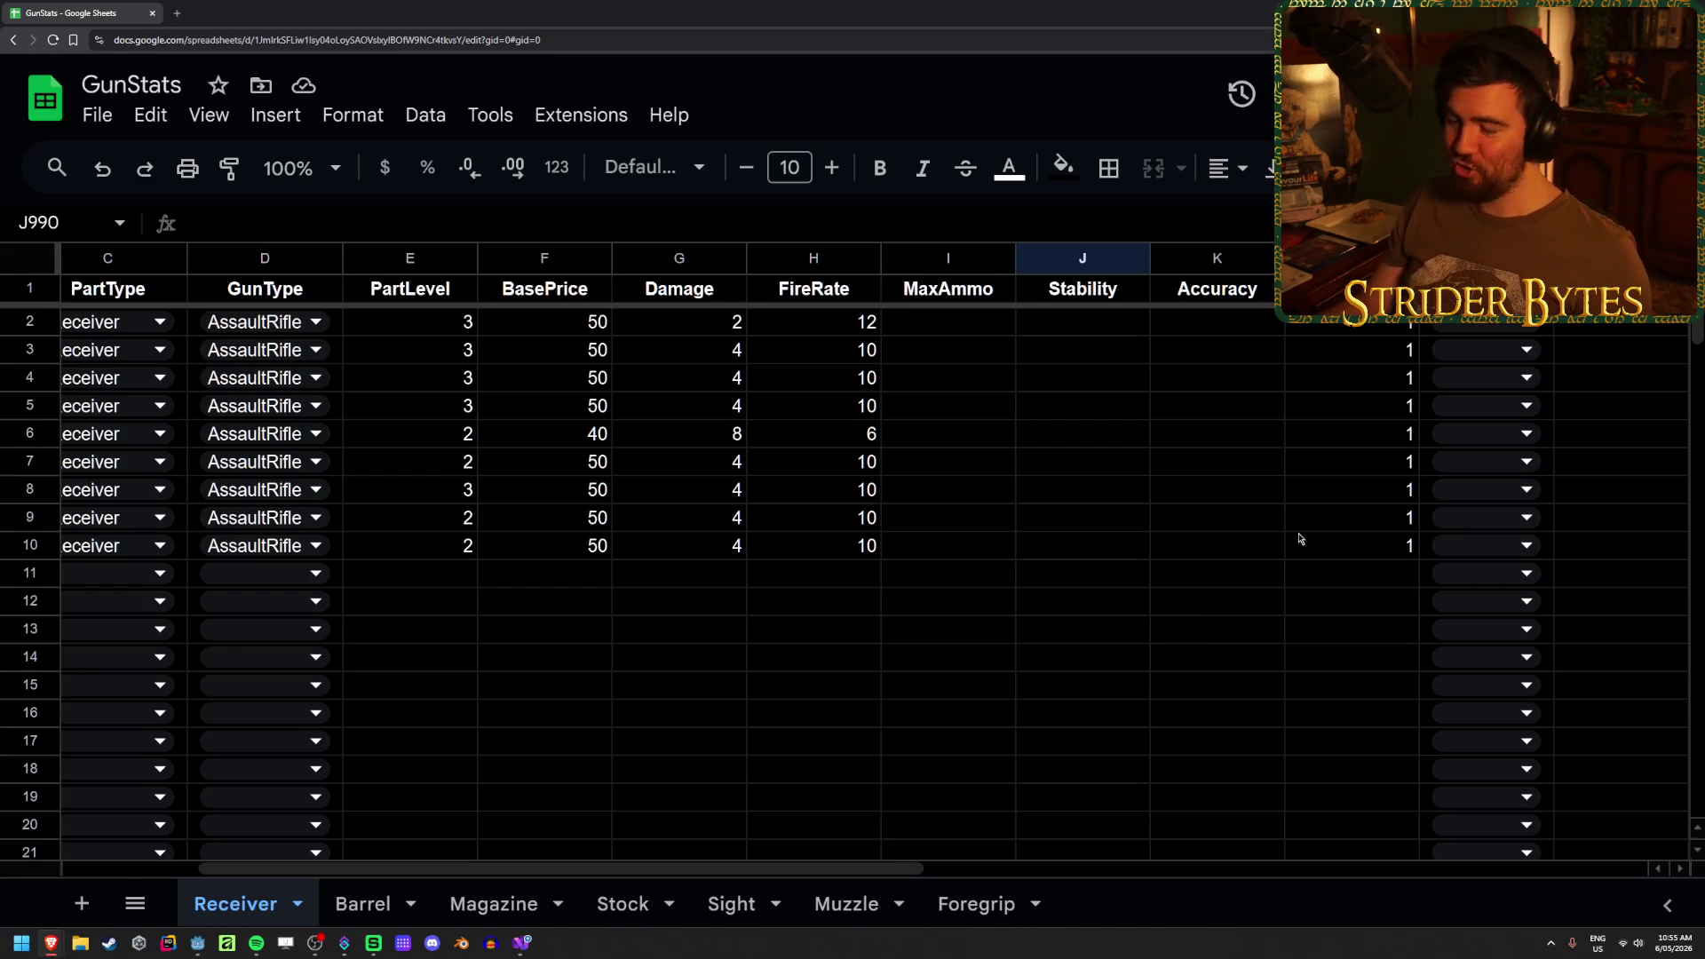
click(1609, 459)
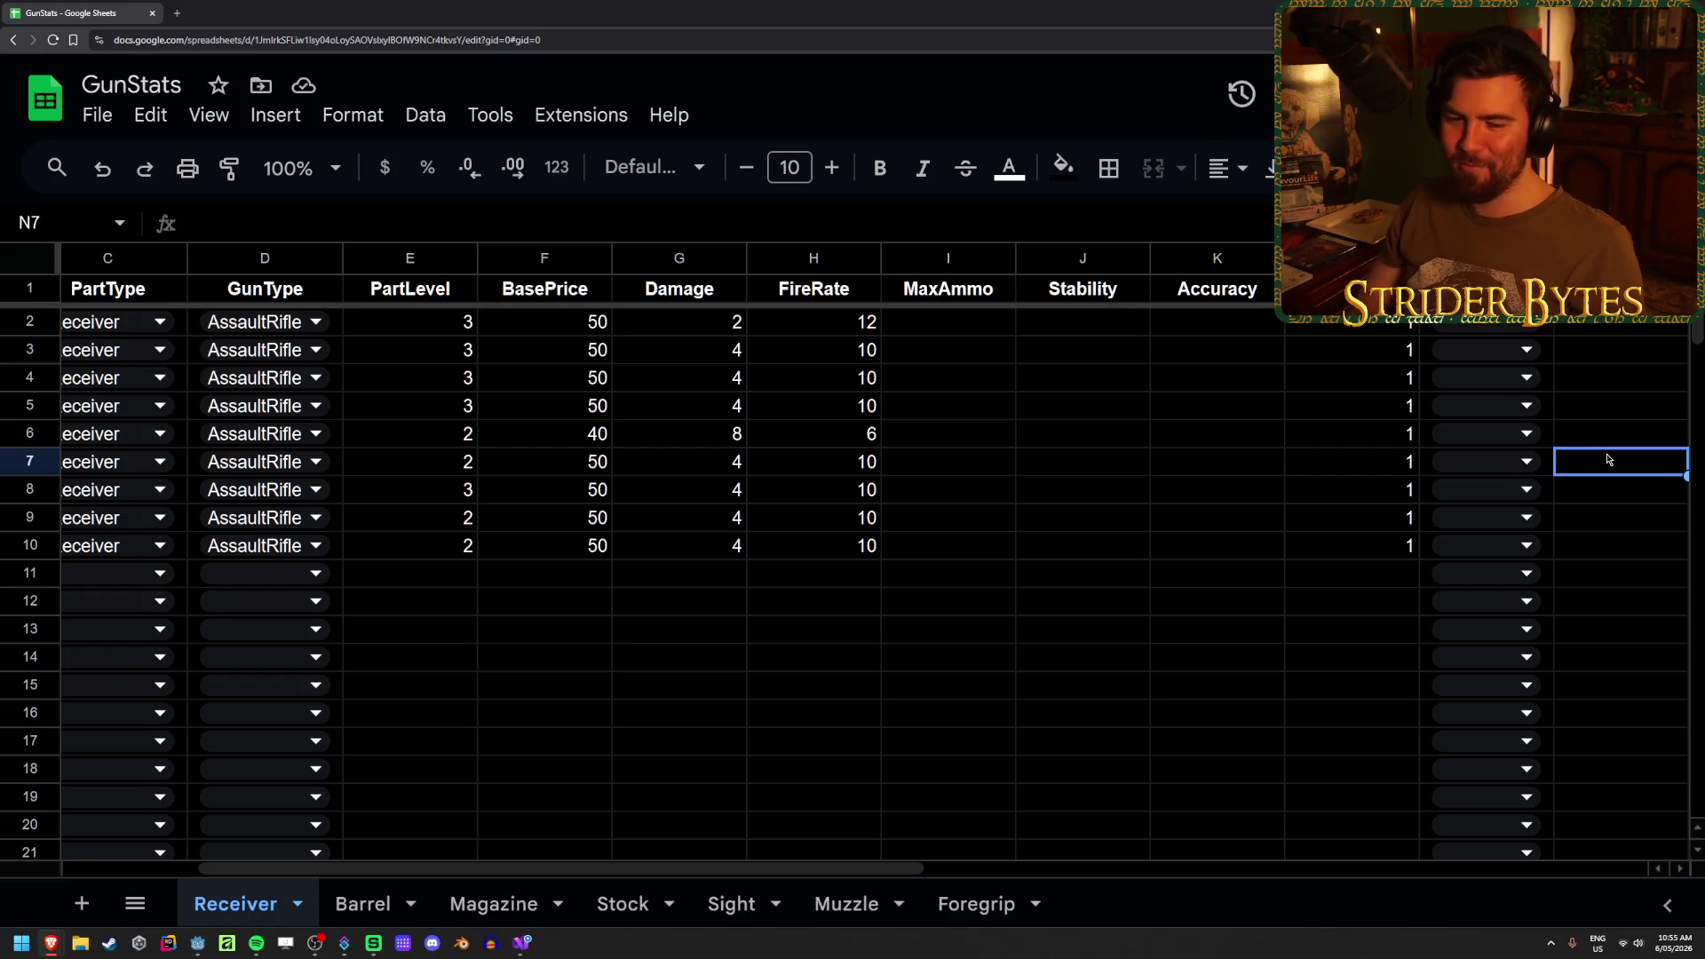
click(1614, 324)
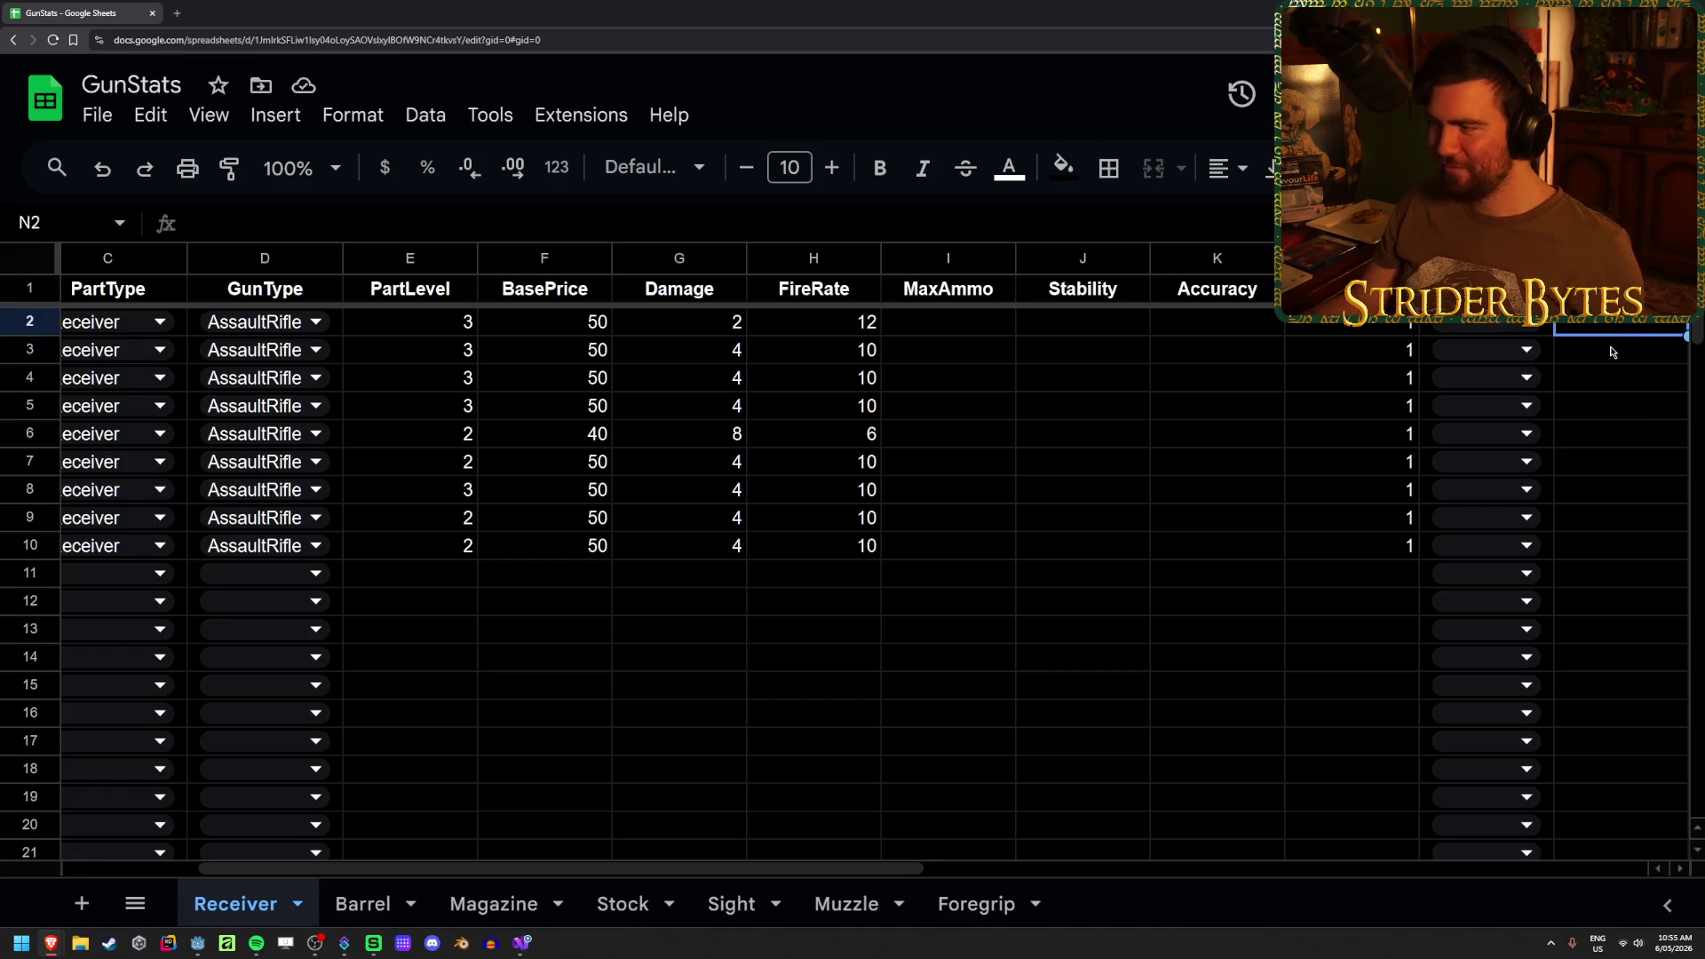
key(Up)
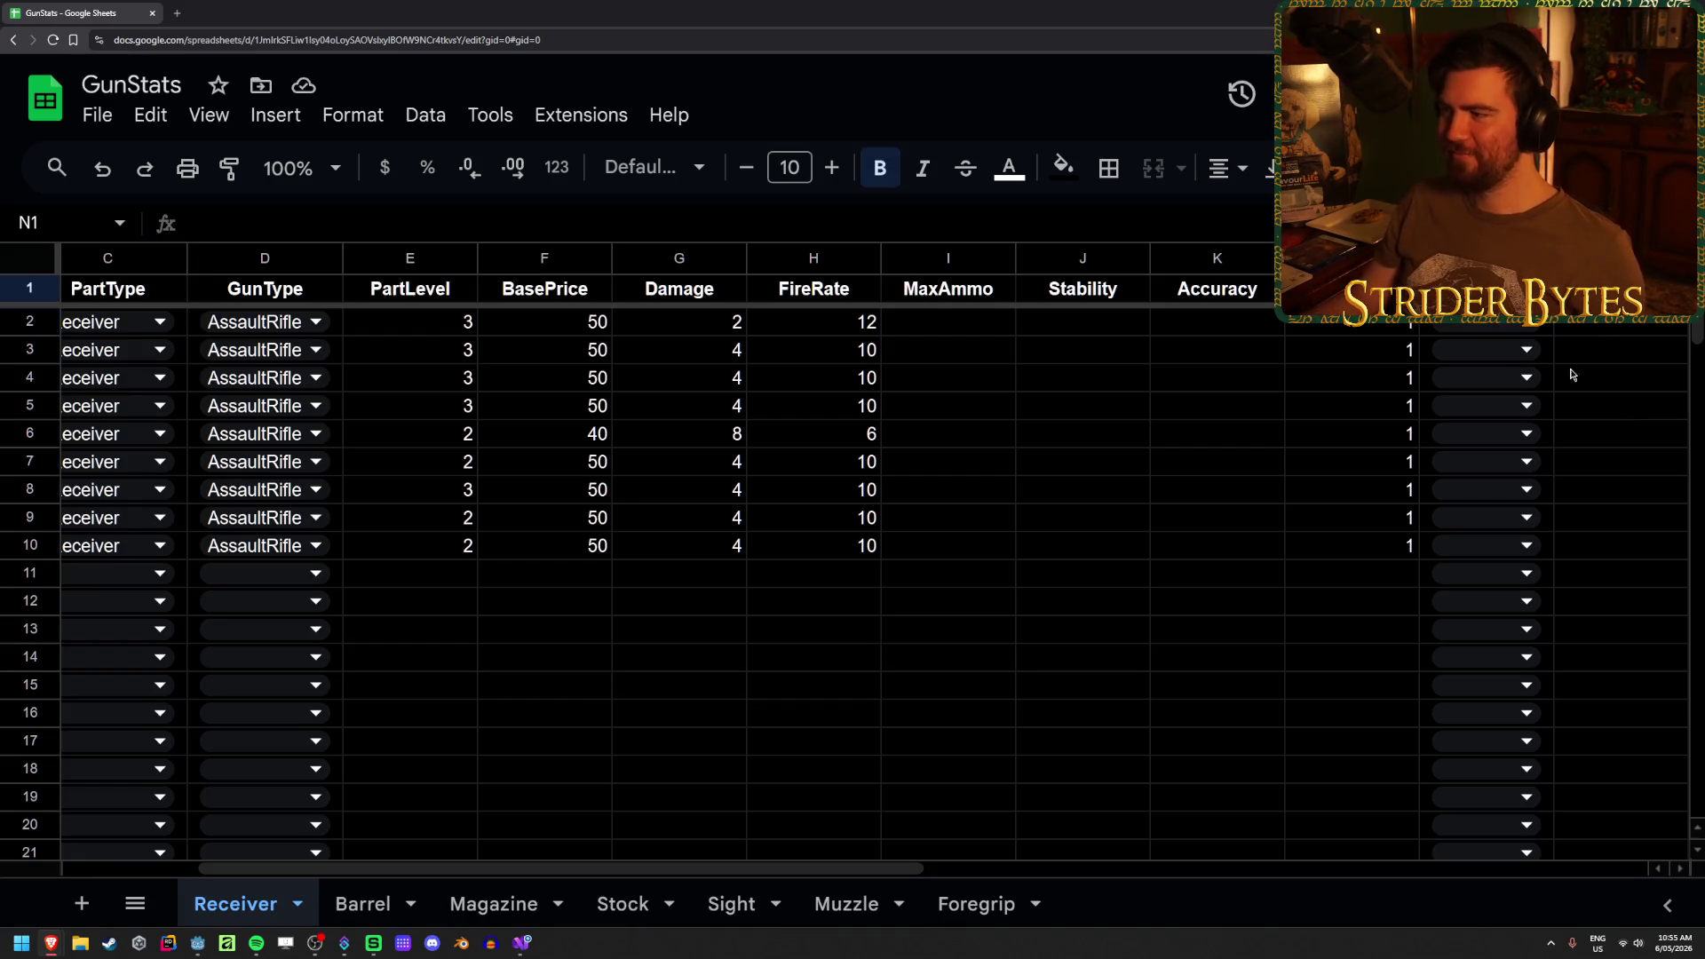
mouse_move(522, 943)
click(531, 875)
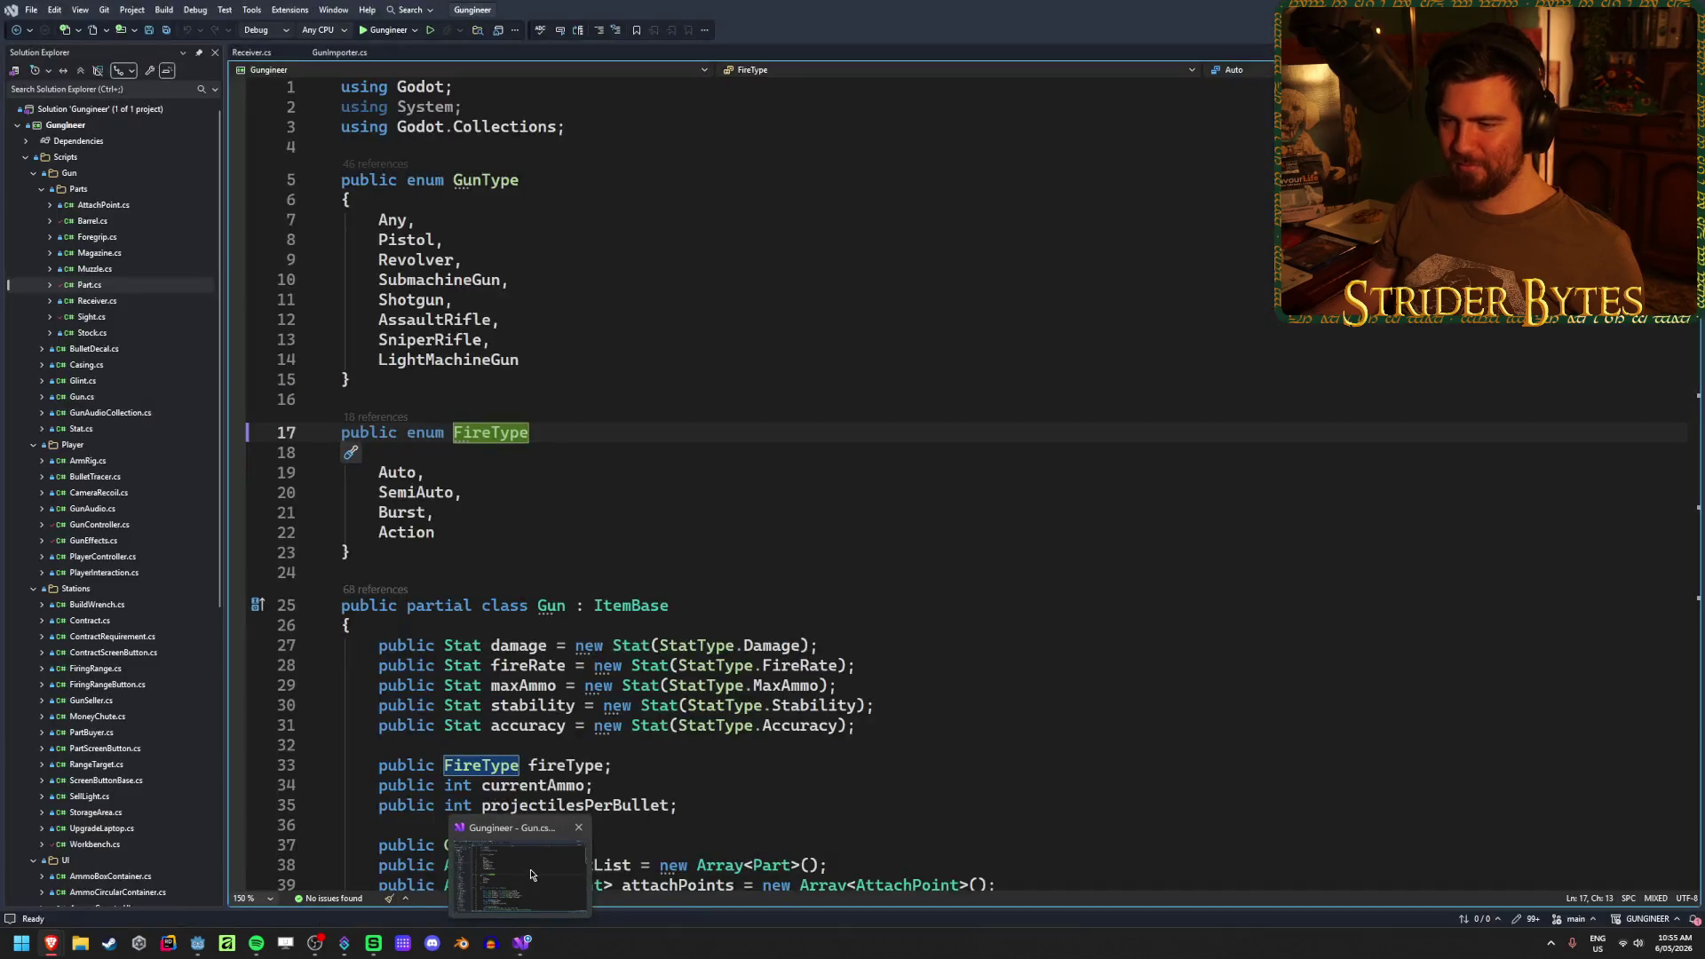
click(531, 874)
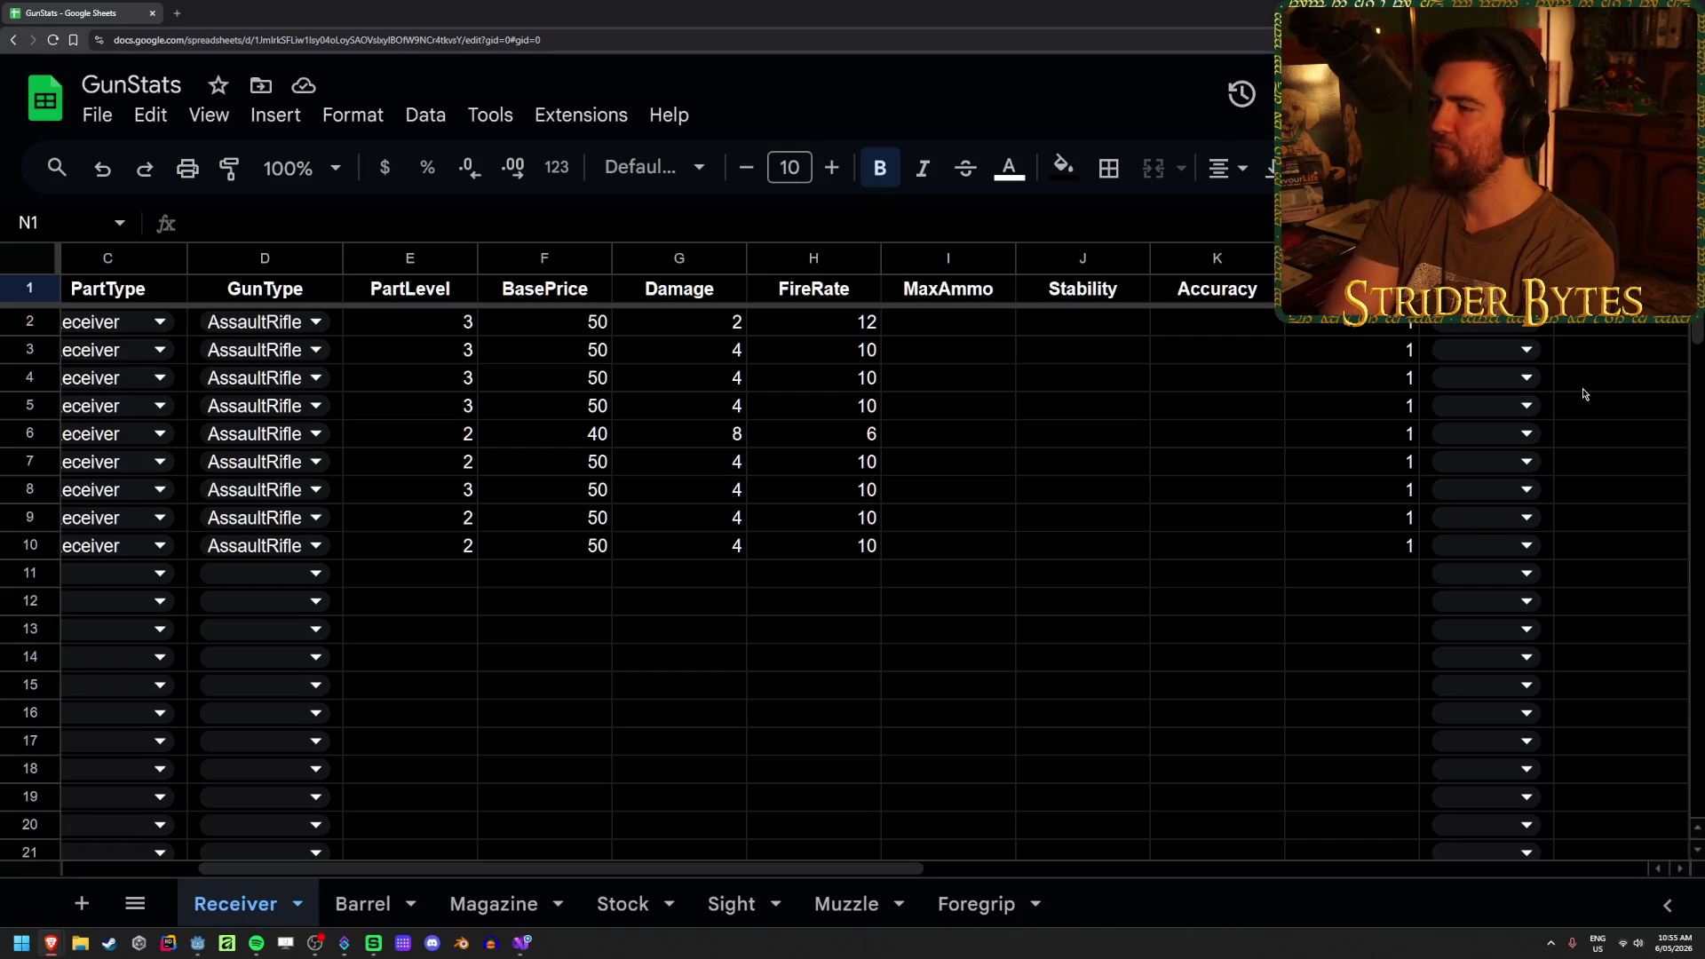
scroll(1583, 391, right, 1)
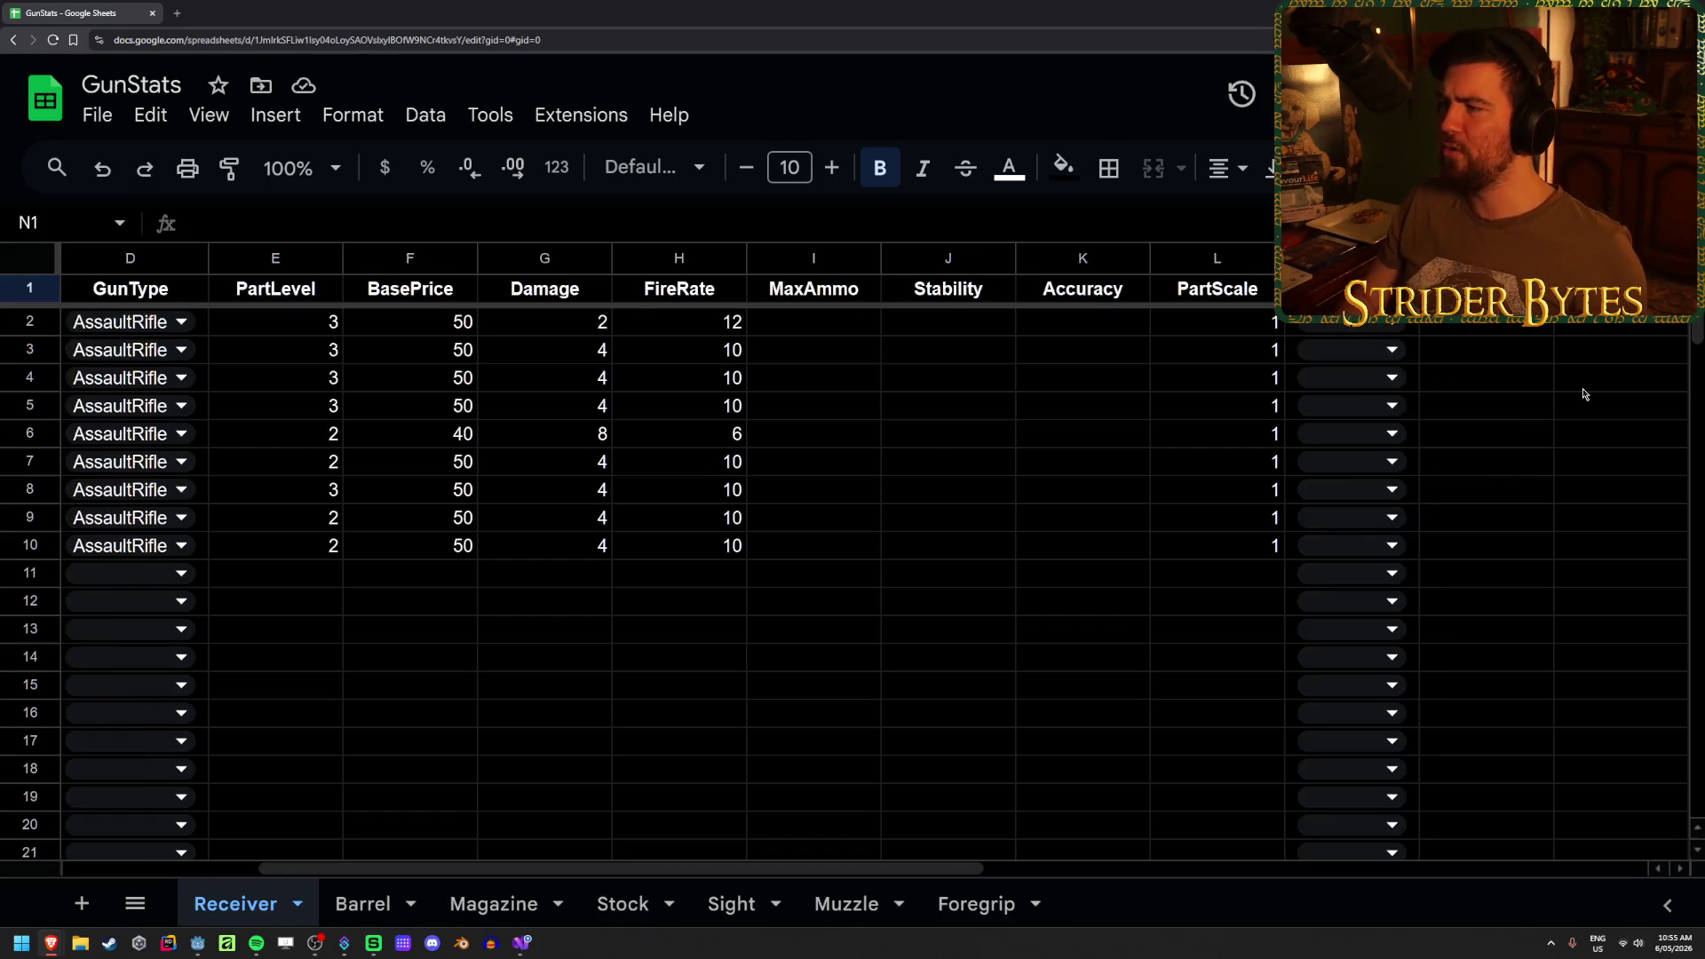
- Check the projectilesPerBullet field in Receiver.cs, then return to the GunStats sheet
click(522, 943)
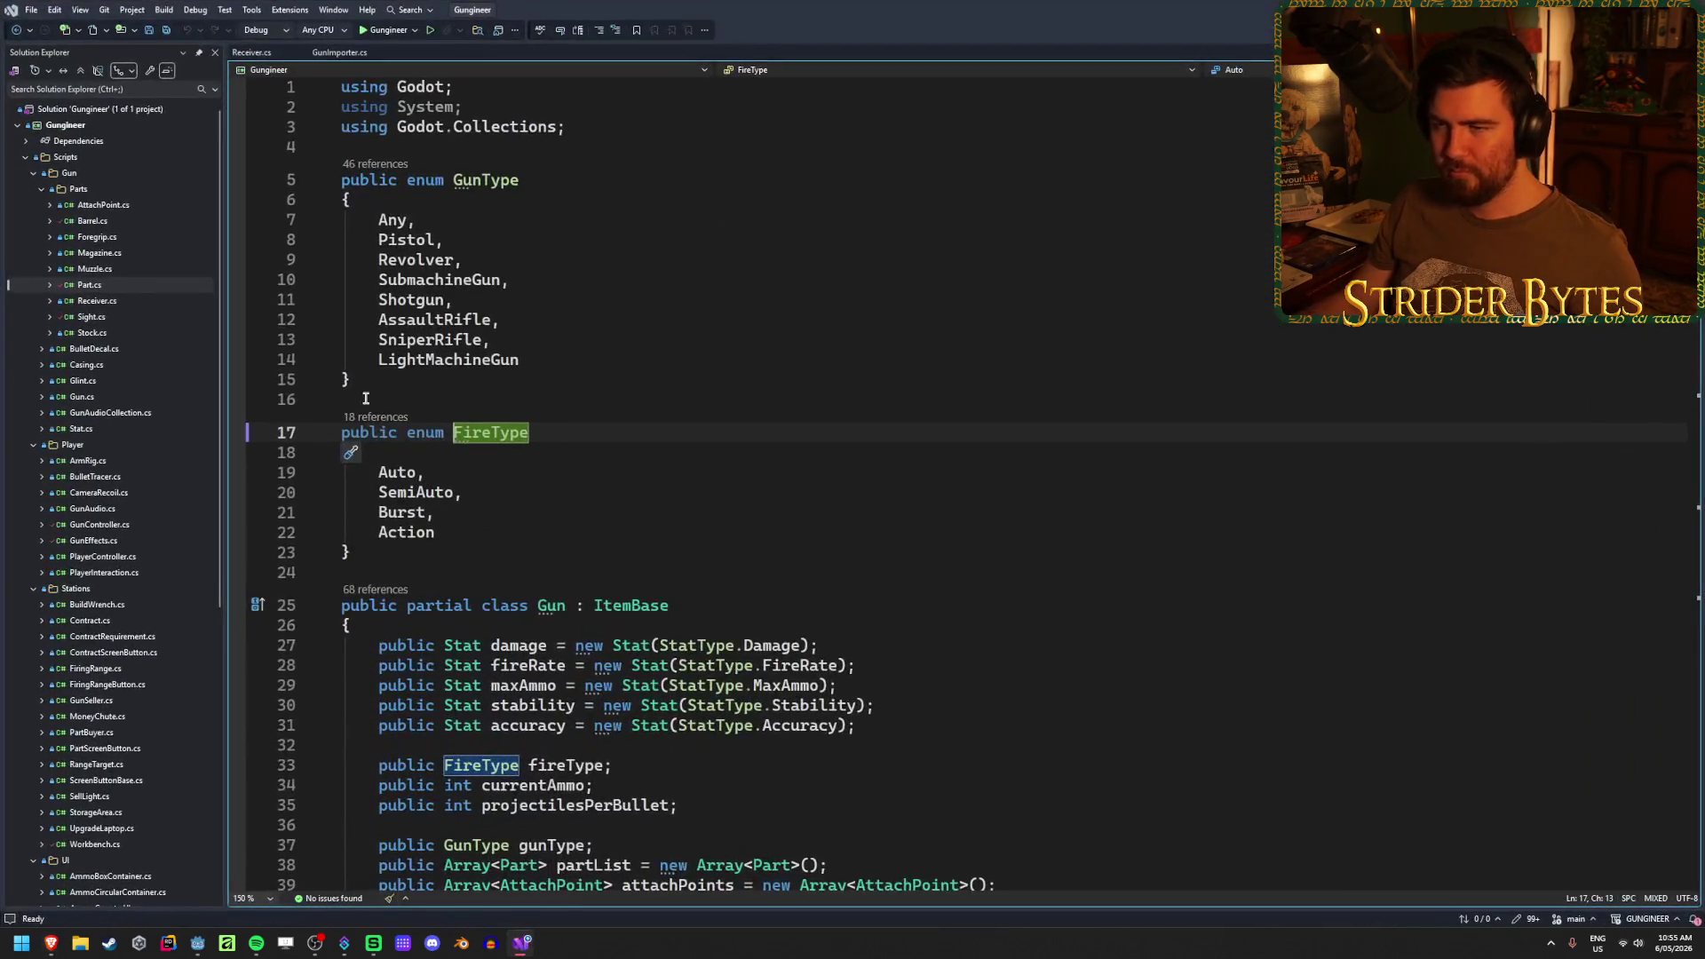
click(18, 33)
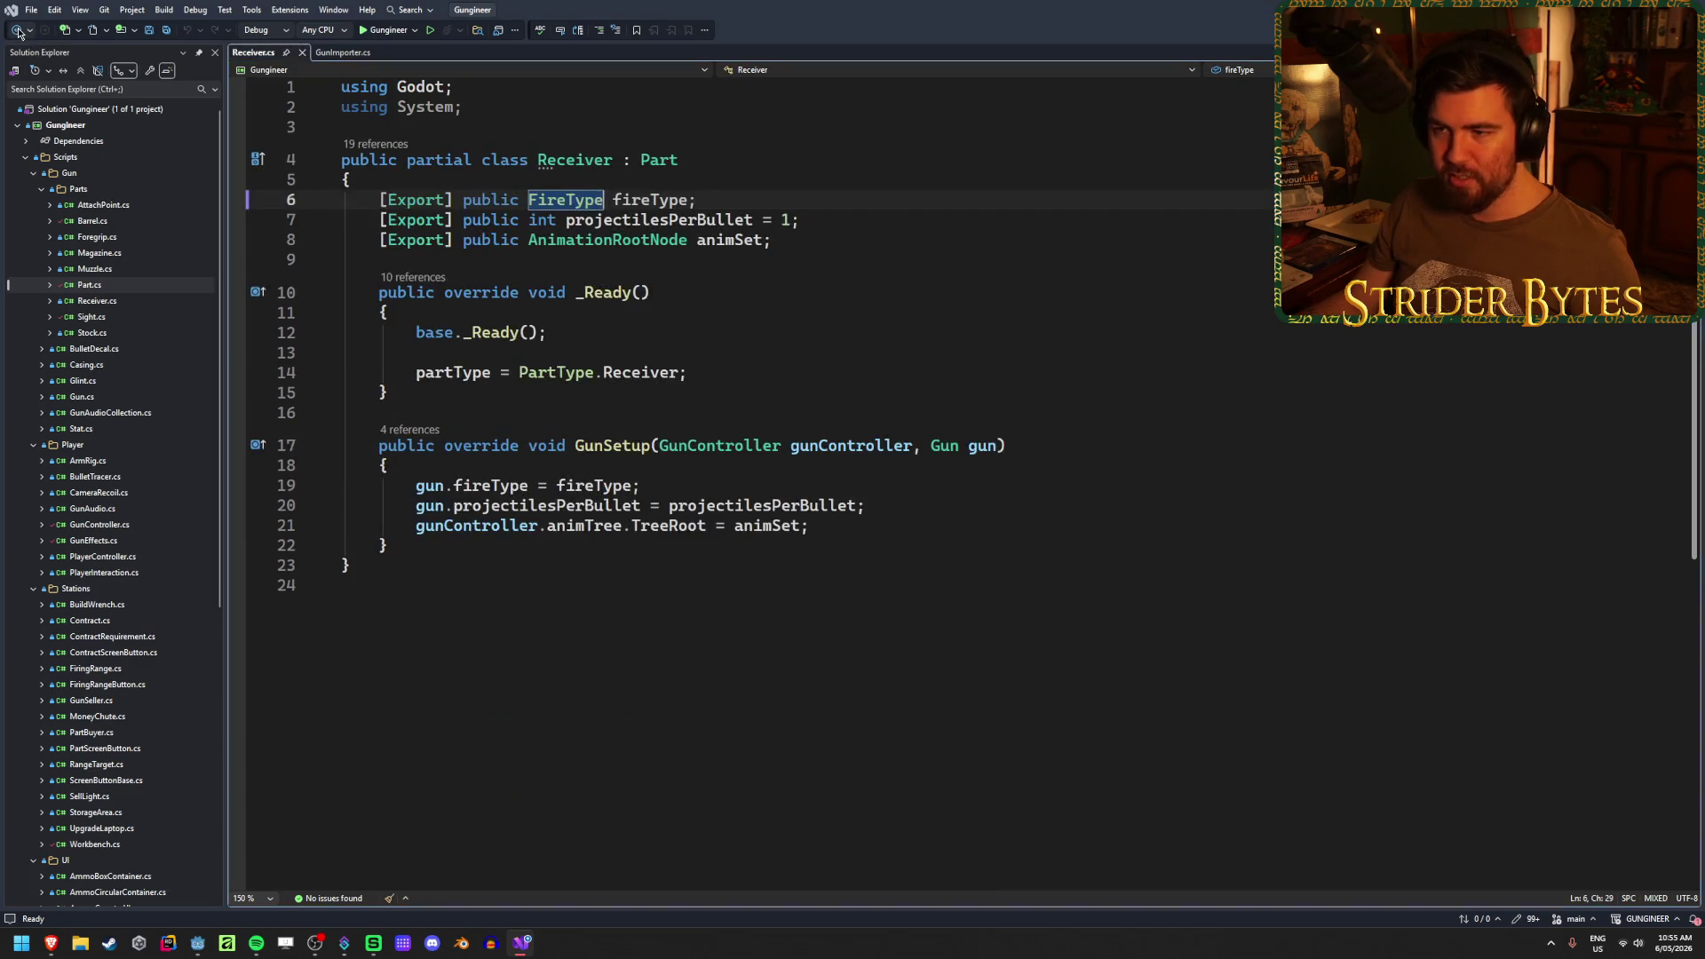
mouse_move(799, 219)
mouse_down()
mouse_move(445, 219)
mouse_move(586, 218)
mouse_up()
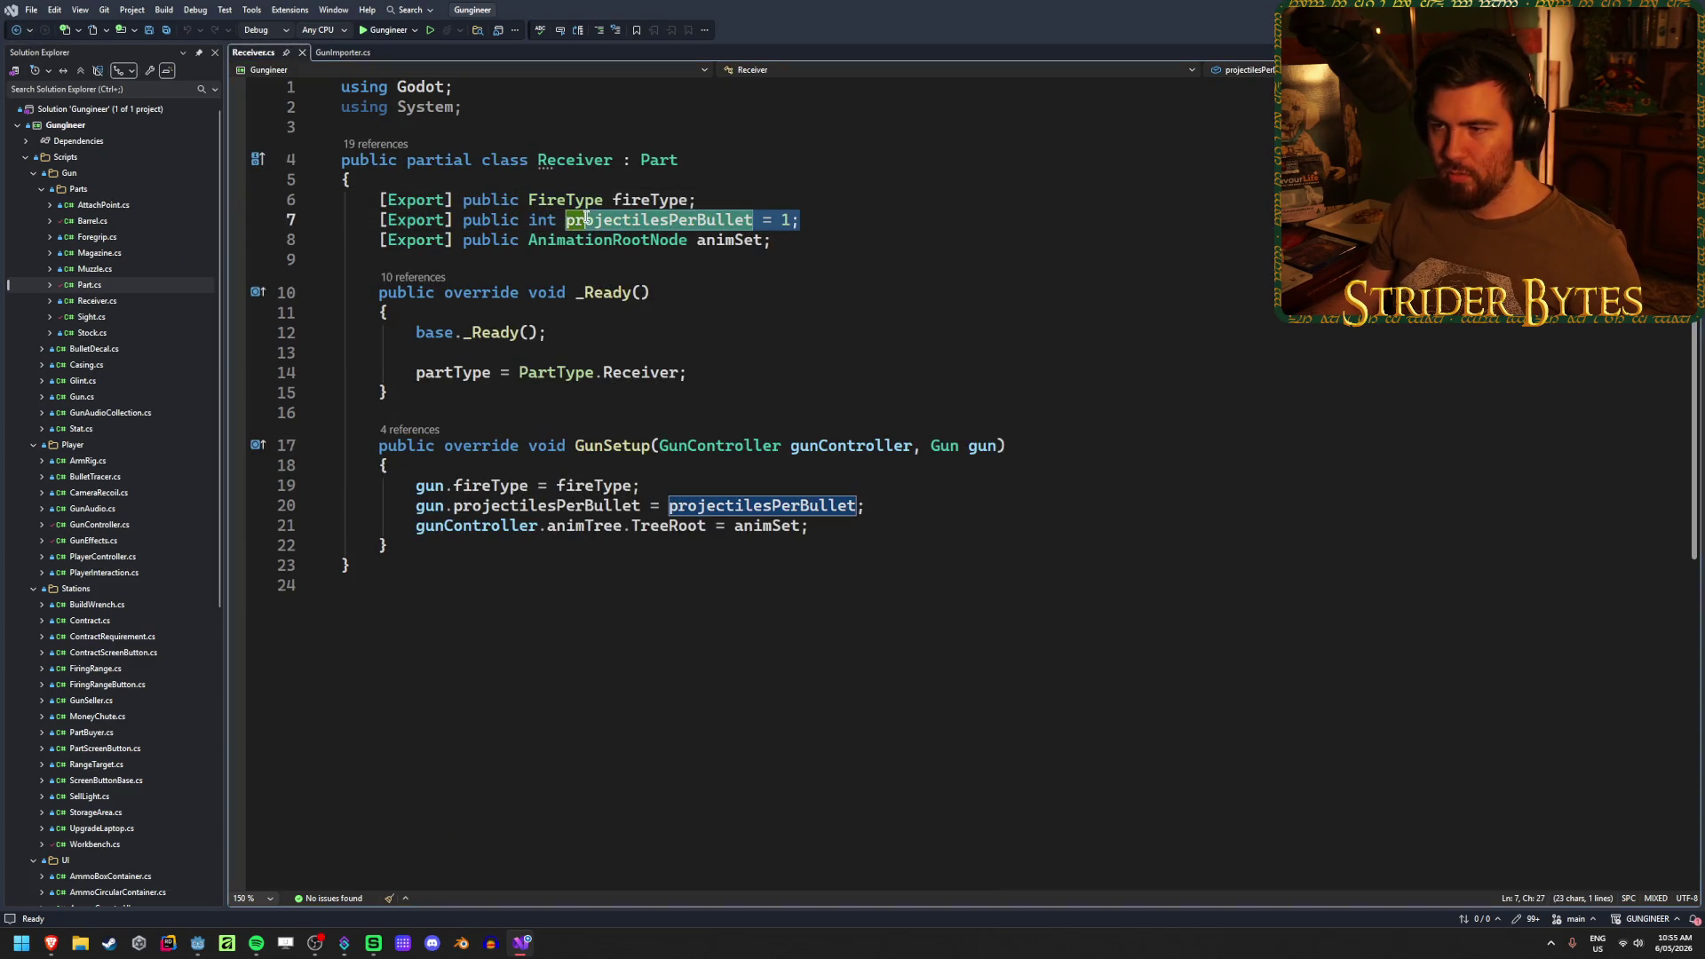
key(End)
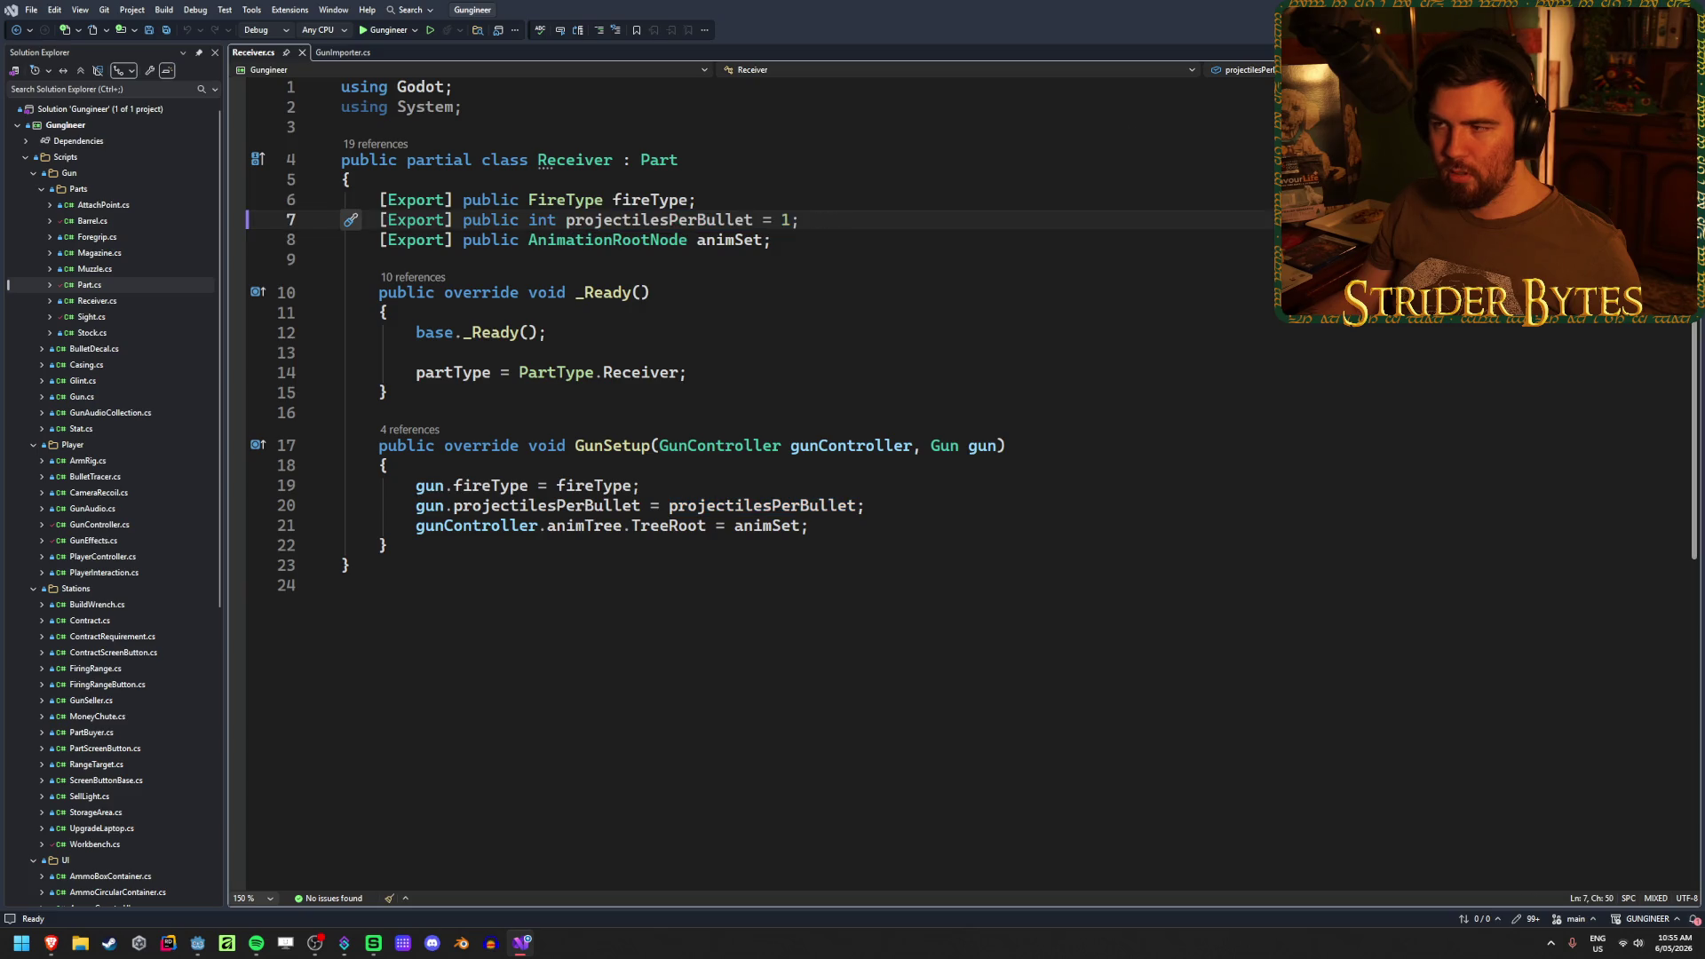
key(alt+Tab)
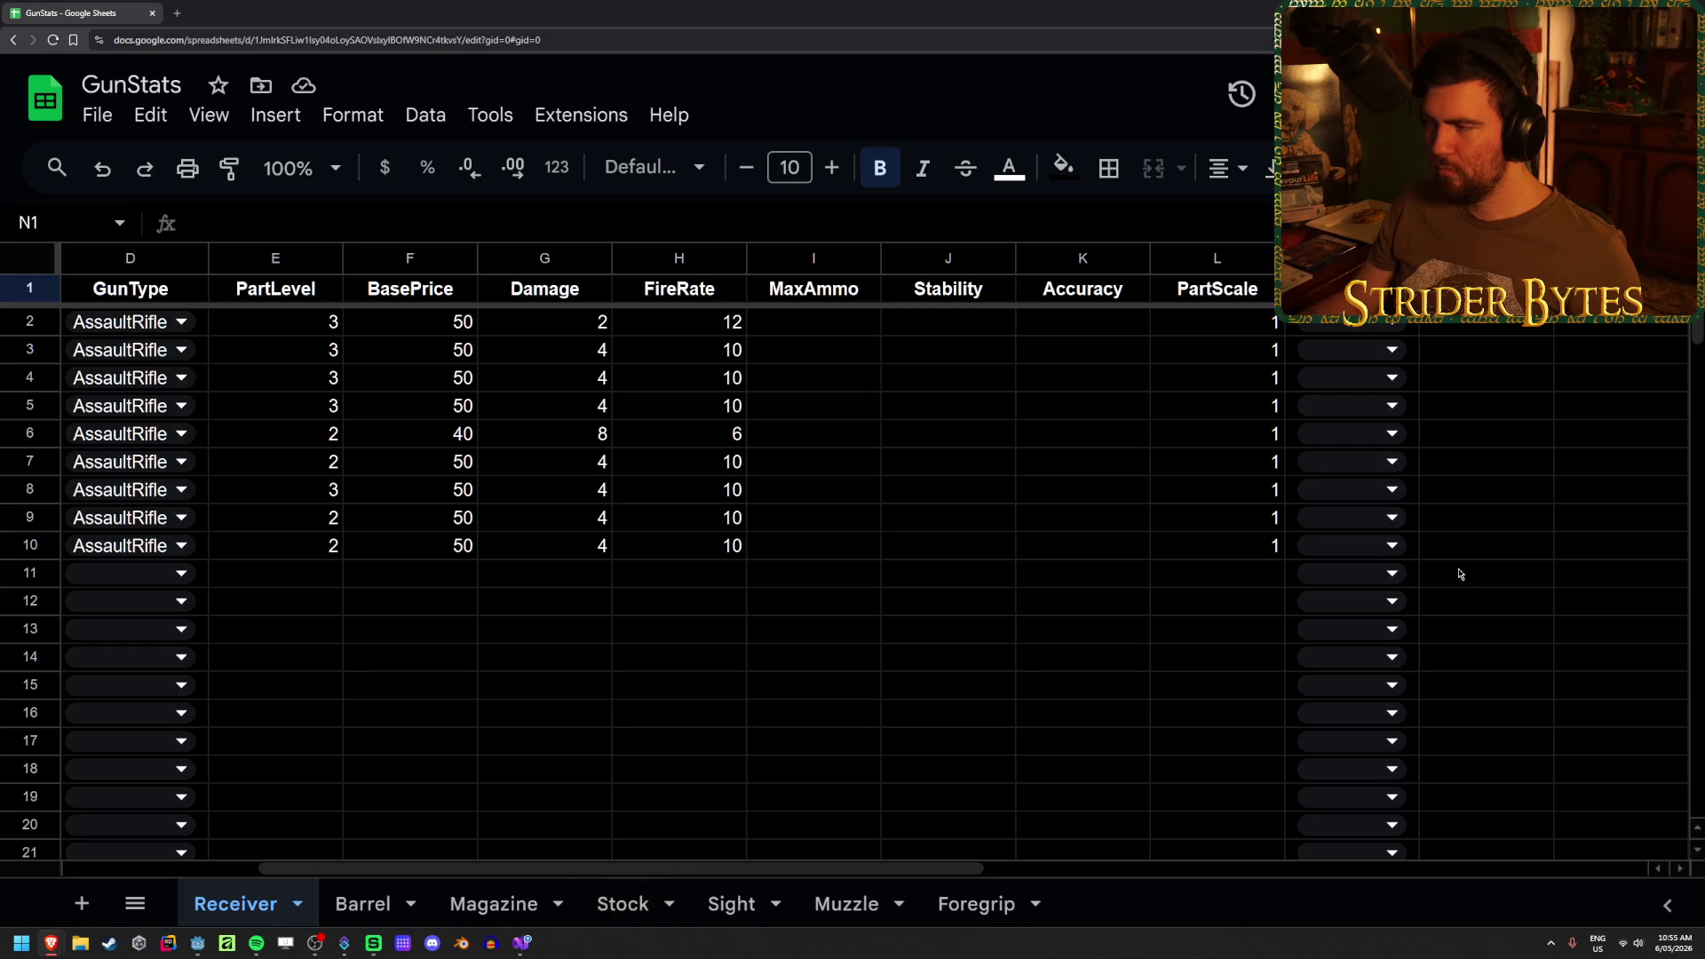
- Head column N 'Projectiles' and enter 1 in each receiver row
text(Projectiles)
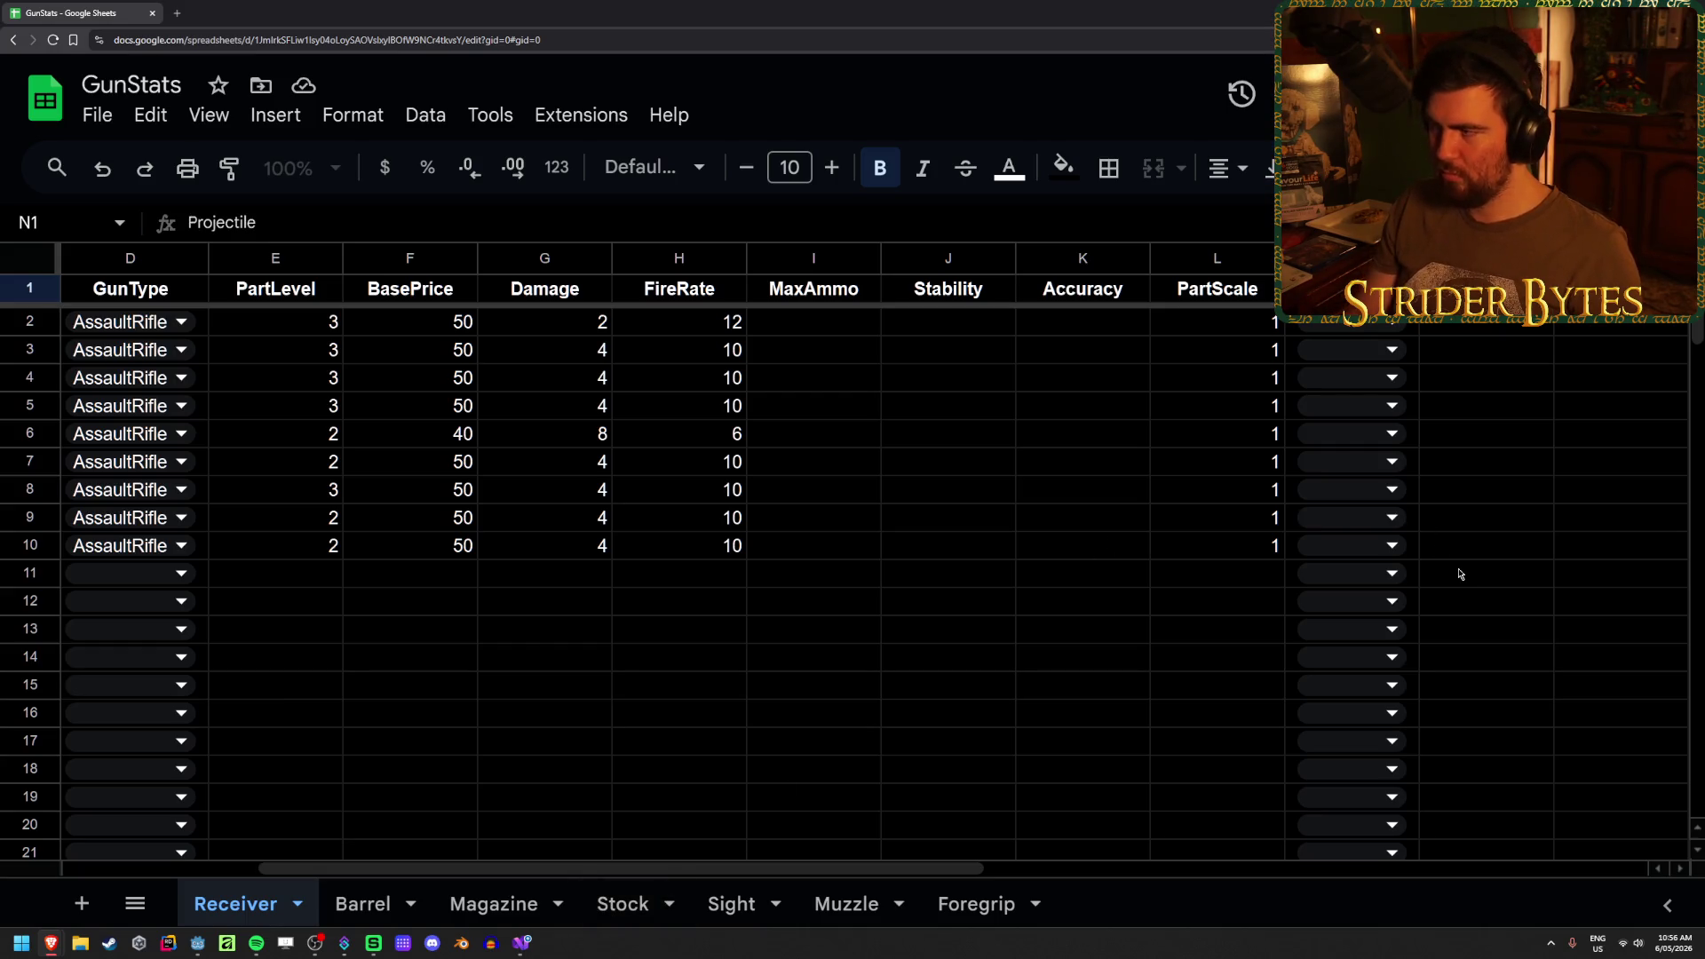
key(Return)
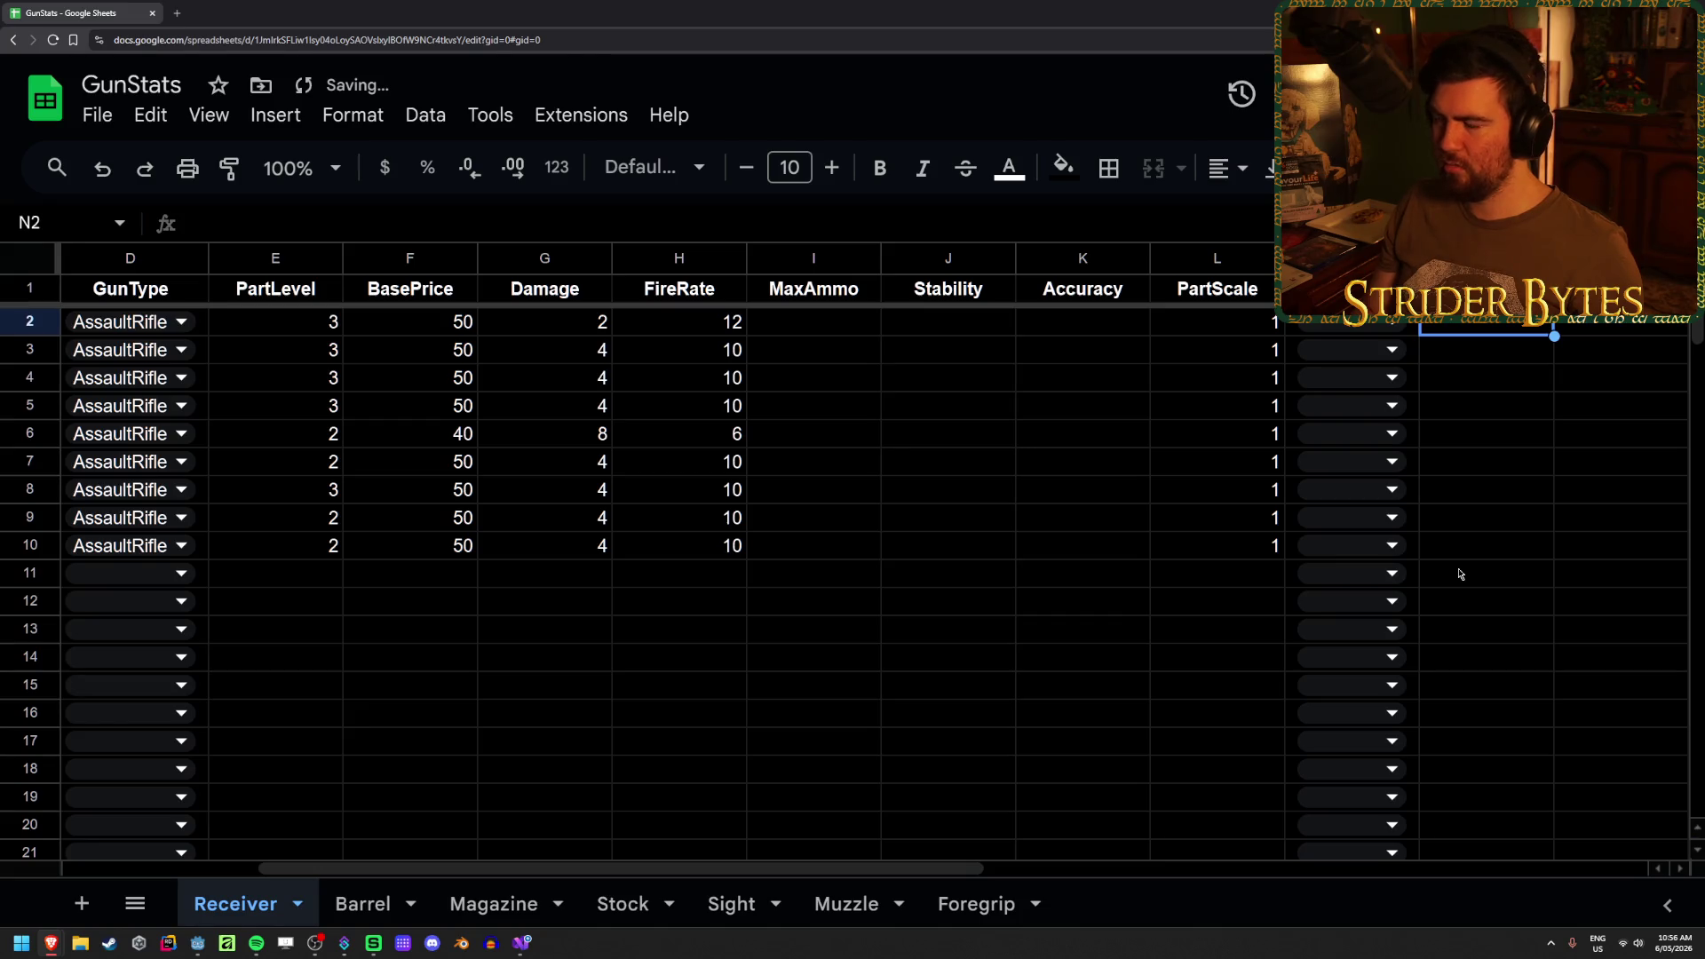
text(1)
key(Return)
text(1)
key(Return)
text(1)
key(Return)
key(1)
key(Return)
key(1)
key(Return)
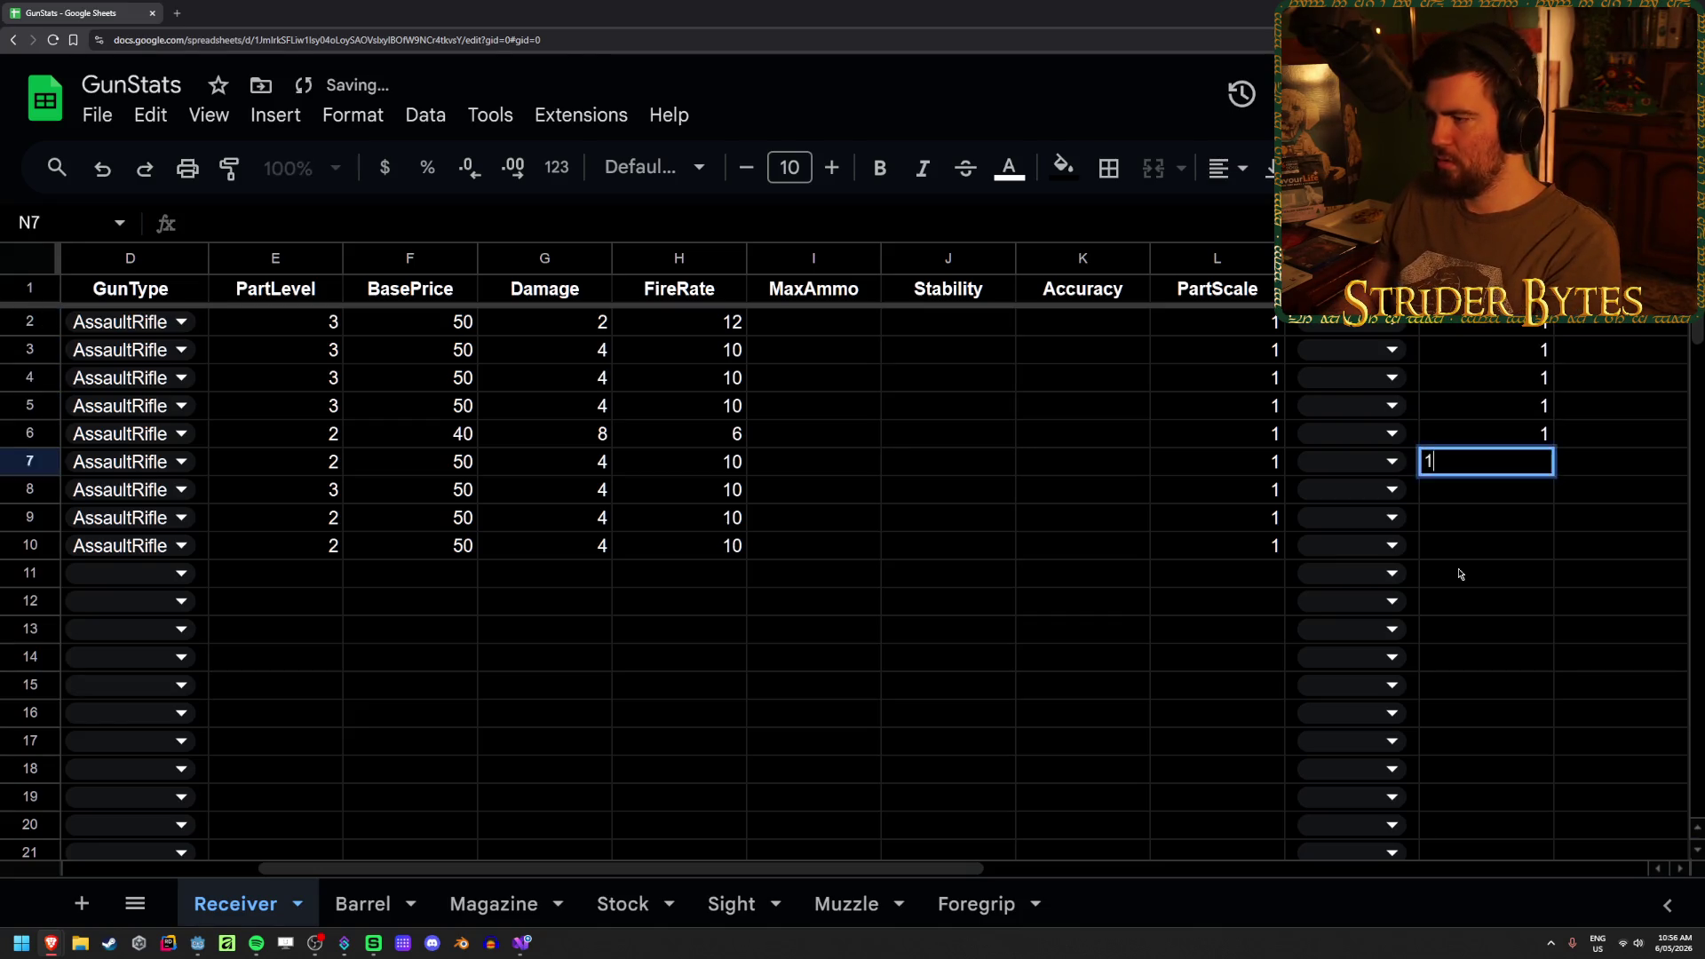
key(1)
key(Return)
key(1)
key(Return)
key(1)
key(Return)
key(1)
key(Return)
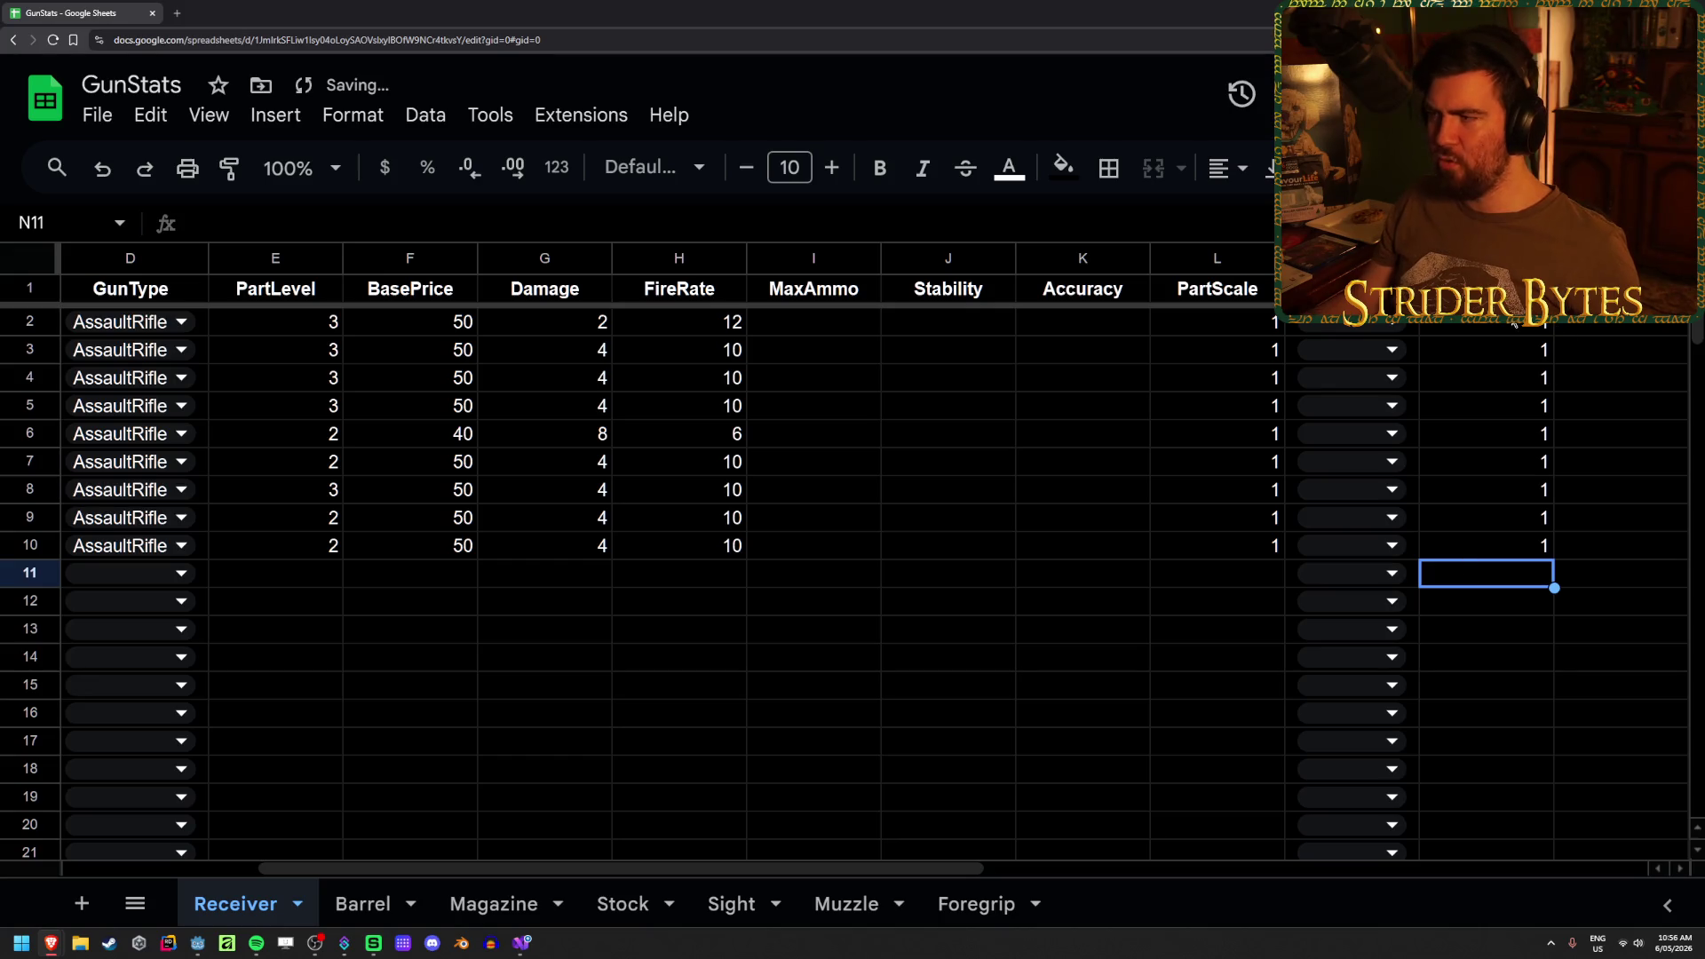
- Select N2:N10 to confirm the values sum to 9, then switch to Receiver.cs
drag(1513, 326, 1536, 546)
click(1580, 506)
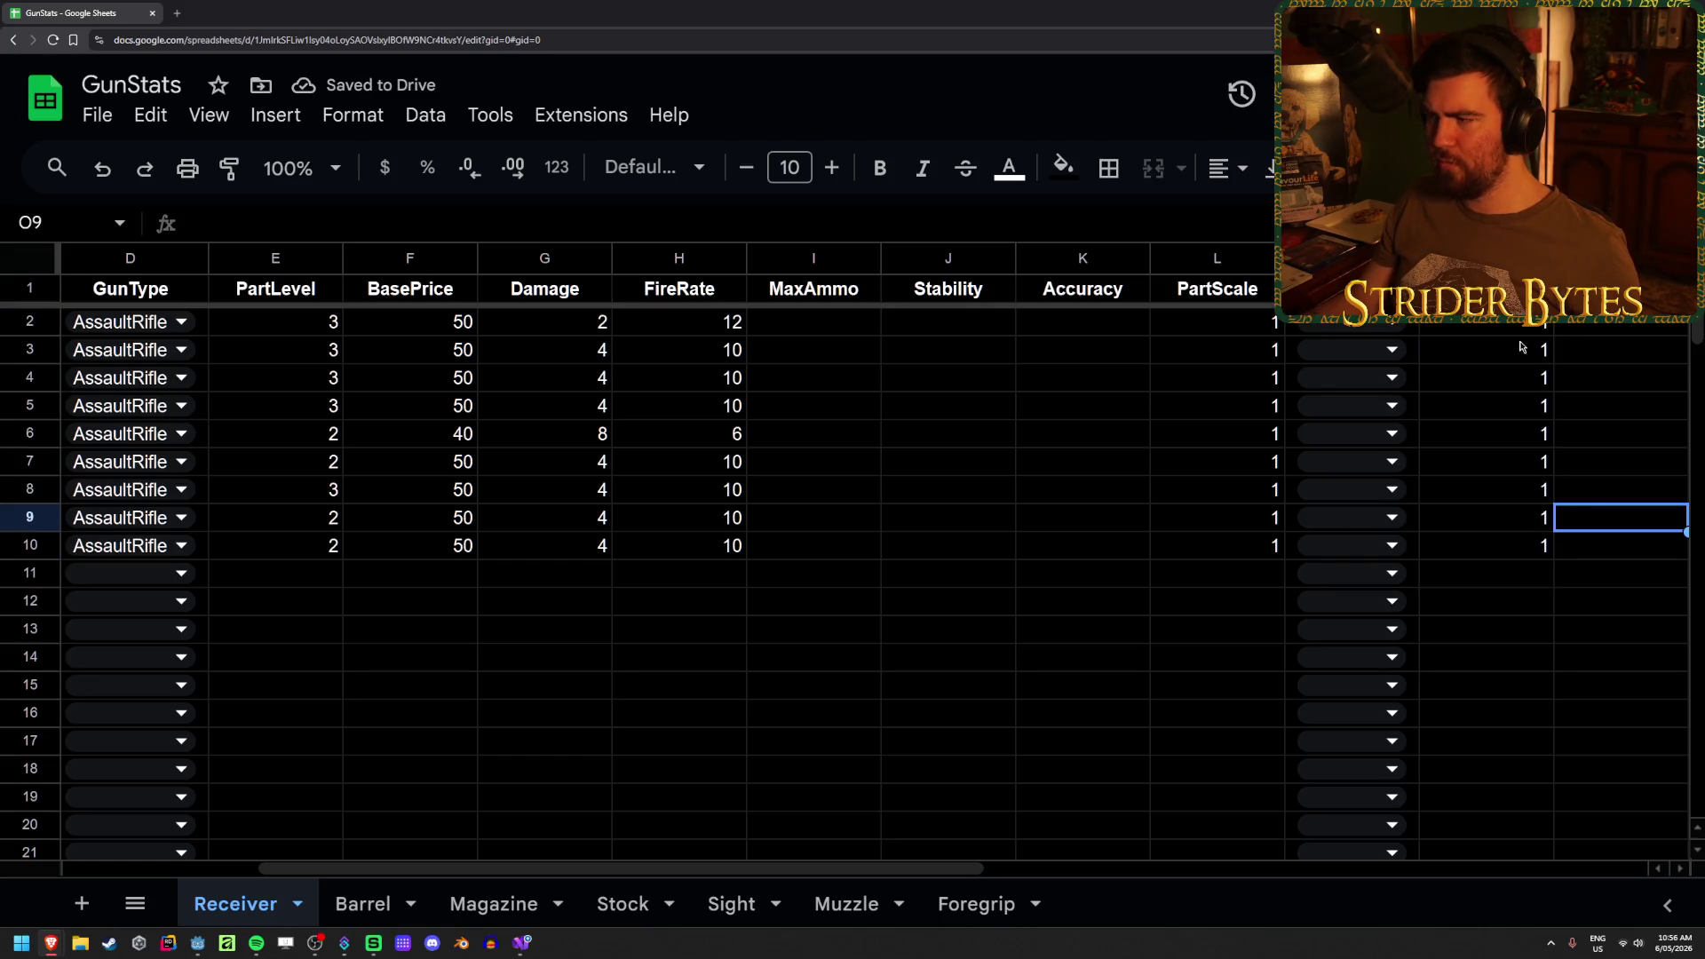
drag(1519, 328, 1528, 548)
mouse_move(1509, 545)
mouse_down()
mouse_move(1515, 335)
mouse_move(1552, 566)
mouse_move(1549, 545)
mouse_up()
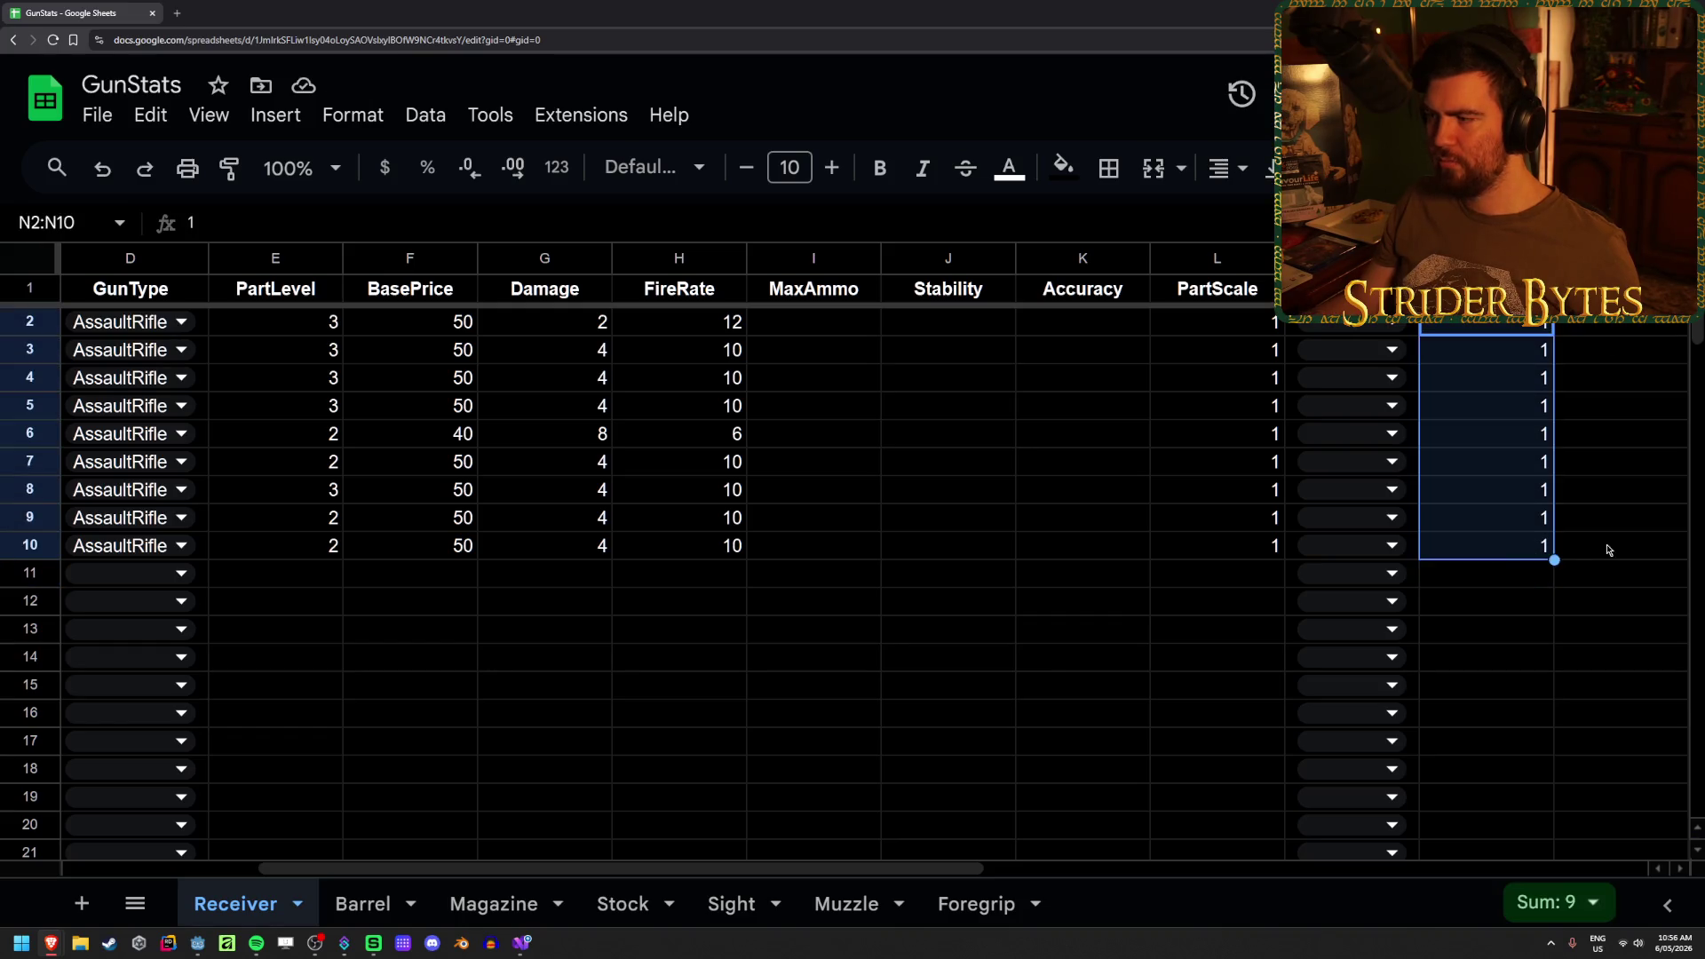
click(1612, 549)
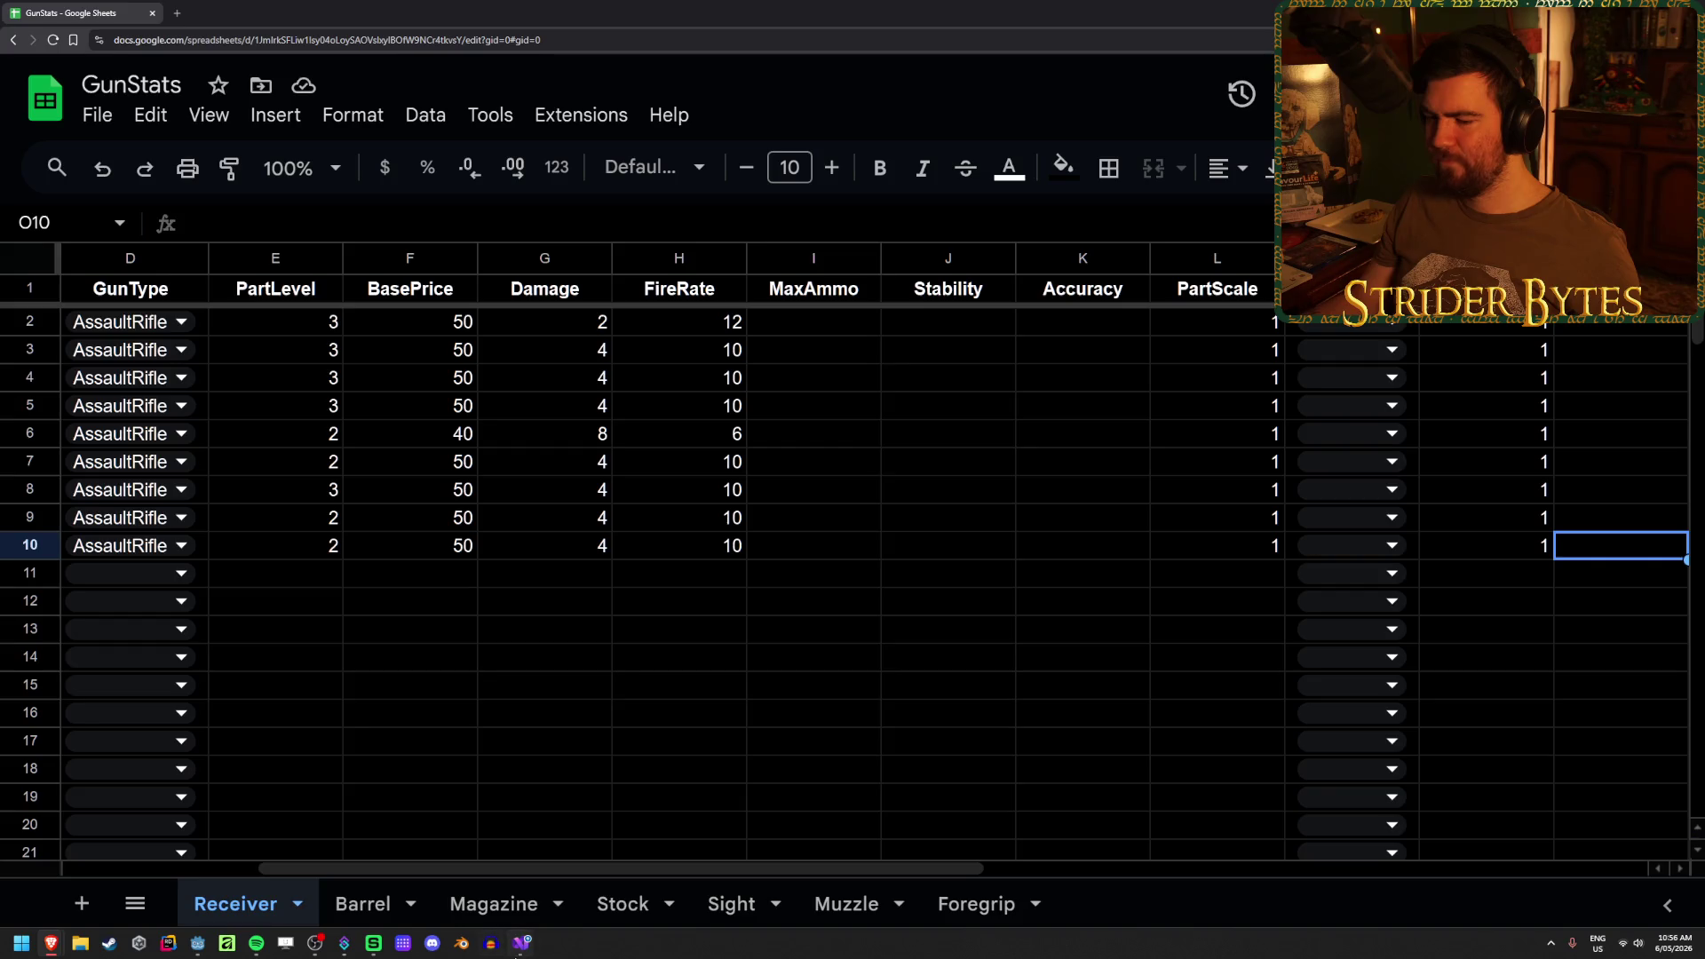
click(520, 944)
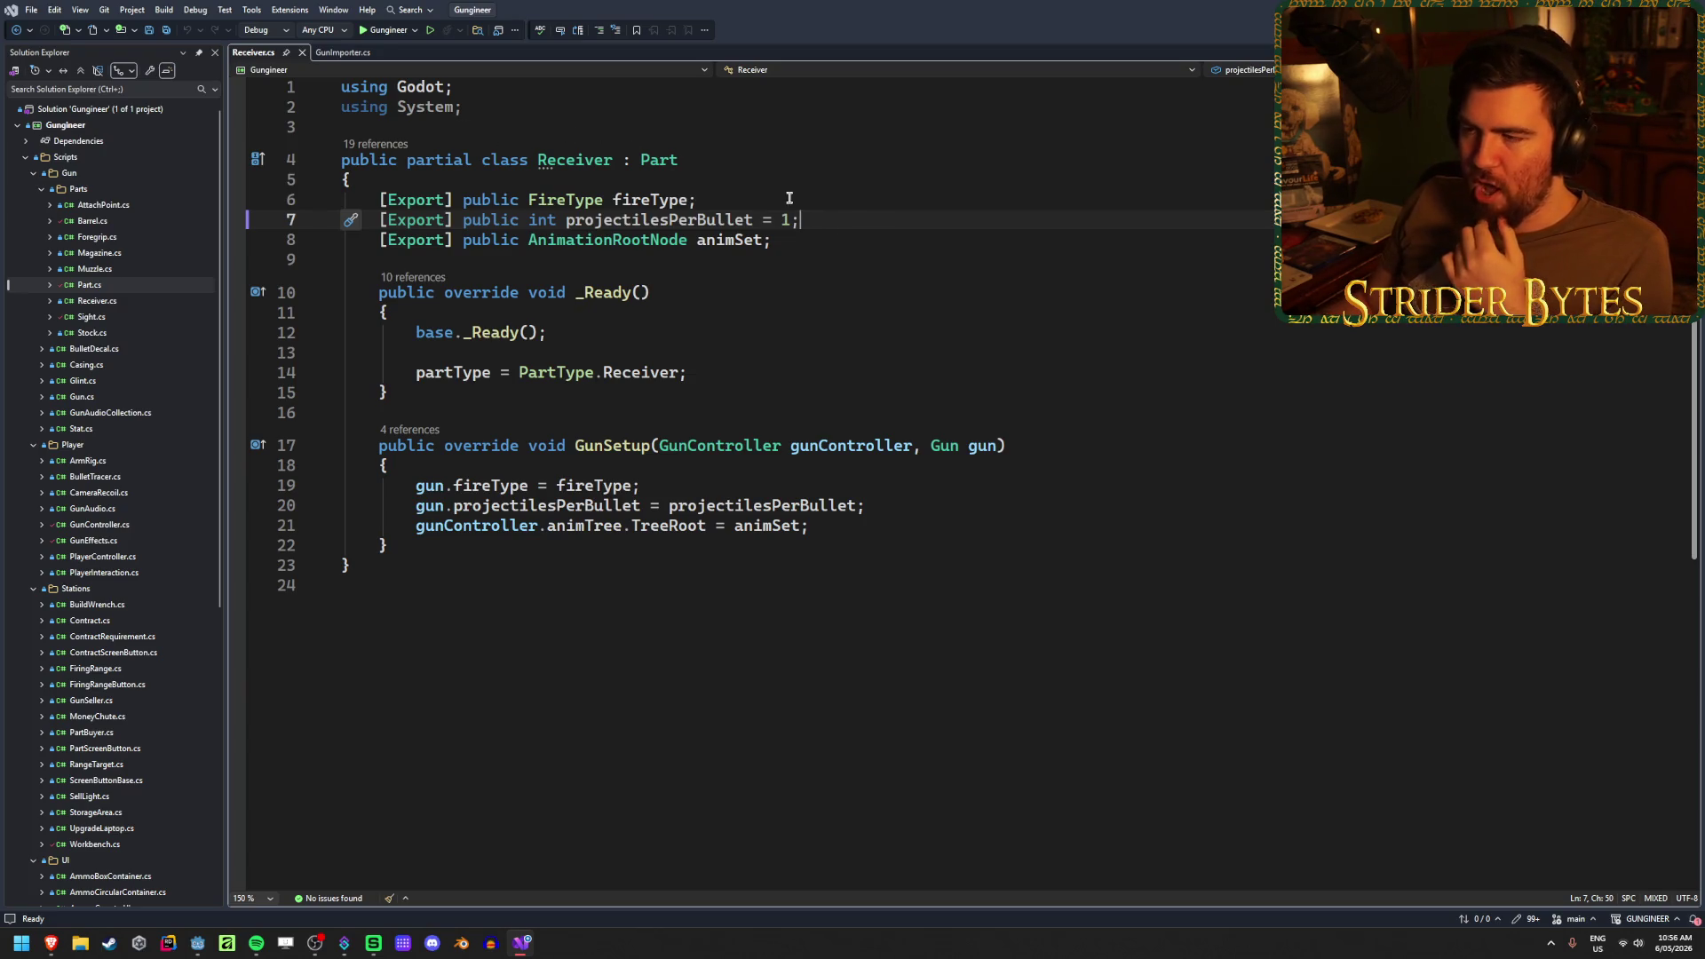
- Inspect the projectilesPerBullet = 1 and fireType declarations in Receiver.cs, then return to the spreadsheet
drag(829, 219, 565, 220)
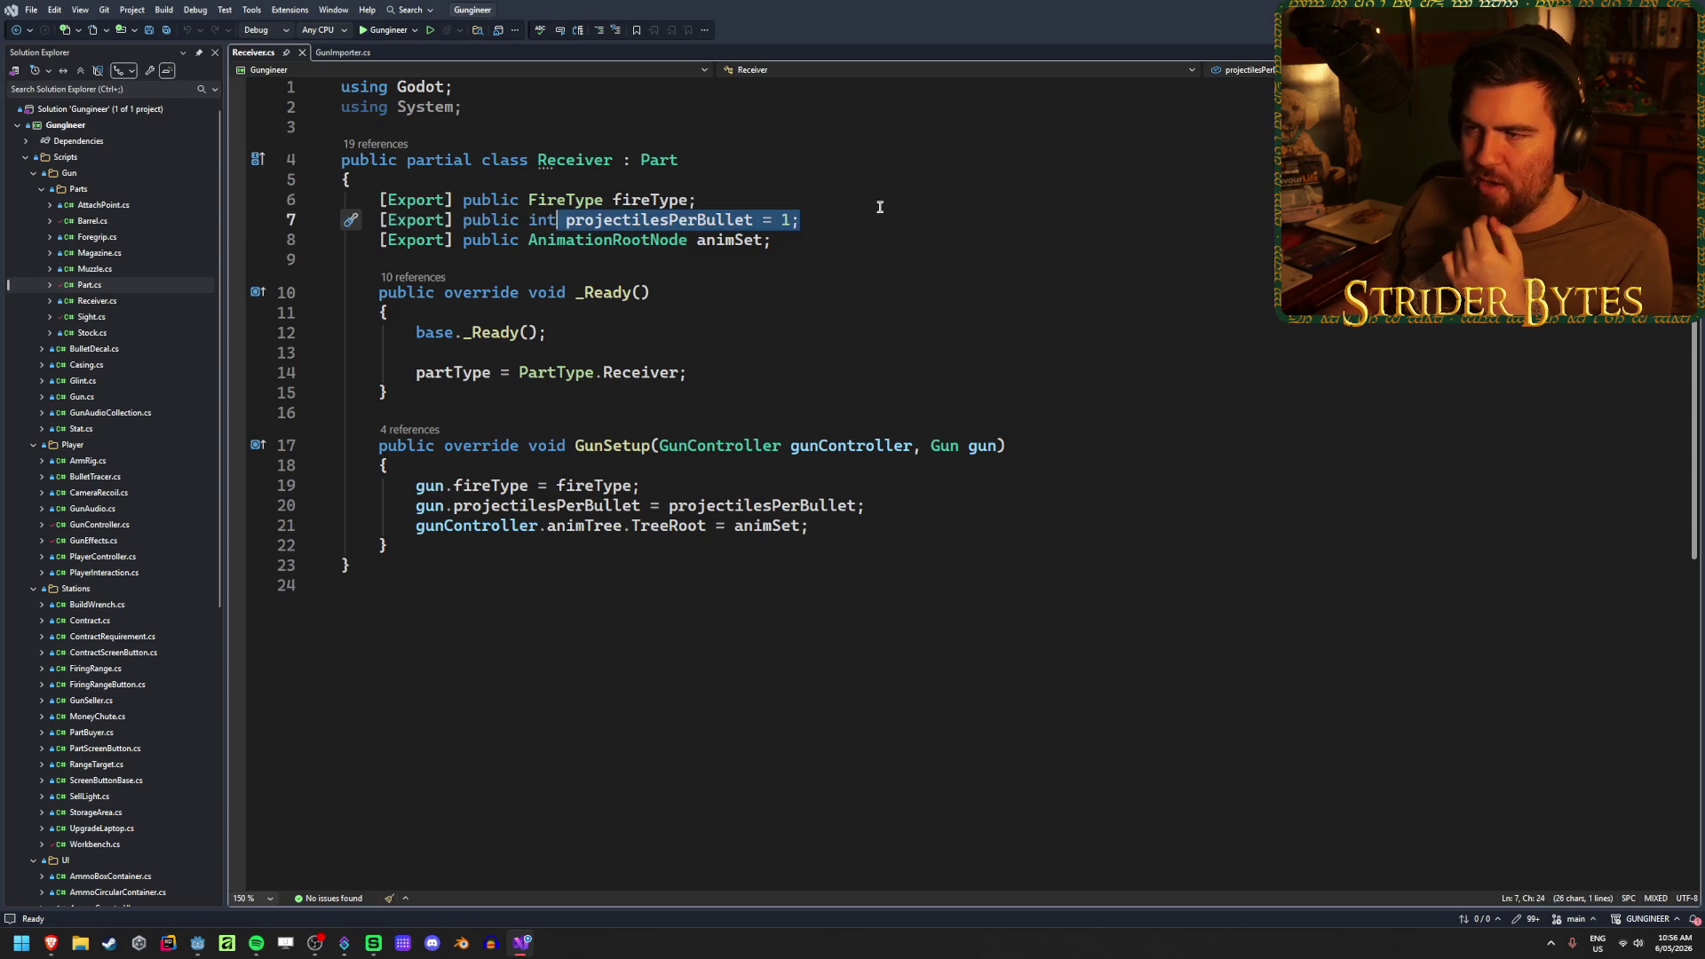
drag(879, 203, 554, 198)
click(837, 219)
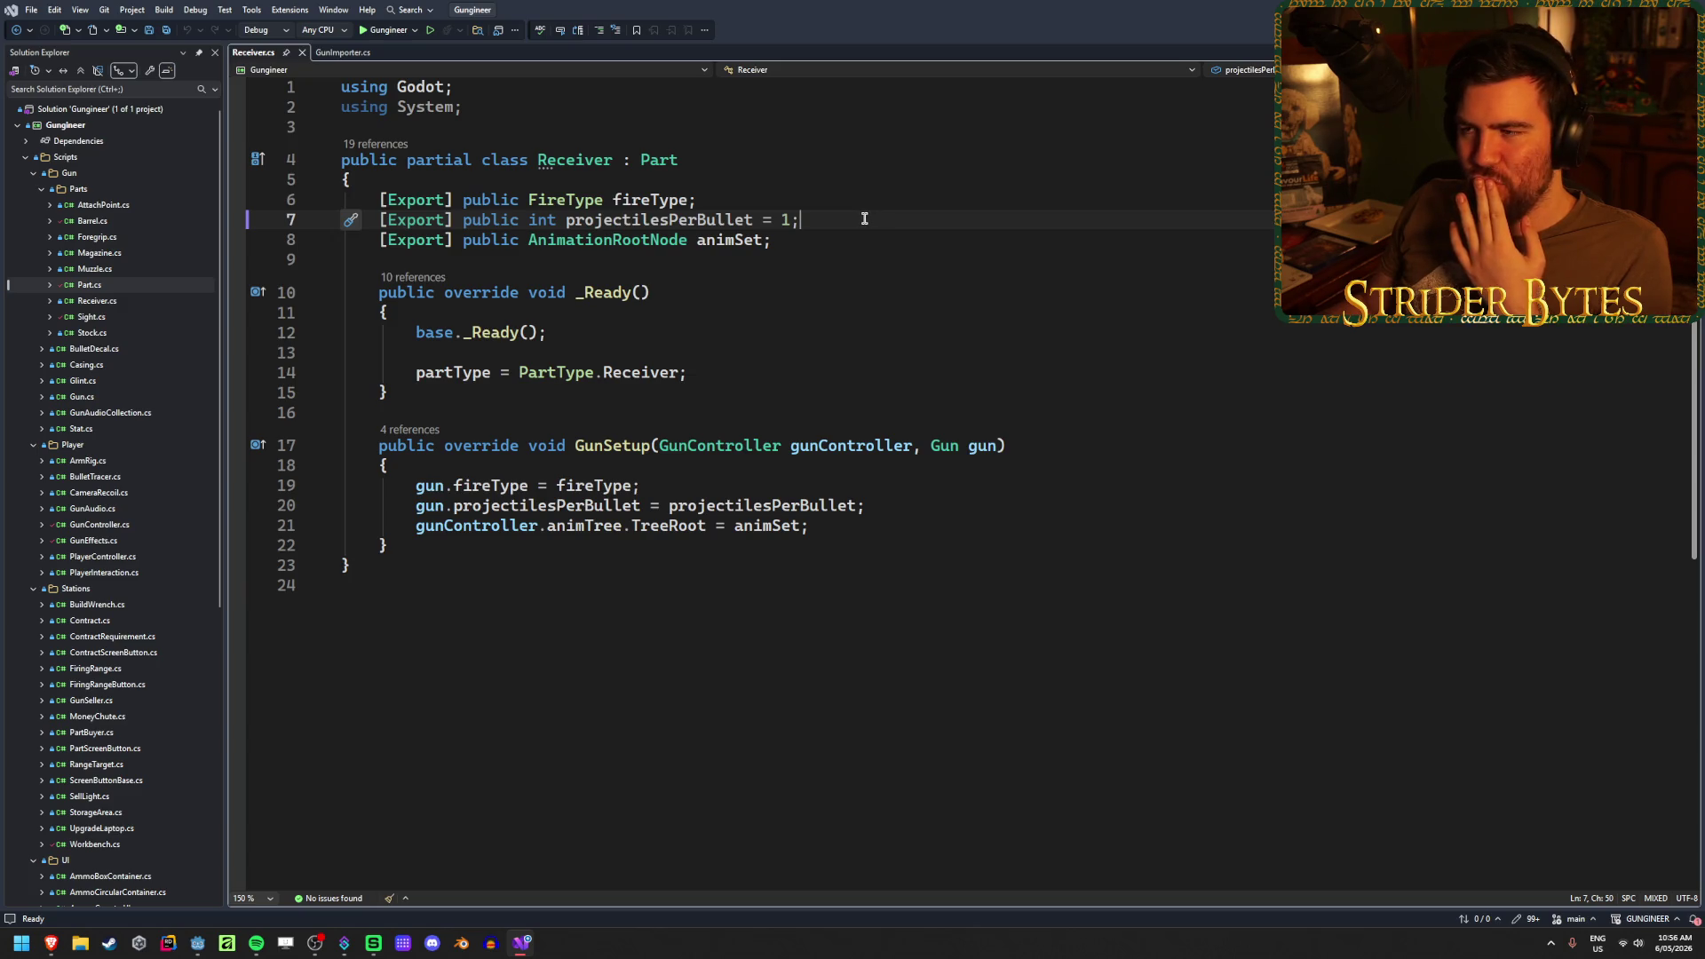
drag(864, 219, 566, 219)
double_click(657, 220)
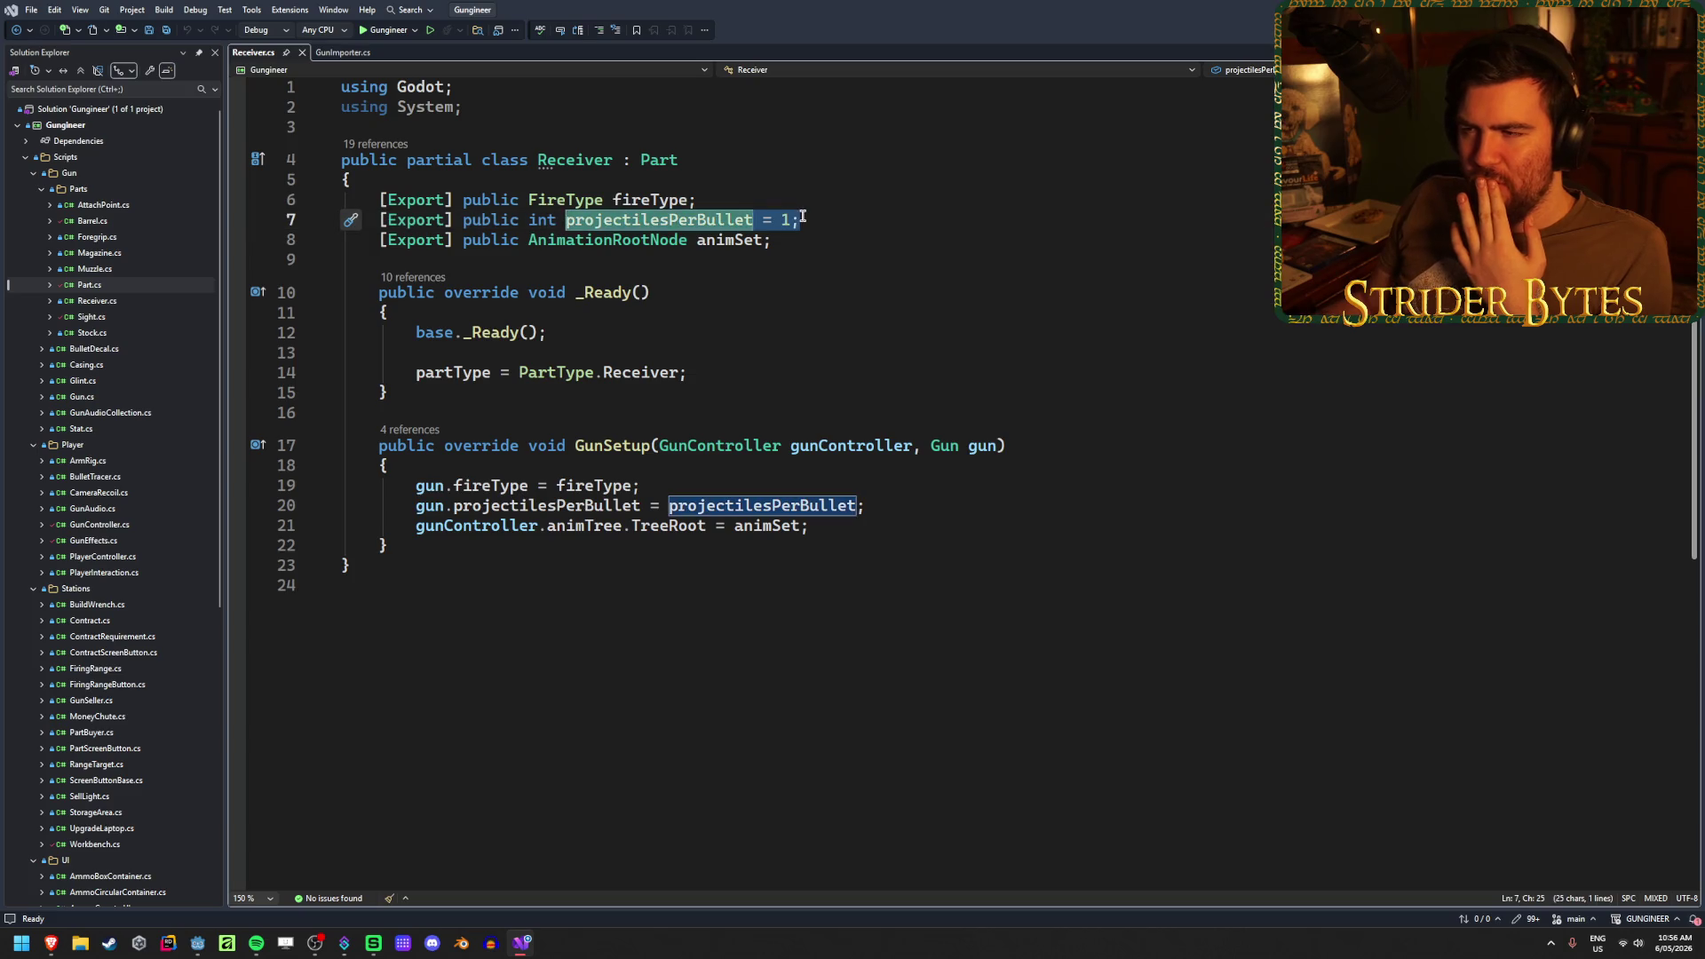
drag(802, 219, 583, 216)
click(584, 215)
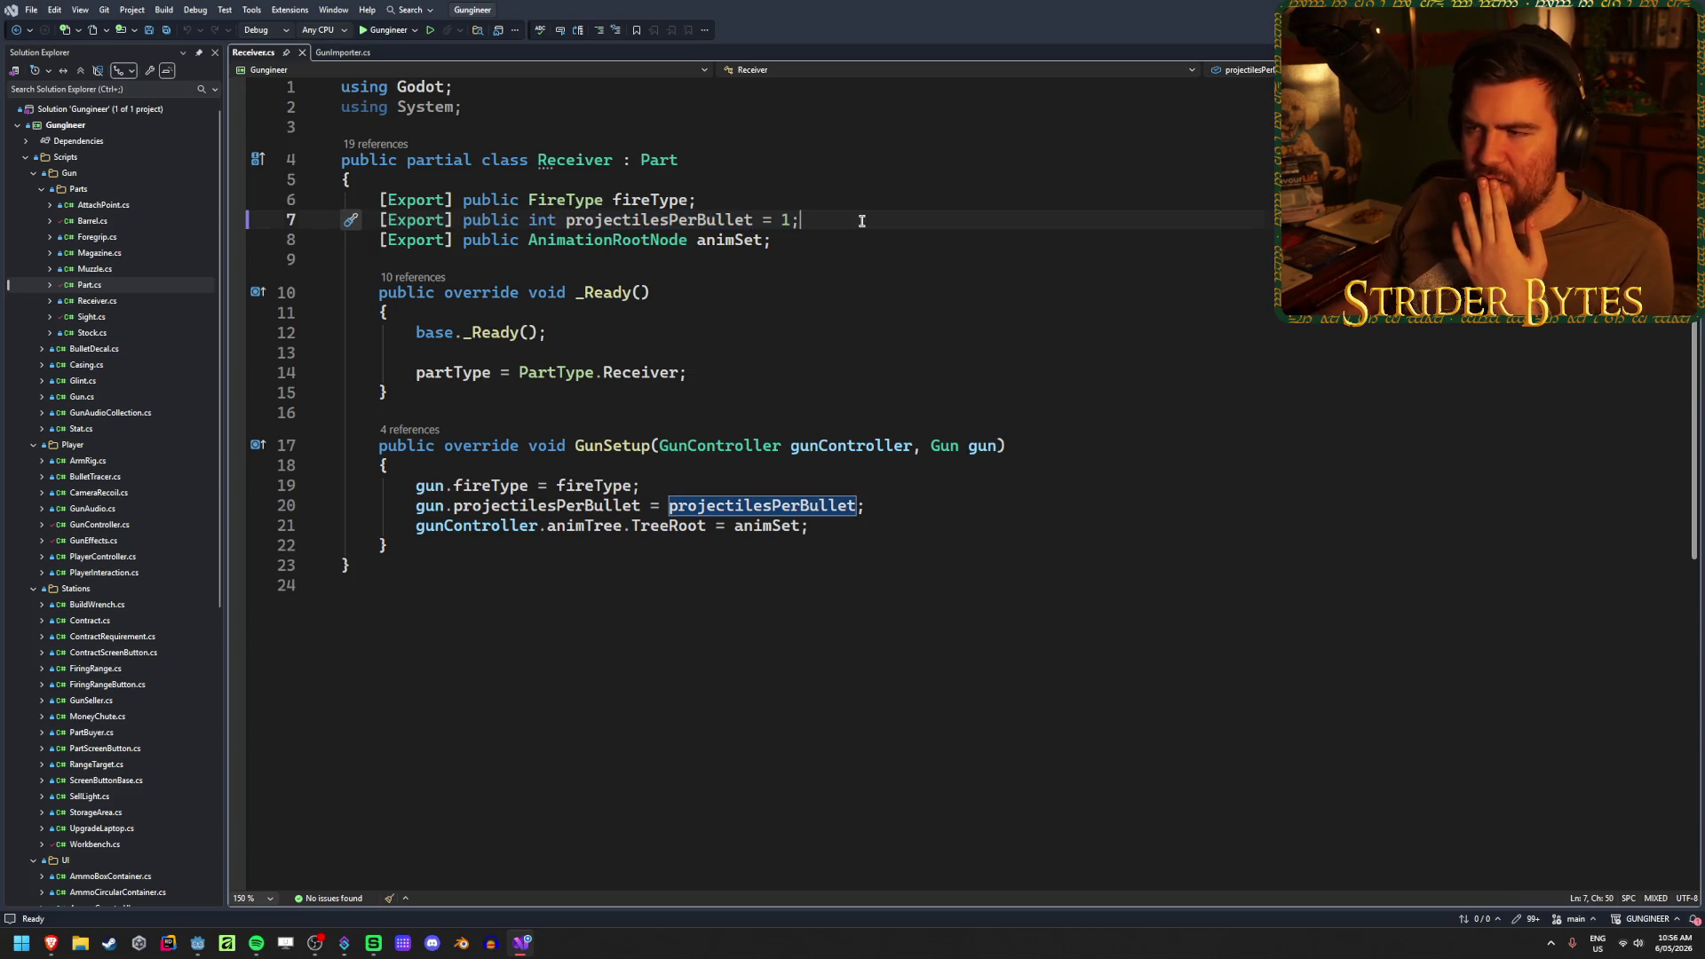
drag(858, 219, 575, 217)
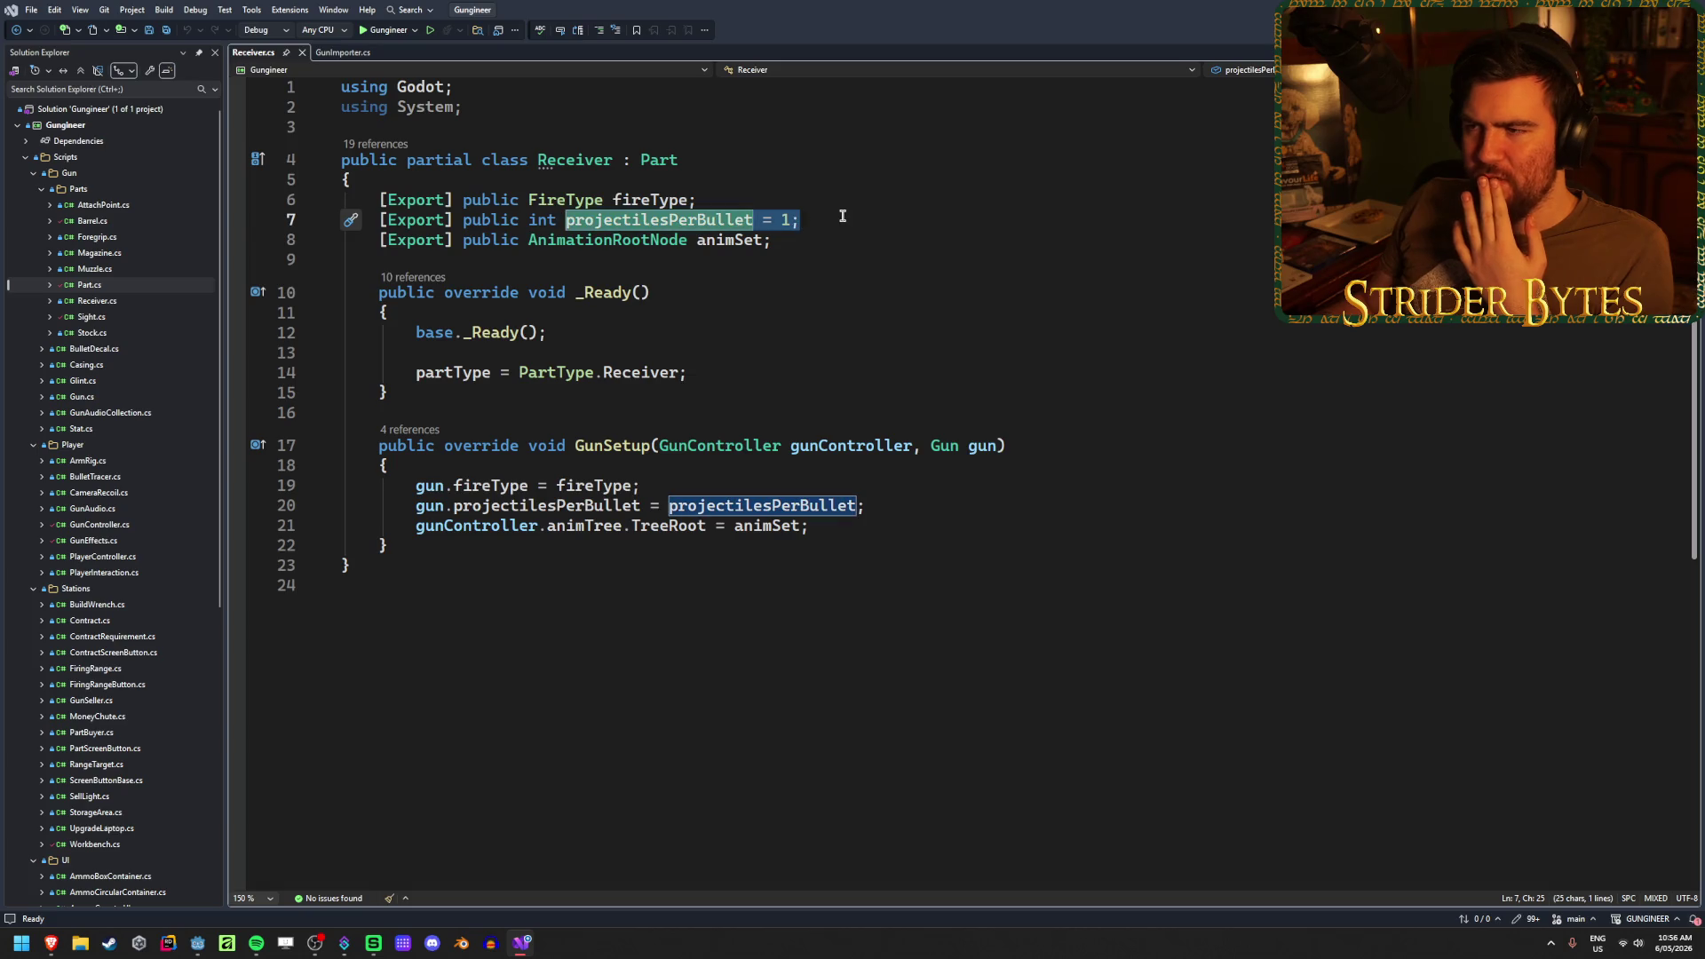
drag(845, 220, 566, 219)
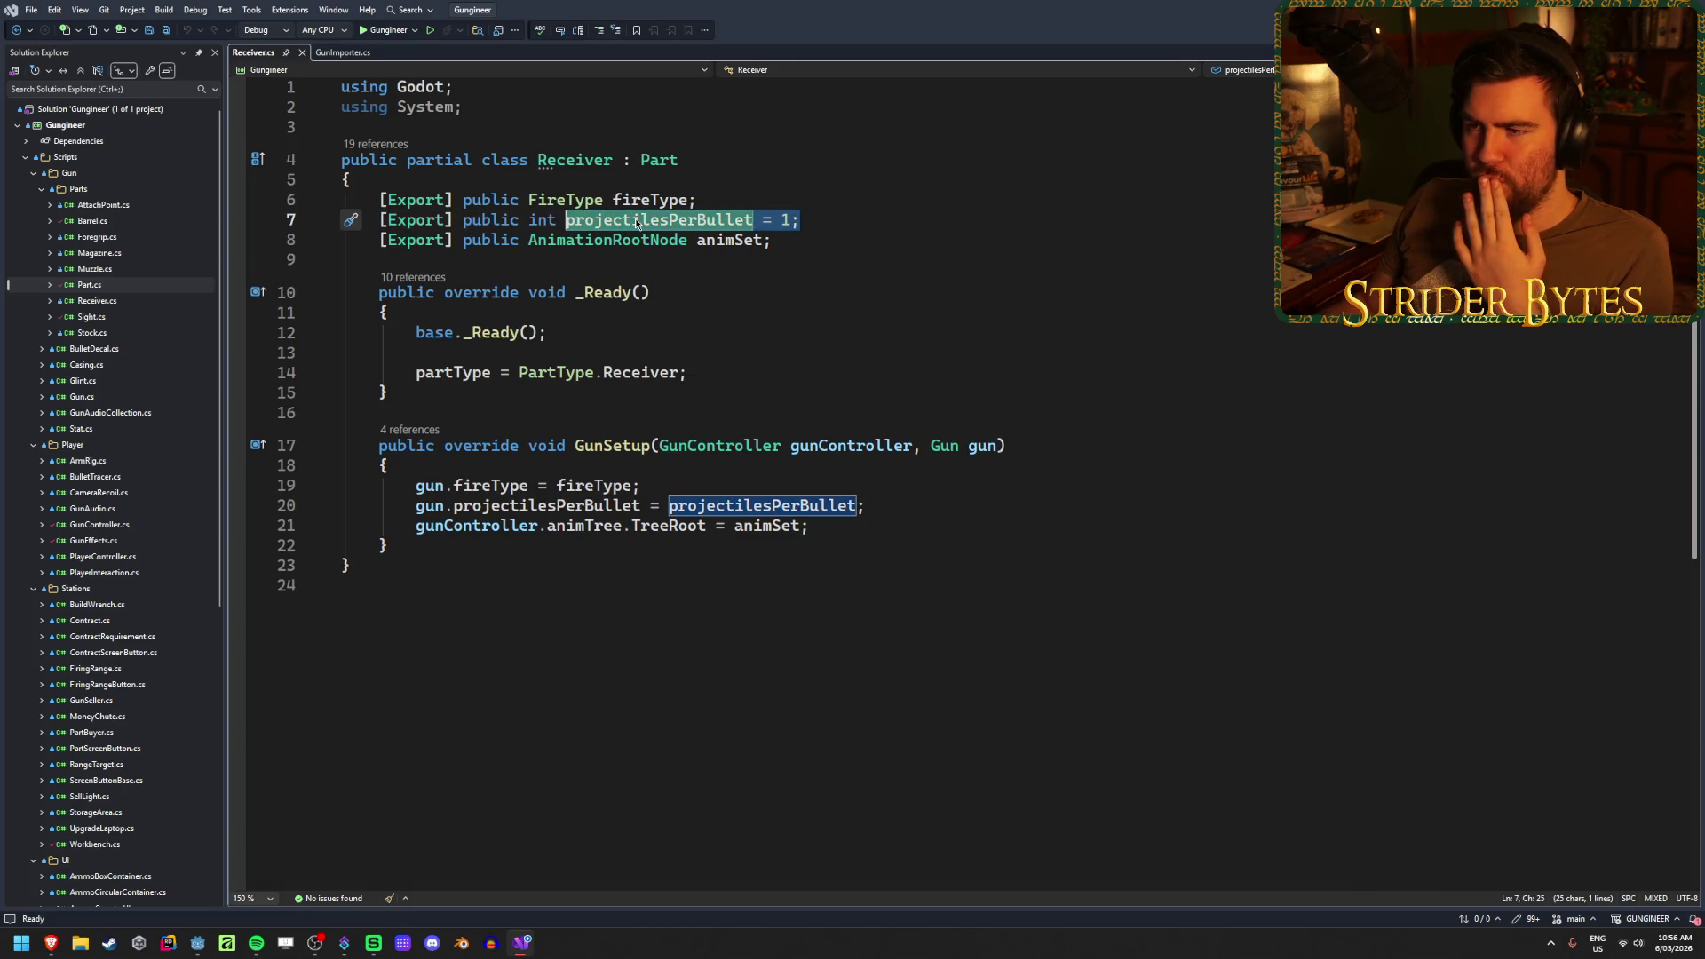
click(855, 219)
drag(855, 220, 568, 222)
key(Right)
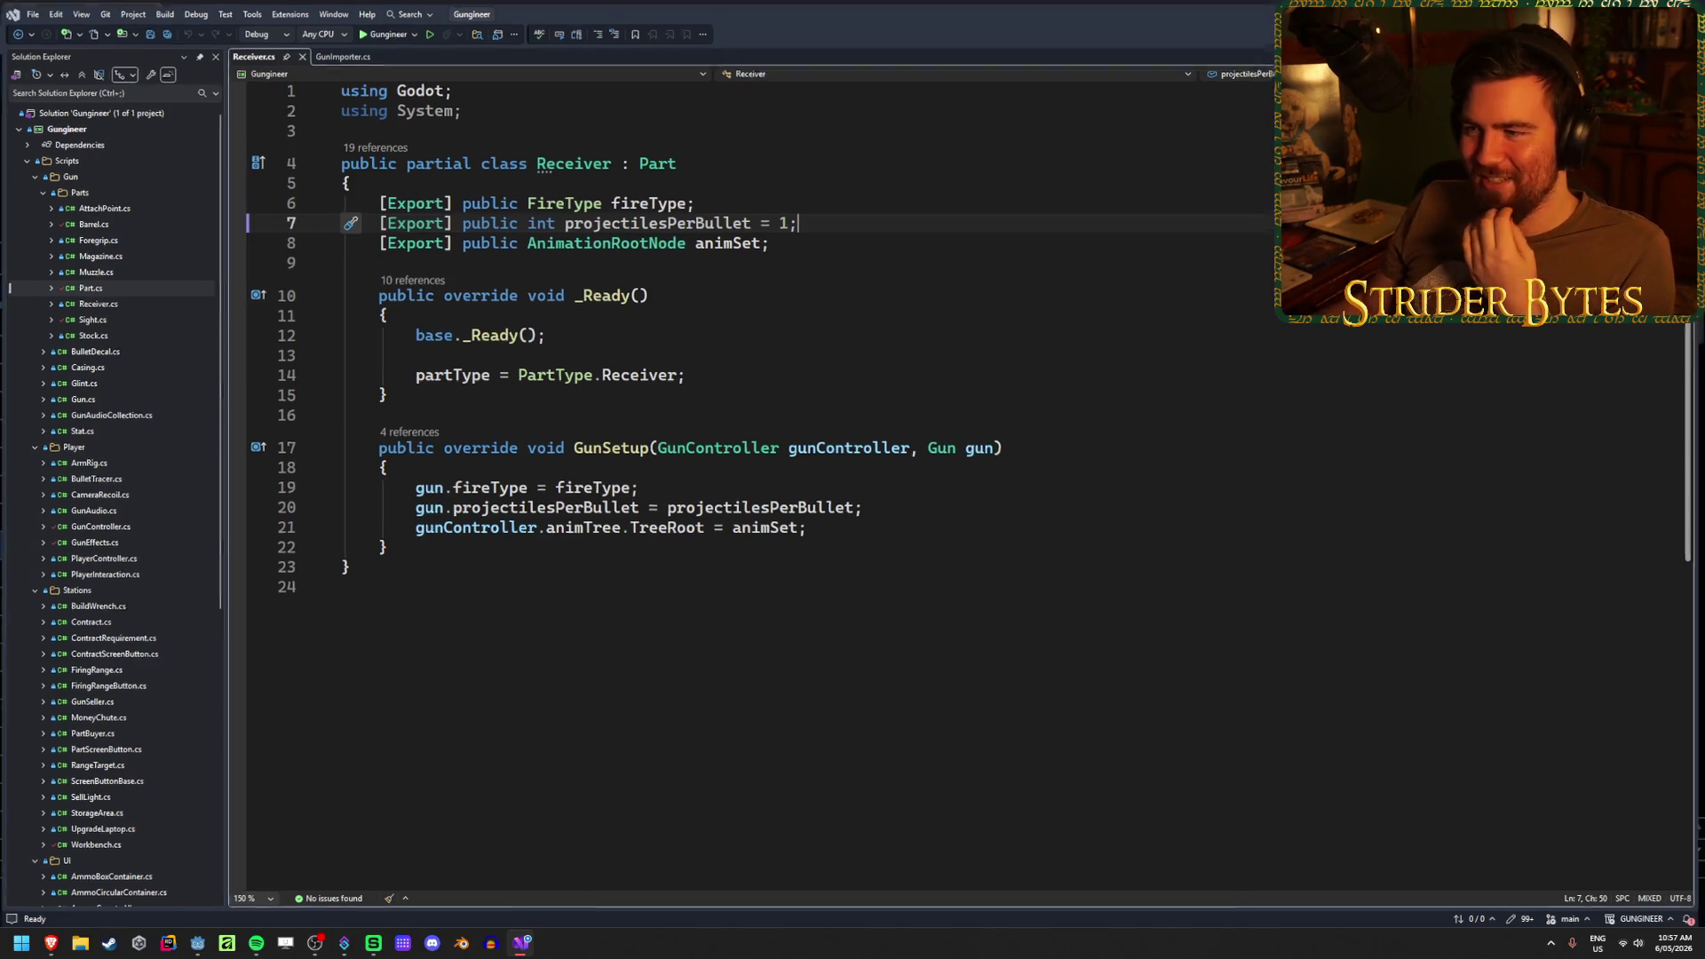
key(alt+Tab)
- Enter AnimSet as the heading in cell O1 of the Receiver sheet
click(1514, 576)
click(1613, 576)
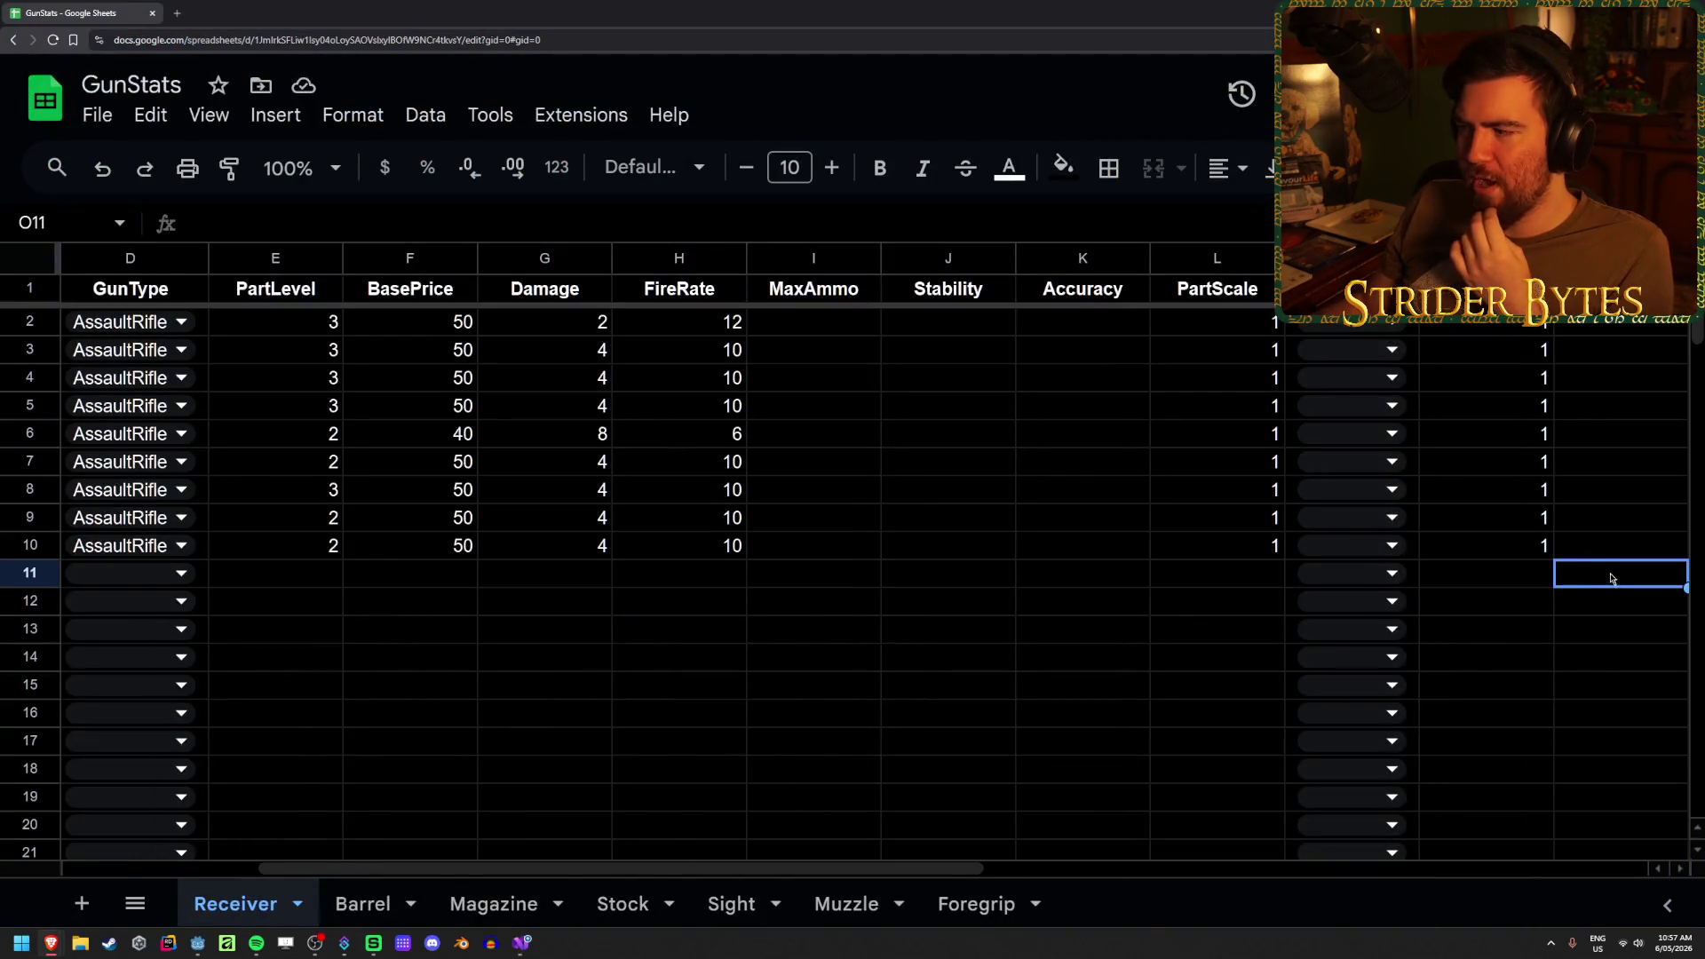
click(1617, 552)
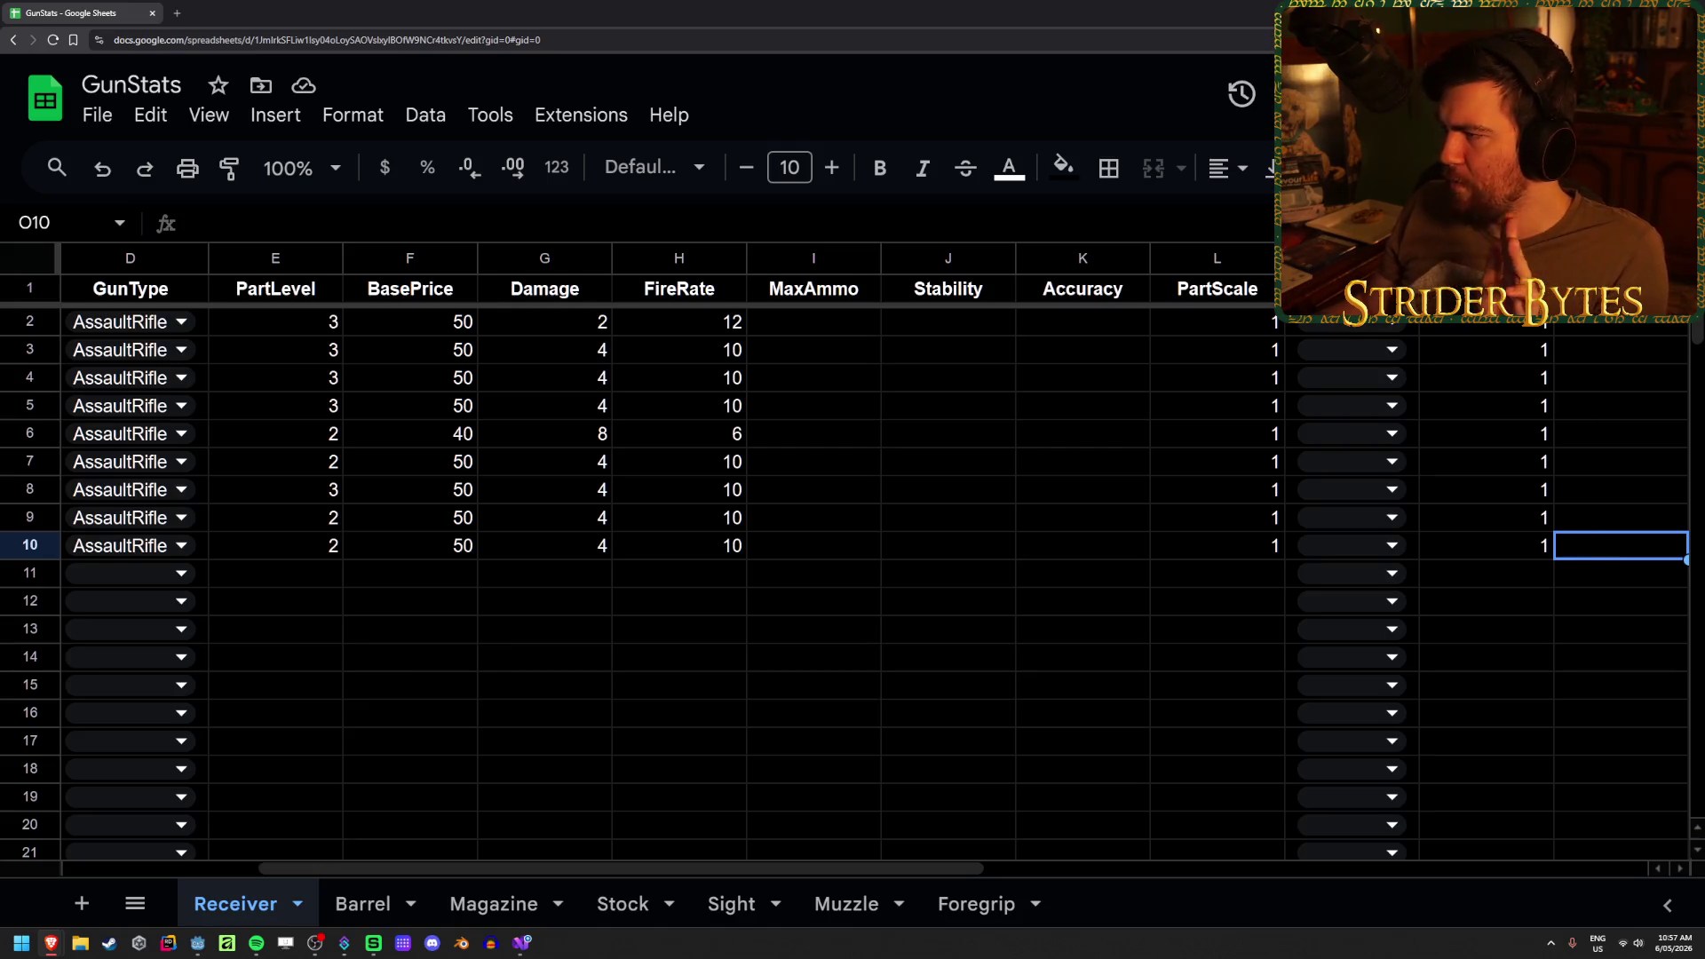
key(ctrl+Up)
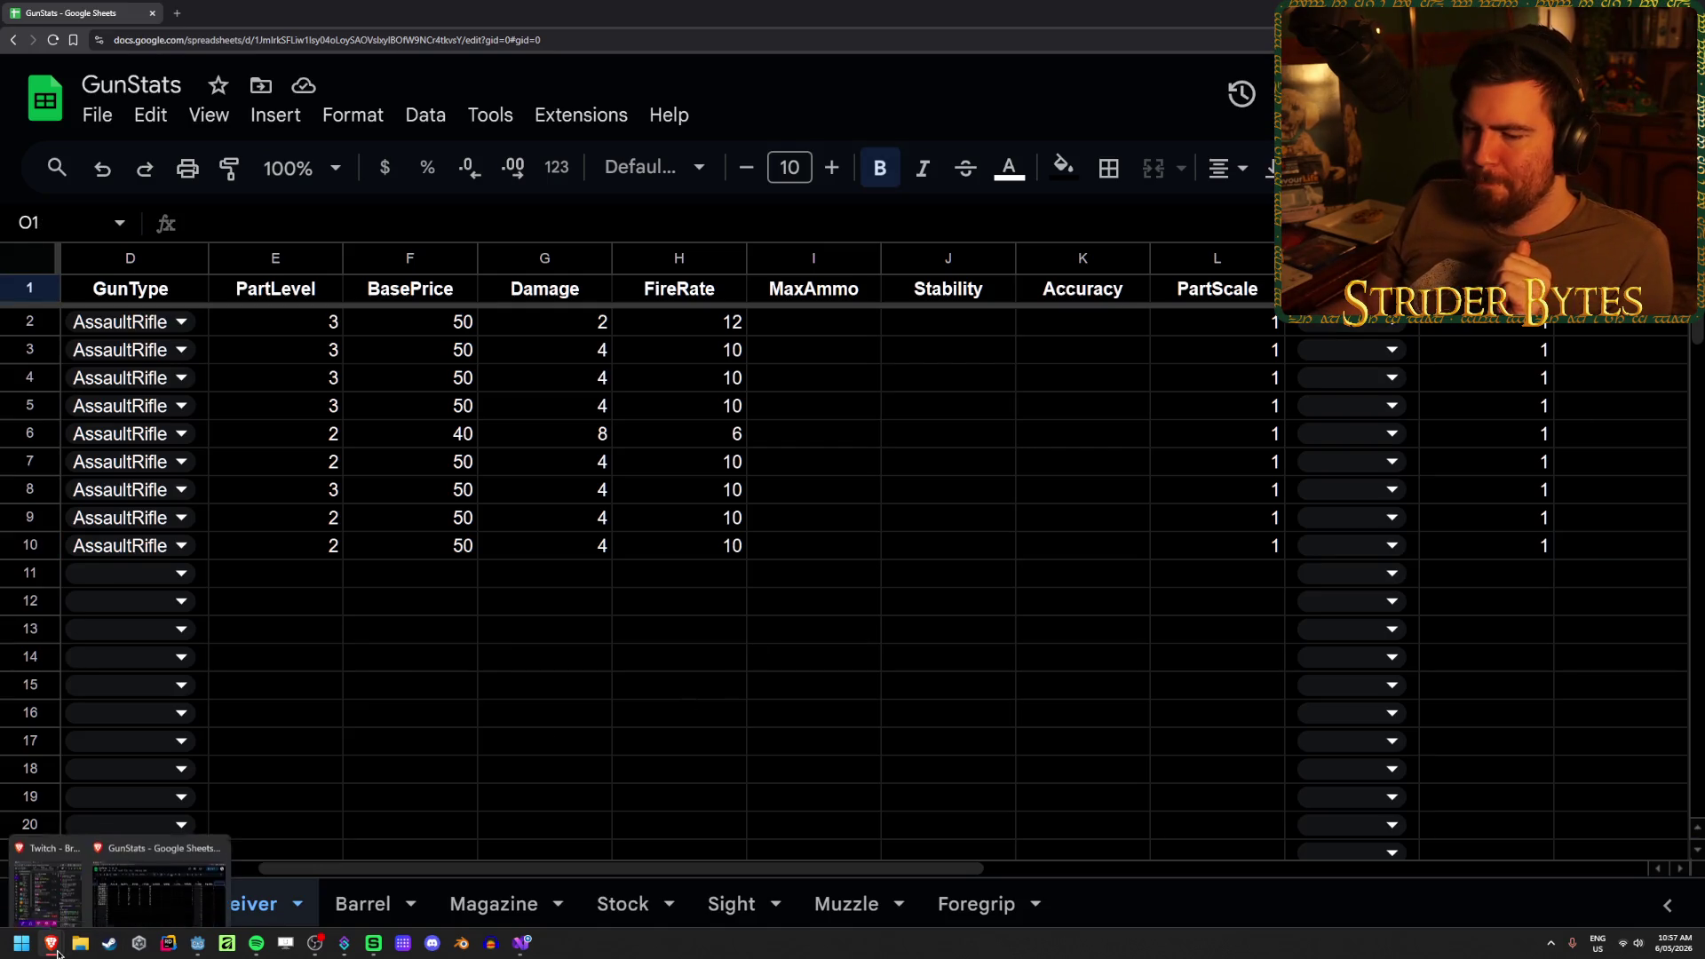
click(518, 945)
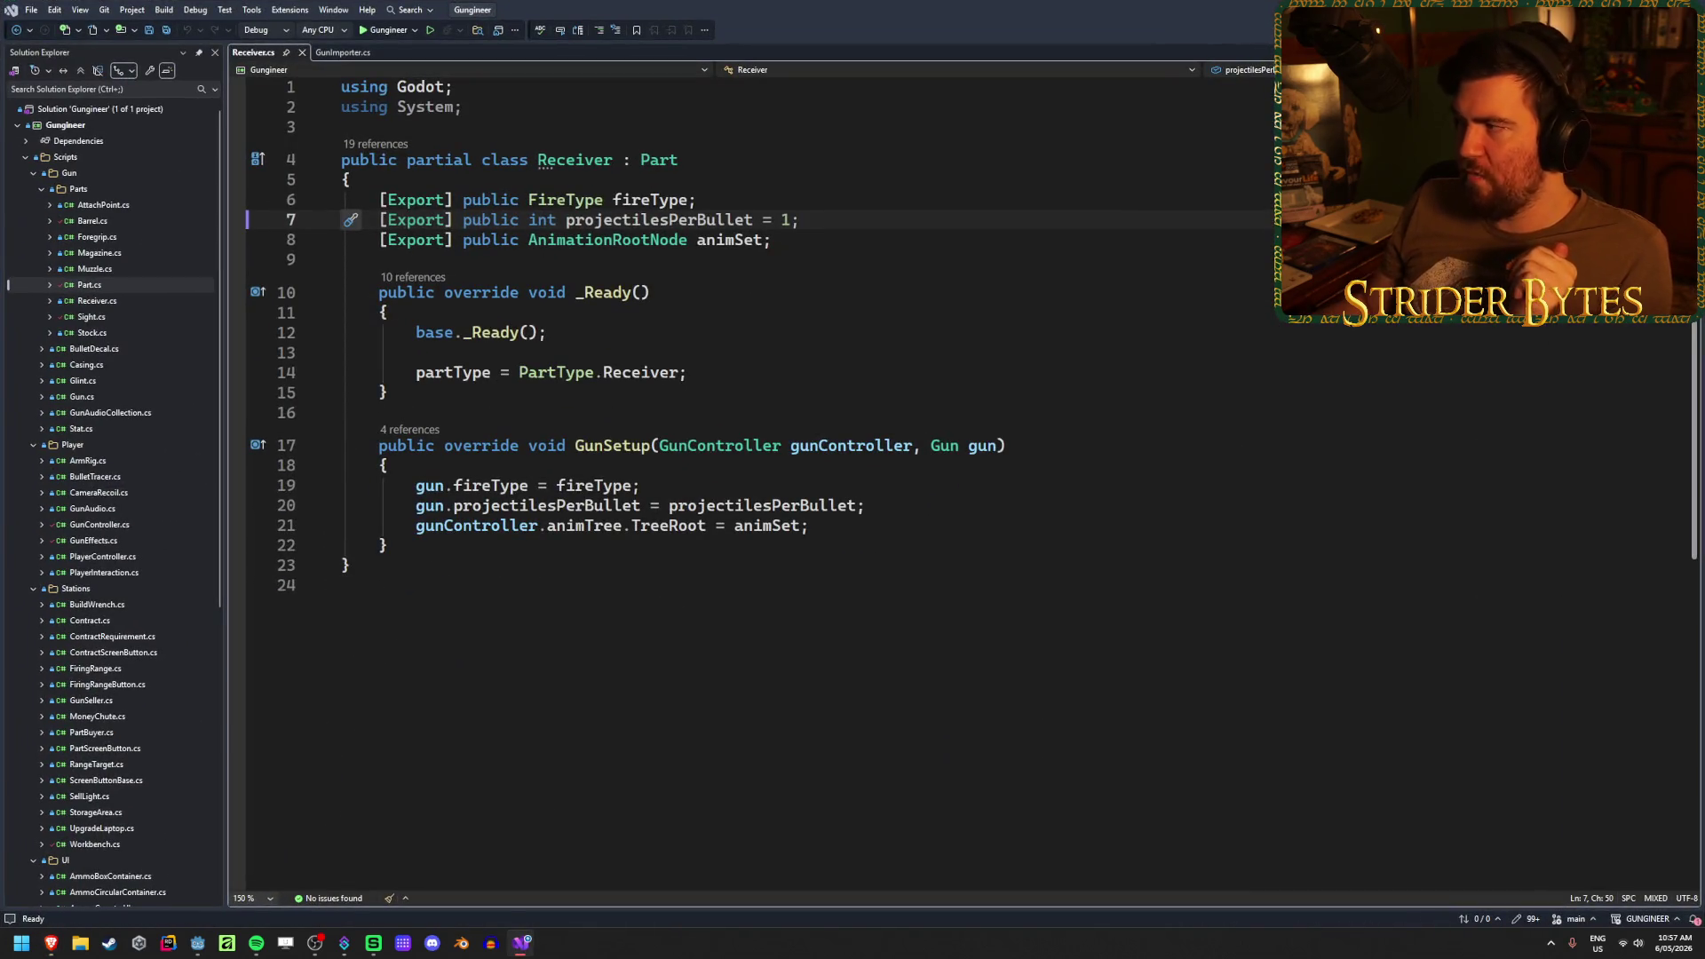
key(alt+Tab)
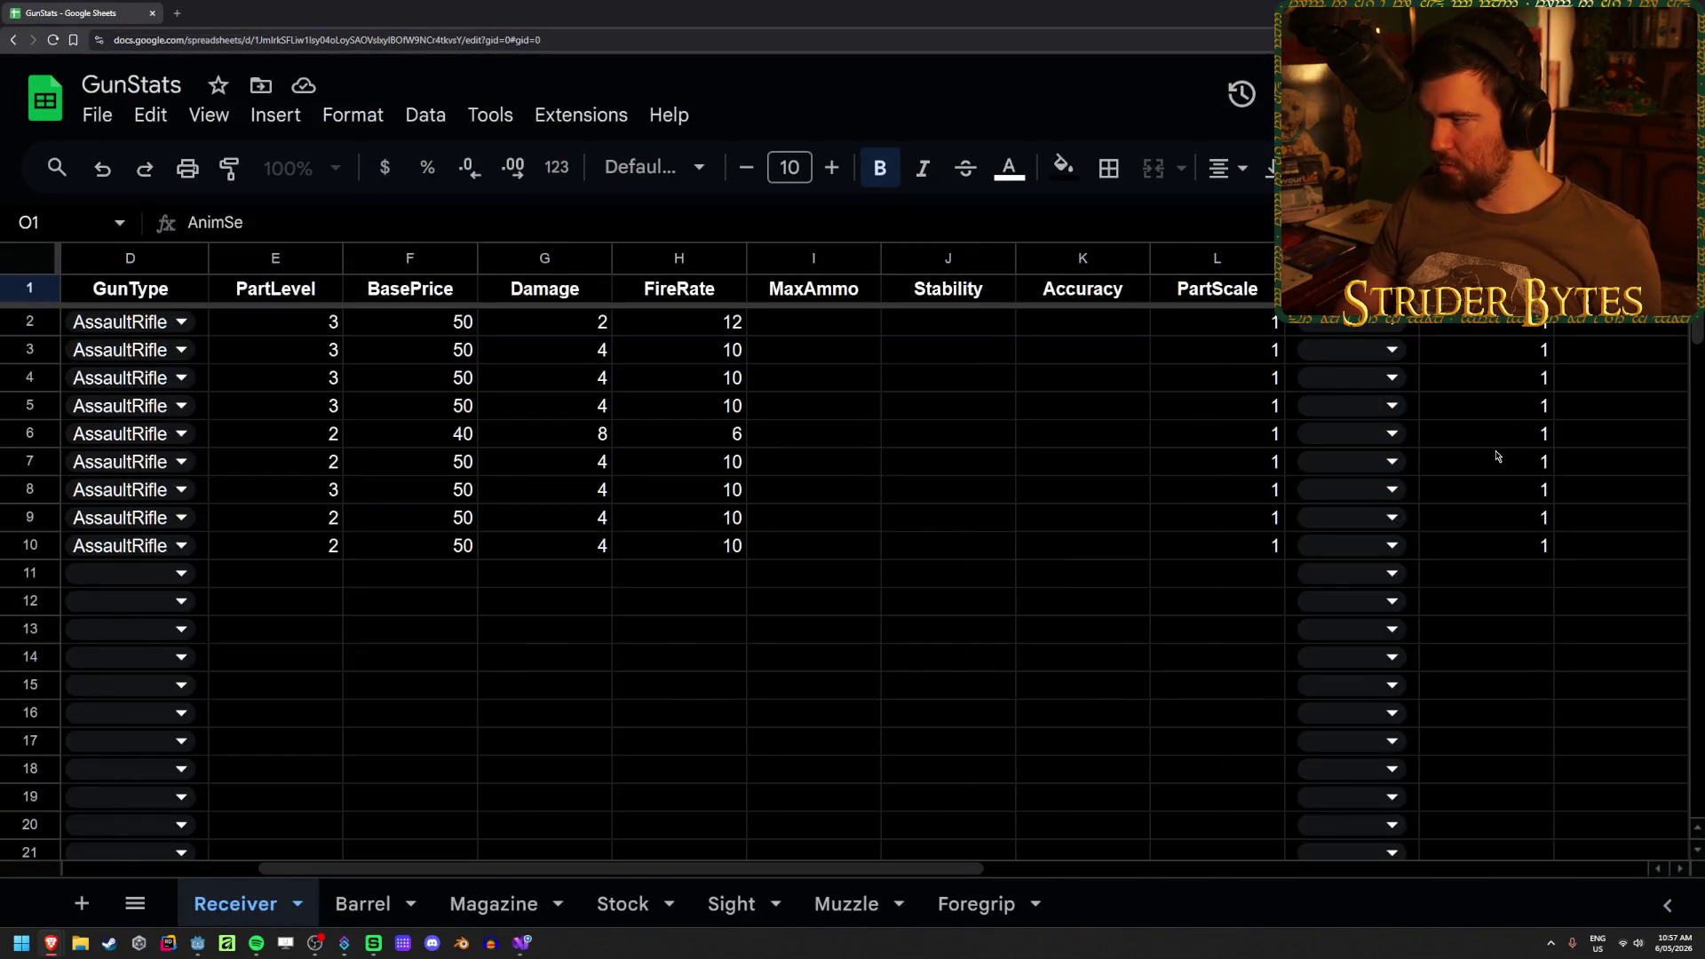
key(Return)
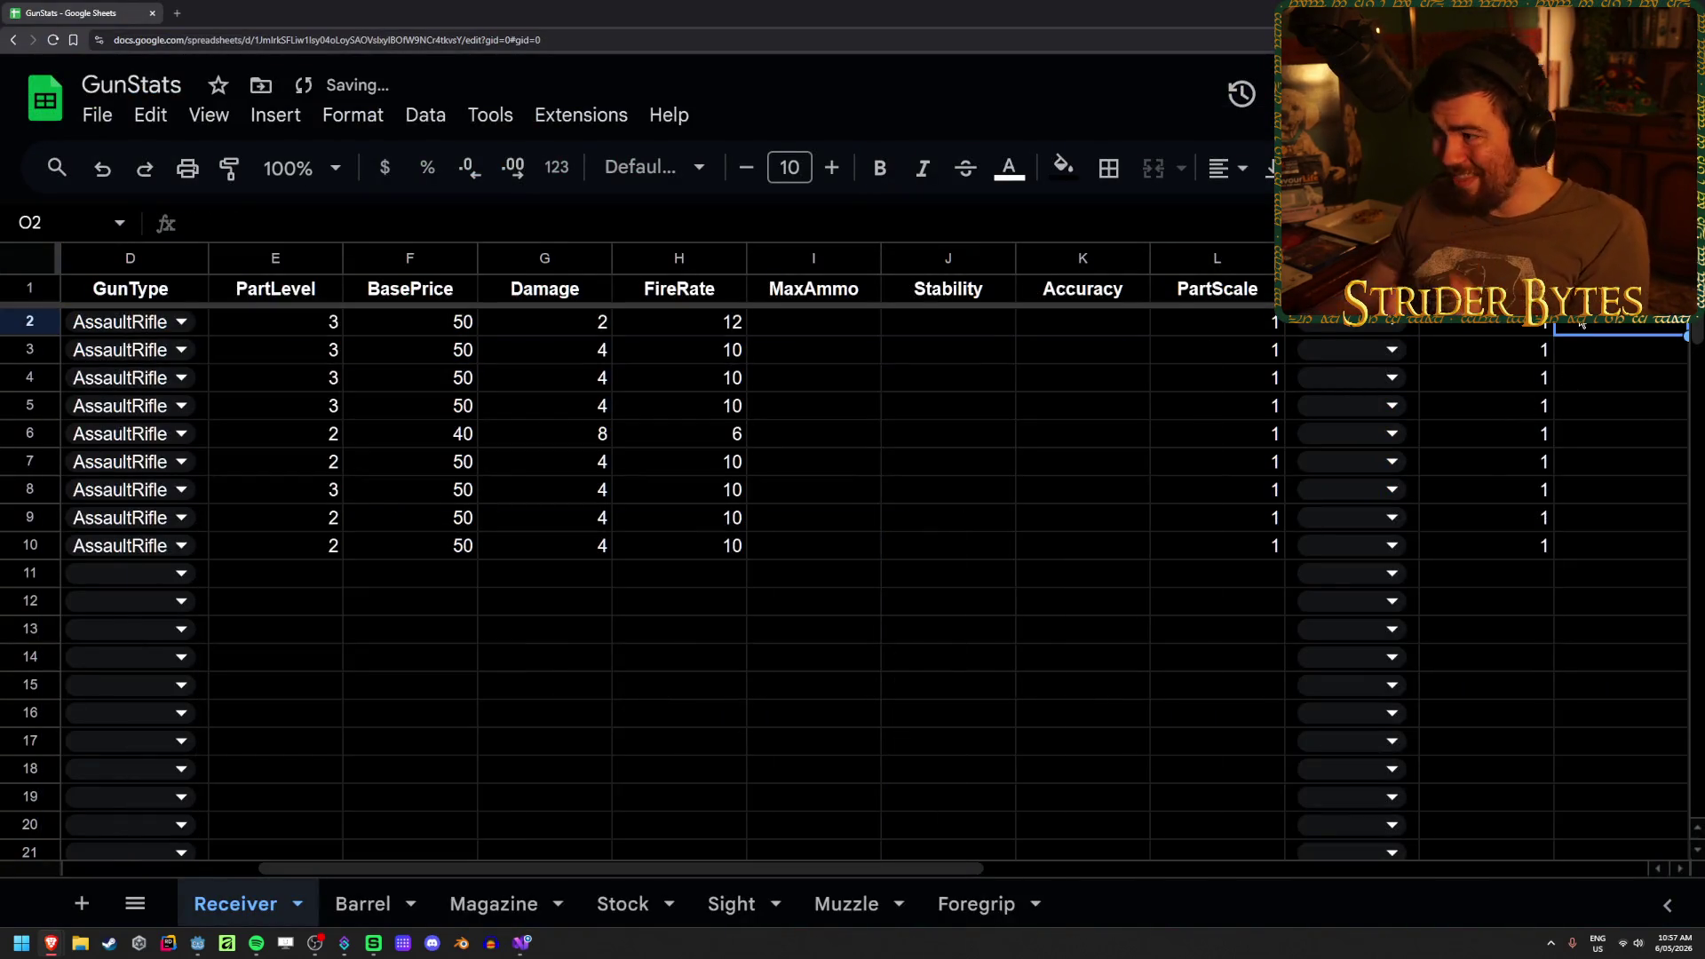
- Start a new dropdown data validation rule for column O
click(427, 114)
click(525, 699)
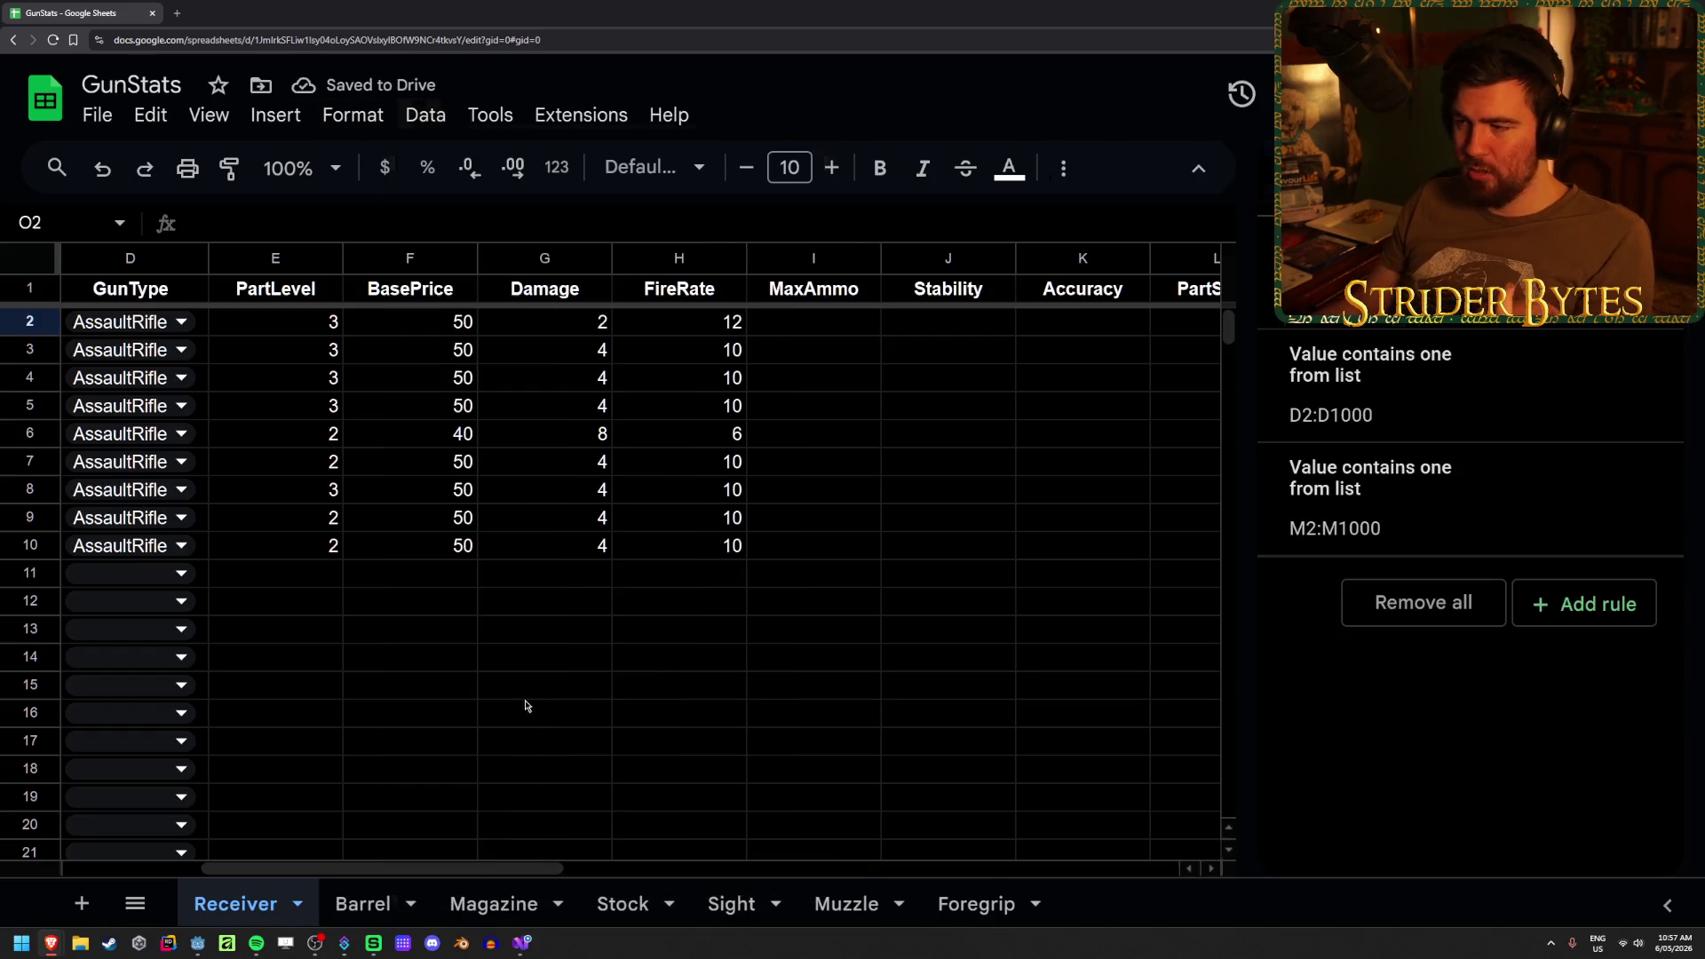
click(1562, 603)
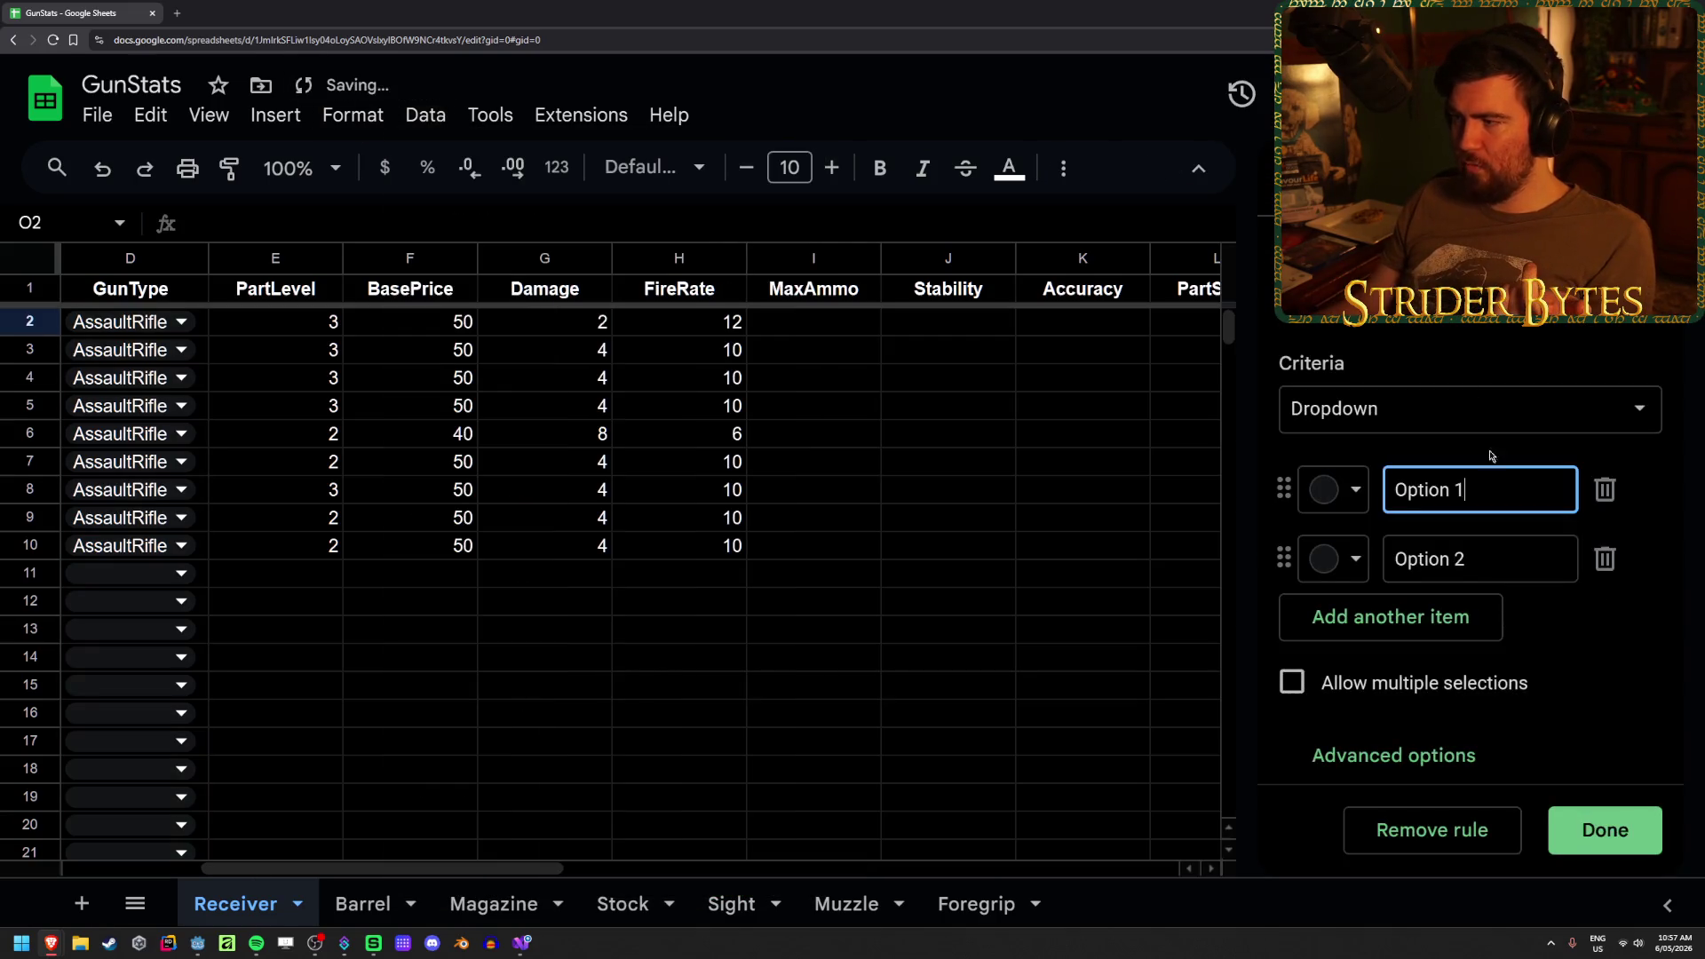
key(Tab)
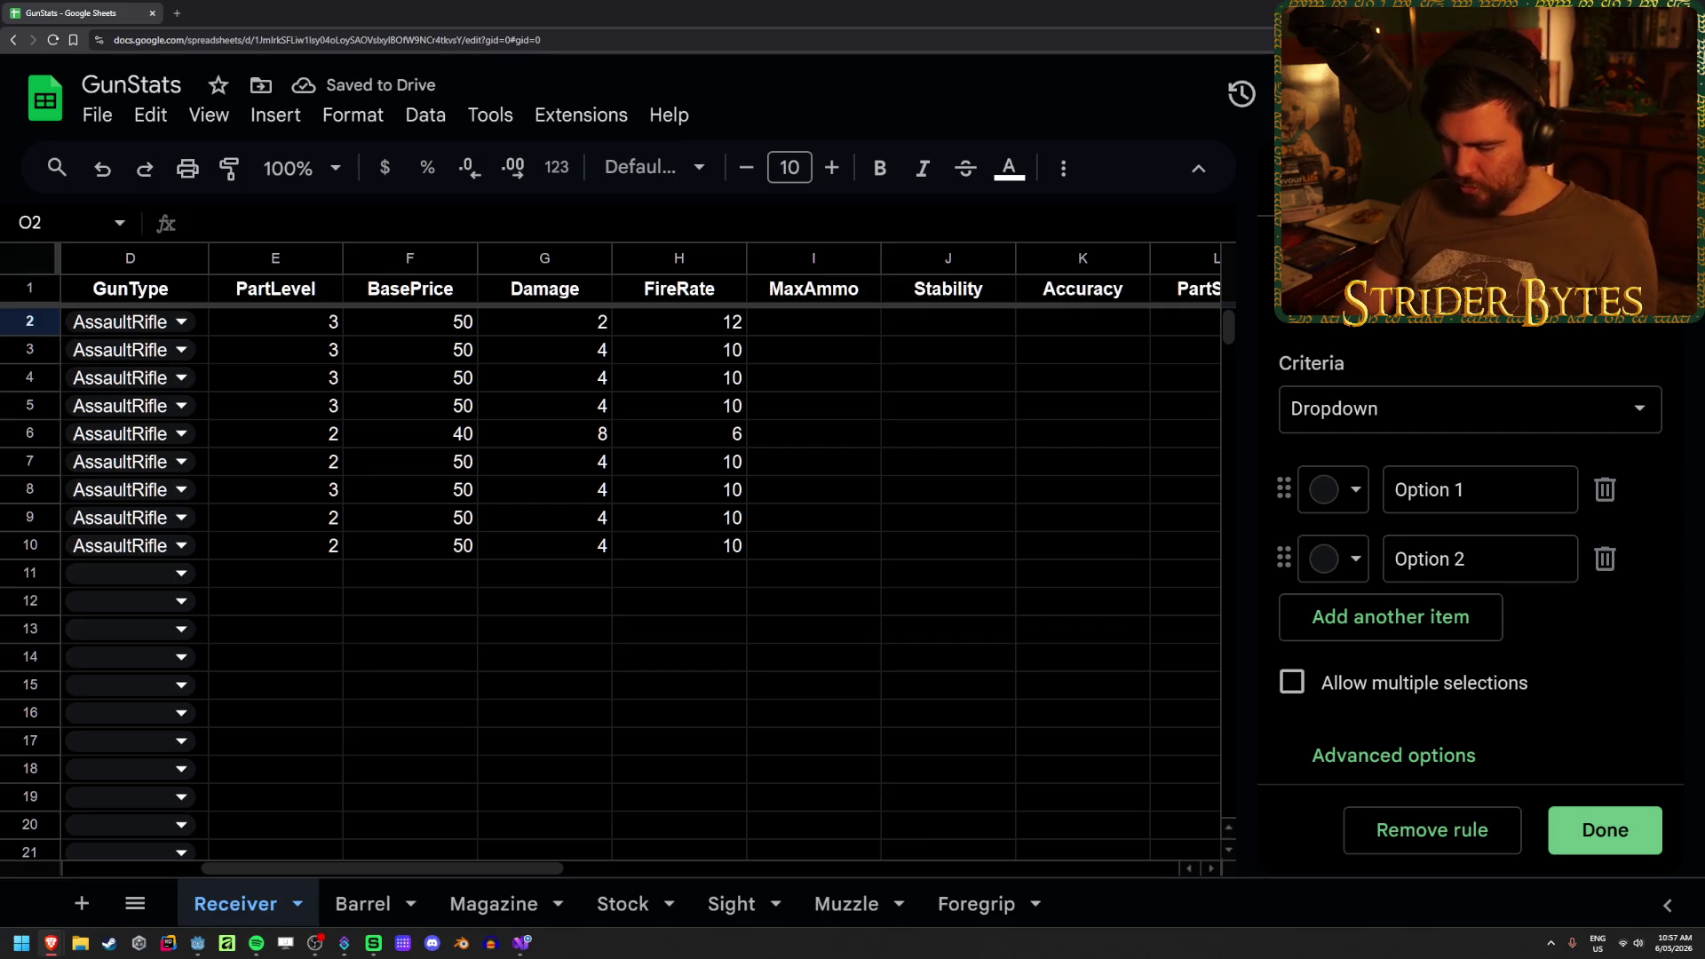
- Set the dropdown options to AR and Pump, save the rule and close the panel
triple_click(1499, 493)
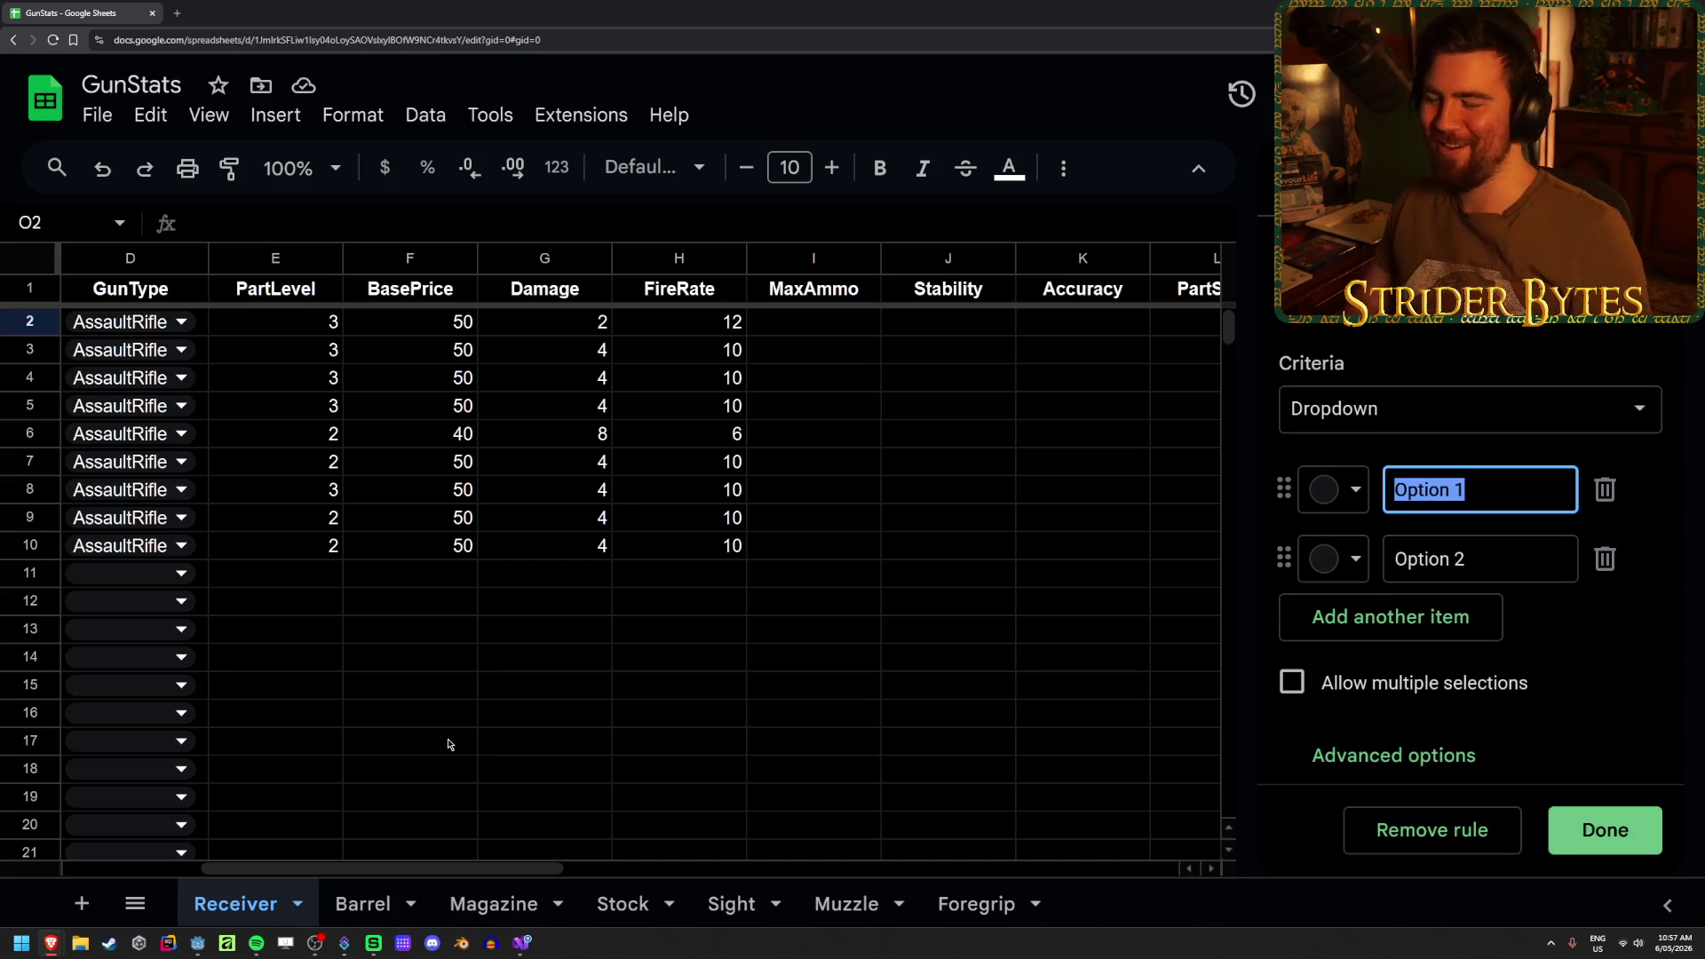
text(AR)
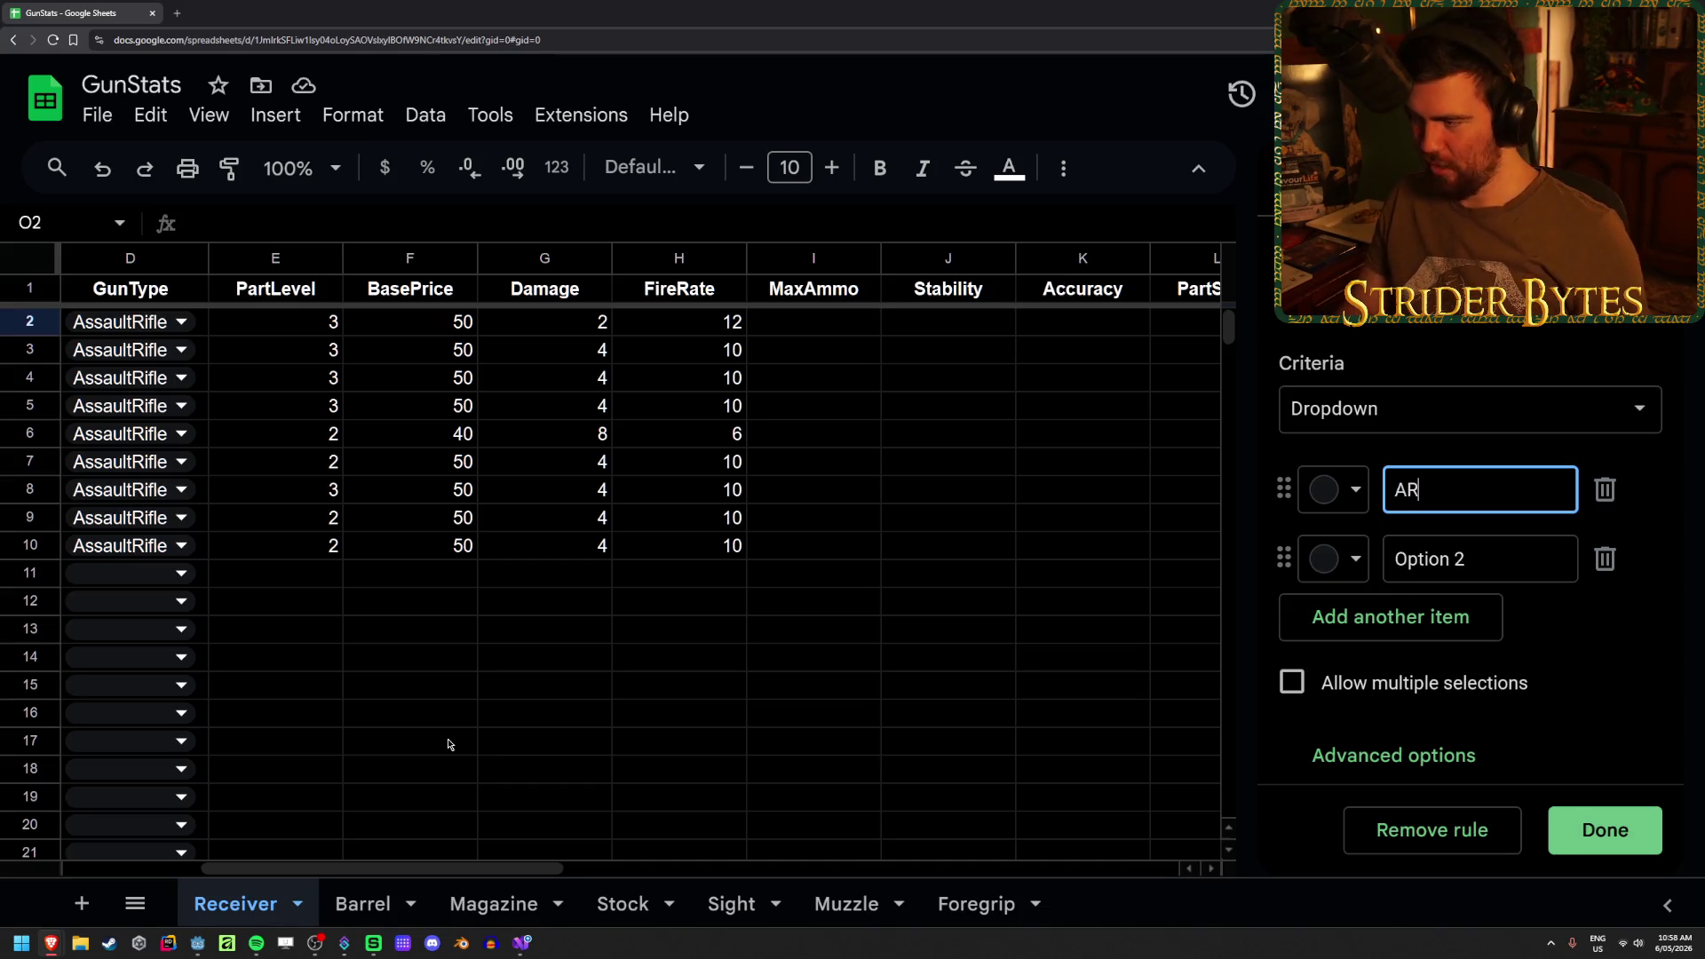
key(Tab)
key(Tab)
key(Tab)
text(Pump)
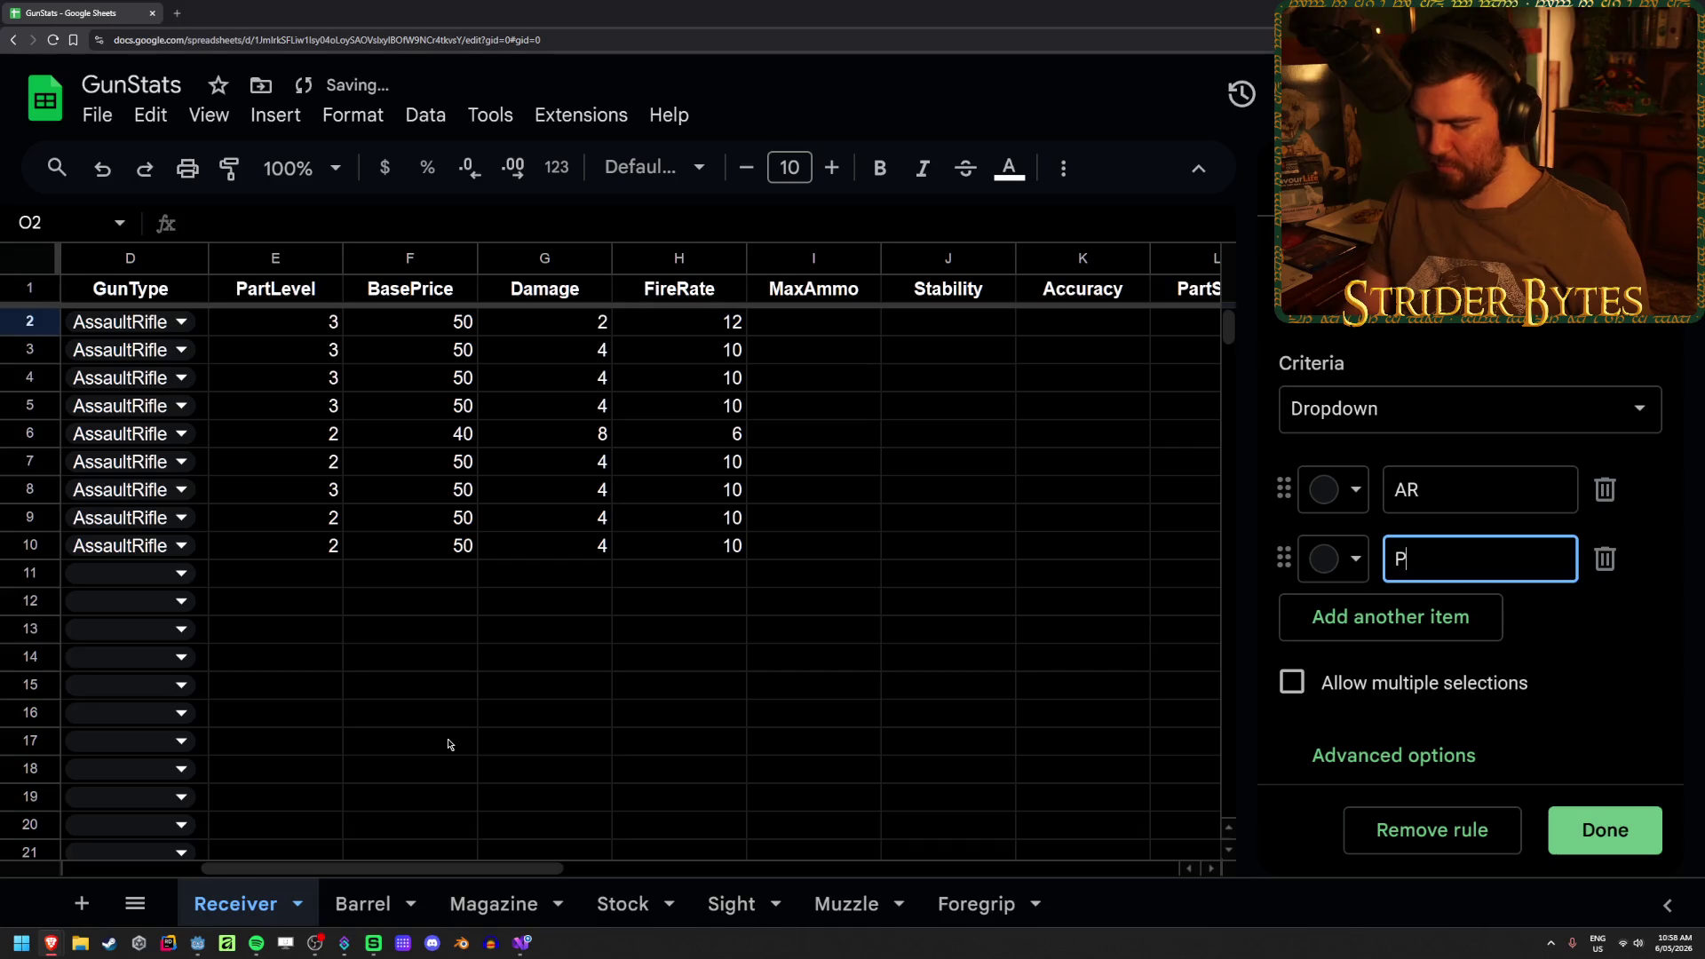
click(1607, 810)
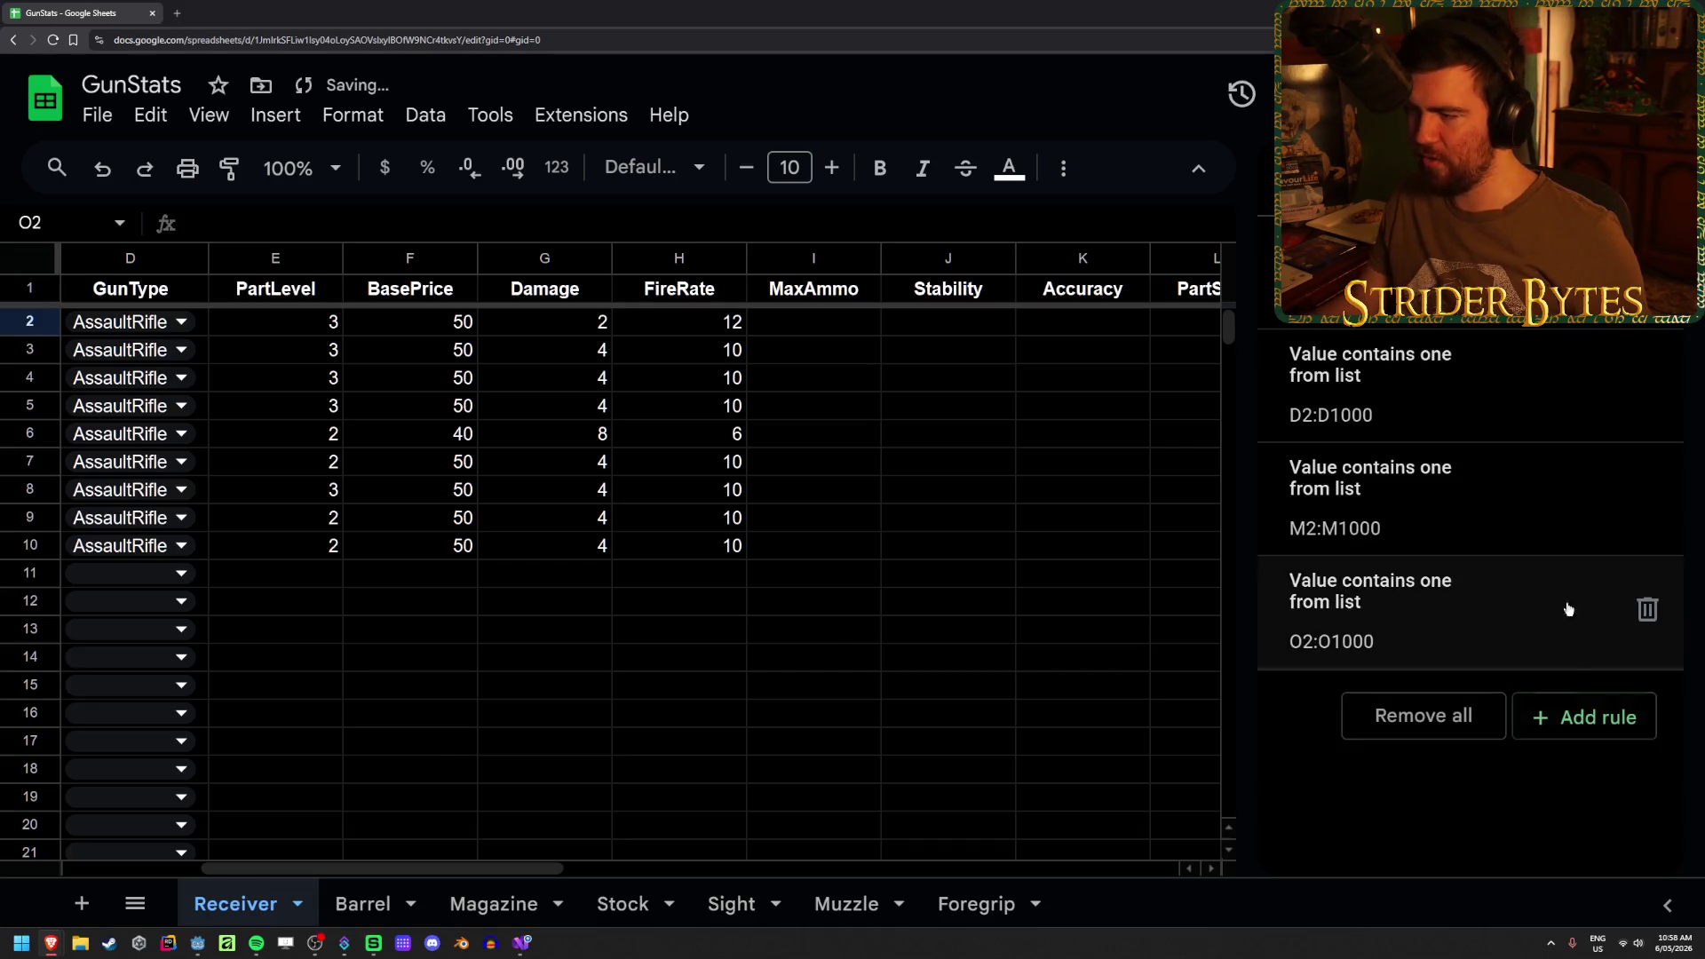
click(1373, 617)
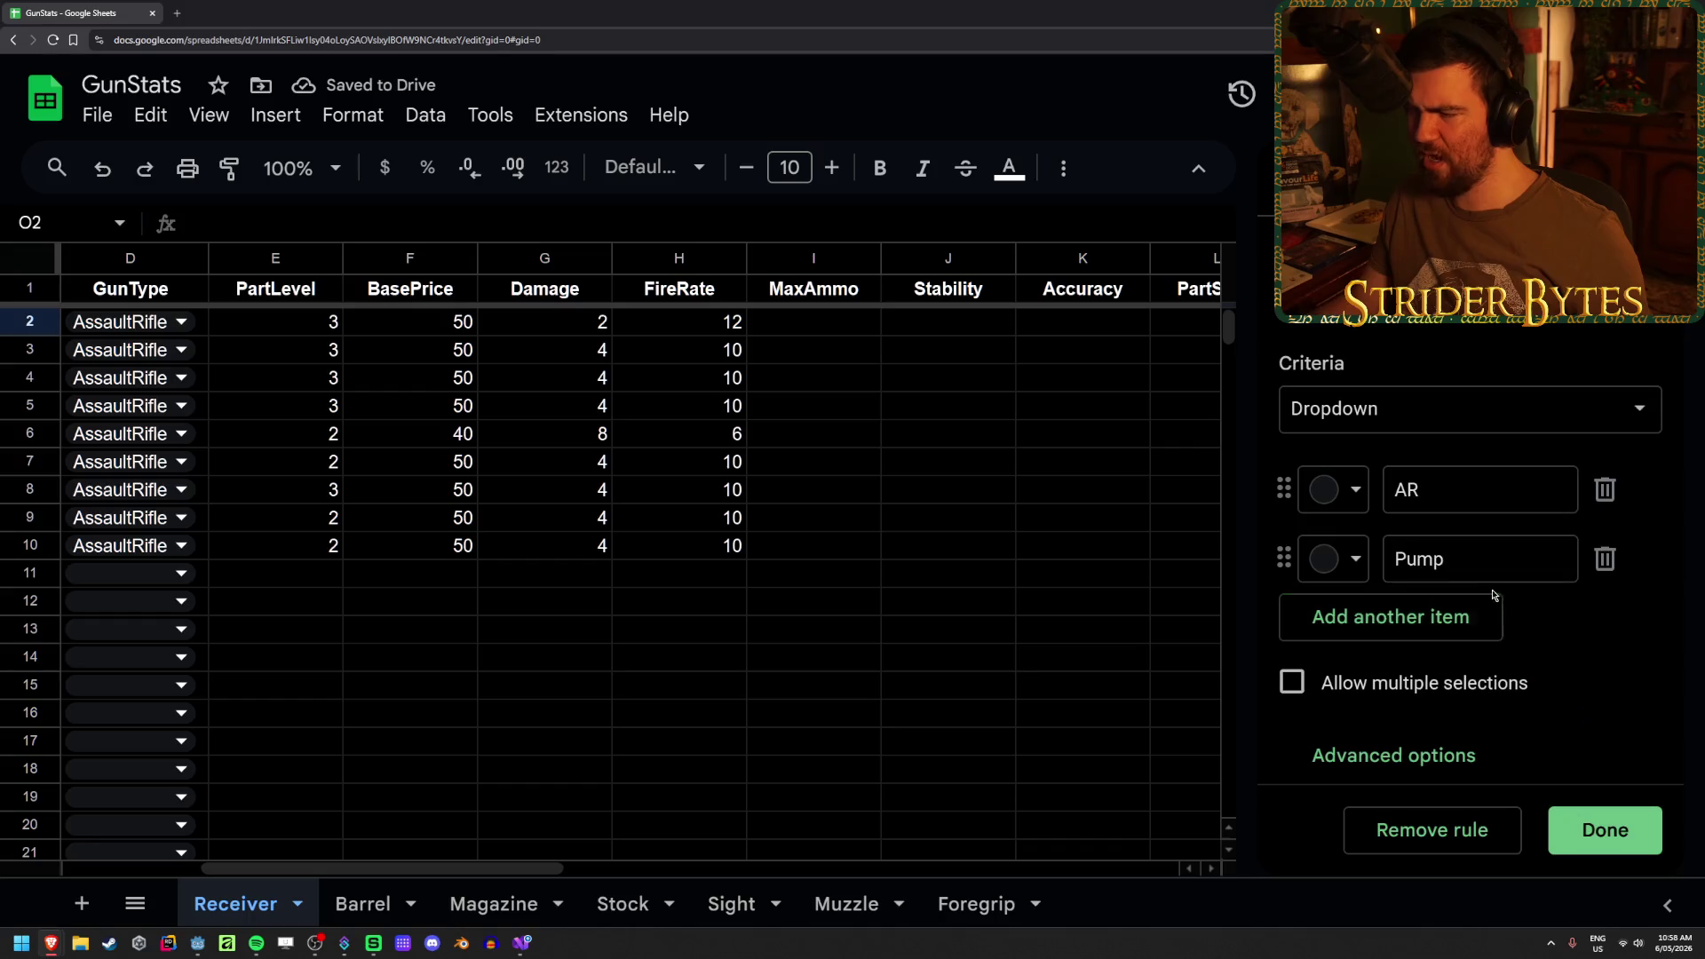
click(1056, 586)
key(Escape)
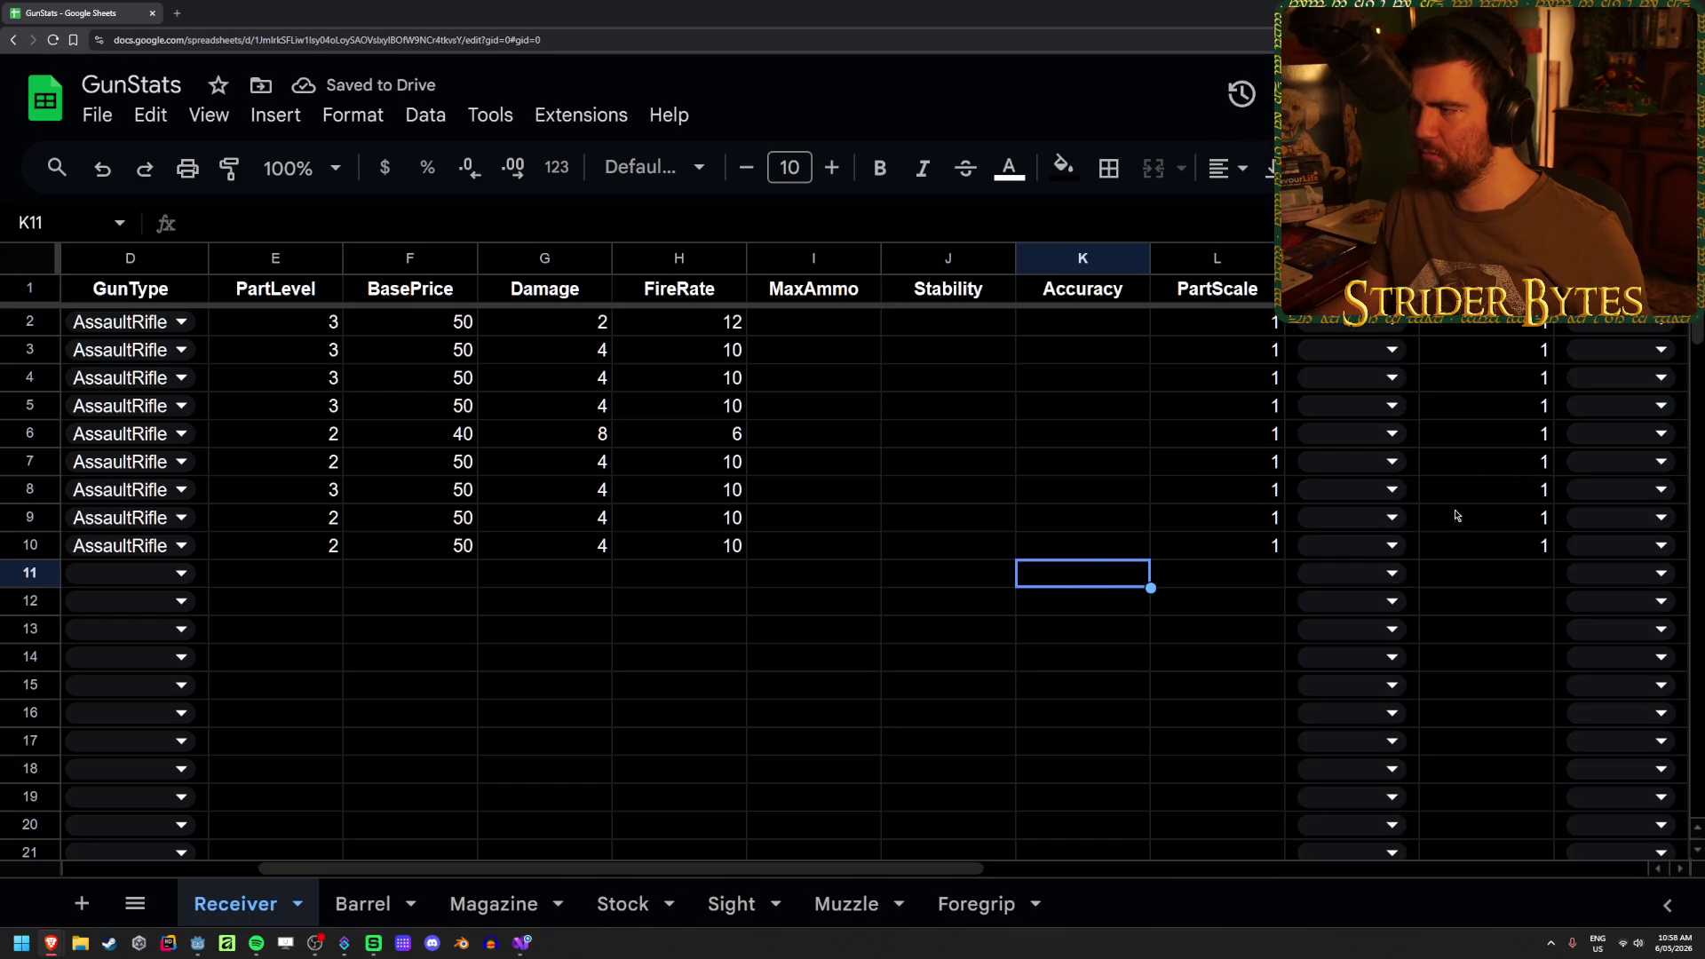
- Set AnimSet to AR in O2 and copy it down through O10
drag(806, 865, 493, 870)
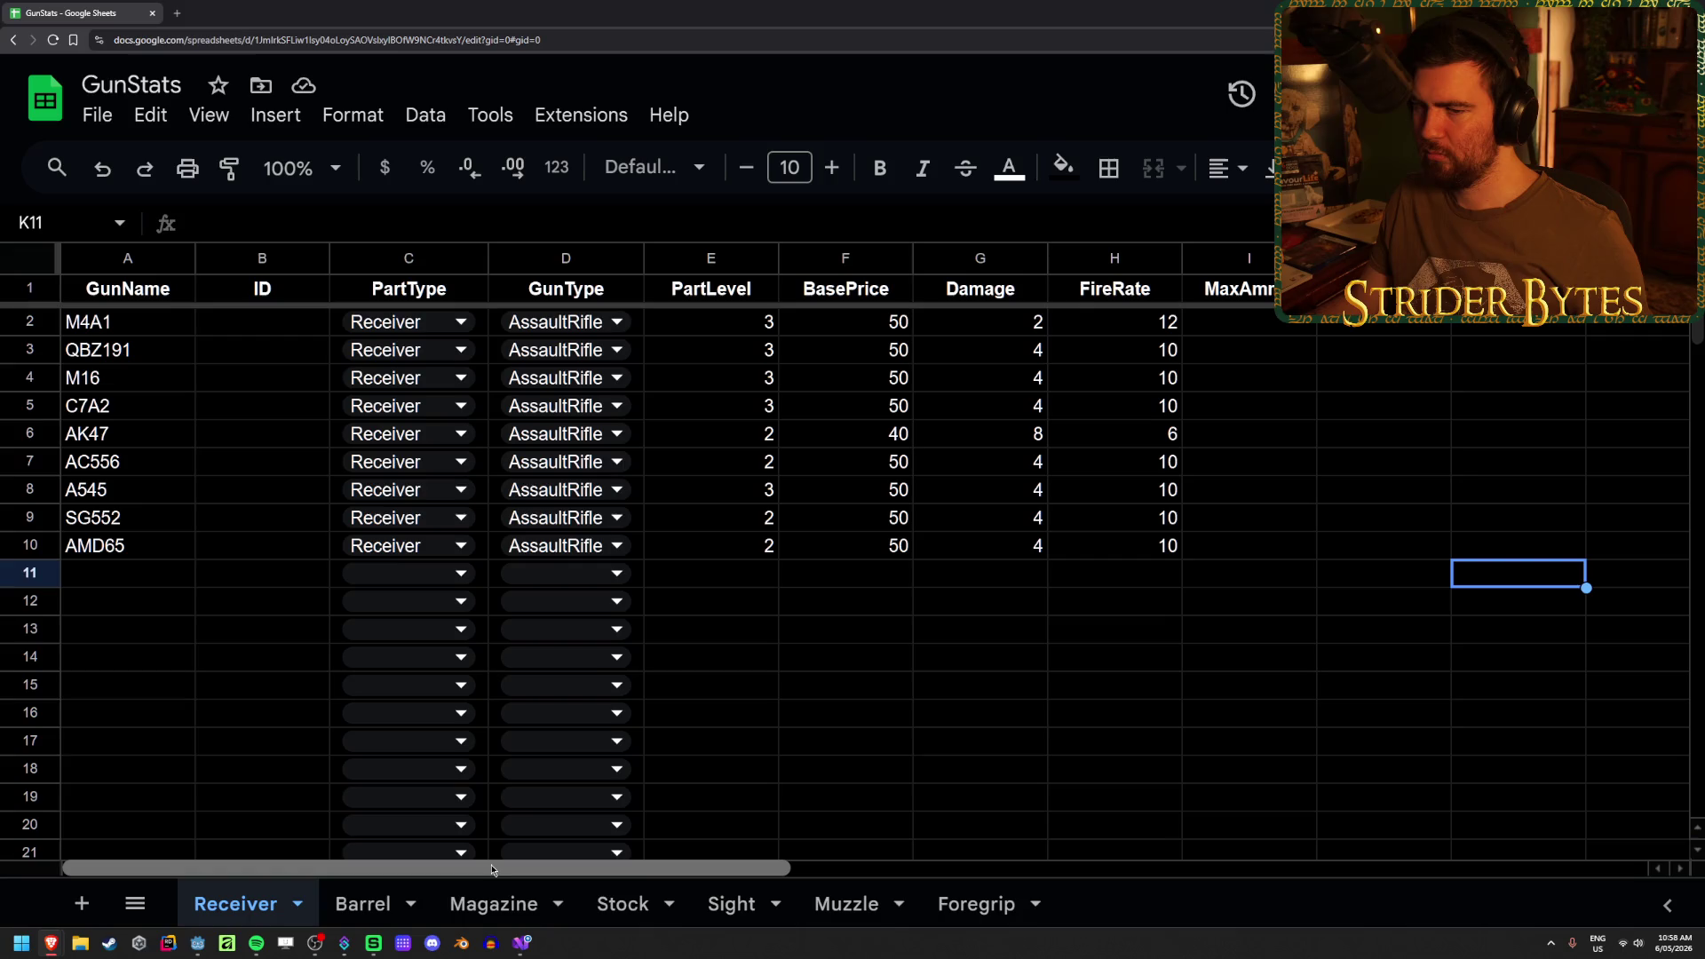
drag(600, 866, 1005, 866)
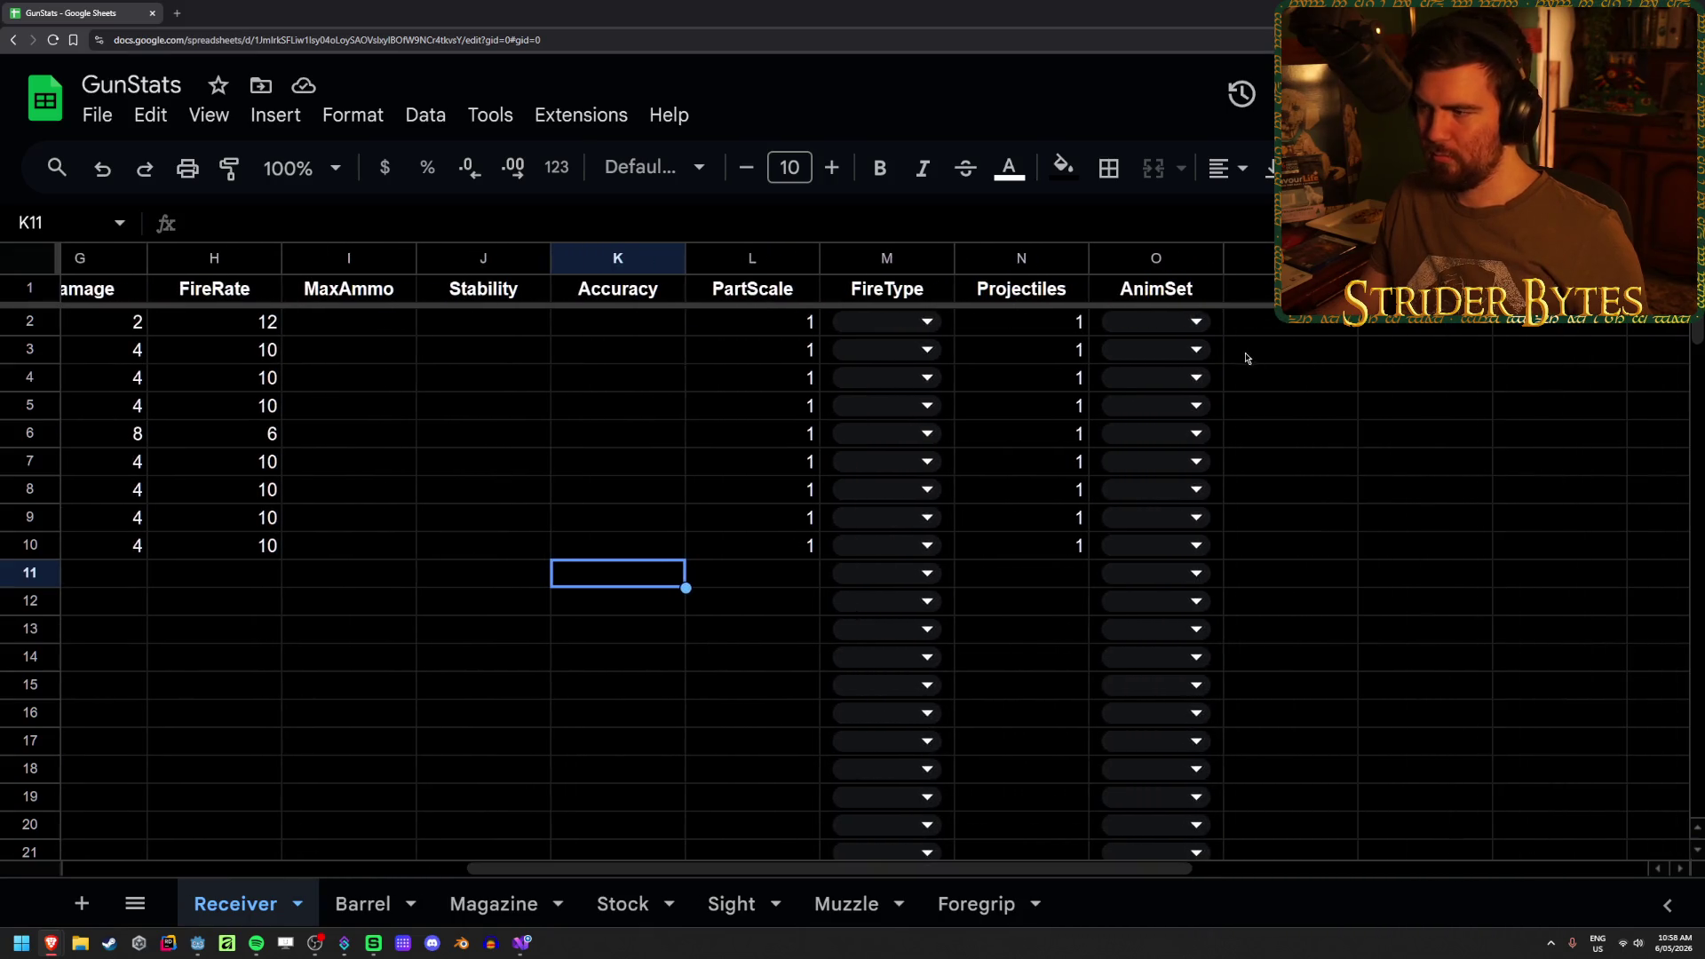
double_click(1195, 325)
click(1102, 364)
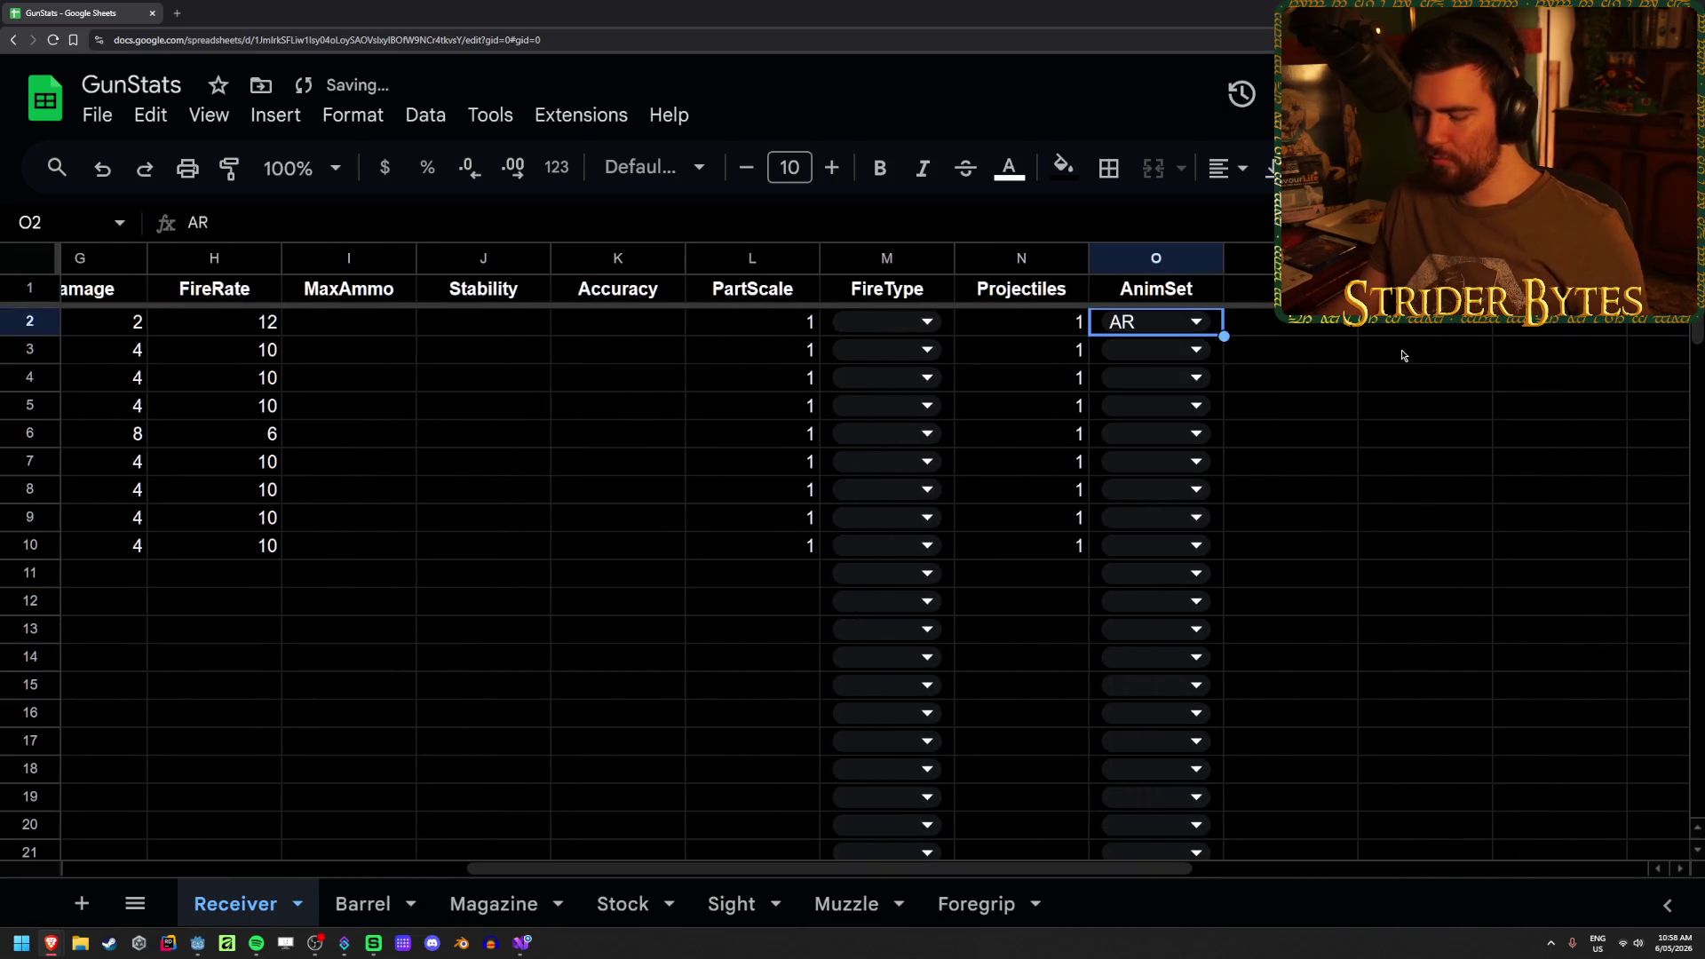
key(ctrl+c)
key(Down)
key(shift+Down)
key(shift+Down)
key(shift+Down)
key(shift+Down)
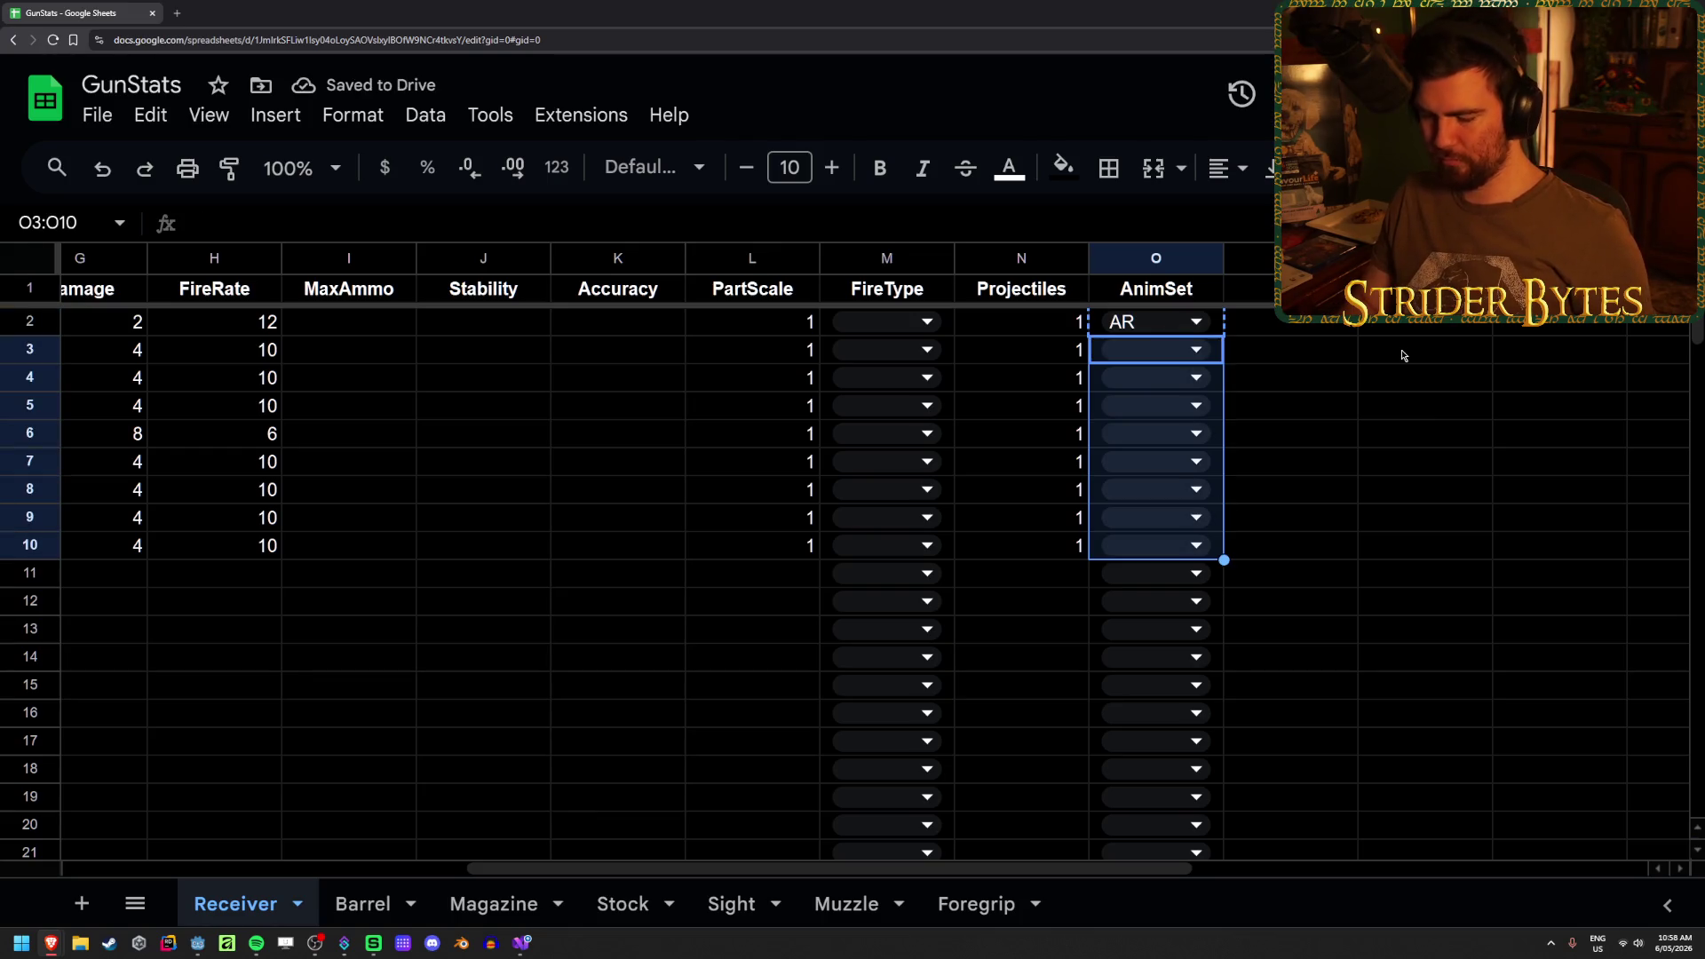
key(ctrl+v)
- Set FireType to Auto in M2 and copy it down through M10
click(868, 322)
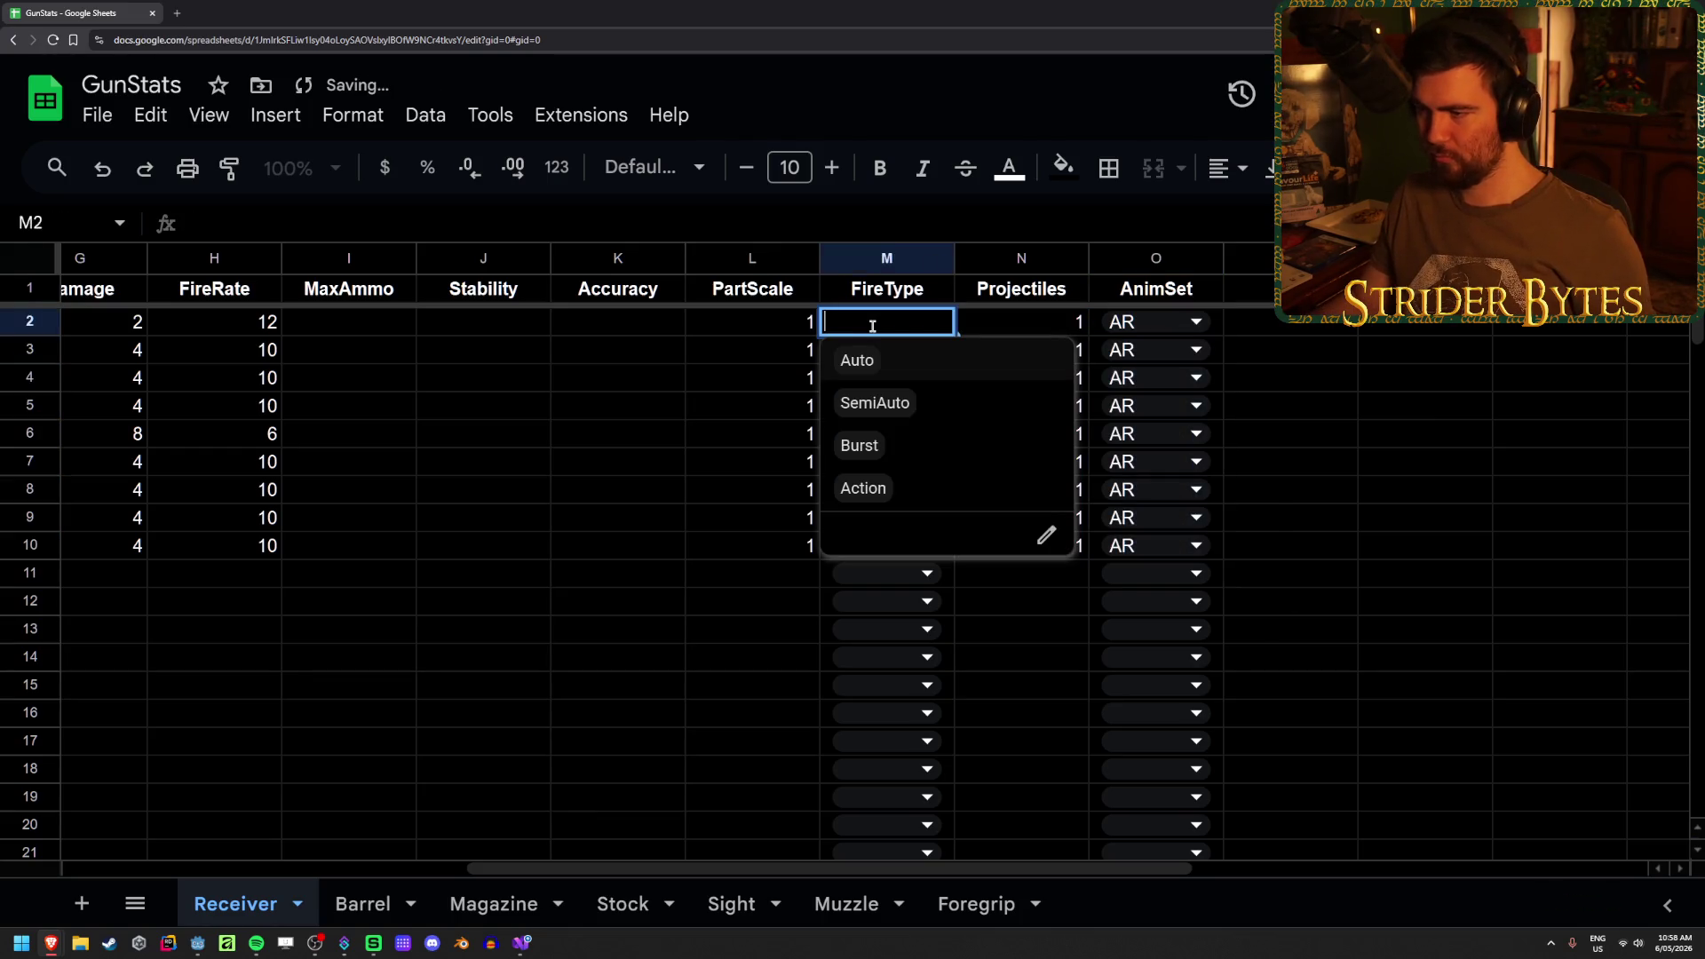
click(865, 371)
key(ctrl+c)
key(Down)
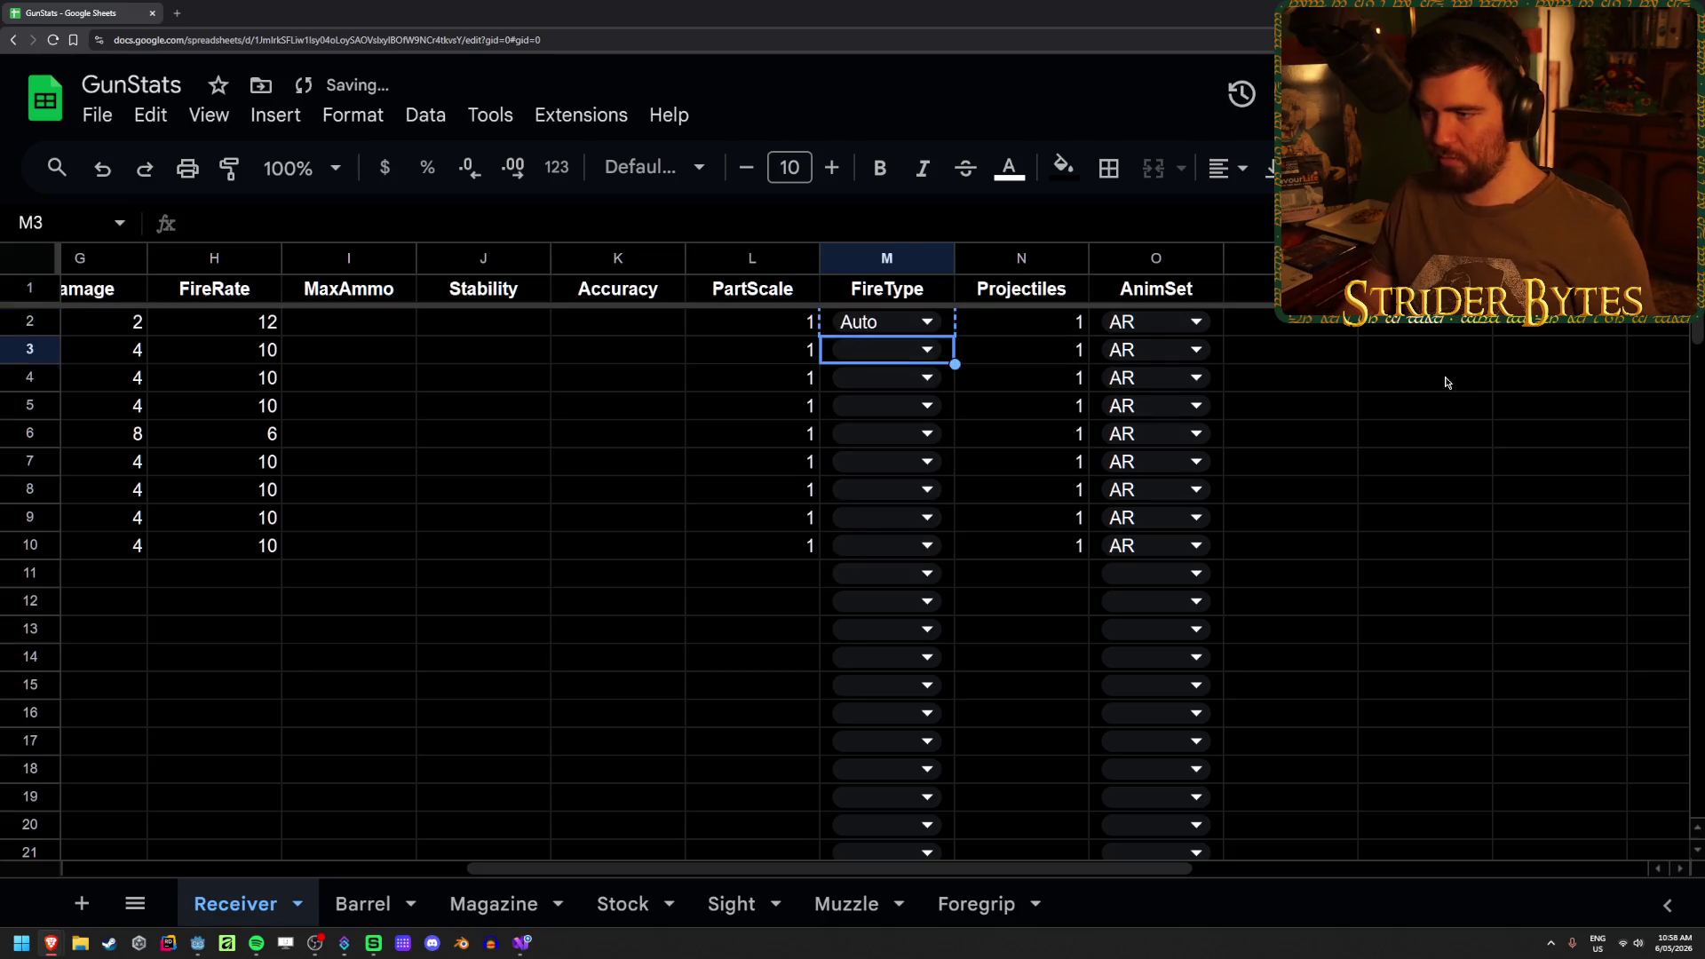
key(shift+Down)
key(shift+Down)
key(shift+Down)
key(shift+Down)
key(ctrl+v)
- Review the values across row 3 for the QBZ191 receiver
key(Left)
key(Left)
key(Left)
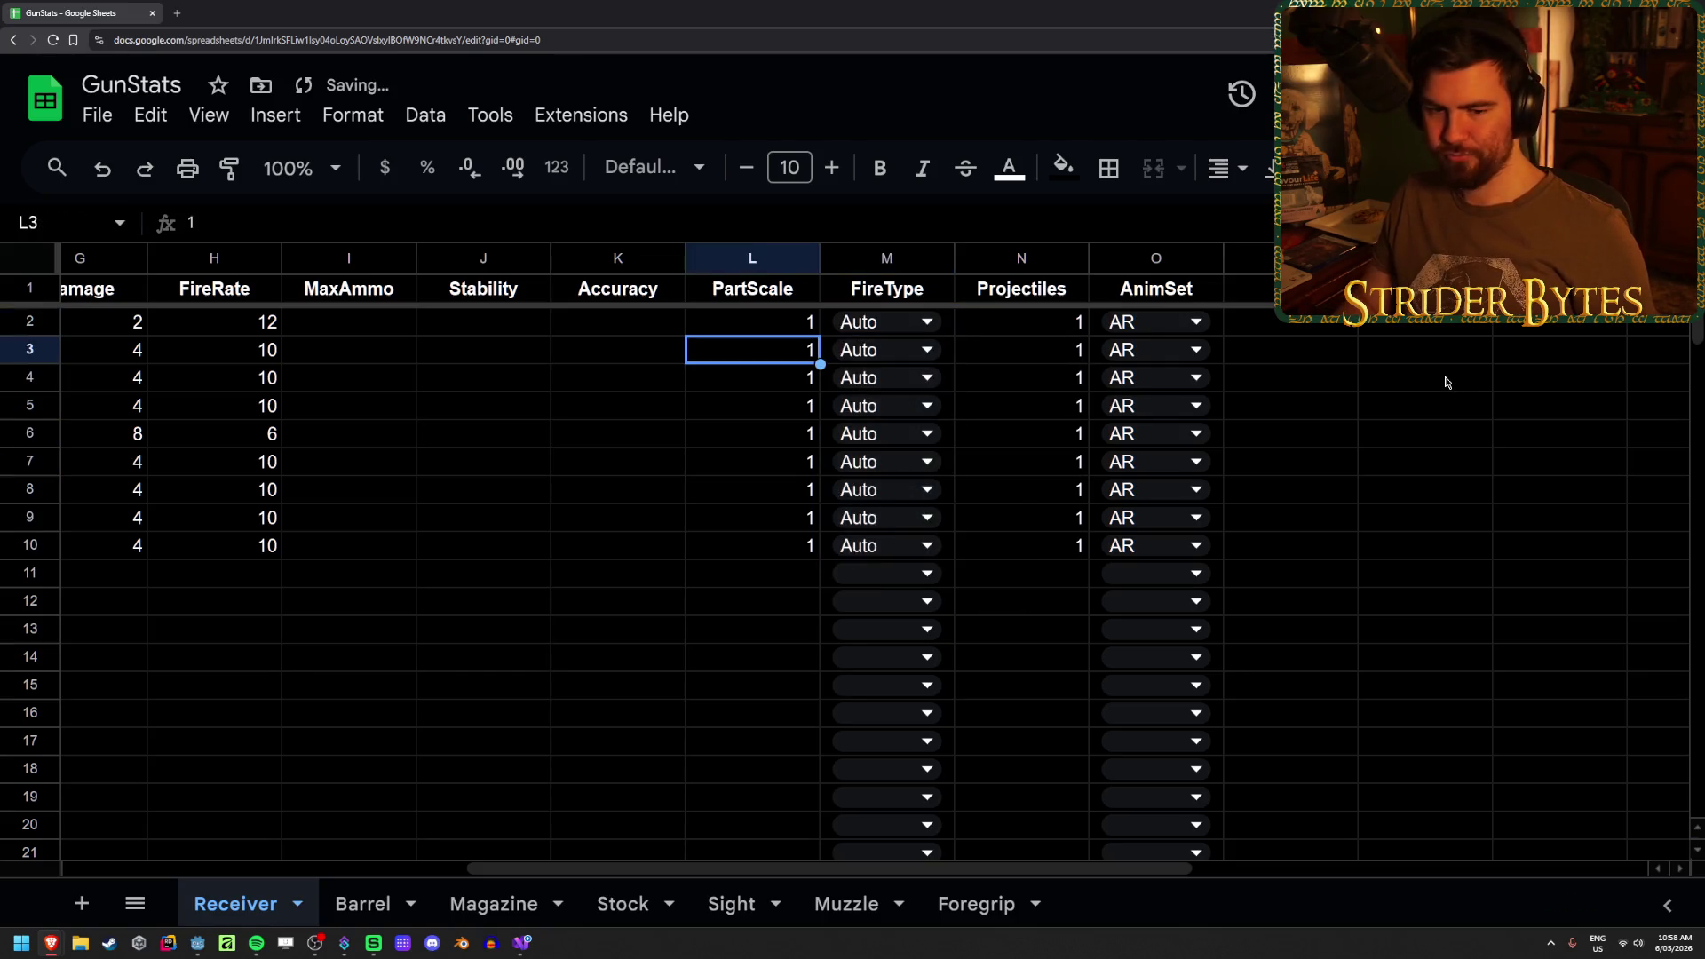
key(Right)
key(Right)
key(Right)
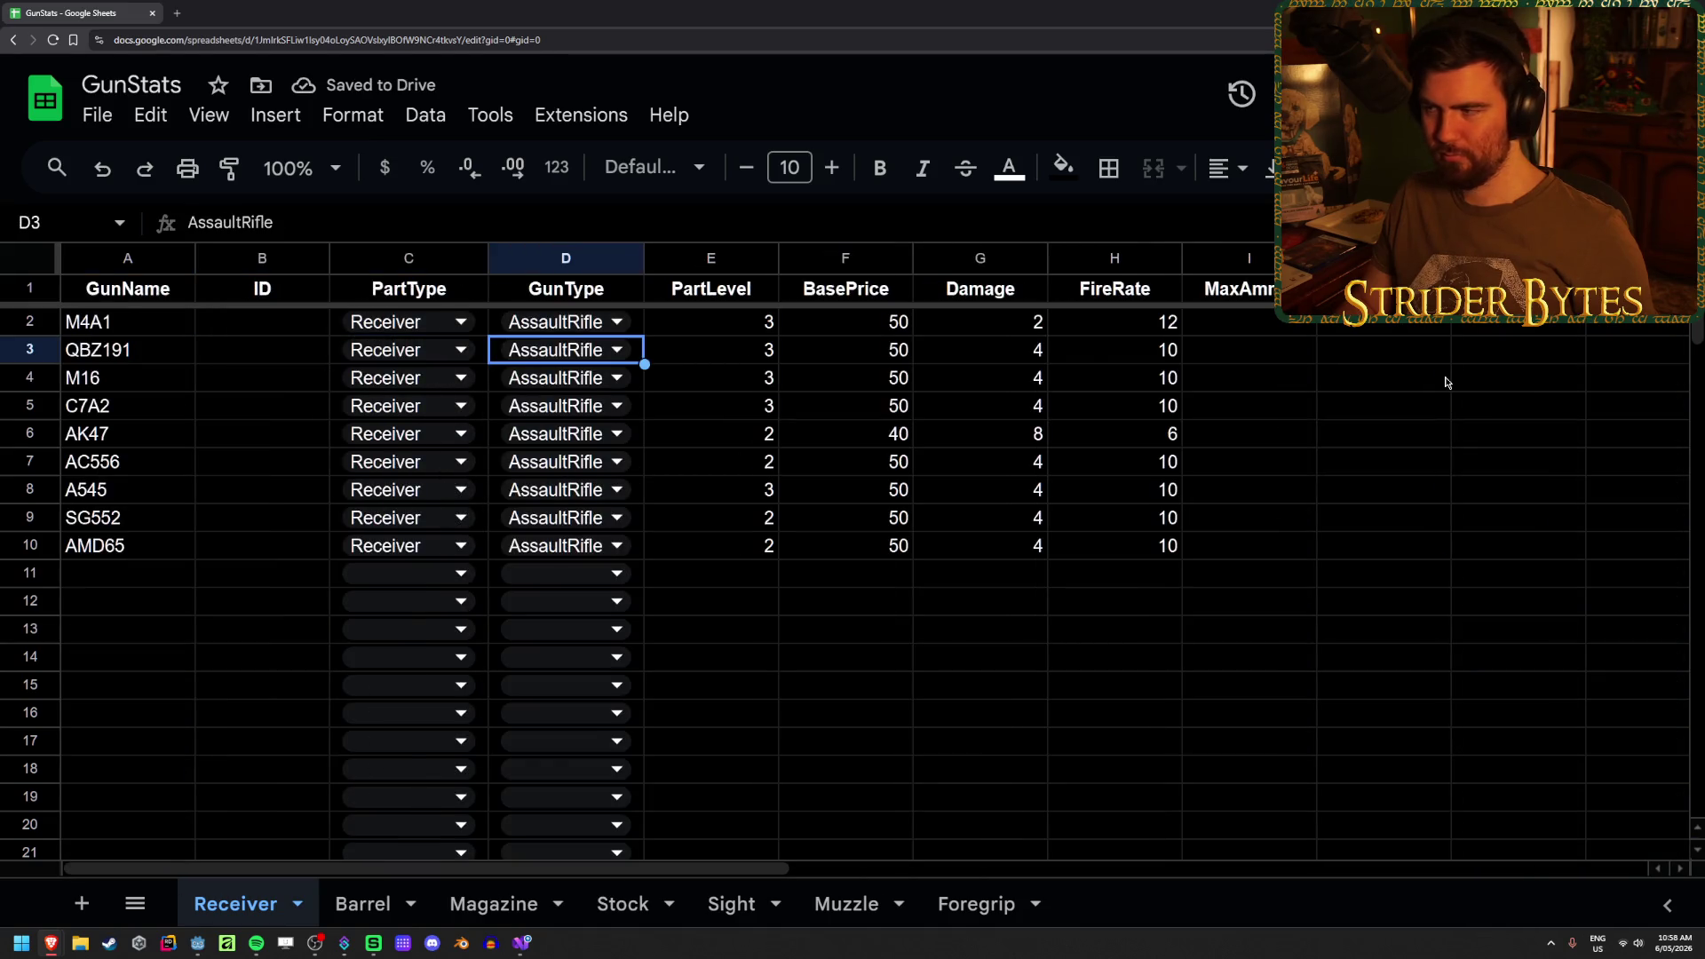
key(Left)
key(Right)
key(Right)
key(Right)
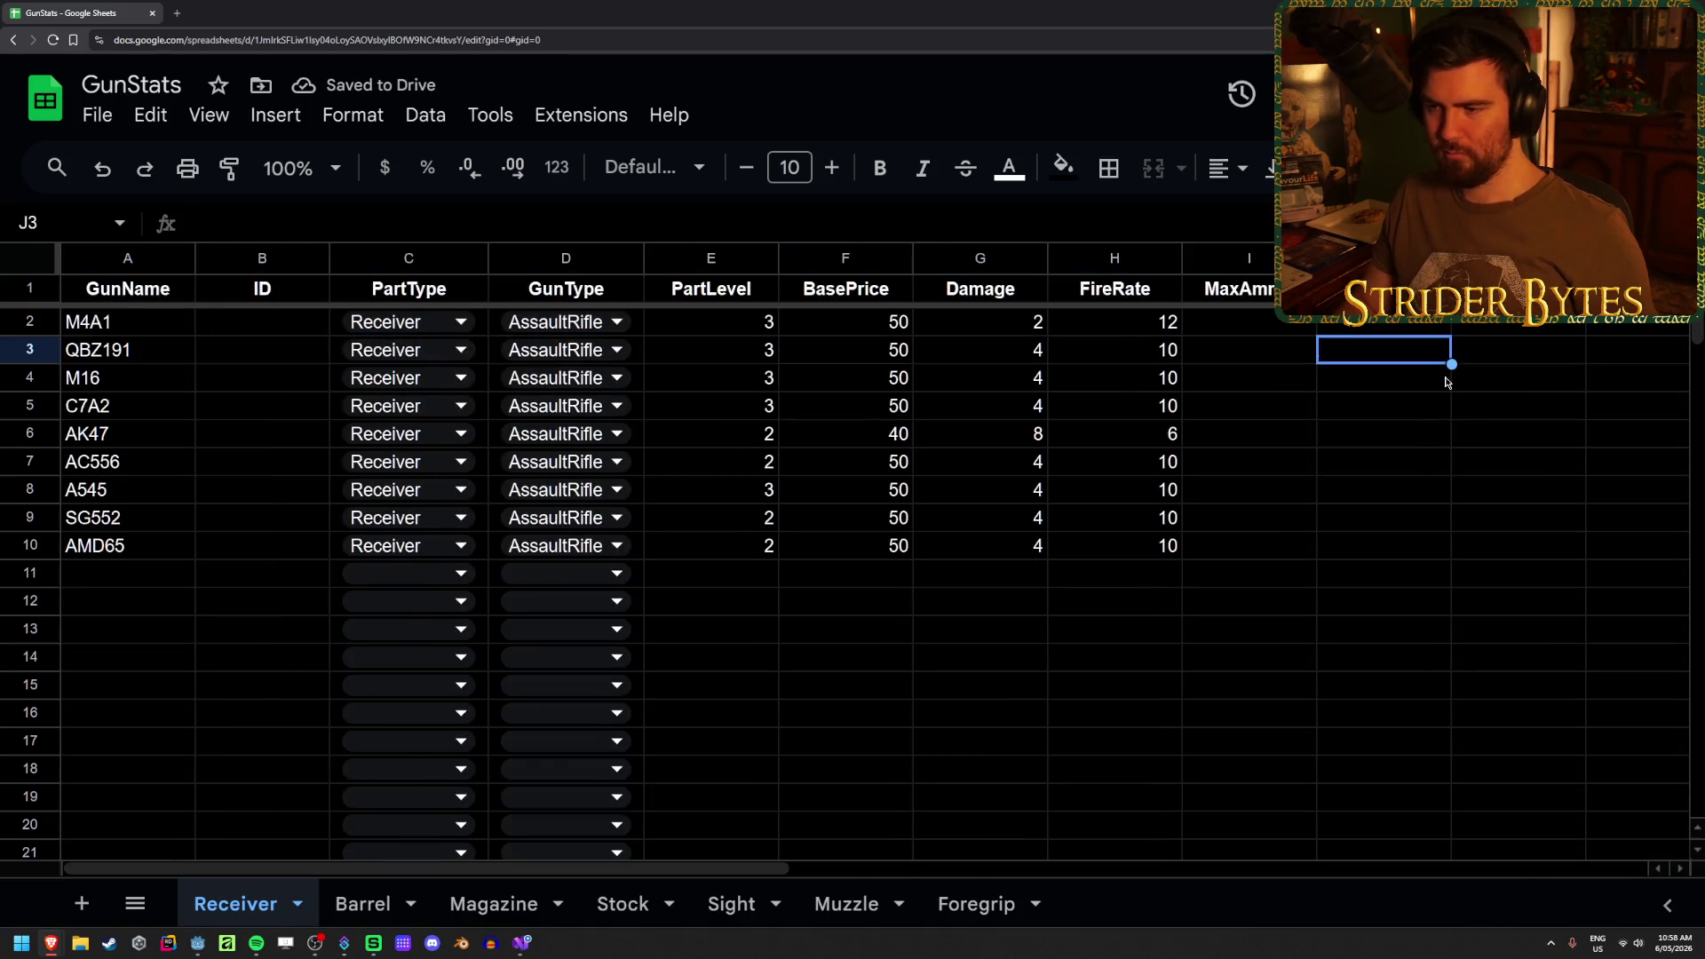
key(Left)
key(Left)
key(Left)
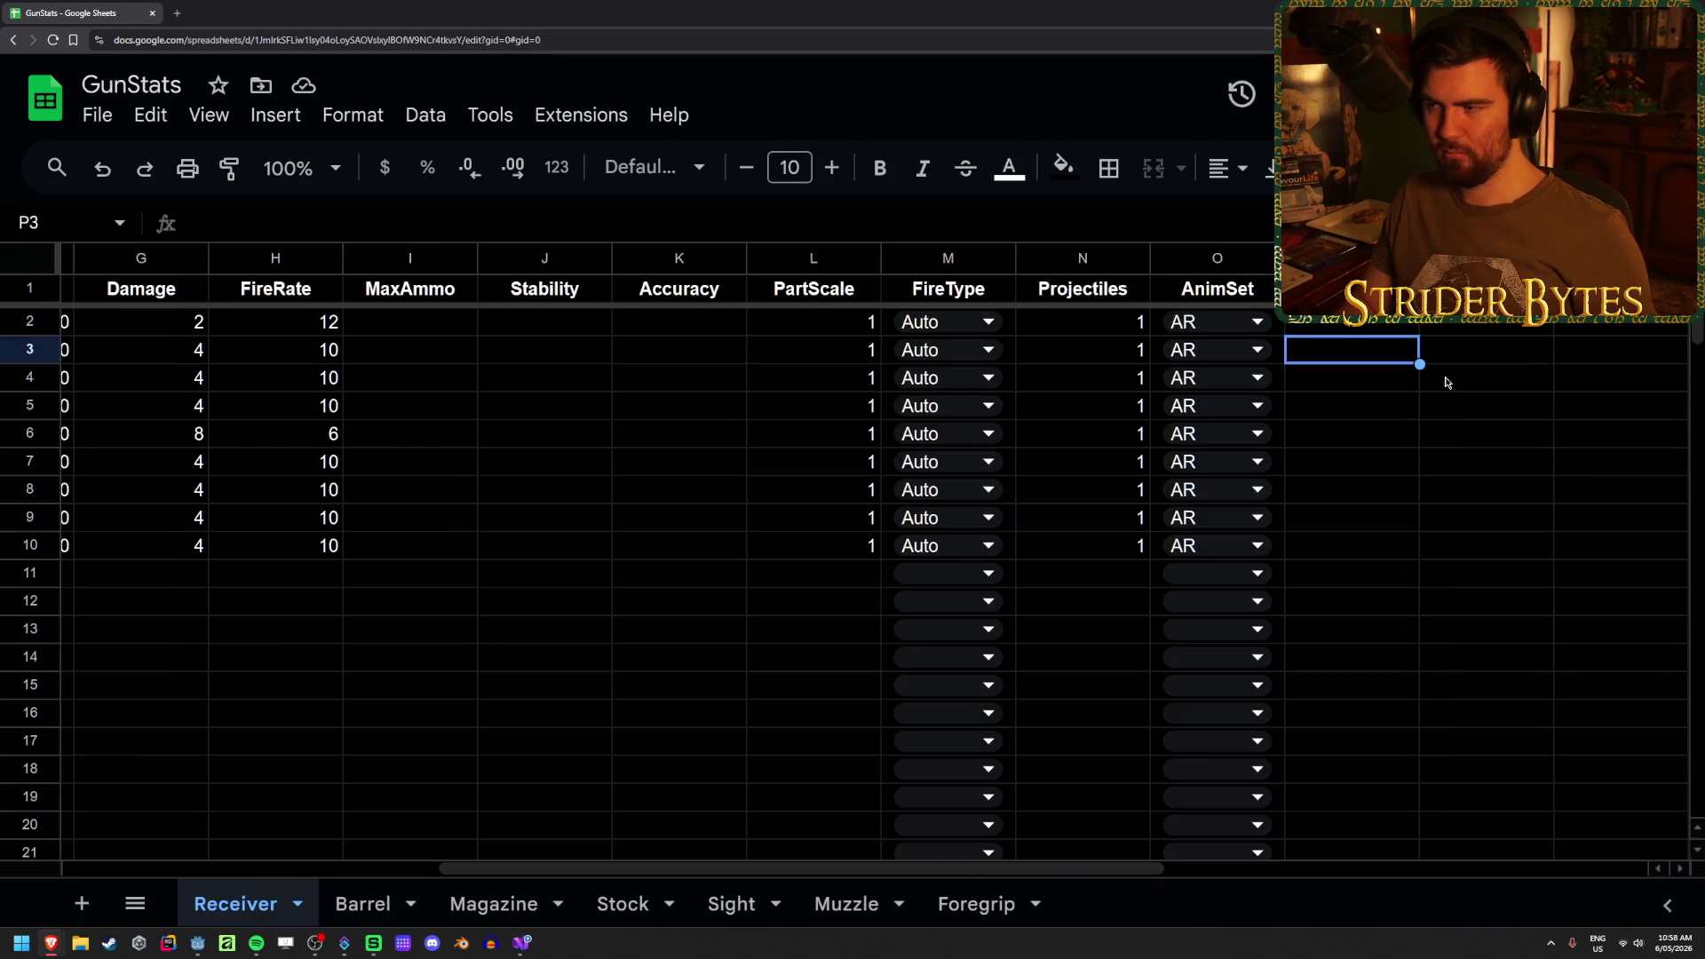
key(Right)
key(Right)
key(Right)
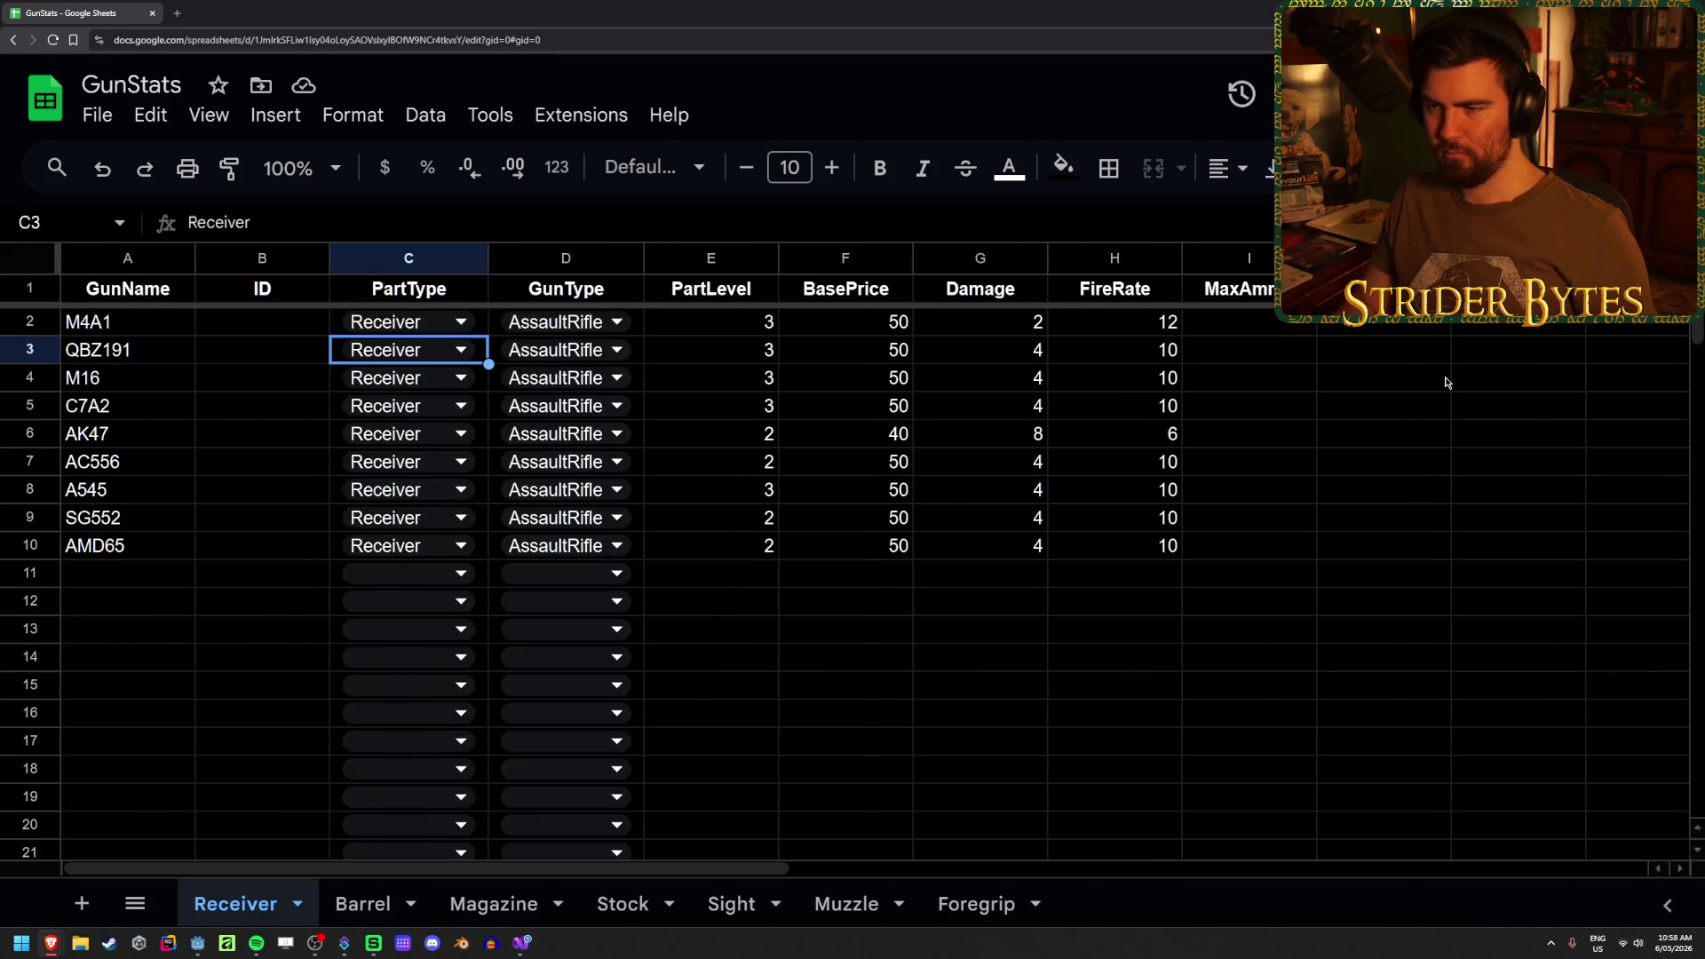
key(Right)
key(Right)
key(Right)
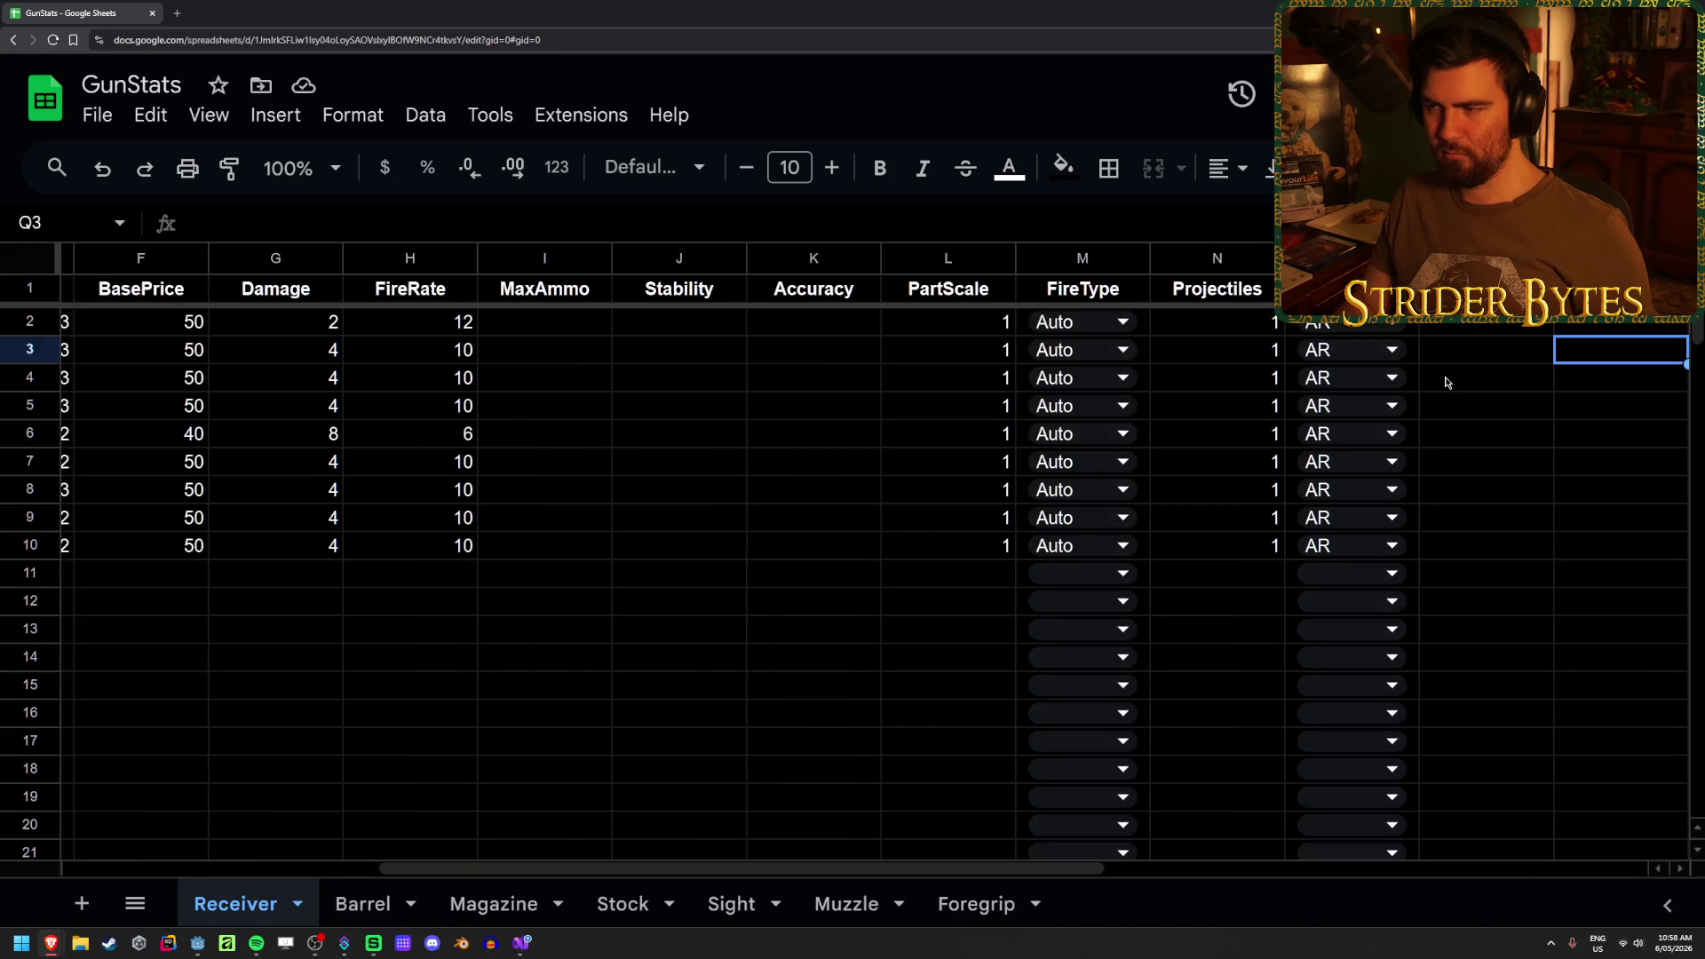
key(Left)
key(Left)
key(Left)
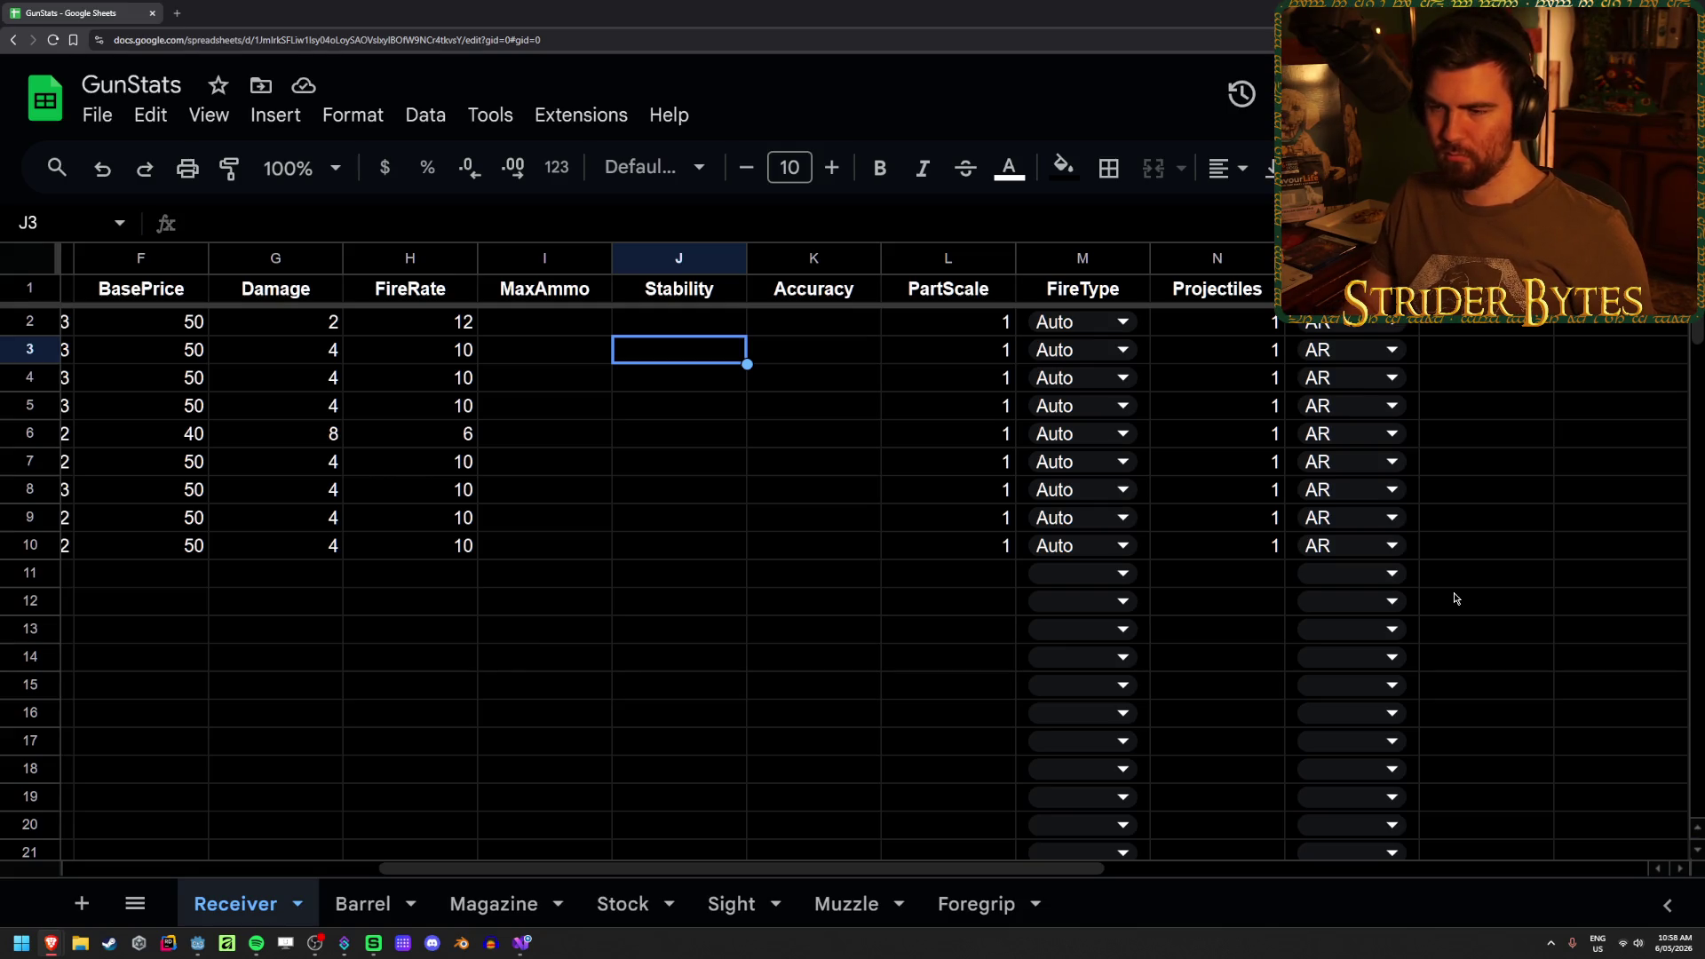
- Go back to the first receiver ID cell beside M4A1
key(Left)
key(Left)
key(Left)
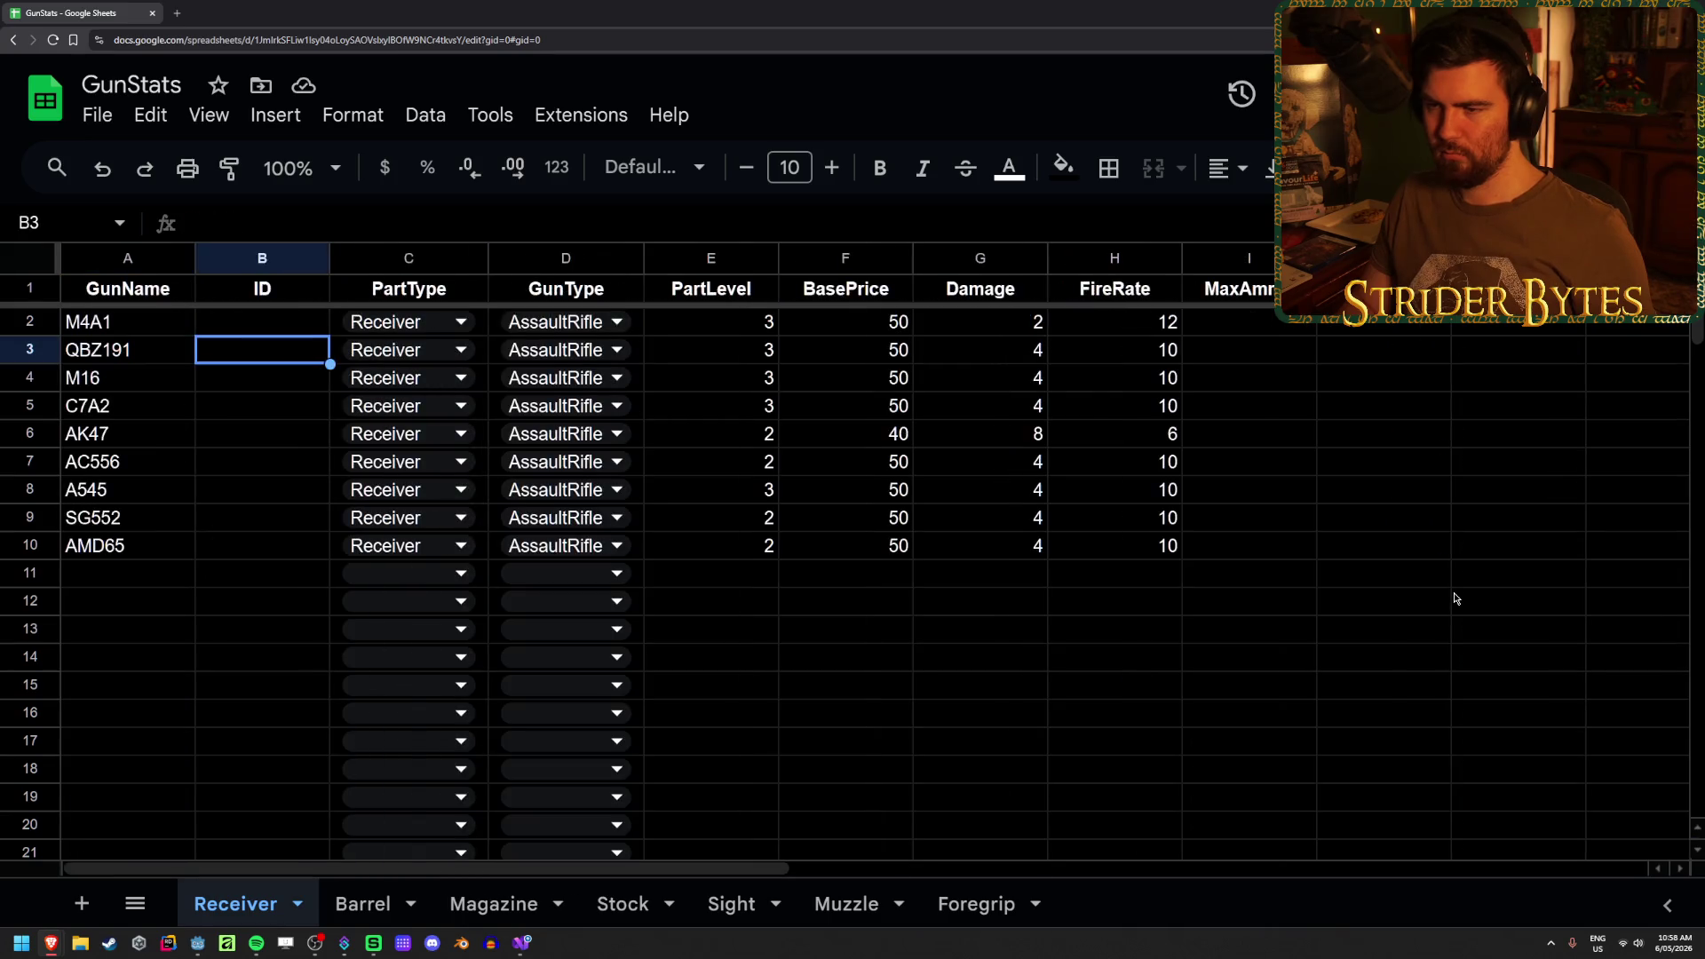
key(Right)
key(Left)
key(Up)
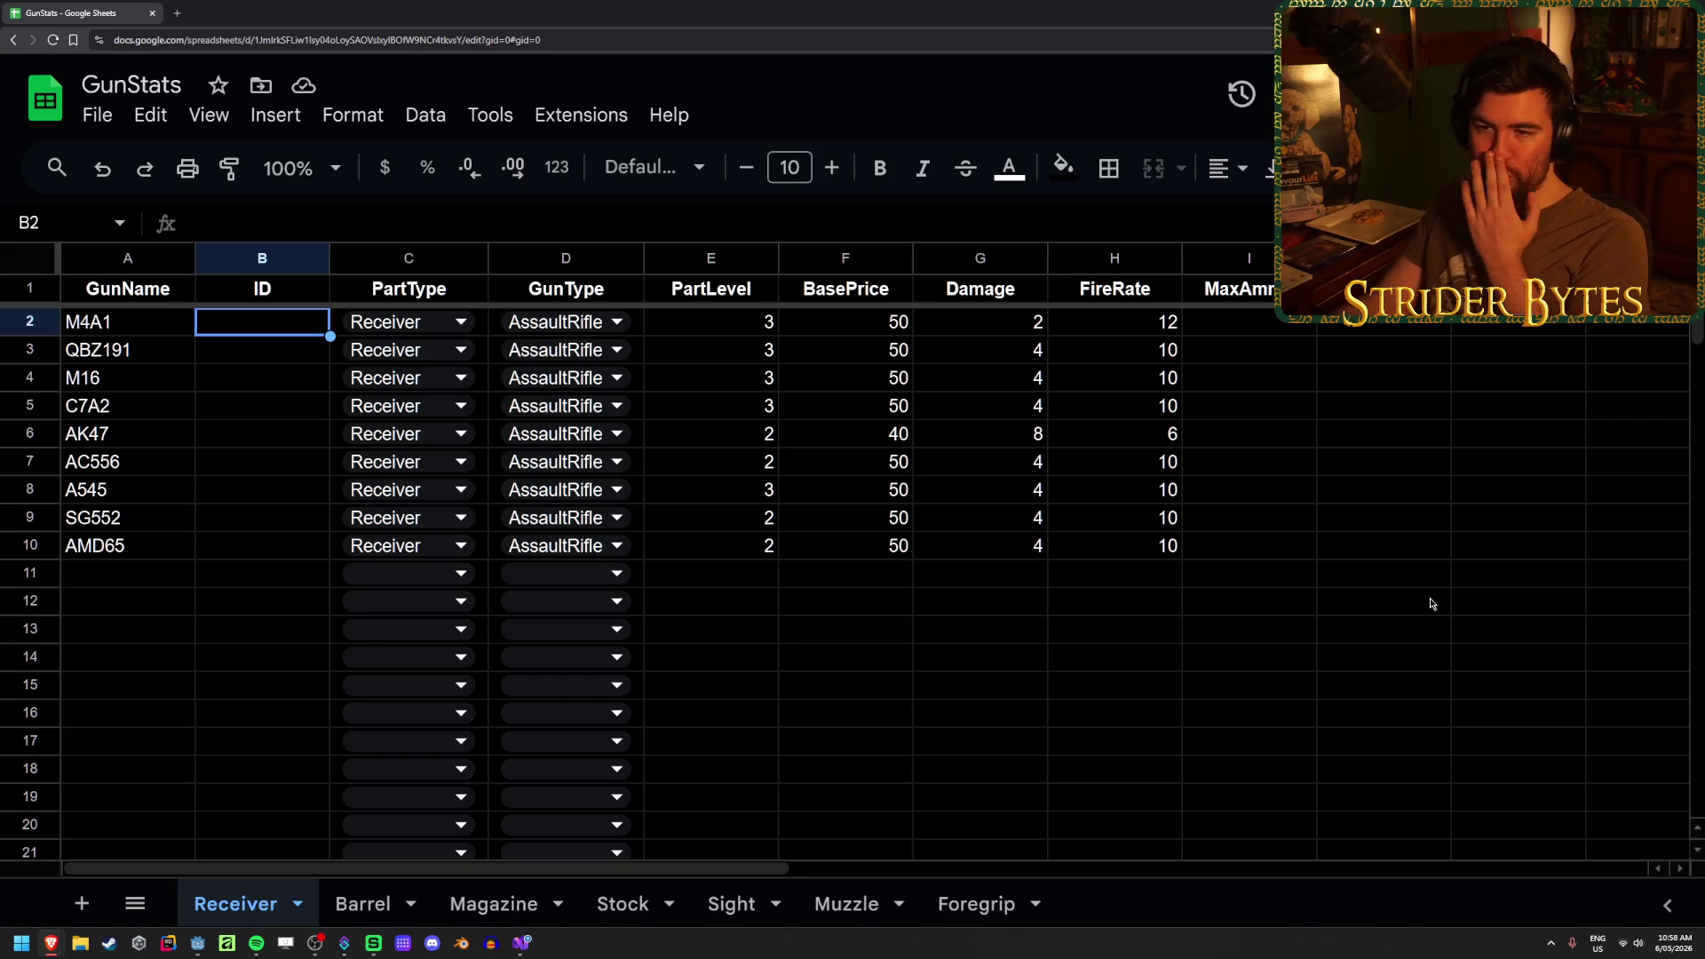
click(149, 330)
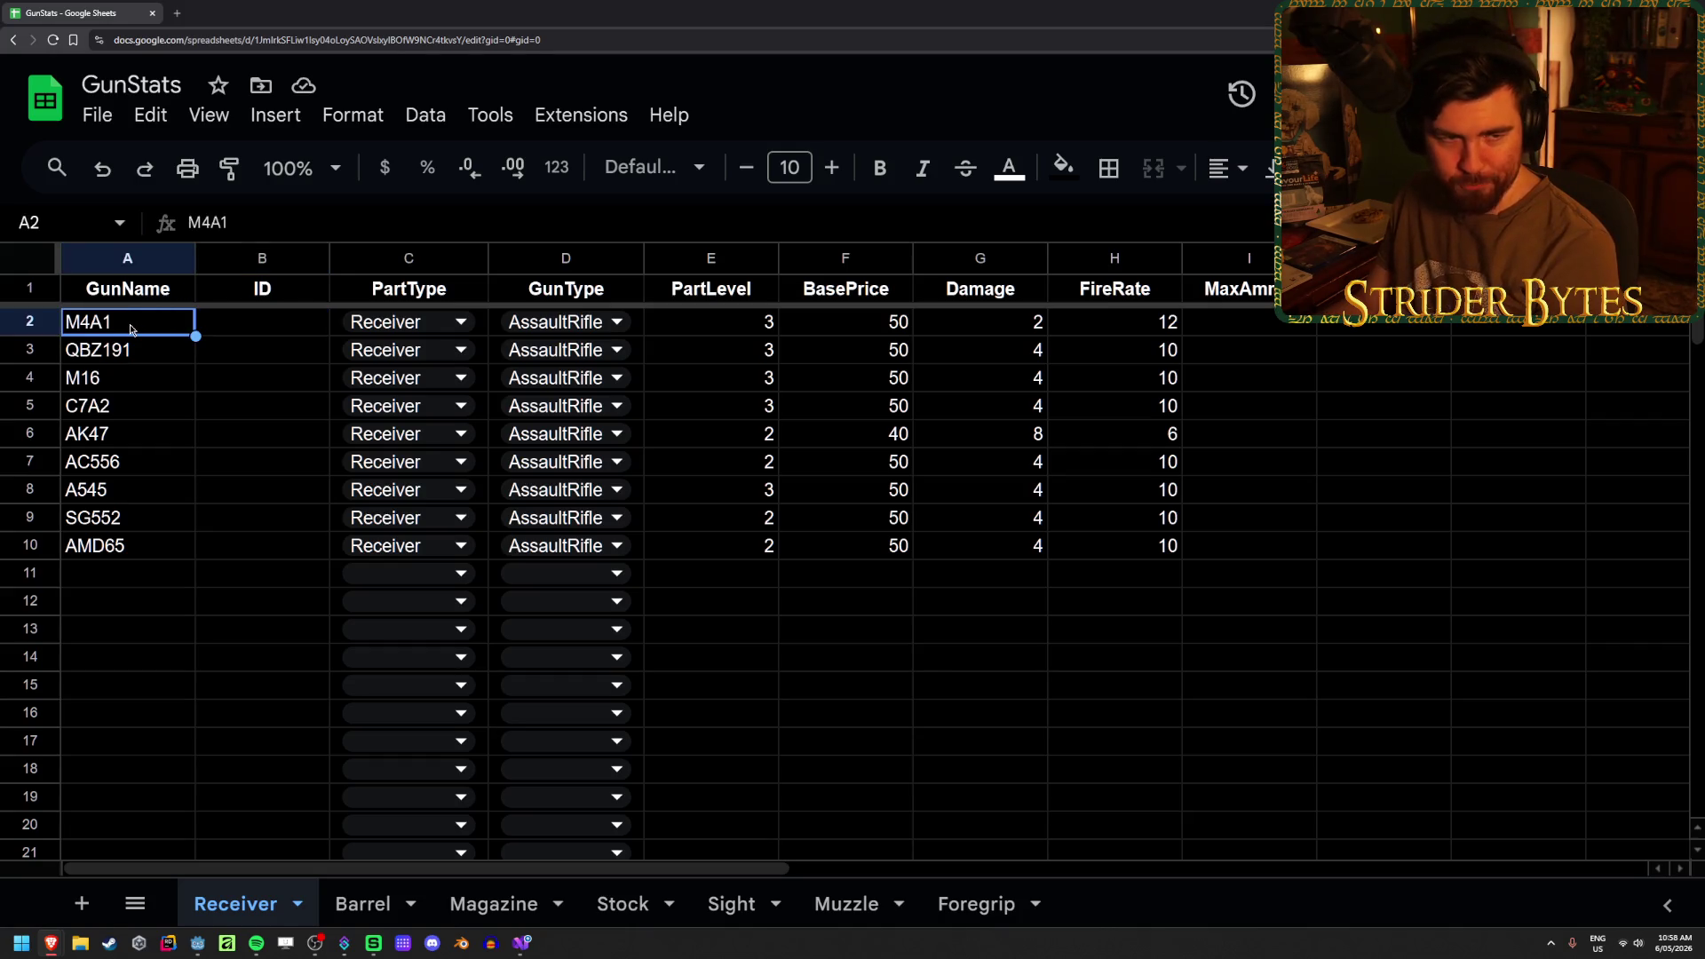
click(301, 328)
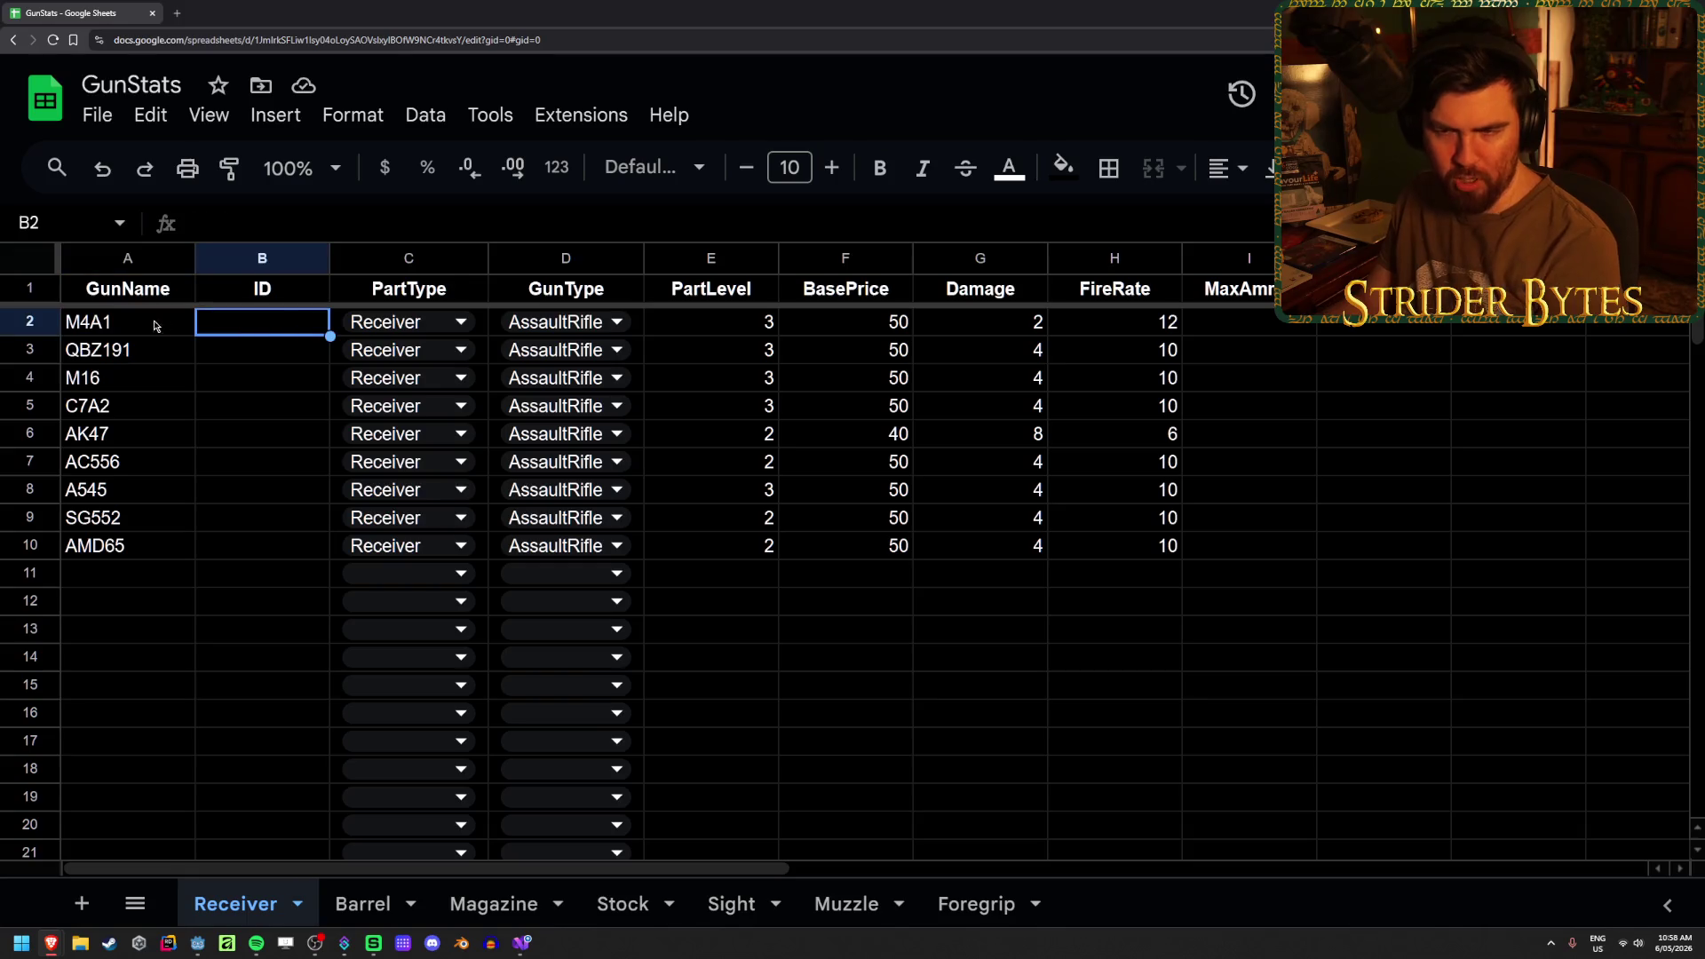
- Browse the Barrel sheet's ID cells and dismiss the table conversion suggestion
click(363, 903)
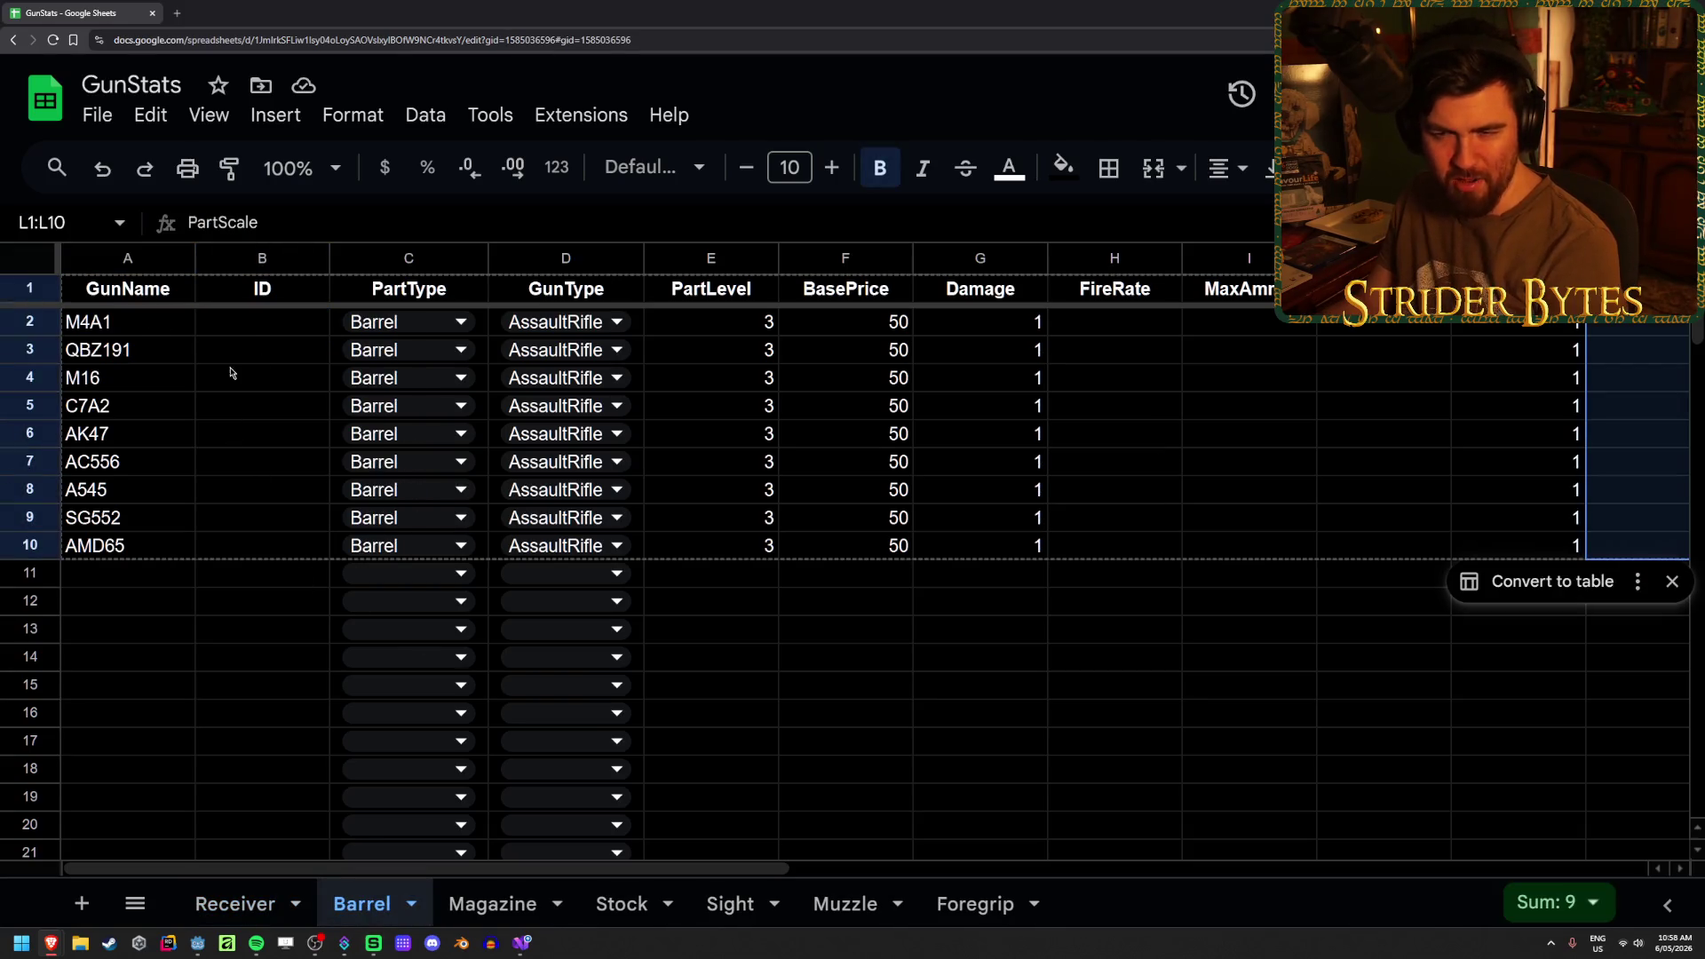
click(267, 686)
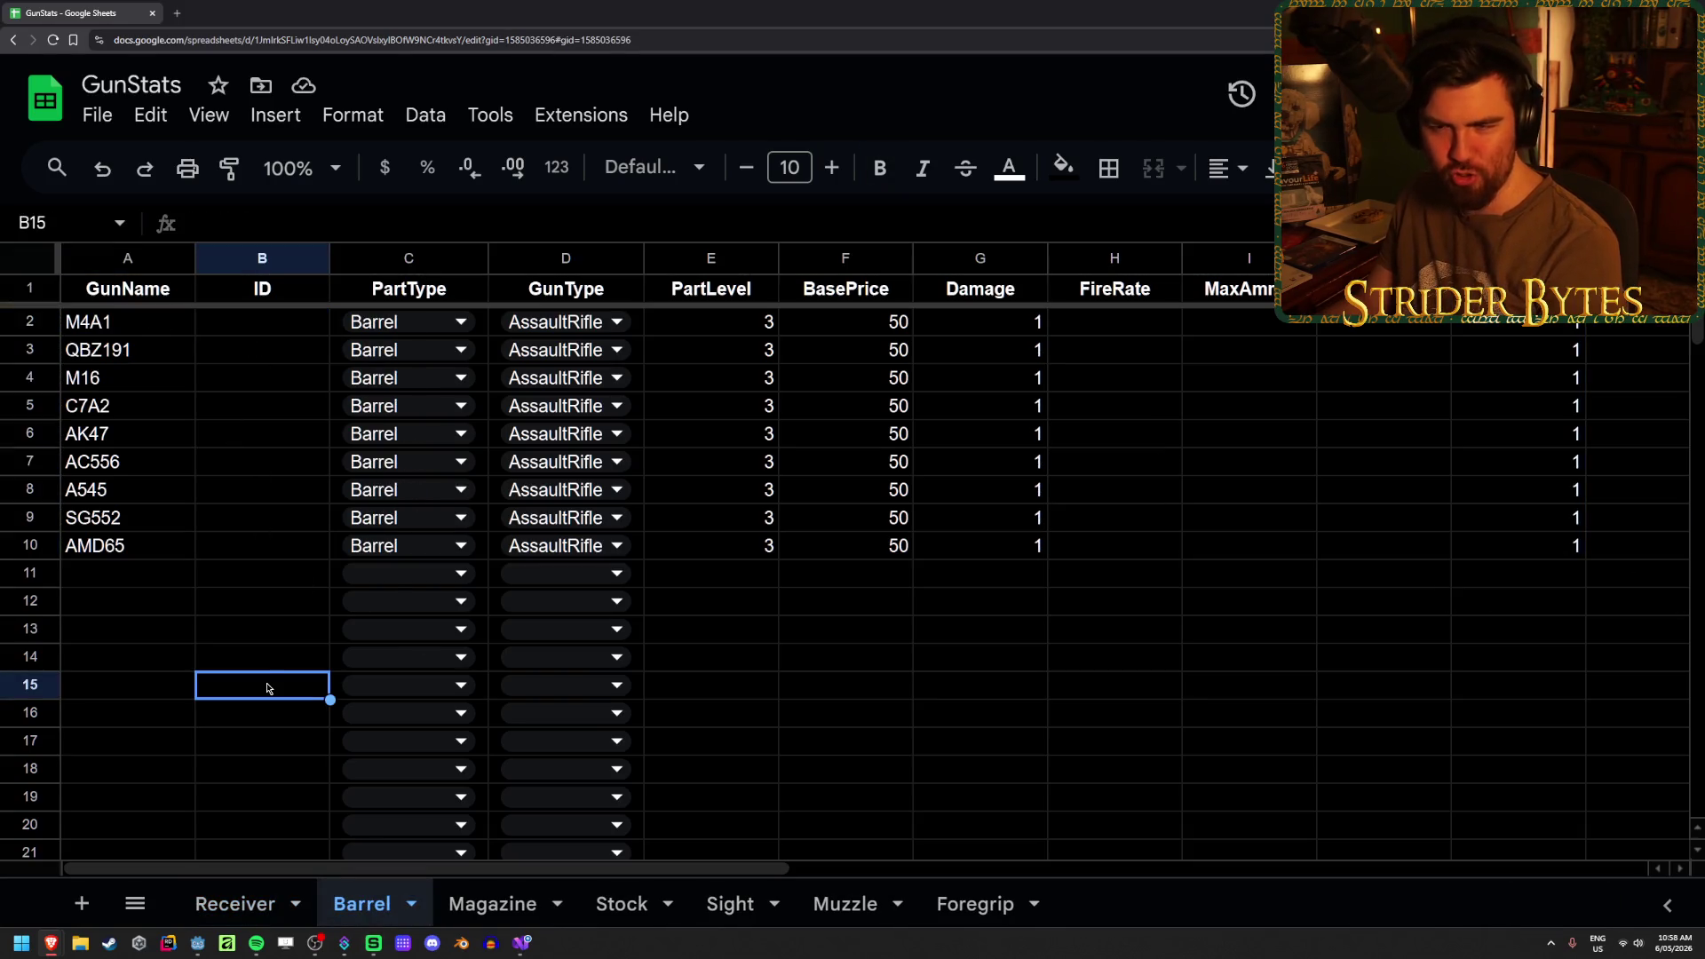
click(253, 580)
click(288, 607)
click(248, 331)
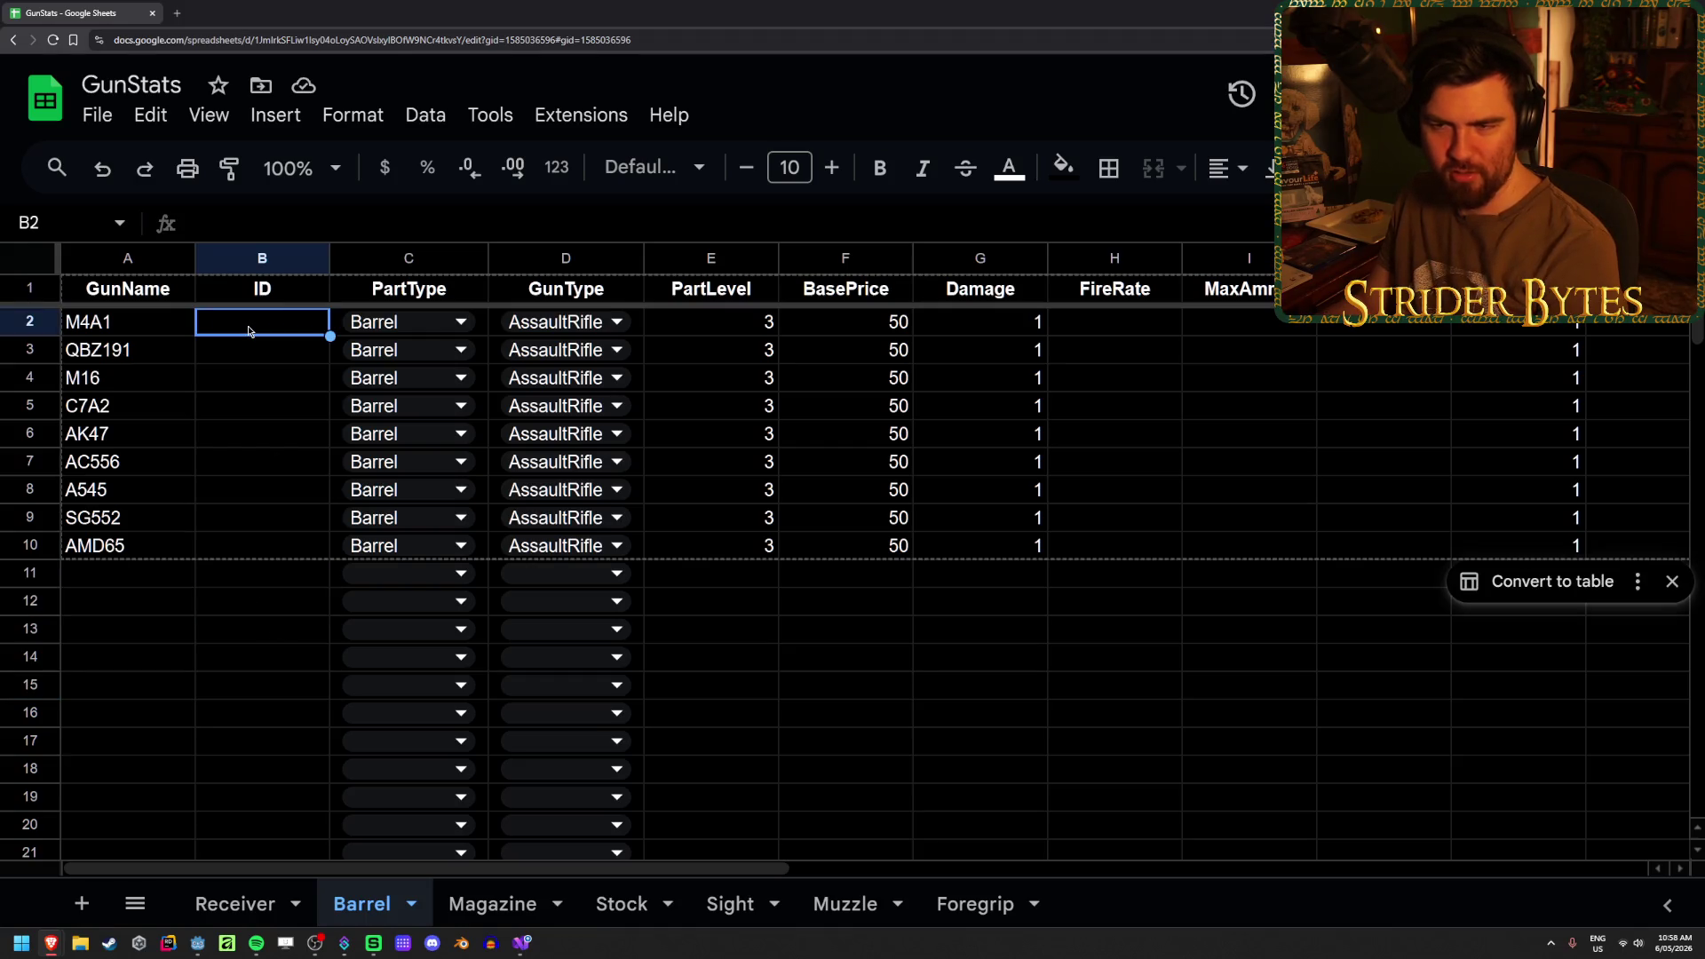
click(253, 628)
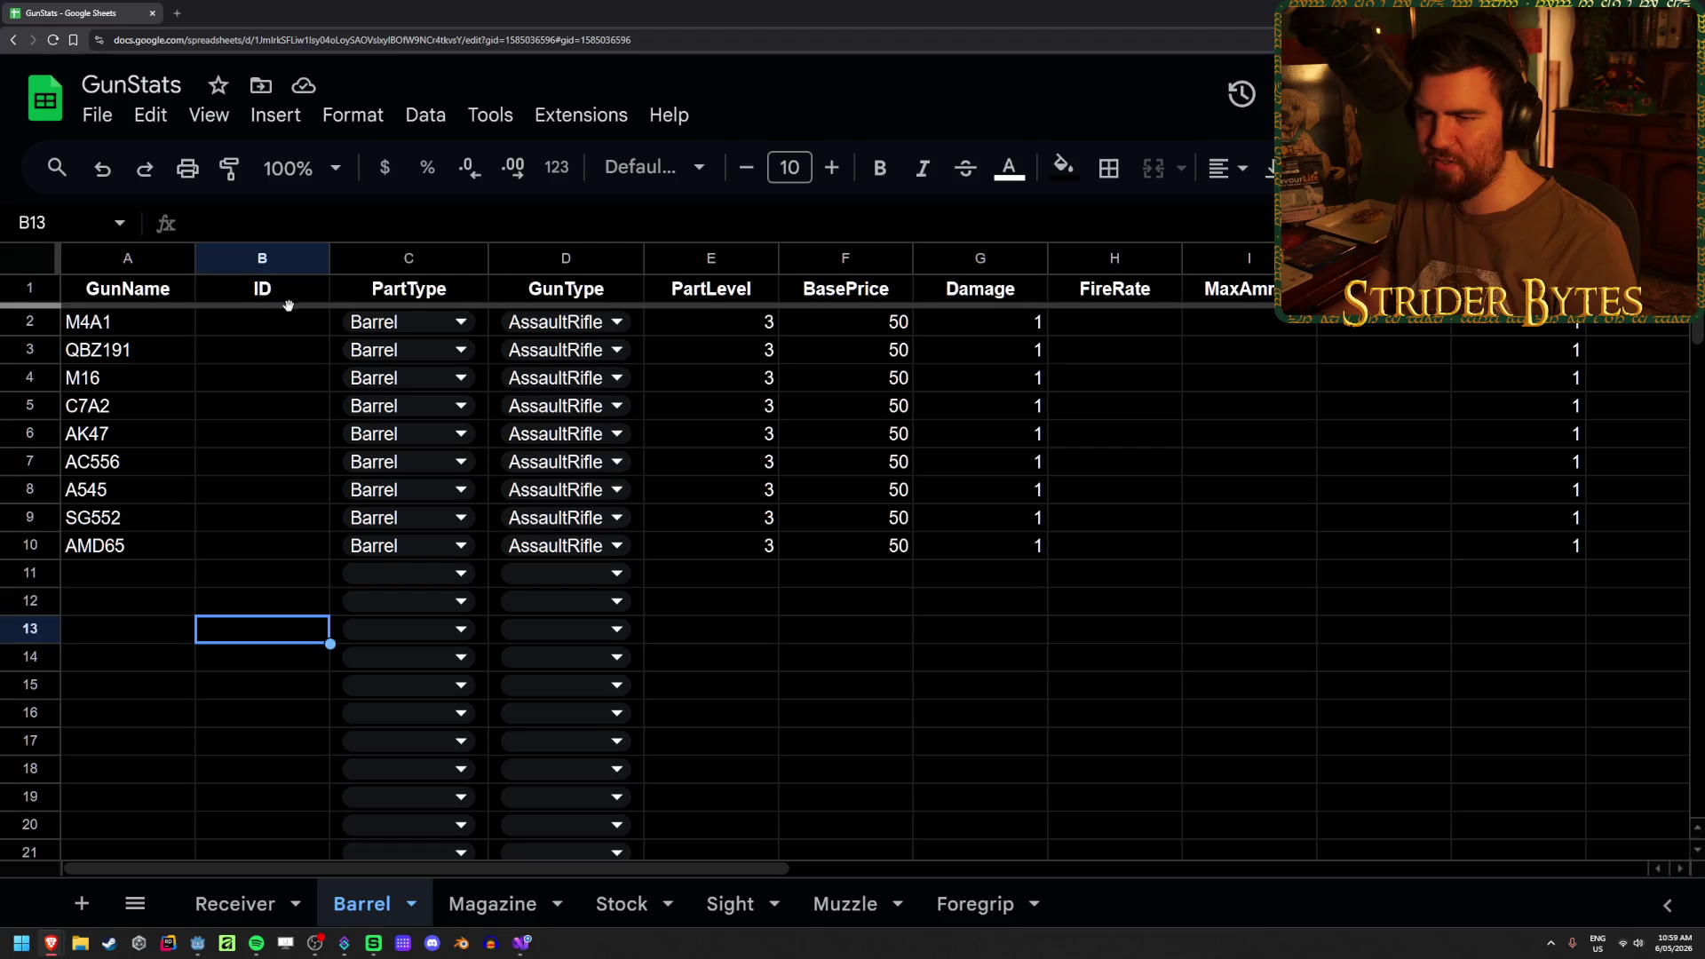
click(265, 322)
click(1675, 581)
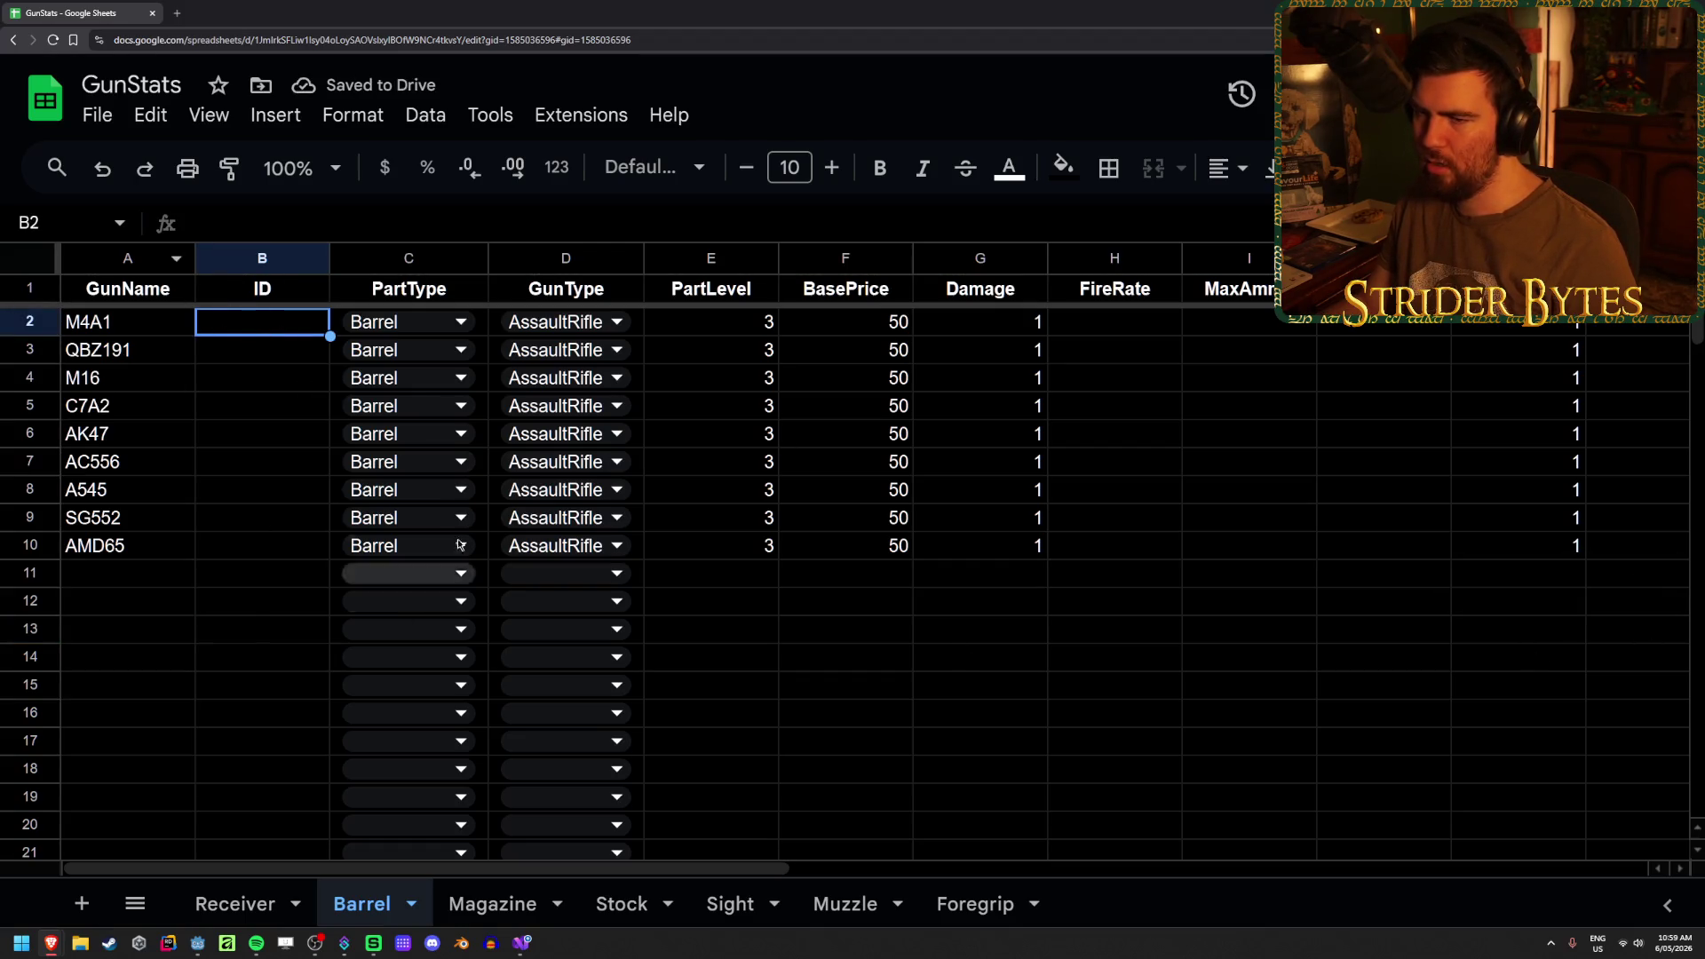
click(253, 904)
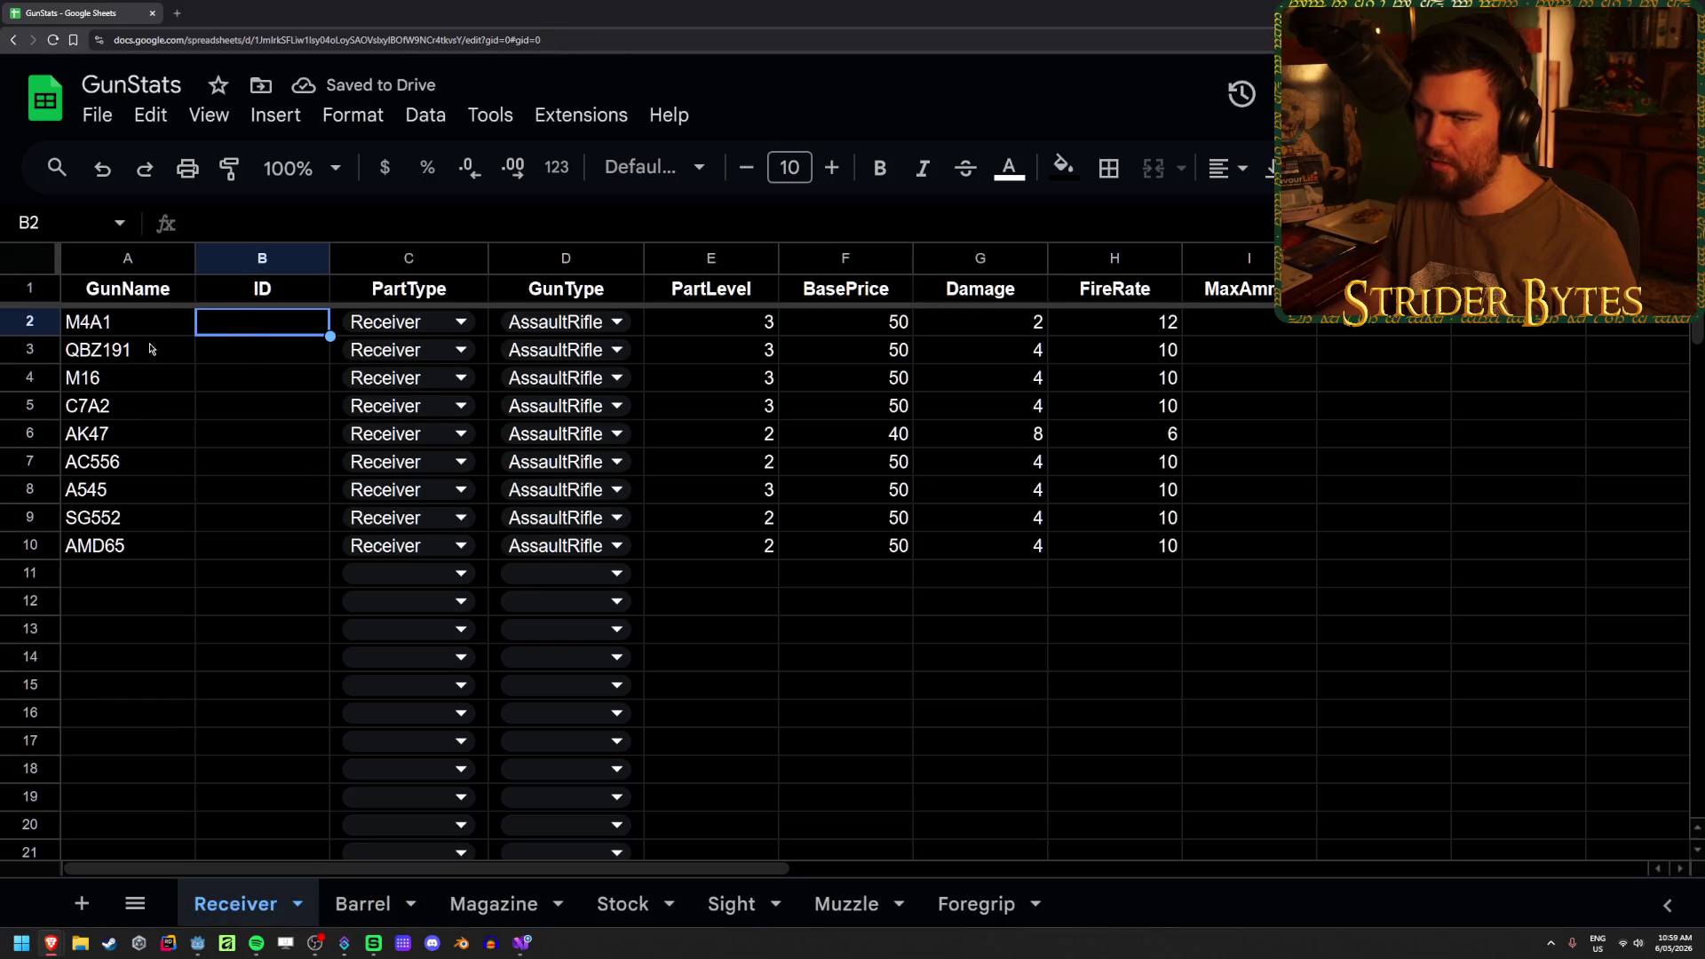
click(362, 904)
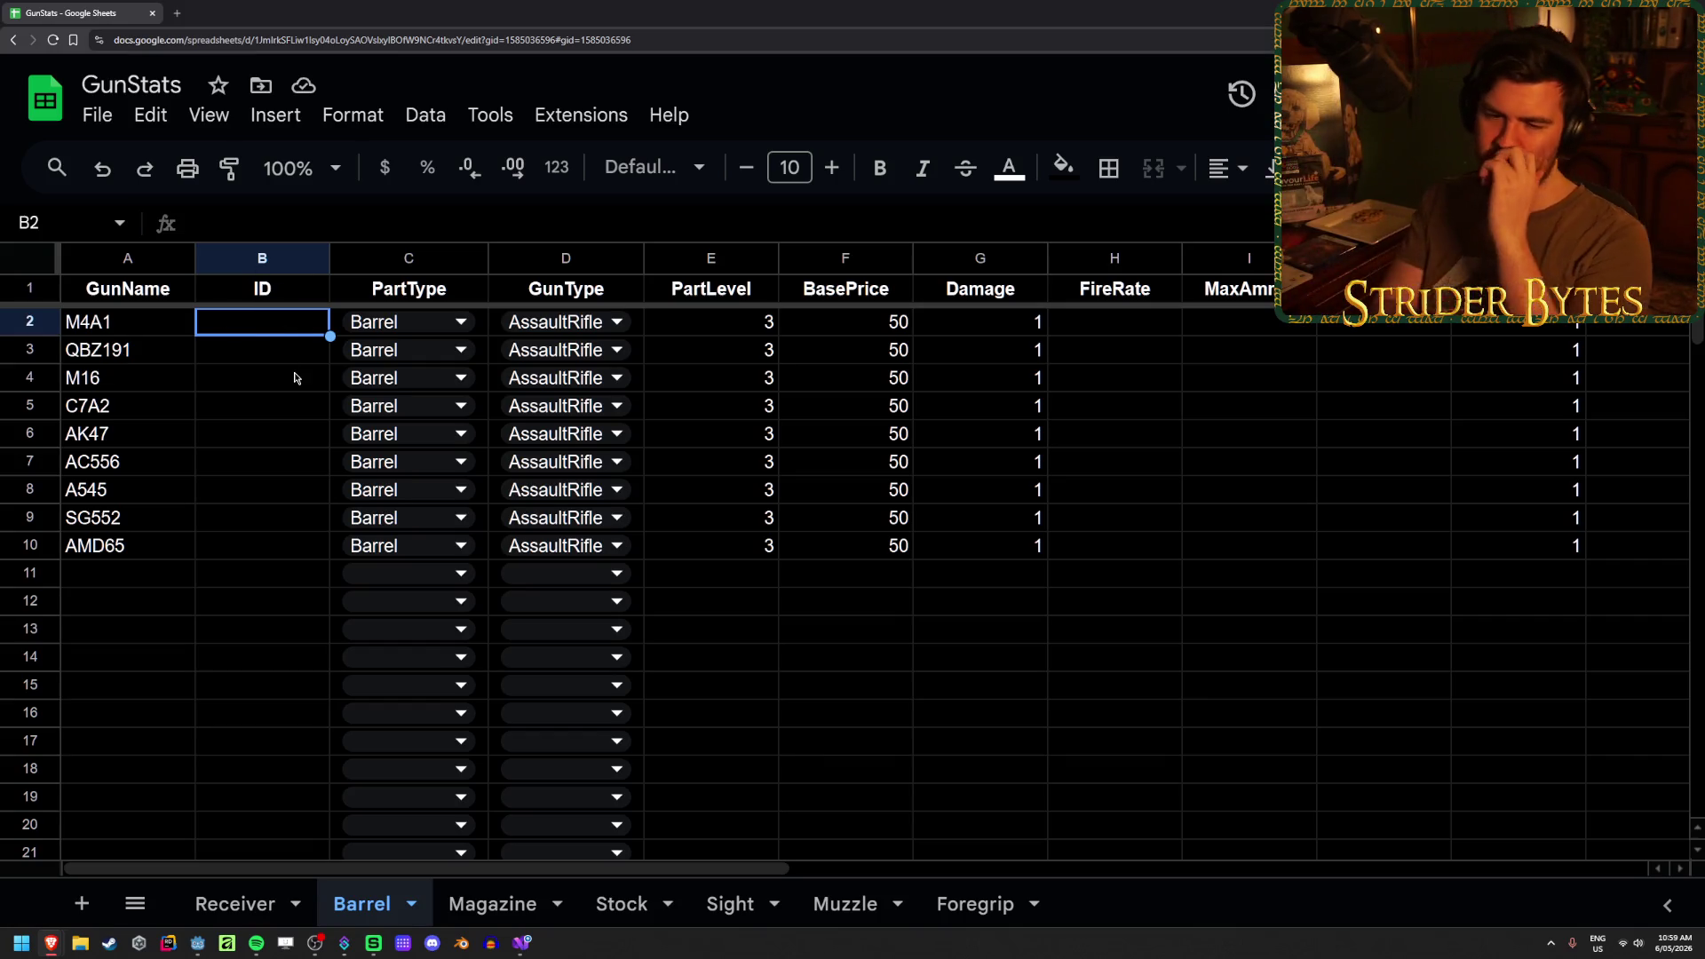
- Enter trial IDs R1 and R2 on the Receiver sheet and ST1 on the Stock sheet
click(249, 904)
text(R1)
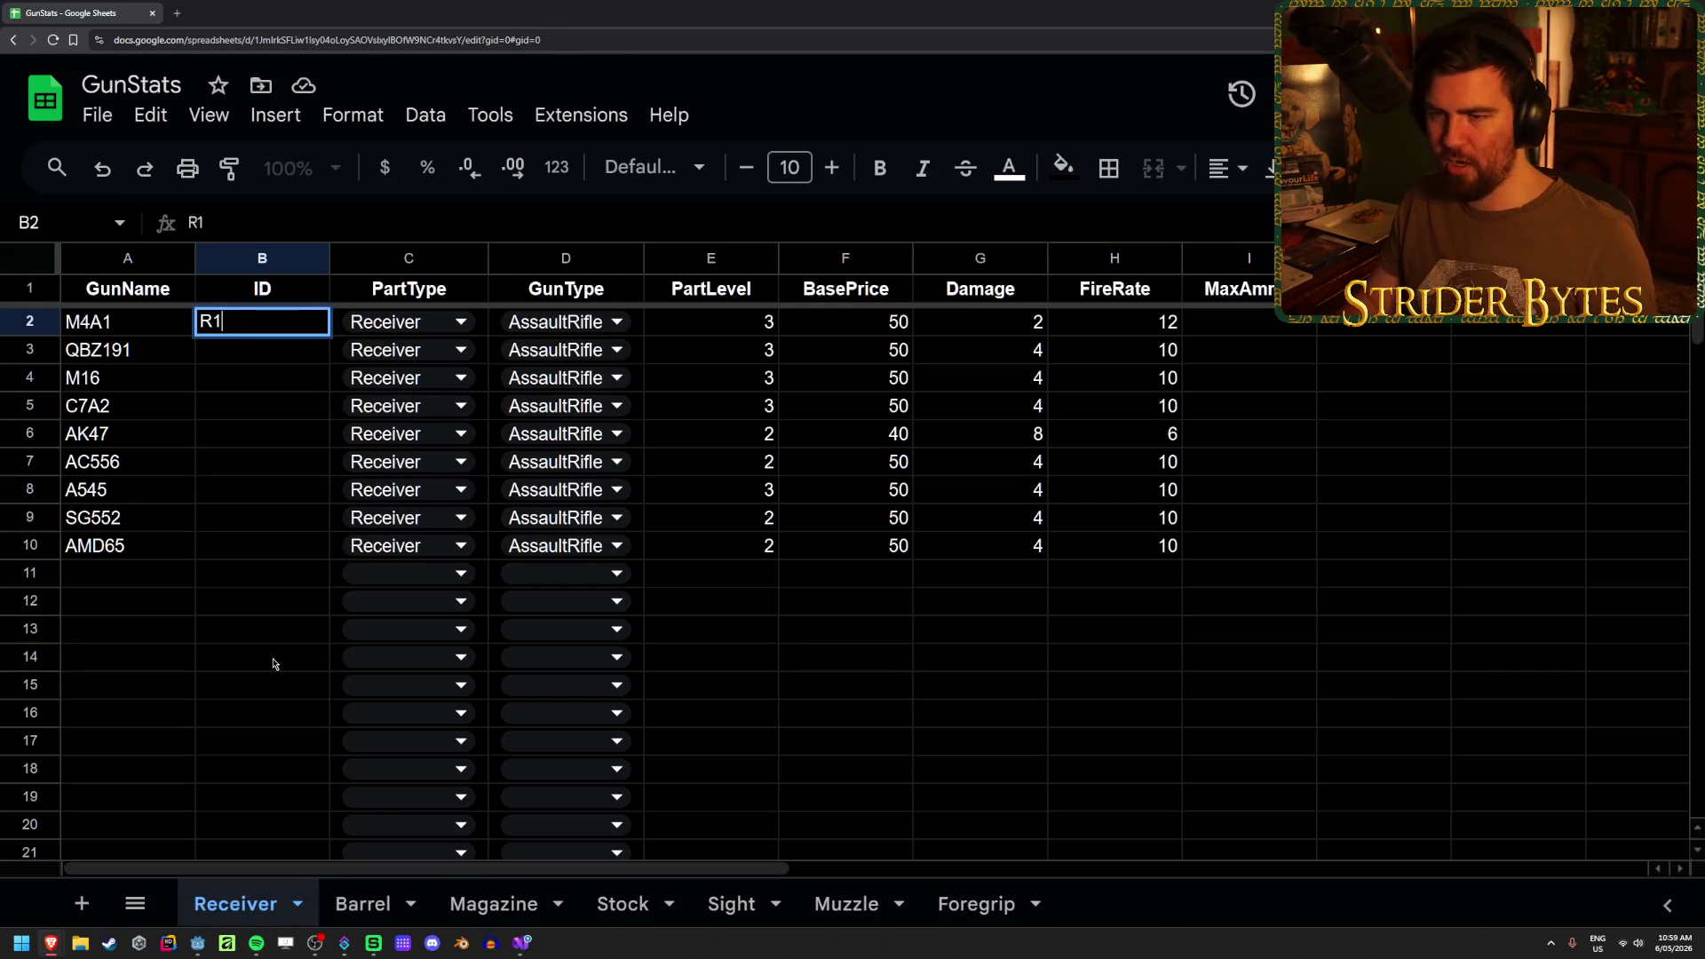
key(Return)
text(R2)
key(Return)
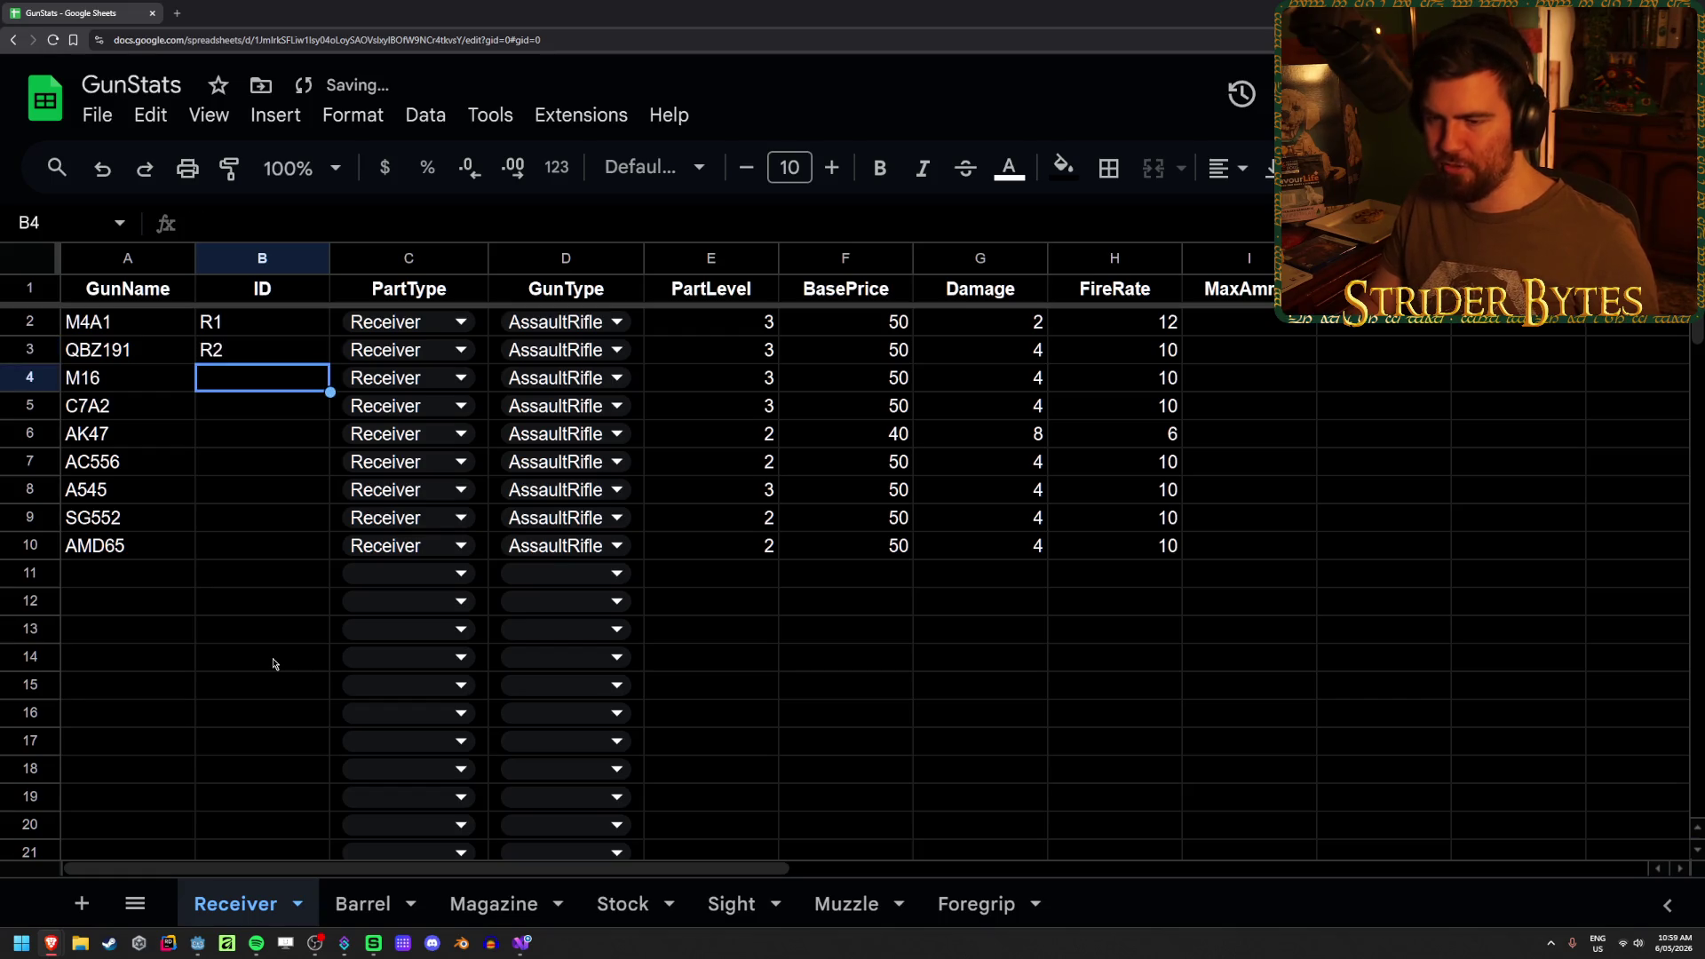
click(621, 904)
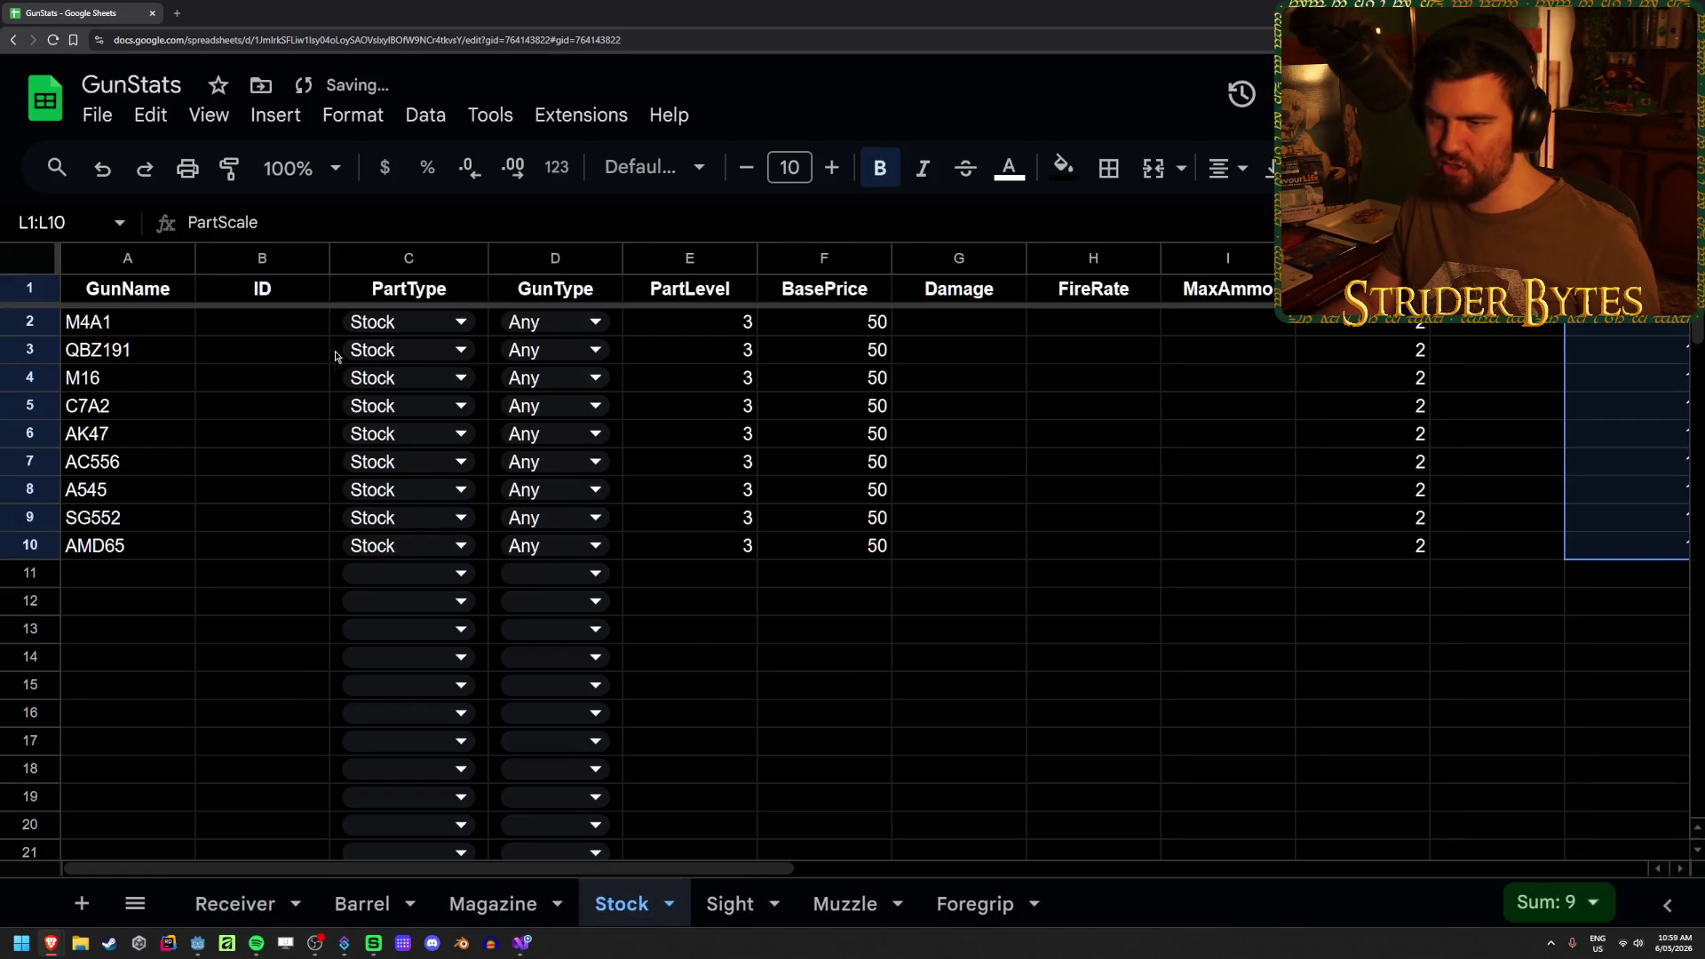
click(299, 317)
text(ST1)
key(Return)
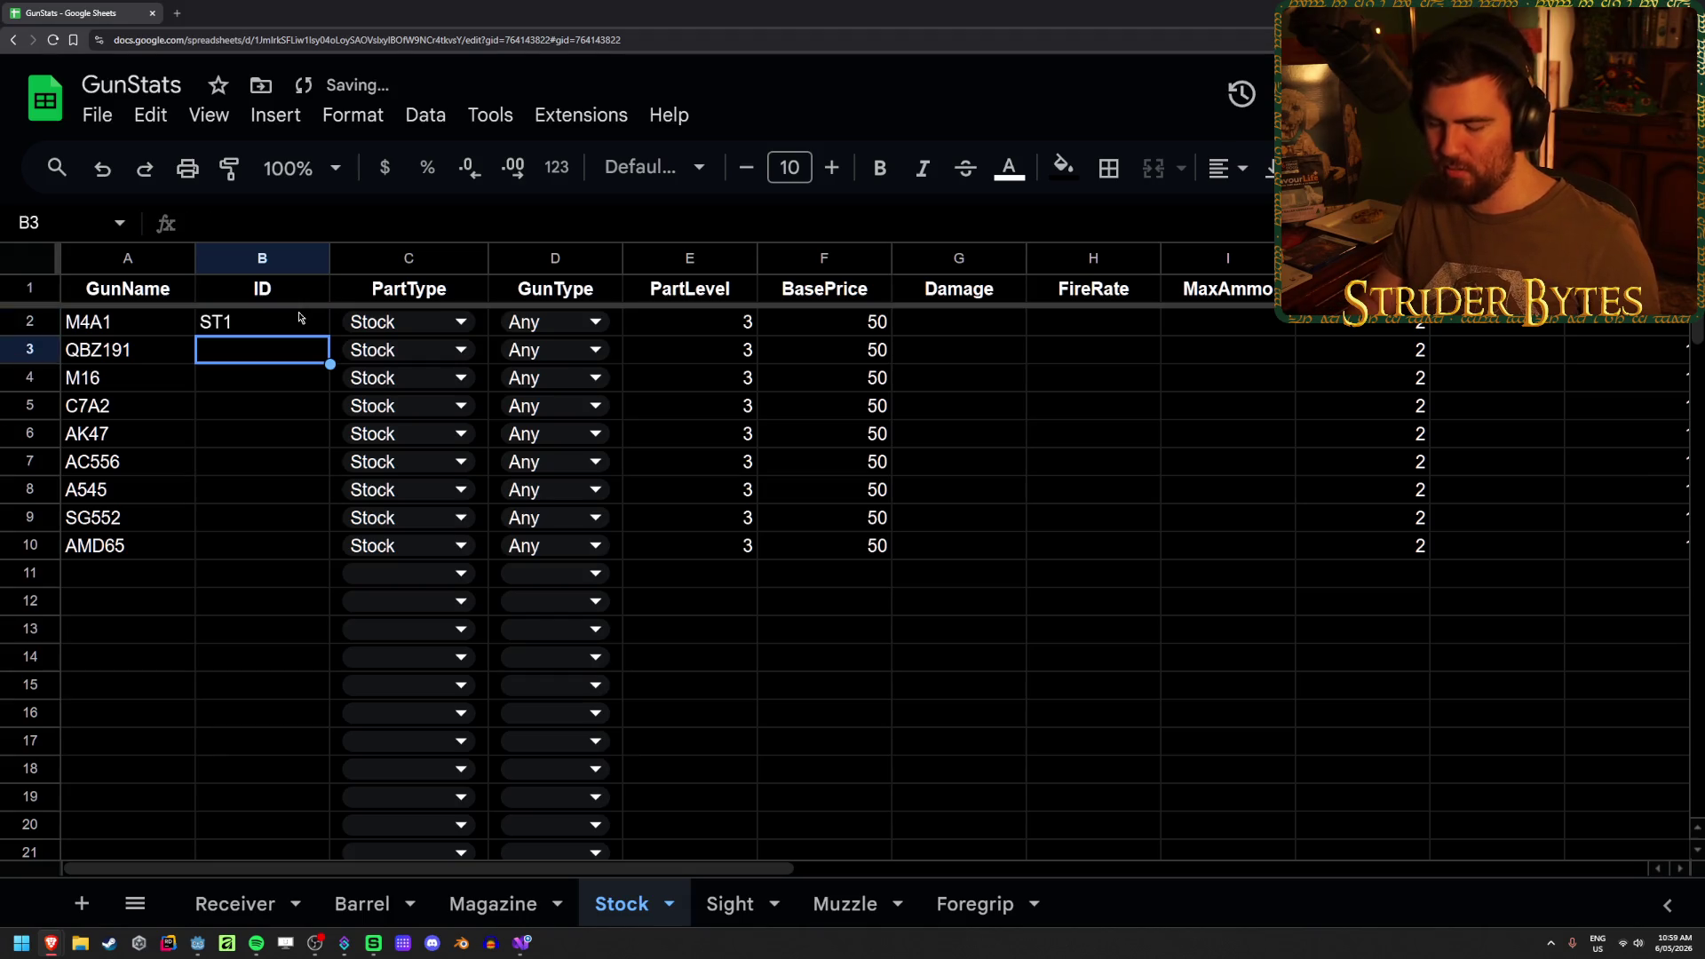
- Delete the trial IDs ST1, R2 and R1 again
click(299, 317)
key(Delete)
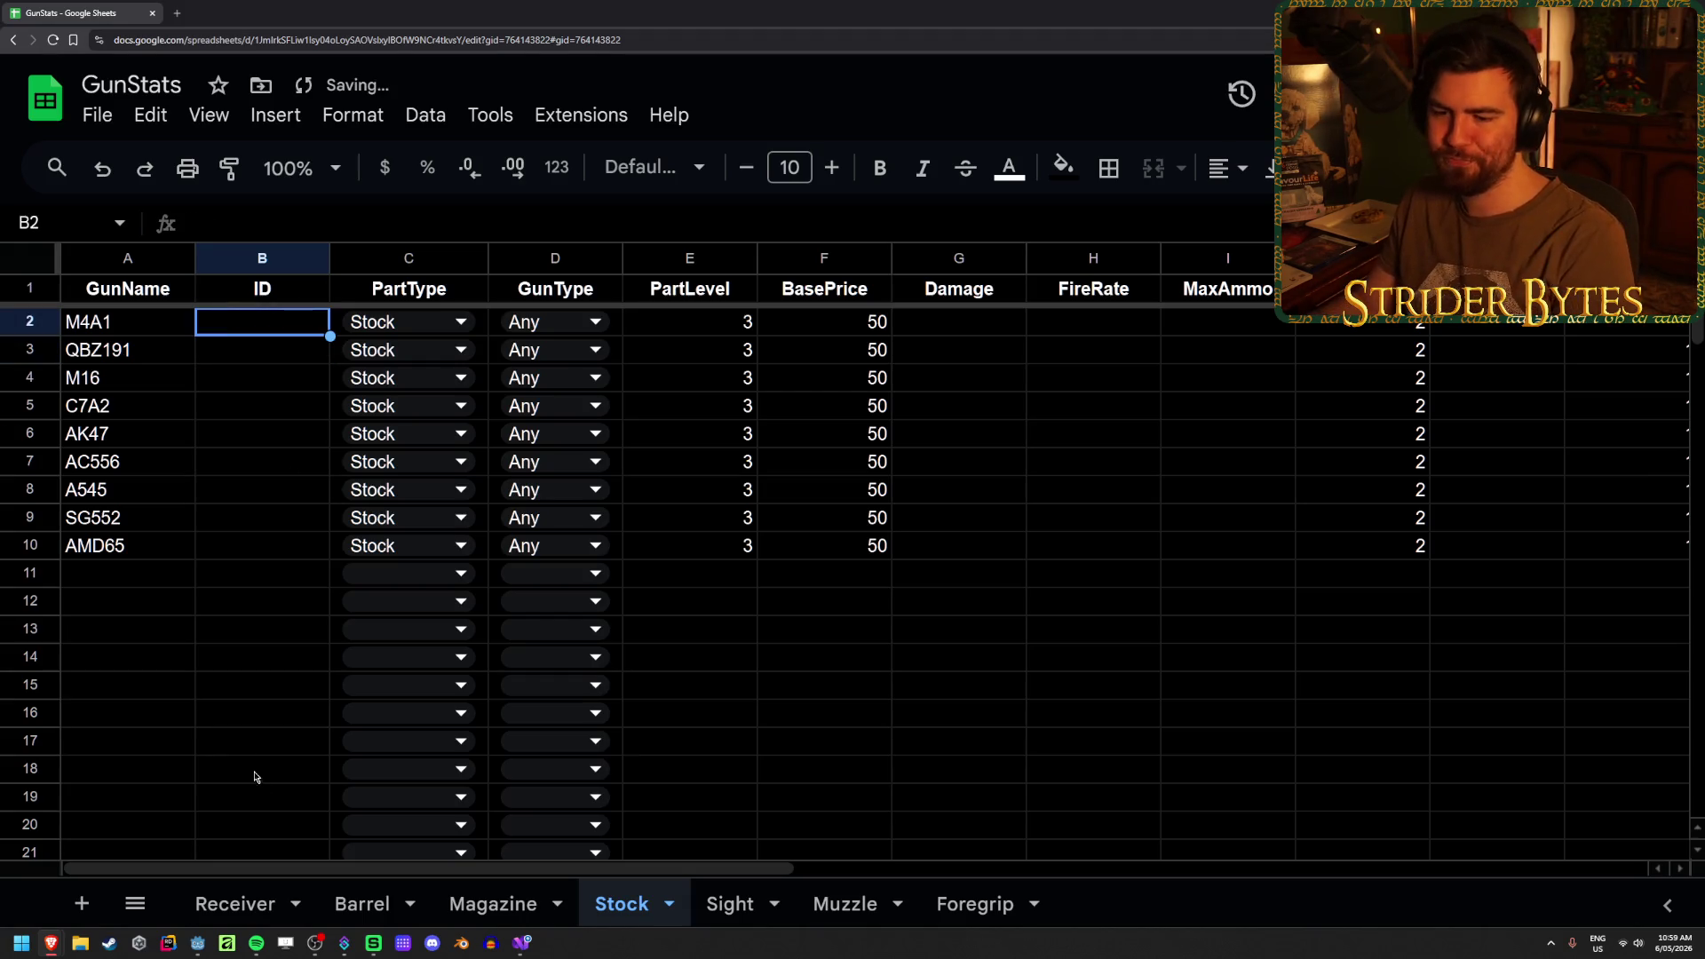
click(380, 913)
click(235, 904)
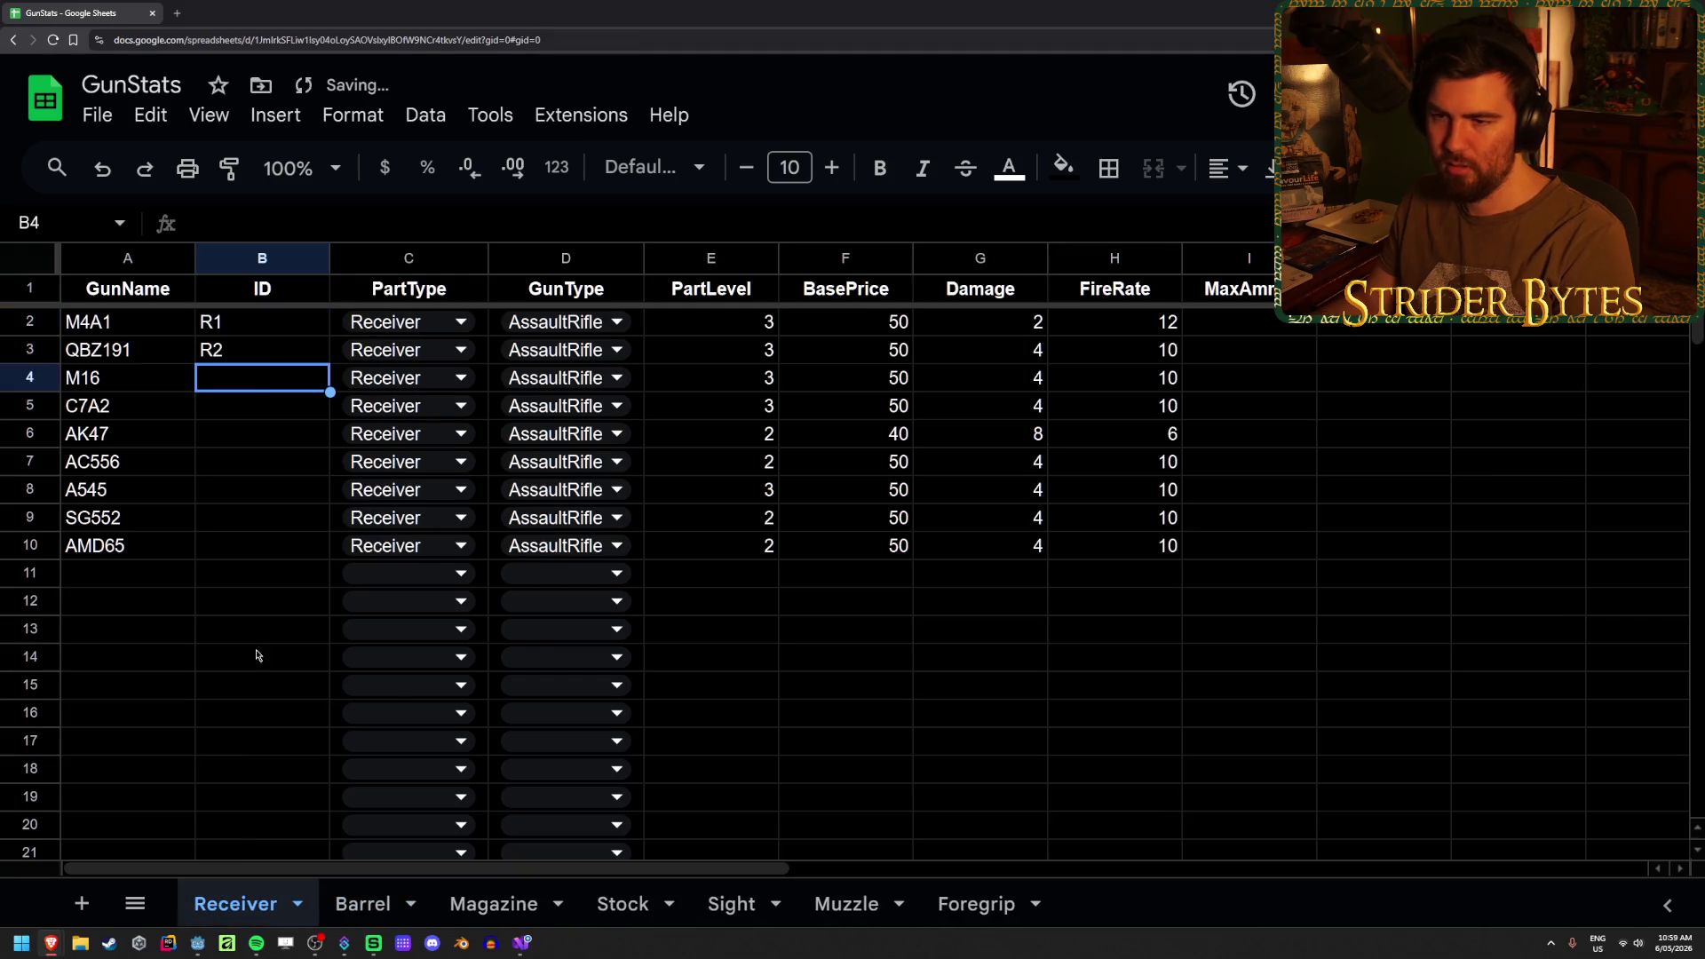
click(263, 361)
key(Delete)
key(Up)
key(Delete)
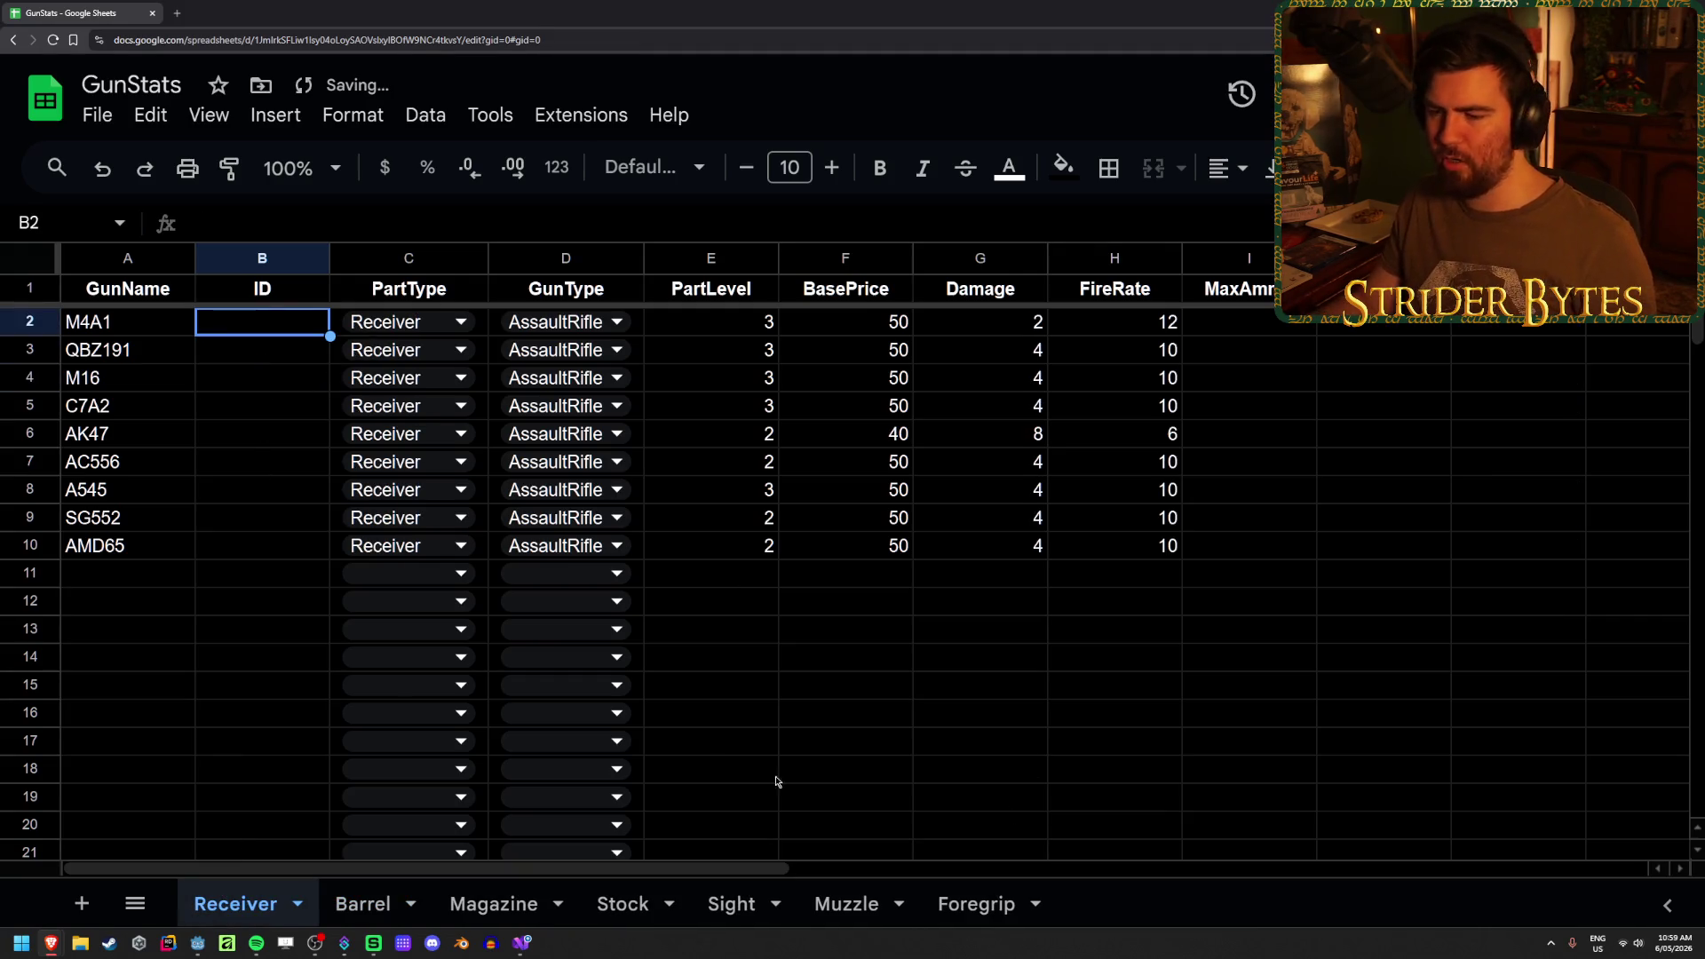
- Look over the Sight sheet's stat columns, then bring up Receiver.cs in Visual Studio
click(337, 905)
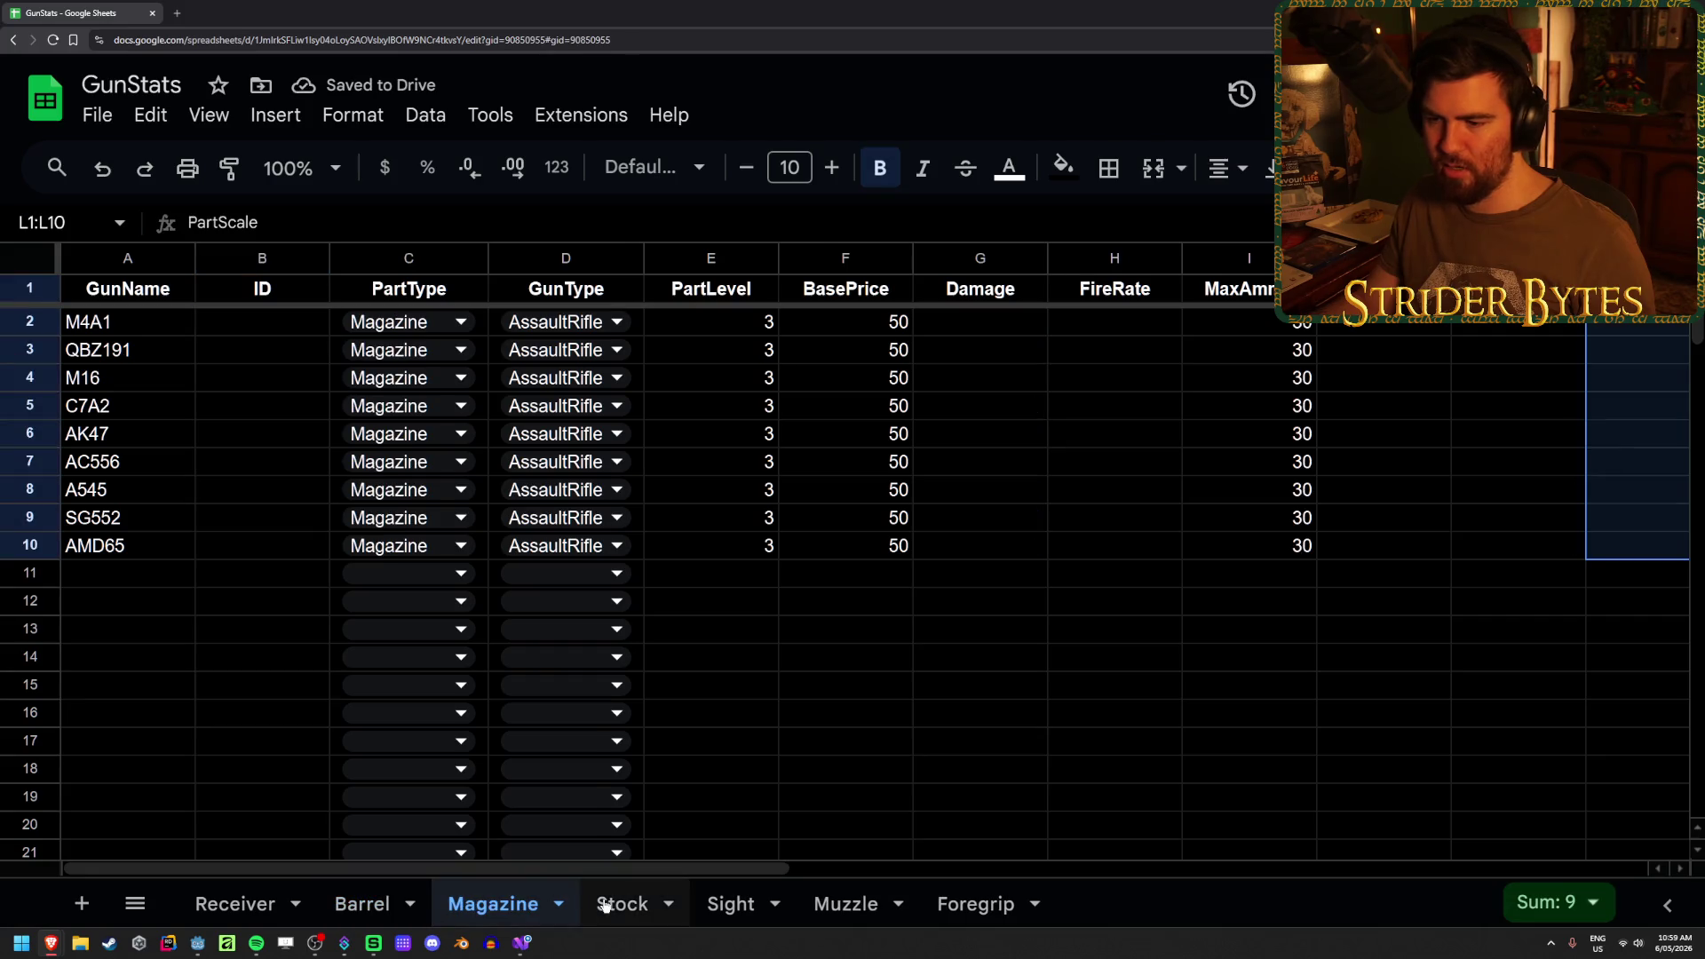
click(613, 903)
click(731, 905)
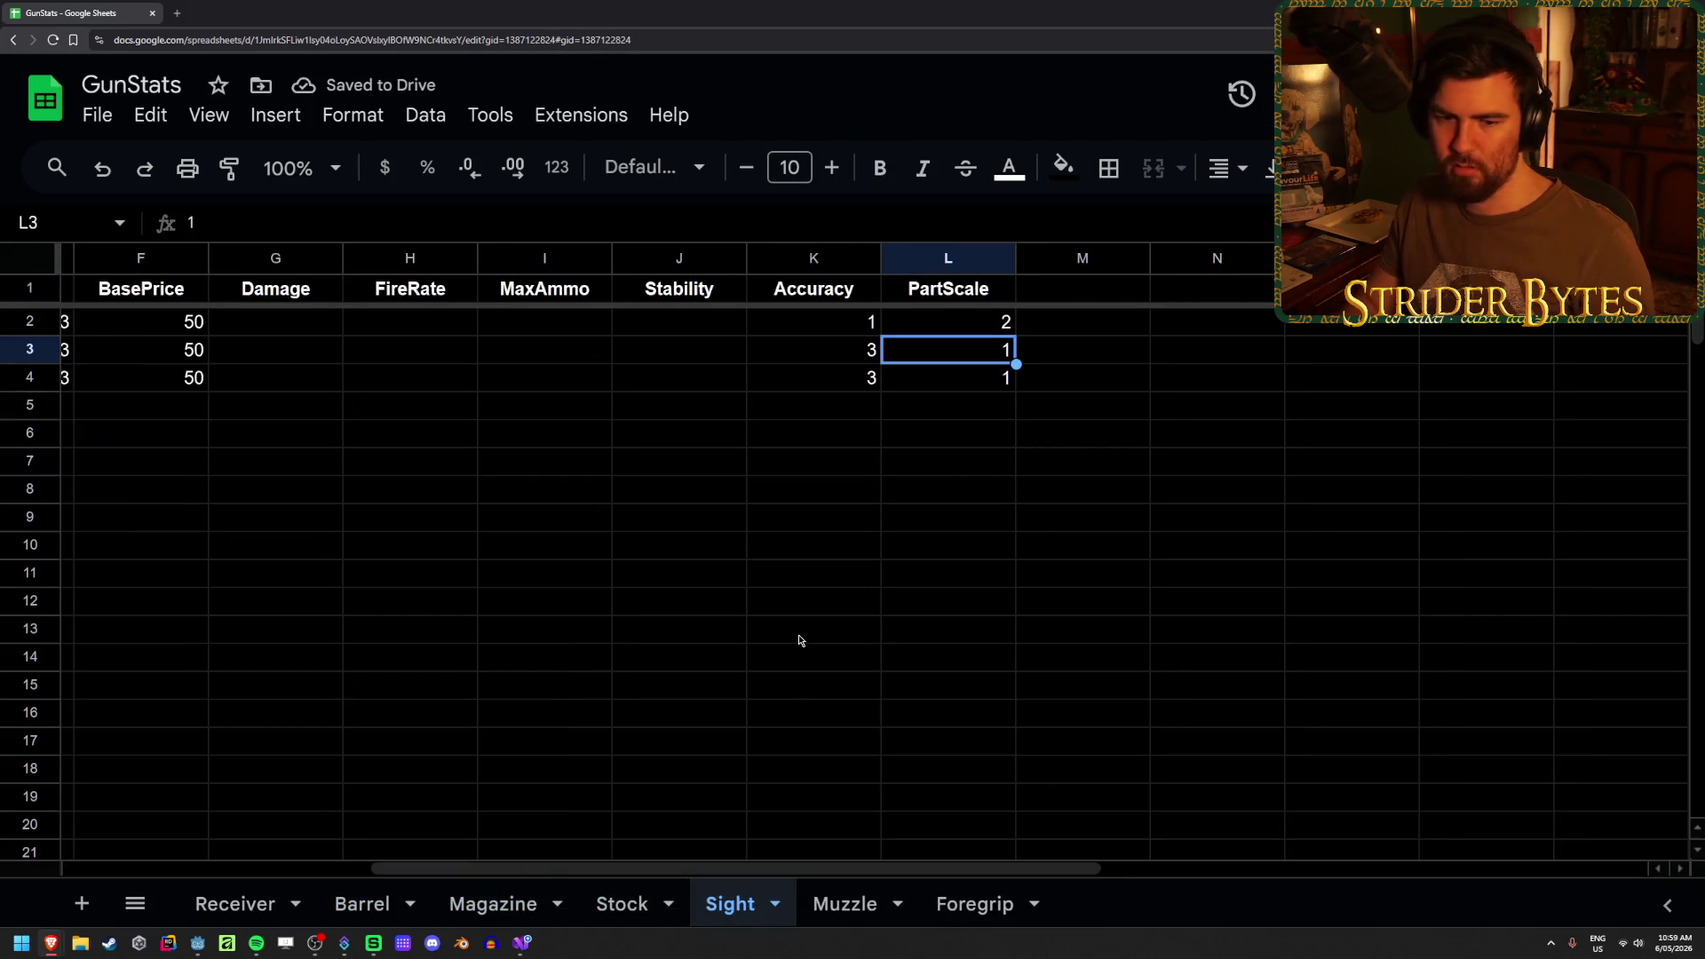
key(Left)
key(Home)
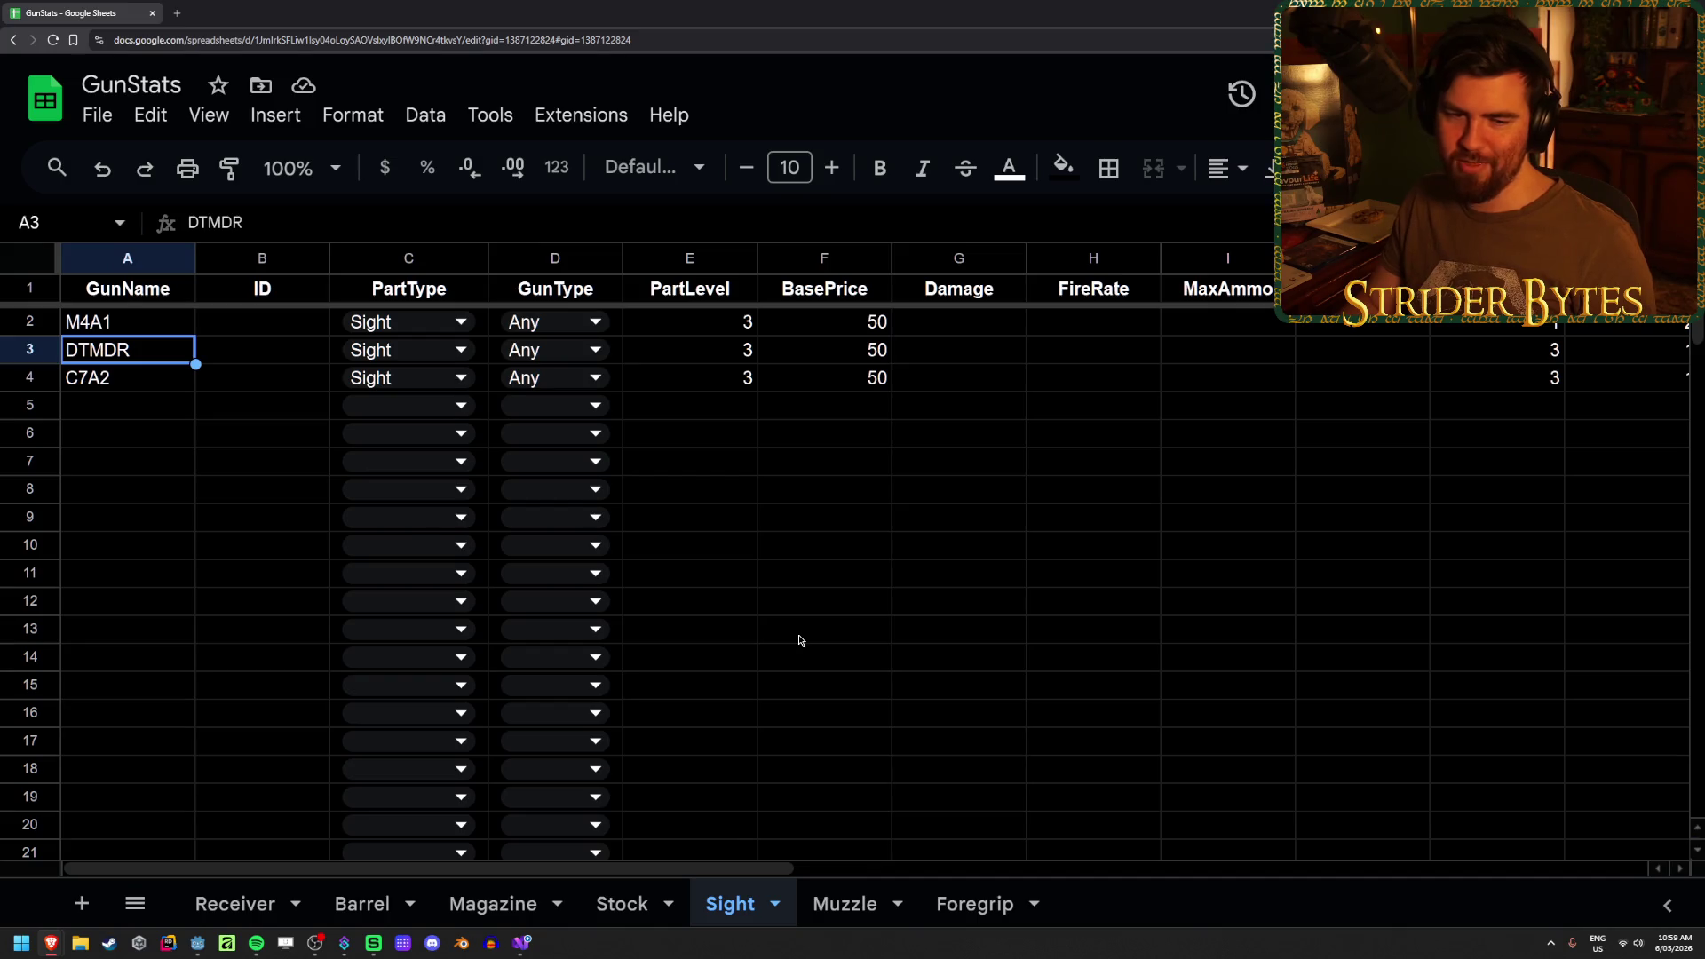
click(812, 562)
click(828, 494)
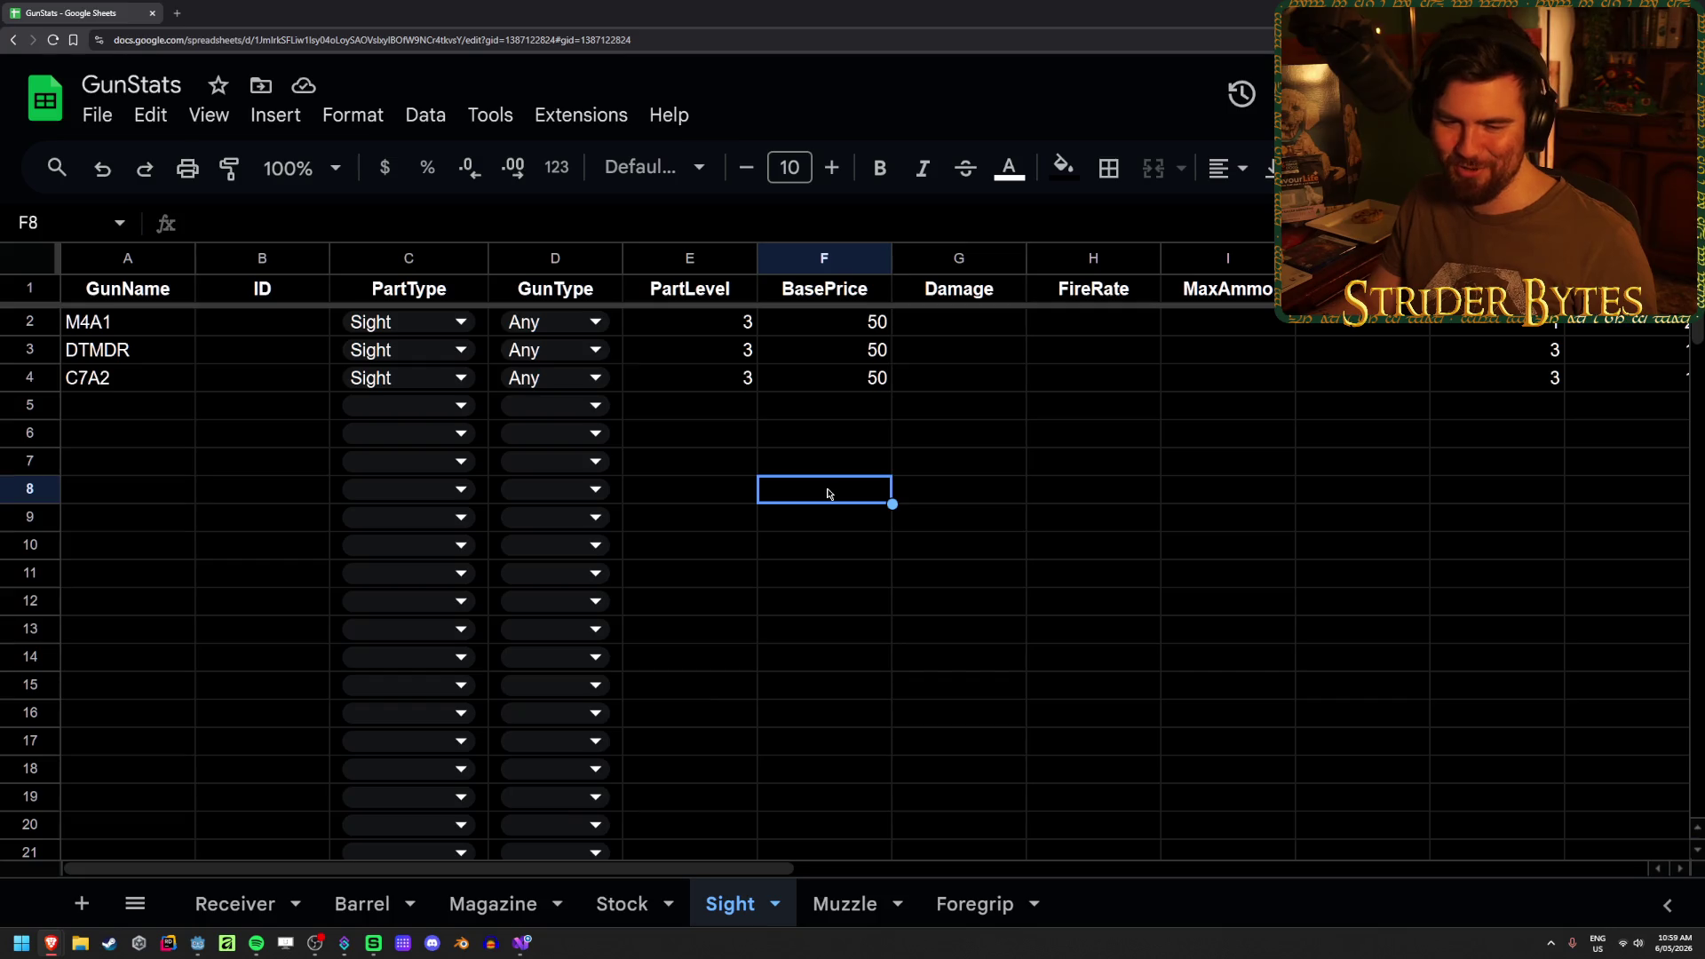
click(1058, 460)
key(Right)
key(Right)
key(Right)
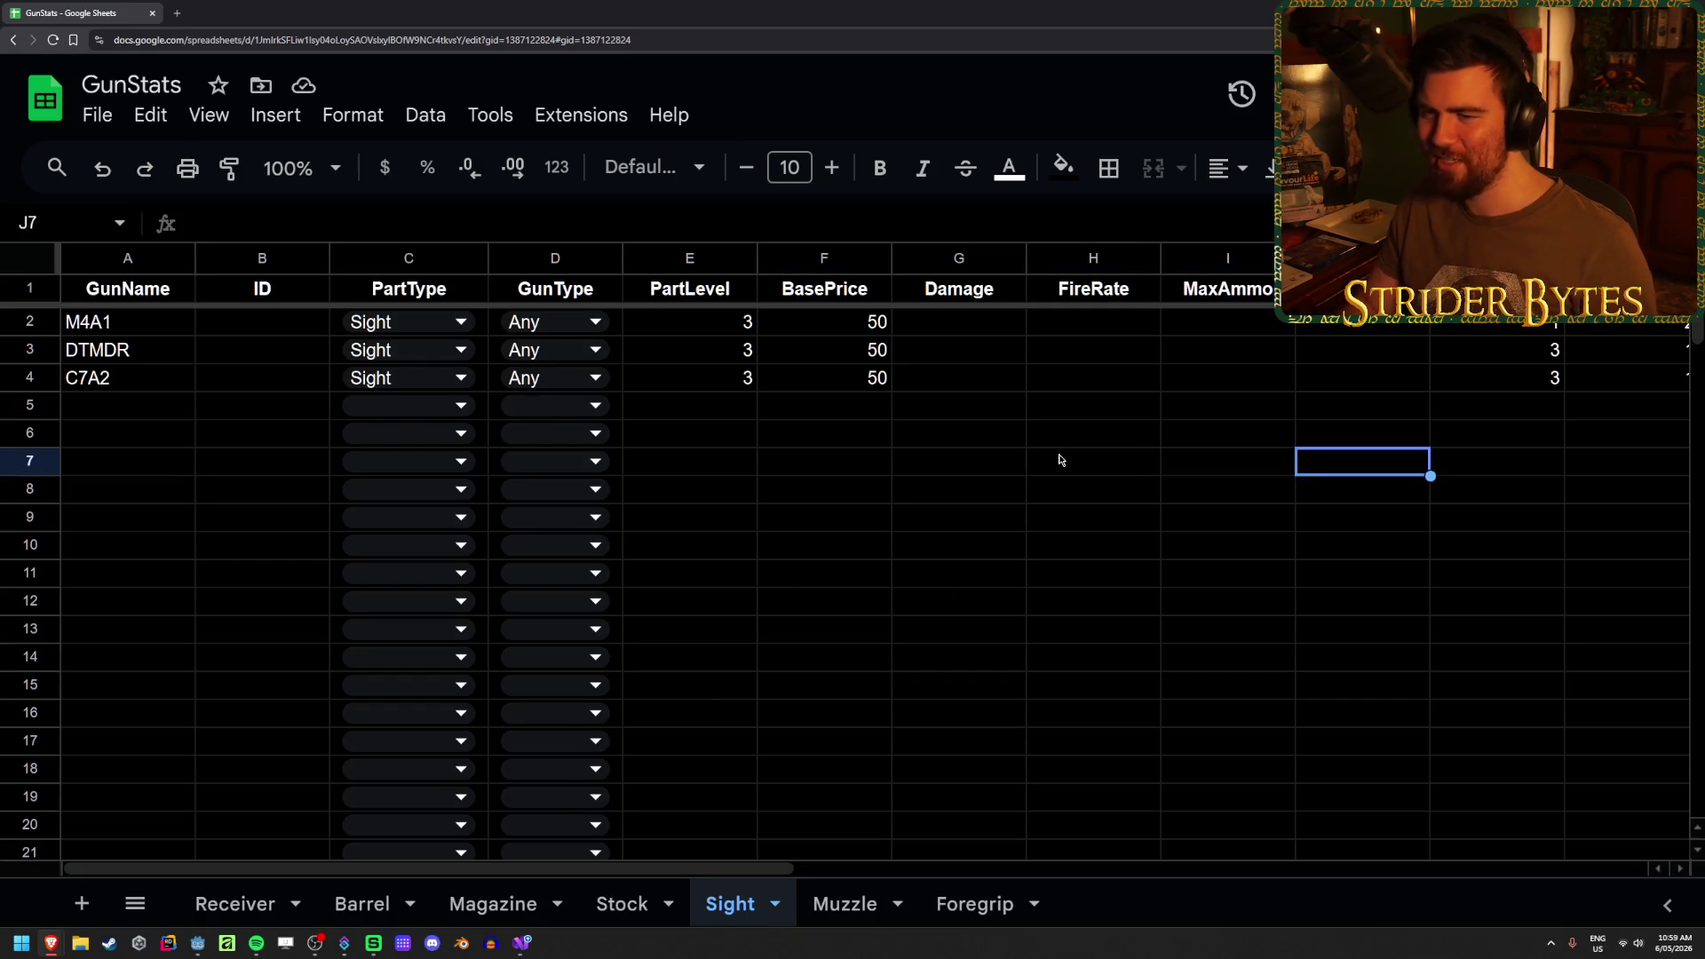
key(Left)
key(Left)
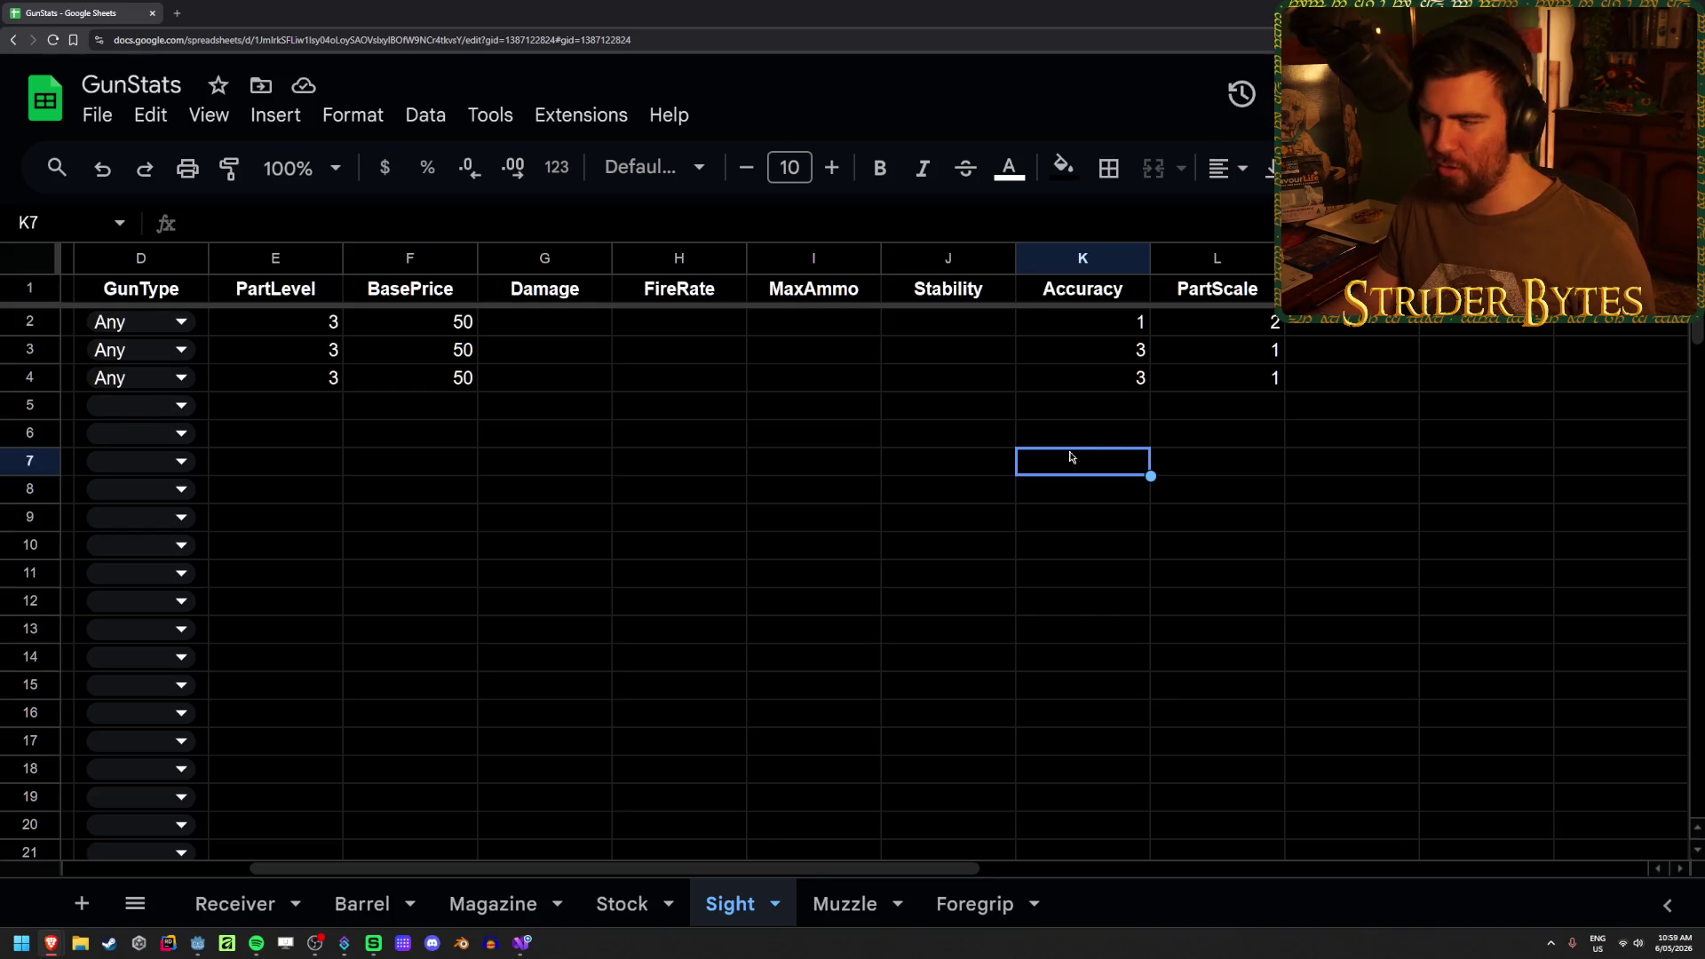
click(1351, 407)
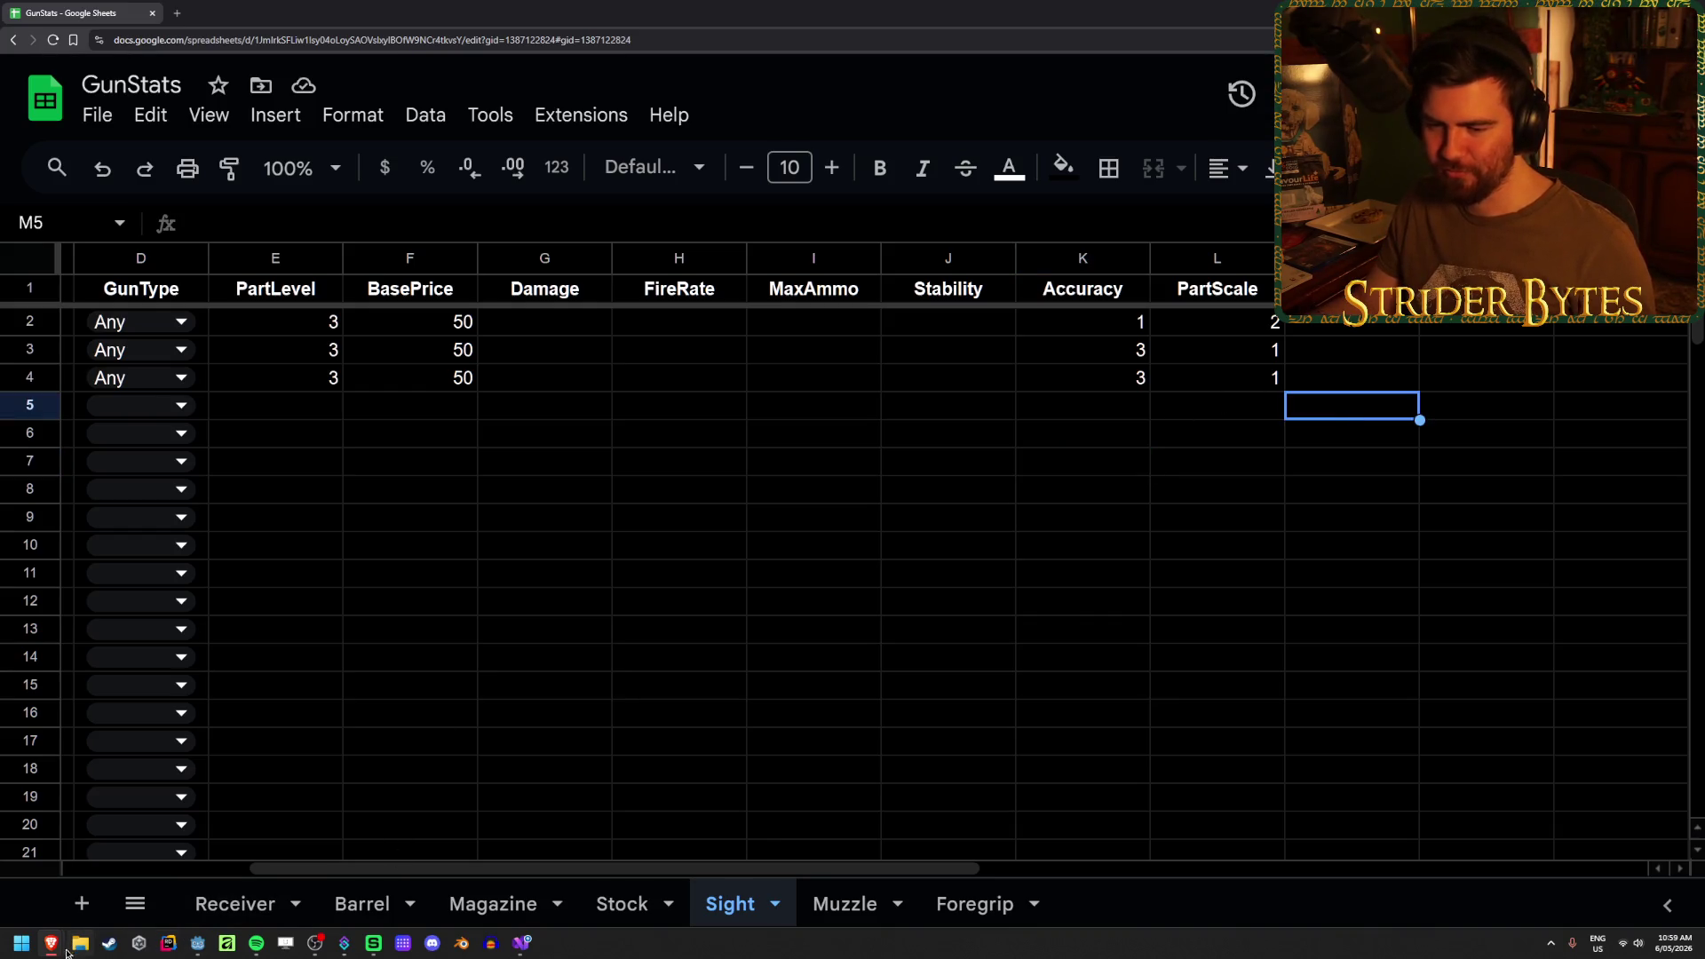
click(521, 943)
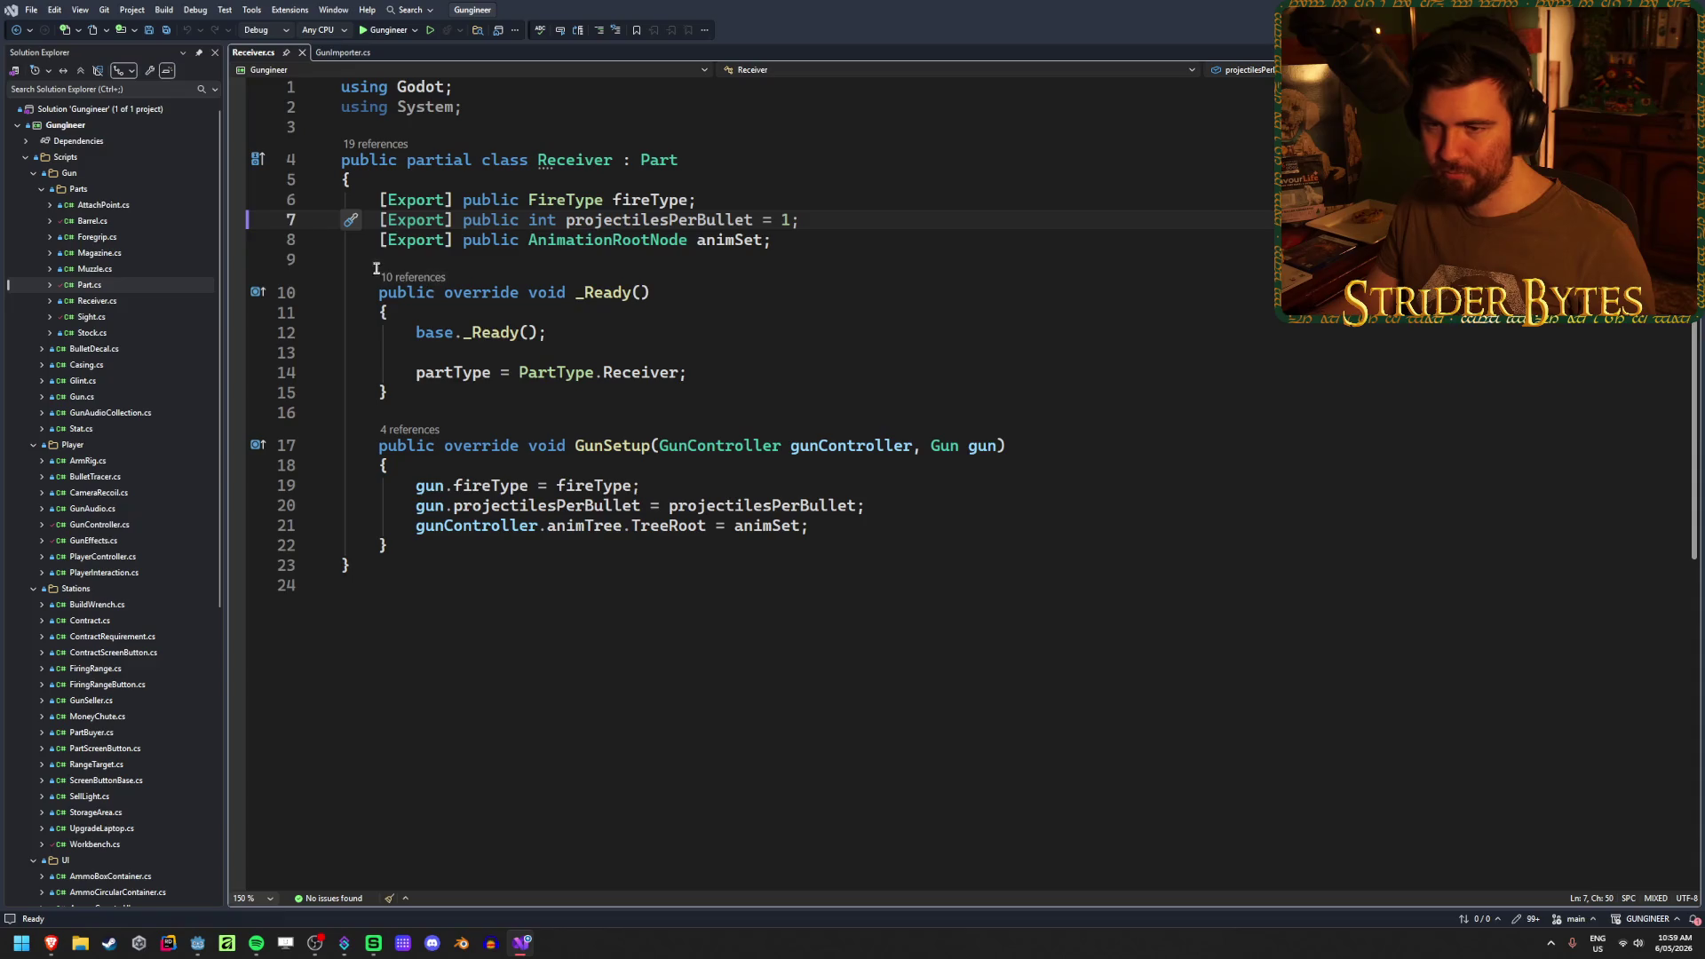
- Open Barrel.cs and review its zPosition export ranged 0 to 0.3, then return to GunStats
double_click(104, 222)
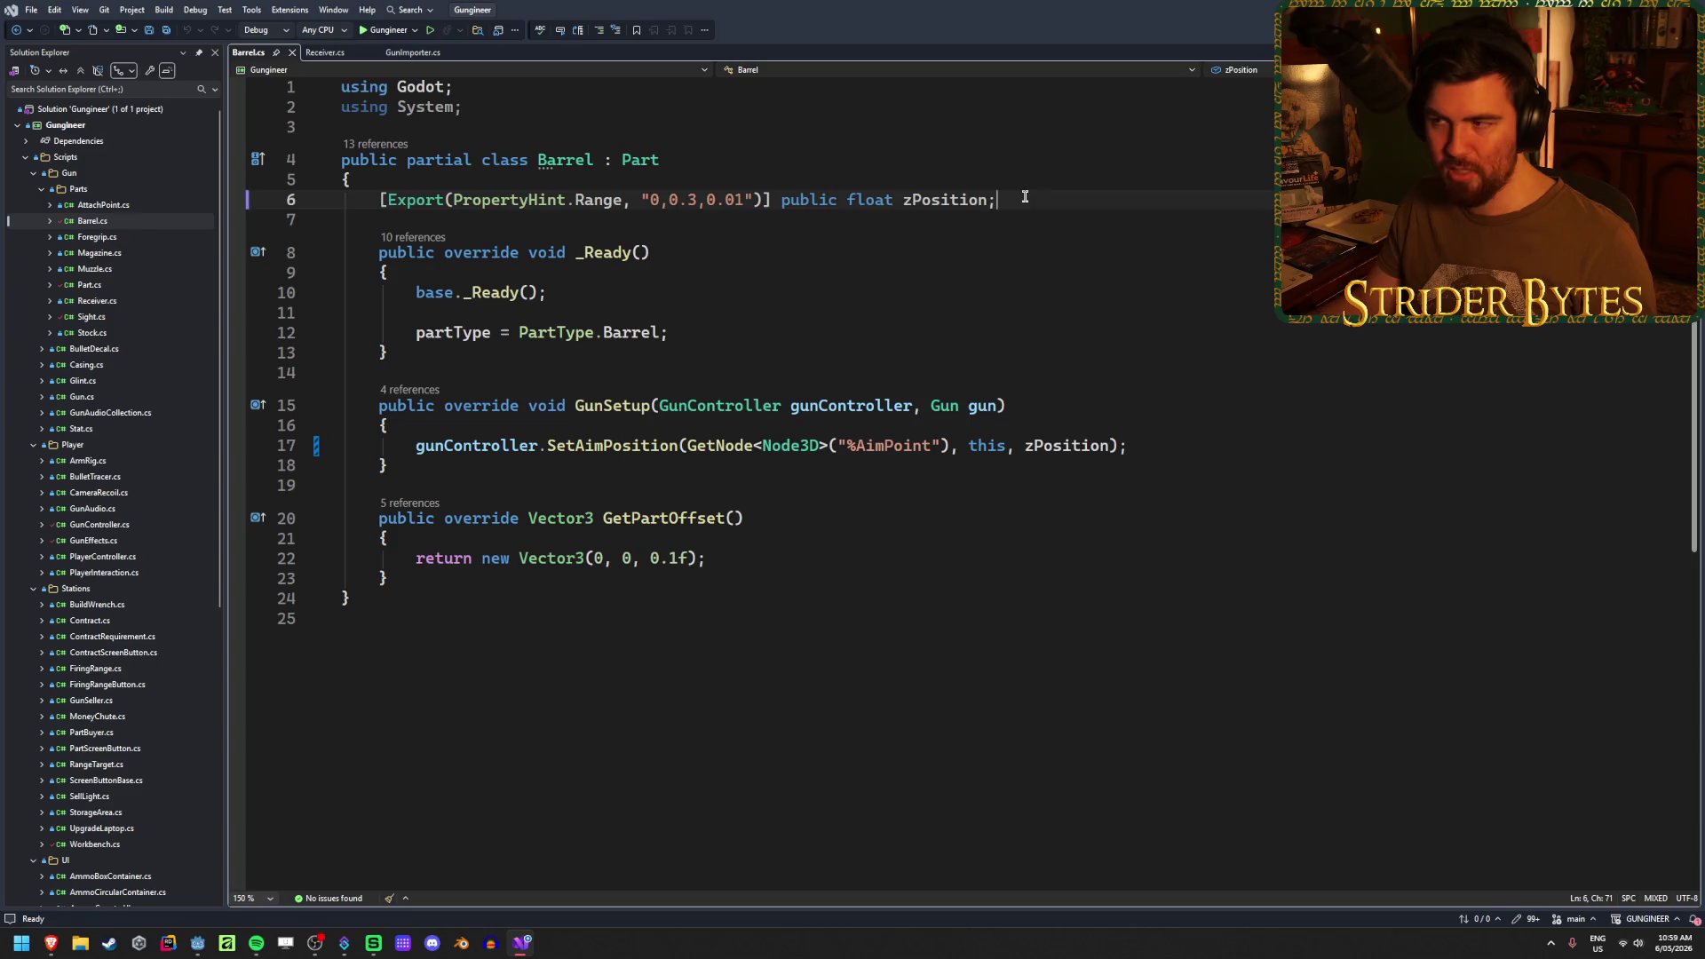
drag(1018, 194, 791, 200)
drag(1021, 195, 810, 199)
drag(998, 199, 770, 198)
drag(1034, 194, 793, 197)
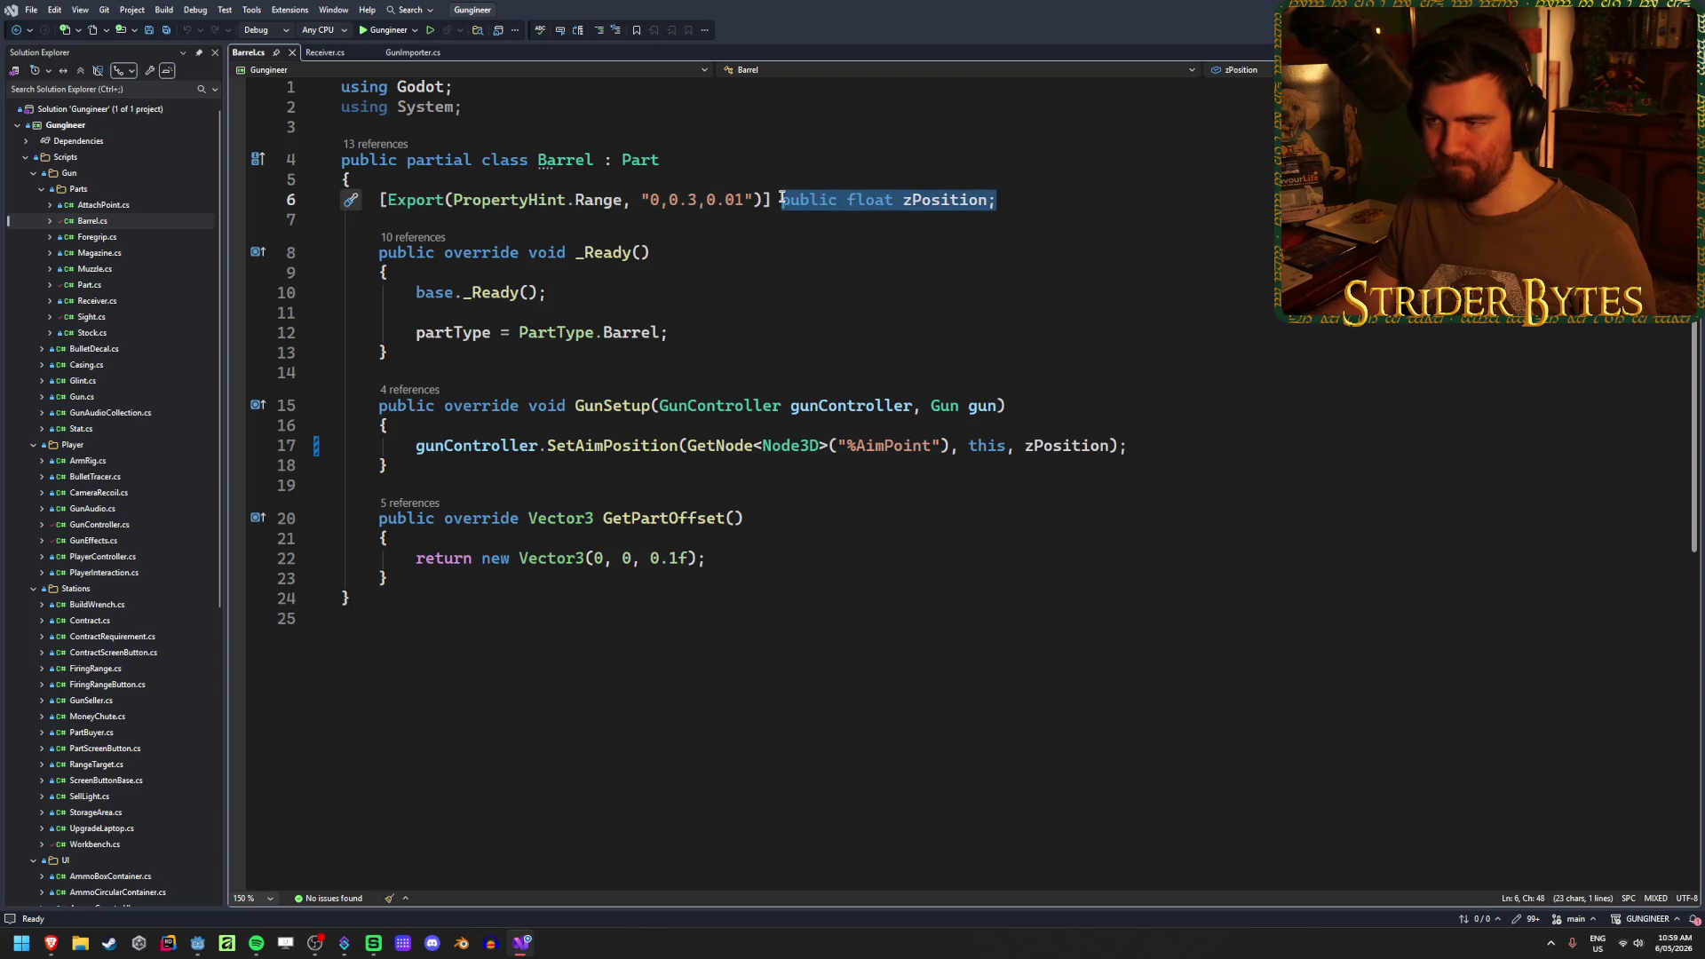
drag(998, 199, 806, 199)
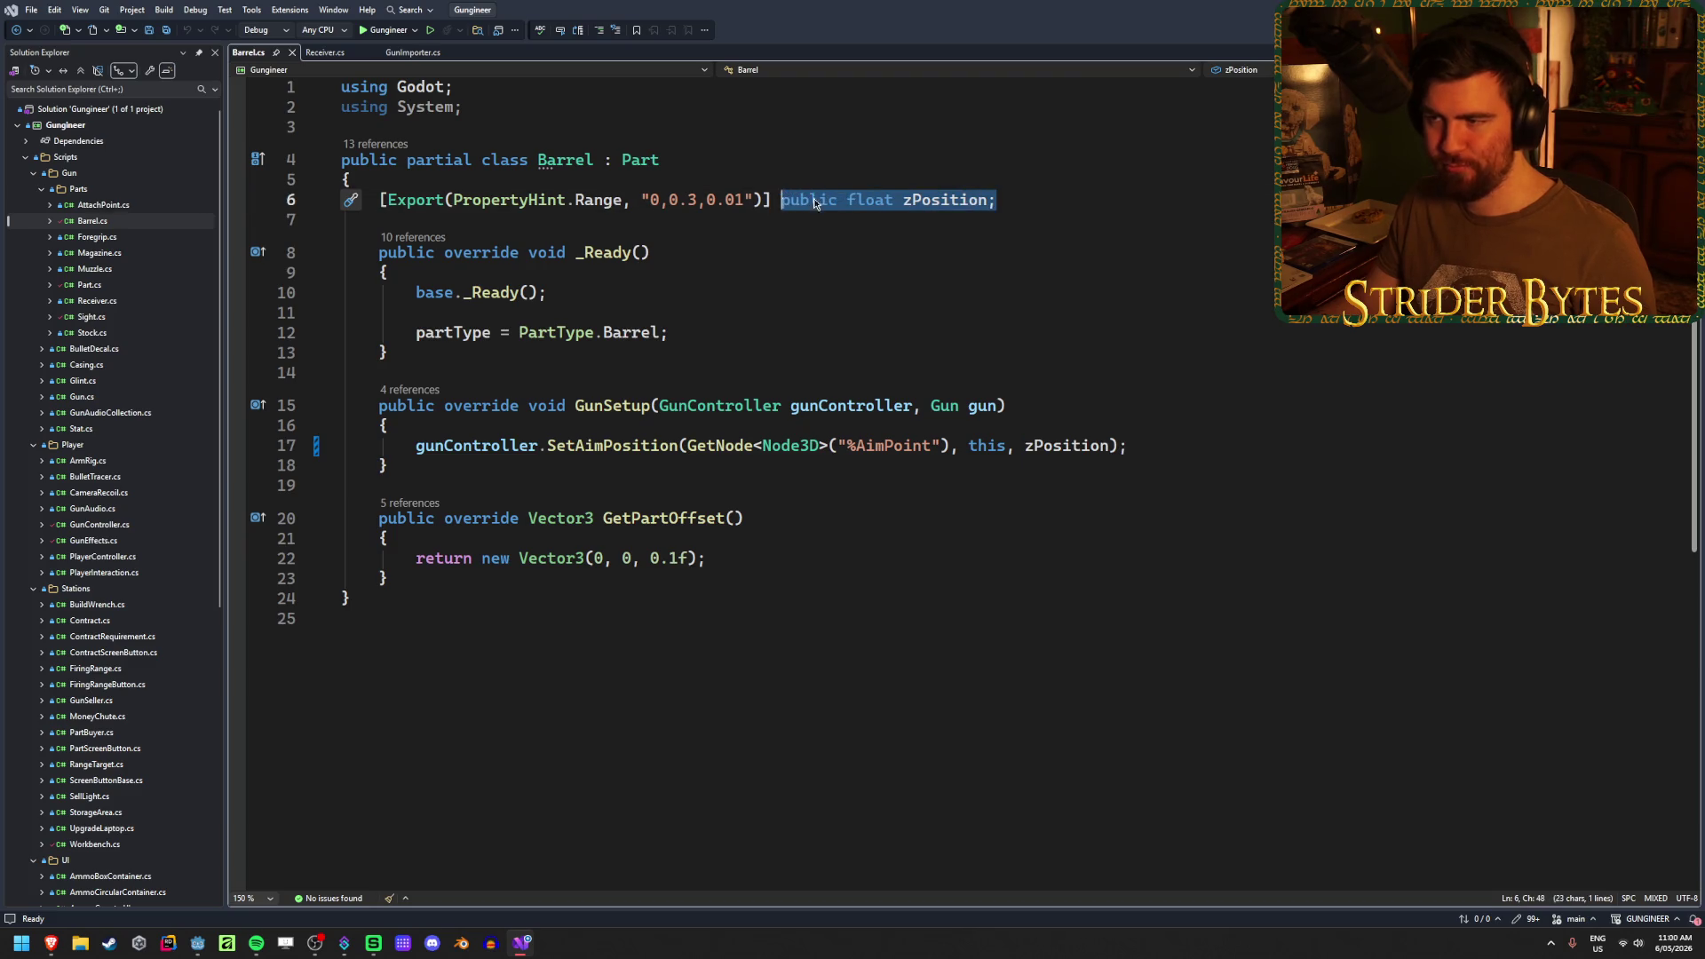
drag(997, 199, 768, 198)
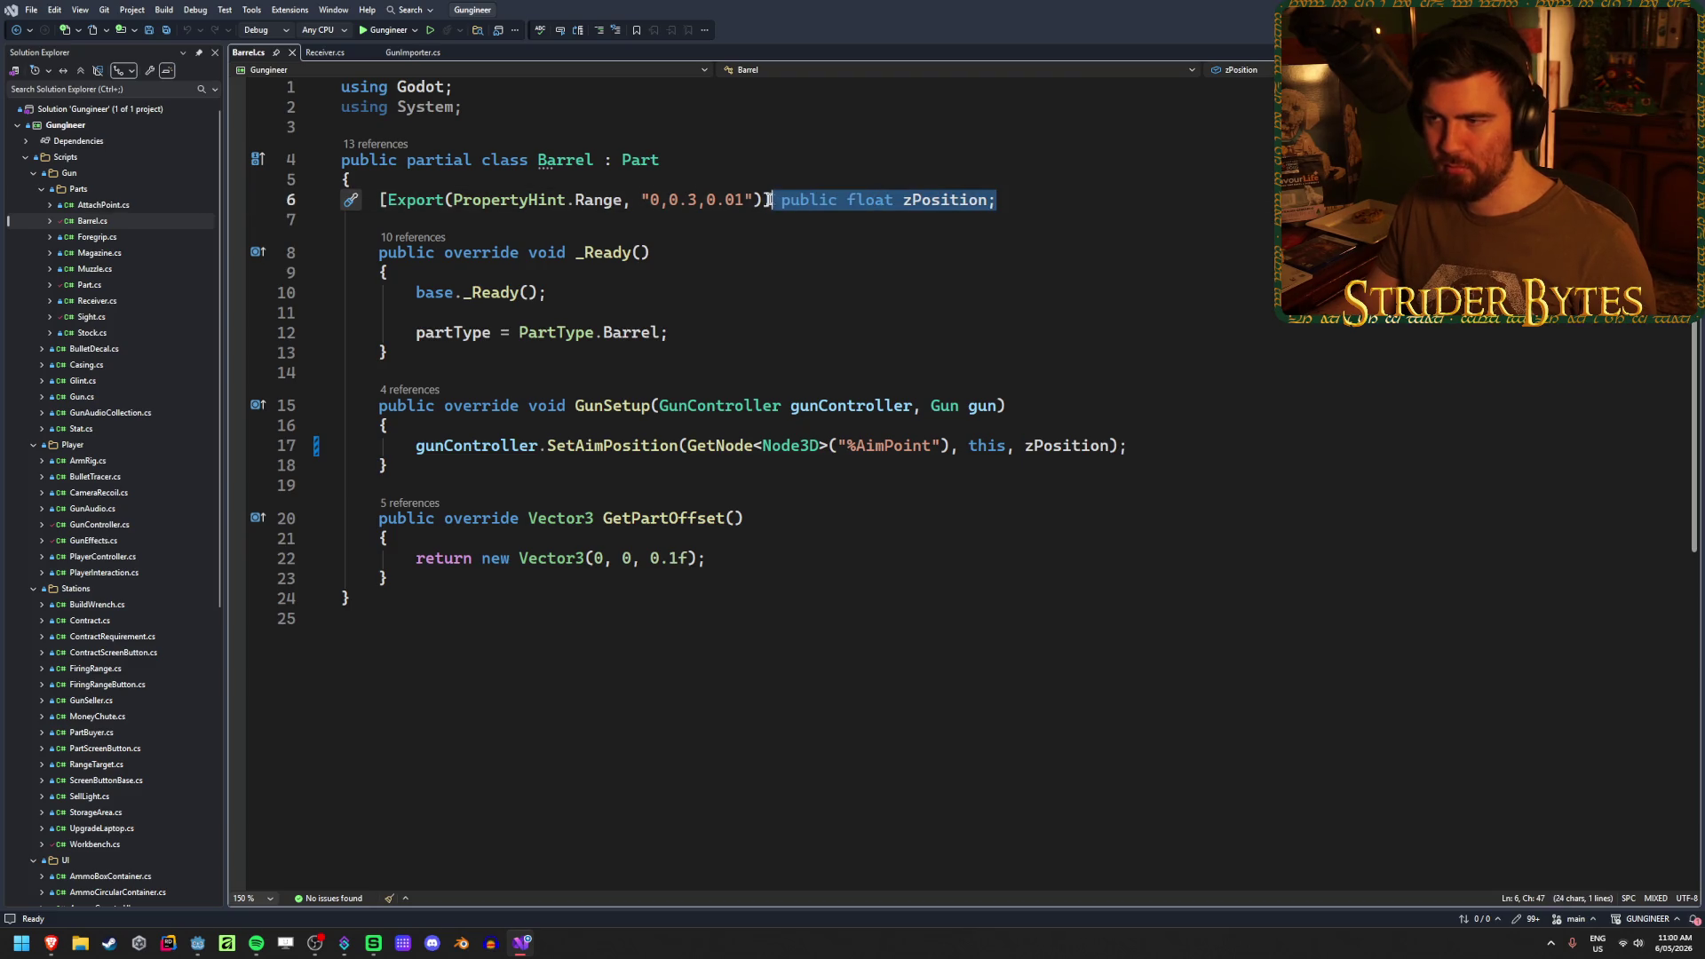
click(1045, 201)
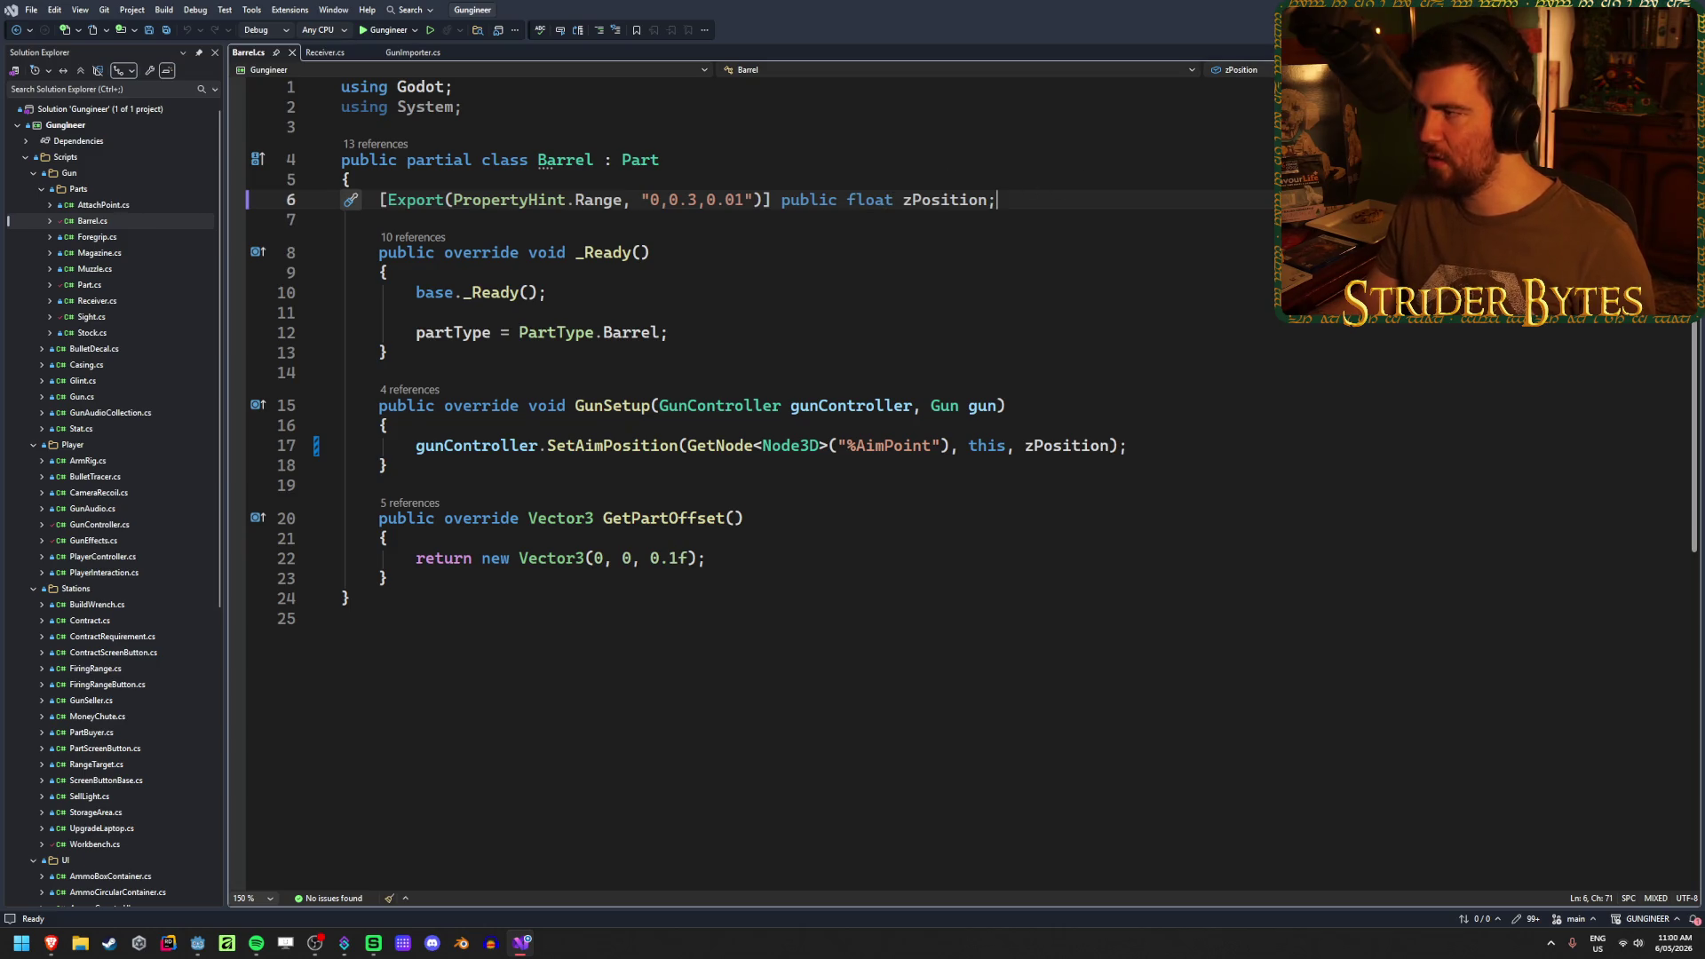
key(alt+Tab)
- Add a ZPosition header in cell M1 of the Barrel sheet, then return to Visual Studio
click(362, 903)
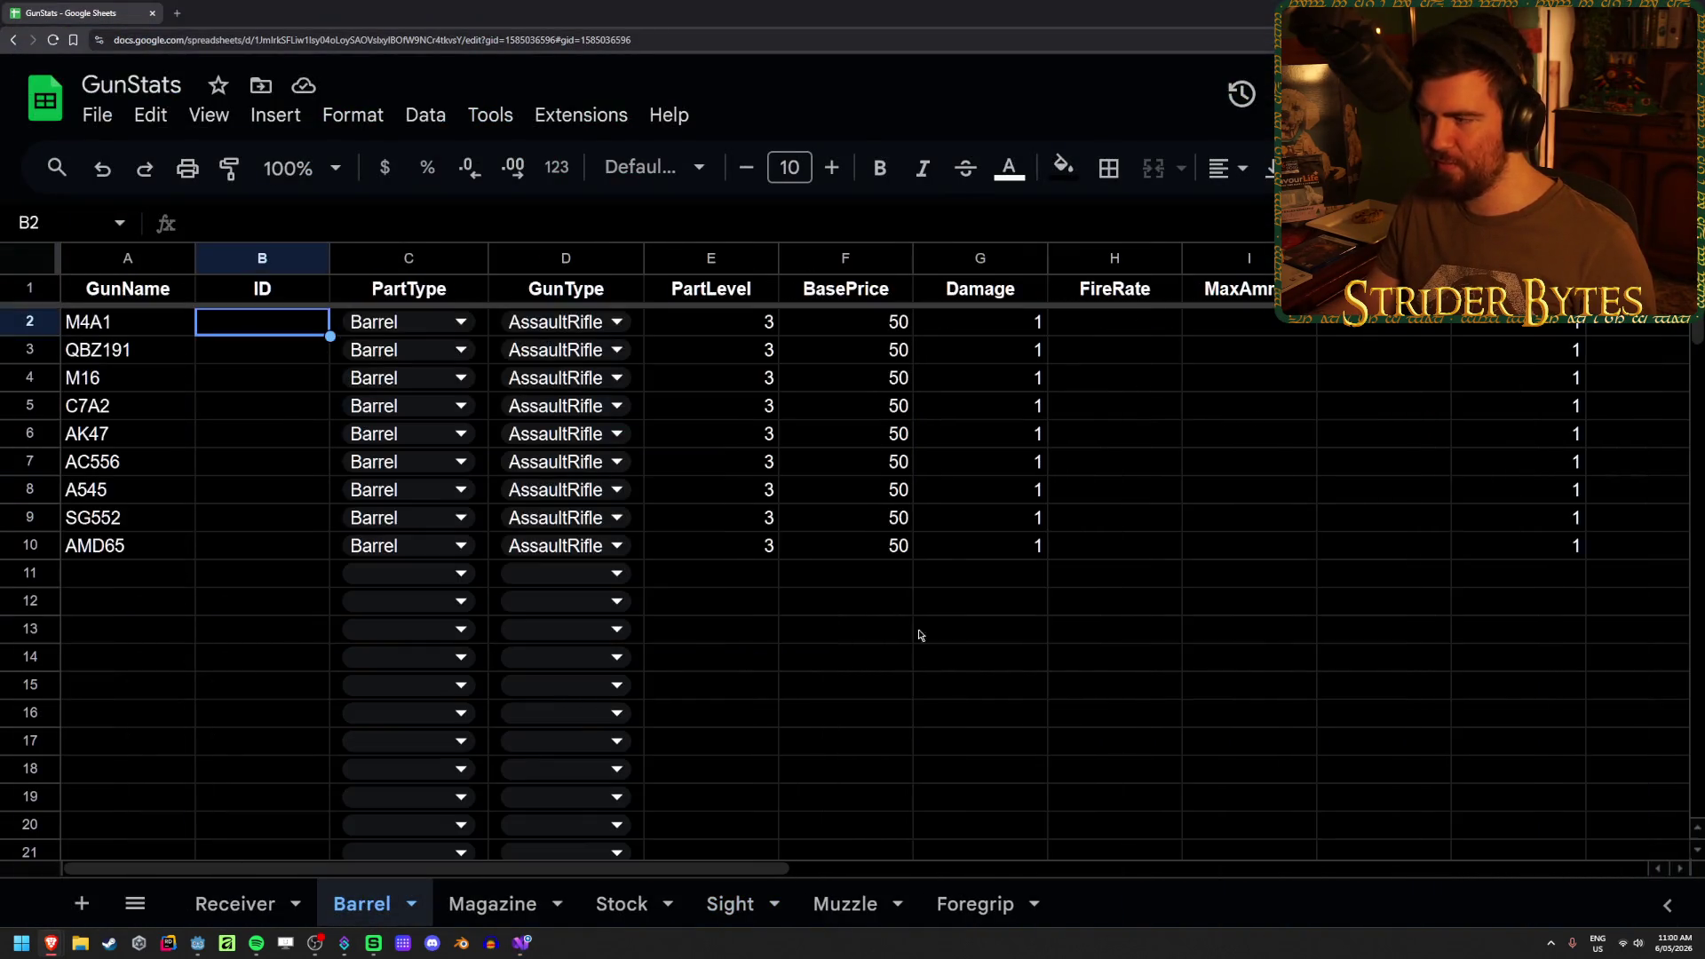
click(1575, 360)
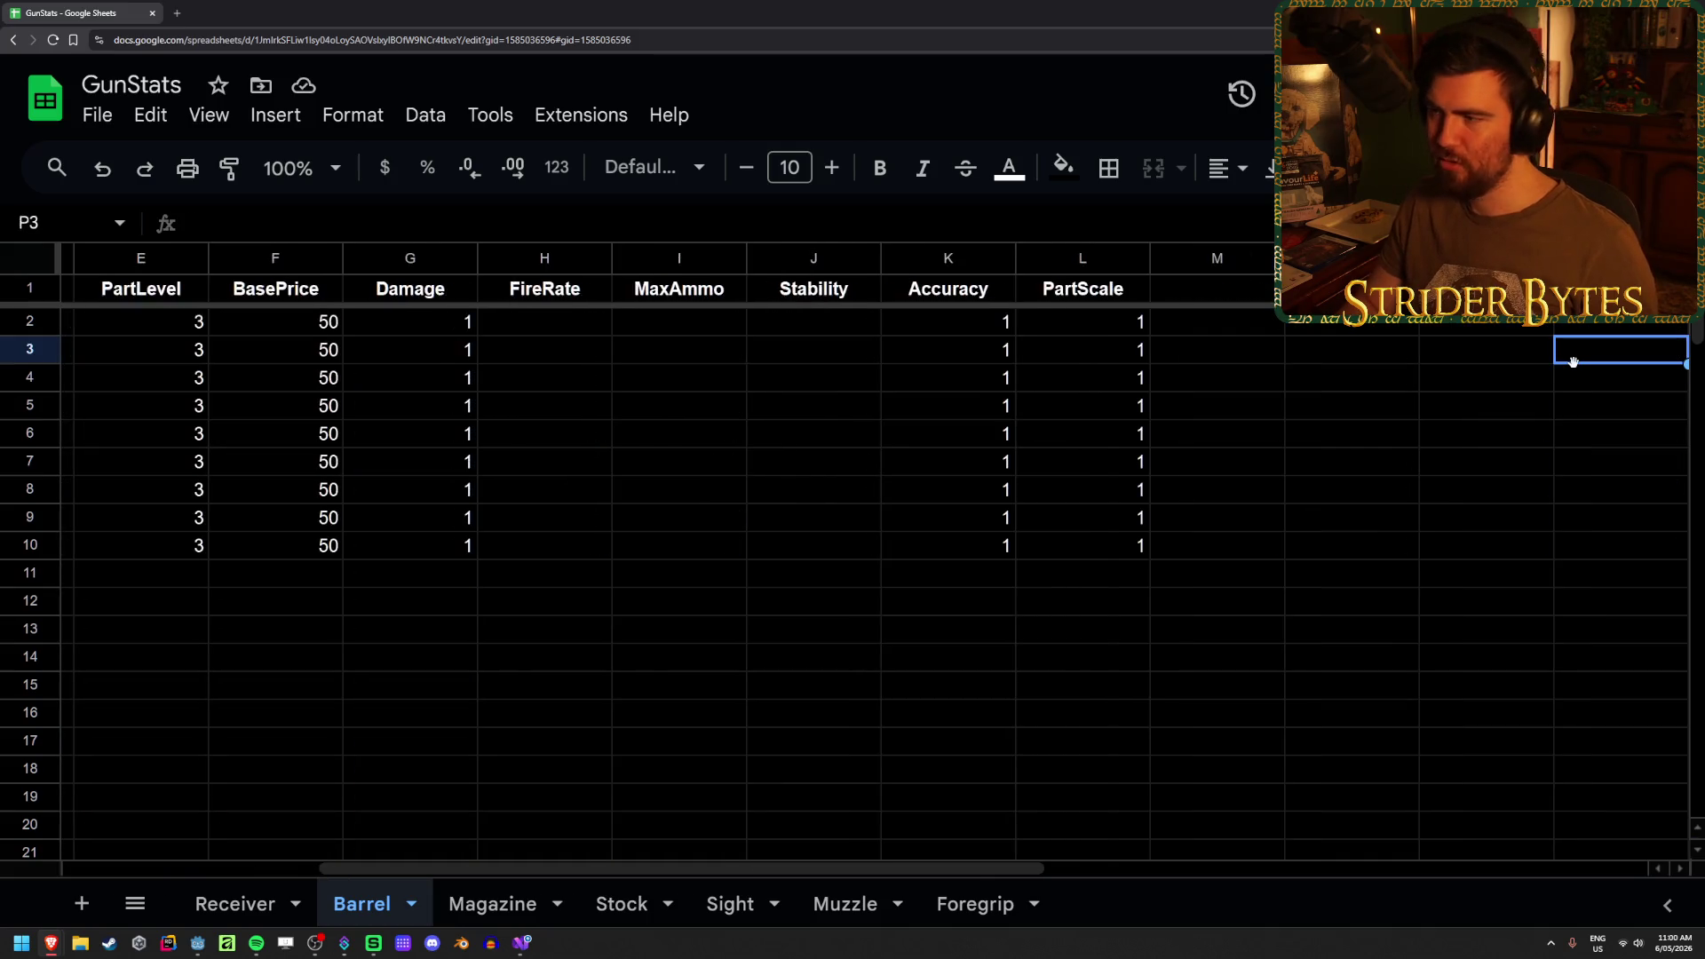
key(Left)
key(Up)
key(Up)
text(ZPo)
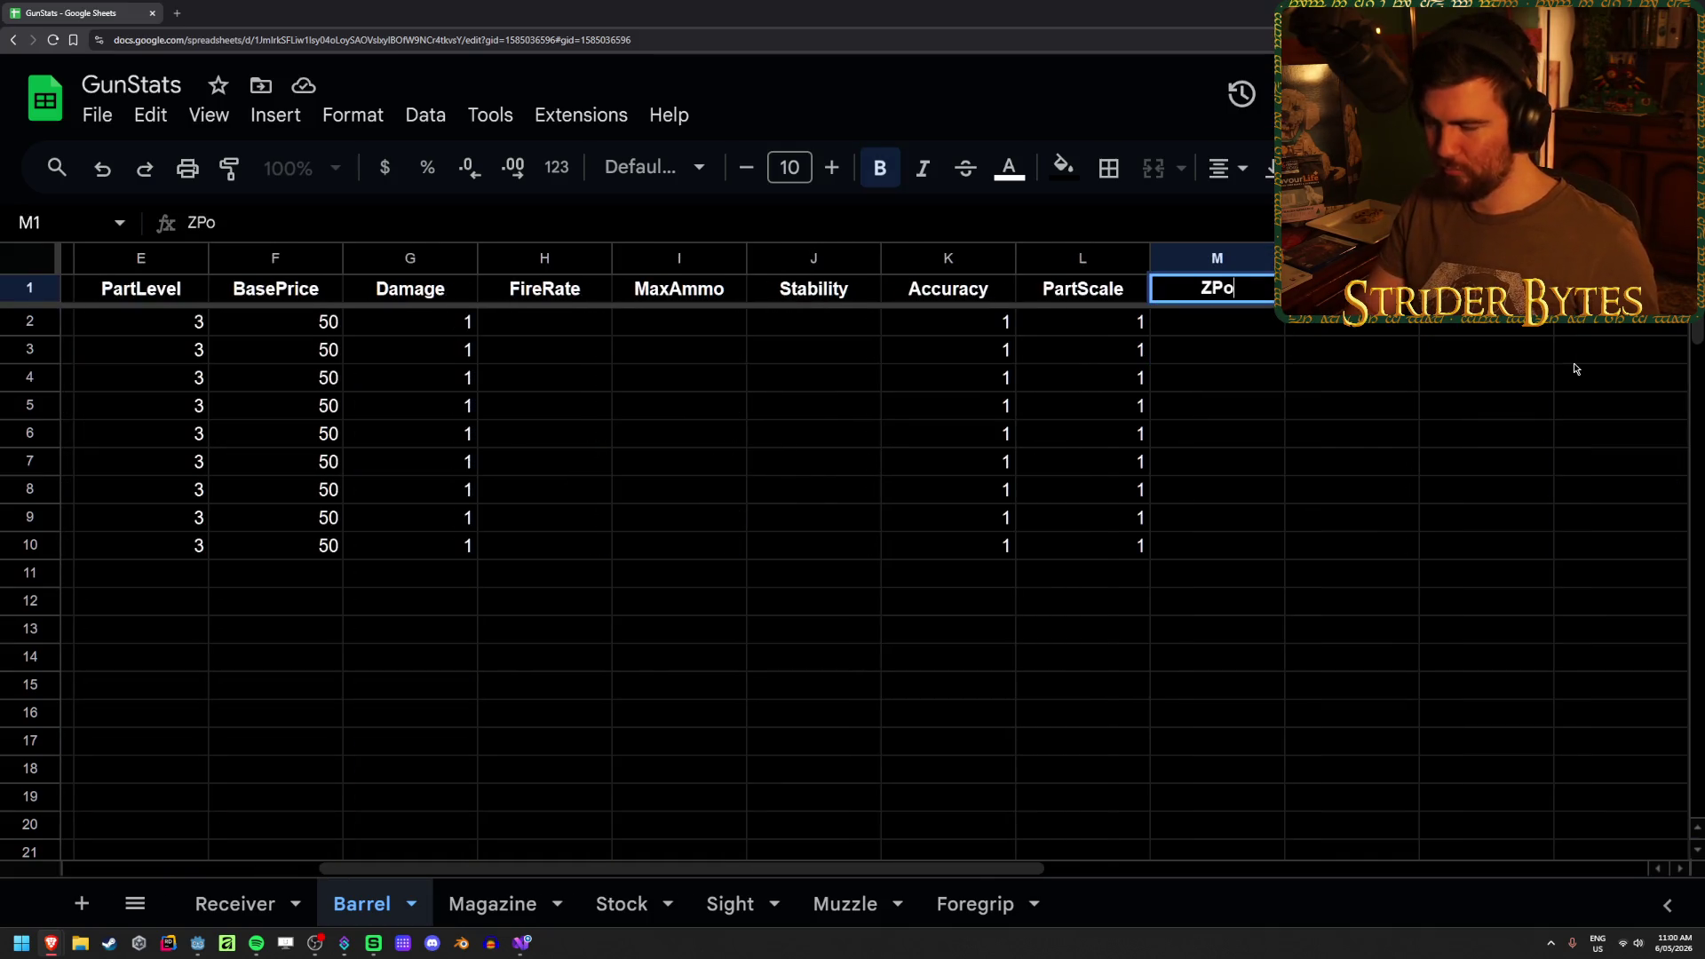
text(sition)
key(Return)
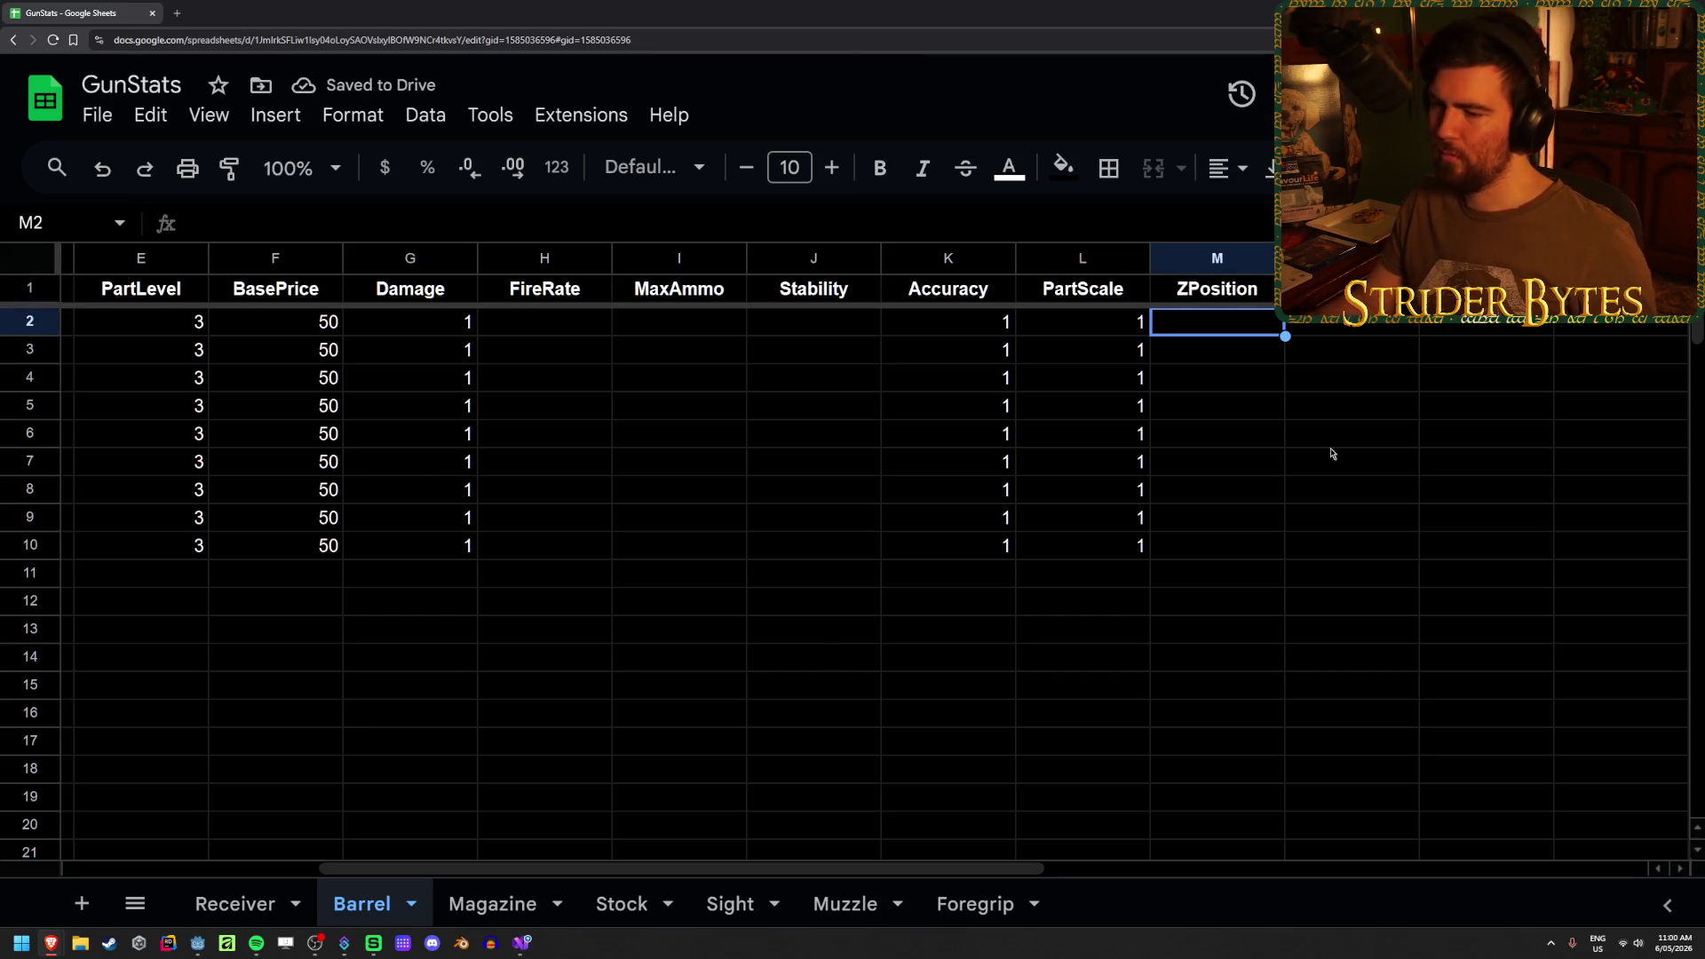
click(521, 945)
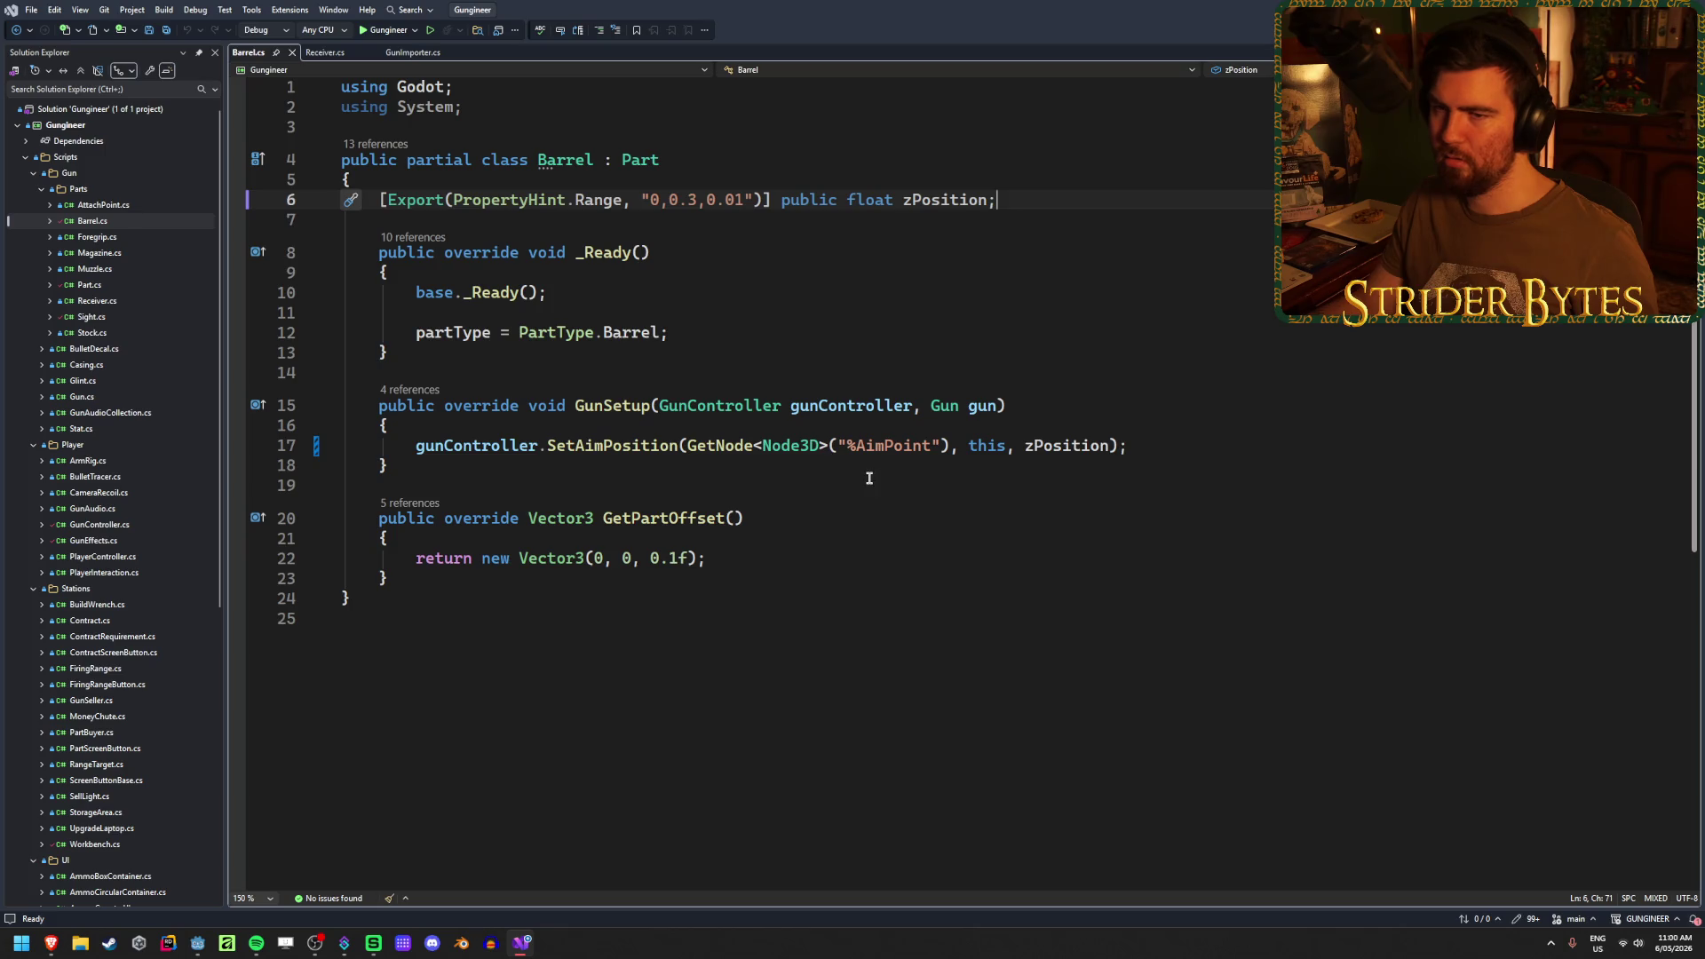
- Open Sight.cs and look over its scopeRT and scopeMaterial field declarations
double_click(91, 317)
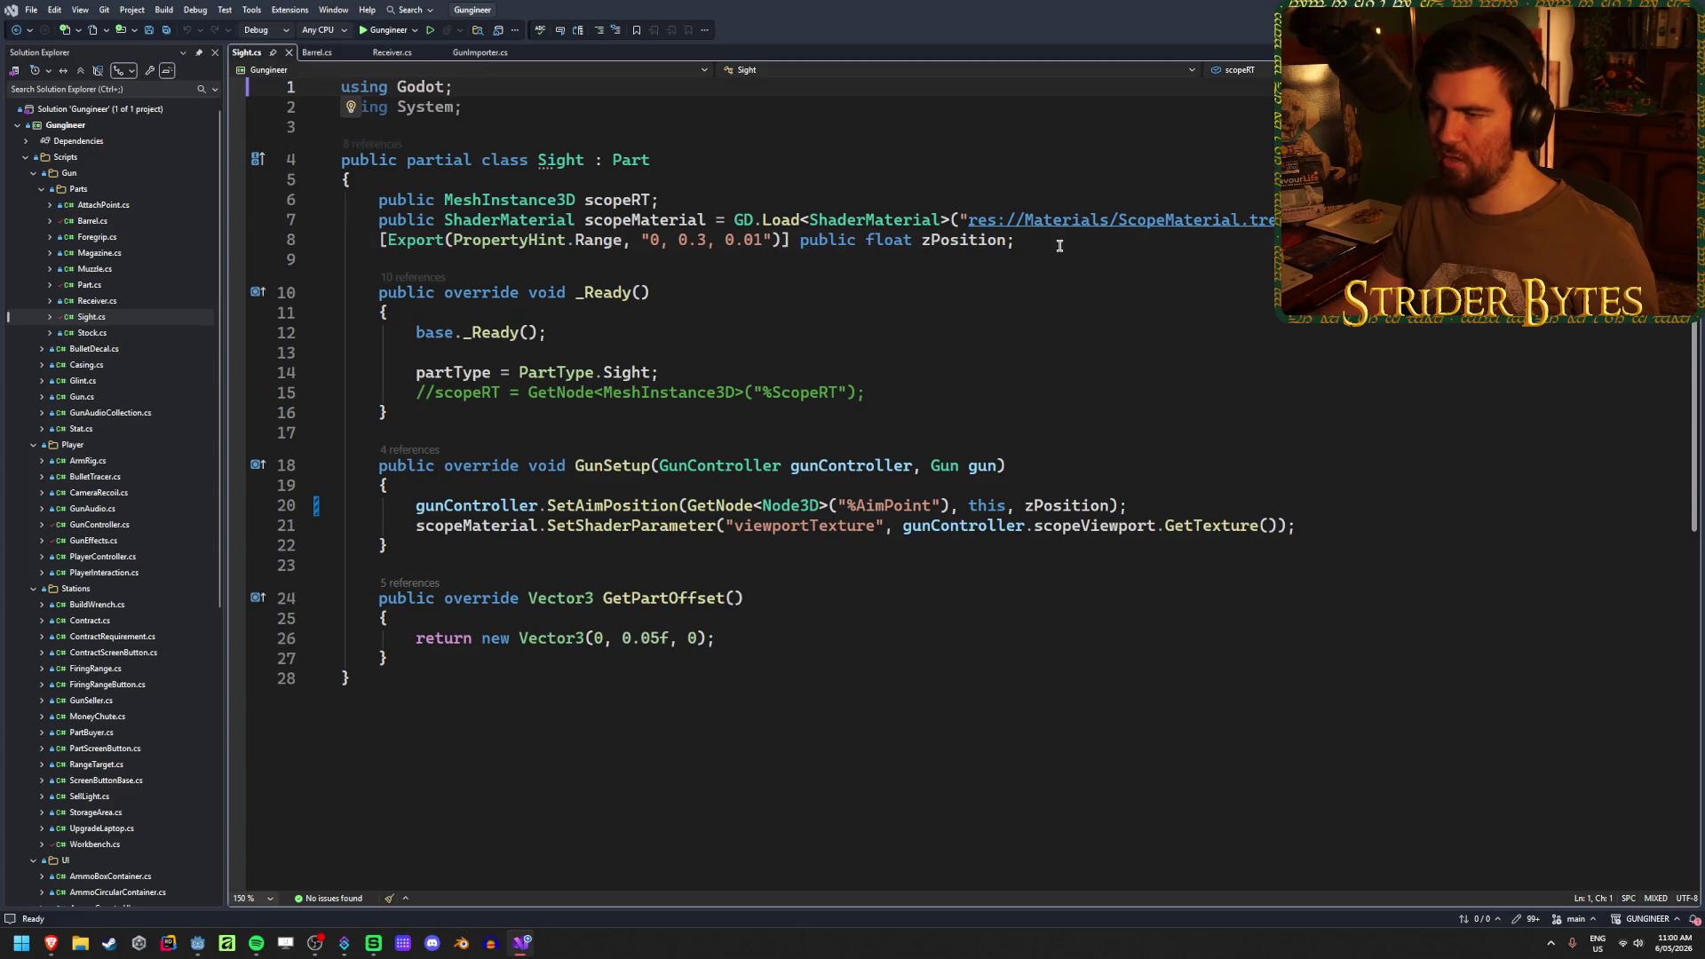
click(711, 199)
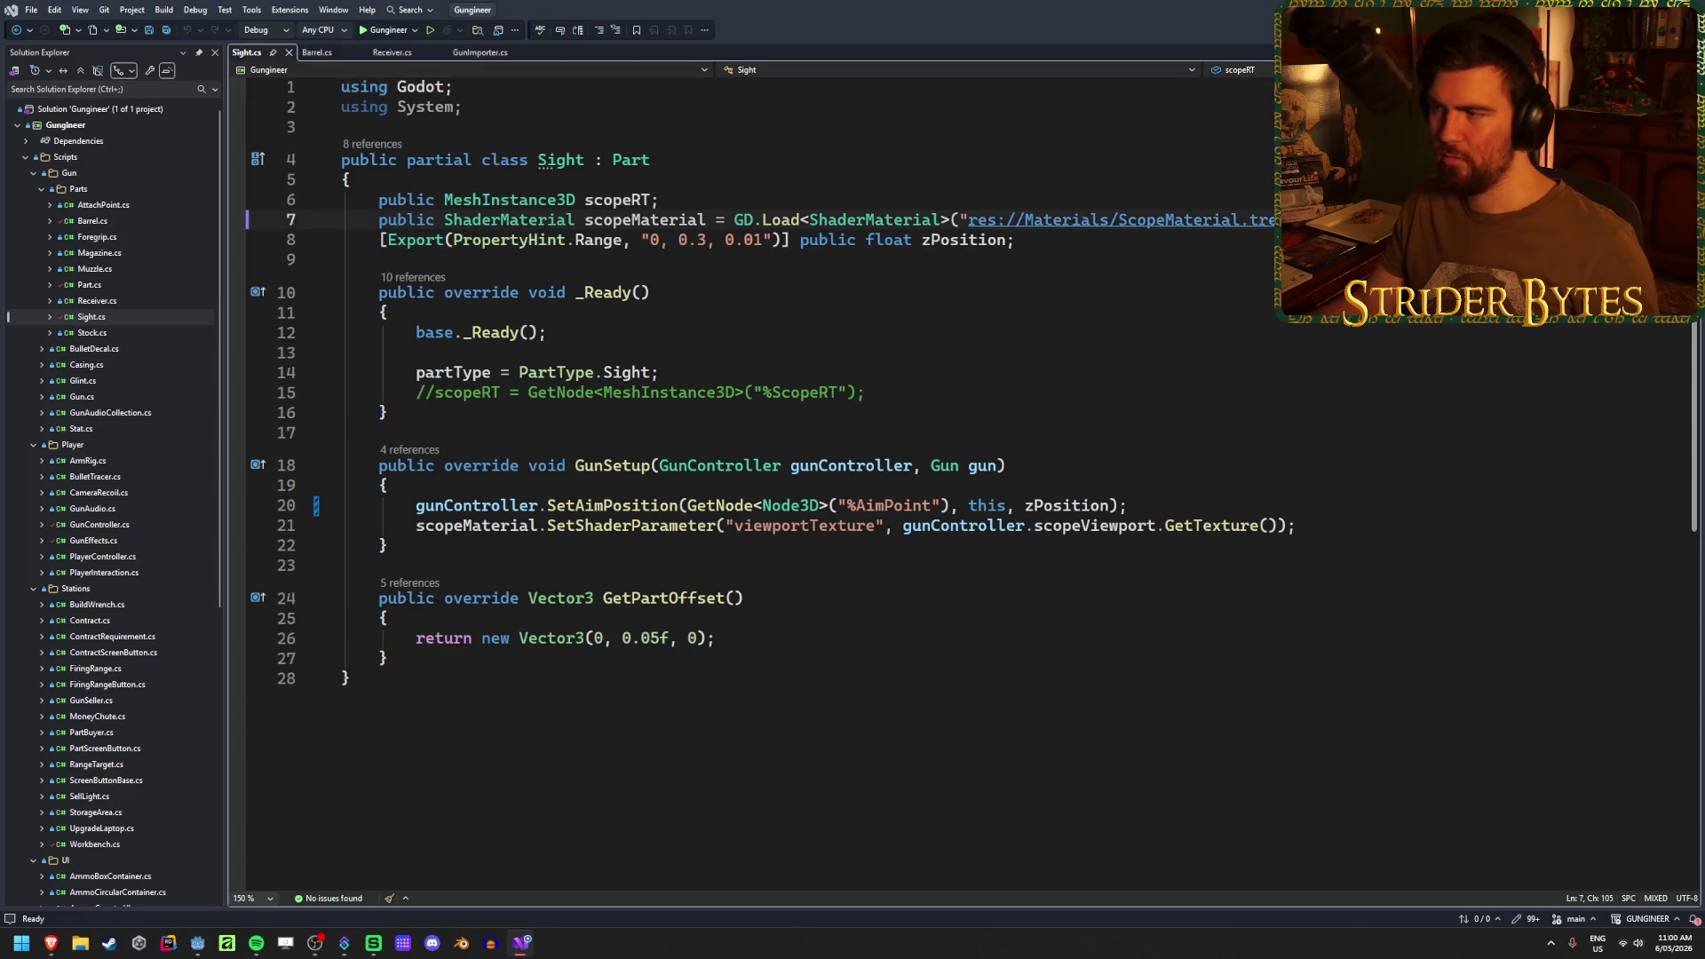
drag(869, 220, 378, 200)
click(869, 203)
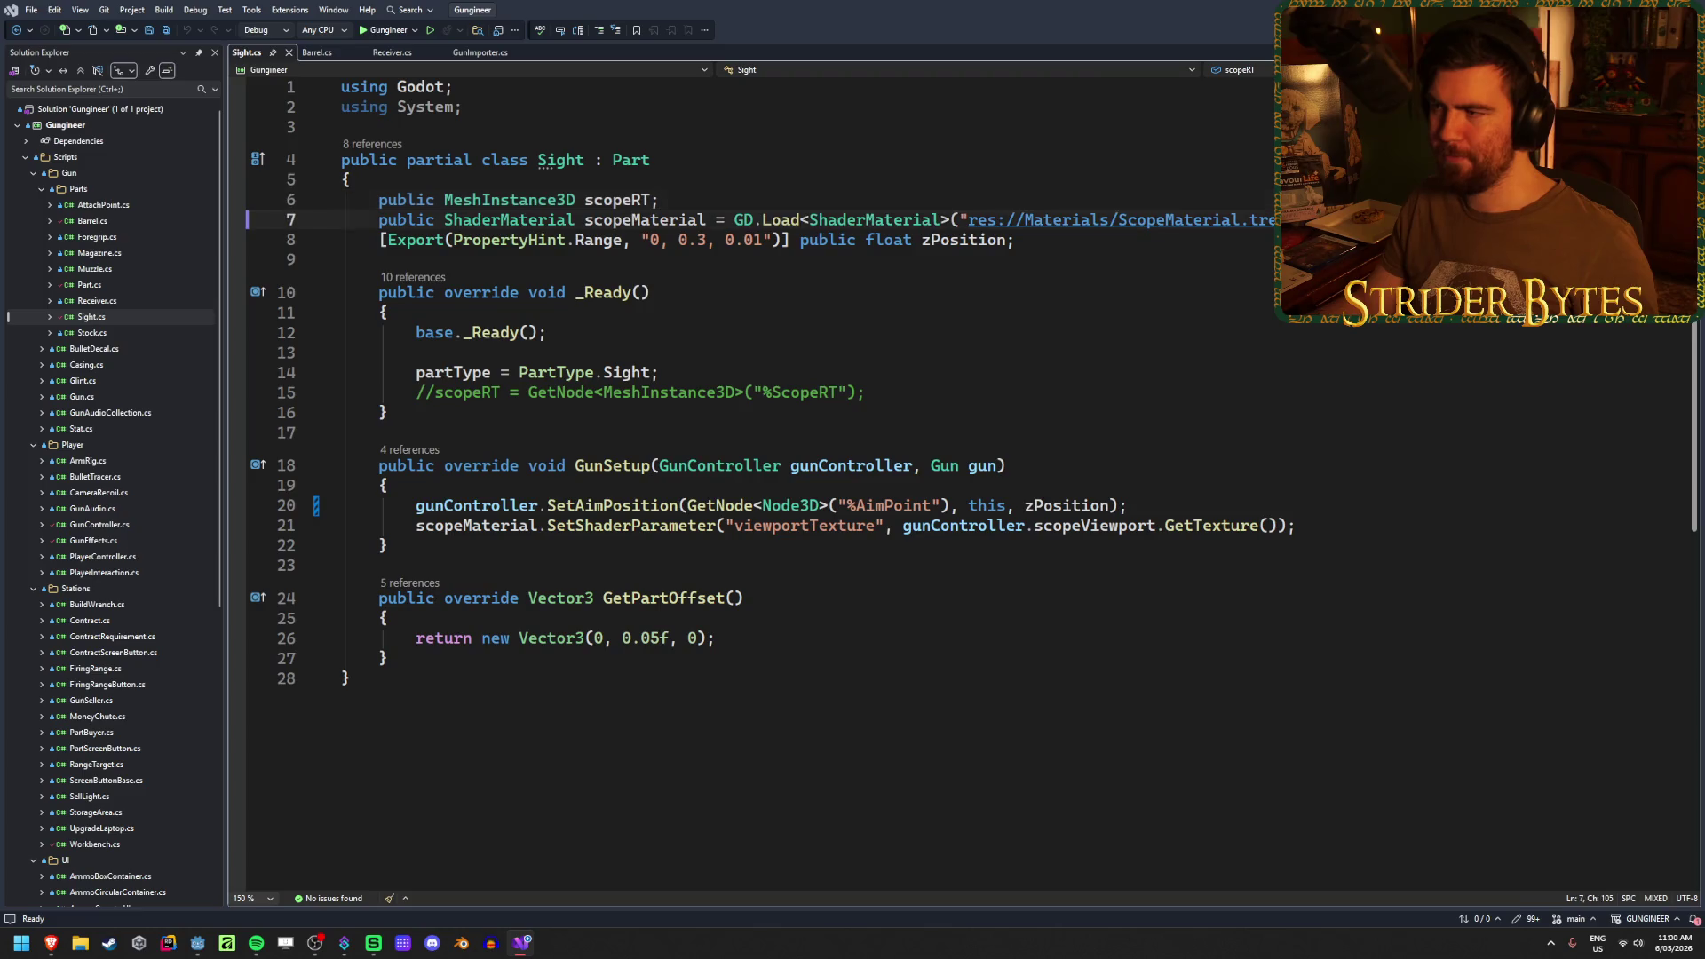
mouse_move(870, 240)
mouse_down()
mouse_move(415, 221)
mouse_move(379, 200)
mouse_up()
click(733, 196)
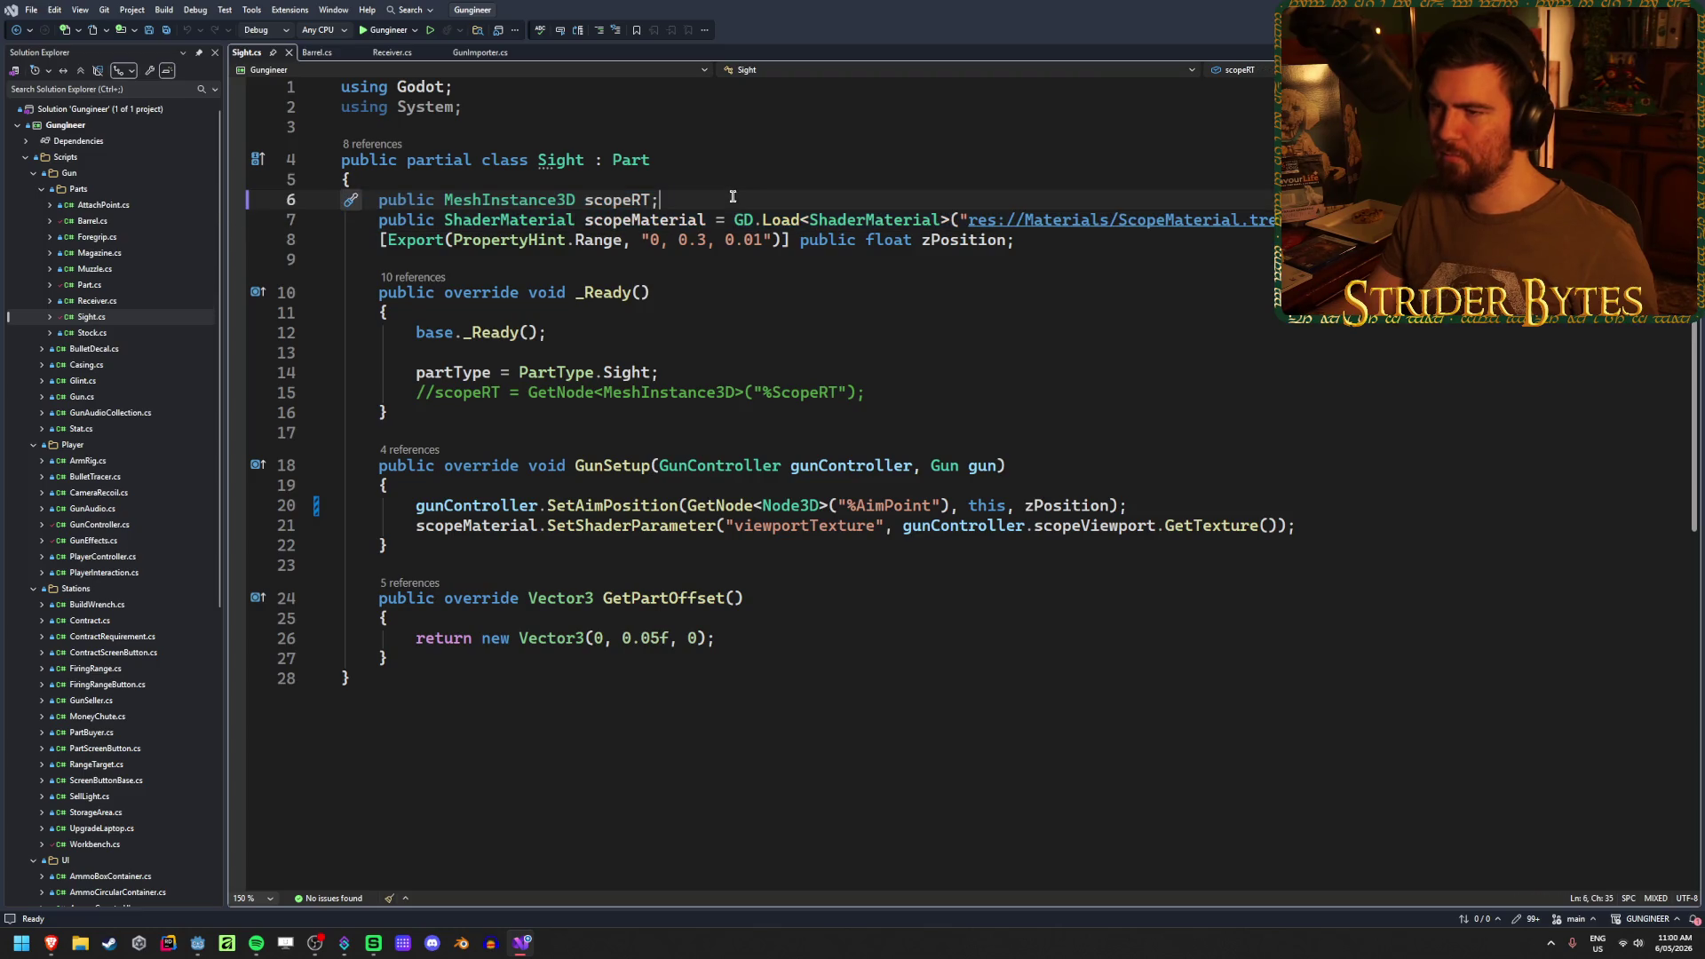
click(672, 222)
click(1288, 220)
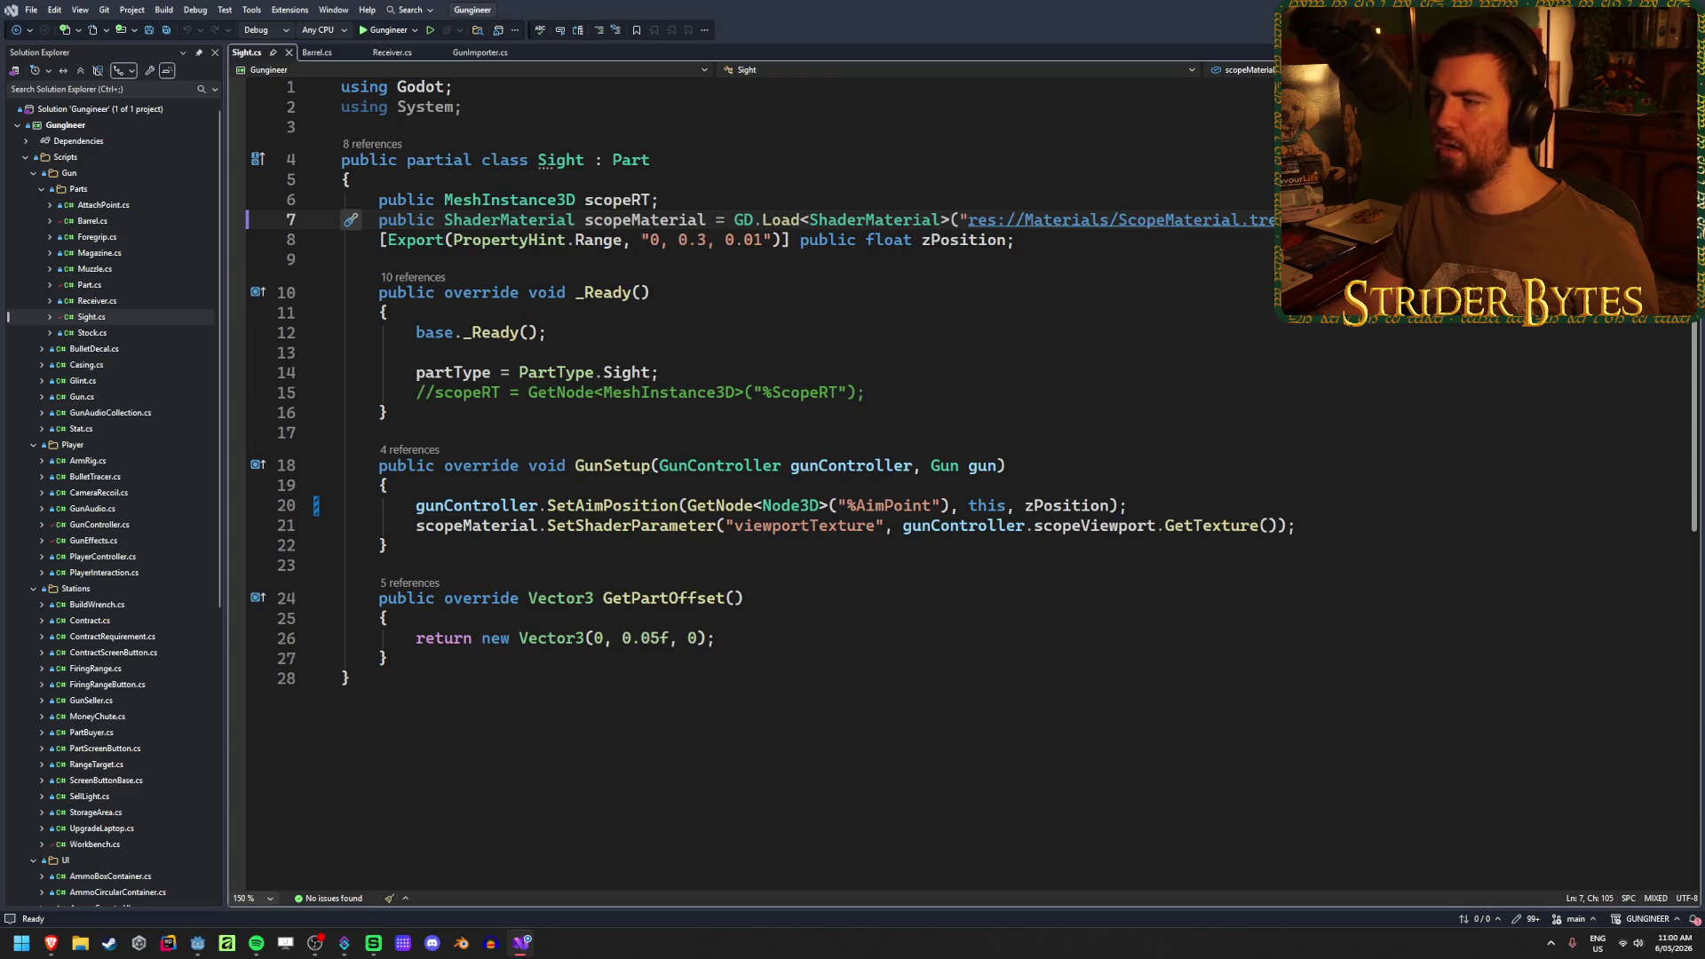
drag(1275, 221, 340, 220)
- Inspect the scopeRT type and its commented-out GetNode lookup, then switch to Godot
click(667, 199)
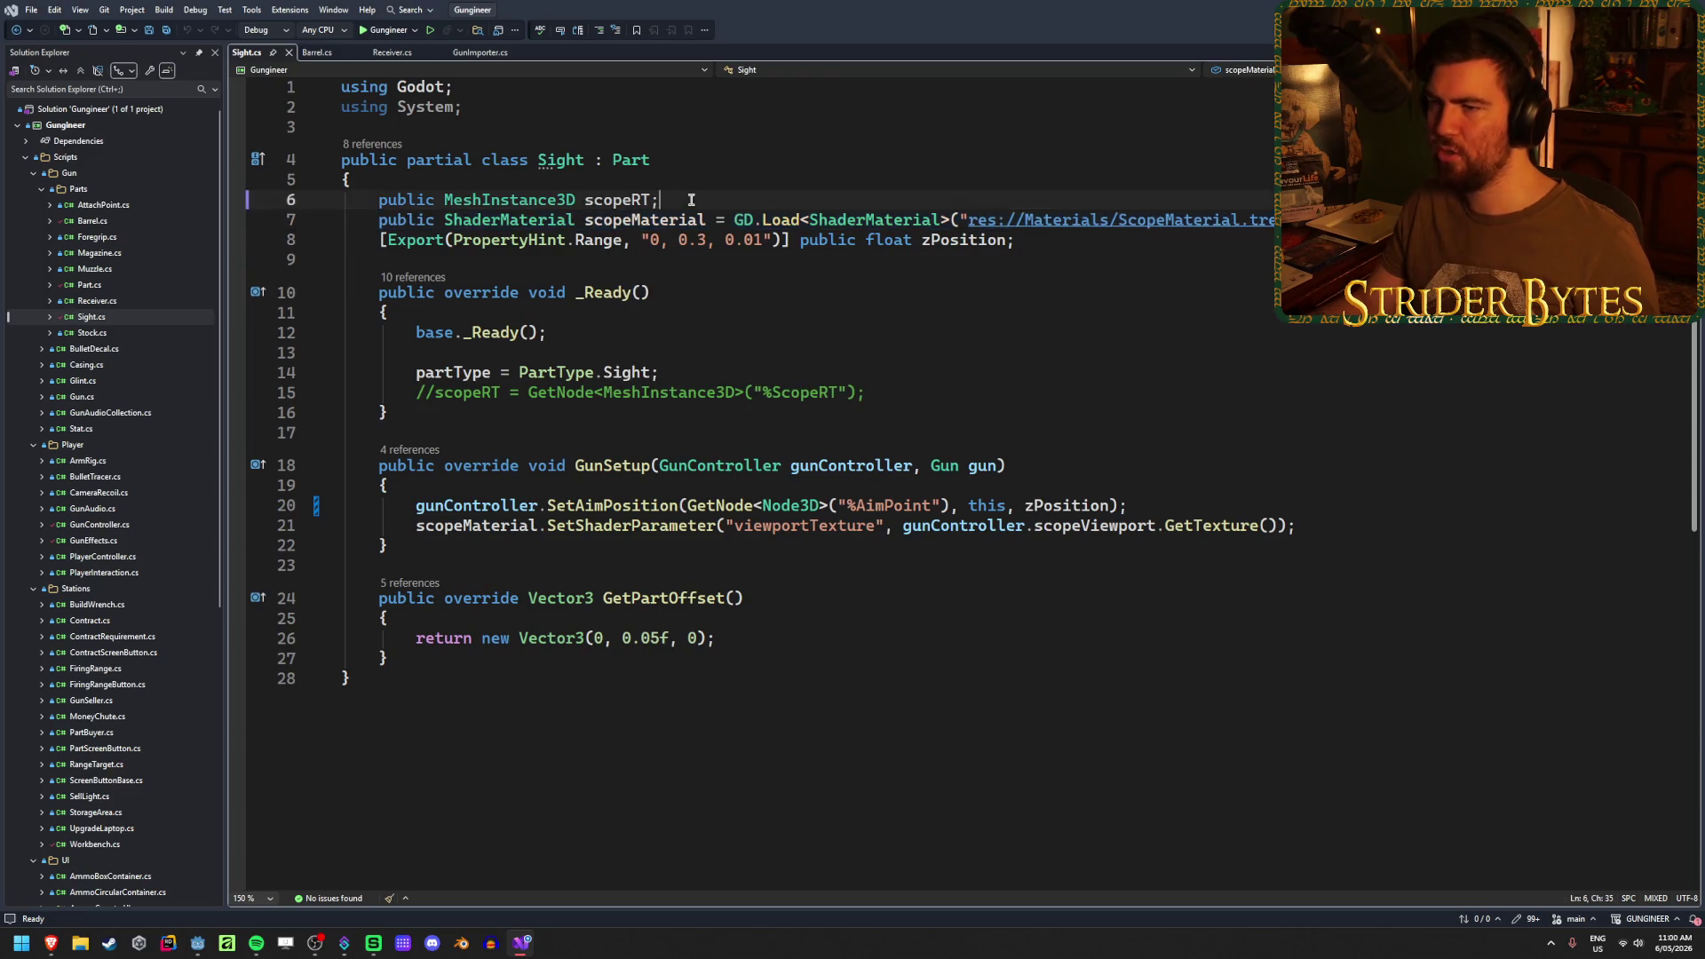
drag(617, 197, 444, 199)
click(771, 208)
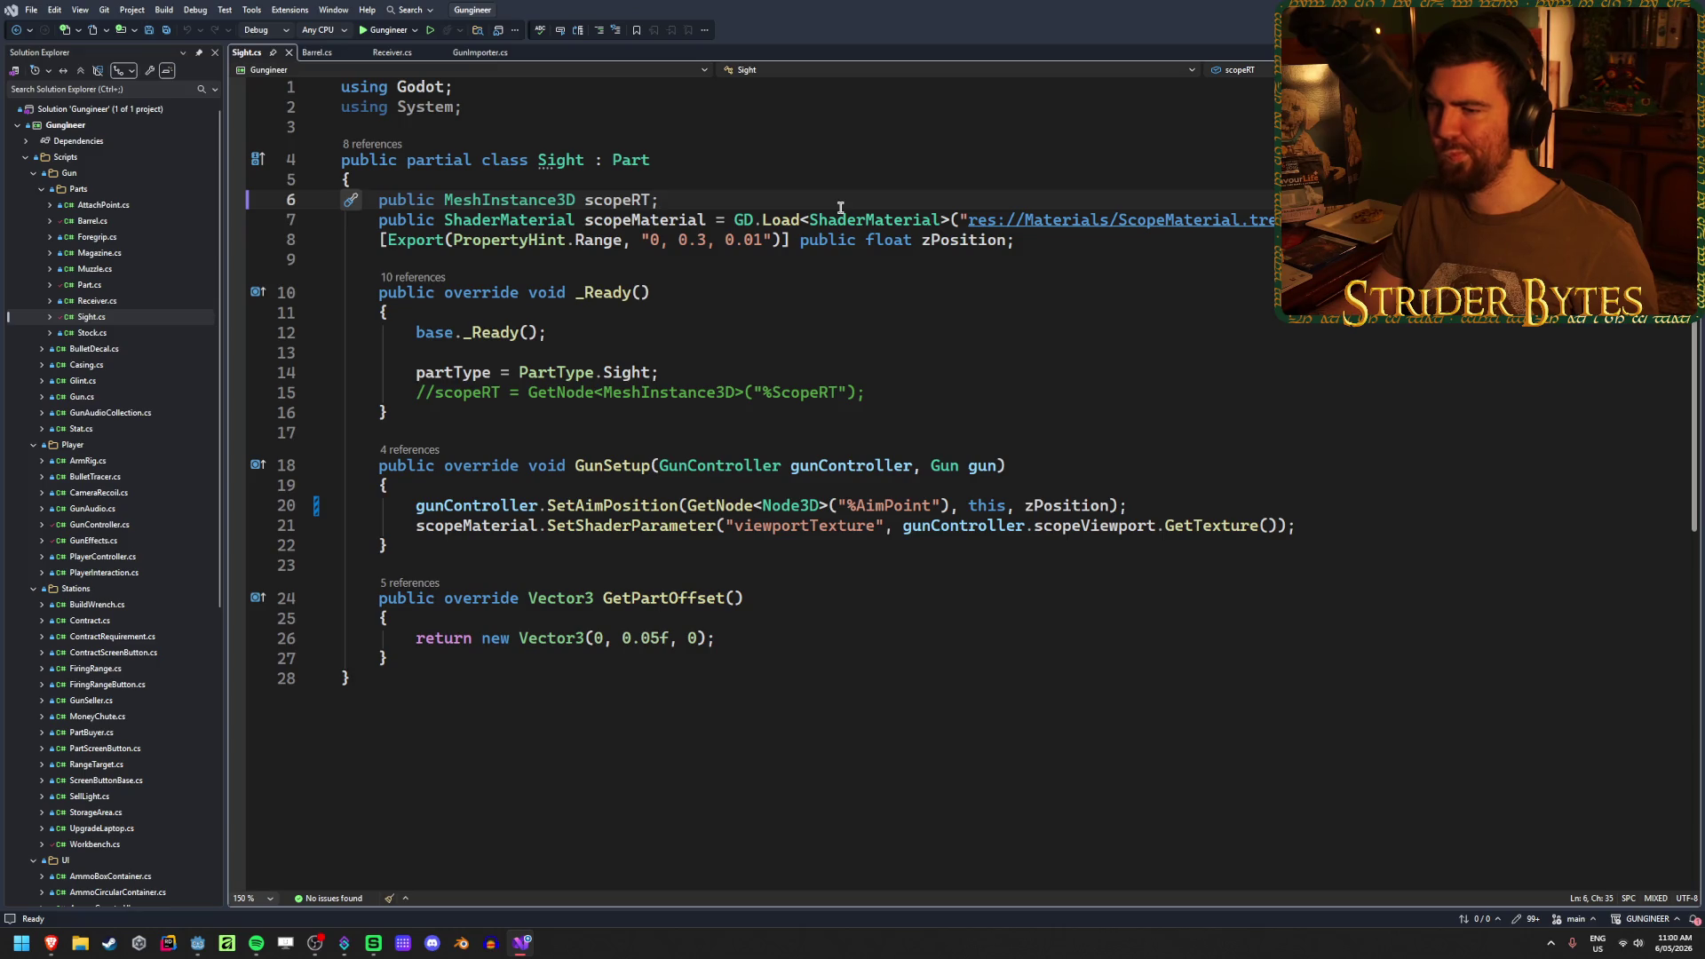
click(861, 392)
key(Home)
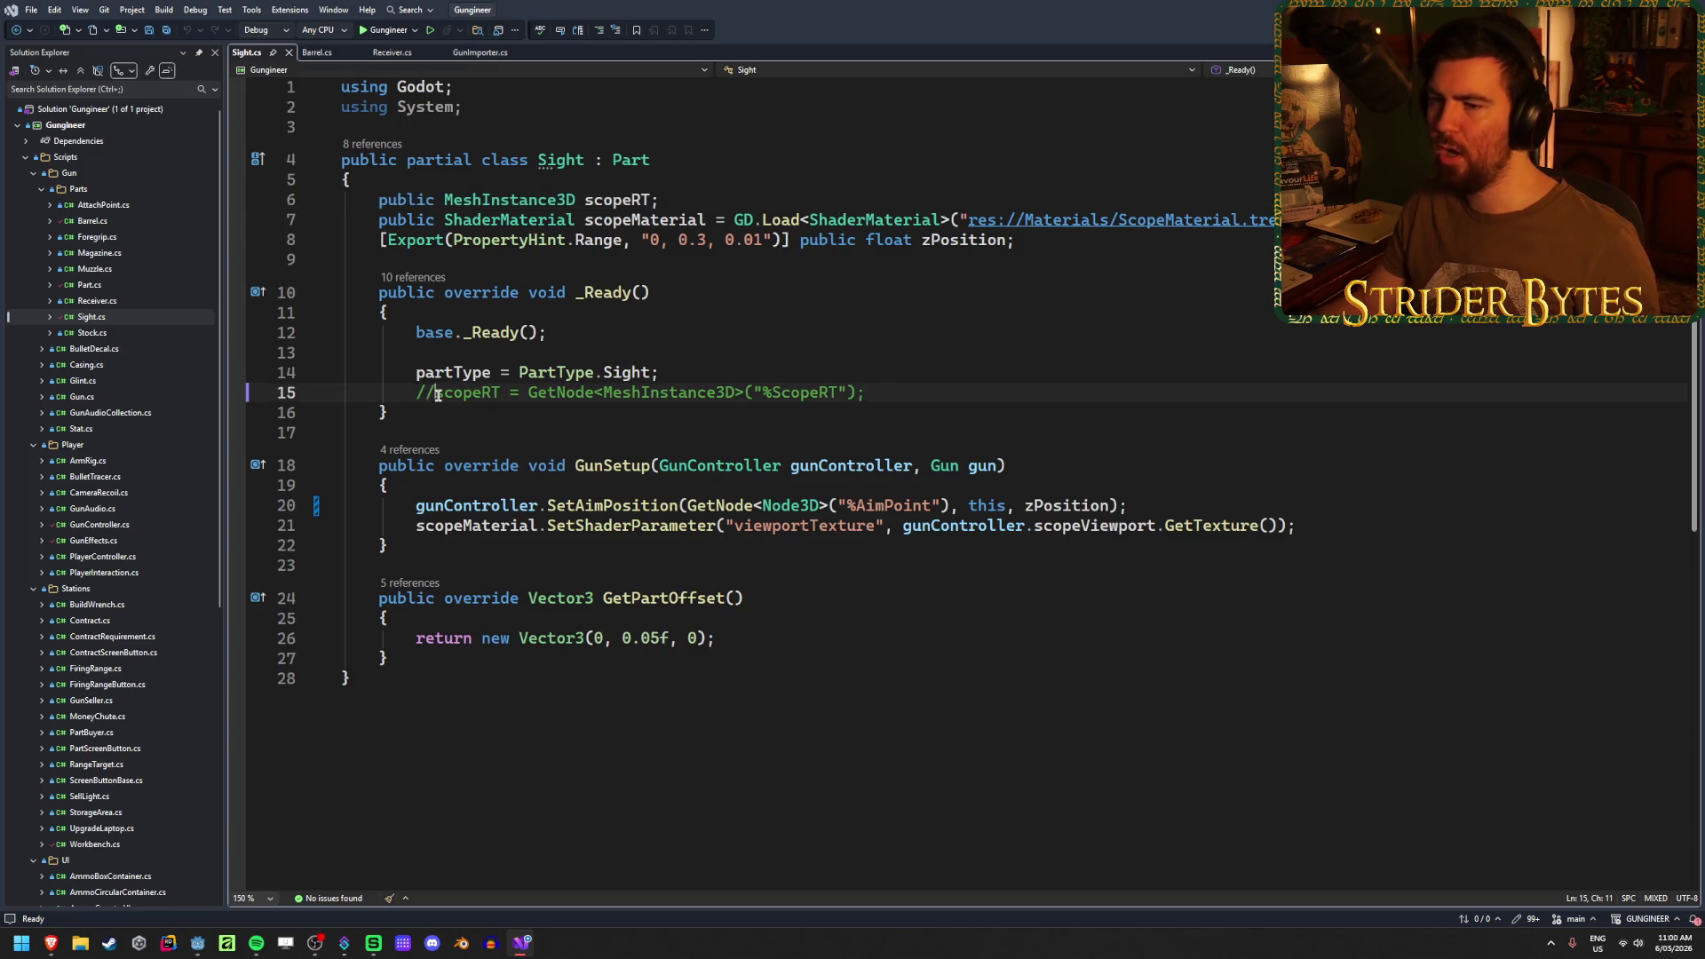
key(Right)
key(Right)
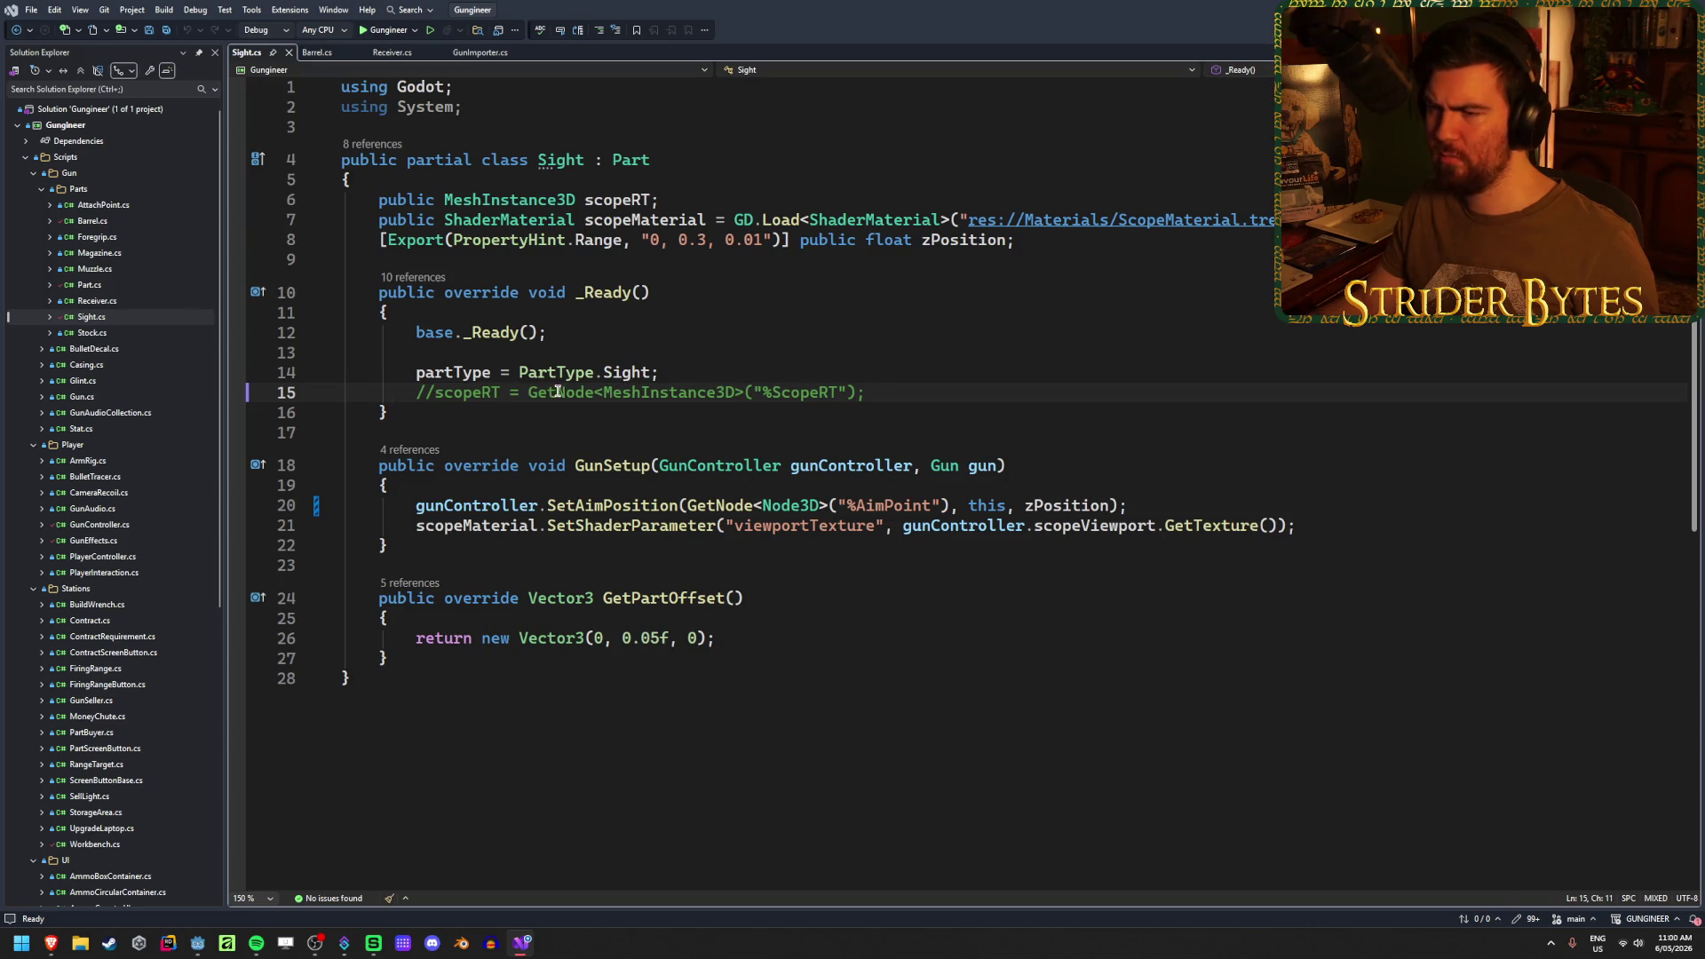
drag(558, 393, 866, 393)
click(880, 392)
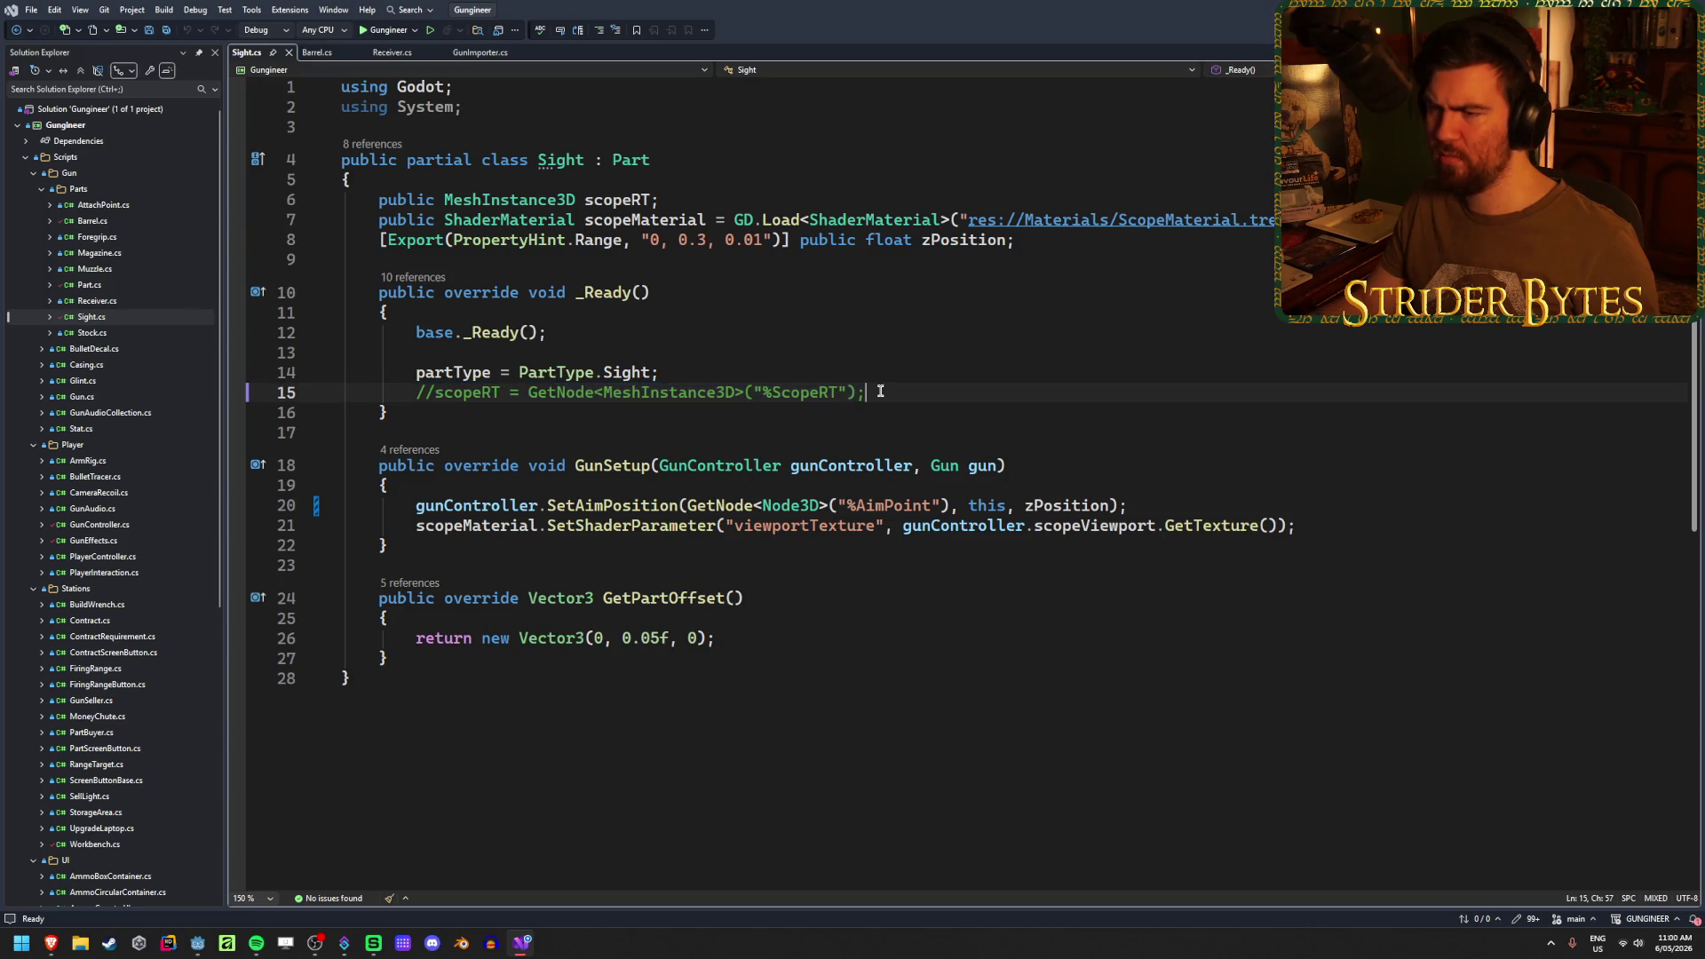
click(193, 947)
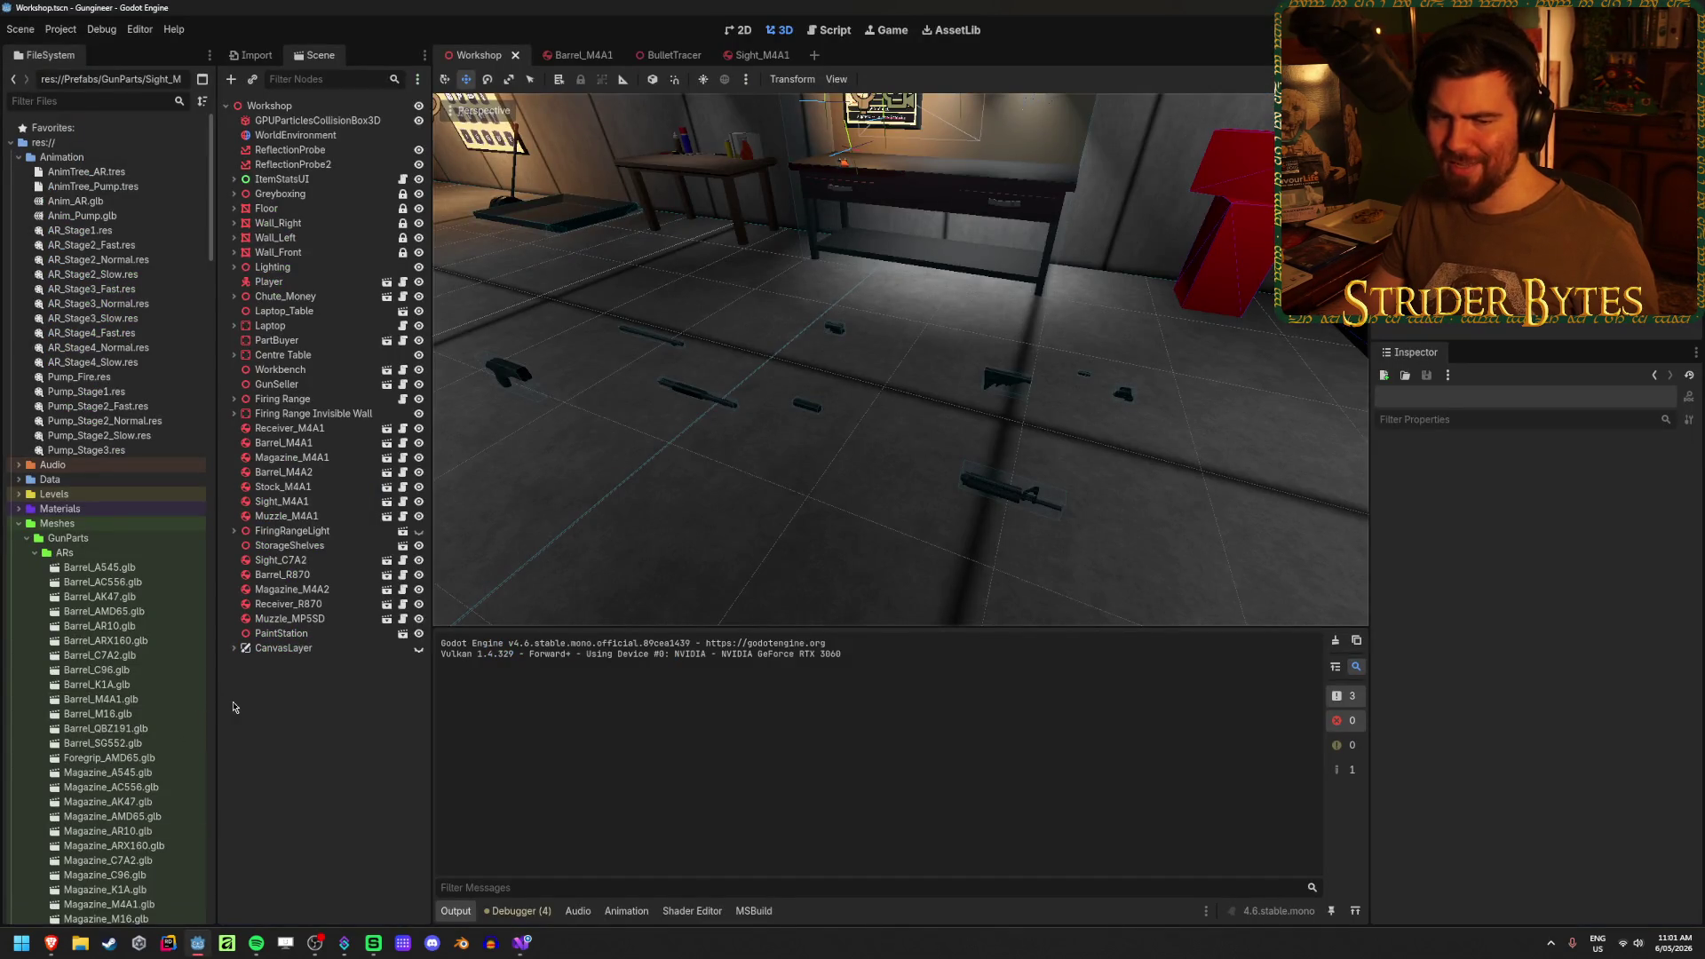
- Open Sight_C7A2.tscn from Prefabs/GunParts and select its root node
scroll(111, 542, down, 20)
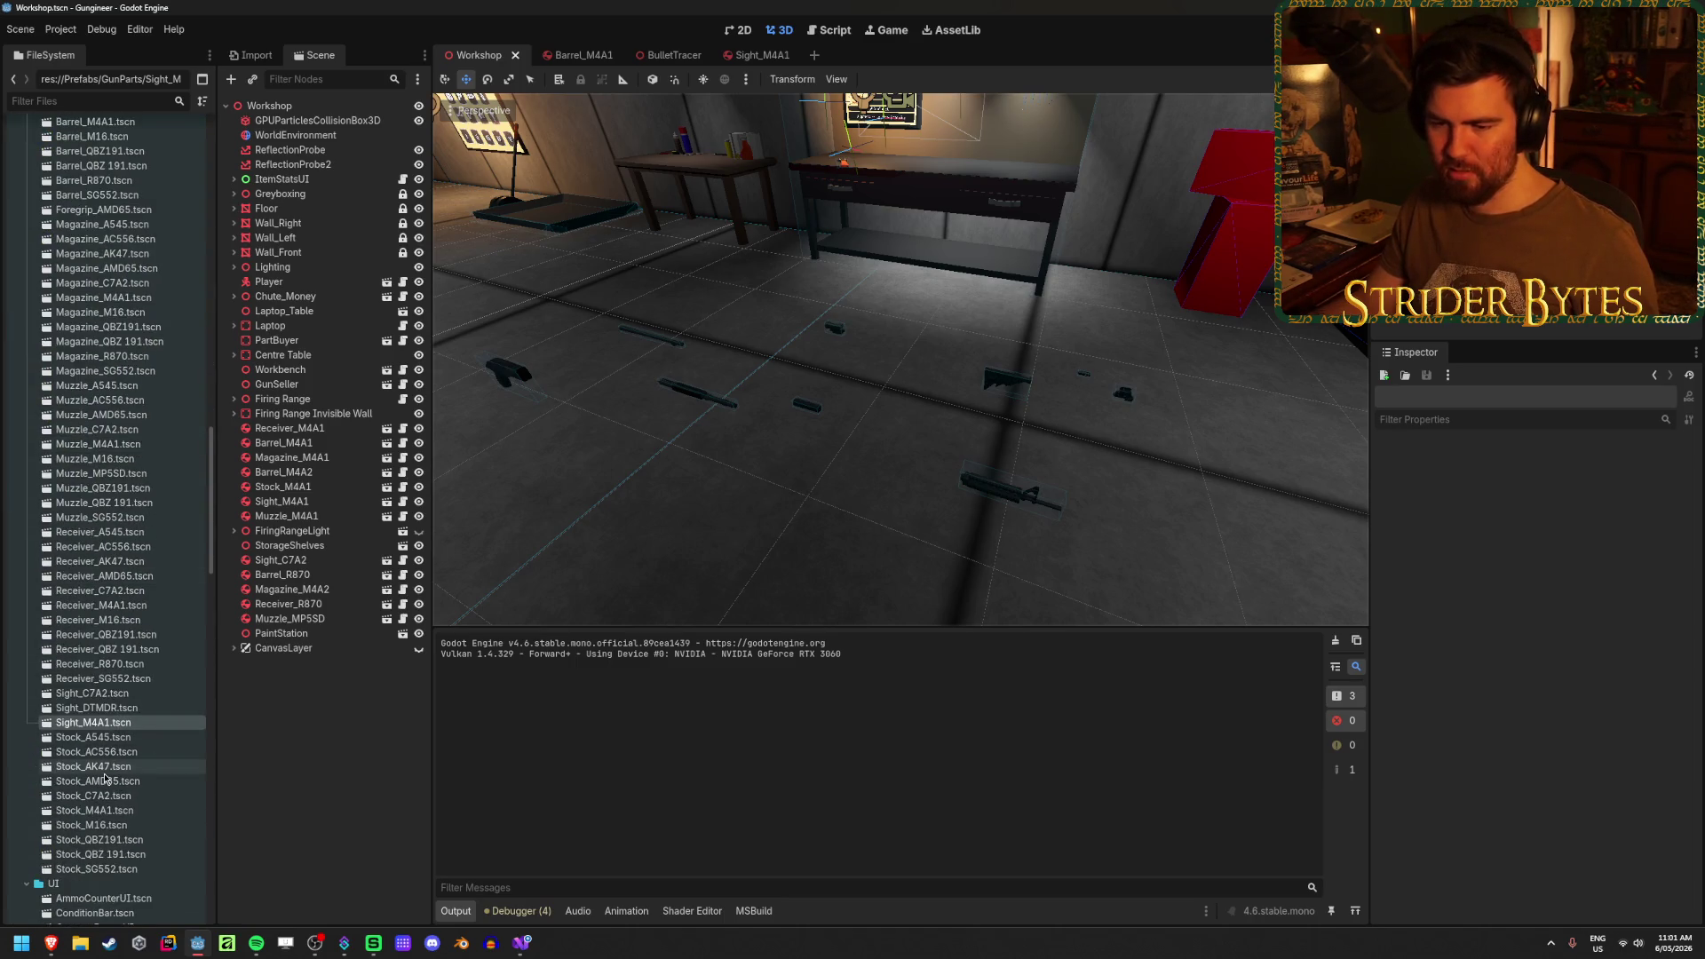
double_click(146, 697)
scroll(932, 418, up, 5)
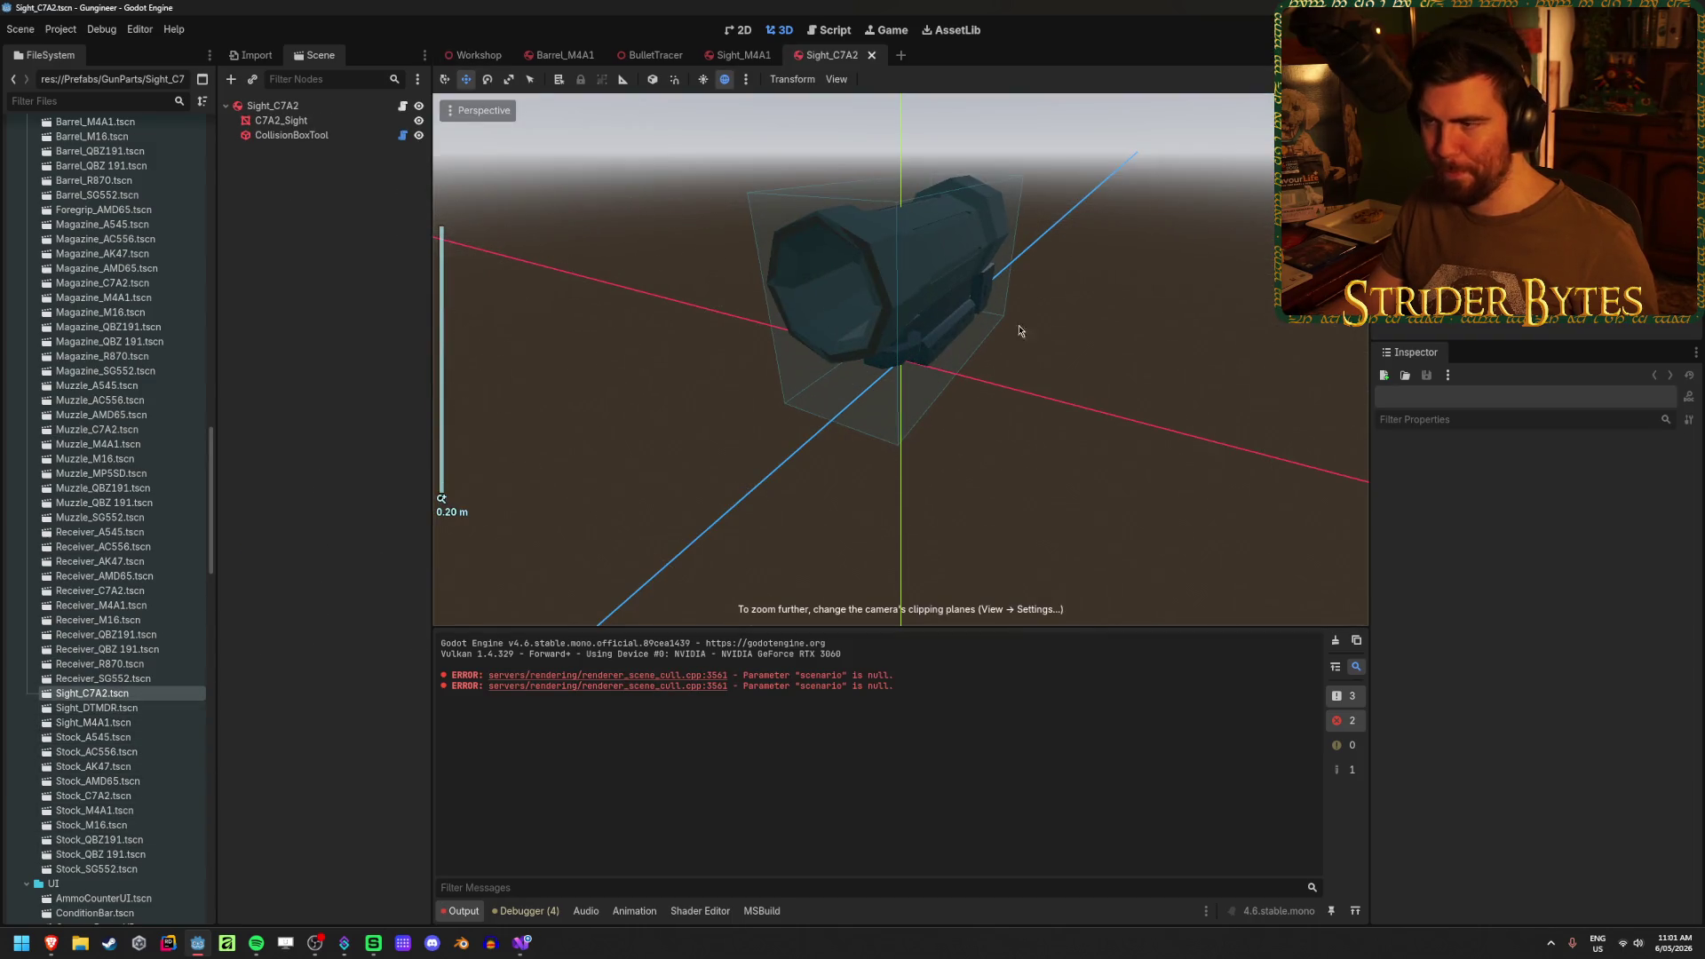
click(337, 106)
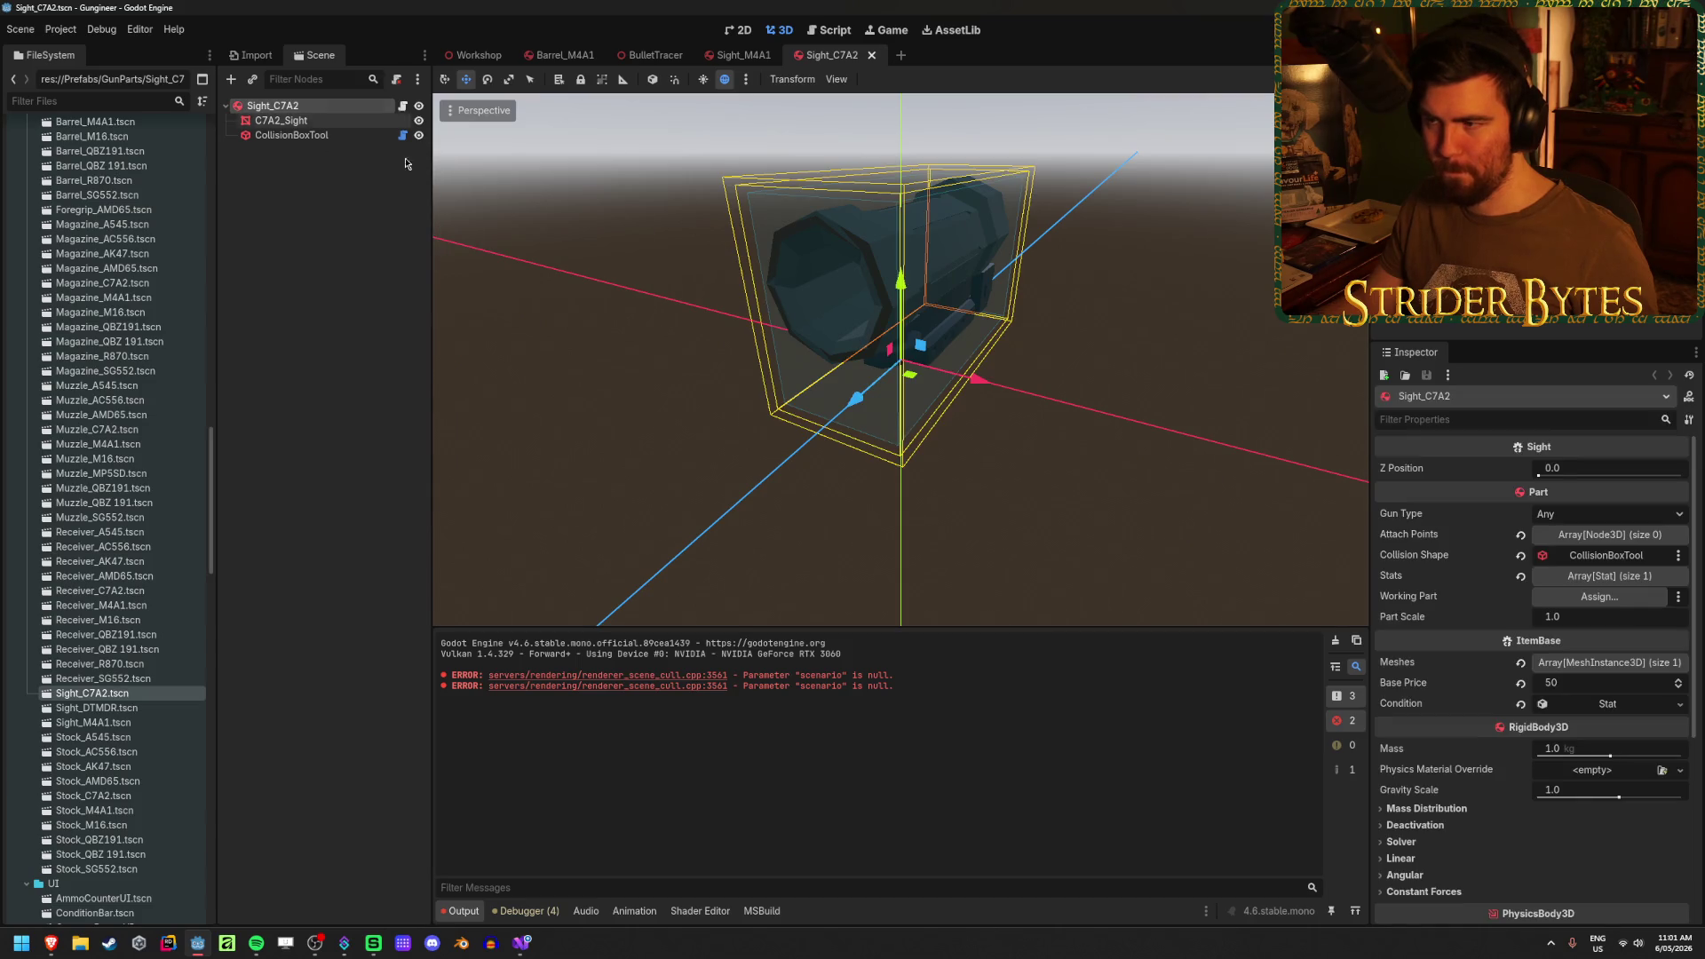
- Orbit around the C7A2 sight and snap to the front view
mouse_move(497, 231)
mouse_down()
mouse_move(568, 267)
mouse_move(529, 271)
mouse_move(929, 311)
mouse_move(487, 339)
mouse_move(1293, 338)
mouse_move(440, 329)
mouse_move(1212, 345)
mouse_move(624, 338)
mouse_move(692, 320)
mouse_move(628, 343)
mouse_up()
click(628, 342)
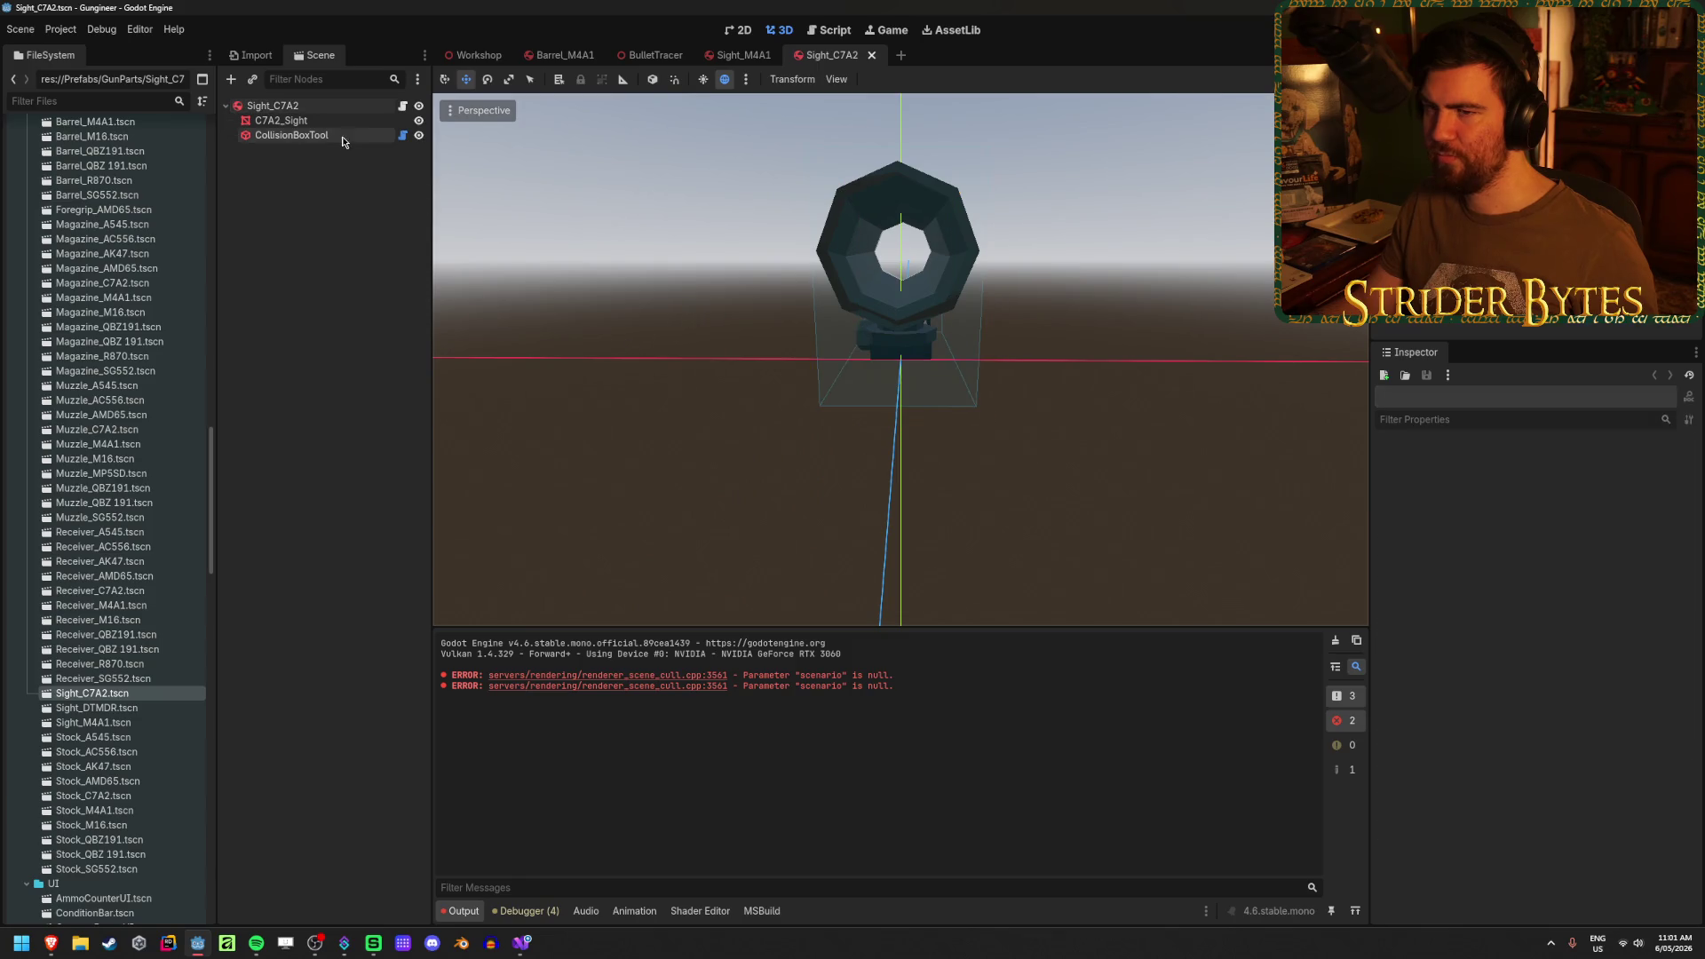
click(271, 105)
mouse_move(1065, 351)
mouse_down()
mouse_move(1096, 361)
mouse_move(1108, 347)
mouse_move(1115, 385)
mouse_move(707, 378)
mouse_move(743, 311)
mouse_move(971, 334)
mouse_move(1134, 376)
mouse_up()
scroll(1134, 380, up, 2)
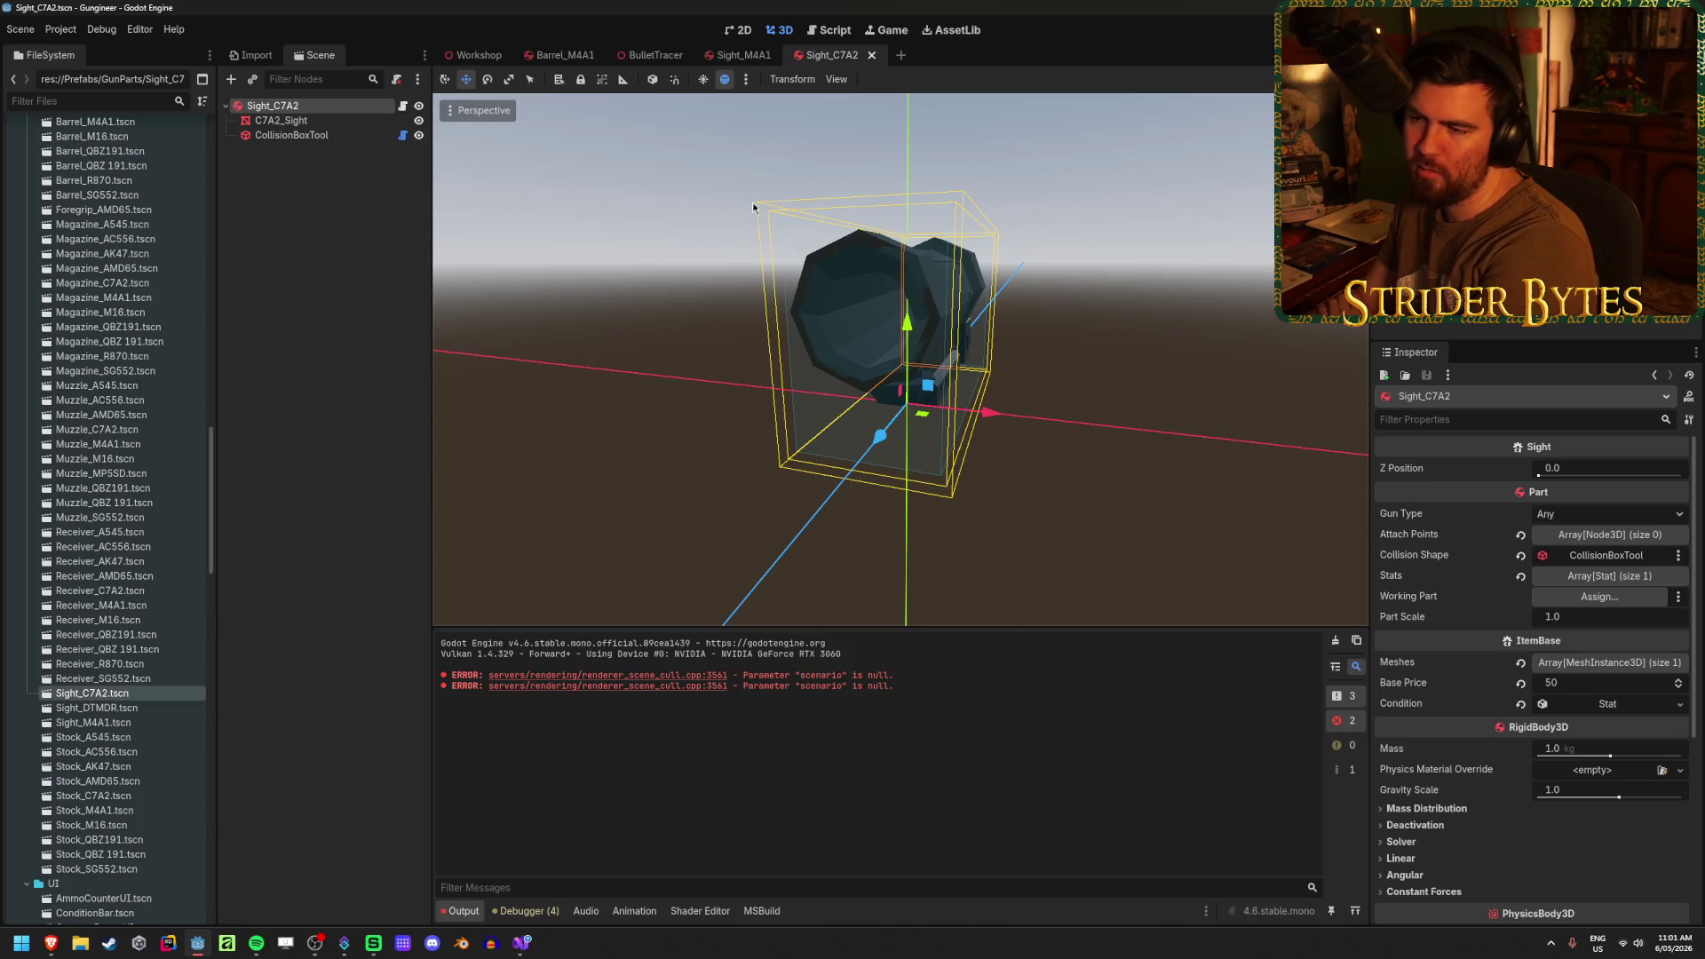
key(KP_1)
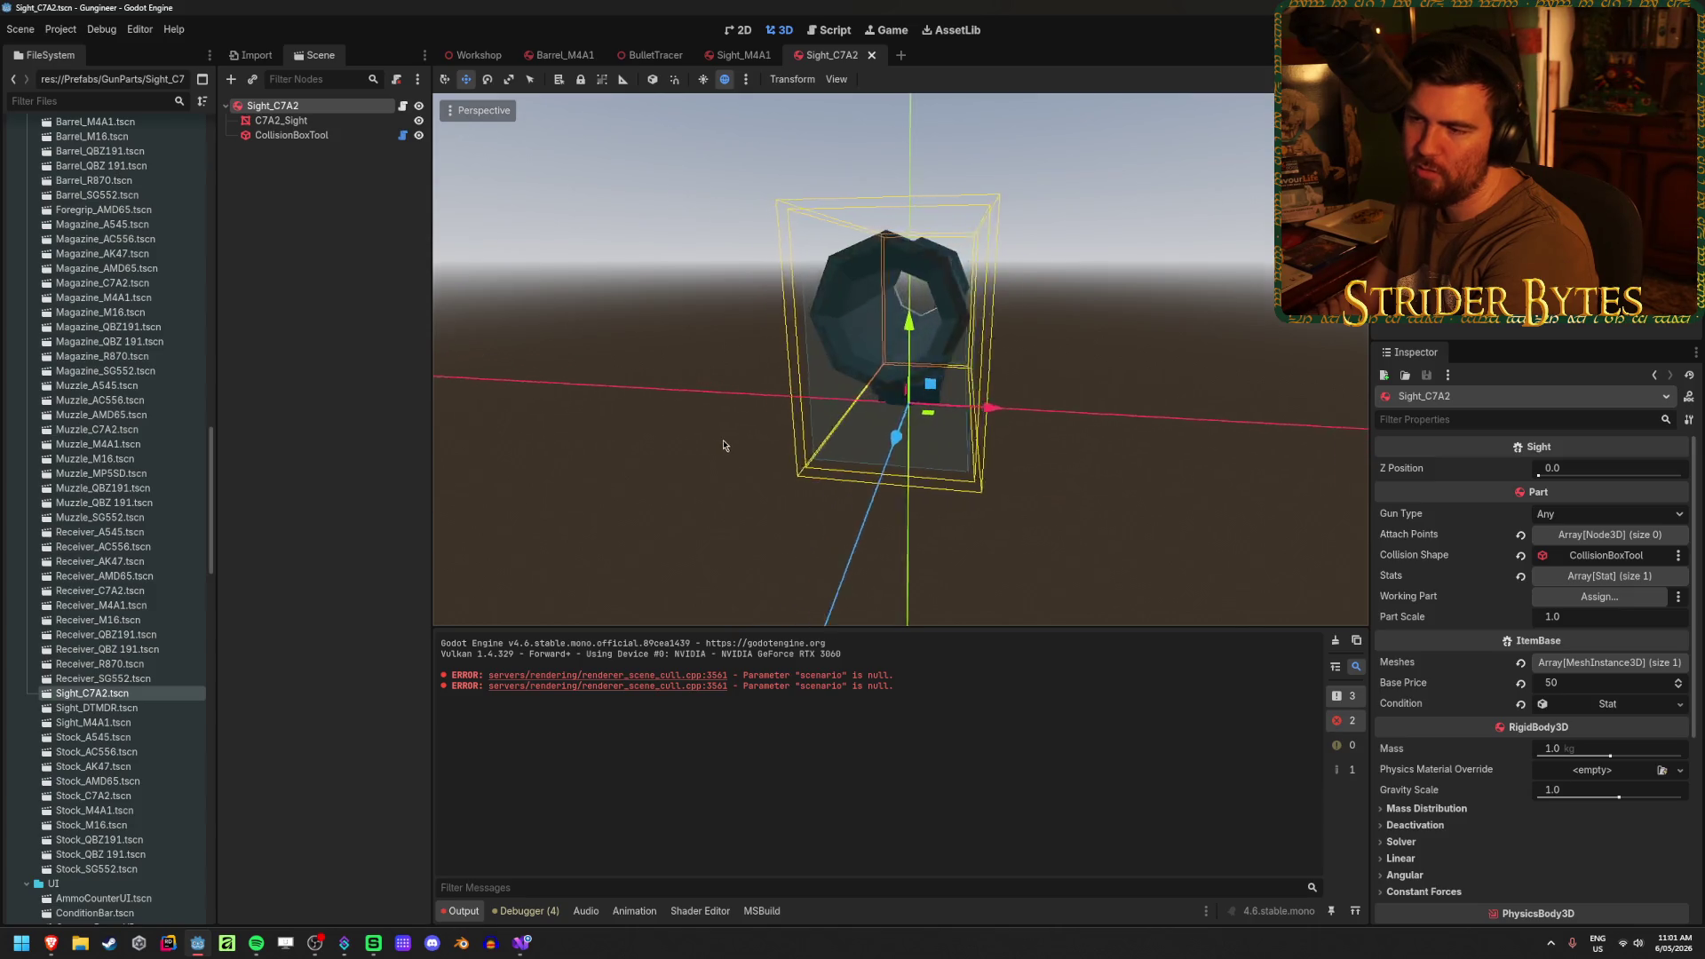
- Add a MeshInstance3D child under Sight_C7A2, found by searching 'meshin'
right_click(321, 110)
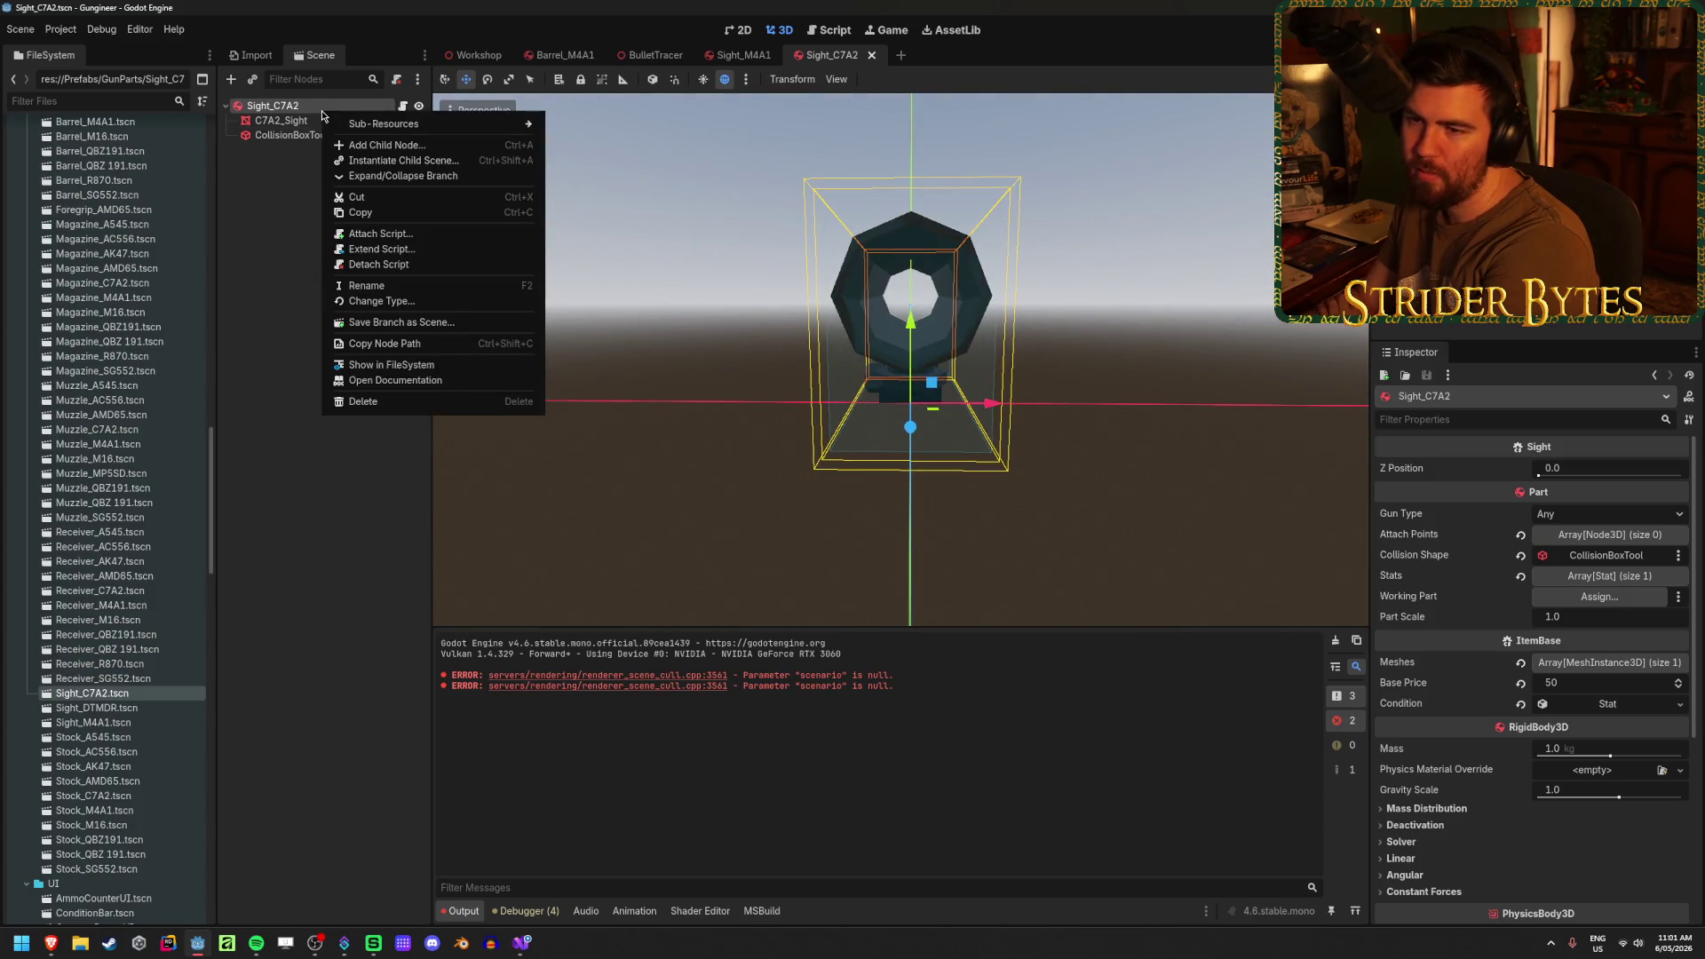
click(382, 145)
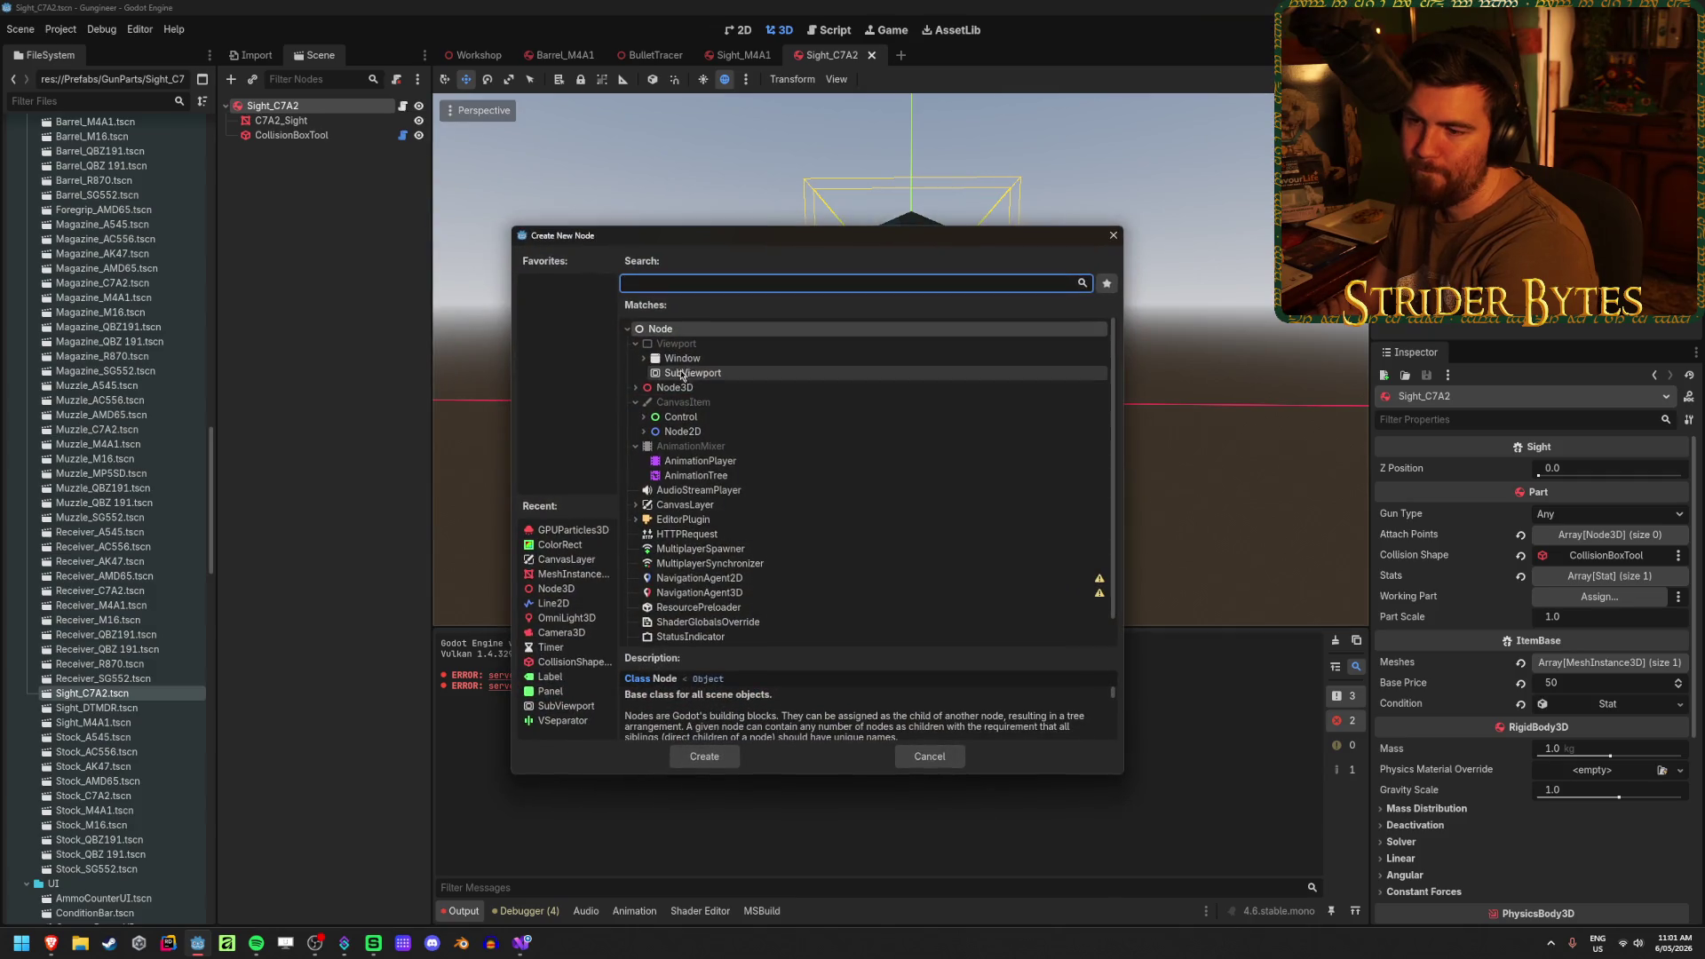
click(636, 389)
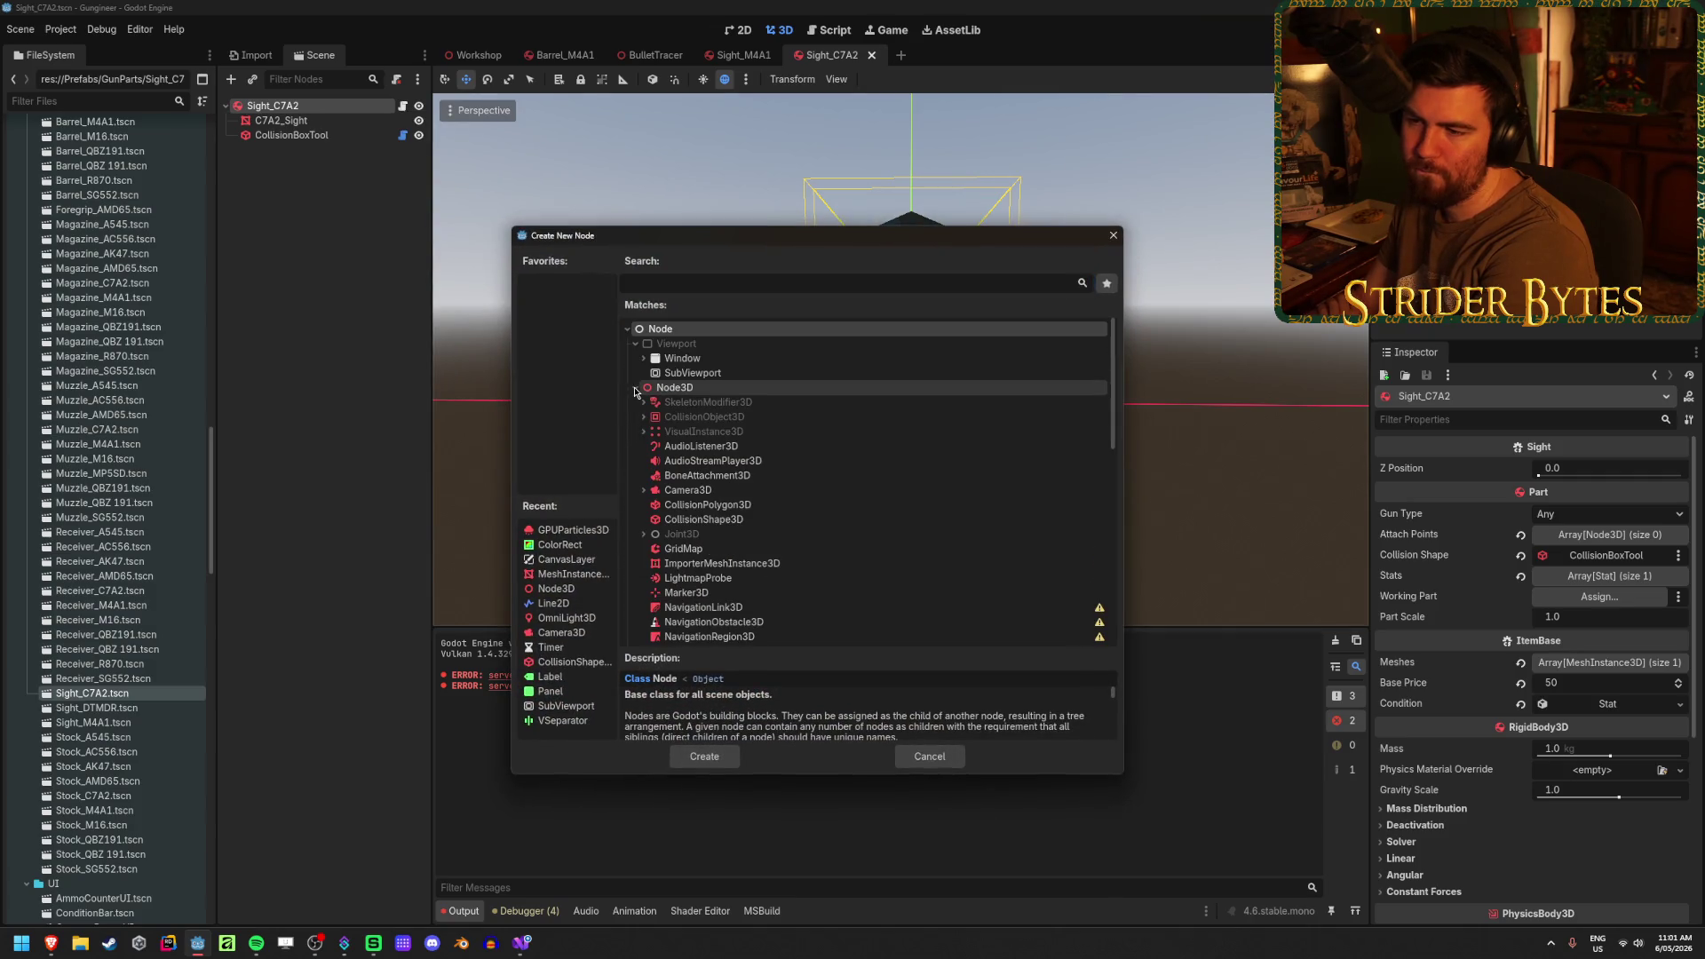
key(m)
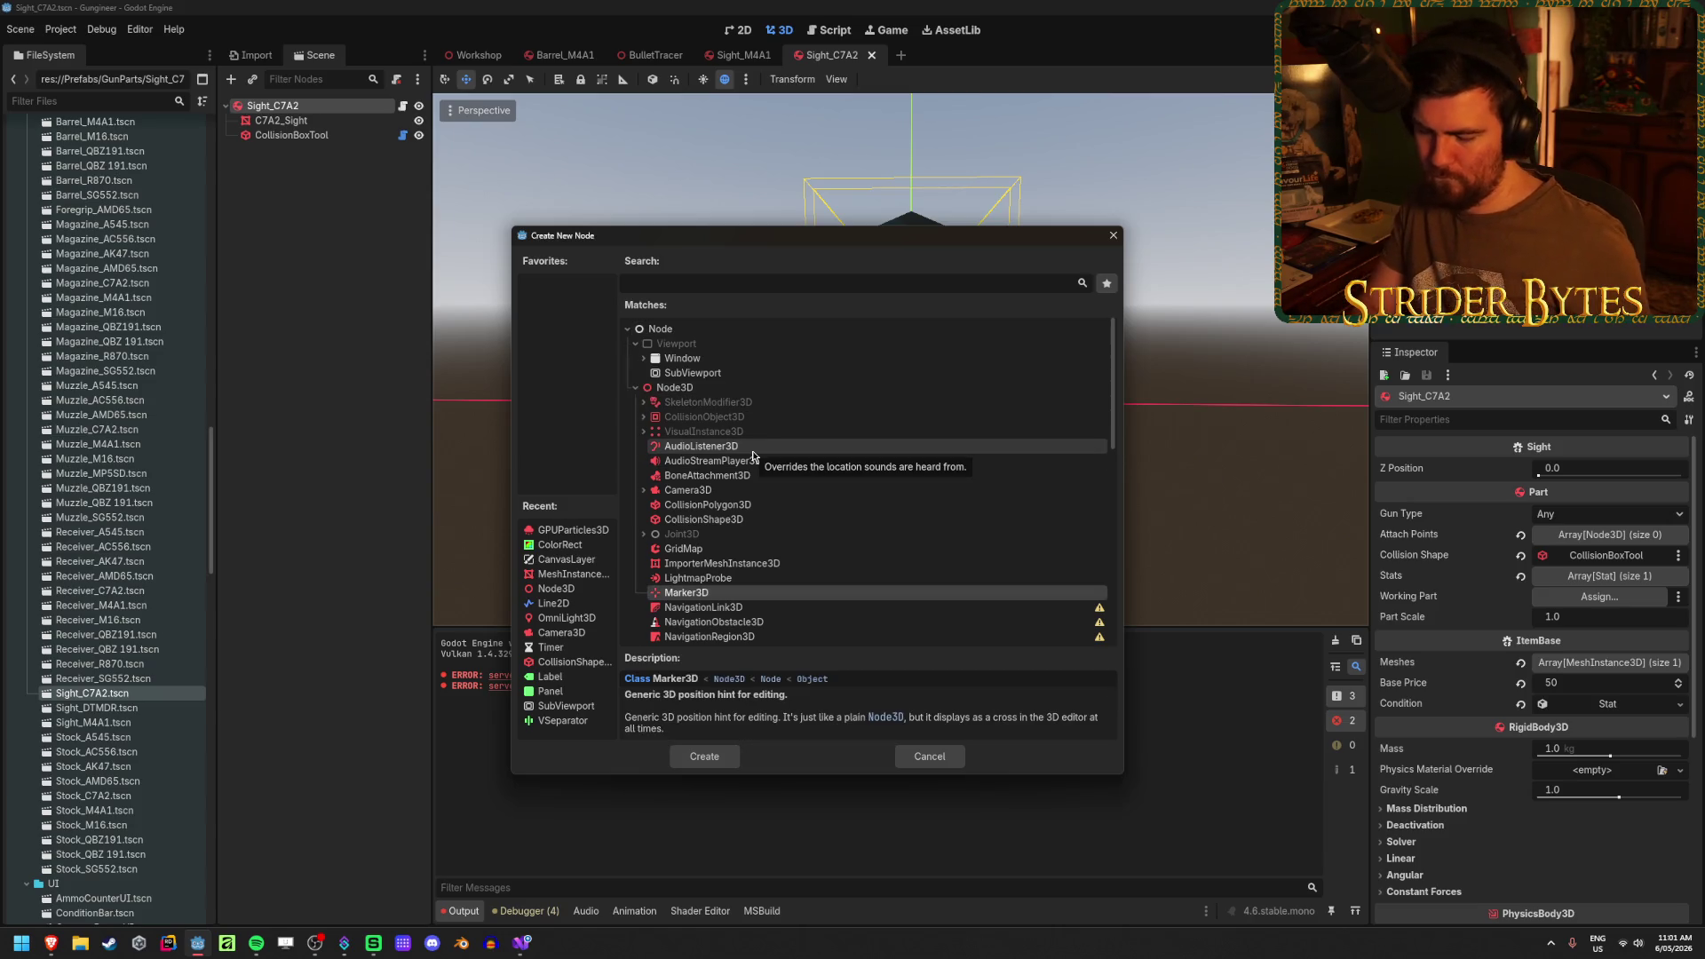
click(753, 280)
text(meshin)
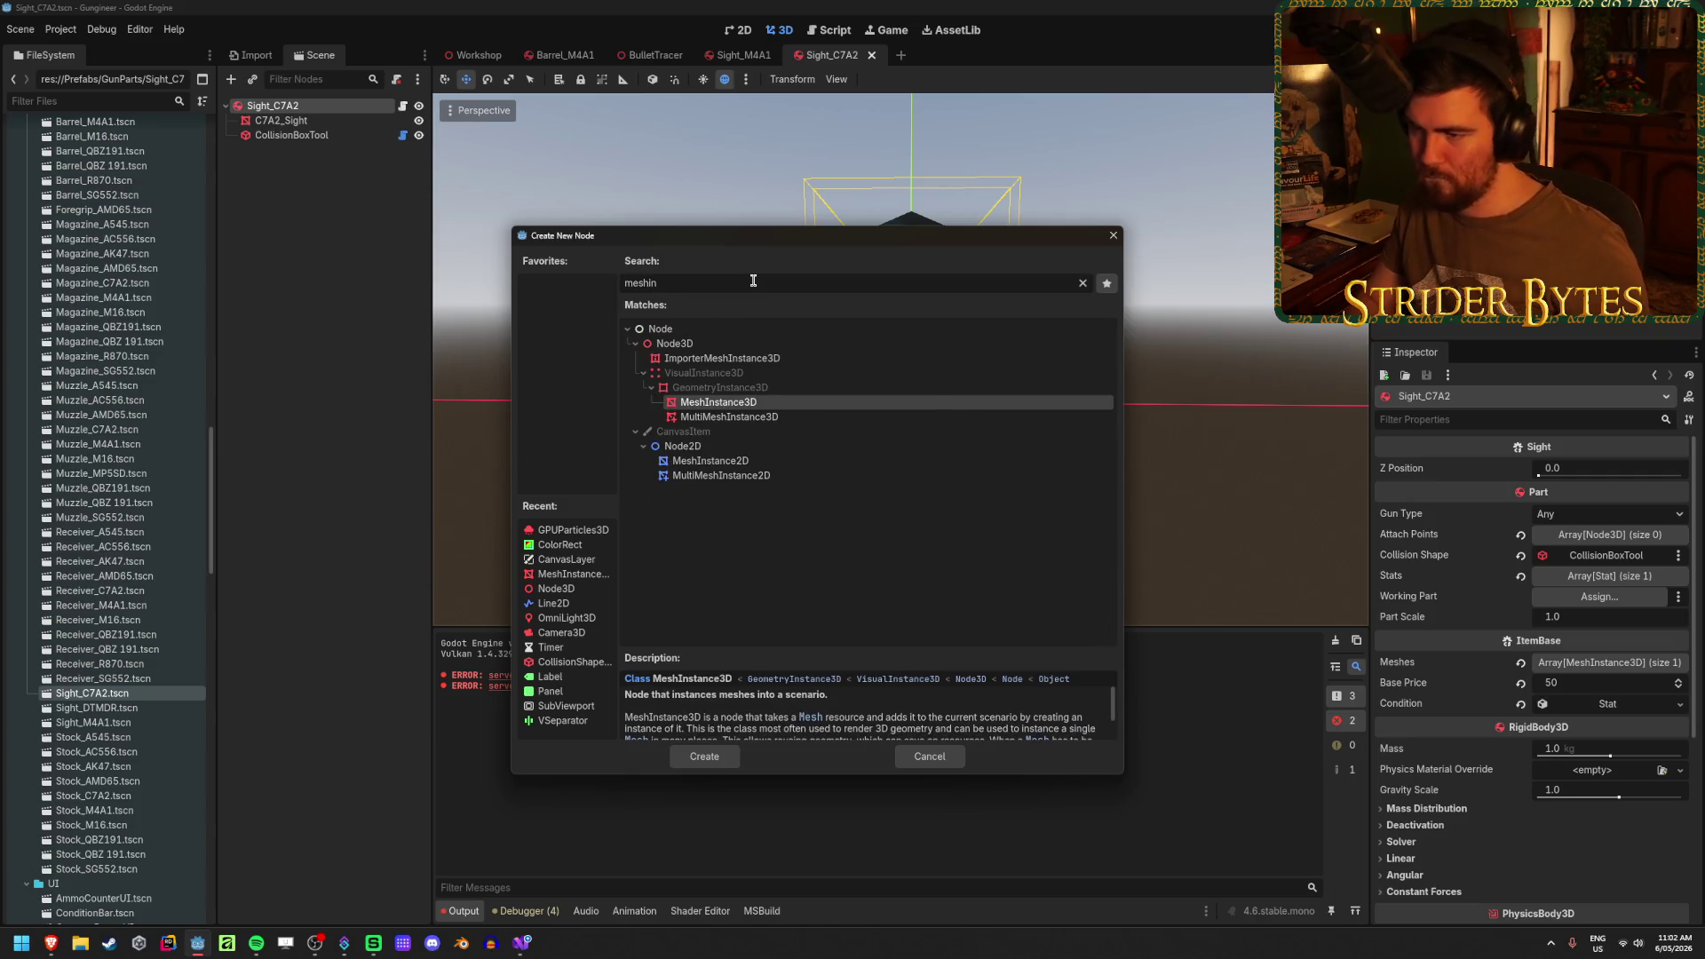
key(Return)
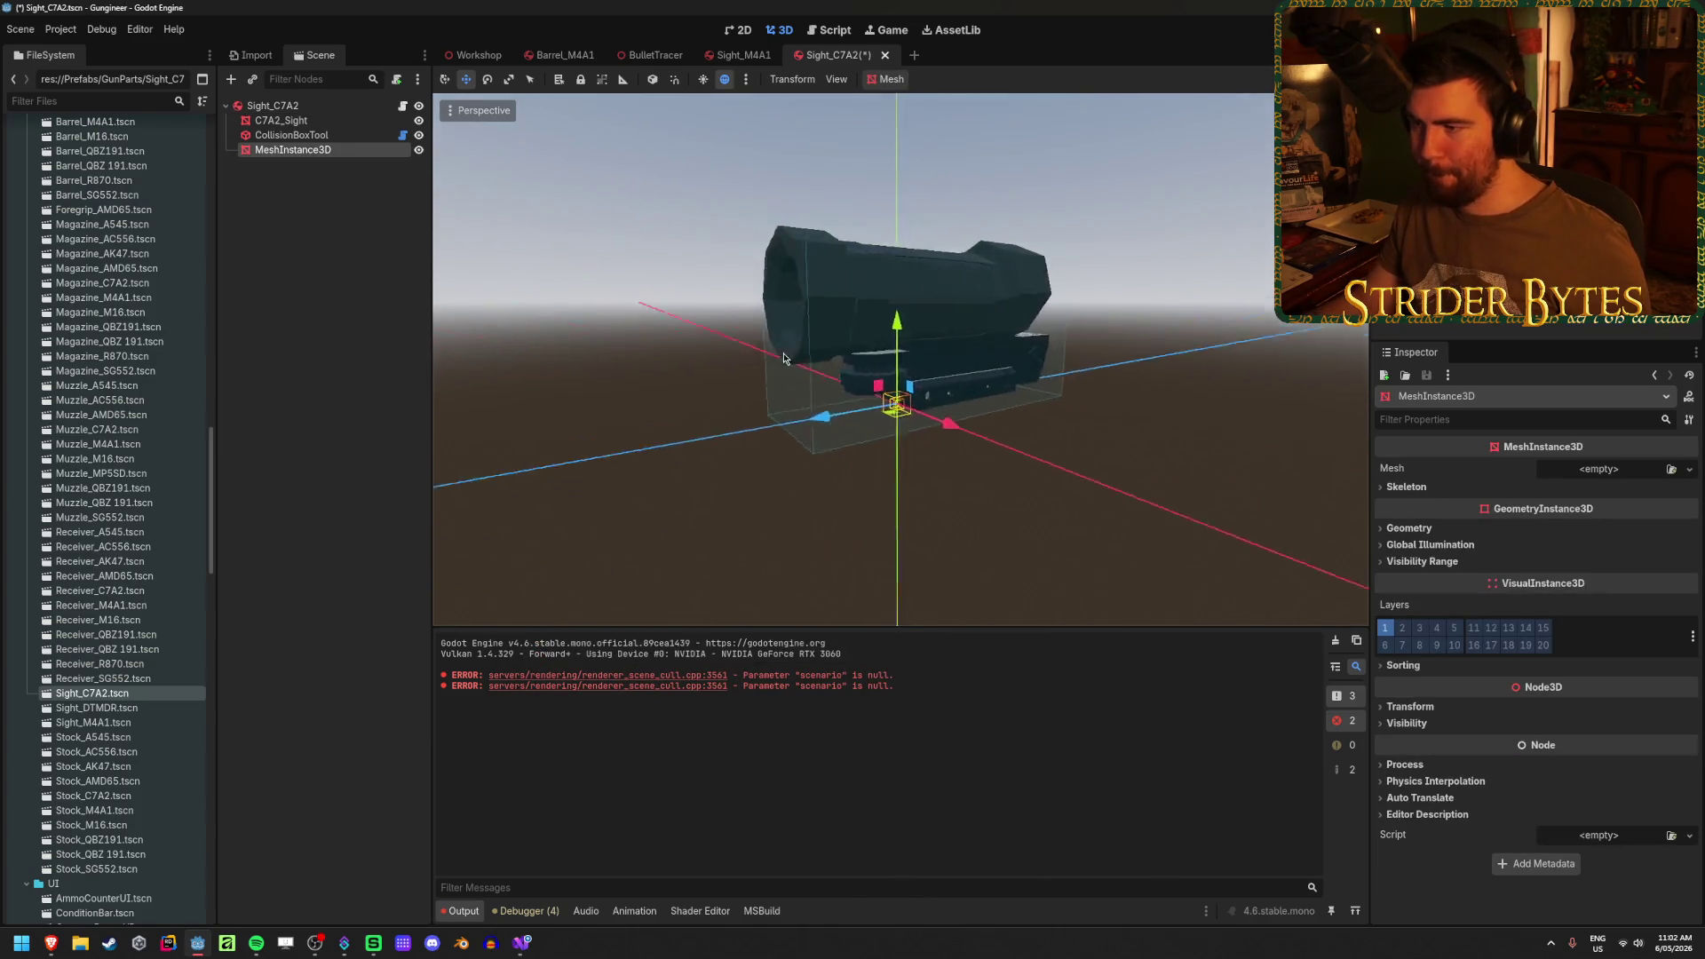
- Assign a new QuadMesh to the MeshInstance3D's Mesh slot
click(1690, 470)
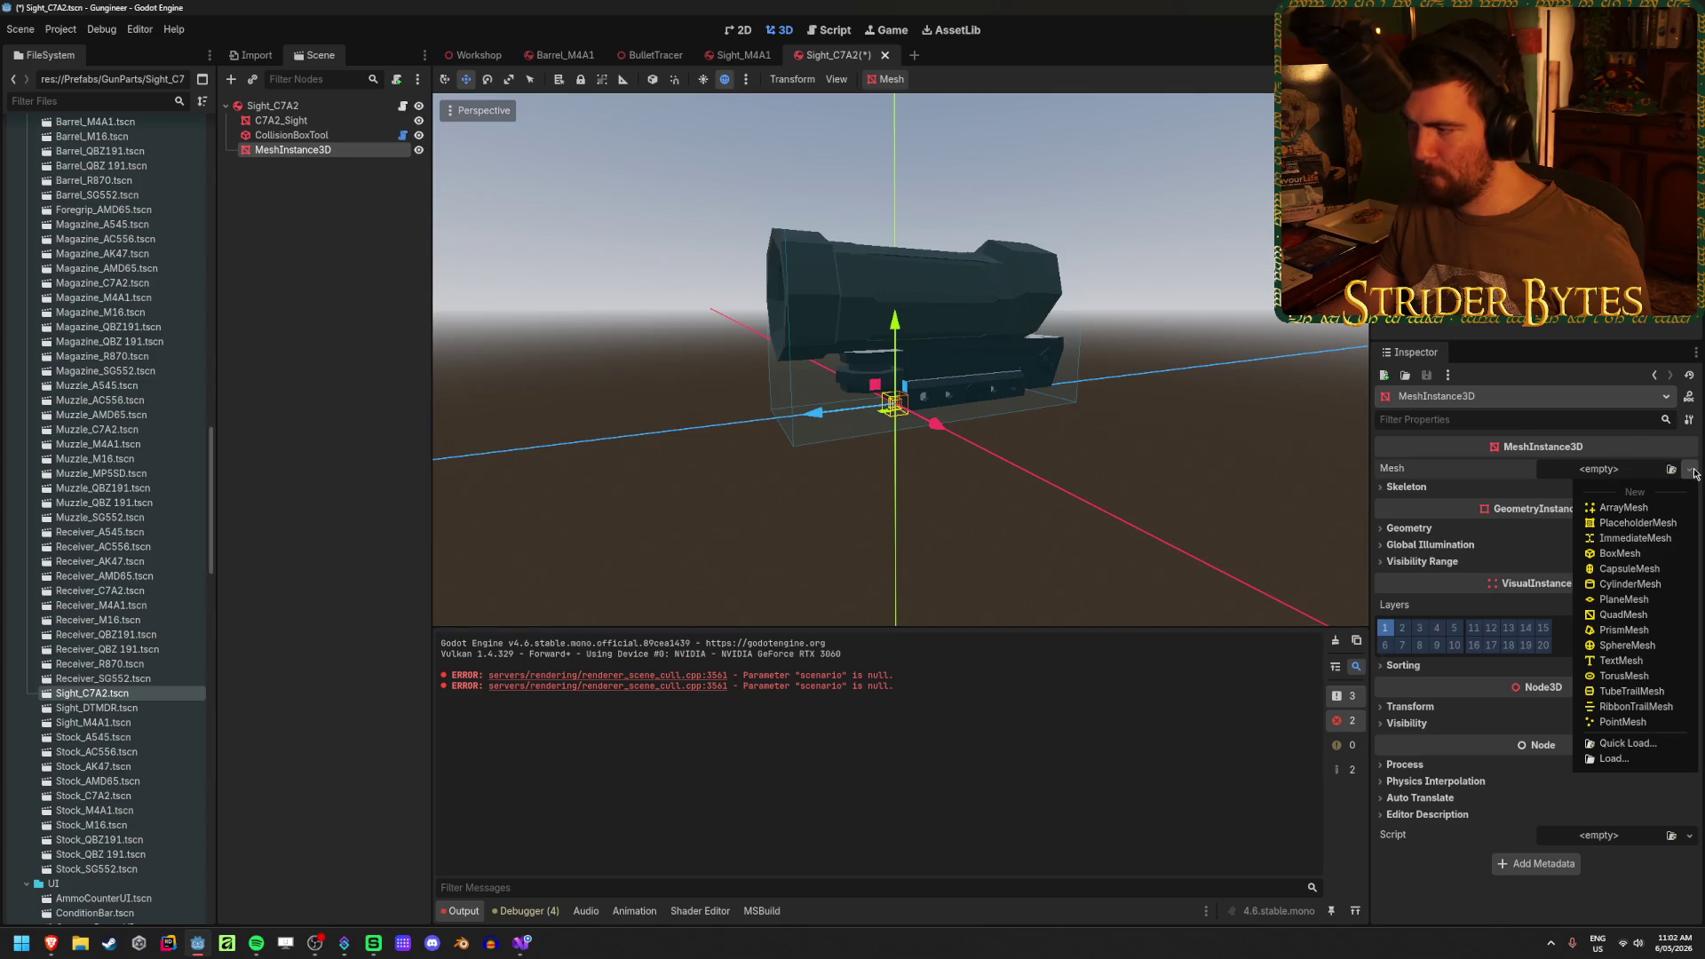
click(1623, 614)
scroll(834, 438, down, 3)
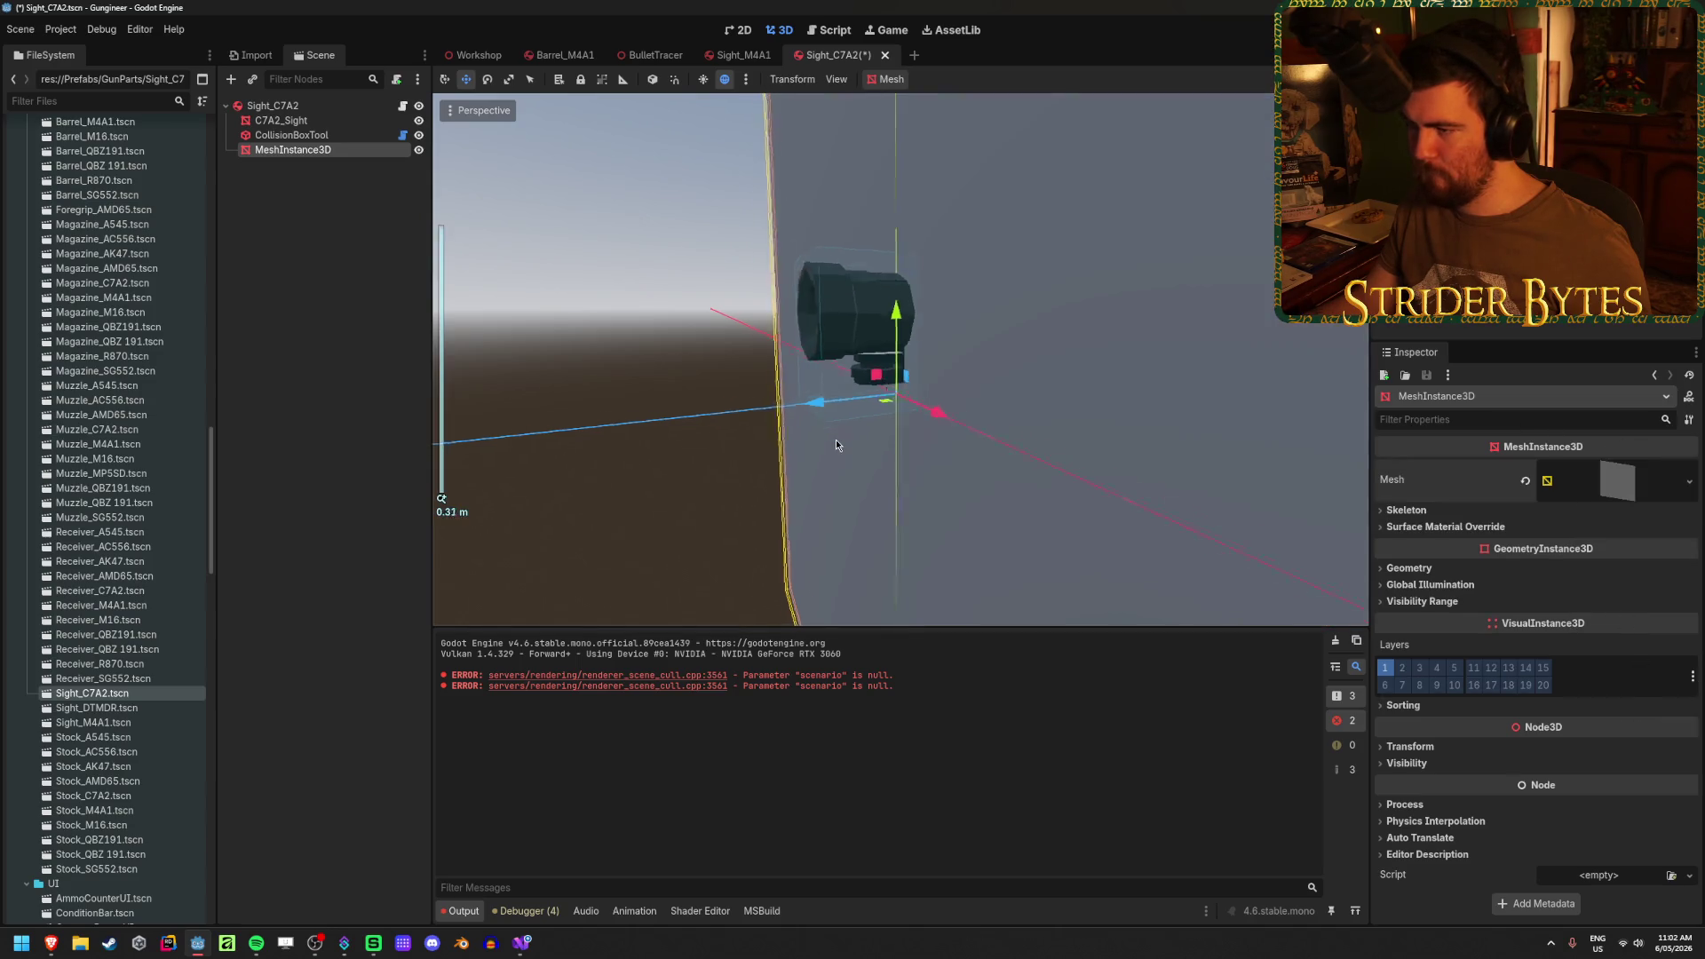
scroll(835, 444, down, 2)
scroll(836, 444, up, 6)
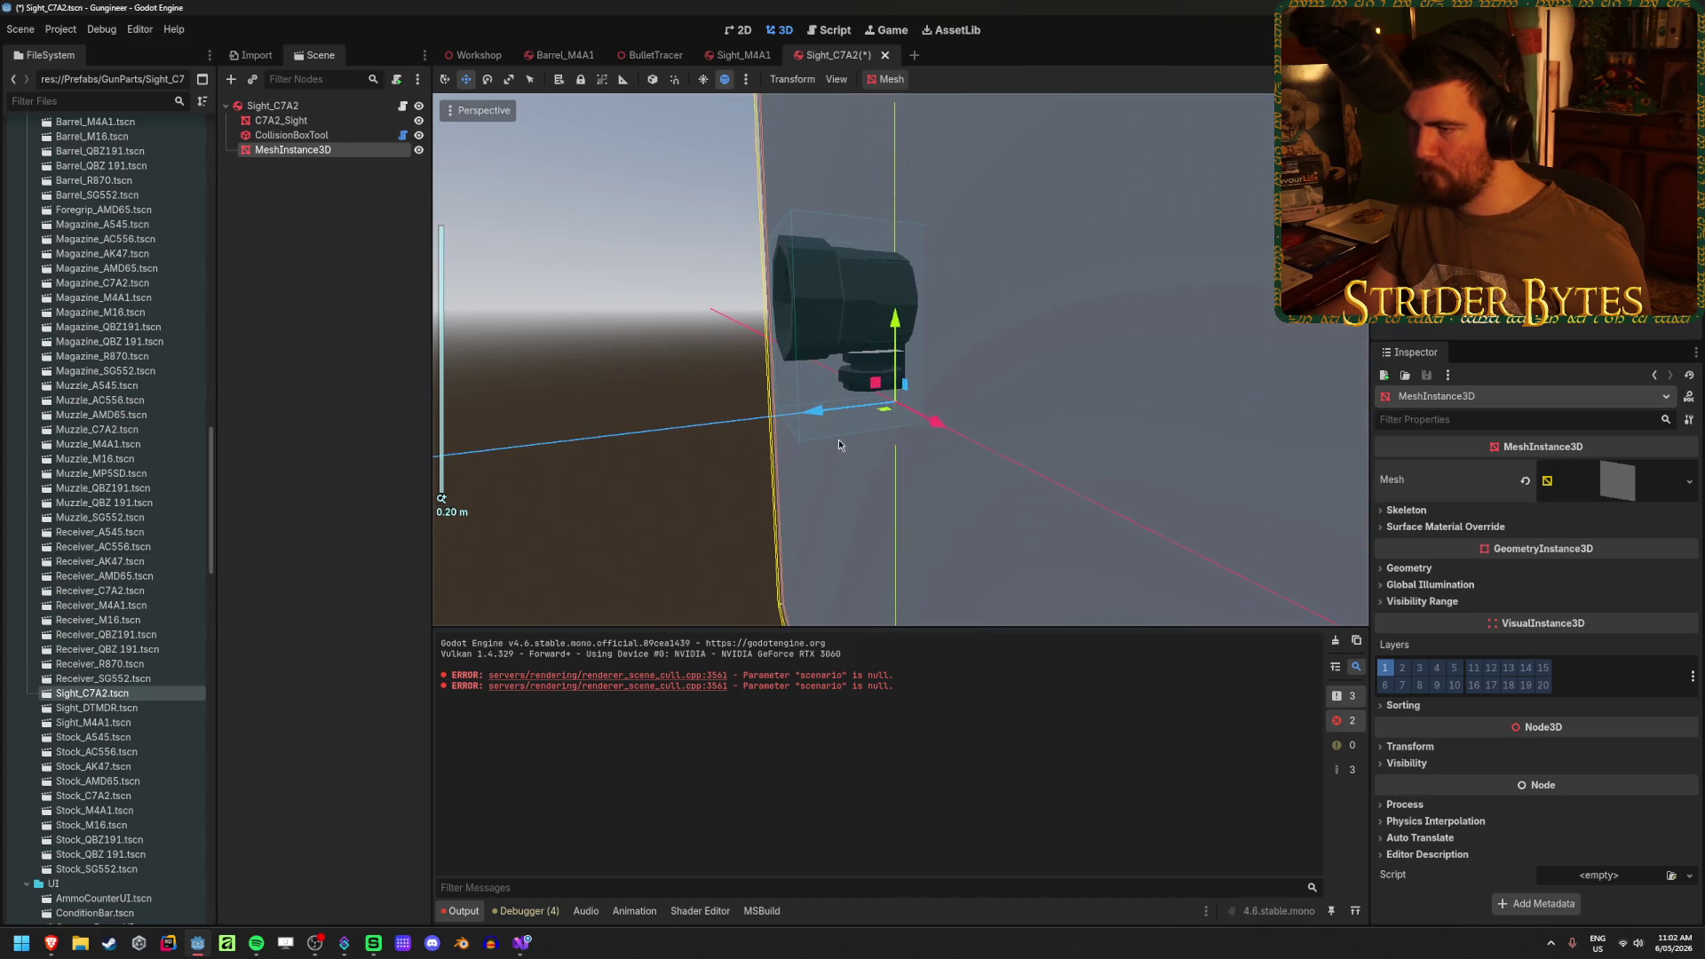
- Raise the quad with the Y gizmo arrow until it sits behind the sight's octagonal ring
mouse_move(838, 439)
mouse_down()
mouse_move(977, 441)
mouse_move(953, 459)
mouse_up()
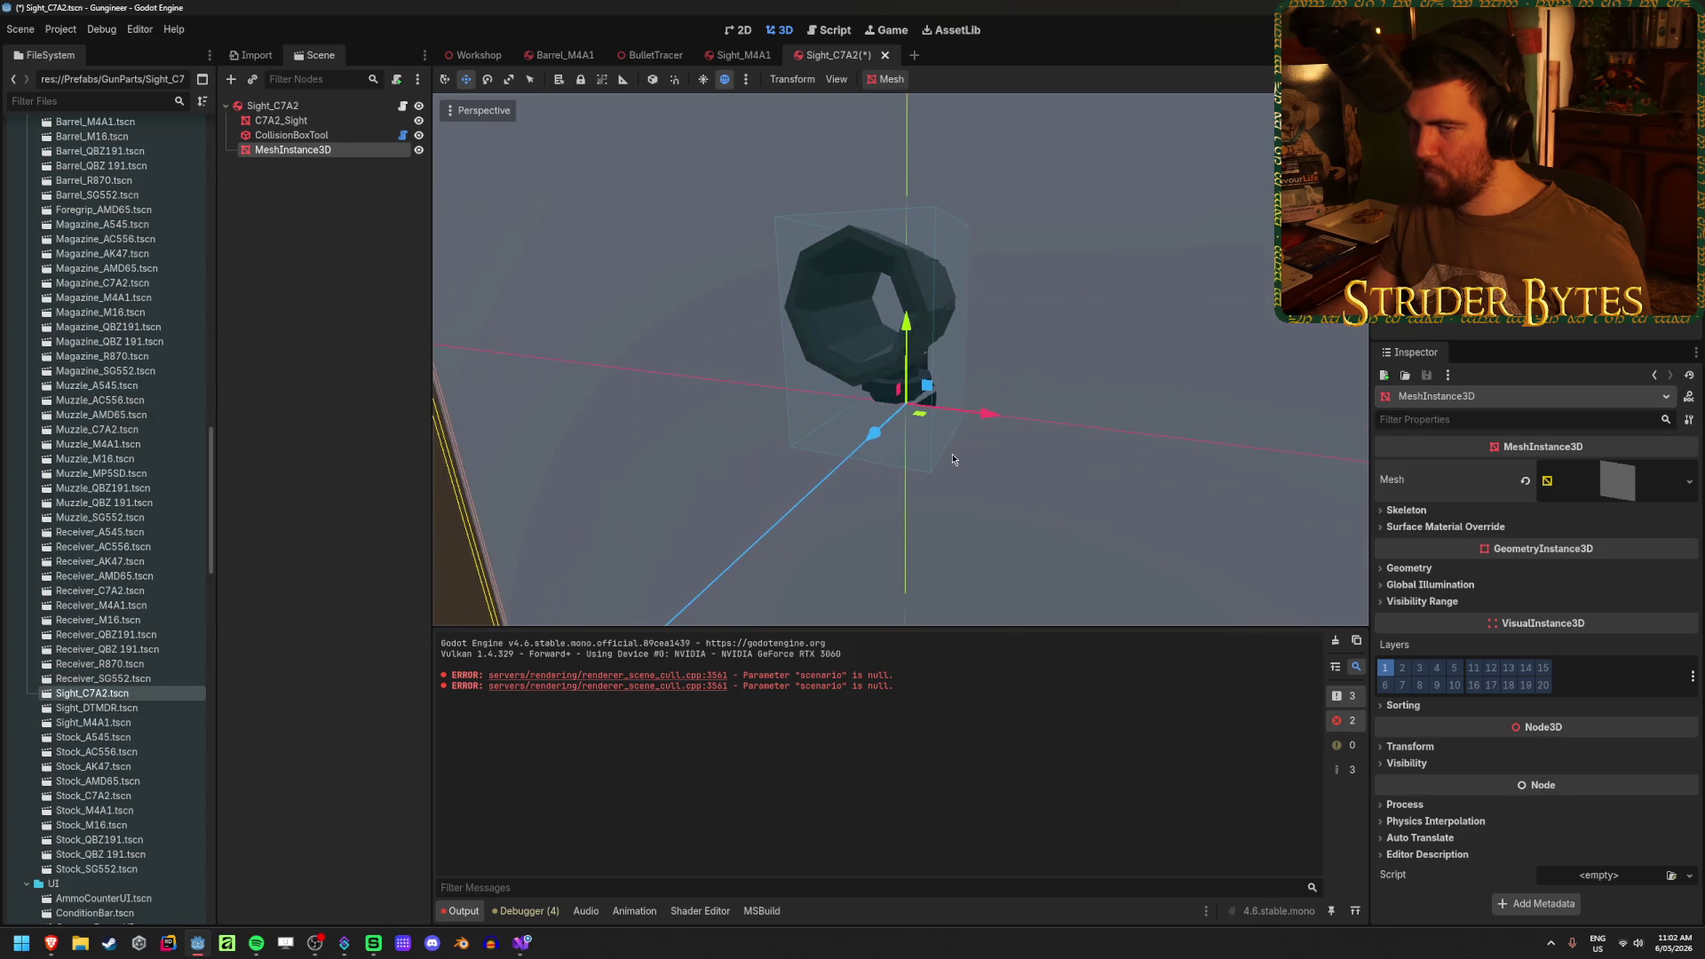
scroll(804, 412, down, 3)
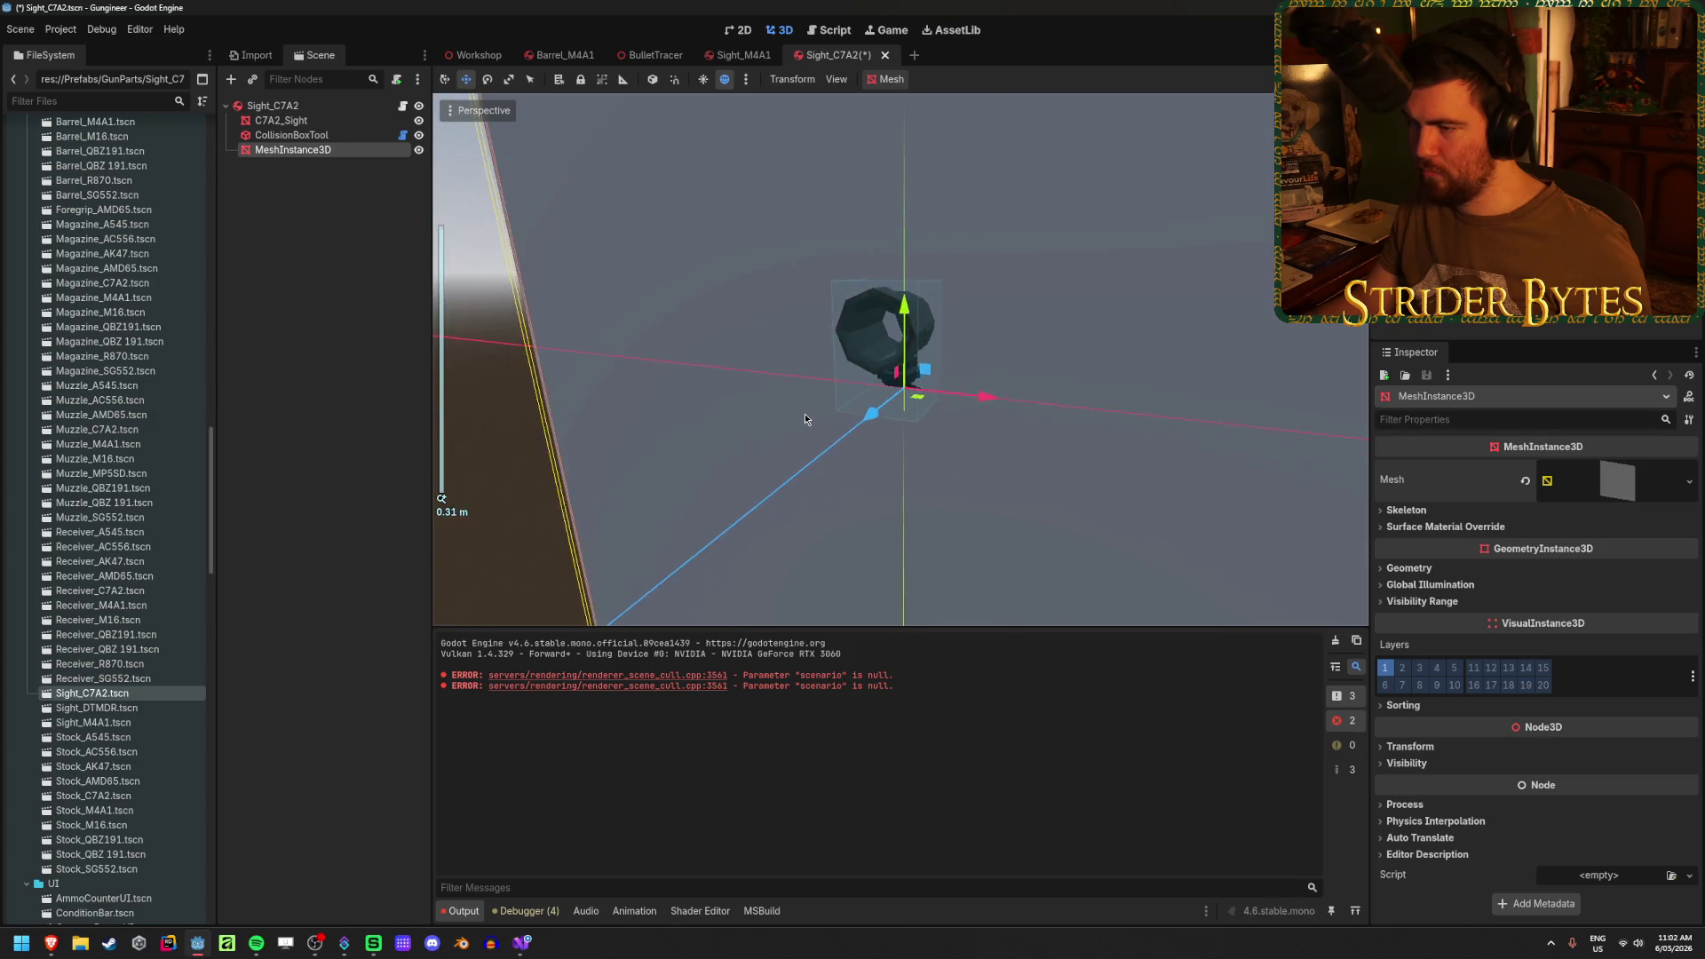
scroll(805, 413, up, 3)
mouse_move(805, 413)
mouse_down()
mouse_move(1076, 338)
mouse_move(1024, 391)
mouse_move(1008, 370)
mouse_up()
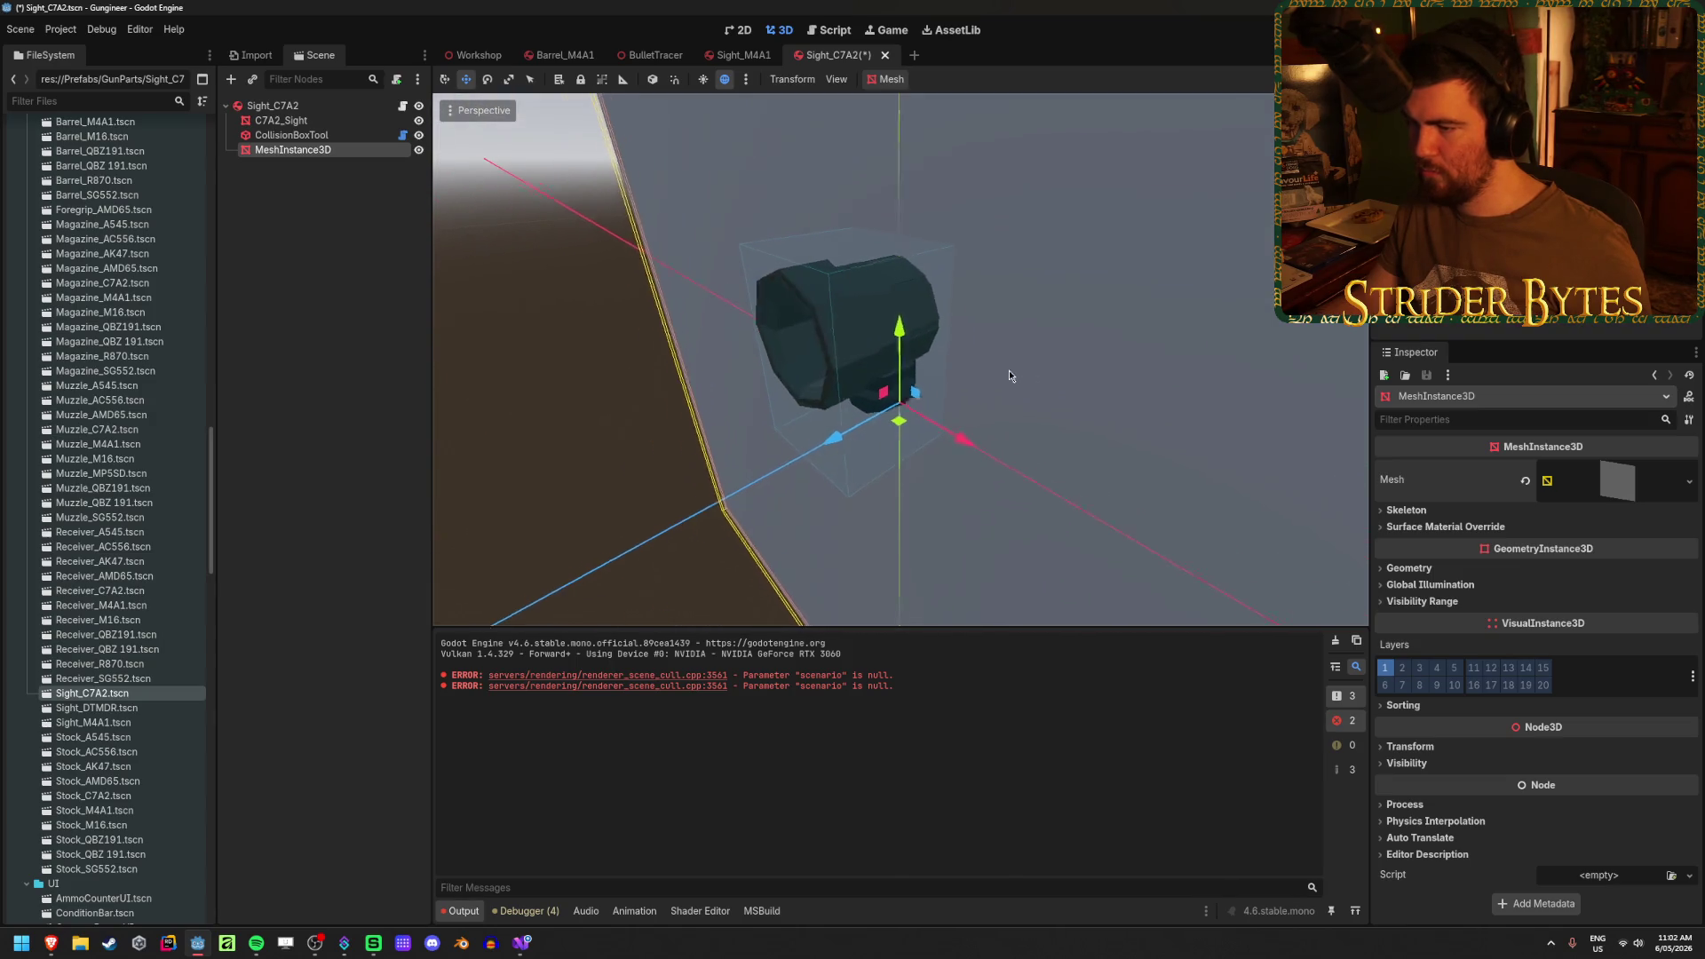
mouse_move(905, 266)
mouse_down()
mouse_move(912, 249)
mouse_move(761, 385)
mouse_move(709, 401)
mouse_move(834, 349)
mouse_up()
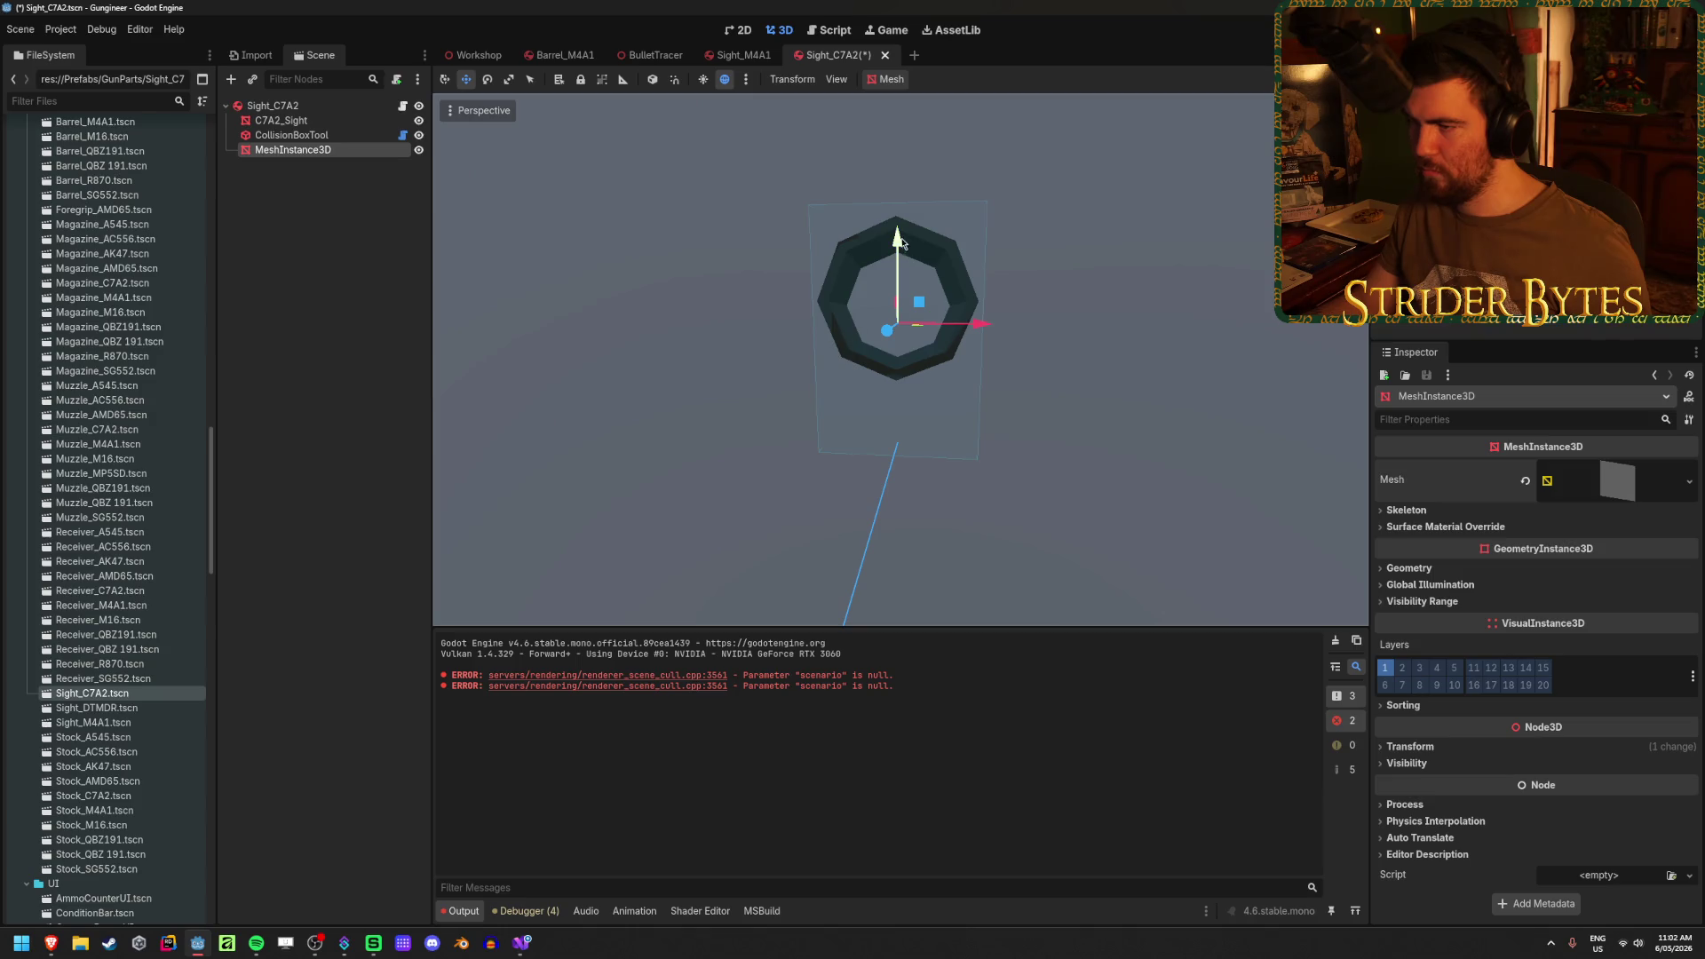
drag(899, 240, 899, 224)
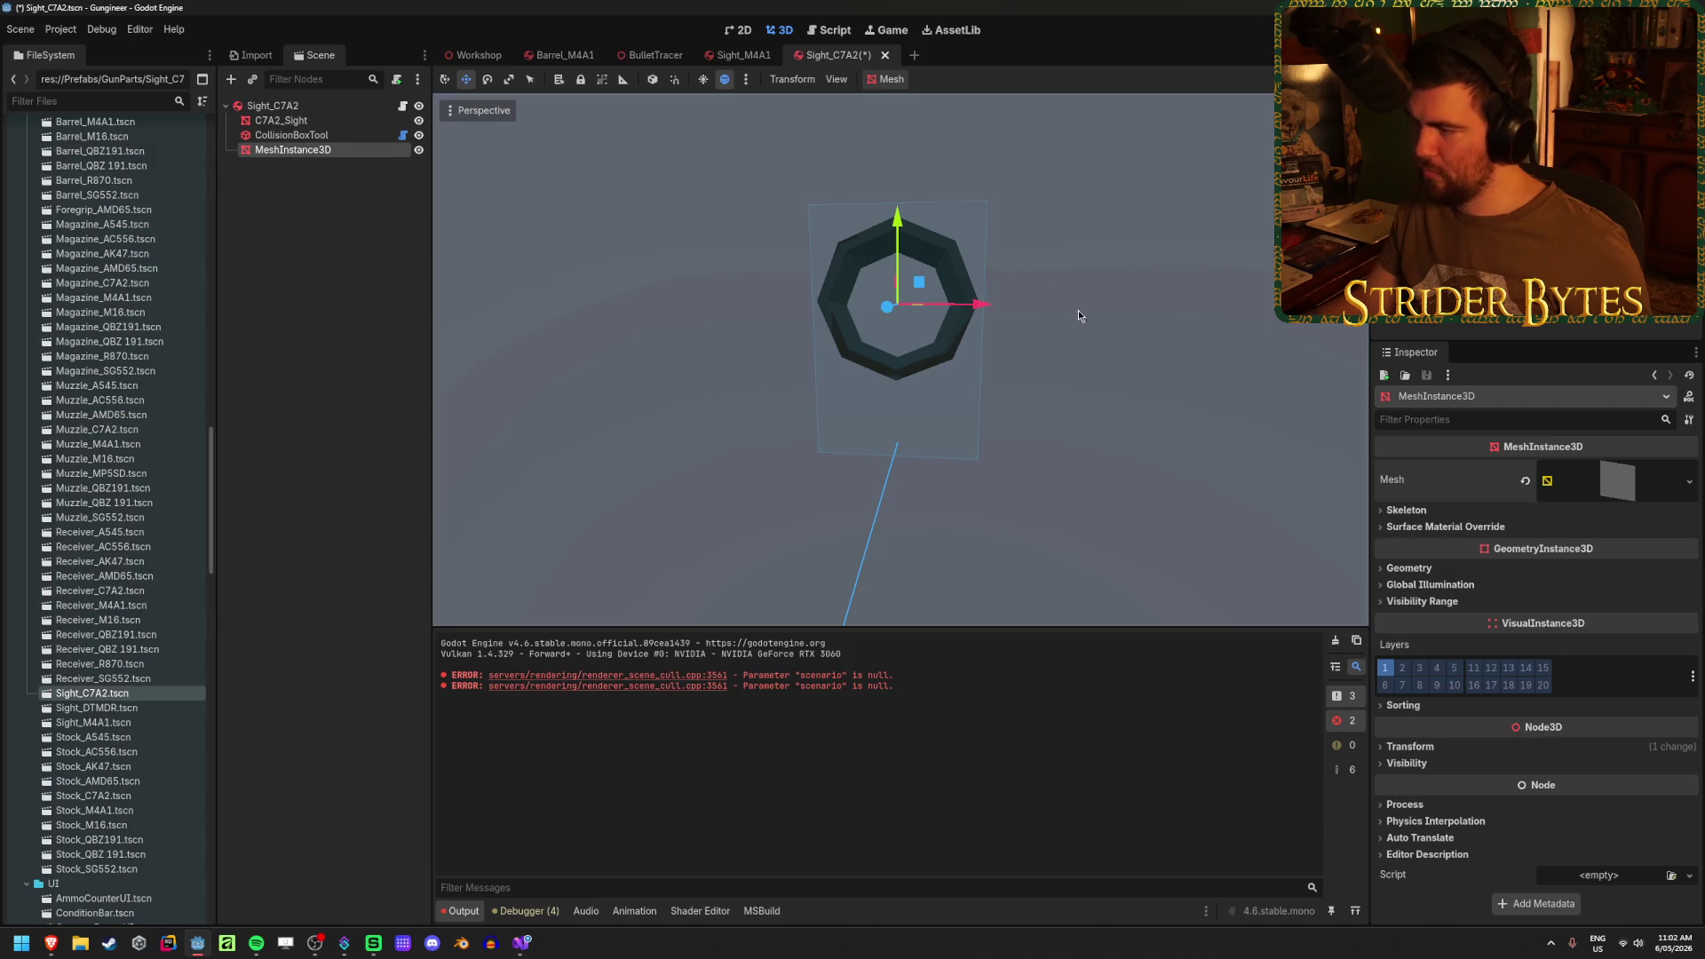
- Set the quad mesh Size to 0.05 × 0.05 m in the Inspector
click(1612, 493)
click(1603, 615)
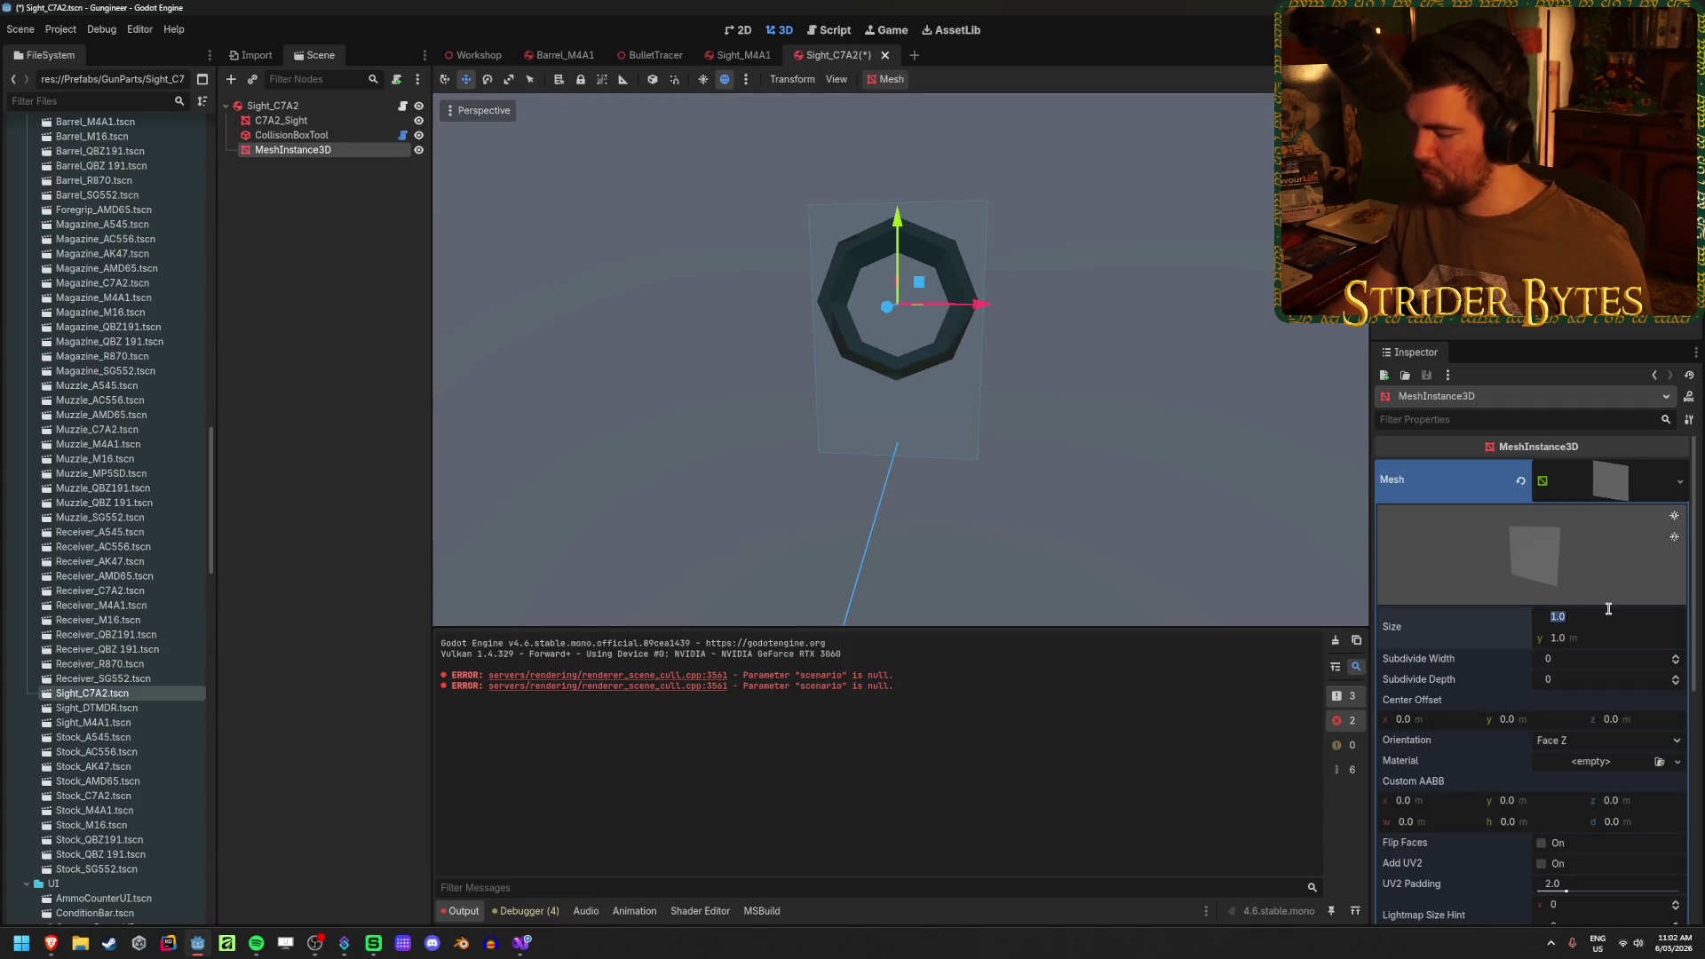
text(1)
key(Tab)
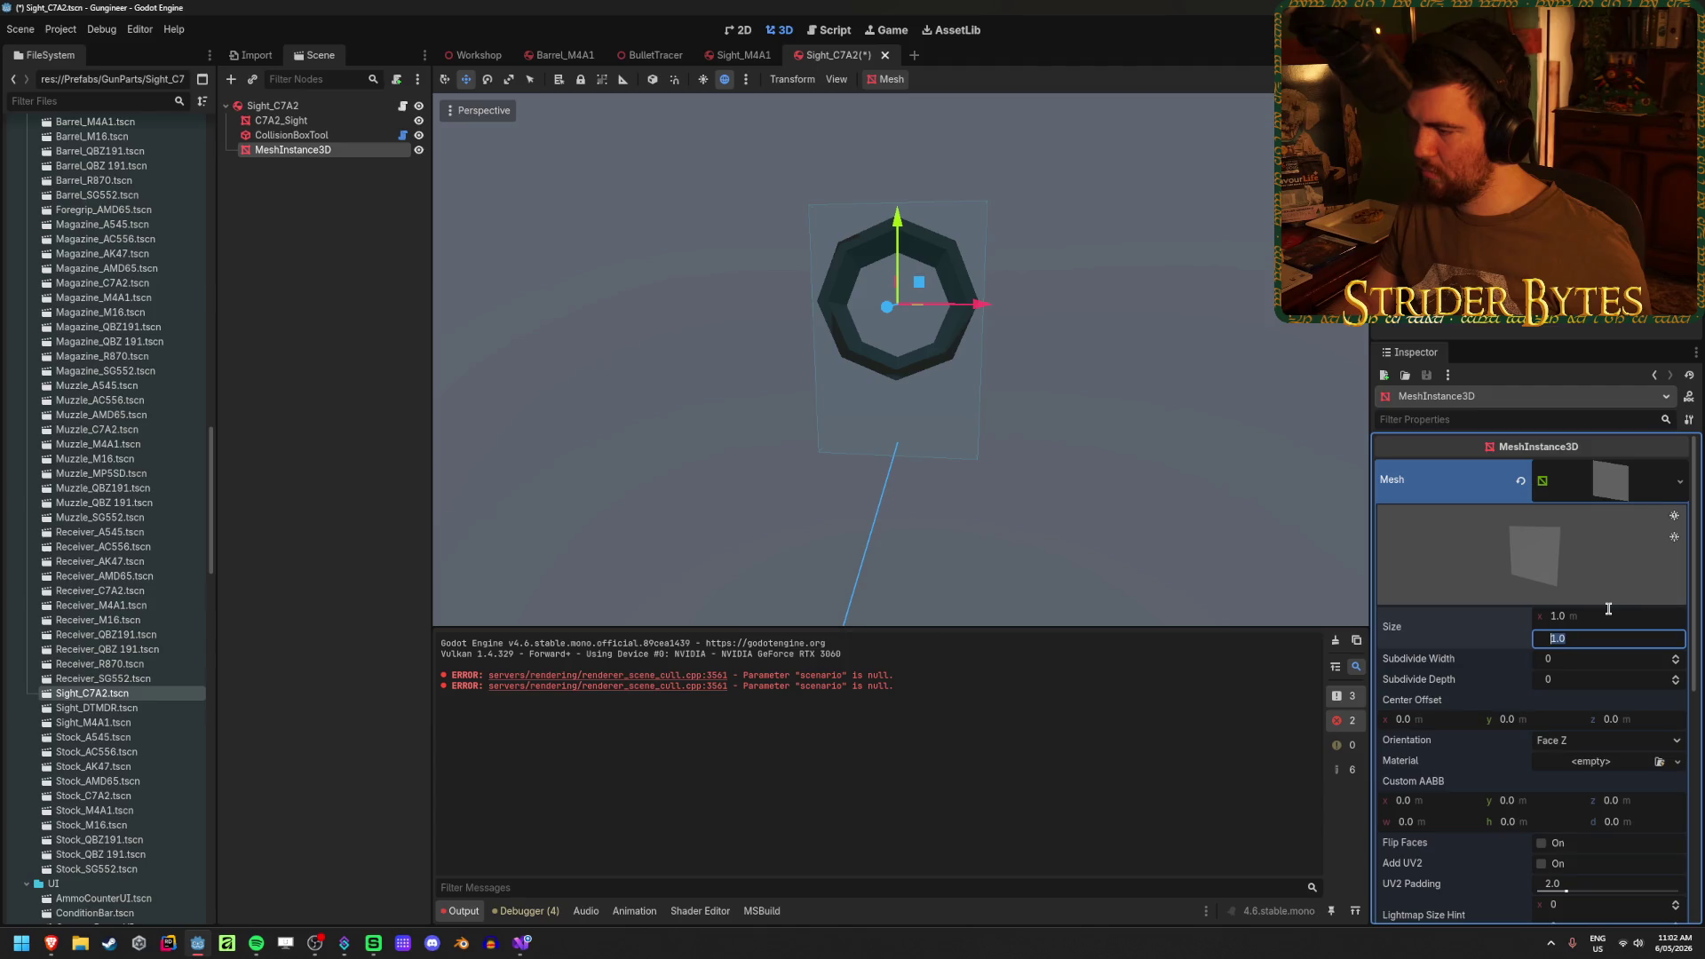
text(.1)
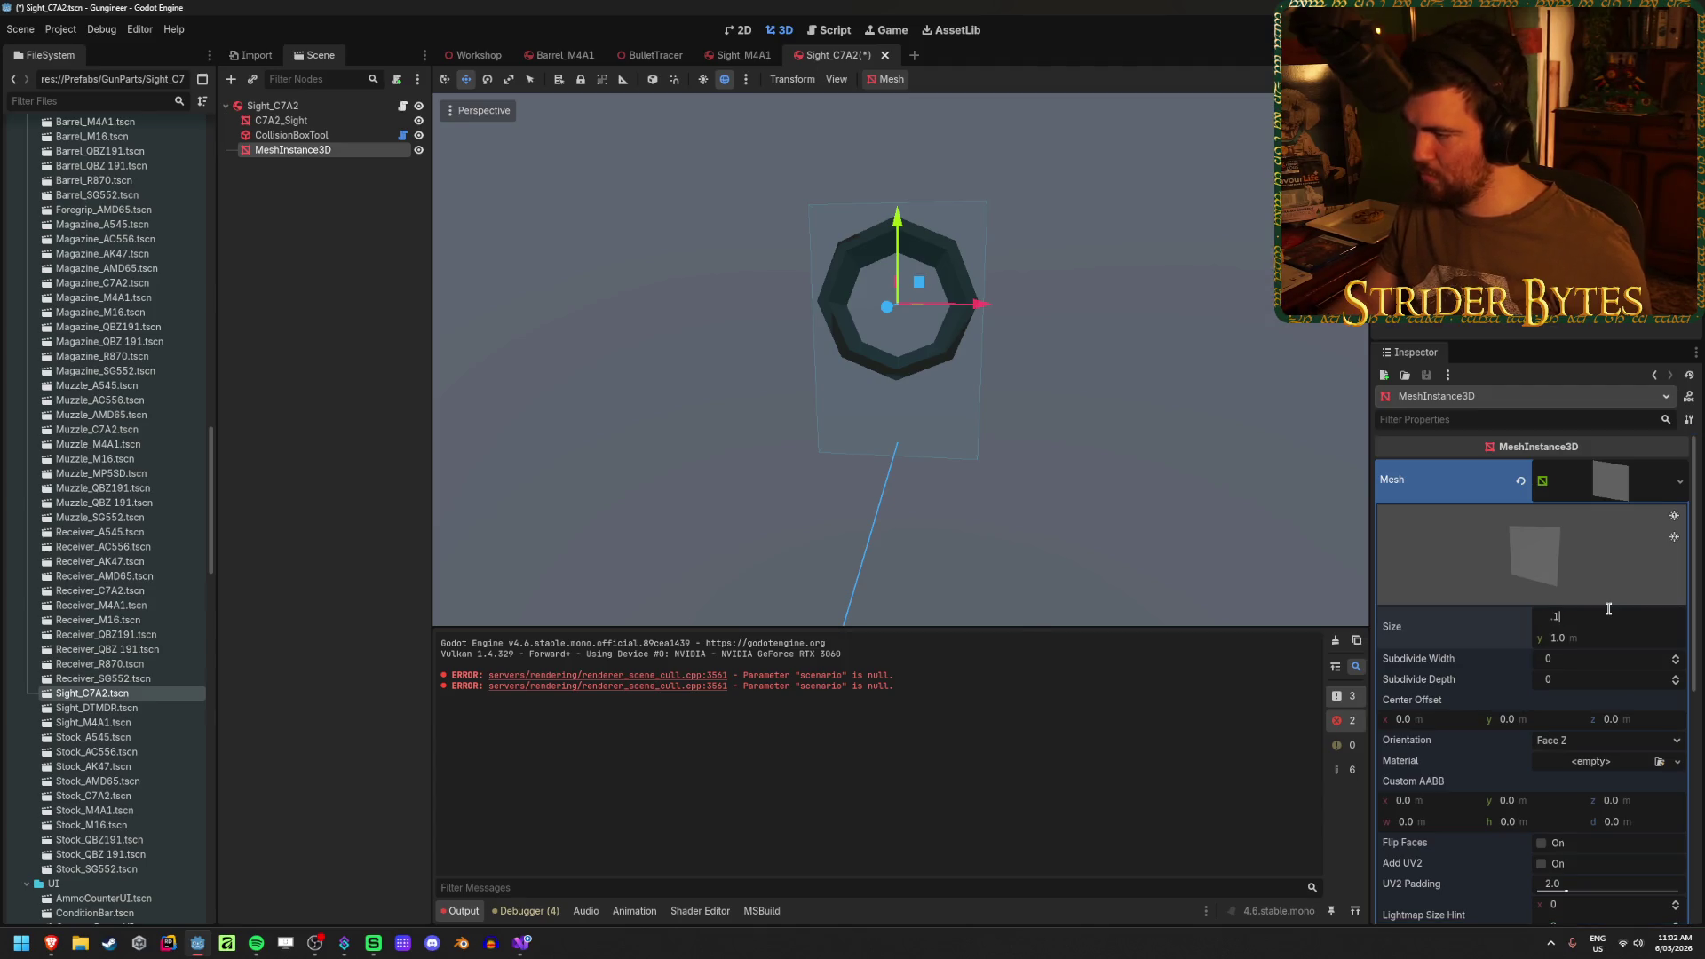
key(Return)
click(1608, 615)
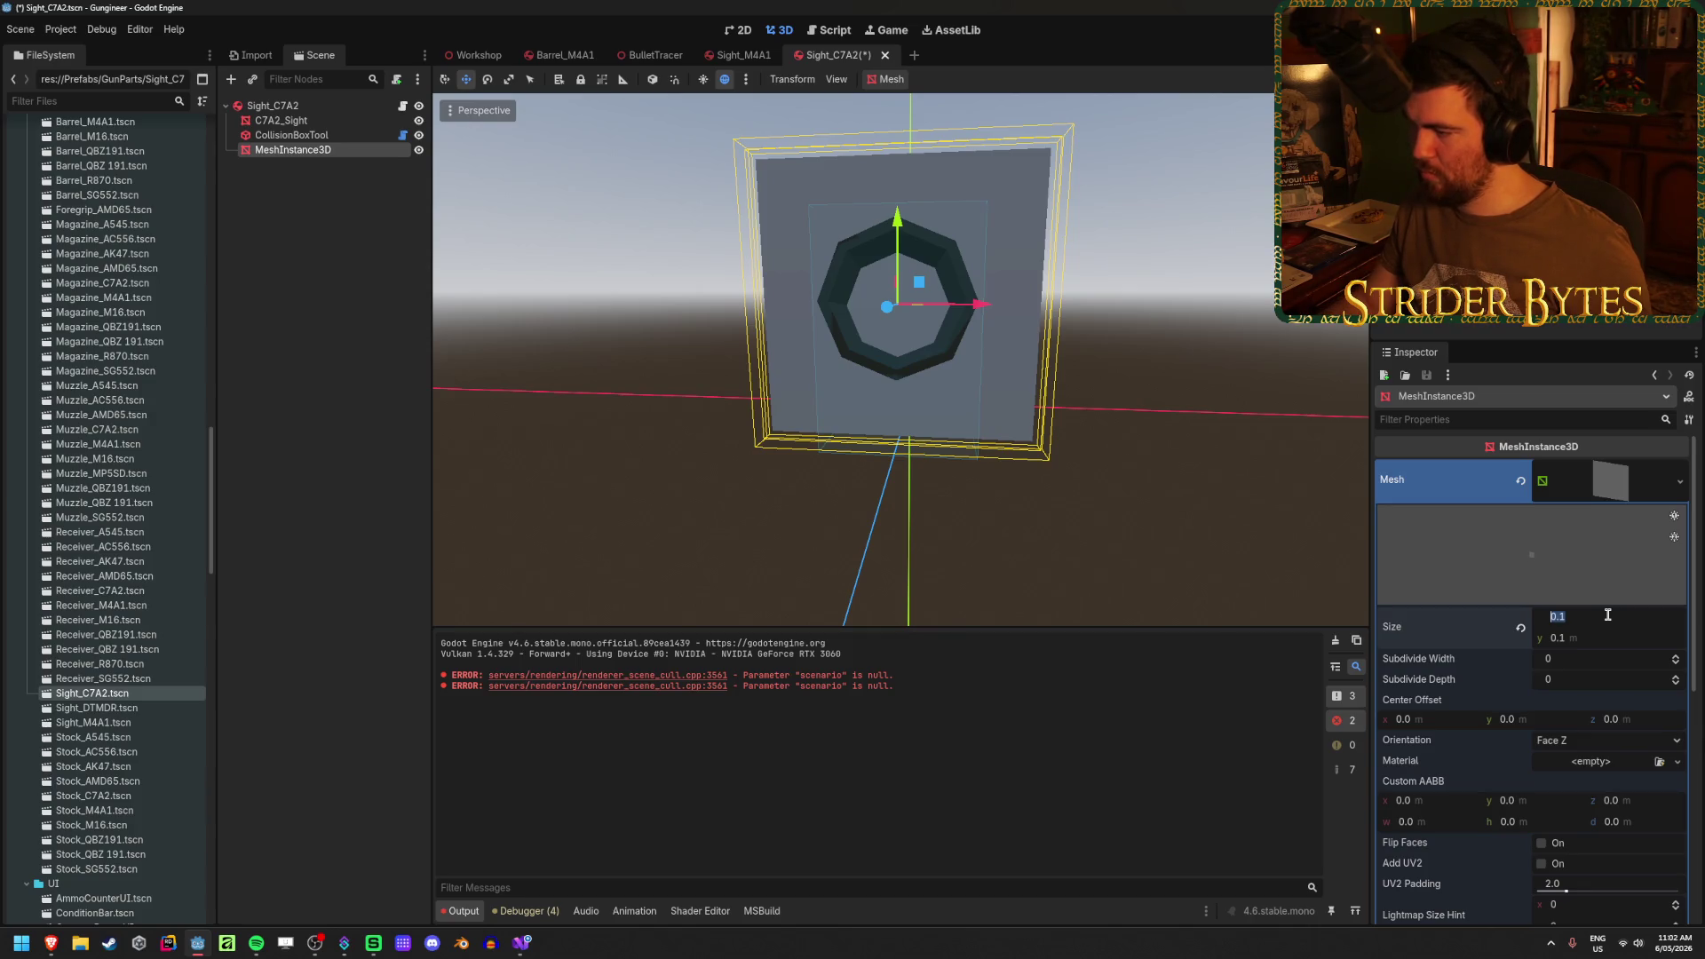
text(05)
key(Tab)
text(.05)
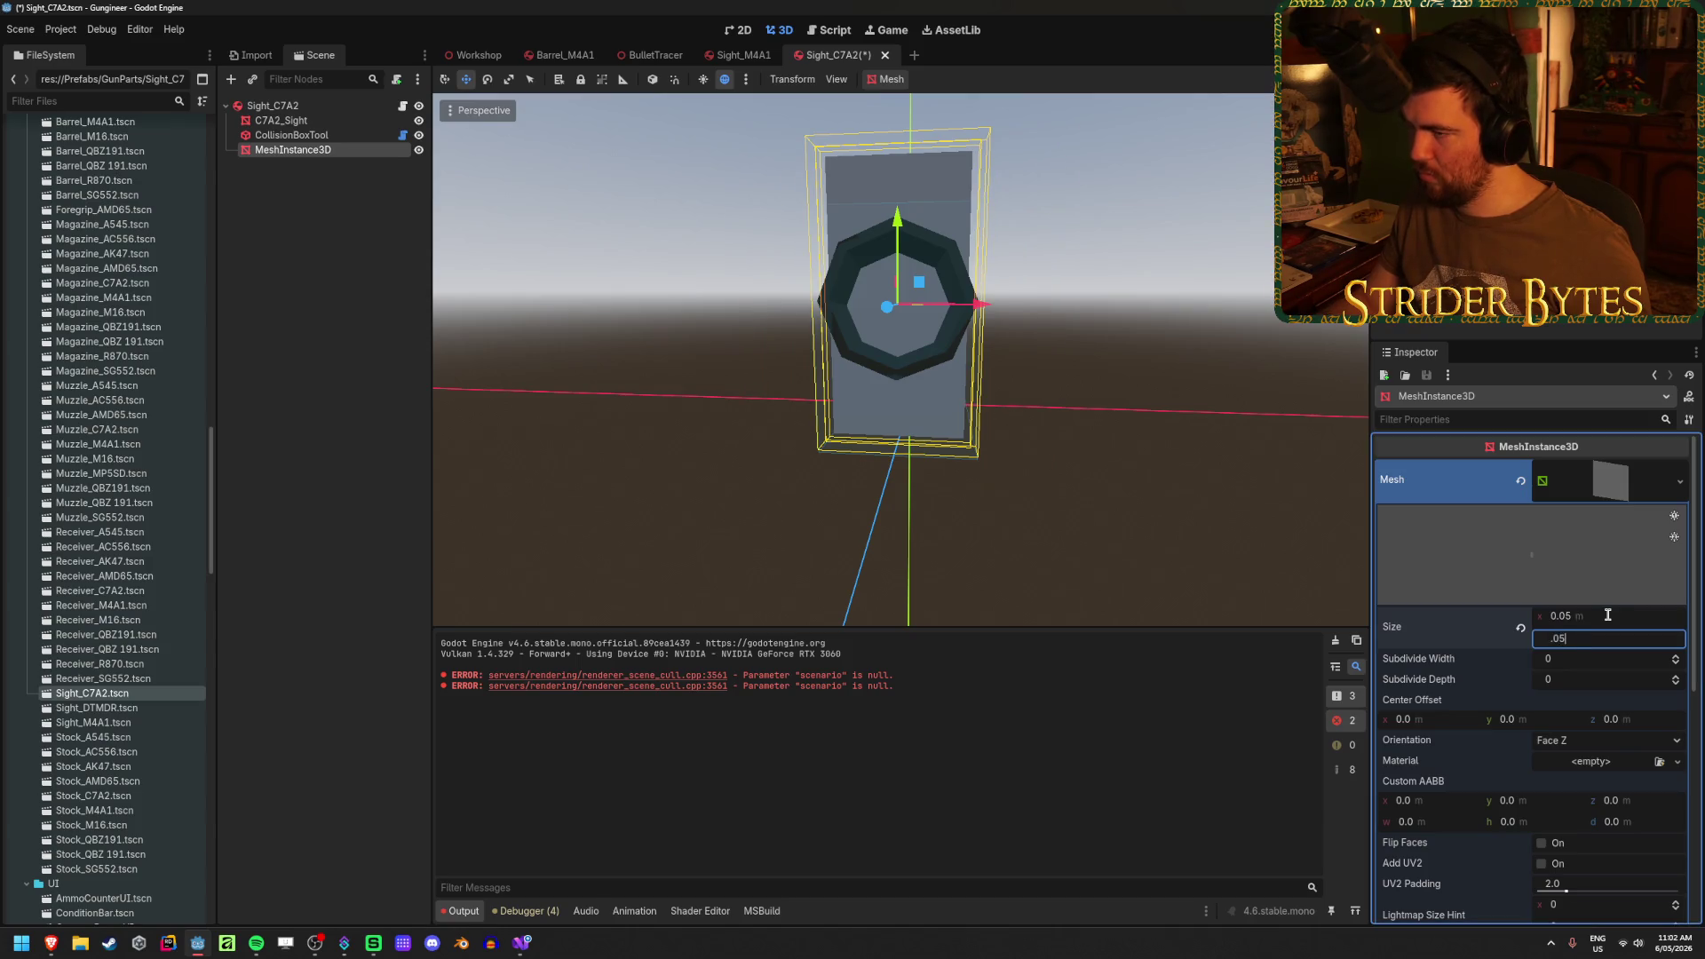
key(Return)
scroll(1104, 330, up, 2)
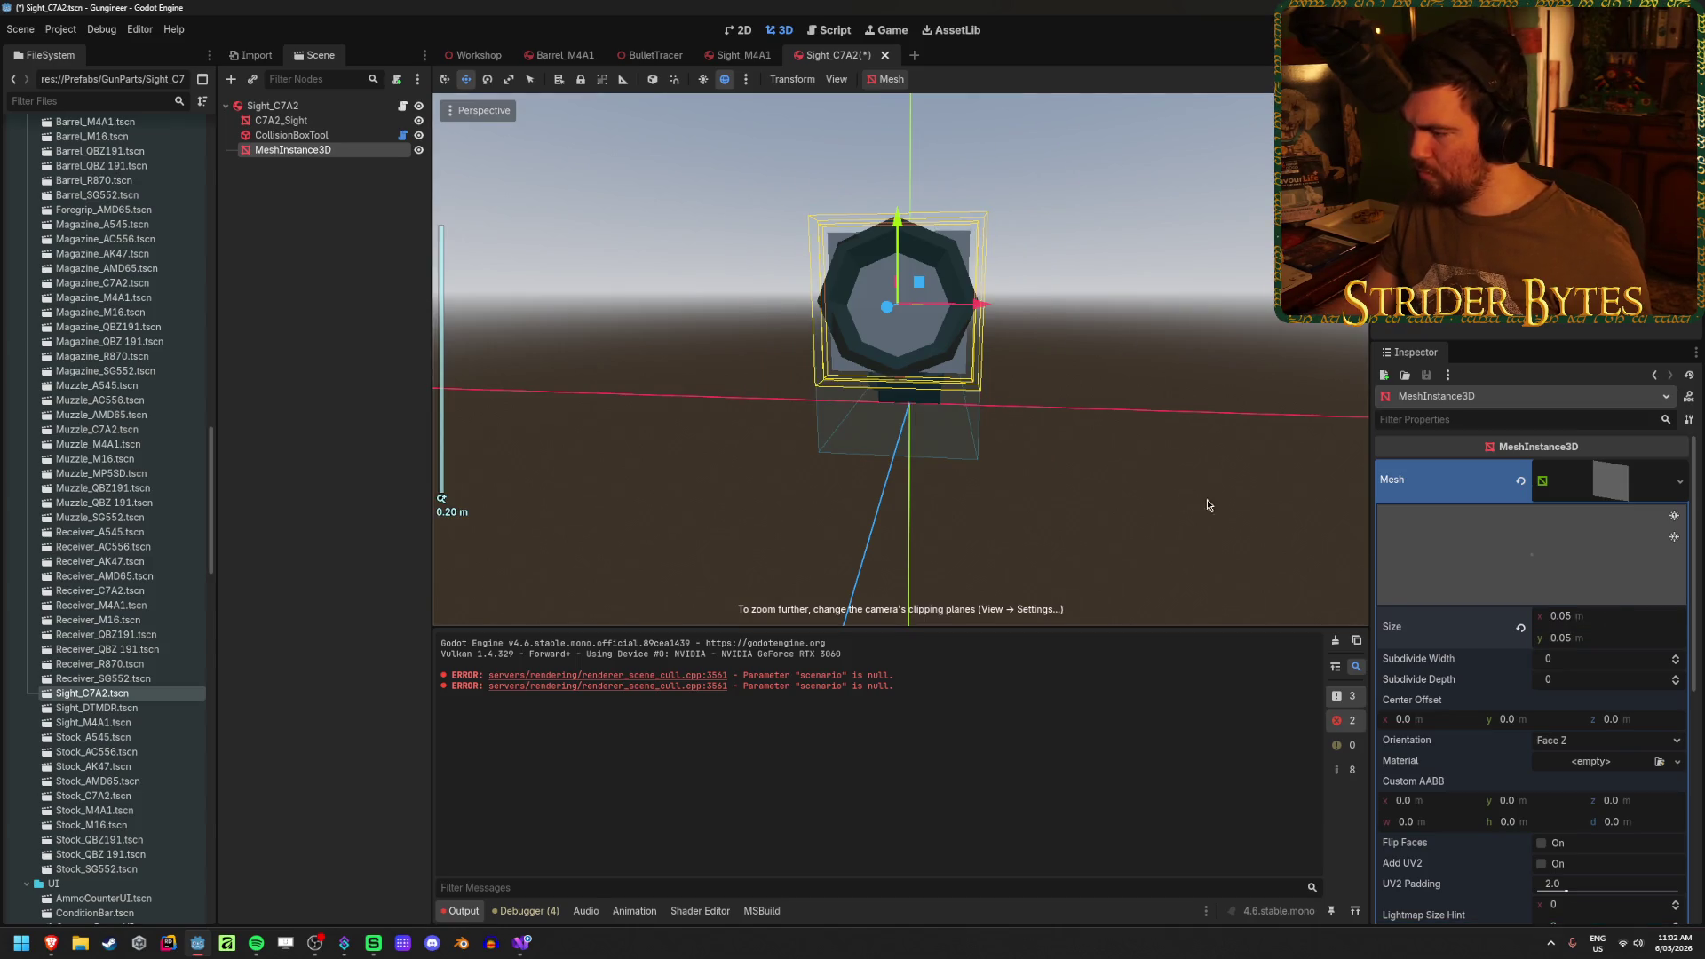
scroll(1431, 578, down, 3)
- Quick Load ScopeMaterial onto the quad's material slot and show its shader parameters
click(1677, 641)
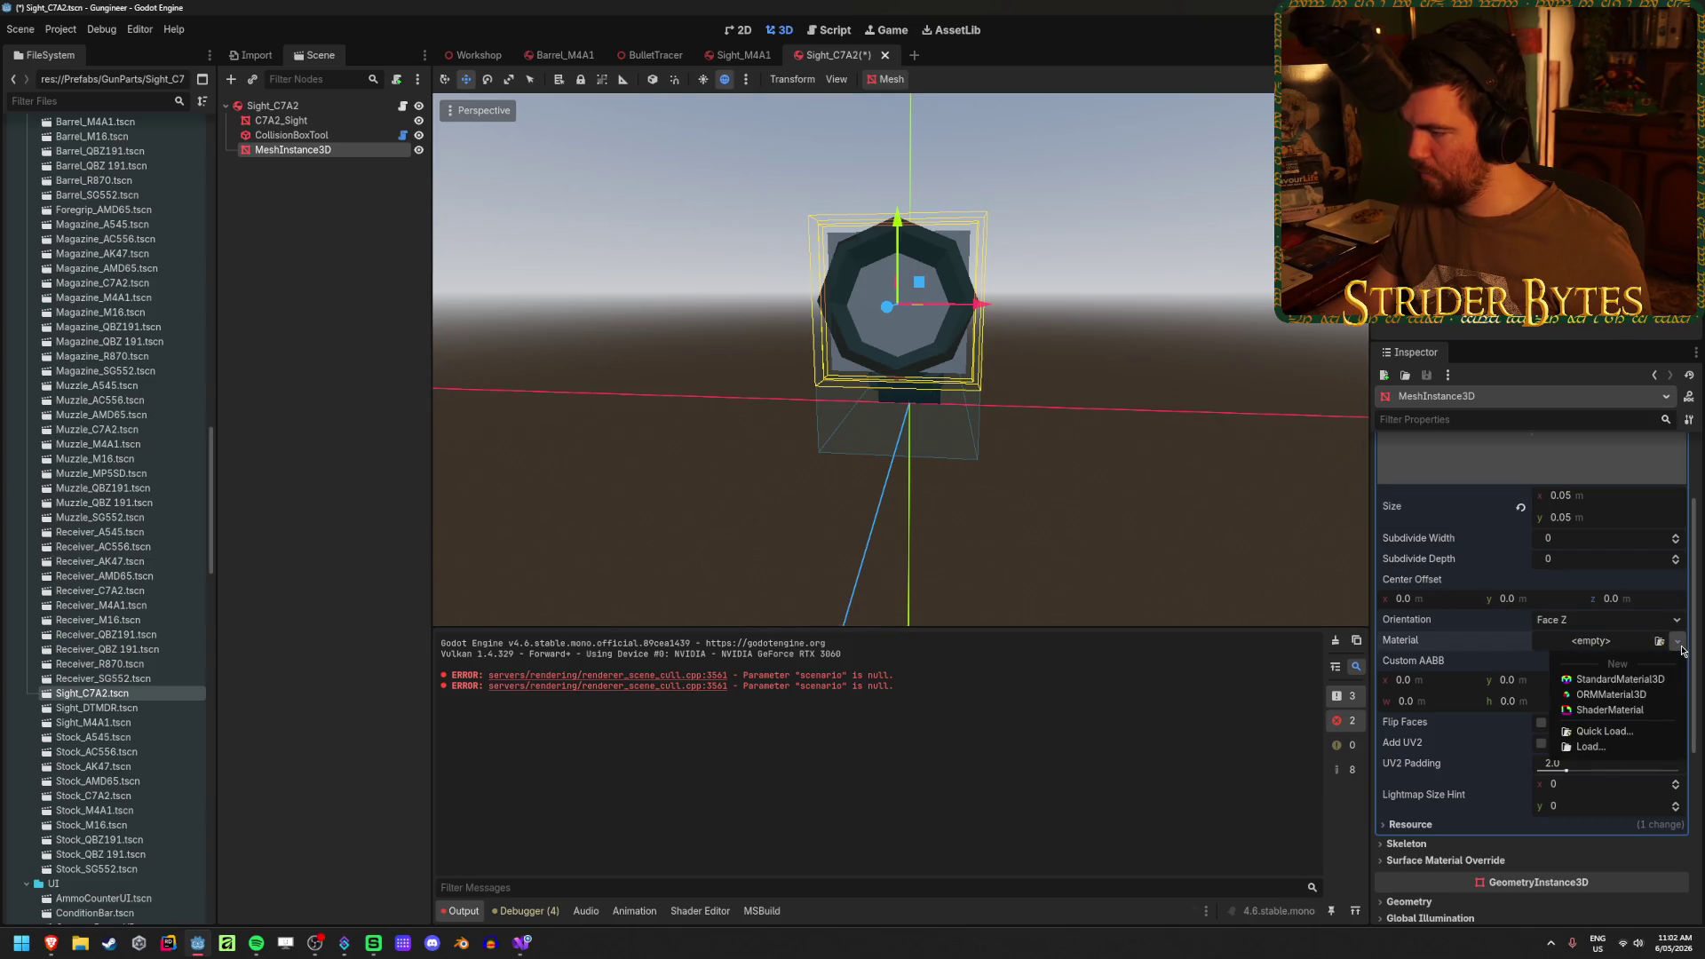
click(1674, 647)
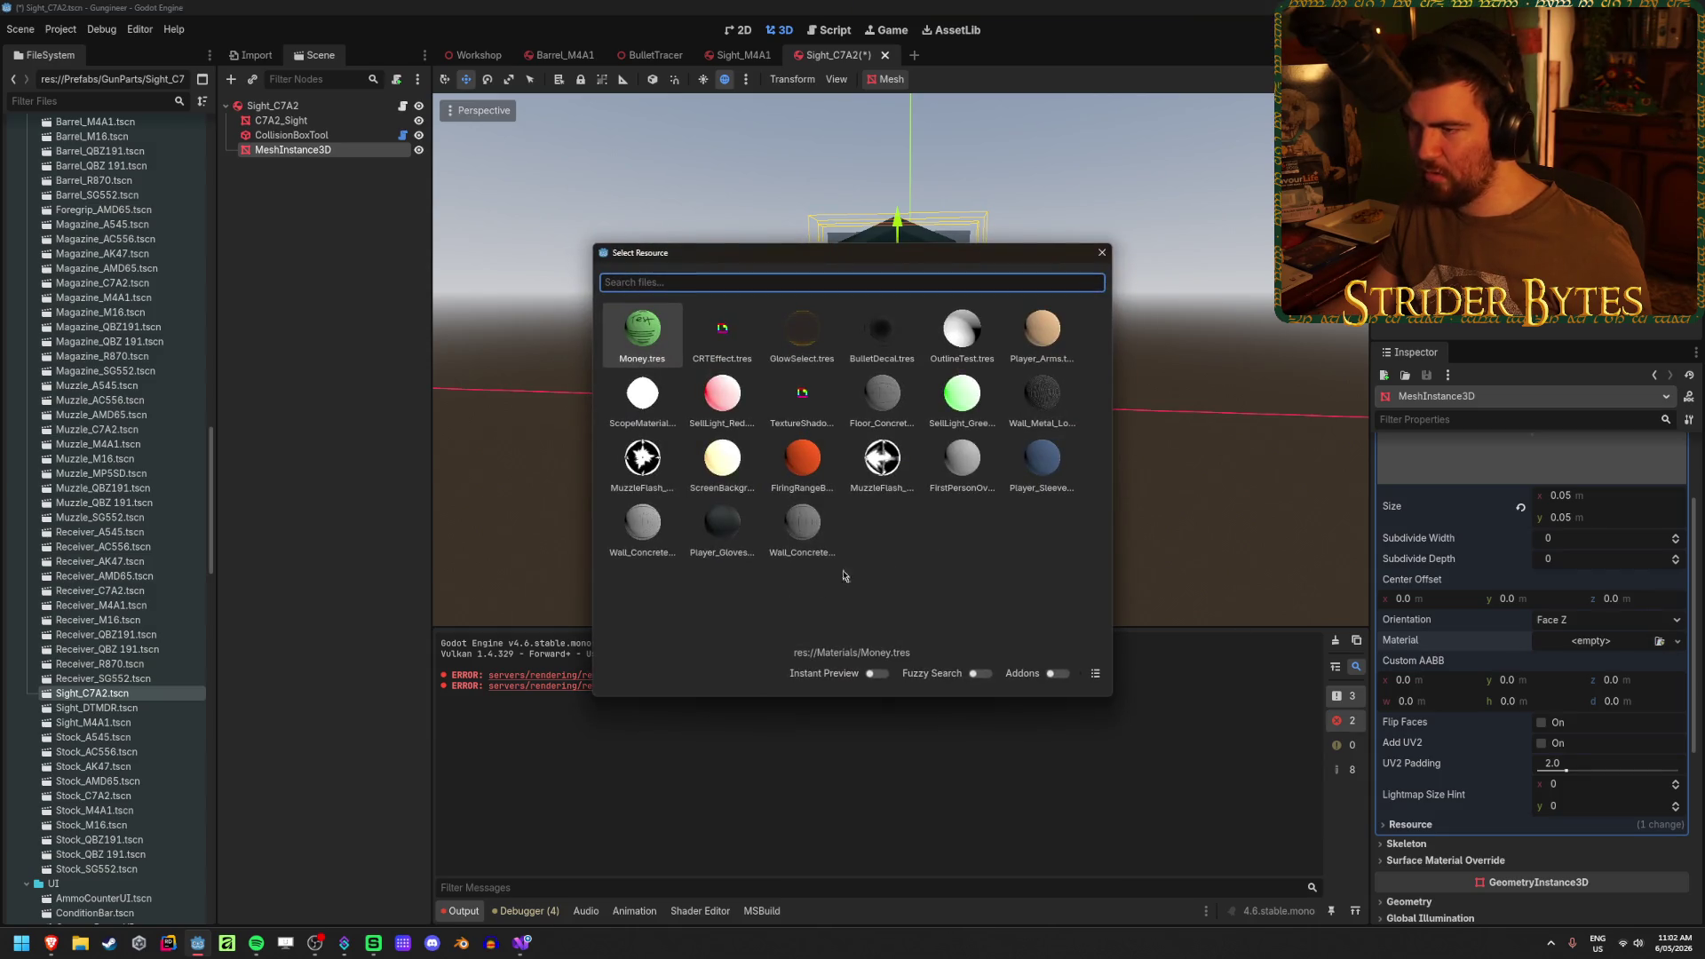
double_click(631, 406)
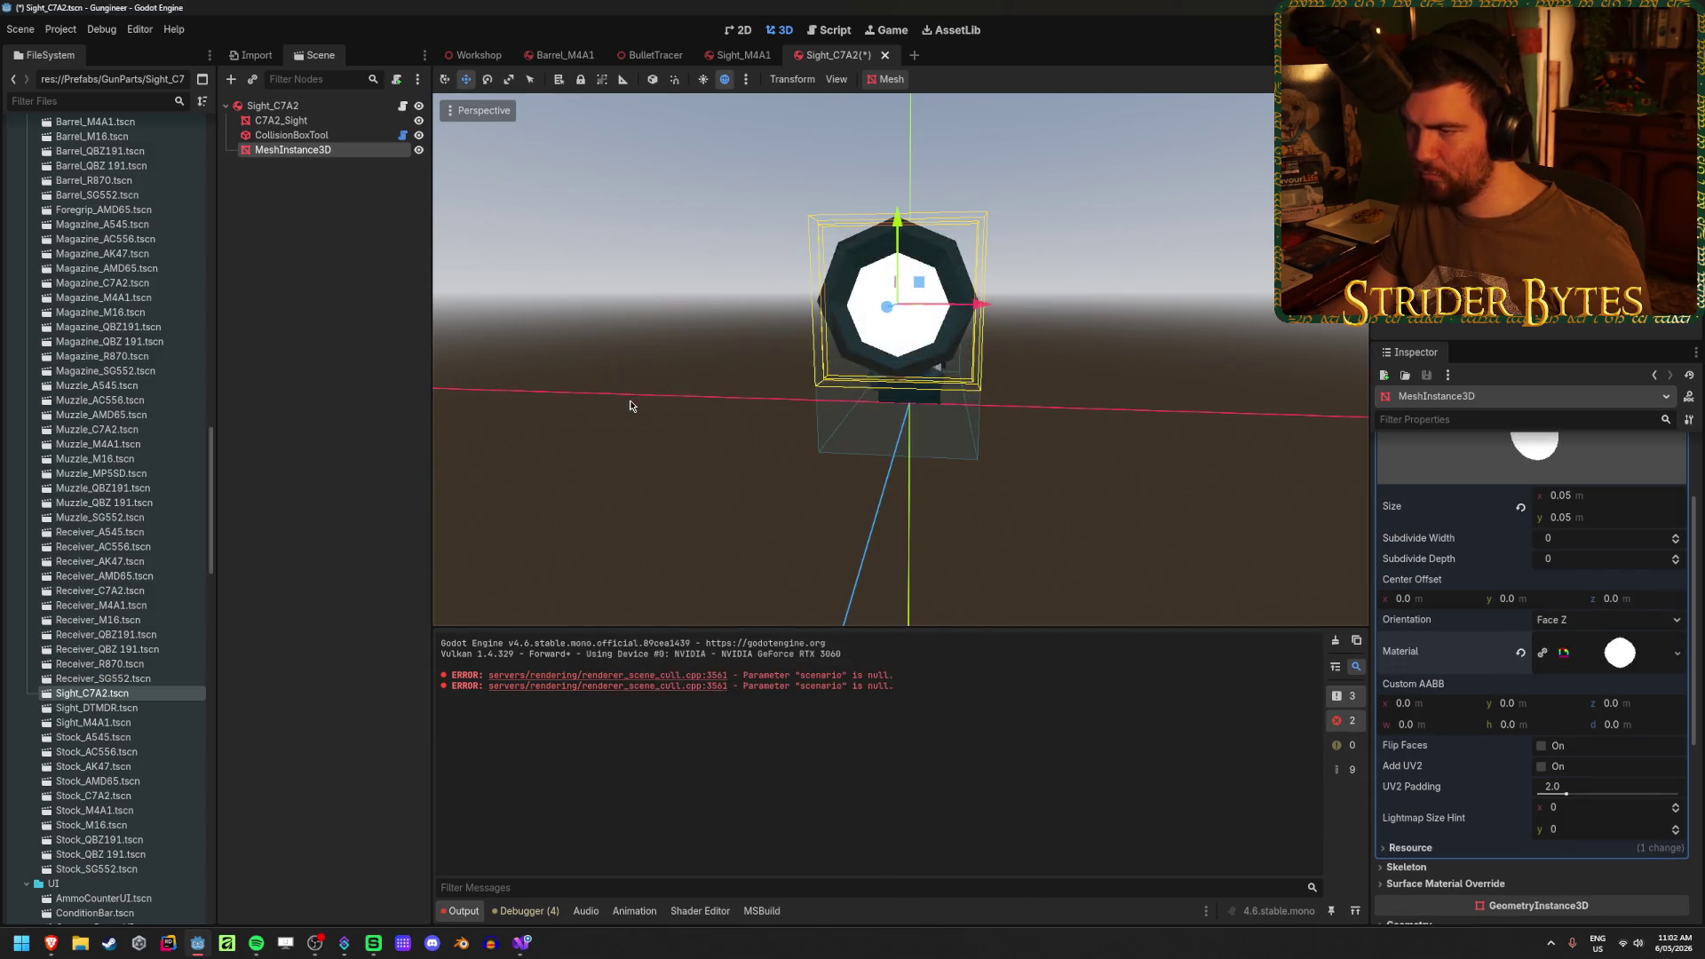
scroll(1021, 360, up, 2)
click(1614, 655)
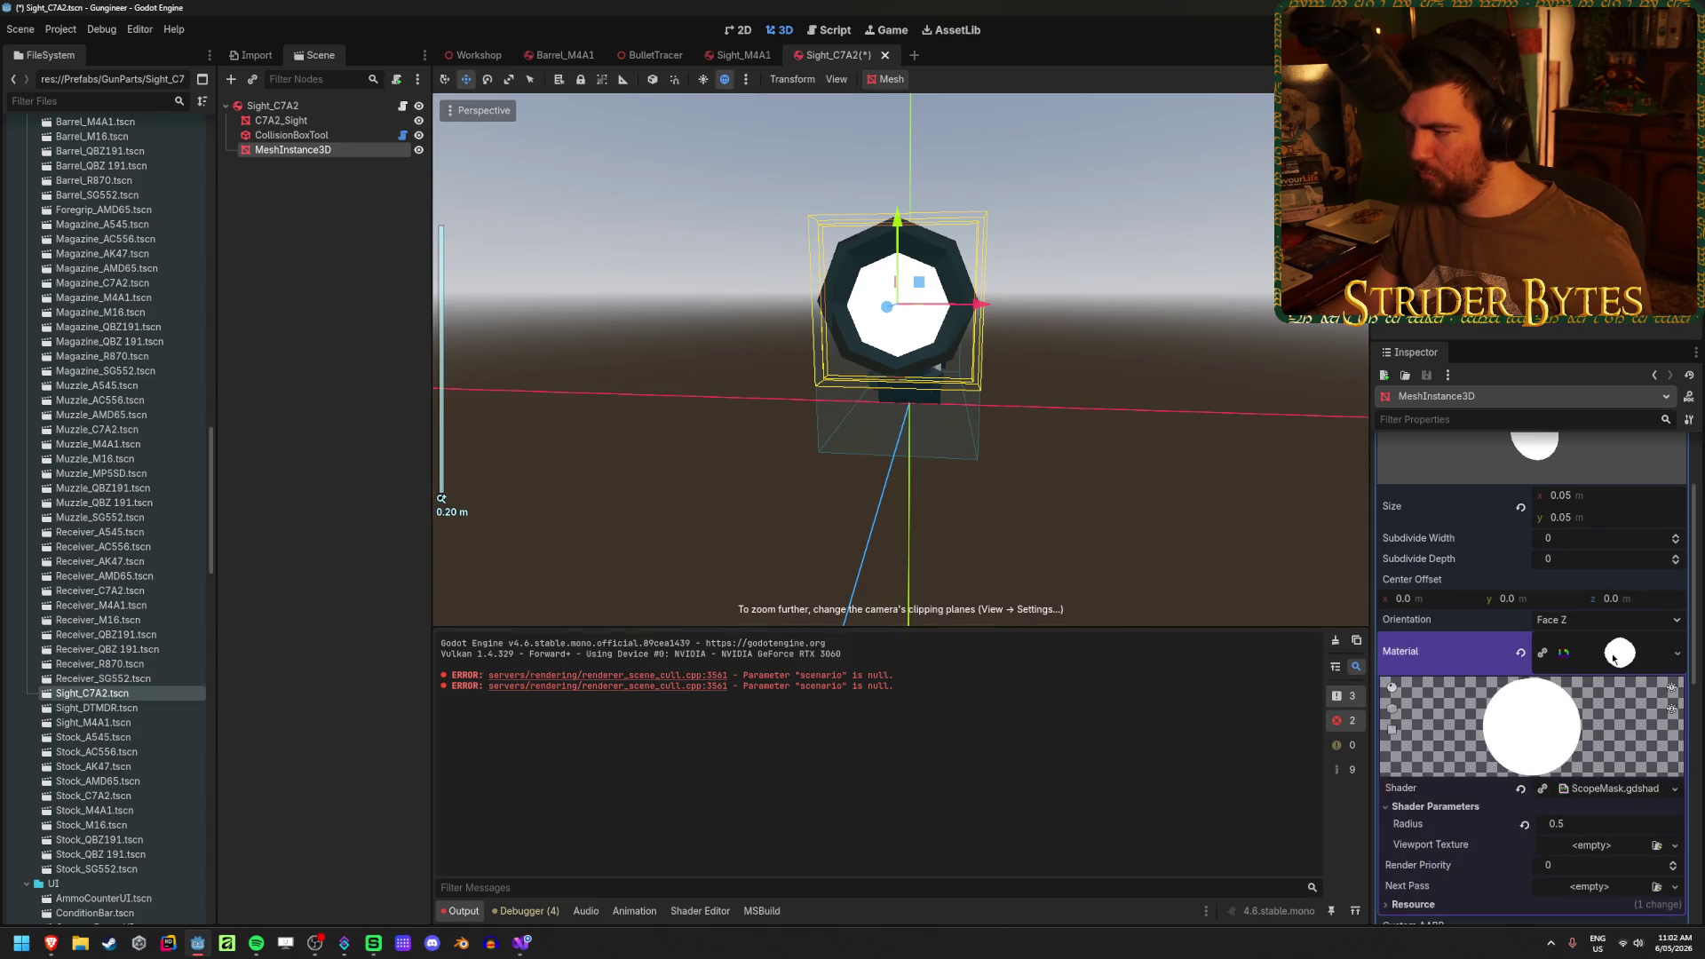
- Adjust the mask Radius and move the white disk into the ring's front opening, checking from several angles
key(g)
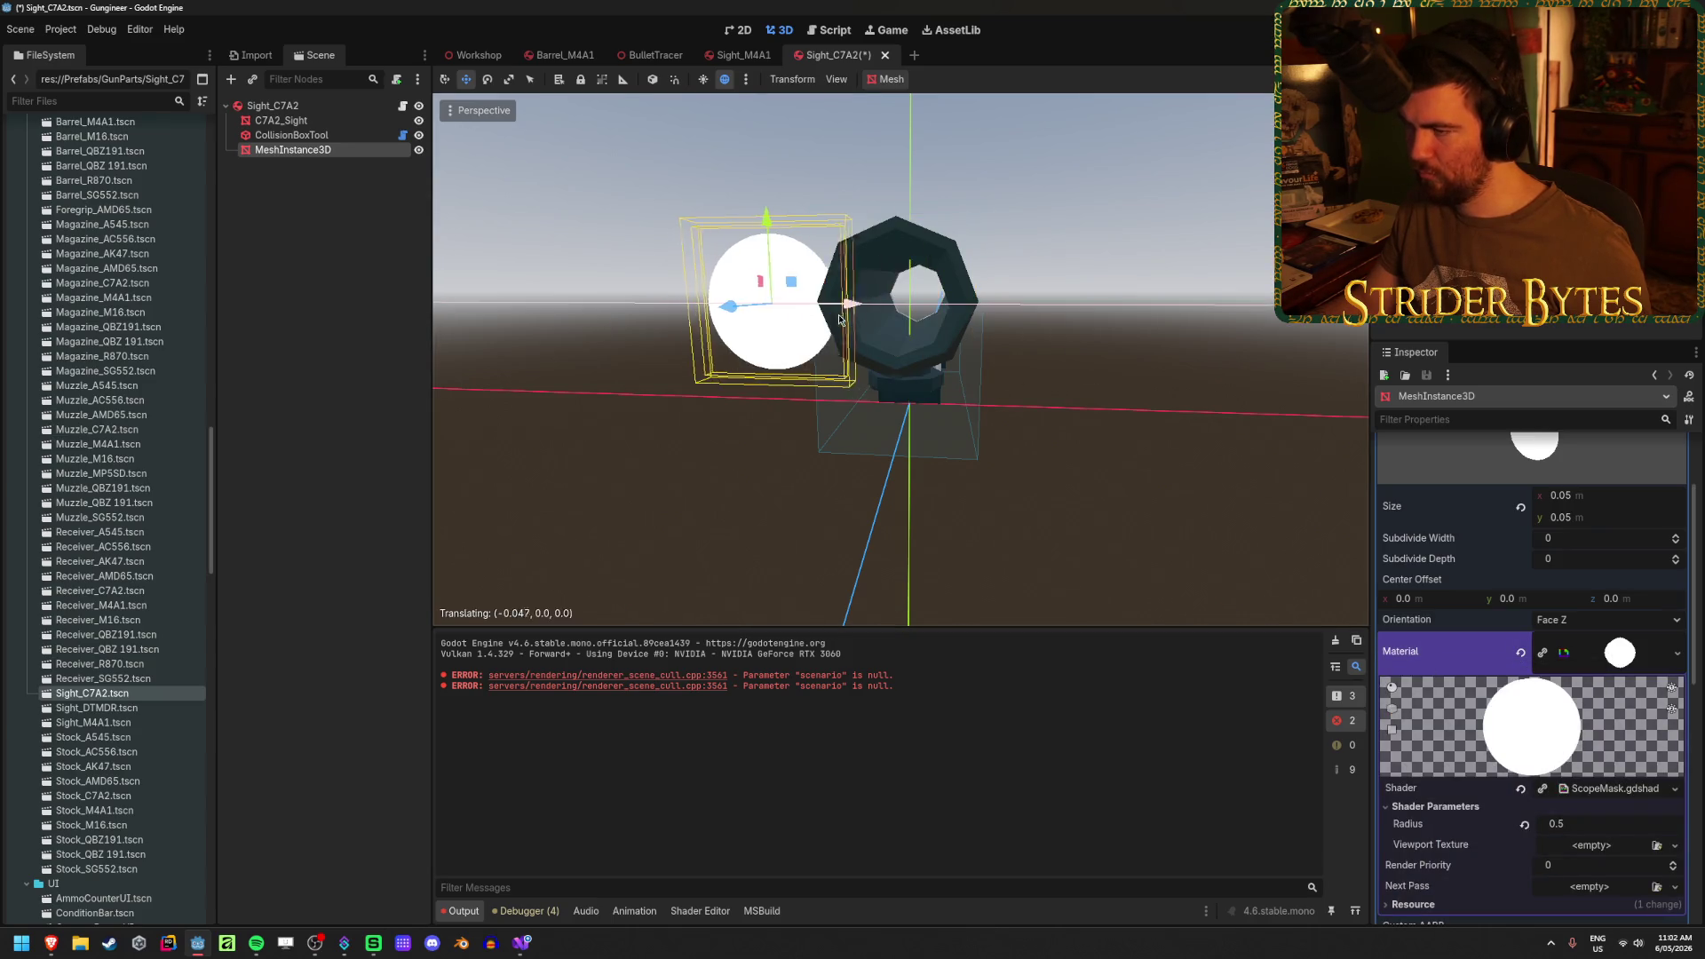
click(1392, 797)
drag(1560, 827, 1573, 828)
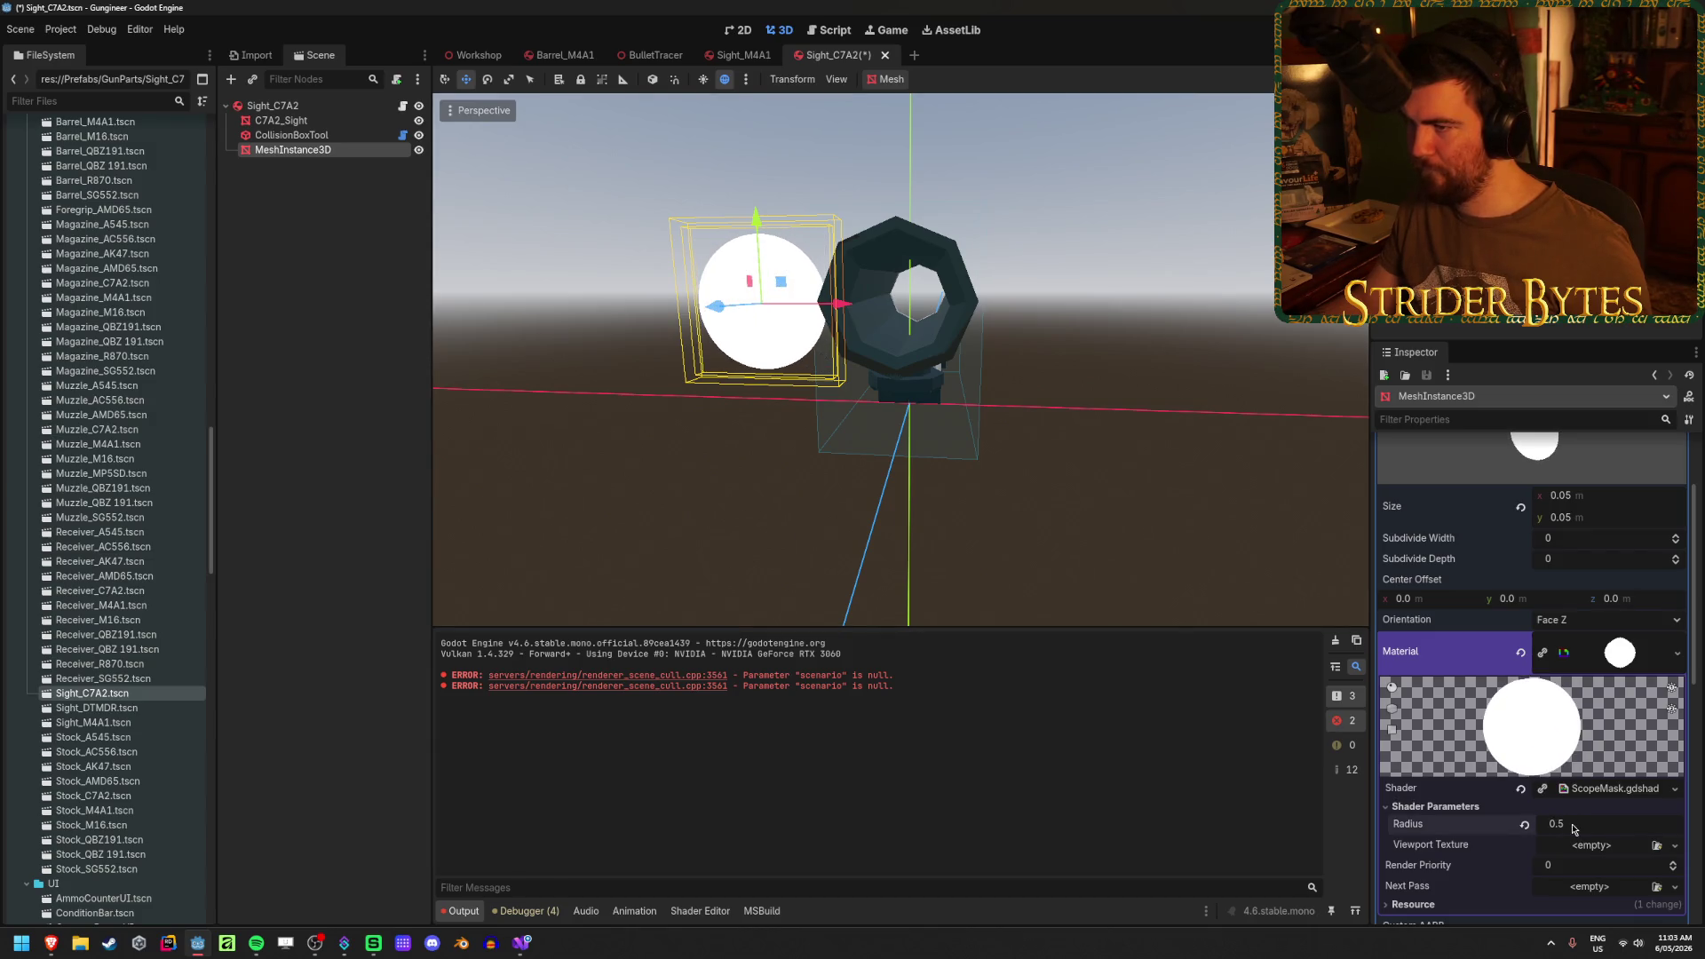
key(g)
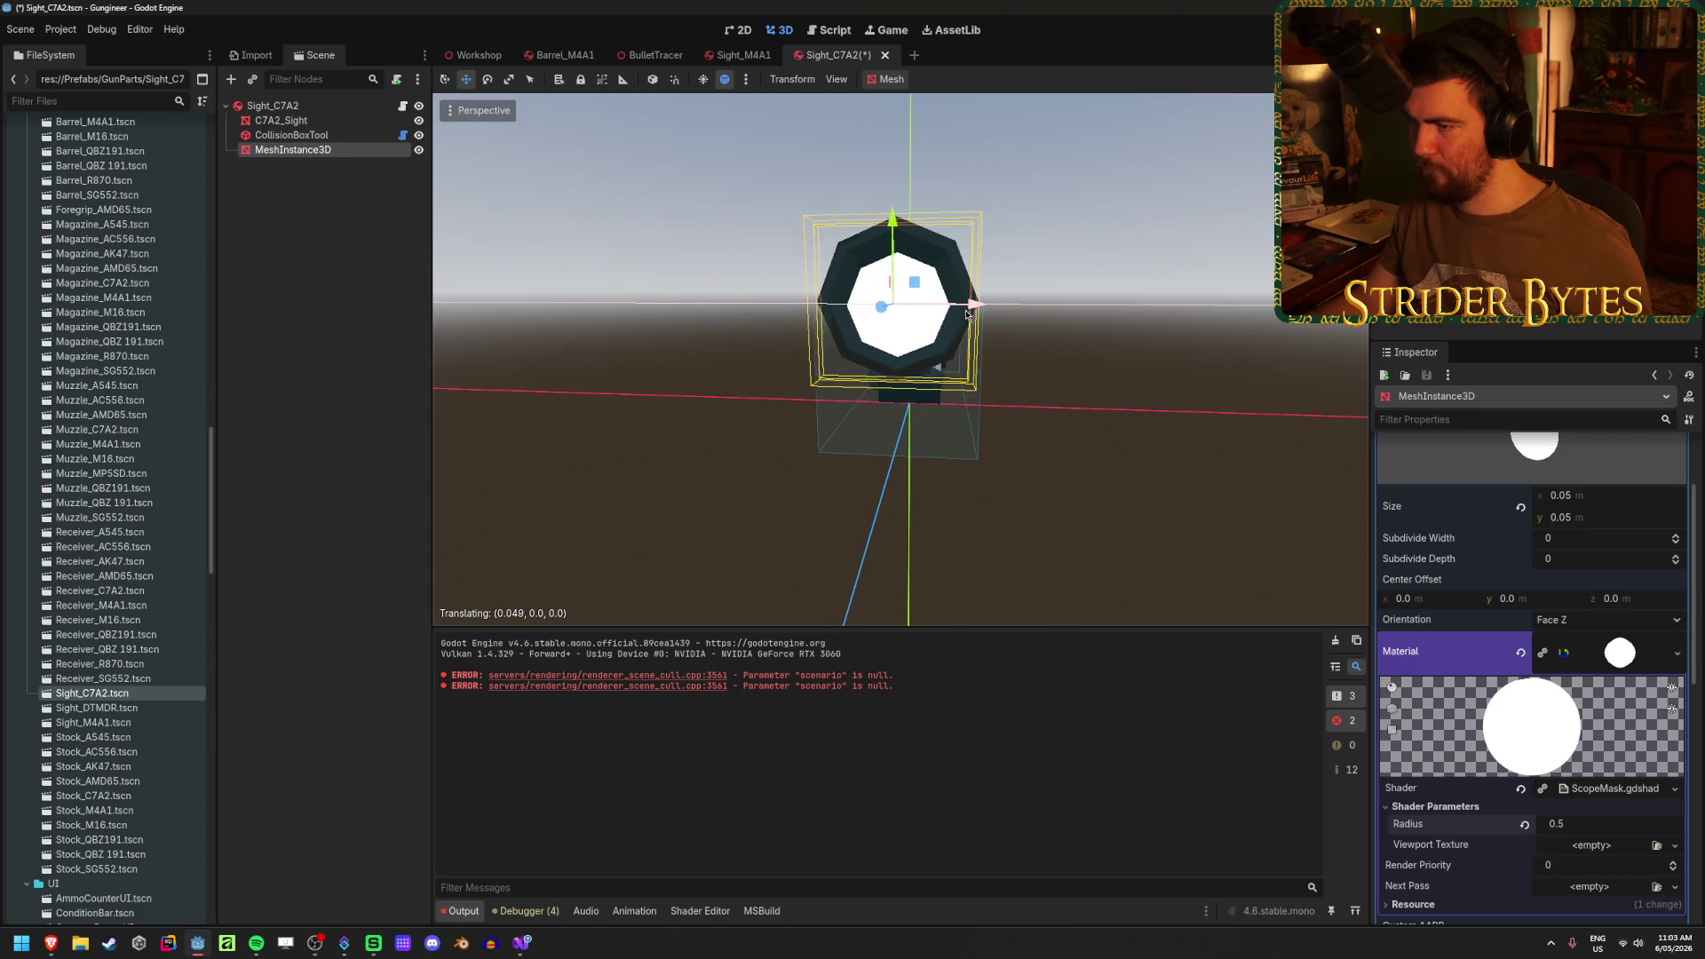
key(Escape)
mouse_move(1025, 362)
mouse_down()
mouse_move(993, 441)
mouse_move(876, 495)
mouse_move(983, 429)
mouse_move(1131, 397)
mouse_up()
scroll(1499, 565, up, 3)
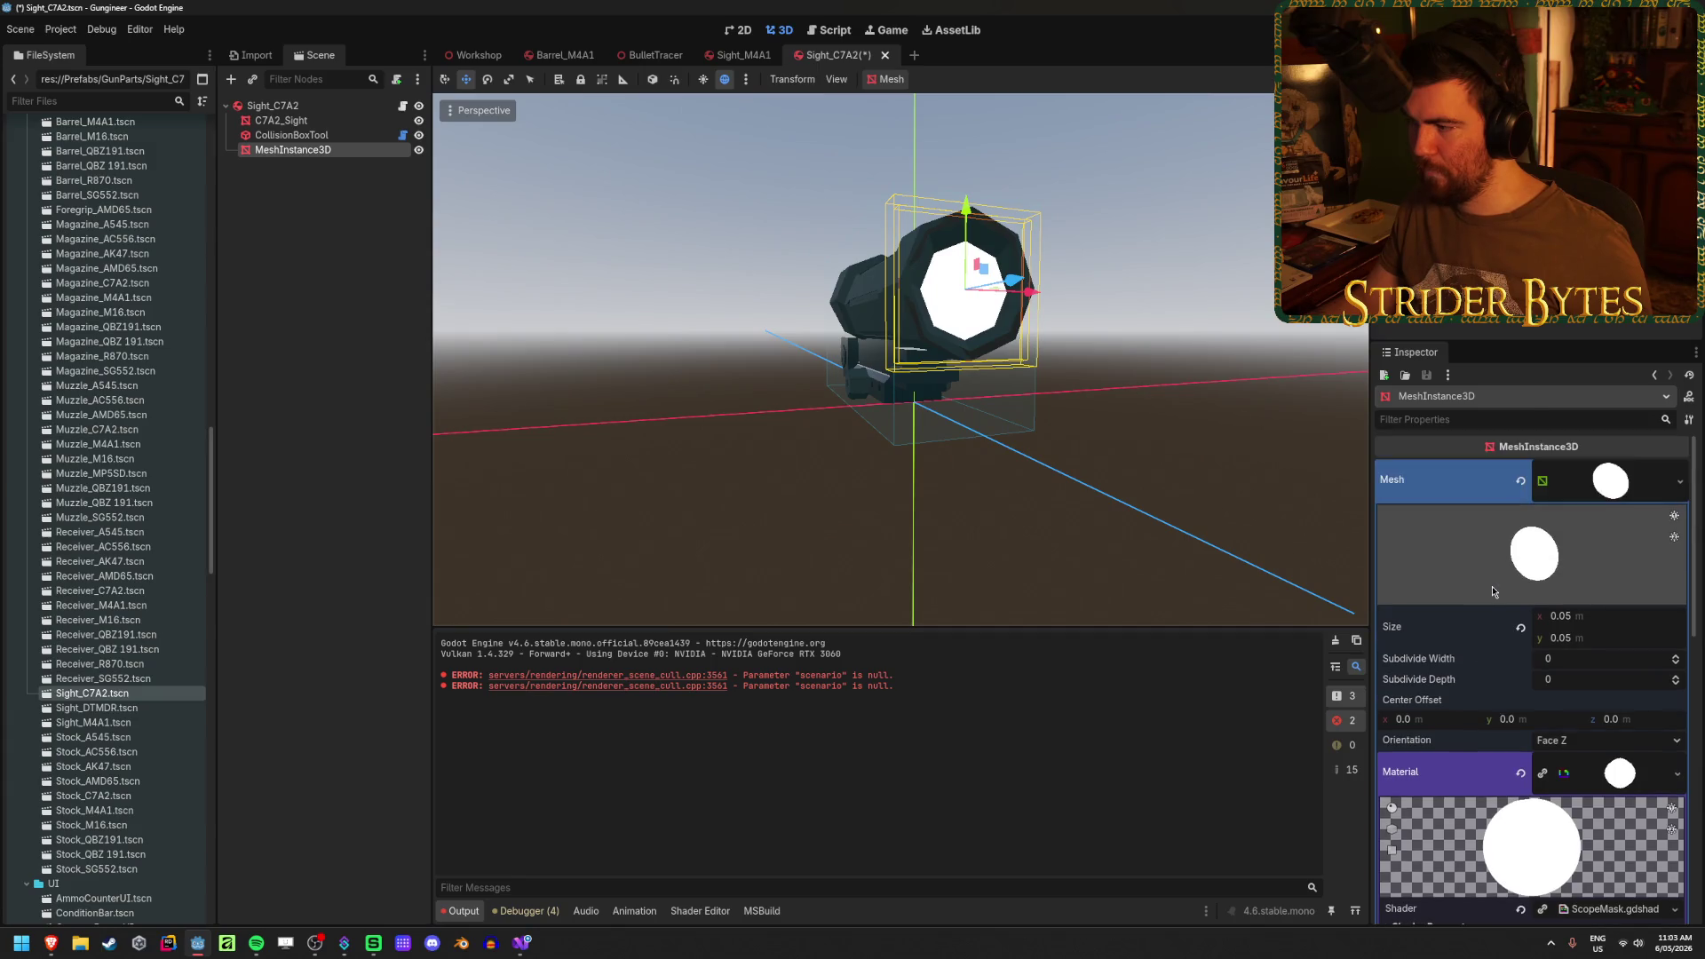
mouse_move(1225, 470)
mouse_down()
mouse_move(1047, 487)
mouse_move(1126, 462)
mouse_up()
scroll(1126, 462, up, 2)
drag(1135, 398, 1075, 433)
scroll(986, 461, up, 2)
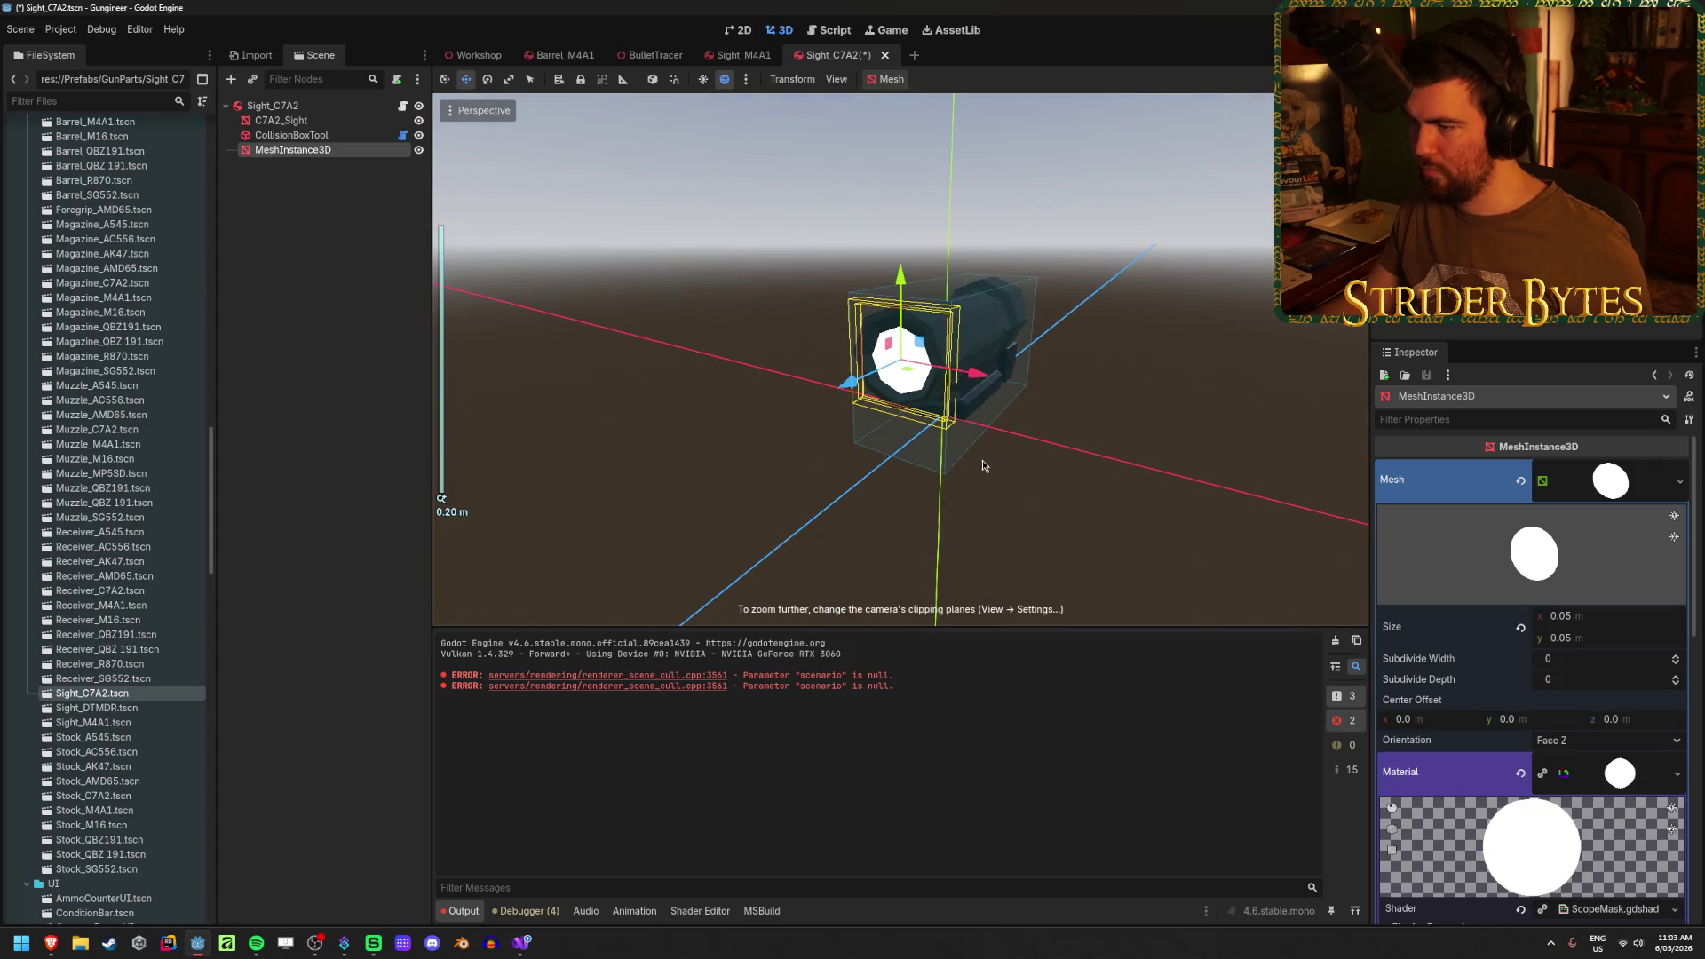
mouse_move(986, 461)
mouse_down()
mouse_move(1197, 355)
mouse_move(1024, 327)
mouse_move(683, 441)
mouse_move(529, 438)
mouse_move(944, 437)
mouse_up()
scroll(991, 426, up, 2)
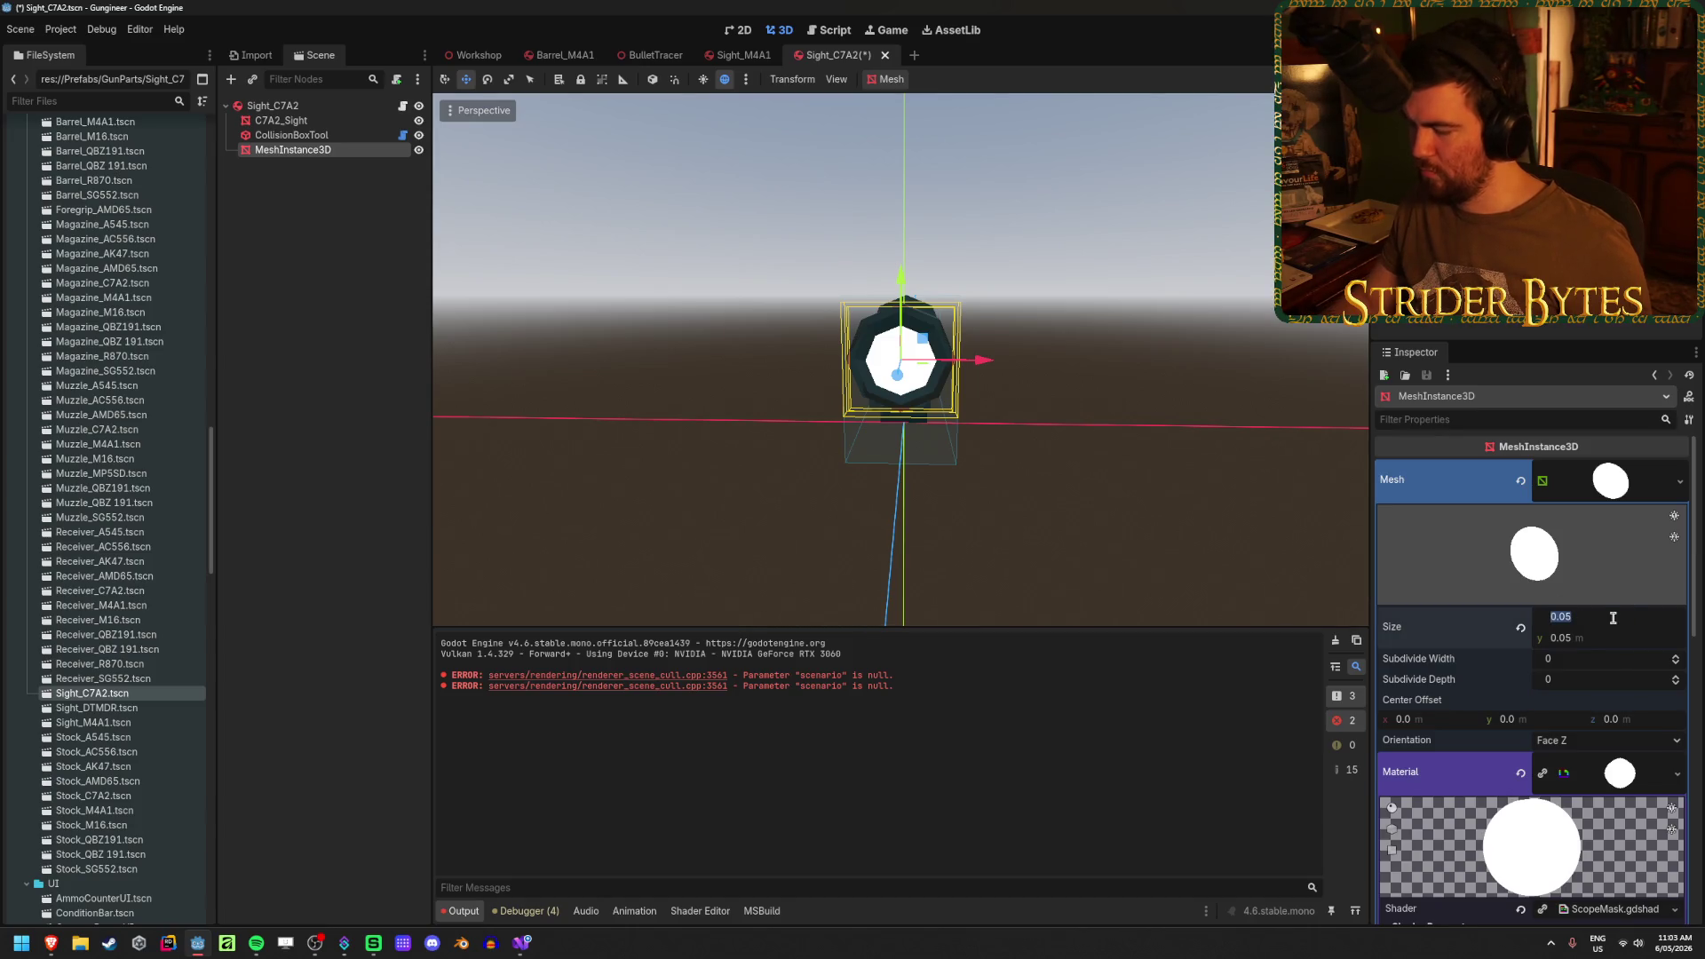
- Undo the quad size back to 1.0 m and collapse the material settings
key(ctrl+z)
scroll(1499, 649, down, 3)
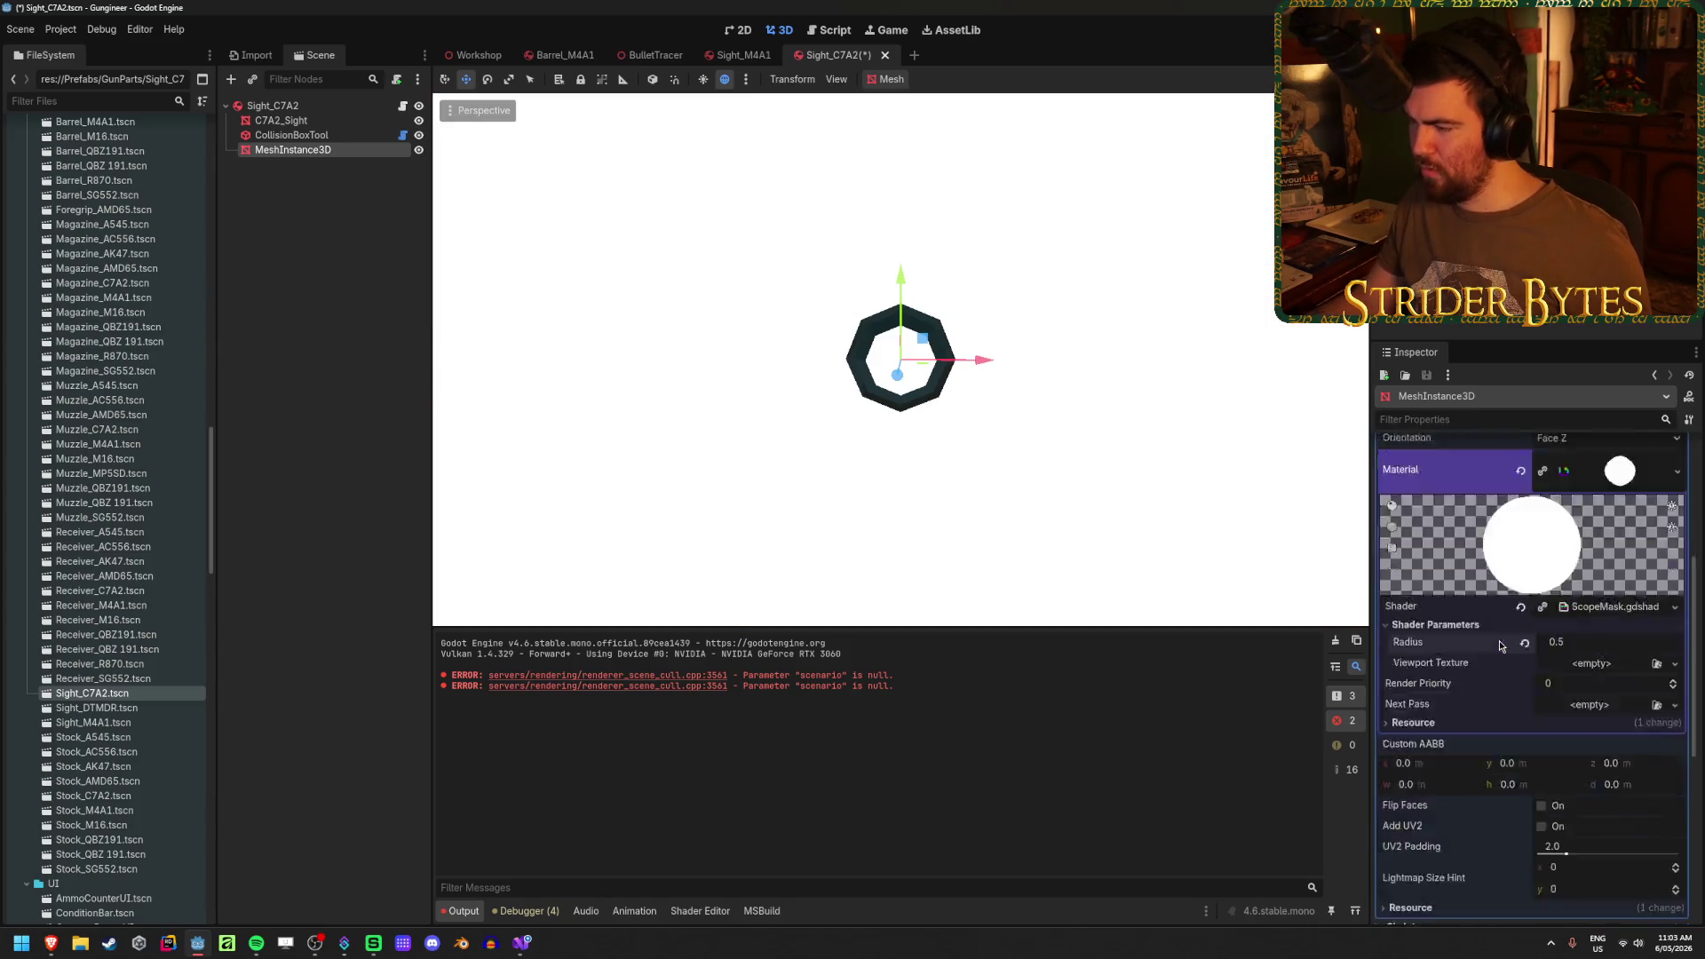
scroll(1484, 655, up, 3)
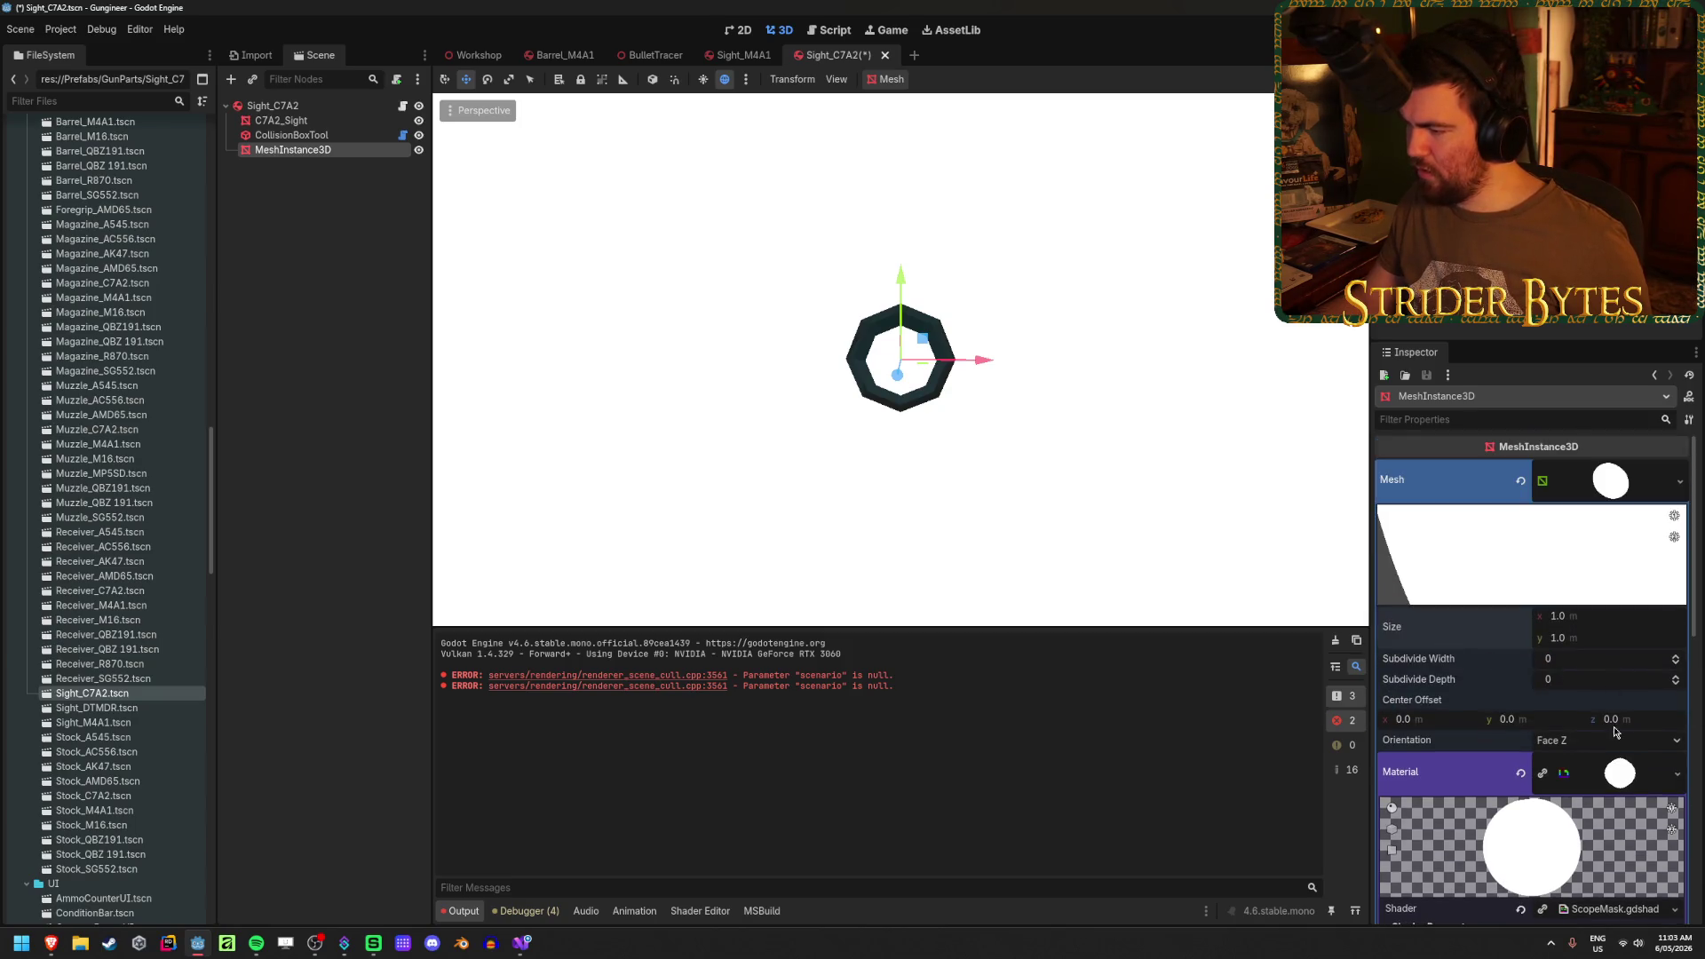
click(1625, 770)
scroll(1514, 630, down, 1)
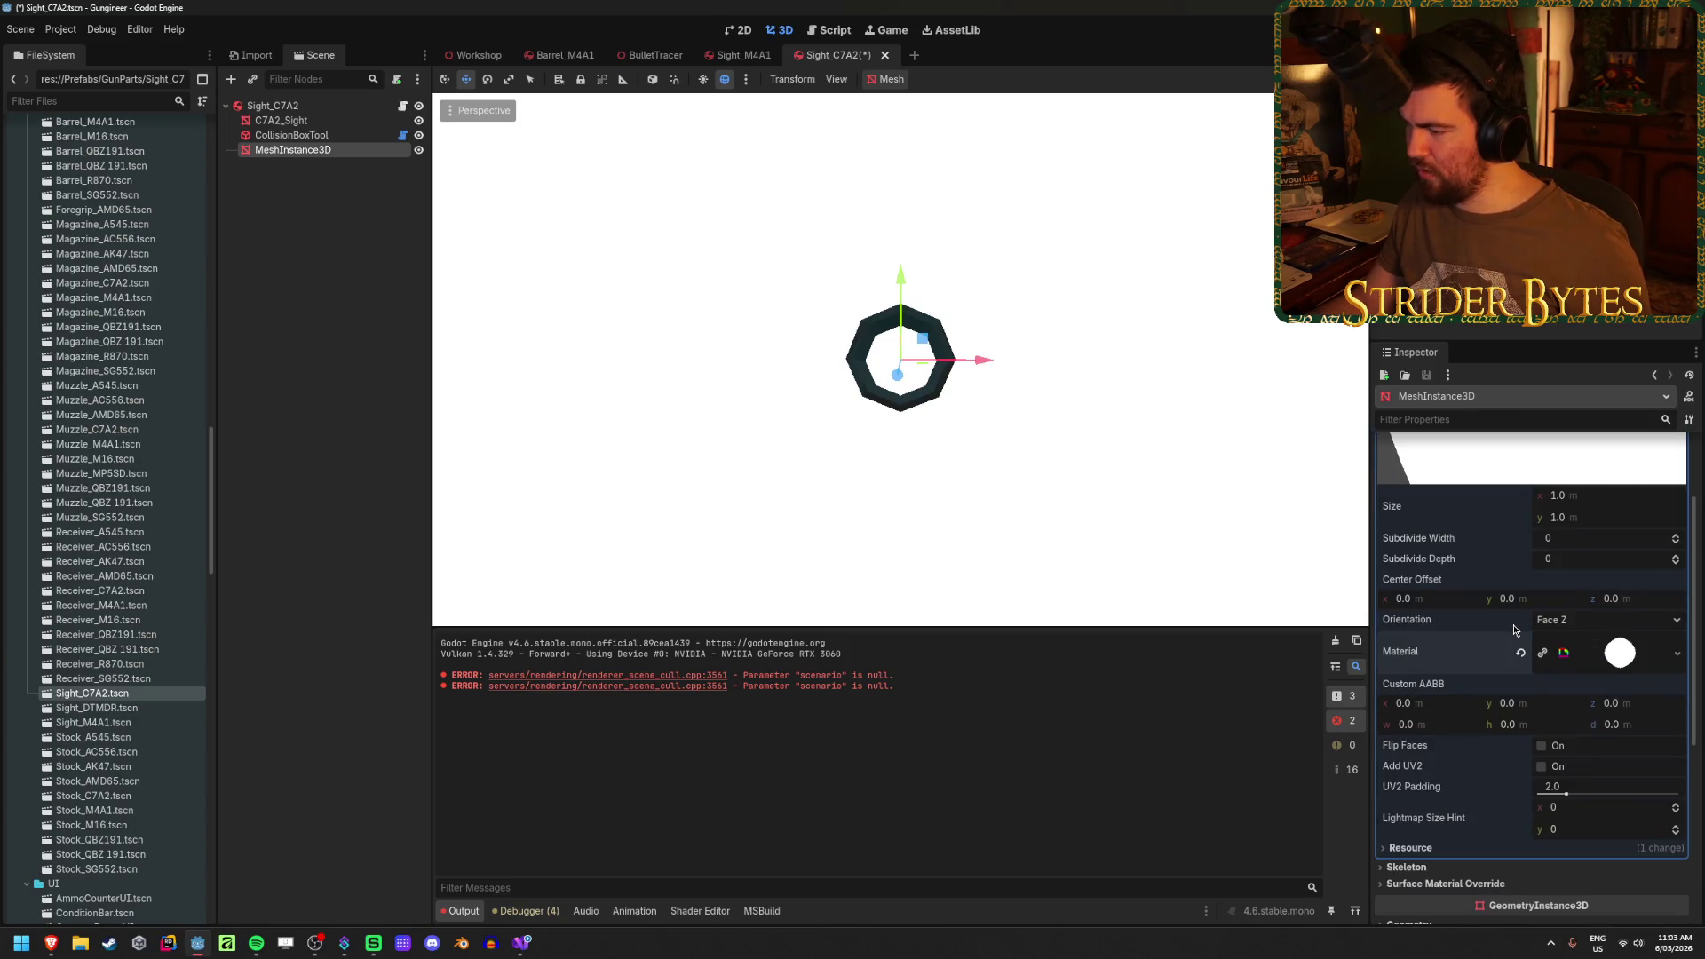
scroll(1587, 615, down, 3)
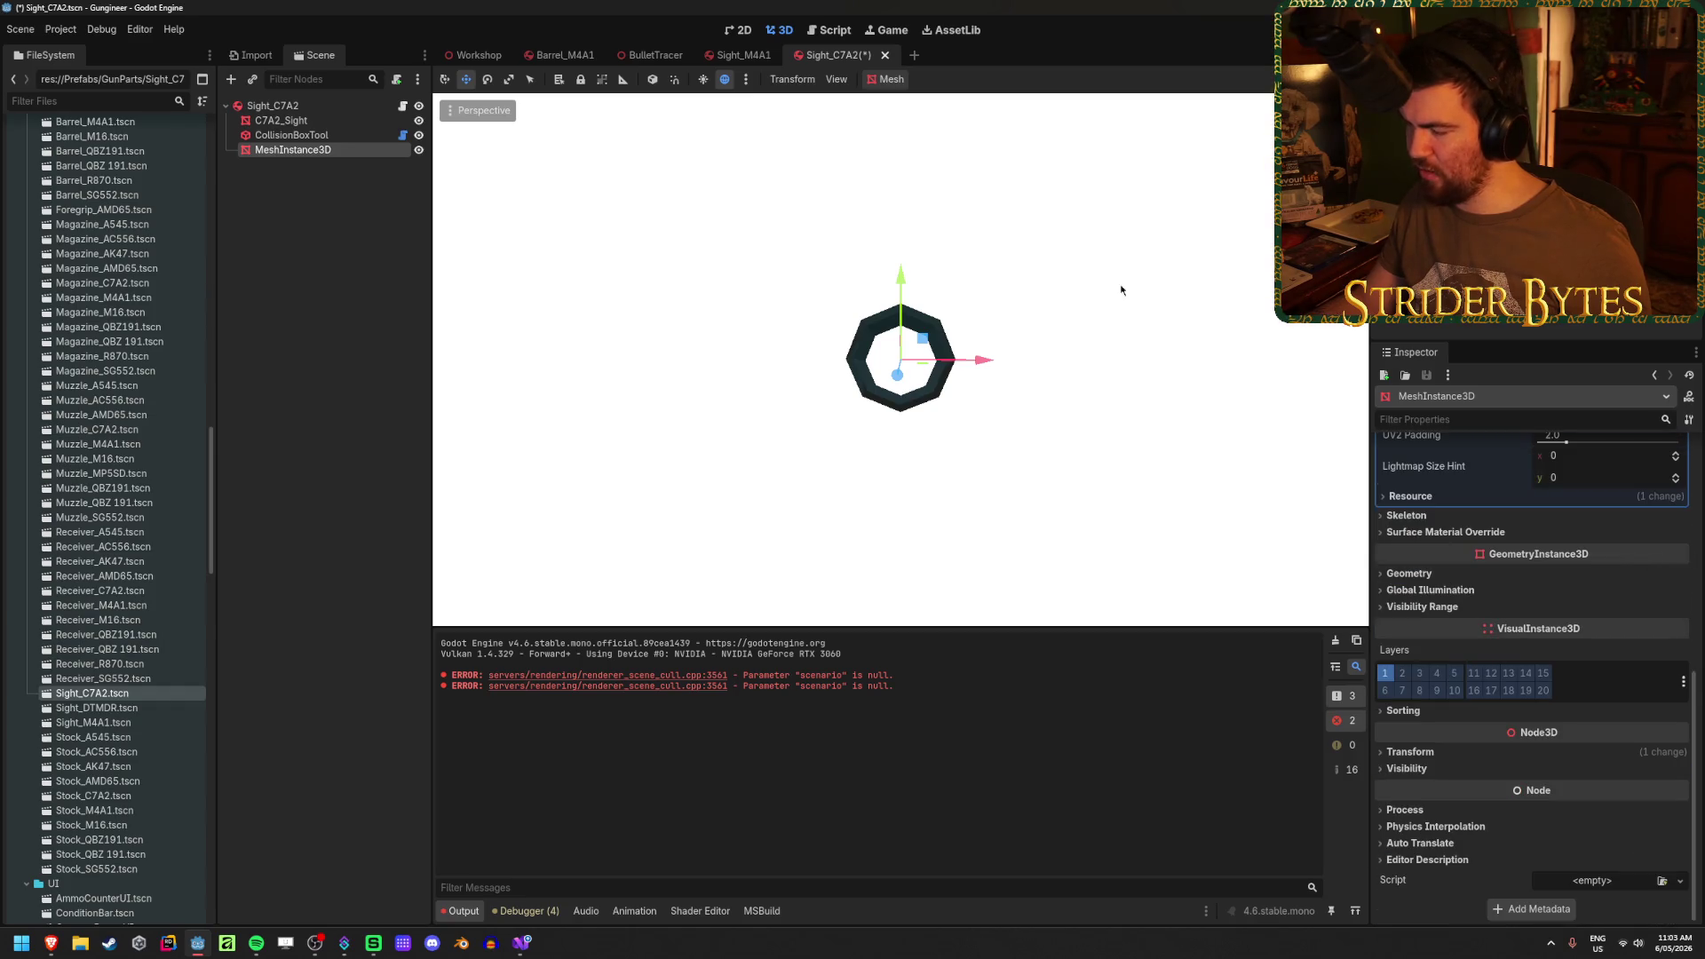
scroll(959, 479, down, 5)
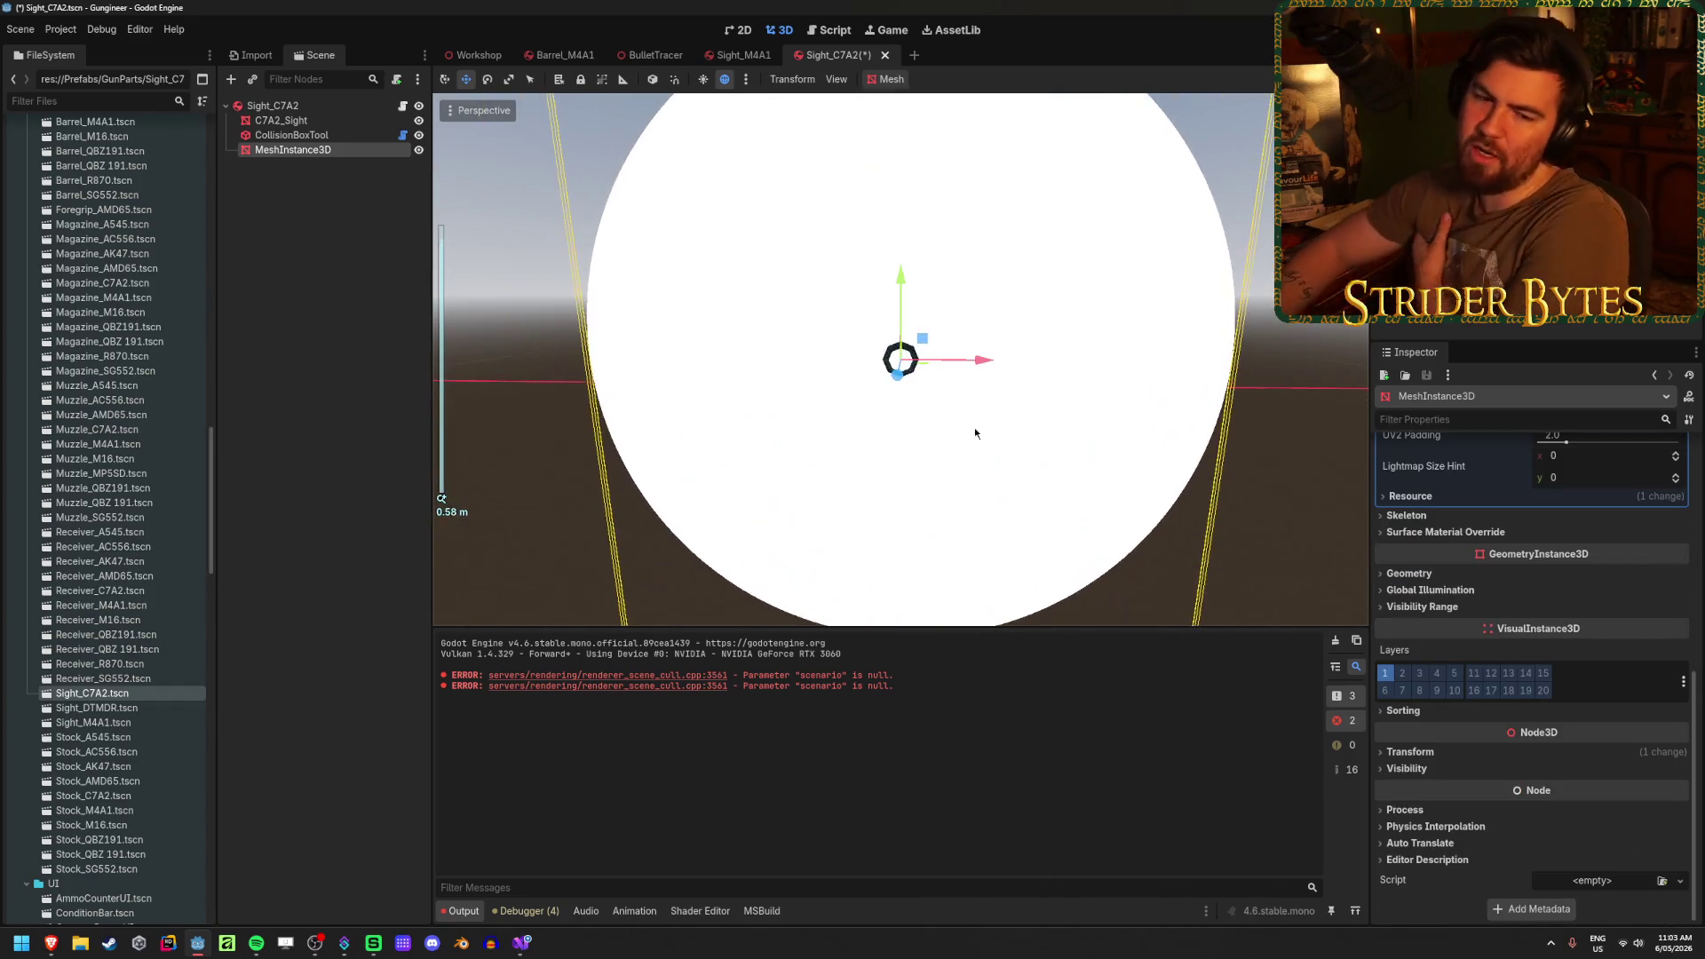
scroll(1016, 423, up, 5)
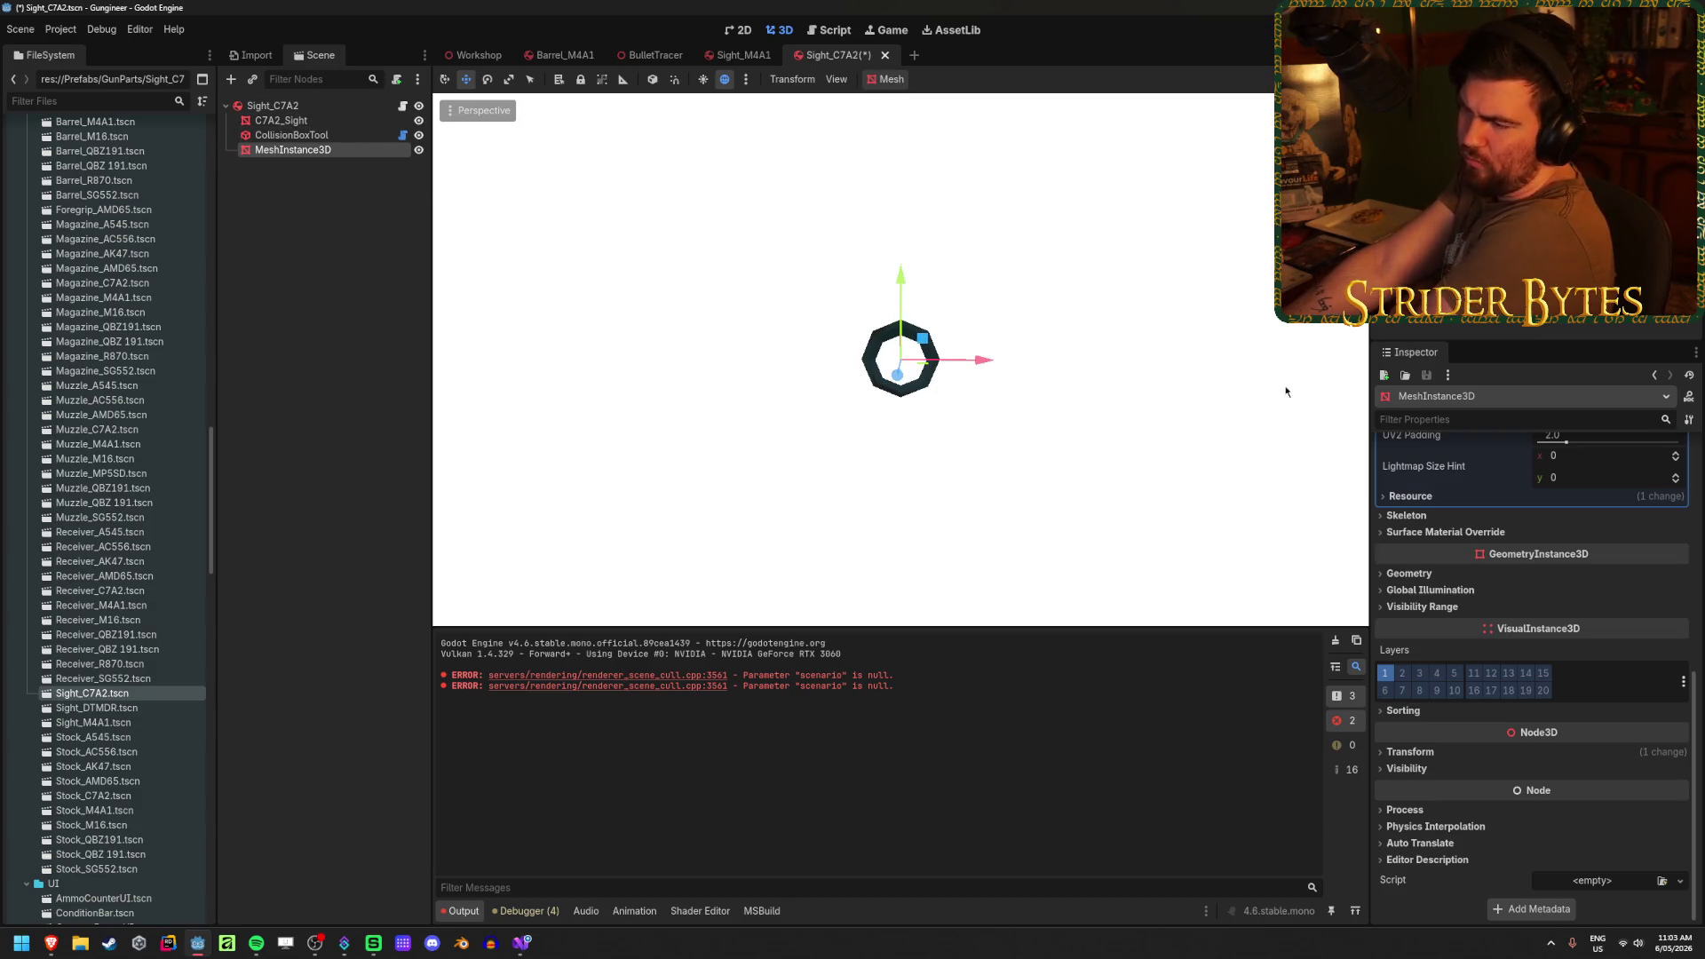
- Set the MeshInstance3D Transform Scale to 0.05 on all axes
click(1426, 755)
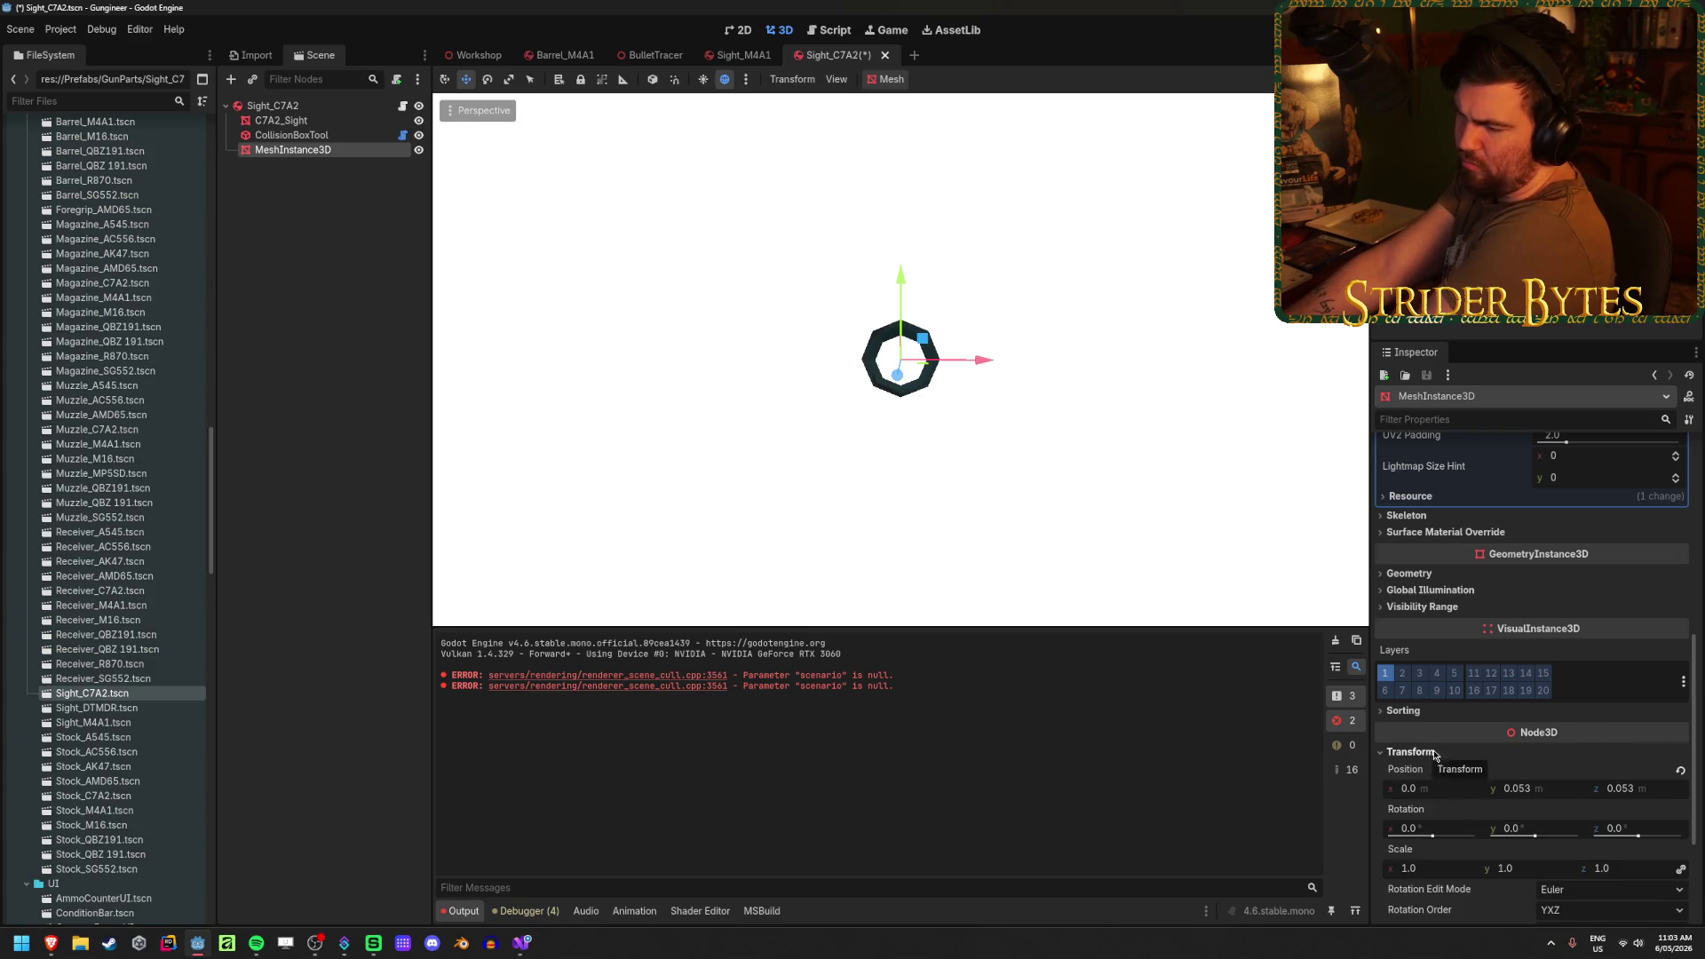
scroll(1434, 755, down, 3)
click(1421, 747)
text(.05)
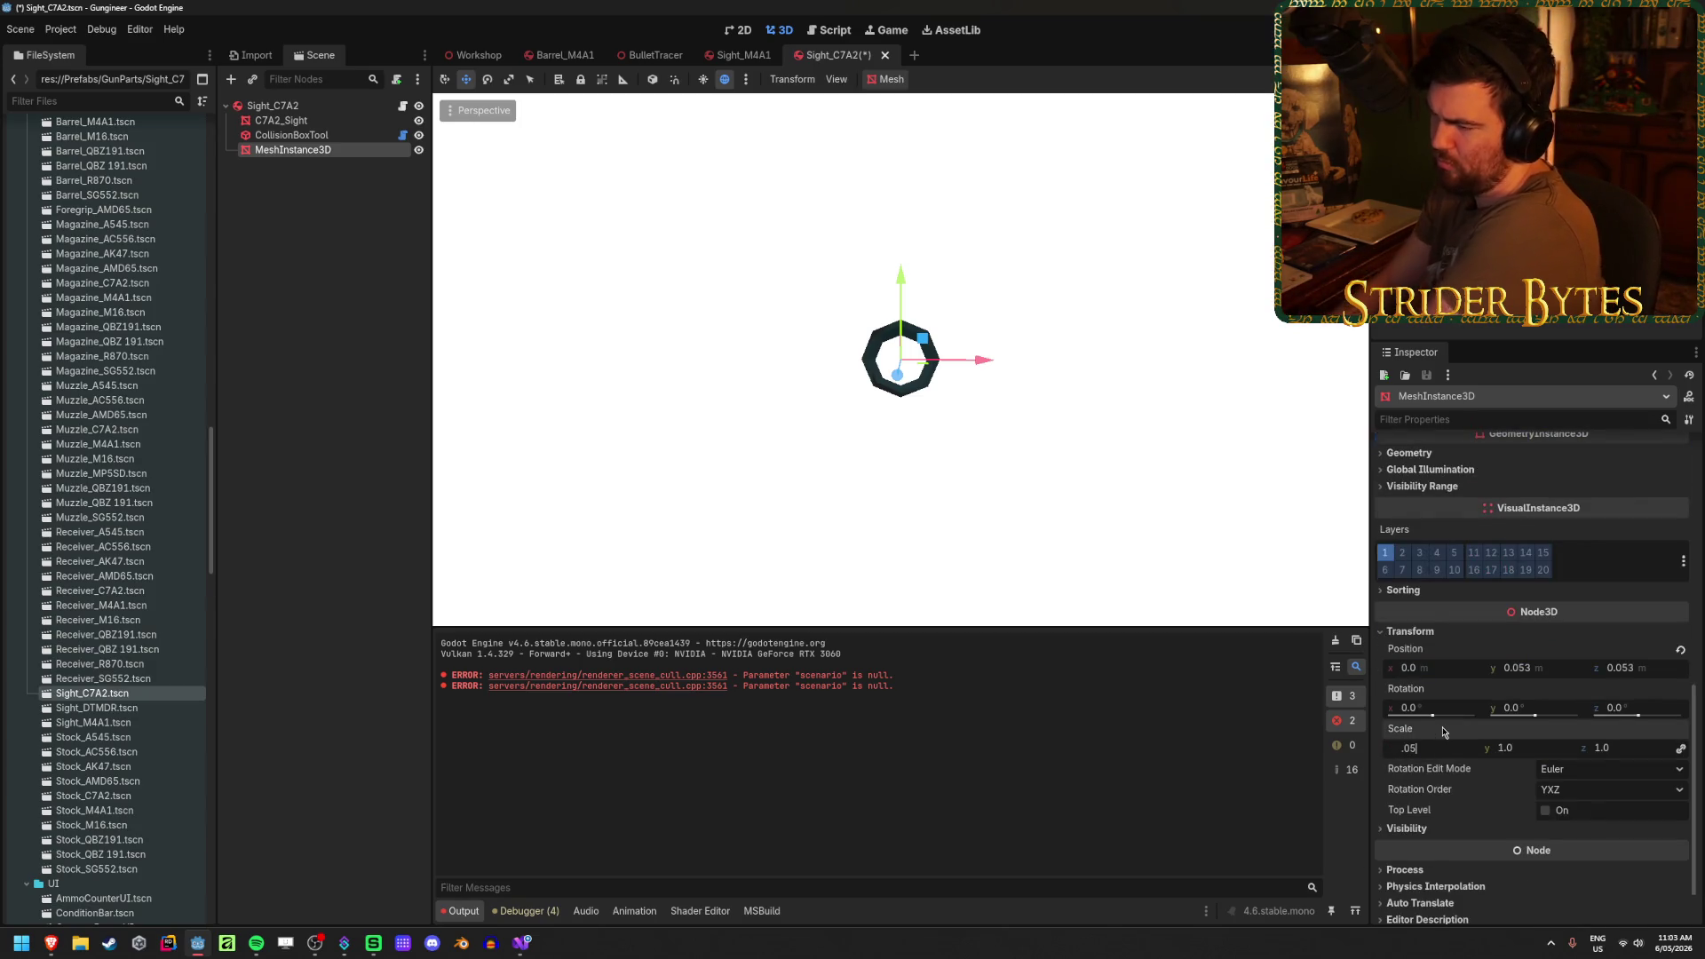
key(Tab)
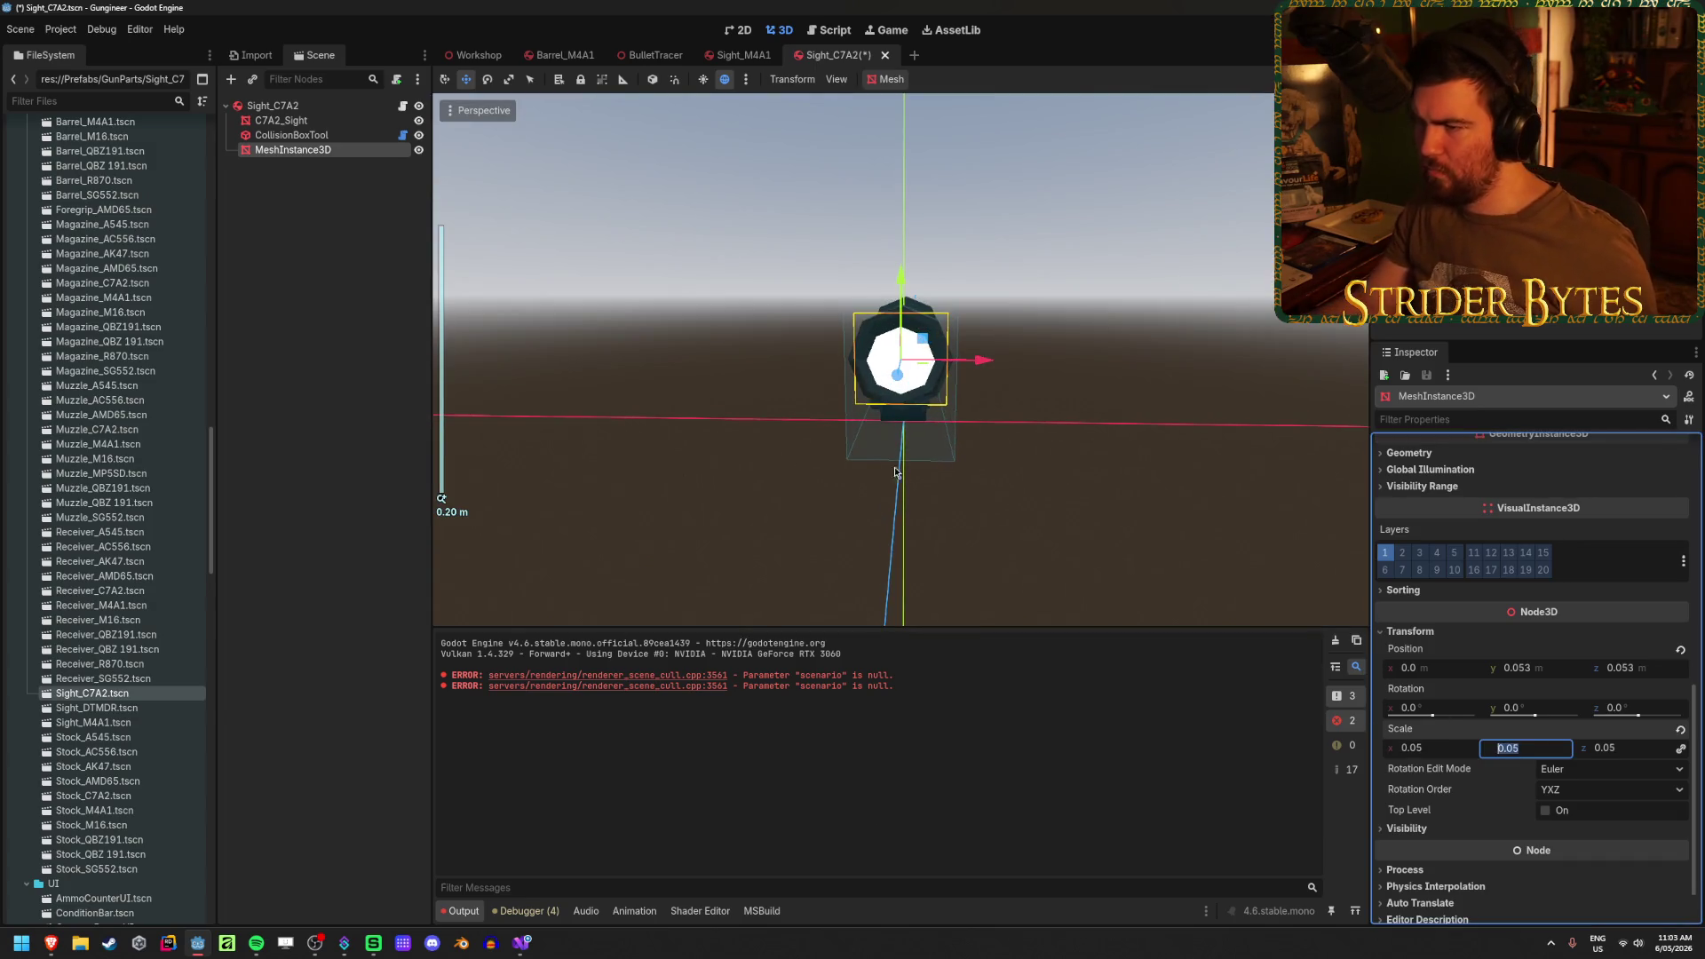
scroll(1021, 428, up, 2)
mouse_move(1022, 409)
mouse_down()
mouse_move(806, 377)
mouse_move(1212, 376)
mouse_move(1154, 388)
mouse_move(1210, 438)
mouse_up()
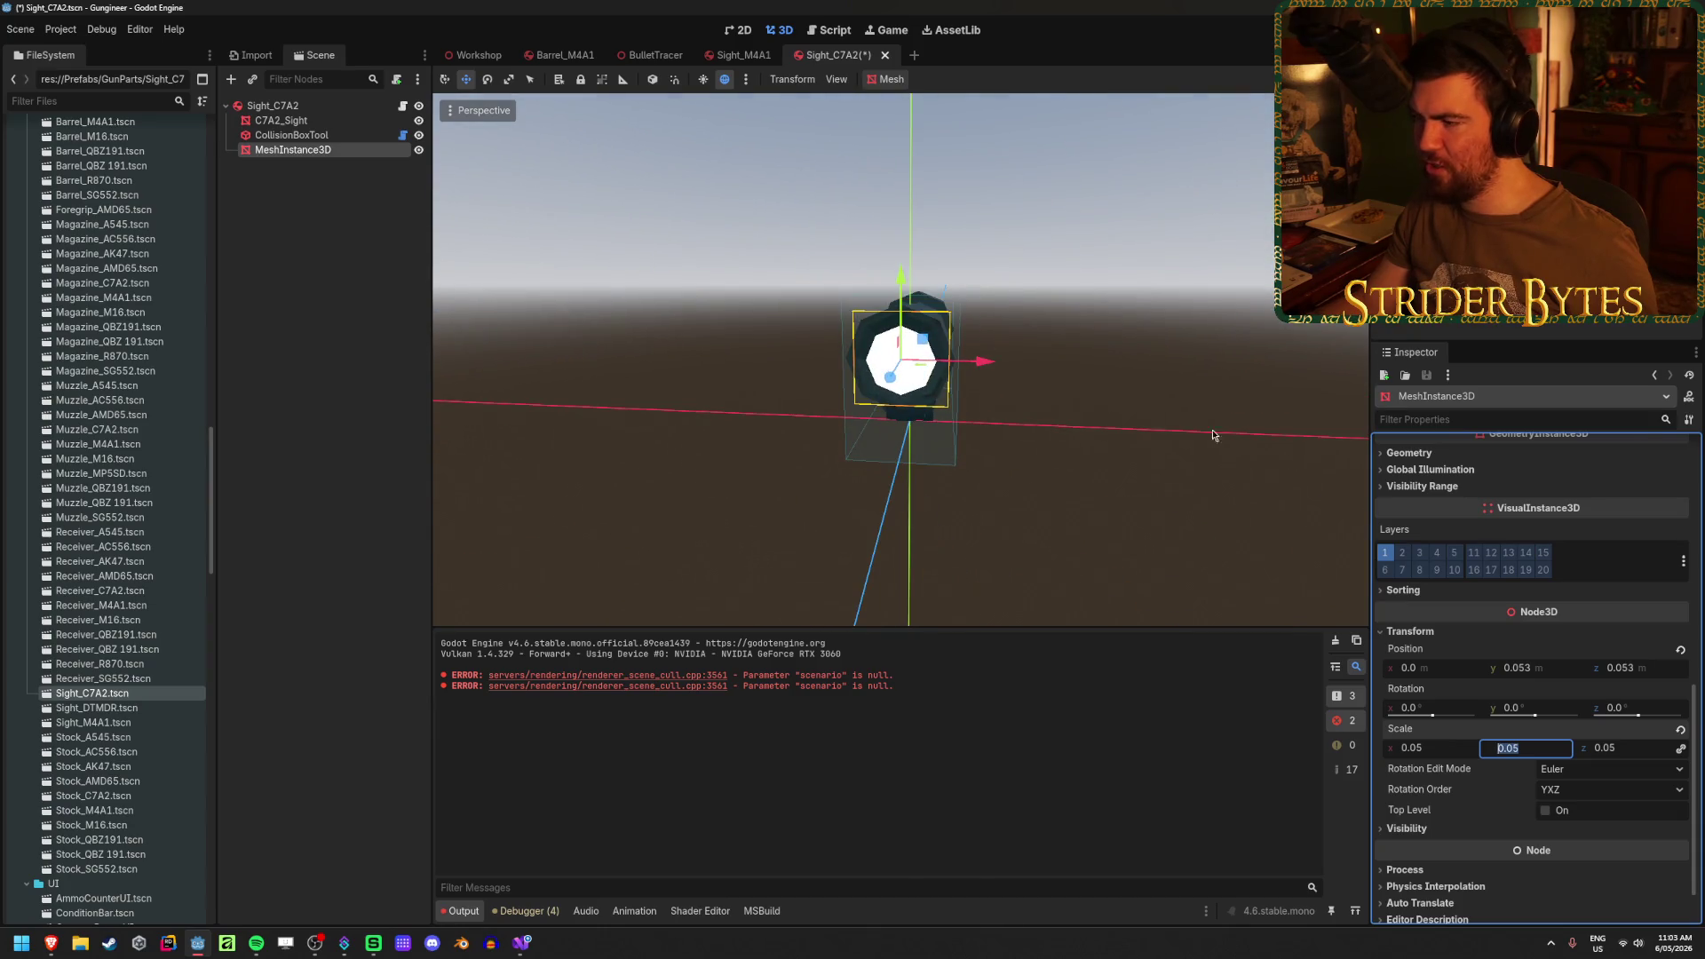
scroll(1589, 661, up, 5)
- Save the Sight_C7A2 scene with Ctrl+S
click(1614, 481)
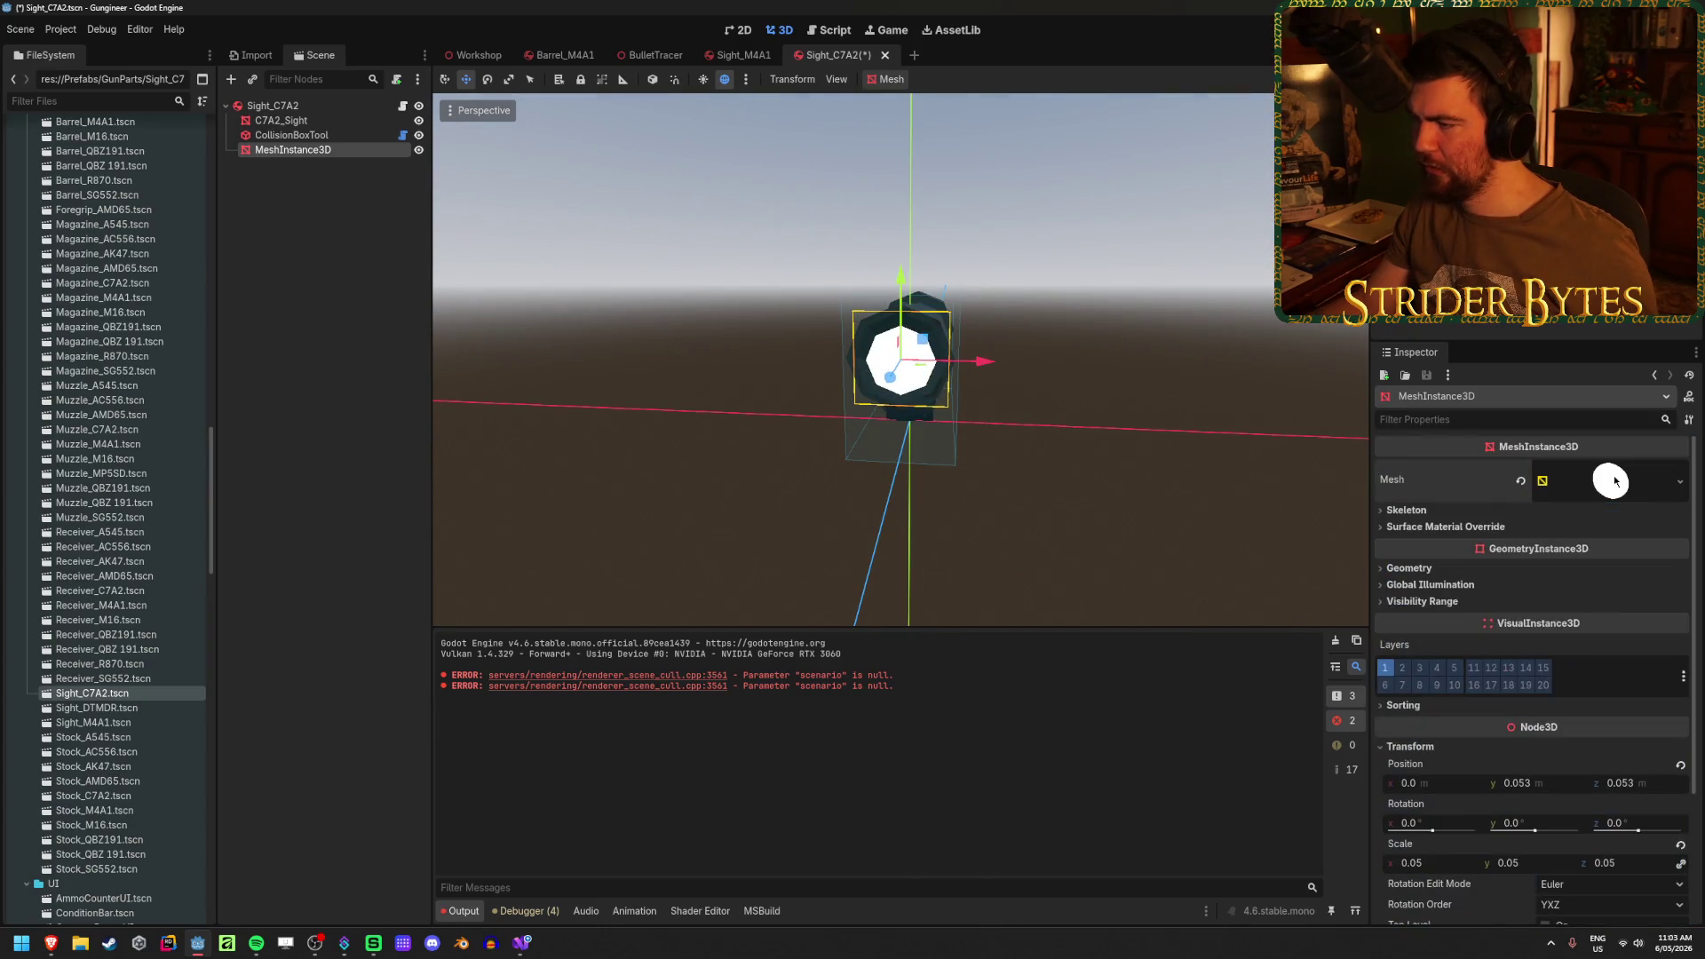
key(ctrl+s)
click(1480, 527)
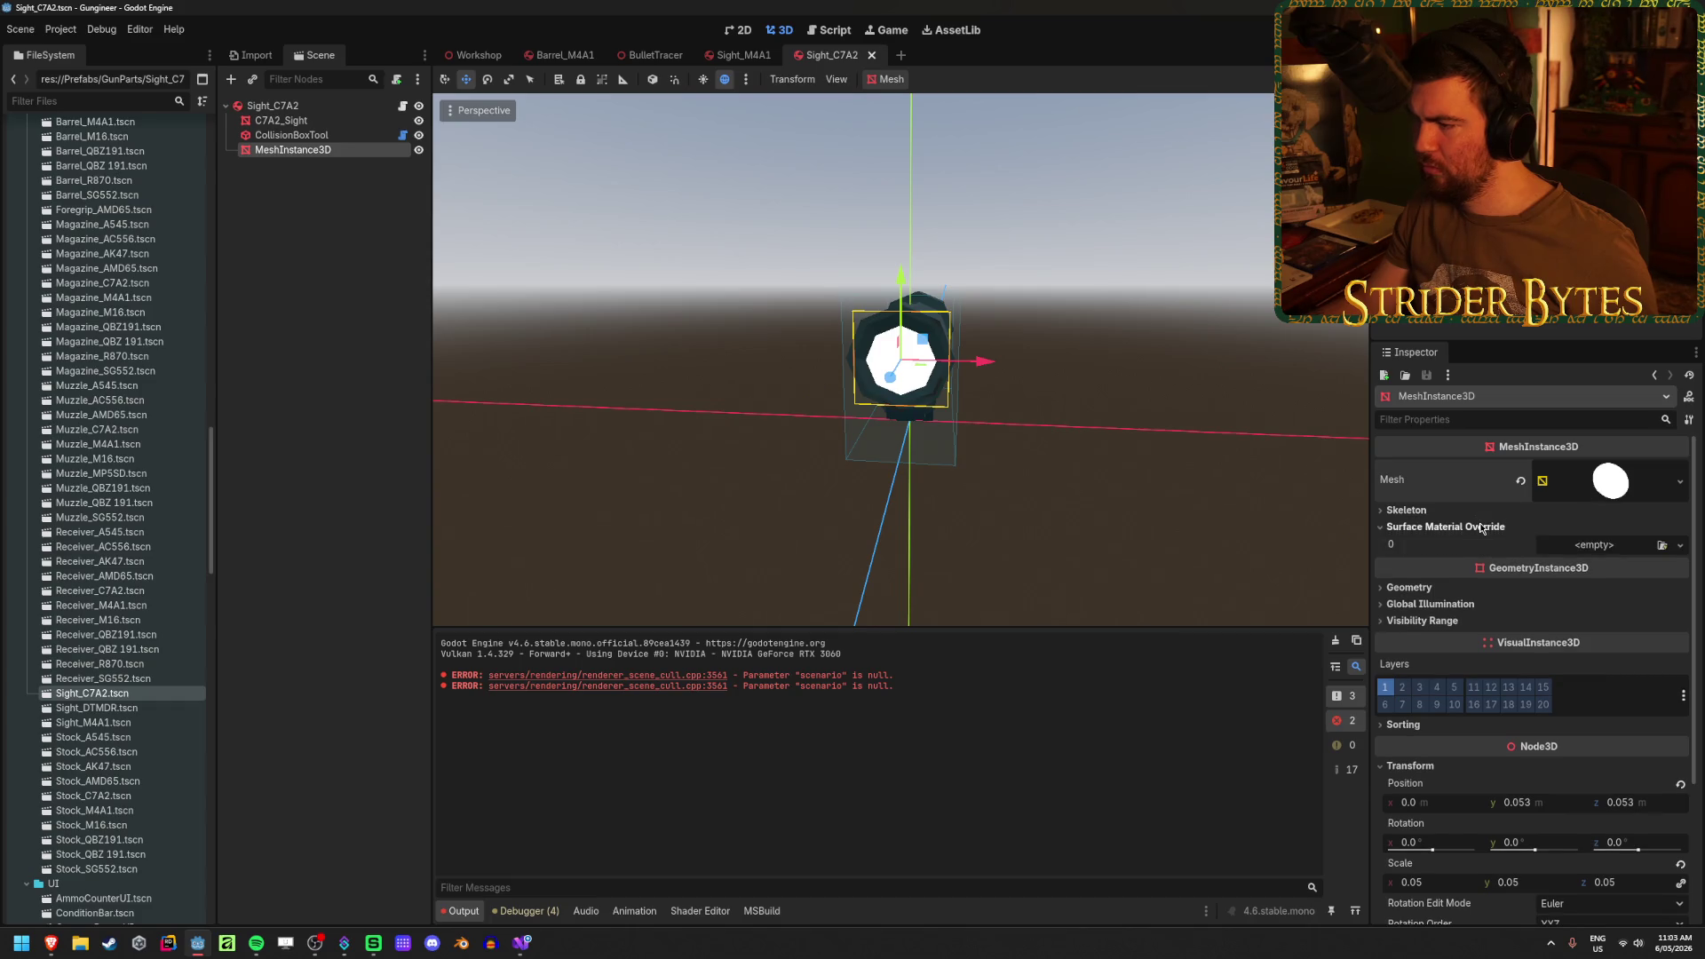
click(1480, 528)
drag(1061, 448, 1076, 445)
click(1075, 444)
scroll(1119, 444, up, 1)
key(ctrl+s)
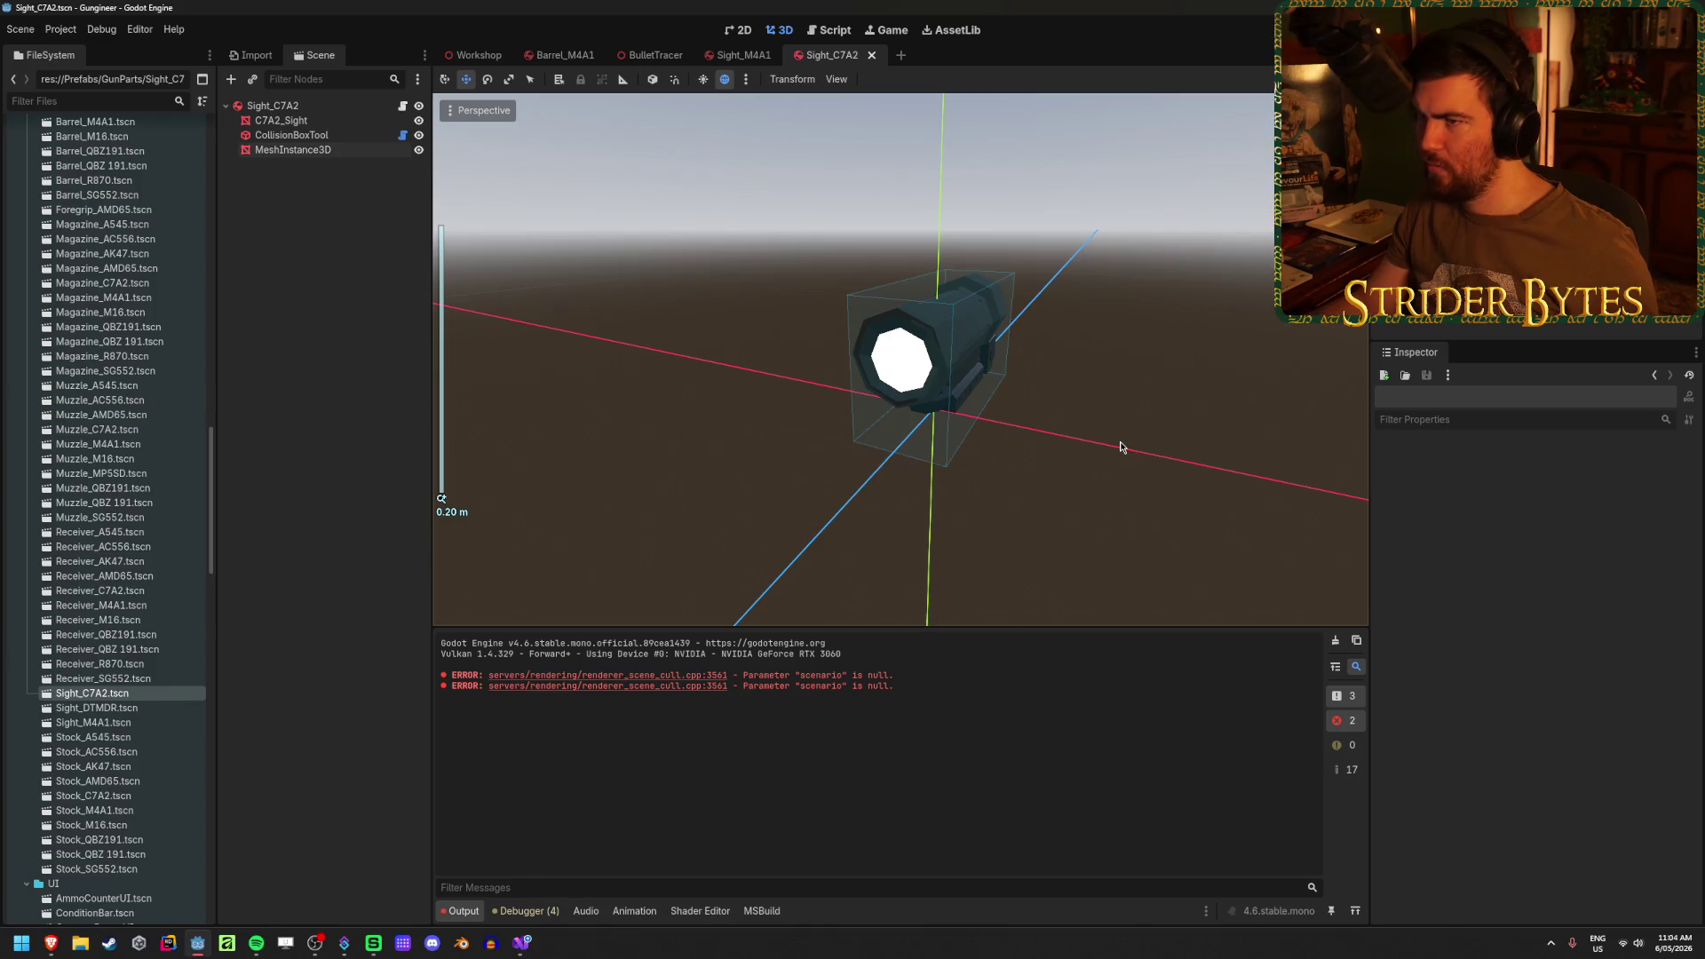
- Run the project with F5 and view the debugger's 7 errors, including a missing AimPoint
key(F5)
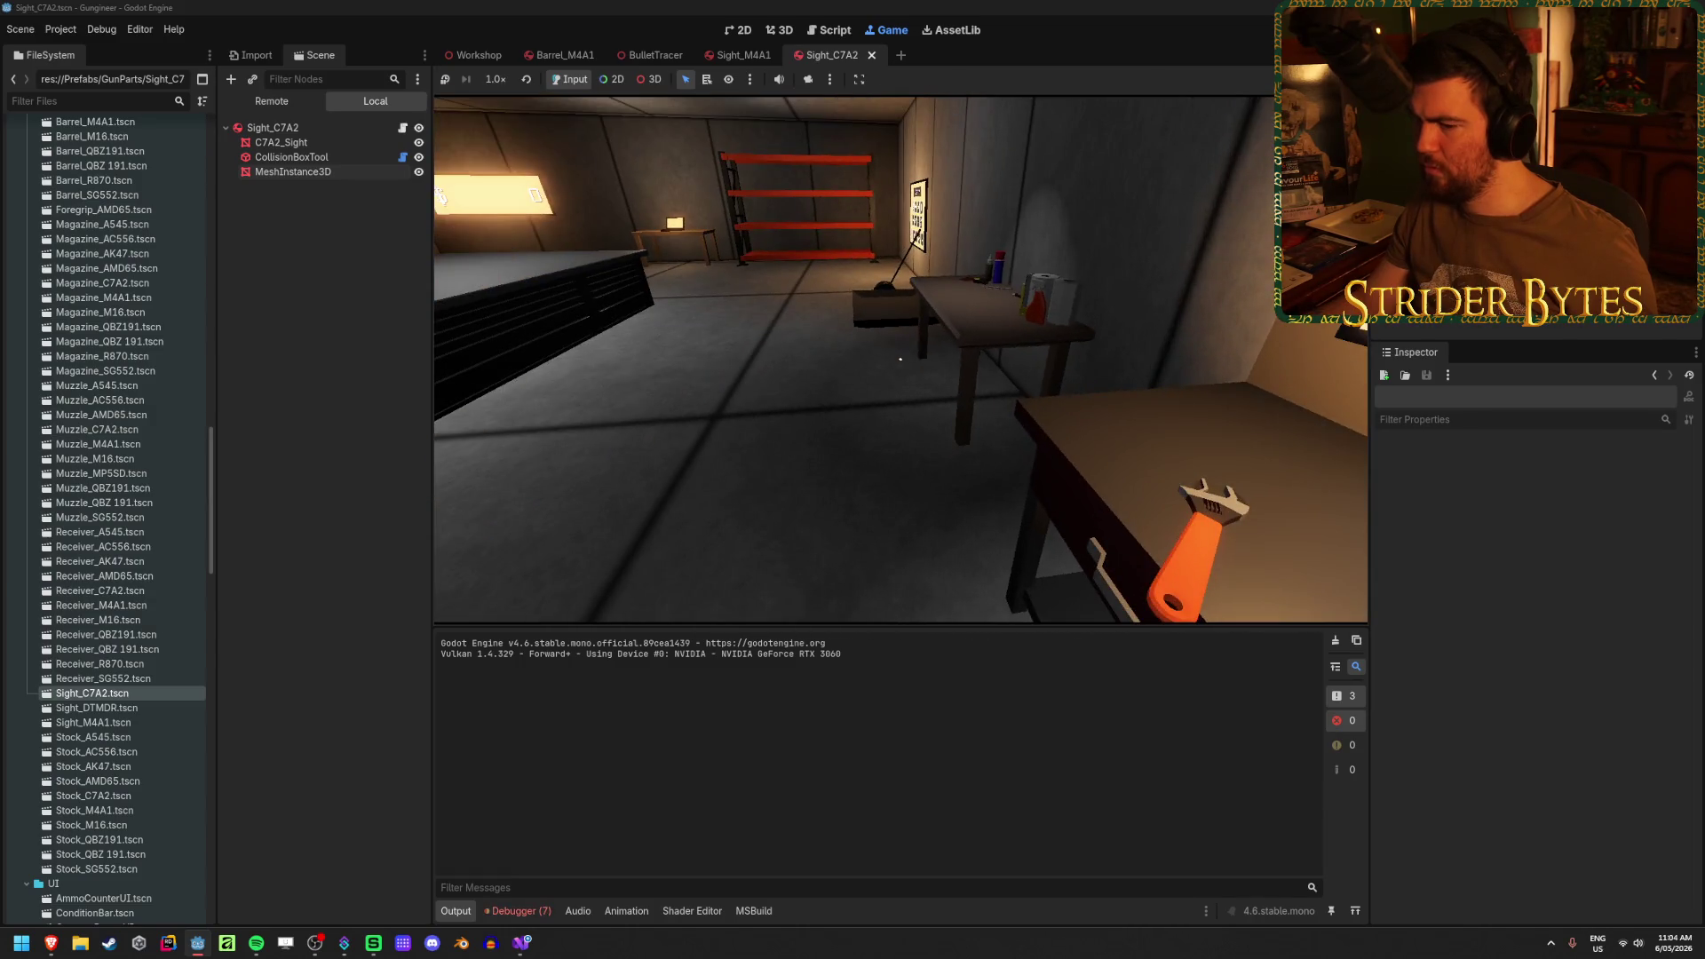
click(522, 915)
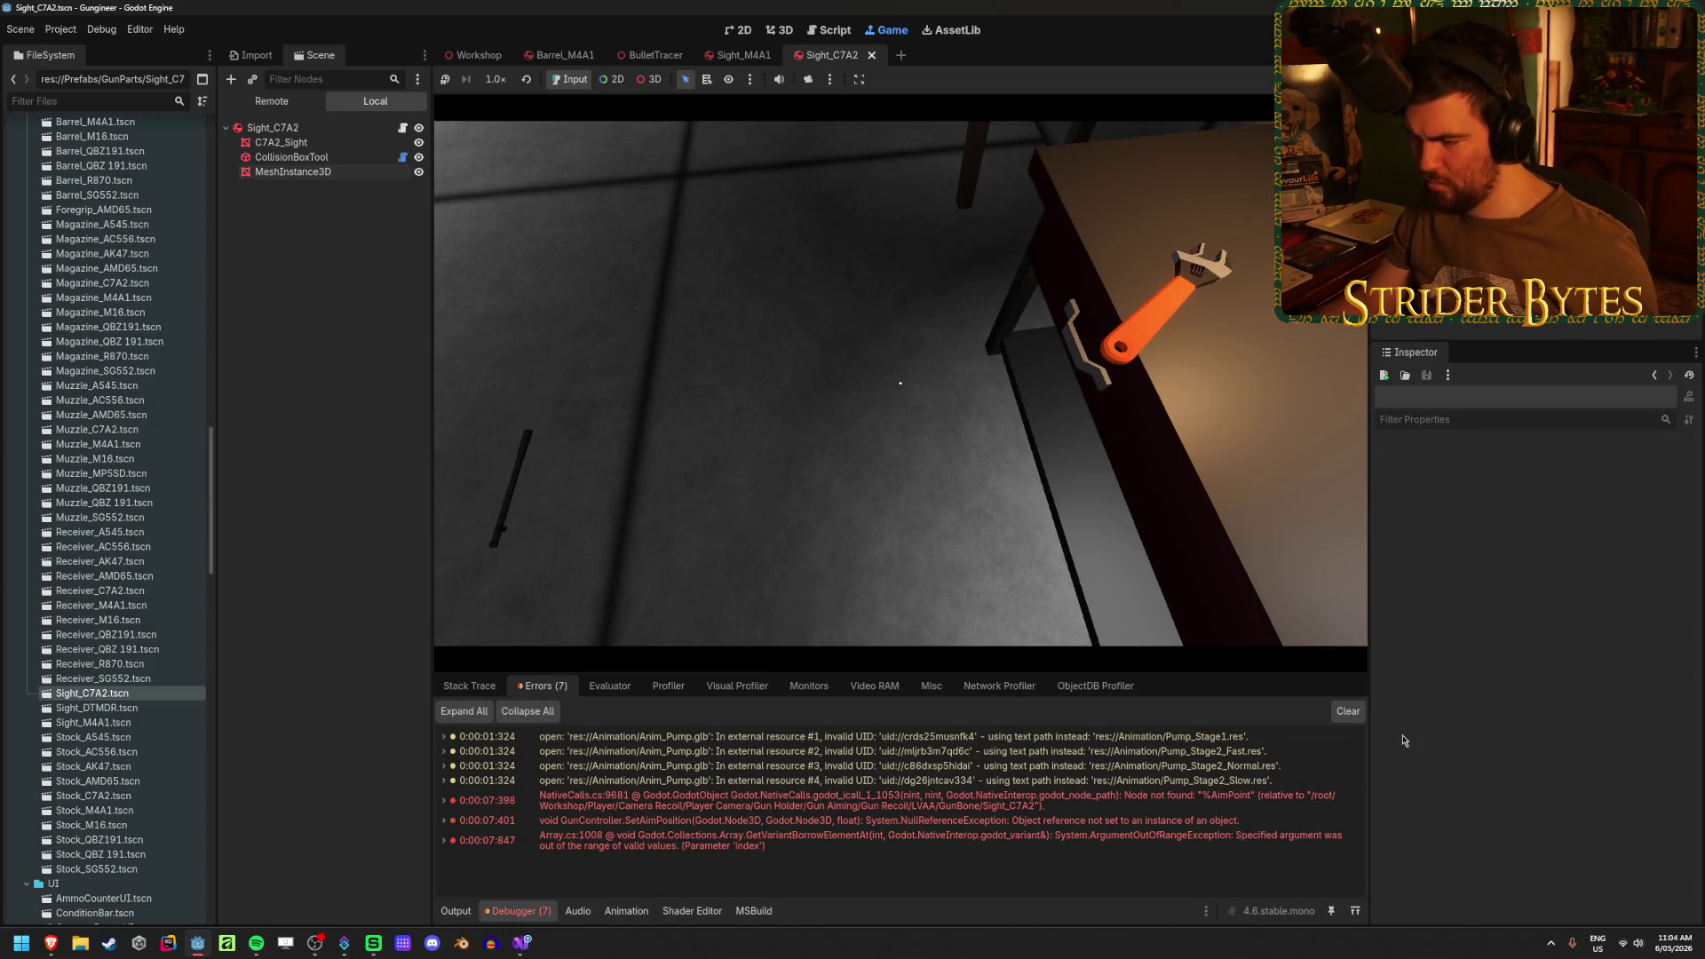
- Stop the running game with F8 and launch Blender from the taskbar
key(F8)
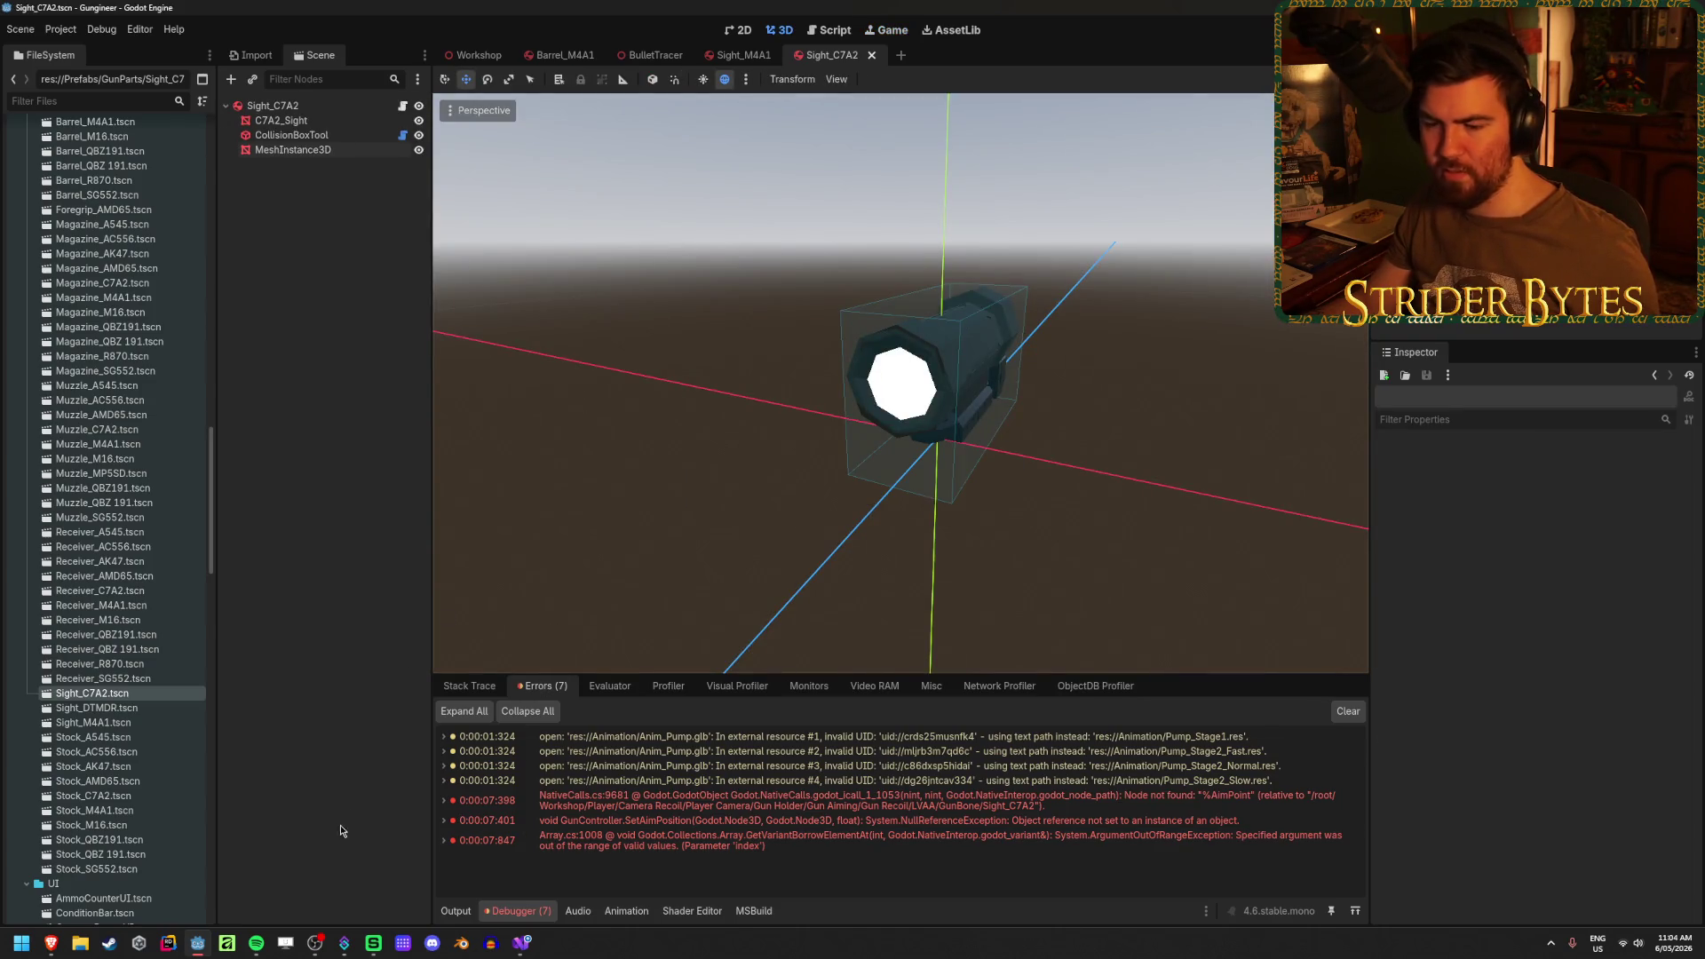
mouse_move(514, 950)
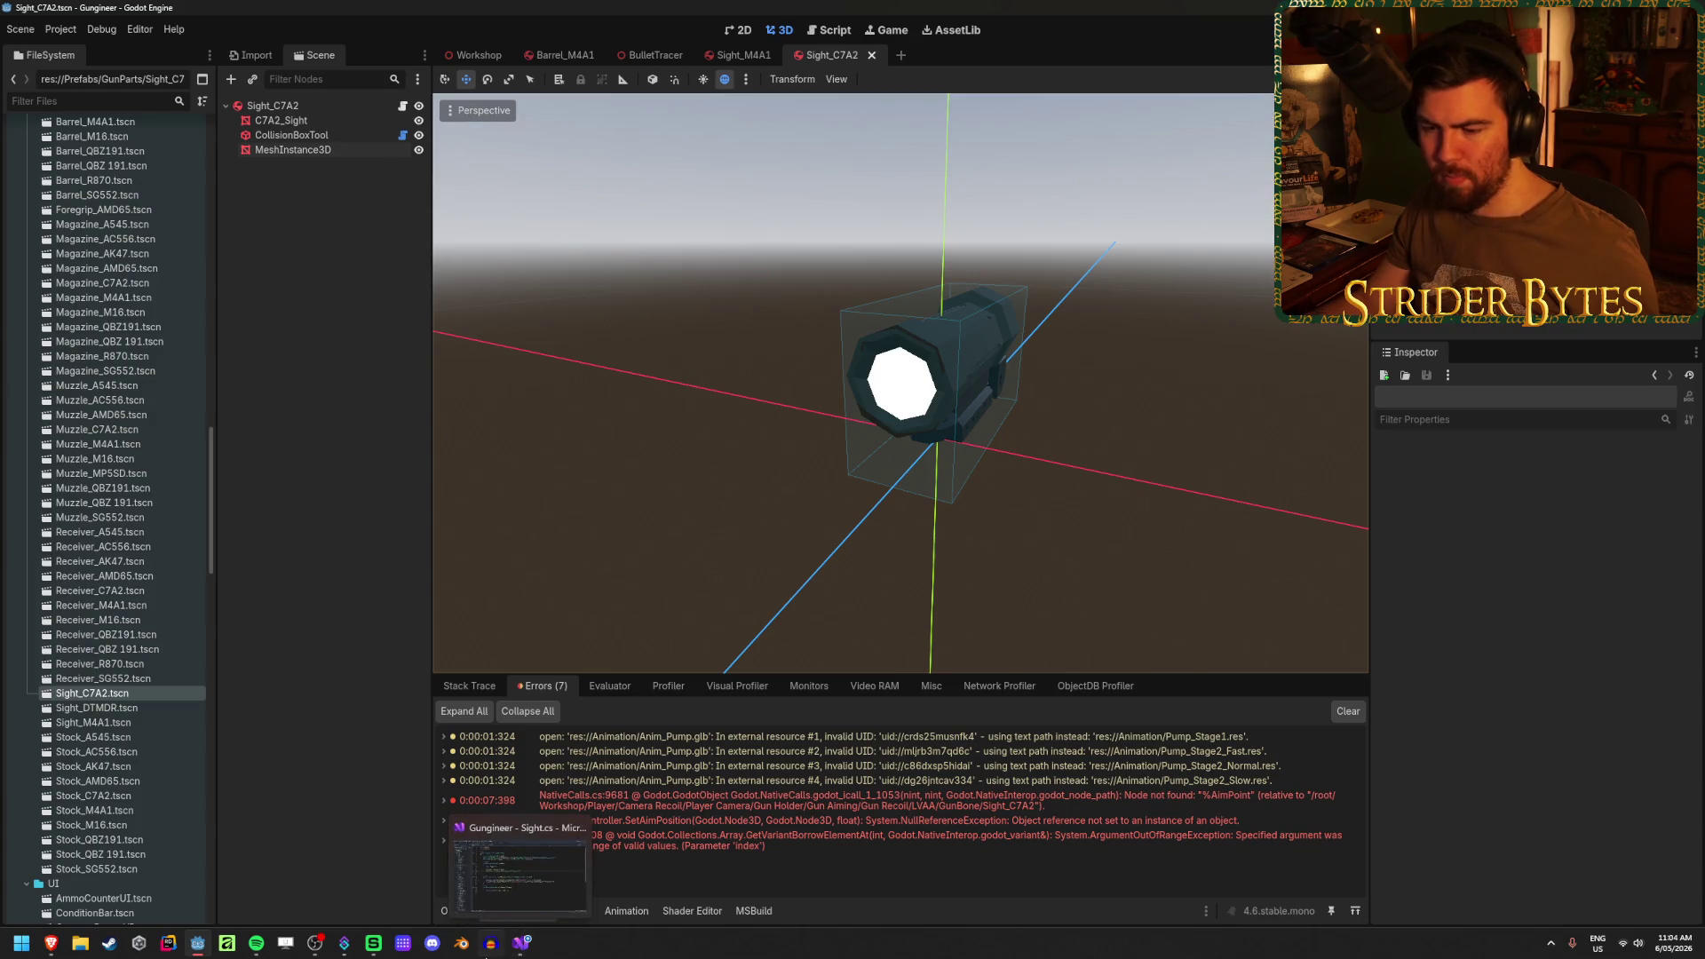
click(461, 948)
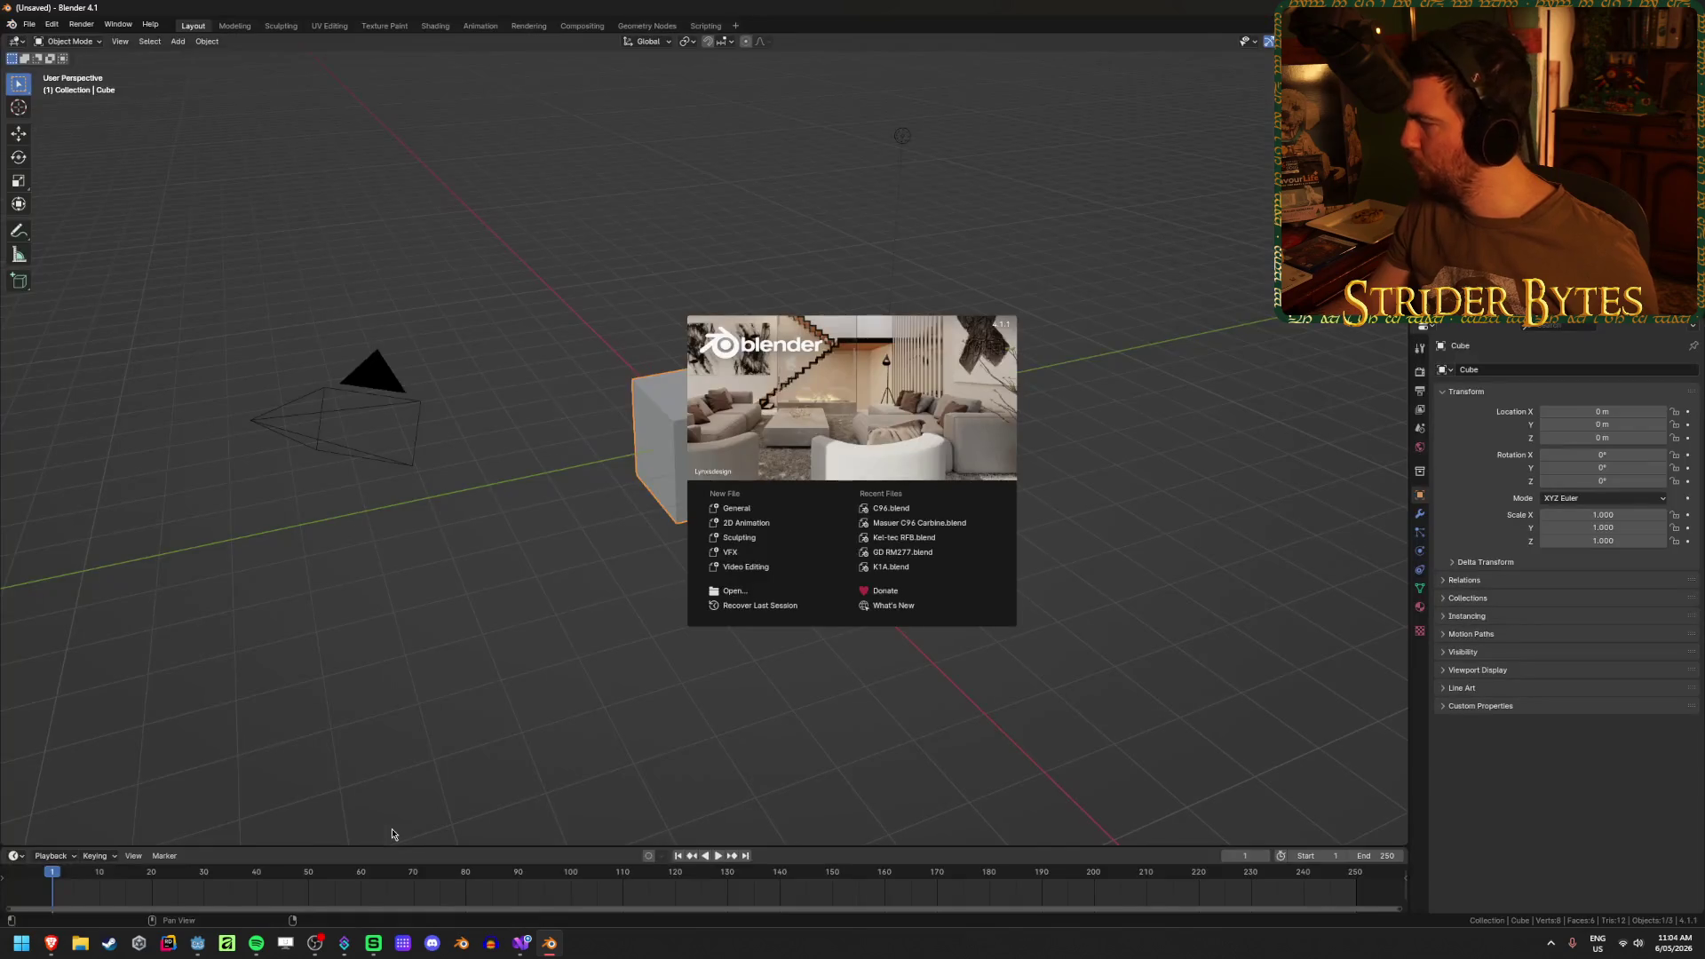
- Browse to the Gun Models\ARs folder and pick C7A2.blend in the open dialog
click(737, 591)
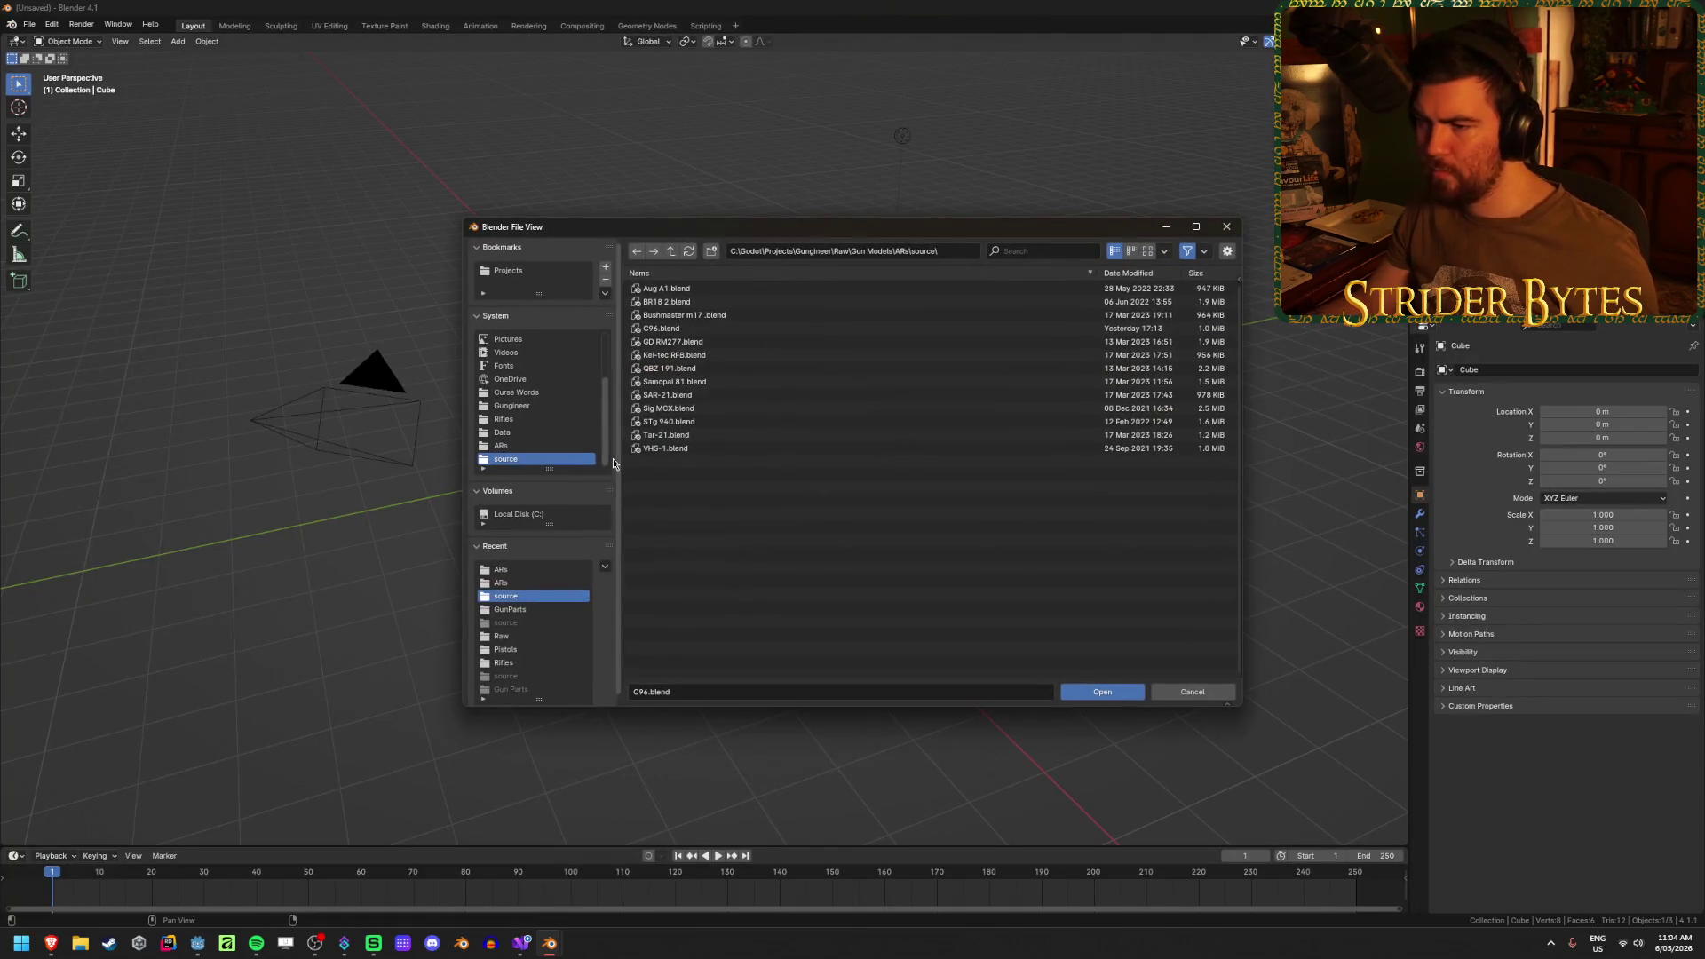
double_click(672, 252)
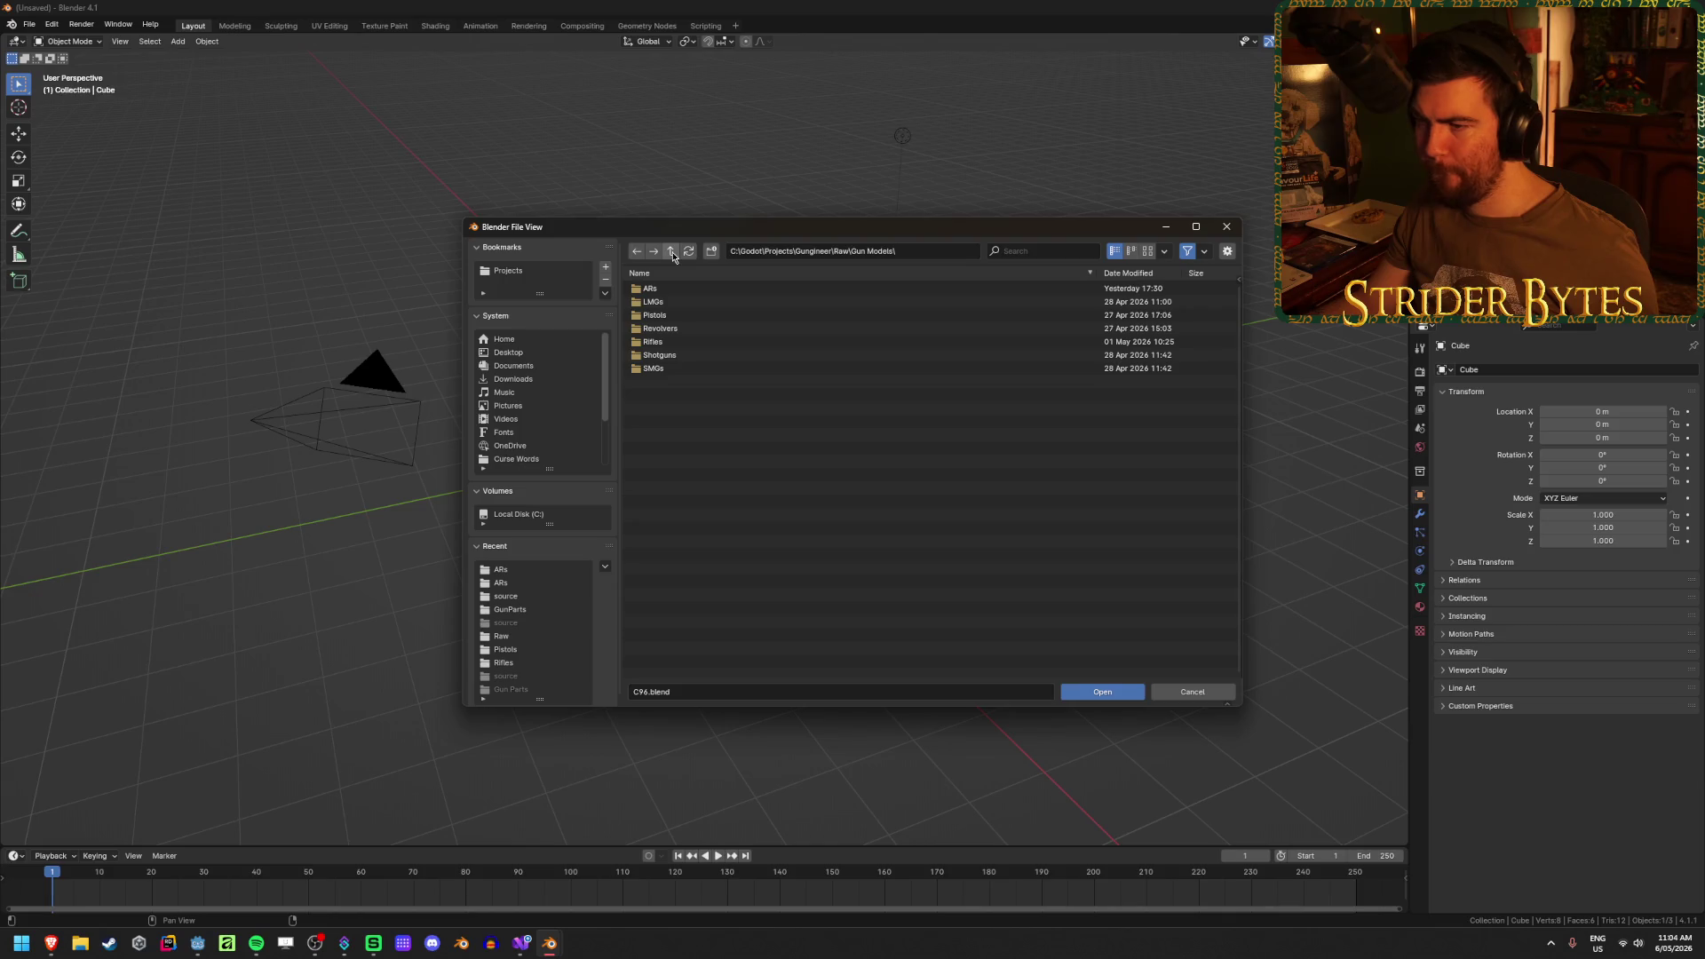
double_click(651, 290)
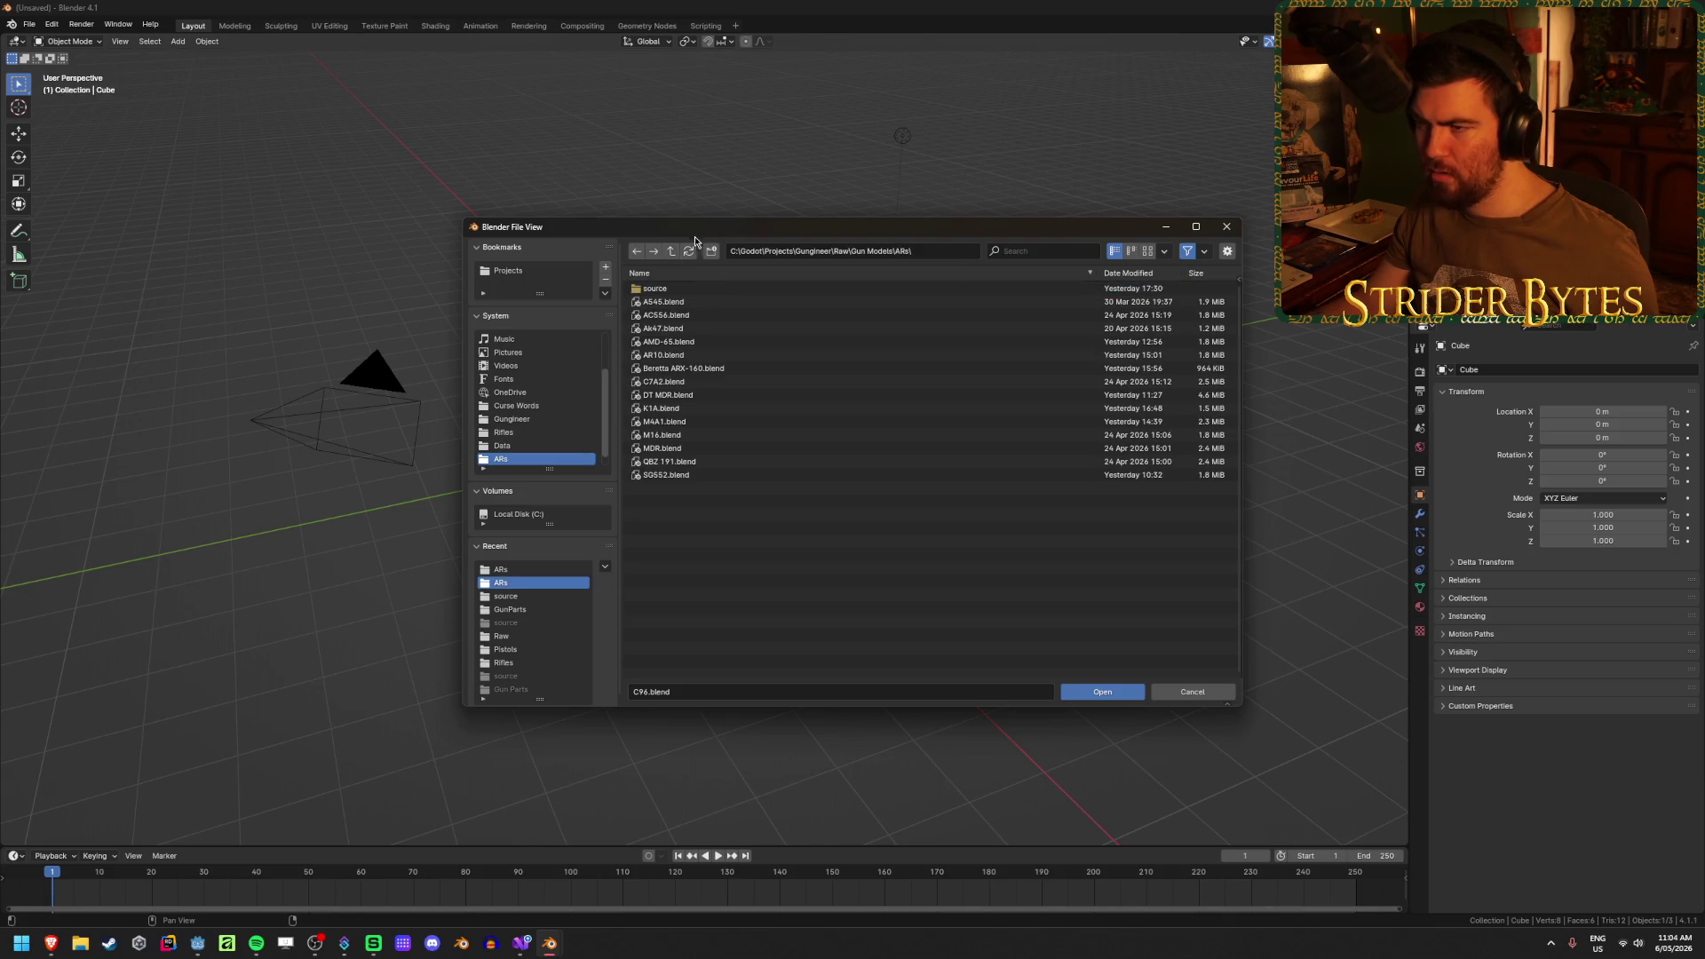
click(672, 253)
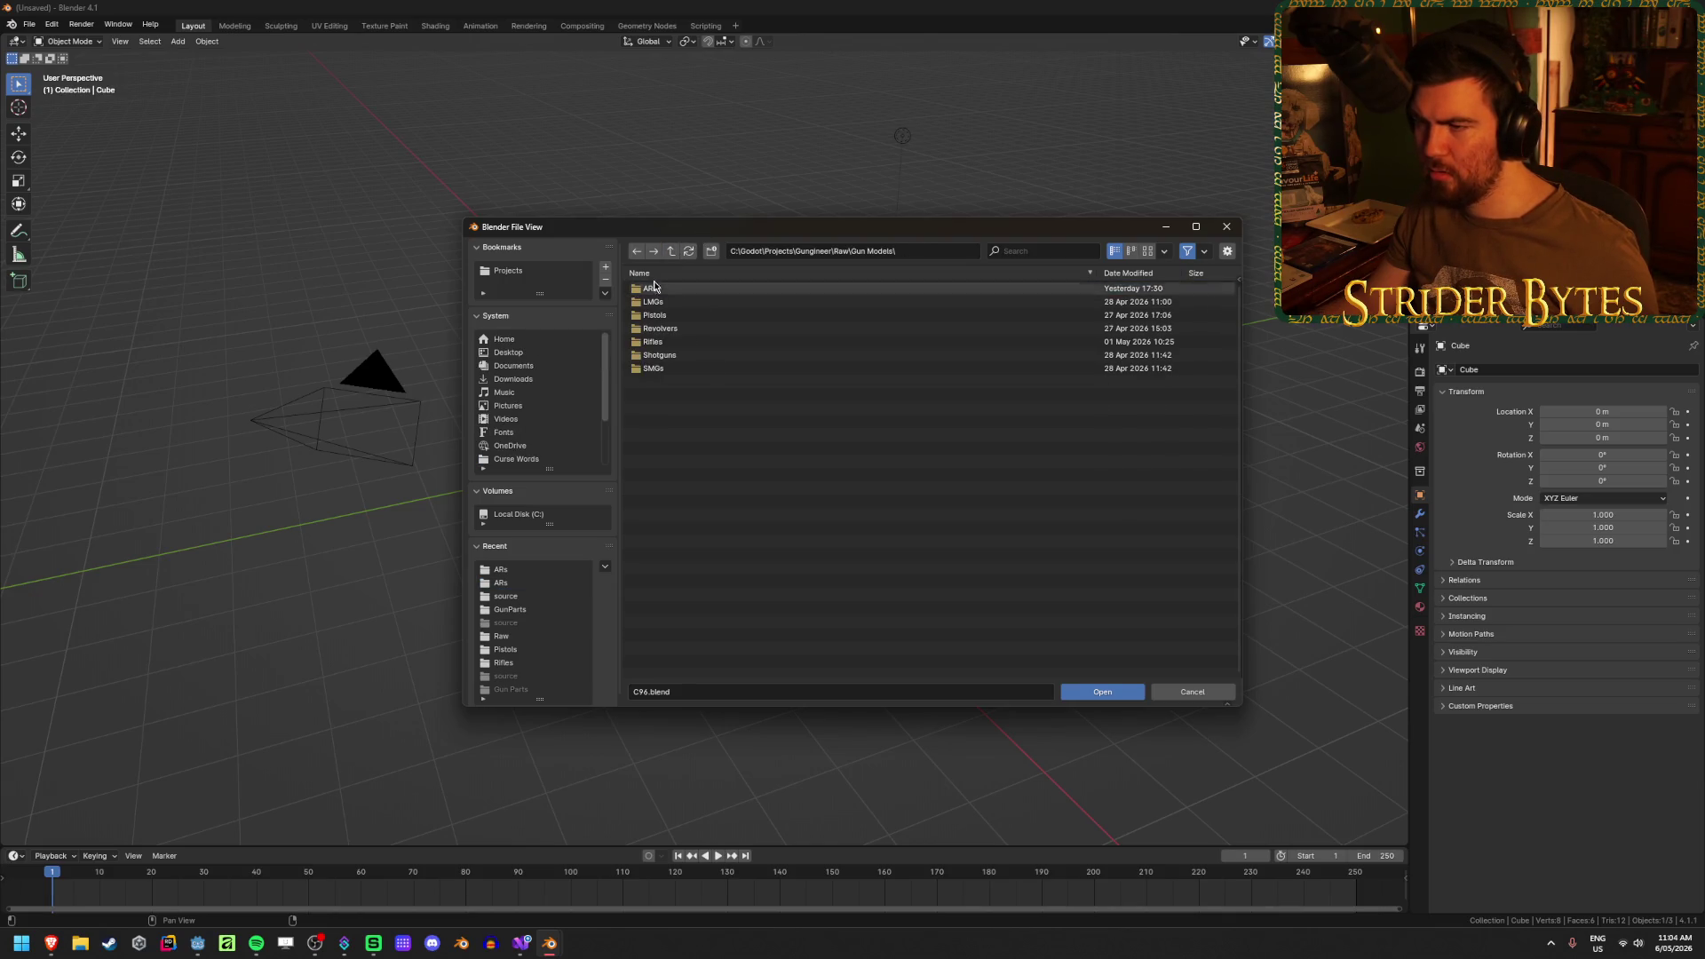
double_click(653, 288)
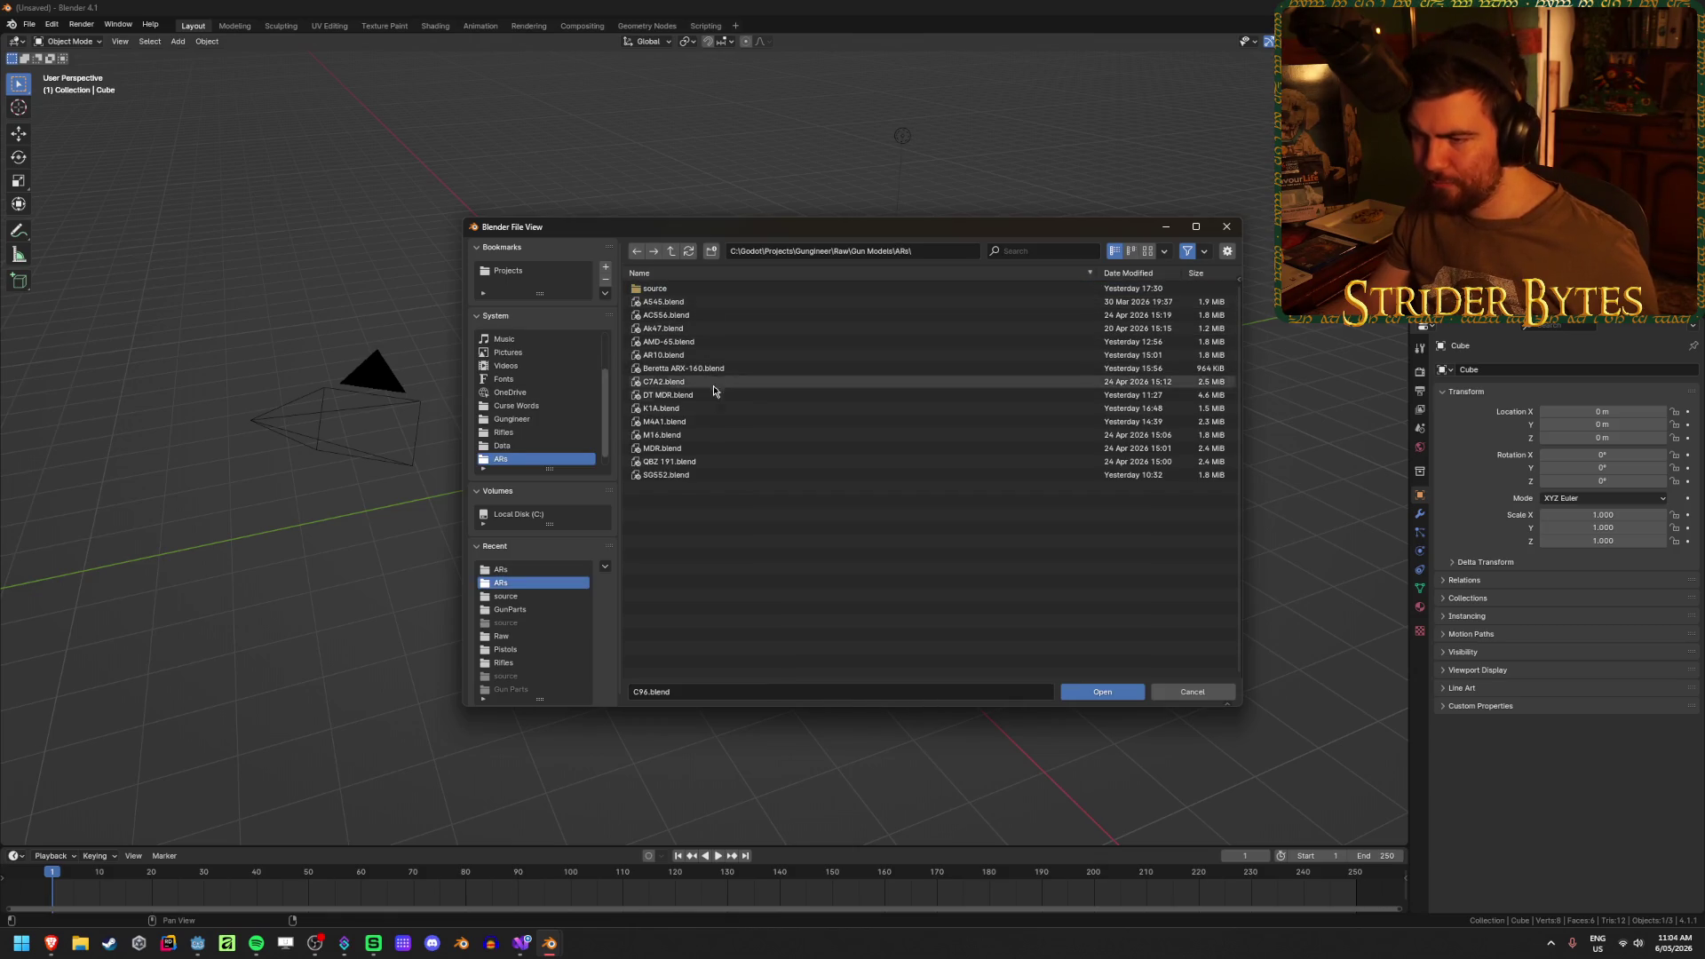
click(702, 382)
- Open C7A2.blend and select the C7A2_Sight object
click(1111, 702)
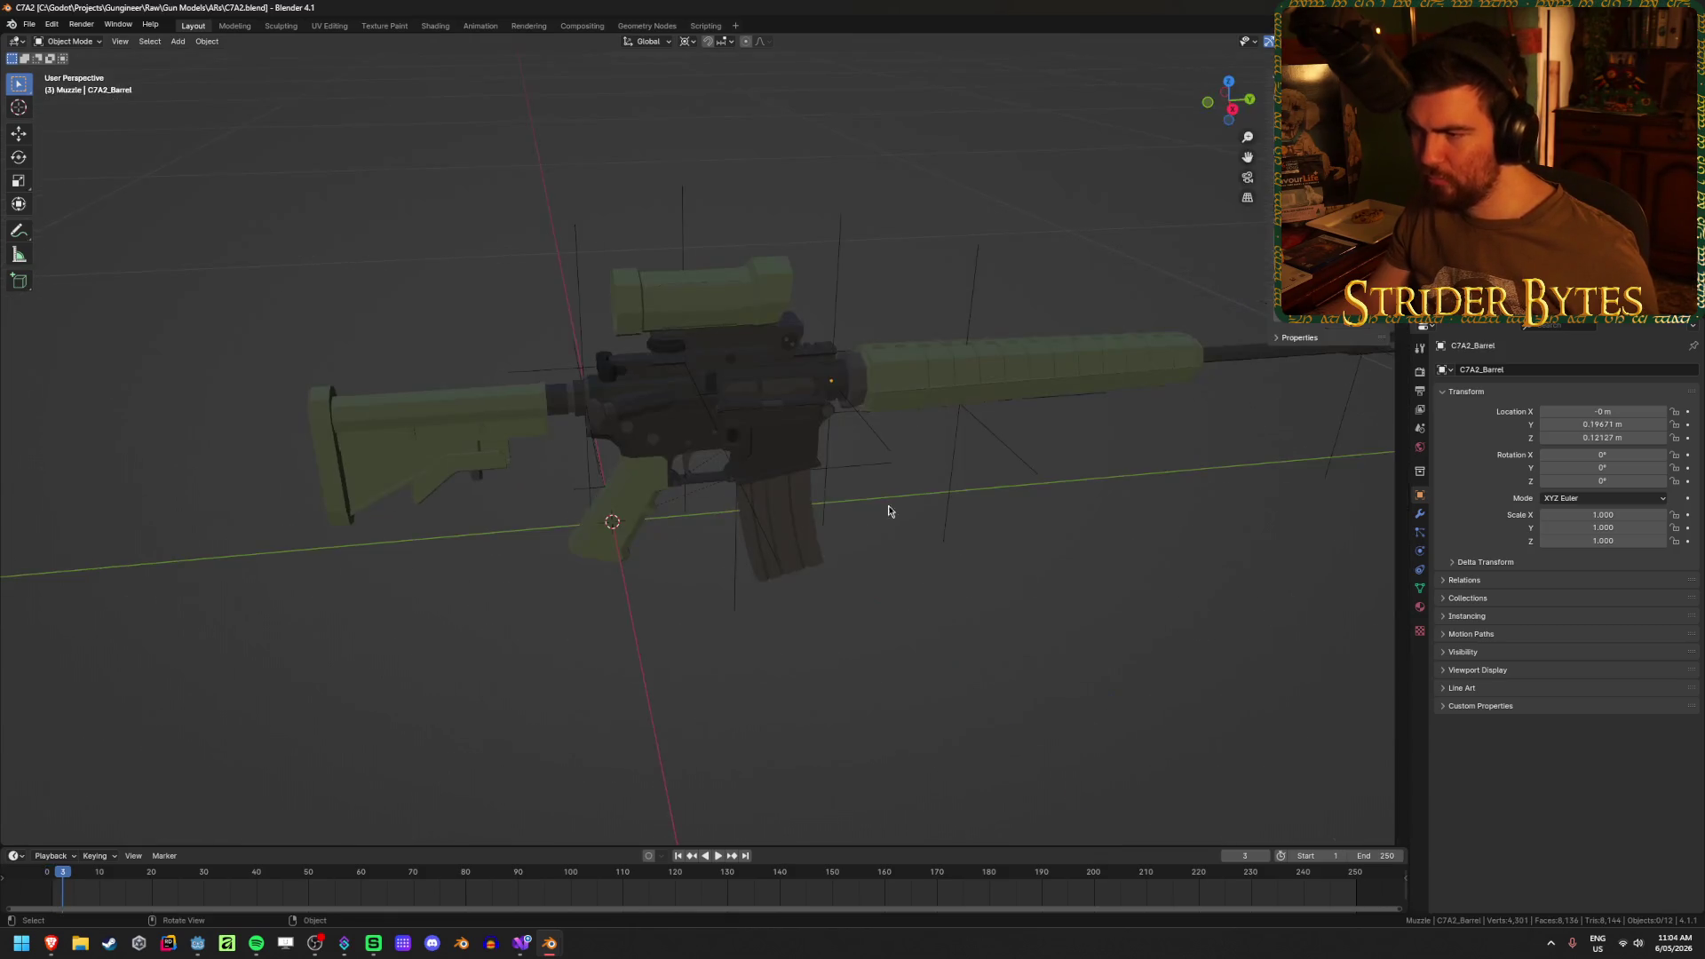
click(707, 314)
scroll(757, 320, up, 4)
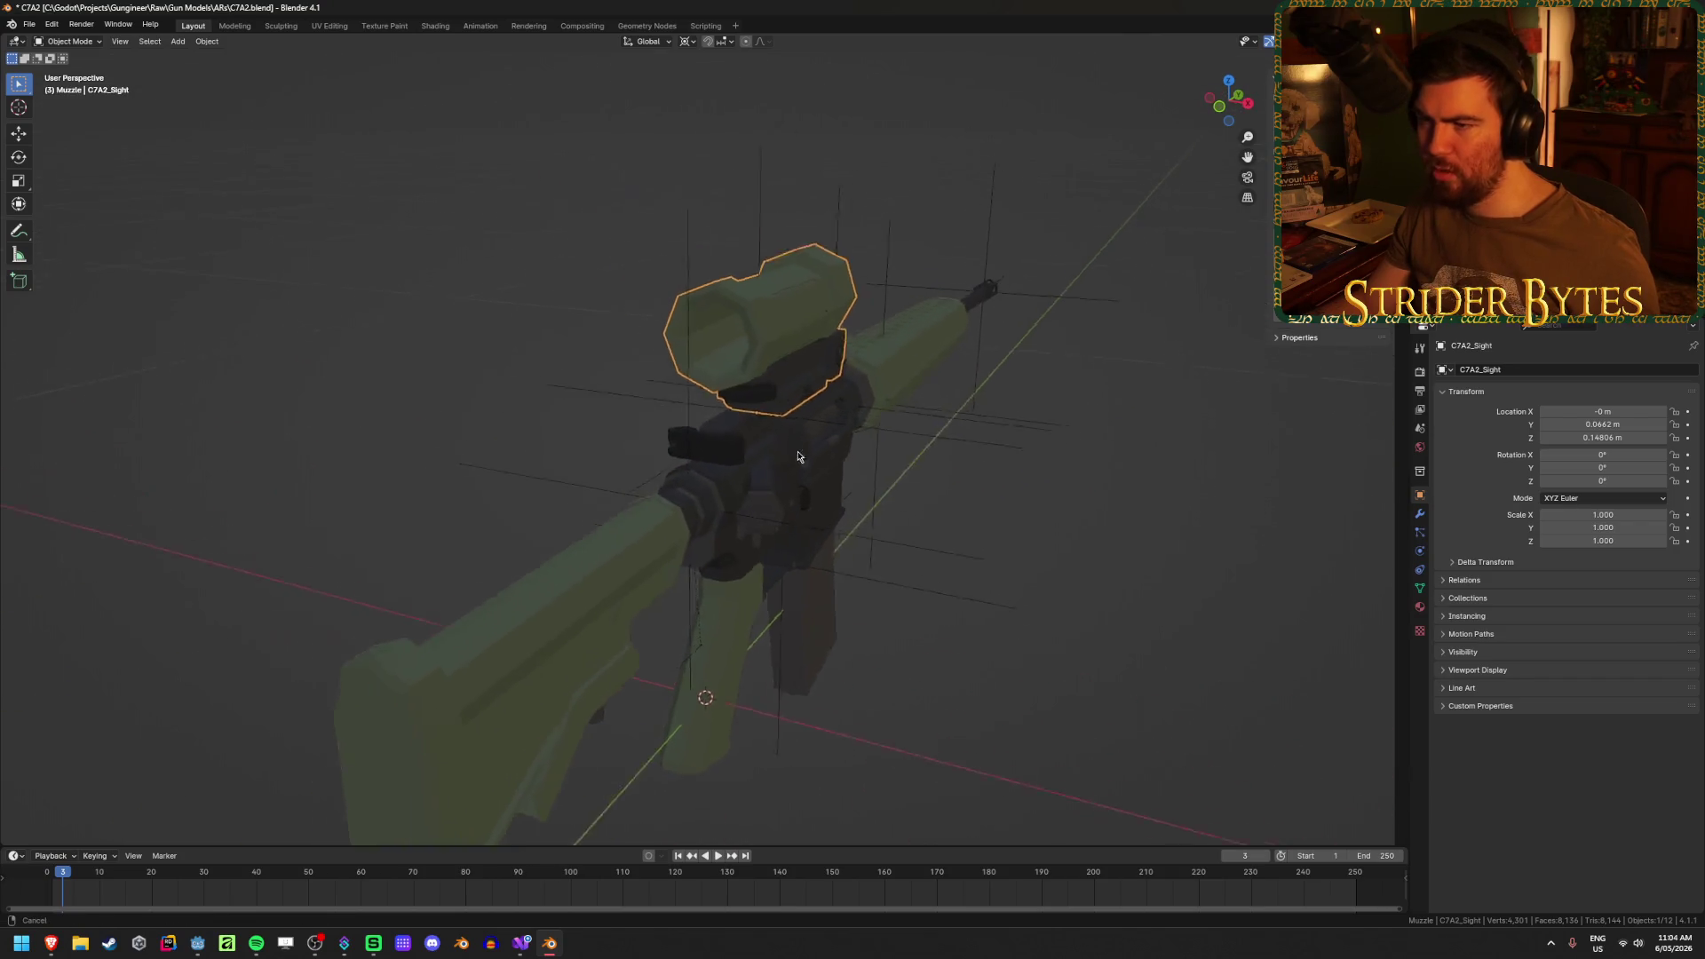
scroll(913, 426, up, 5)
- Snap the 3D cursor to the centre of the sight's front ring using its rim vertices
key(Tab)
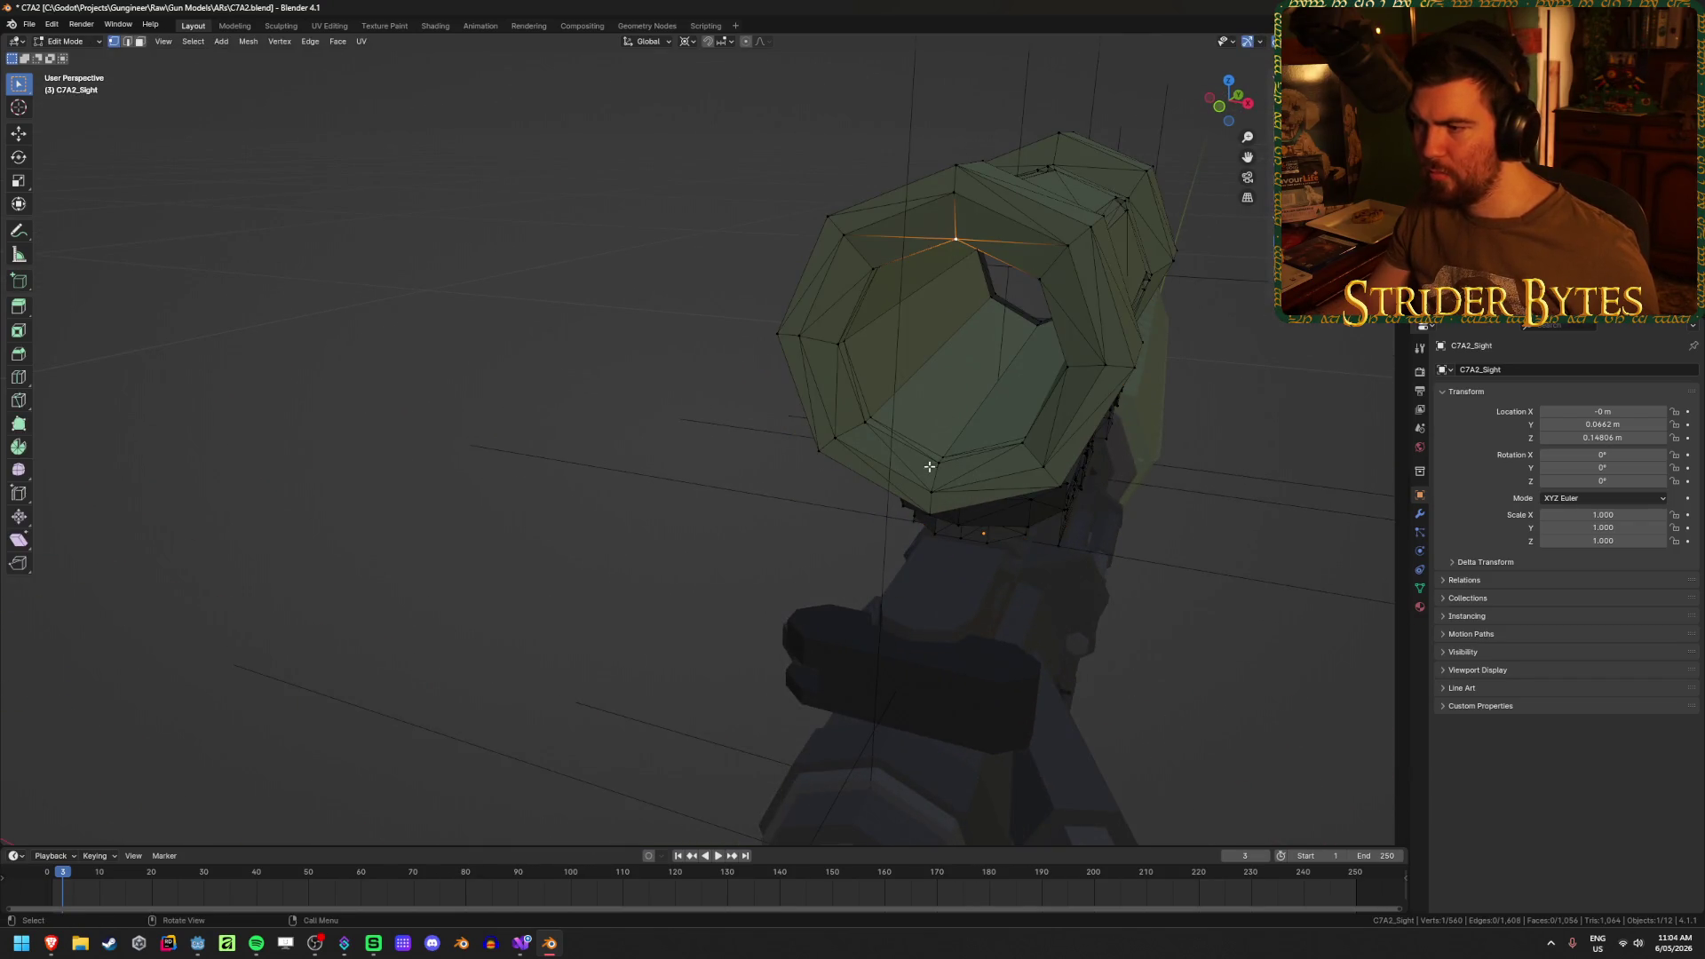
click(957, 239)
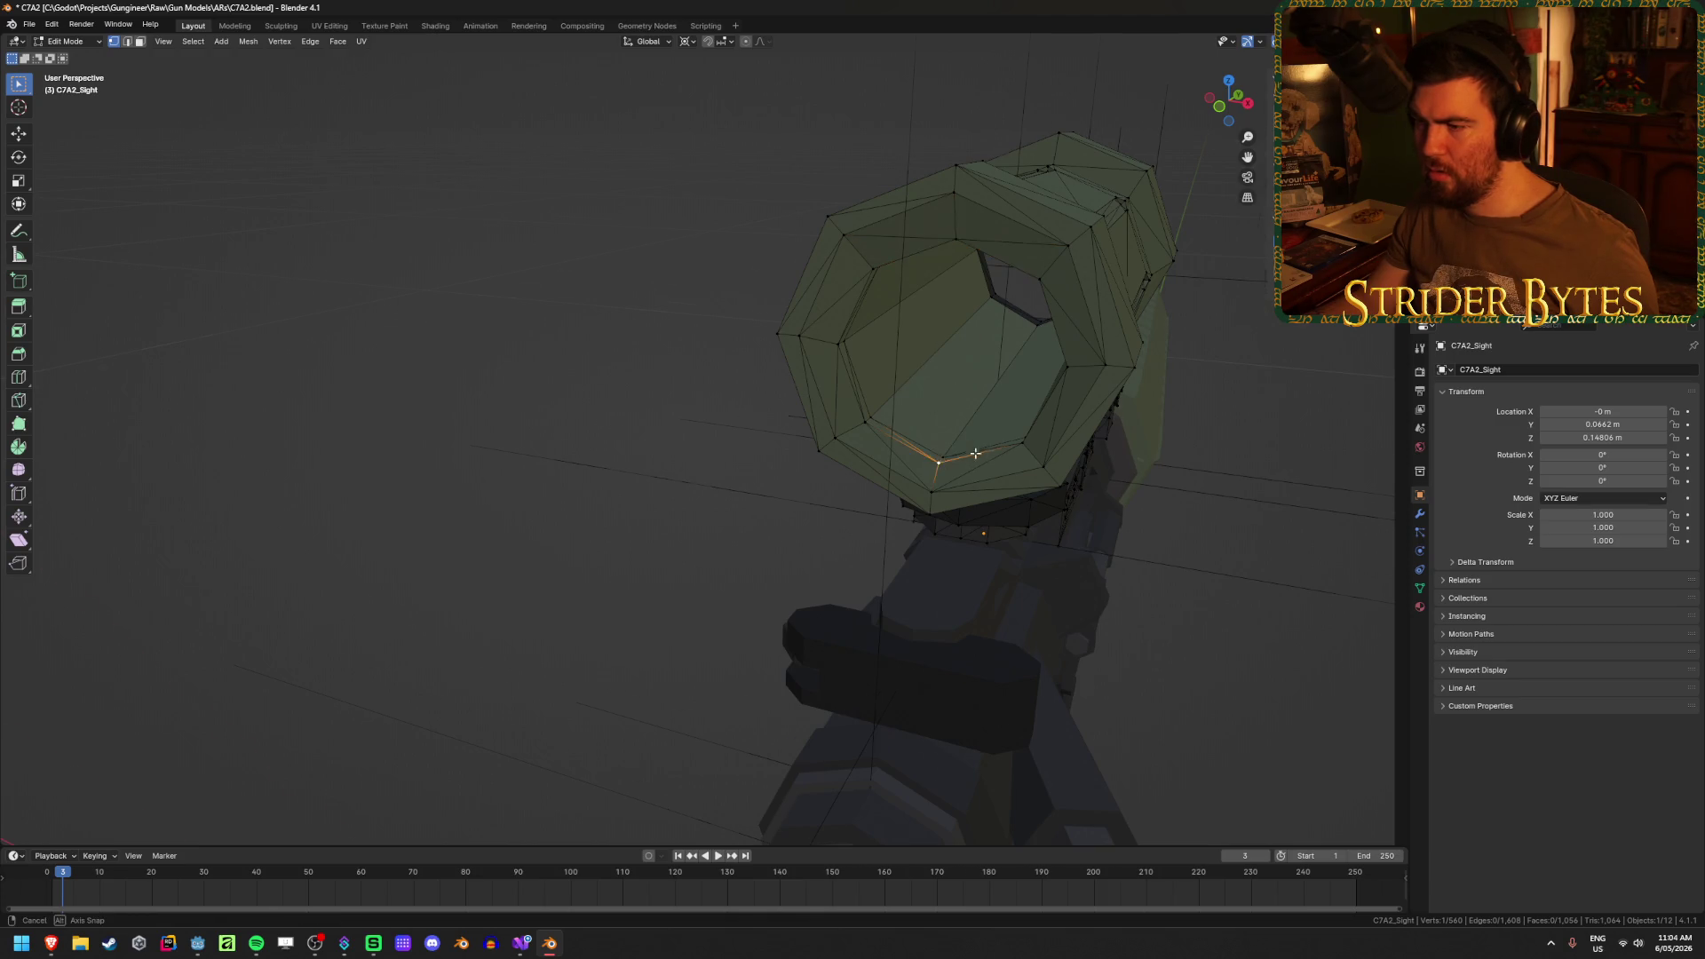
mouse_move(975, 452)
mouse_down()
mouse_move(915, 331)
mouse_move(1036, 363)
mouse_up()
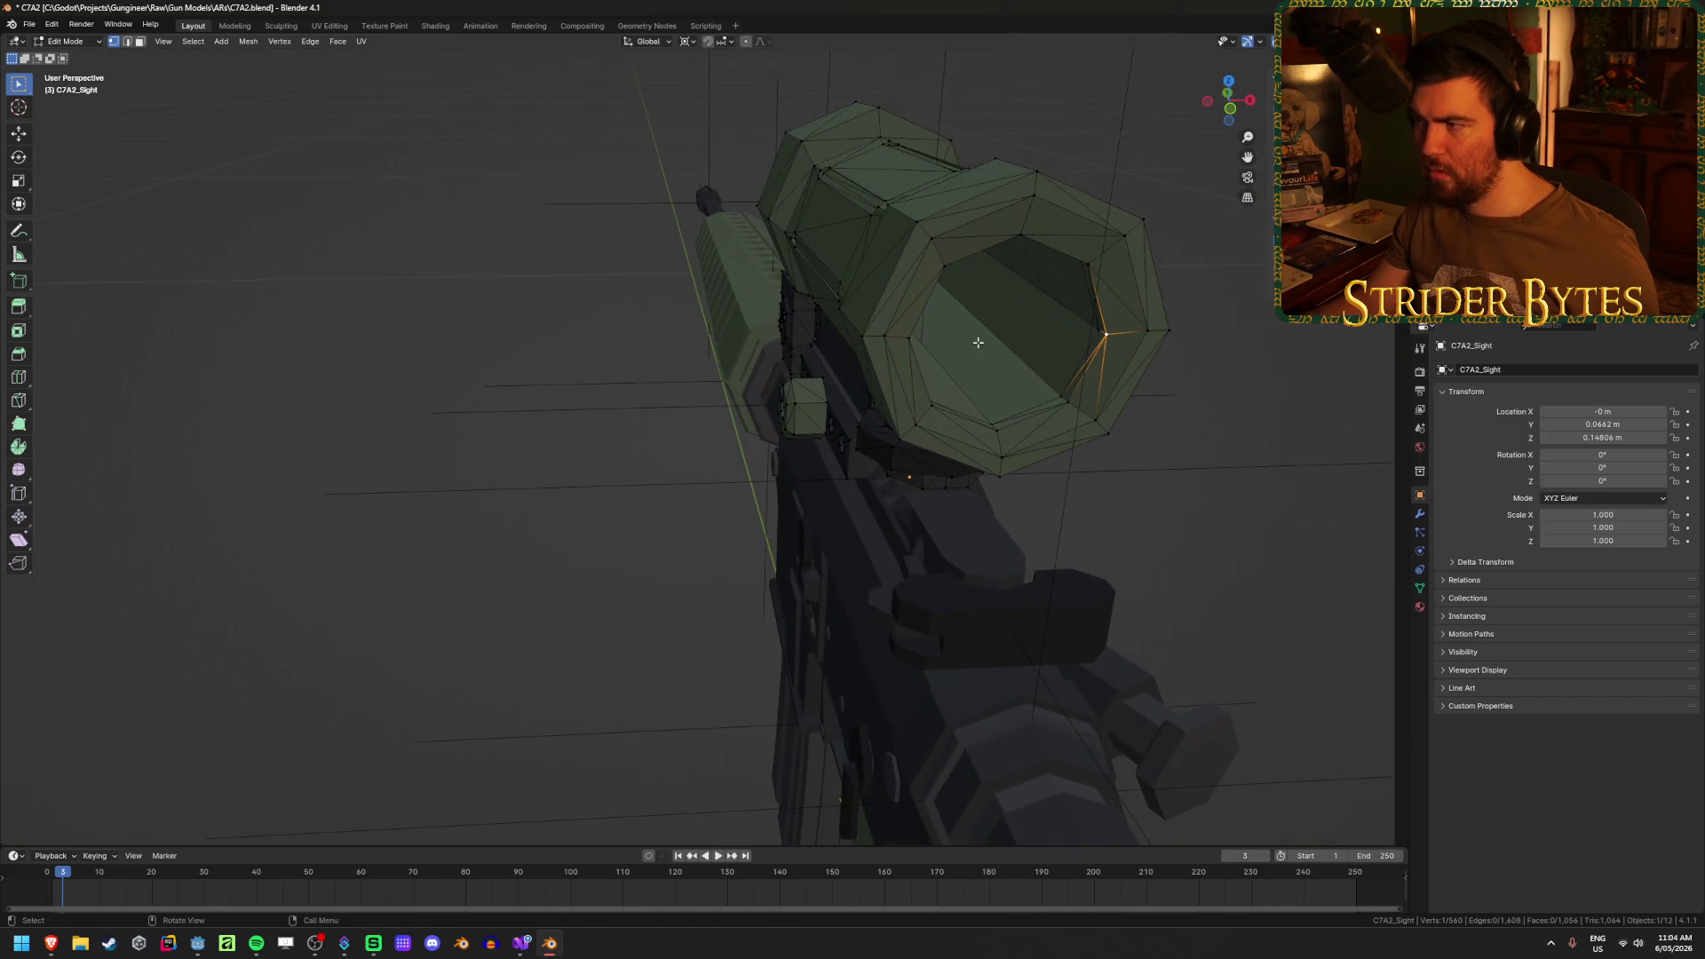
key(Tab)
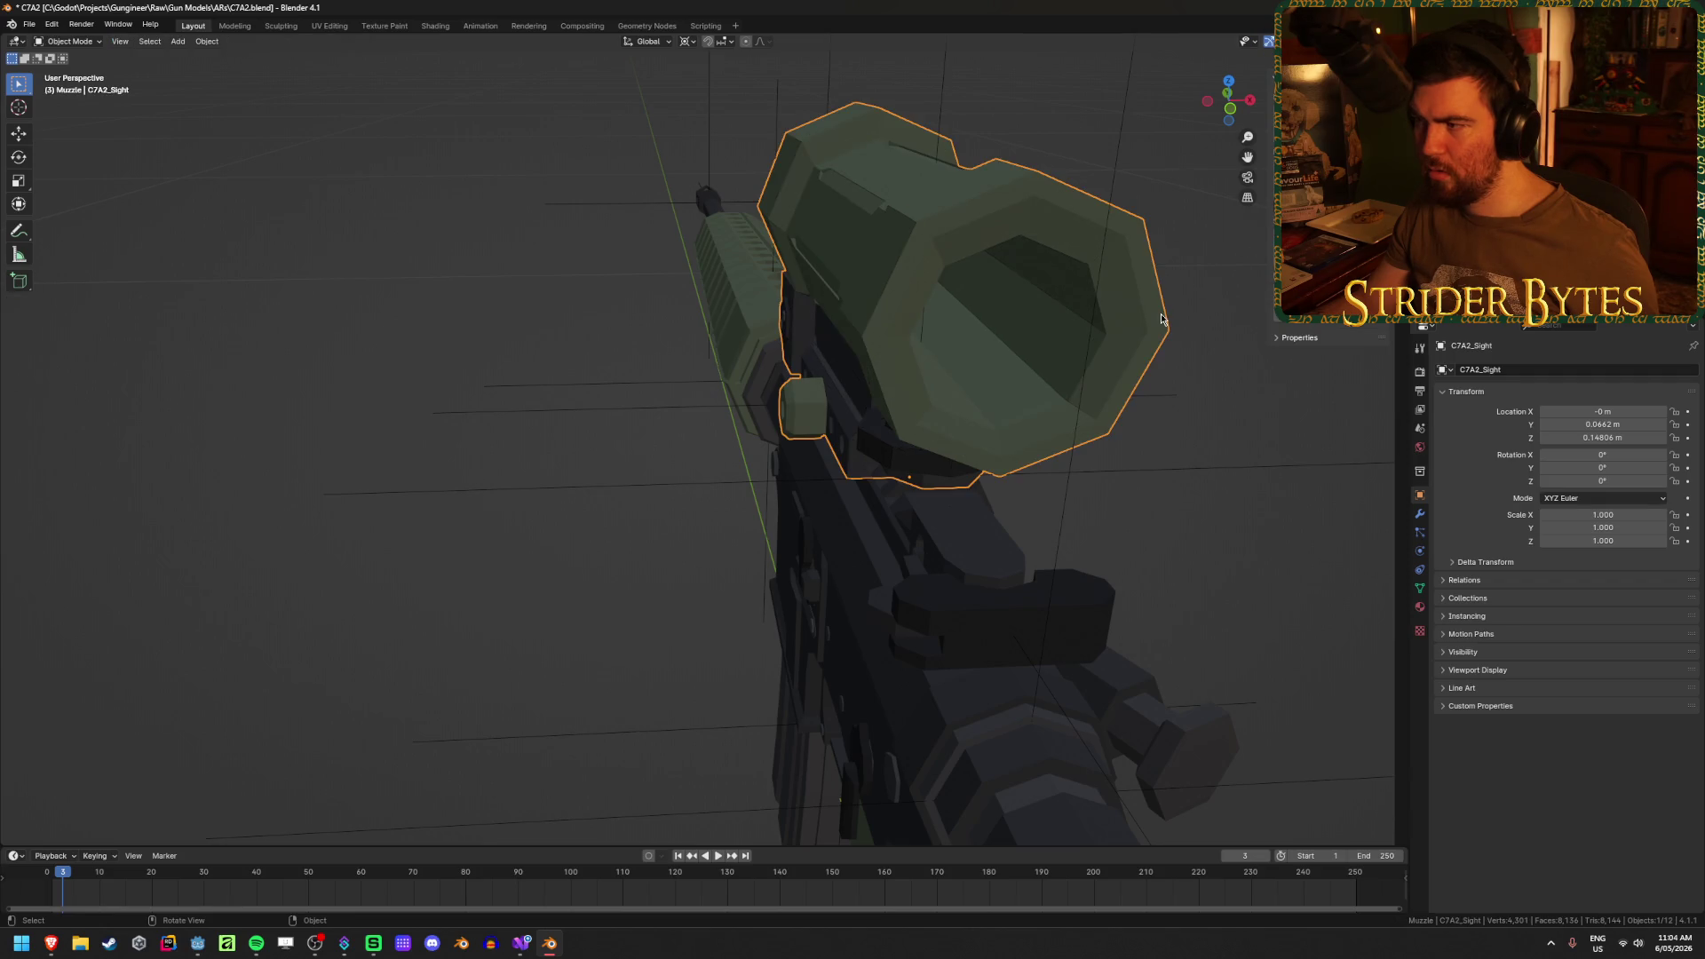
mouse_move(1160, 320)
mouse_down()
mouse_move(1089, 354)
mouse_move(977, 461)
mouse_move(994, 444)
mouse_up()
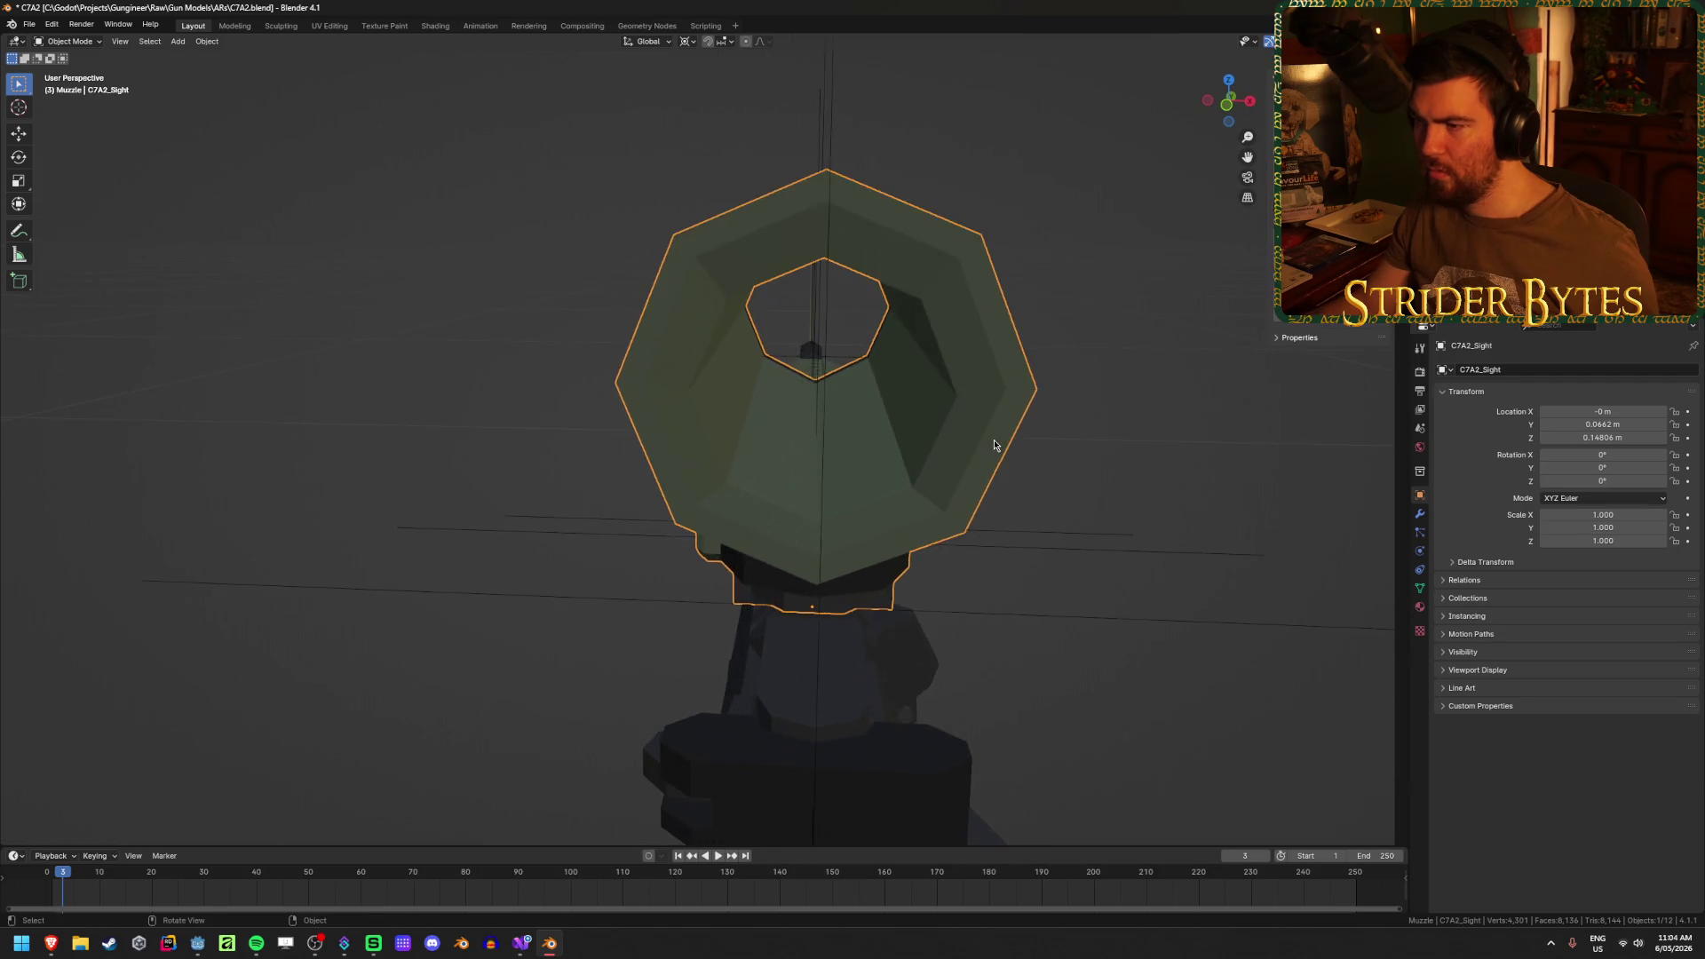
key(Tab)
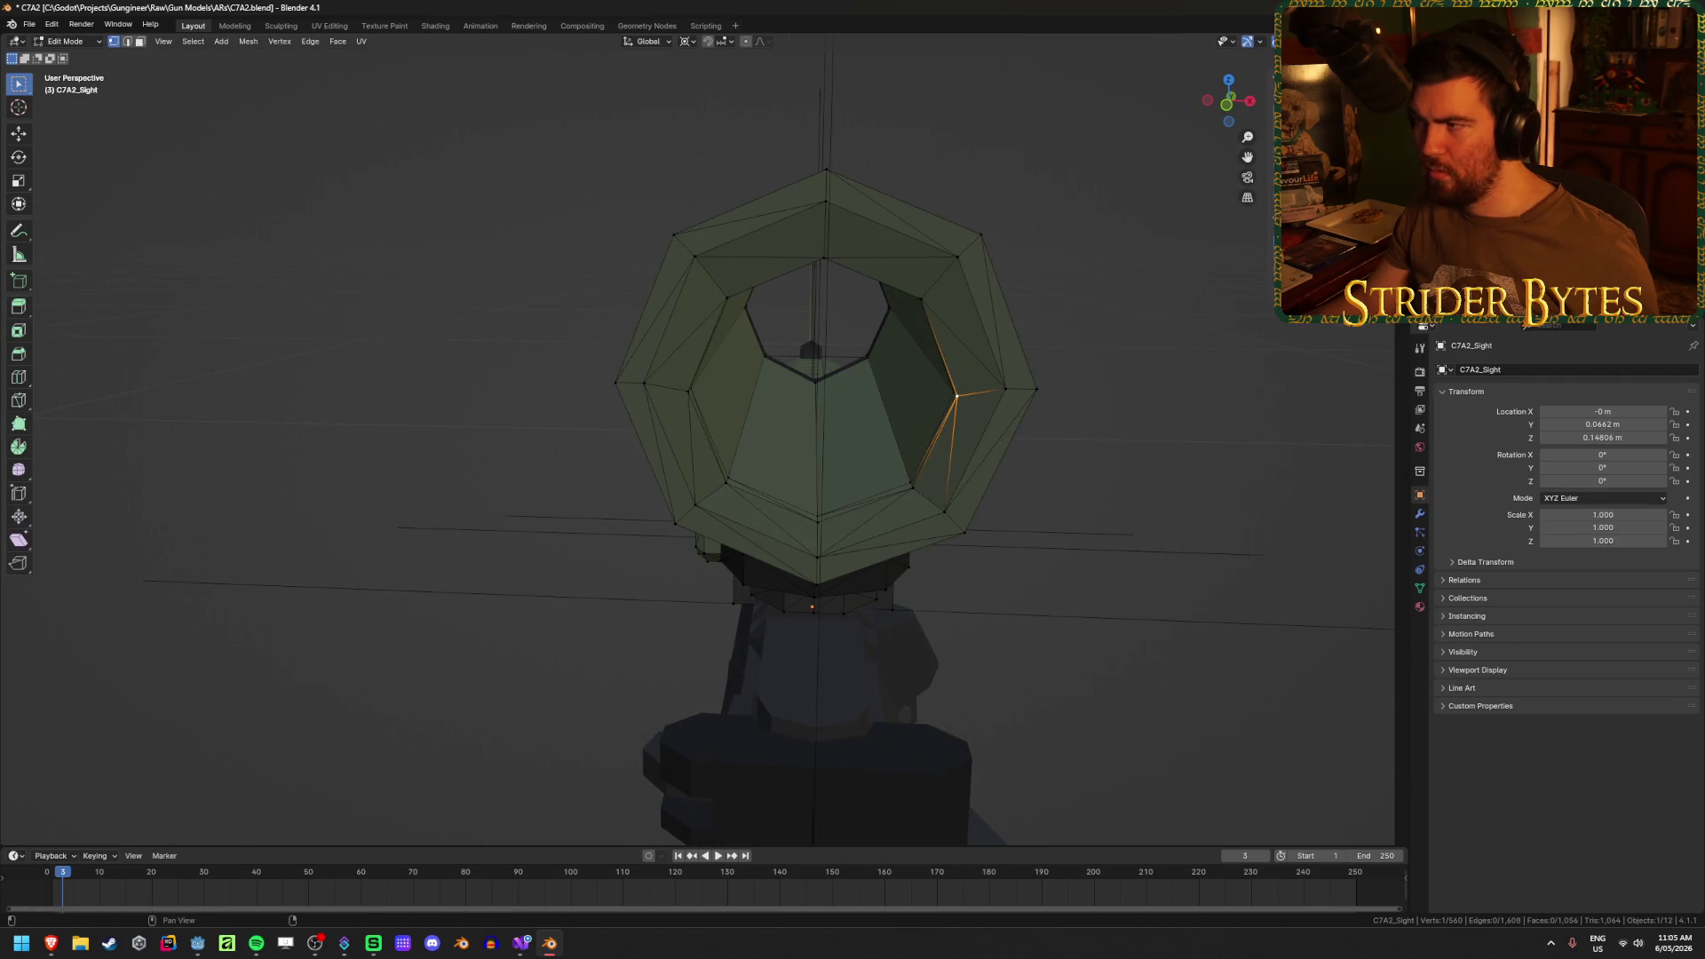
key(Tab)
scroll(681, 392, up, 3)
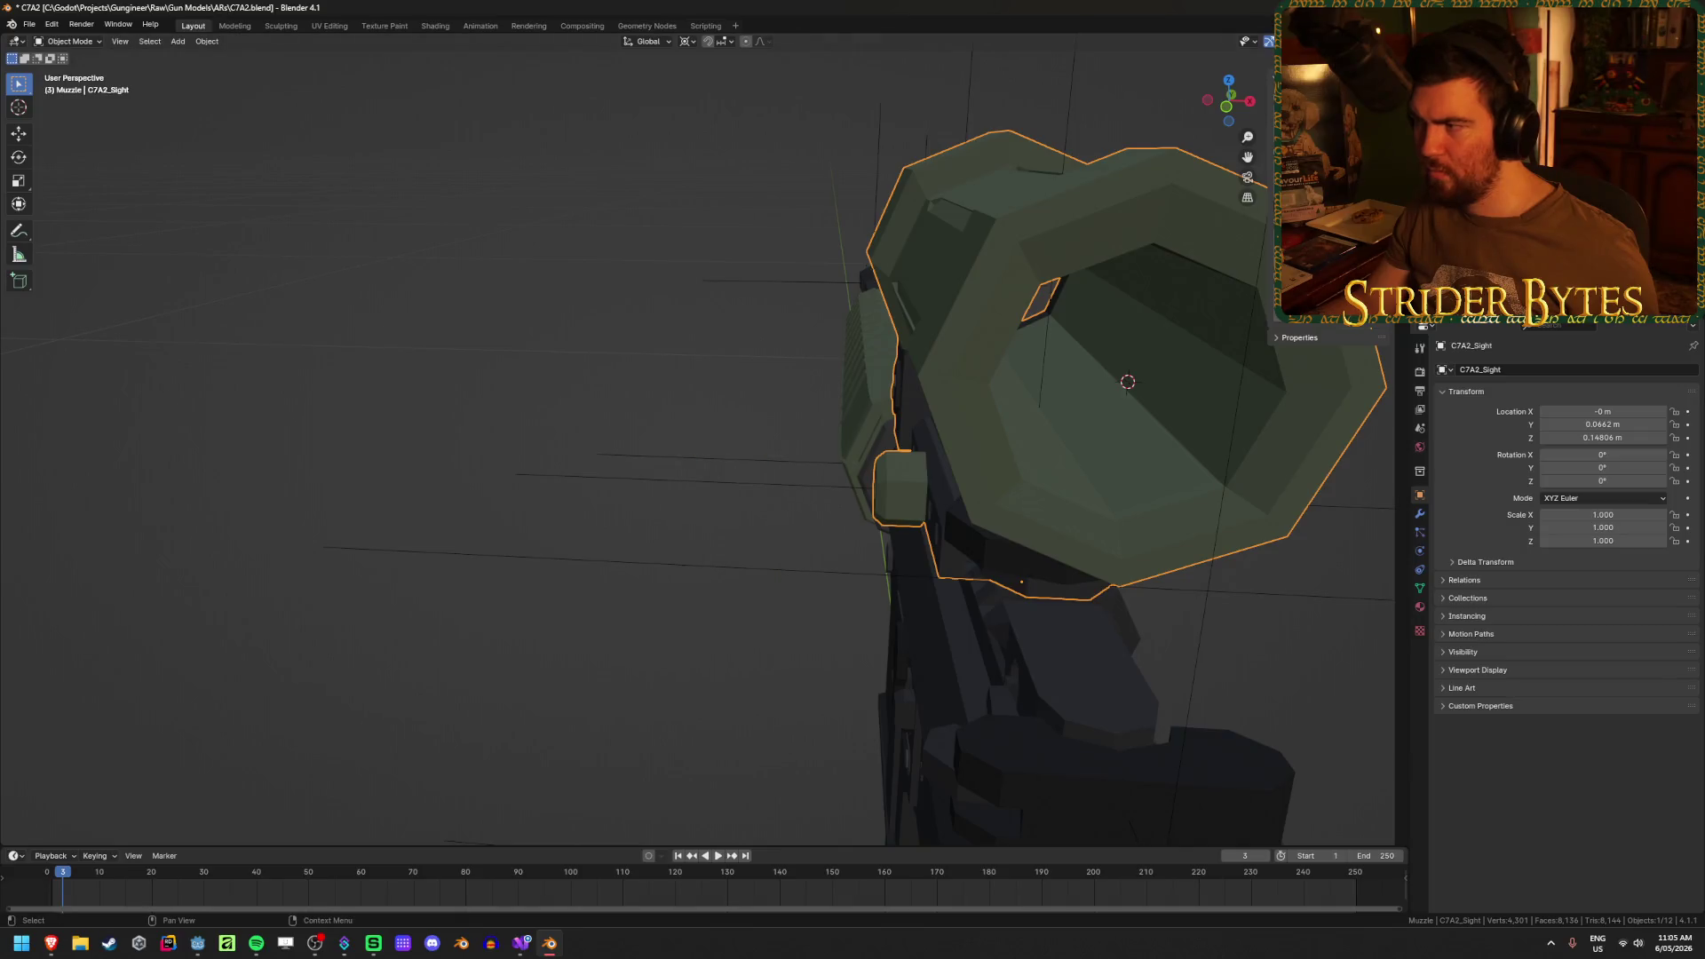
key(shift+a)
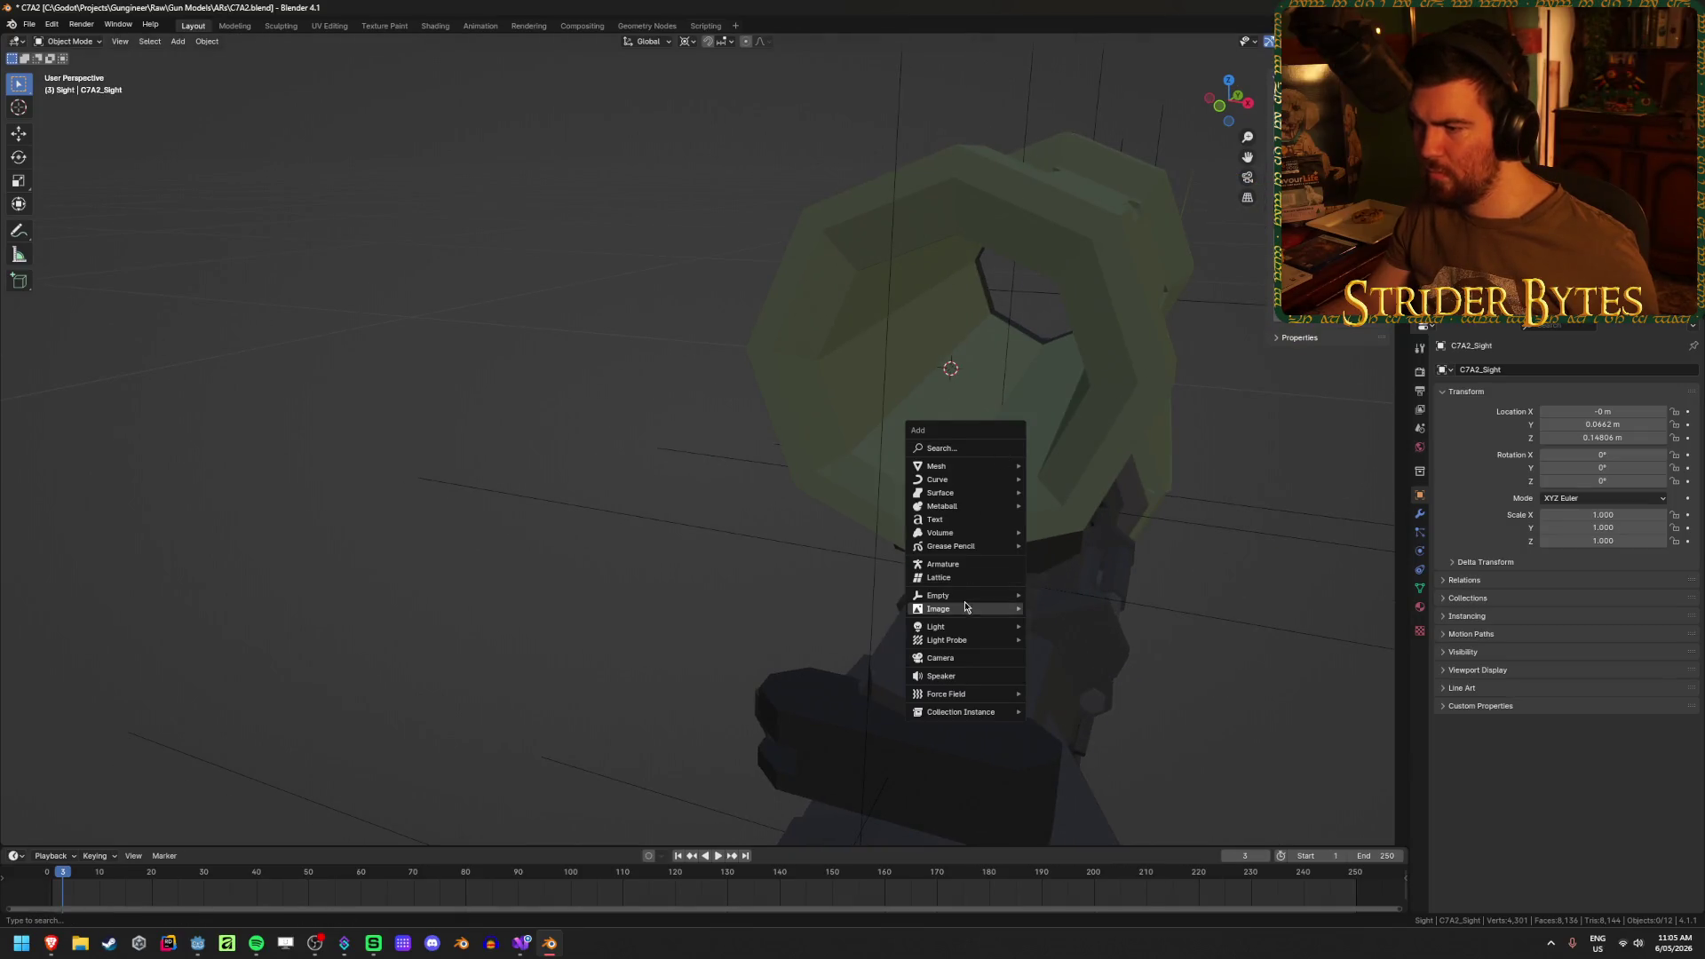
- Add a Plain Axes empty inside the sight and scale it to 0.137
mouse_move(964, 597)
click(1076, 596)
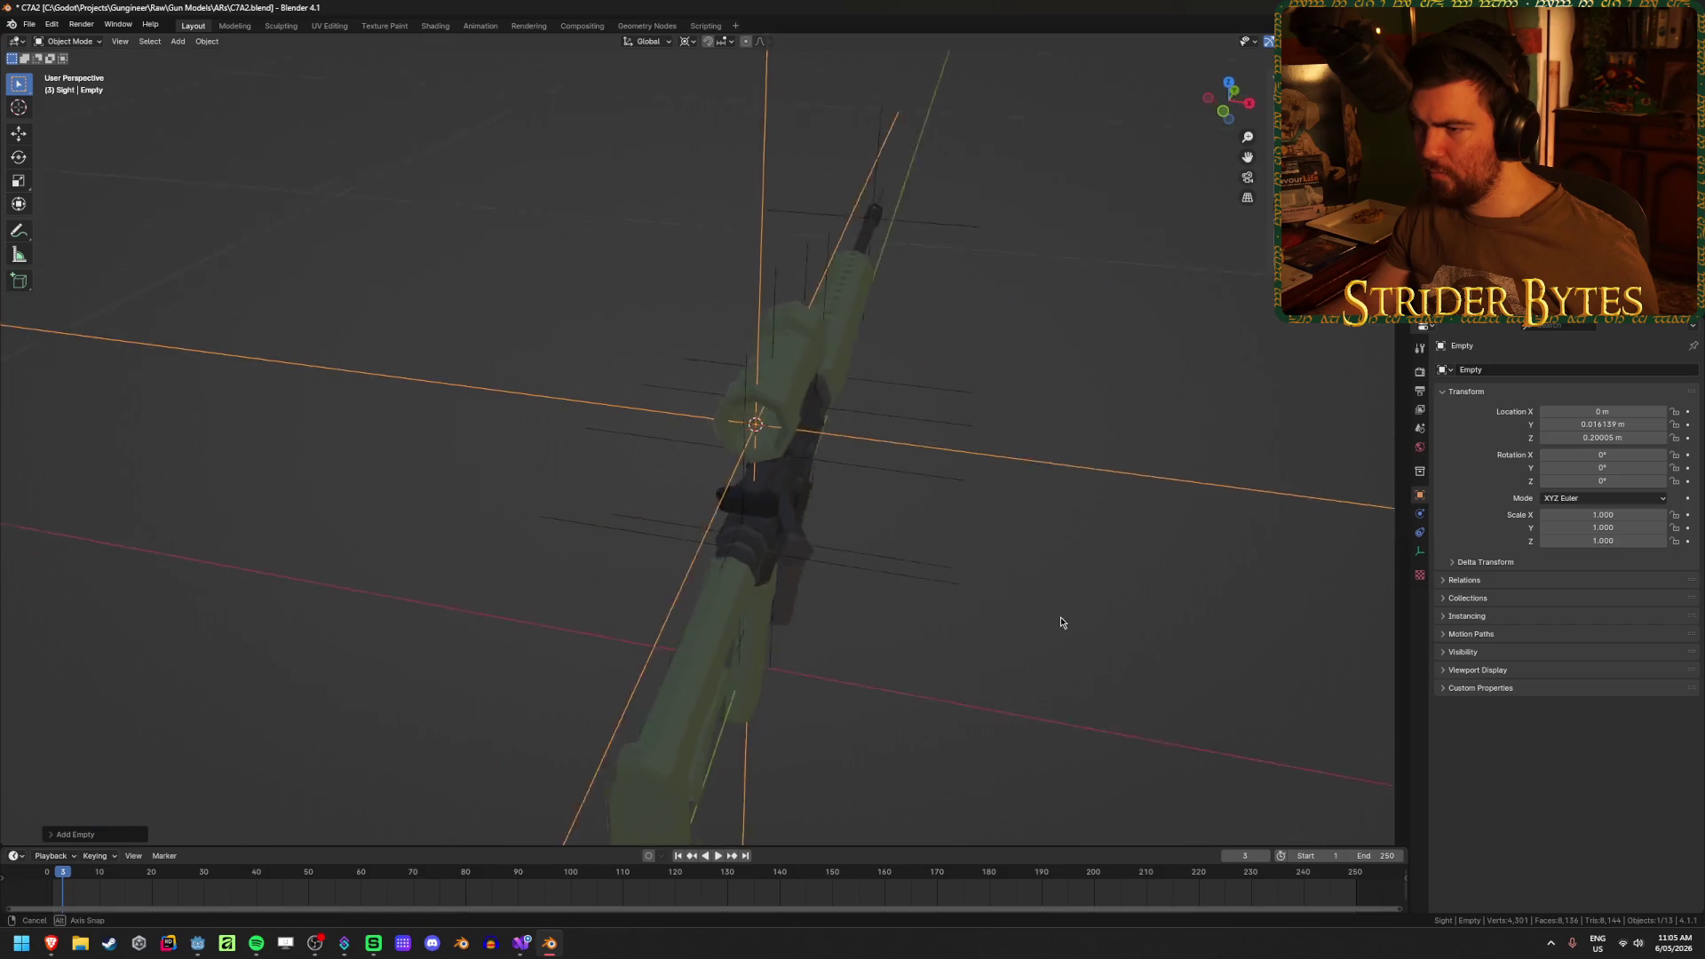
key(s)
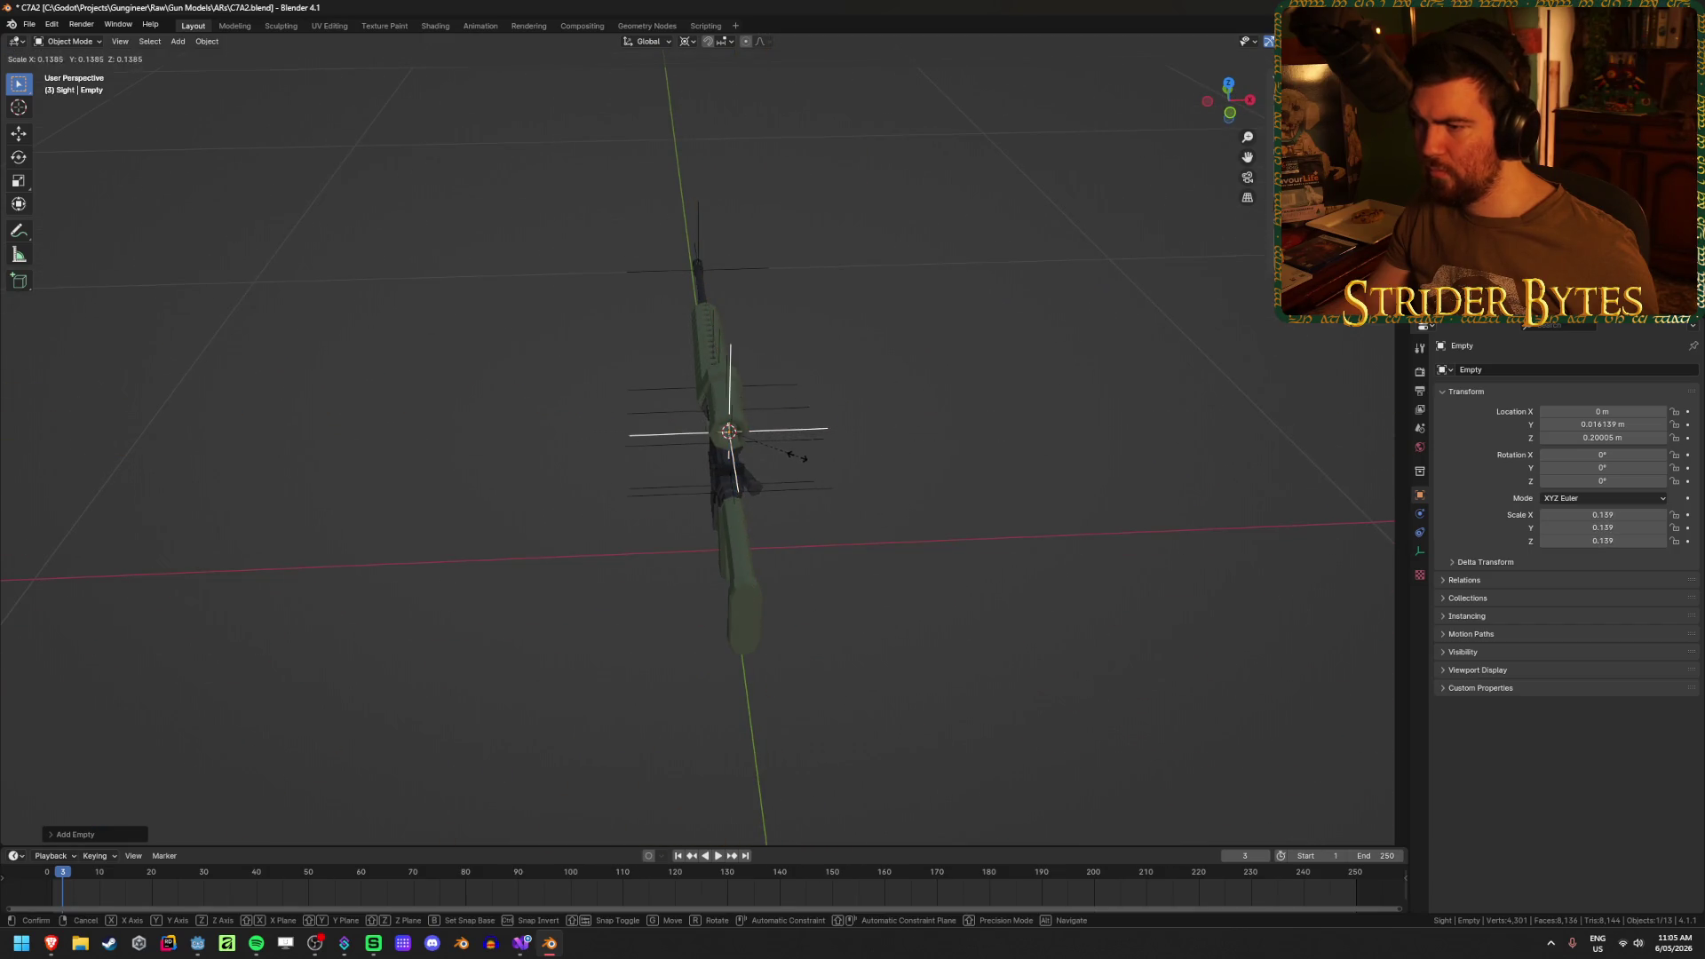
click(796, 456)
scroll(1116, 483, up, 5)
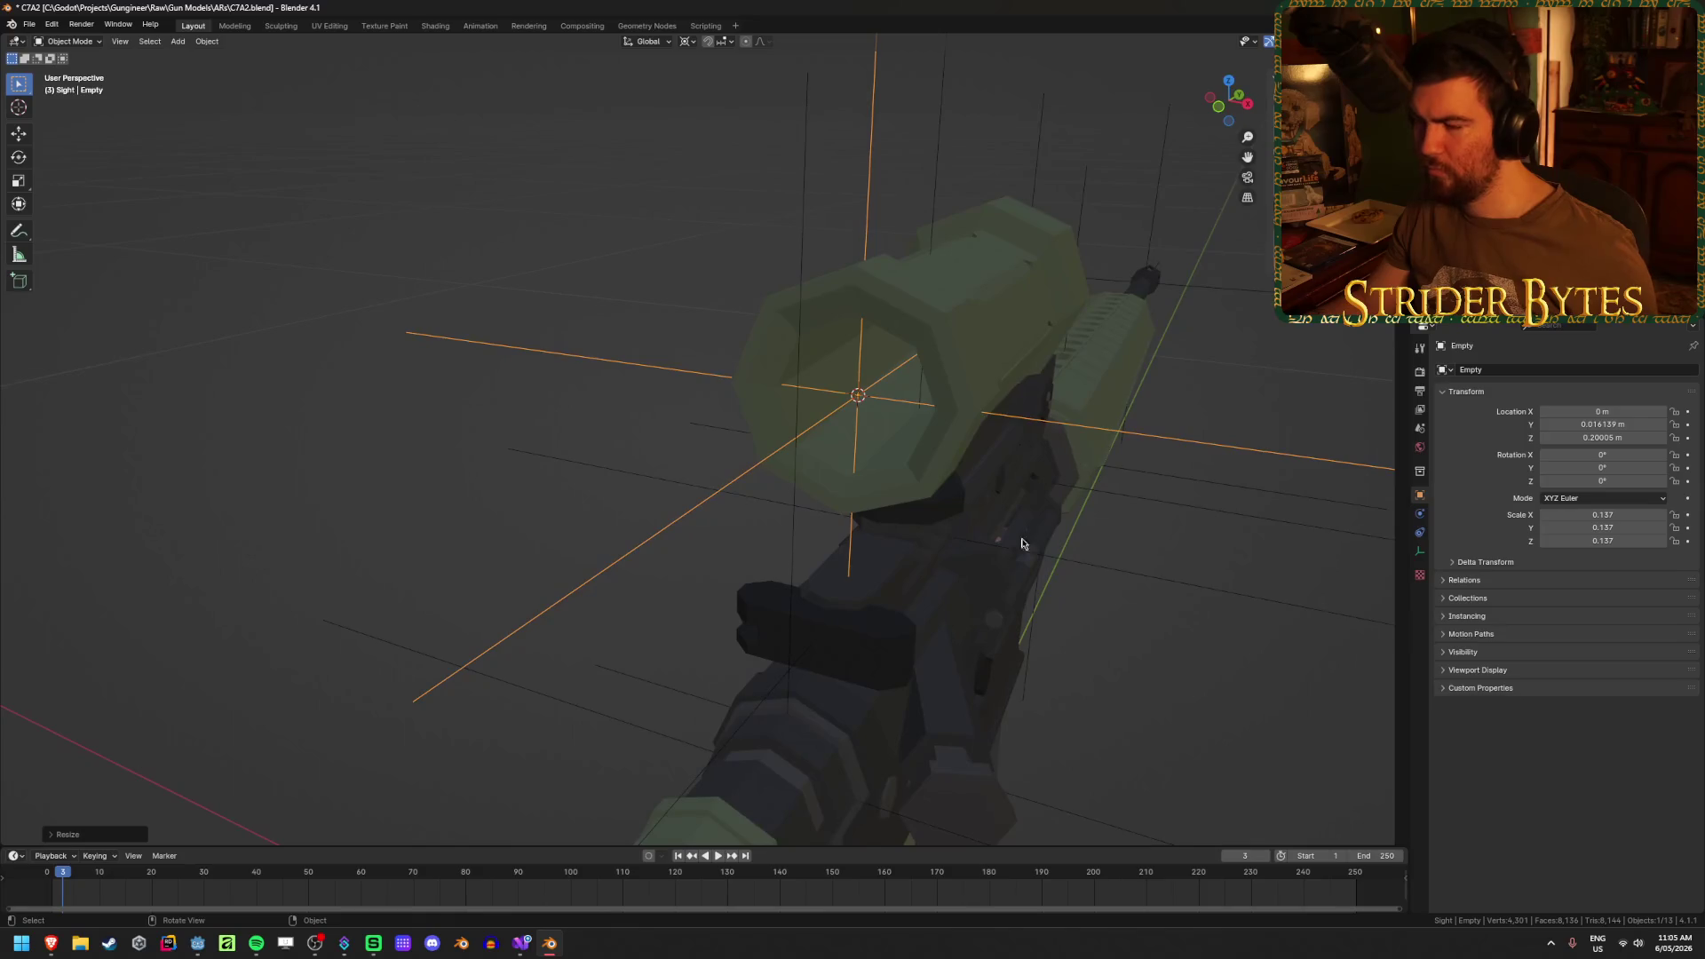
- Rename the empty to AimPoint and save C7A2.blend
key(F2)
text(AimP)
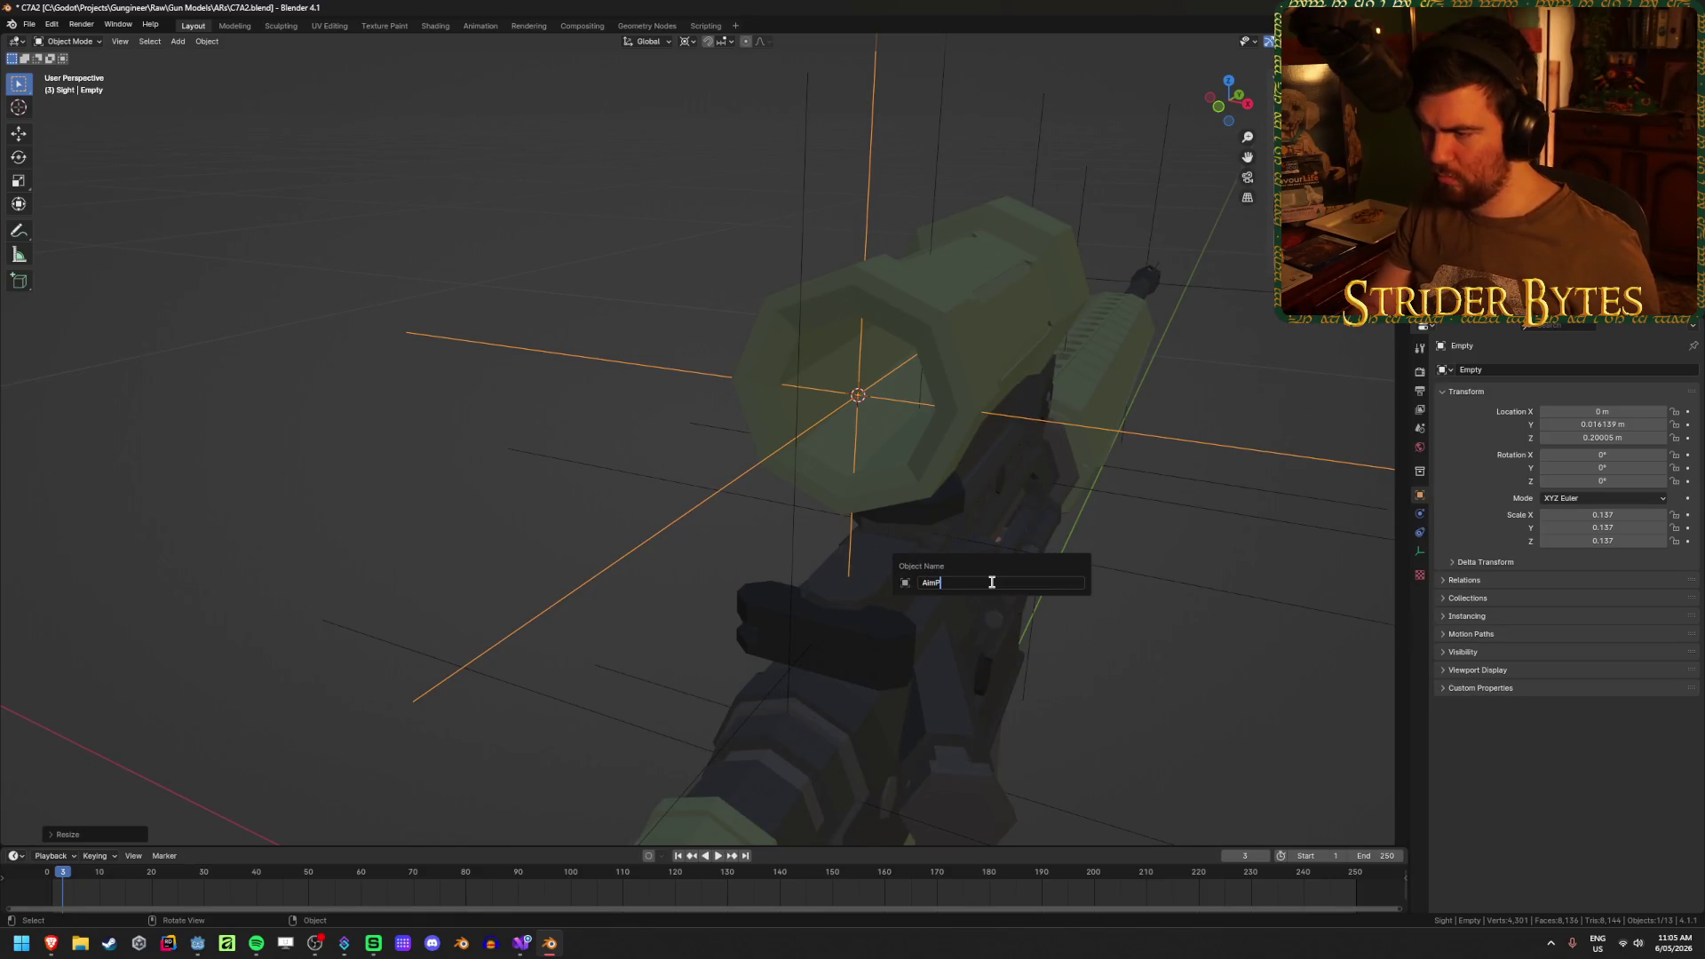
text(oint)
key(Return)
key(ctrl+s)
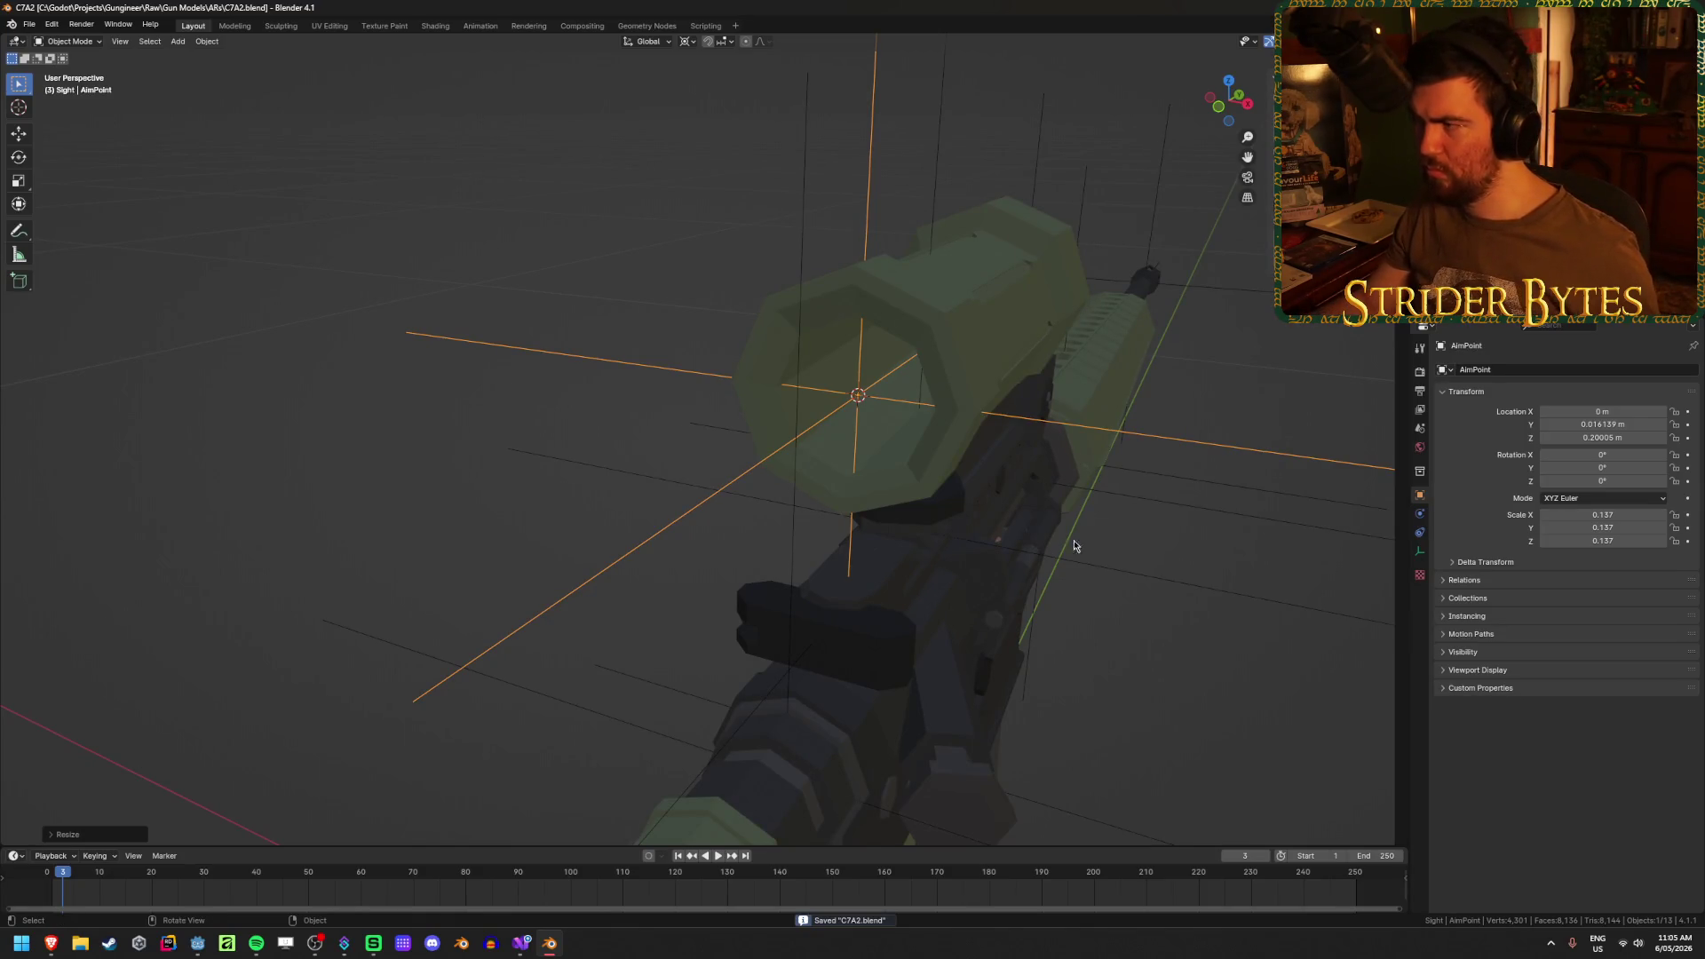
scroll(1163, 463, down, 3)
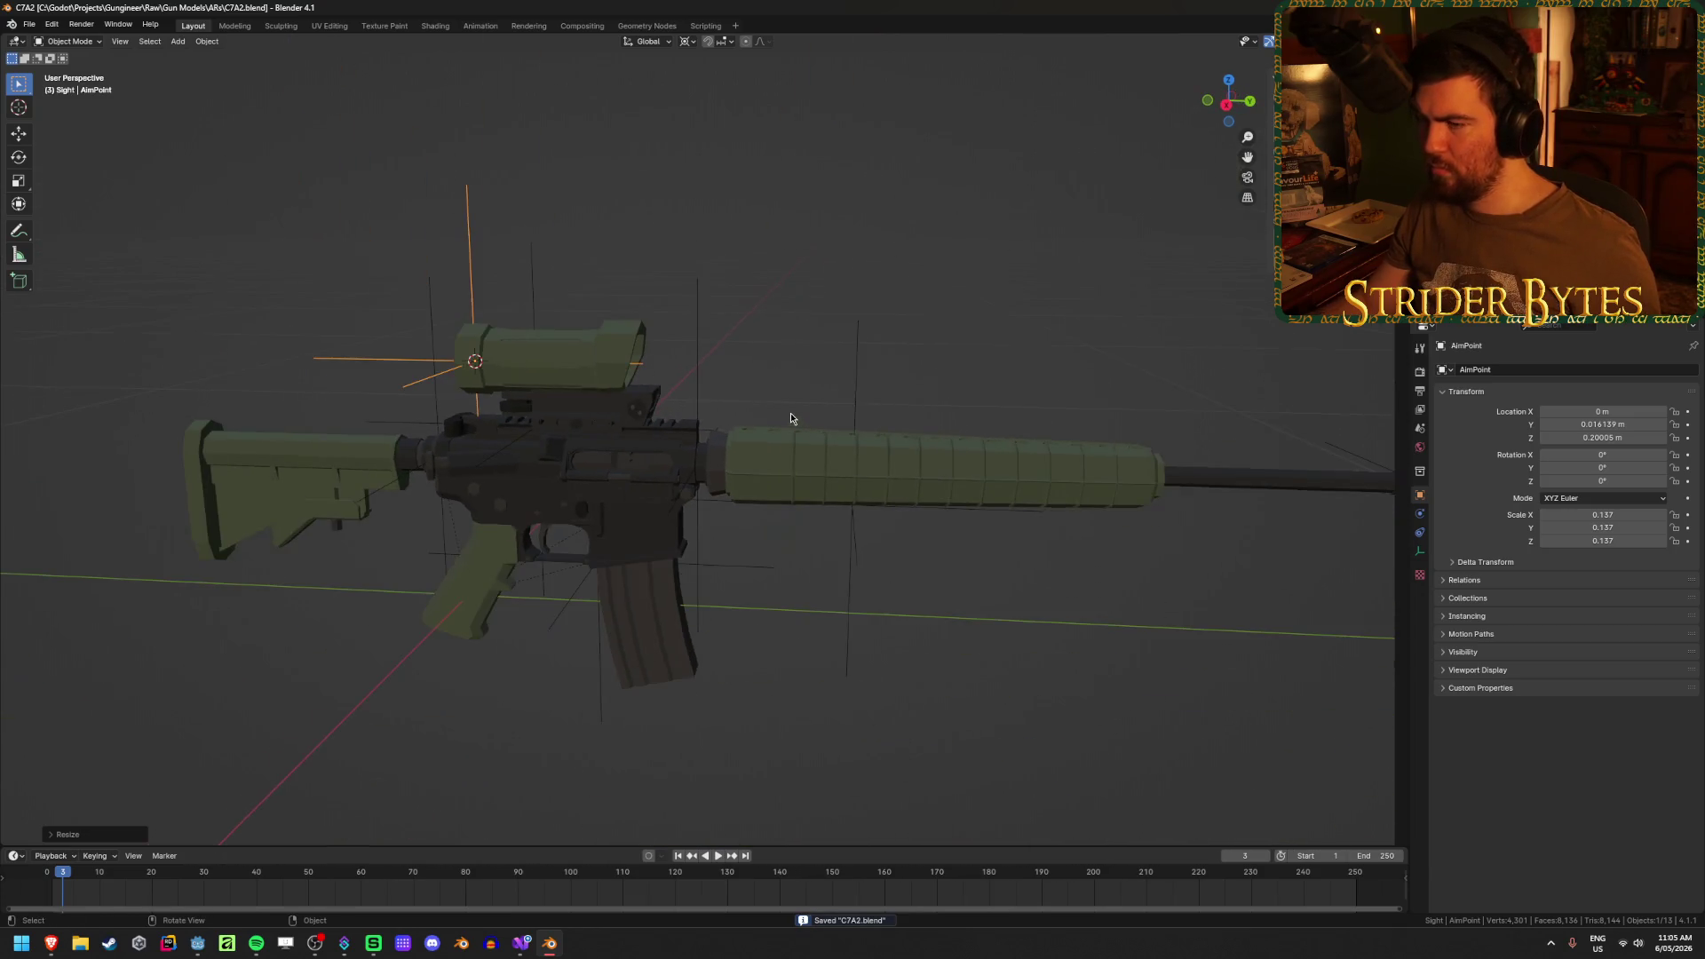
- Orbit around the rifle to a side view of the sight's front
scroll(795, 417, down, 3)
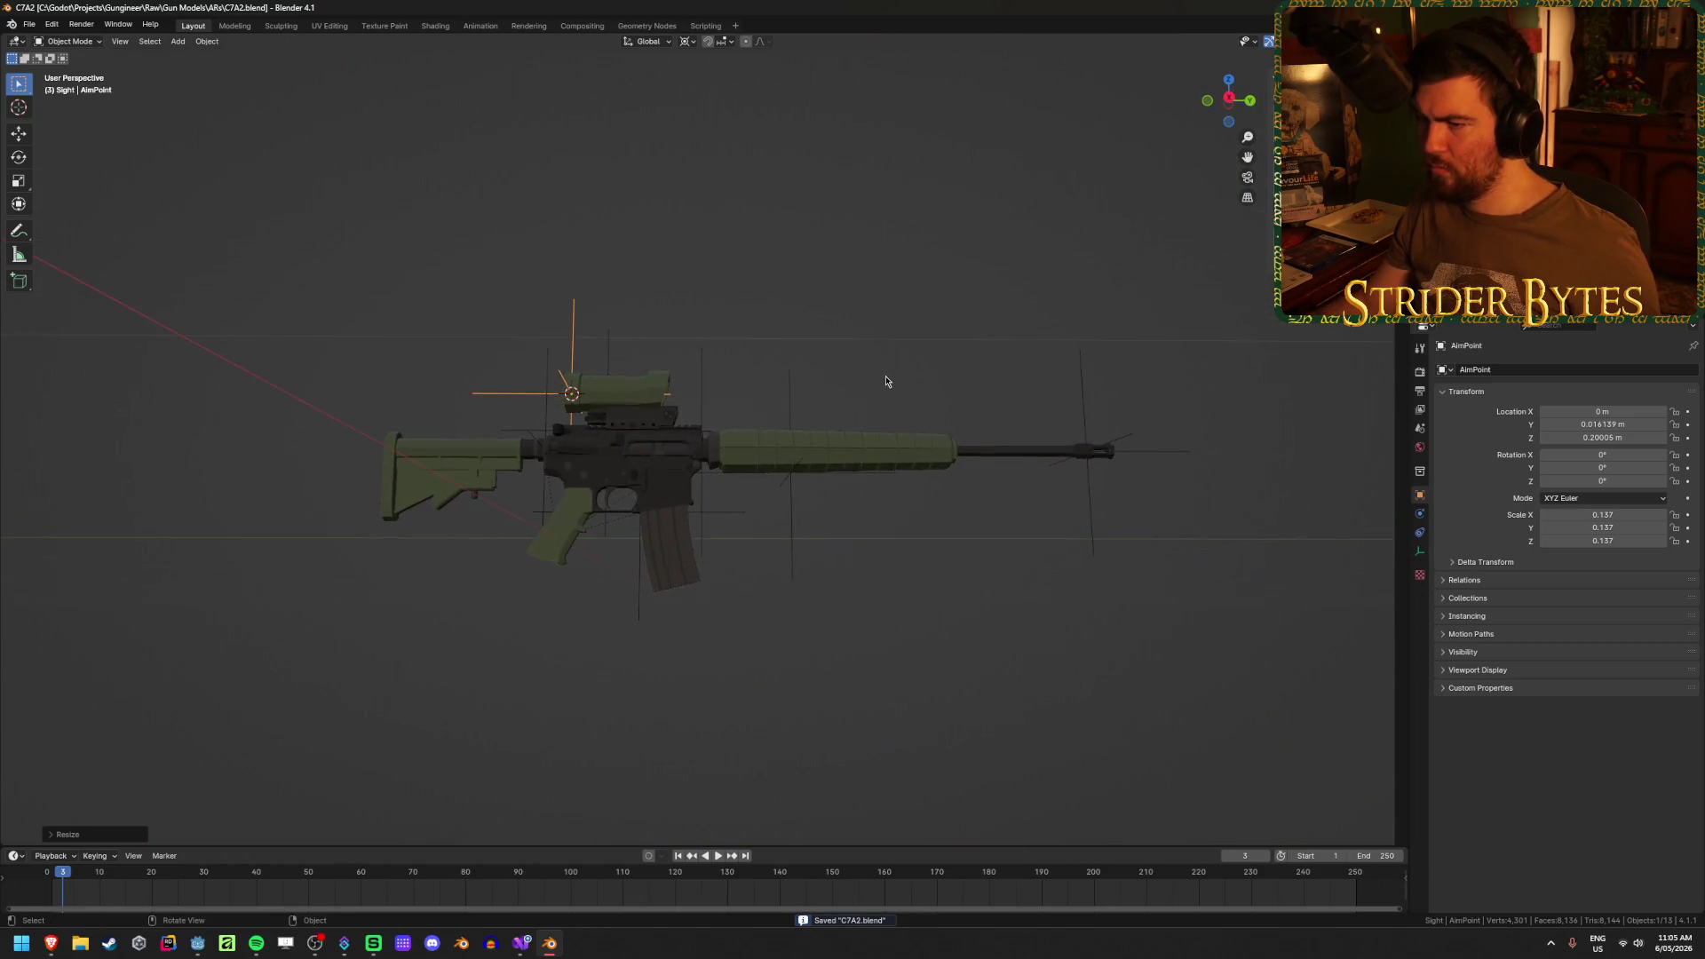
scroll(838, 498, up, 6)
scroll(832, 498, down, 6)
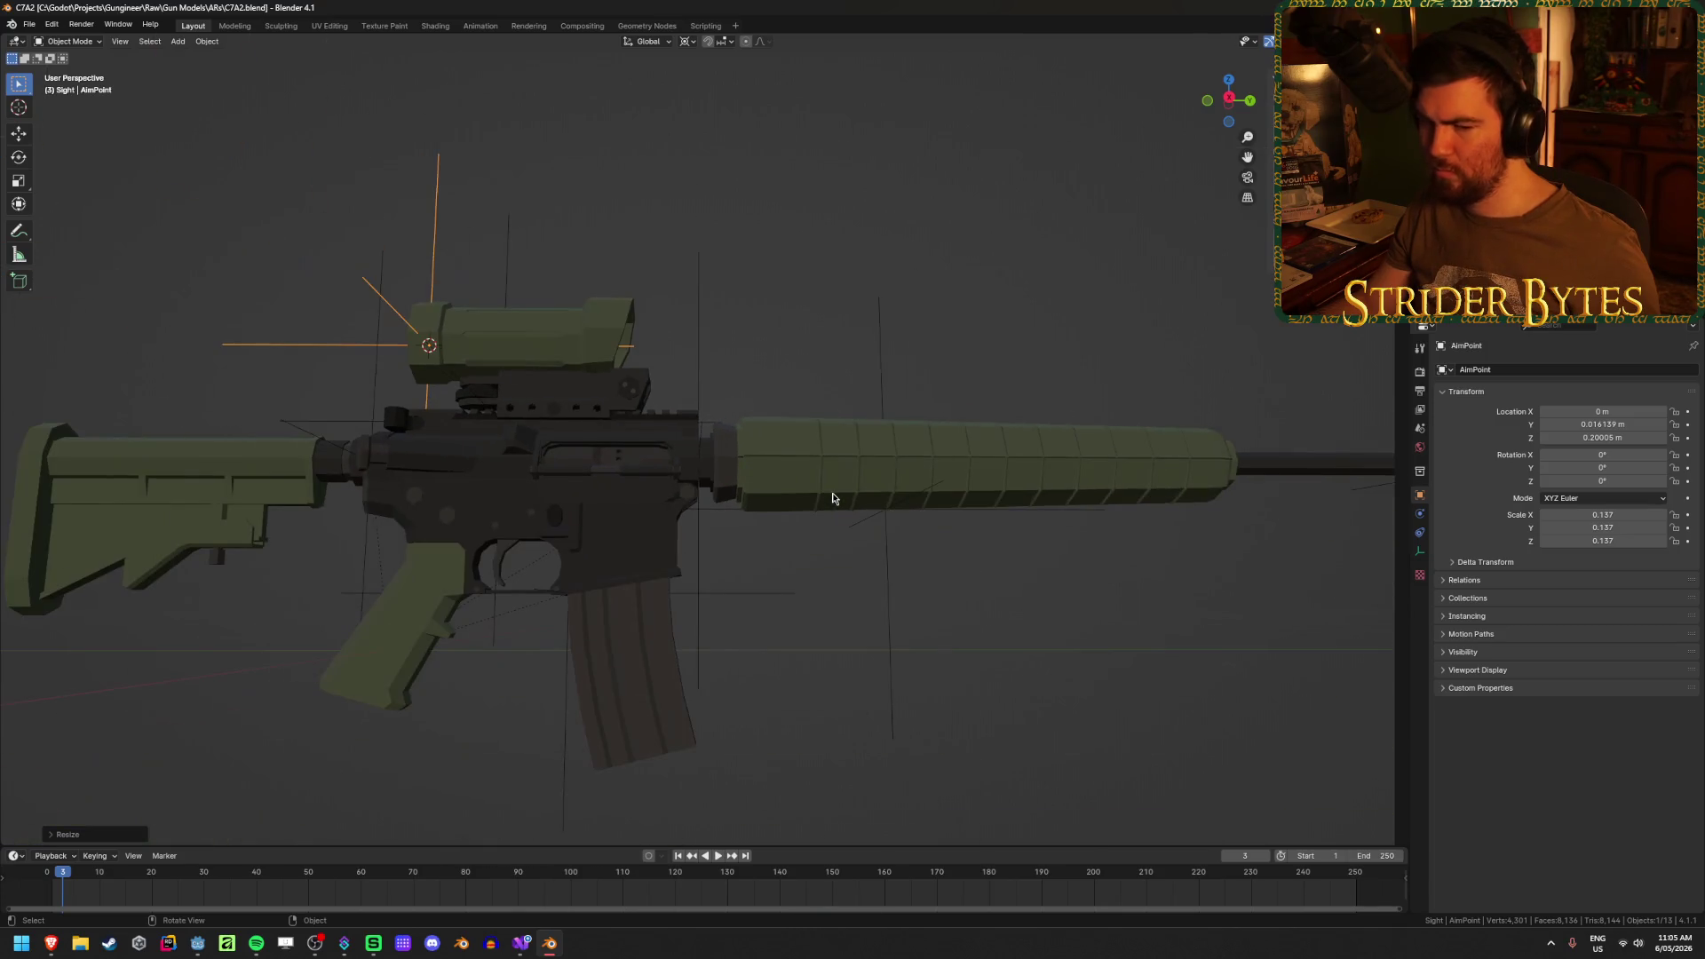
drag(803, 339, 964, 429)
click(971, 376)
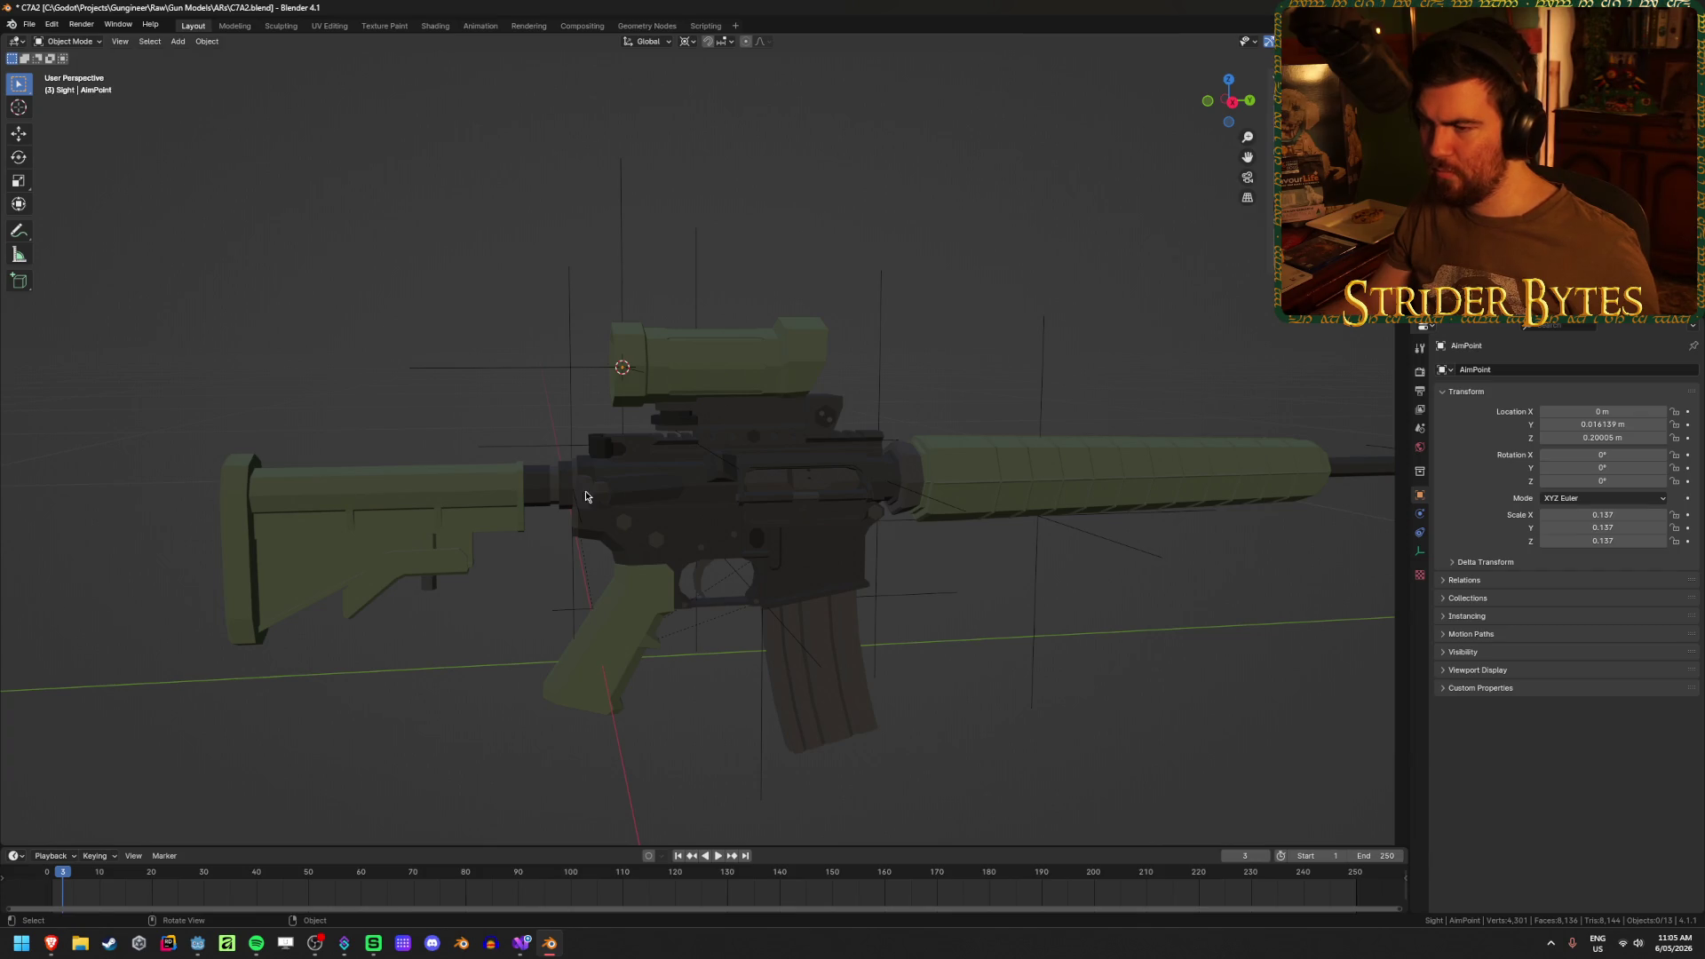
mouse_move(585, 496)
mouse_down()
mouse_move(902, 483)
mouse_move(643, 504)
mouse_move(852, 497)
mouse_move(673, 492)
mouse_move(783, 578)
mouse_move(939, 563)
mouse_move(951, 465)
mouse_move(970, 544)
mouse_move(892, 550)
mouse_move(1172, 549)
mouse_move(1080, 537)
mouse_move(1145, 544)
mouse_up()
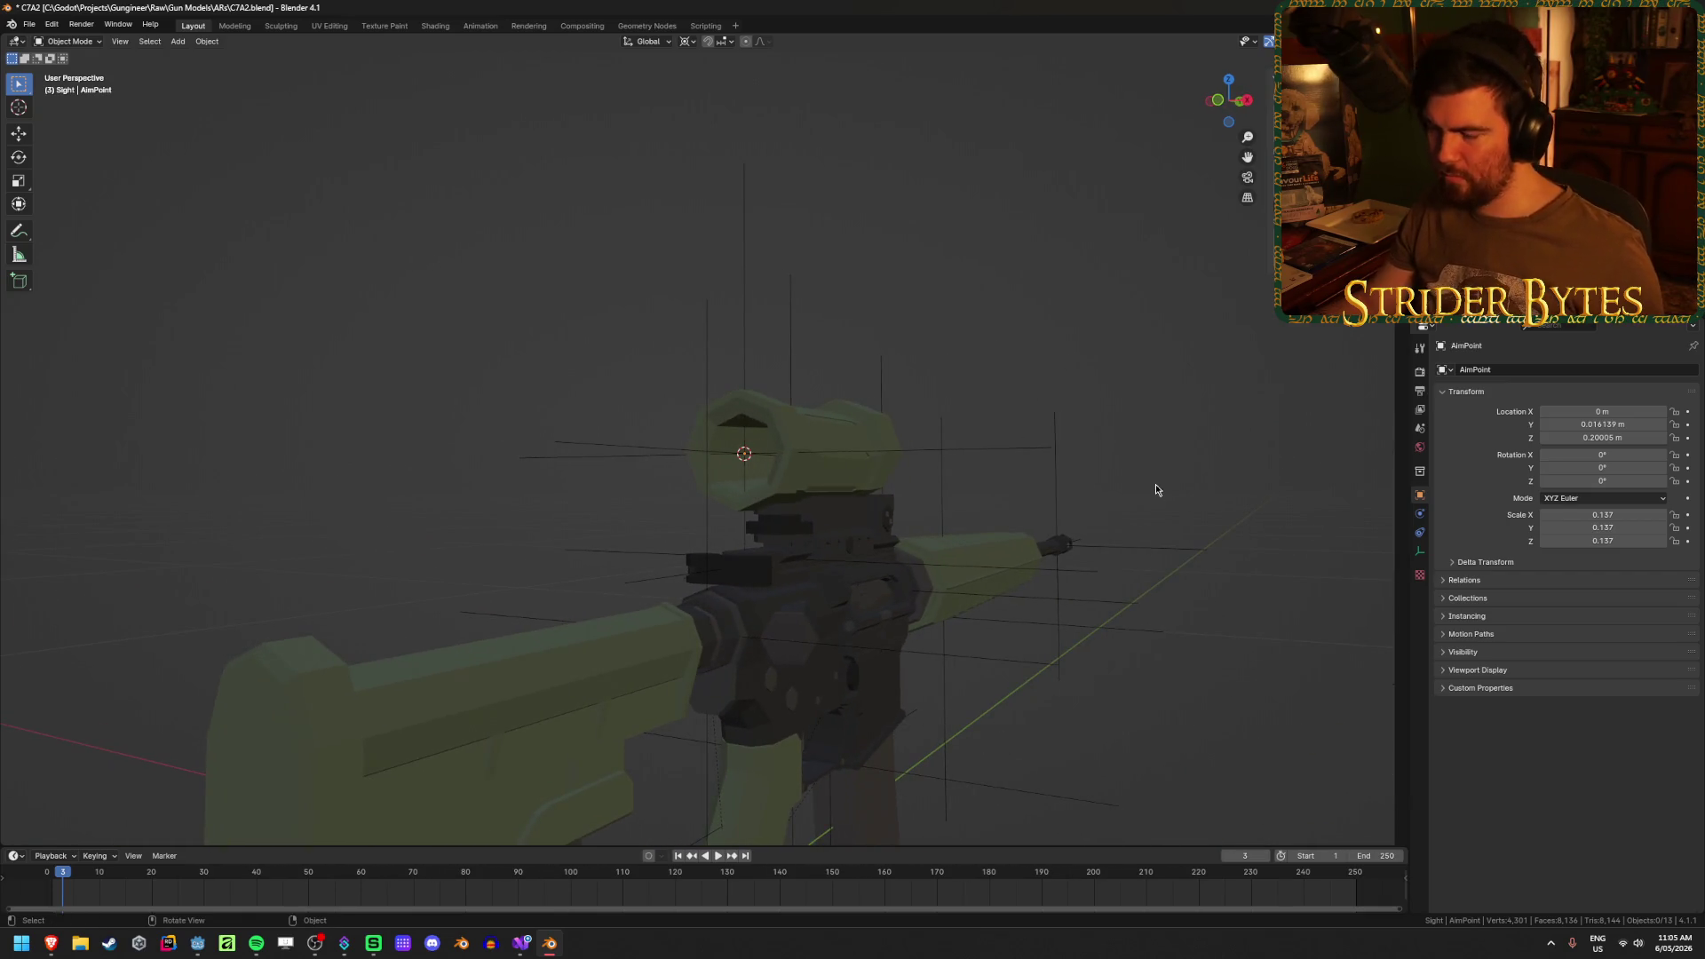
mouse_move(666, 468)
mouse_down()
mouse_move(655, 509)
mouse_move(879, 487)
mouse_move(537, 498)
mouse_move(538, 513)
mouse_move(531, 476)
mouse_move(669, 533)
mouse_up()
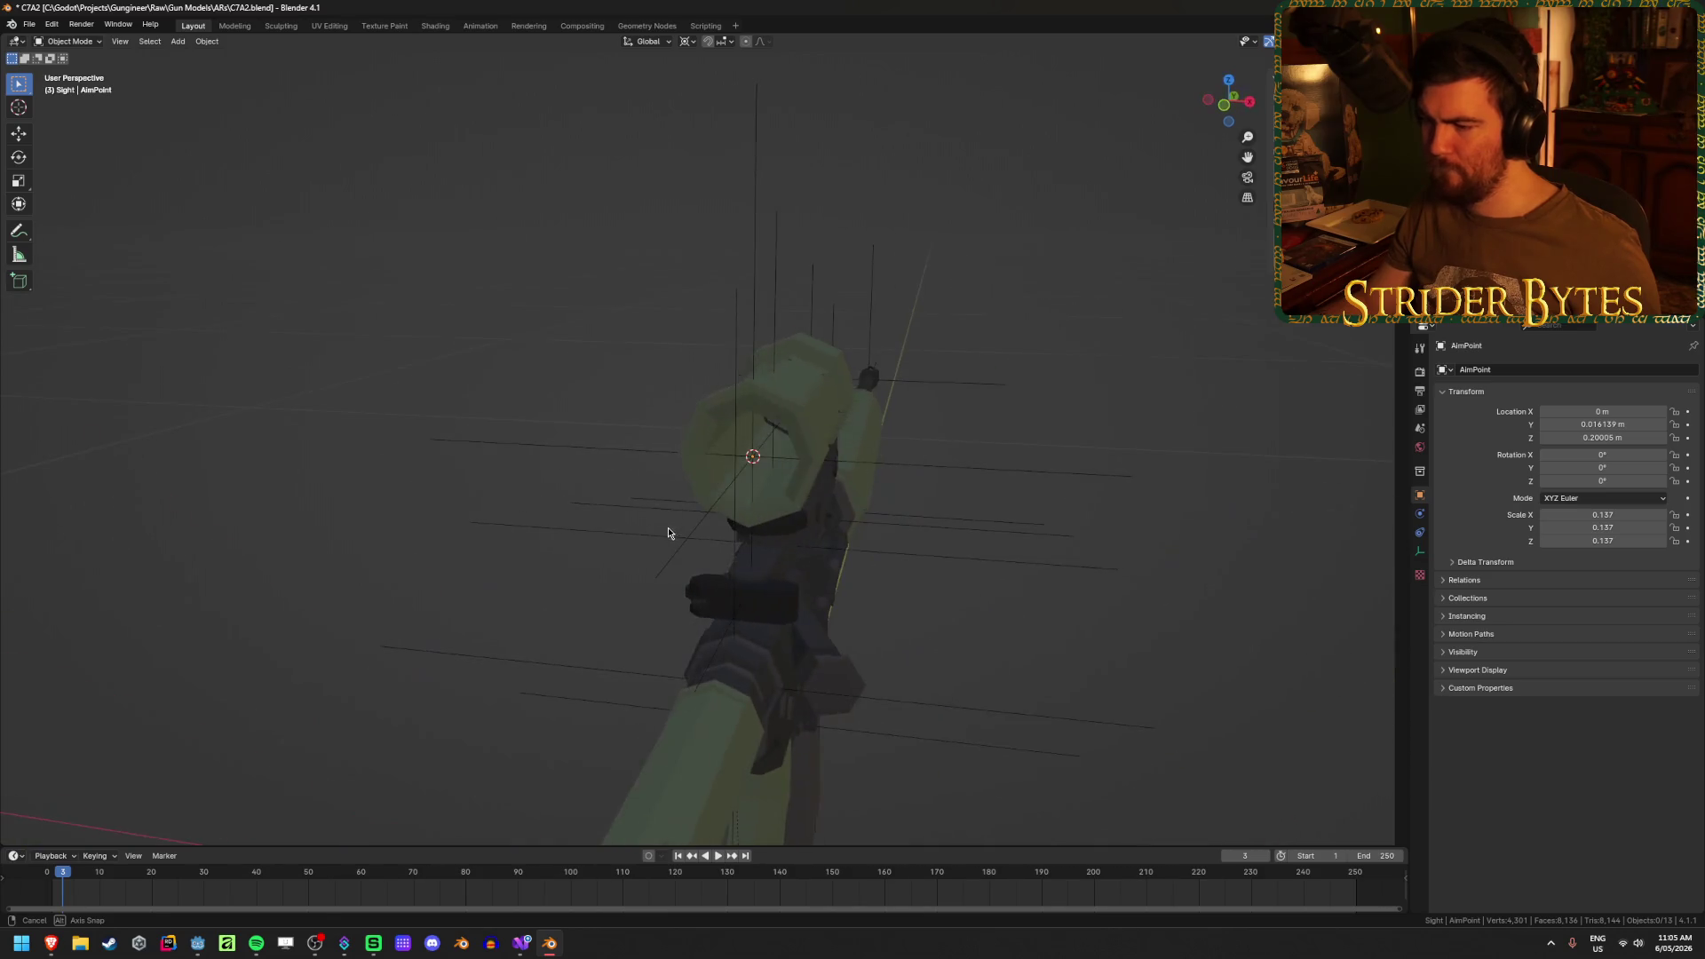
scroll(668, 533, up, 3)
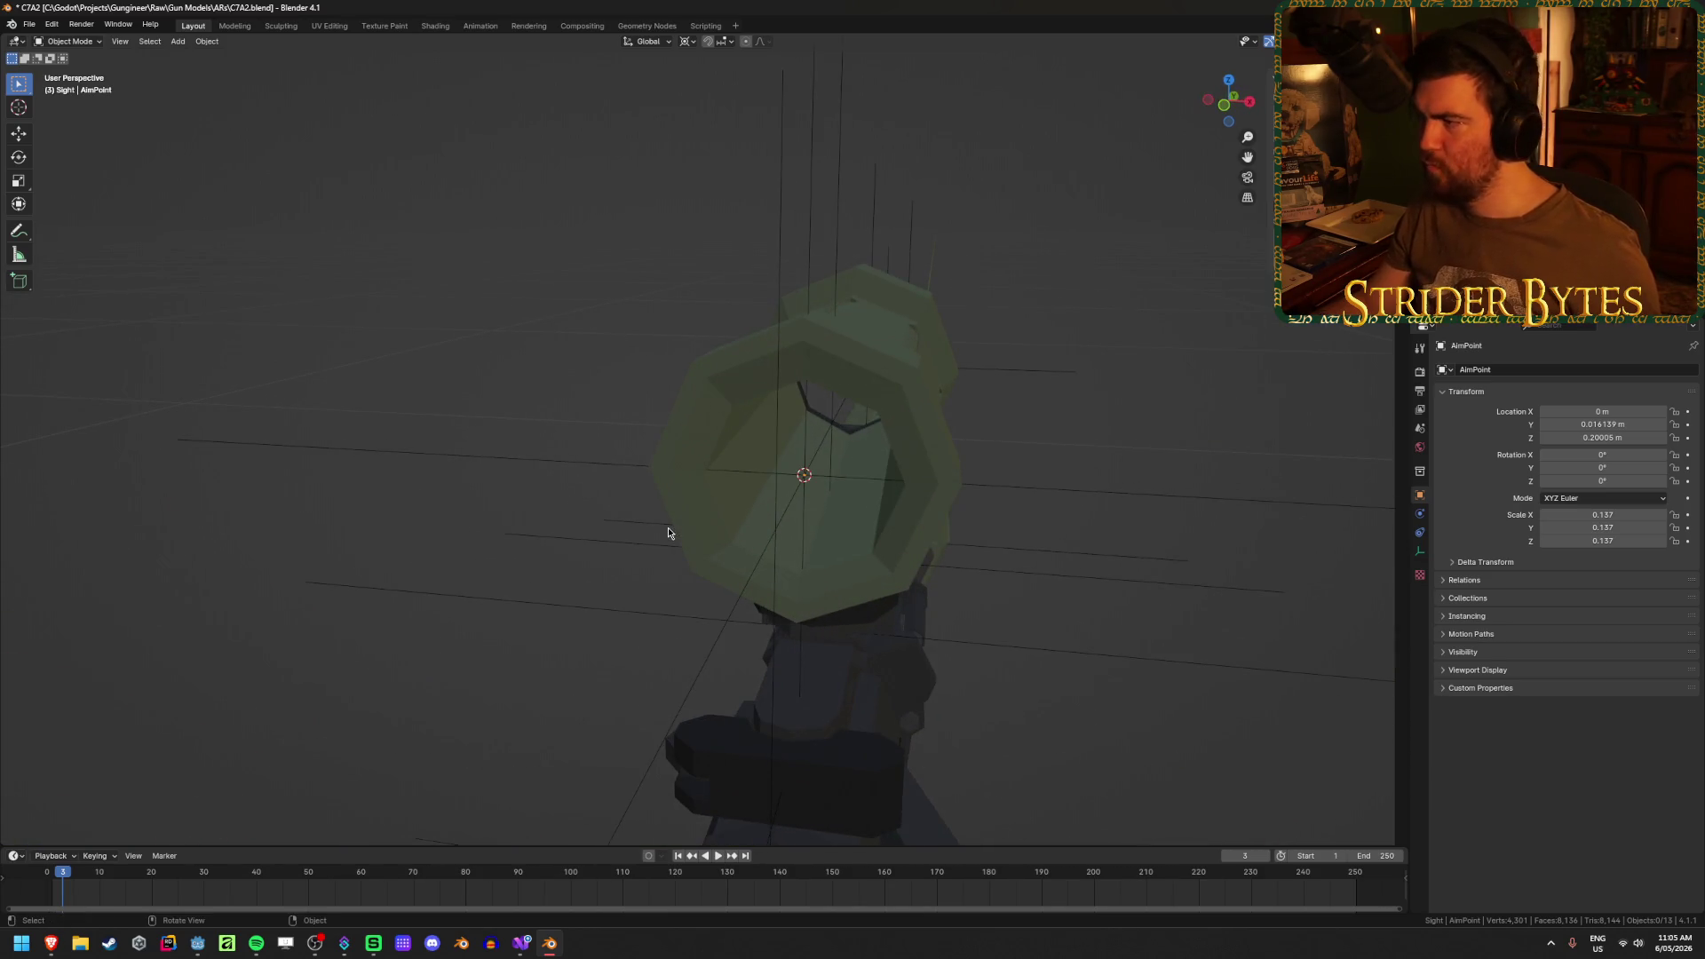
key(KP_4)
key(KP_4)
key(KP_4)
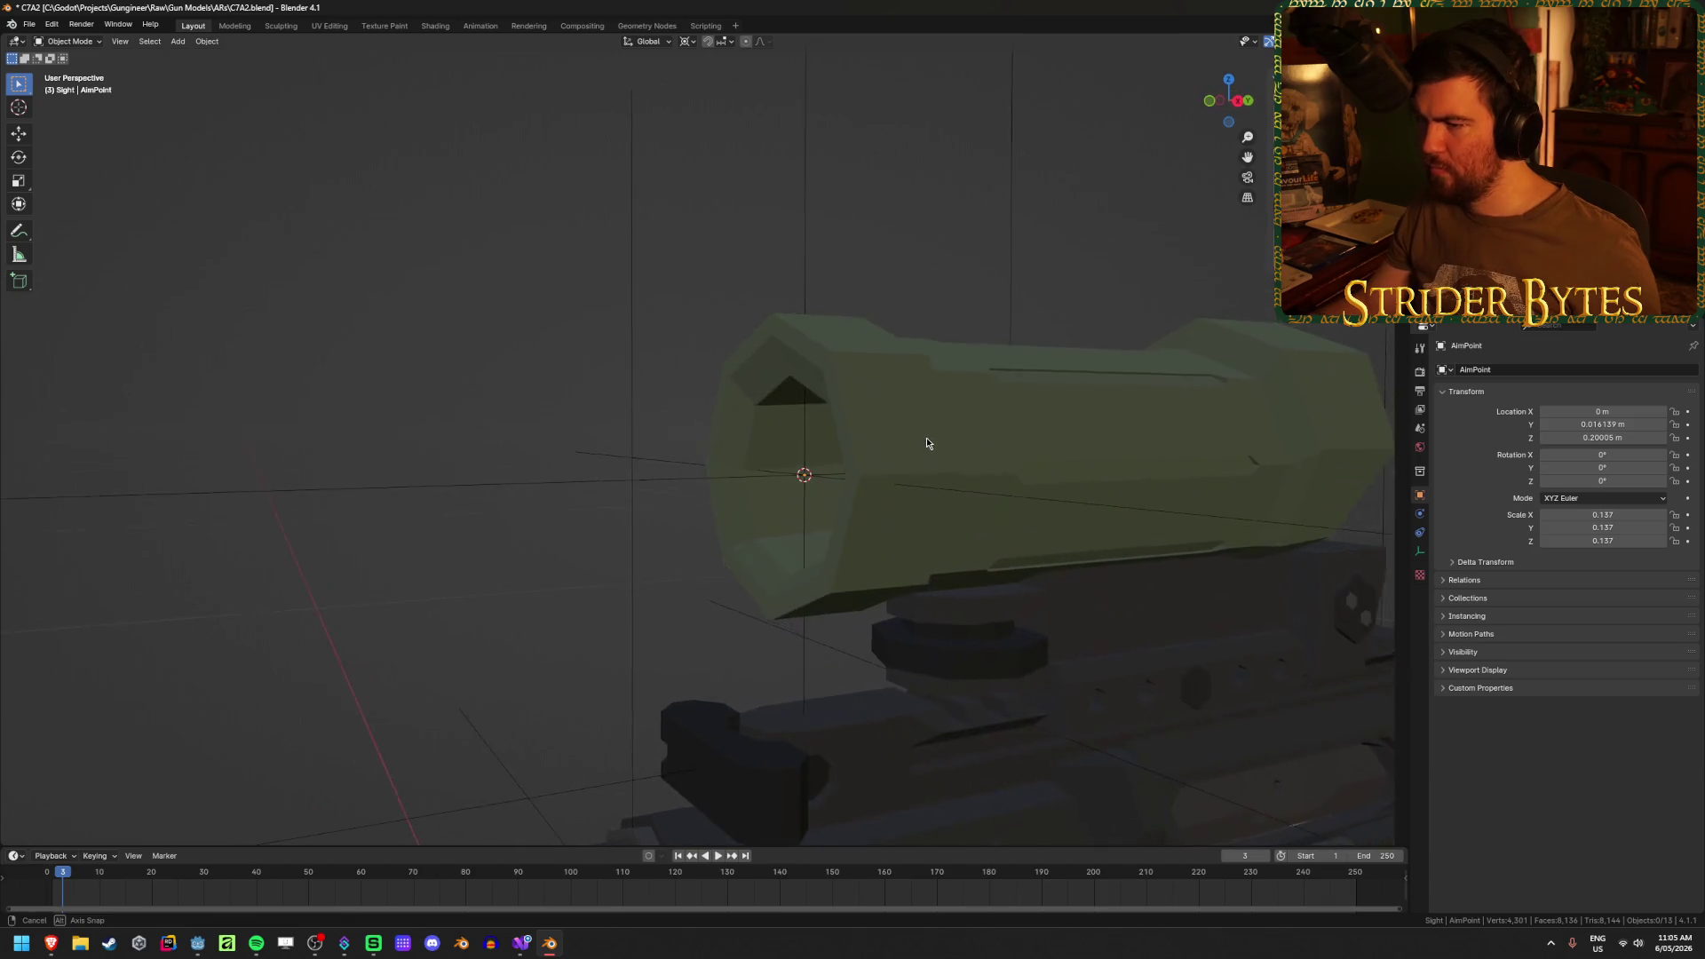
- Select the AimPoint empty and apply its scale so it reads 1.000
click(805, 263)
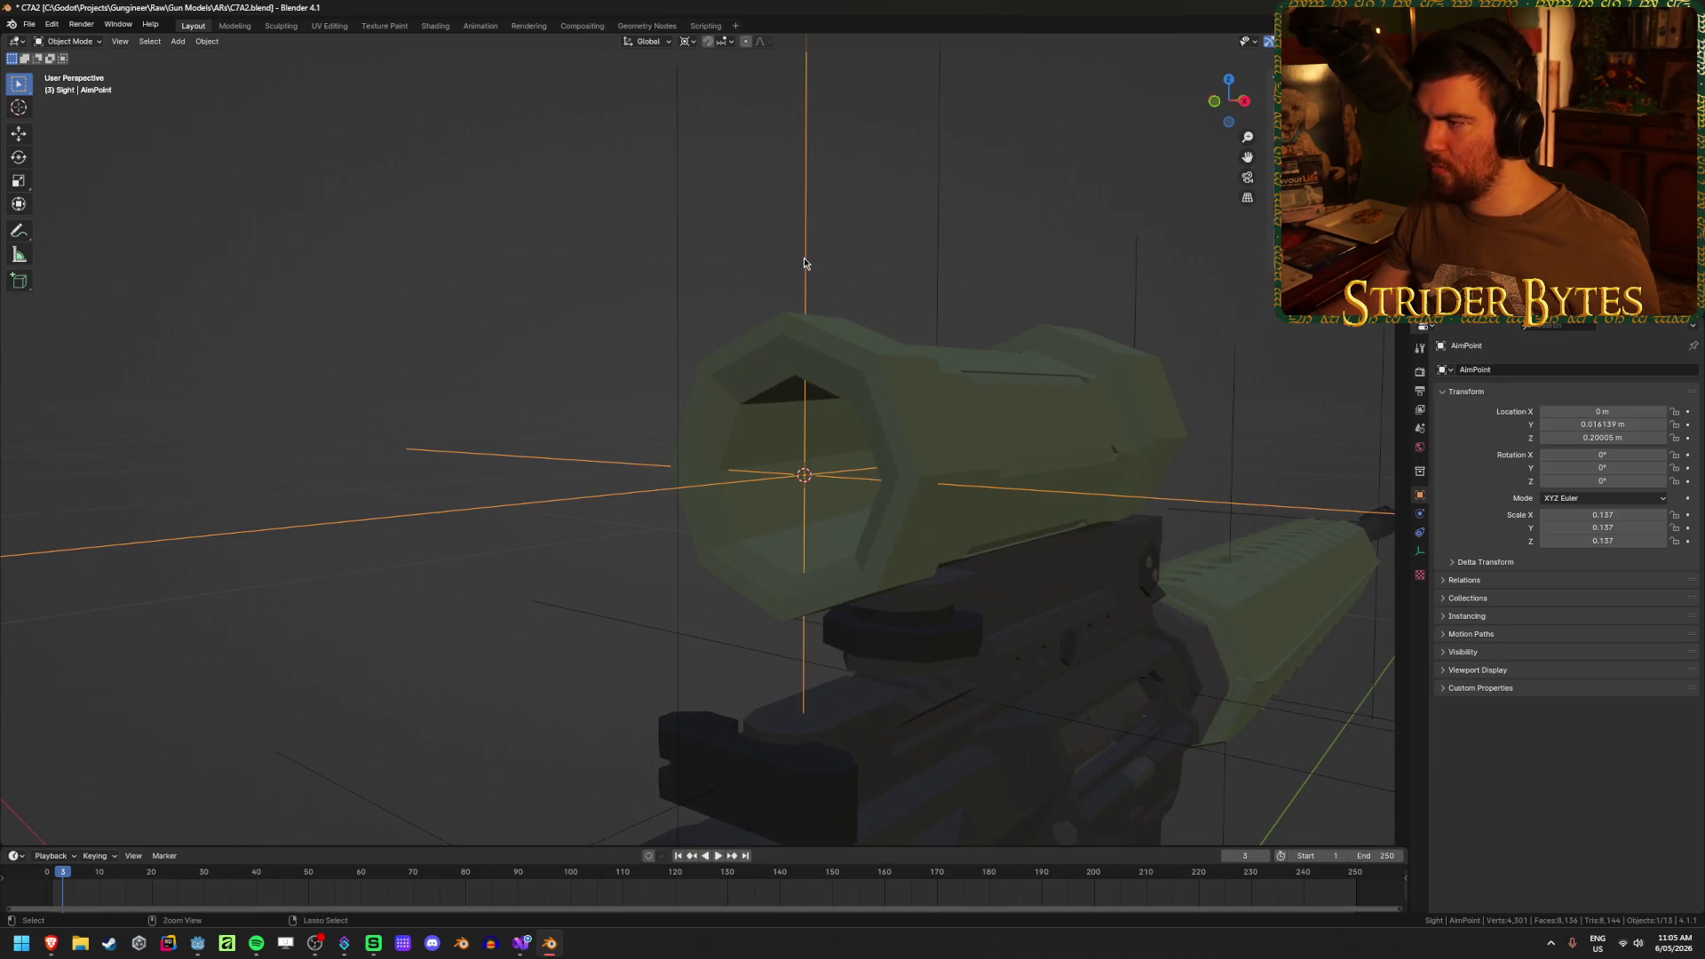
key(ctrl+a)
click(780, 286)
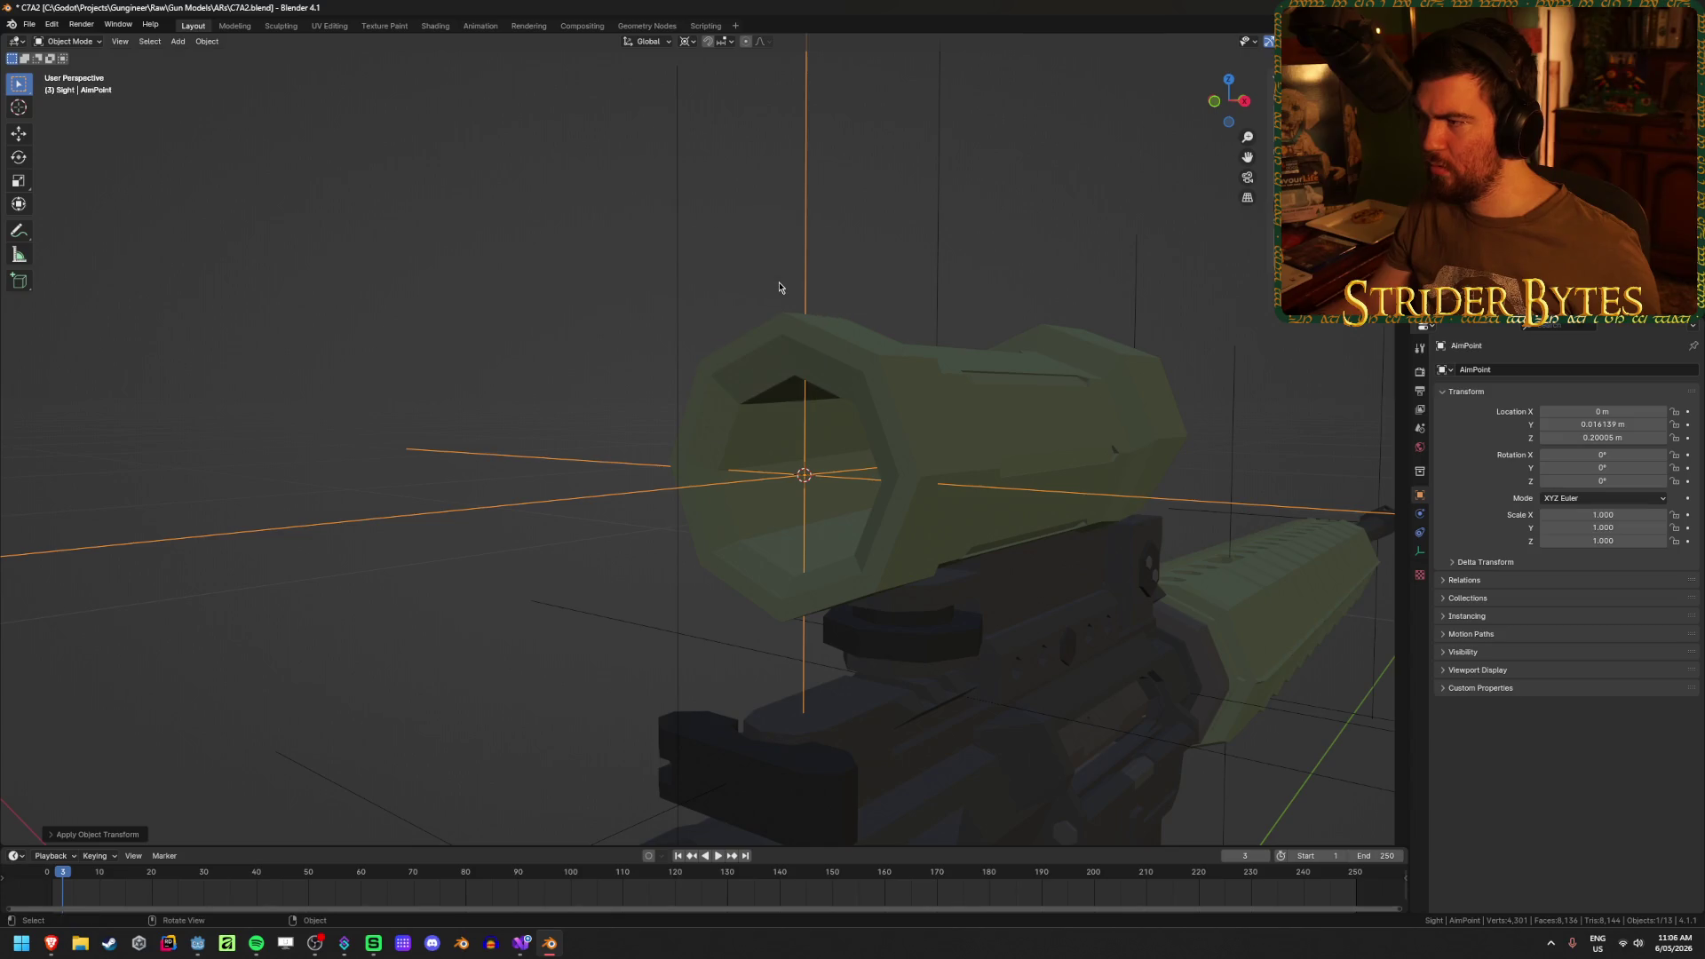
key(KP_8)
key(KP_4)
key(KP_4)
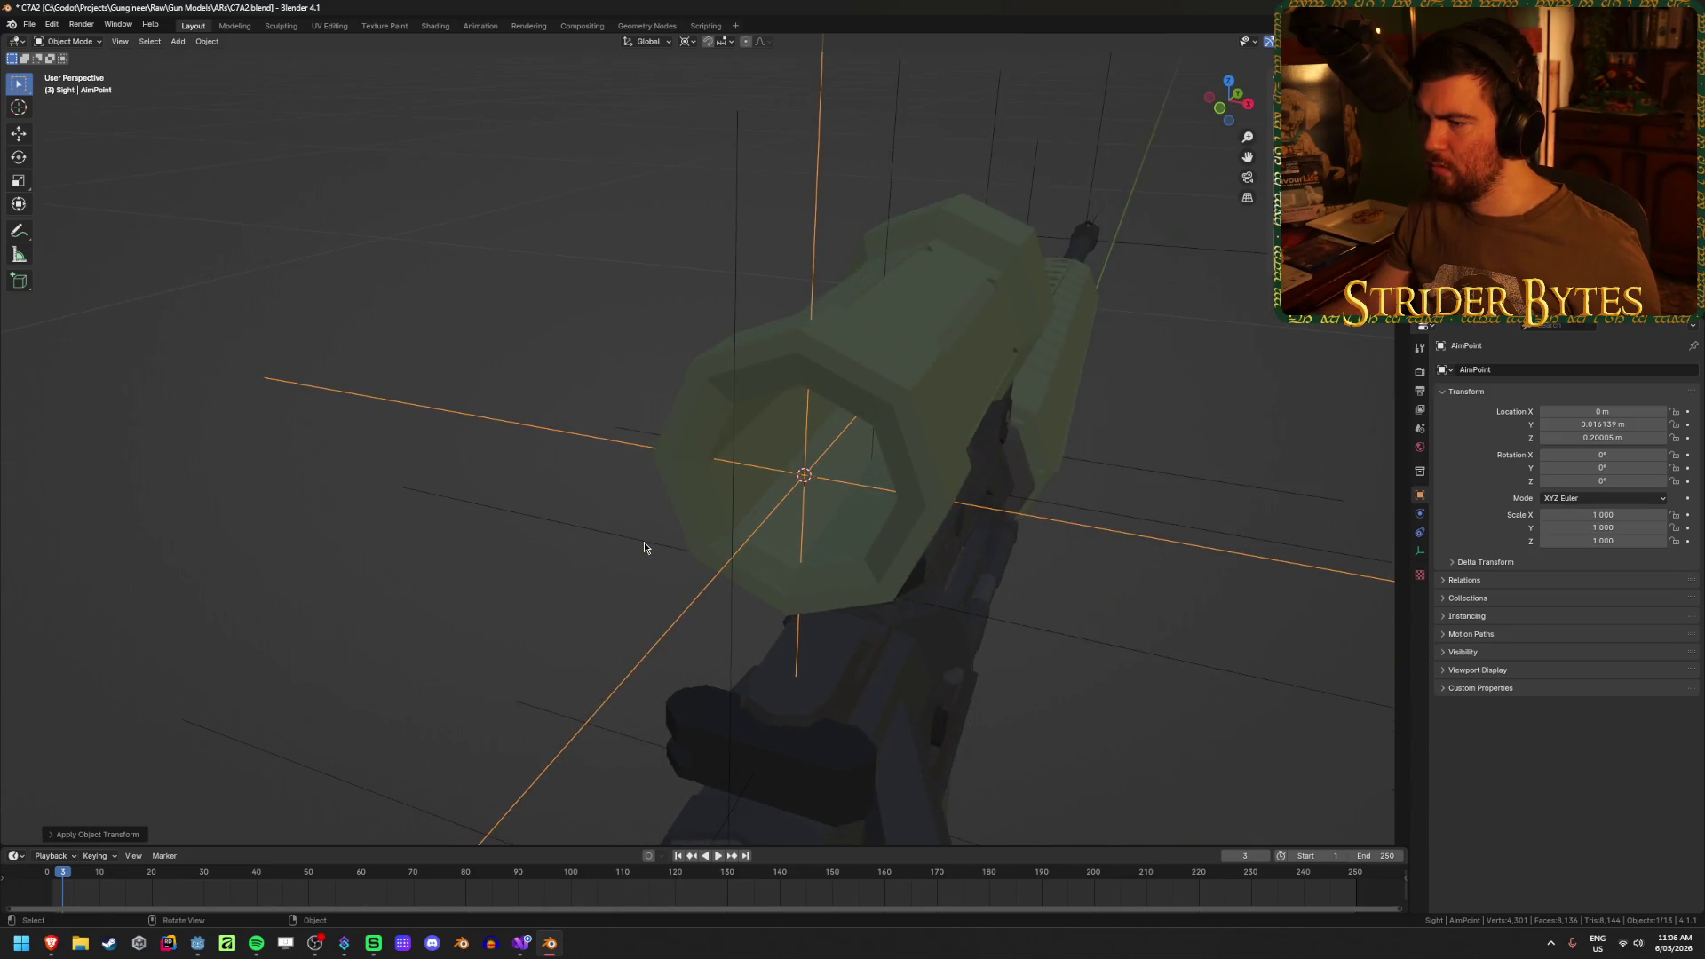
scroll(643, 542, down, 5)
scroll(643, 543, up, 6)
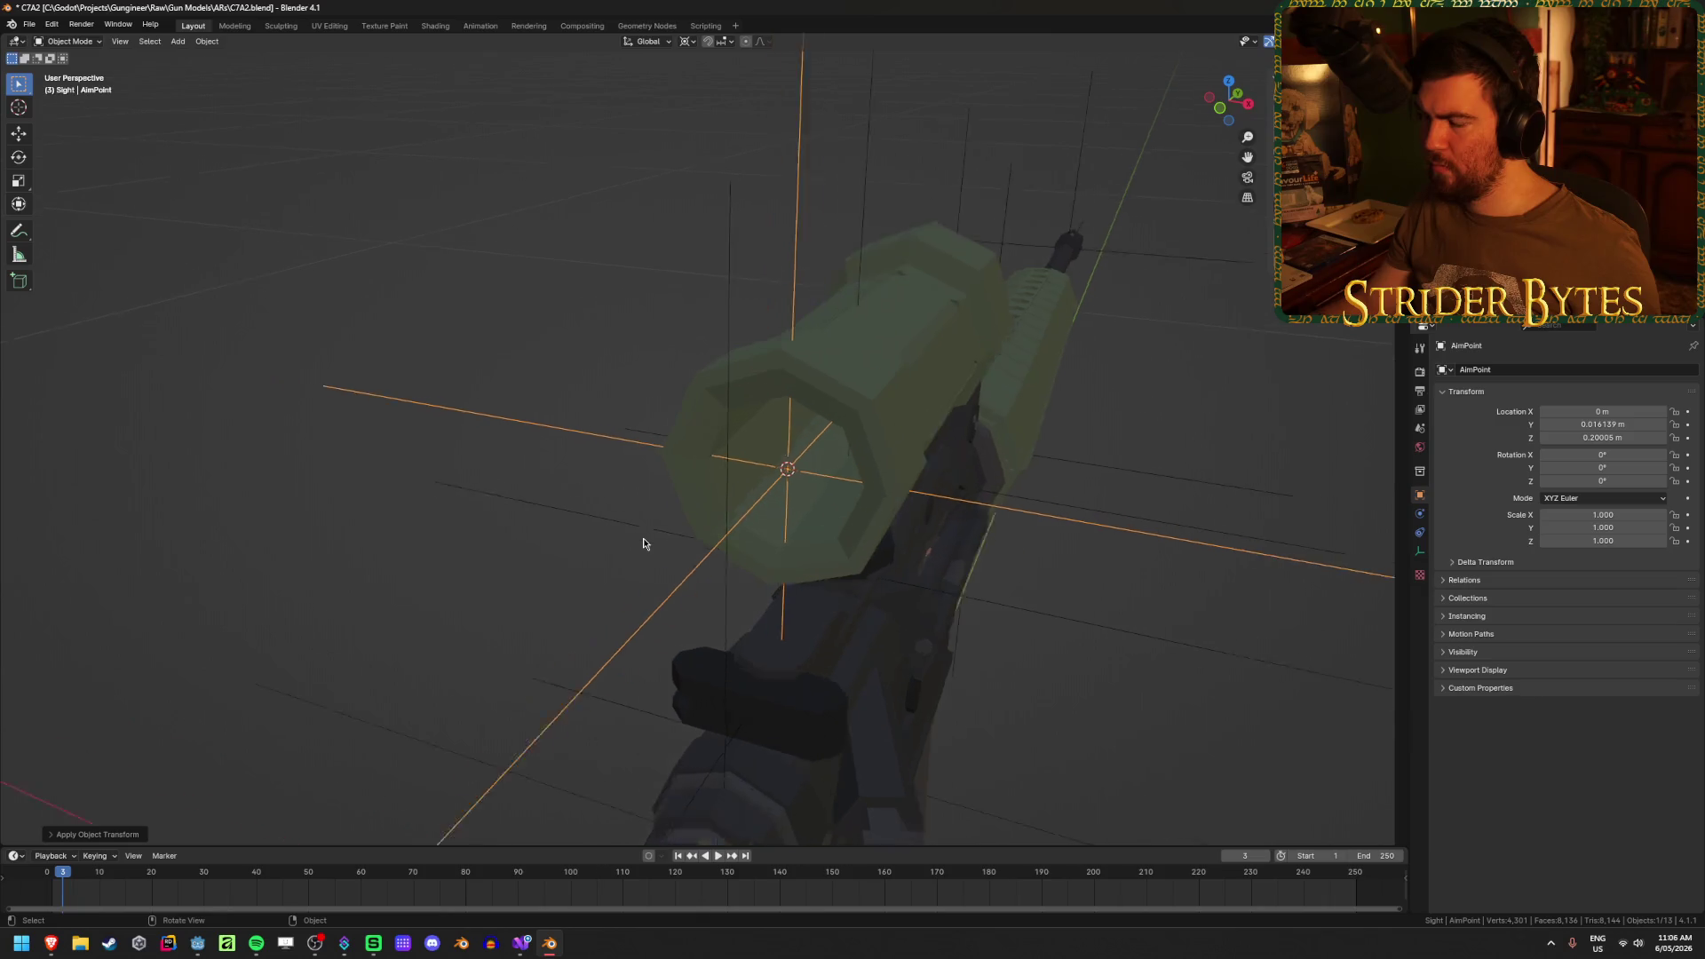
- Duplicate the AimPoint empty in place, scale it by 50, apply the scale, then shrink it by 0.05
key(shift+d)
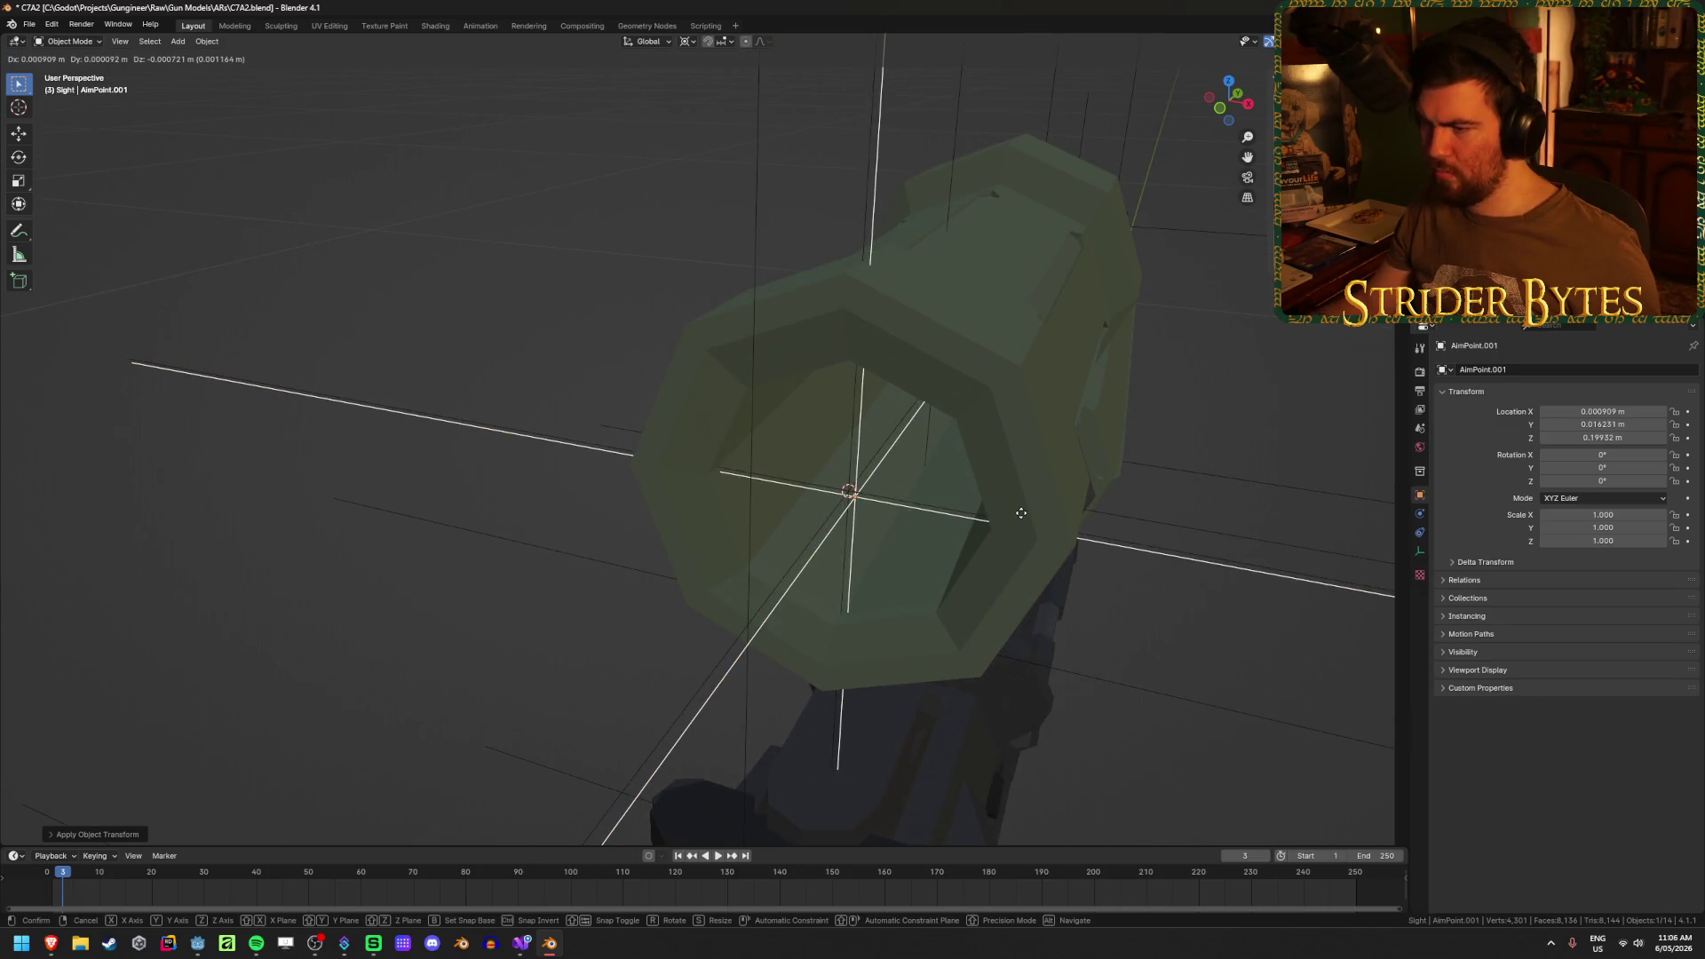
right_click(1021, 518)
scroll(1021, 518, down, 7)
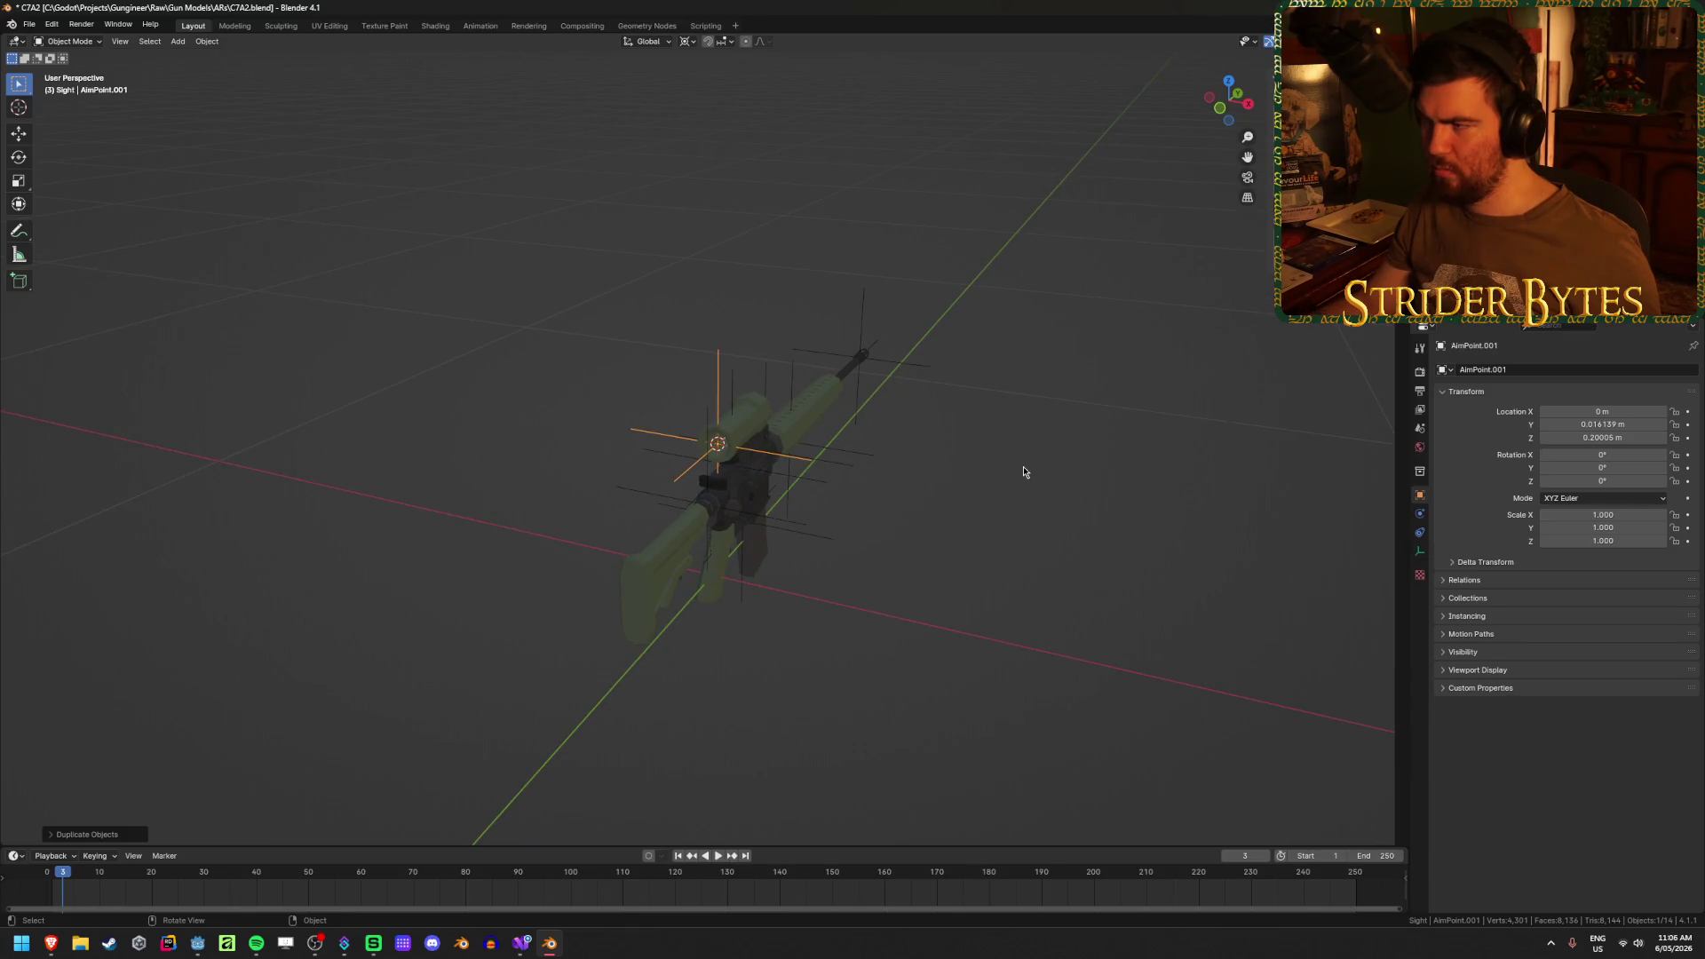
text(s50)
key(Return)
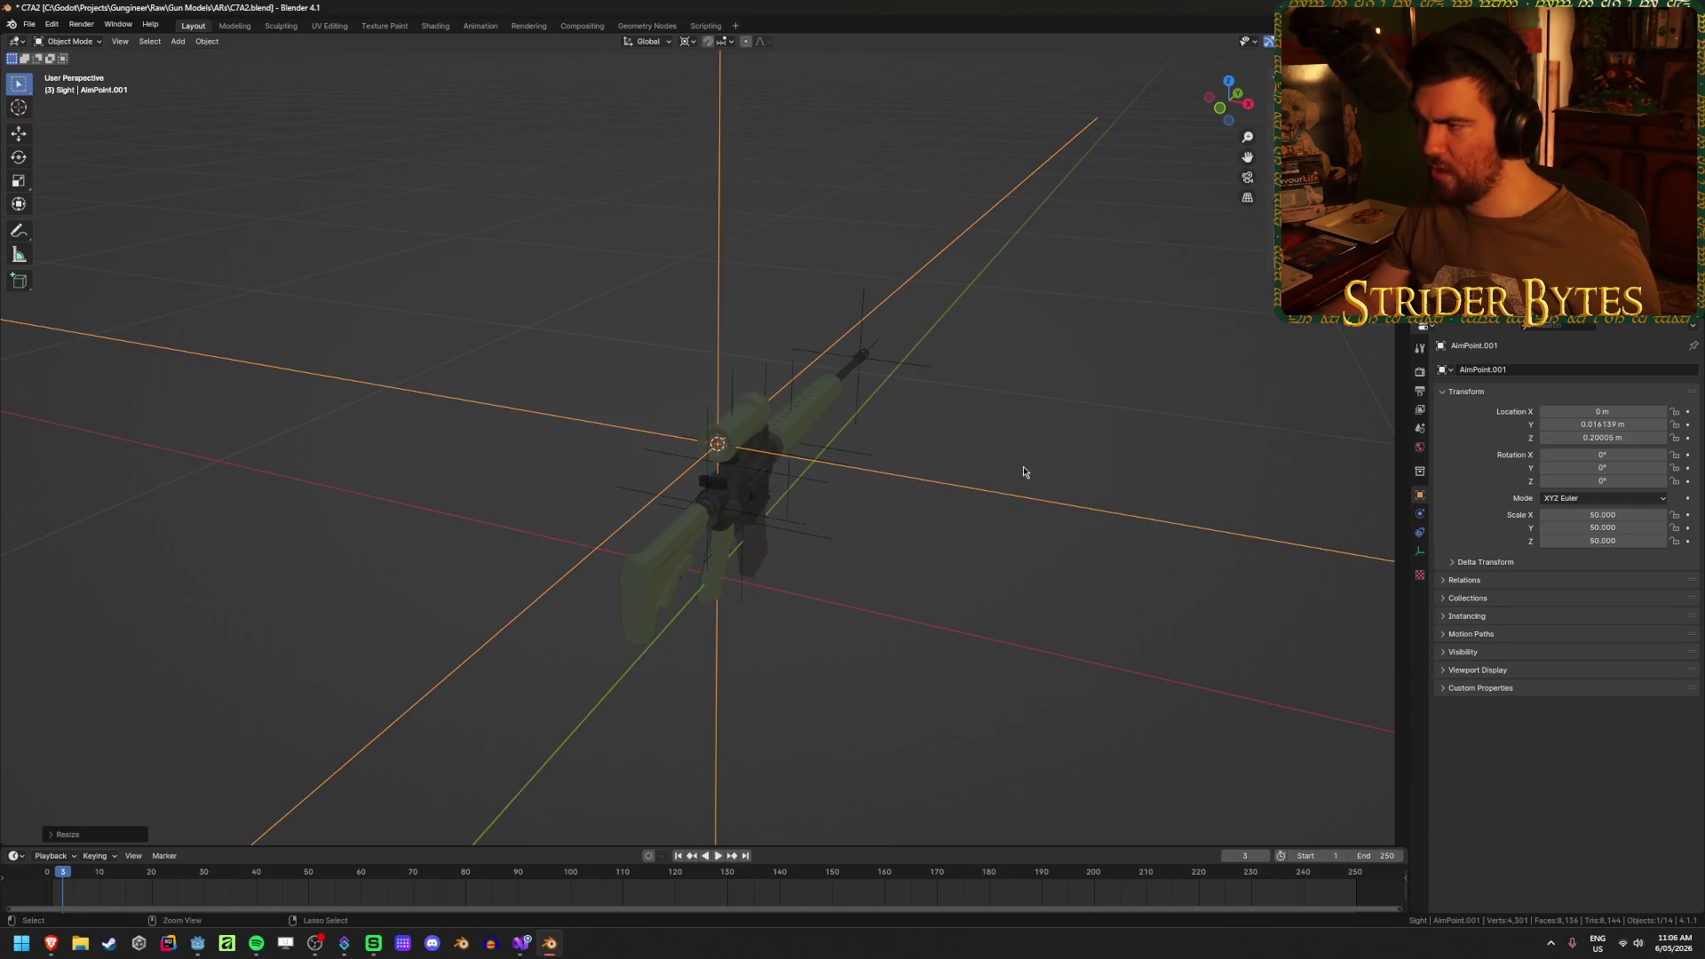
key(ctrl+a)
click(1023, 472)
text(s.05)
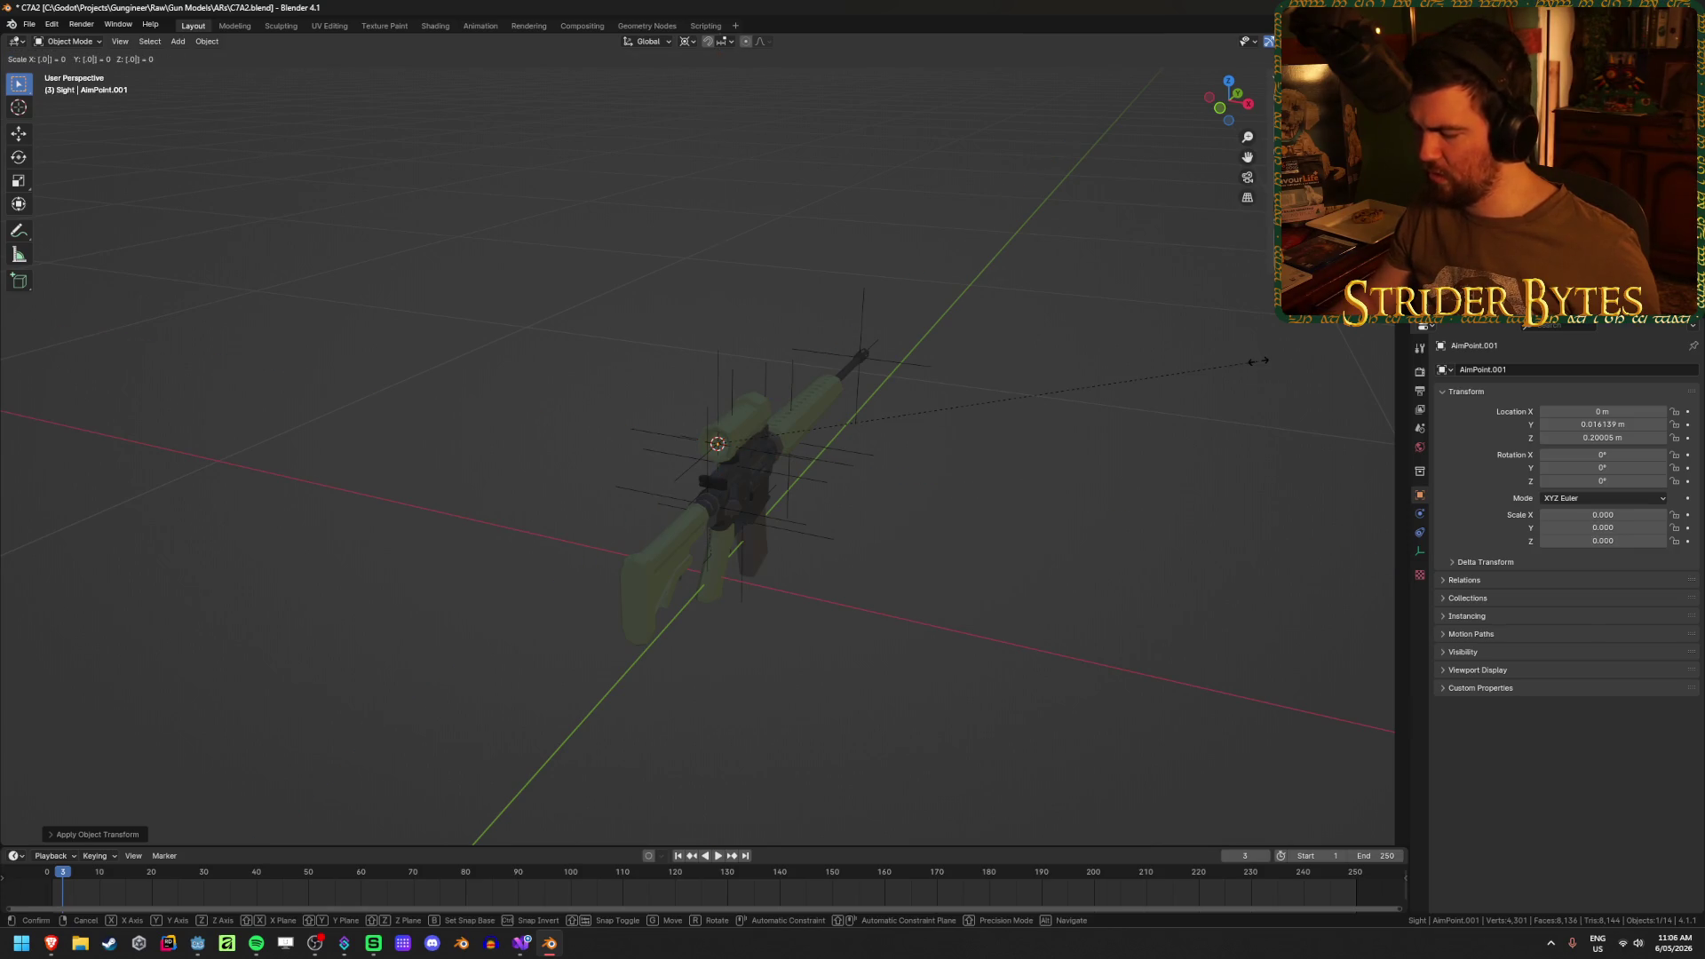
key(Return)
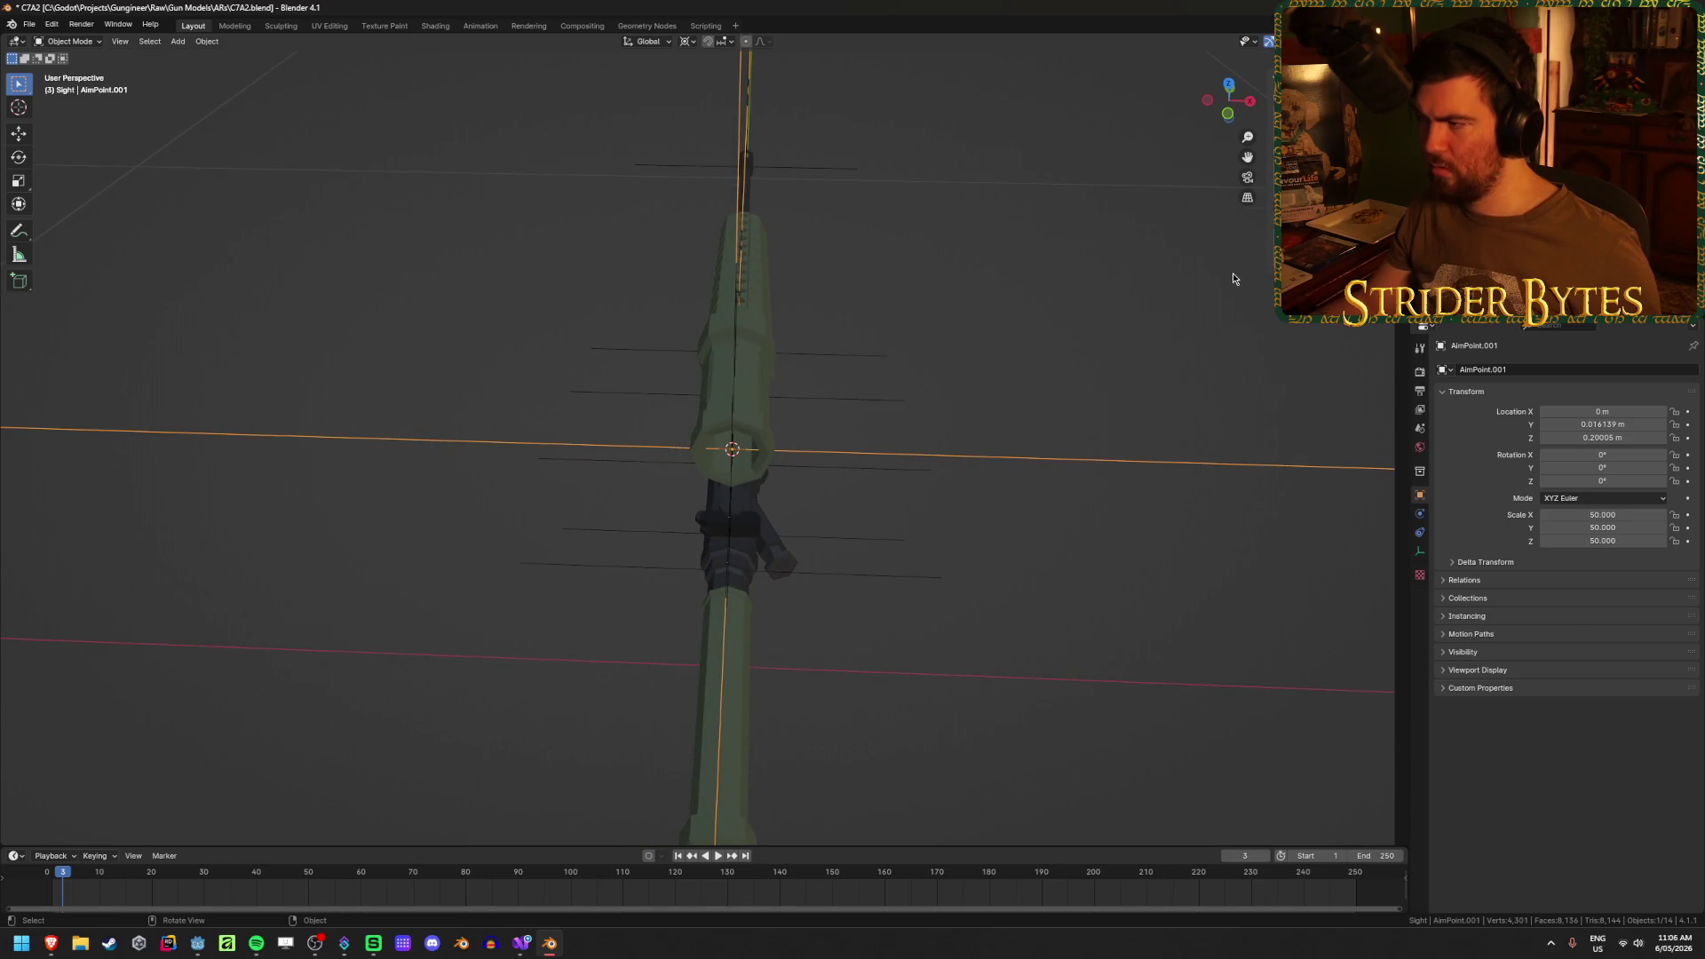
- Rescale the AimPoint.001 copy by 25, apply the scale, and shrink it back to 0.050
text(s25)
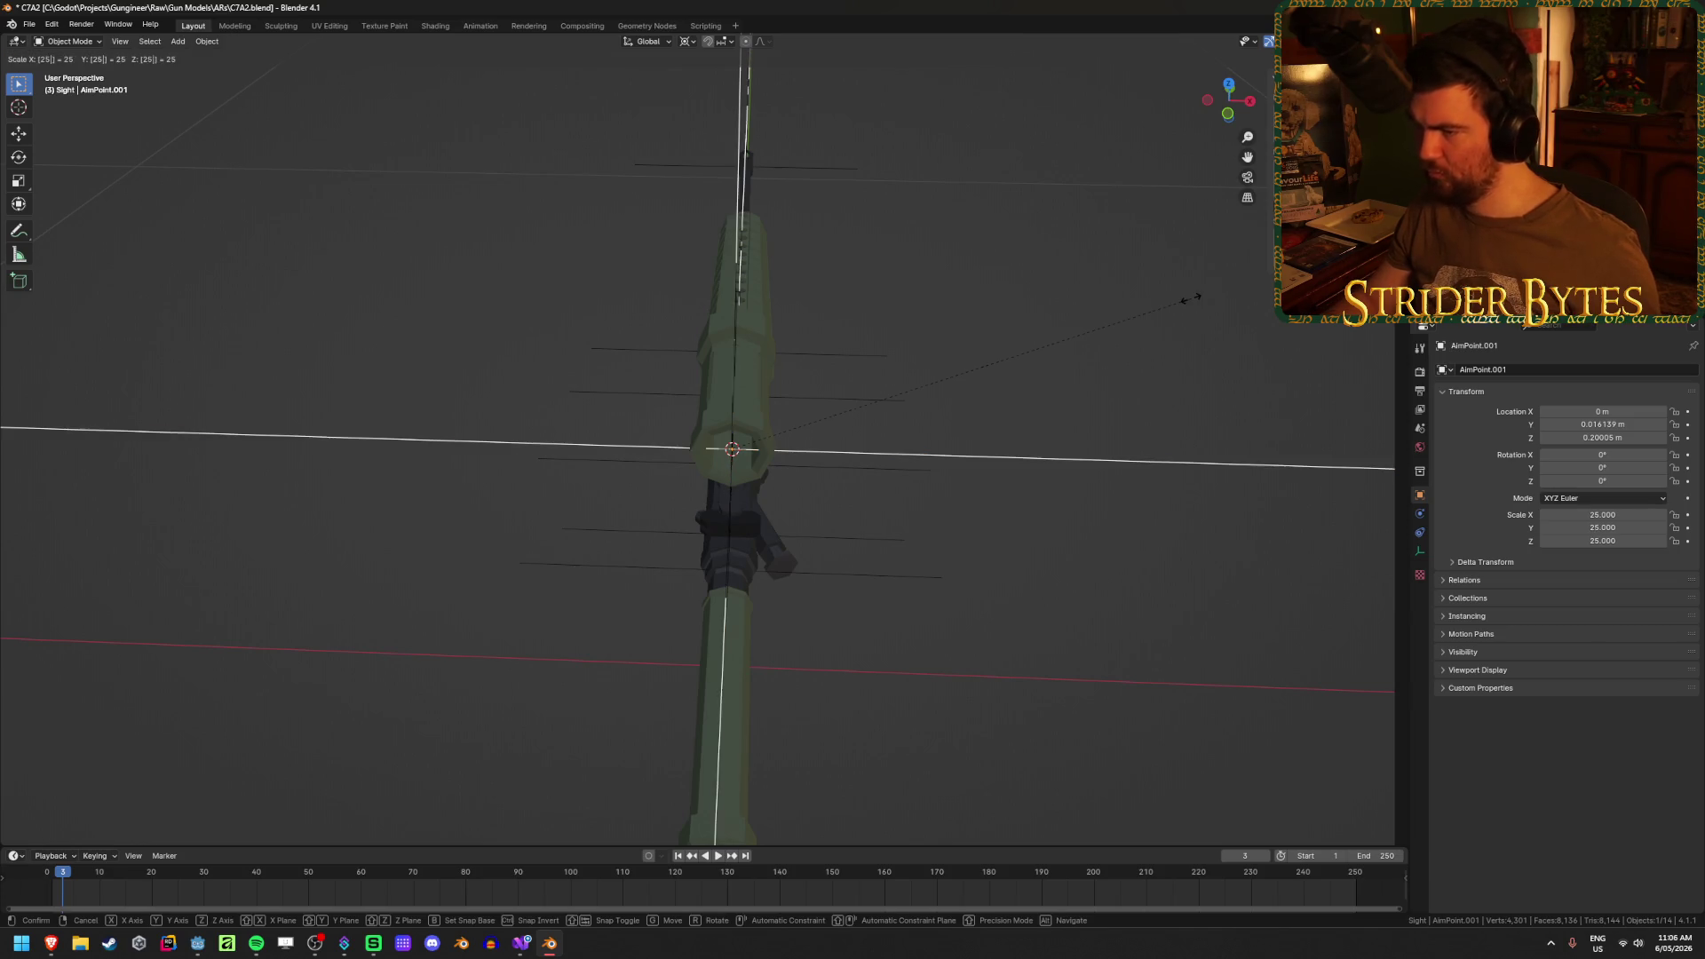
key(Return)
key(ctrl+a)
click(1149, 396)
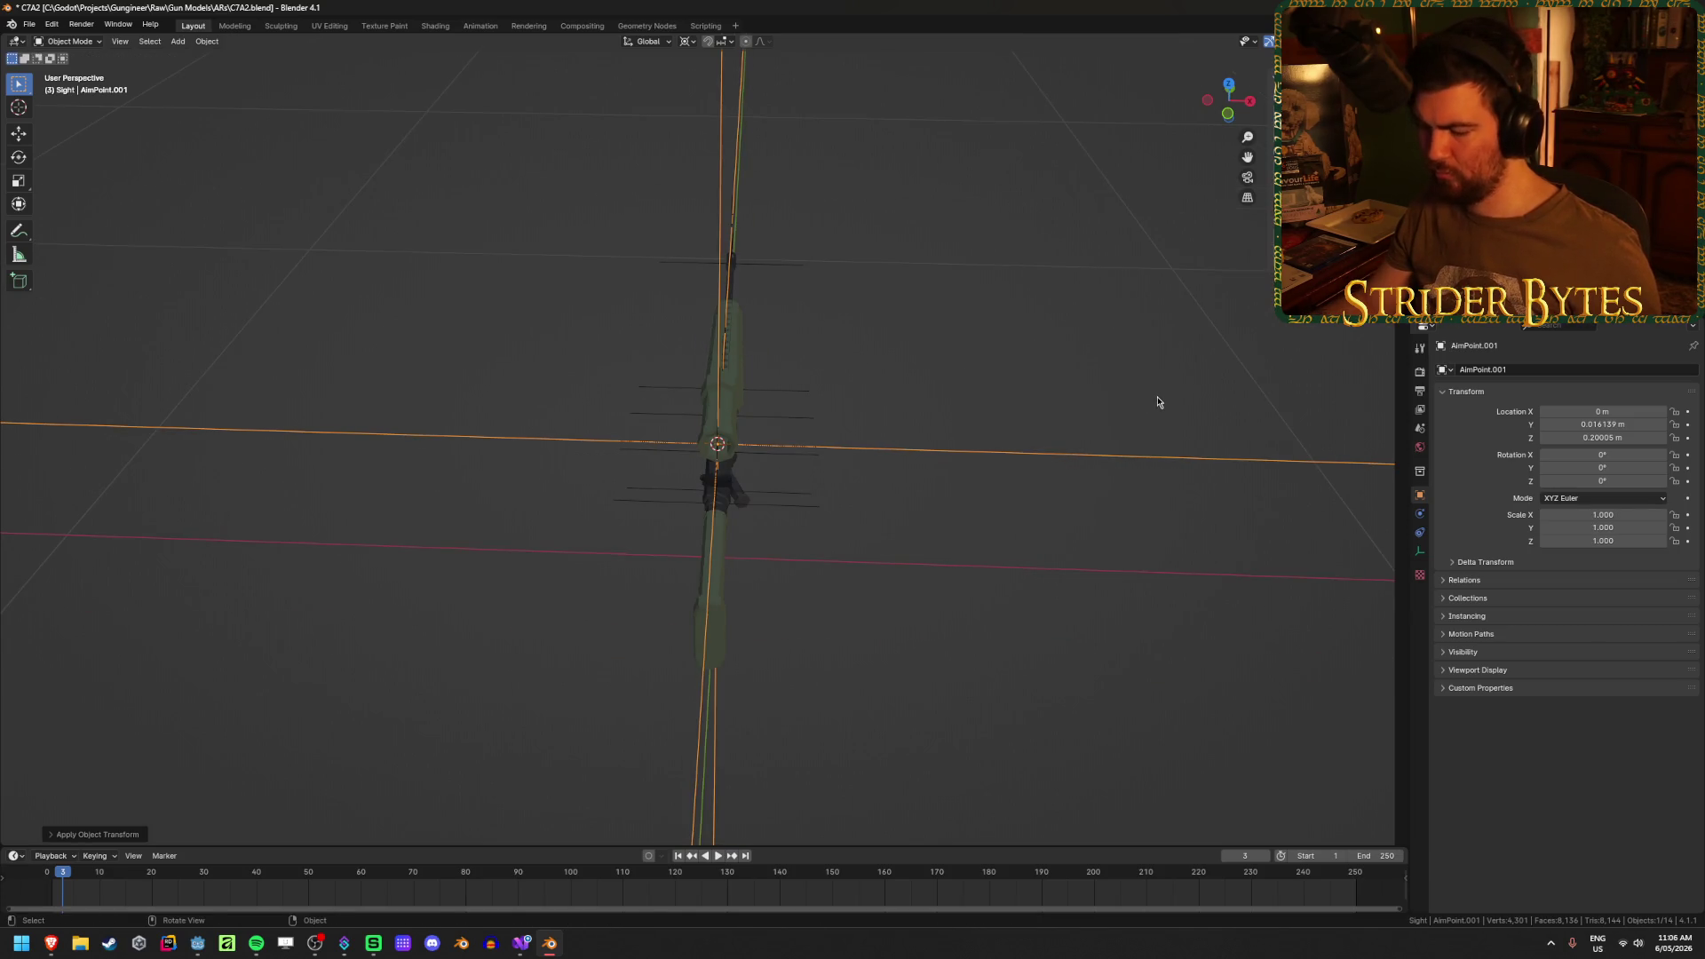
text(s.05)
key(Return)
scroll(1030, 484, up, 3)
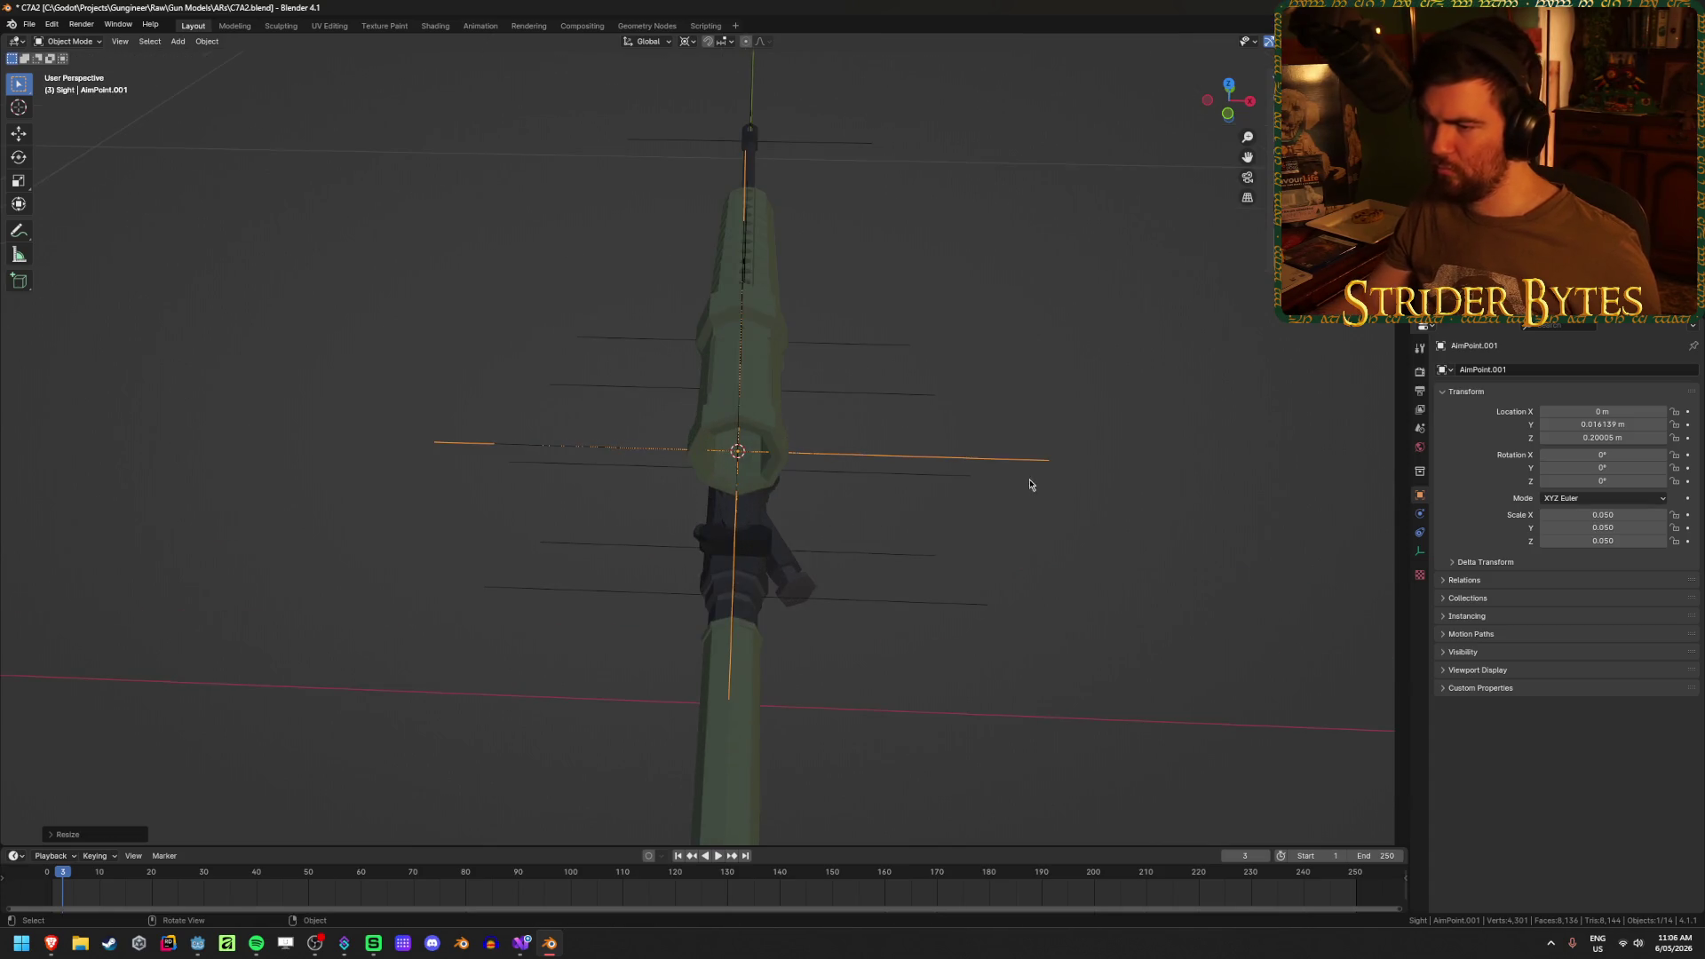
drag(1030, 484, 999, 406)
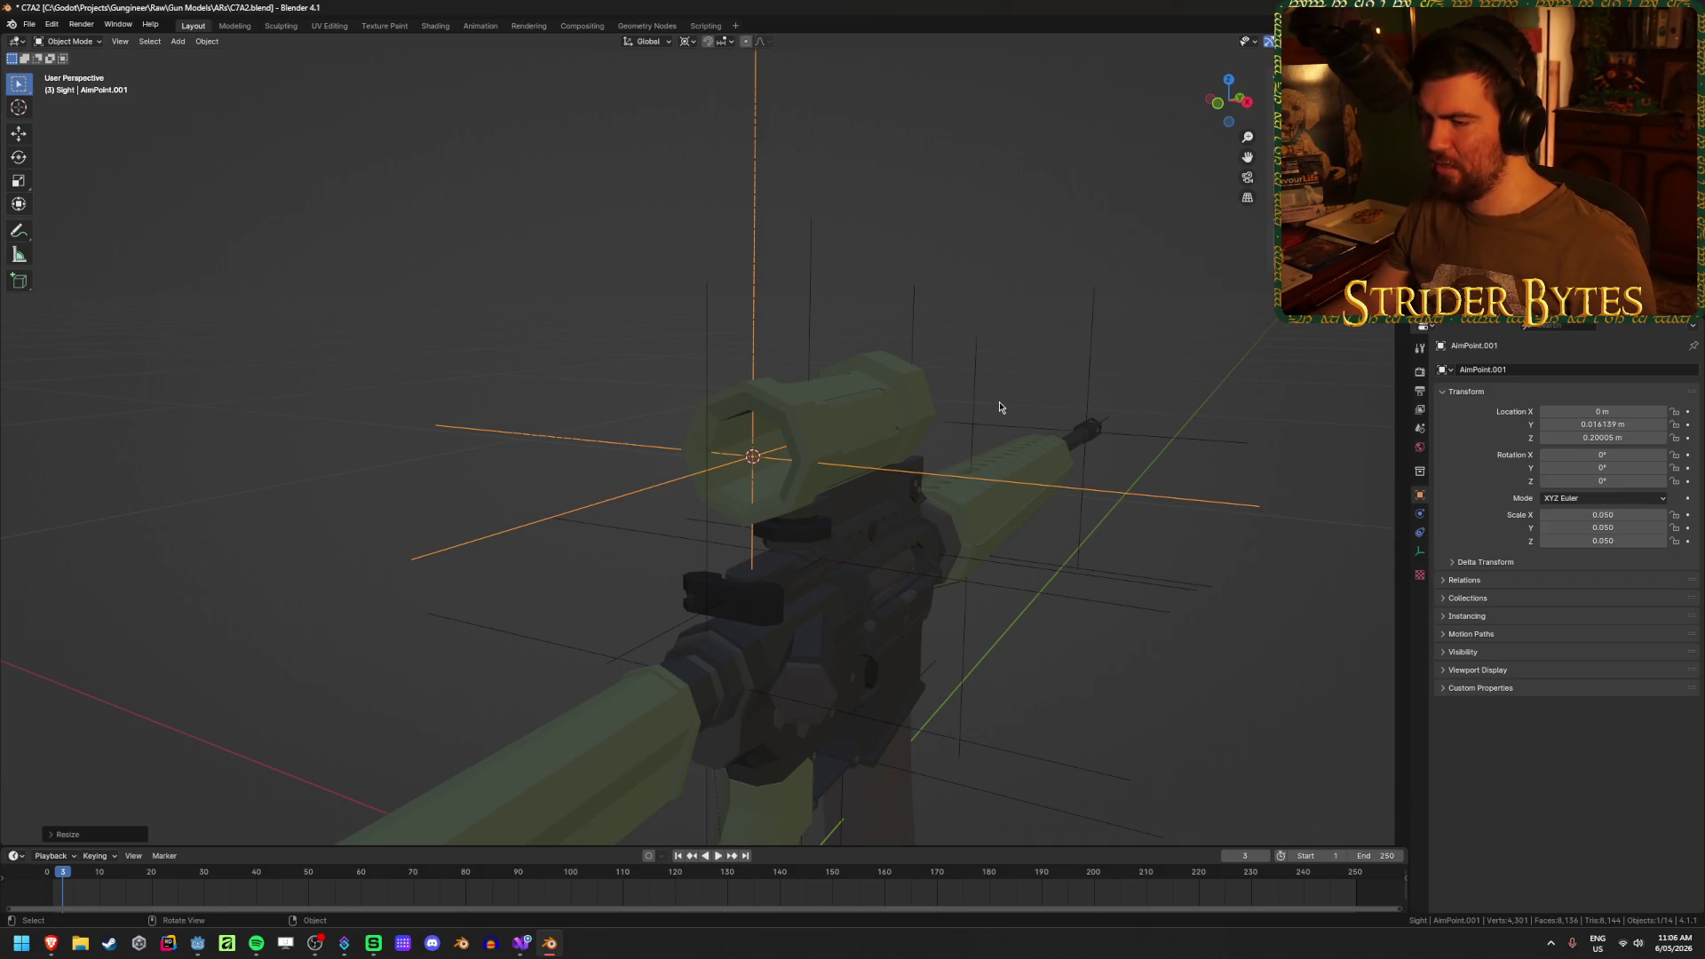
key(F2)
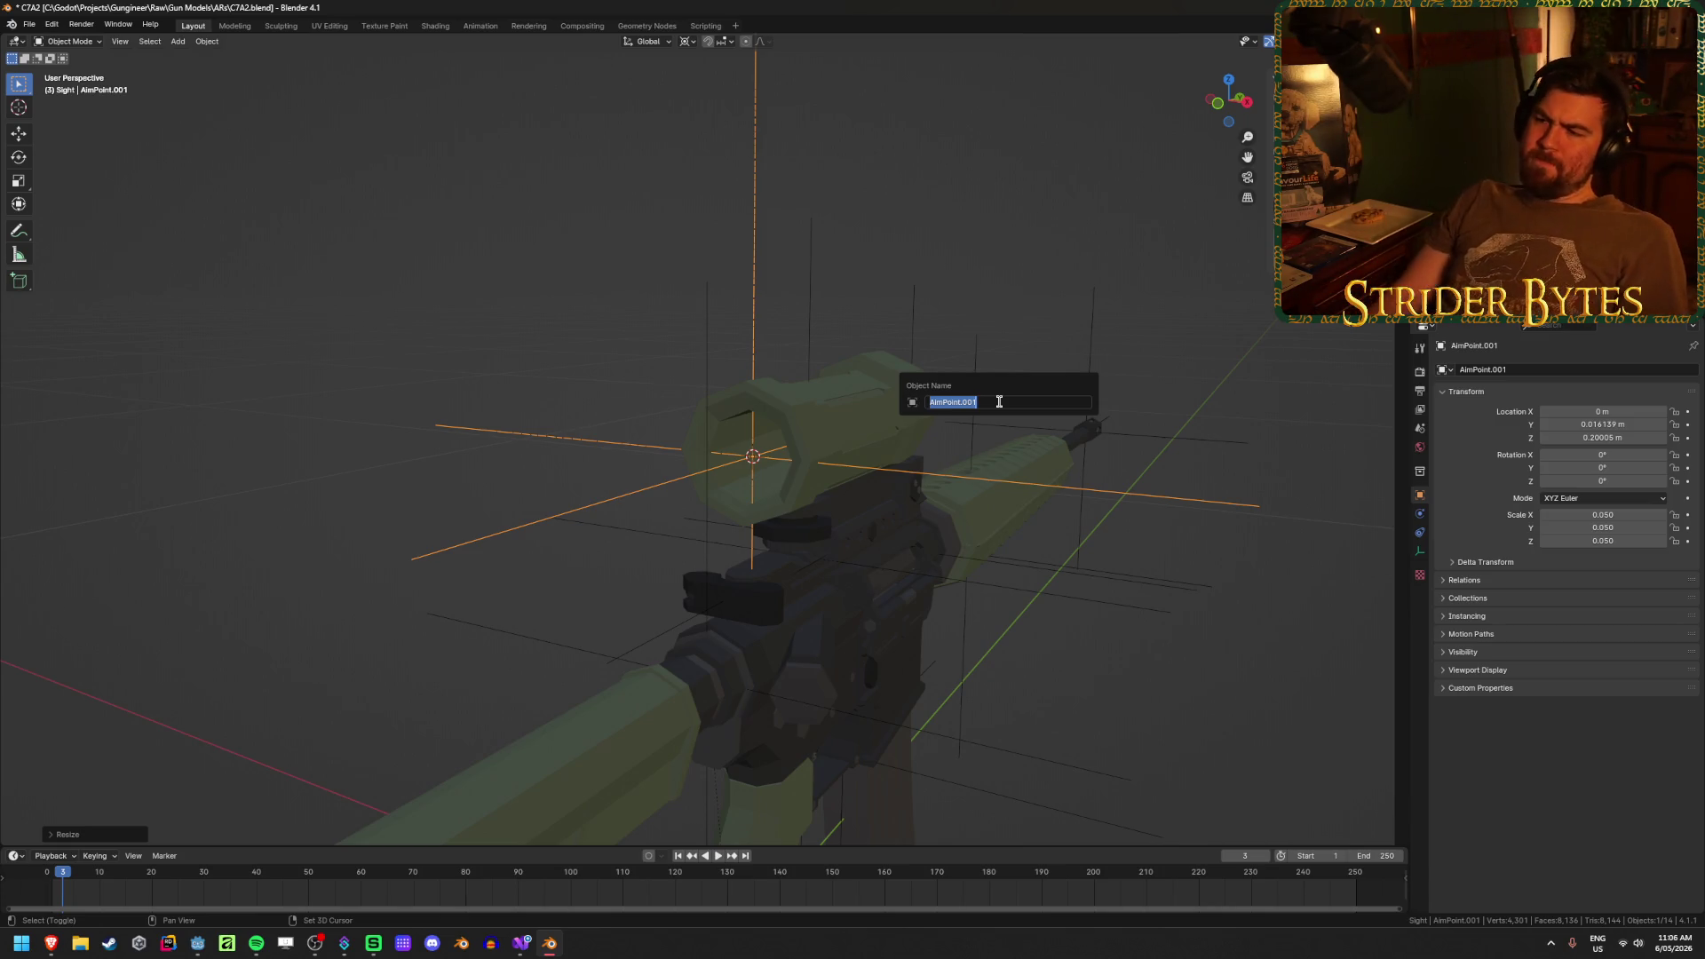
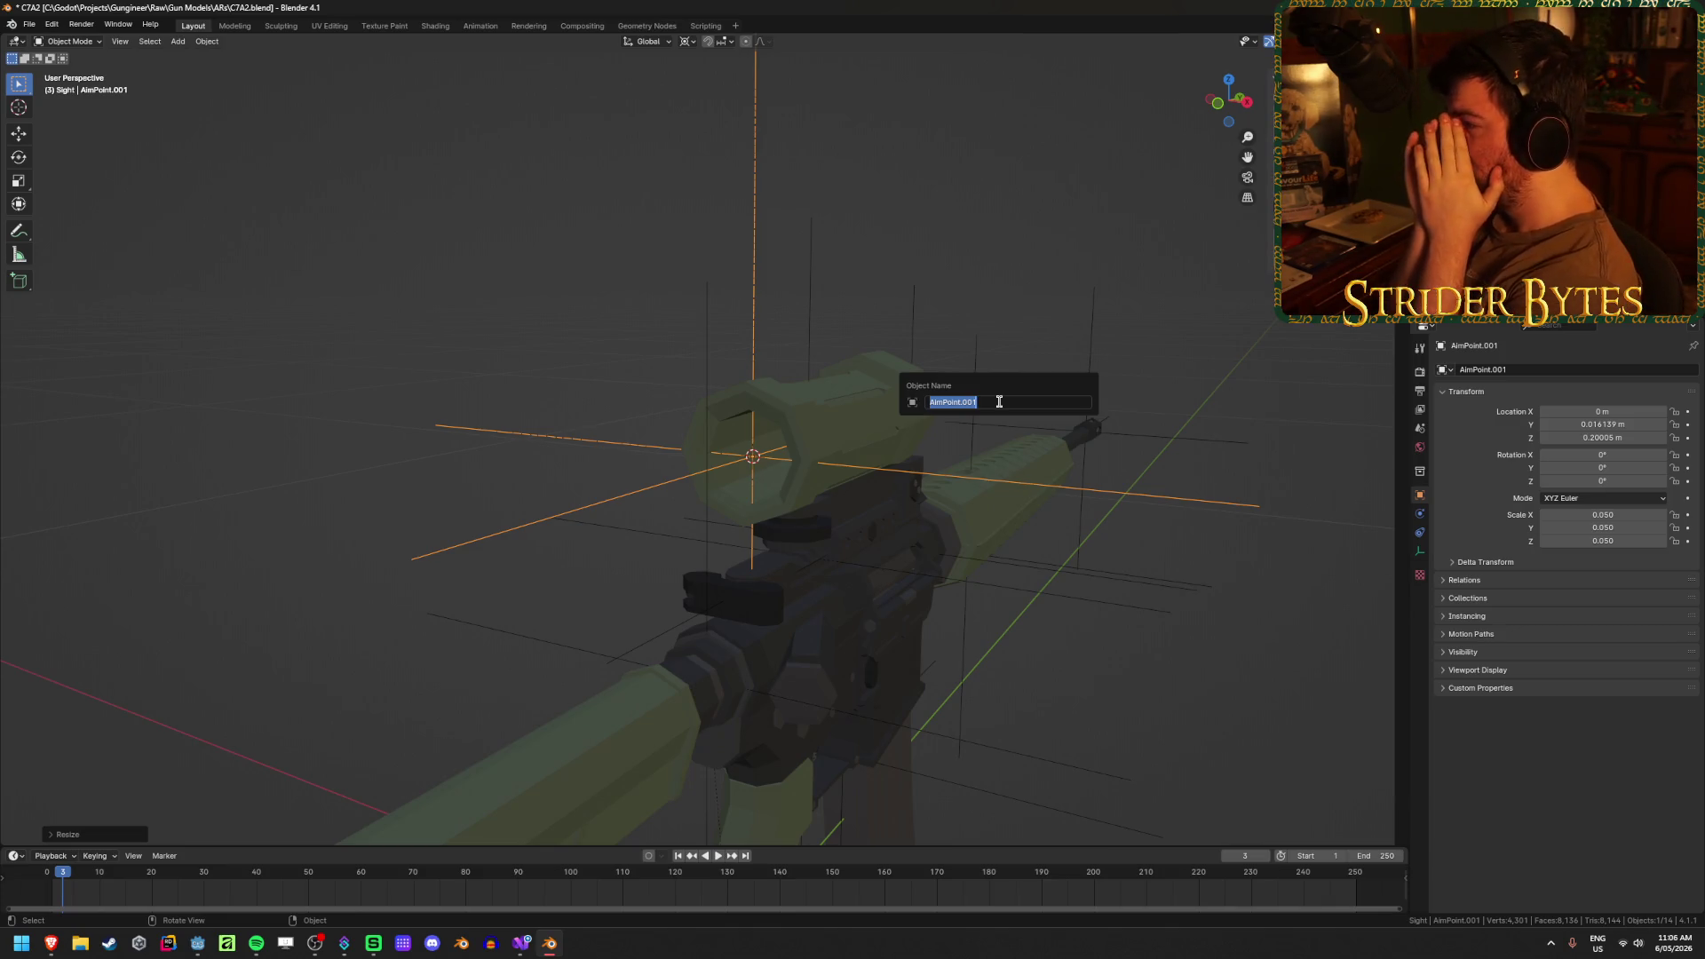
- Rename the scope object AimPoint.001 to ScopeRender
text(S)
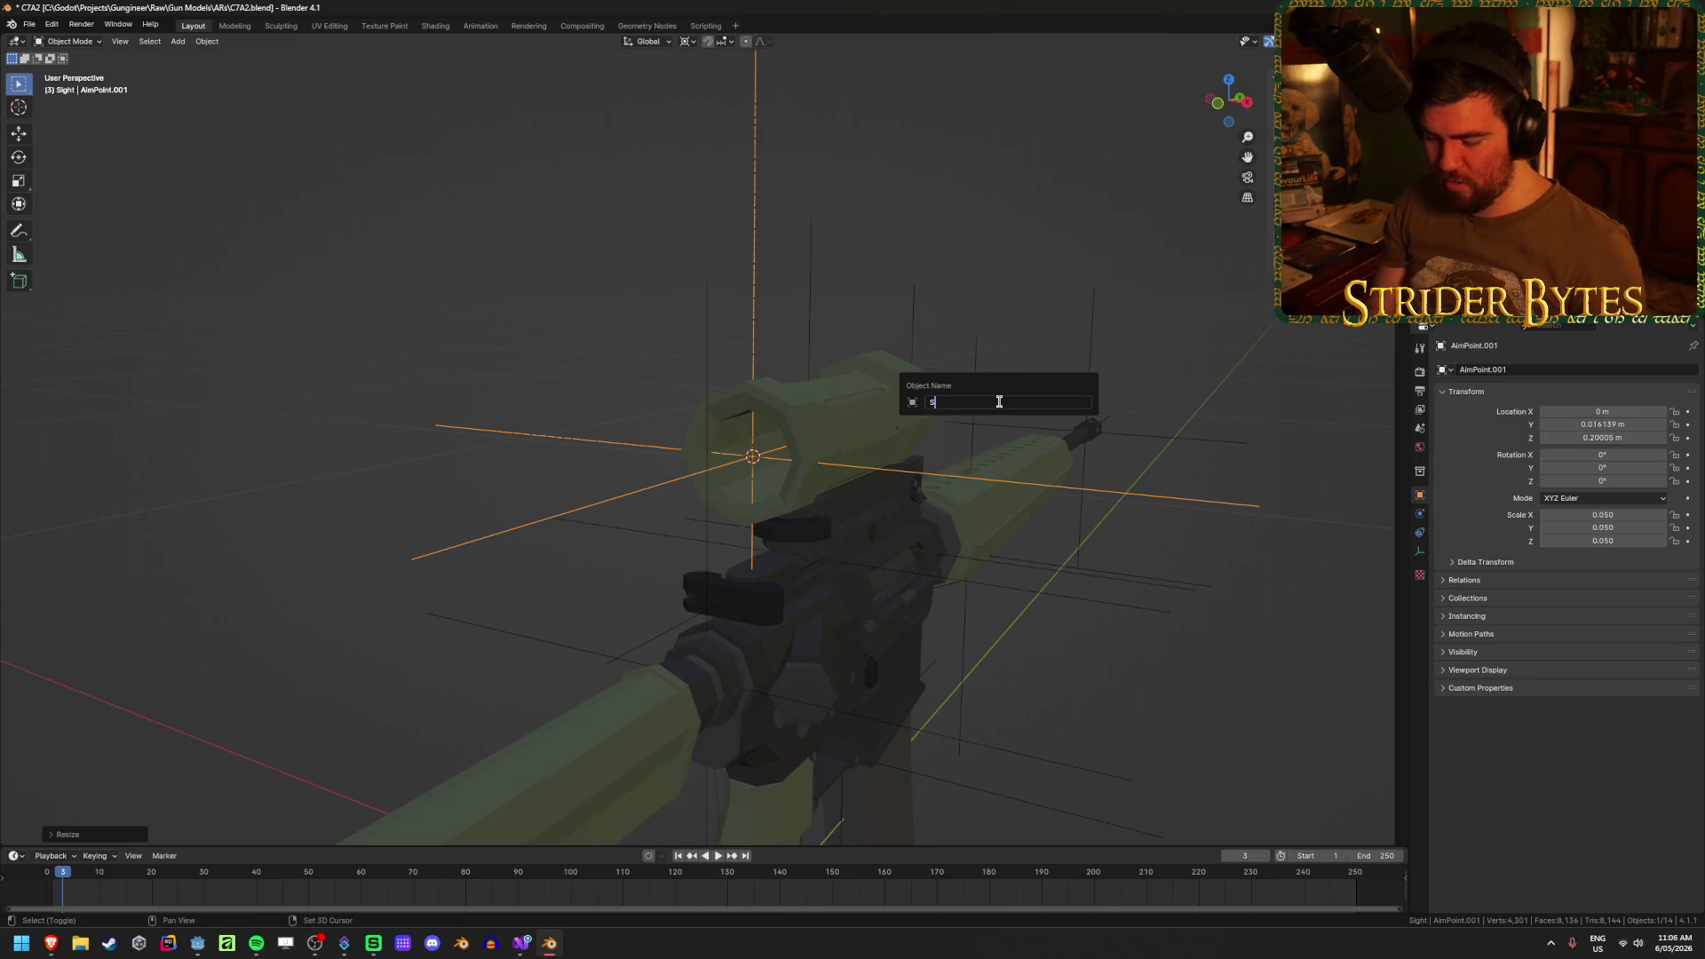
text(copeRender)
key(Return)
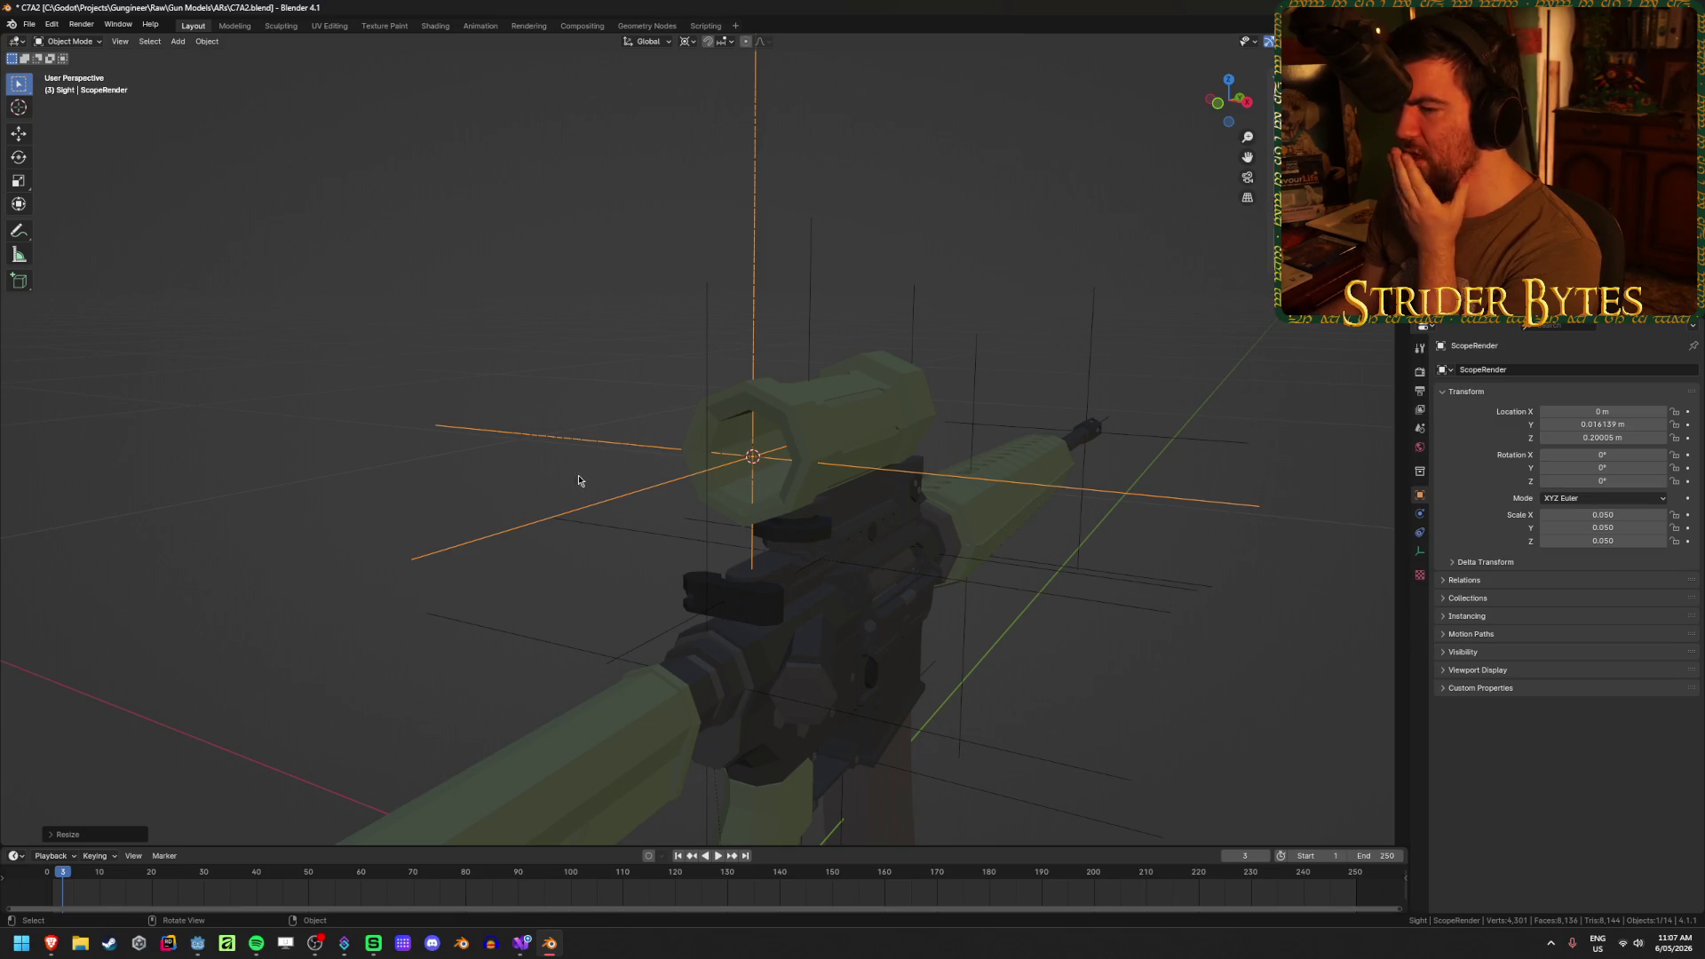
scroll(1078, 302, up, 4)
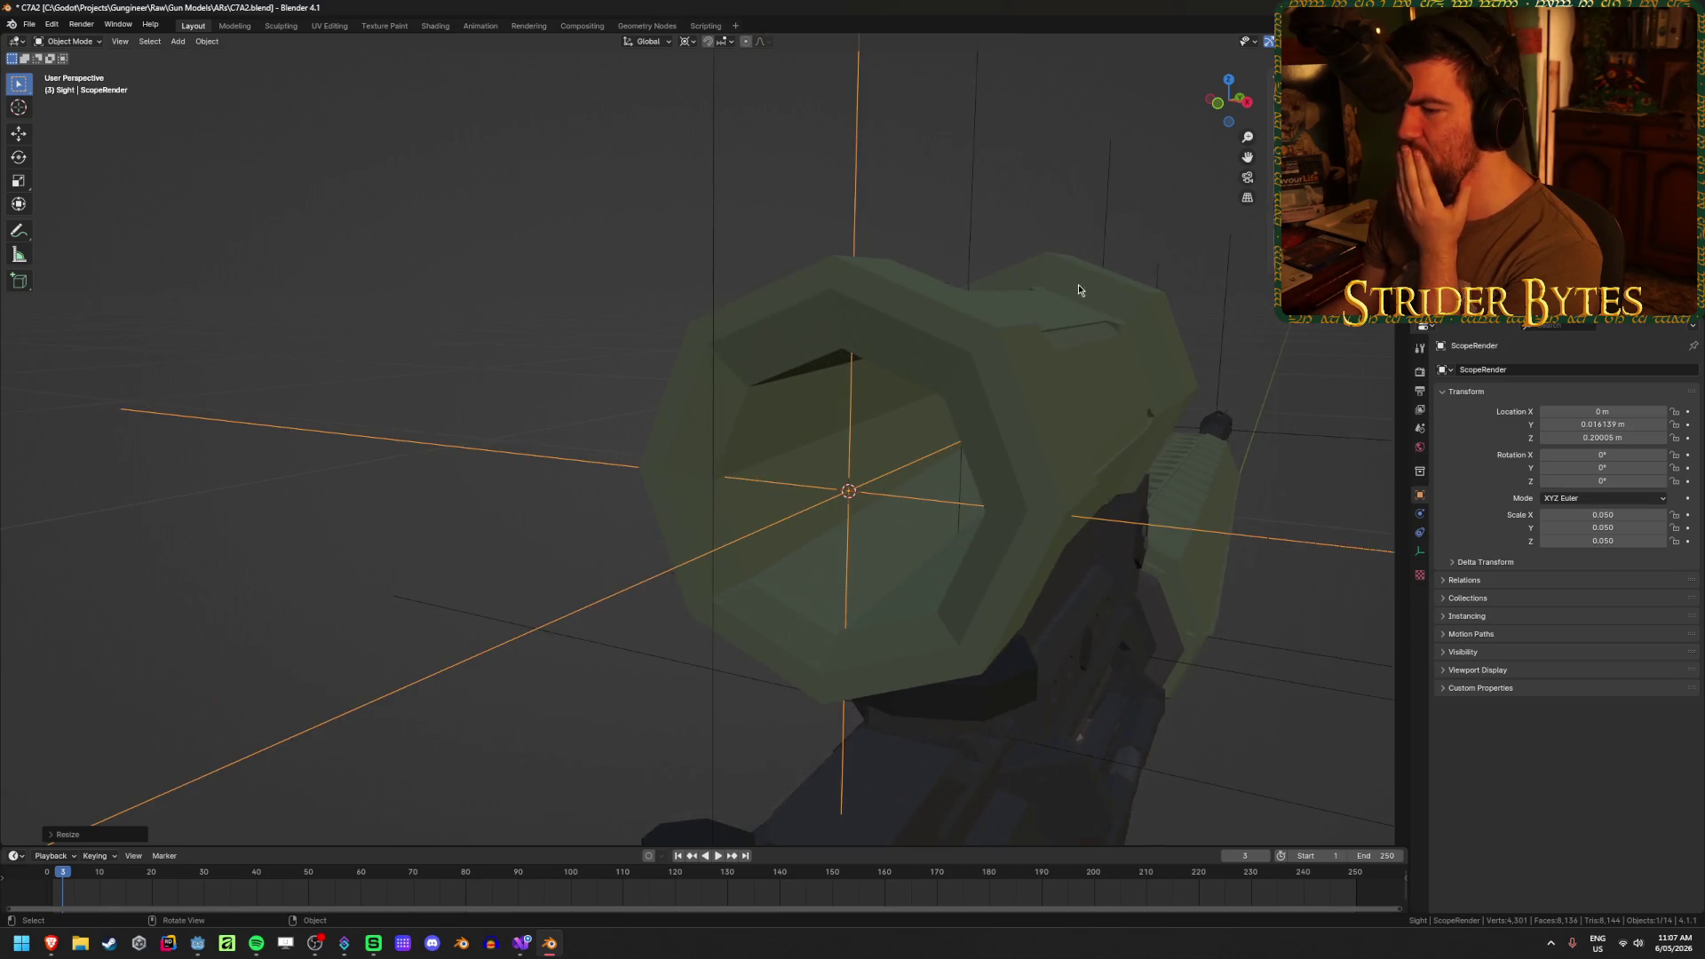
scroll(1053, 302, down, 4)
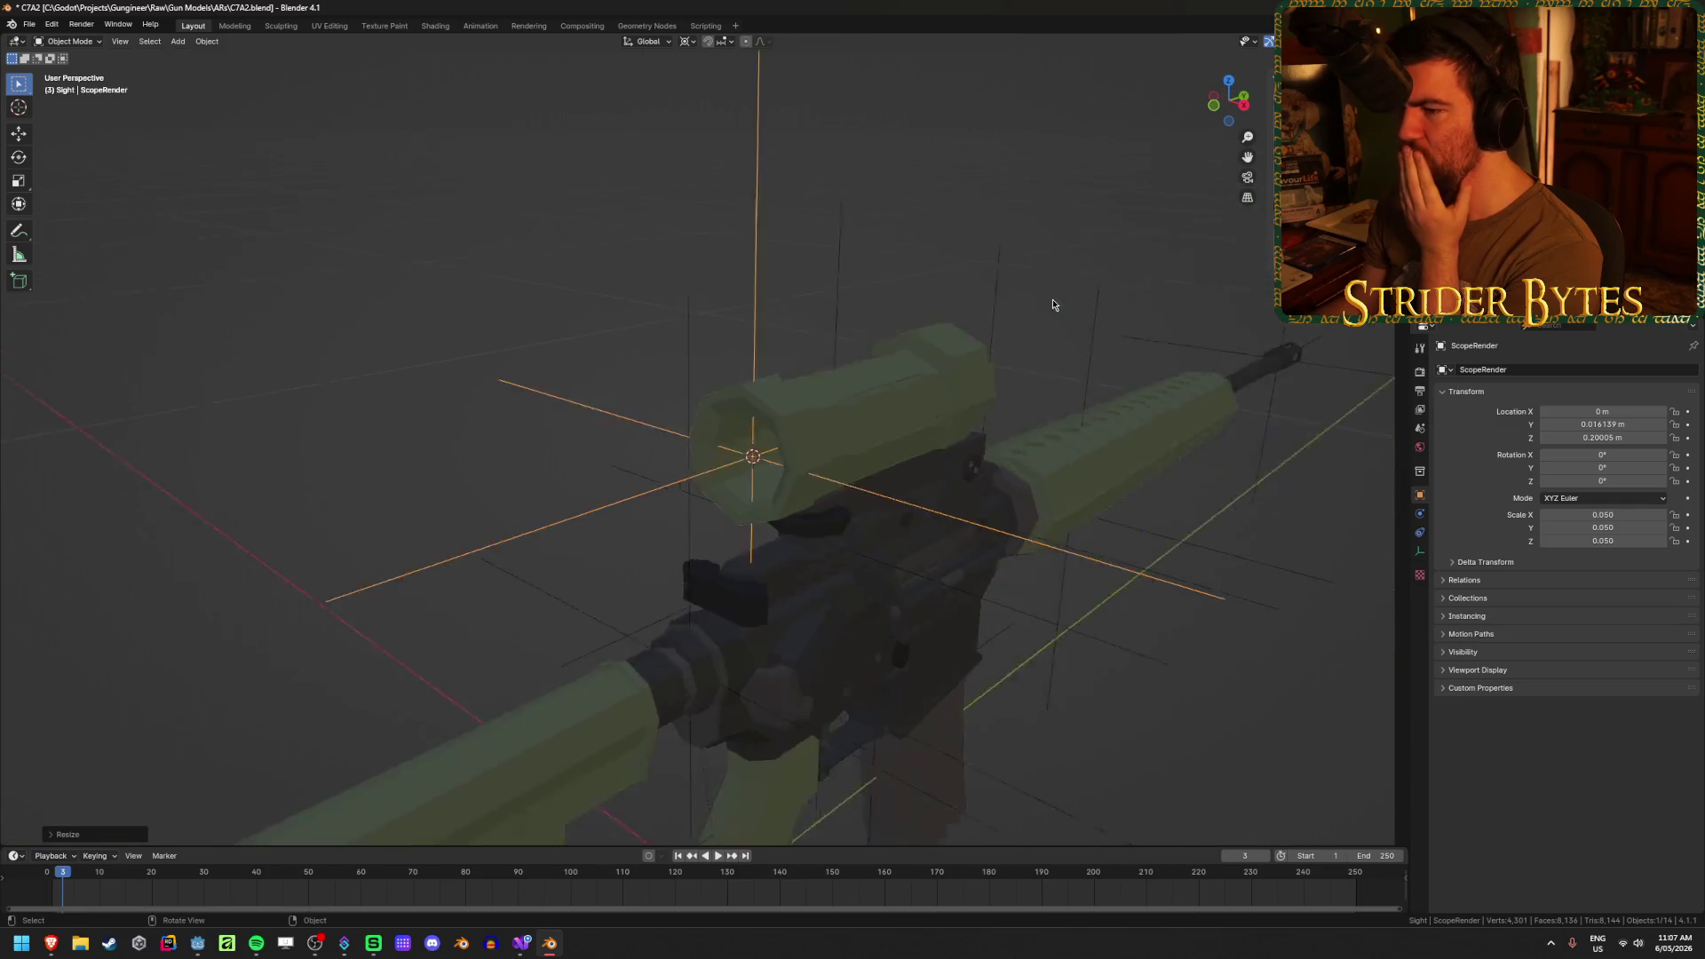
scroll(1053, 305, down, 3)
- Select AimPoint and C7A2_Sight, clear the selection, and save C7A2.blend
ctrl+click(1492, 266)
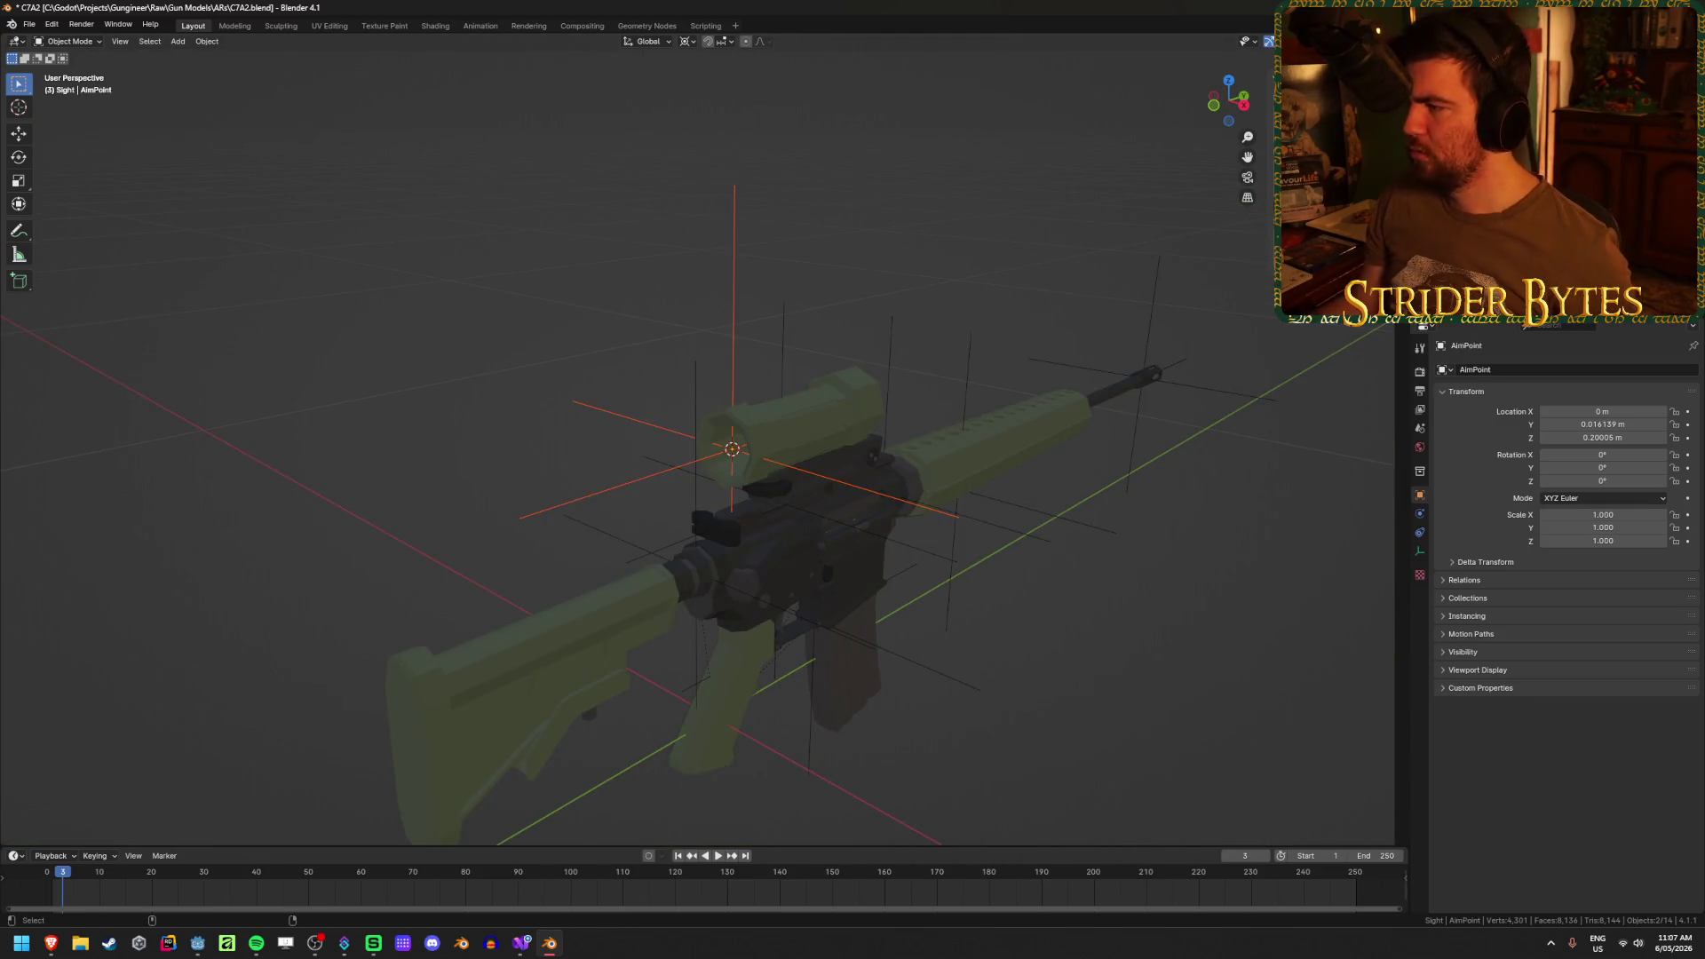
ctrl+click(1501, 283)
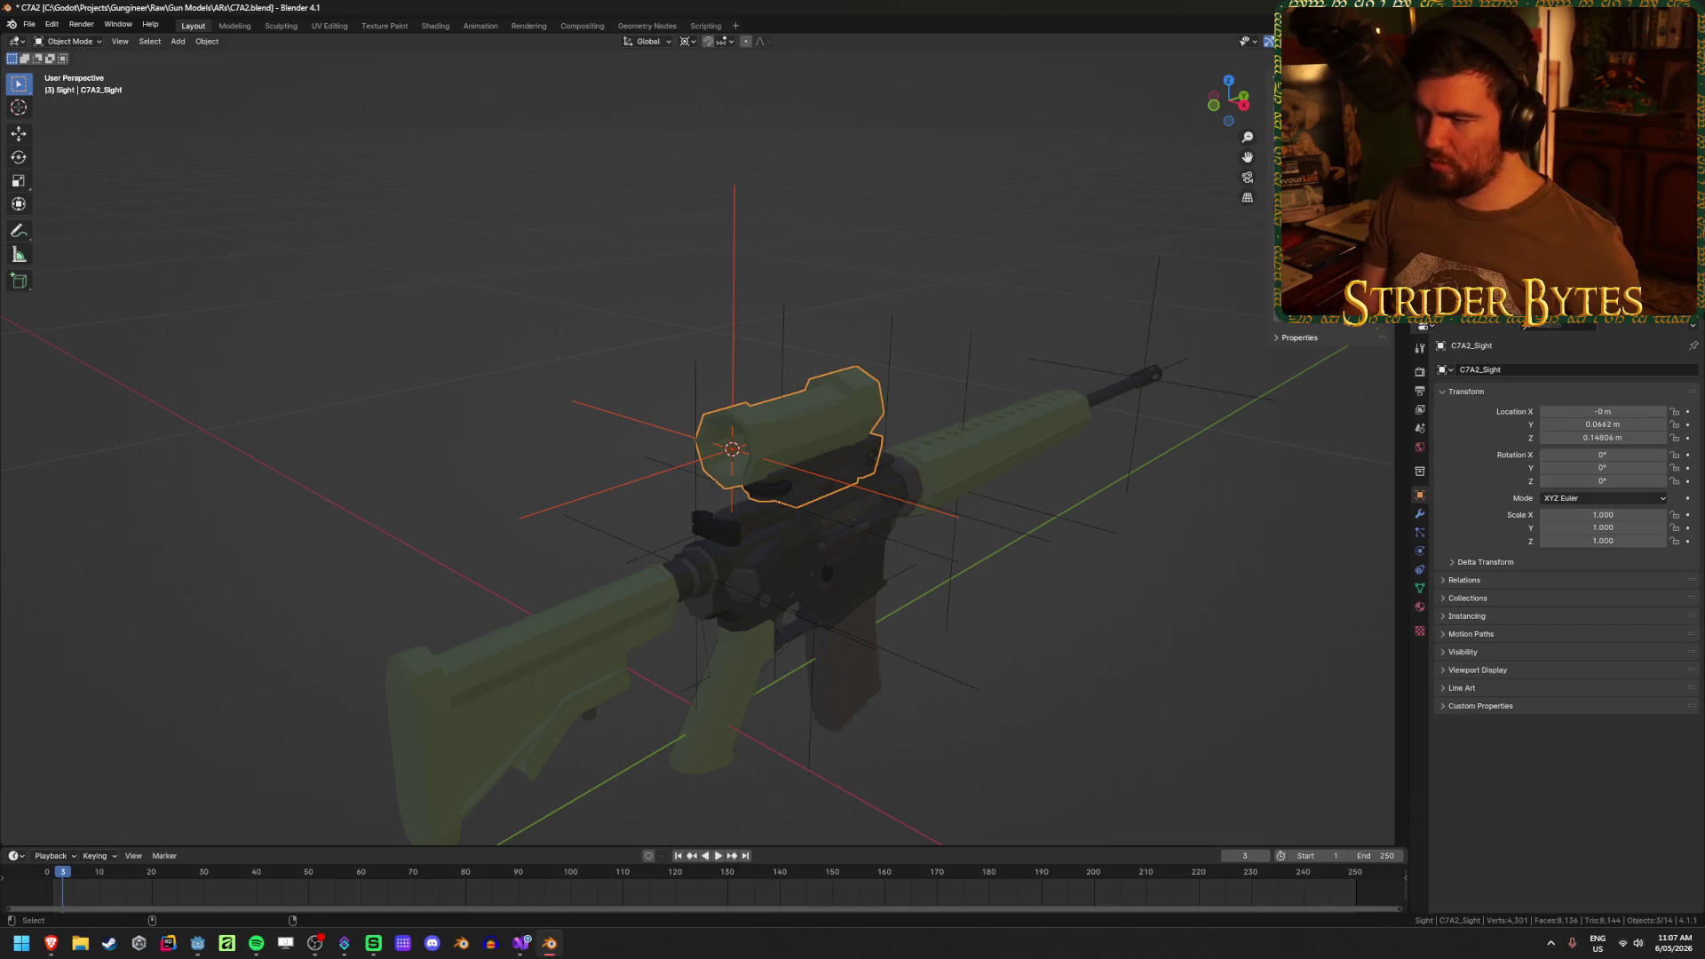
key(ctrl+p)
click(1162, 517)
click(1162, 518)
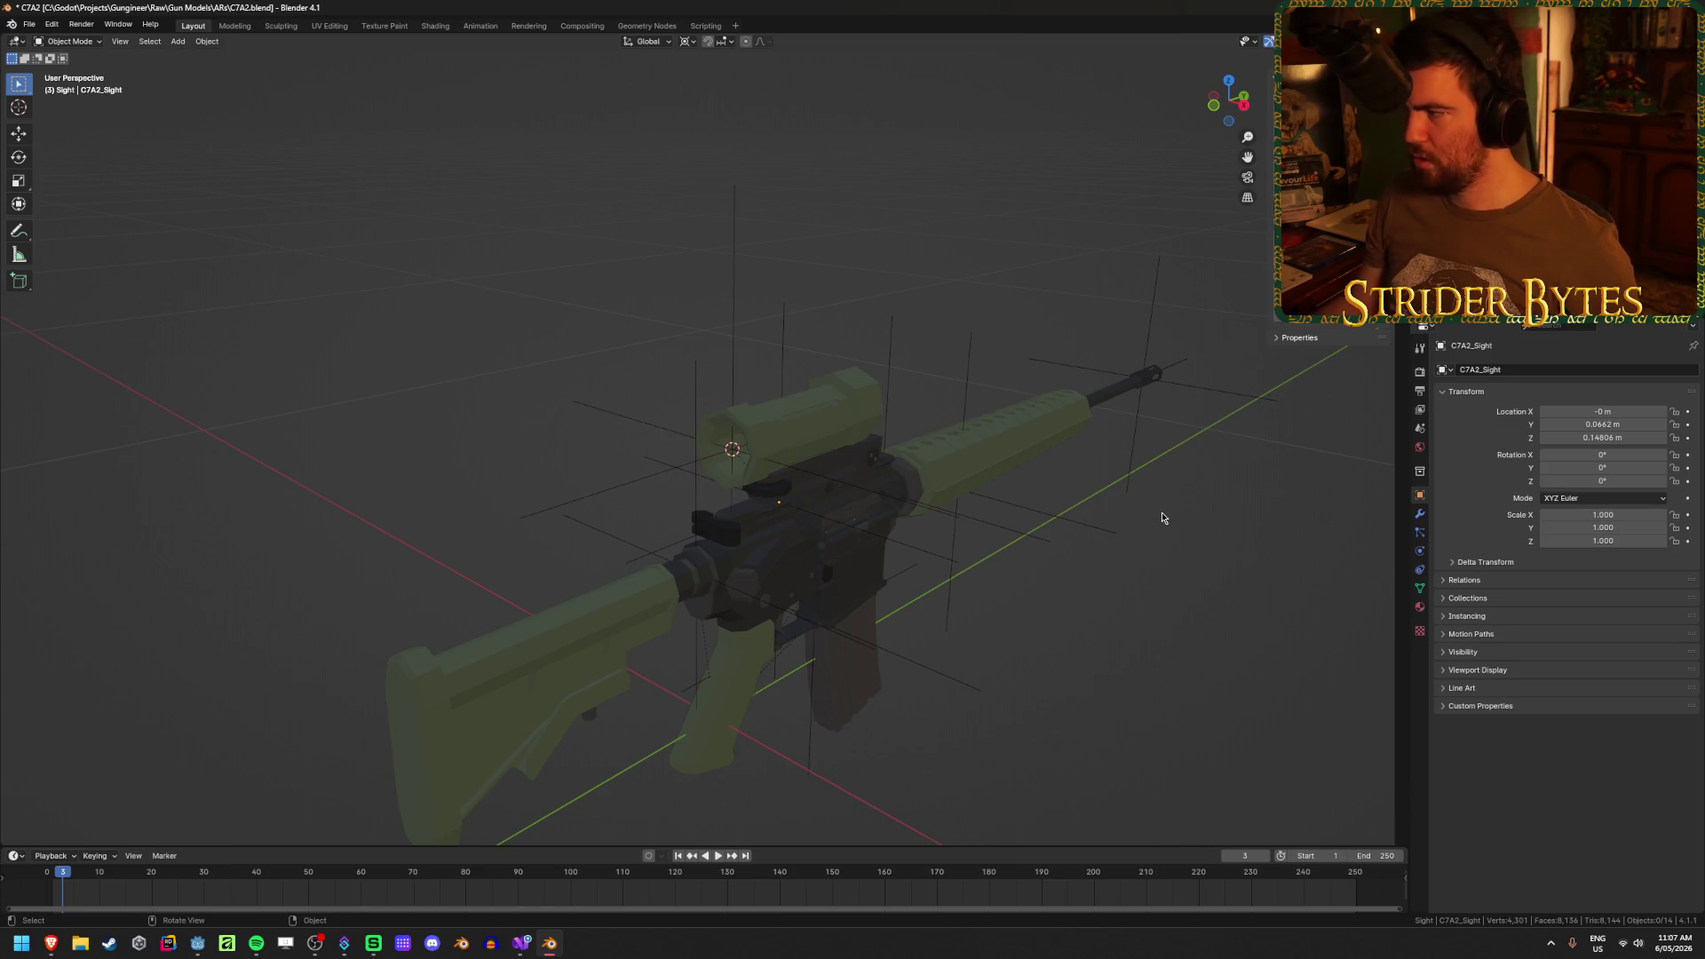
key(ctrl+s)
click(1130, 297)
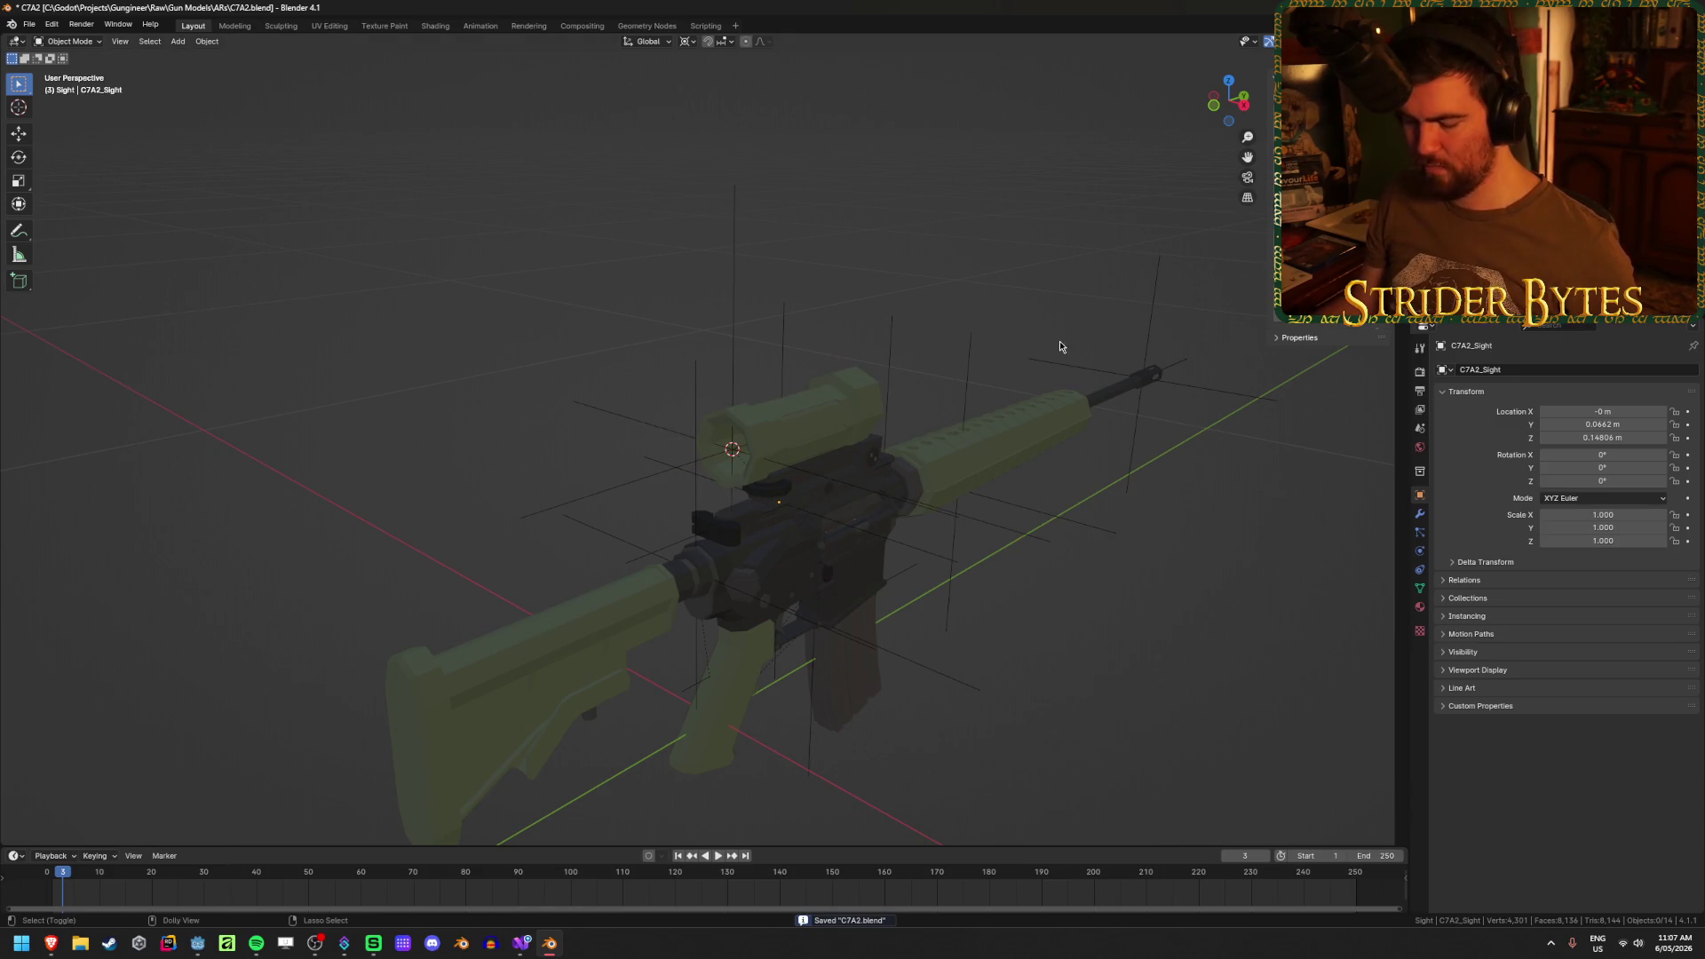
- Start a glTF export targeting Sight_C7A2.glb in Meshes/GunParts/ARs
key(ctrl+e)
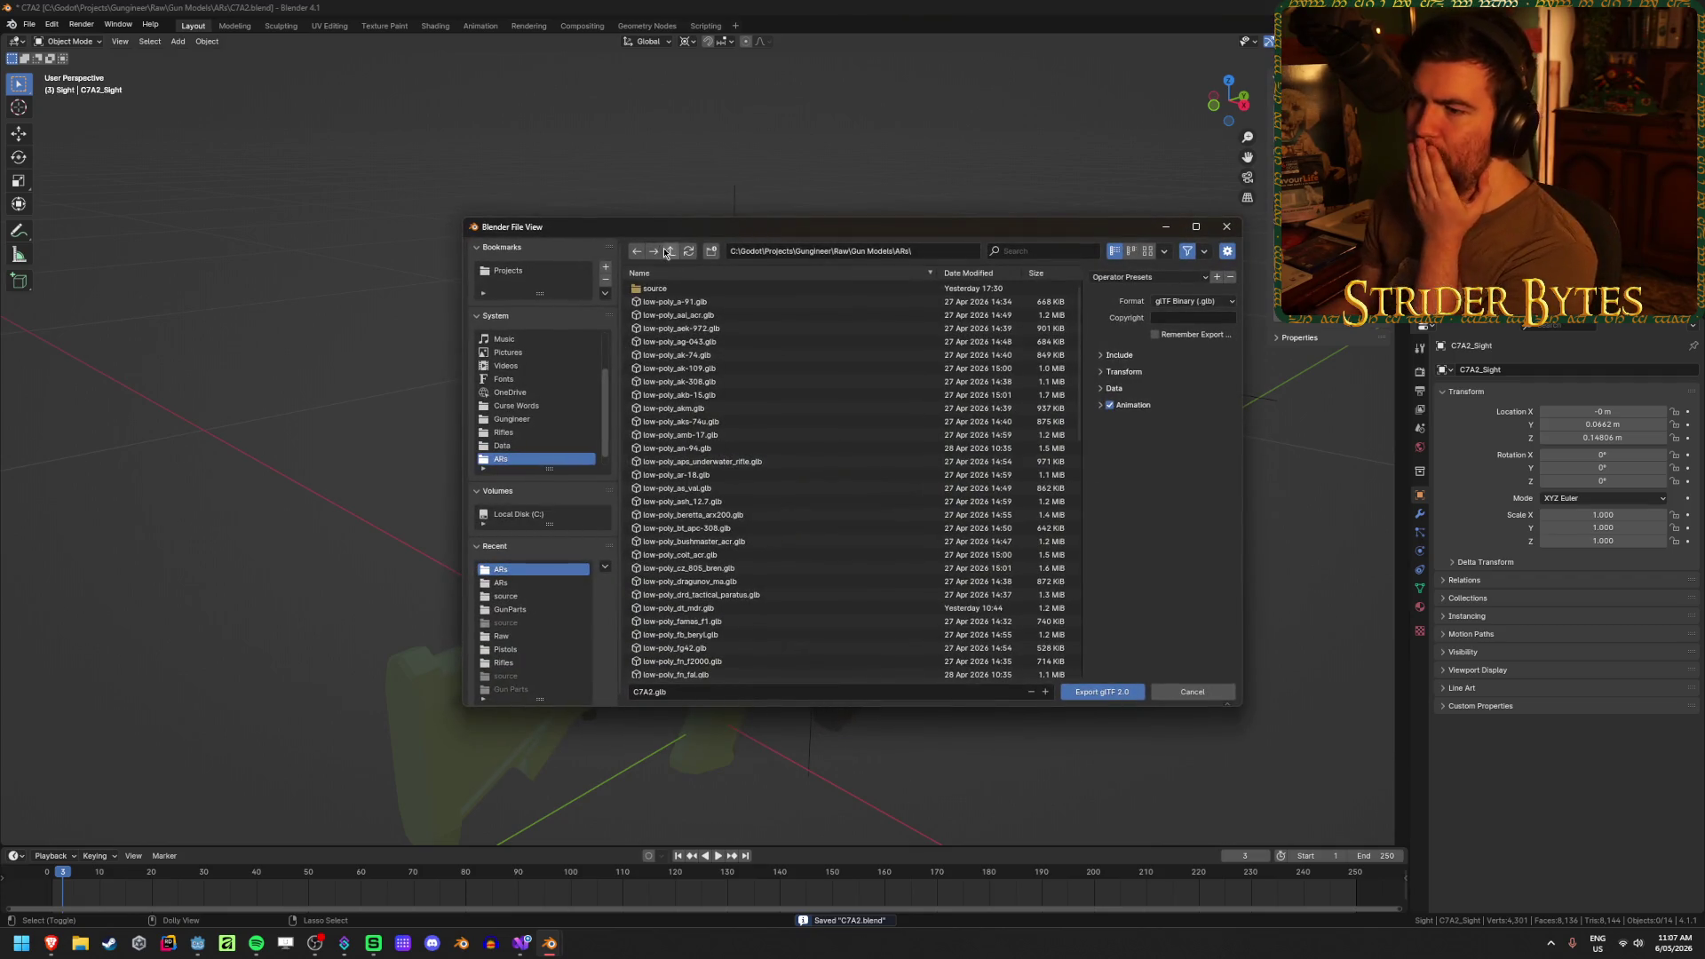
click(673, 252)
click(674, 251)
click(673, 252)
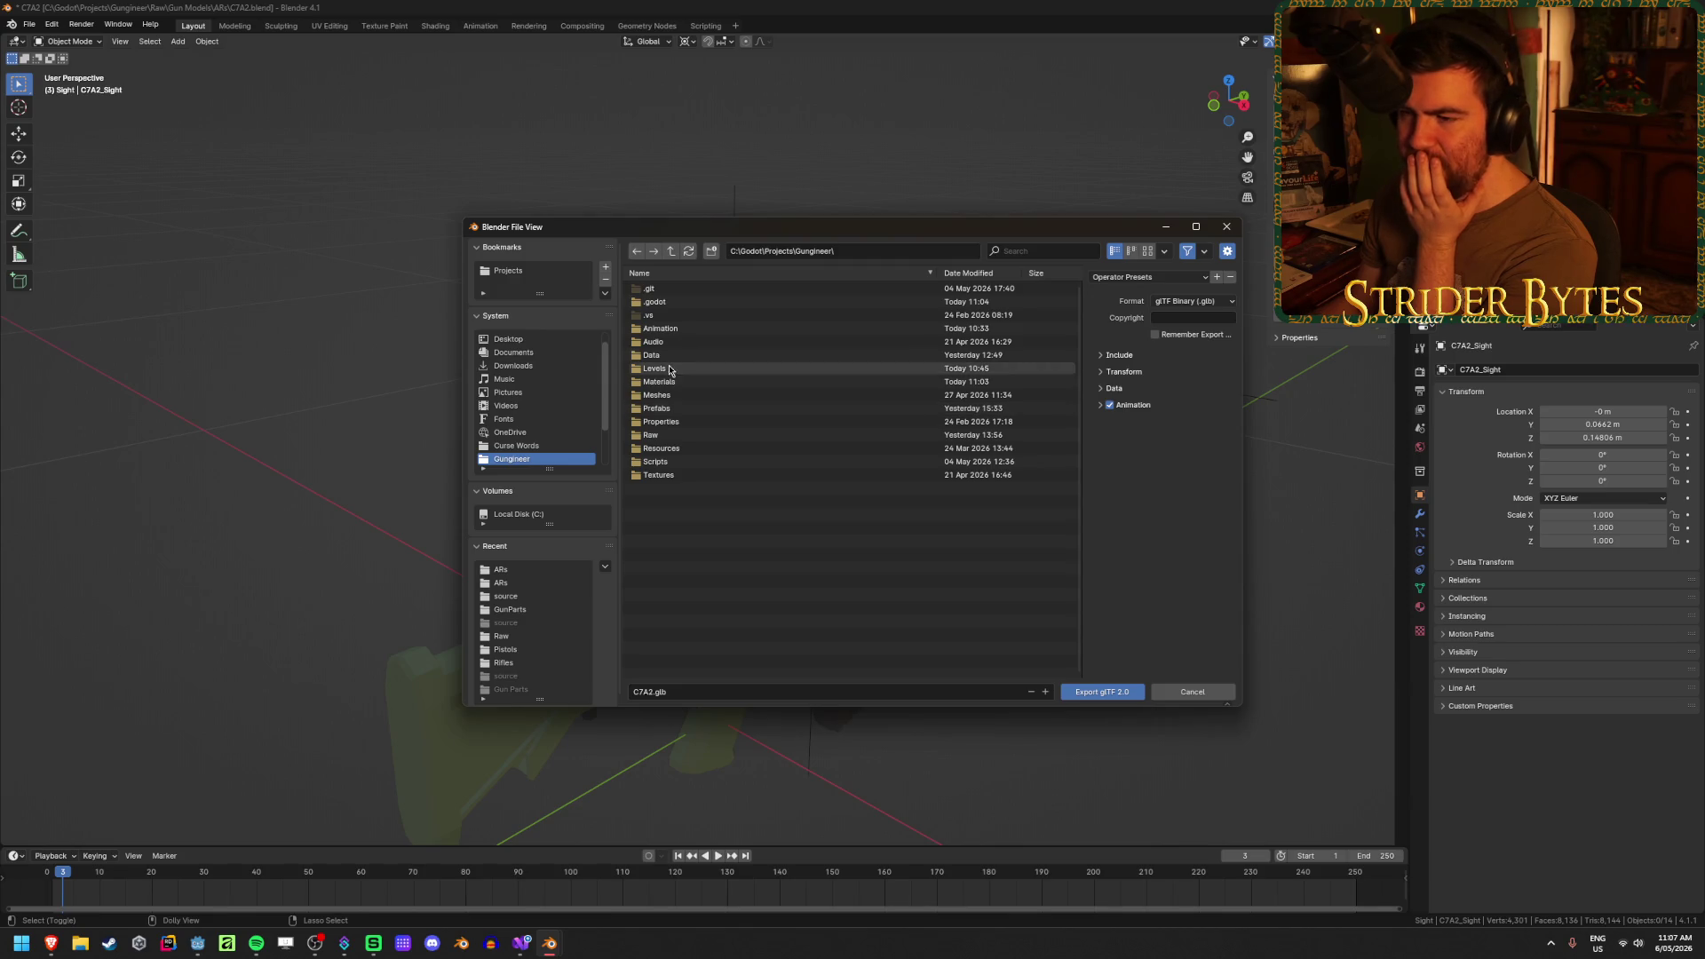
double_click(672, 395)
click(674, 290)
double_click(673, 289)
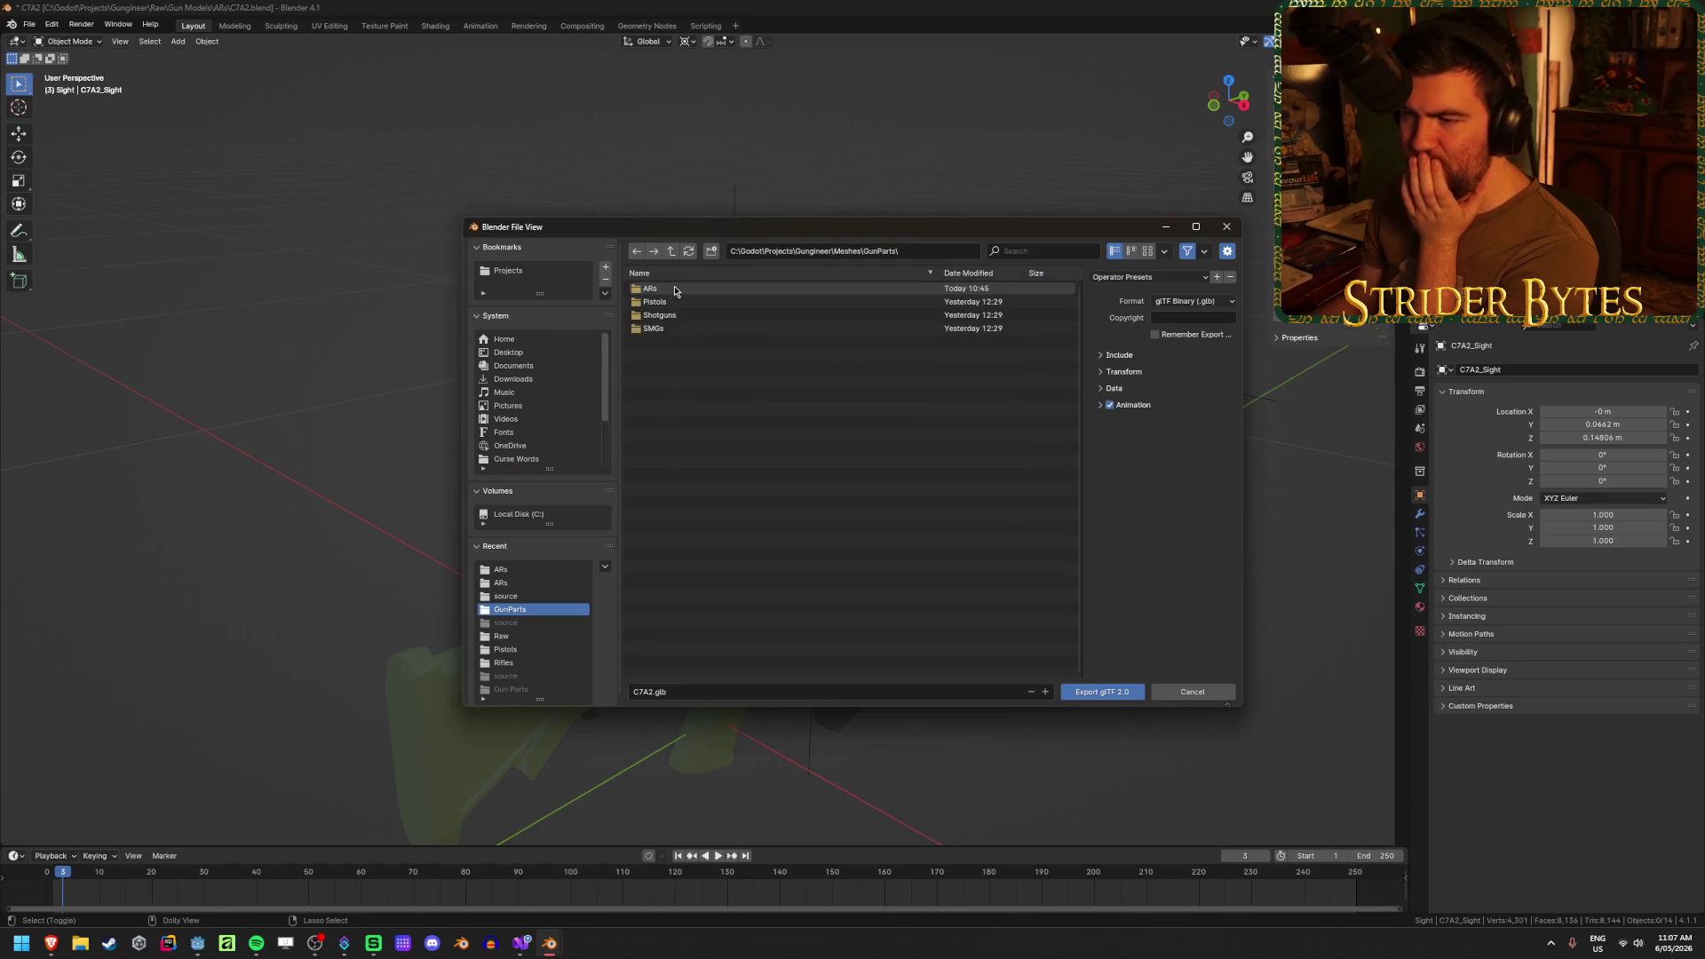
double_click(673, 289)
scroll(781, 465, down, 5)
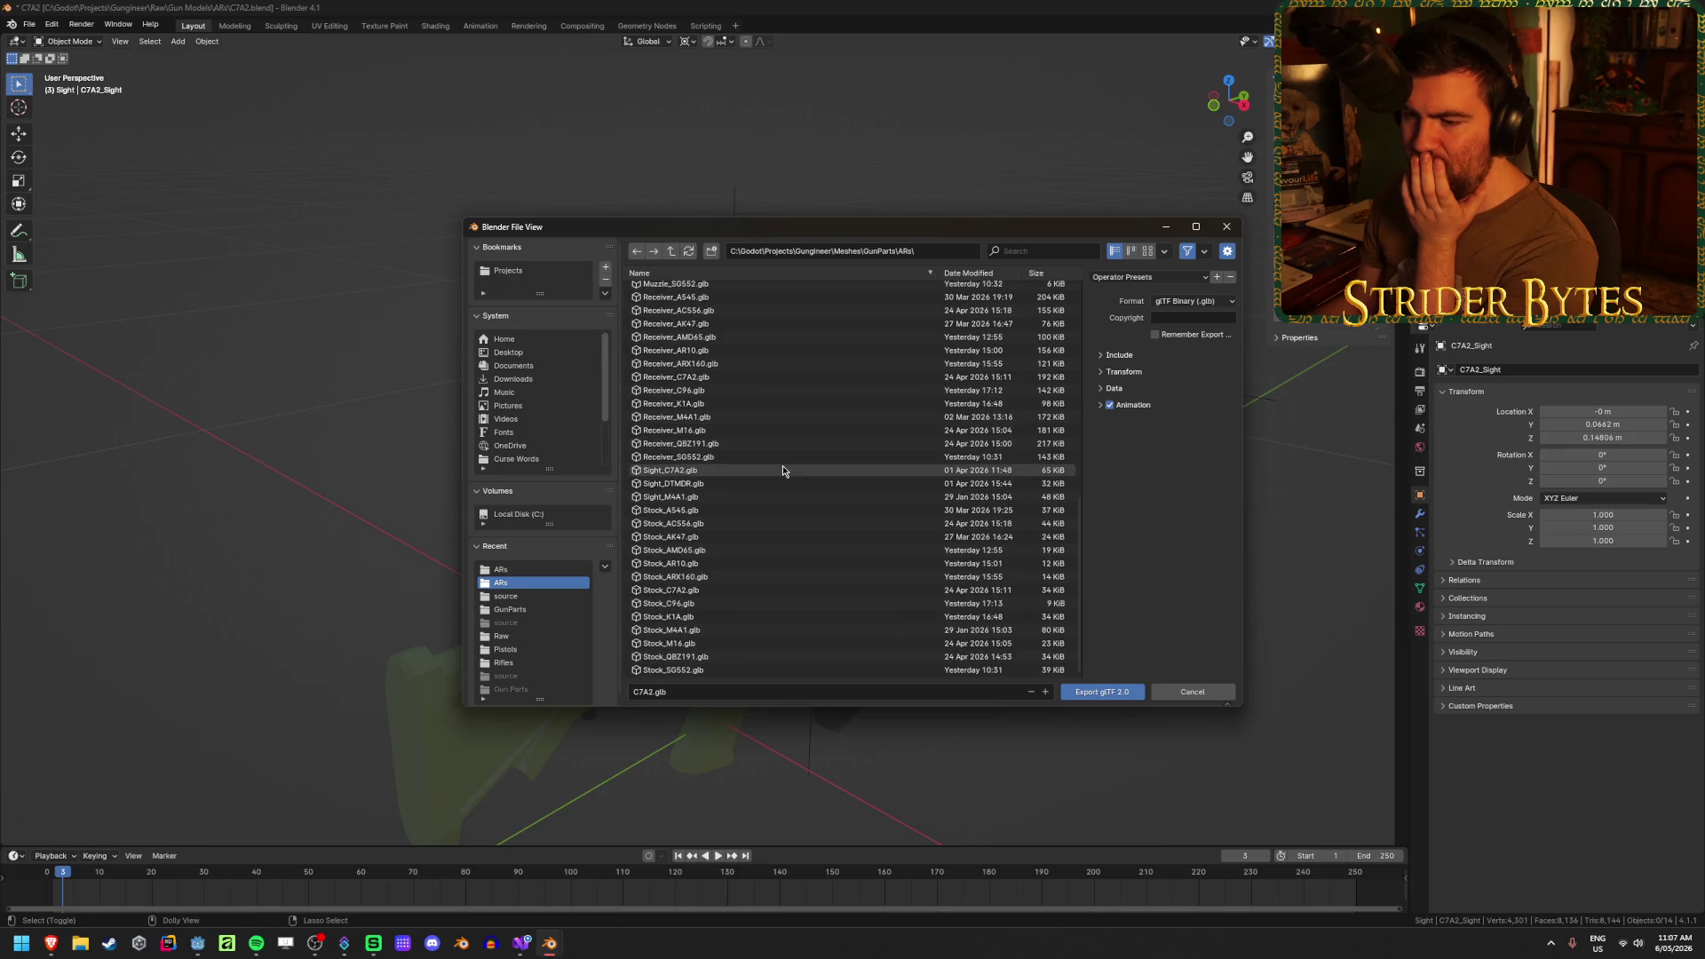
click(781, 470)
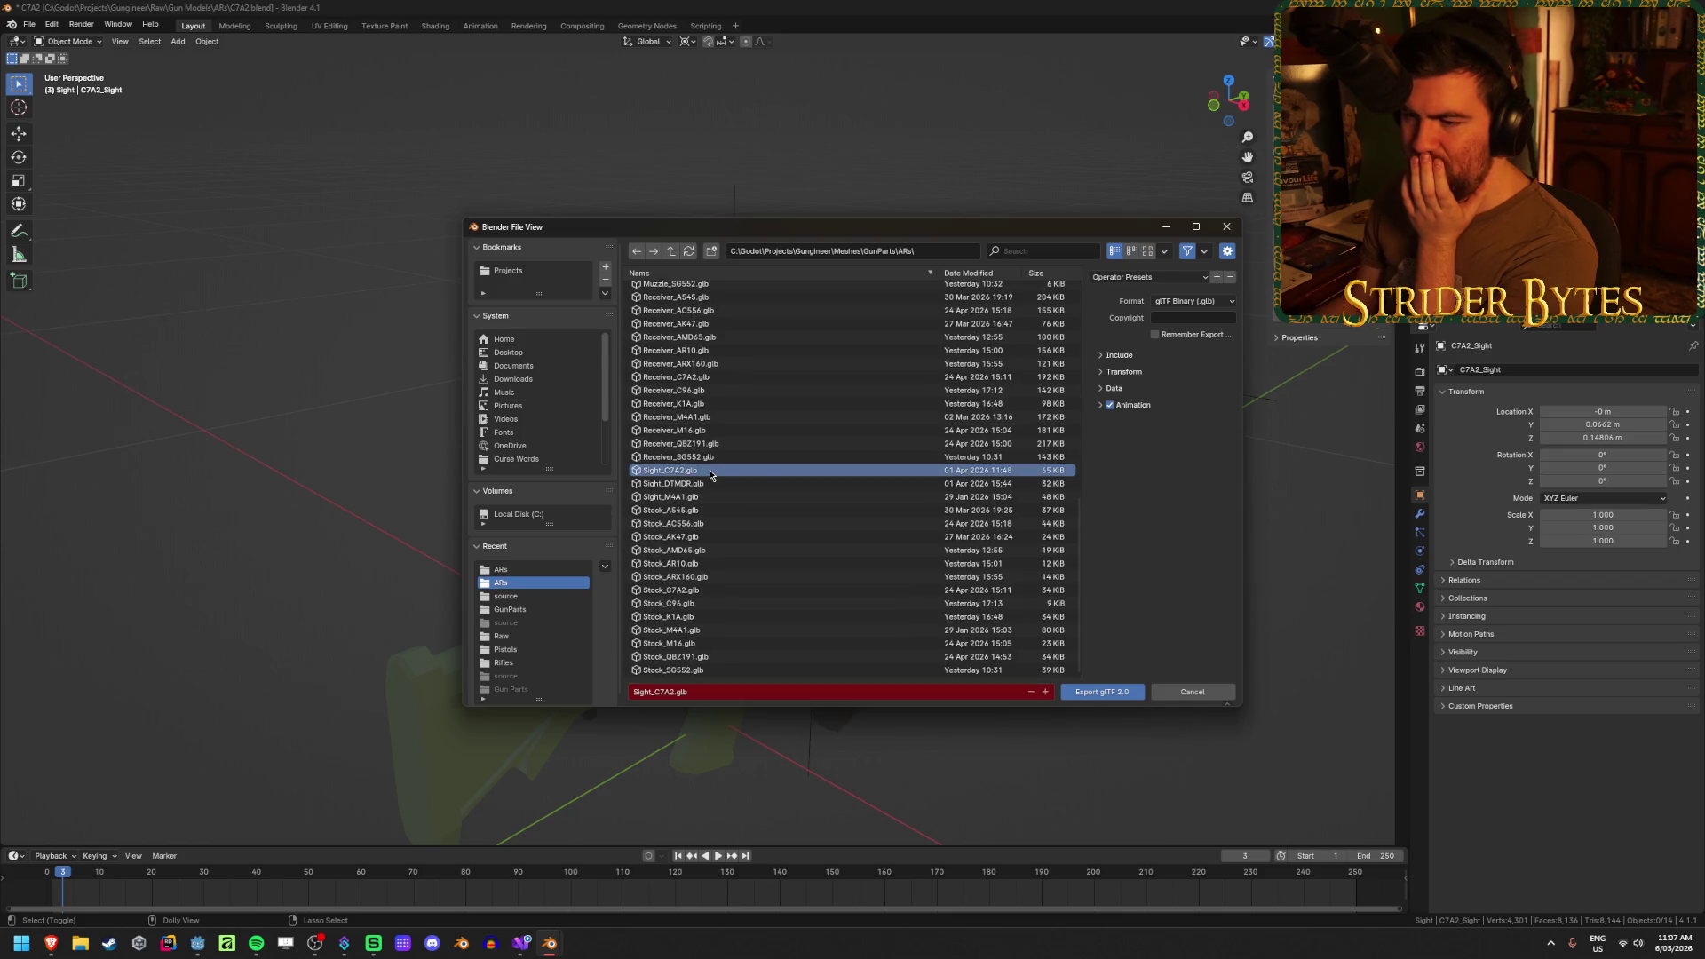
- Apply the GunPart preset and export the sight over Sight_C7A2.glb
click(1149, 277)
click(1154, 310)
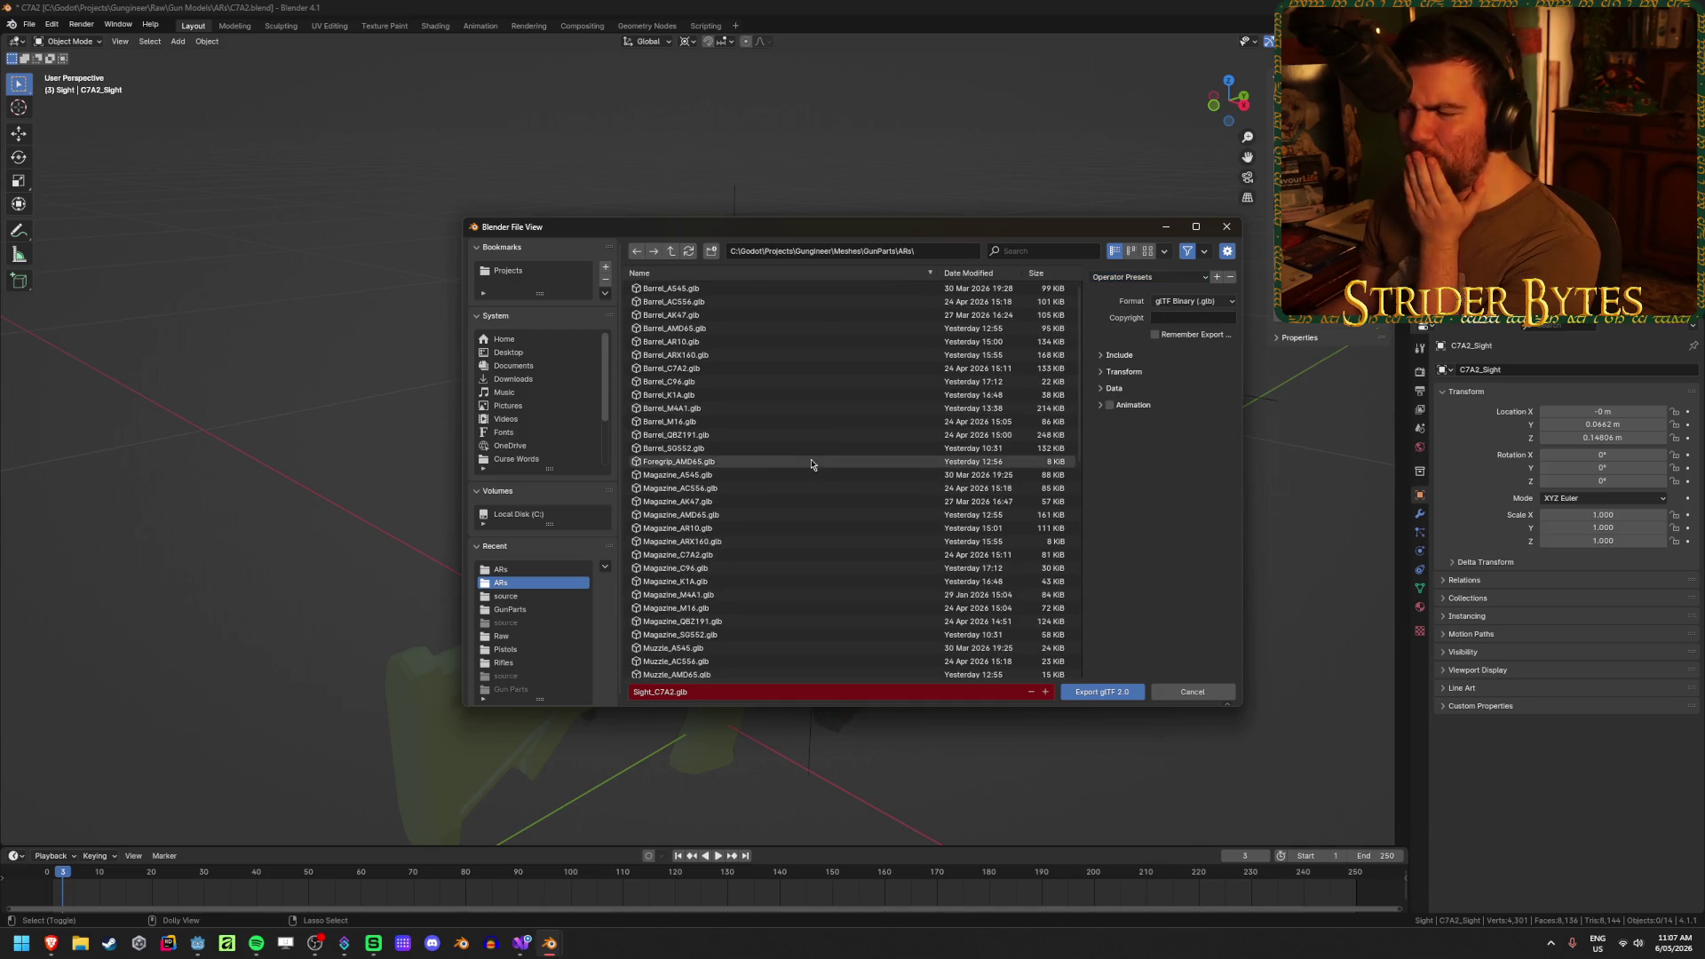
scroll(801, 467, down, 10)
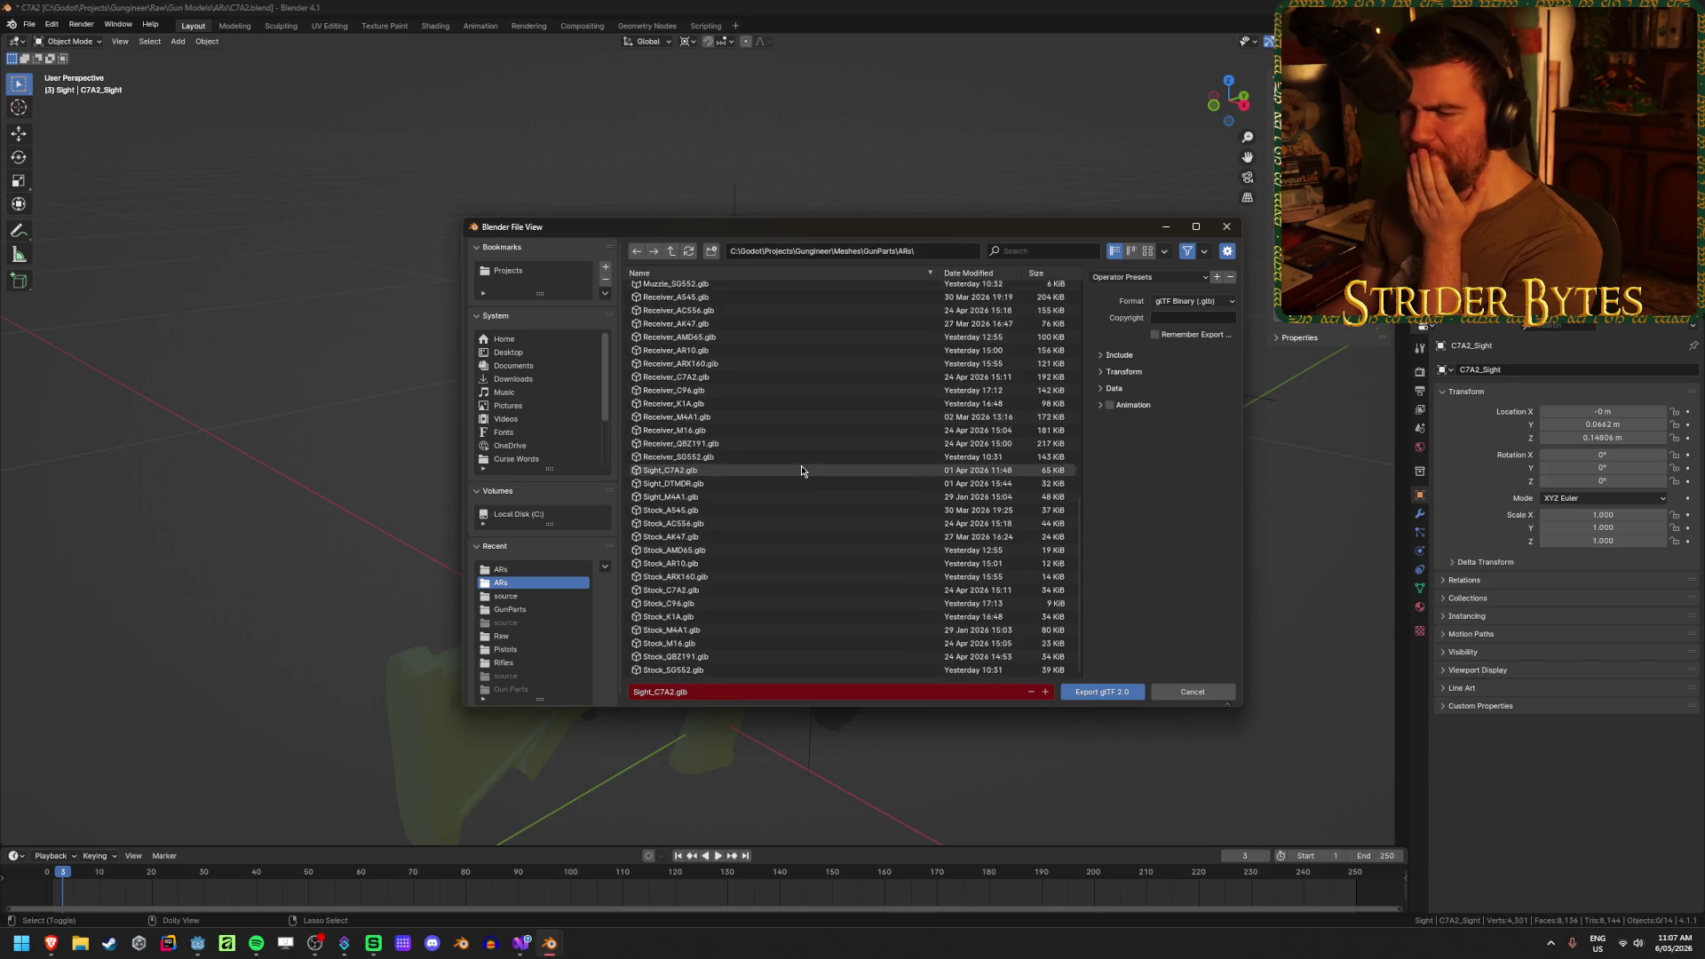
click(768, 471)
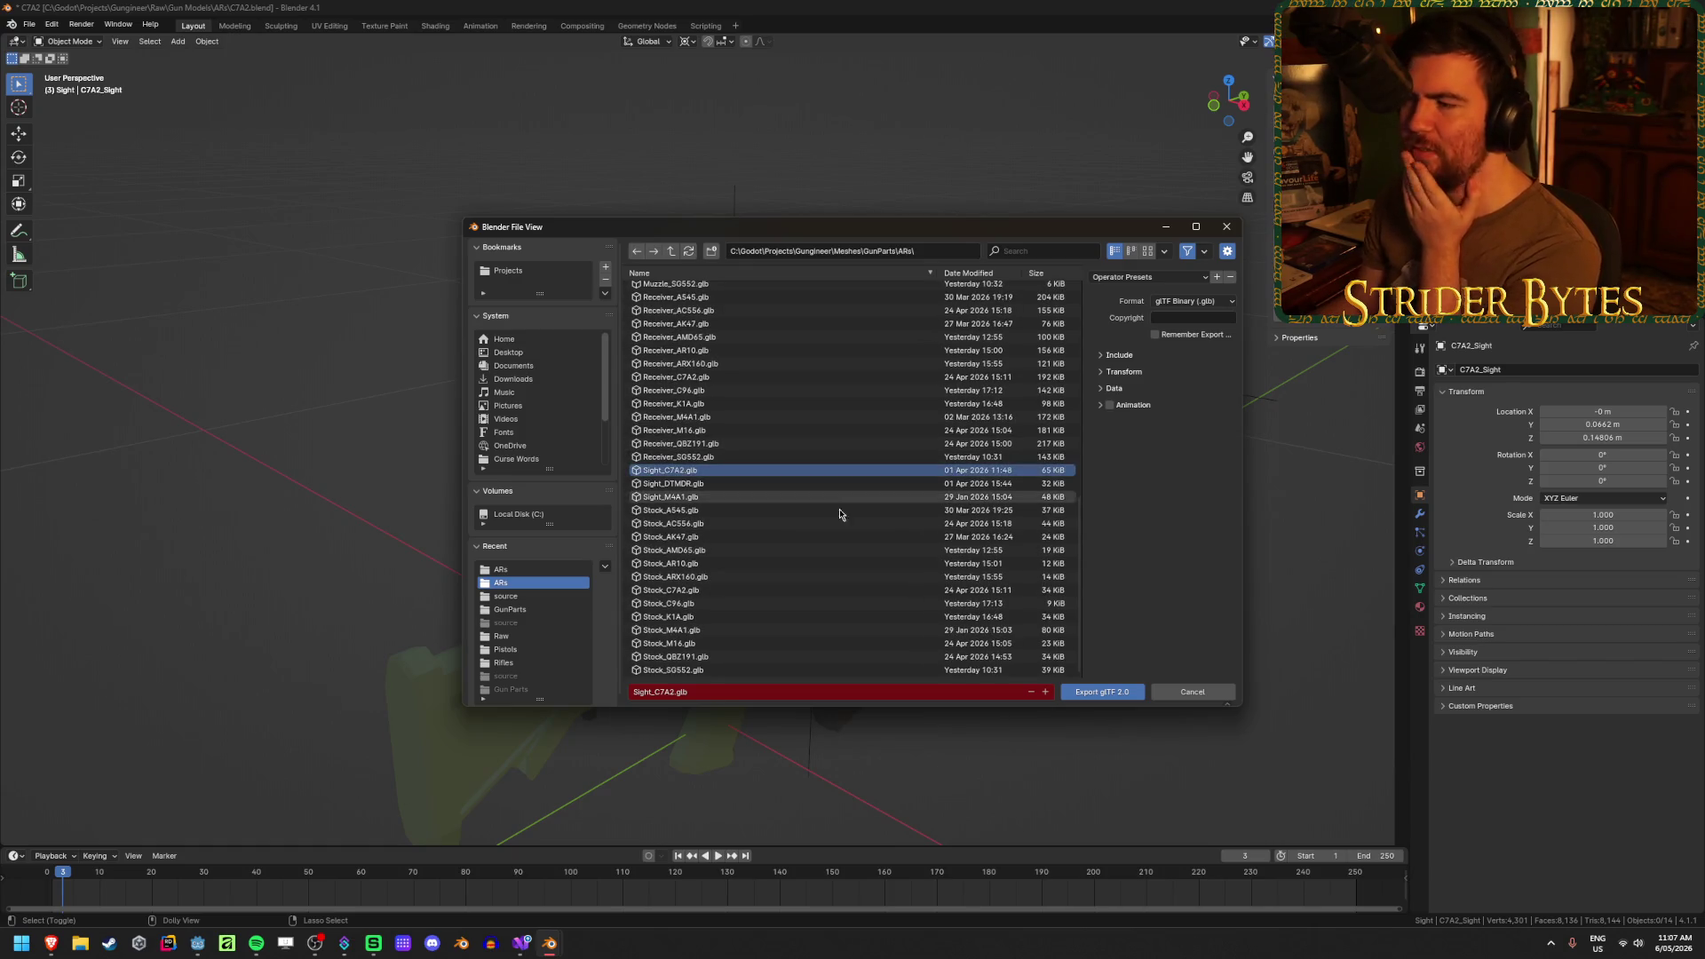
click(1116, 693)
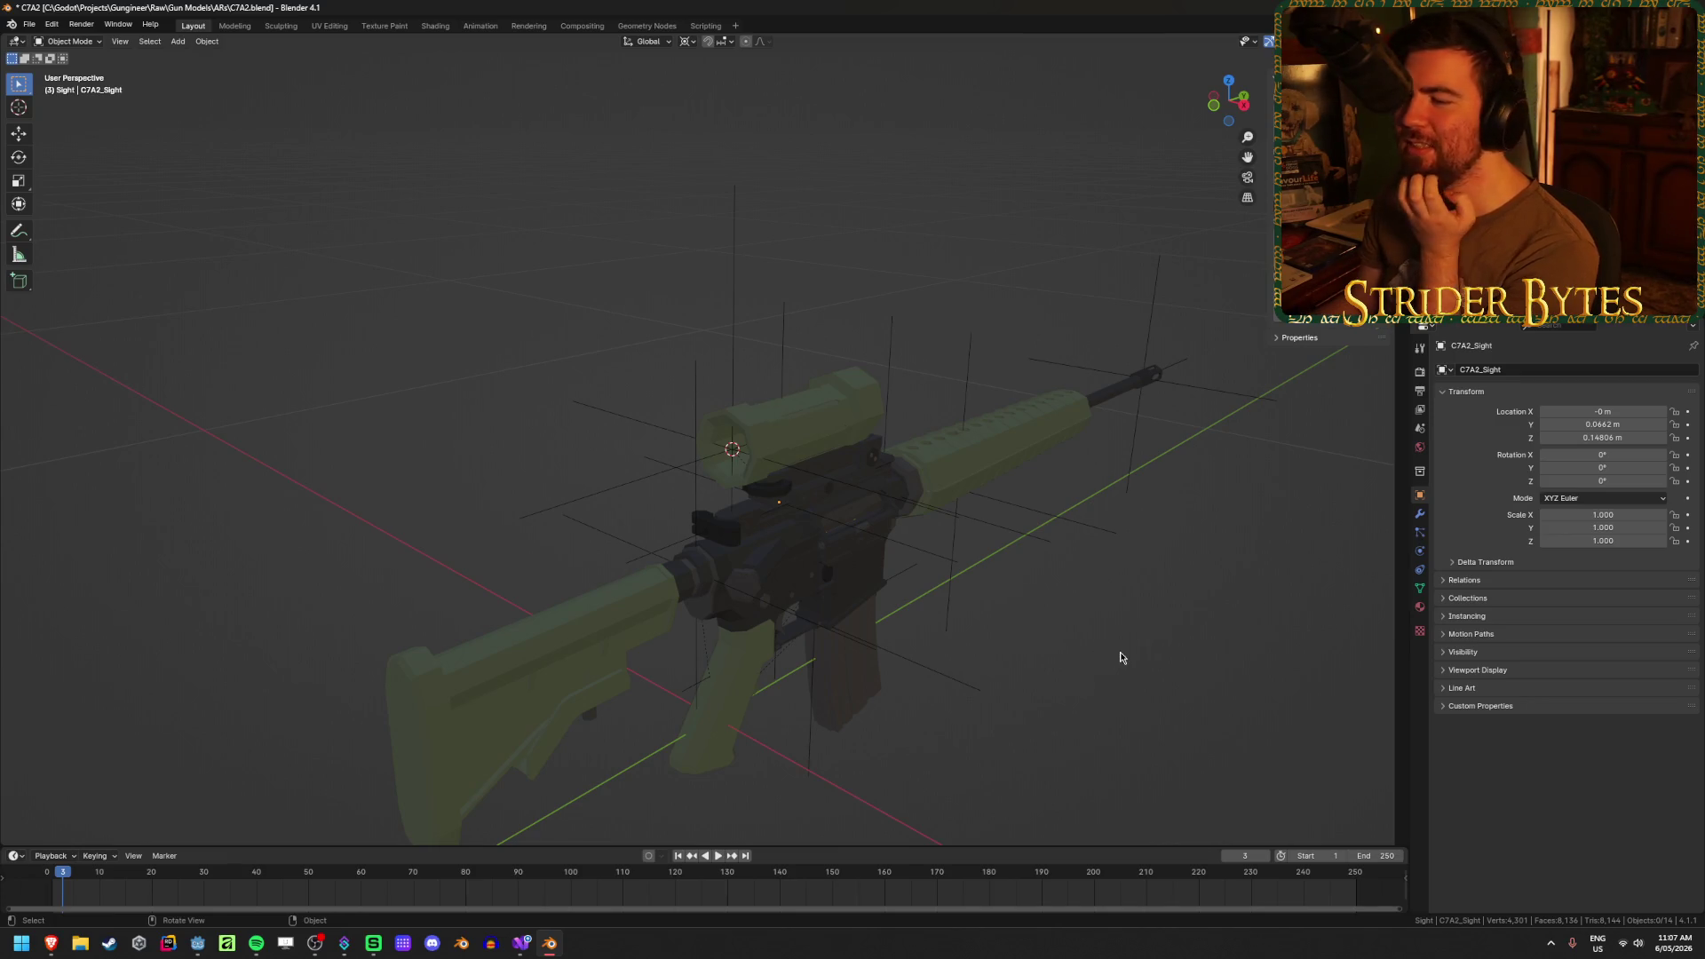
- Save C7A2.blend after the export
mouse_move(1095, 650)
mouse_down()
mouse_move(911, 647)
mouse_move(734, 609)
mouse_move(908, 608)
mouse_up()
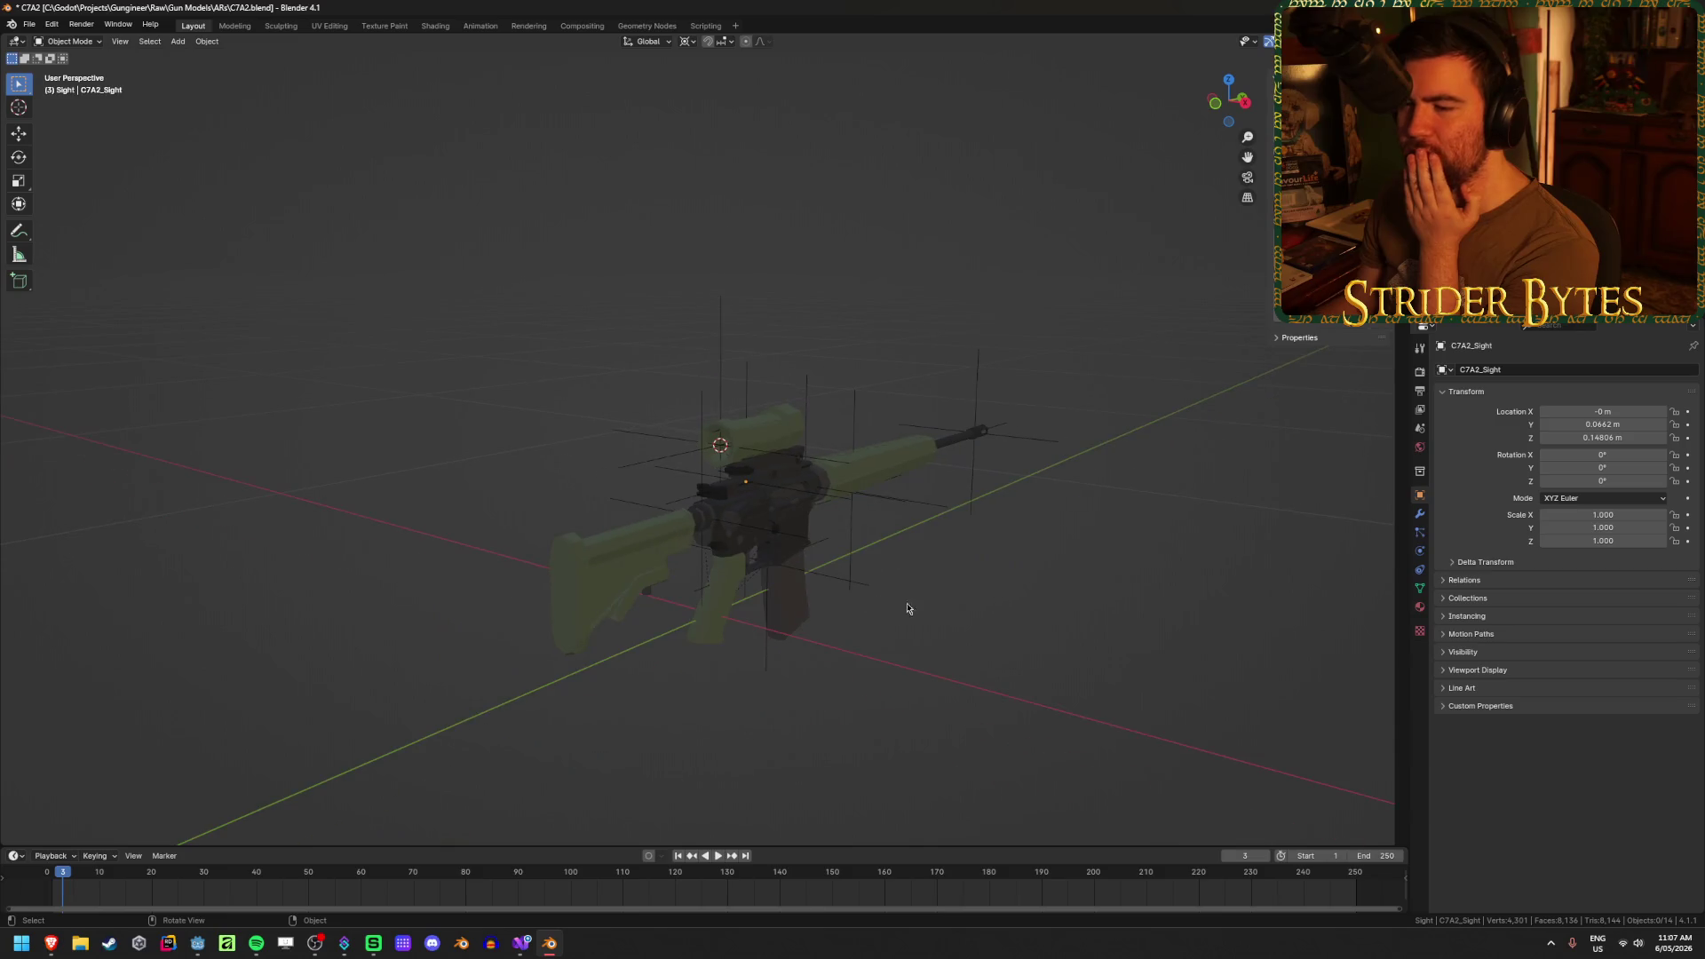
key(ctrl+s)
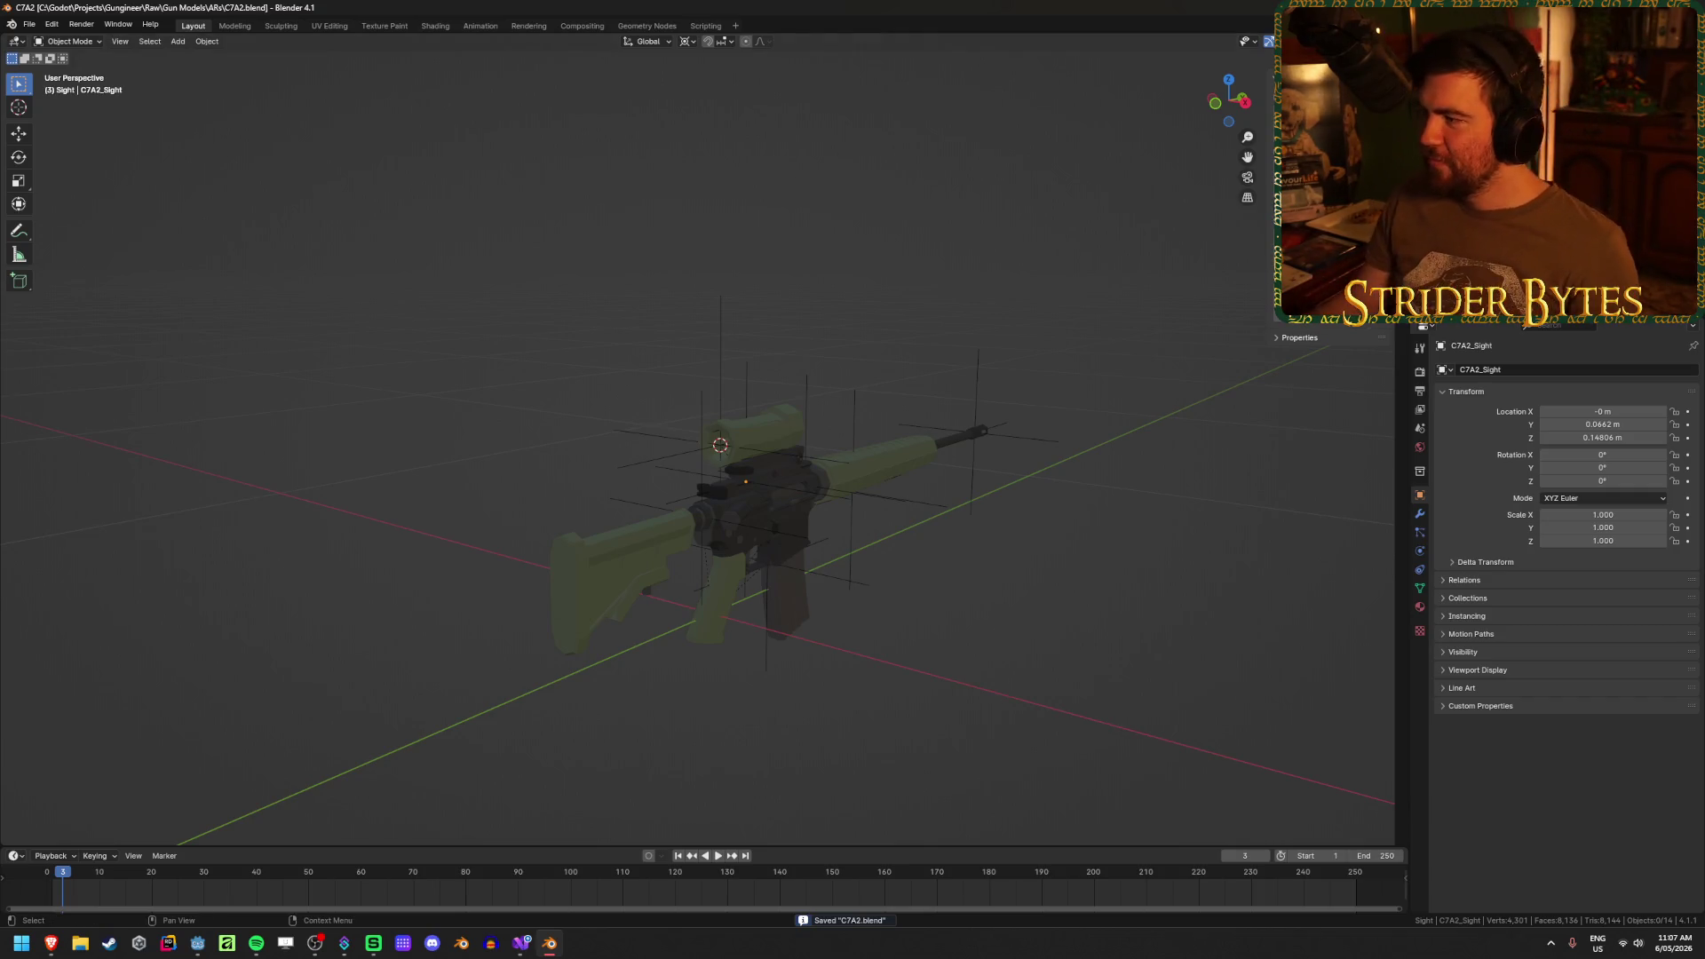
key(alt+Tab)
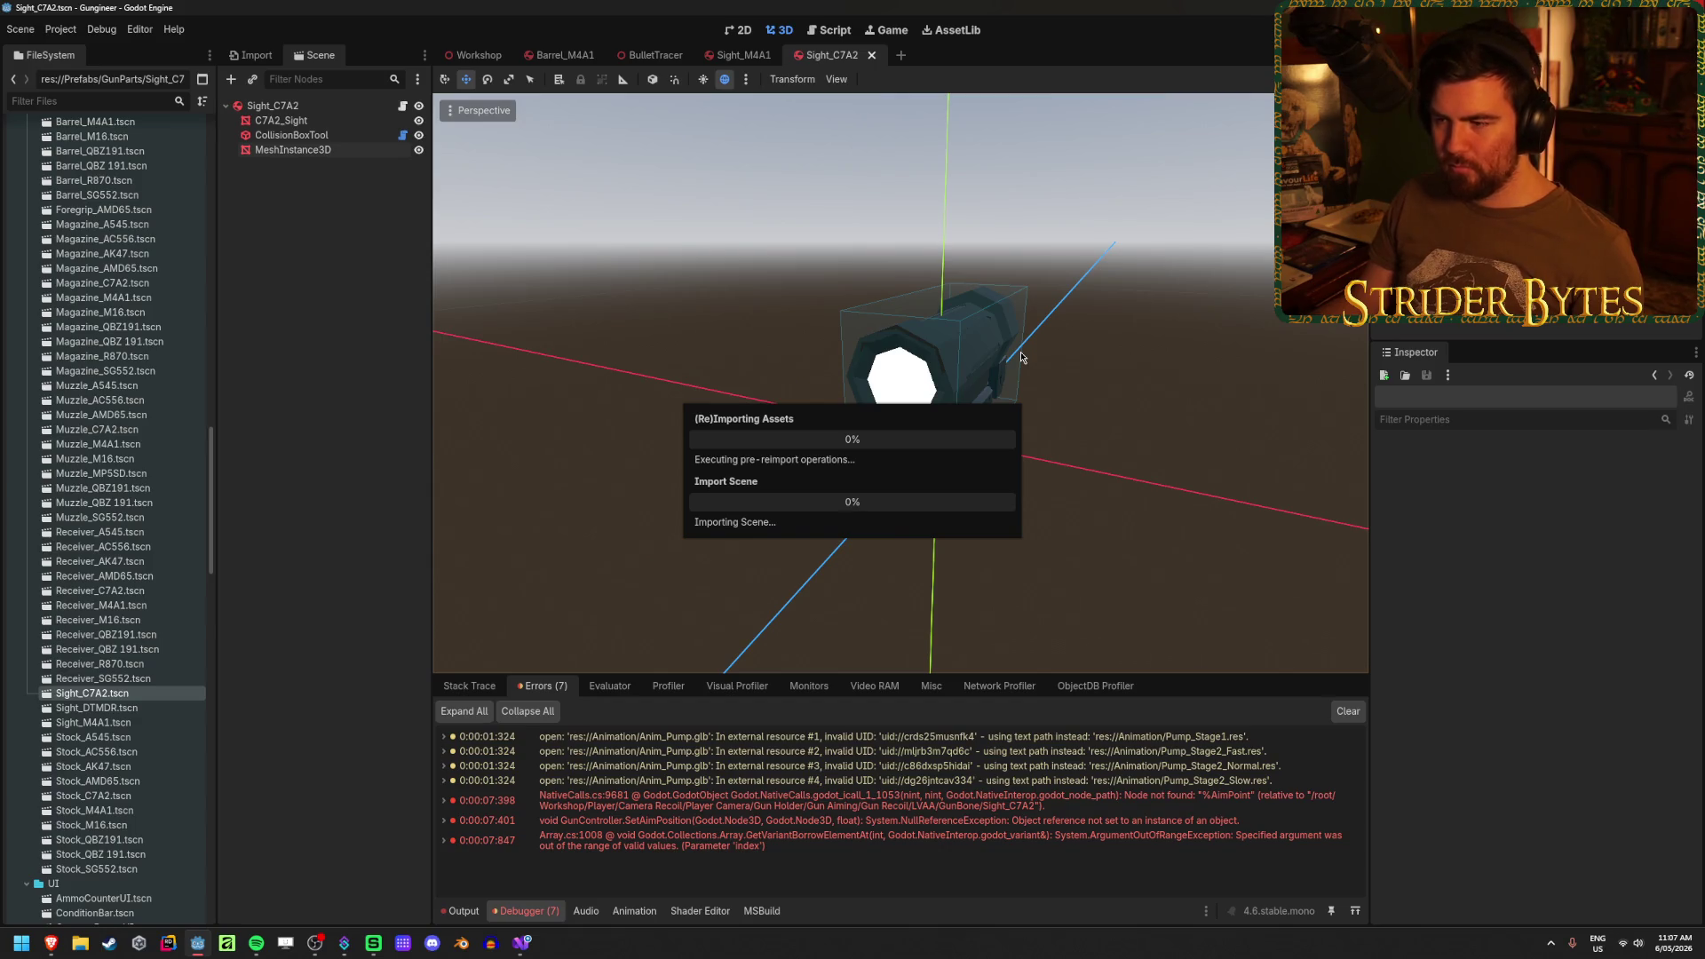
- Dismiss the load errors and clear the debugger's error list
click(848, 702)
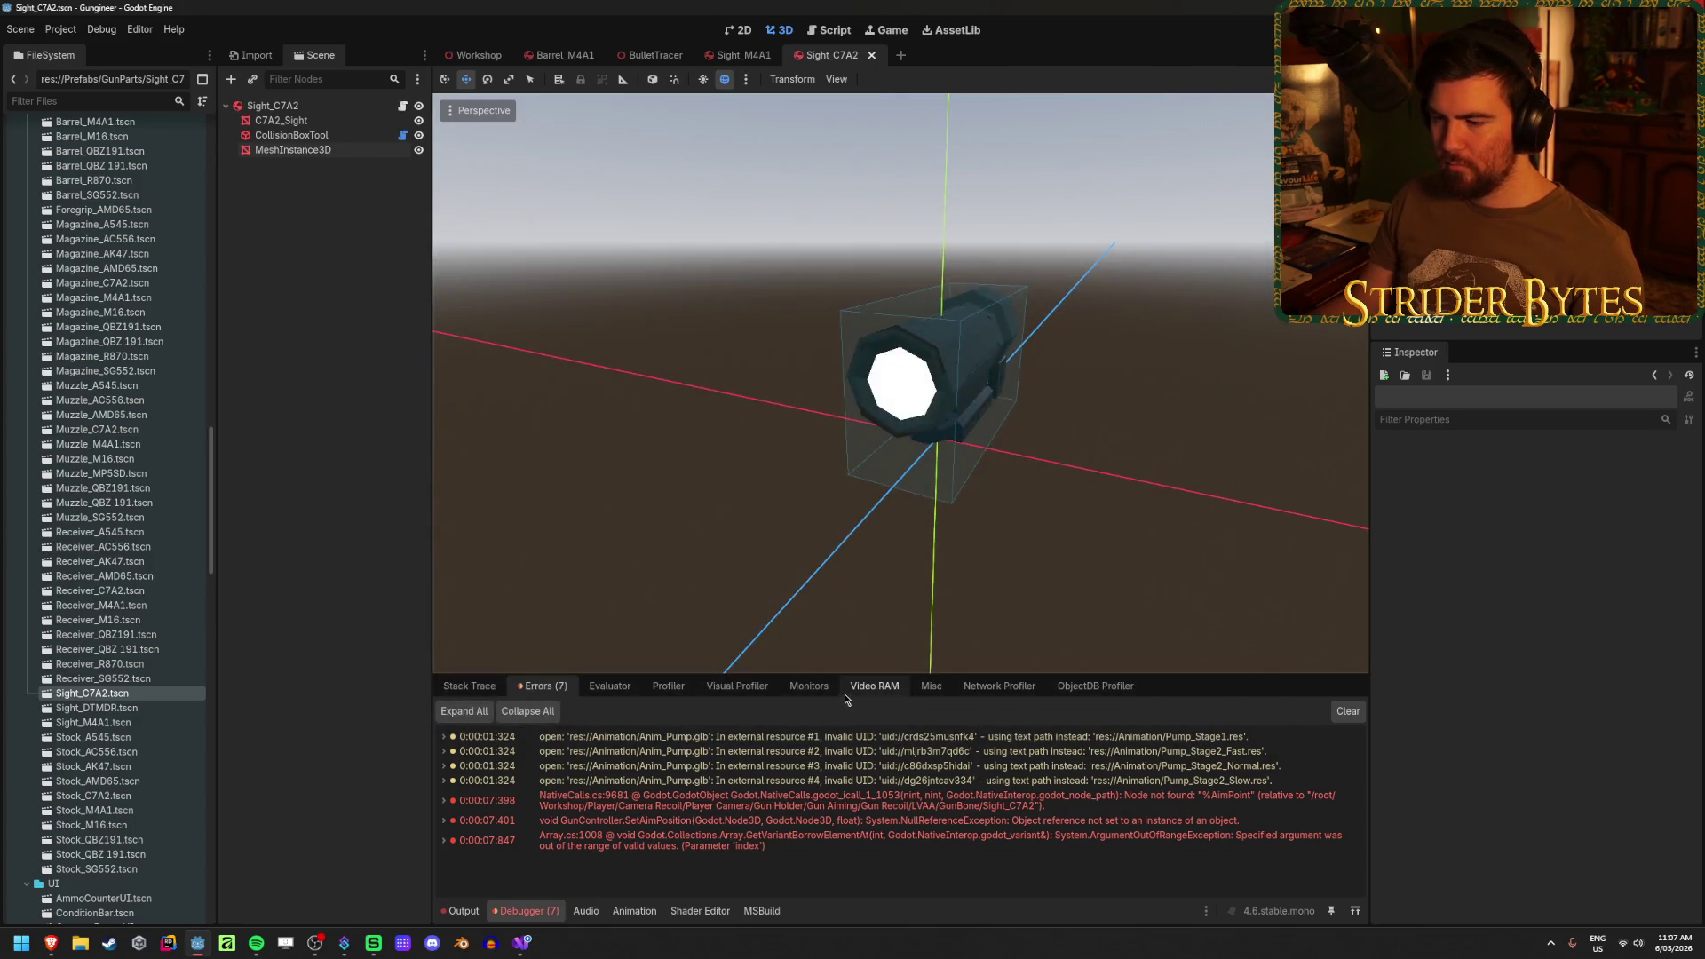
click(1354, 717)
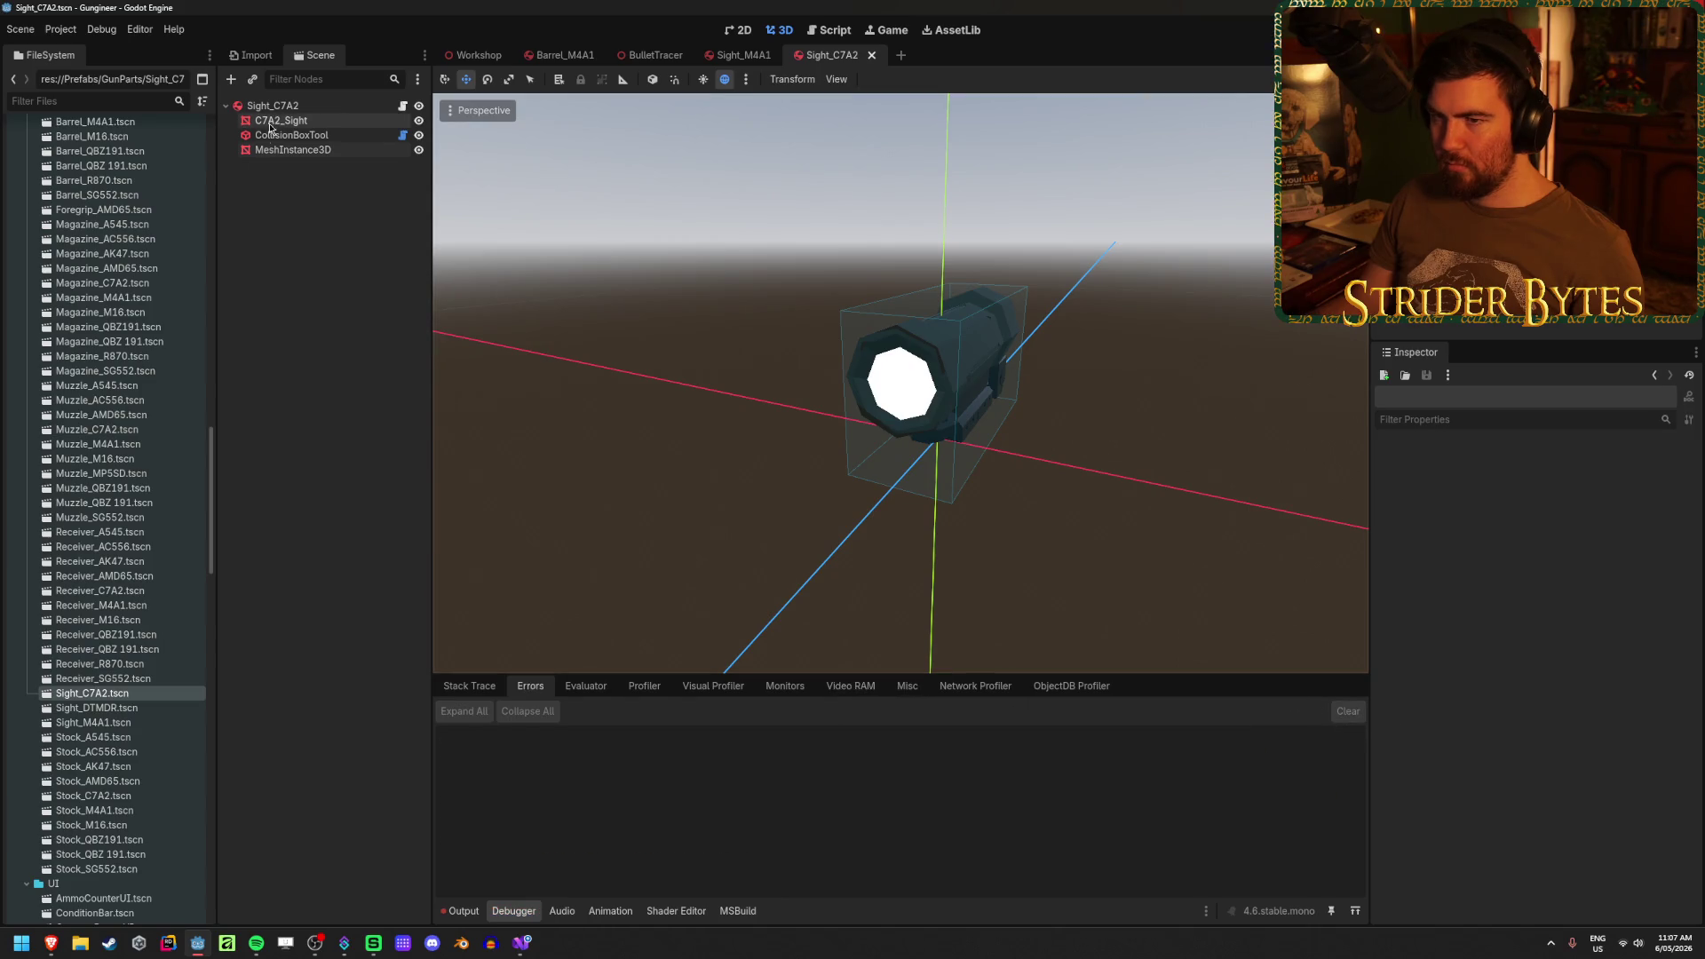
scroll(148, 529, up, 15)
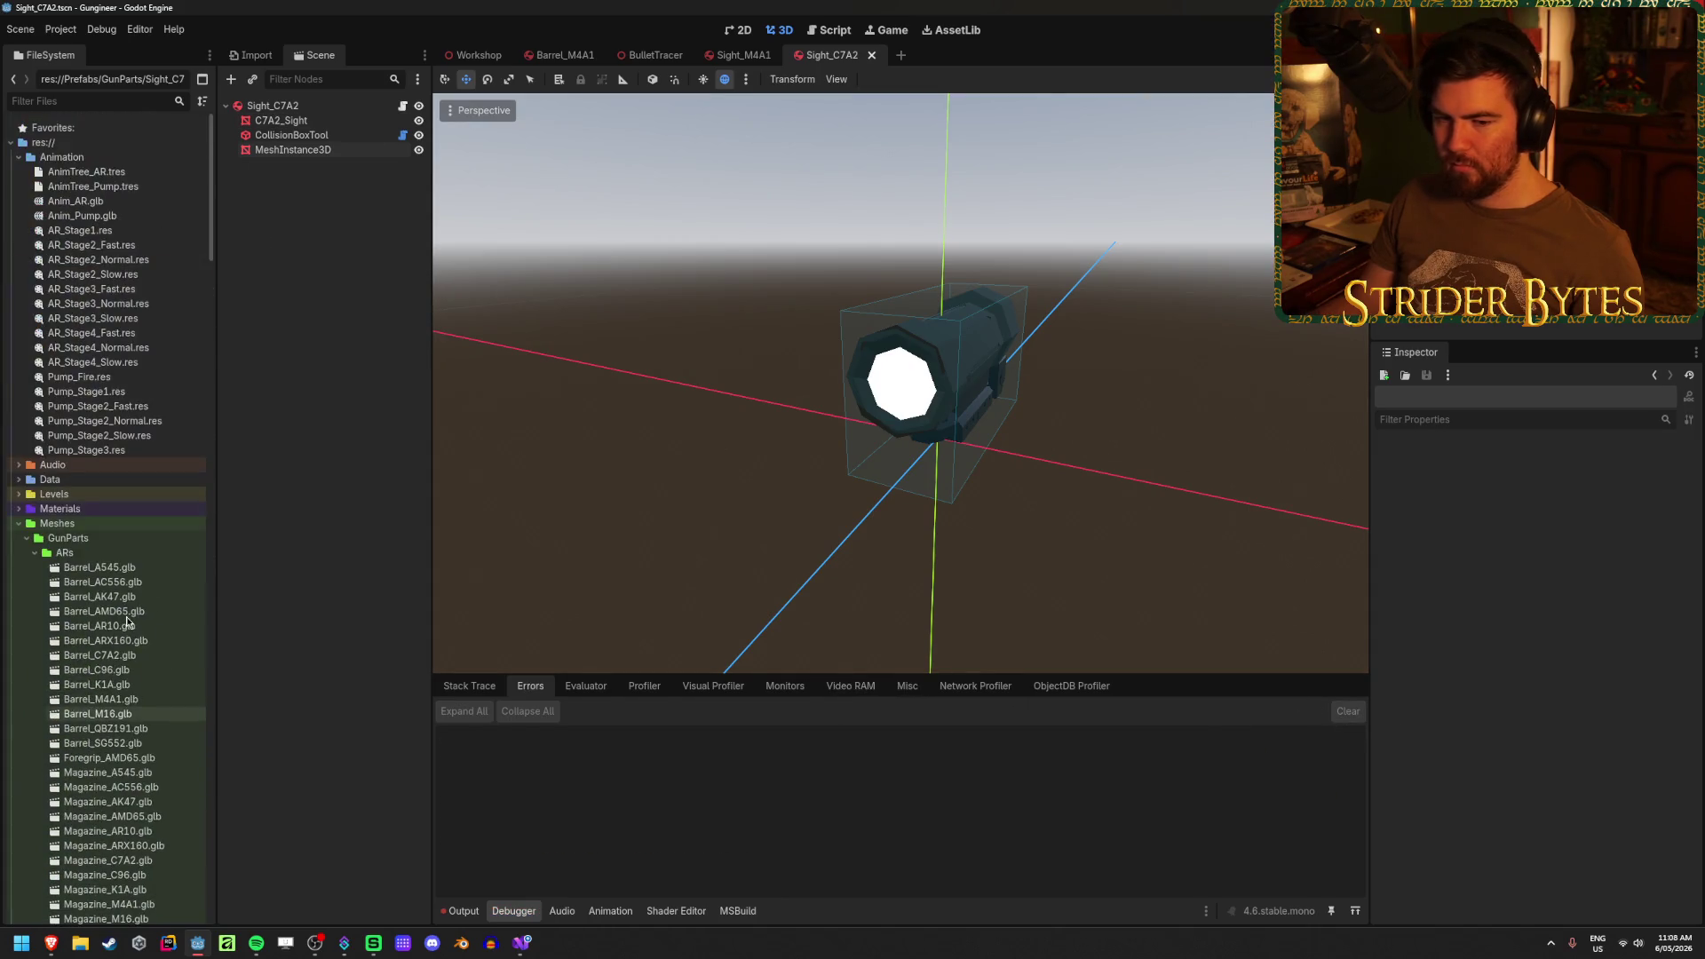
scroll(134, 586, down, 5)
scroll(133, 586, down, 10)
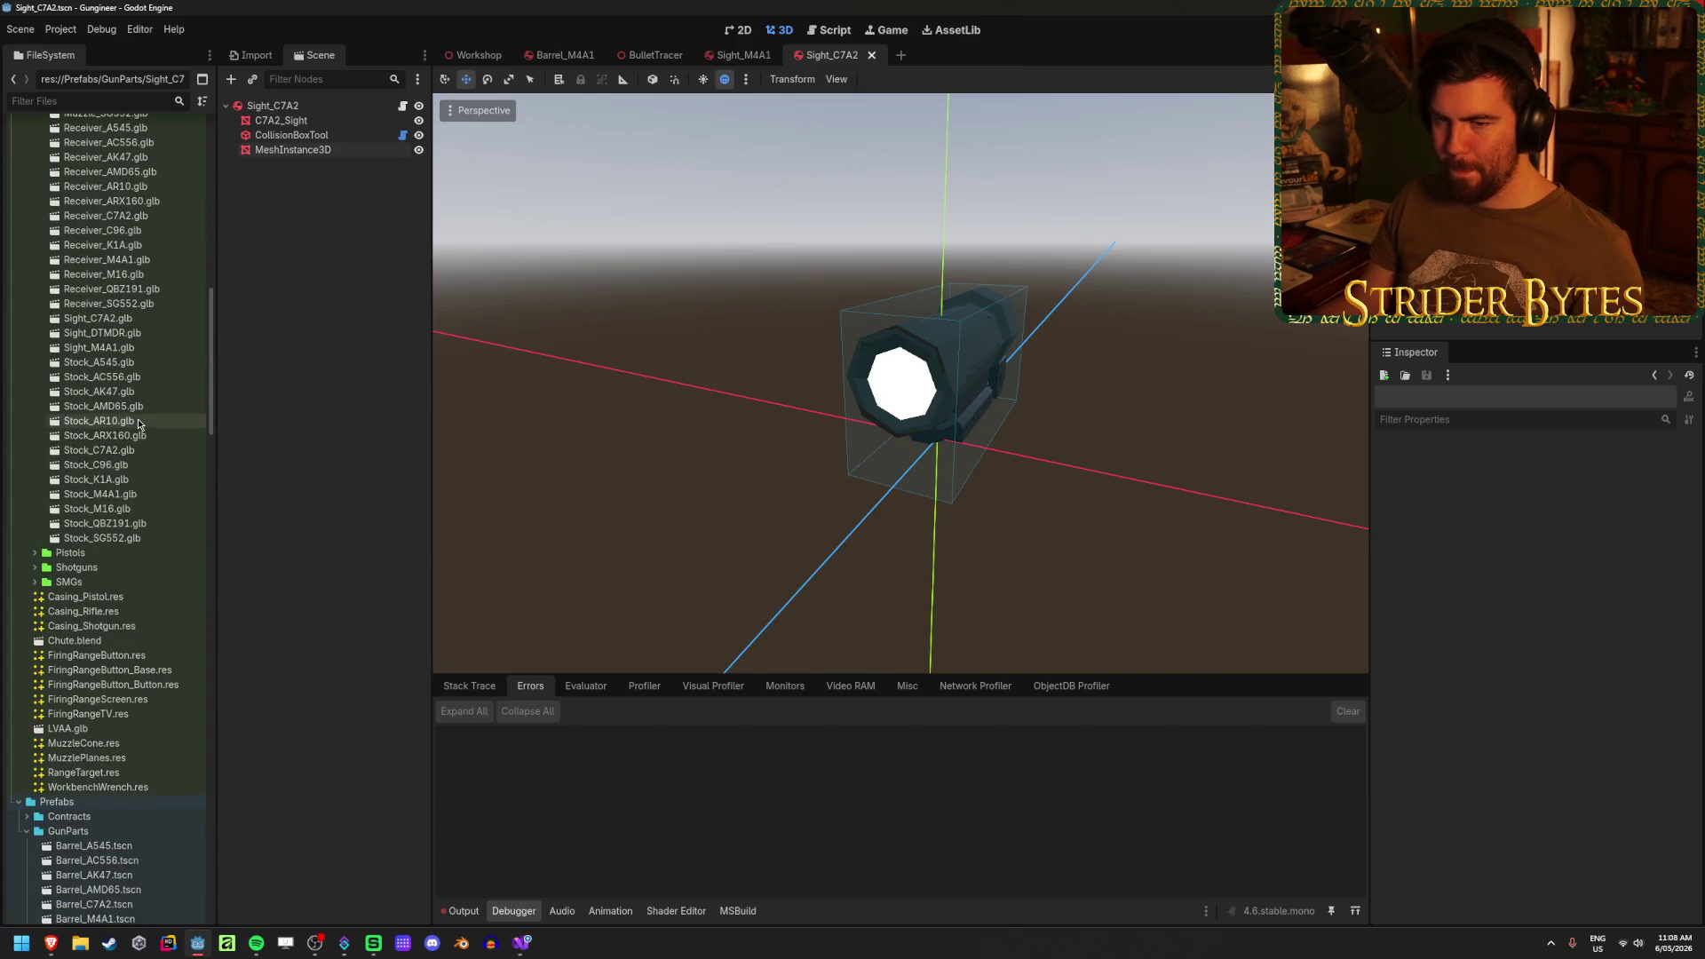
- Reimport Sight_C7A2.glb, dismiss the load errors, and bring up Visual Studio
double_click(139, 326)
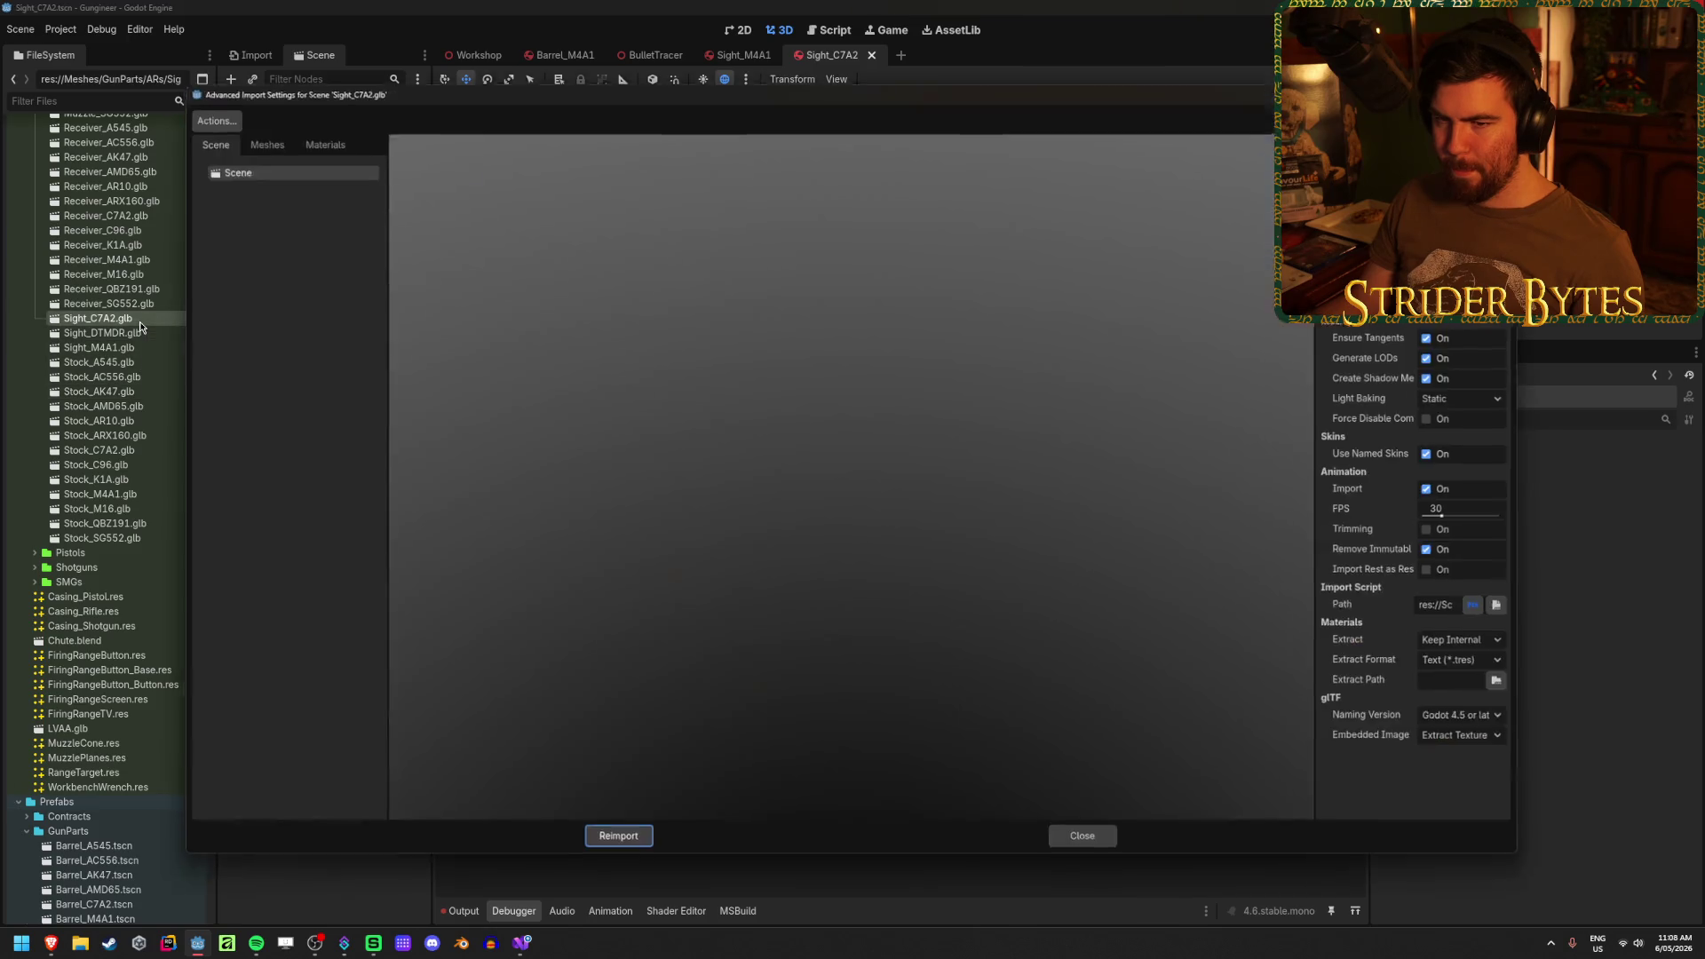
click(621, 848)
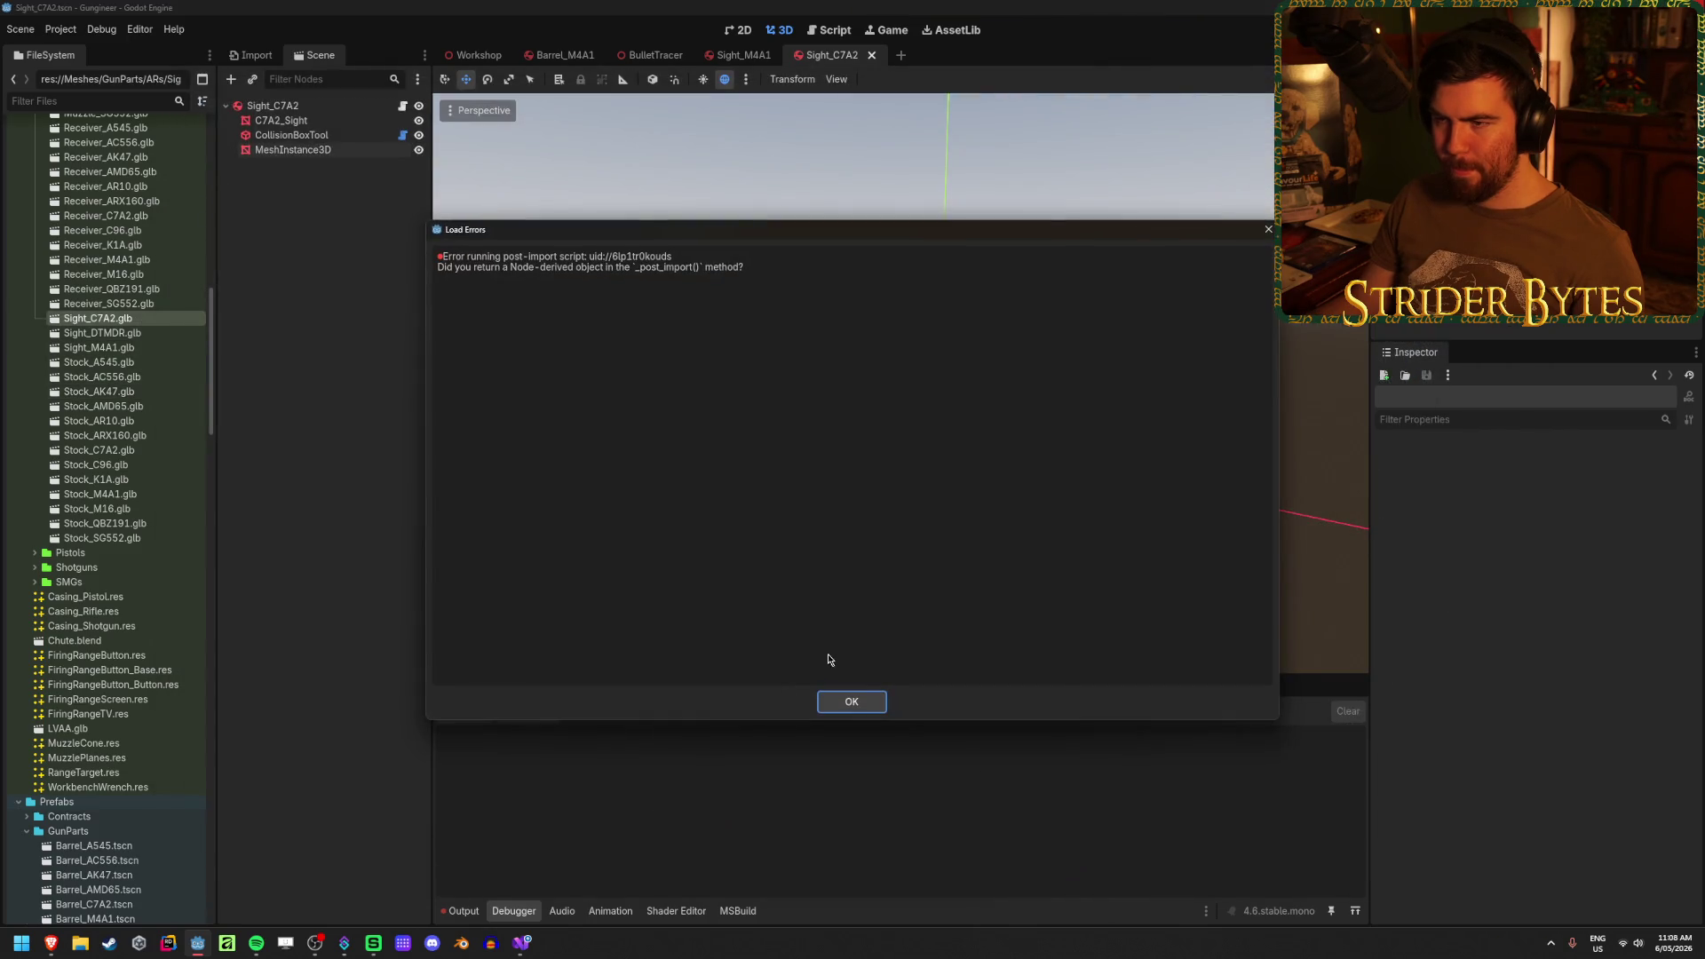
click(849, 696)
click(525, 943)
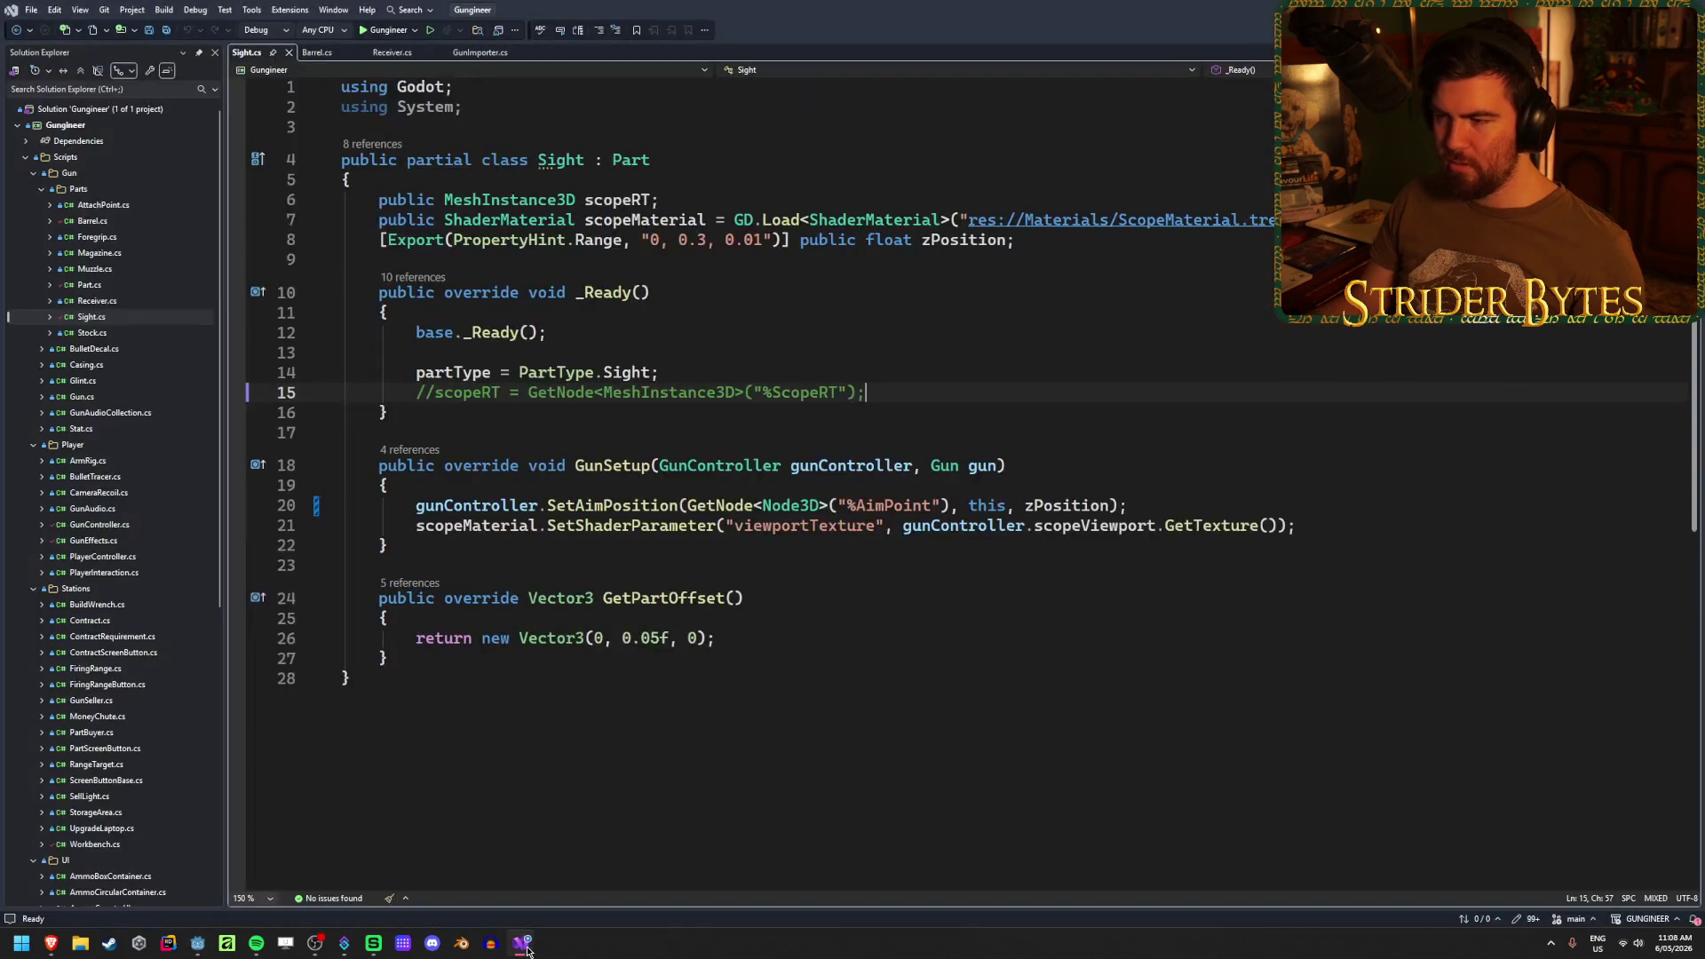
click(197, 943)
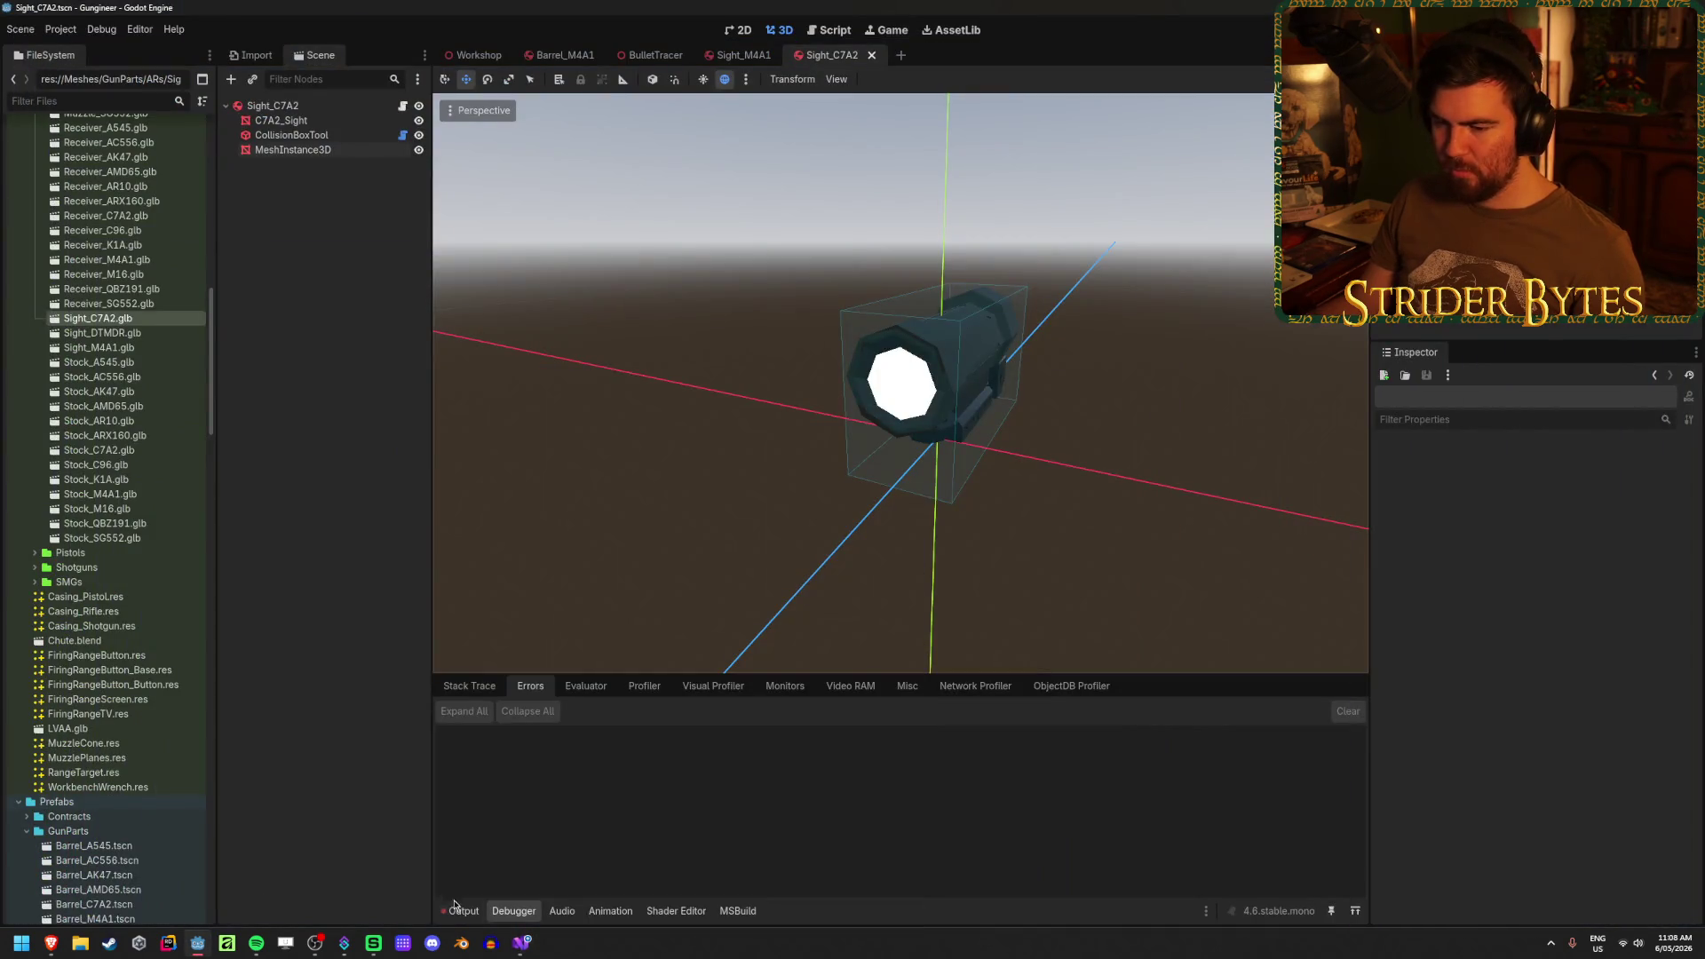
- Bring Blender to the front and clear its scene selection
click(491, 943)
right_click(491, 943)
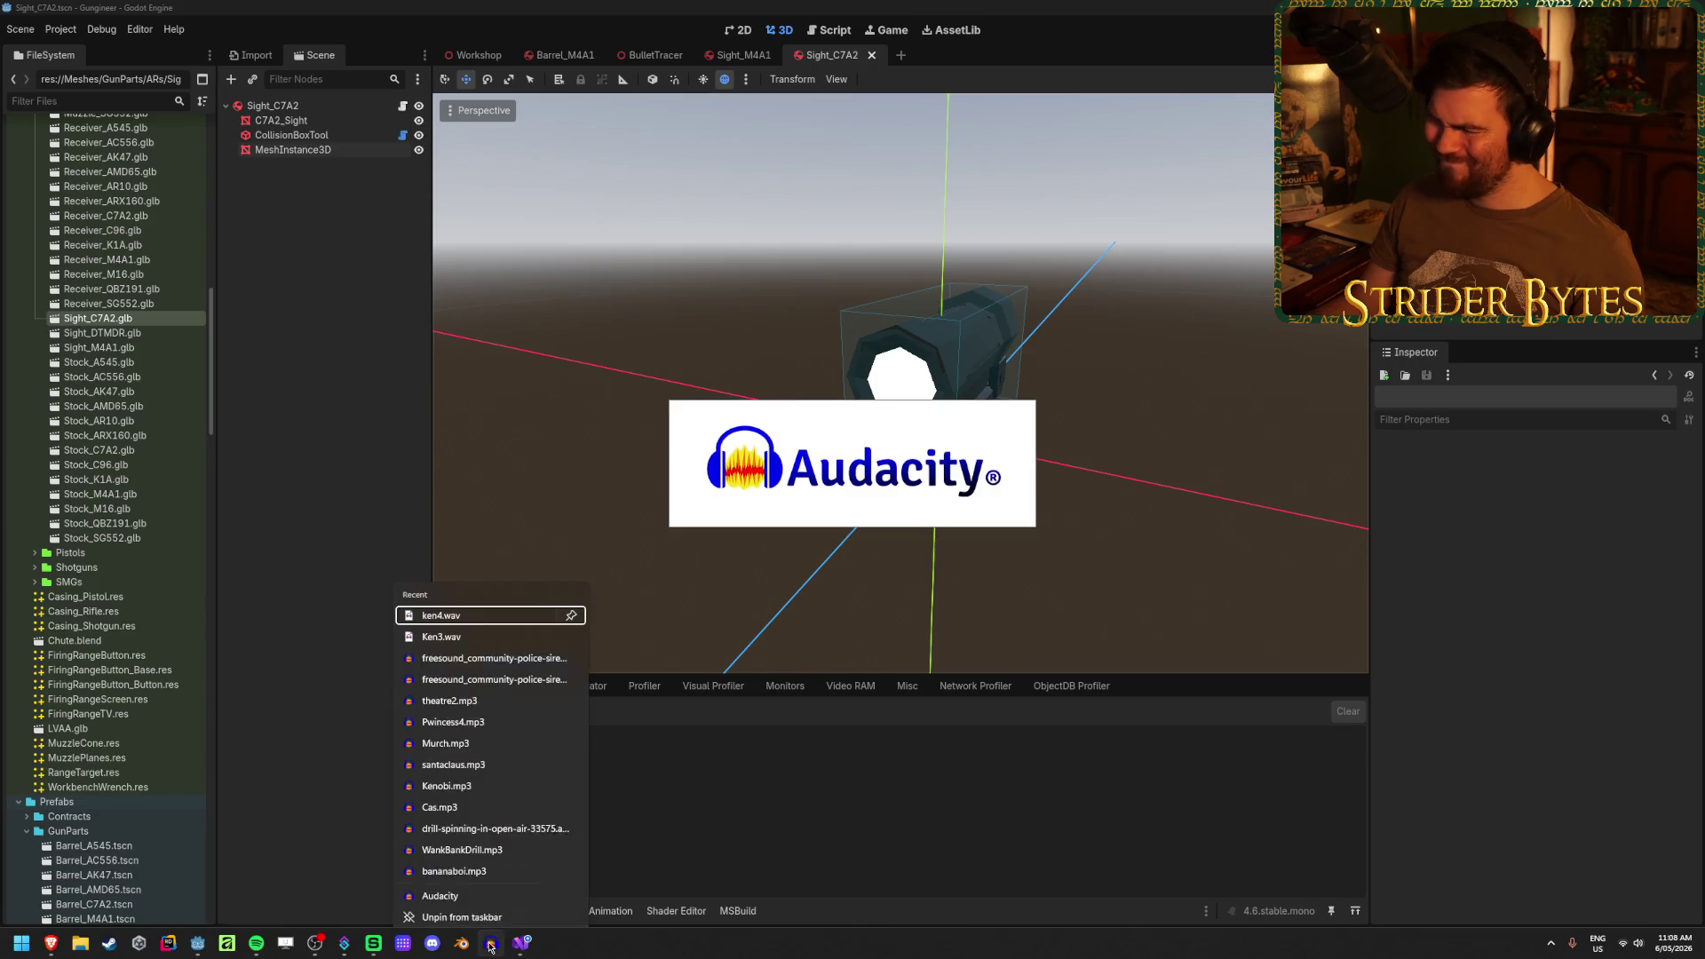
click(461, 943)
right_click(463, 949)
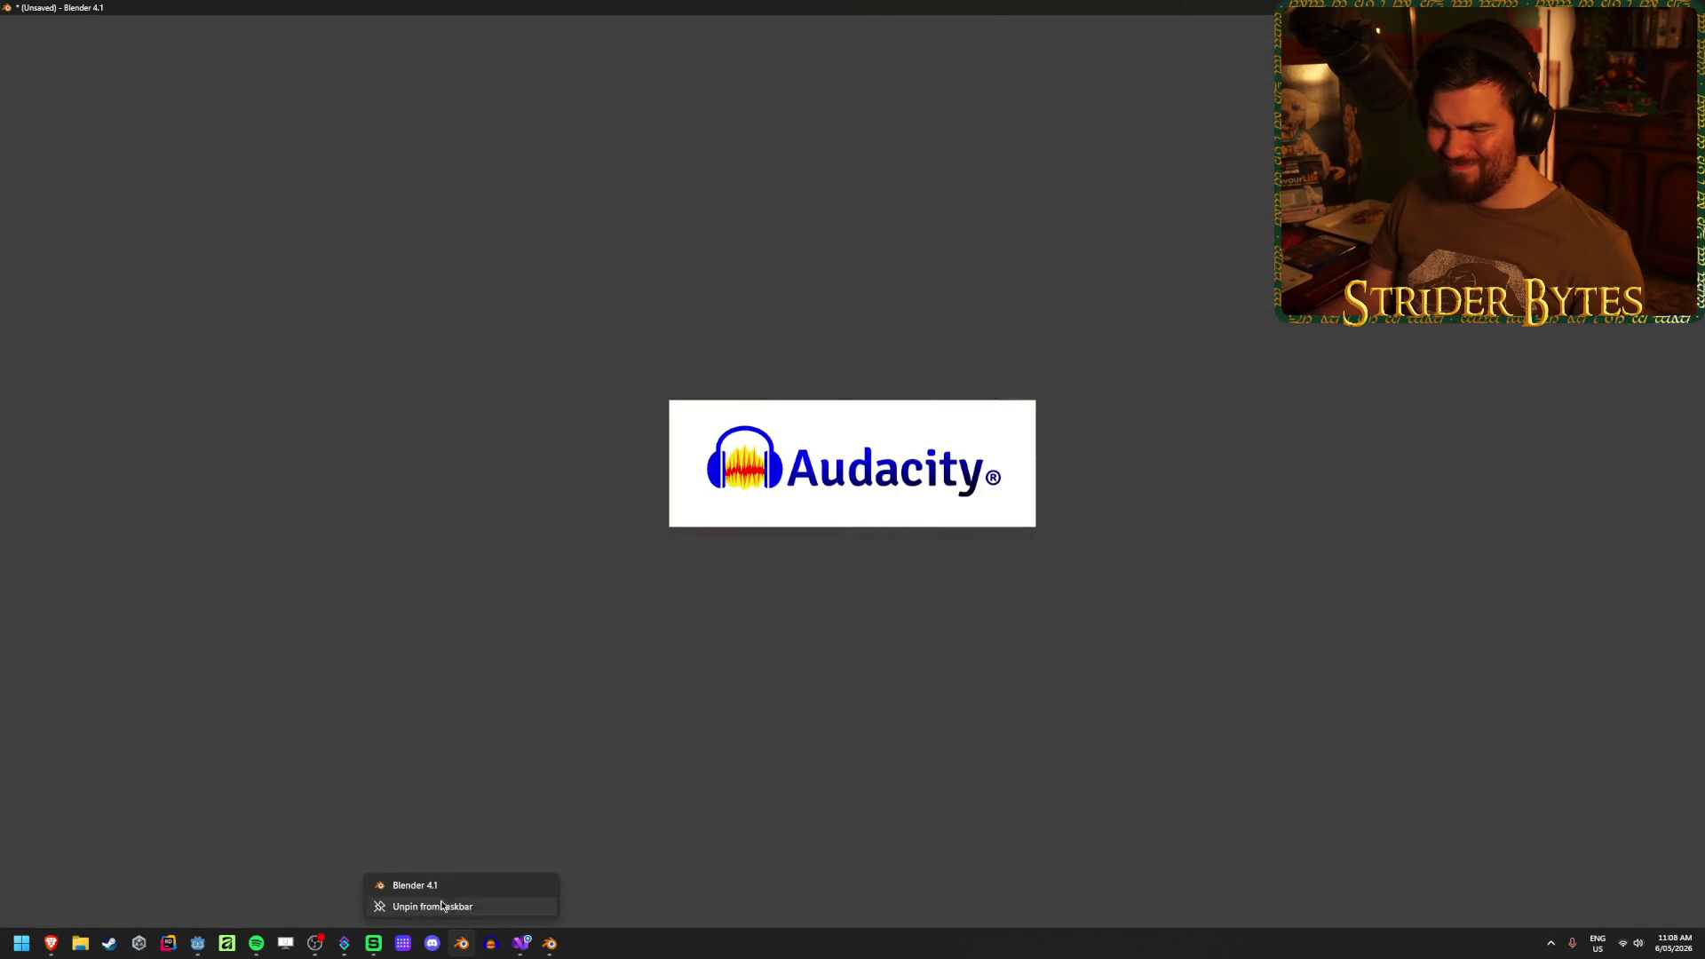
key(a)
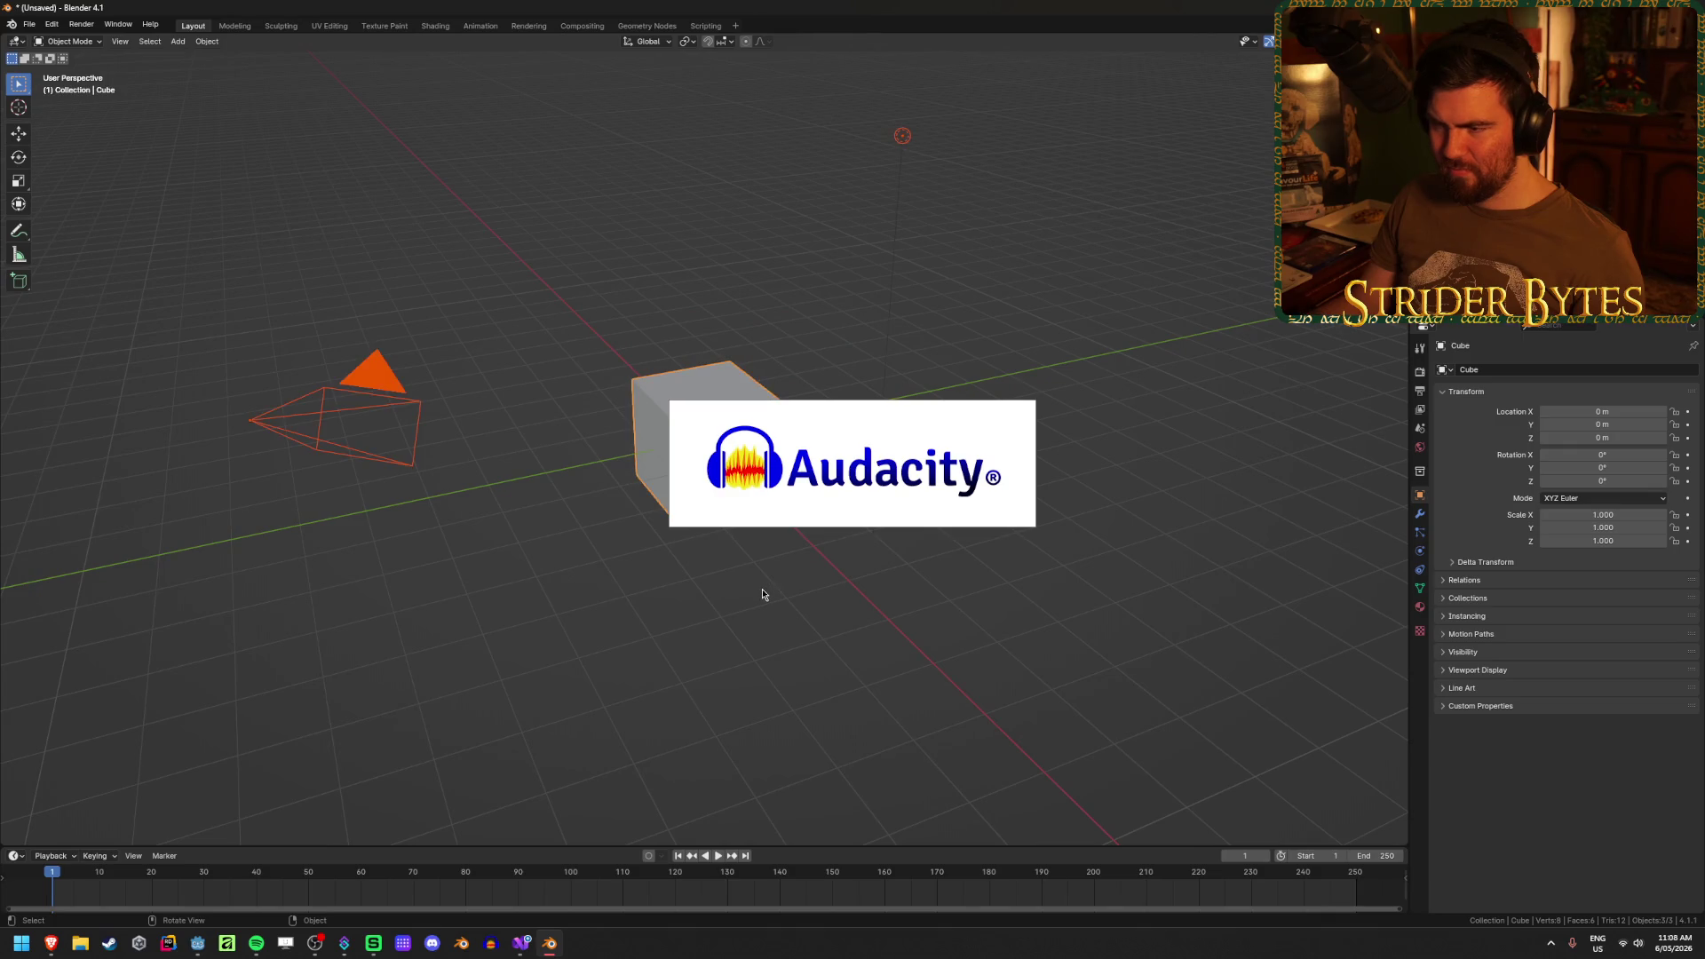
key(alt+a)
- Open the recent C7A2.blend, discarding the unsaved default scene
click(29, 24)
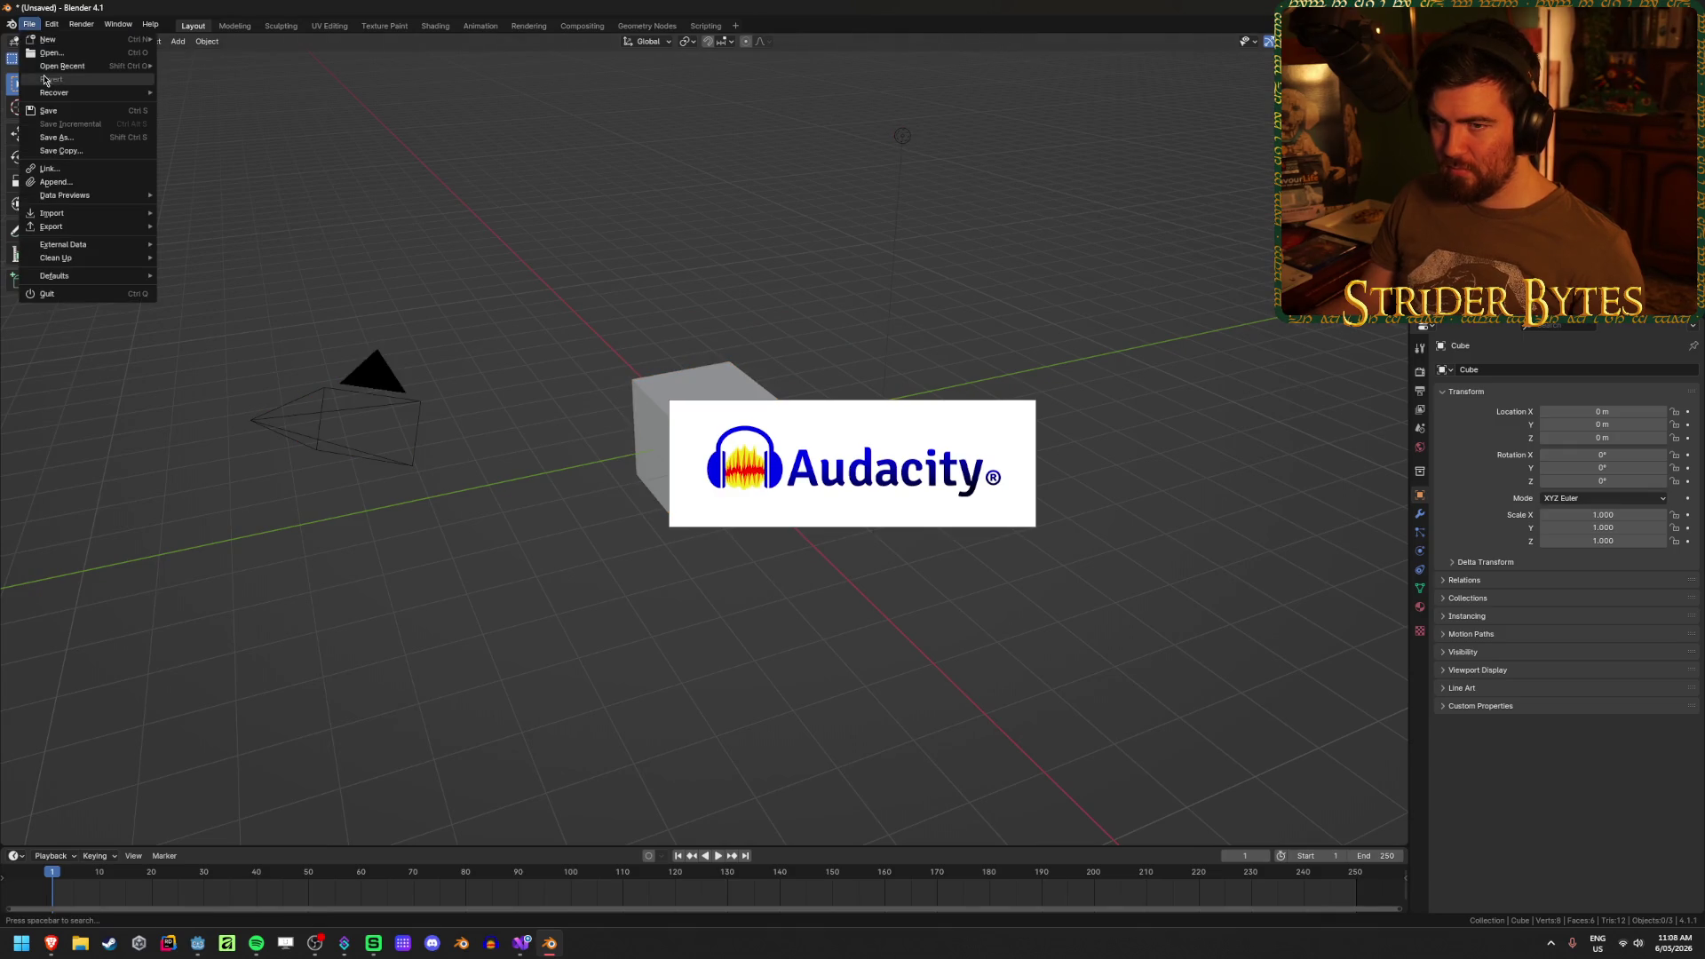
mouse_move(51, 71)
click(251, 66)
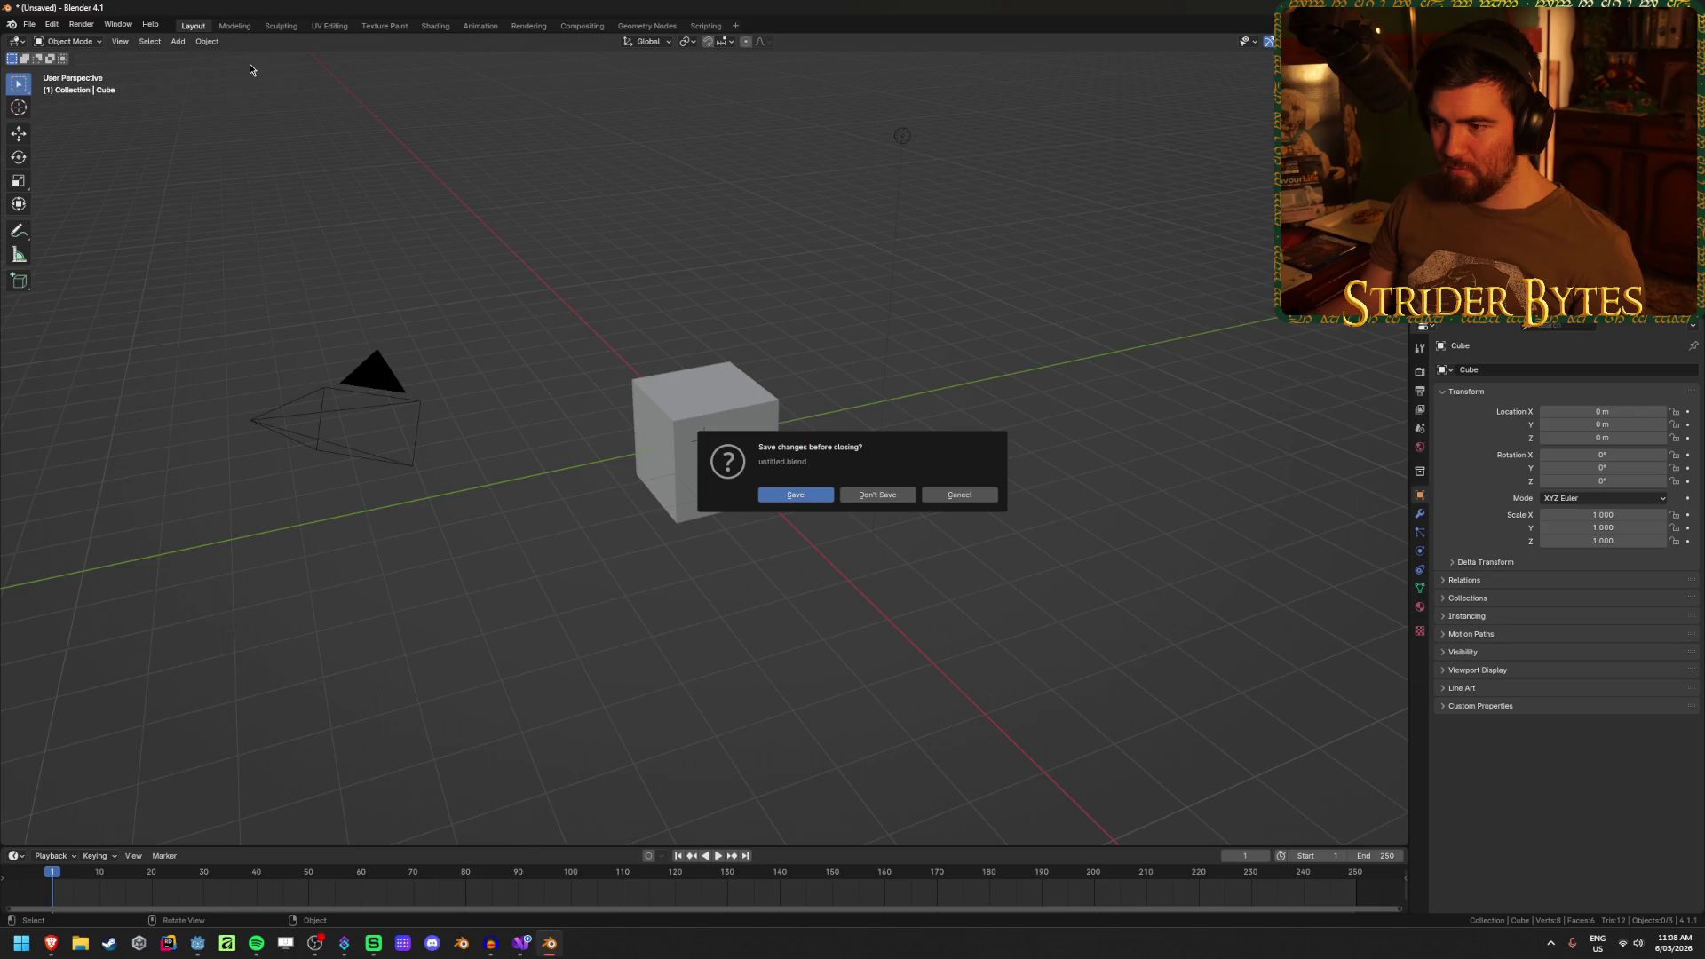
click(860, 494)
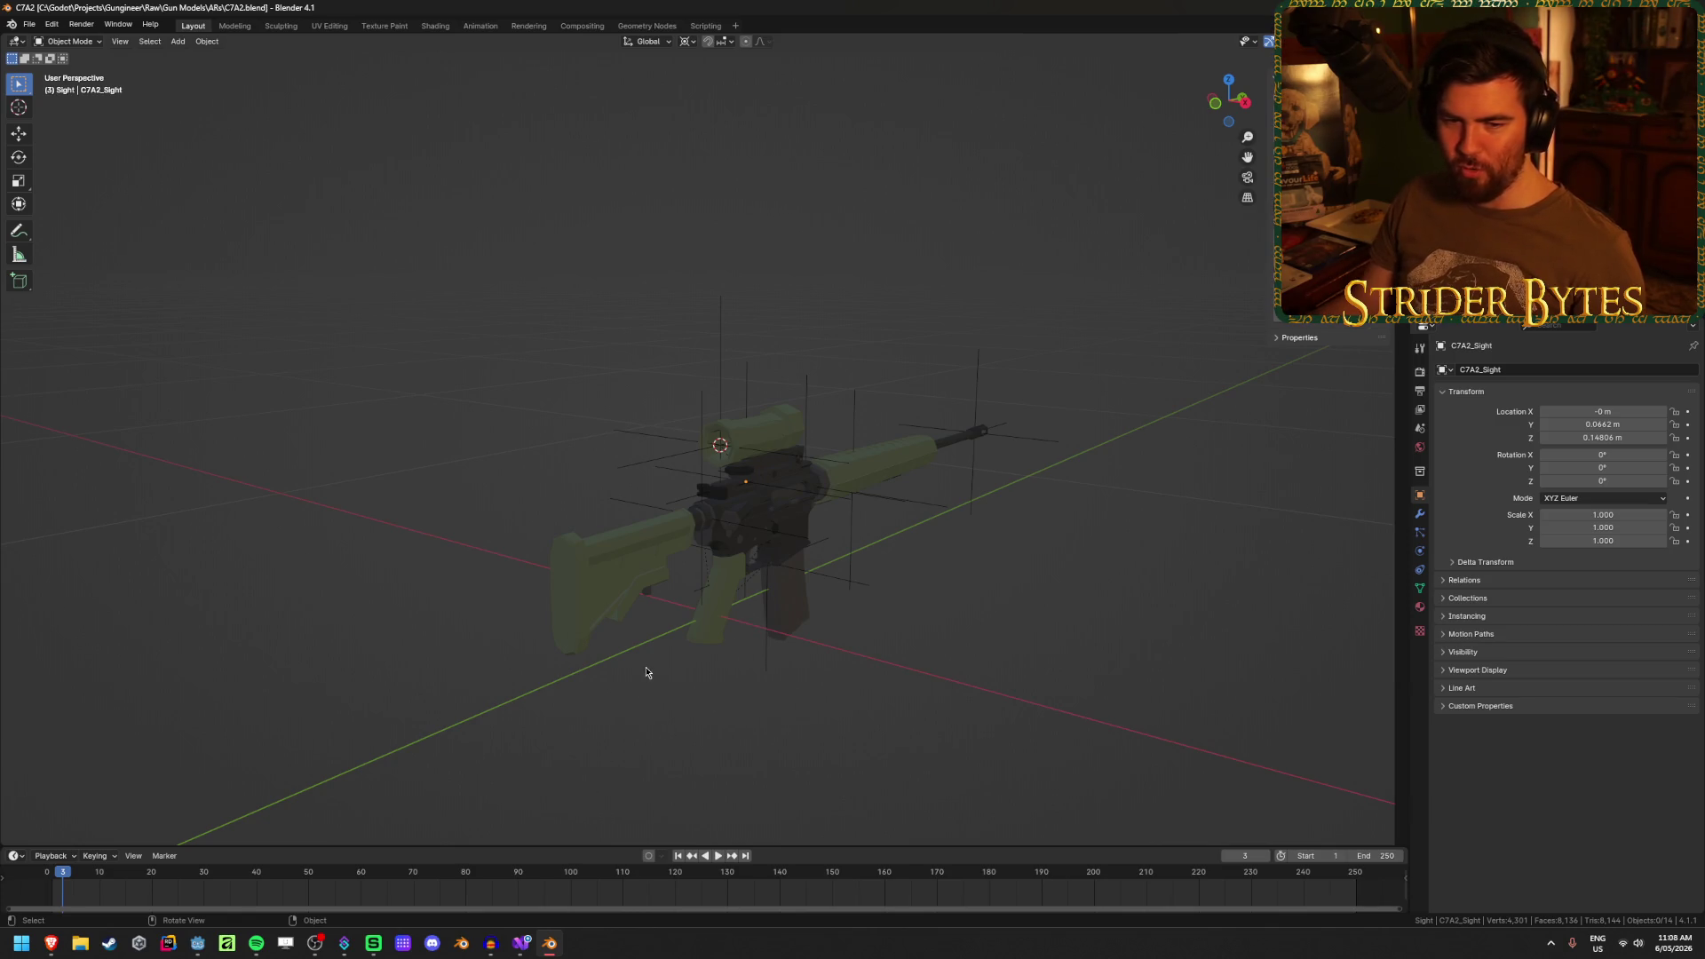
- Select the rifle's sight and frame the view on it
scroll(549, 690, up, 1)
scroll(549, 690, up, 1)
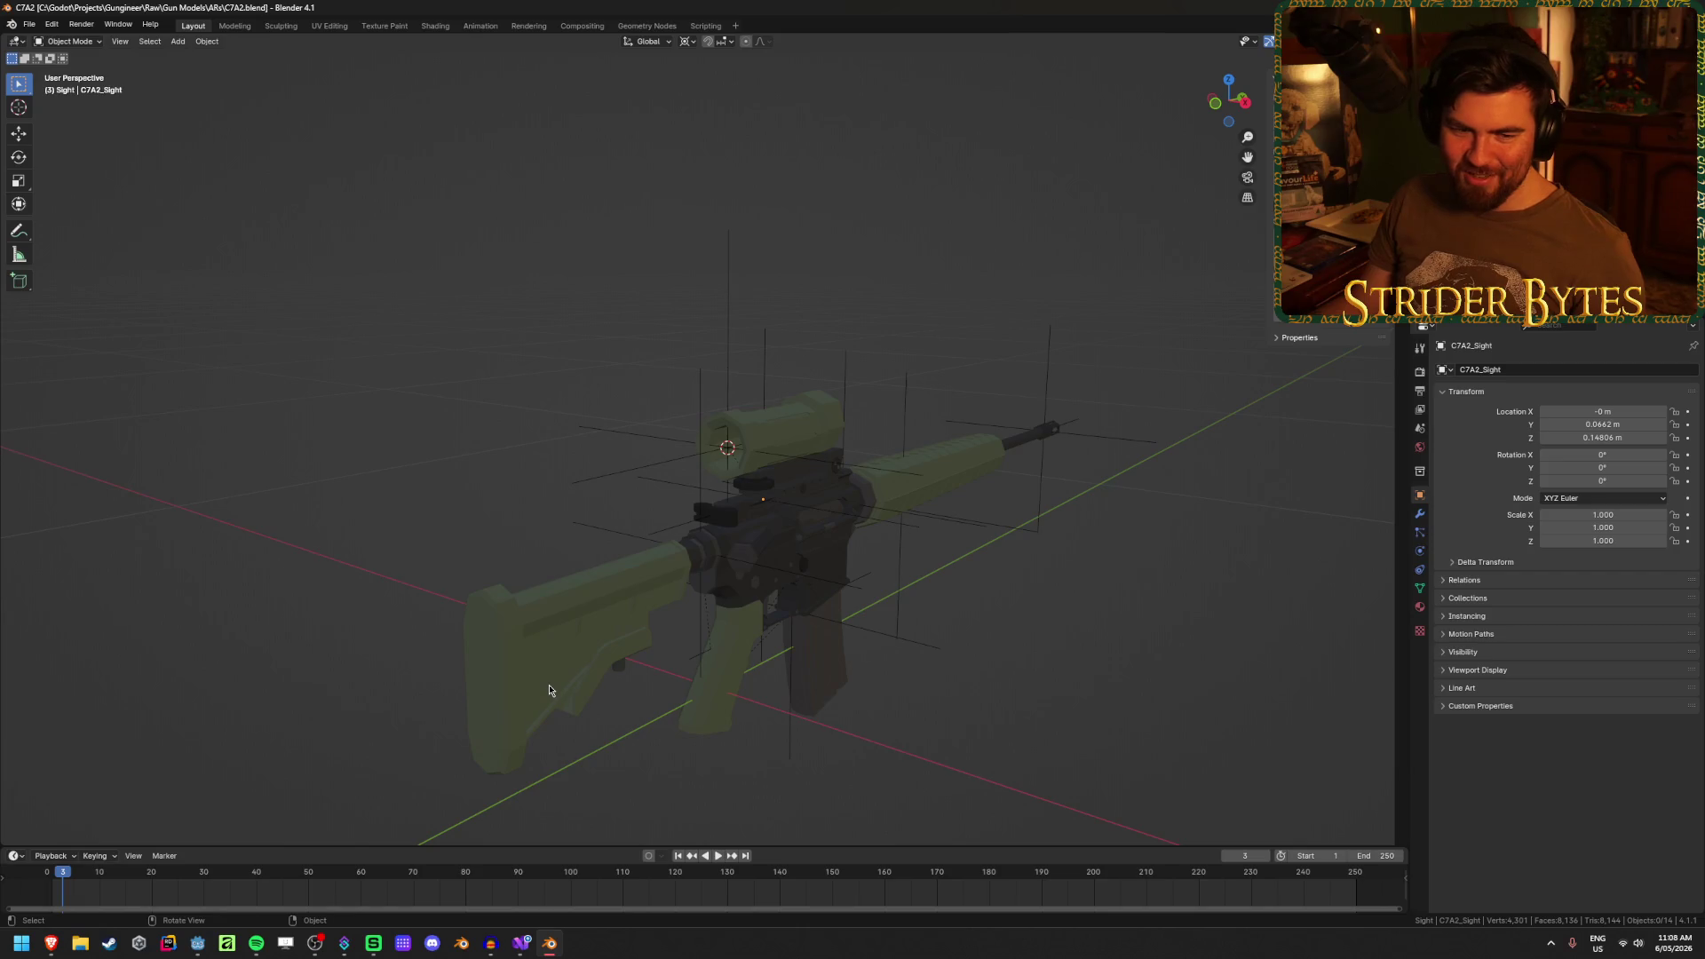
scroll(552, 621, up, 4)
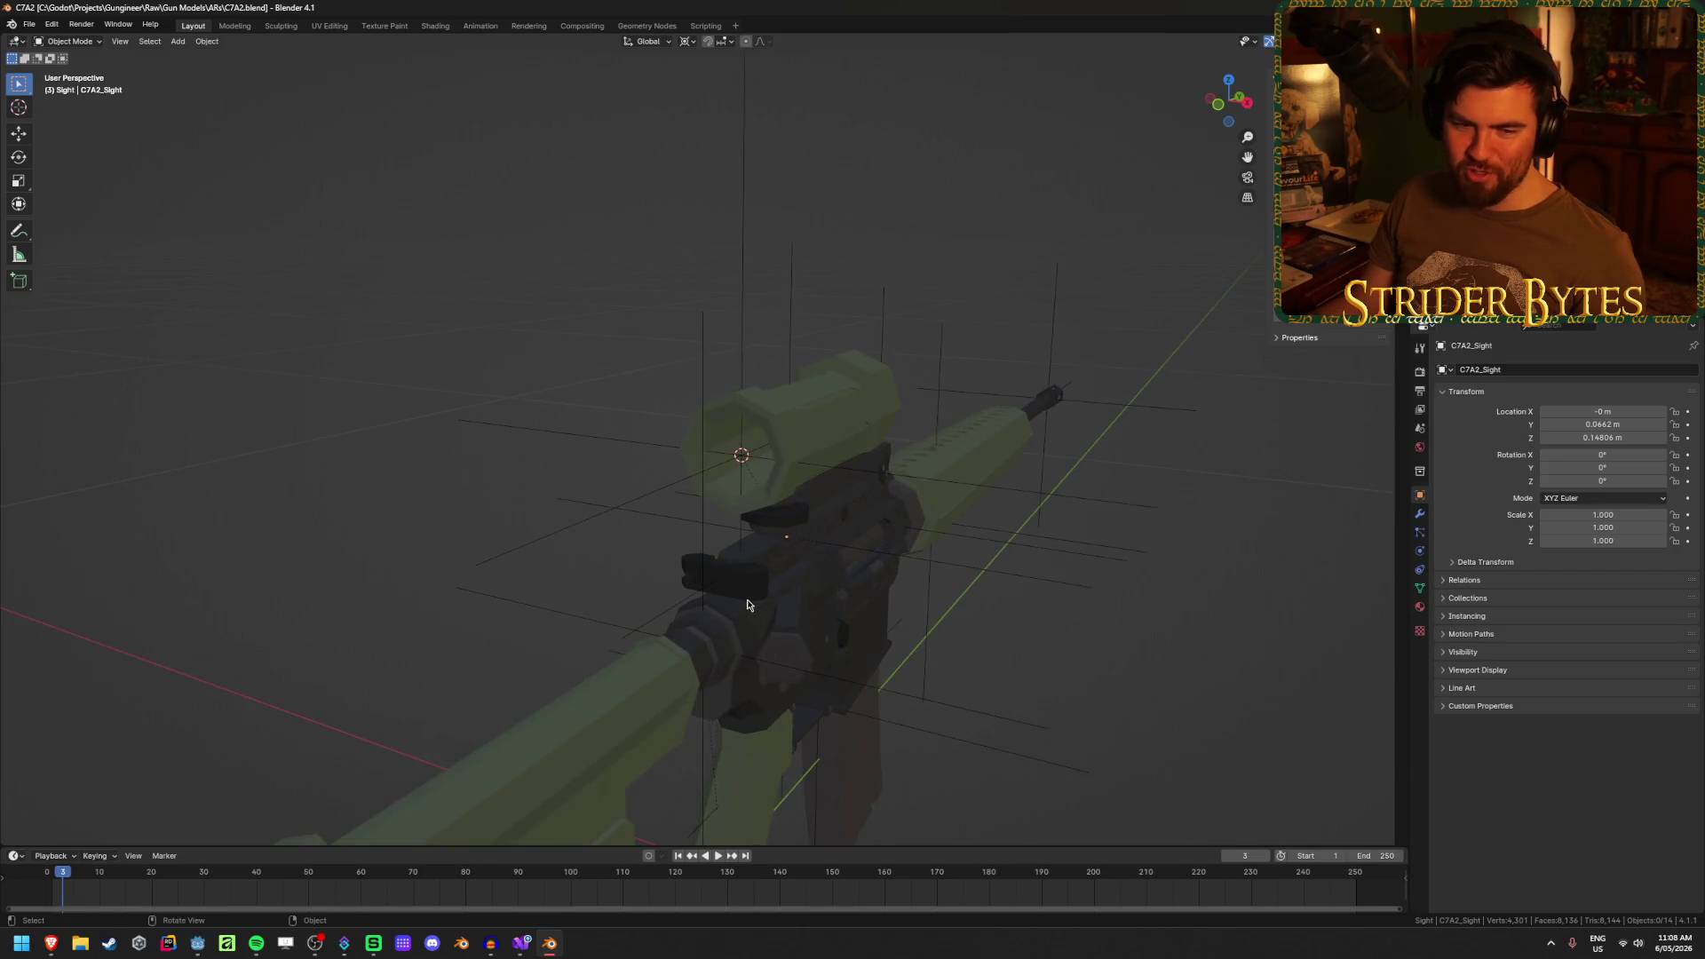
scroll(747, 605, up, 1)
click(830, 424)
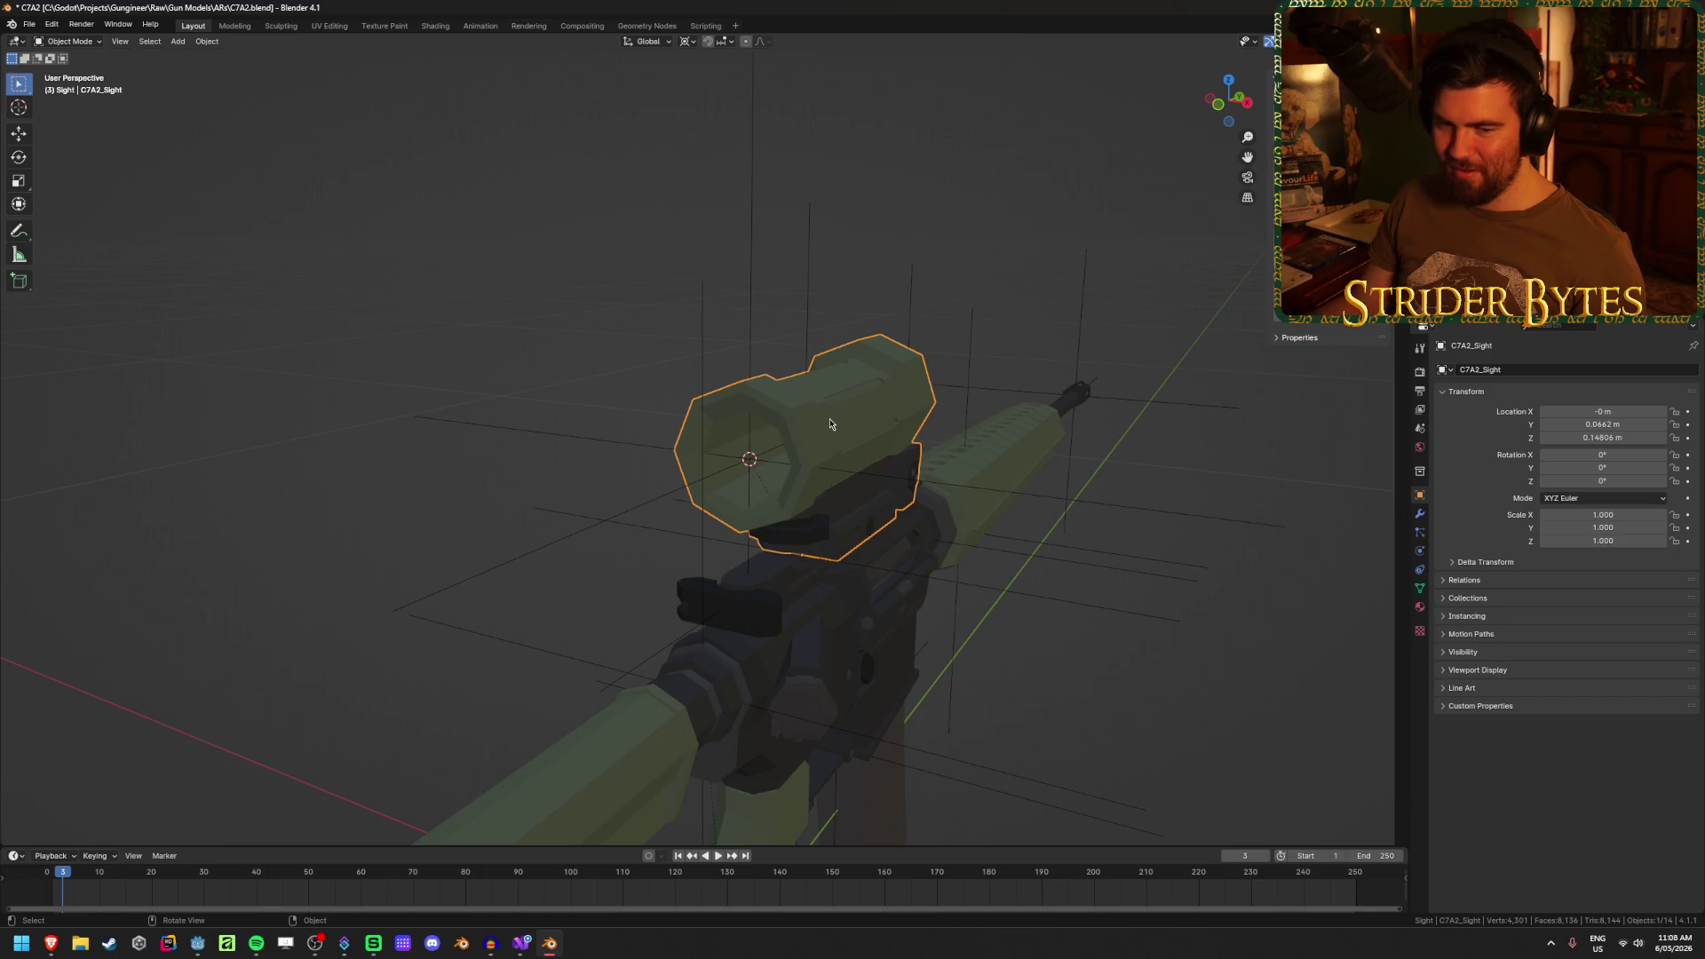
key(KP_Decimal)
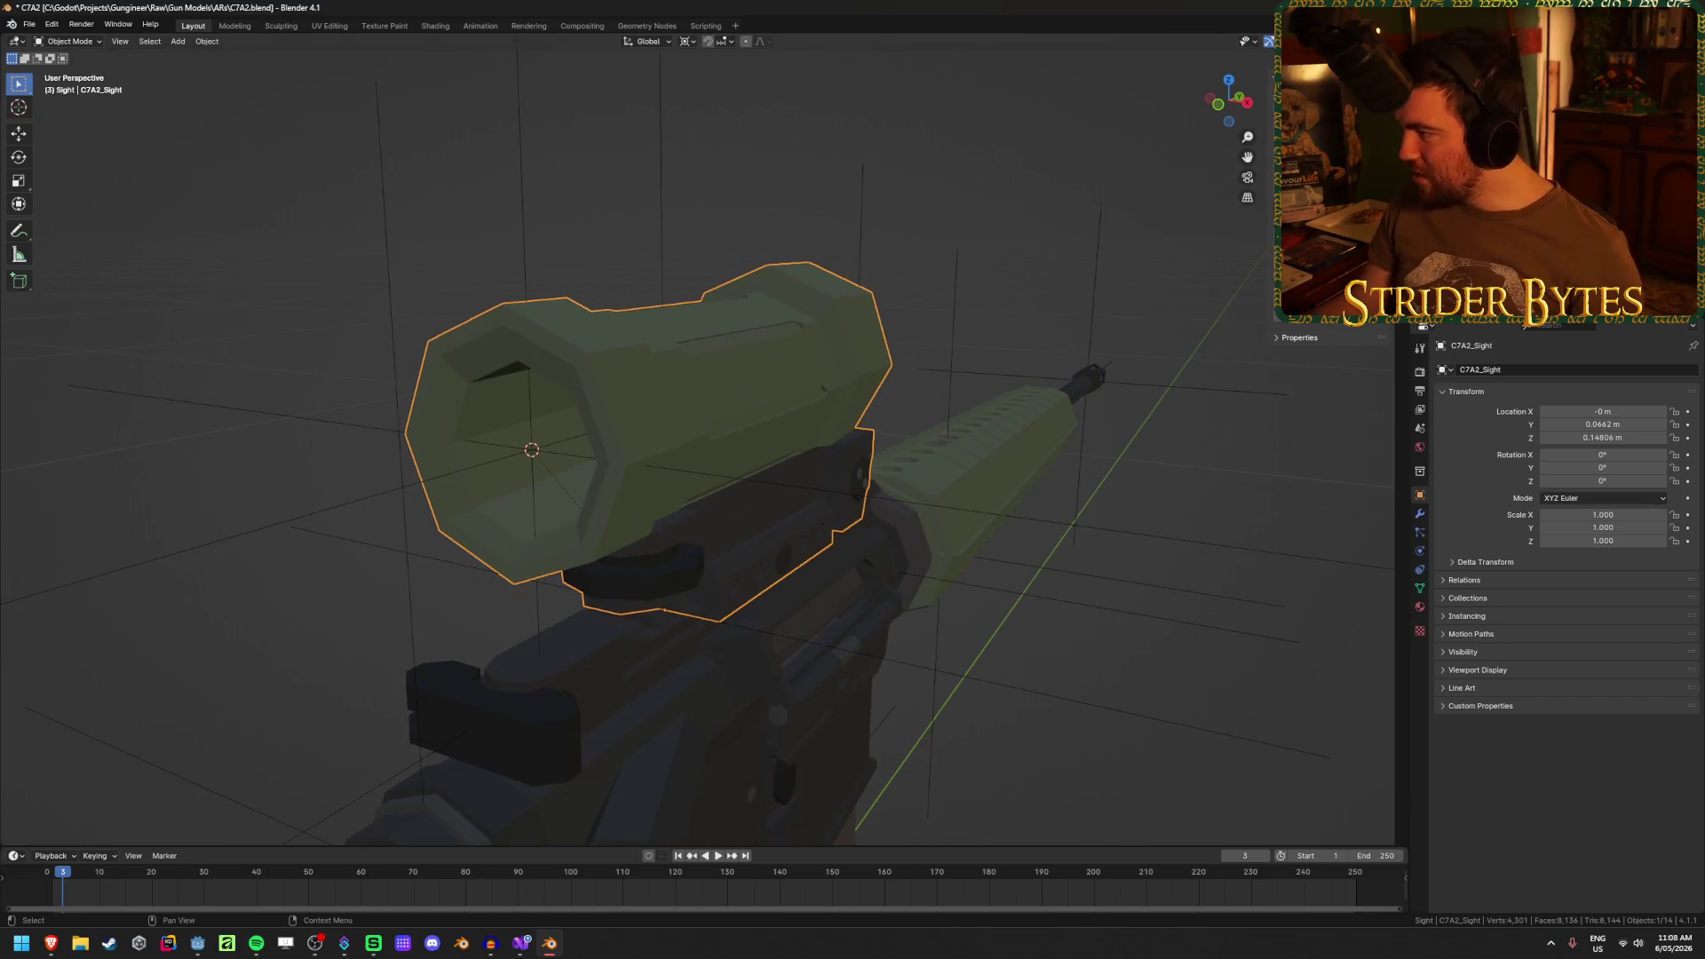
scroll(1100, 567, down, 5)
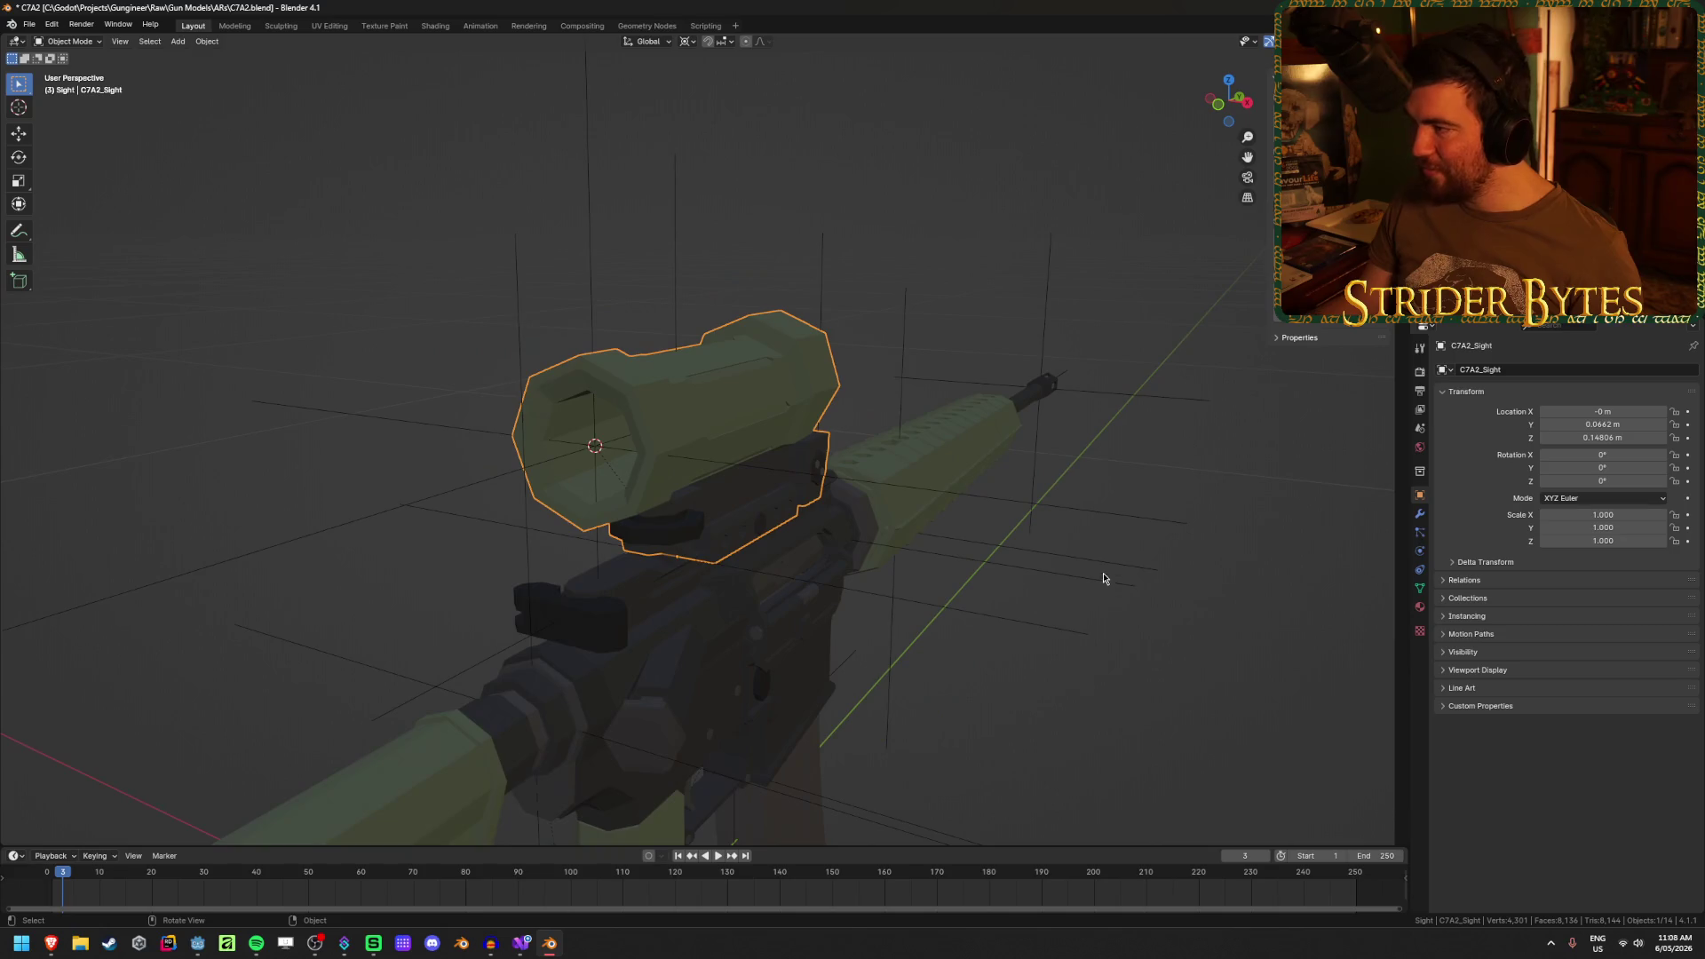
- Start a glTF export with the GunPart preset and browse to Meshes/GunParts/ARs
key(ctrl+e)
click(1146, 277)
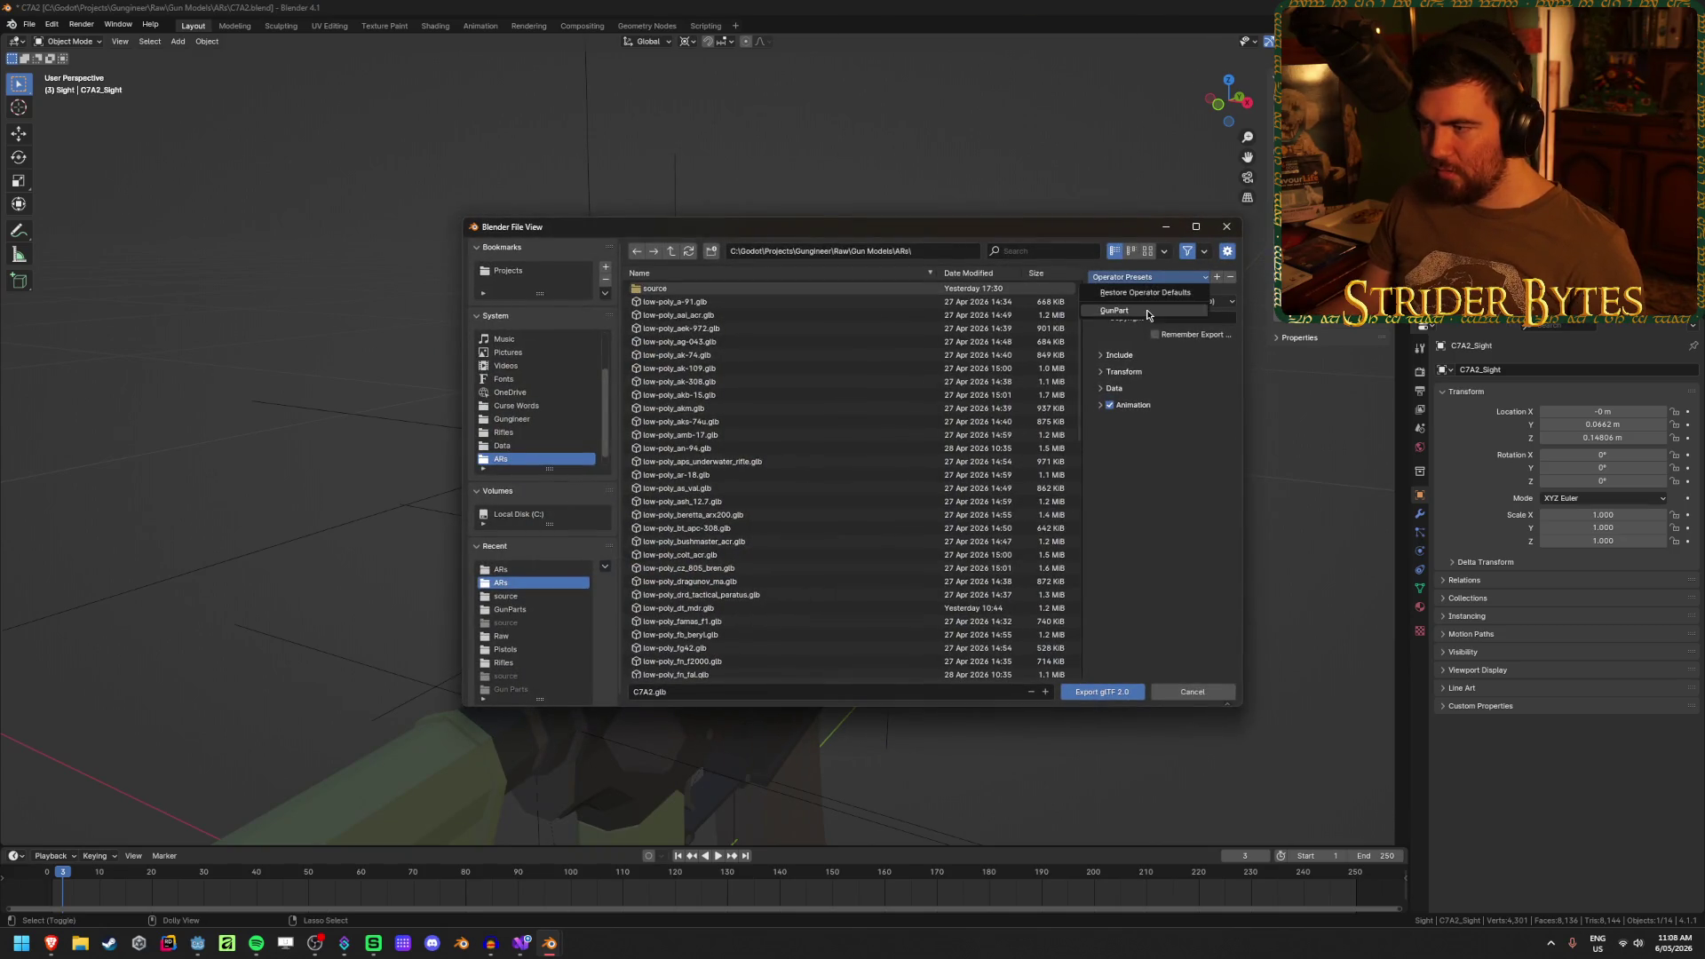
click(1141, 313)
click(672, 251)
double_click(672, 251)
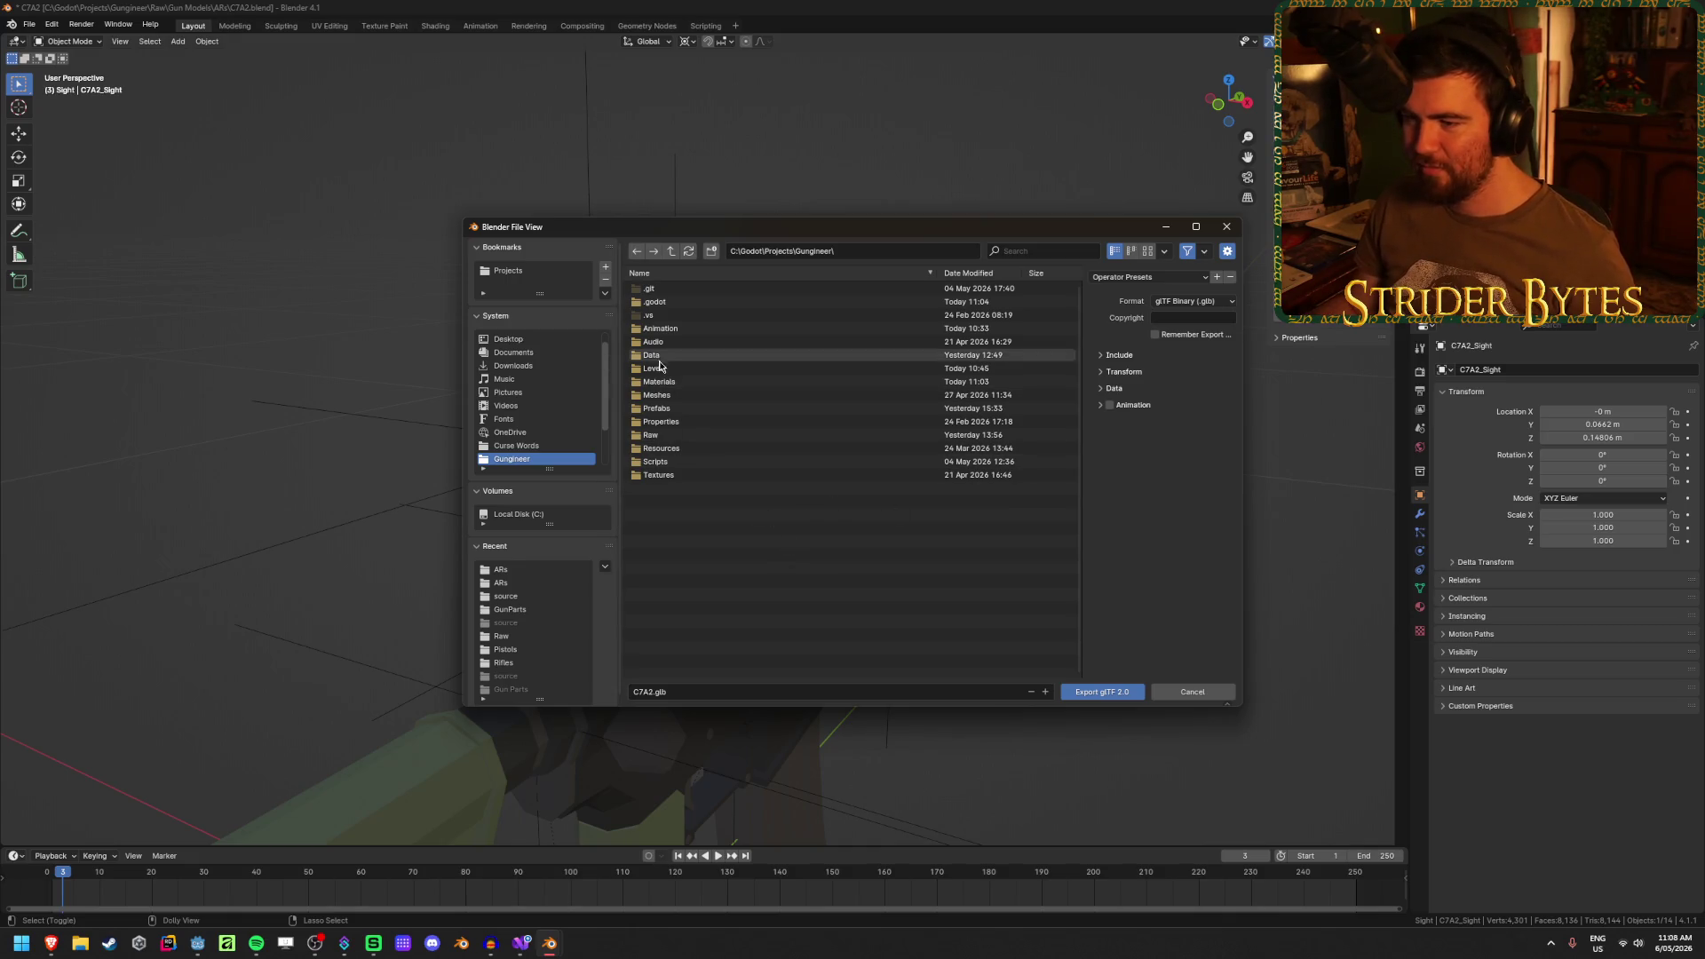
double_click(671, 395)
double_click(659, 291)
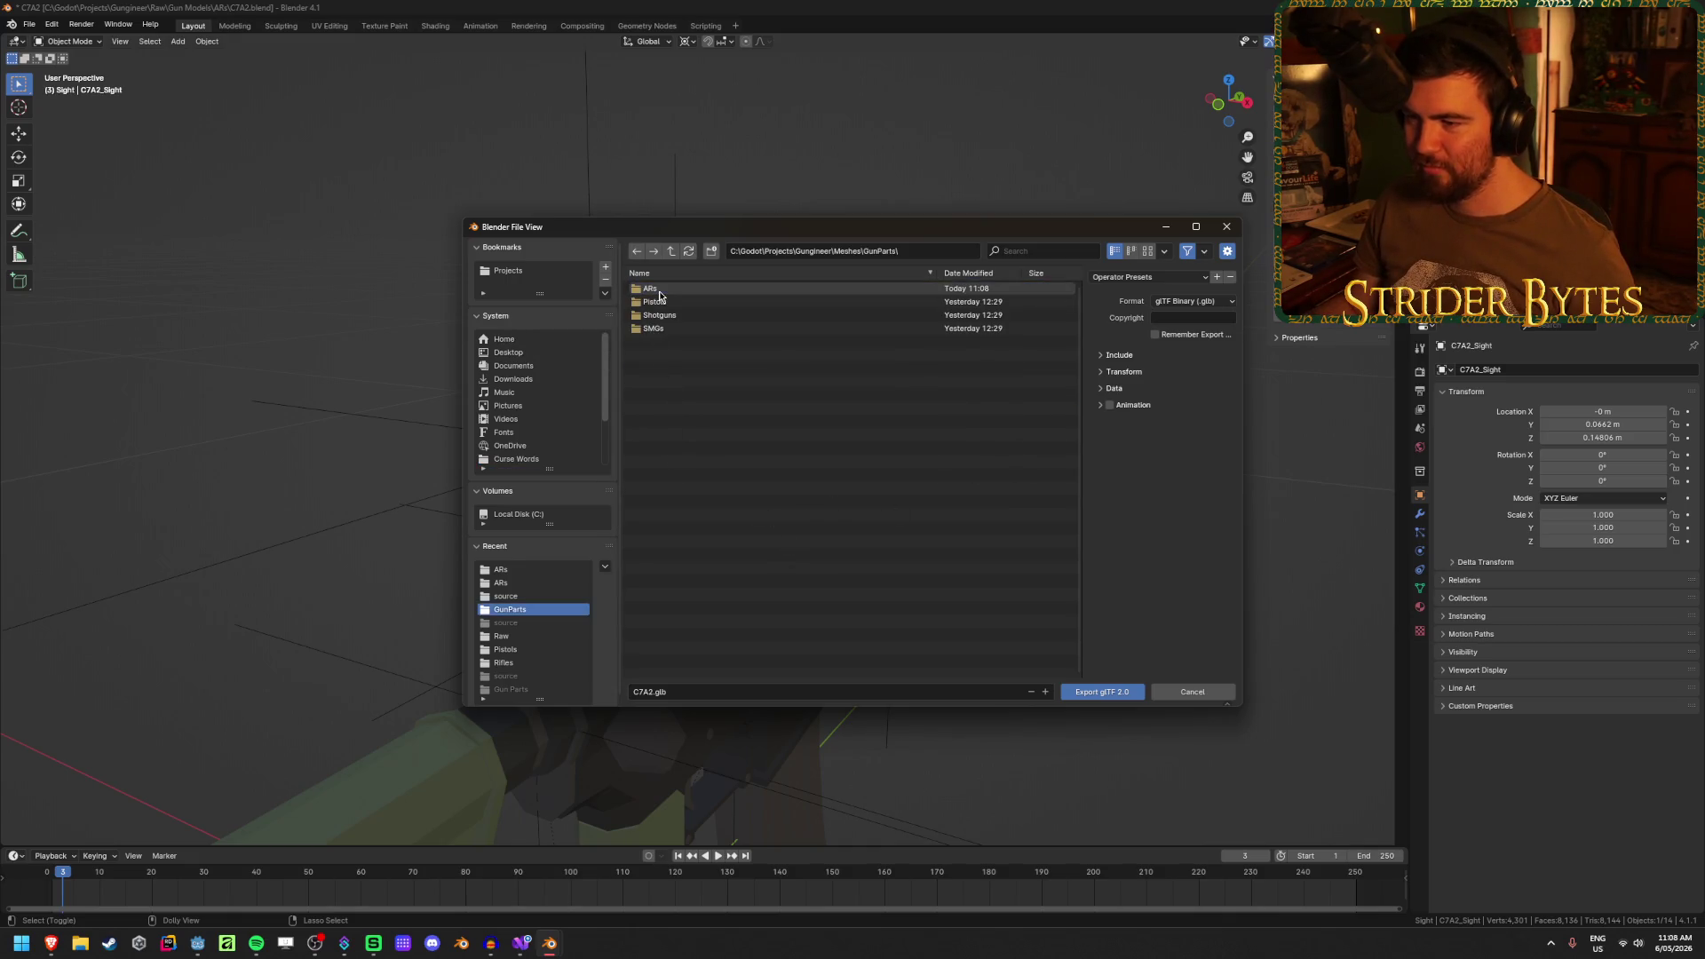
double_click(662, 293)
- Export the sight over Sight_C7A2.glb and save C7A2.blend
scroll(762, 515, down, 5)
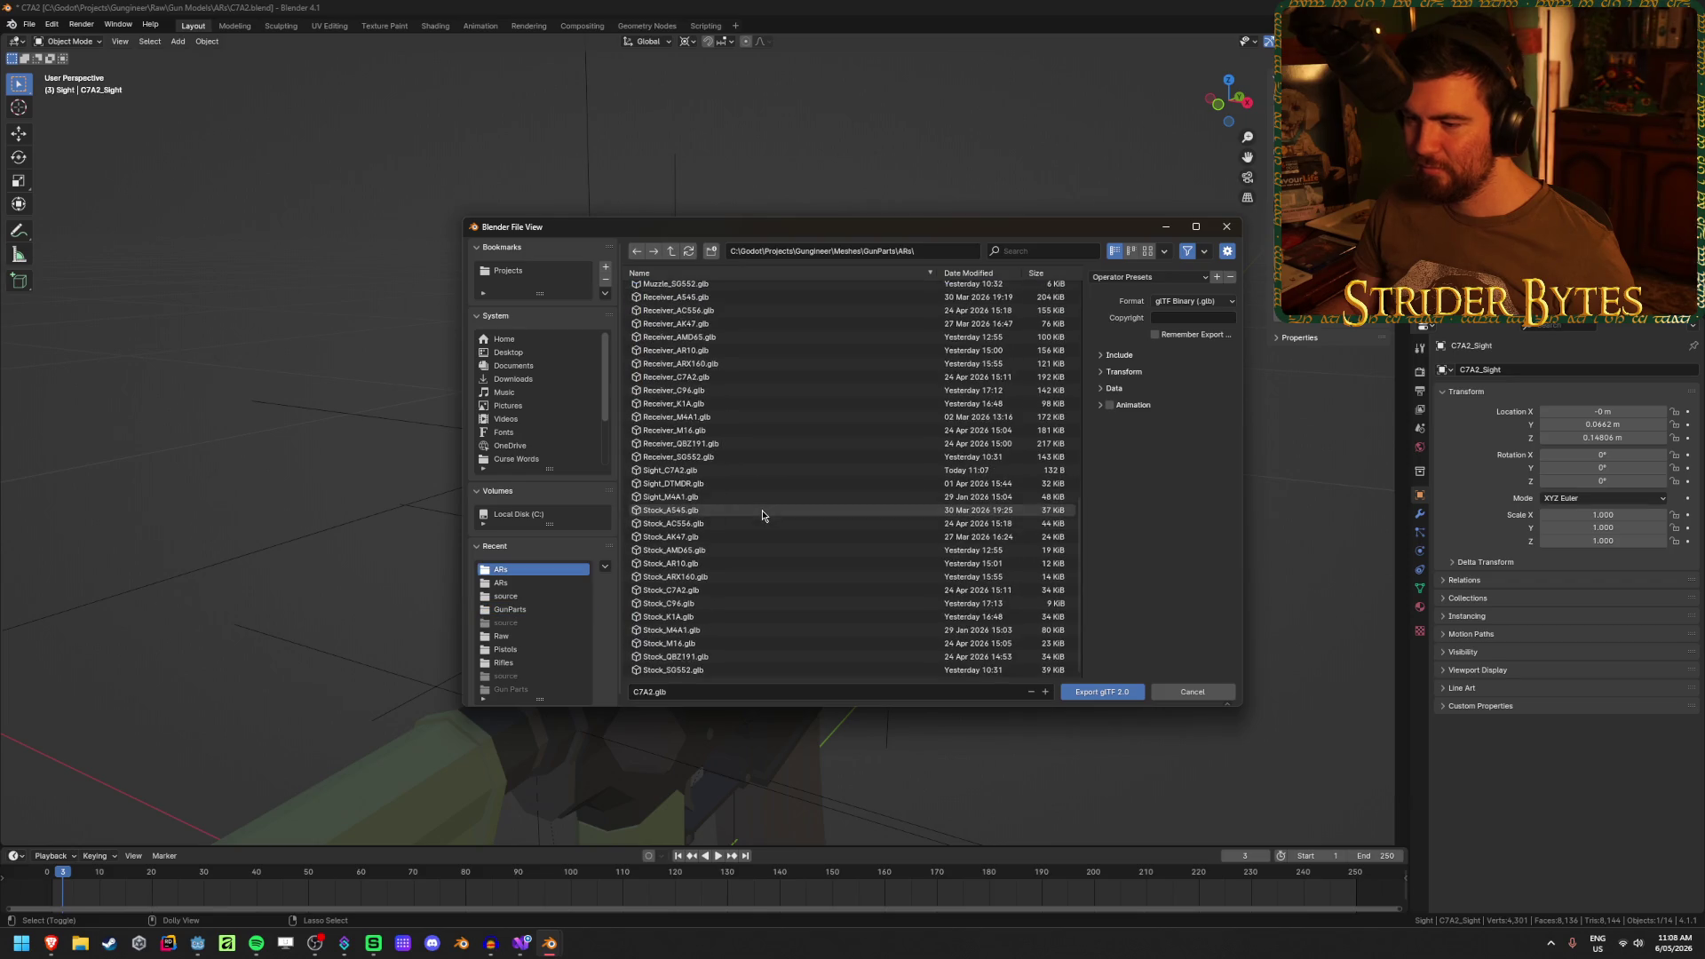
click(772, 471)
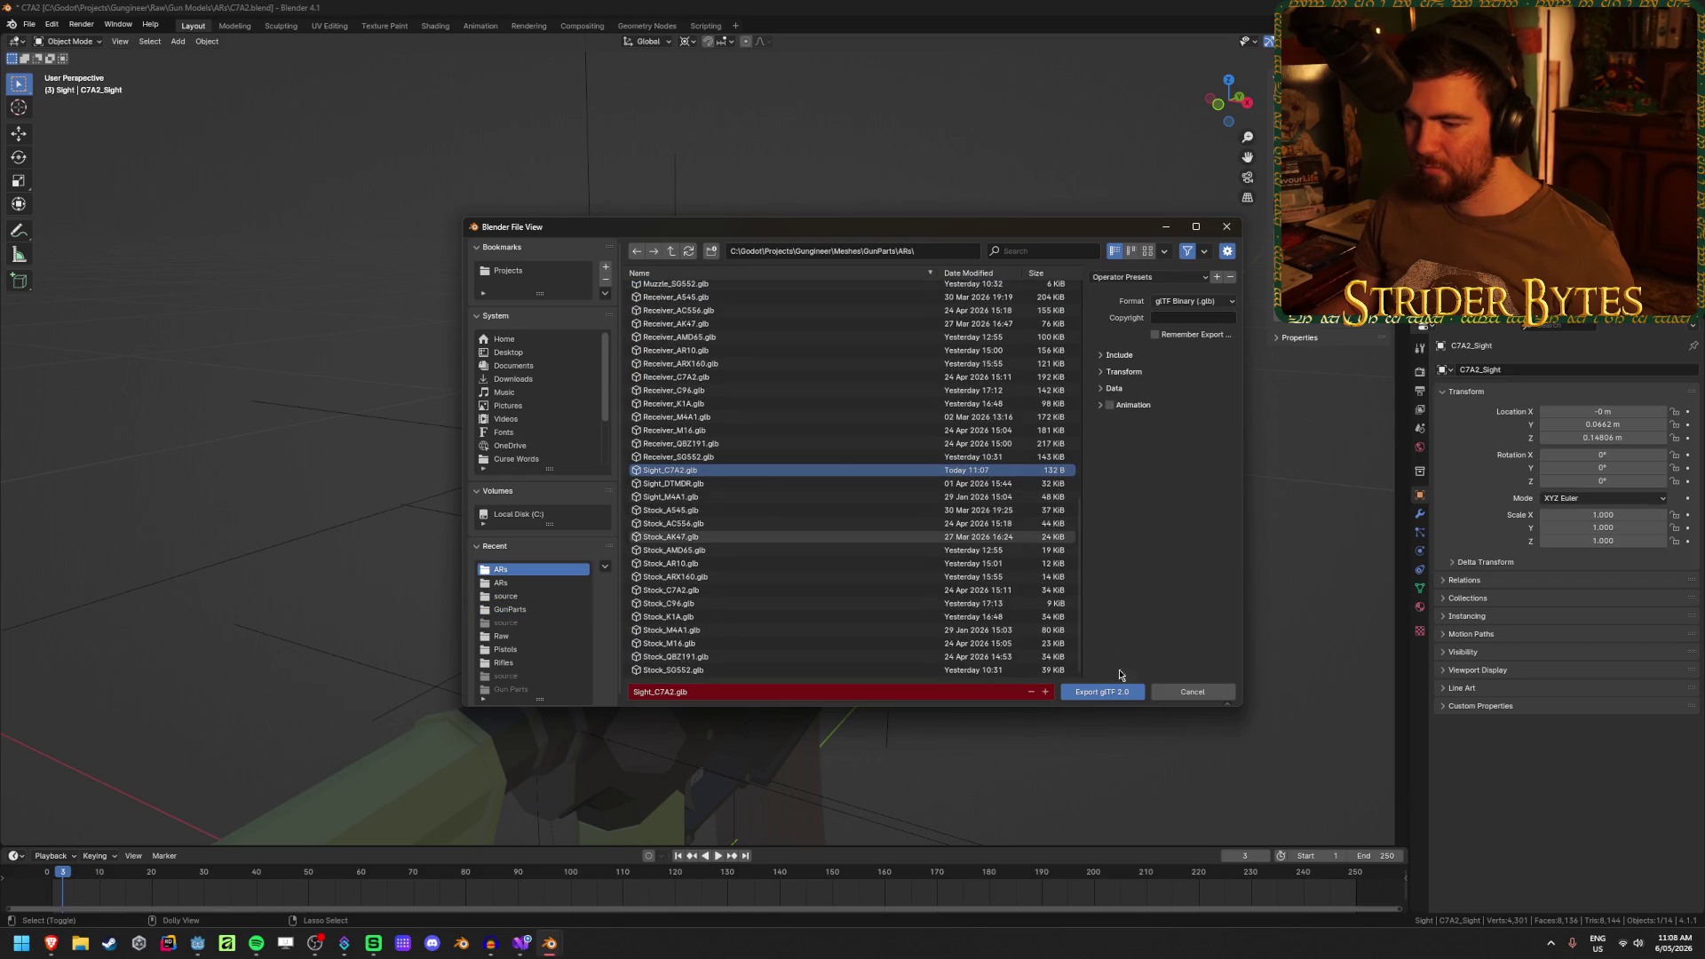
click(1112, 701)
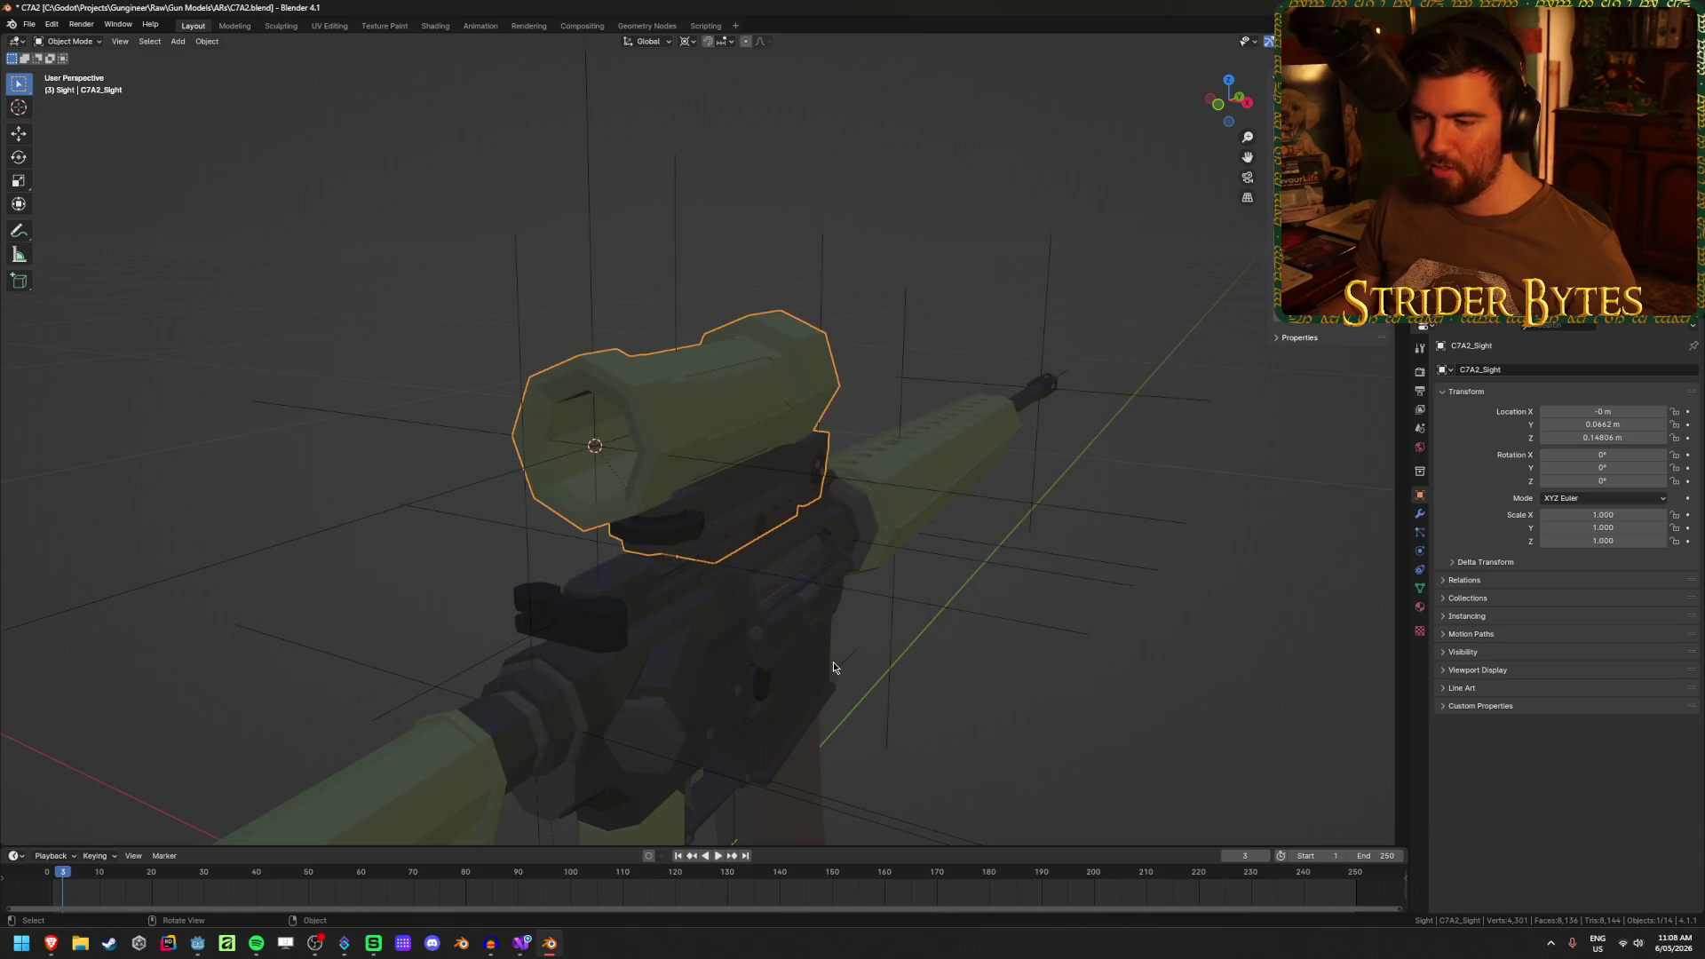
scroll(1190, 583, down, 3)
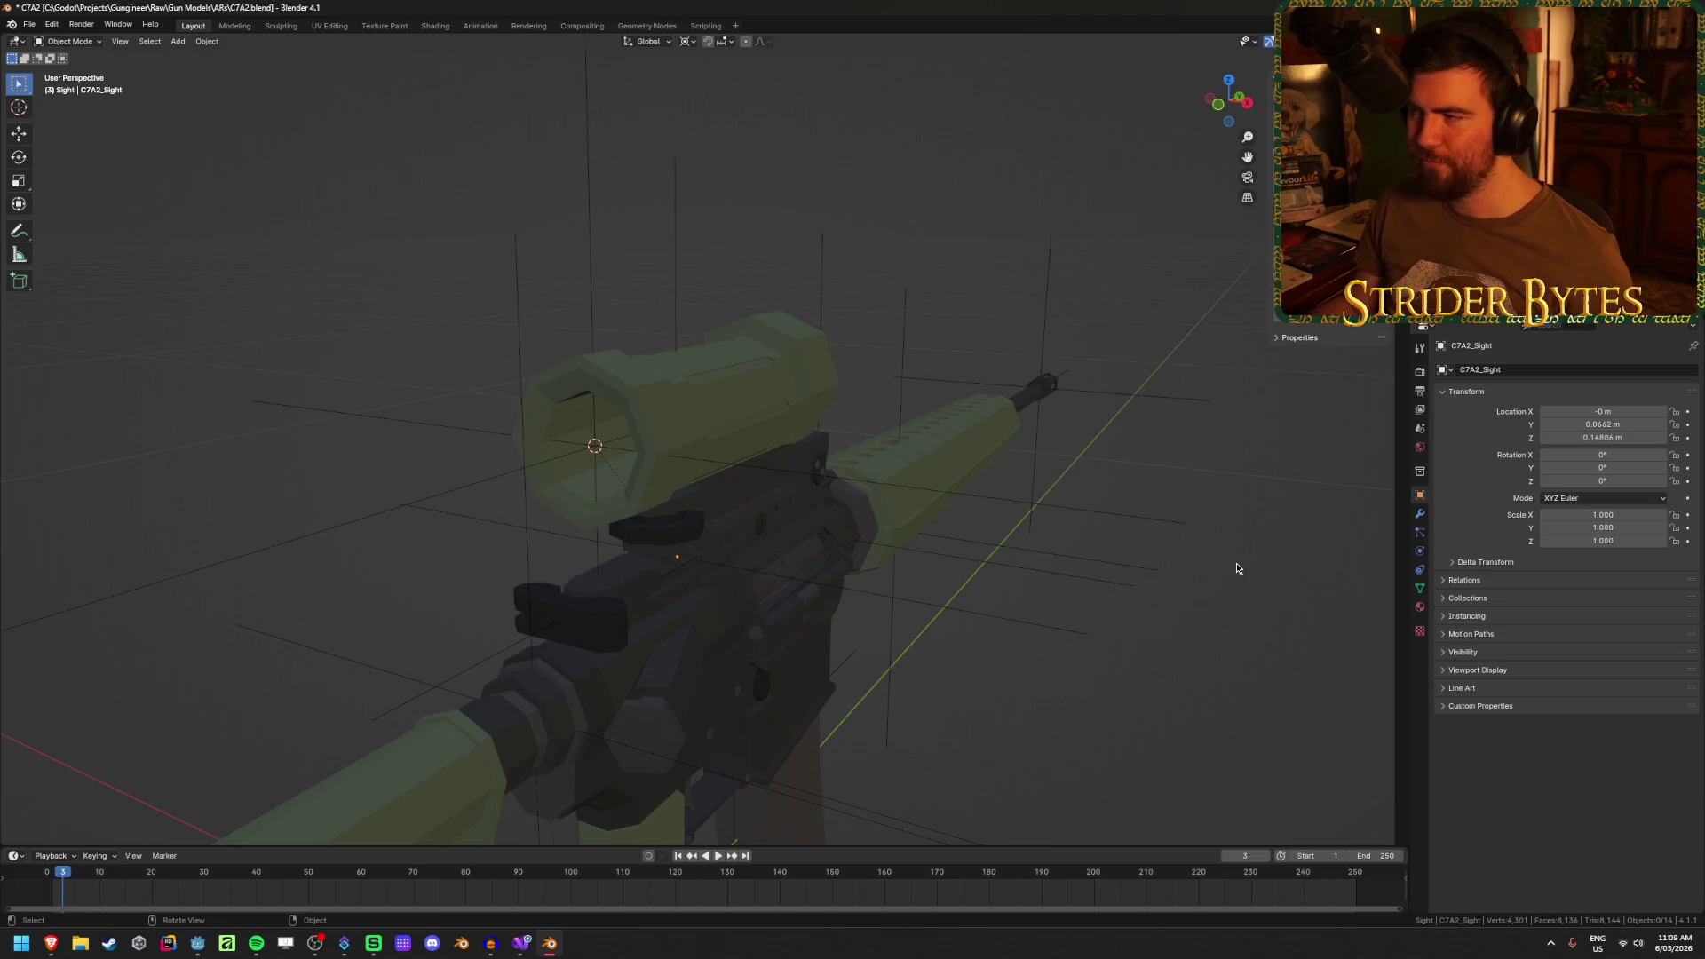
drag(1191, 584, 1149, 561)
key(ctrl+s)
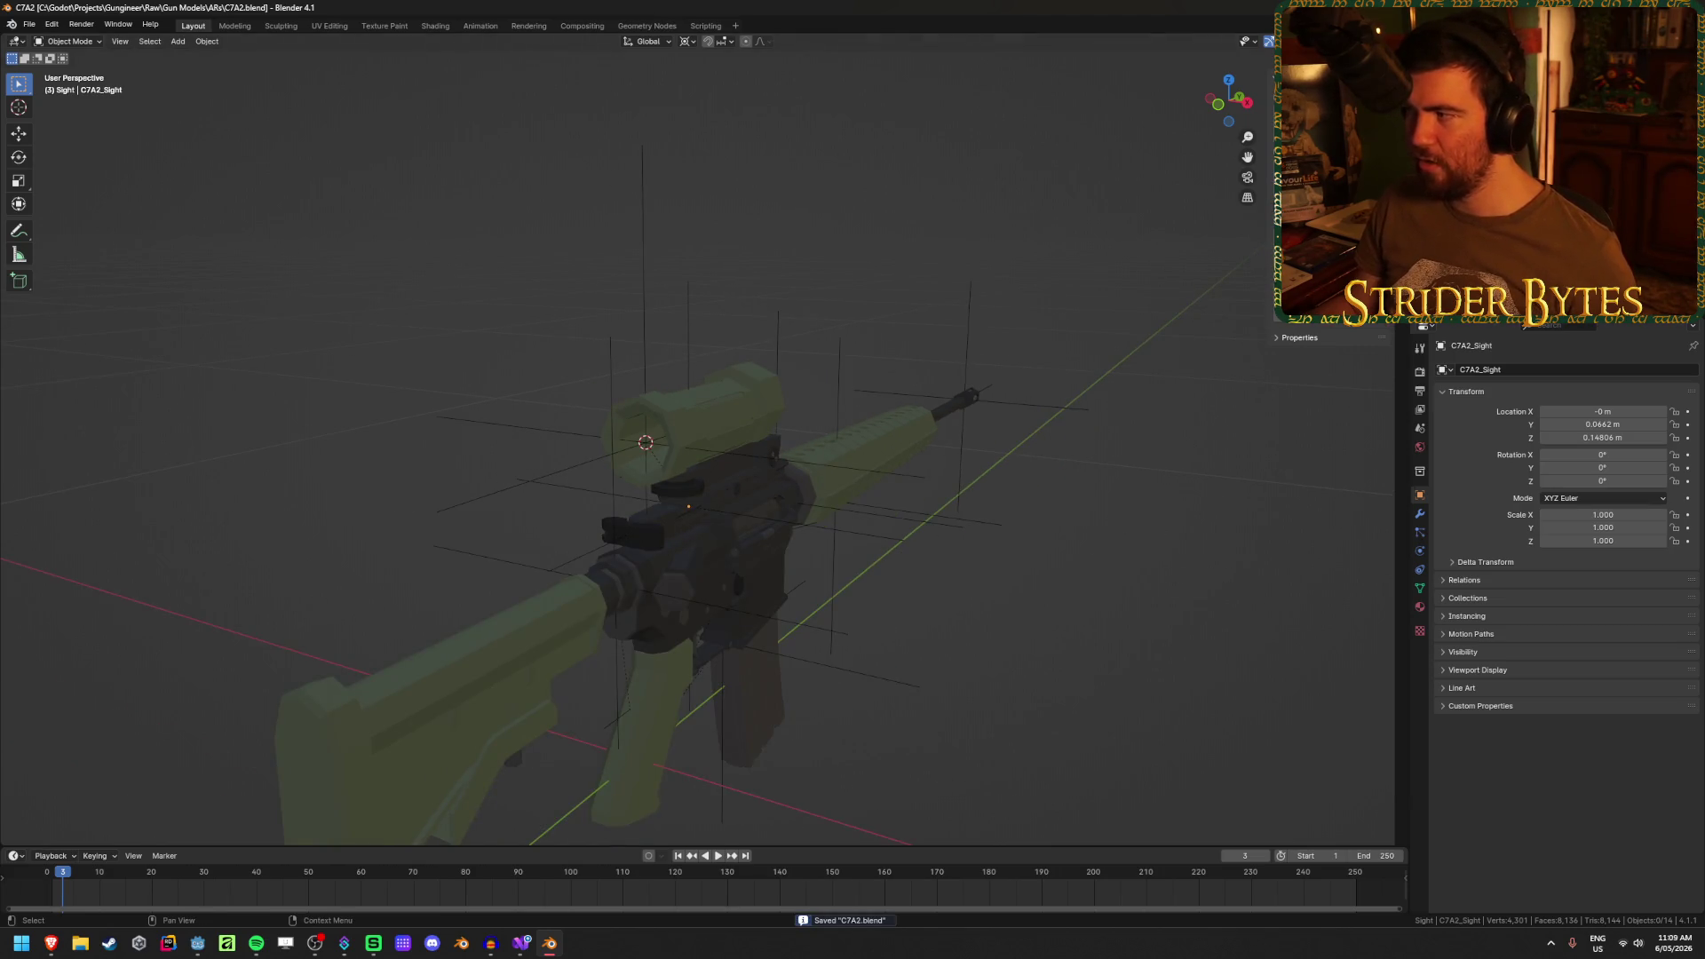
key(alt+Tab)
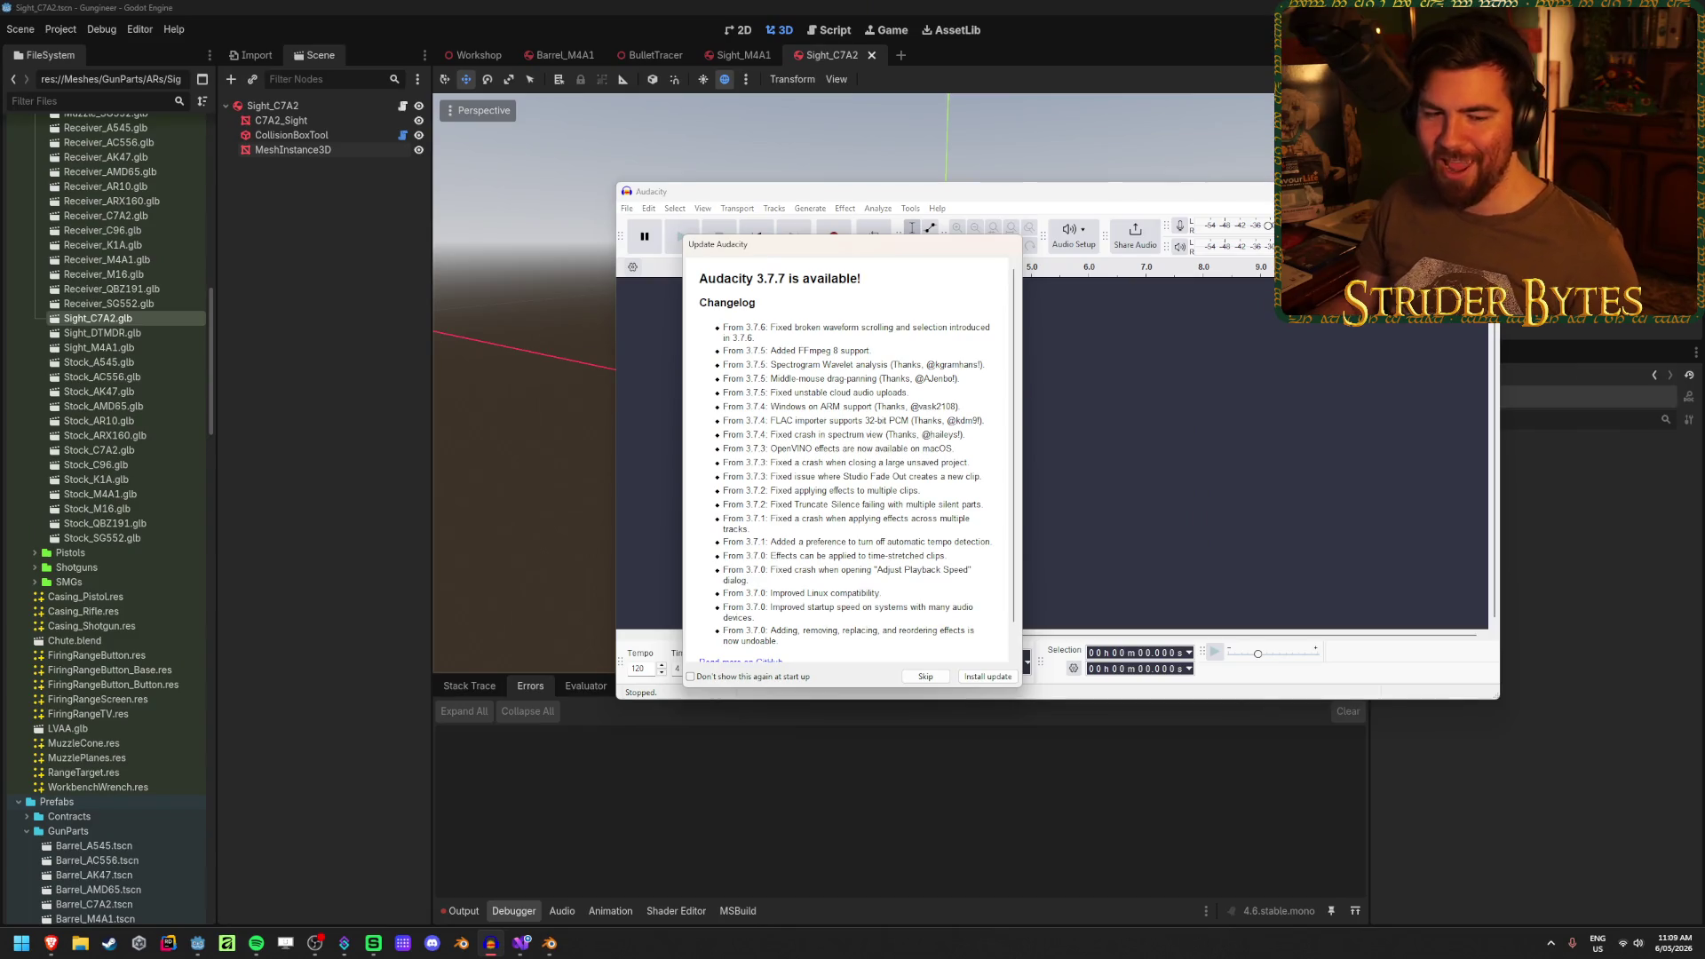
- Dismiss the Audacity update notice and reimport Sight_C7A2.glb
click(924, 676)
key(alt+Tab)
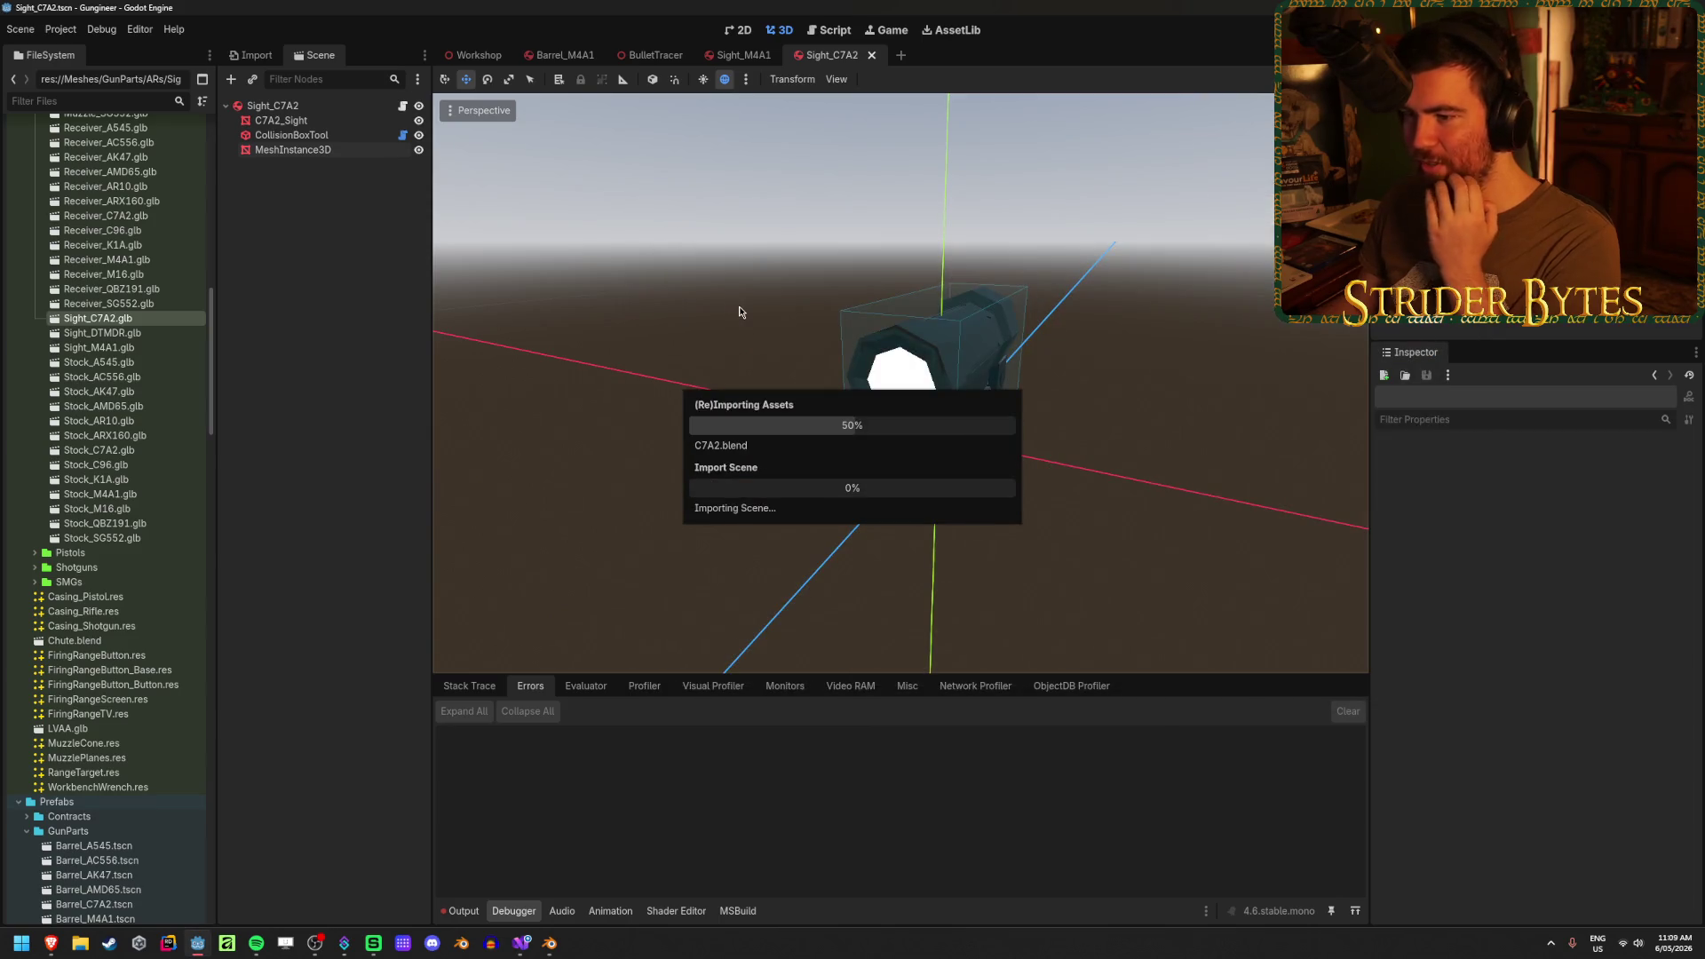
double_click(140, 322)
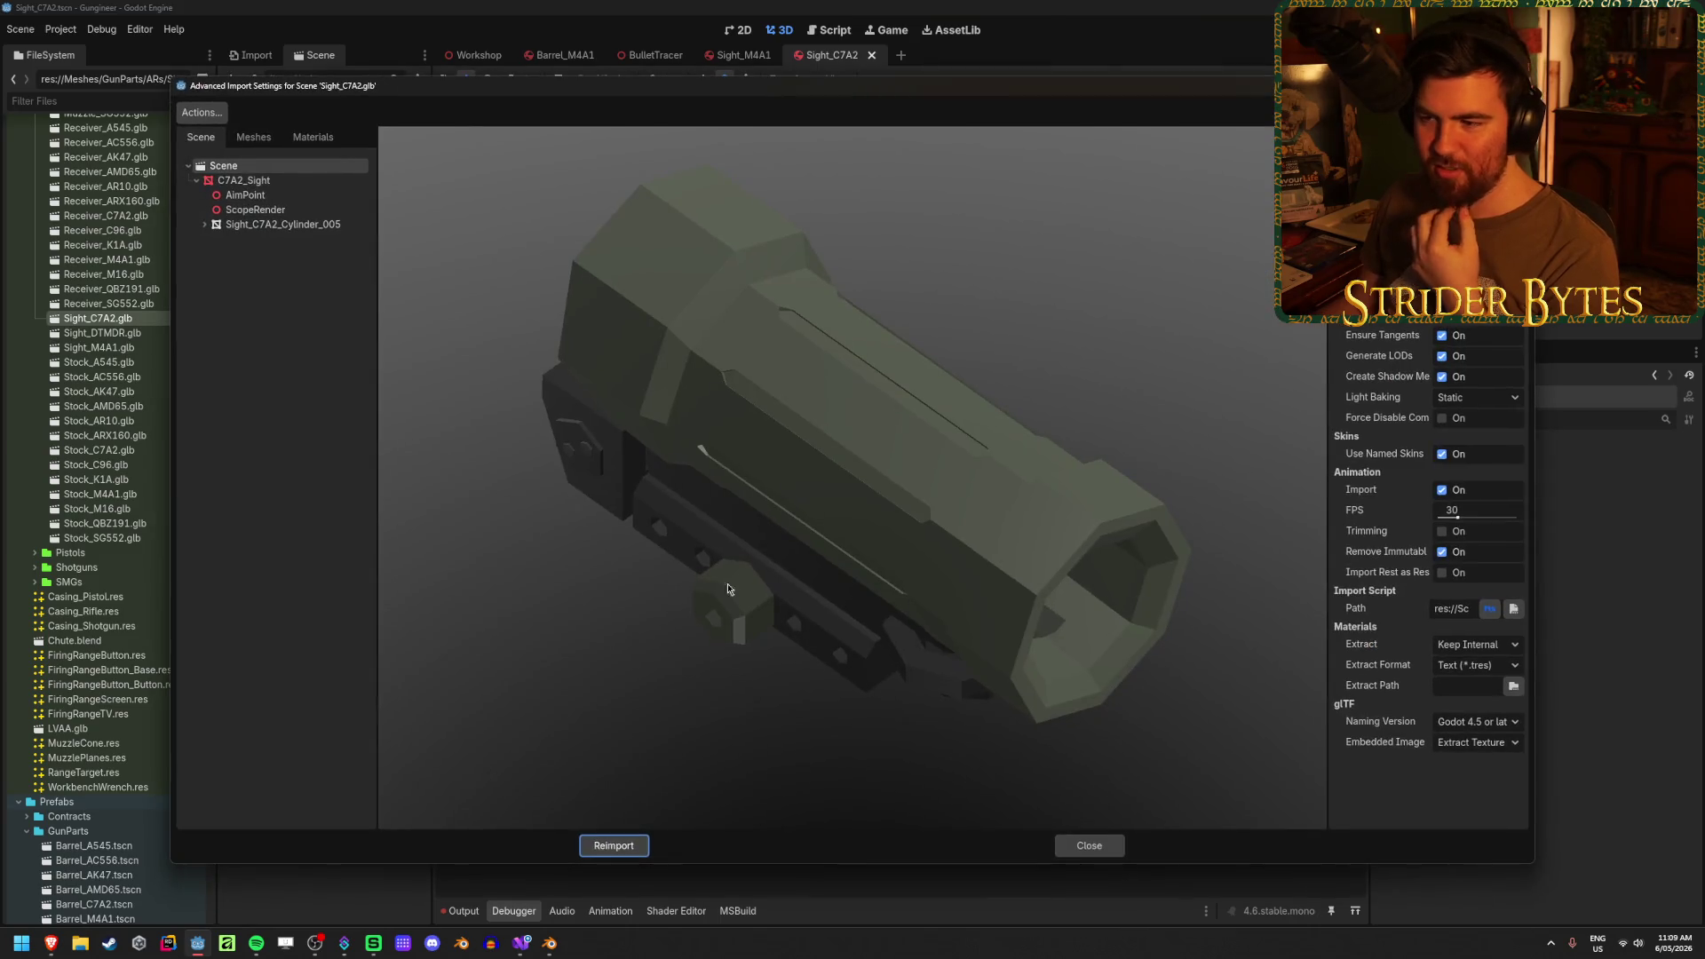
click(613, 845)
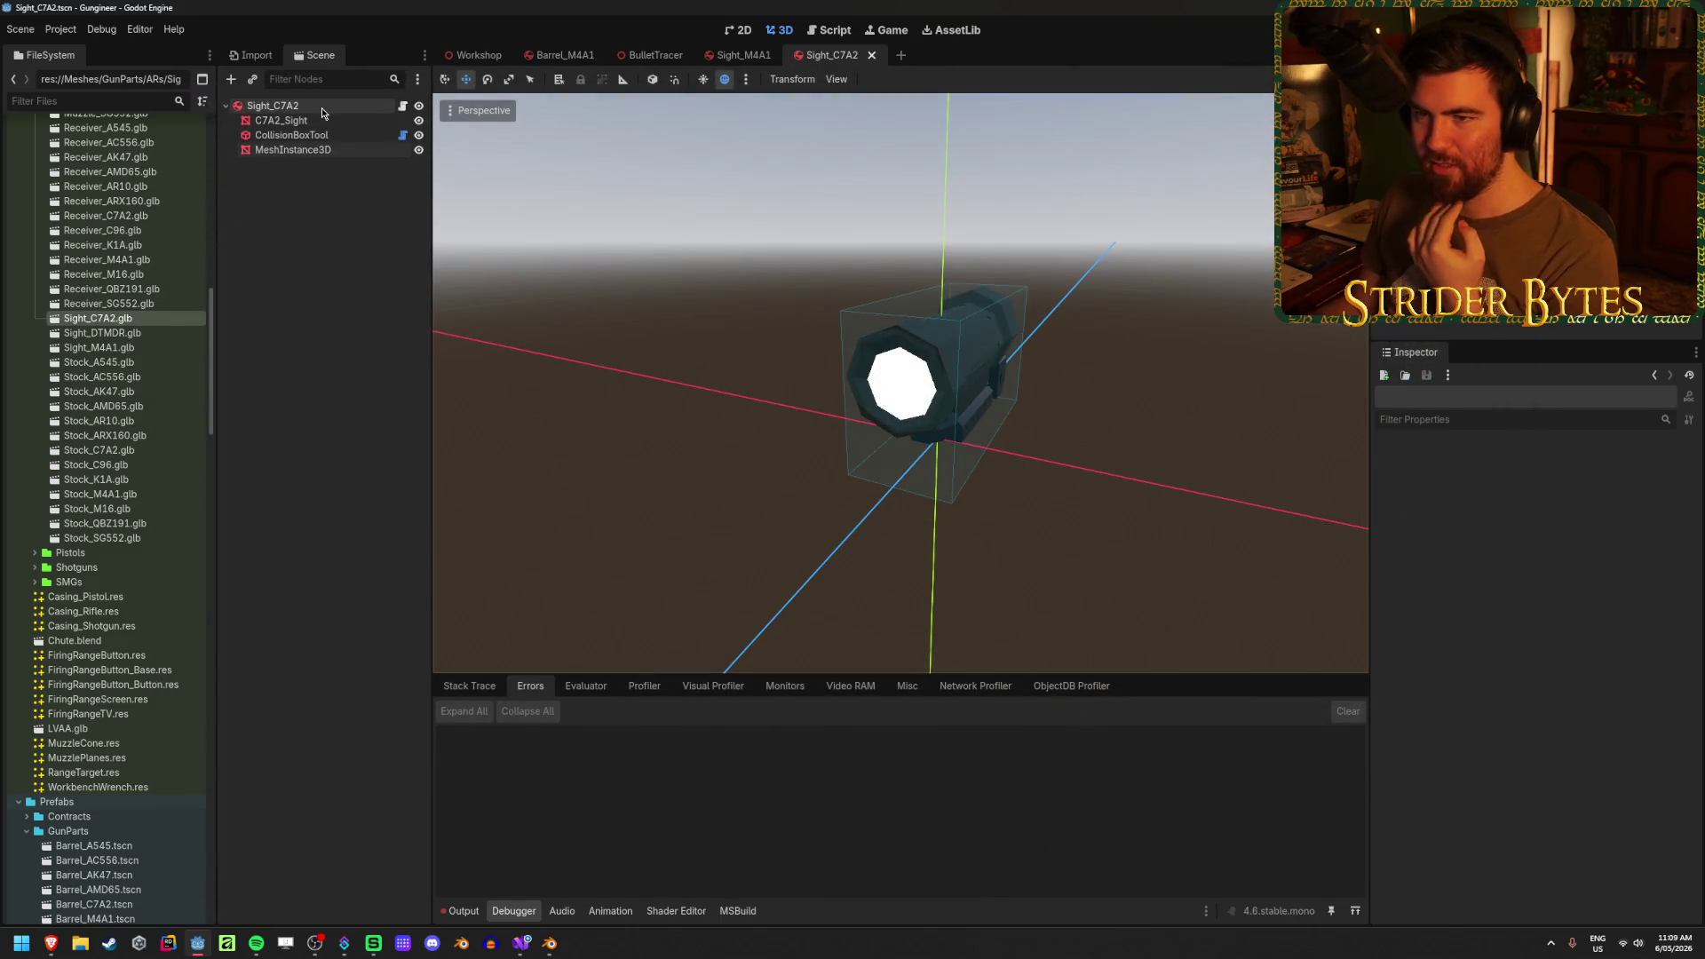
- Reload the Sight_C7A2 scene and check the ScopeRender node's transform
key(ctrl+shift+p)
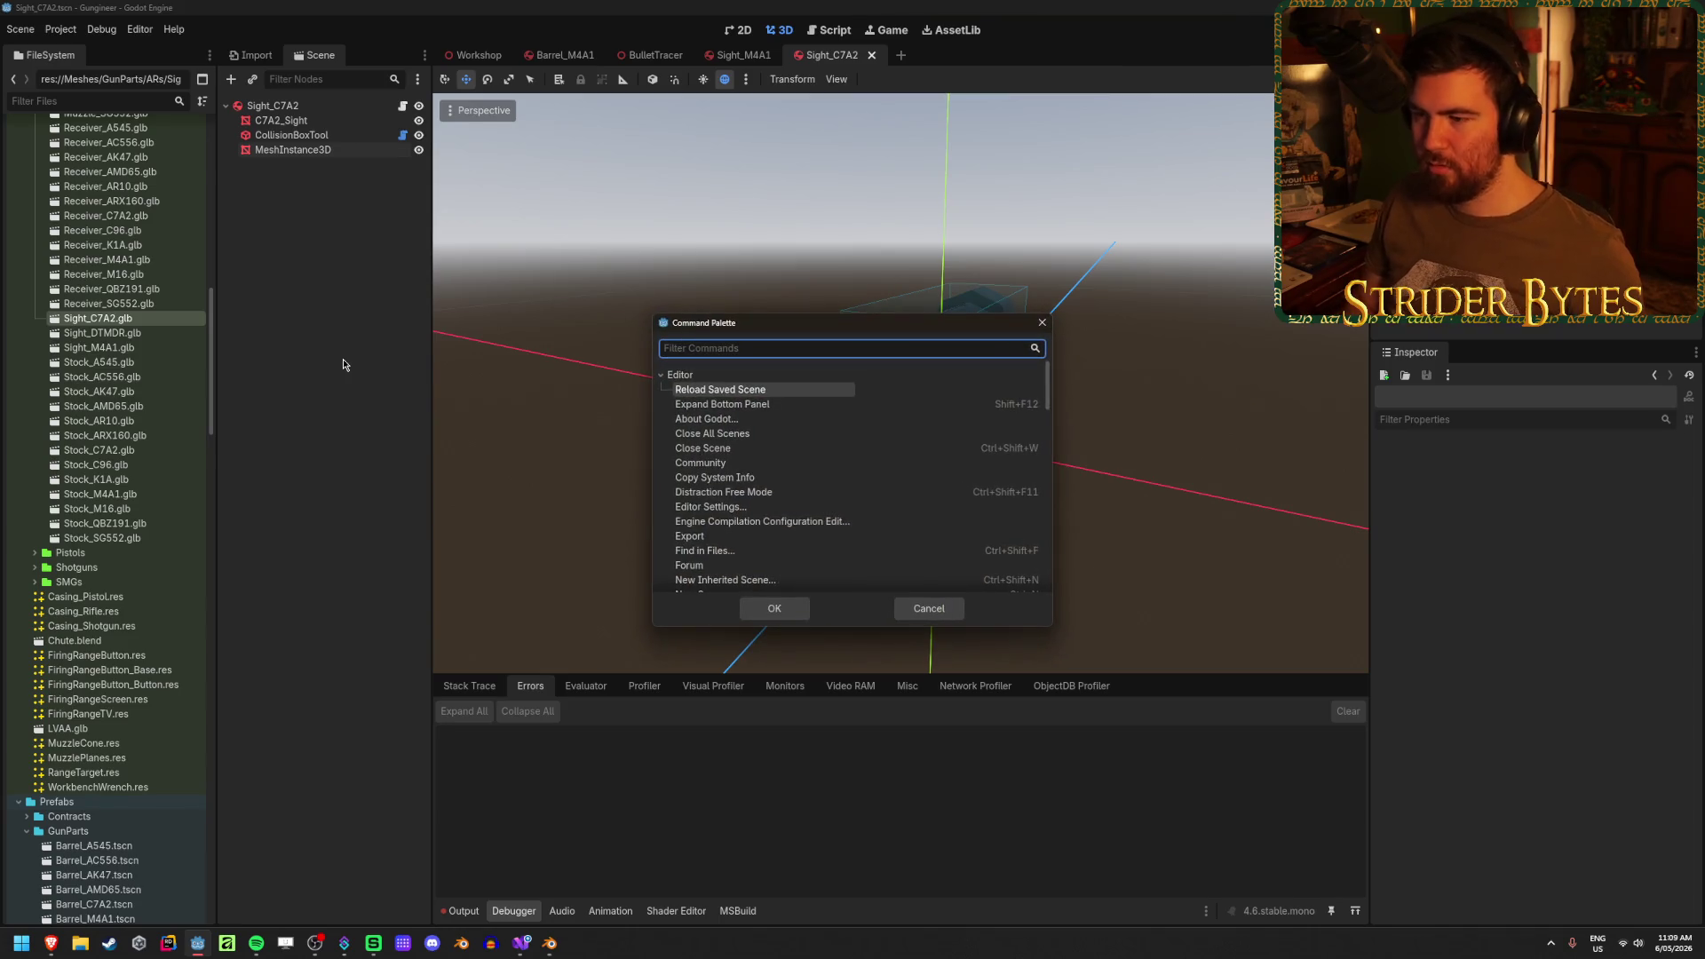
key(Return)
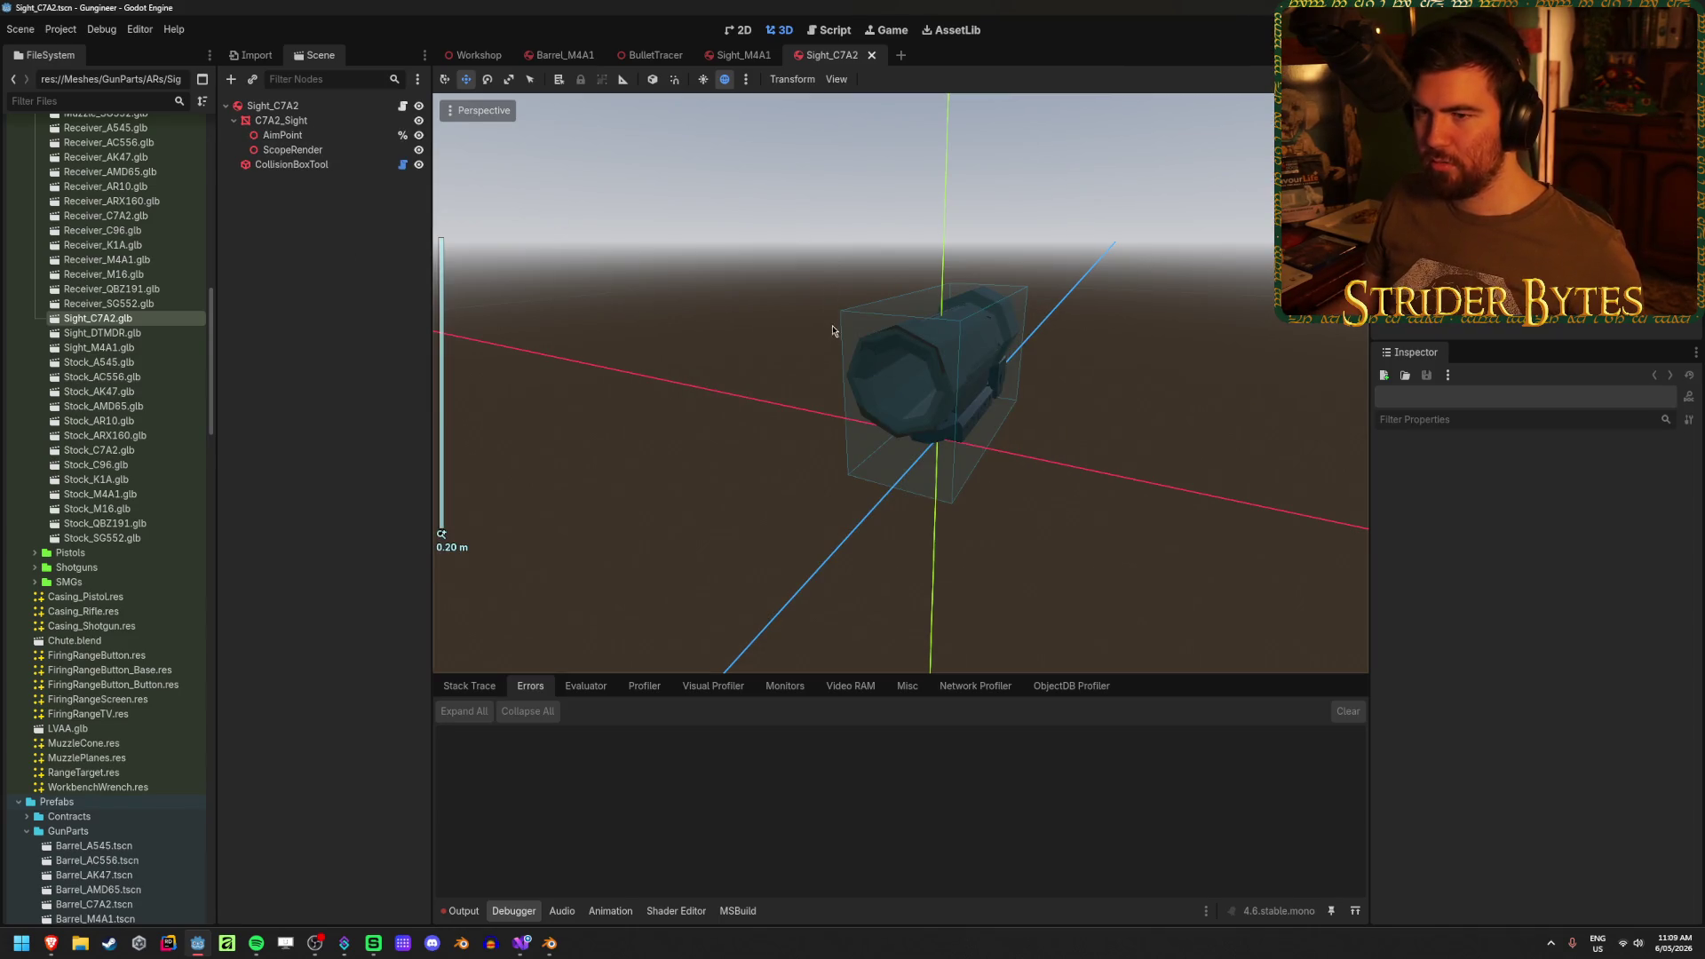
click(293, 149)
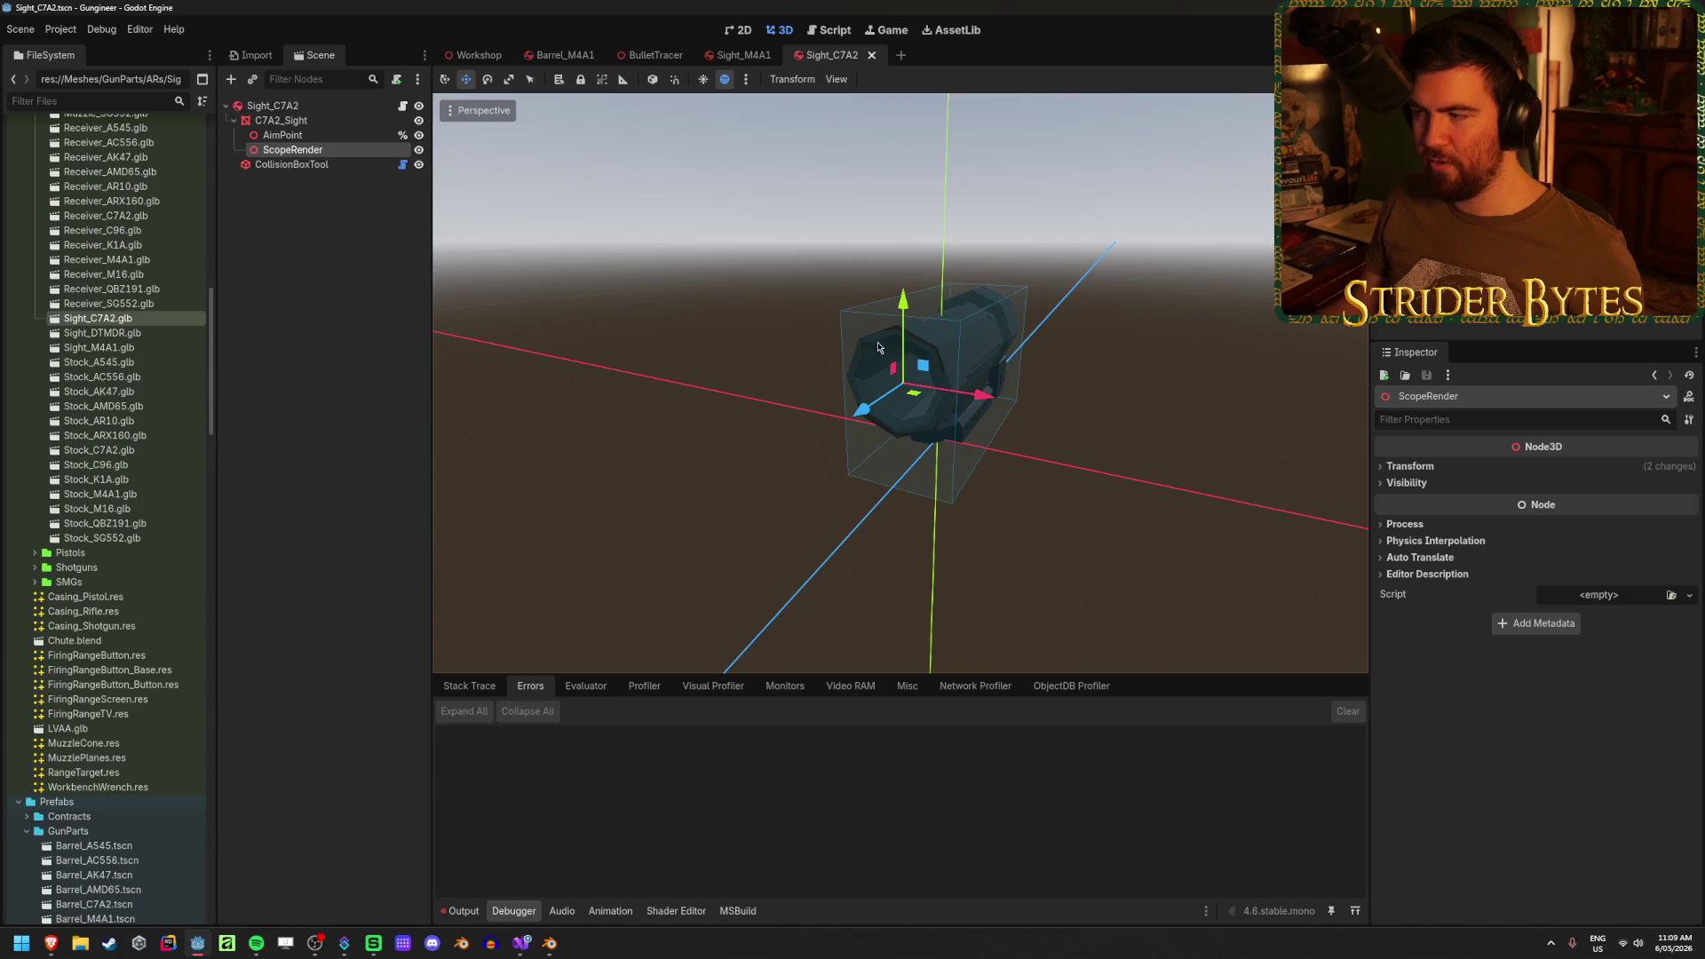
click(1430, 467)
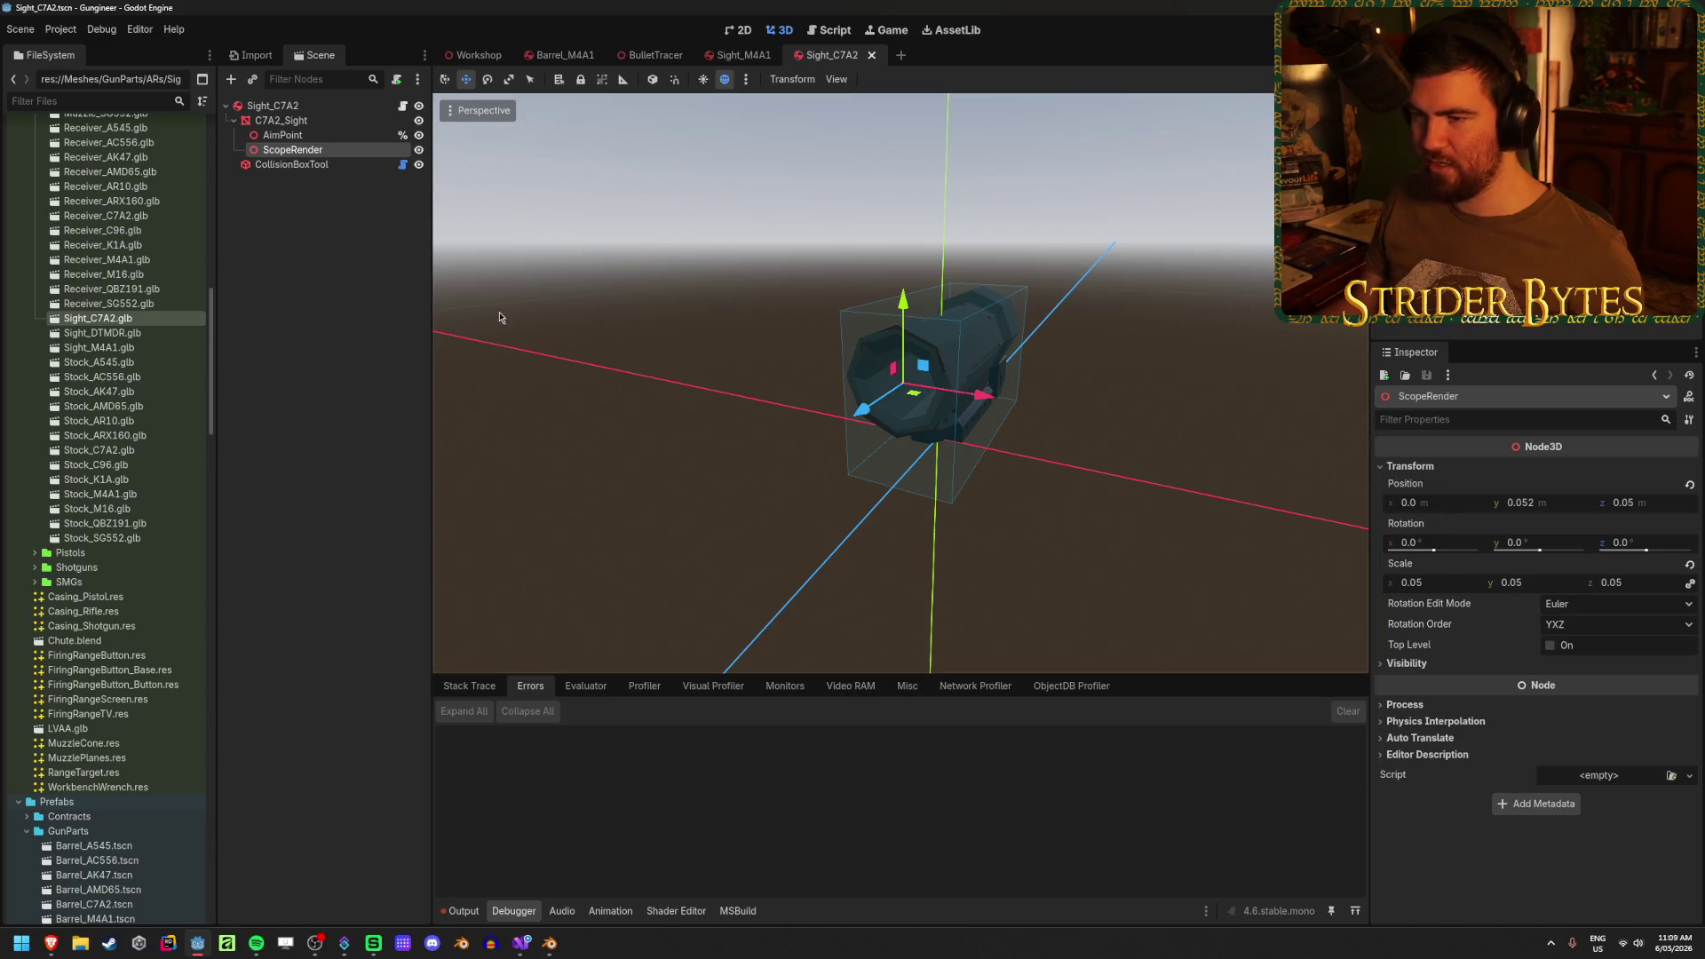
click(380, 304)
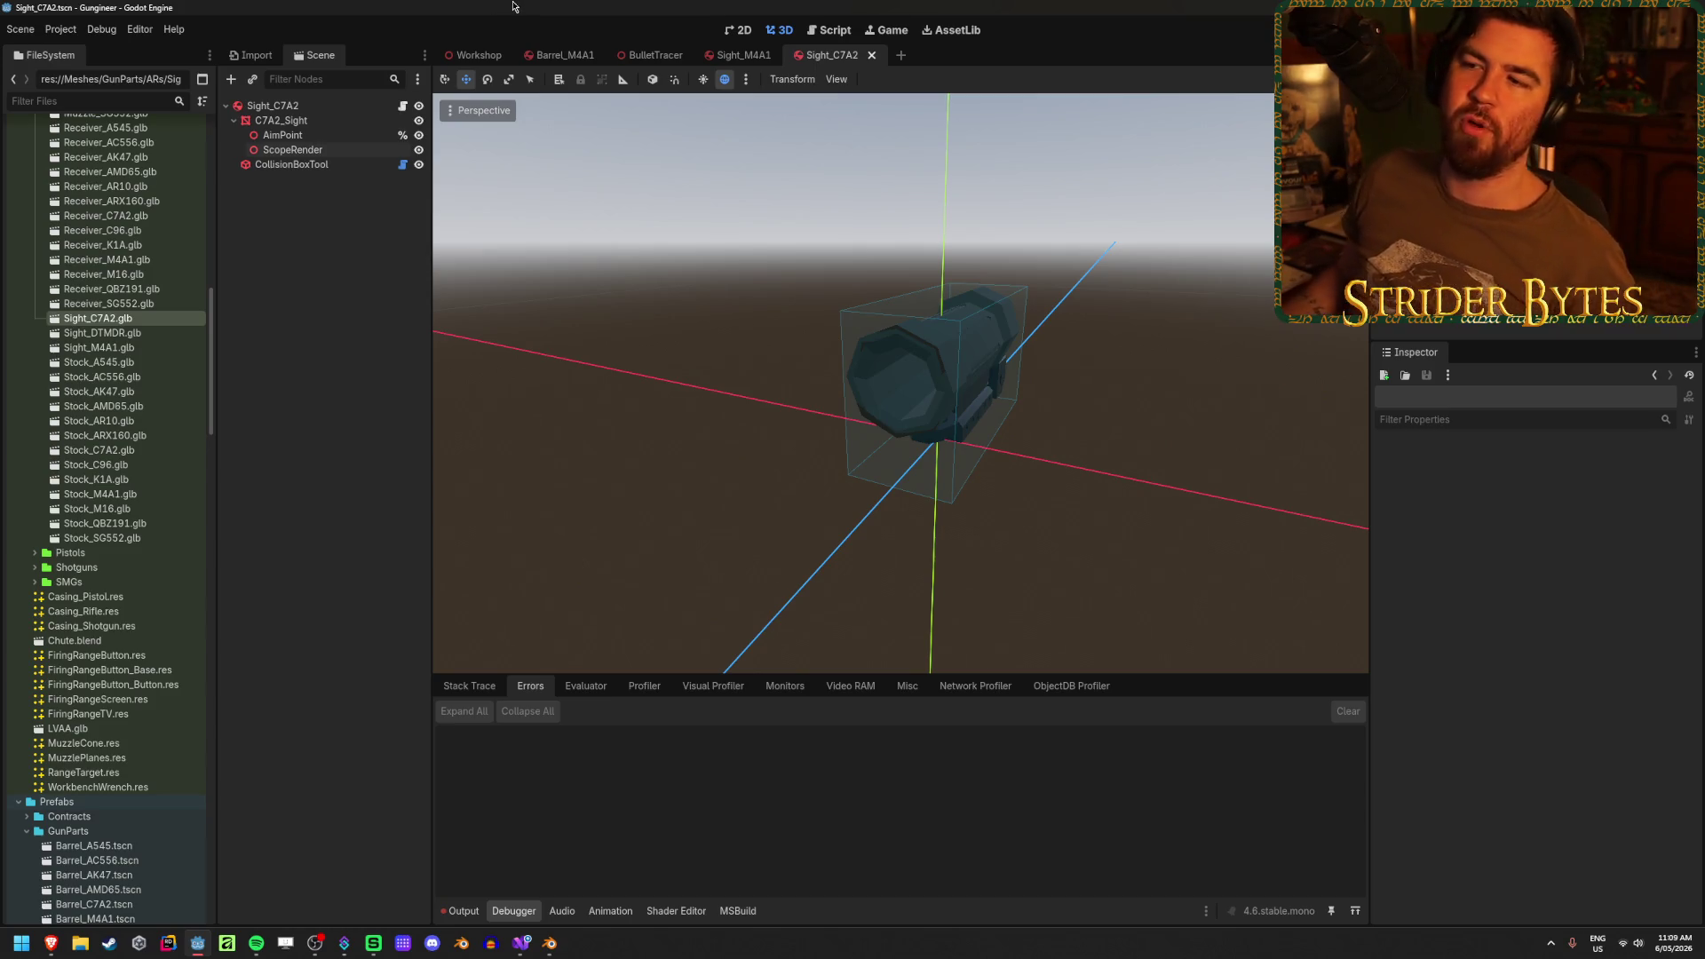
- Open the Workshop scene, inspect the ColorRect overlay's properties, then collapse CanvasLayer
click(479, 55)
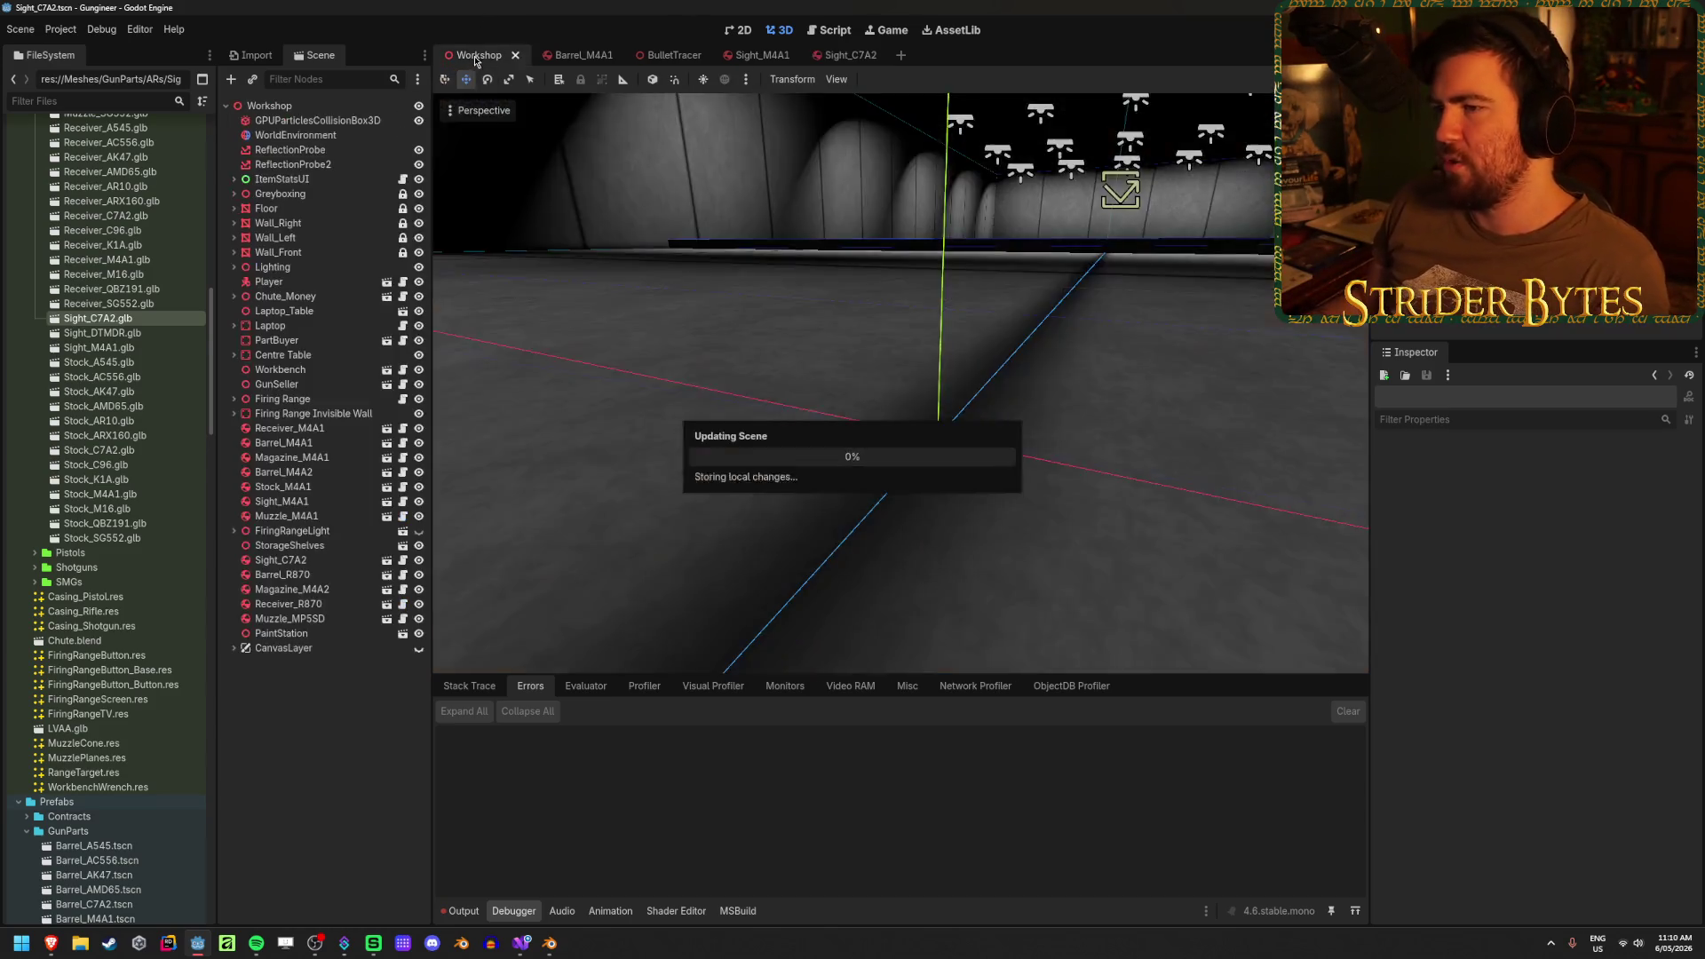
click(310, 664)
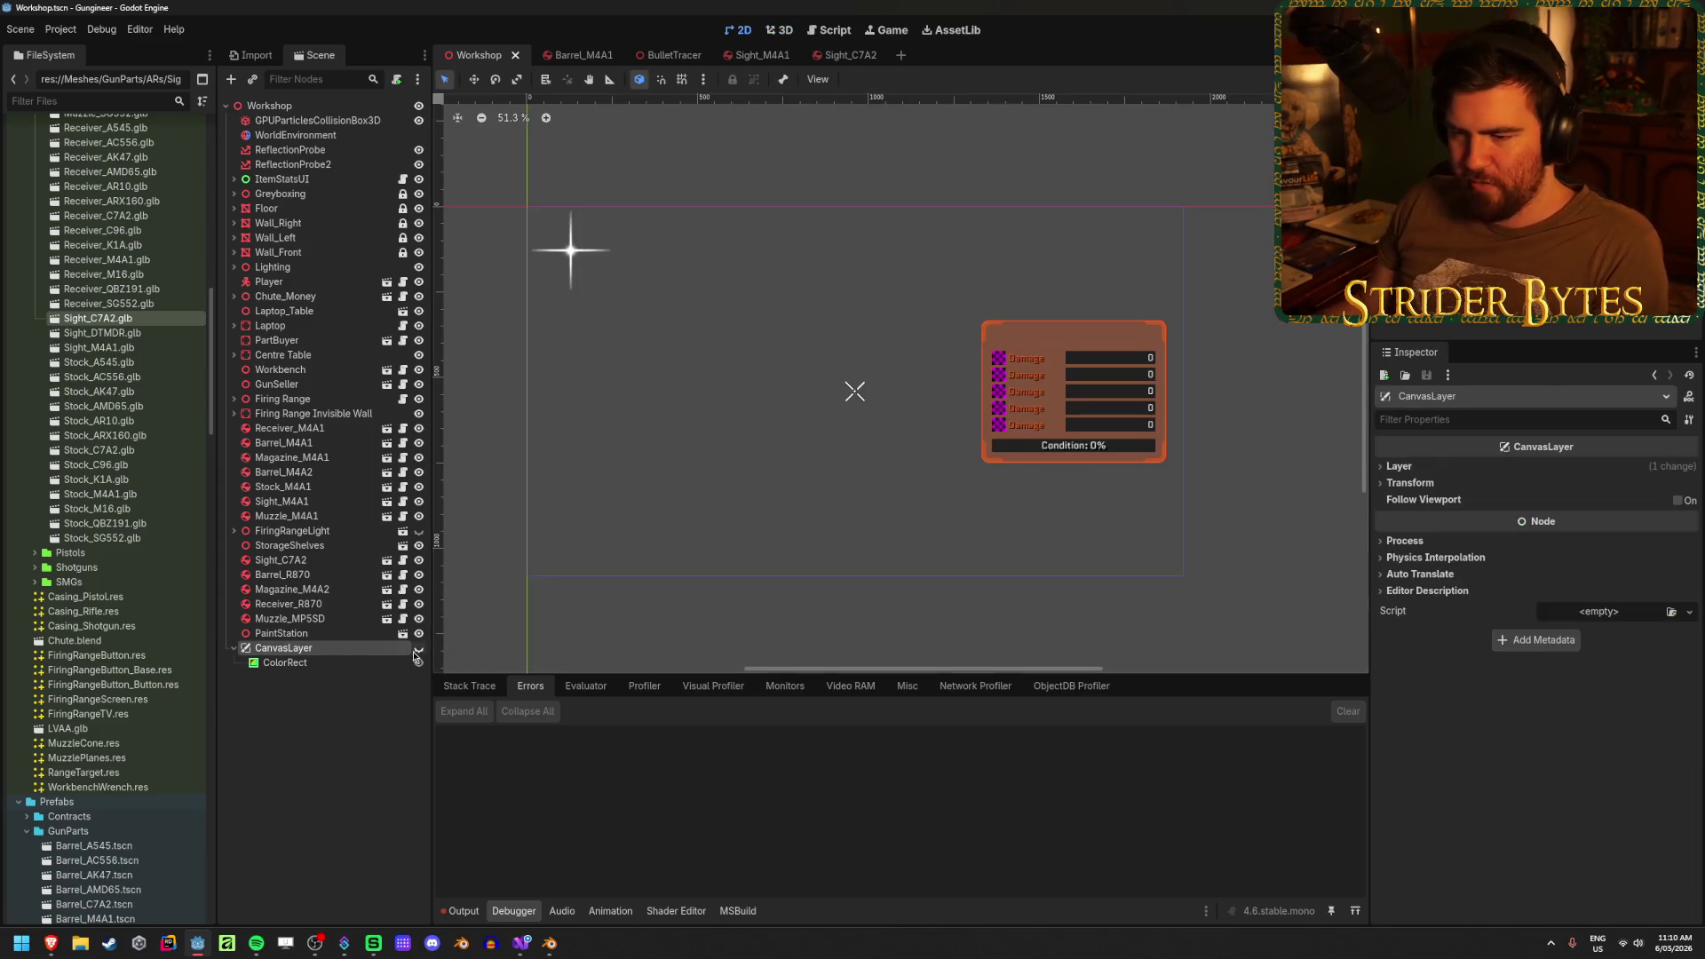
click(356, 663)
scroll(1518, 776, down, 5)
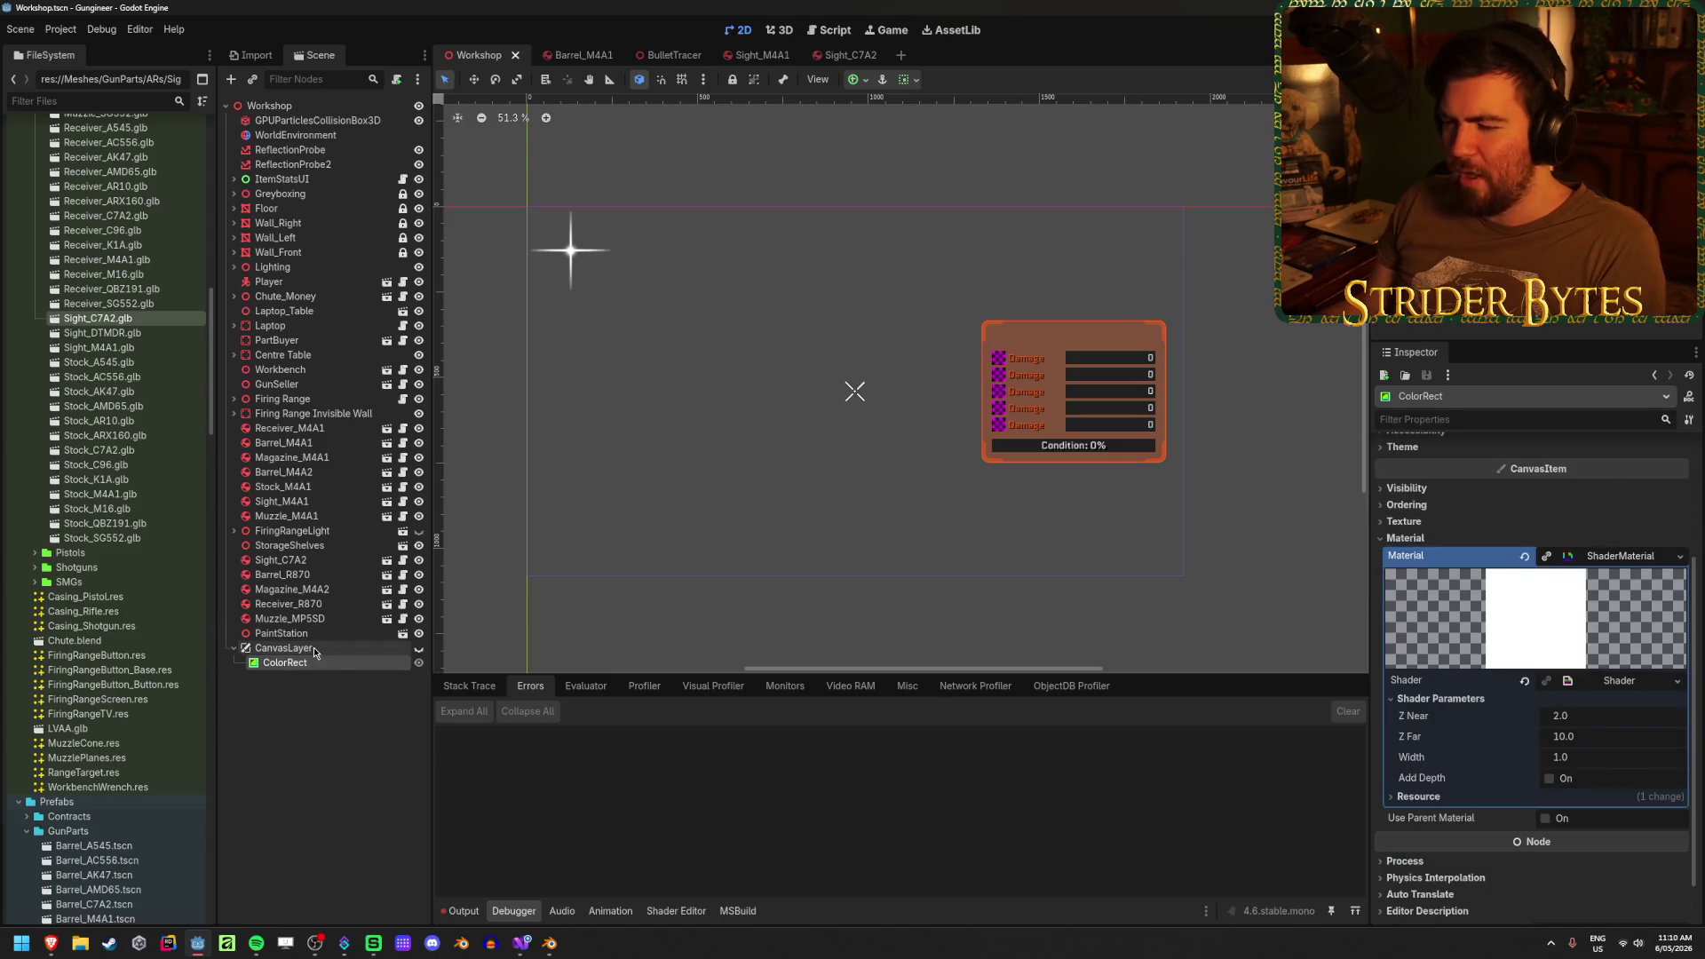
click(315, 705)
click(236, 650)
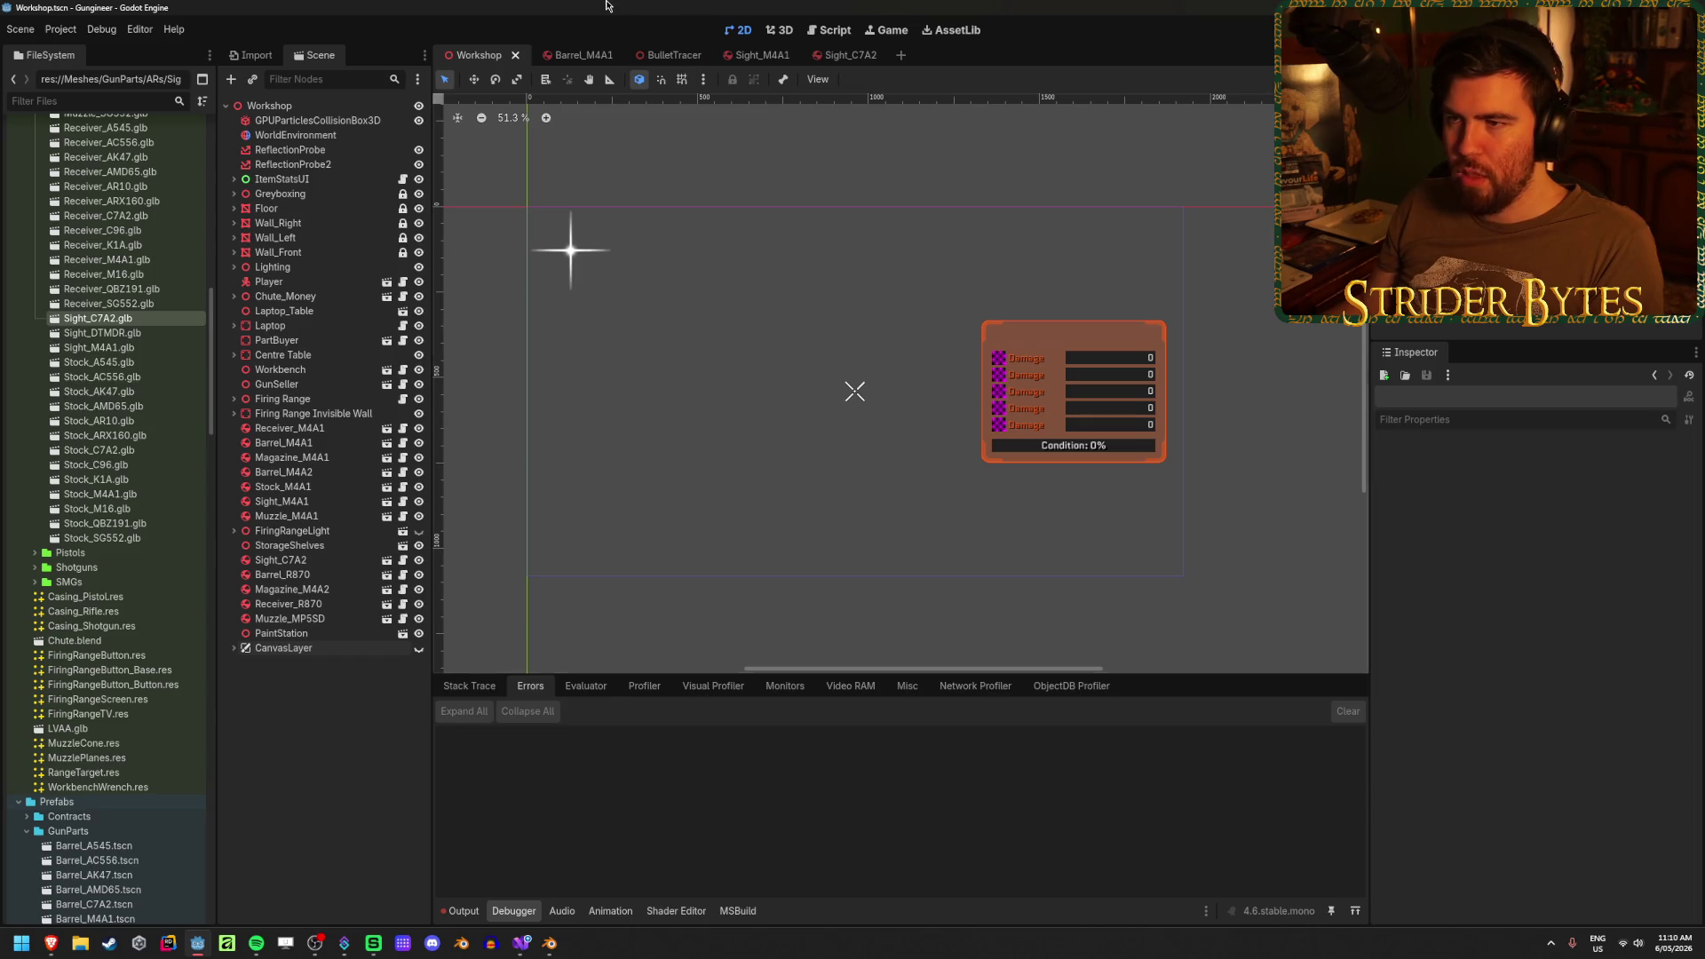
- Back in 3D, select WorldEnvironment and try a larger SSAO radius before reverting to 1.0
click(270, 106)
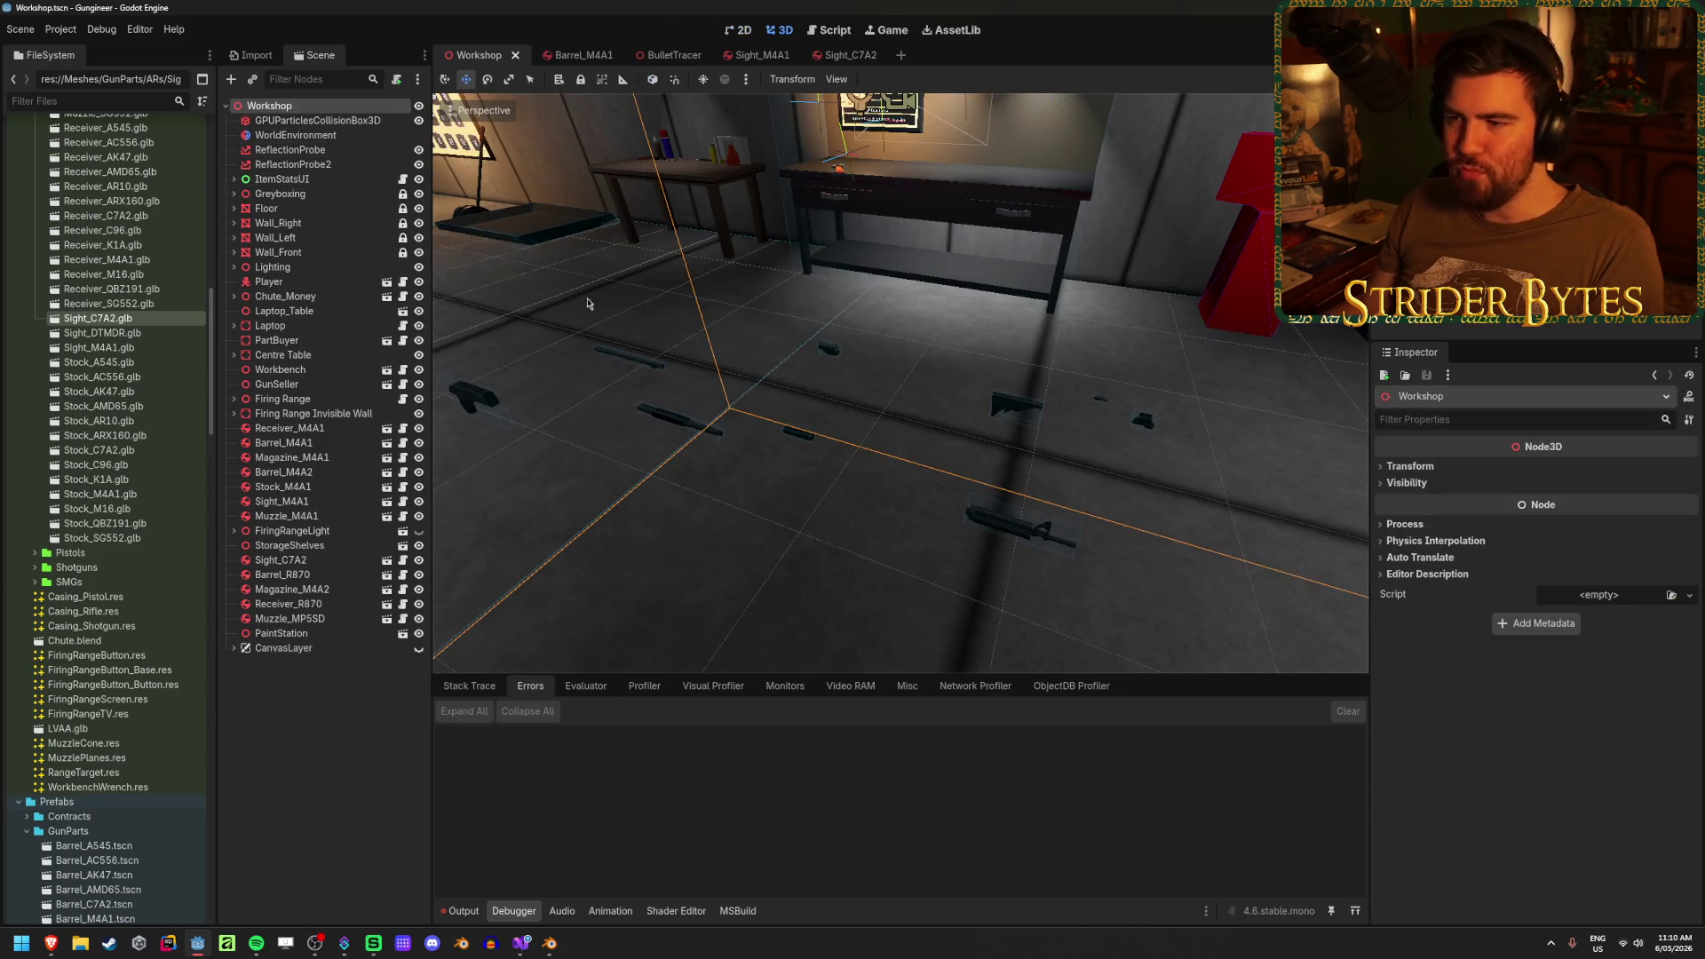
click(586, 303)
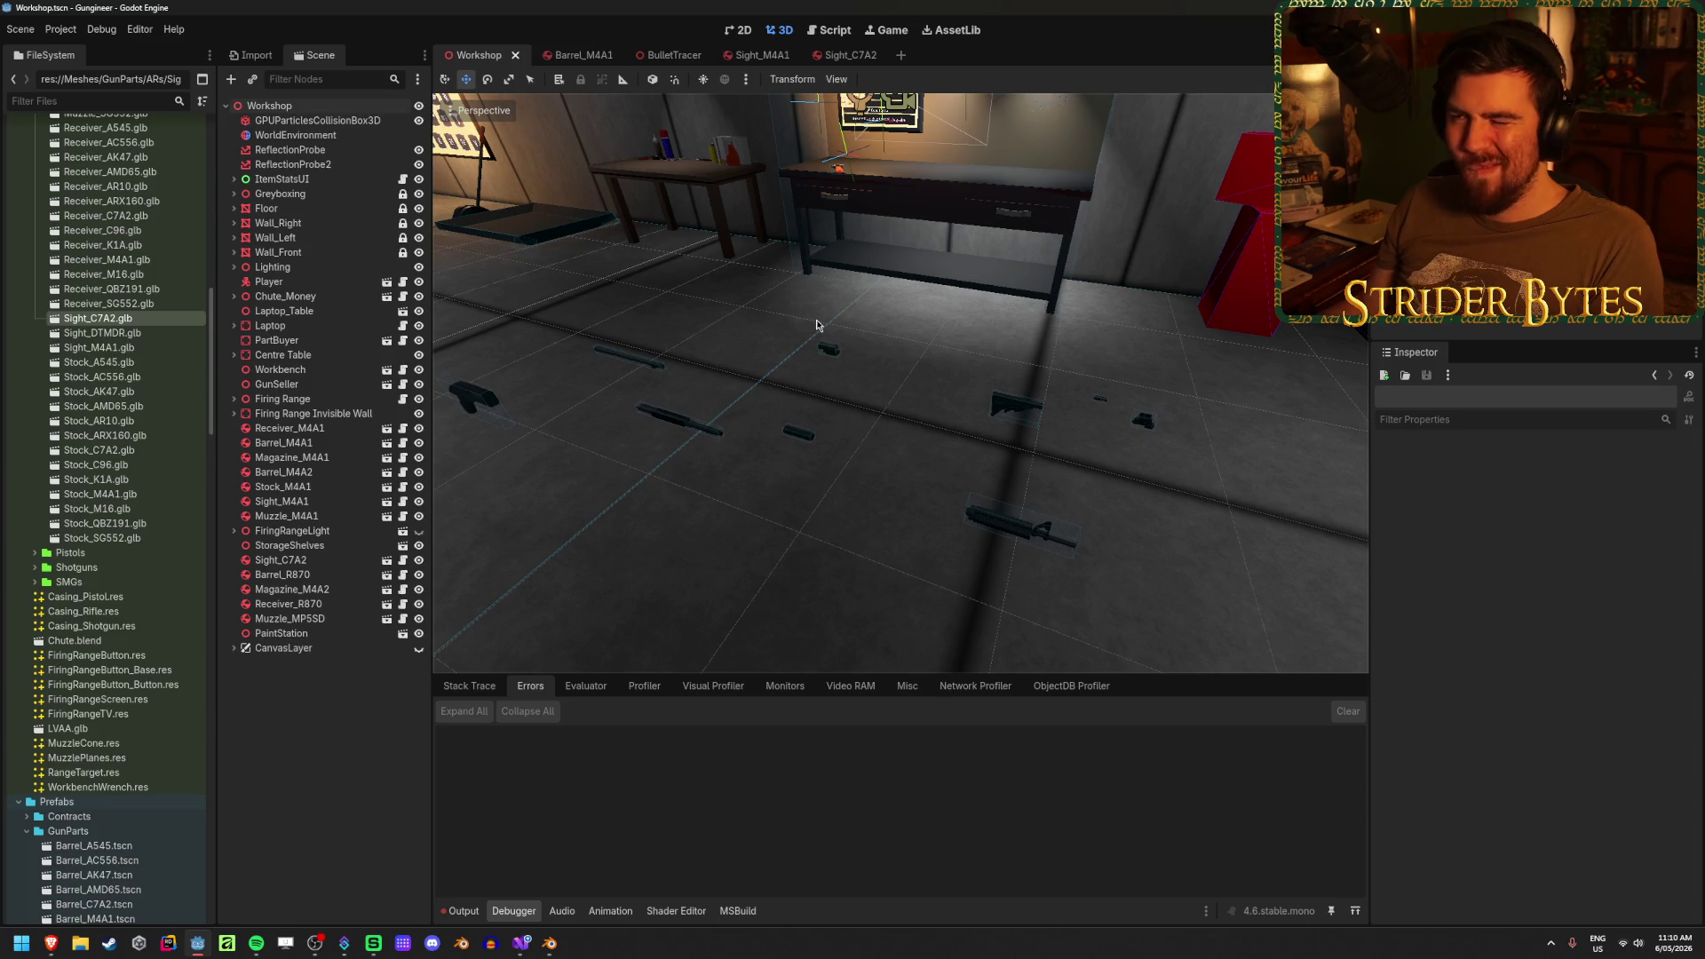
mouse_move(817, 325)
mouse_down()
mouse_move(931, 353)
mouse_move(888, 346)
mouse_move(882, 423)
mouse_up()
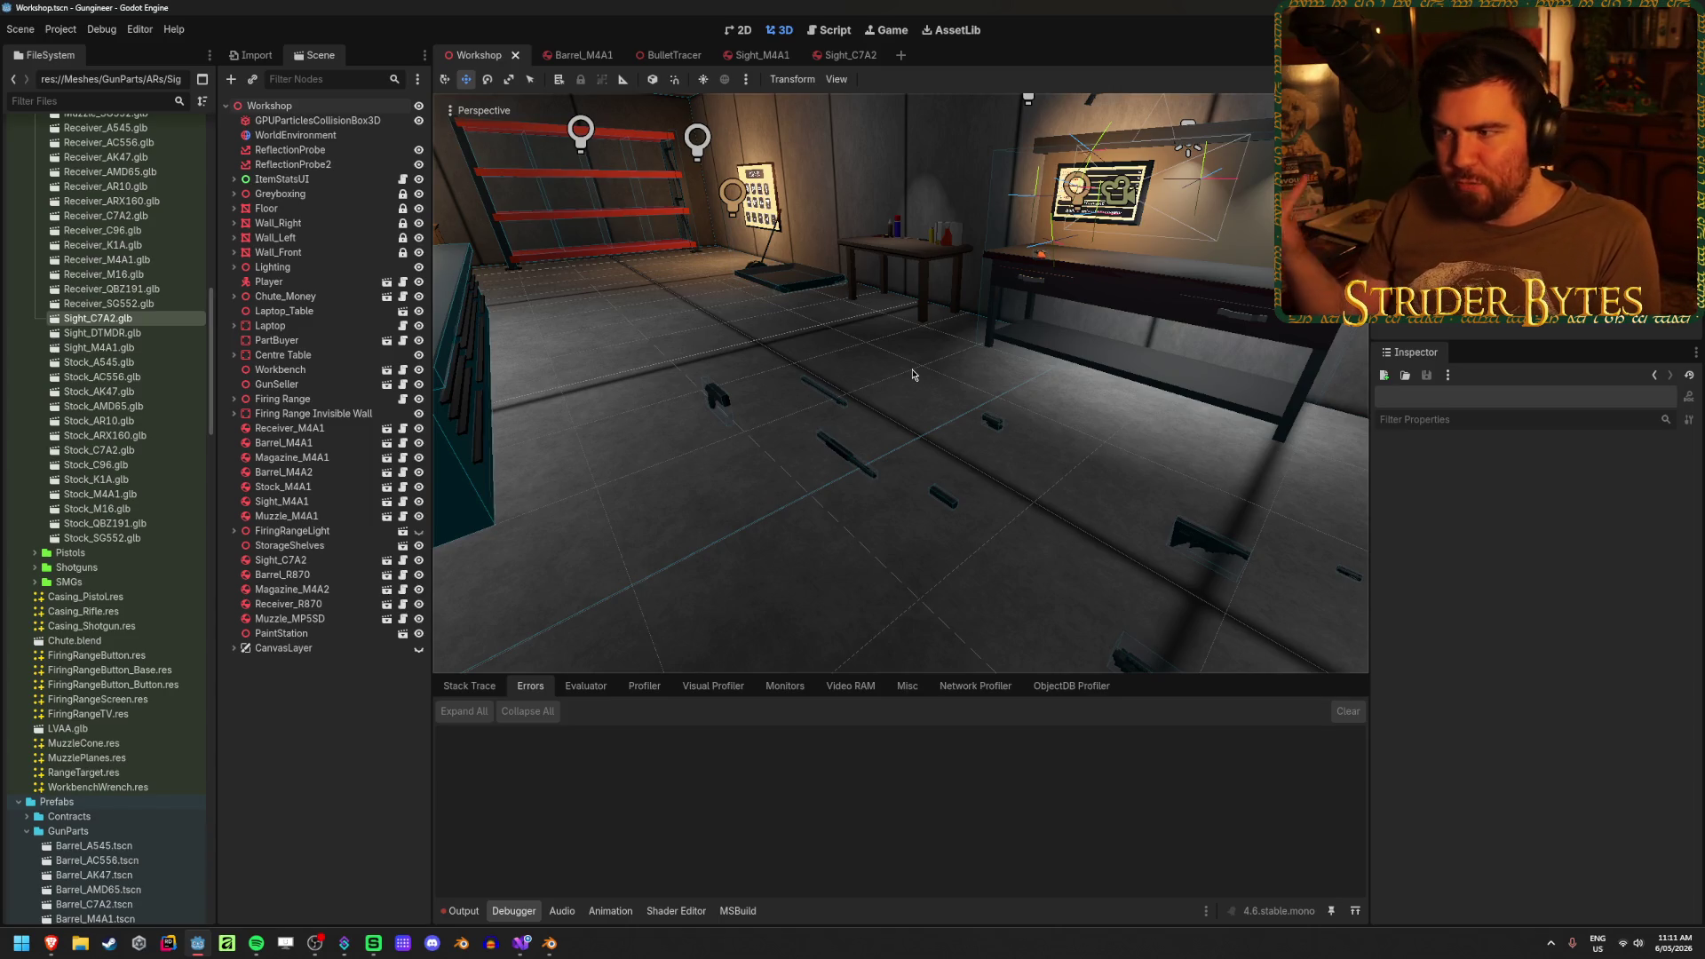
key(Down)
key(Down)
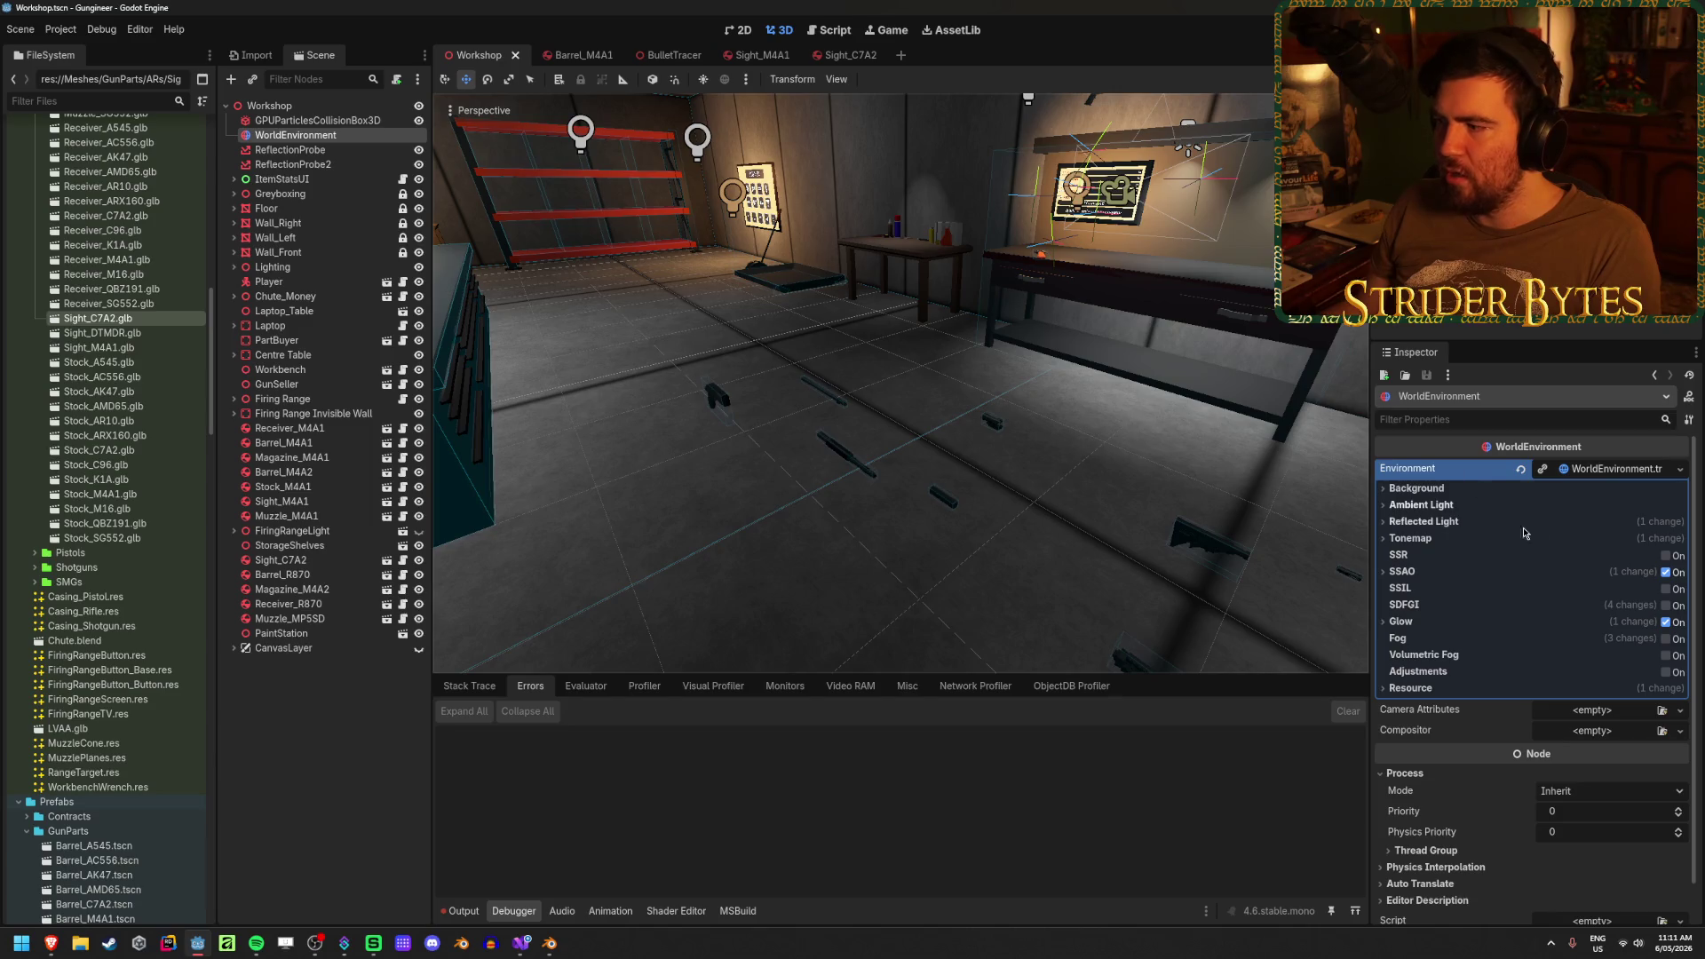
click(1420, 572)
mouse_move(1554, 594)
mouse_down()
mouse_move(1620, 597)
mouse_move(1594, 598)
mouse_up()
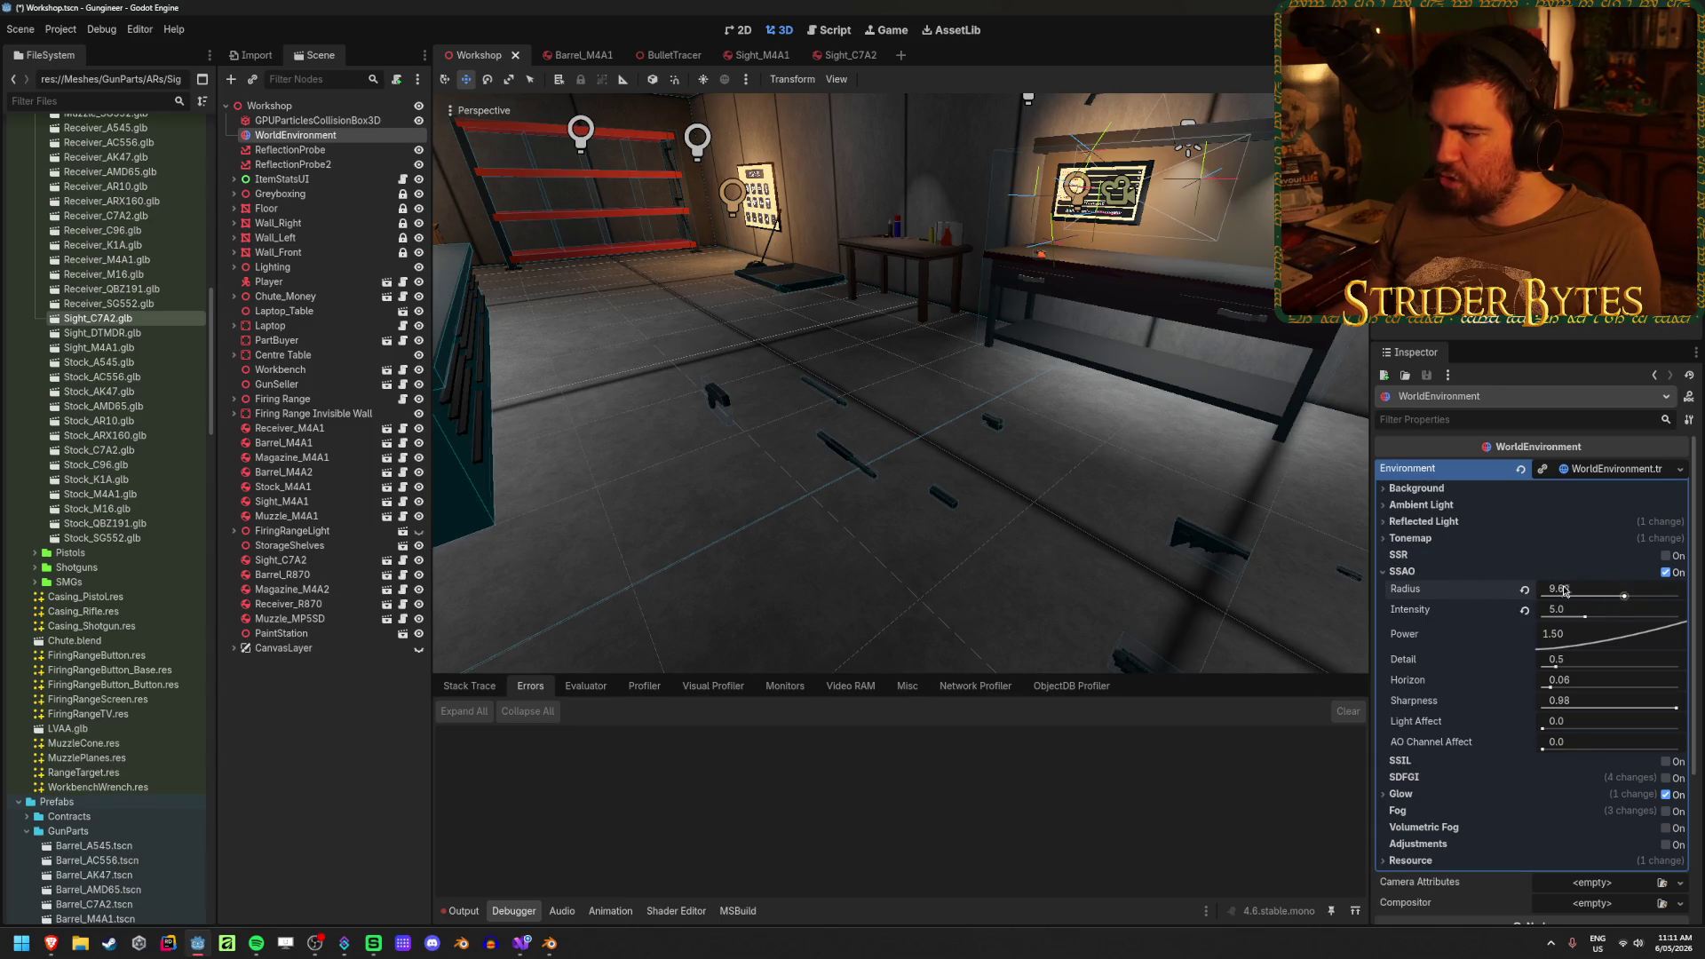
click(1524, 590)
- Peek at the Glow settings, collapse SSAO, and deselect WorldEnvironment
drag(870, 411, 1154, 417)
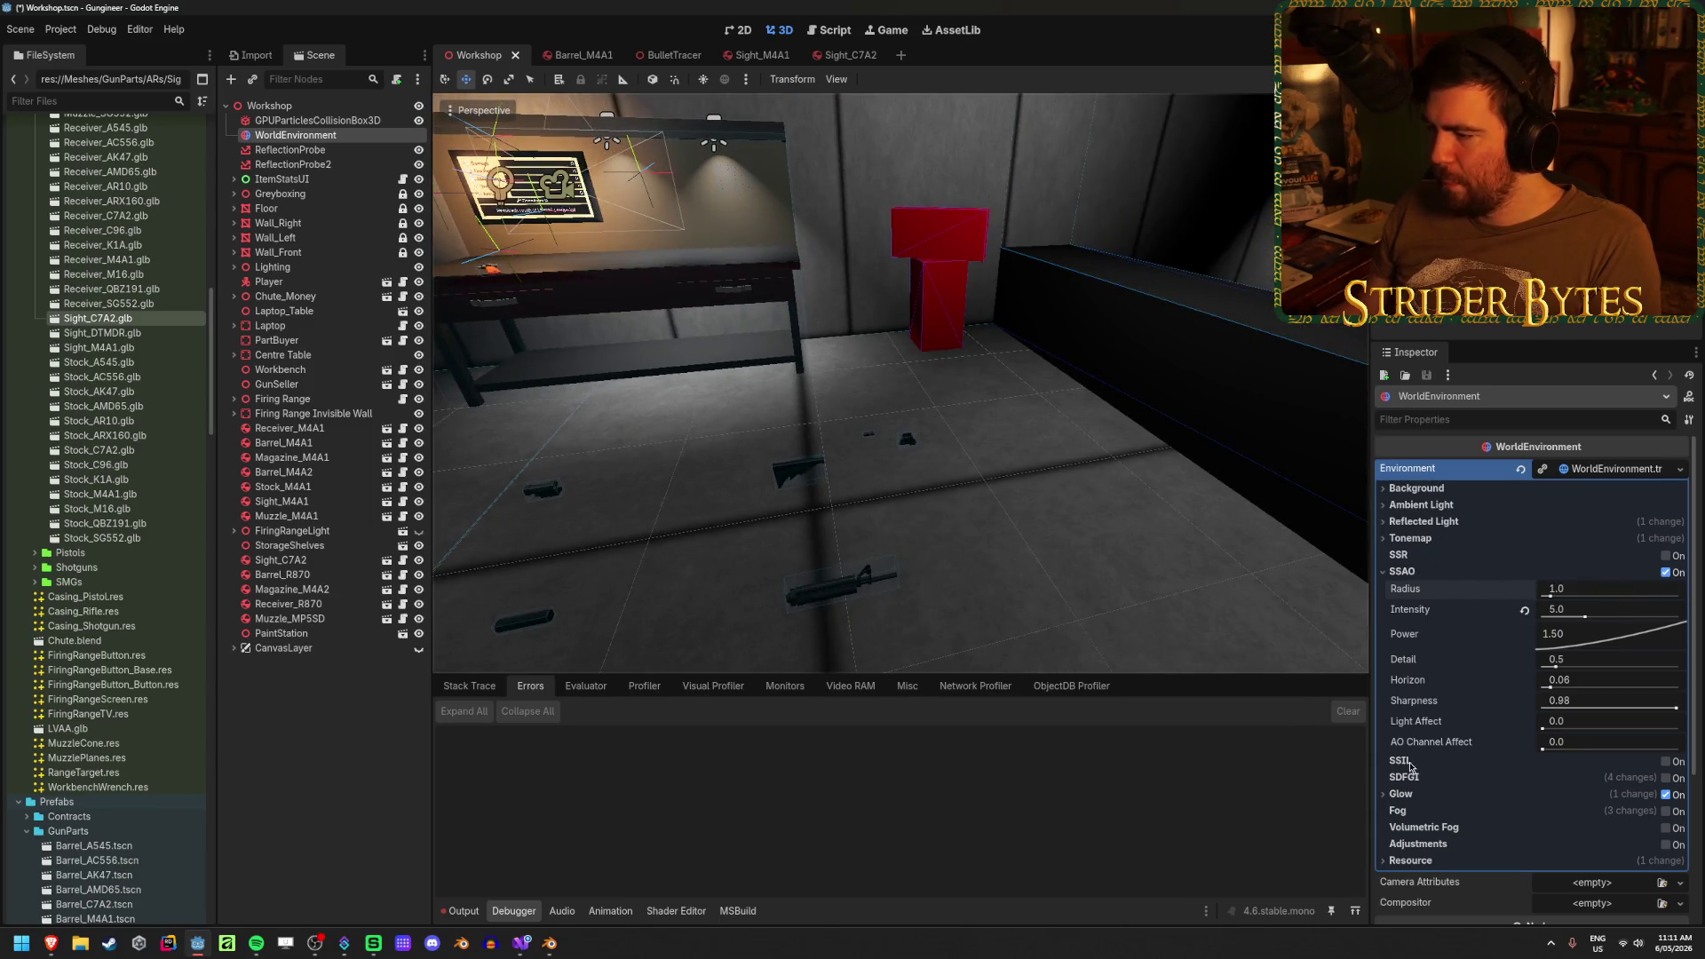
click(1668, 802)
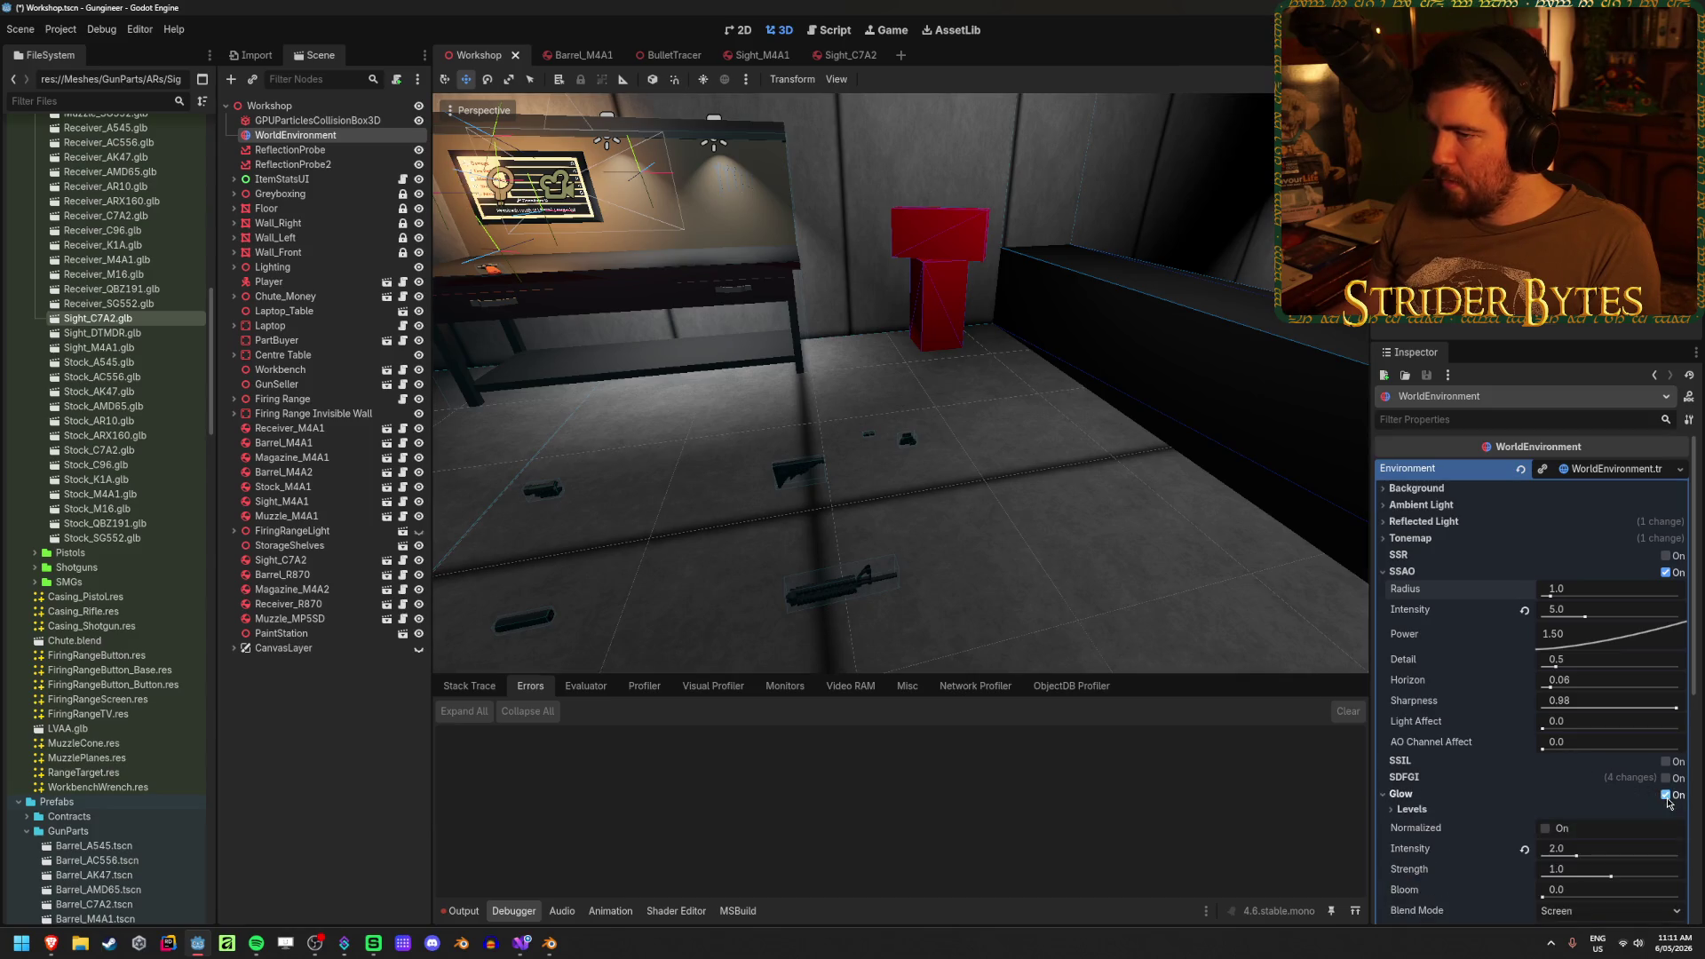
click(1412, 795)
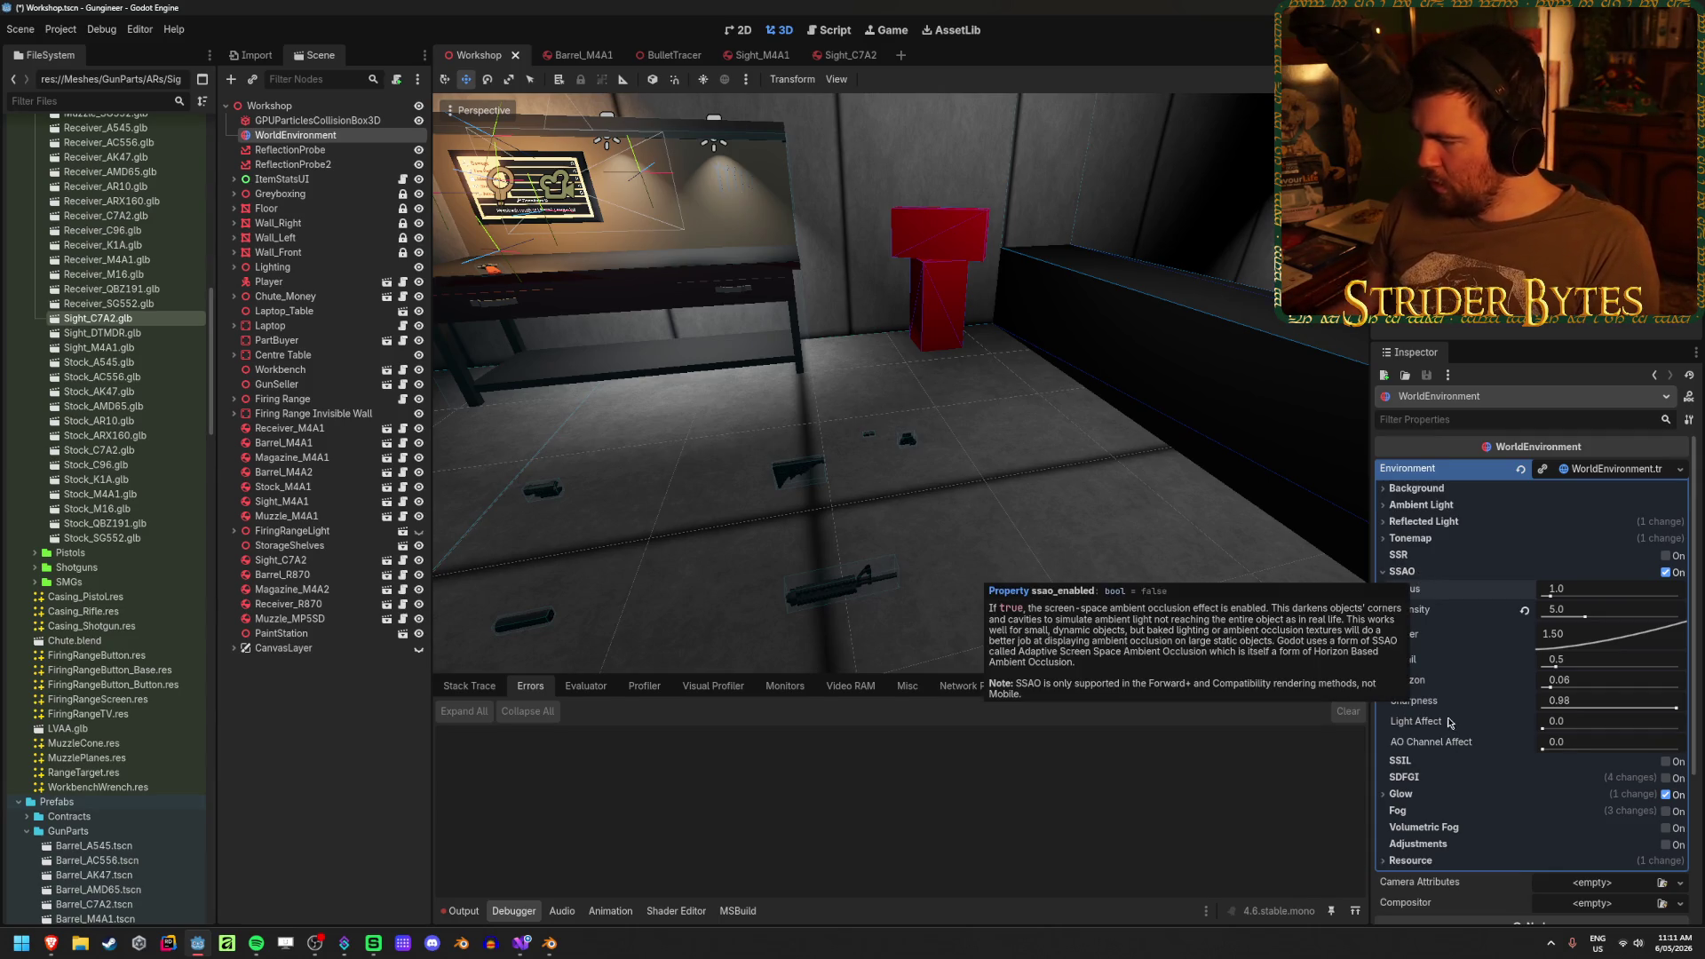
click(1407, 573)
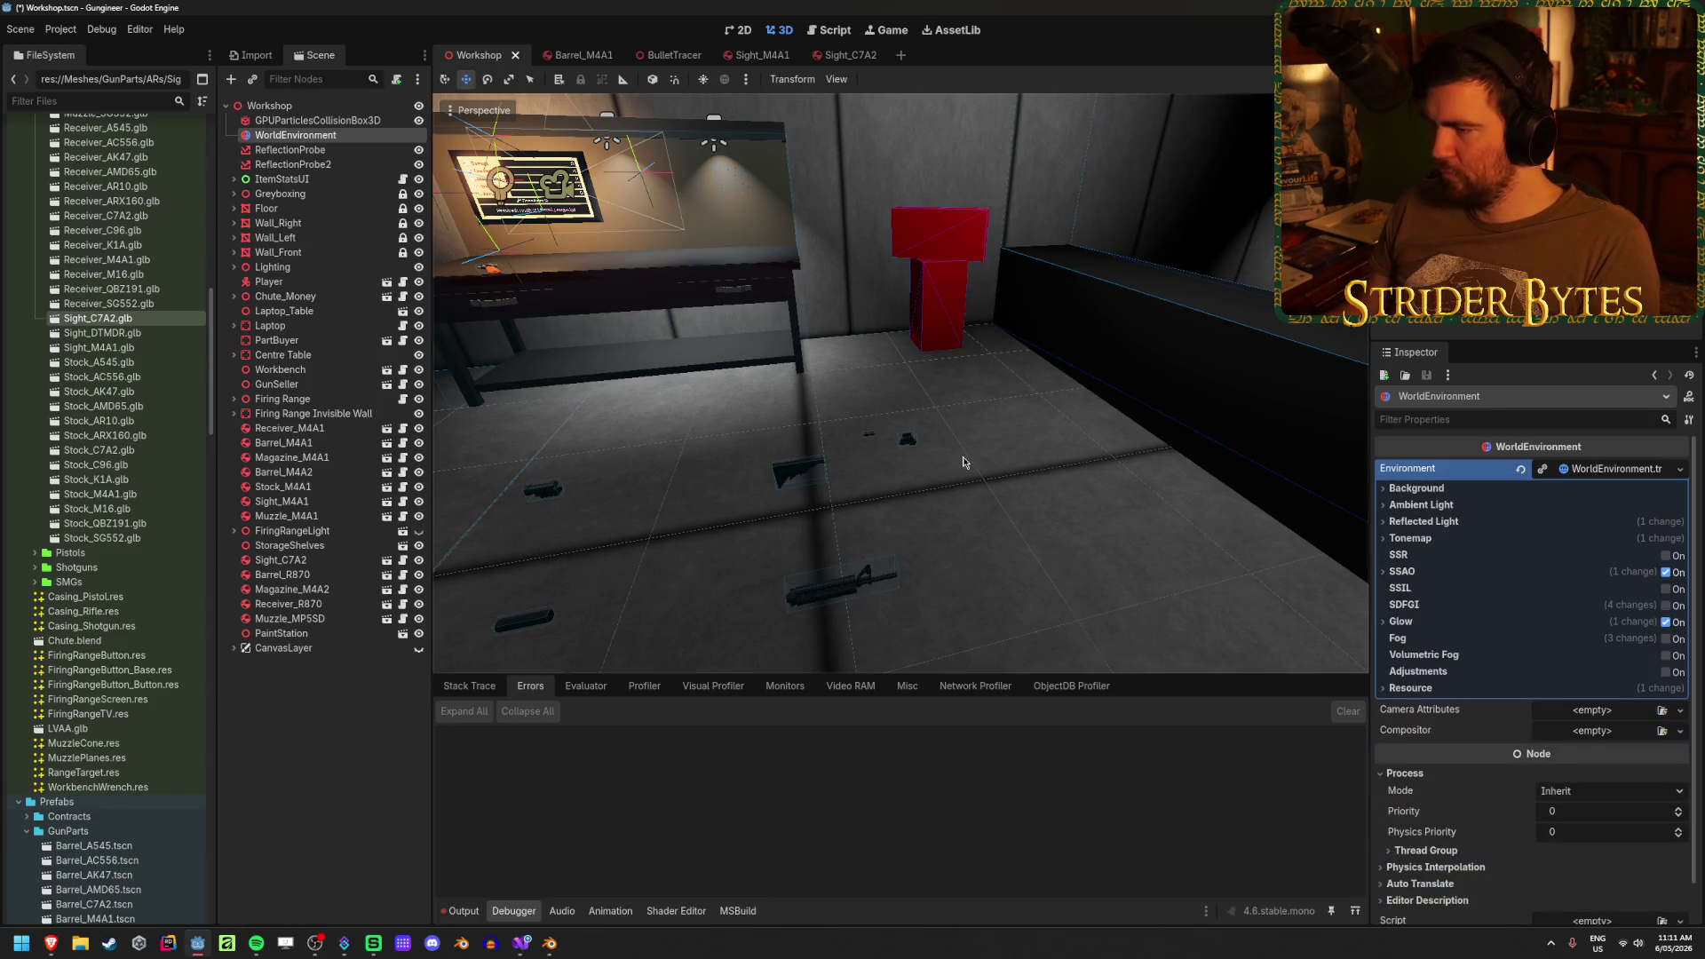
click(992, 465)
mouse_move(977, 471)
mouse_down()
mouse_move(839, 471)
mouse_move(974, 546)
mouse_up()
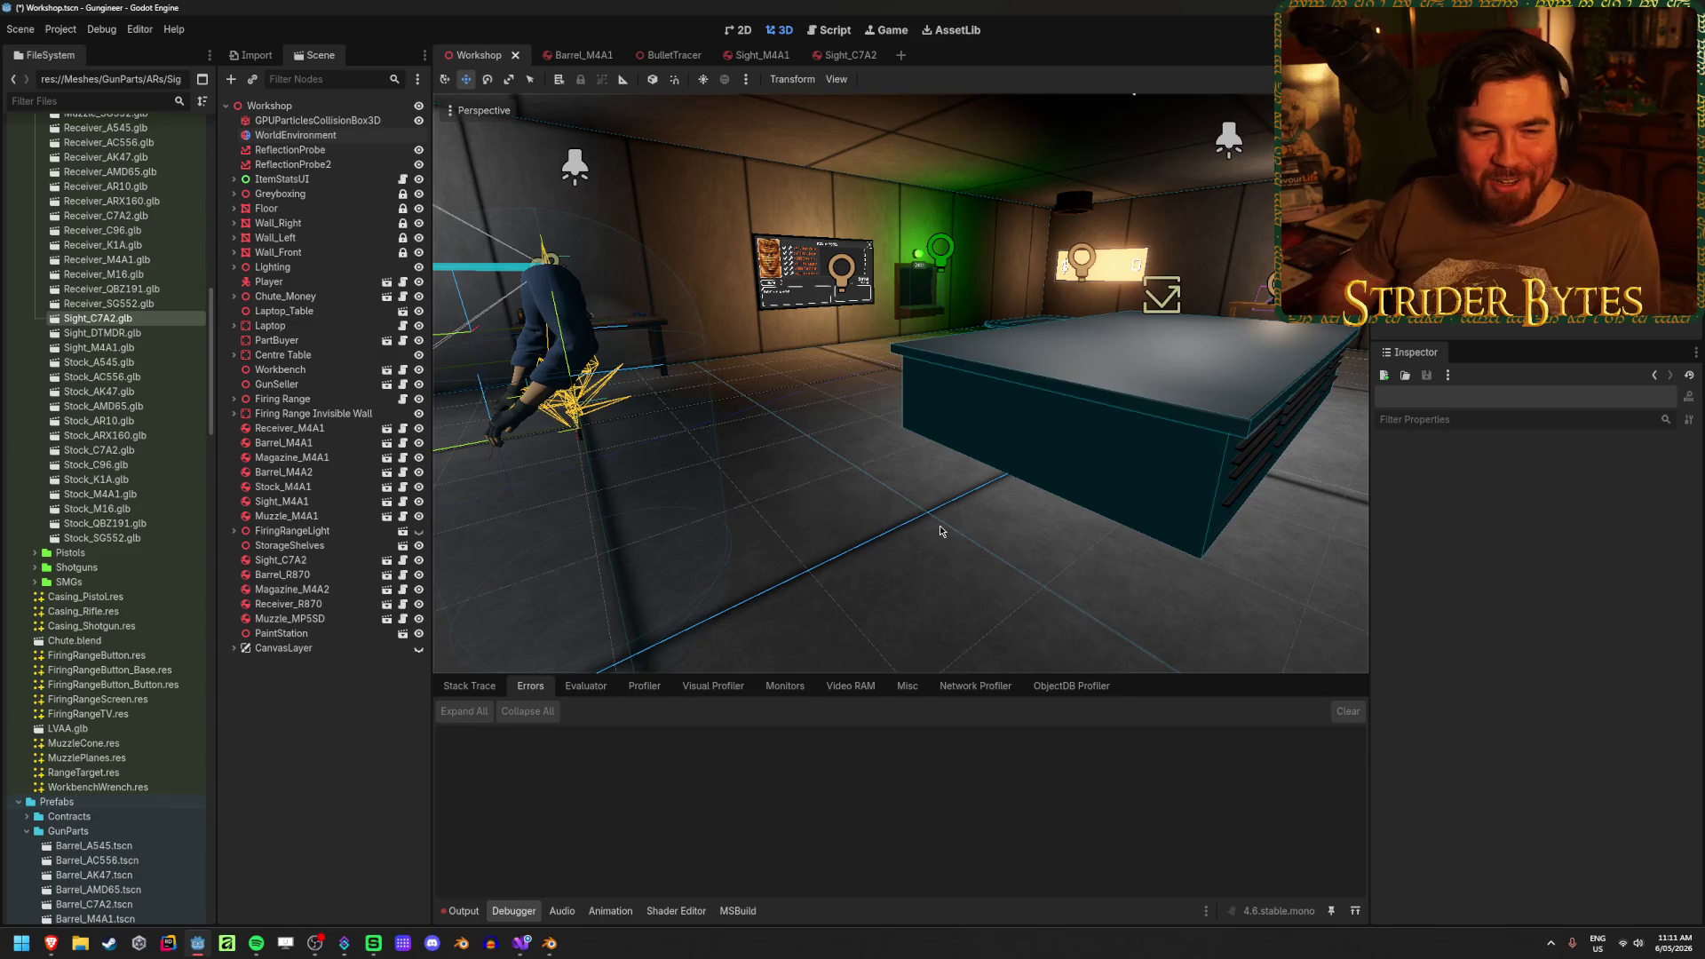
- Save the Workshop scene and view the workbench wall
key(ctrl+s)
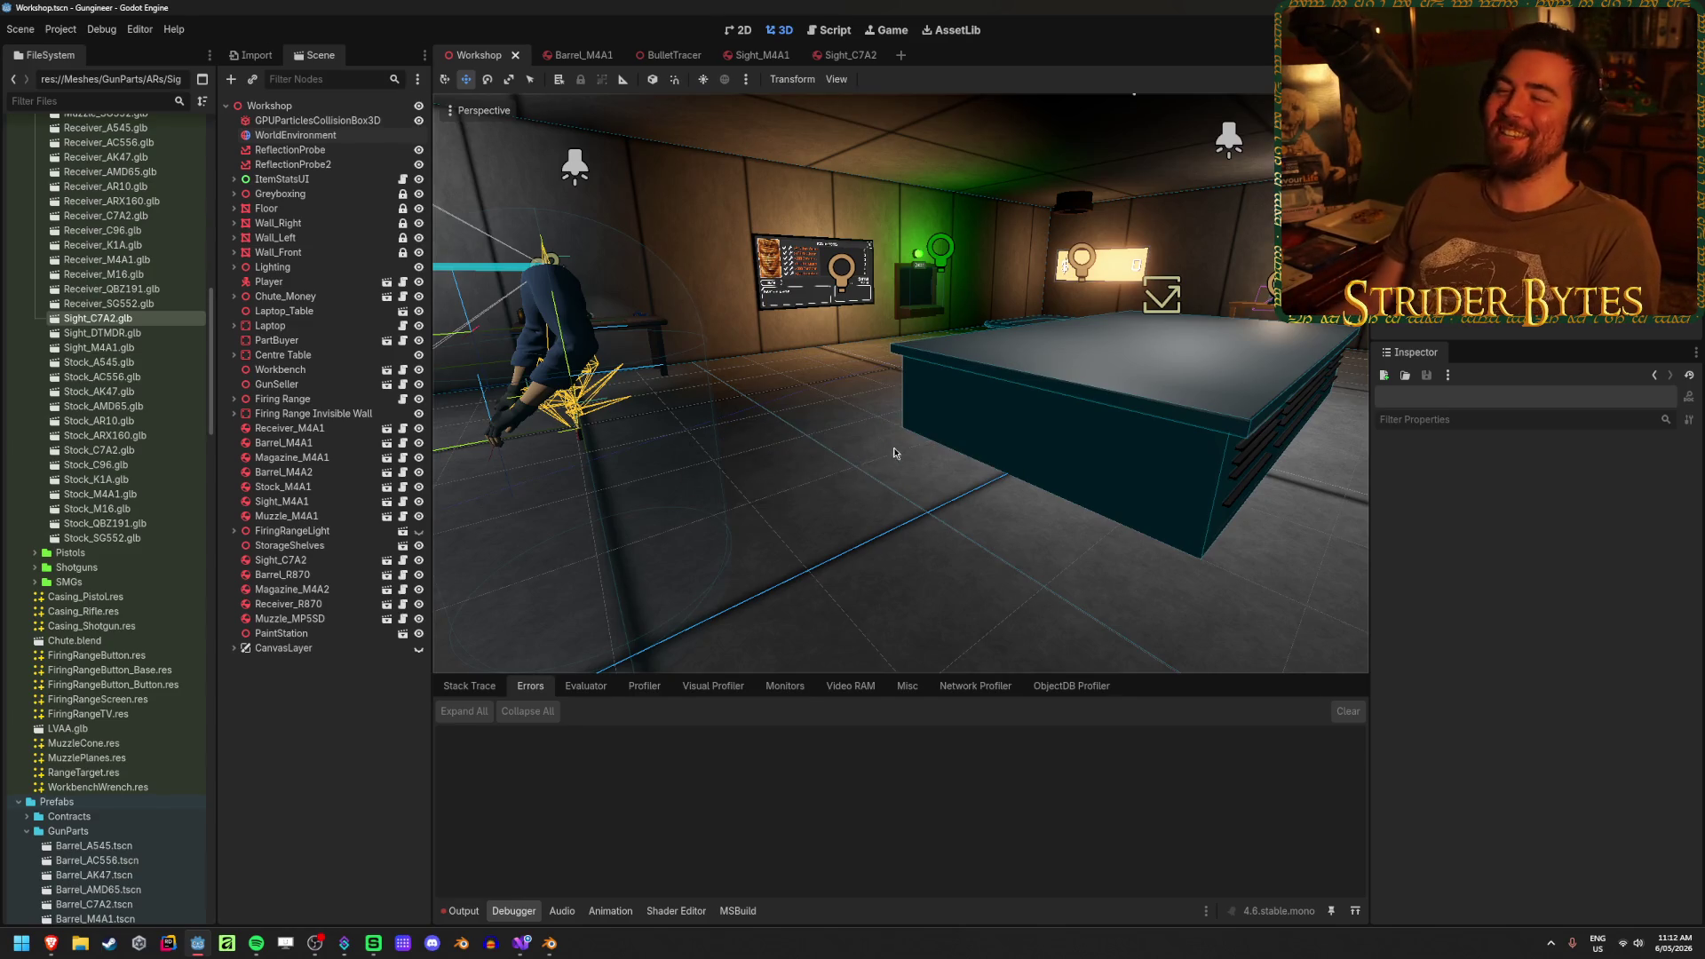
drag(893, 453, 982, 484)
mouse_move(977, 574)
mouse_down()
mouse_move(993, 517)
mouse_move(1059, 544)
mouse_up()
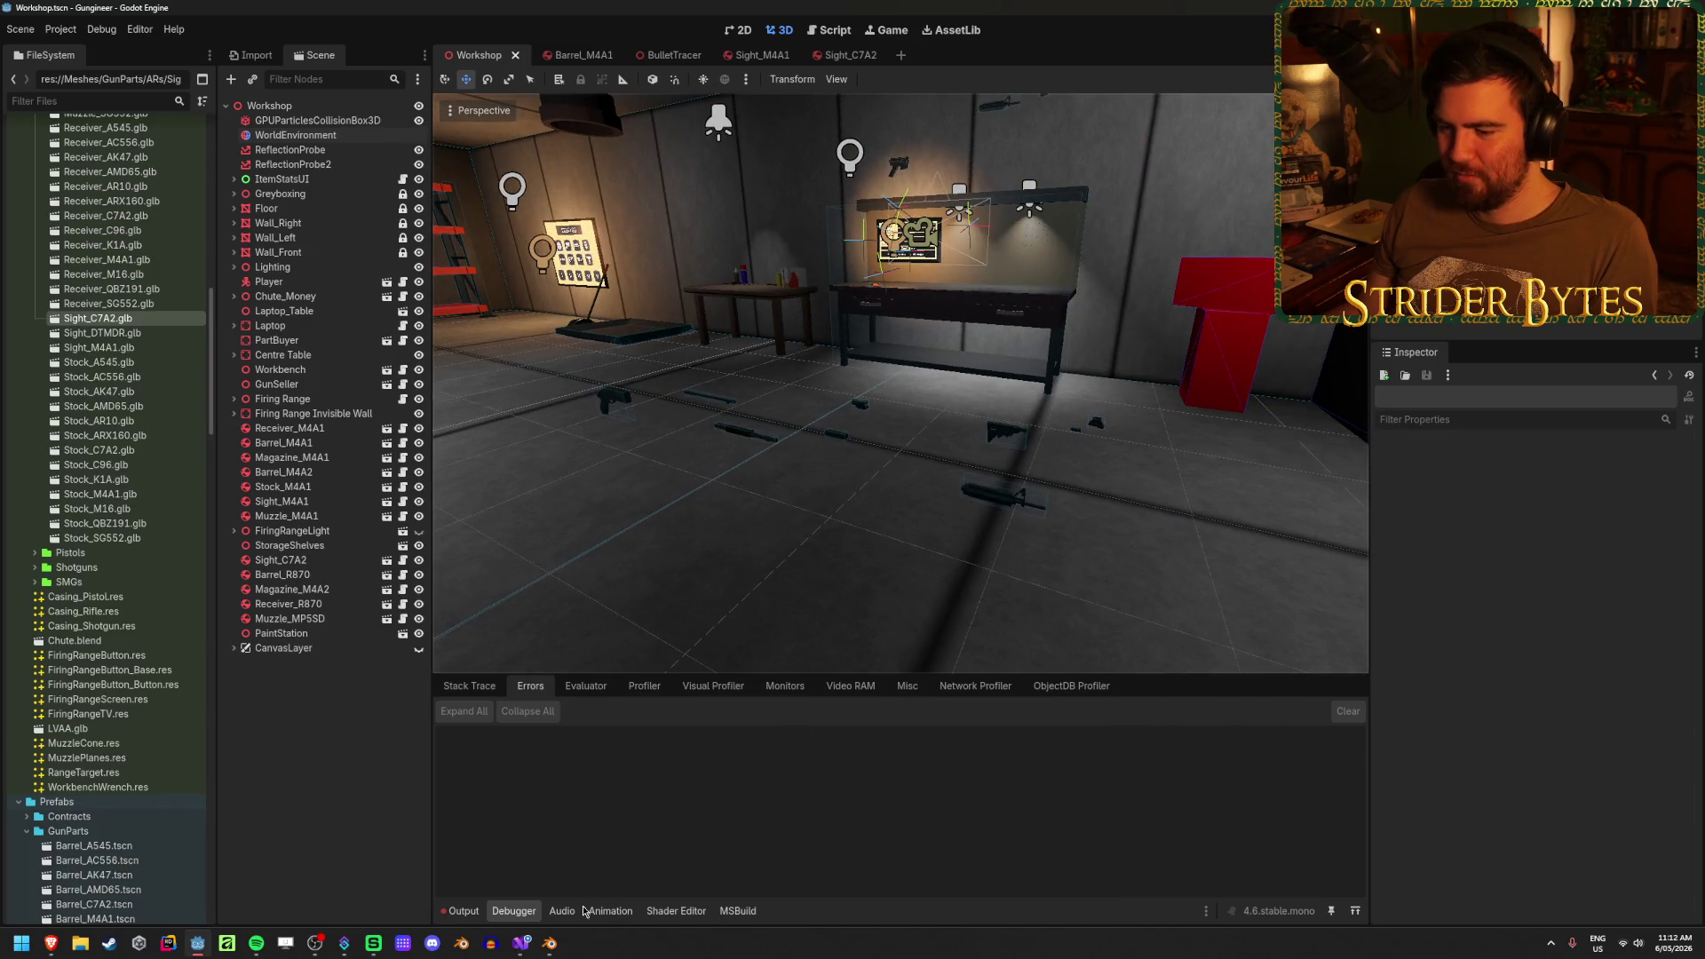
- Check Blender and Visual Studio, then return to Godot and view the counter and shelves
click(550, 947)
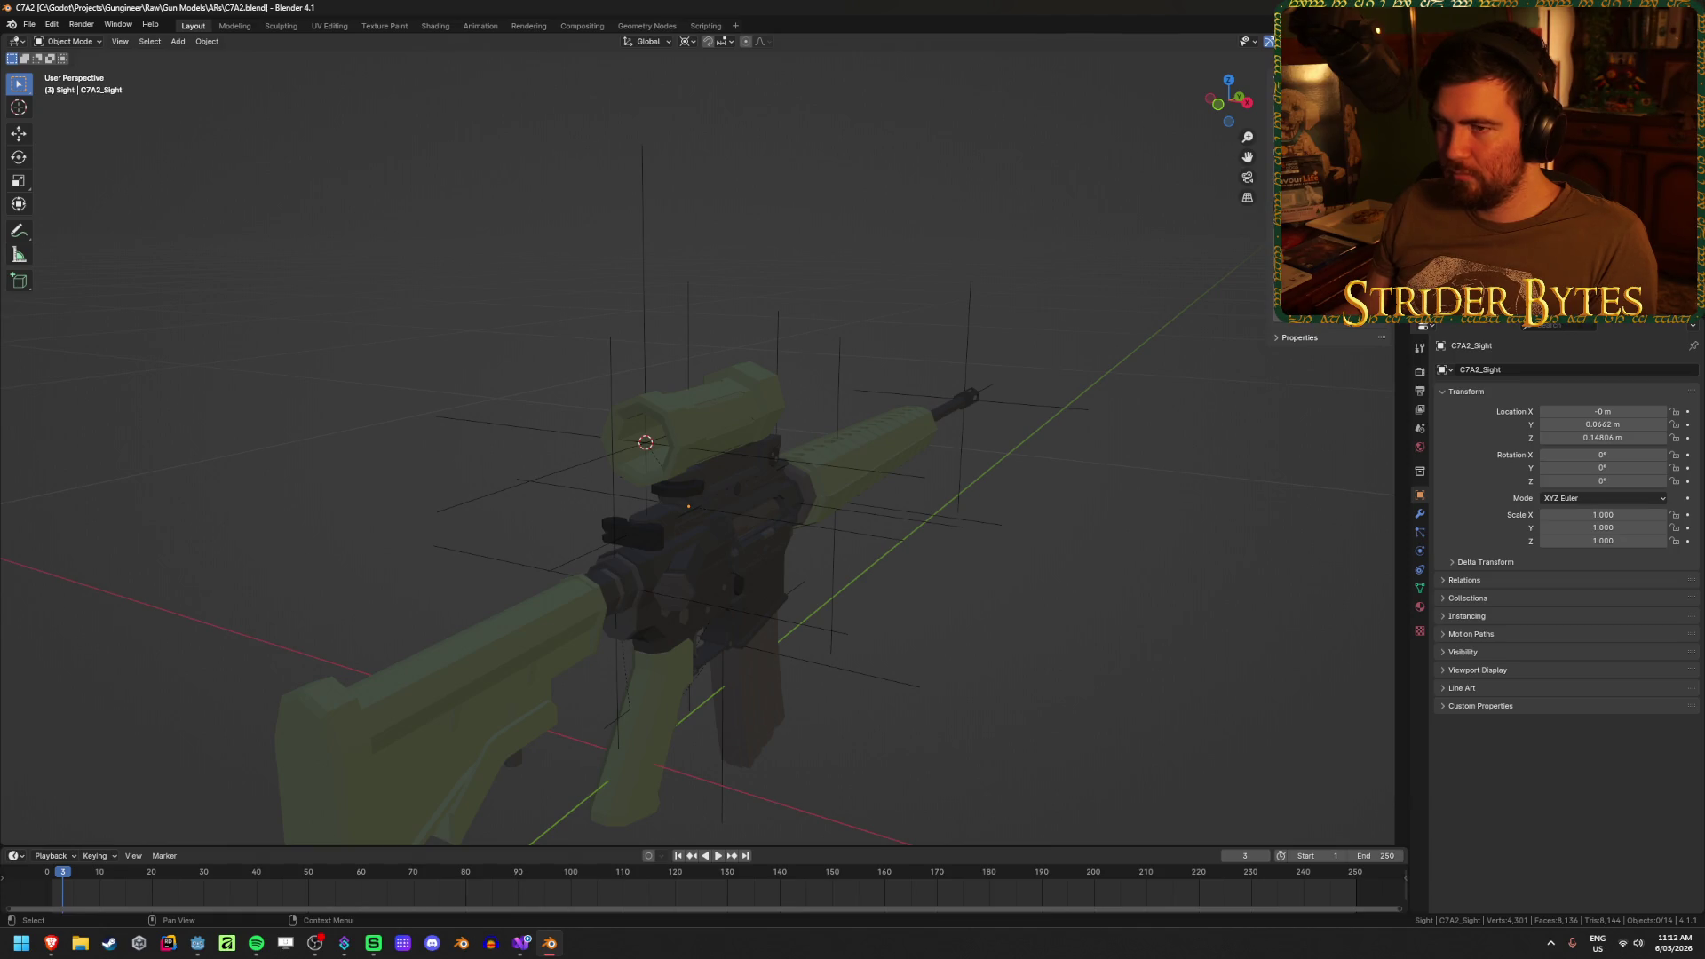
click(521, 945)
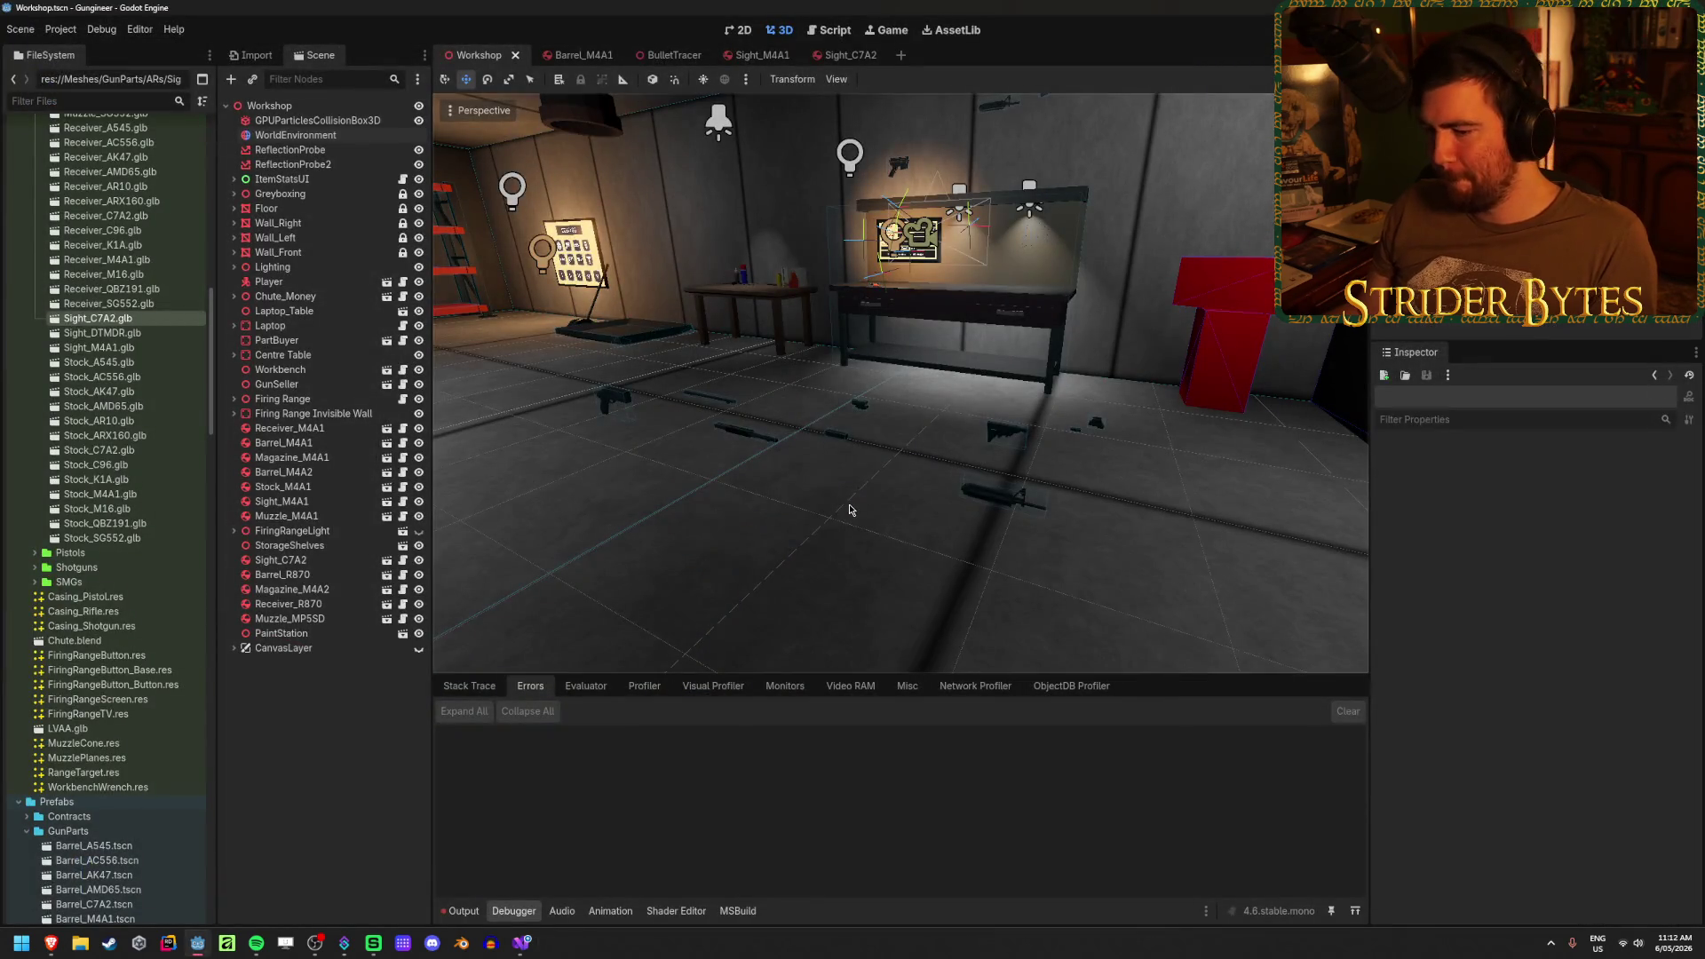
click(522, 946)
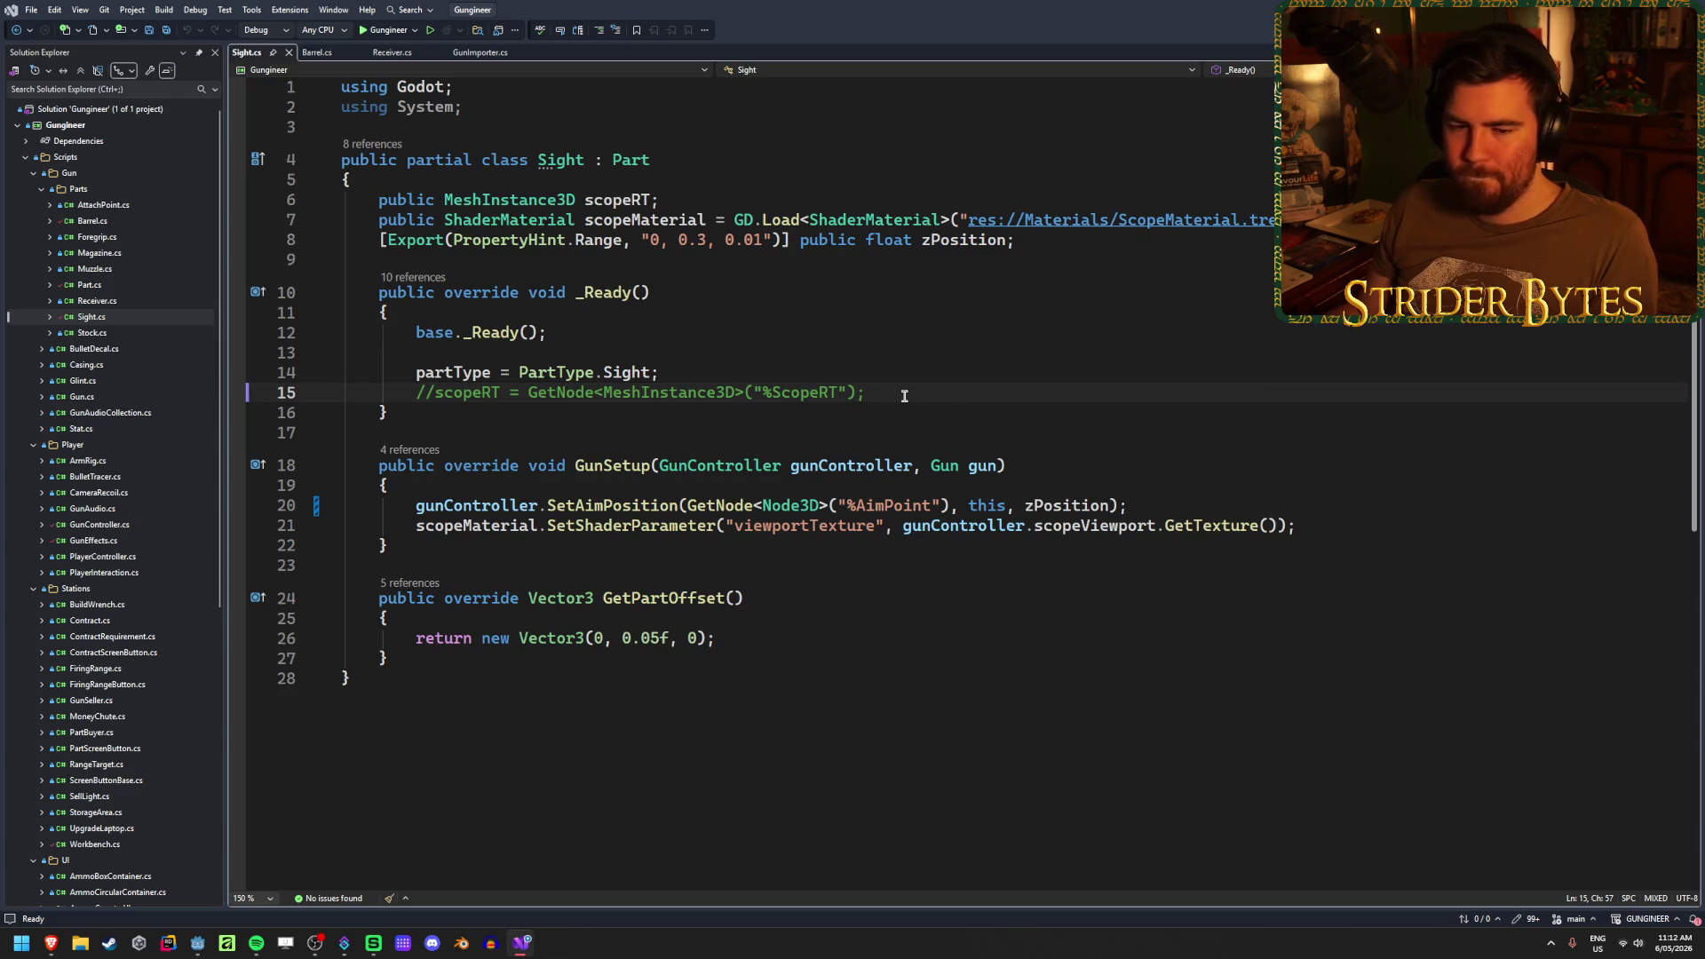
key(alt+Tab)
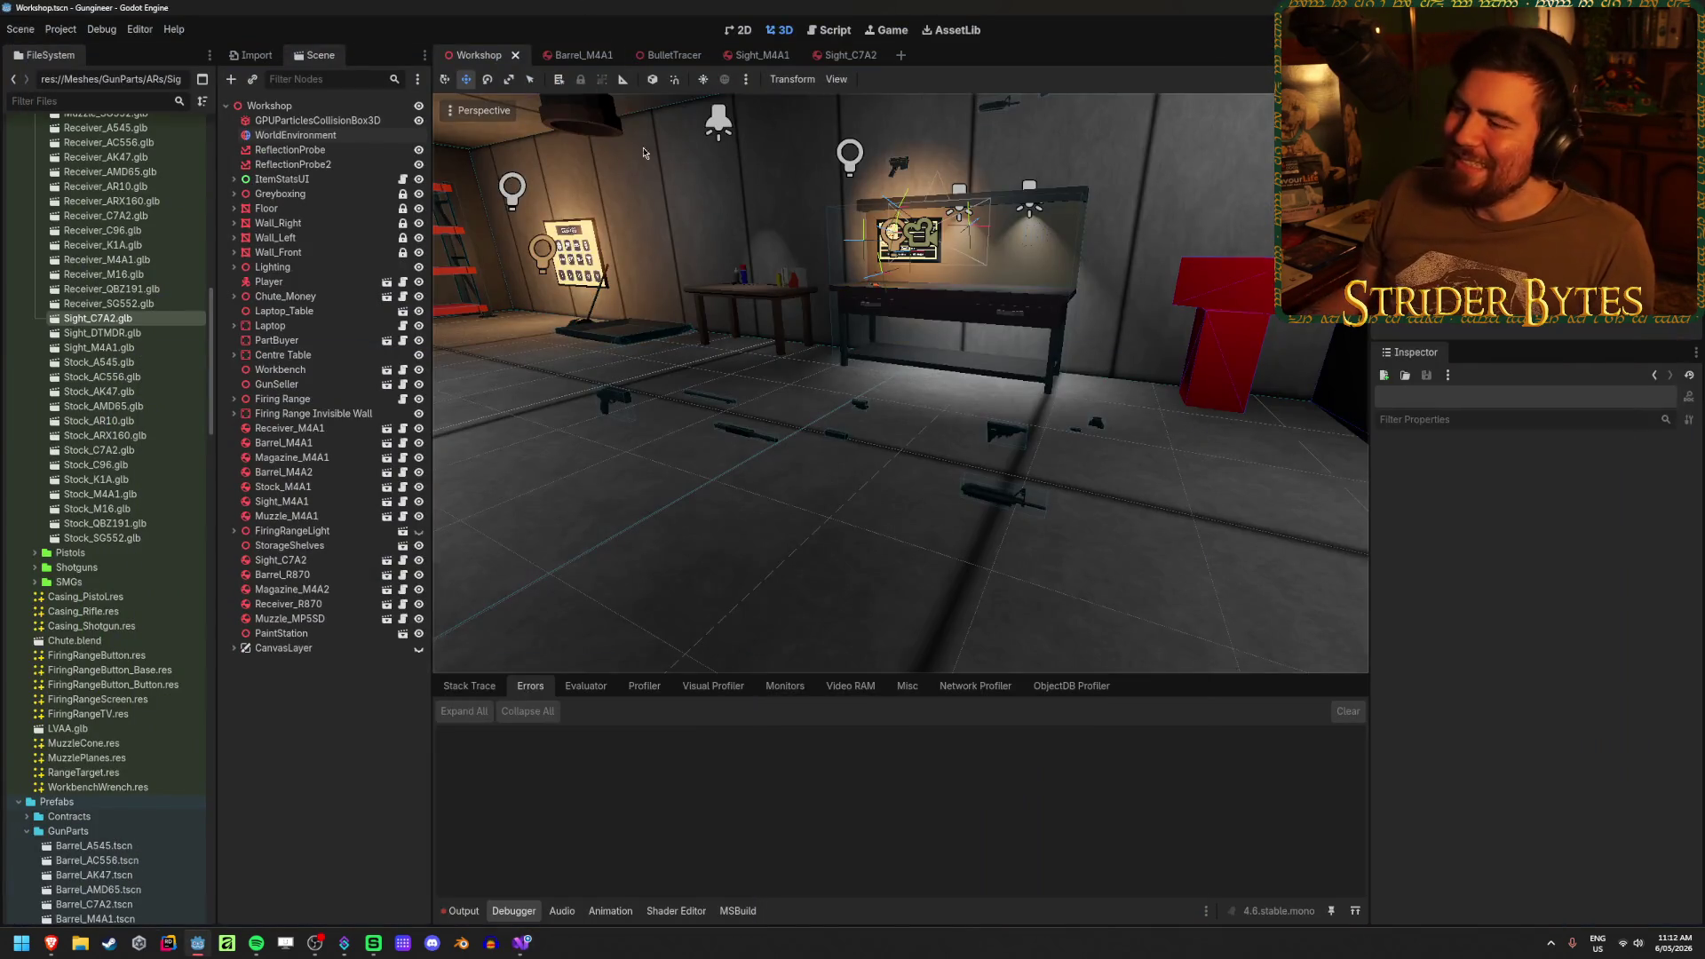
mouse_move(849, 624)
mouse_down()
mouse_move(892, 525)
mouse_move(853, 528)
mouse_move(994, 533)
mouse_move(923, 524)
mouse_move(888, 542)
mouse_move(1021, 497)
mouse_move(1154, 382)
mouse_move(1252, 258)
mouse_up()
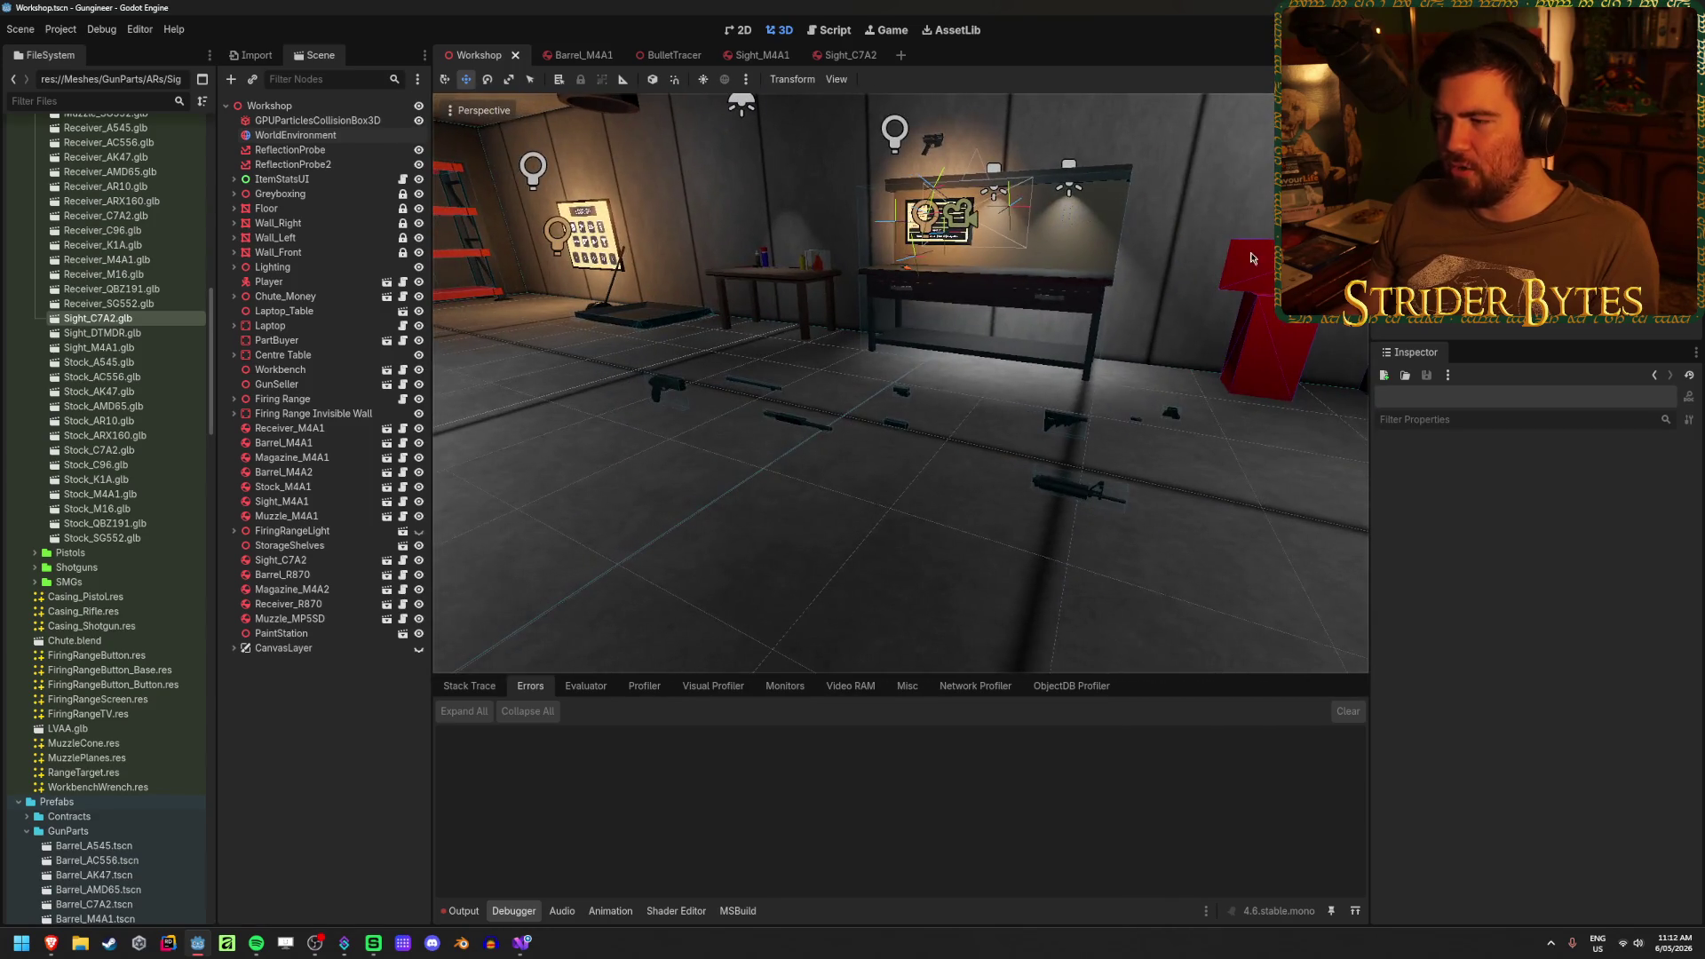
mouse_move(870, 565)
mouse_down()
mouse_move(843, 560)
mouse_move(906, 560)
mouse_move(877, 556)
mouse_up()
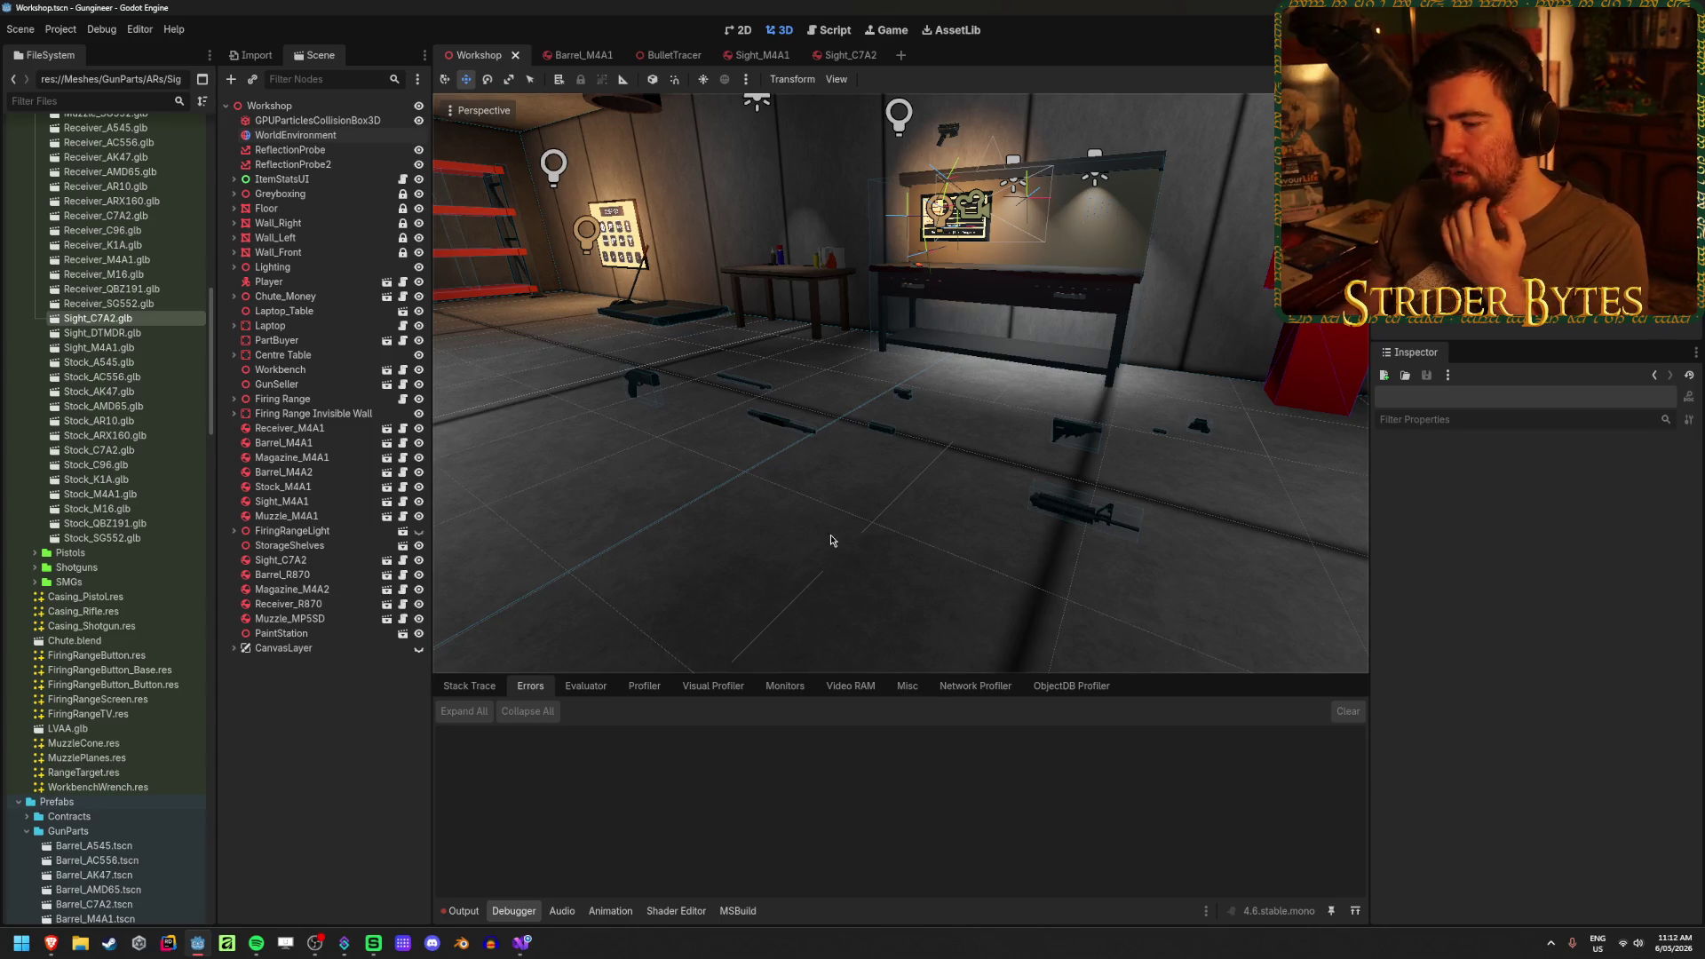
- Clear the Output log and glance at GunImporter.cs in Visual Studio
click(461, 911)
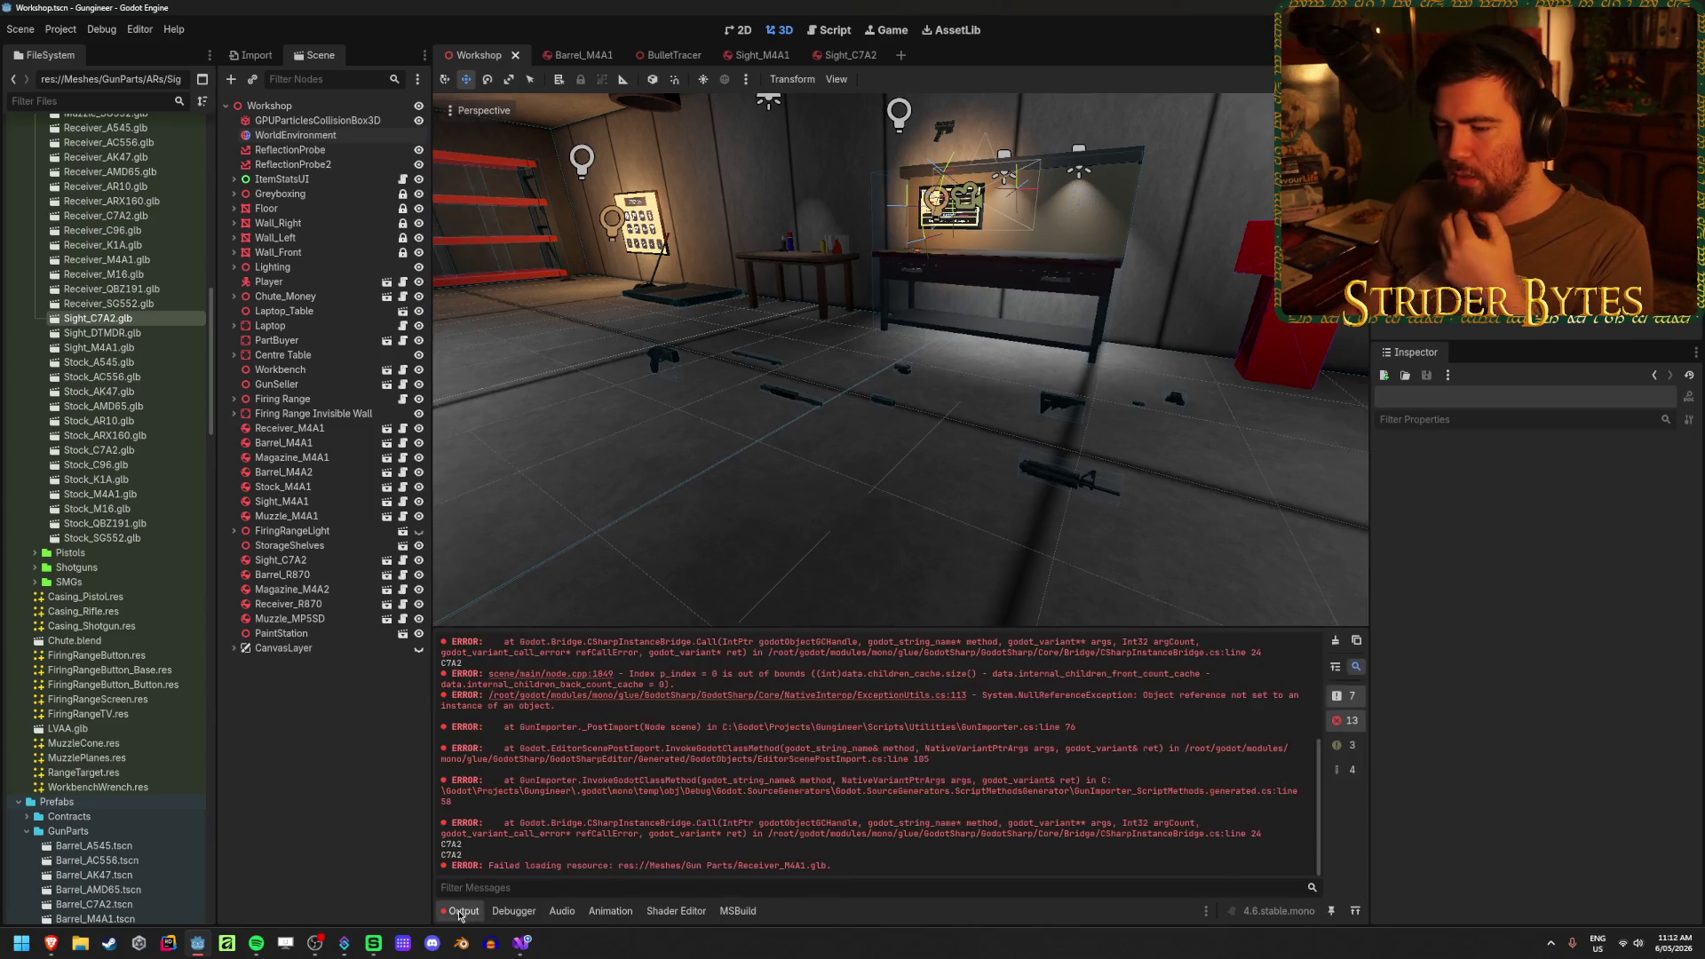
click(1335, 640)
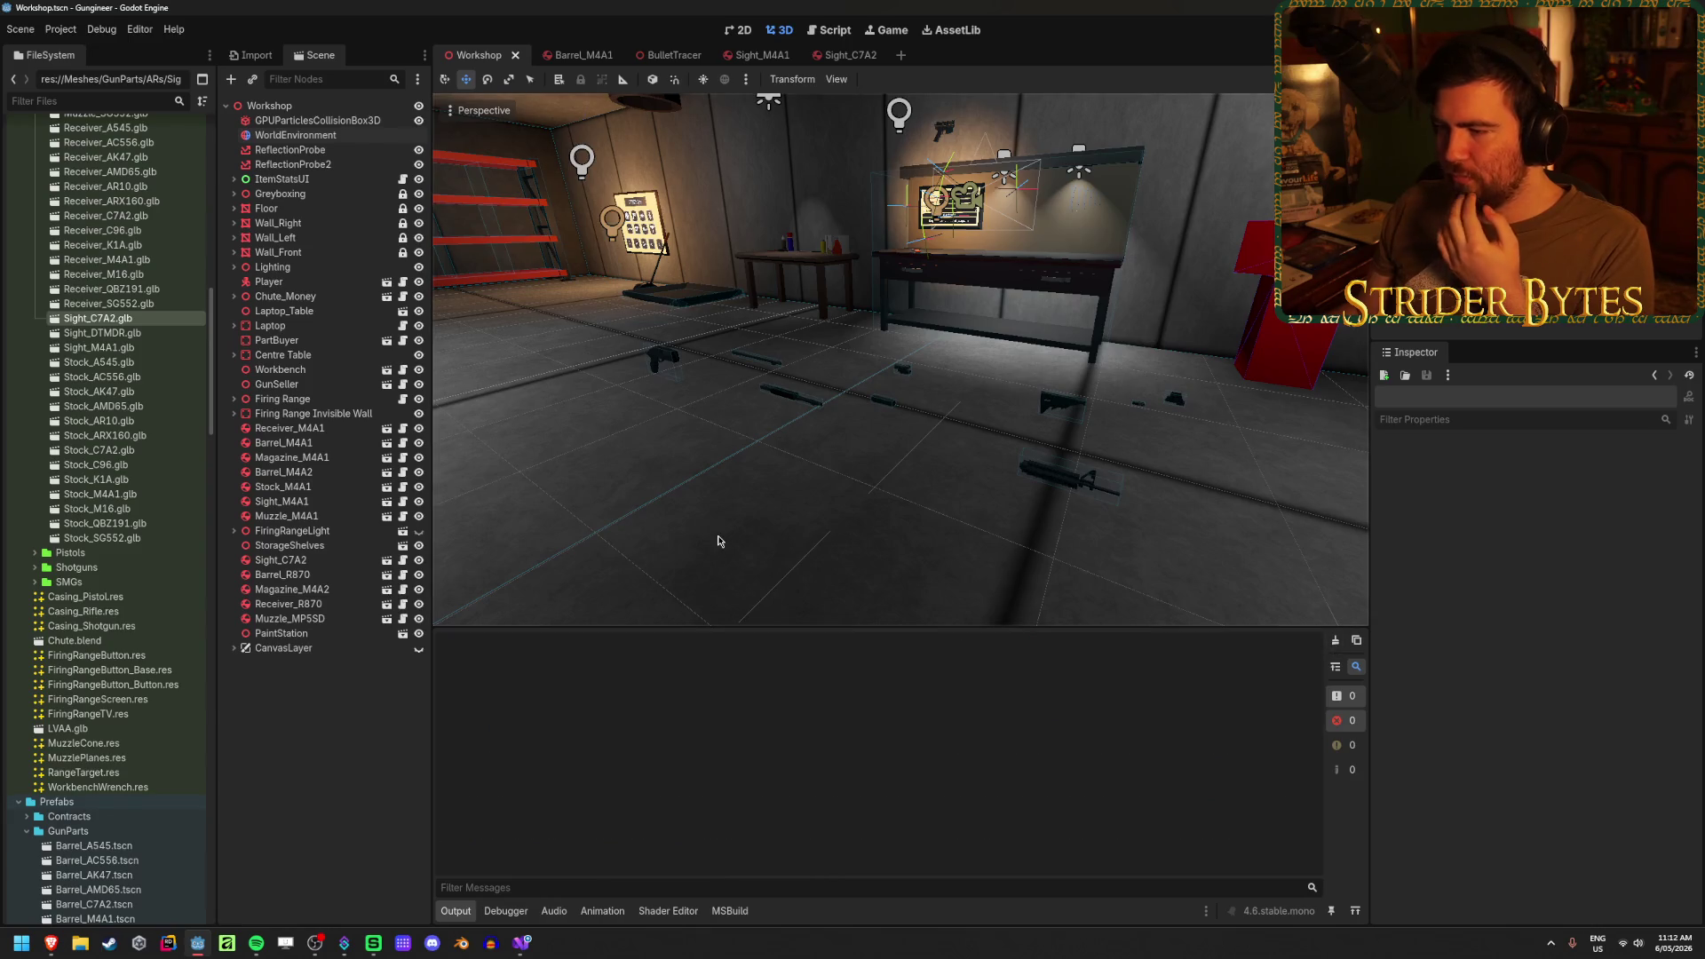
click(524, 948)
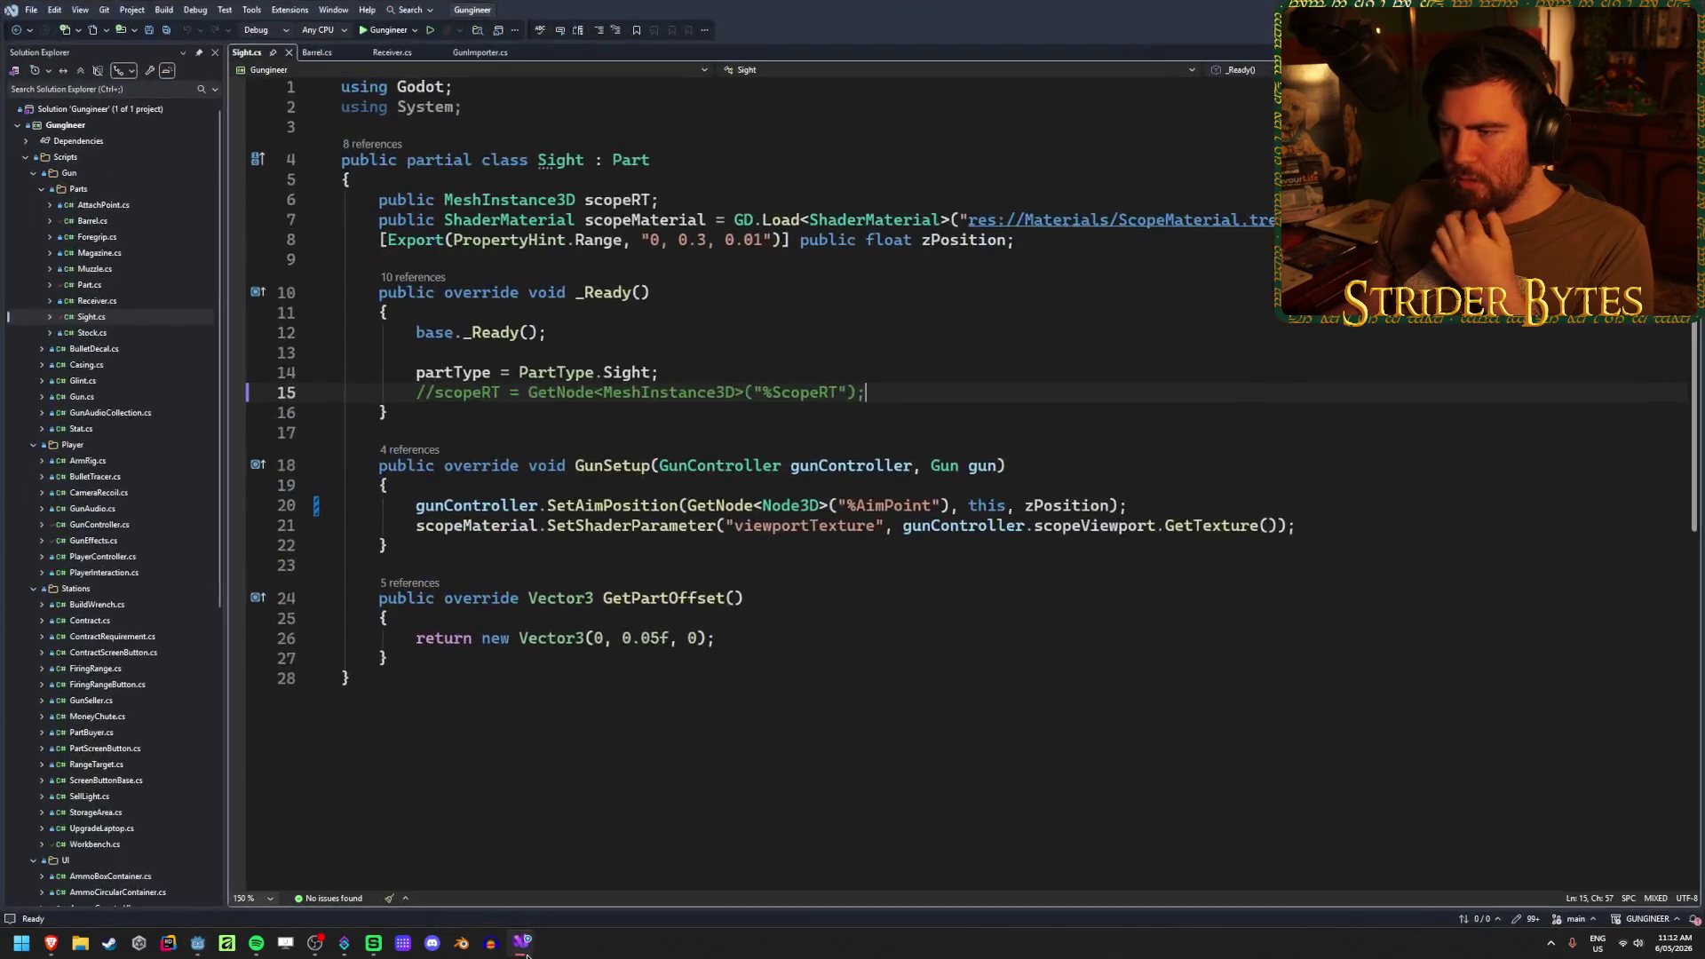
click(479, 52)
key(alt+Tab)
- Preview Magazine_QBZ191.glb's import settings, then close them
scroll(124, 506, down, 5)
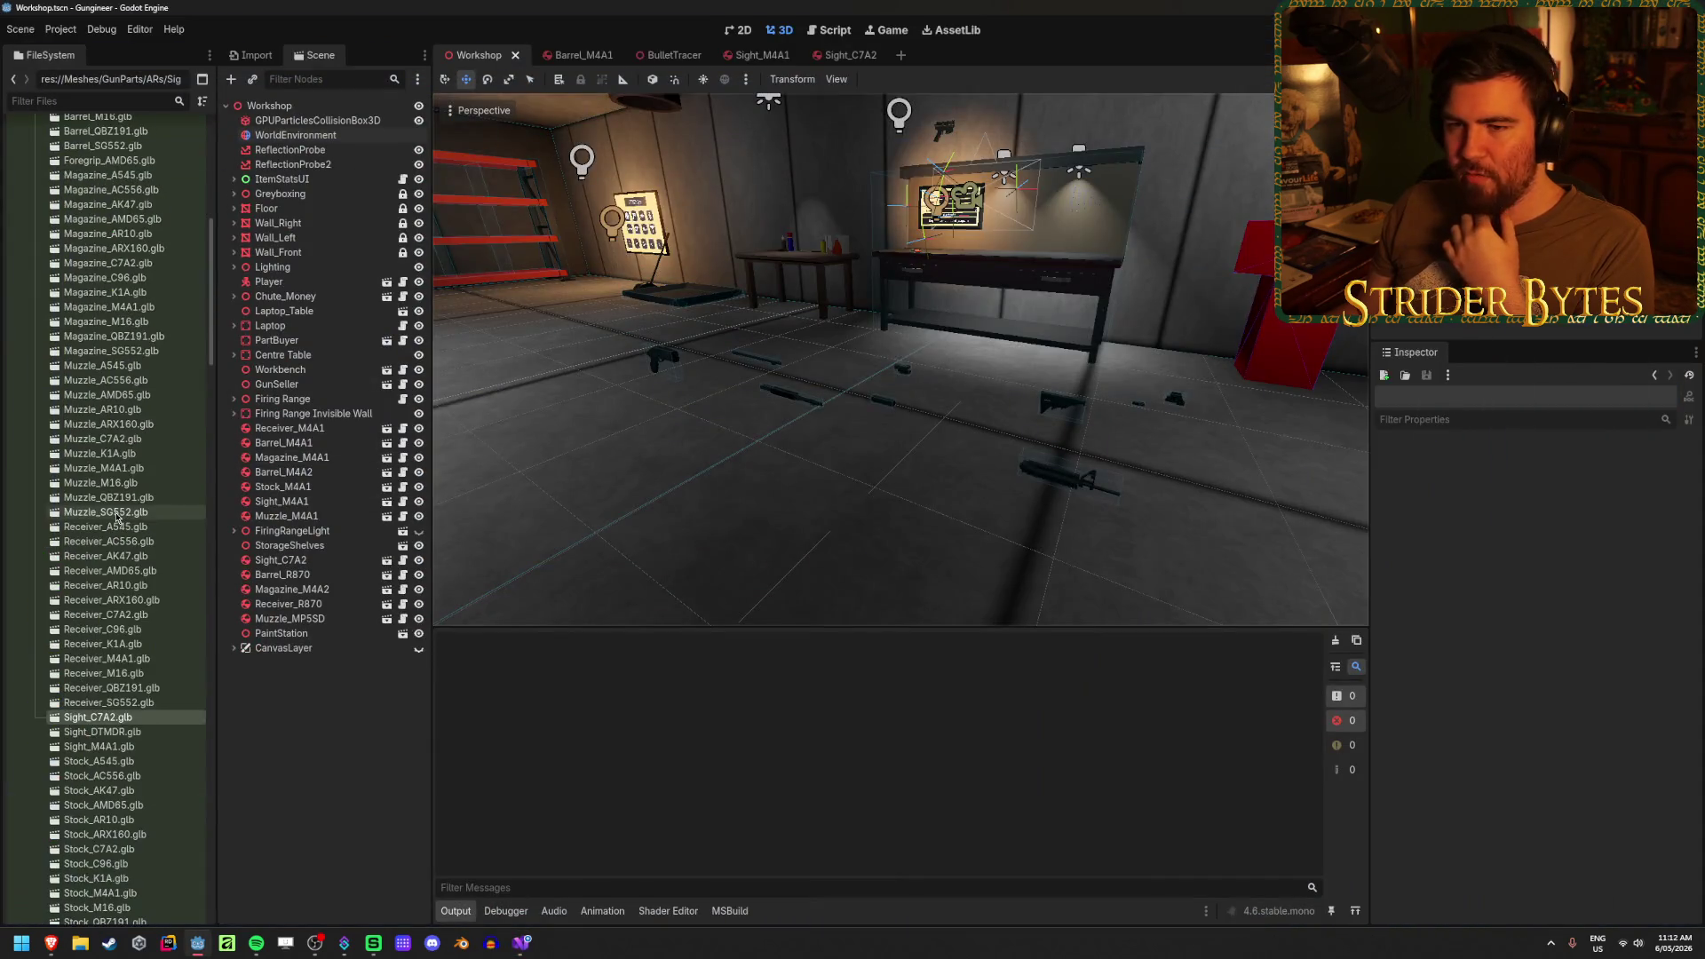
double_click(128, 339)
mouse_move(852, 444)
mouse_down()
mouse_move(925, 460)
mouse_move(536, 413)
mouse_move(742, 447)
mouse_move(853, 231)
mouse_up()
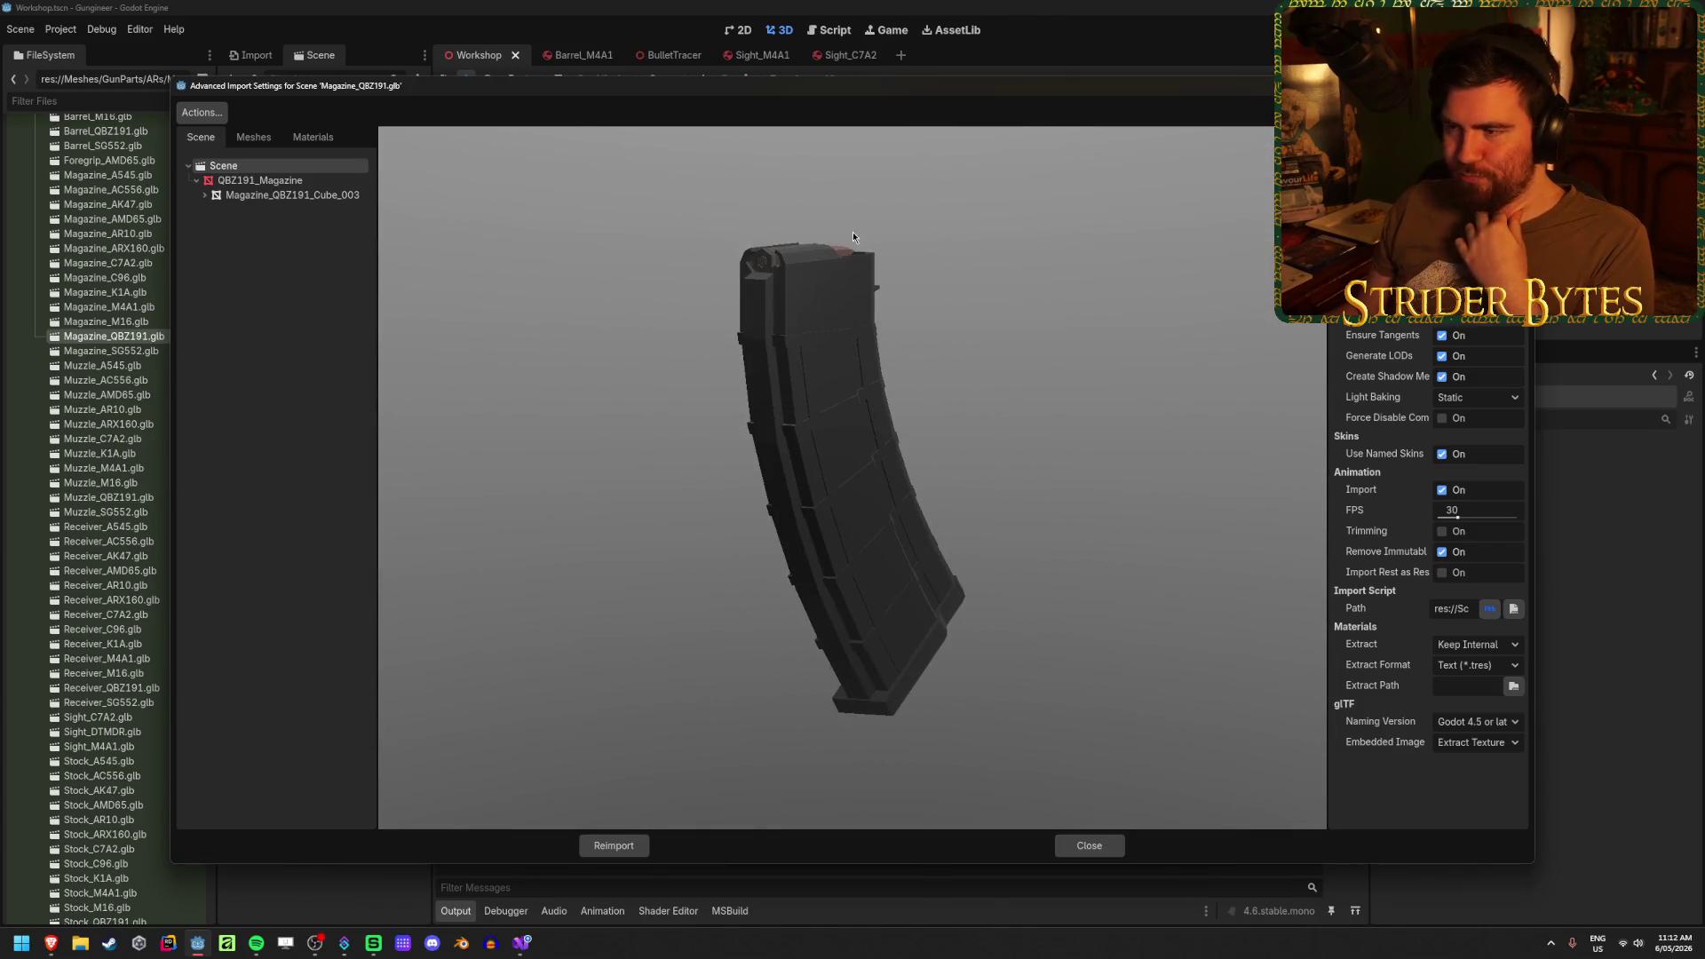
click(1087, 844)
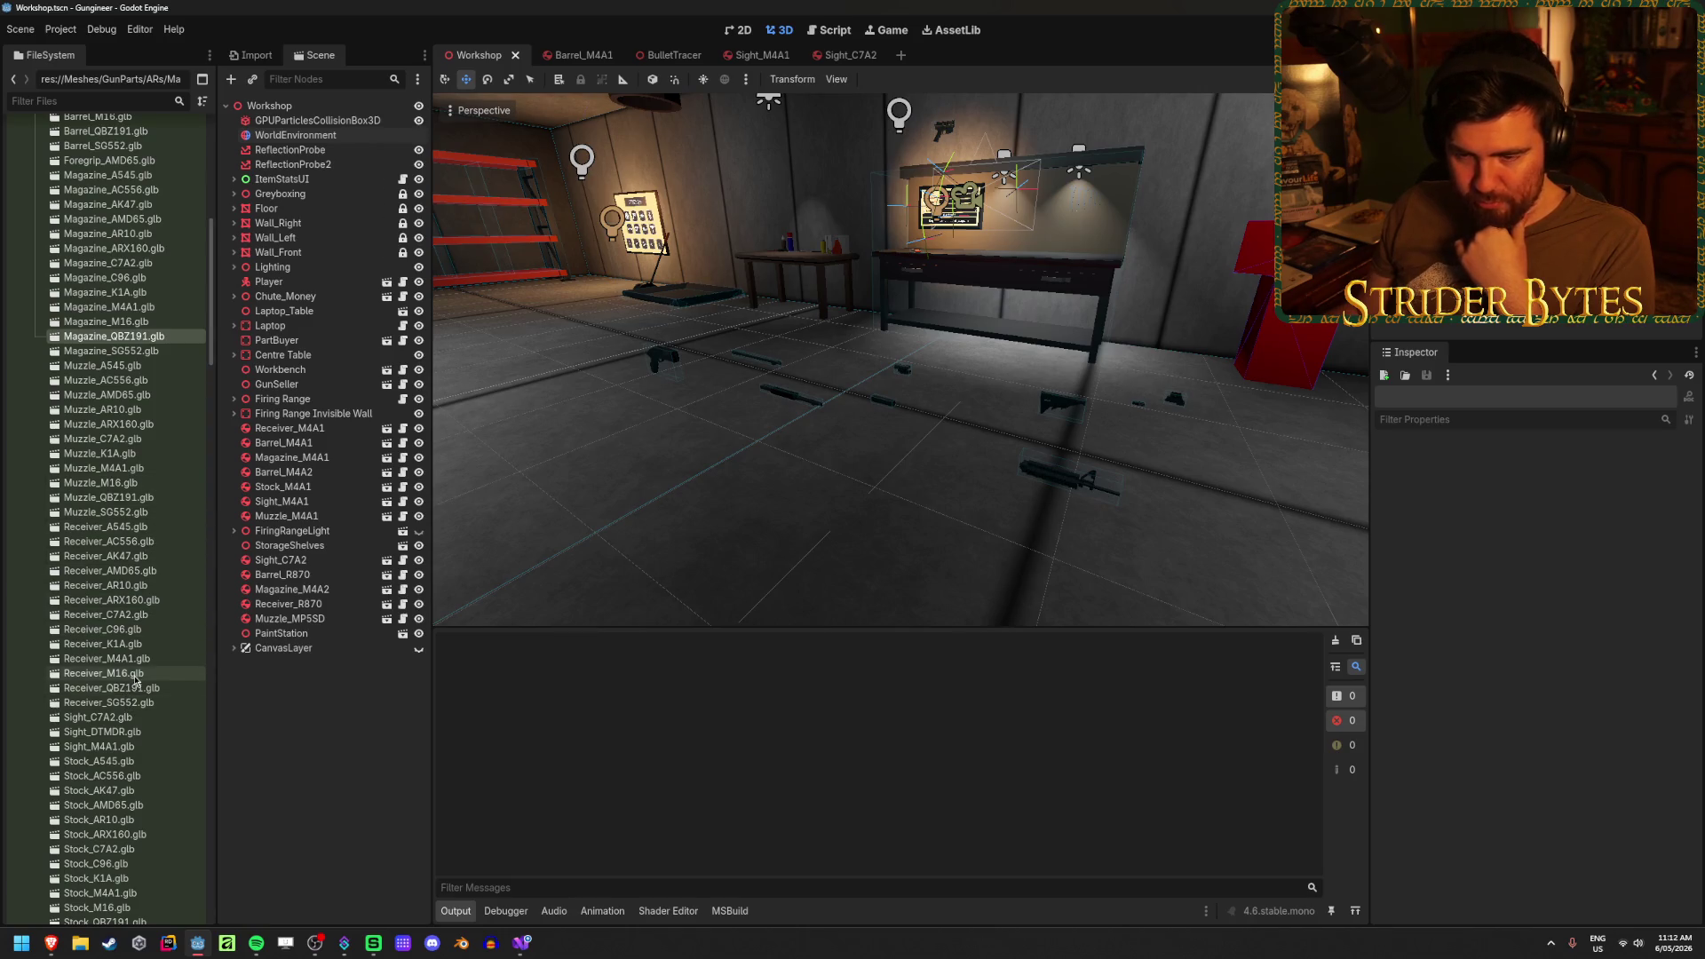
double_click(106, 658)
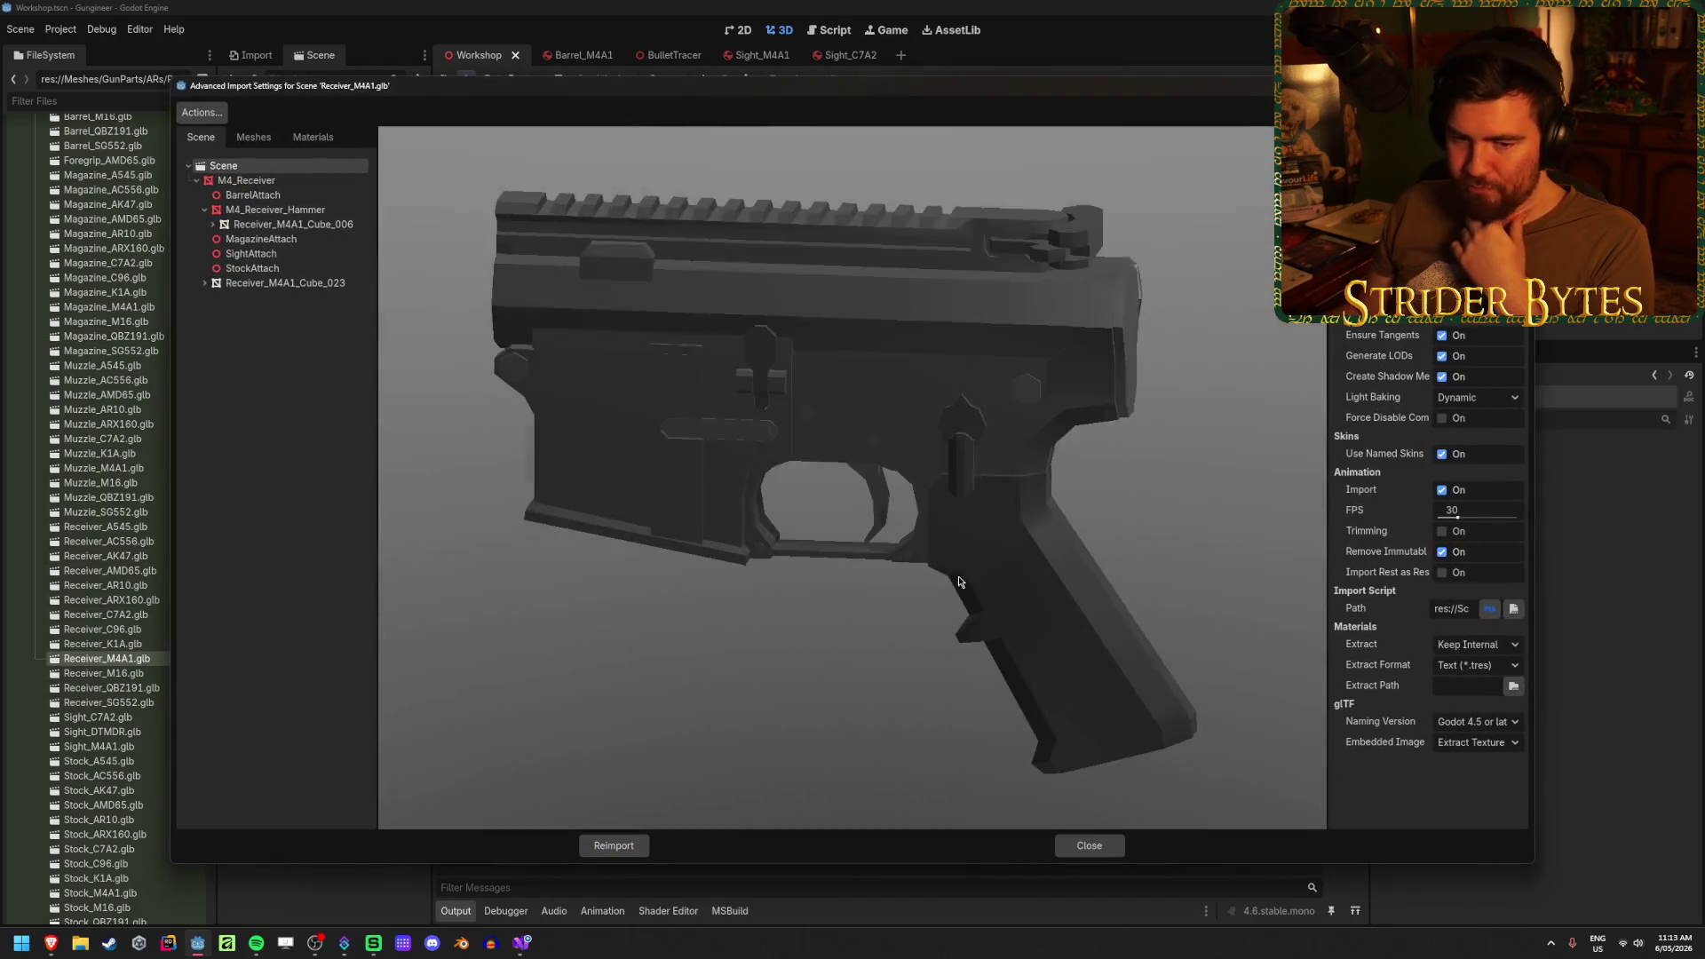
drag(958, 581, 877, 556)
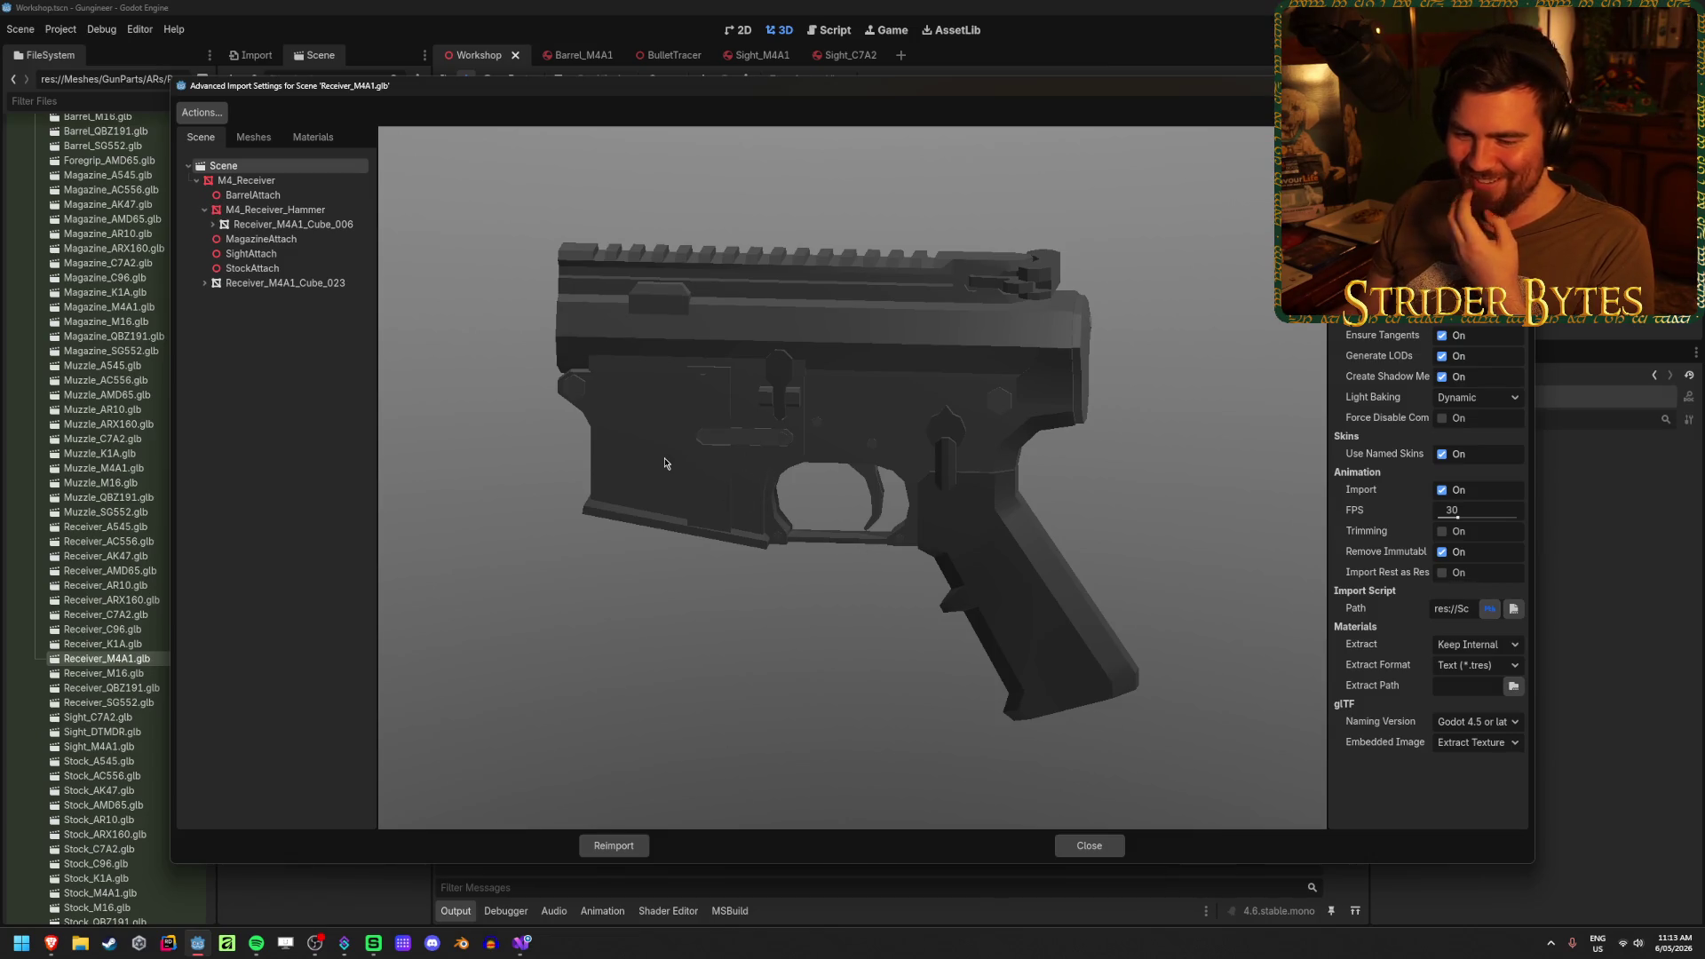
mouse_move(765, 463)
mouse_down()
mouse_move(723, 463)
mouse_move(721, 481)
mouse_move(979, 515)
mouse_move(732, 525)
mouse_move(764, 540)
mouse_move(876, 524)
mouse_move(789, 477)
mouse_up()
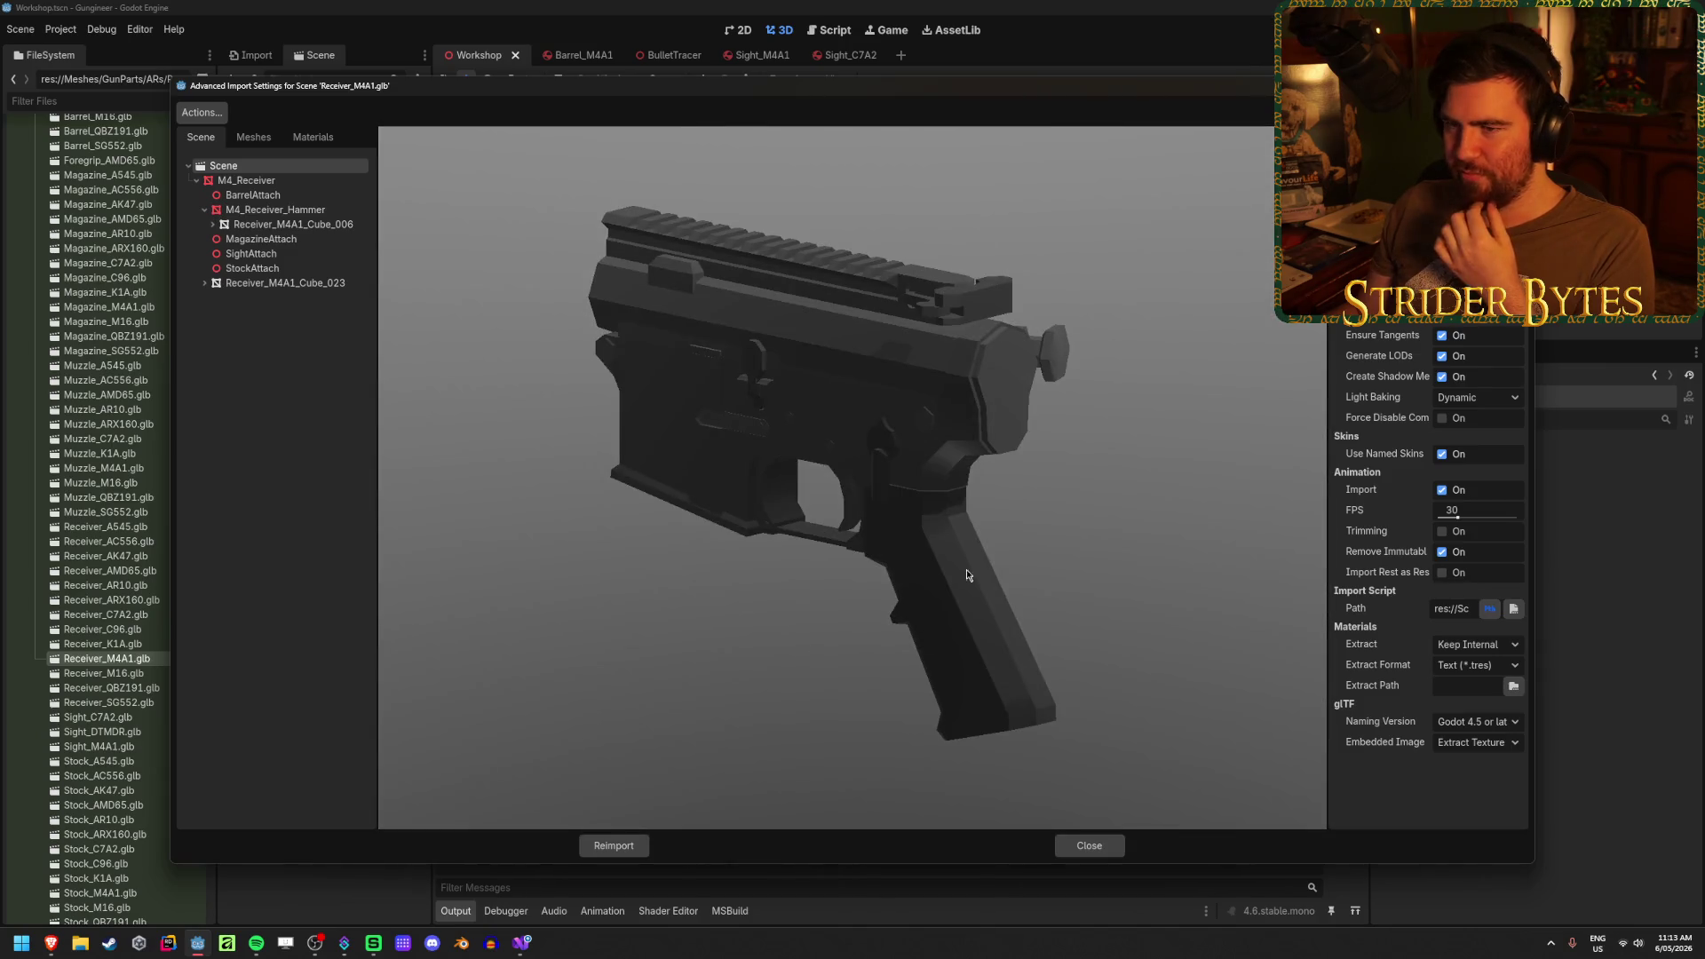
click(221, 199)
click(205, 209)
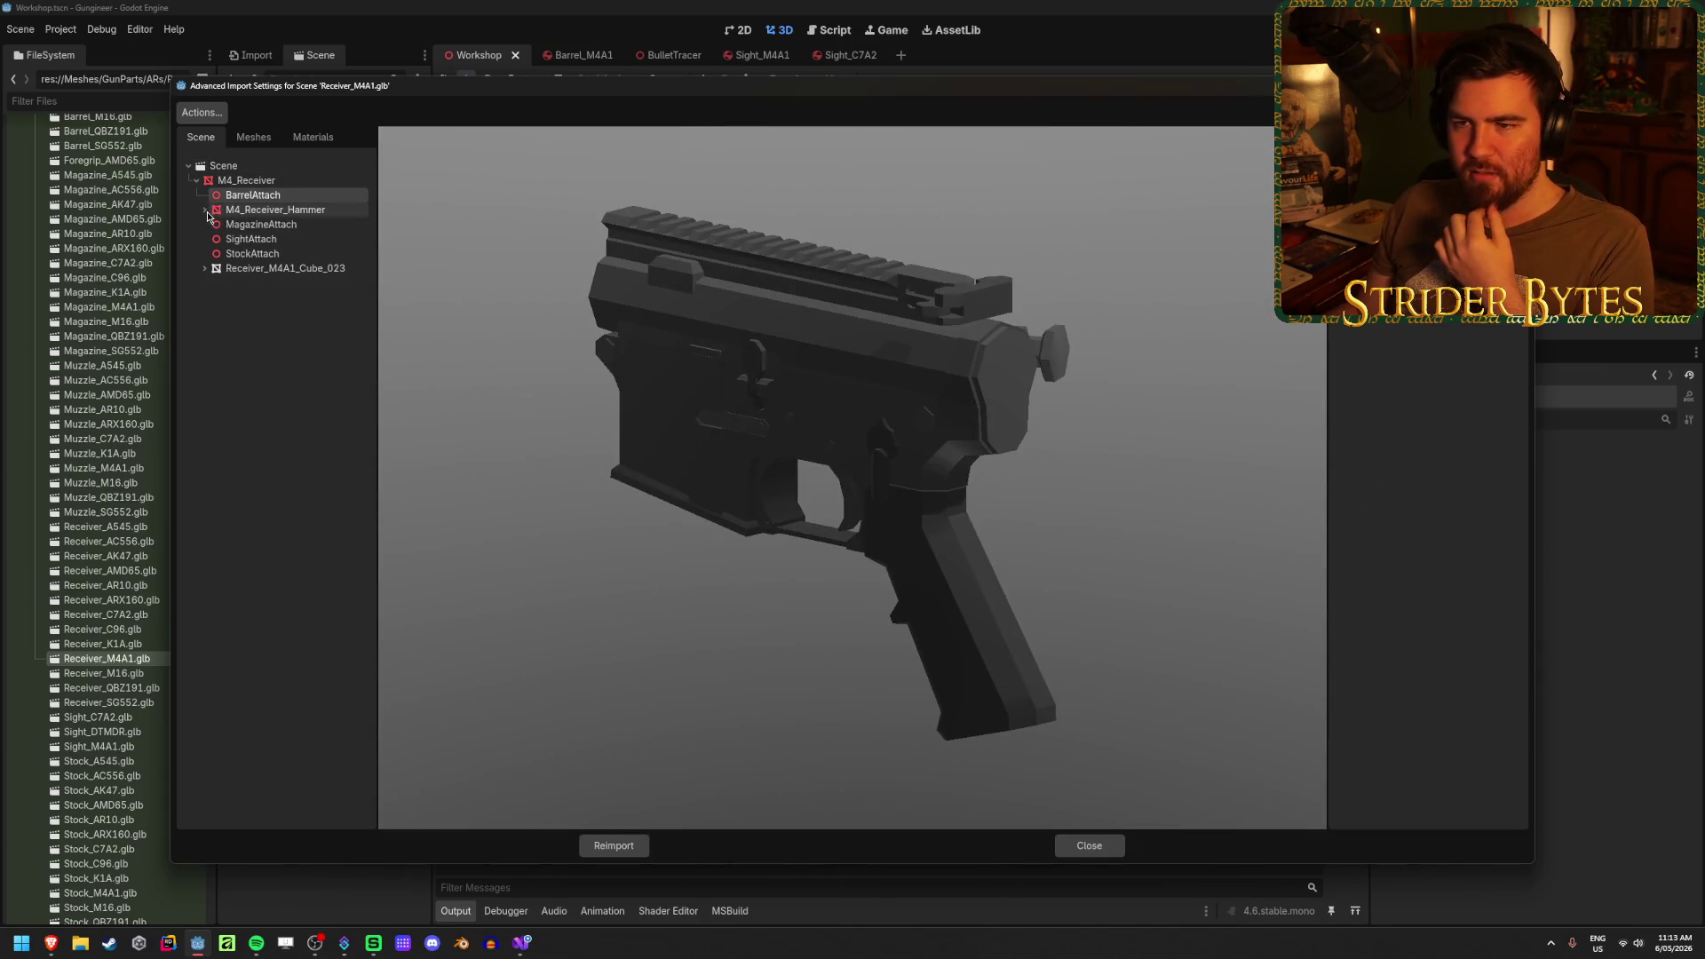
click(267, 224)
click(271, 238)
click(284, 254)
click(284, 240)
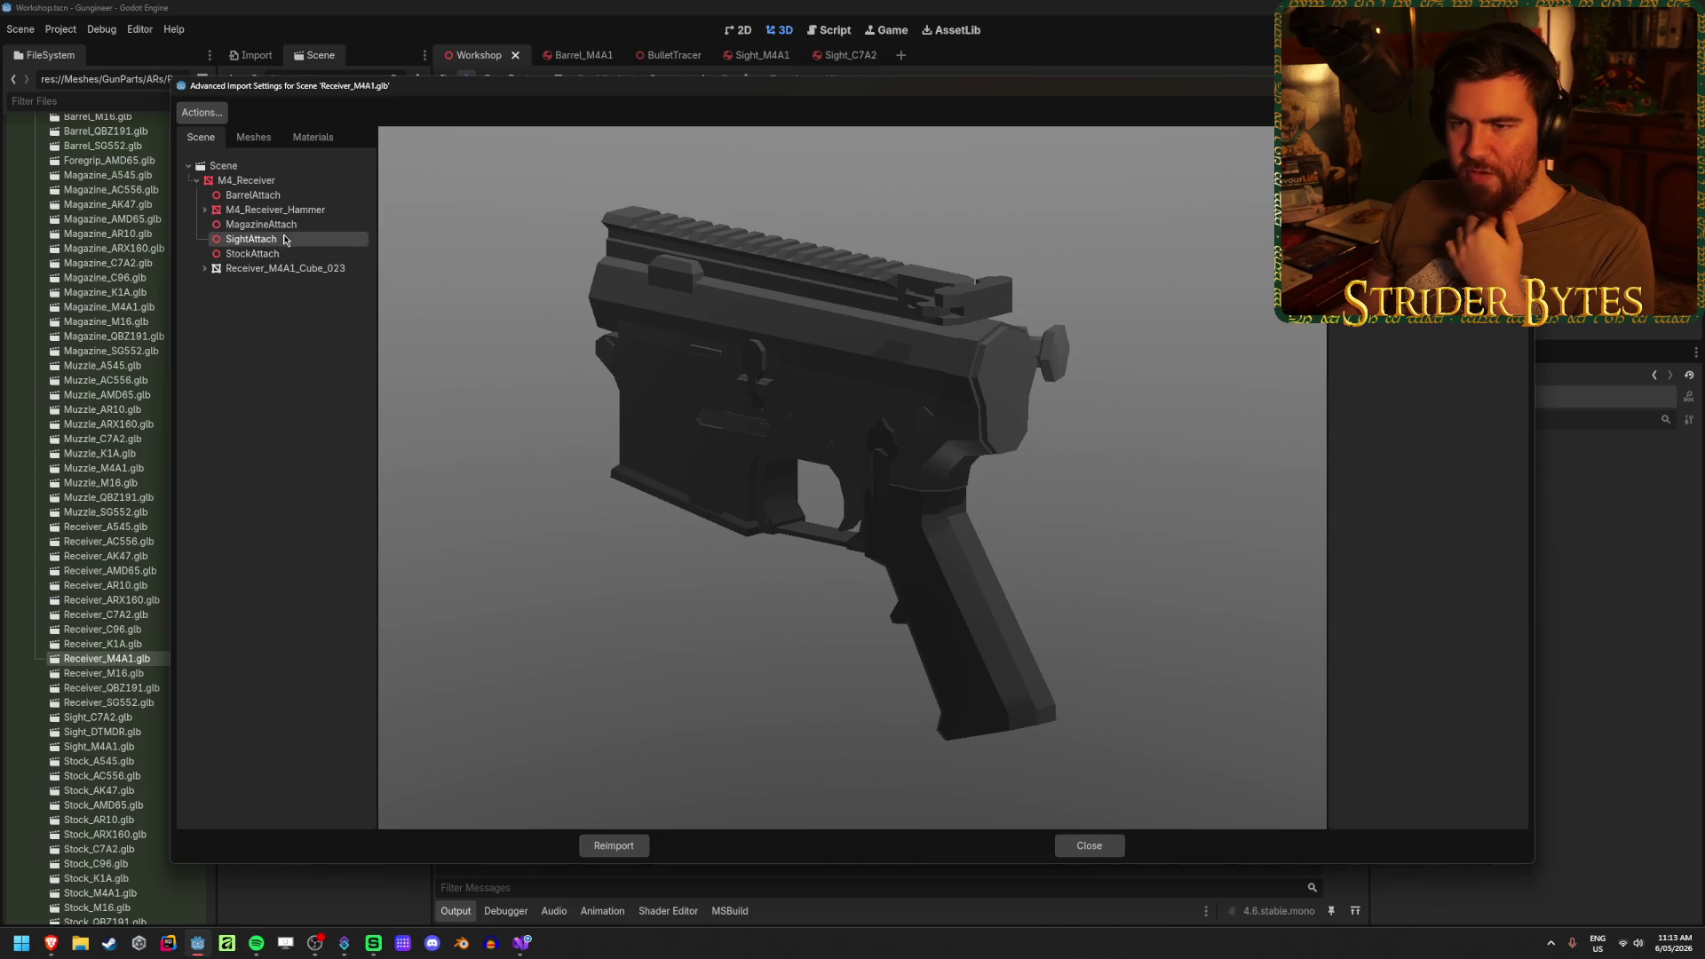
click(285, 227)
drag(538, 215, 497, 213)
click(236, 197)
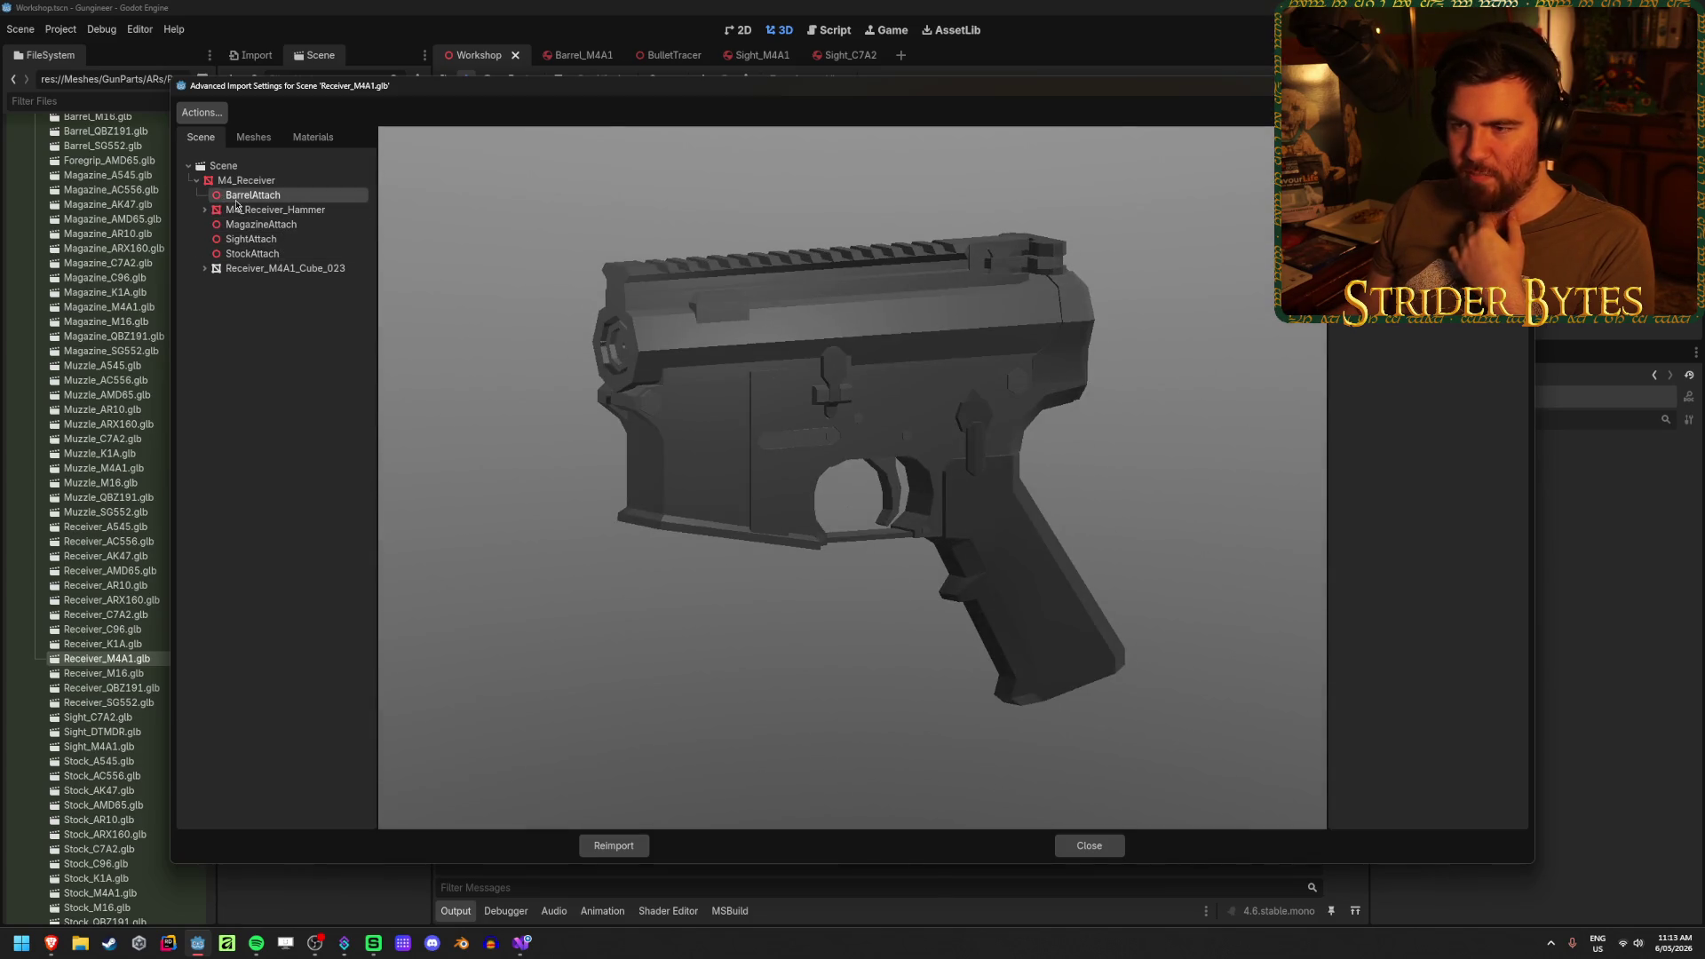
mouse_move(616, 352)
mouse_down()
mouse_move(674, 382)
mouse_move(756, 549)
mouse_up()
click(267, 224)
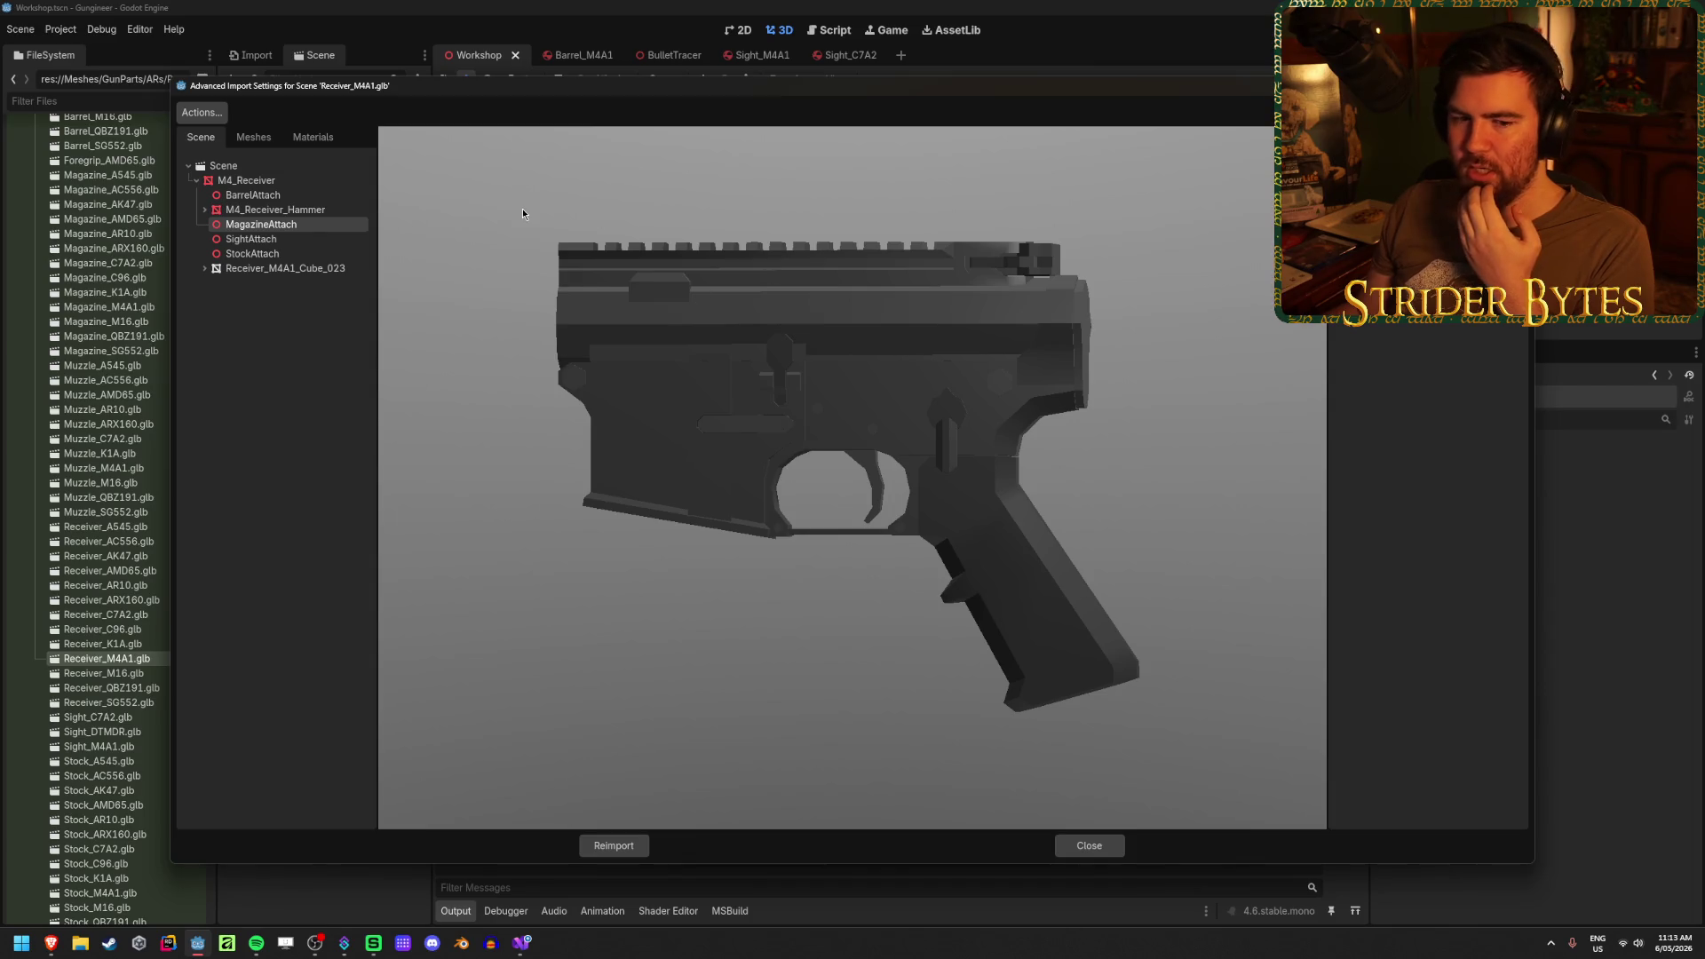
click(223, 165)
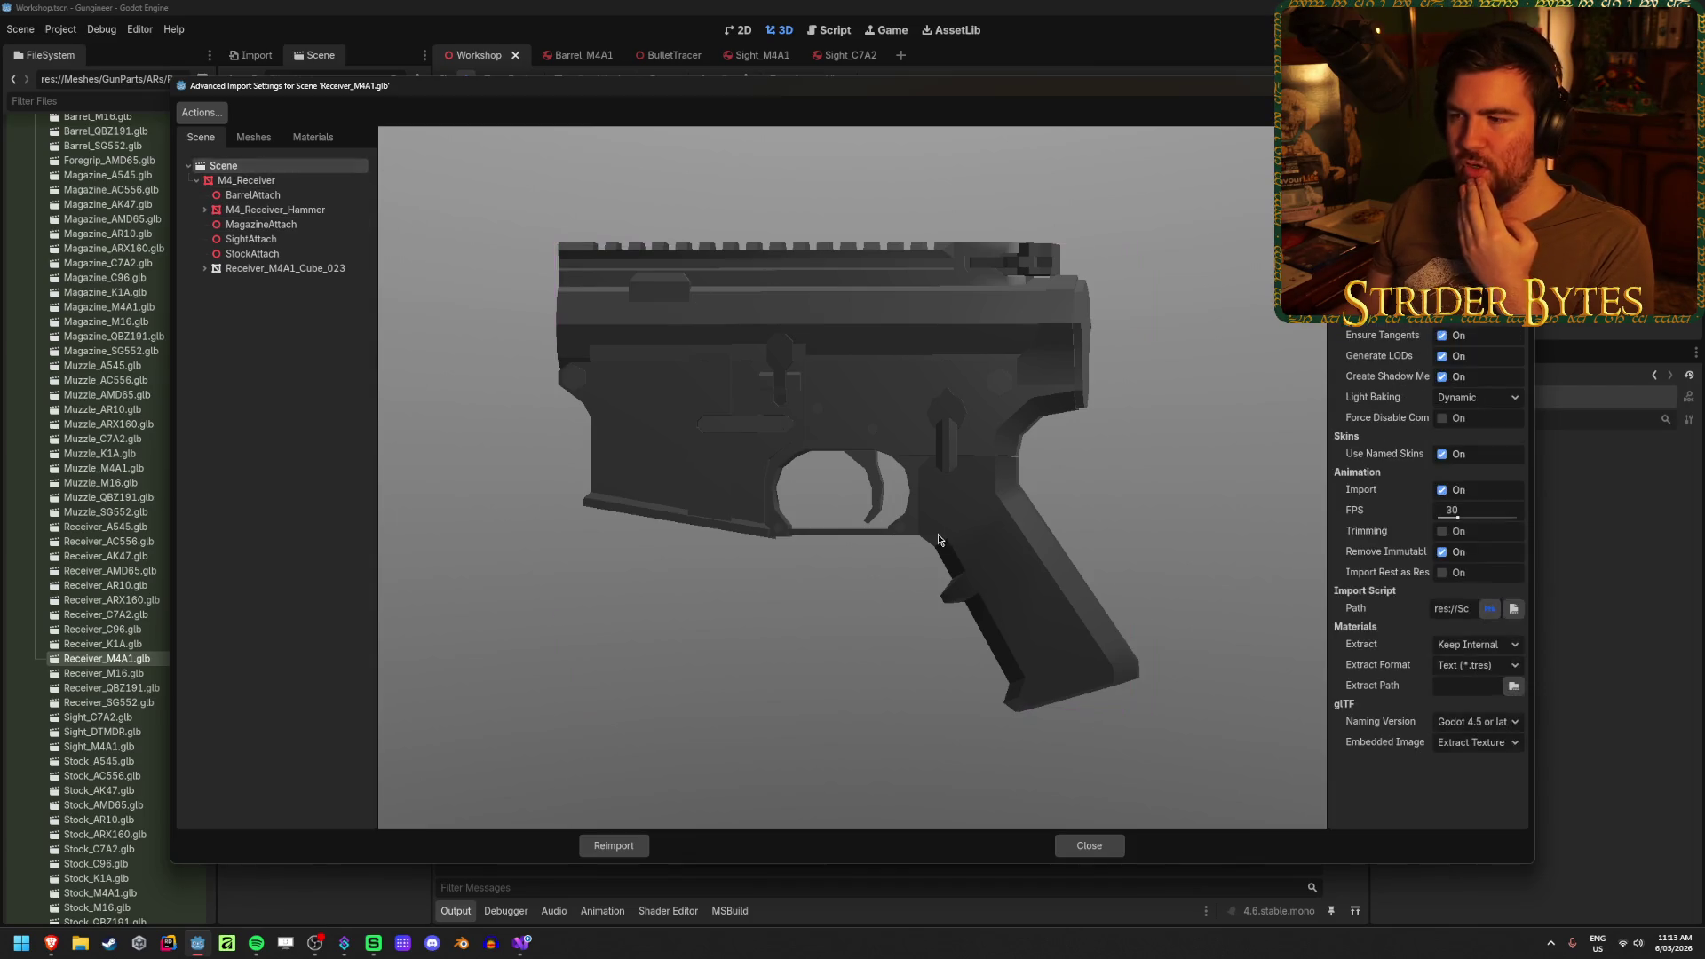
drag(939, 539, 989, 544)
- Open the Receiver_M4A1.tscn prefab from Prefabs/GunParts and orbit around the receiver model
key(Escape)
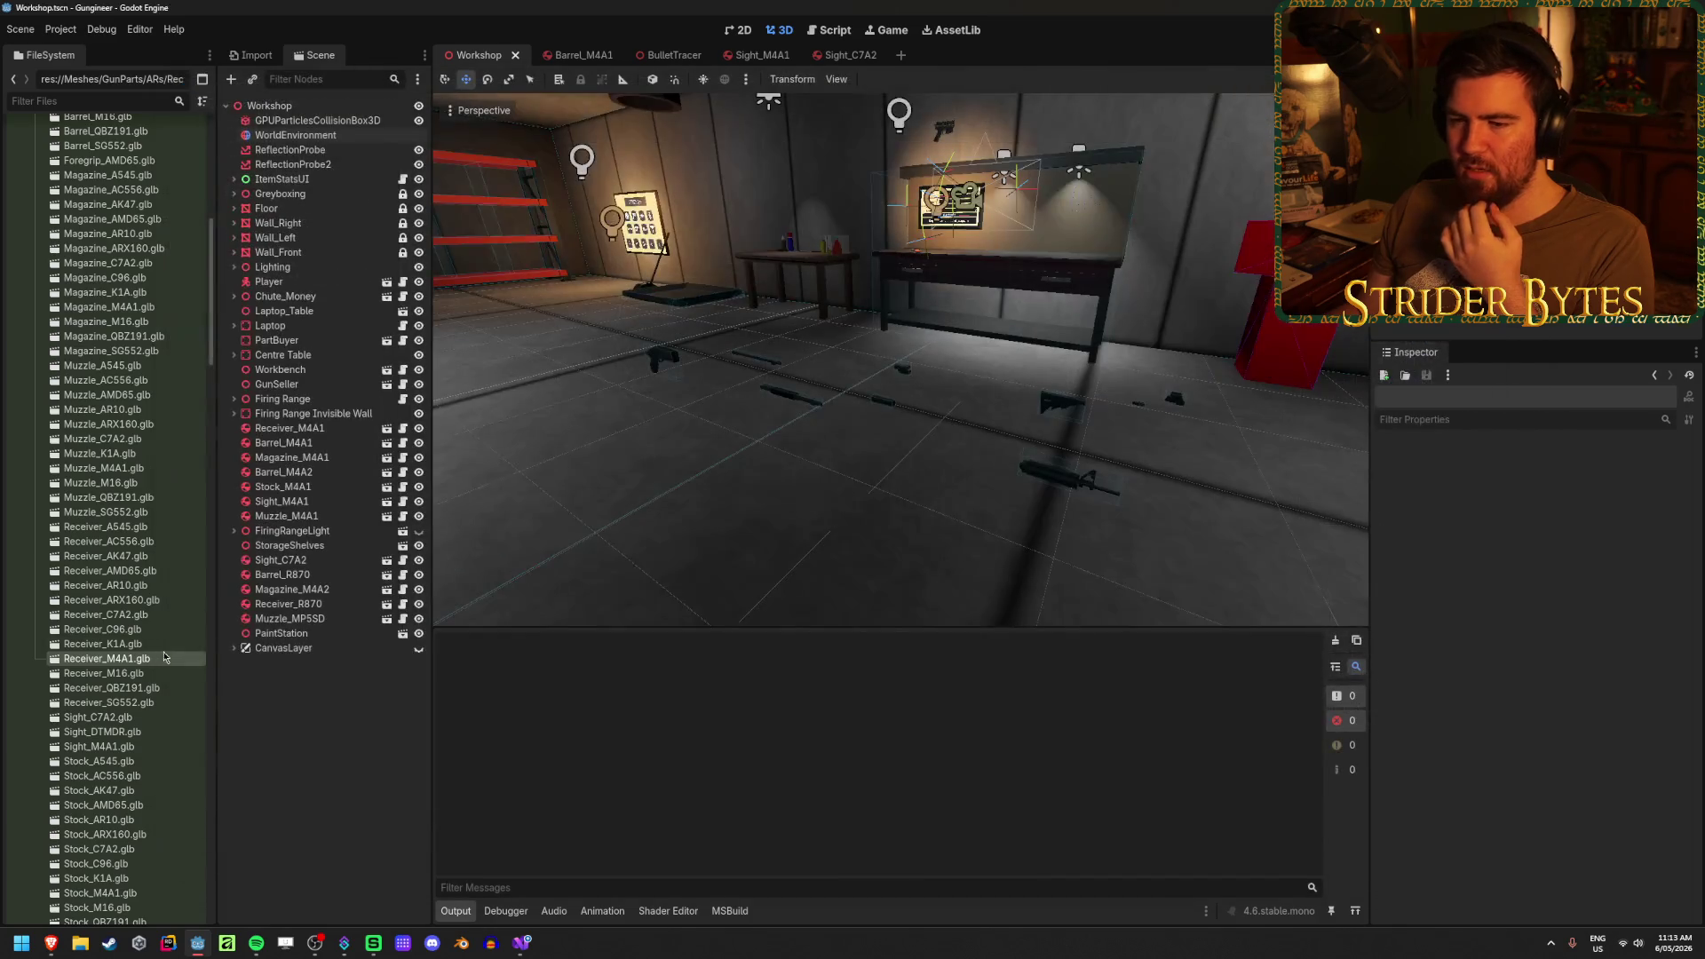
scroll(124, 520, down, 2)
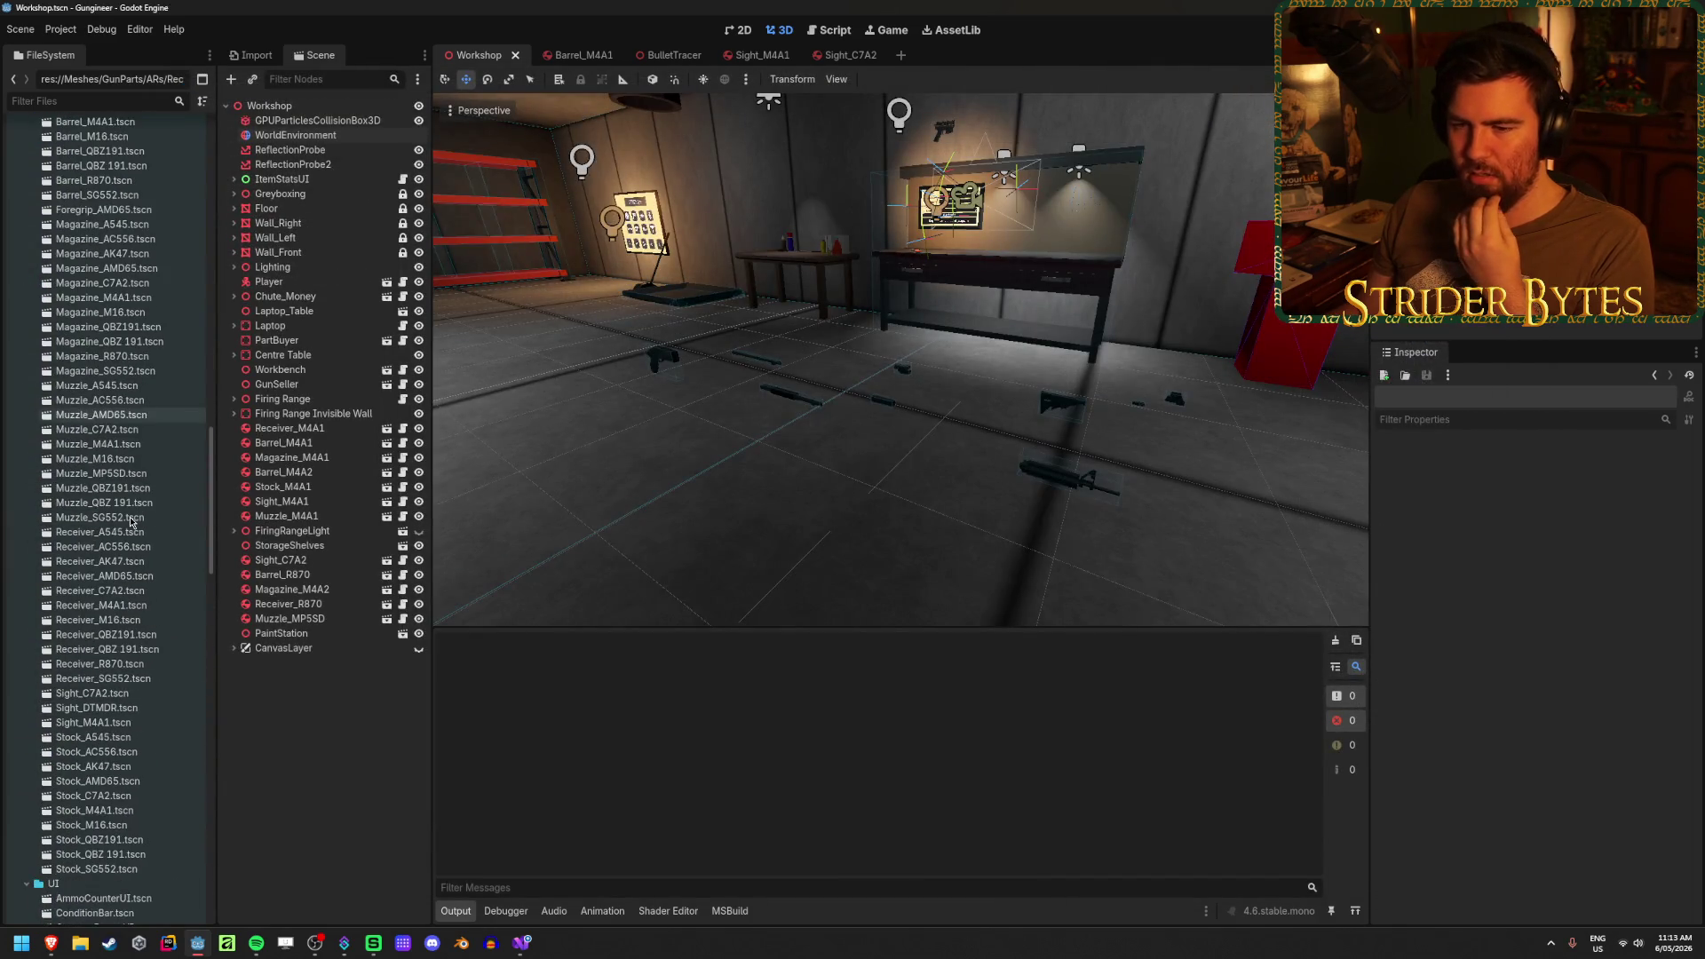
click(156, 607)
double_click(155, 608)
mouse_move(901, 471)
mouse_down()
mouse_move(844, 430)
mouse_move(666, 411)
mouse_move(1020, 289)
mouse_up()
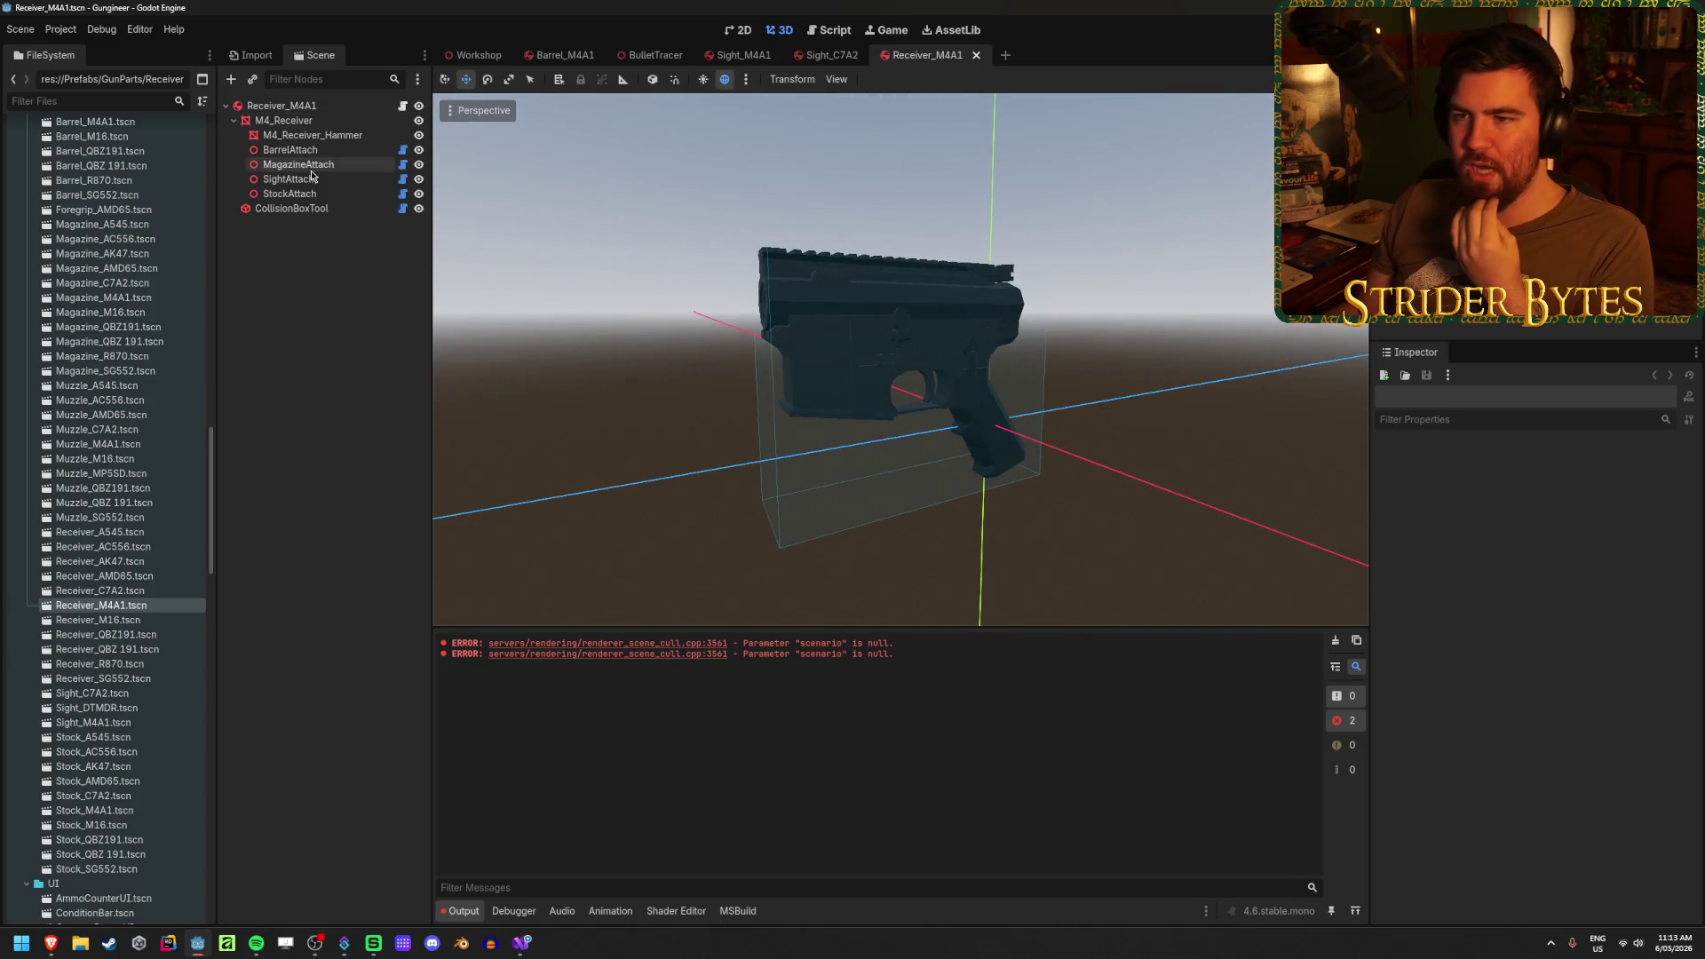
- Inspect the BarrelAttach, MagazineAttach, M4_Receiver_Hammer and root Receiver_M4A1 nodes, then clear the selection
click(293, 150)
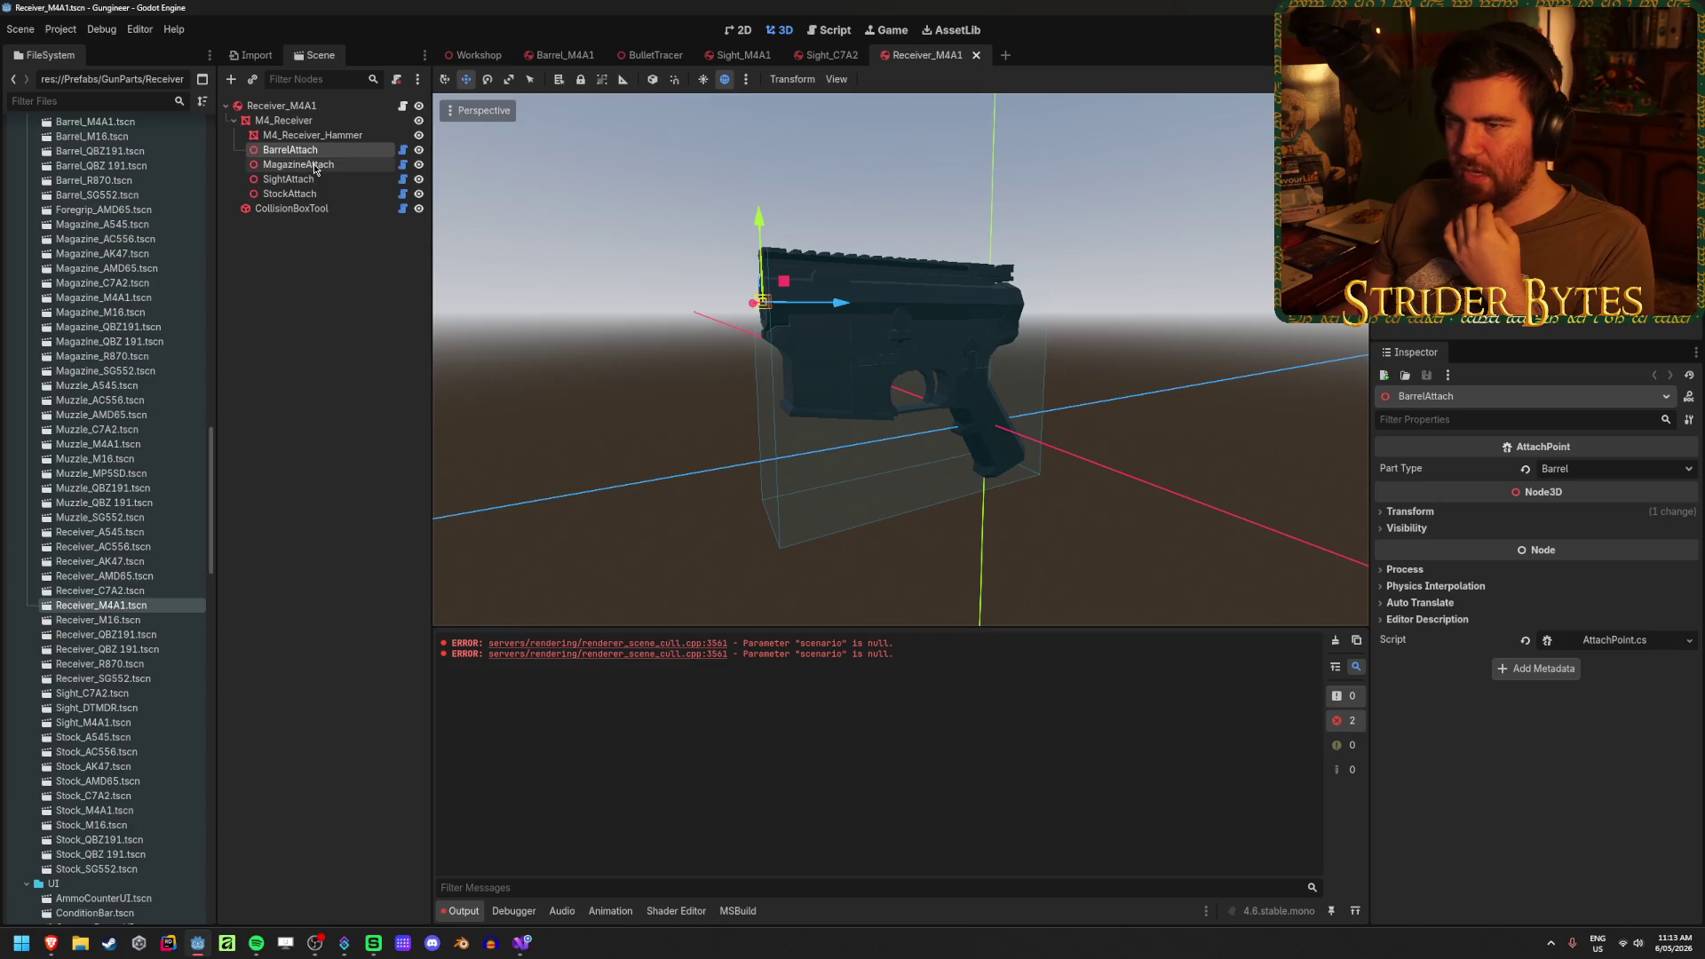
click(302, 165)
click(325, 152)
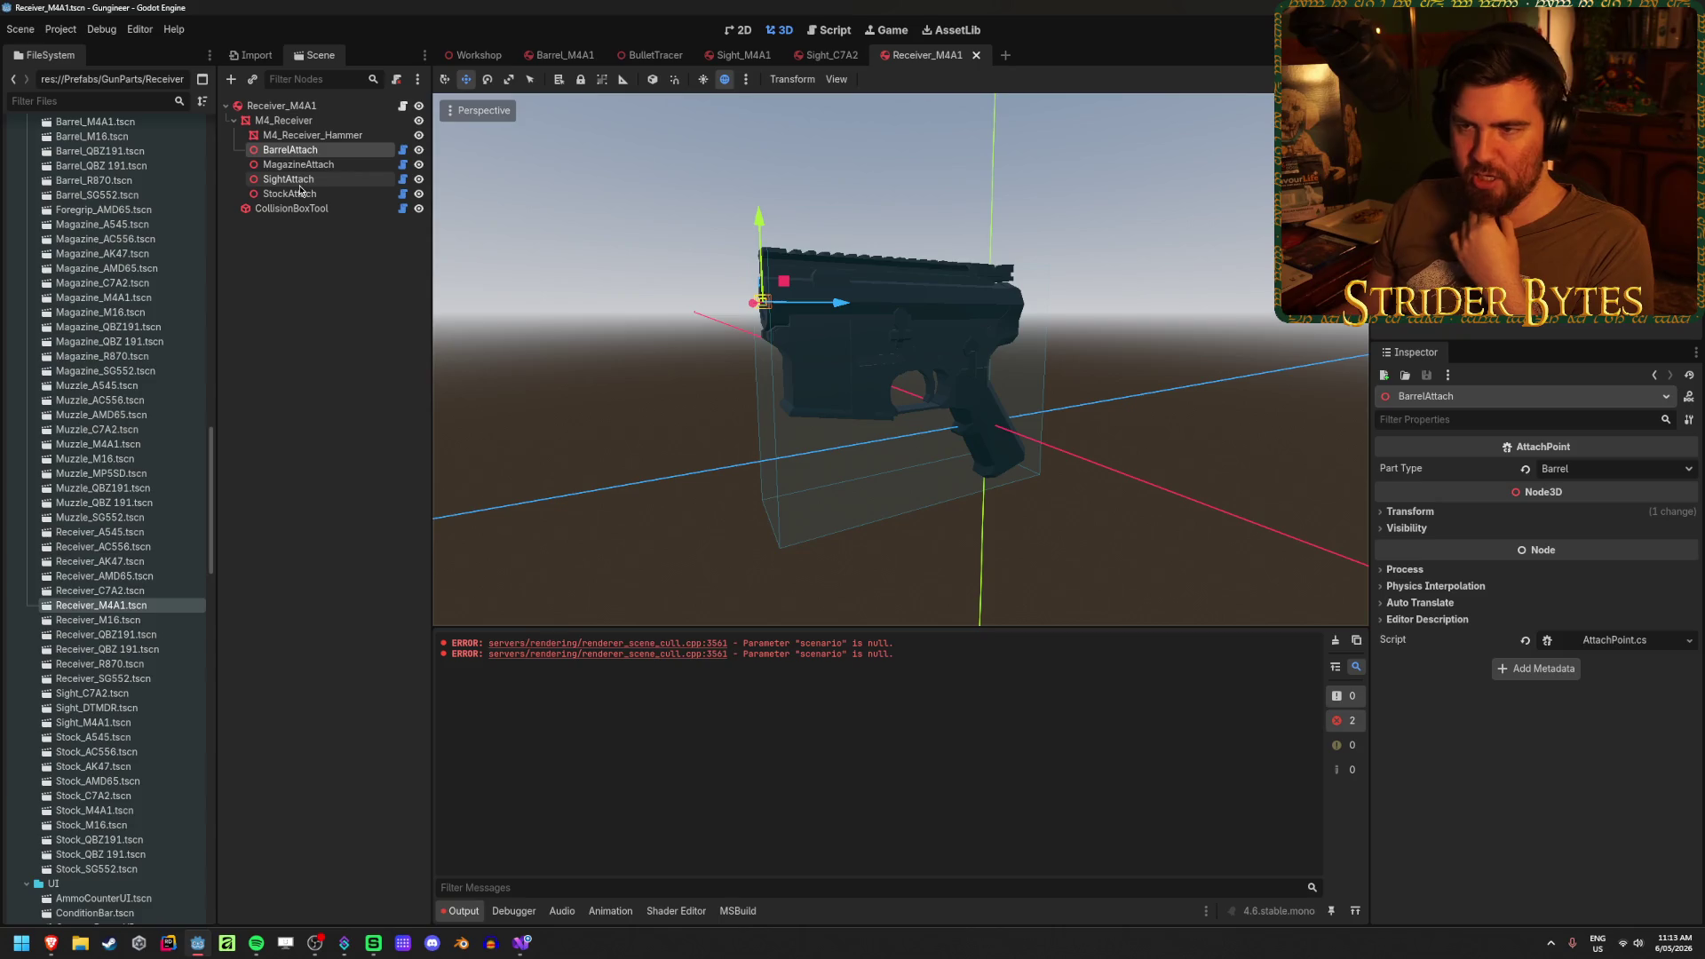
click(300, 135)
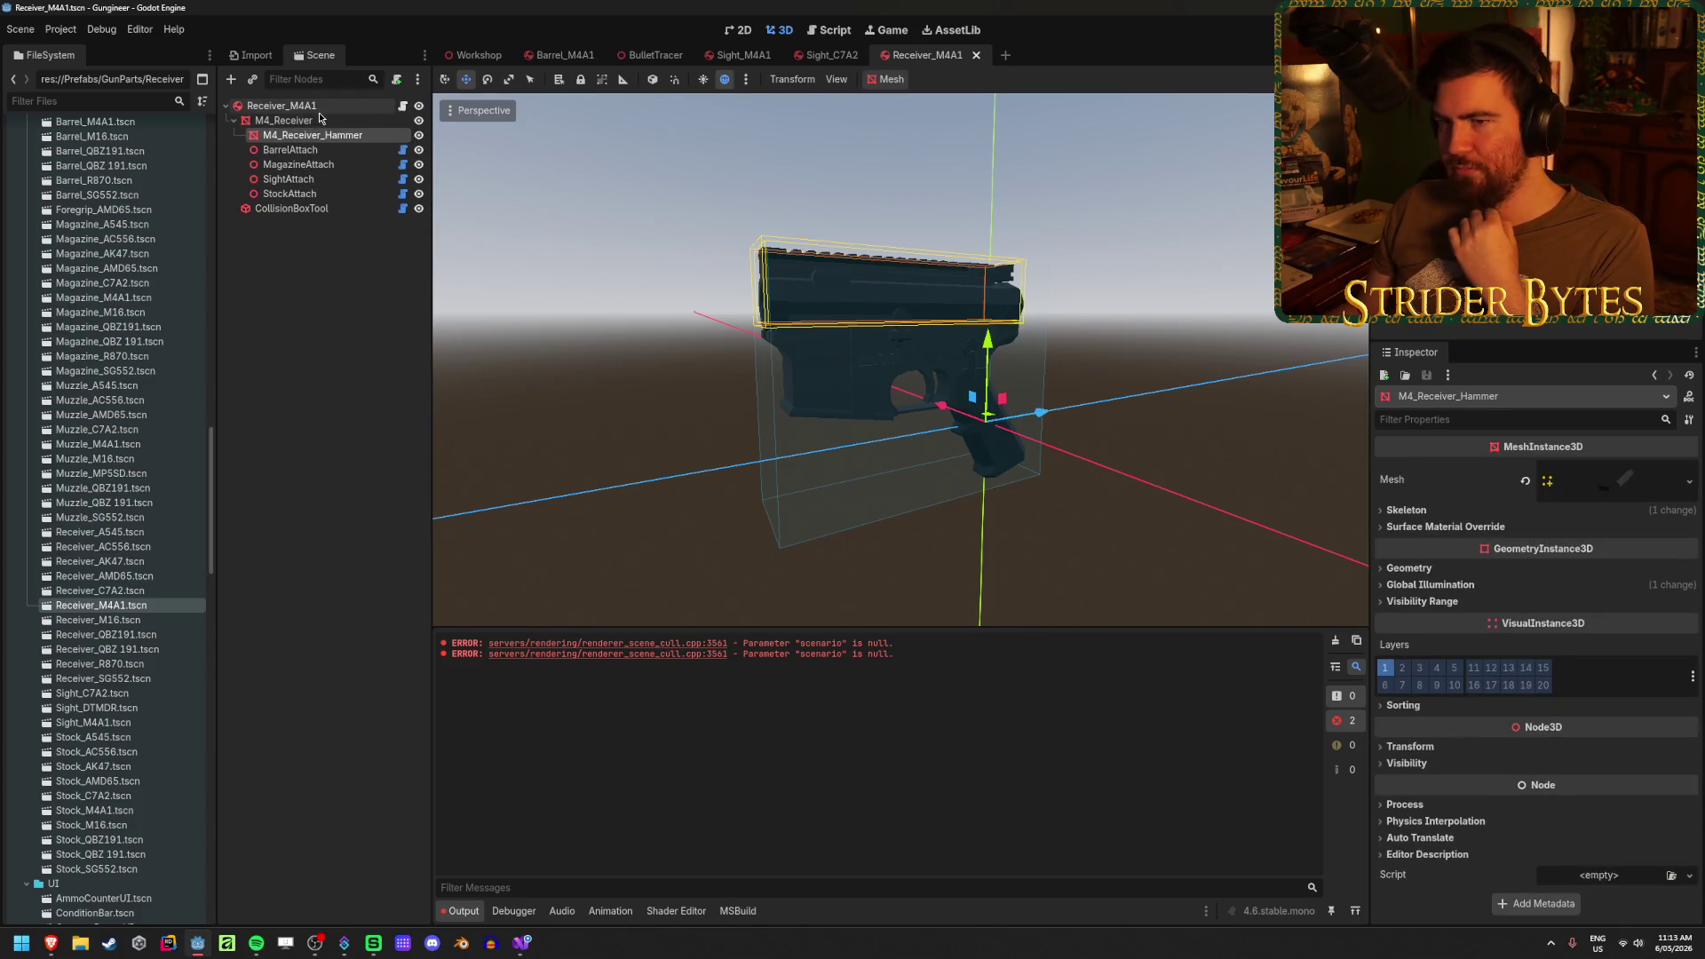
click(281, 106)
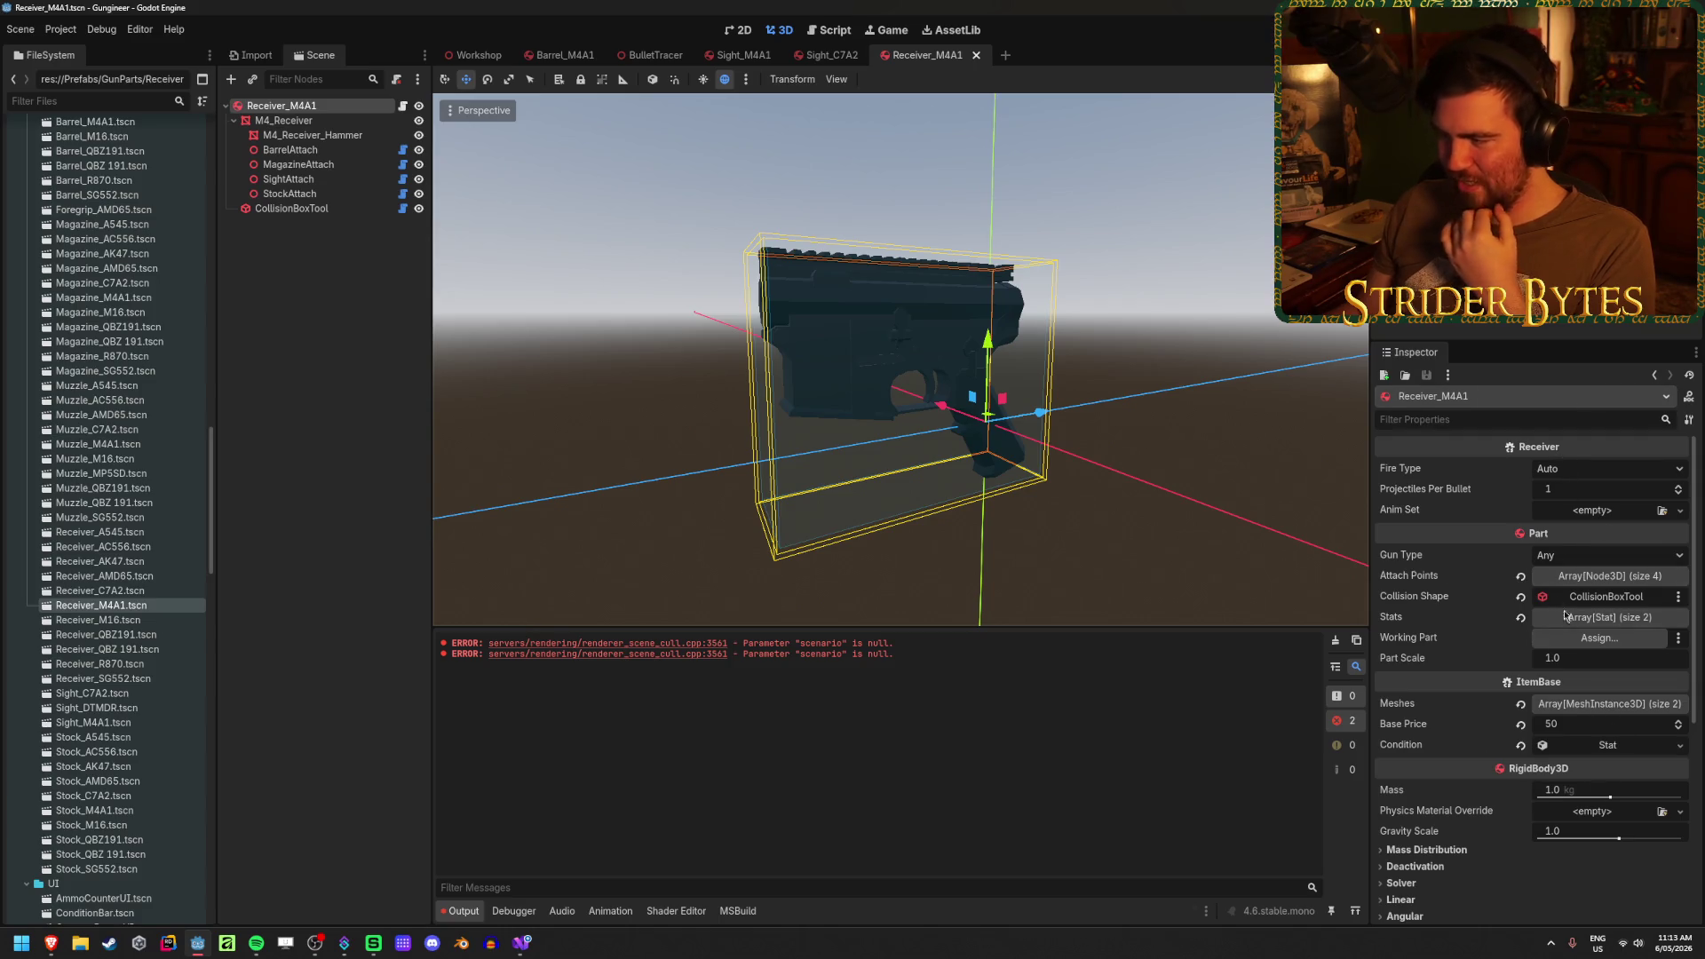
click(310, 331)
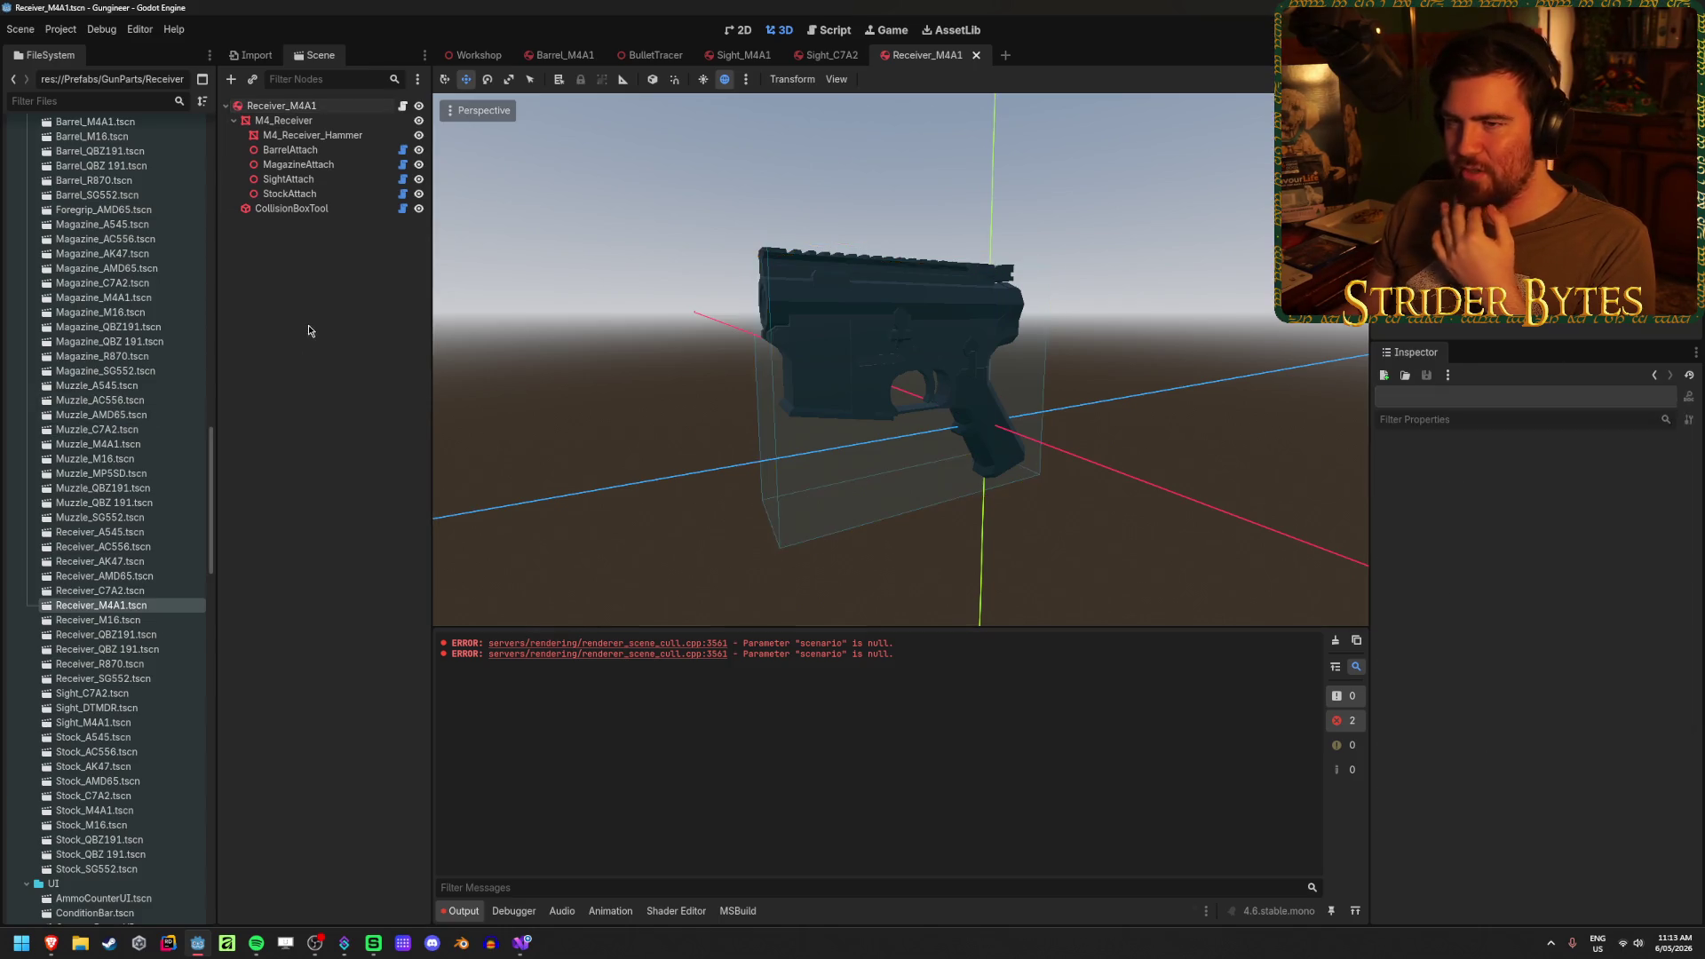
scroll(107, 533, up, 15)
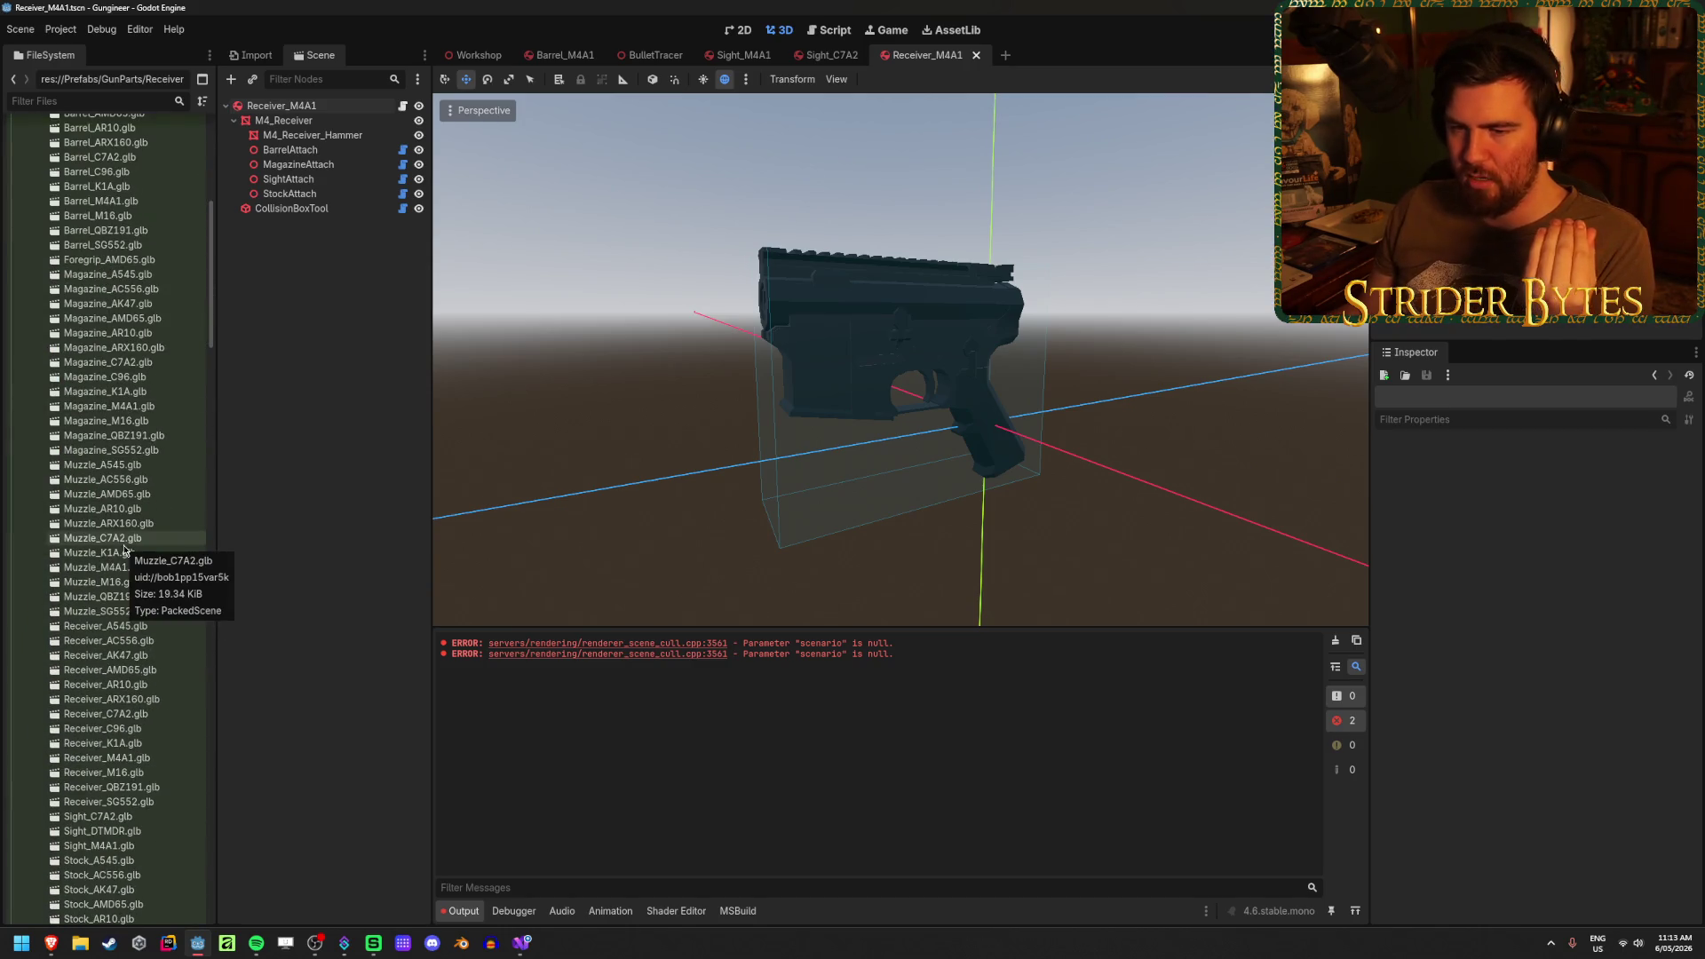
- Preview the Muzzle_C7A2.glb import settings, clear the output log's two errors, then switch windows
double_click(115, 539)
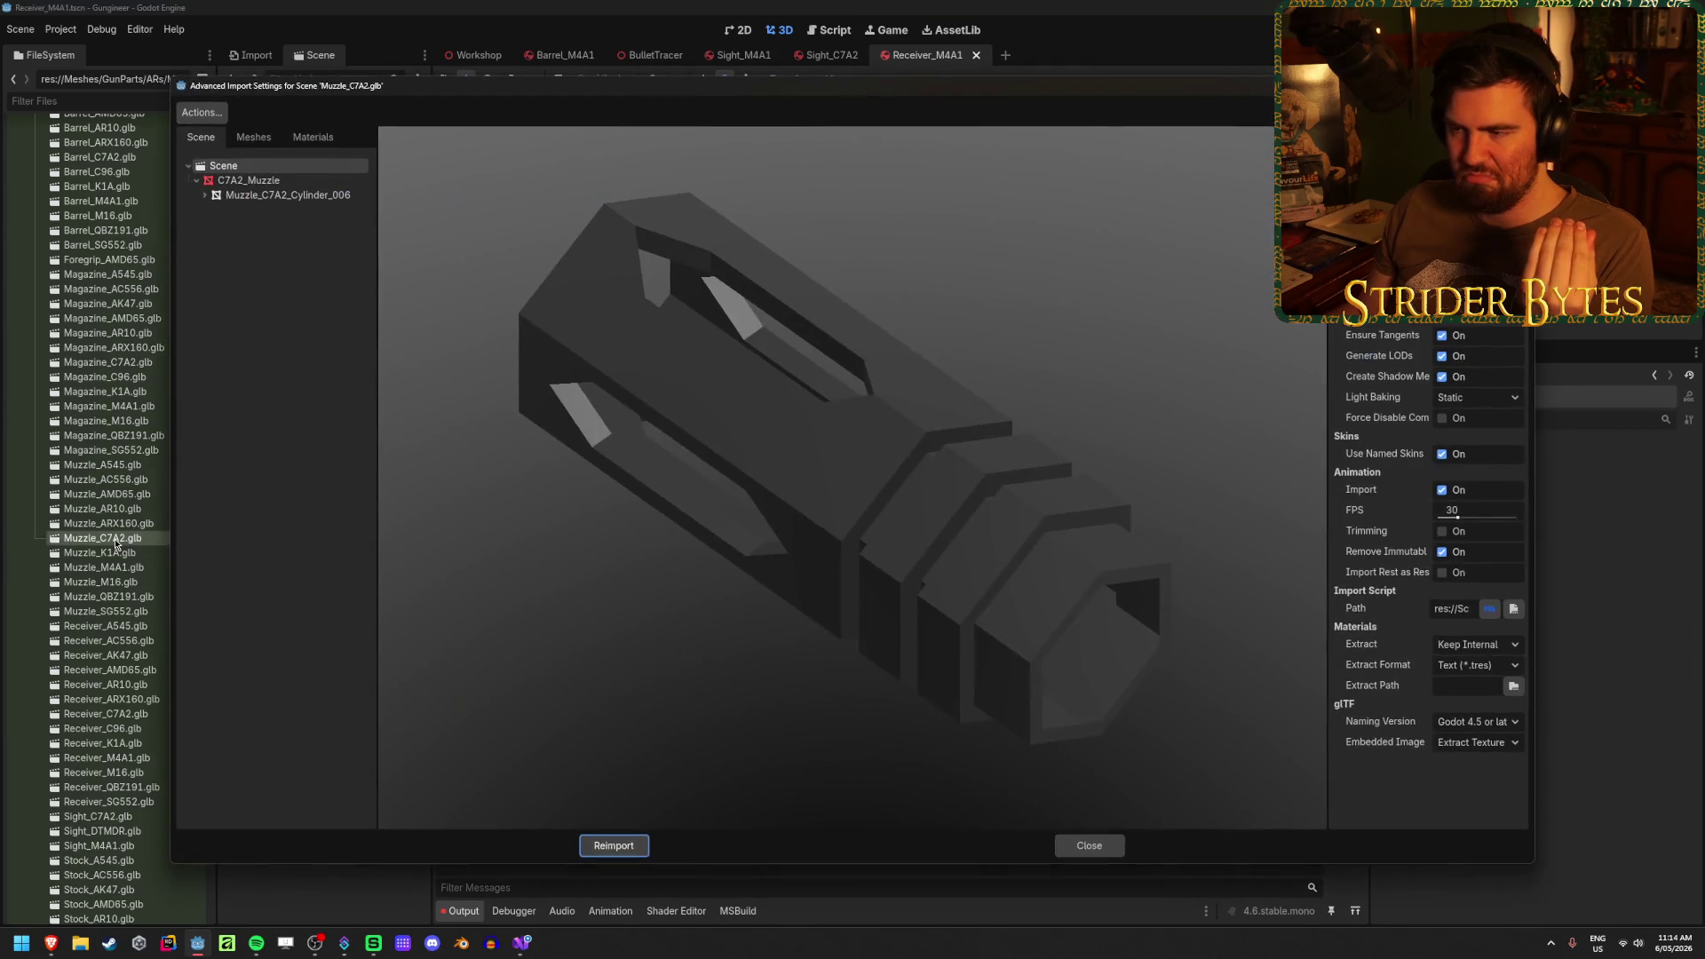
key(Escape)
scroll(115, 496, down, 10)
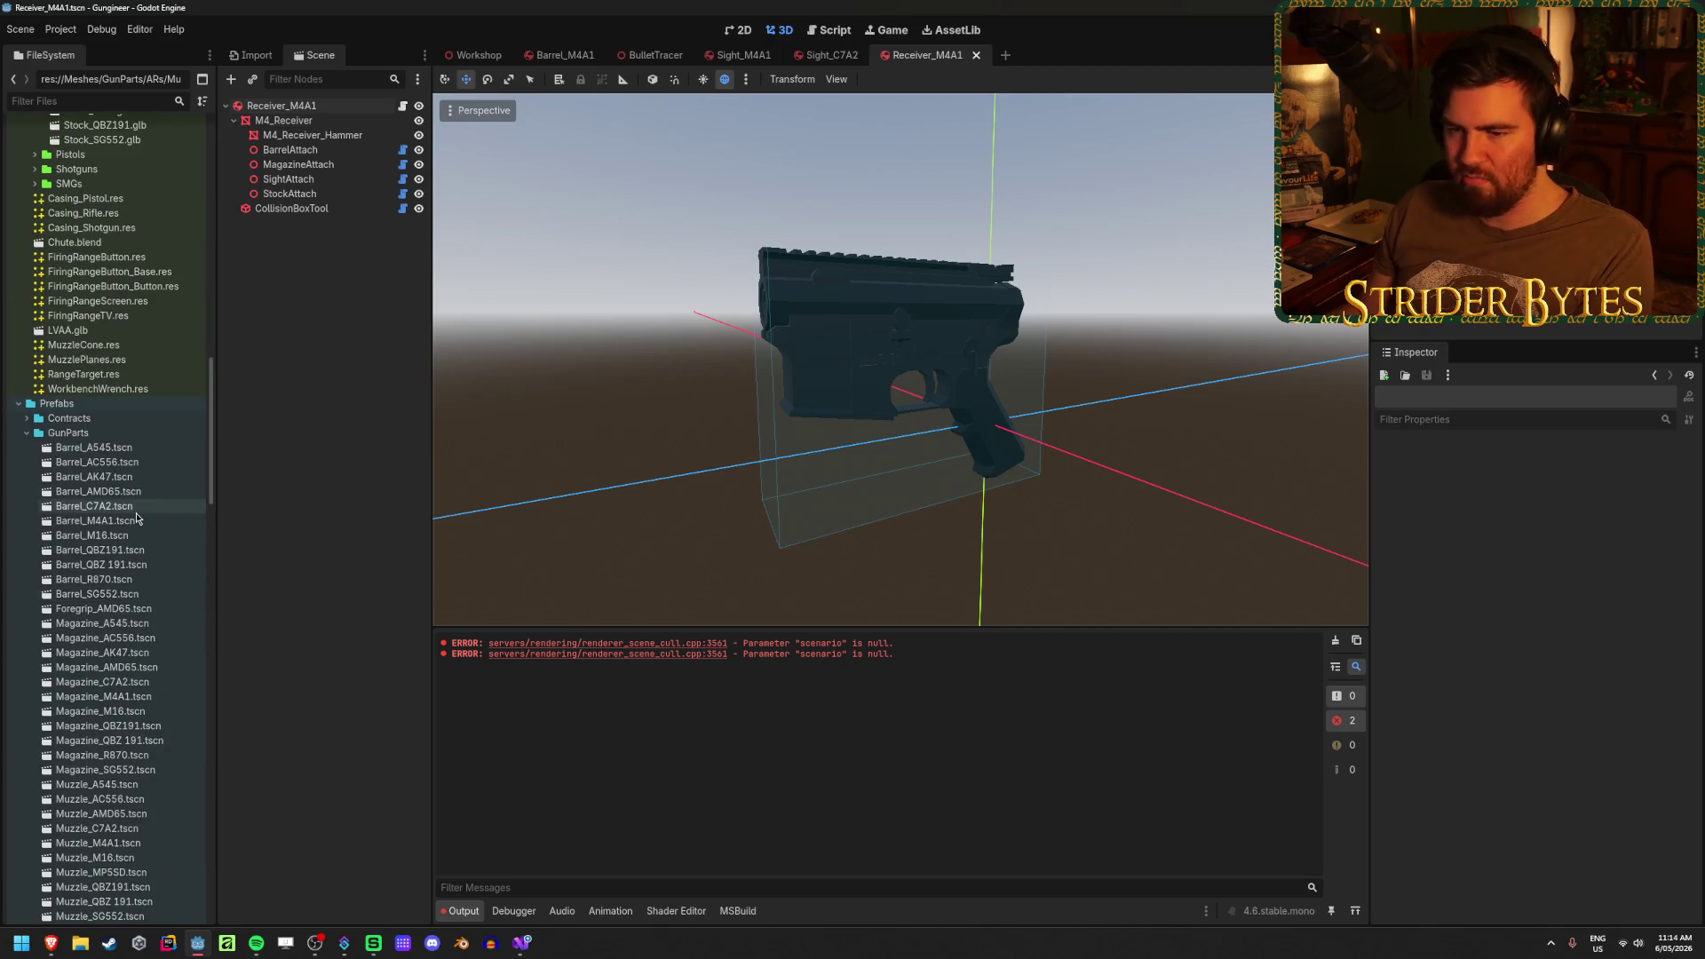
scroll(203, 487, down, 5)
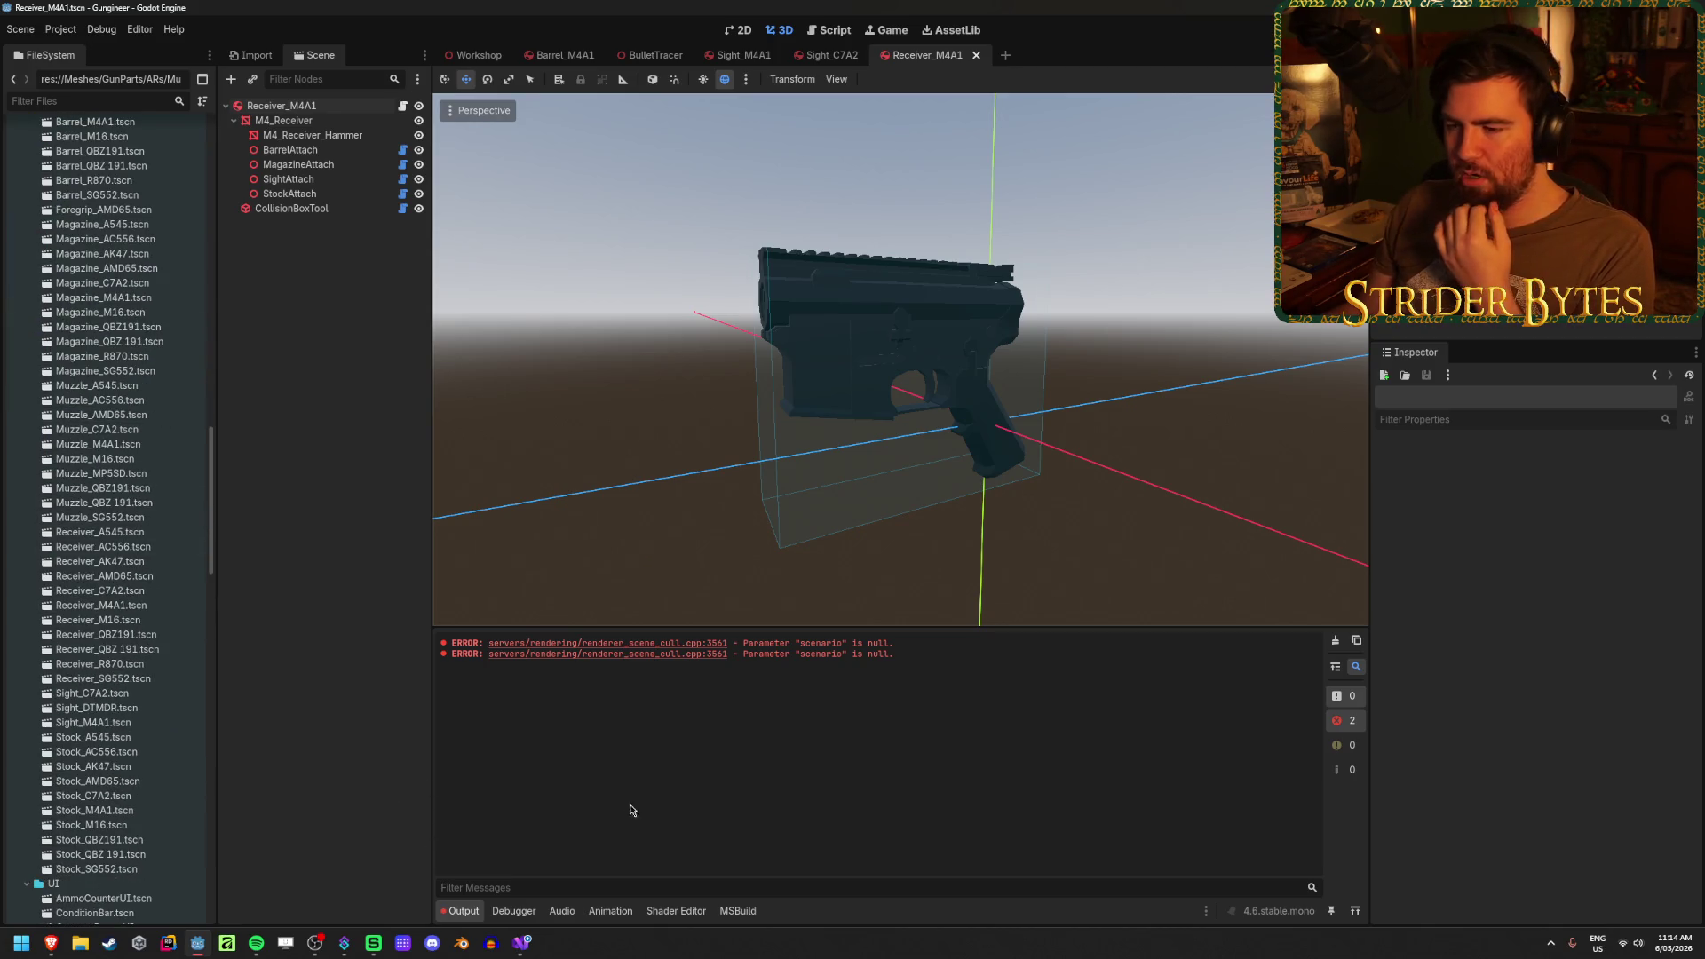
click(1336, 643)
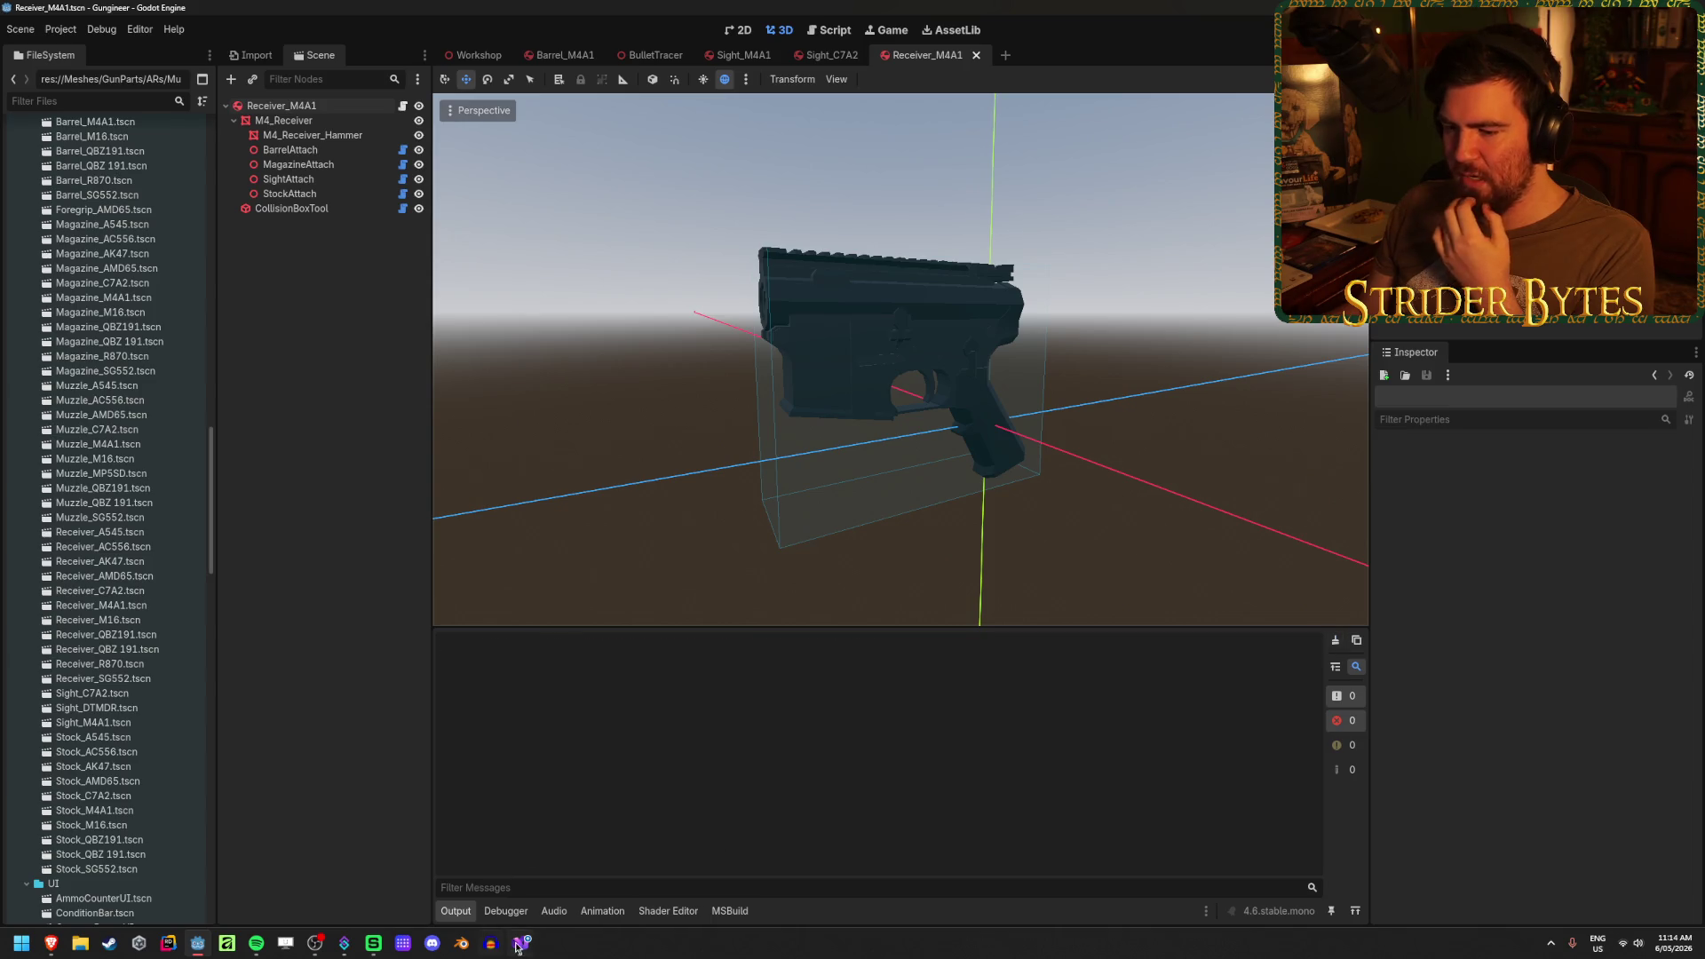
click(517, 945)
- Open the GunStats Receiver sheet and move from row 11 up into the FireRate column
click(51, 943)
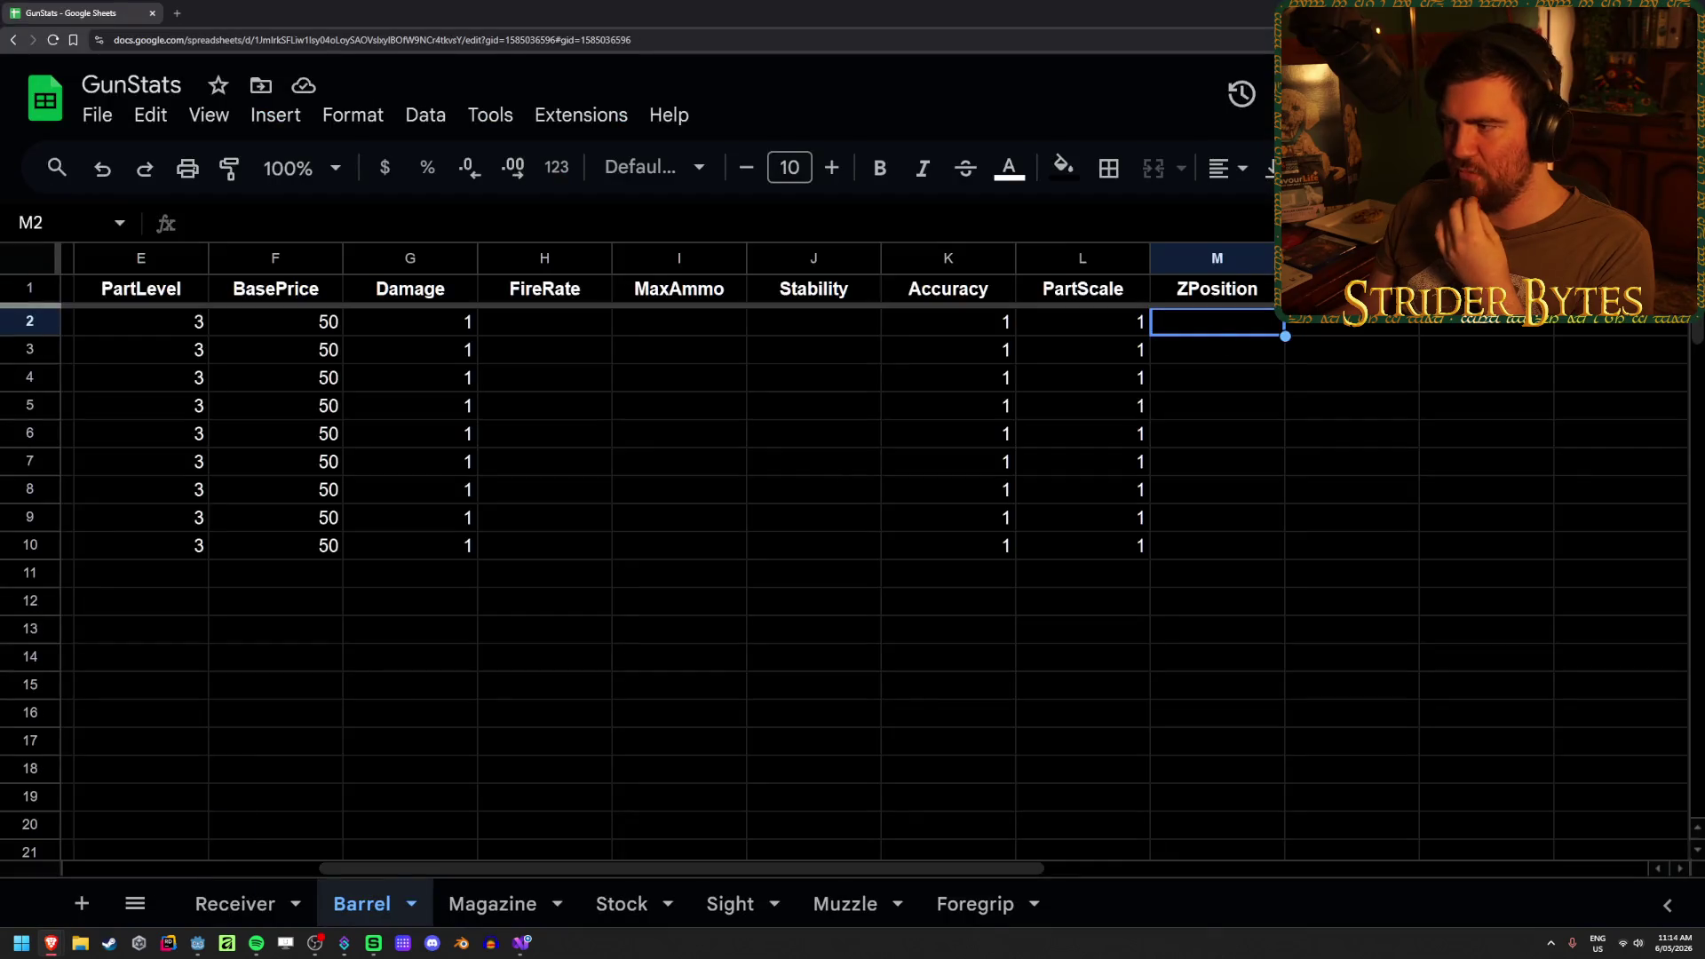
click(235, 903)
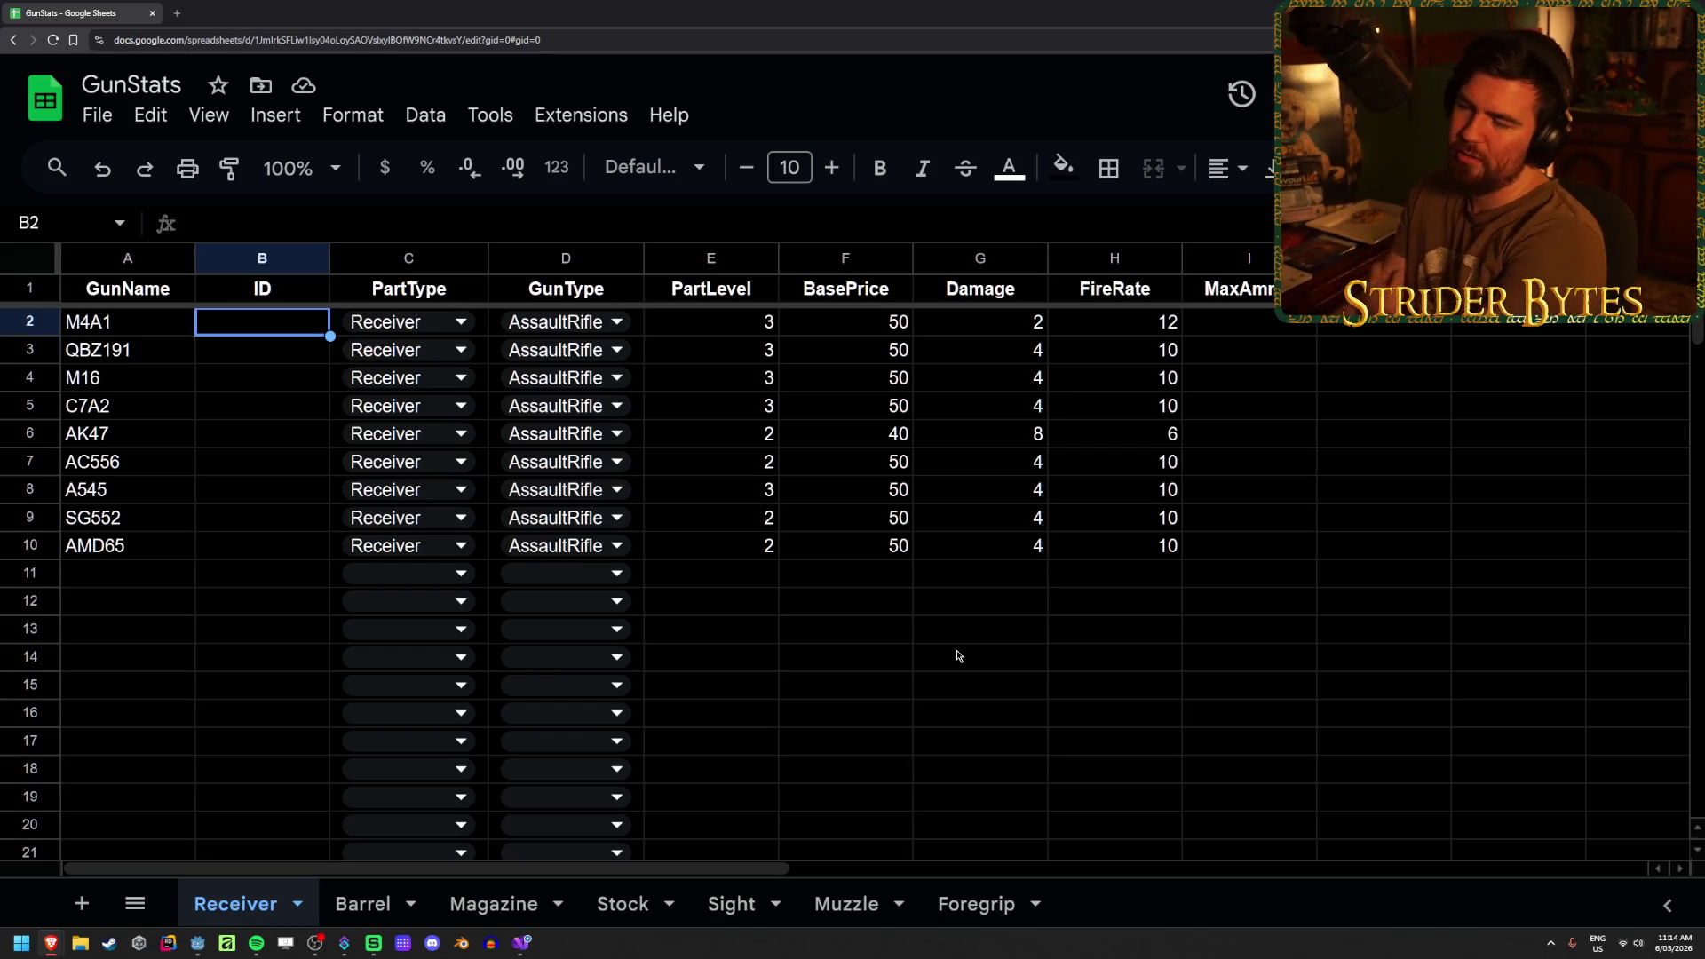
click(1032, 580)
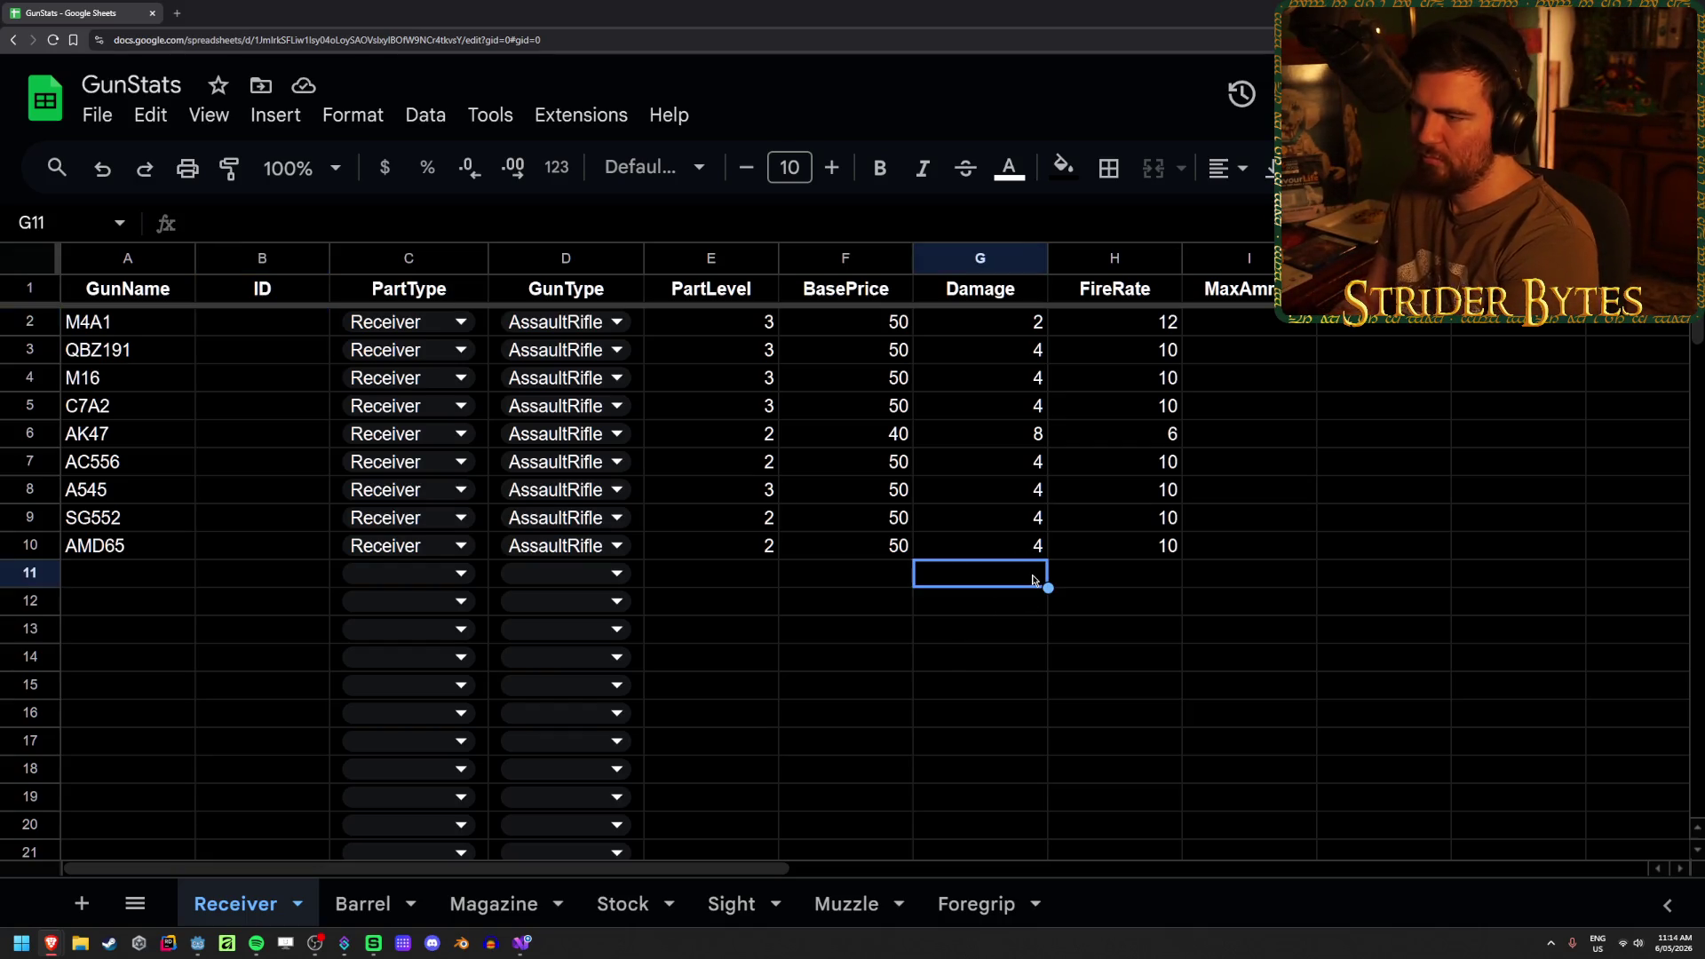
key(Left)
- Compare M4A1 Damage and FireRate, step down the FireRate column to row 11, then return to Visual Studio
key(Left)
key(Right)
key(Right)
key(Right)
key(Up)
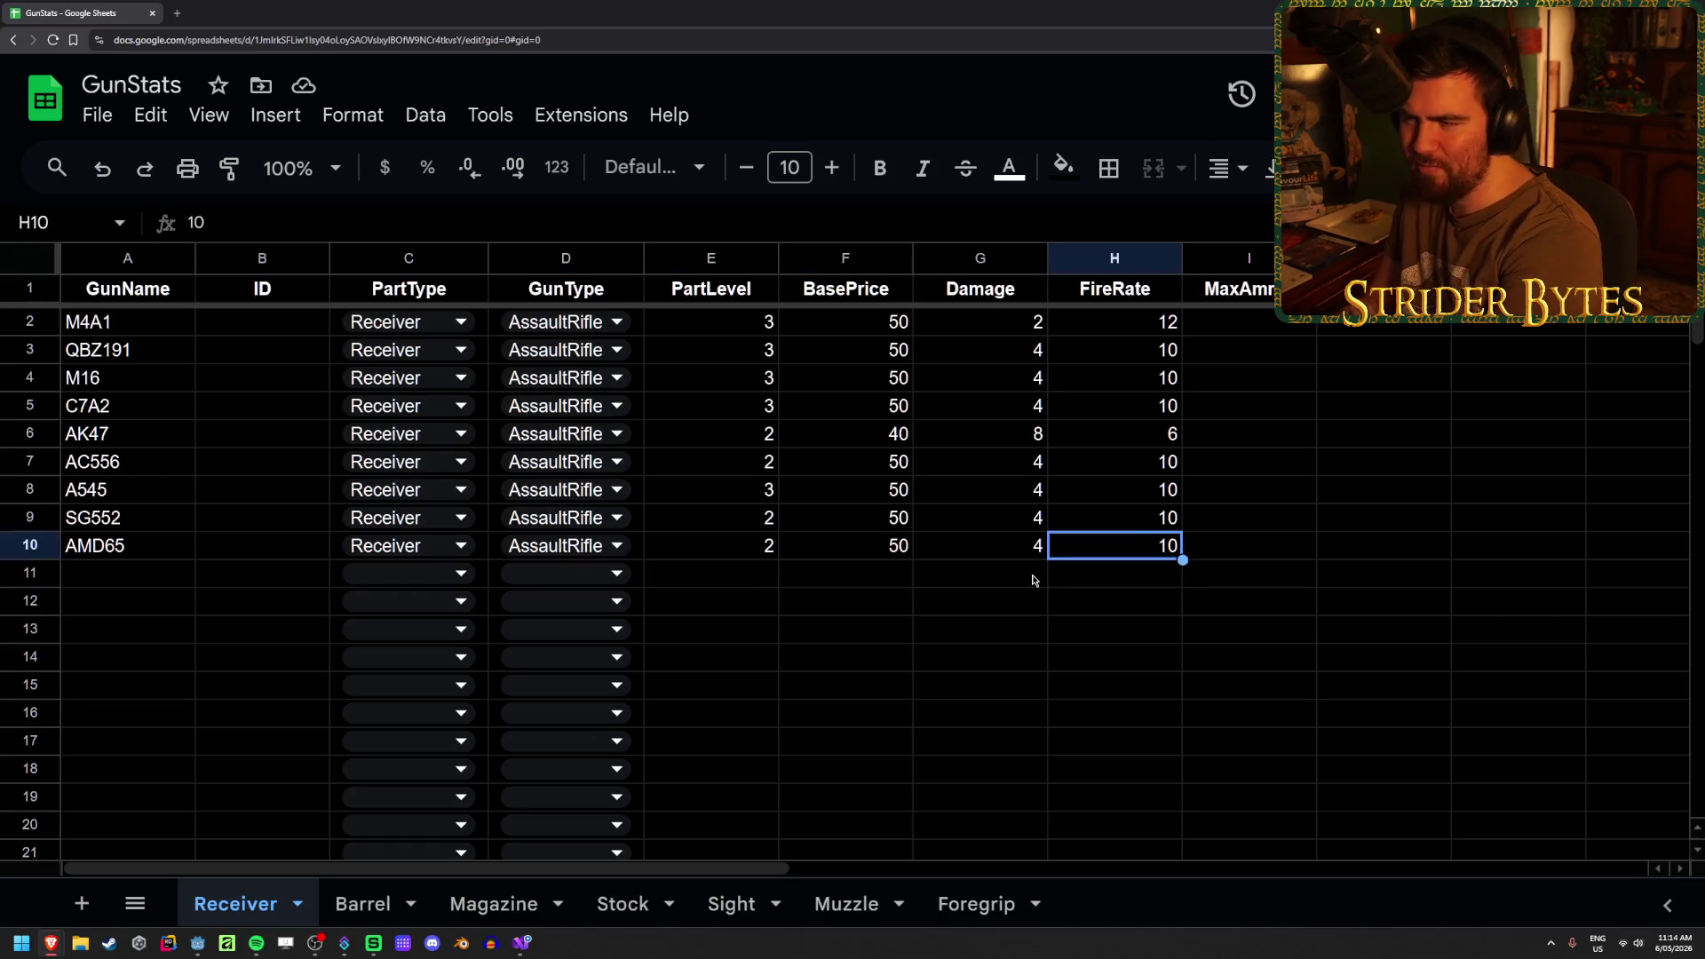
key(Up)
key(Up)
key(Up)
key(Left)
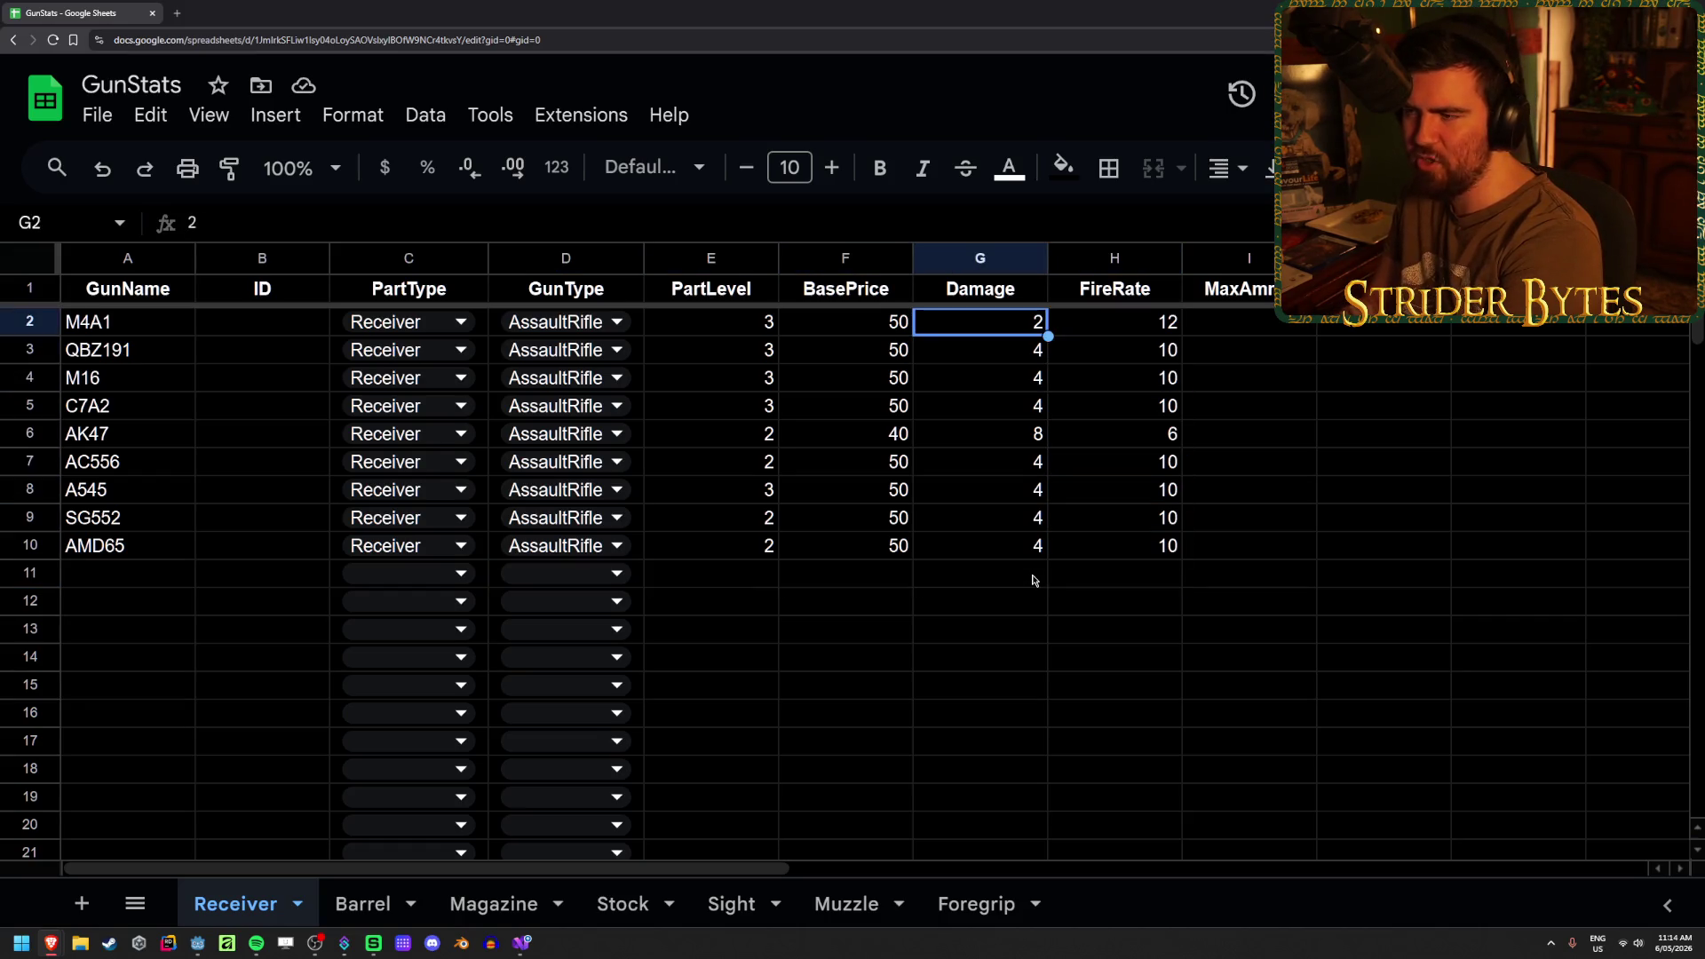
key(Right)
key(Left)
key(Right)
key(Left)
key(Right)
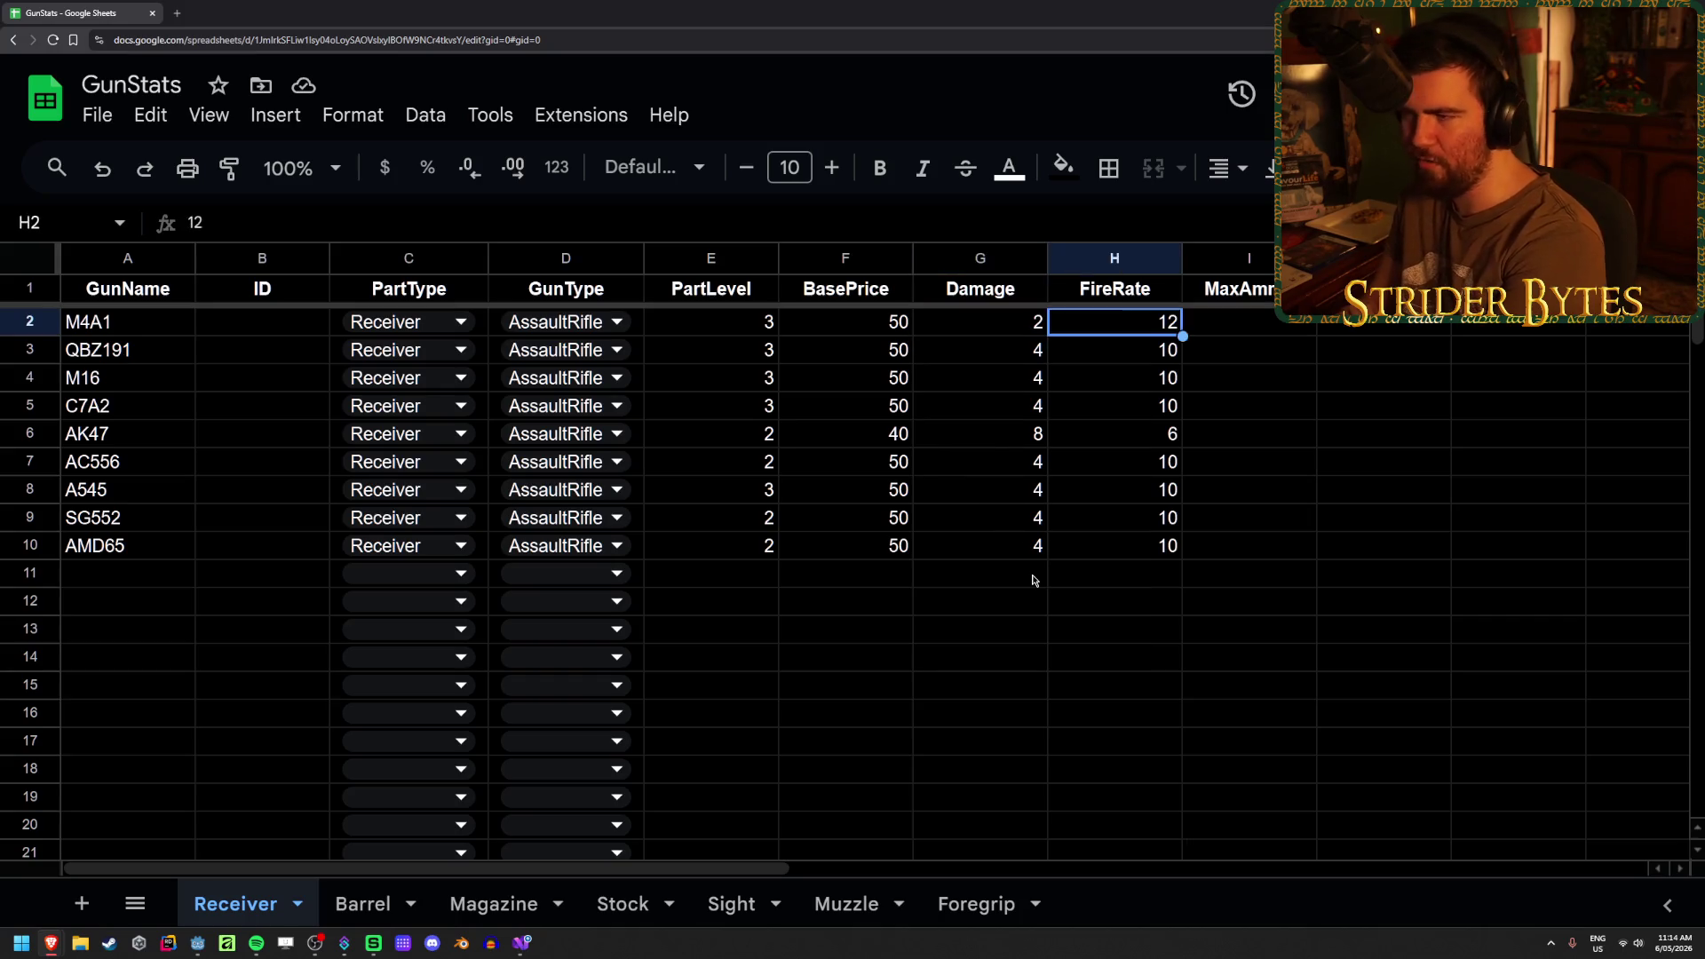
key(Down)
key(Right)
key(Left)
key(Down)
key(Down)
key(Right)
key(Down)
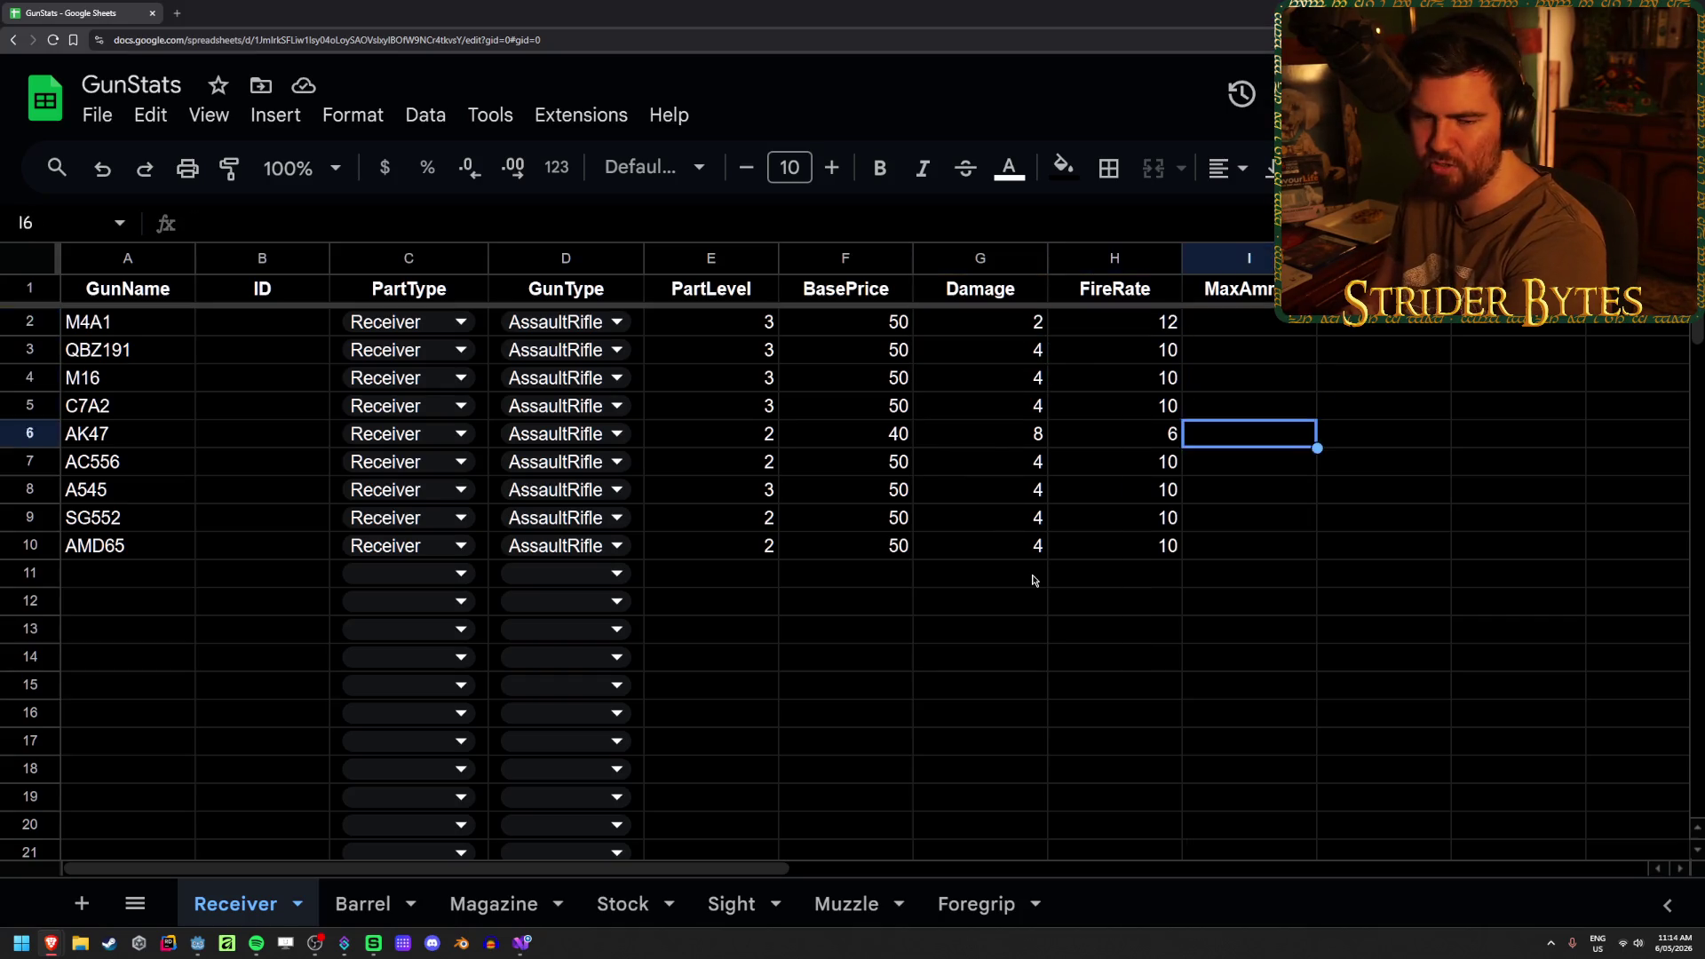
key(Down)
key(Left)
key(Down)
key(Down)
key(Right)
key(Left)
key(Down)
key(Down)
key(Right)
key(Left)
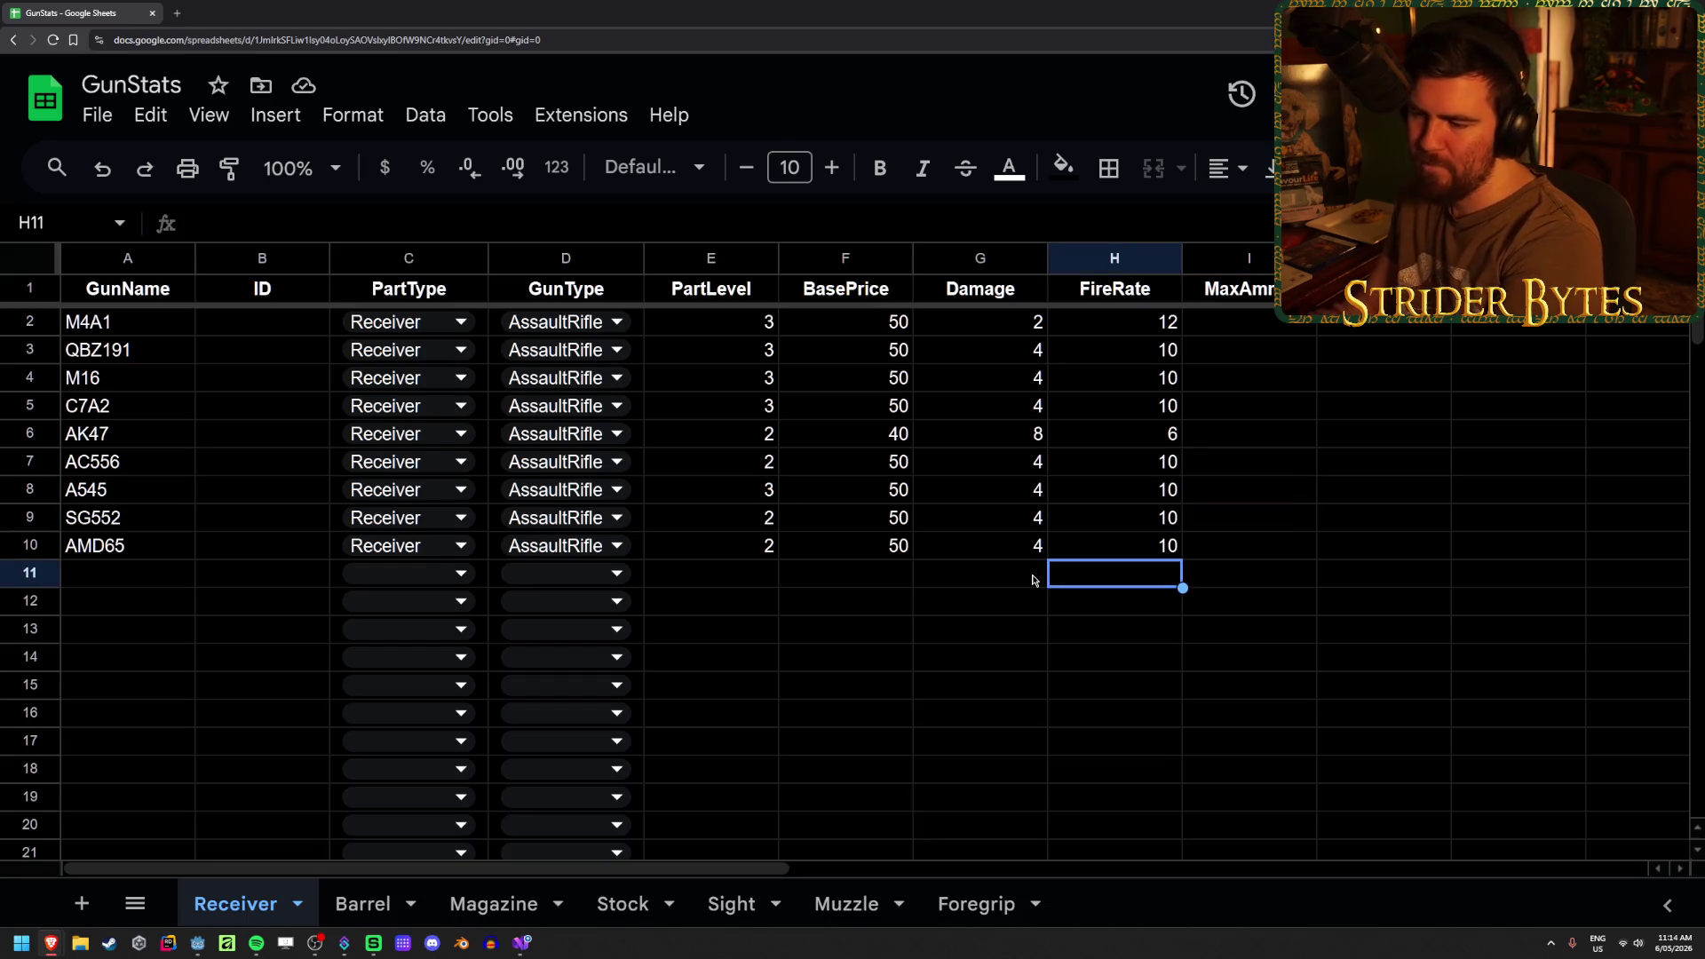
key(alt+Tab)
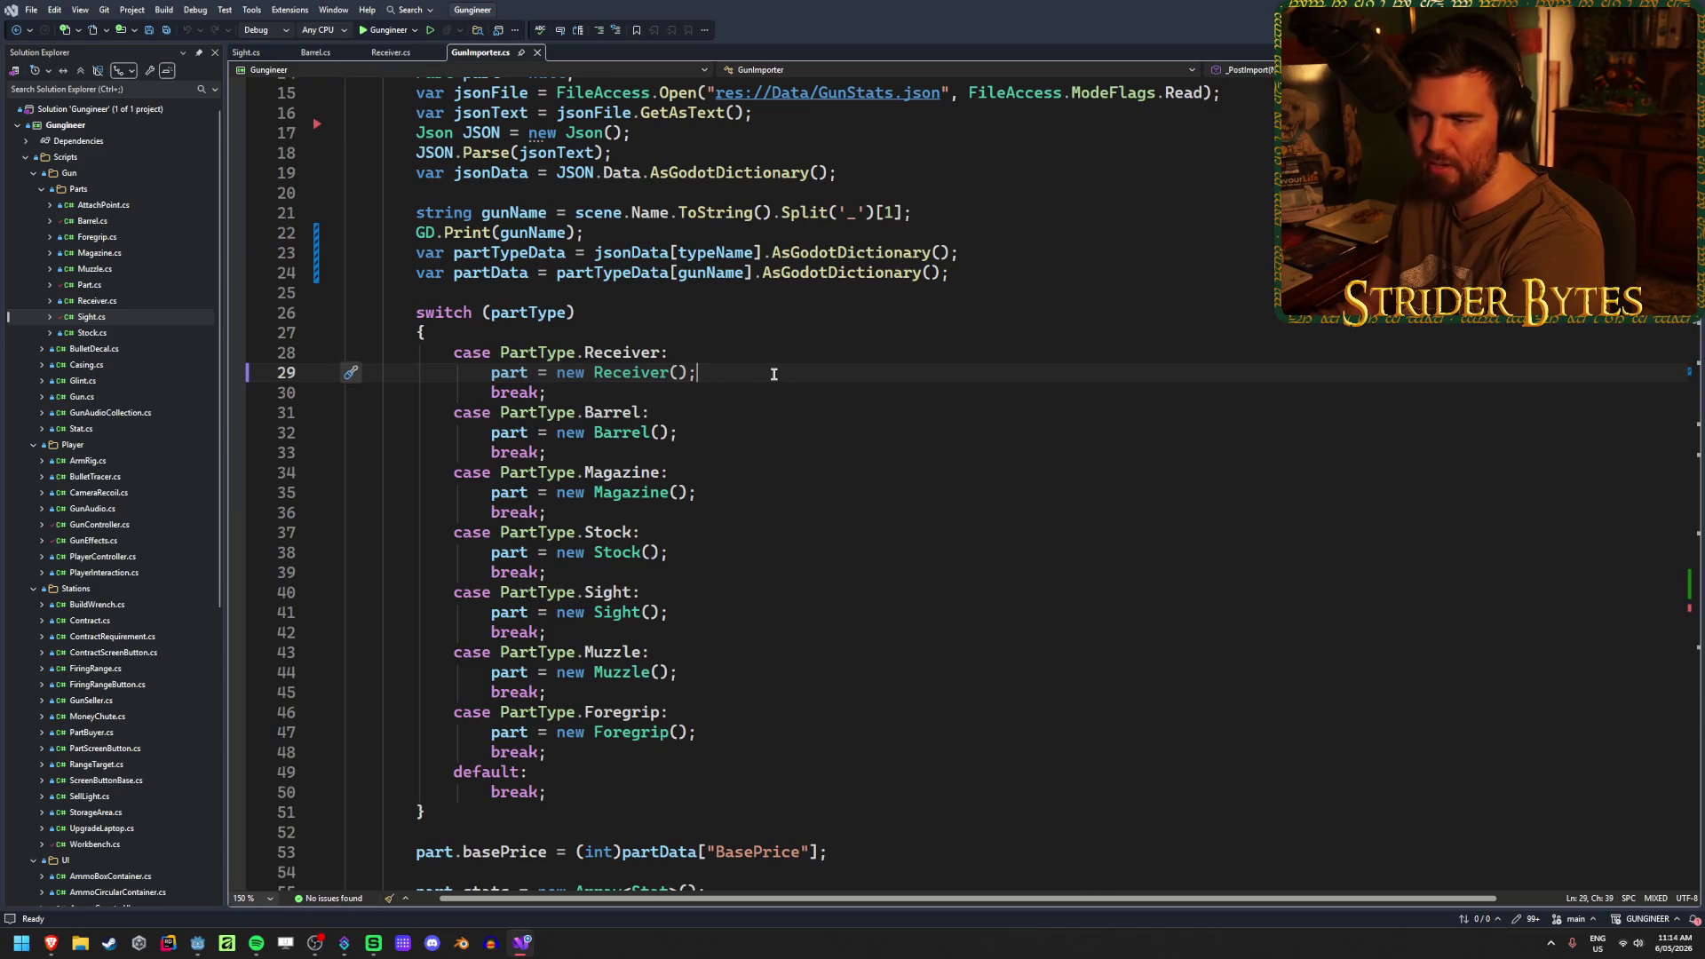
- Scroll through GunImporter.cs, then open Barrel.cs from Gun/Parts in Solution Explorer
scroll(808, 604, up, 5)
scroll(800, 613, down, 6)
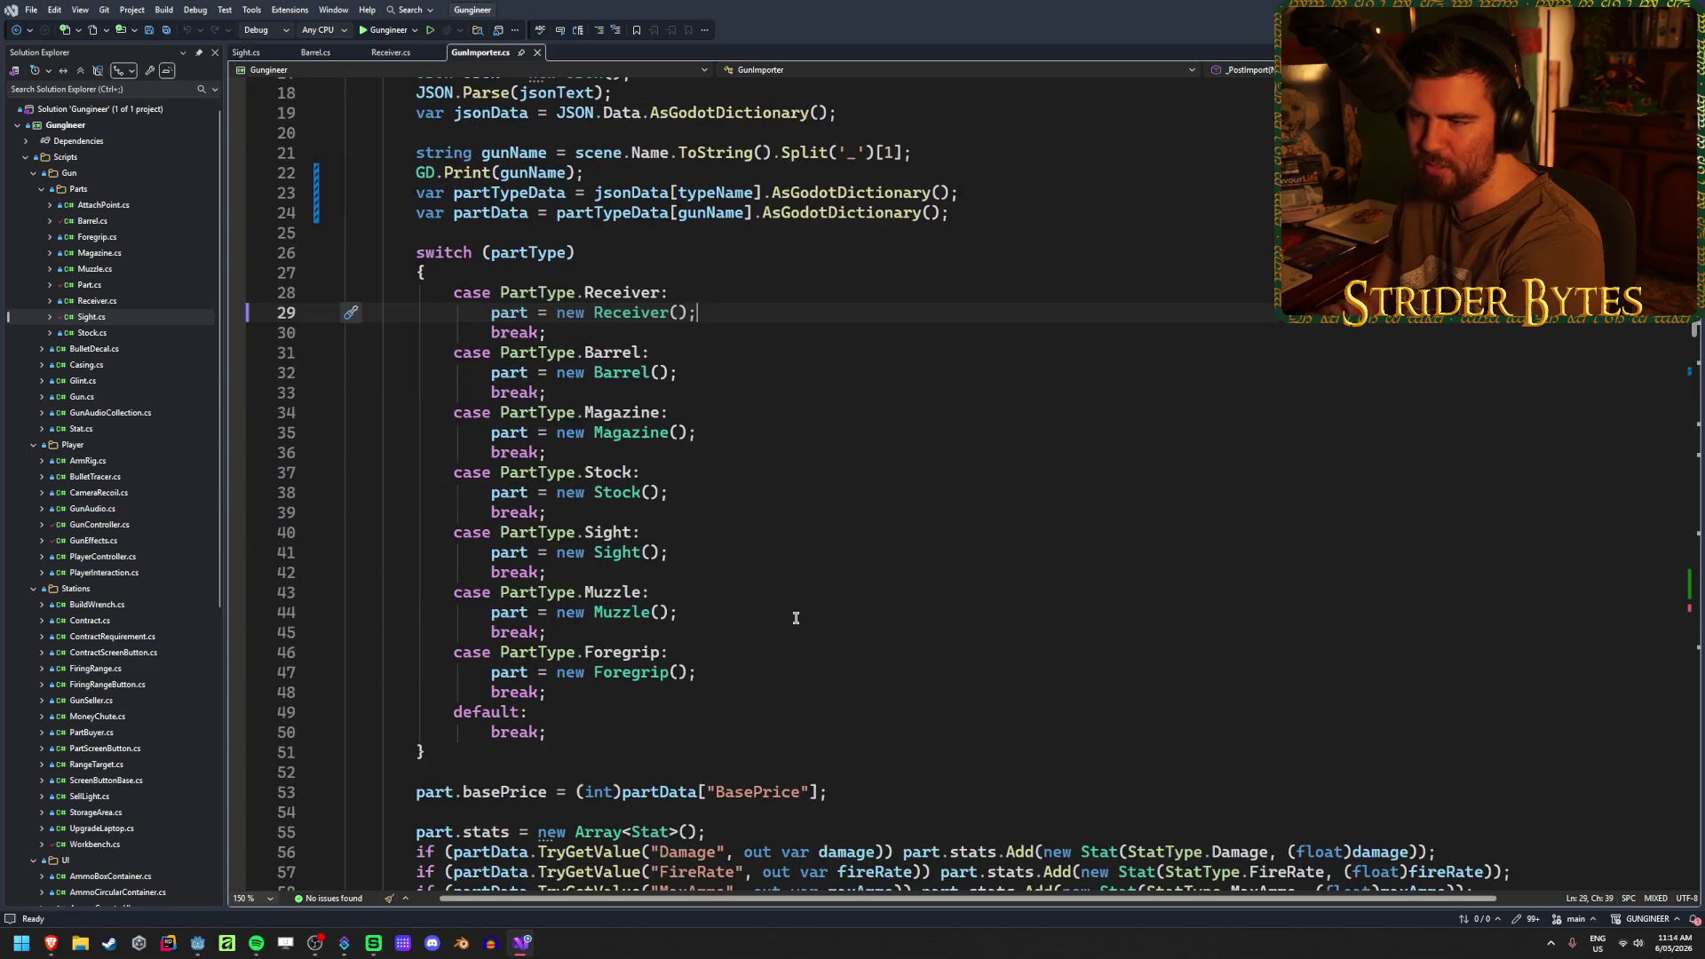
double_click(123, 224)
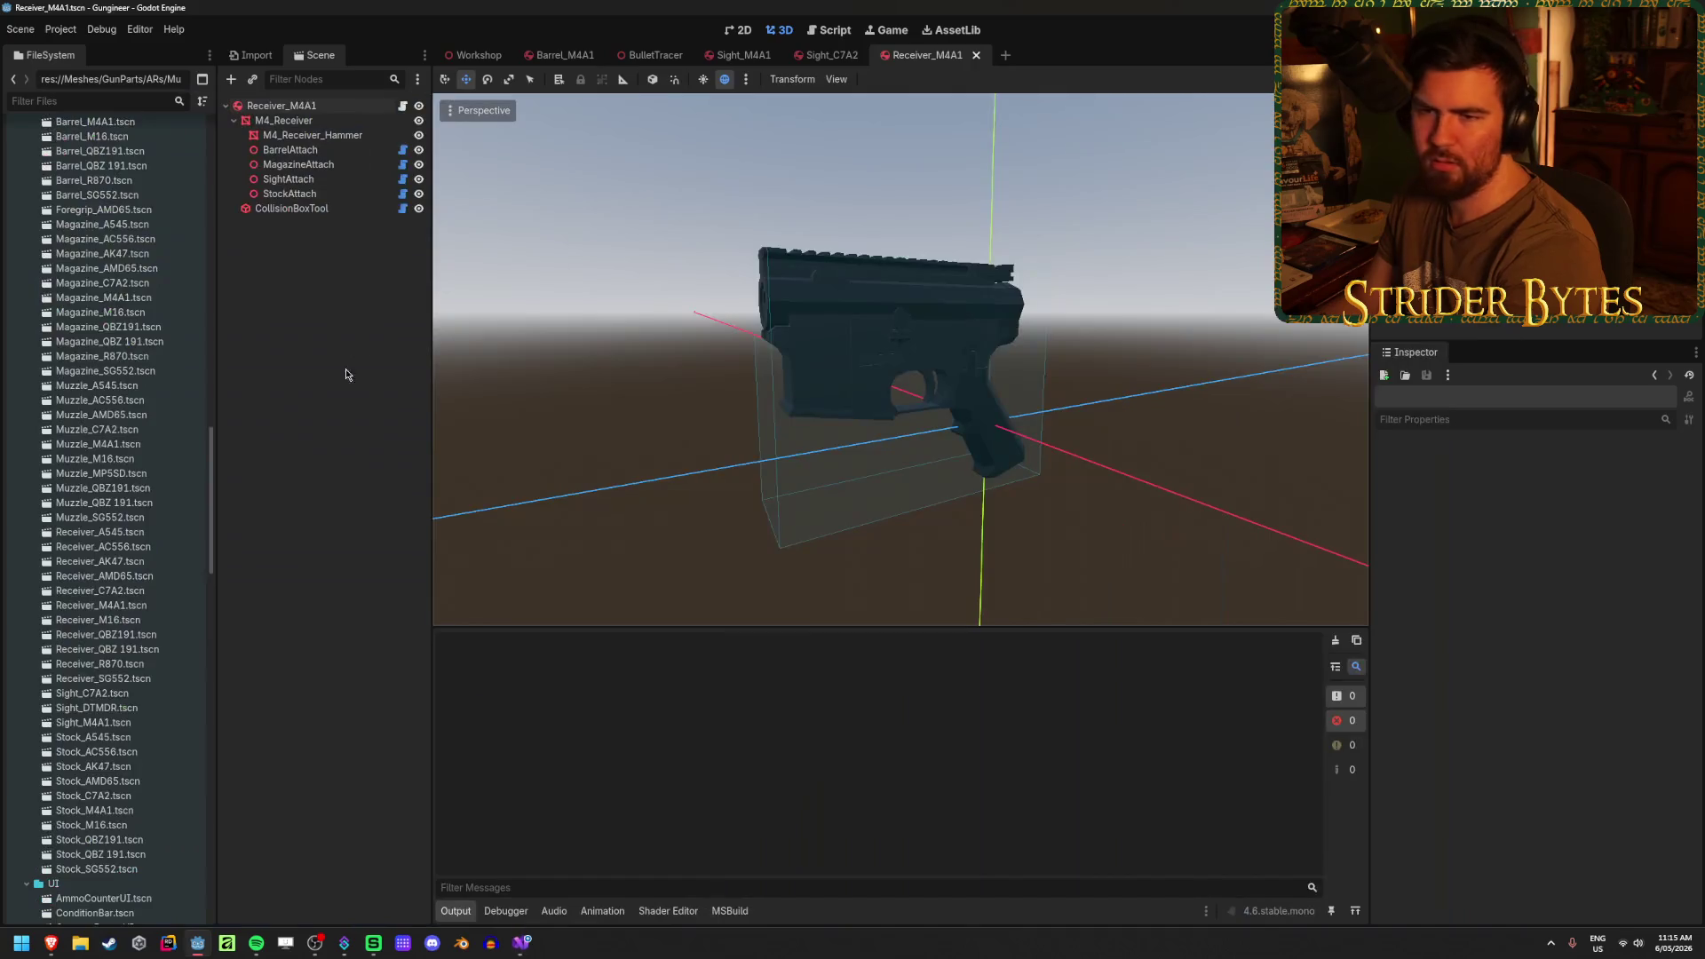
- Open the Barrel_A545, Barrel_AK47 and Barrel_AC556 prefabs, viewing the AC556 and AK47 barrels up close
scroll(135, 508, down, 10)
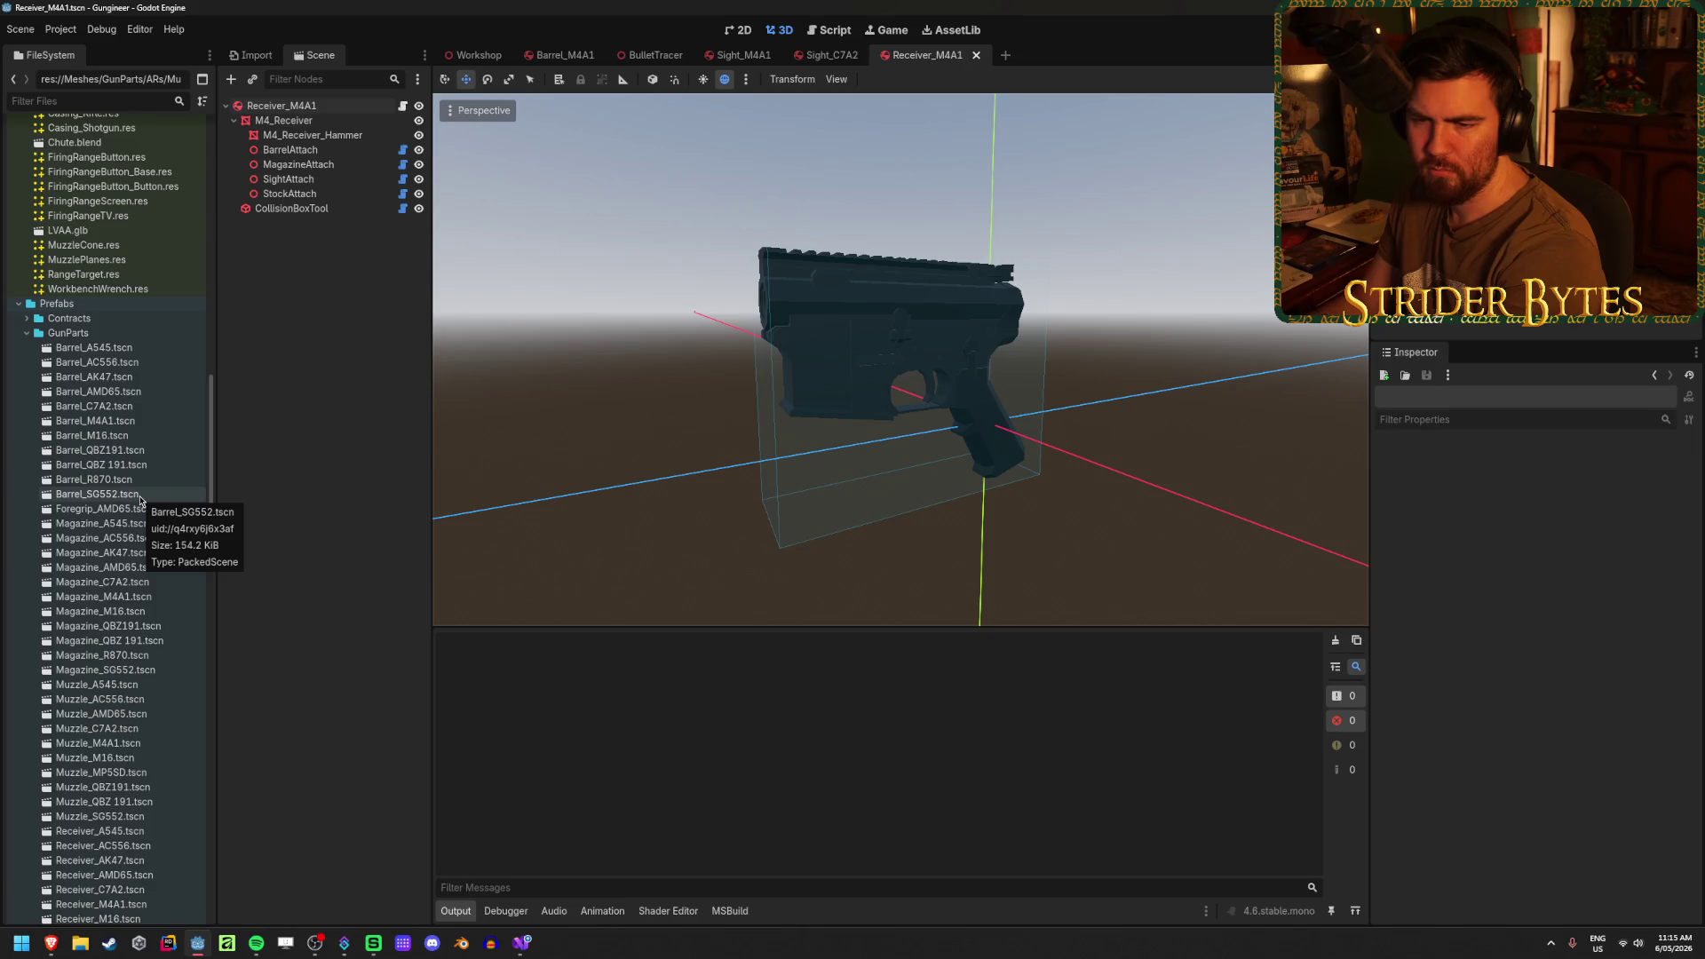
double_click(154, 351)
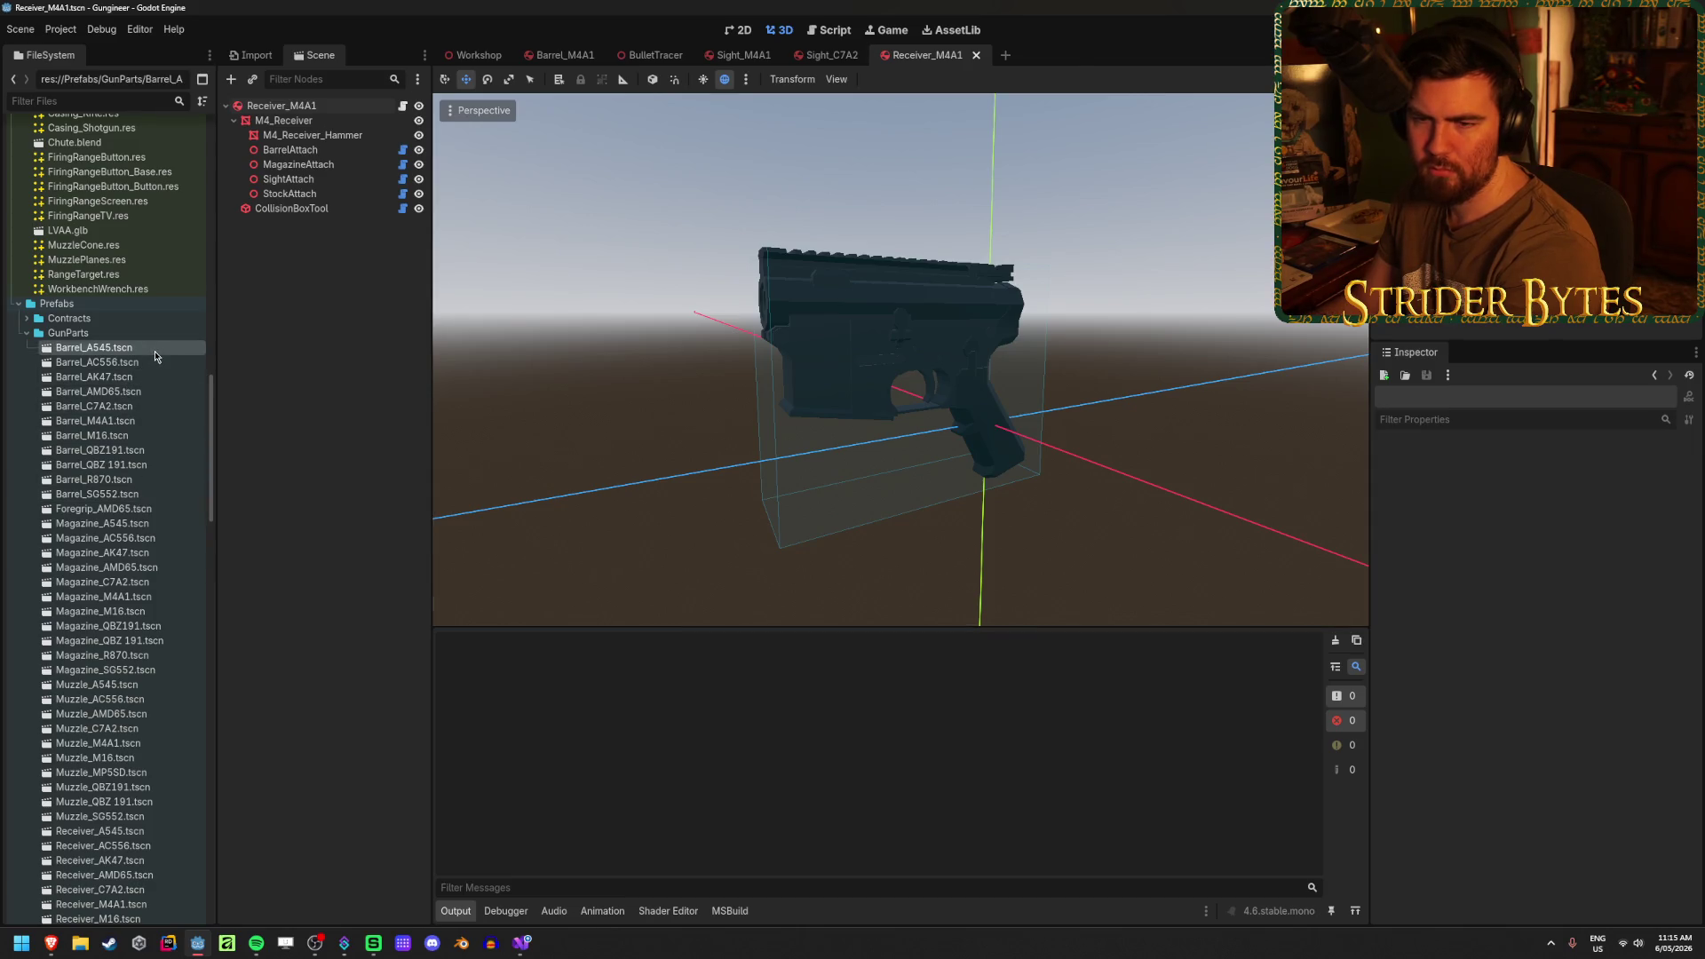
double_click(155, 377)
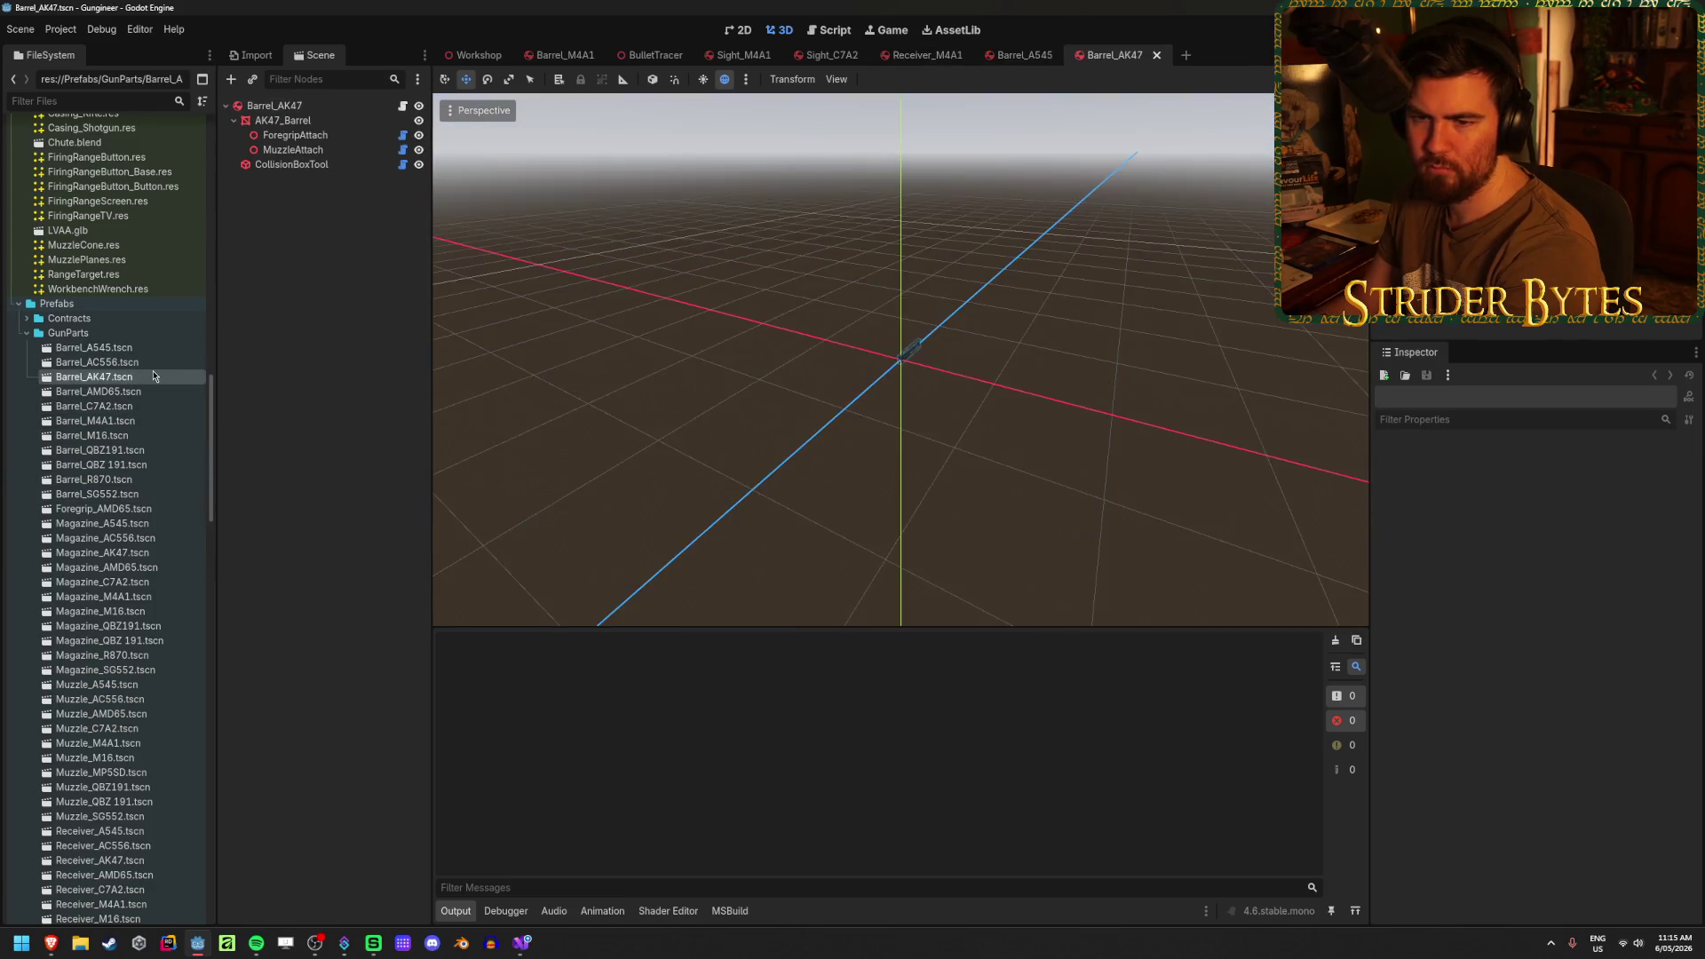
double_click(155, 362)
scroll(1055, 499, up, 5)
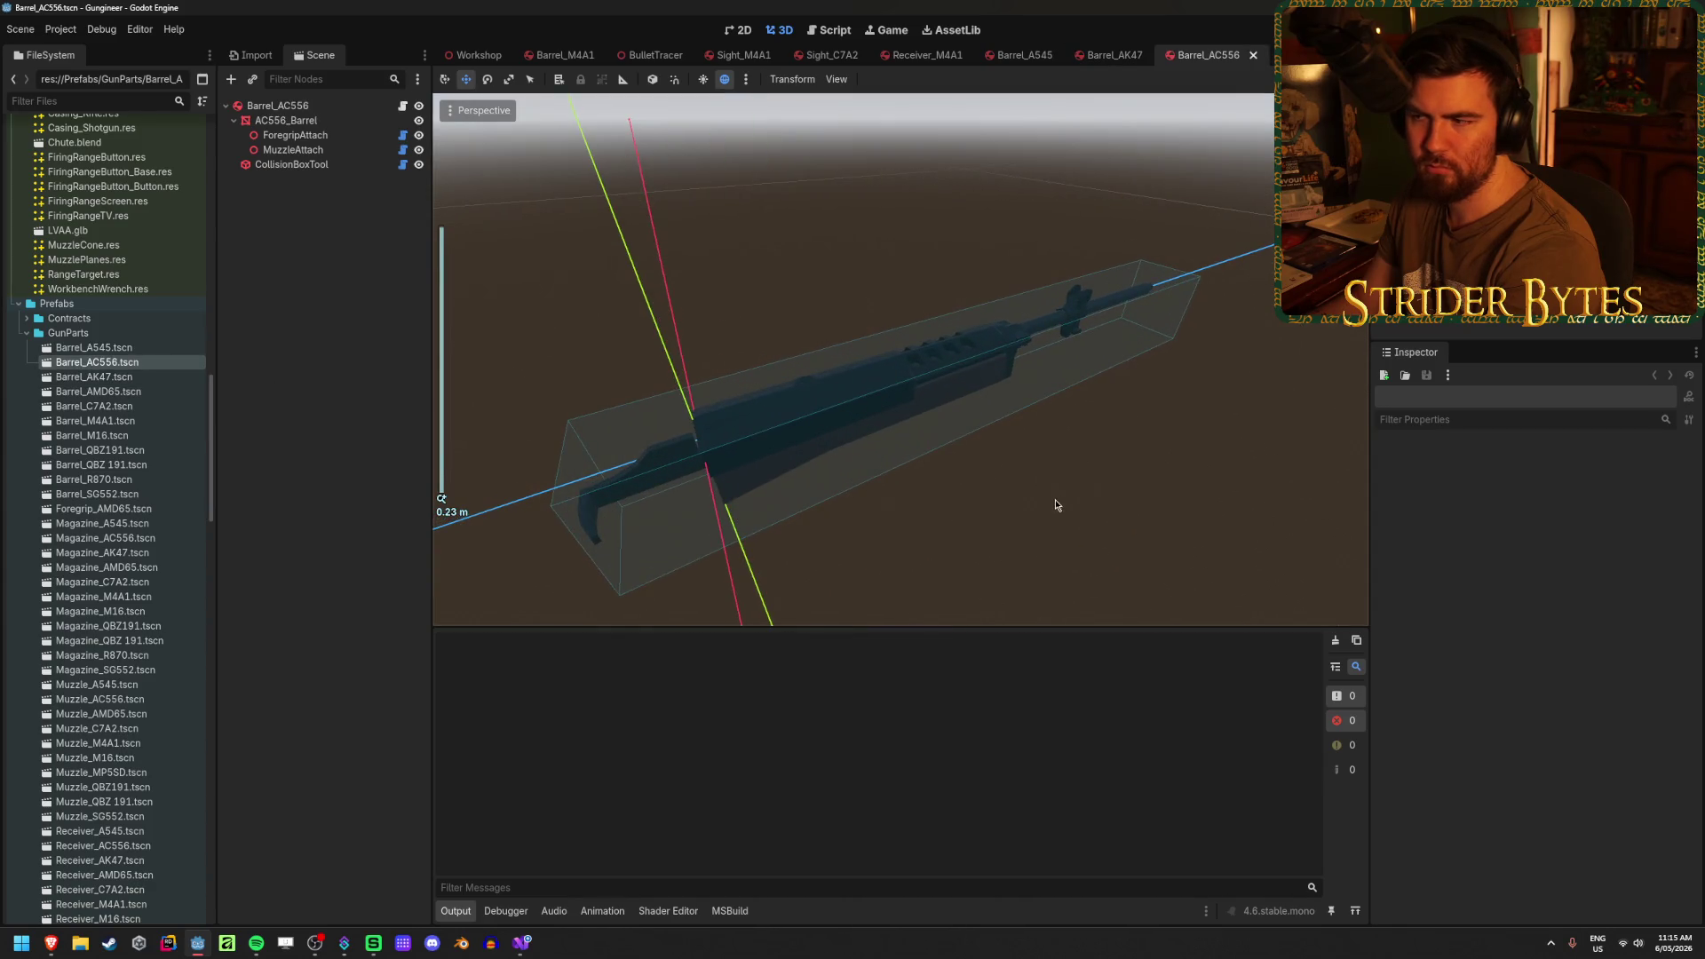
mouse_move(1055, 499)
mouse_down()
mouse_move(574, 426)
mouse_move(728, 447)
mouse_up()
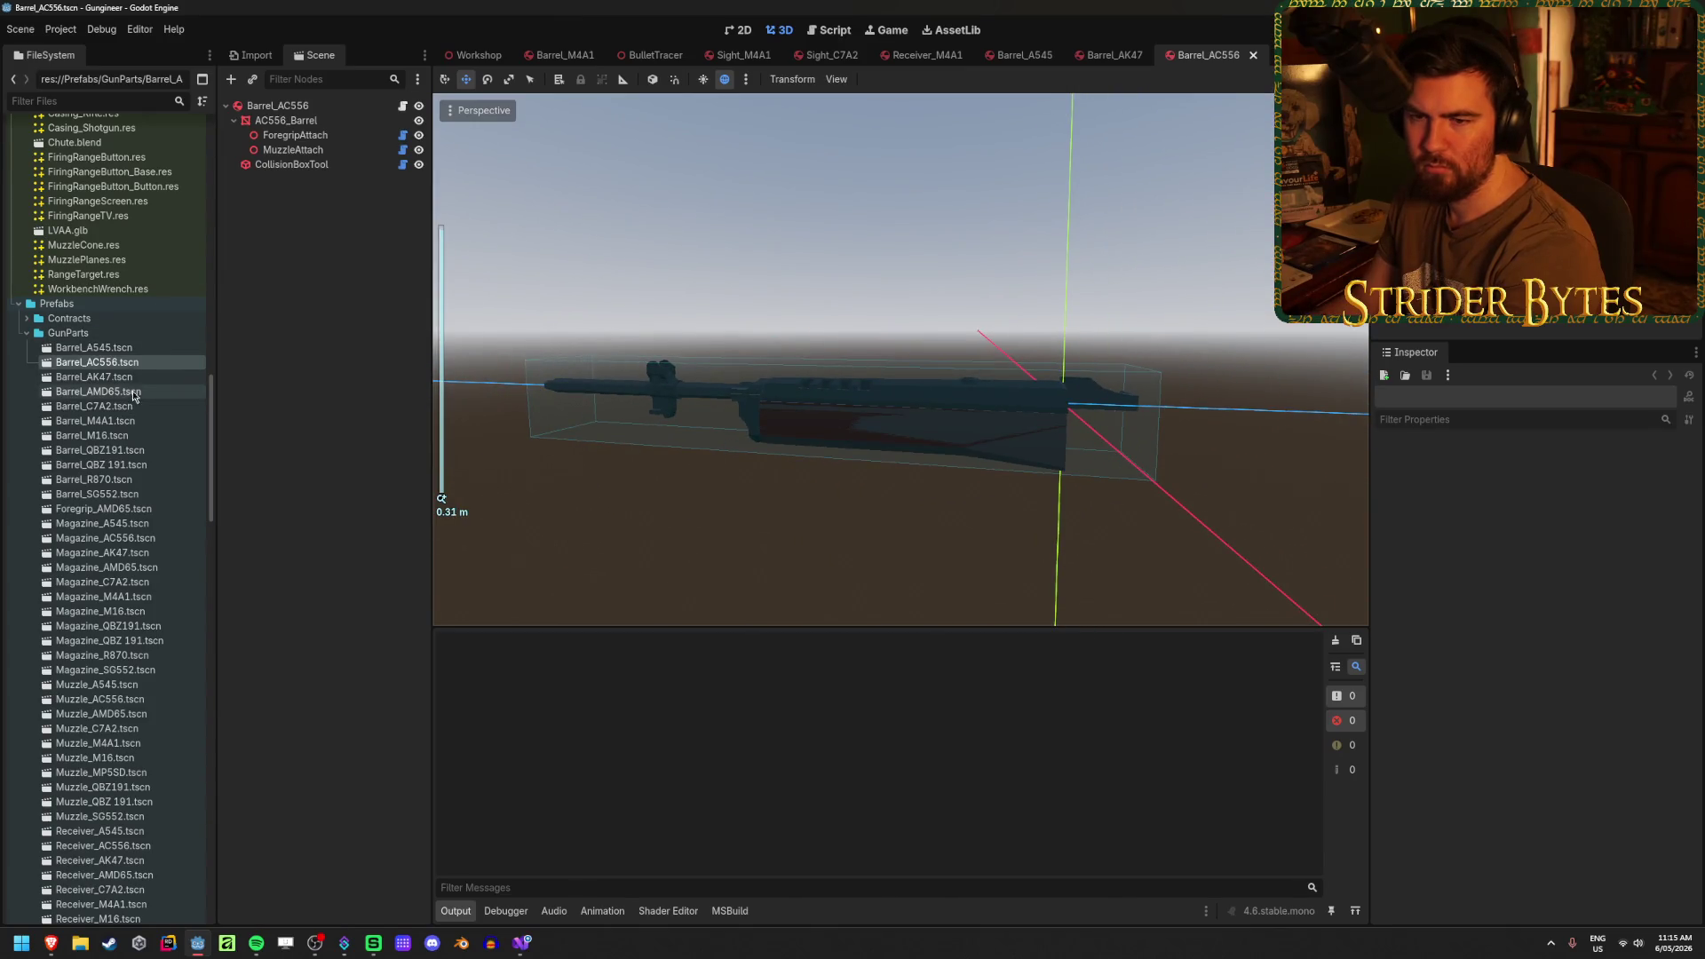
double_click(94, 377)
scroll(1019, 427, up, 5)
mouse_move(1045, 418)
mouse_down()
mouse_move(982, 495)
mouse_move(761, 382)
mouse_move(669, 364)
mouse_move(923, 336)
mouse_up()
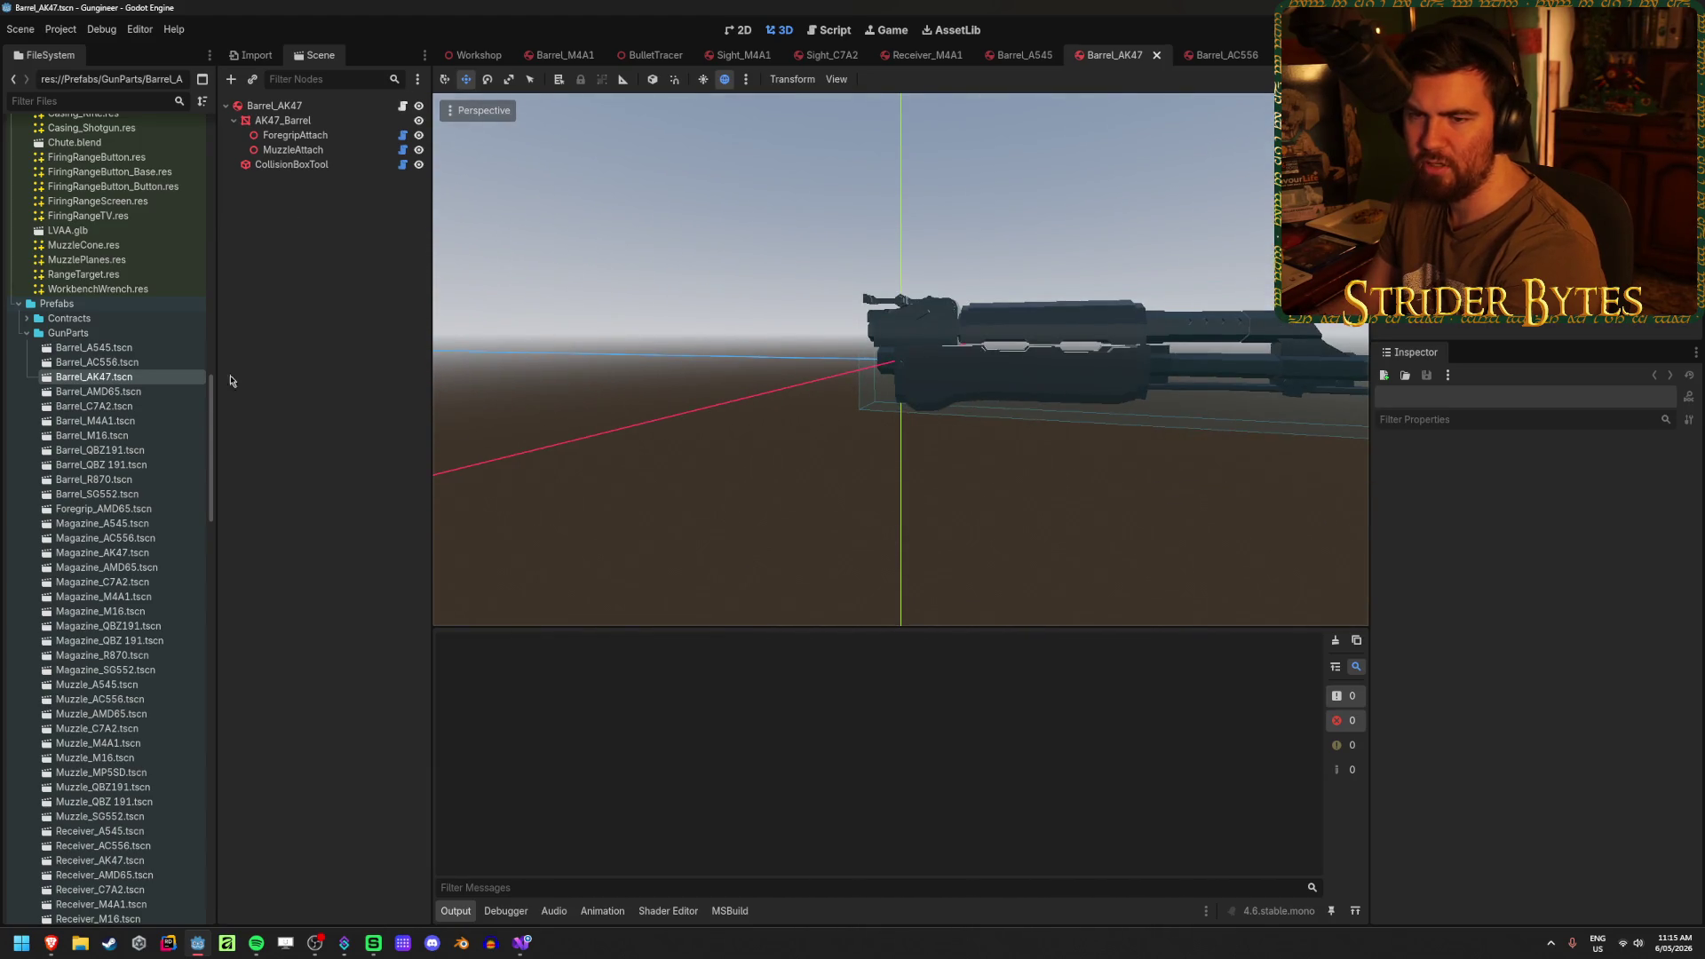
- Open the Barrel_AMD65, C7A2, M4A1, M16 and QBZ191 prefabs, orbiting to inspect each barrel
double_click(126, 392)
mouse_move(444, 364)
mouse_down()
mouse_move(1084, 464)
mouse_move(688, 444)
mouse_up()
scroll(1084, 464, up, 5)
scroll(1086, 466, down, 5)
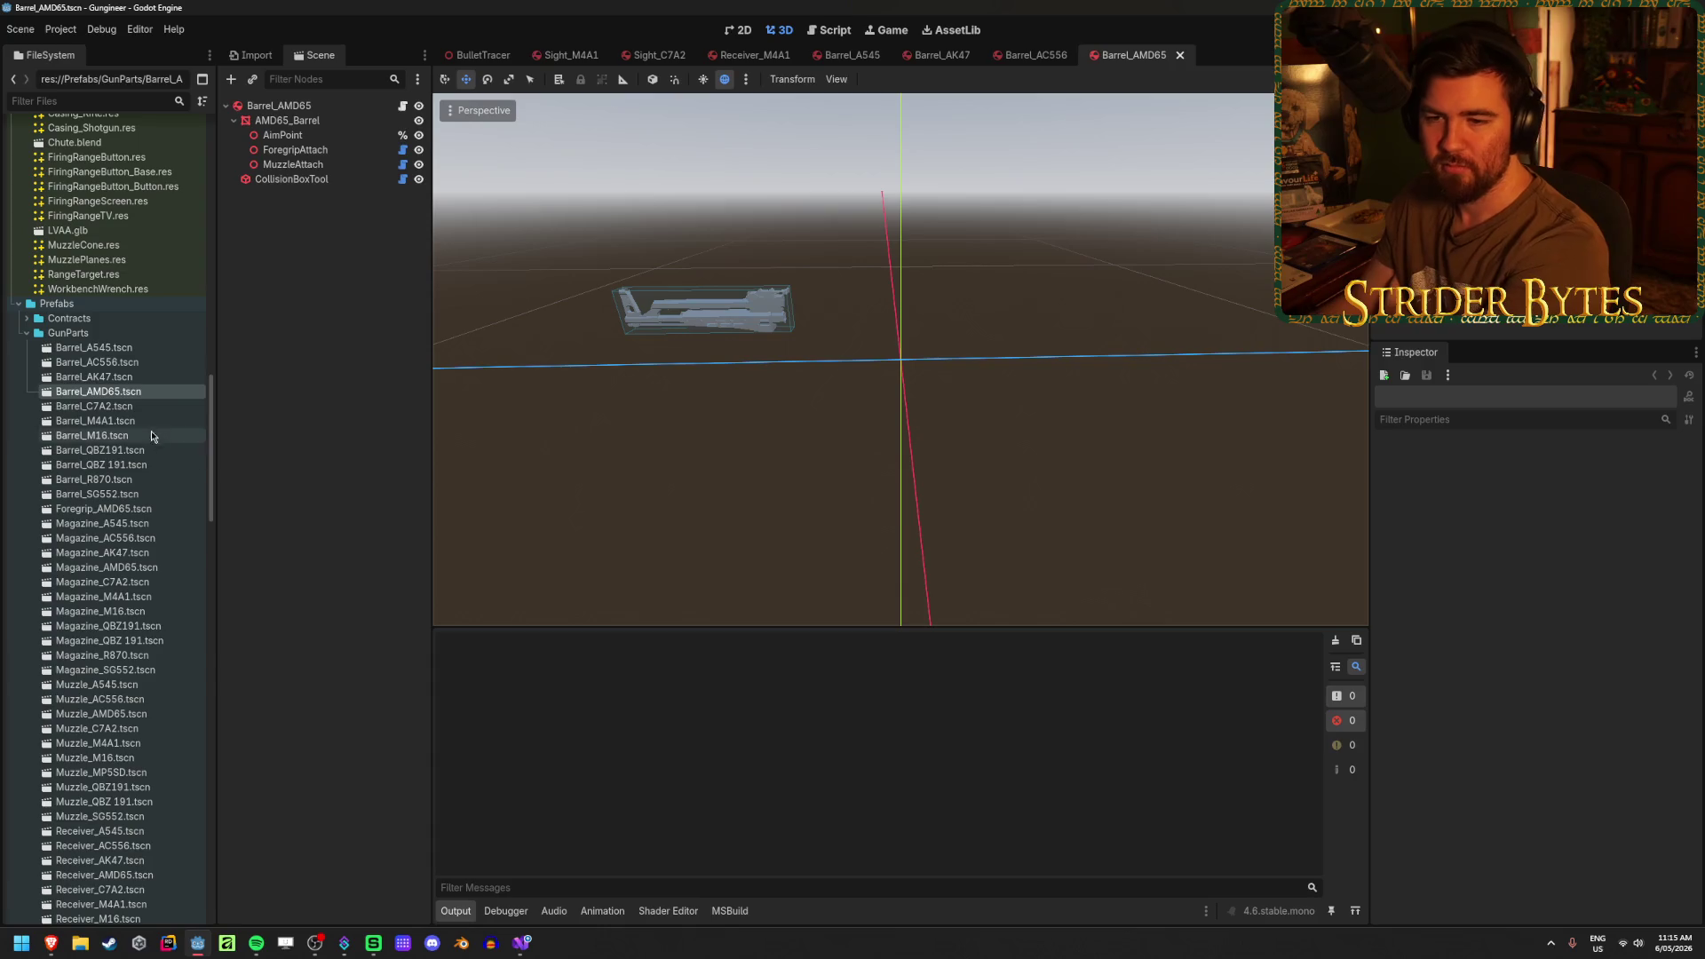
double_click(133, 408)
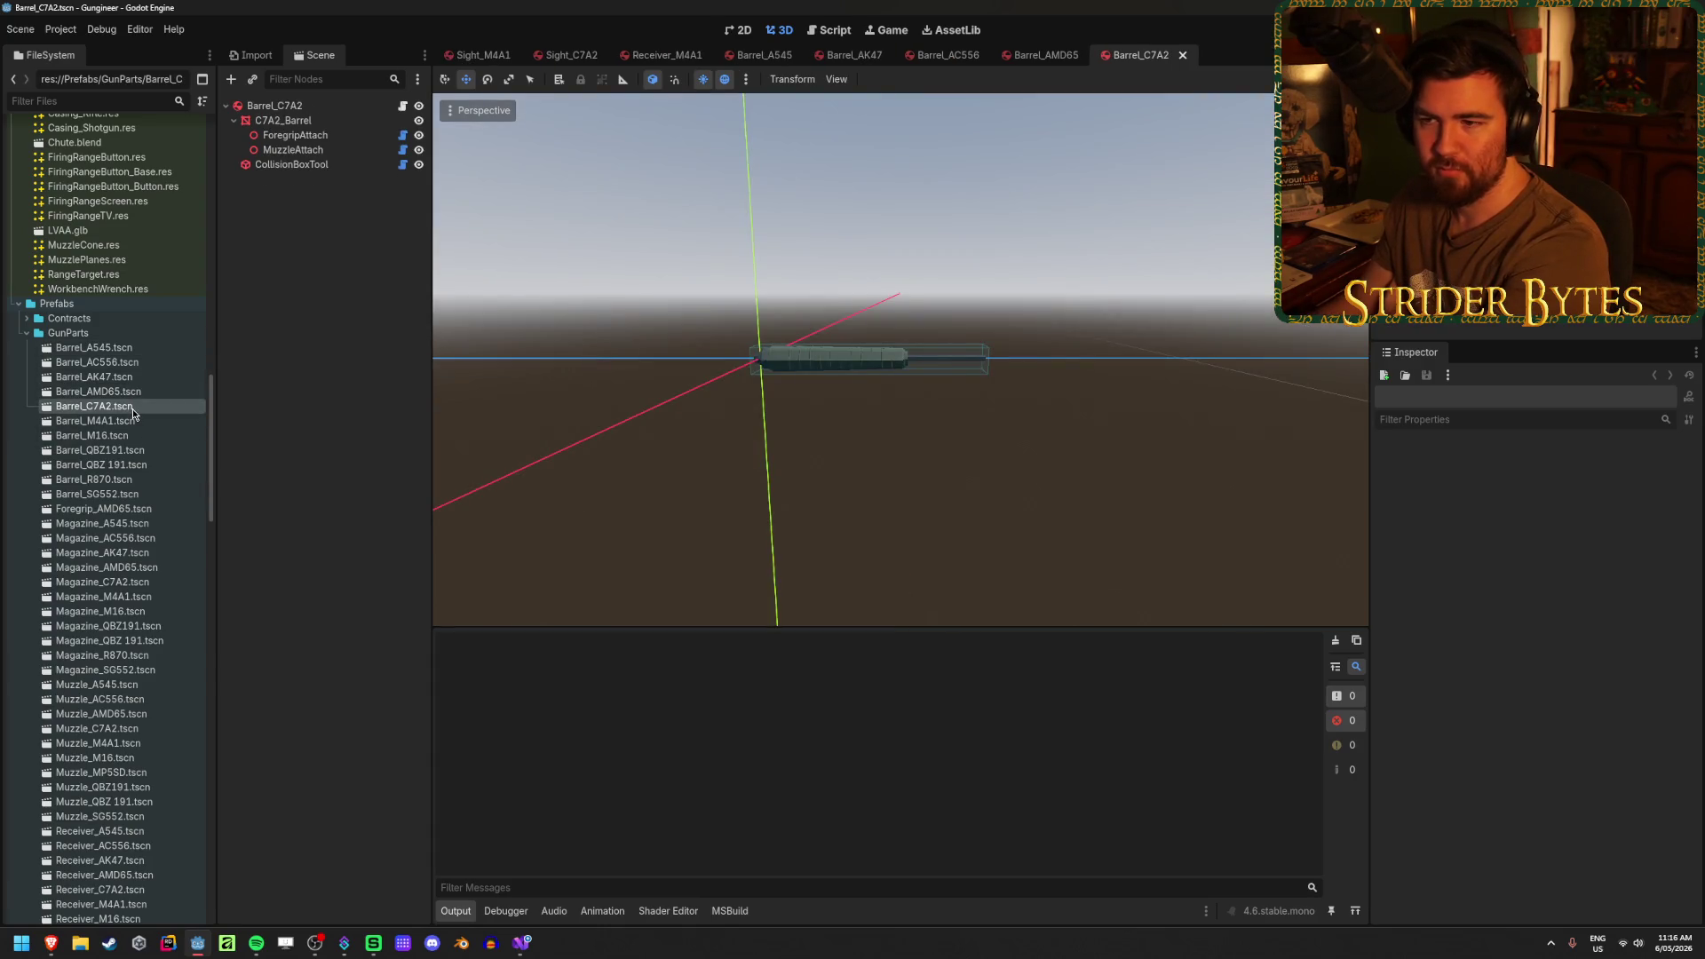
scroll(833, 434, up, 5)
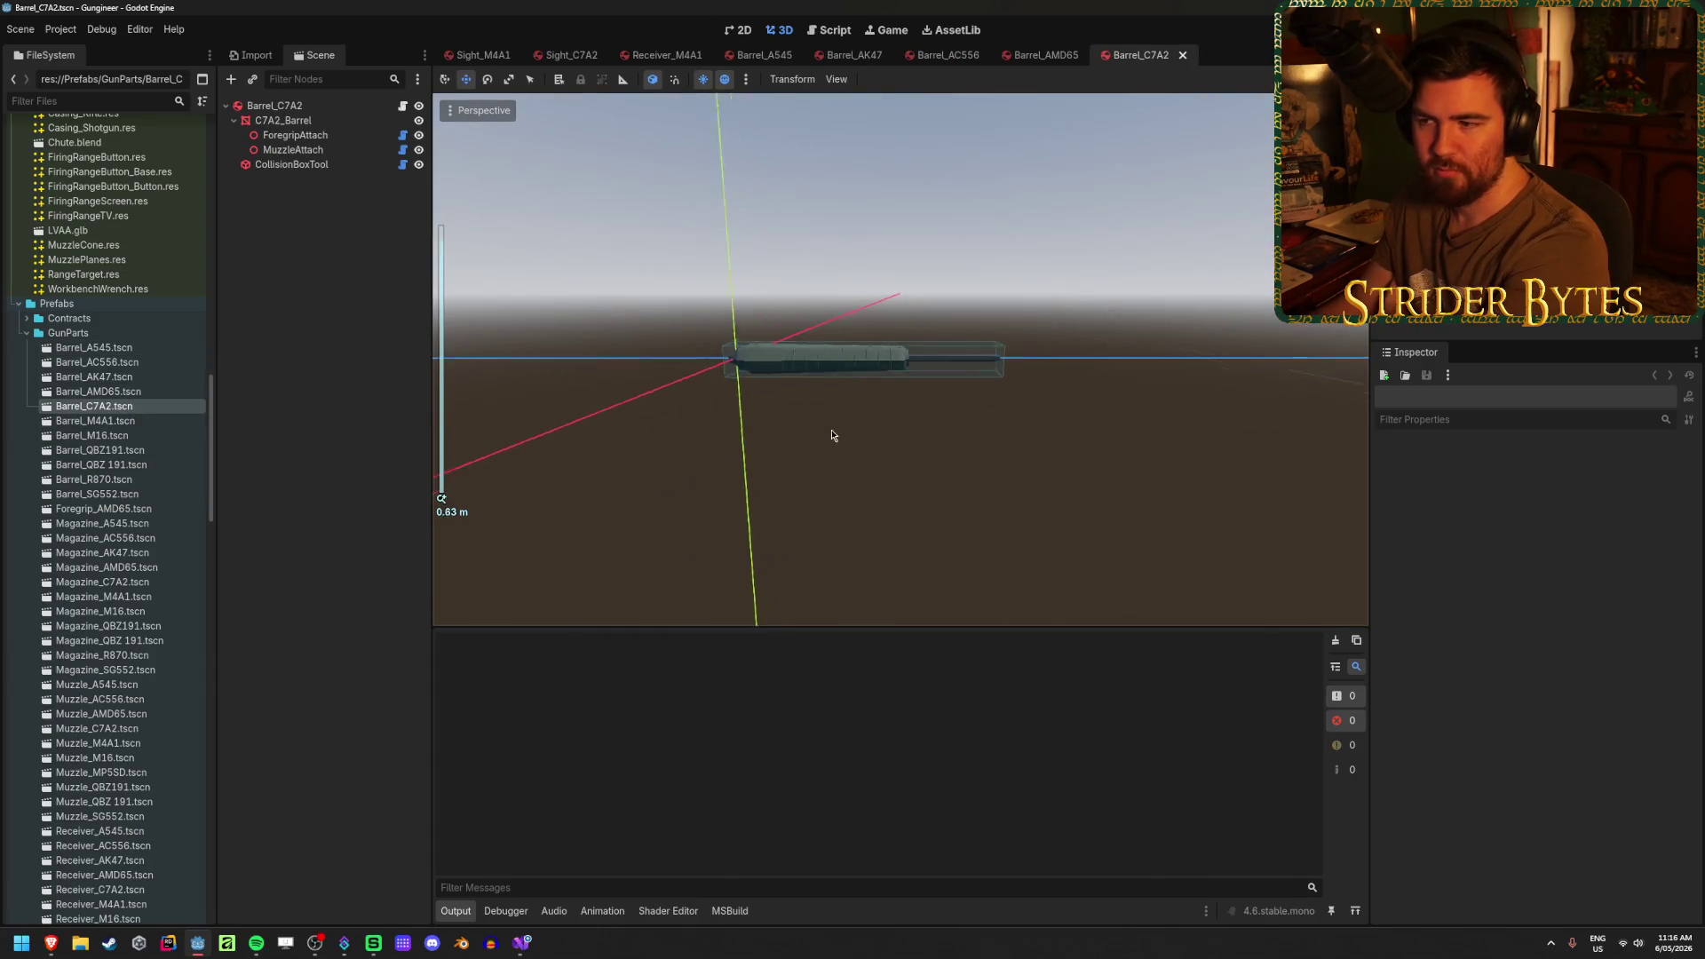
double_click(133, 420)
scroll(897, 524, up, 5)
click(893, 530)
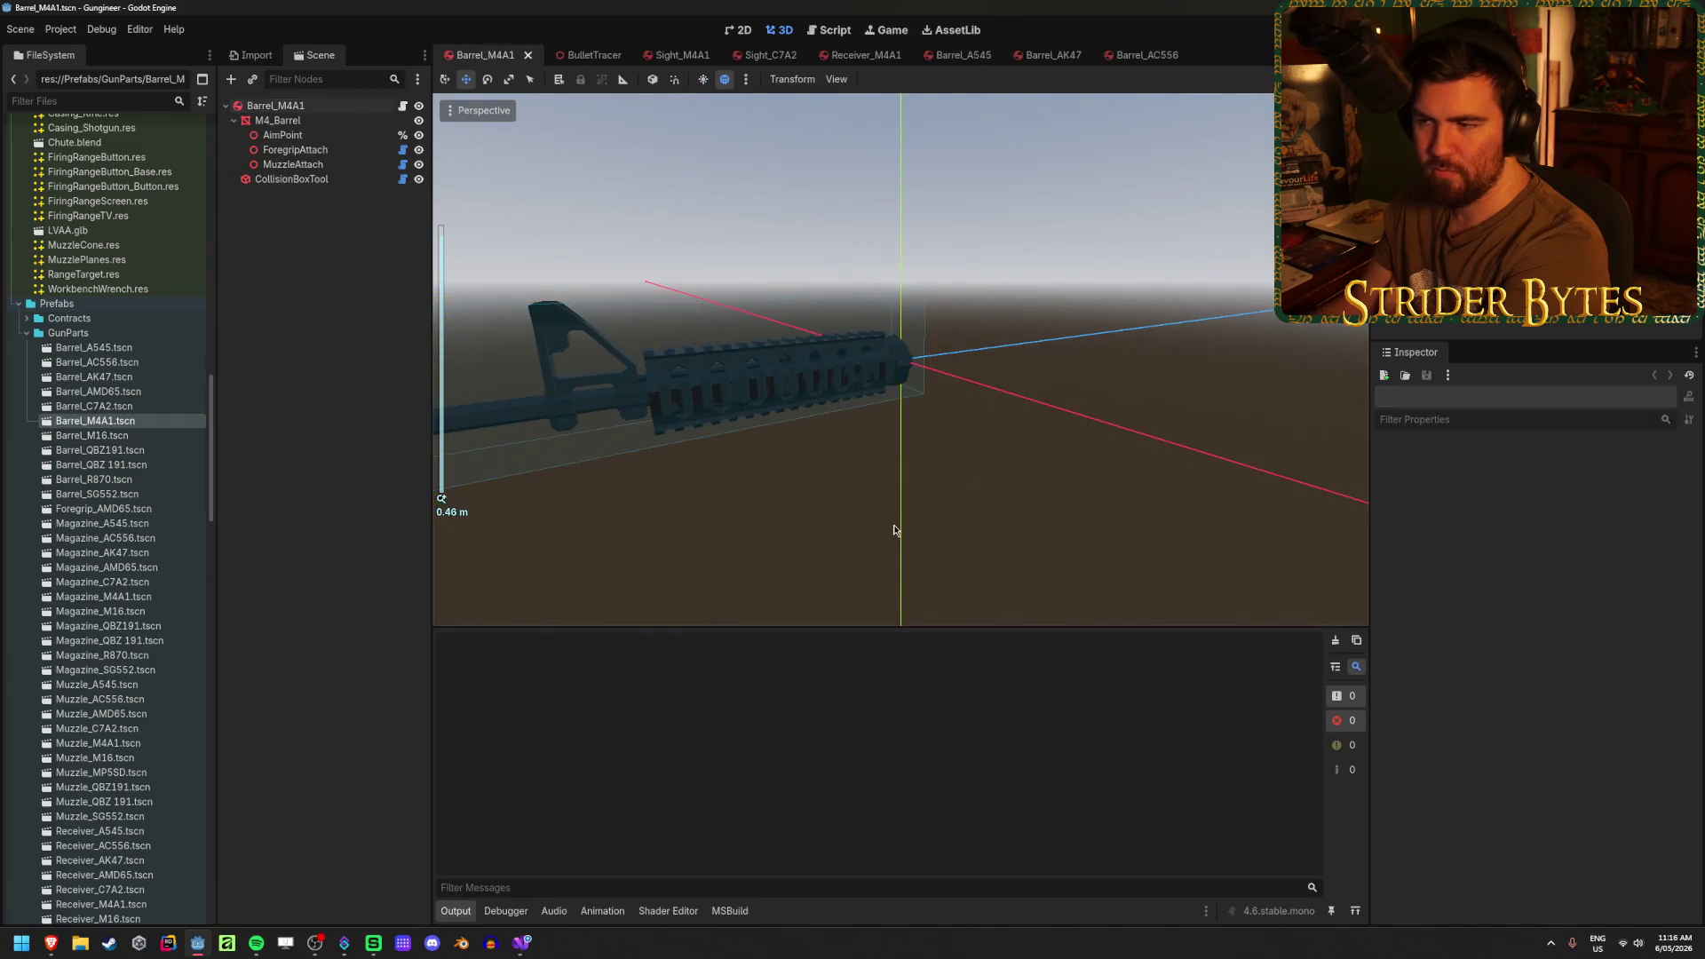
mouse_move(894, 530)
mouse_down()
mouse_move(840, 463)
mouse_move(689, 464)
mouse_move(845, 462)
mouse_up()
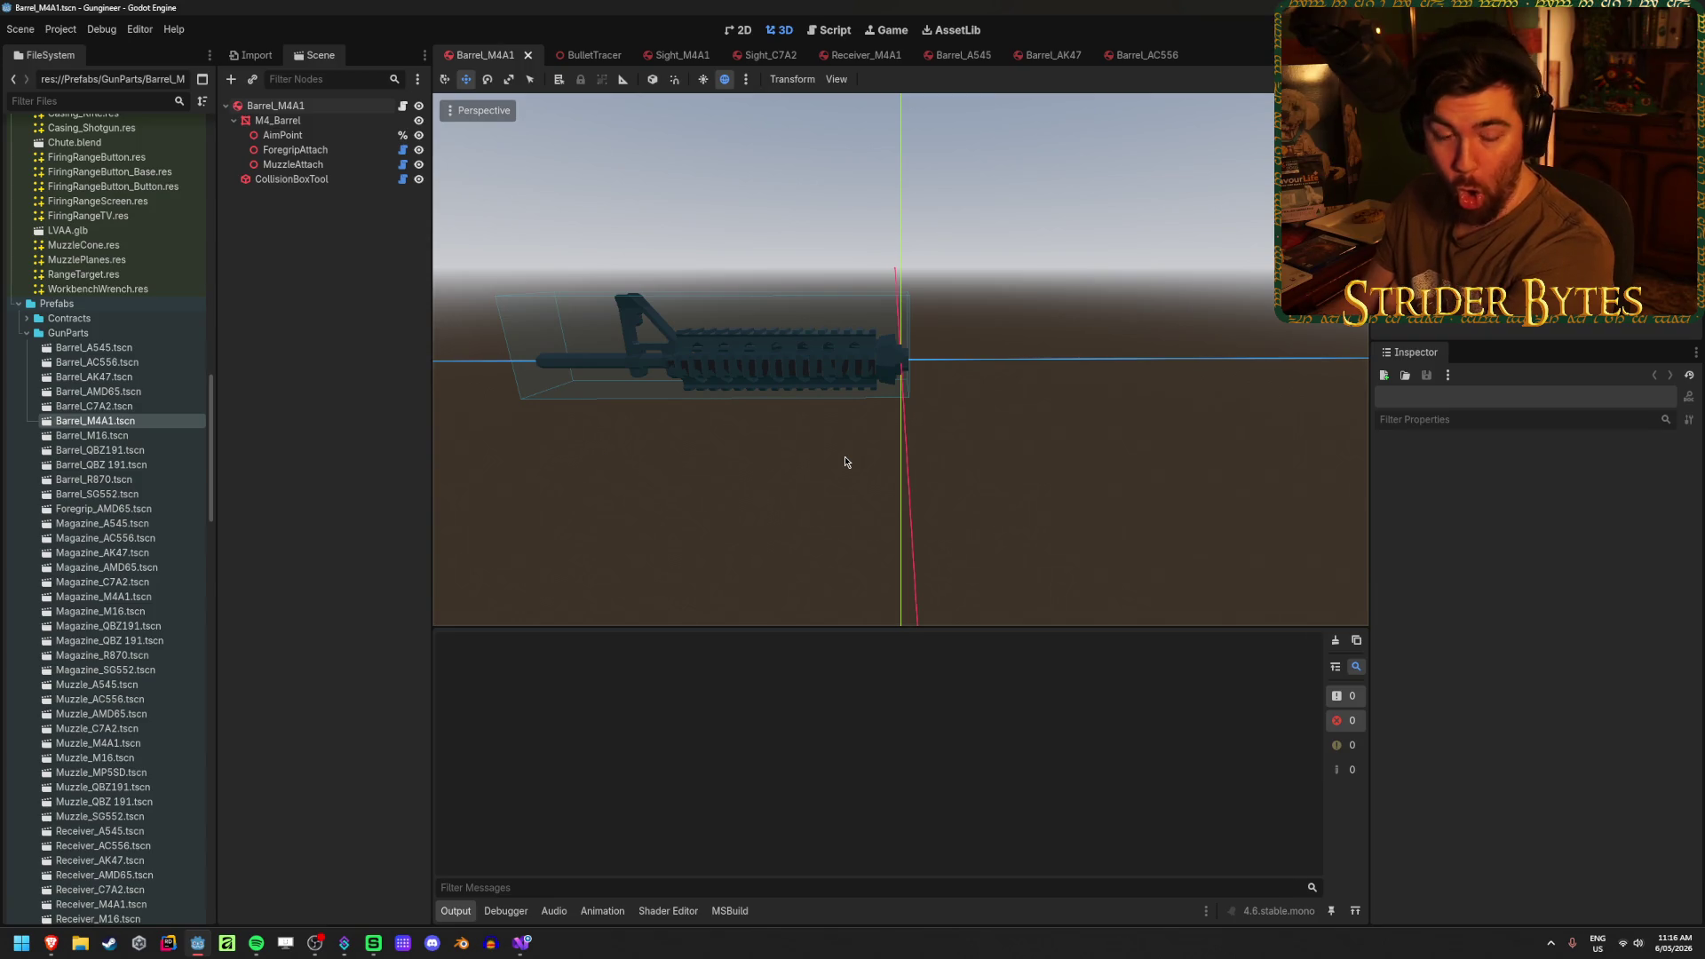
double_click(91, 436)
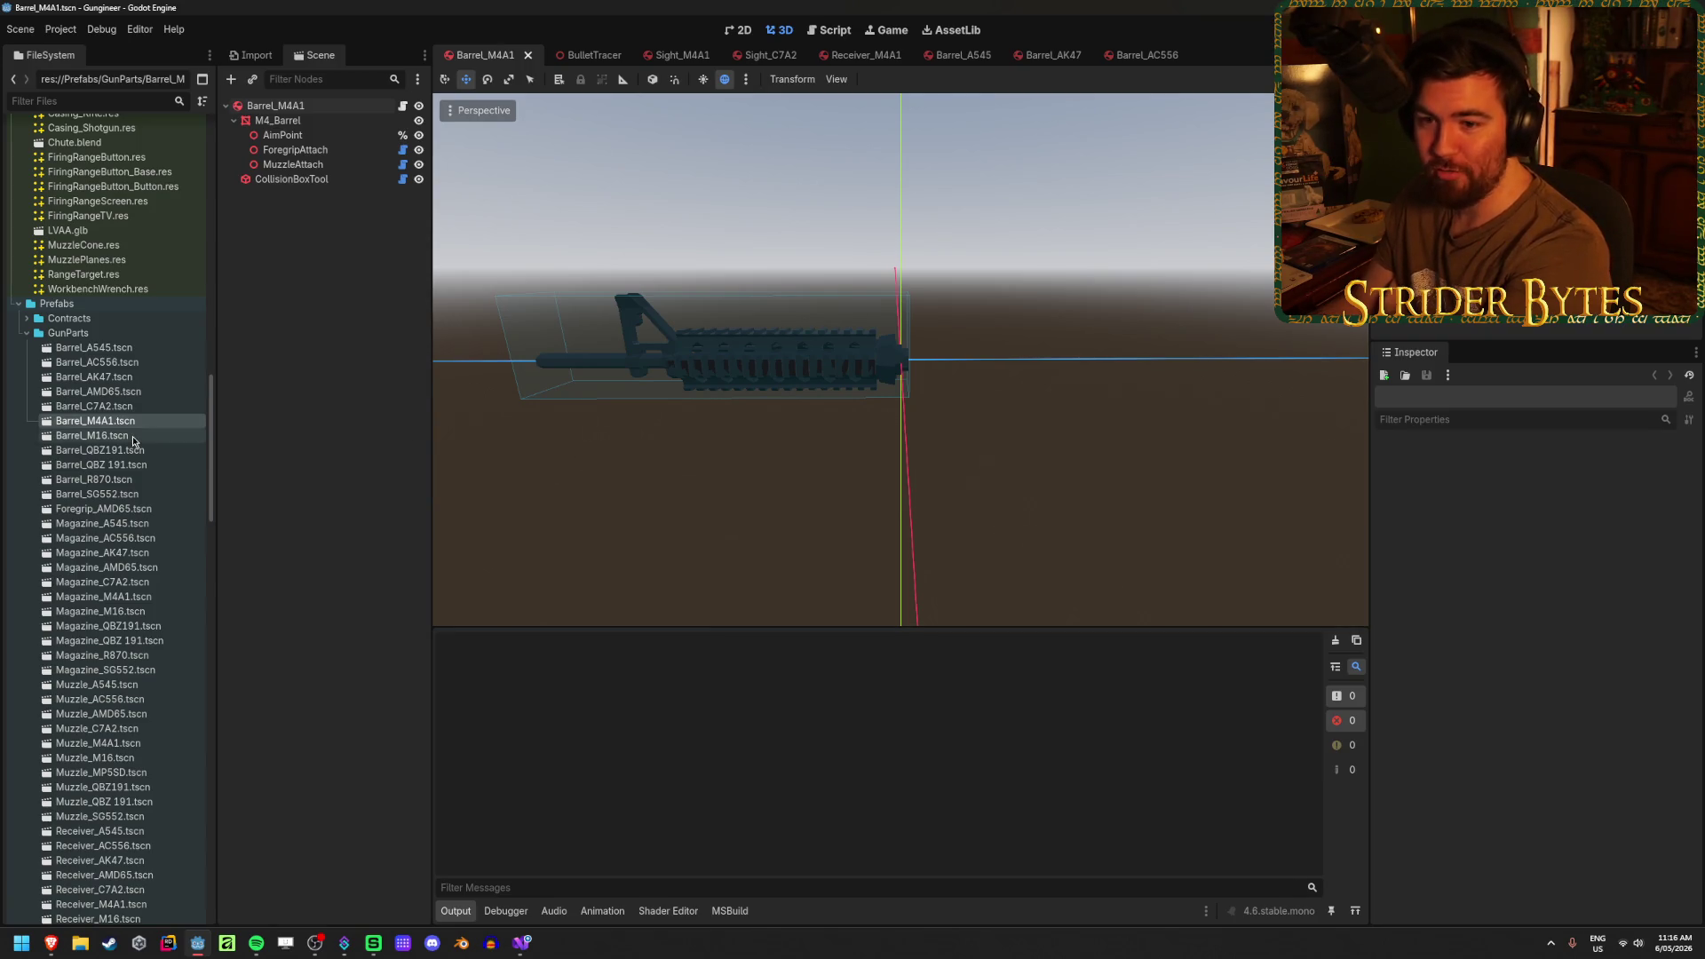
mouse_move(957, 497)
mouse_down()
mouse_move(867, 460)
mouse_move(526, 415)
mouse_move(1121, 437)
mouse_move(844, 464)
mouse_move(892, 467)
mouse_up()
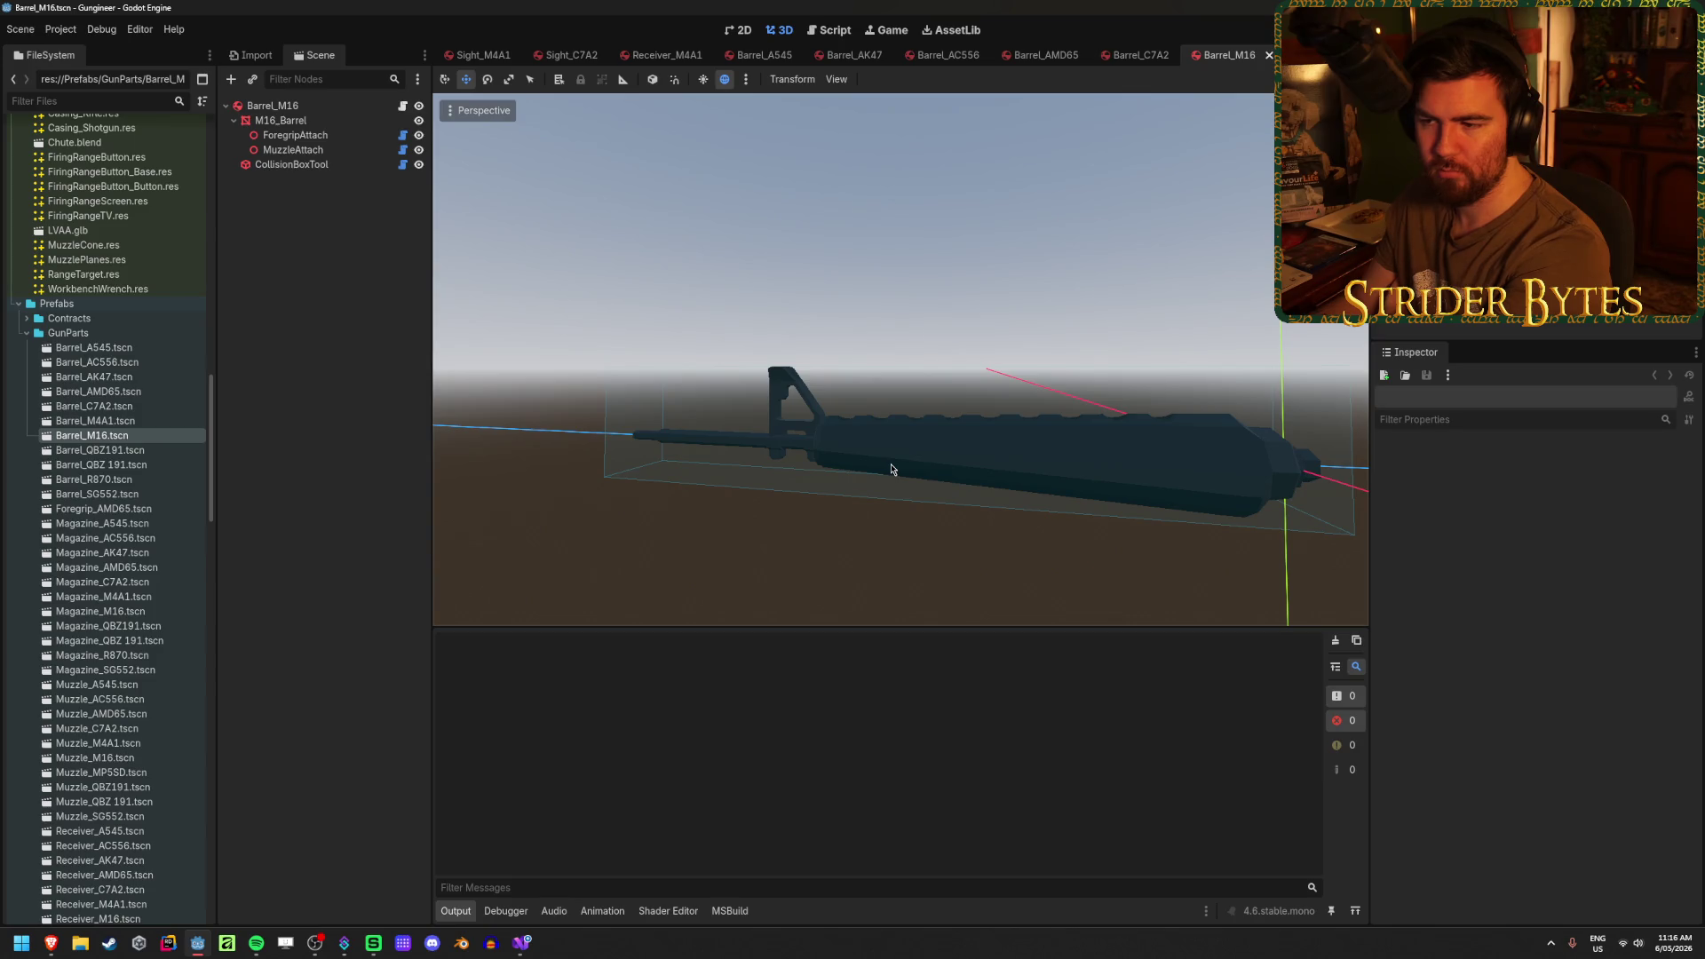
scroll(940, 472, down, 3)
scroll(914, 465, up, 3)
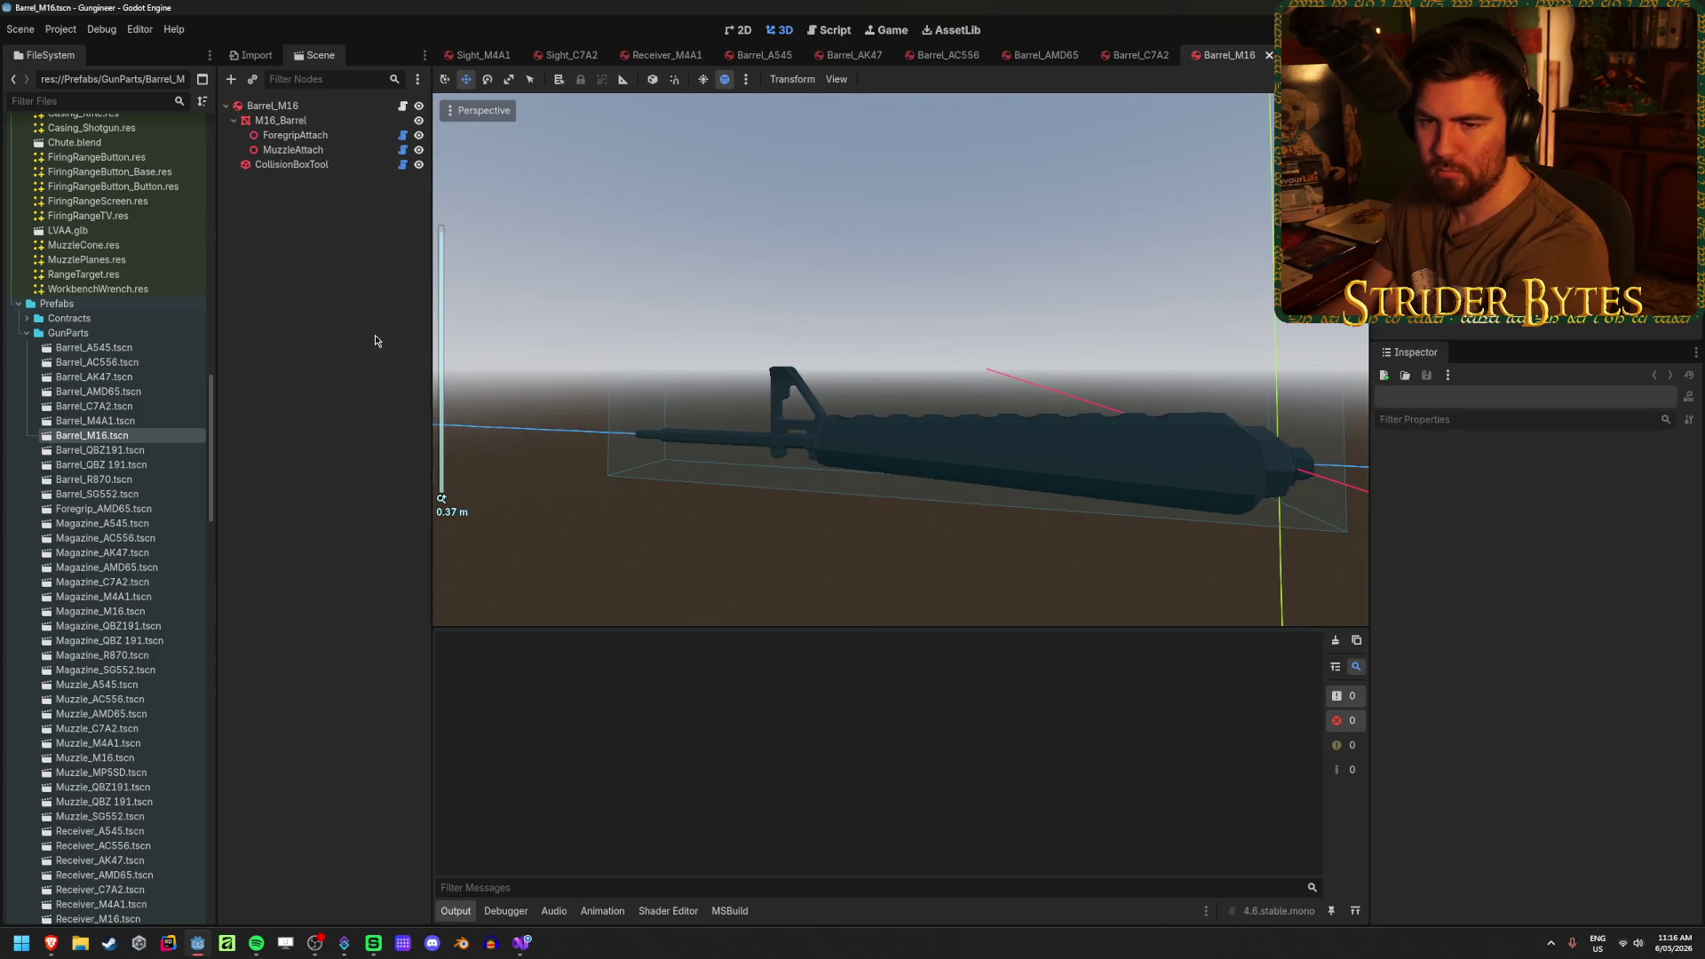
double_click(169, 450)
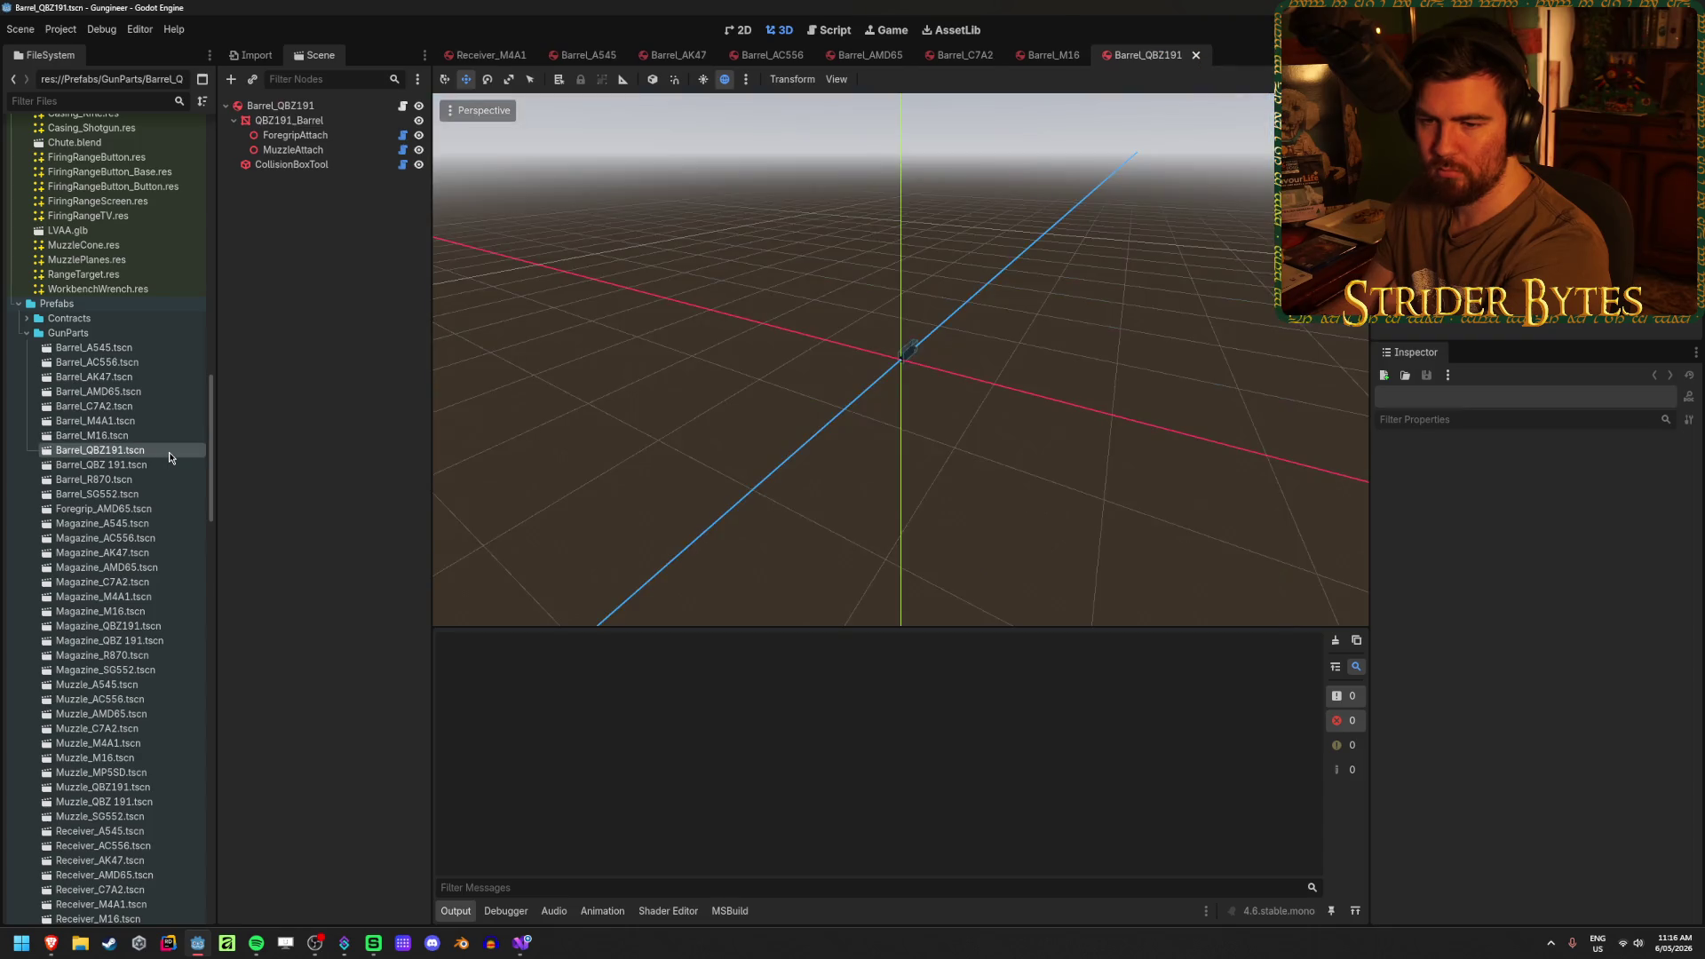
- Delete the duplicate Barrel_QBZ 191.tscn from GunParts, keeping Barrel_QBZ191.tscn
double_click(165, 463)
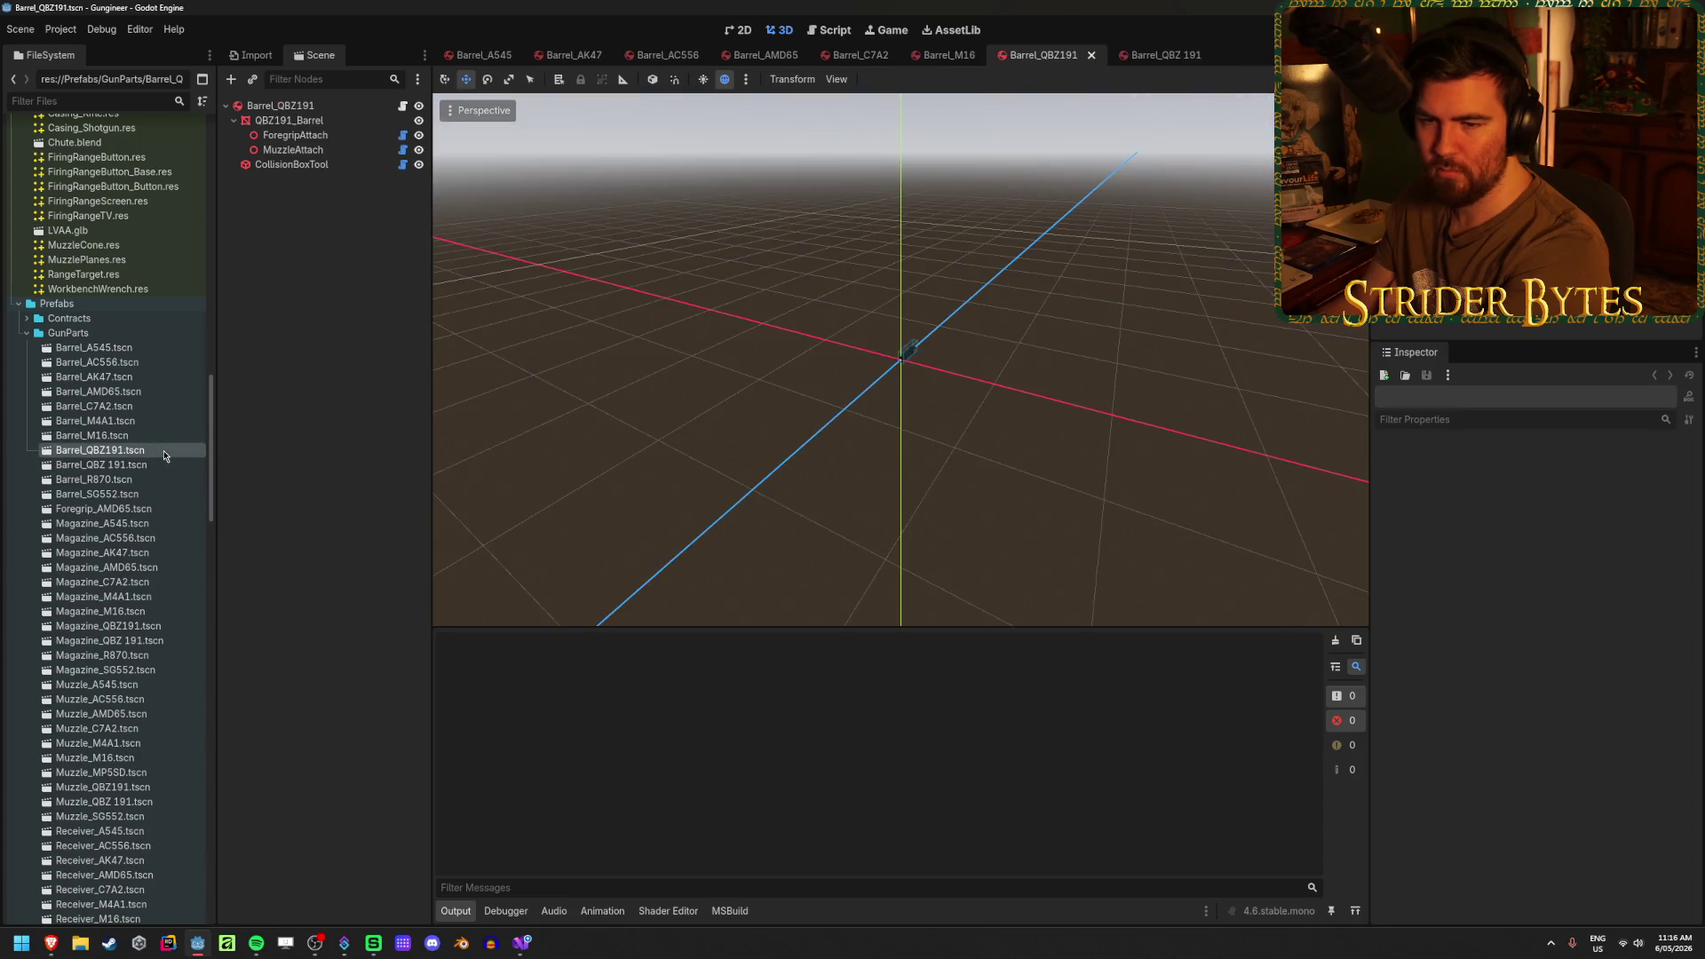
click(172, 463)
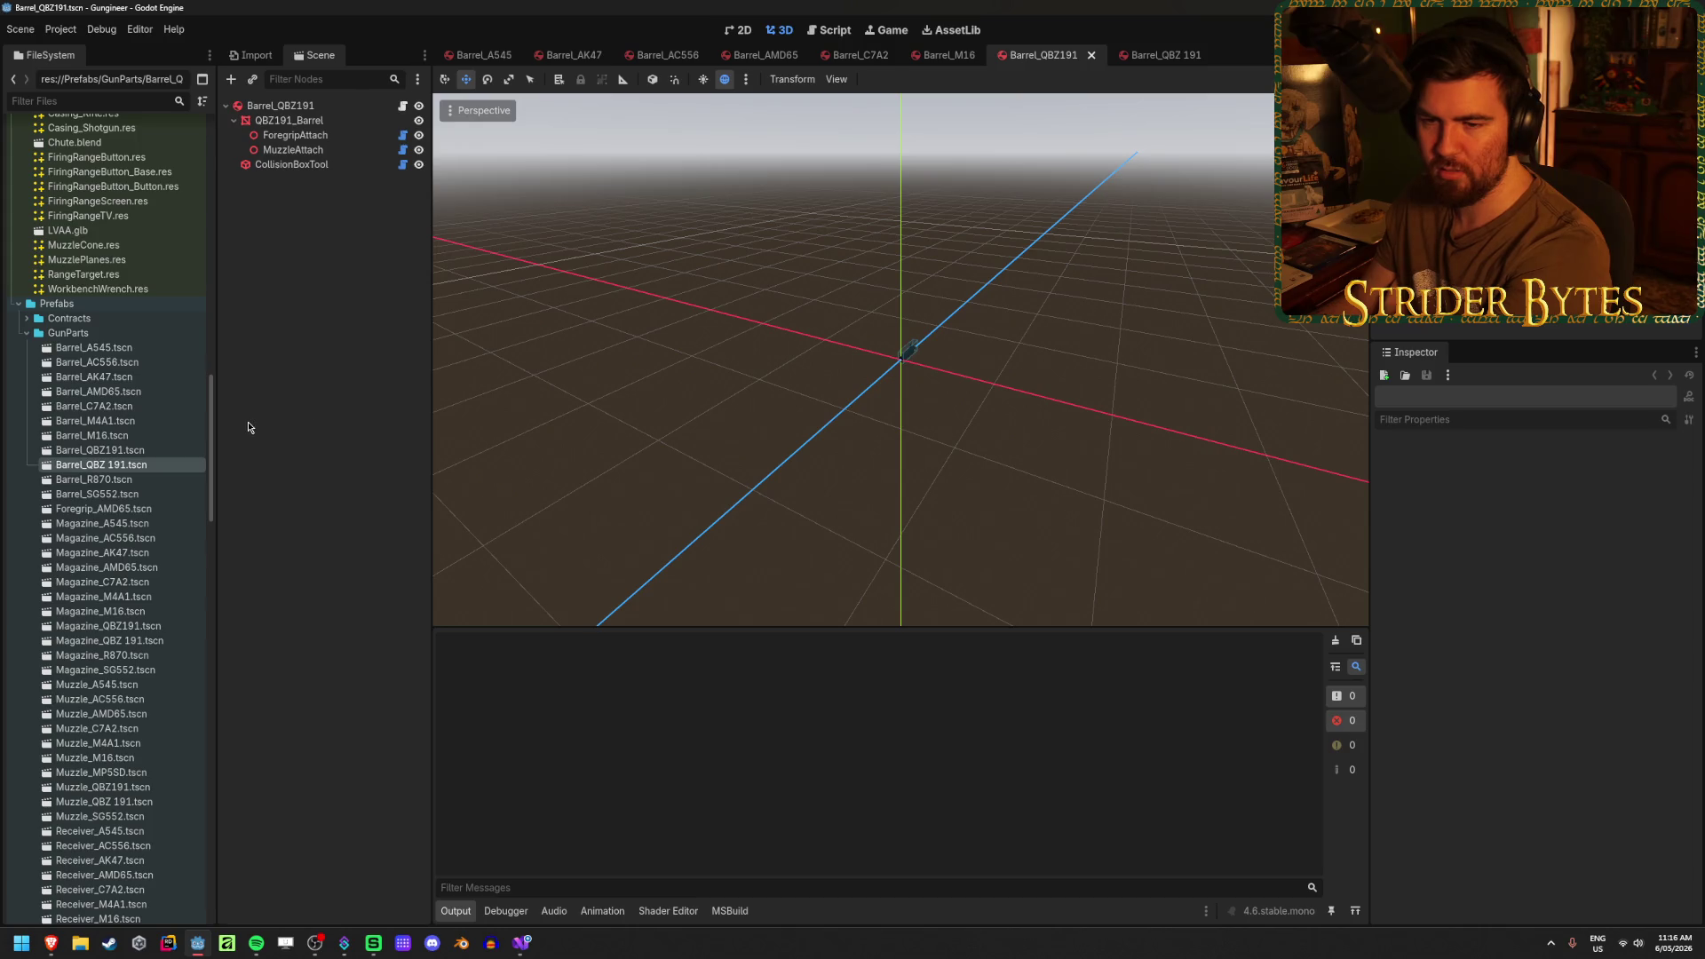
key(Delete)
key(Return)
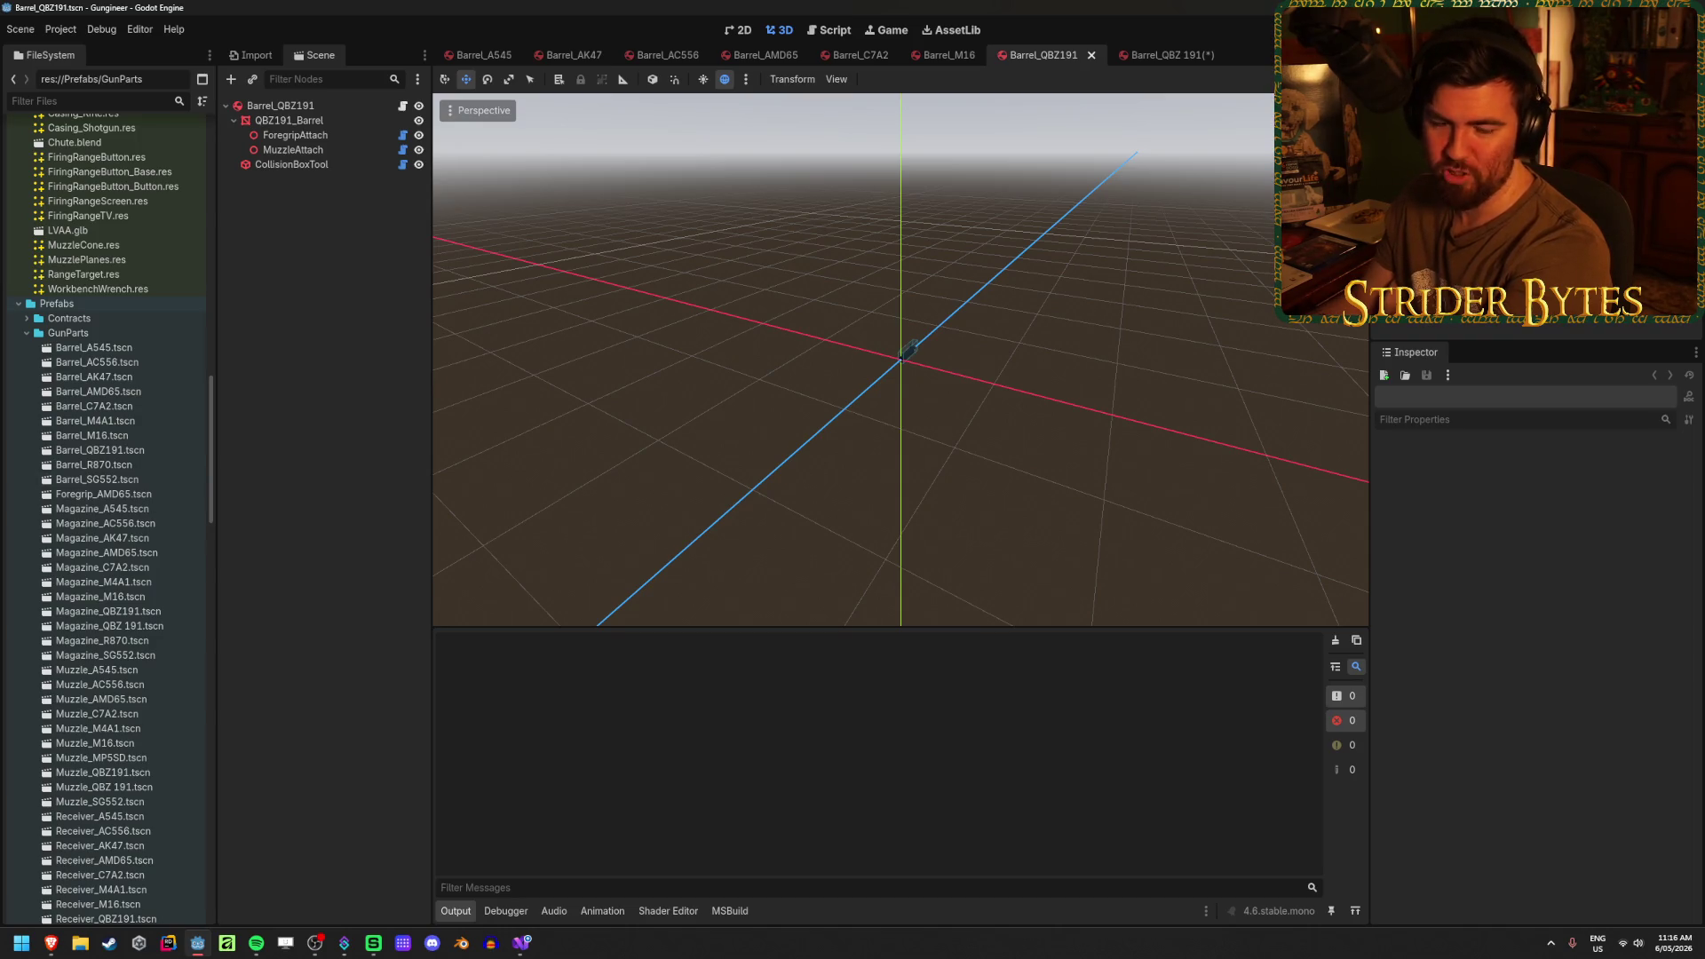
key(alt+Tab)
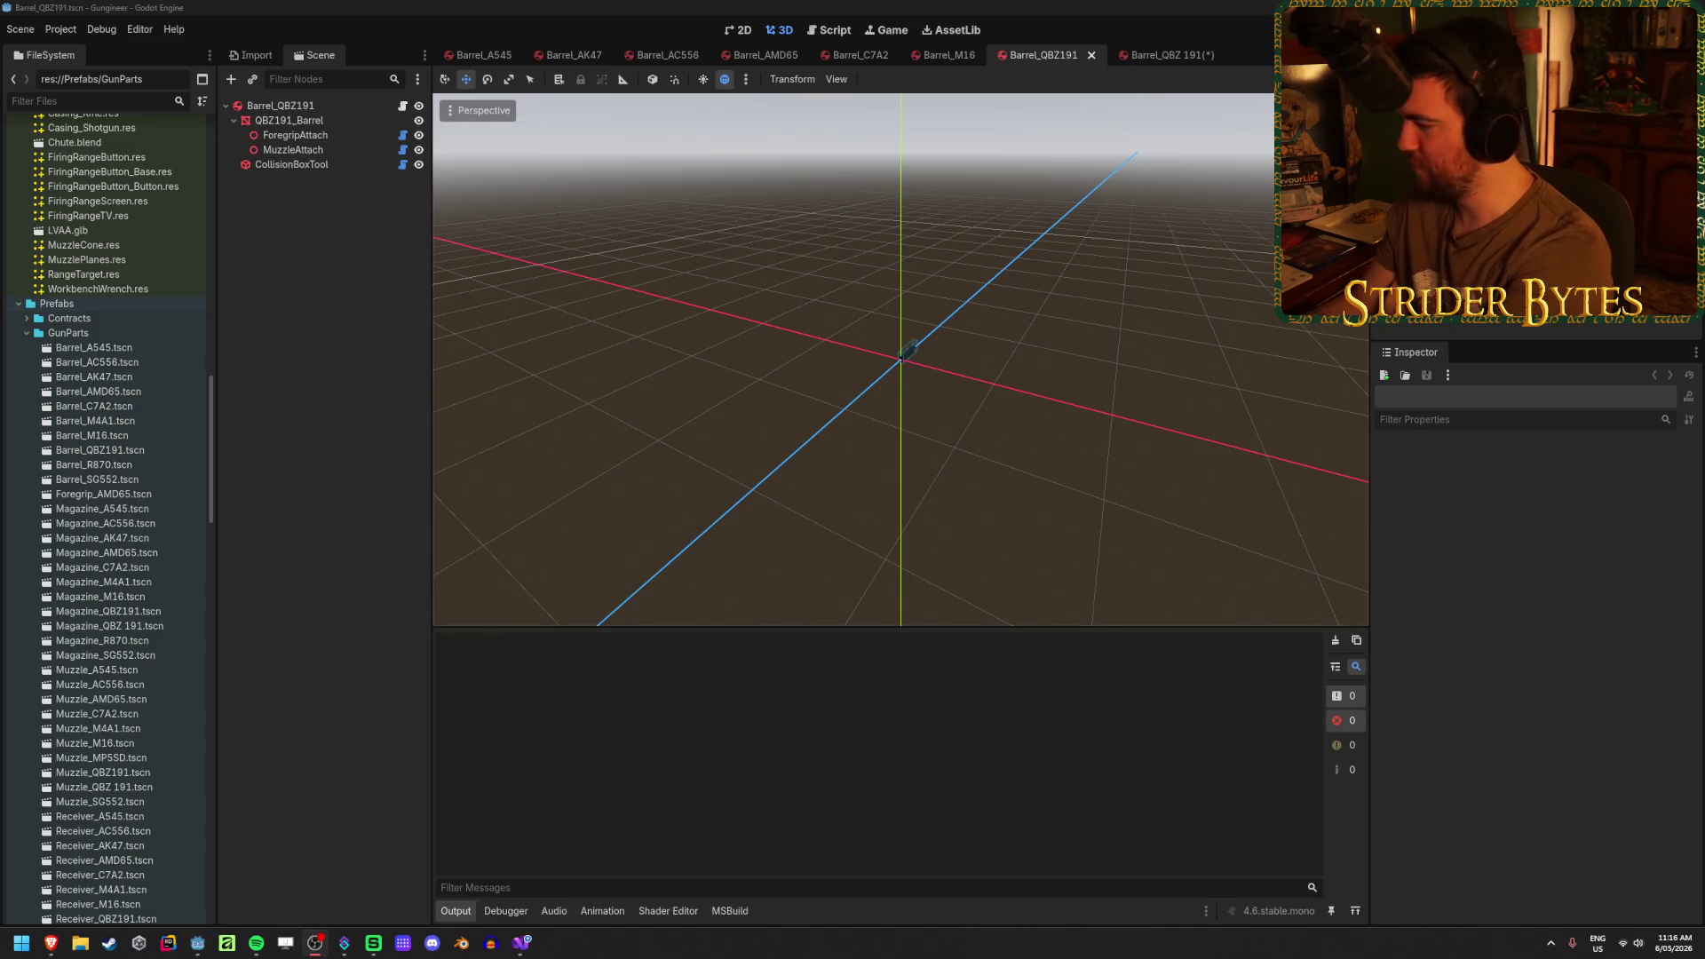
- Return focus to Godot and bring up the unsaved Barrel_QBZ 191 scene tab
key(alt+Tab)
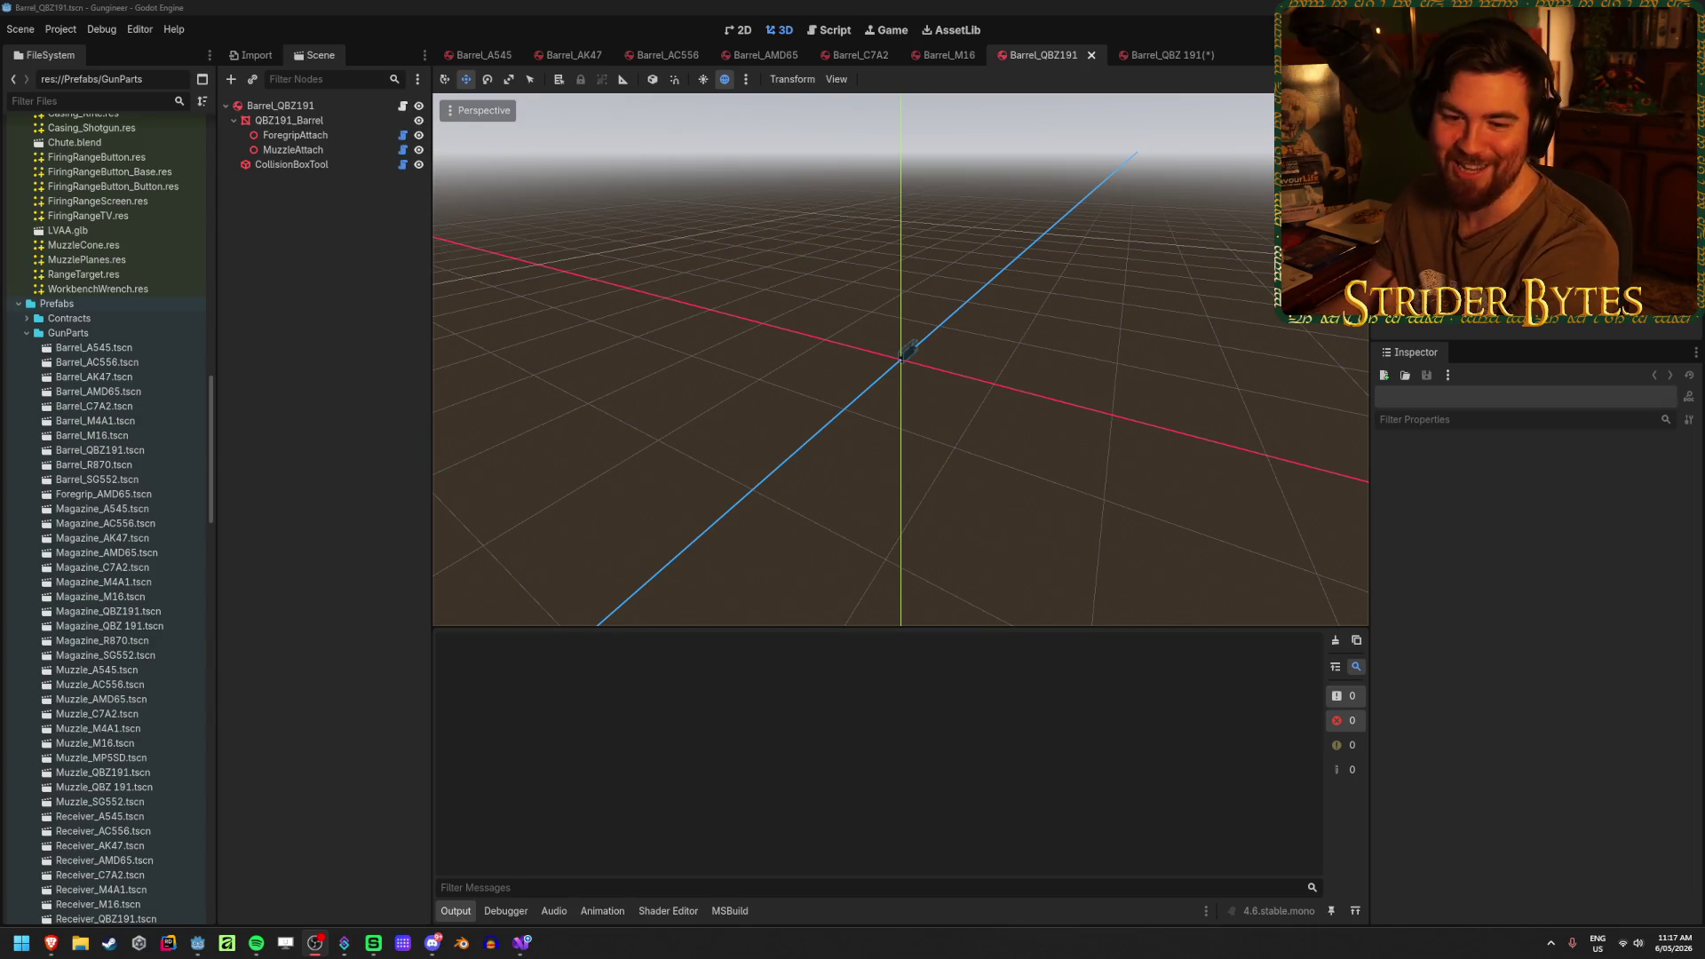
click(949, 48)
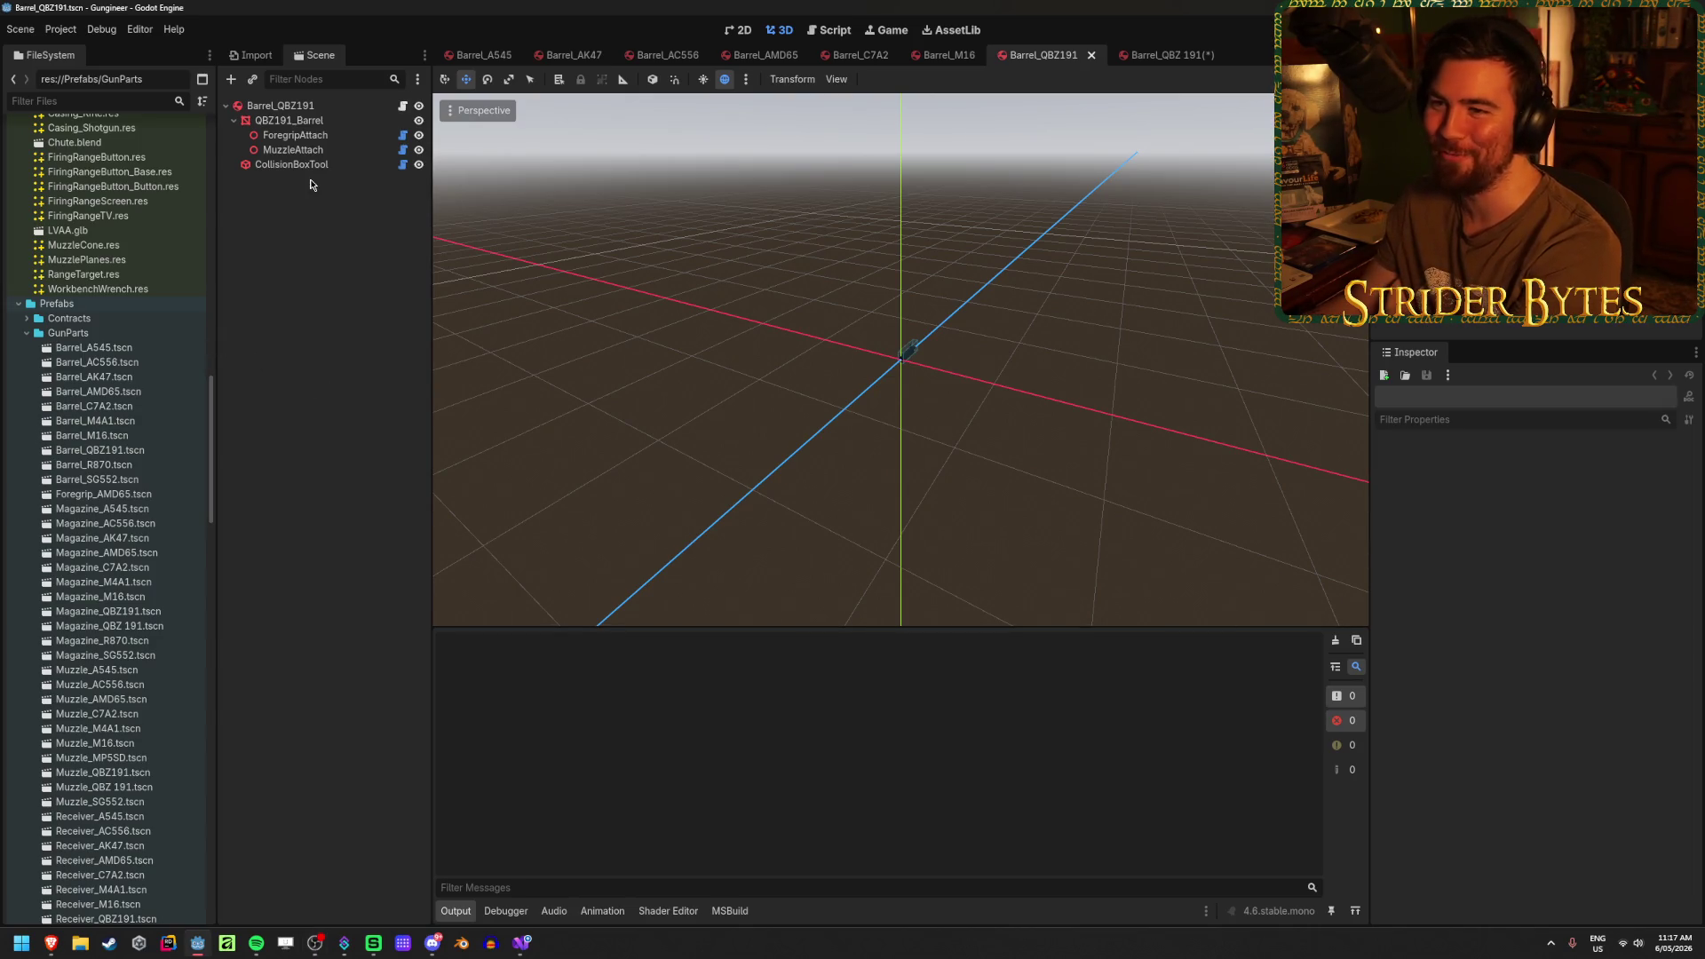
click(1158, 50)
- Close Barrel_QBZ 191 without saving, then the QBZ191, M16, C7A2, AMD65, AC556, AK47 and A545 barrel tabs
middle_click(1158, 51)
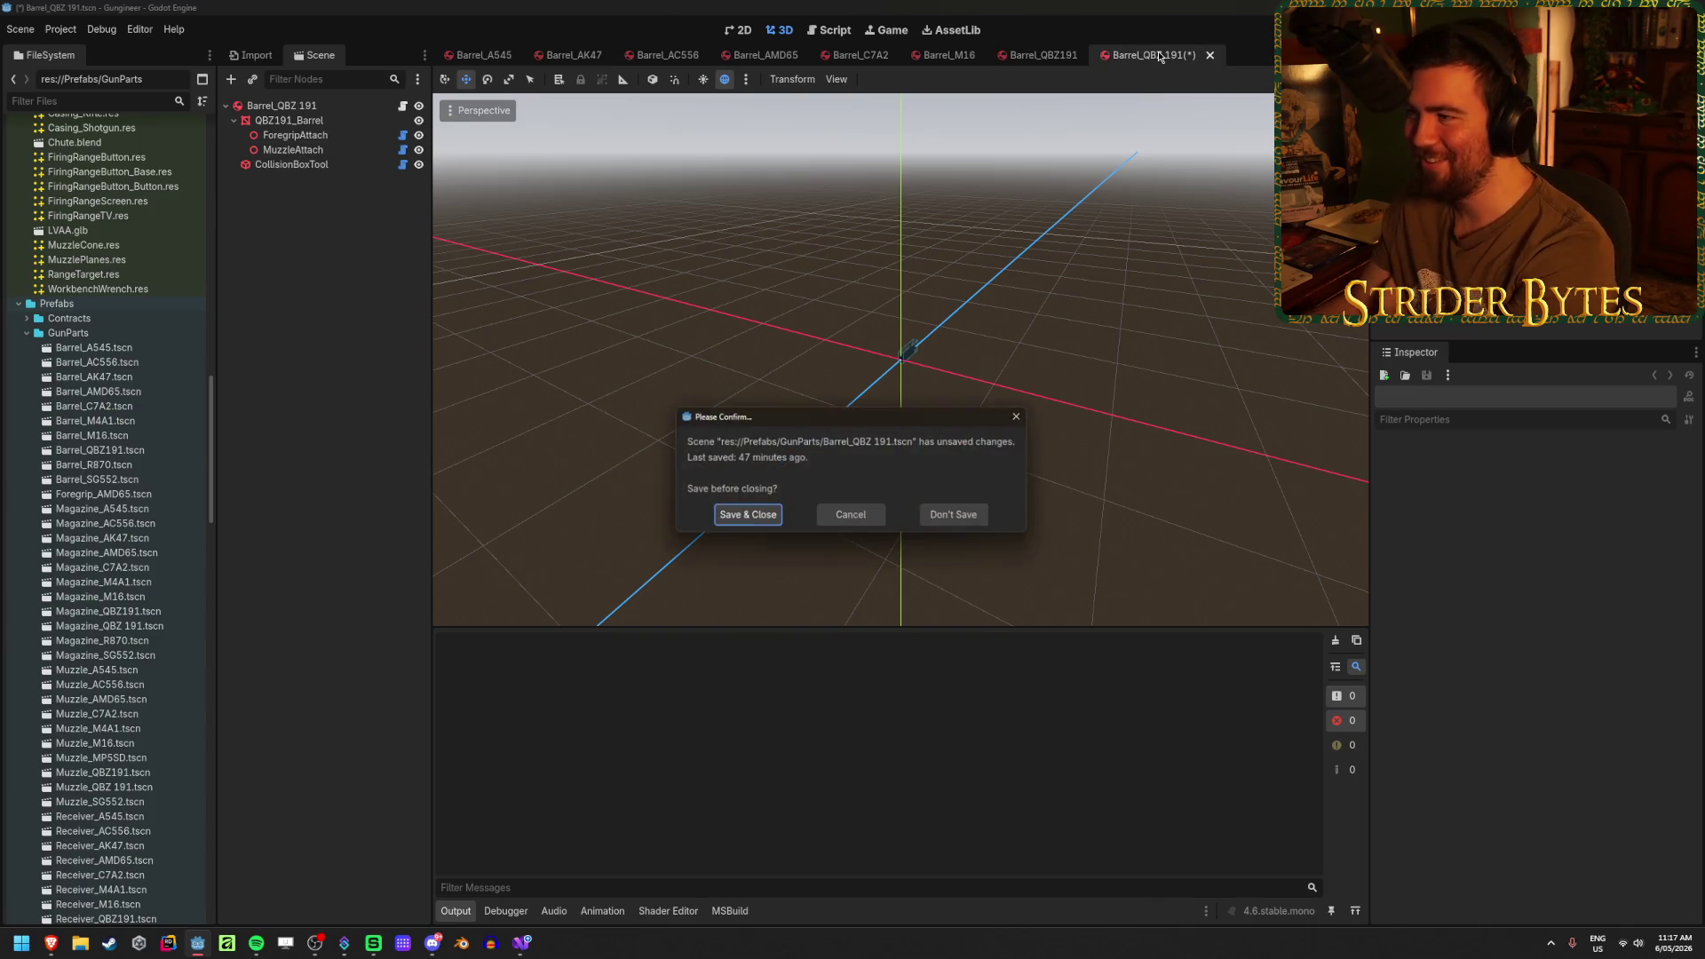
click(957, 516)
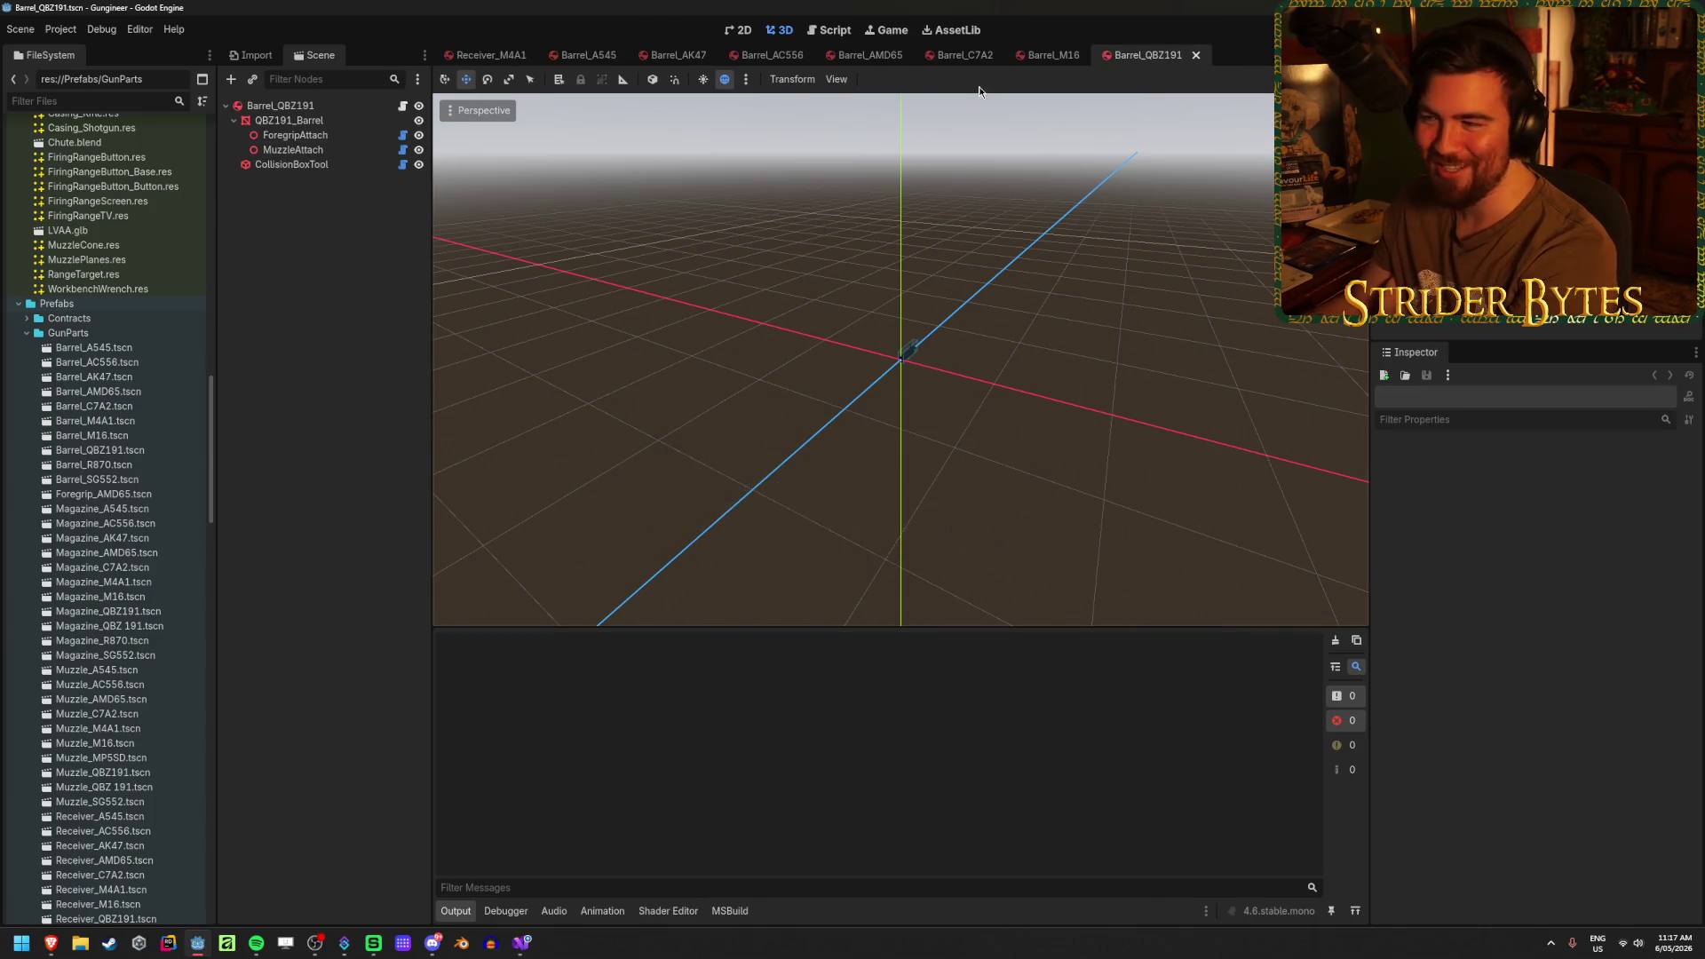
middle_click(1101, 57)
middle_click(1083, 57)
middle_click(1074, 57)
middle_click(1066, 57)
middle_click(1055, 57)
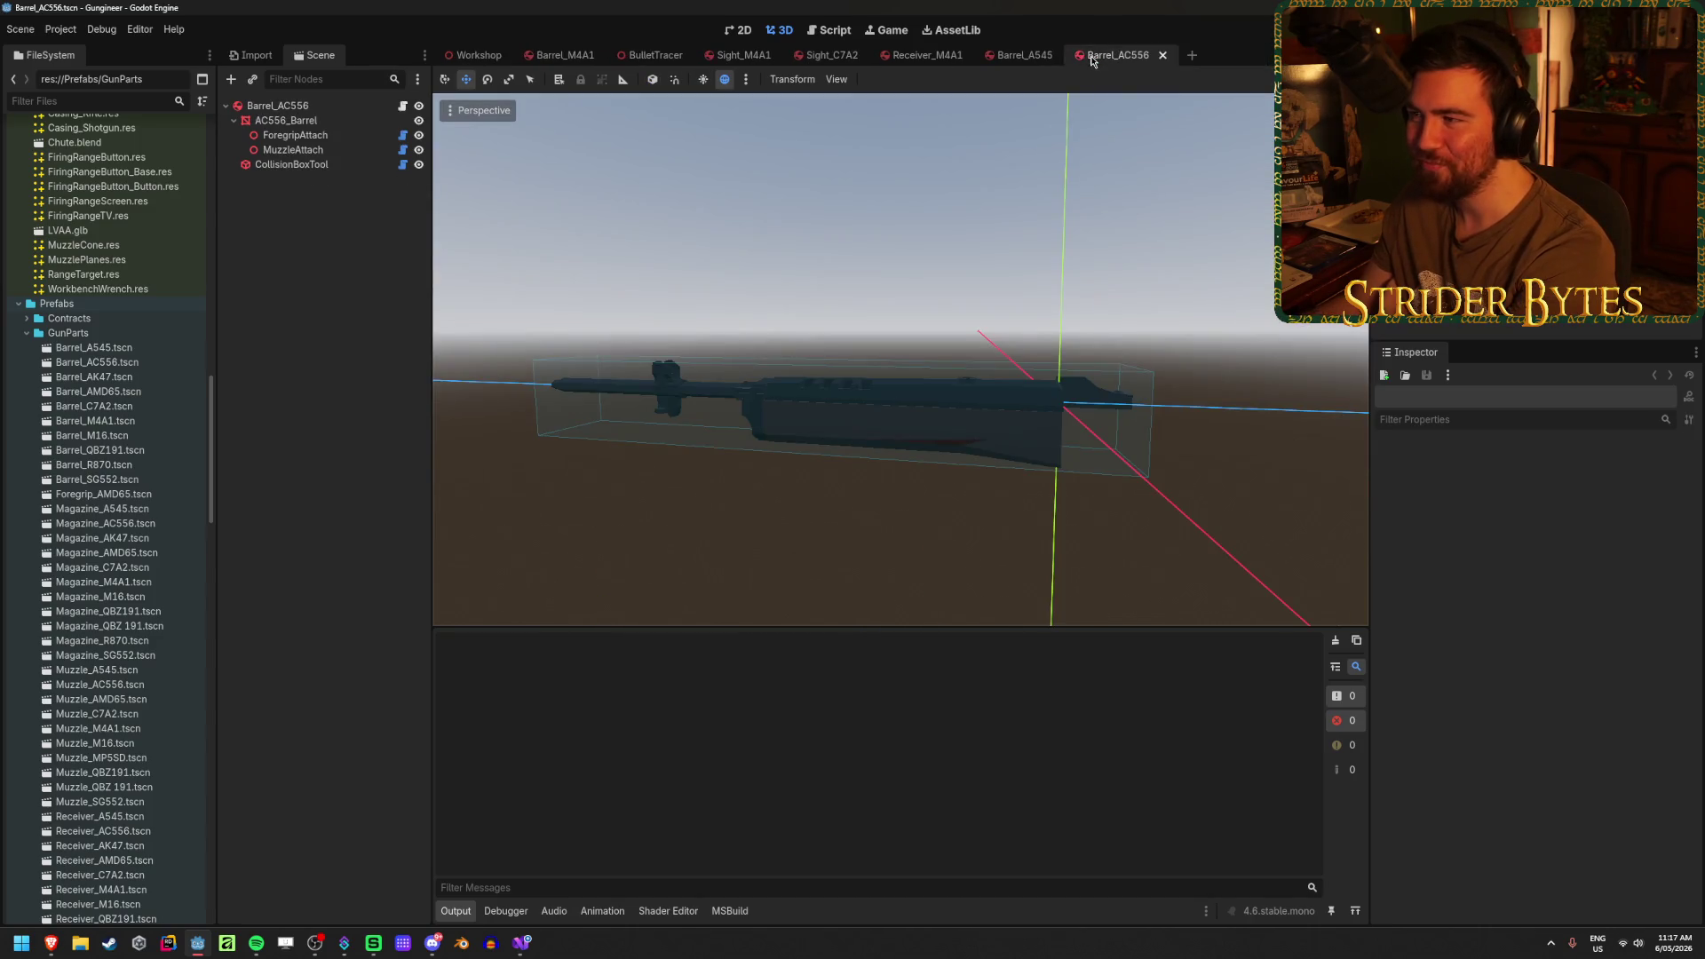
middle_click(1044, 57)
middle_click(1021, 56)
- Close the Receiver_M4A1, Sight_C7A2, Sight_M4A1, BulletTracer and Barrel_M4A1 scene tabs
middle_click(928, 55)
middle_click(832, 55)
middle_click(744, 55)
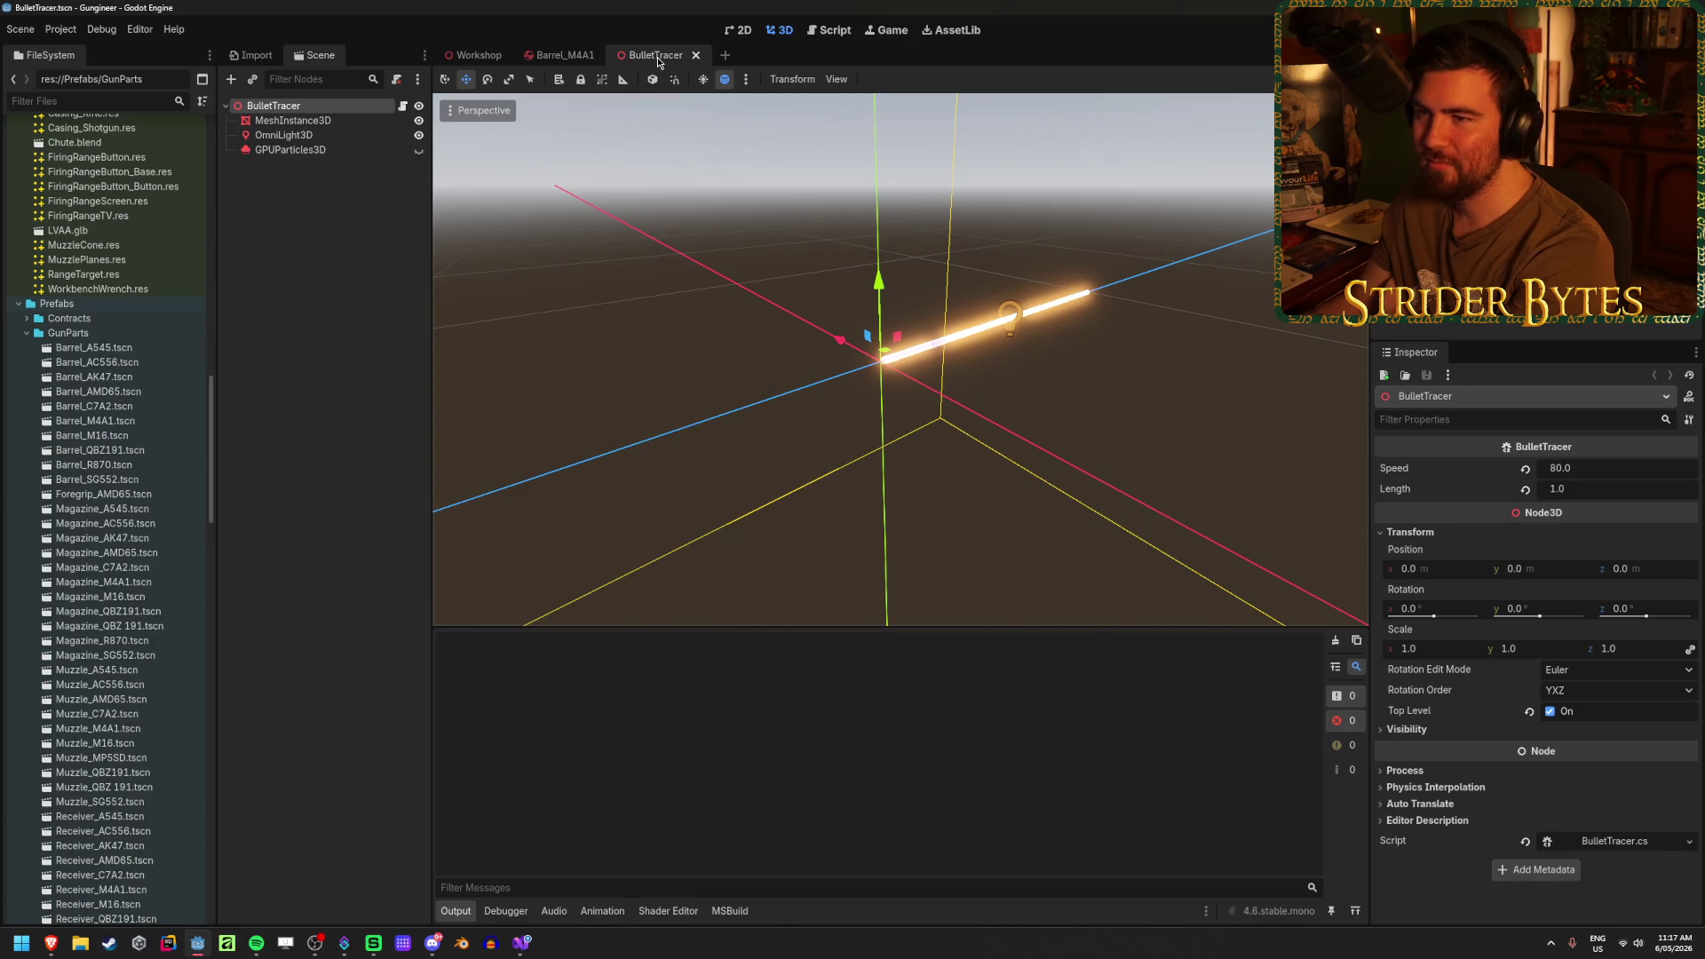
middle_click(657, 56)
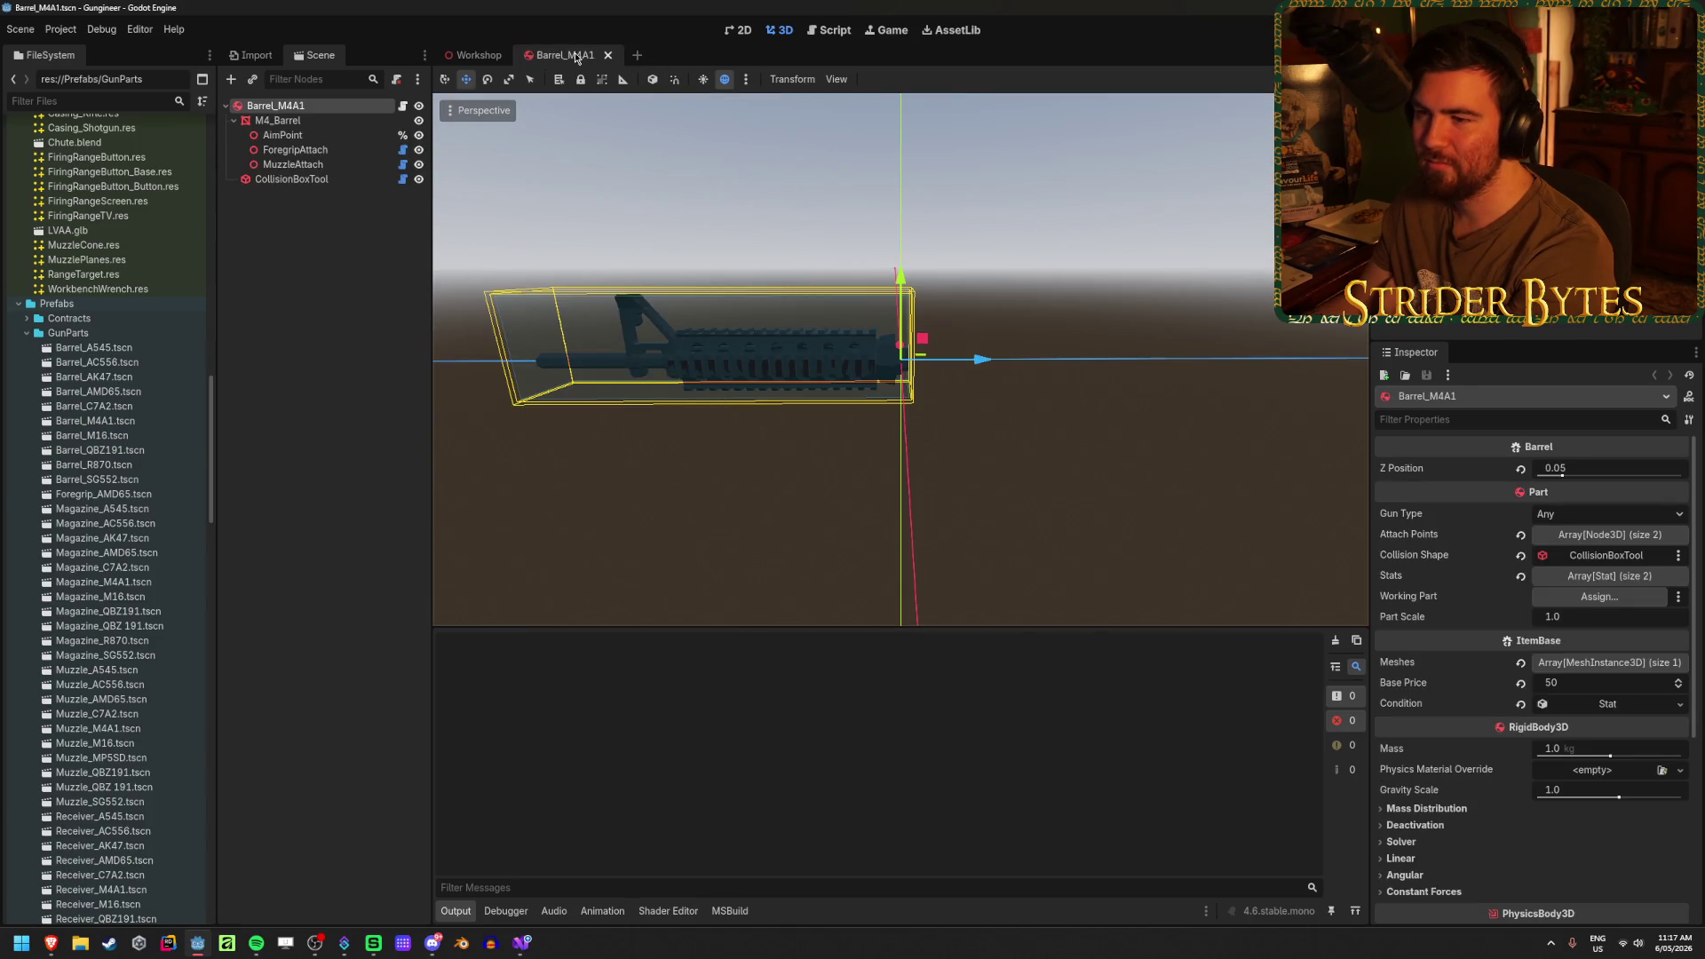
middle_click(577, 57)
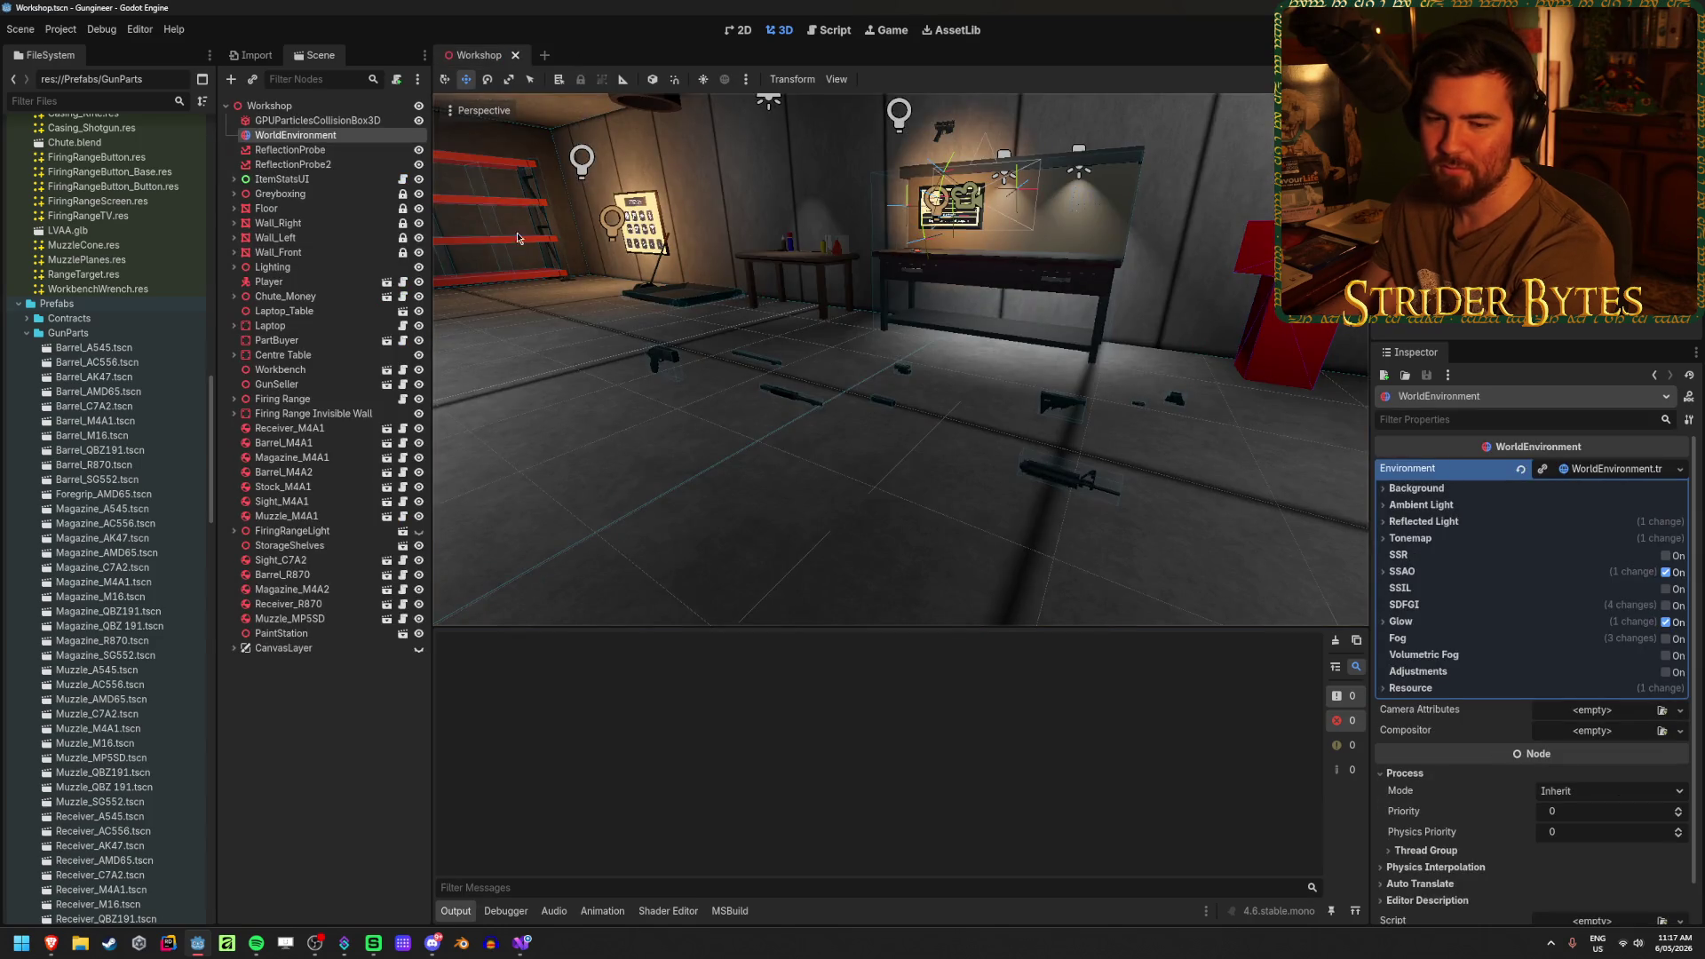
- Clear the selection and orbit the Workshop scene to view the desk and left-wall shelves
click(351, 724)
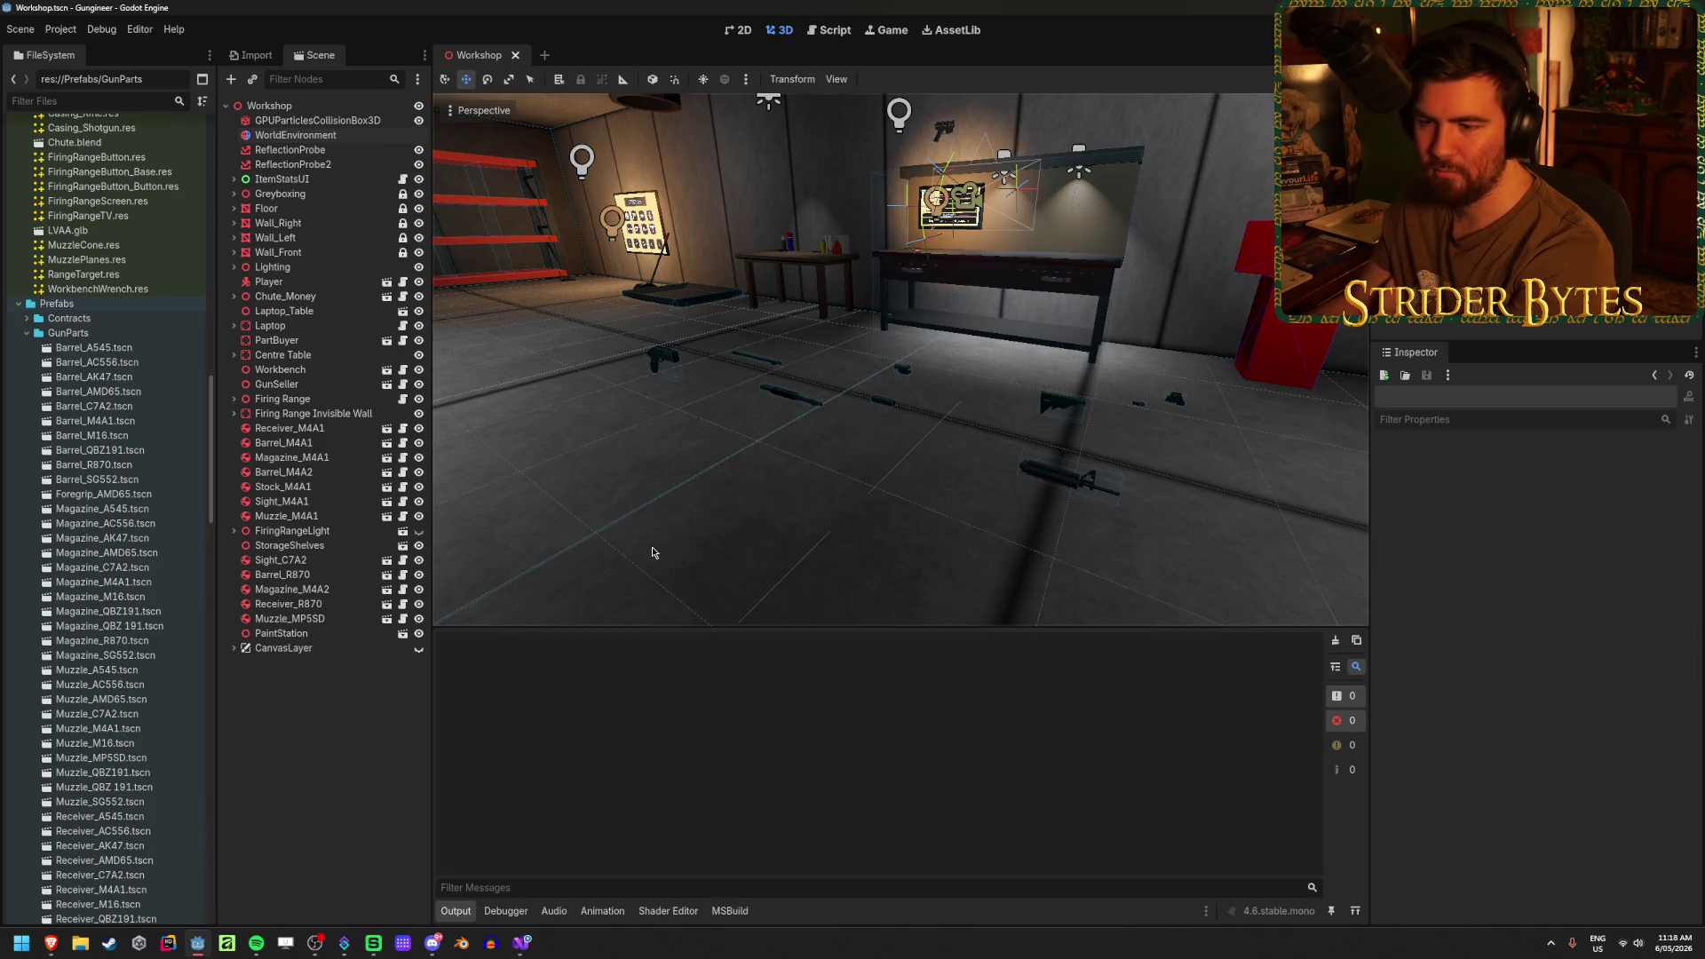
drag(651, 553, 551, 534)
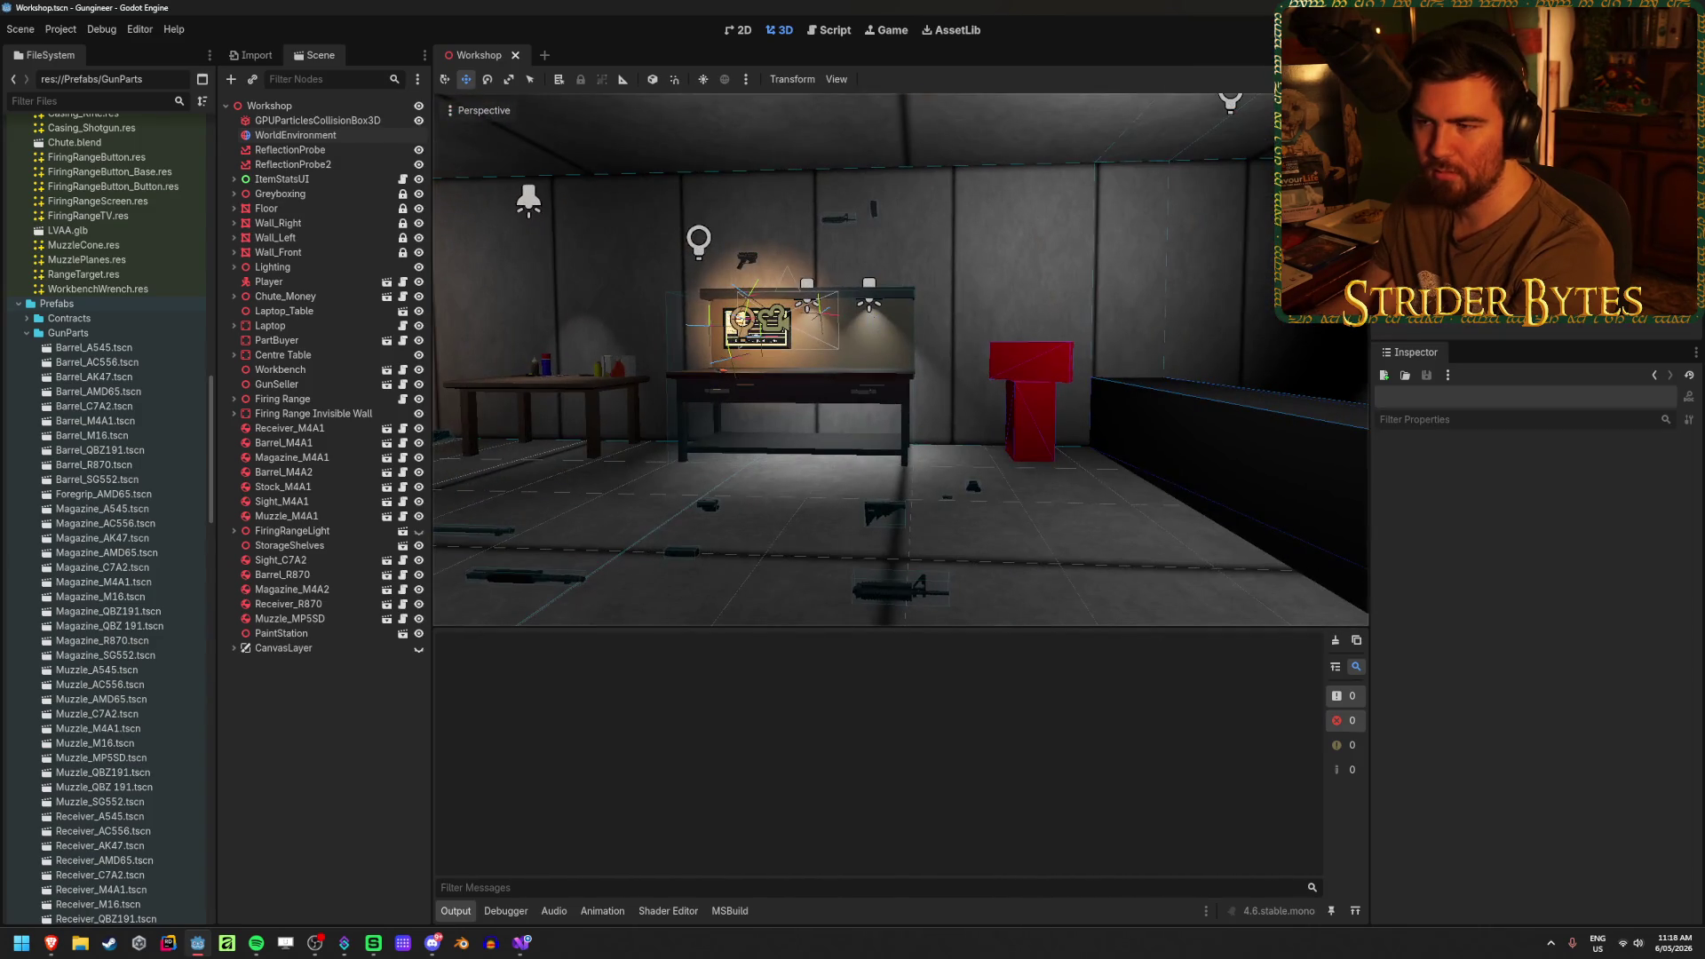
mouse_move(673, 556)
mouse_down()
mouse_move(838, 556)
mouse_move(676, 540)
mouse_up()
mouse_move(946, 588)
mouse_down()
mouse_move(505, 530)
mouse_move(933, 582)
mouse_up()
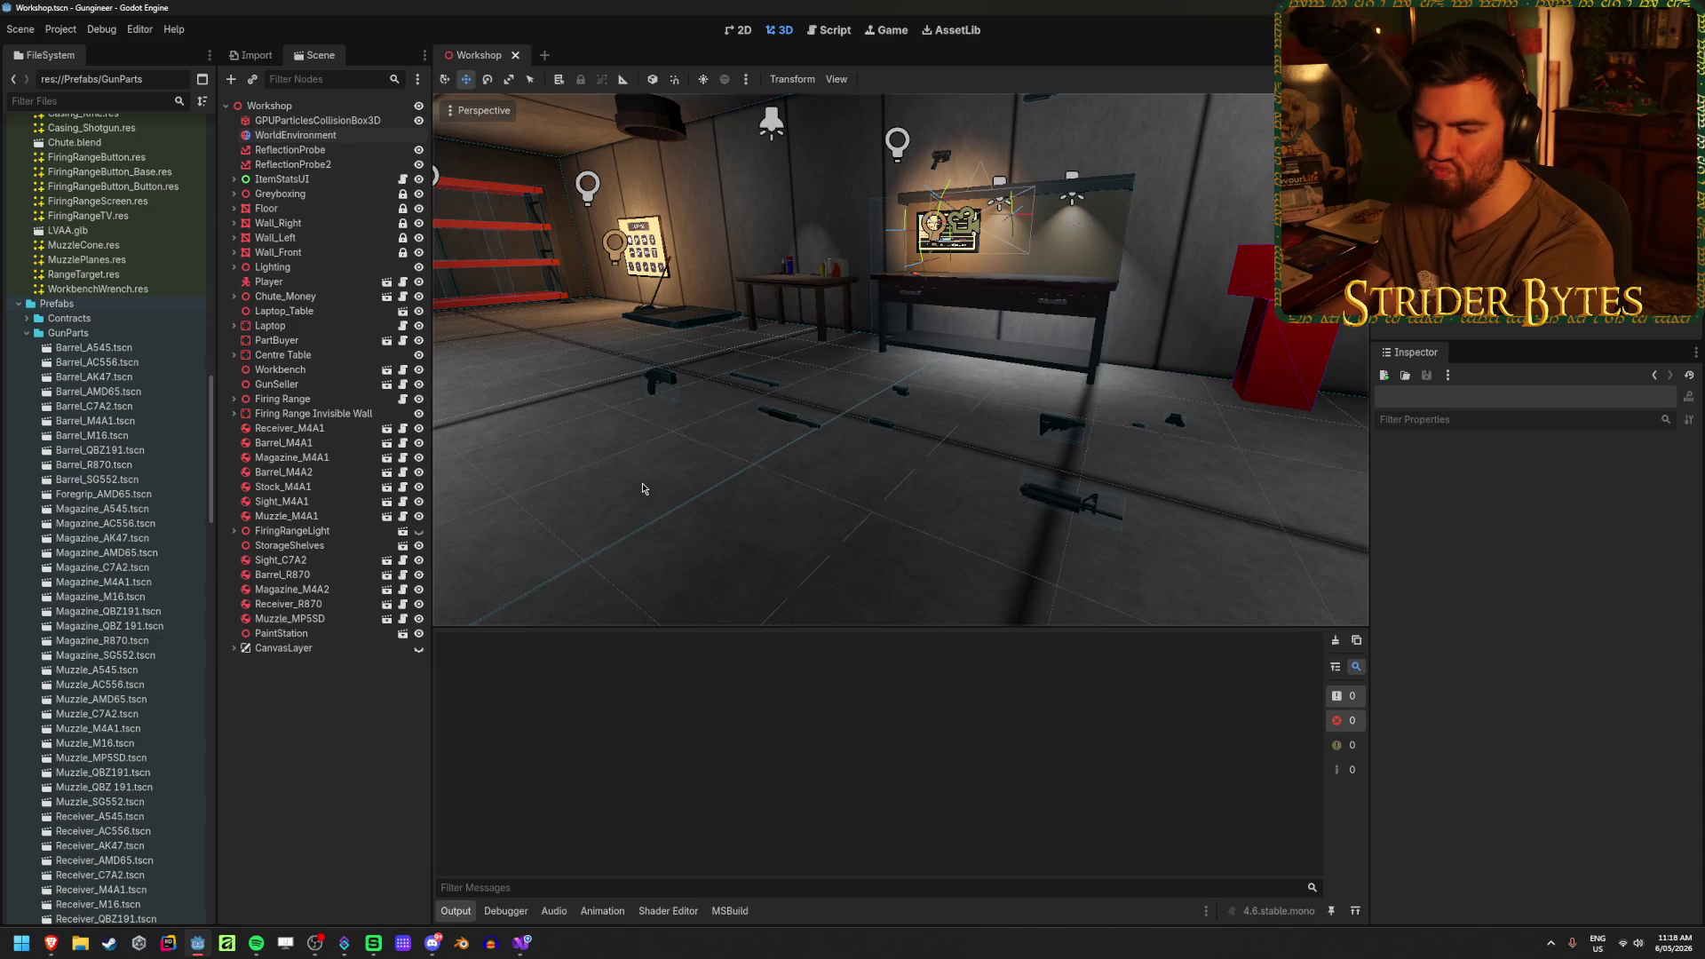
- Add '// [Export] public Node3D handGrip; //' below the zPosition field in Barrel.cs and save
click(522, 943)
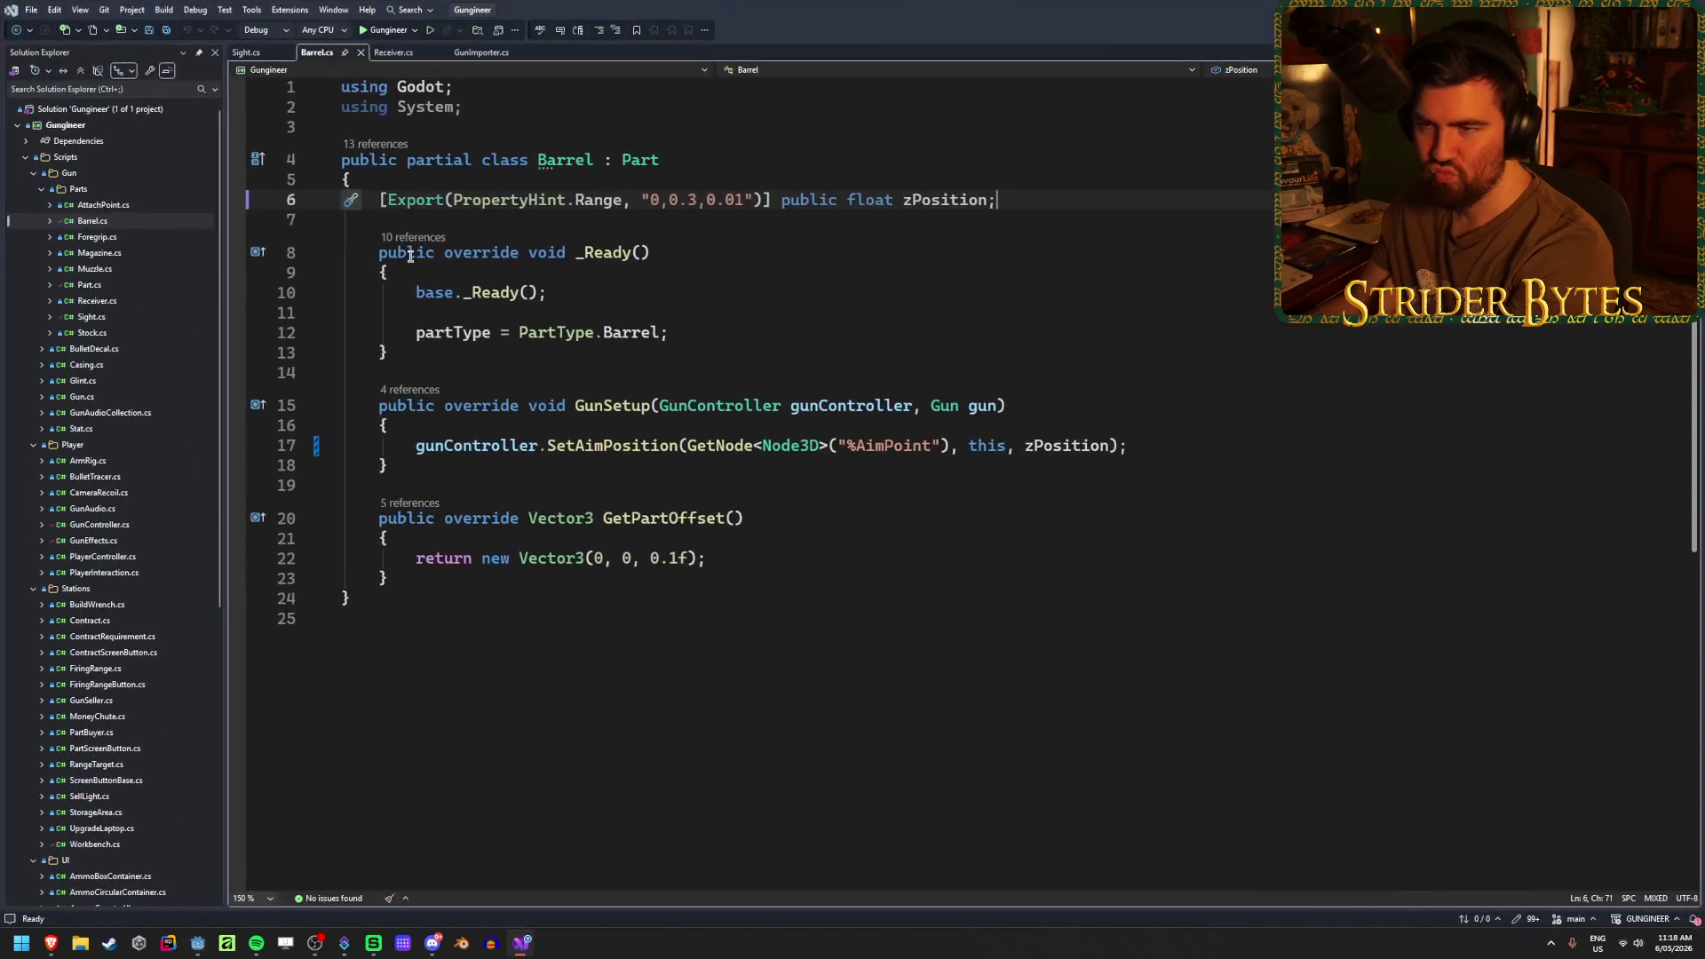
key(Return)
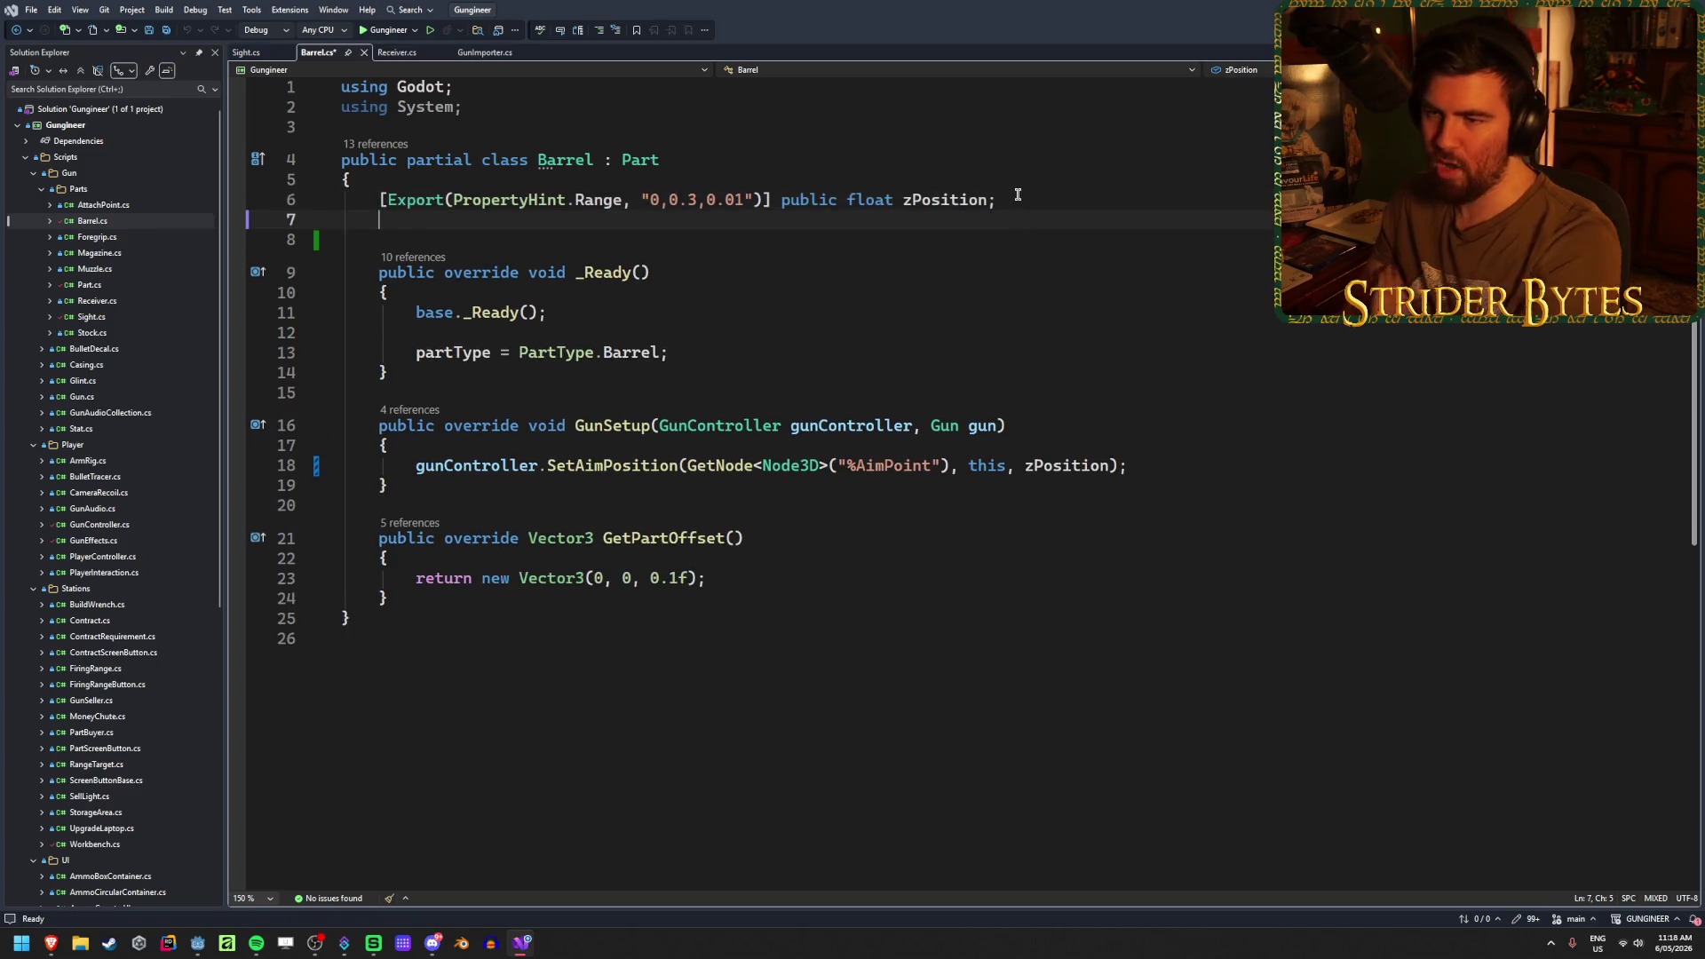
text(//)
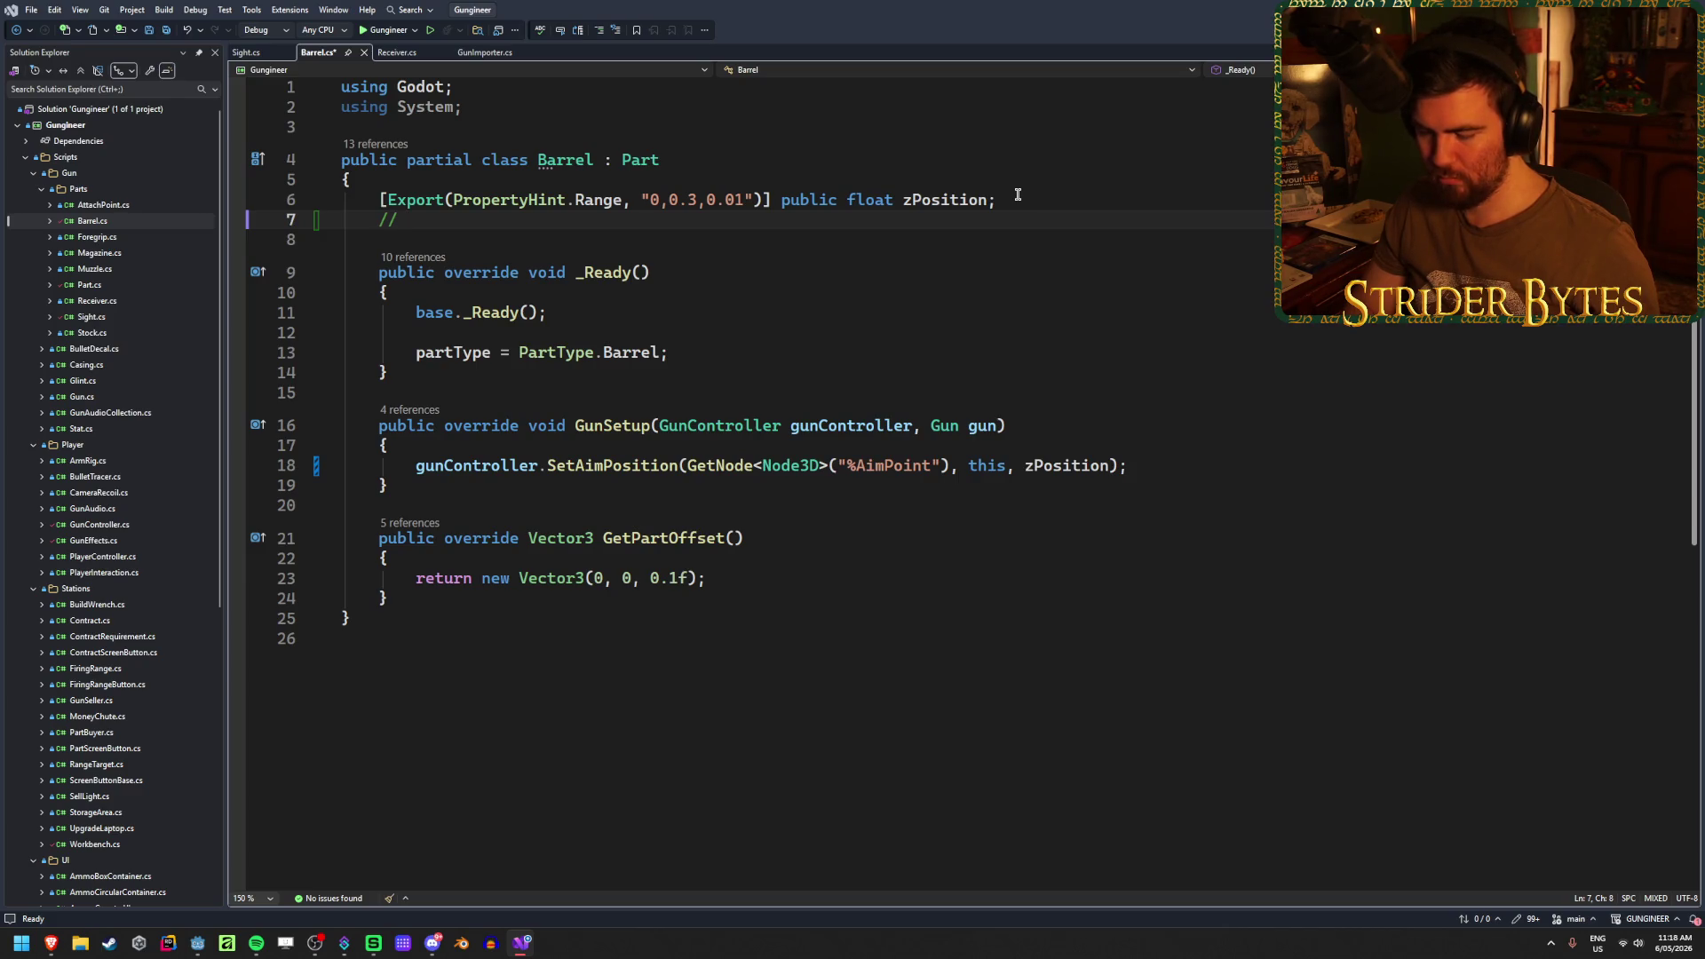
text( {)
text([Export] )
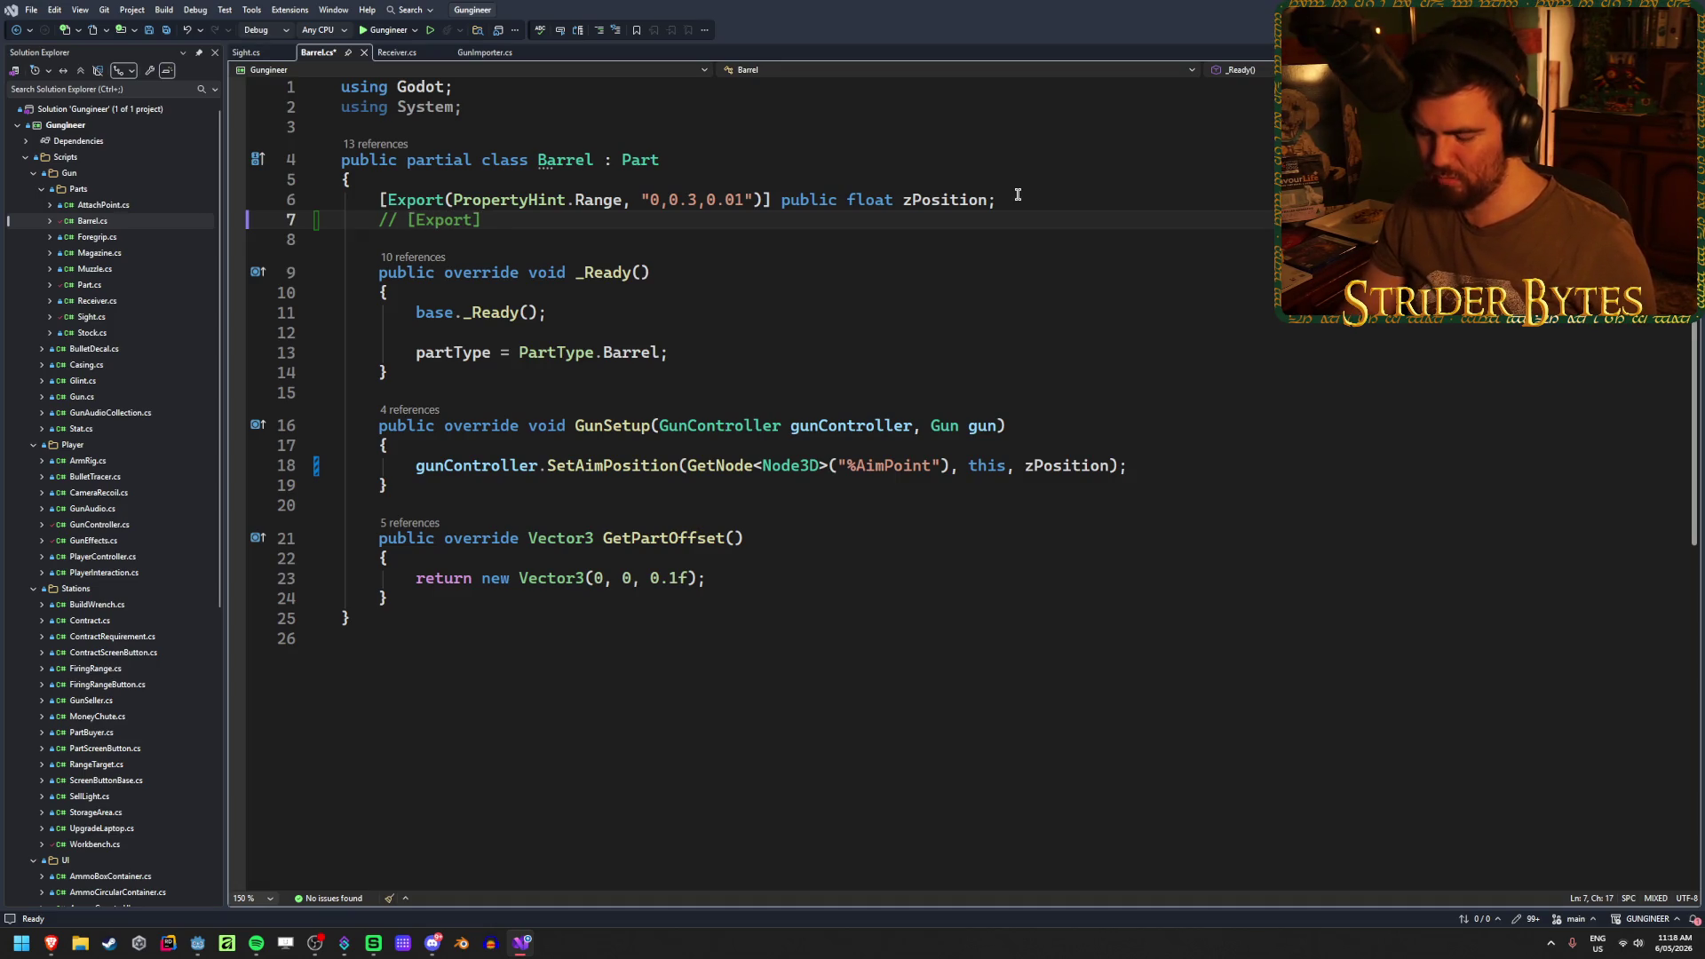
text(public)
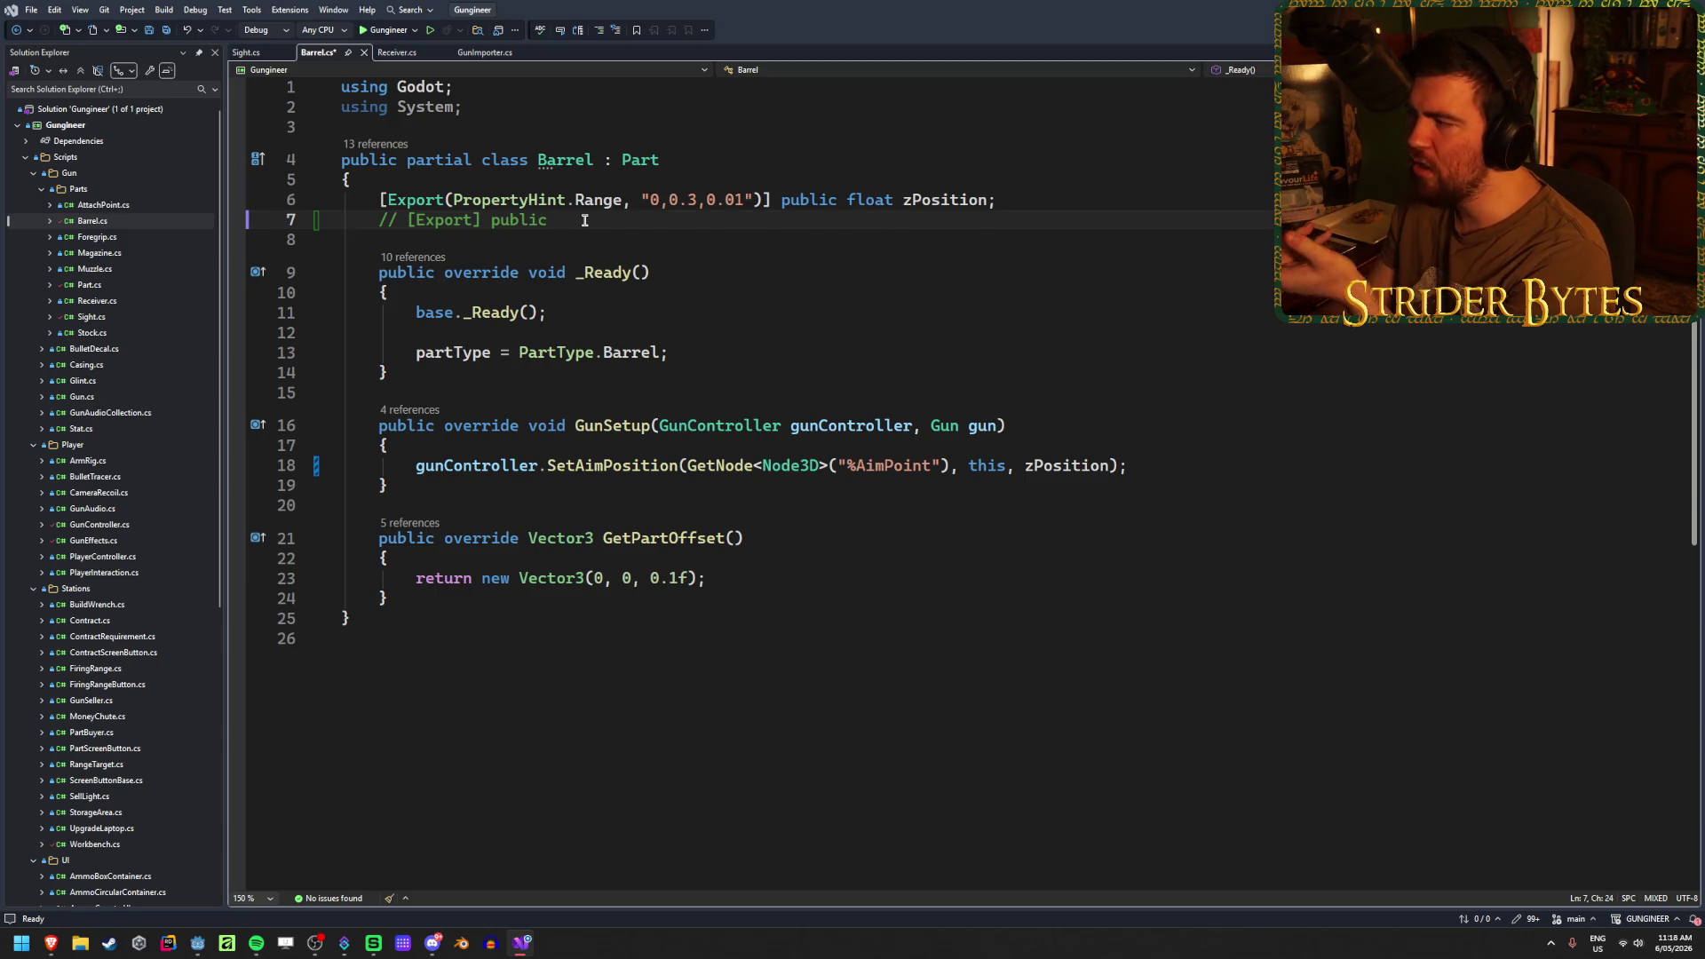
text(Node3D)
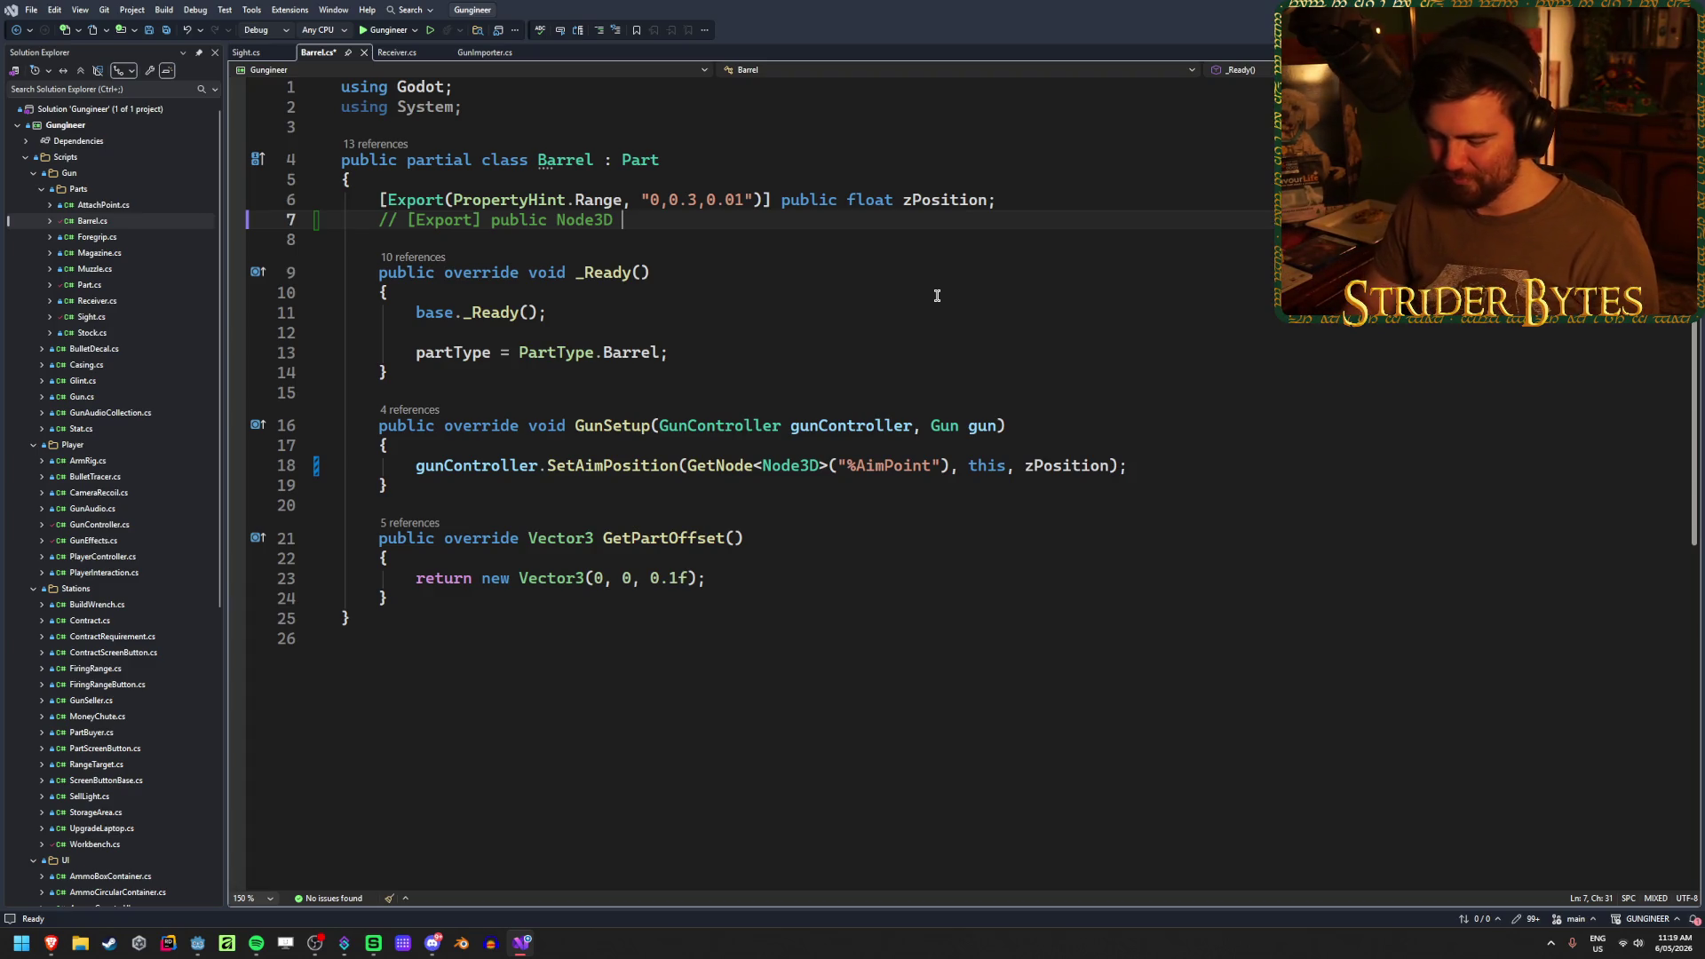
text(handGrip)
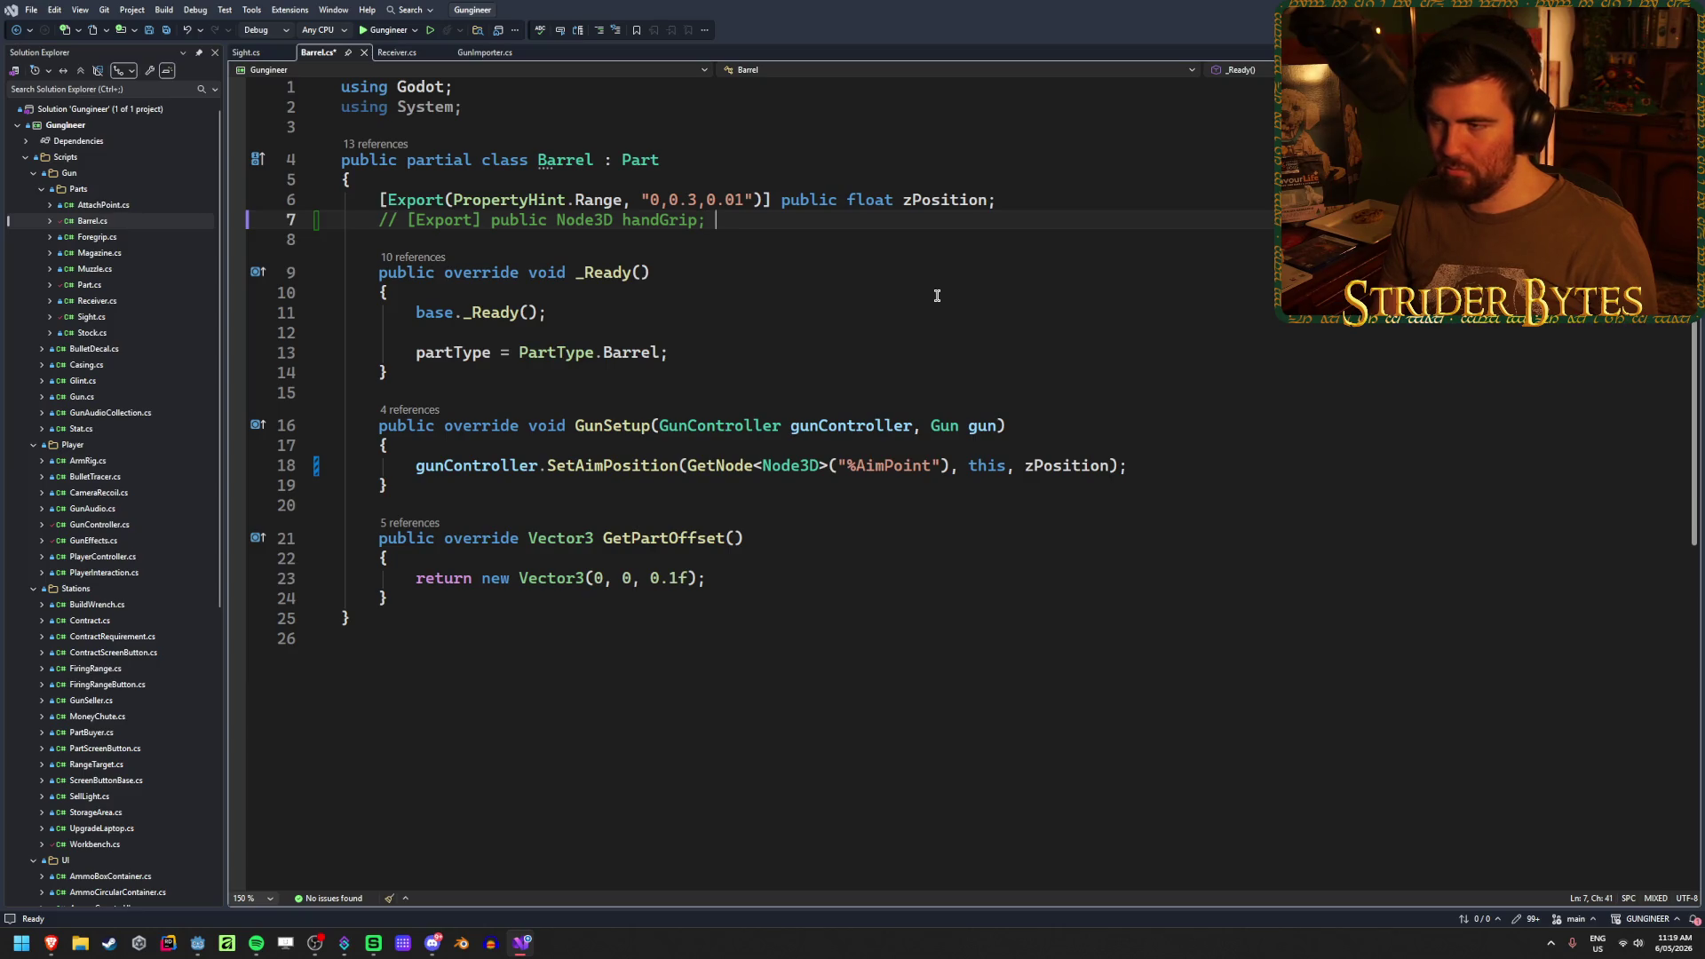
text(//)
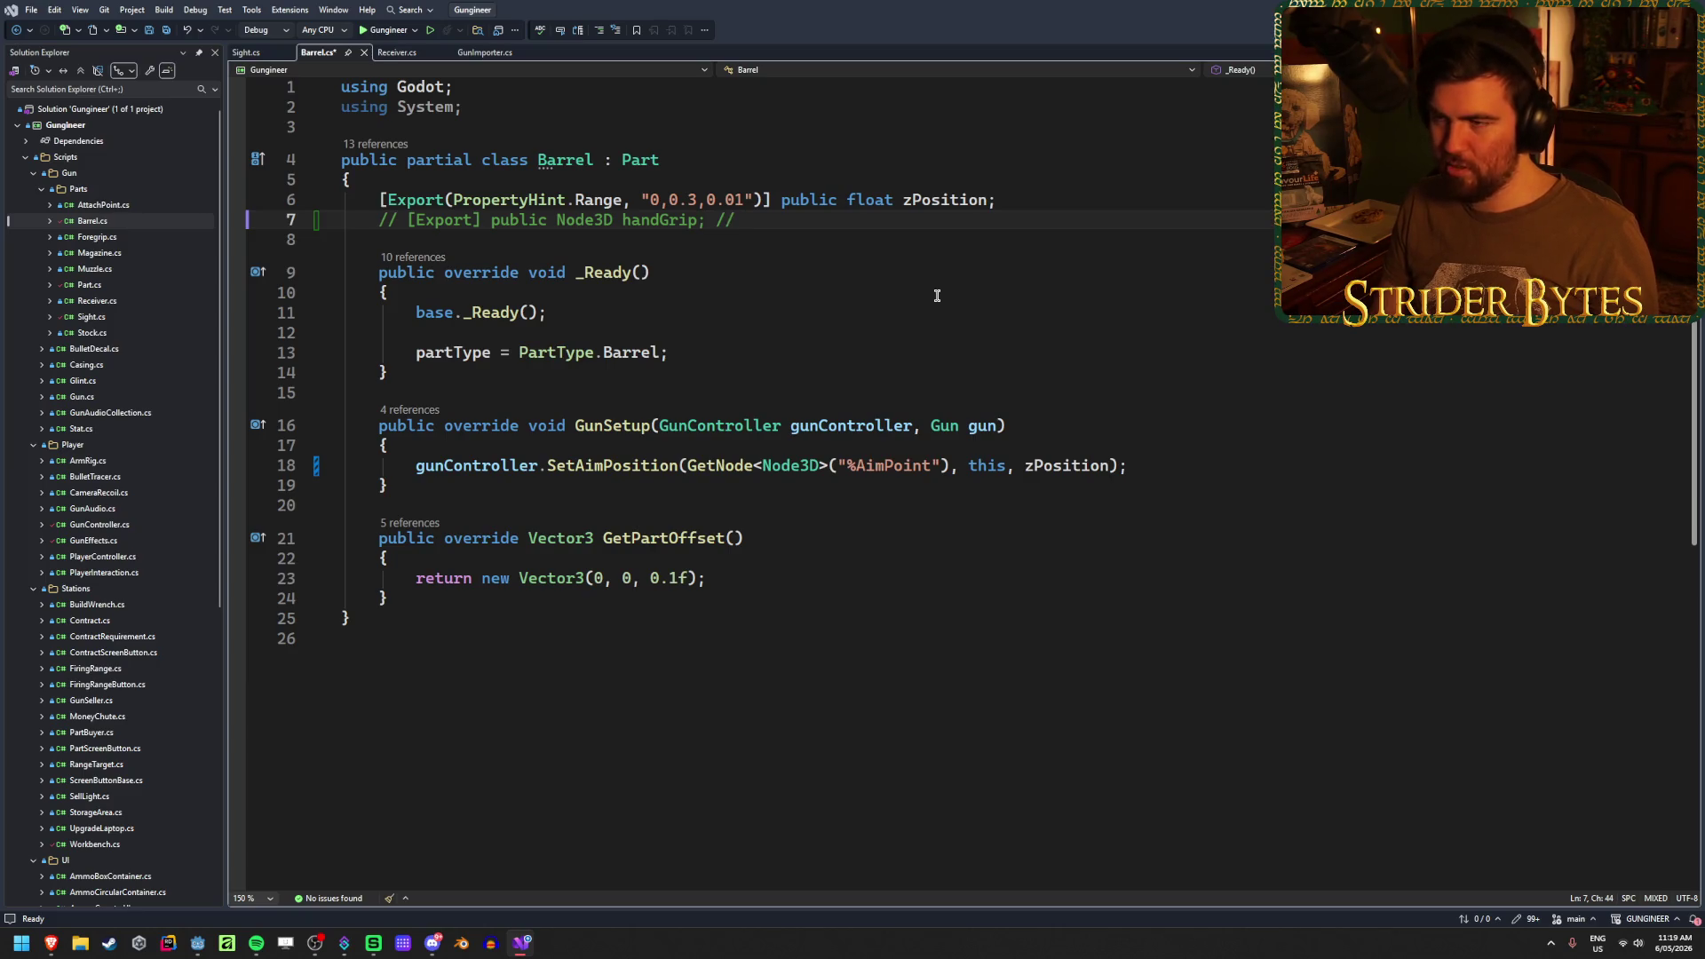
key(ctrl+s)
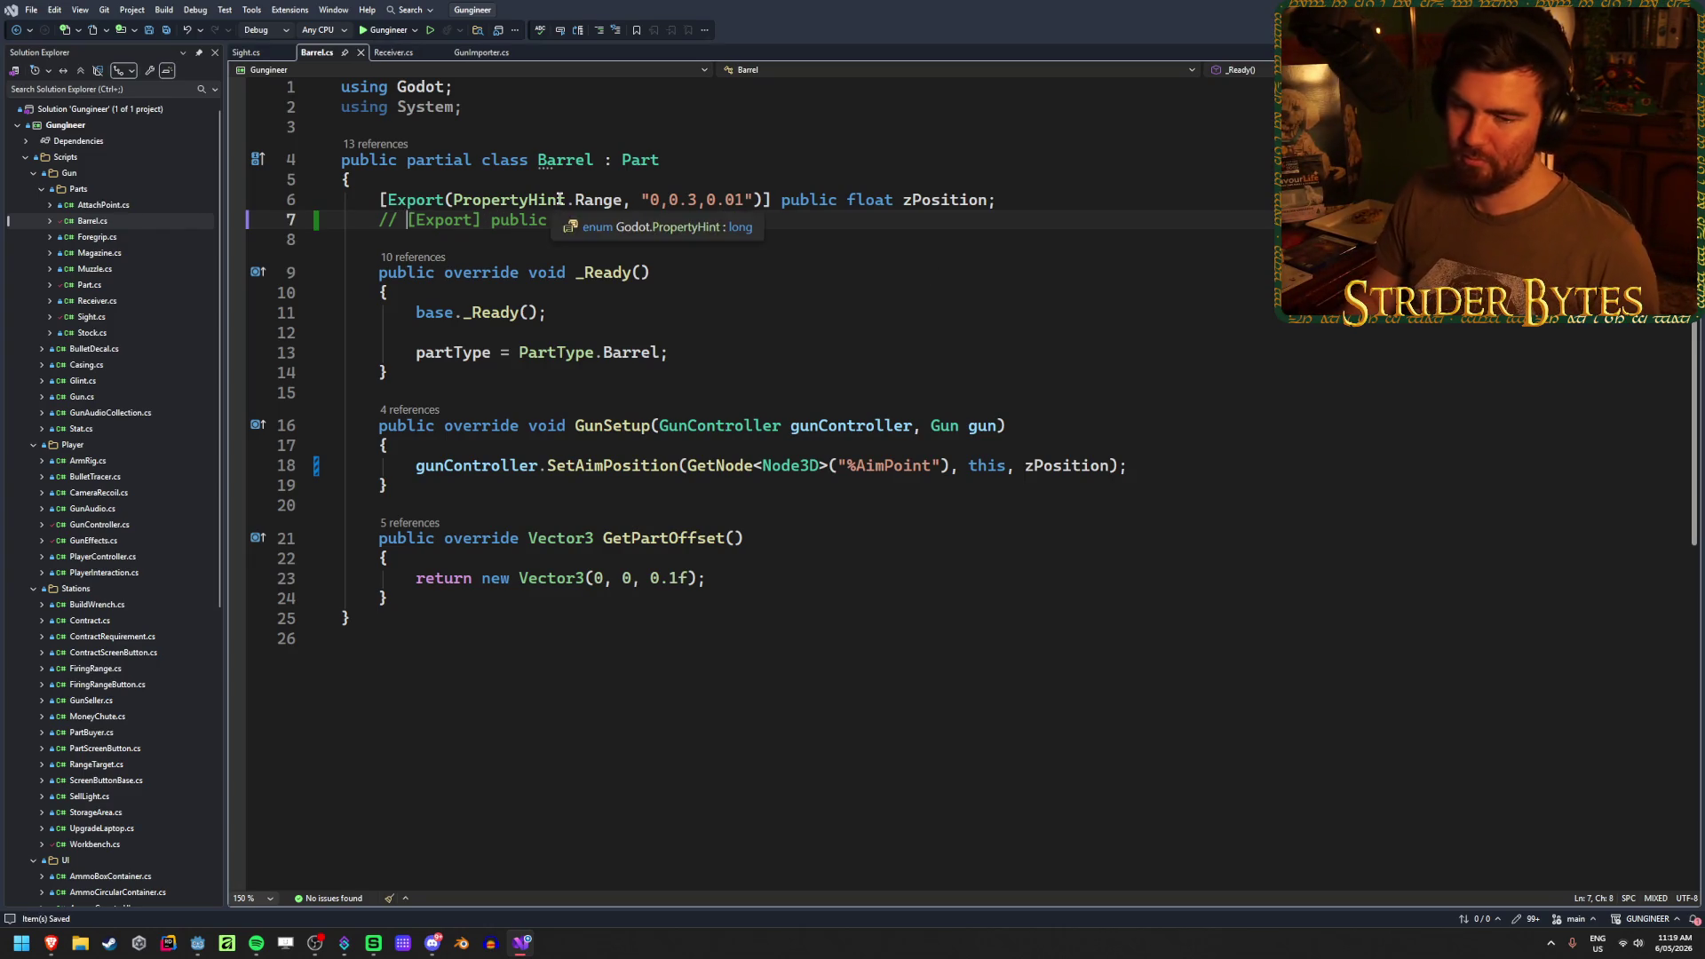
- Delete the space after the // on the handGrip comment line and save Barrel.cs
key(Home)
key(Right)
key(Right)
key(Delete)
key(Insert)
click(839, 221)
key(Insert)
key(ctrl+s)
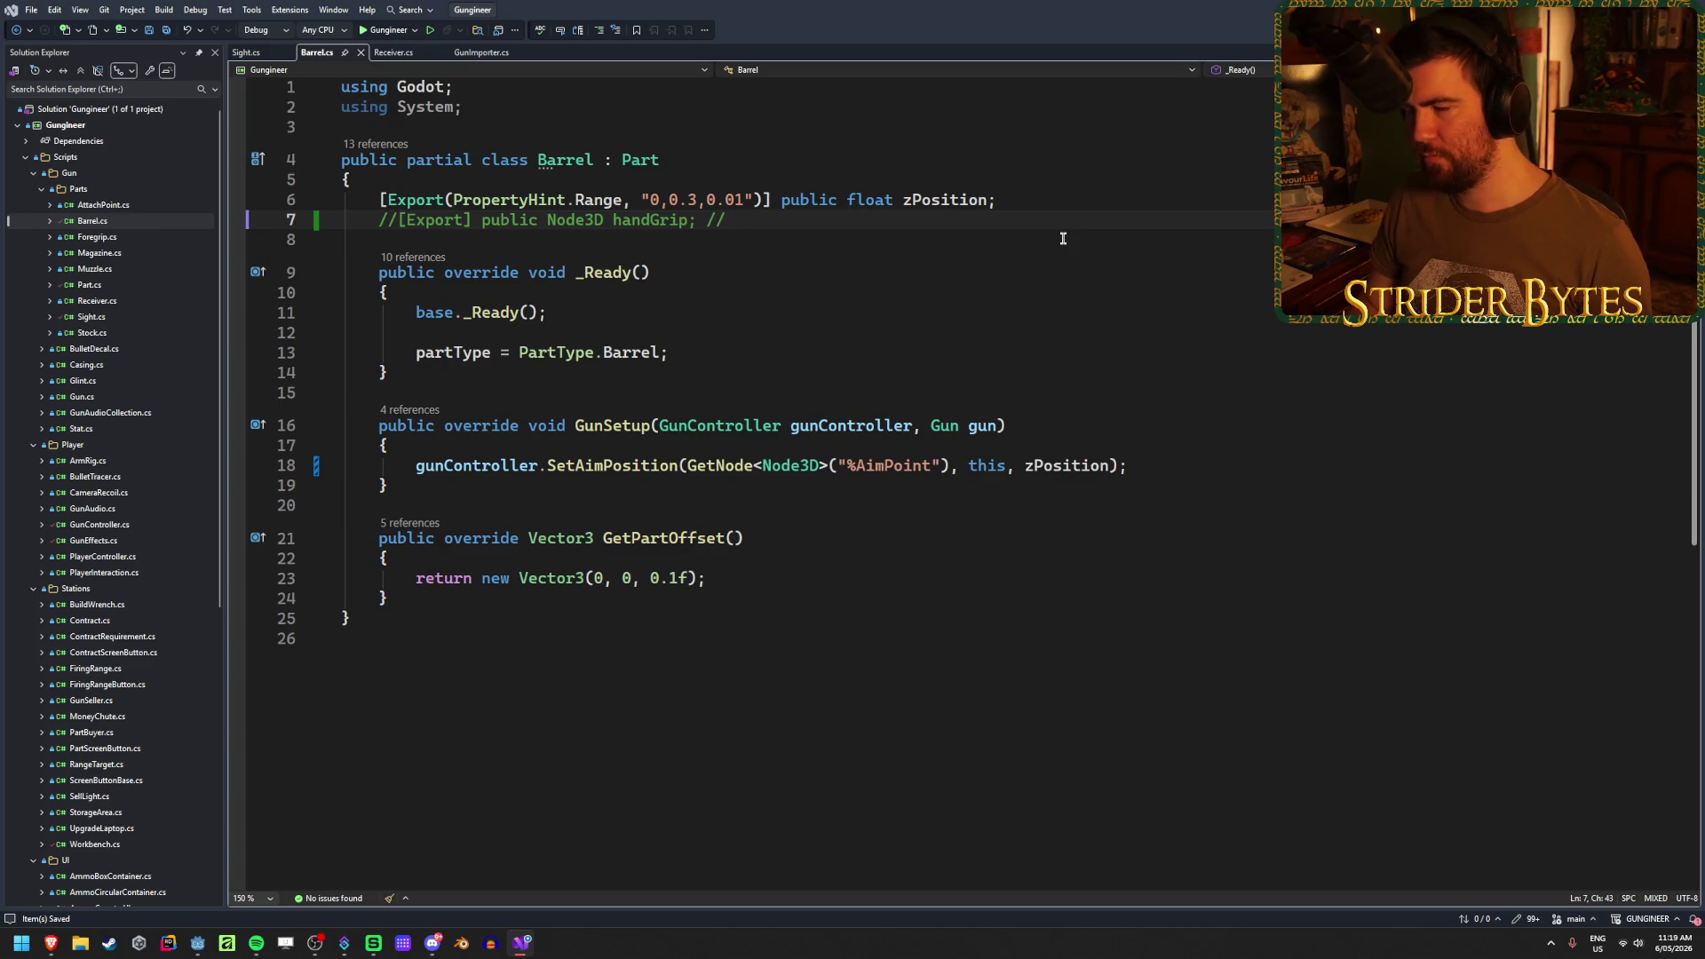
- Finish the handGrip comment with 'Make an empty object that tells hand IK where to be' and save
text(Make an empty)
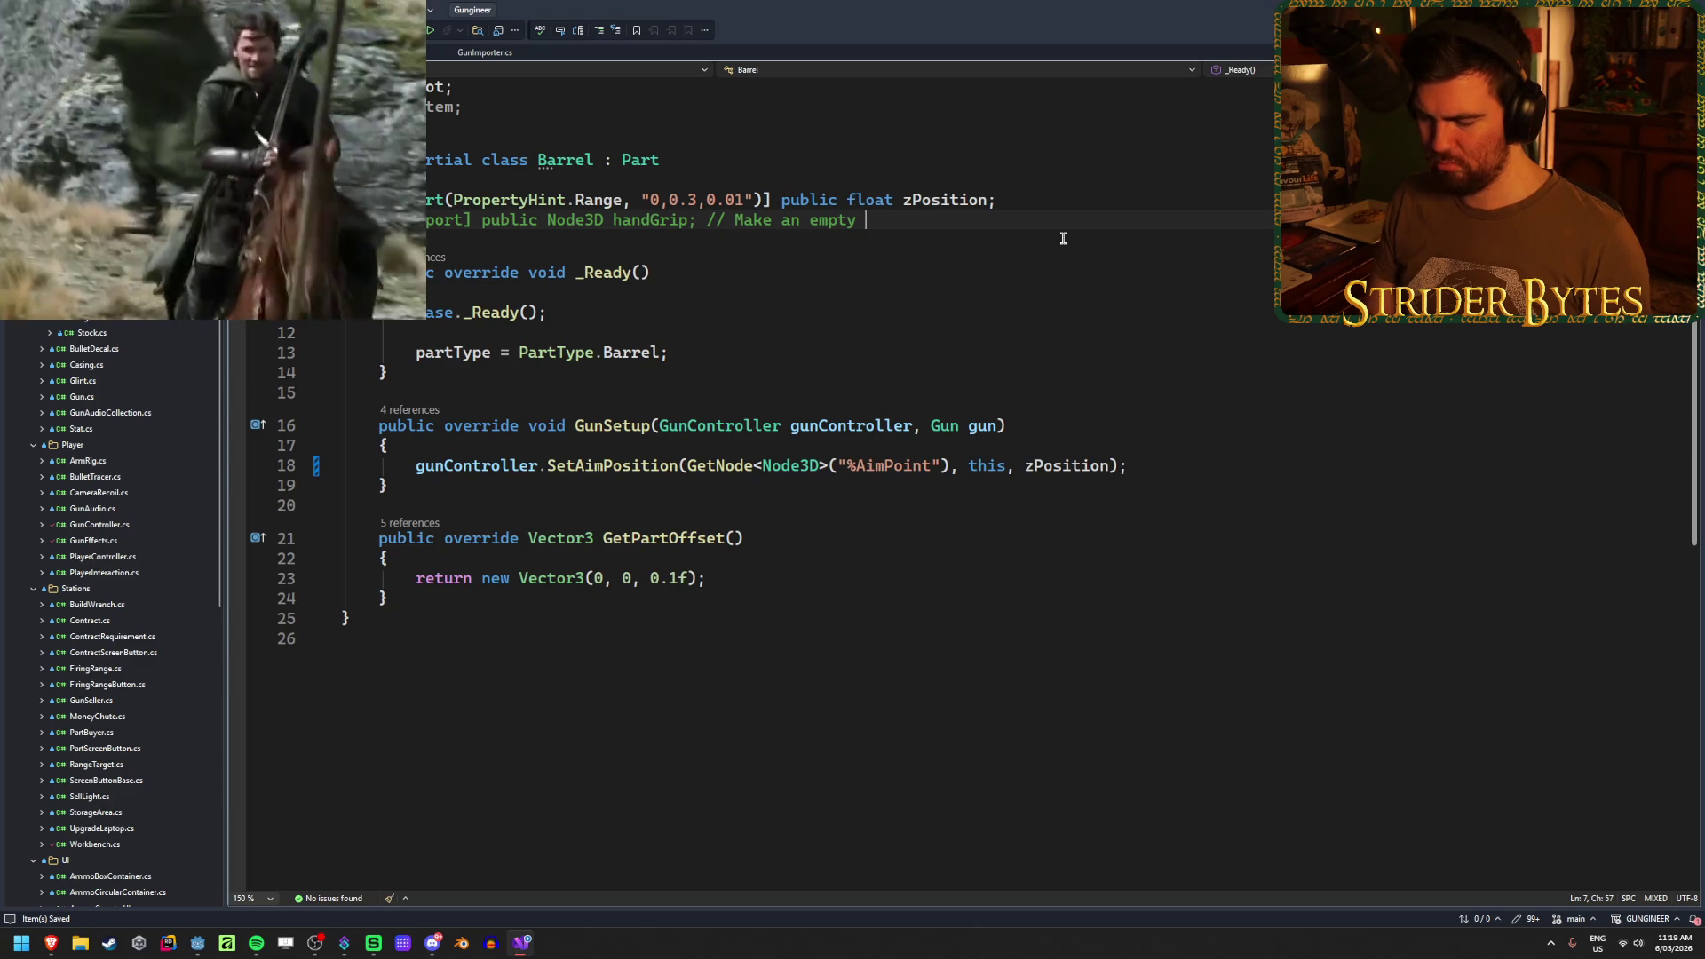
text(ob)
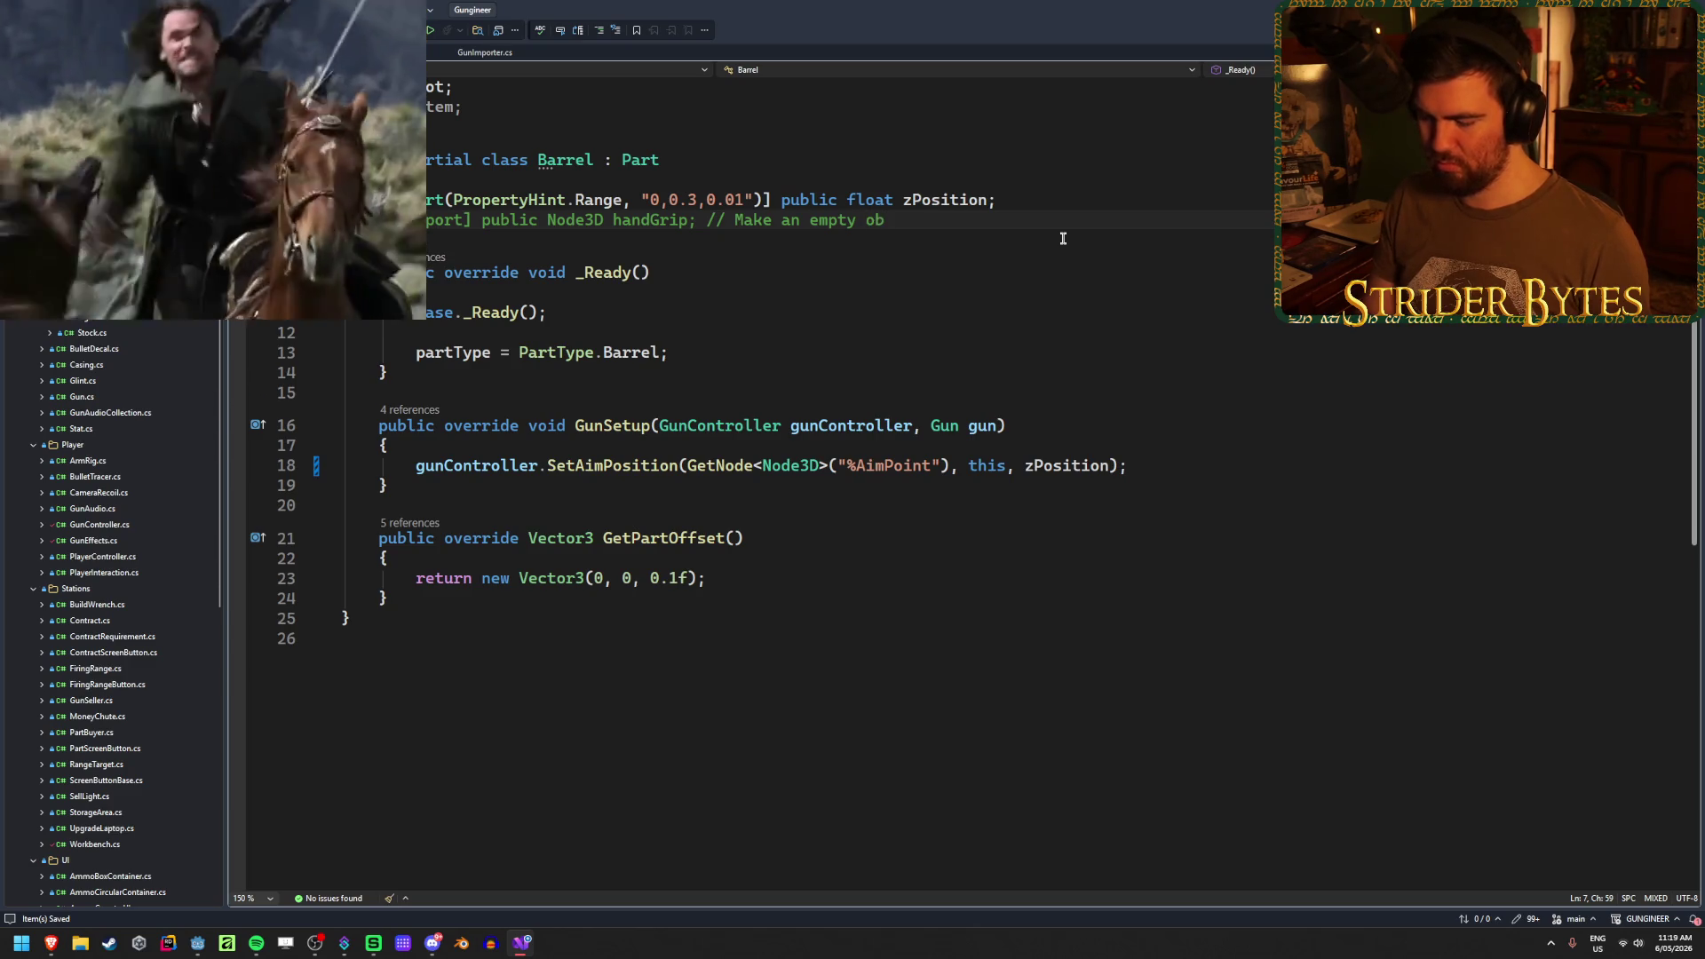
text(ject)
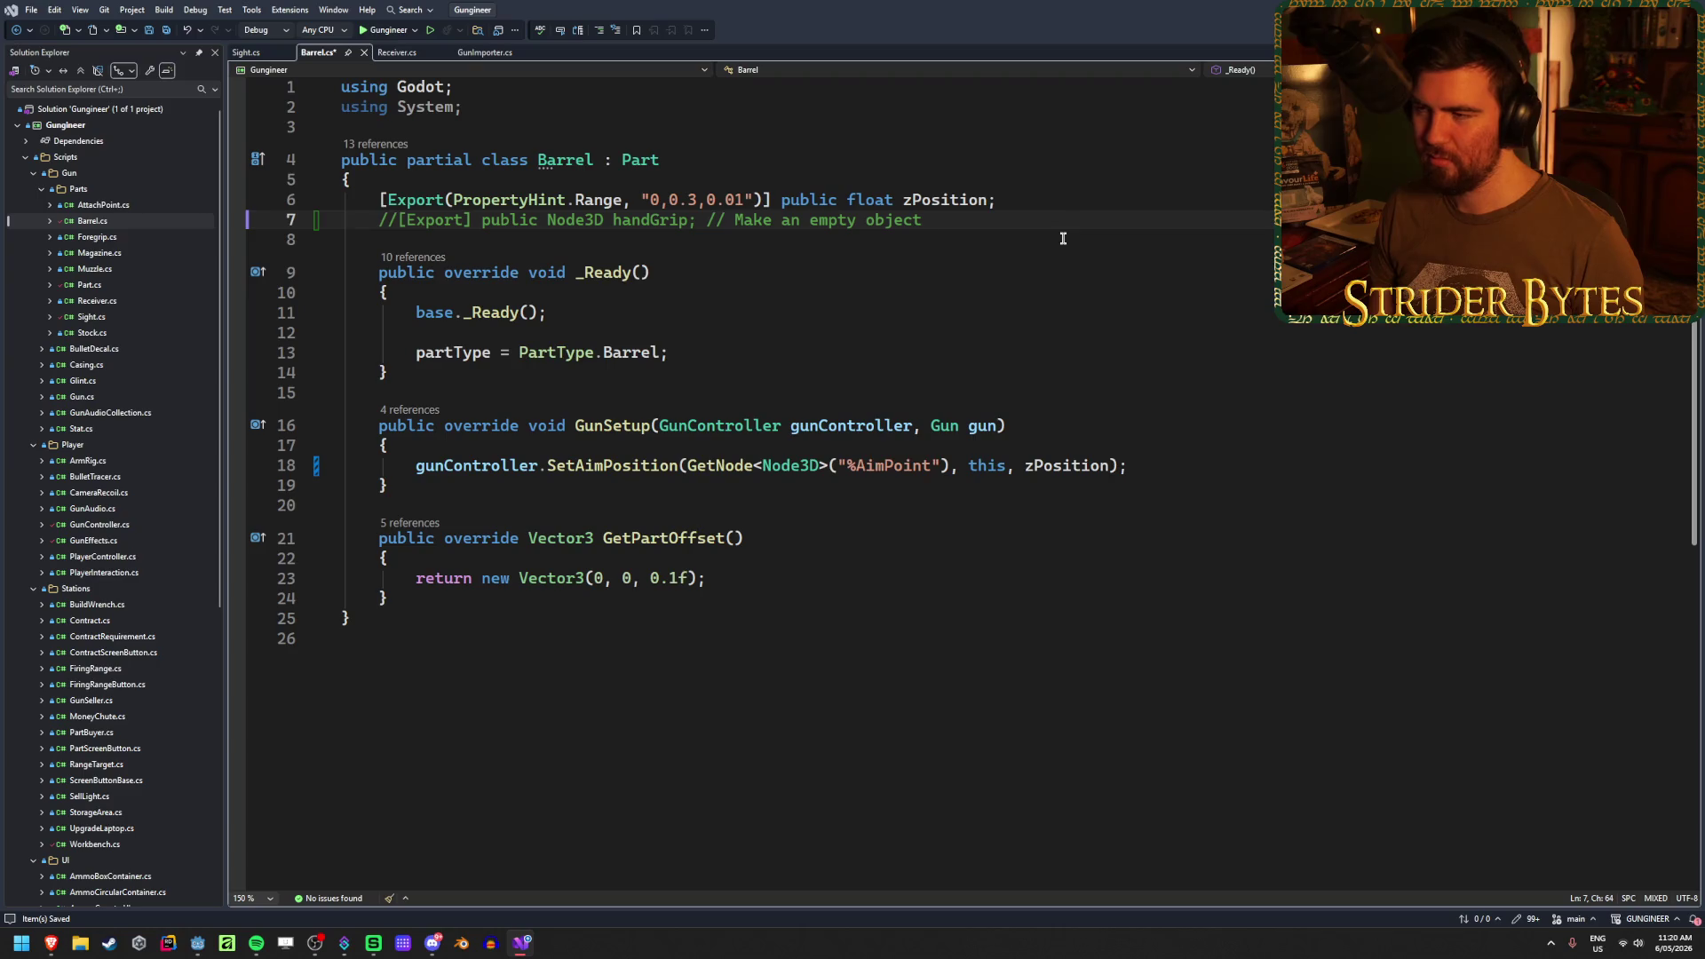
text(that tells)
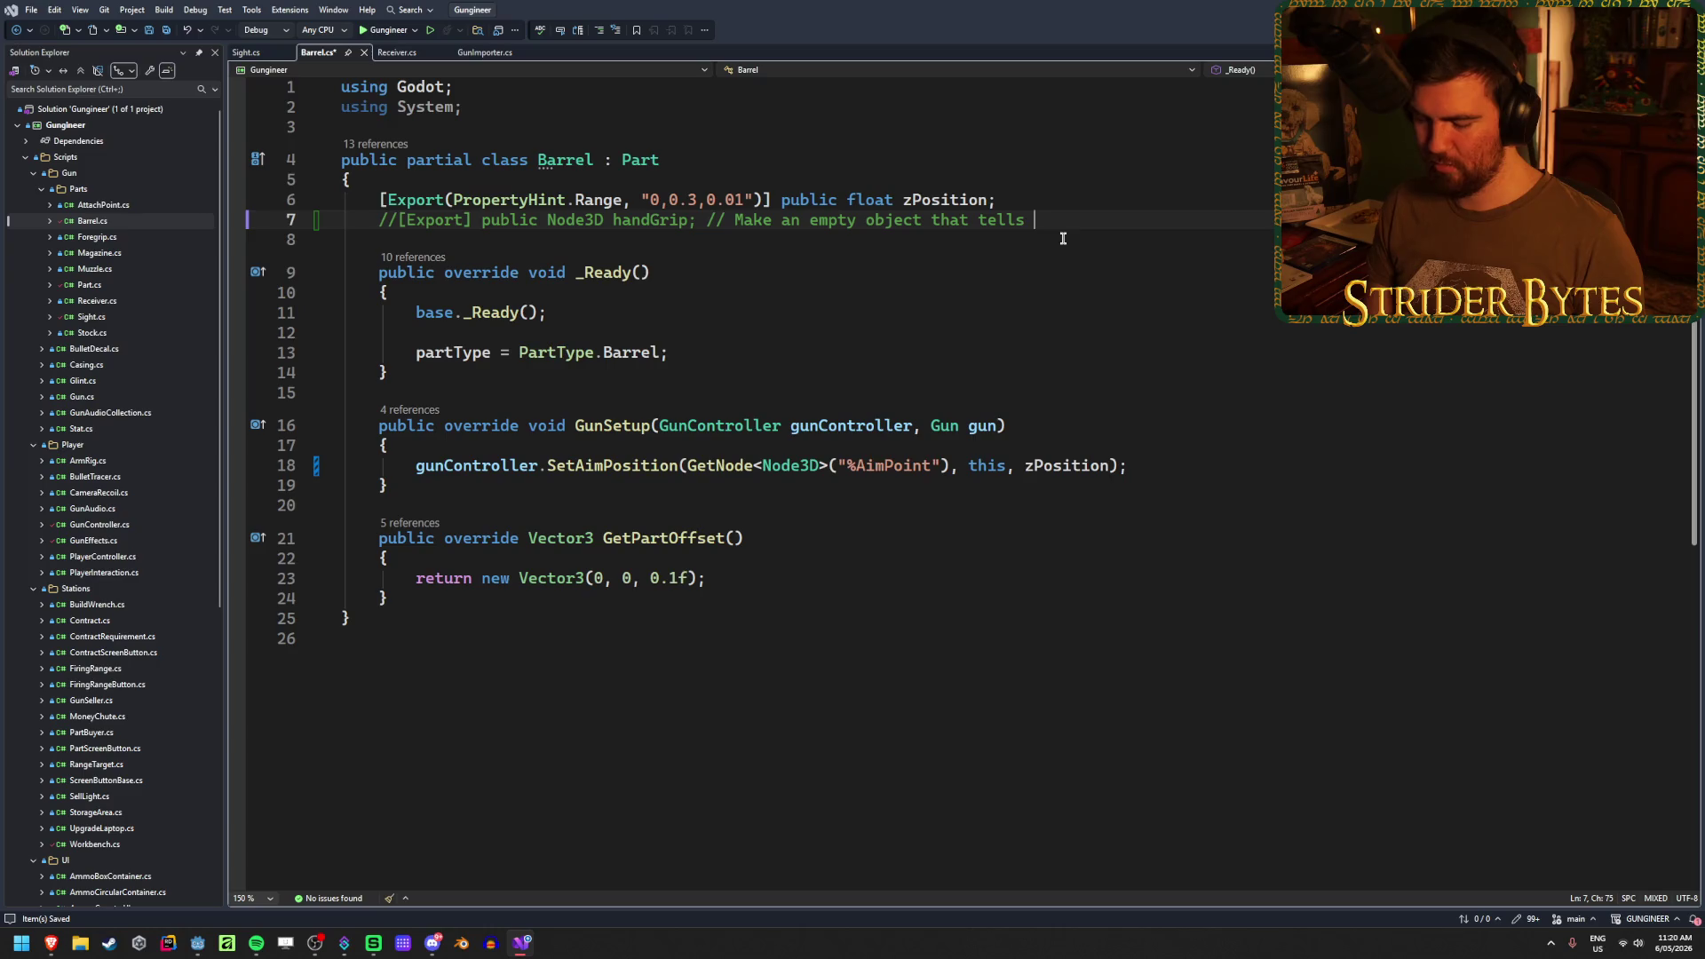
text(hand IK)
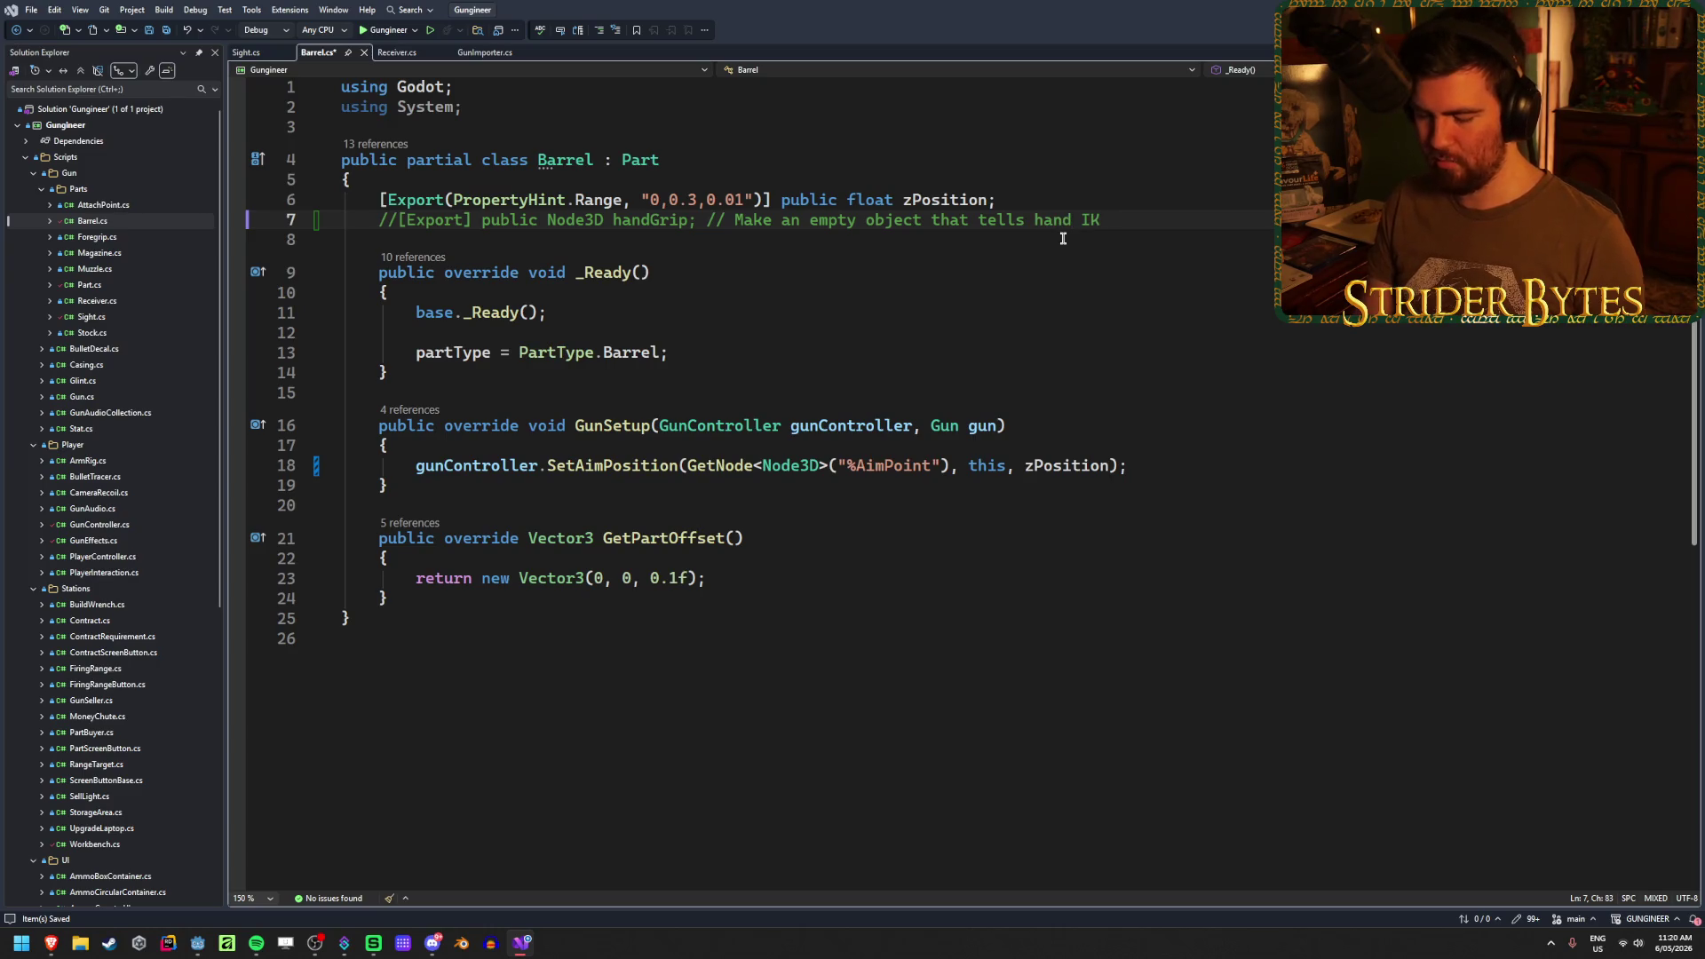
text(be)
key(ctrl+s)
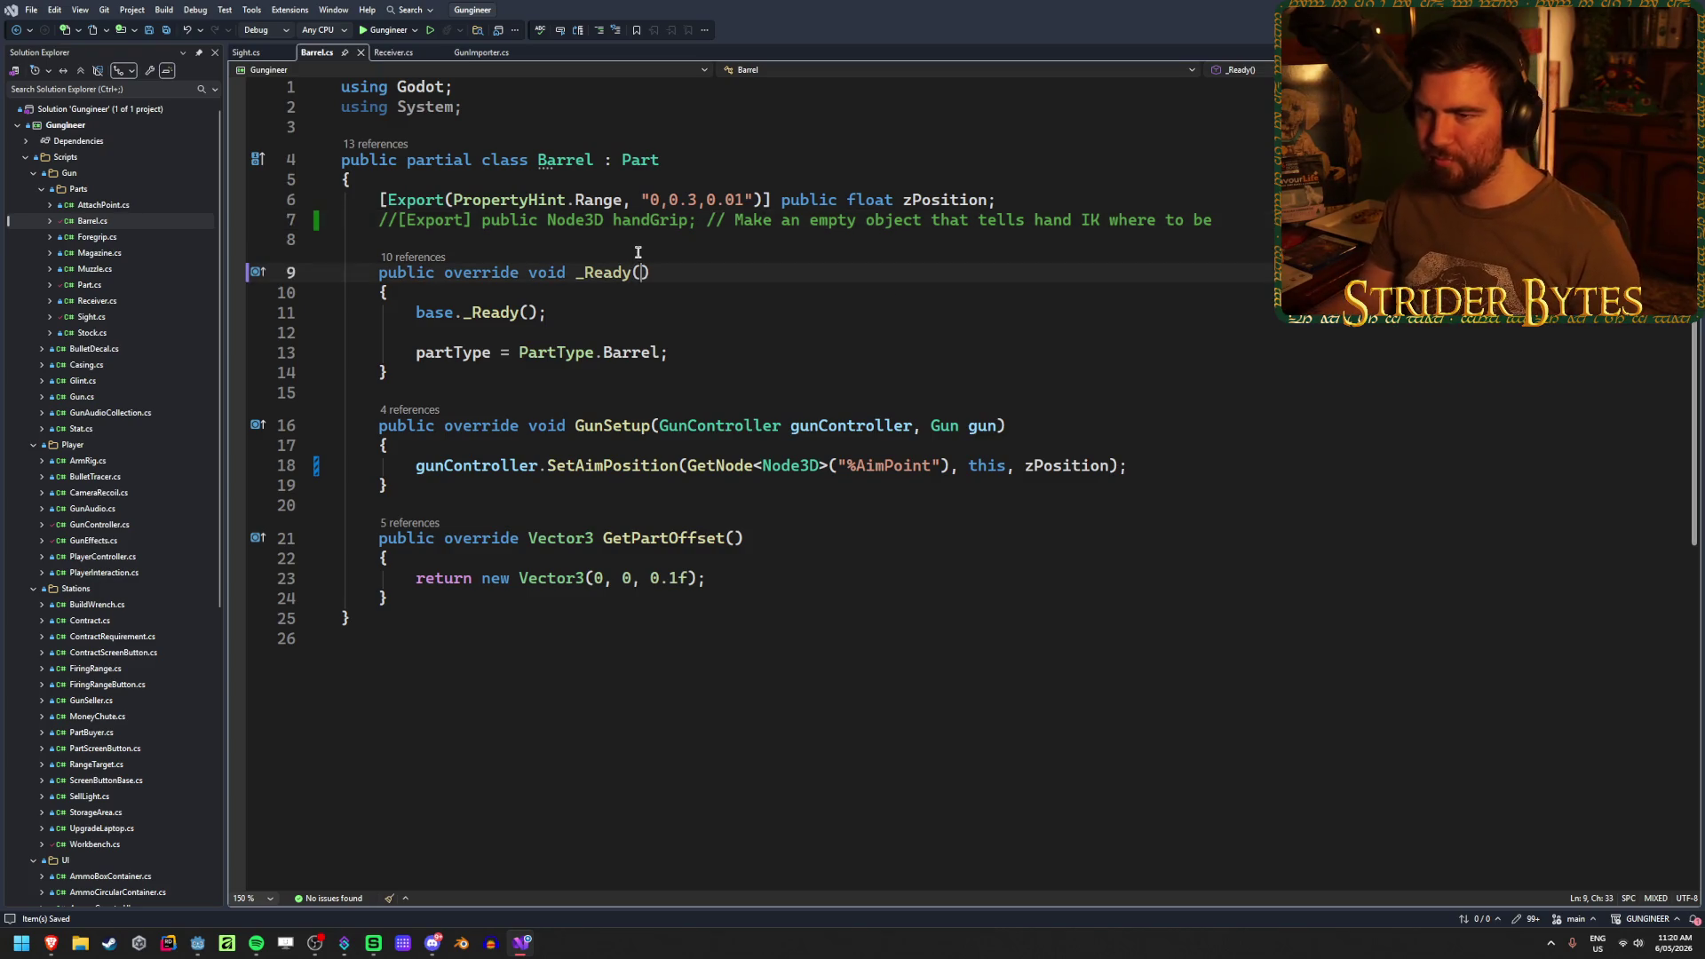
- Switch to Magazine.cs and go to its ammoCounterStyle export line
click(664, 236)
click(1256, 221)
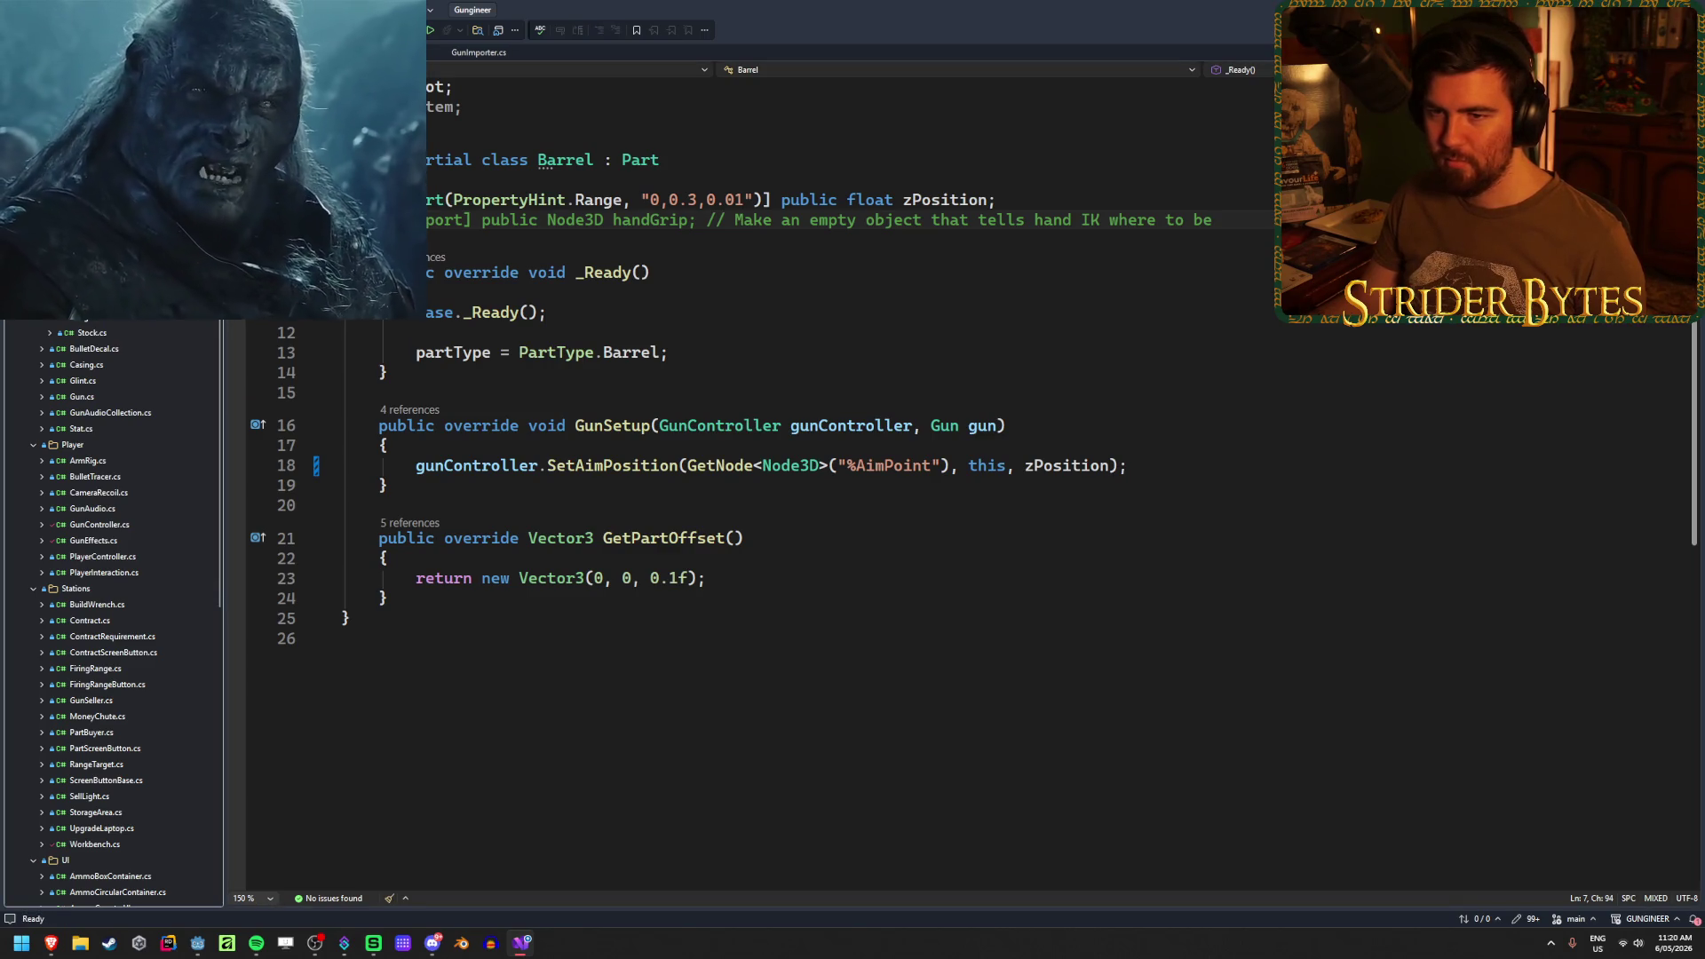
key(ctrl+Tab)
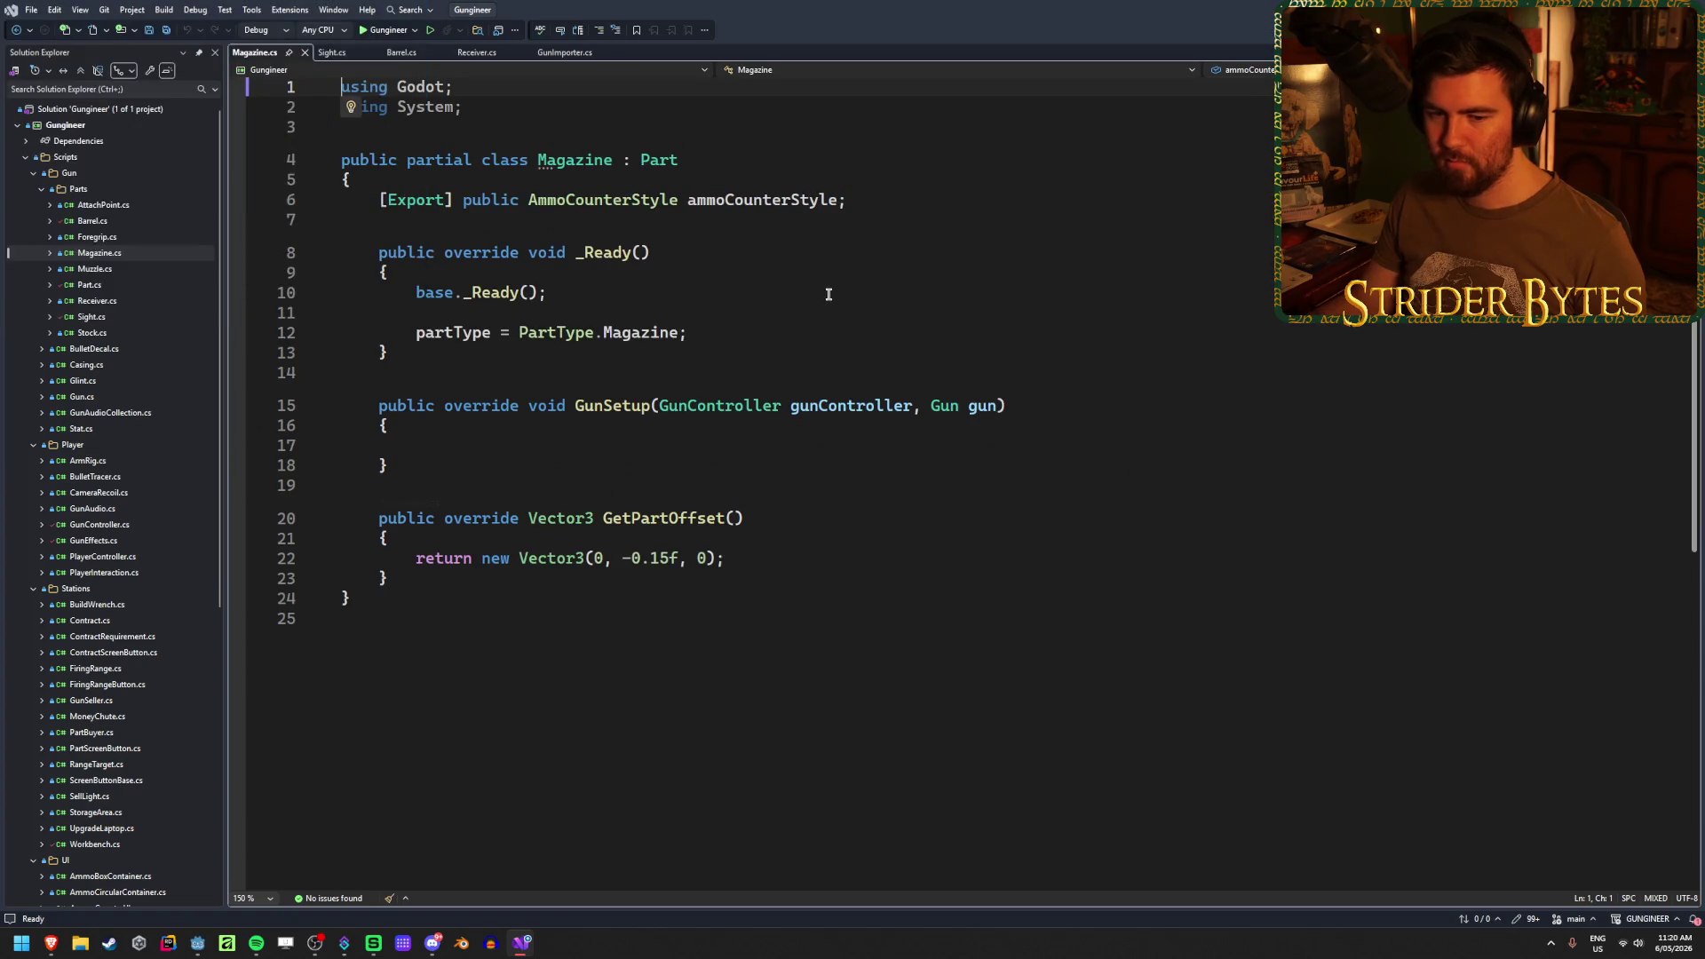
click(899, 201)
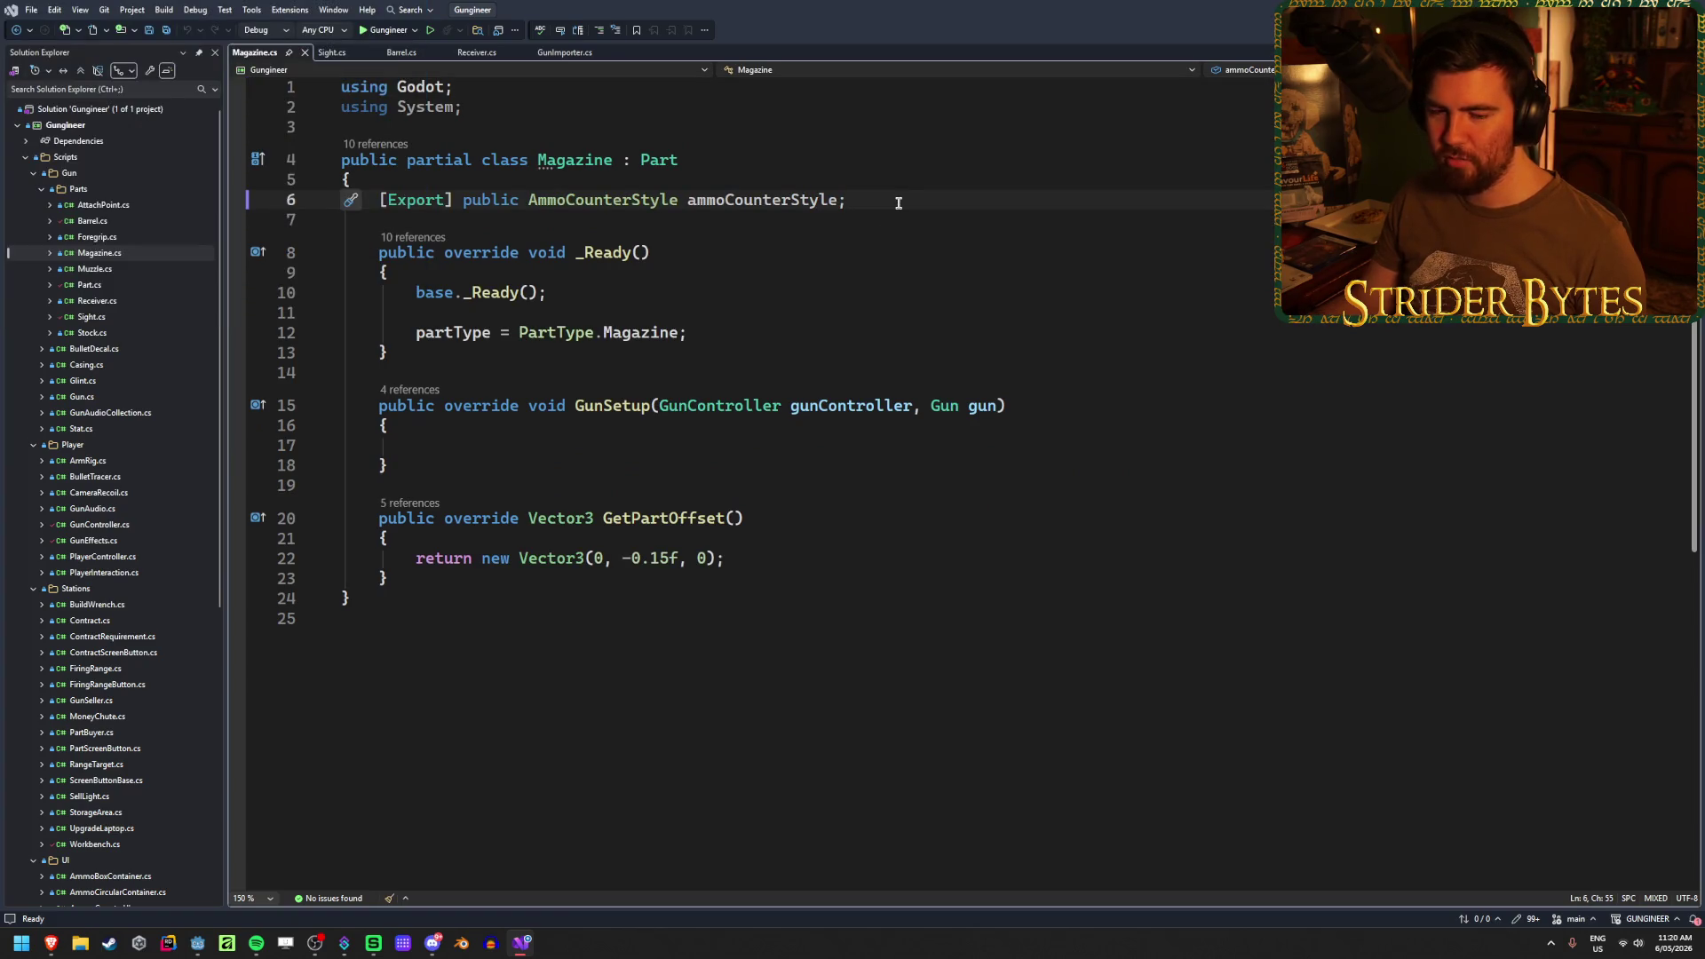